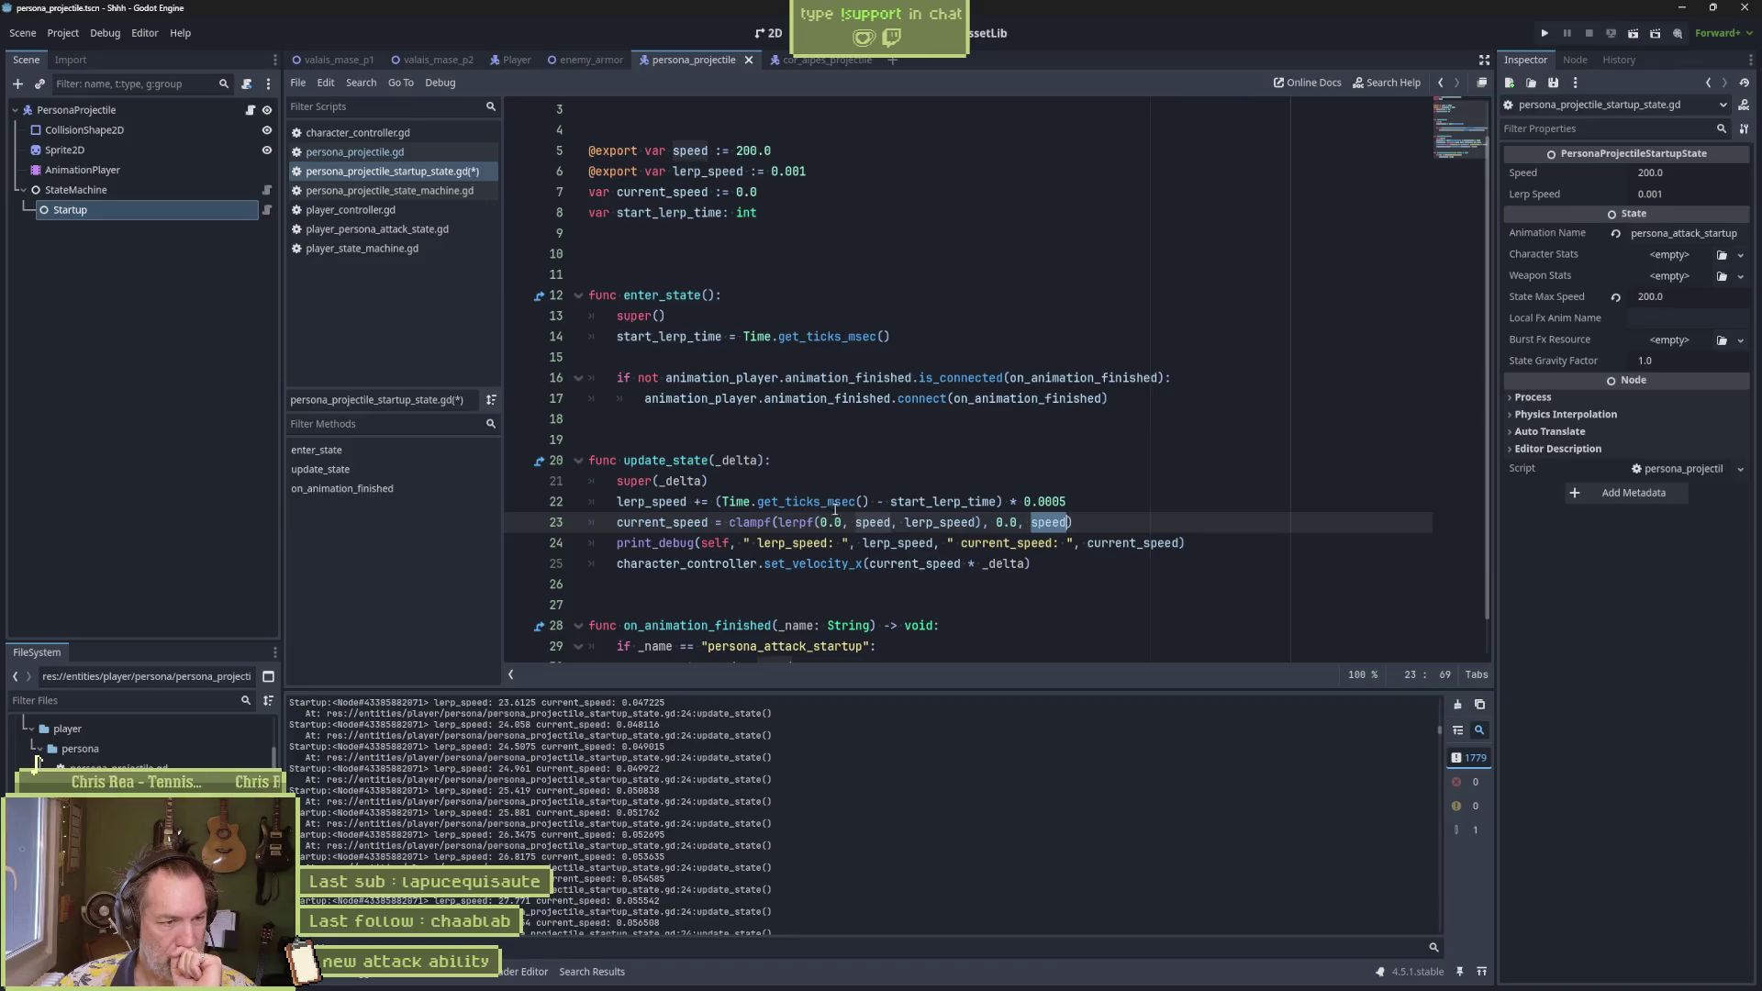
Add 'current_speed = lerp_speed / speed' as a new line 23 below line 22
double_click(635, 503)
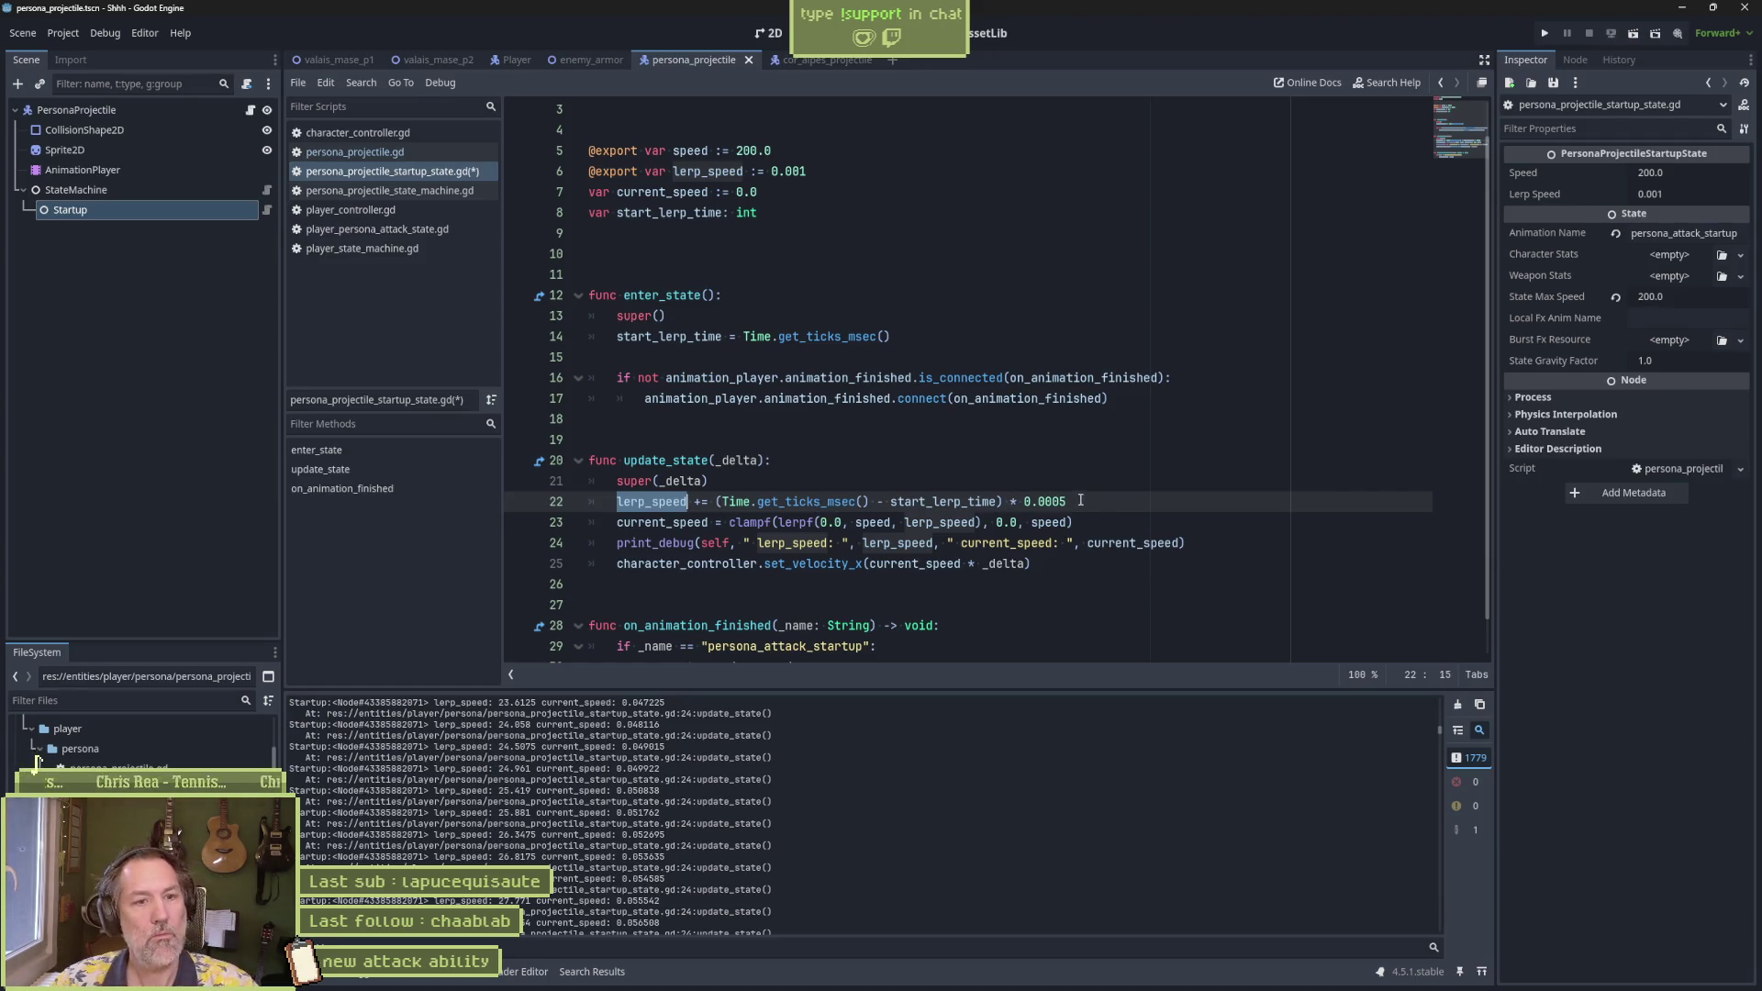
click(1080, 500)
key(Return)
text(curr)
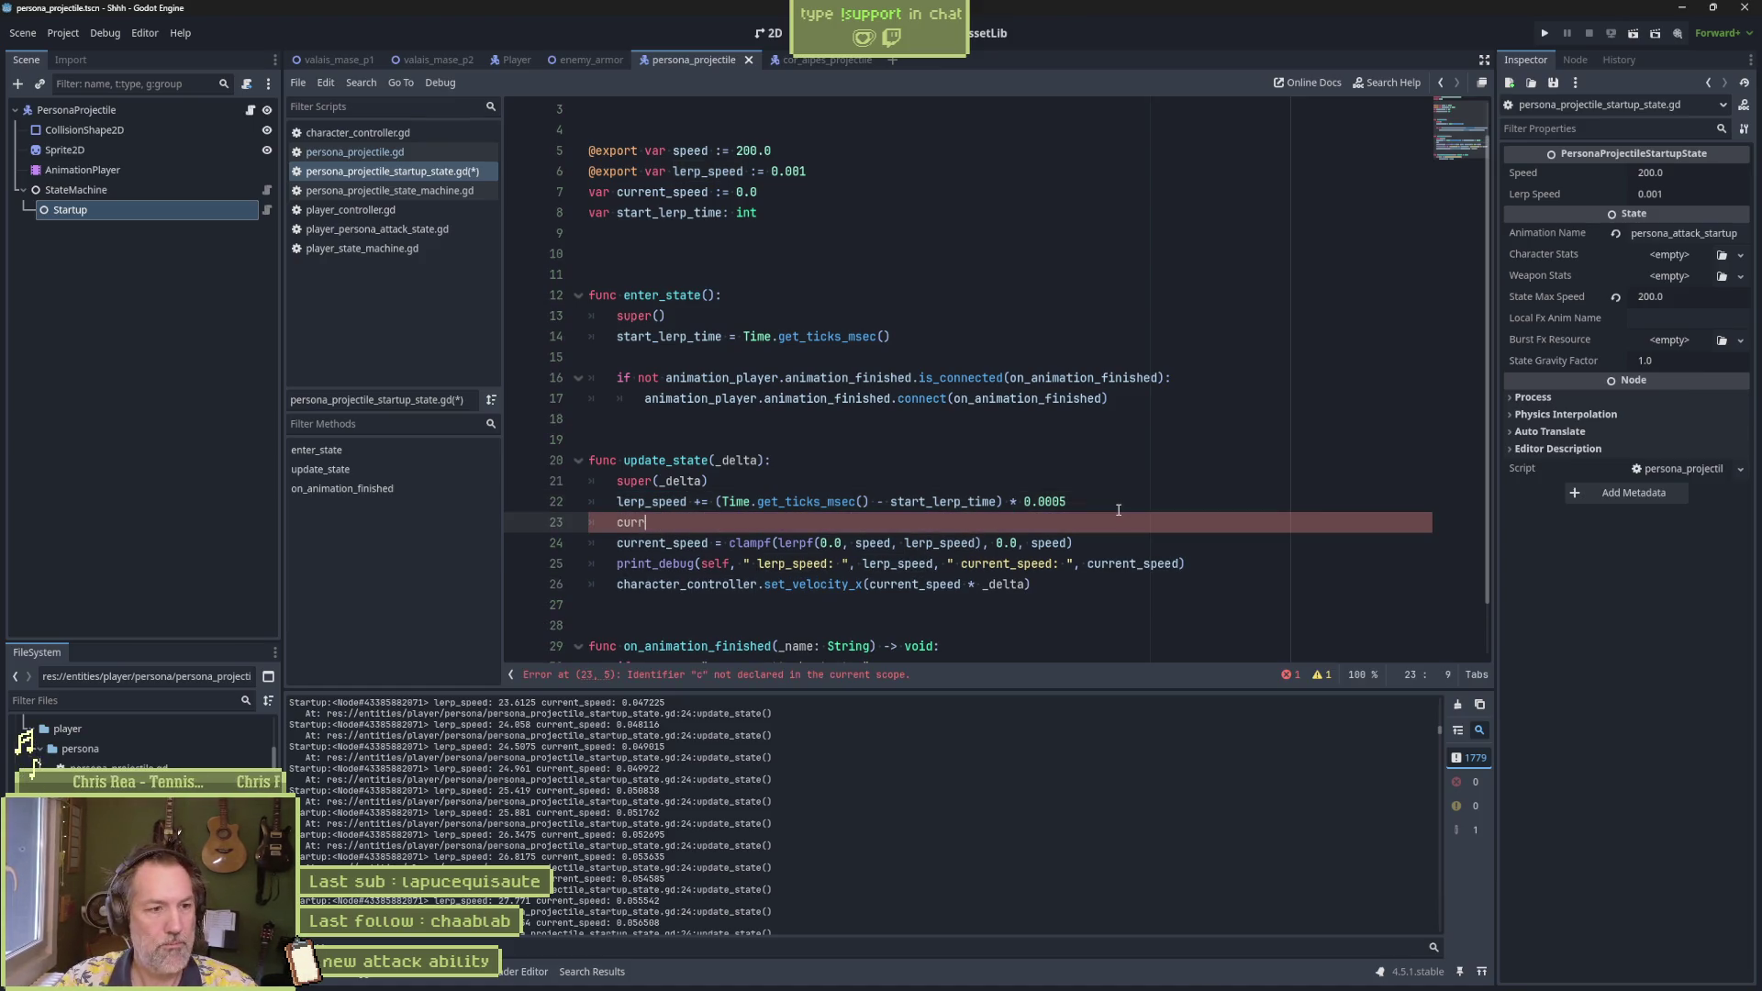
key(Return)
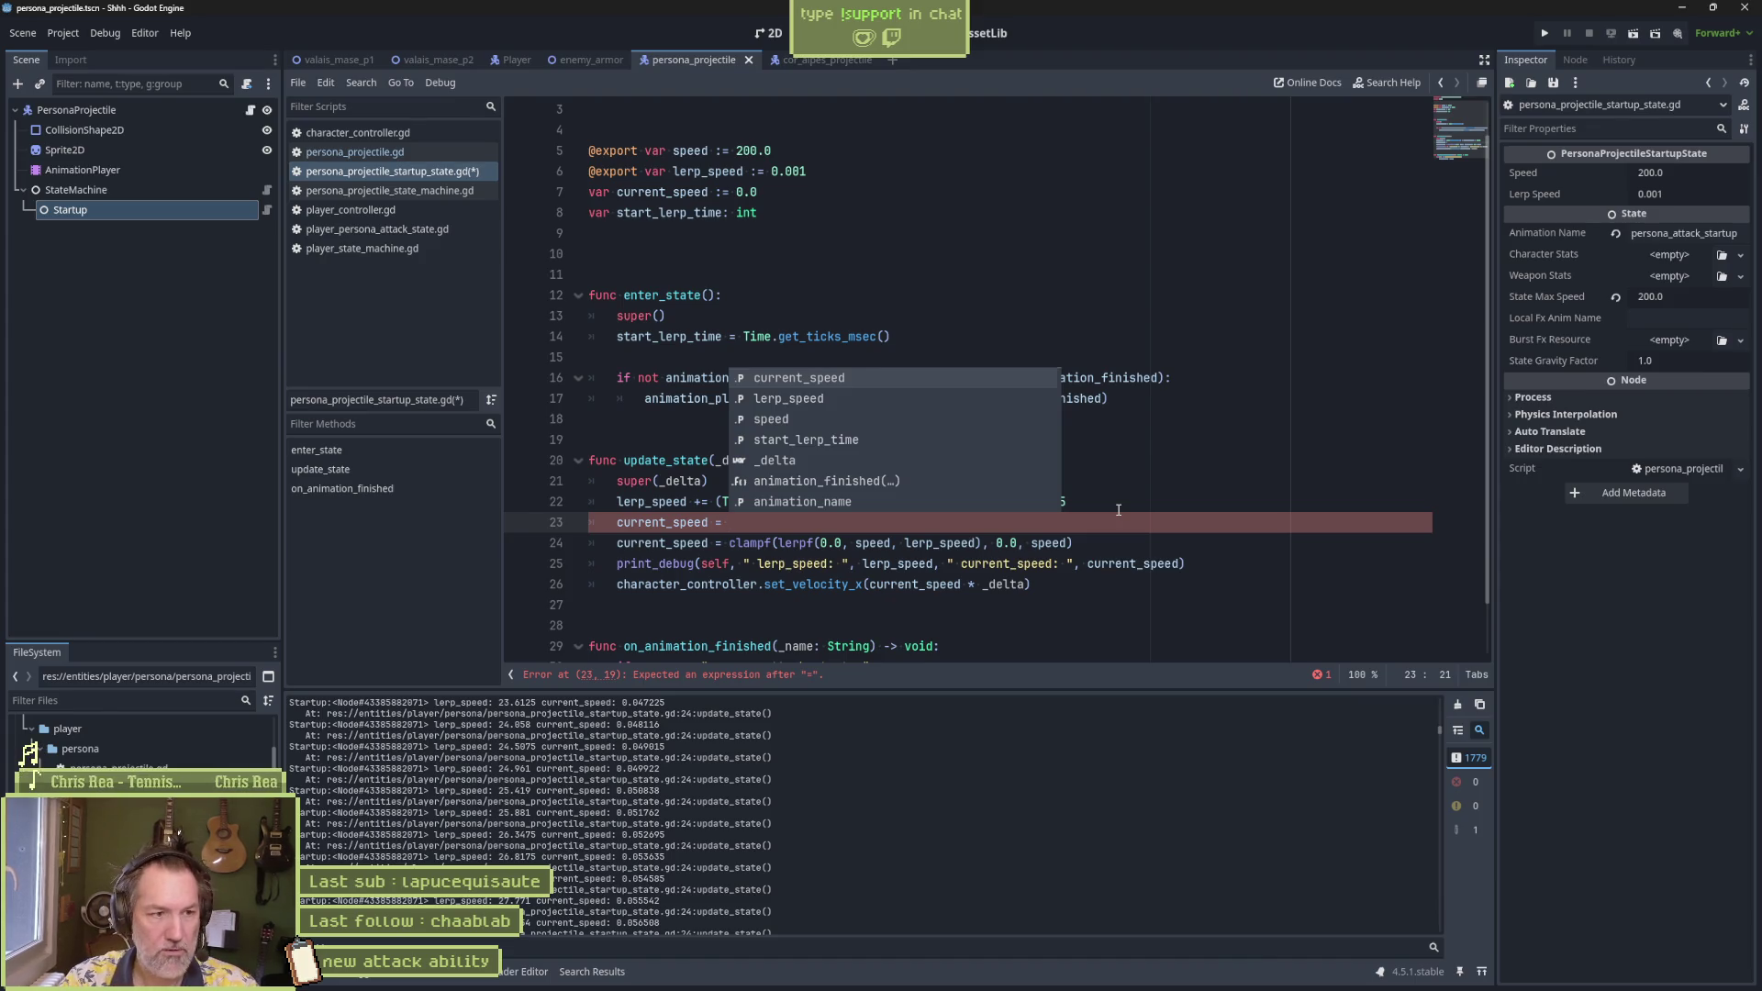
text(lerp_spee)
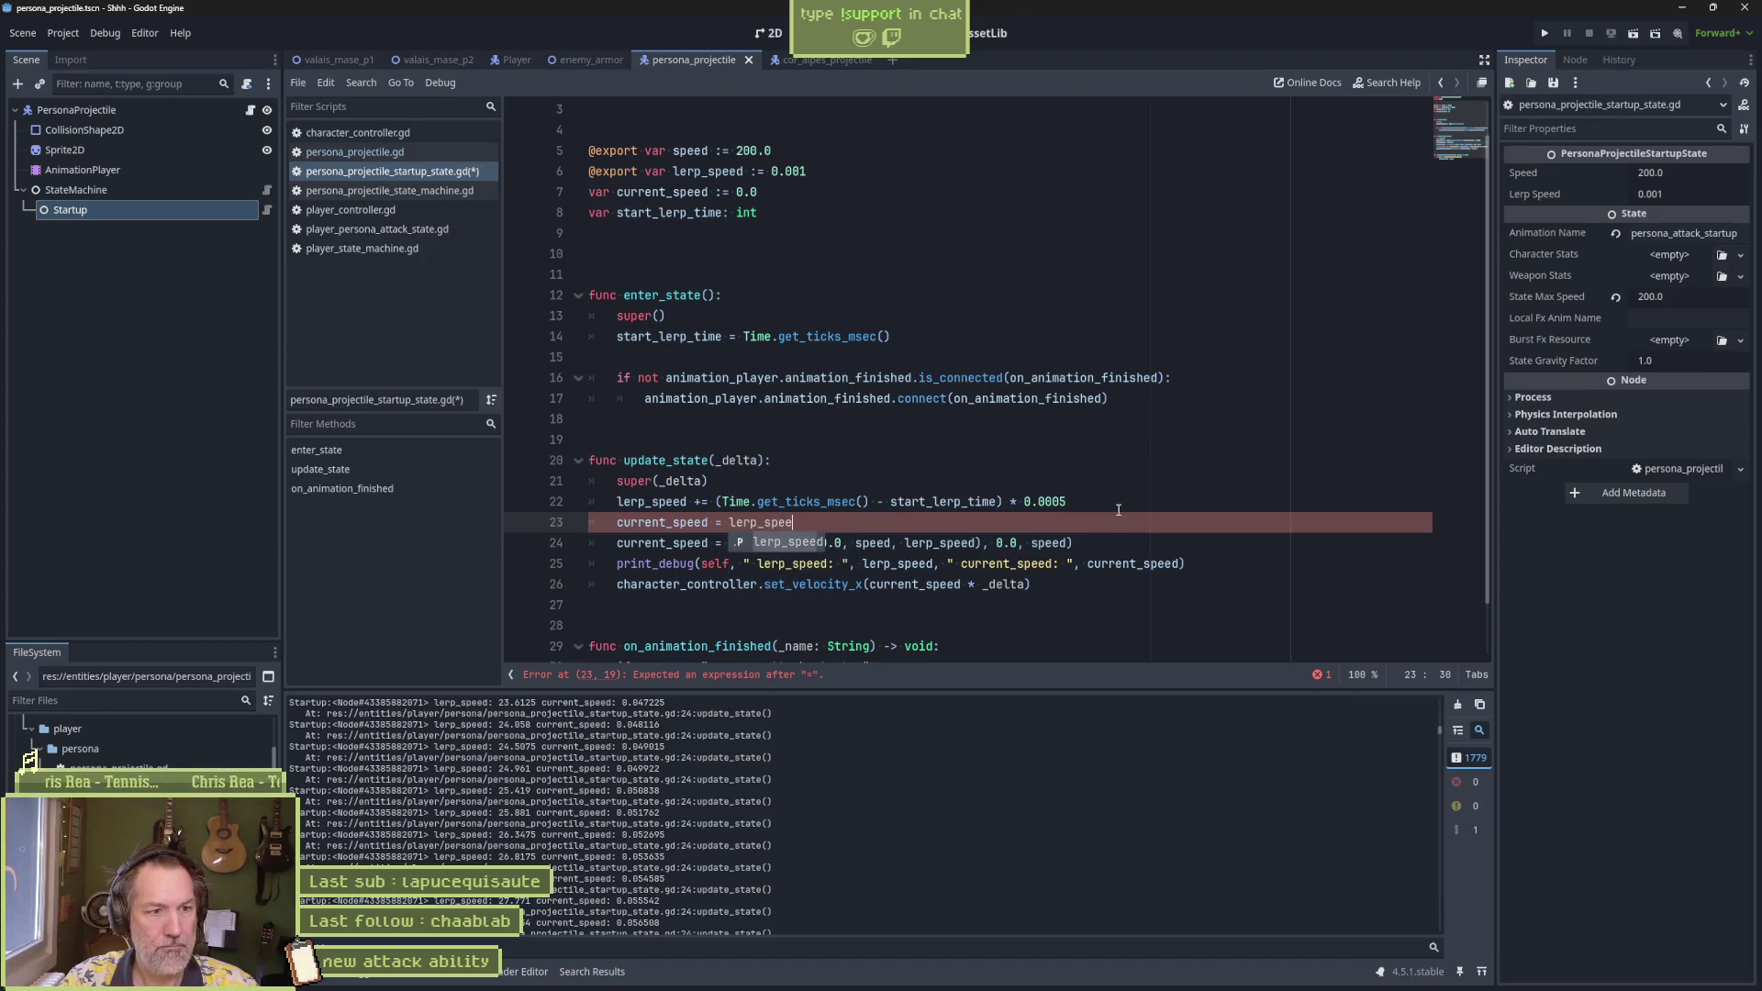
text(d /)
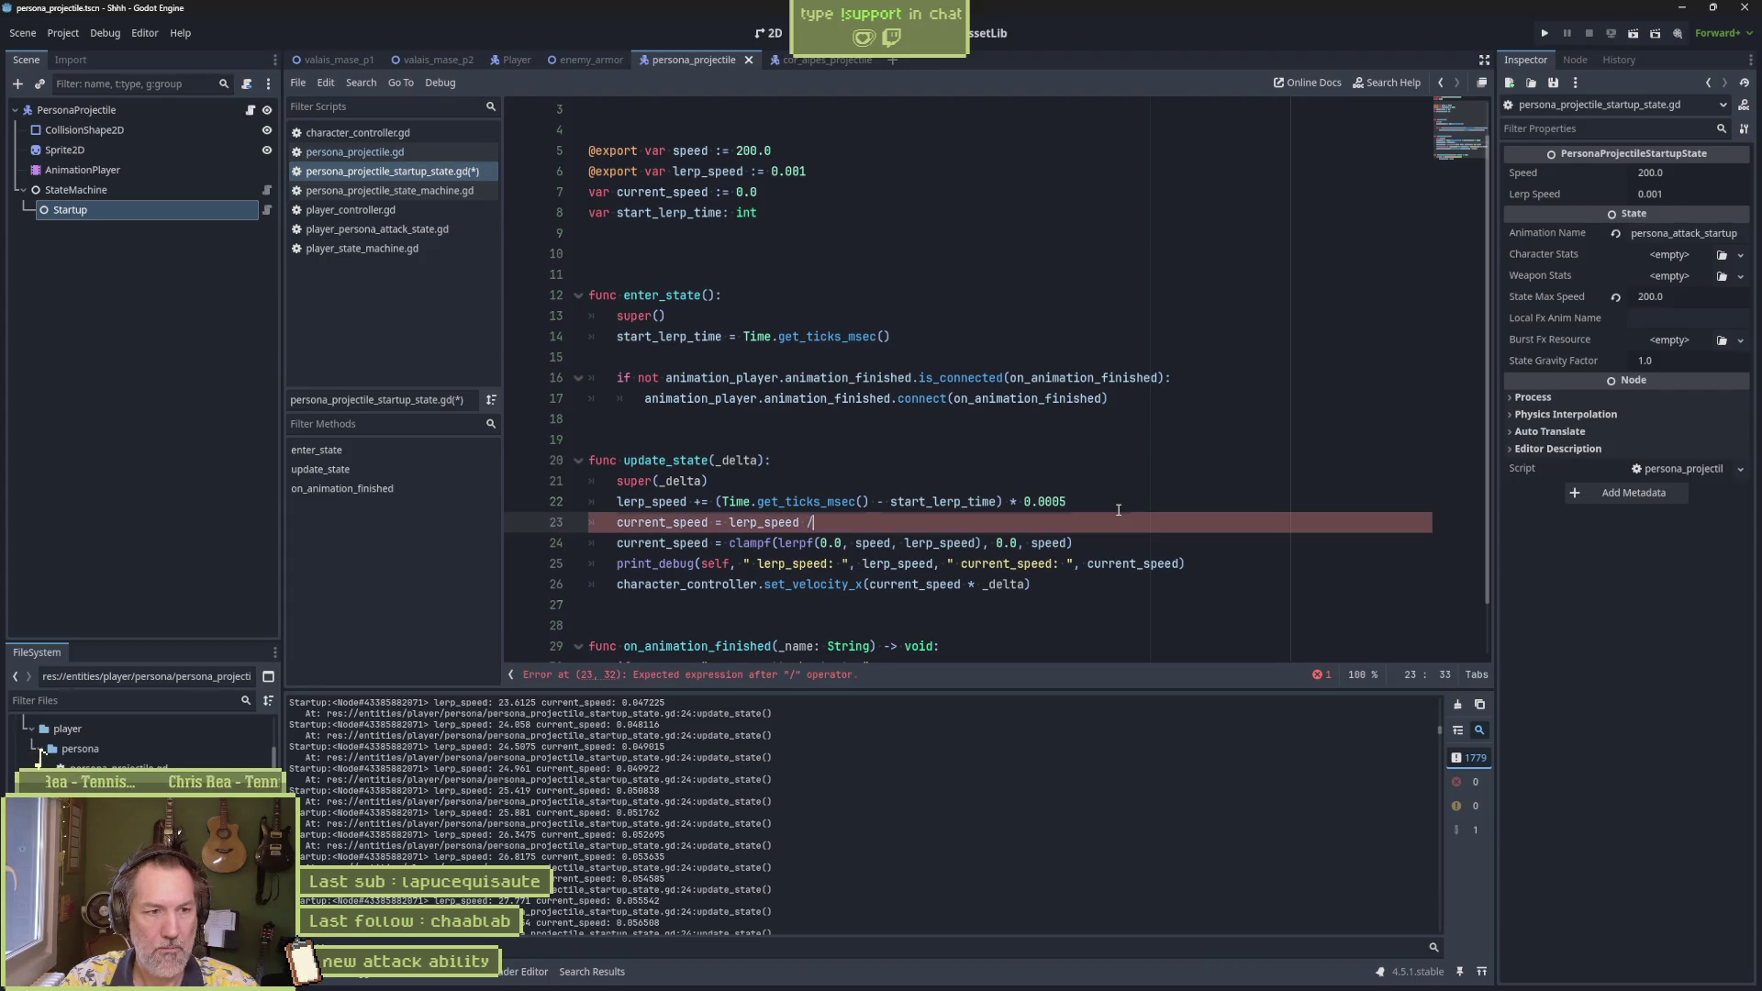
text( speed)
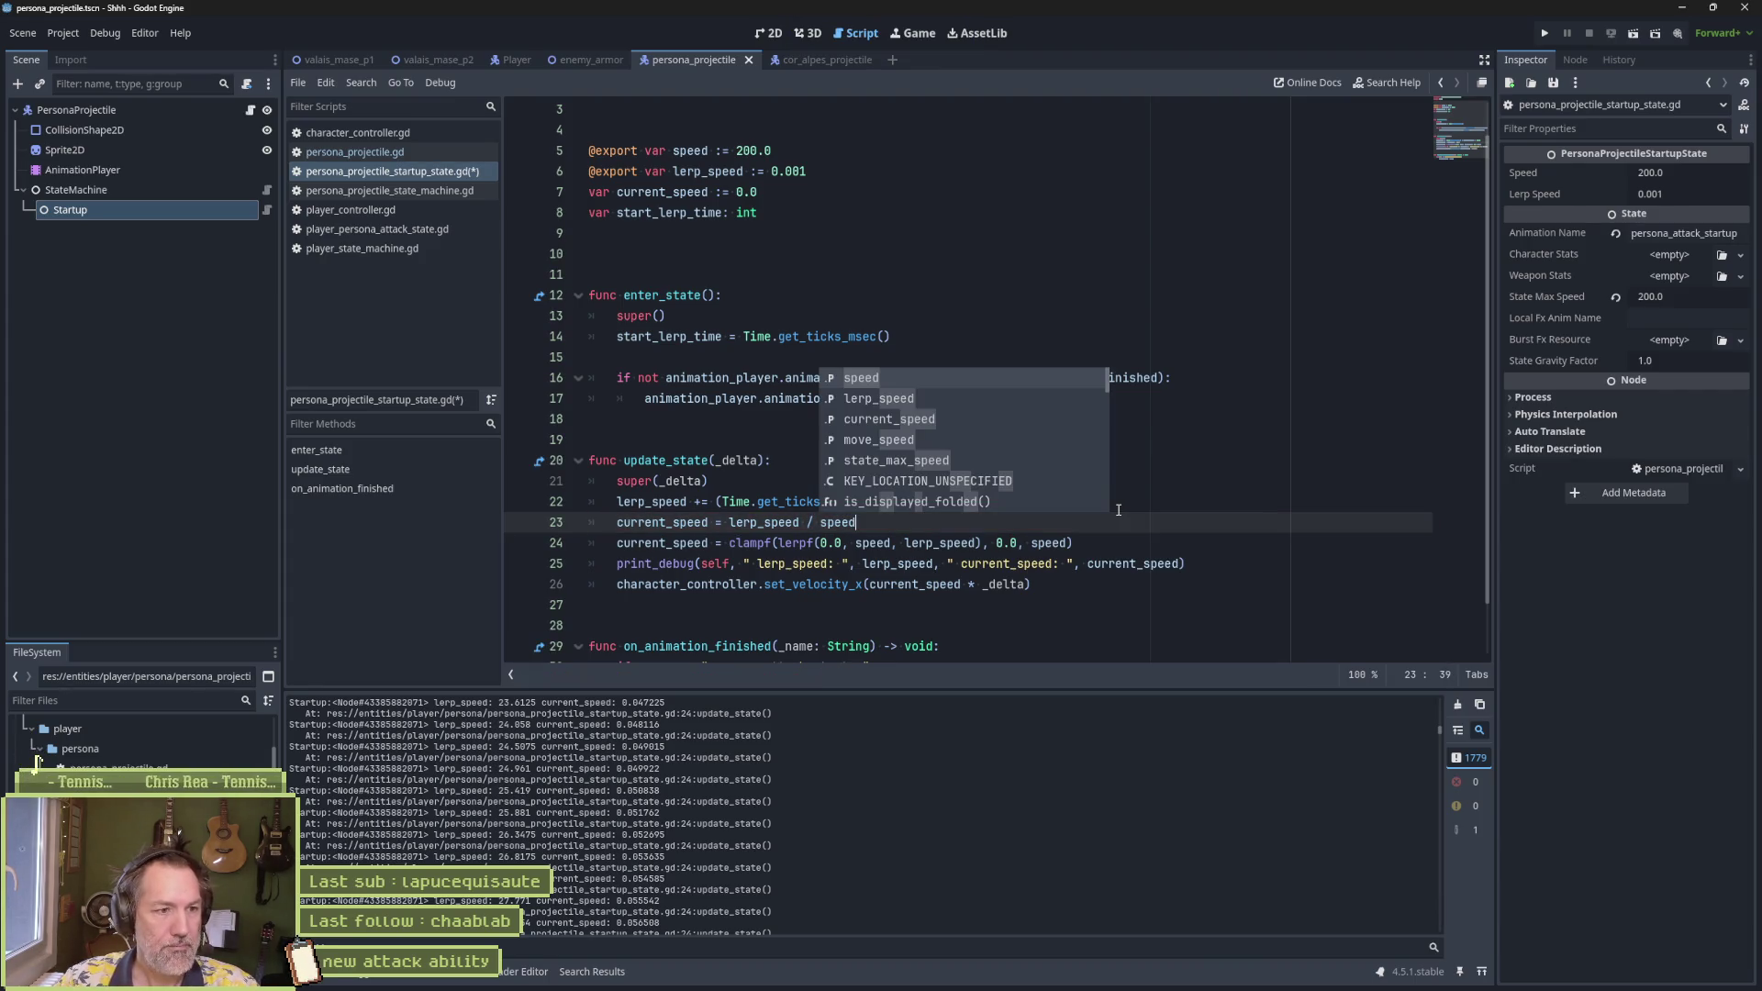
click(657, 542)
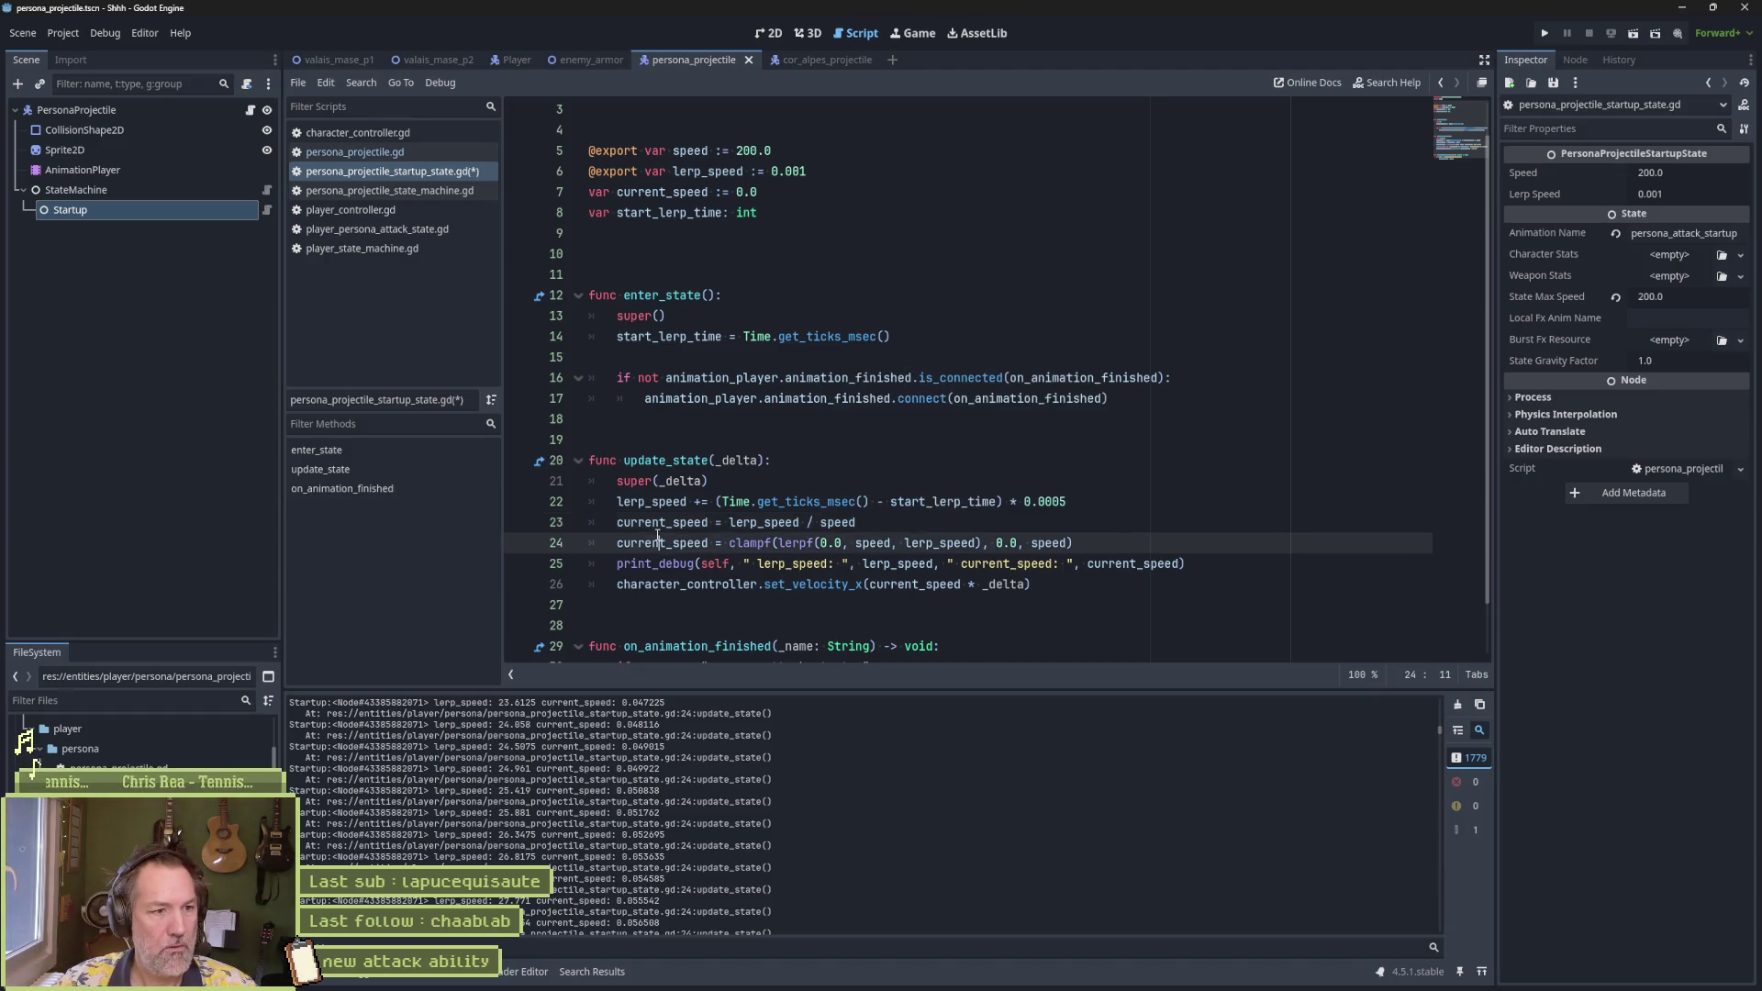
Move print_debug above the clampf line, strip its lerp_speed part, and run the scene
double_click(660, 523)
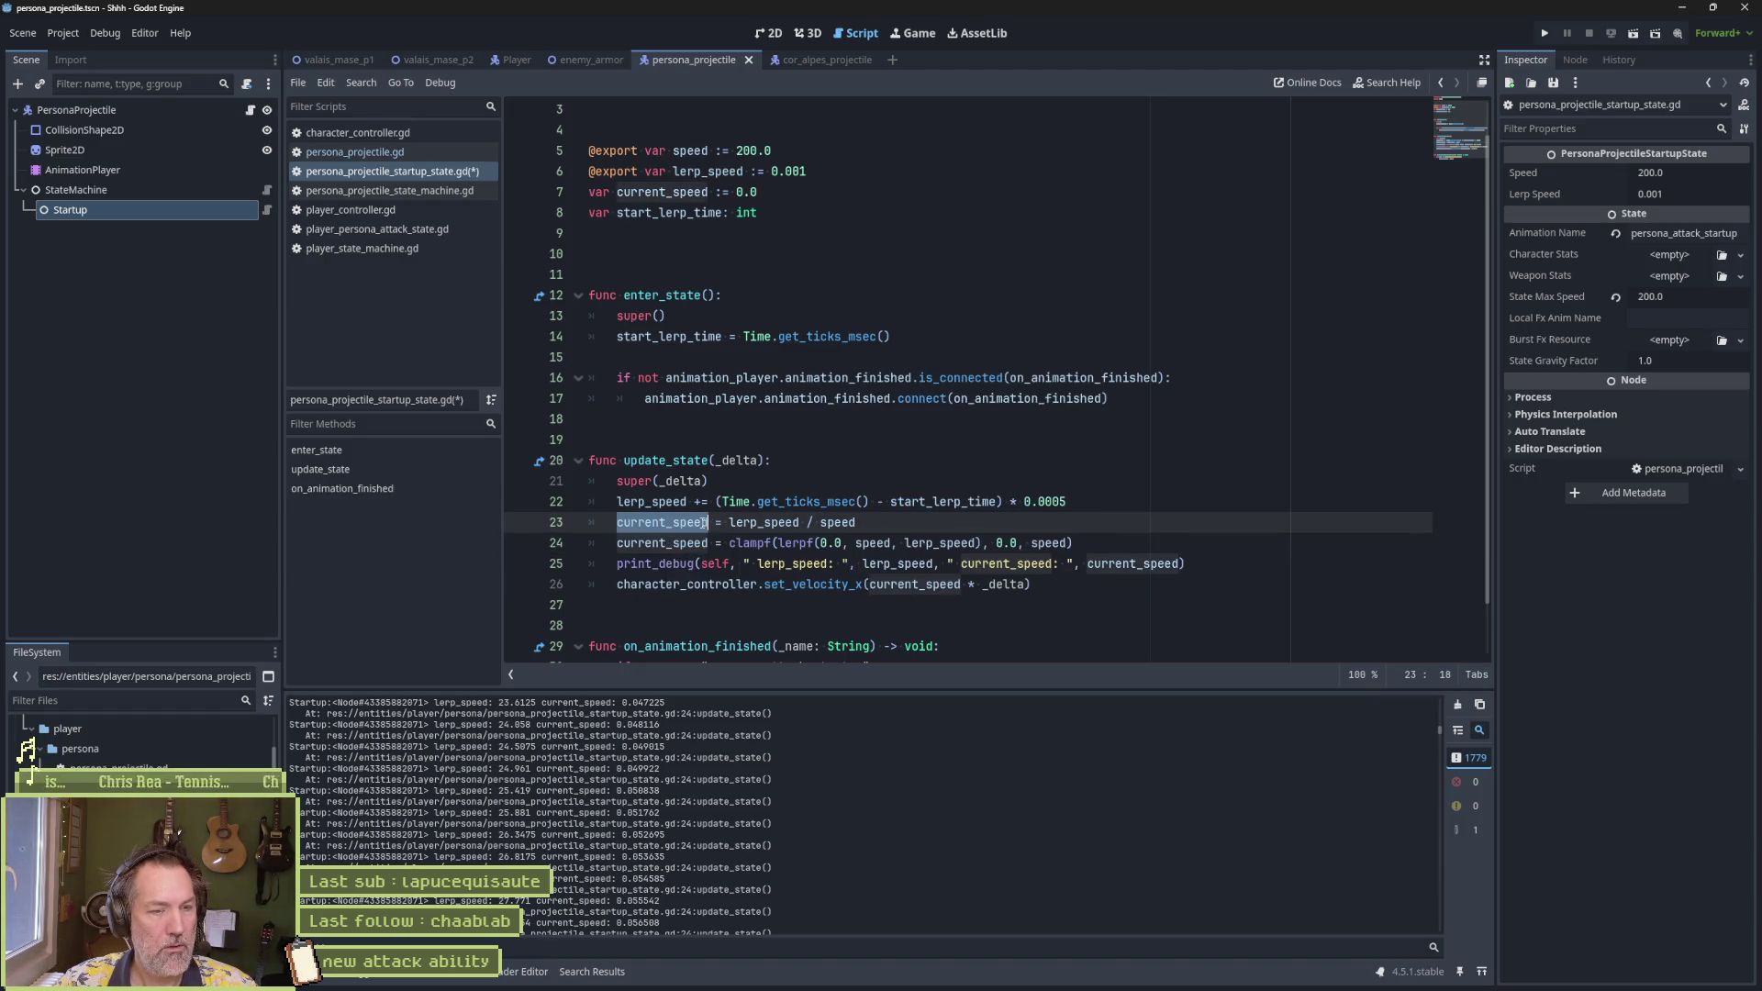
click(1202, 563)
key(alt+Up)
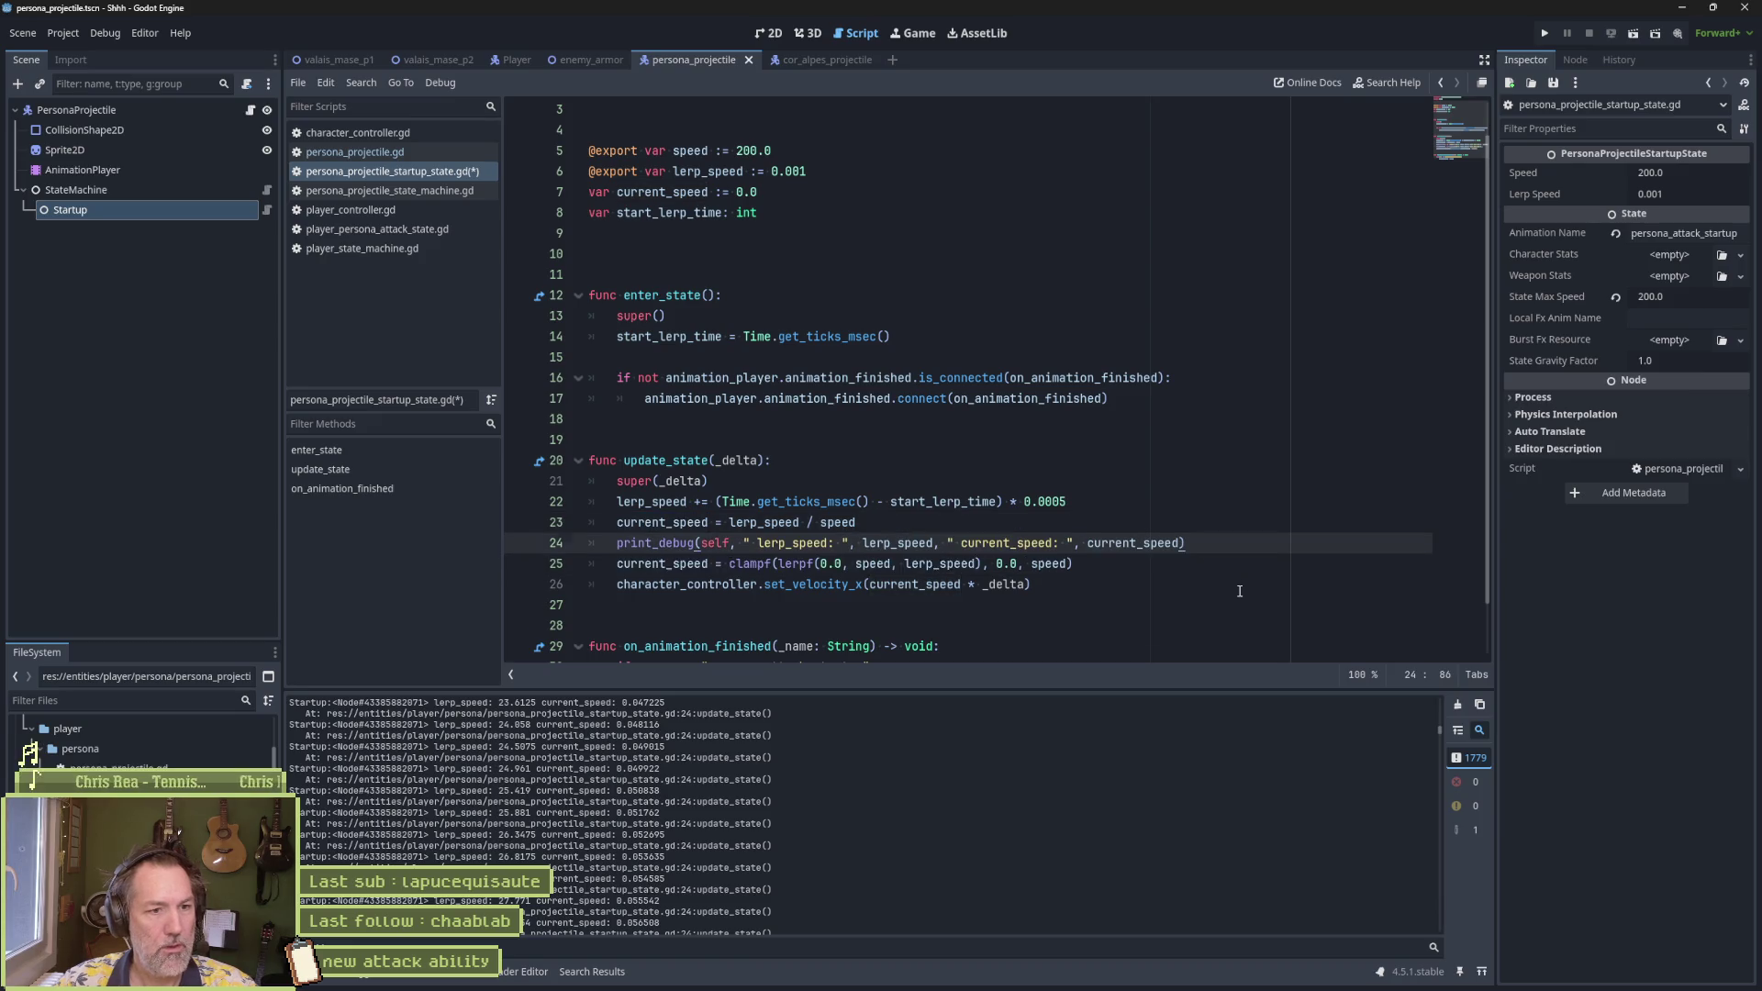
click(706, 522)
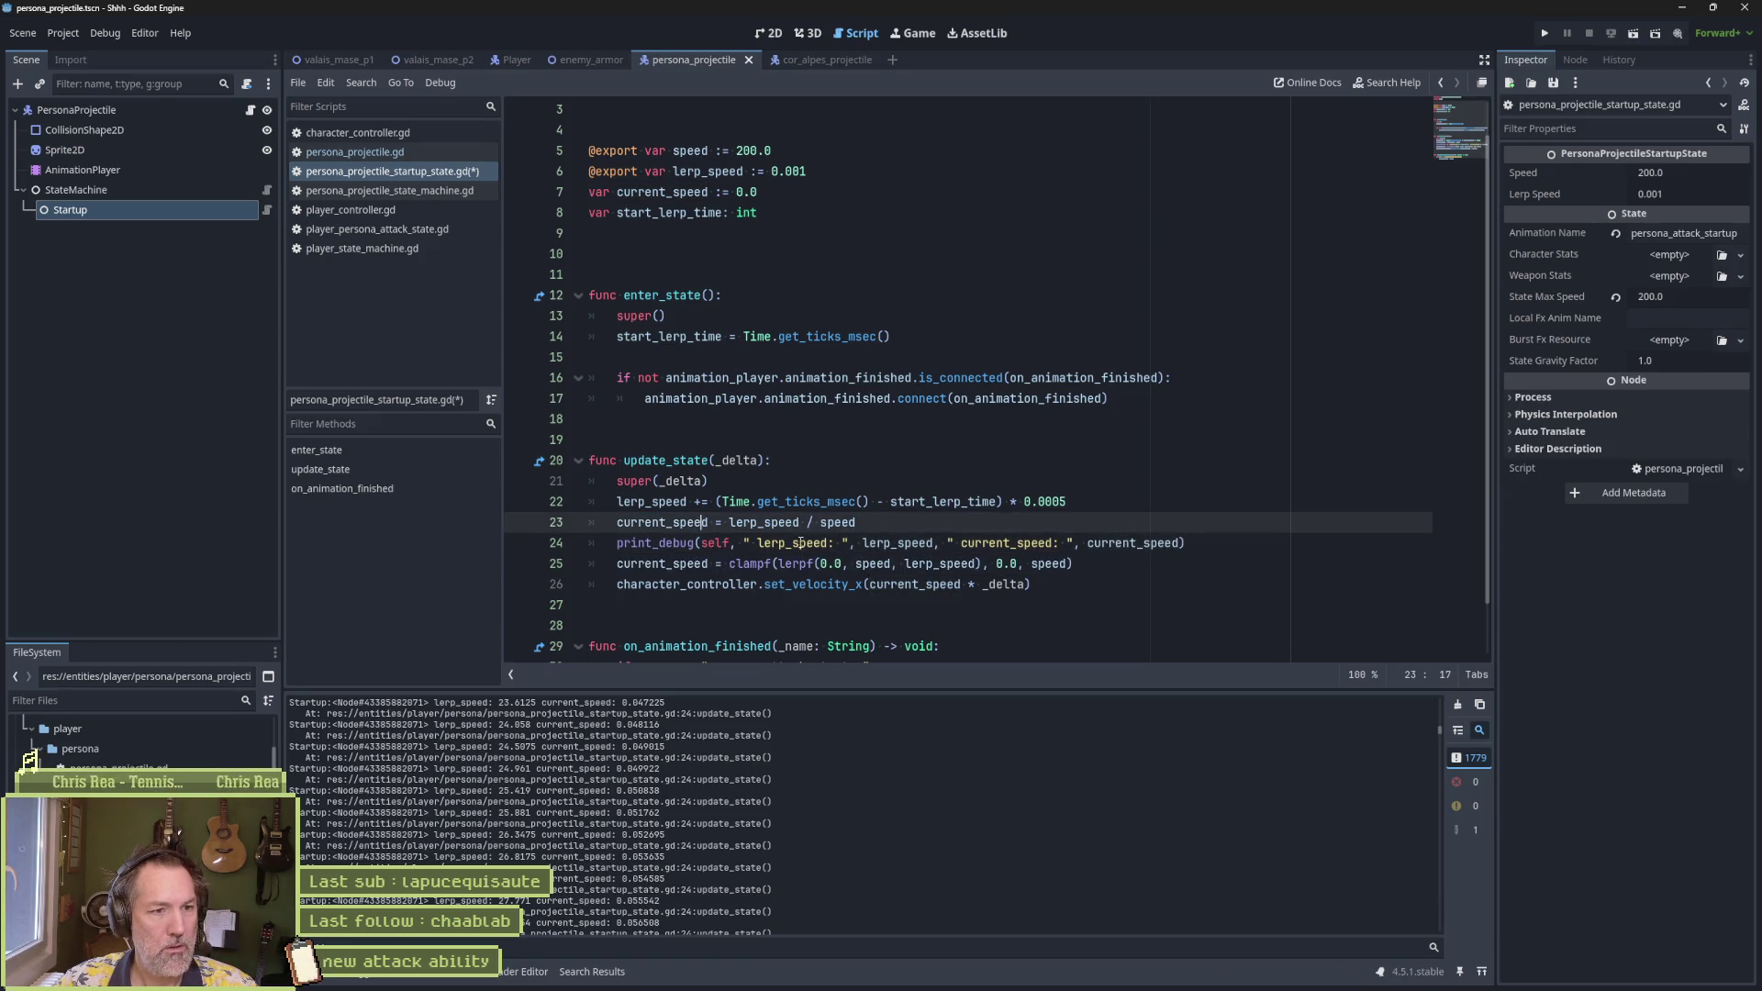
drag(743, 543, 935, 542)
key(BackSpace)
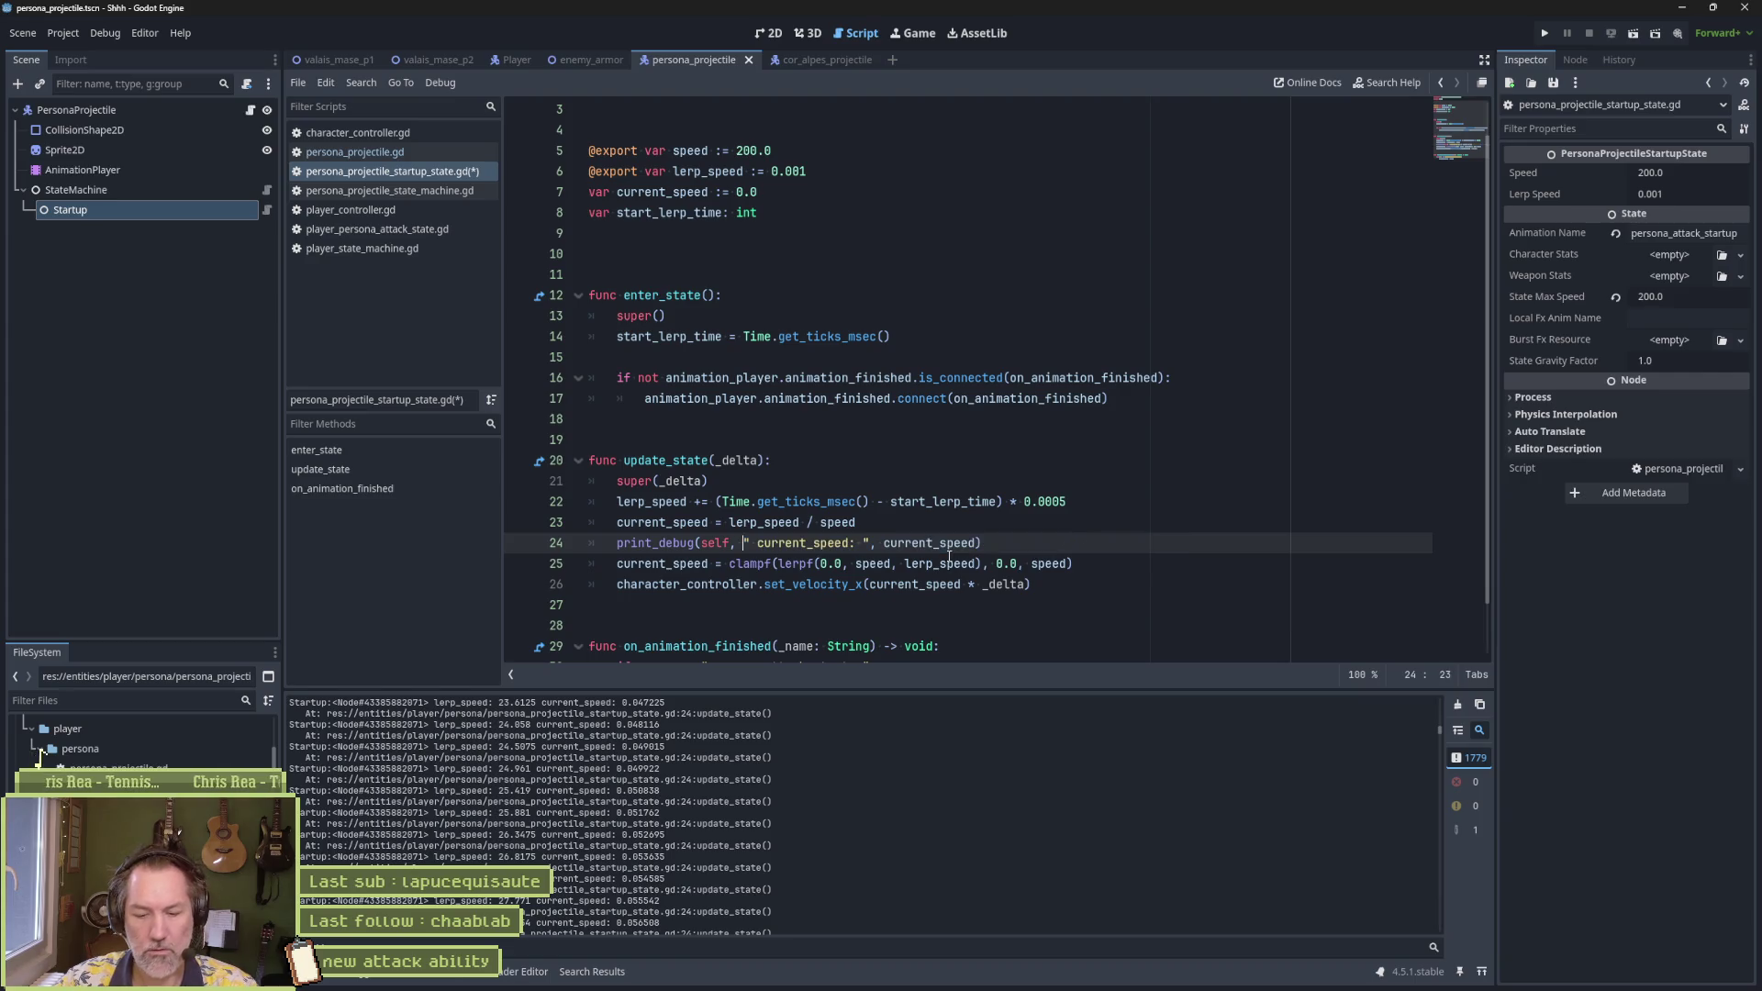
key(F6)
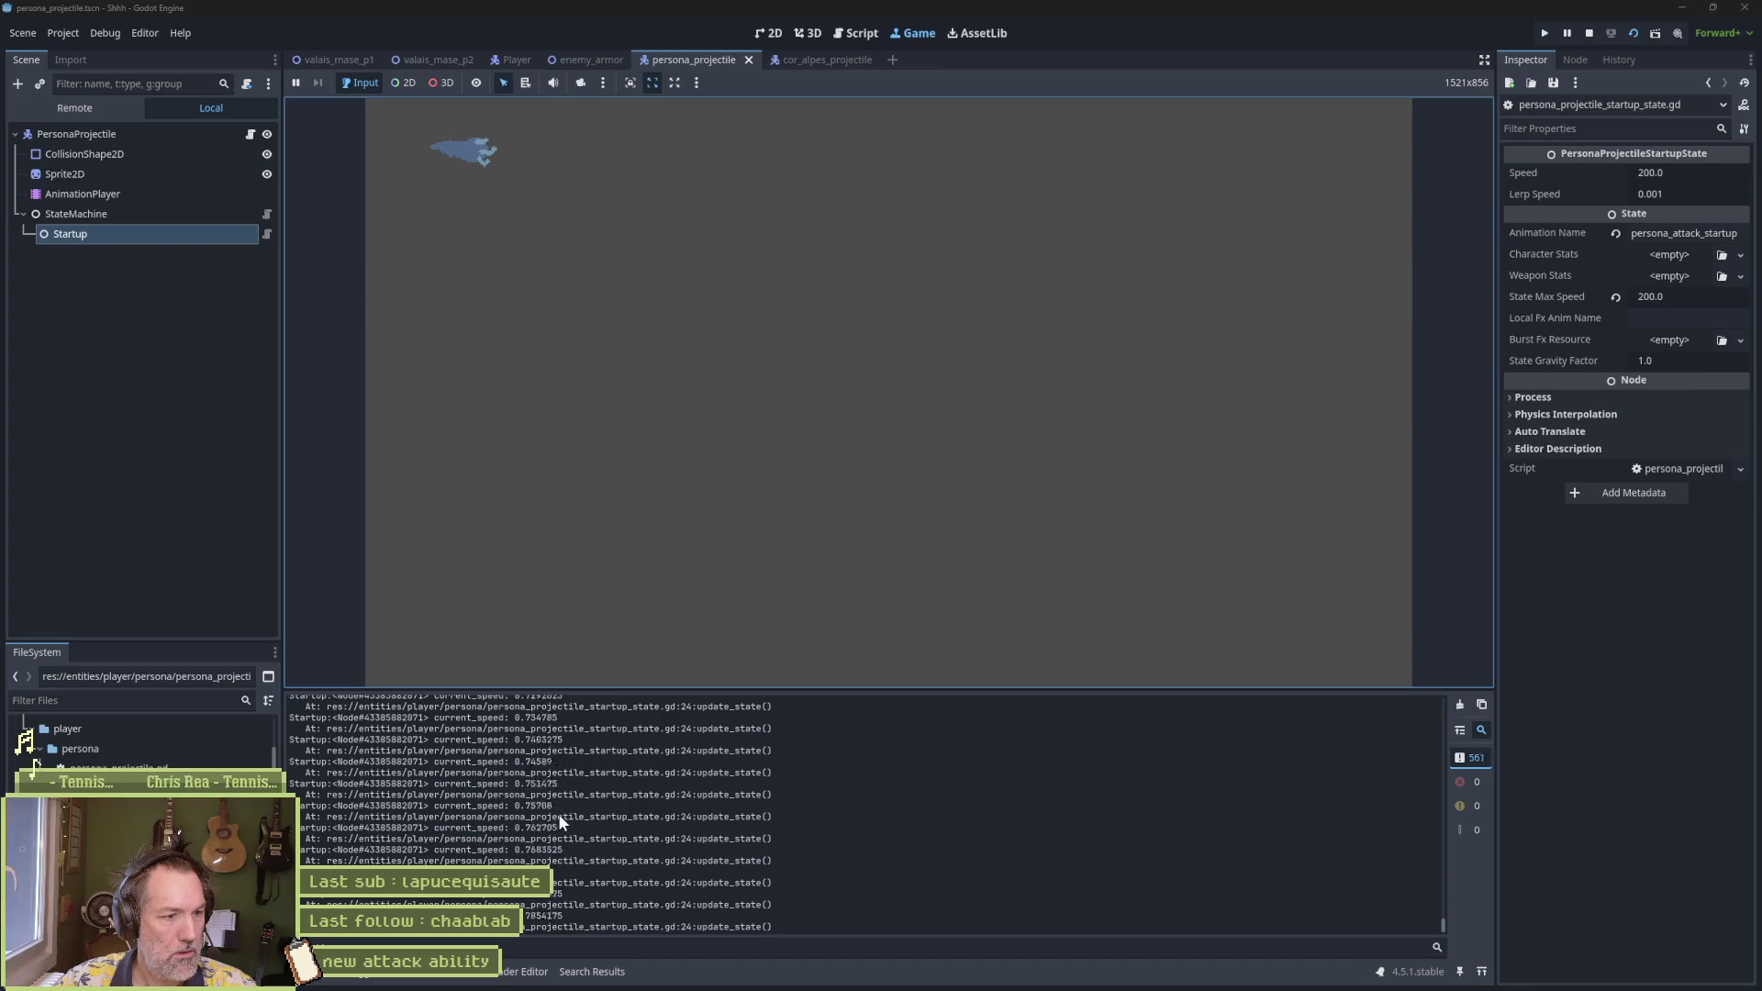
Read the lerpf documentation, then return to persona_projectile_startup_state.gd
key(ctrl+F3)
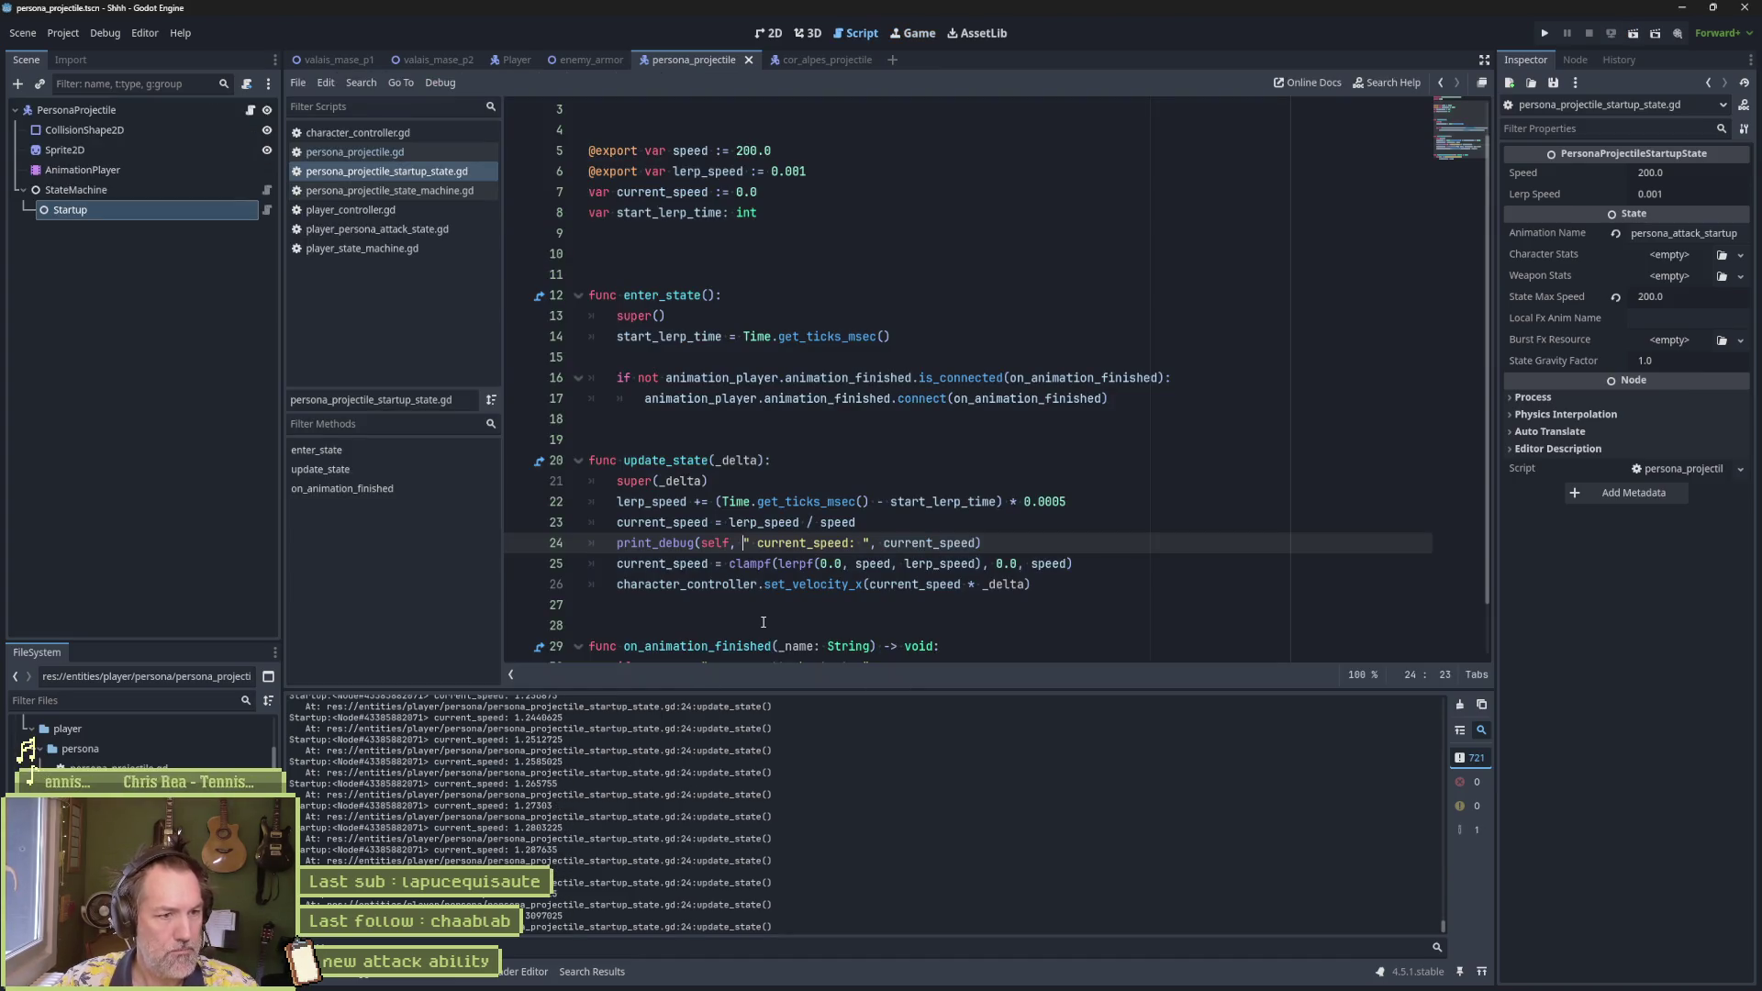
double_click(933, 546)
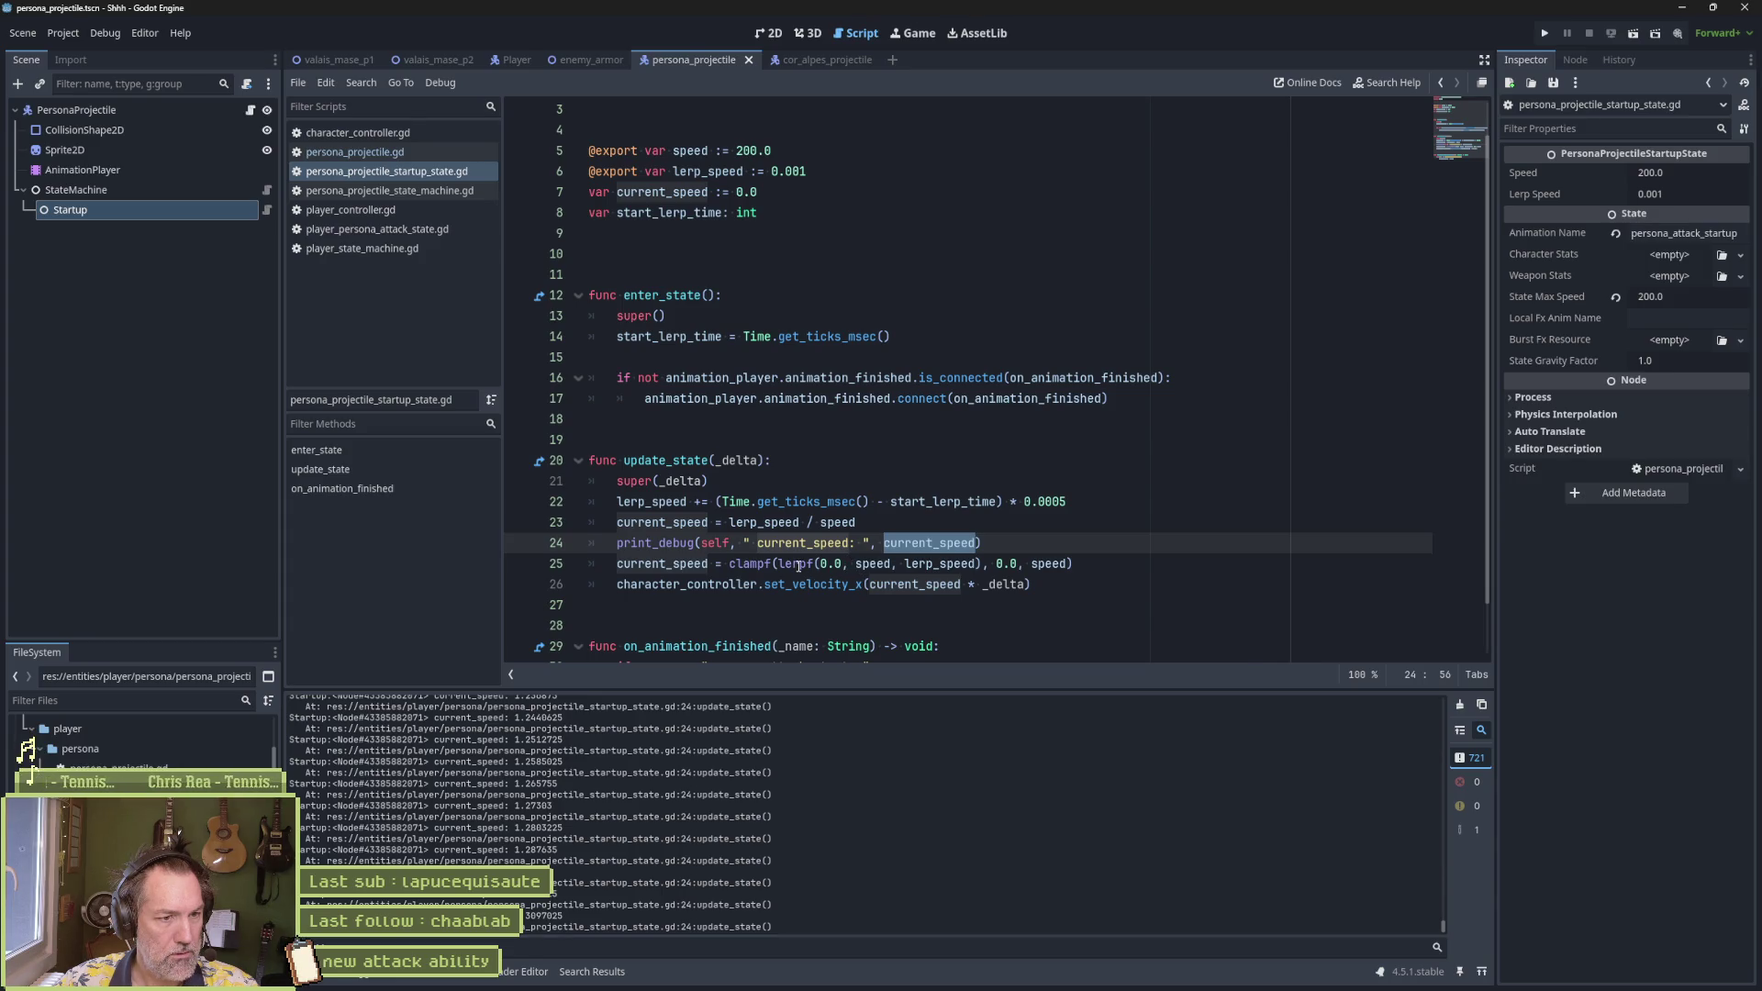
ctrl+click(798, 565)
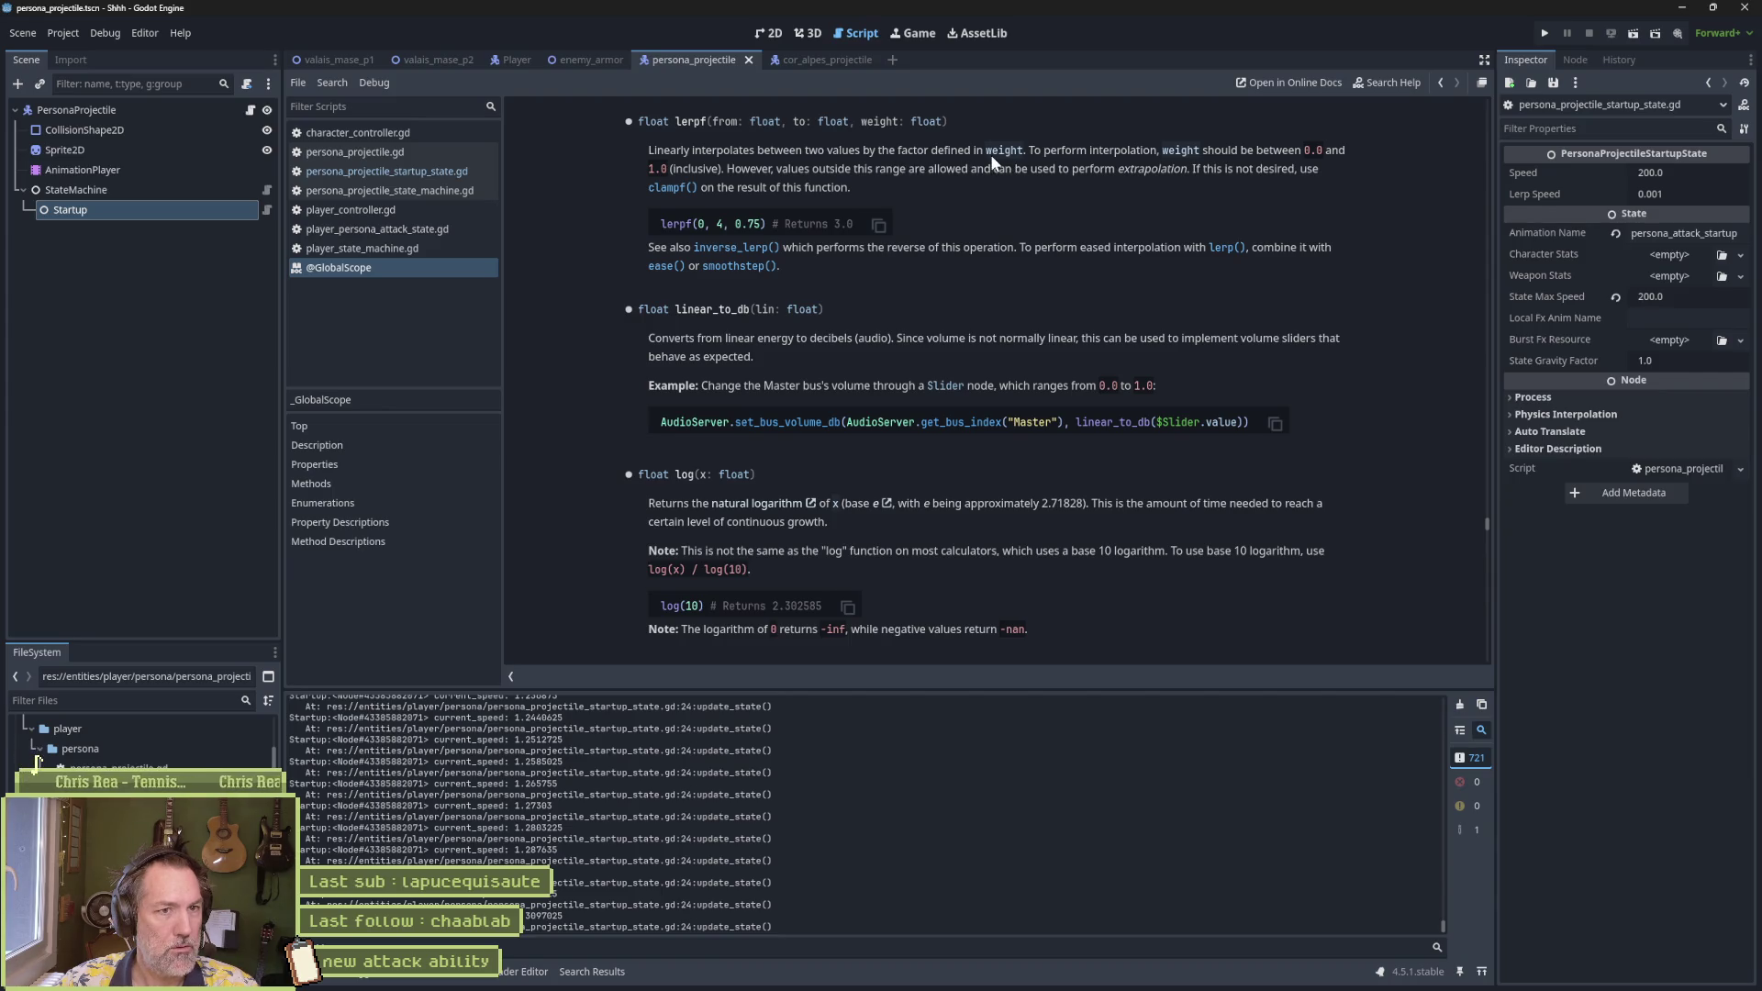
key(ctrl+w)
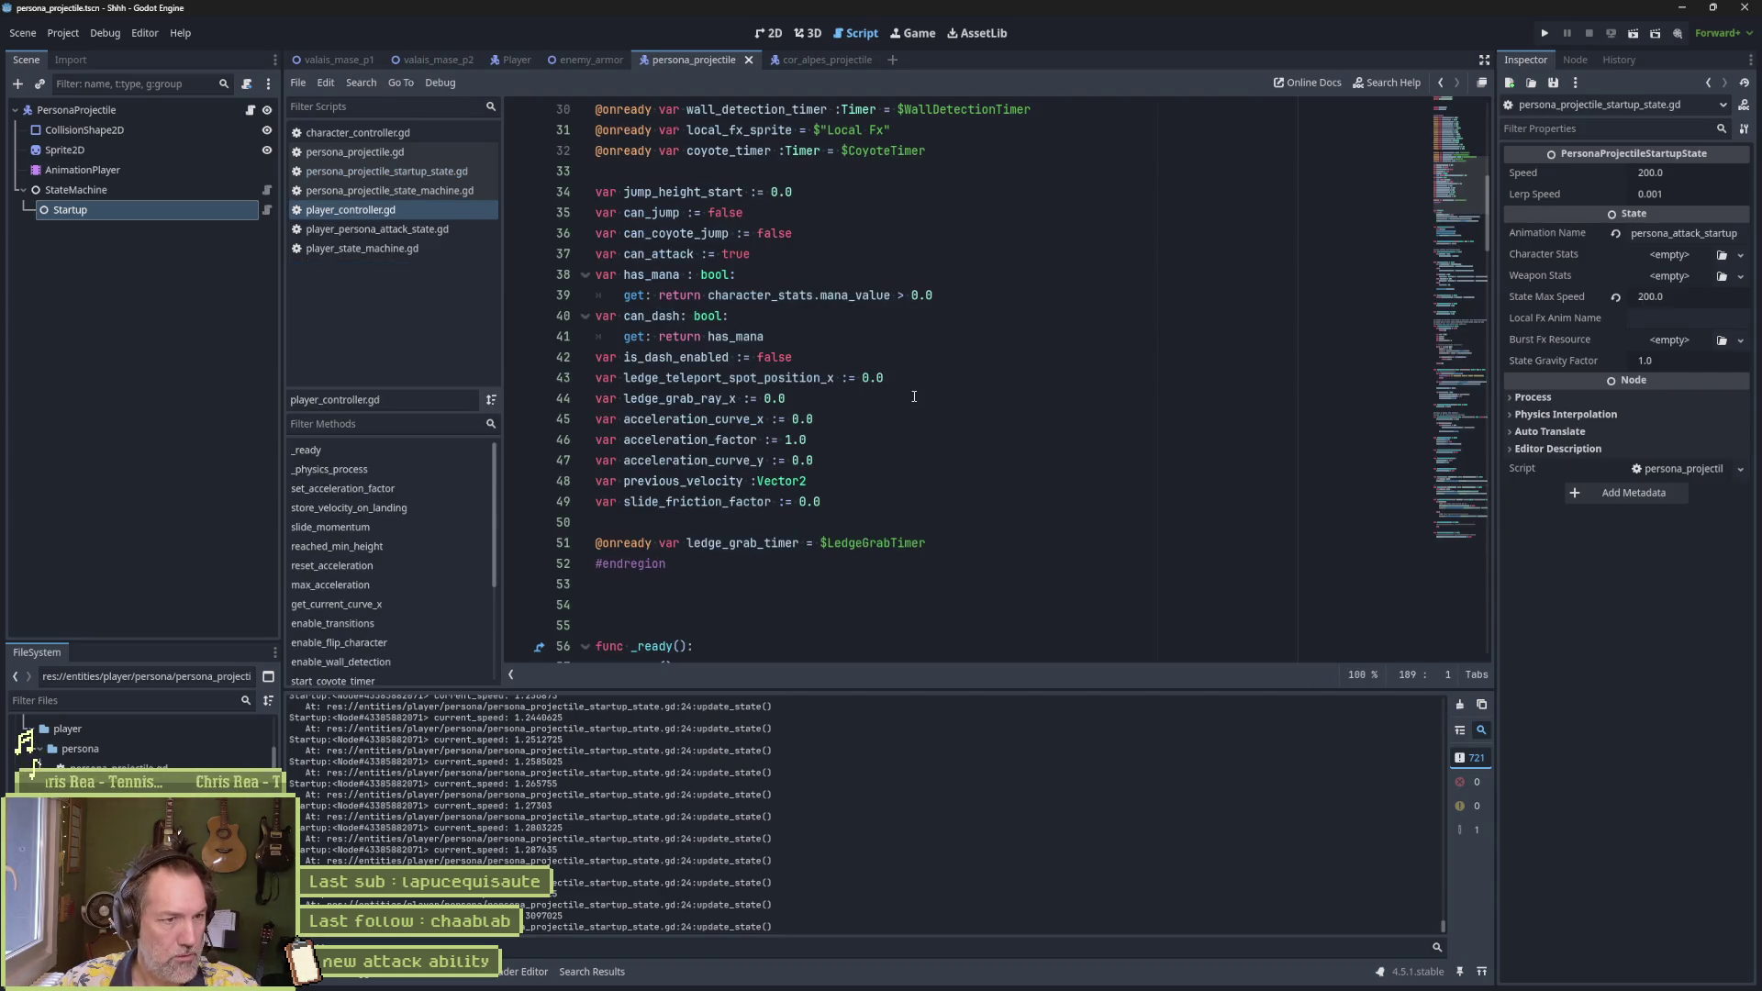
key(alt+Left)
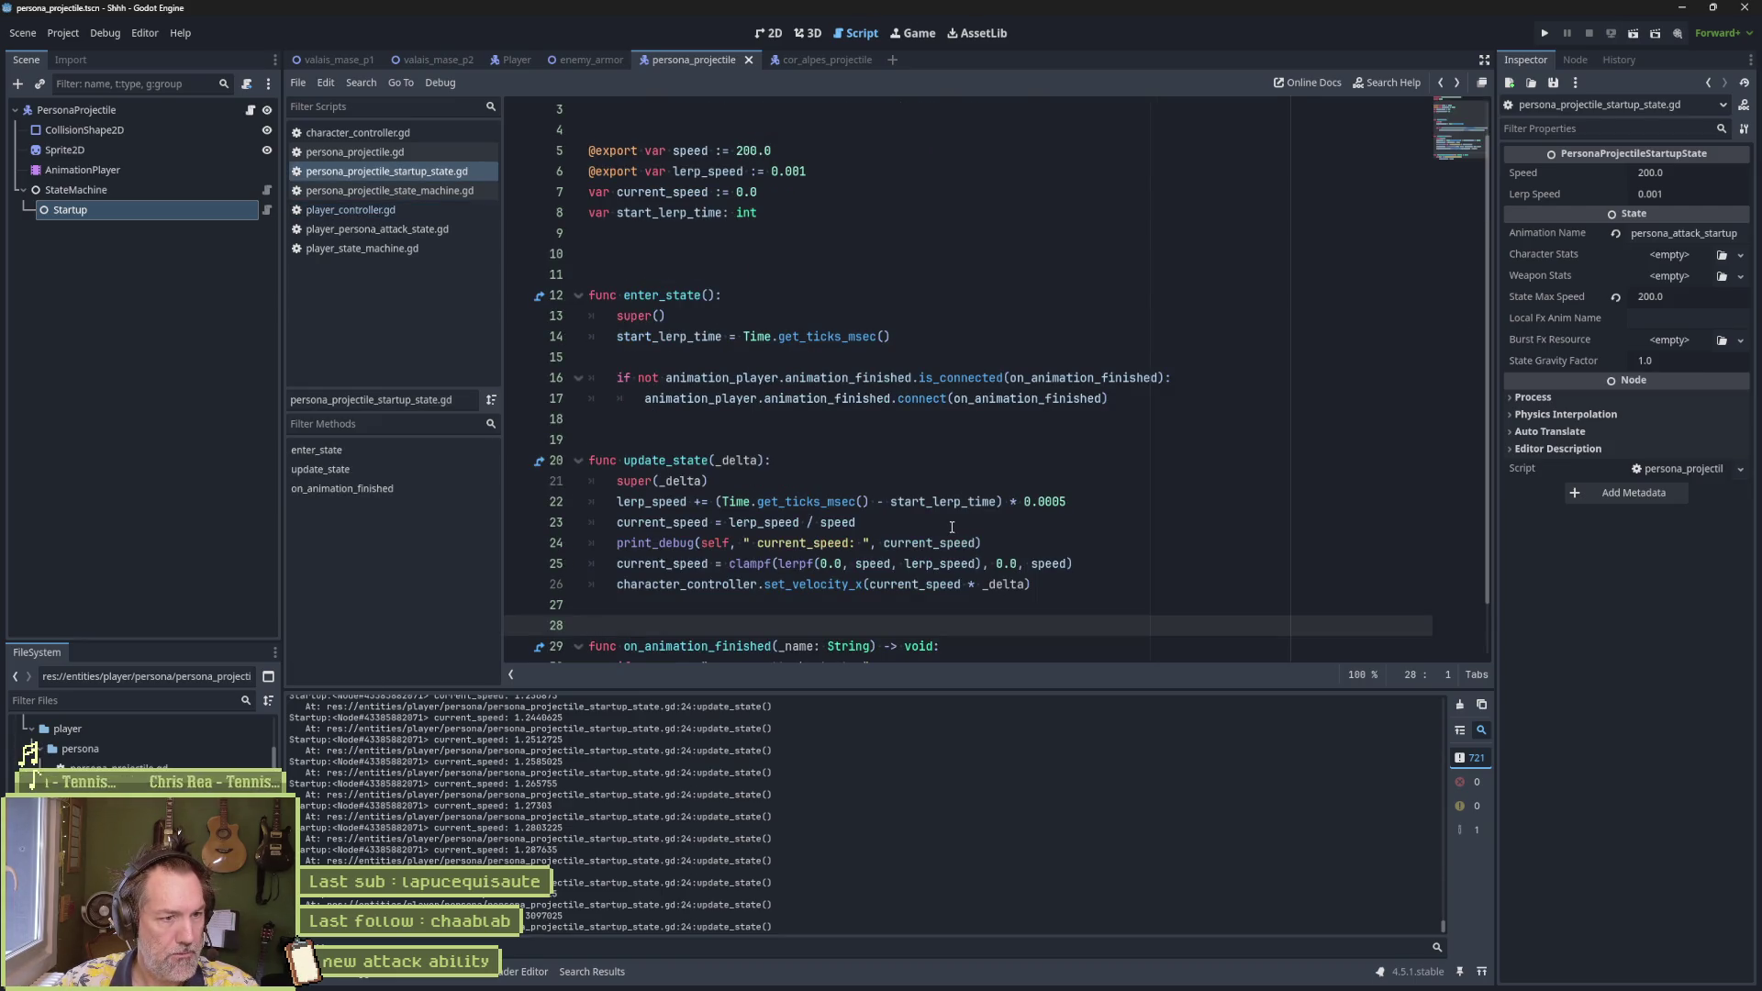
Turn line 23 into 'var lerp_weight = lerp_speed / speed'
double_click(947, 565)
text(current_speed)
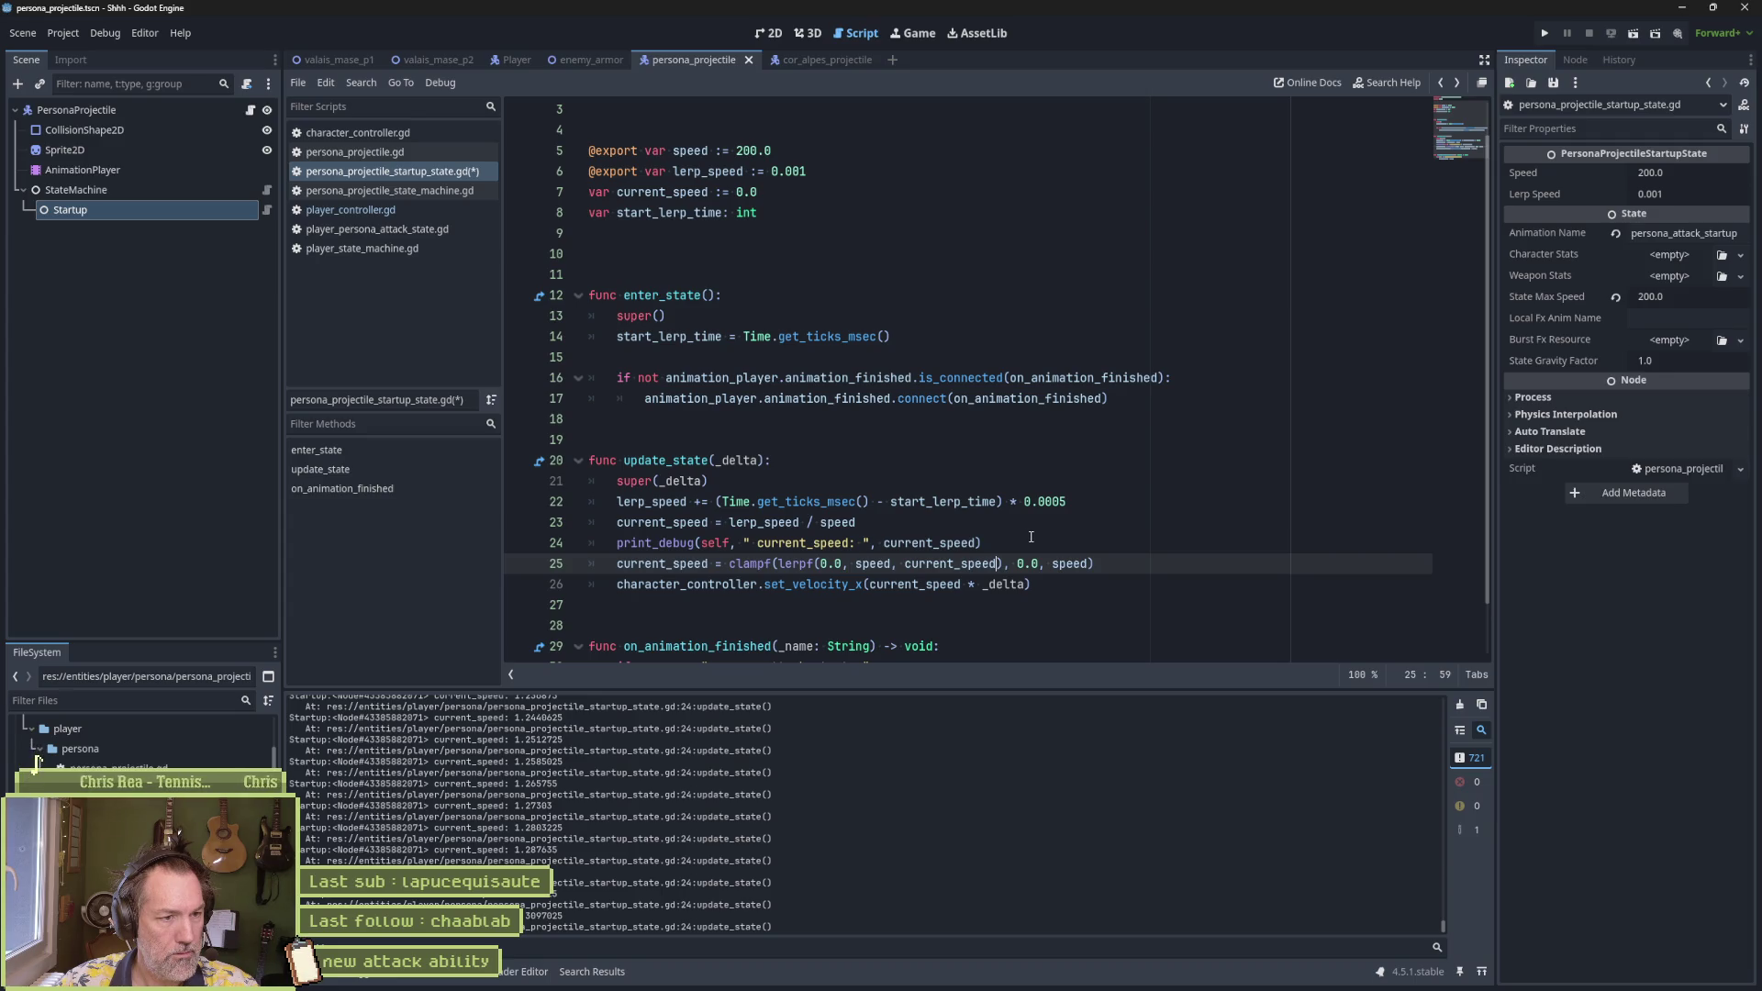
double_click(673, 523)
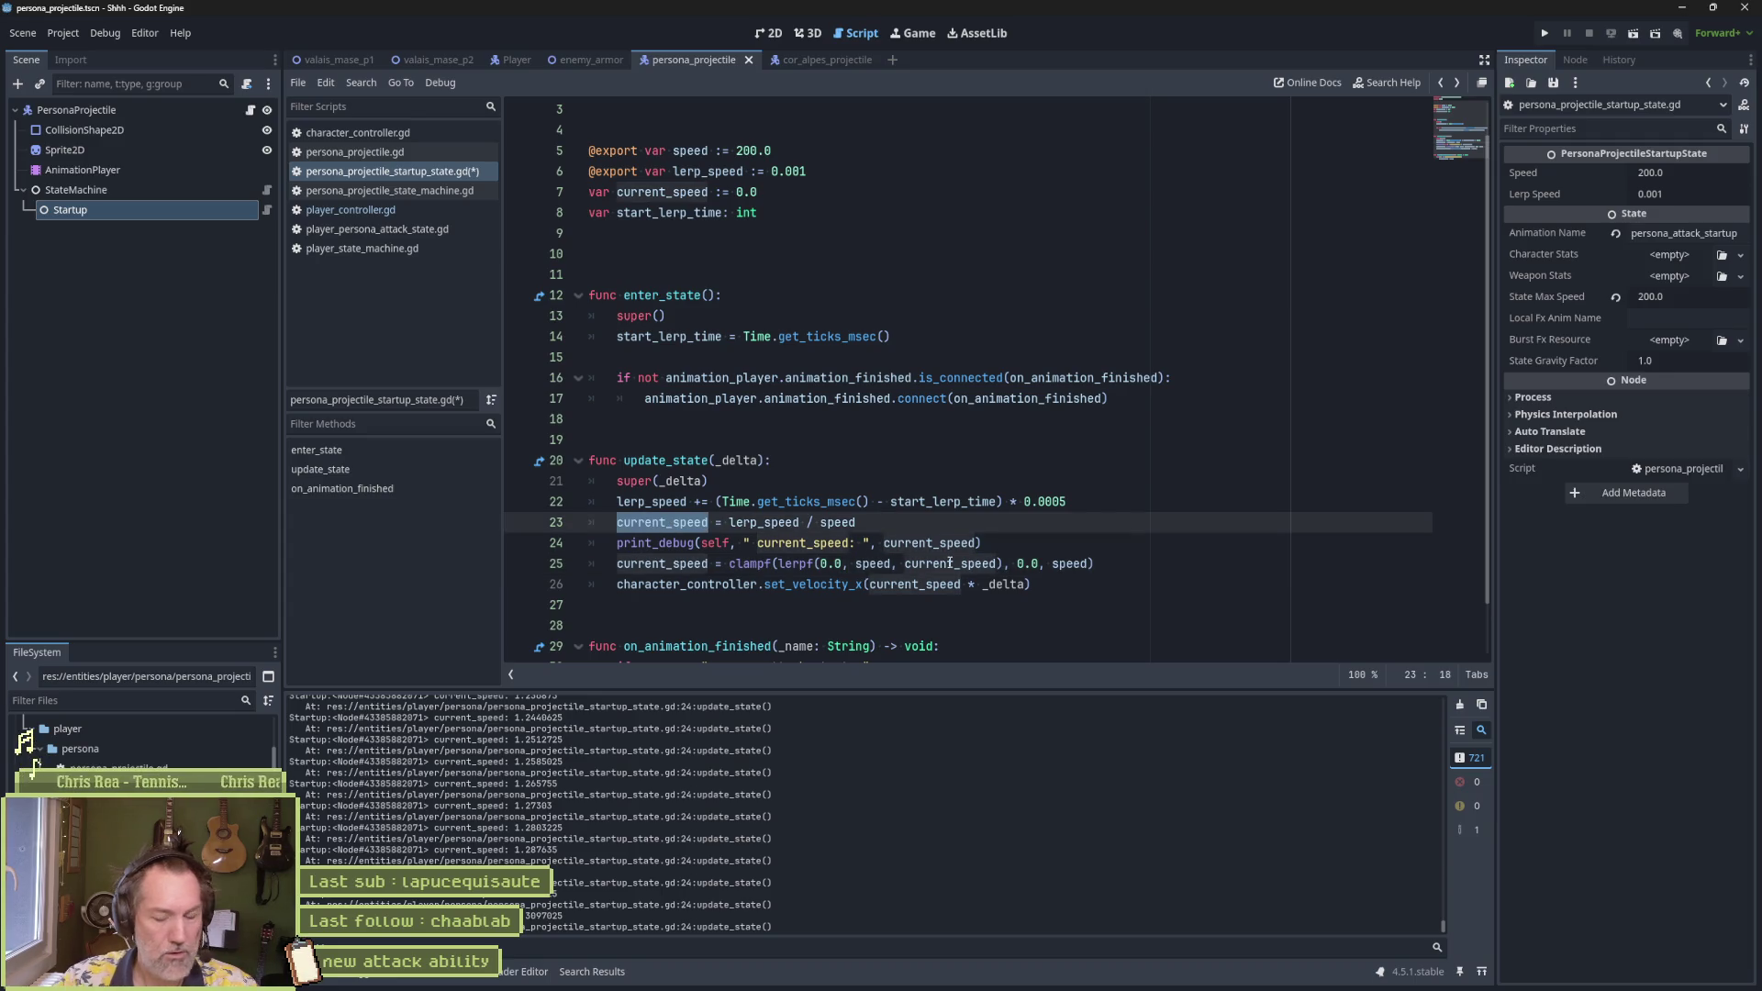
text(lerp_wei)
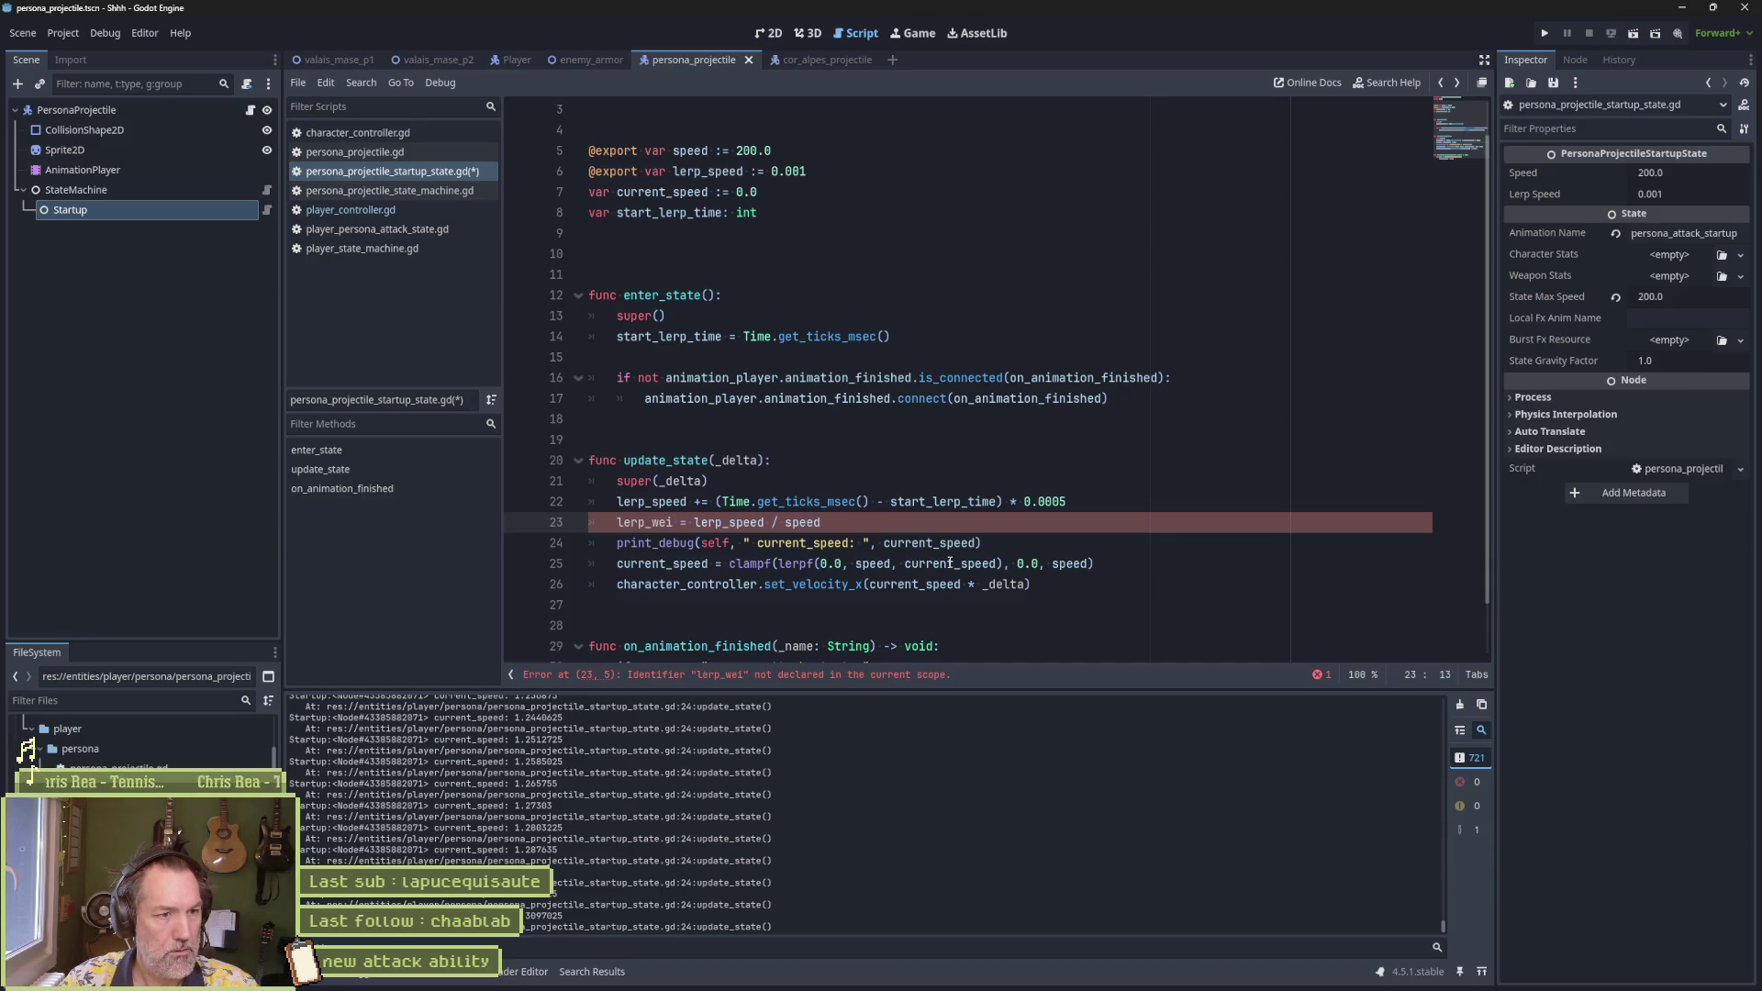
text(ght)
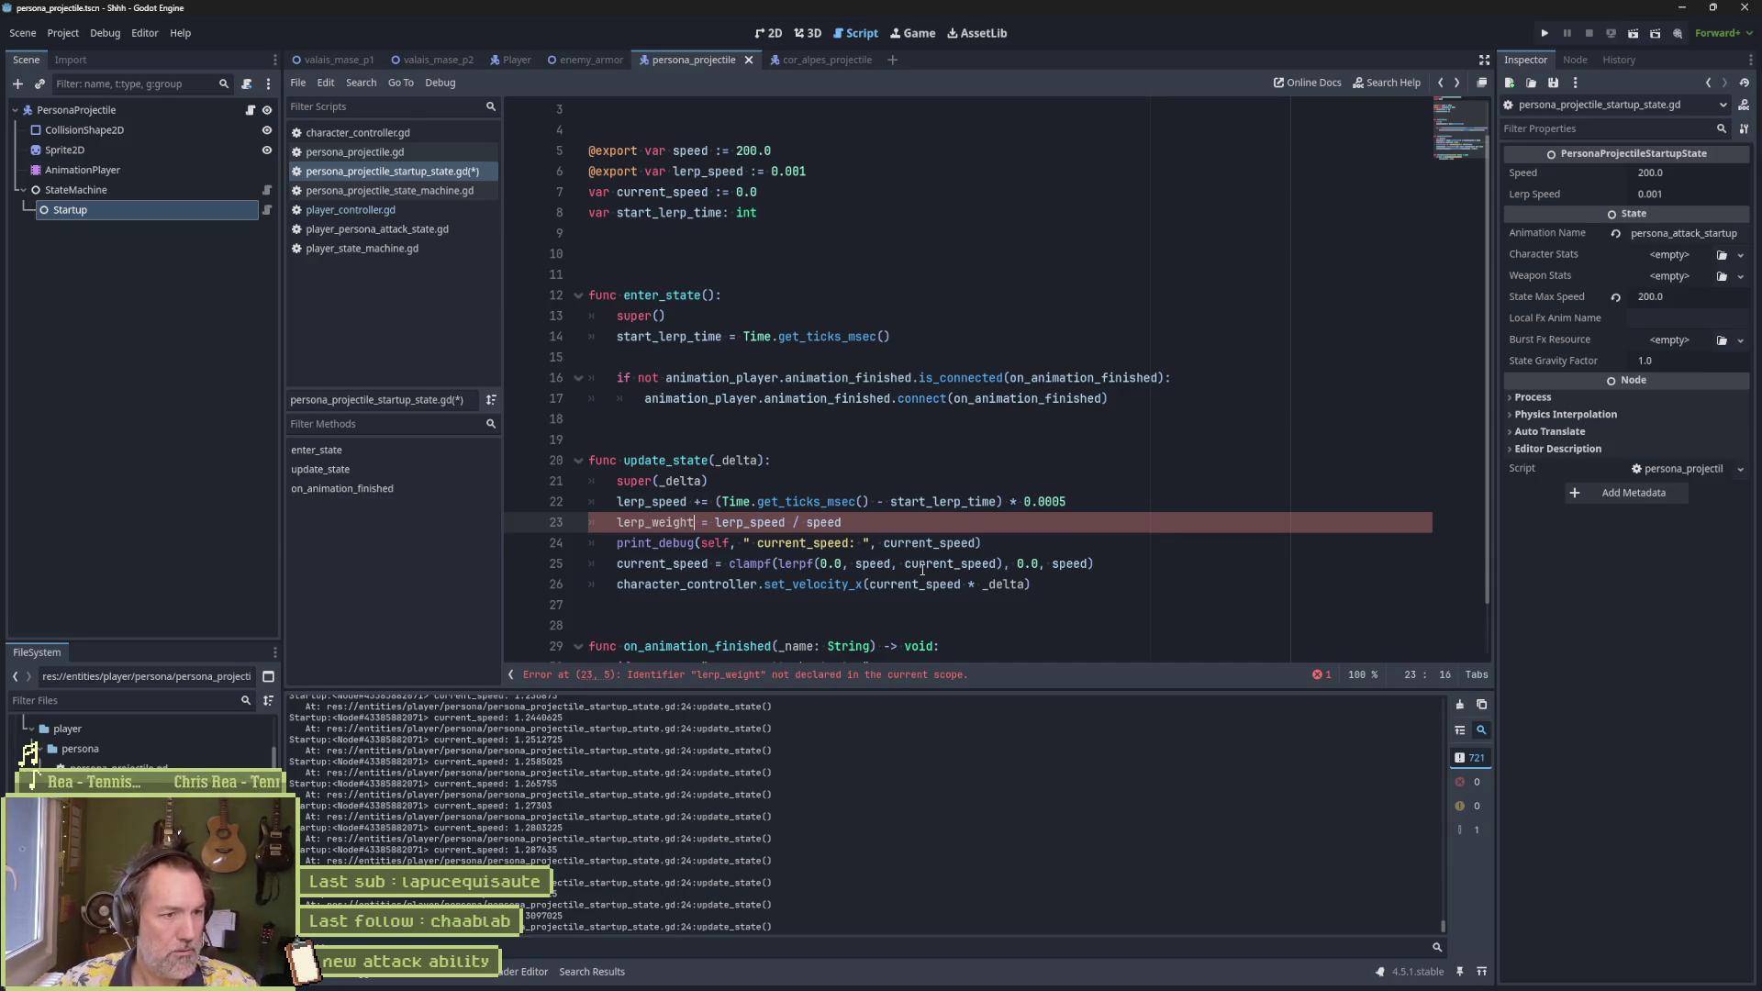
key(Home)
text(var)
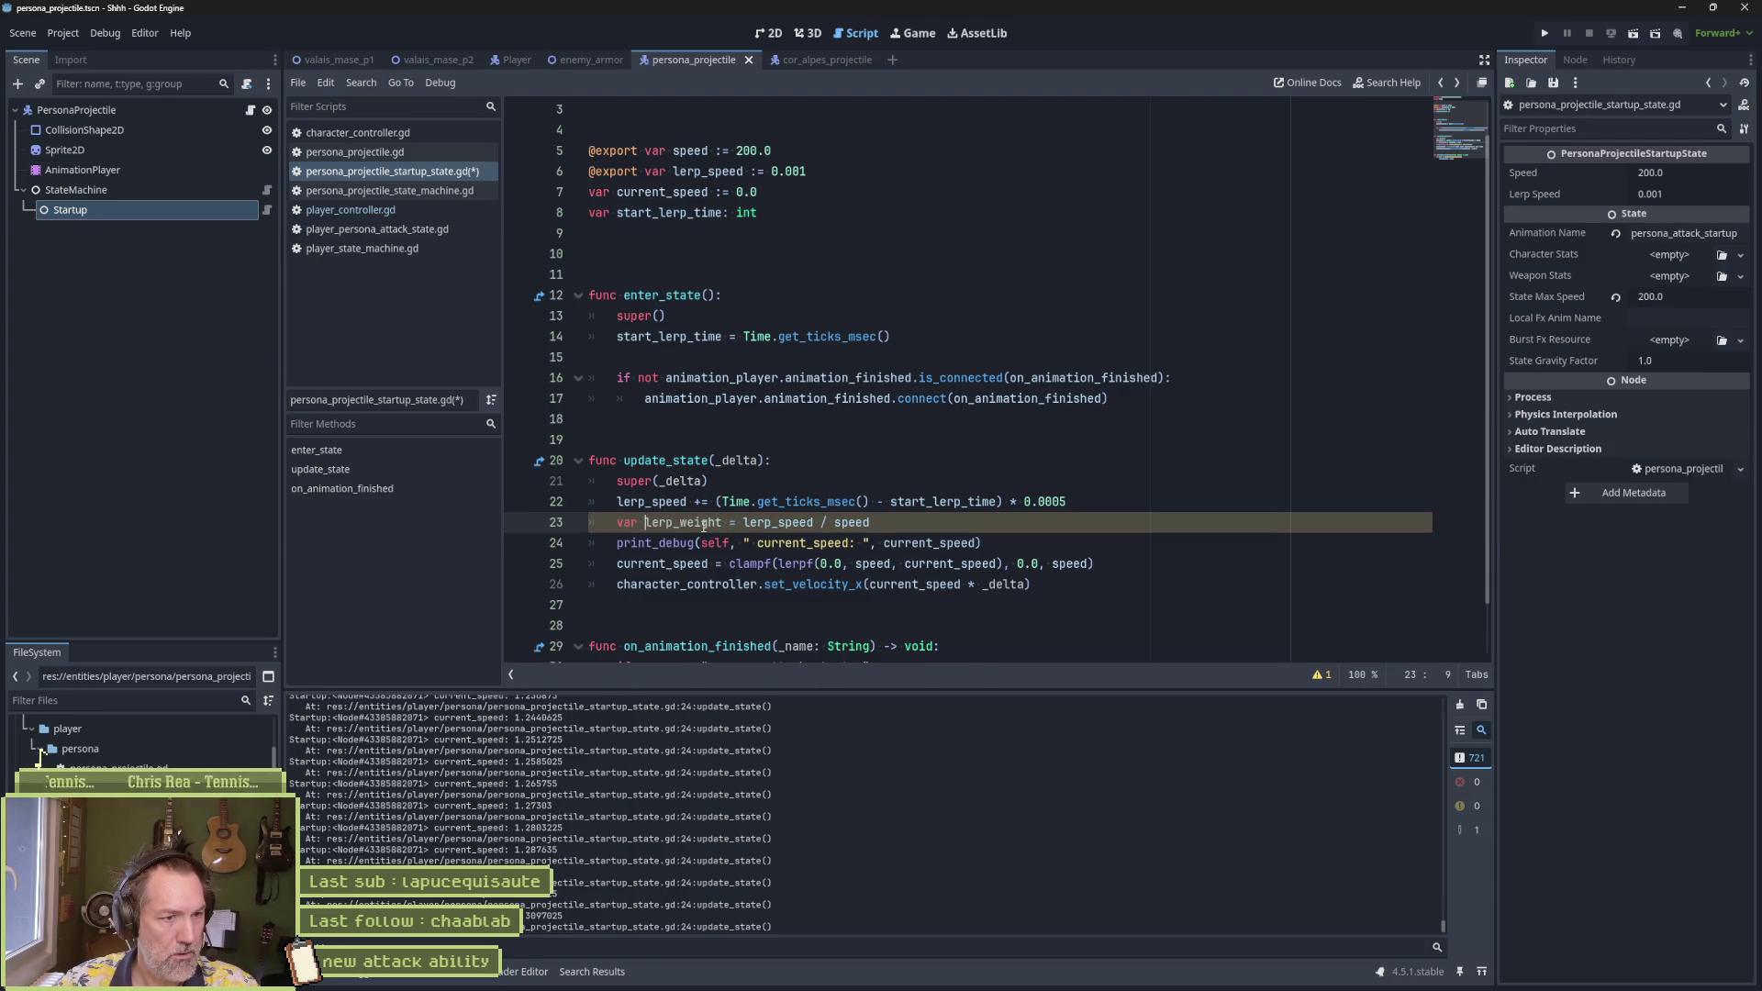
Use lerp_weight as lerpf's third argument on line 25 and run the scene
double_click(704, 525)
key(ctrl+c)
double_click(922, 563)
key(ctrl+v)
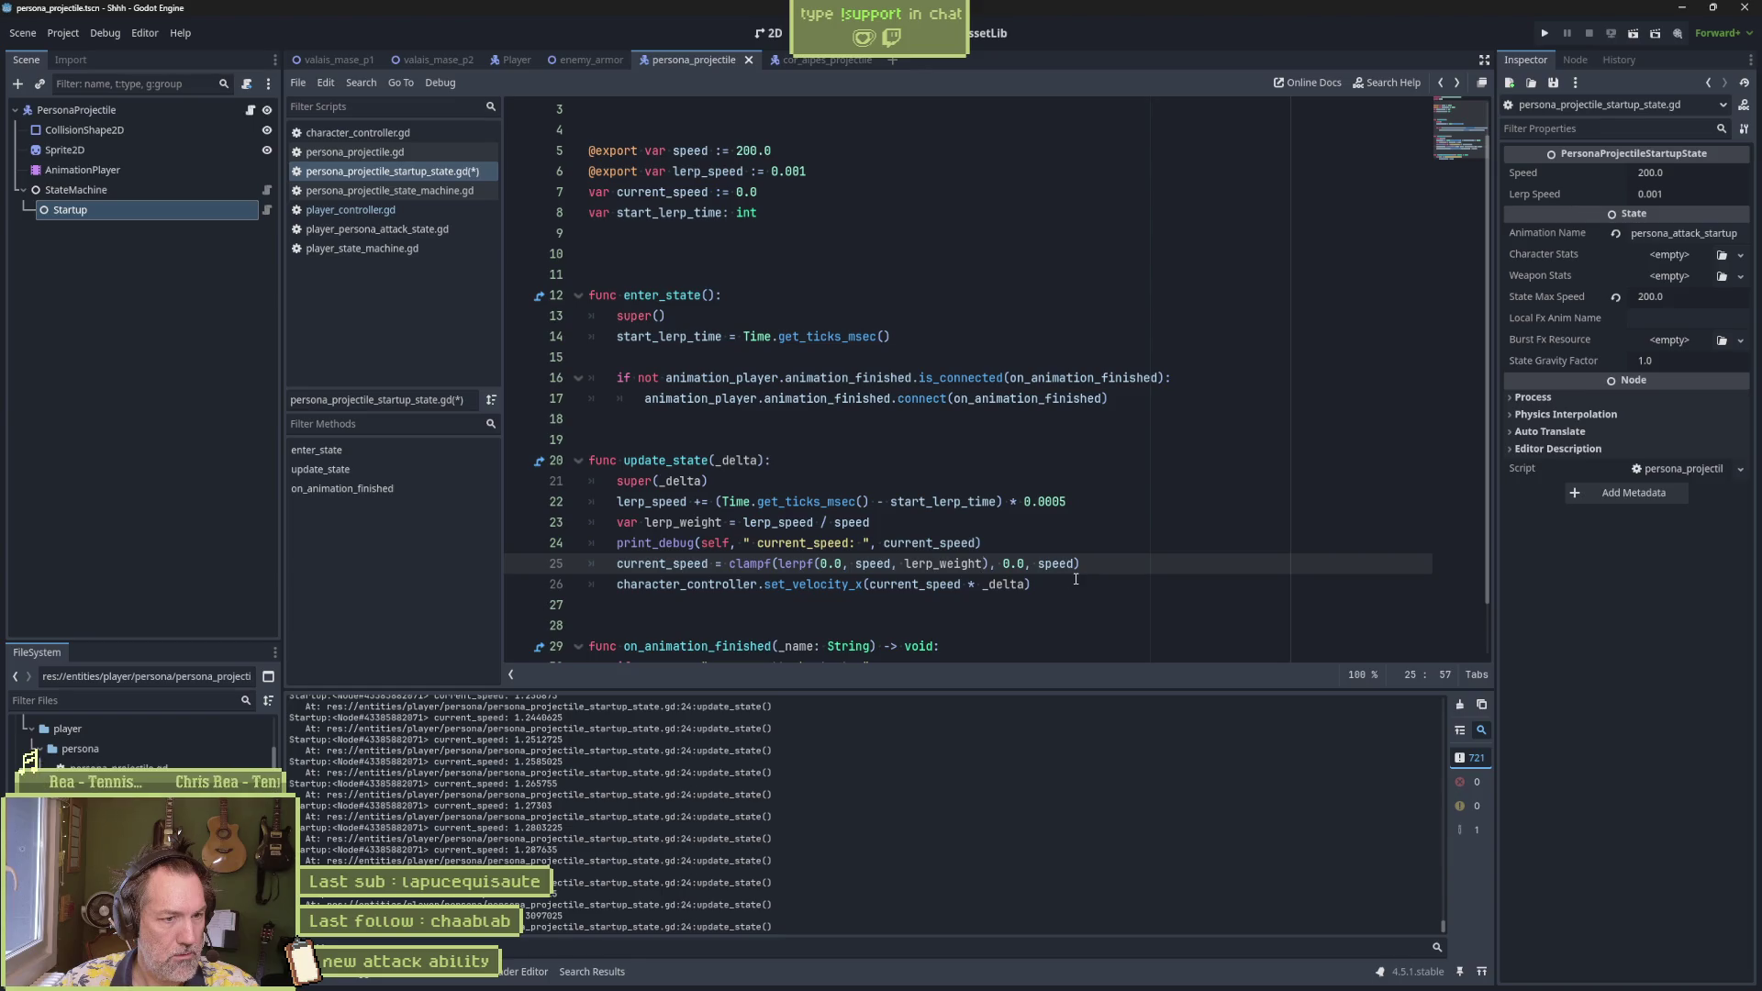
key(F6)
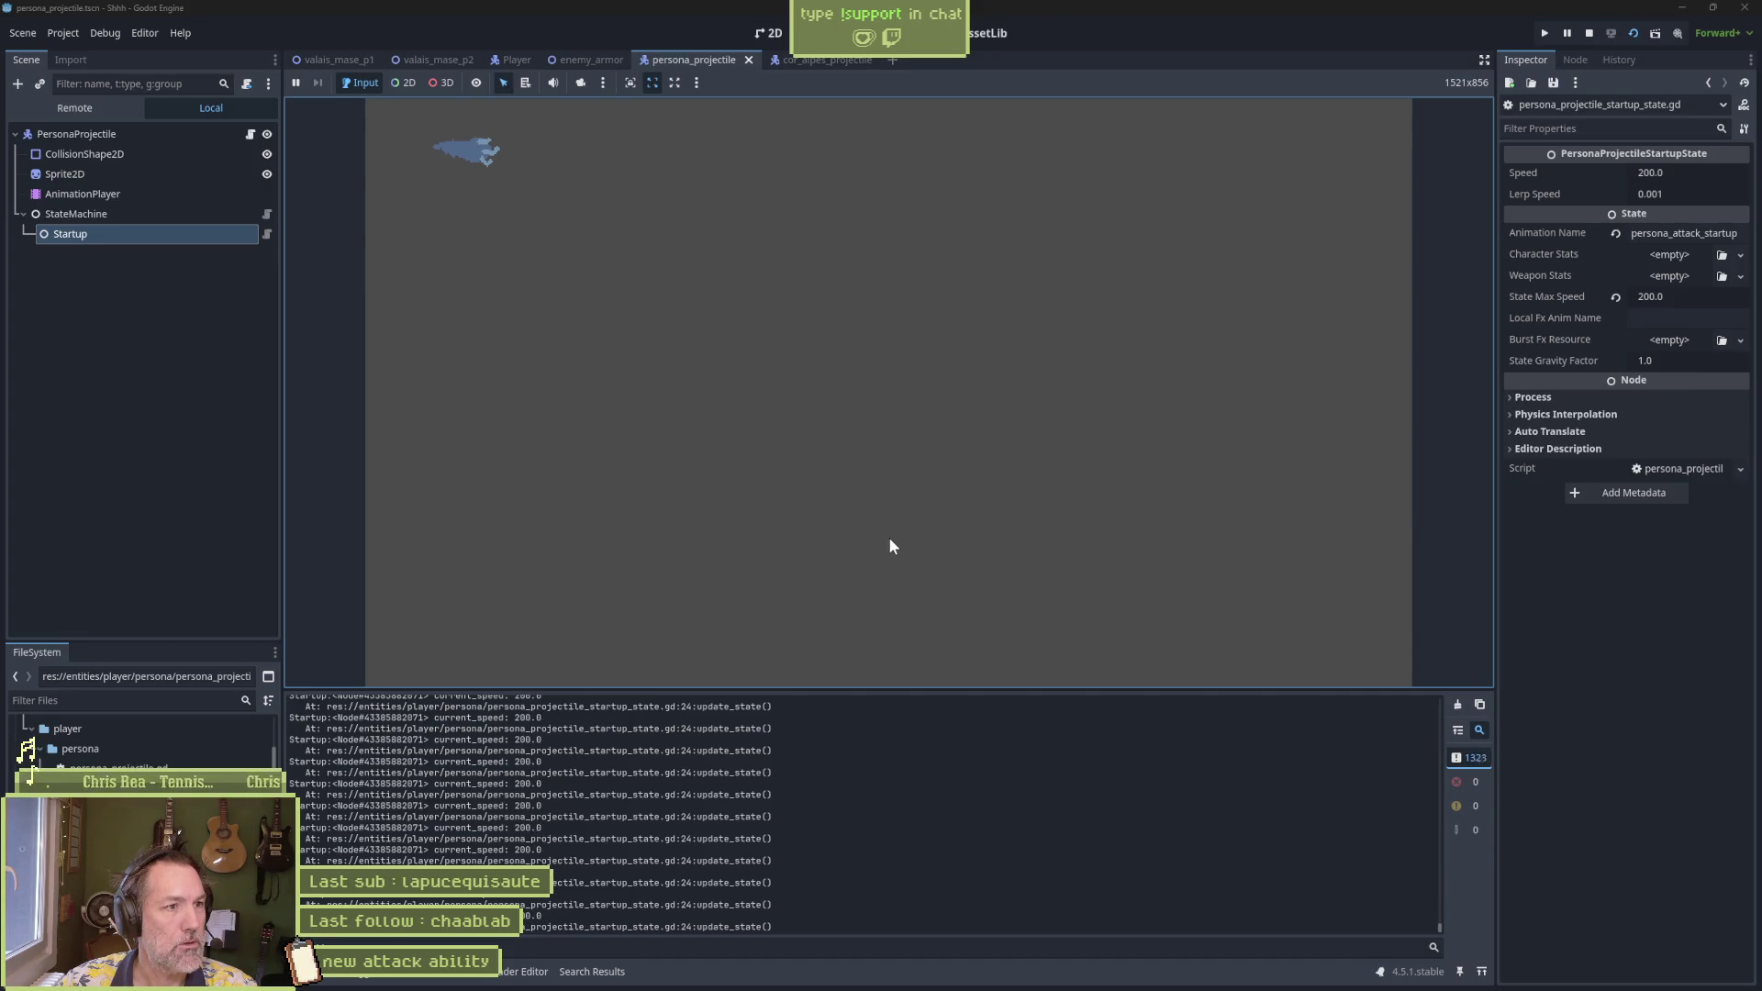
Remove the delta multiplication on line 26 and the stray letter after current_speed, then rerun
key(F8)
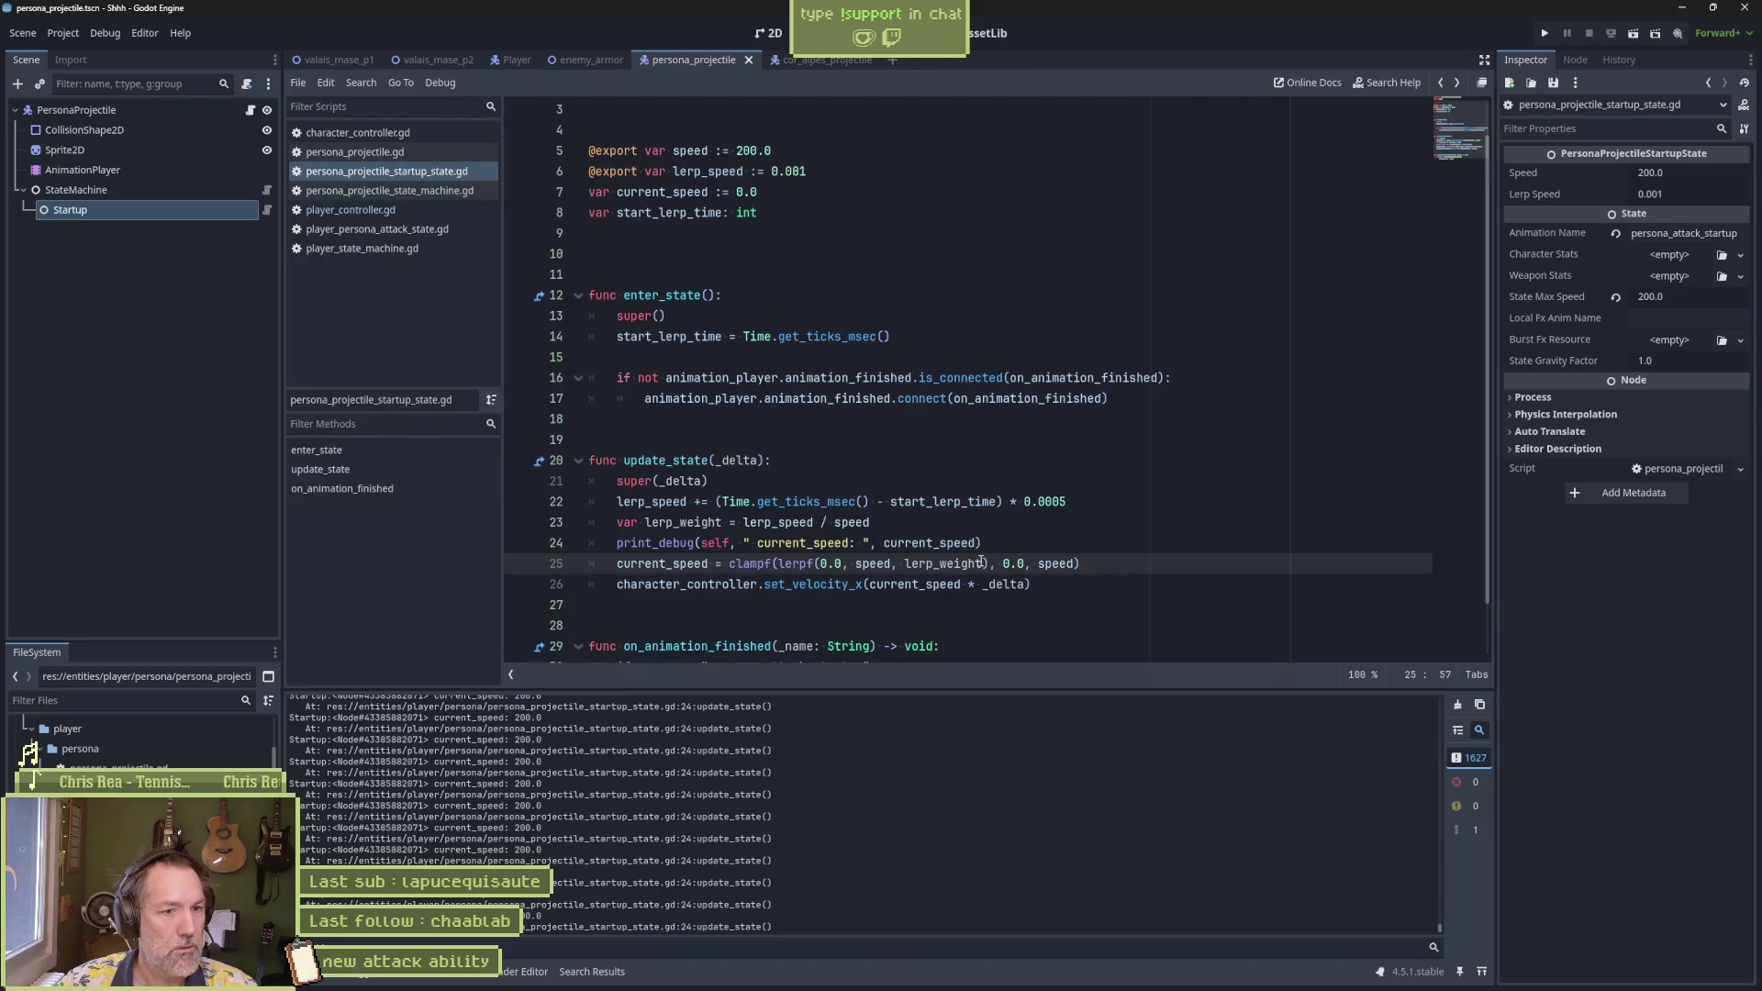
drag(966, 584, 1012, 585)
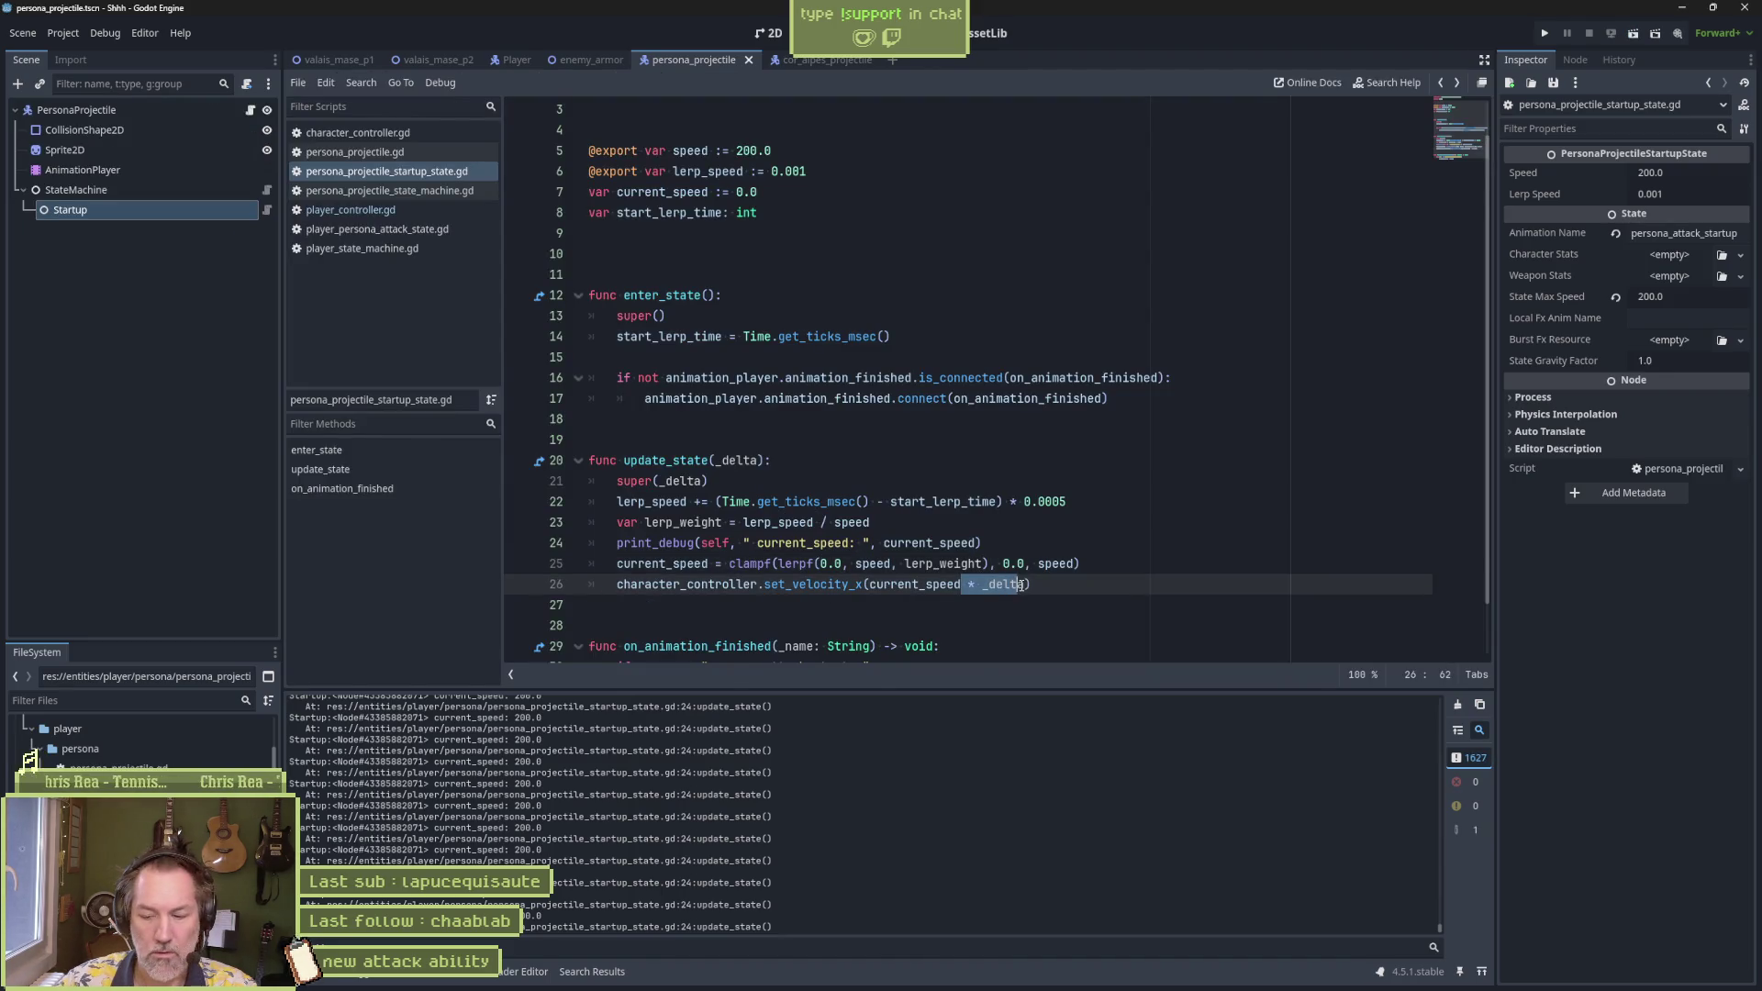
key(F9)
key(F6)
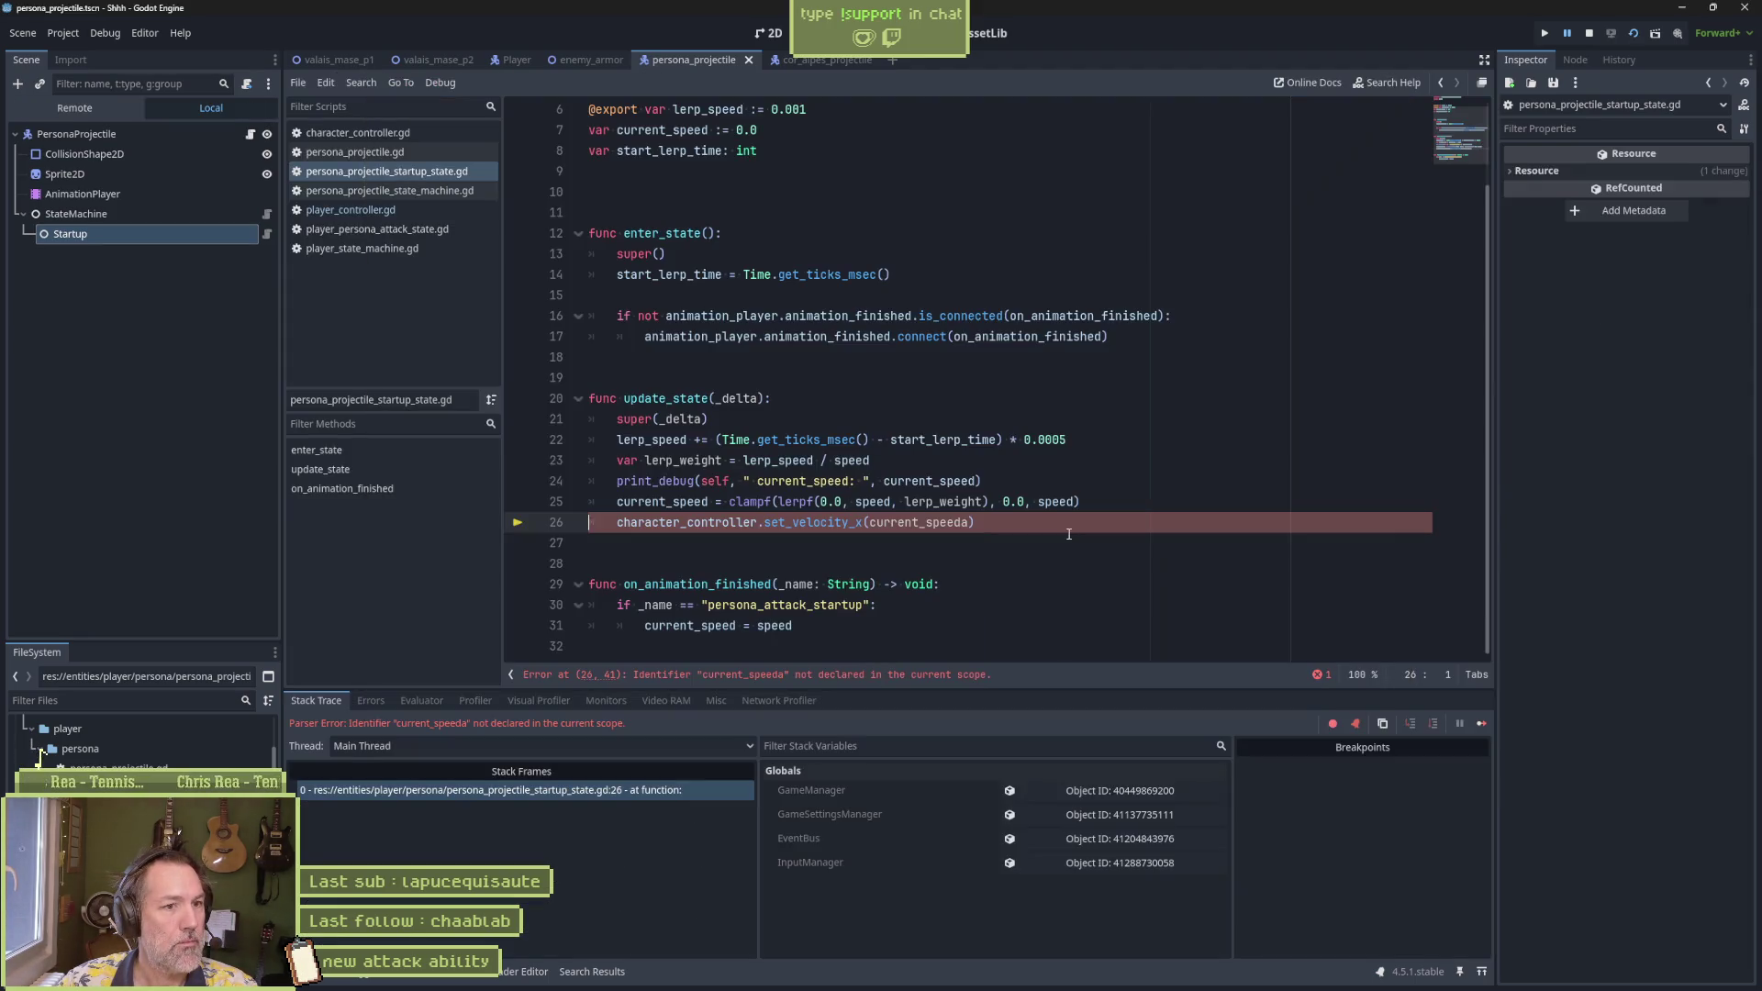
click(970, 522)
key(BackSpace)
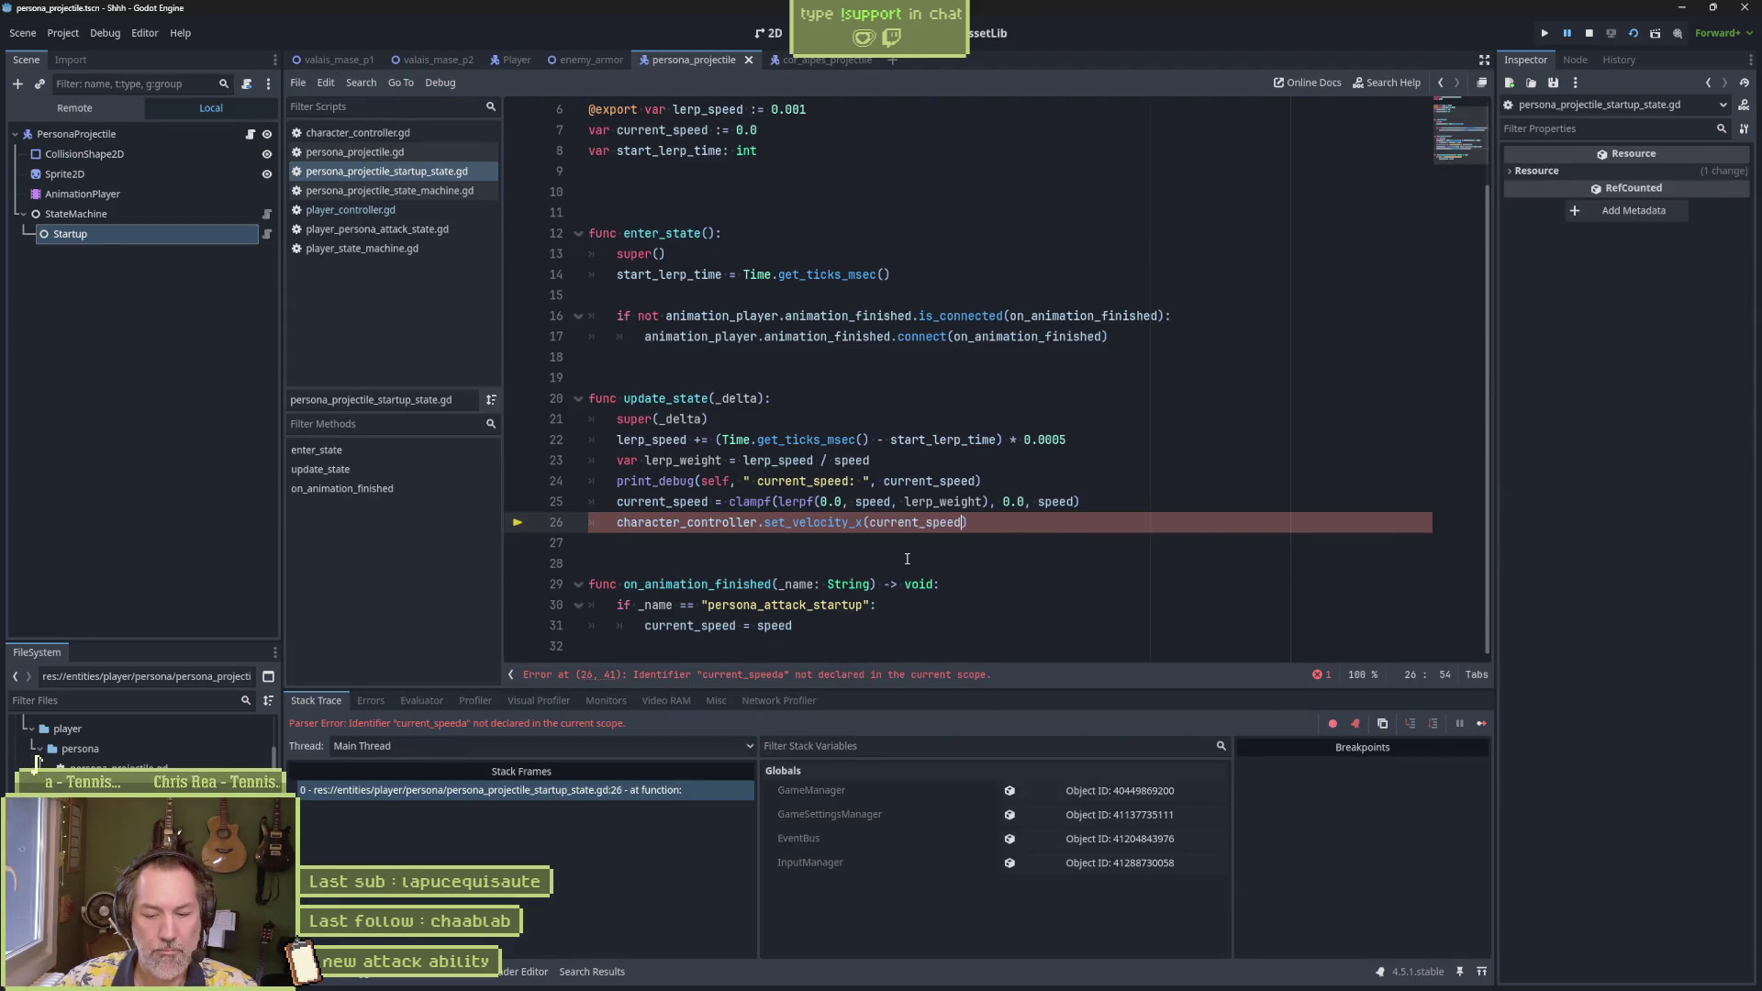
key(F8)
key(F6)
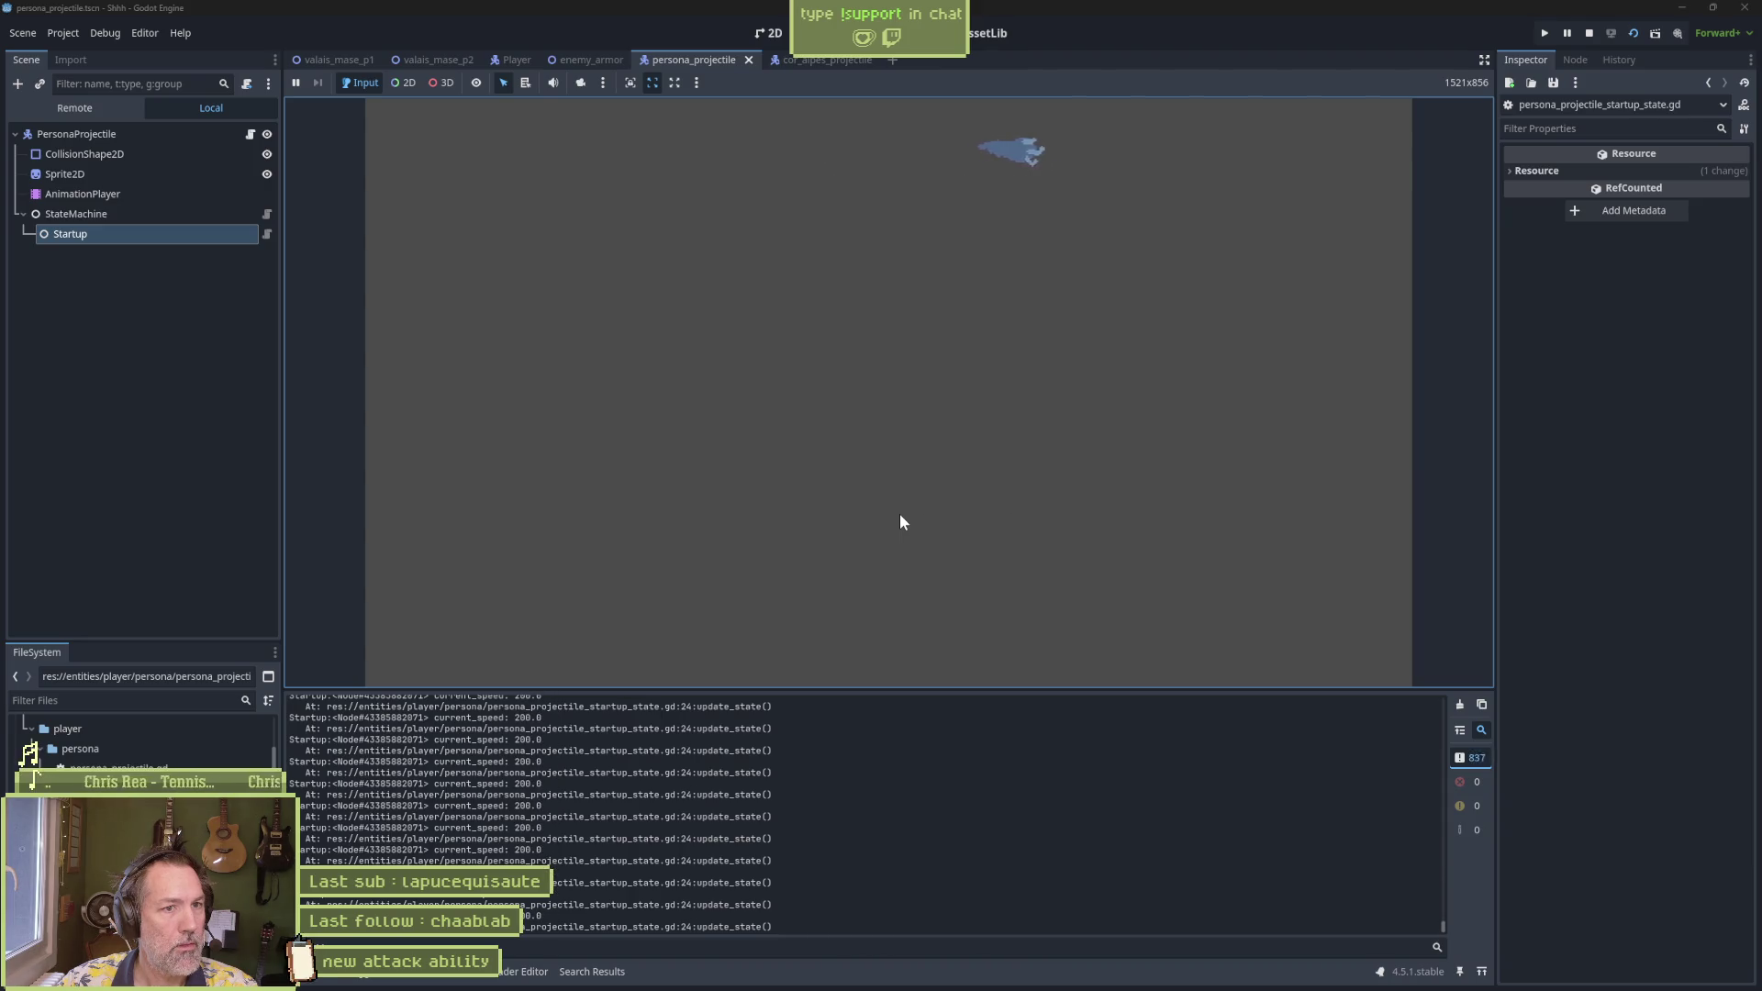
Run the projectile scene again to watch its acceleration, then scroll up to the variables
key(F8)
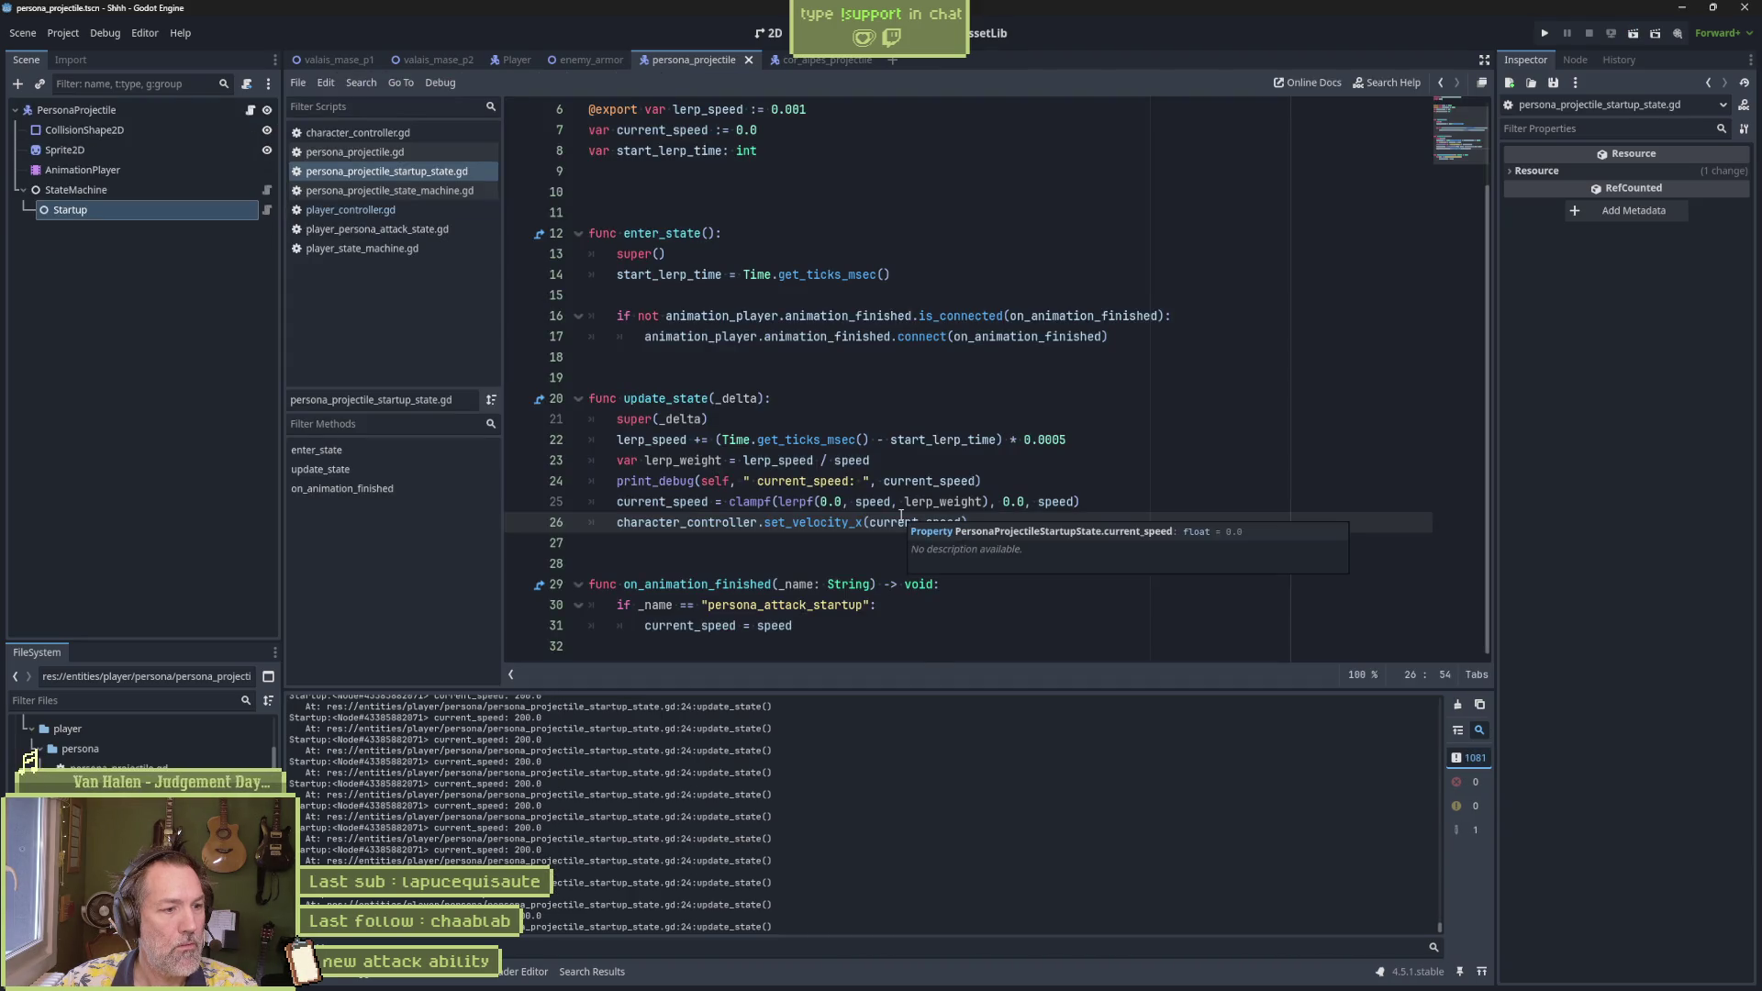
key(F6)
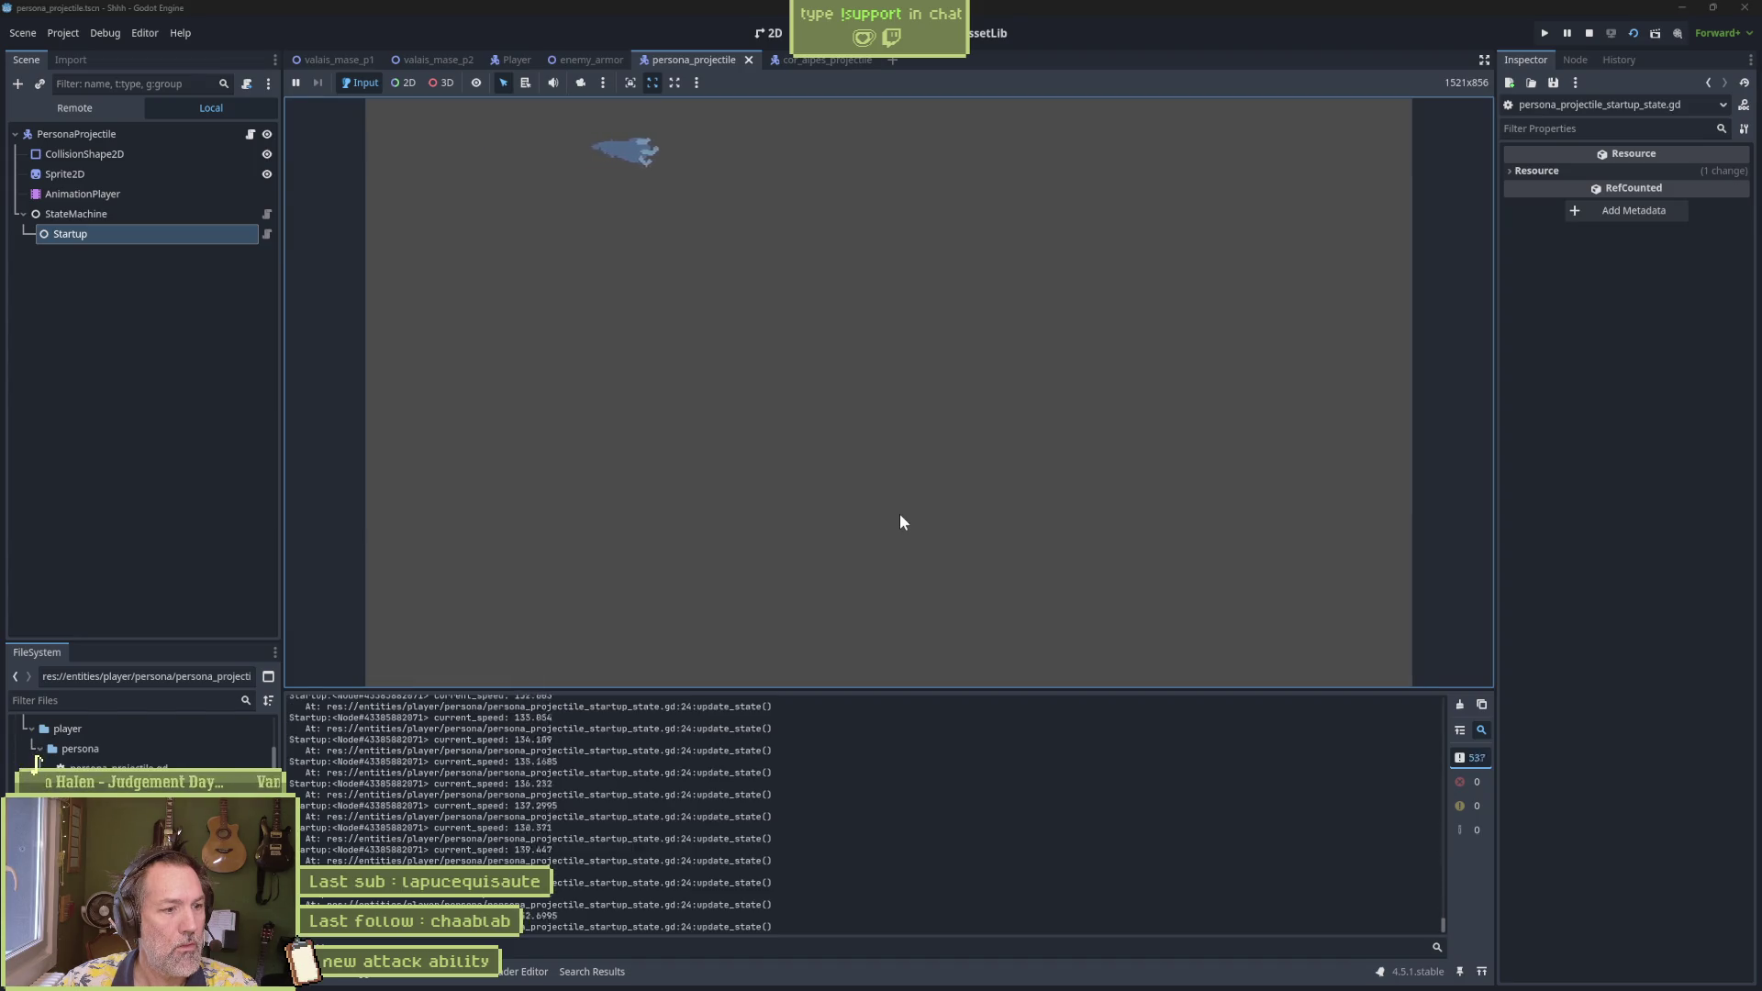
key(F8)
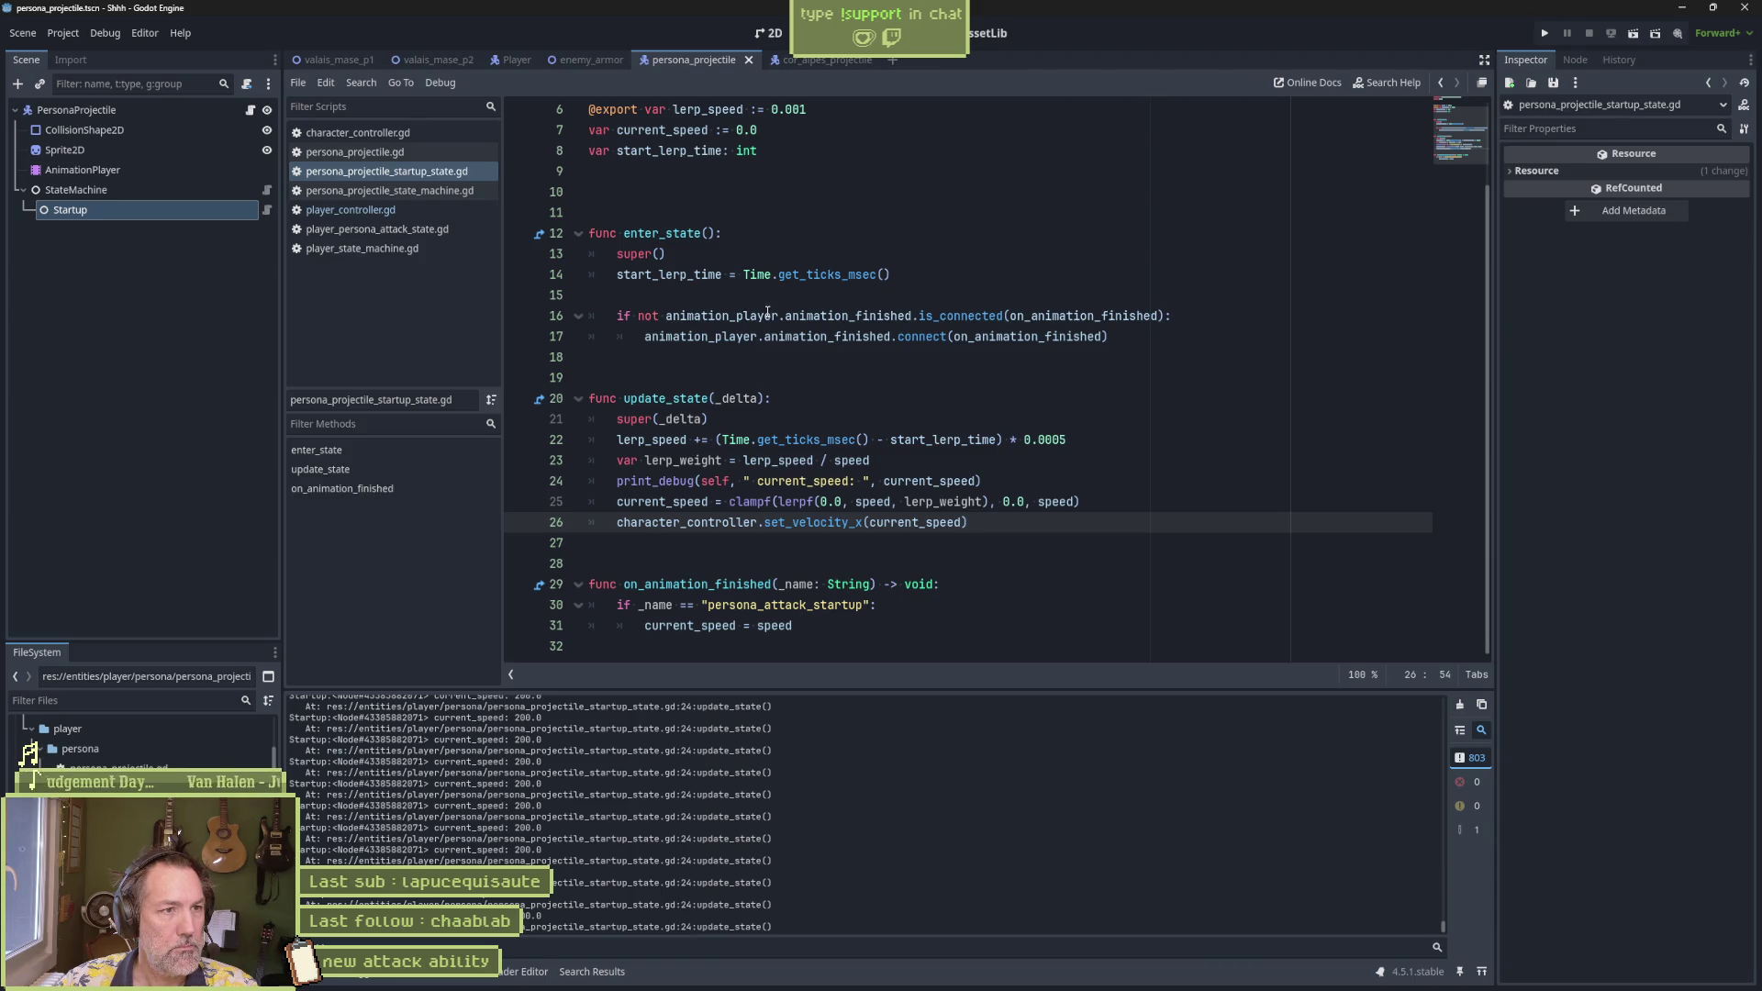
scroll(767, 313, up, 1)
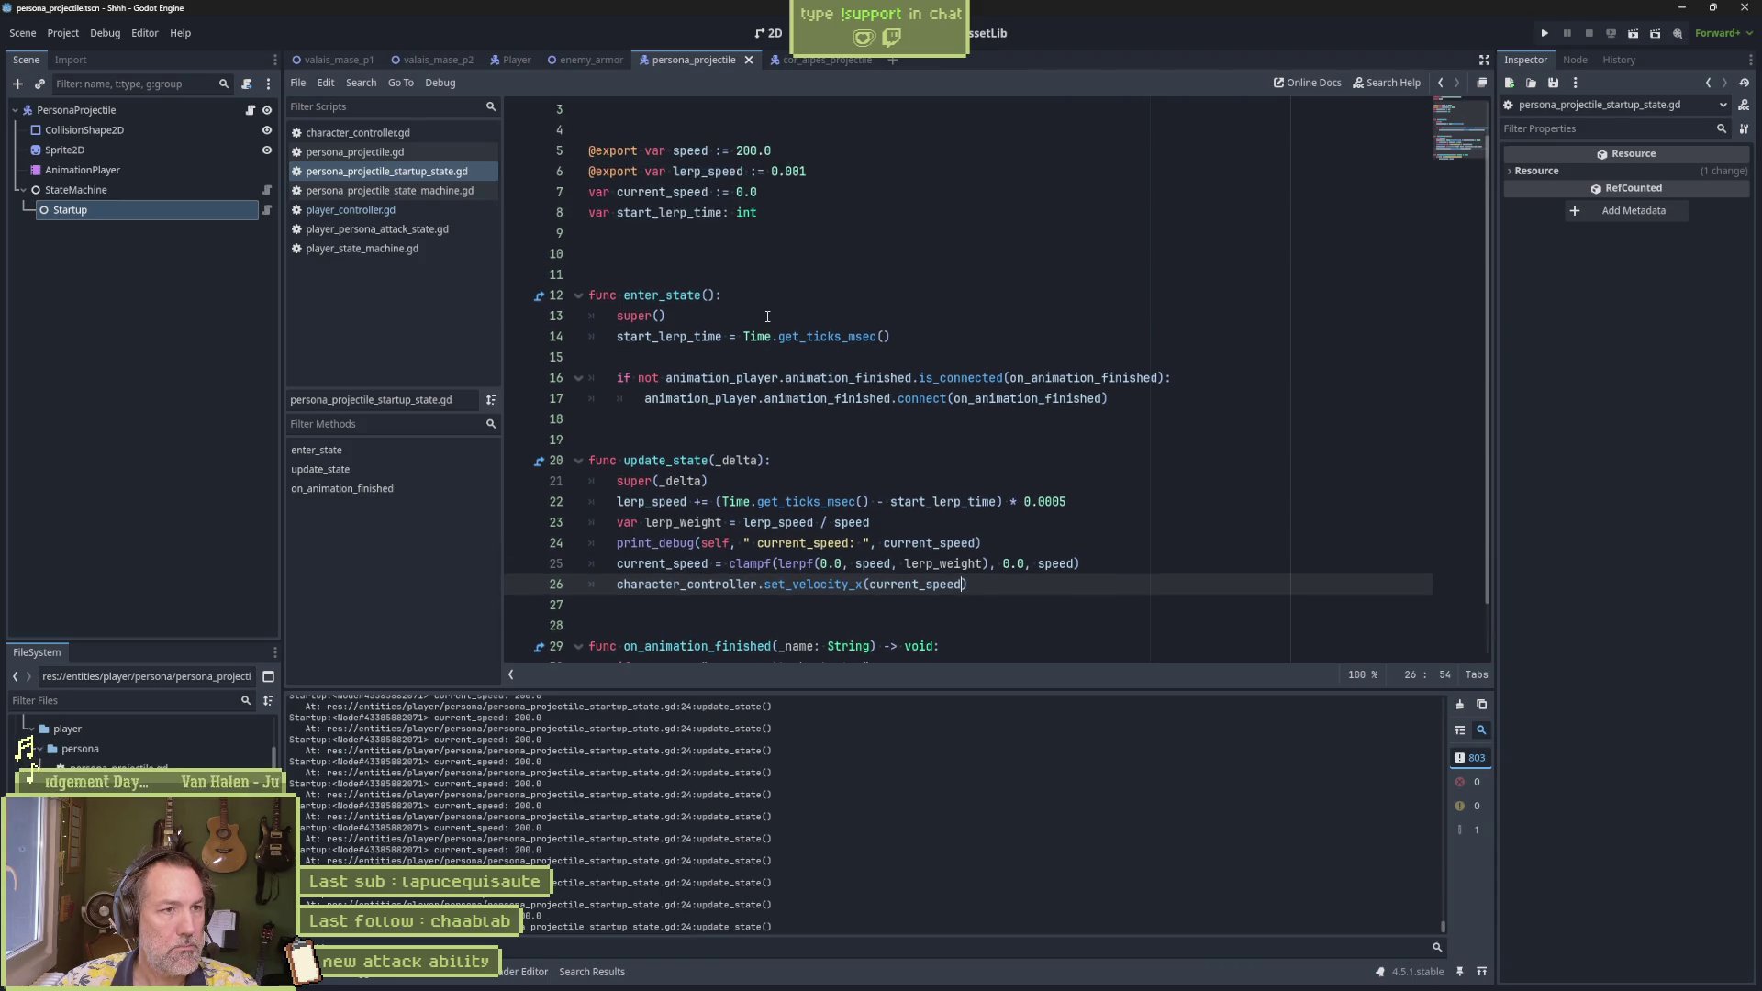
Change line 22's lerp increment from 0.0005 to 0.001 and test-run the projectile
double_click(712, 170)
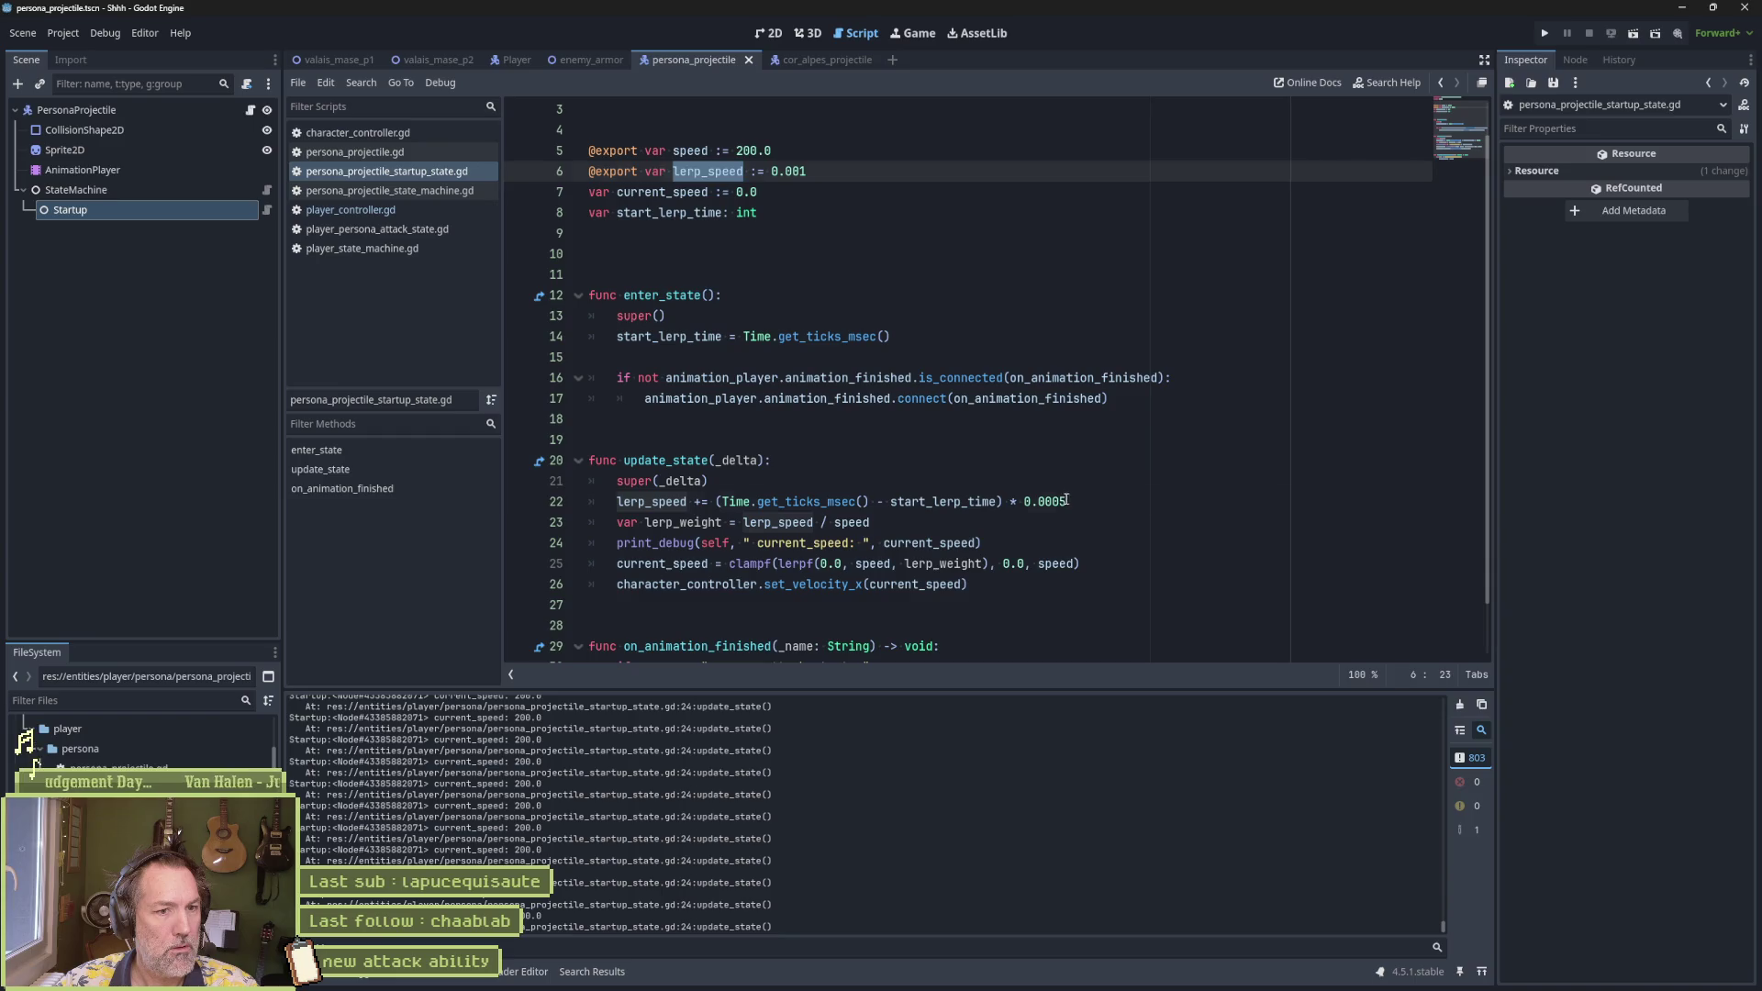
key(ctrl+z)
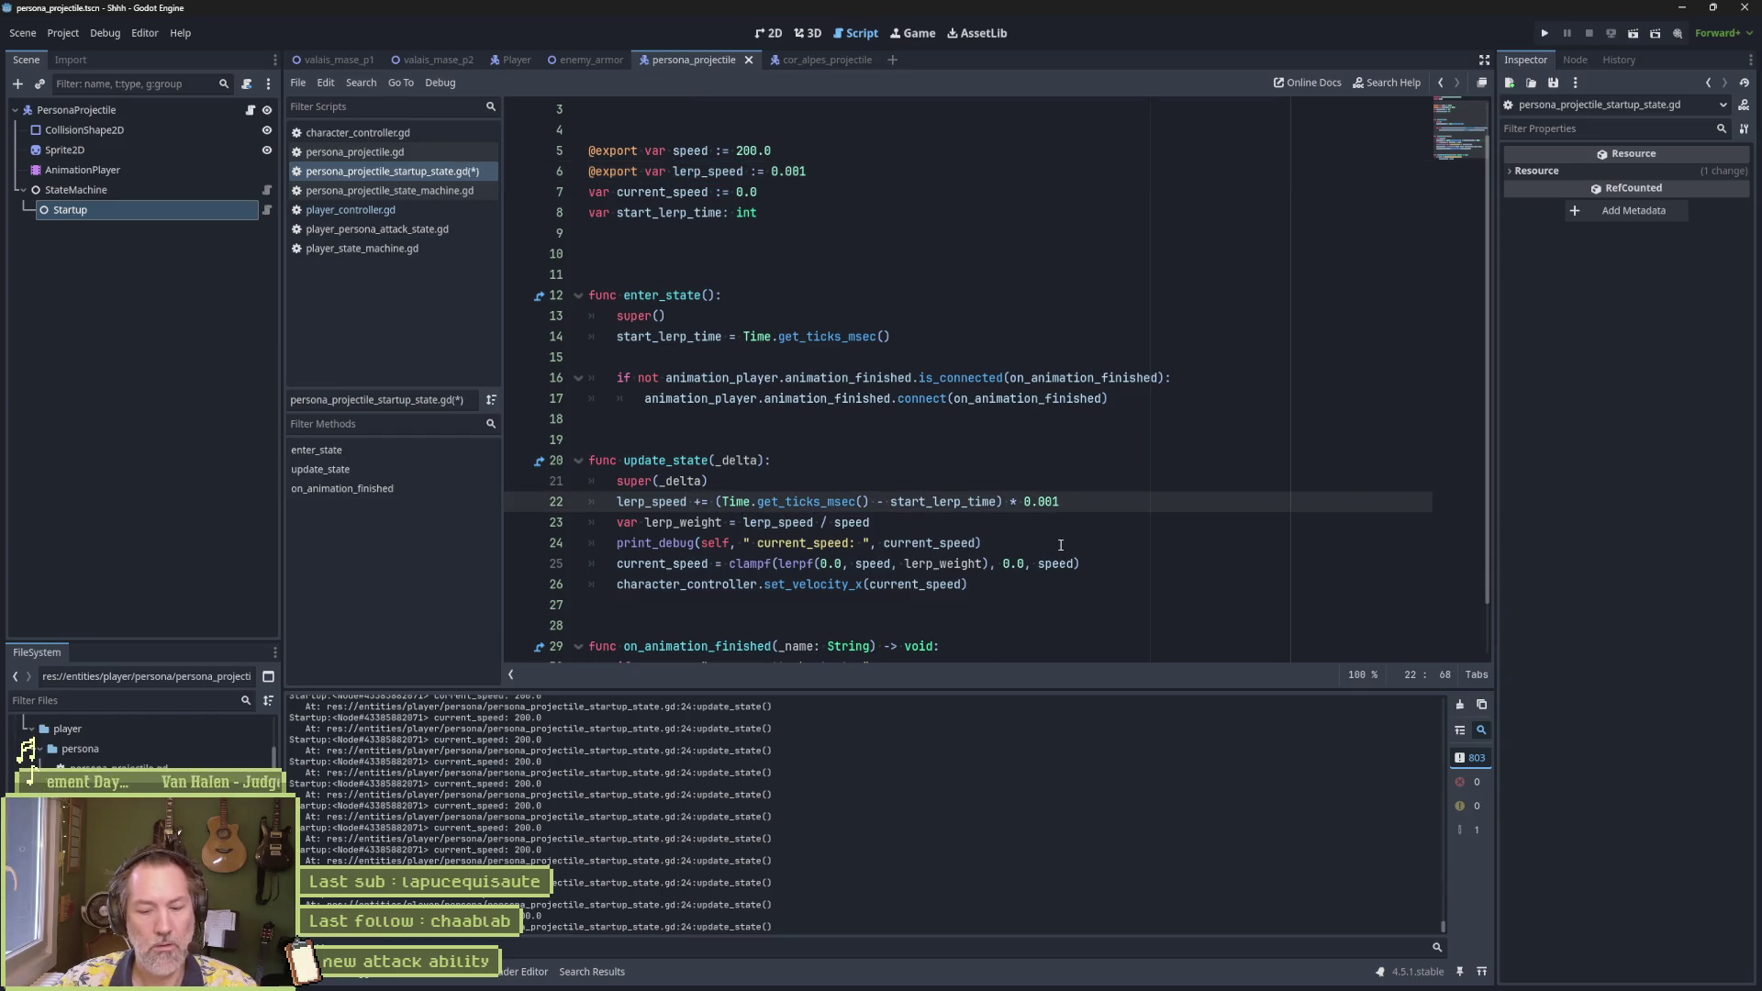
key(F6)
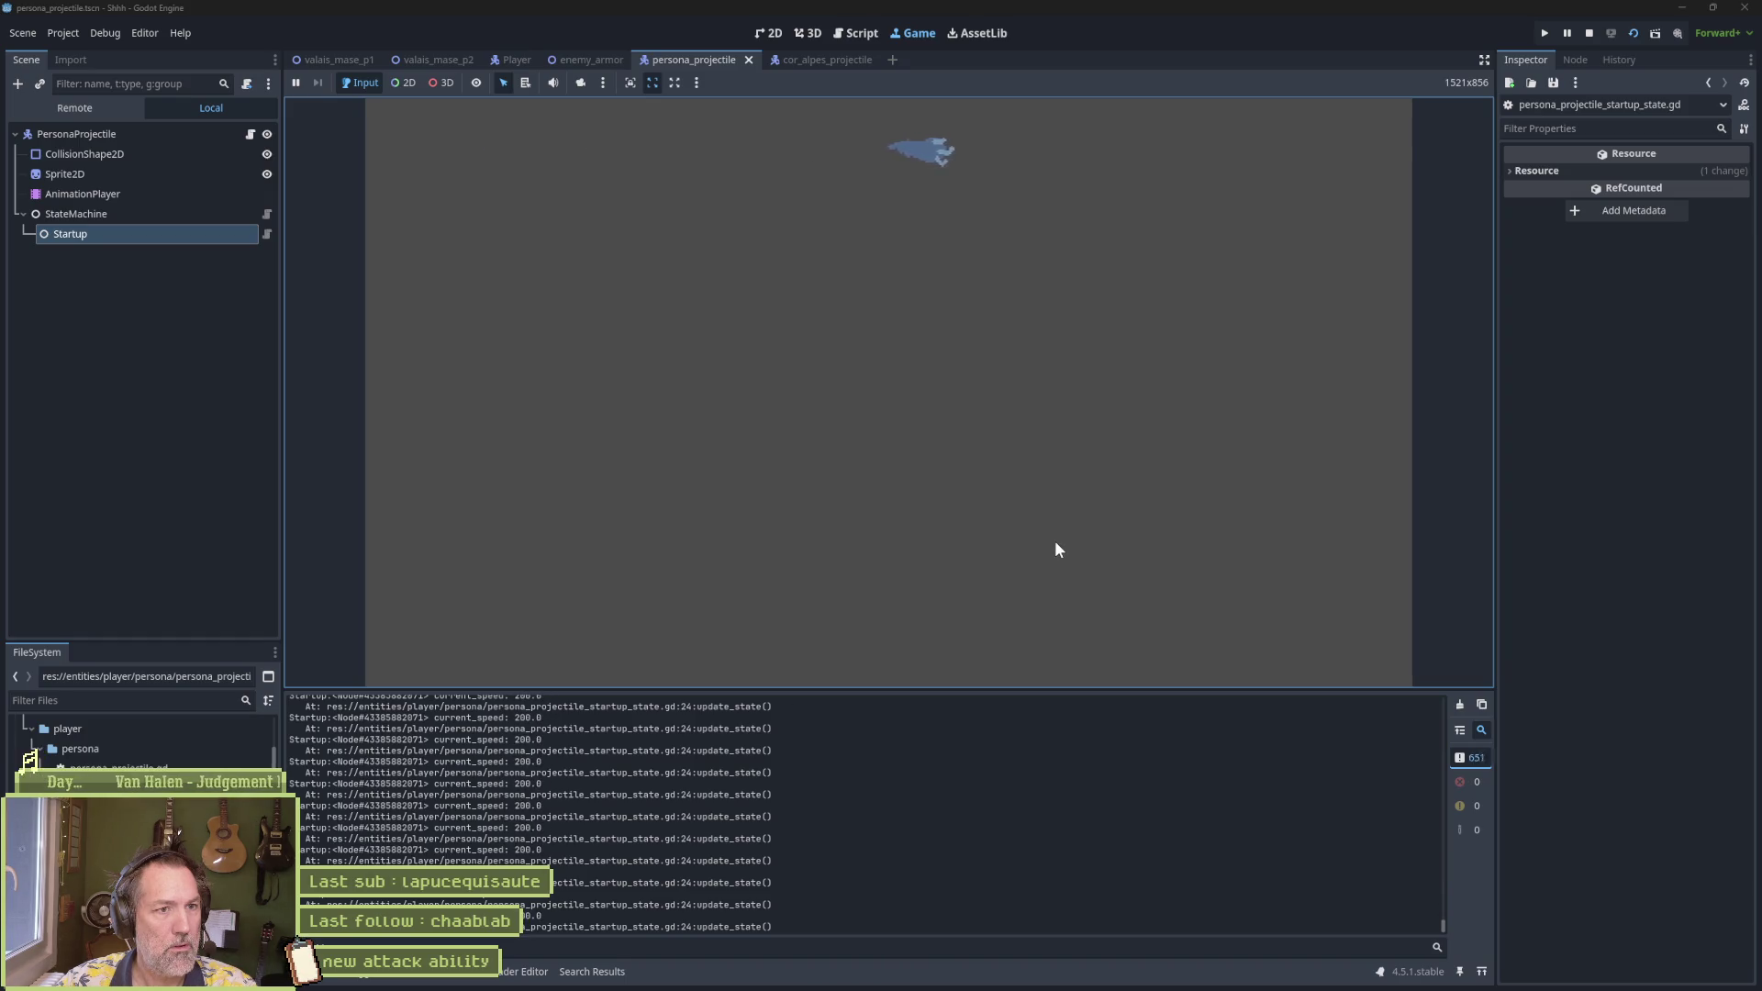
key(F8)
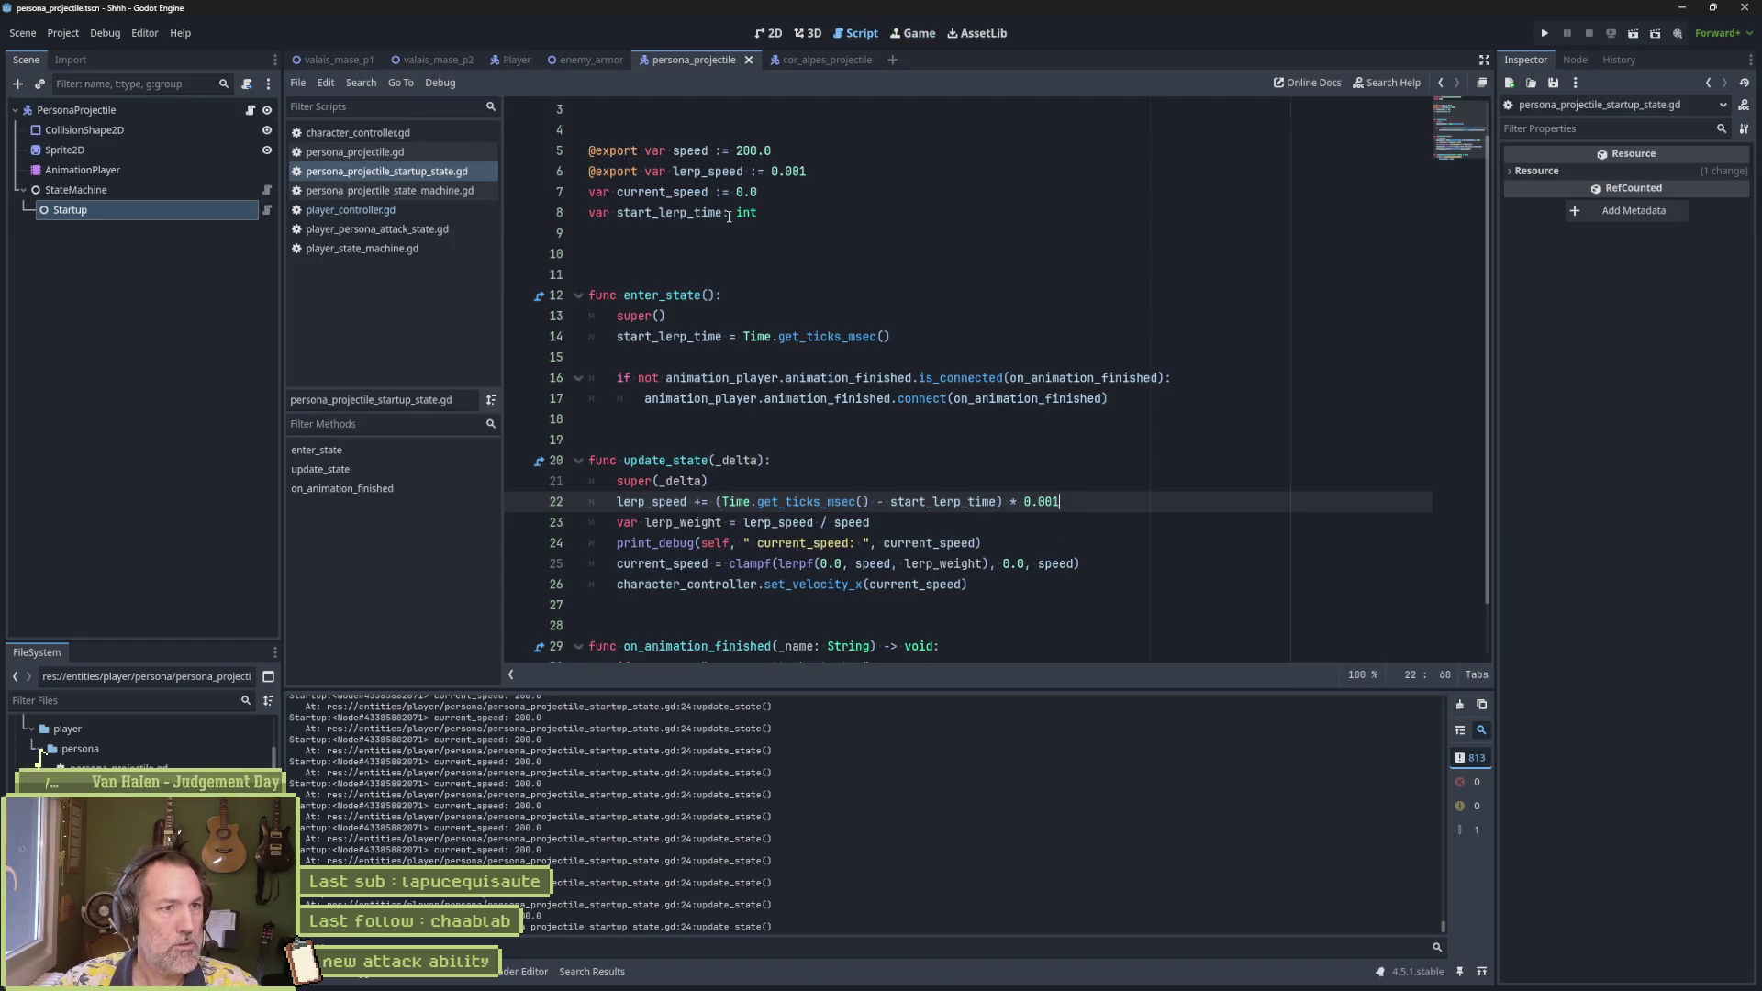
click(158, 111)
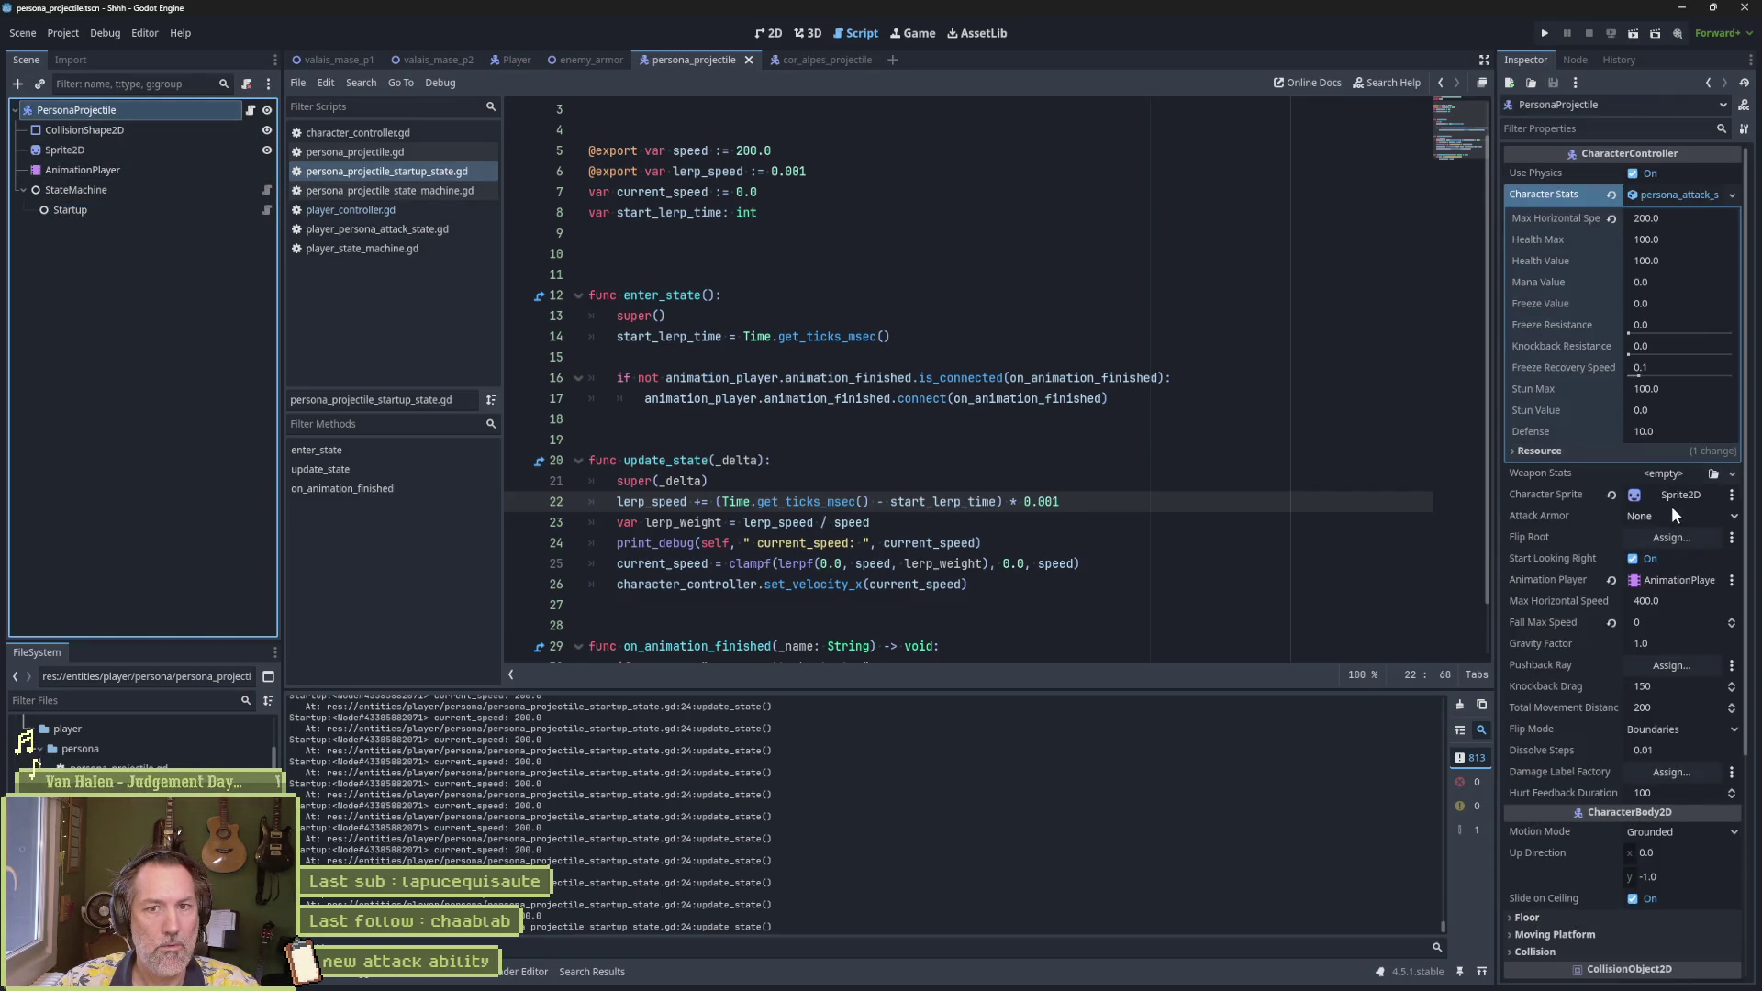
Set PersonaProjectile's Max Horizontal Speed to 400 and test-run the scene
click(1690, 221)
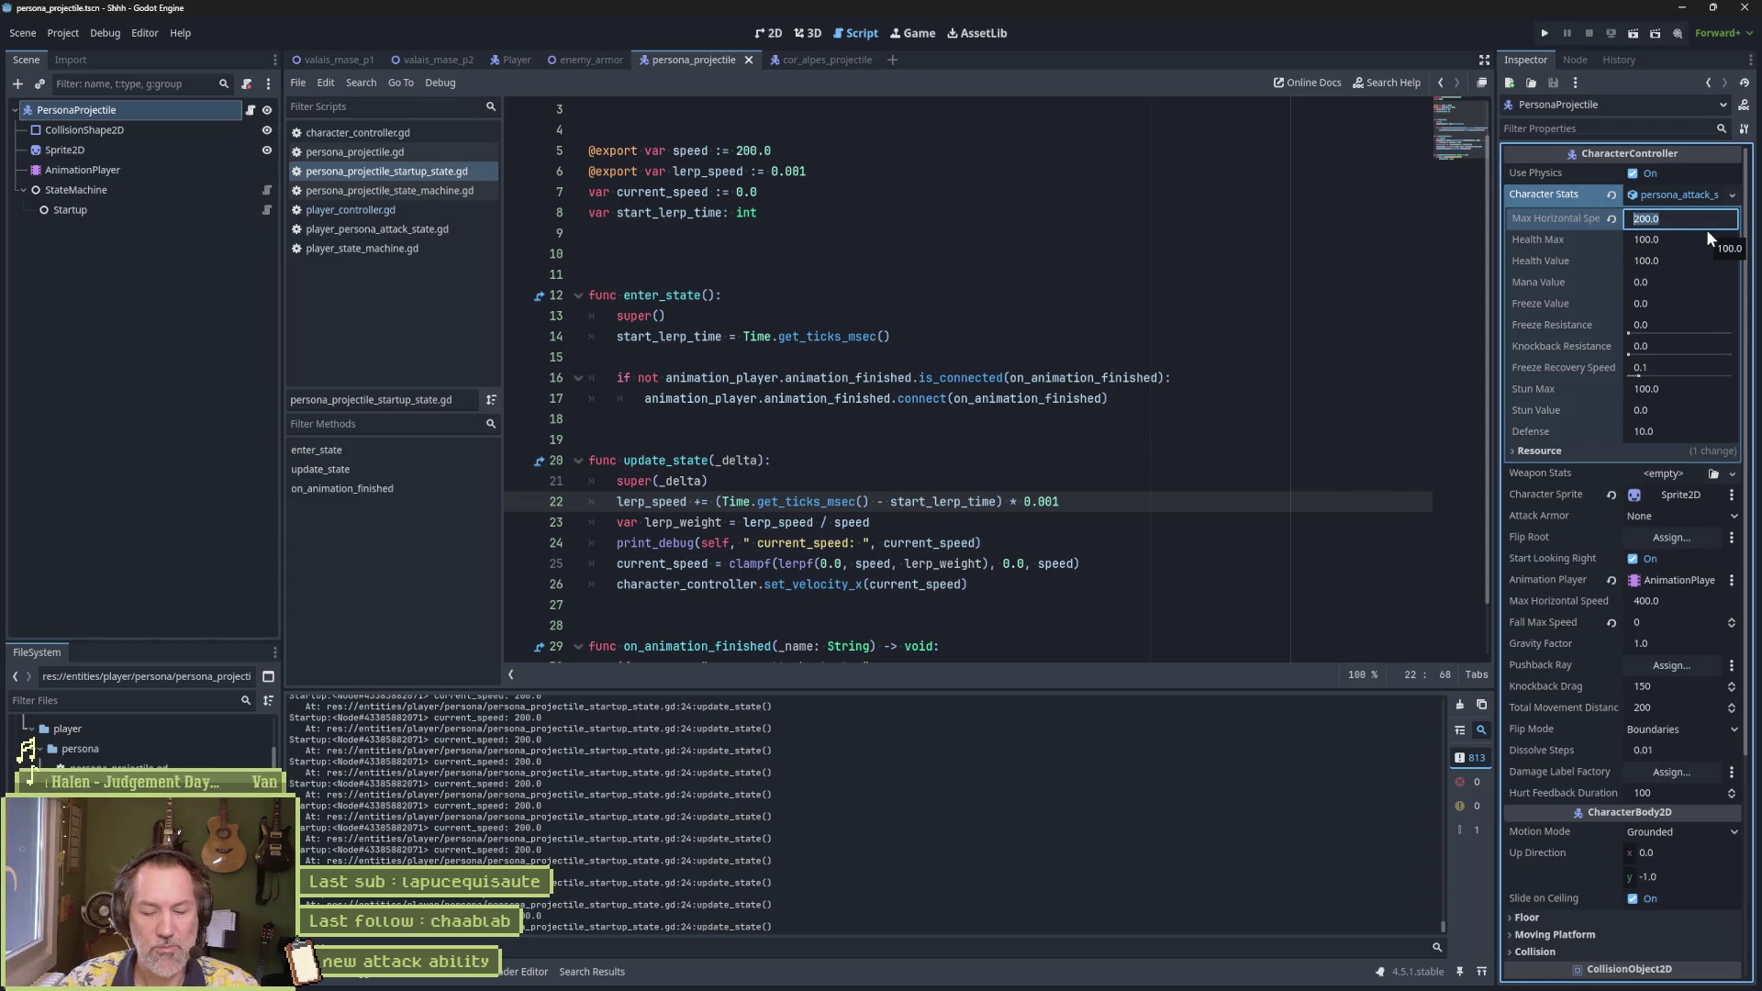
text(400)
key(Return)
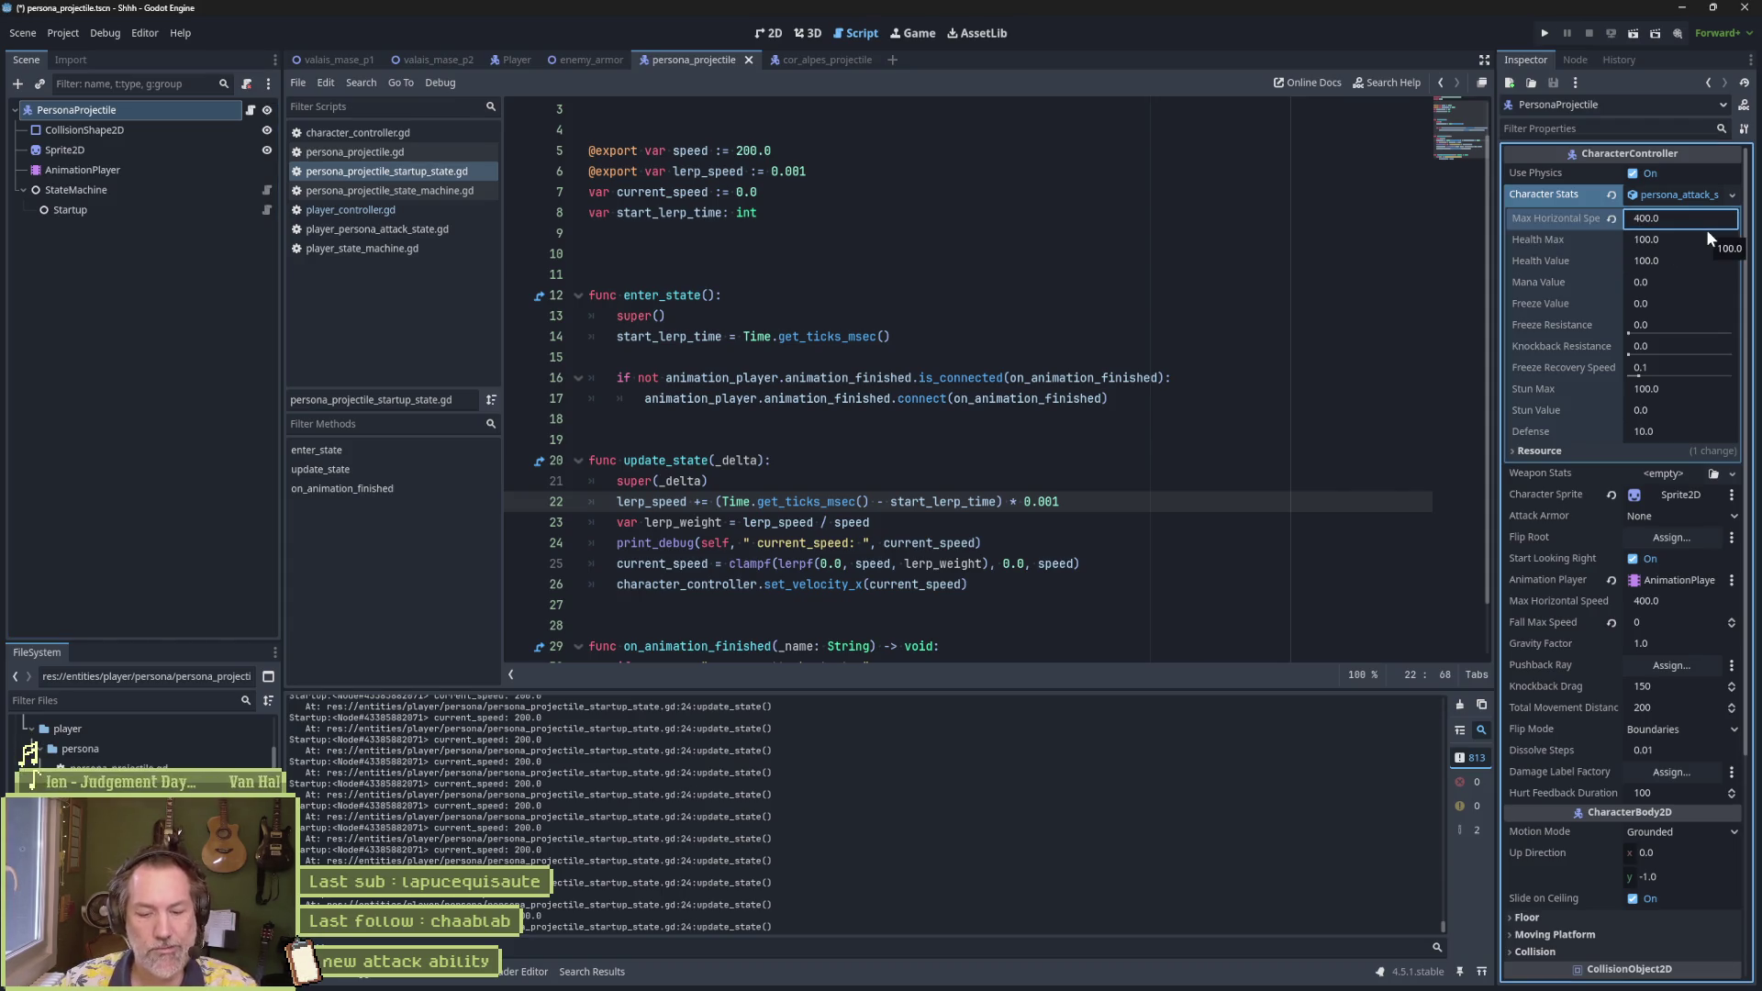
key(F6)
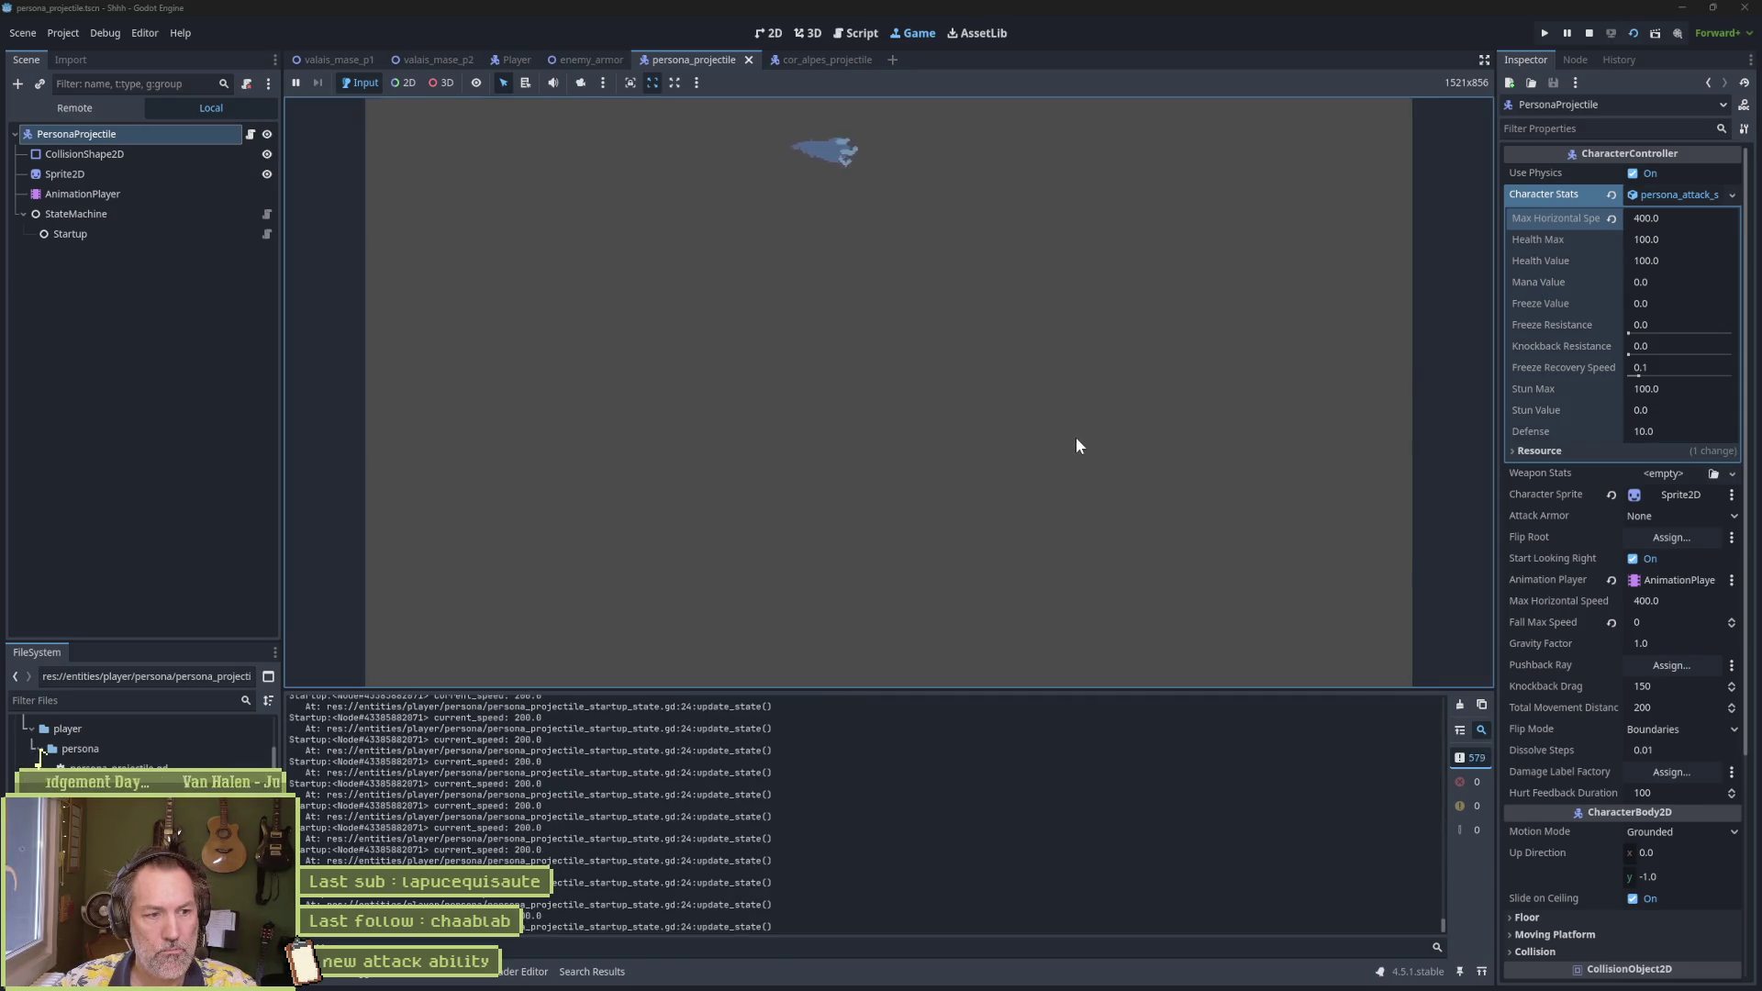
key(F8)
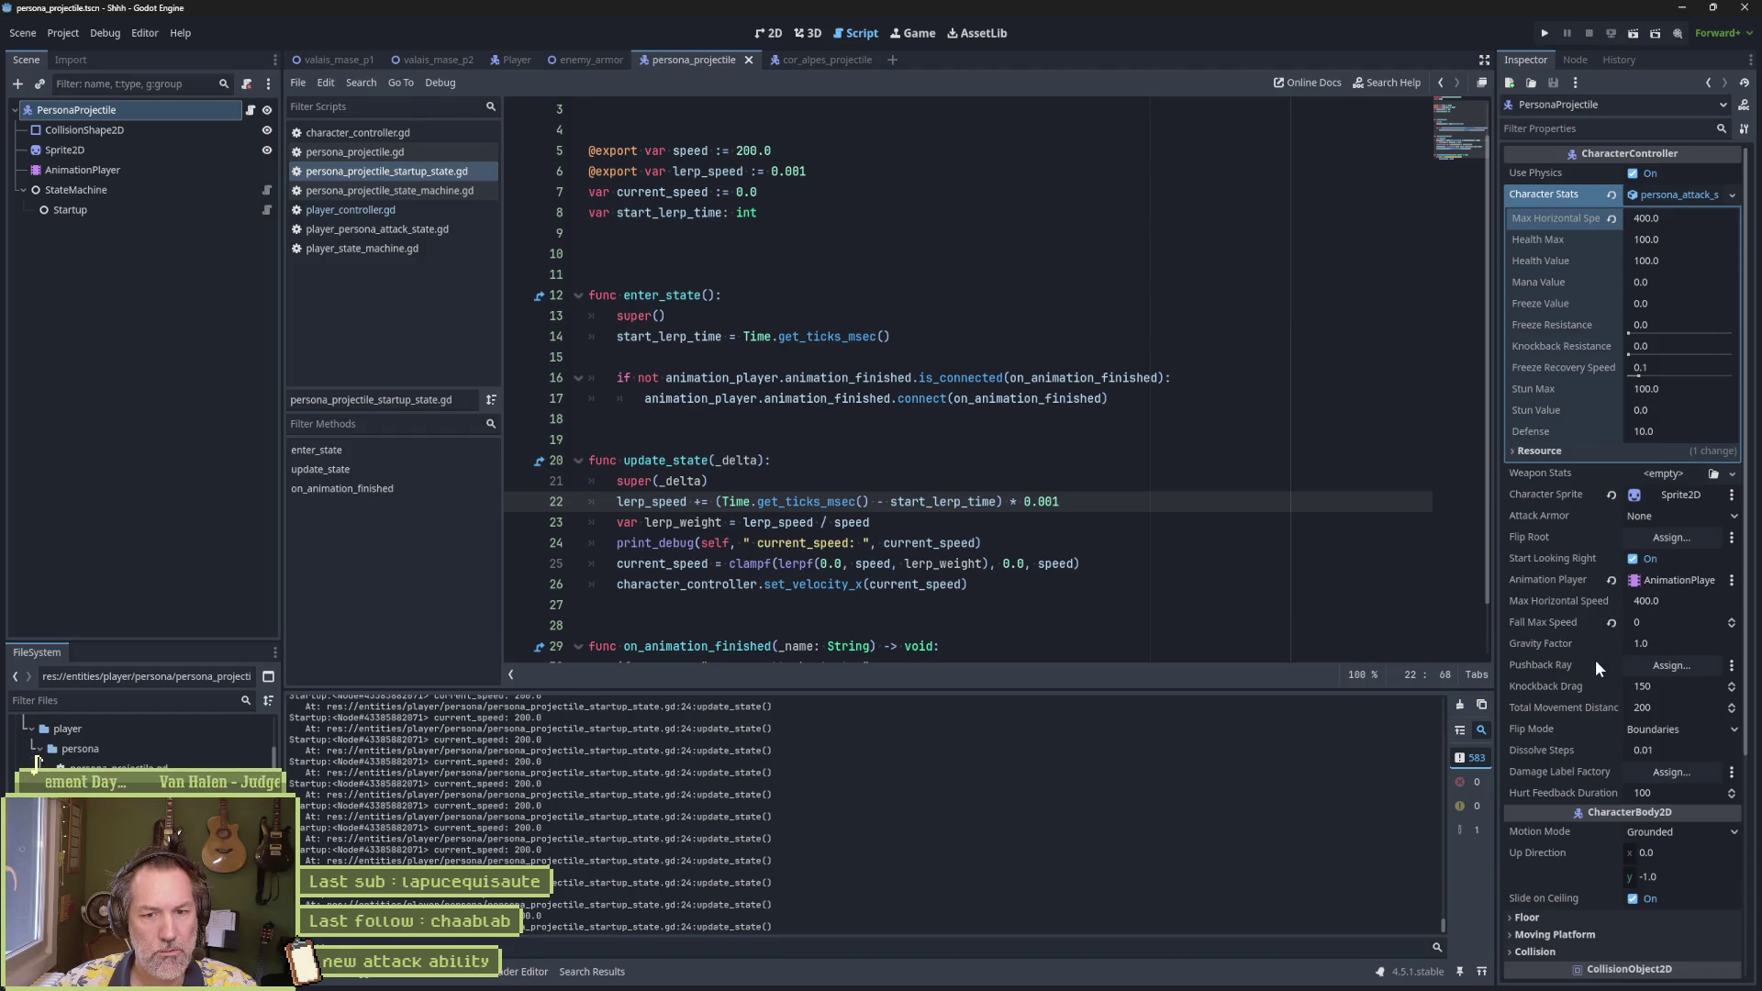
Set the Startup state's Speed to 400 and test-run again
click(69, 210)
click(1698, 170)
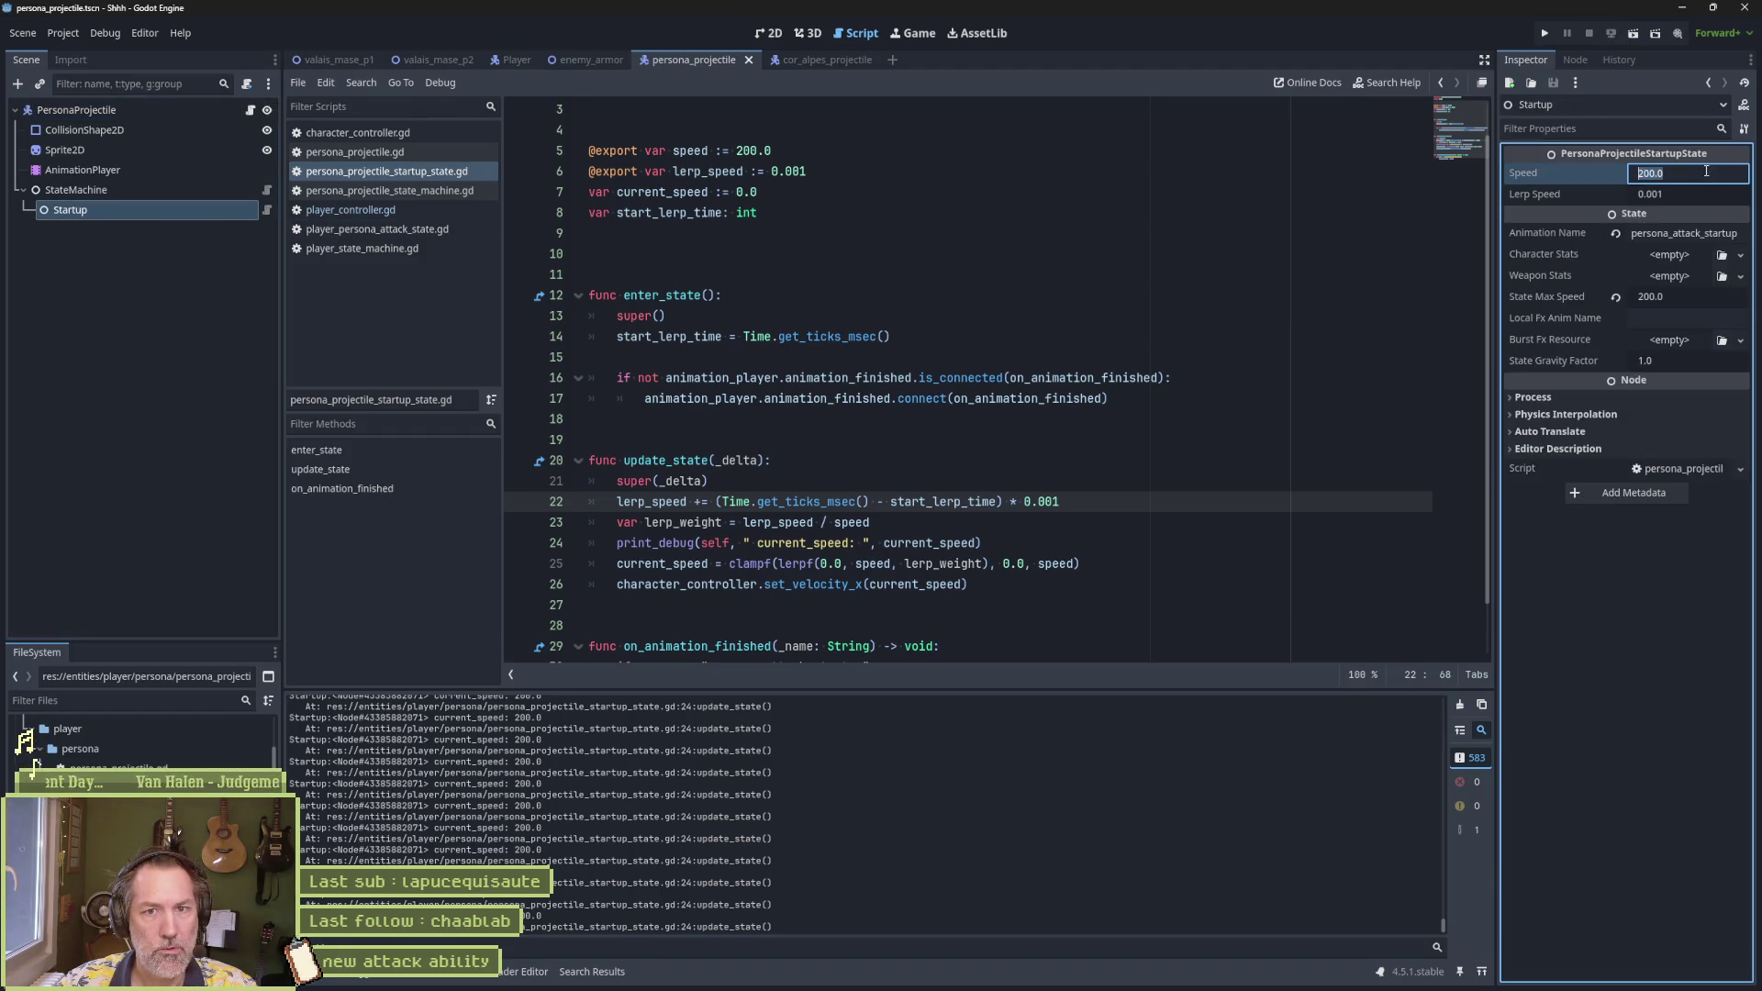
text(0)
key(Return)
key(F6)
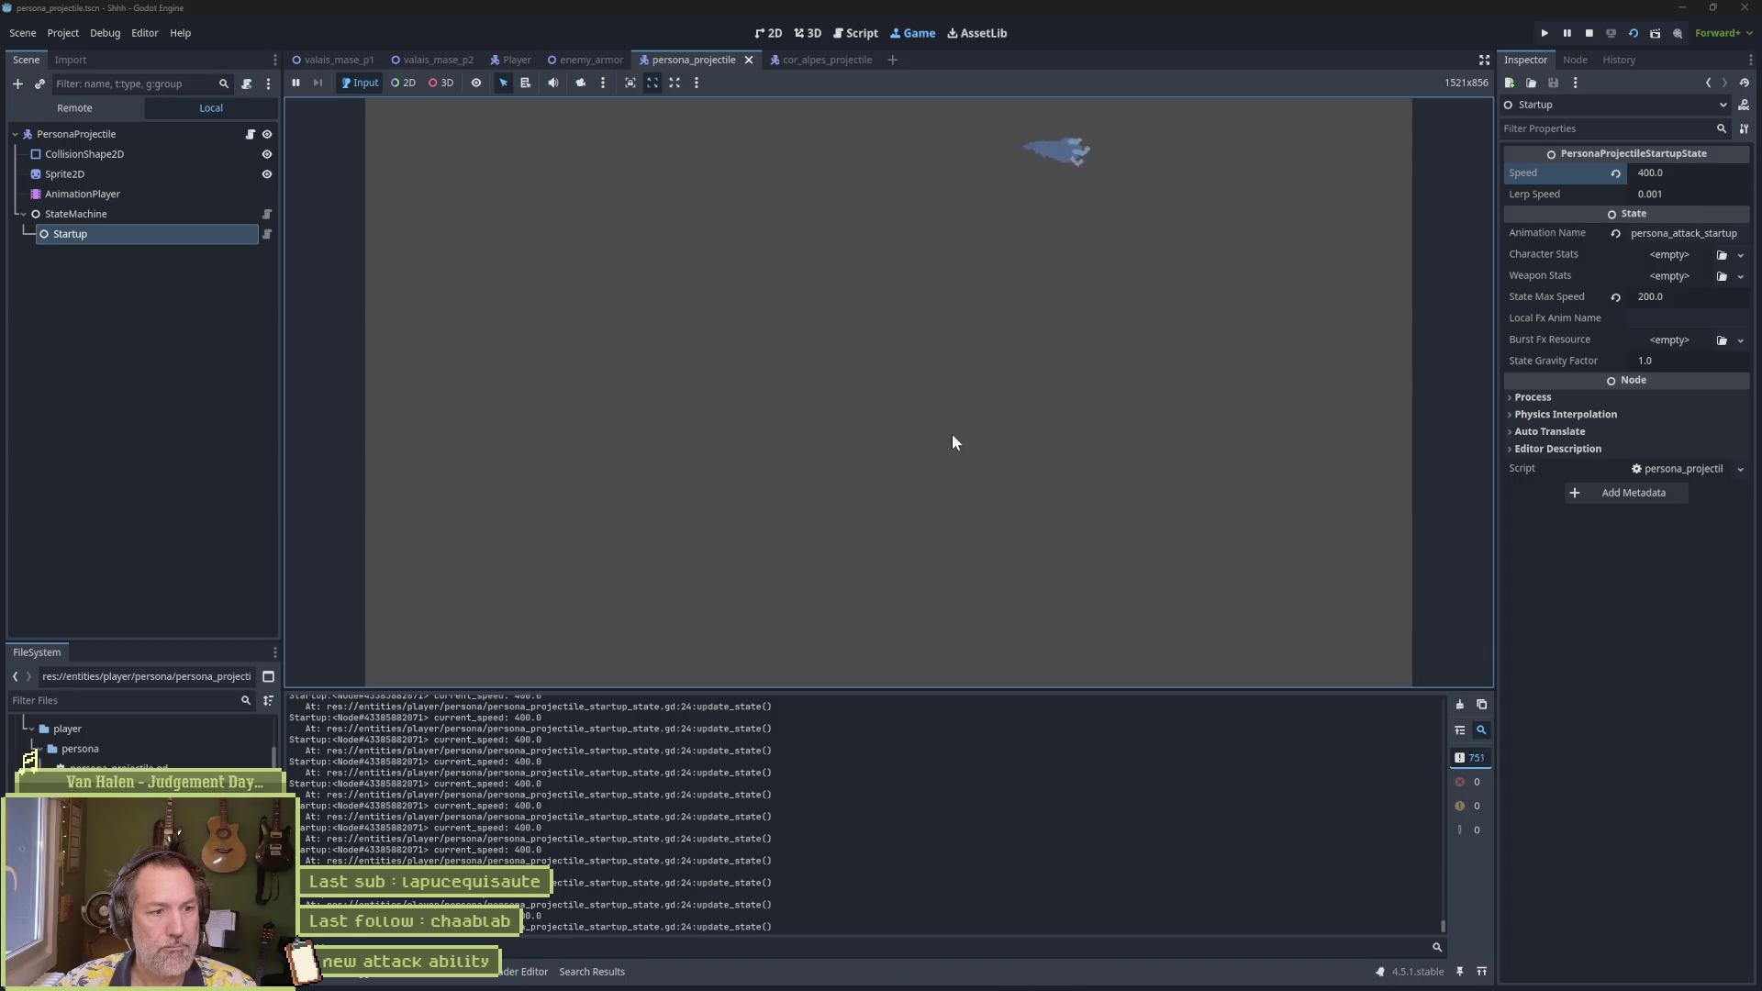
key(F8)
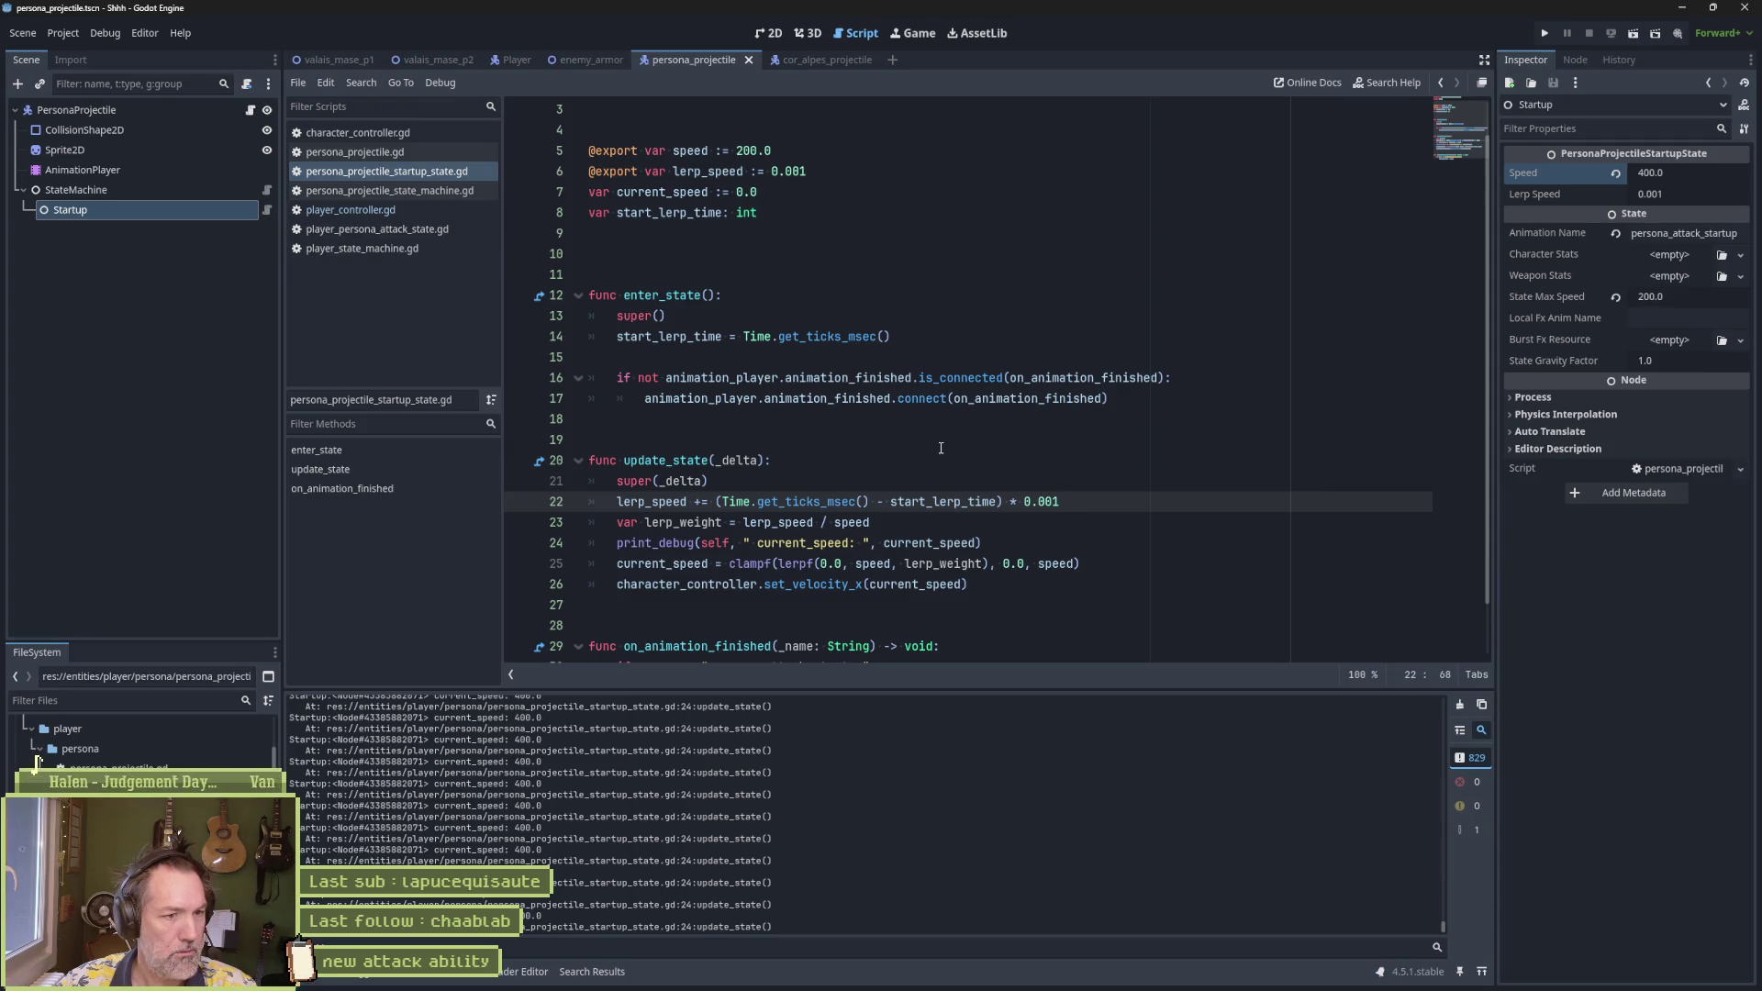
Move the print_debug line below the current_speed calculation and test-run
click(1015, 546)
key(alt+Down)
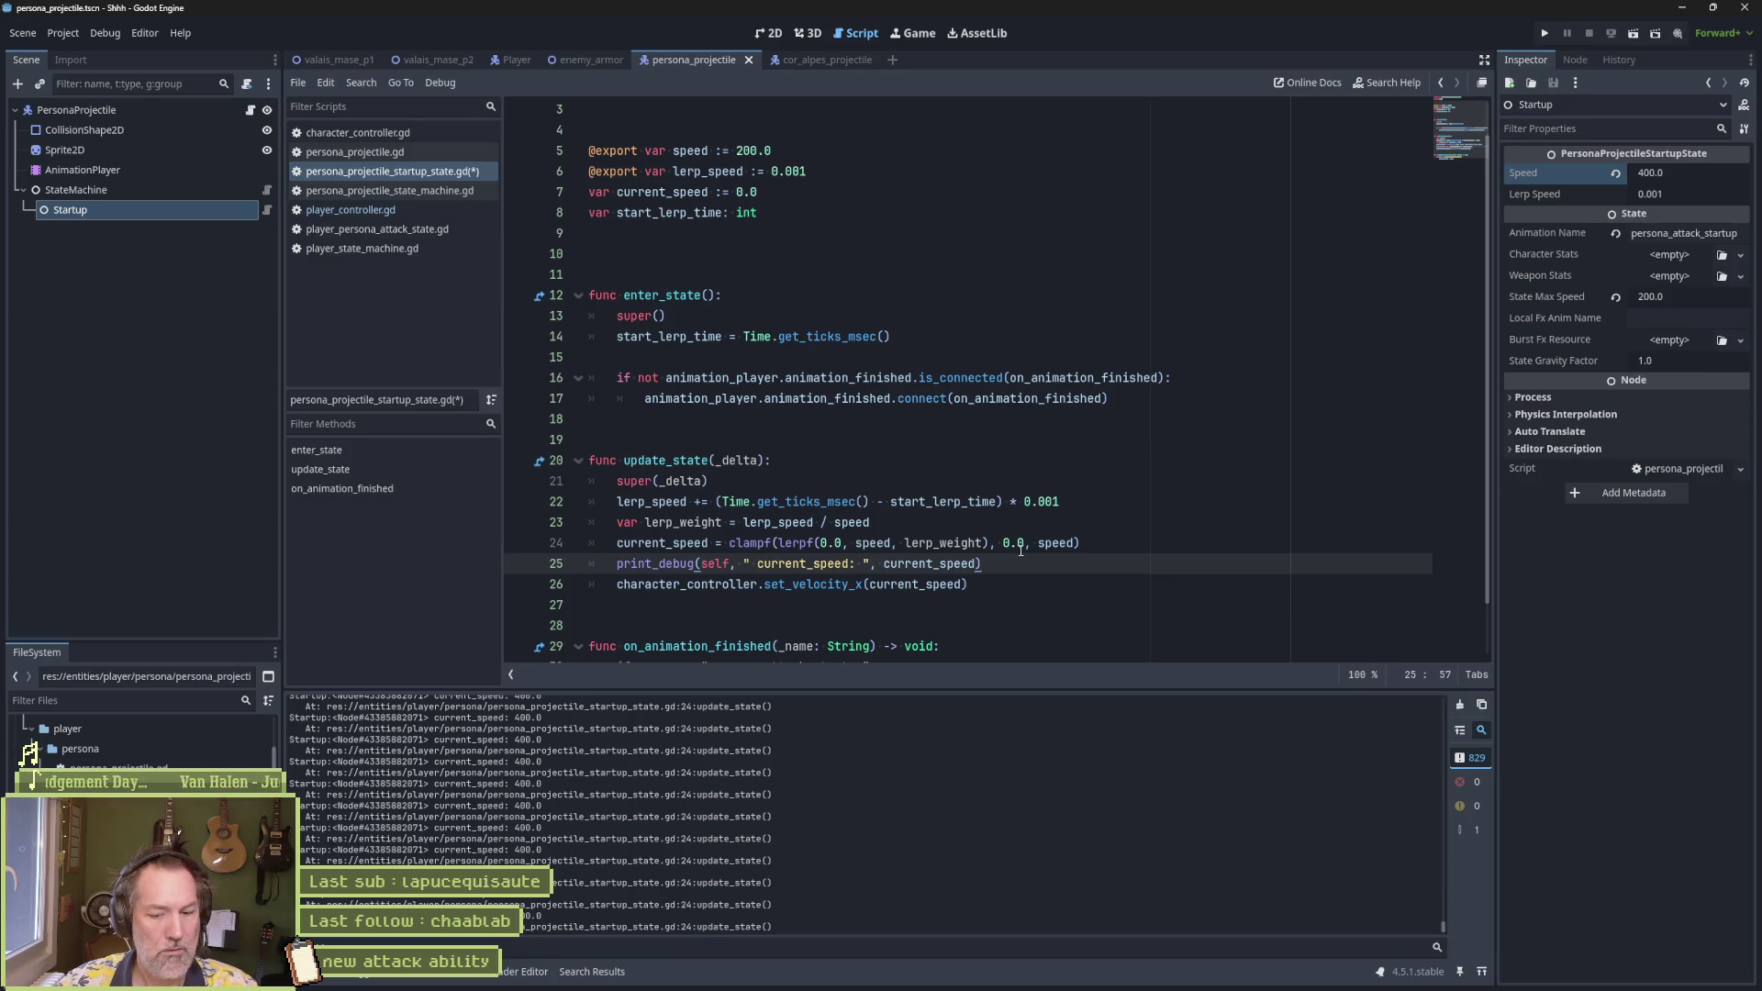
key(F5)
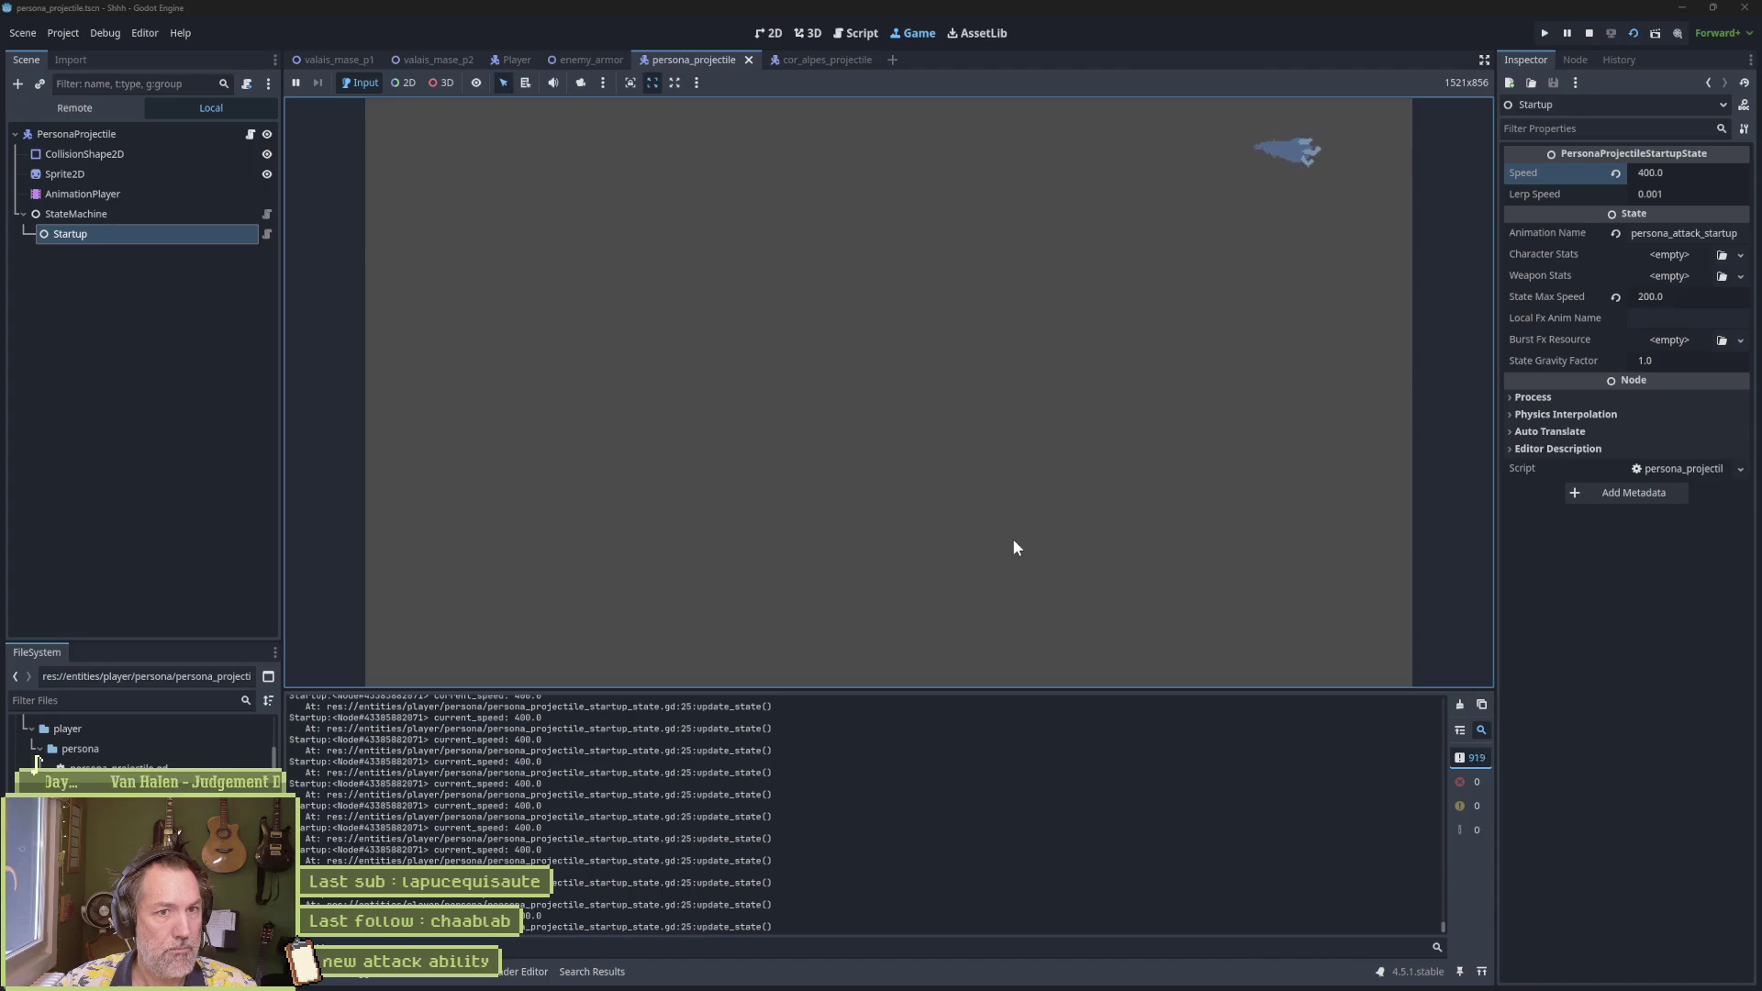
key(F8)
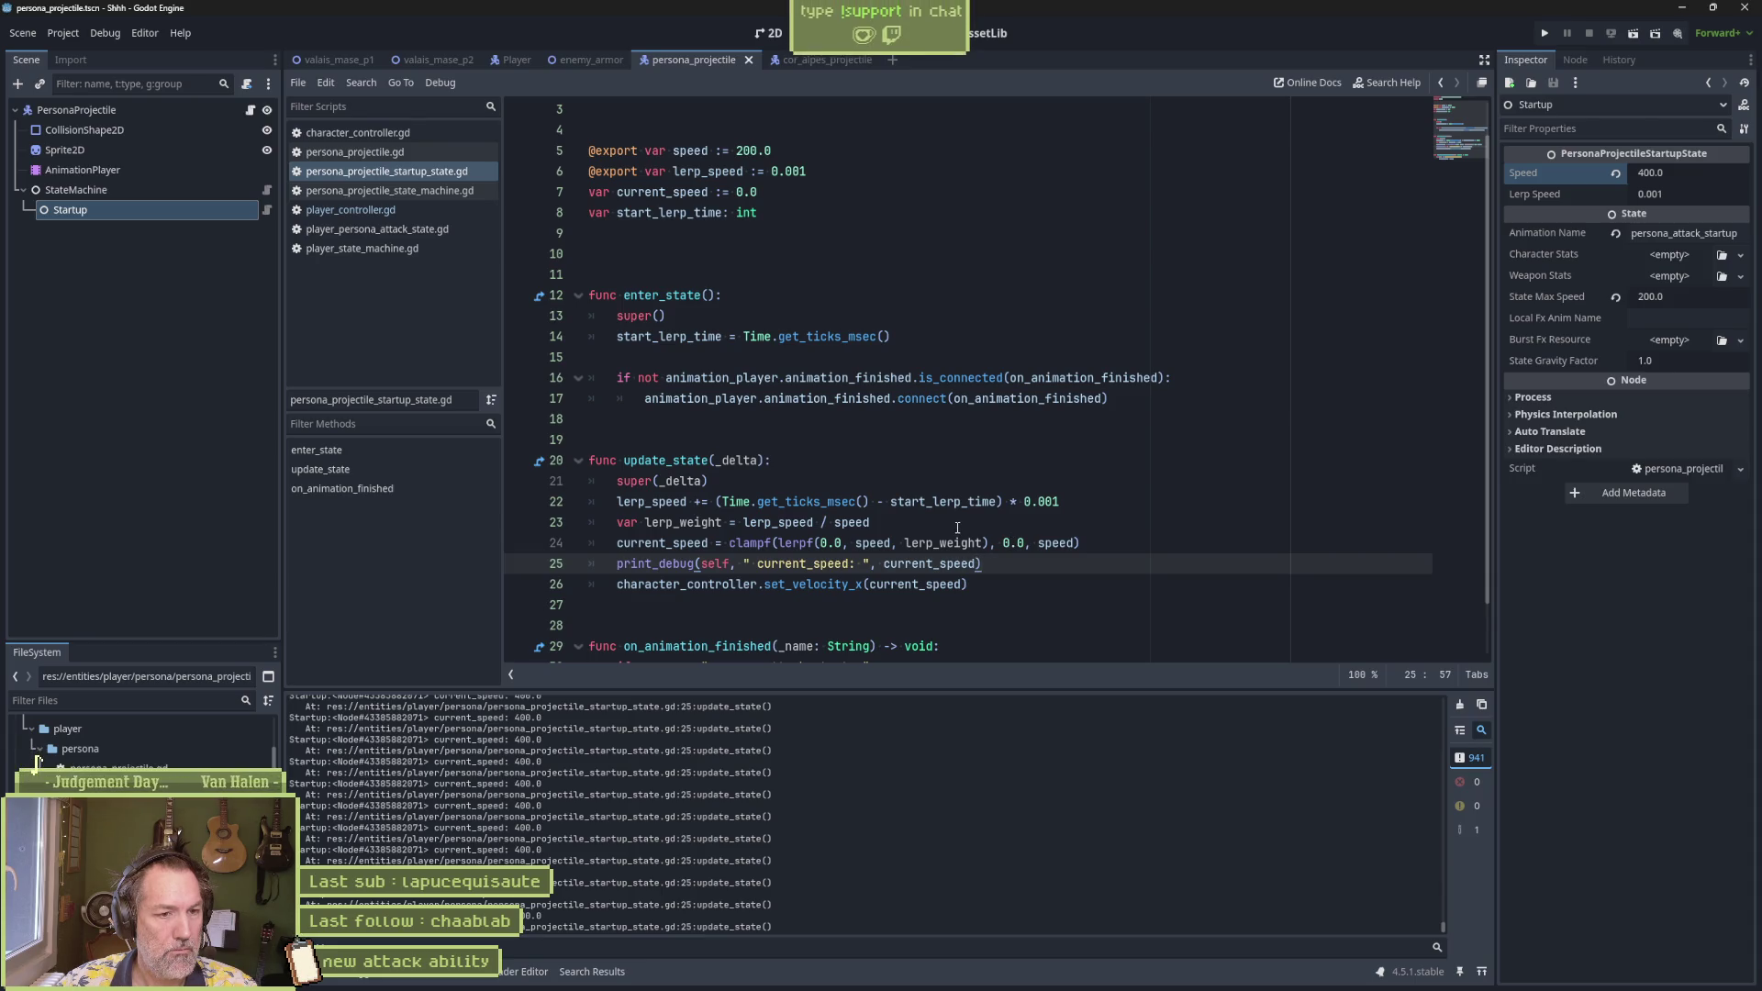
Raise line 22's increment to 0.01, test-run, and mark the speed limit in the clamp call
key(Up)
key(Up)
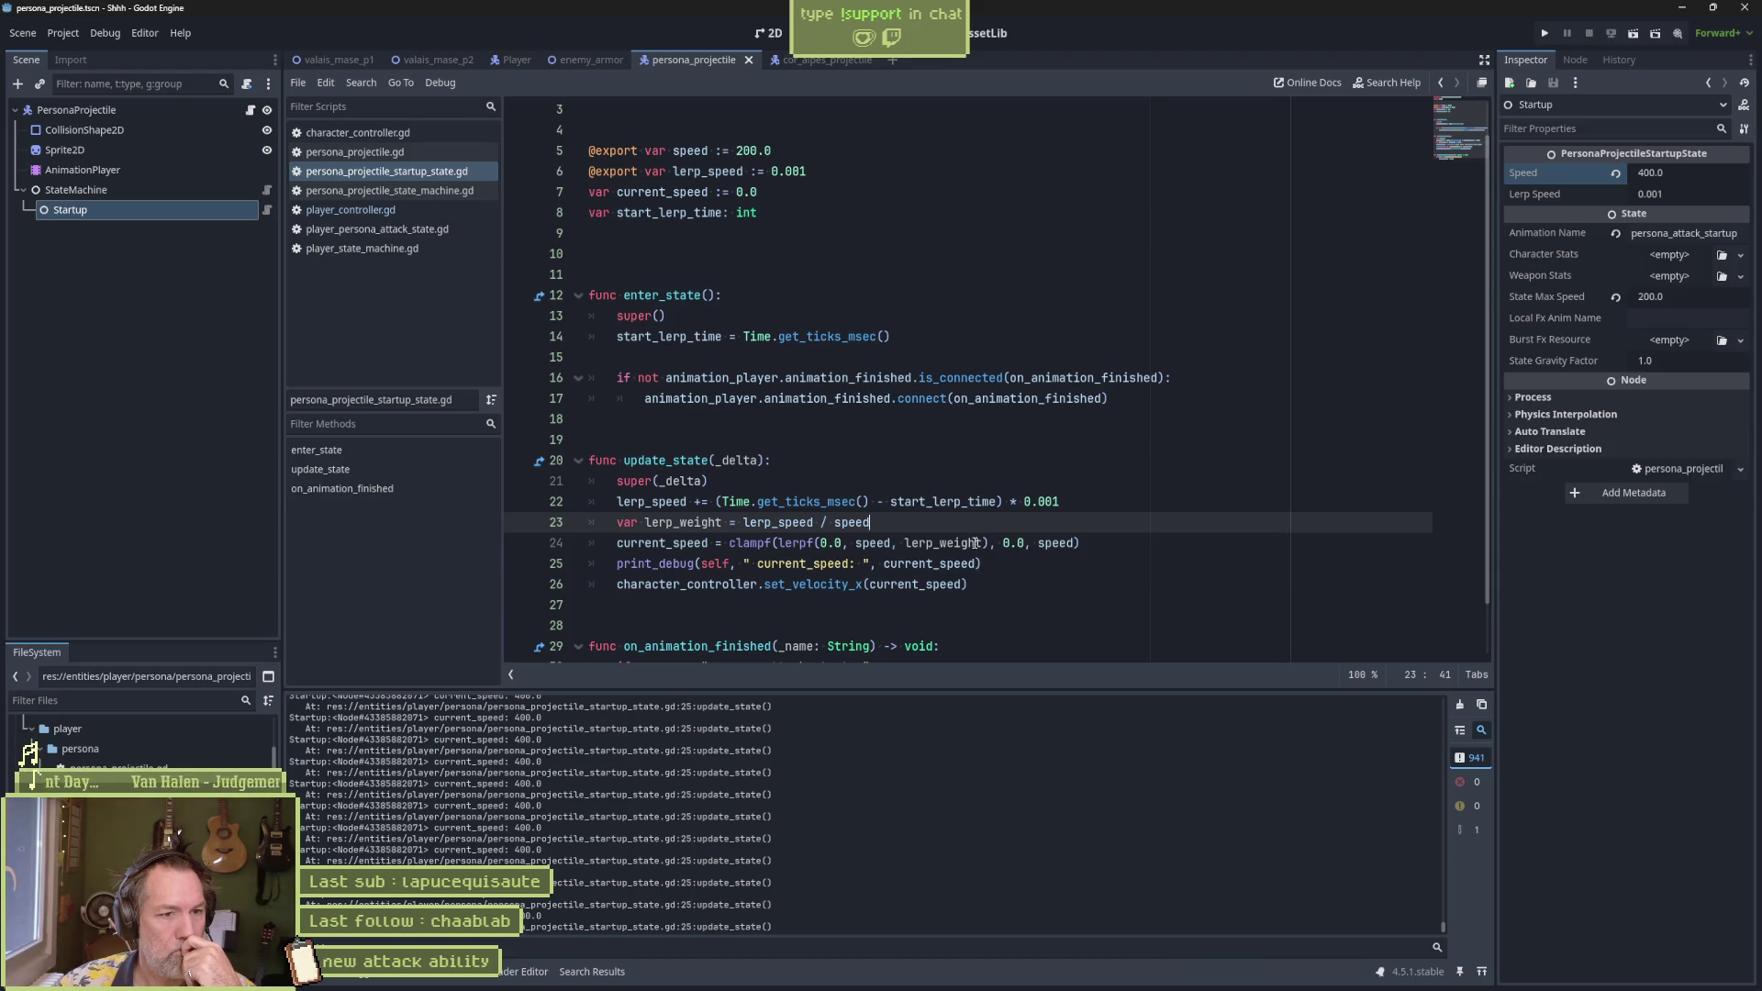
click(1052, 504)
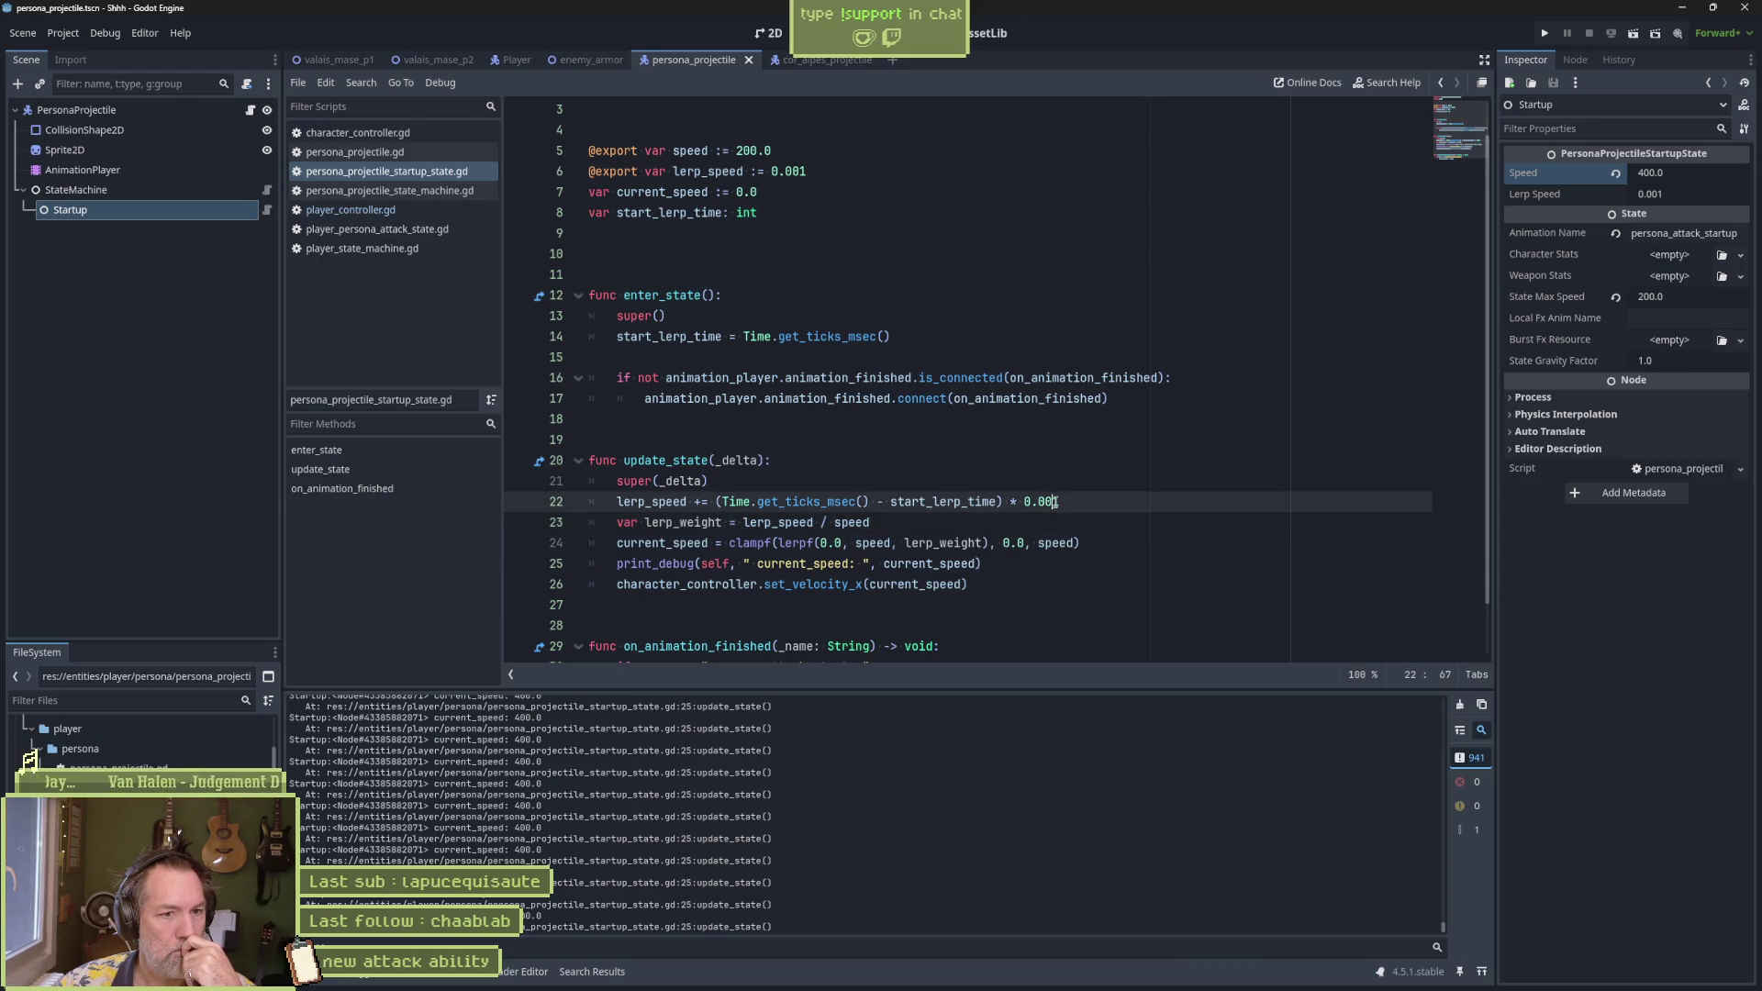
key(F5)
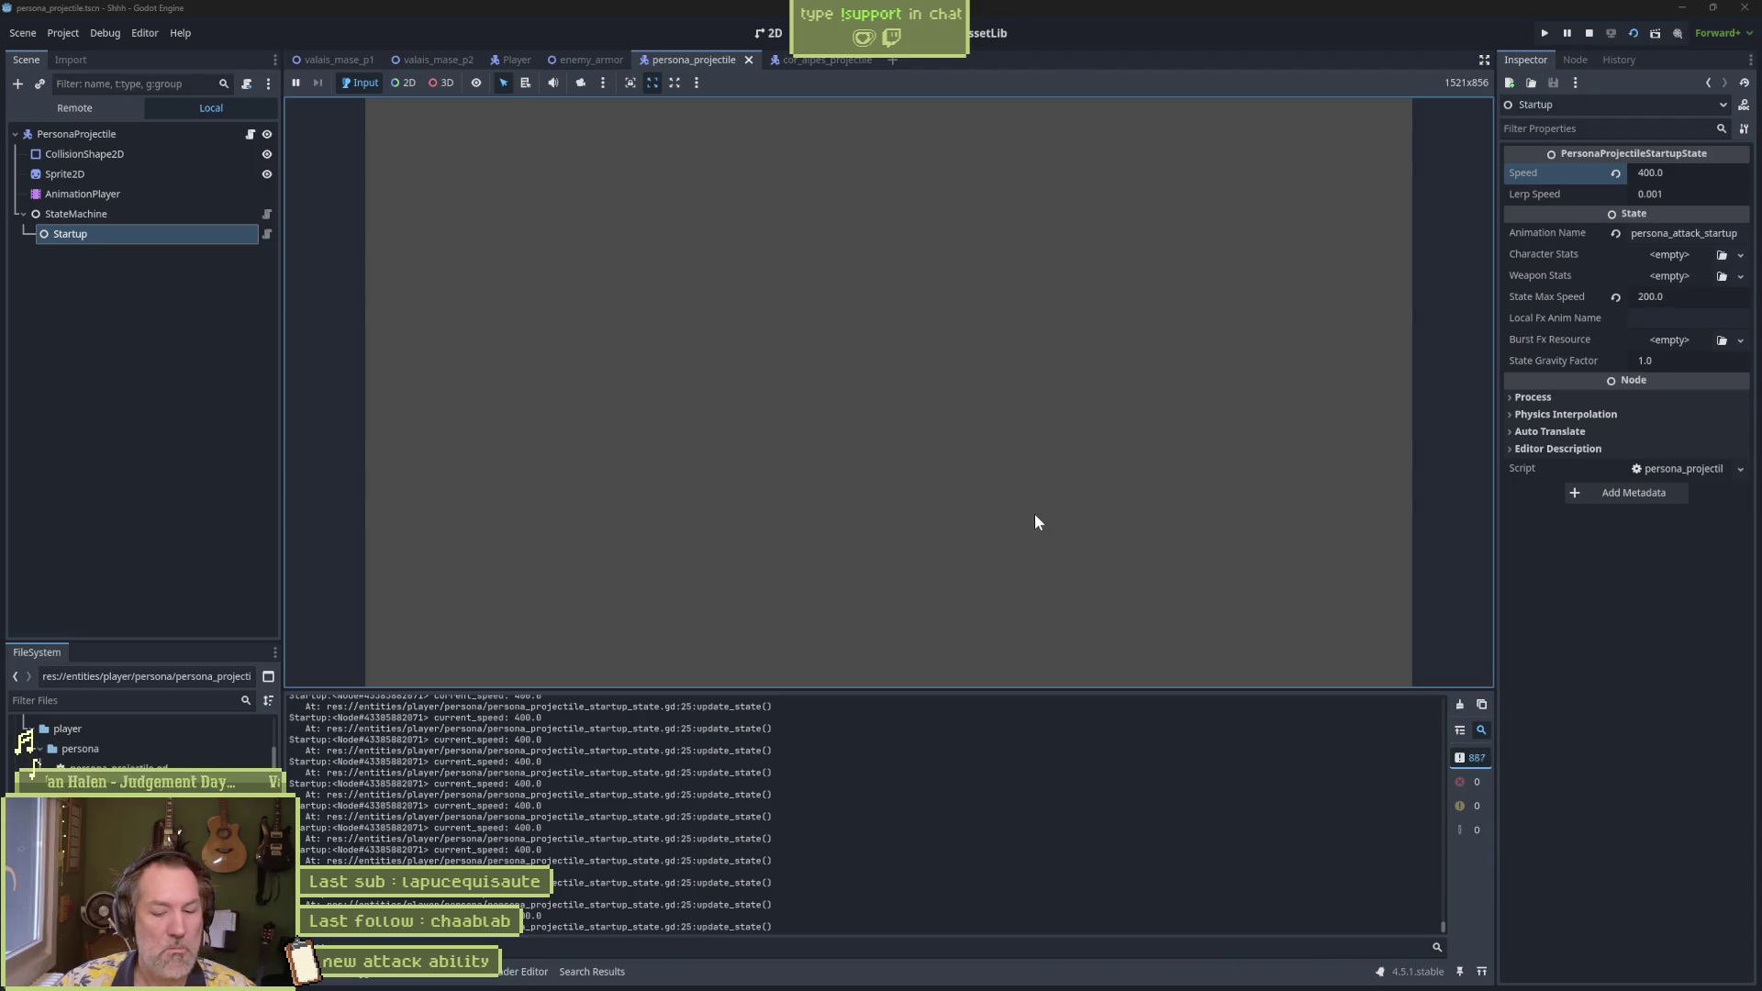
key(F8)
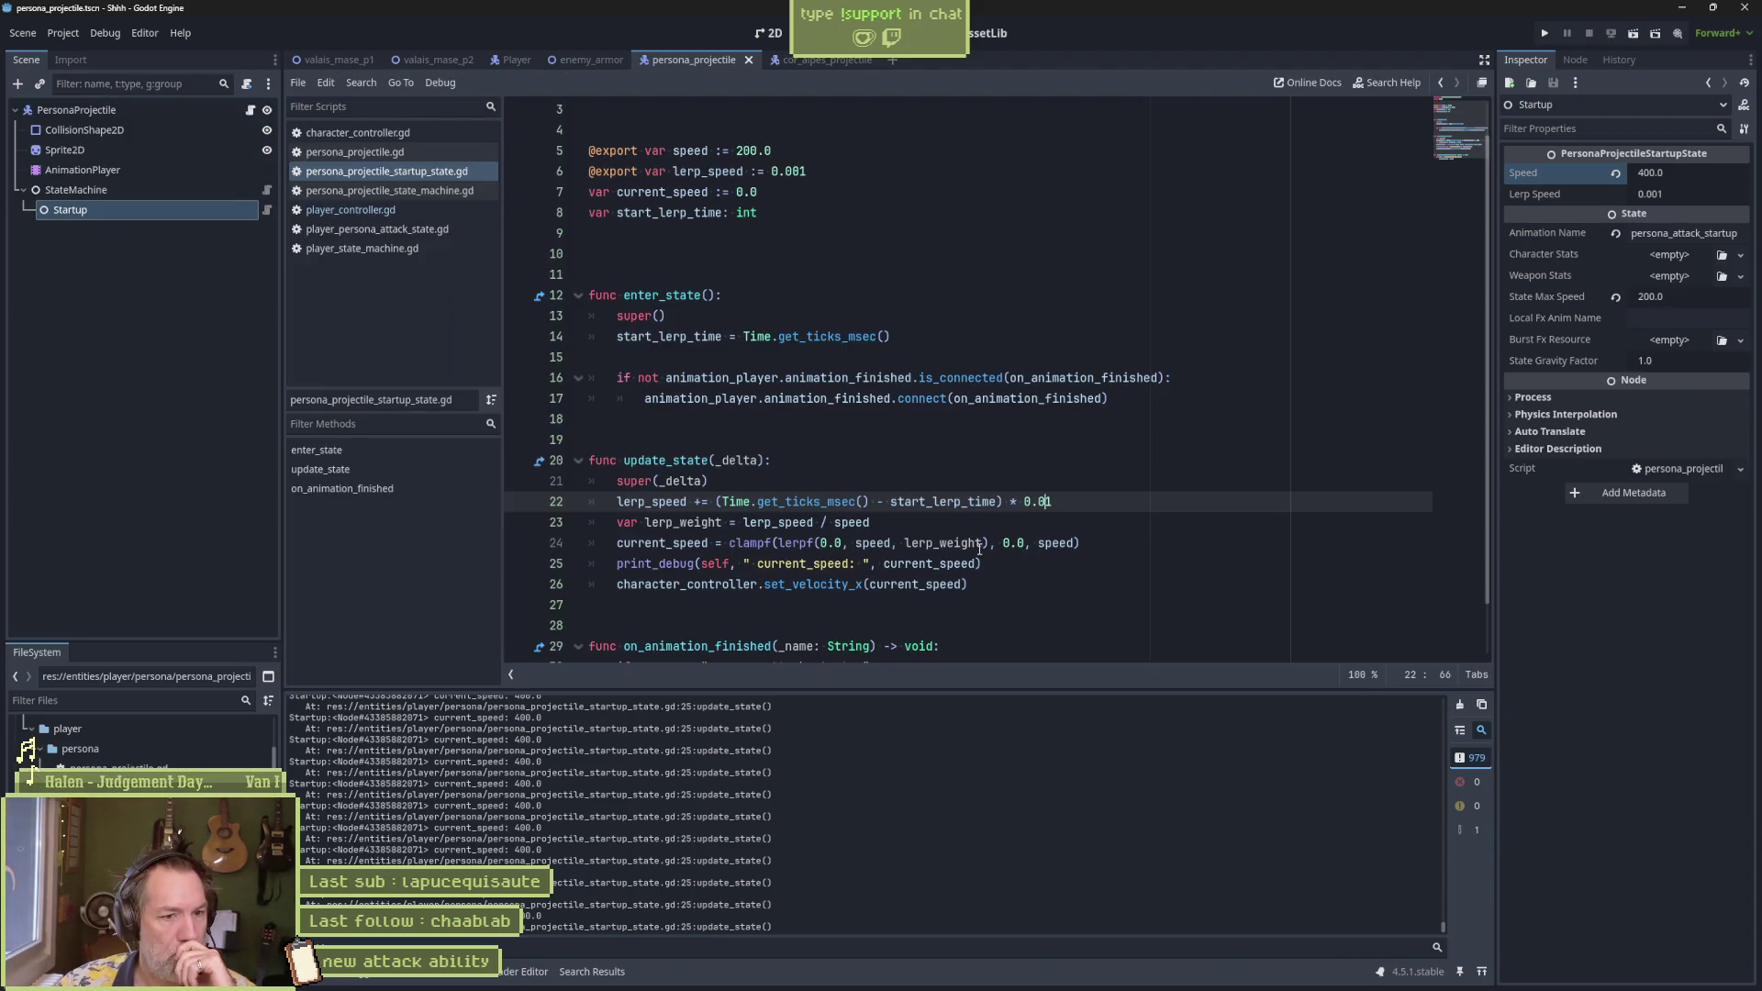
click(1054, 547)
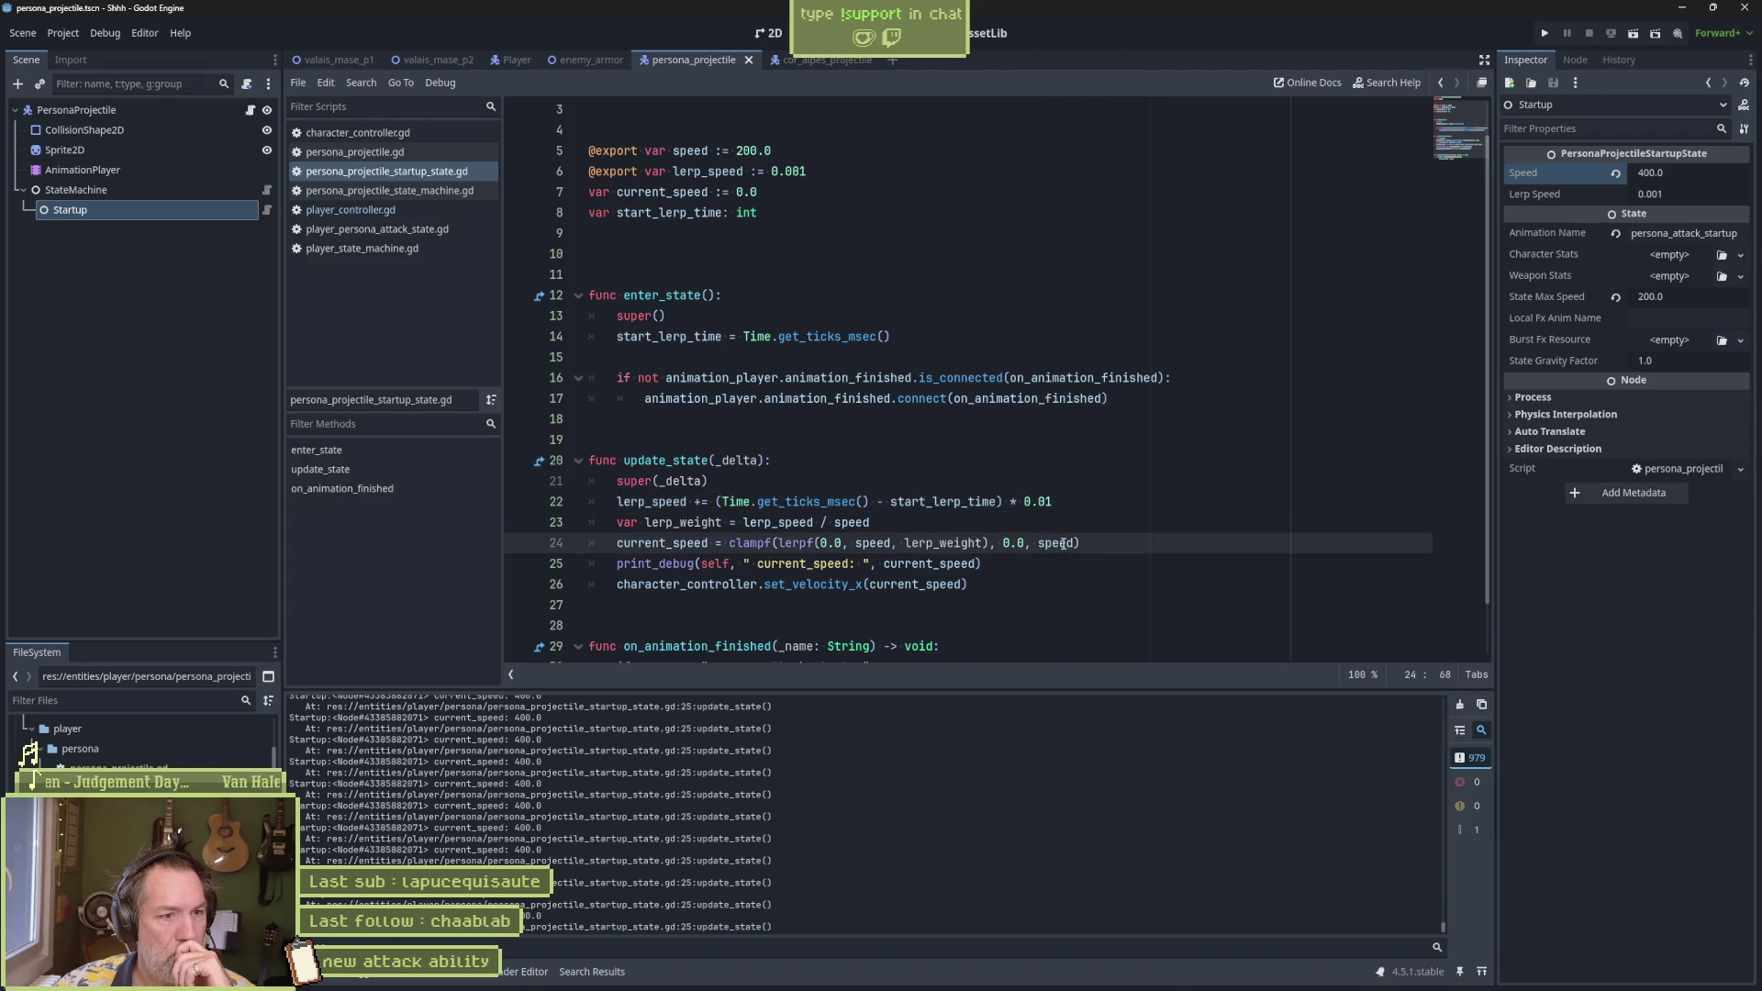
double_click(1060, 543)
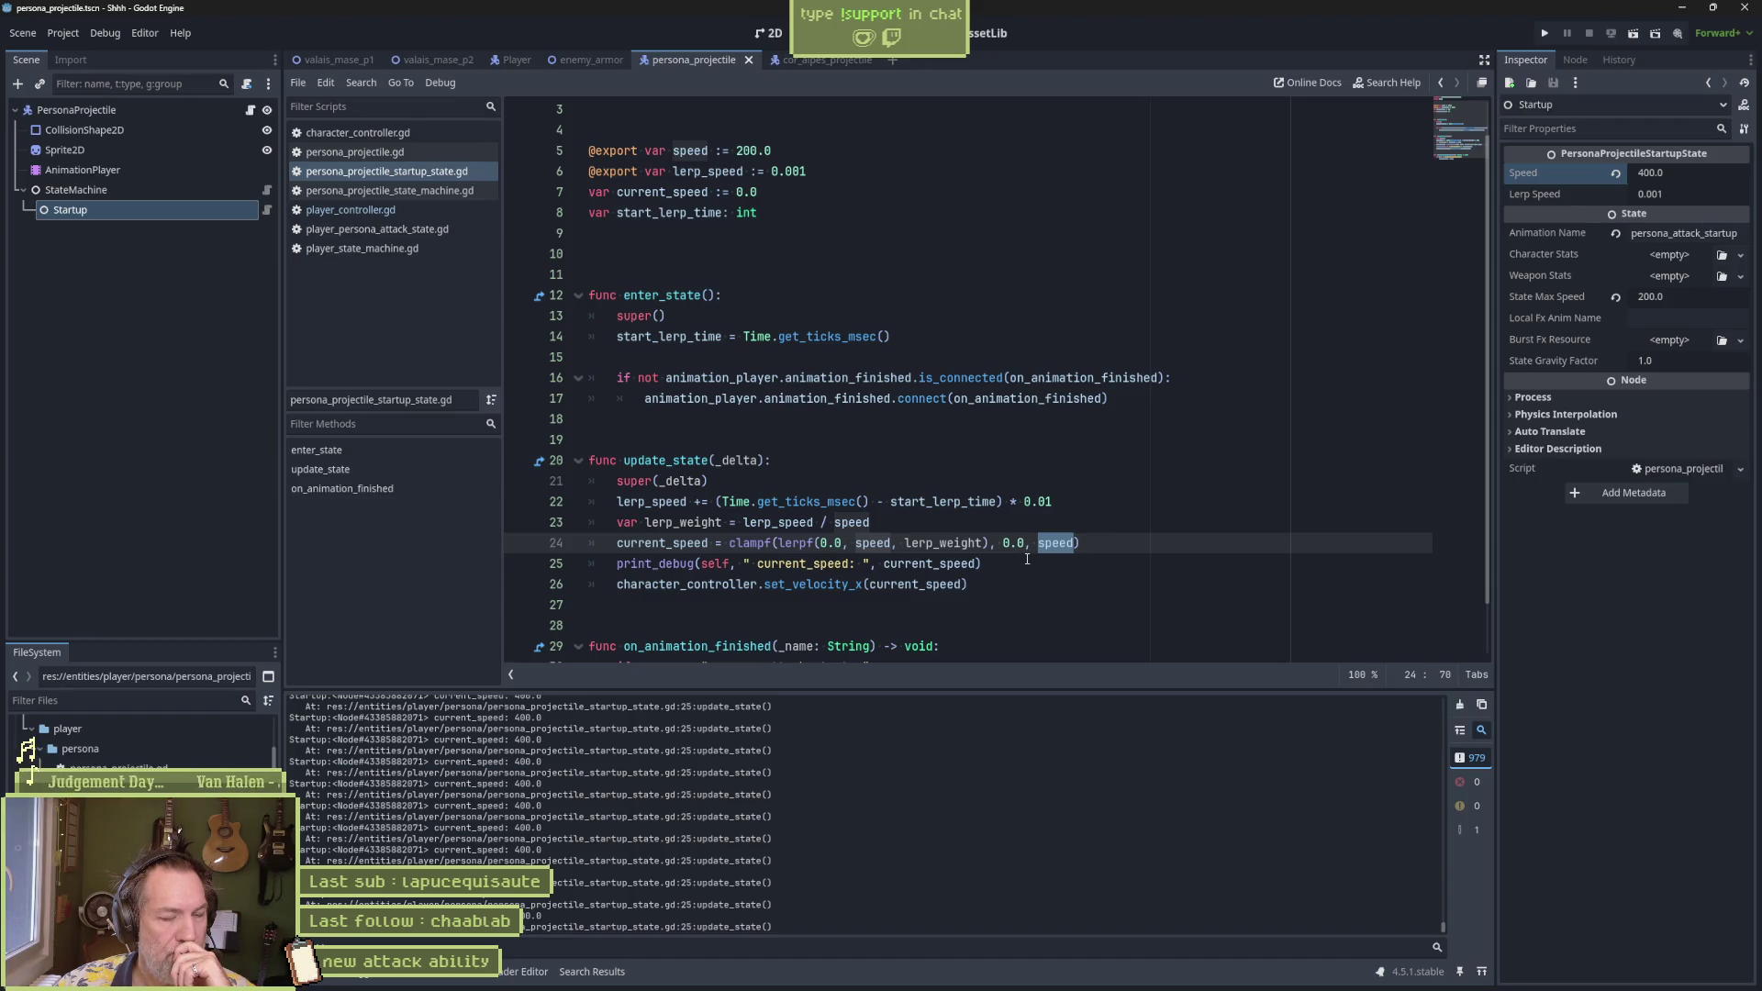
click(914, 974)
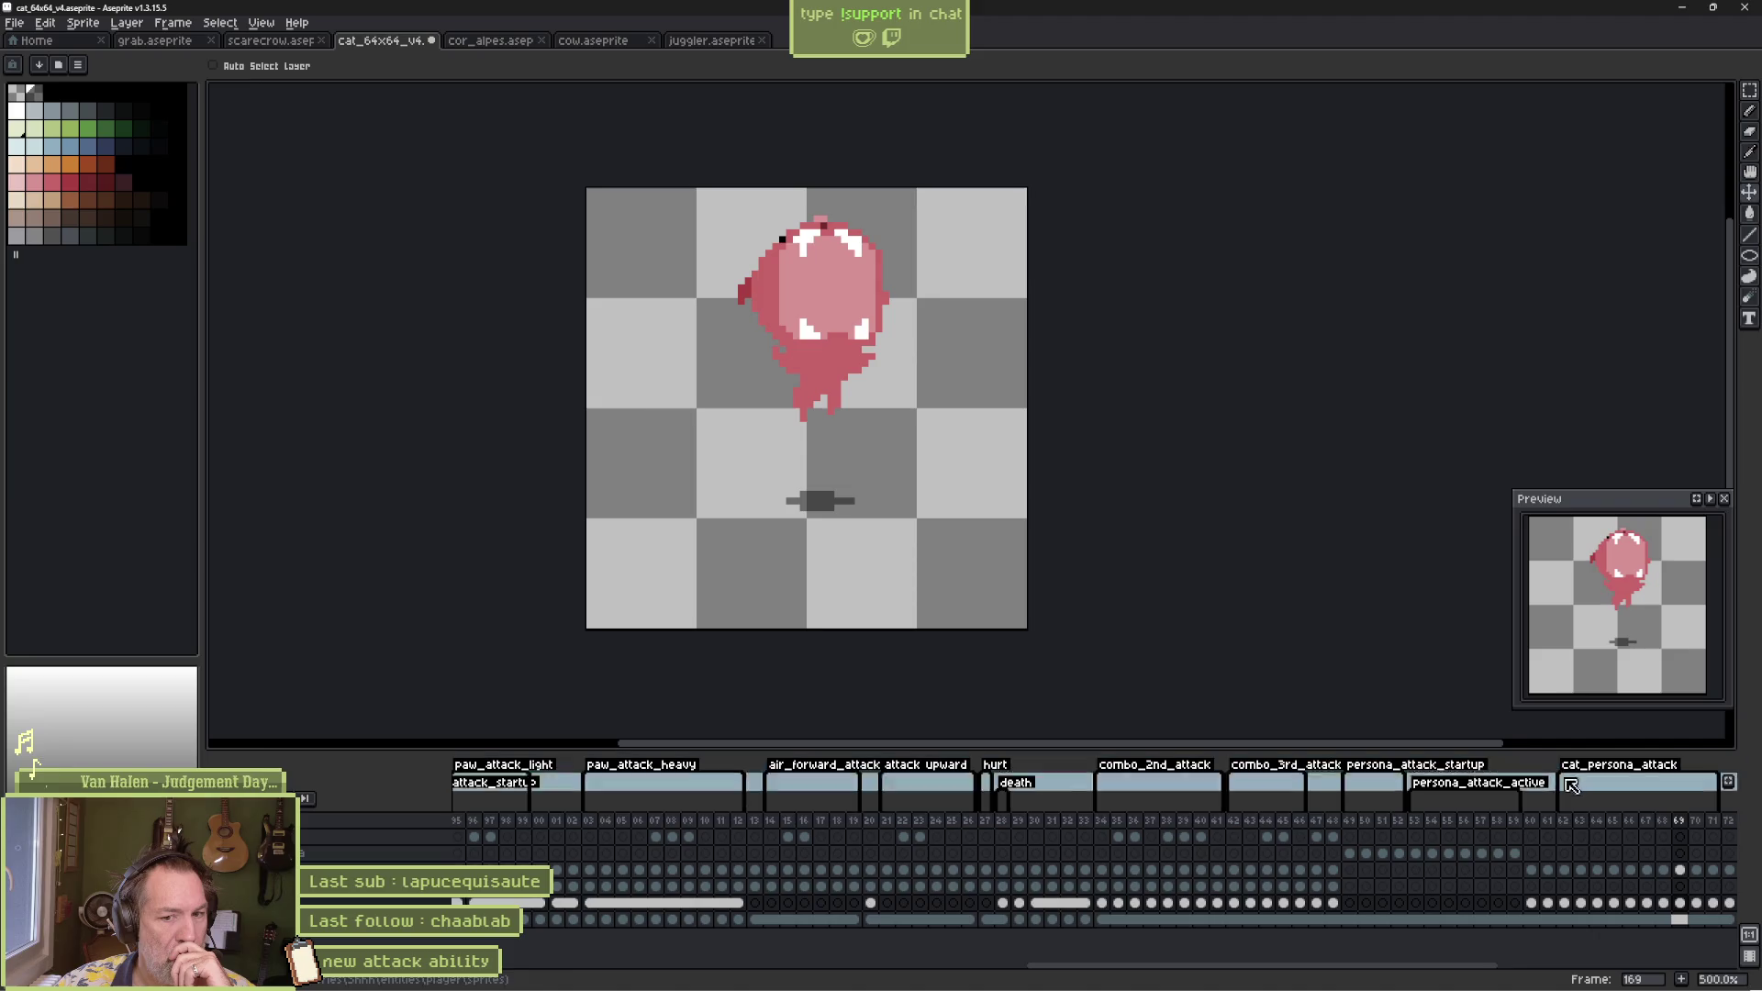
Select frames 162–168 of the cat_persona_attack tag in the timeline
drag(1563, 819, 1669, 819)
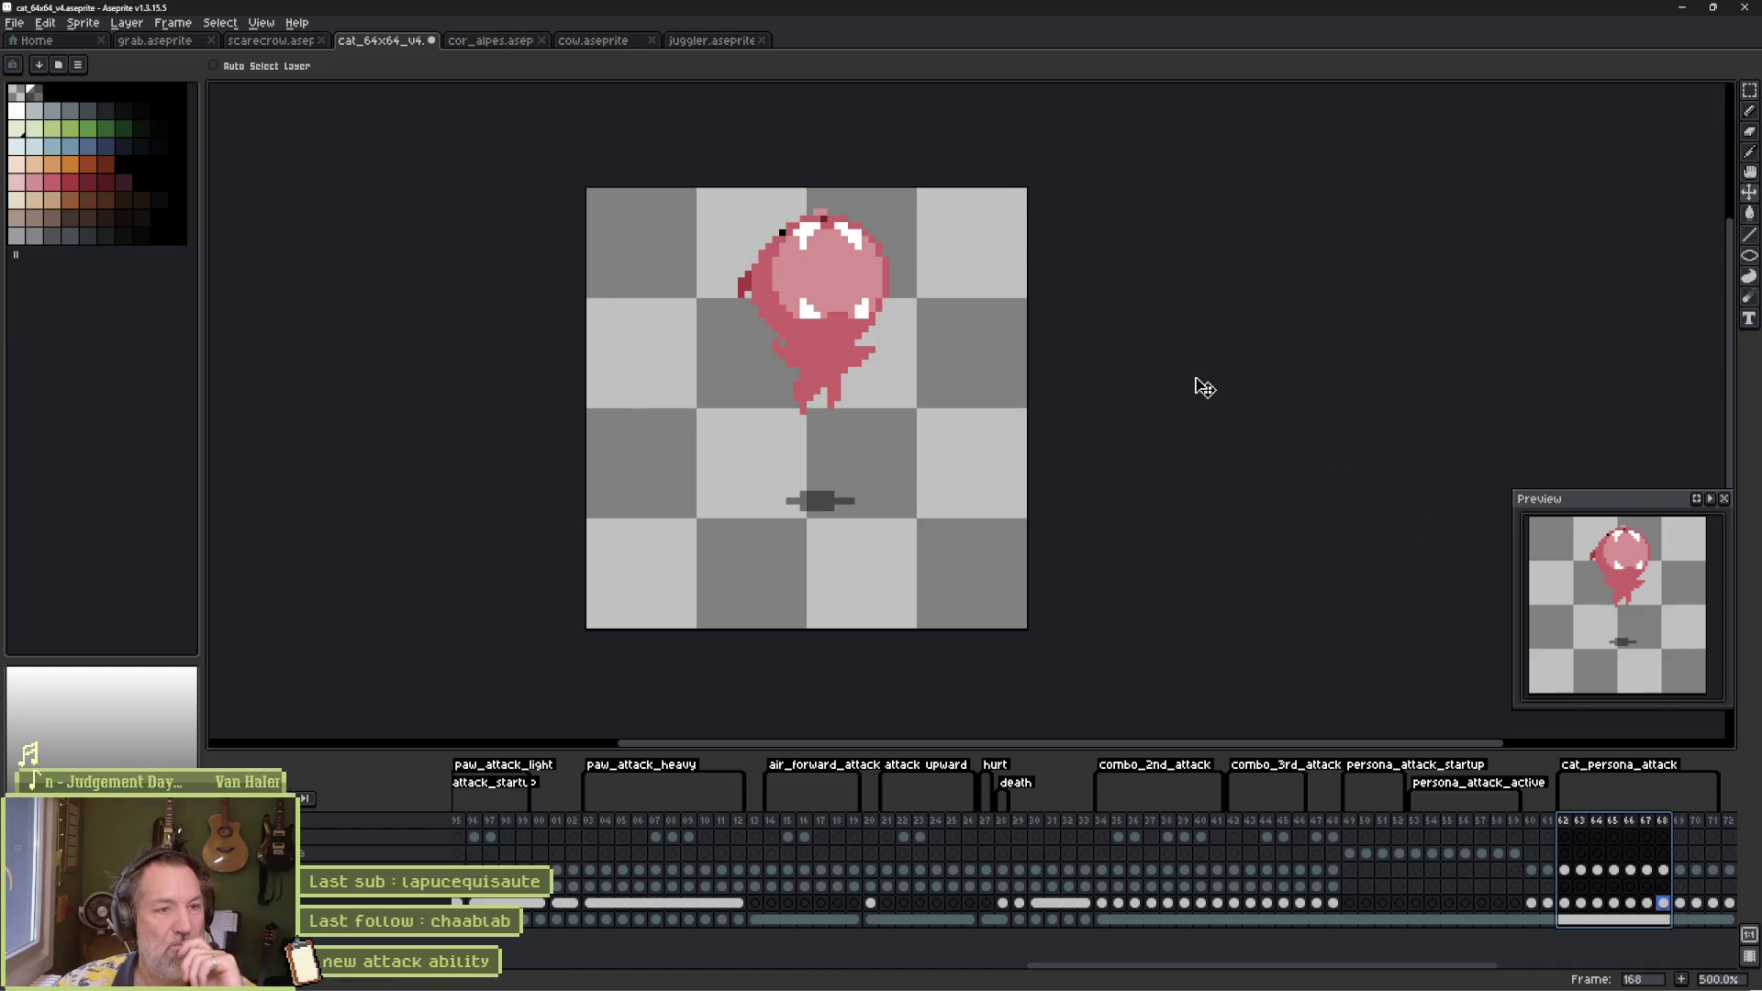
Paint the lower white pixels of the pink cat's right eye pink, then play the animation
scroll(785, 225, up, 2)
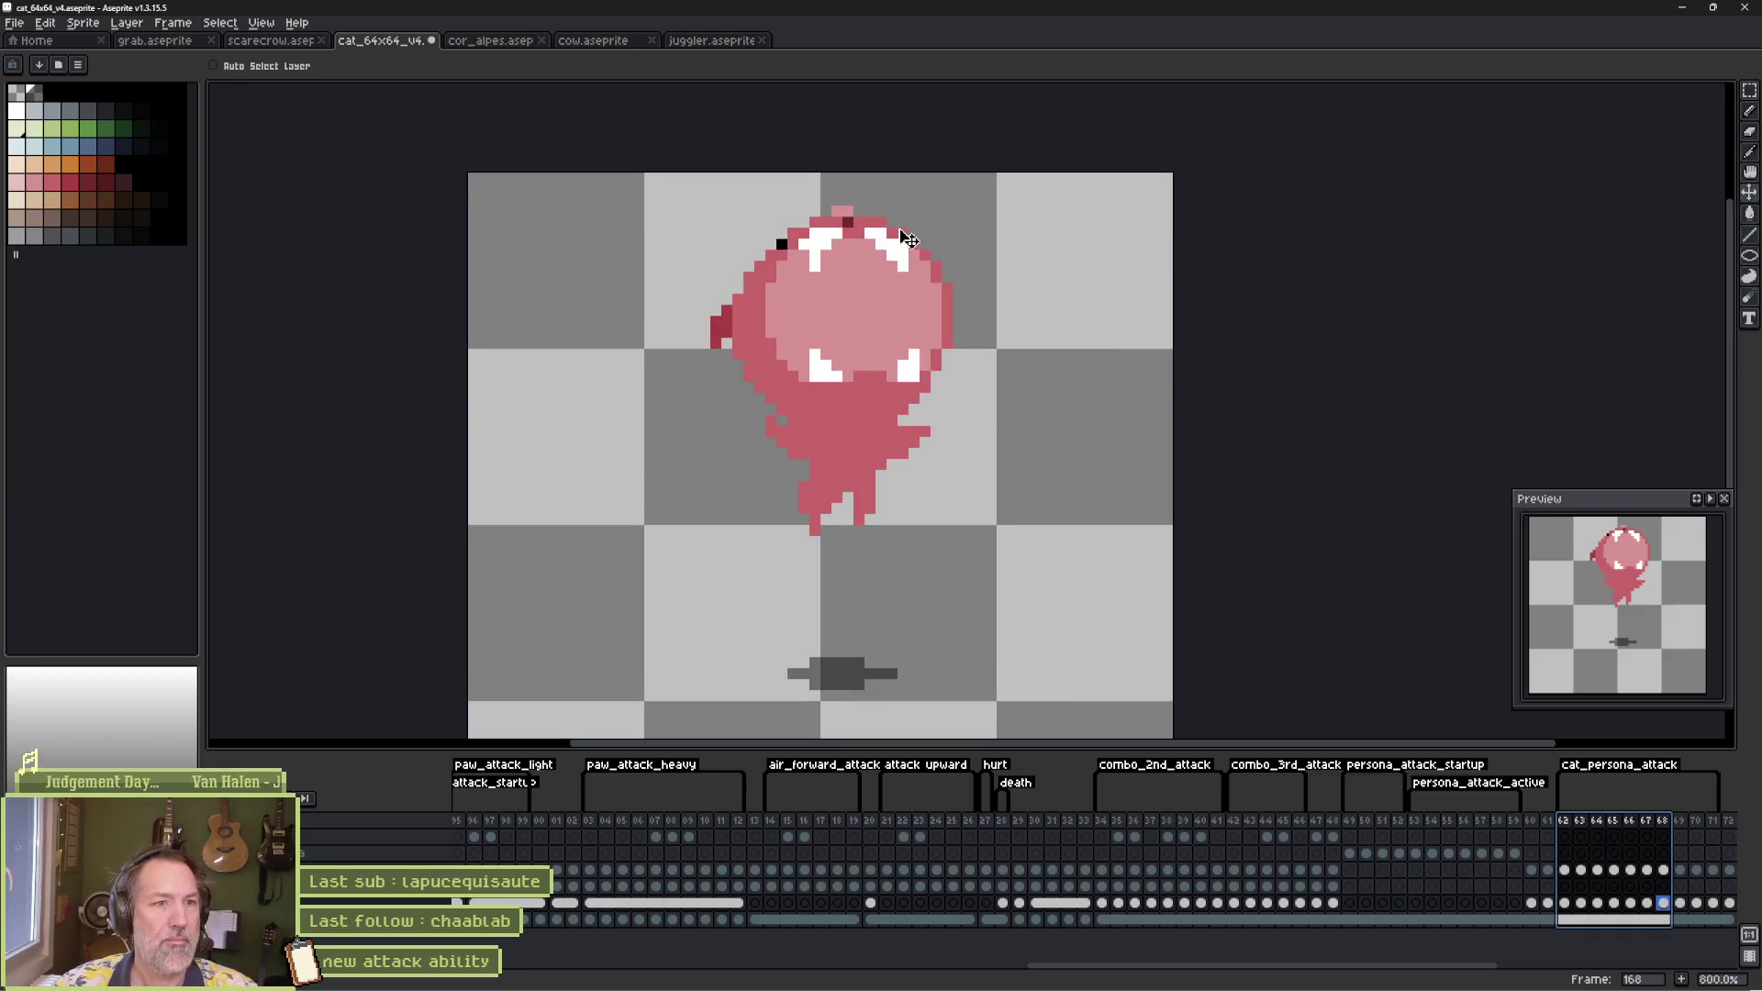
key(b)
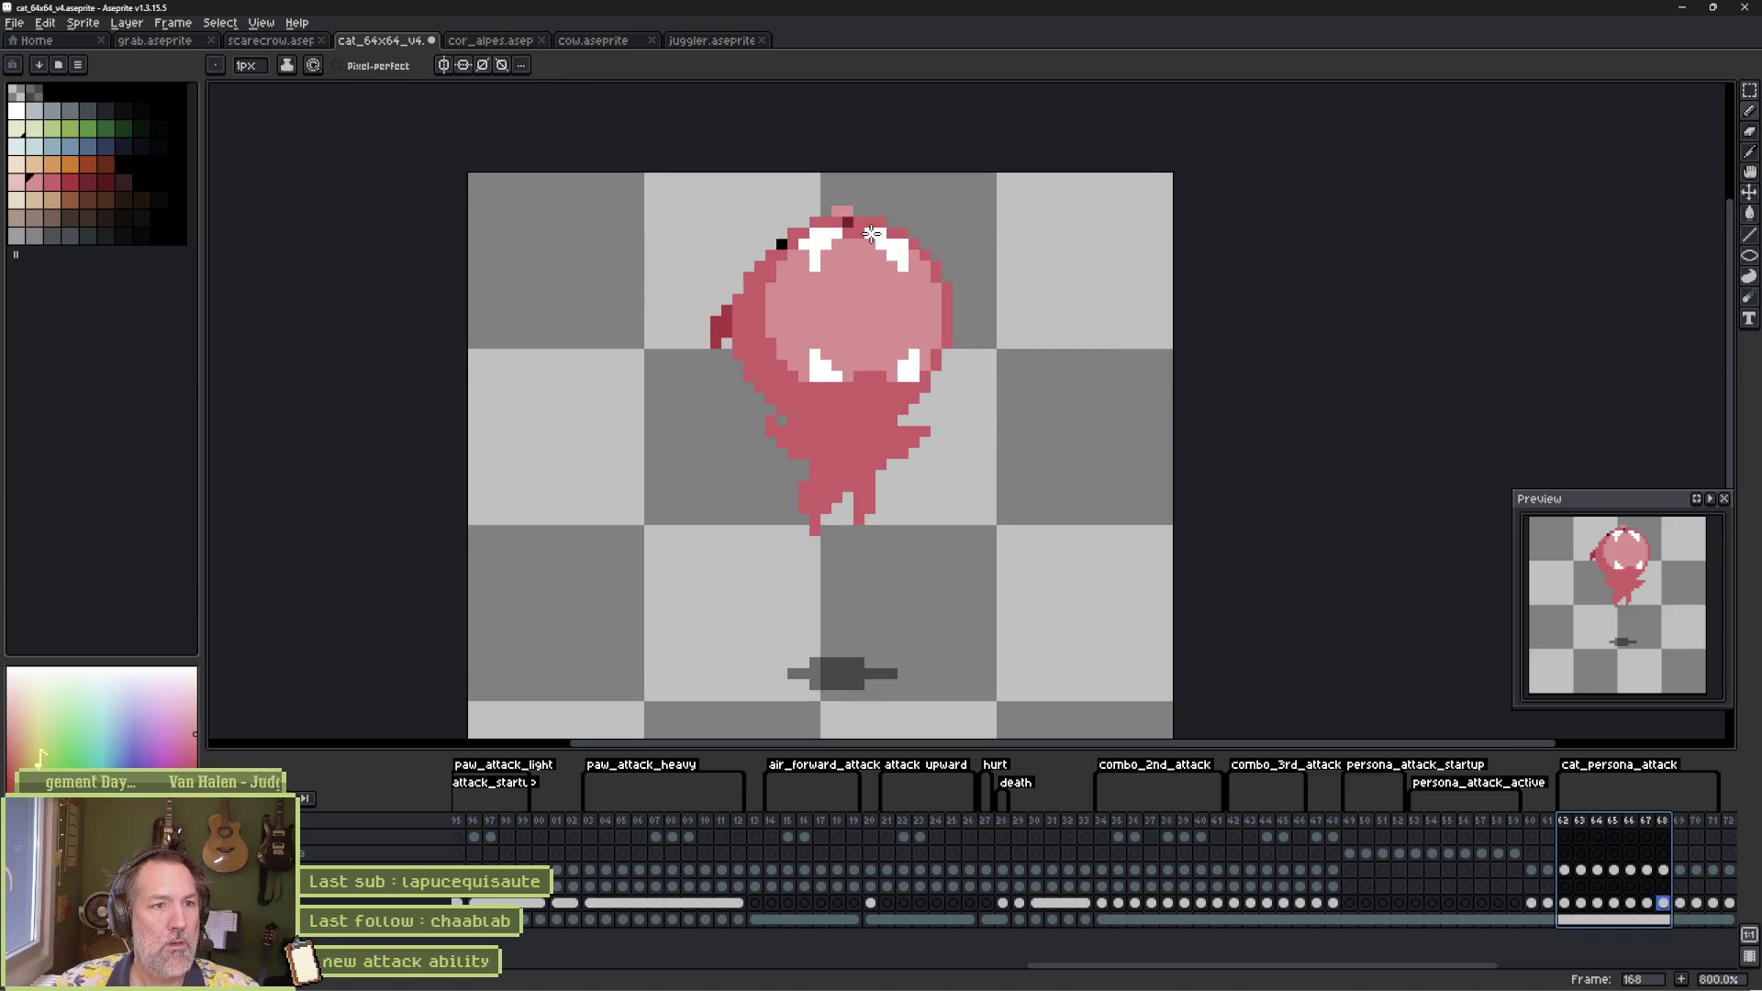
ctrl+click(875, 233)
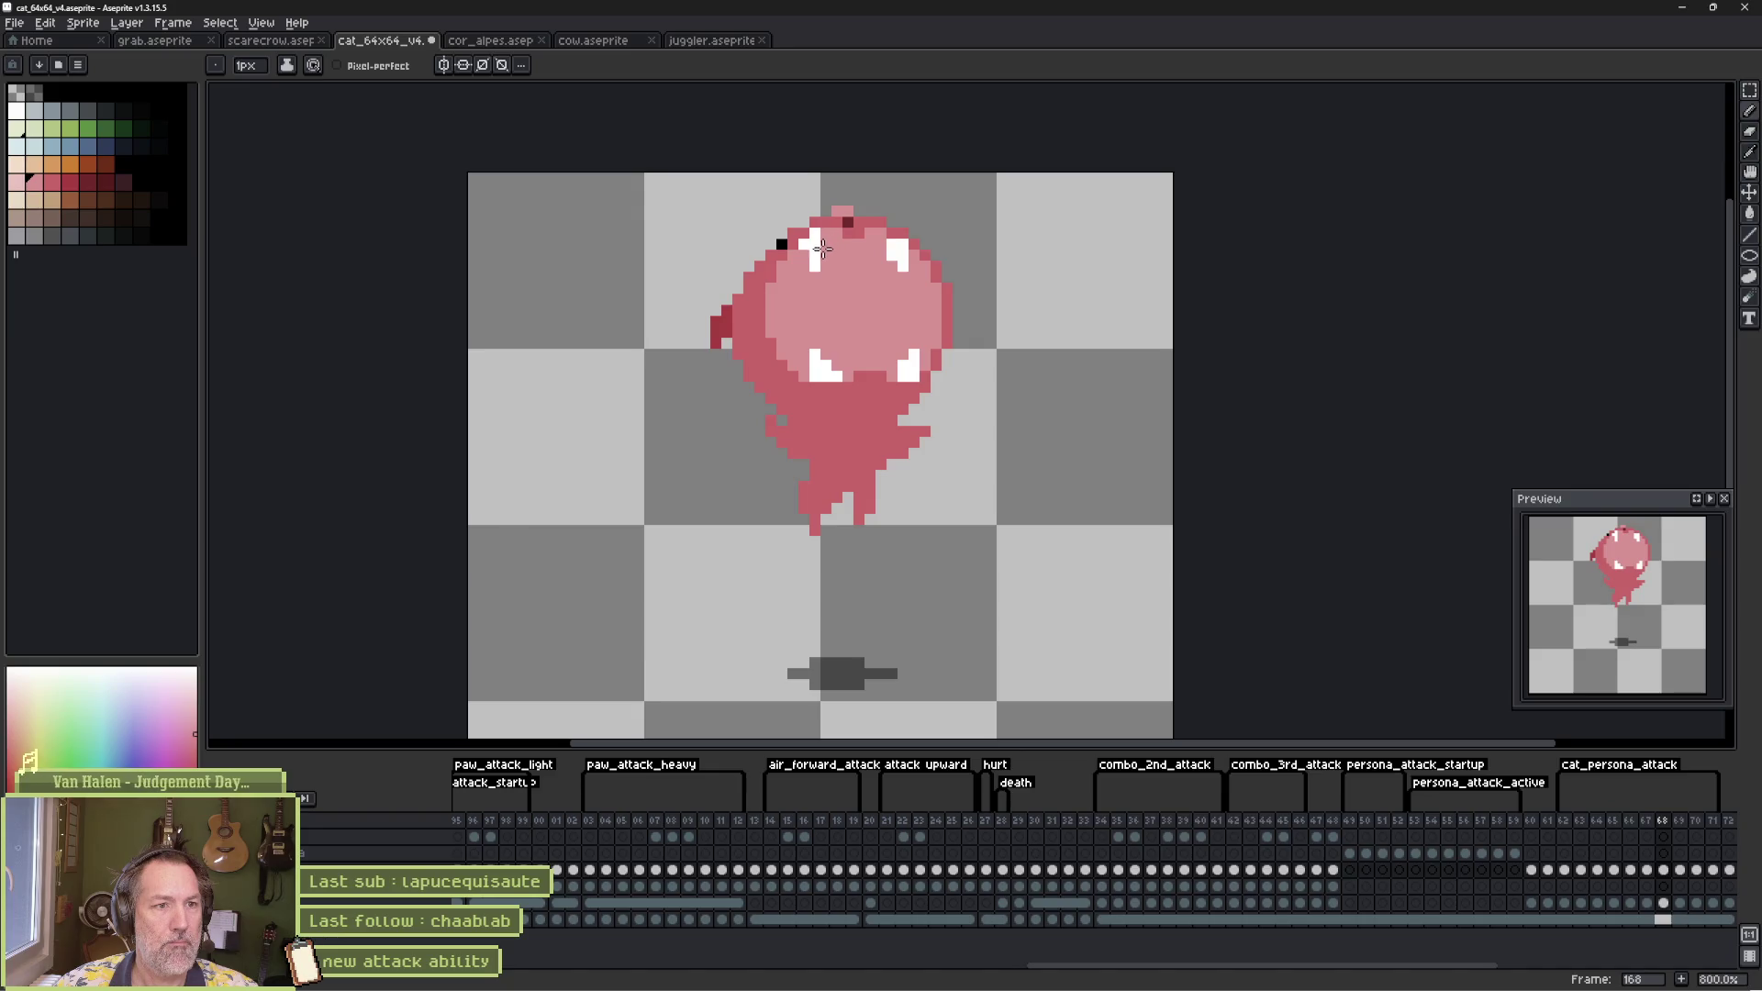
alt+click(812, 252)
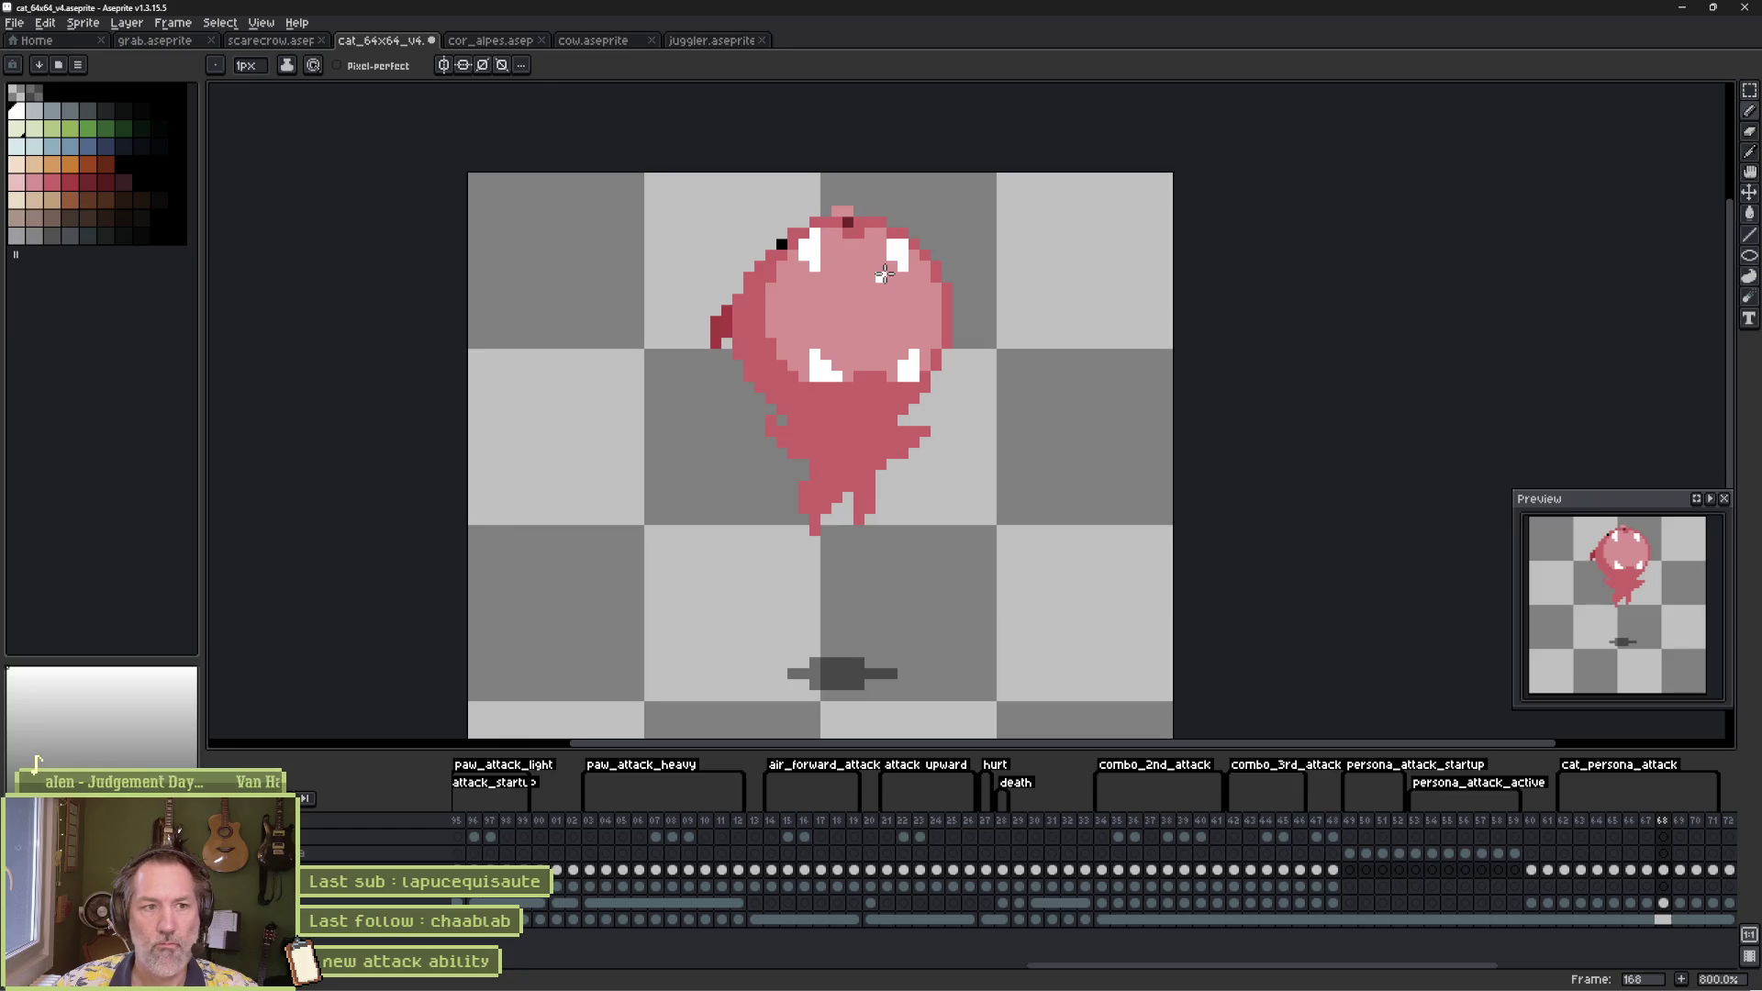
alt+click(843, 282)
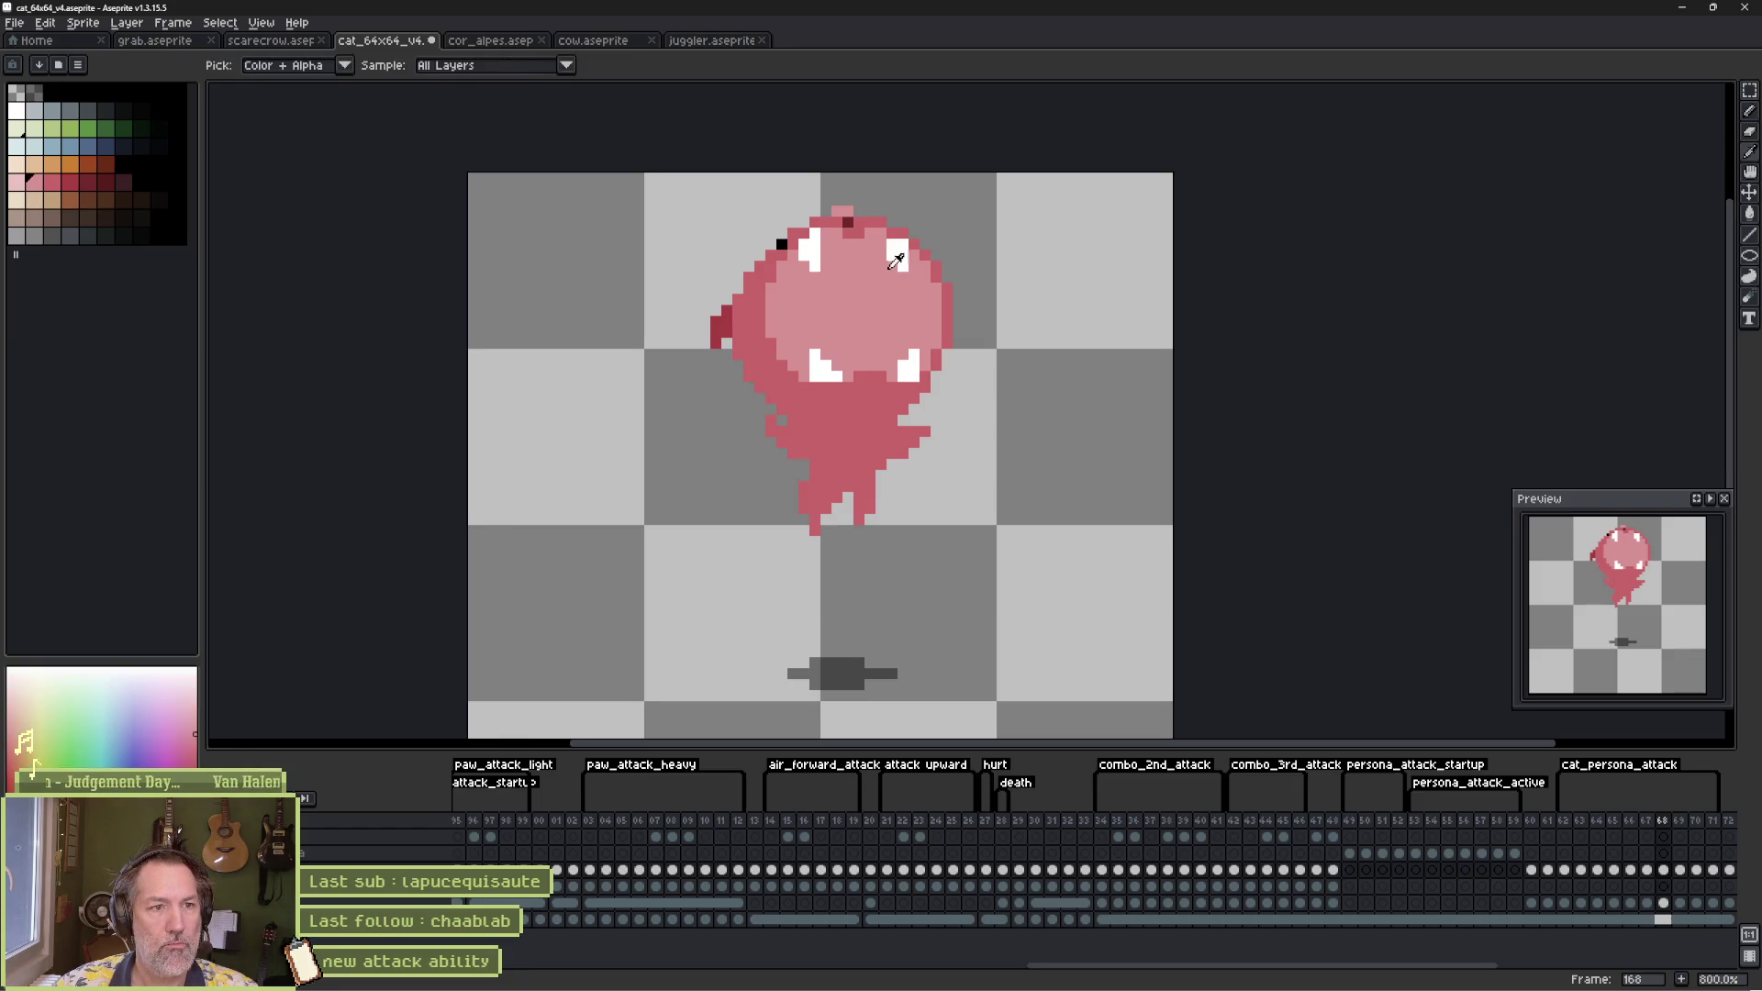
click(903, 266)
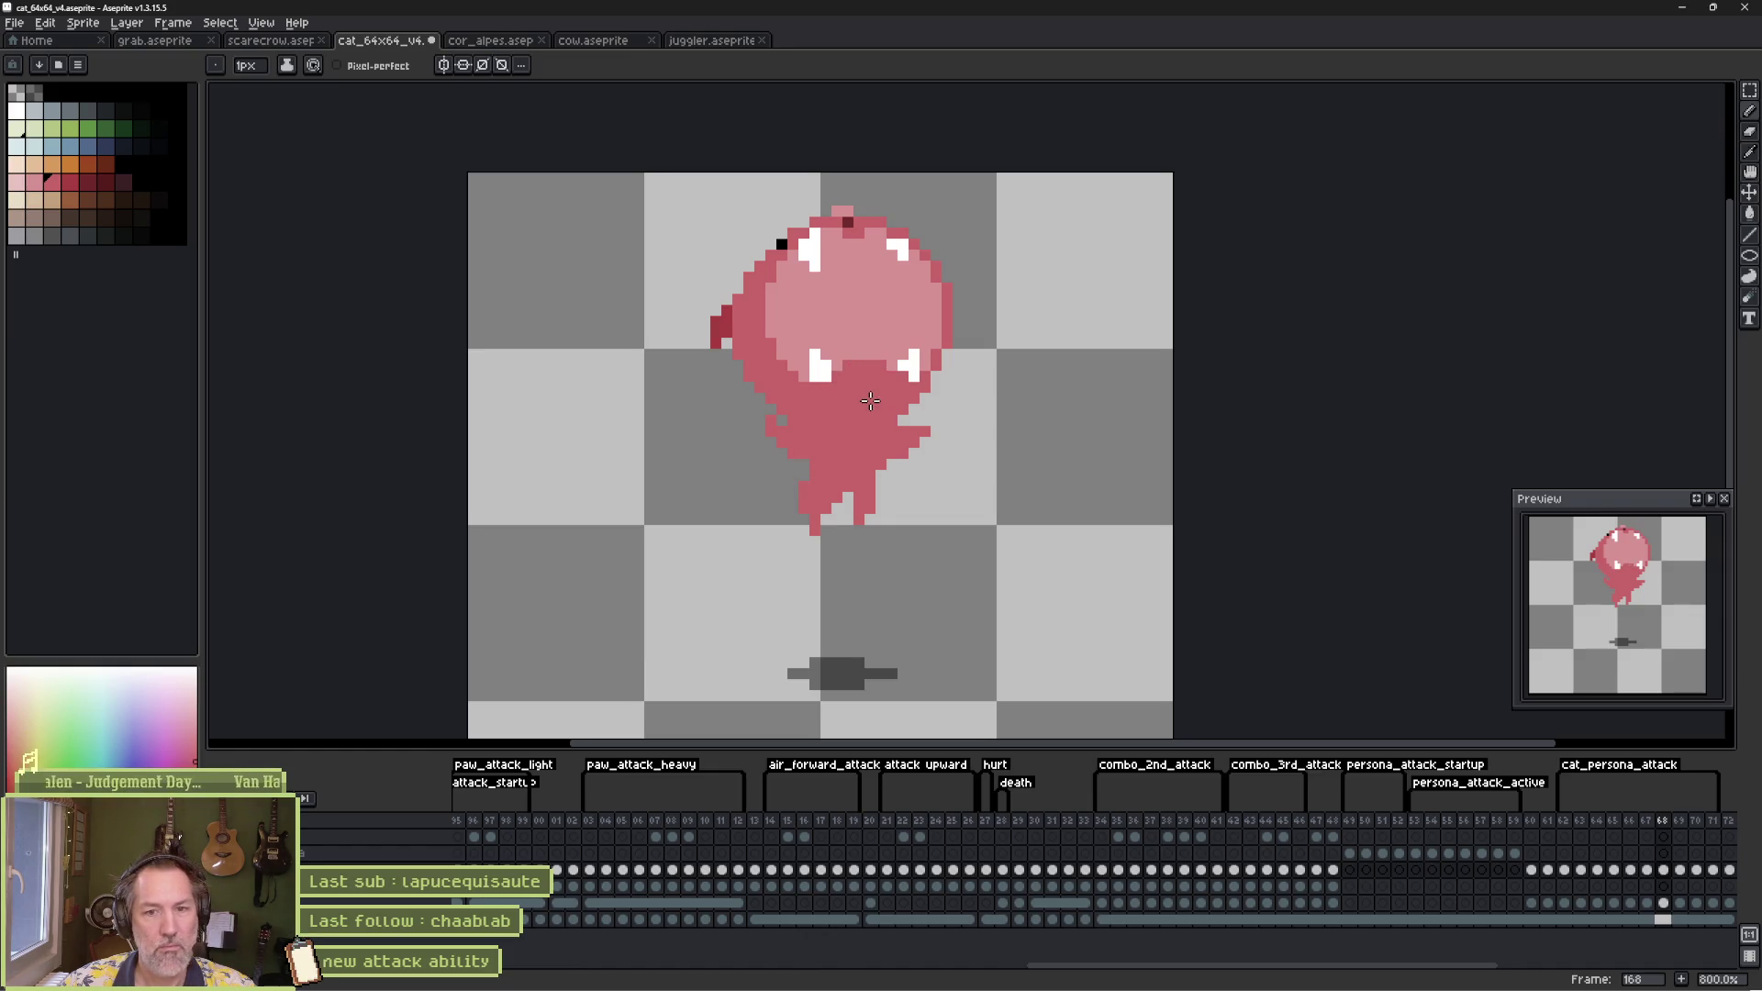
key(Return)
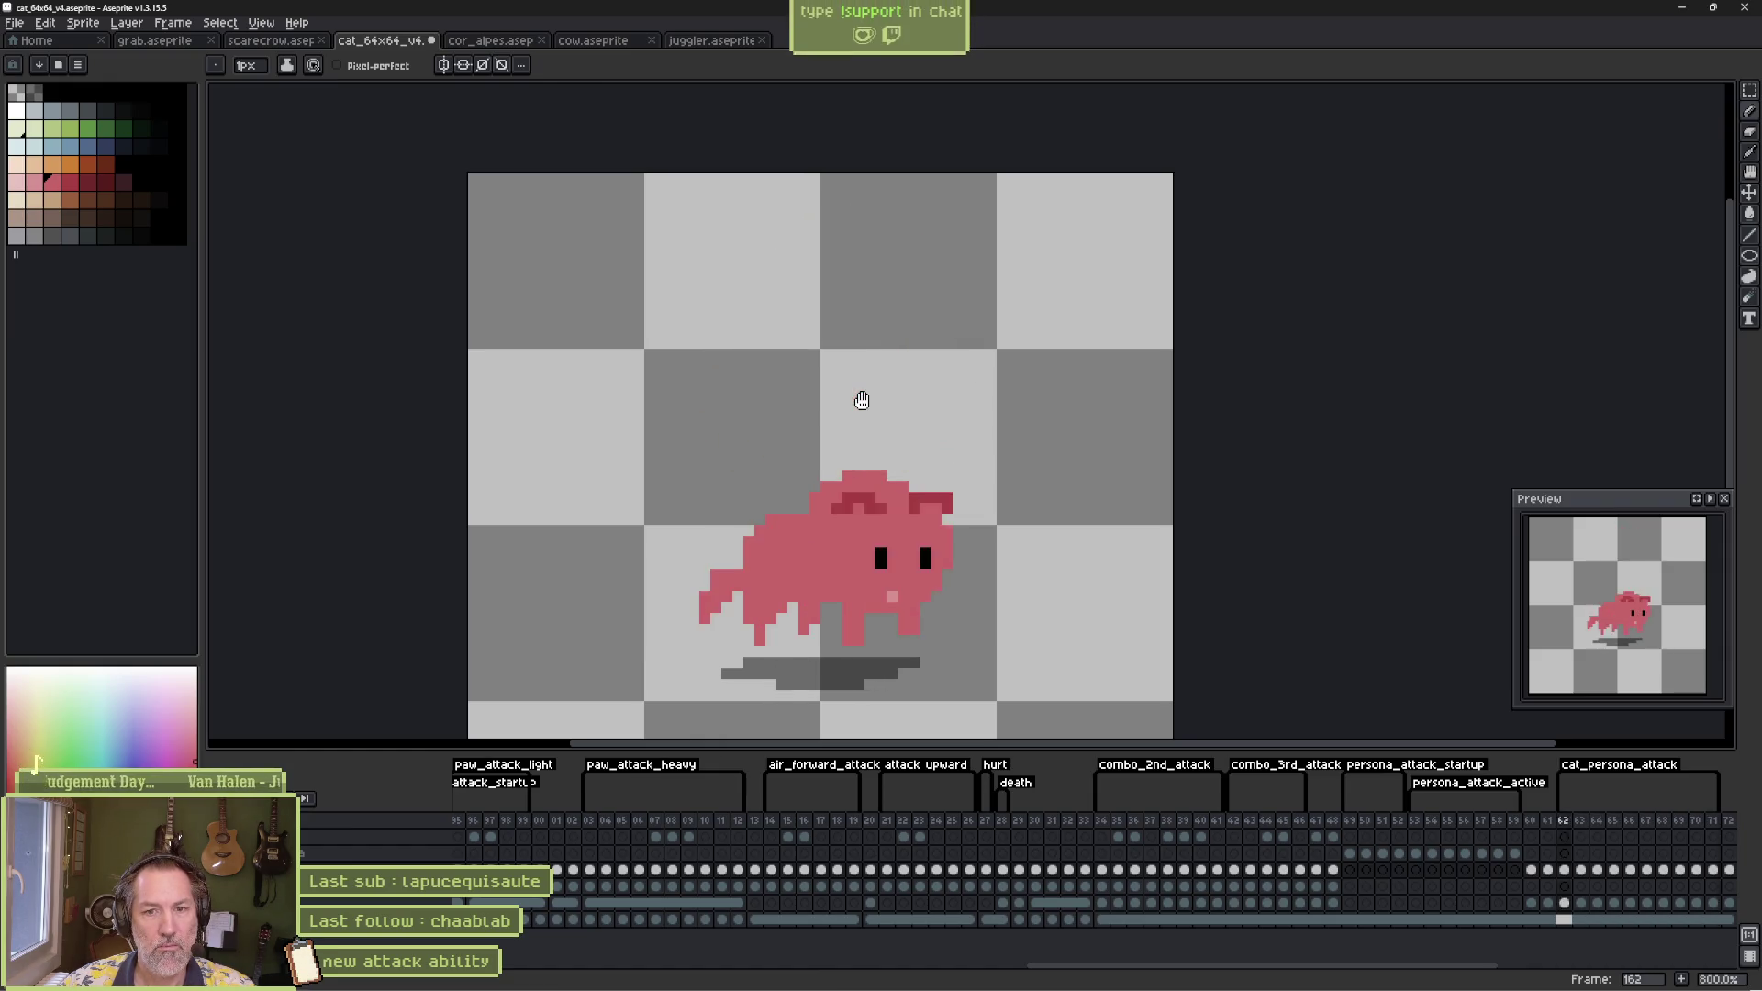
Save the sprite and briefly check the Leonardo sketch before returning
key(ctrl+s)
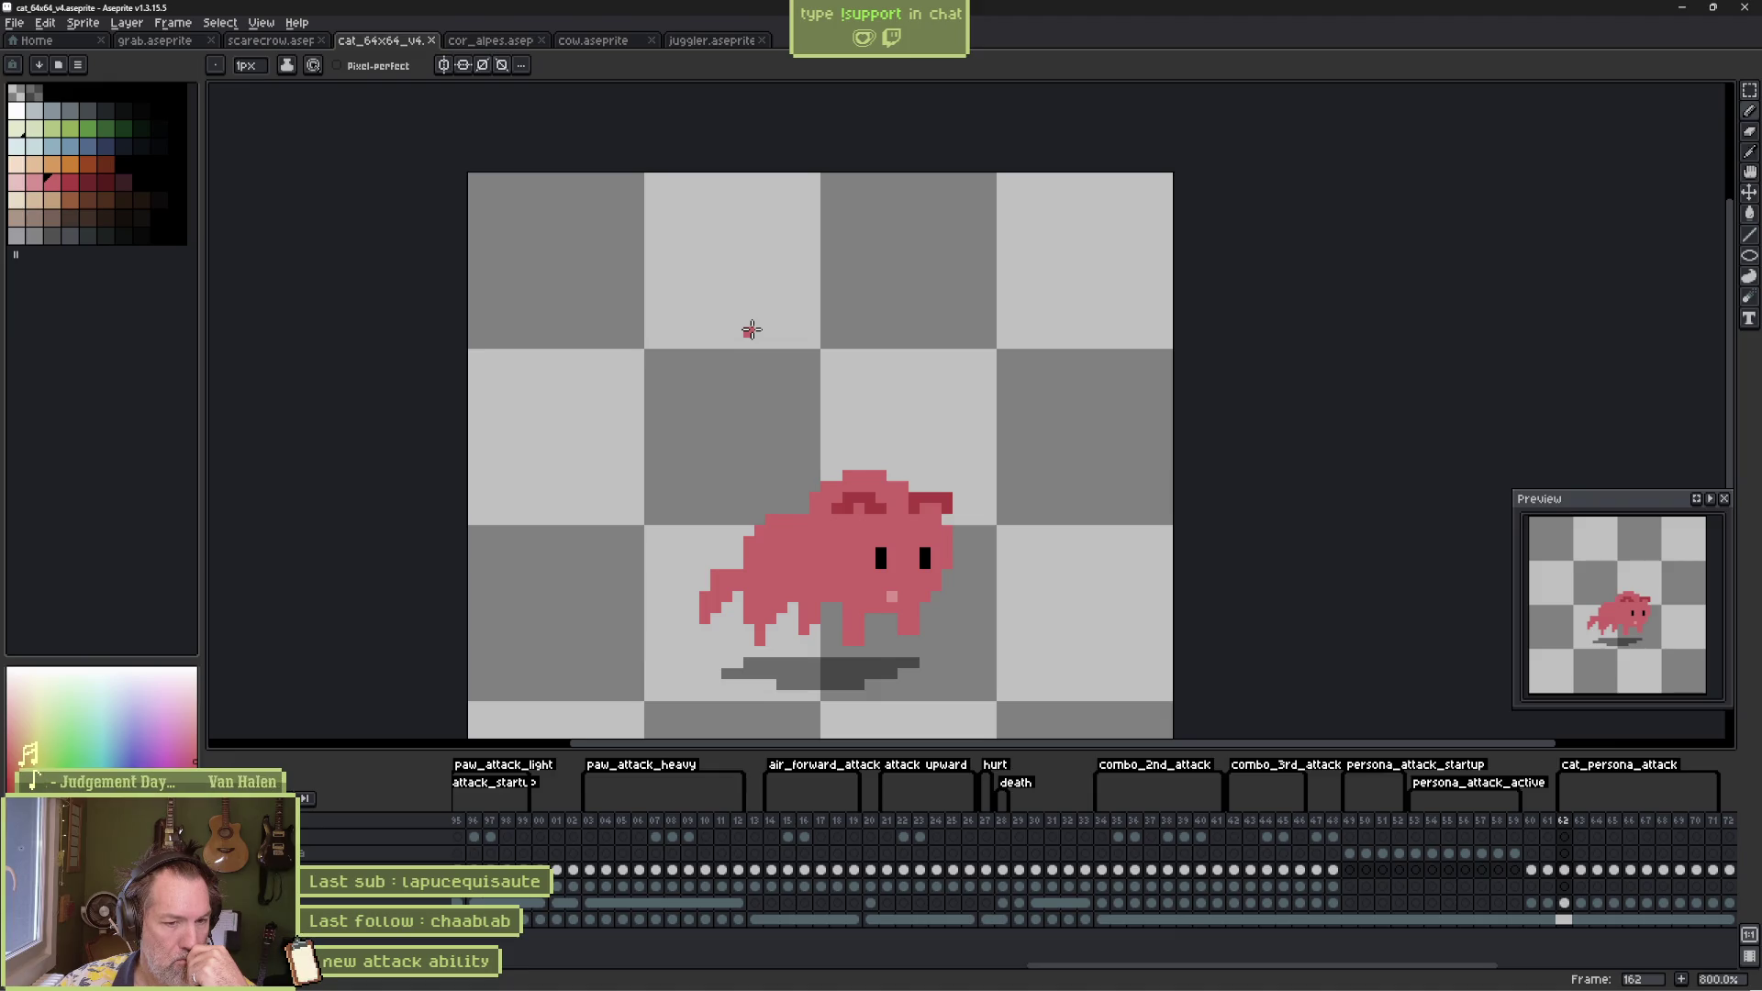
click(1094, 985)
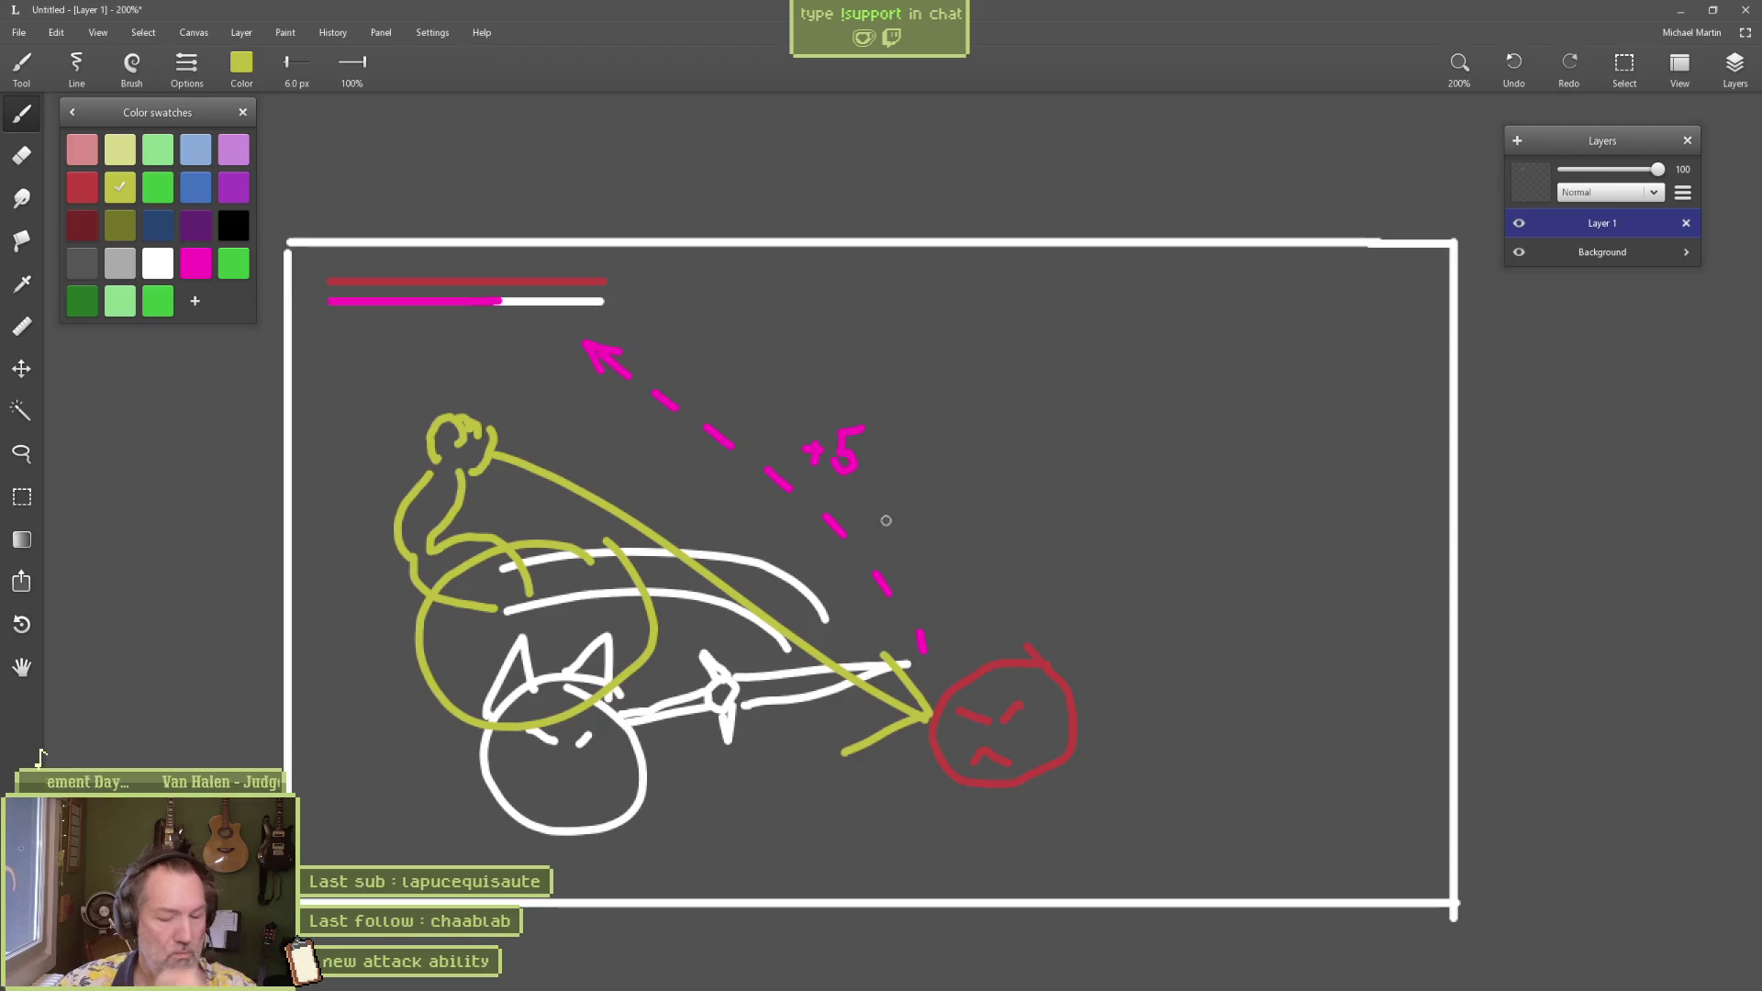
scroll(943, 588, down, 10)
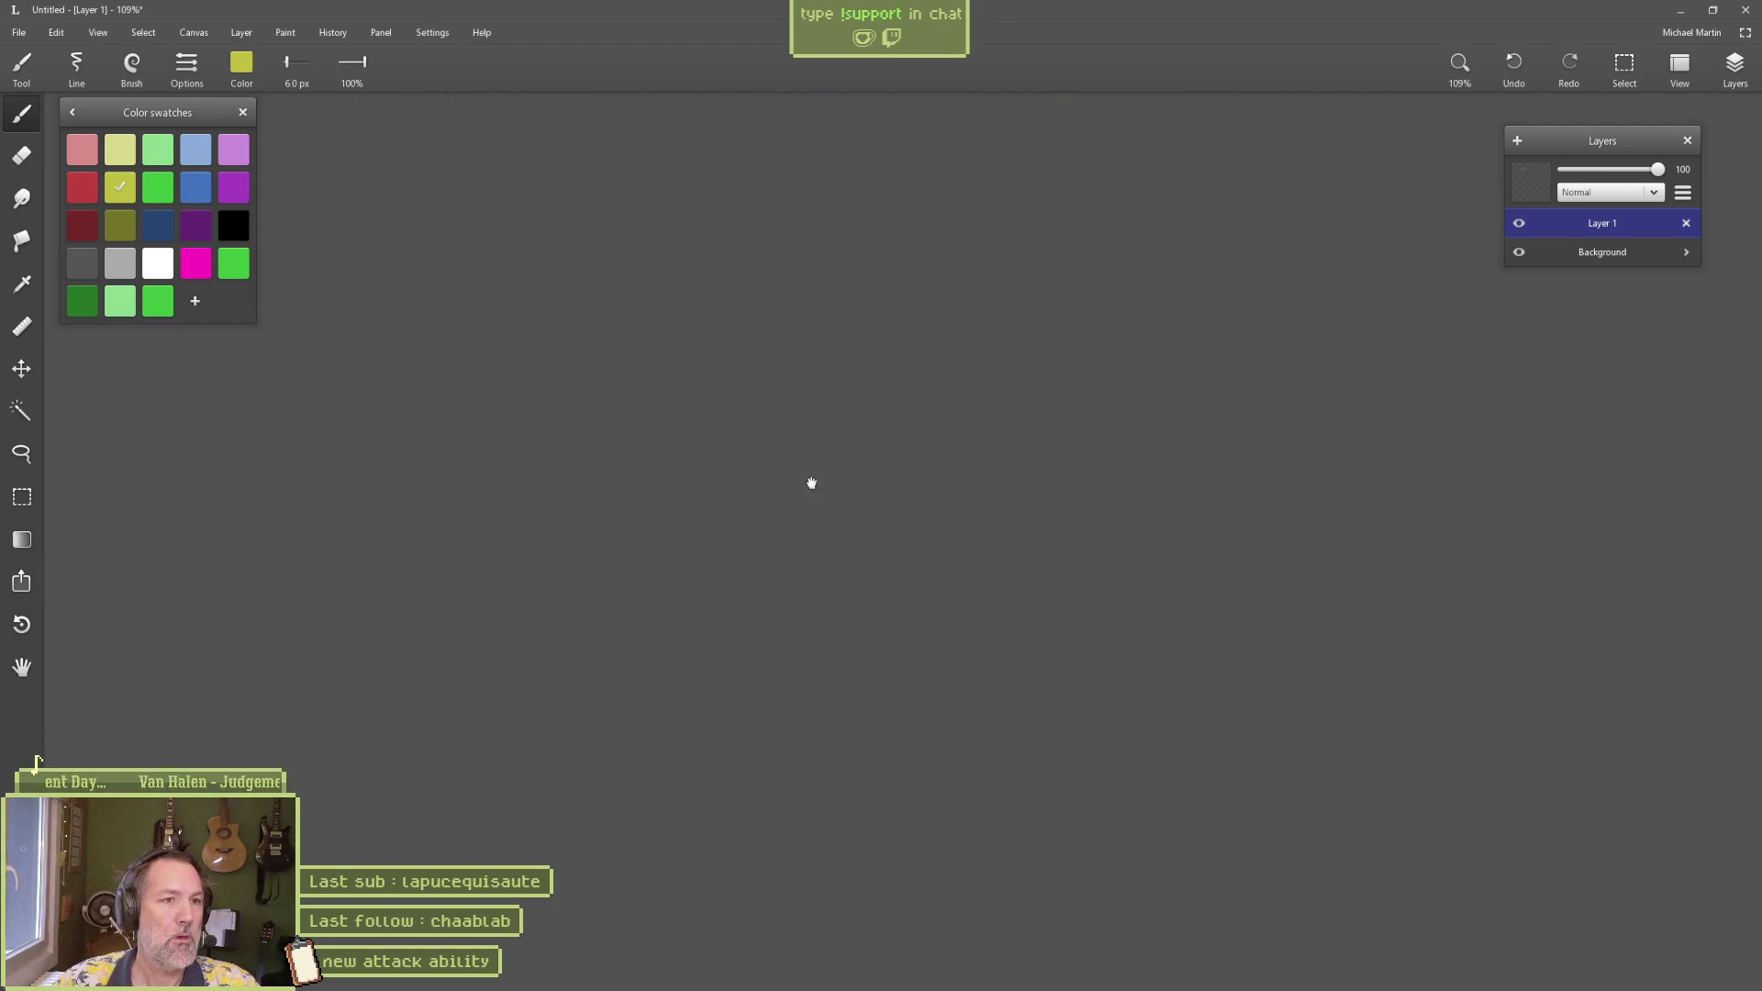
key(alt+Tab)
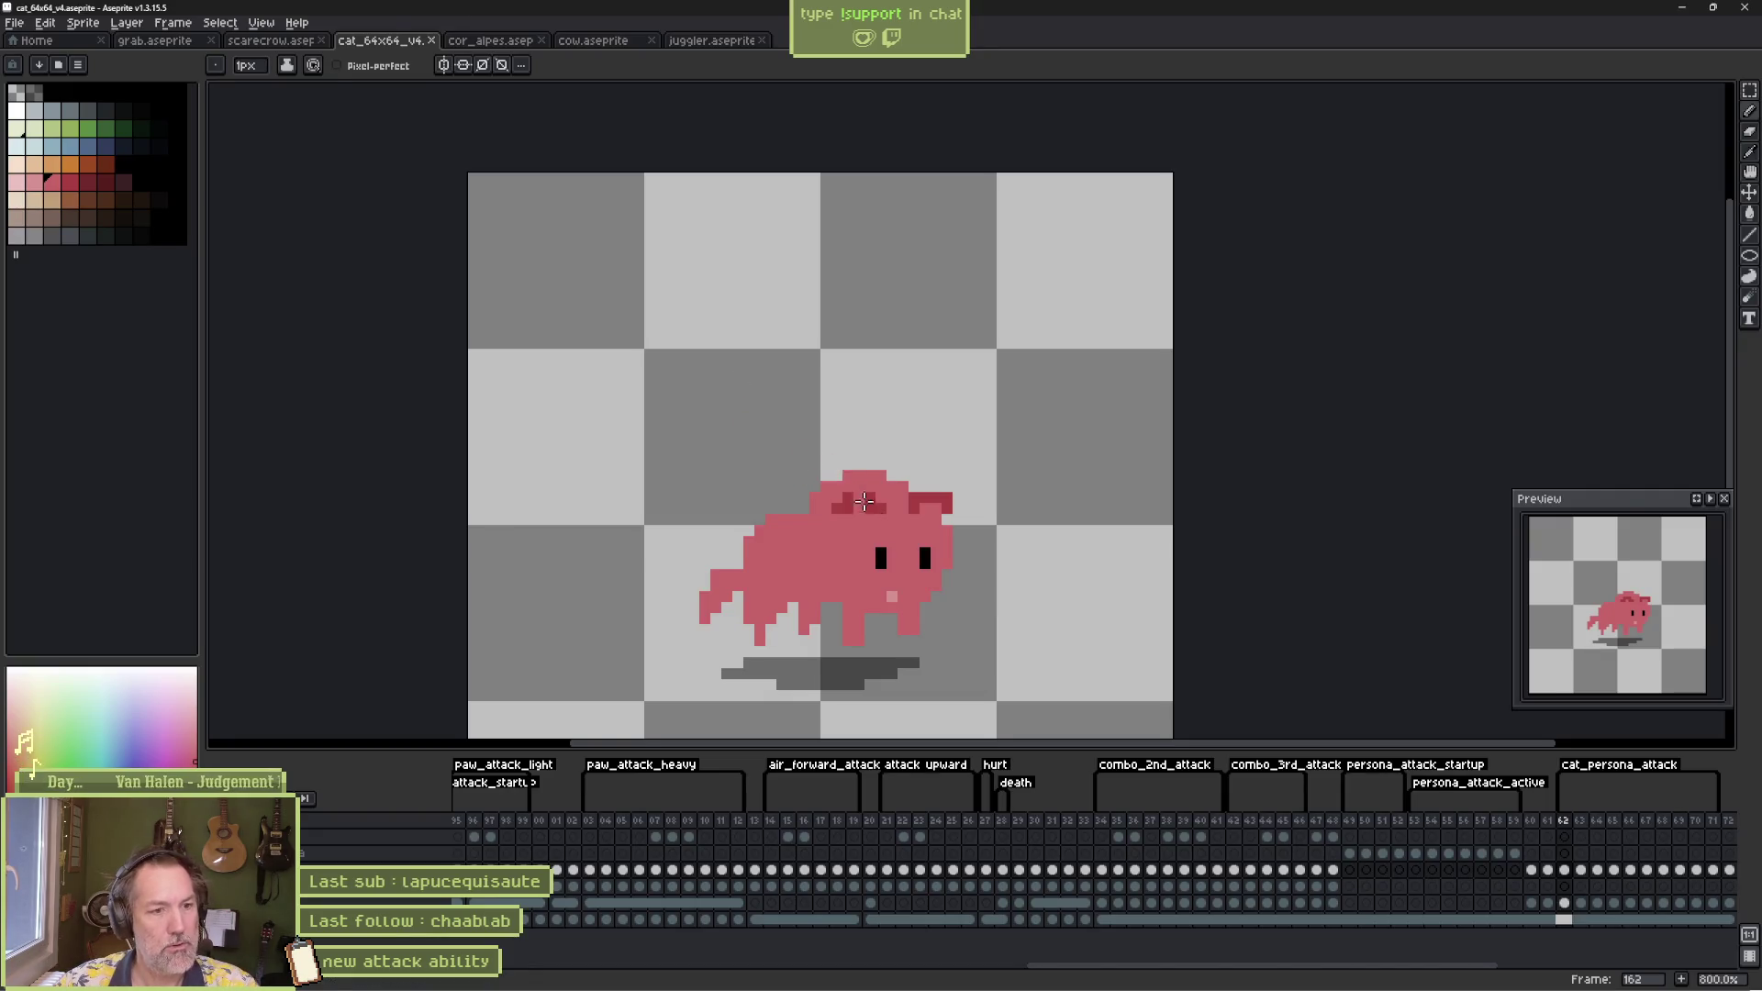
Copy the entire canvas of cat frame 167 for use in Leonardo
click(1645, 830)
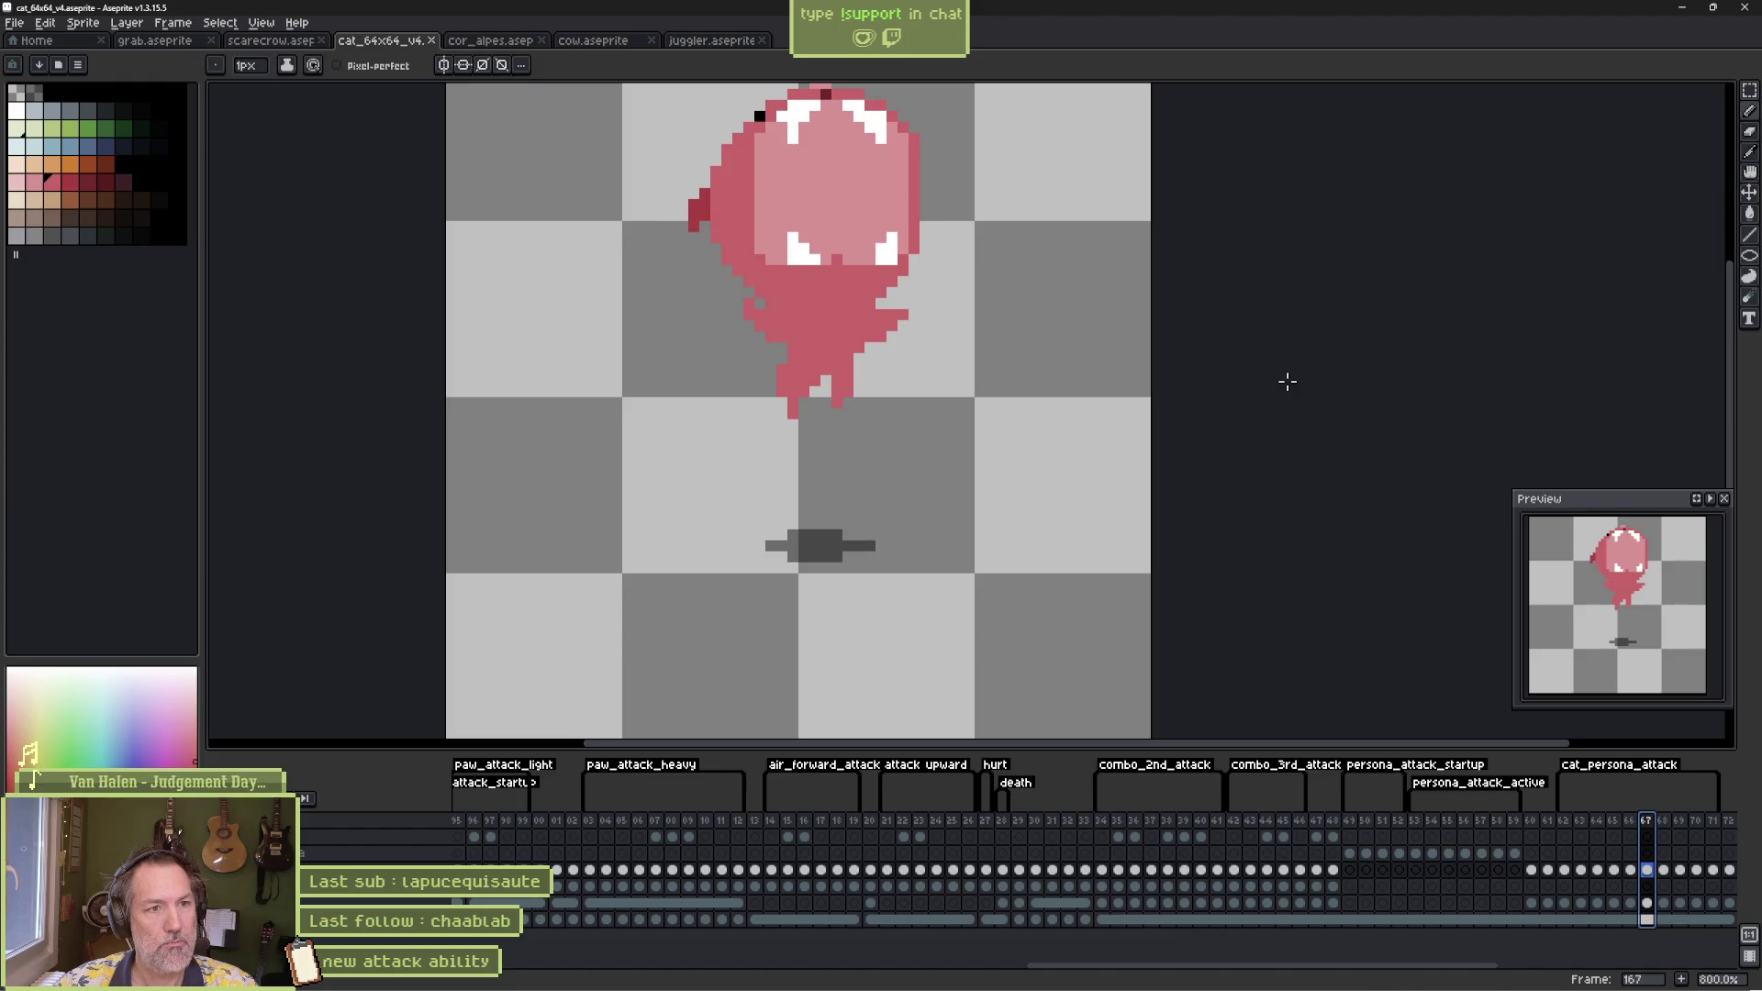
scroll(1230, 365, down, 2)
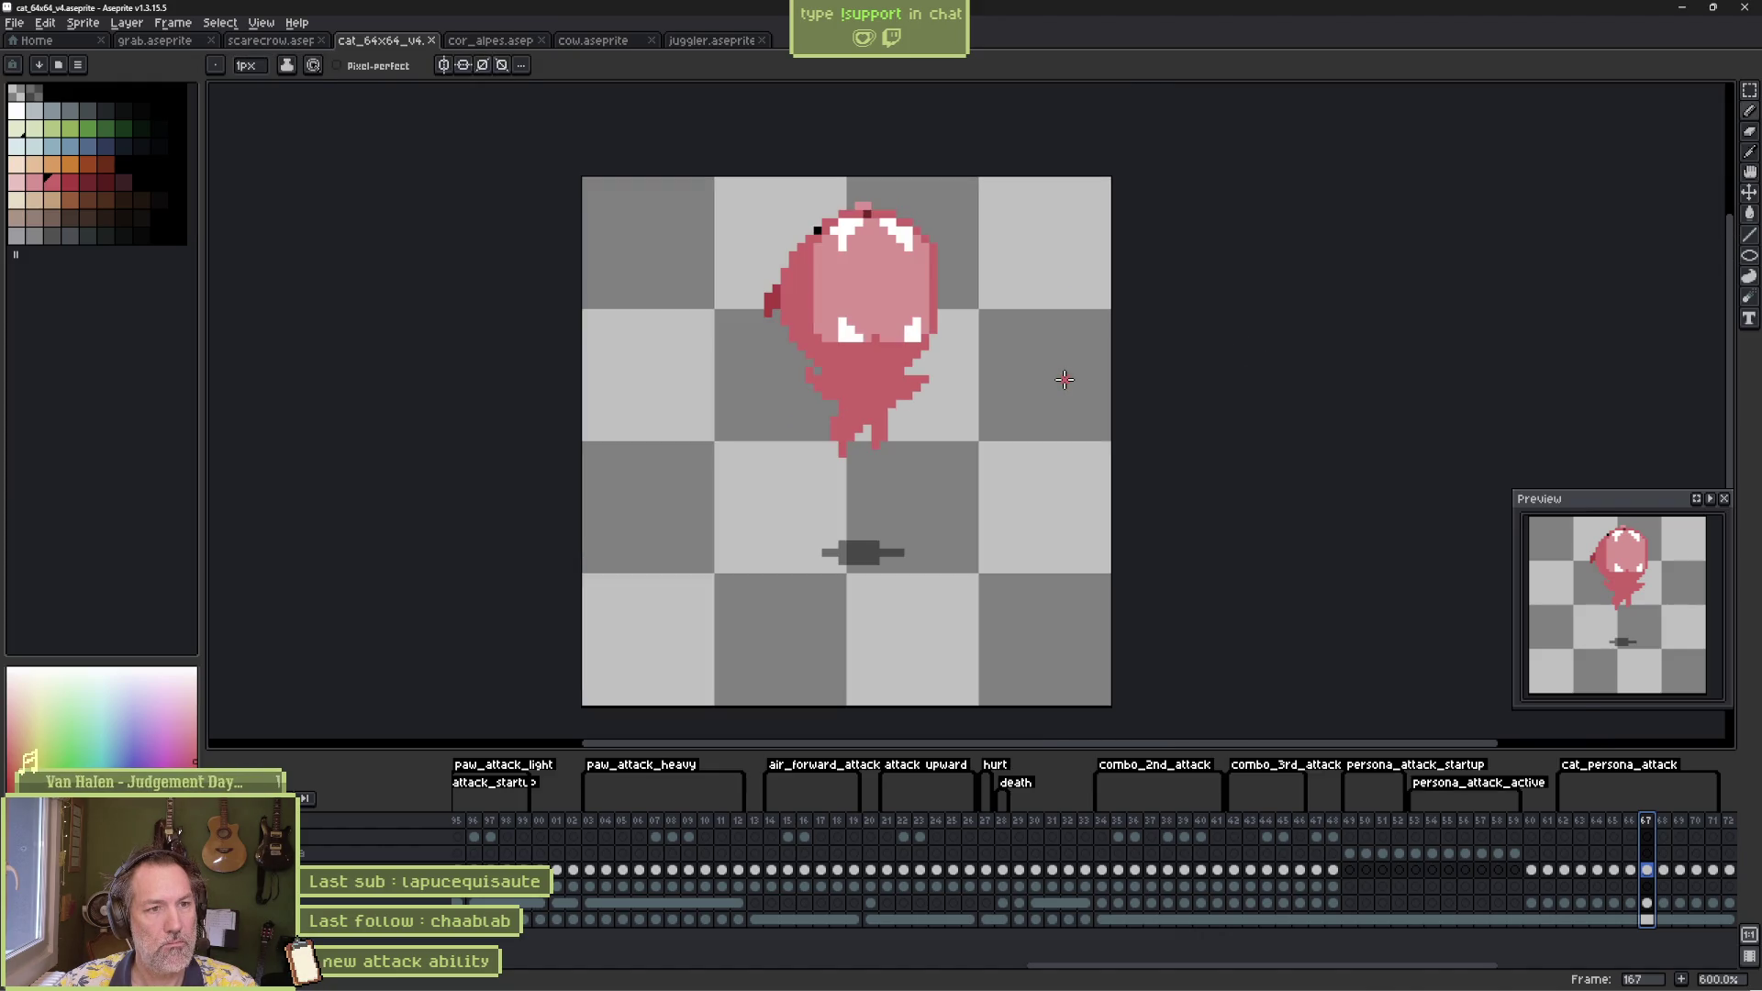
key(ctrl+a)
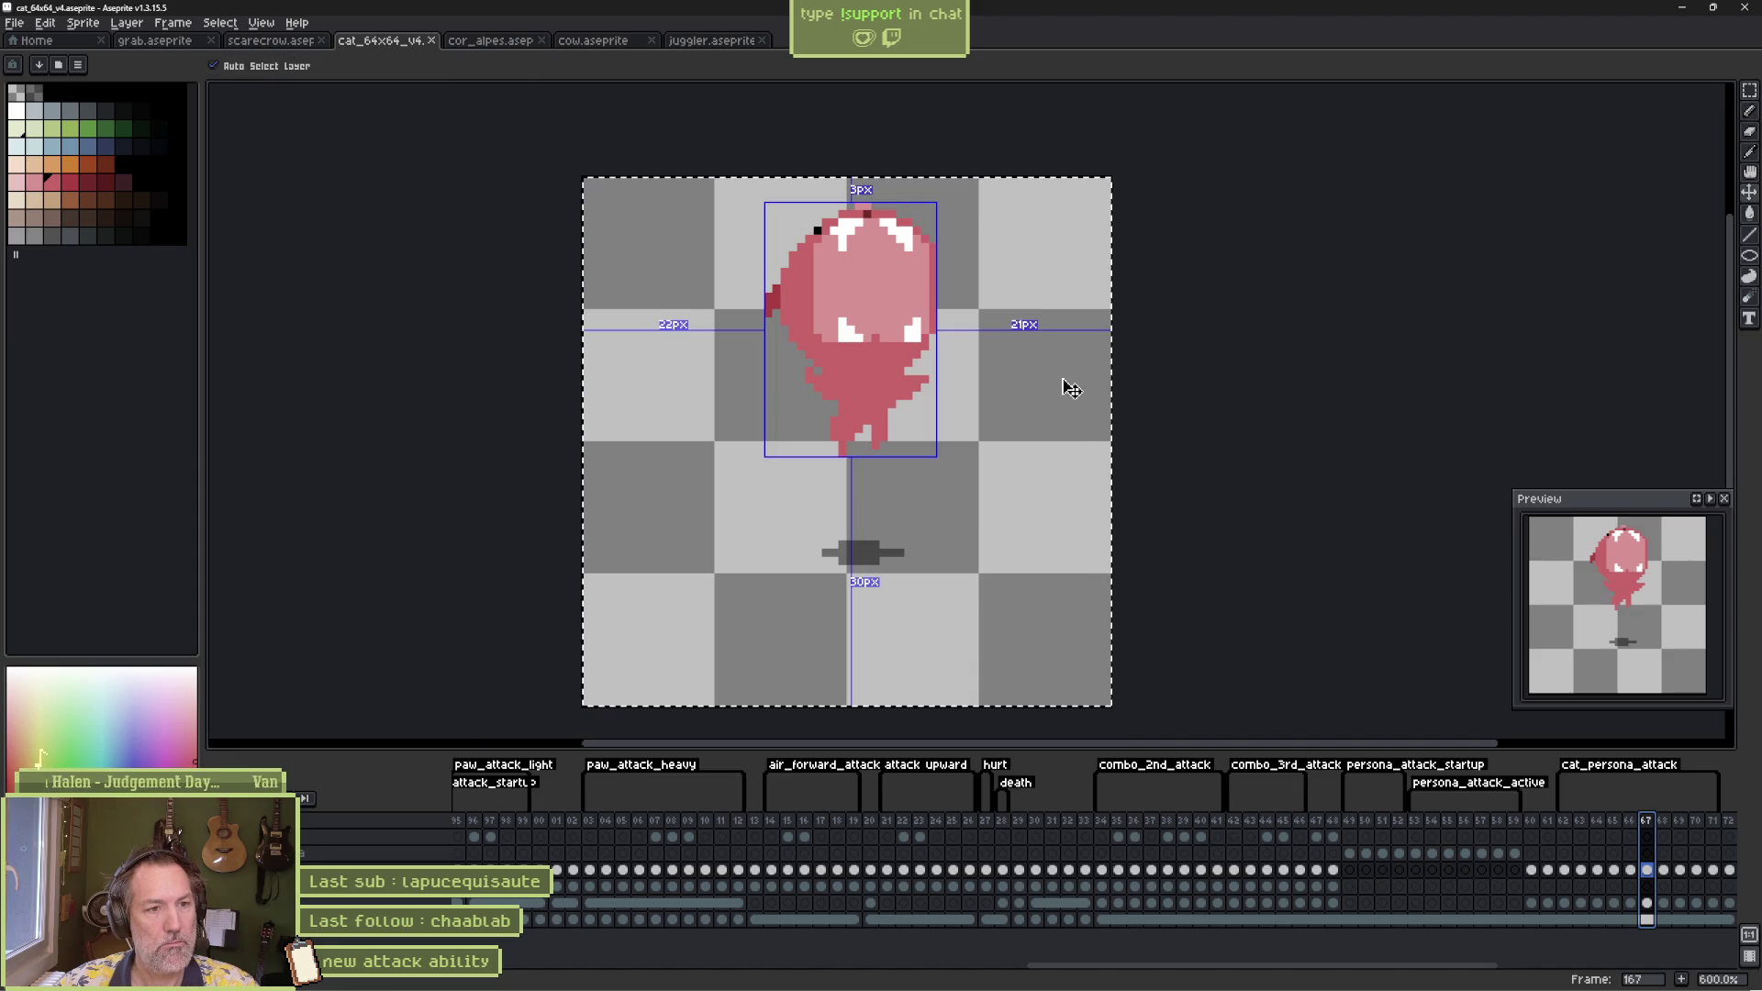
key(alt)
key(alt+Tab)
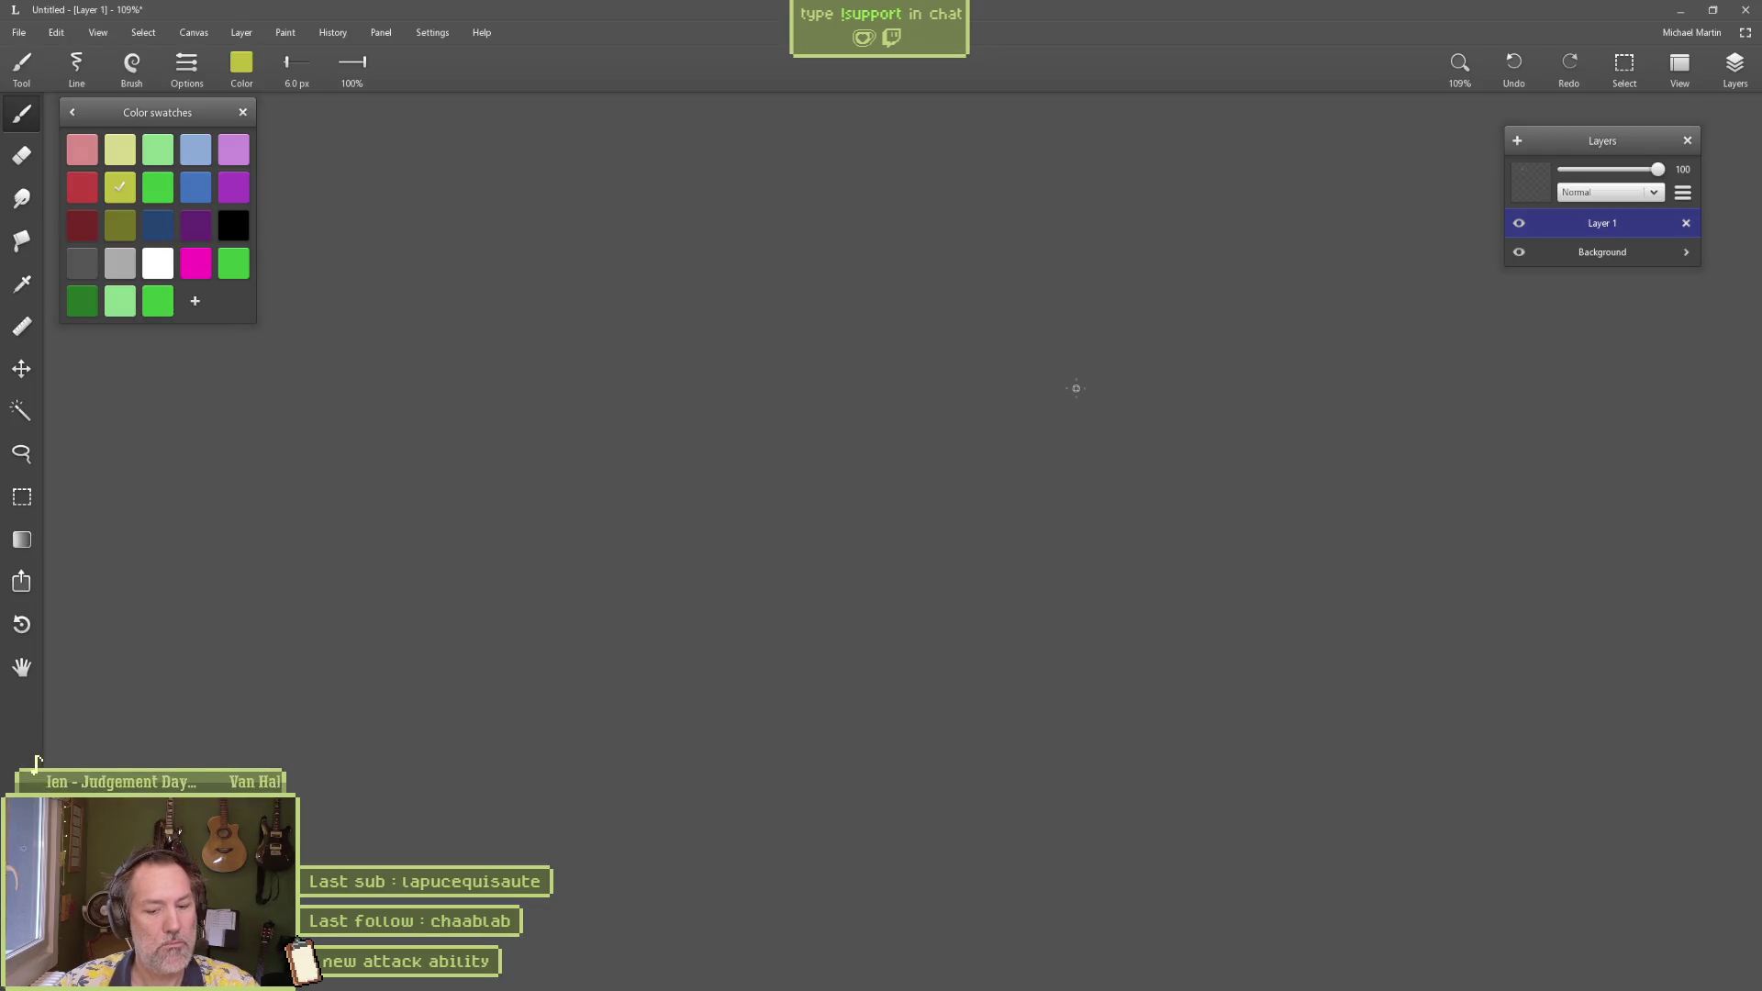
Paste the copied pink cat sprite into Leonardo as a new Clipboard 1 layer
key(ctrl+v)
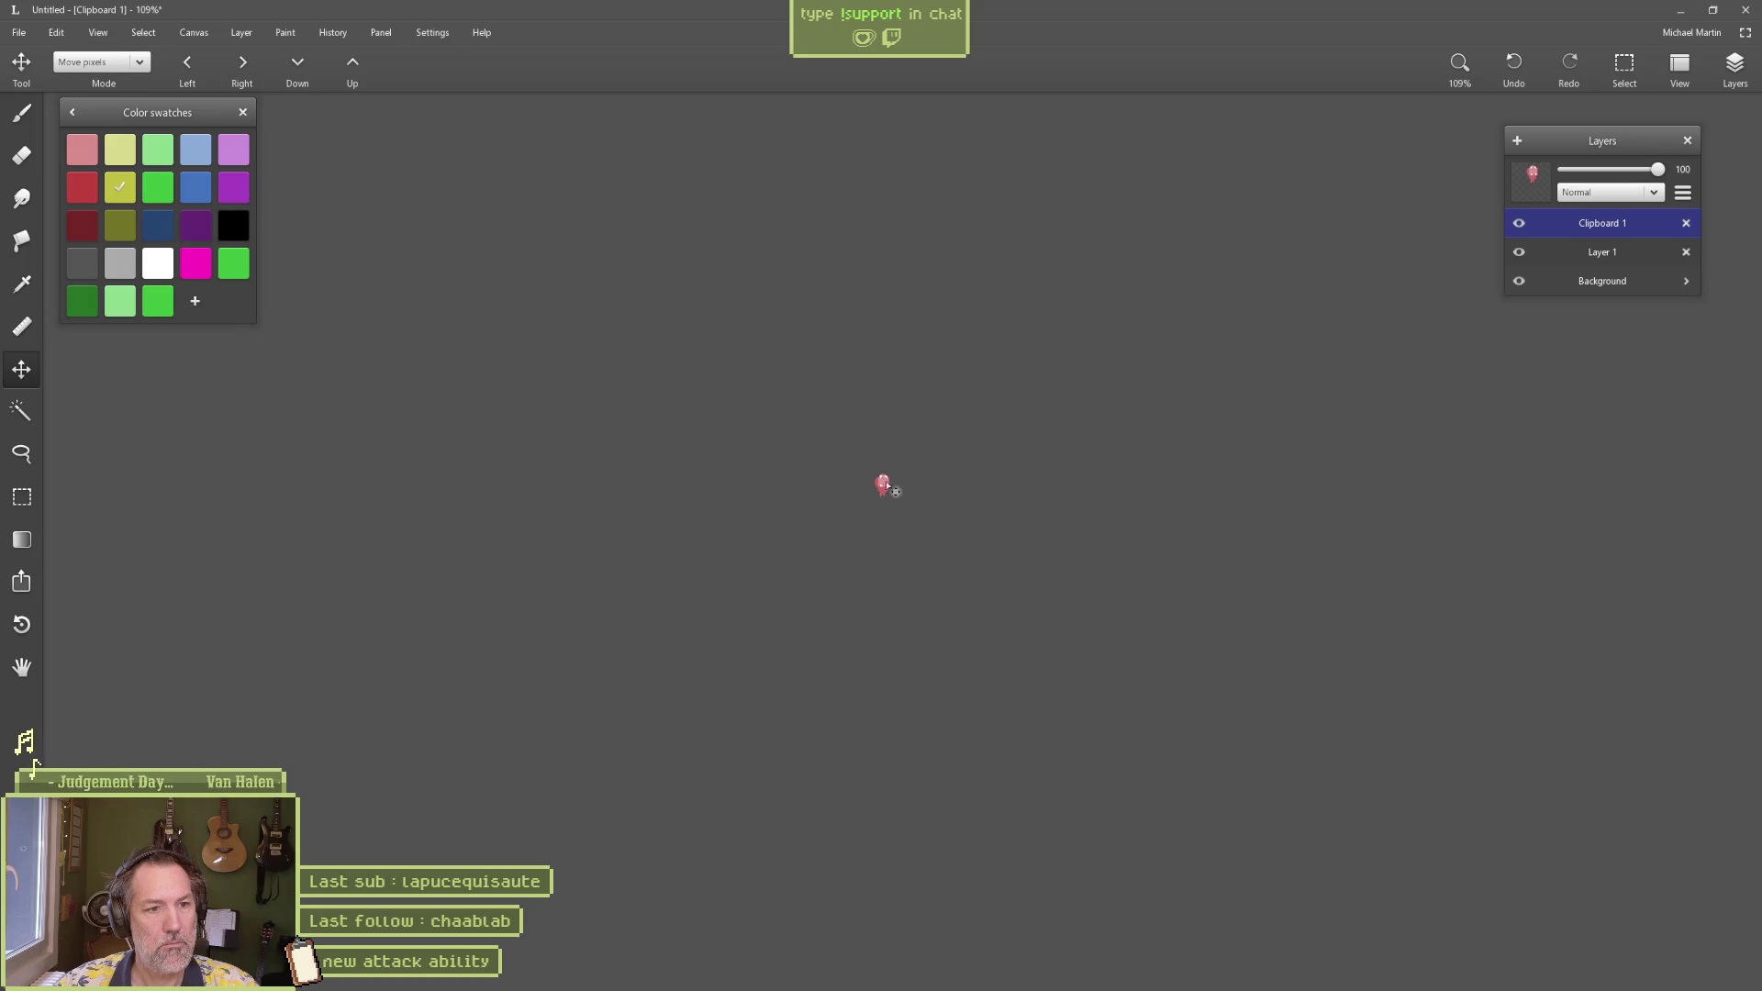
scroll(960, 367, up, 5)
drag(1058, 224, 1041, 473)
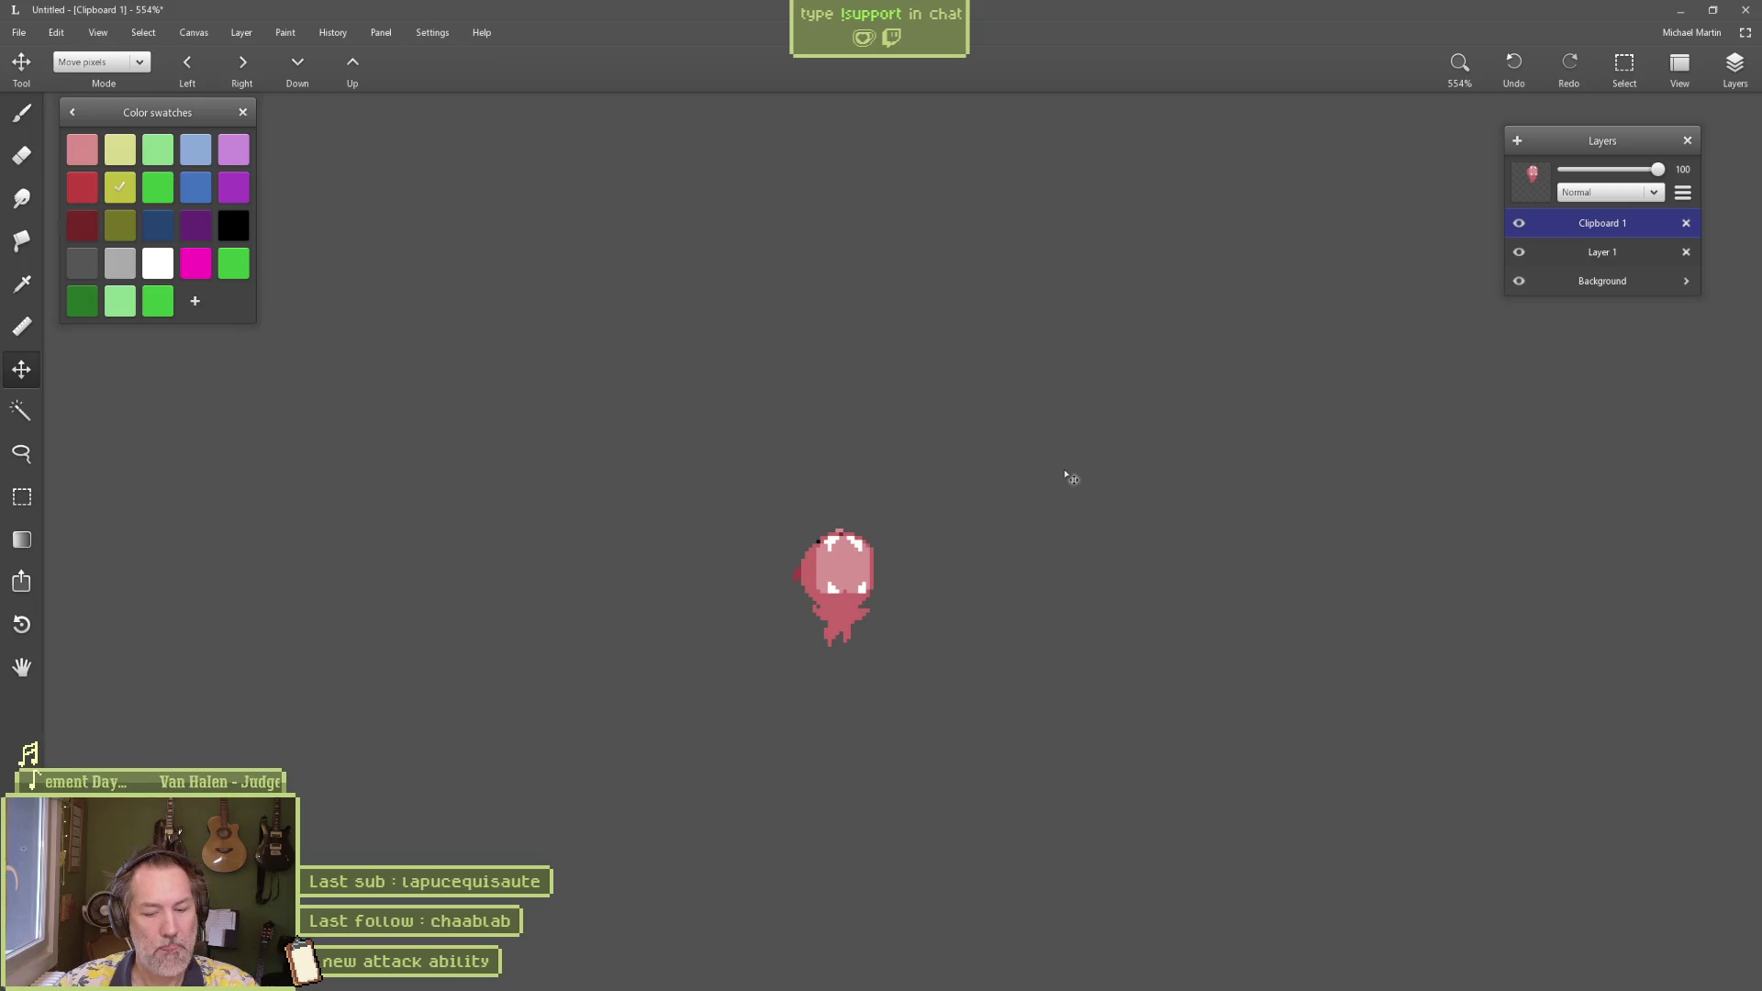
Set the brush to light blue on Layer 1, undoing a test stroke
key(b)
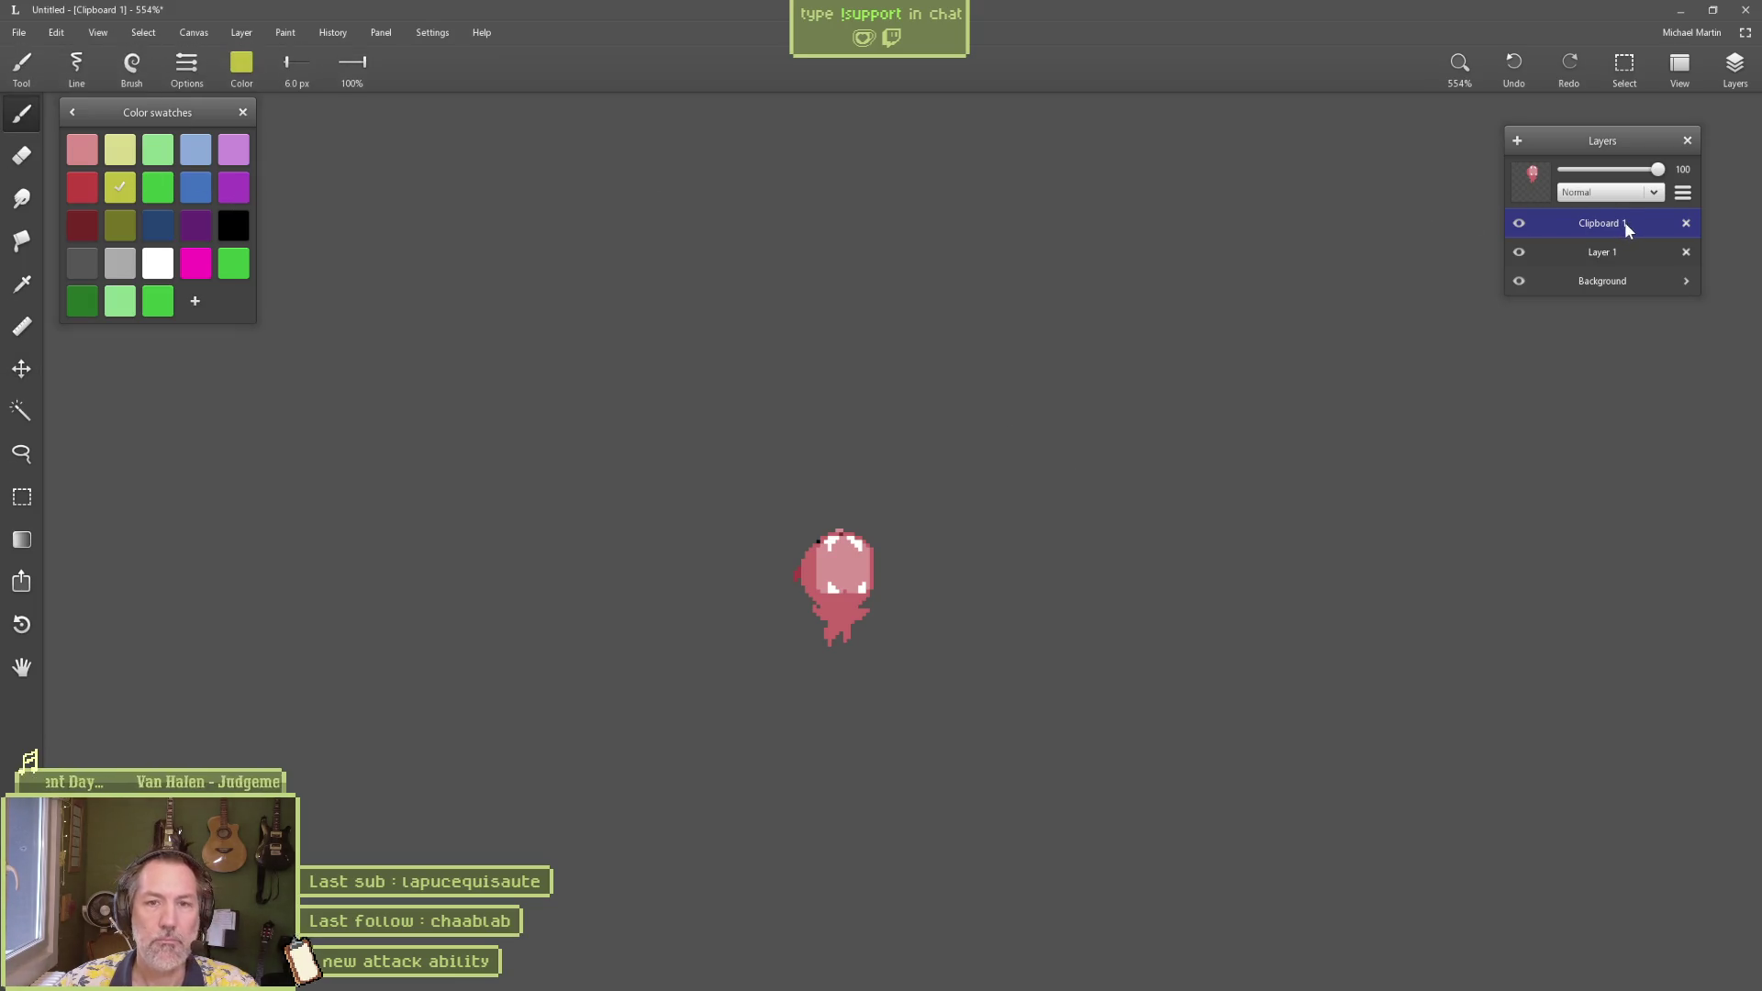
click(1618, 254)
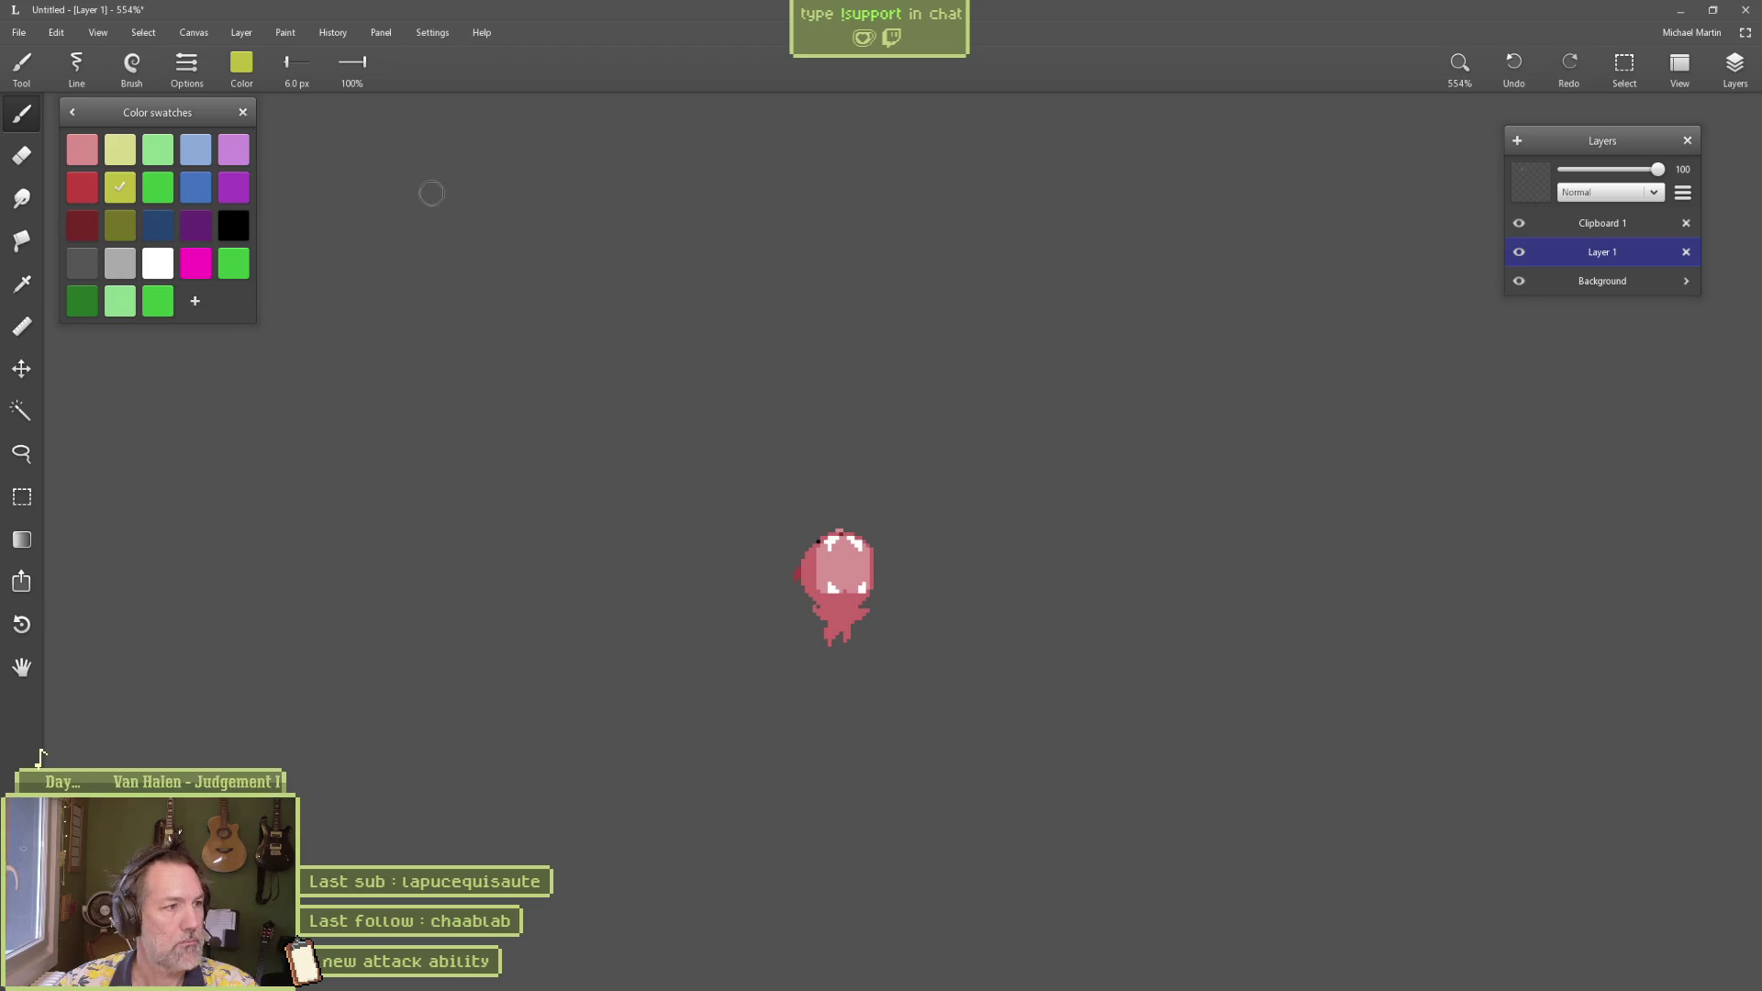
click(203, 152)
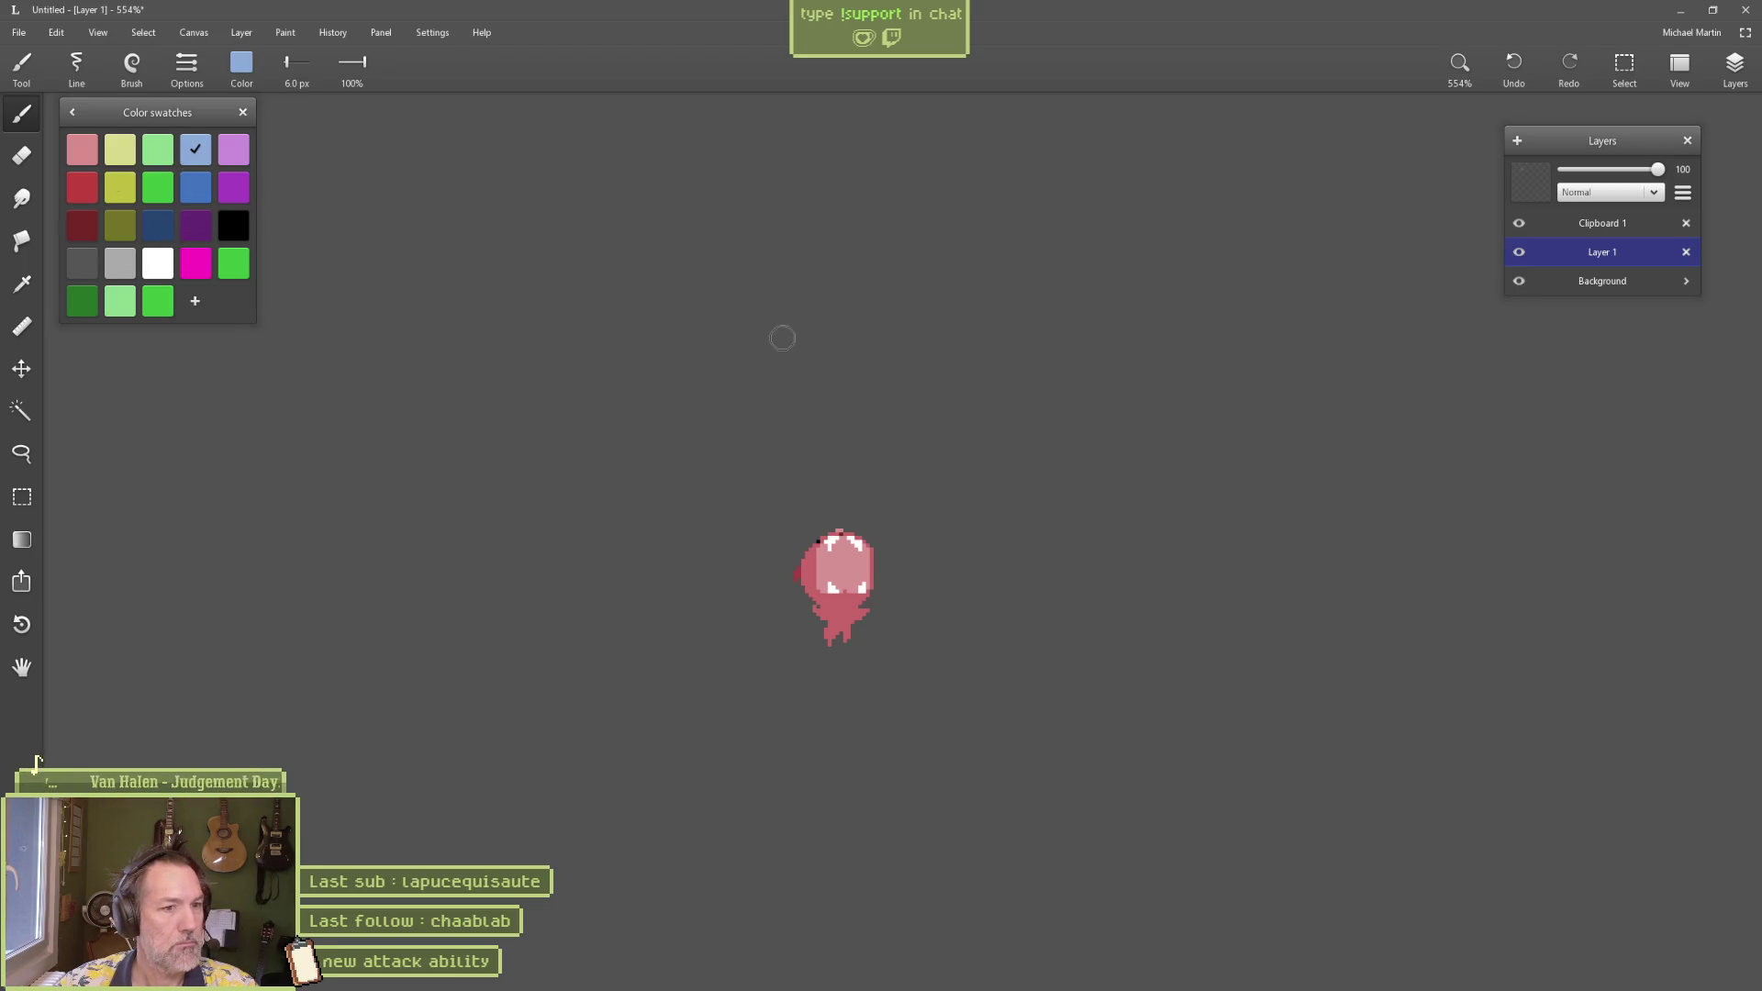
mouse_move(748, 414)
mouse_down()
mouse_move(924, 298)
mouse_move(959, 332)
mouse_up()
key(ctrl+z)
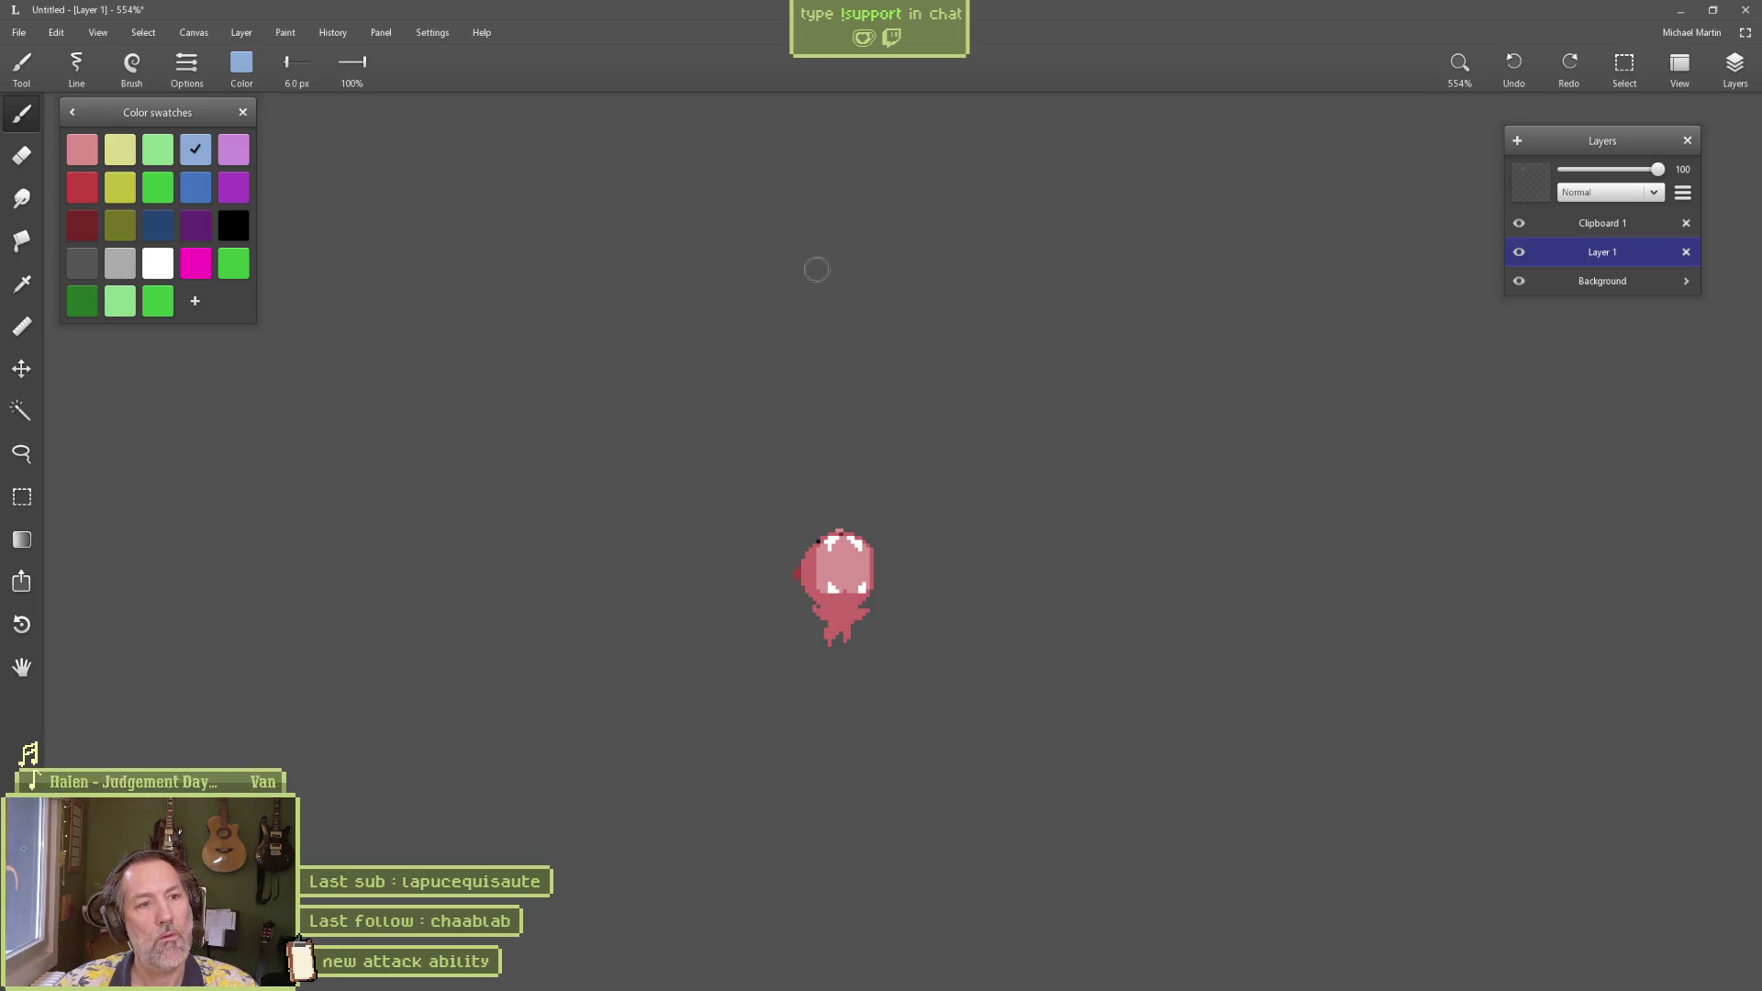
mouse_move(592, 263)
mouse_down()
mouse_move(968, 240)
mouse_move(975, 374)
mouse_move(913, 386)
mouse_move(739, 344)
mouse_move(747, 399)
mouse_up()
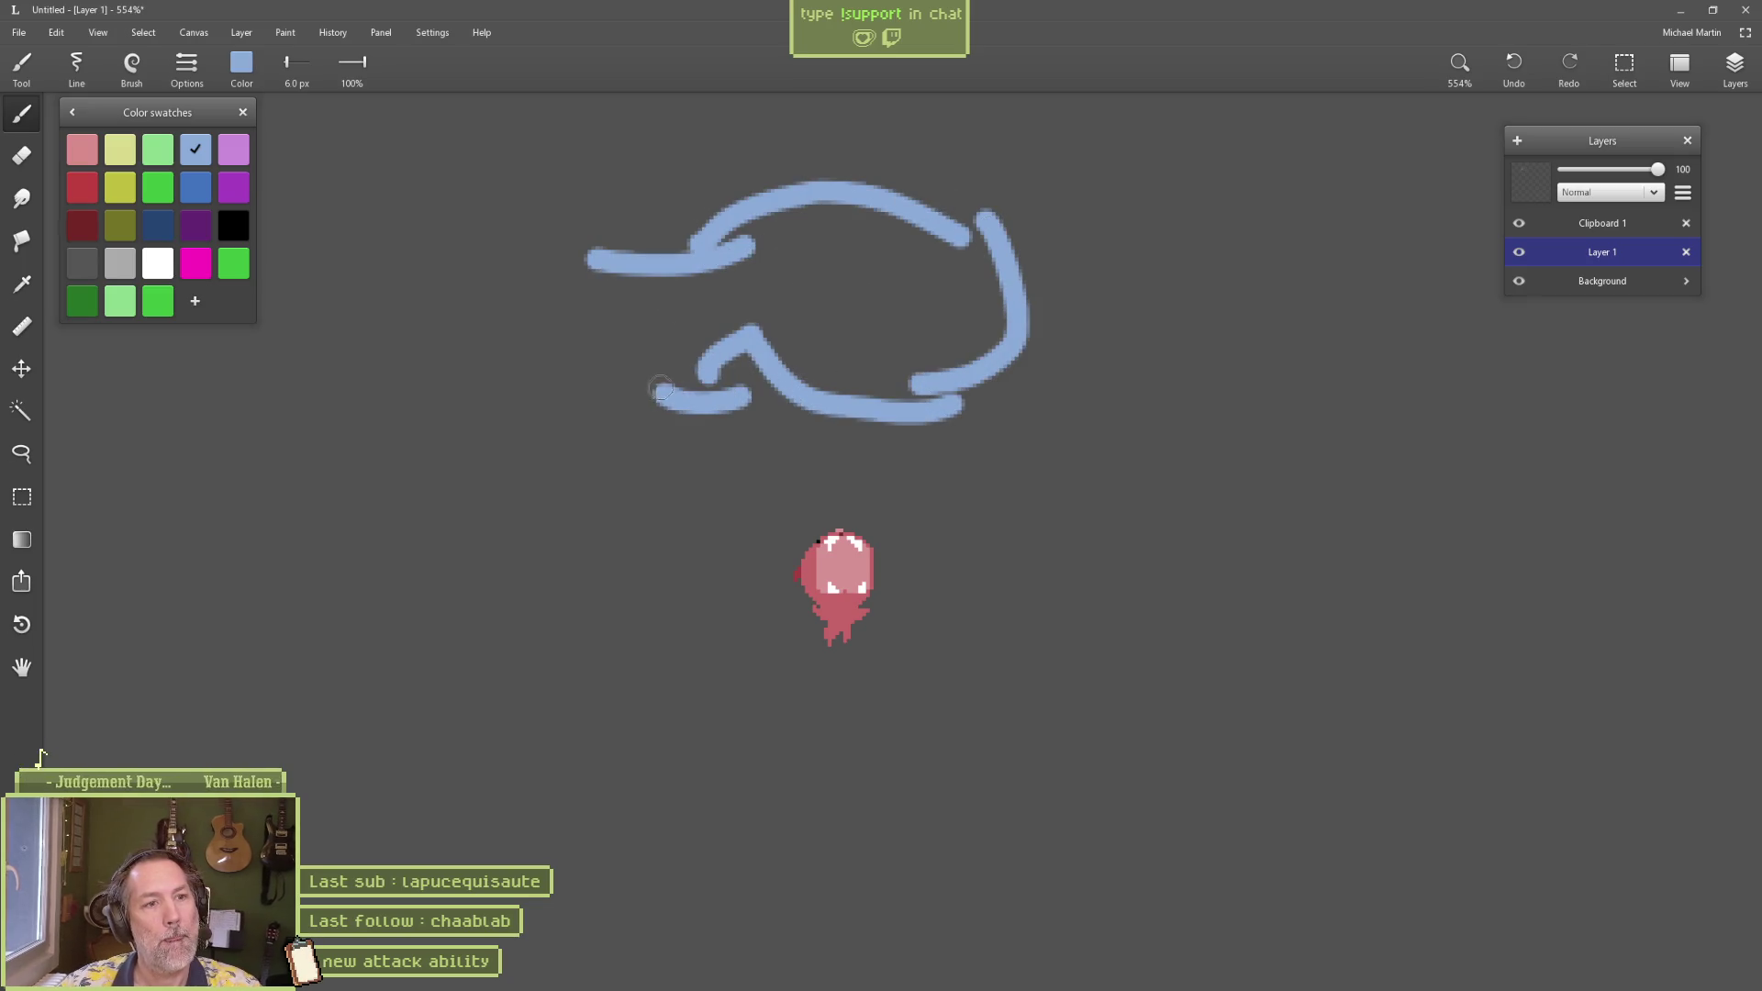
mouse_move(748, 204)
mouse_down()
mouse_move(766, 142)
mouse_move(812, 176)
mouse_up()
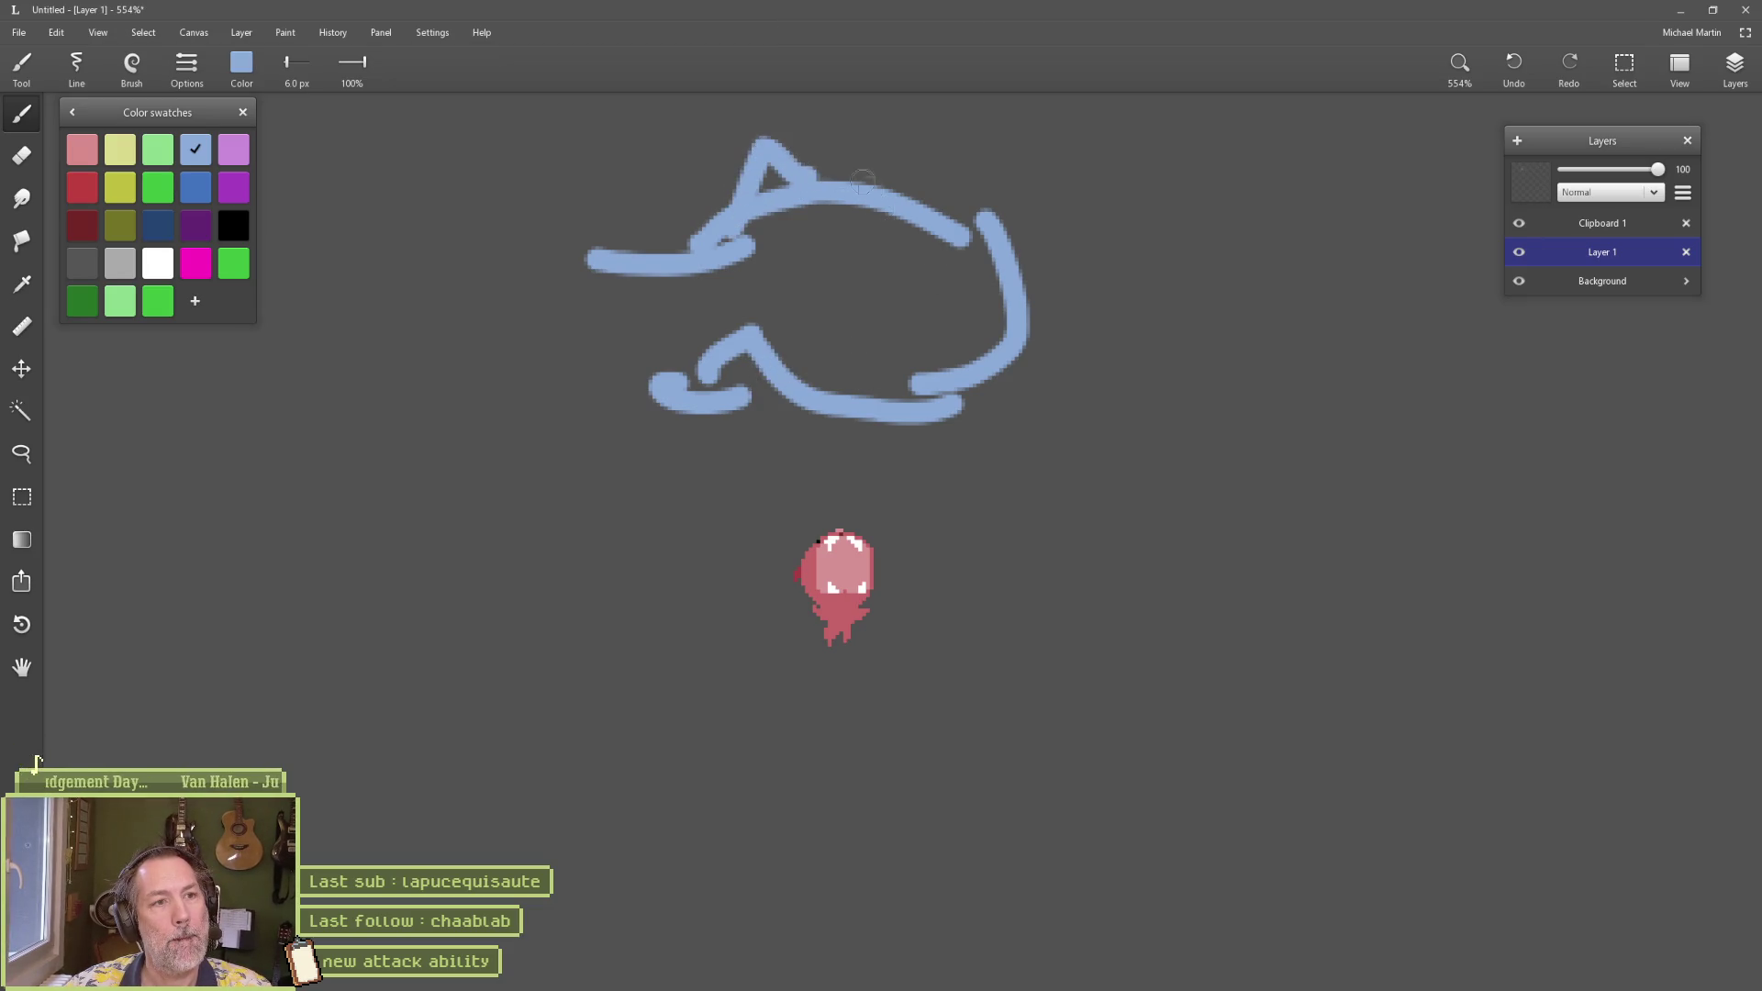
mouse_move(879, 228)
mouse_down()
mouse_move(936, 149)
mouse_move(970, 222)
mouse_up()
mouse_move(798, 262)
mouse_down()
mouse_move(766, 279)
mouse_move(861, 275)
mouse_move(790, 291)
mouse_up()
drag(914, 282, 959, 278)
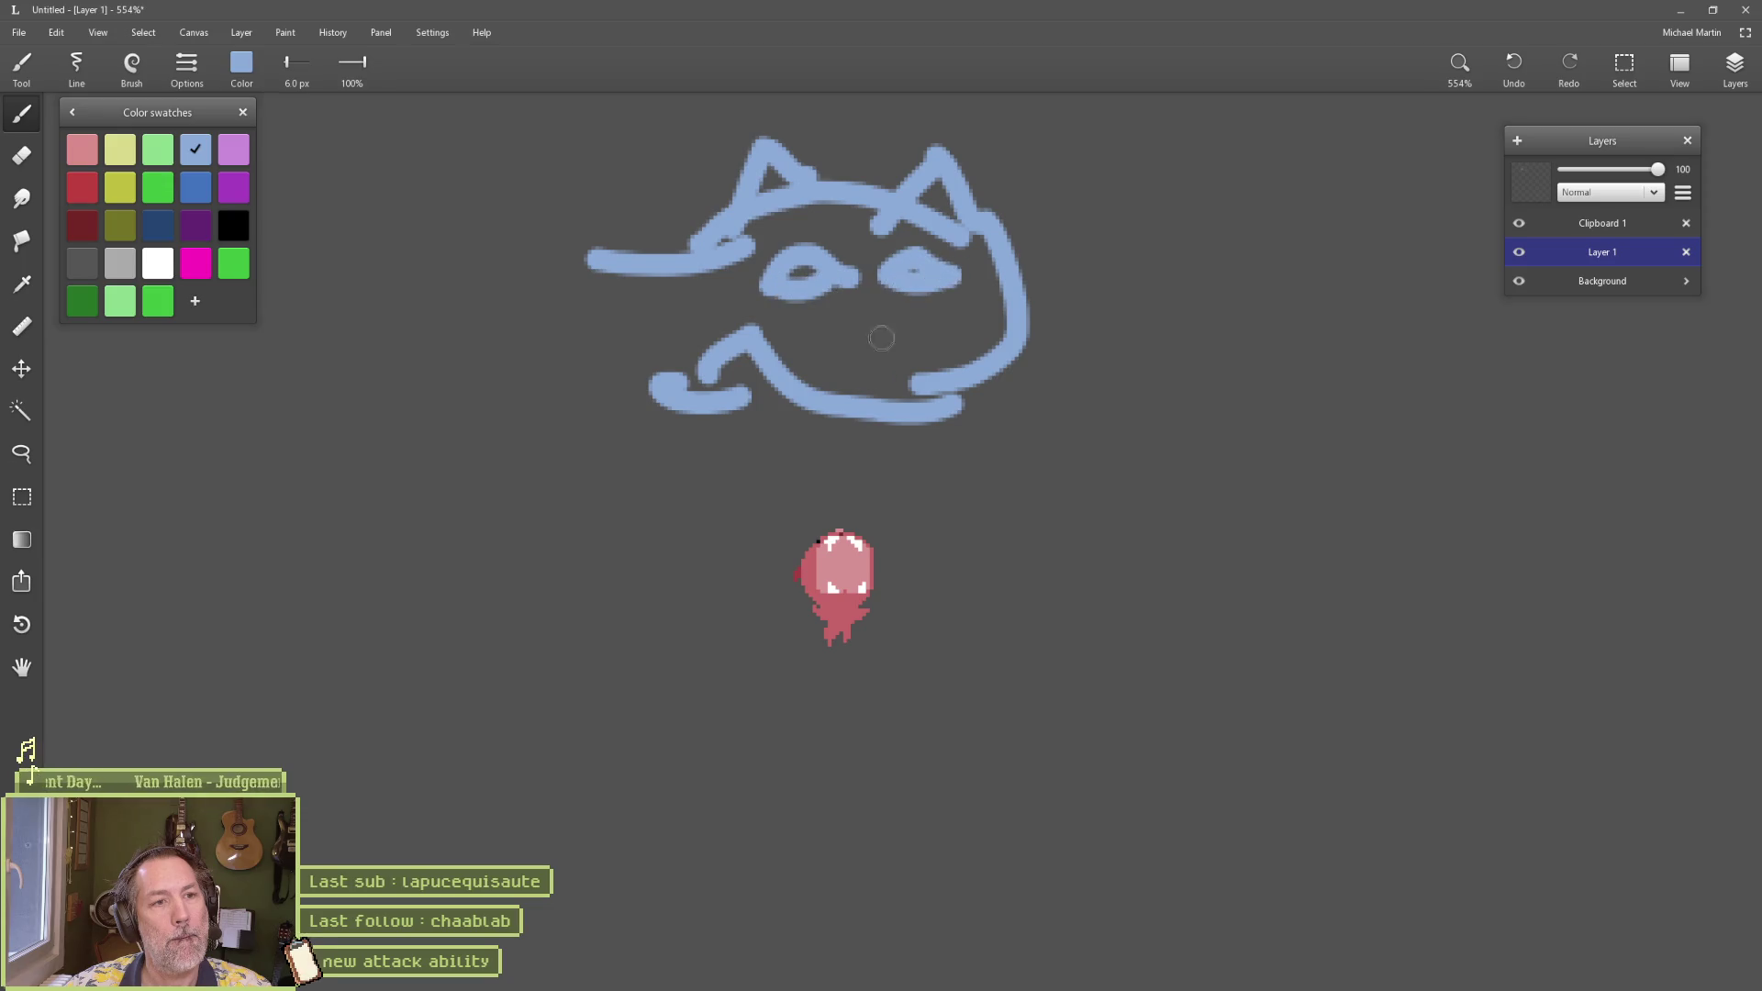
mouse_move(871, 312)
mouse_down()
mouse_move(886, 358)
mouse_move(812, 376)
mouse_move(976, 343)
mouse_up()
mouse_move(872, 383)
mouse_down()
mouse_move(775, 353)
mouse_move(957, 348)
mouse_move(863, 307)
mouse_move(888, 329)
mouse_up()
click(82, 148)
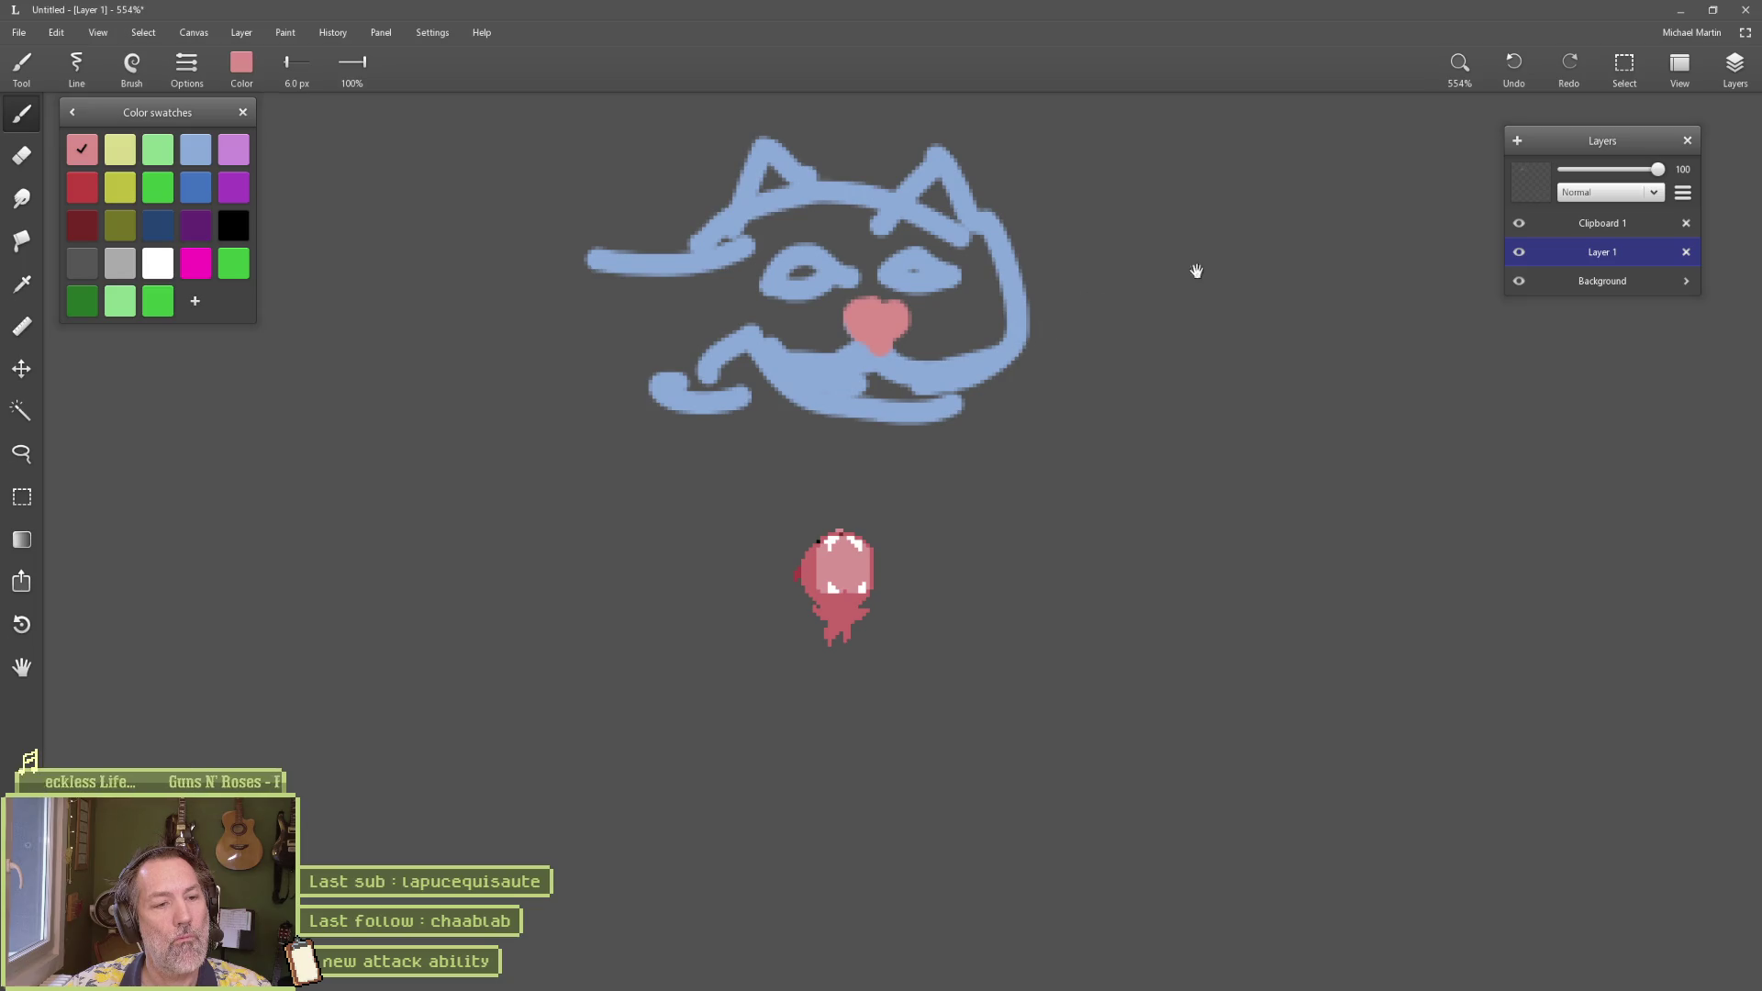
drag(1196, 270, 1082, 394)
scroll(1076, 391, down, 2)
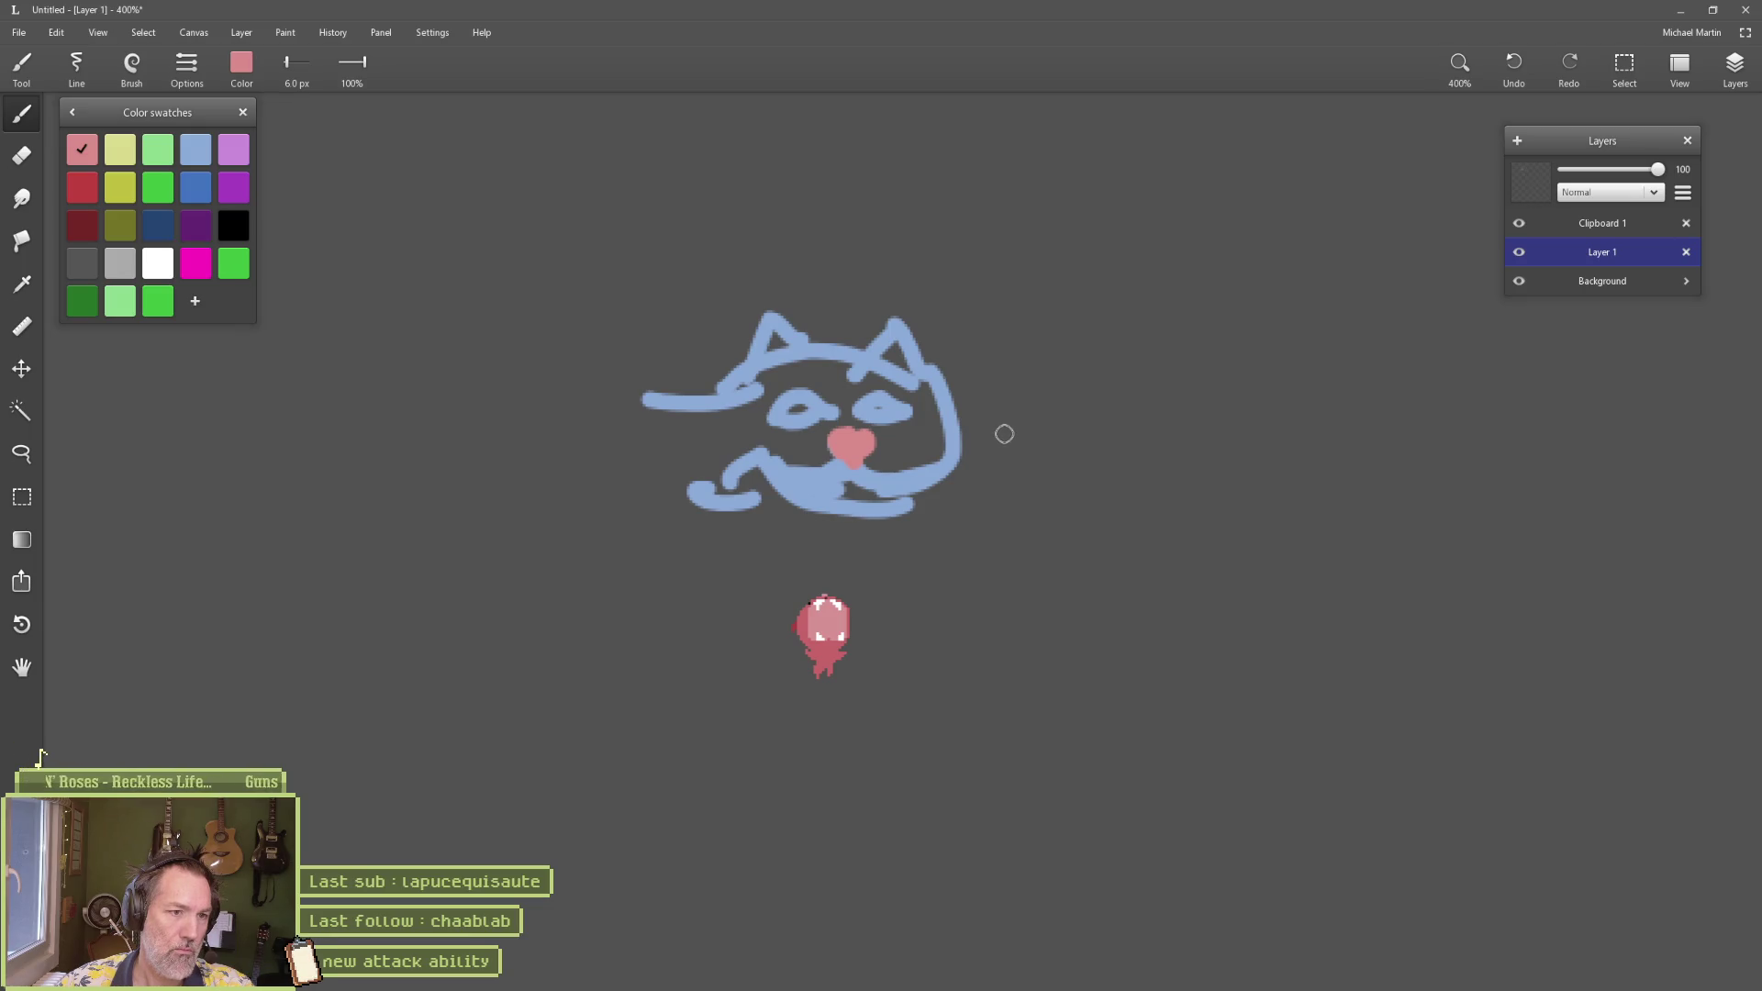
alt+click(789, 367)
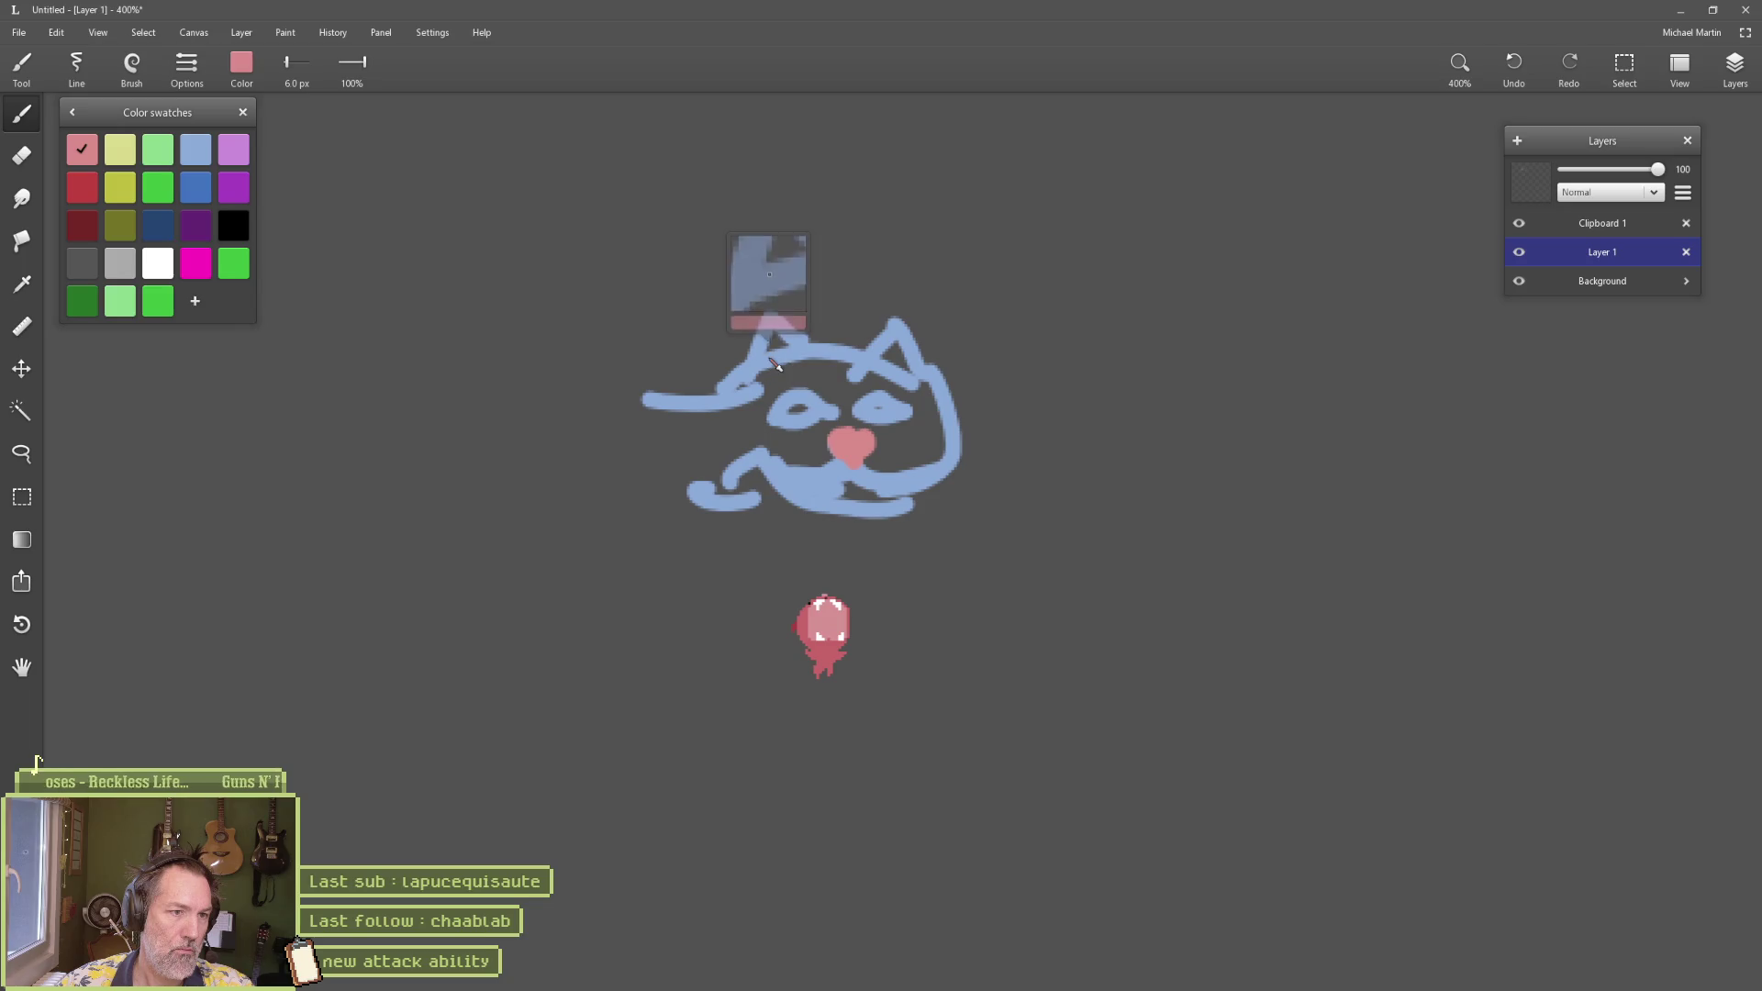
mouse_move(703, 380)
mouse_down()
mouse_move(704, 413)
mouse_move(868, 507)
mouse_up()
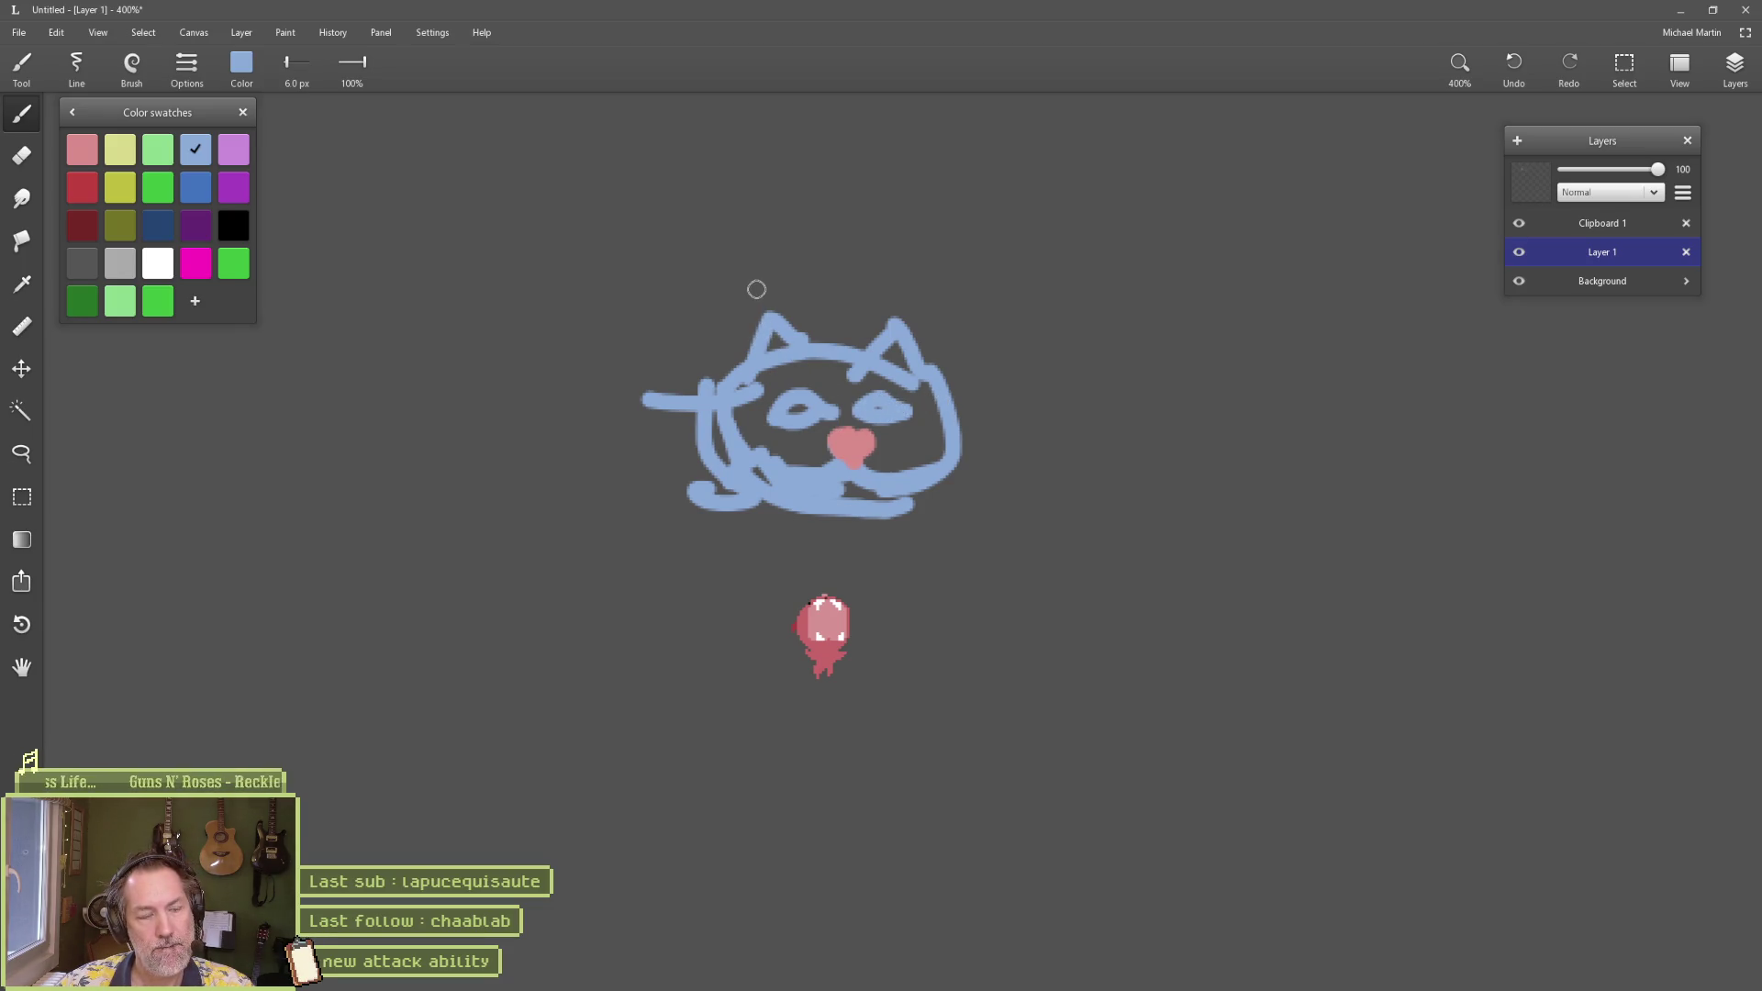
key(m)
drag(609, 280, 1007, 530)
key(Delete)
click(945, 512)
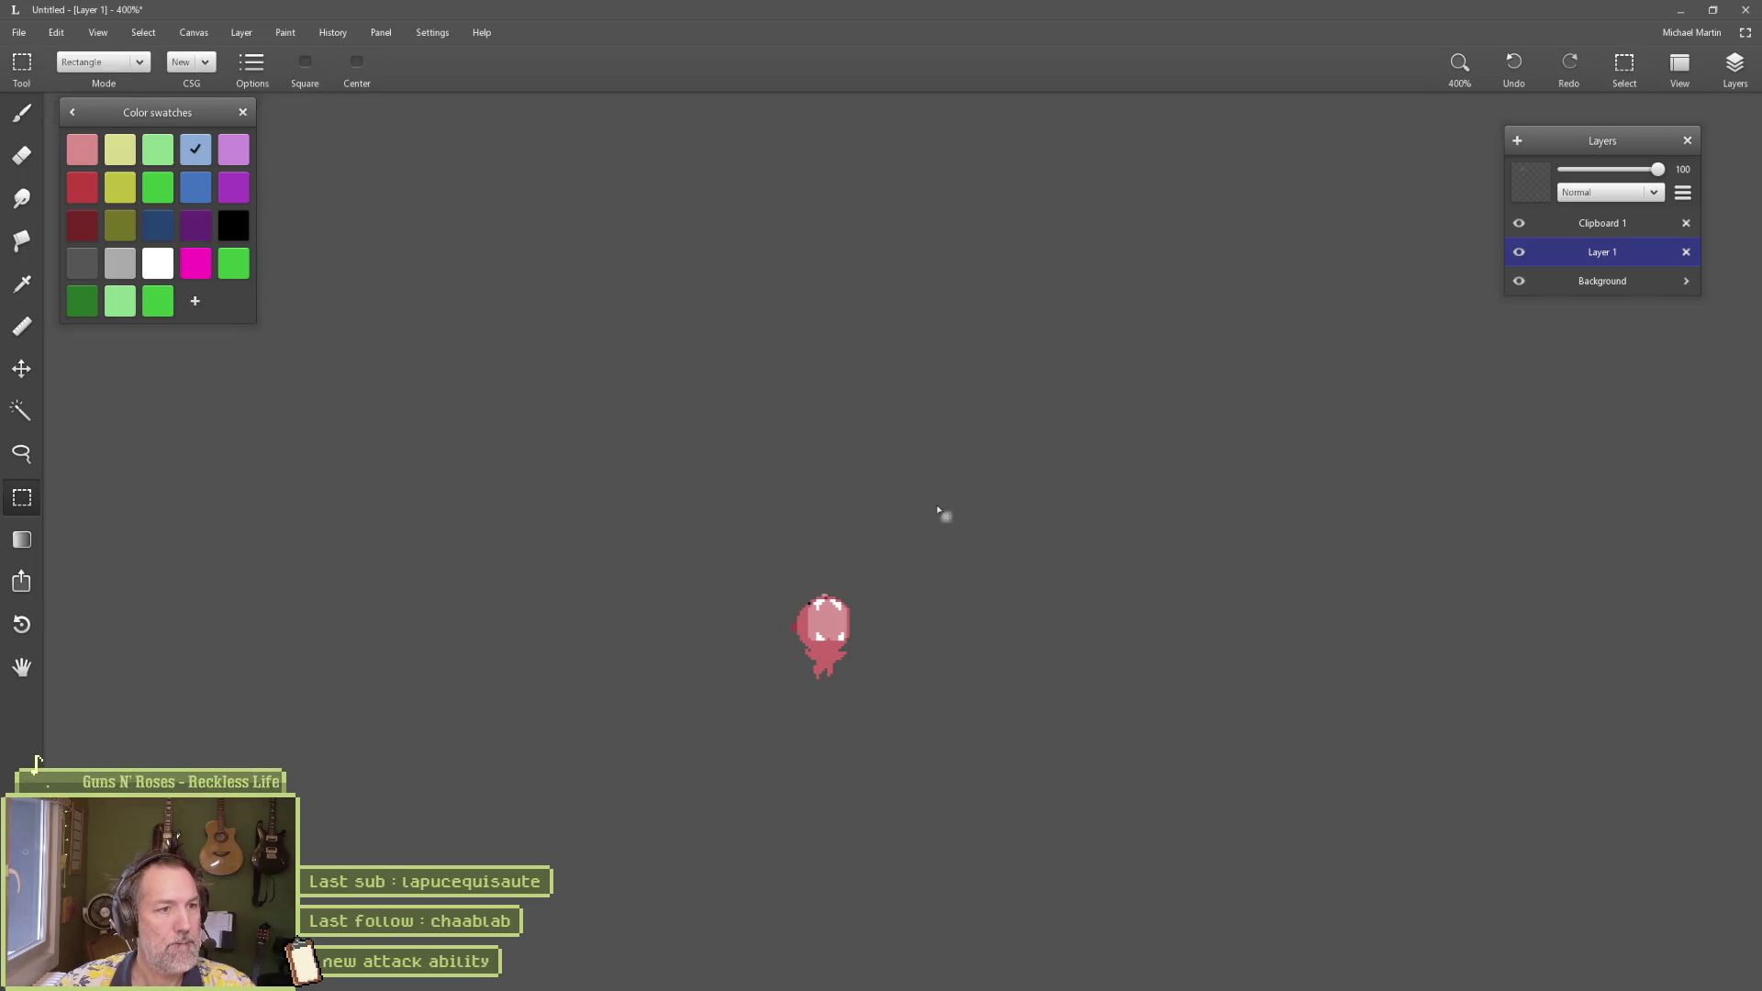
key(b)
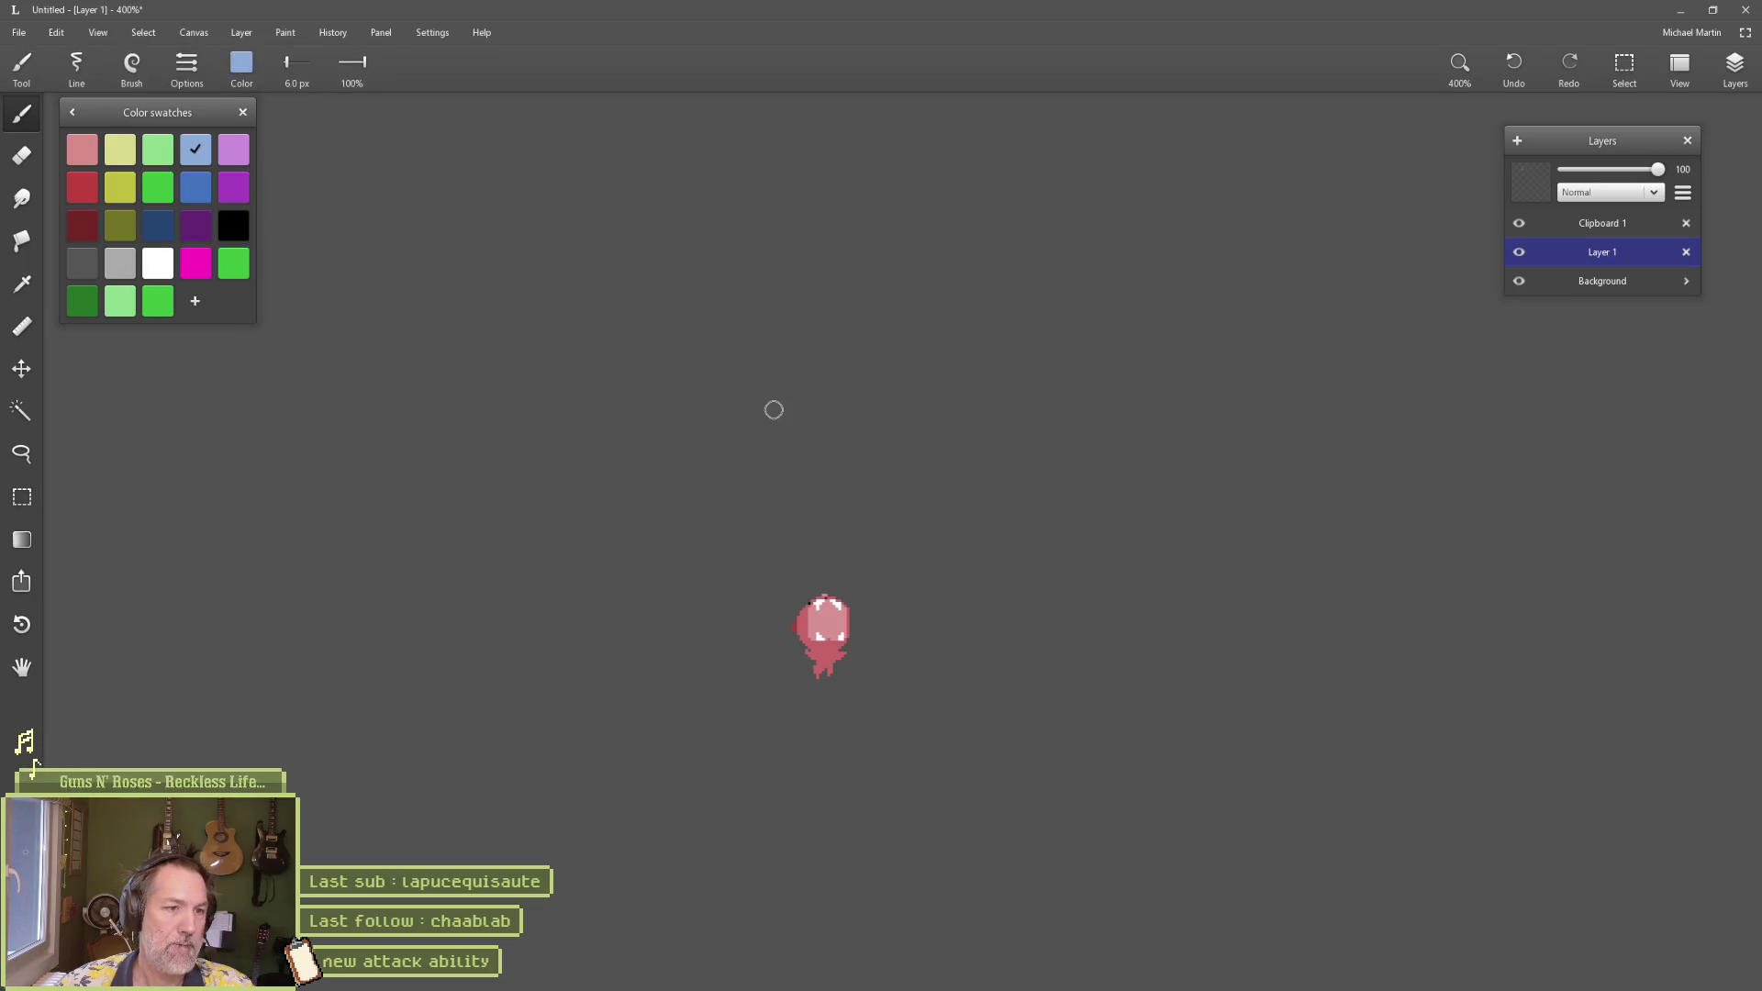
Draw the blue cat head outline with two pointed ears above the pink sprite
mouse_move(670, 390)
mouse_down()
mouse_move(791, 535)
mouse_move(840, 514)
mouse_up()
drag(858, 512, 915, 510)
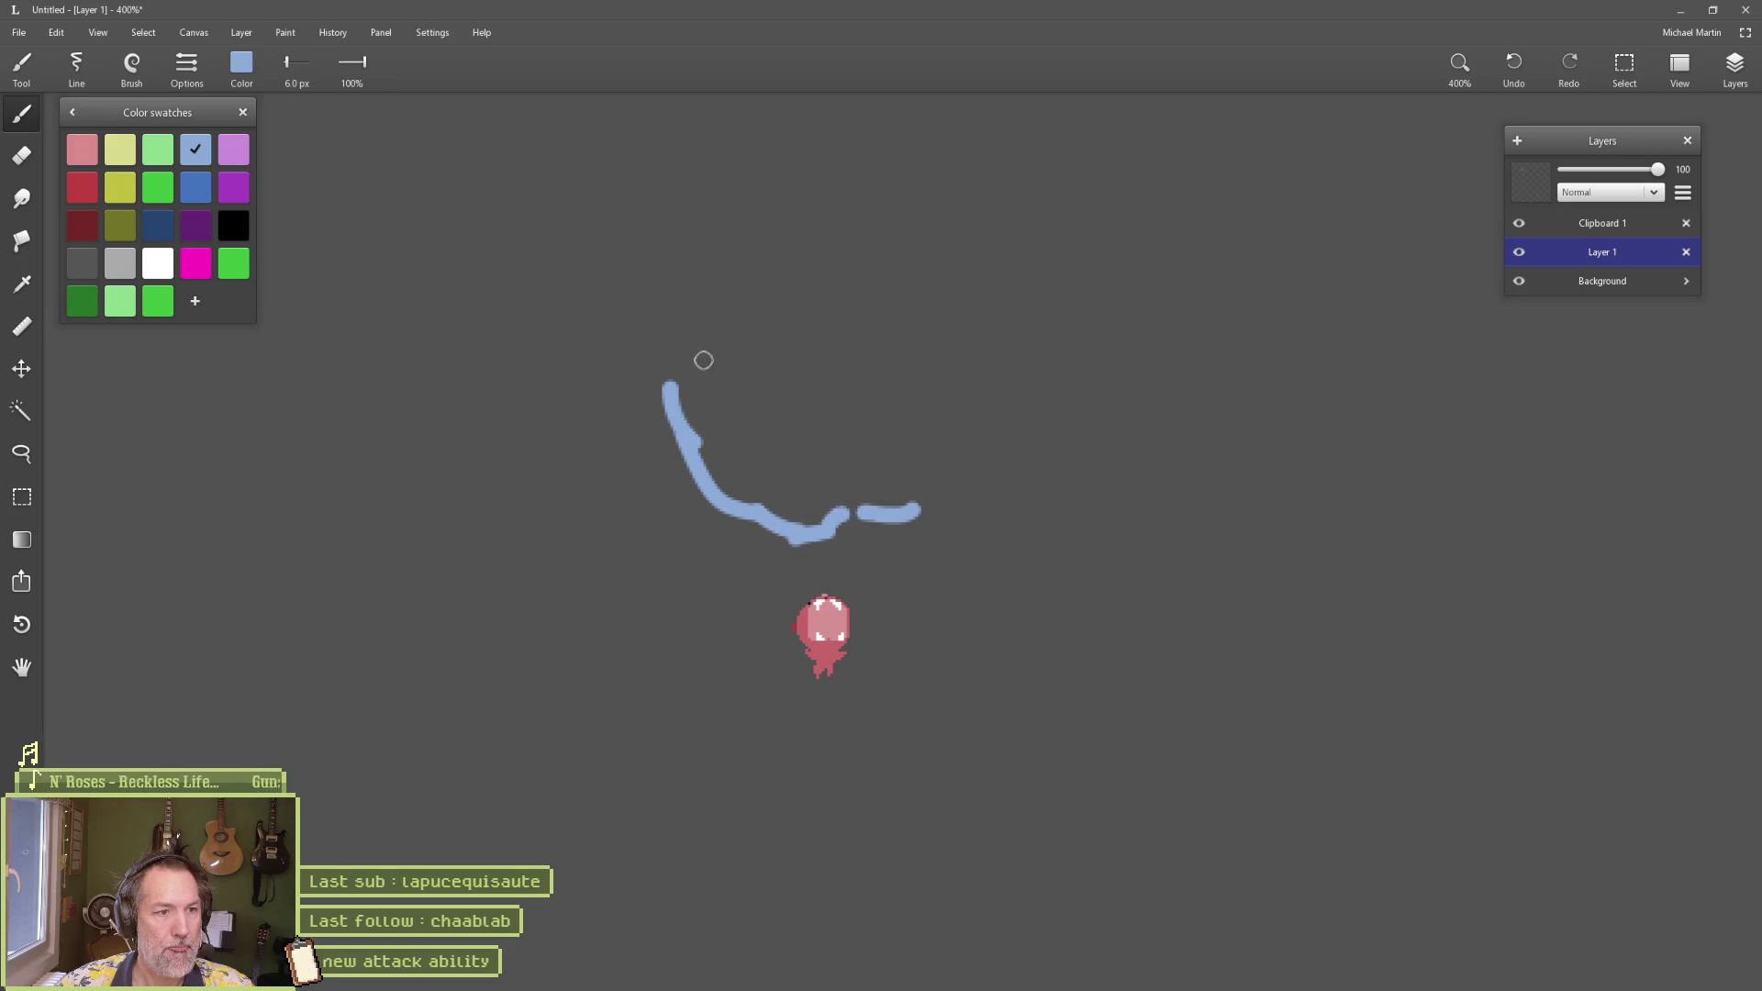
mouse_move(680, 387)
mouse_down()
mouse_move(717, 317)
mouse_move(803, 399)
mouse_up()
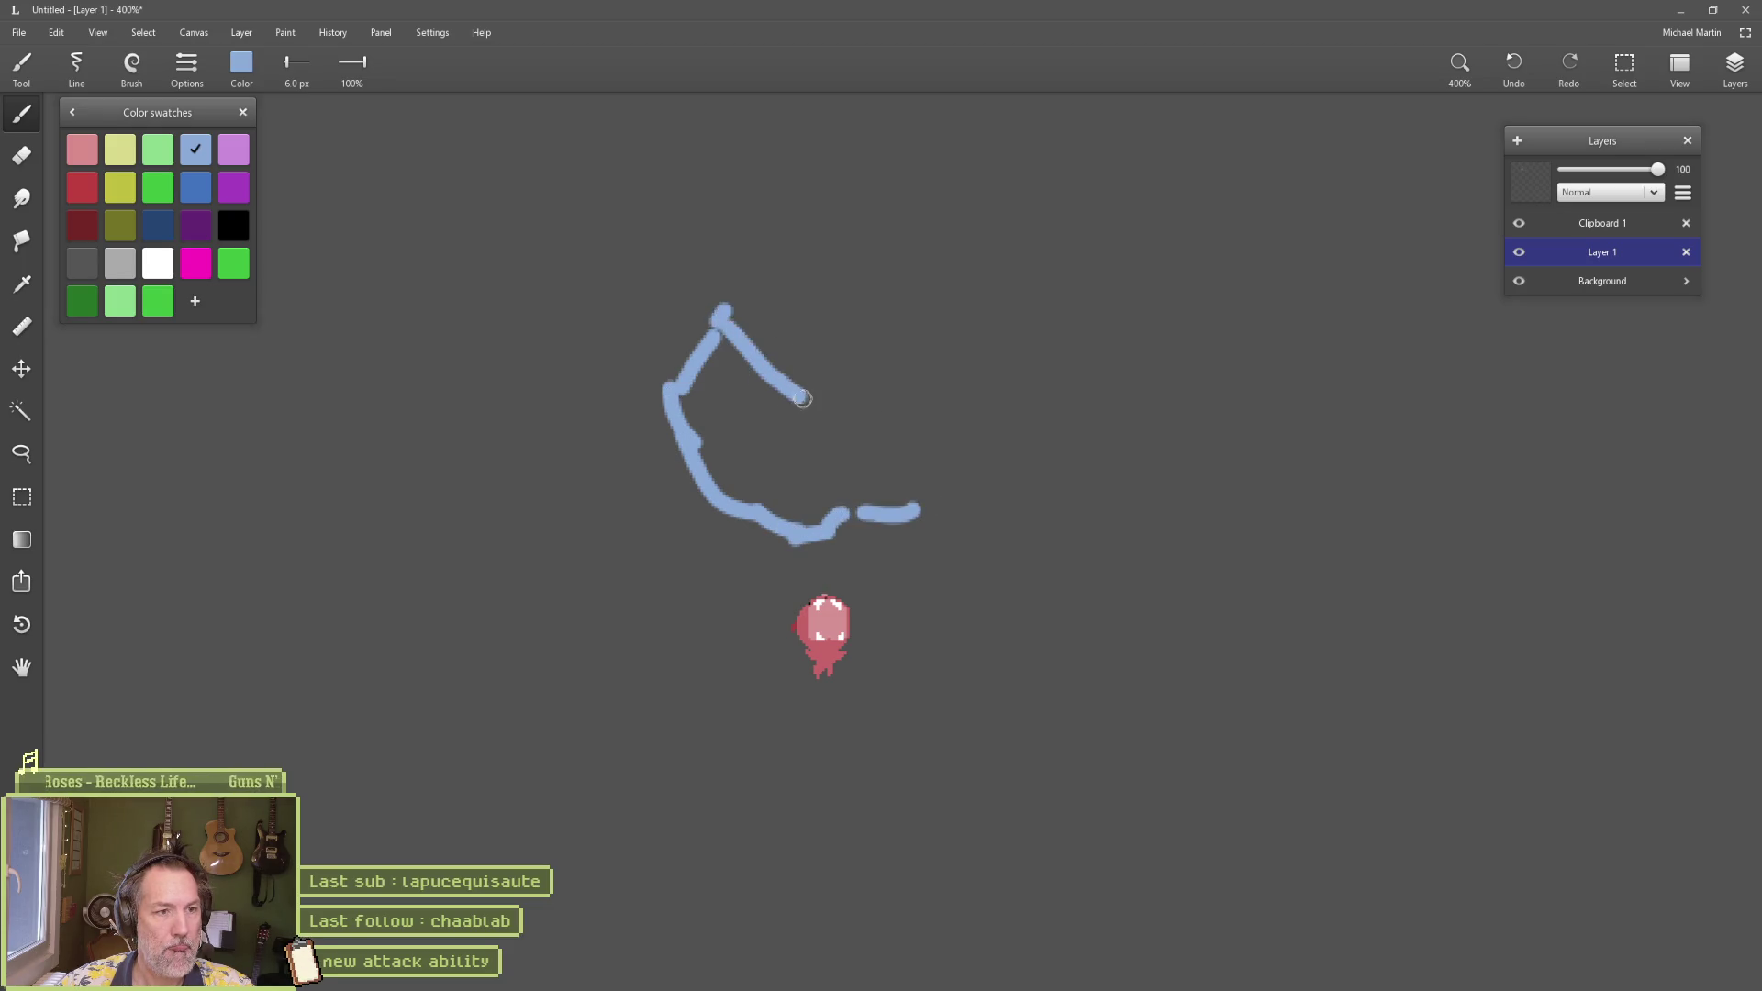
mouse_move(742, 323)
mouse_down()
mouse_move(826, 371)
mouse_move(919, 317)
mouse_move(962, 393)
mouse_move(917, 322)
mouse_up()
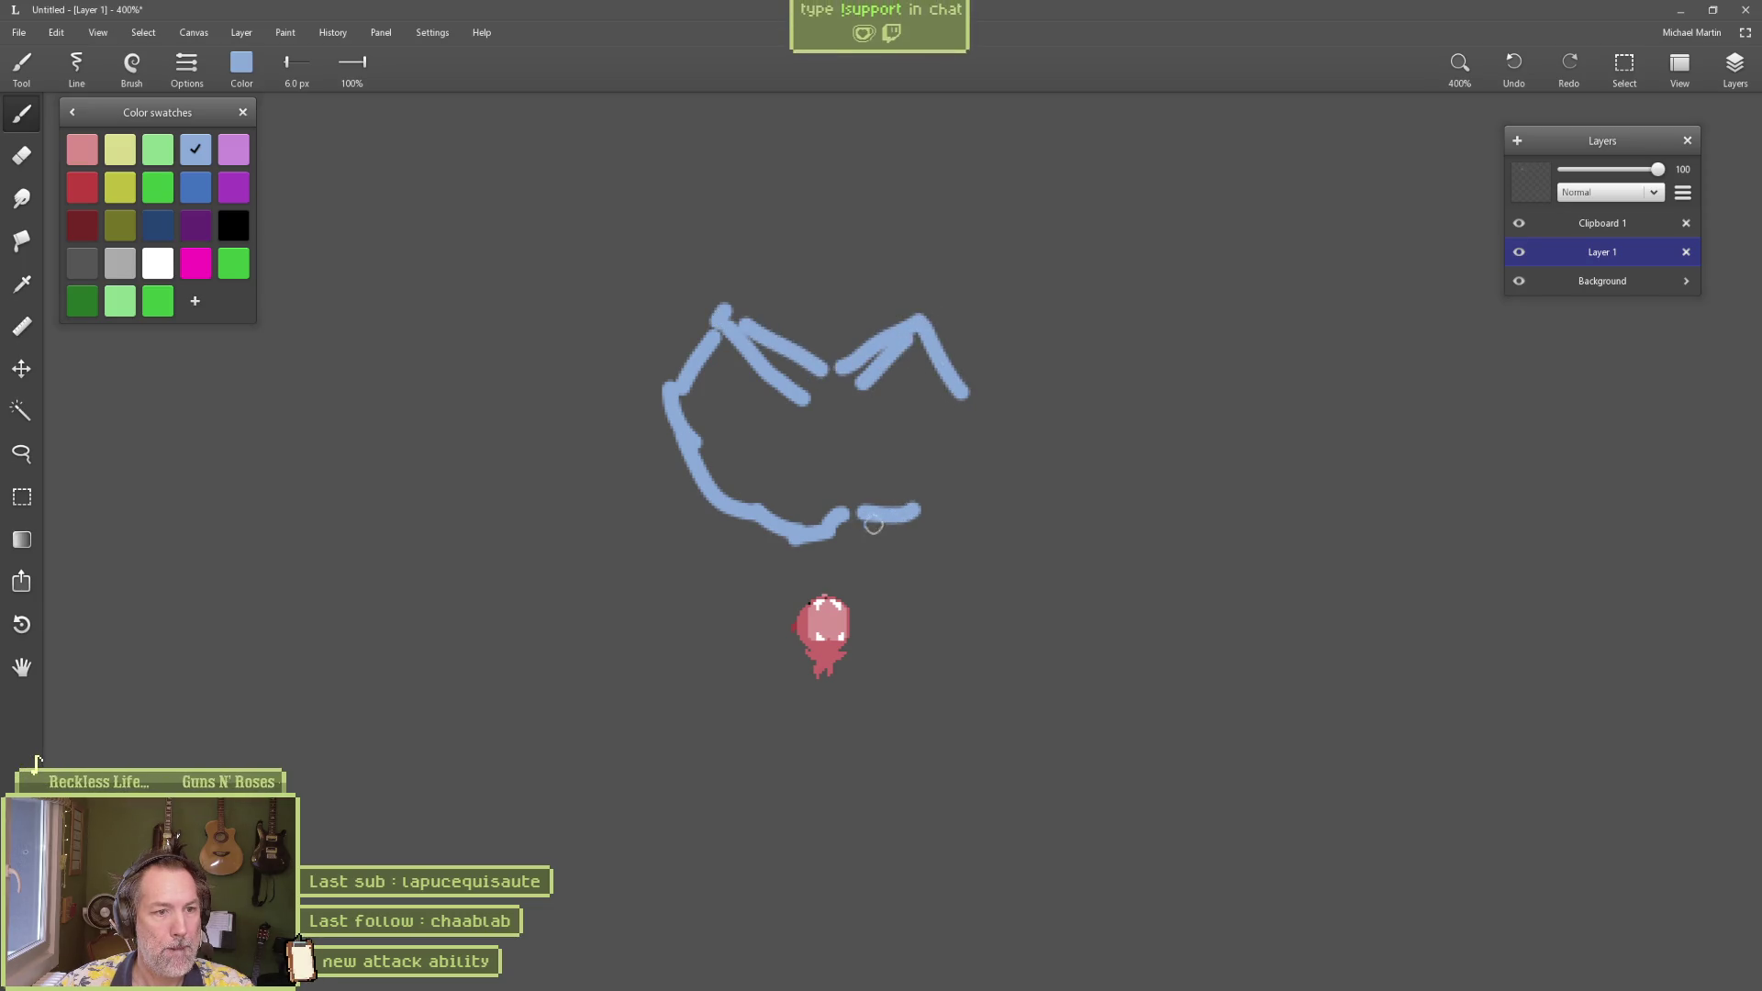
drag(865, 519, 1020, 440)
drag(675, 367, 717, 299)
mouse_move(740, 300)
mouse_down()
mouse_move(894, 288)
mouse_move(1019, 408)
mouse_up()
Add two closed eye lines and dab a pink nose
drag(734, 470, 991, 471)
click(81, 149)
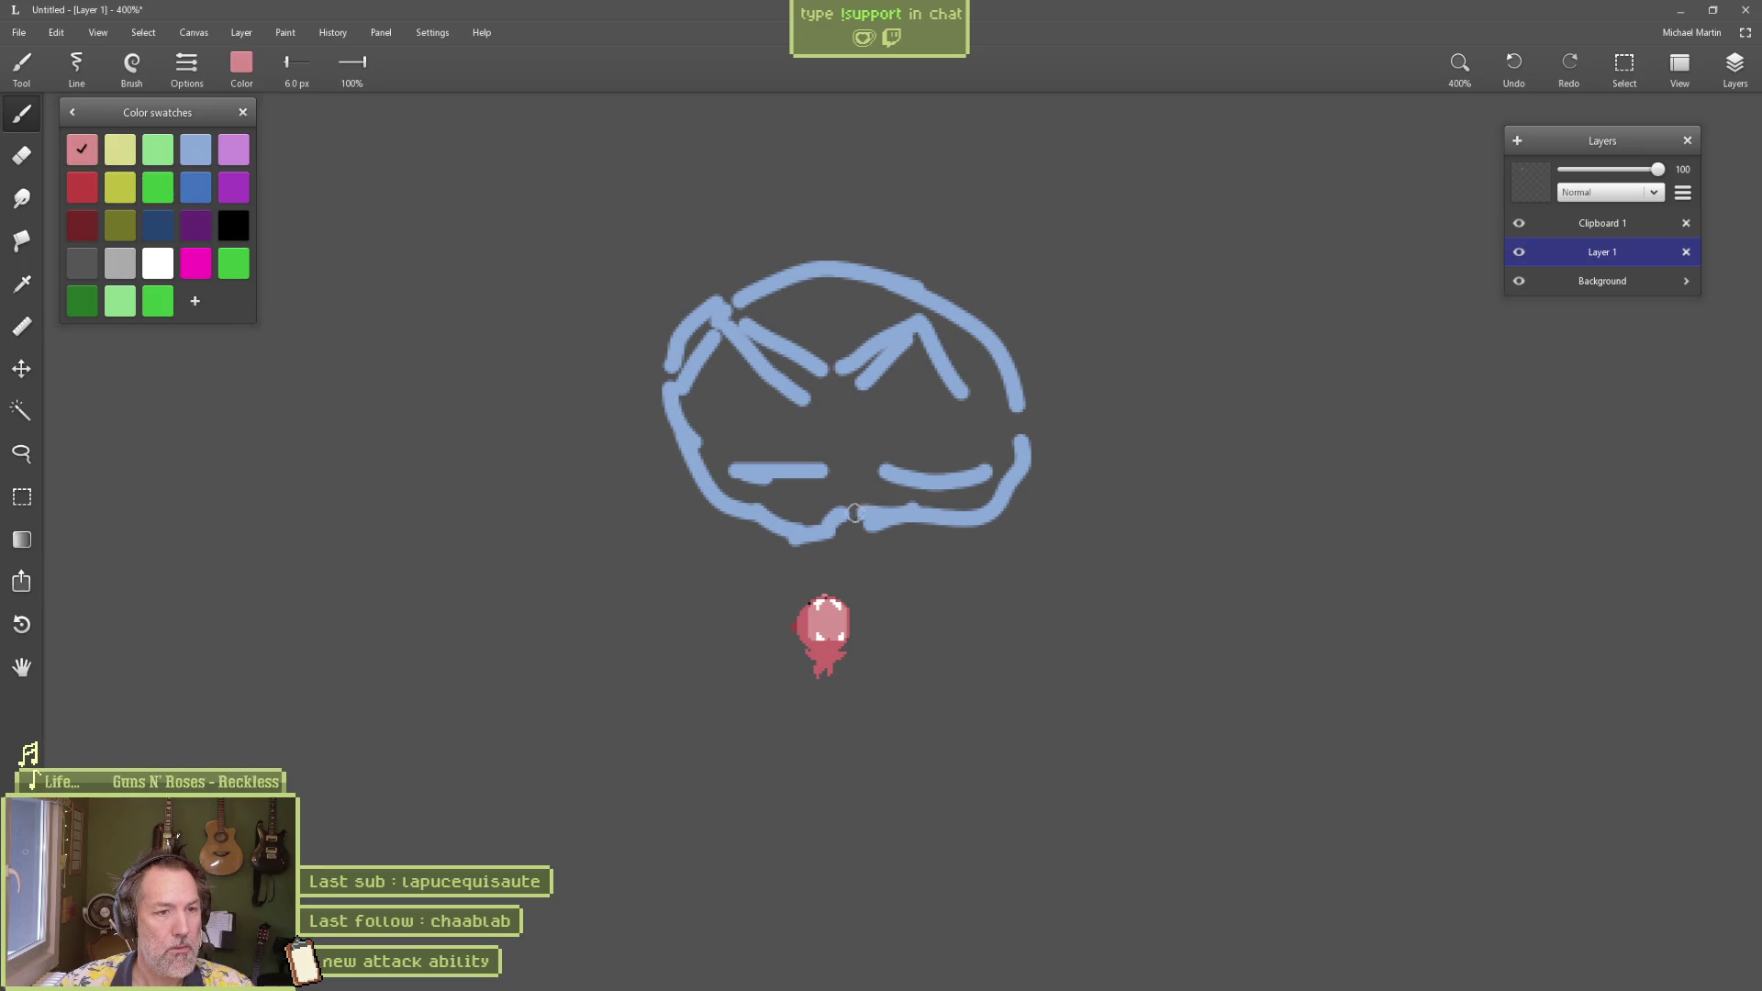
drag(833, 514, 851, 531)
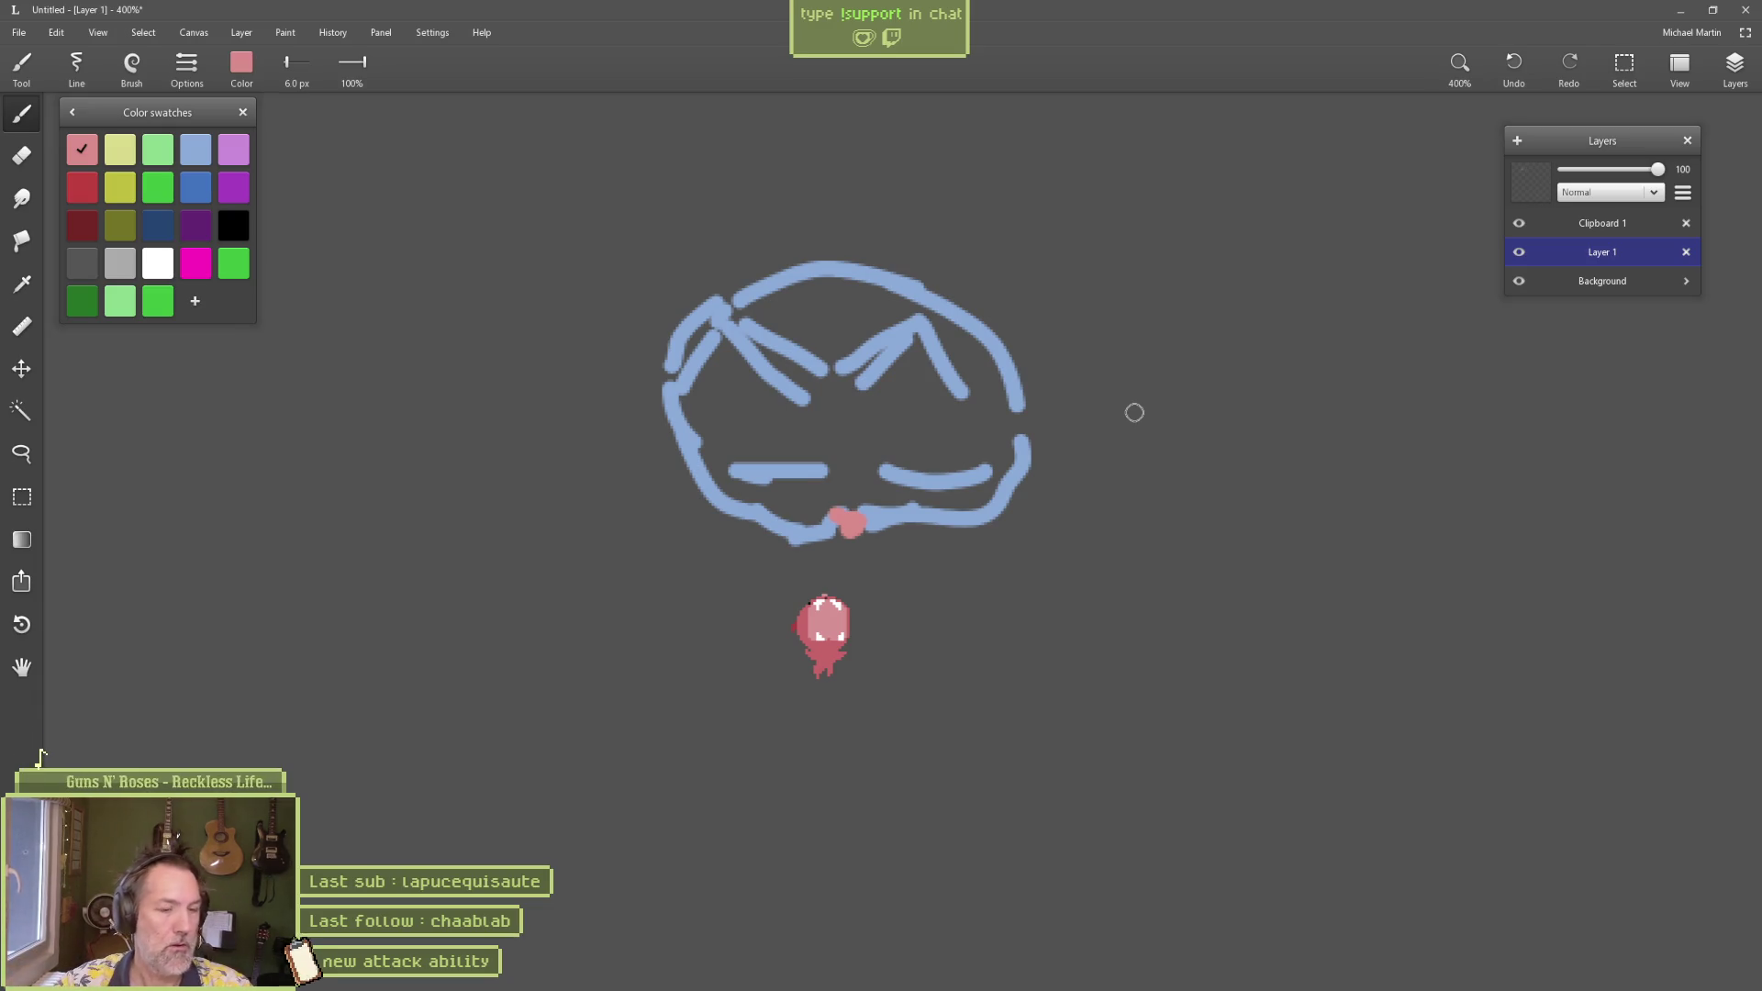
Delete the first blue cat sketch with a rectangular selection
key(m)
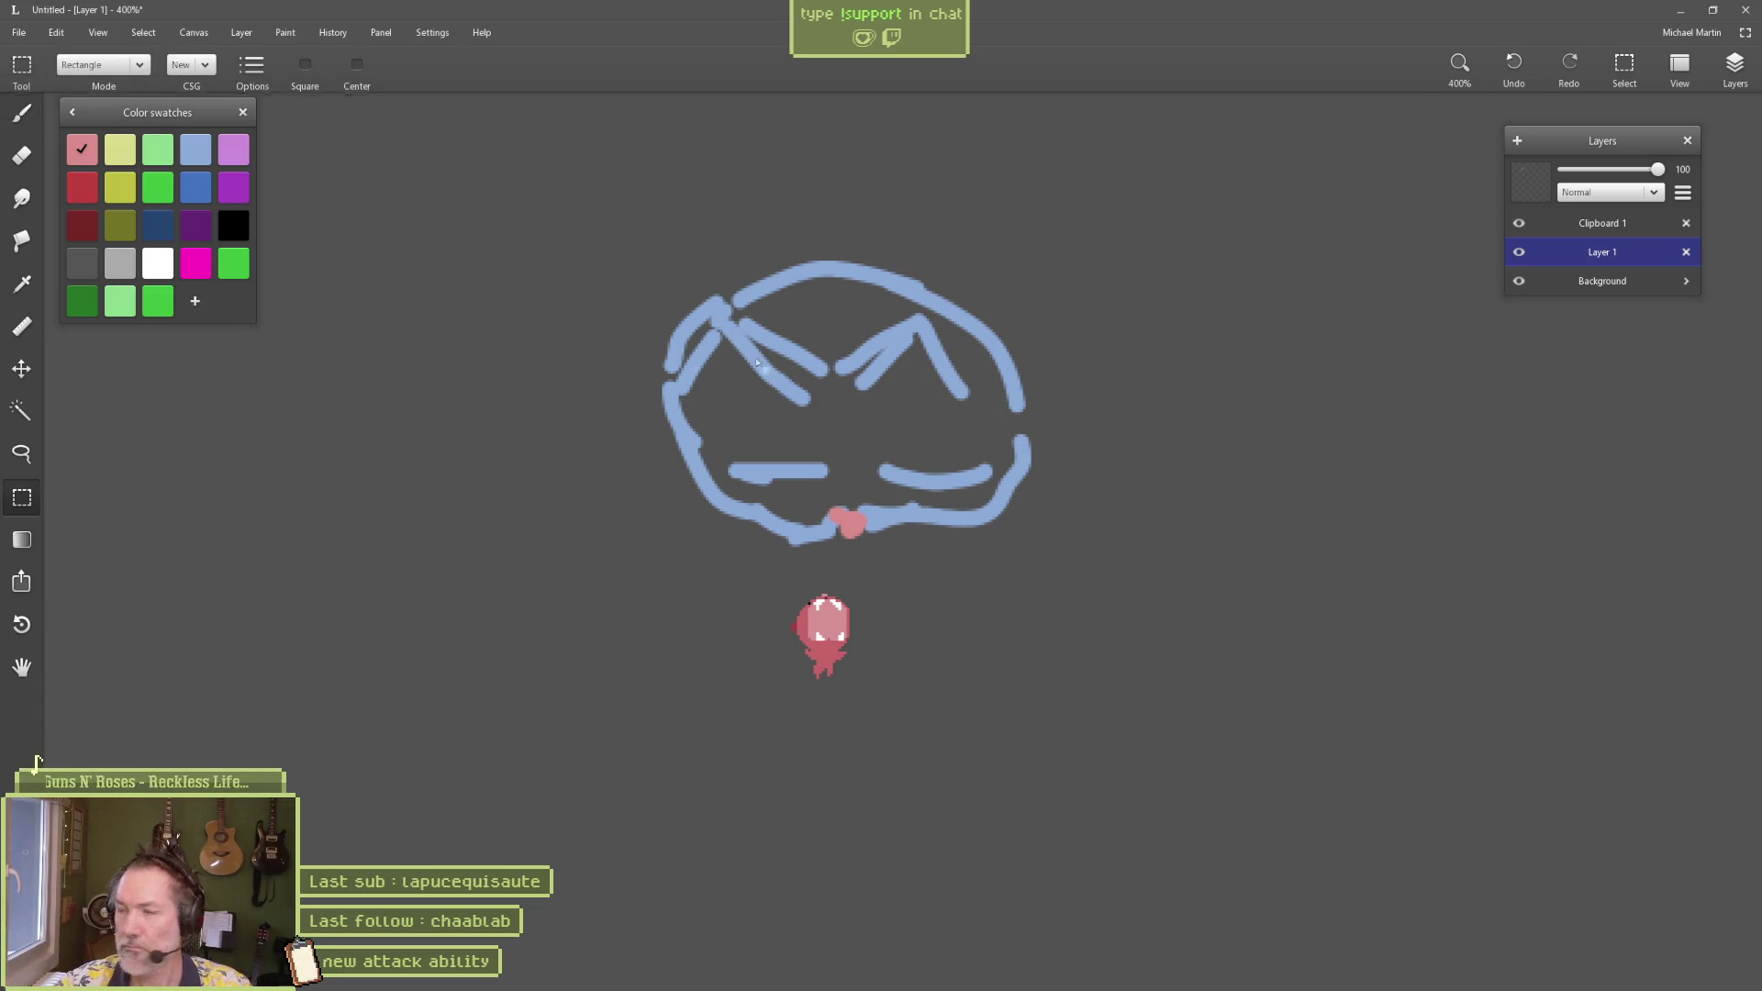
drag(612, 242, 1091, 566)
key(Delete)
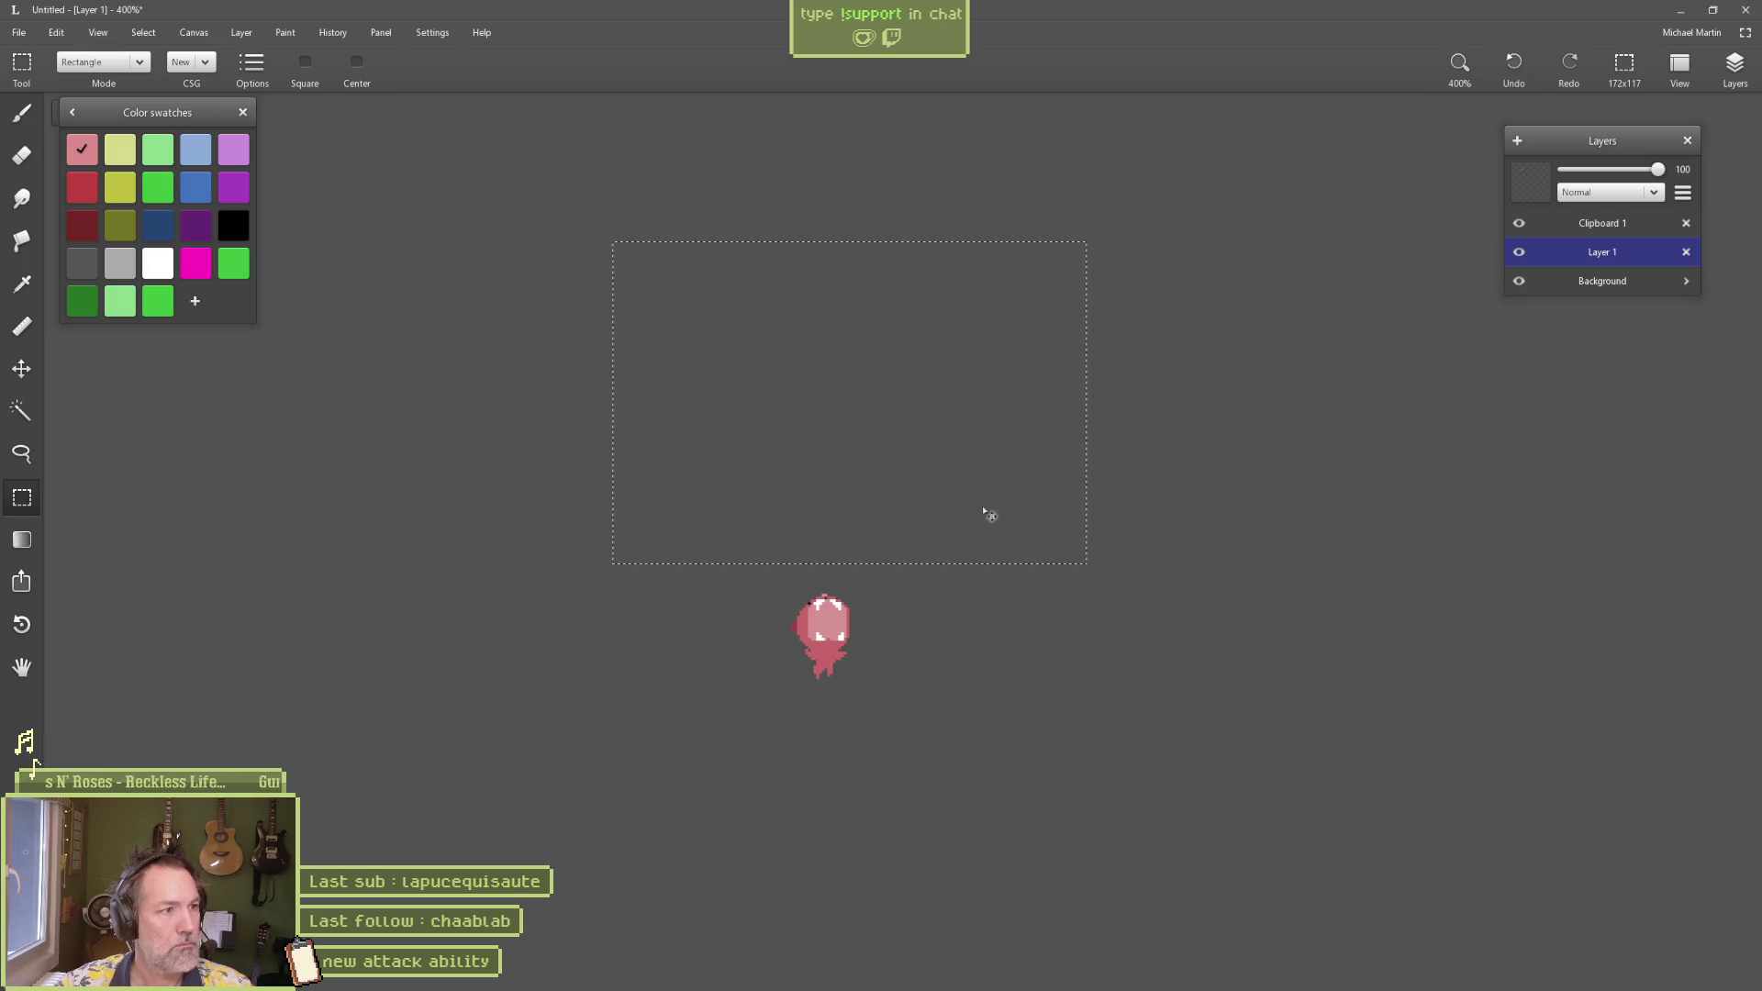
key(ctrl+d)
Brush a new light-blue cat outline with ears, head top and cheeks
key(b)
click(202, 155)
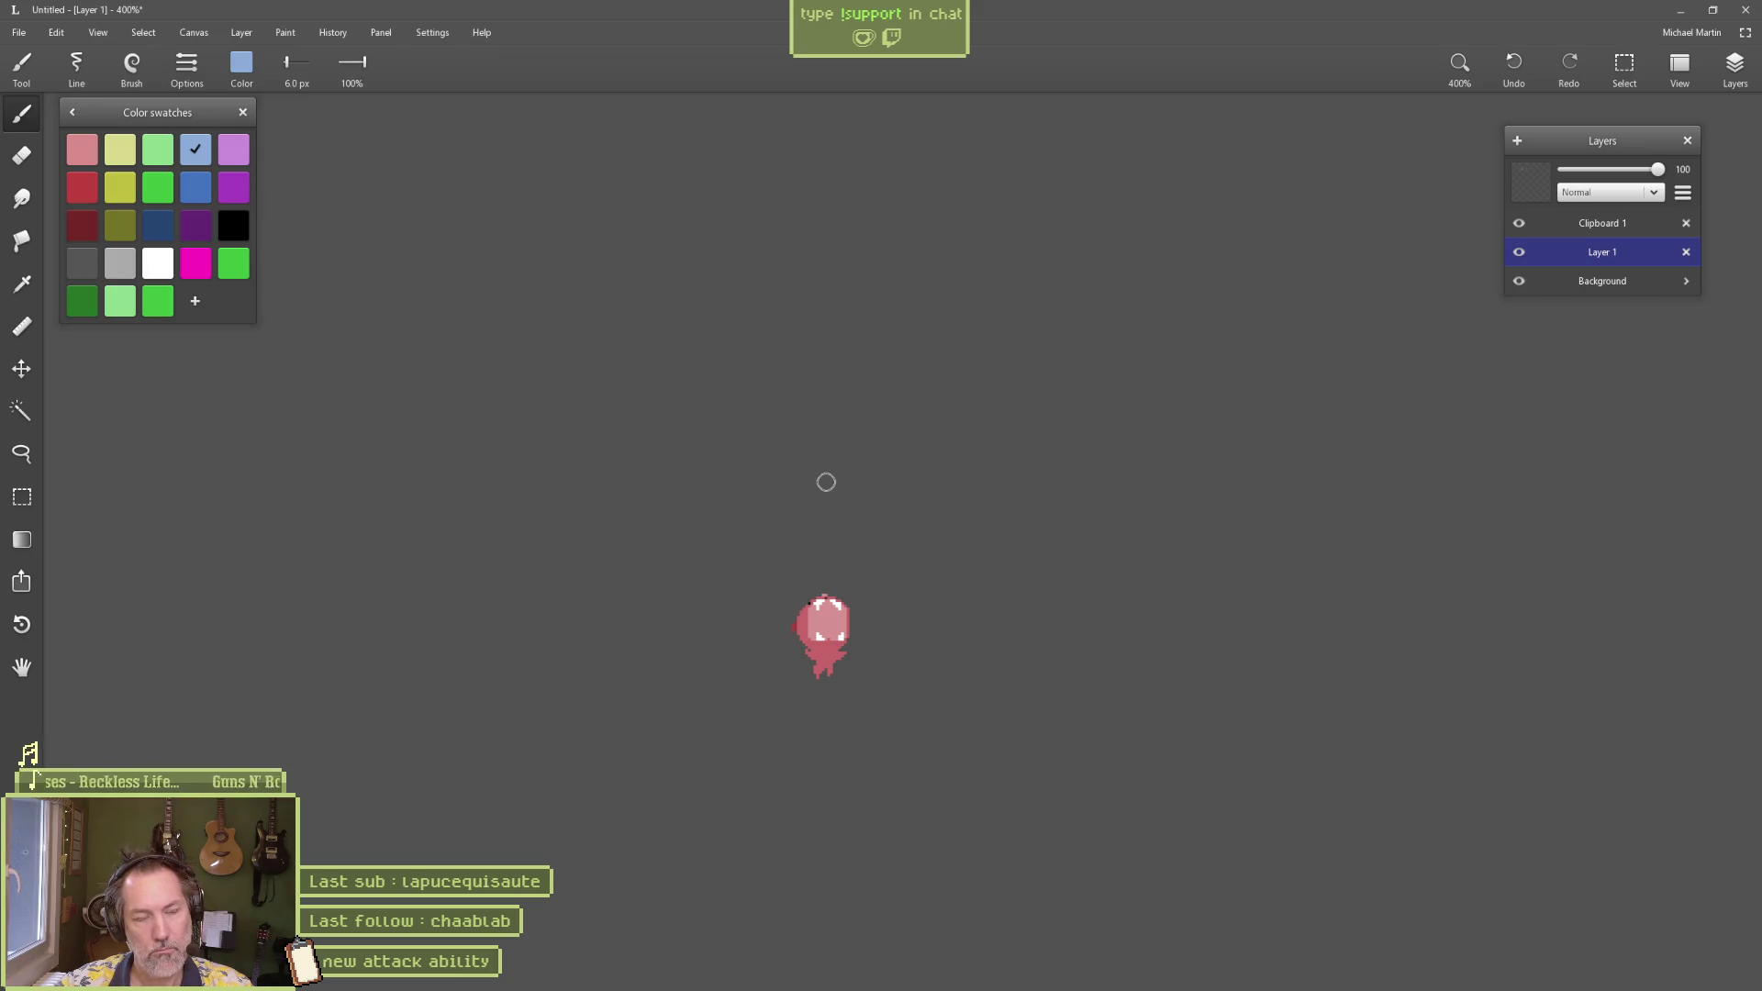
mouse_move(815, 573)
mouse_down()
mouse_move(802, 484)
mouse_move(828, 525)
mouse_move(860, 389)
mouse_up()
drag(764, 449, 700, 347)
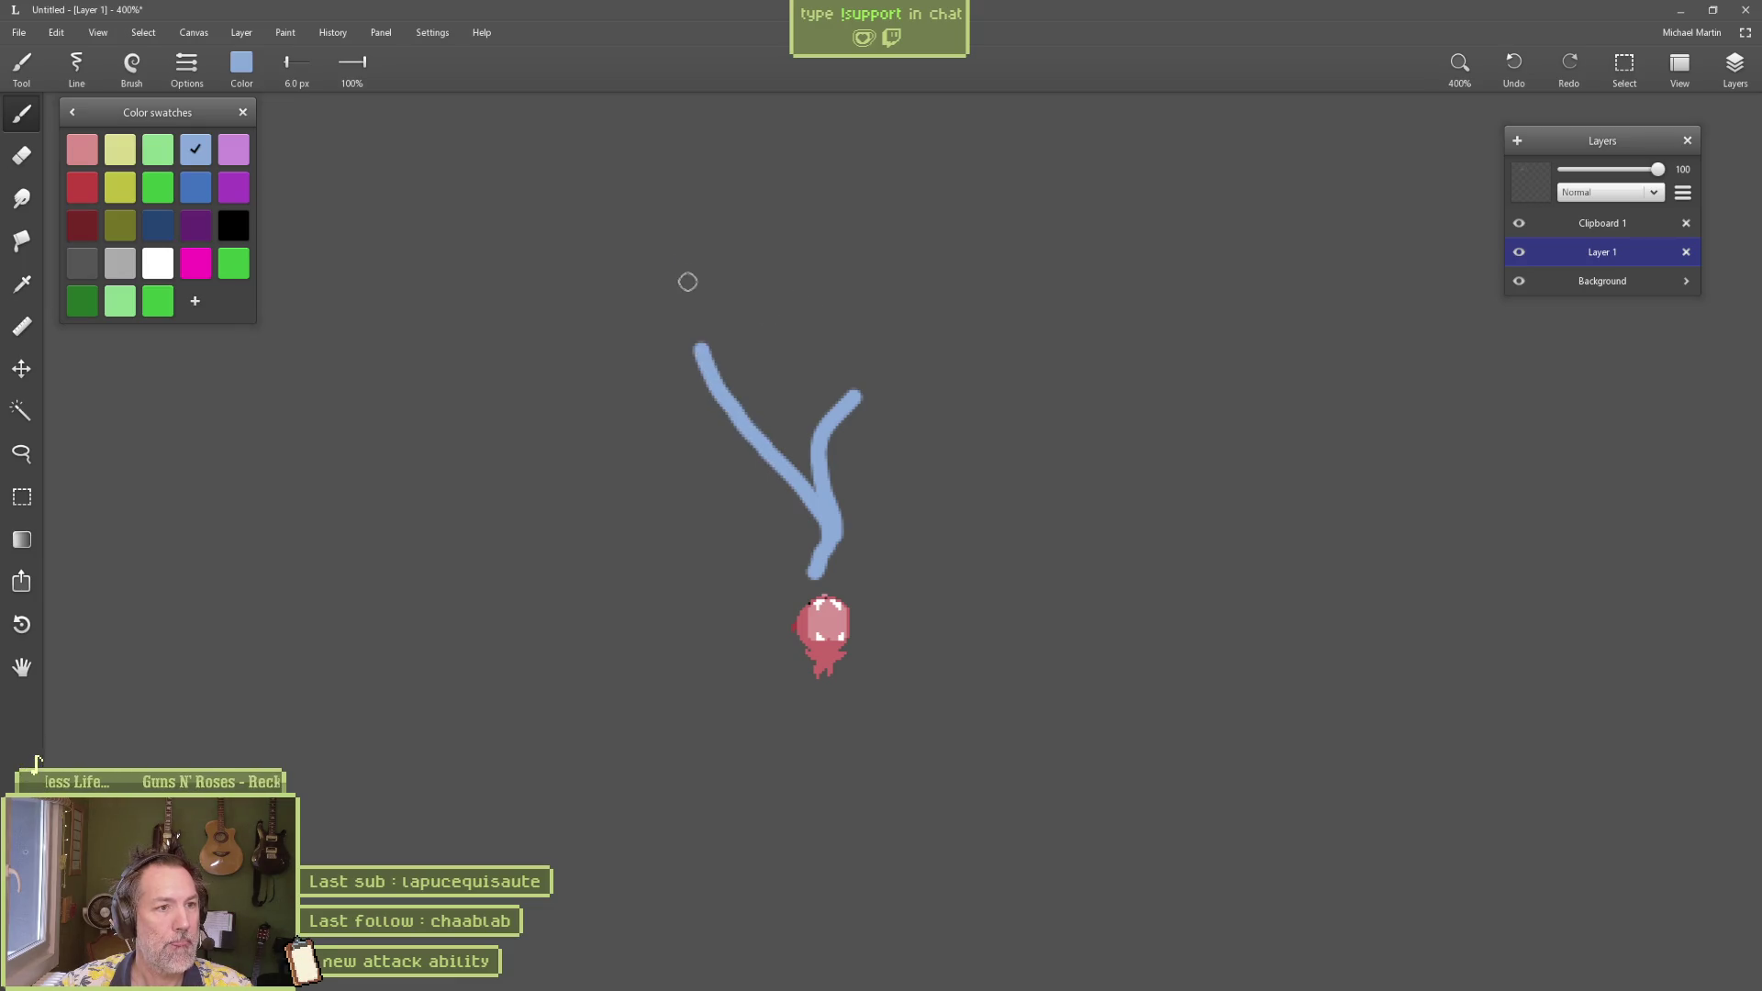
mouse_move(686, 273)
mouse_down()
mouse_move(690, 213)
mouse_move(816, 218)
mouse_move(863, 198)
mouse_move(888, 224)
mouse_move(917, 348)
mouse_move(859, 401)
mouse_move(678, 308)
mouse_move(709, 393)
mouse_up()
click(752, 218)
drag(713, 330, 739, 403)
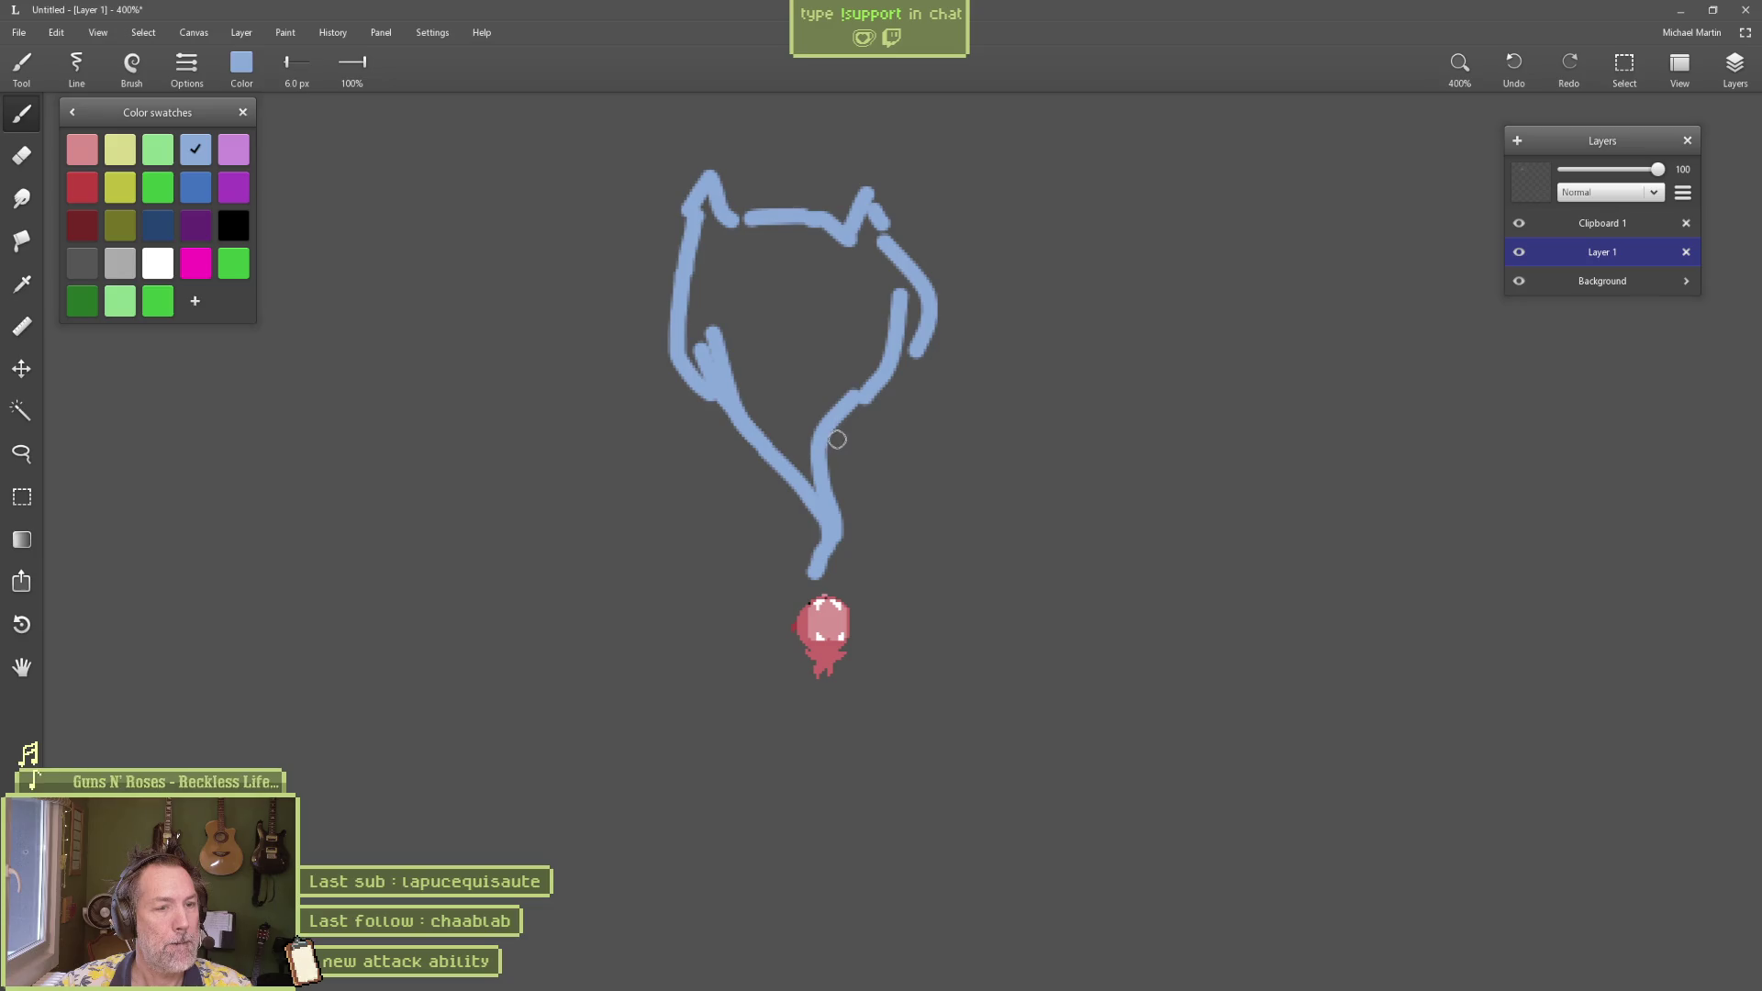
Paint green eyes and a curved light-blue mouth under the nose
click(157, 148)
scroll(756, 287, up, 2)
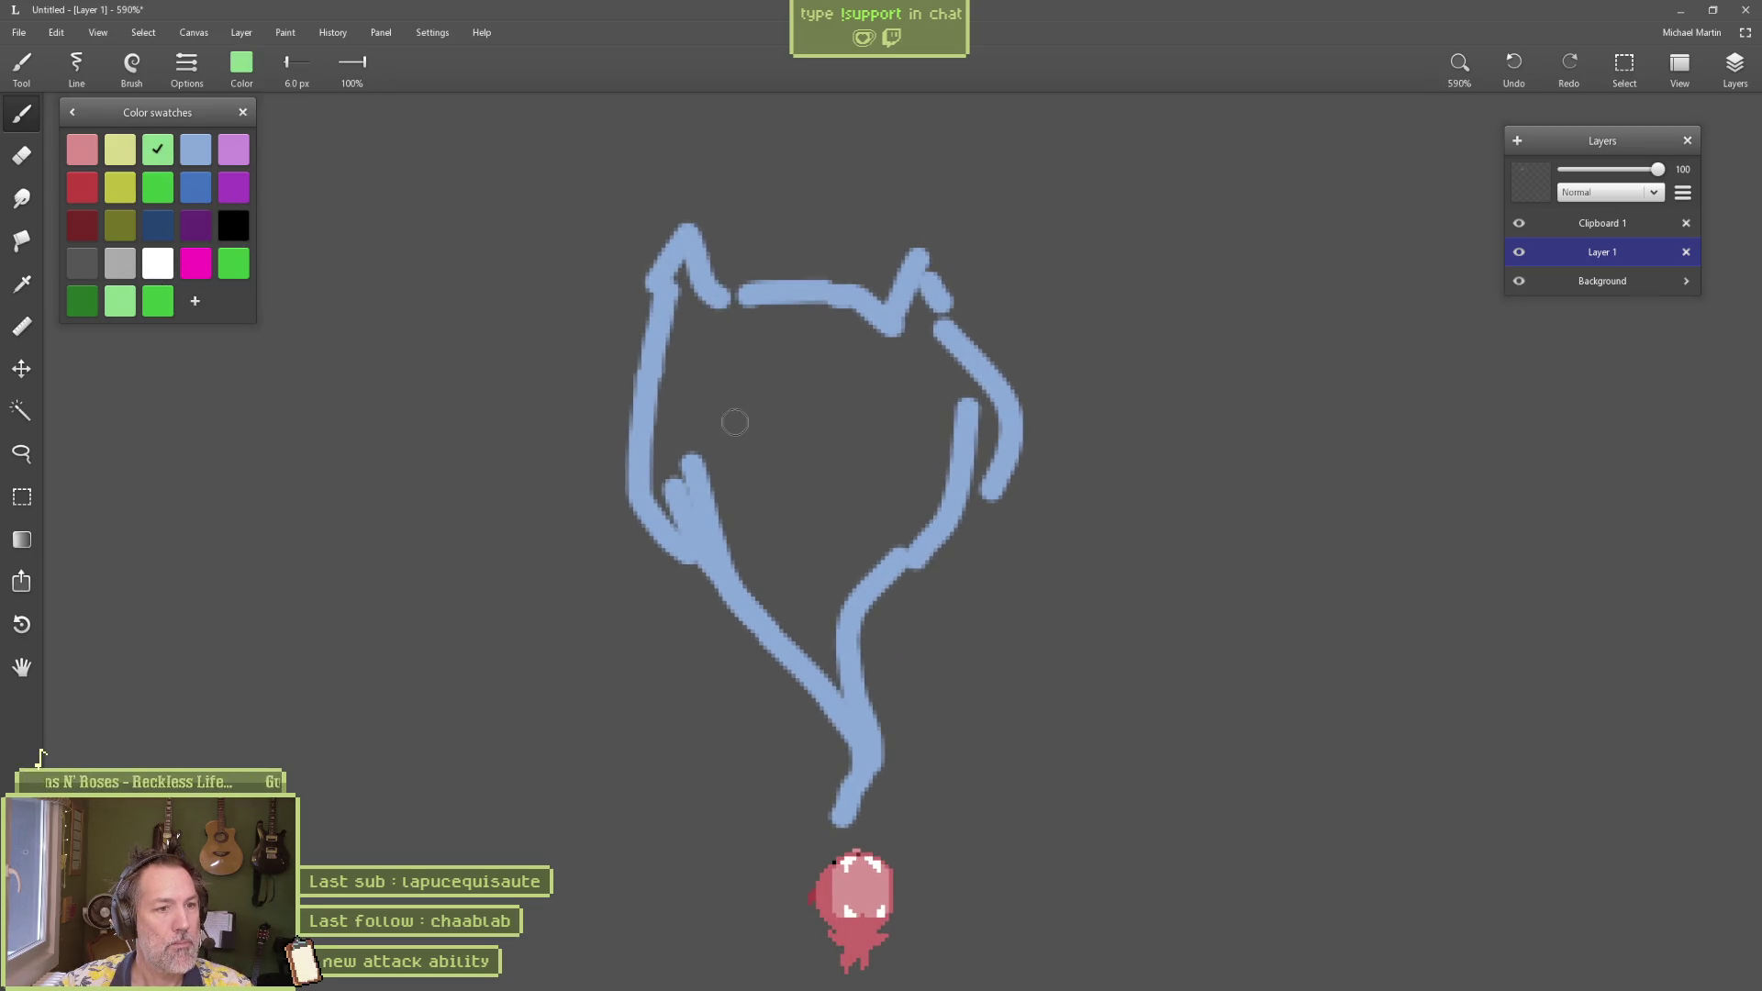
mouse_move(735, 422)
mouse_down()
mouse_move(760, 383)
mouse_move(789, 402)
mouse_move(737, 410)
mouse_move(885, 404)
mouse_move(798, 468)
mouse_move(831, 464)
mouse_up()
click(82, 149)
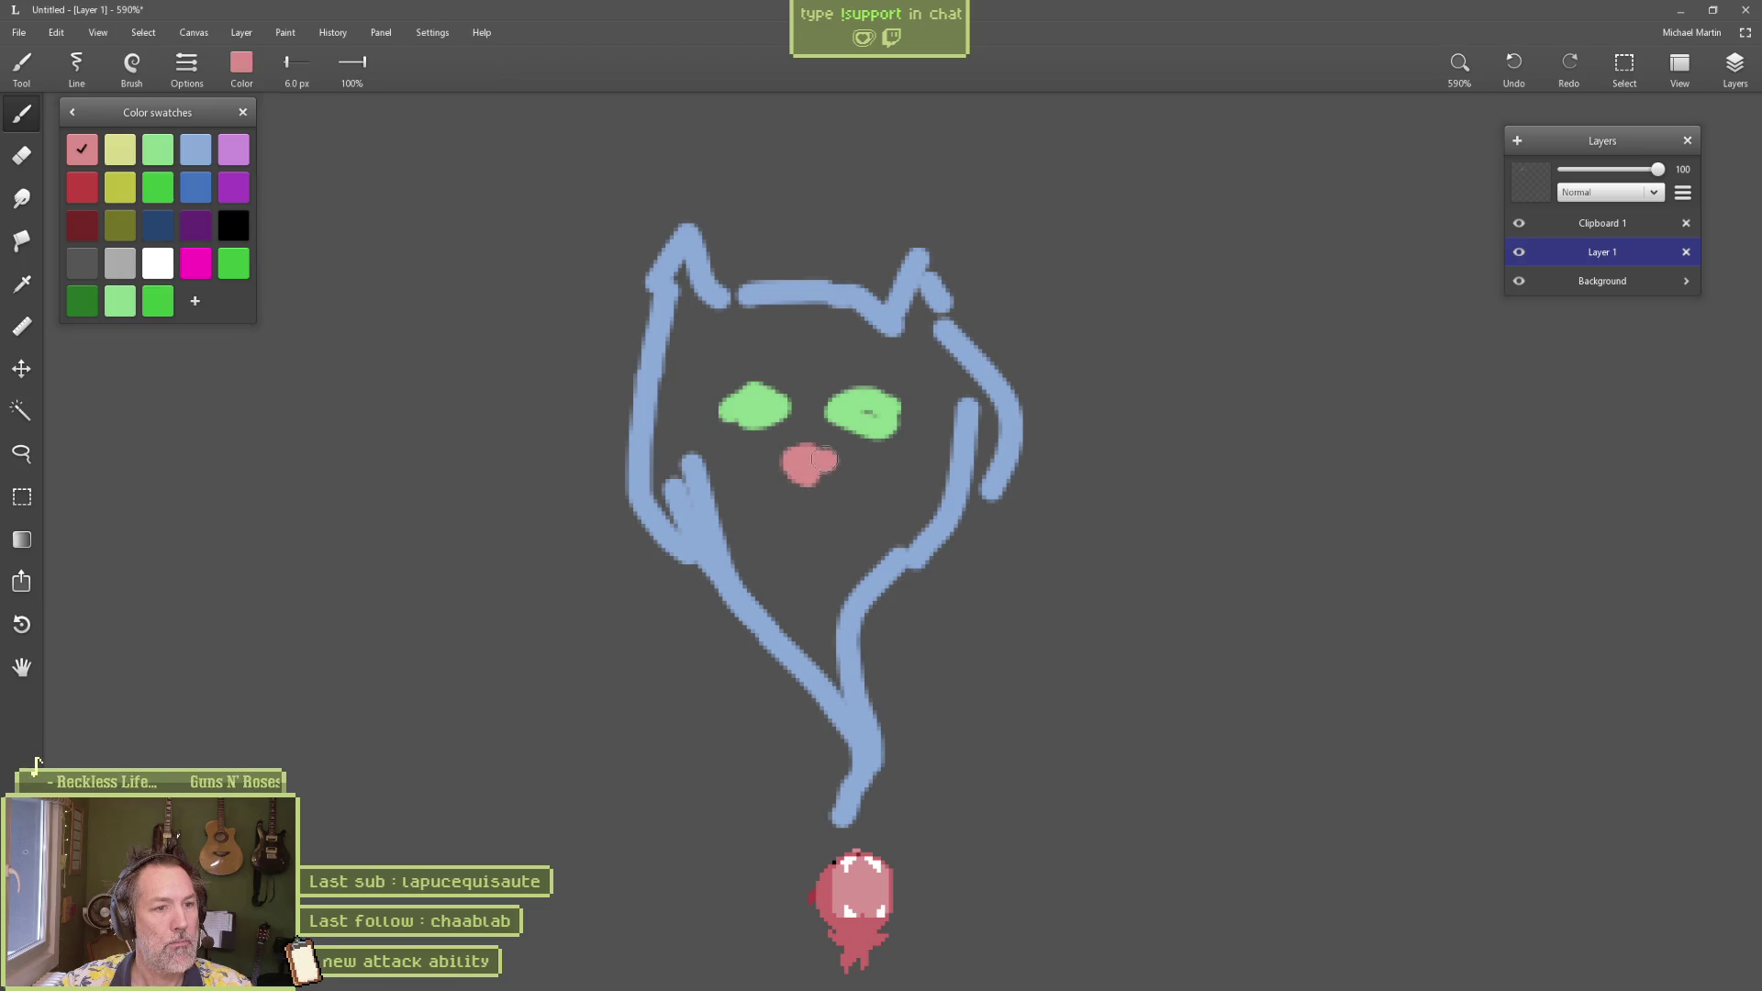
alt+click(627, 495)
click(807, 518)
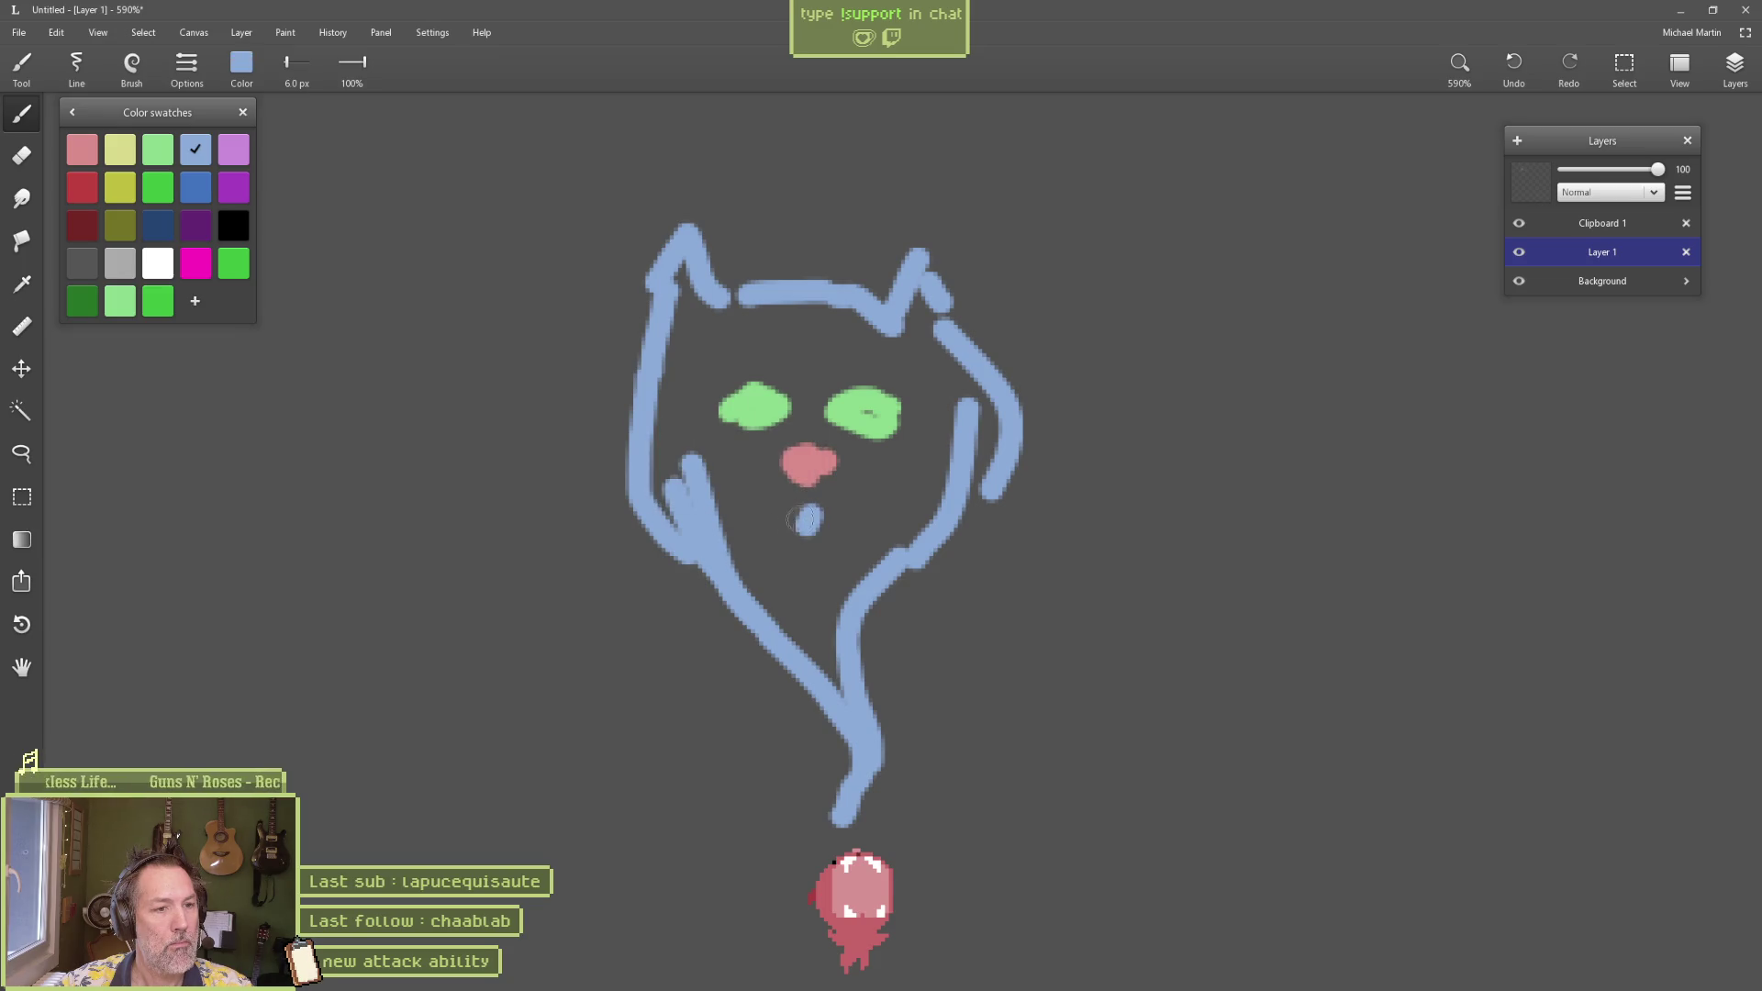
mouse_move(797, 520)
mouse_down()
mouse_move(734, 555)
mouse_move(934, 554)
mouse_up()
Paint two white whiskers on each cheek of the cat
click(157, 261)
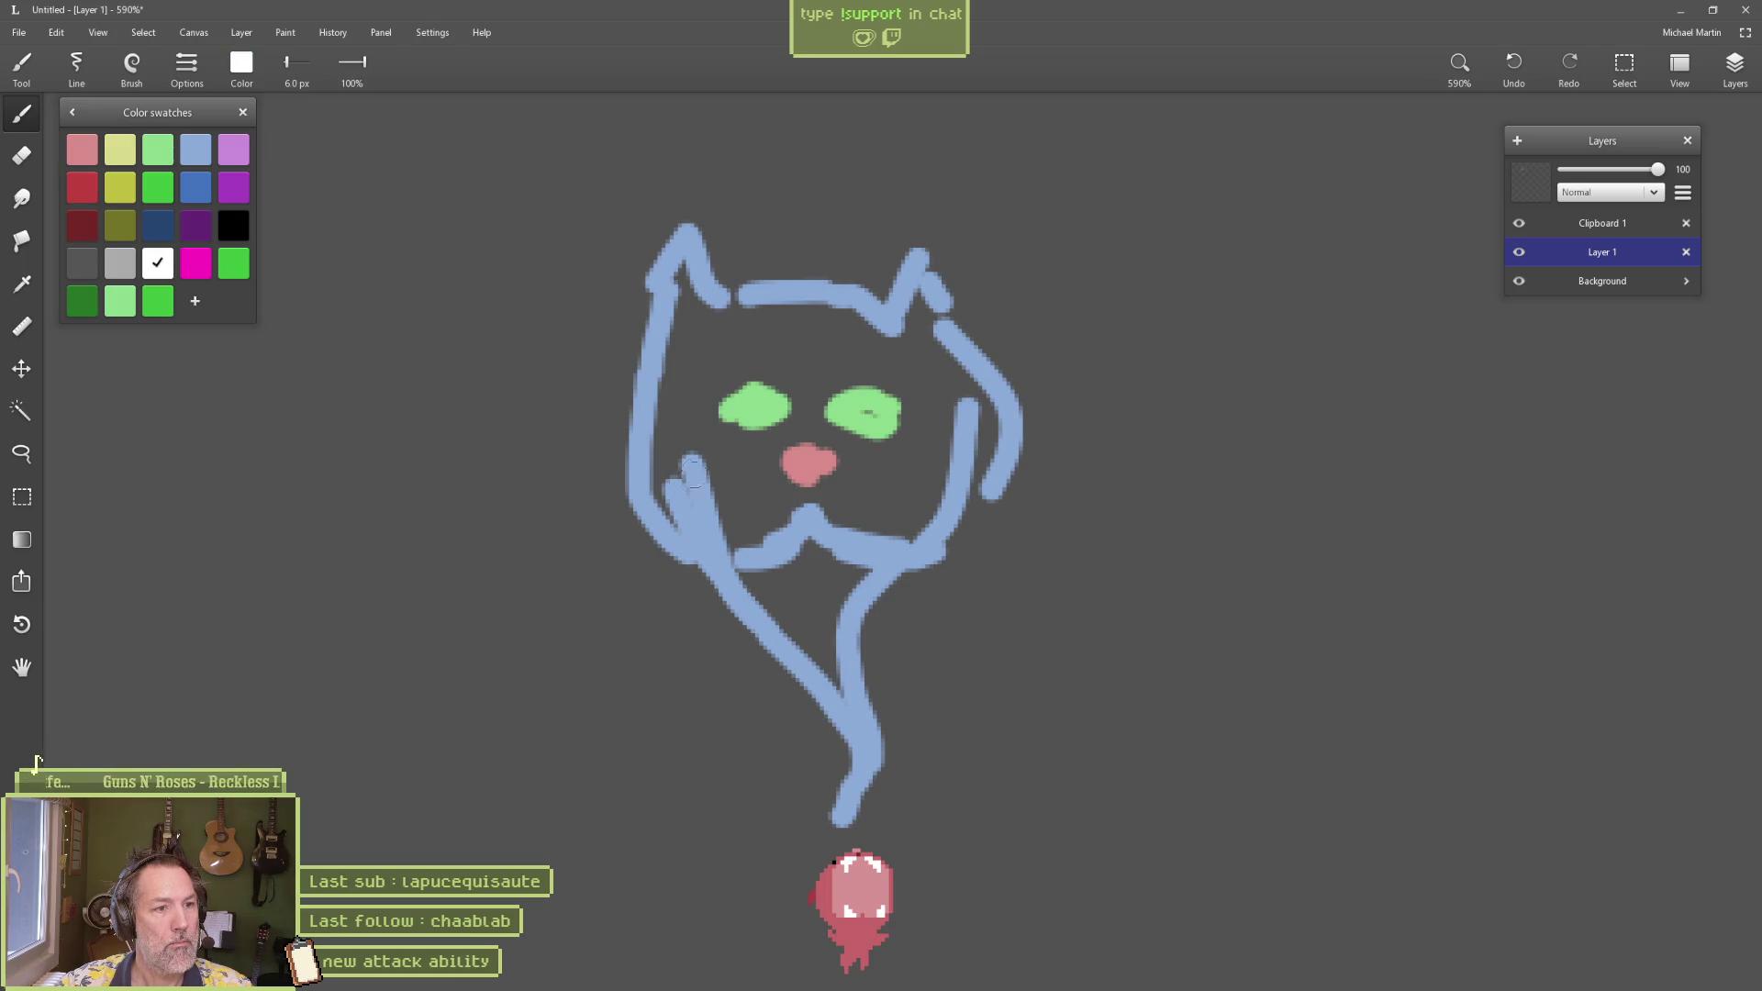
drag(730, 463, 550, 440)
drag(715, 498, 539, 497)
drag(945, 479, 1049, 461)
drag(886, 500, 1083, 501)
scroll(1056, 542, down, 2)
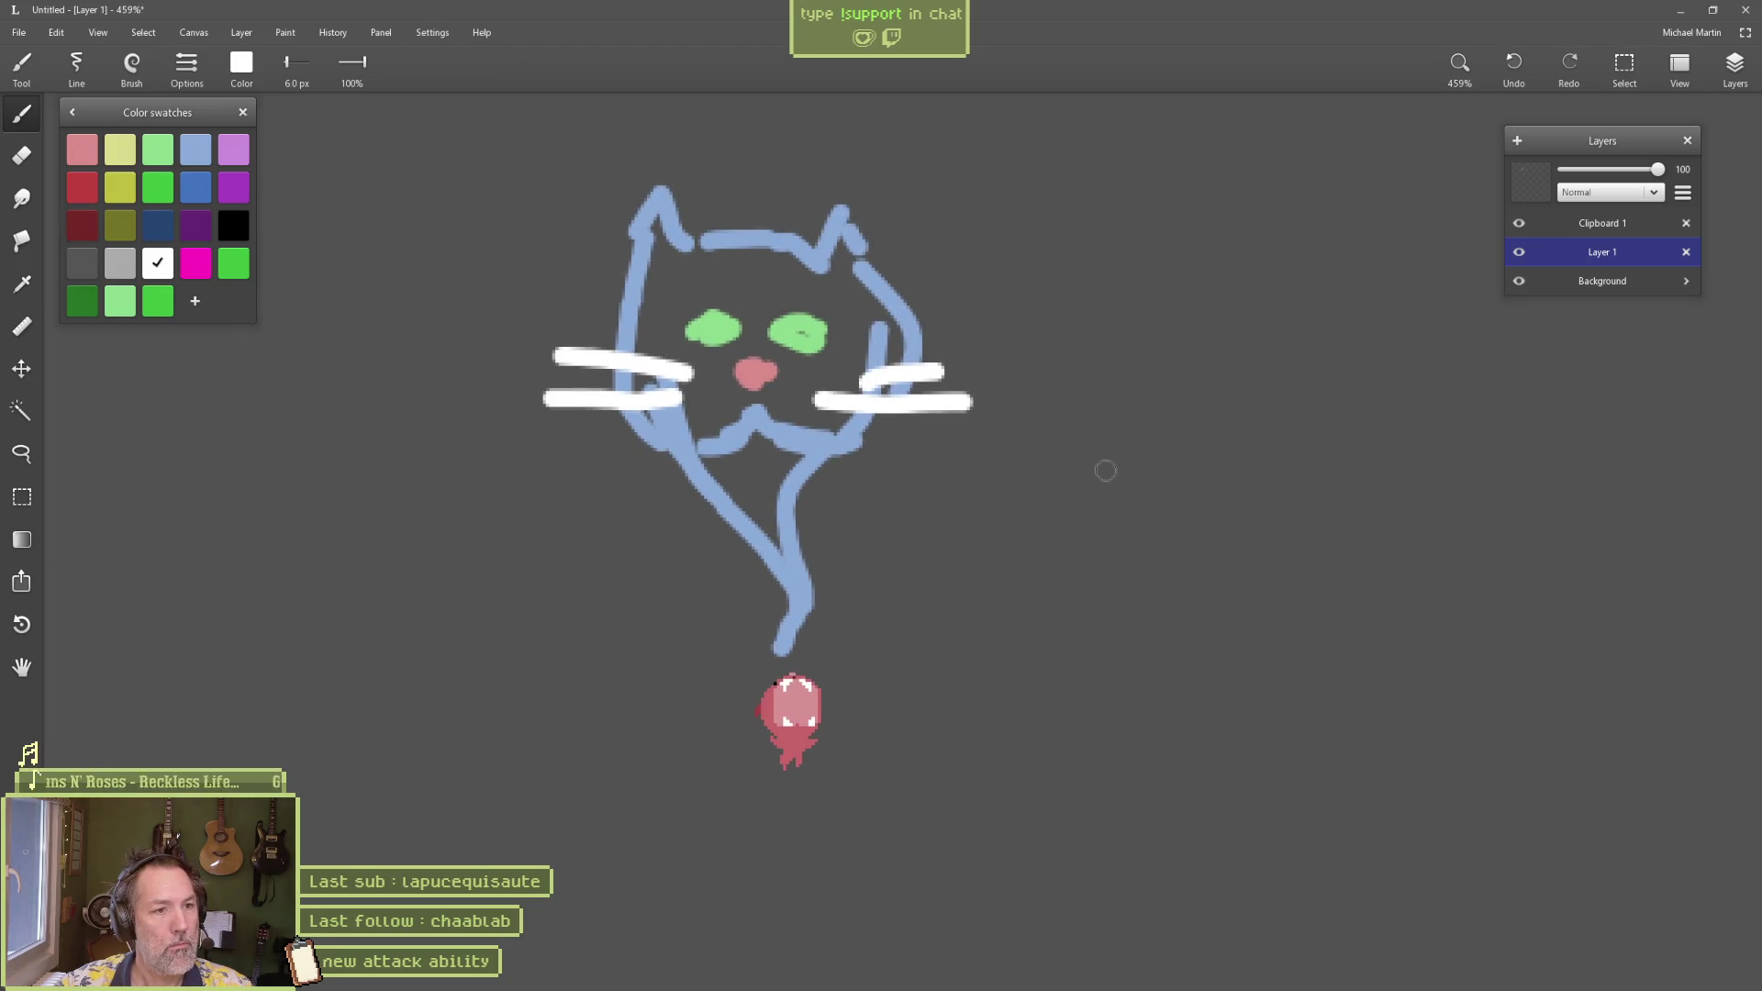
Add light-blue curls for the tail, lower left and above the left ear
alt+click(793, 523)
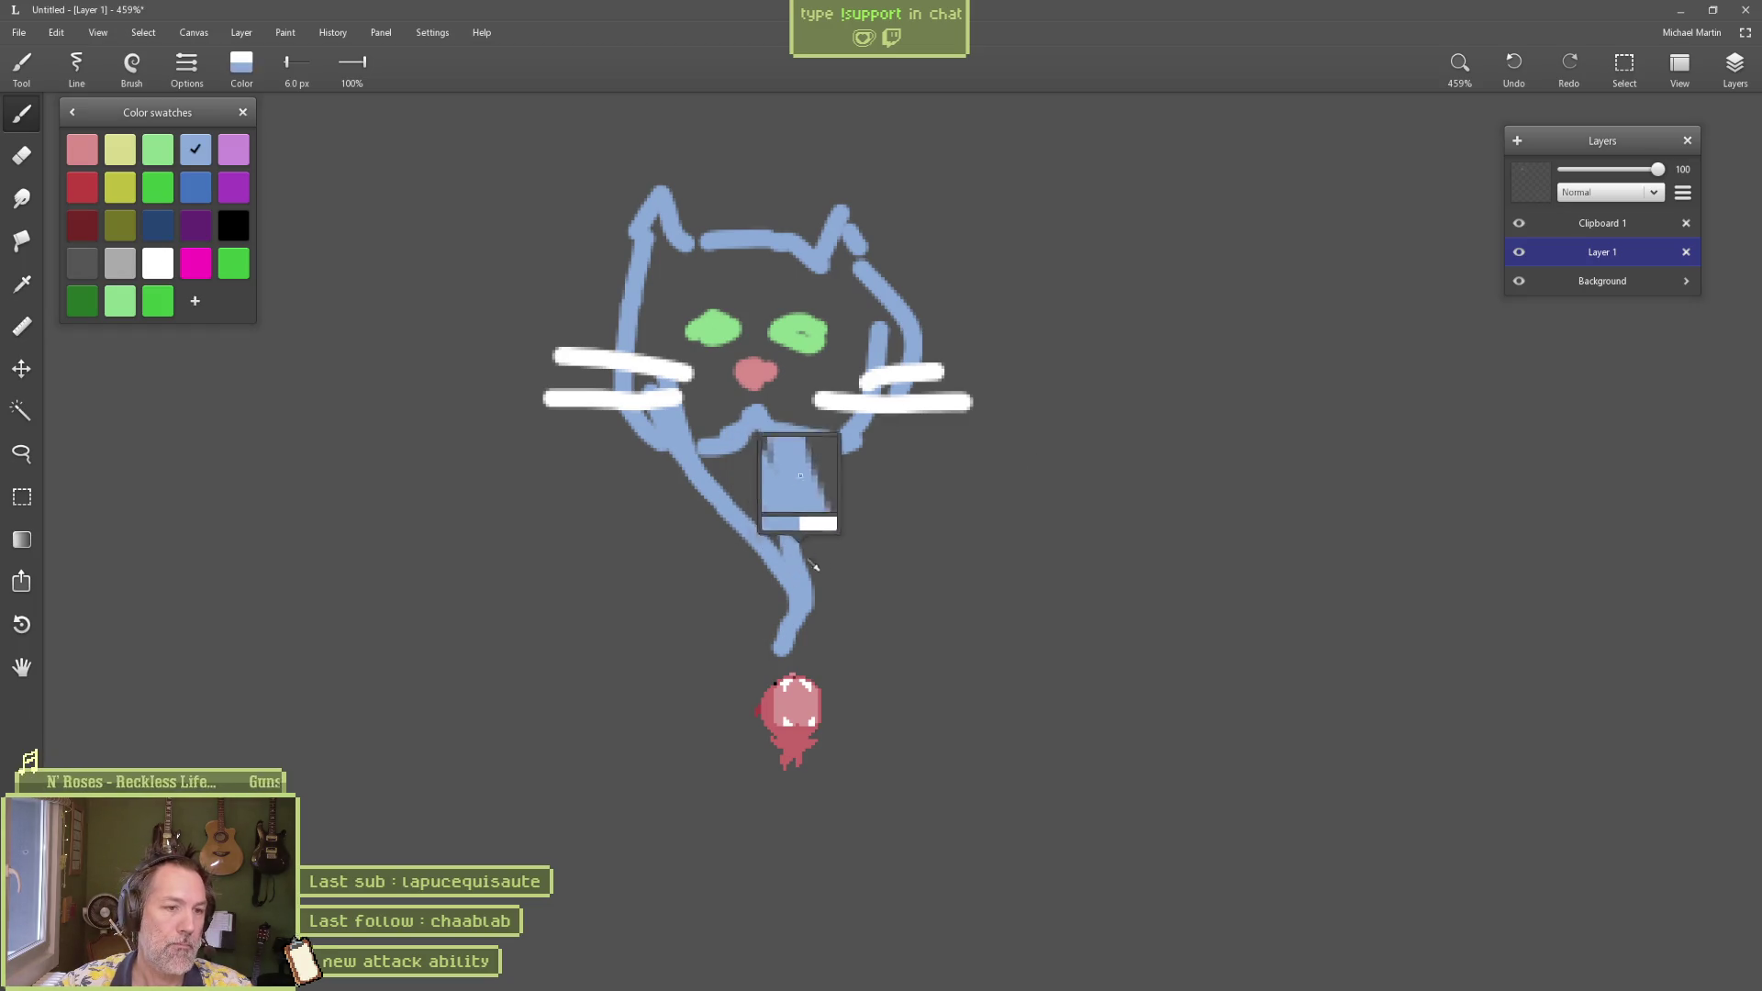
click(812, 543)
drag(807, 542, 862, 550)
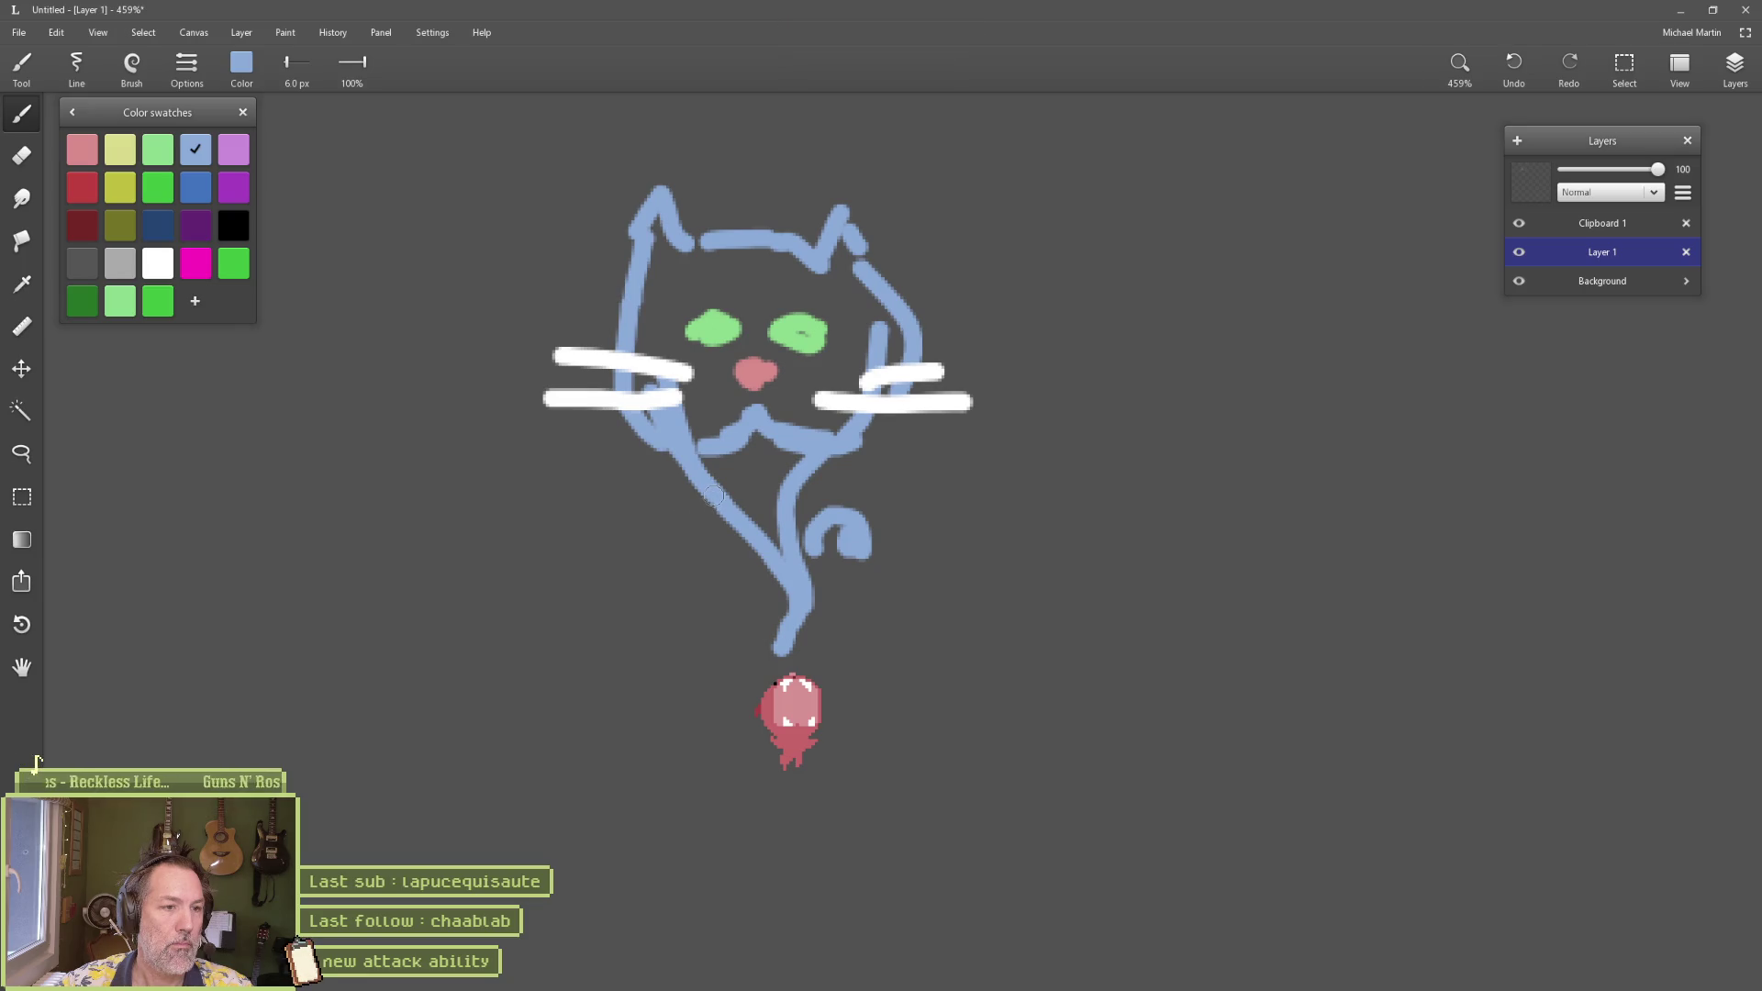
mouse_move(702, 477)
mouse_down()
mouse_move(650, 472)
mouse_move(656, 502)
mouse_move(578, 452)
mouse_up()
drag(892, 475, 910, 455)
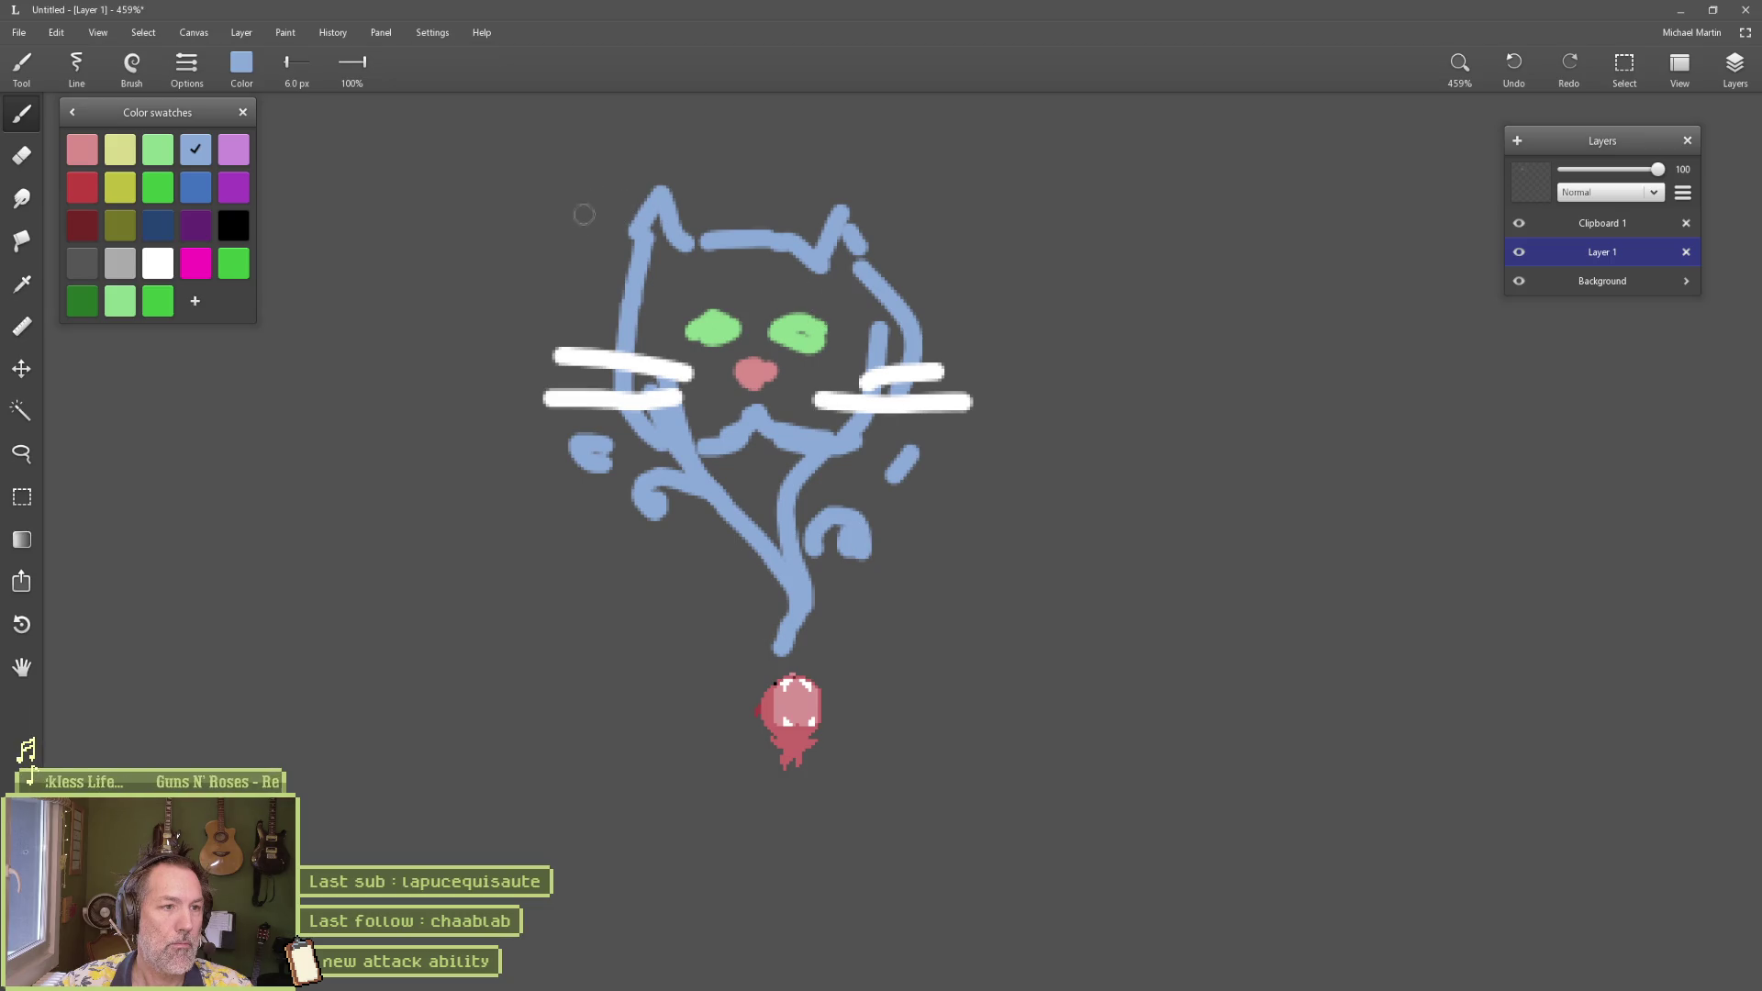
drag(578, 193, 632, 116)
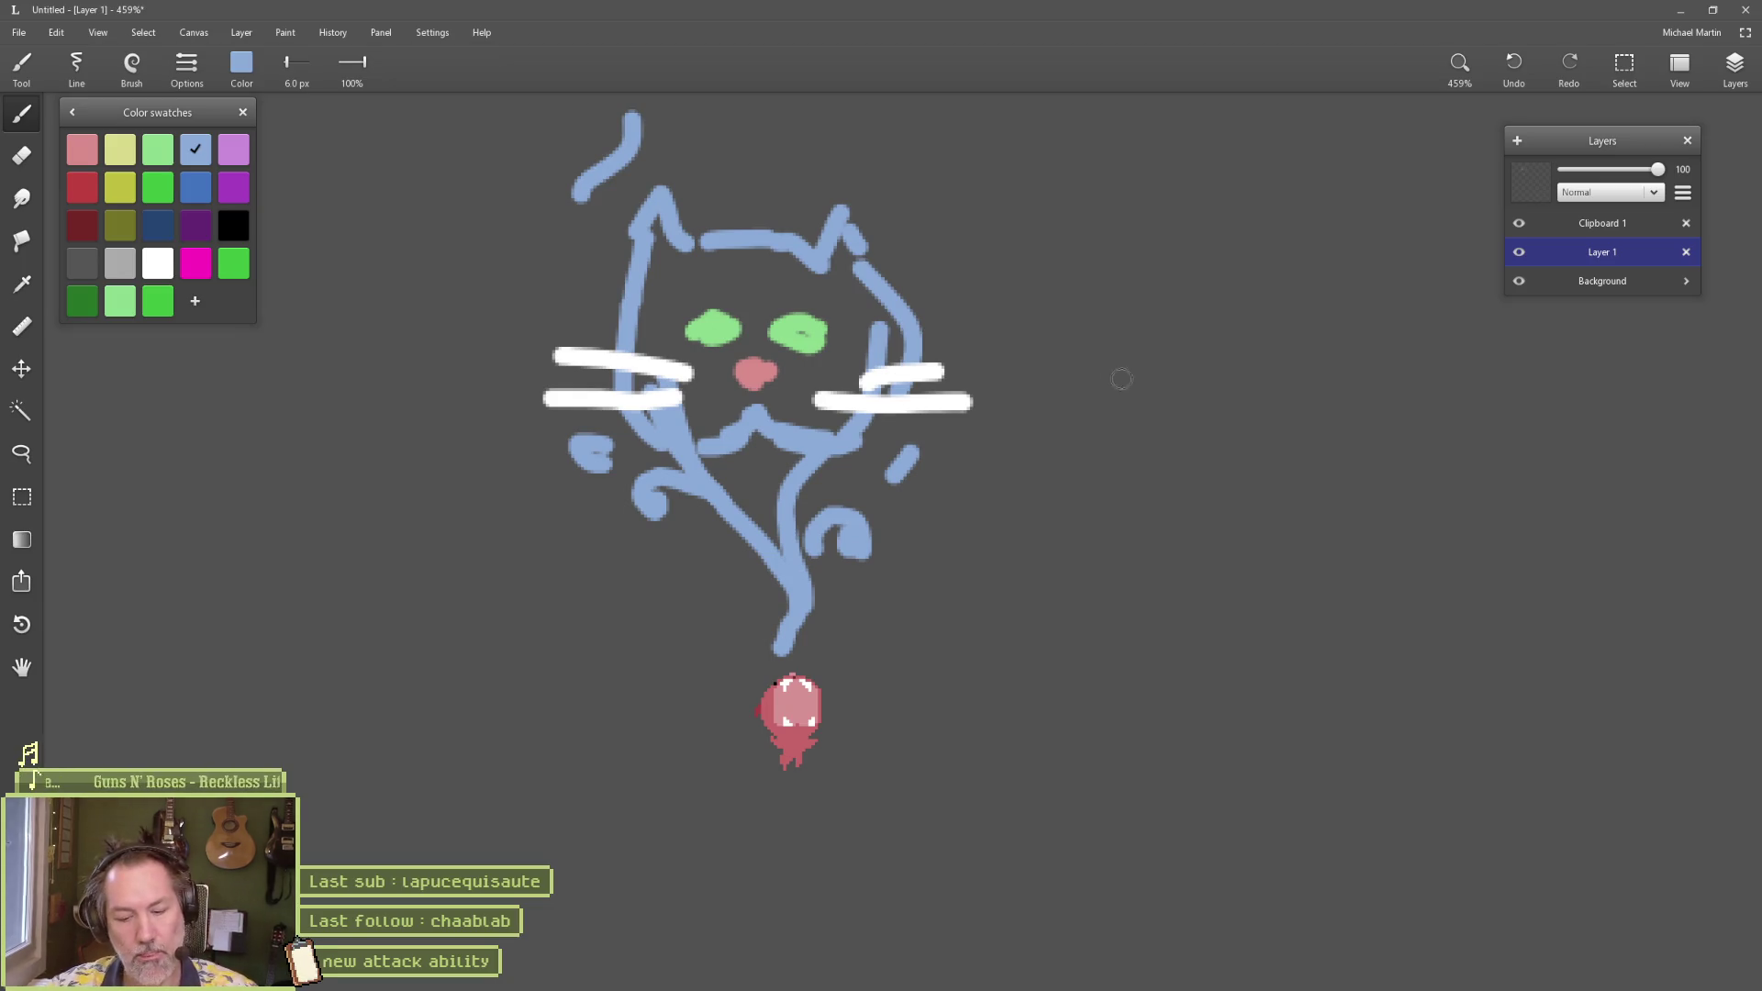
Redraw the blue mouth below the pink nose
key(e)
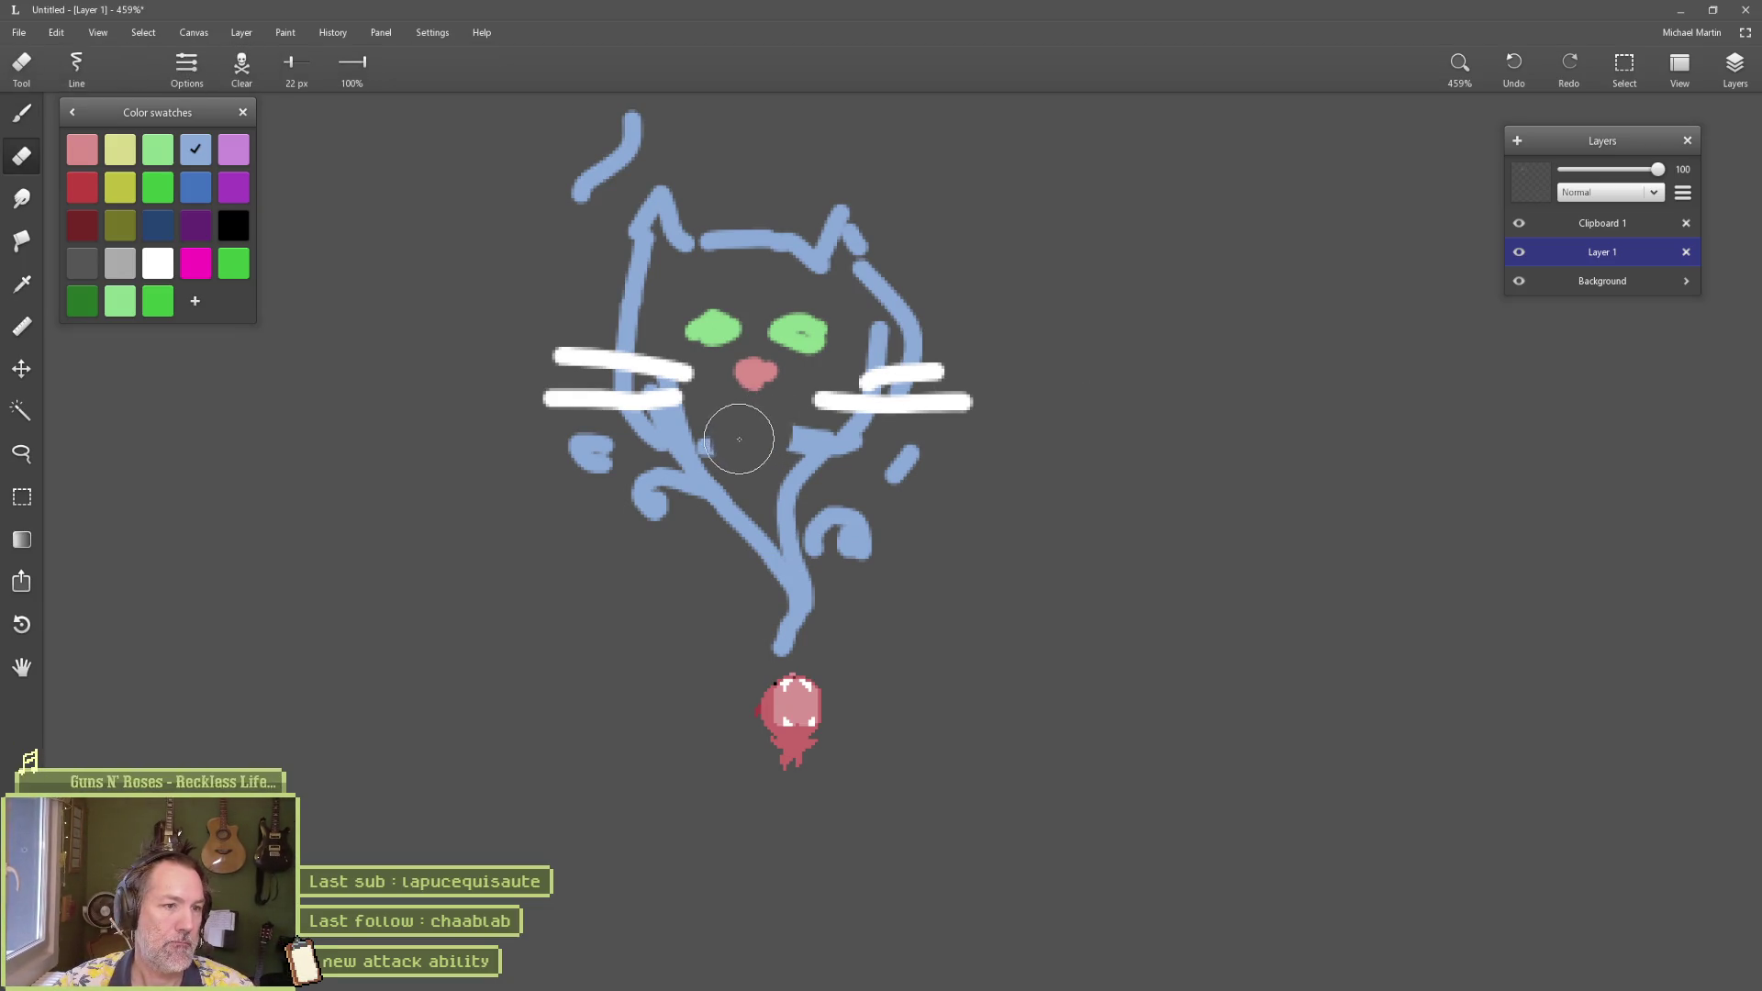
key(b)
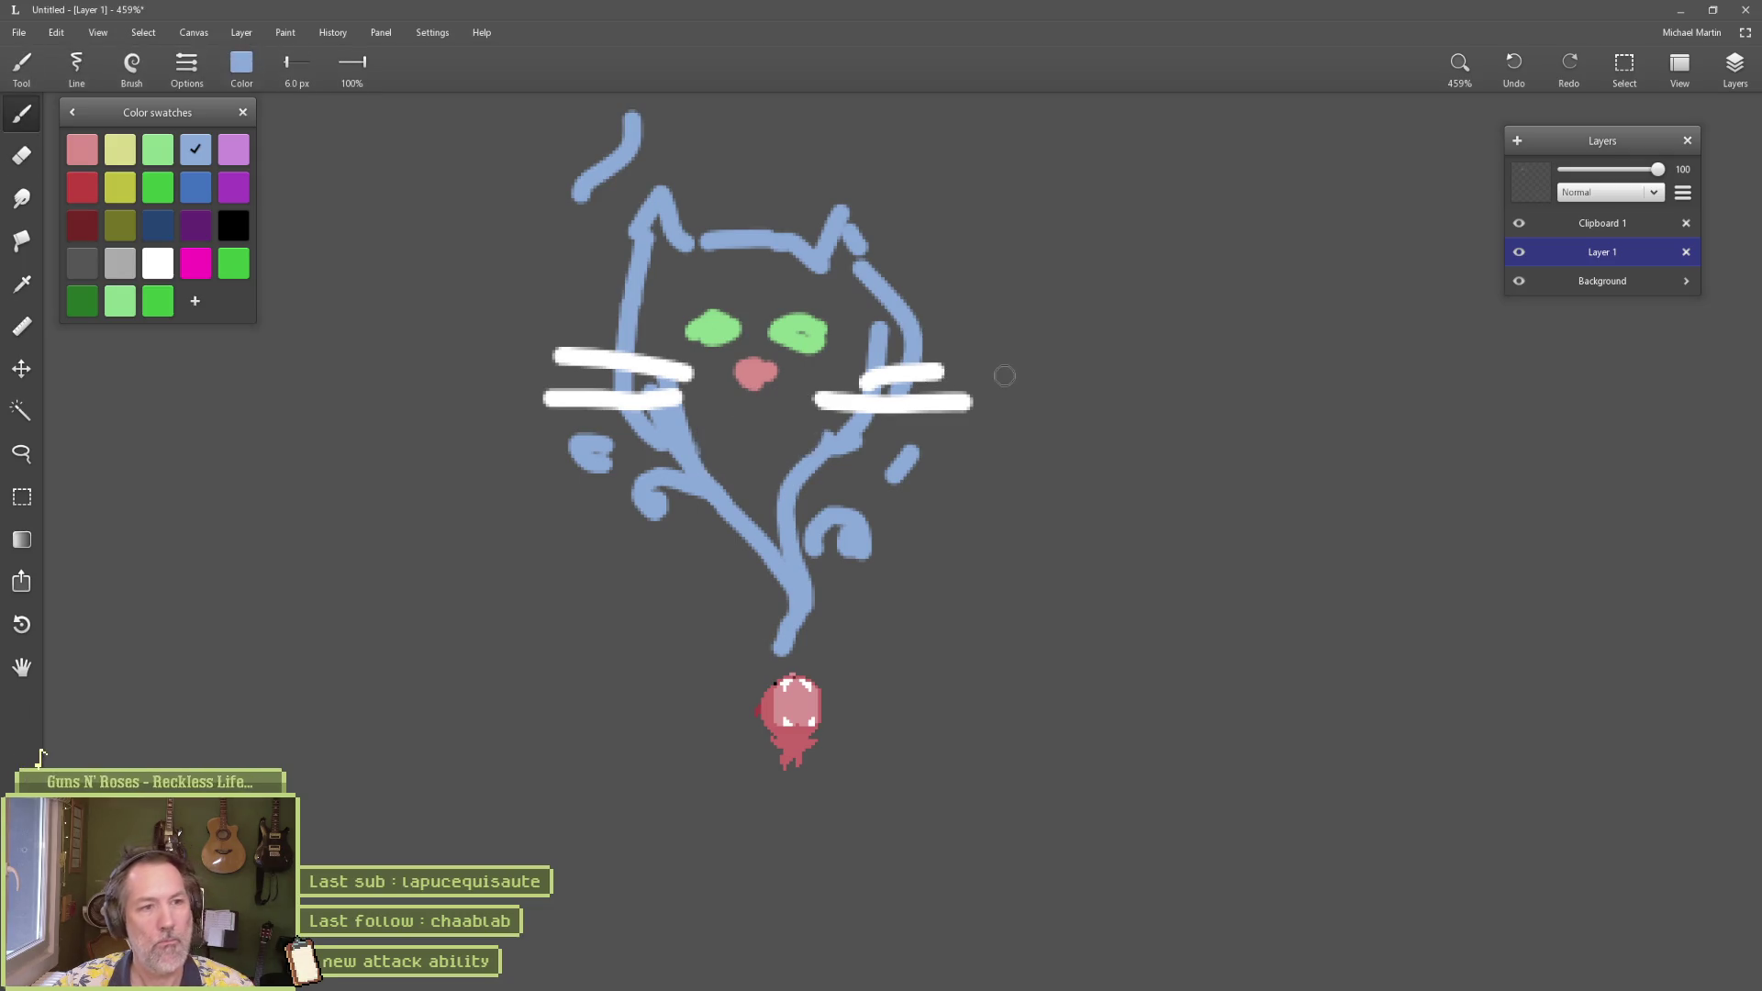
scroll(772, 441, up, 5)
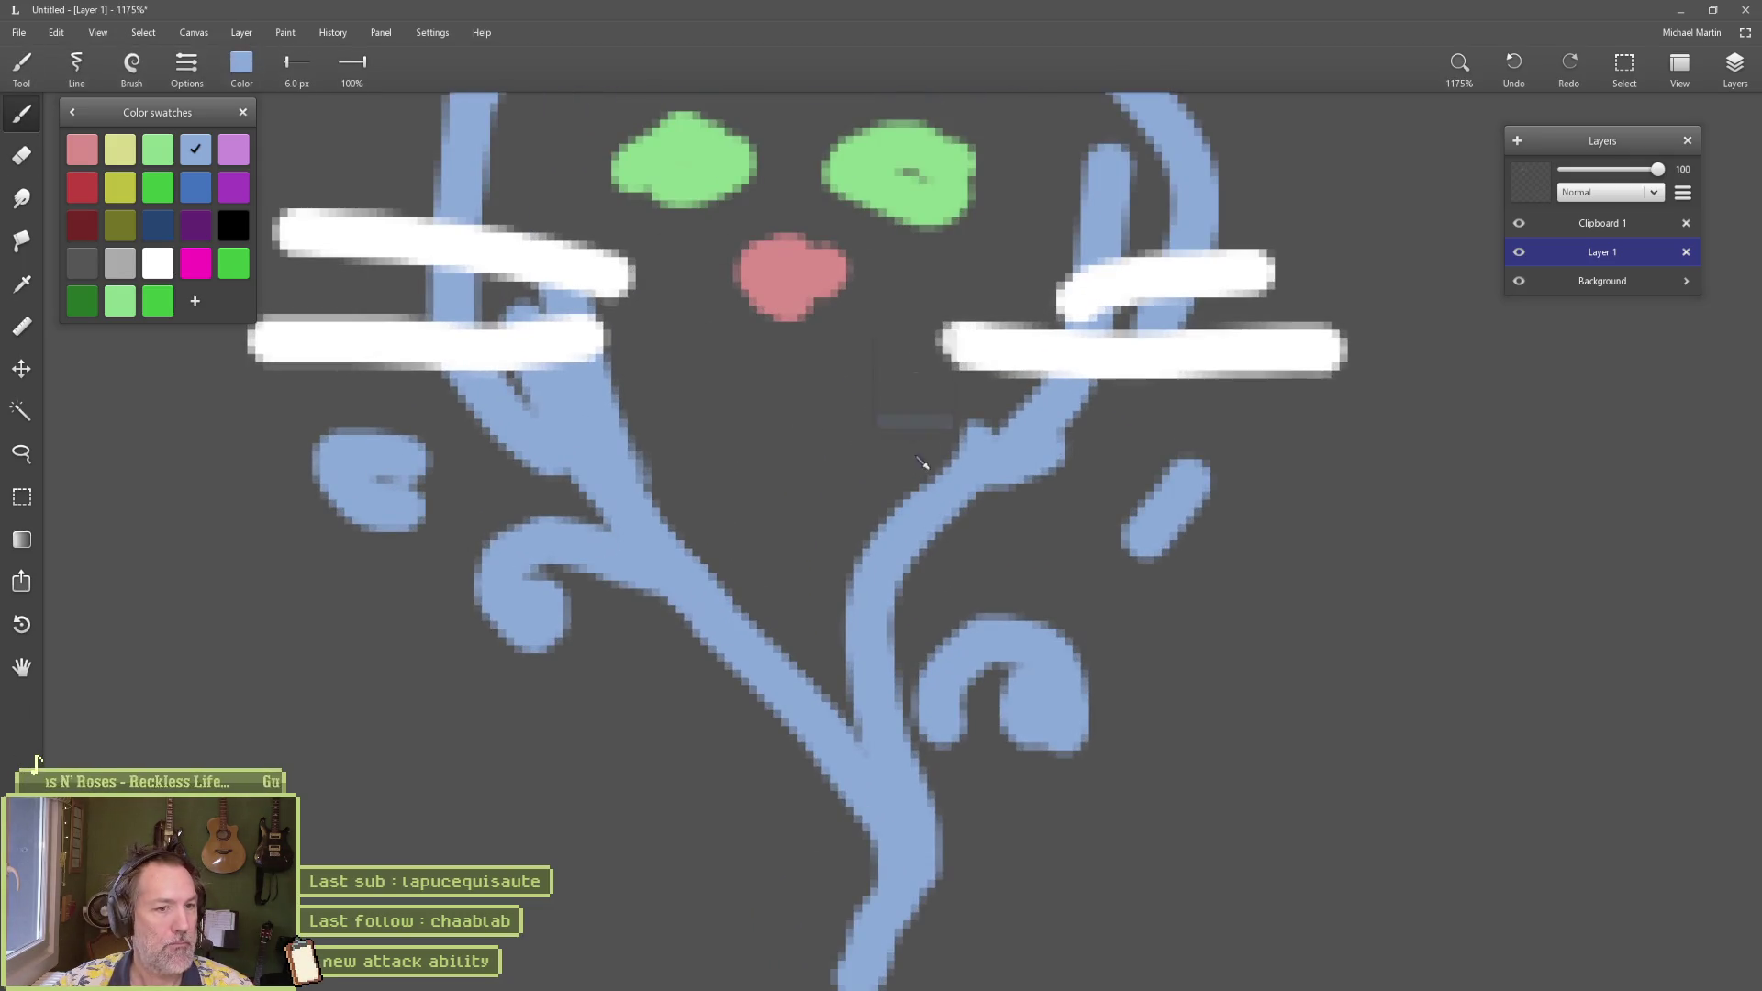
mouse_move(779, 339)
mouse_down()
mouse_move(743, 396)
mouse_move(789, 331)
mouse_move(878, 411)
mouse_up()
scroll(878, 422, down, 3)
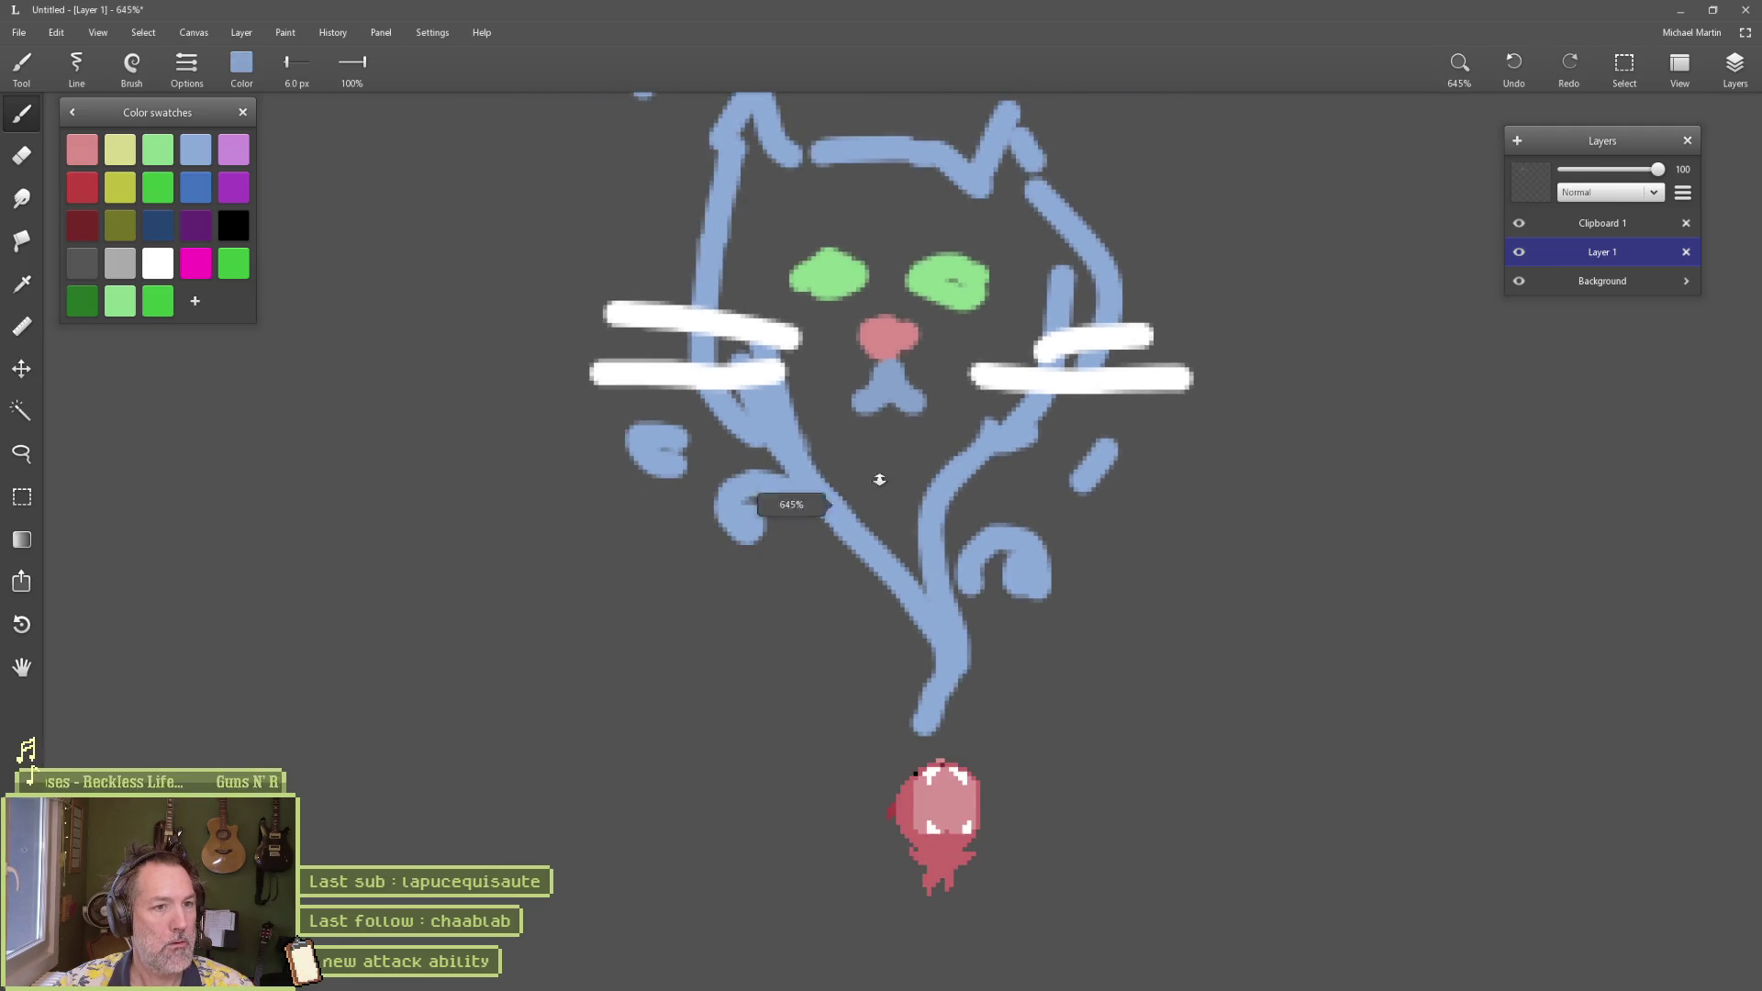
drag(1084, 339, 1006, 438)
scroll(866, 404, up, 3)
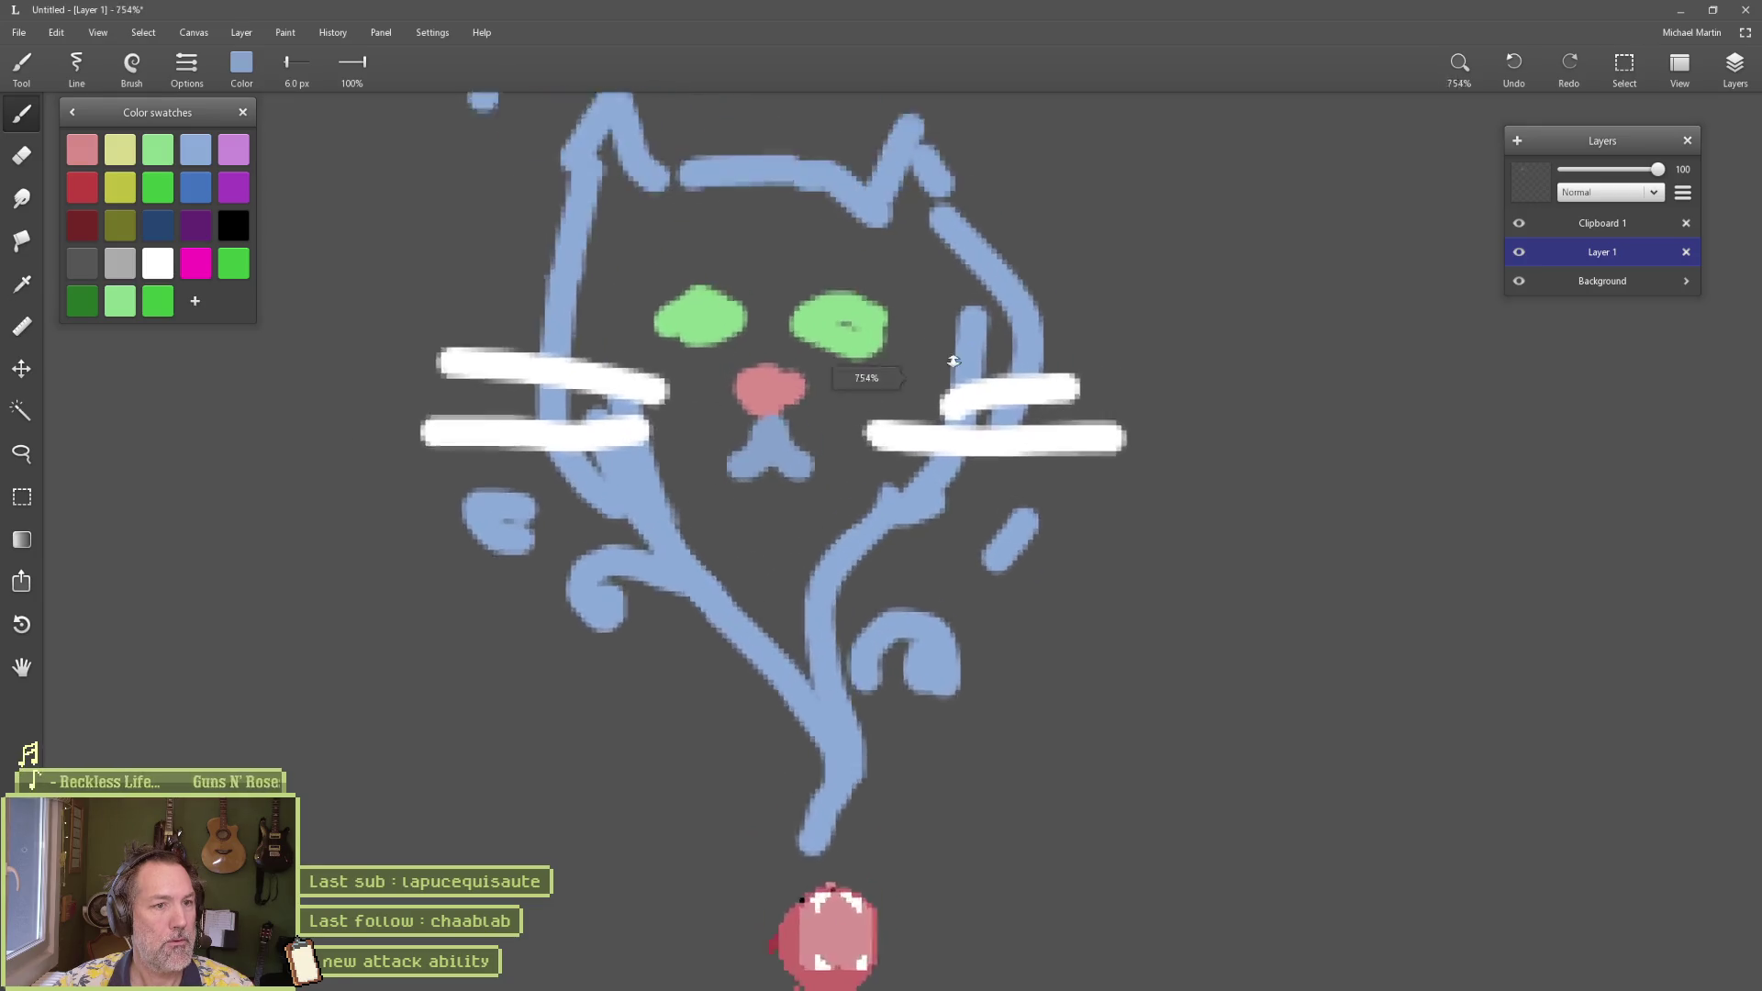
Paint black pupils into the right and left green eyes
click(236, 226)
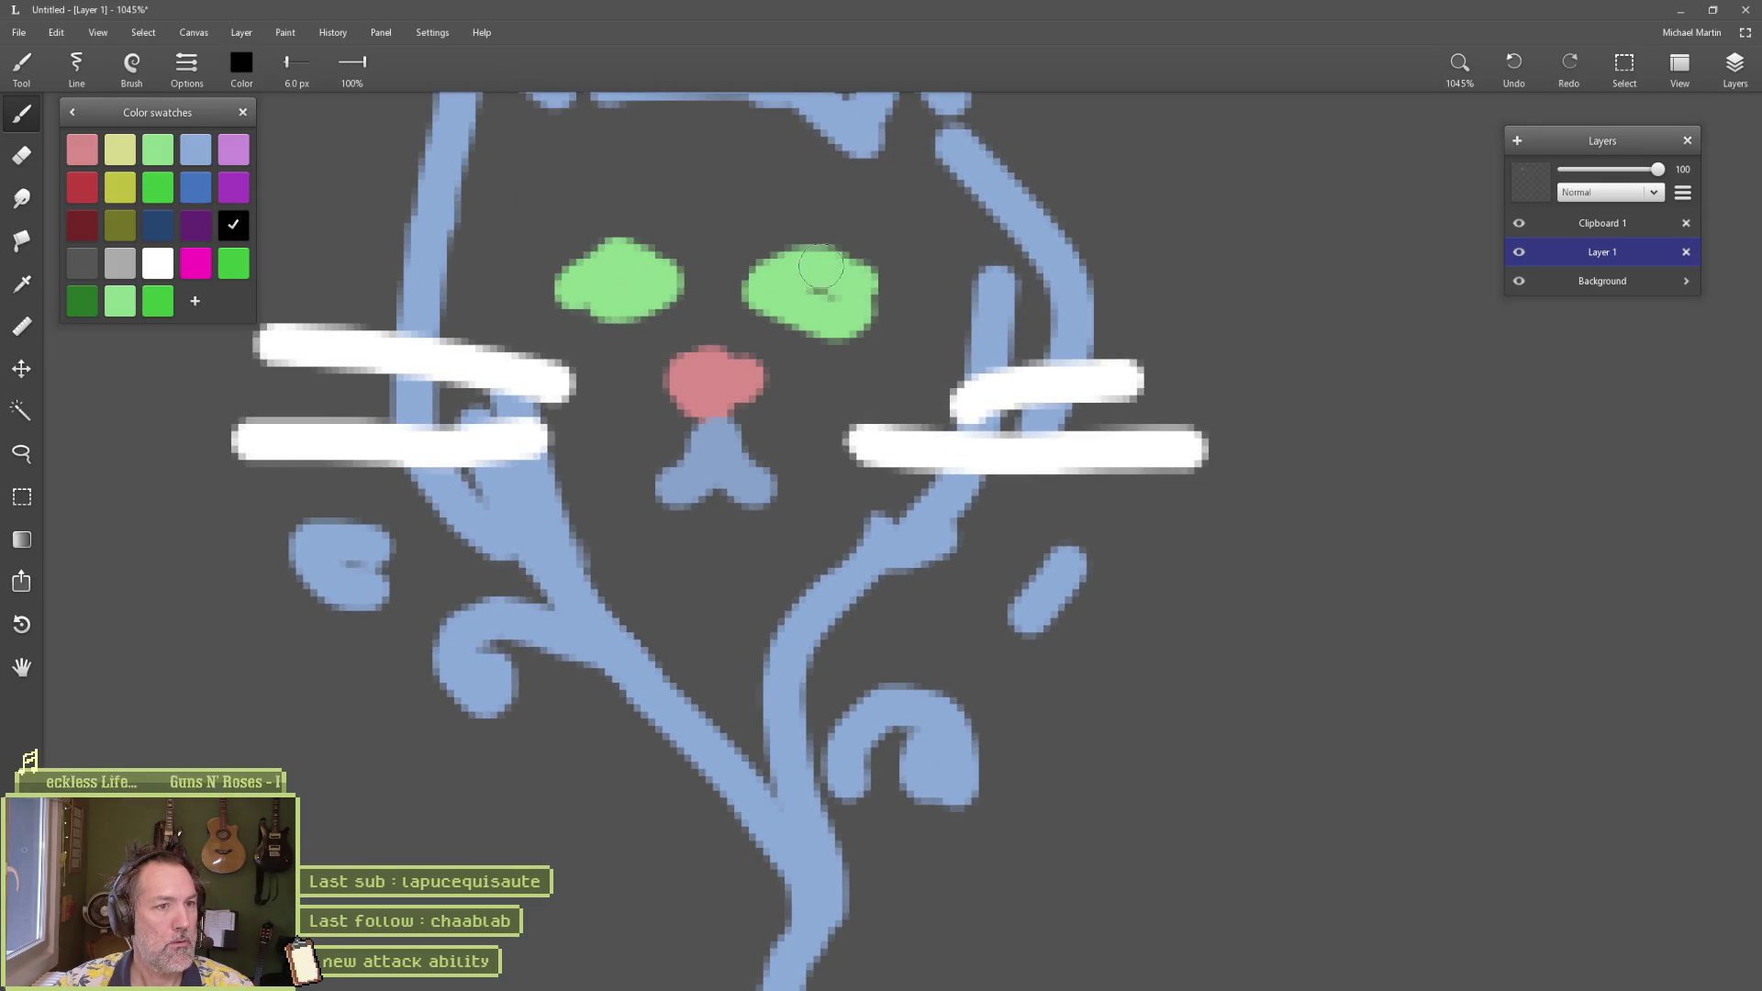
drag(820, 267, 818, 307)
drag(609, 250, 610, 307)
scroll(784, 497, down, 4)
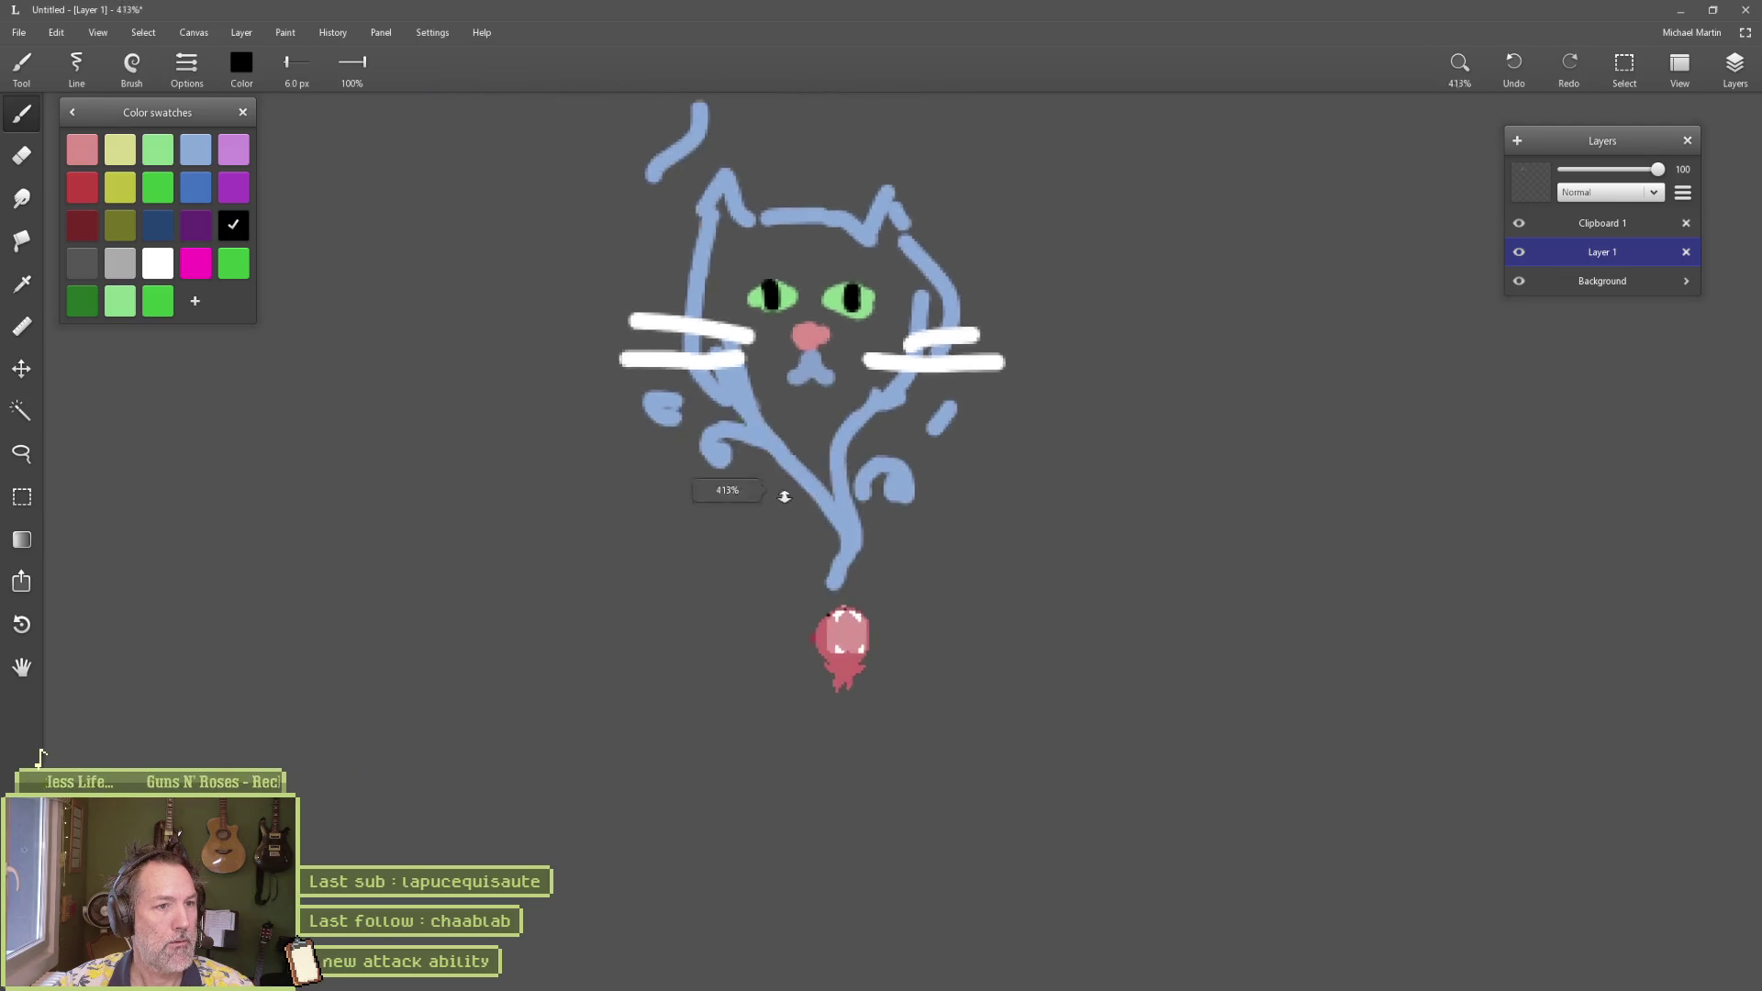
scroll(1070, 383, up, 2)
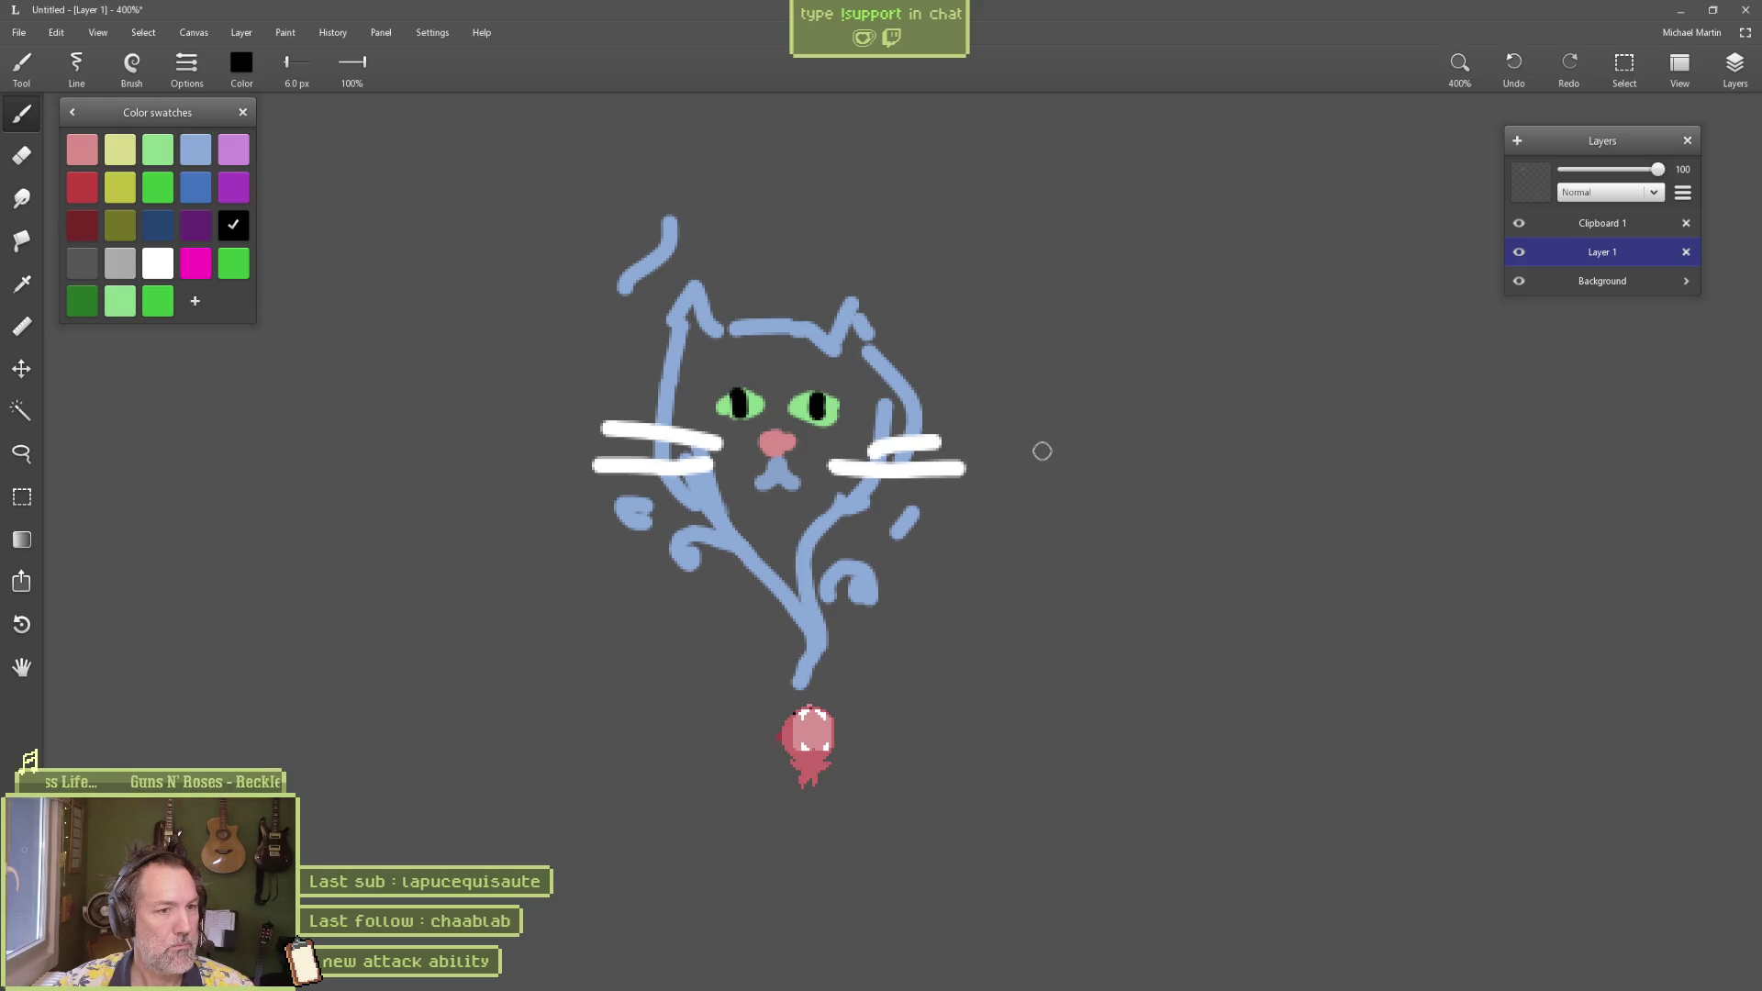
Draw a second reclining blue cat with a green eye and black pupil
alt+click(858, 317)
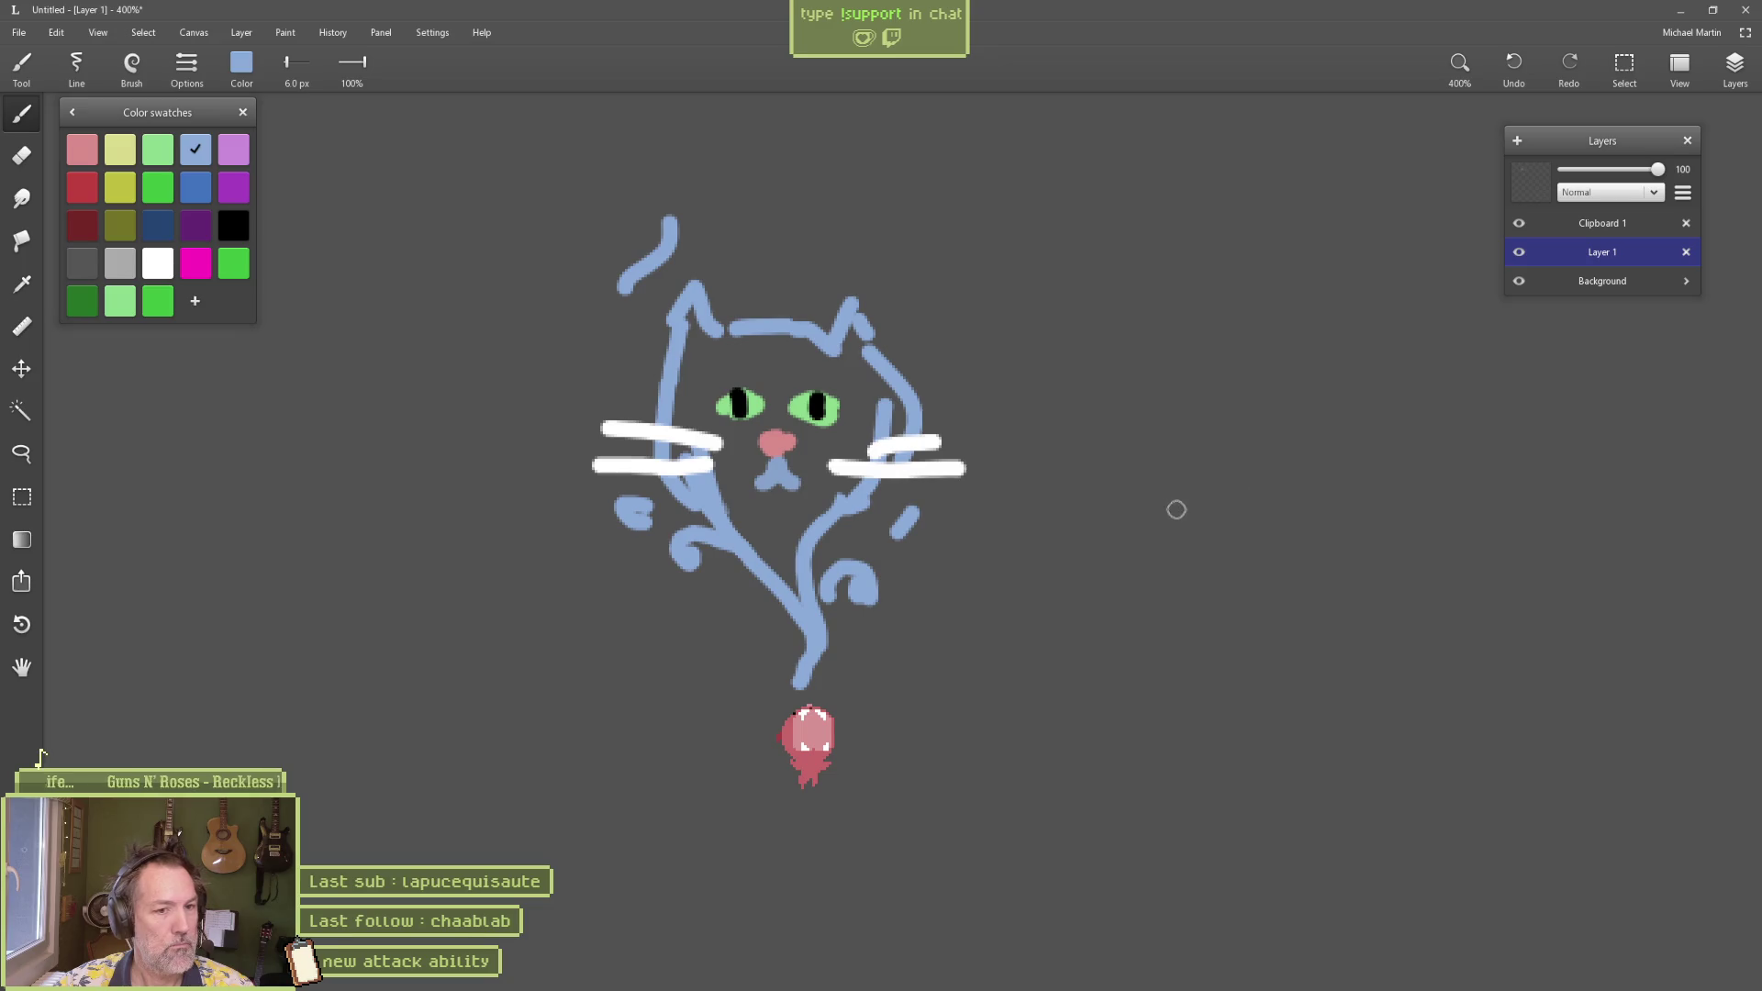
mouse_move(1155, 508)
mouse_down()
mouse_move(1256, 517)
mouse_move(1247, 472)
mouse_move(1372, 536)
mouse_move(1404, 592)
mouse_move(1399, 688)
mouse_move(1232, 754)
mouse_move(1069, 755)
mouse_move(1047, 537)
mouse_up()
click(157, 149)
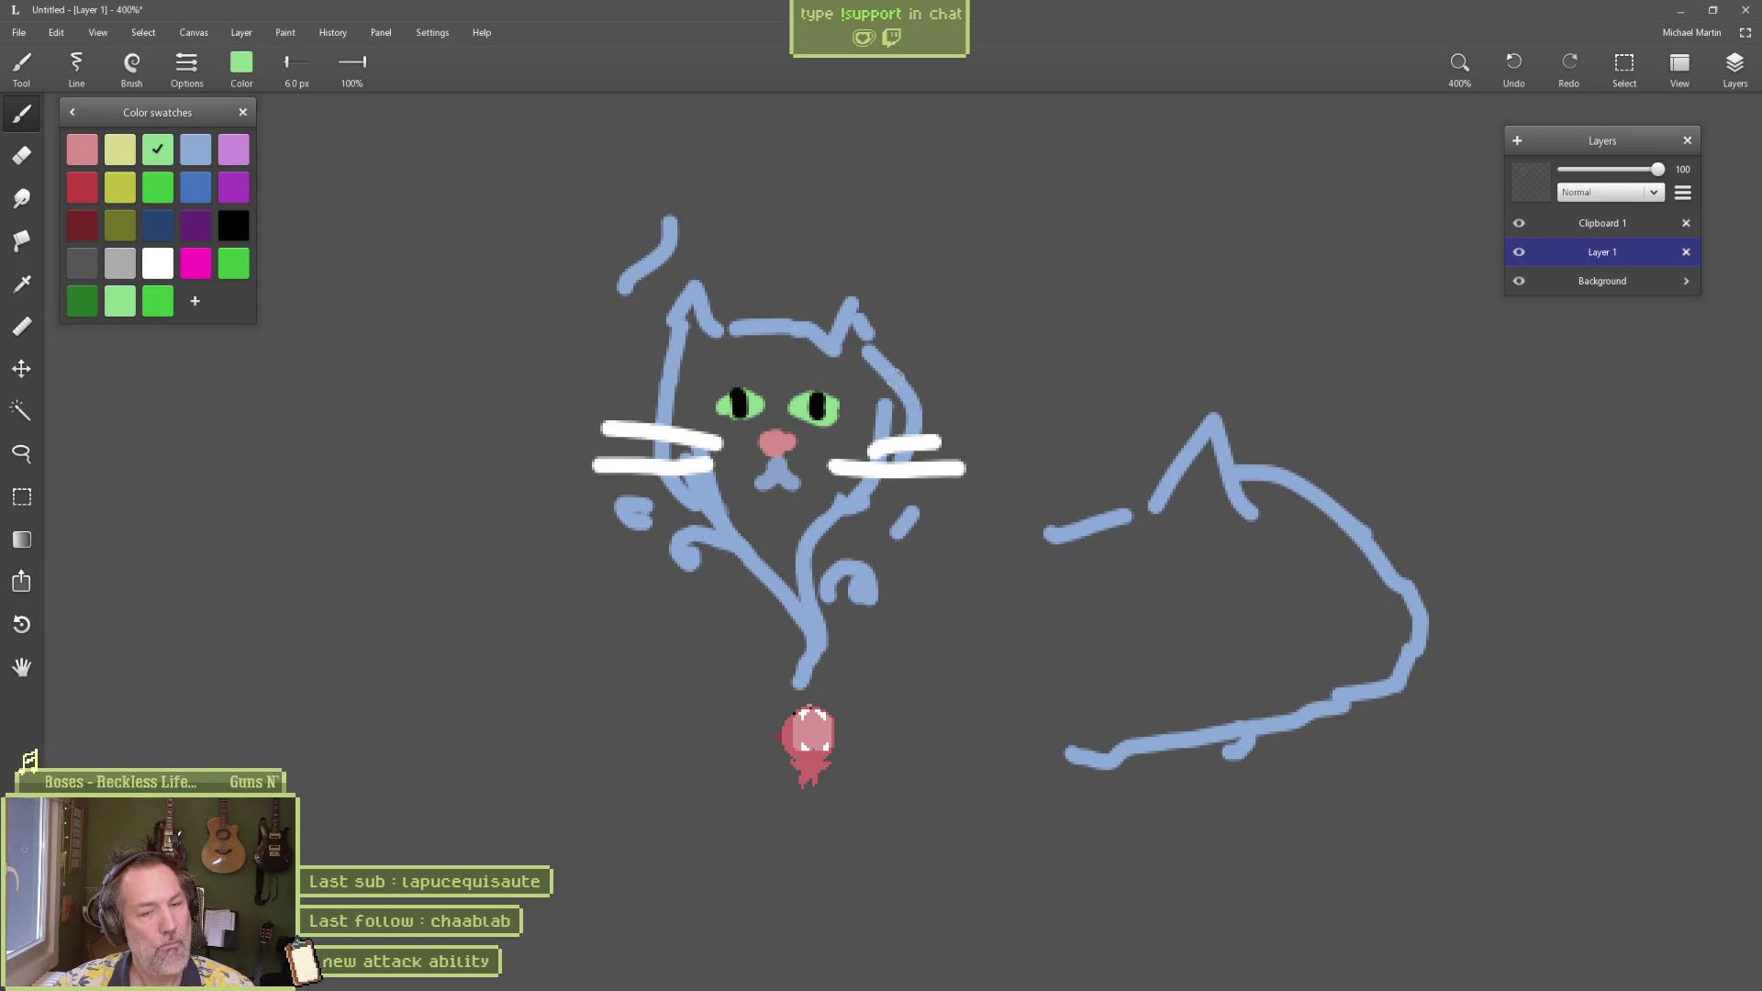
mouse_move(1350, 557)
mouse_down()
mouse_move(1329, 573)
mouse_move(1348, 569)
mouse_up()
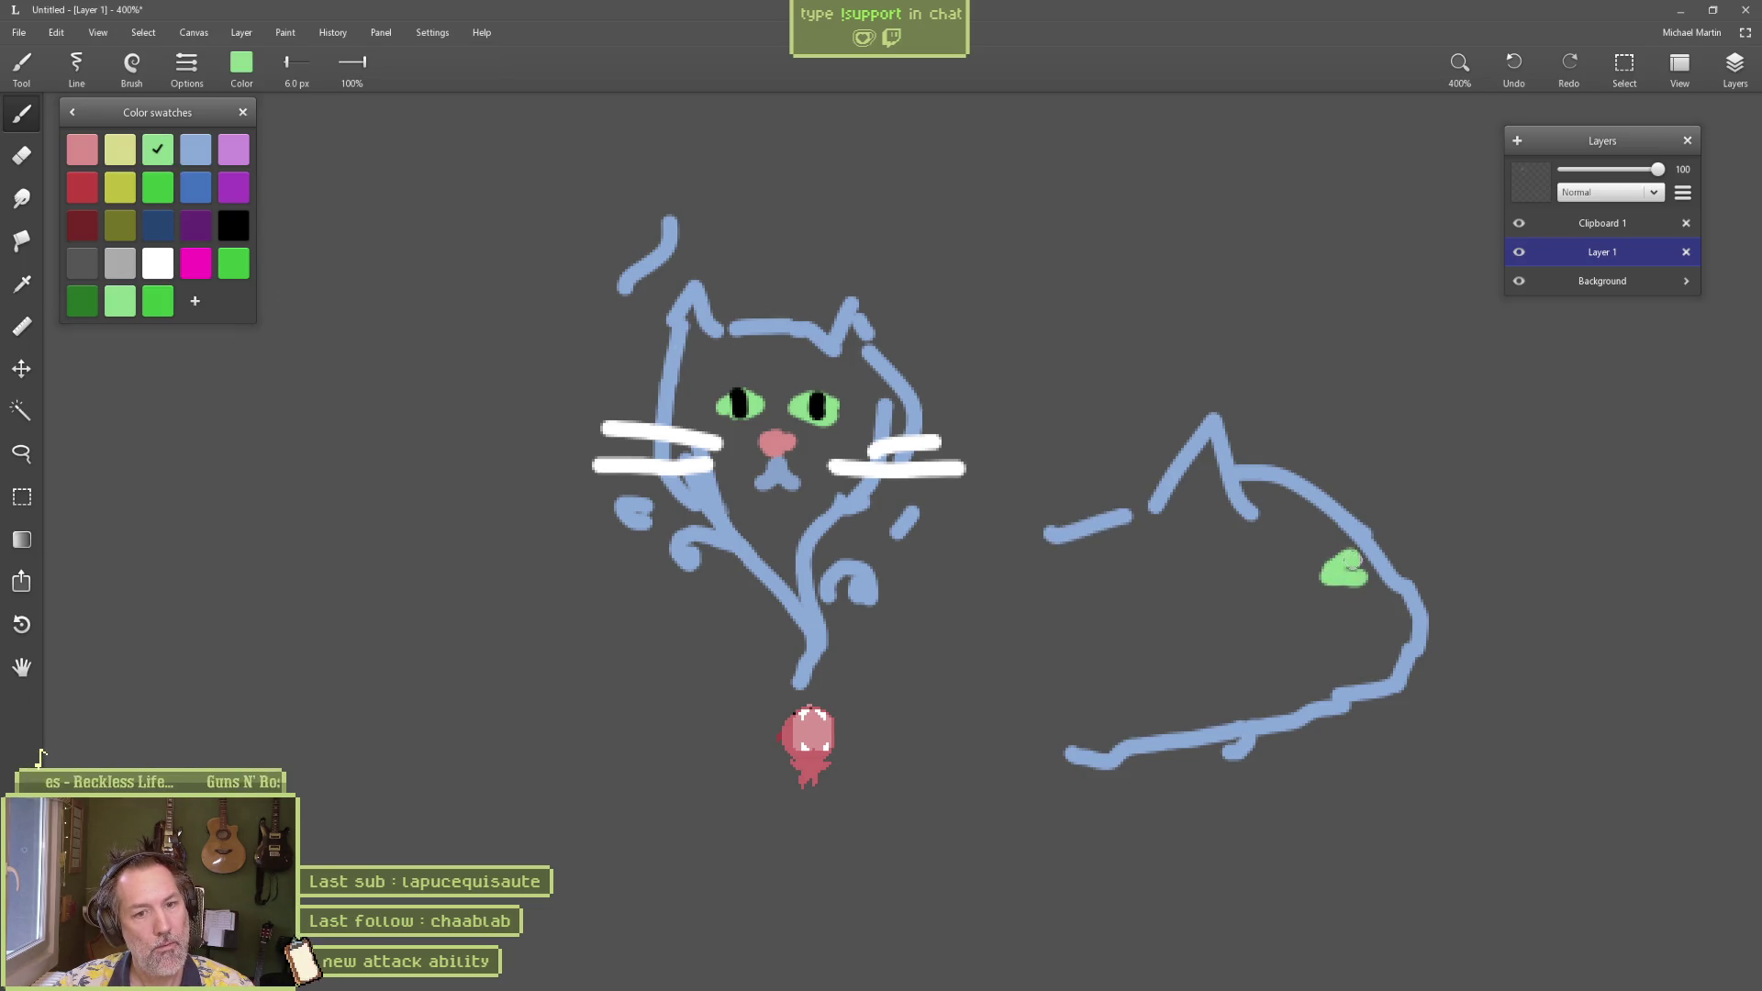
click(234, 224)
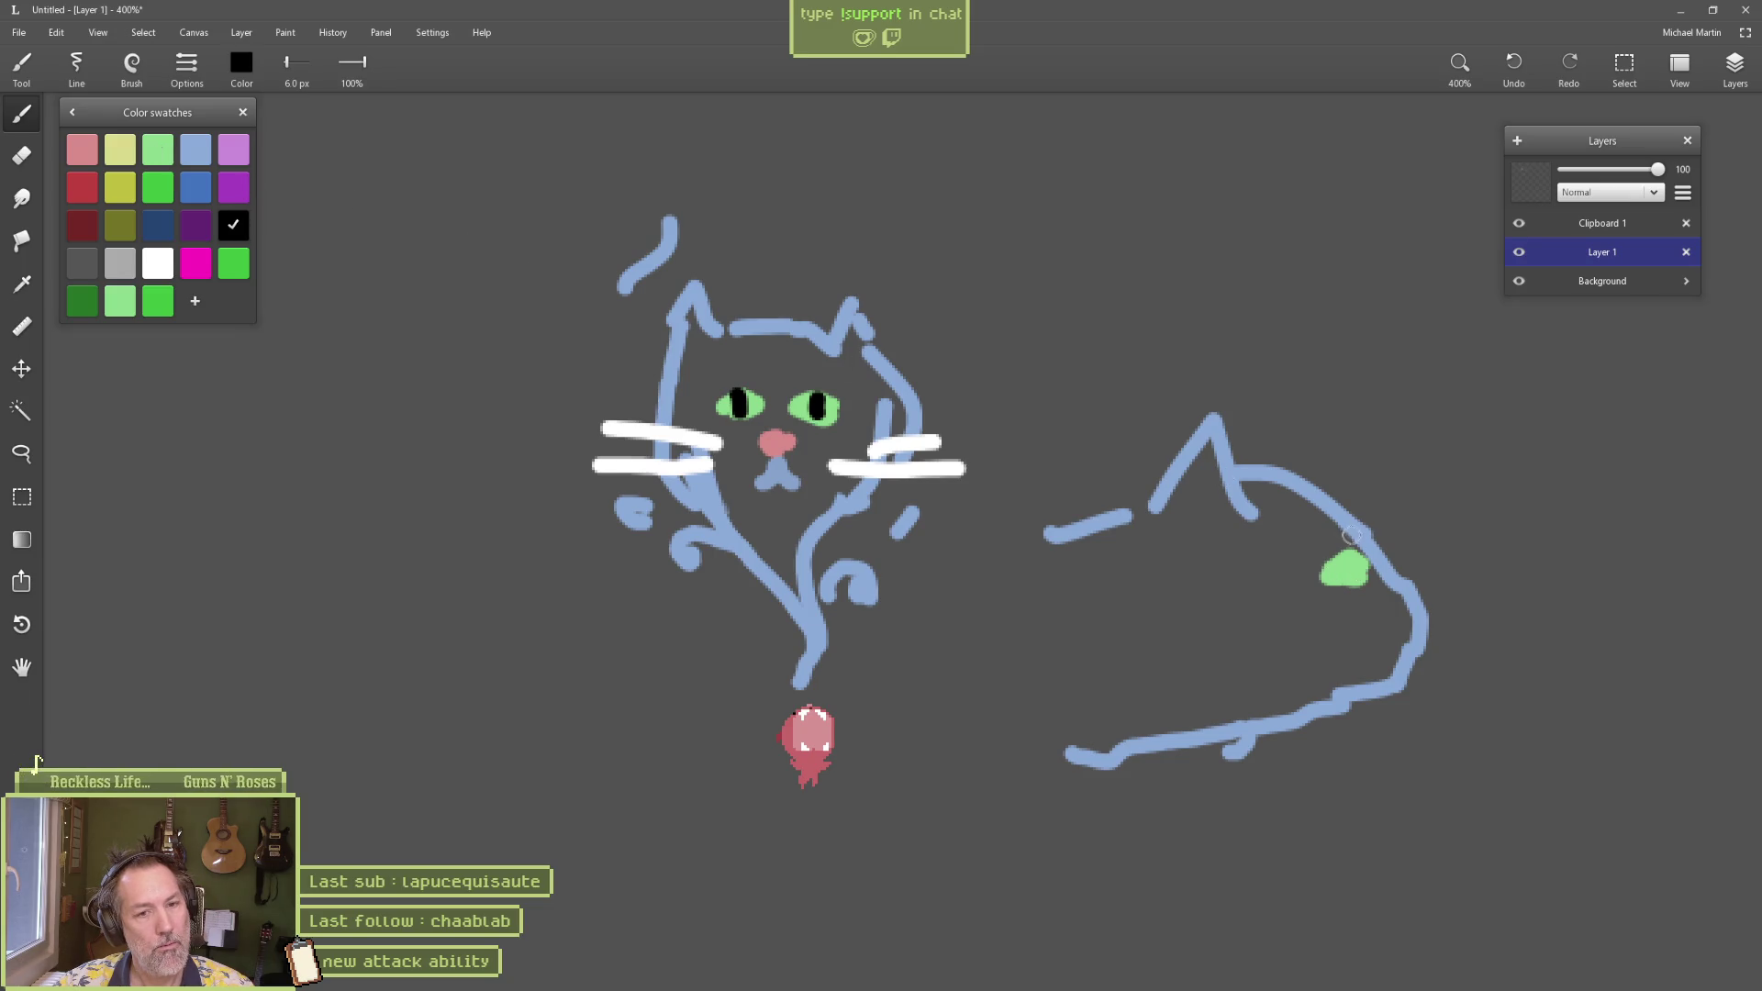
drag(1353, 558, 1356, 574)
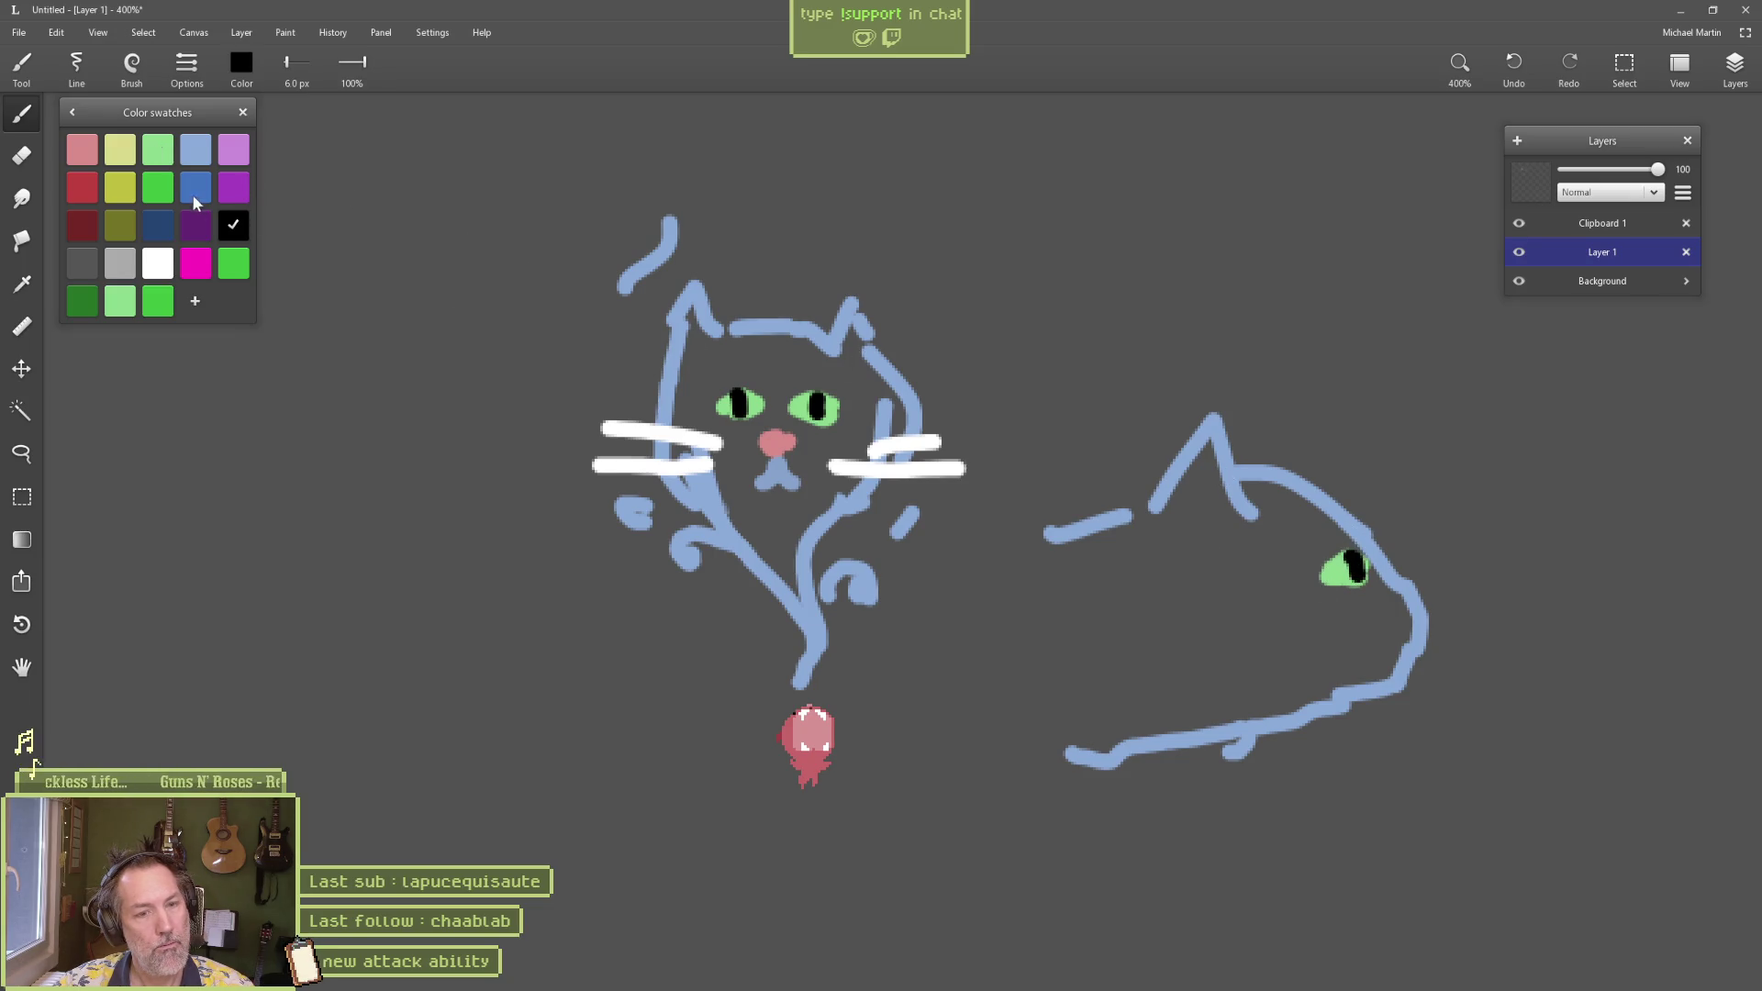
Give the lying cat a pink nose, extended head outline and zigzag blue tail
click(107, 154)
click(82, 151)
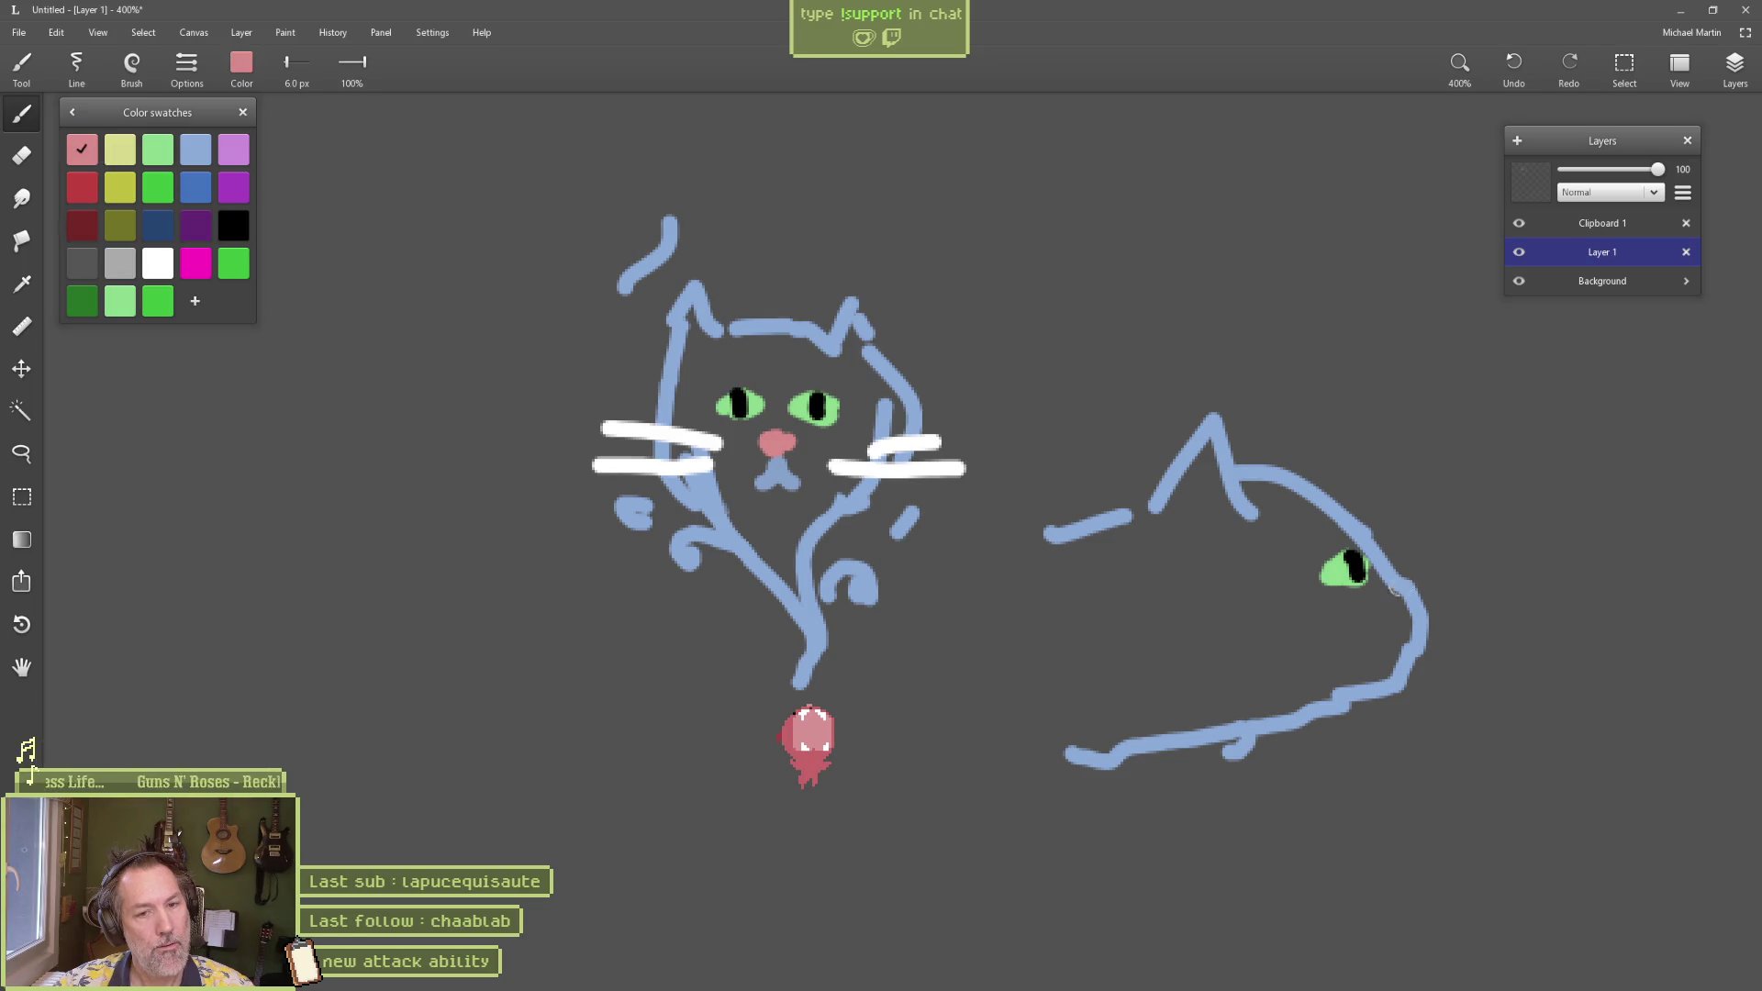
drag(1406, 592, 1416, 606)
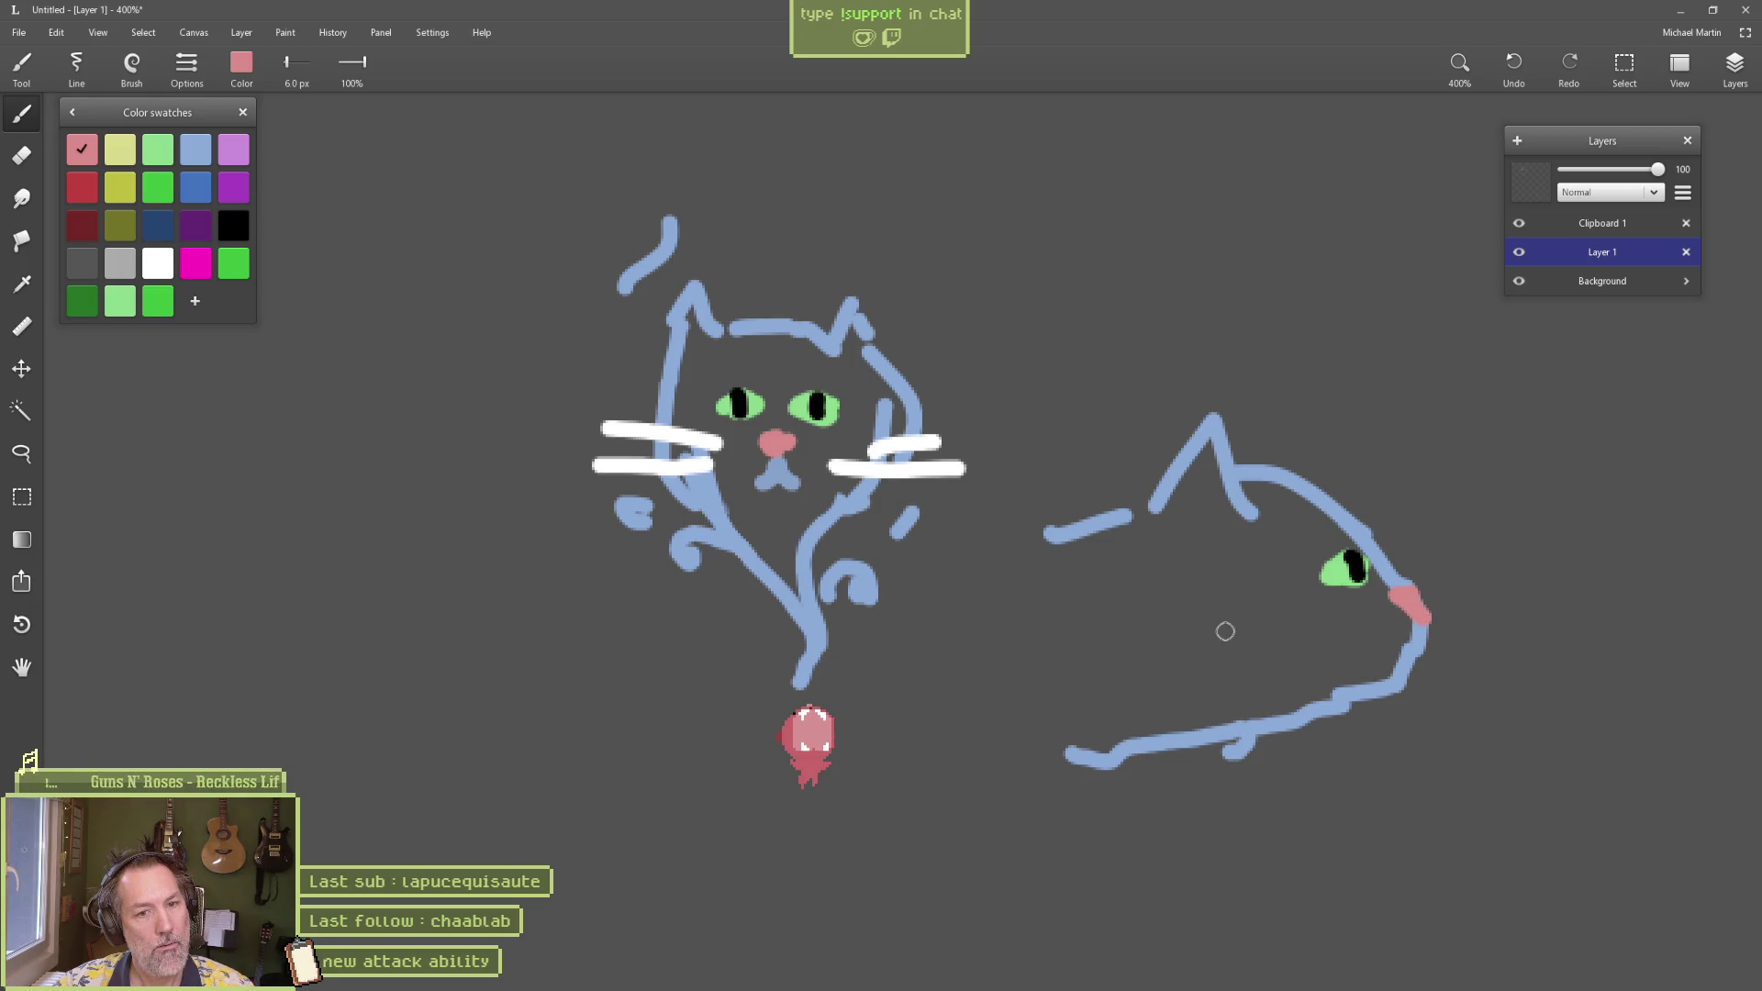
click(194, 156)
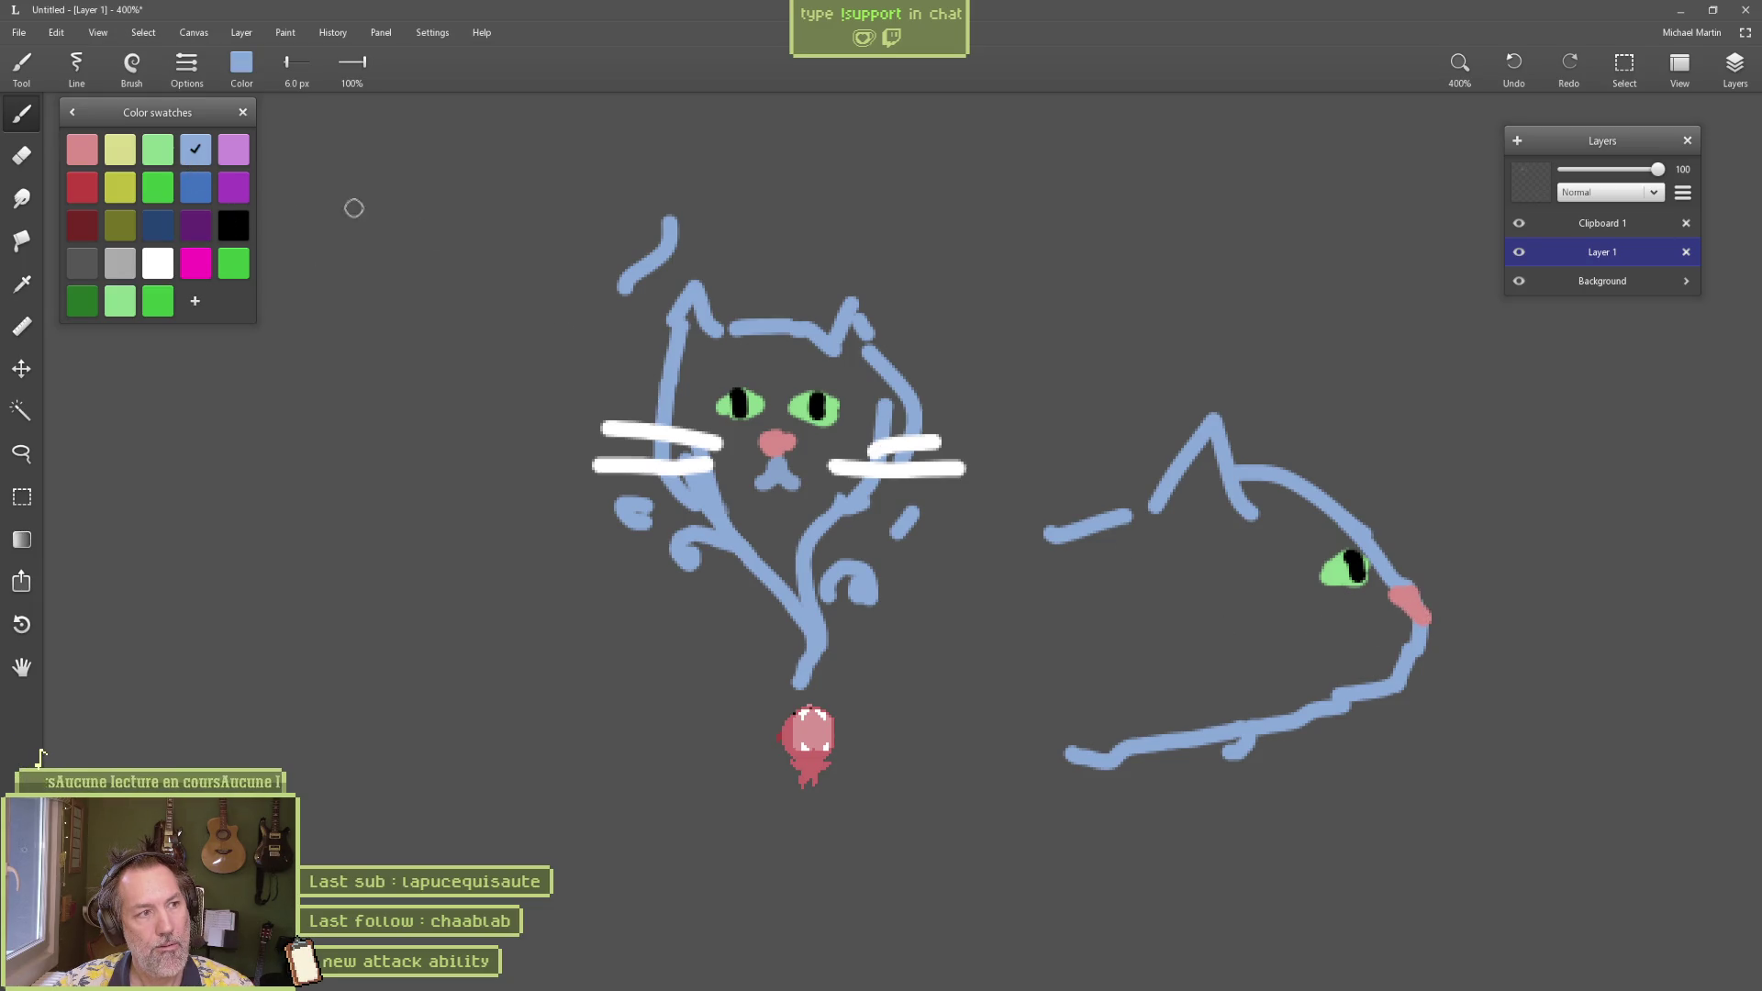
drag(1207, 424, 1301, 506)
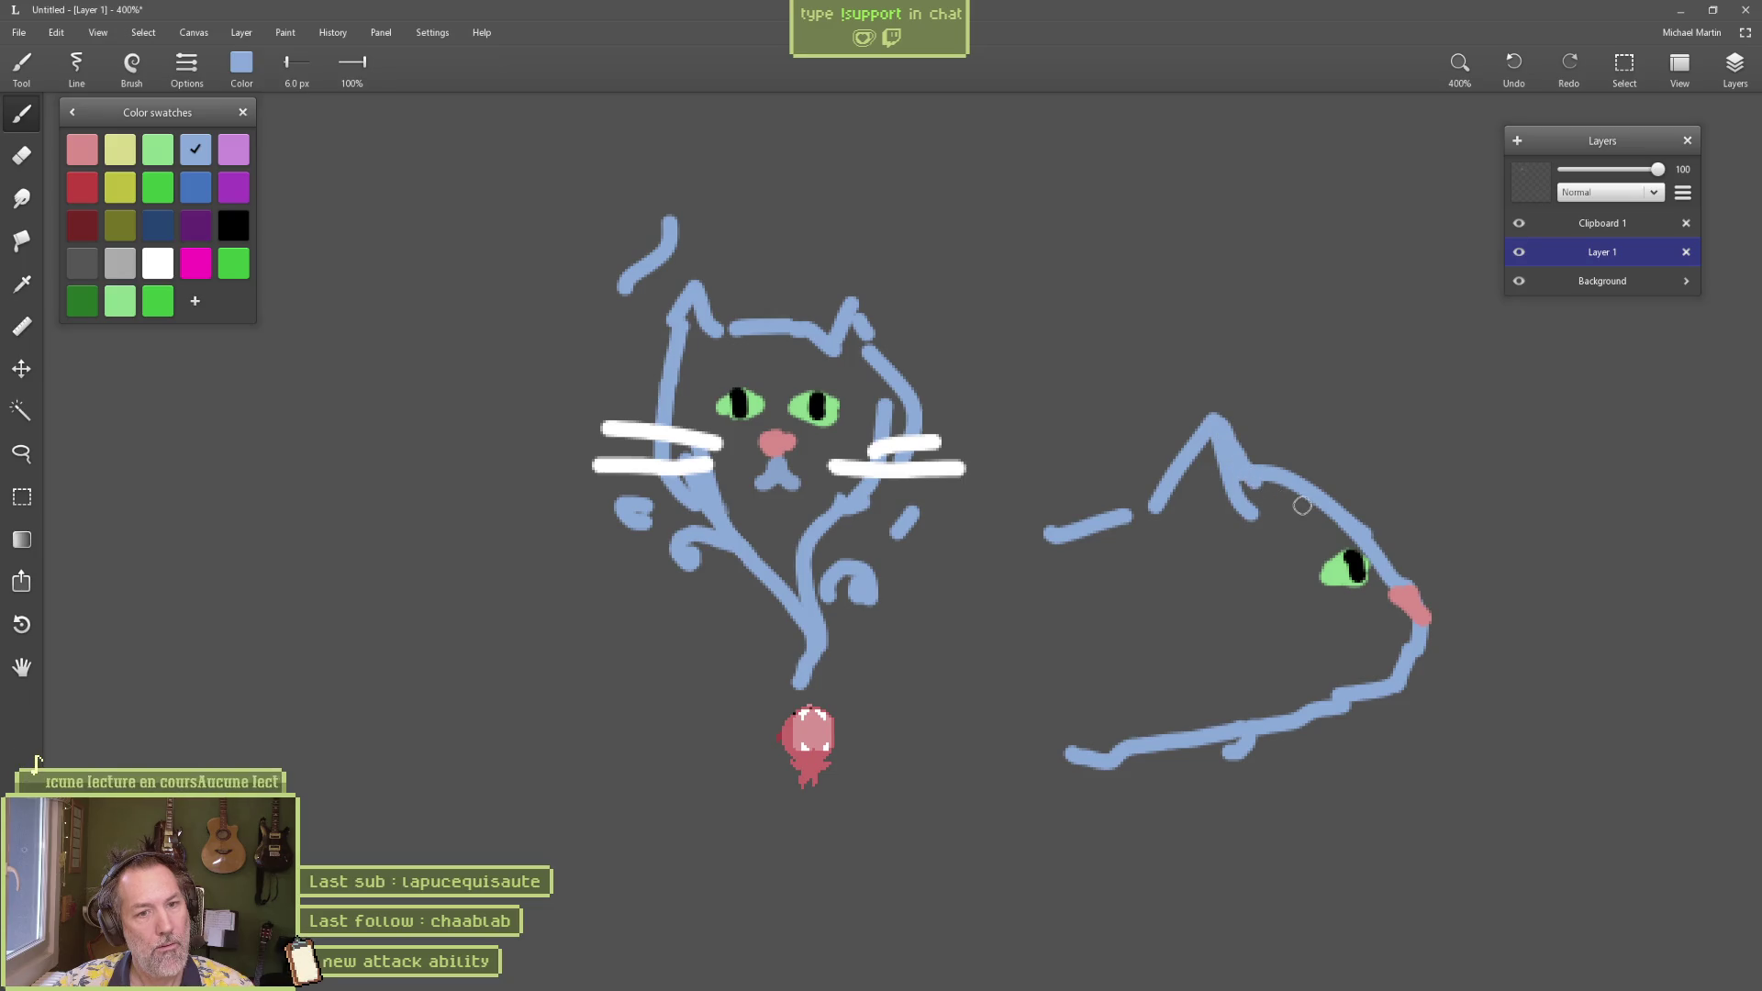
mouse_move(1054, 542)
mouse_down()
mouse_move(982, 552)
mouse_move(999, 610)
mouse_move(1098, 647)
mouse_move(982, 701)
mouse_move(918, 705)
mouse_move(1096, 738)
mouse_move(1374, 716)
mouse_up()
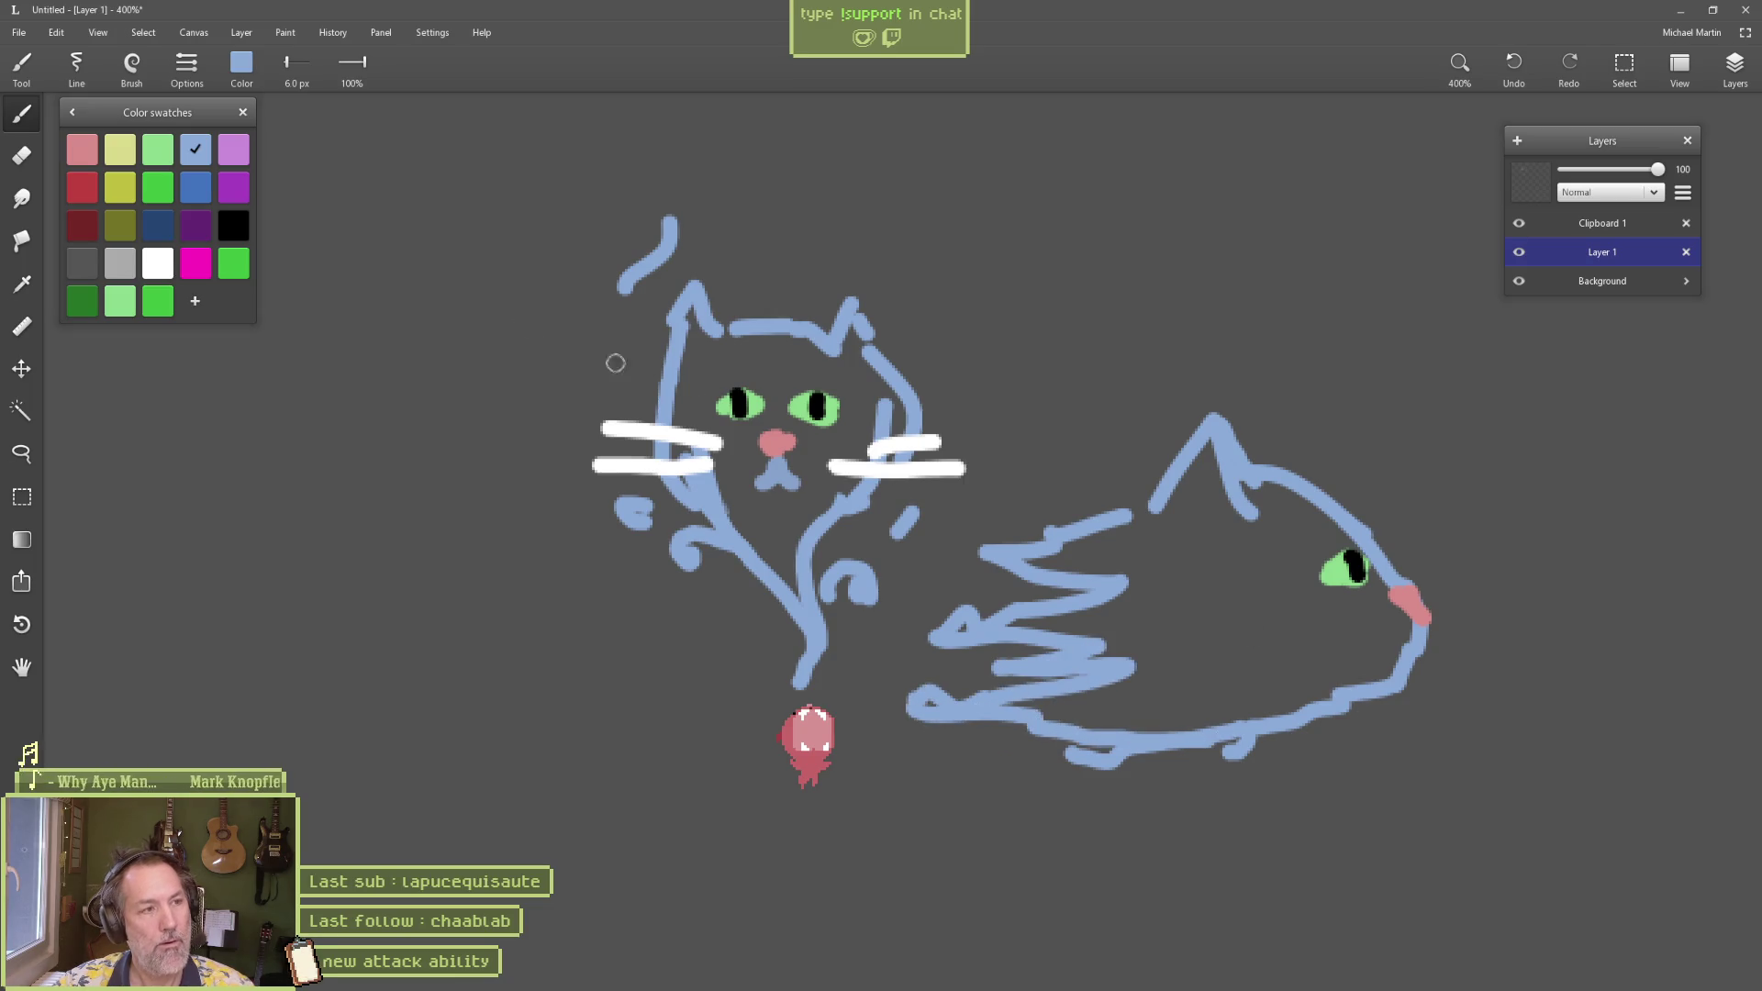
Paint white whiskers on the lying cat's face
click(157, 263)
mouse_move(1359, 624)
mouse_down()
mouse_move(1199, 599)
mouse_move(1275, 659)
mouse_move(1254, 701)
mouse_up()
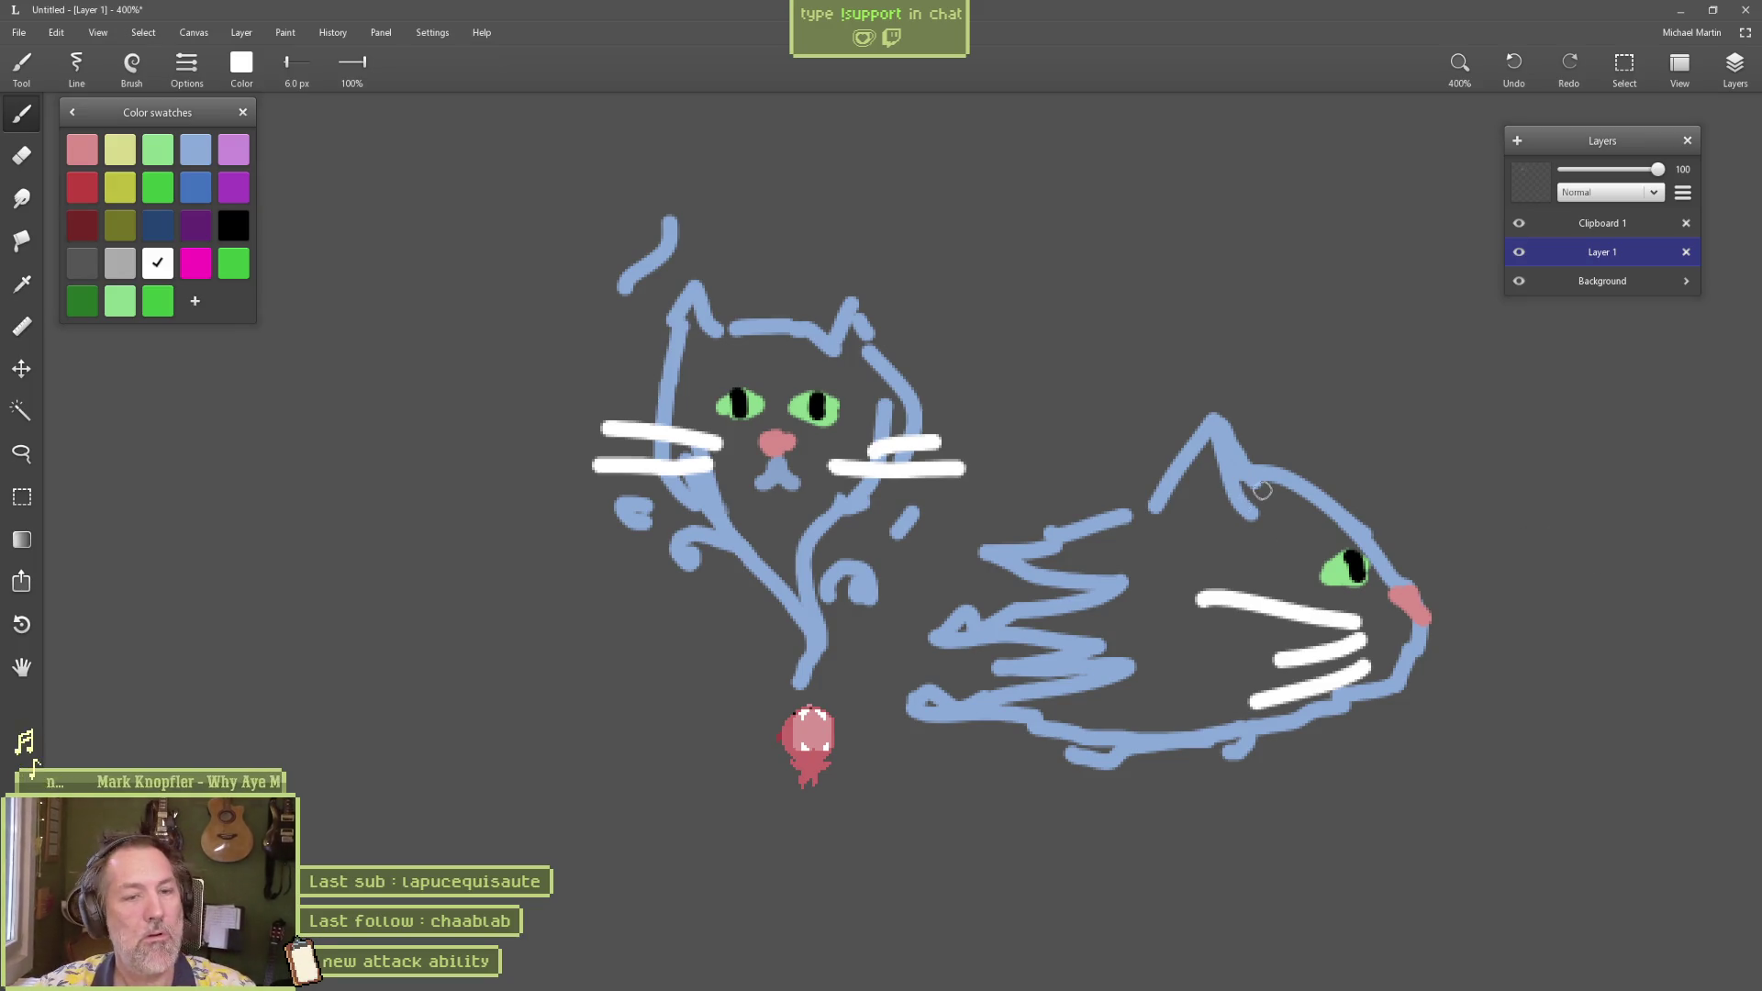
drag(1375, 479, 1131, 456)
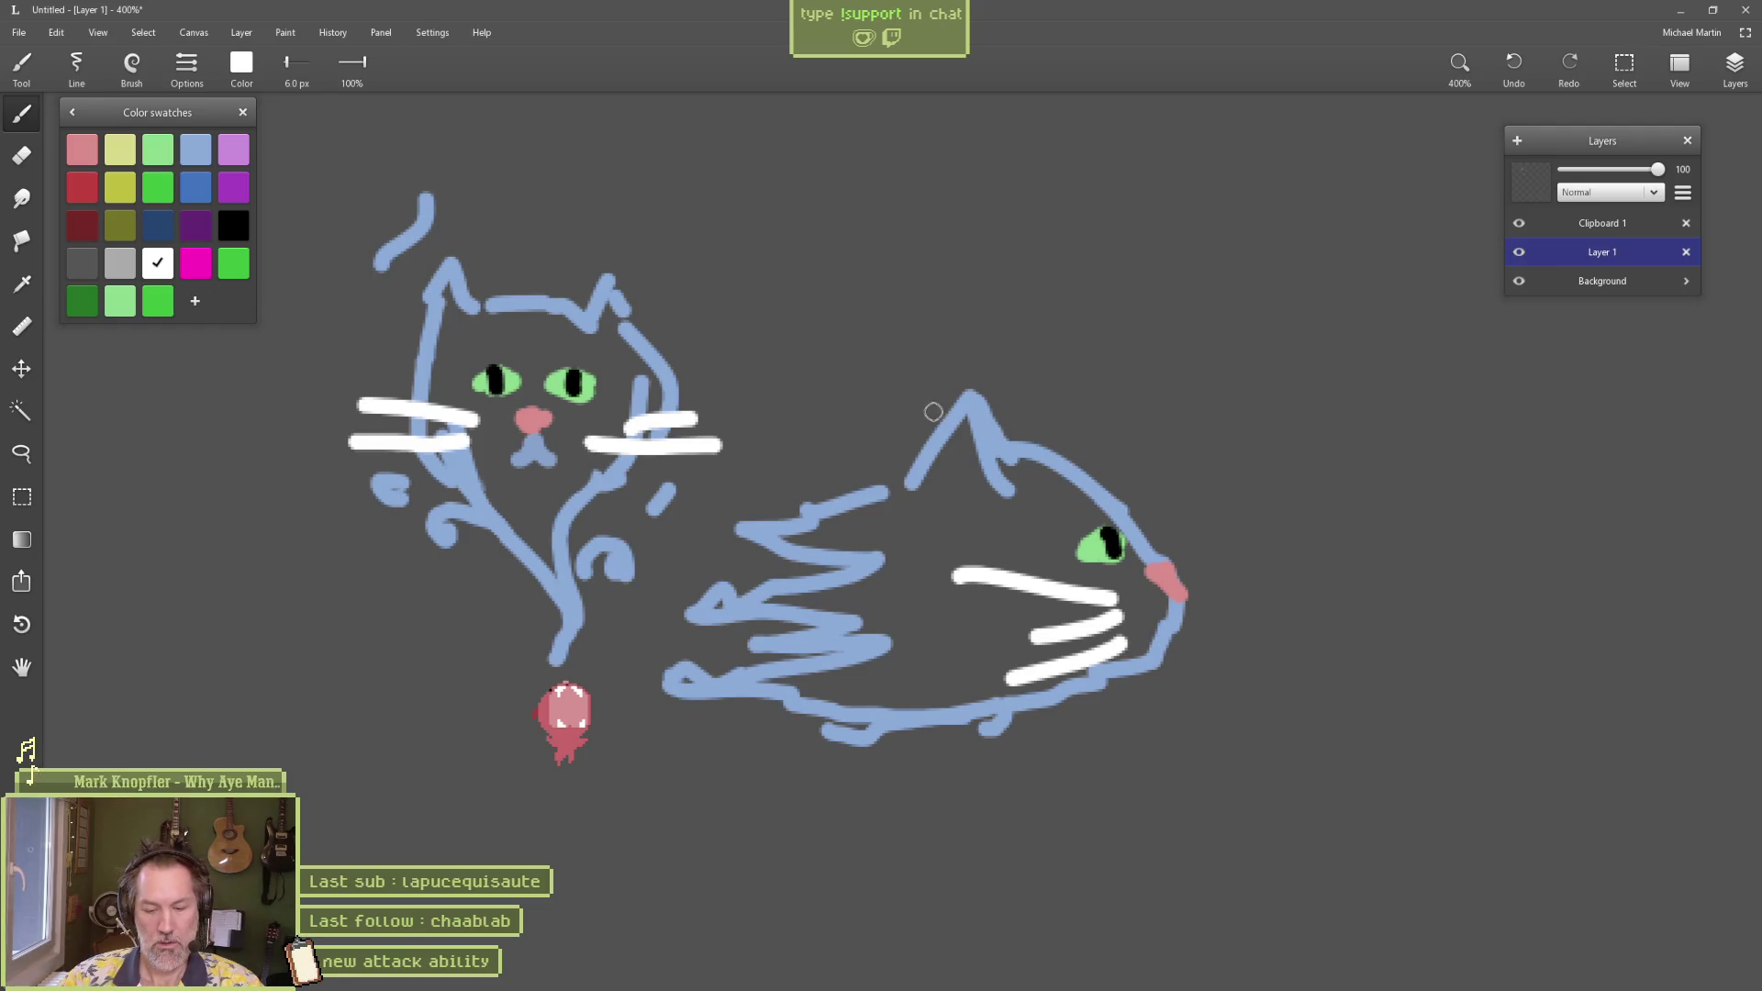
Lasso the reclining cat, move it up and right, and deselect
key(l)
mouse_move(995, 341)
mouse_down()
mouse_move(1180, 414)
mouse_move(799, 845)
mouse_move(618, 649)
mouse_move(885, 392)
mouse_move(996, 341)
mouse_up()
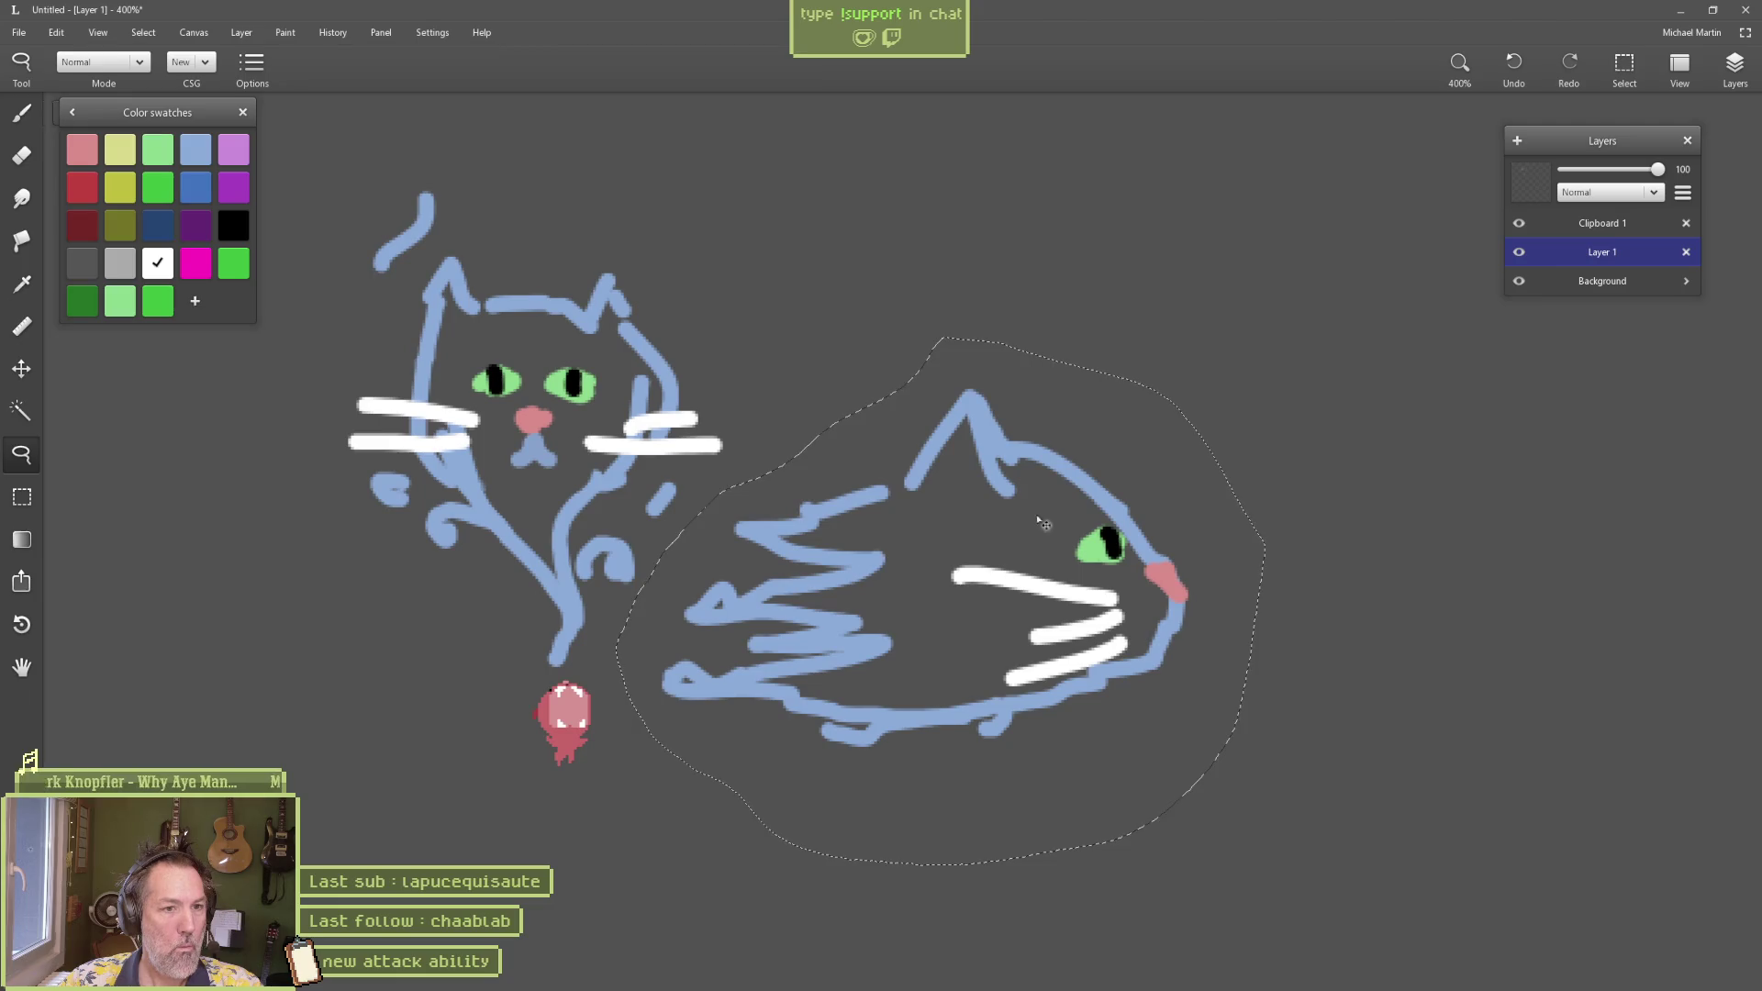
mouse_move(1078, 481)
mouse_down()
mouse_move(1206, 426)
mouse_move(1121, 474)
mouse_move(1178, 477)
mouse_up()
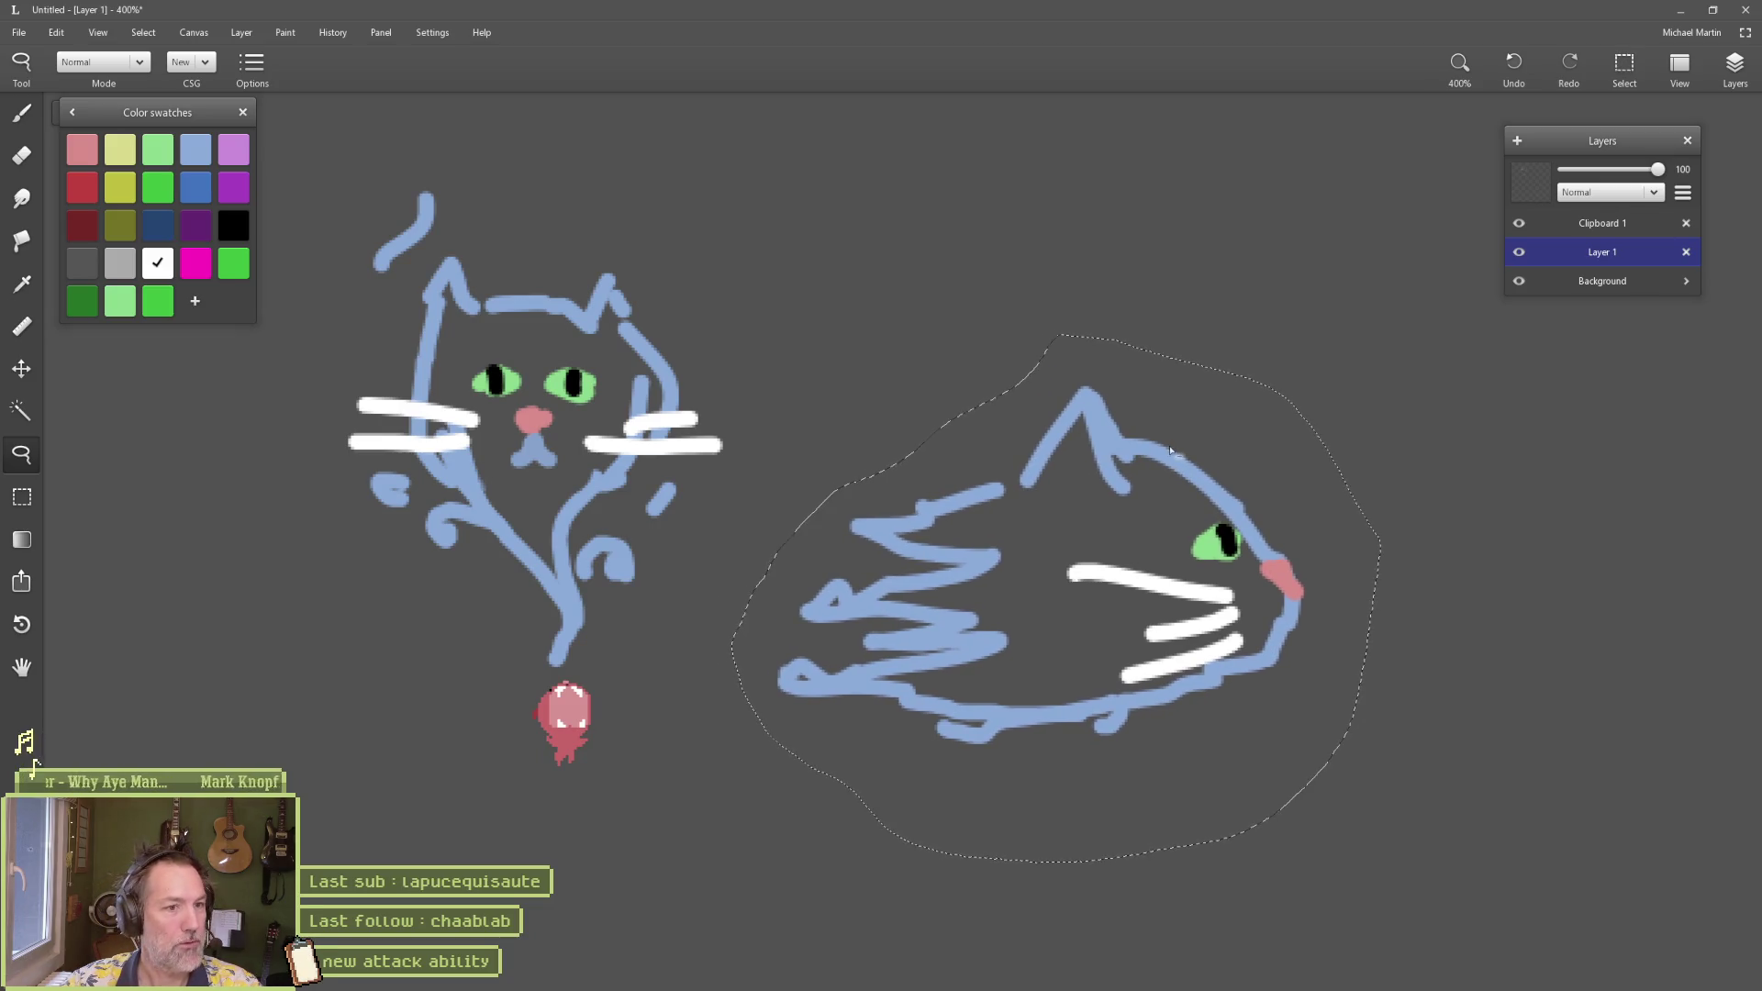
click(1132, 337)
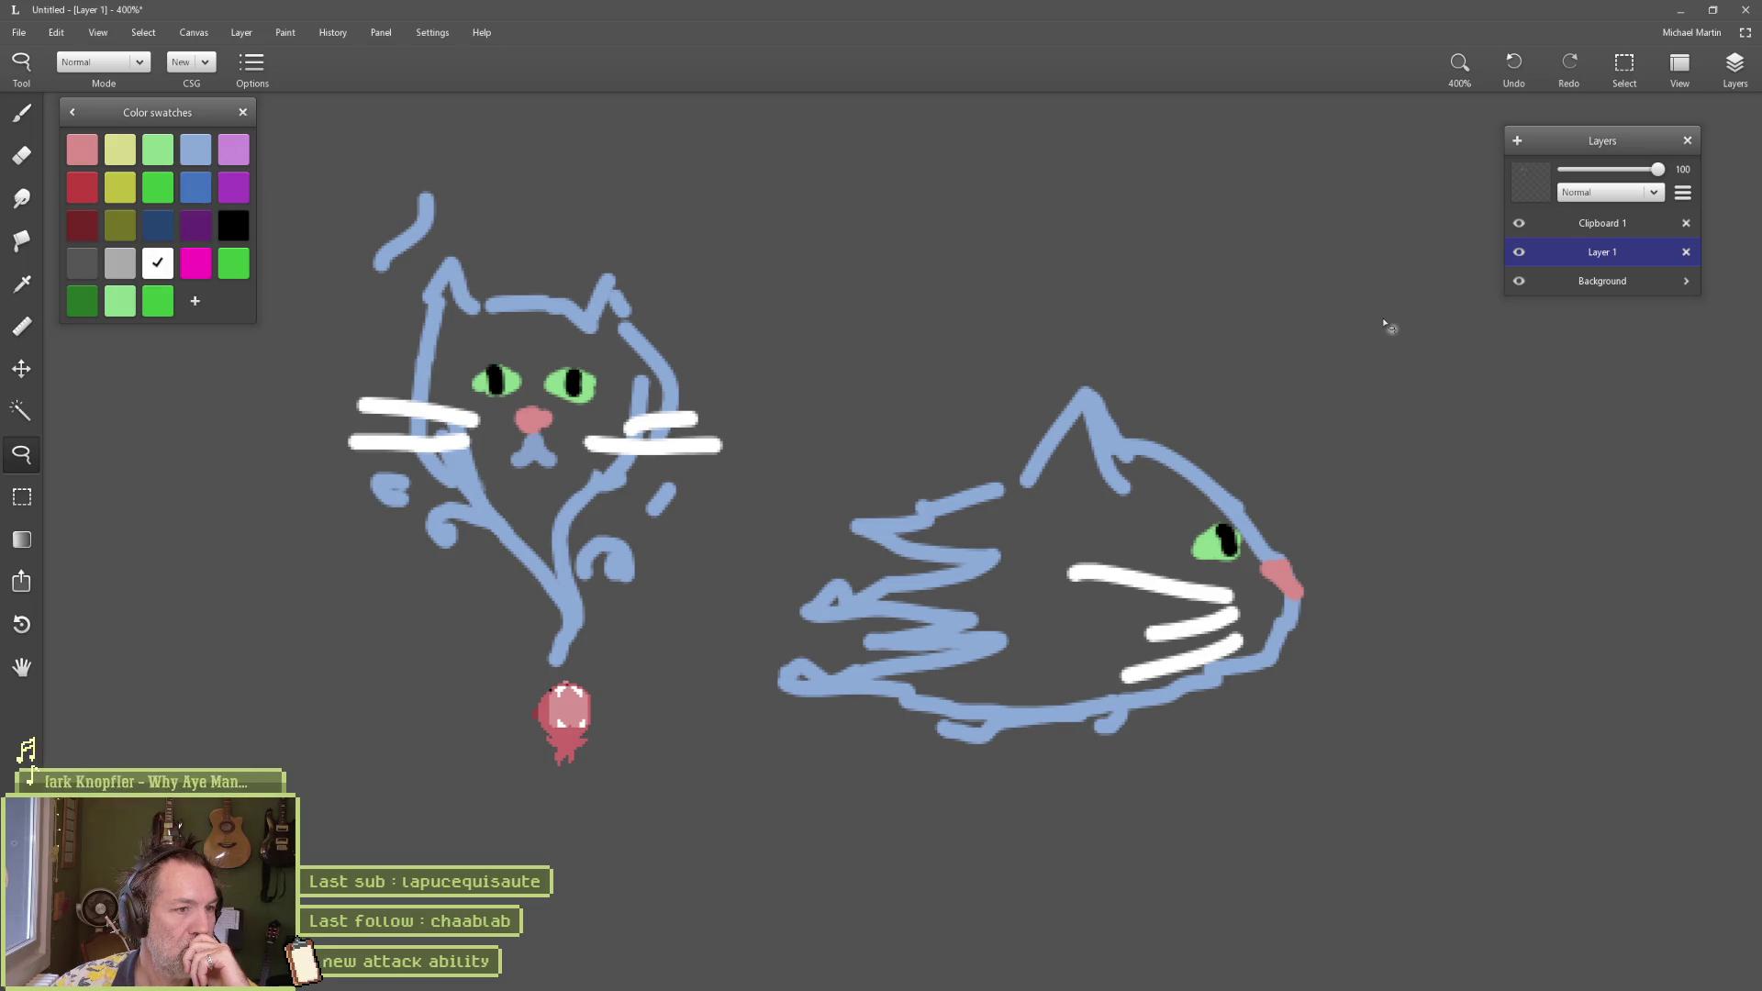
scroll(991, 377, down, 3)
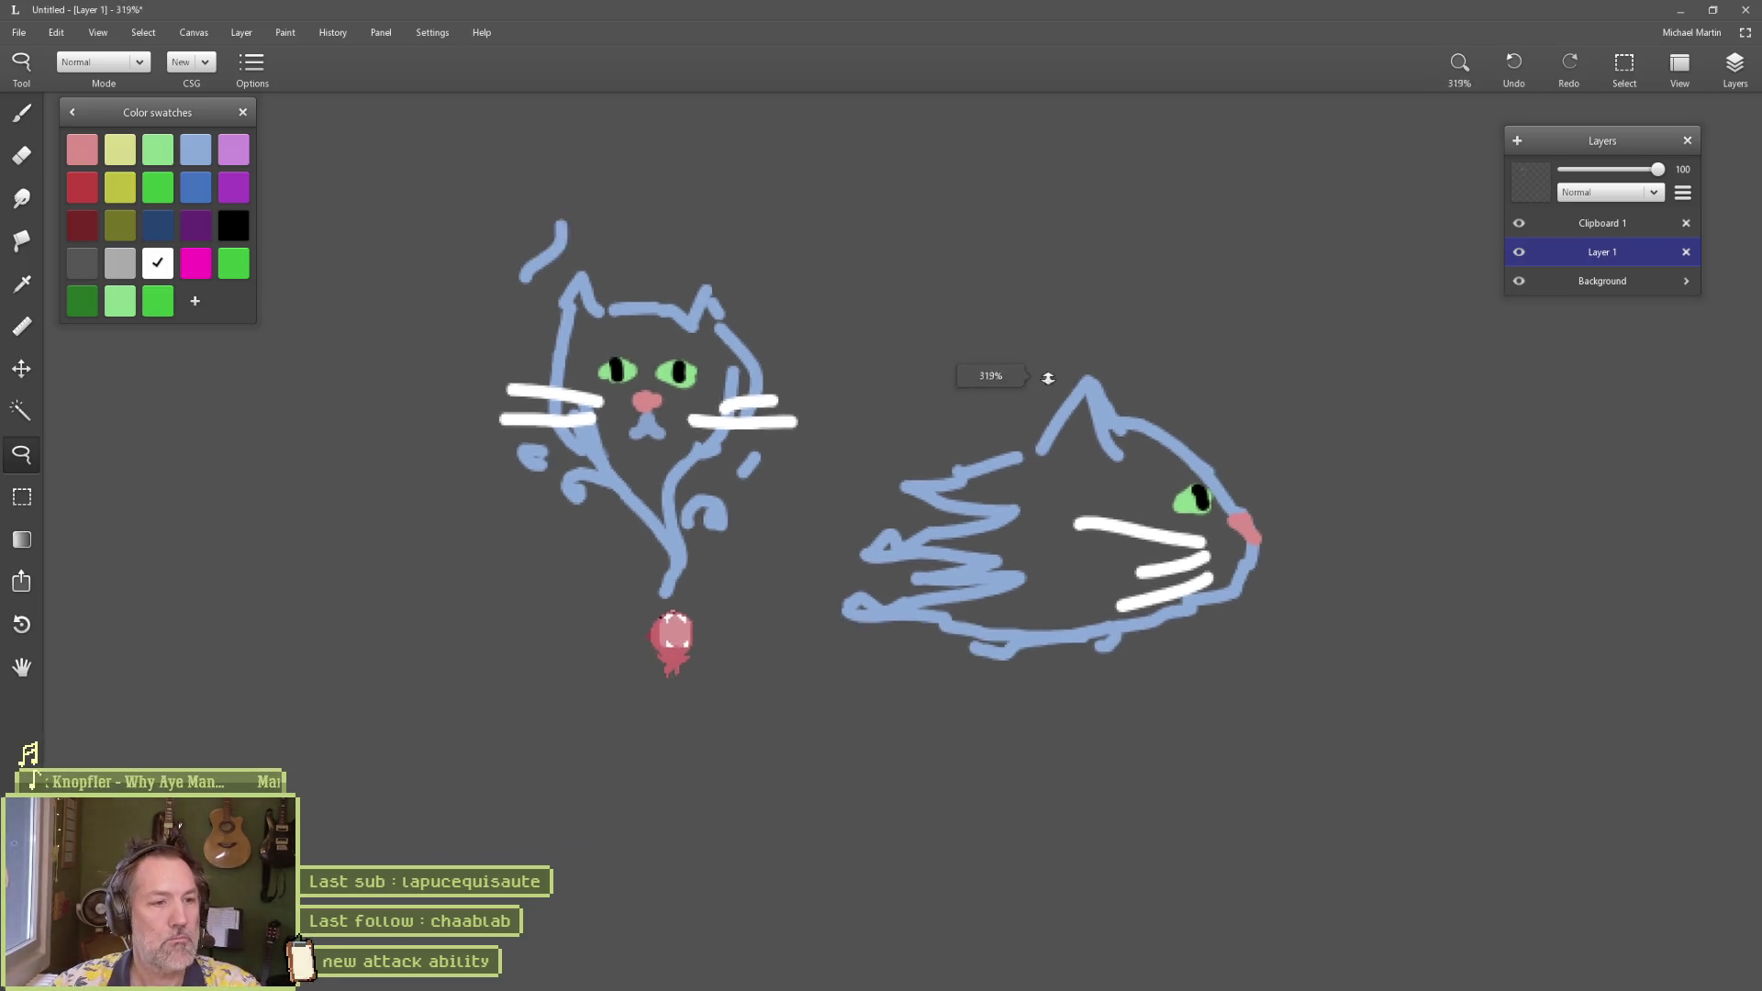
Duplicate the pink creature from Clipboard 1 onto Layer 2 and drag the copy below the cats
scroll(1007, 366, up, 2)
scroll(1007, 365, down, 5)
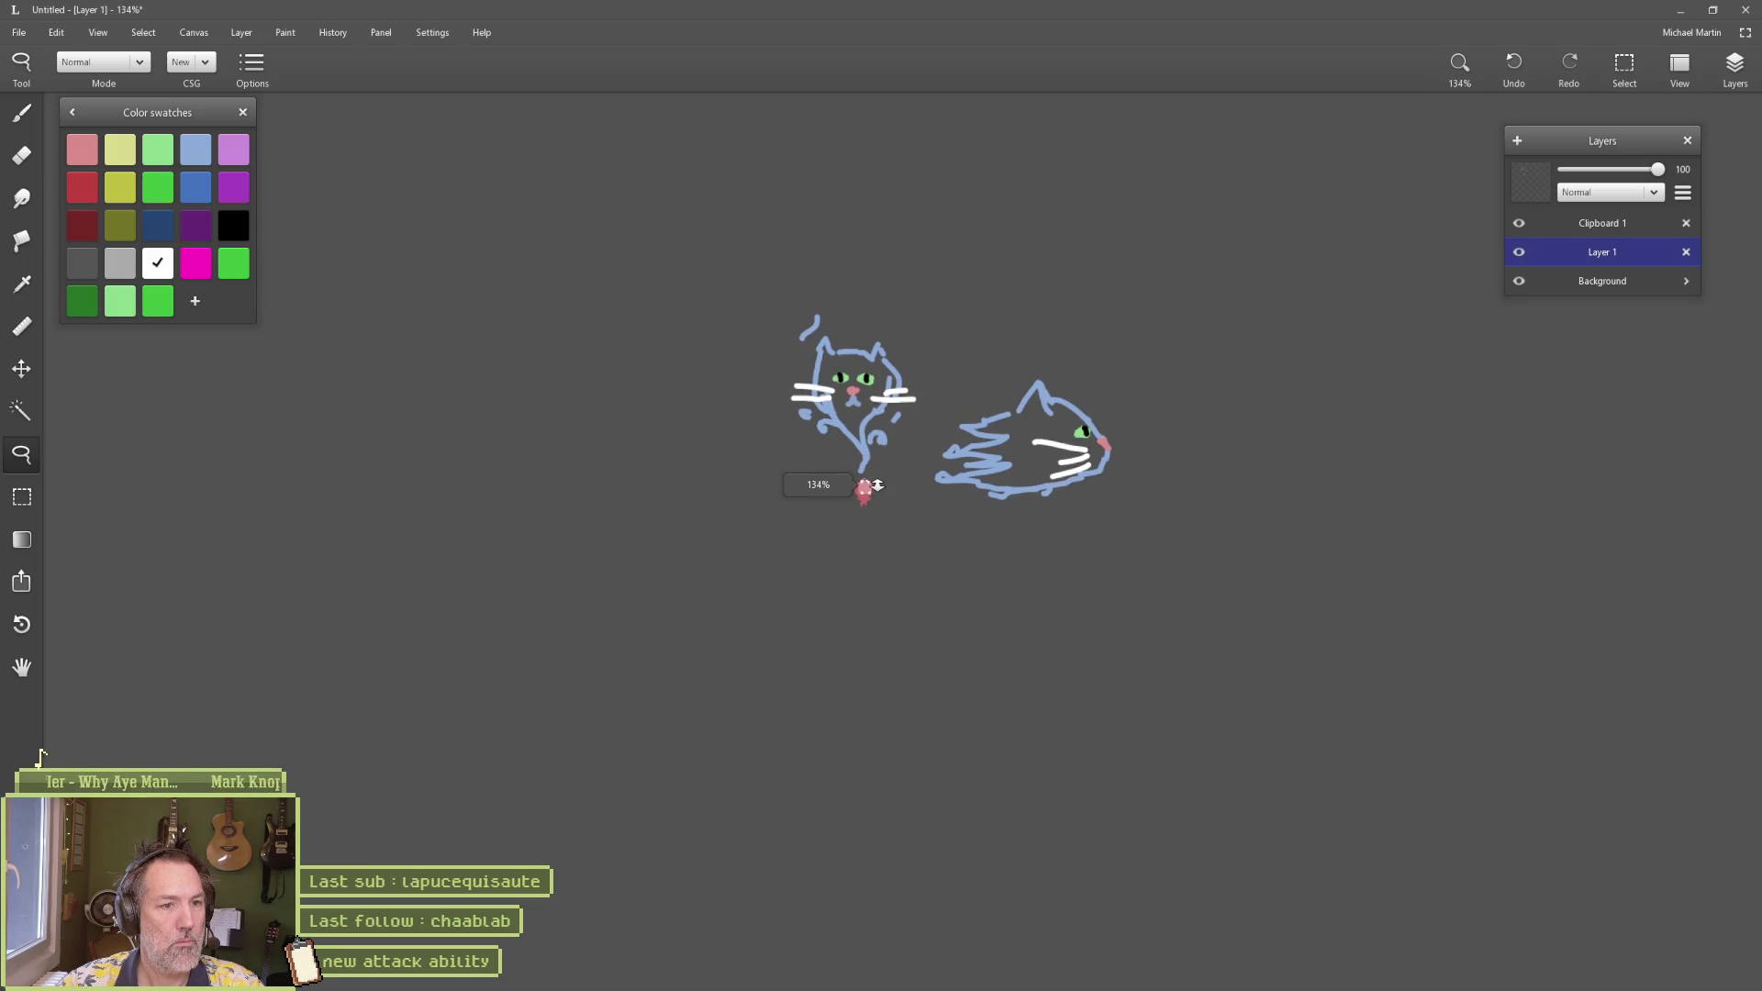
scroll(864, 487, up, 8)
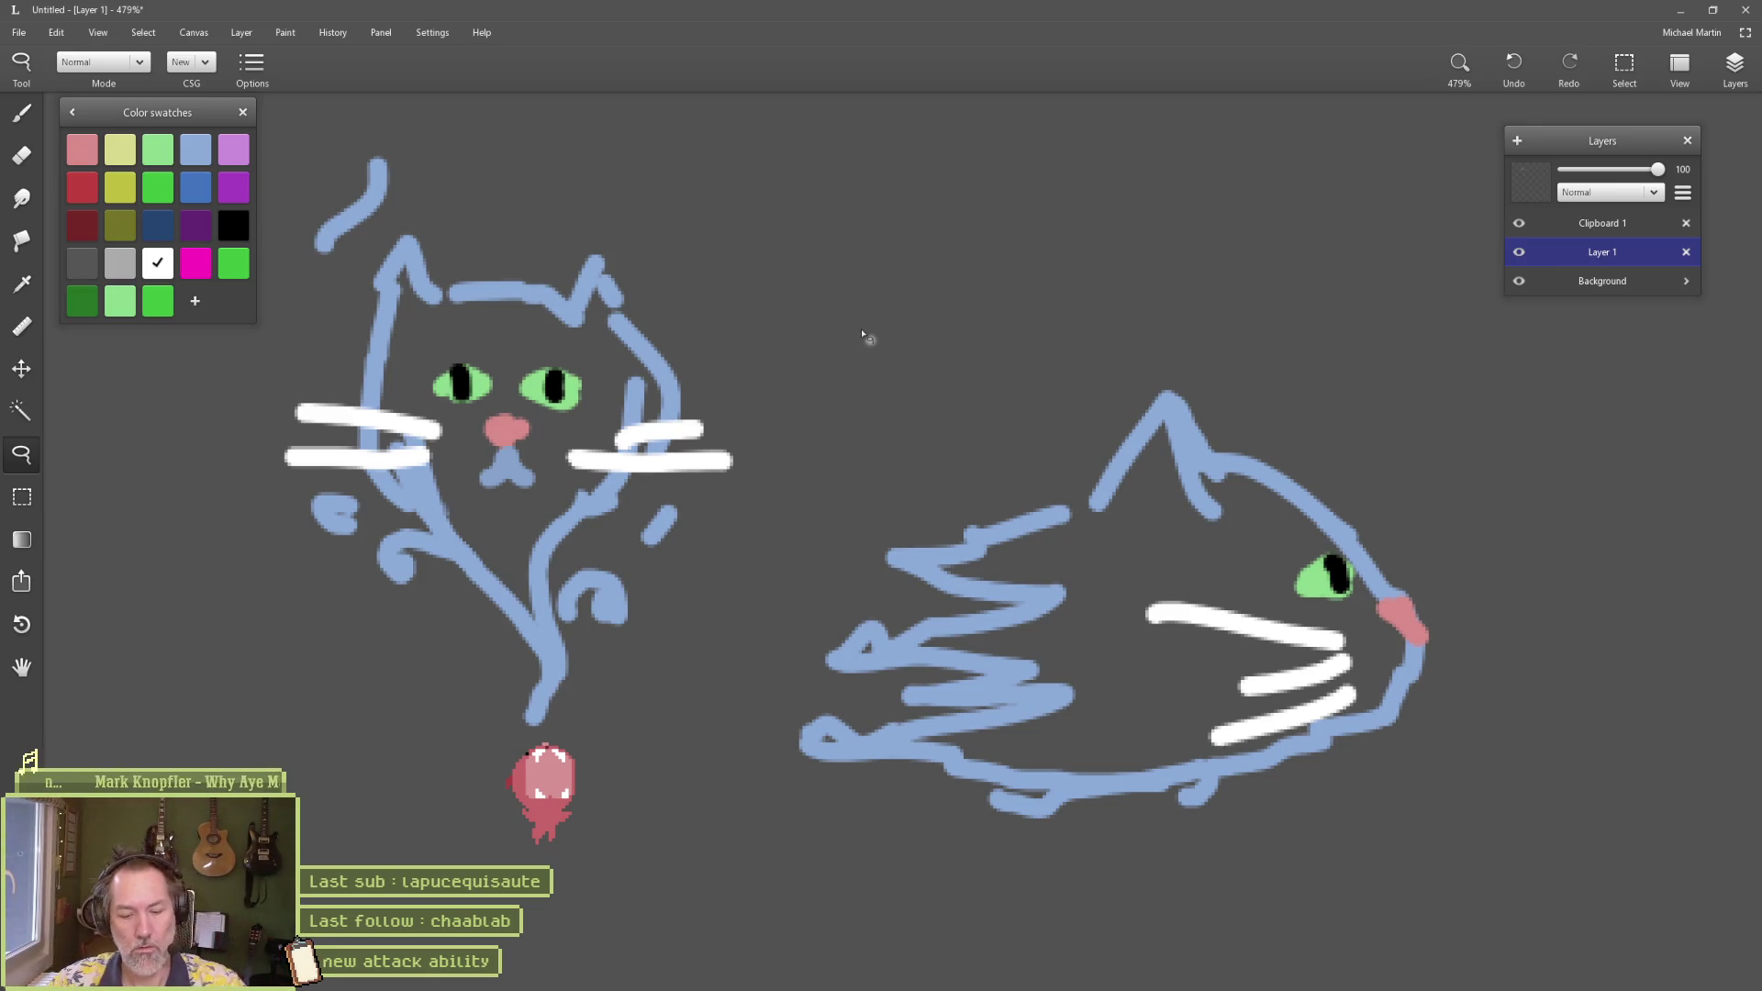
click(1596, 225)
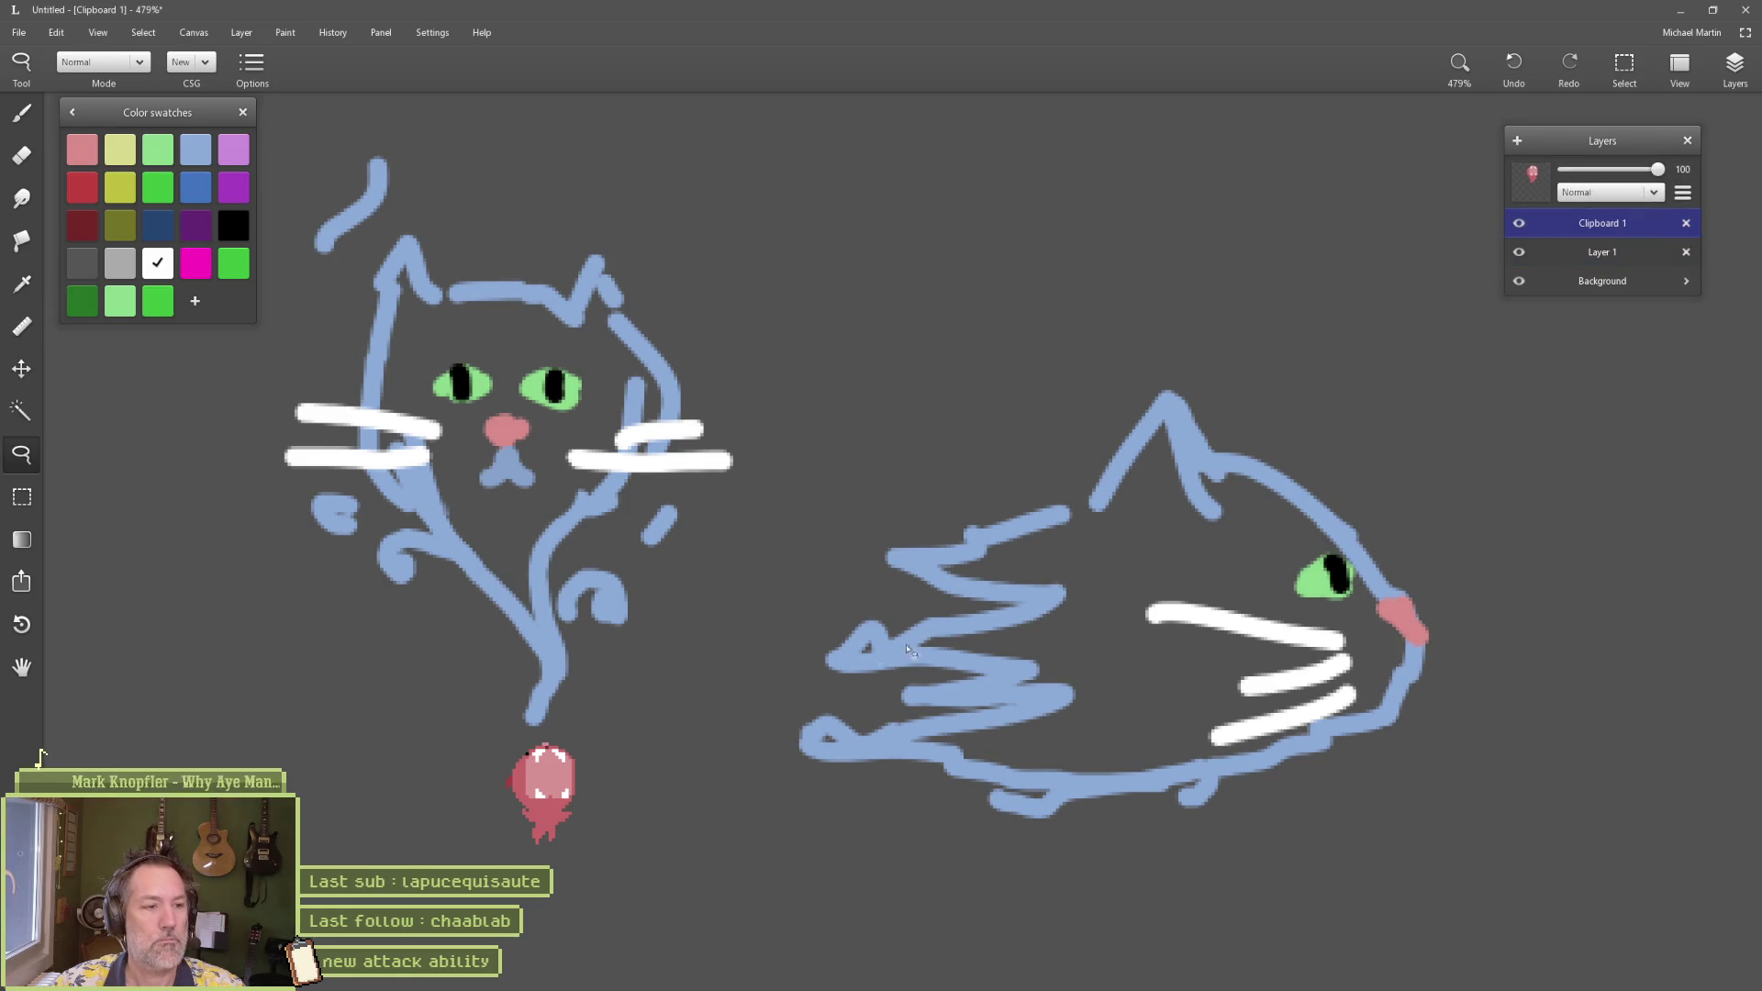
key(v)
mouse_move(592, 785)
mouse_down()
mouse_move(598, 805)
mouse_move(531, 786)
mouse_move(680, 806)
mouse_move(858, 793)
mouse_up()
key(ctrl+j)
scroll(1158, 712, down, 5)
scroll(1159, 713, down, 2)
drag(1020, 548, 873, 762)
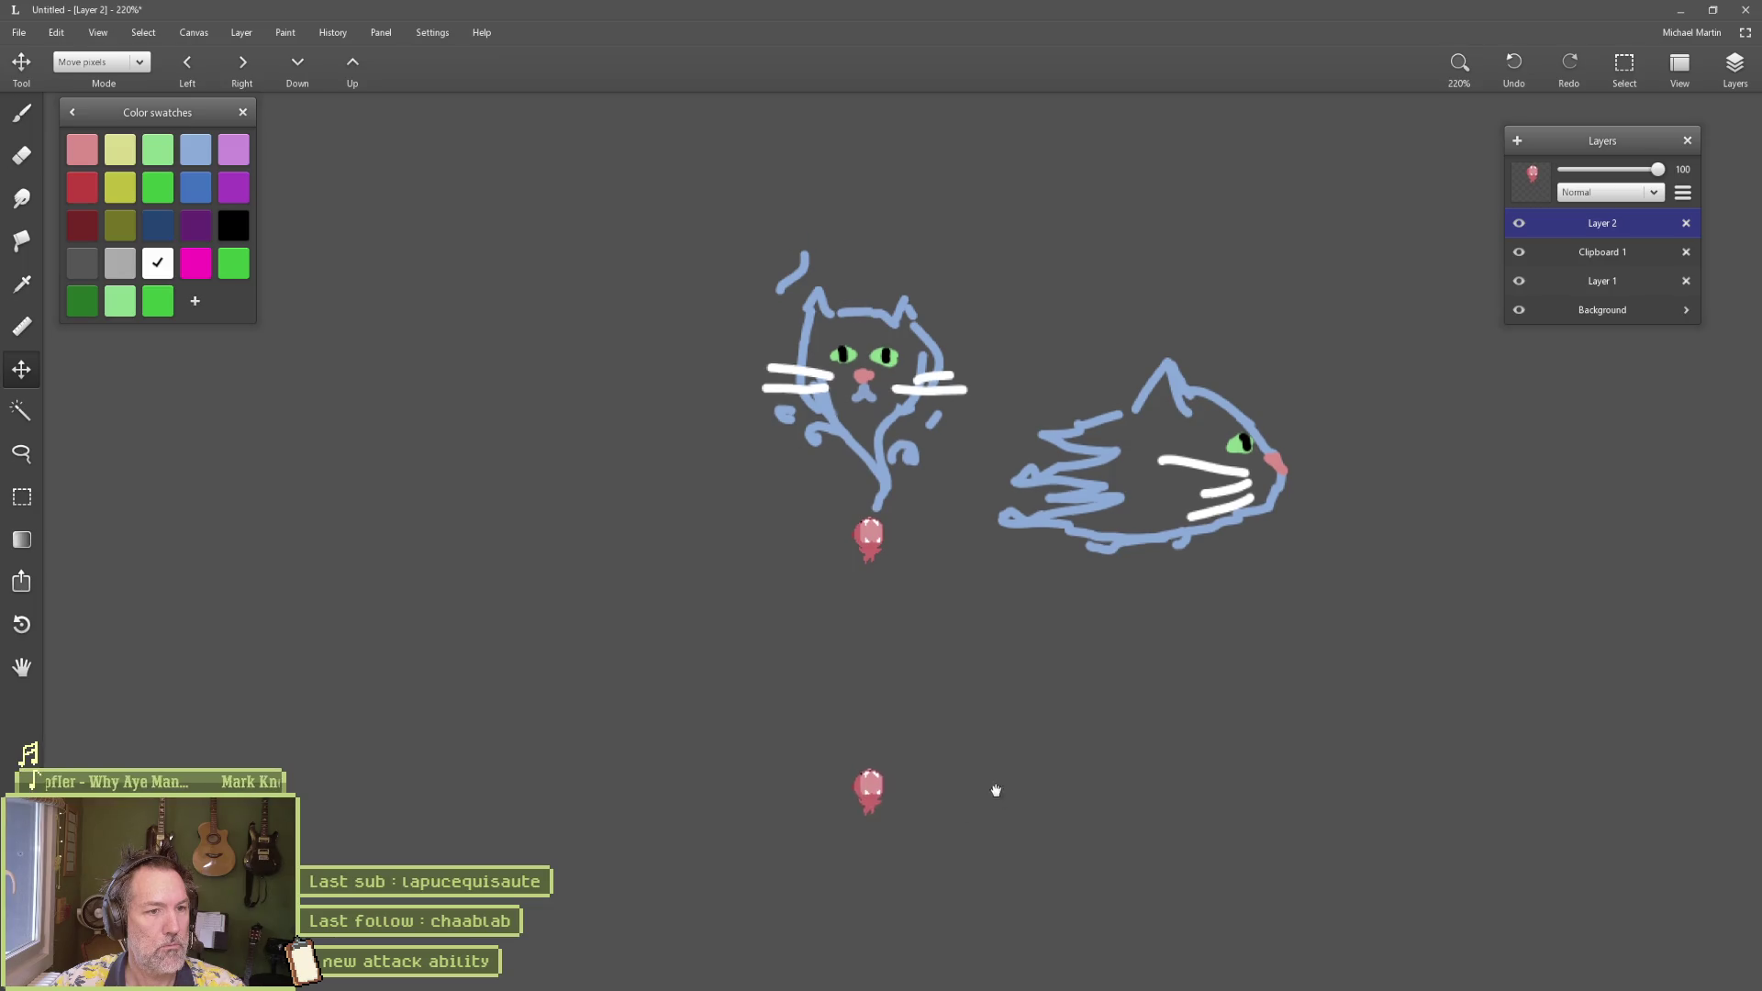
drag(995, 787, 923, 410)
scroll(923, 411, up, 6)
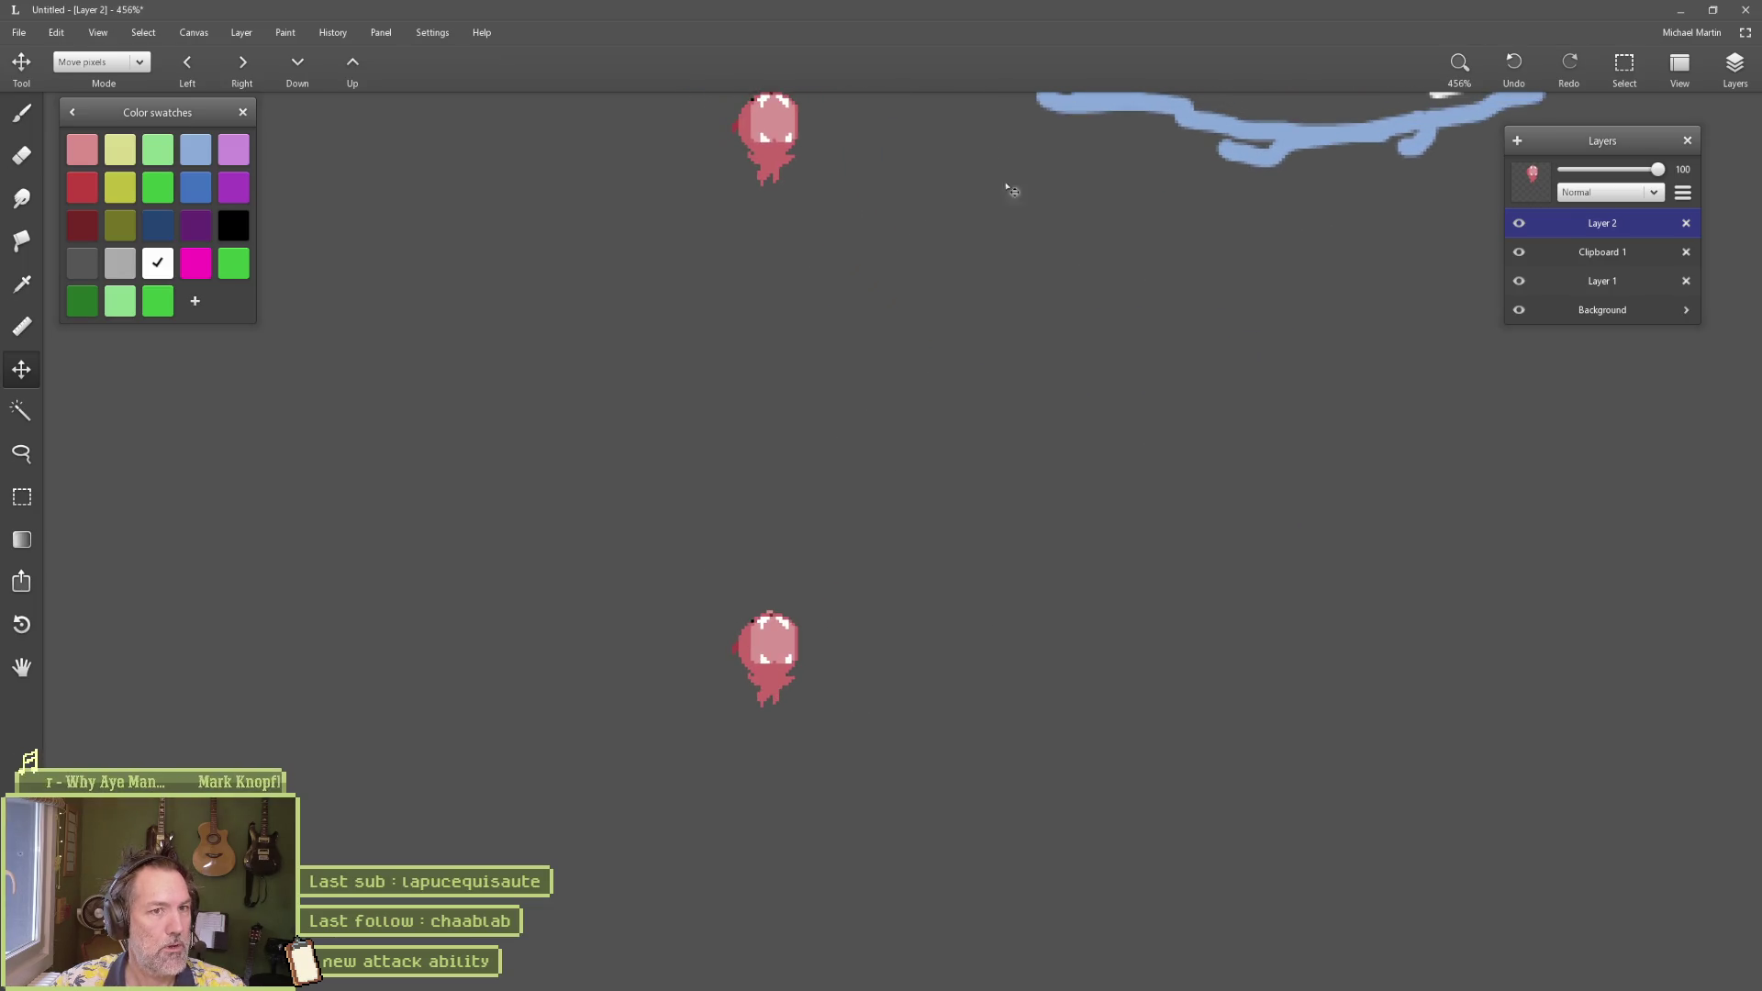
Return to the brush and inspect Layer 2 and Layer 1 by toggling their visibility
key(b)
click(1635, 257)
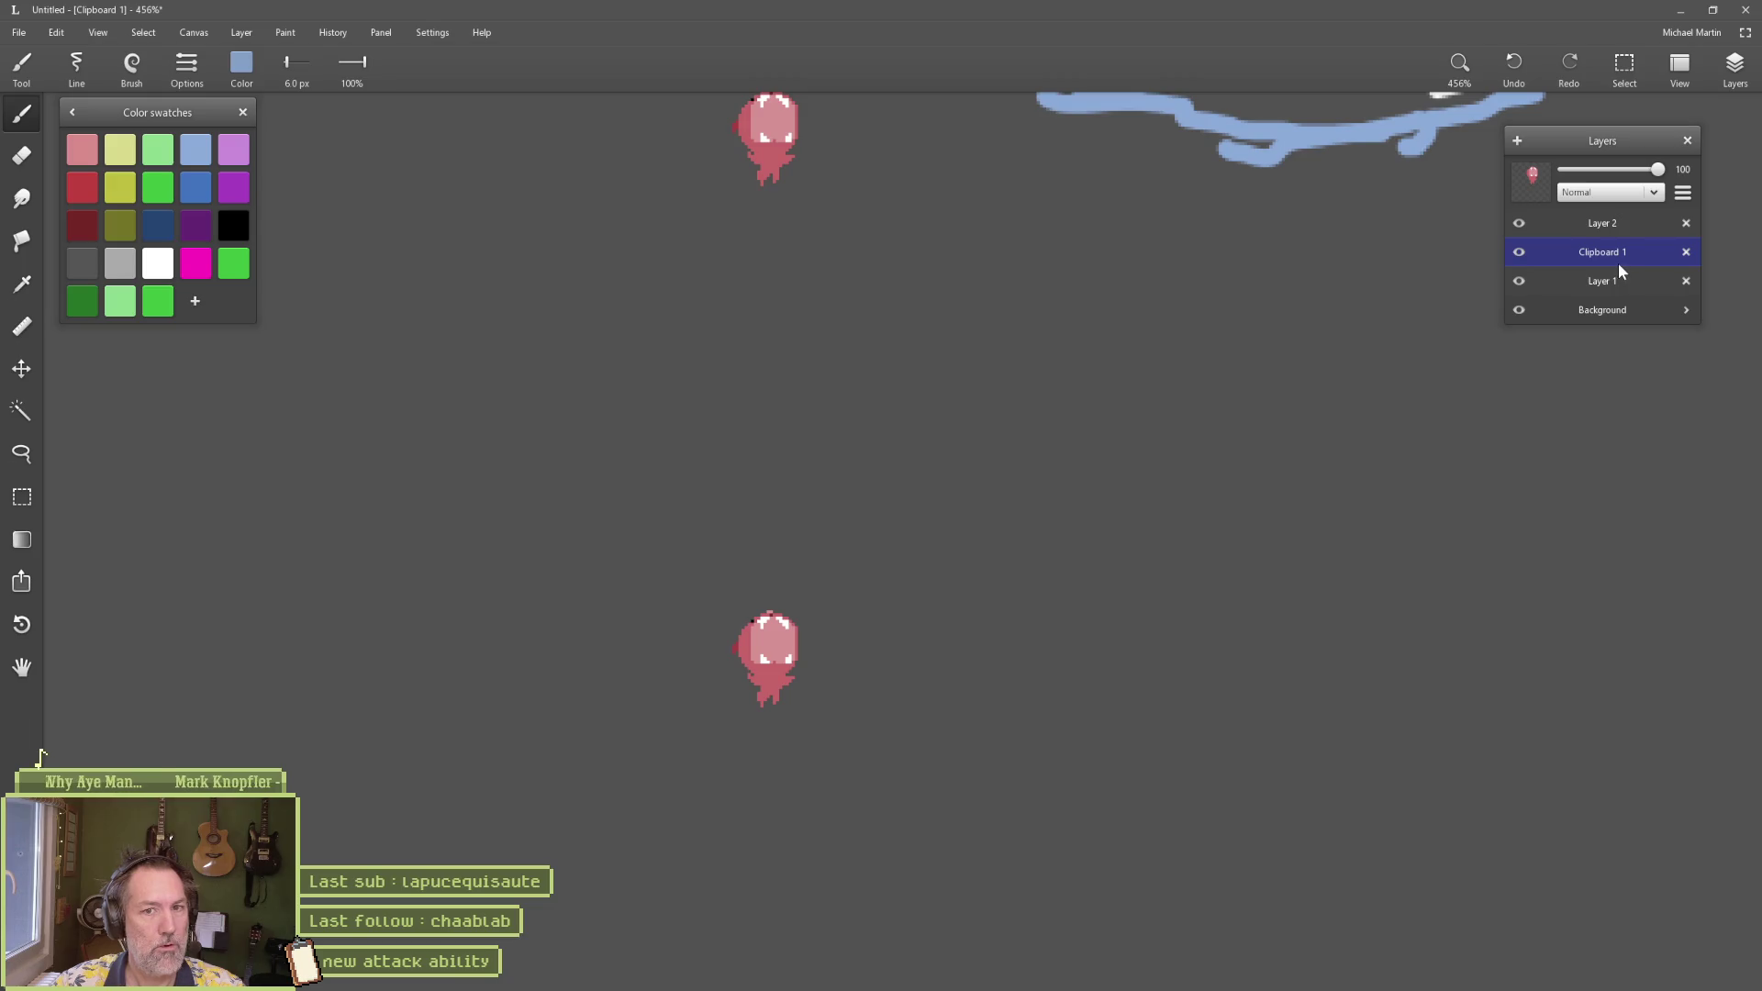
click(1519, 226)
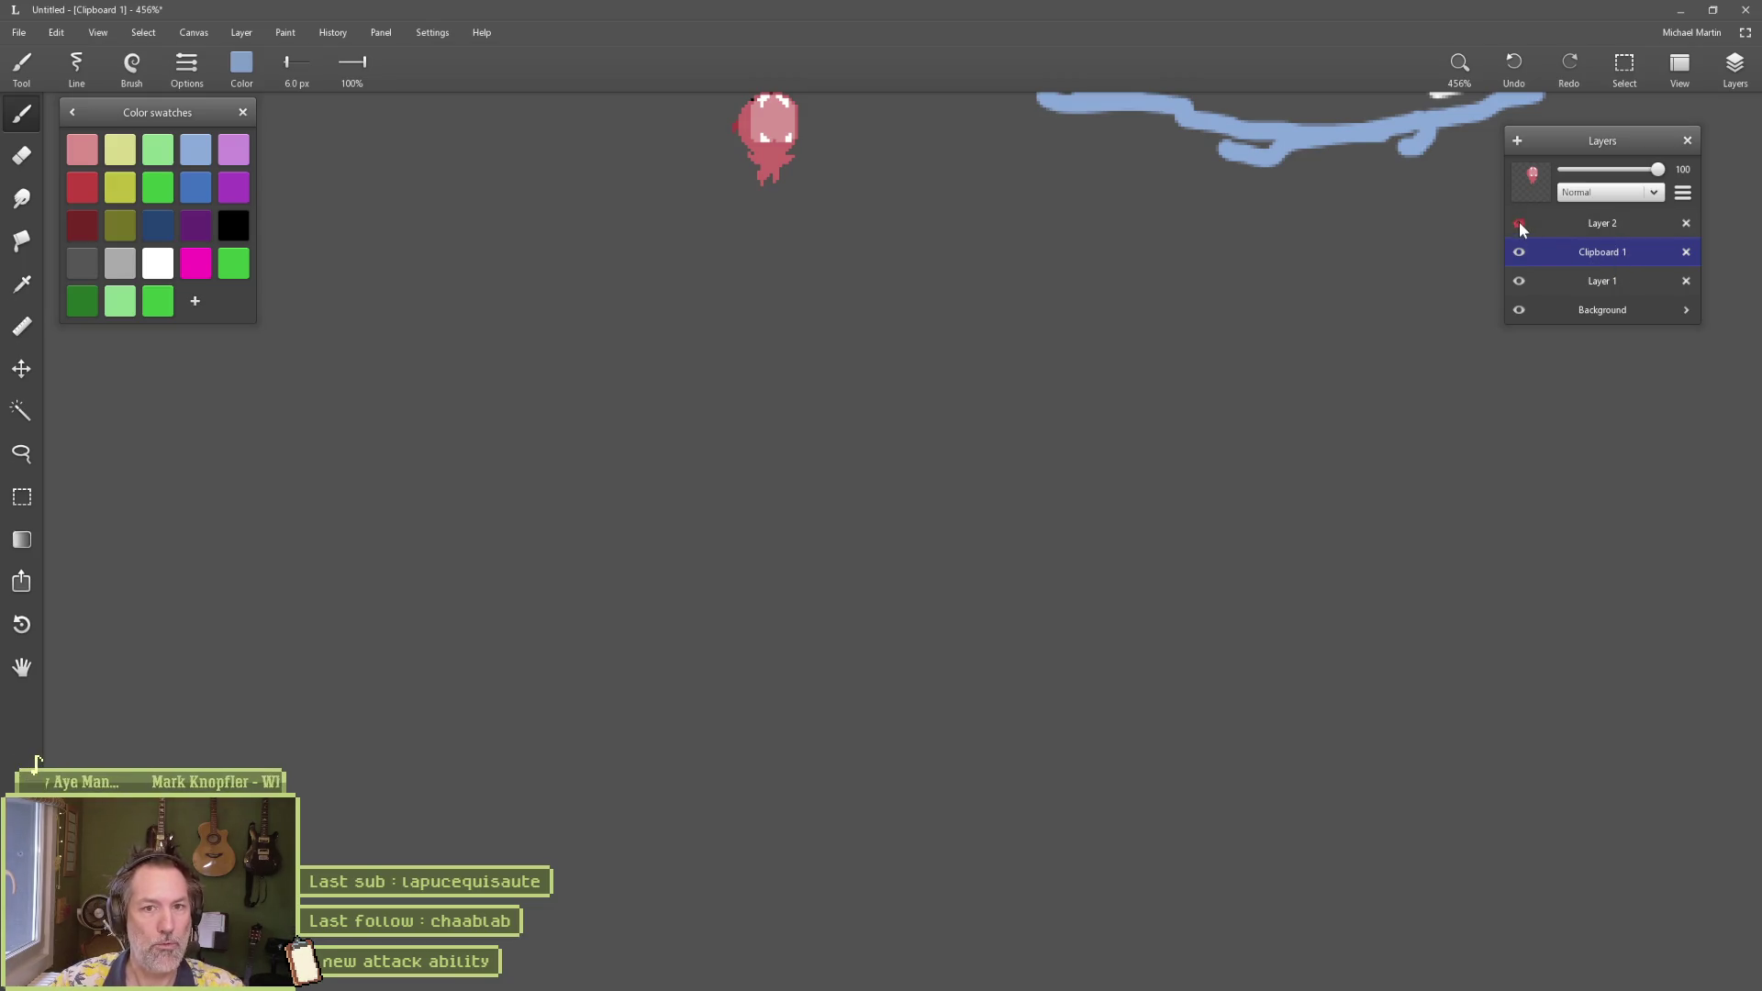
click(1519, 226)
click(1609, 225)
click(1609, 224)
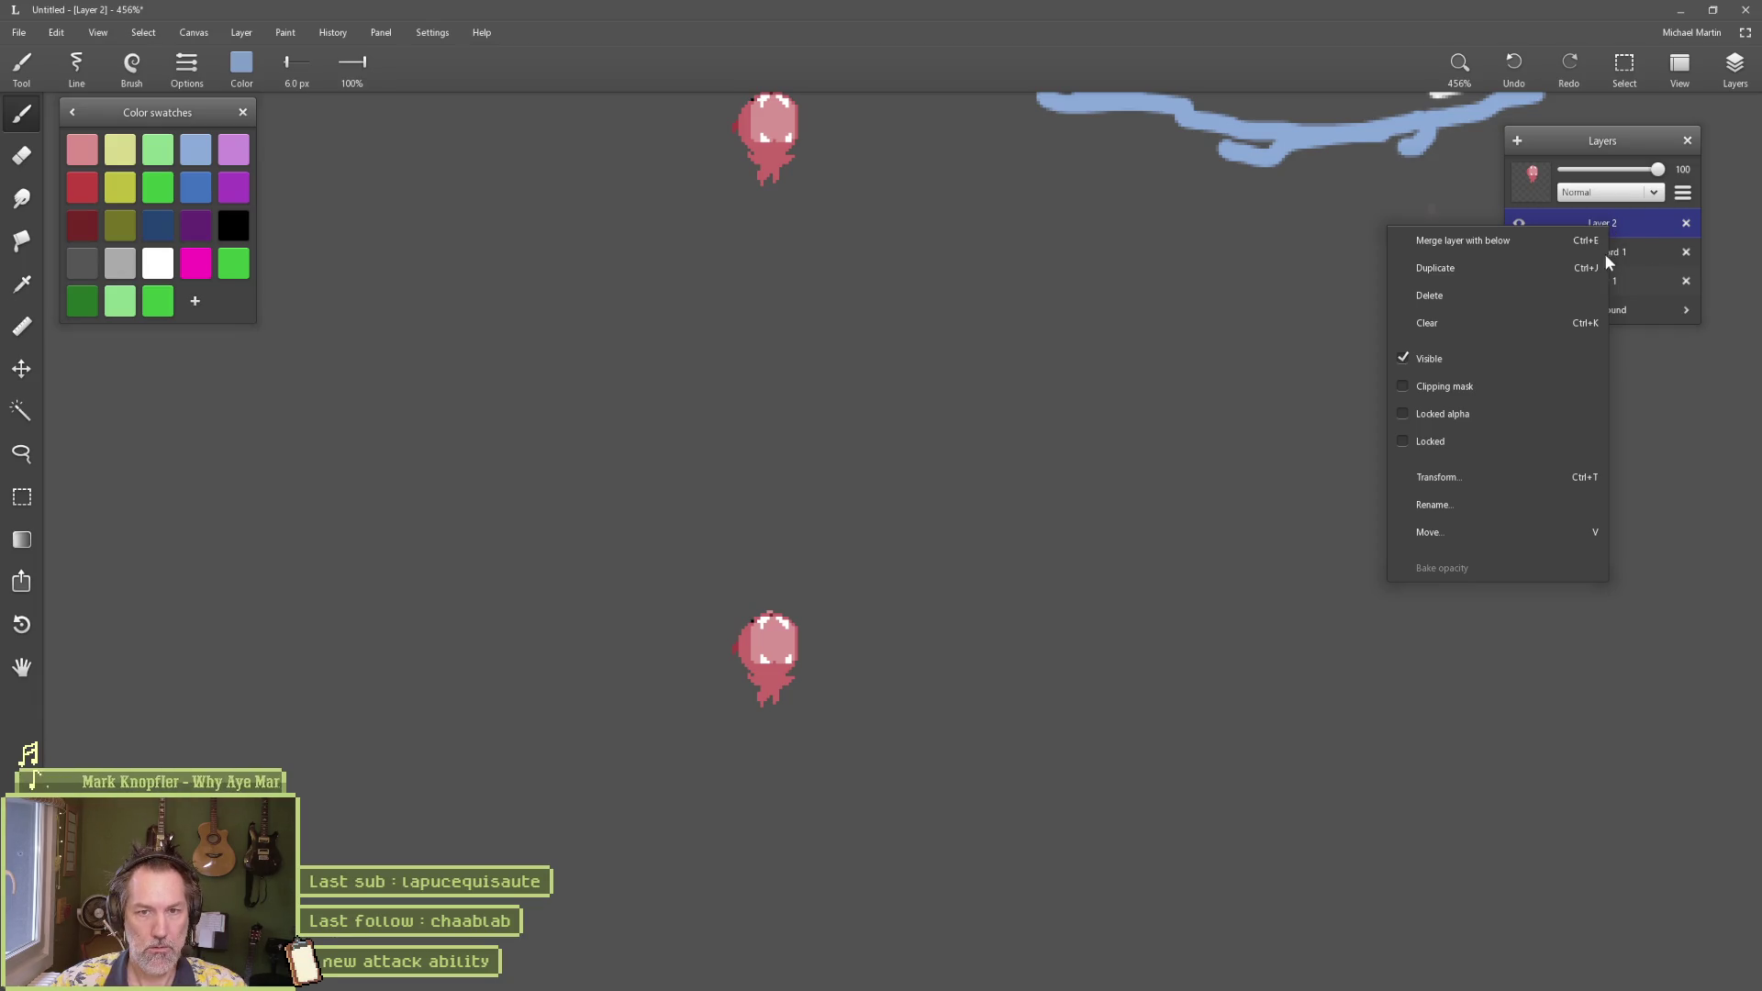
key(Escape)
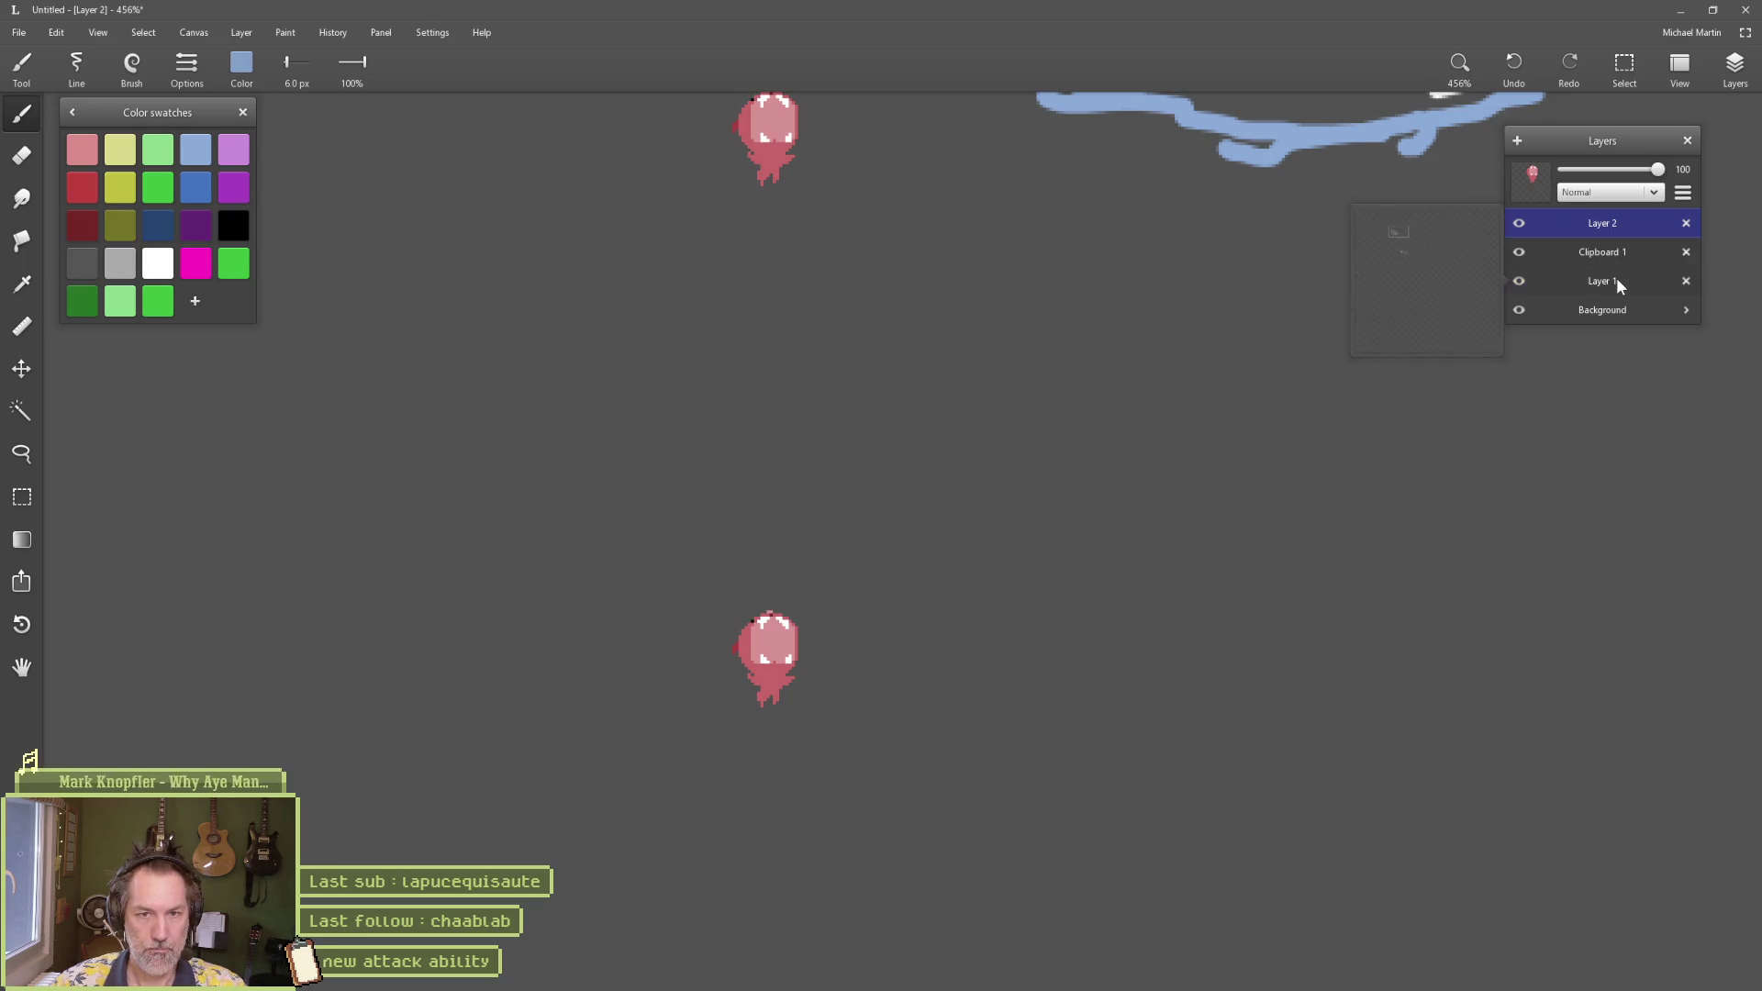
click(1615, 278)
click(1518, 282)
Draw a large blue head outline with two ears around the lower creature
click(1518, 282)
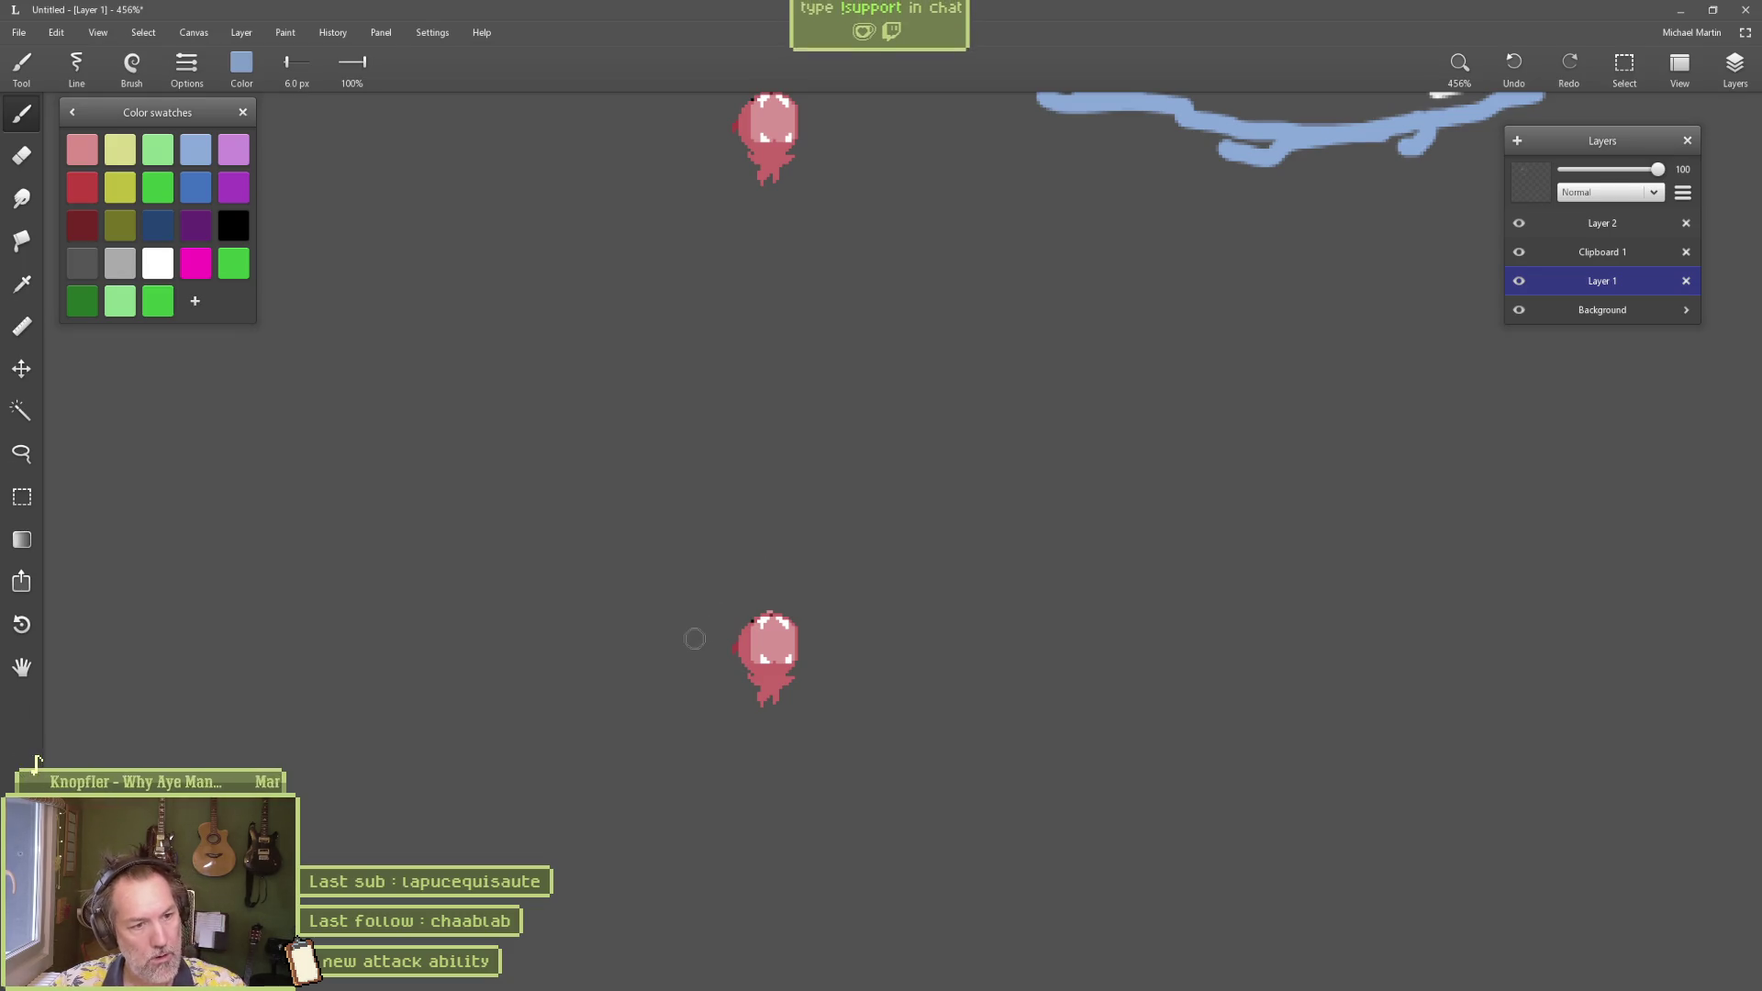
mouse_move(713, 633)
mouse_down()
mouse_move(710, 563)
mouse_move(838, 587)
mouse_move(828, 635)
mouse_up()
mouse_move(712, 571)
mouse_down()
mouse_move(824, 530)
mouse_move(837, 553)
mouse_up()
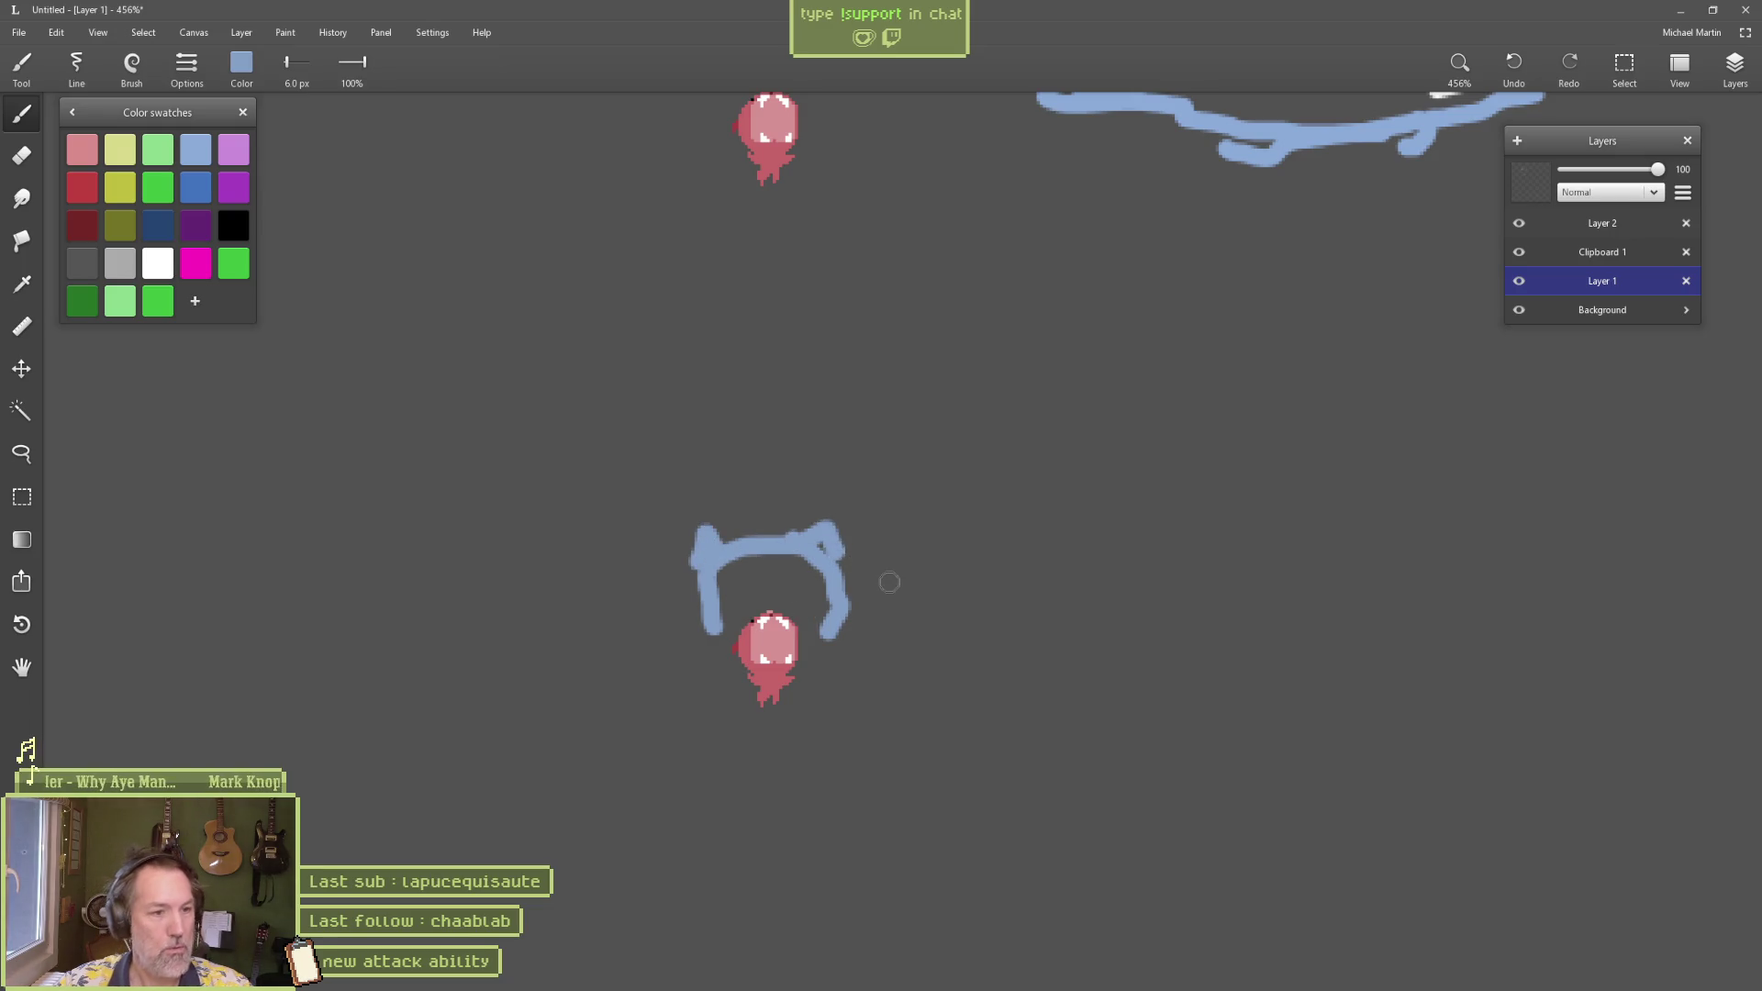
mouse_move(669, 630)
mouse_down()
mouse_move(644, 589)
mouse_move(655, 420)
mouse_move(917, 448)
mouse_move(879, 633)
mouse_up()
drag(637, 450, 684, 396)
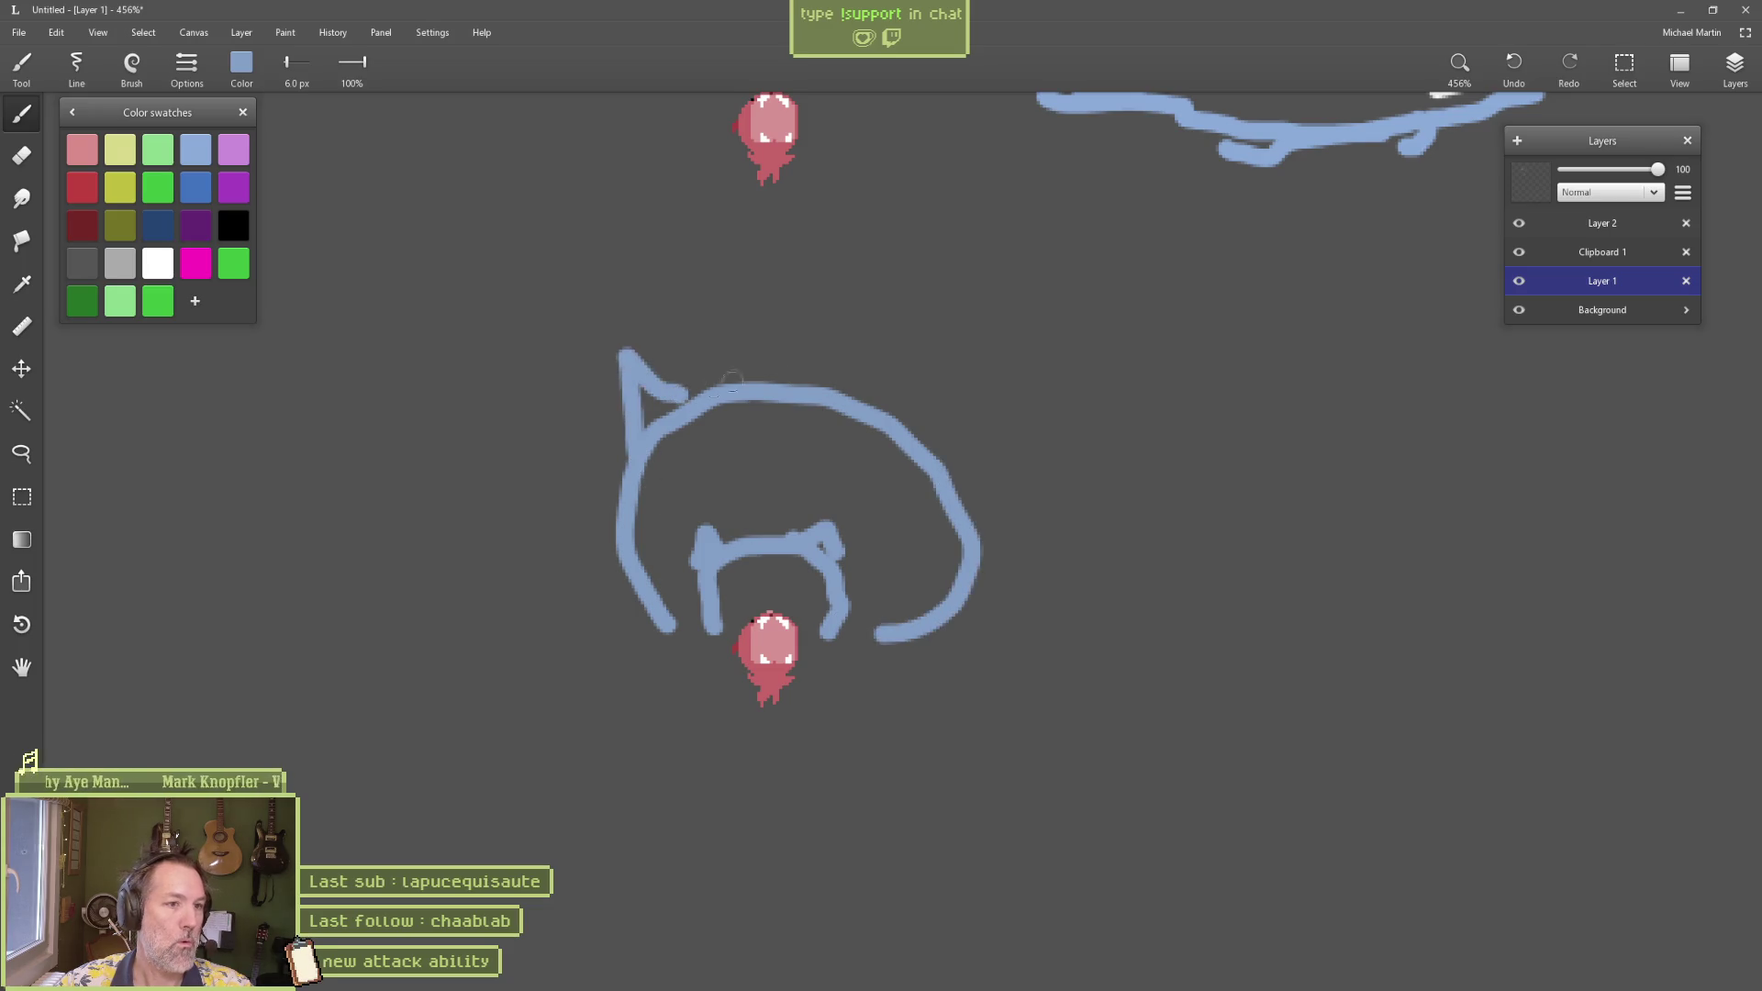
mouse_move(870, 396)
mouse_down()
mouse_move(925, 344)
mouse_move(933, 424)
mouse_up()
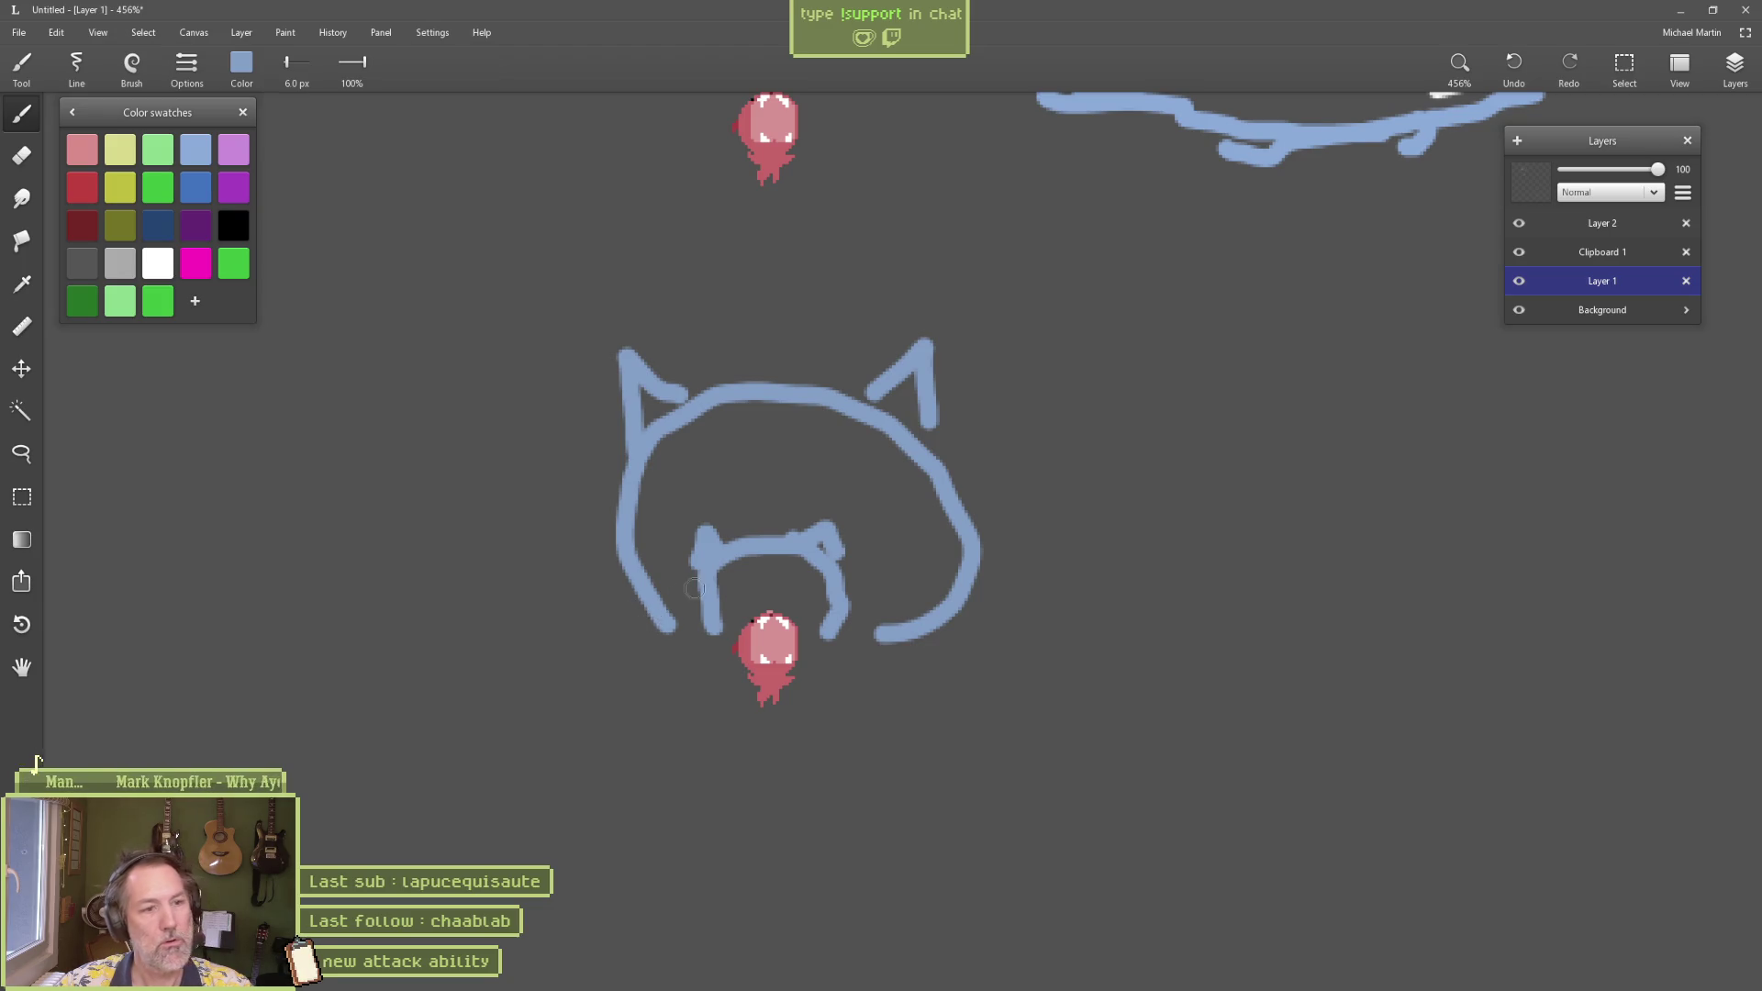
Paint the big cat's two green eyes and two nostril dots
click(158, 152)
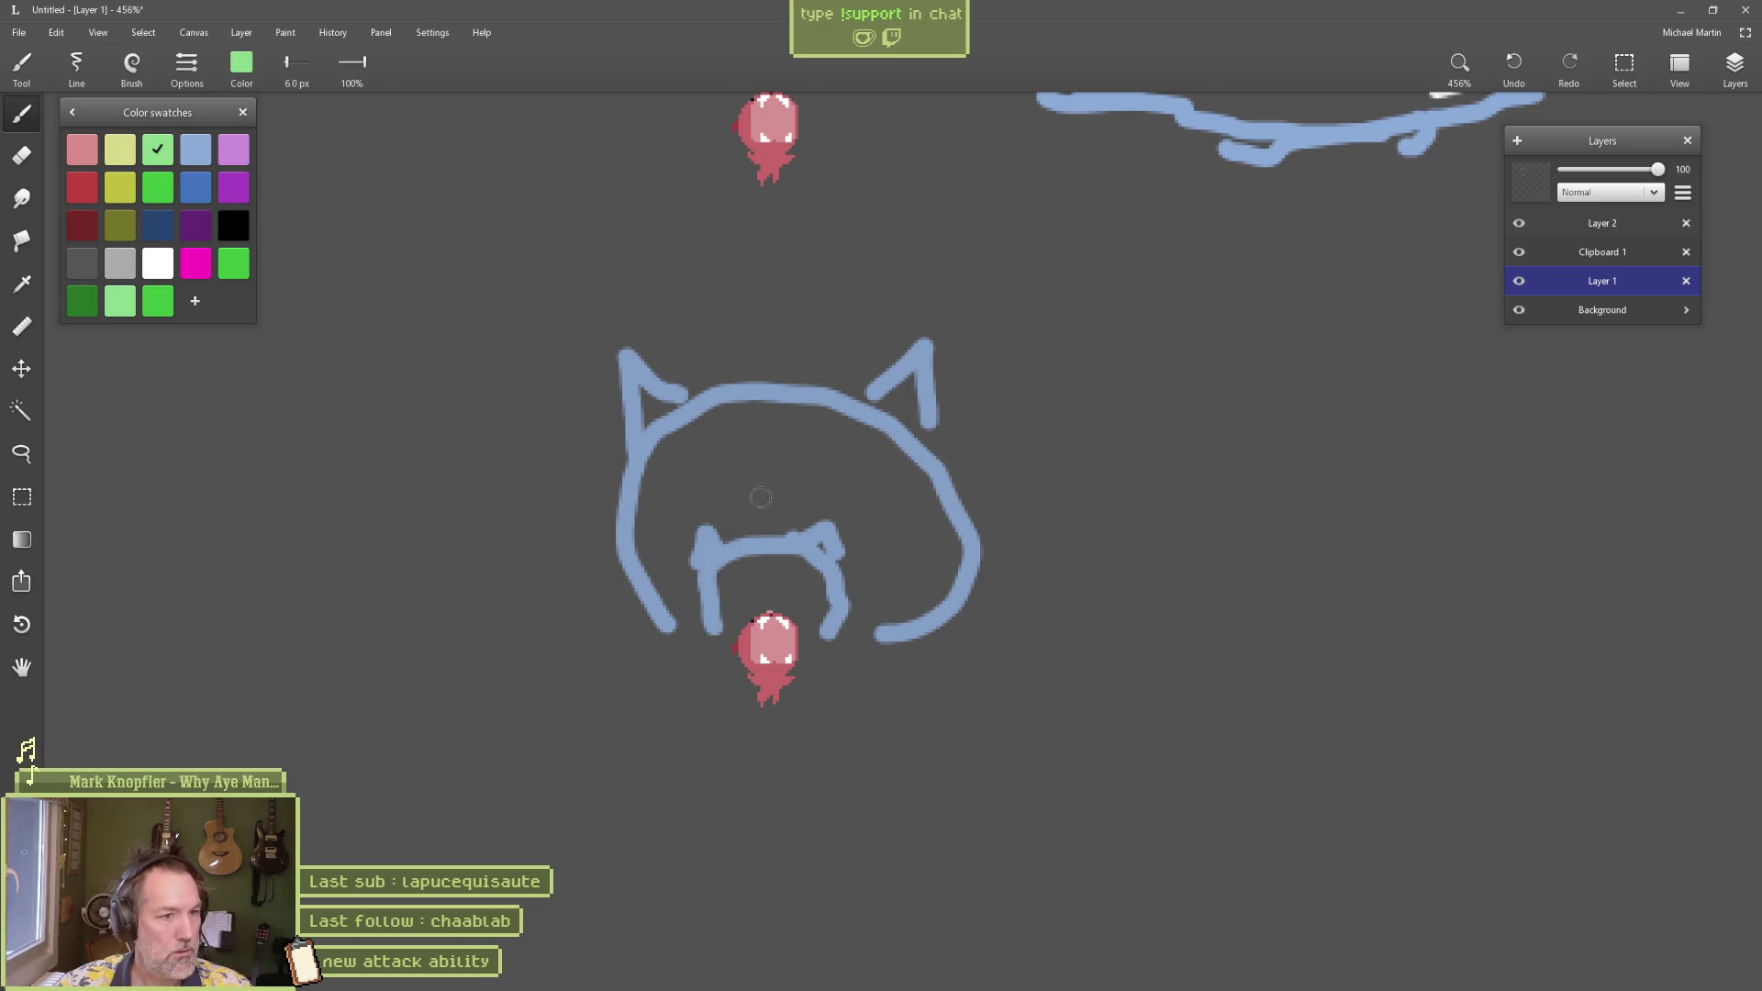
drag(690, 490, 873, 485)
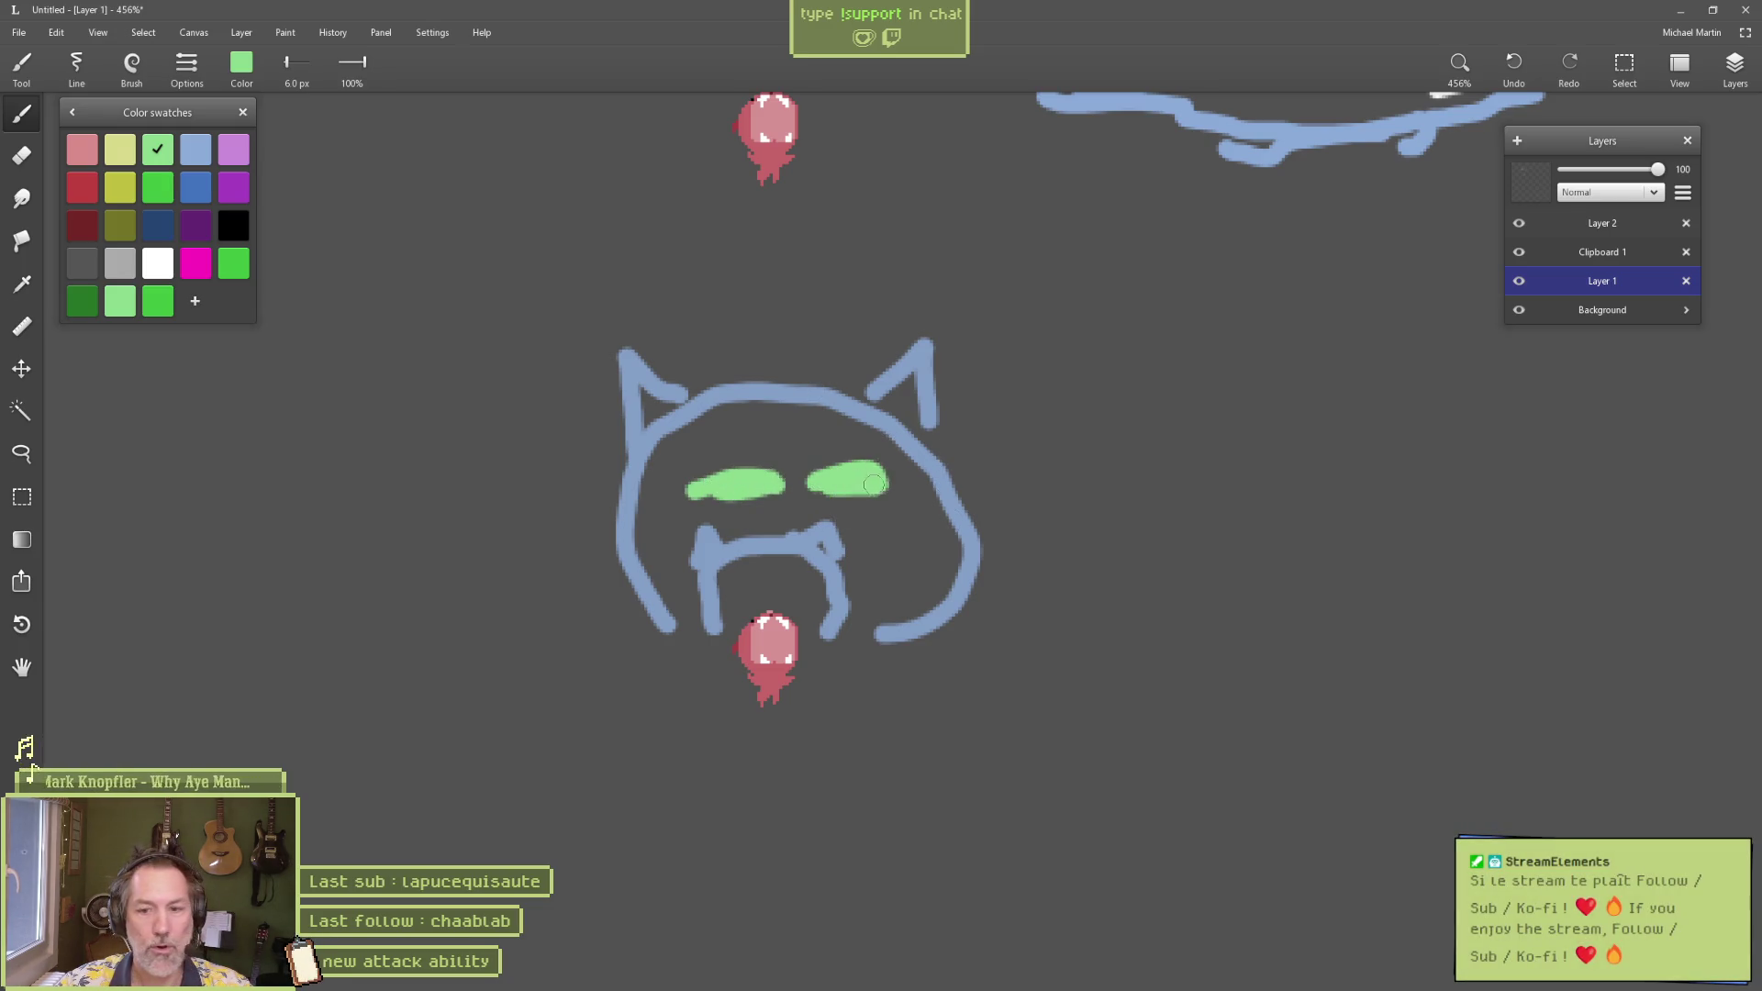
click(742, 588)
click(785, 588)
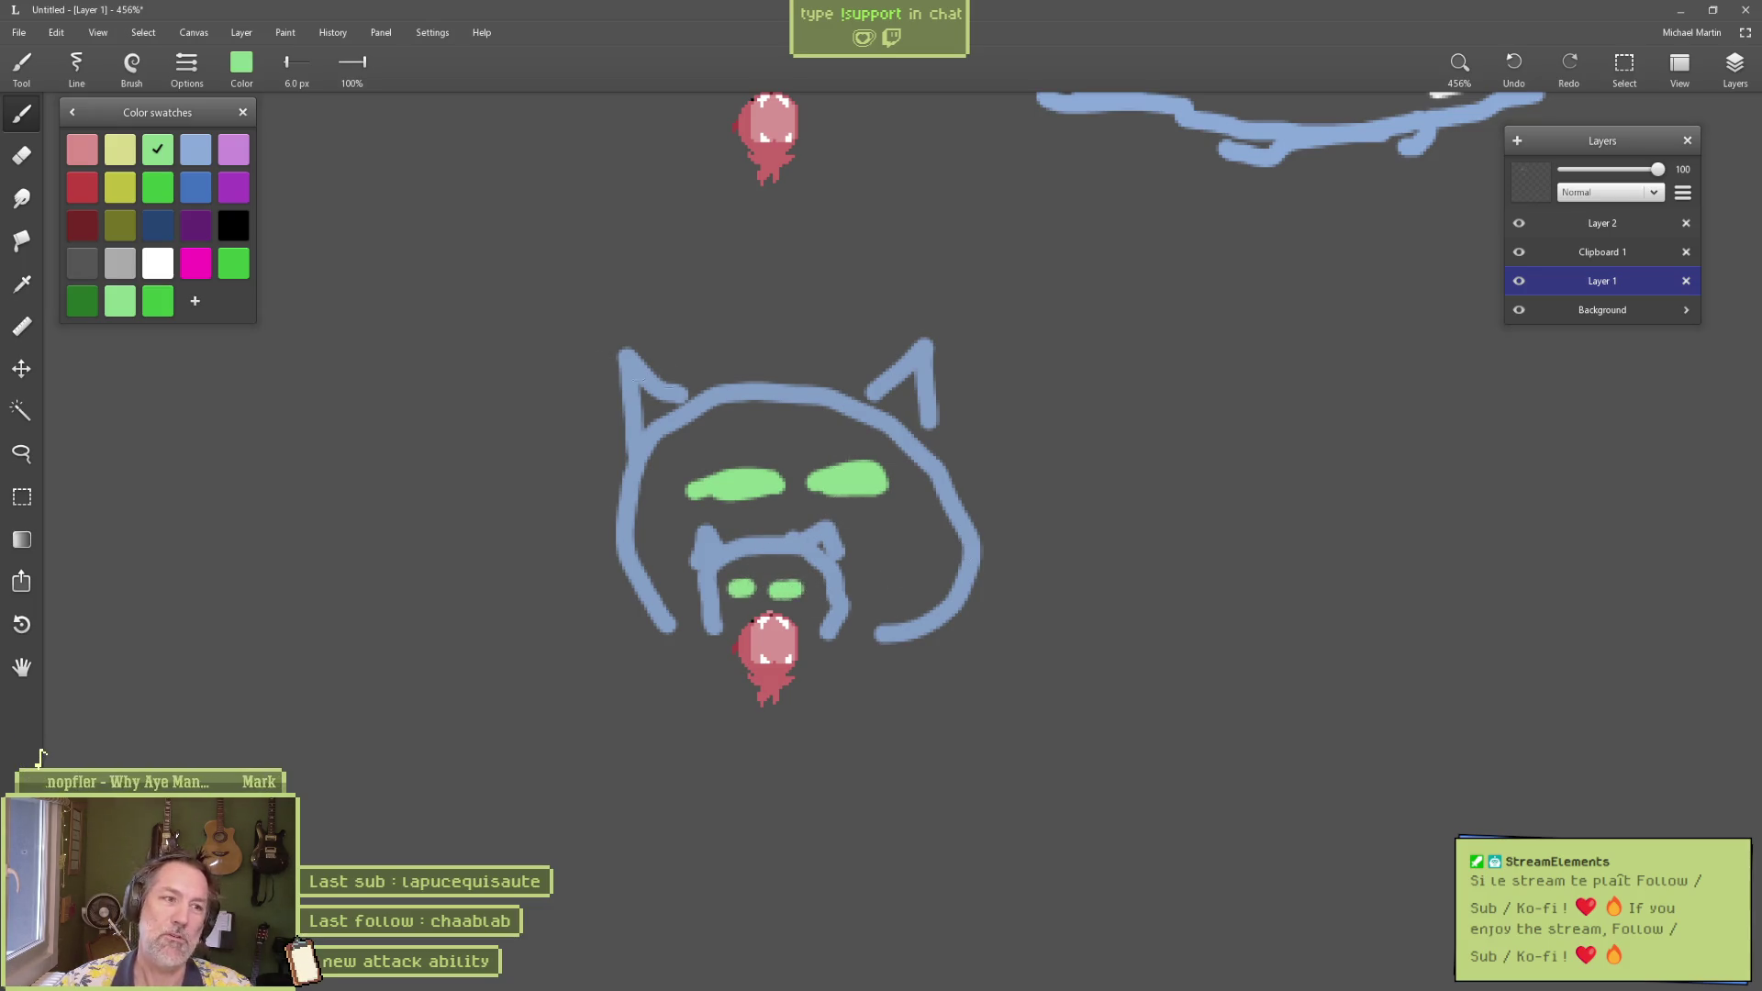
Draw a bigger light-blue head arc with ears around the cat
click(196, 149)
mouse_move(665, 653)
mouse_down()
mouse_move(587, 626)
mouse_move(631, 273)
mouse_up()
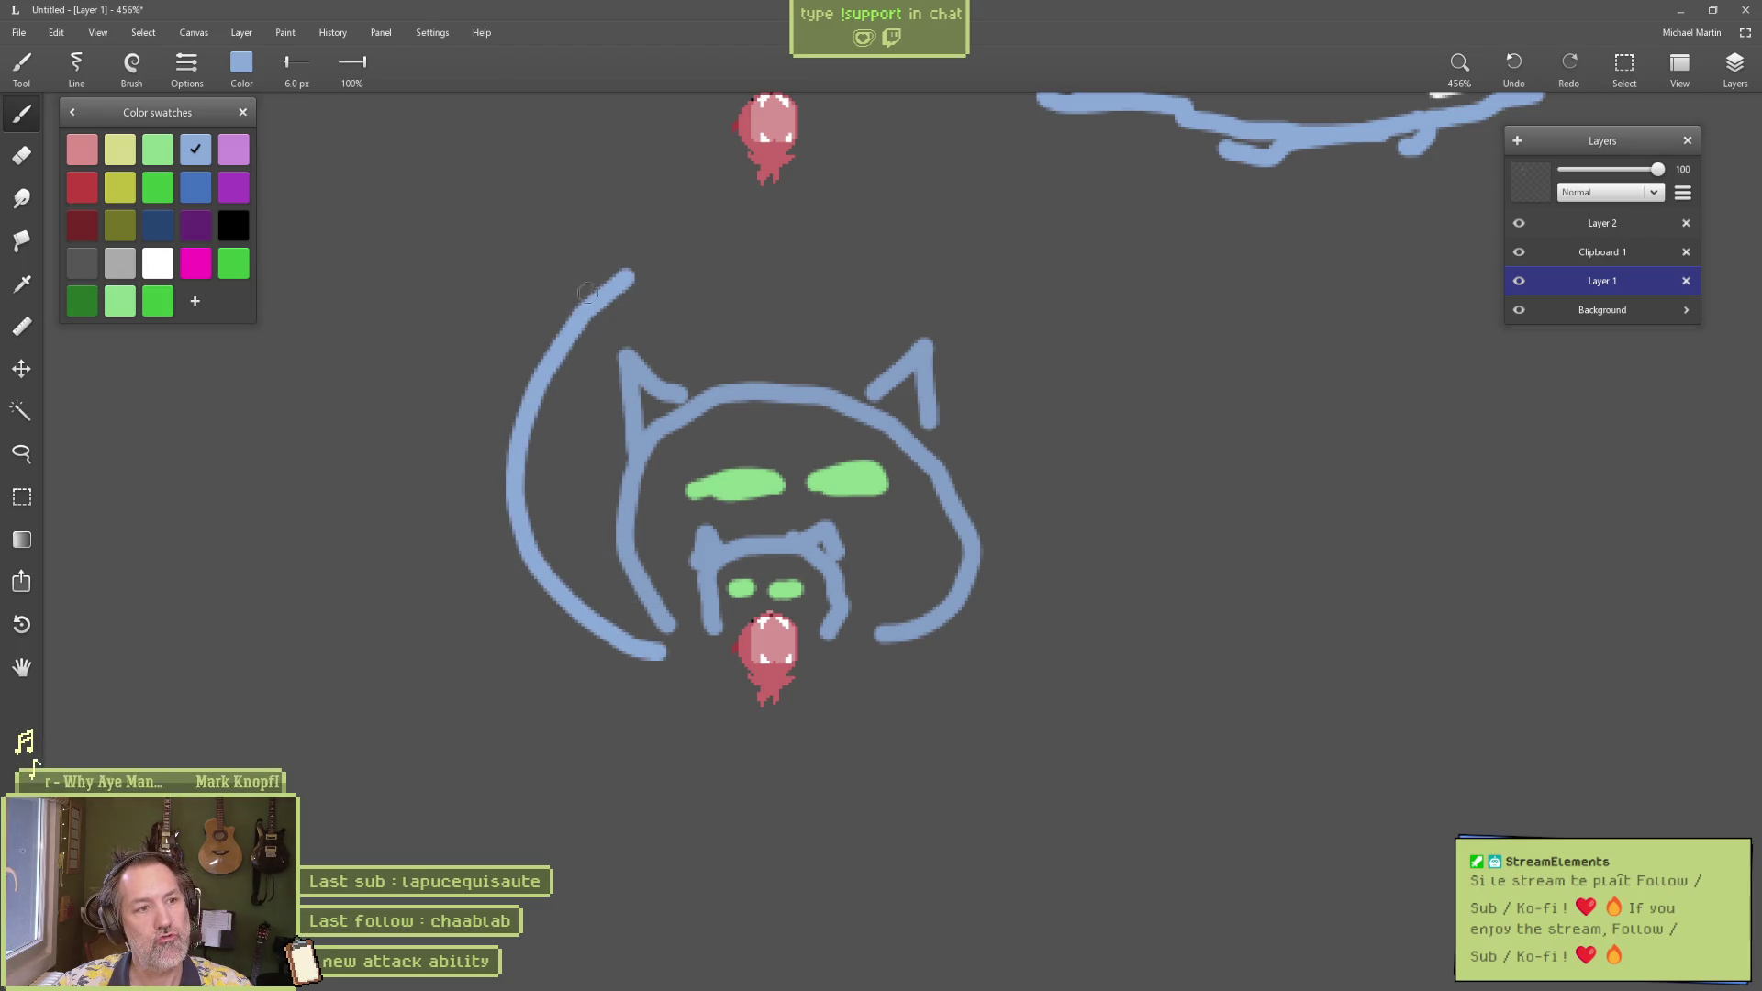
mouse_move(537, 335)
mouse_down()
mouse_move(642, 229)
mouse_move(624, 183)
mouse_move(677, 296)
mouse_move(929, 316)
mouse_move(940, 257)
mouse_move(958, 294)
mouse_up()
mouse_move(936, 270)
mouse_down()
mouse_move(1064, 431)
mouse_move(954, 642)
mouse_move(917, 650)
mouse_up()
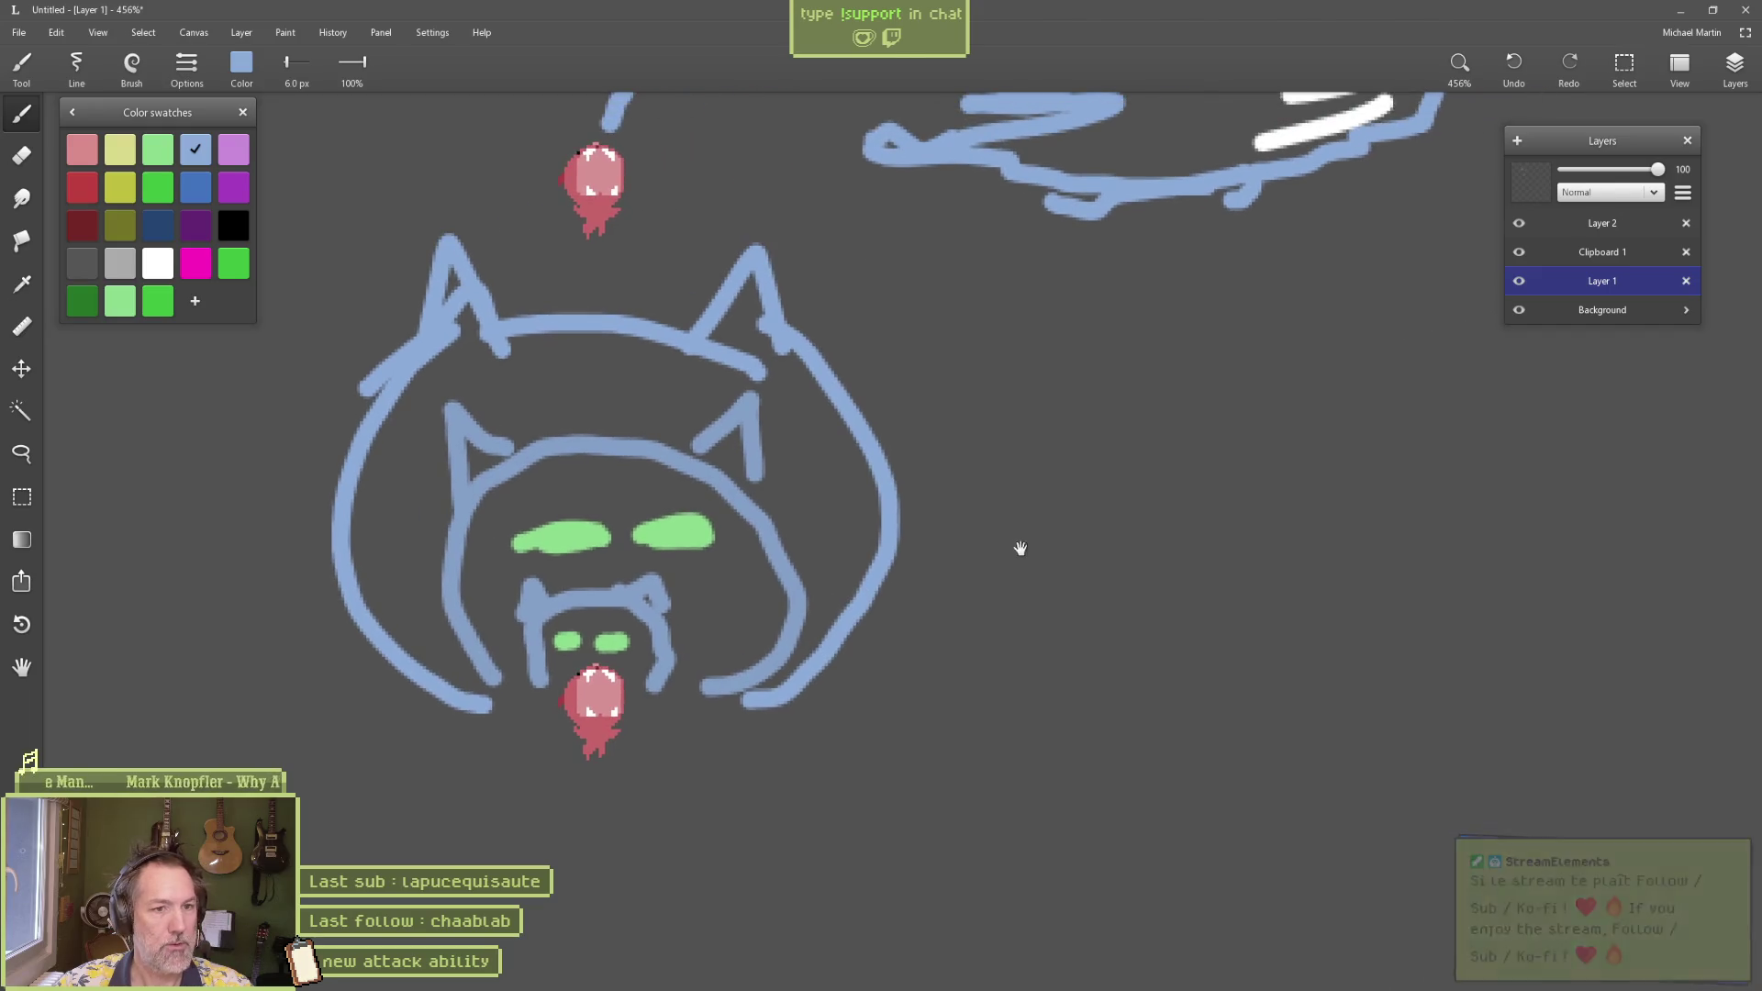
Draw a right-pointing blue arrow beside the big head
drag(933, 532, 1358, 525)
drag(1252, 482, 1376, 519)
drag(1376, 519, 1307, 578)
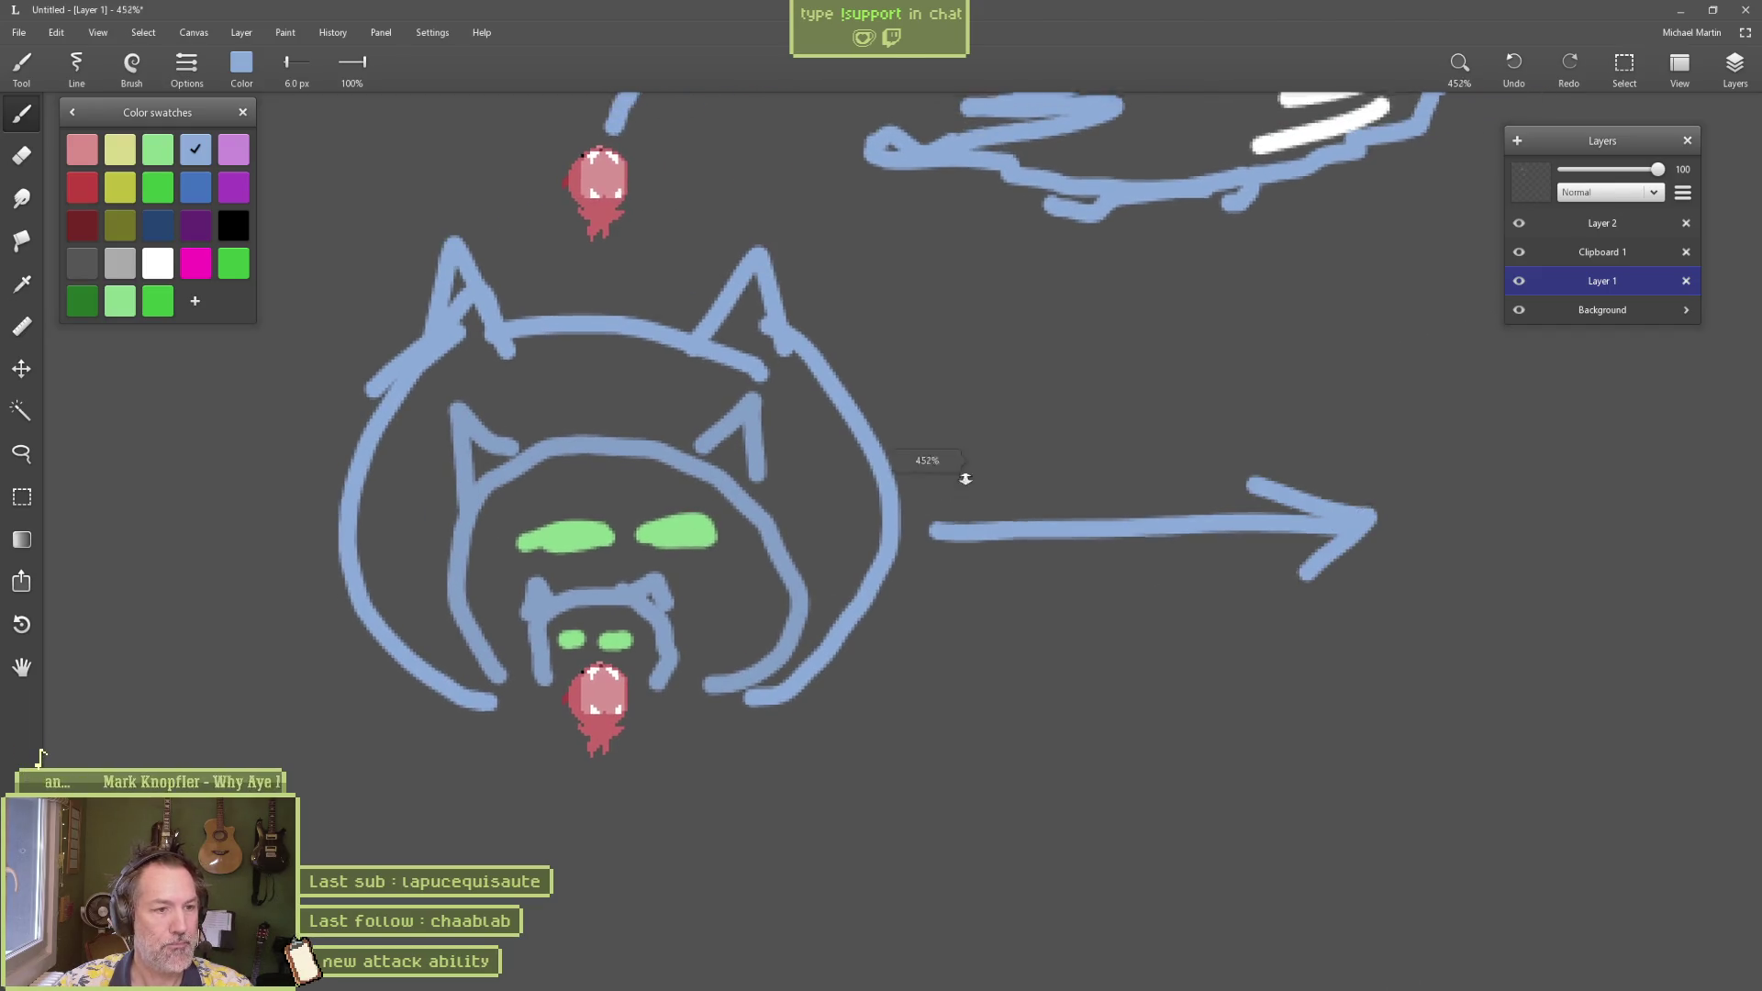
scroll(931, 482, down, 4)
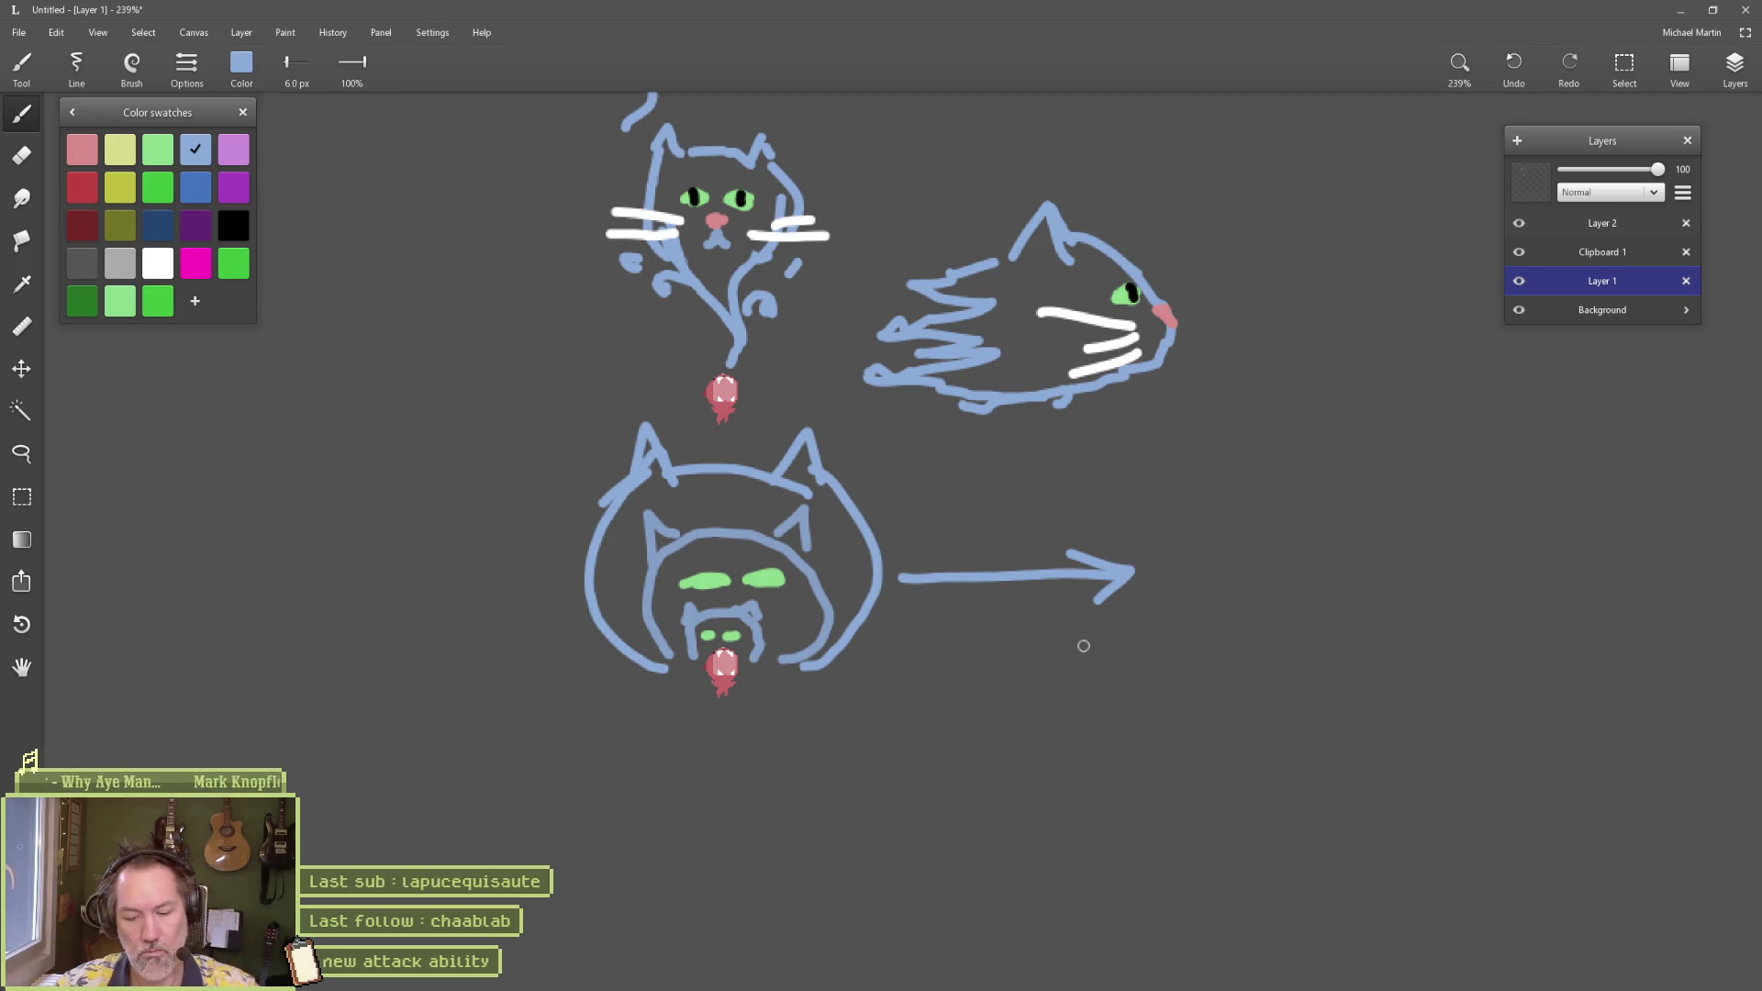
drag(850, 169, 1069, 386)
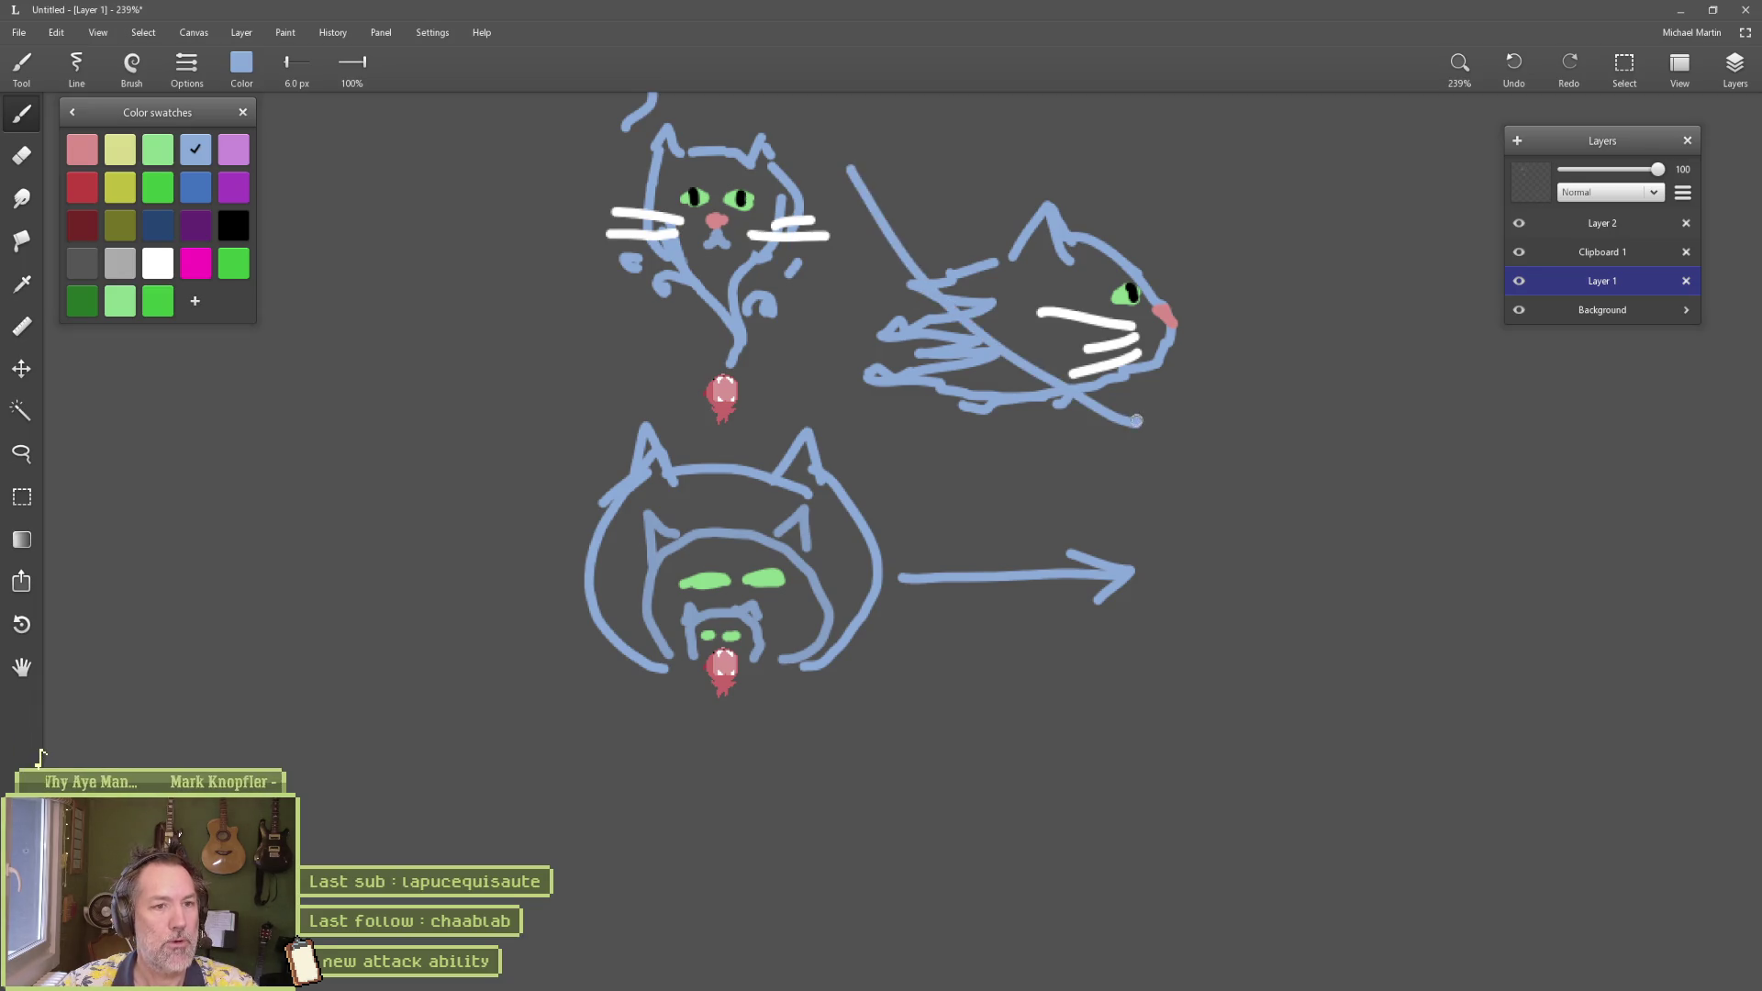
Undo the stray stroke and rectangle-select the flying cat at upper right
key(ctrl+z)
key(m)
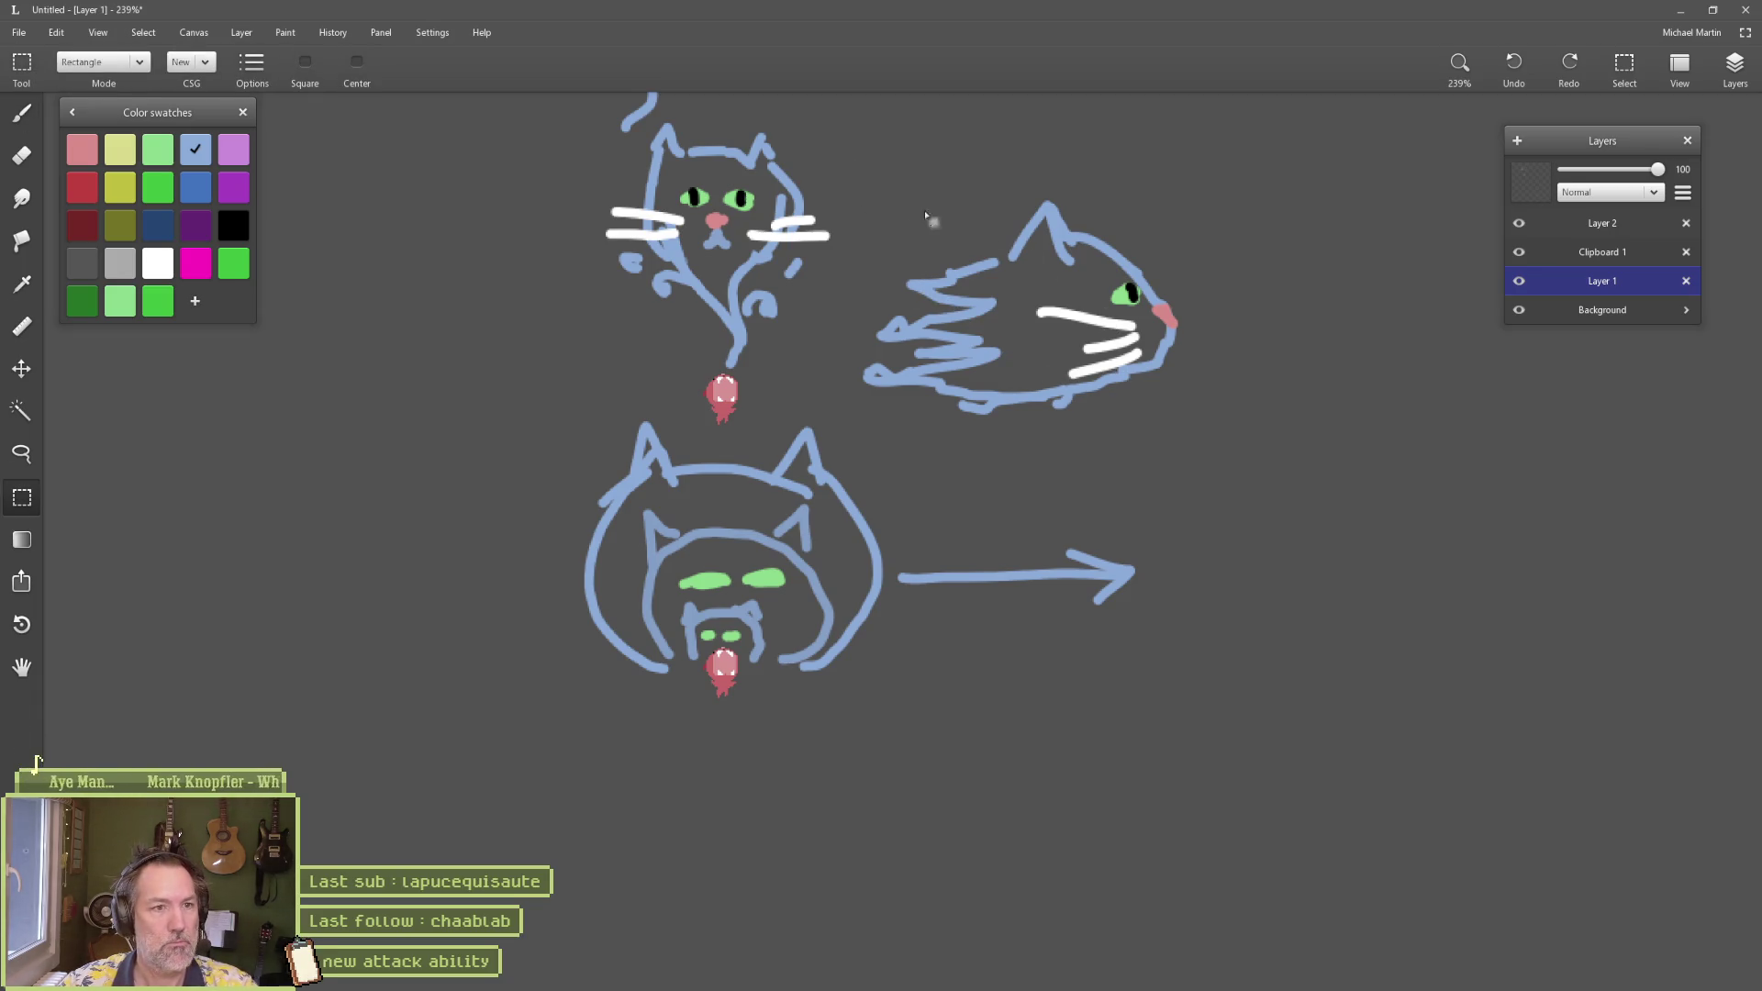
mouse_move(839, 183)
mouse_down()
mouse_move(1006, 336)
mouse_move(1199, 429)
mouse_up()
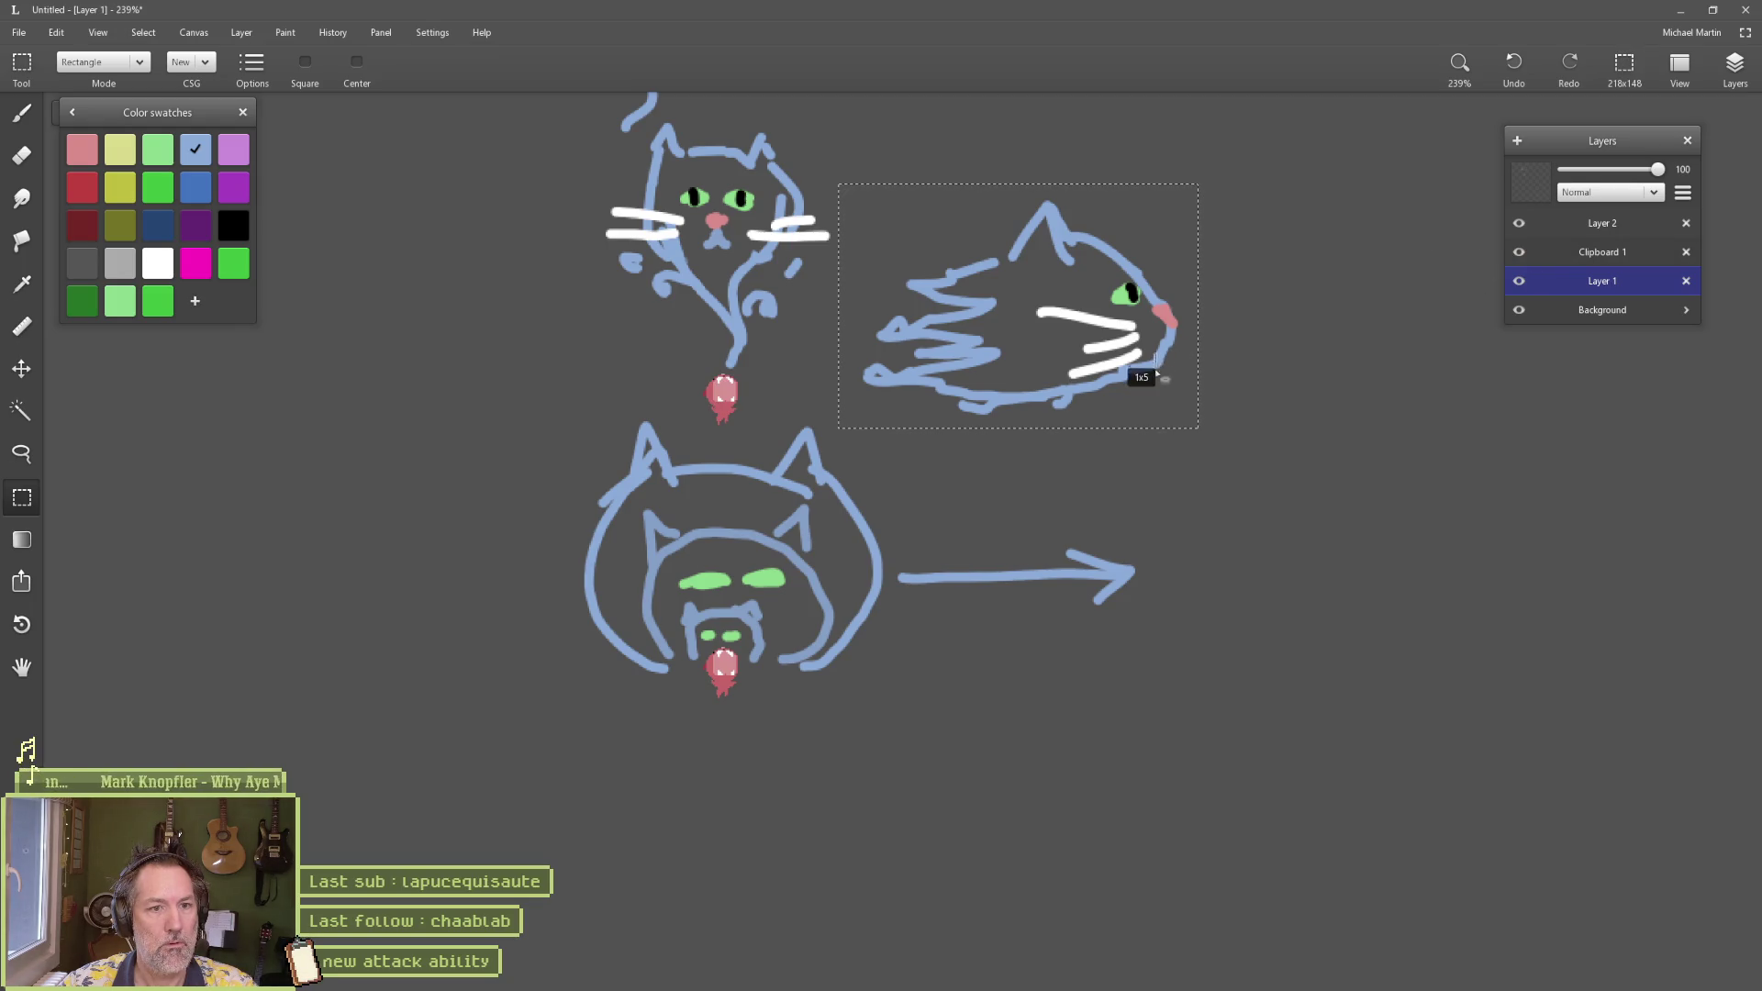
Move the pasted cat copy to the arrow's tip and deselect
mouse_move(1148, 428)
mouse_down()
mouse_move(1154, 363)
mouse_move(1192, 344)
mouse_move(1181, 633)
mouse_move(1359, 612)
mouse_up()
key(ctrl+z)
key(ctrl+z)
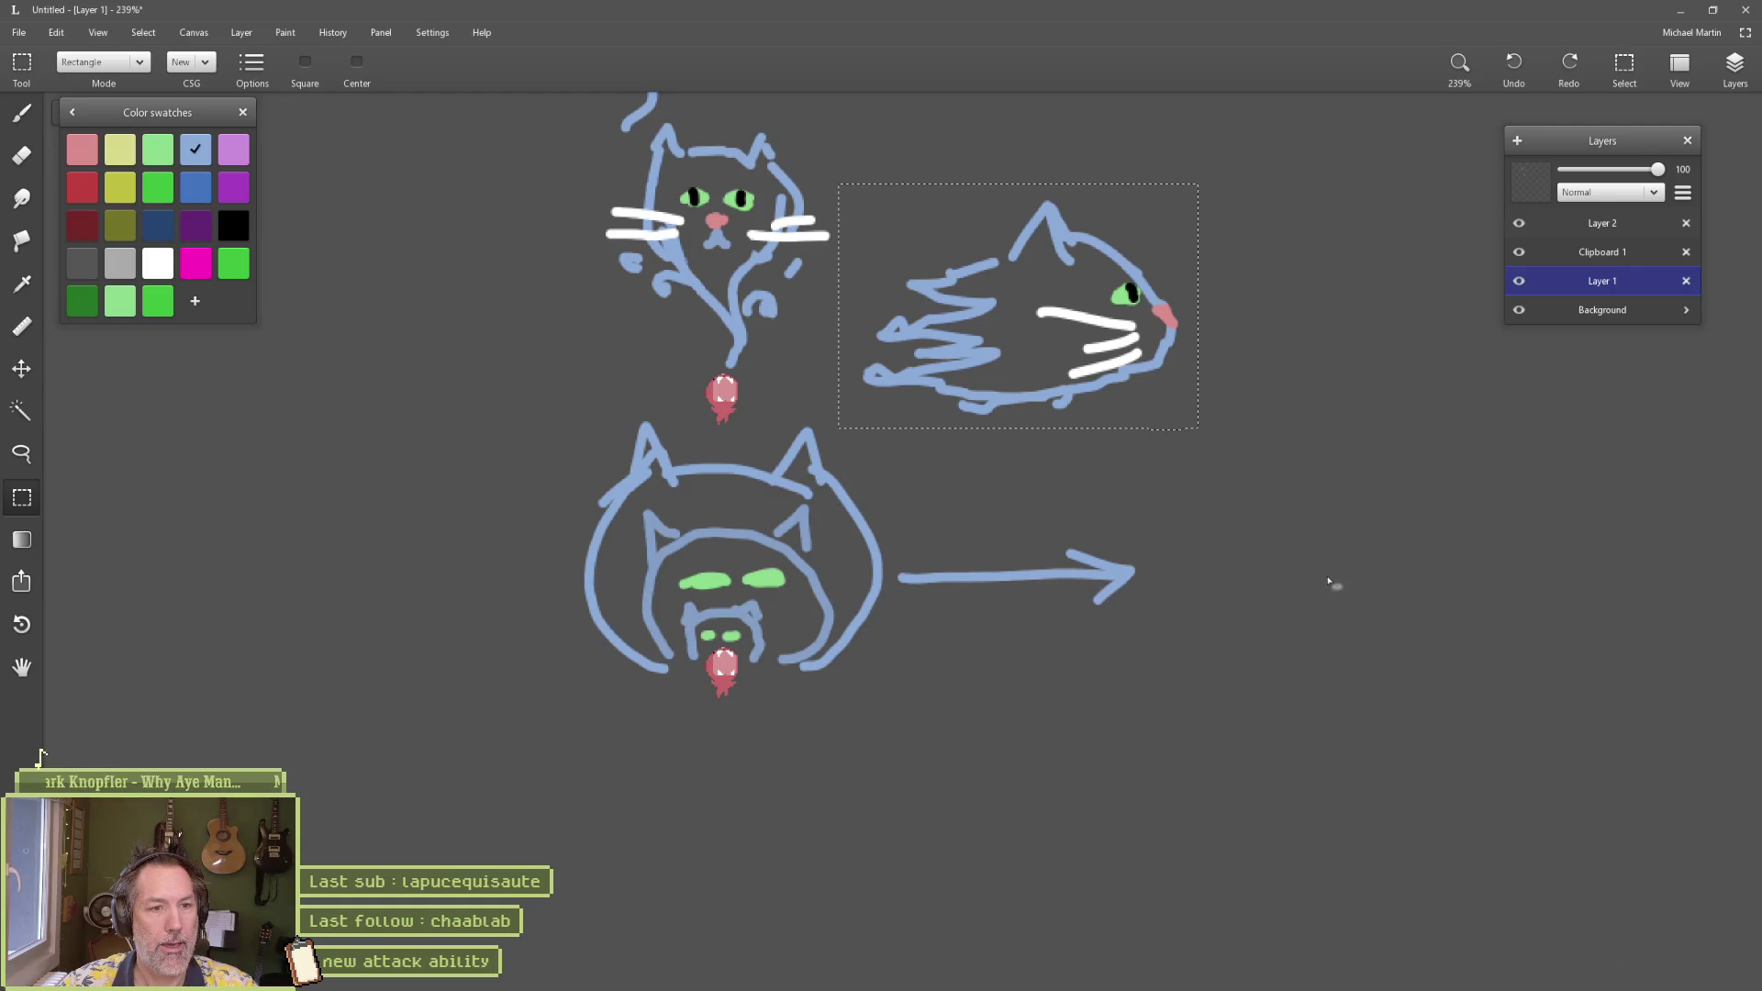
drag(1158, 391, 1464, 647)
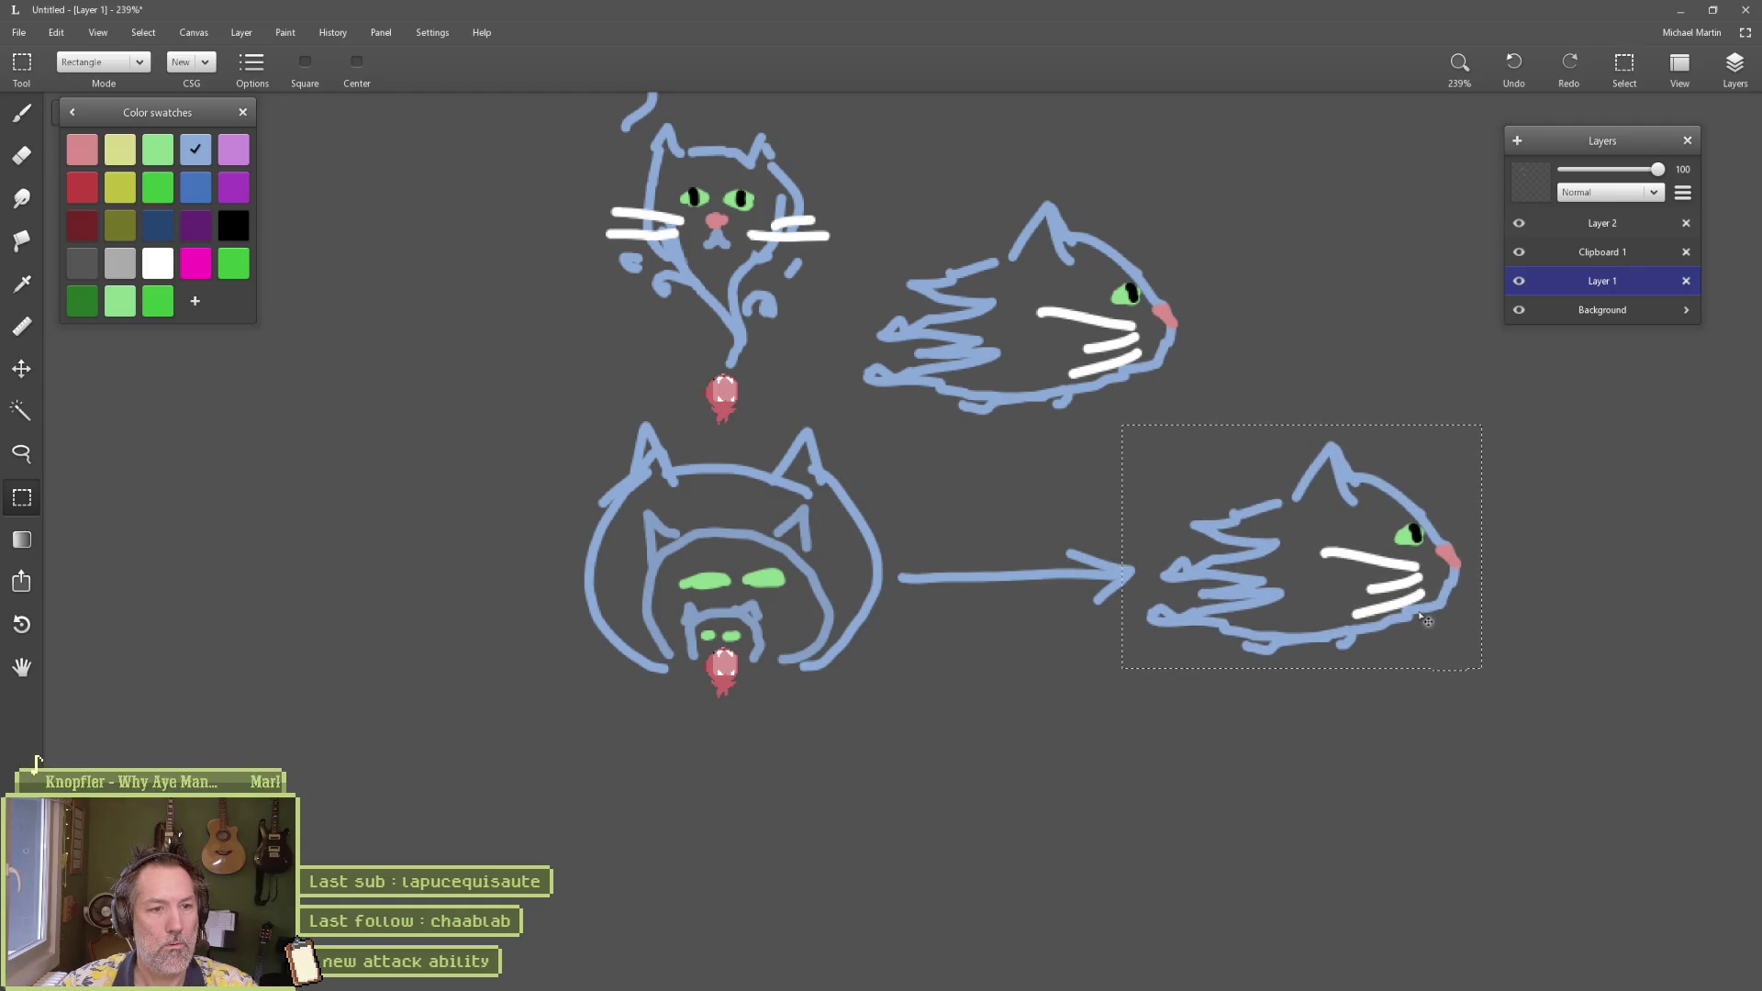
click(1471, 363)
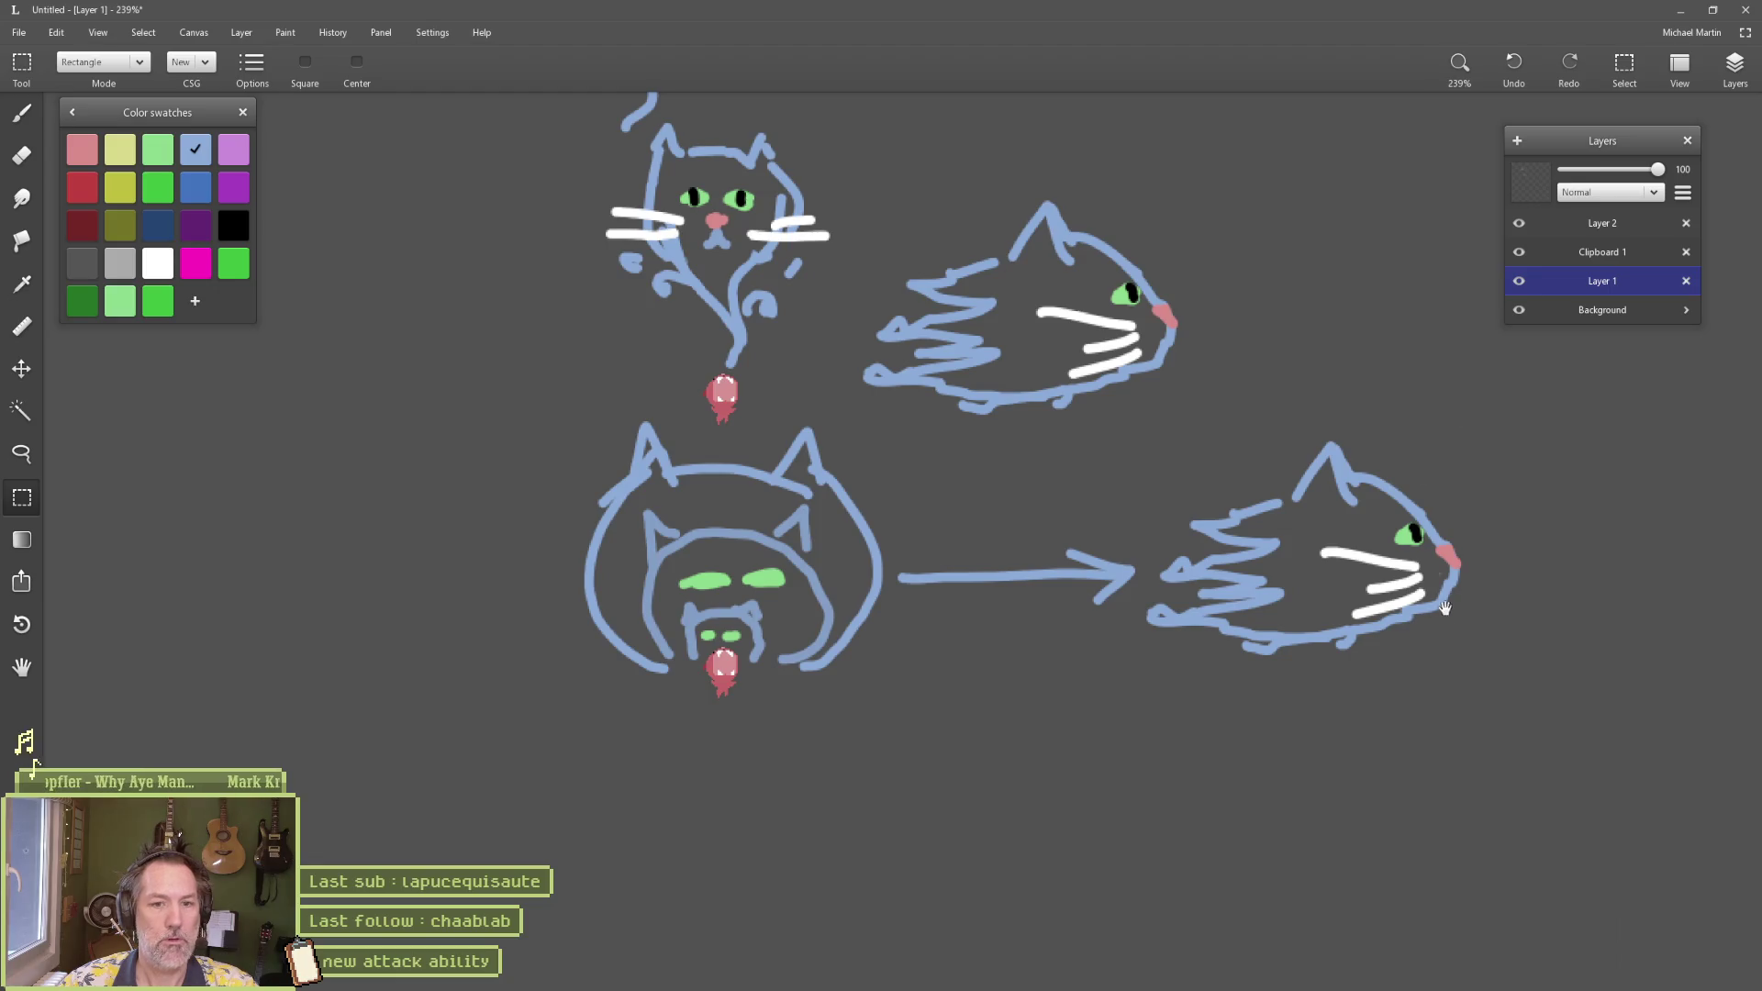
scroll(1477, 395, down, 3)
key(b)
scroll(1343, 517, up, 5)
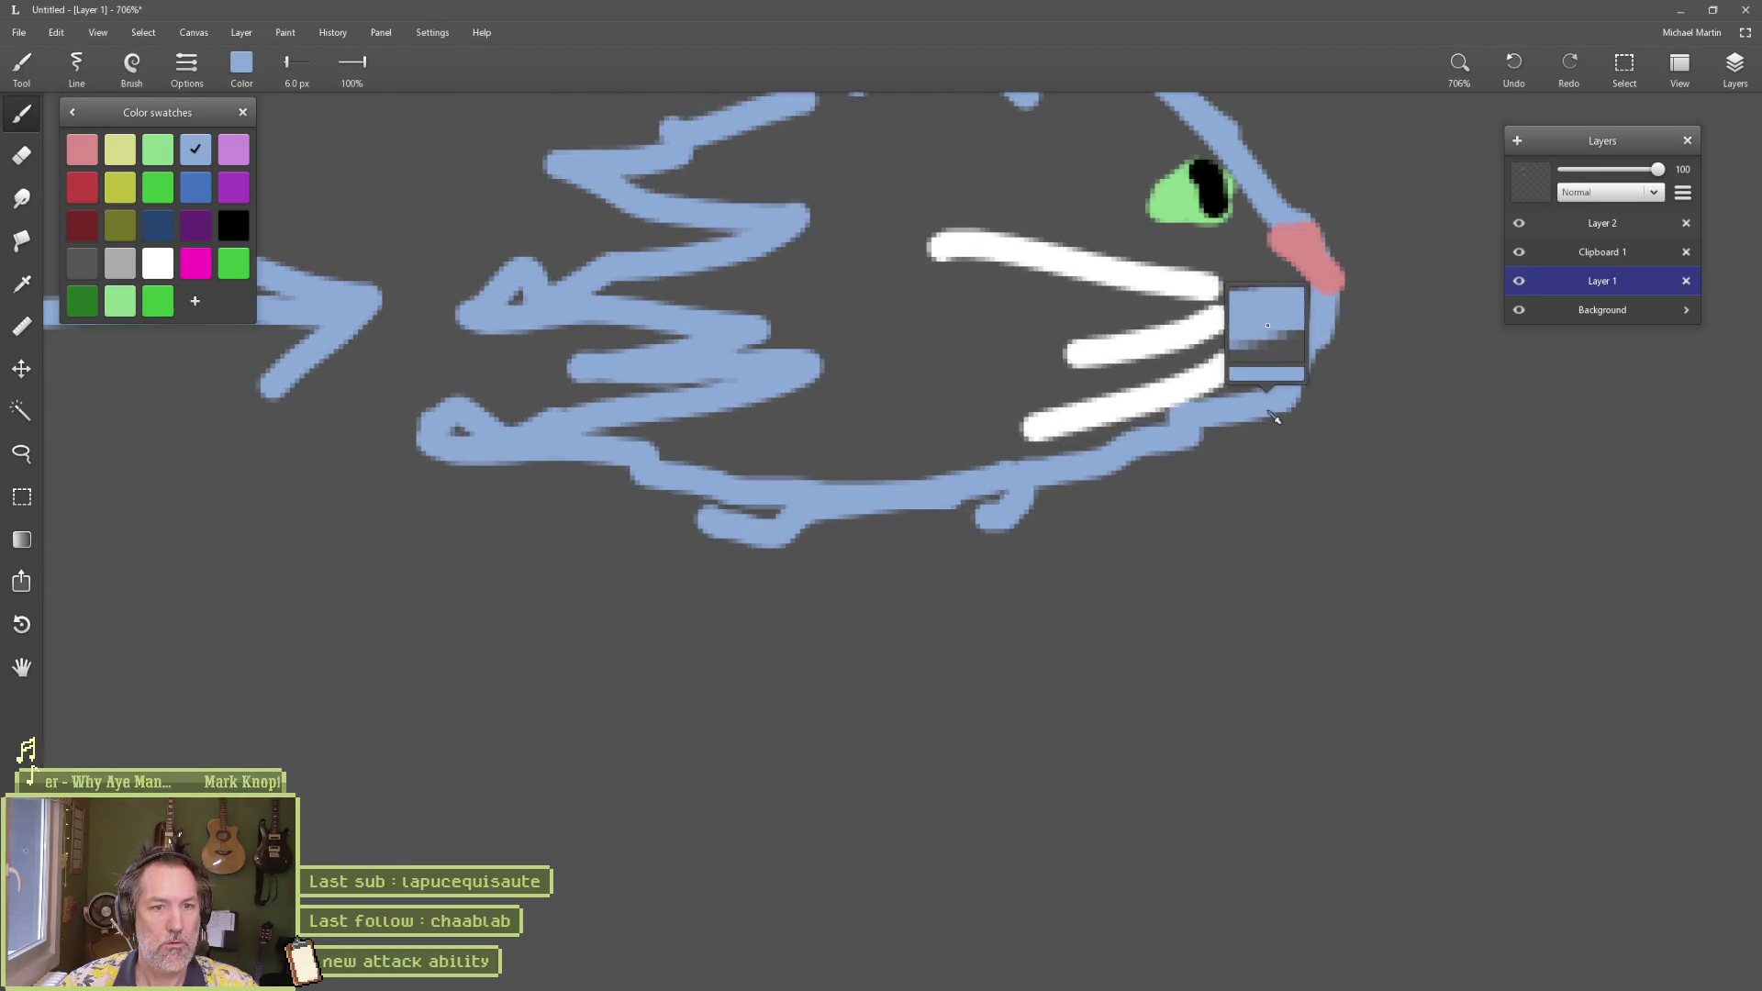
Draw a lower jaw under the copied cat's chin and paint white fangs on it
mouse_move(1183, 437)
mouse_down()
mouse_move(1252, 487)
mouse_move(1264, 523)
mouse_move(1055, 537)
mouse_move(950, 514)
mouse_up()
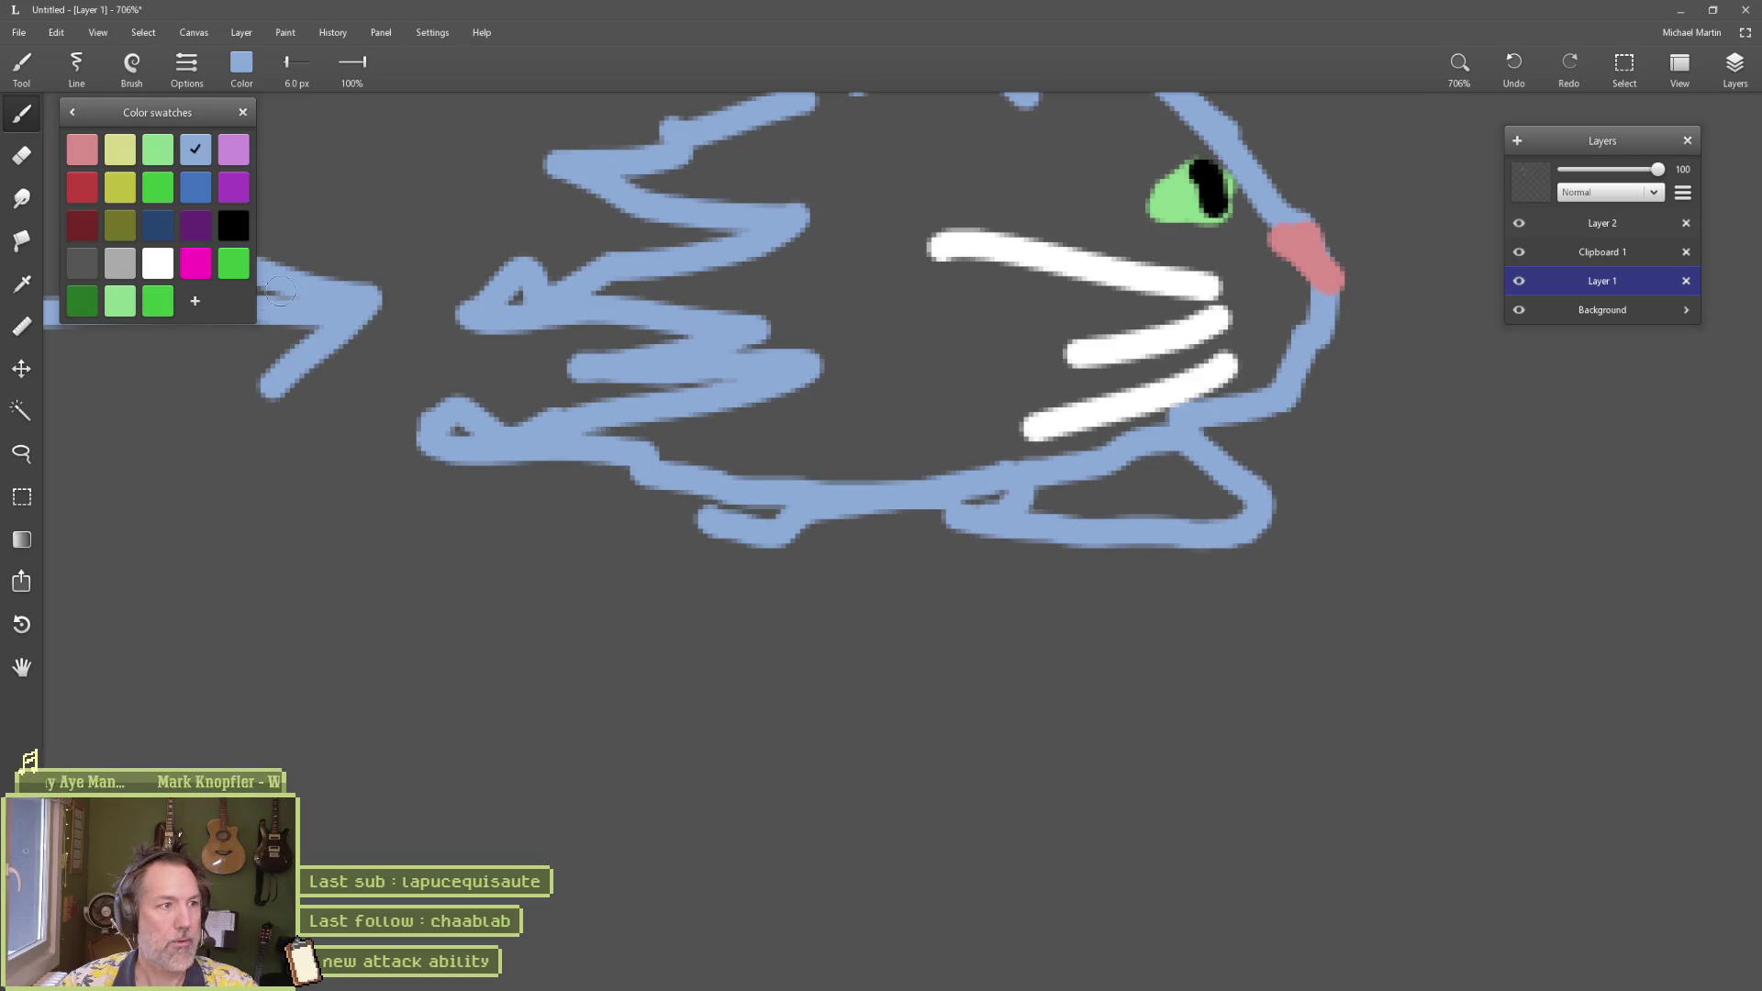
click(157, 264)
drag(1258, 402, 1268, 506)
scroll(1361, 434, down, 5)
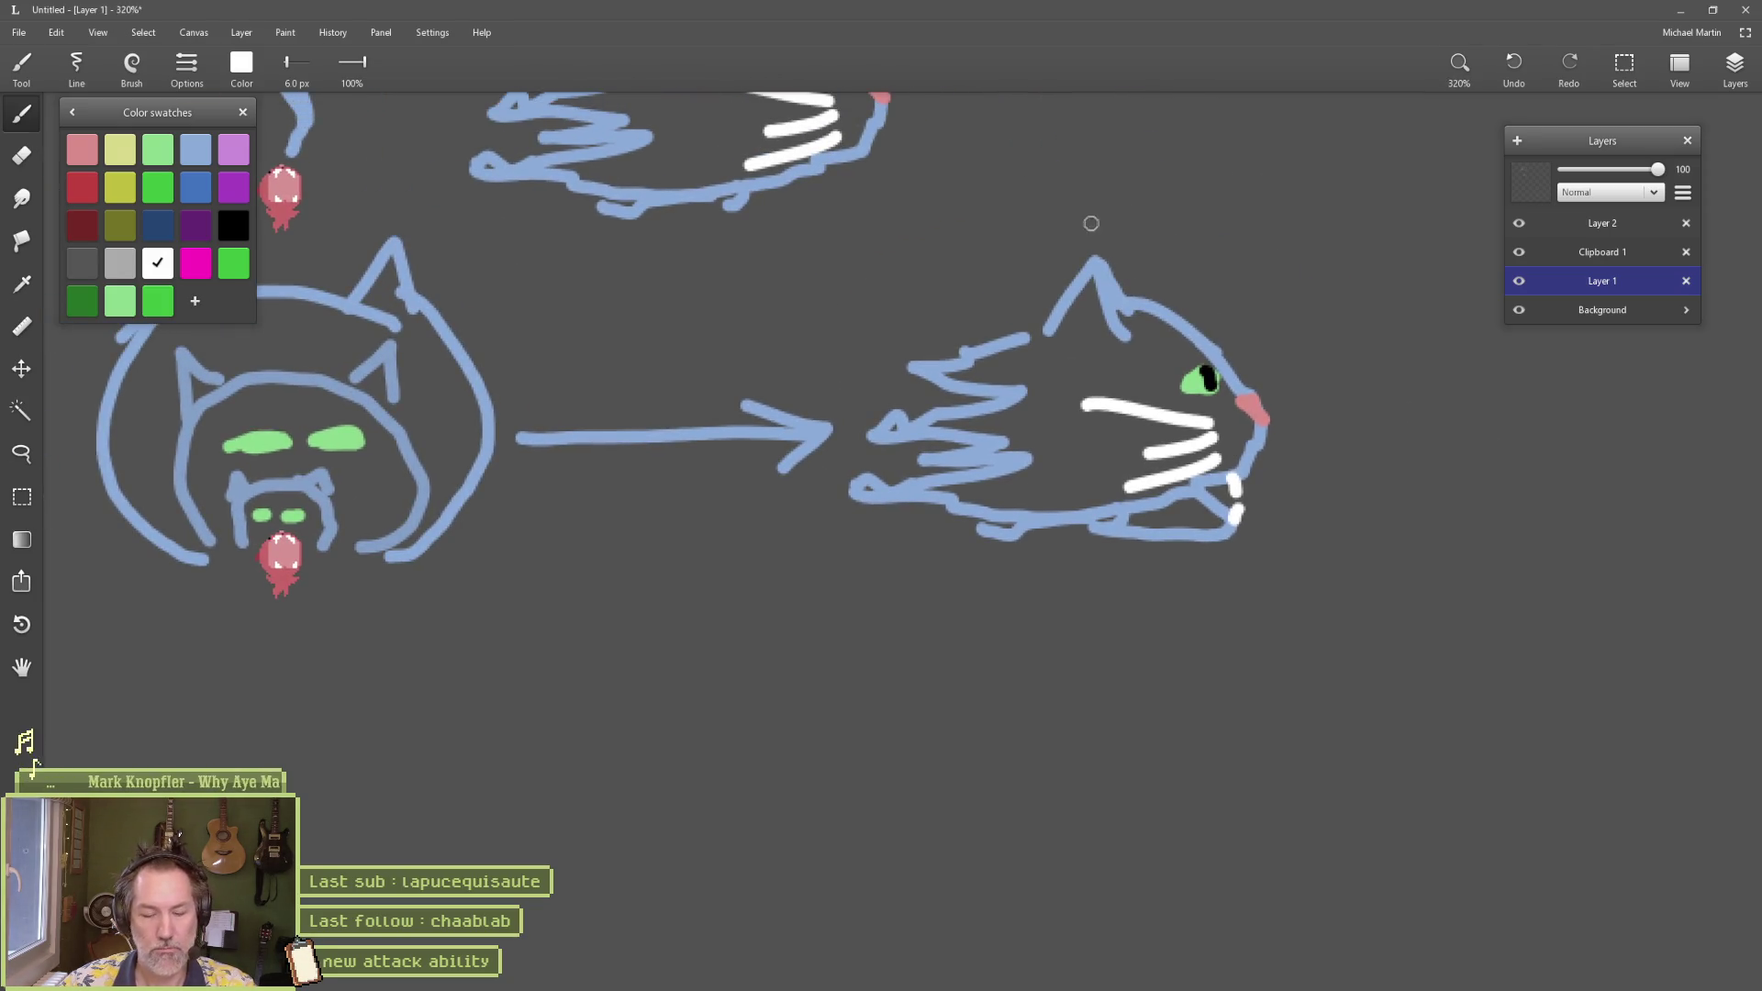
Lasso the right-hand cat, rotate it counter-clockwise and shift it up and left
key(l)
mouse_move(1111, 235)
mouse_down()
mouse_move(1318, 332)
mouse_move(1281, 479)
mouse_move(863, 527)
mouse_move(980, 516)
mouse_move(1023, 275)
mouse_move(1117, 225)
mouse_up()
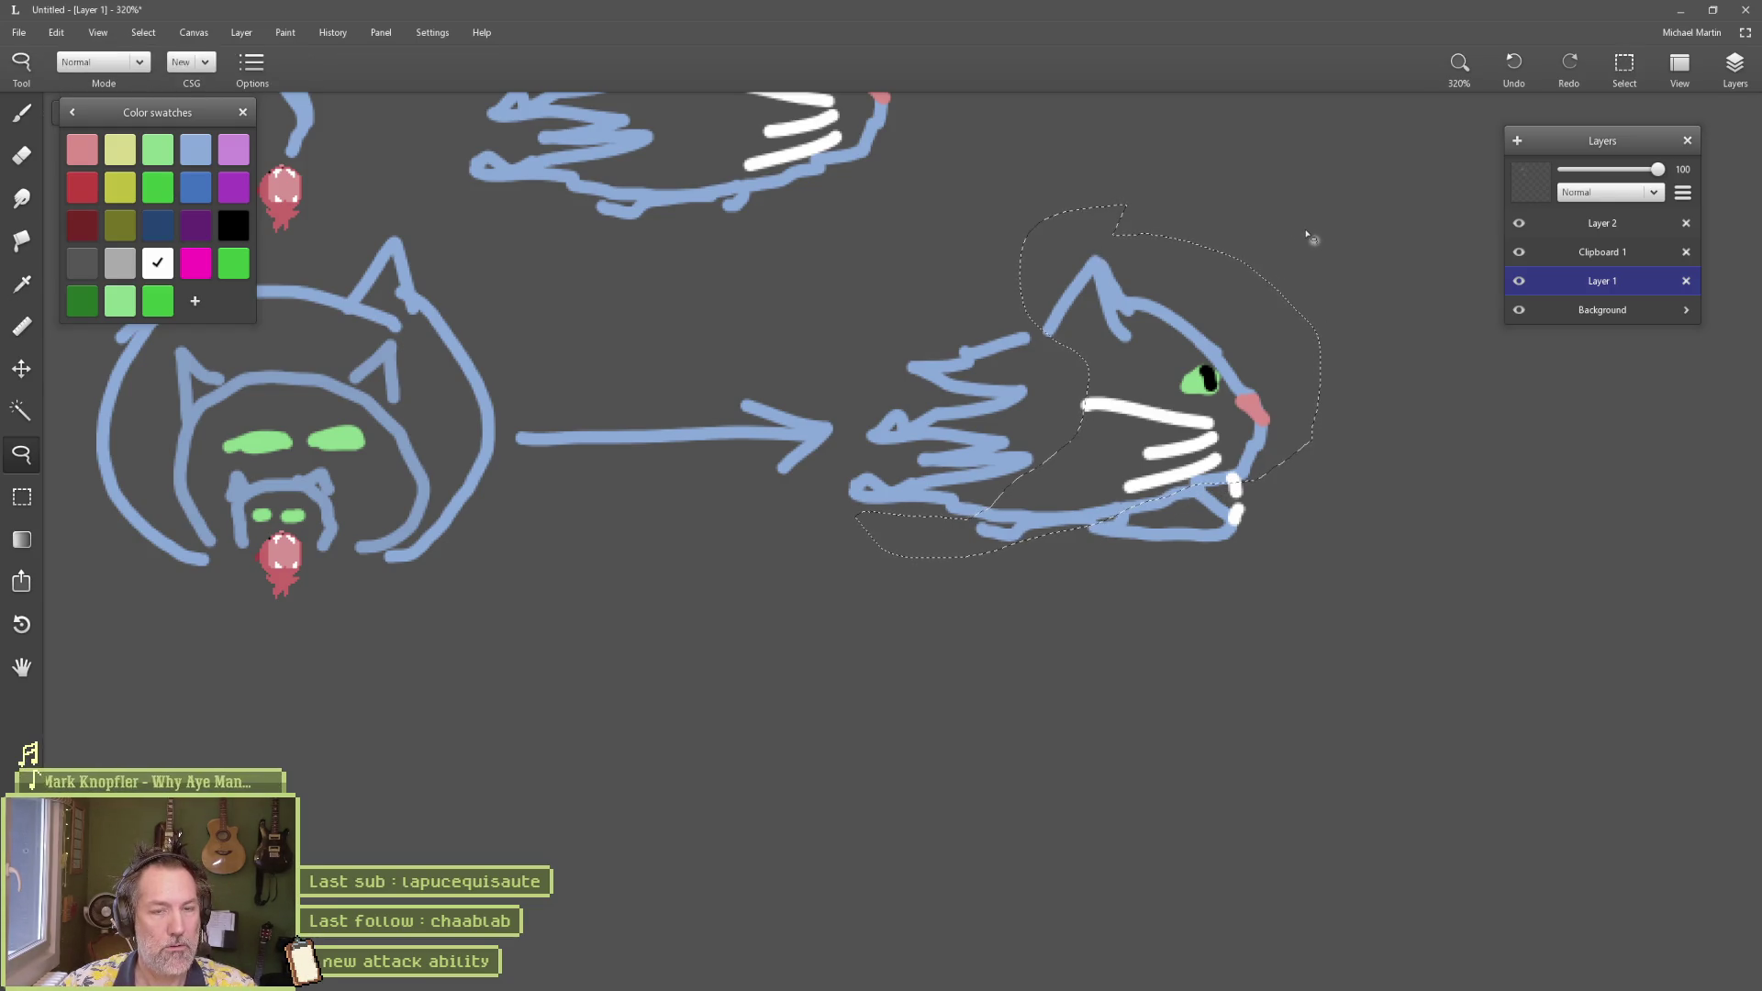
key(ctrl+t)
drag(1247, 110, 1176, 98)
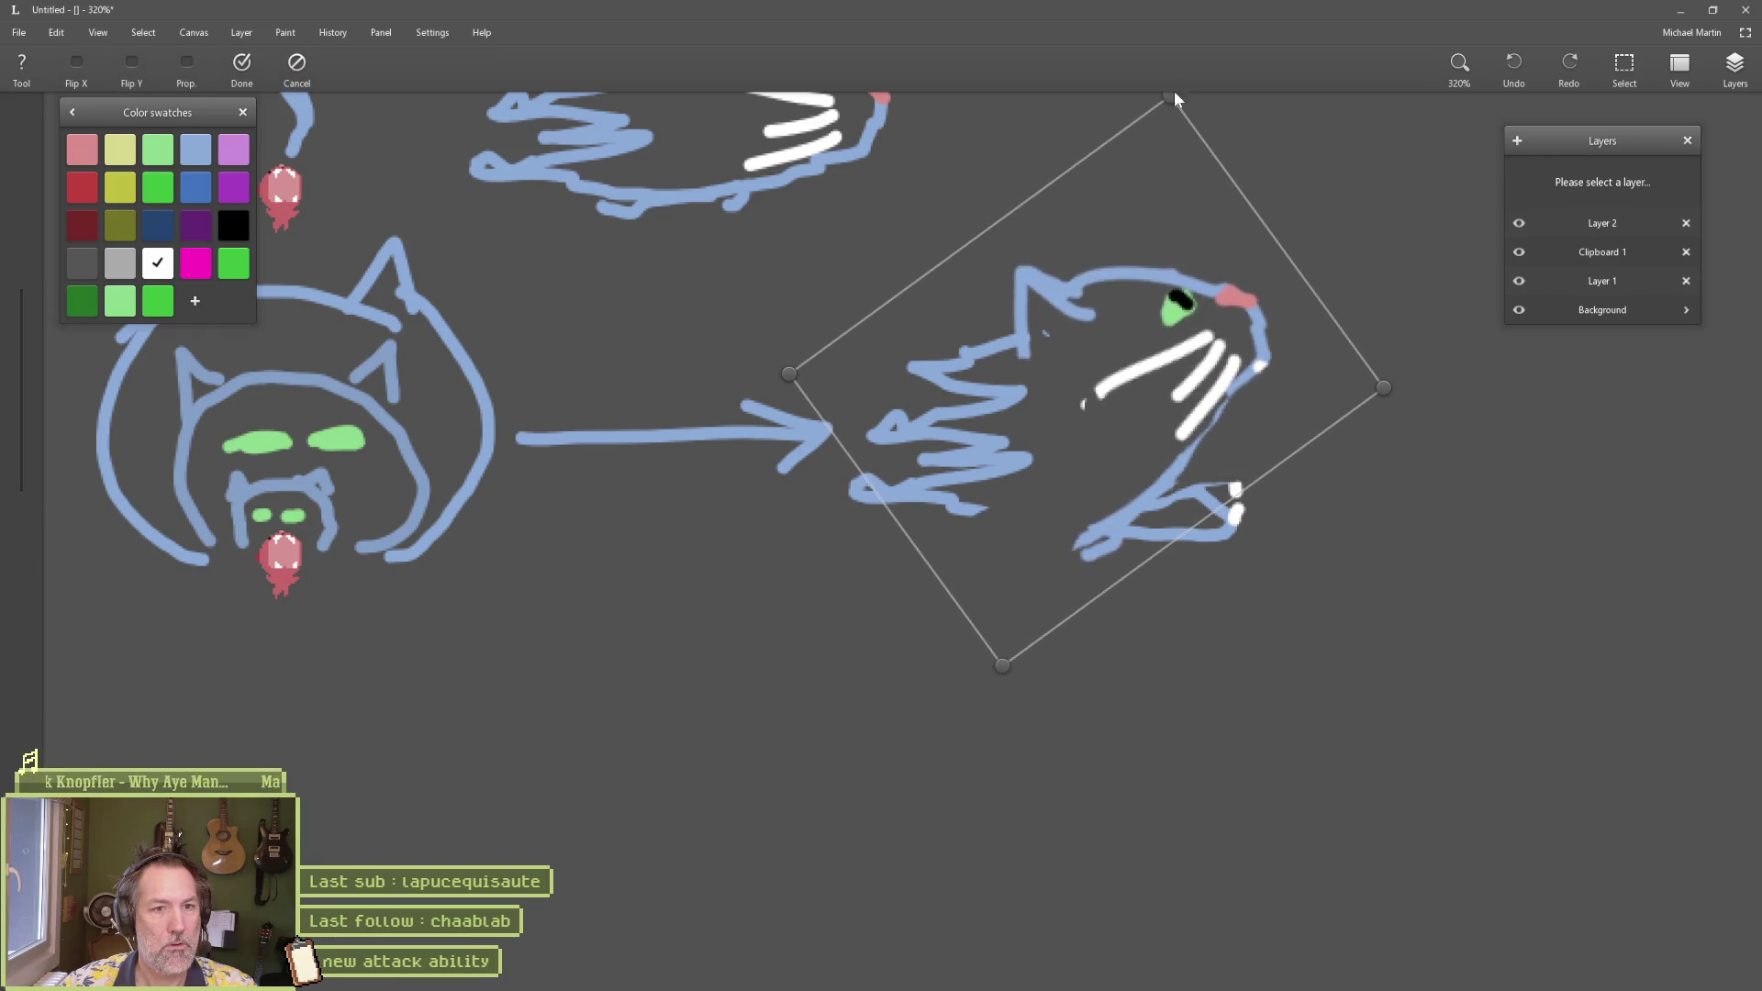
drag(1232, 349, 1210, 289)
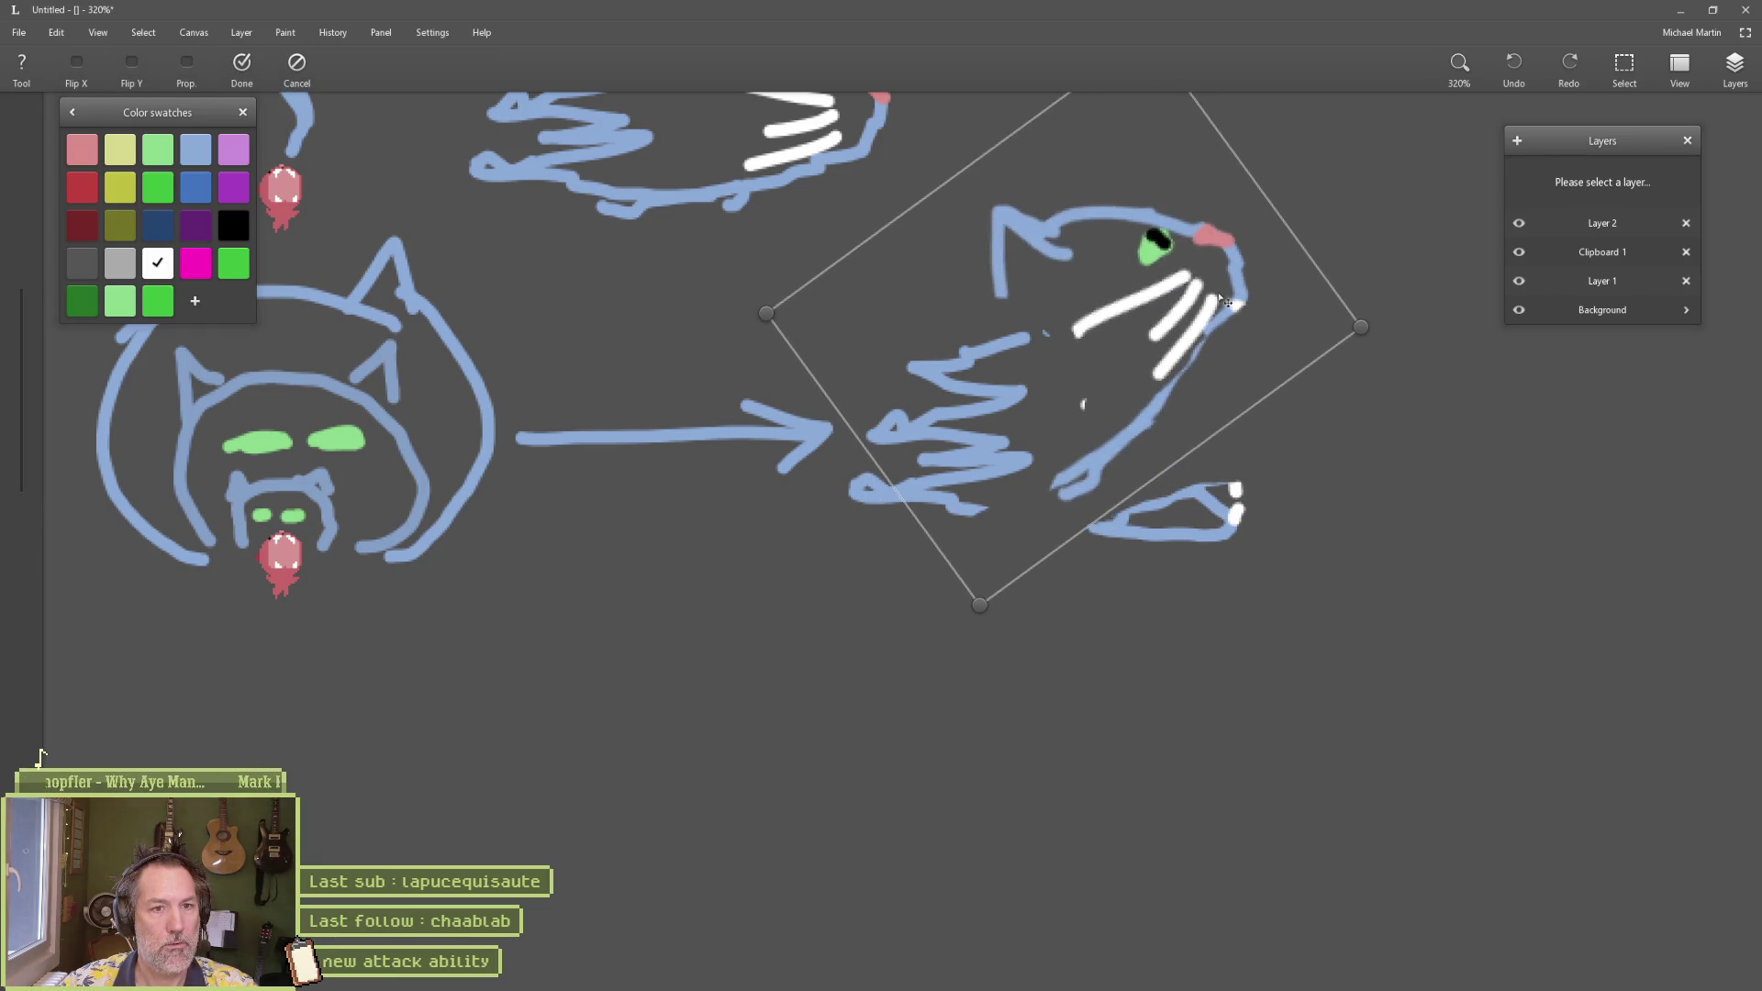
key(Return)
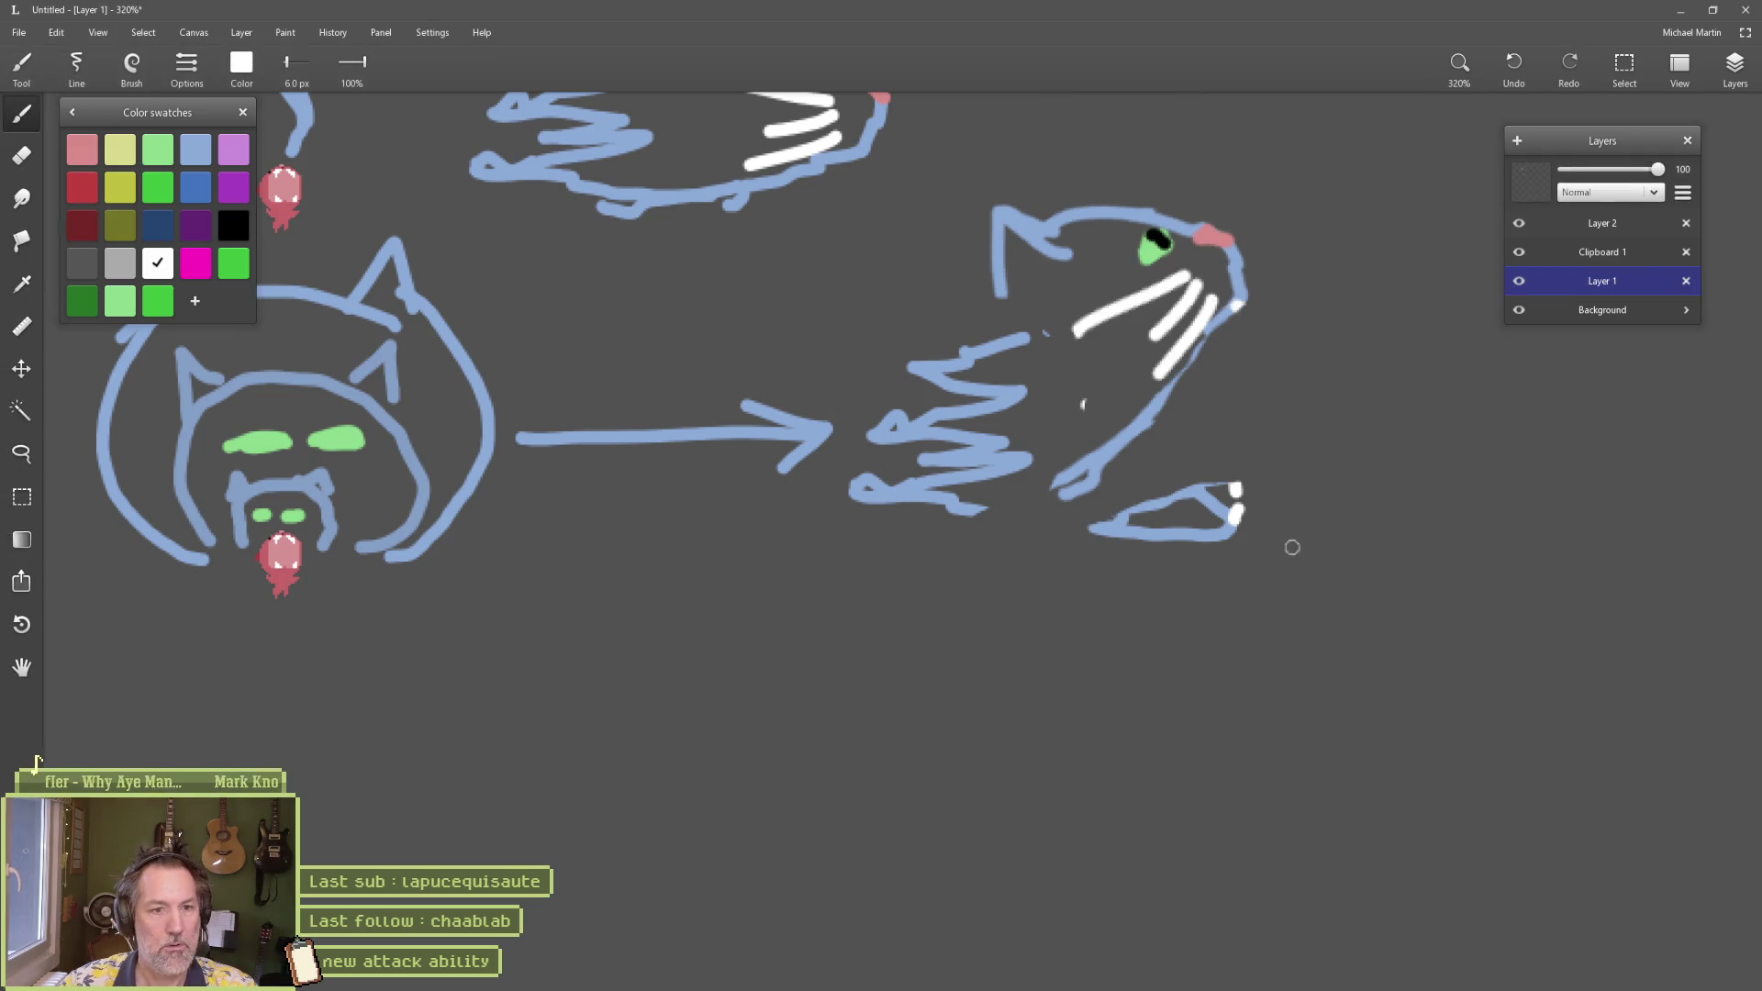
Redraw the jaw line in light blue and add a white fang and a white claw
alt+click(1151, 394)
drag(1132, 434, 1226, 512)
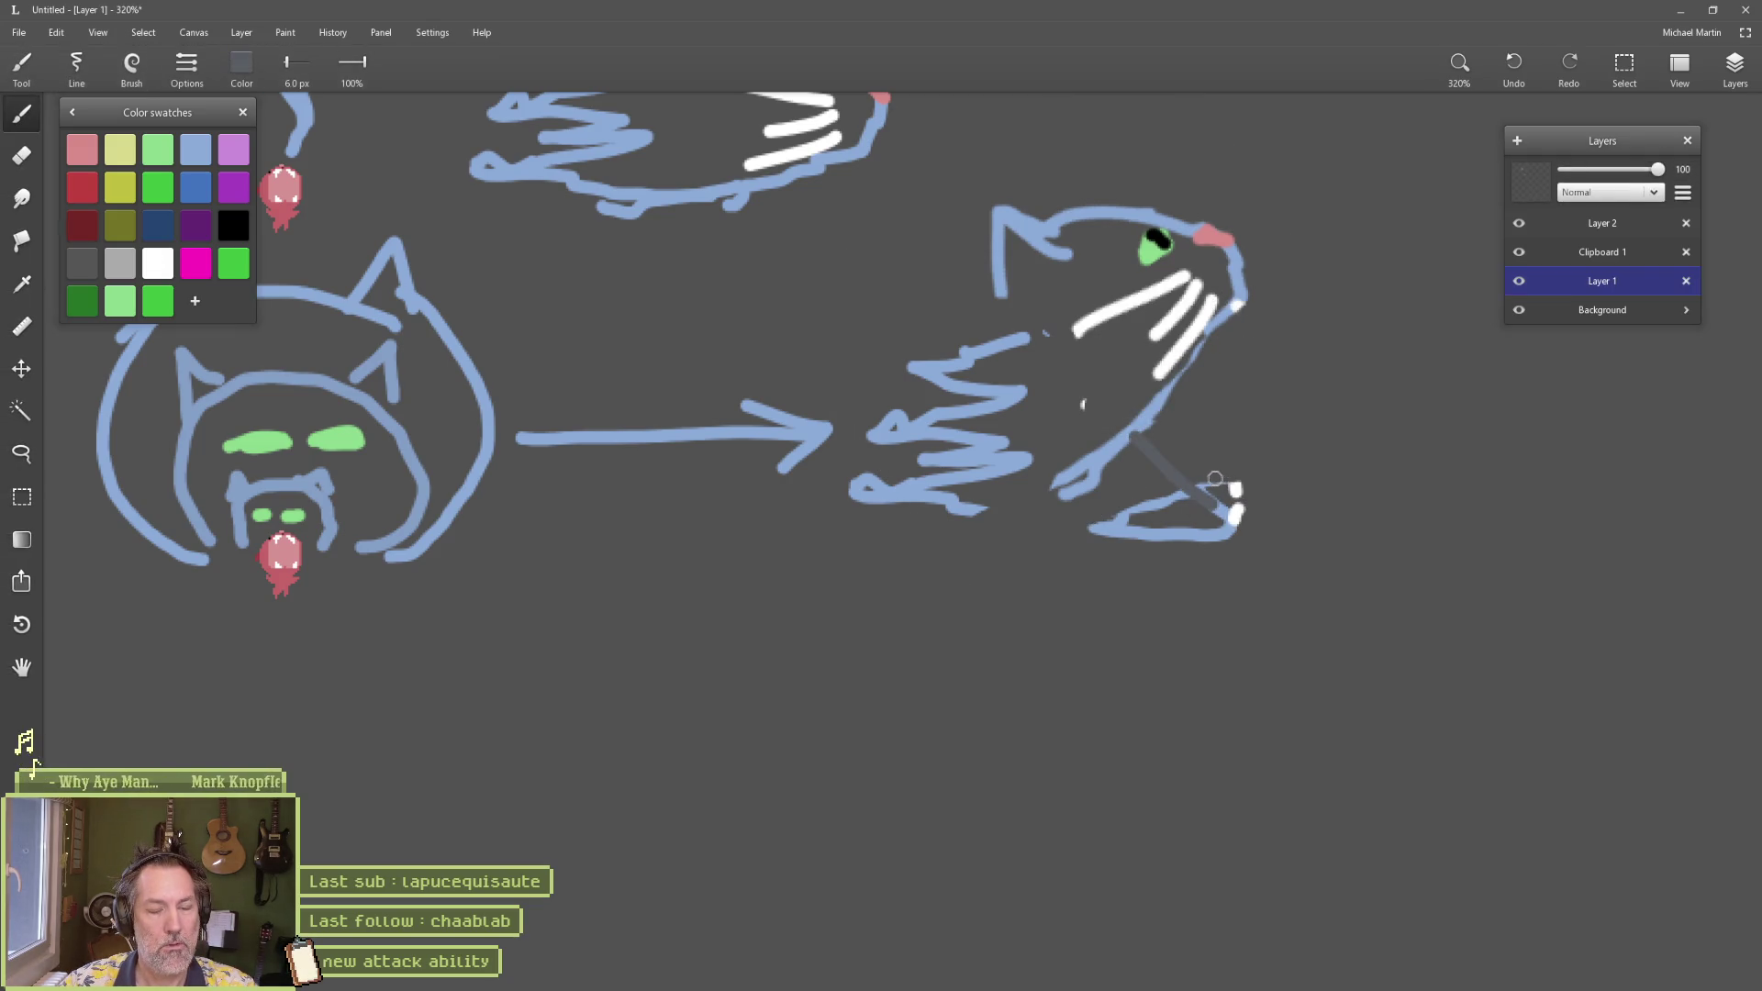
alt+click(1197, 472)
drag(1132, 434, 1202, 496)
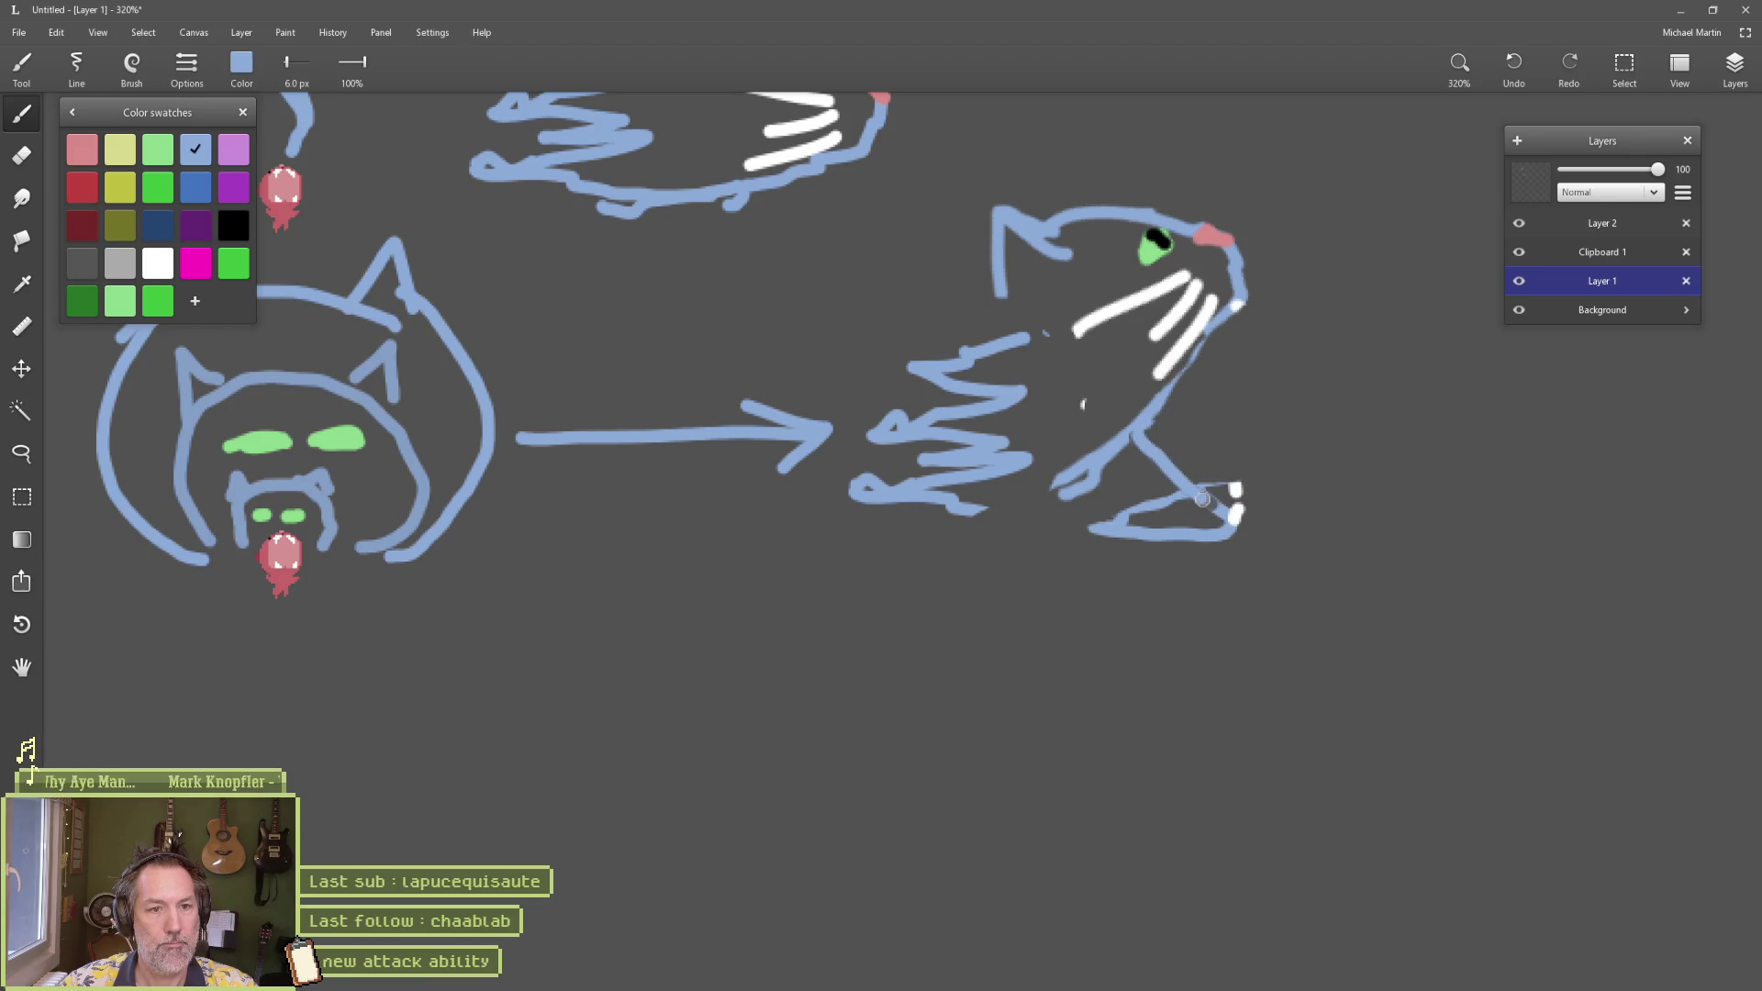
alt+click(1234, 495)
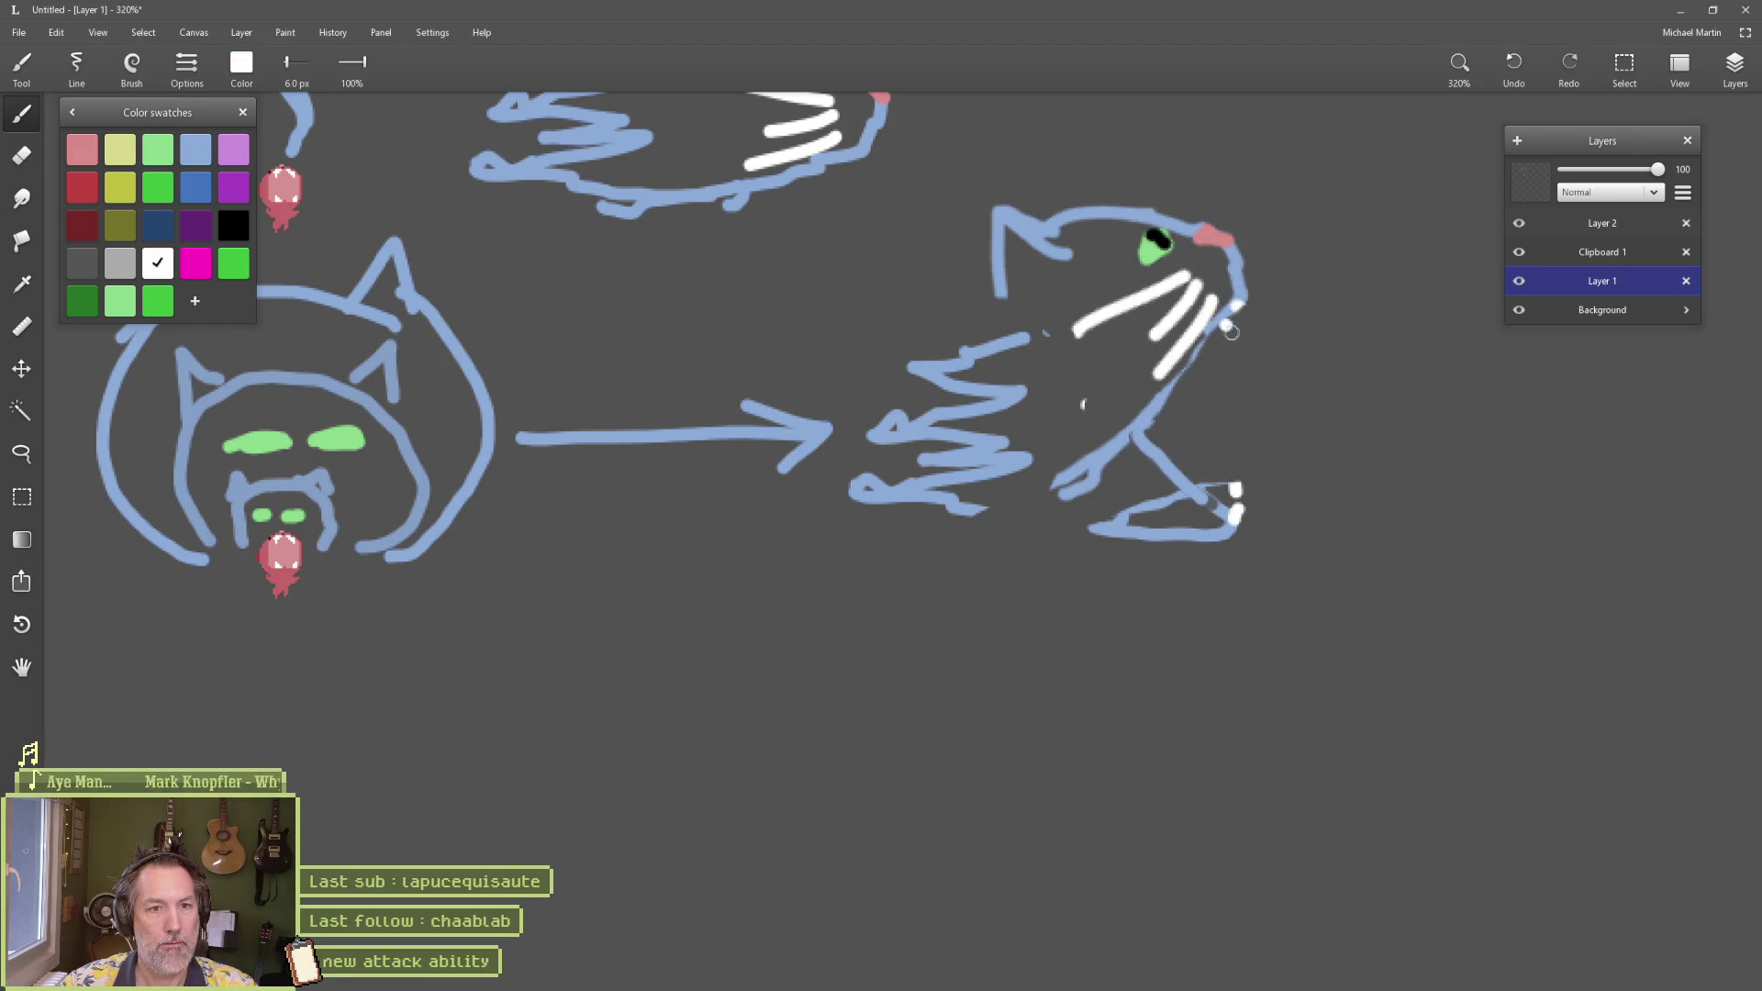
drag(1230, 331, 1236, 321)
drag(1244, 452, 1235, 523)
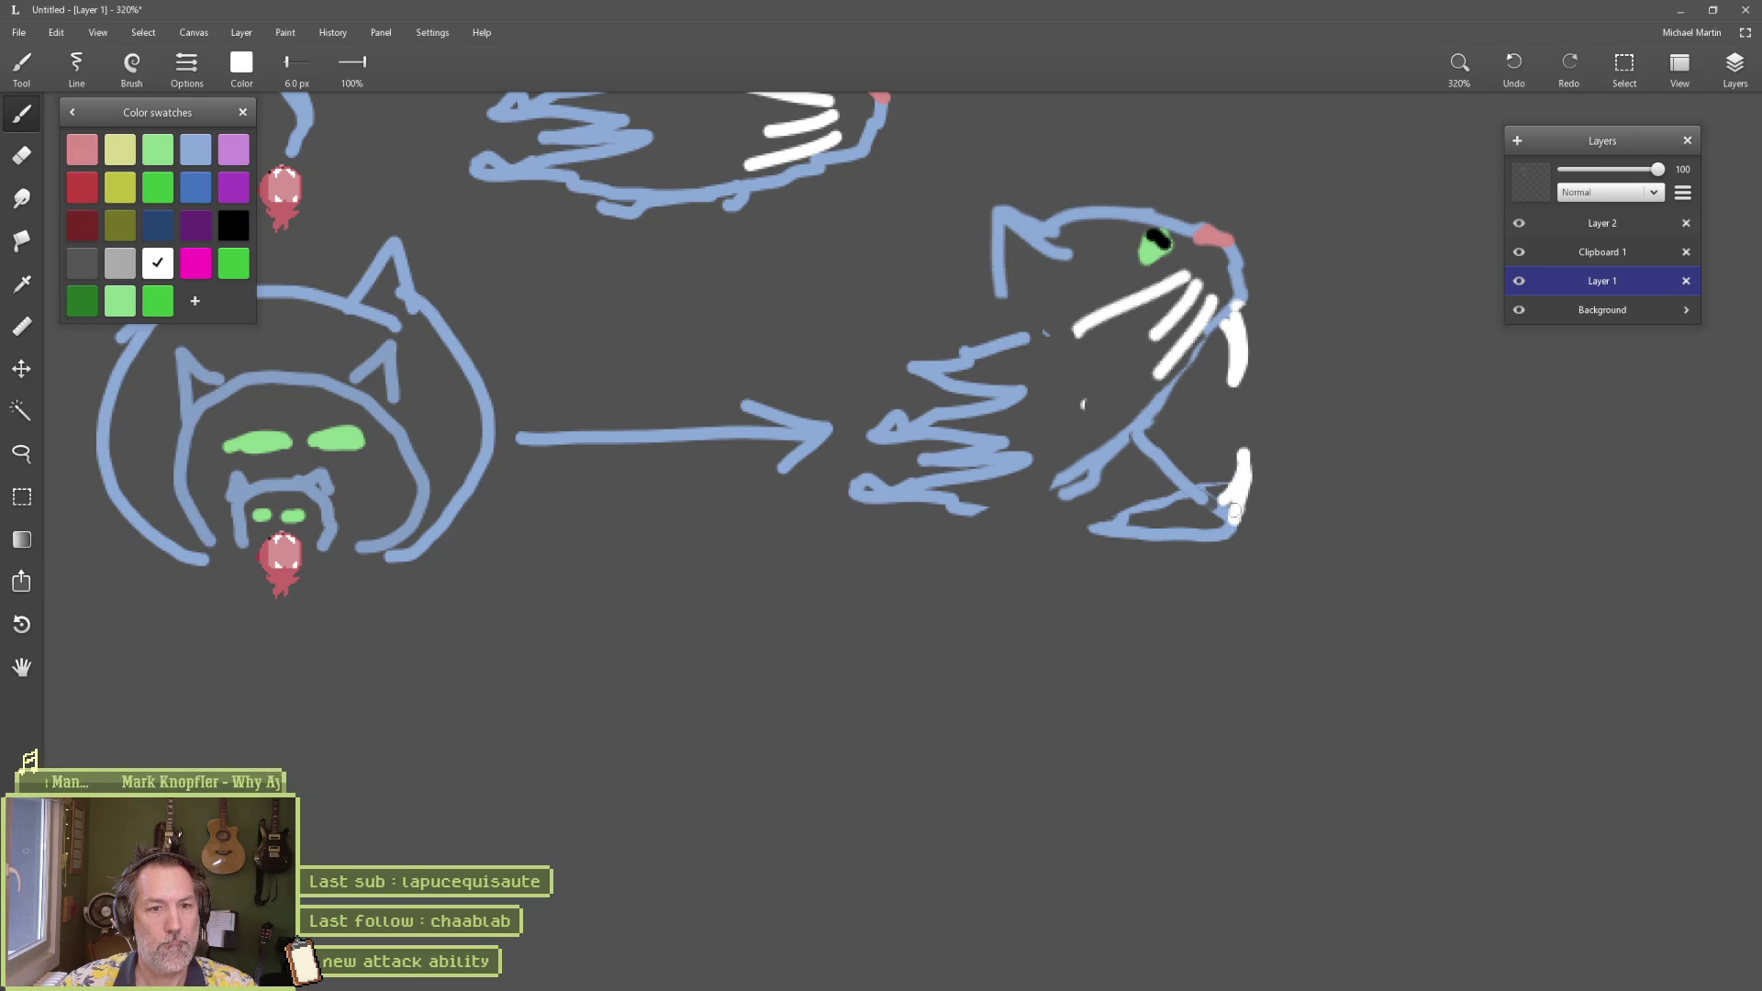
Extend the paw's bottom edge, line the cat's back, and paint a pink tongue in the mouth
alt+click(1124, 533)
drag(1115, 523, 1010, 511)
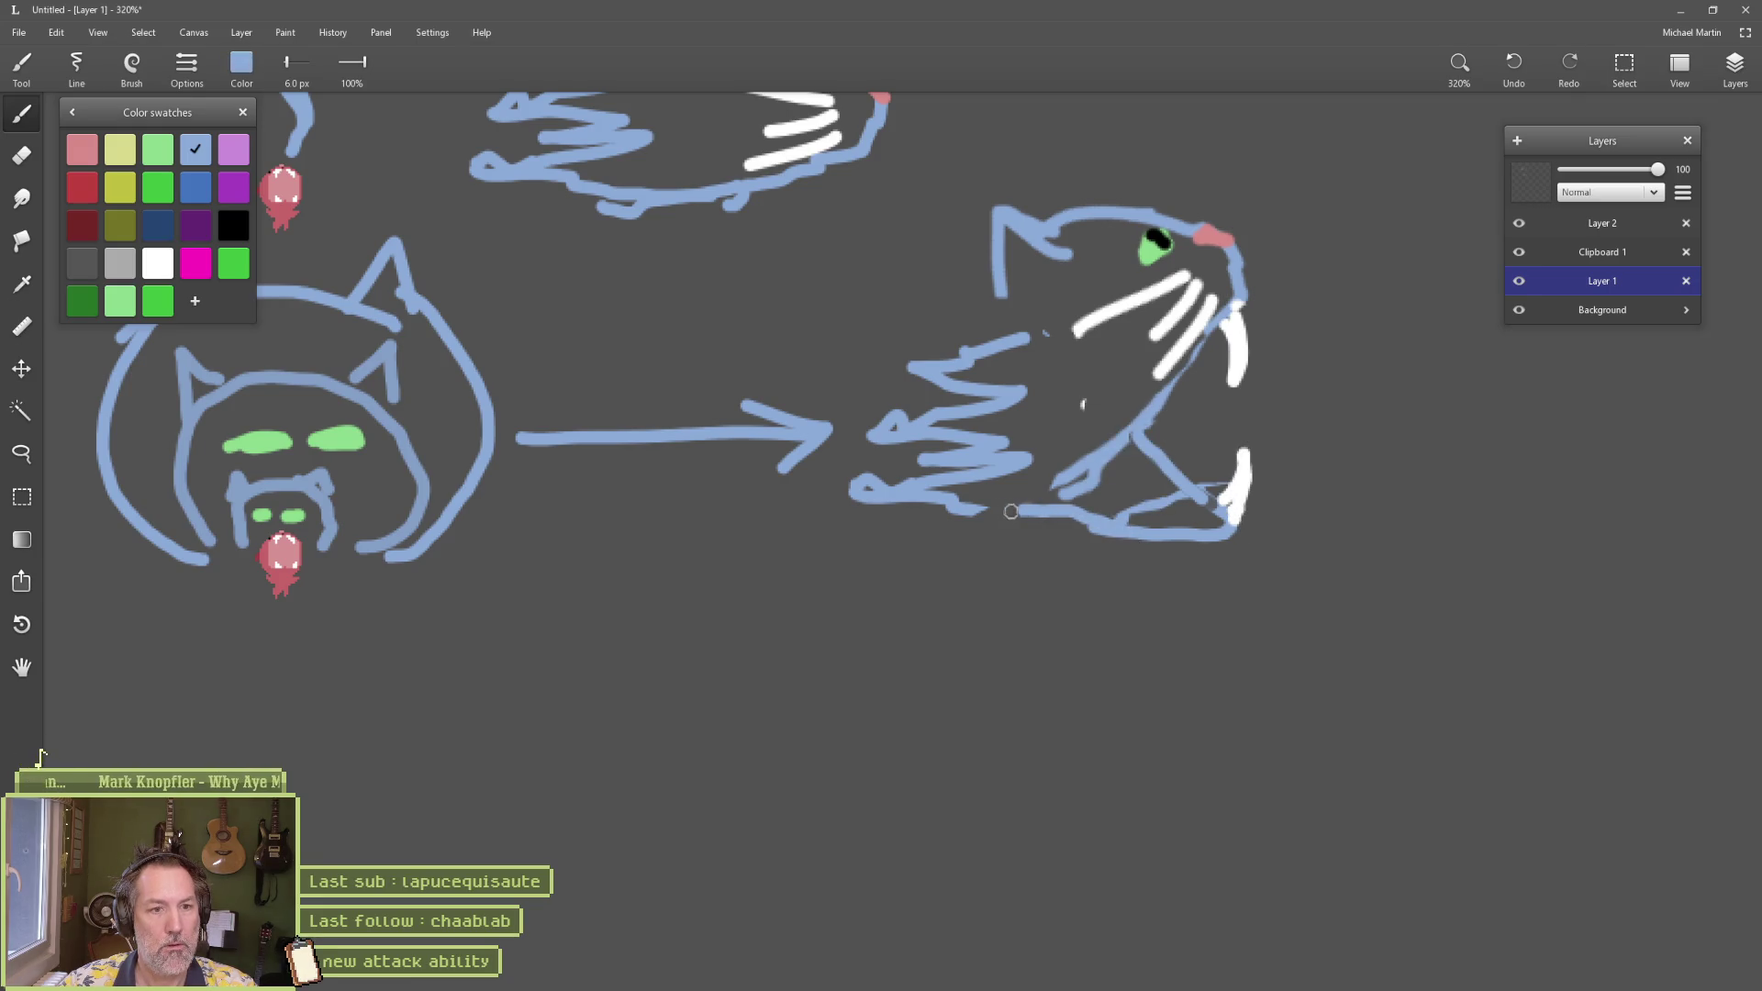
mouse_move(945, 356)
mouse_down()
mouse_move(998, 277)
mouse_move(1083, 403)
mouse_up()
key(e)
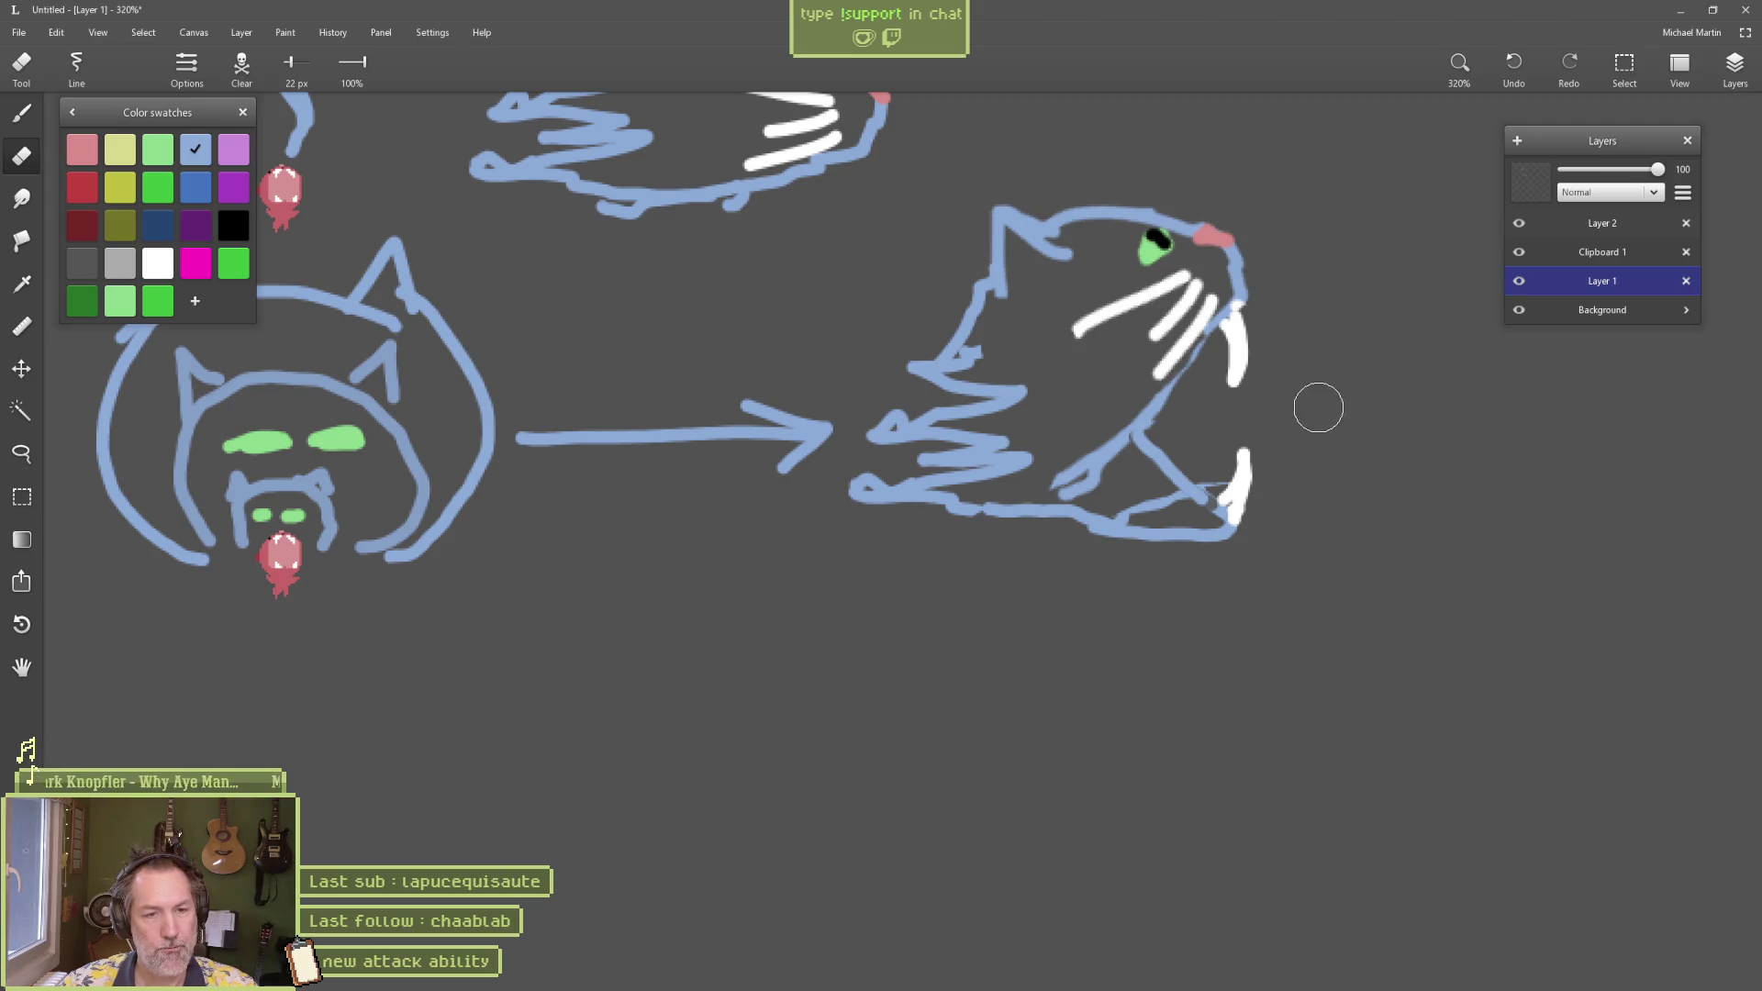
click(95, 160)
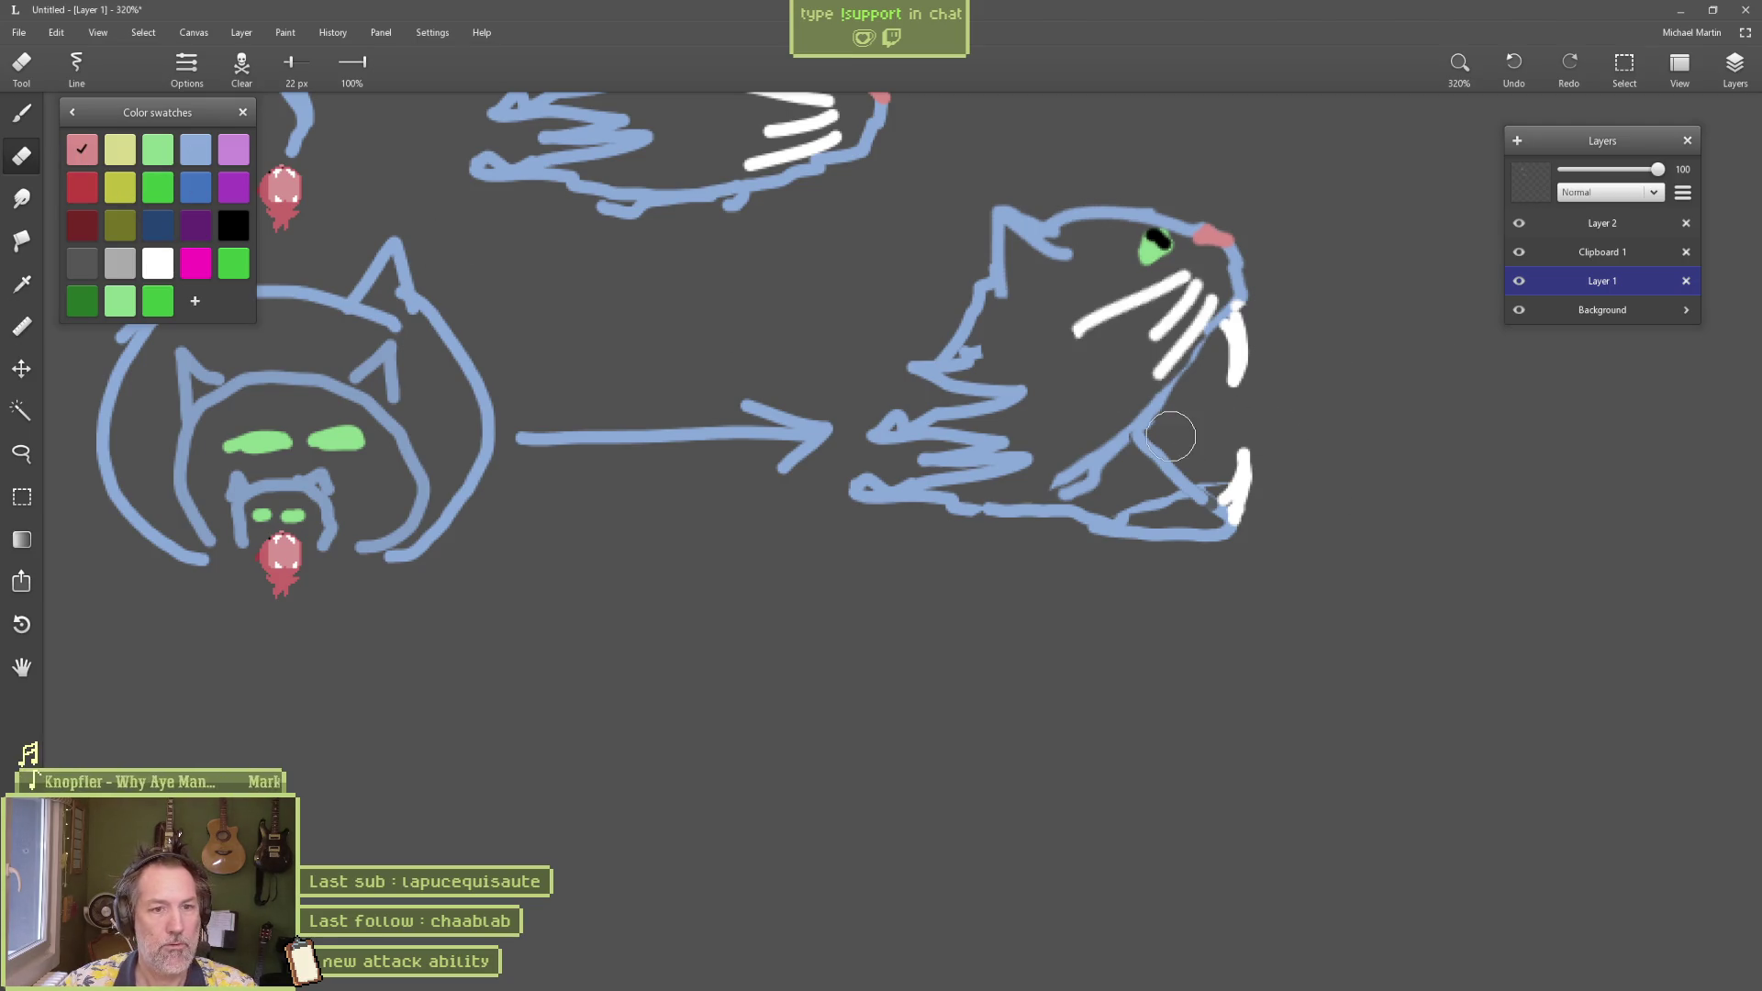
key(b)
mouse_move(1159, 427)
mouse_down()
mouse_move(1253, 417)
mouse_move(823, 452)
mouse_move(920, 470)
mouse_up()
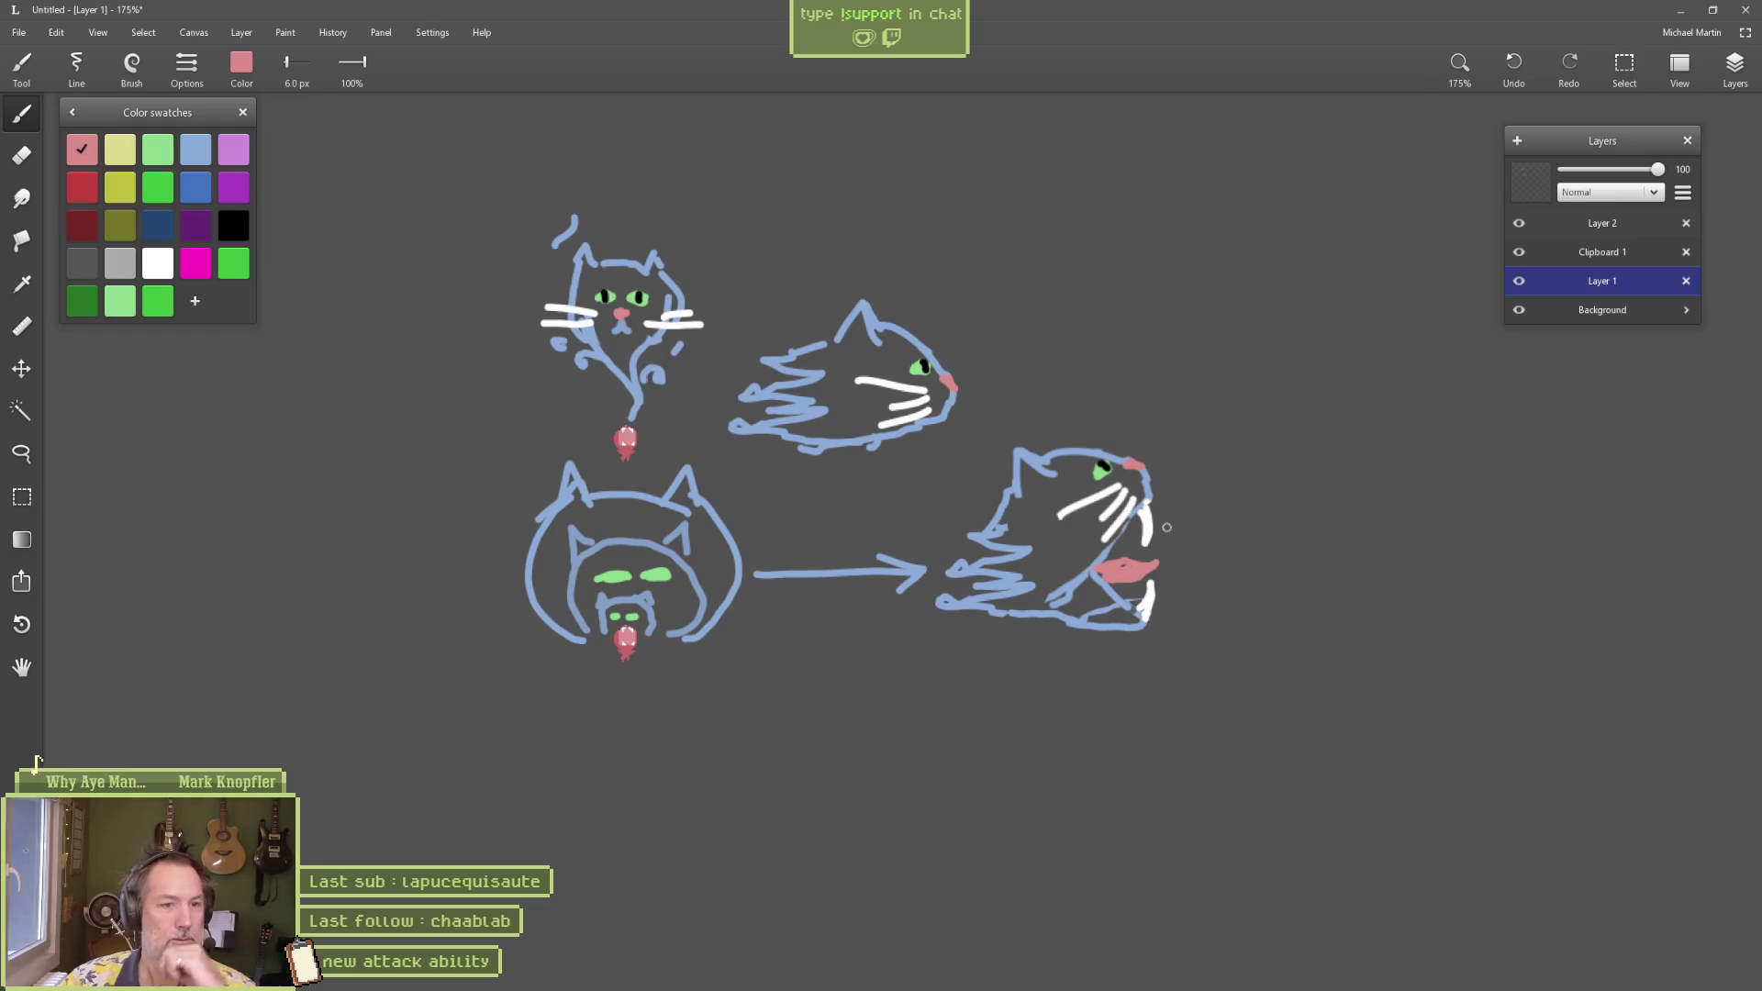
Add blue fur strokes along the cat's lower body, discarding the zigzag attempt
key(e)
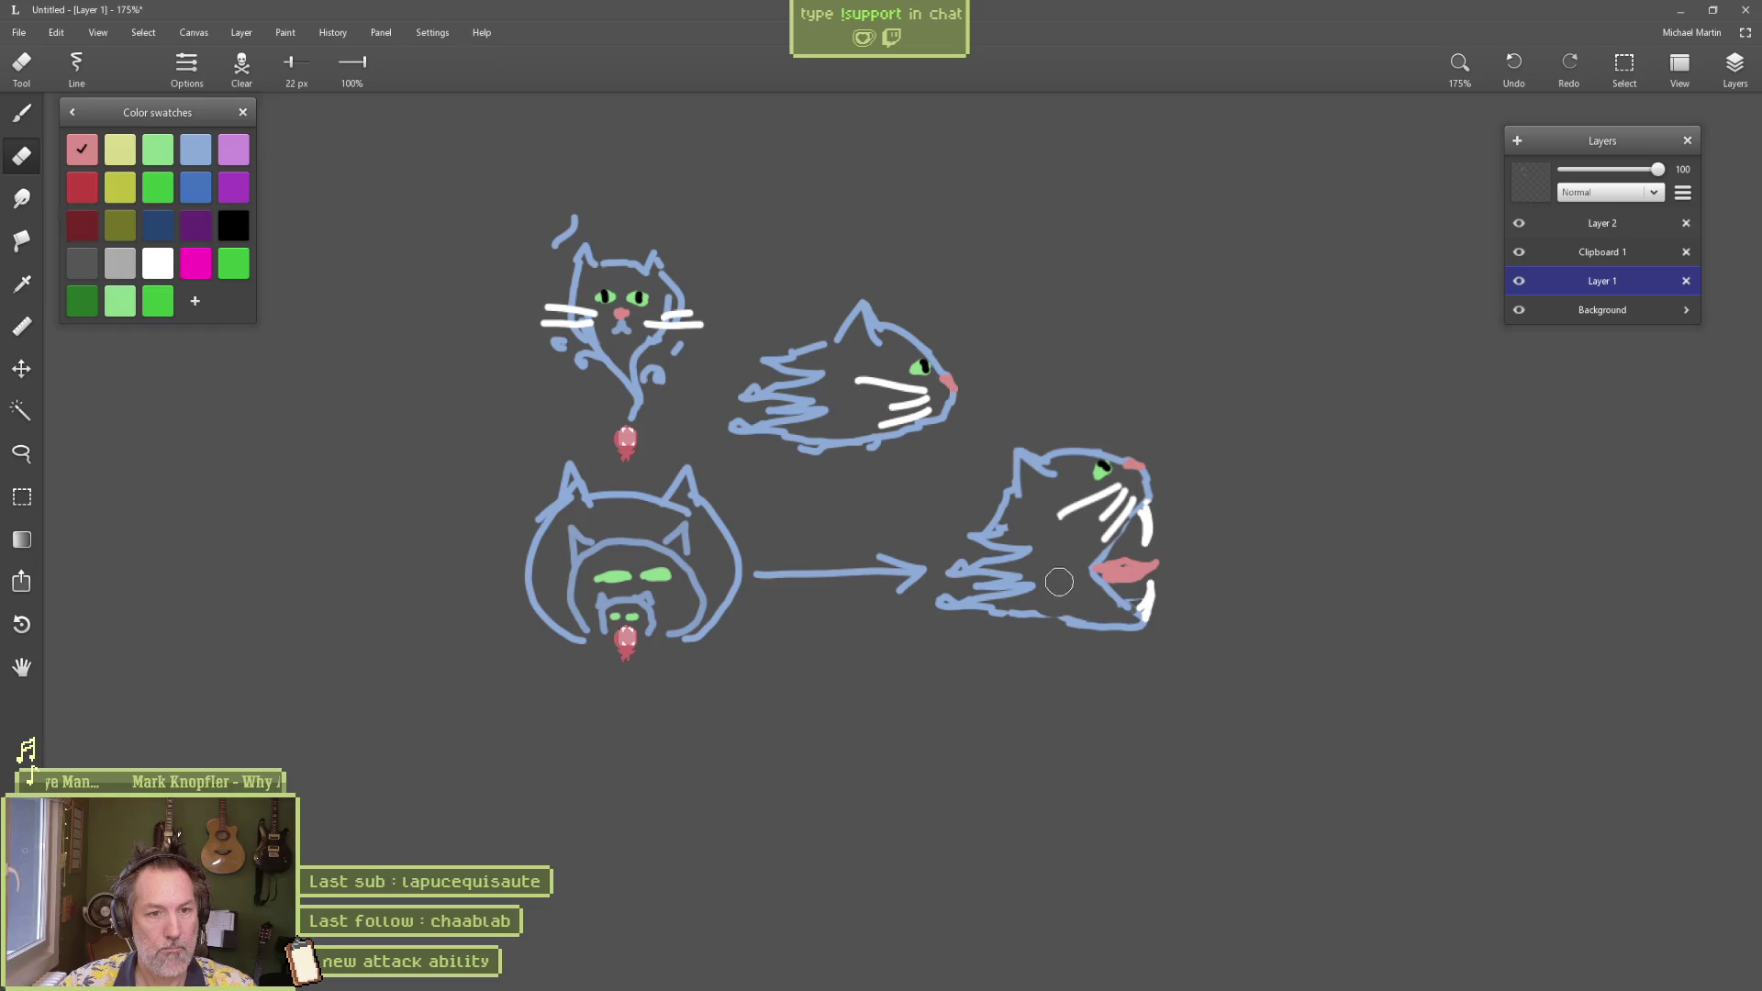
key(b)
alt+click(1062, 618)
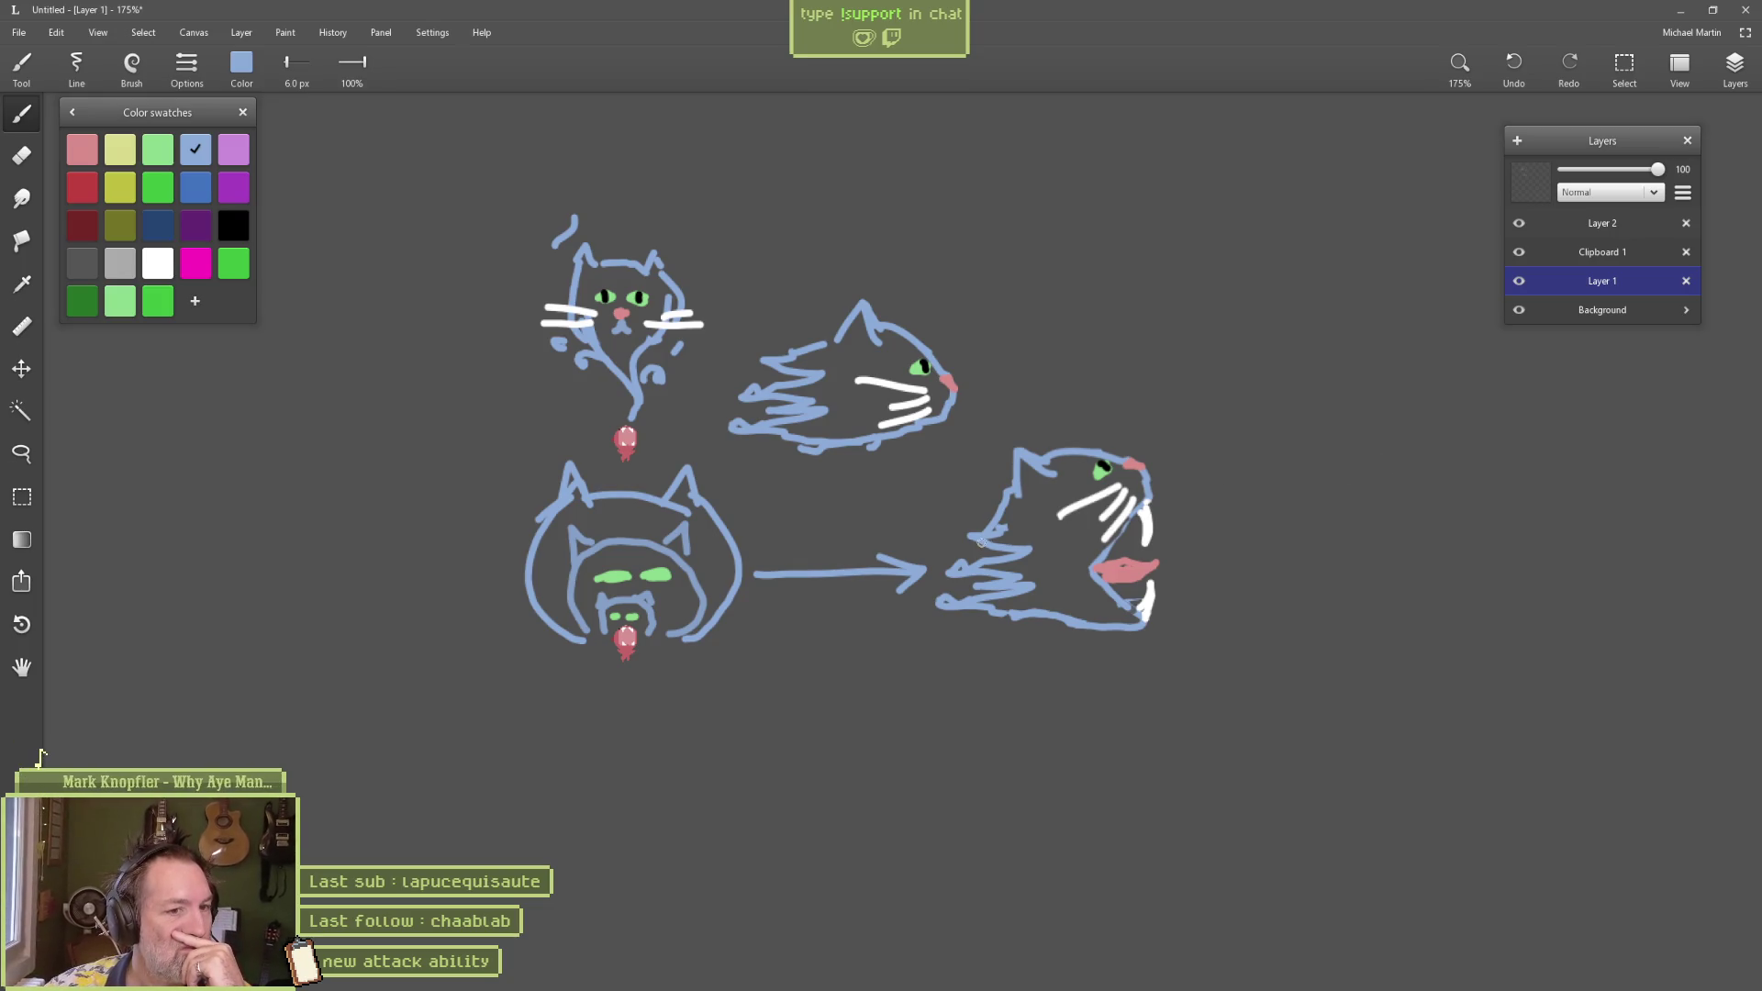
mouse_move(975, 541)
mouse_down()
mouse_move(973, 477)
mouse_move(928, 514)
mouse_up()
key(ctrl+z)
key(ctrl+z)
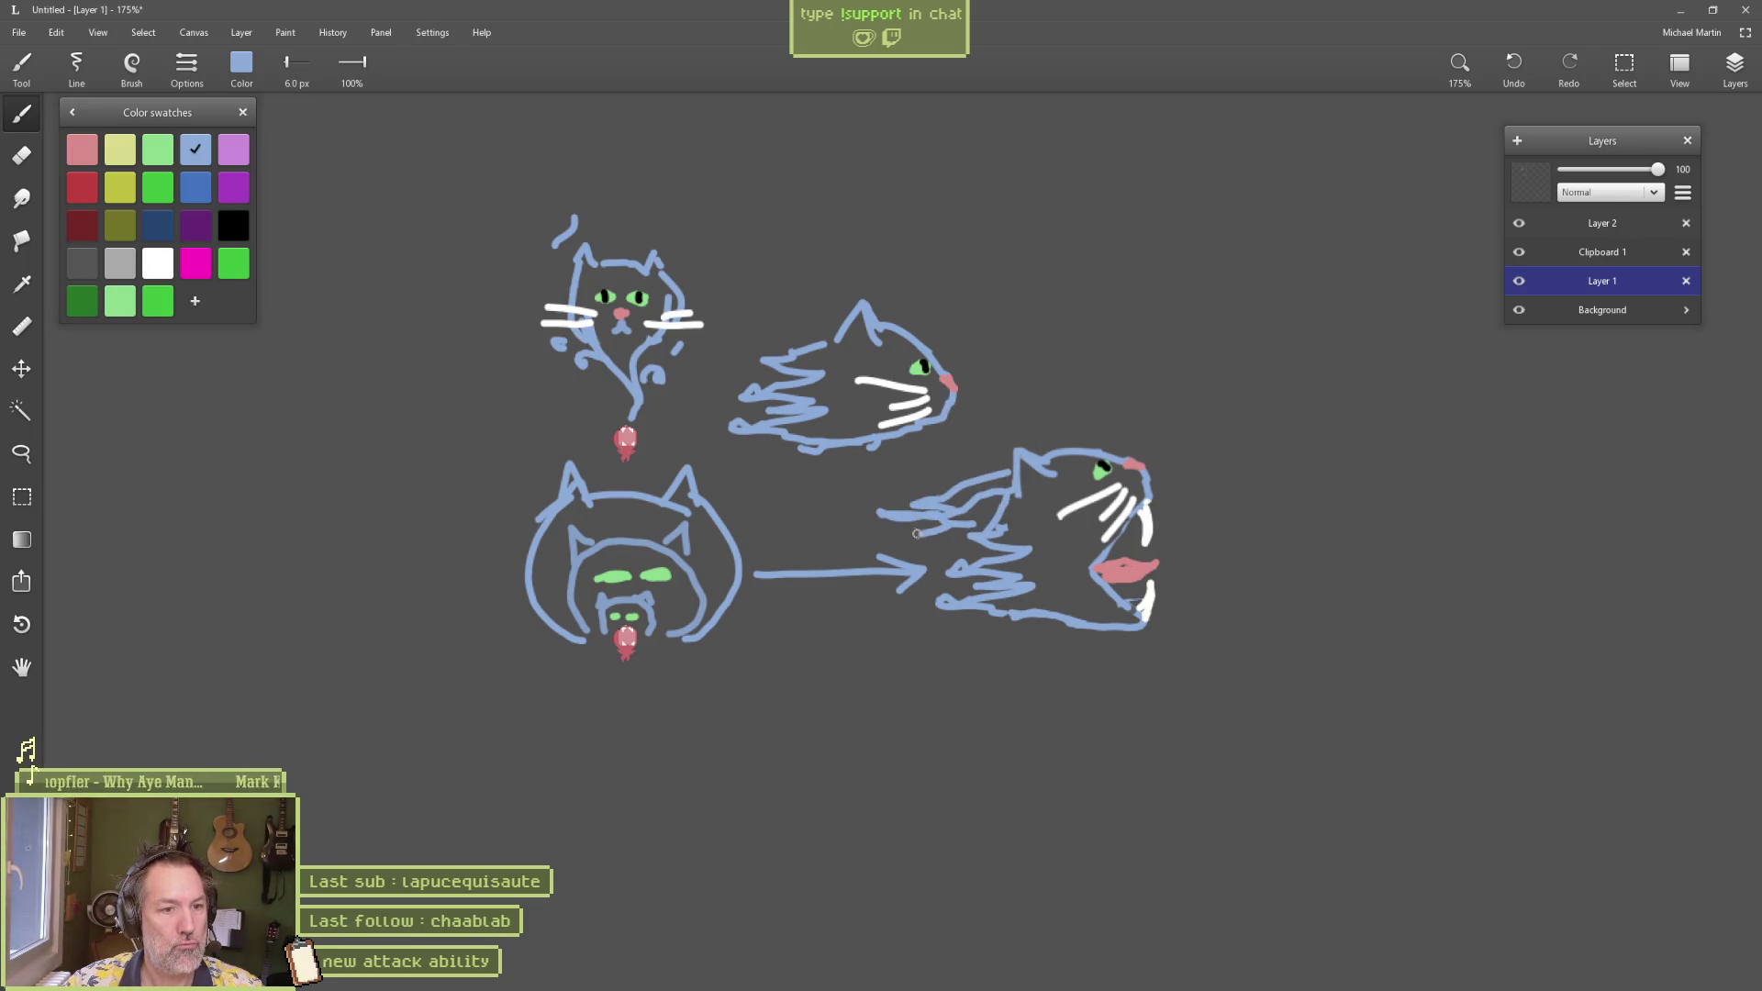
mouse_move(953, 582)
mouse_down()
mouse_move(850, 613)
mouse_move(1010, 627)
mouse_up()
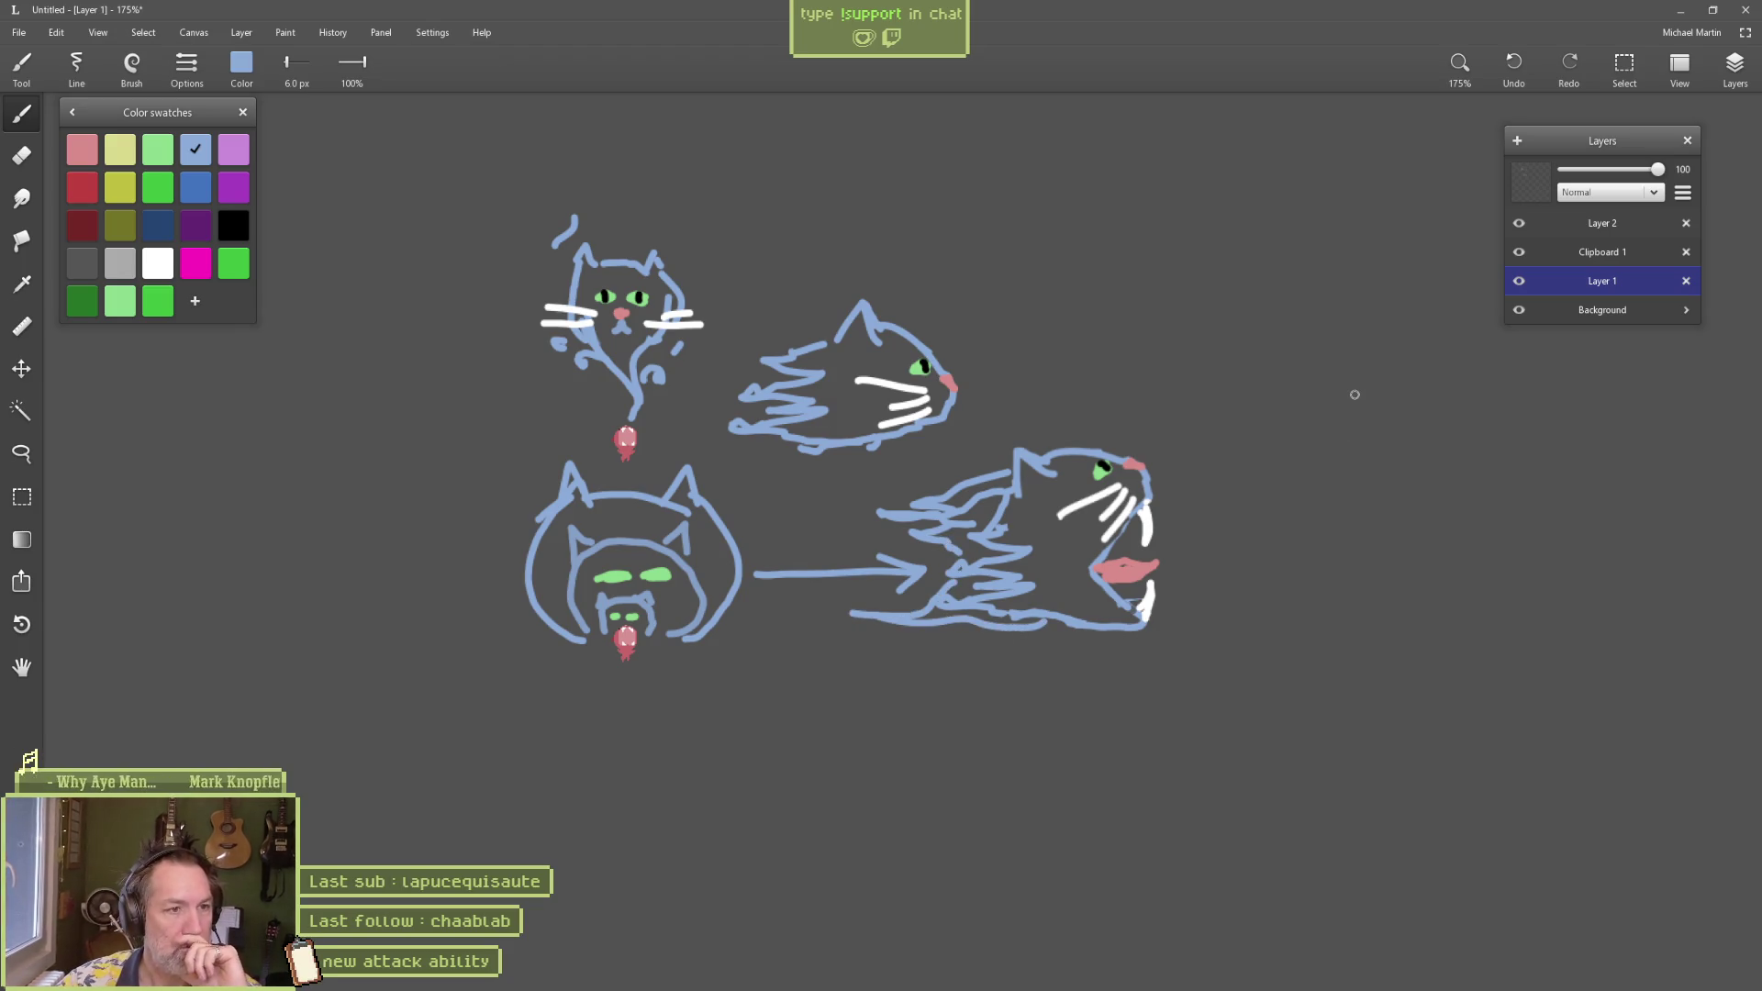
Lasso the top-row streaking cat head, raise it slightly and deselect
key(l)
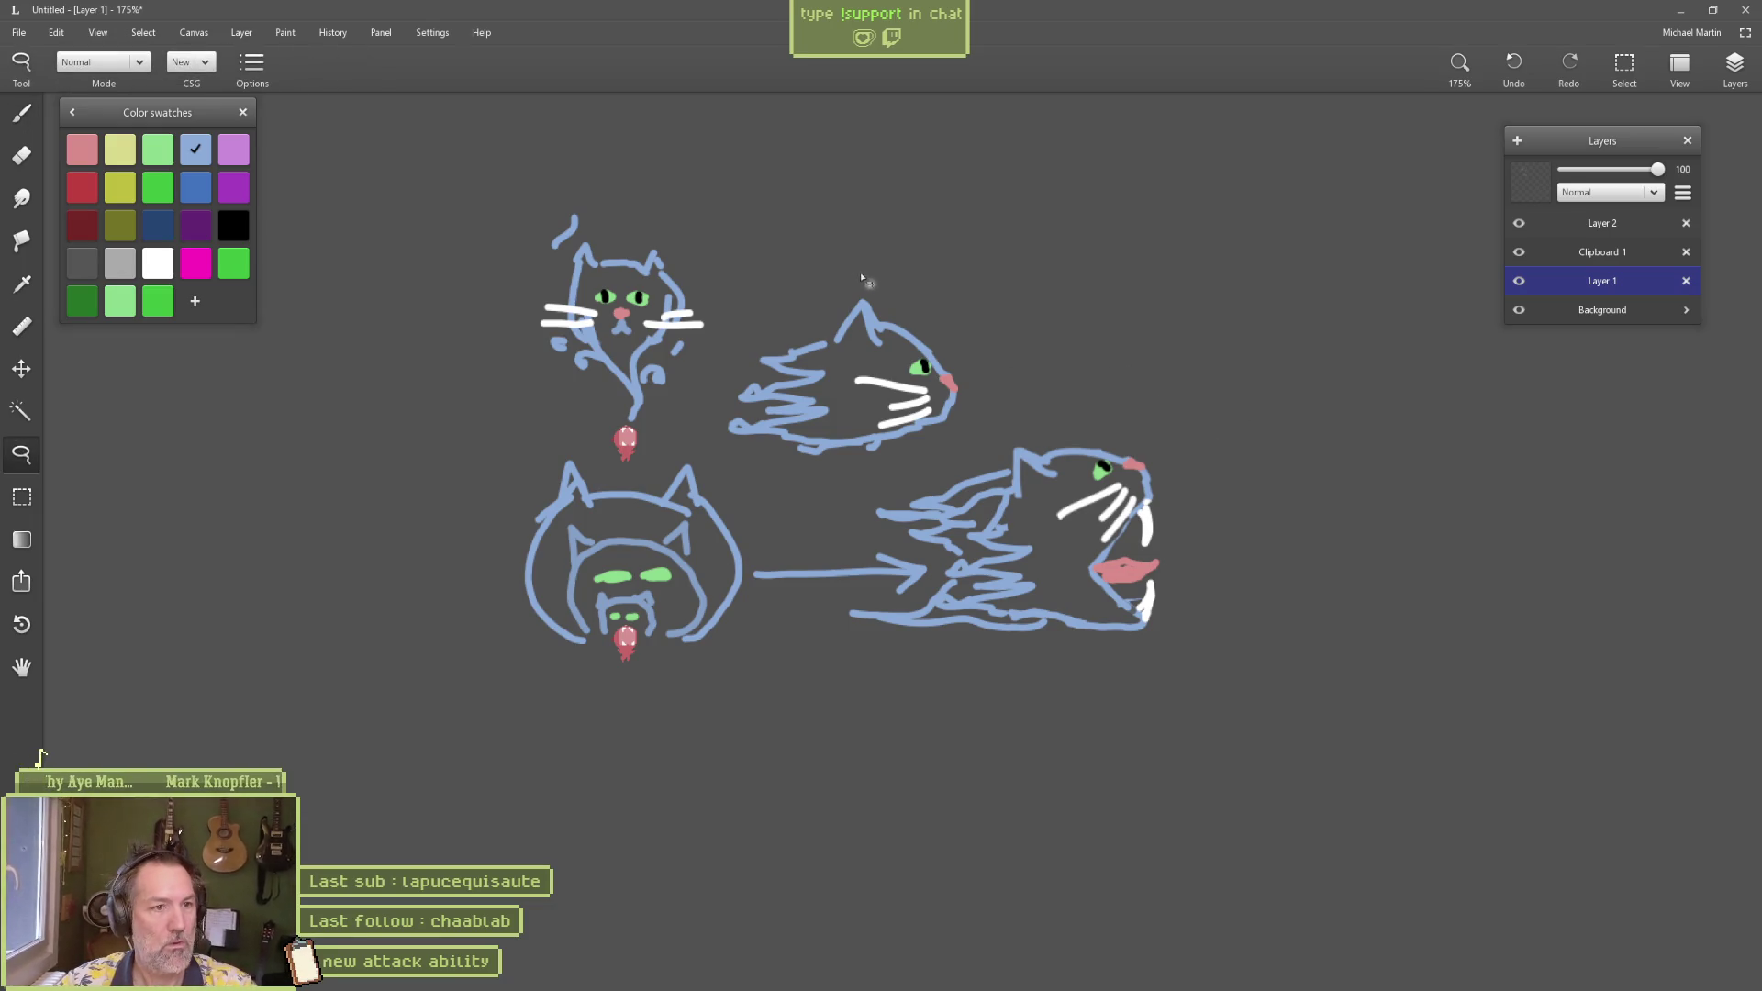
mouse_move(861, 272)
mouse_down()
mouse_move(933, 446)
mouse_move(745, 470)
mouse_move(775, 325)
mouse_move(855, 275)
mouse_move(873, 303)
mouse_move(876, 266)
mouse_up()
click(975, 220)
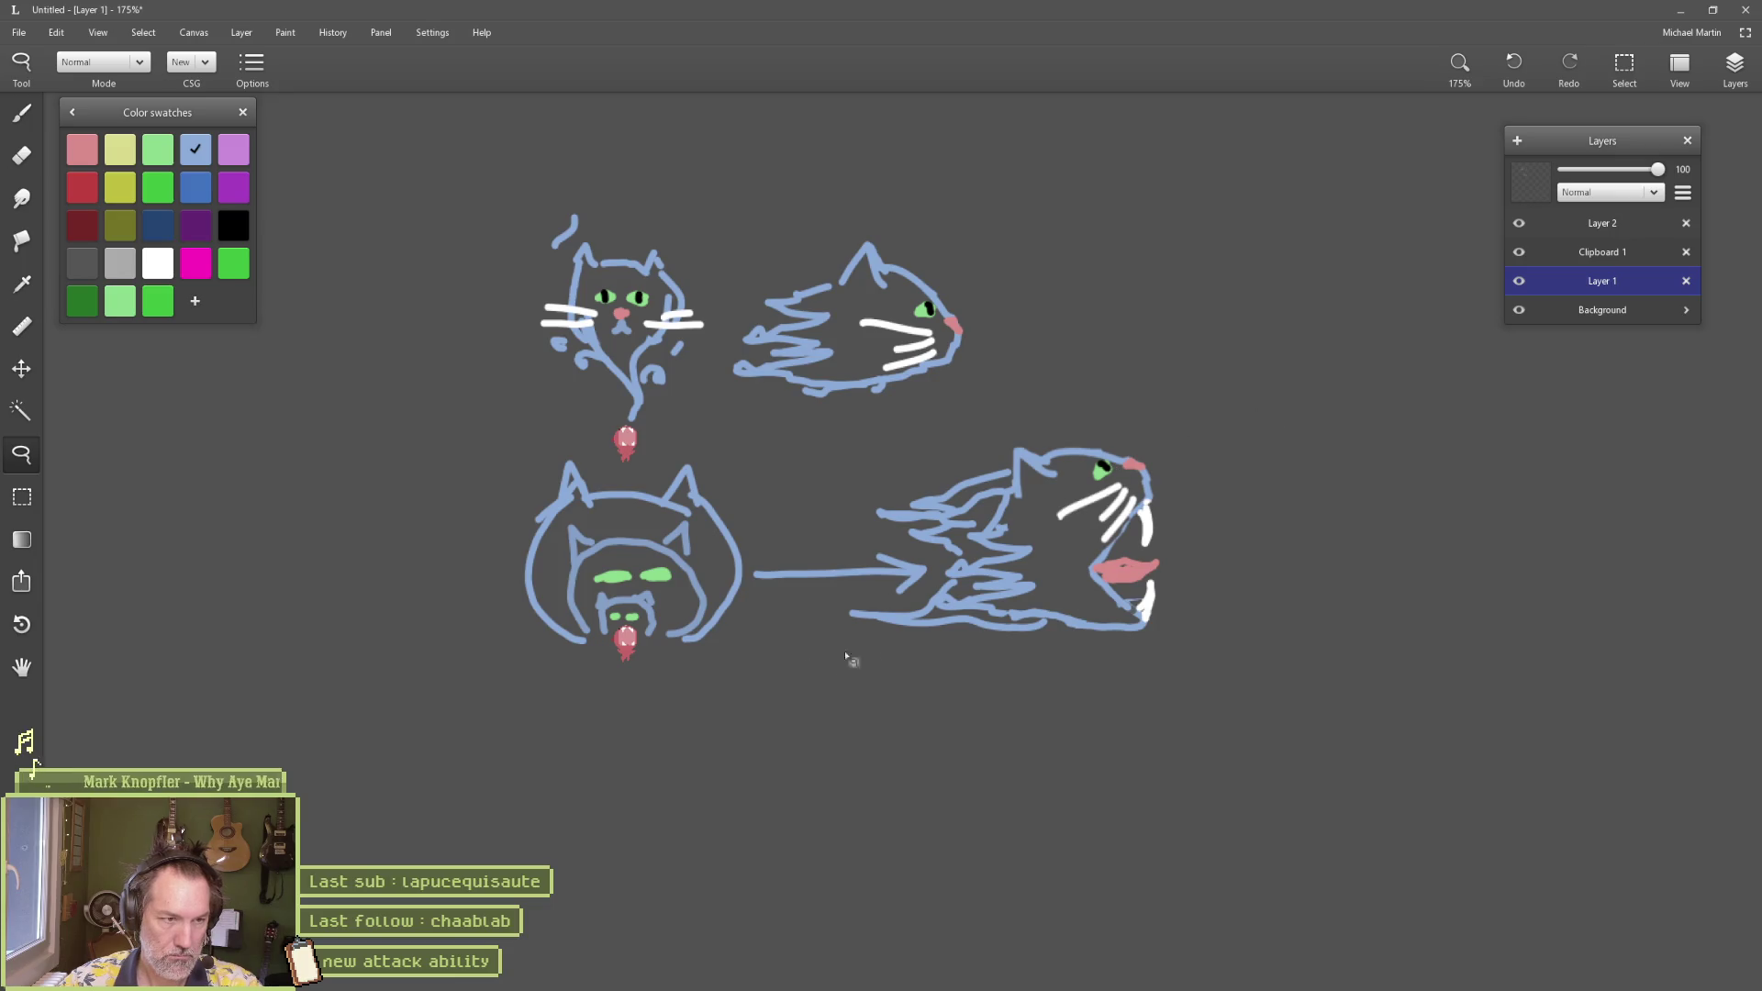
Shift the blue cat drawings on Layer 1 past the pink blobs
scroll(846, 656, up, 2)
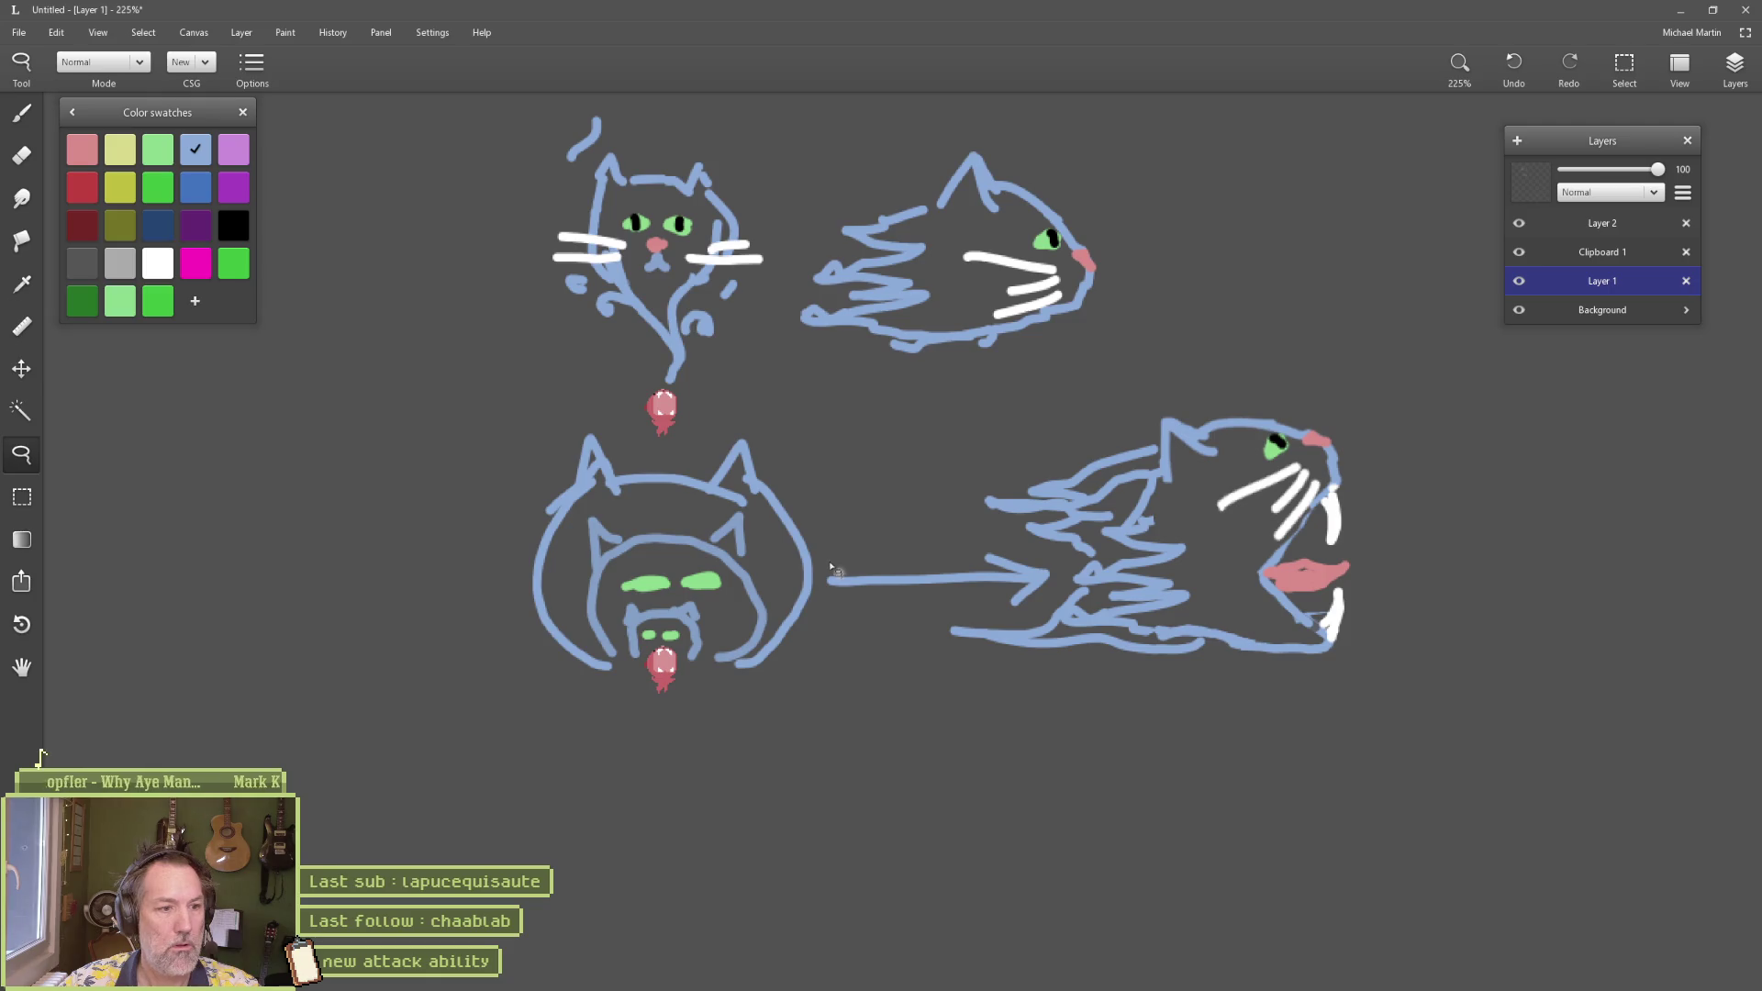
key(v)
mouse_move(667, 660)
mouse_down()
mouse_move(667, 739)
mouse_move(662, 671)
mouse_move(692, 660)
mouse_up()
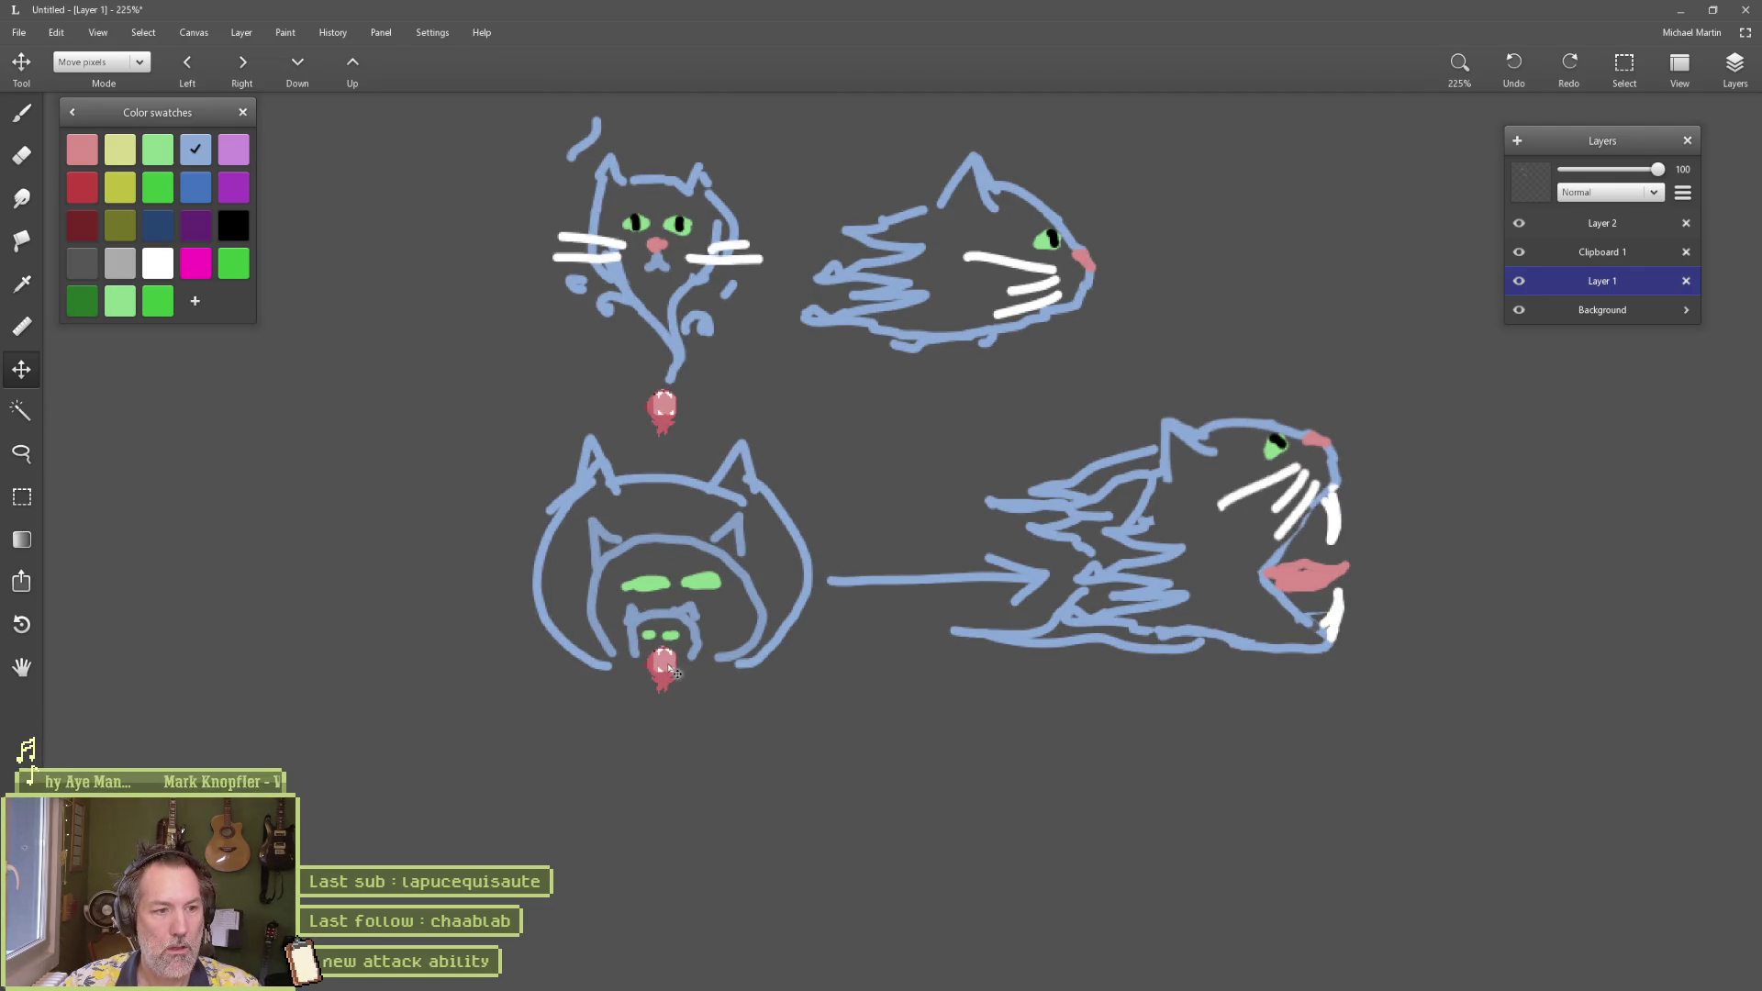
Check each layer's content and move the Layer 2 pink blob down below the cats
key(Up)
click(1519, 282)
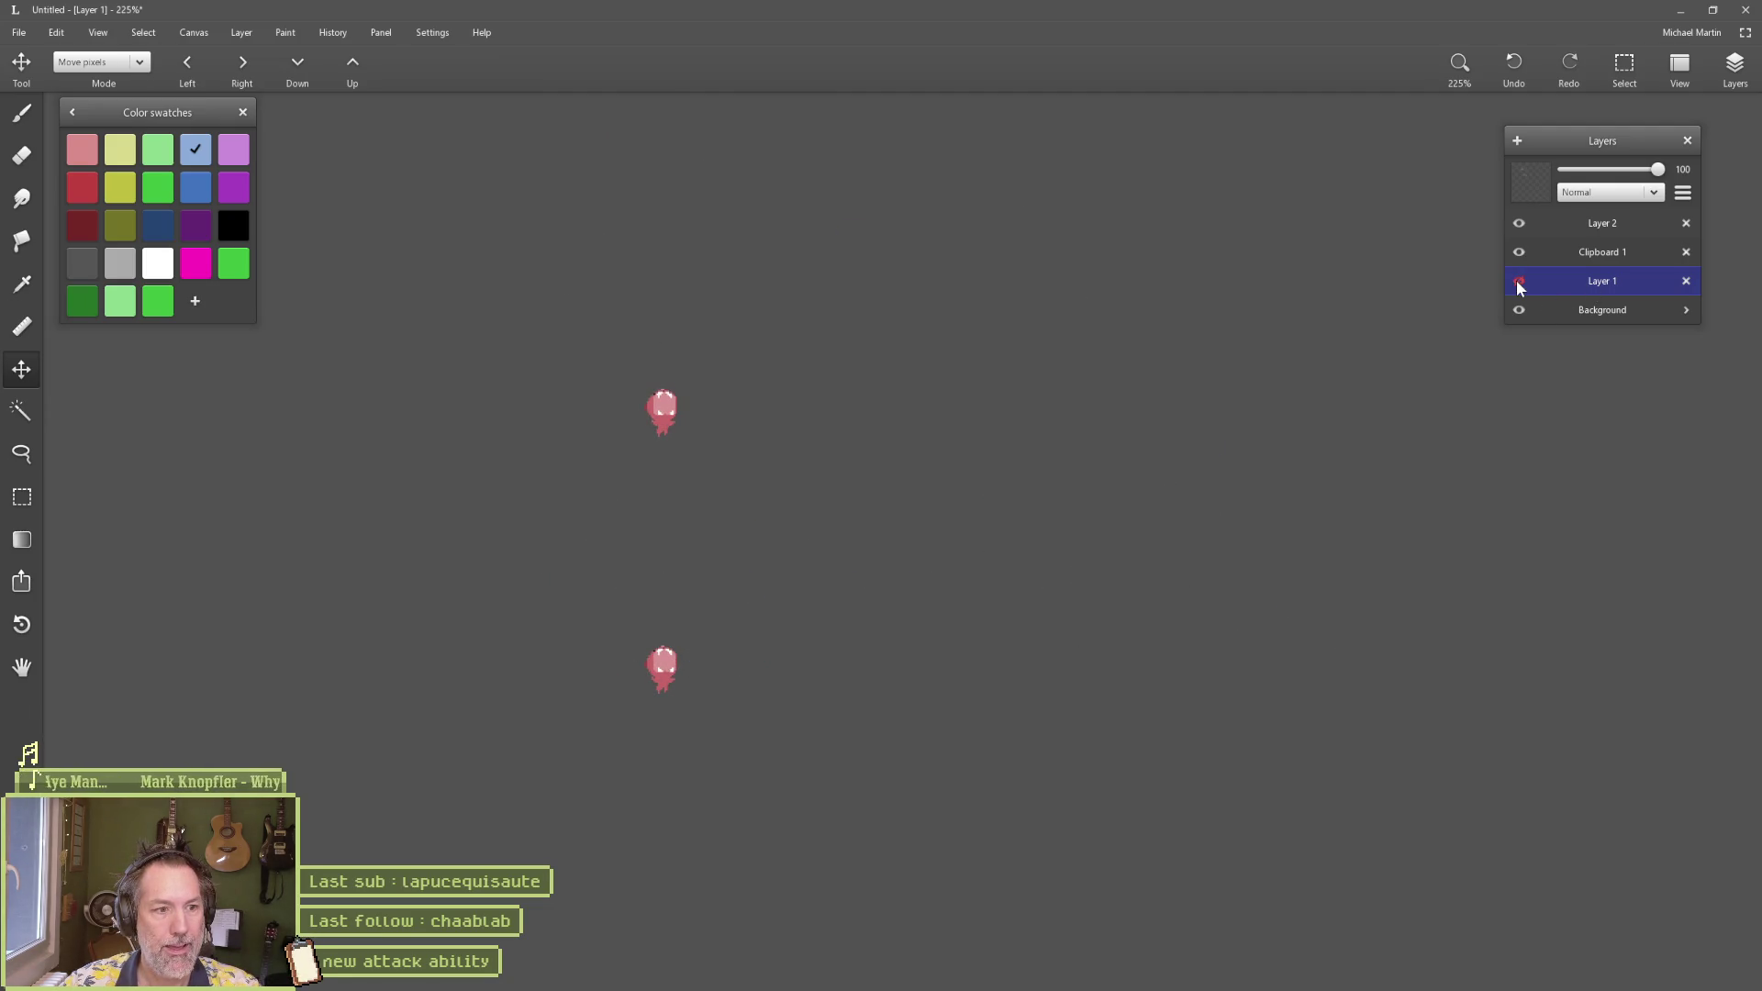
click(1519, 283)
click(1519, 253)
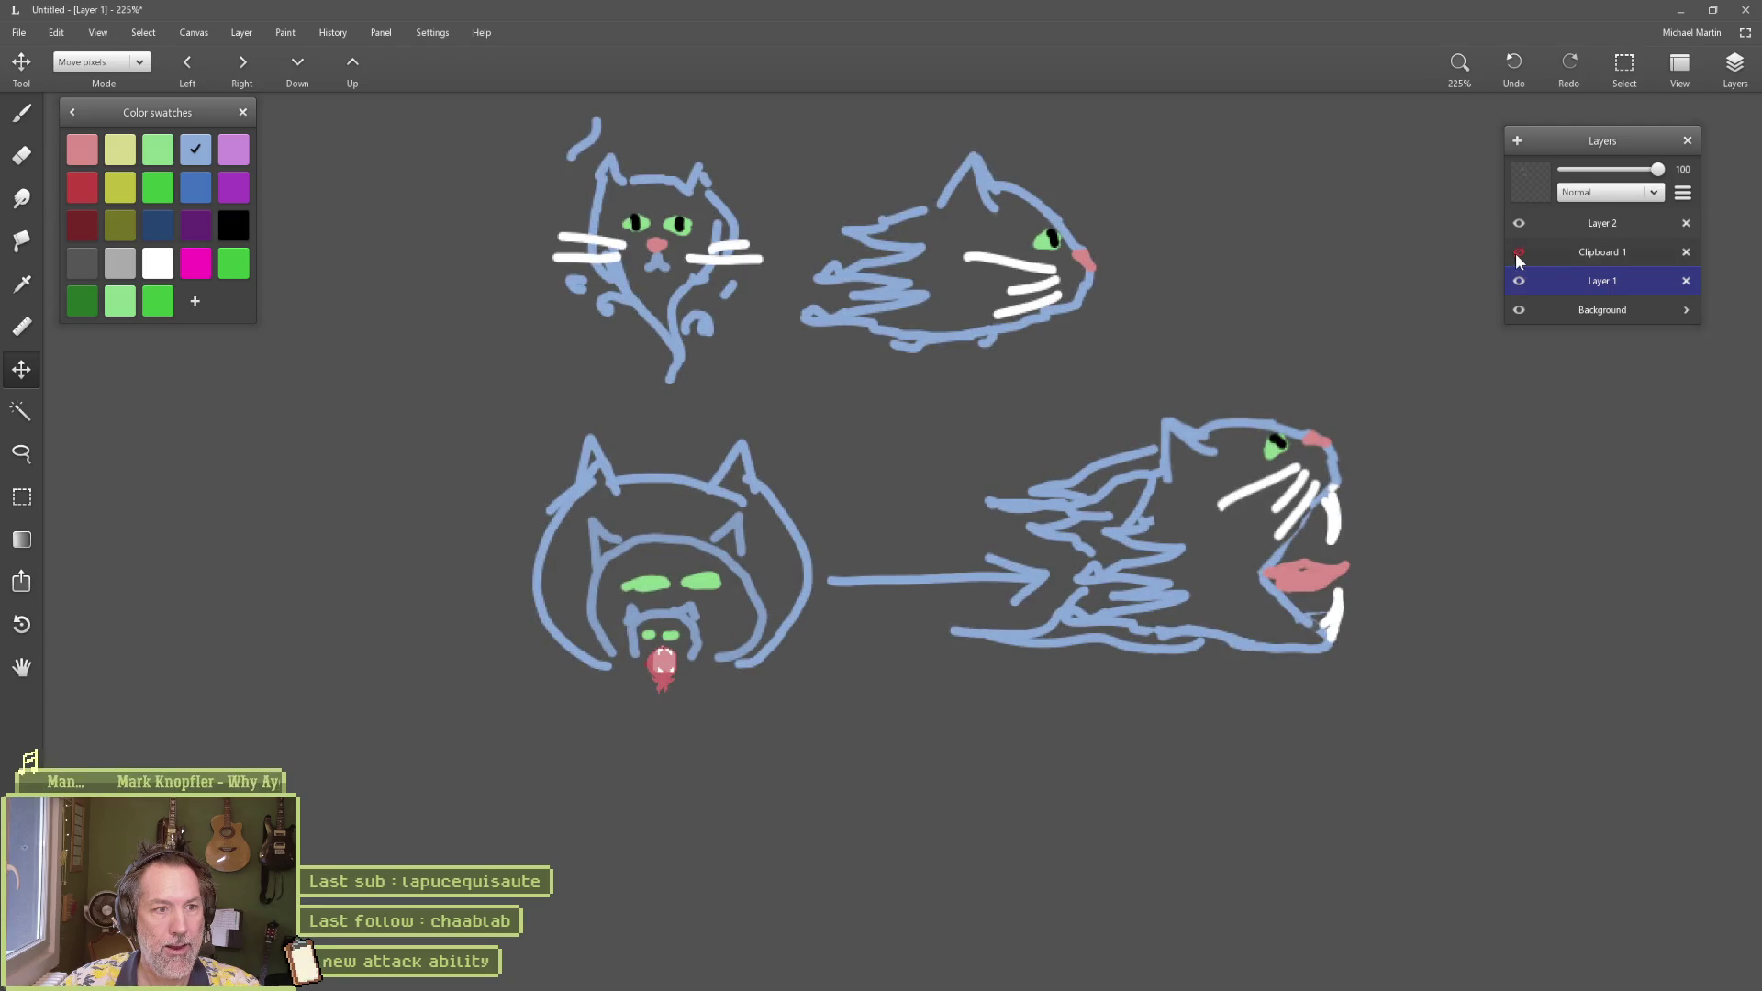
click(1518, 252)
click(1518, 223)
click(1518, 223)
click(1588, 230)
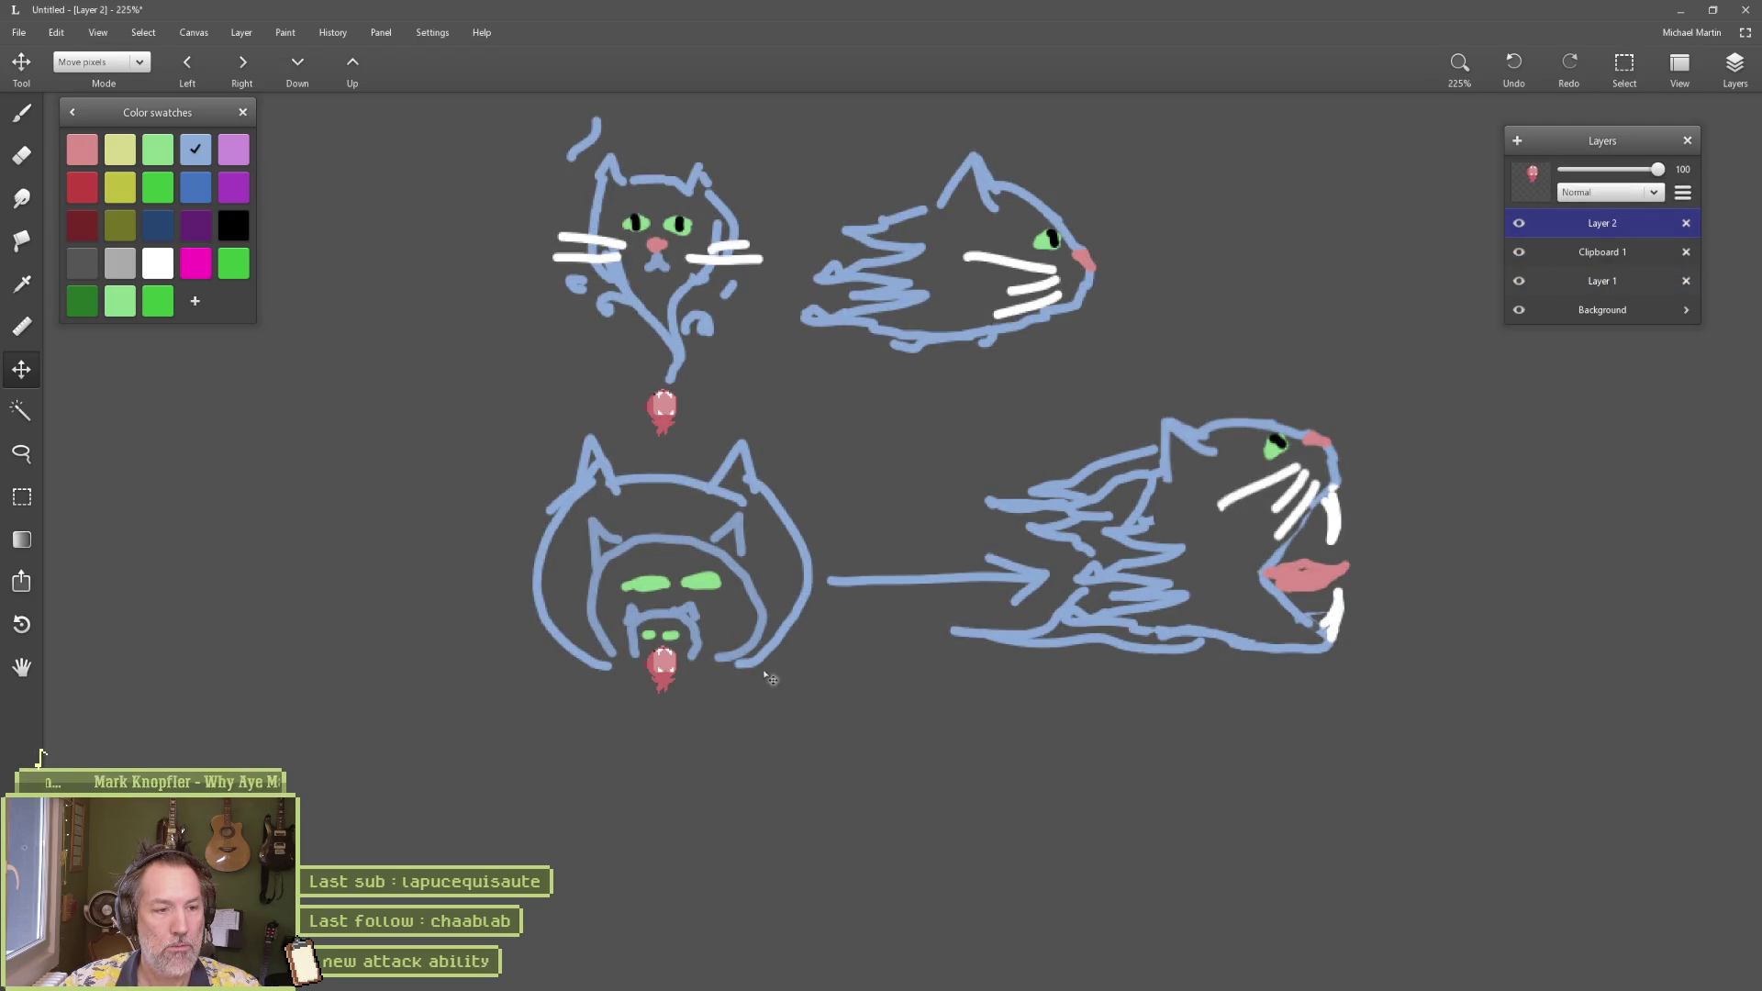
drag(662, 675, 662, 838)
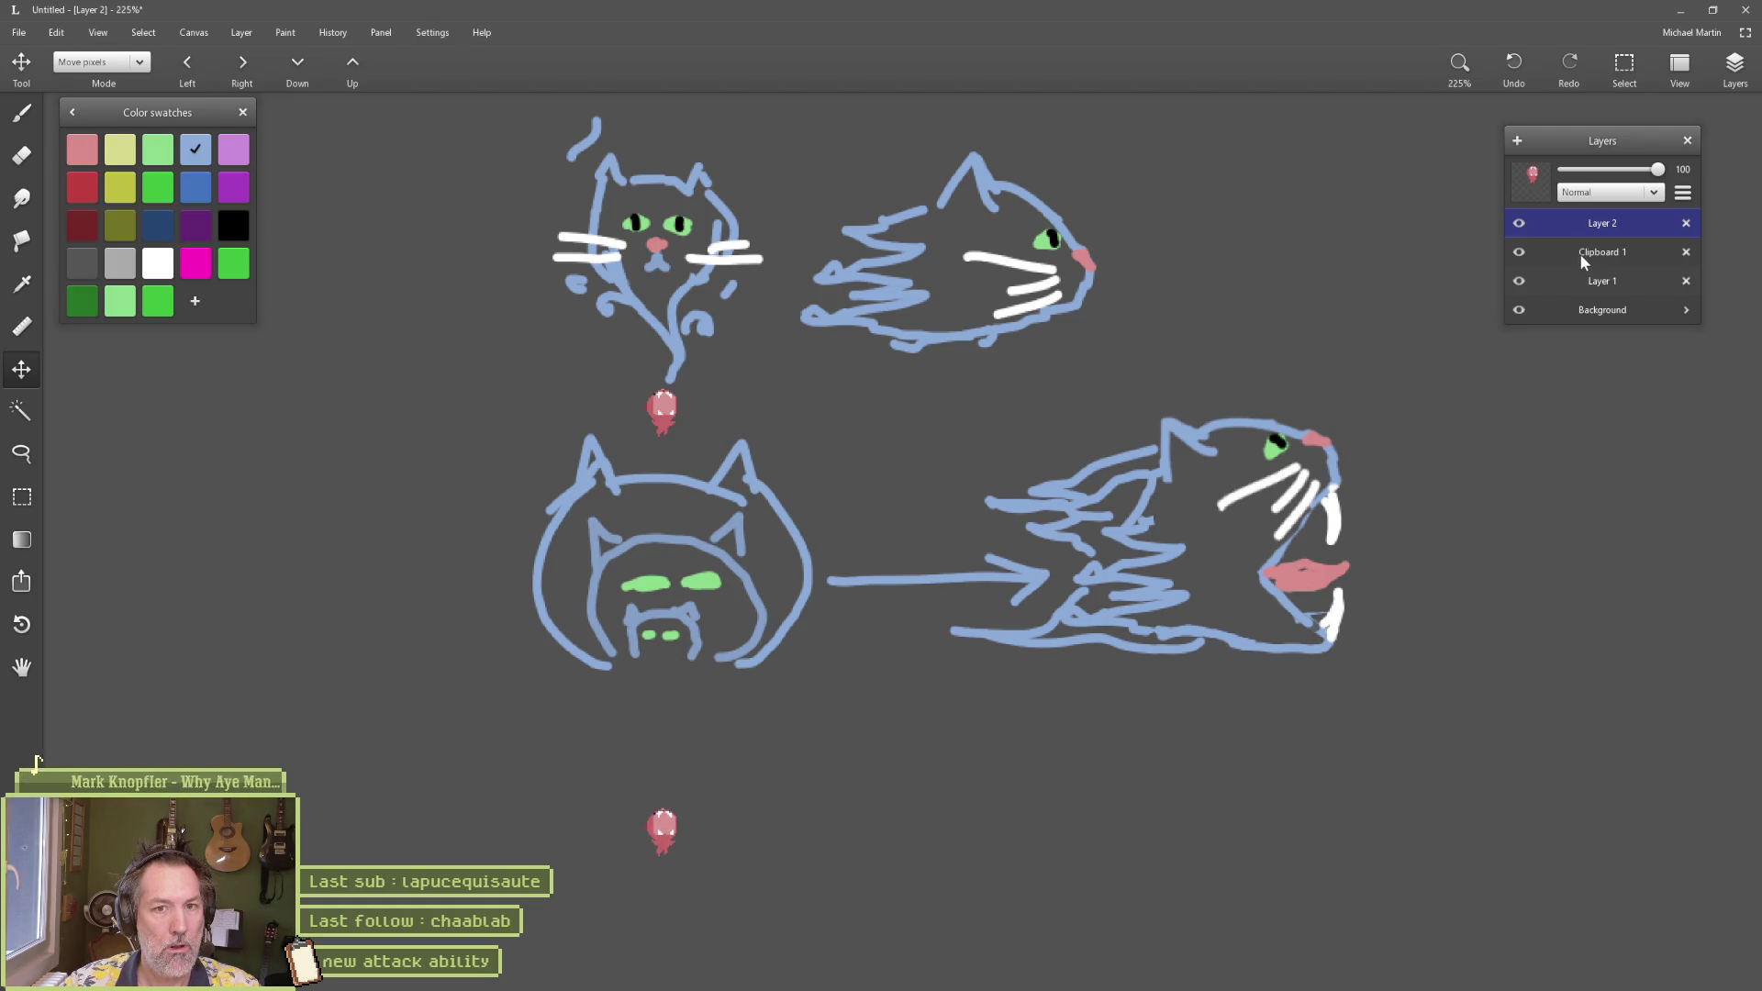
Return to Layer 1 and lasso the lower cat pair
click(1518, 252)
click(1518, 252)
click(1518, 282)
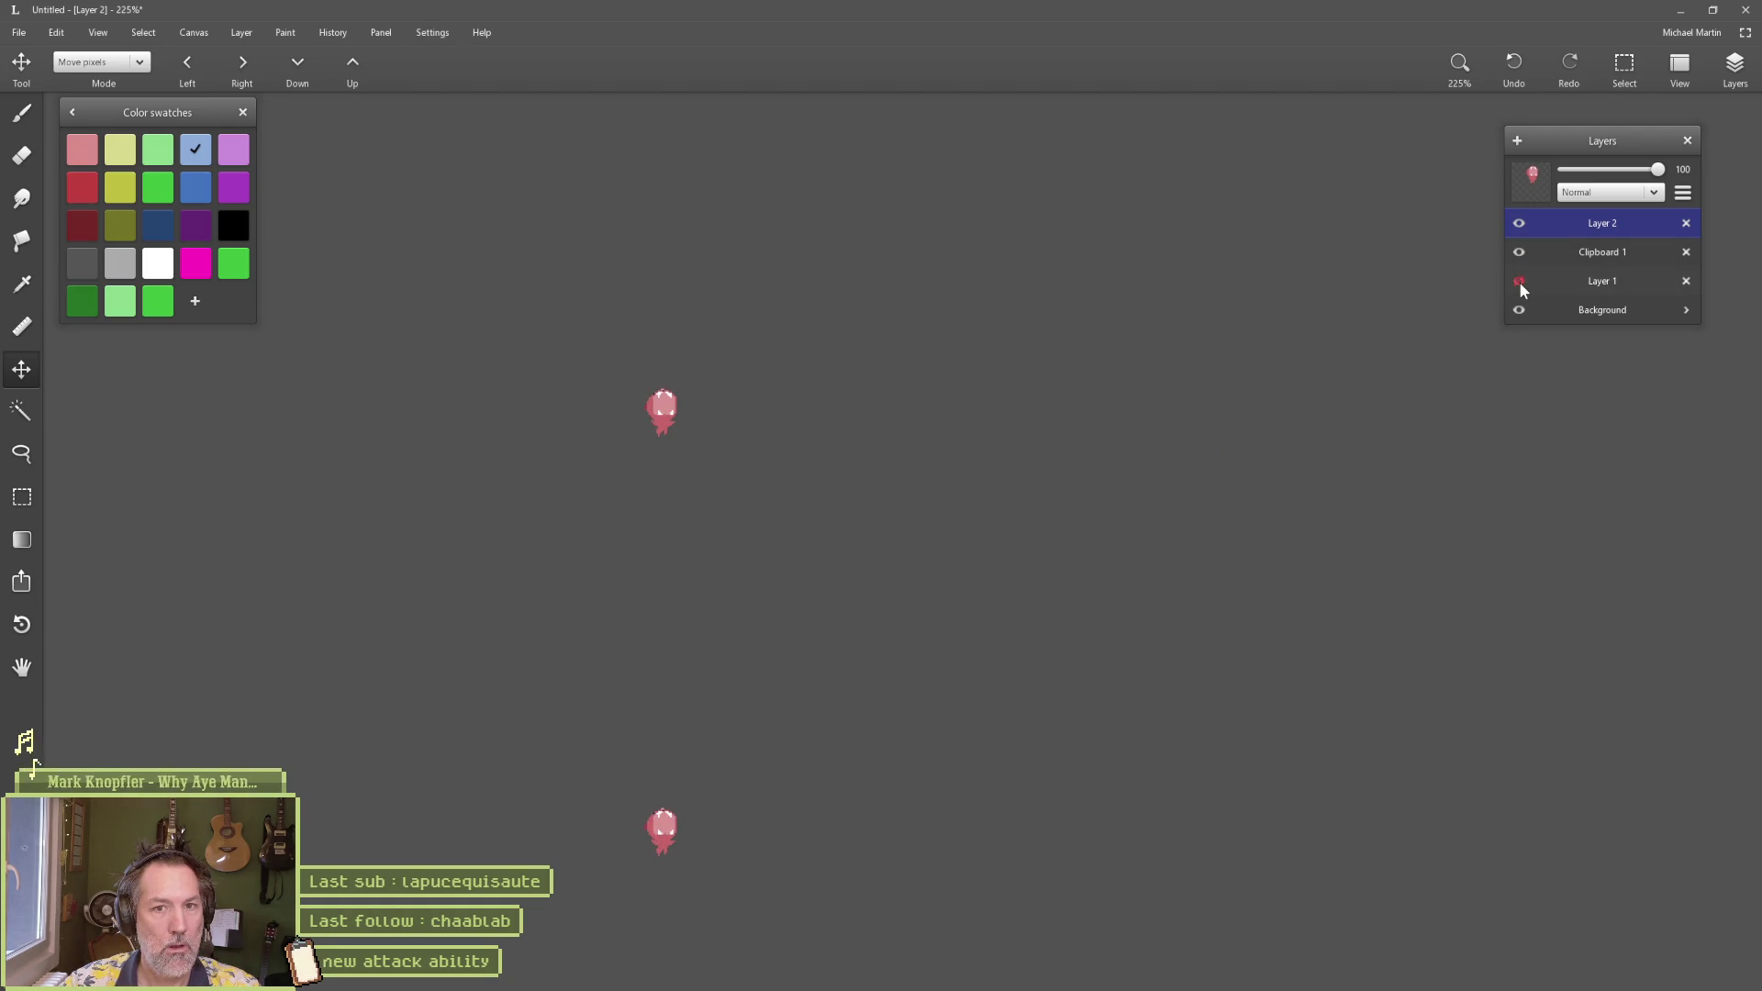
click(1518, 283)
click(1589, 281)
key(l)
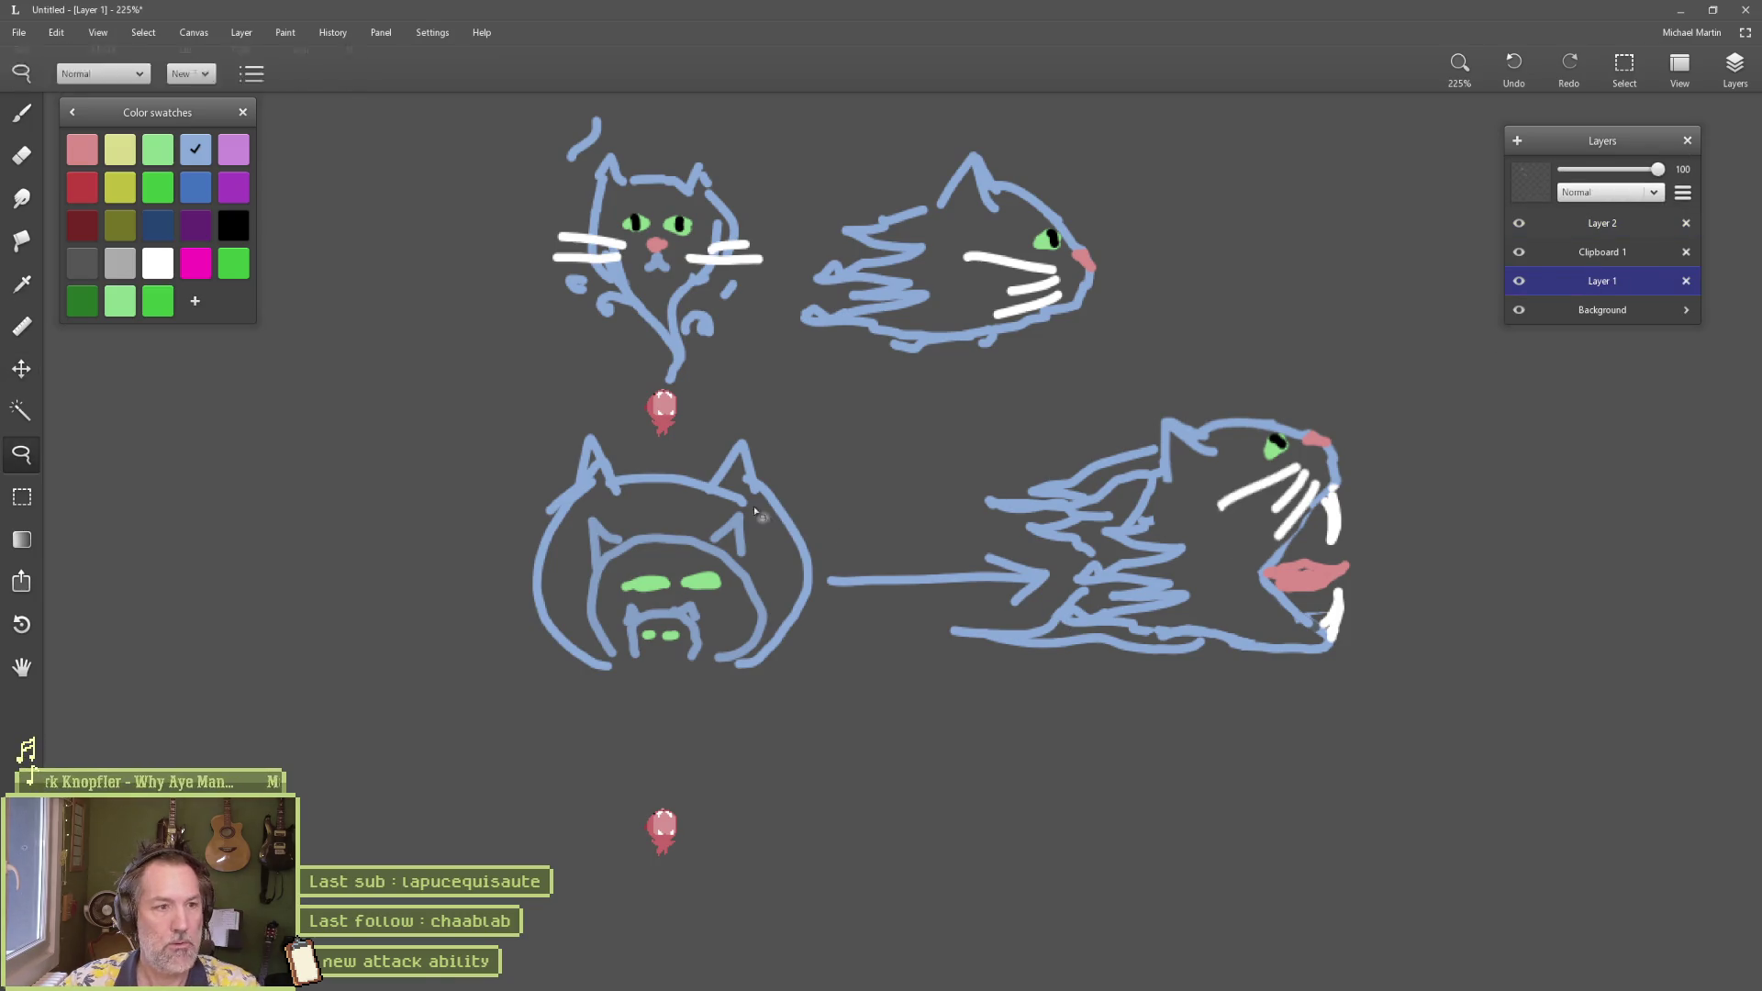
mouse_move(588, 414)
mouse_down()
mouse_move(810, 405)
mouse_move(1506, 601)
mouse_move(587, 723)
mouse_move(588, 414)
mouse_up()
mouse_move(887, 712)
mouse_down()
mouse_move(857, 546)
mouse_move(837, 526)
mouse_up()
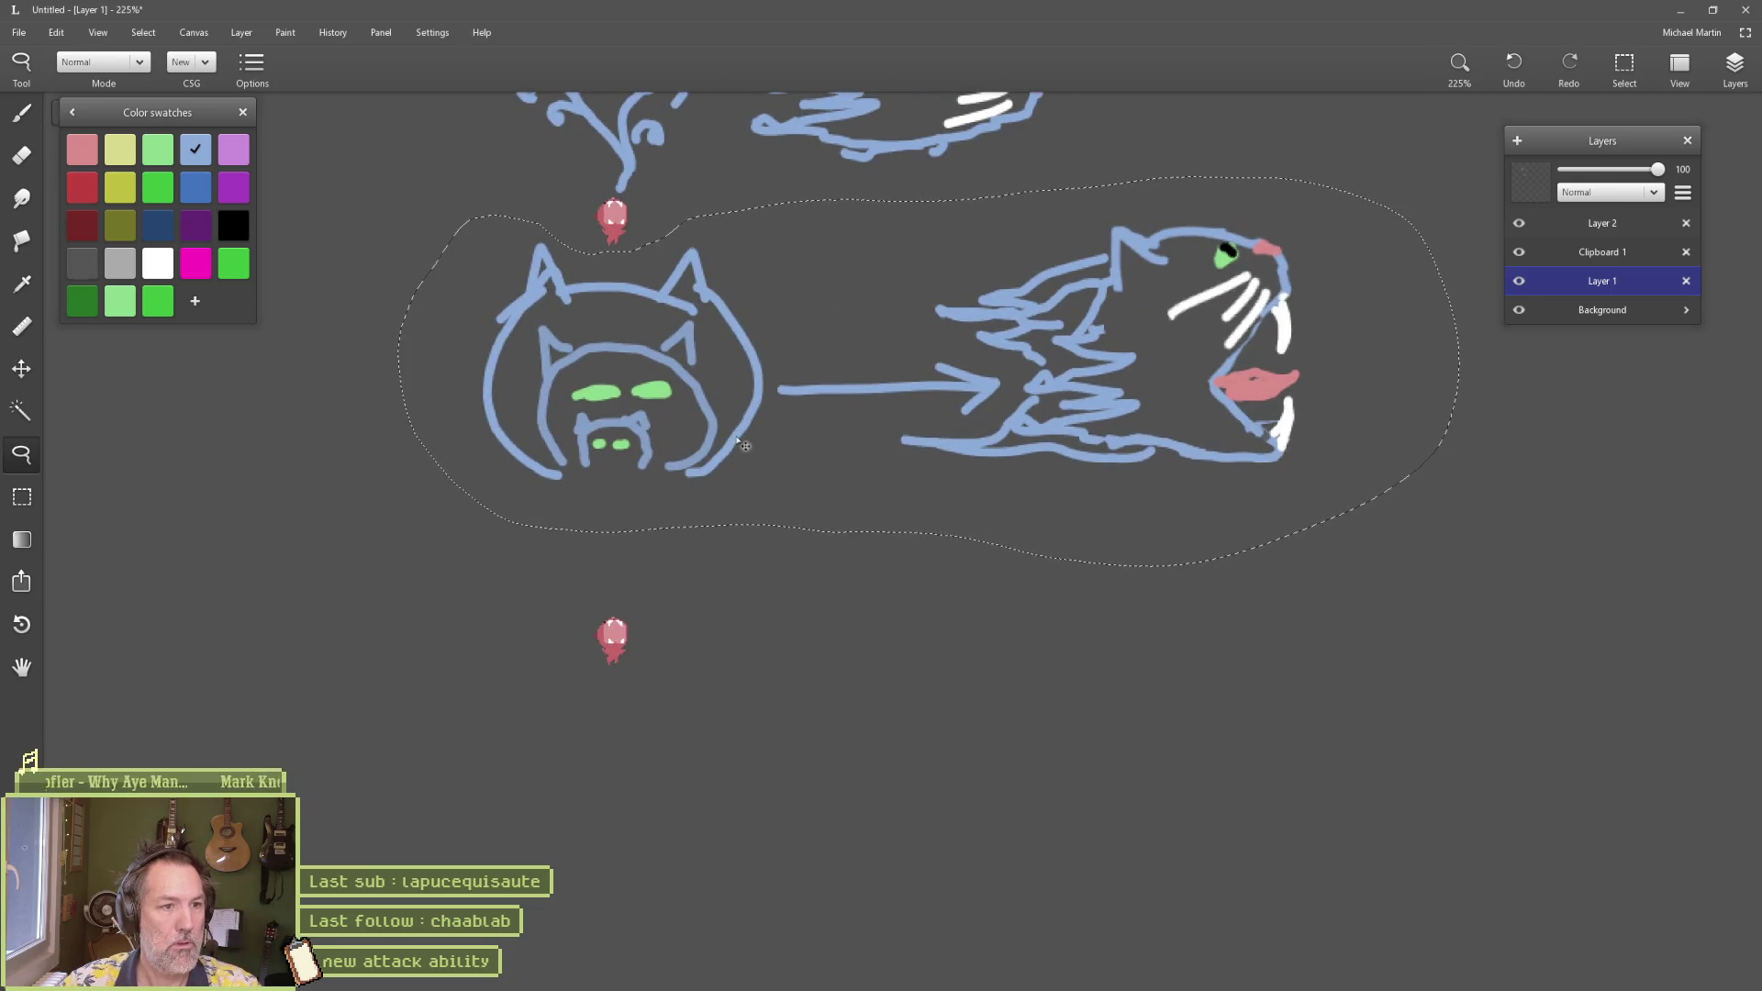
Move the lower cats down onto the pink blob and rectangle-select both cats
drag(743, 445, 740, 613)
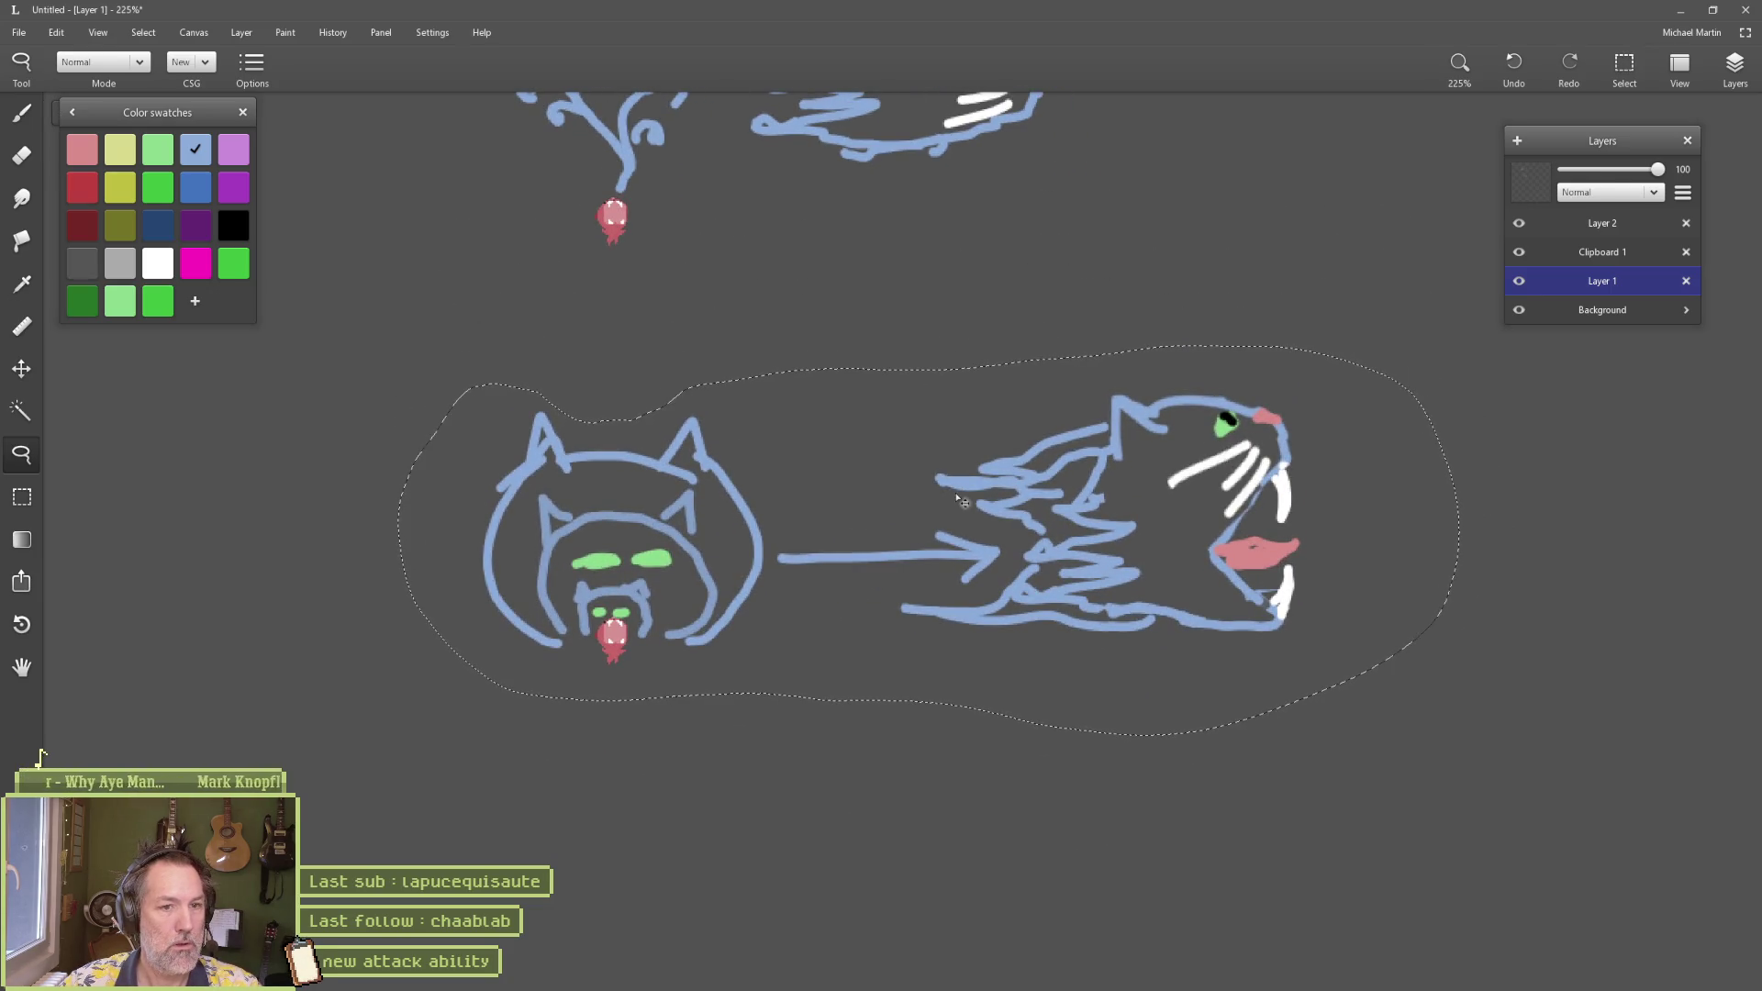
key(ctrl+d)
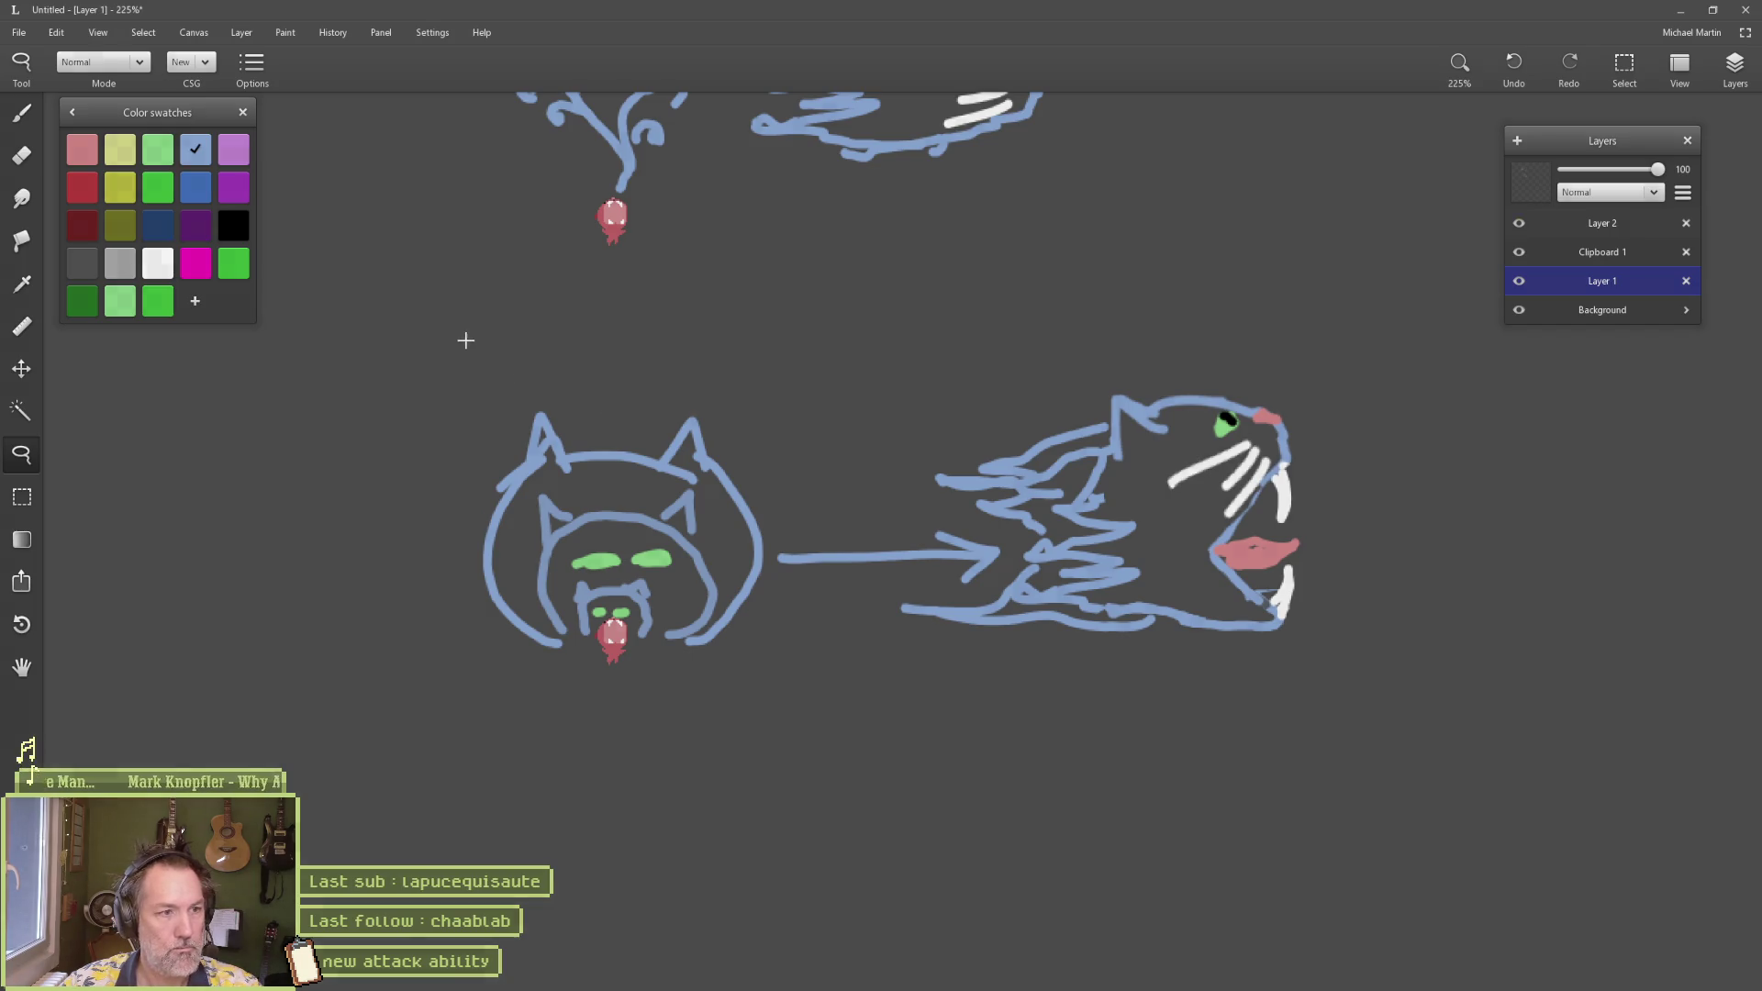
drag(465, 339, 1309, 675)
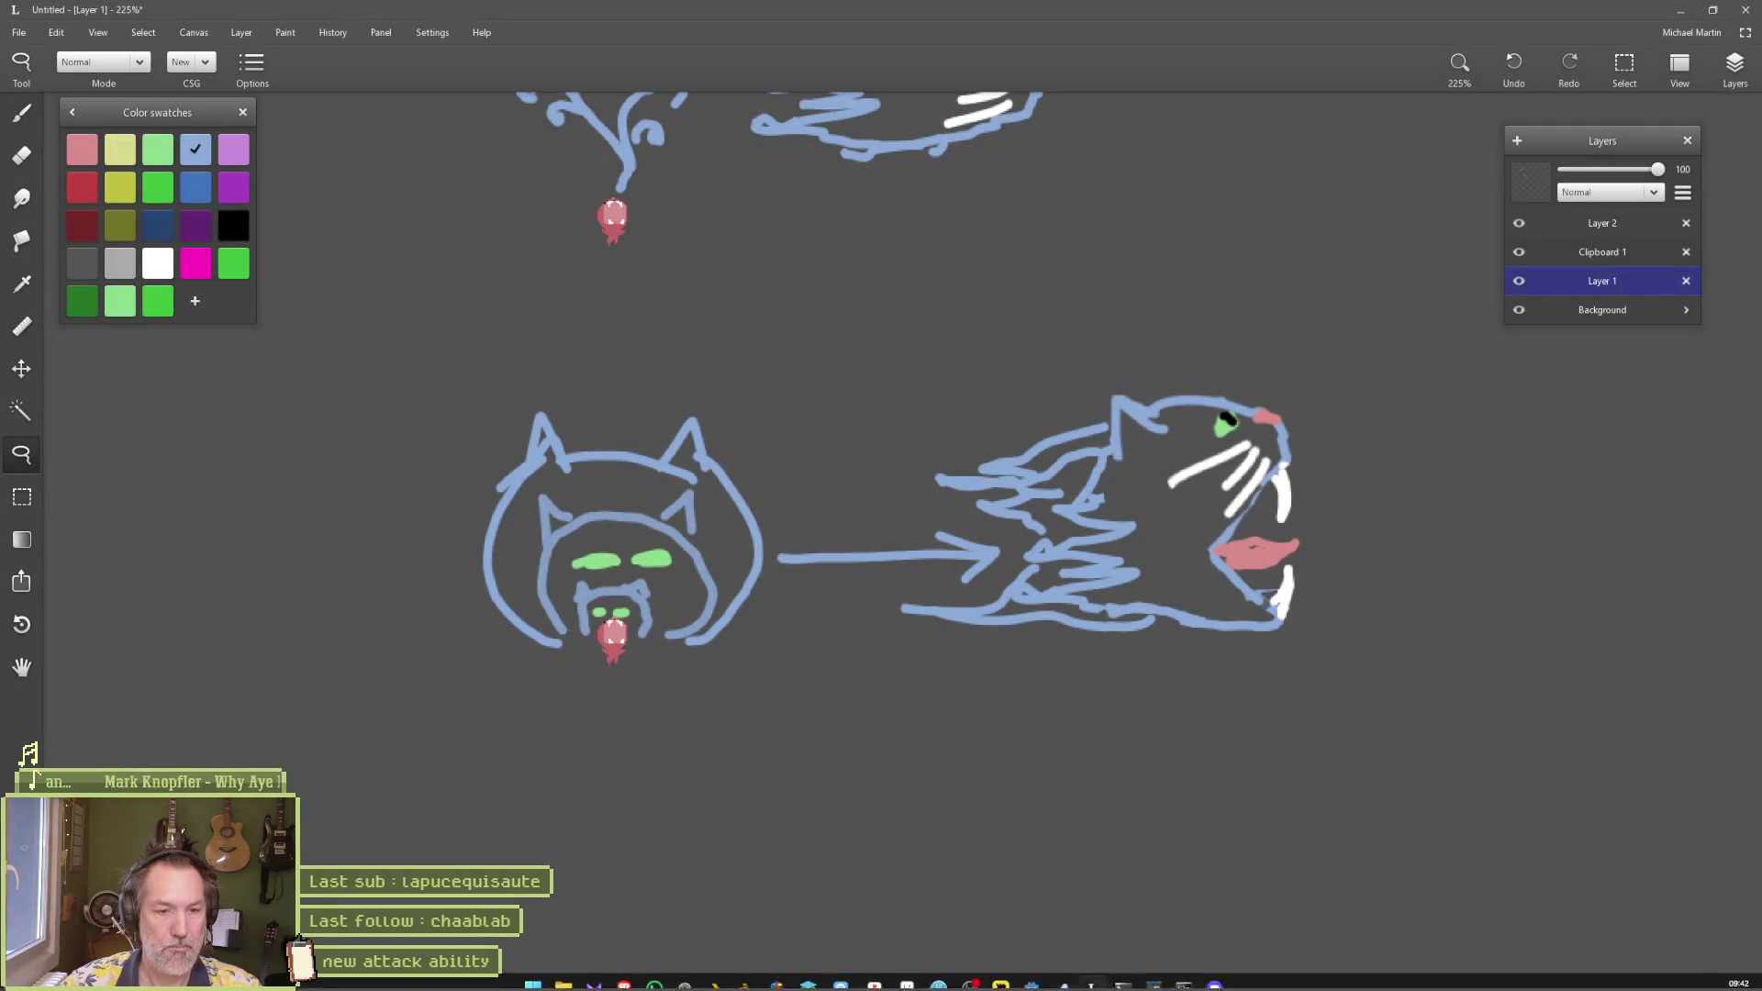
click(880, 974)
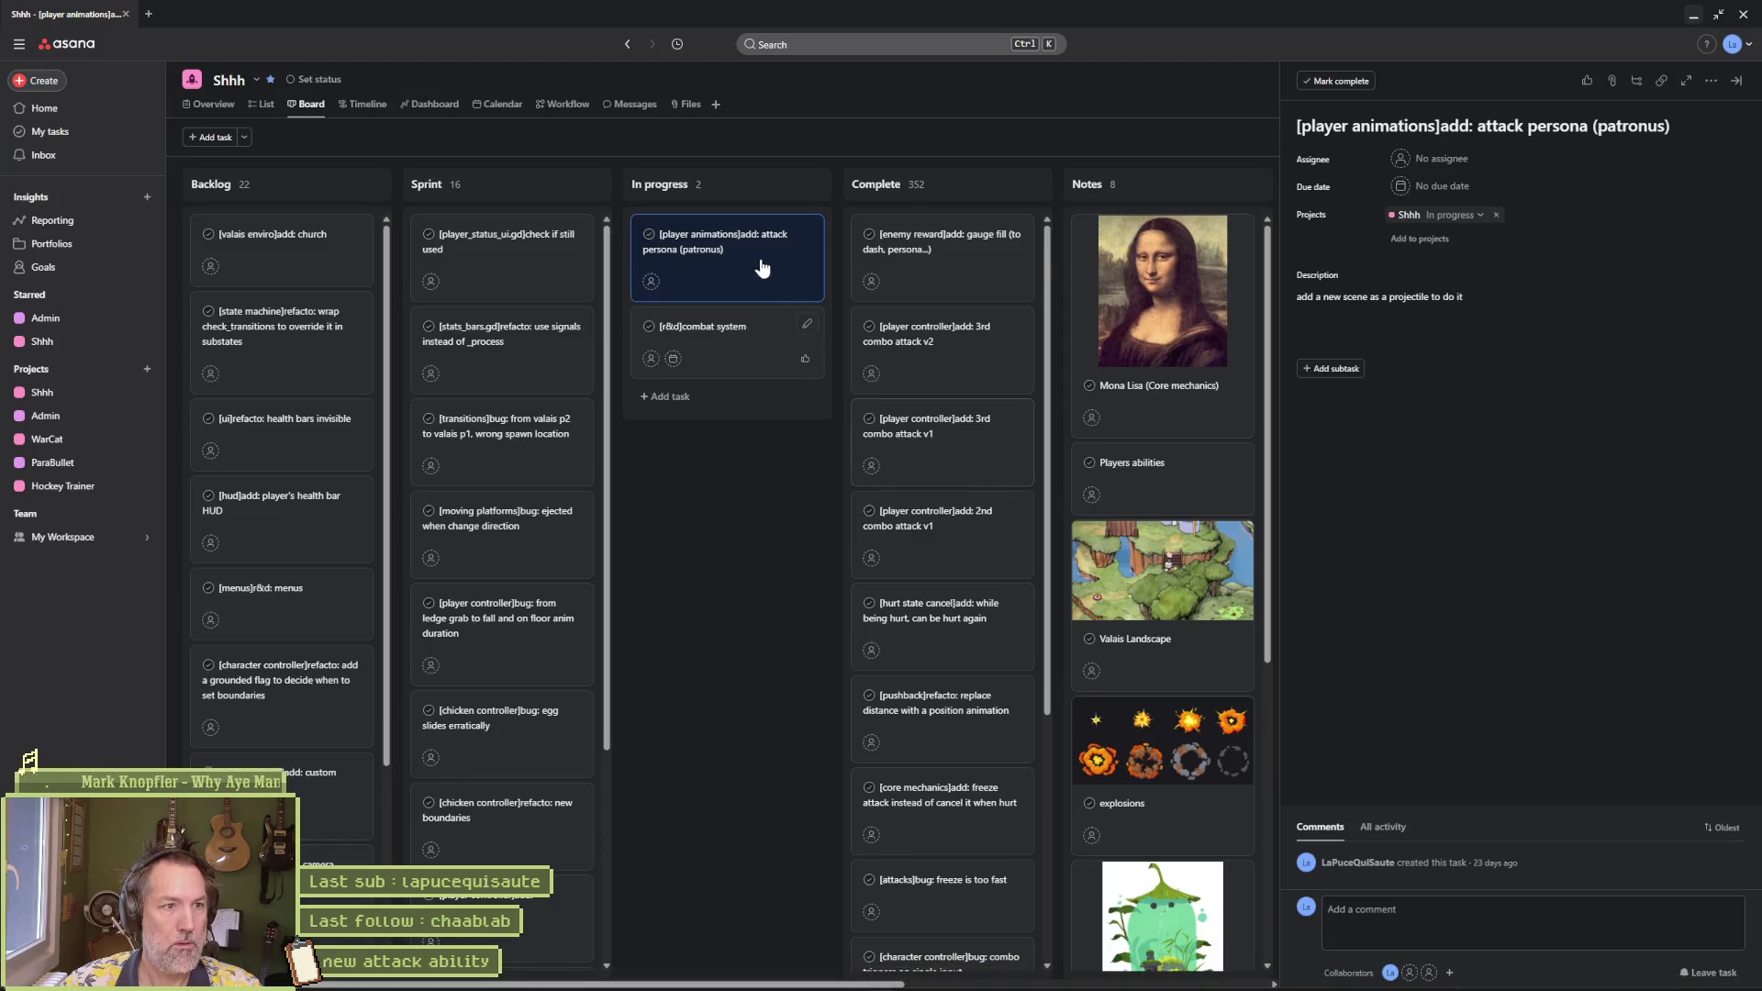
Paste the cat-attack sketch into the 'attack persona (patronus)' task description, then minimize Asana
click(1573, 126)
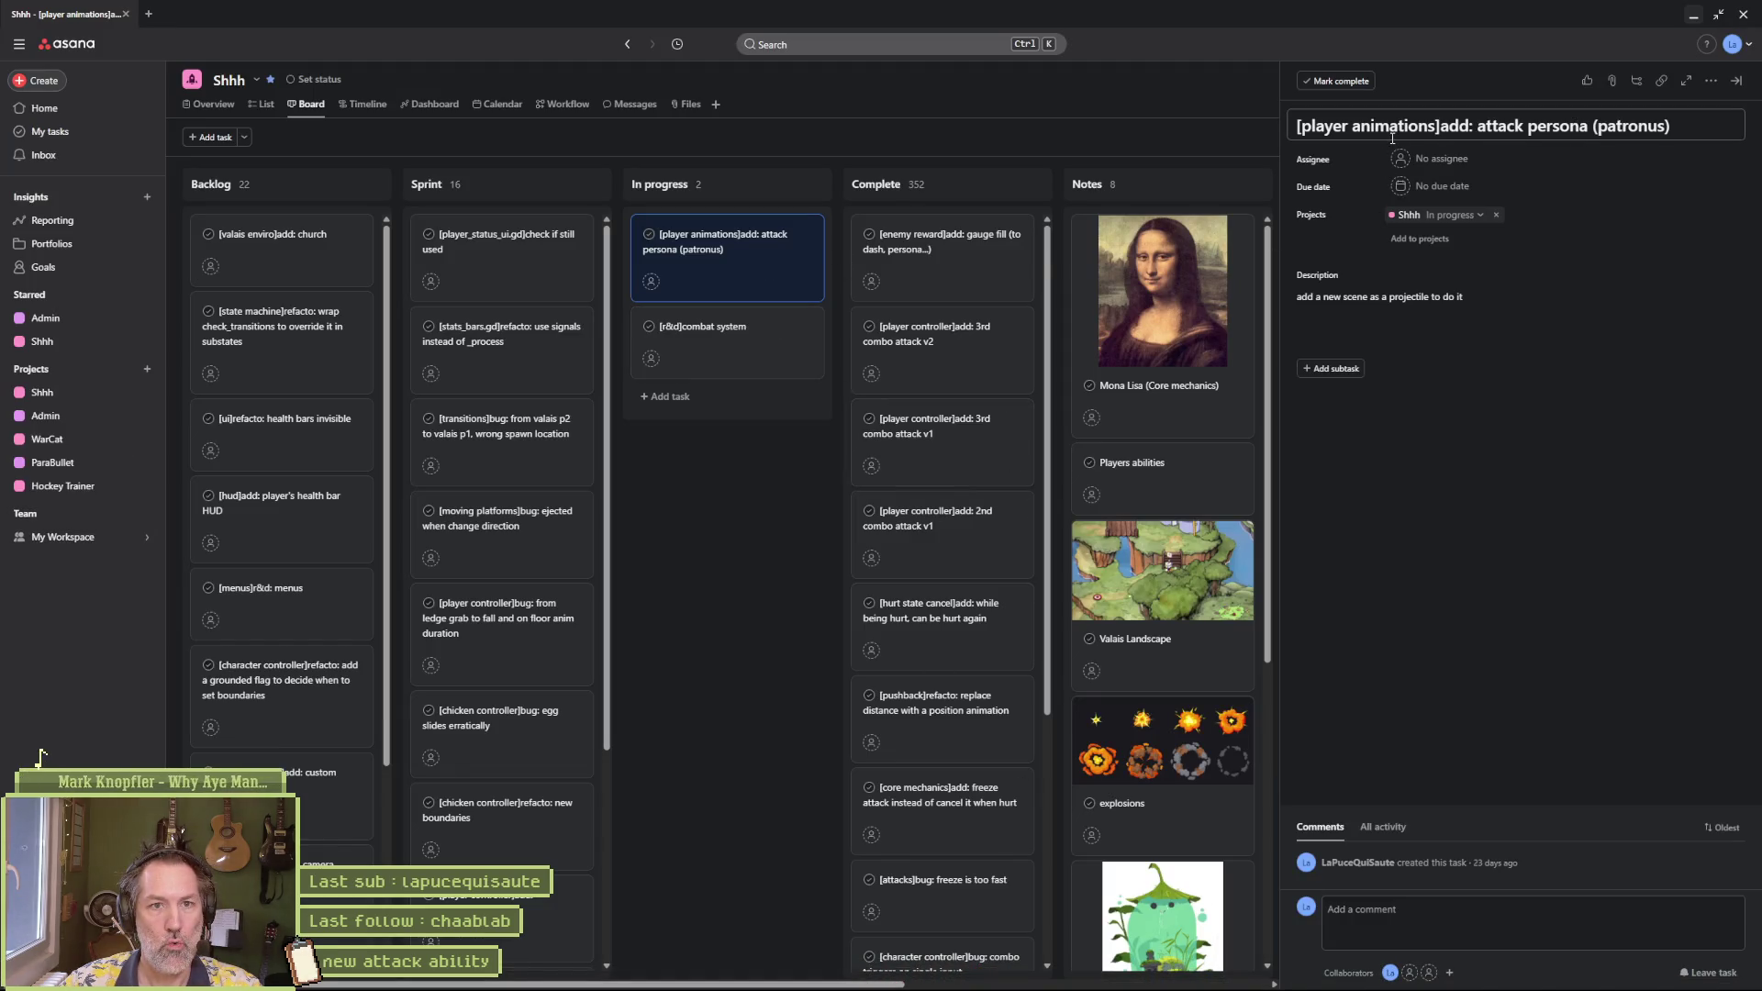
click(1394, 312)
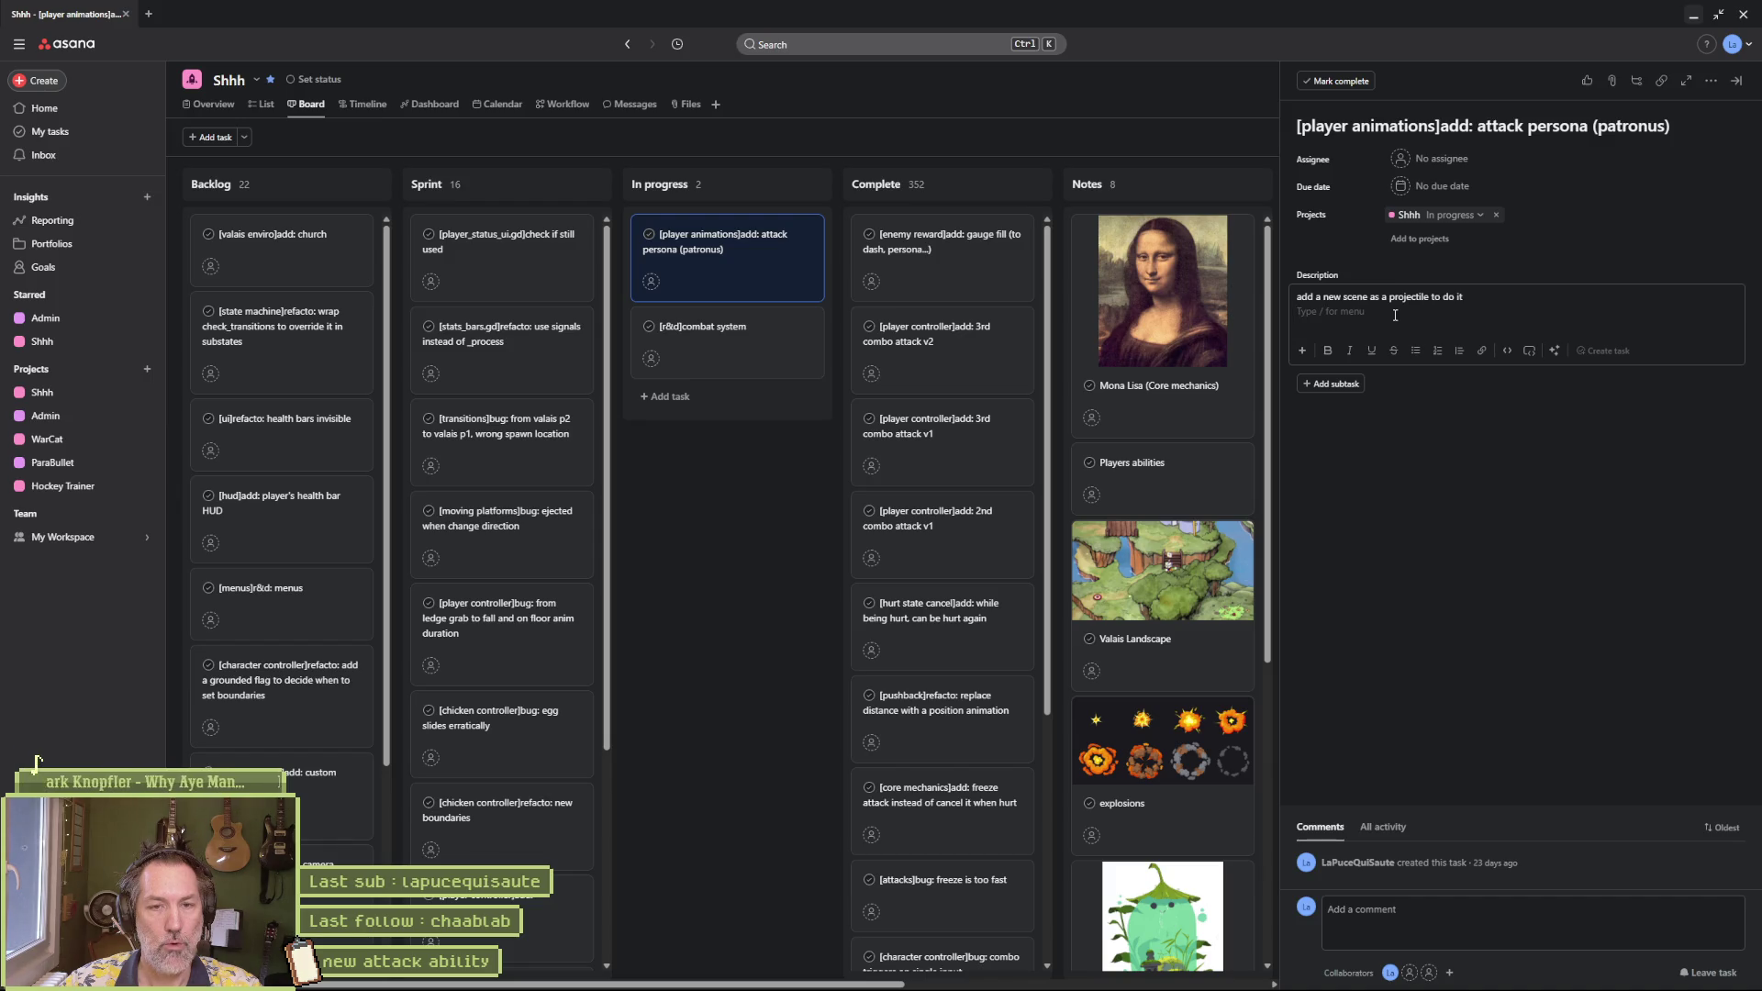
key(ctrl+a)
key(ctrl+v)
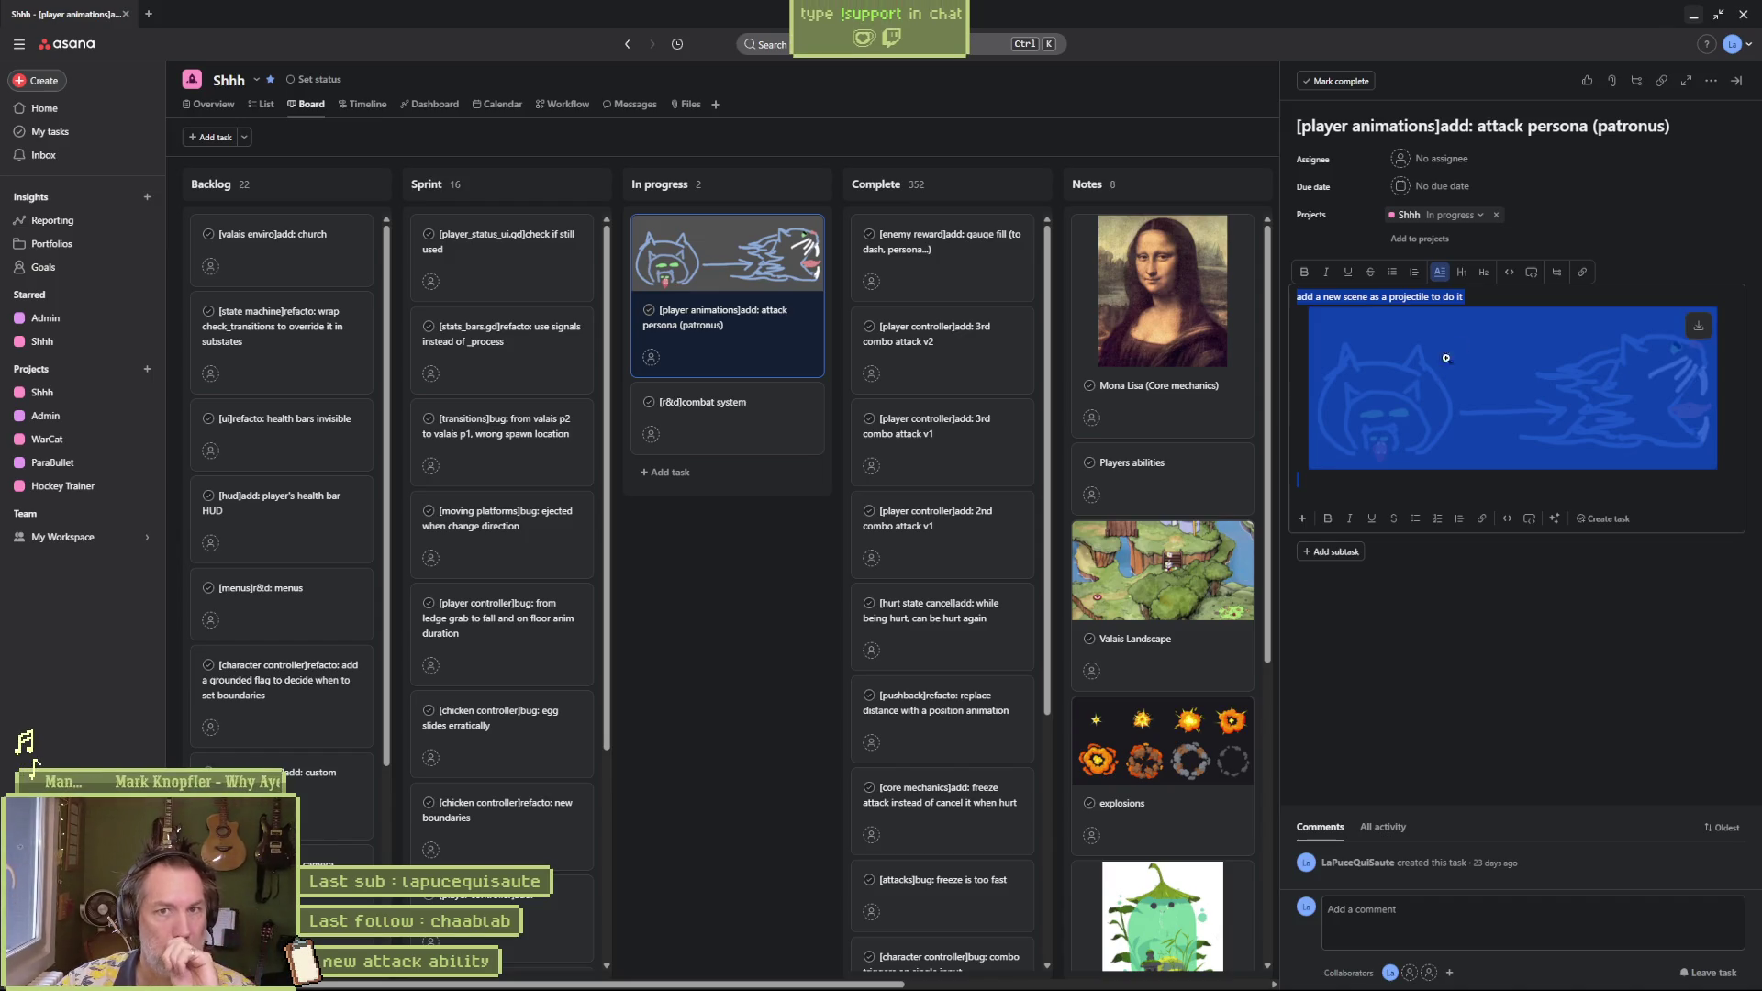
mouse_move(1429, 446)
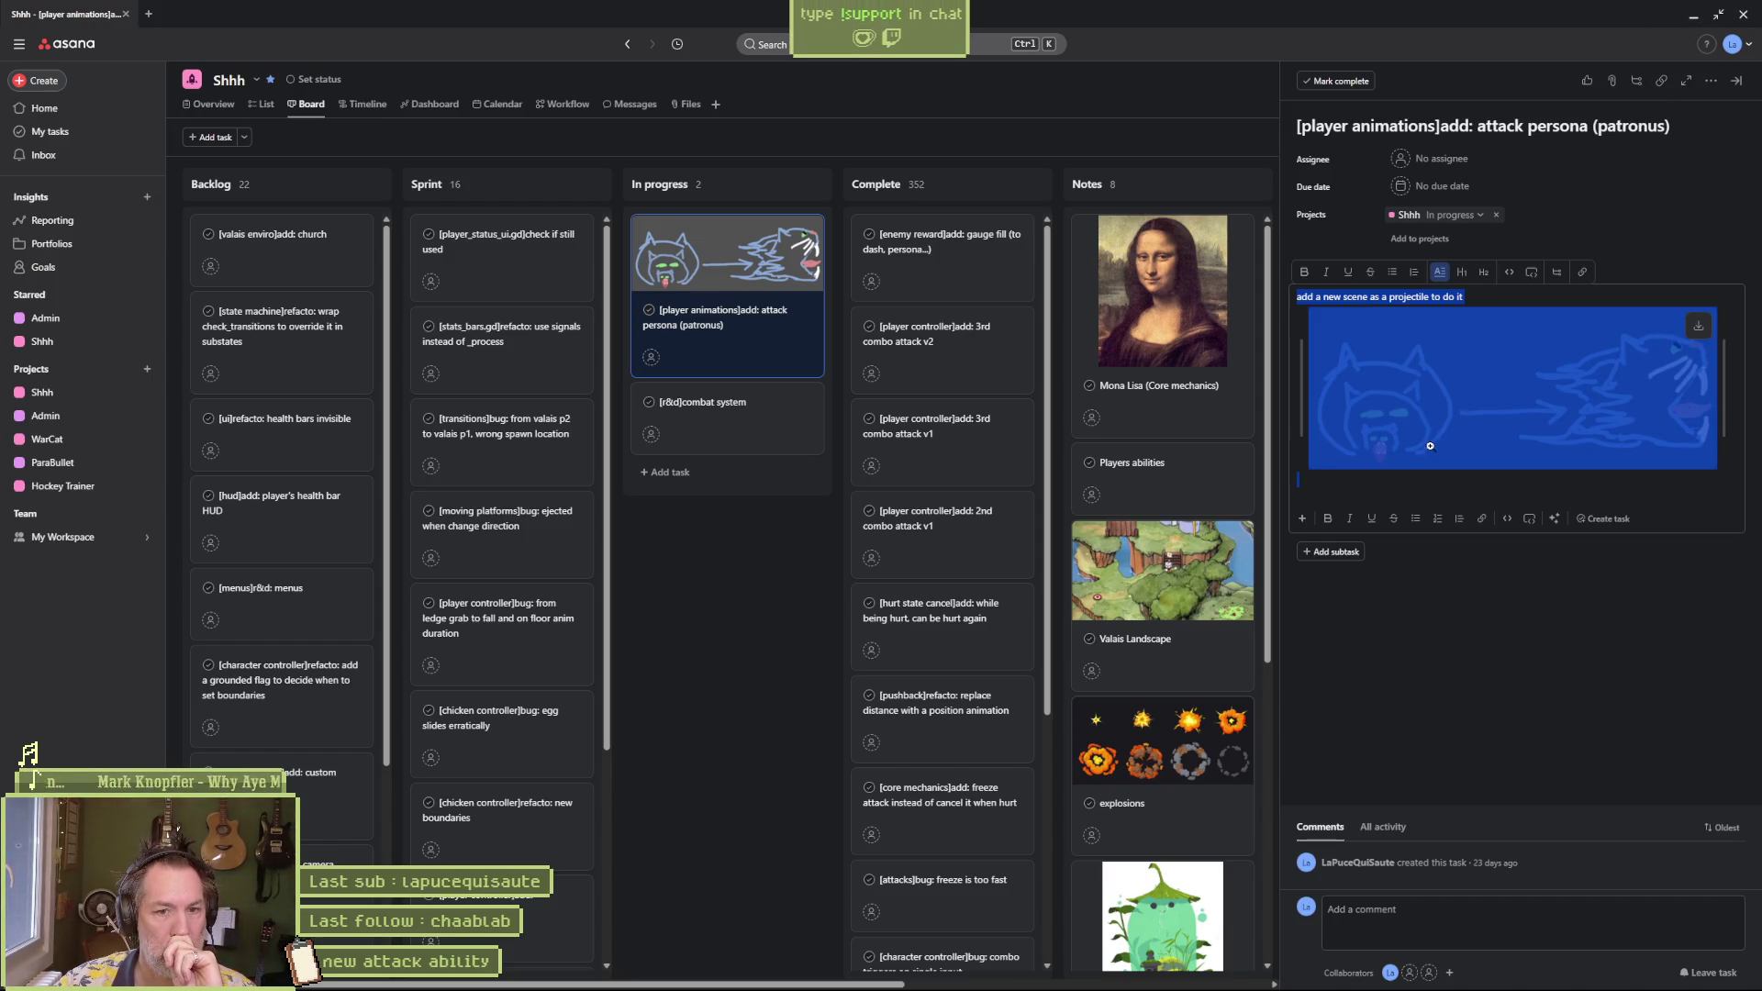
click(1390, 633)
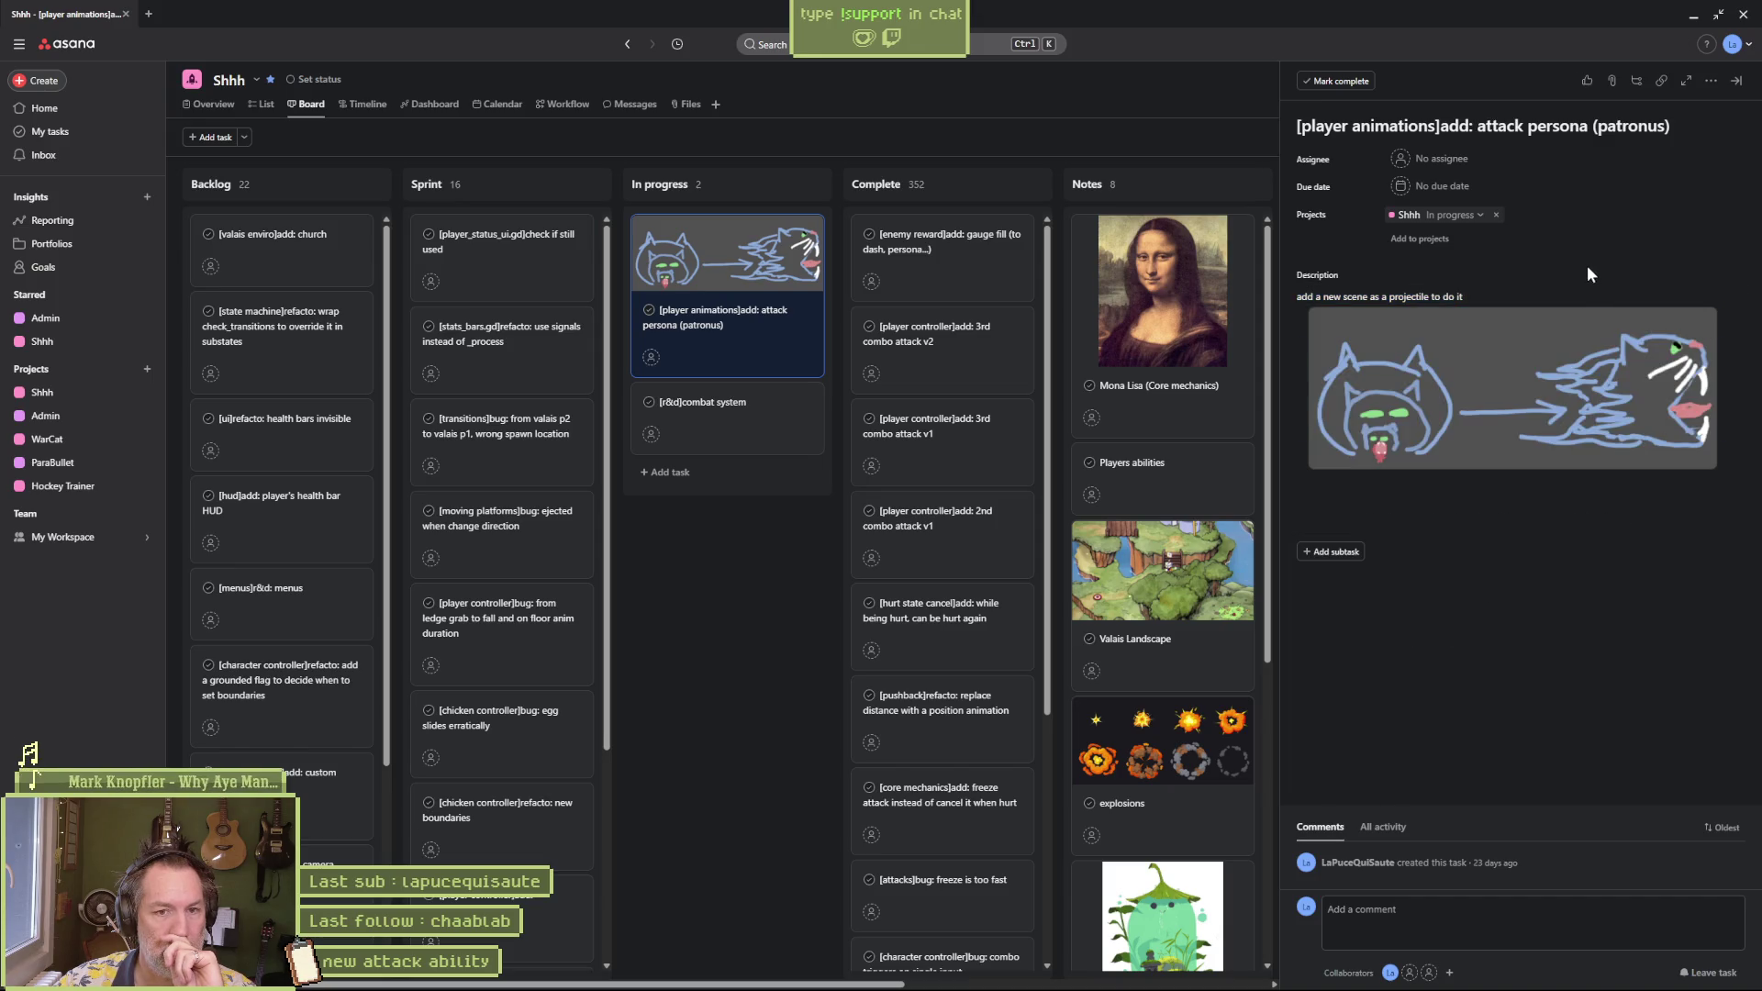
mouse_move(1573, 400)
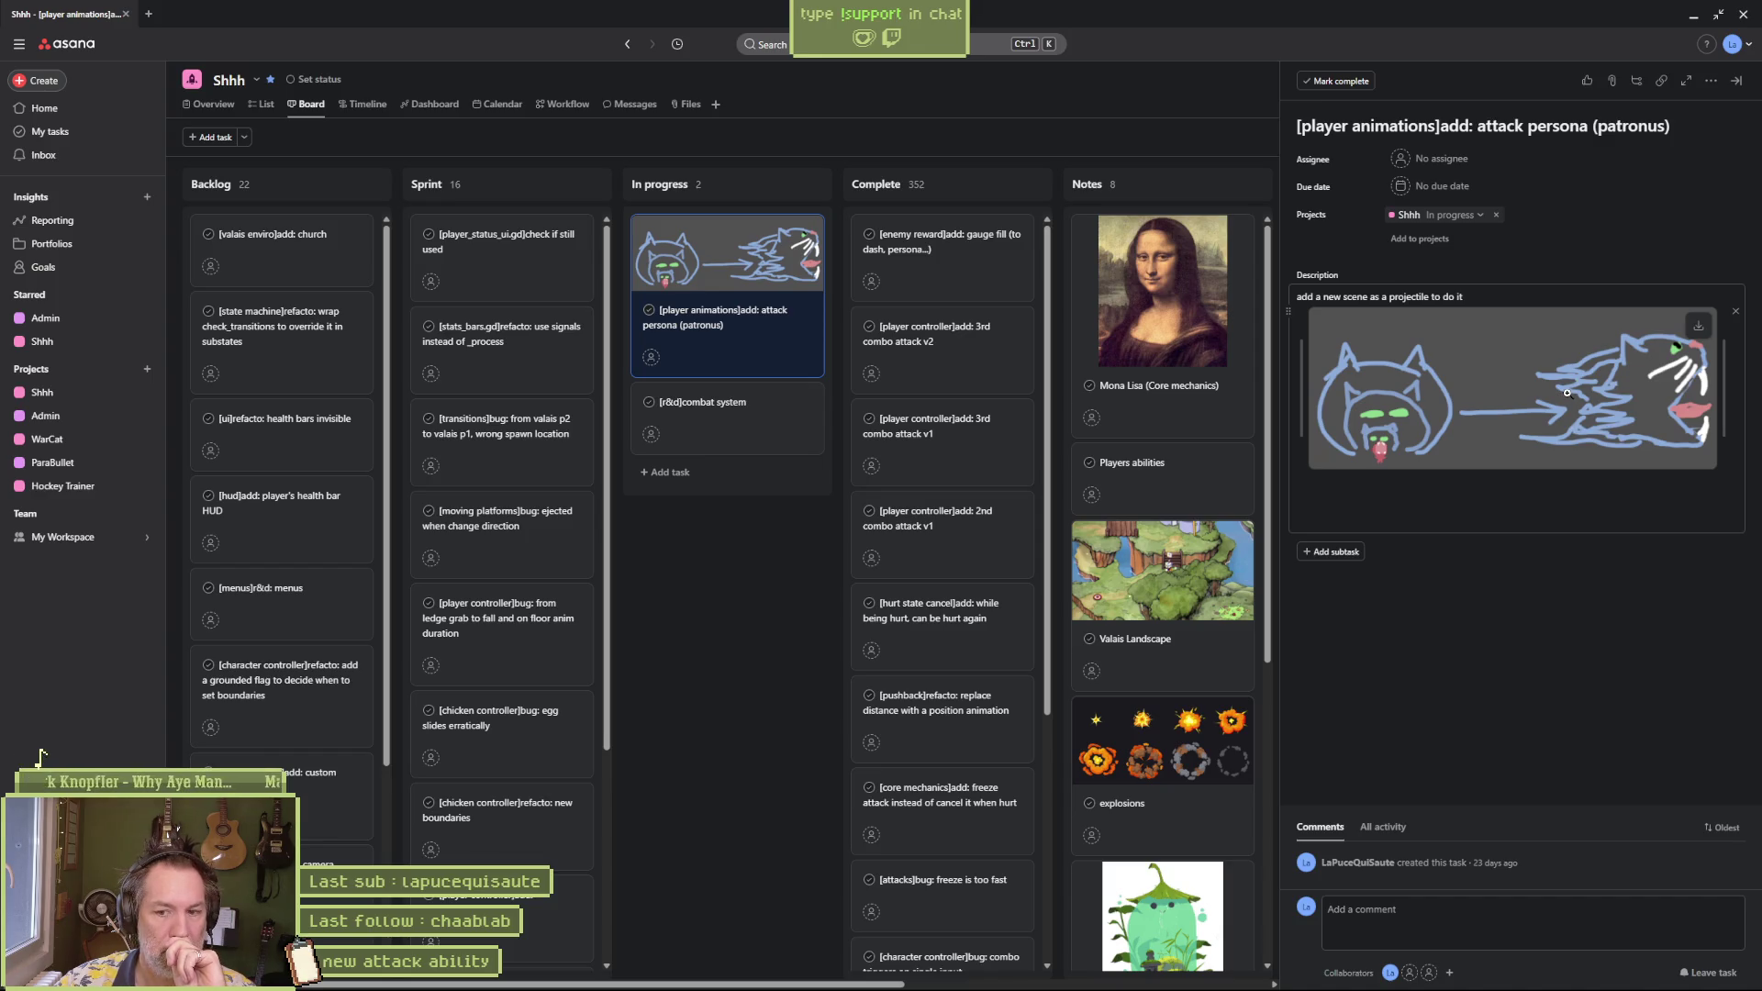
click(1693, 16)
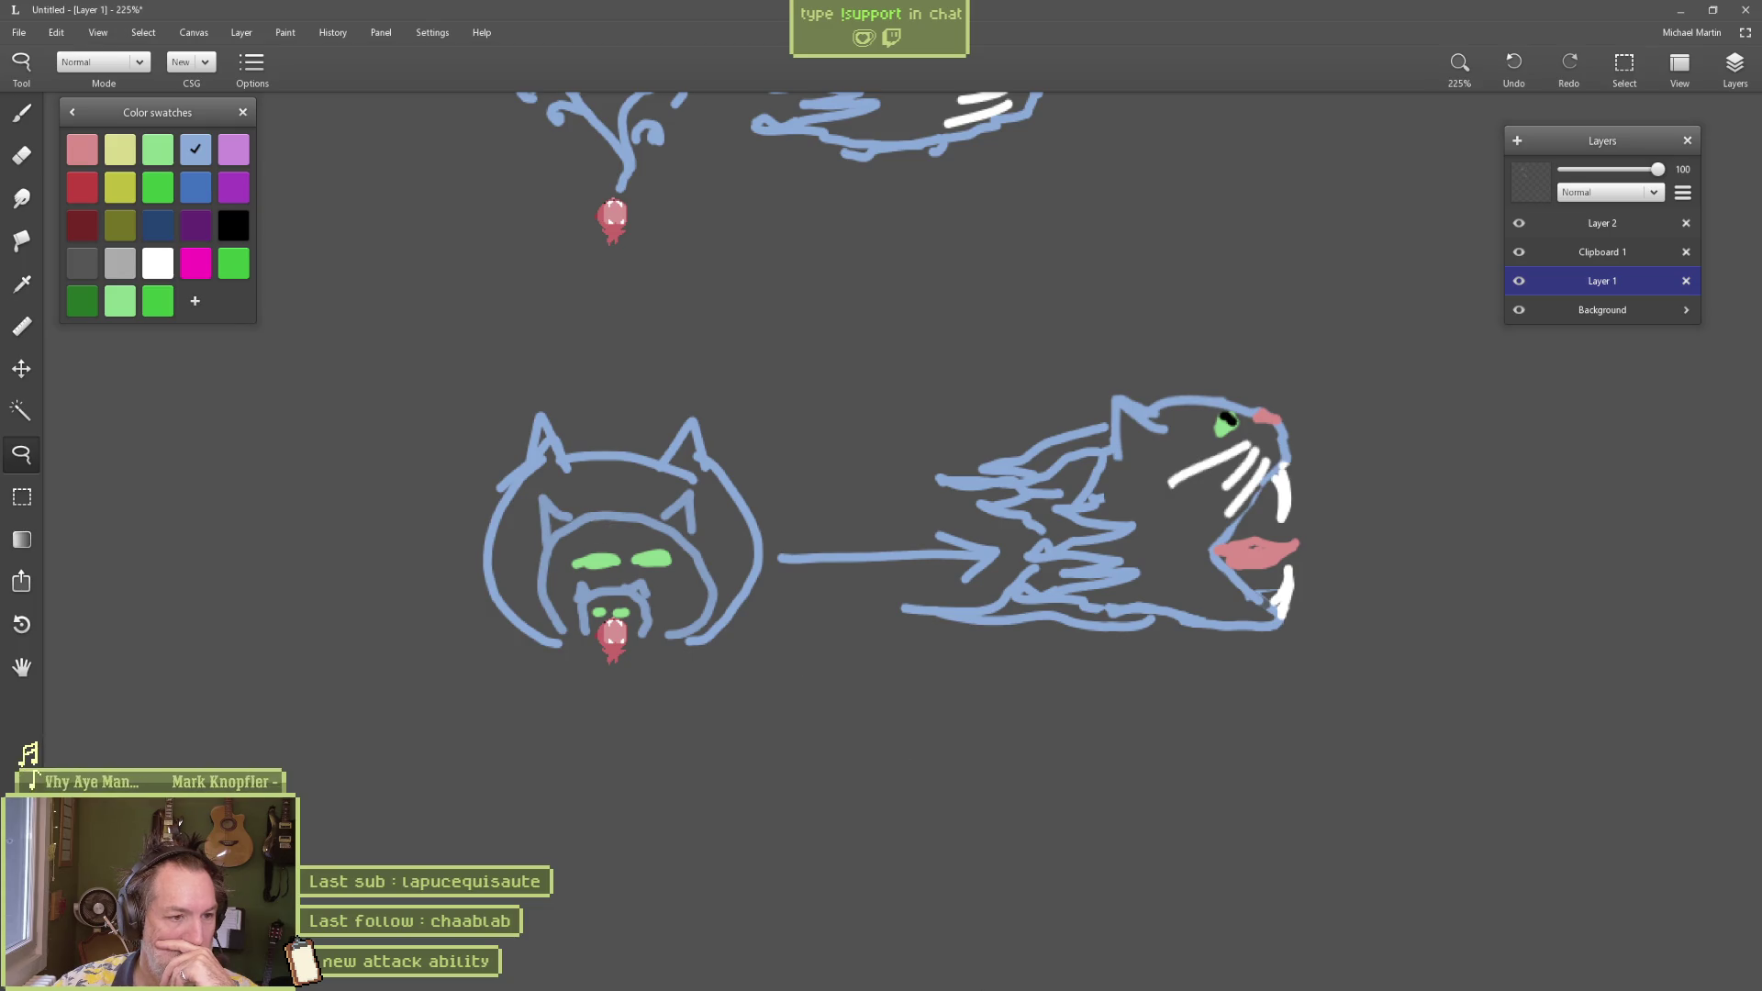
Create a new blank 256×256 sprite, entering the width as 64x4
click(911, 980)
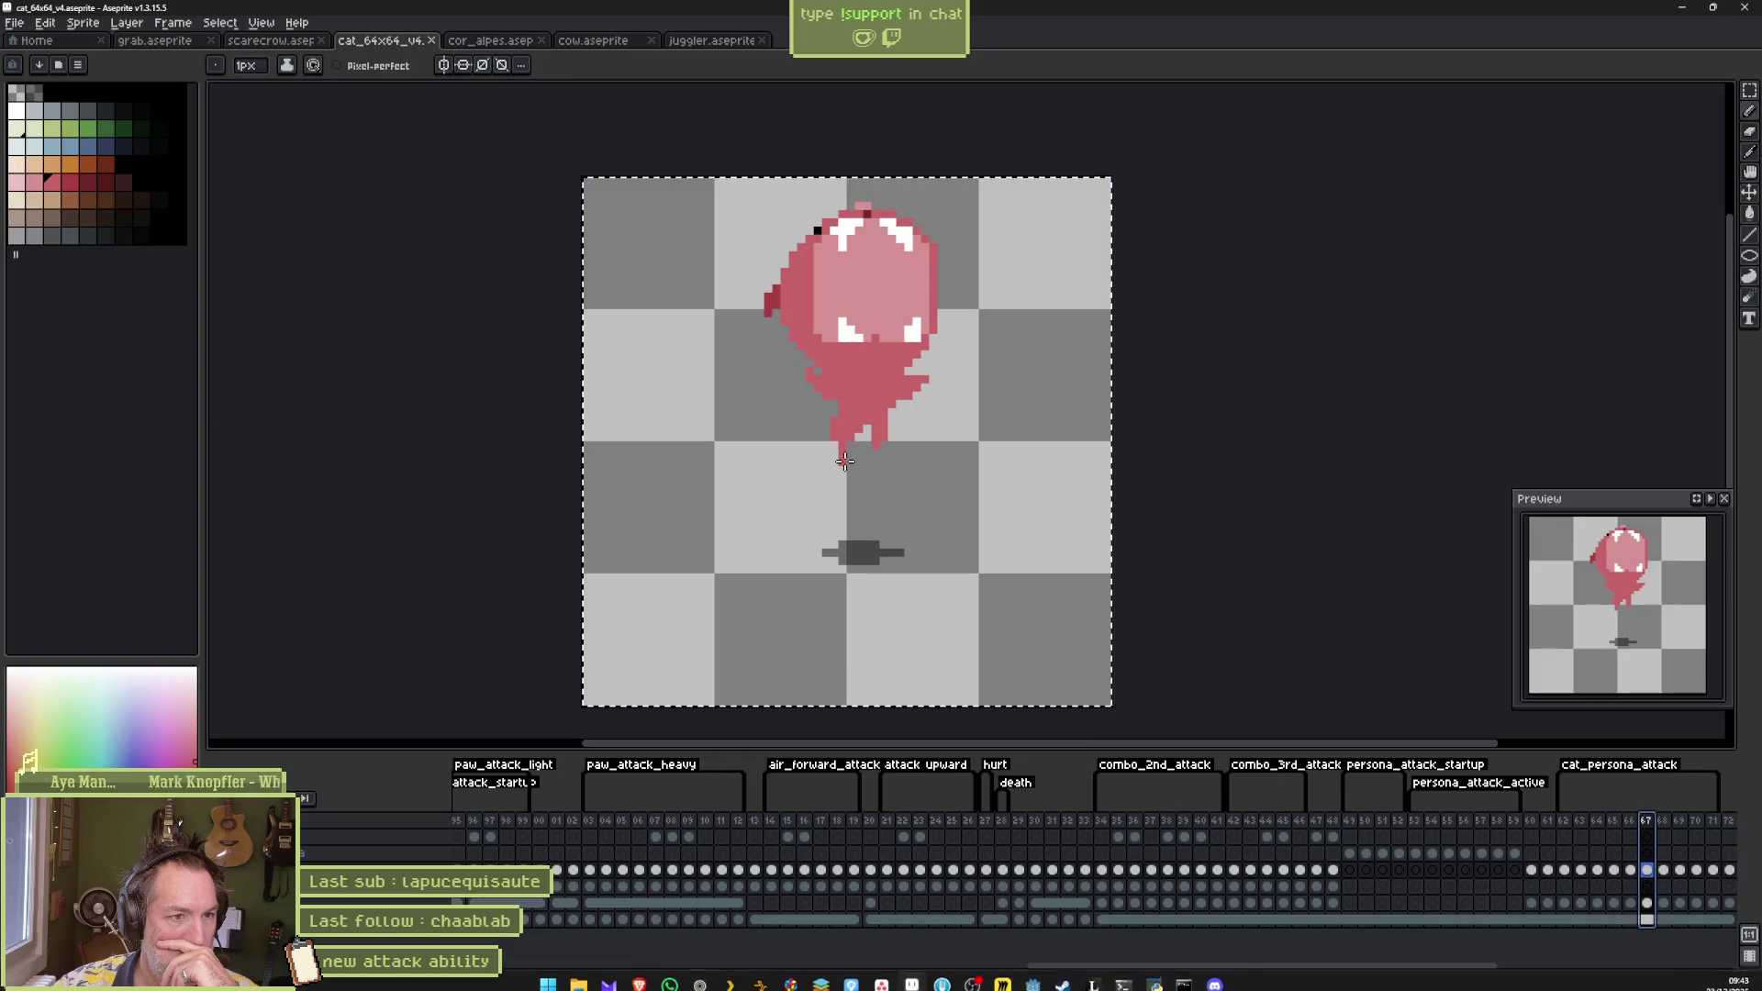
click(14, 22)
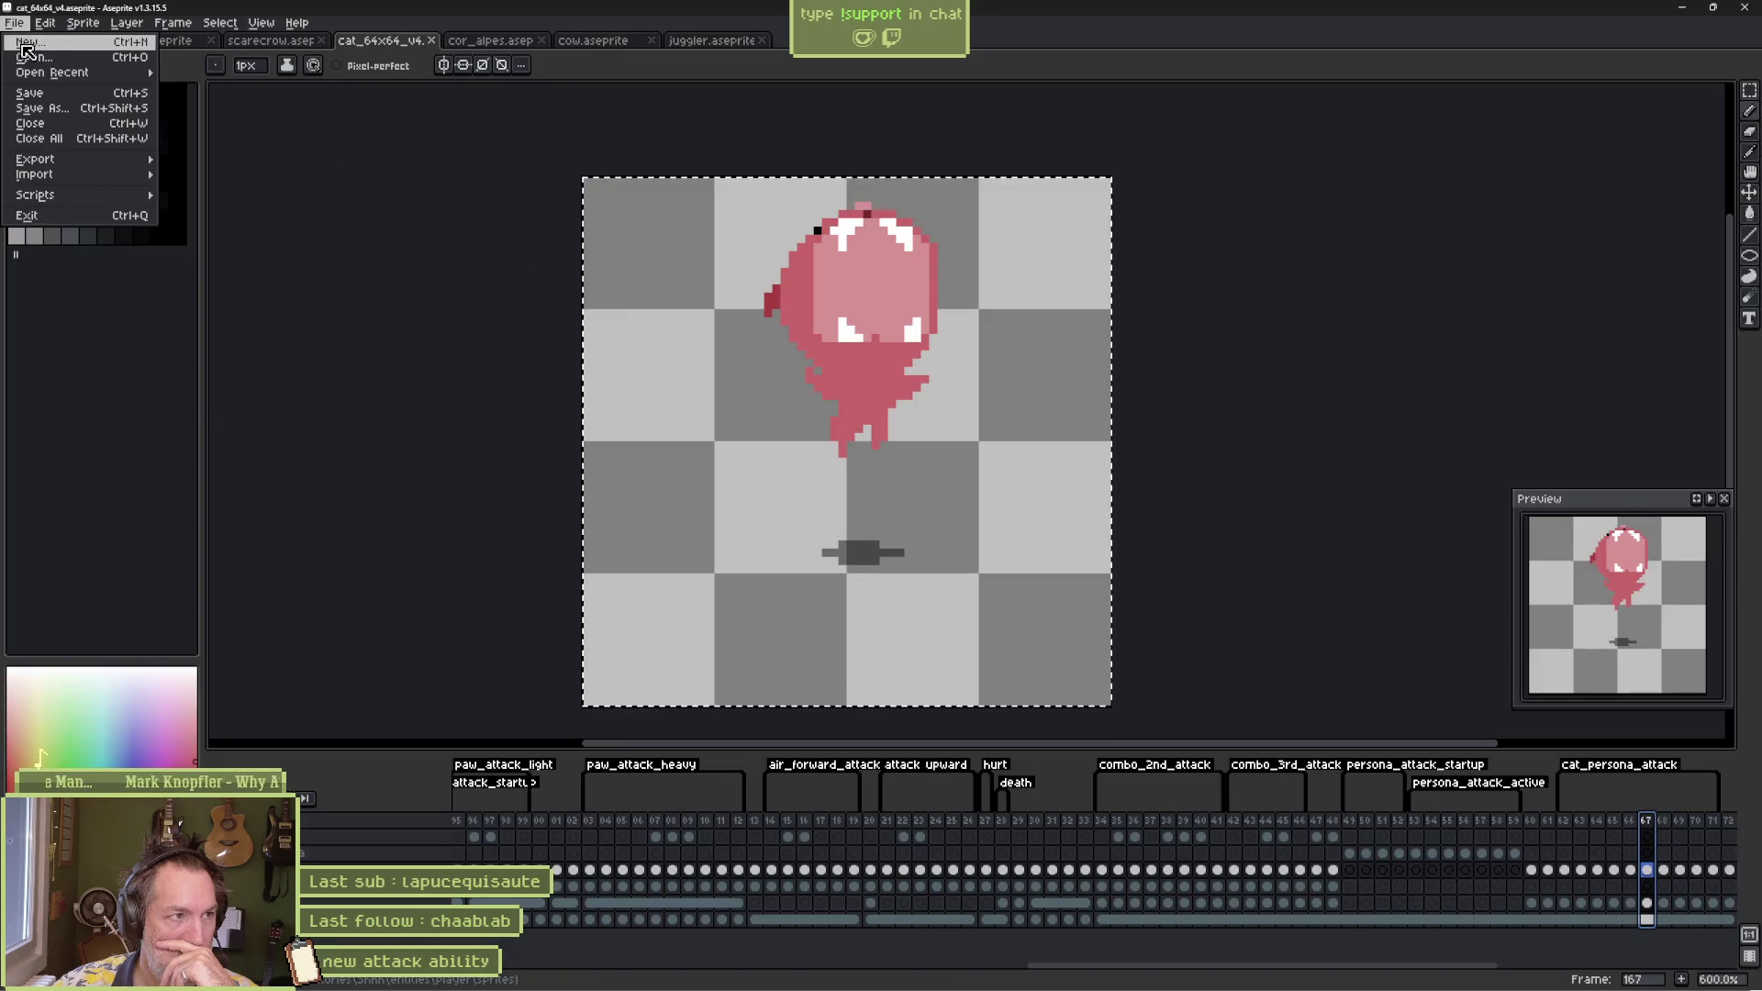
click(25, 43)
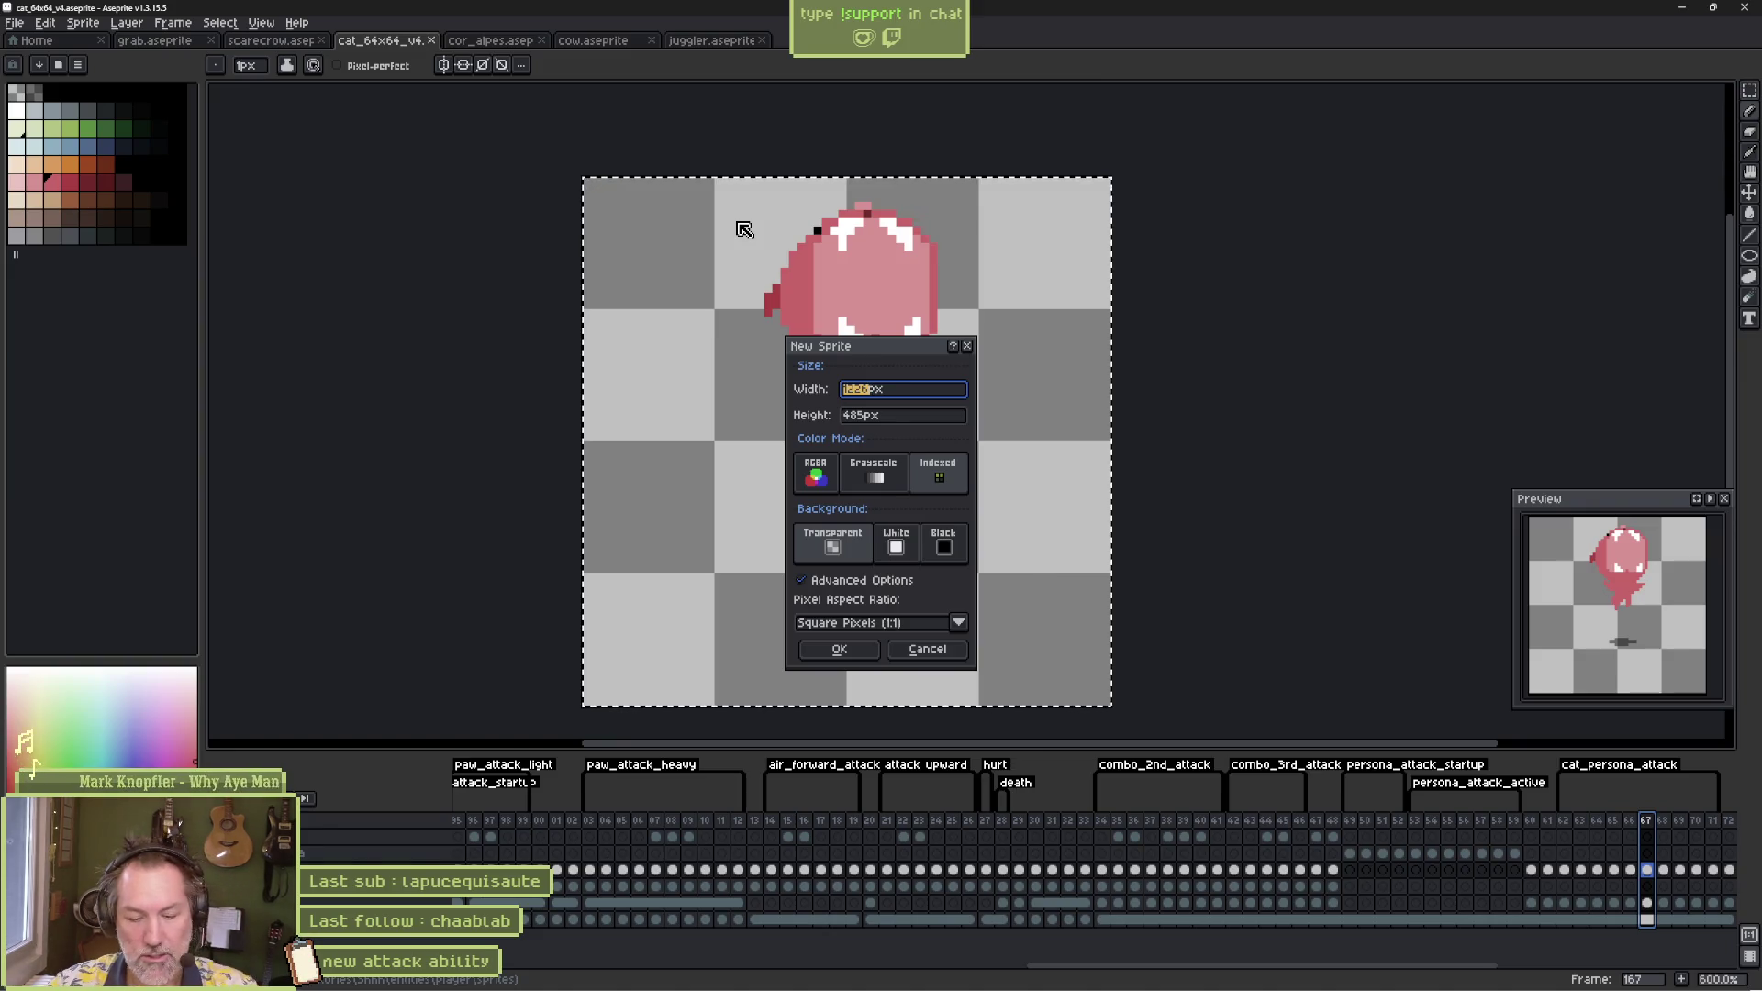
text(64x4)
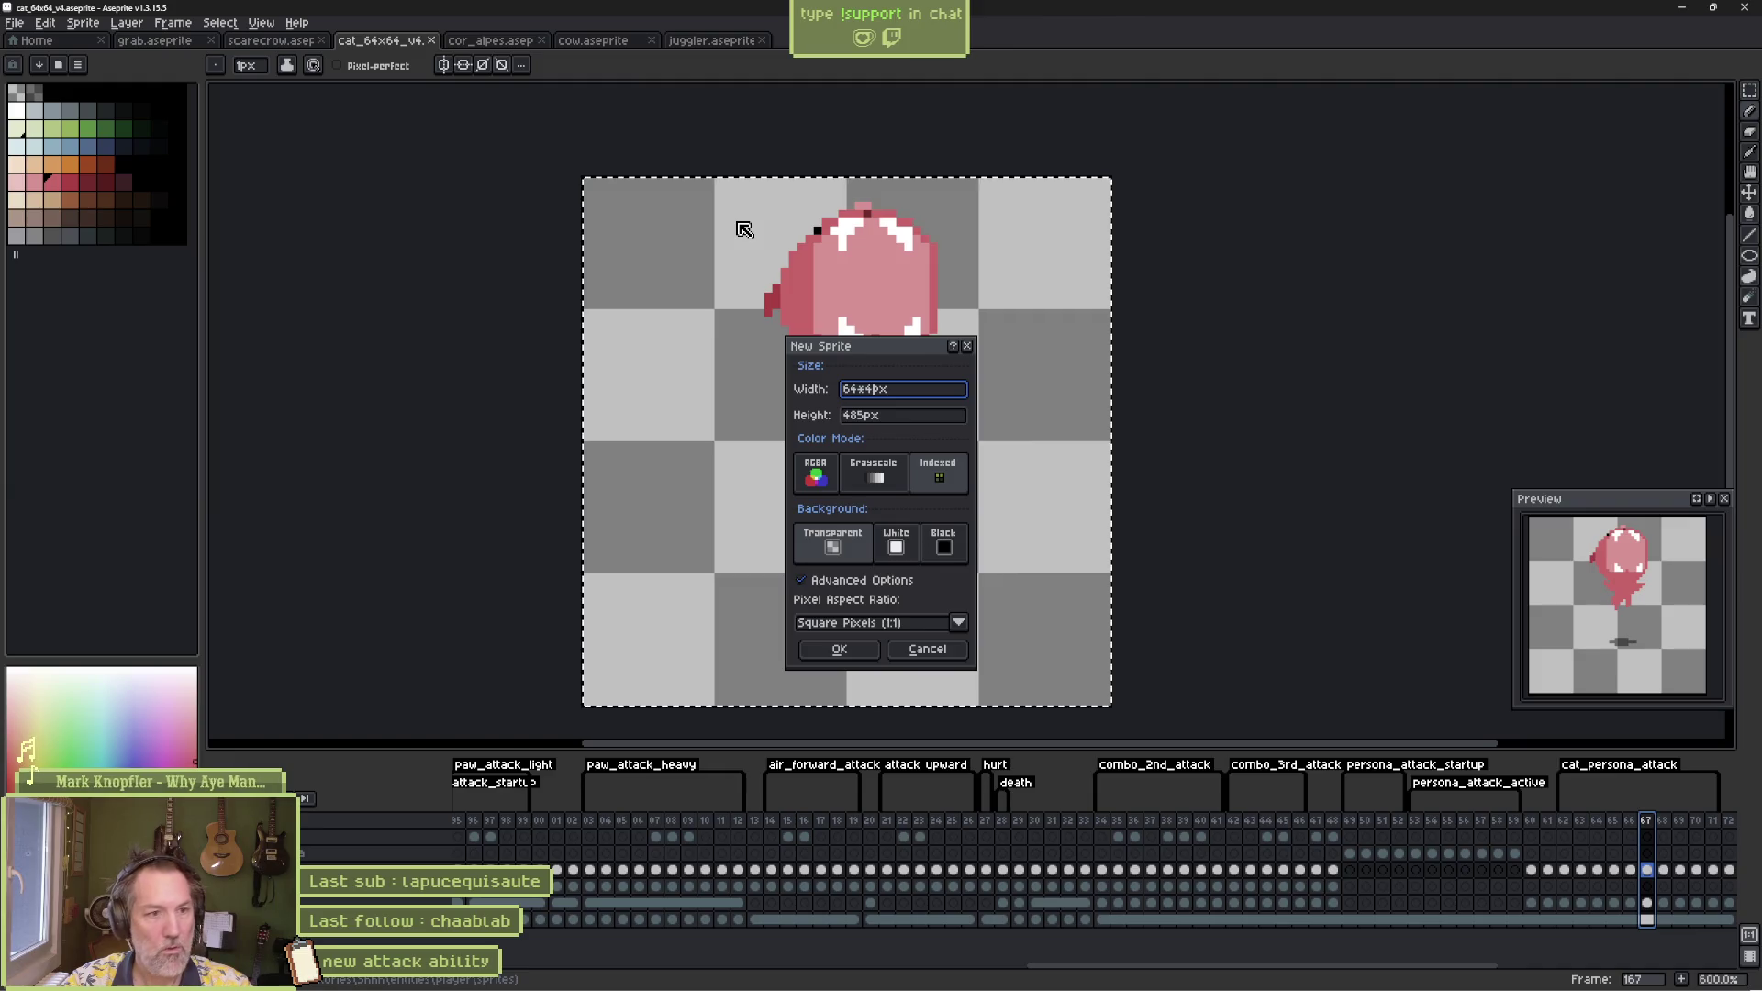
key(Return)
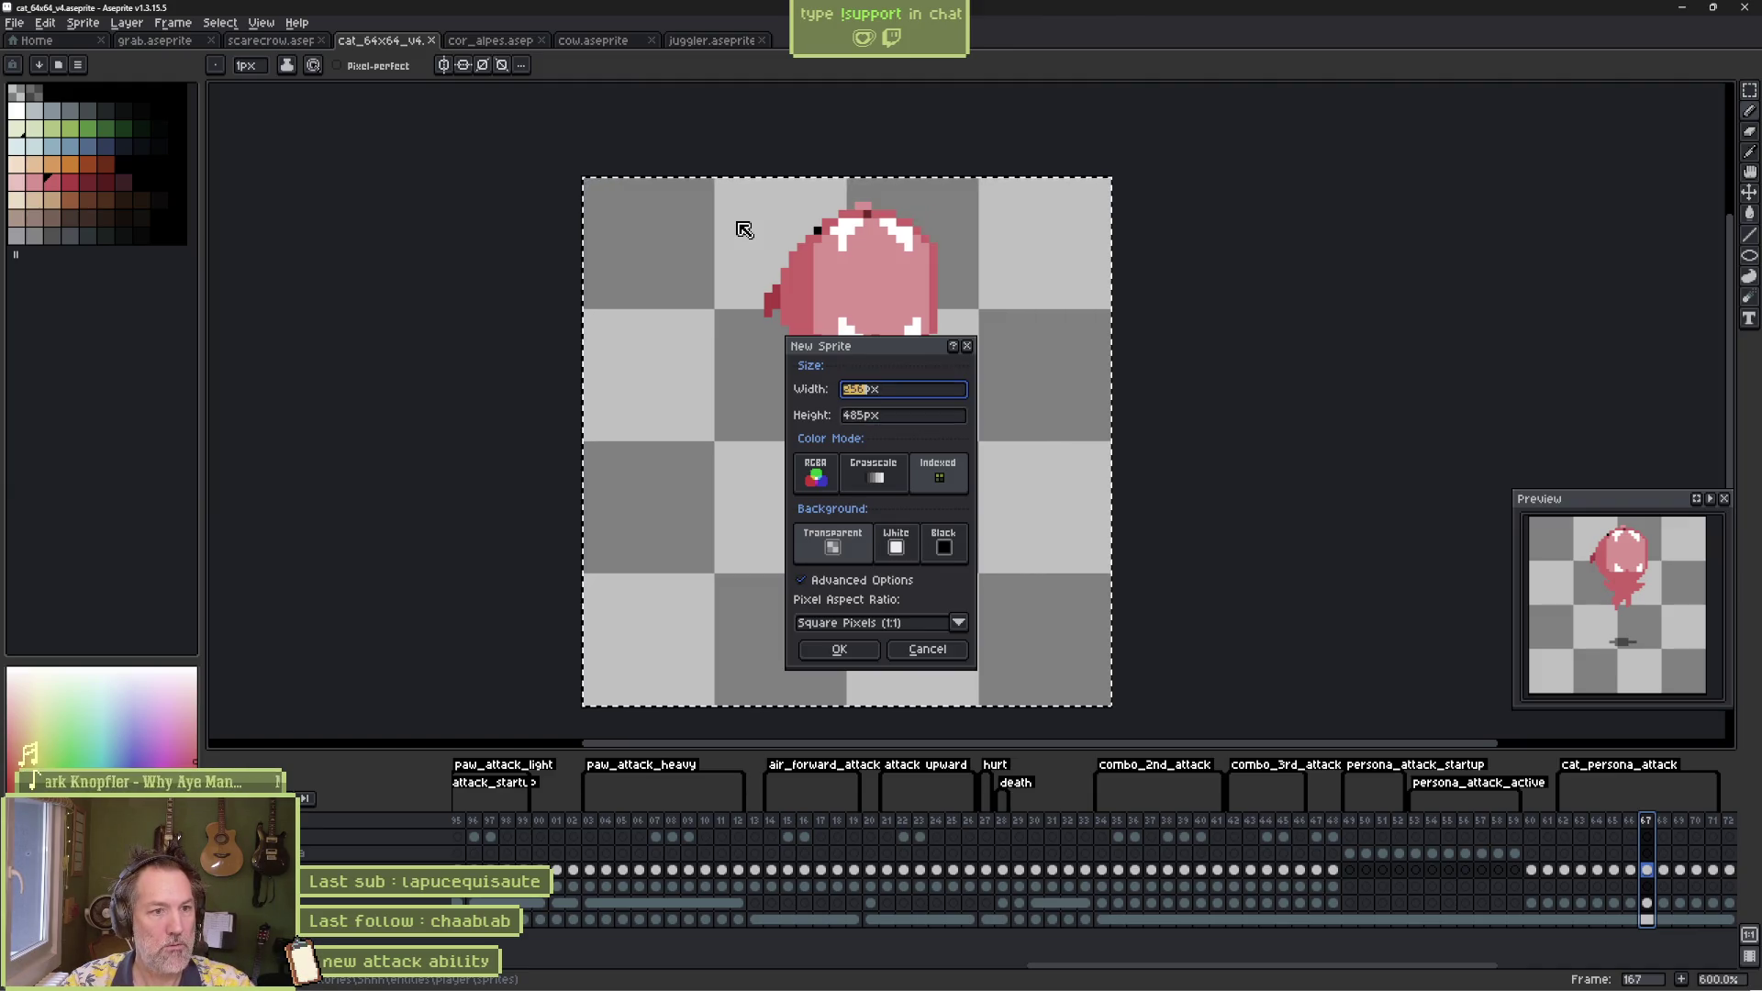
key(Tab)
text(256)
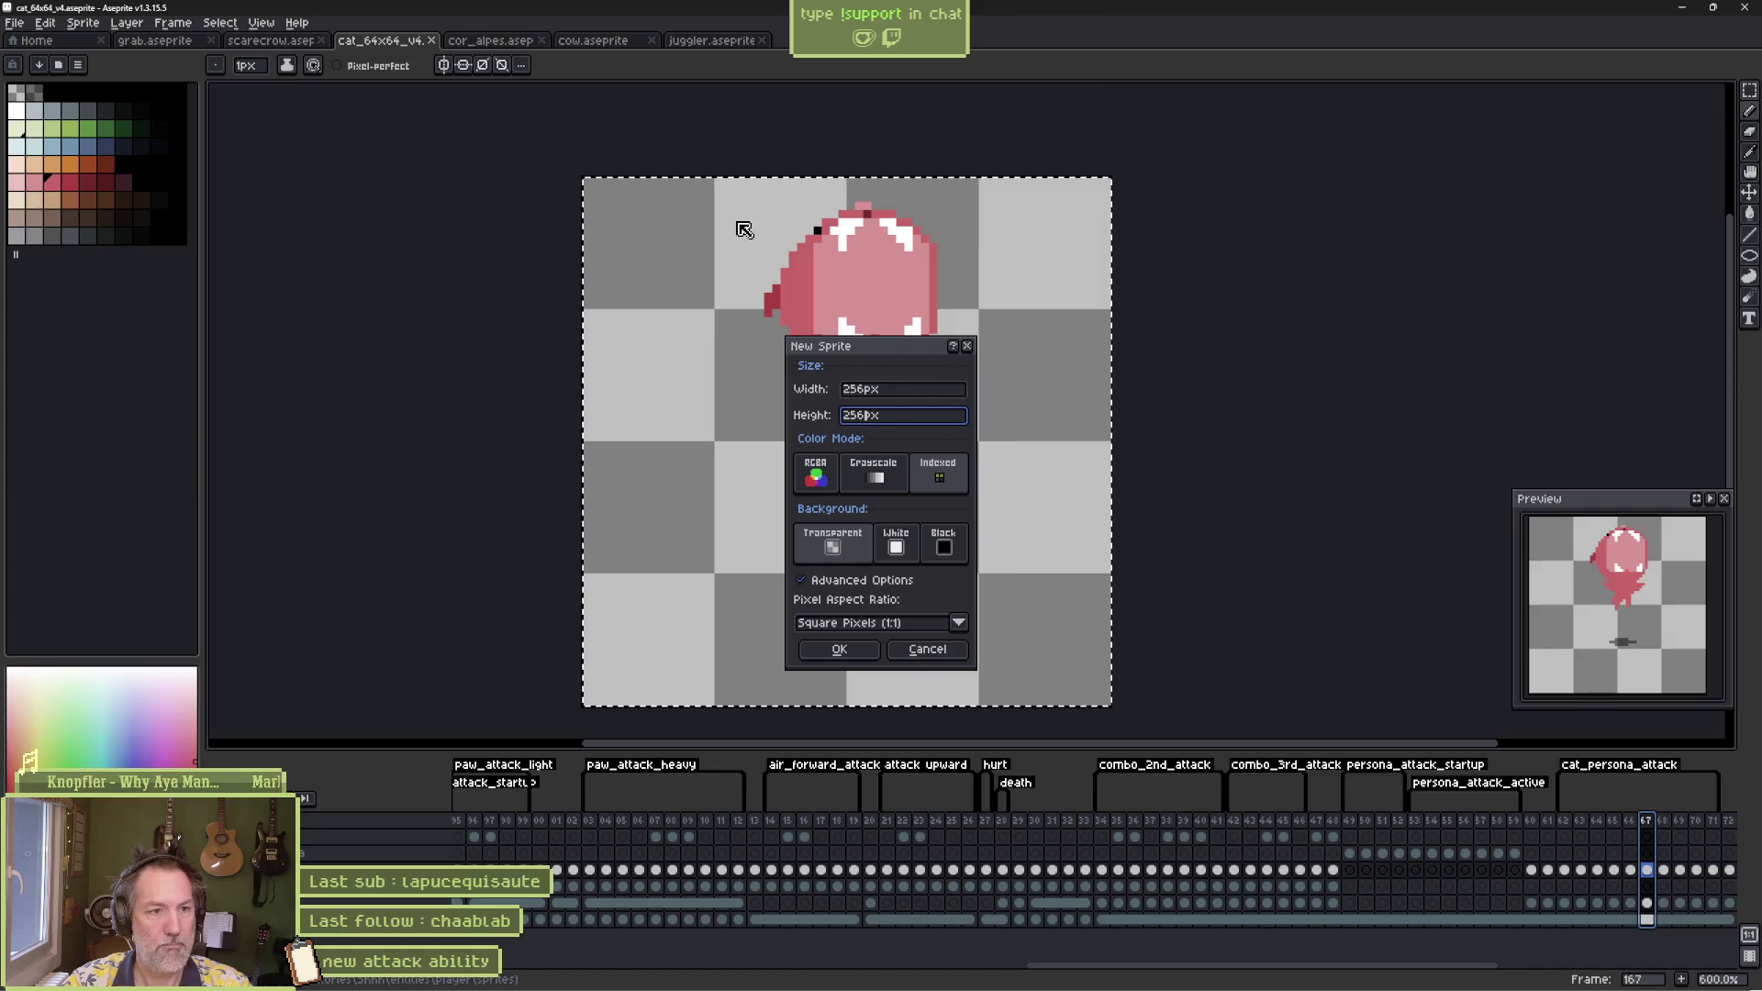
key(Return)
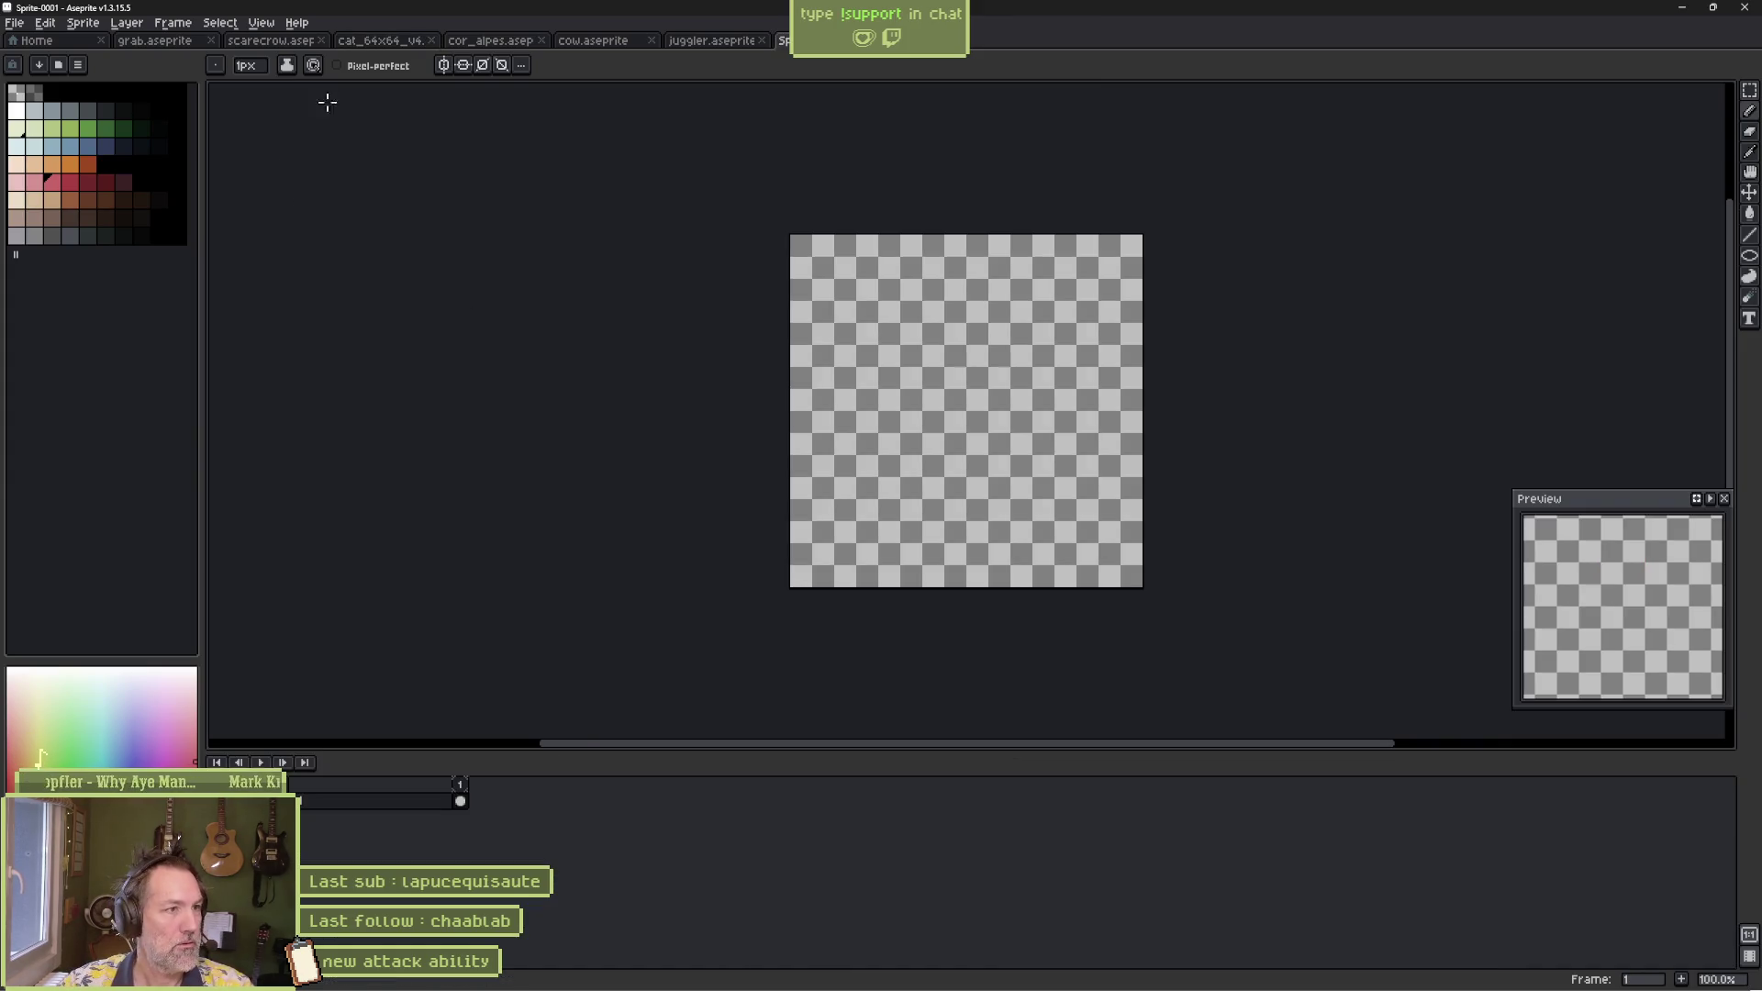
Paste the pink cat from cat_64x64_v4 into Sprite-0001 near the bottom centre and deselect
click(381, 41)
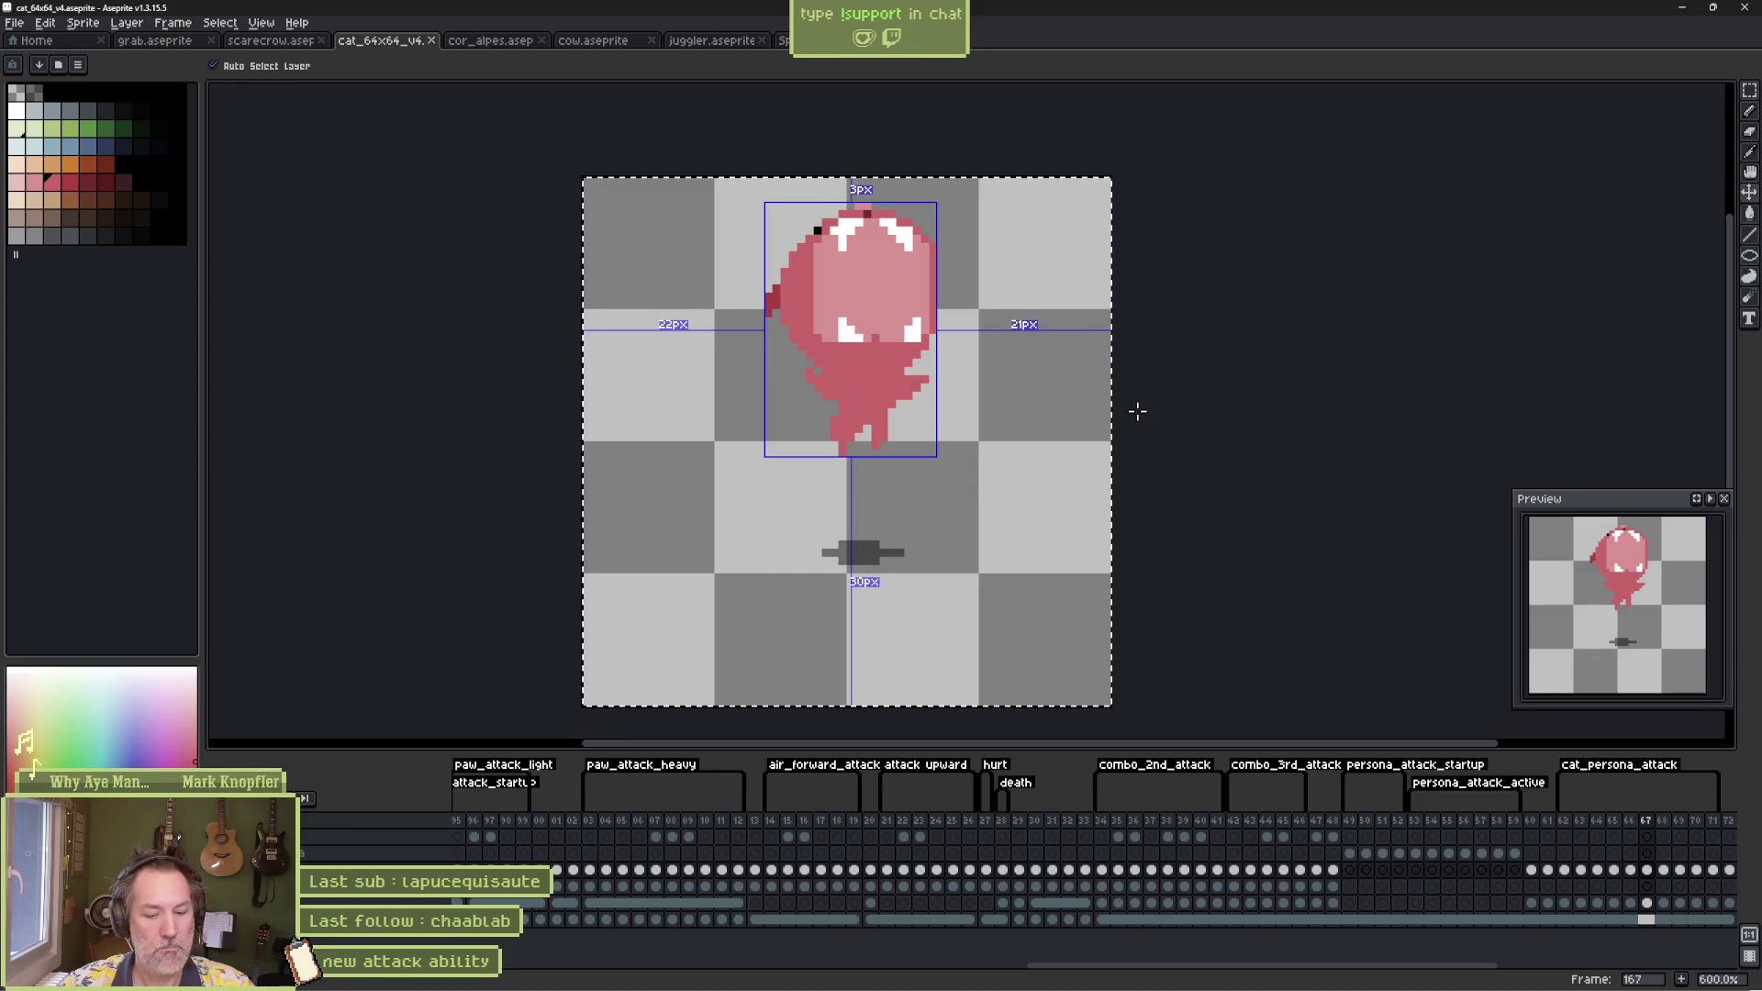
click(785, 41)
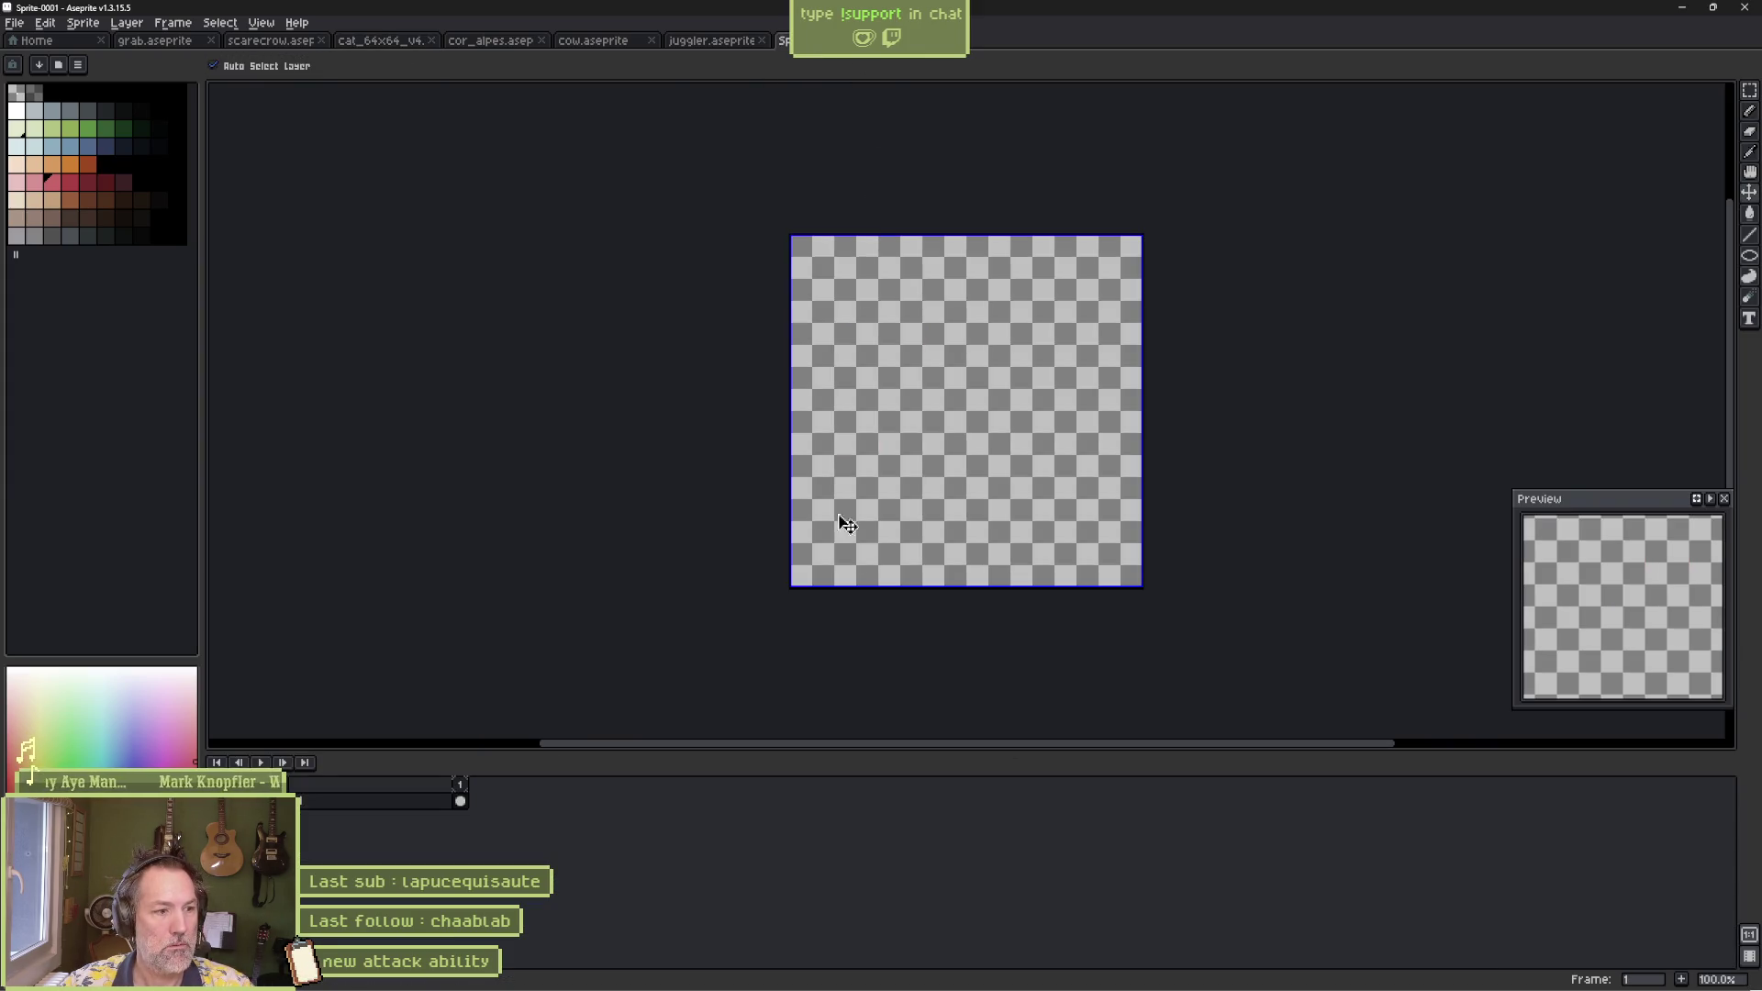
key(ctrl+v)
mouse_move(850, 307)
mouse_down()
mouse_move(976, 508)
mouse_move(982, 582)
mouse_move(977, 566)
mouse_up()
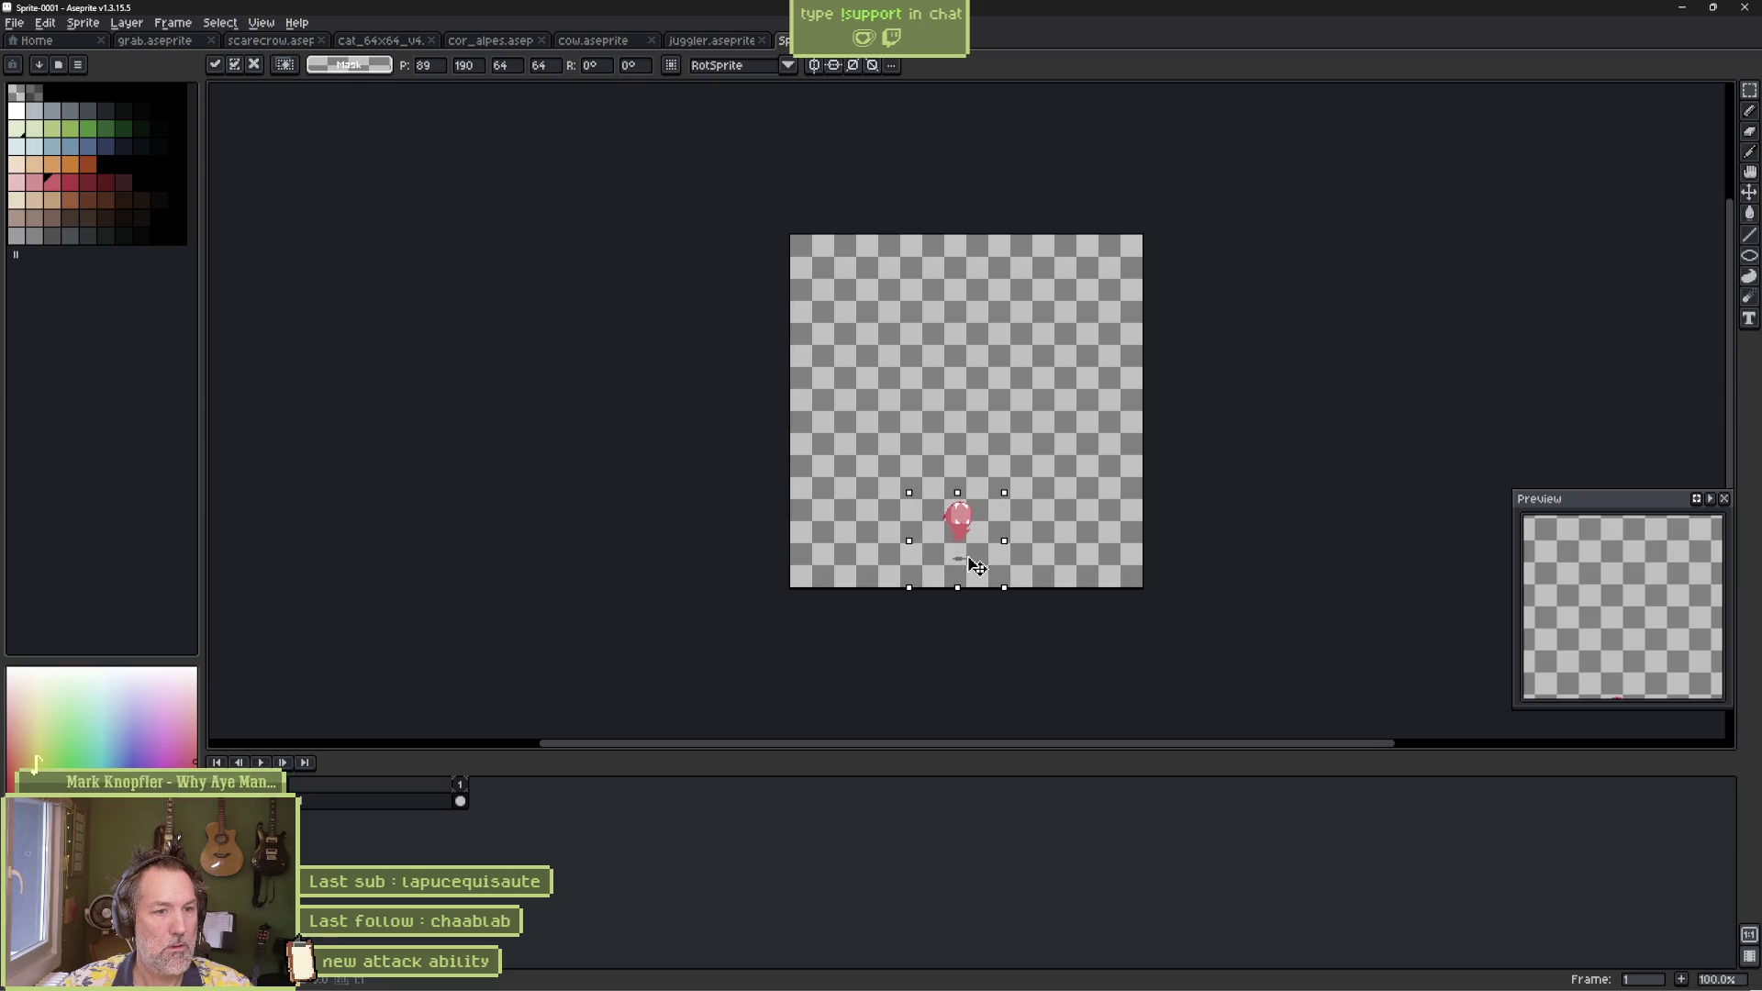
drag(977, 567, 982, 568)
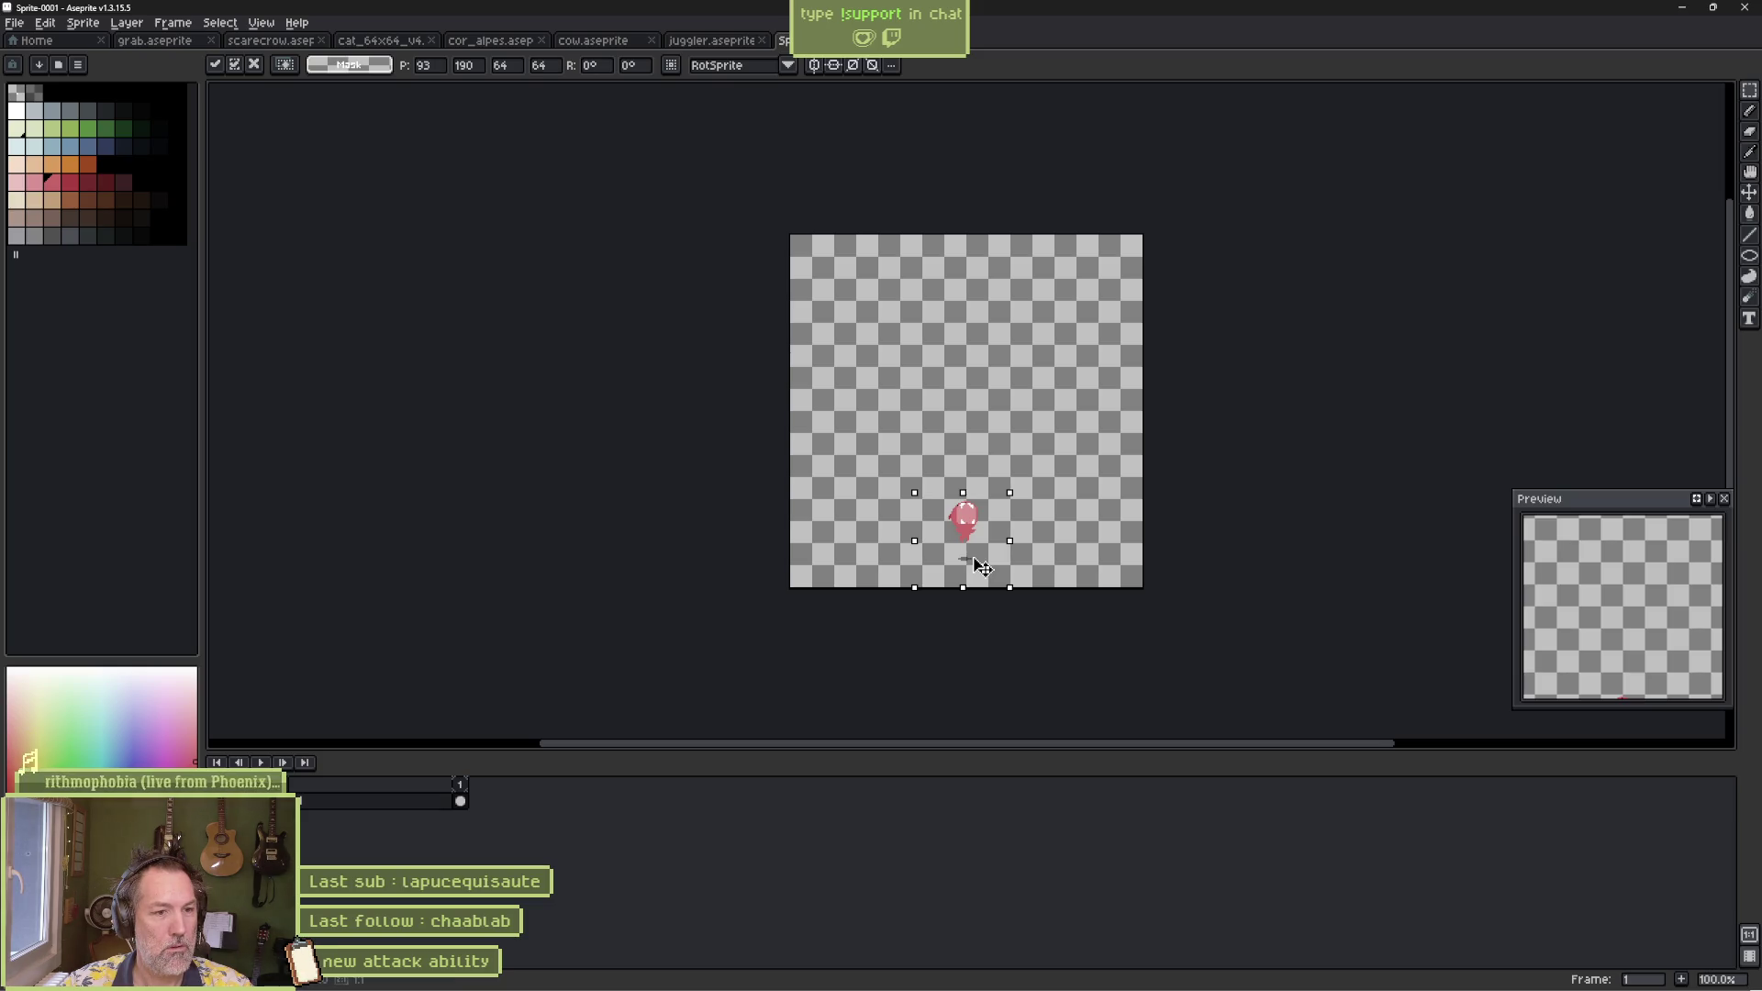
drag(982, 567, 982, 567)
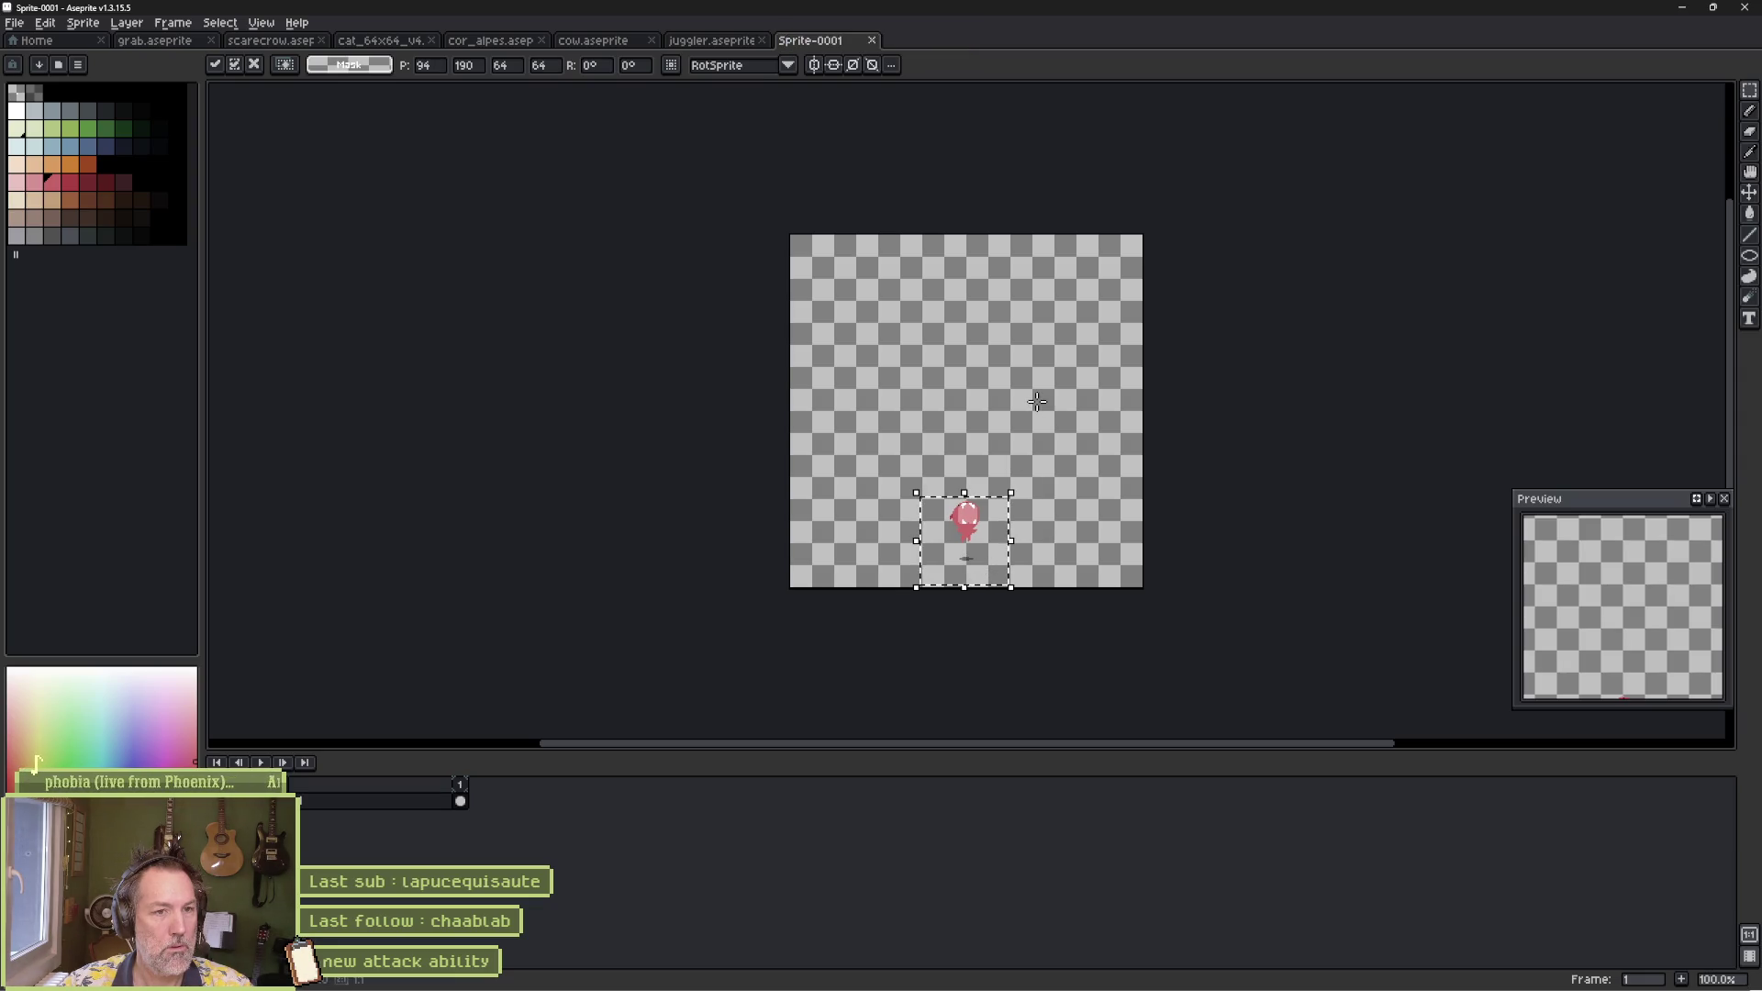
key(Return)
key(ctrl+d)
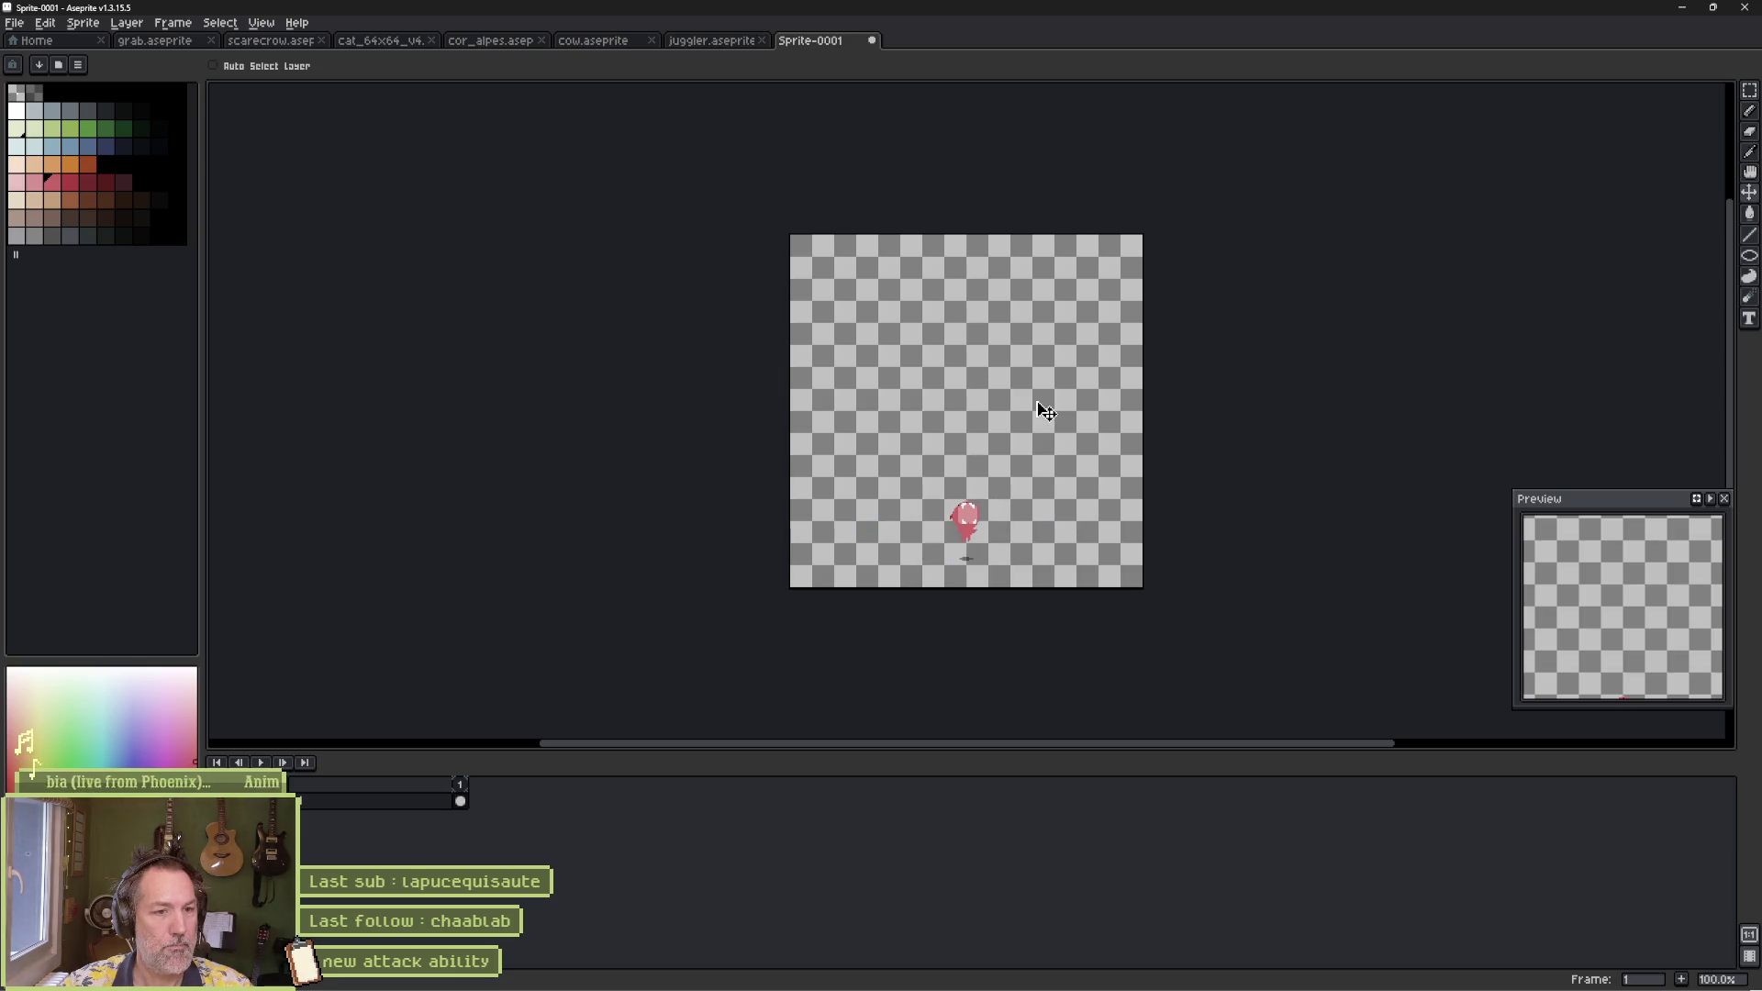
Check the cat layer's properties unchanged, then give the canvas area more room and re-centre the view
click(322, 806)
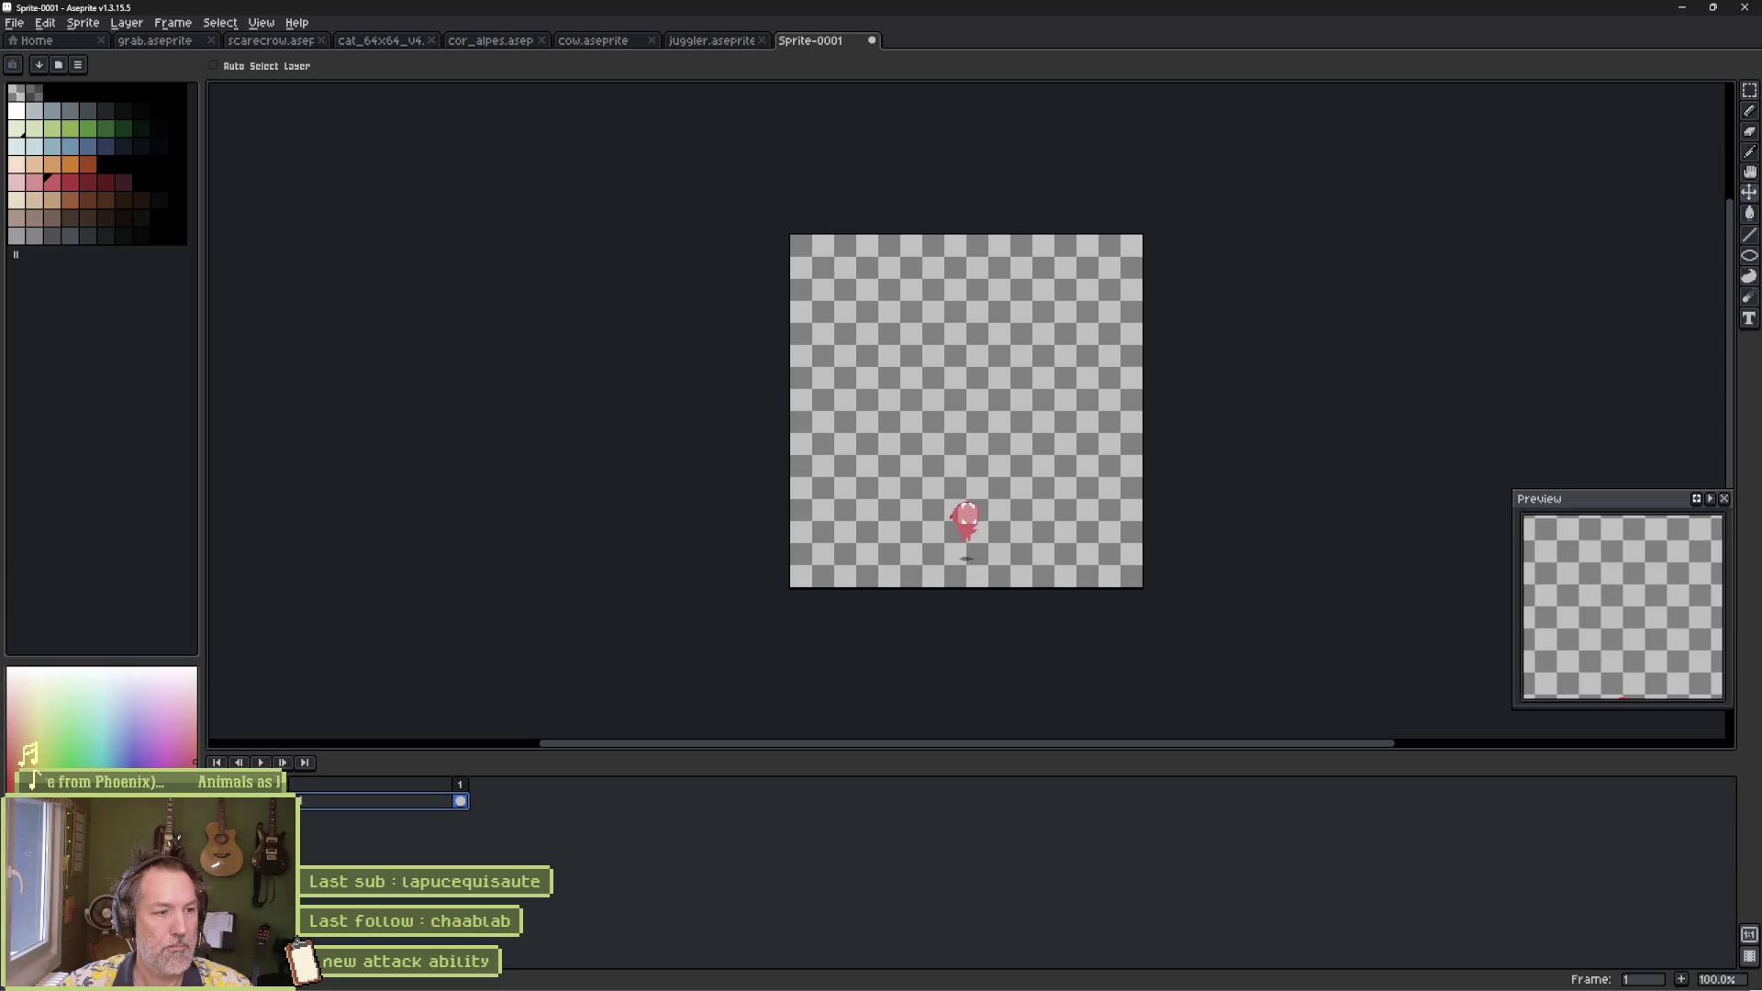
double_click(322, 806)
key(Escape)
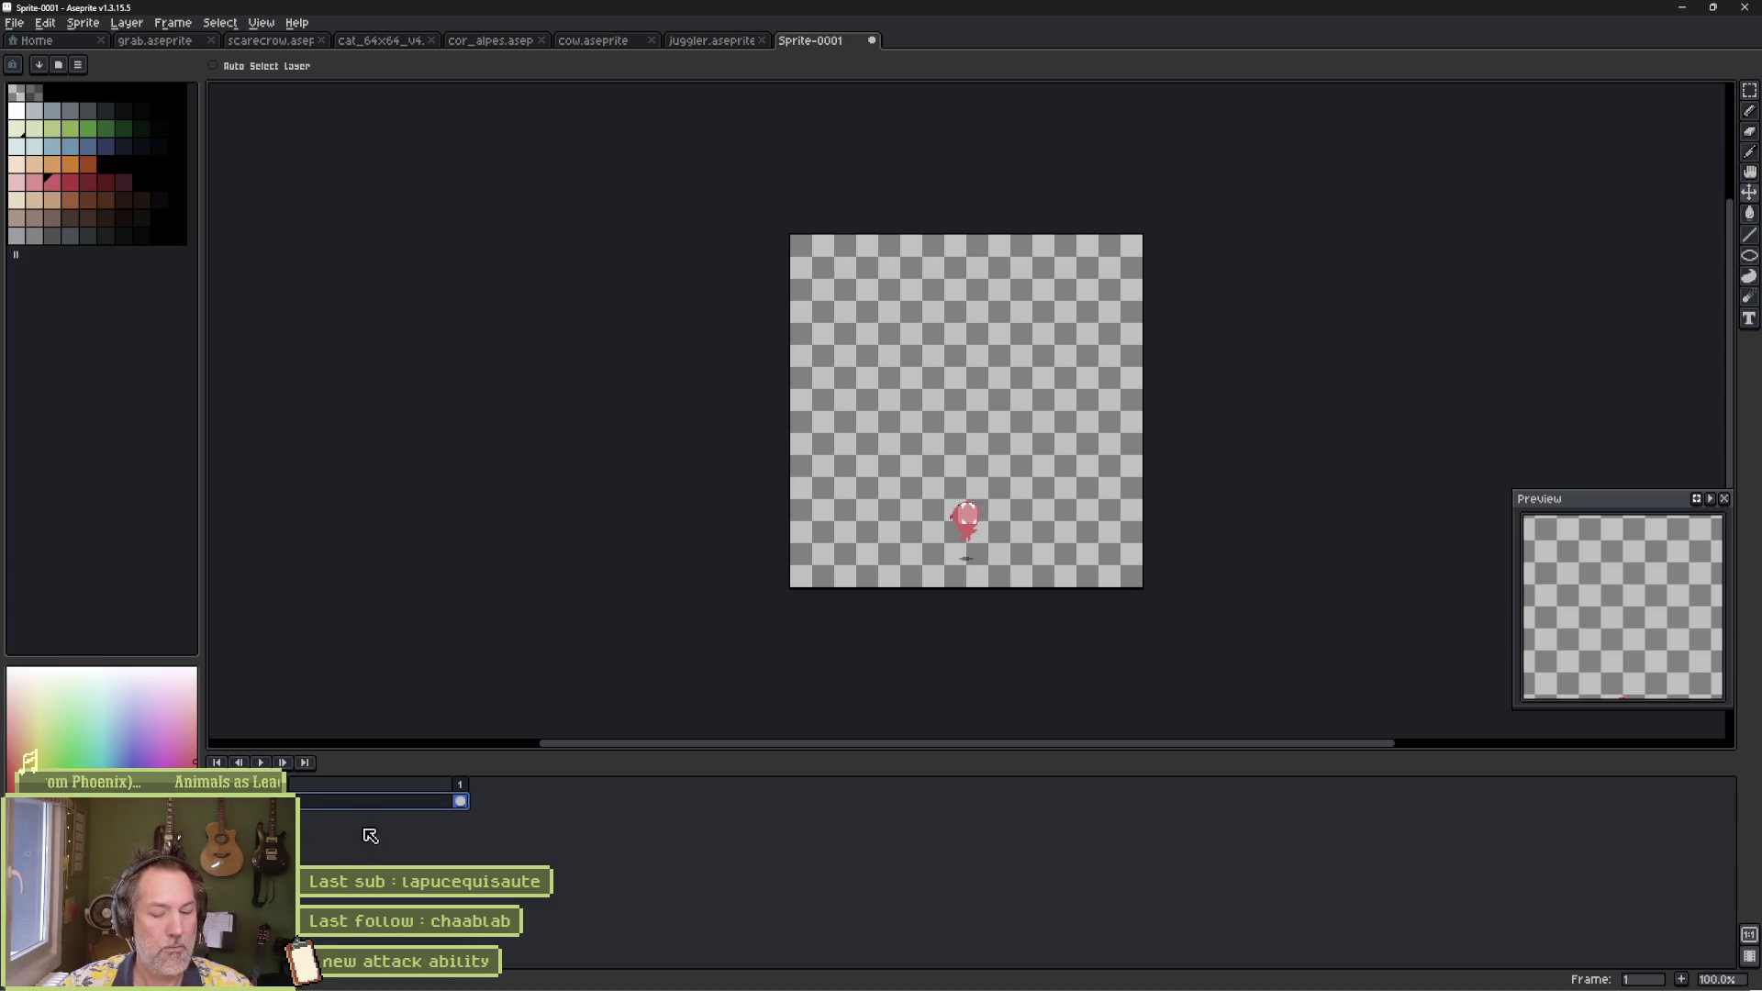
click(367, 828)
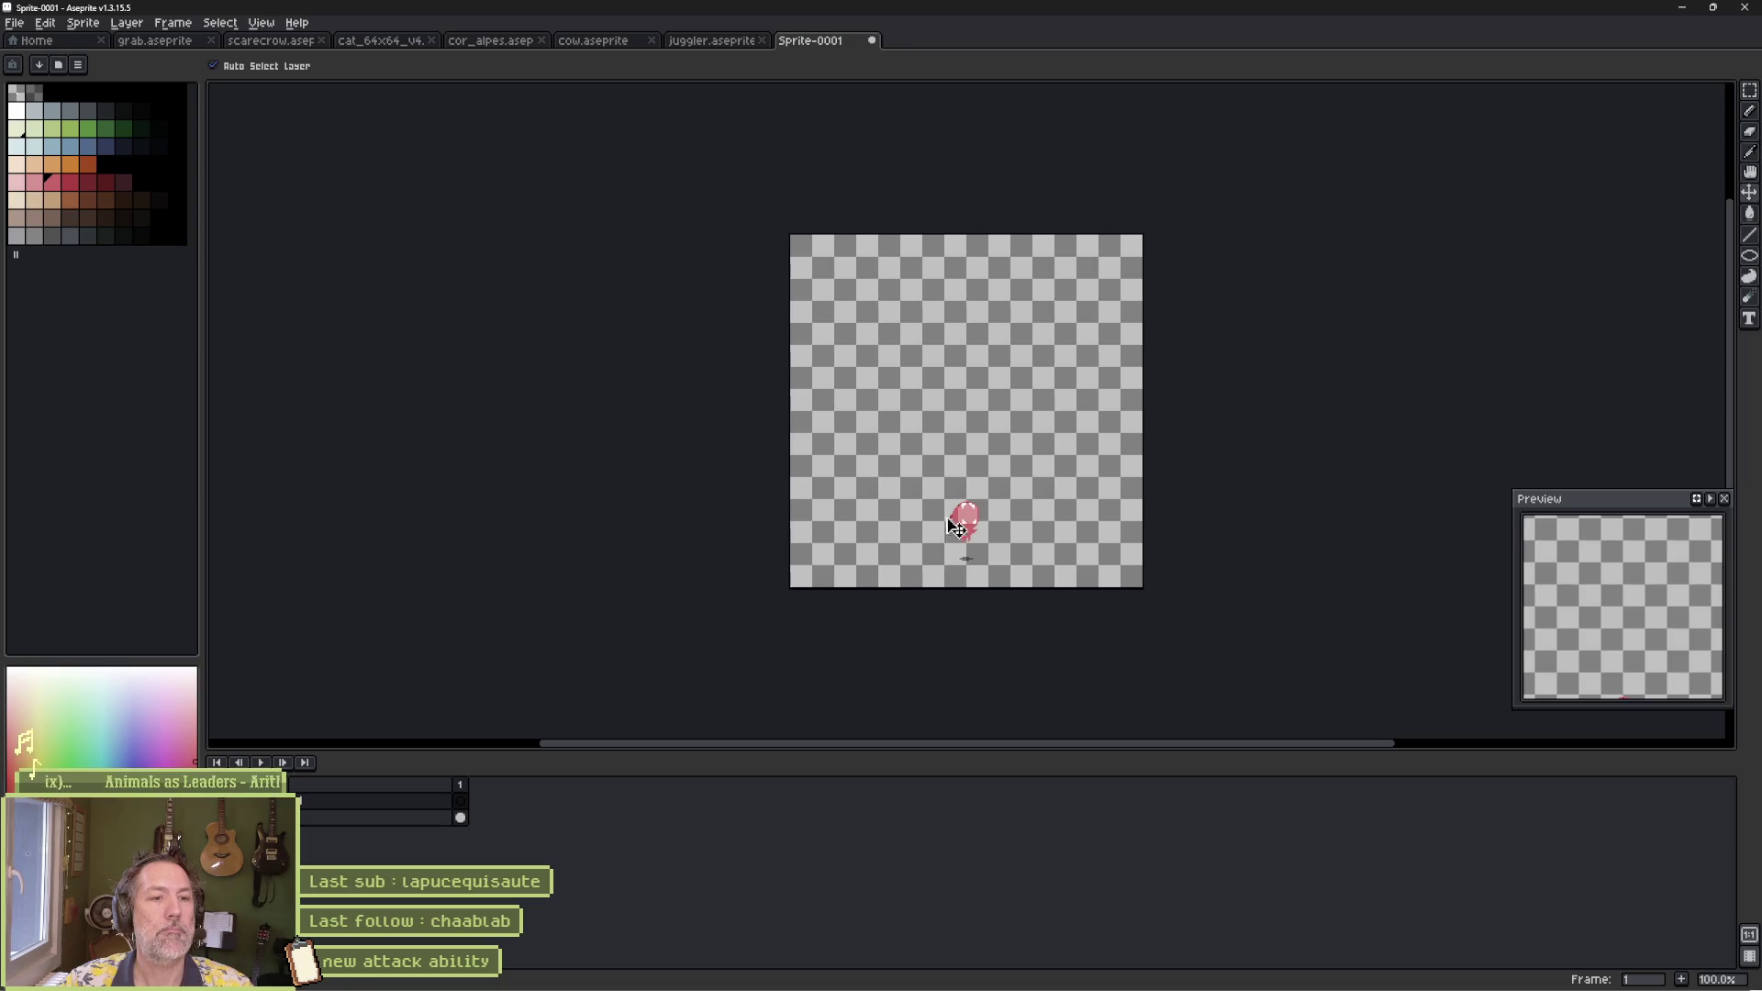
scroll(995, 427, up, 1)
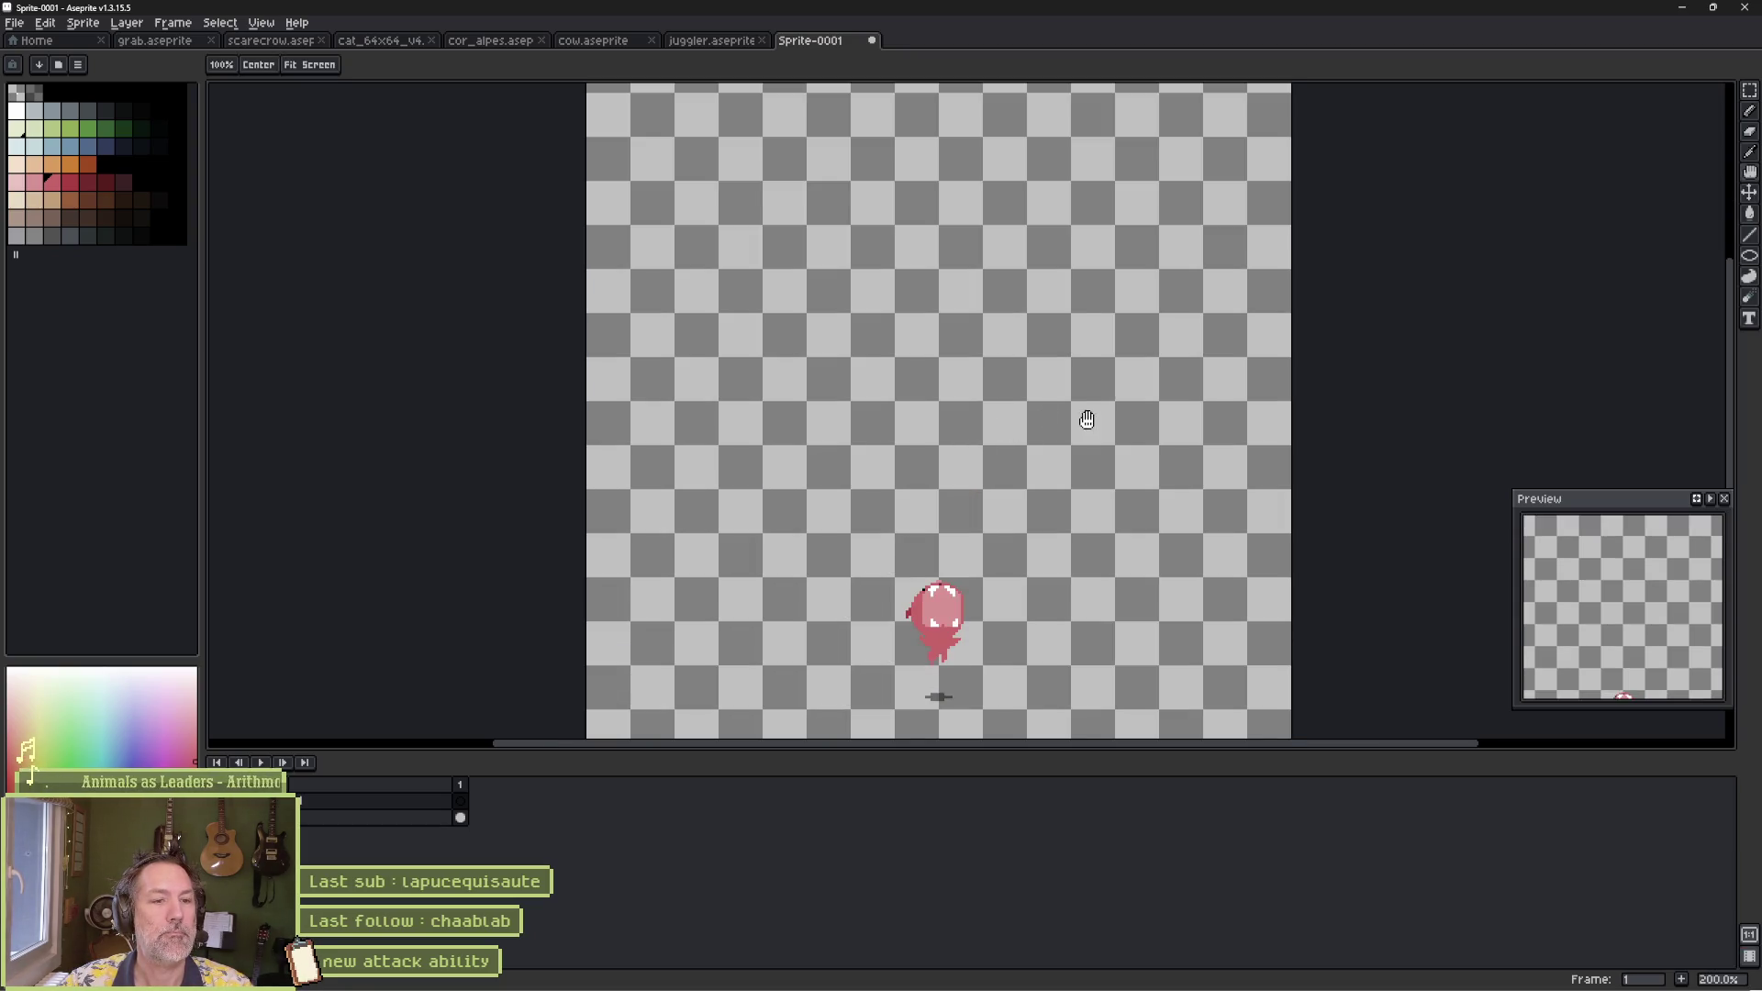
drag(1086, 412, 1018, 416)
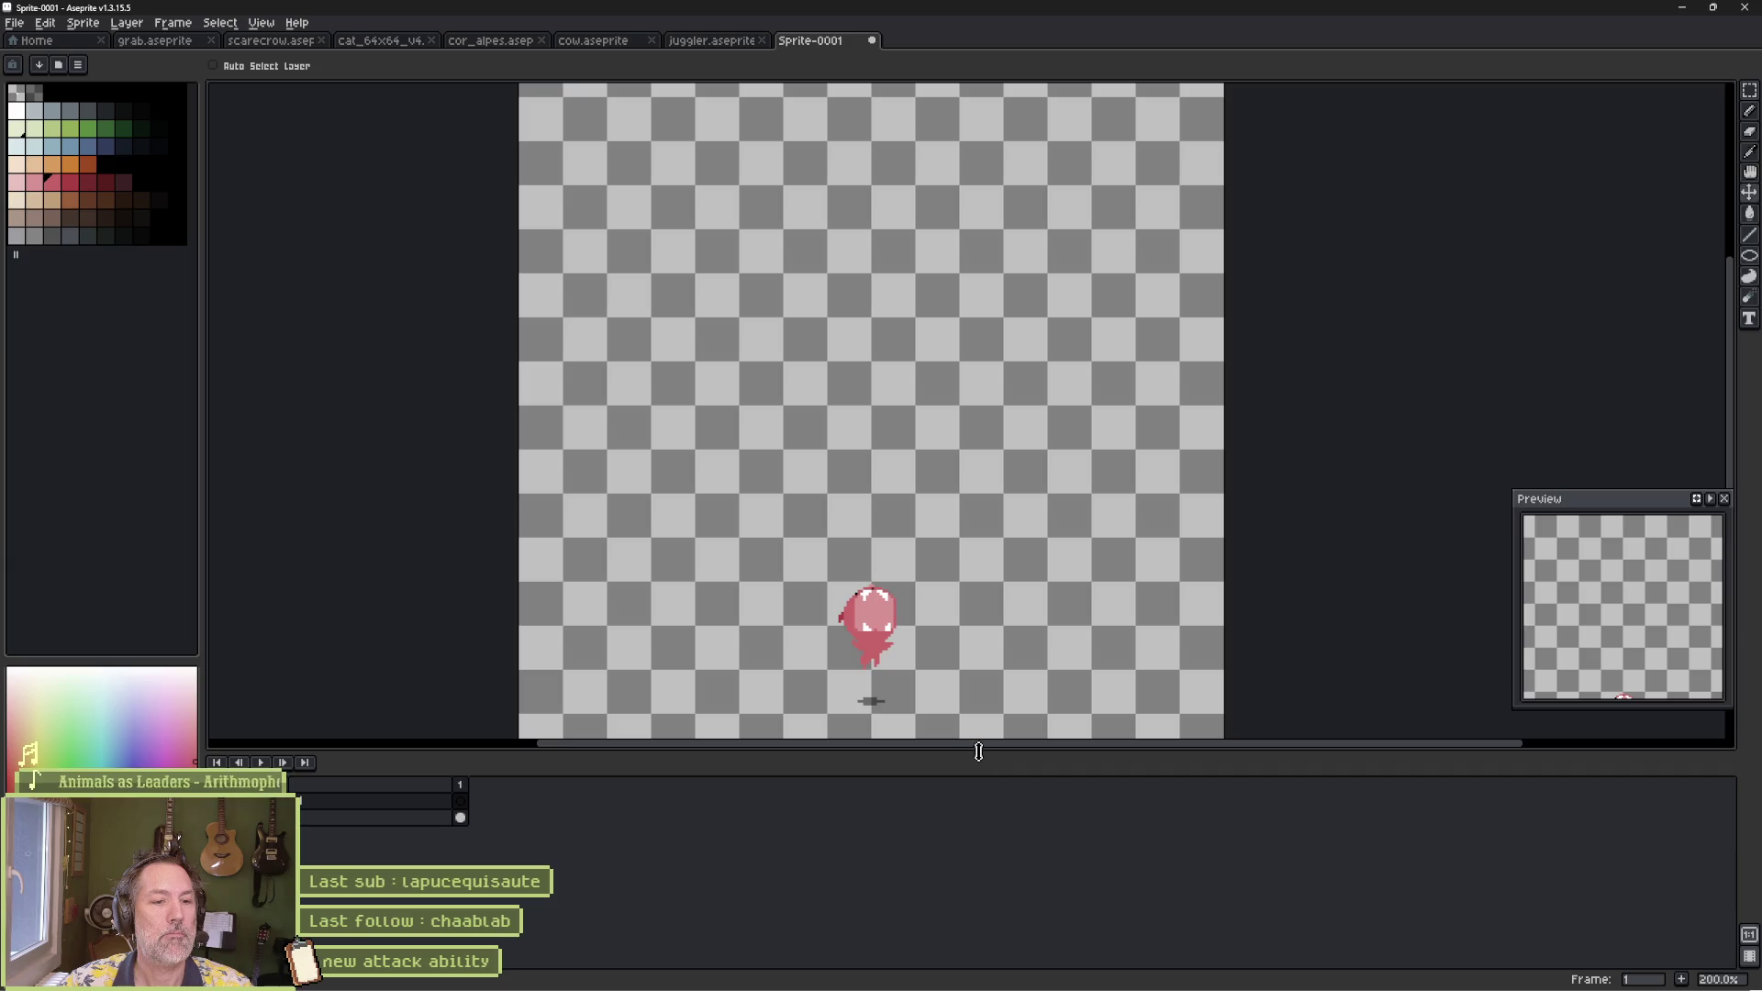
drag(975, 748, 987, 826)
key(space)
drag(1262, 481, 1247, 492)
scroll(1628, 603, down, 2)
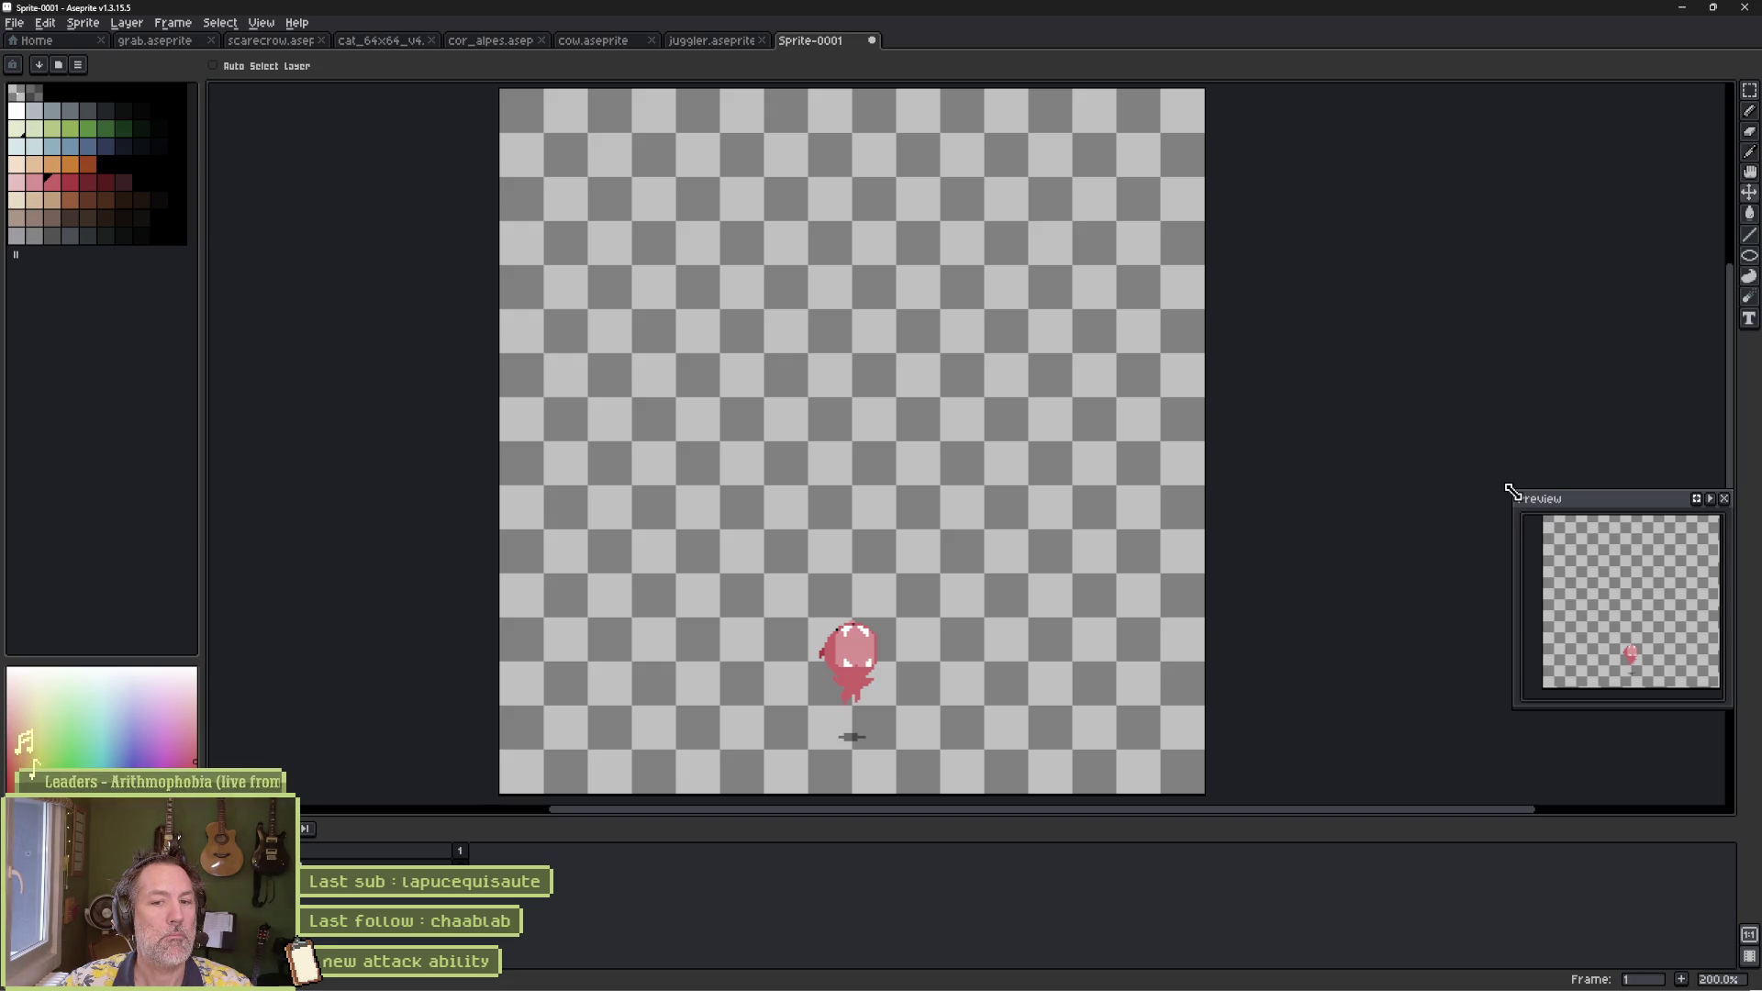
Enlarge and adjust the Preview window to show the whole sprite, then pick the pale blue swatch
drag(1506, 490, 1463, 421)
scroll(1585, 537, up, 2)
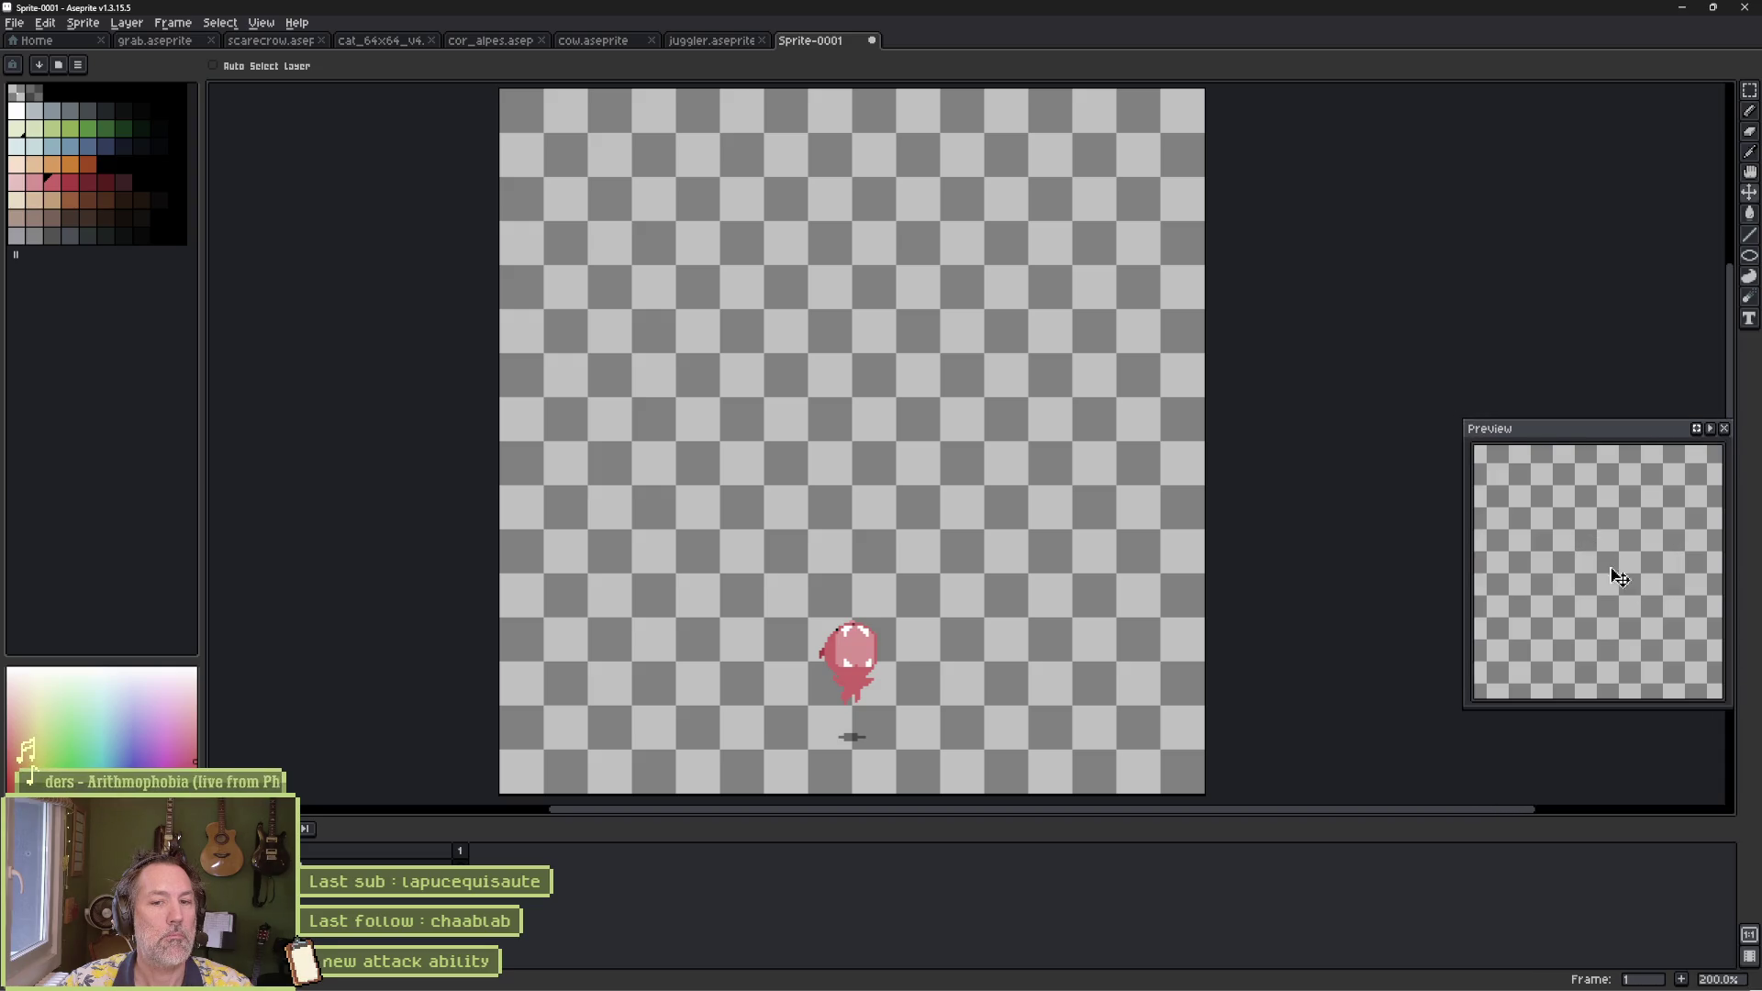
scroll(1612, 576, down, 2)
scroll(1619, 555, up, 3)
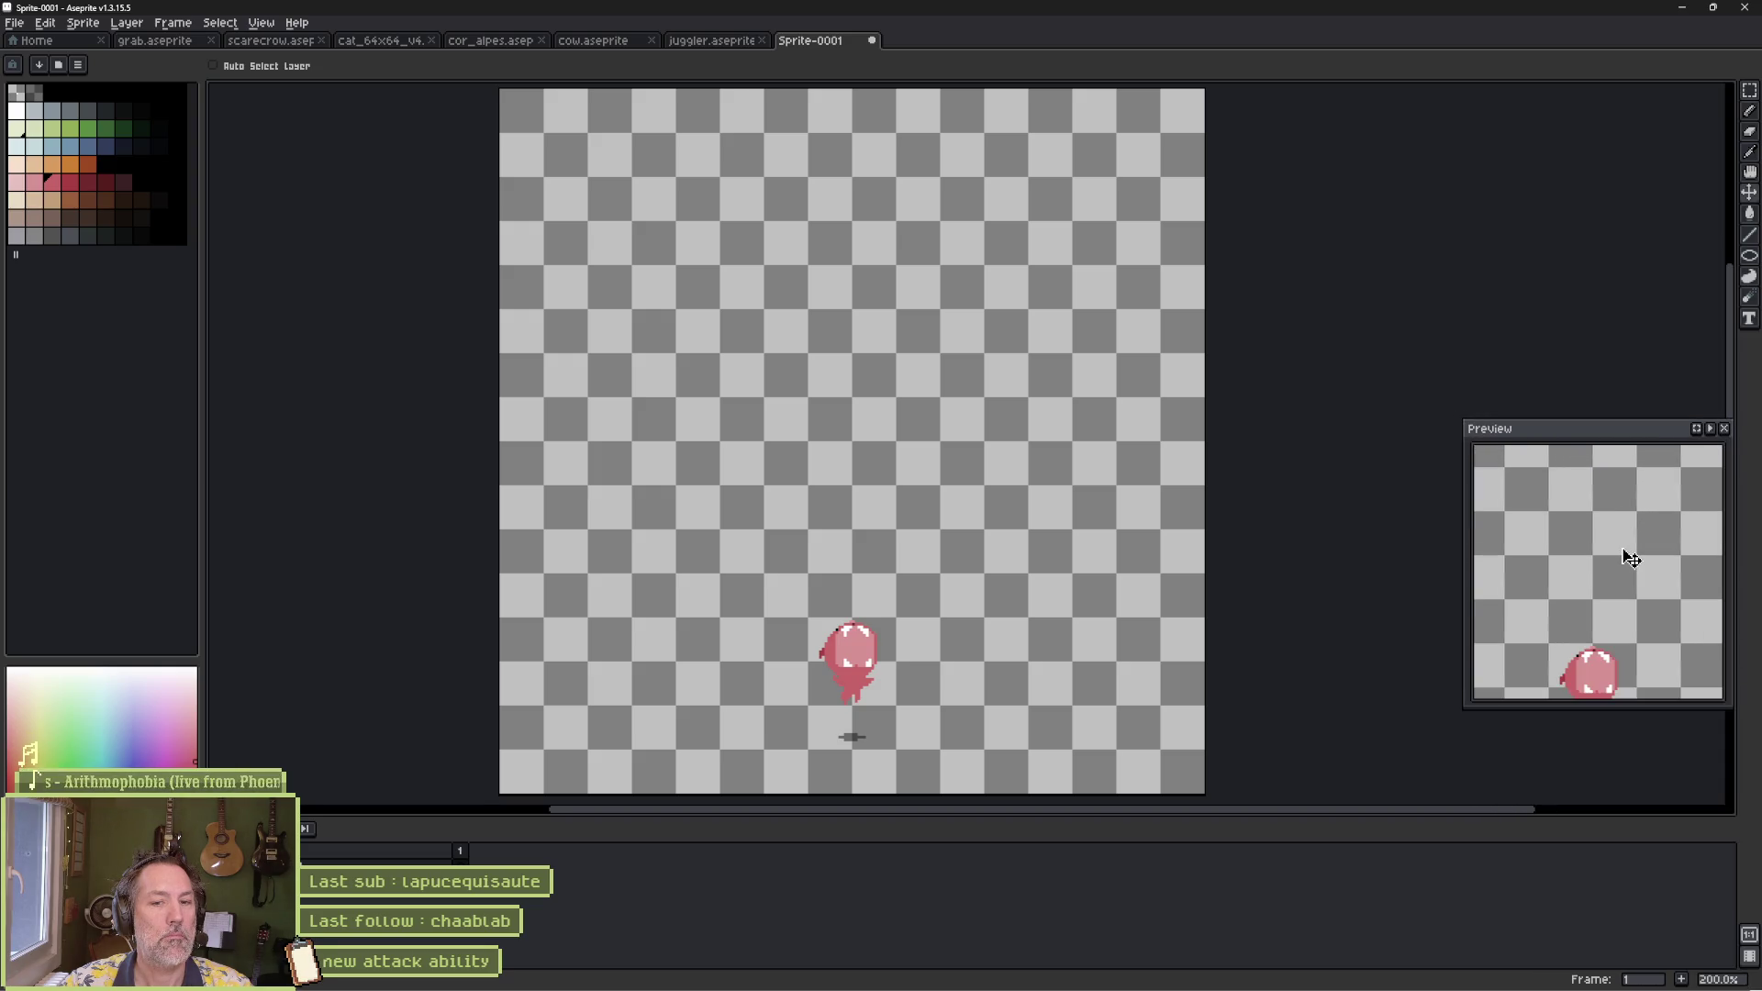
drag(1630, 555, 1629, 526)
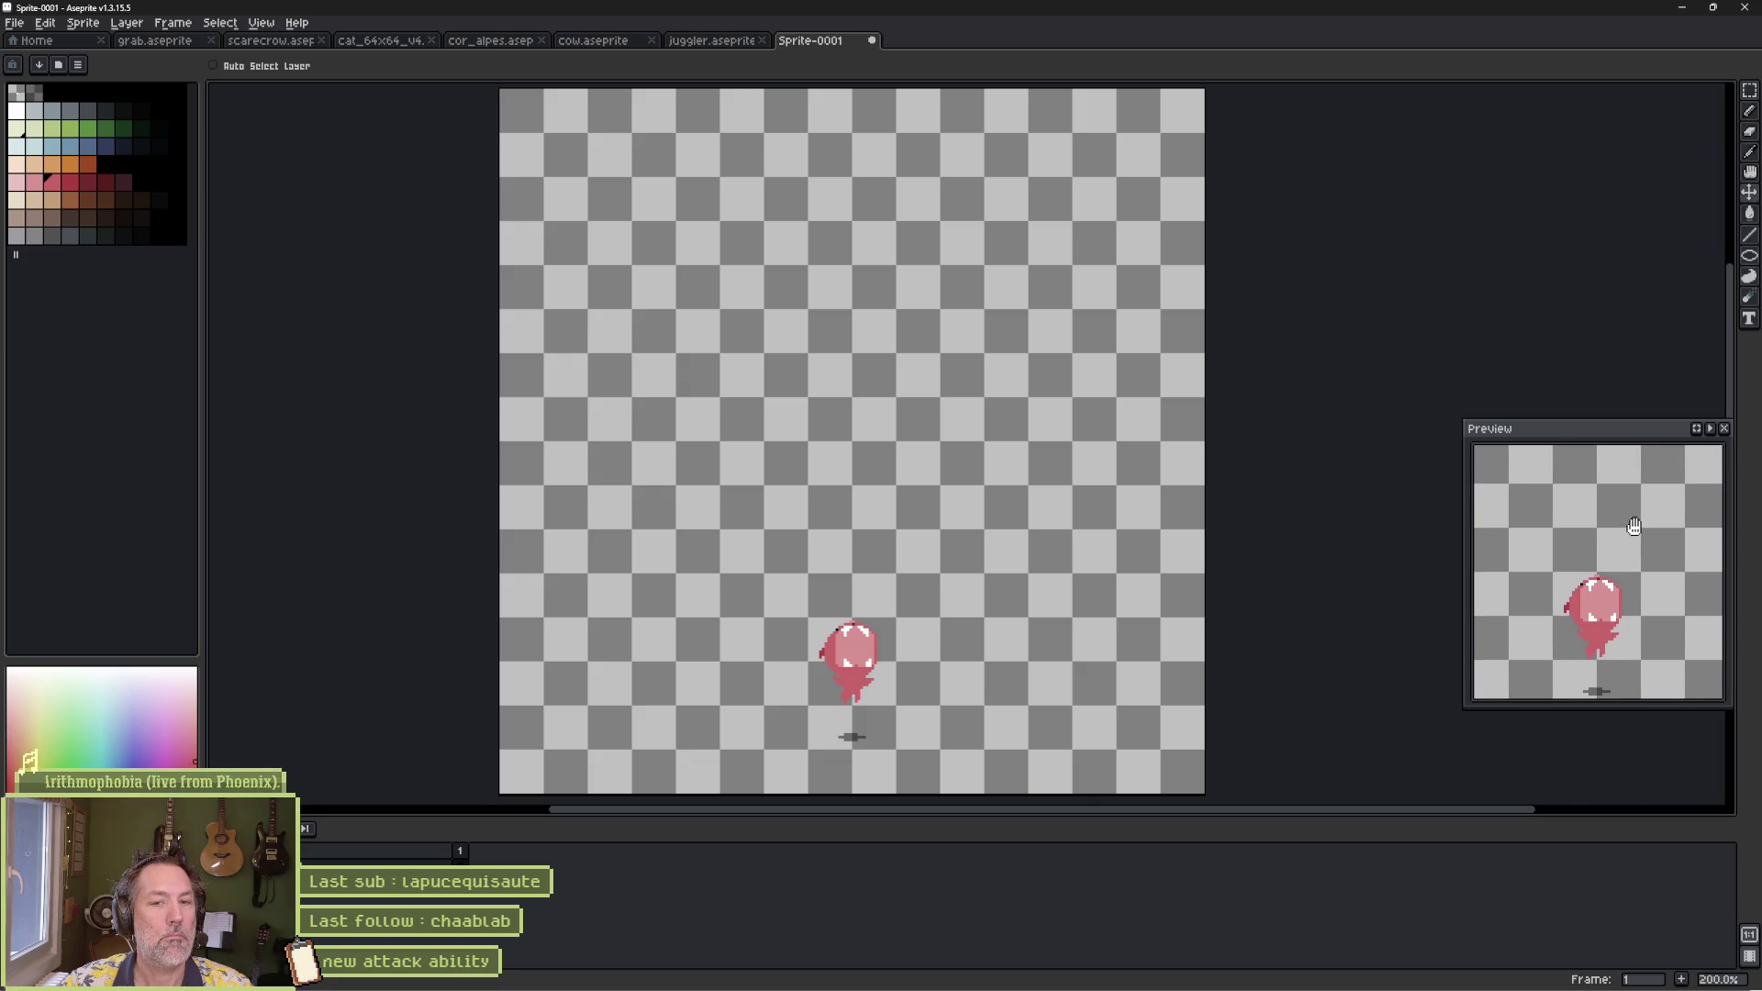
scroll(1635, 526, down, 2)
scroll(1631, 518, down, 3)
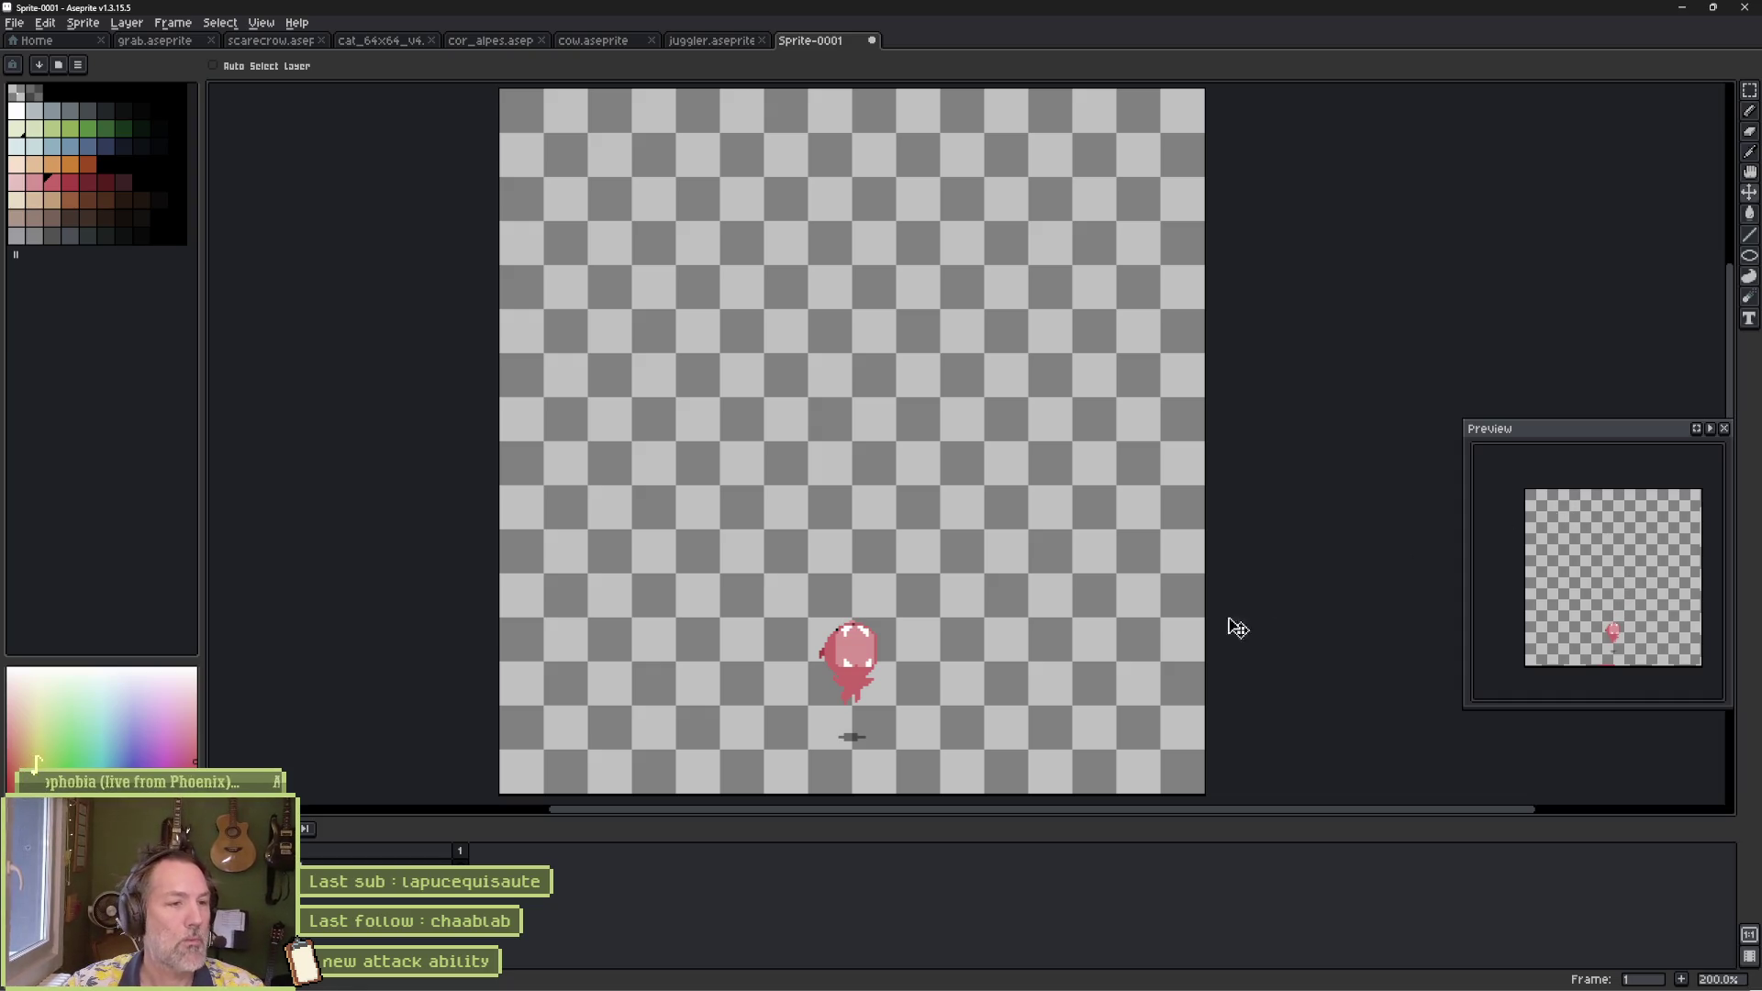
alt+click(566, 343)
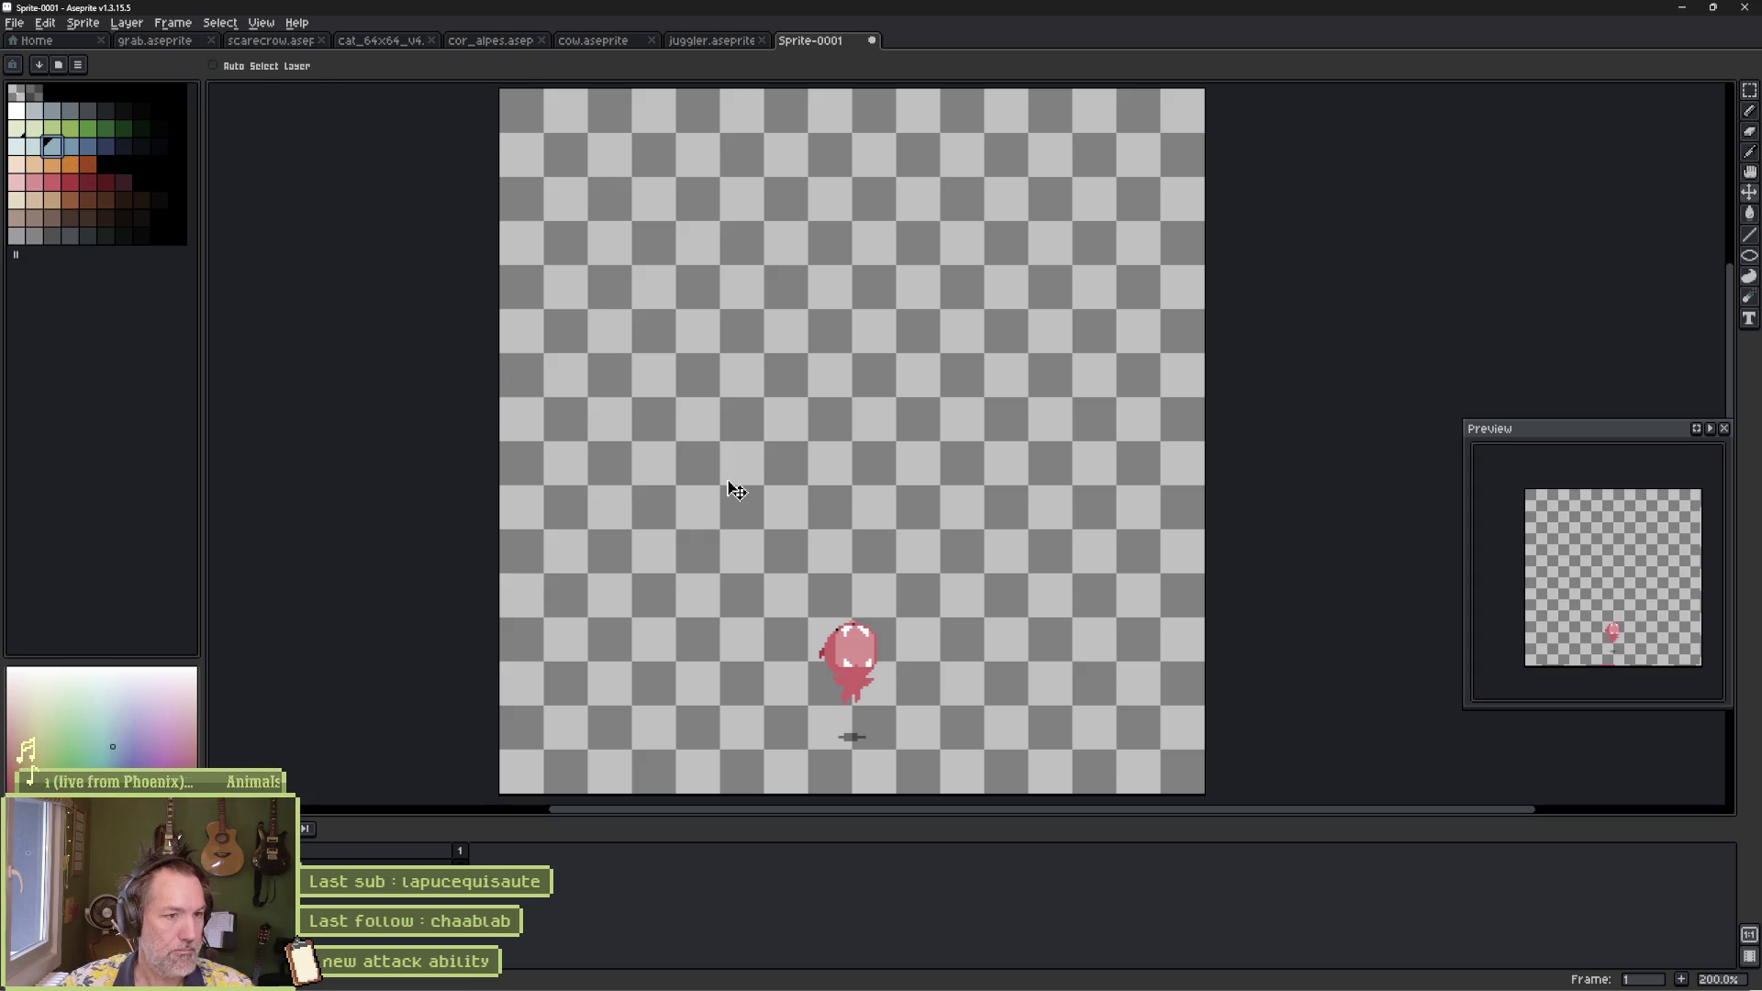
Paint pale blue around the pink cat's head with the Pencil and rename the layer 'persona'
key(b)
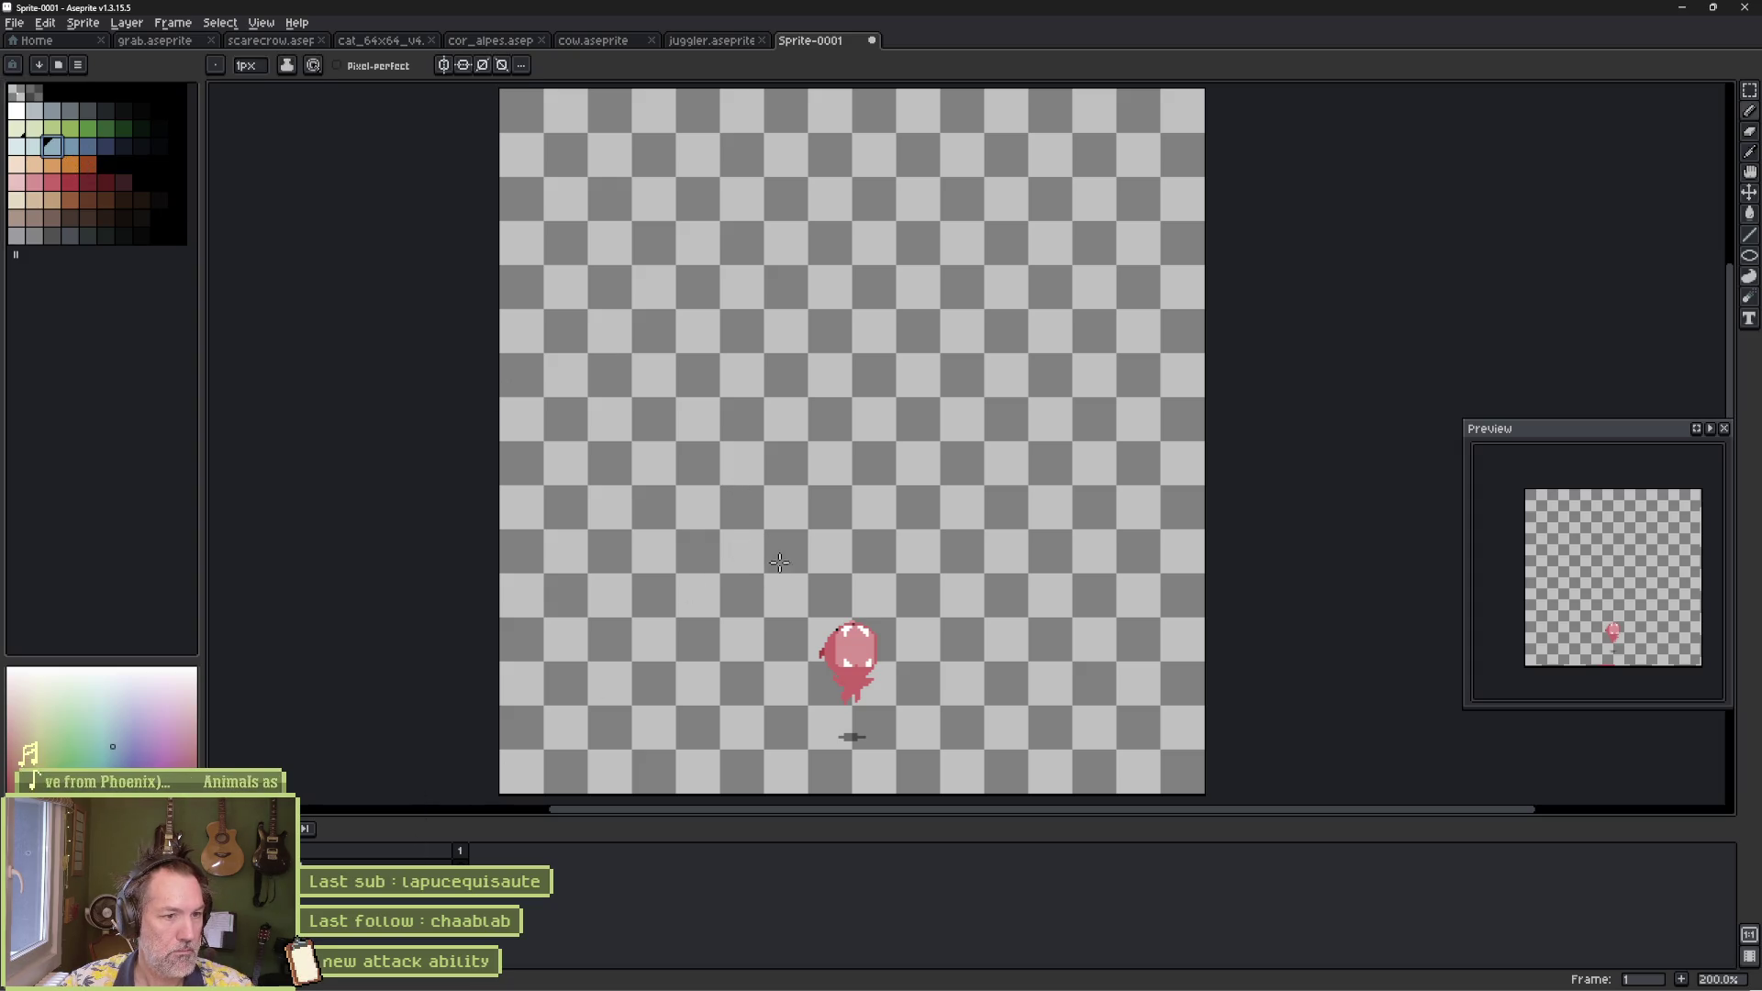
scroll(806, 551, up, 18)
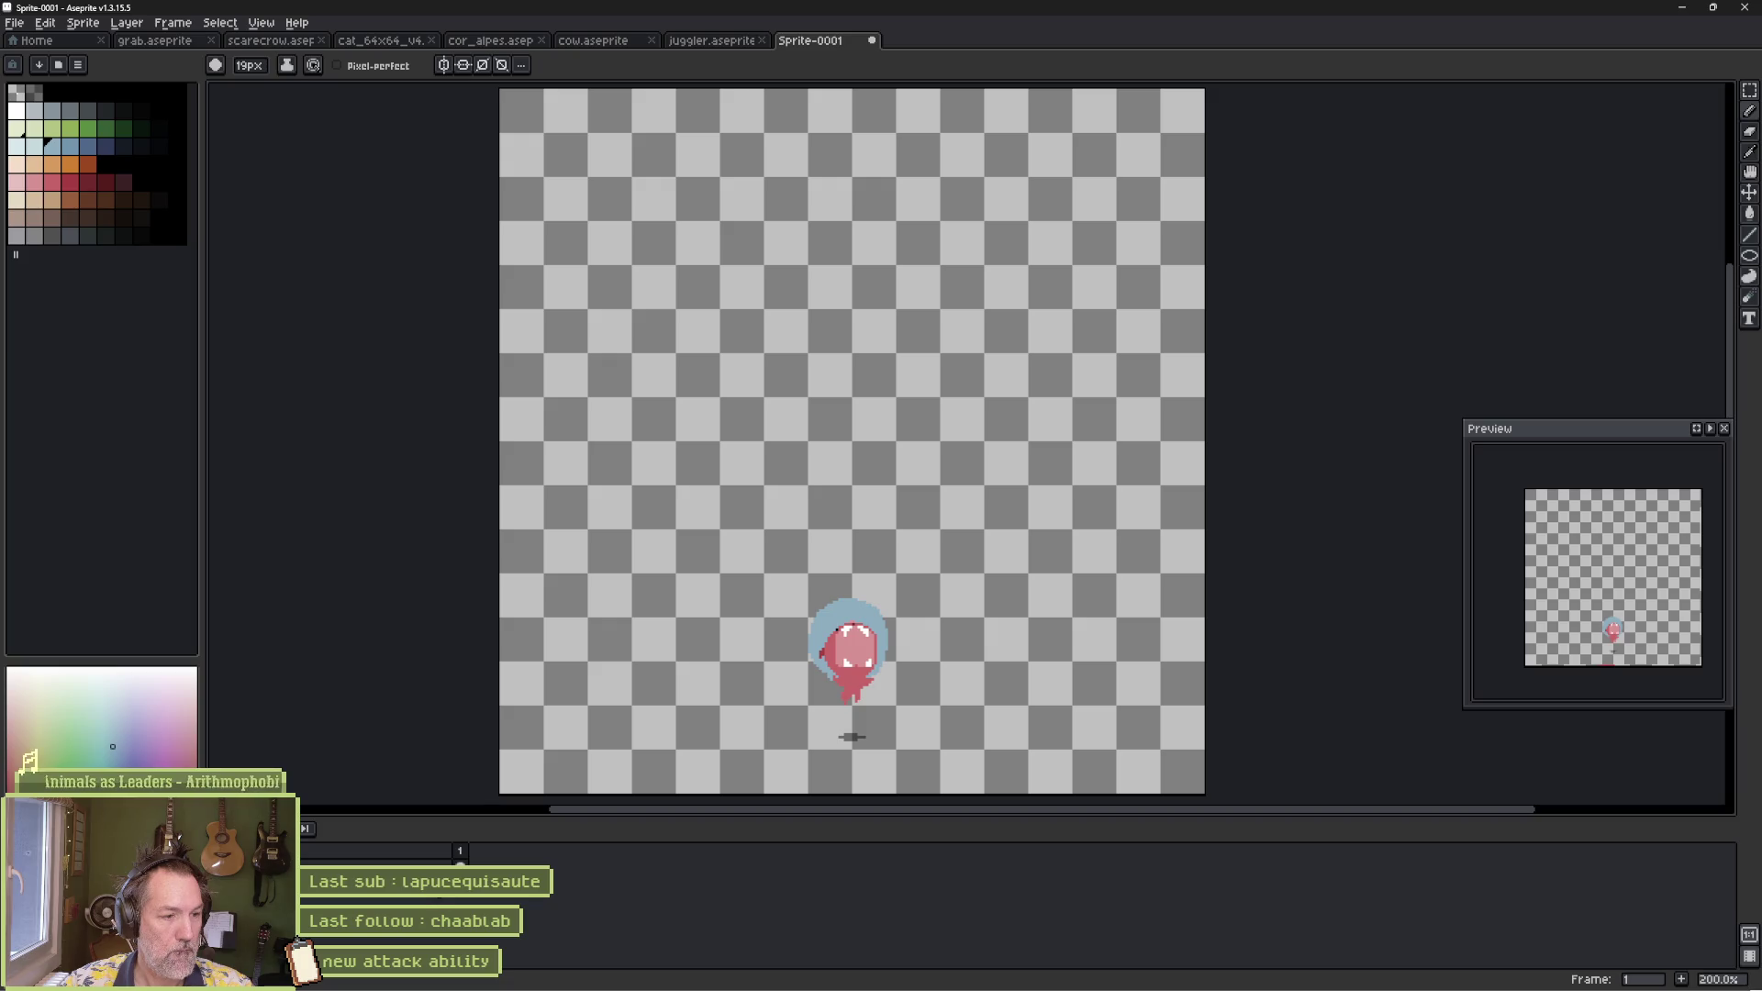
key(shift+p)
text(persona)
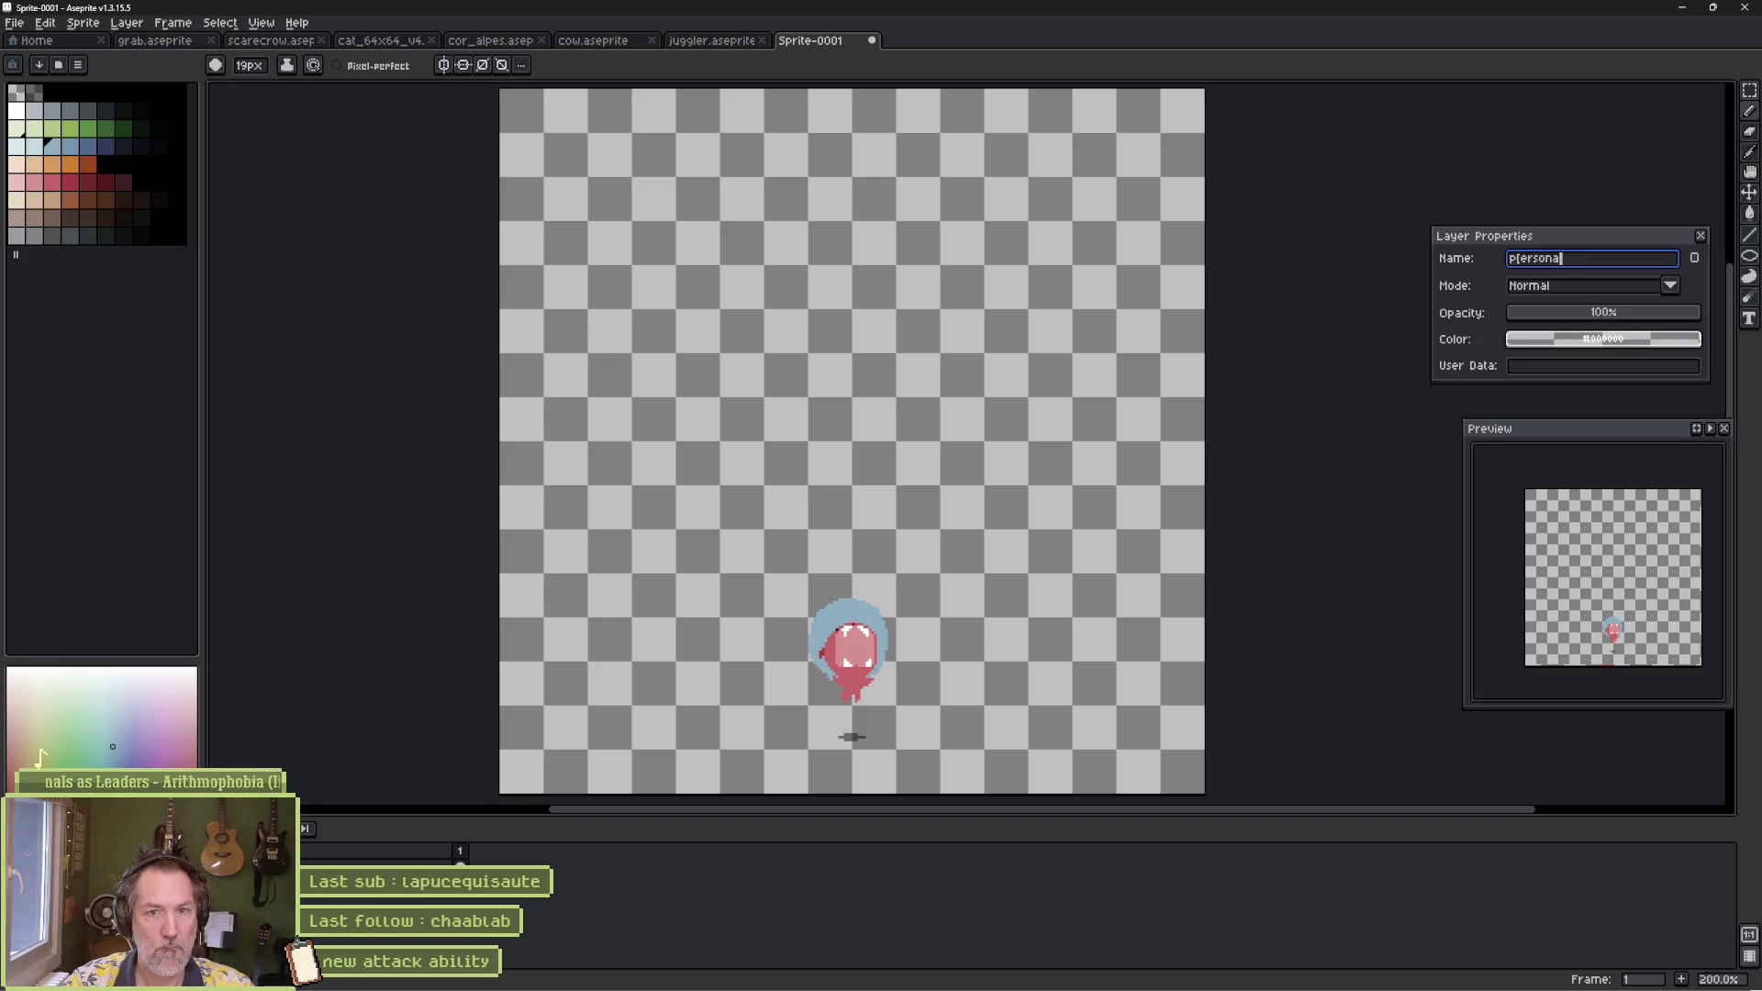
key(Return)
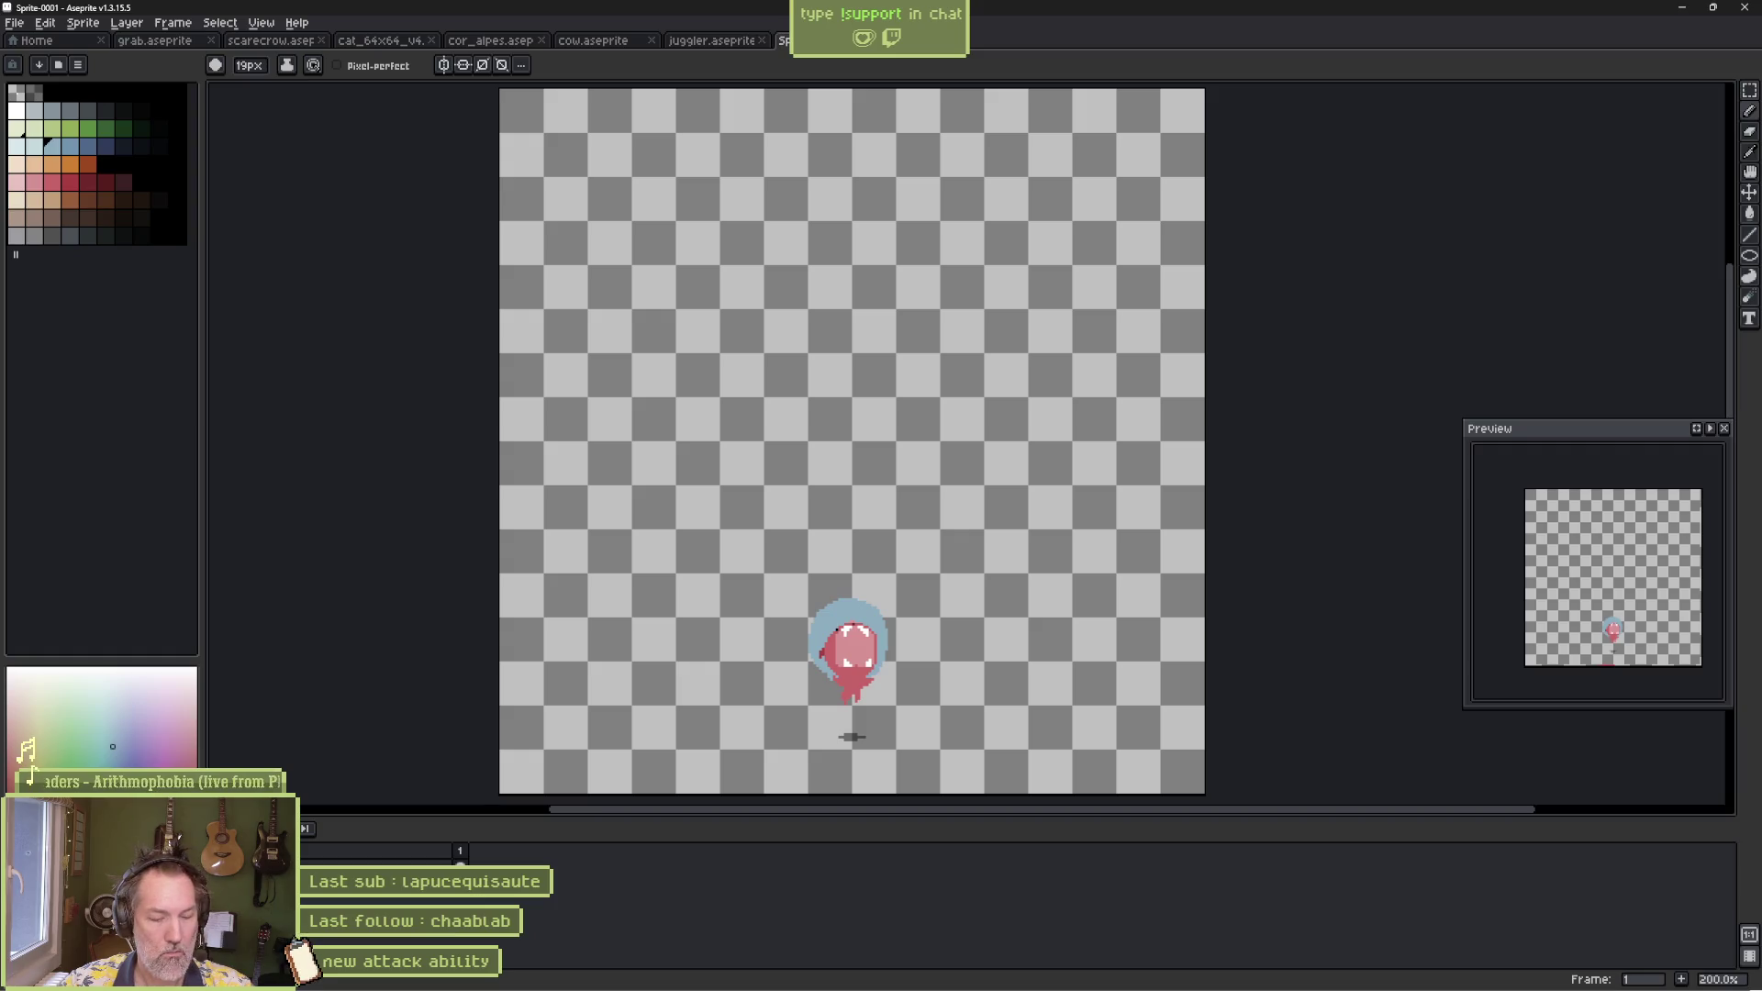
Add frames 2 and 3, painting a progressively larger pale blue blob with a second ear
key(alt+n)
mouse_move(842, 652)
mouse_down()
mouse_move(791, 607)
mouse_move(892, 640)
mouse_up()
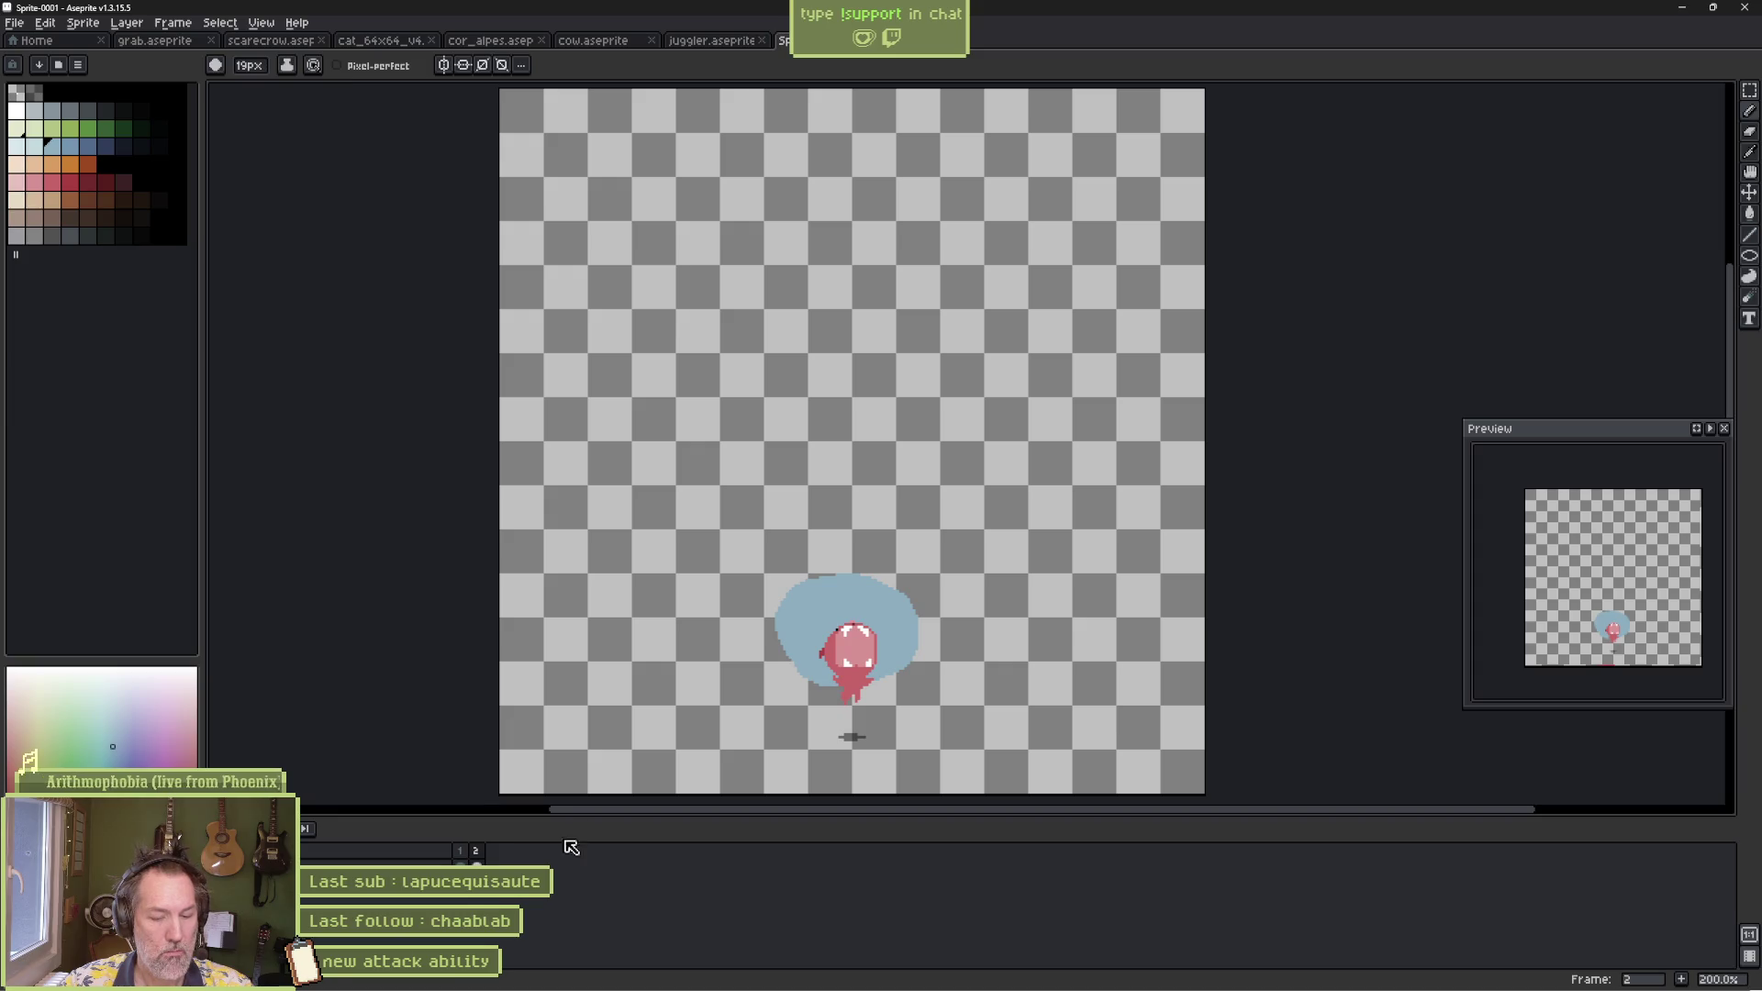
key(alt+n)
mouse_move(849, 649)
mouse_down()
mouse_move(763, 632)
mouse_move(807, 532)
mouse_move(945, 587)
mouse_move(828, 653)
mouse_up()
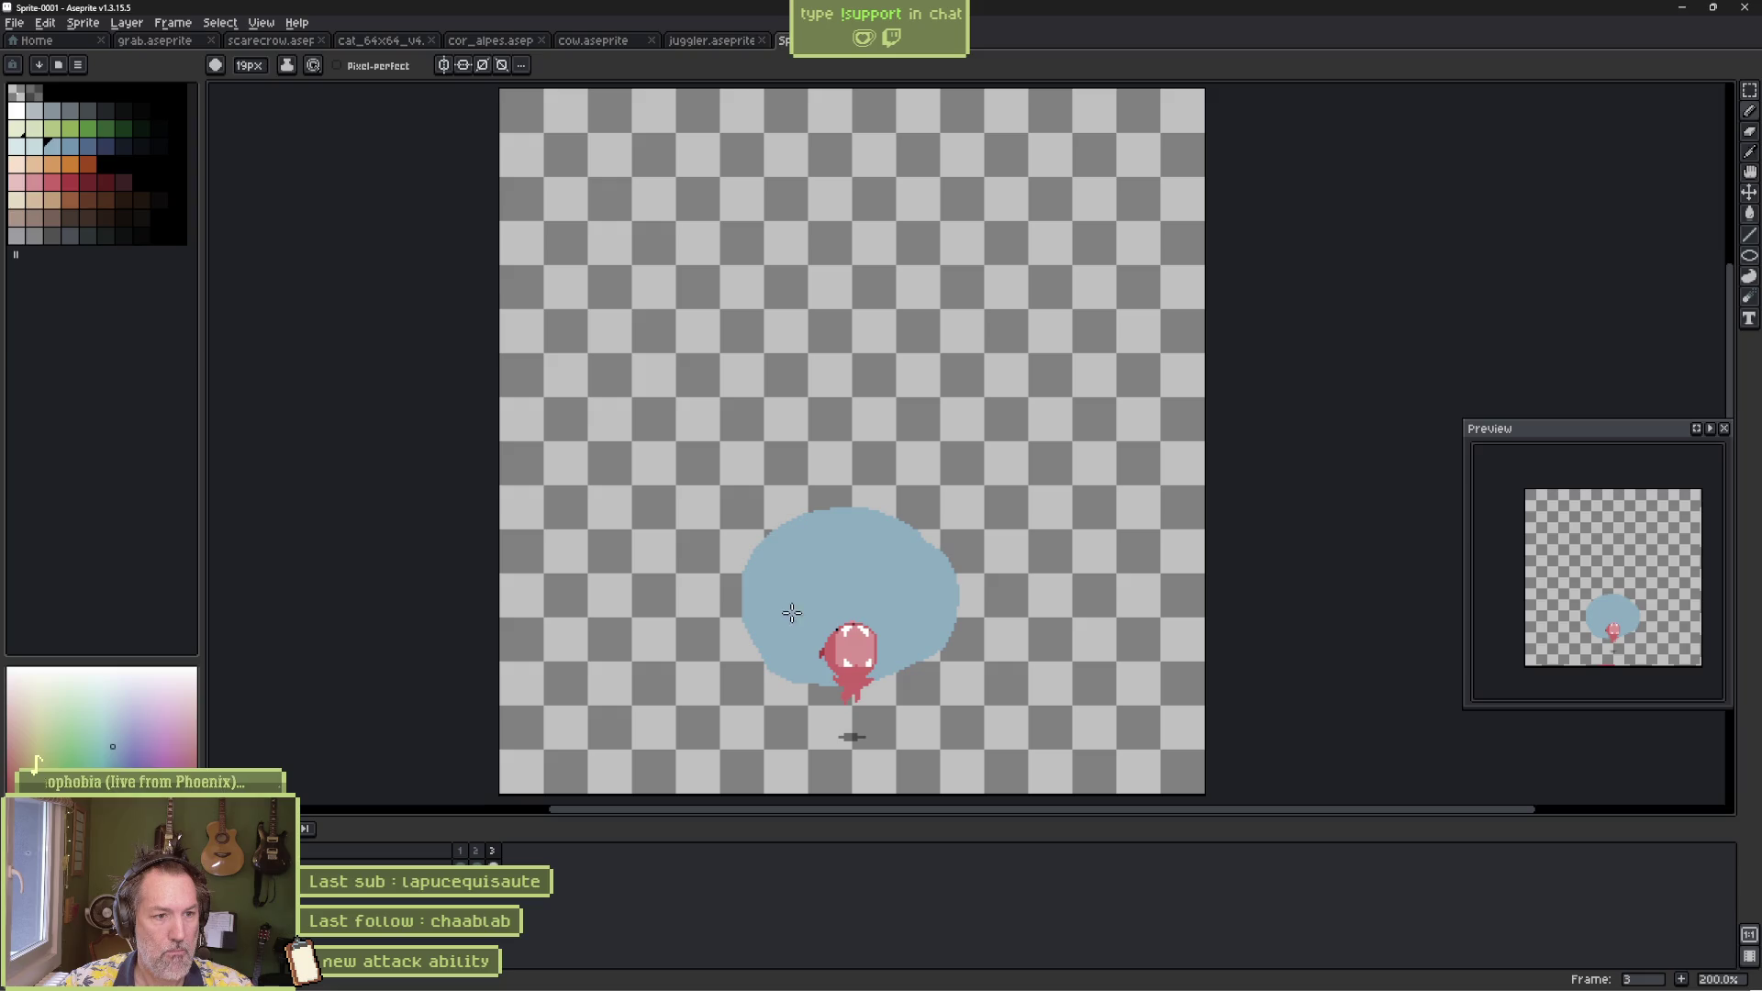
mouse_move(881, 560)
mouse_down()
mouse_move(912, 511)
mouse_move(926, 523)
mouse_up()
On new frame 4, scale the blue head wider and taller and shift it about 18 px right
key(alt+n)
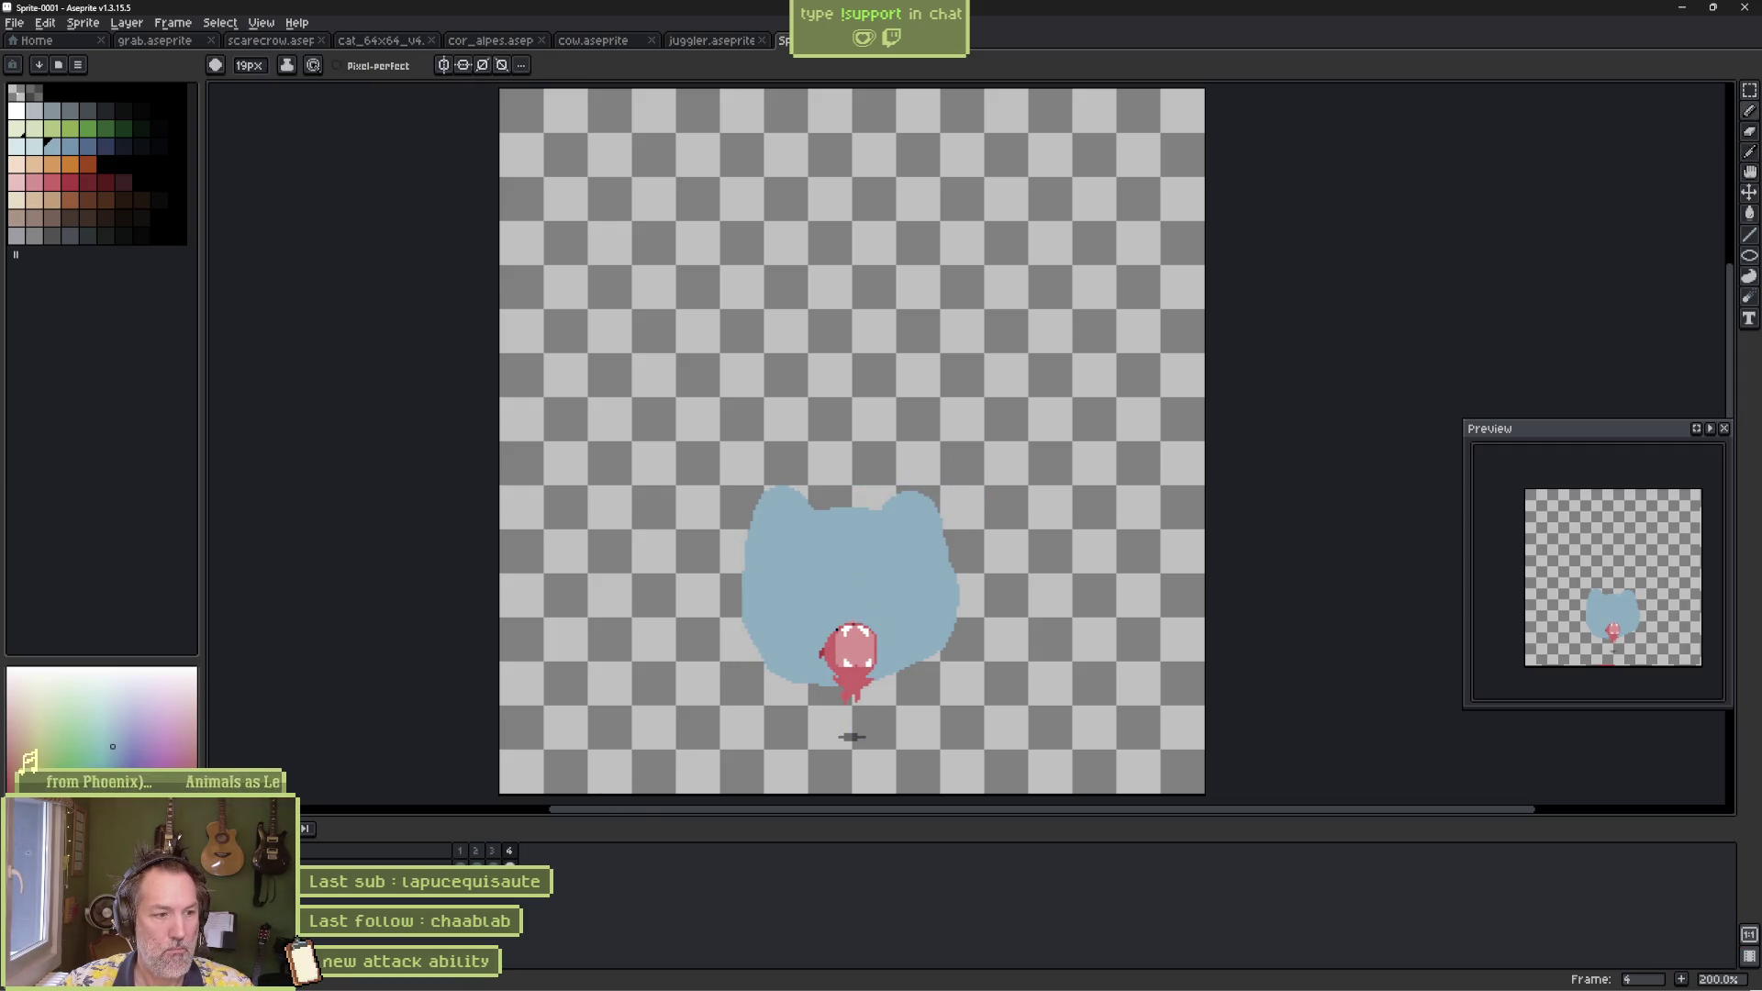
key(ctrl+t)
mouse_move(960, 483)
mouse_down()
mouse_move(988, 478)
mouse_move(1030, 410)
mouse_up()
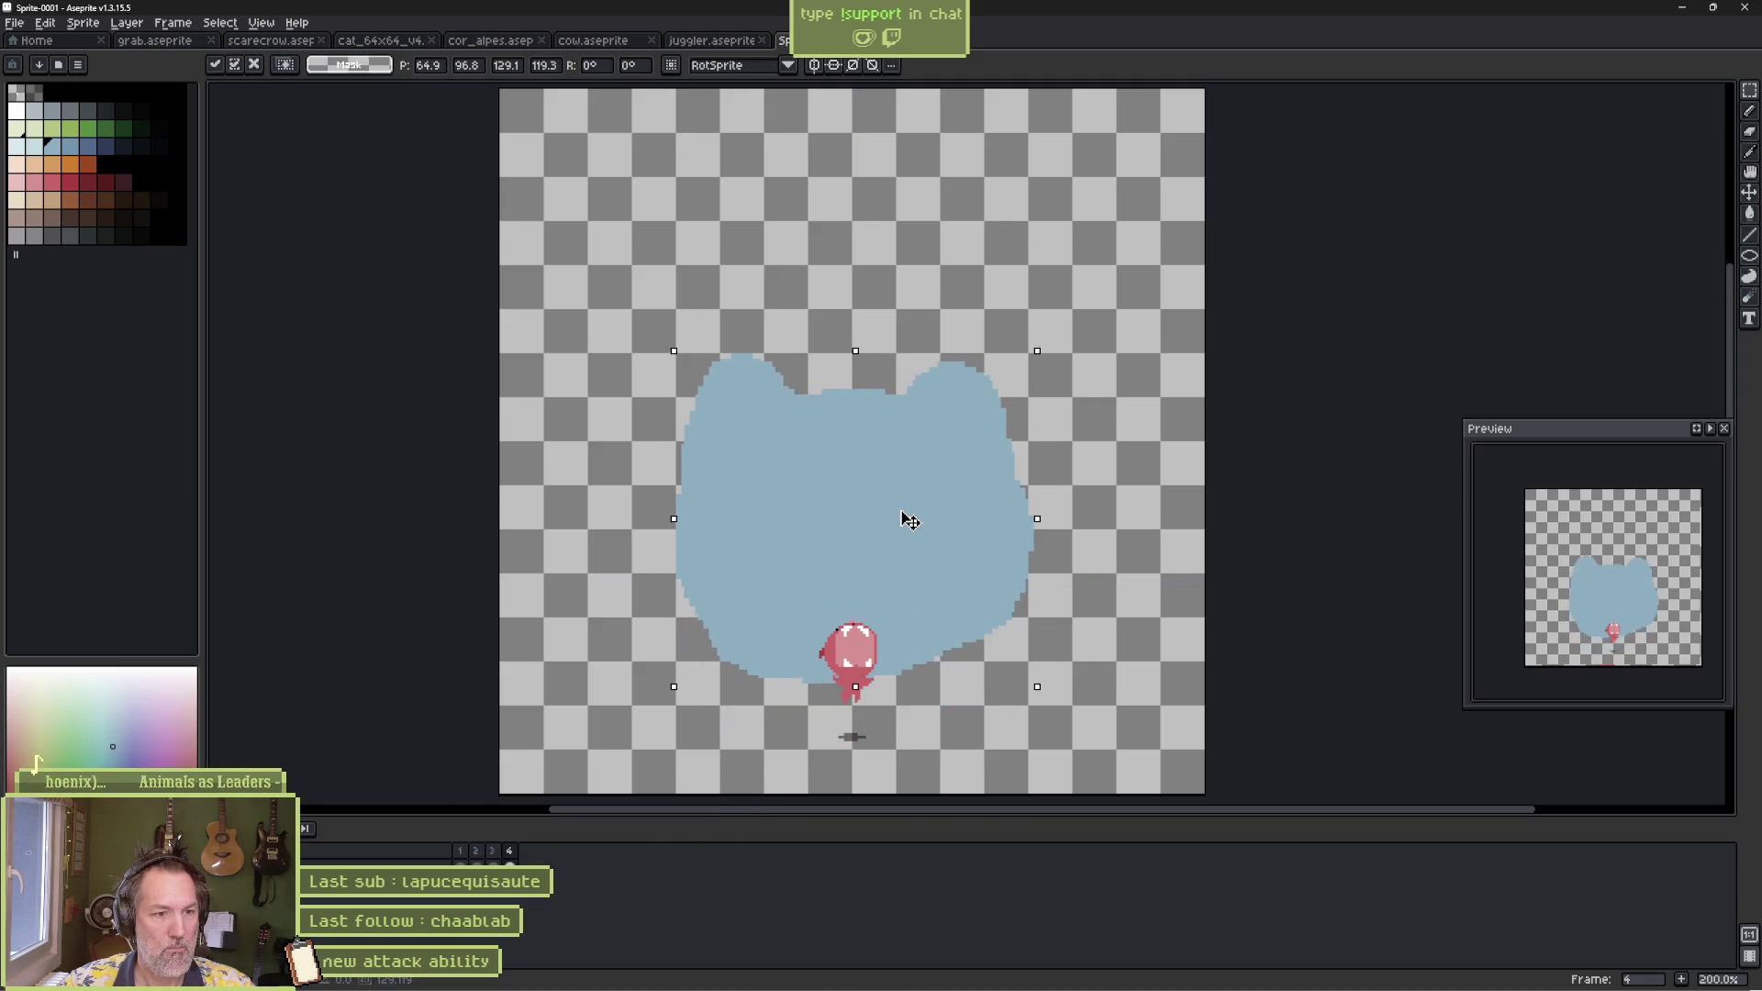
drag(908, 519, 925, 523)
key(Return)
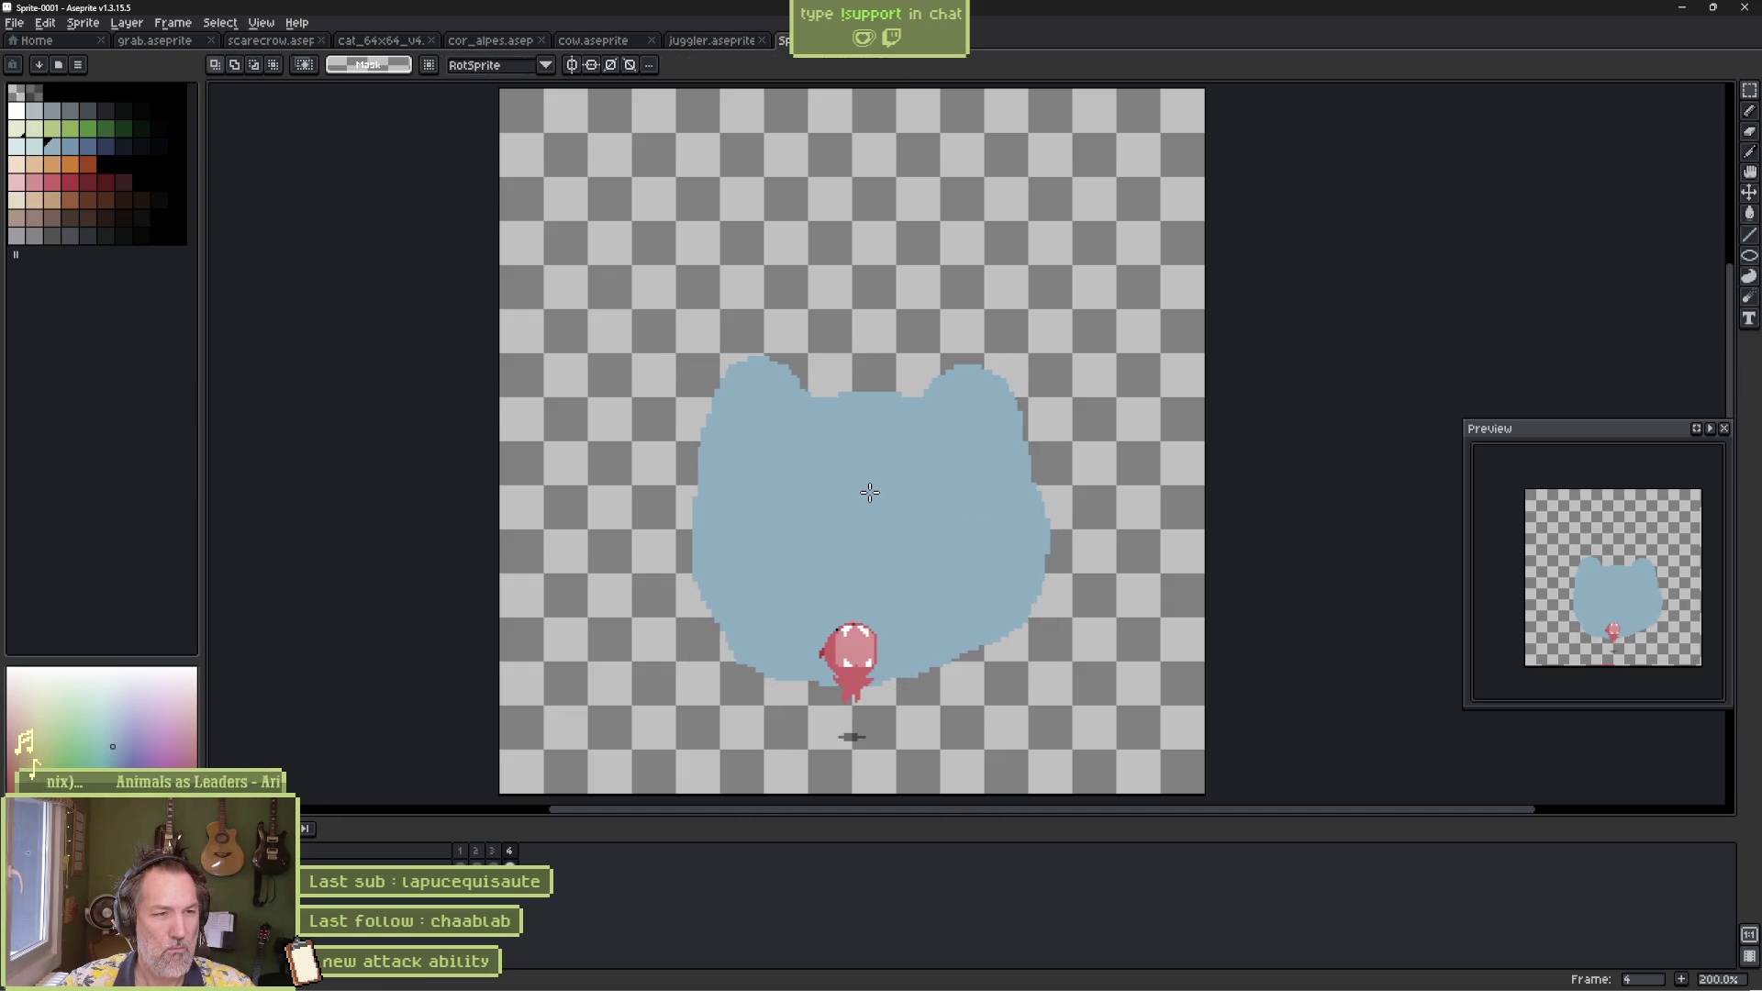
key(b)
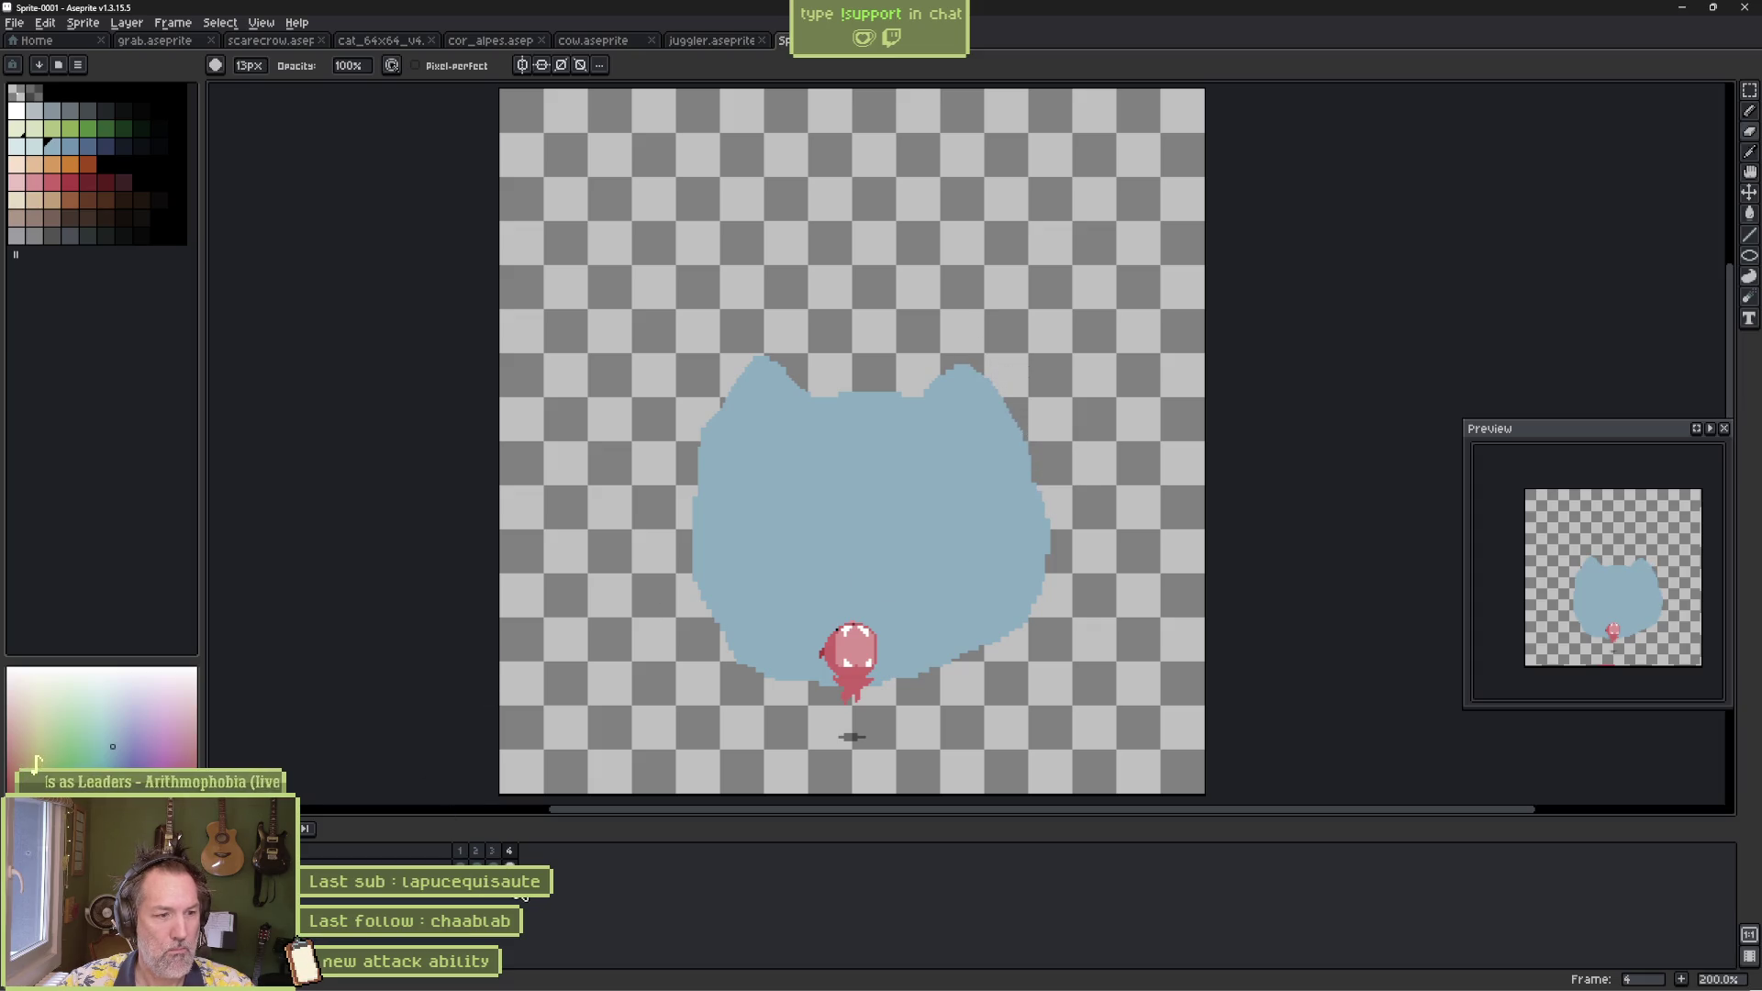
On new frame 5, scale the blue head larger again and nudge it up-left
key(alt+n)
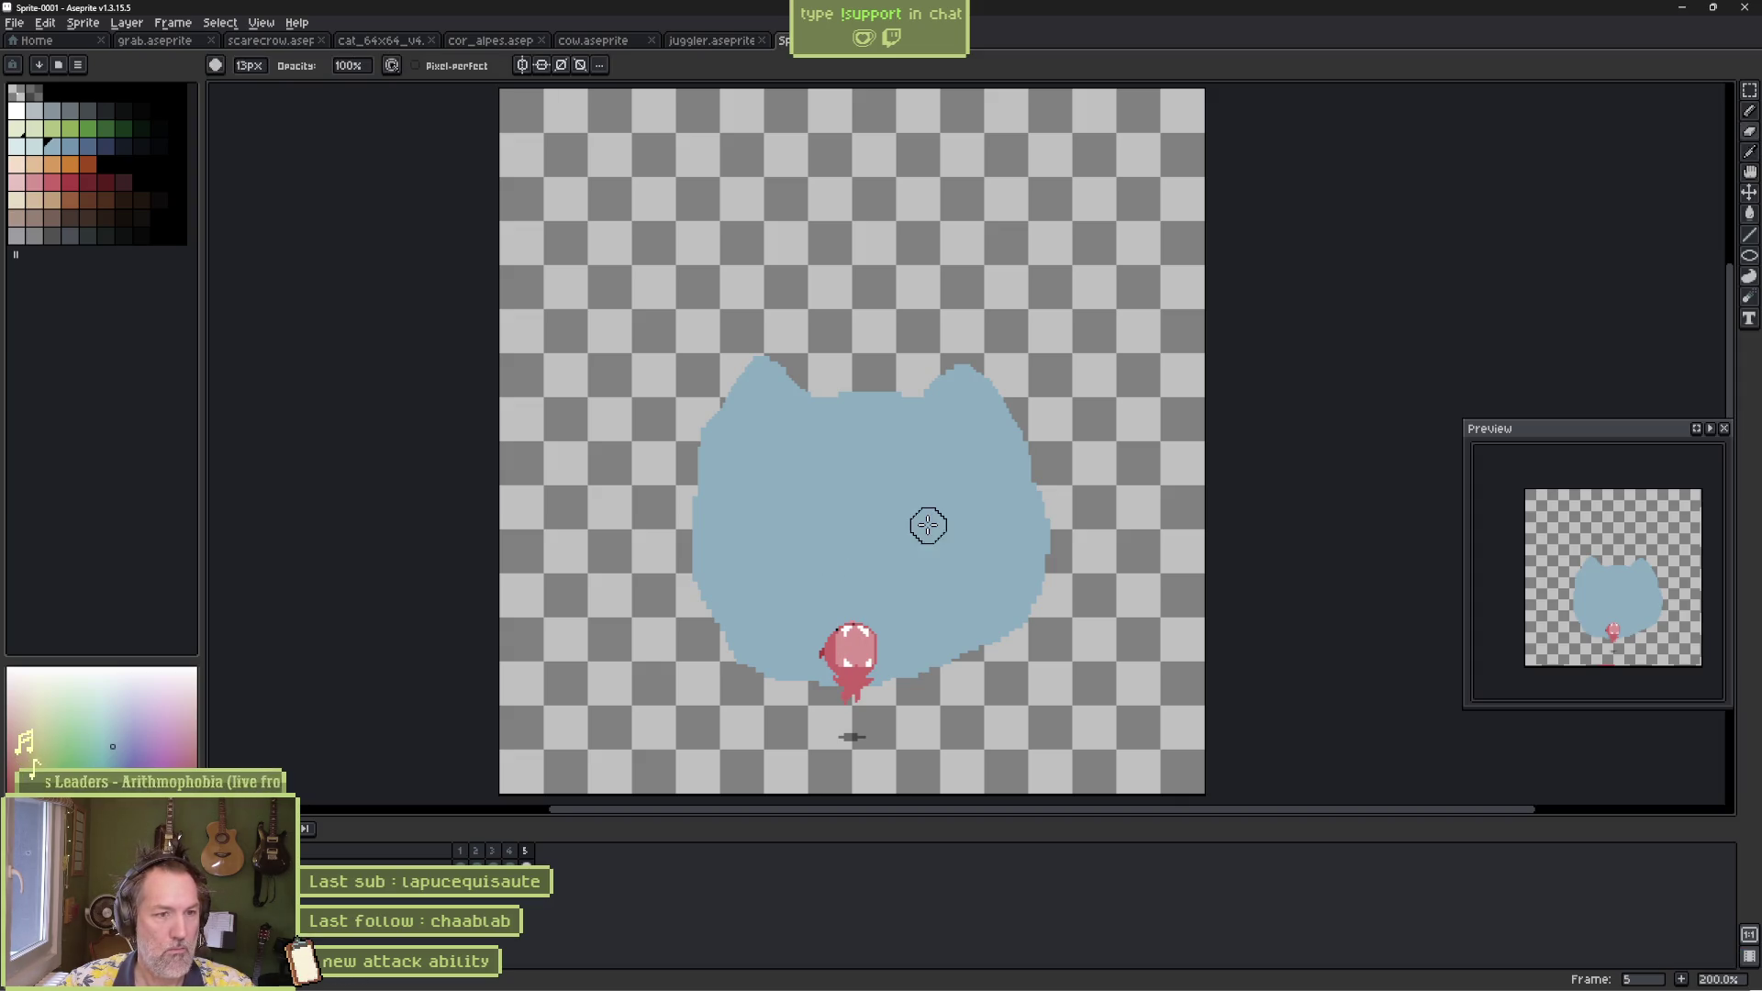
key(ctrl+t)
drag(700, 356, 669, 323)
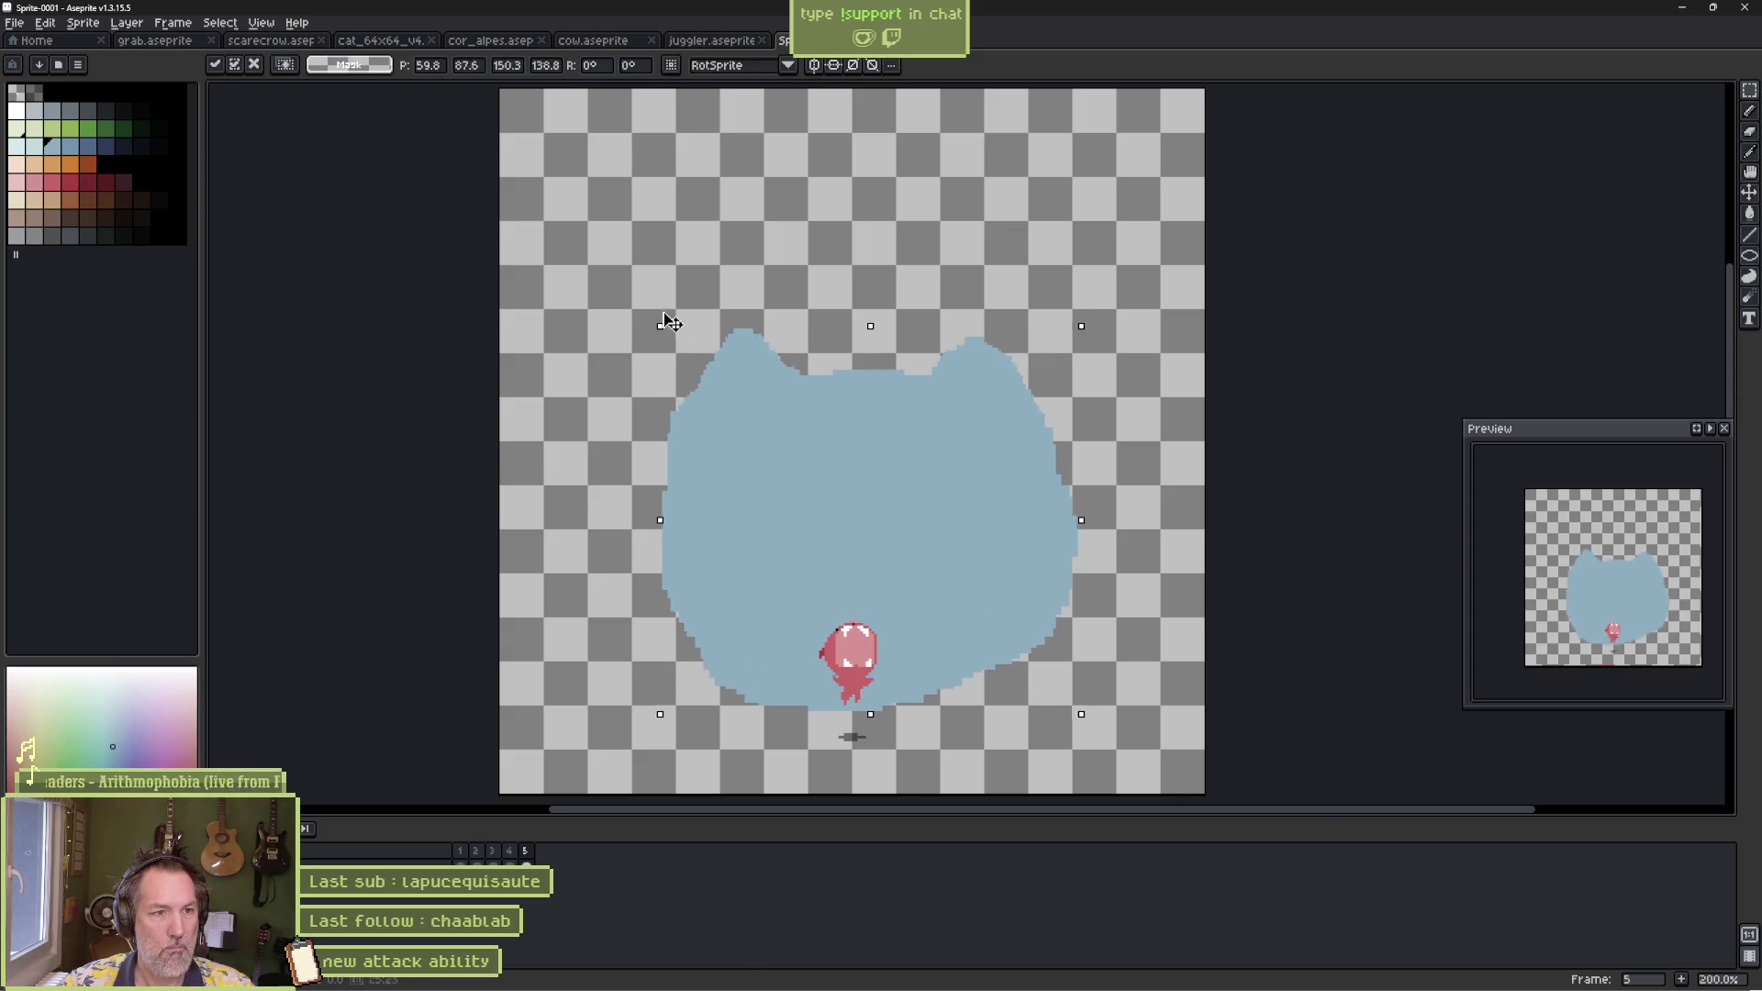
drag(774, 386, 768, 370)
key(ctrl+d)
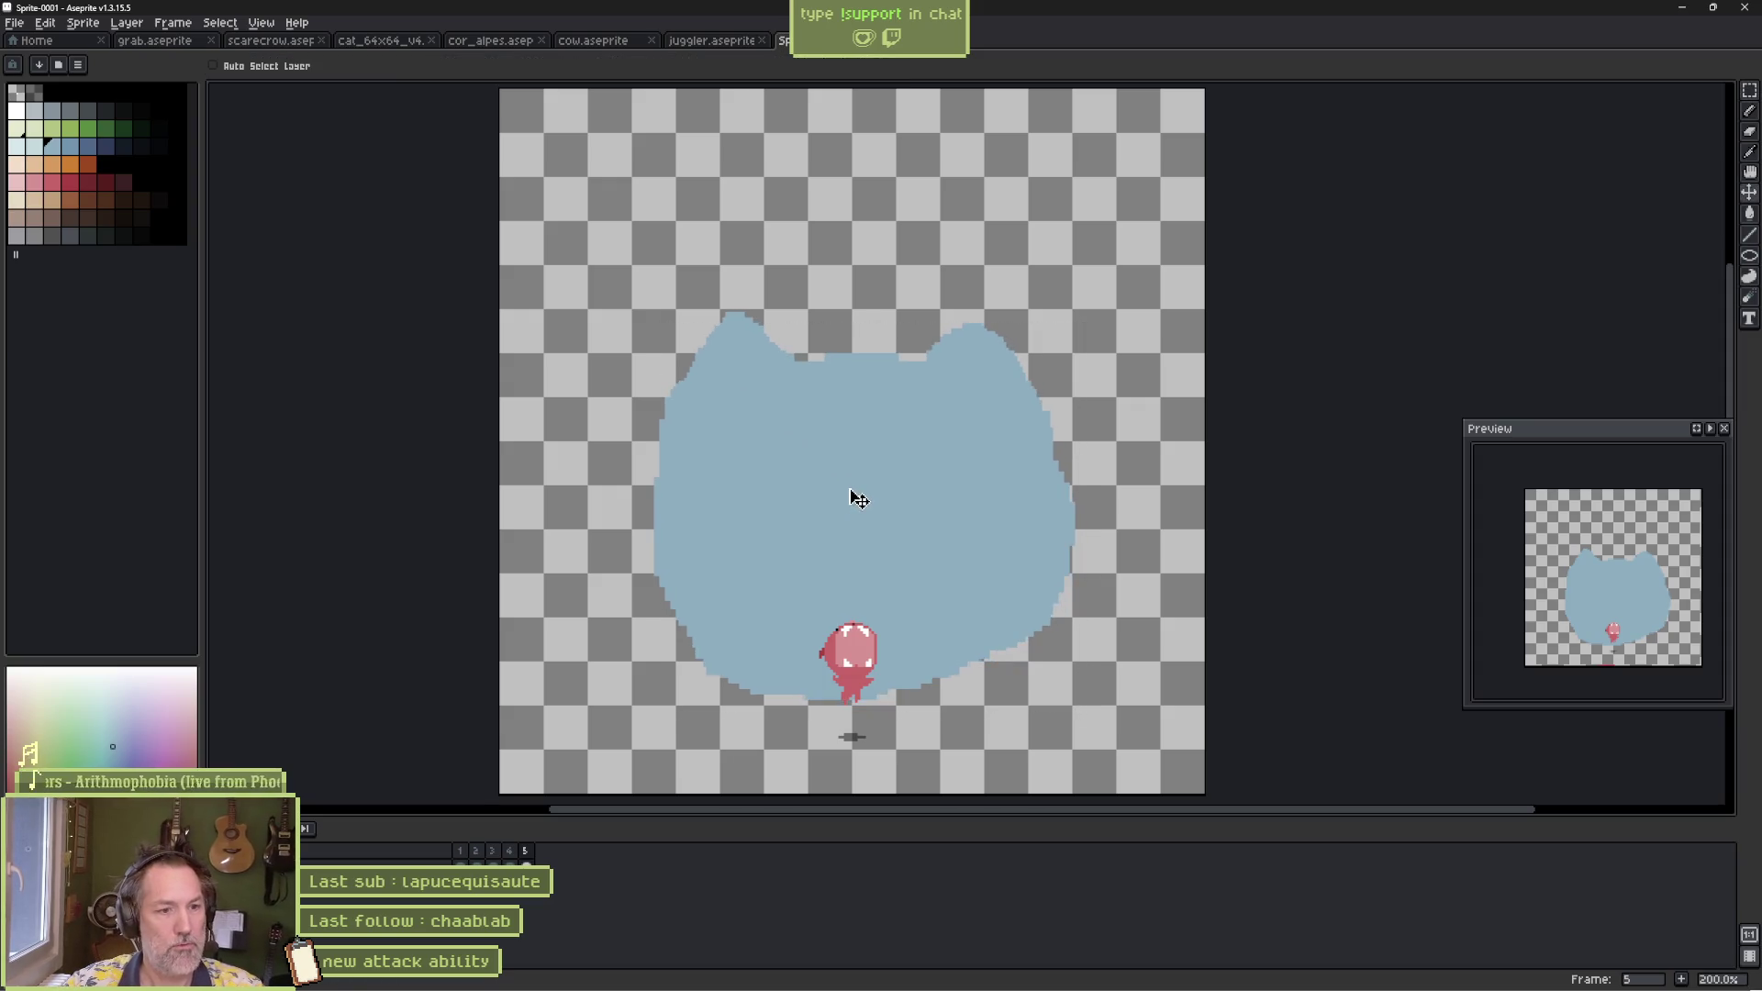
drag(857, 498, 844, 493)
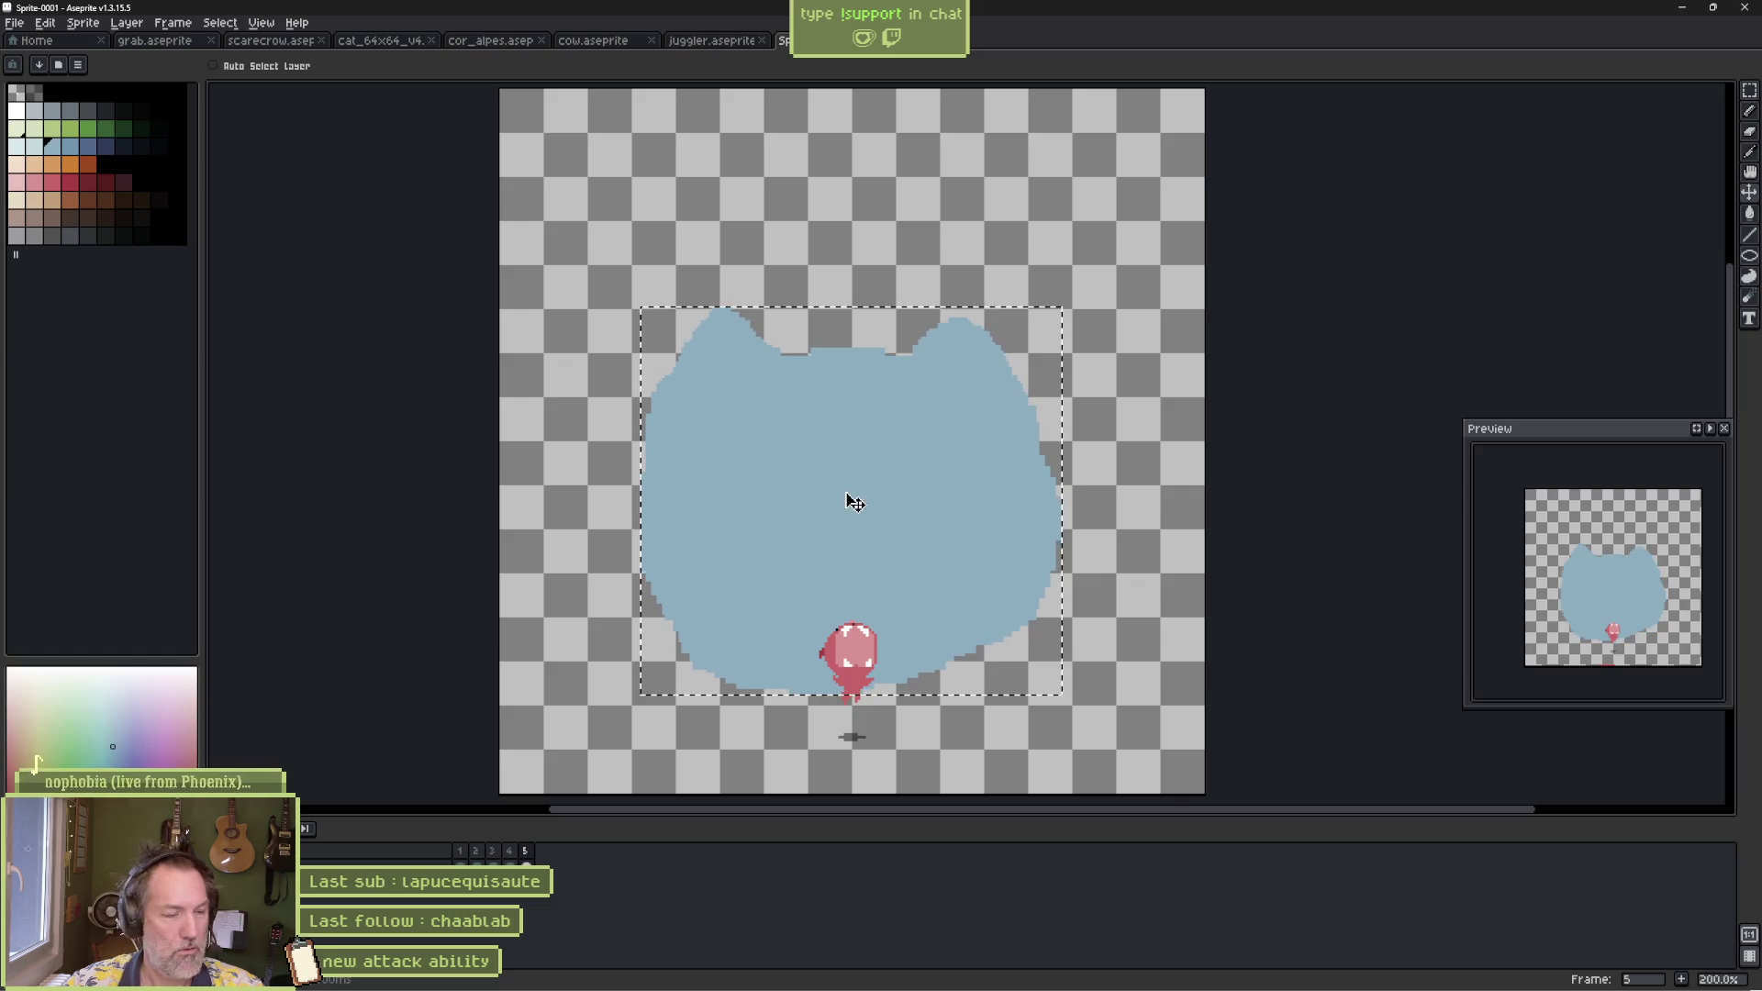
Delete frames 2 and 3, leaving three growth frames, and replay the animation
click(460, 863)
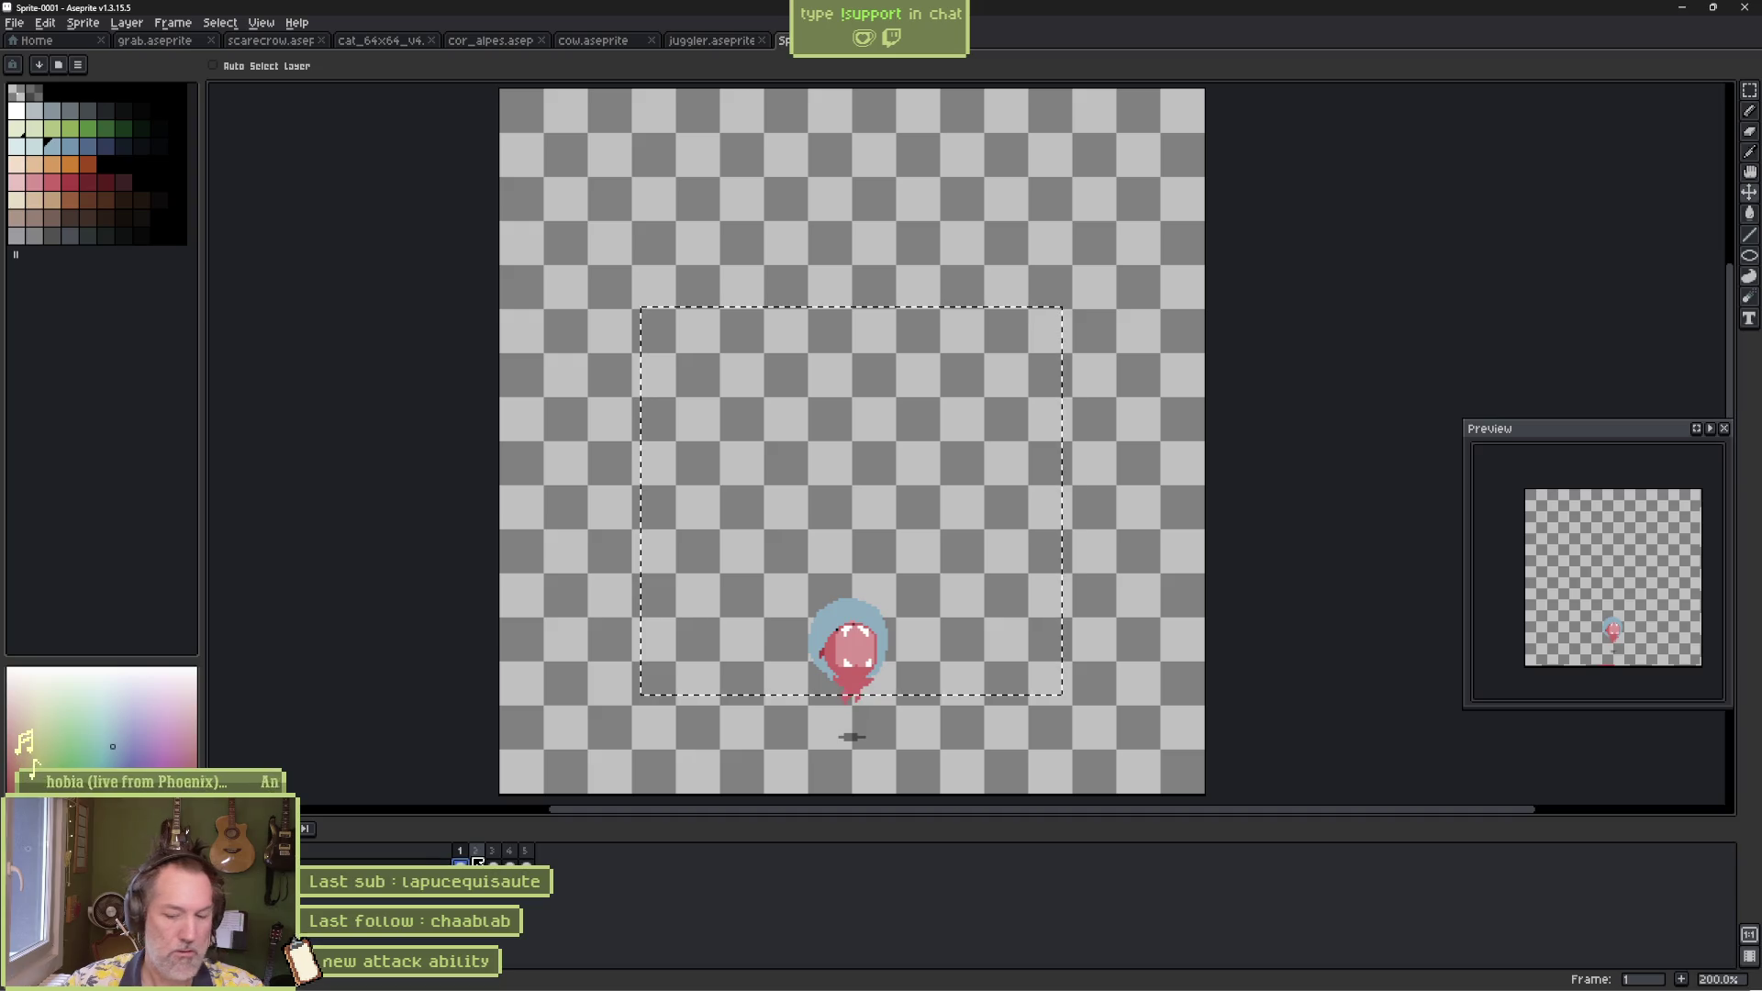
key(Return)
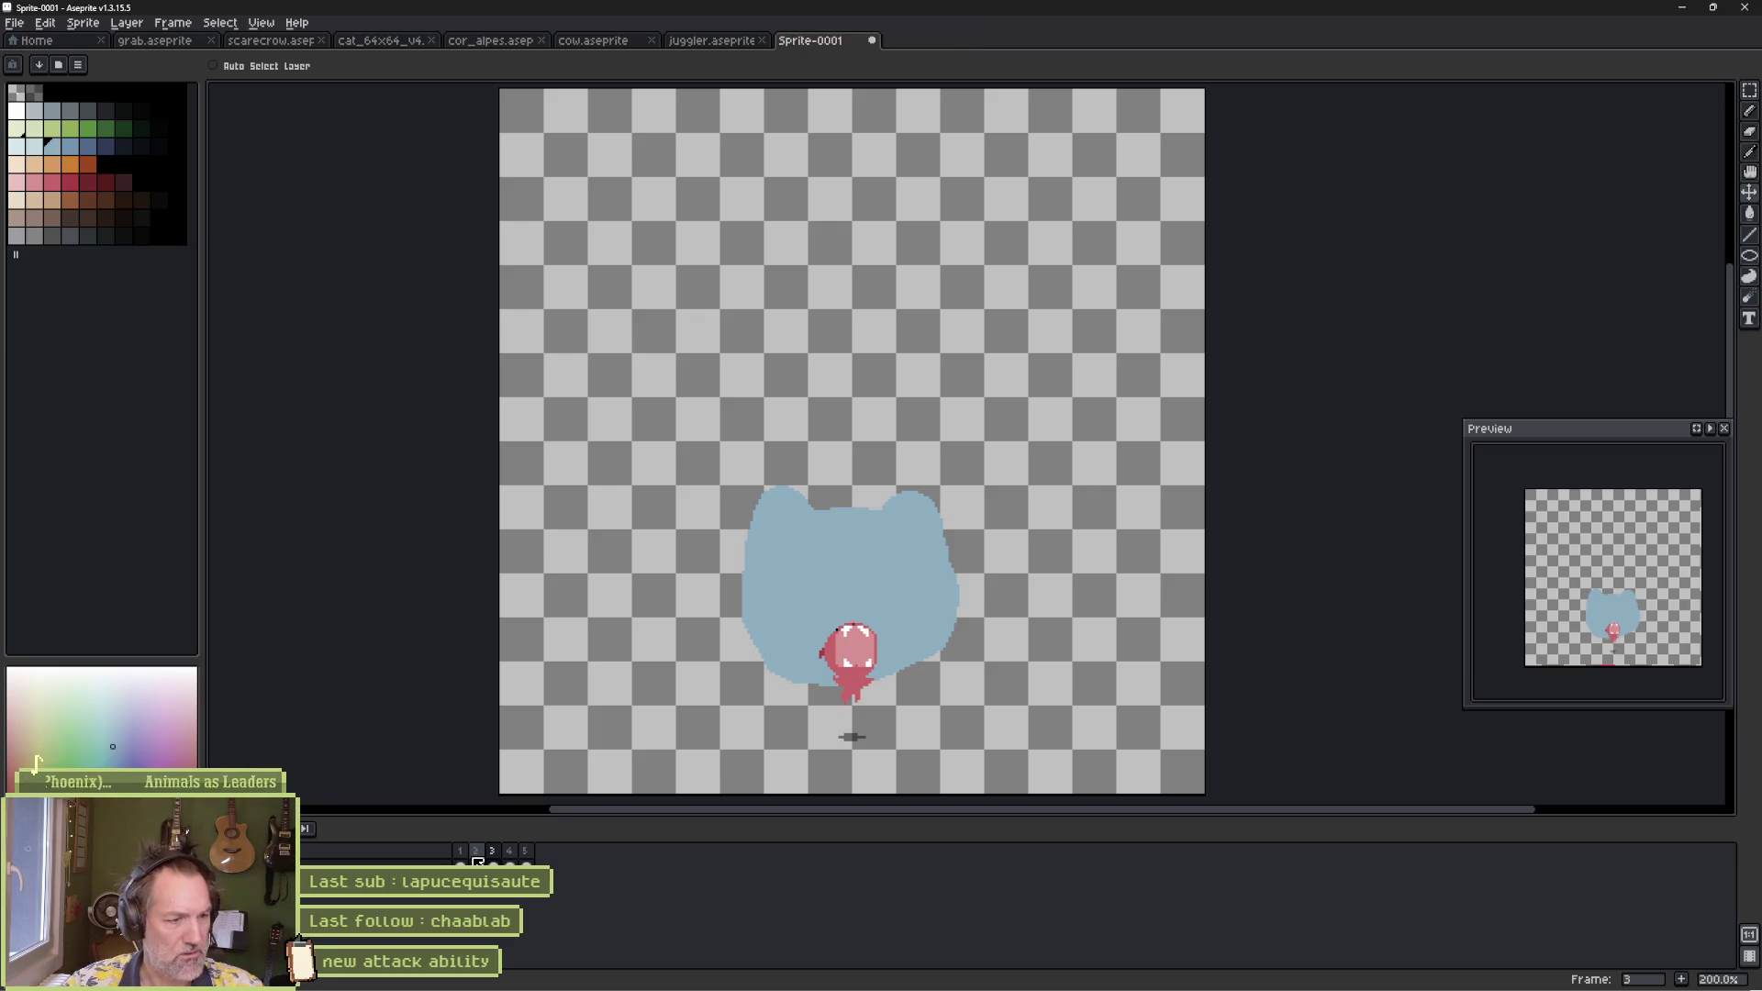
click(479, 862)
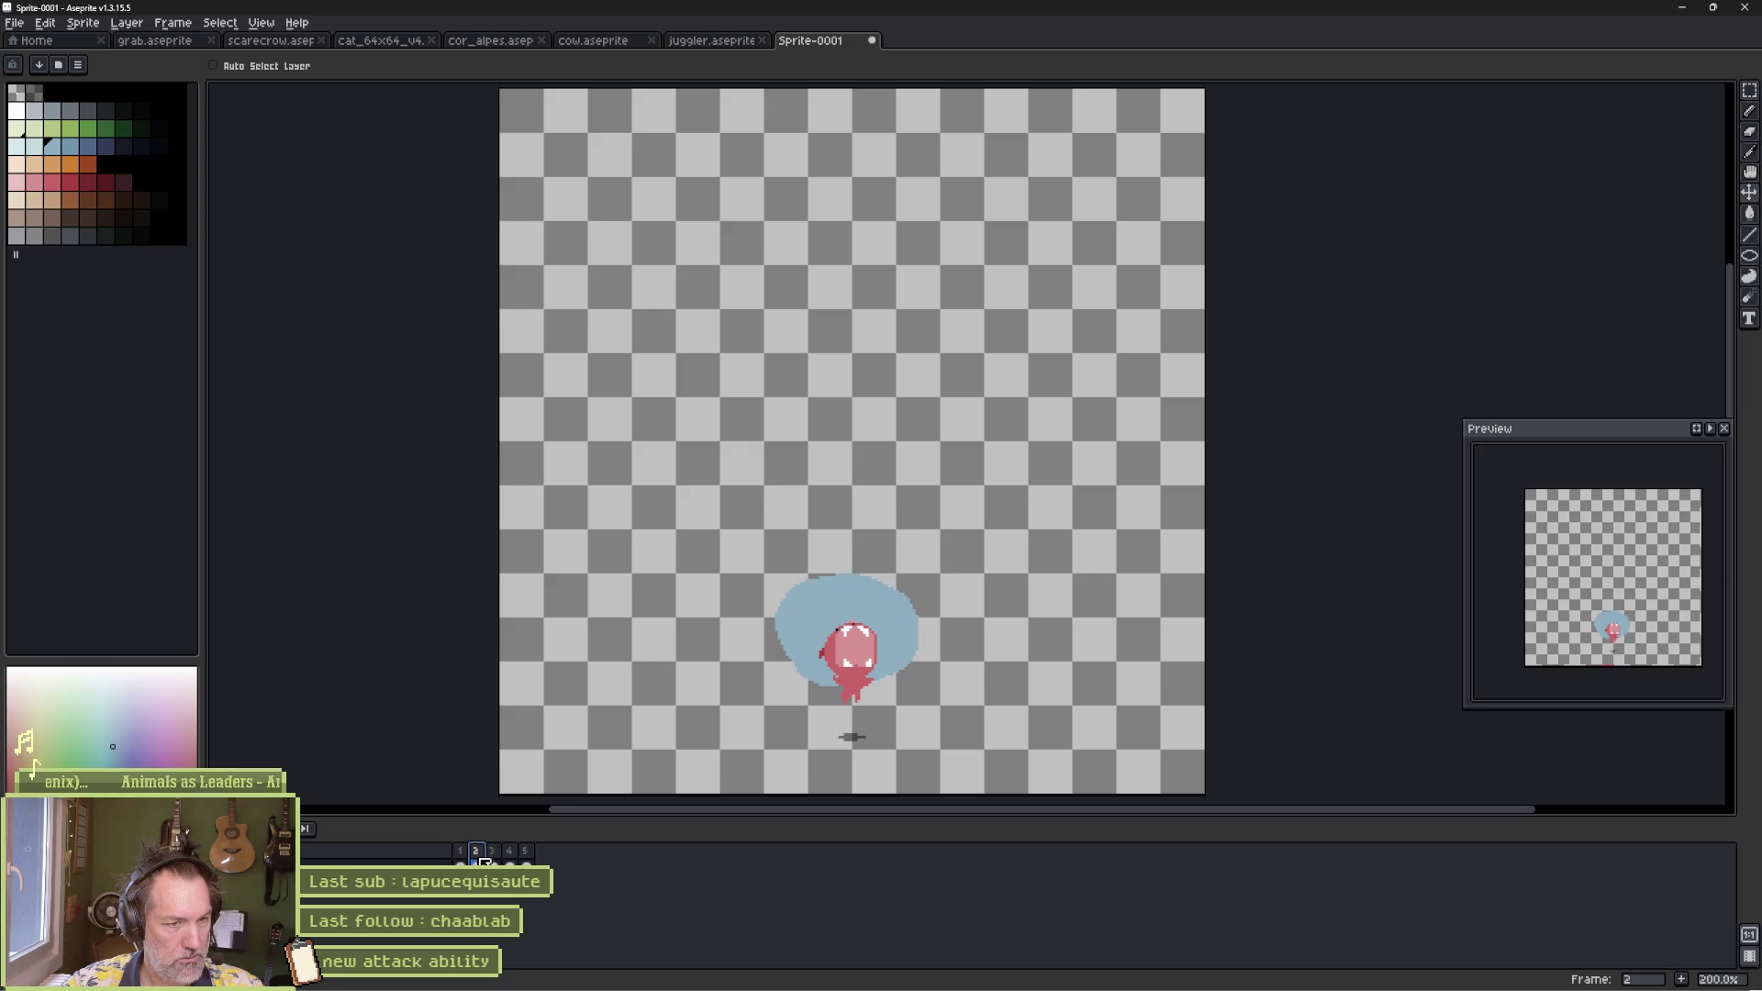
key(alt+BackSpace)
click(492, 861)
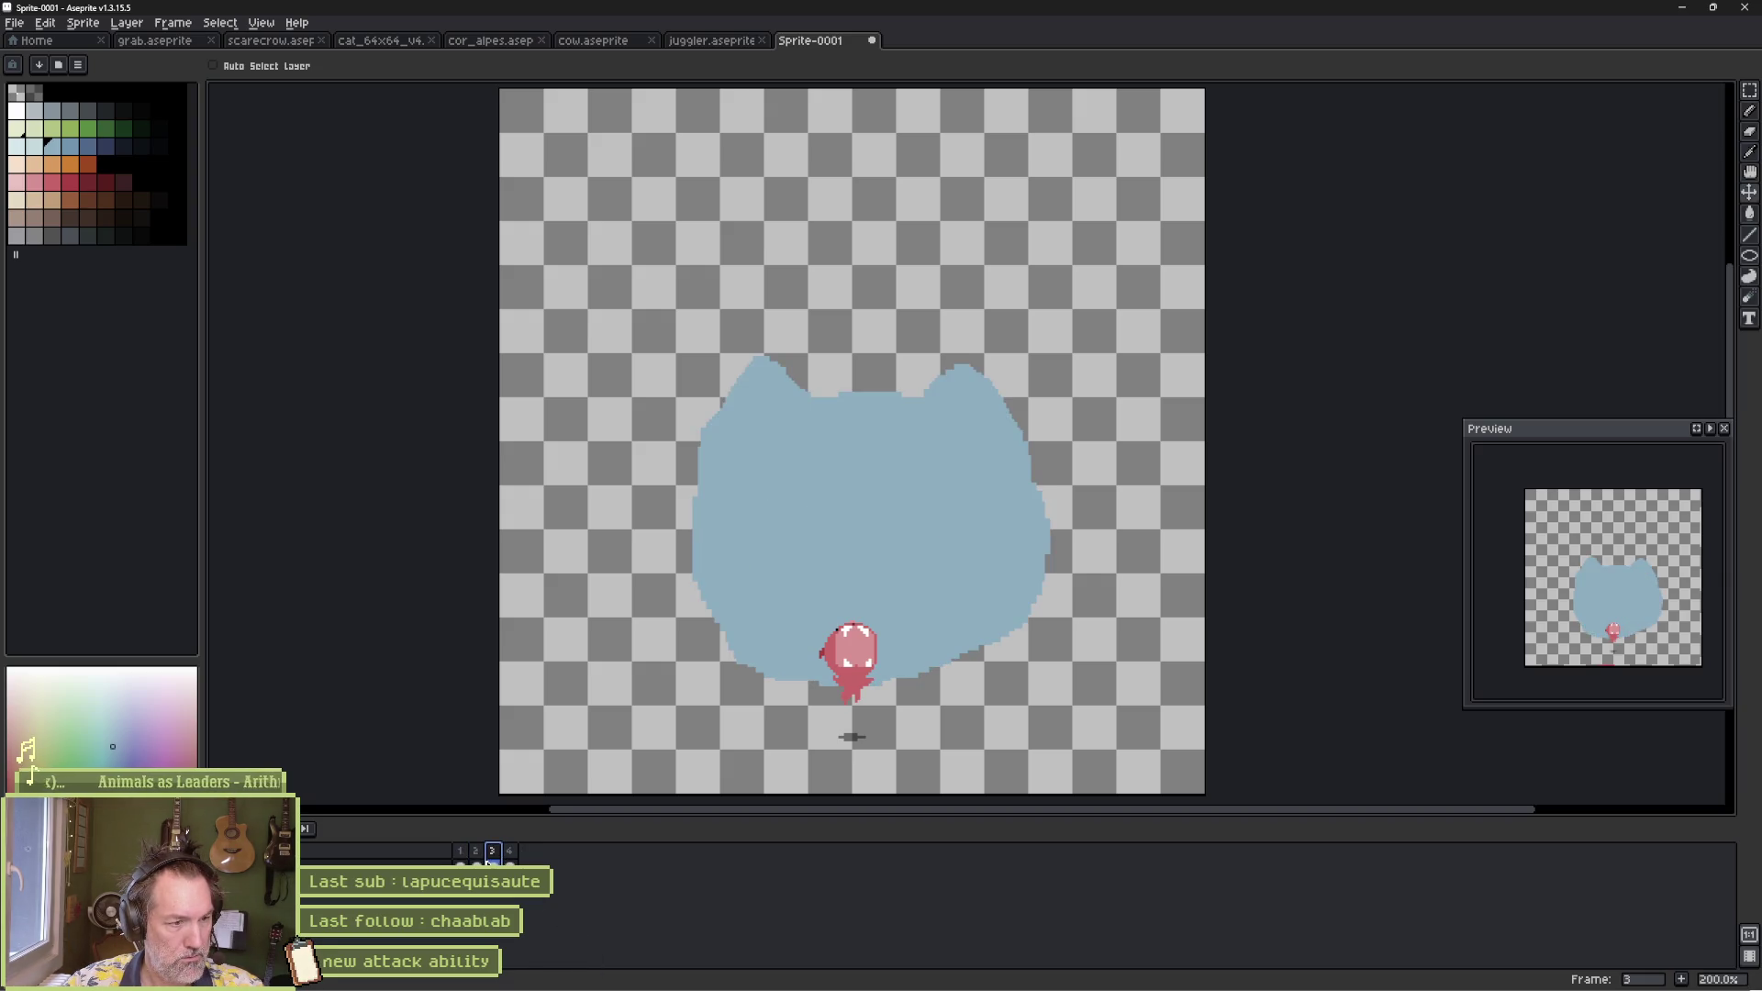
key(alt+BackSpace)
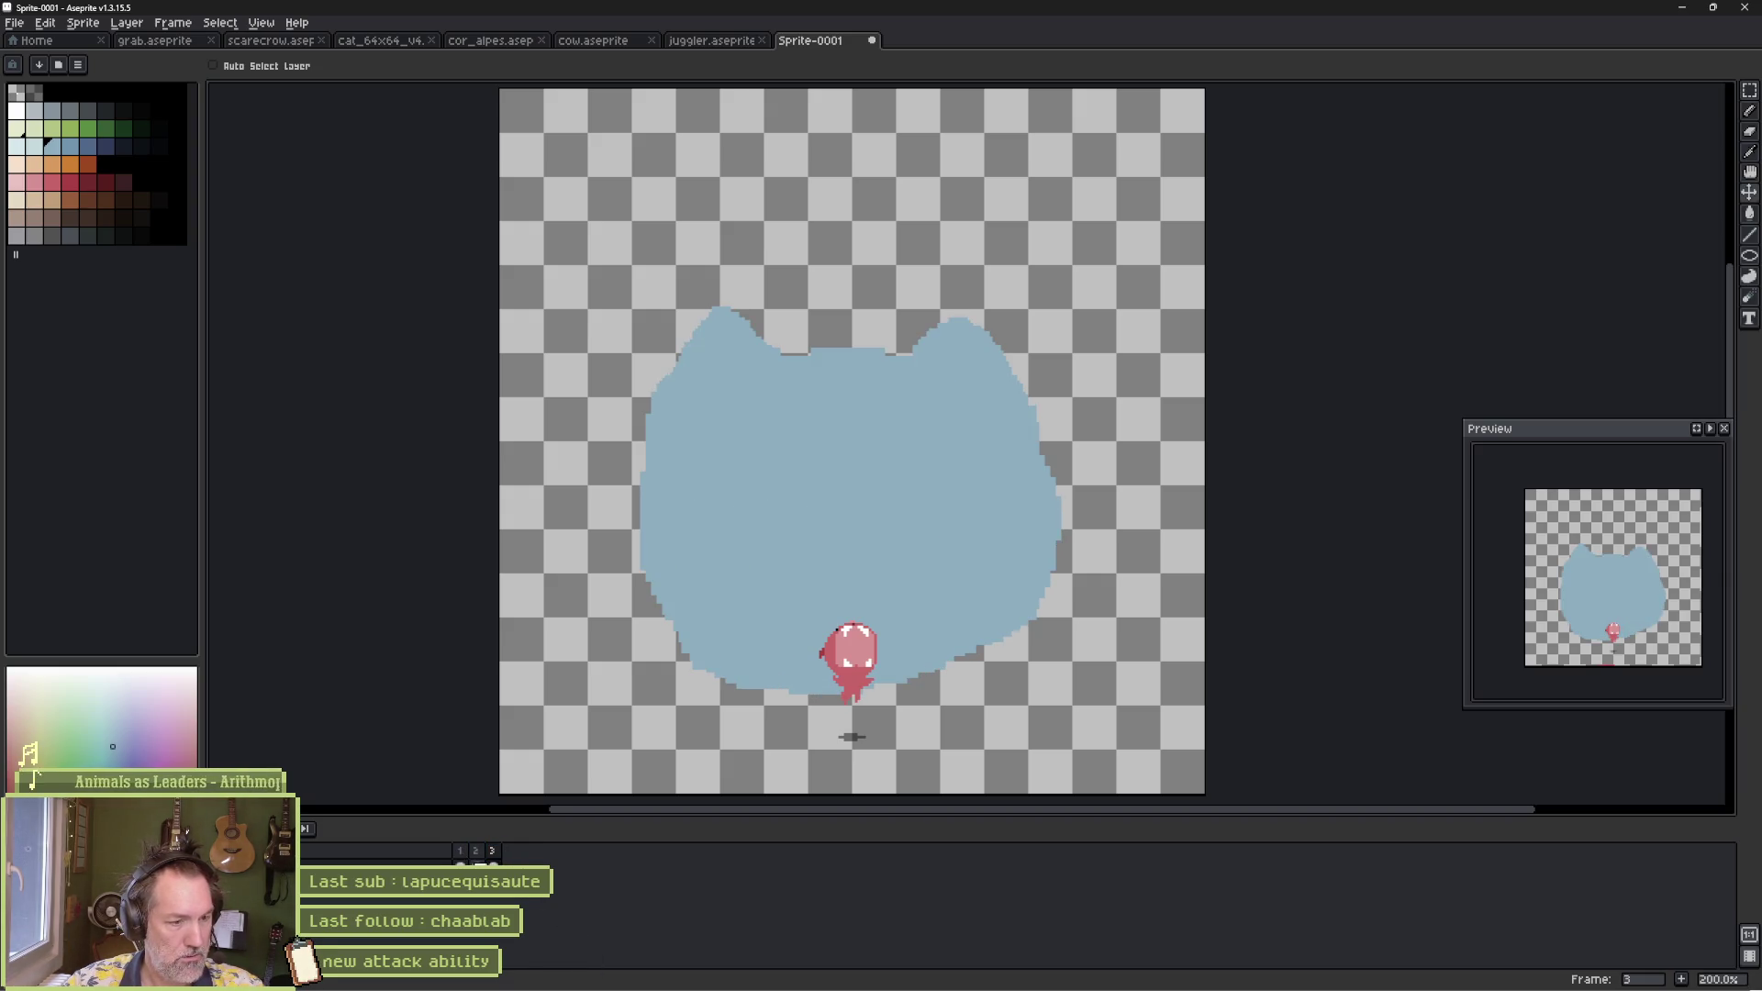
key(Return)
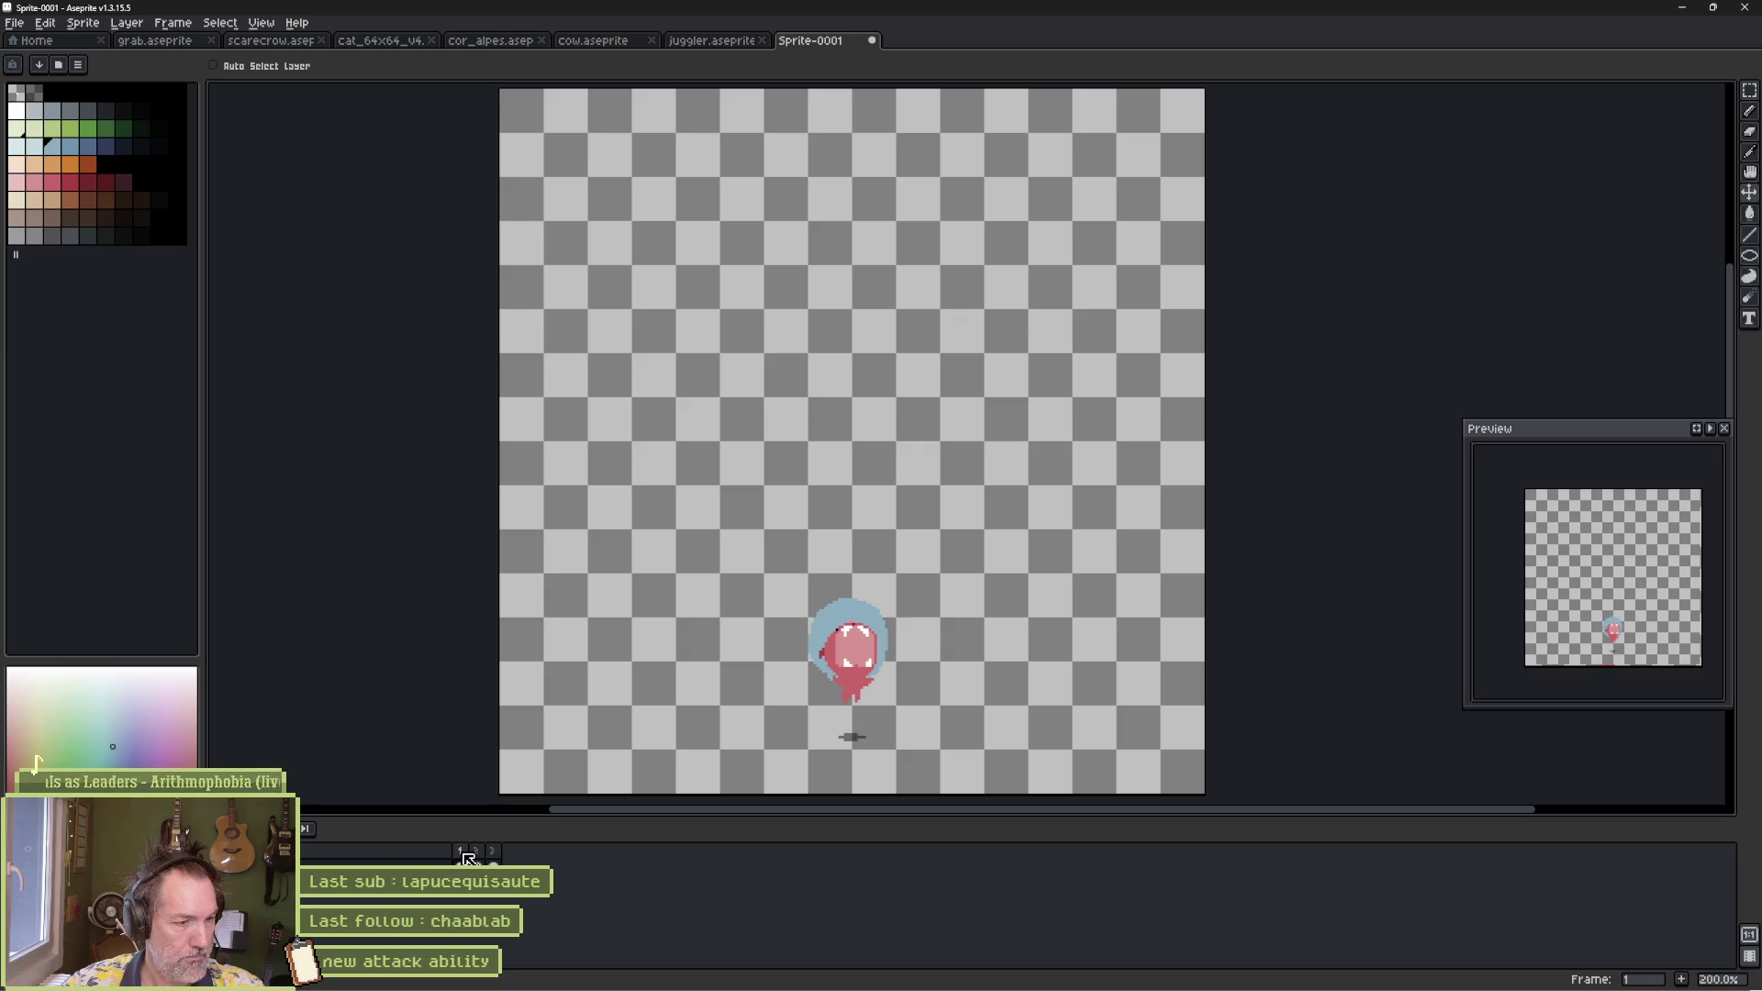
click(492, 850)
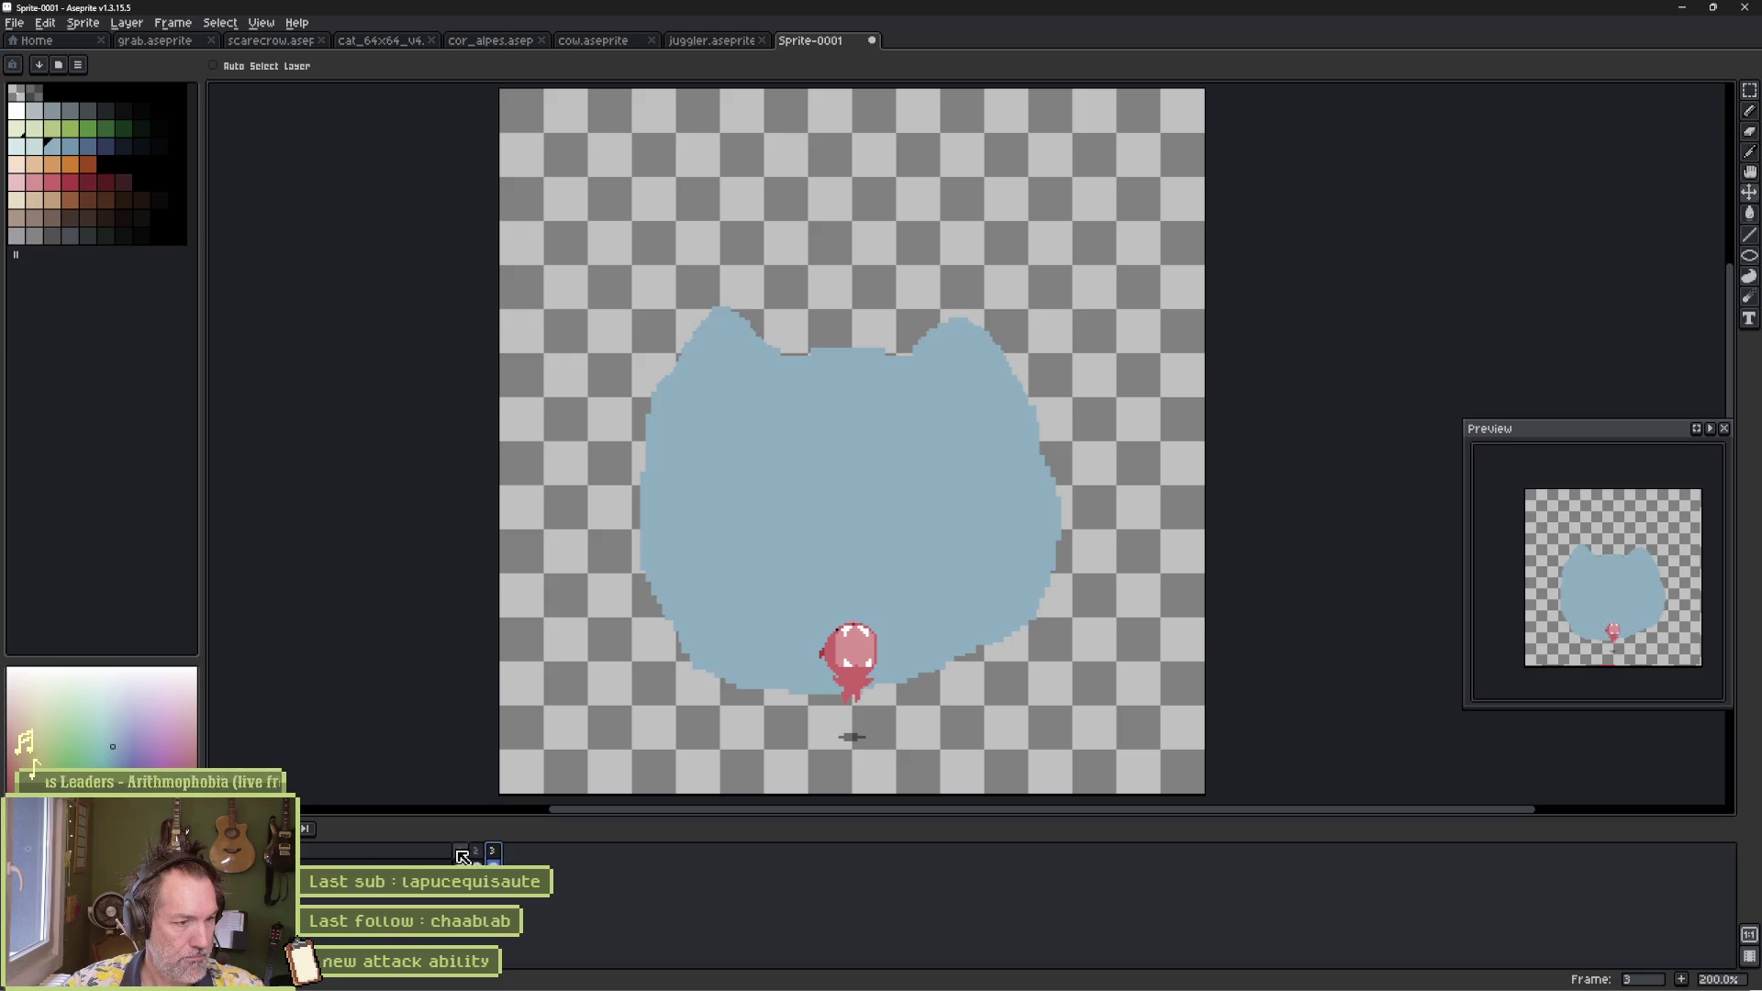
Add a new animation tag named 'startup' spanning frames 1–3
right_click(492, 851)
click(550, 915)
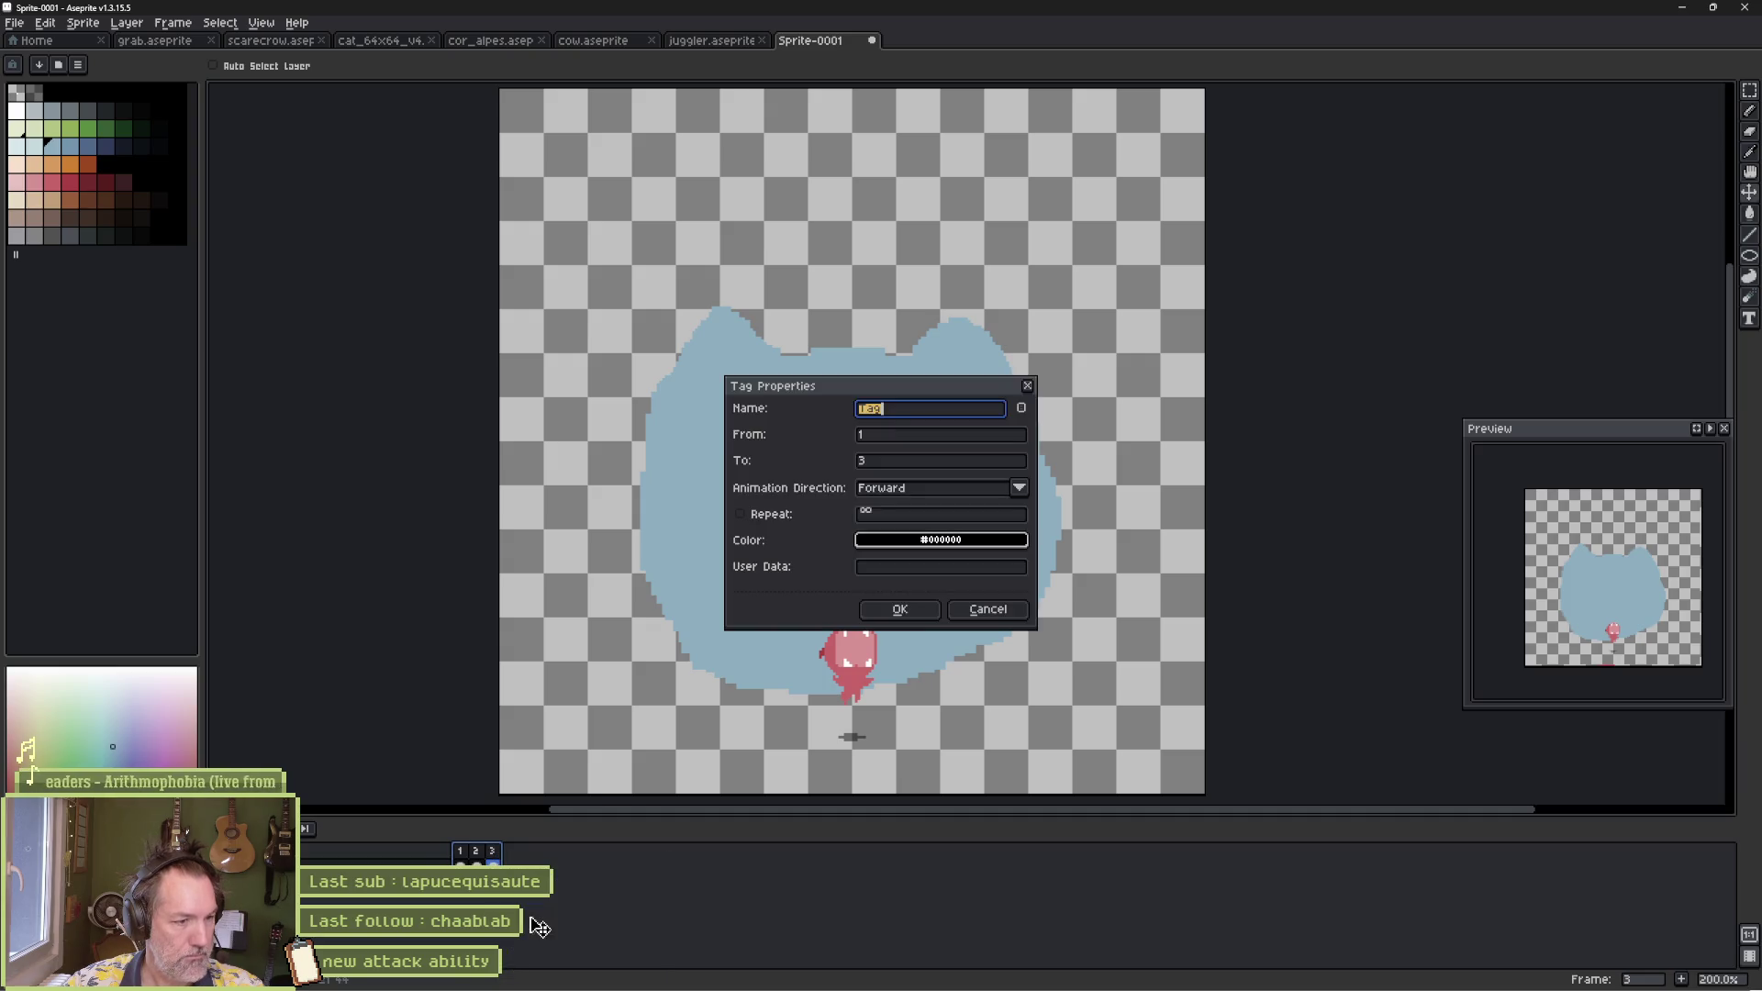
text(startup)
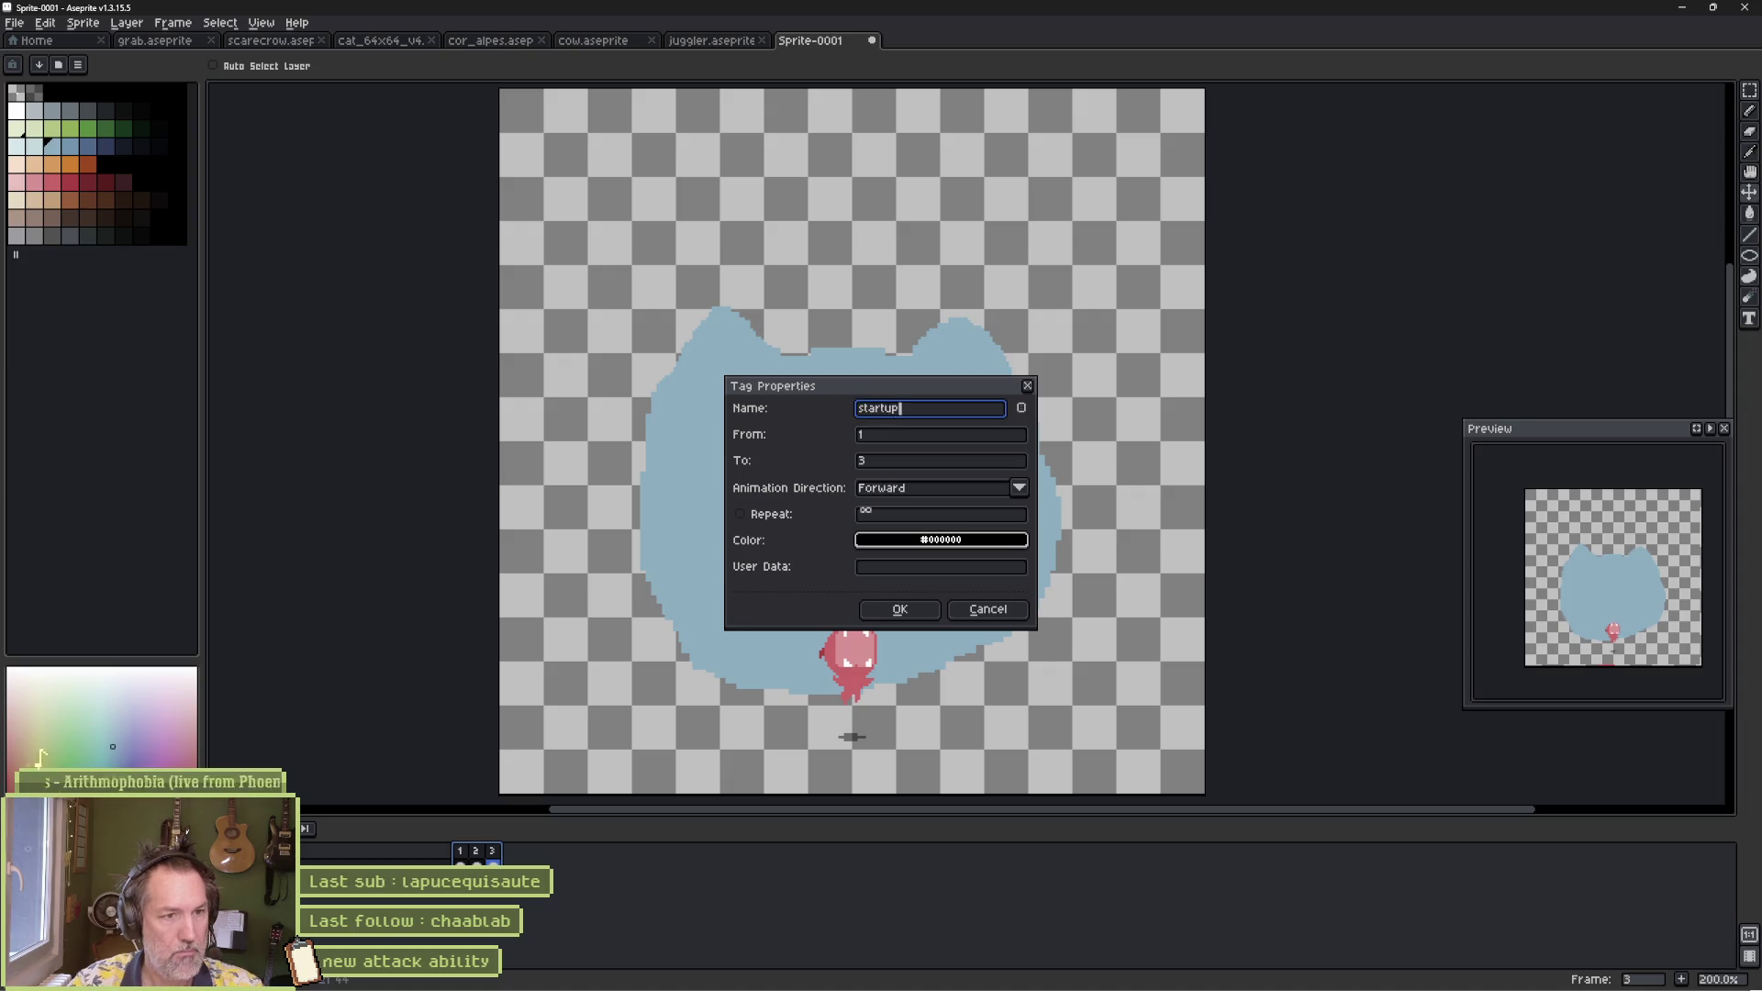
key(Return)
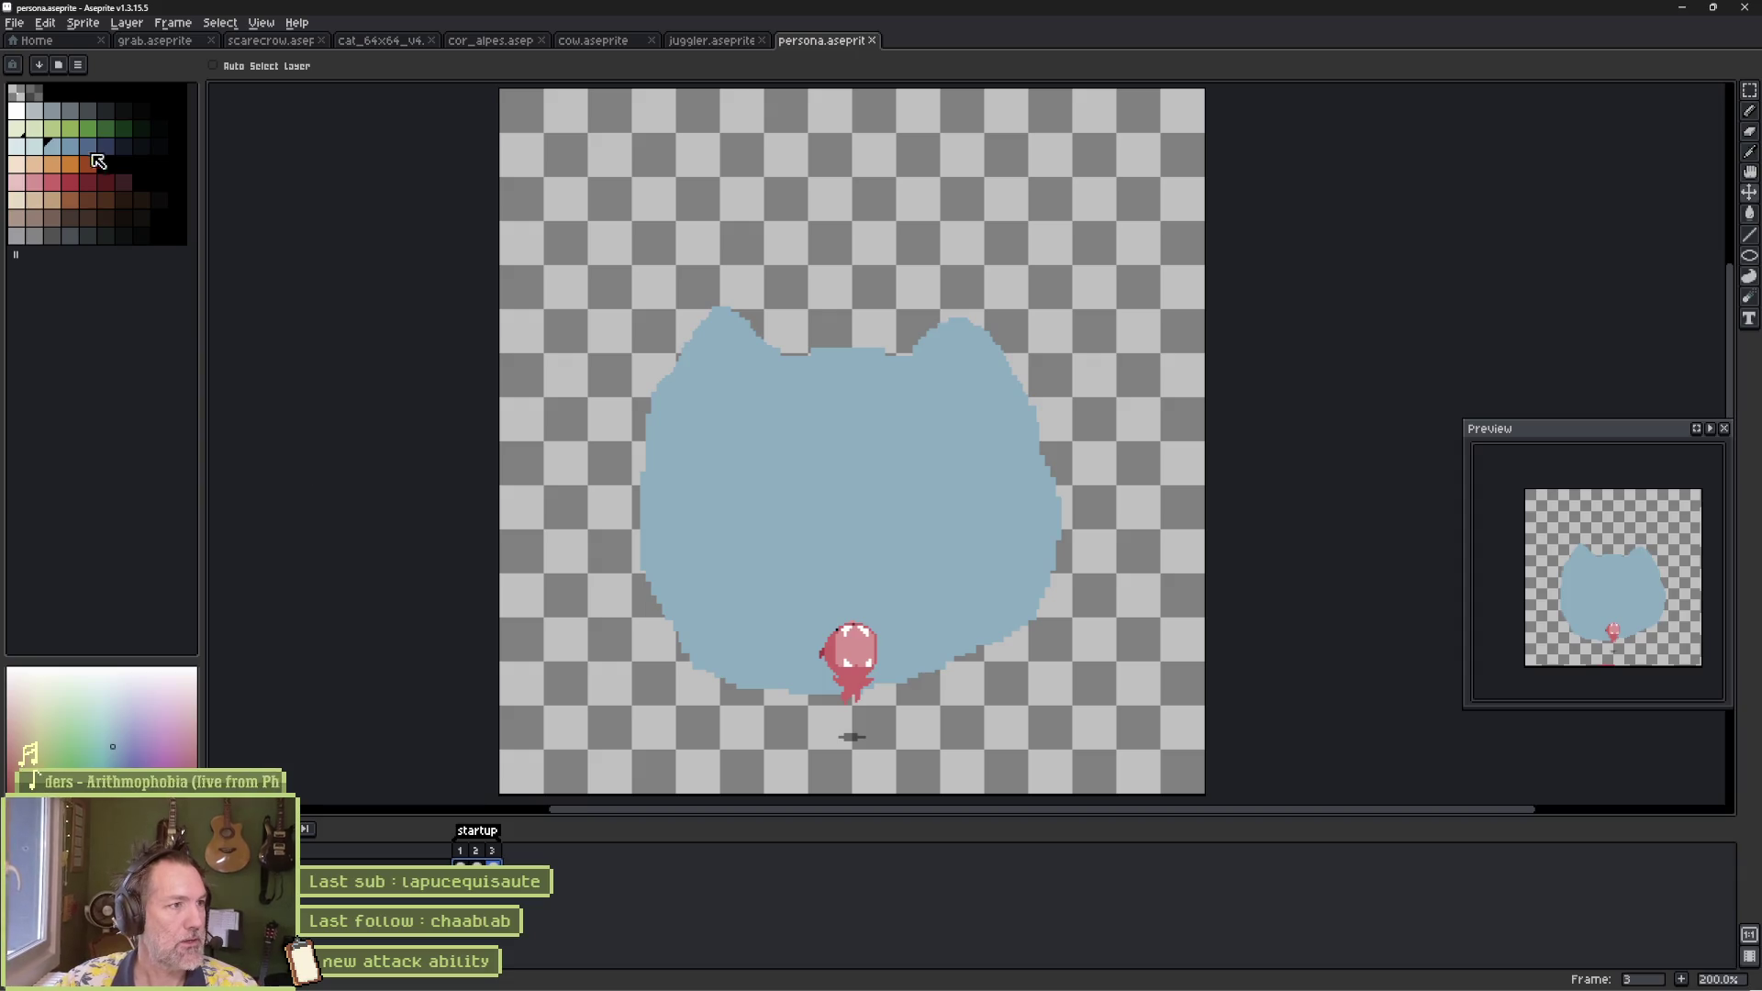
Choose a pale cream colour for the eyes after trying light green and peach
click(52, 127)
click(34, 163)
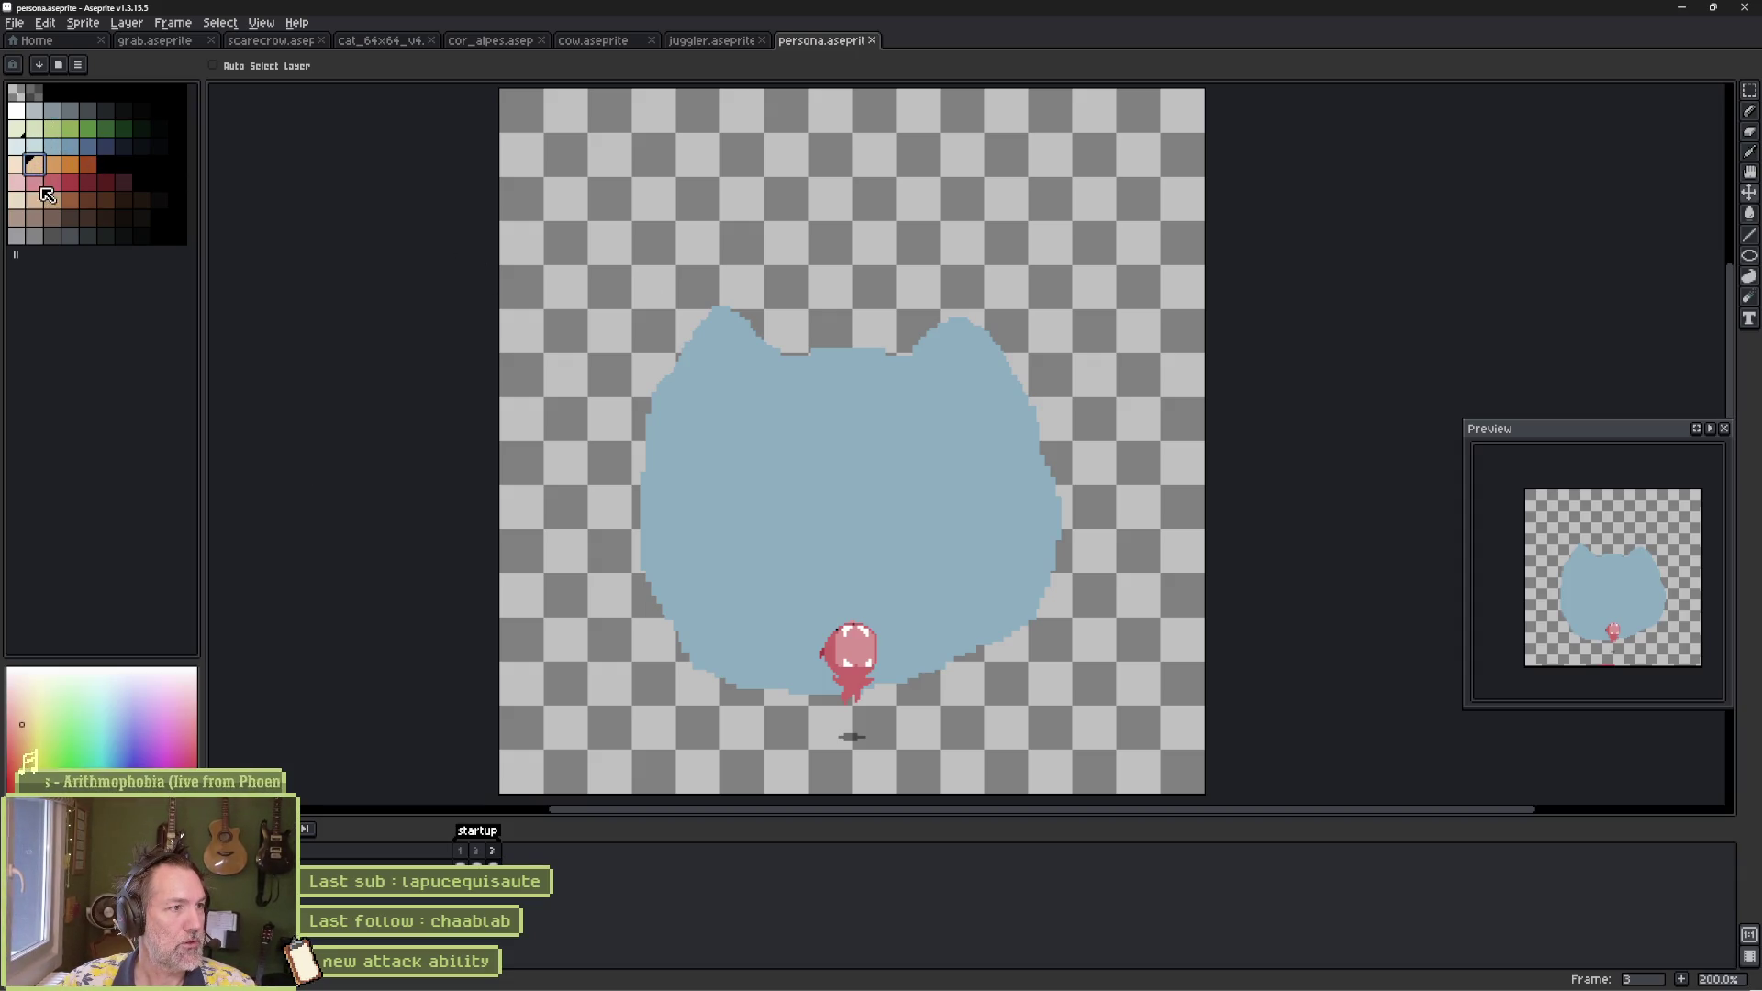
click(35, 734)
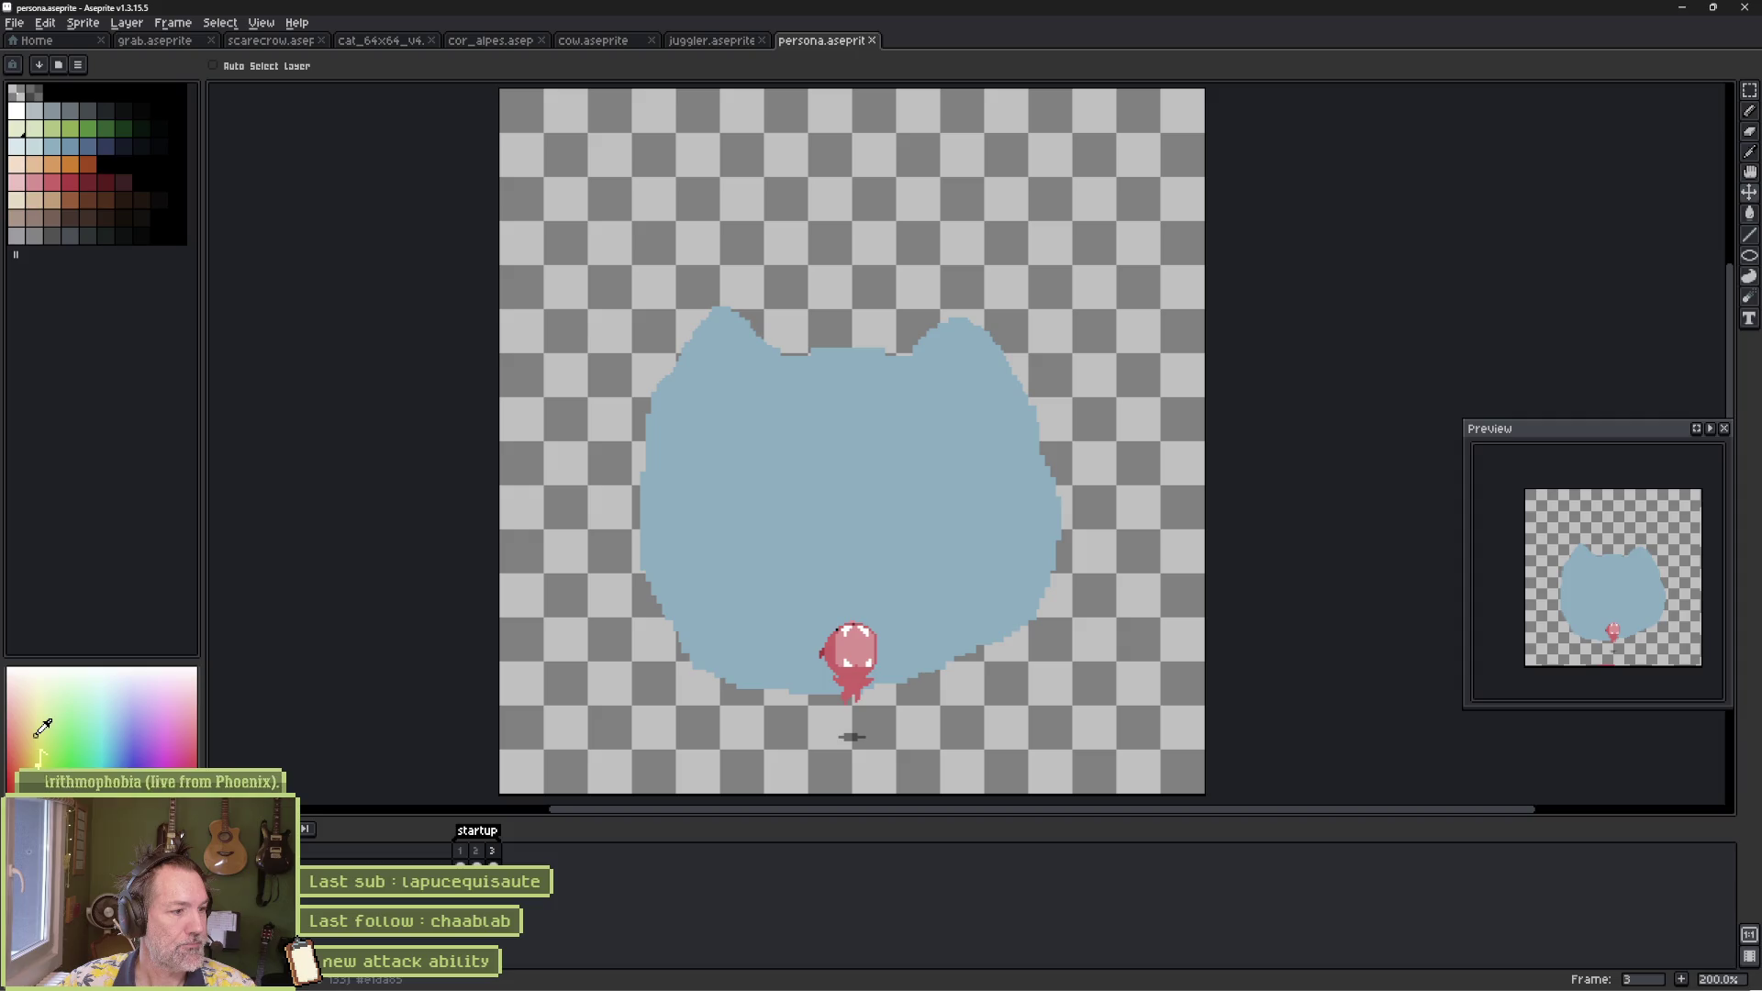
With the Pencil, paint two pale eye strokes on the blue head in frame 2
key(b)
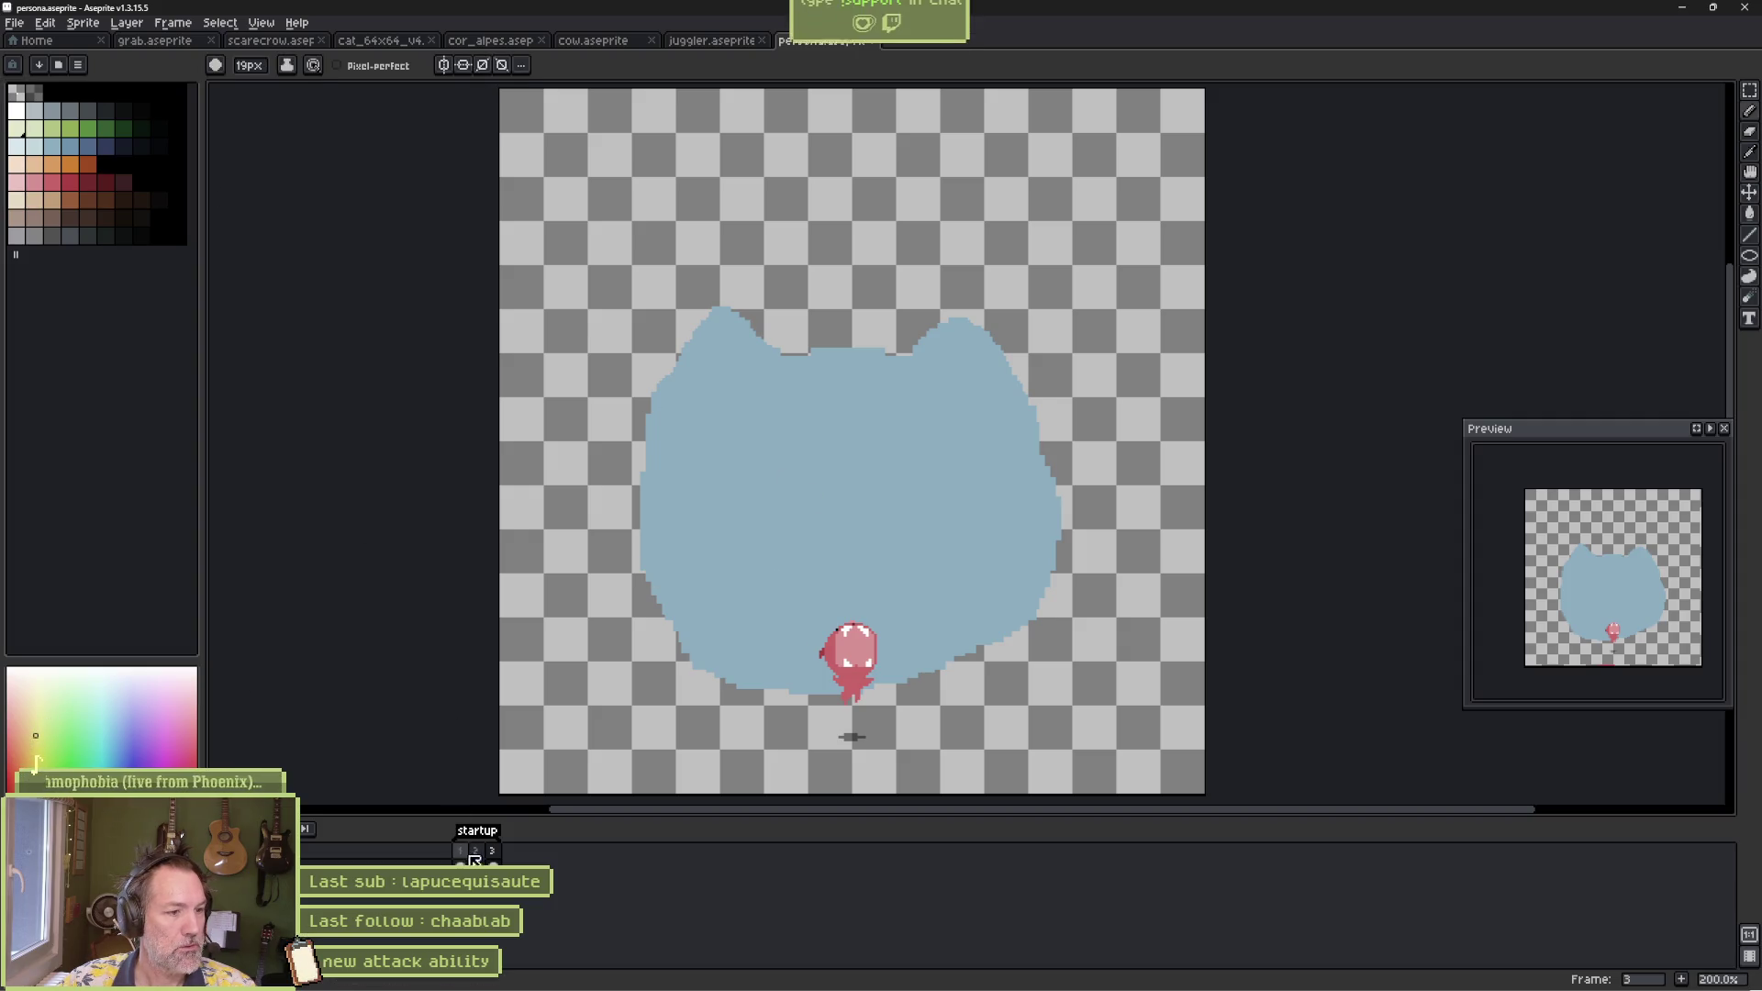
click(474, 859)
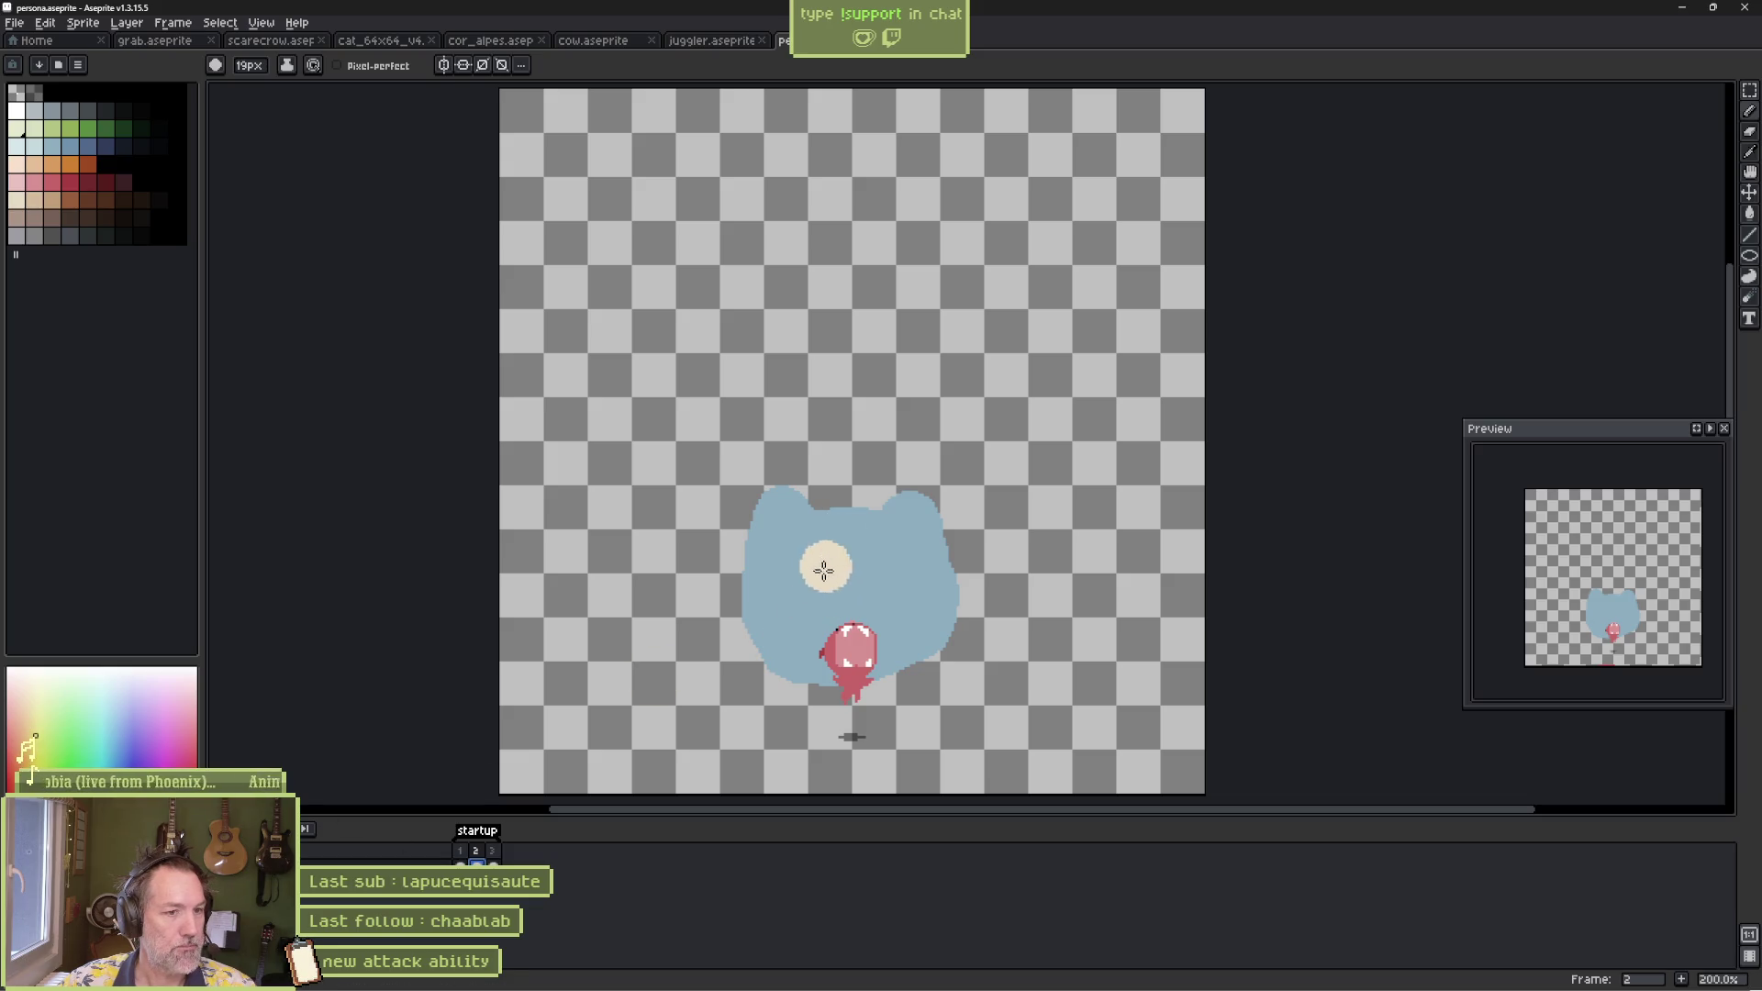
scroll(830, 580, down, 11)
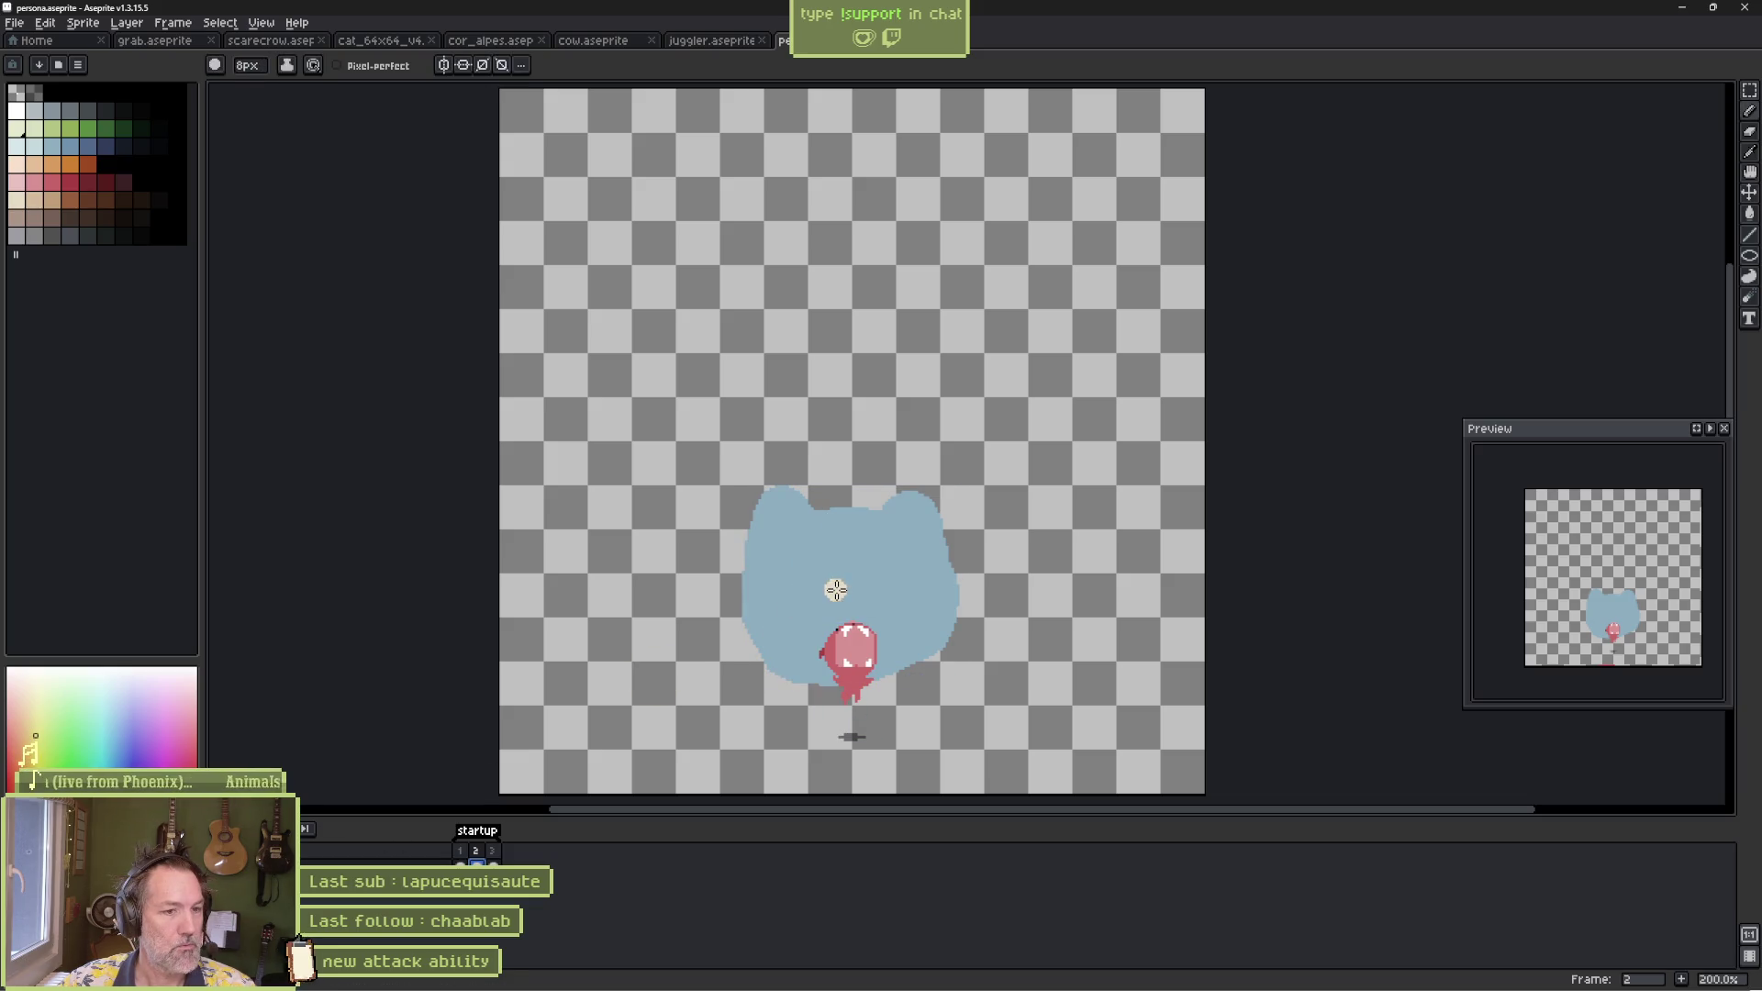
scroll(836, 589, up, 2)
scroll(829, 586, down, 2)
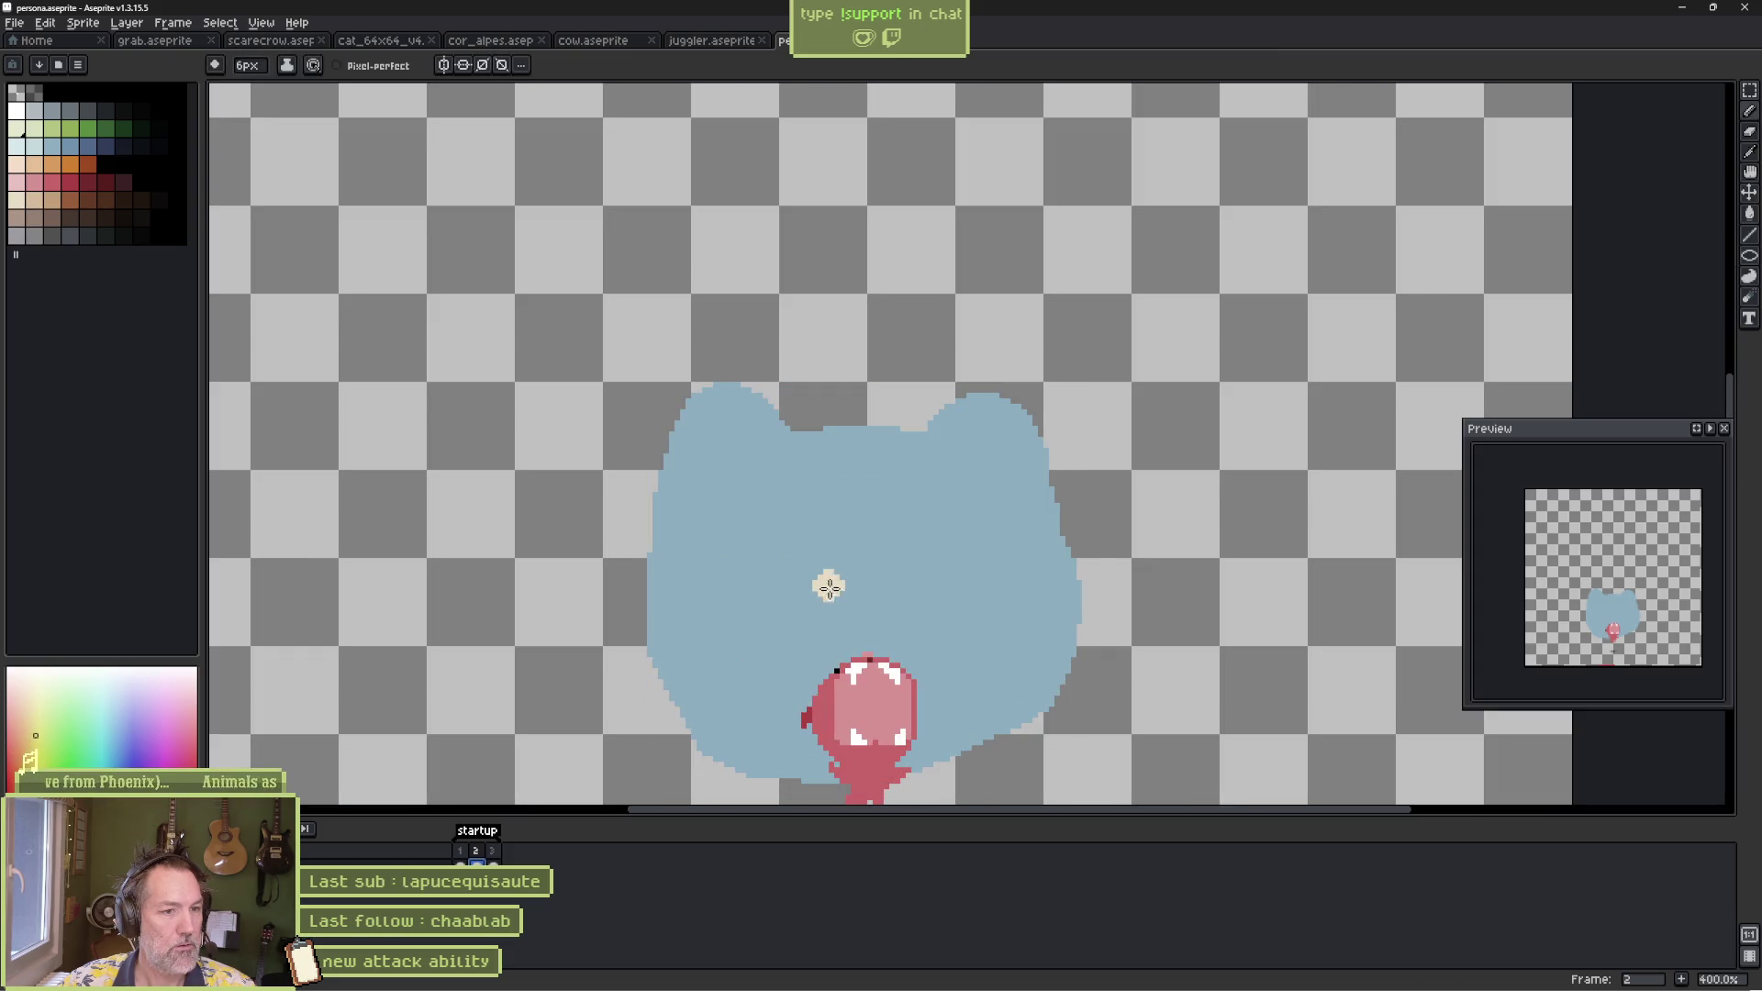
key(ctrl)
drag(775, 605, 827, 604)
drag(946, 612, 993, 606)
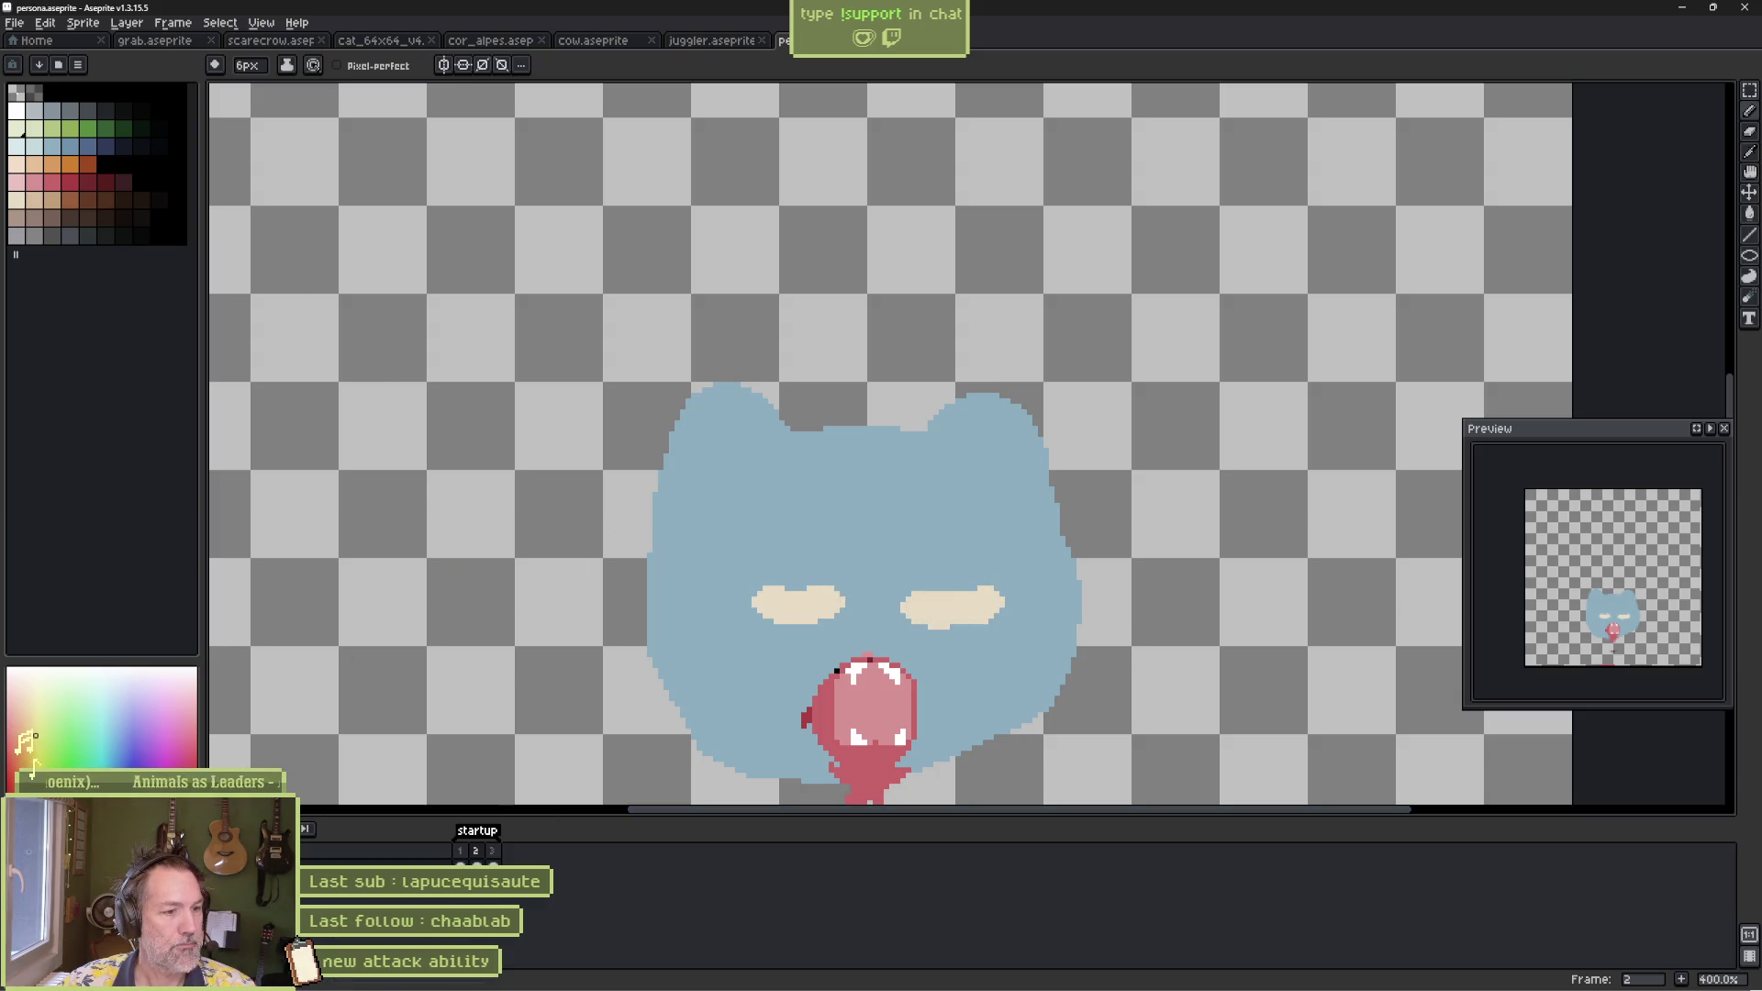
On frame 3, outline both pale eyes on the big blue head and fill them solid
click(491, 851)
drag(817, 438, 814, 489)
key(ctrl)
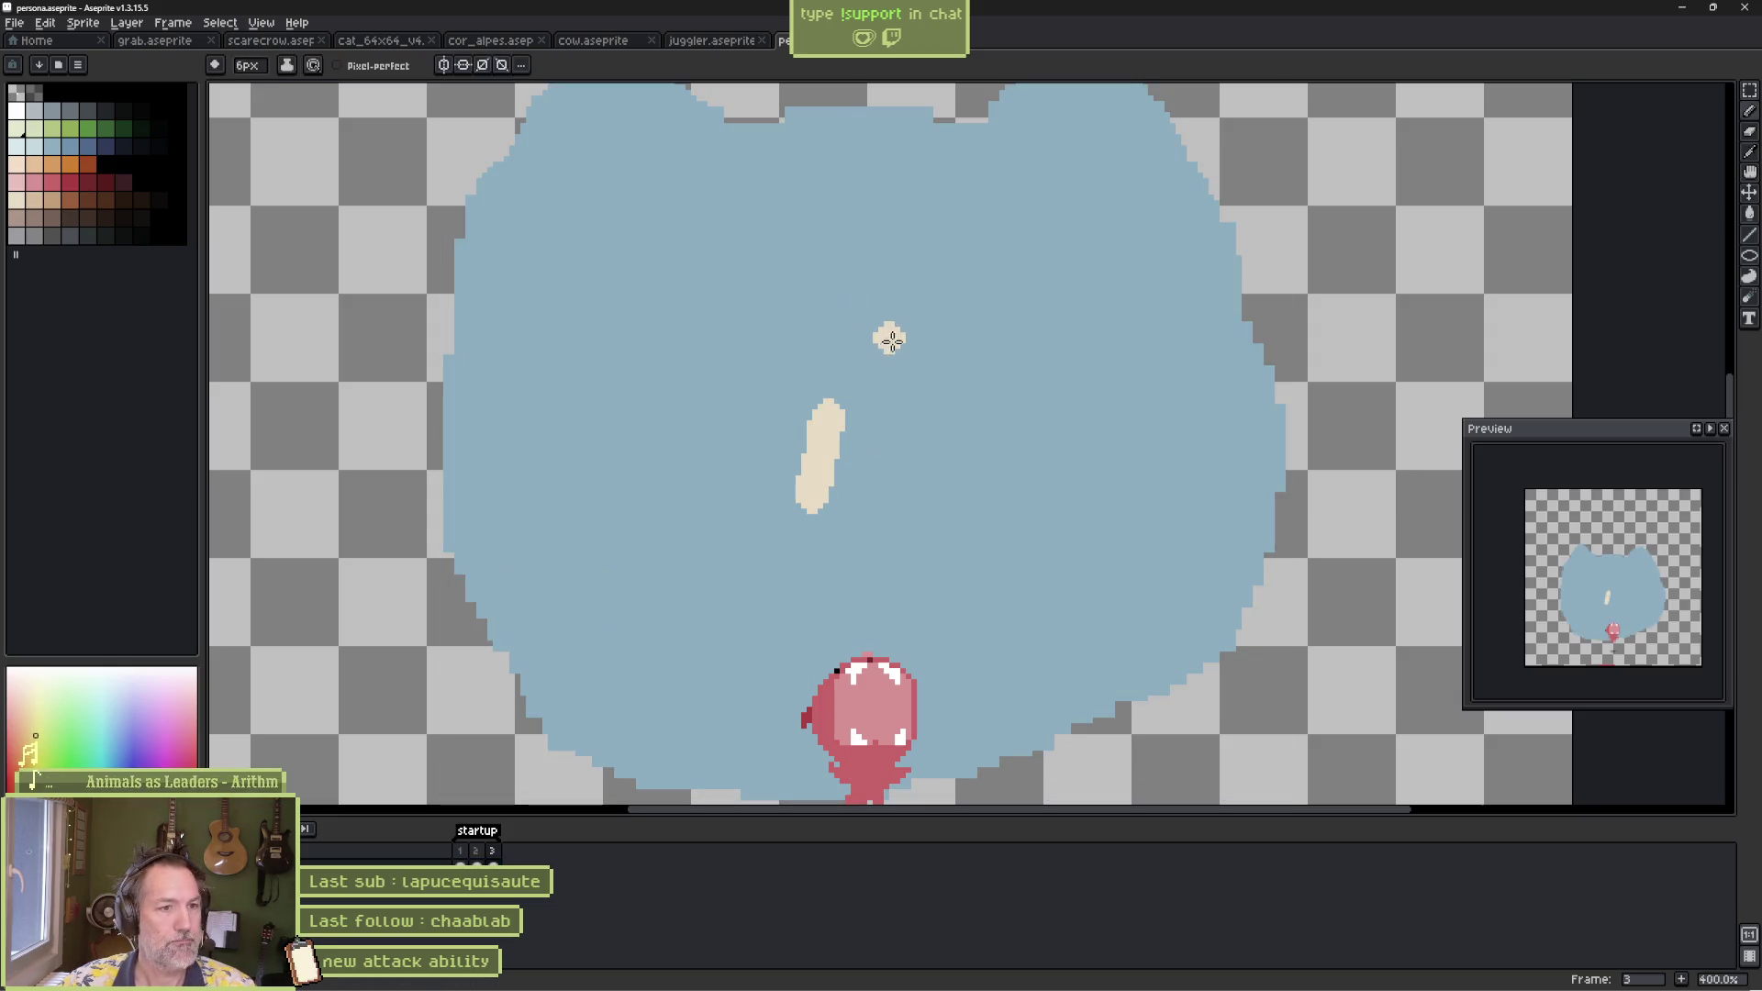
key(ctrl+z)
scroll(830, 367, up, 2)
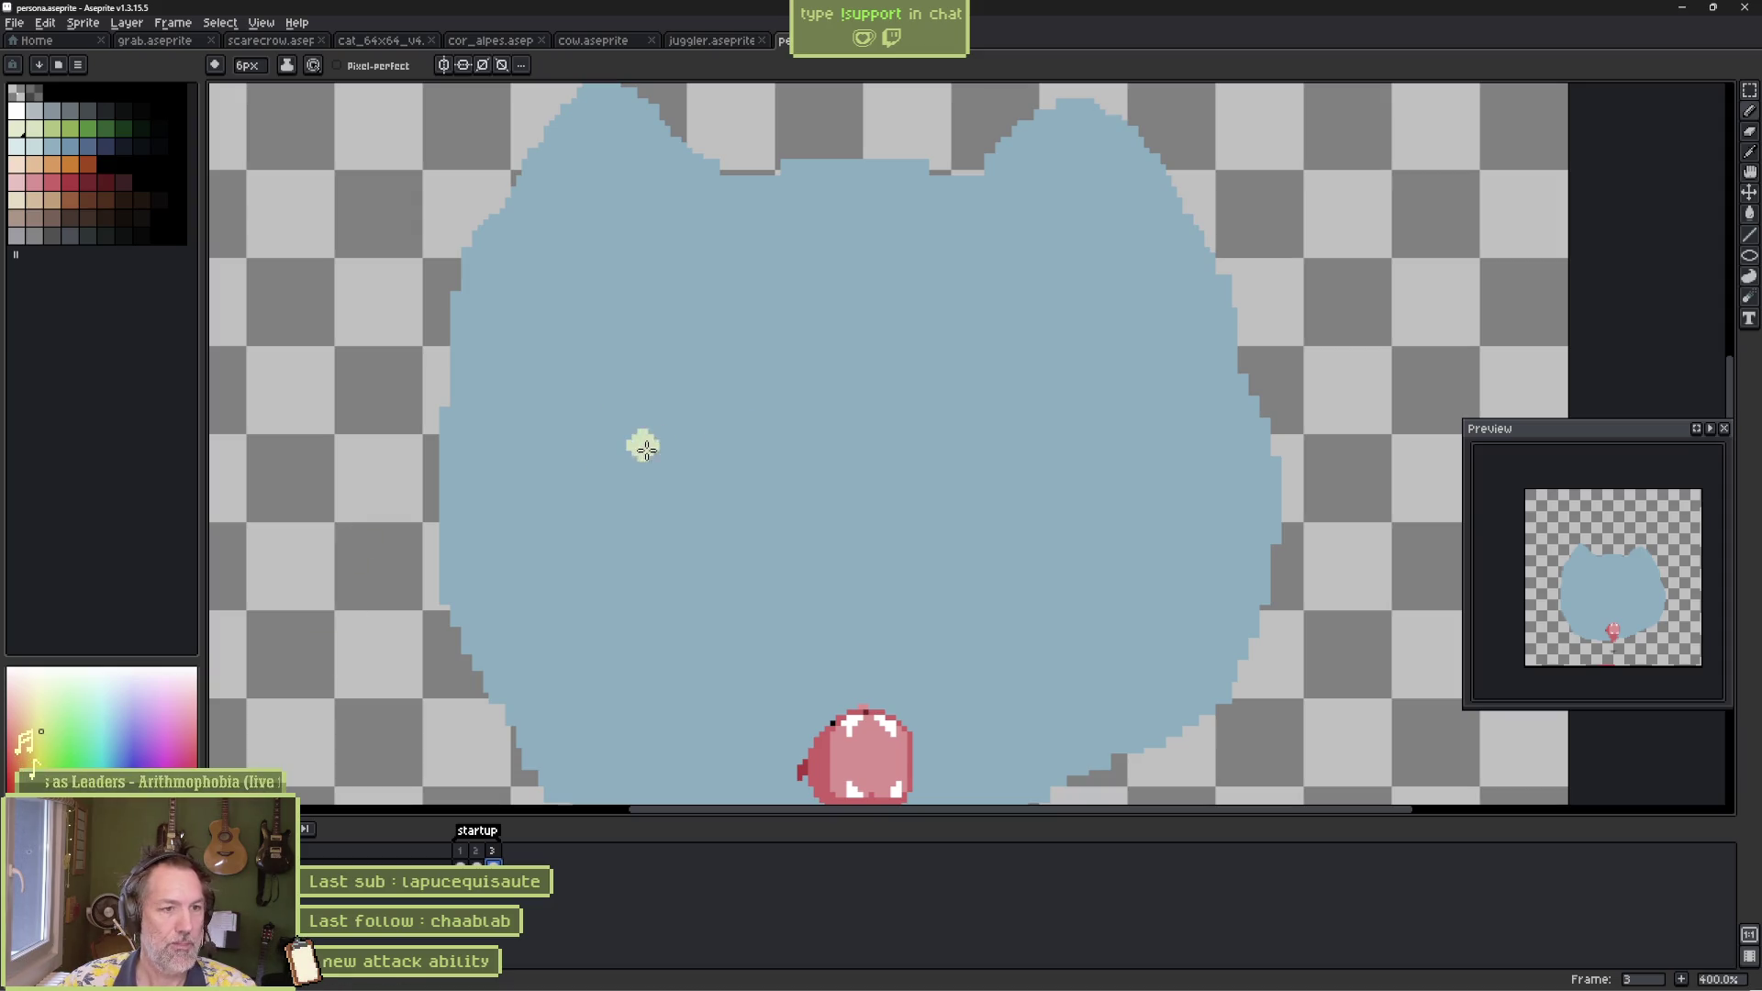
mouse_move(638, 464)
mouse_down()
mouse_move(813, 441)
mouse_move(659, 479)
mouse_move(793, 475)
mouse_up()
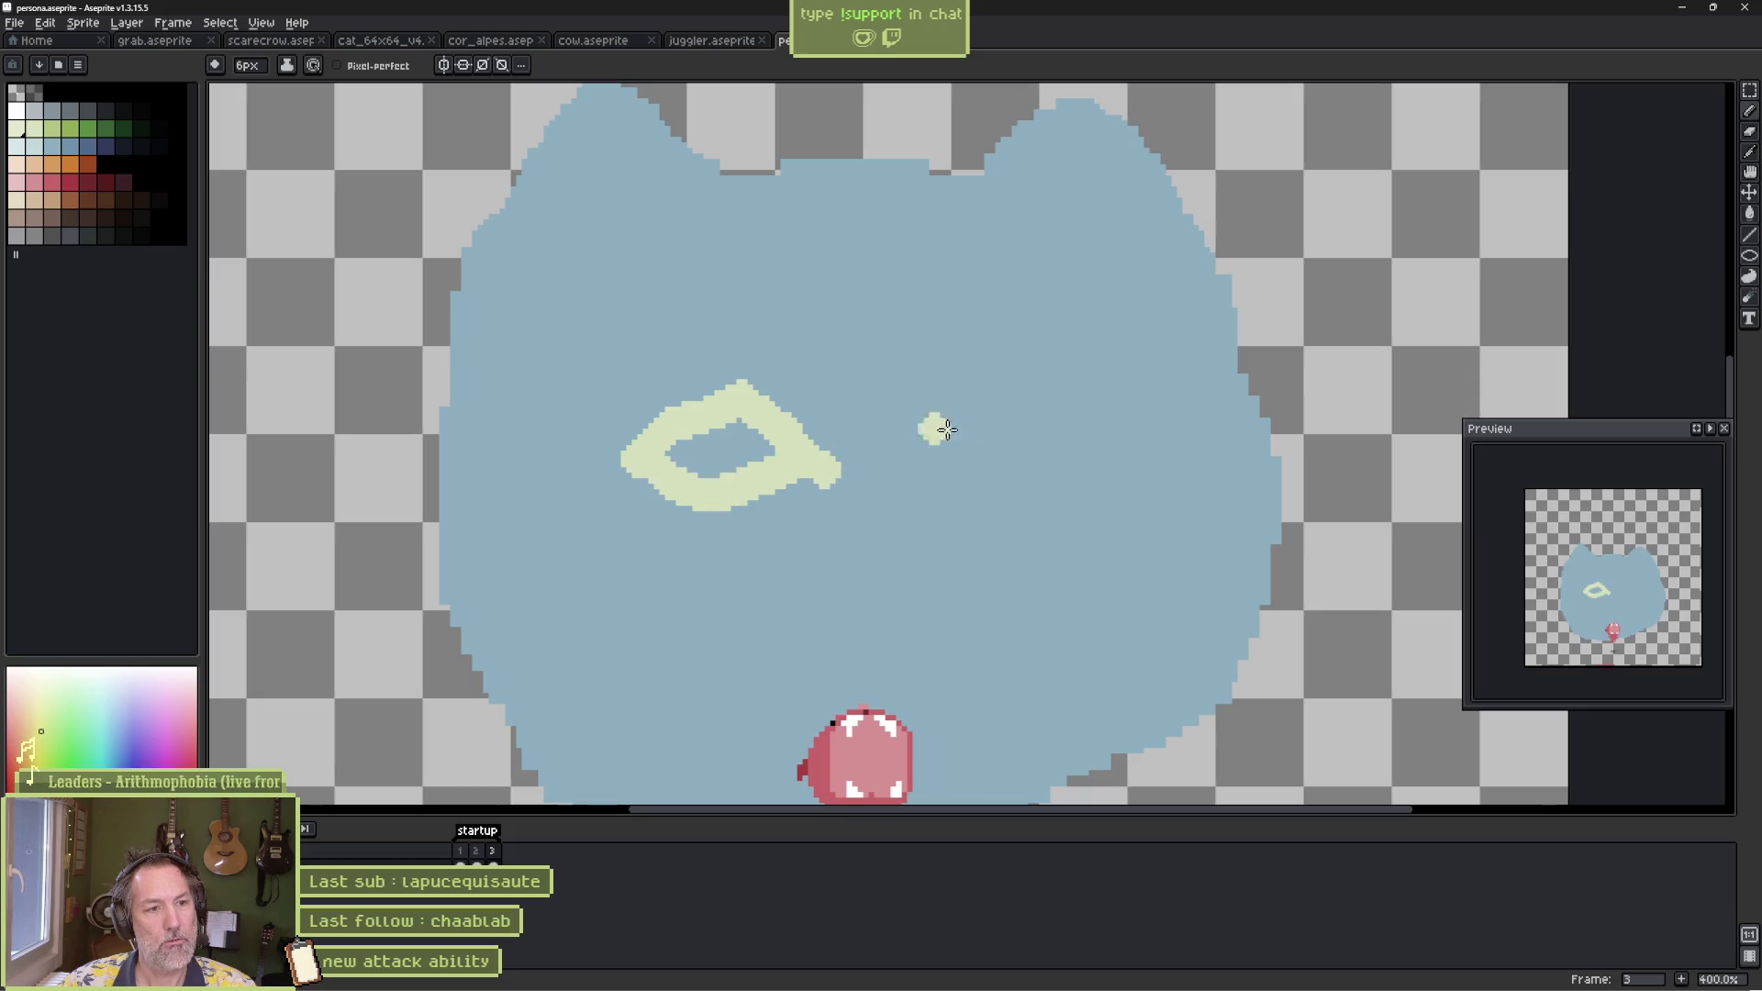
mouse_move(965, 440)
mouse_down()
mouse_move(941, 455)
mouse_move(1068, 471)
mouse_up()
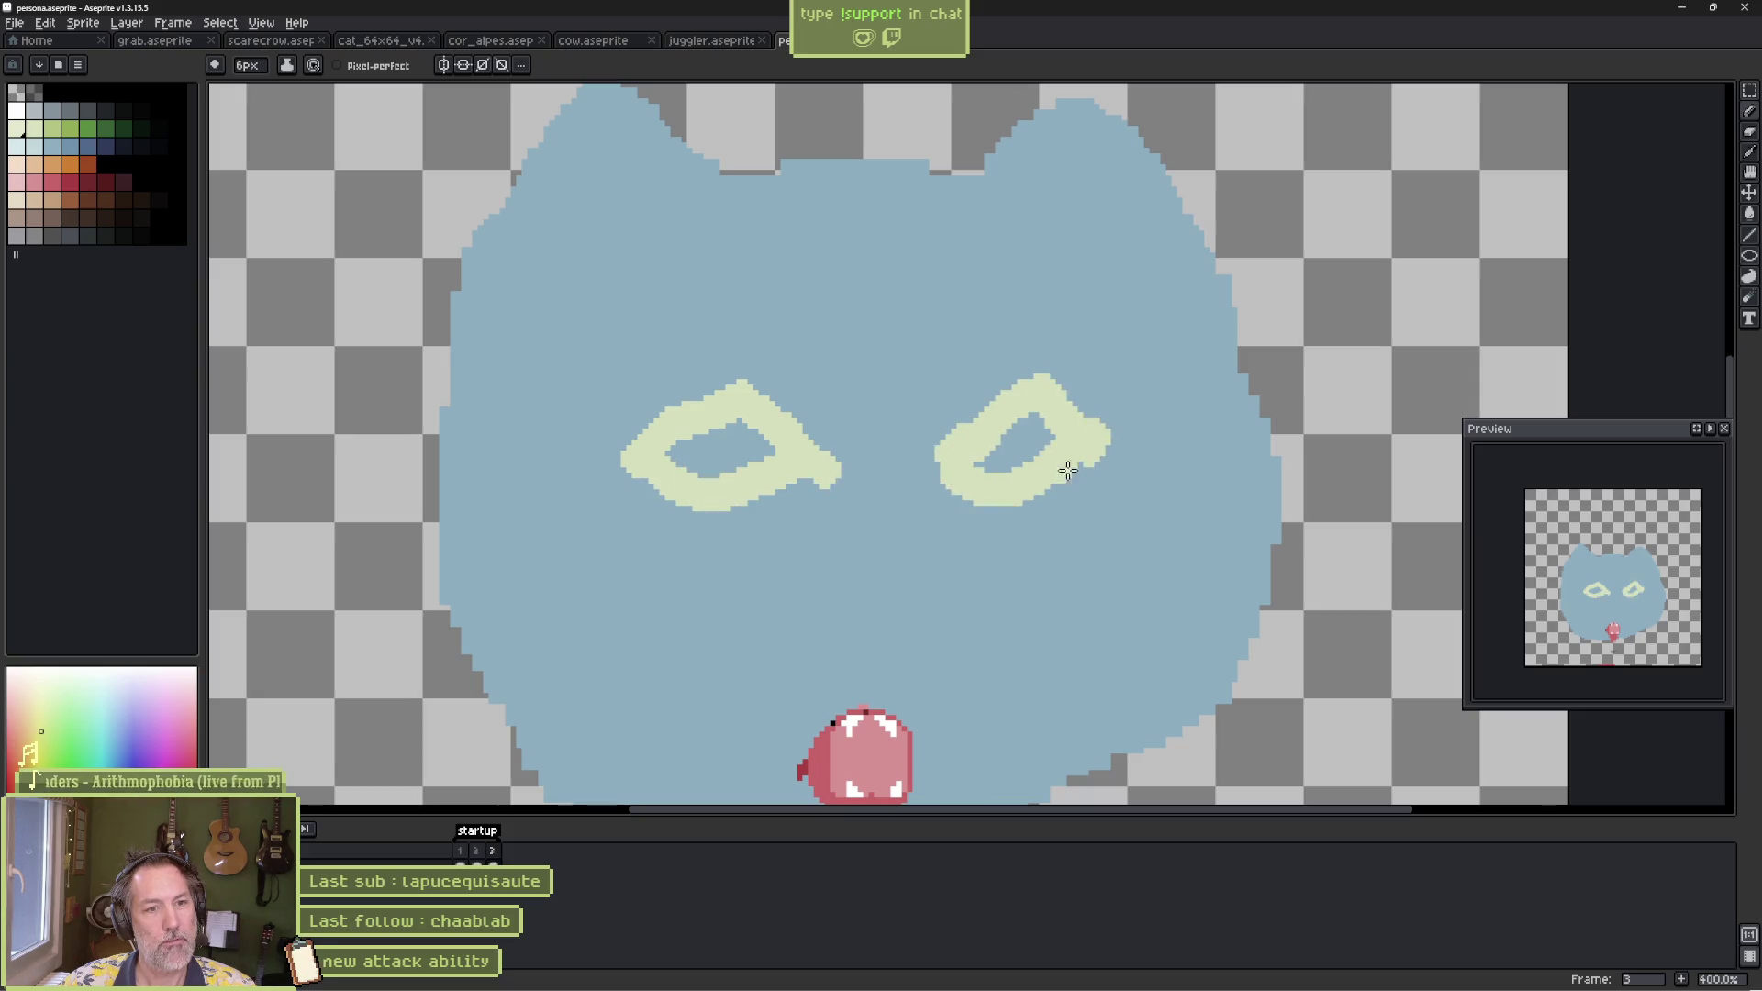
drag(783, 471, 749, 427)
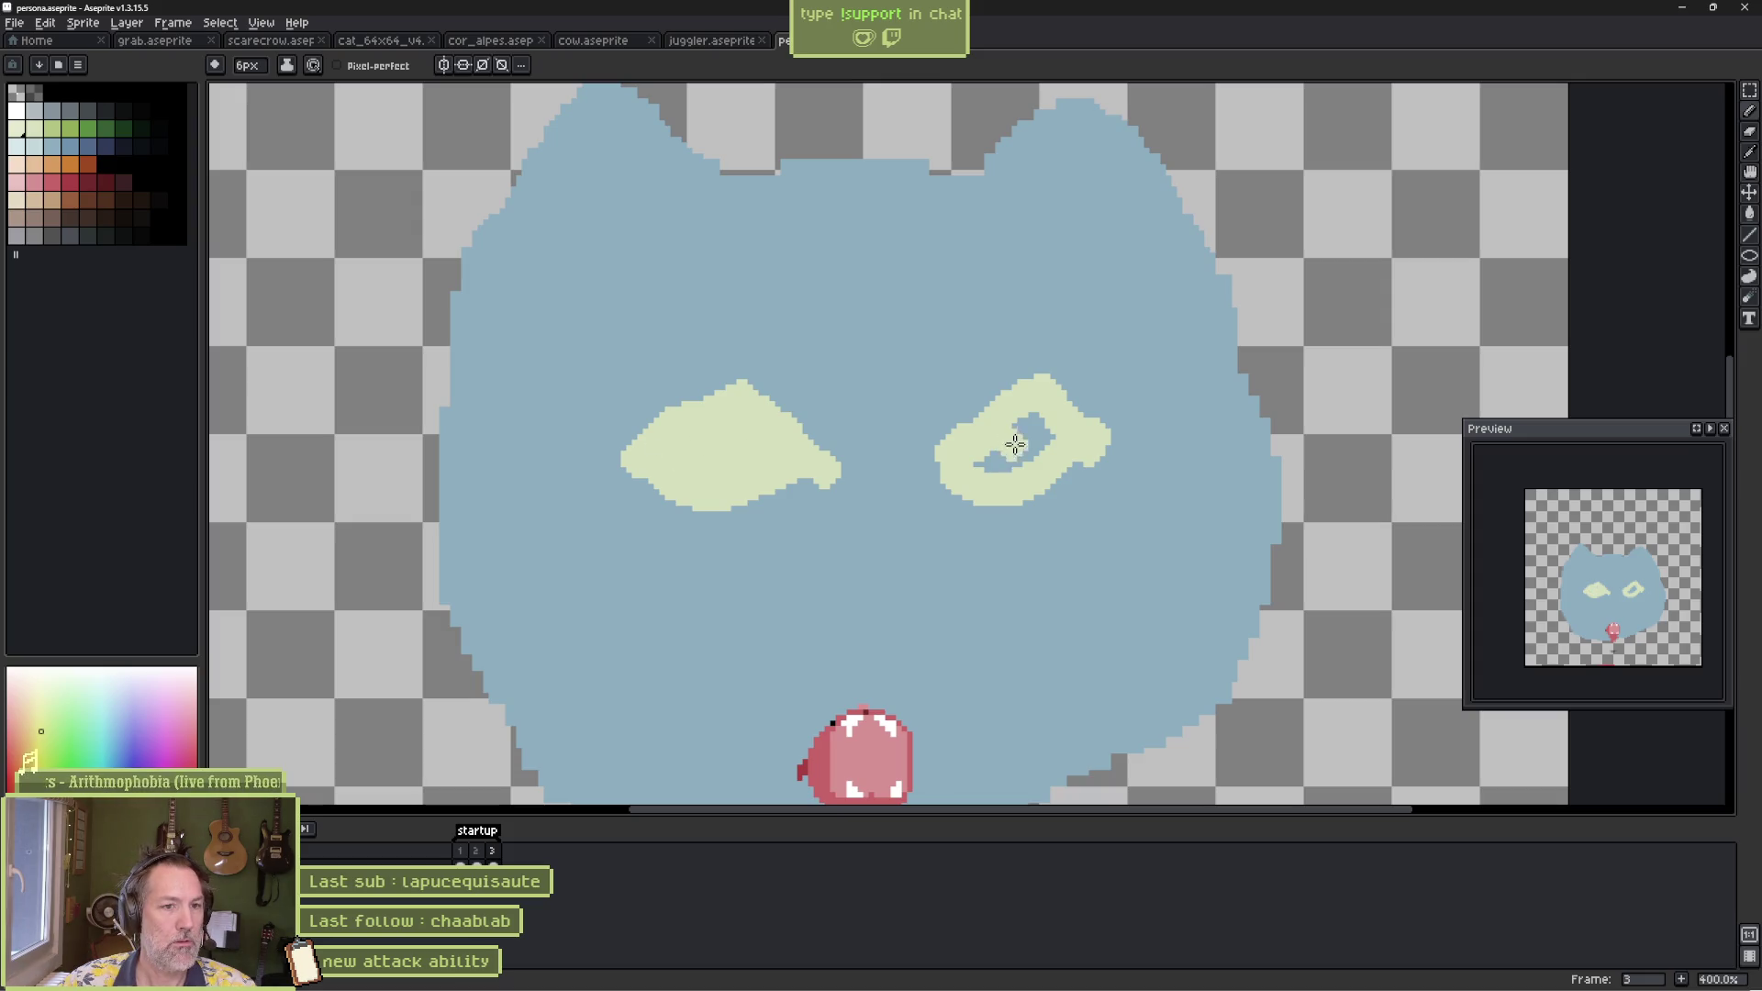
drag(1015, 445, 1004, 433)
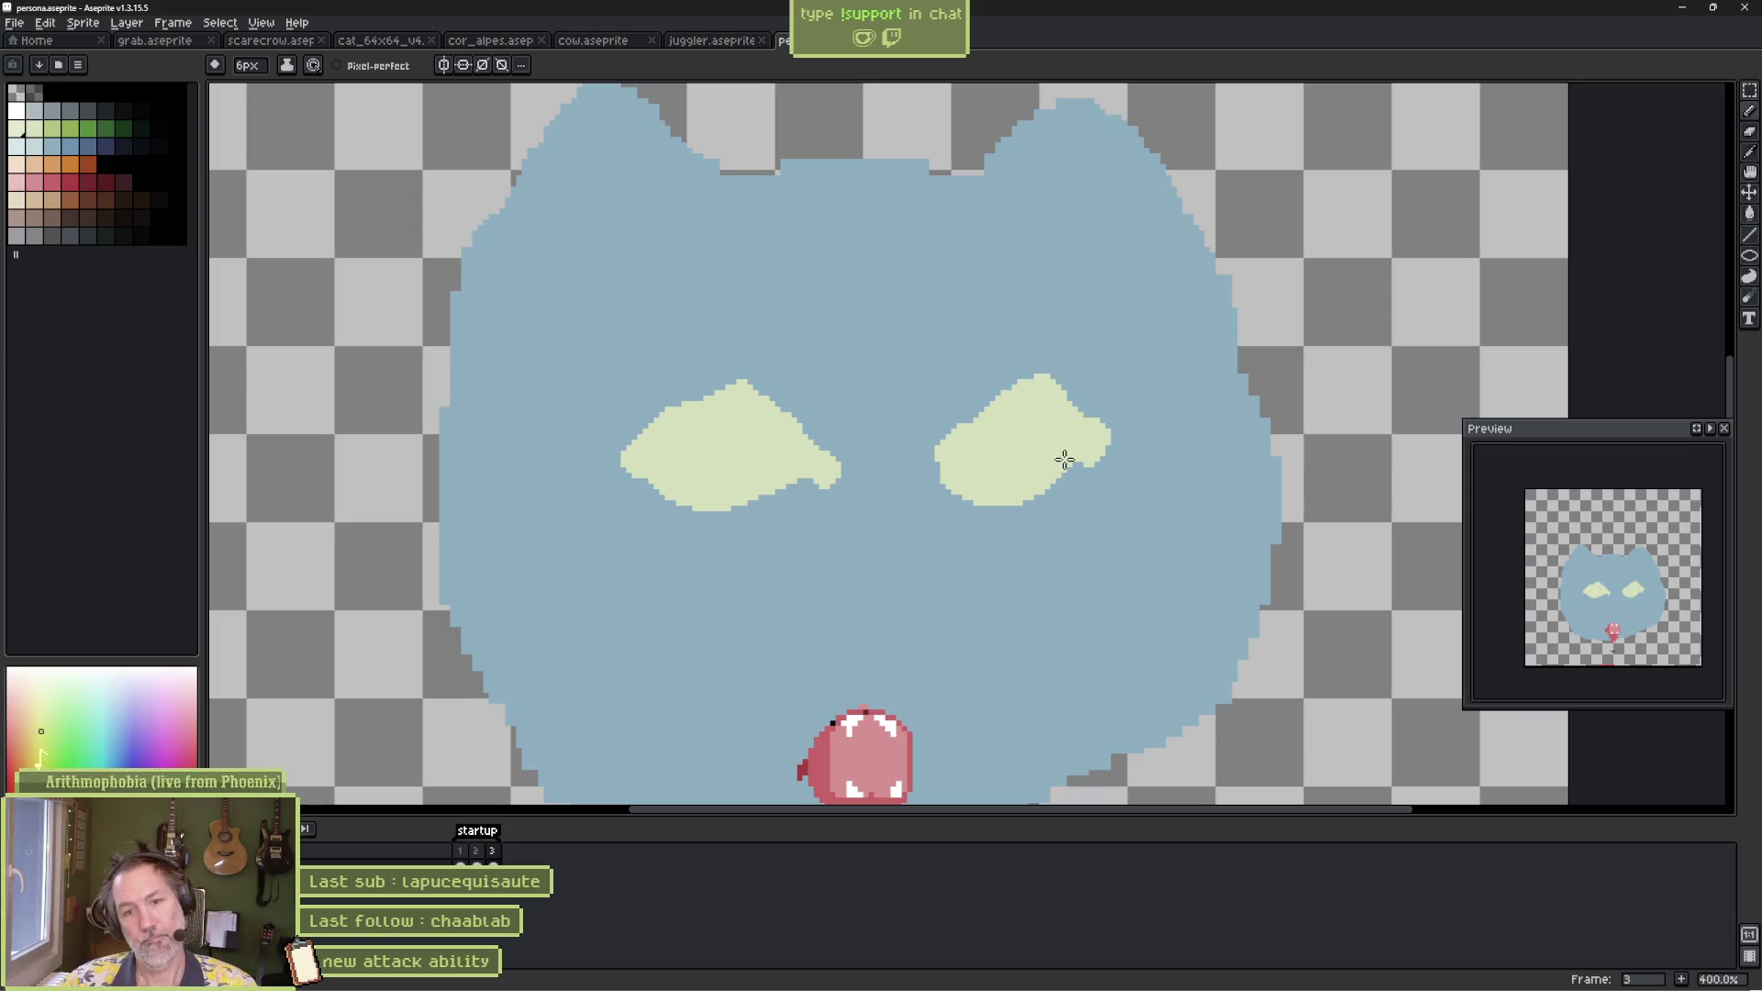
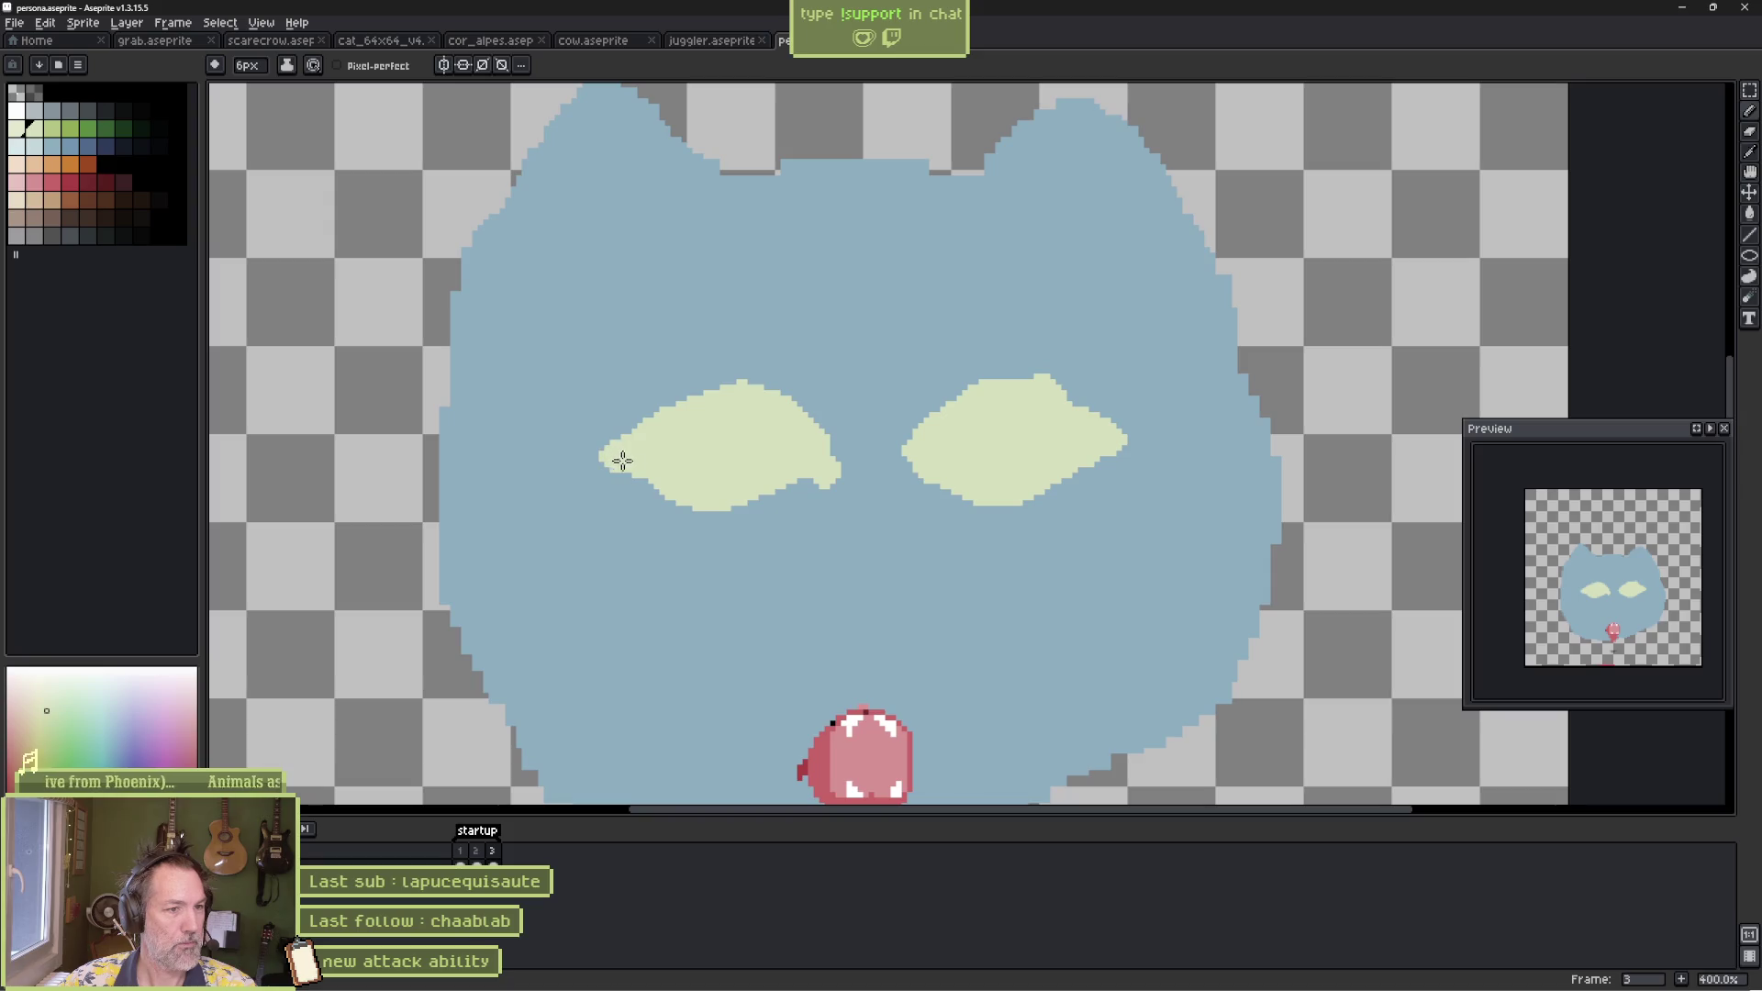
Lasso each eye and spread them apart, nudging the right eye right and the left eye left
alt+click(846, 492)
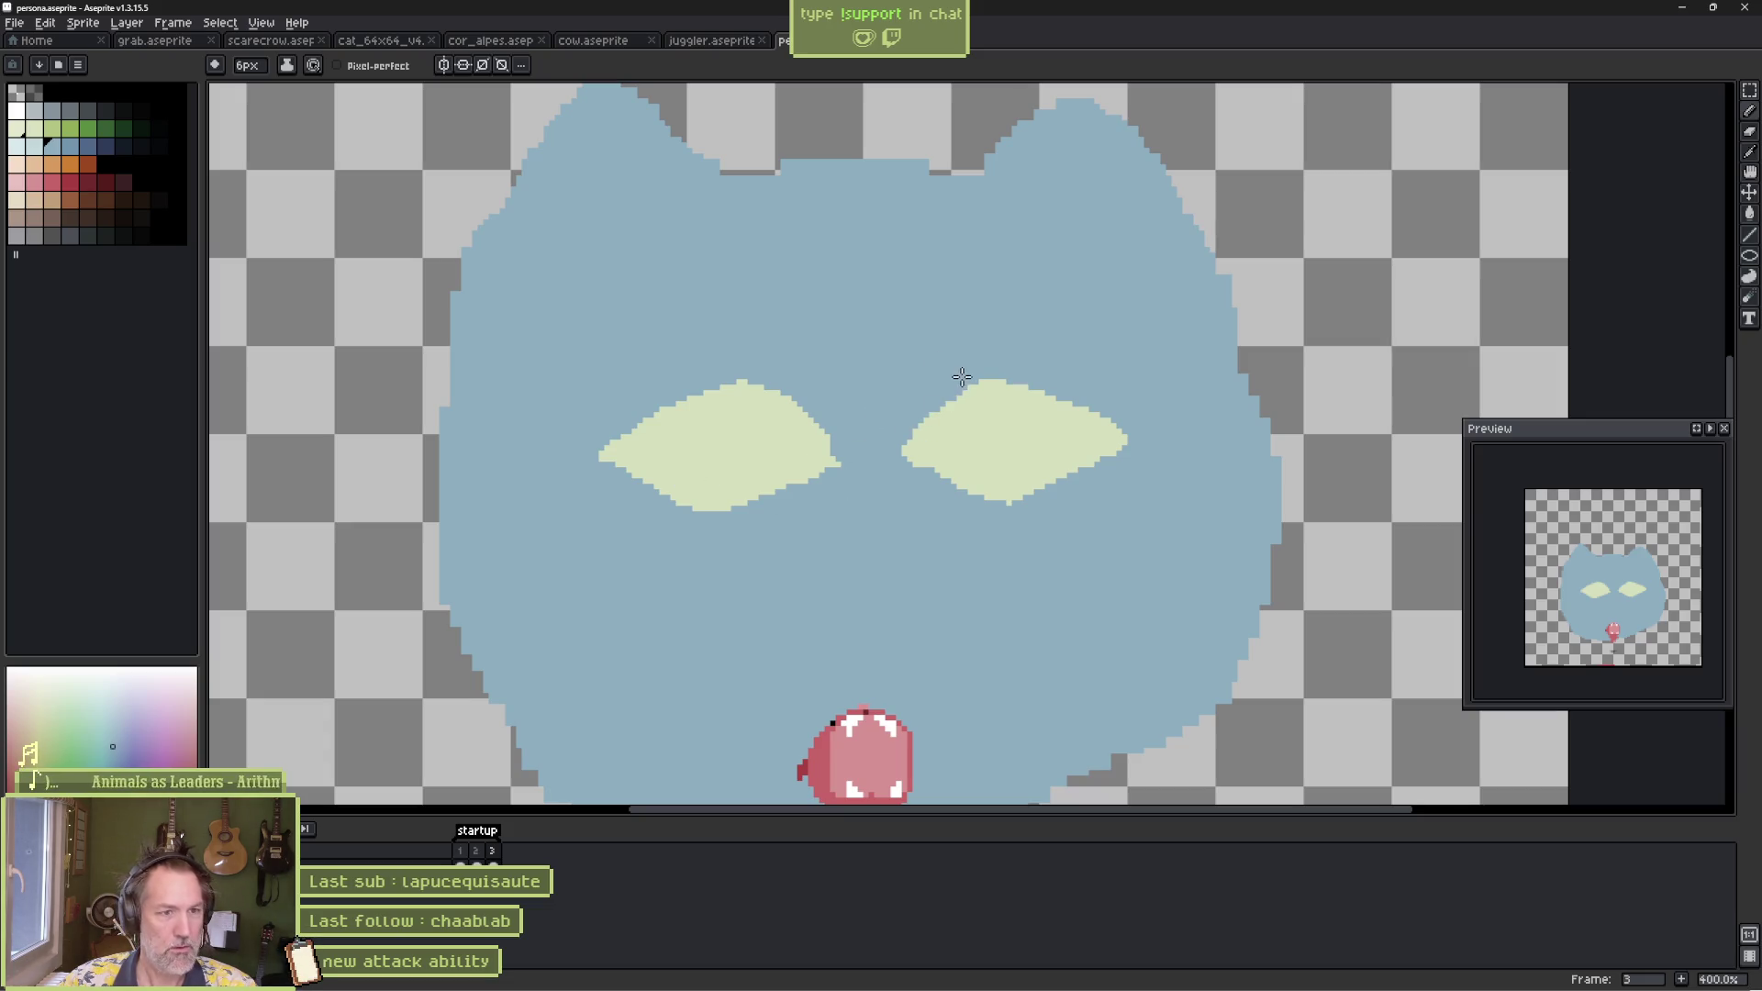
key(q)
mouse_move(991, 354)
mouse_down()
mouse_move(1132, 472)
mouse_move(944, 384)
mouse_move(968, 365)
mouse_up()
drag(1026, 456, 1037, 461)
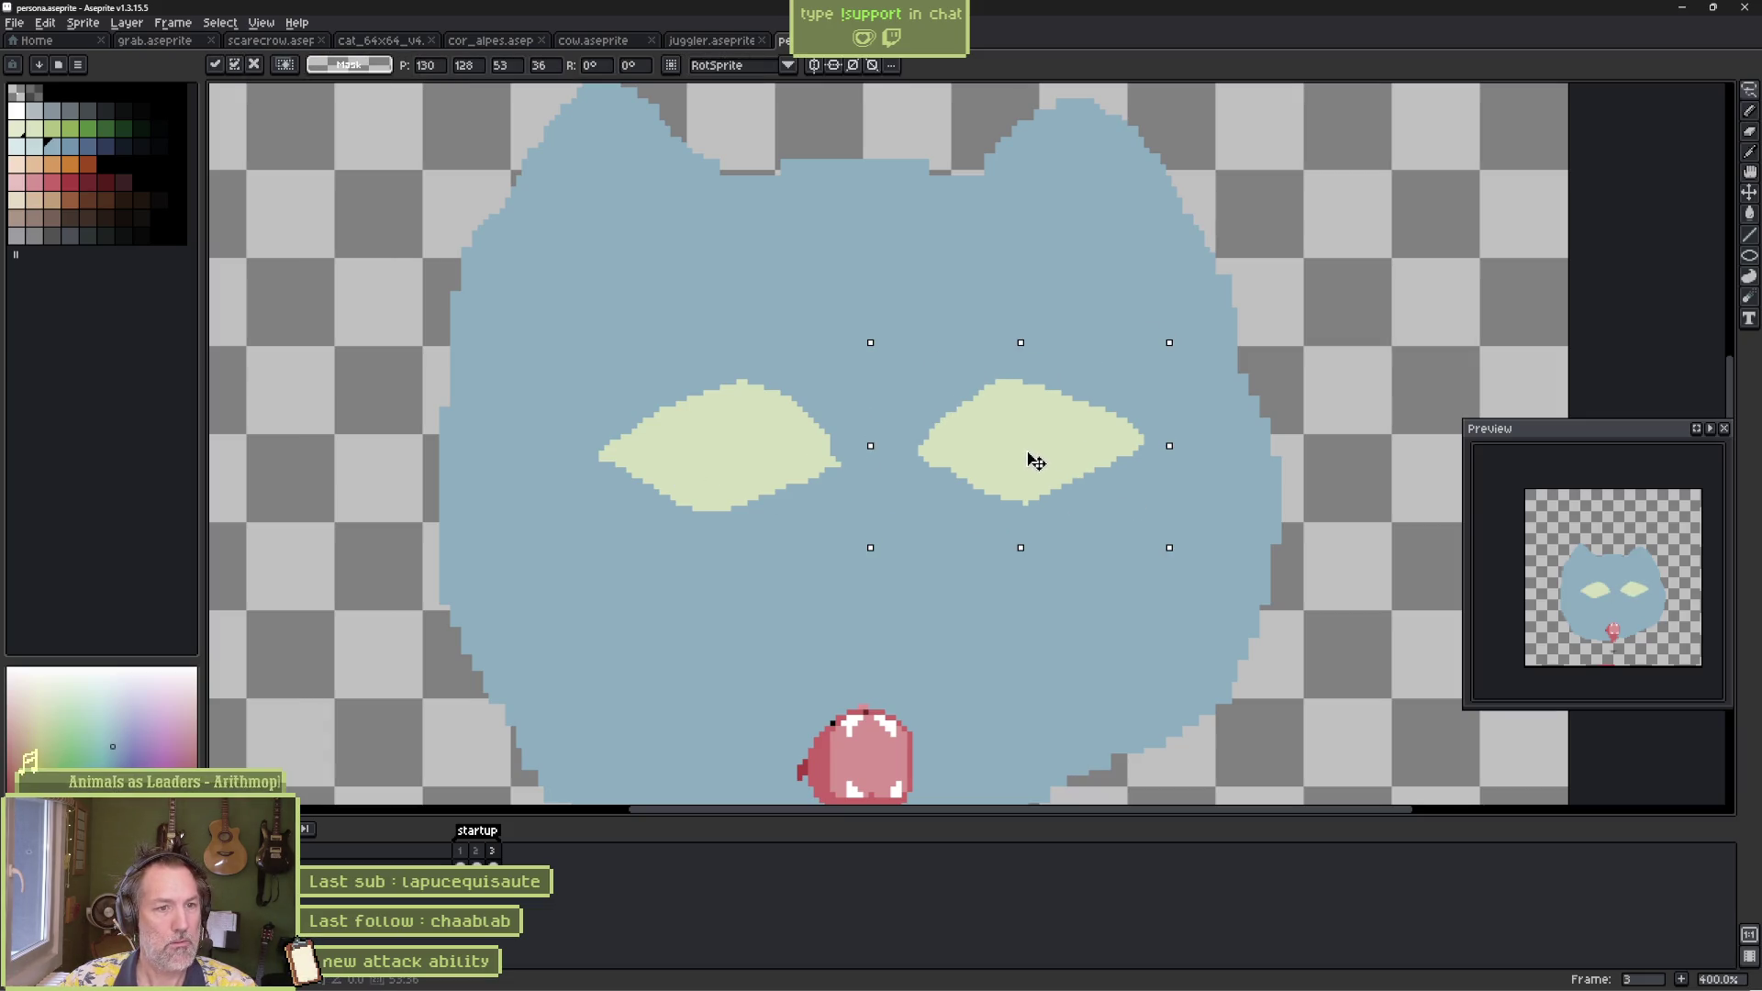
mouse_move(767, 365)
mouse_down()
mouse_move(755, 378)
mouse_move(807, 511)
mouse_move(734, 359)
mouse_up()
mouse_move(765, 467)
mouse_down()
mouse_move(739, 464)
mouse_move(739, 487)
mouse_up()
key(Return)
Lower the right eye to match the left, then move both eyes further down the face
mouse_move(985, 376)
mouse_down()
mouse_move(1042, 371)
mouse_move(926, 505)
mouse_up()
drag(1031, 433, 1038, 464)
key(Return)
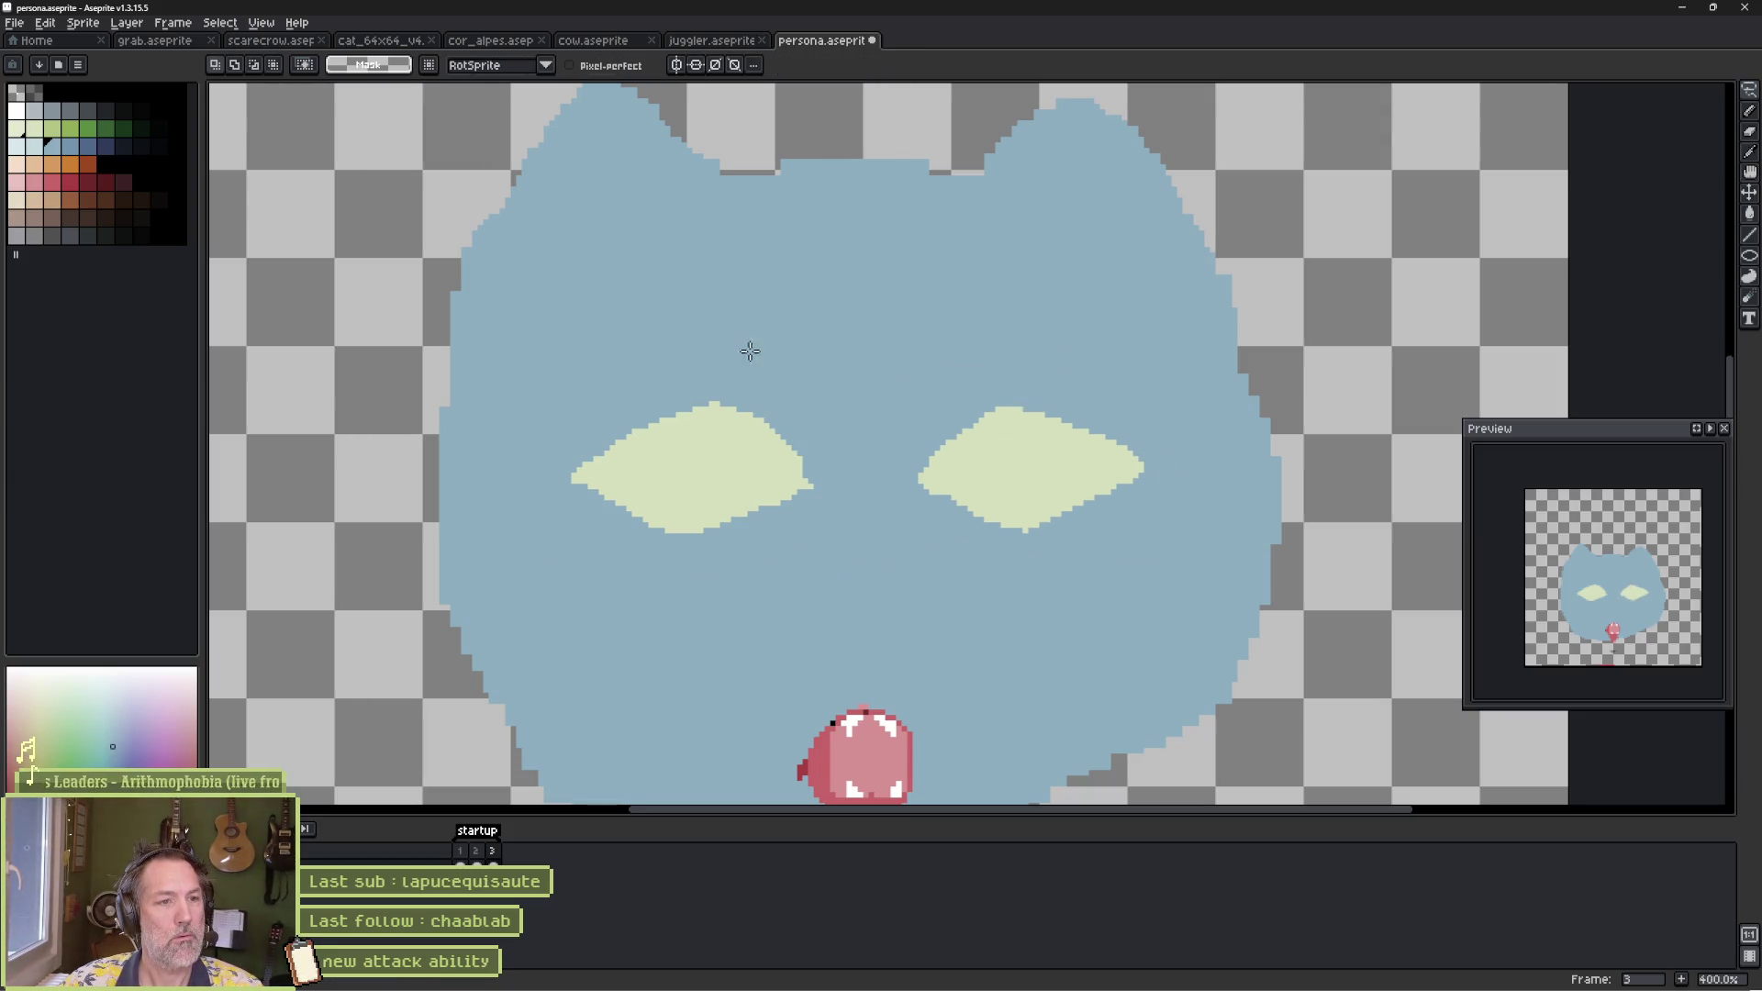
mouse_move(749, 352)
mouse_down()
mouse_move(1115, 532)
mouse_move(564, 464)
mouse_move(684, 326)
mouse_up()
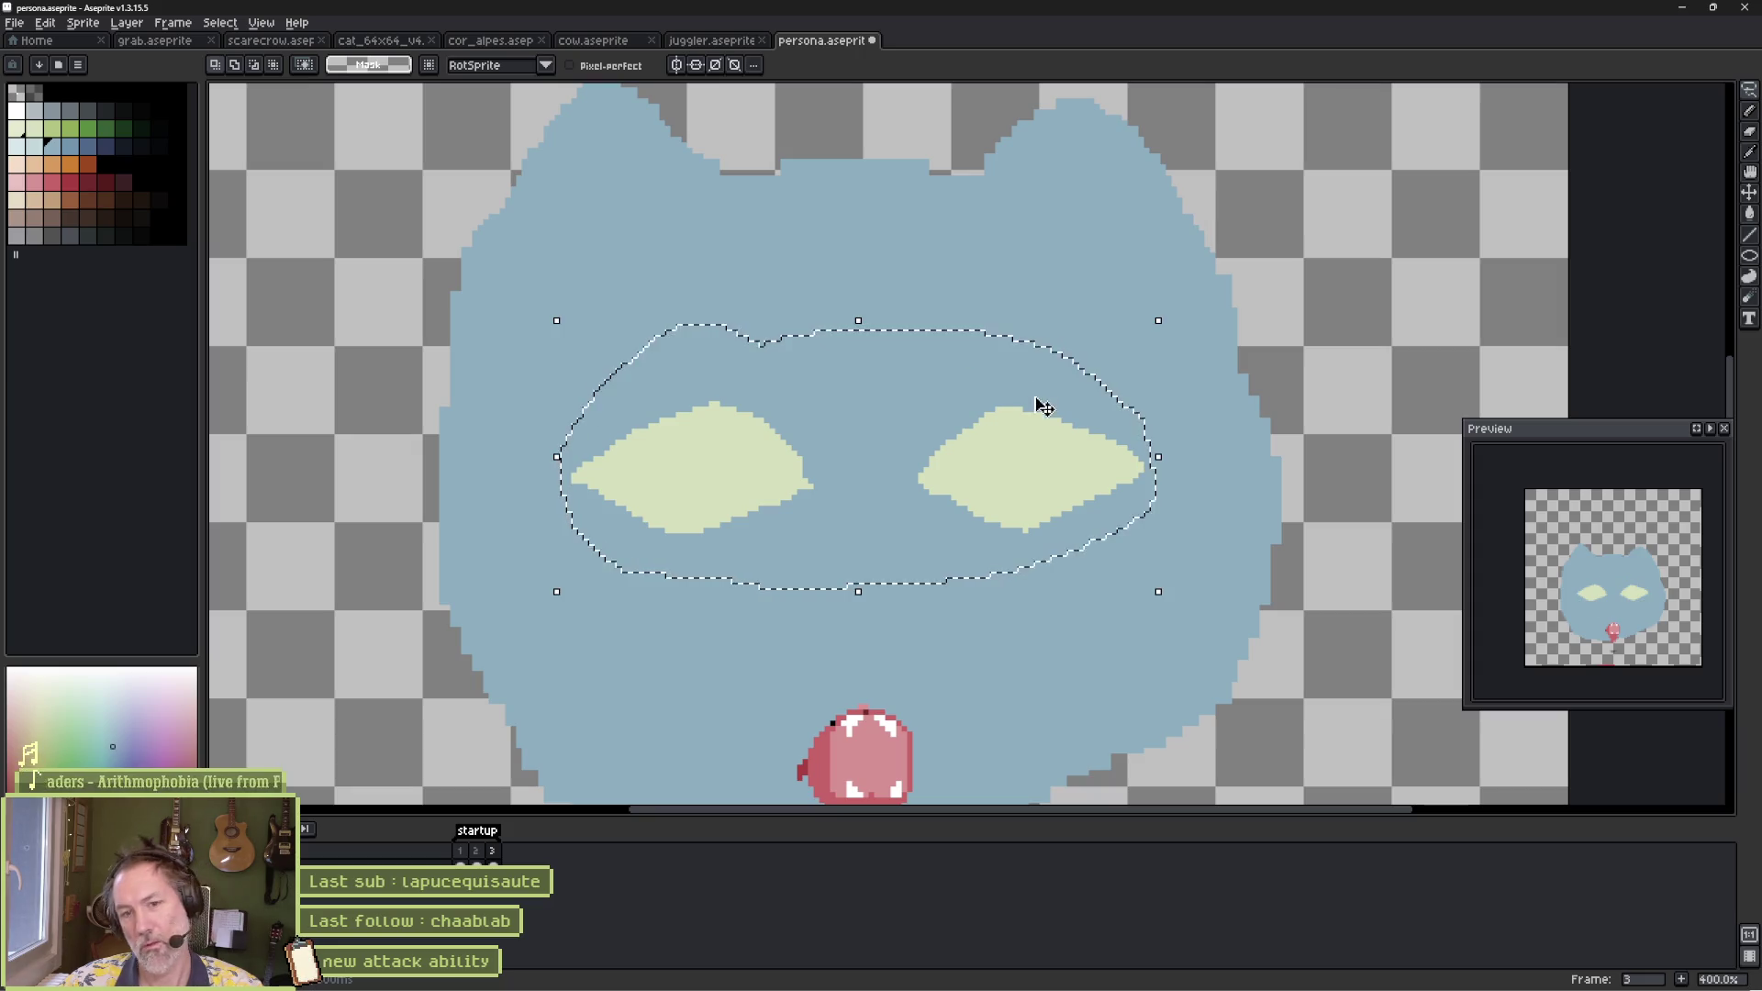
drag(1033, 443, 1037, 469)
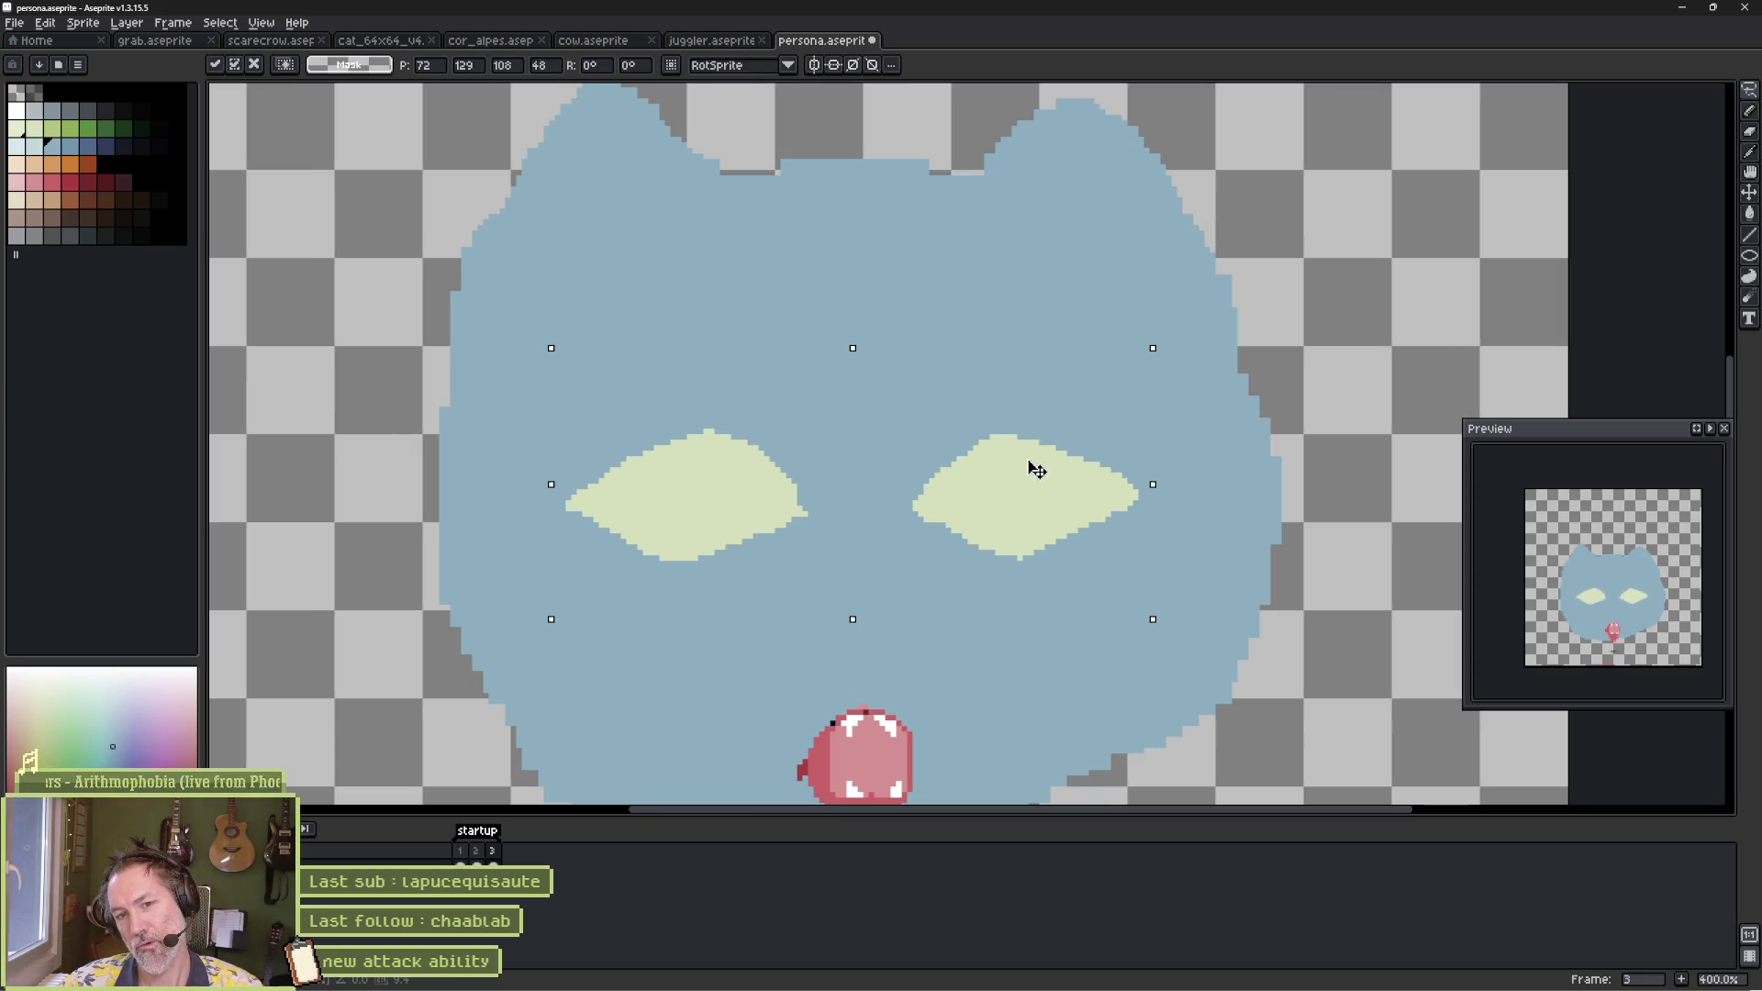
key(Return)
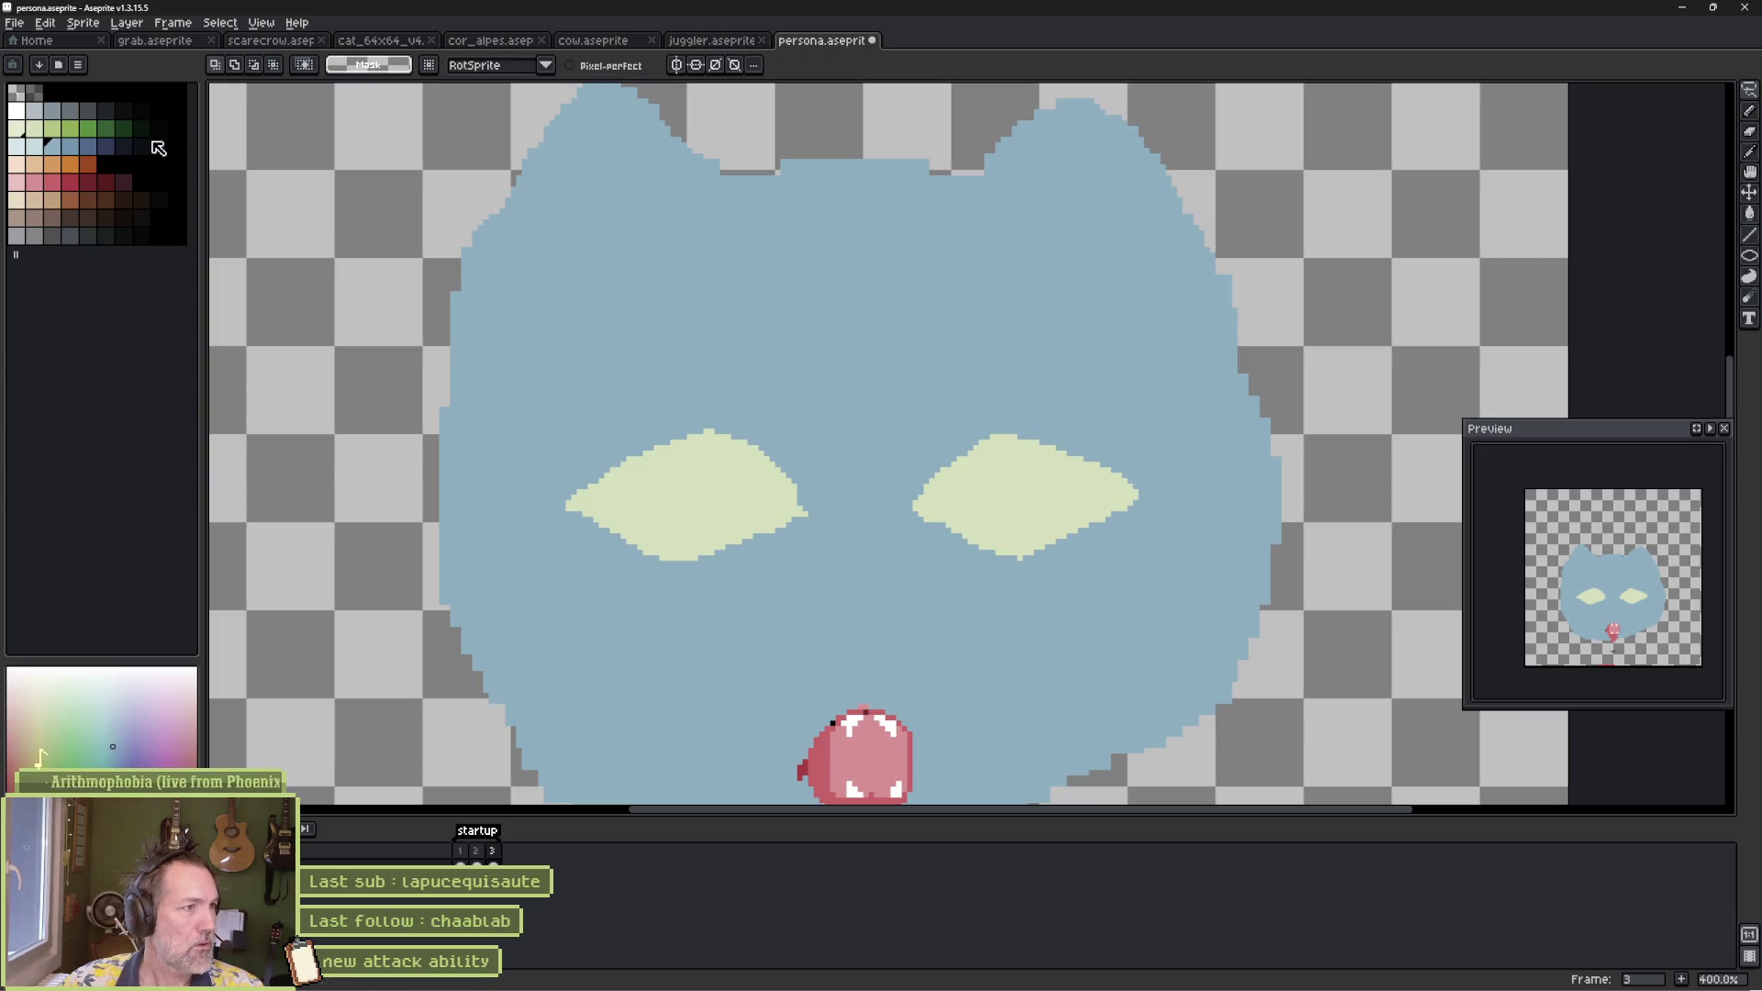
Draw black slit pupils in both eyes with a 2px pencil and fill them solid
click(53, 91)
key(b)
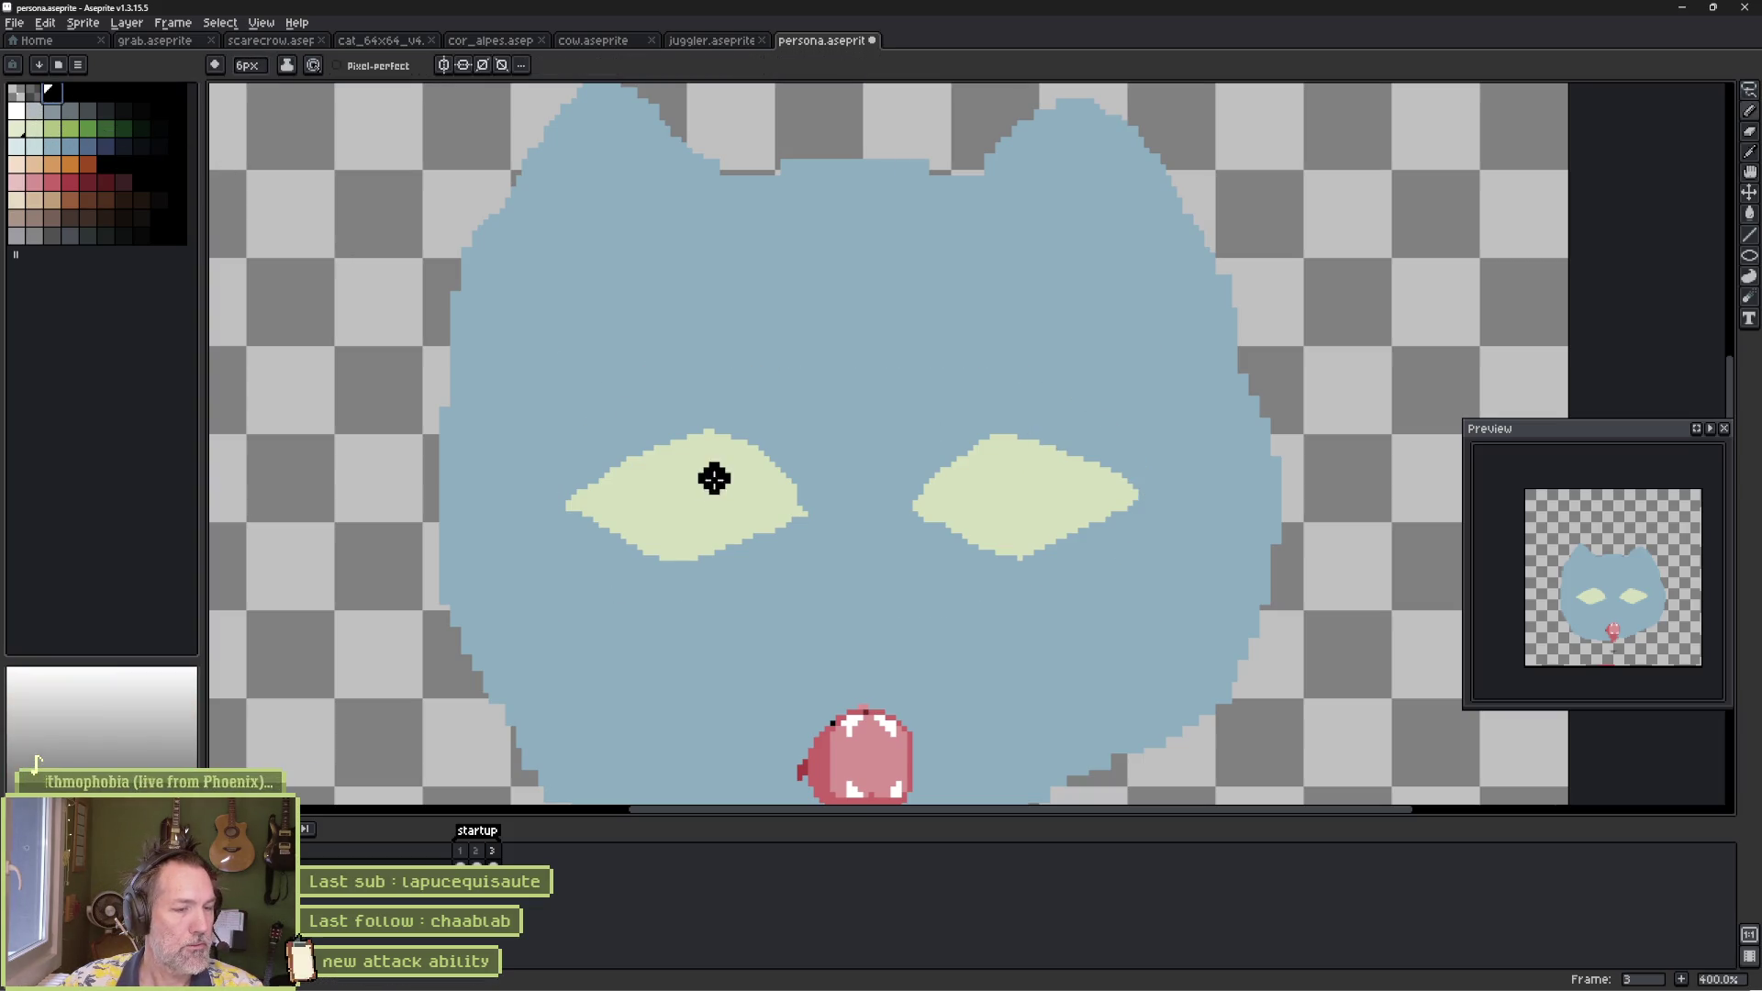
key(minus)
key(minus)
key(minus)
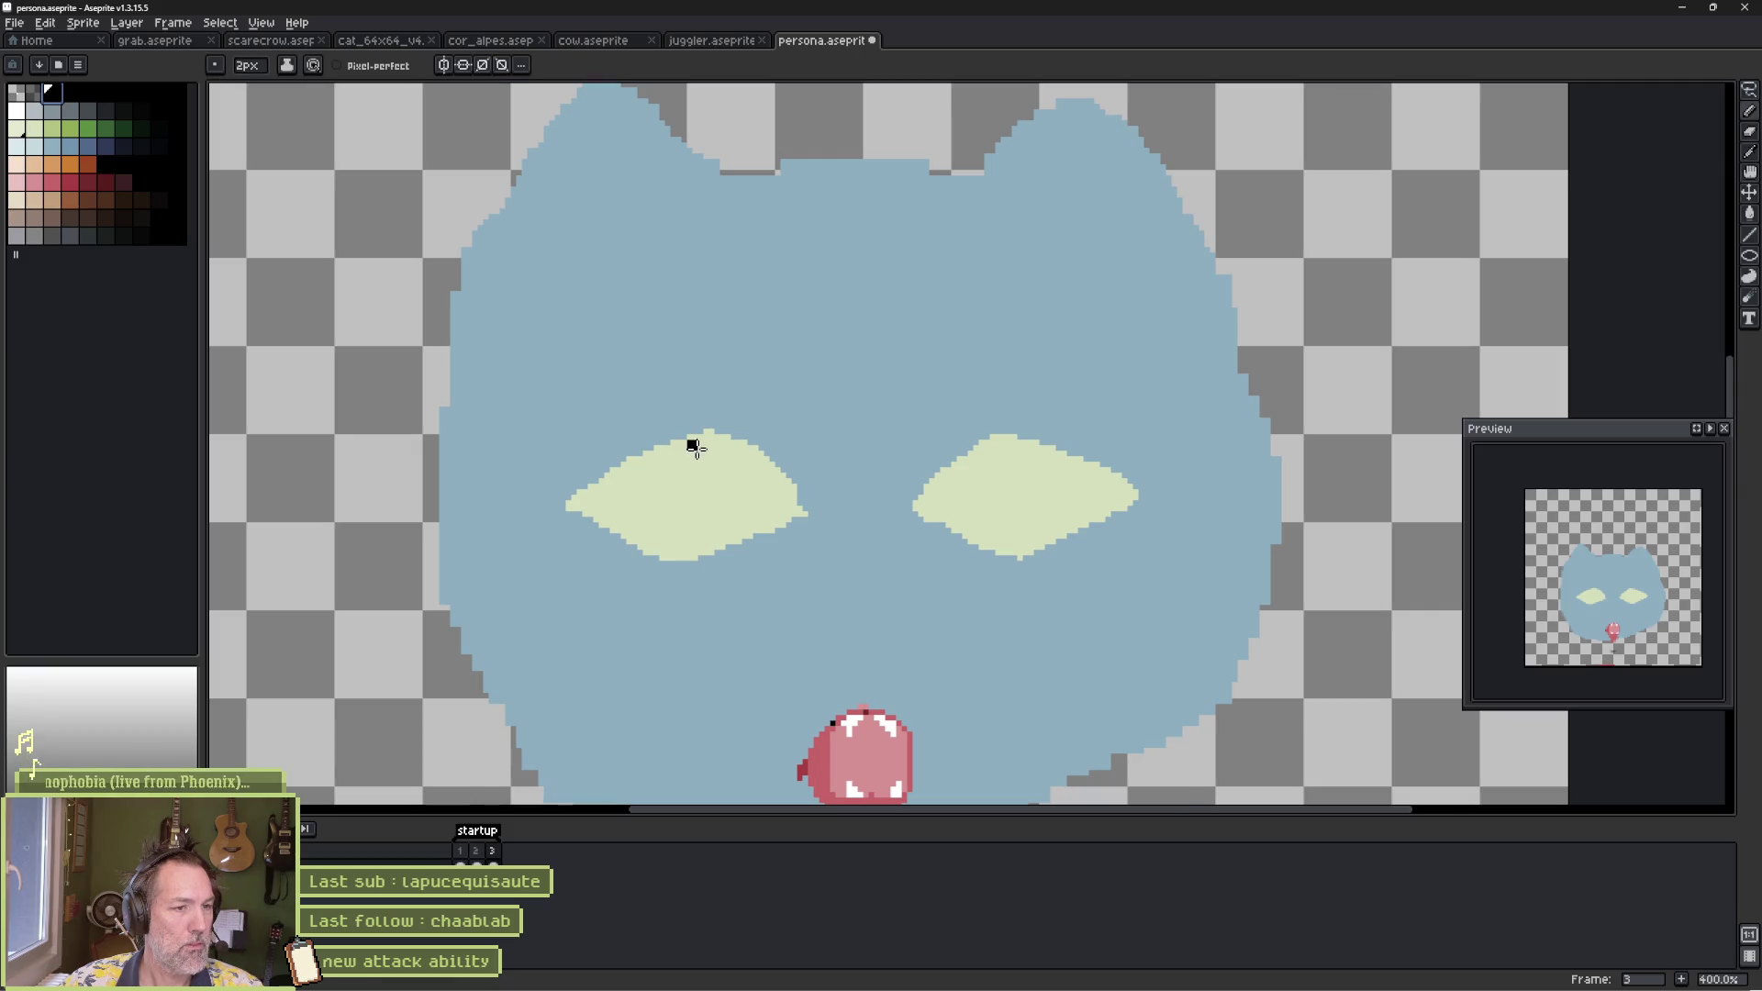
mouse_move(694, 447)
mouse_down()
mouse_move(674, 546)
mouse_move(715, 472)
mouse_move(681, 513)
mouse_move(686, 486)
mouse_up()
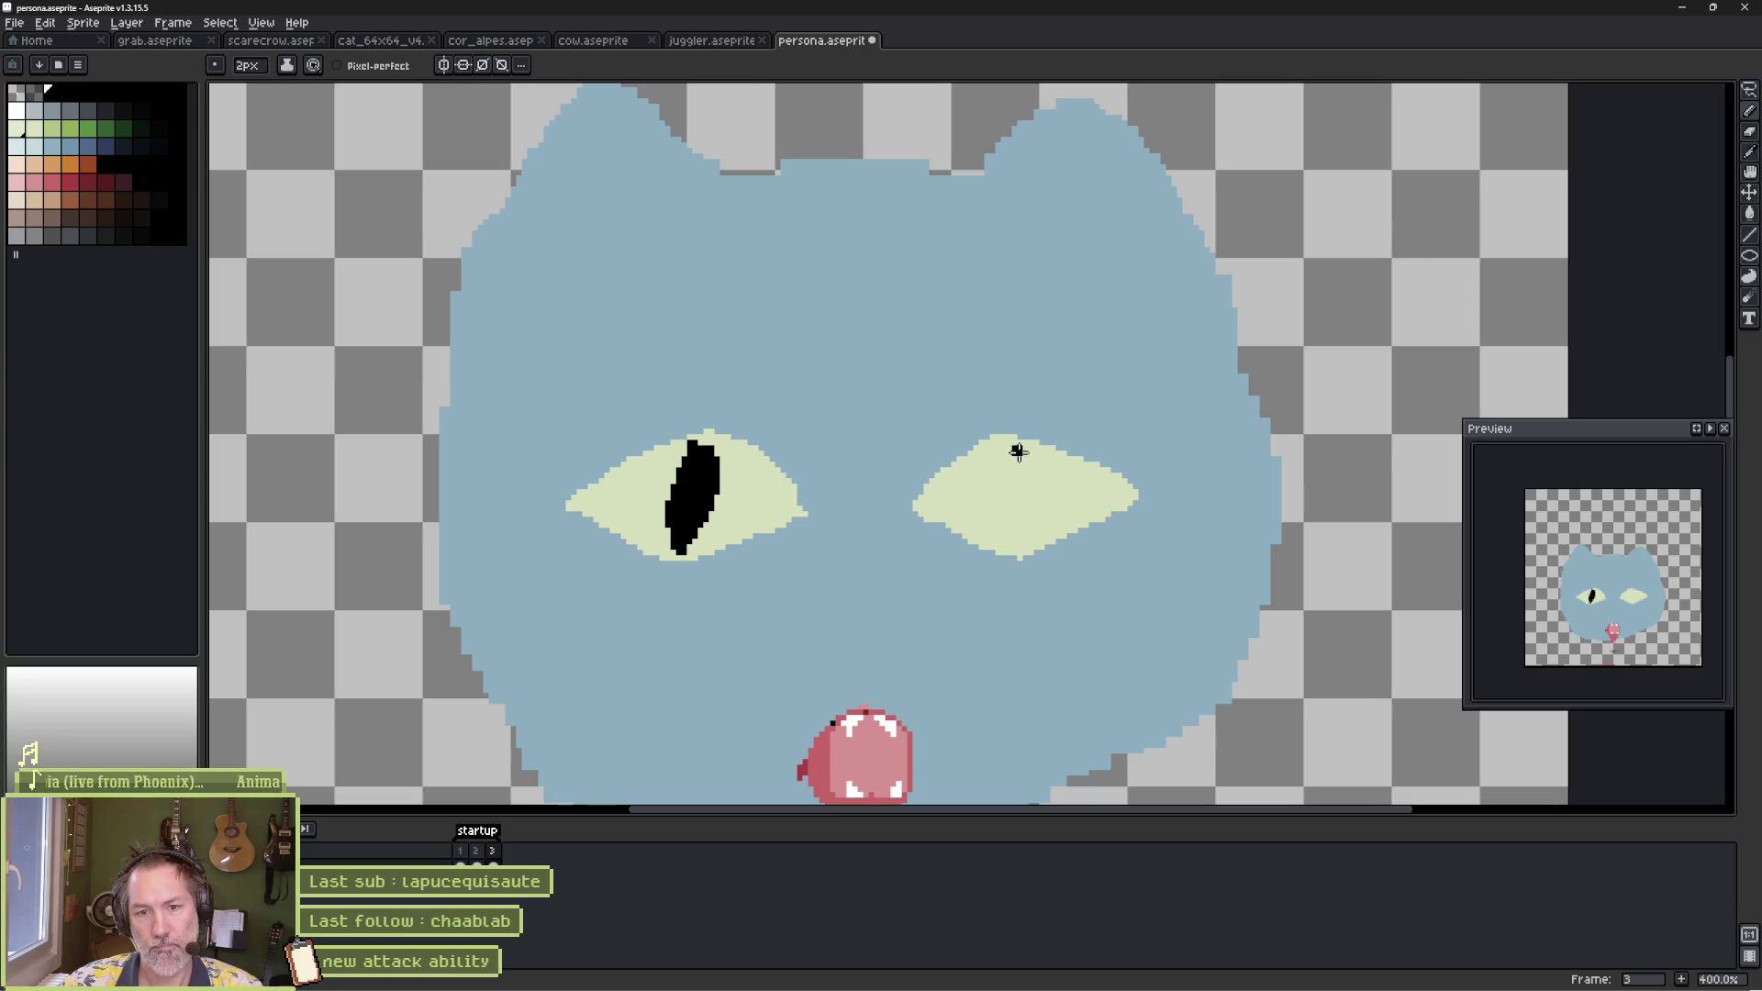
mouse_move(999, 452)
mouse_down()
mouse_move(1009, 550)
mouse_move(1009, 452)
mouse_move(1007, 527)
mouse_up()
click(20, 181)
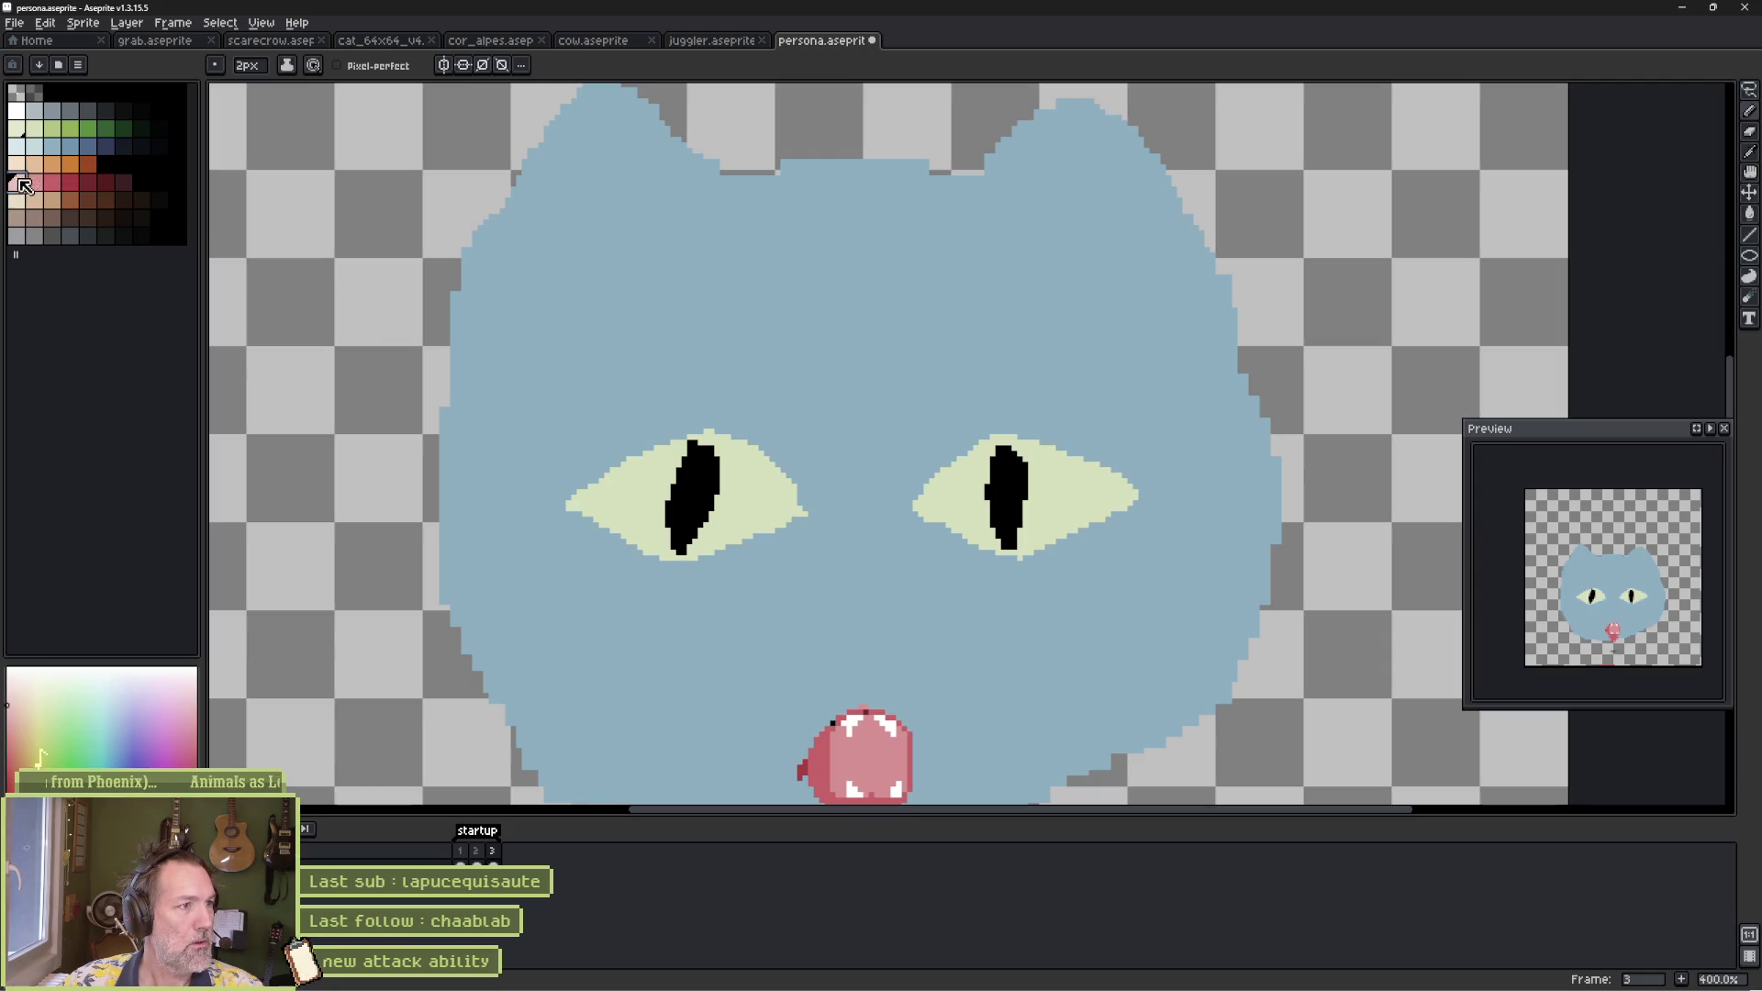
Outline the cat's nose in pink and bucket-fill it solid pink
mouse_move(854, 644)
mouse_down()
mouse_move(831, 580)
mouse_move(861, 576)
mouse_move(858, 645)
mouse_up()
key(g)
click(853, 610)
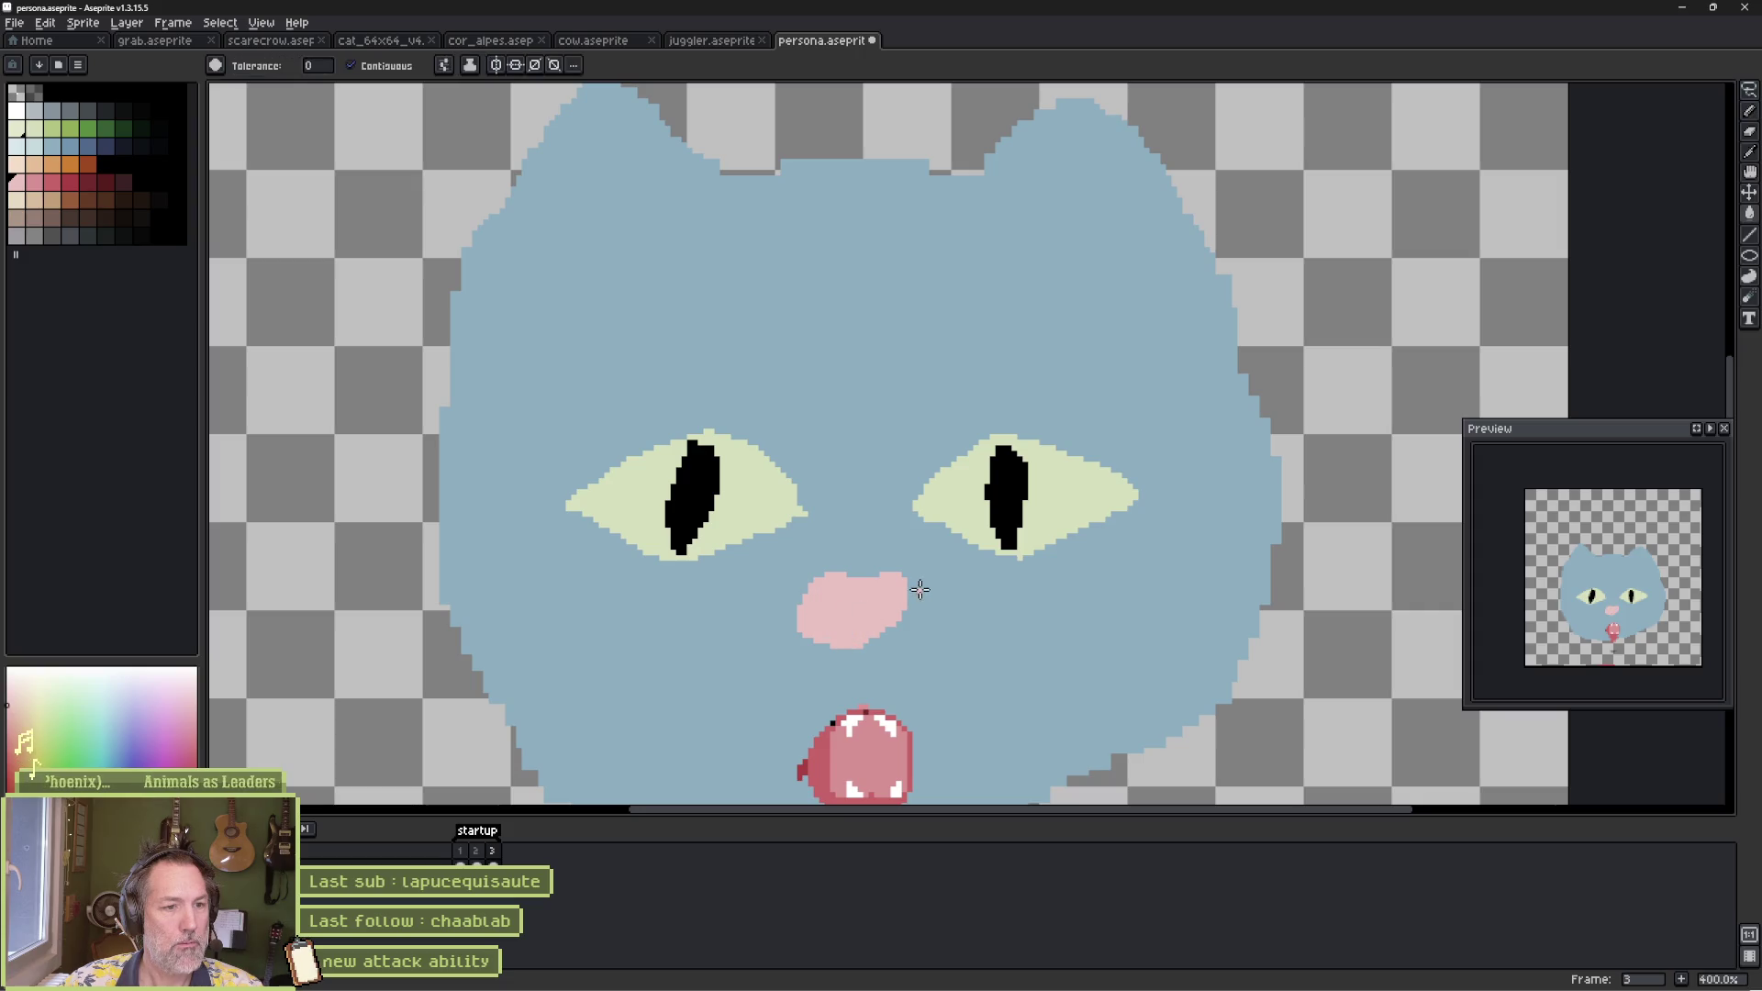
key(b)
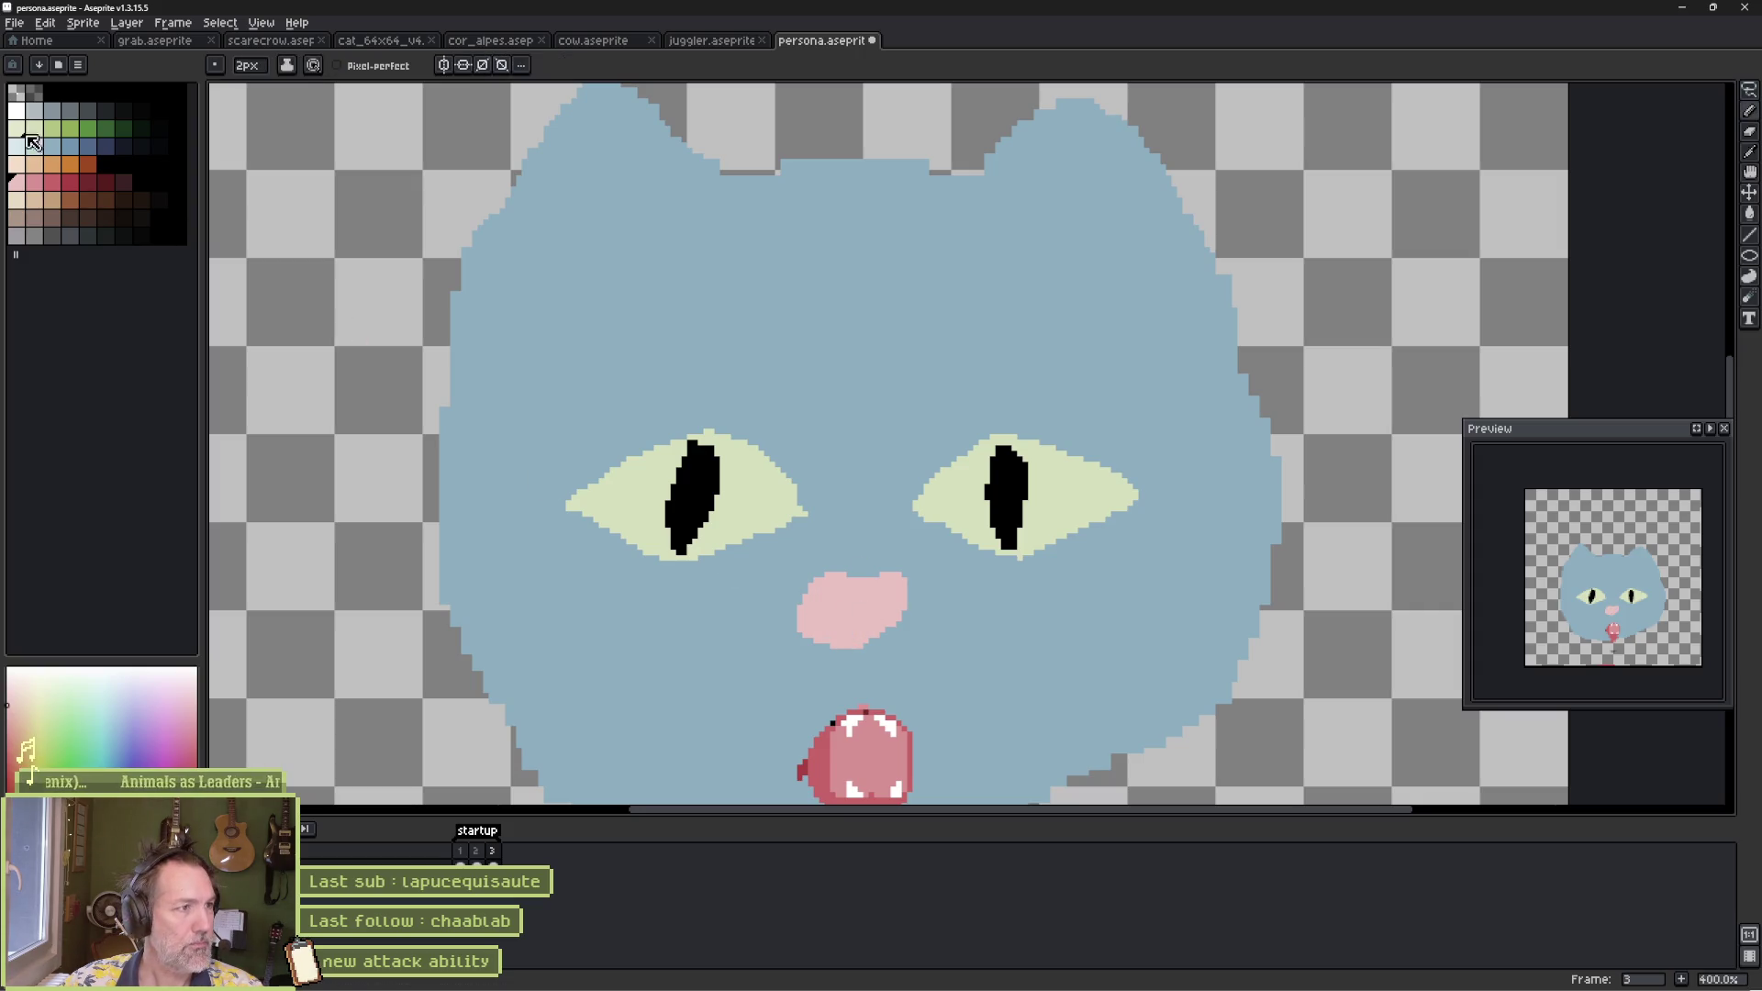
click(16, 111)
scroll(763, 413, down, 3)
Draw three white whiskers on the left cheek and two on the right cheek
drag(723, 425, 363, 408)
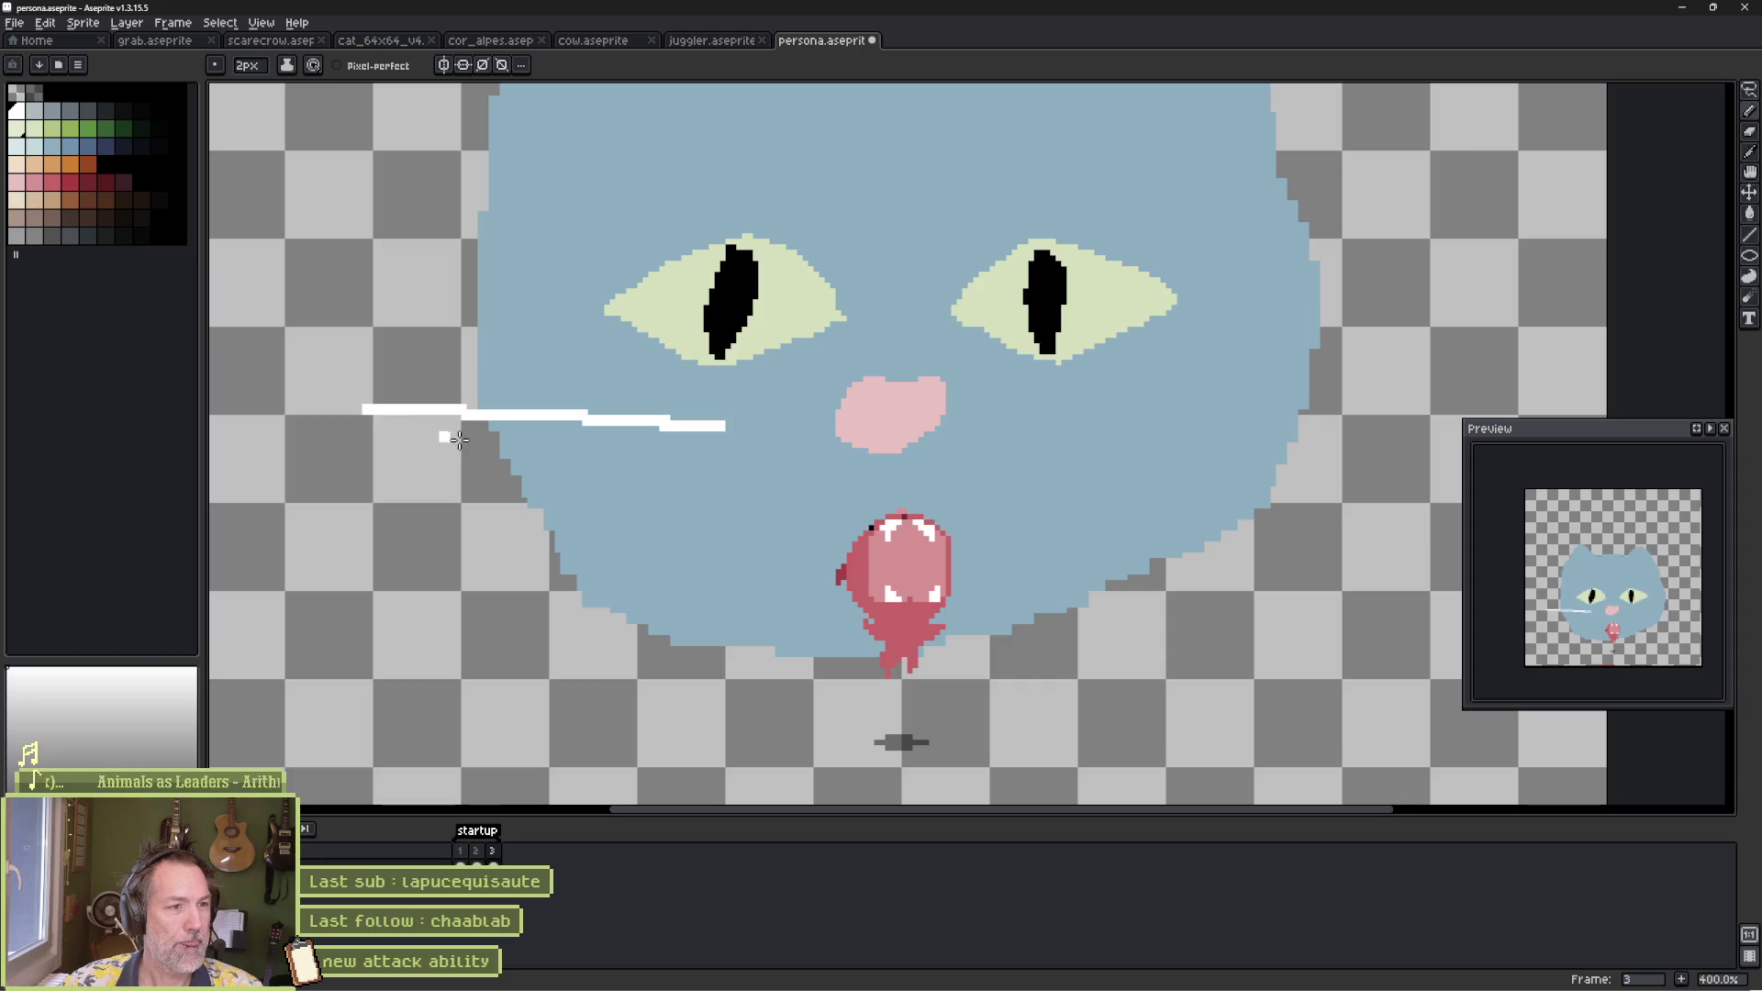
drag(697, 456, 468, 510)
drag(734, 516, 473, 580)
mouse_move(1023, 411)
mouse_down()
mouse_move(1395, 393)
mouse_move(1345, 489)
mouse_up()
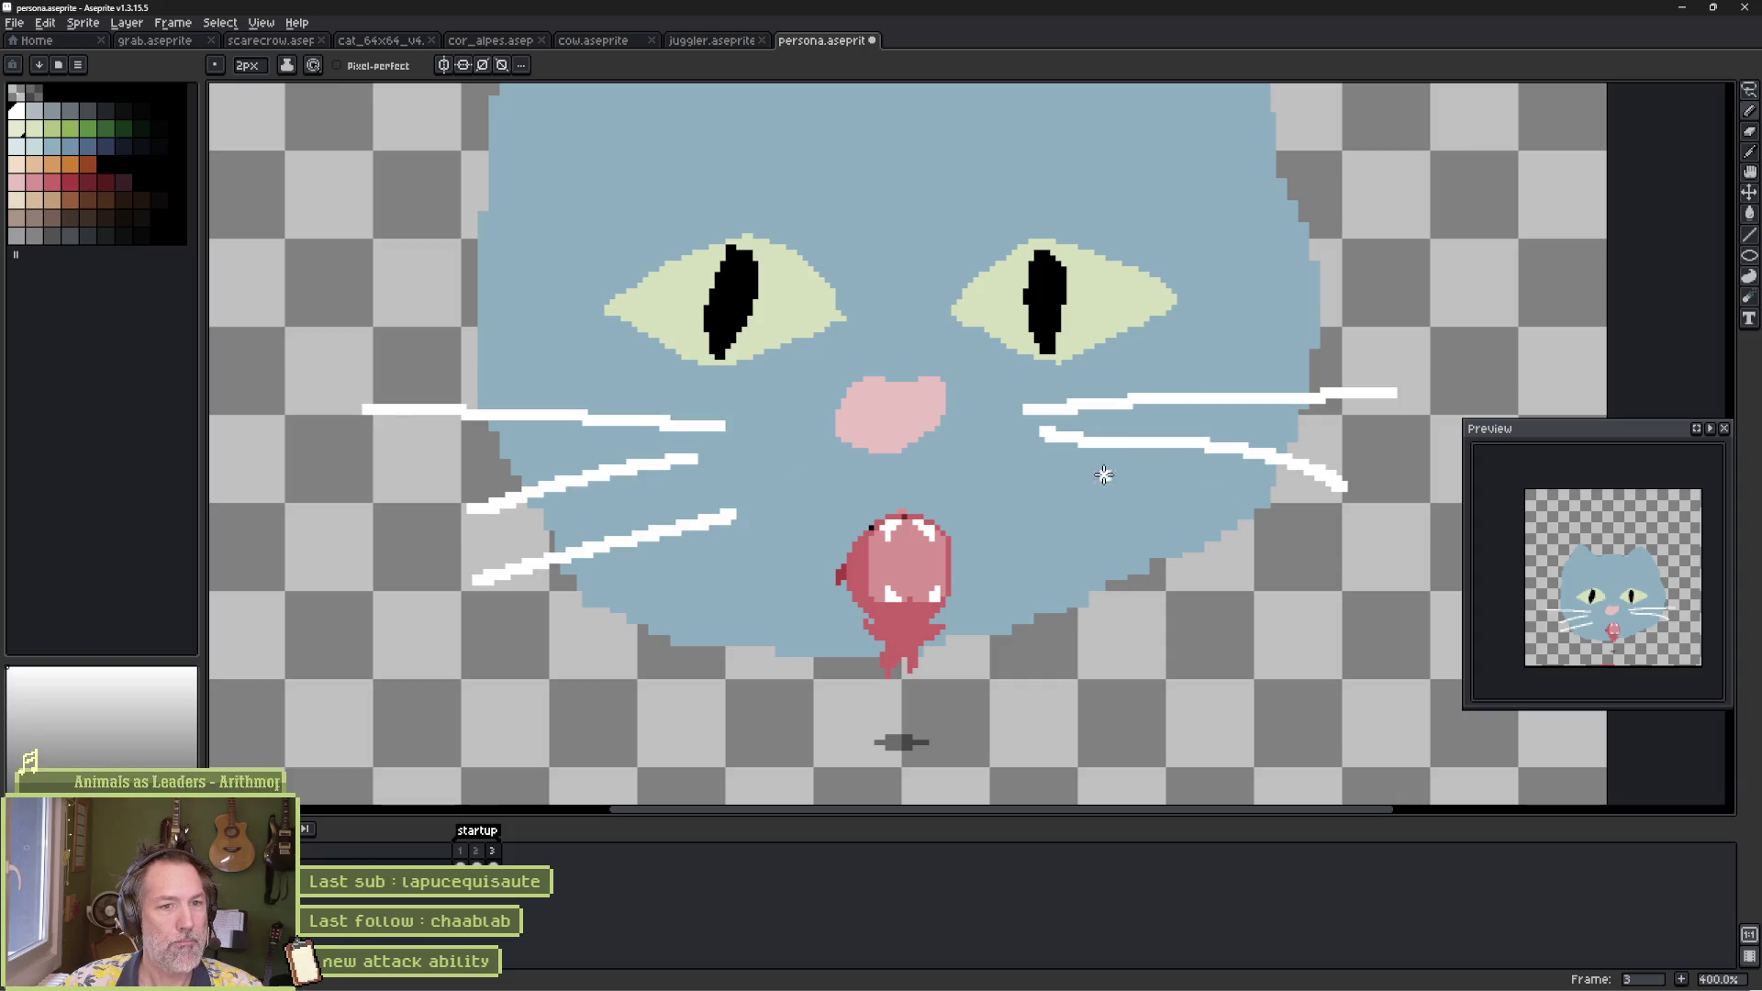
drag(1085, 468, 1367, 558)
Draw two blue mouth lines curving down from below the nose
alt+click(817, 444)
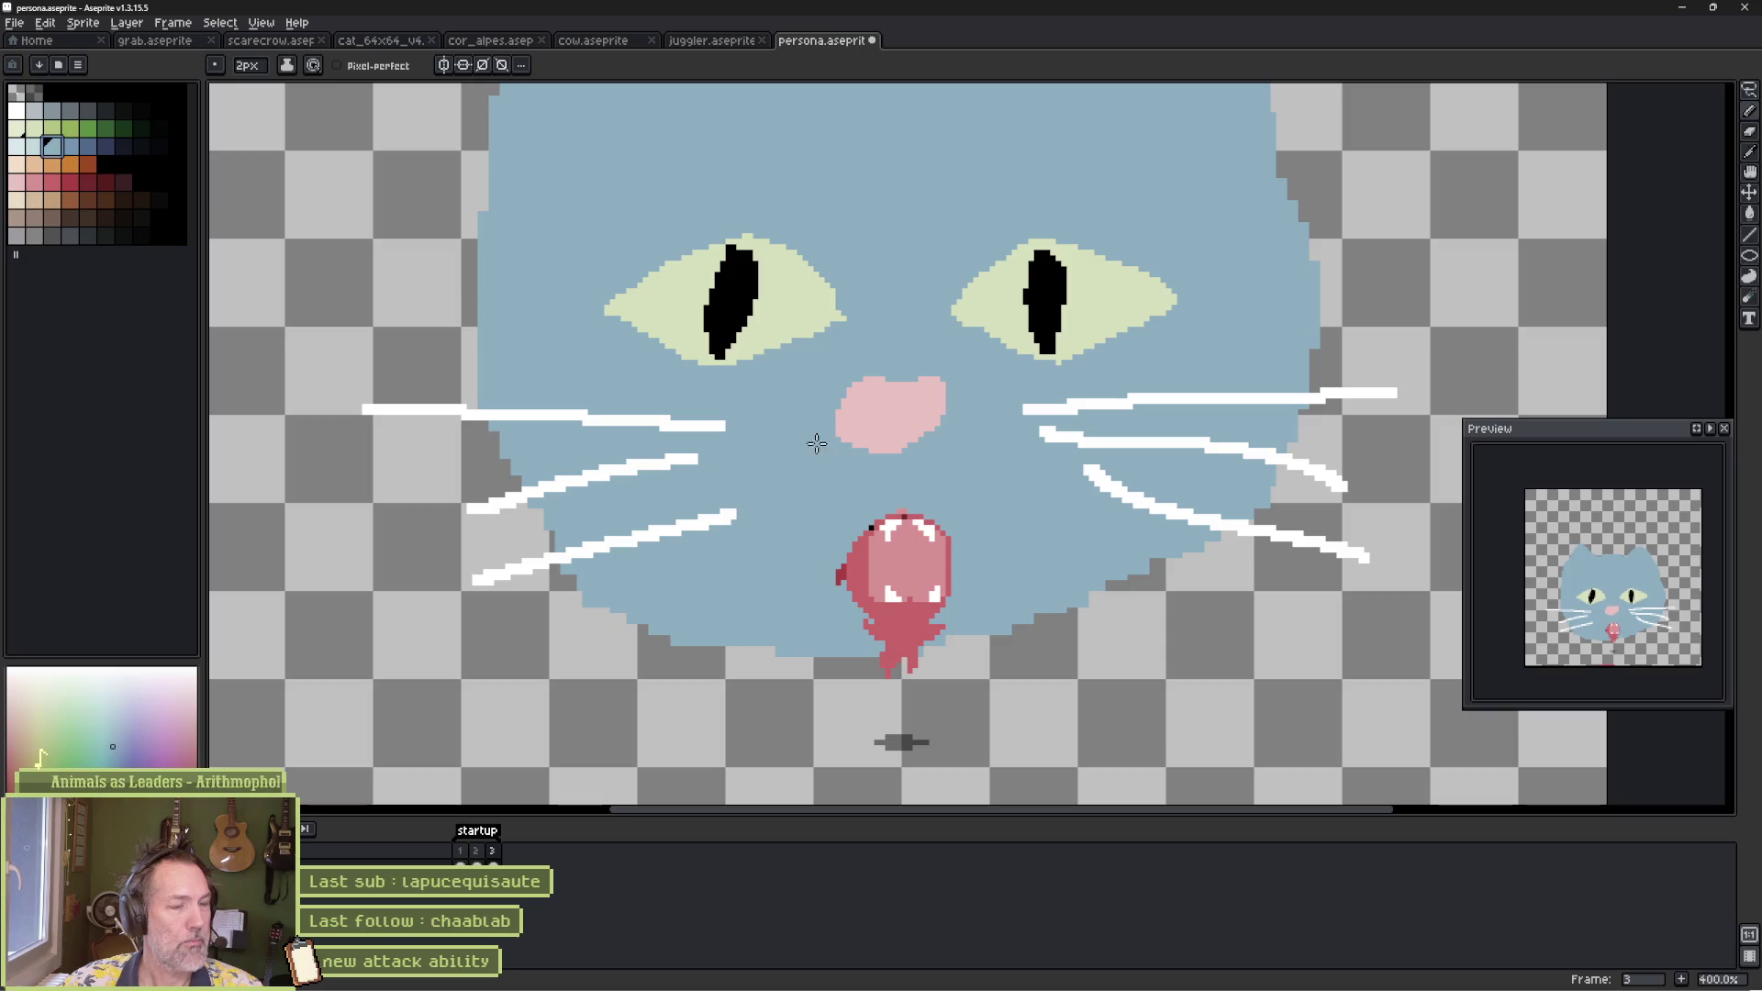
key(bracketright)
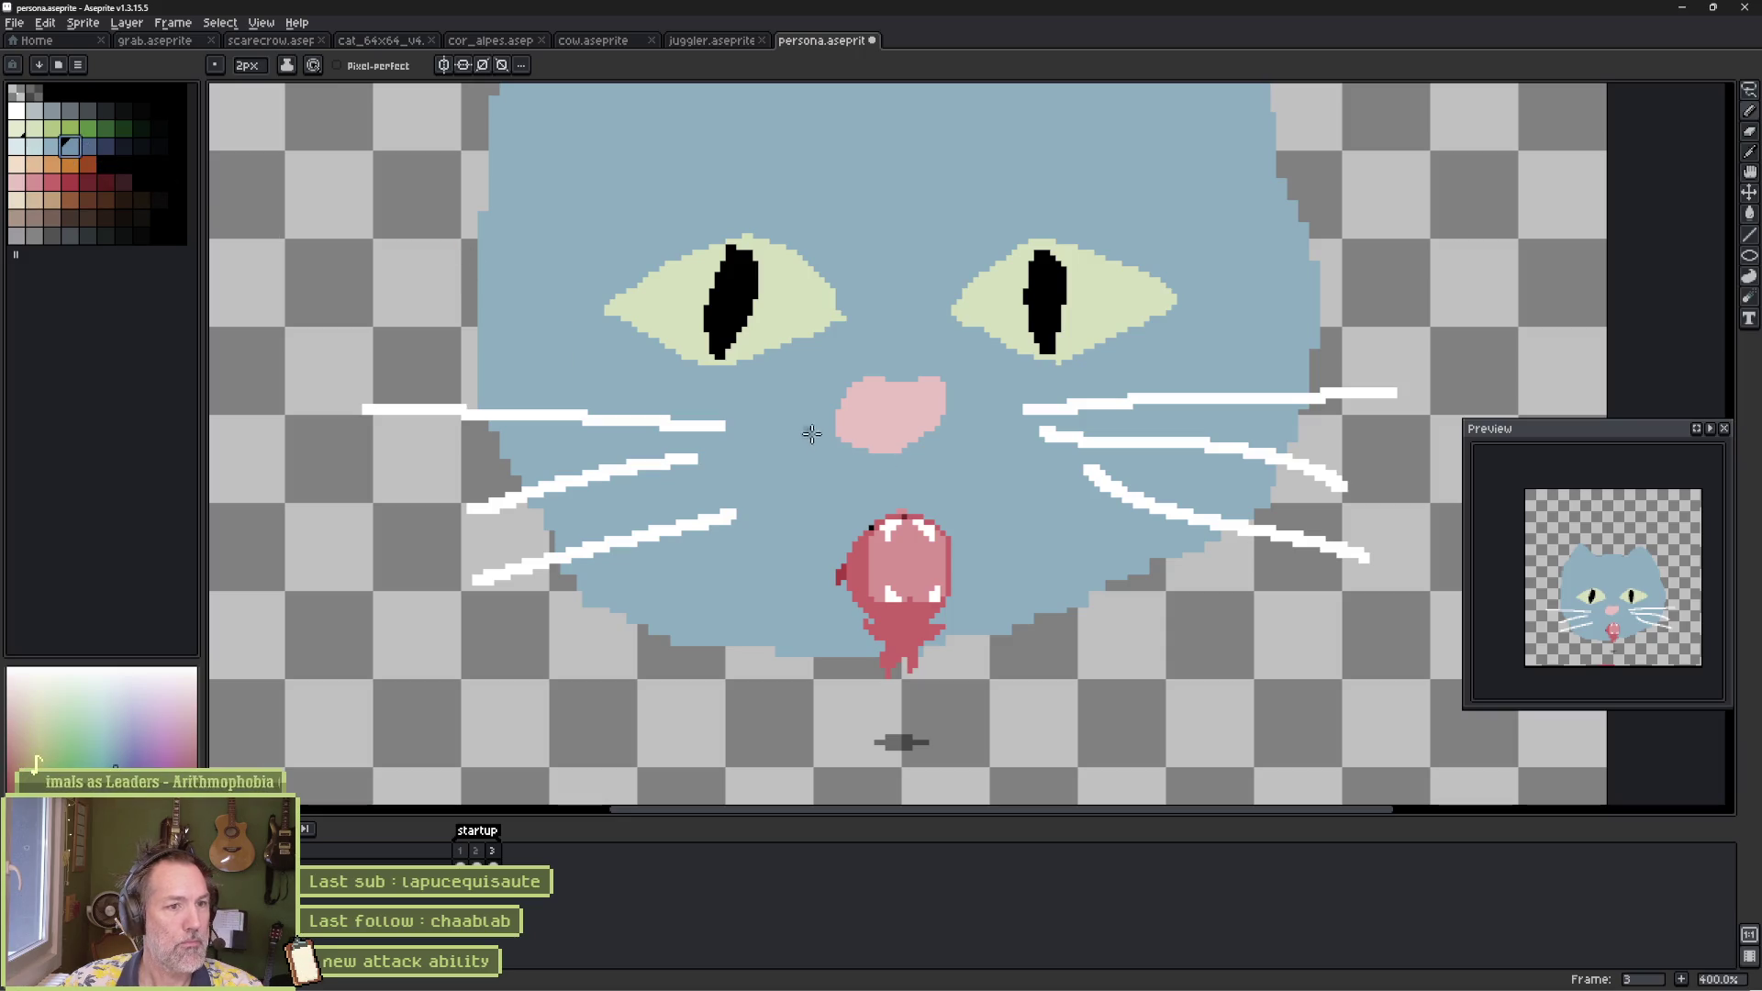
drag(881, 461, 750, 635)
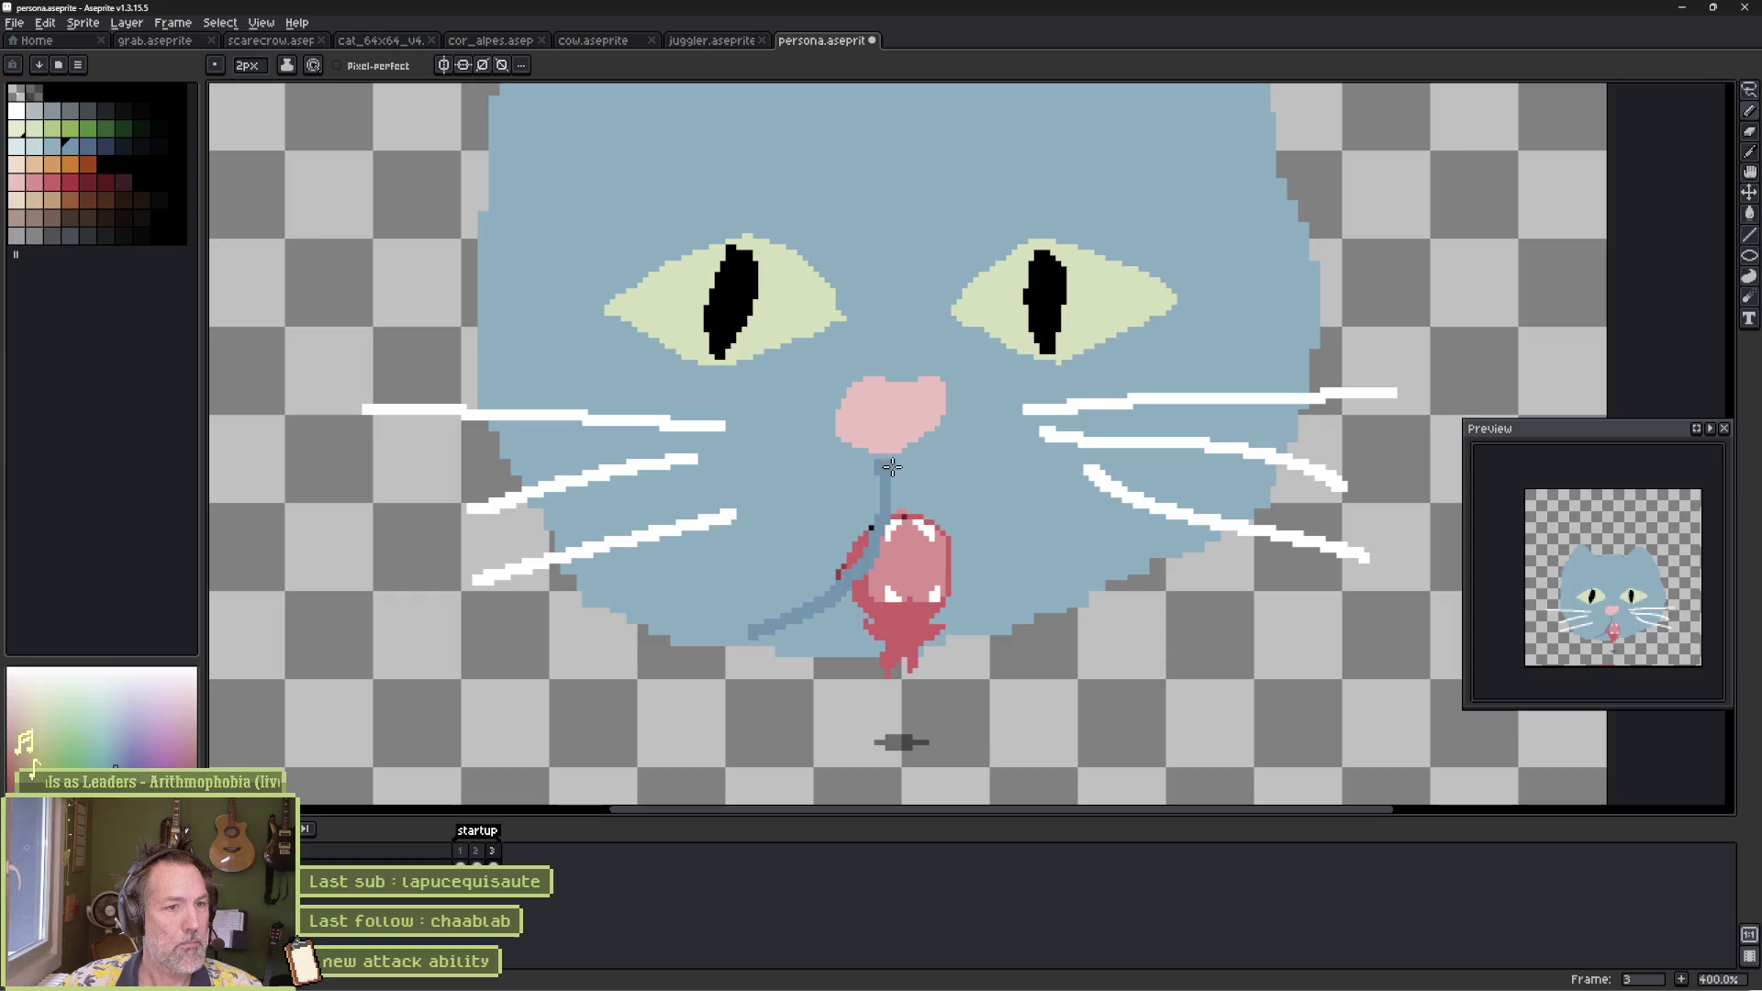
drag(892, 468, 1026, 617)
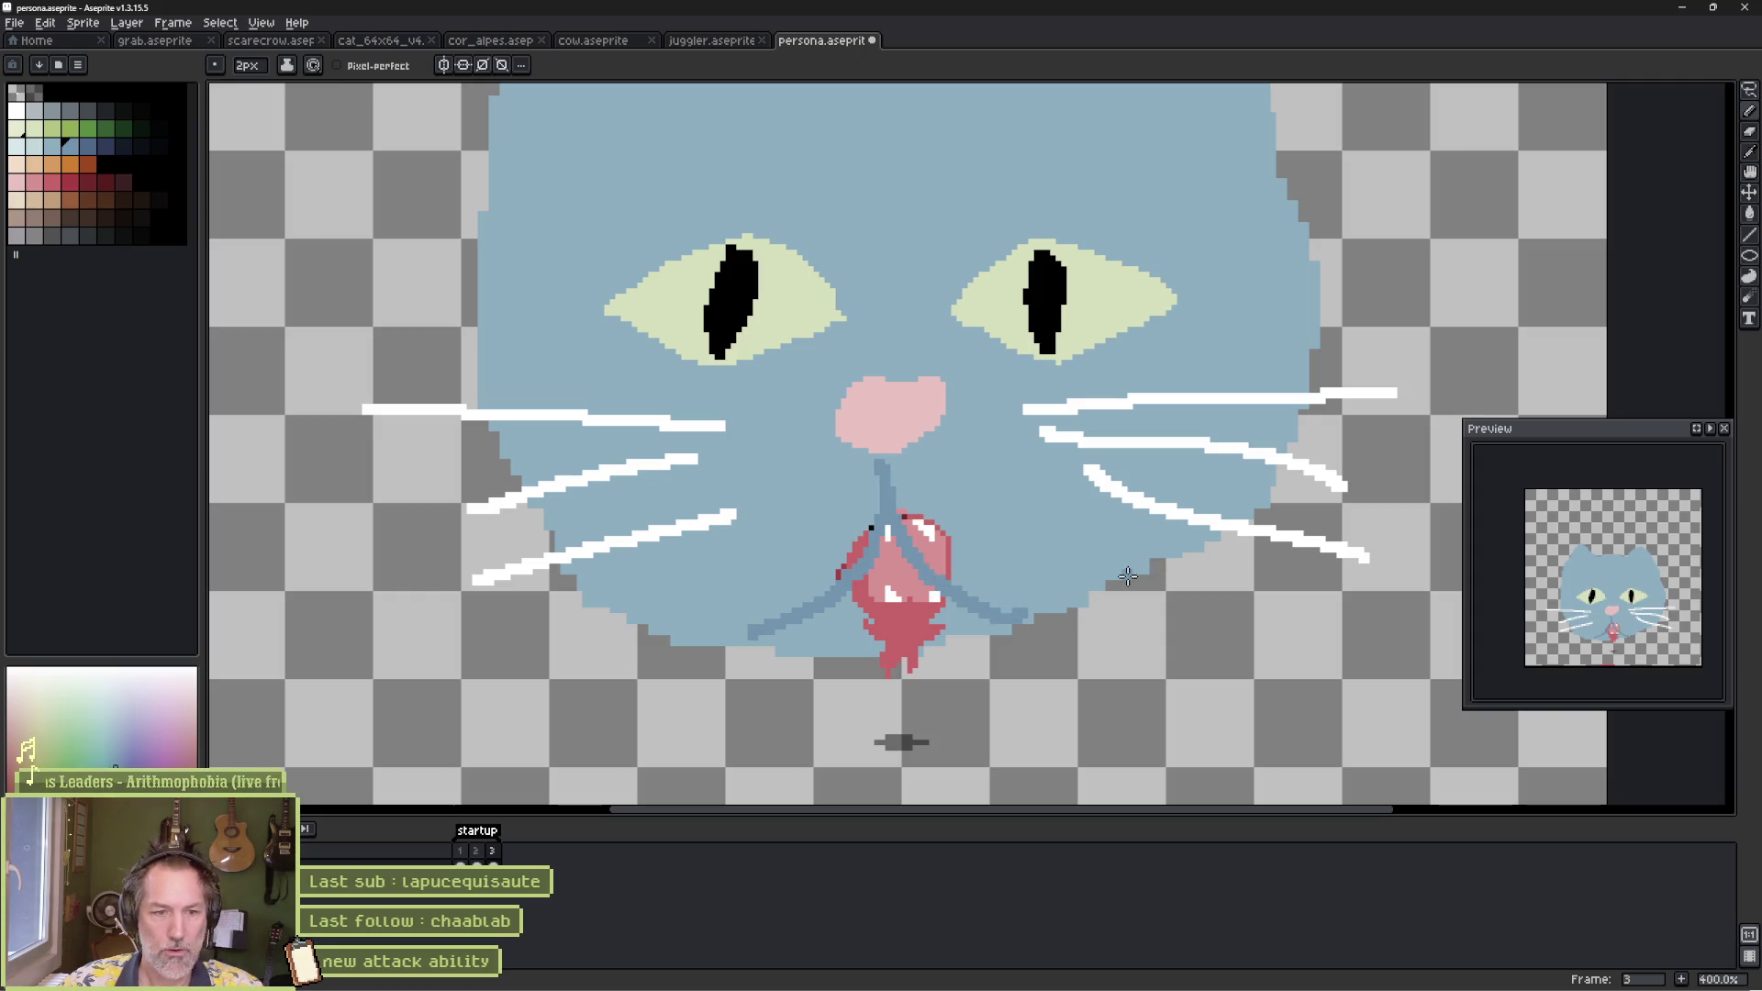
Toggle the blue face layer and the face-detail layers off and on to check them
click(15, 881)
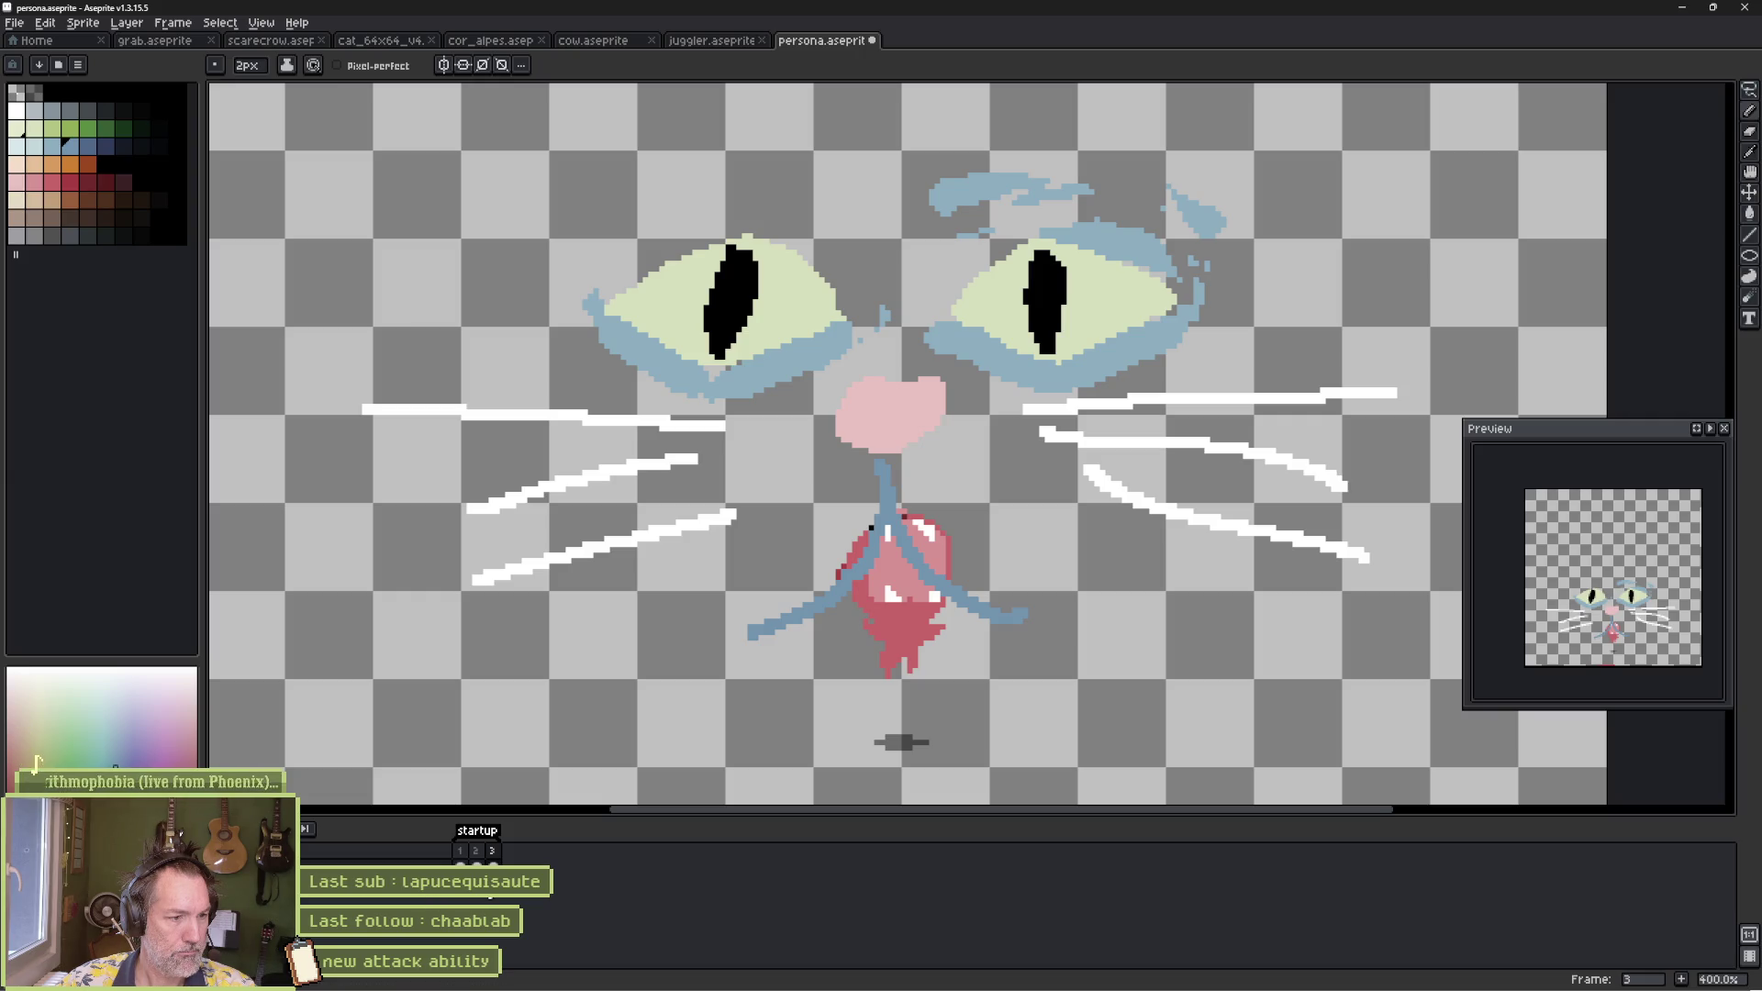
click(15, 881)
click(14, 917)
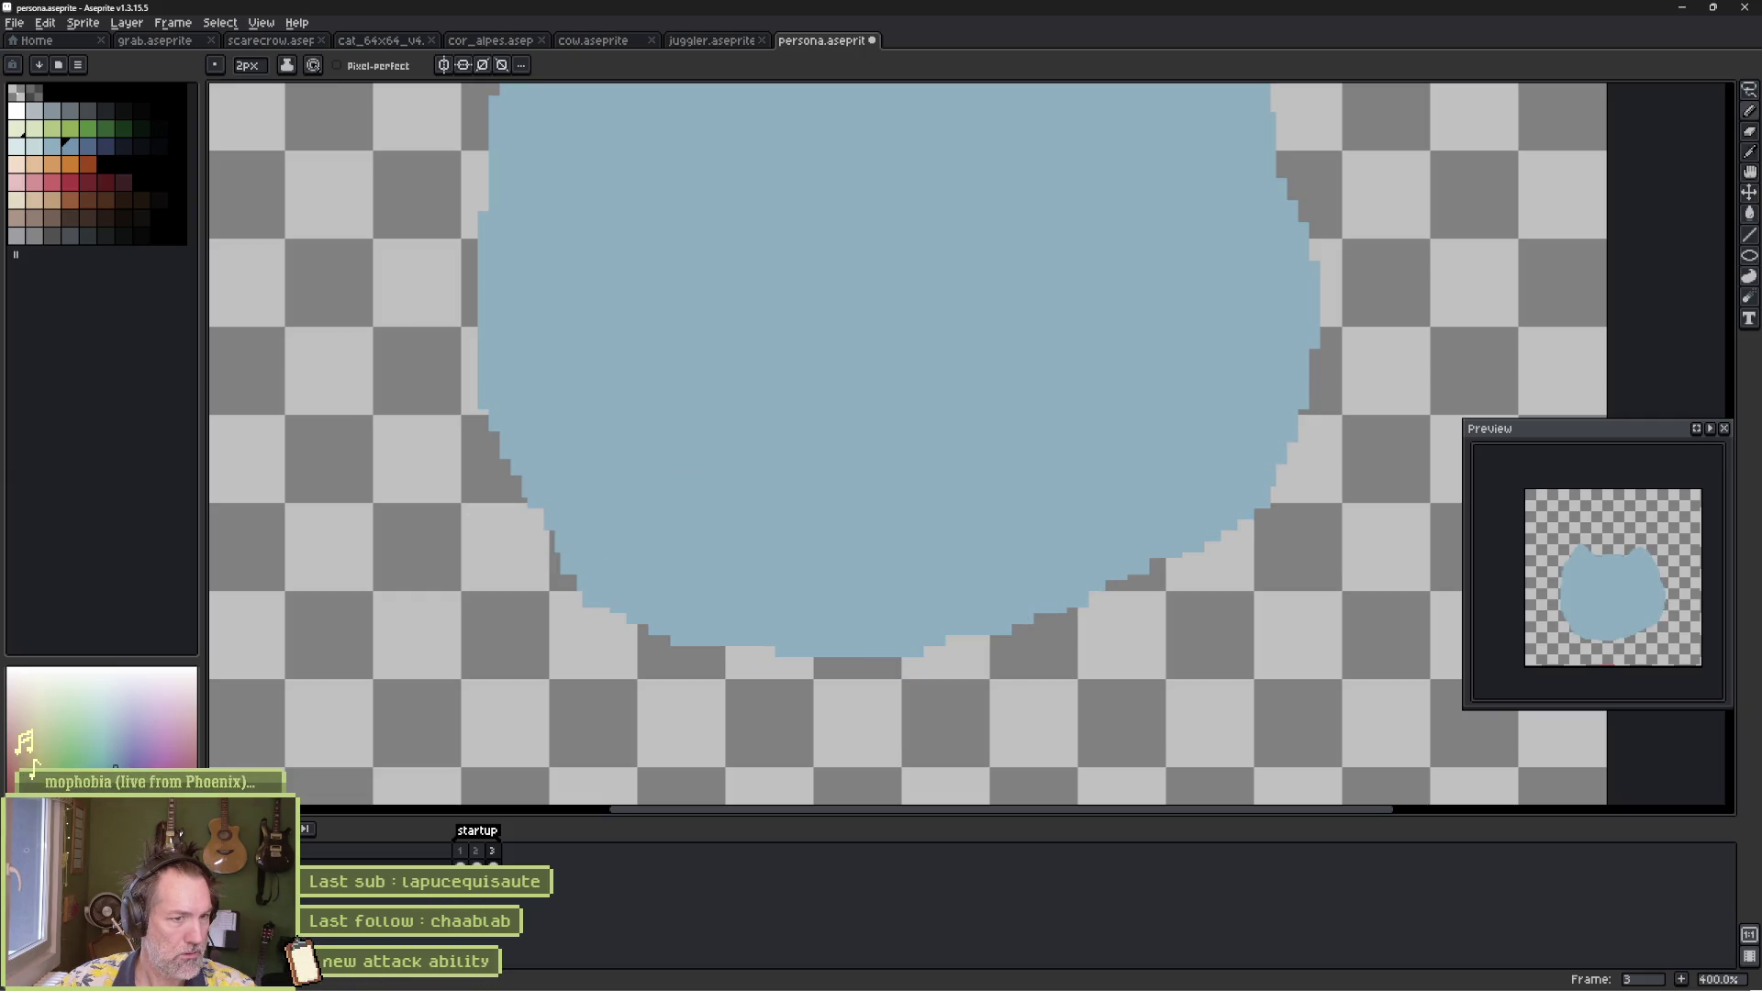
click(14, 917)
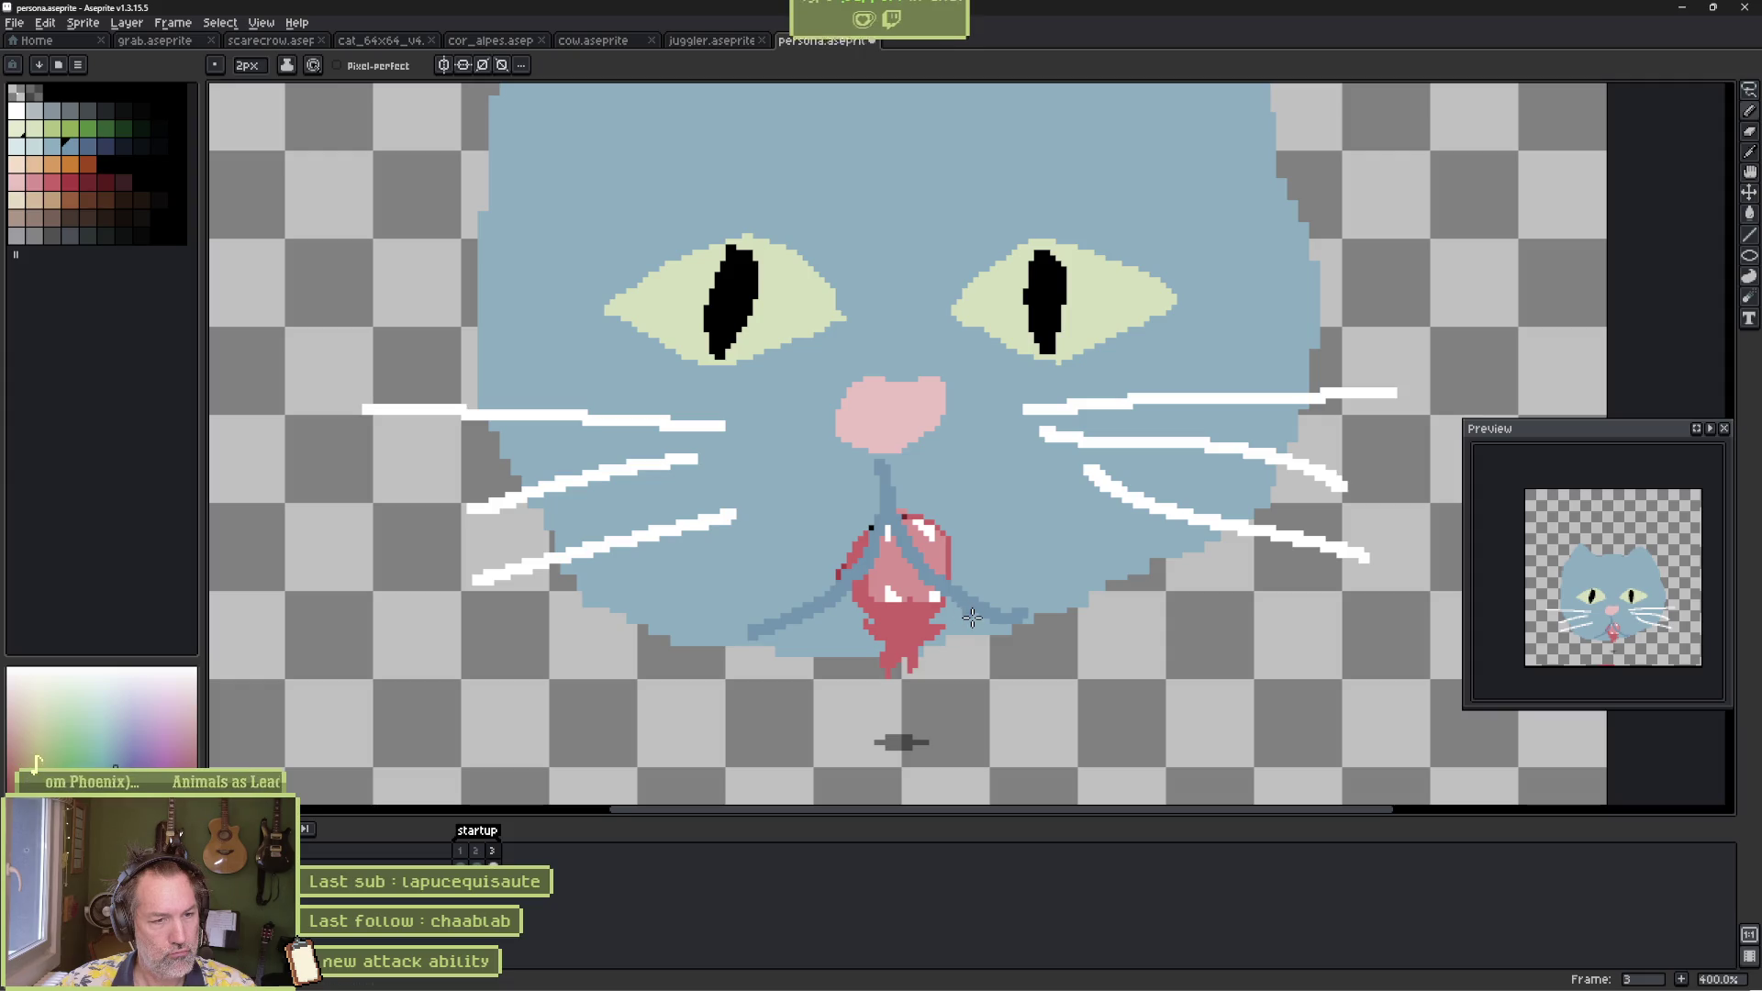
Paint blue over the red drip under the mouth with a 7px brush
key(plus)
key(plus)
key(plus)
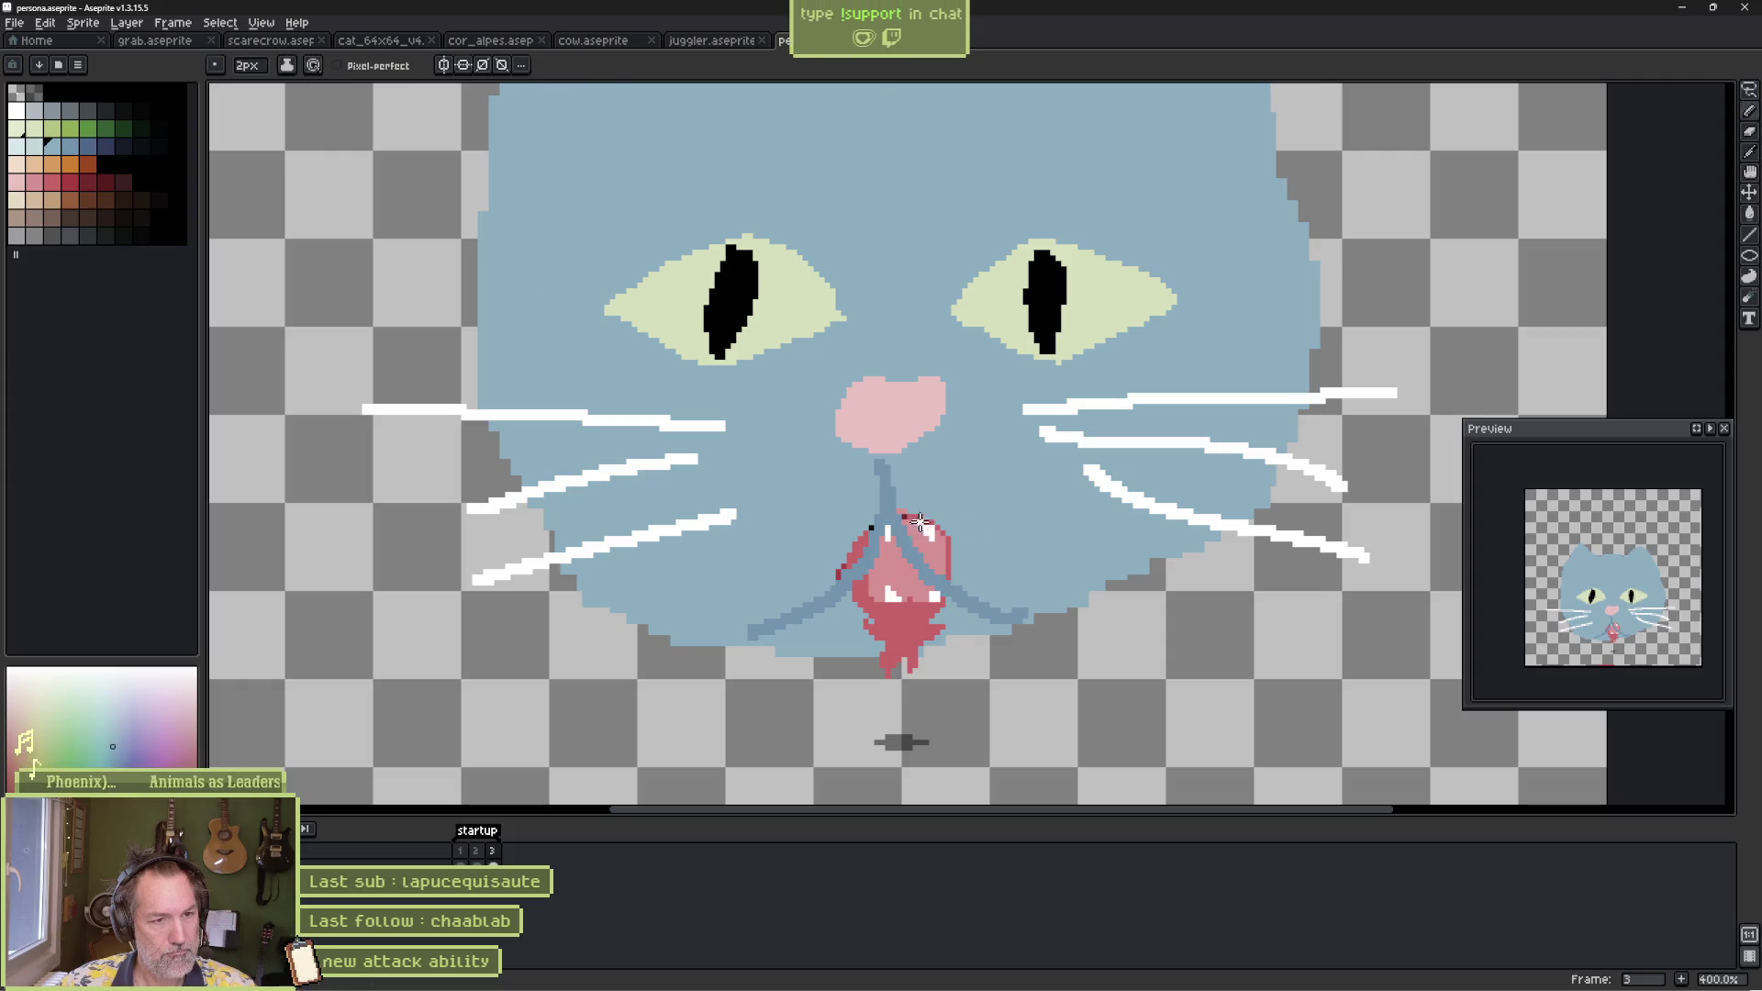
key(ctrl)
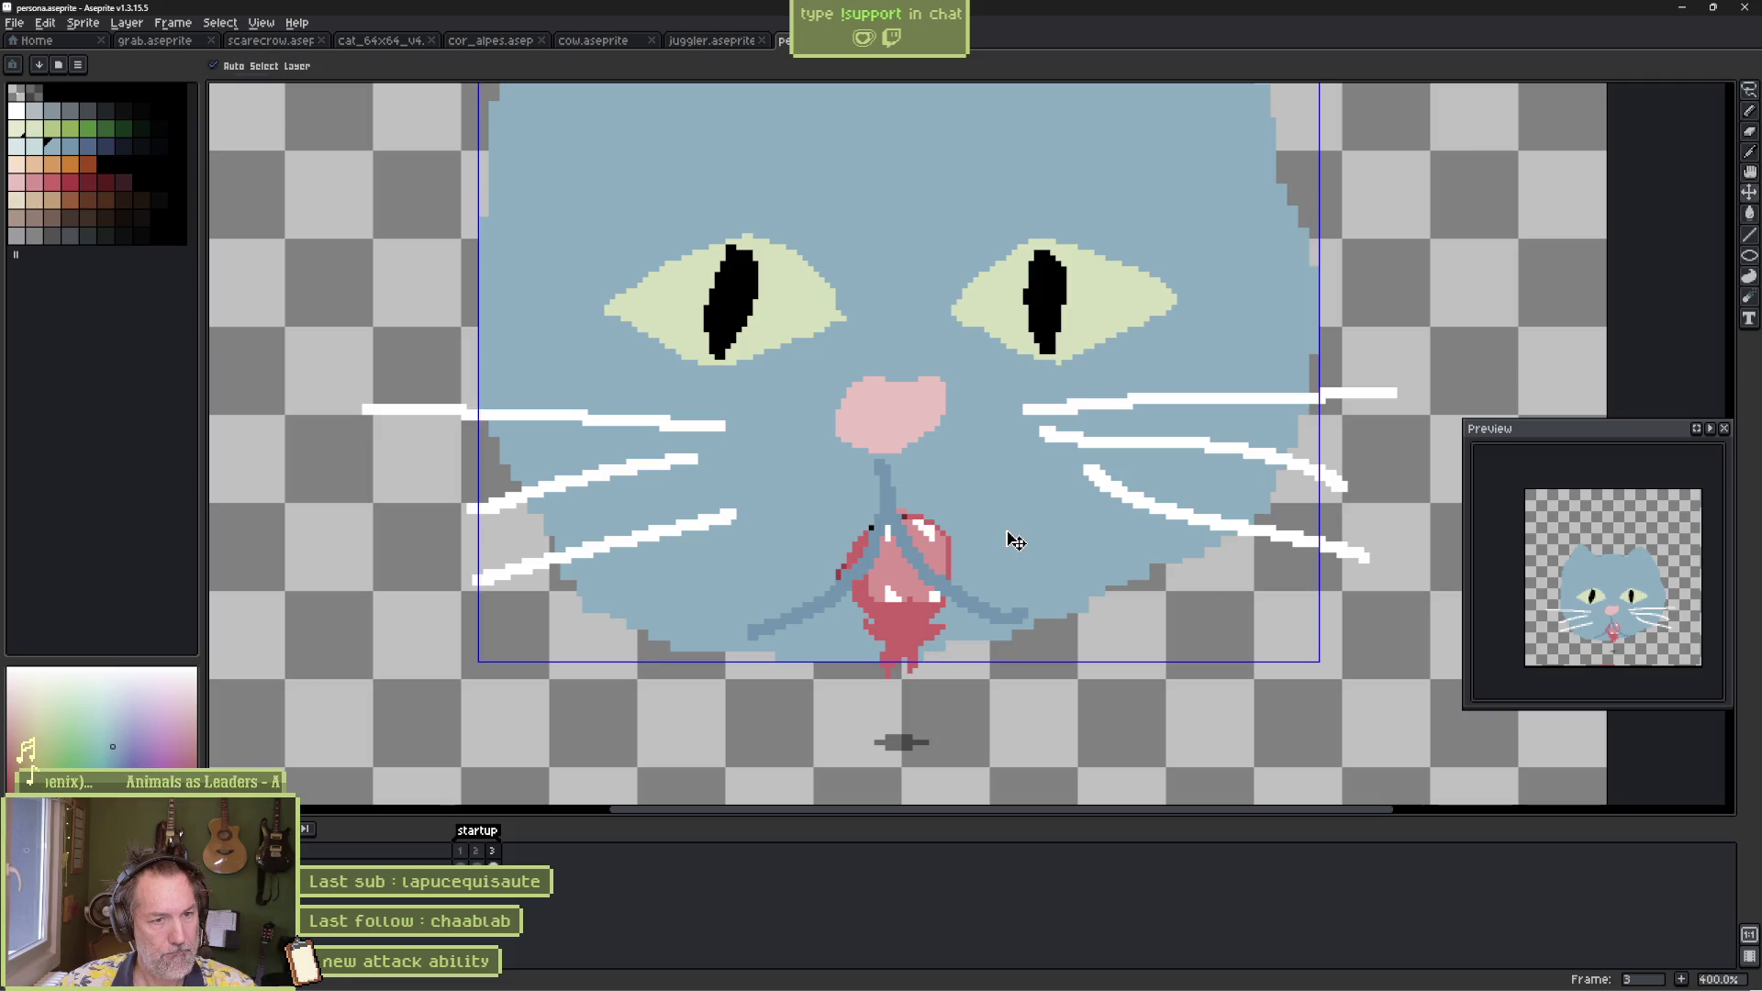
key(ctrl)
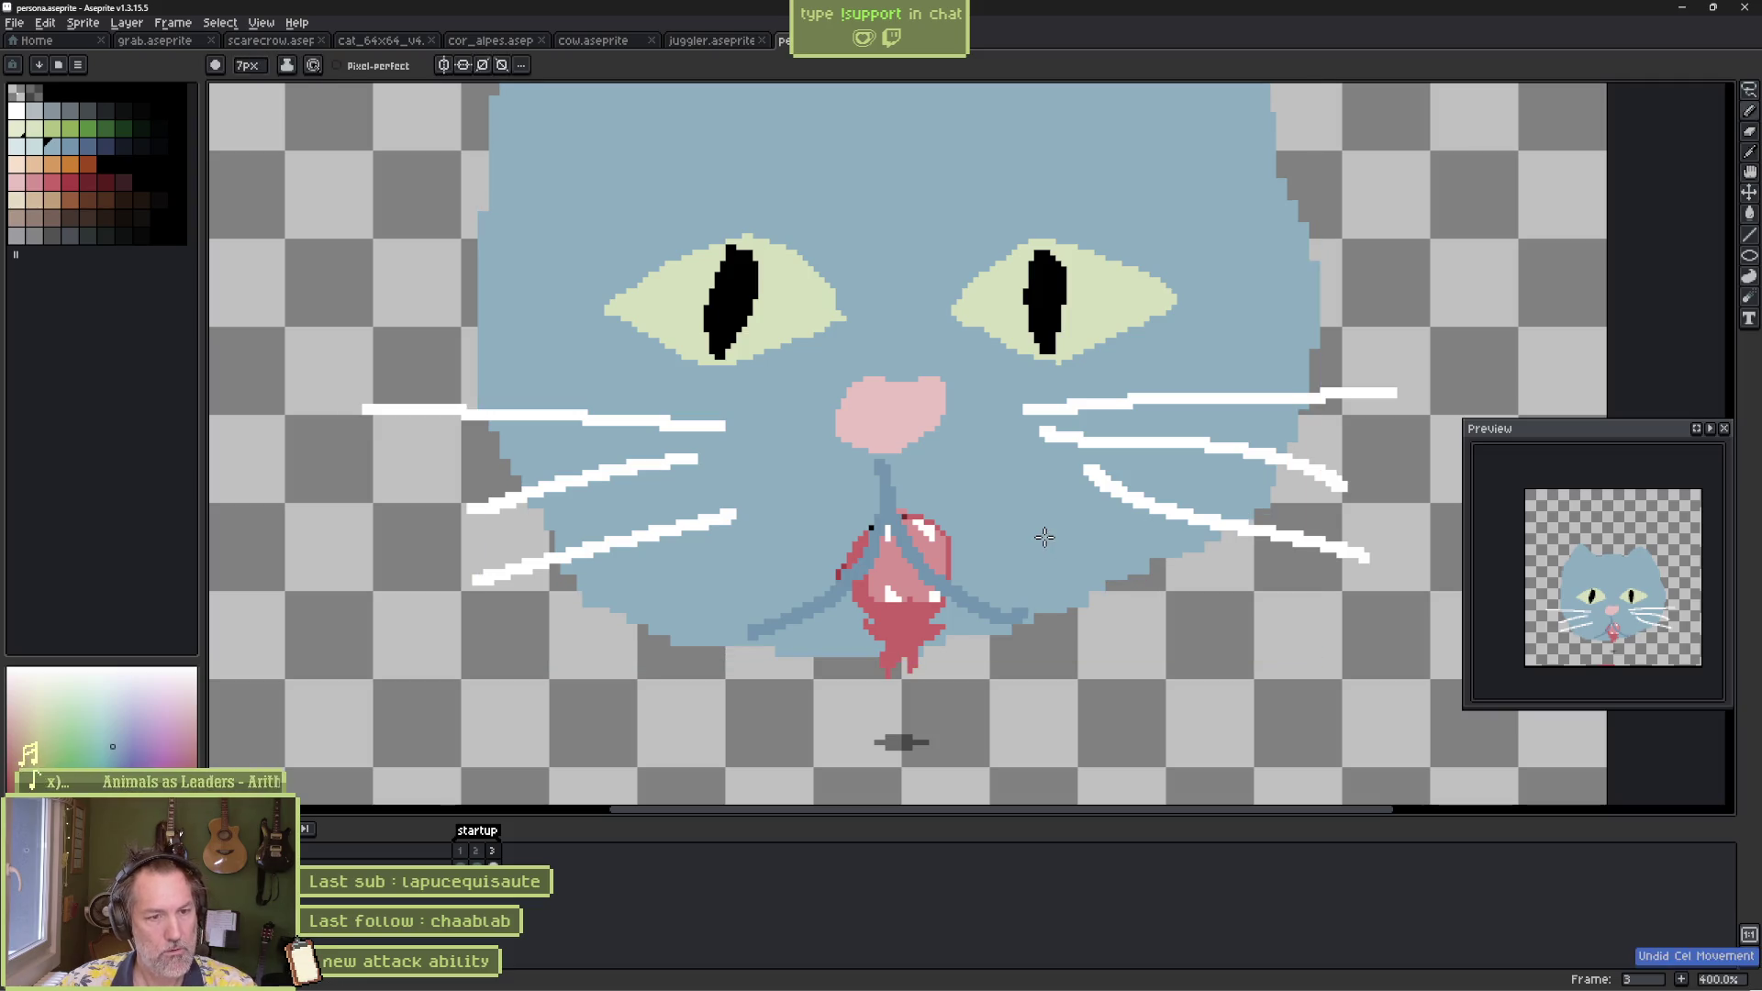
key(ctrl)
key(ctrl)
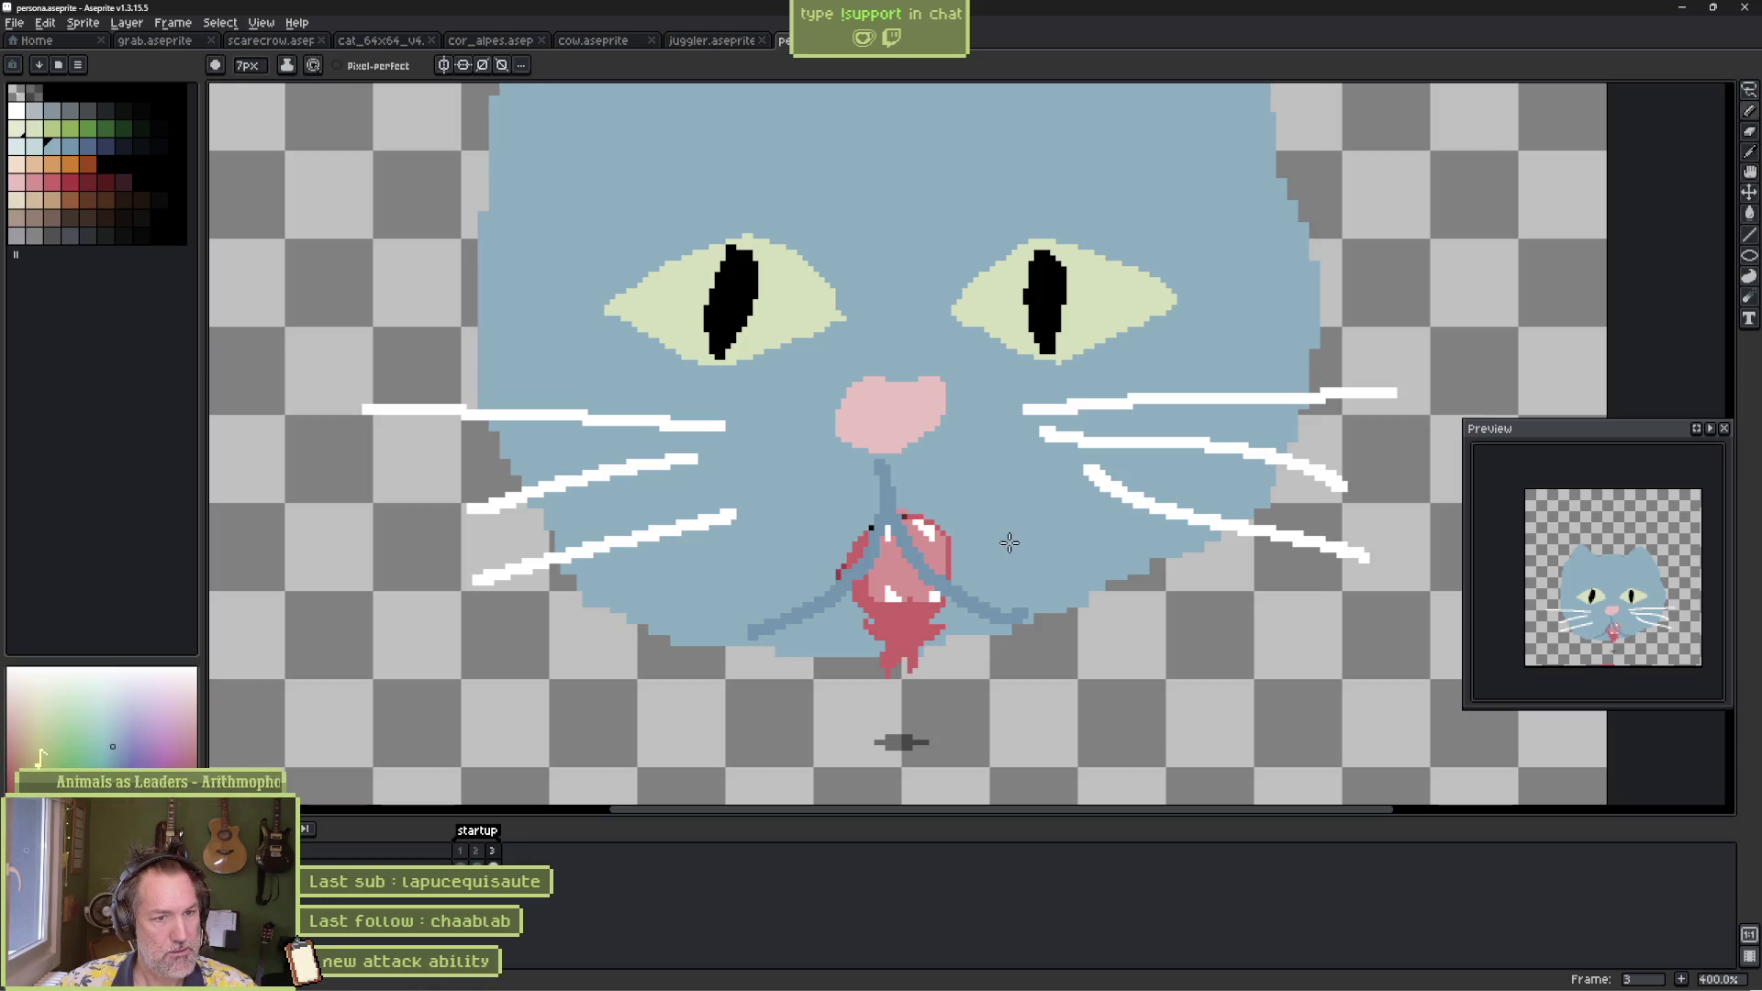
key(ctrl)
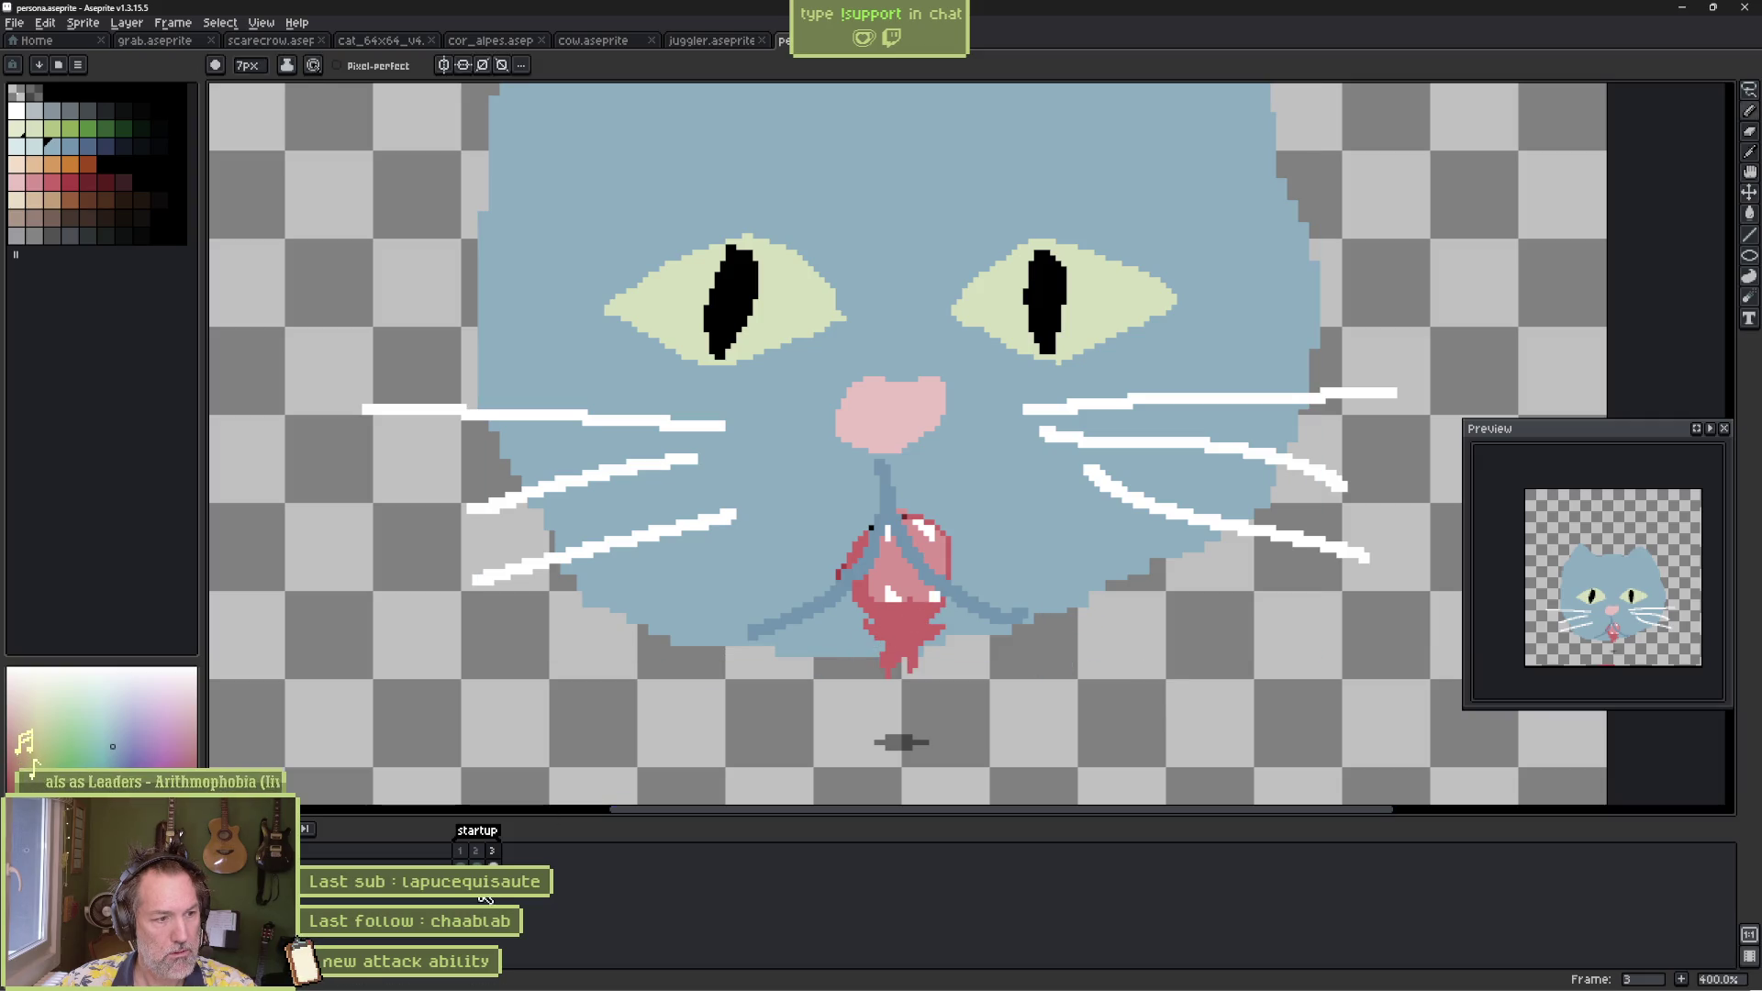
mouse_move(945, 642)
mouse_down()
mouse_move(853, 627)
mouse_move(908, 560)
mouse_move(858, 551)
mouse_move(963, 601)
mouse_move(903, 635)
mouse_move(931, 676)
mouse_move(849, 660)
mouse_move(862, 571)
mouse_move(951, 612)
mouse_up()
alt+click(775, 617)
Redraw the mouth lines with a 2px brush, lighten the nose stem, and return to frame 1
key(minus)
key(minus)
key(minus)
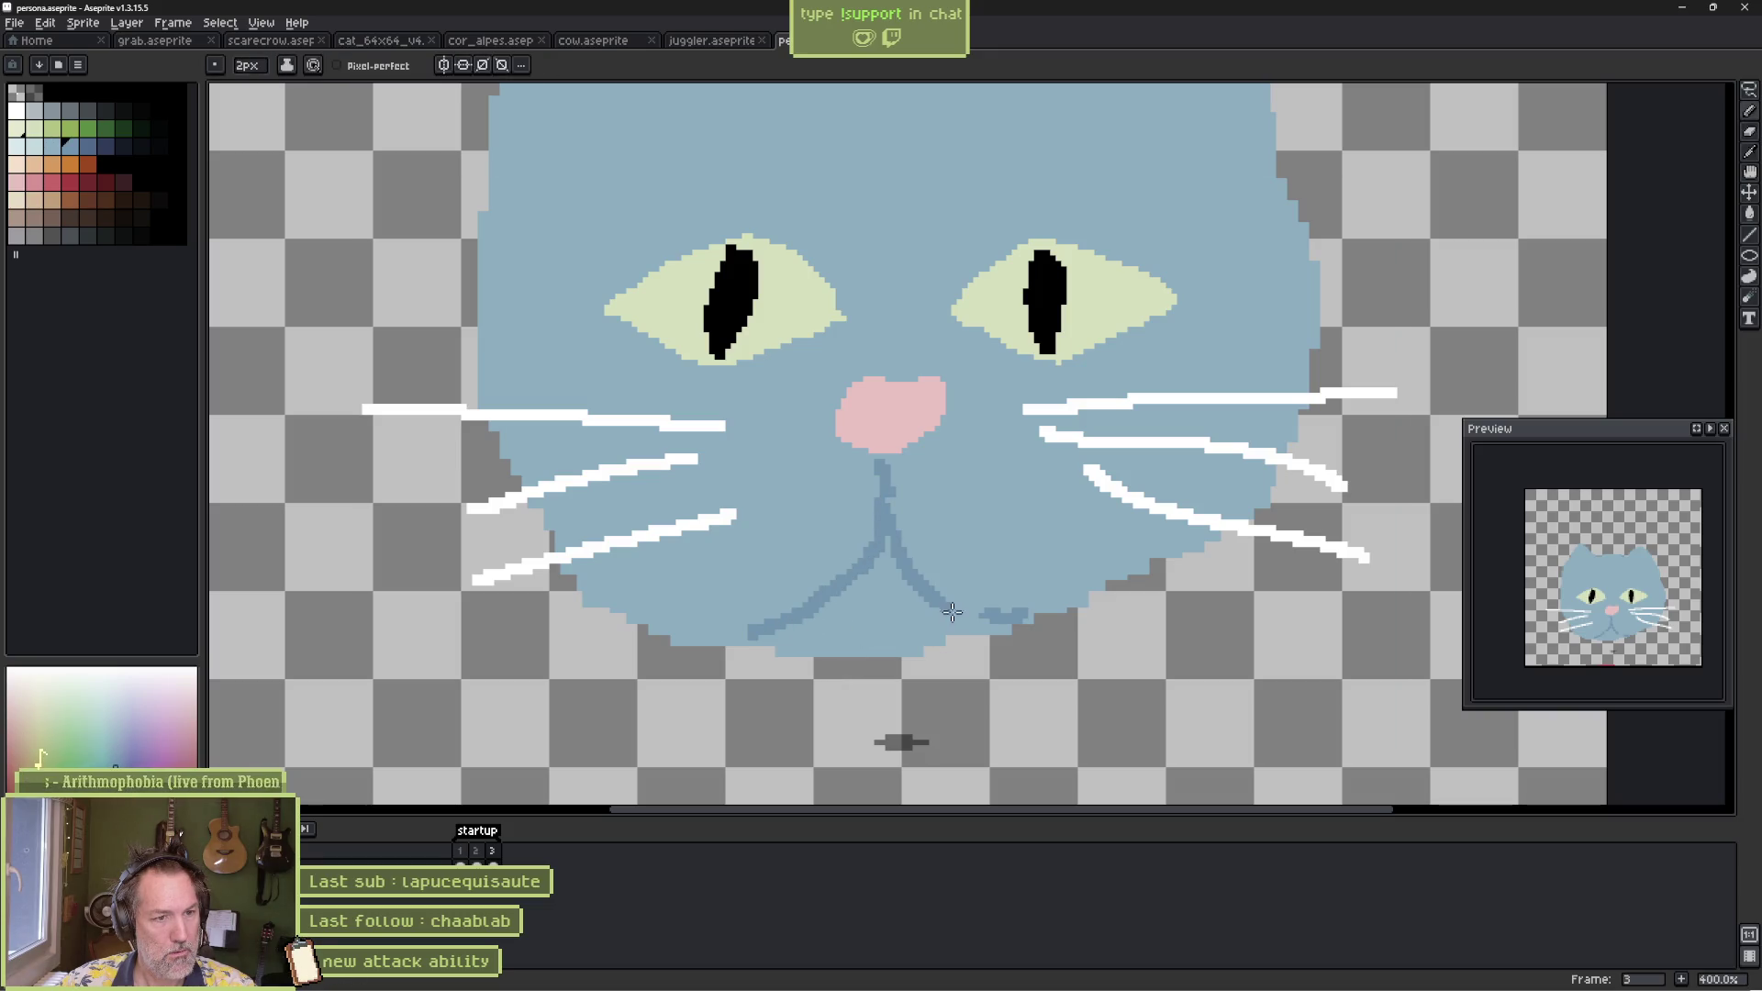
mouse_move(879, 537)
mouse_down()
mouse_move(750, 627)
mouse_move(885, 558)
mouse_move(959, 613)
mouse_up()
alt+click(961, 526)
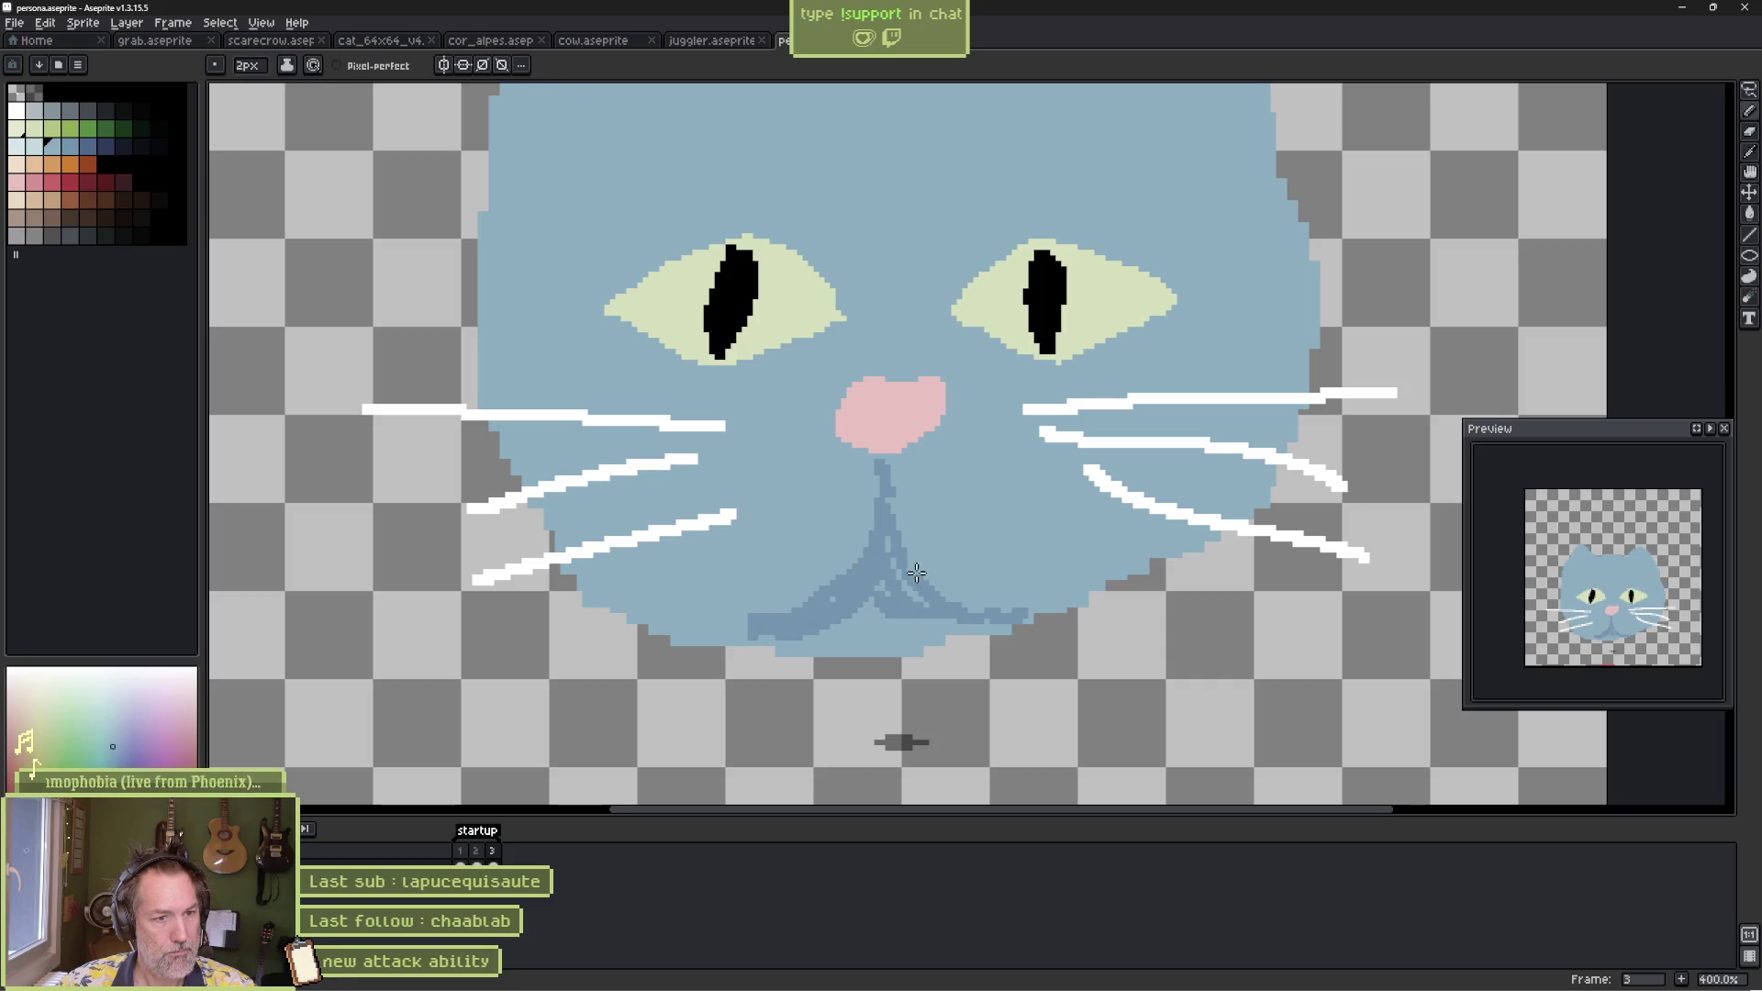
mouse_move(873, 503)
mouse_down()
mouse_move(798, 613)
mouse_move(738, 633)
mouse_up()
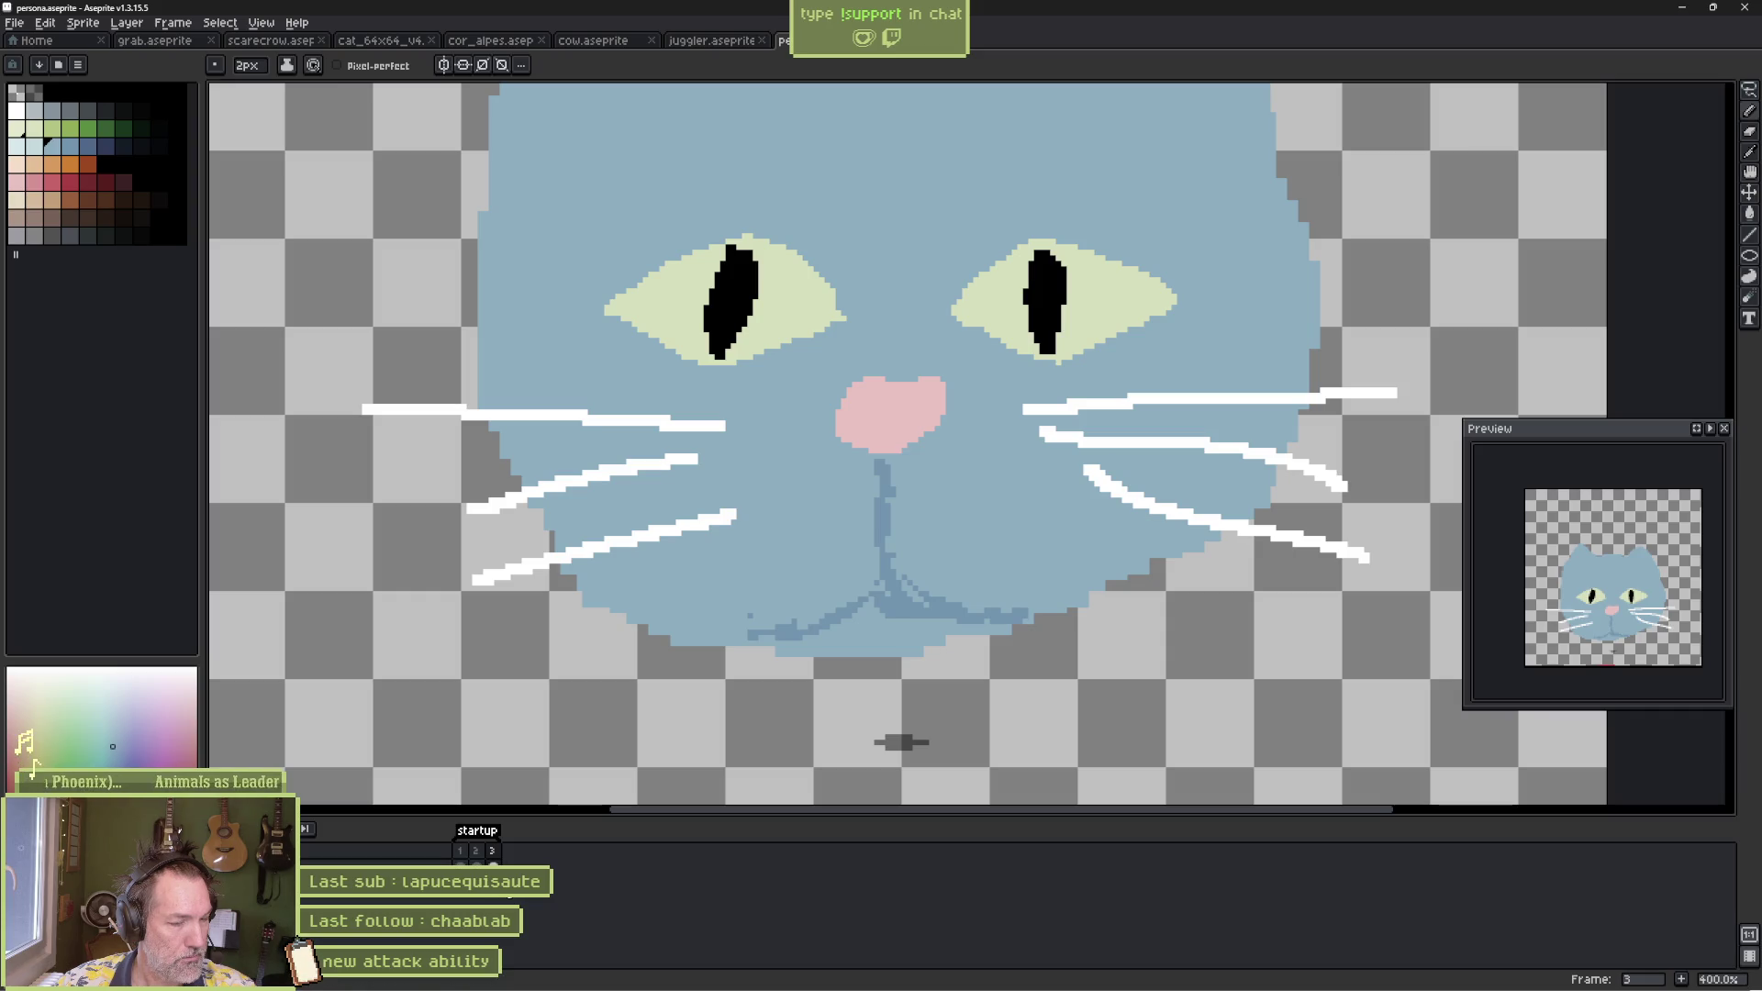
key(Left)
key(Left)
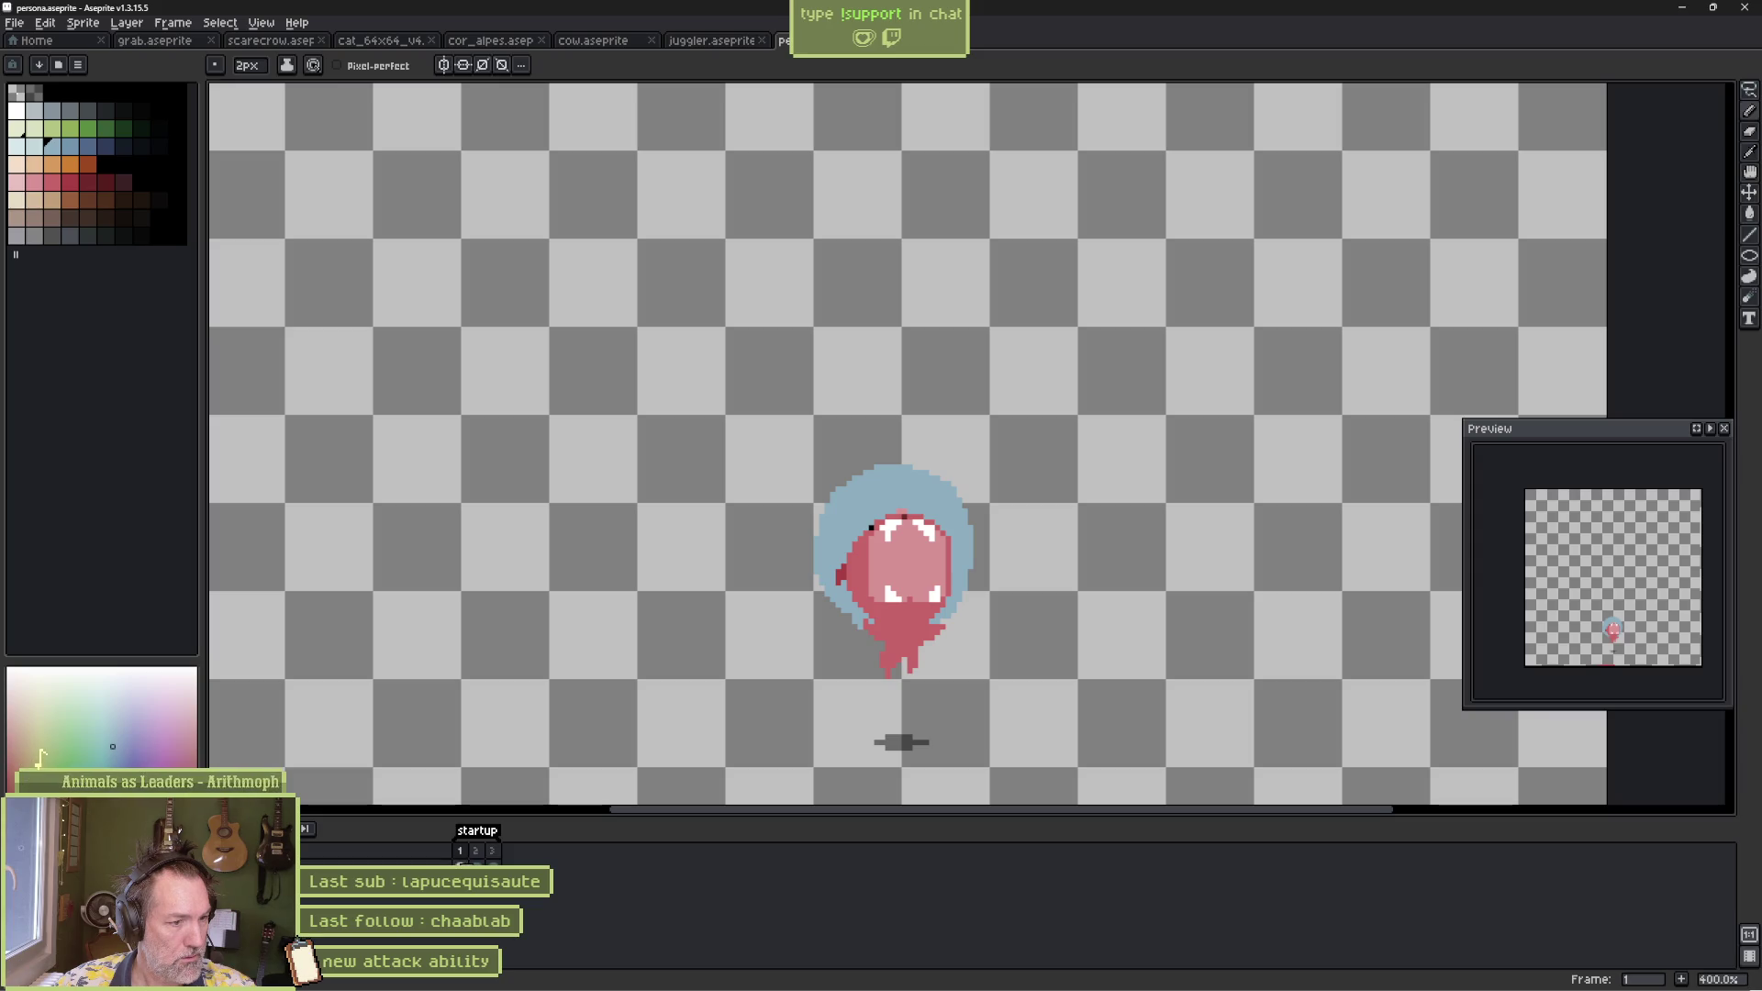
Hide the blue blob behind the red creature and step forward to the frame 3 cat face
key(ctrl+z)
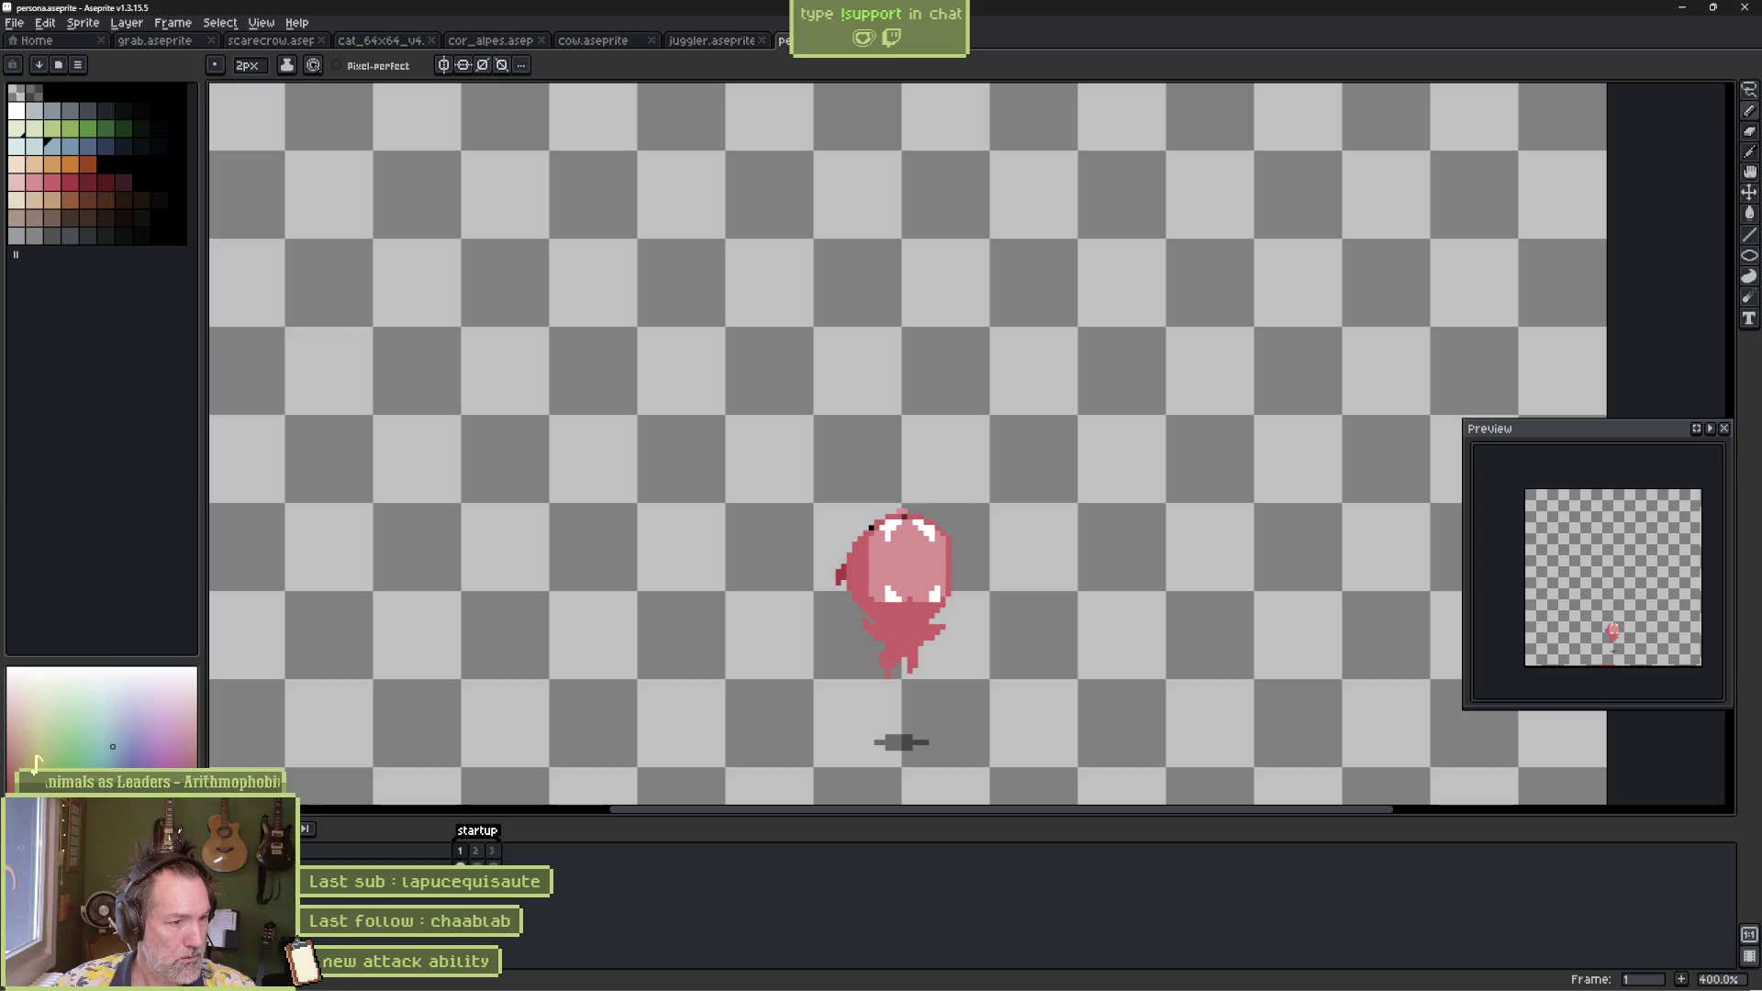
key(Right)
key(Right)
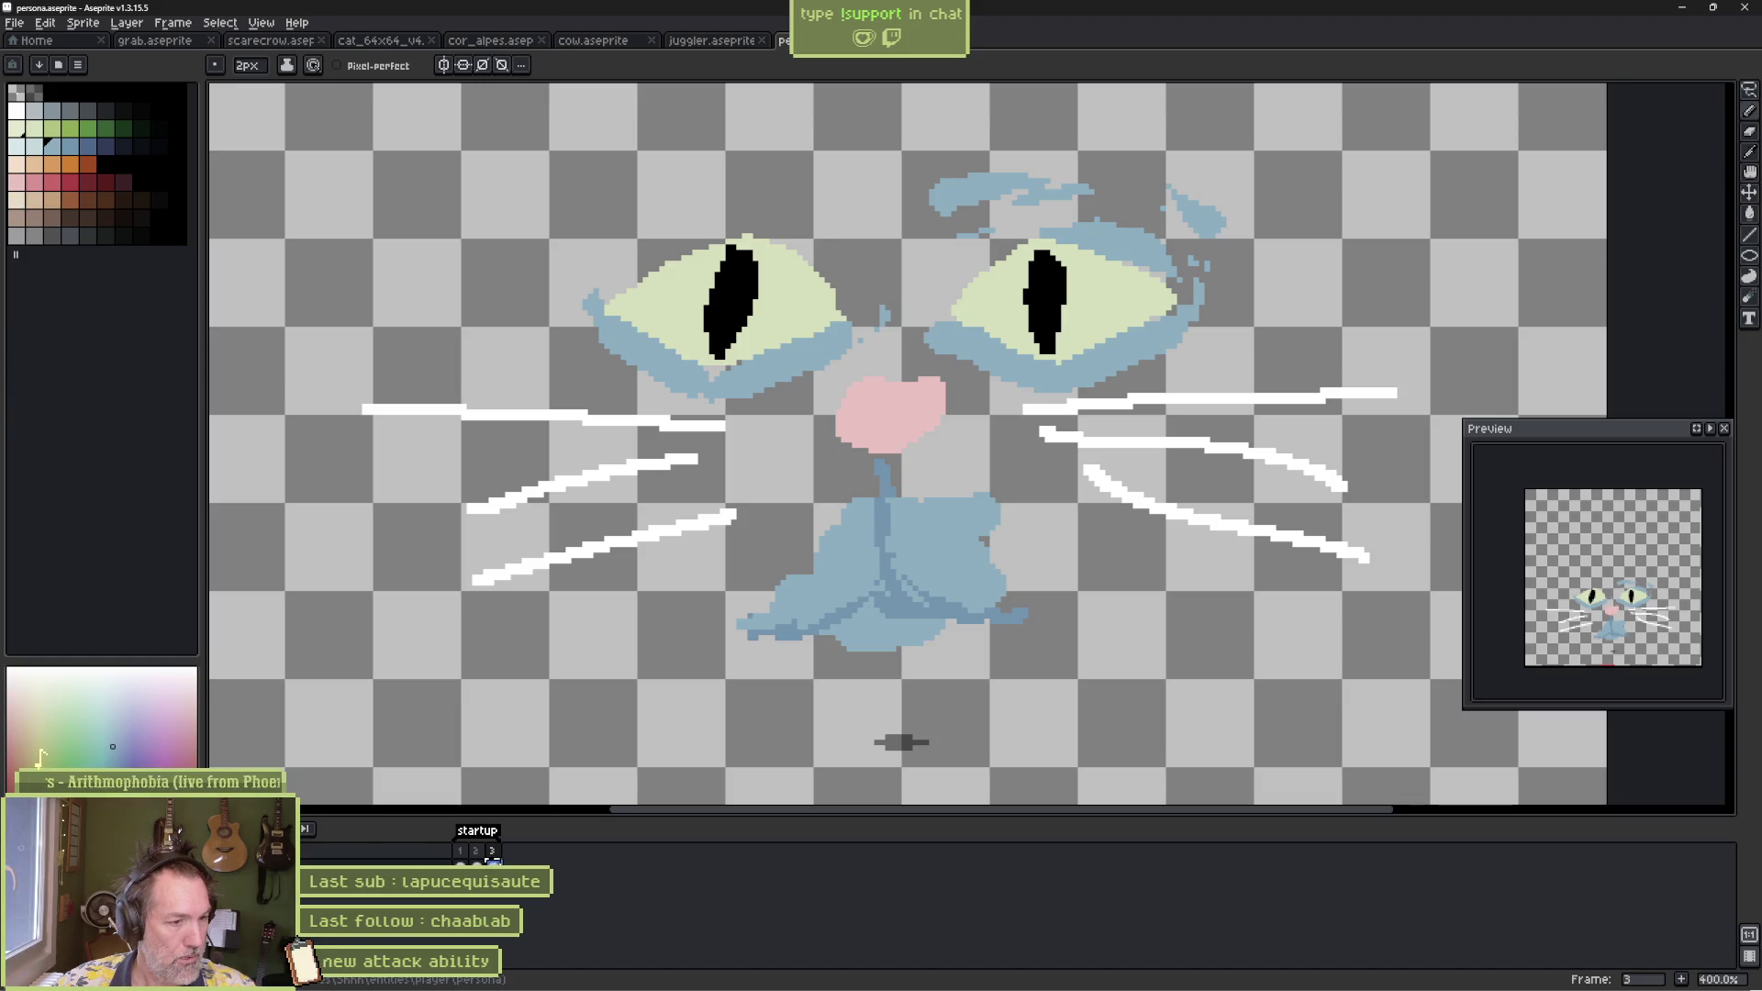
scroll(778, 572, down, 1)
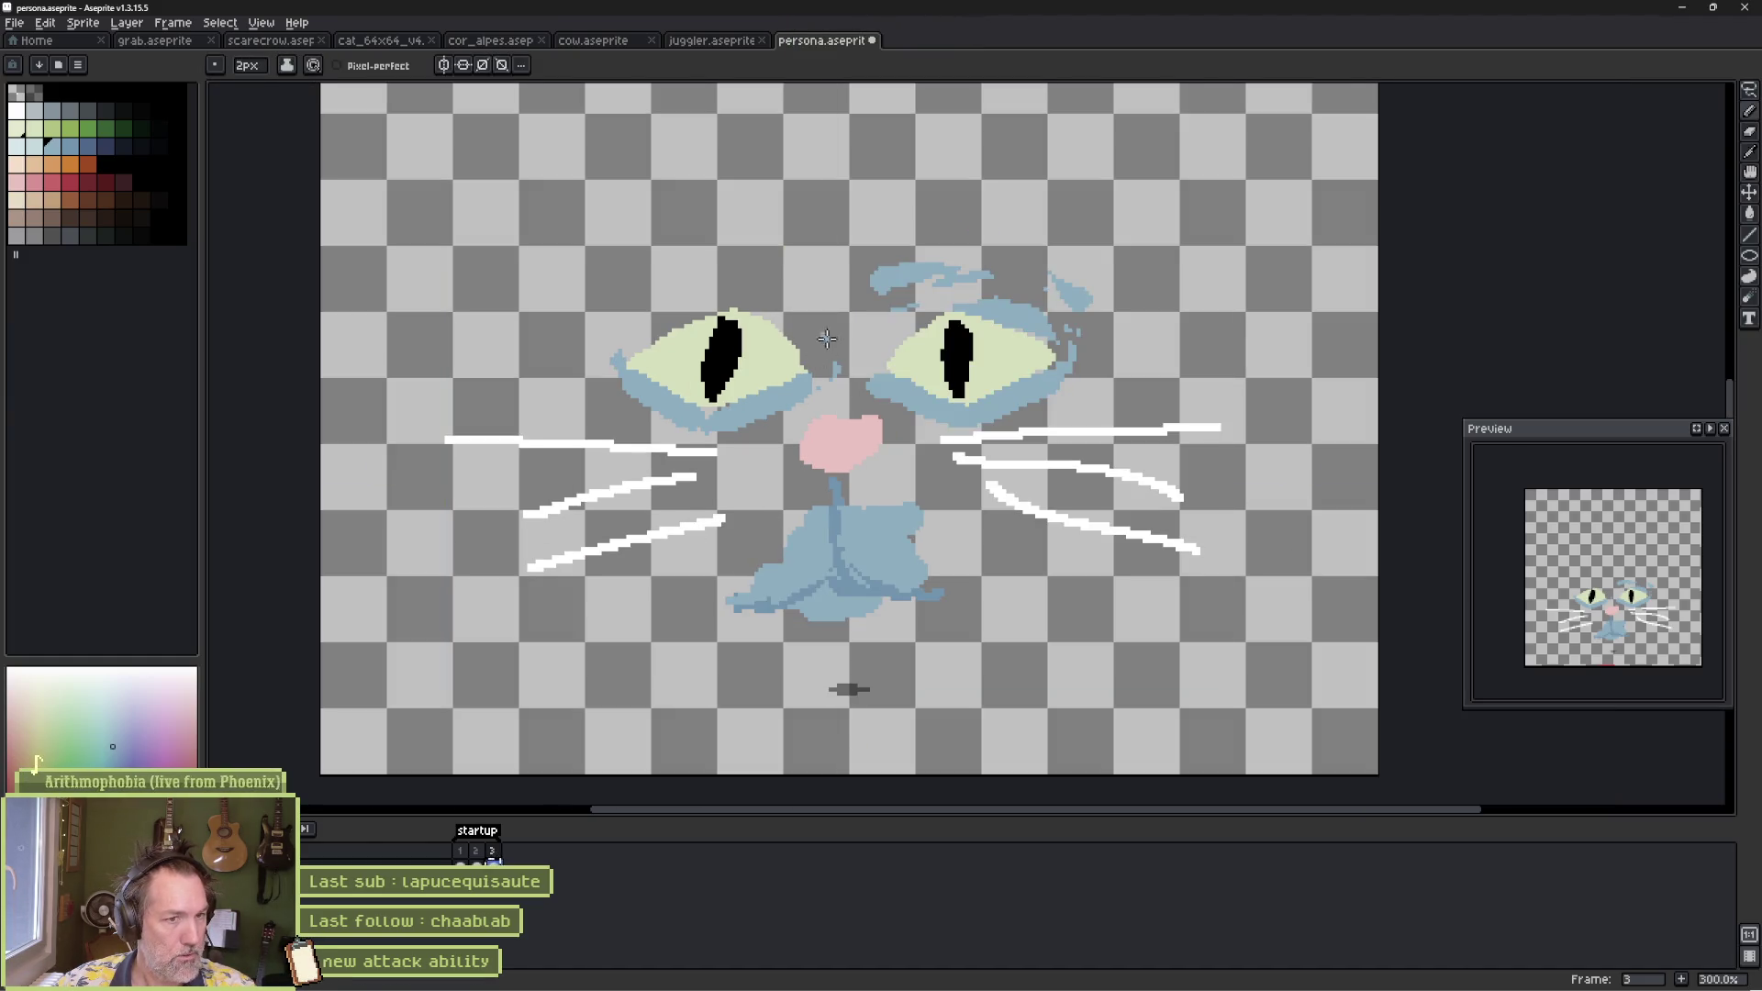
key(ctrl)
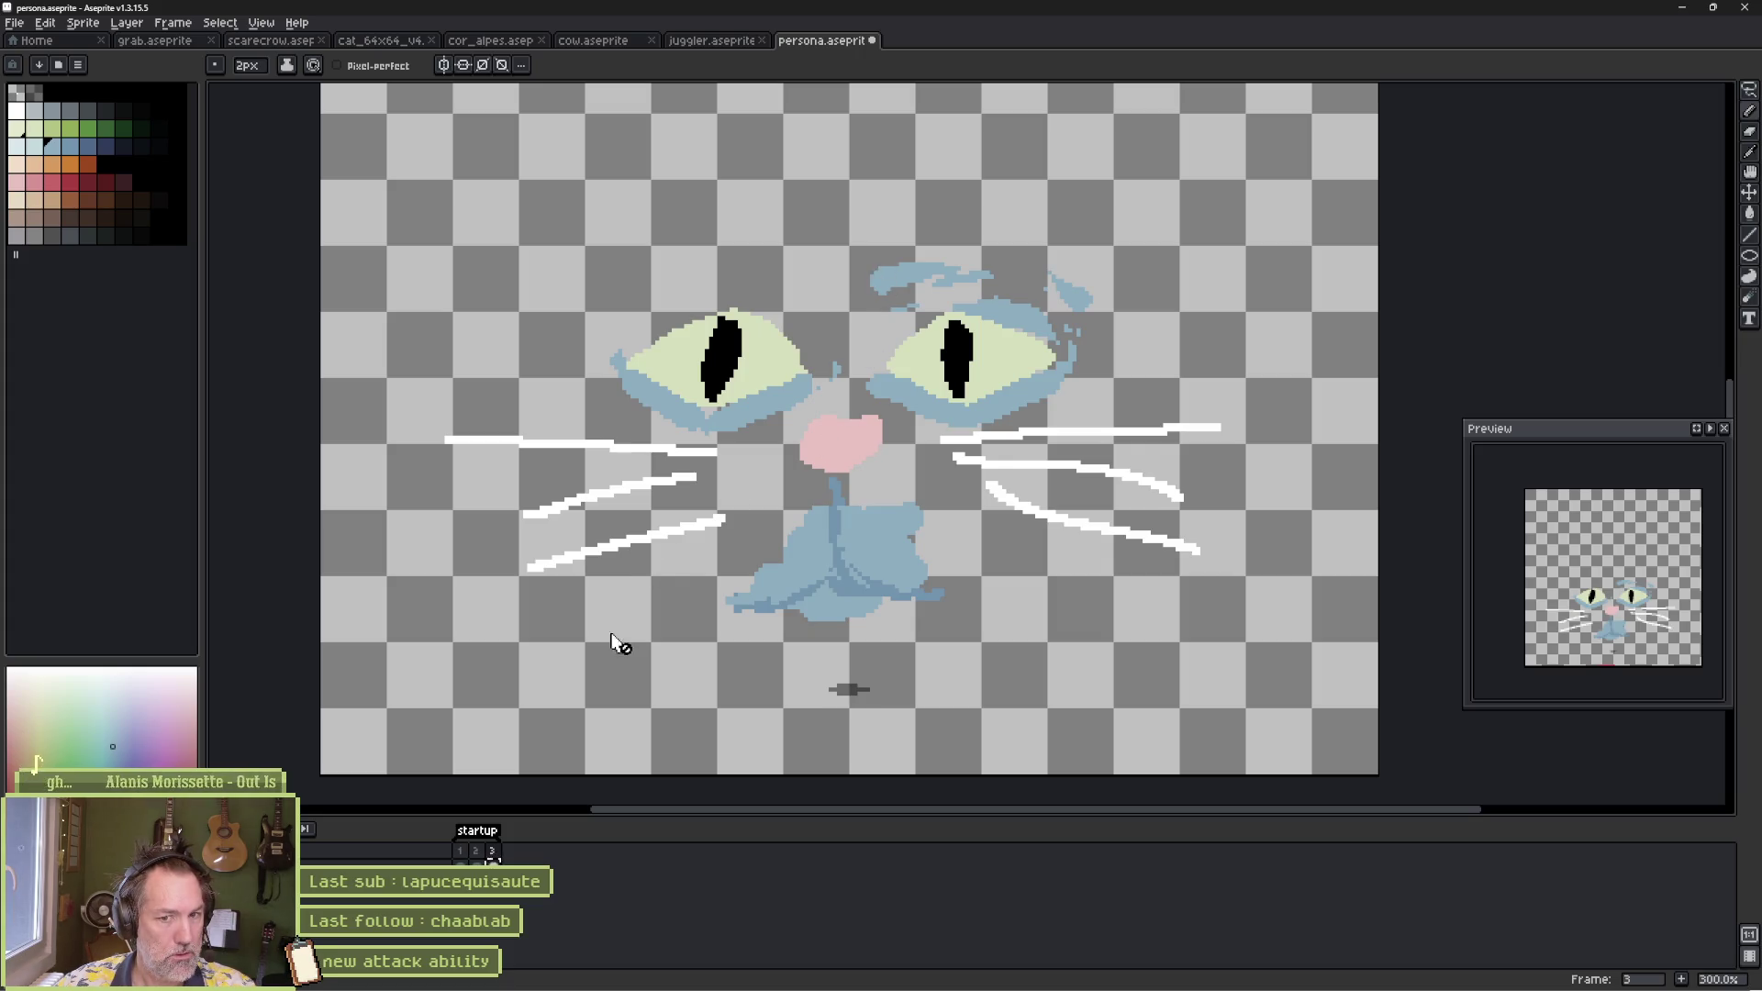
key(q)
mouse_move(873, 205)
mouse_down()
mouse_move(1168, 452)
mouse_move(590, 700)
mouse_move(404, 551)
mouse_up()
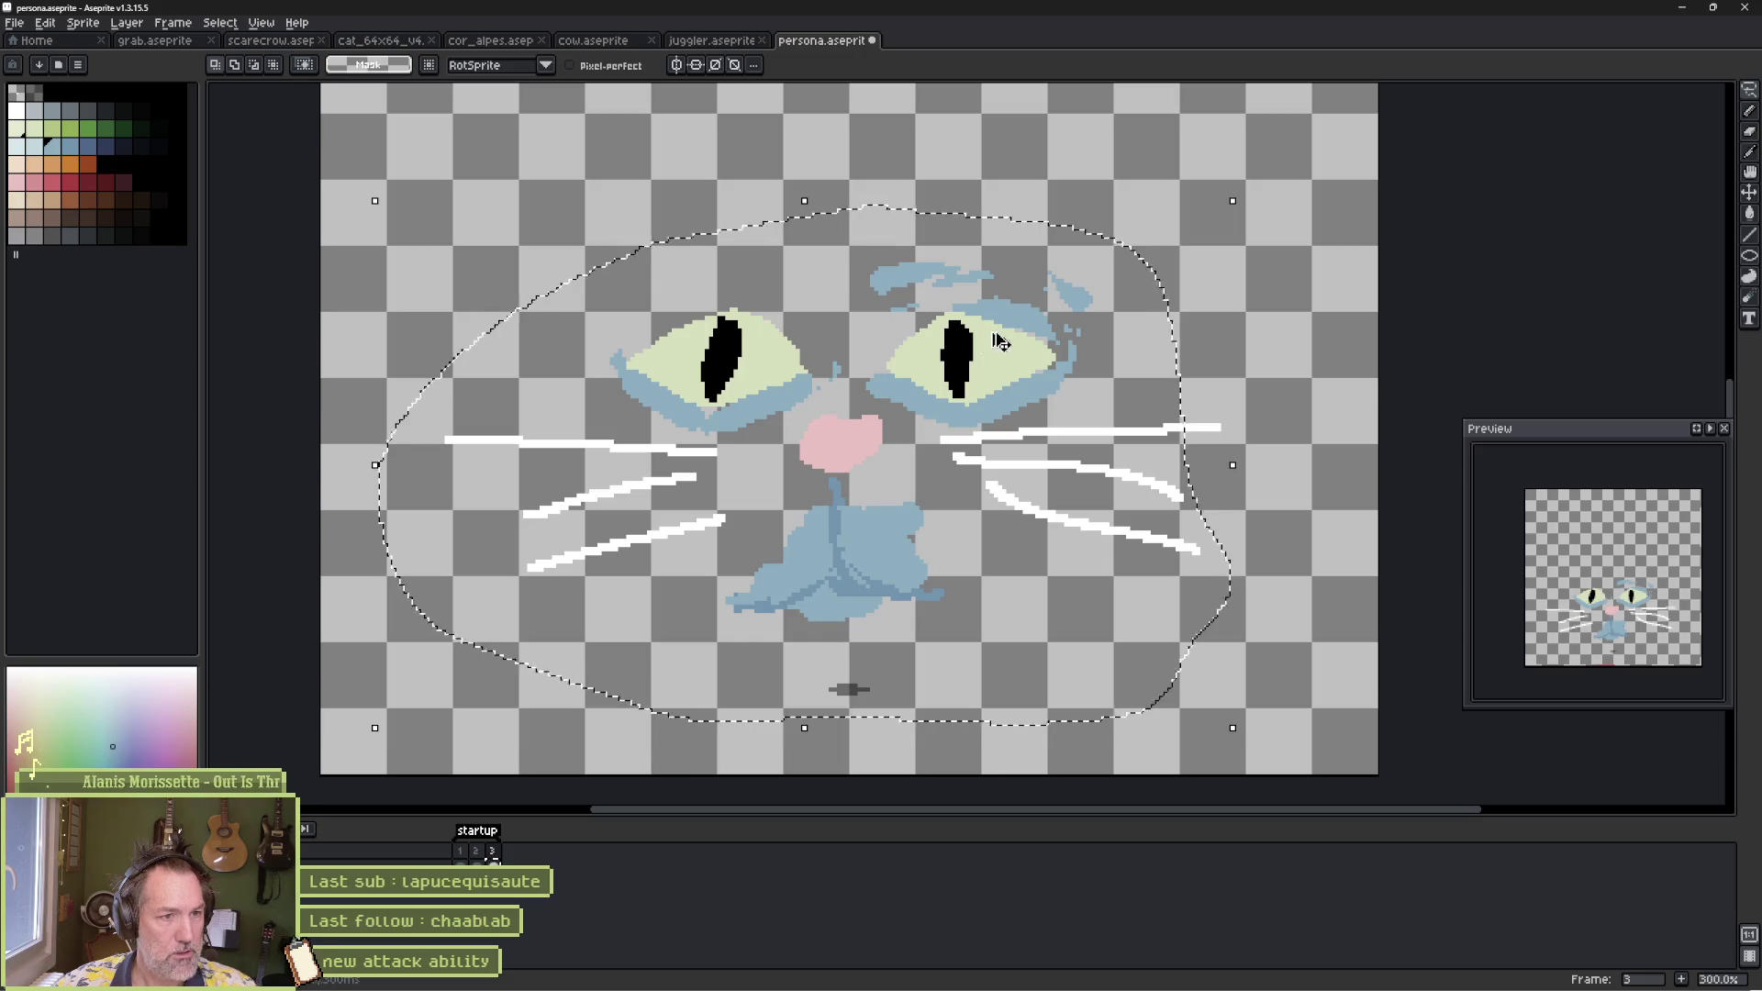
key(ctrl+a)
key(ctrl+d)
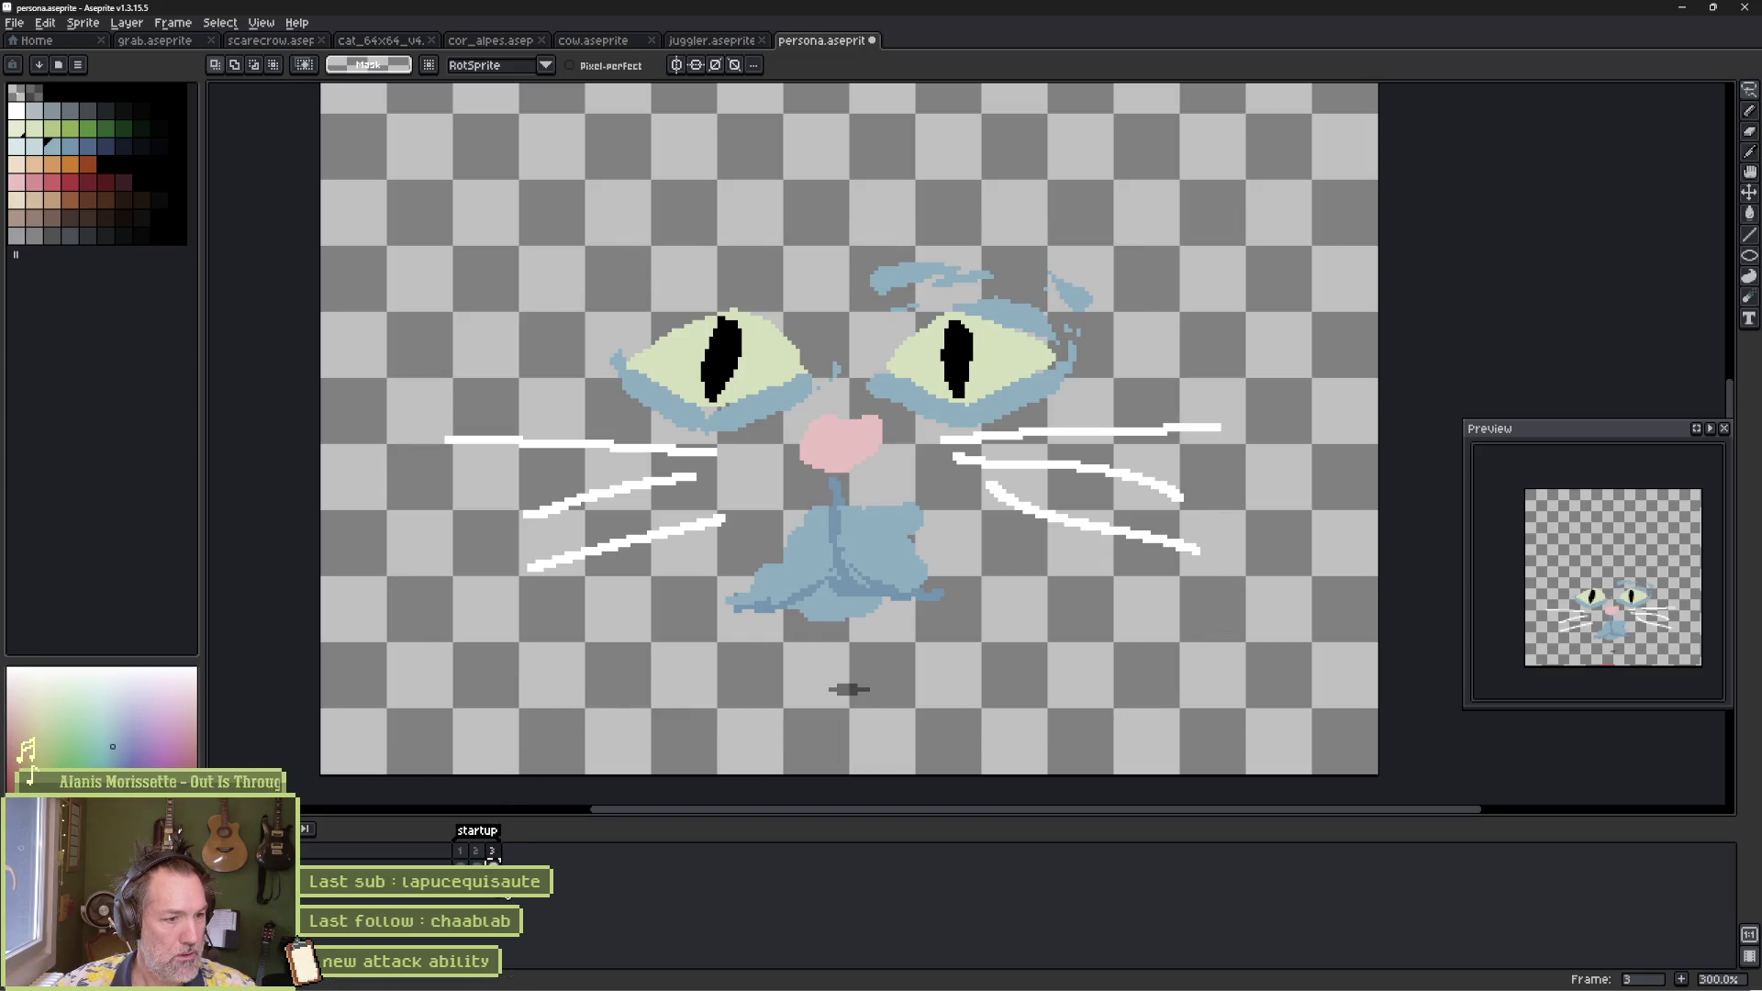
key(Return)
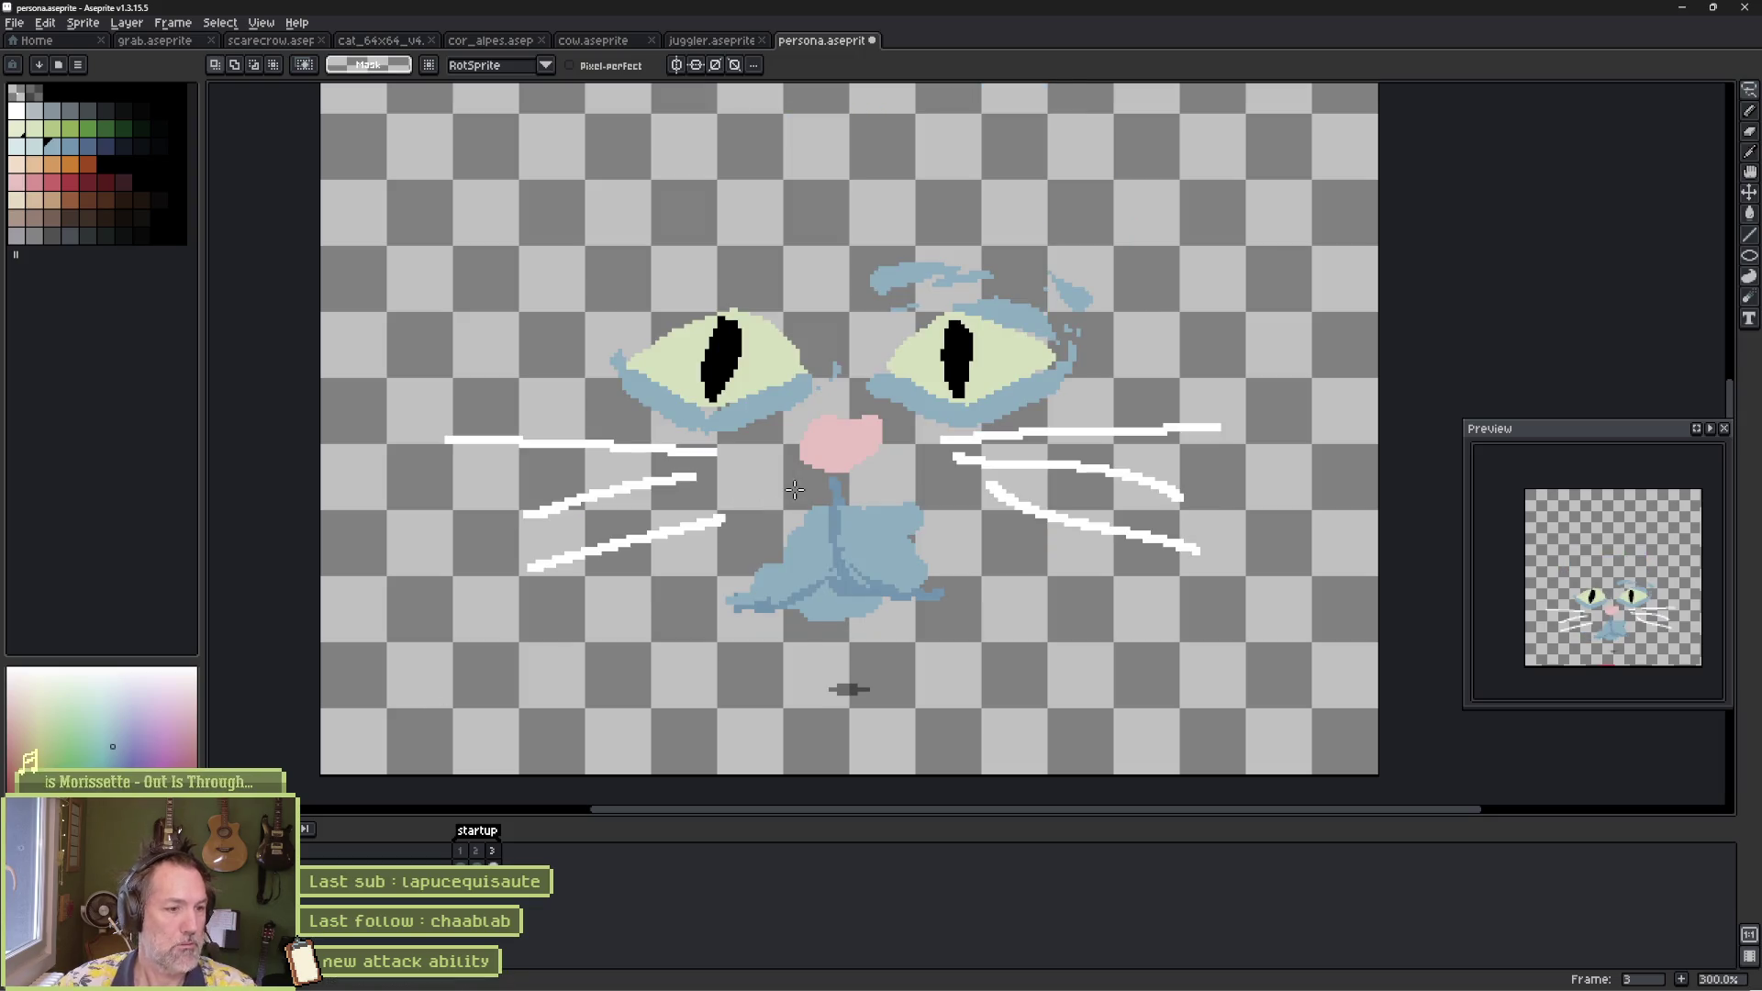
key(ctrl+z)
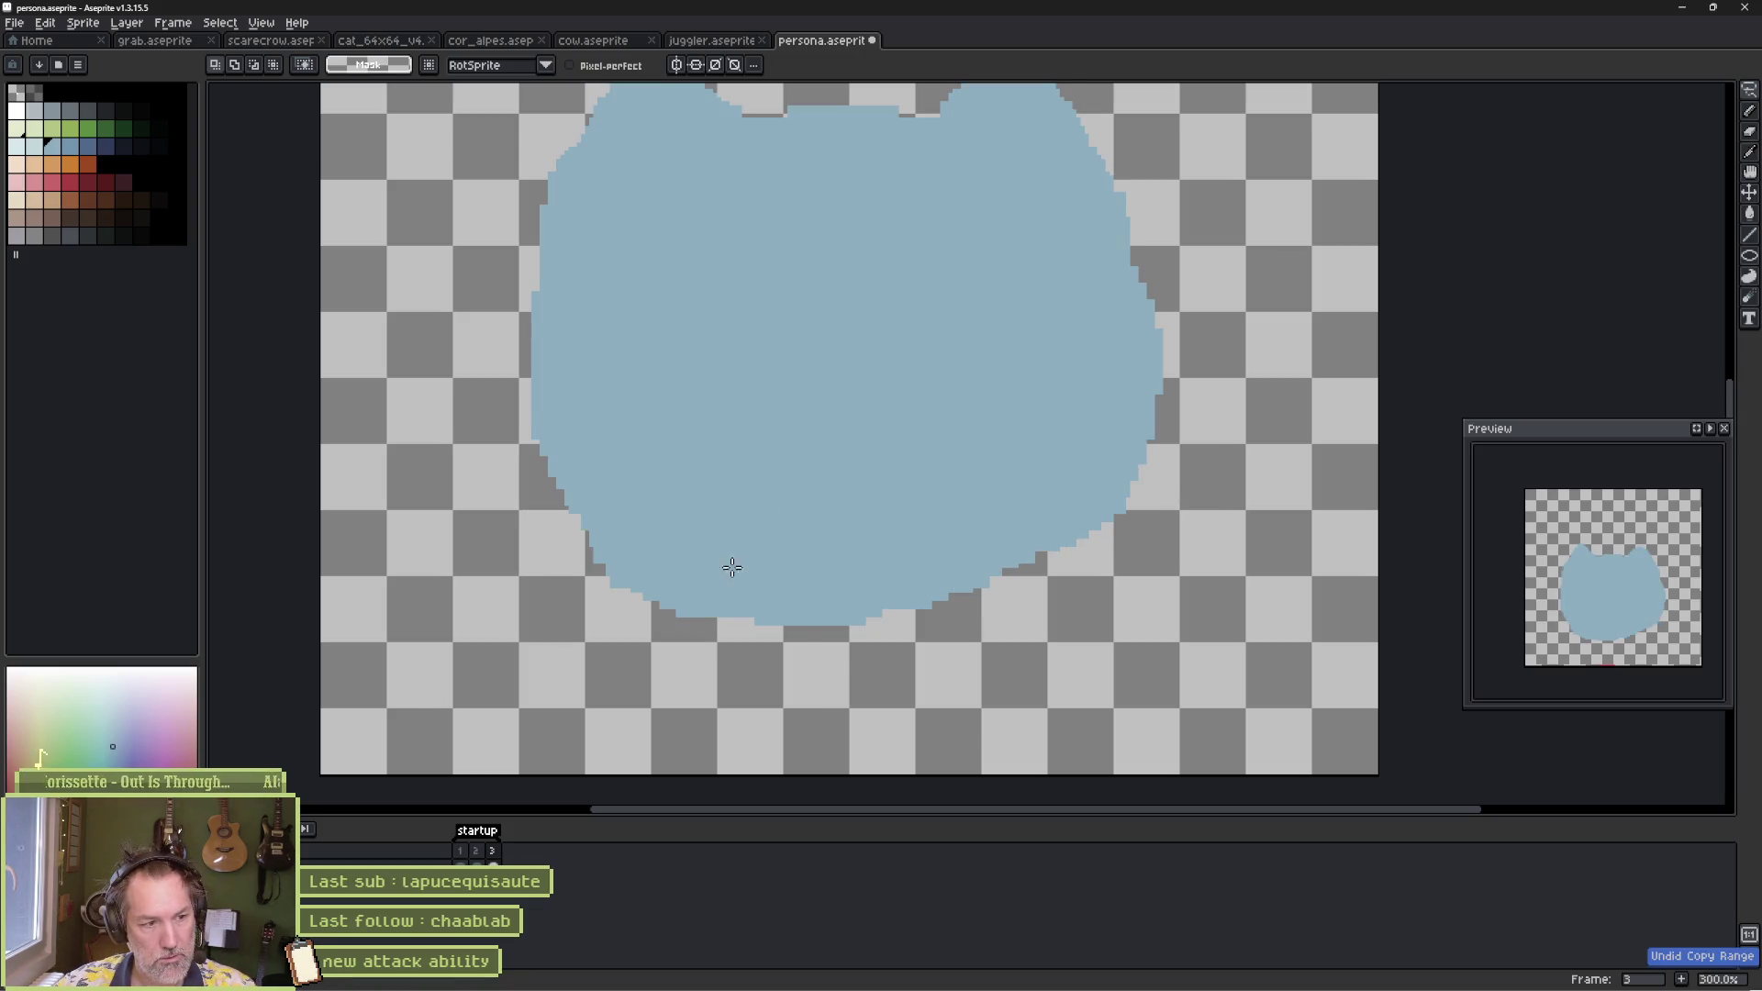
key(ctrl+y)
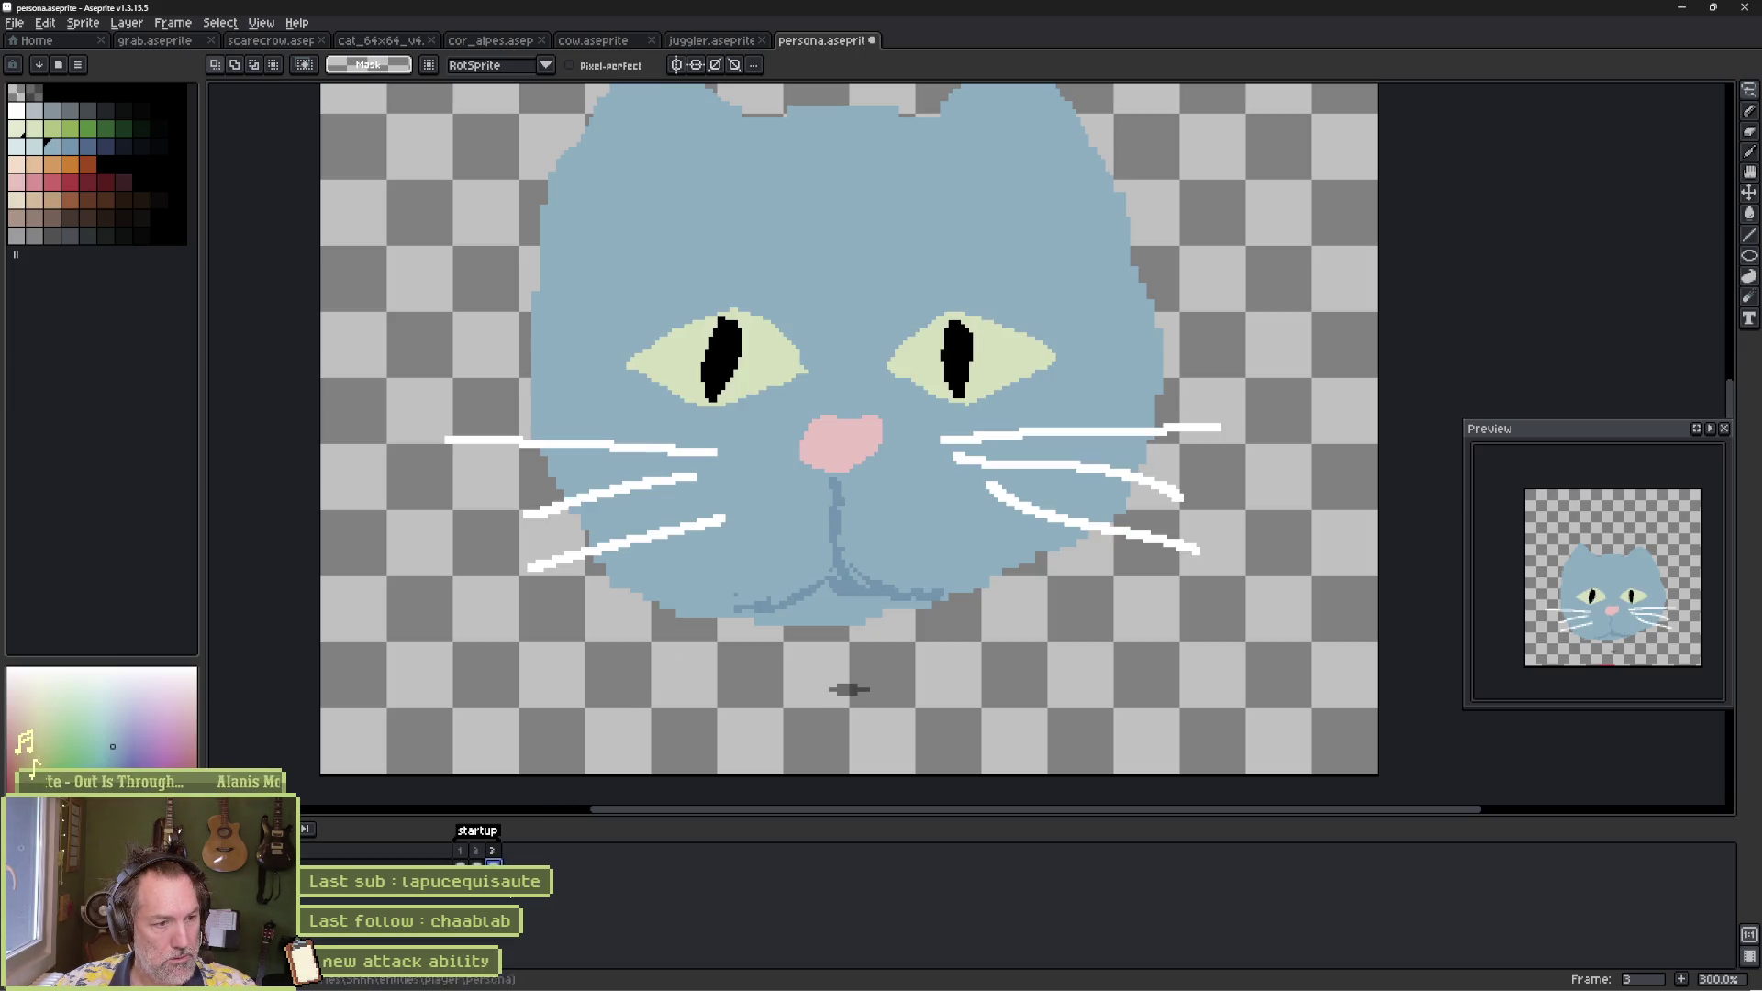
right_click(494, 865)
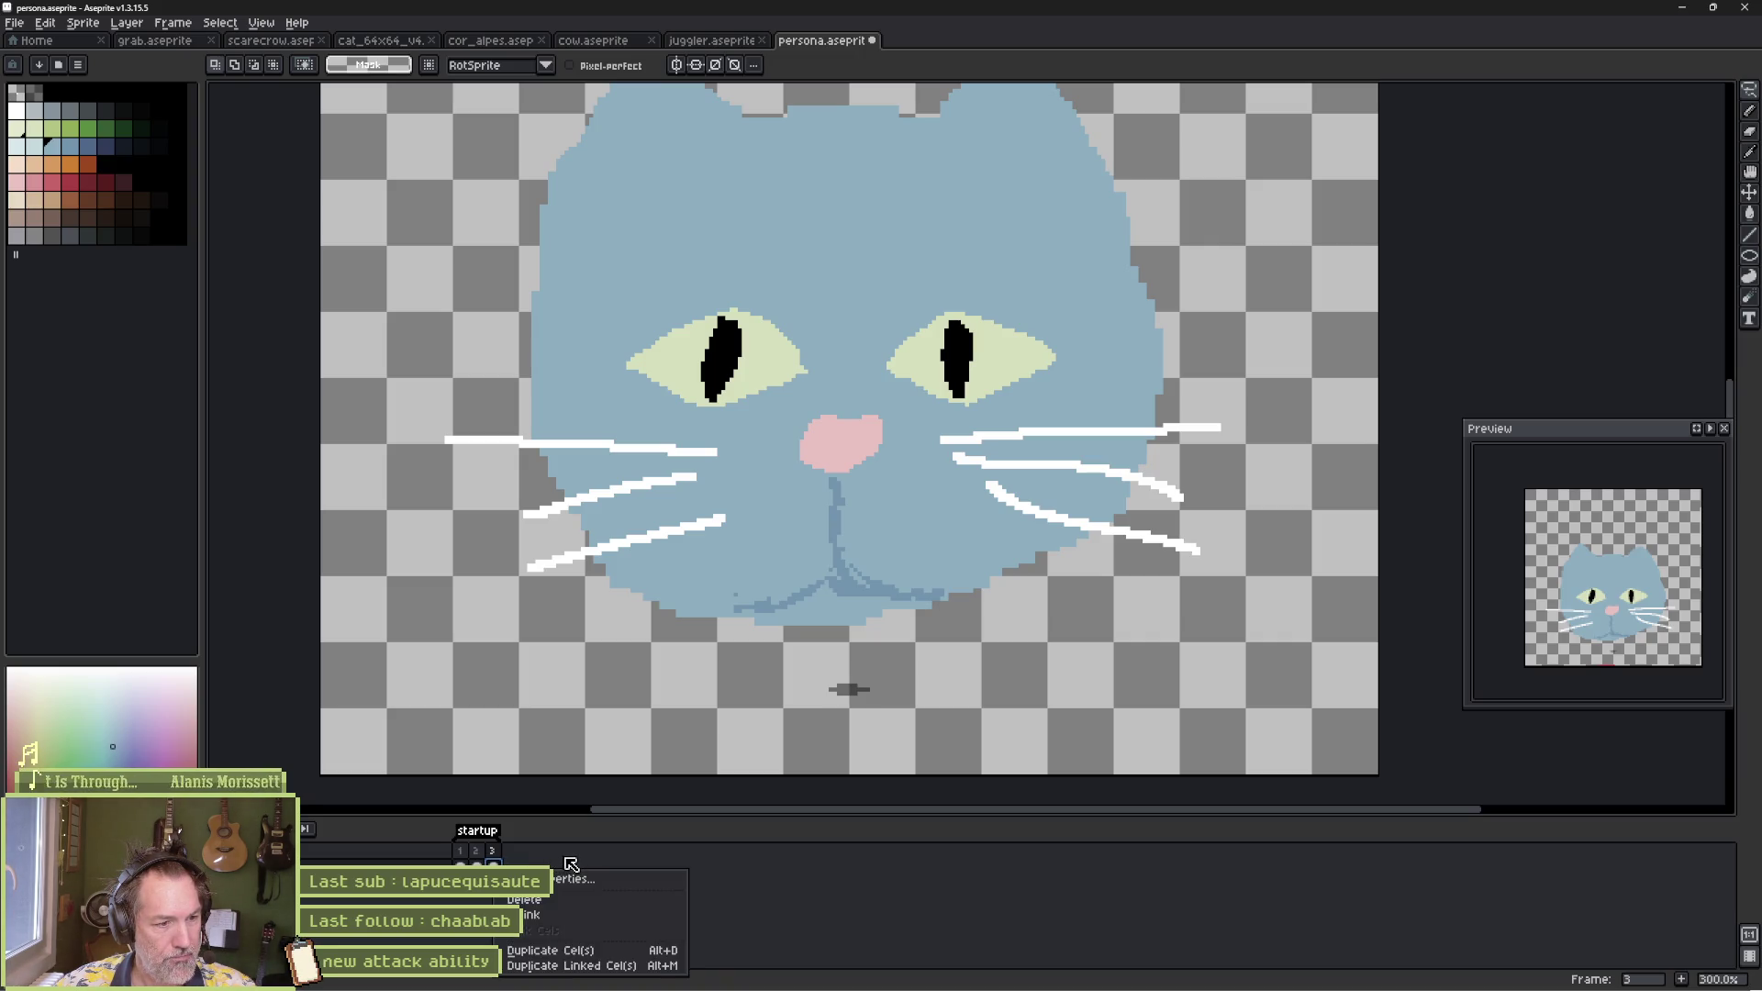
key(Escape)
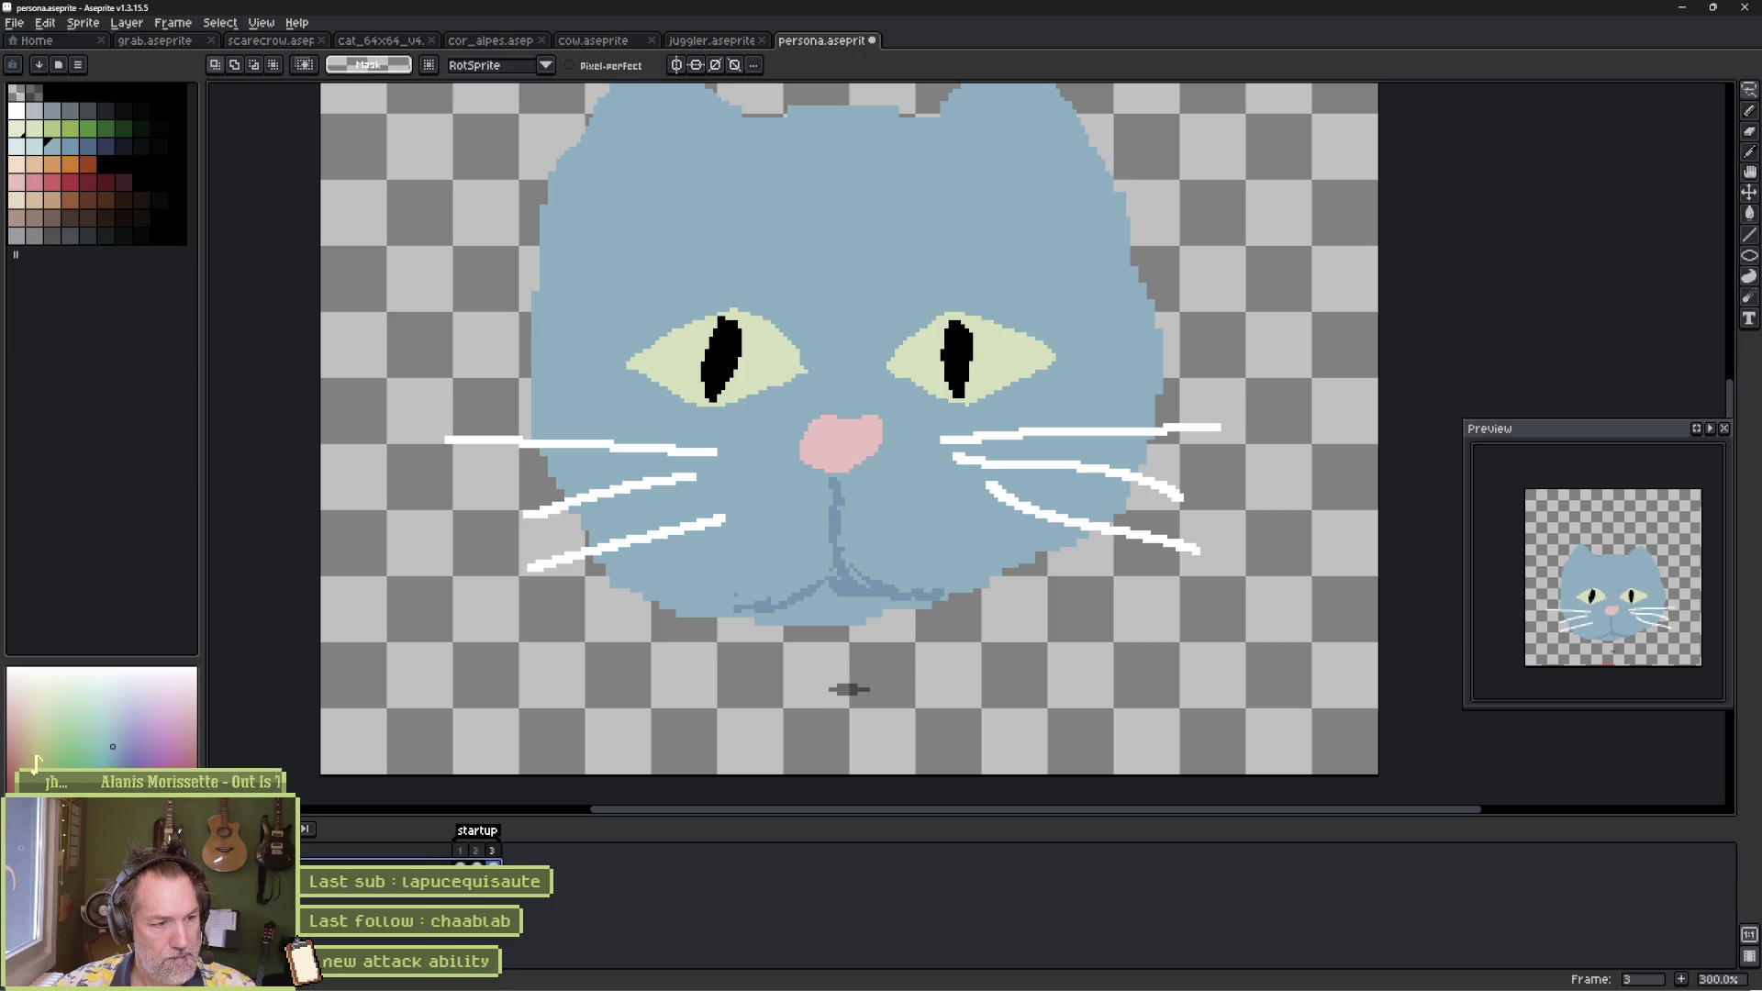
Merge the layer down, then step through frames 1 to 3 to compare
right_click(426, 855)
click(468, 942)
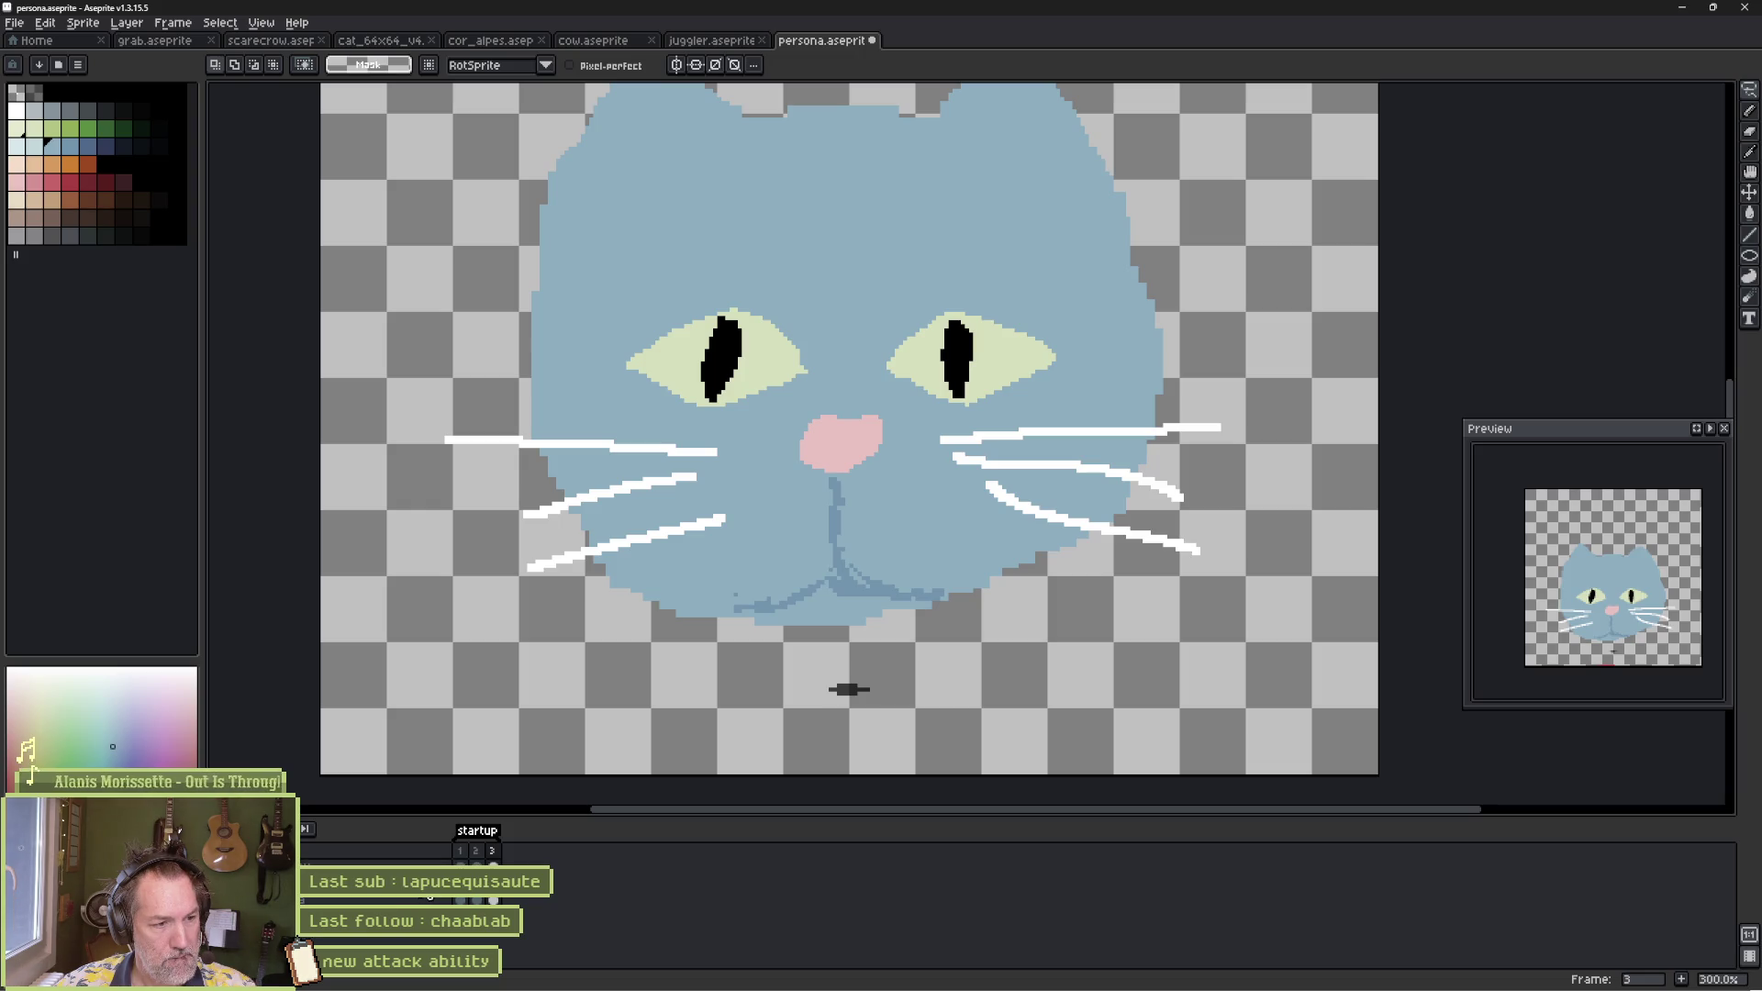
click(461, 899)
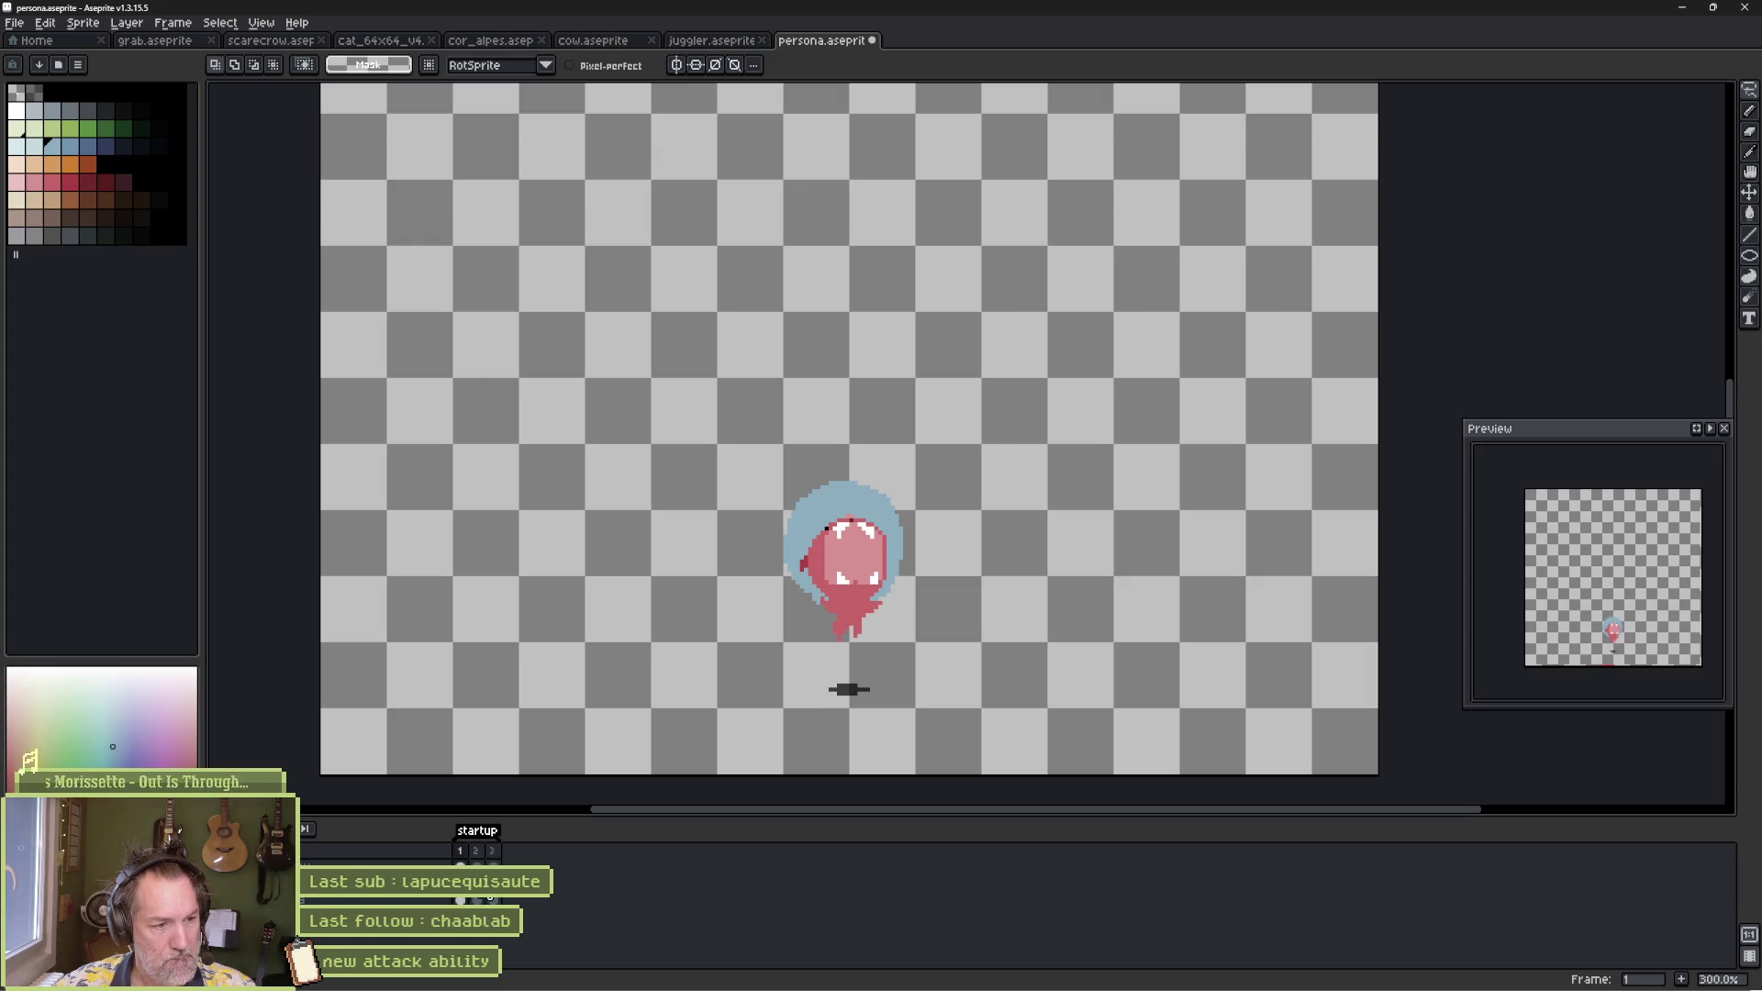
click(477, 899)
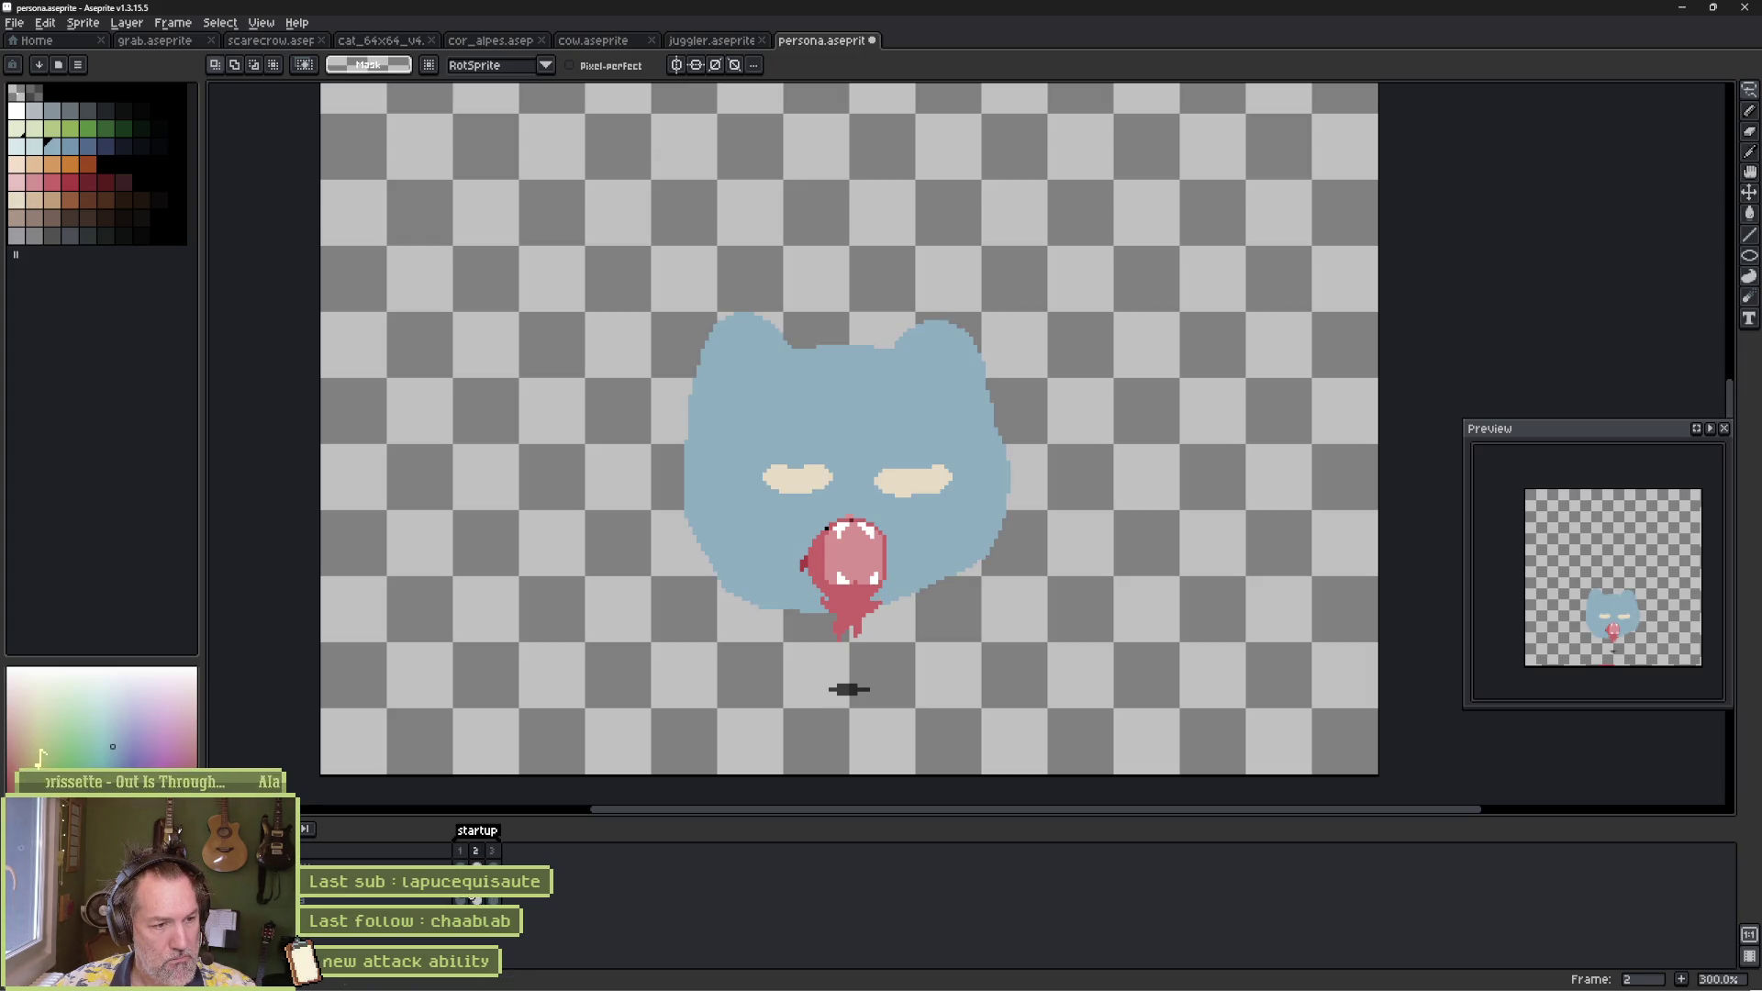
key(period)
key(comma)
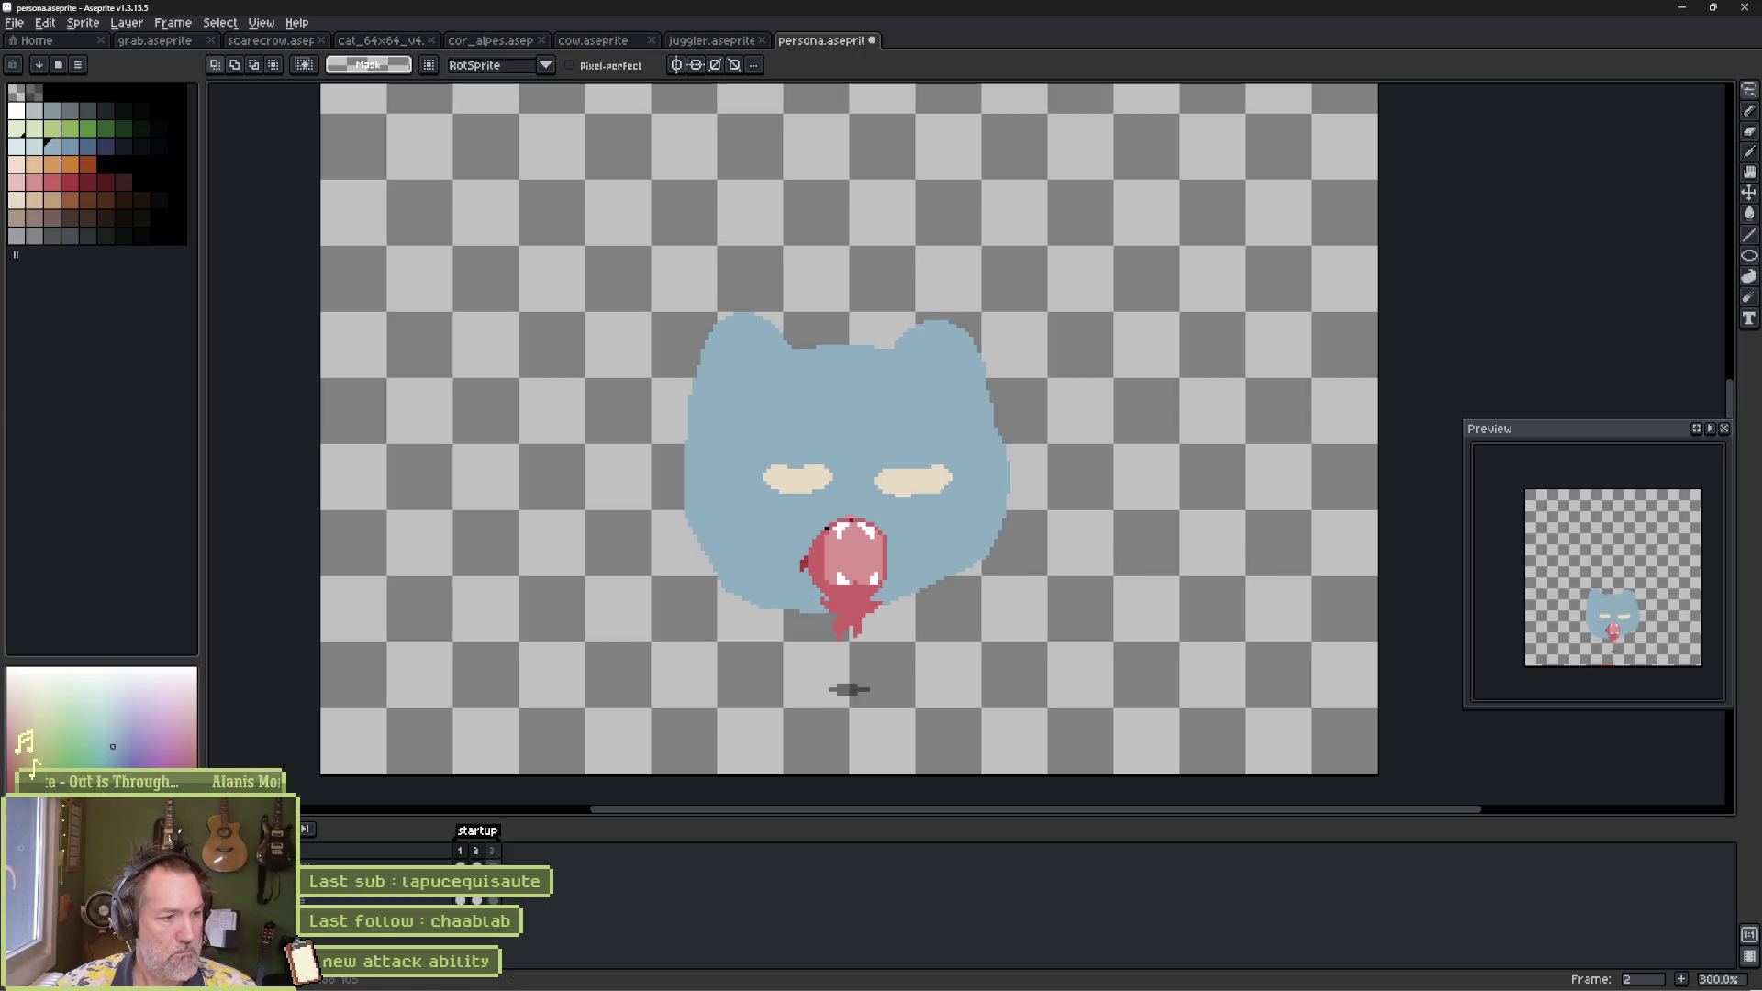
key(period)
key(period)
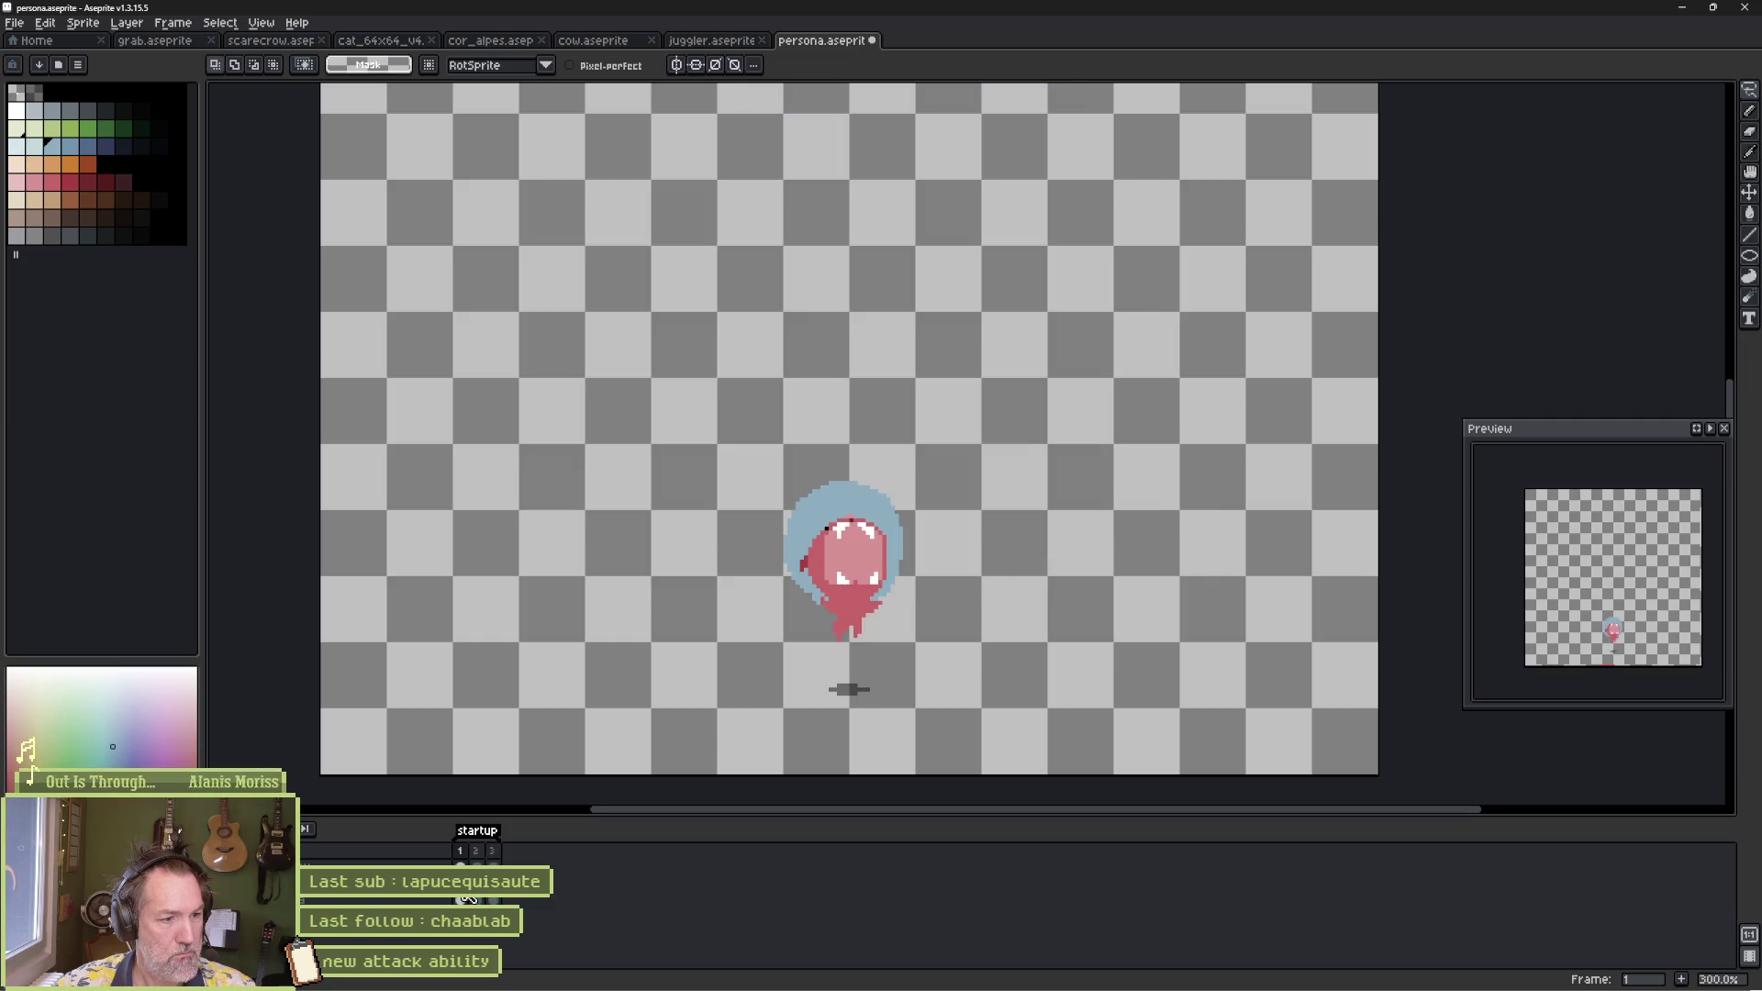
key(period)
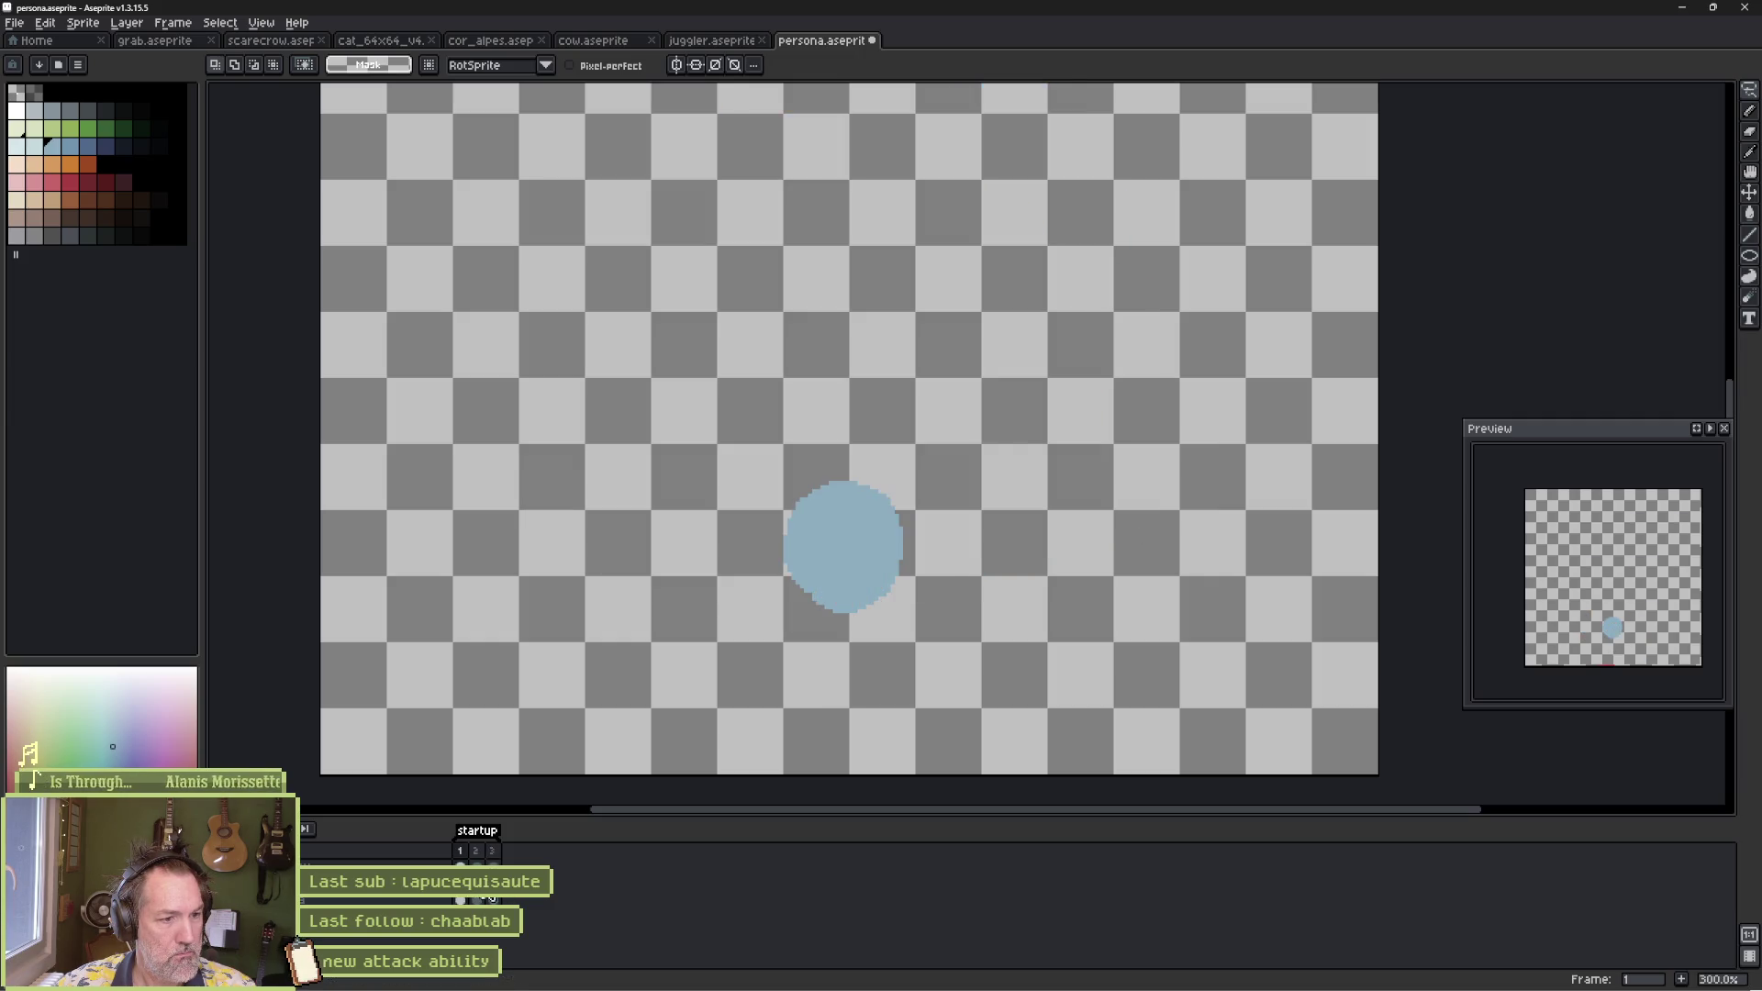
key(period)
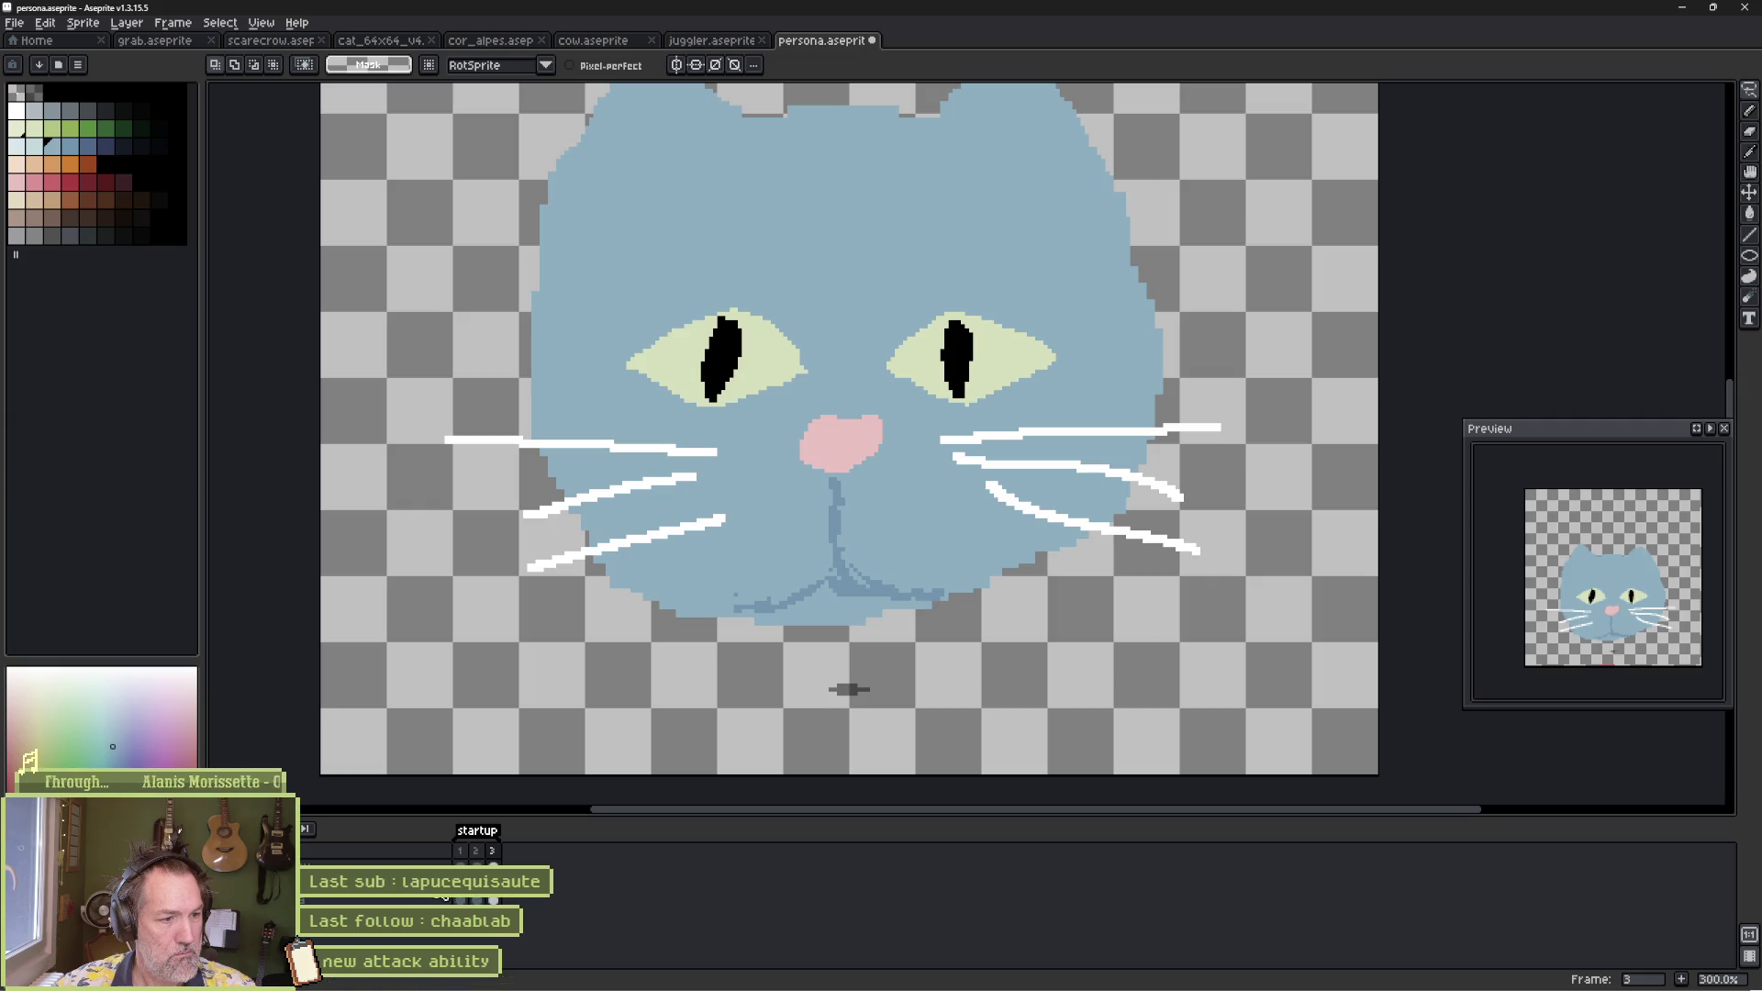
Flip between frames to compare, then show the red mouth creature cel on frame 3
right_click(410, 880)
key(Escape)
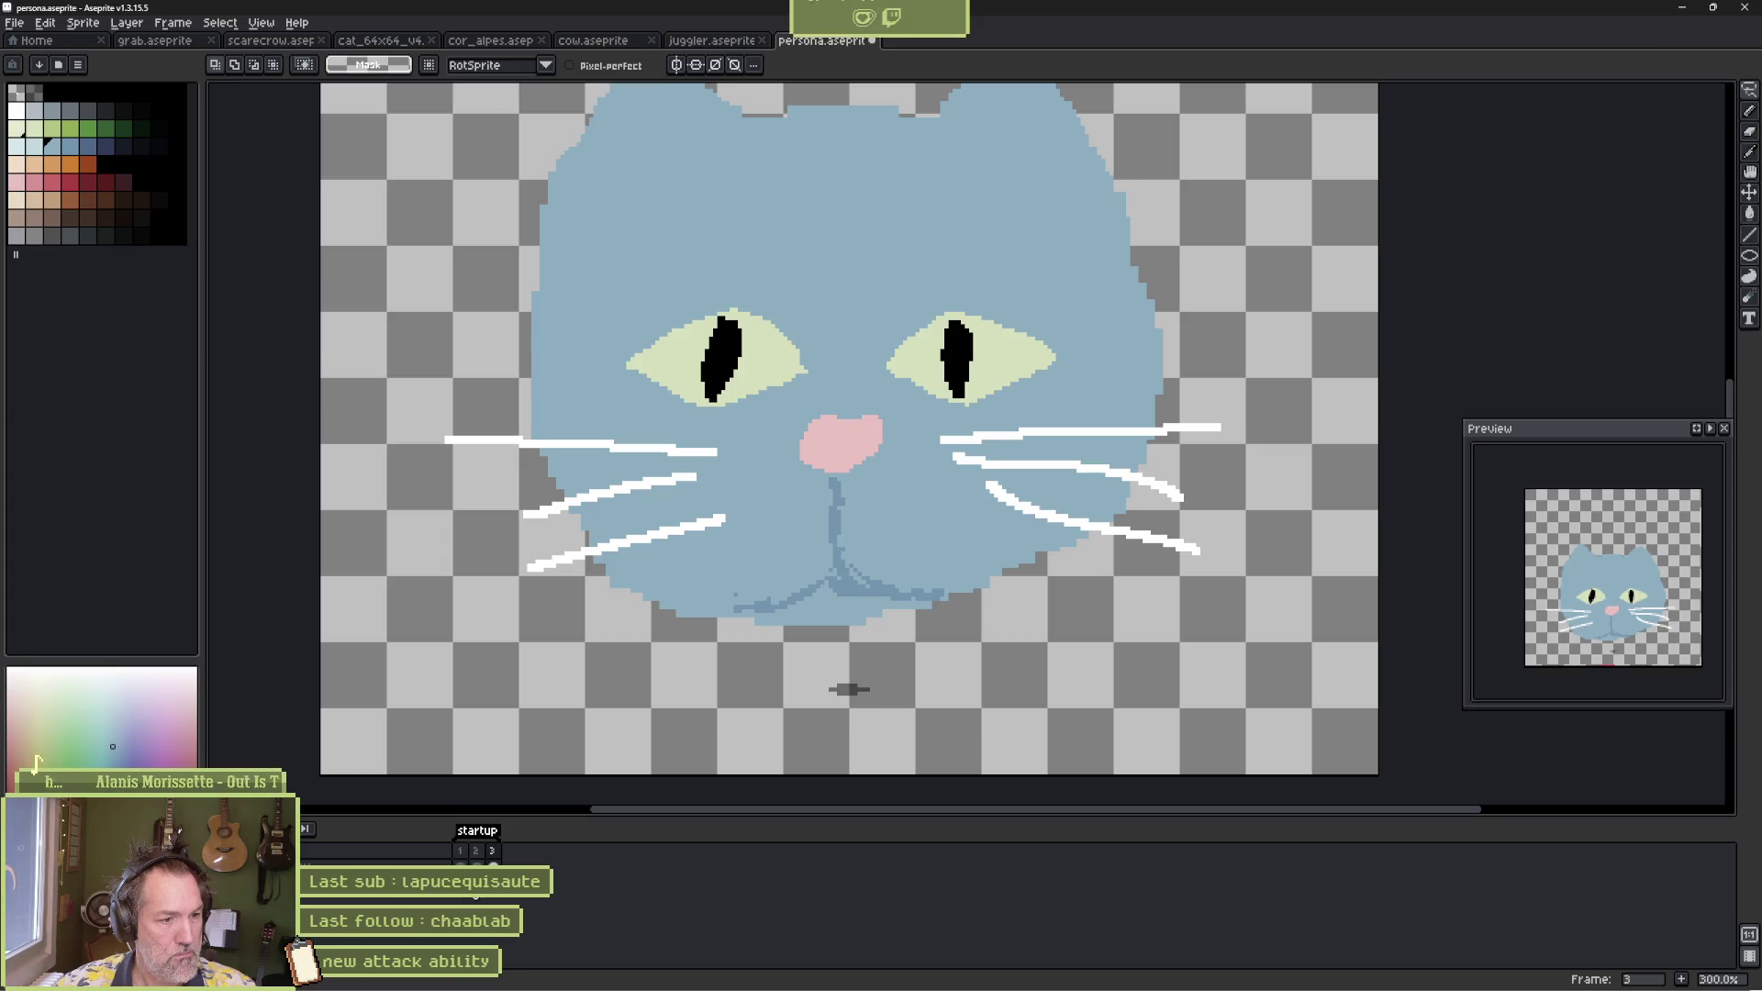
key(period)
key(comma)
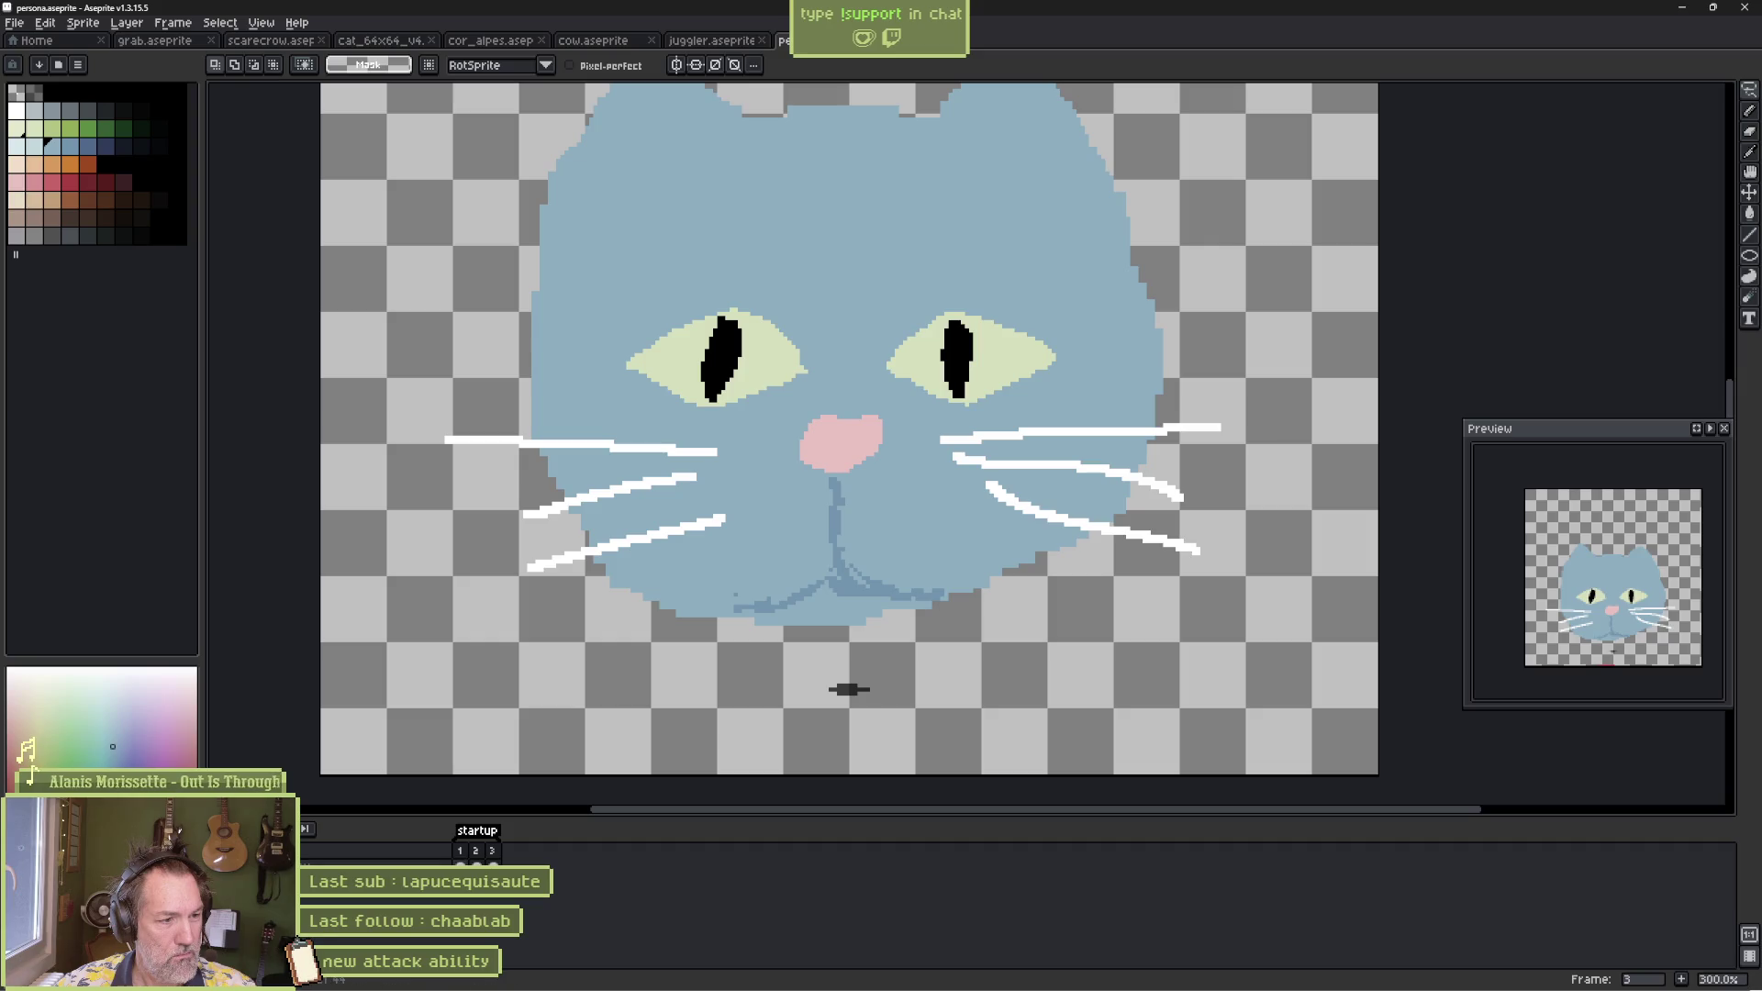
key(period)
key(comma)
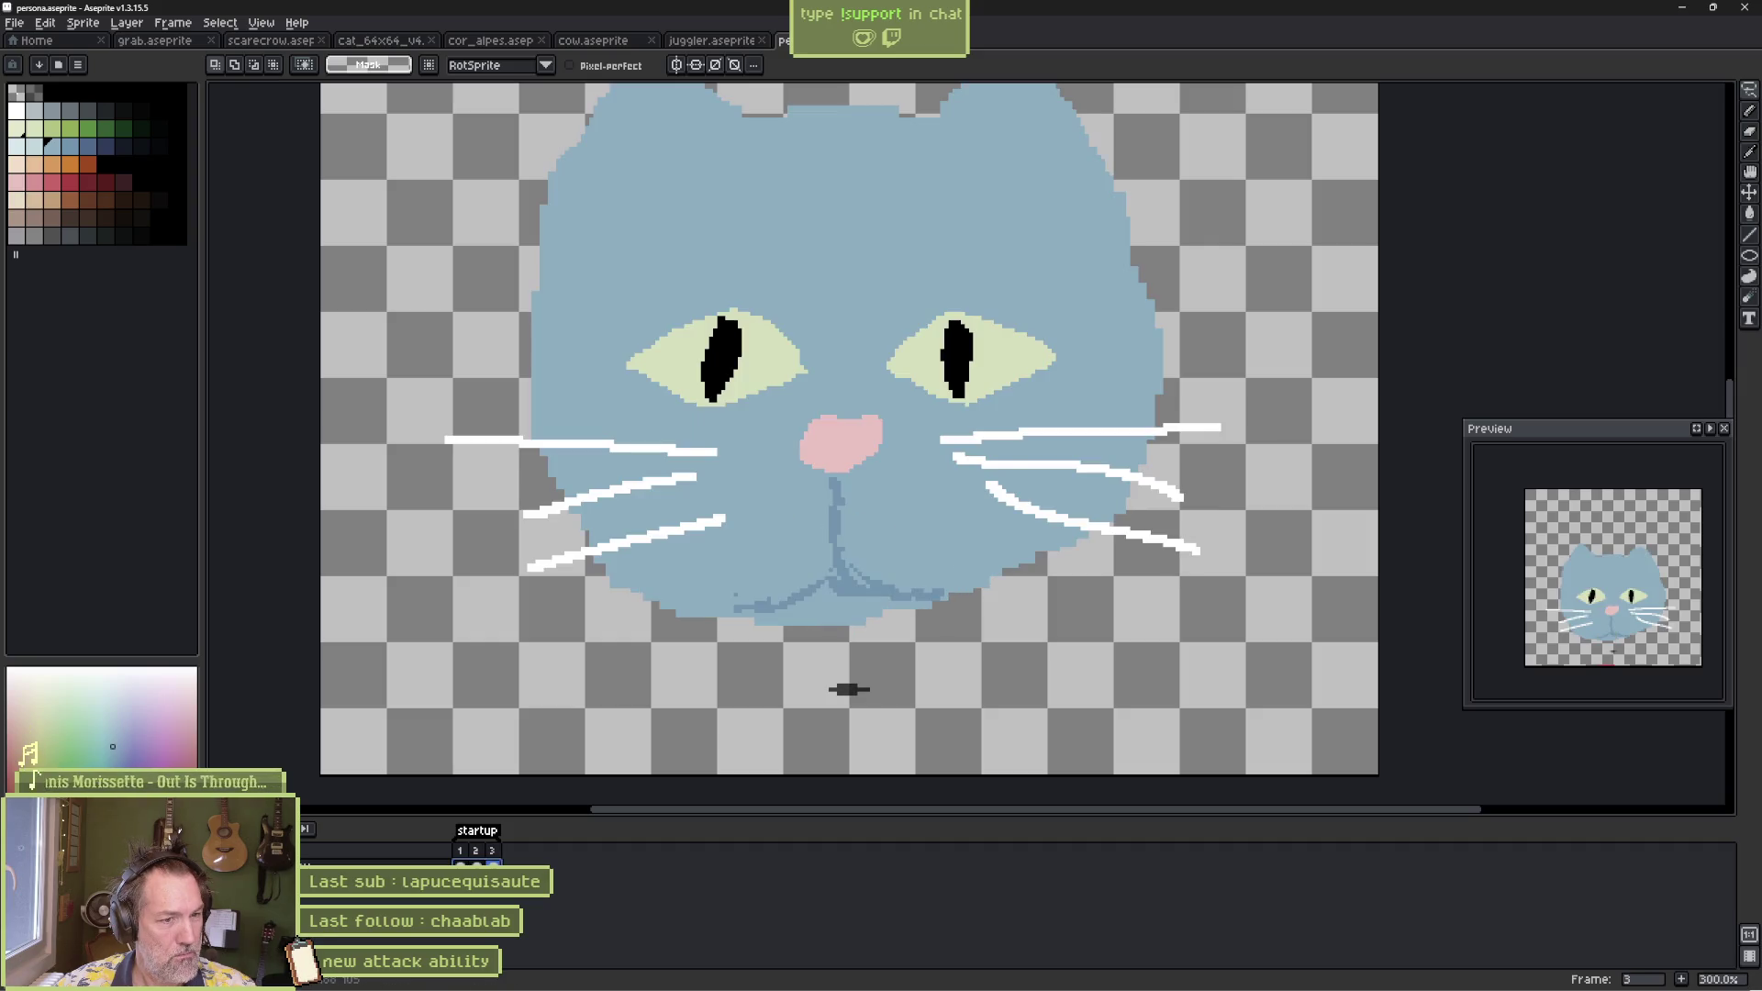
key(comma)
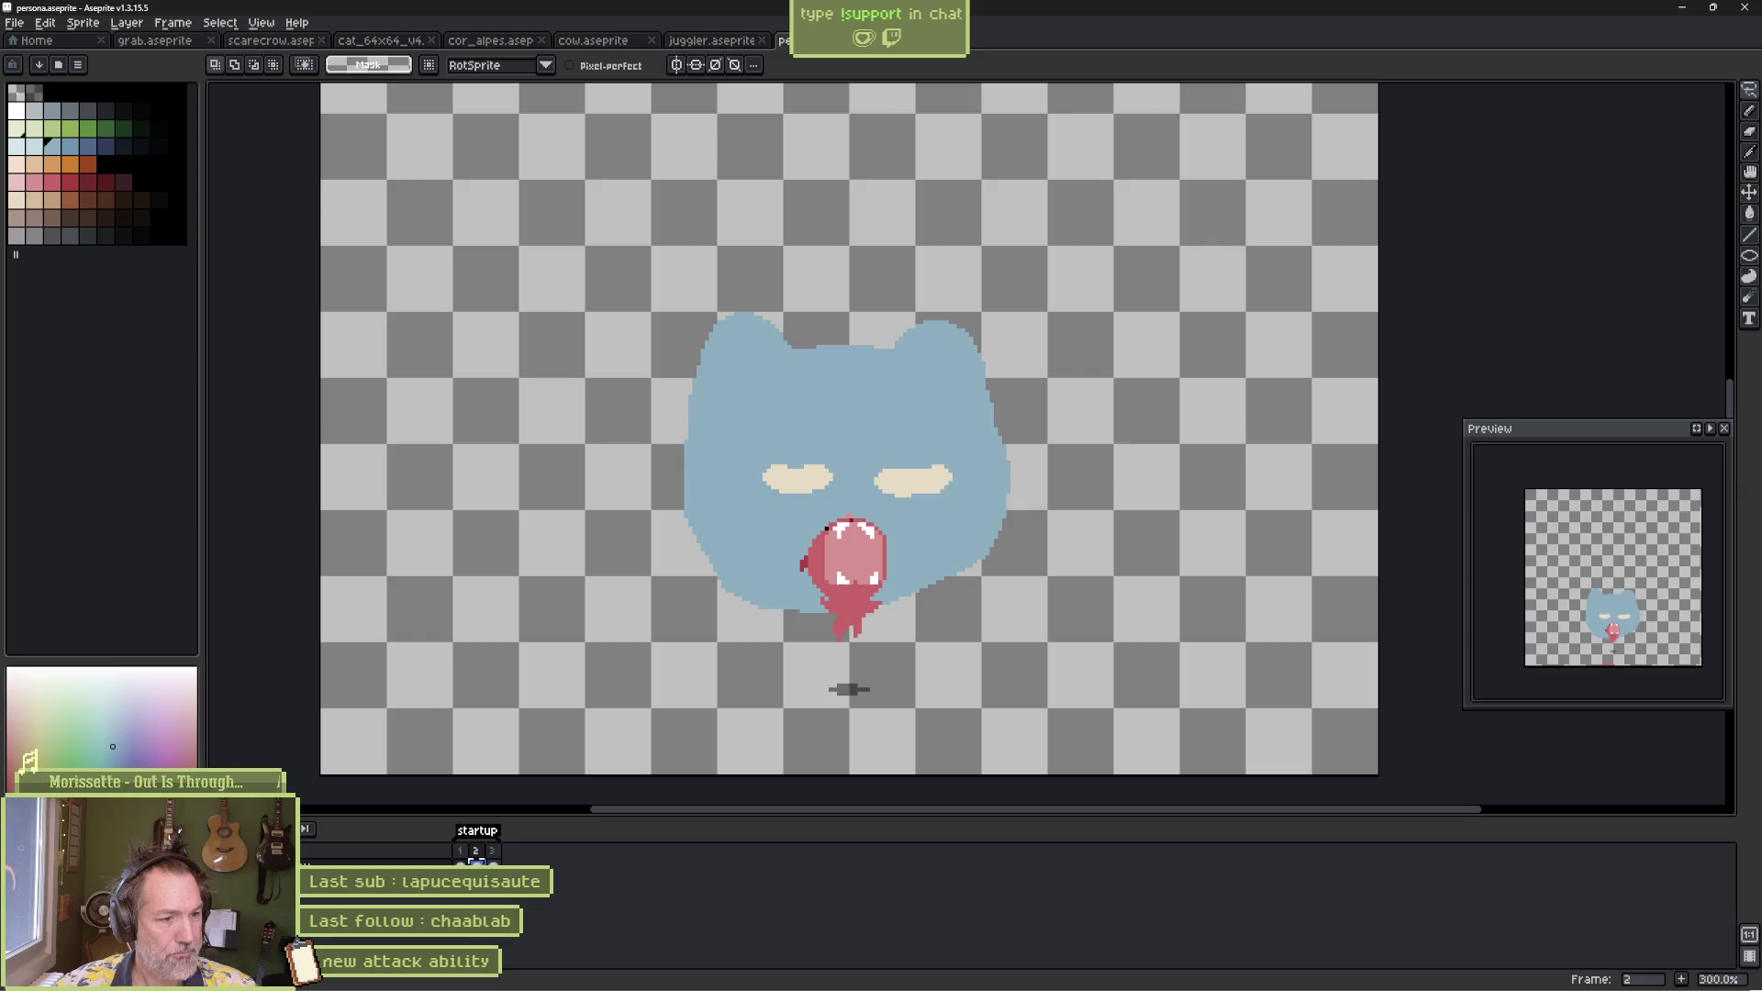
key(period)
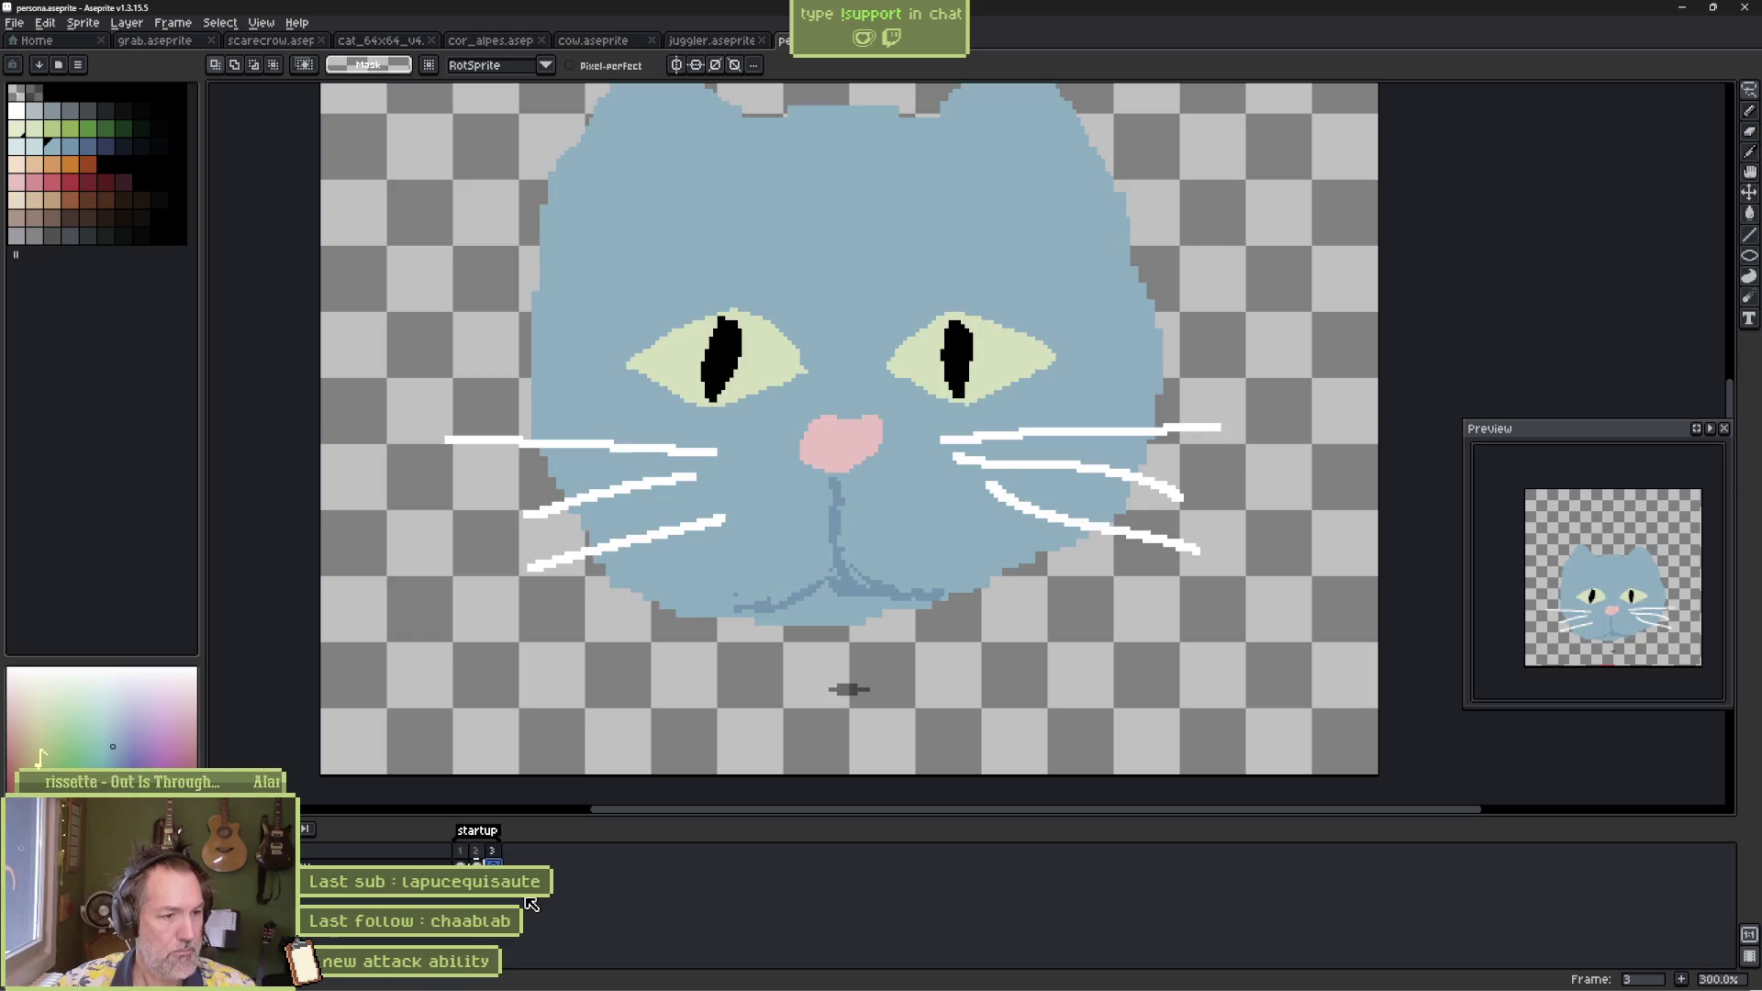
click(532, 902)
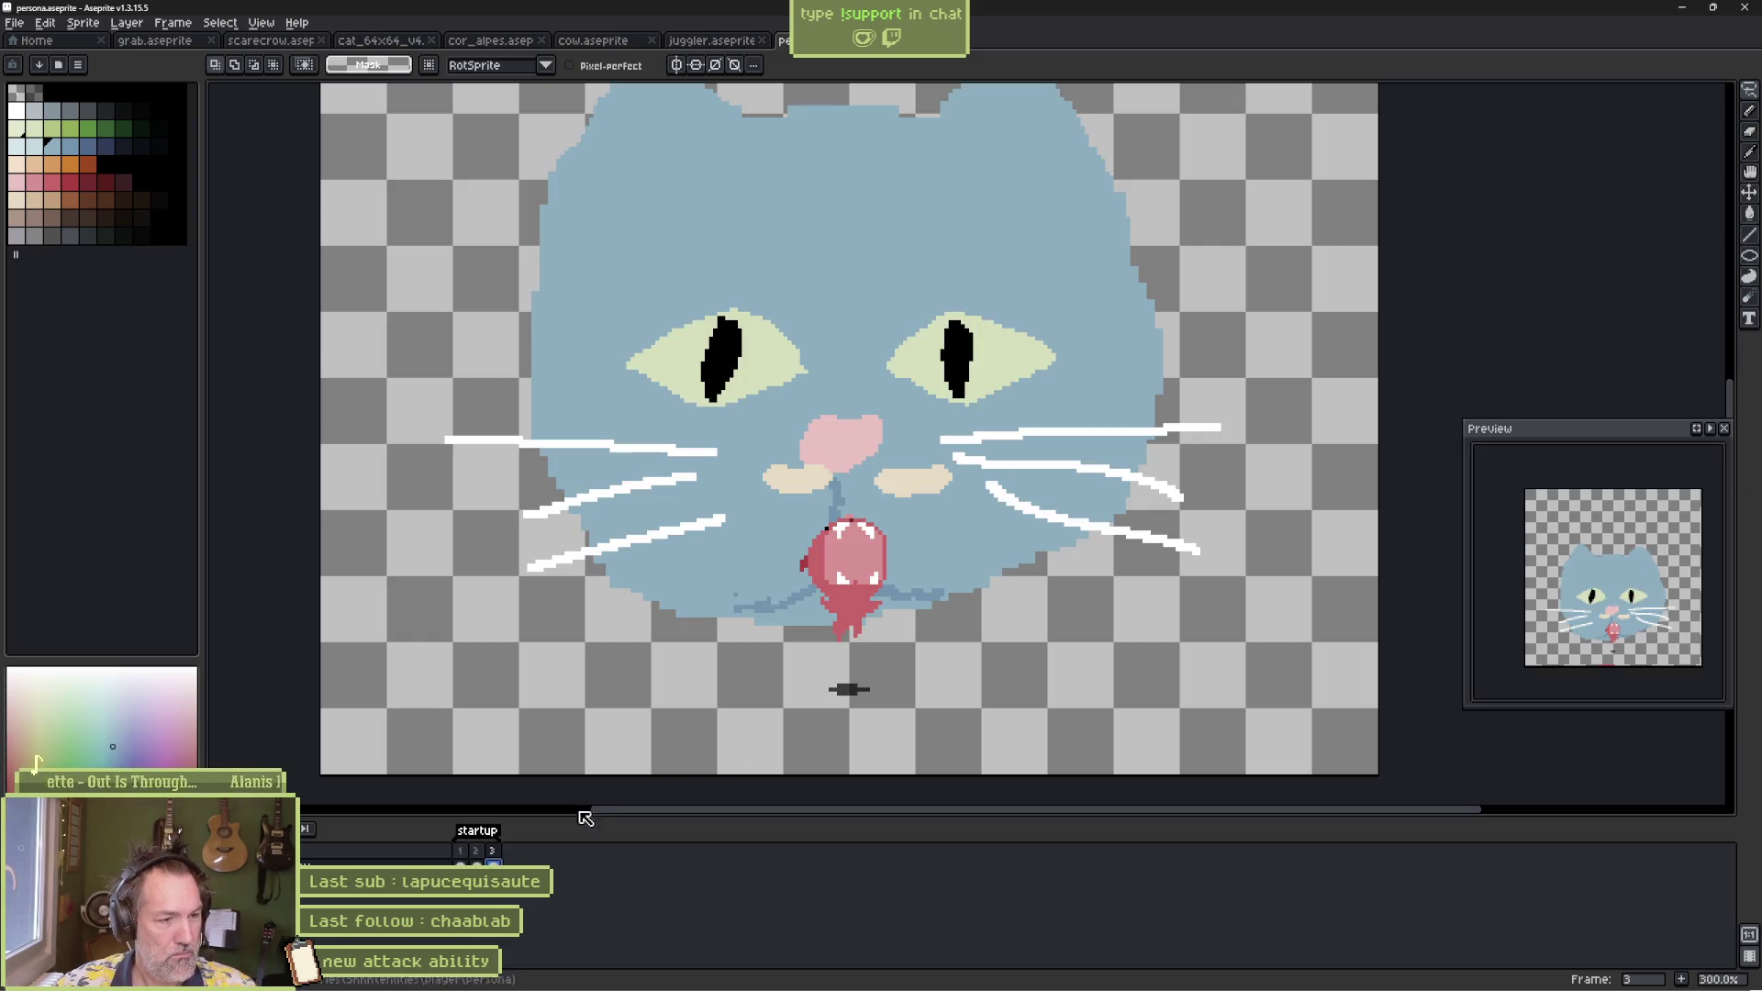
Erase the two cream cheek blobs and check the cat Copy layer properties
key(Delete)
mouse_move(806, 478)
mouse_down()
mouse_move(786, 471)
mouse_move(896, 484)
mouse_up()
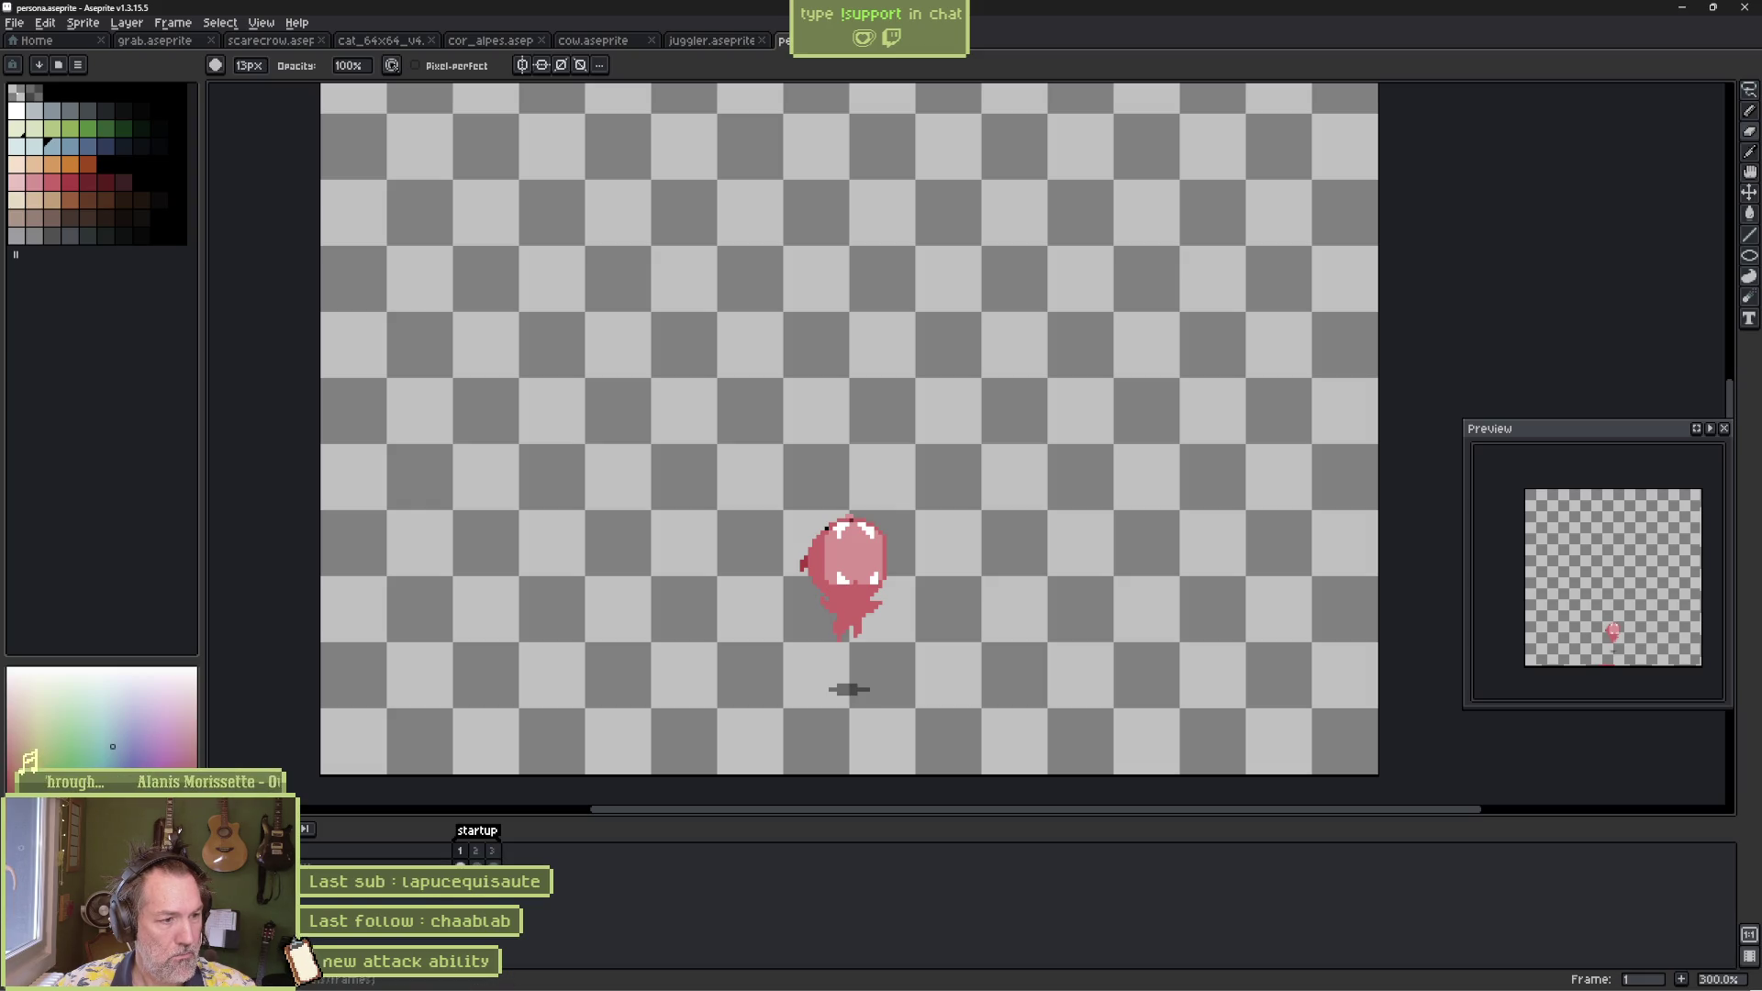
key(ctrl+z)
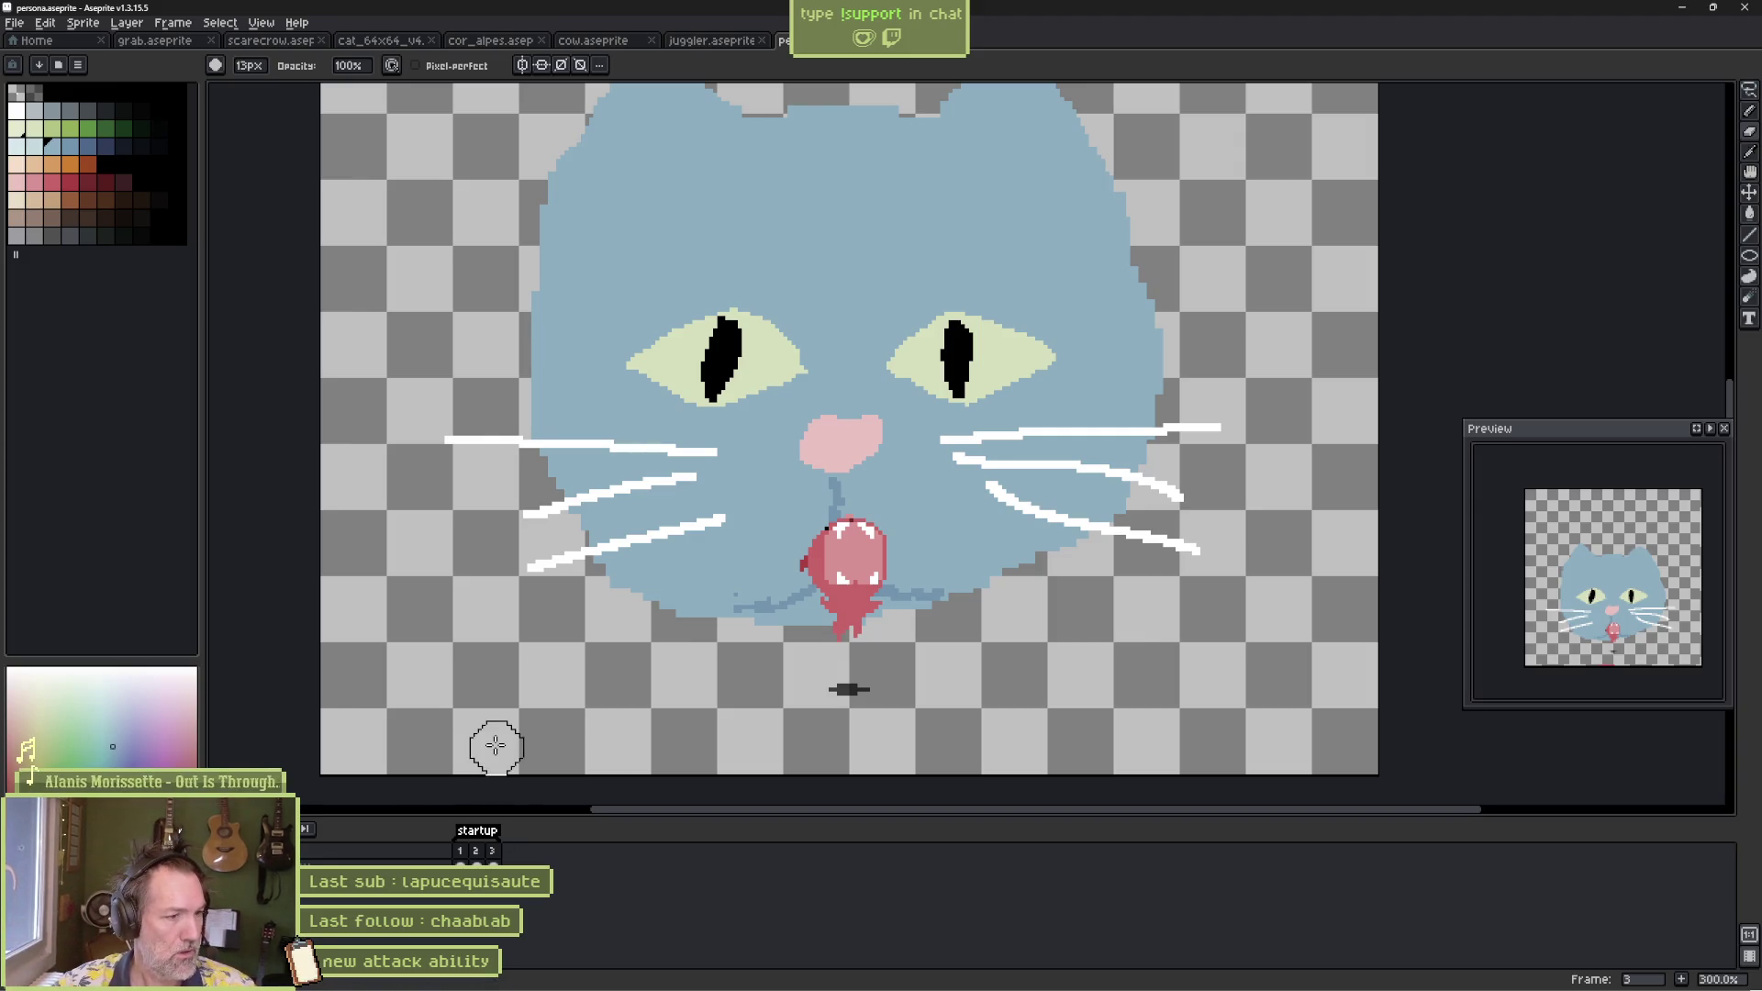
double_click(349, 897)
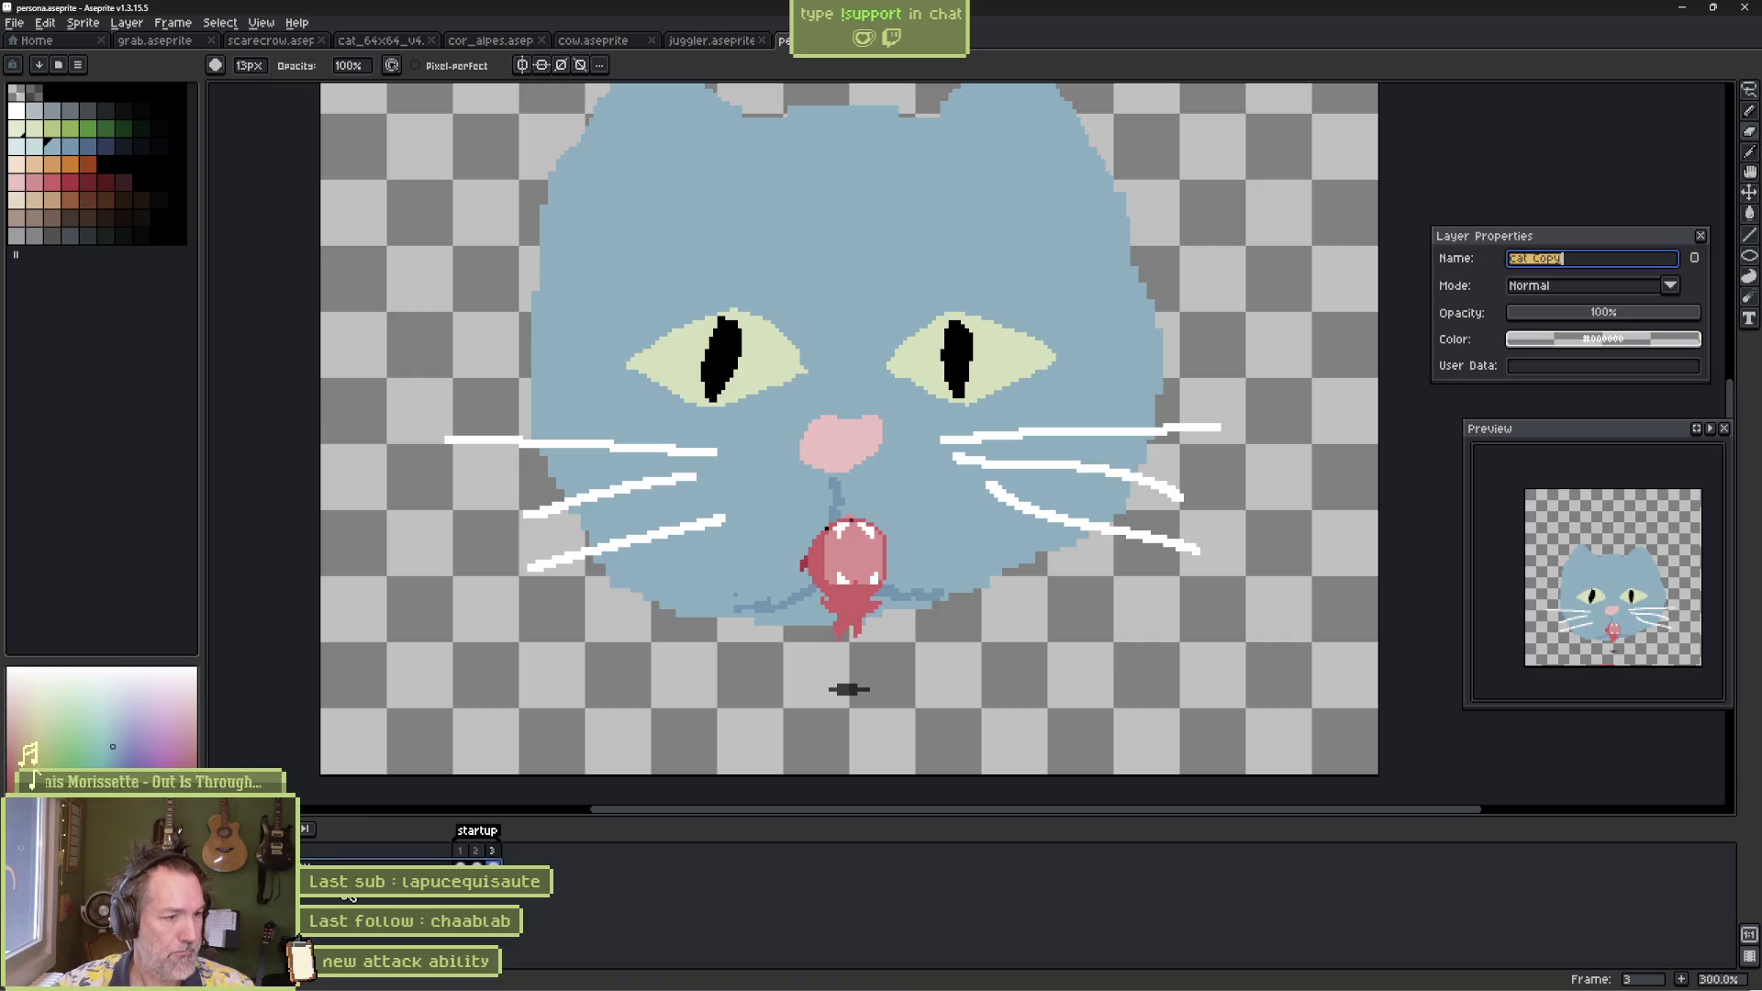
key(Return)
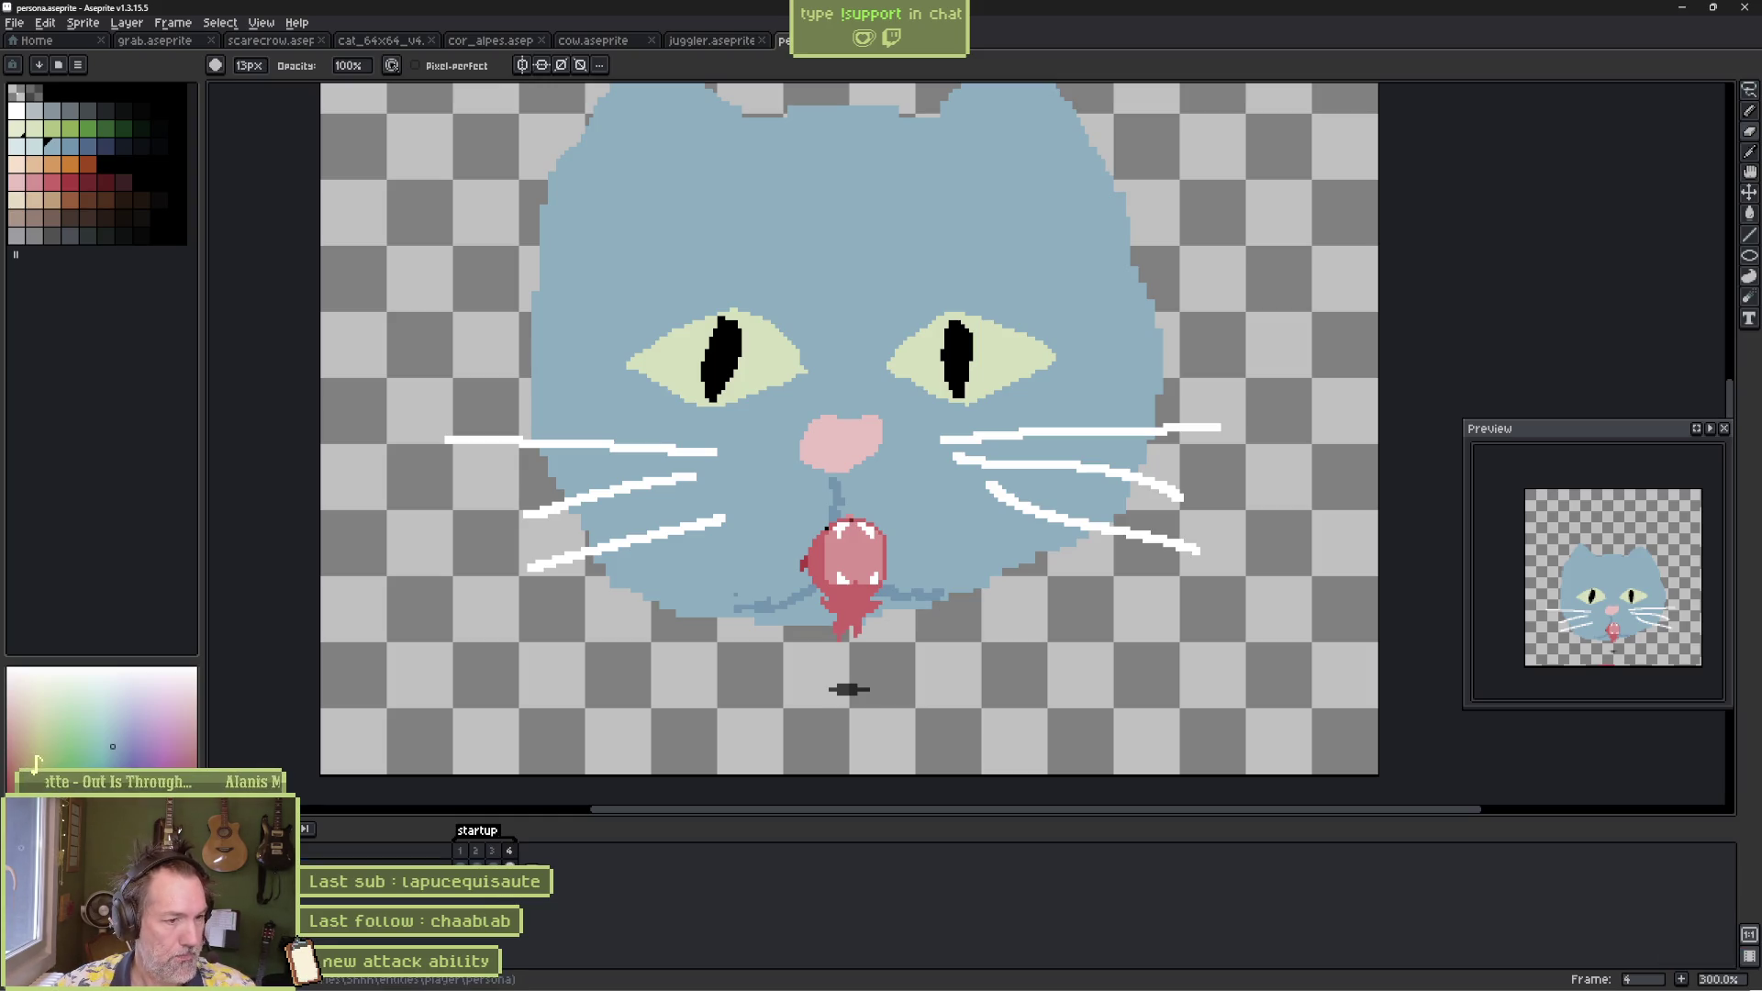
Add a new frame 4 and tag it 'active'
key(alt+n)
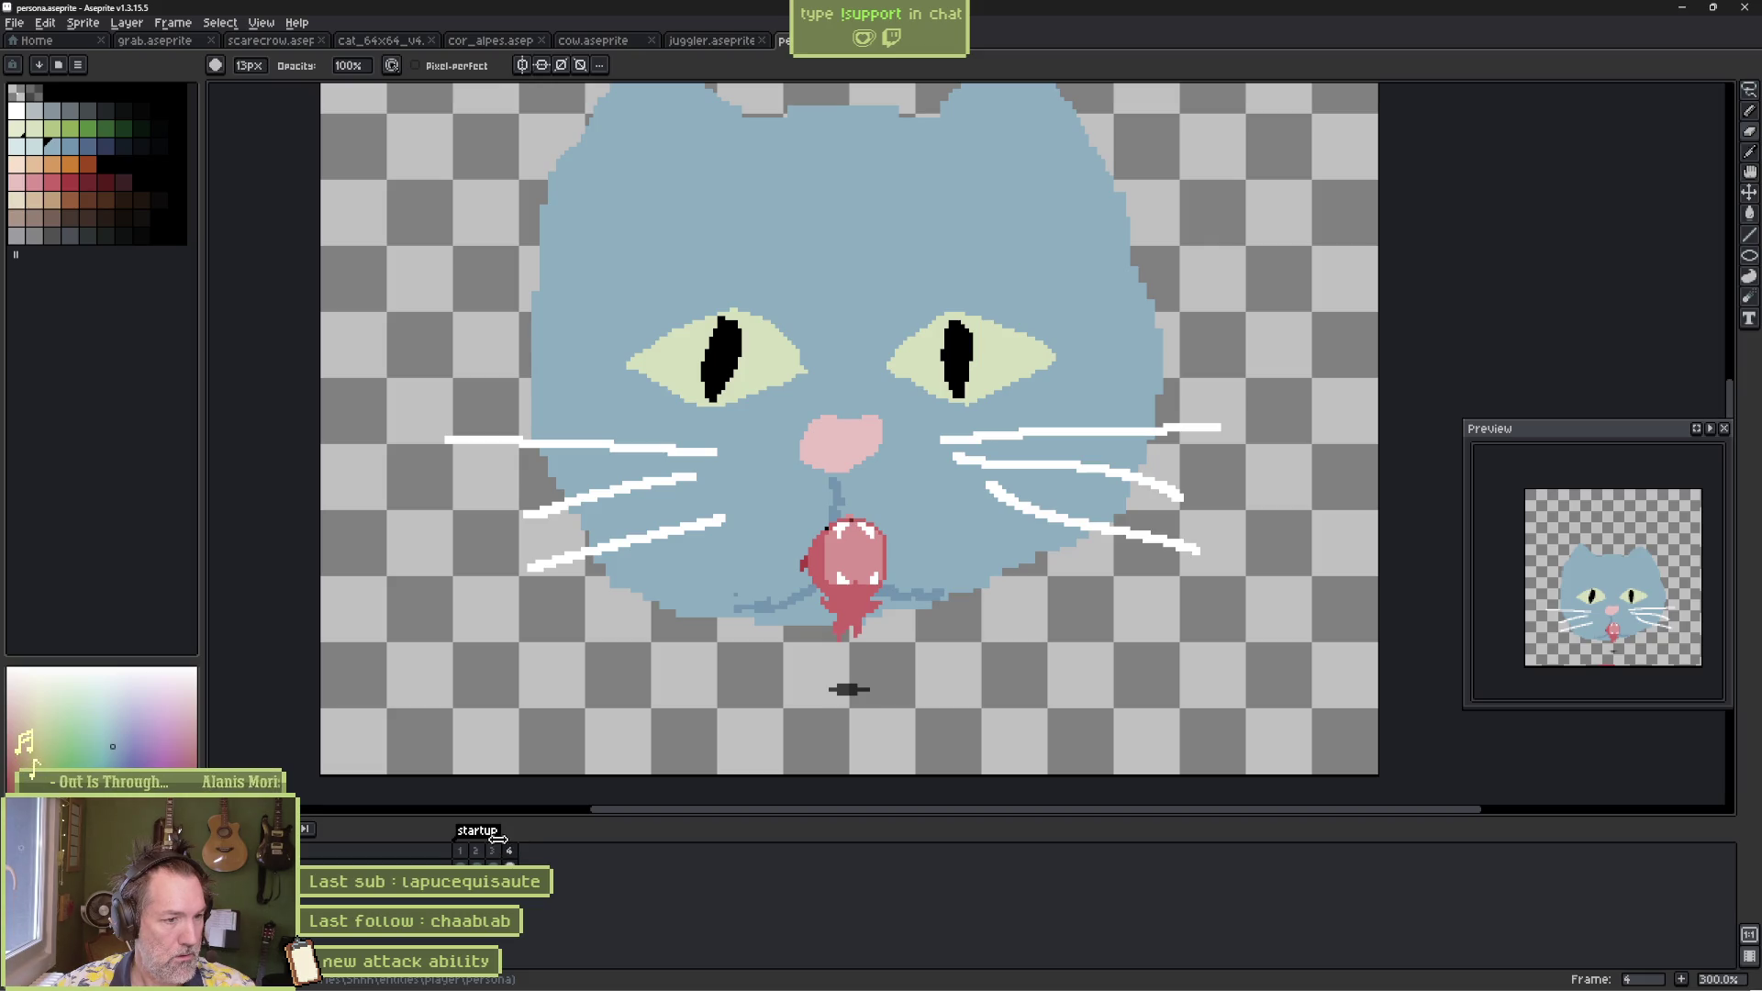
right_click(510, 851)
click(569, 925)
text(act)
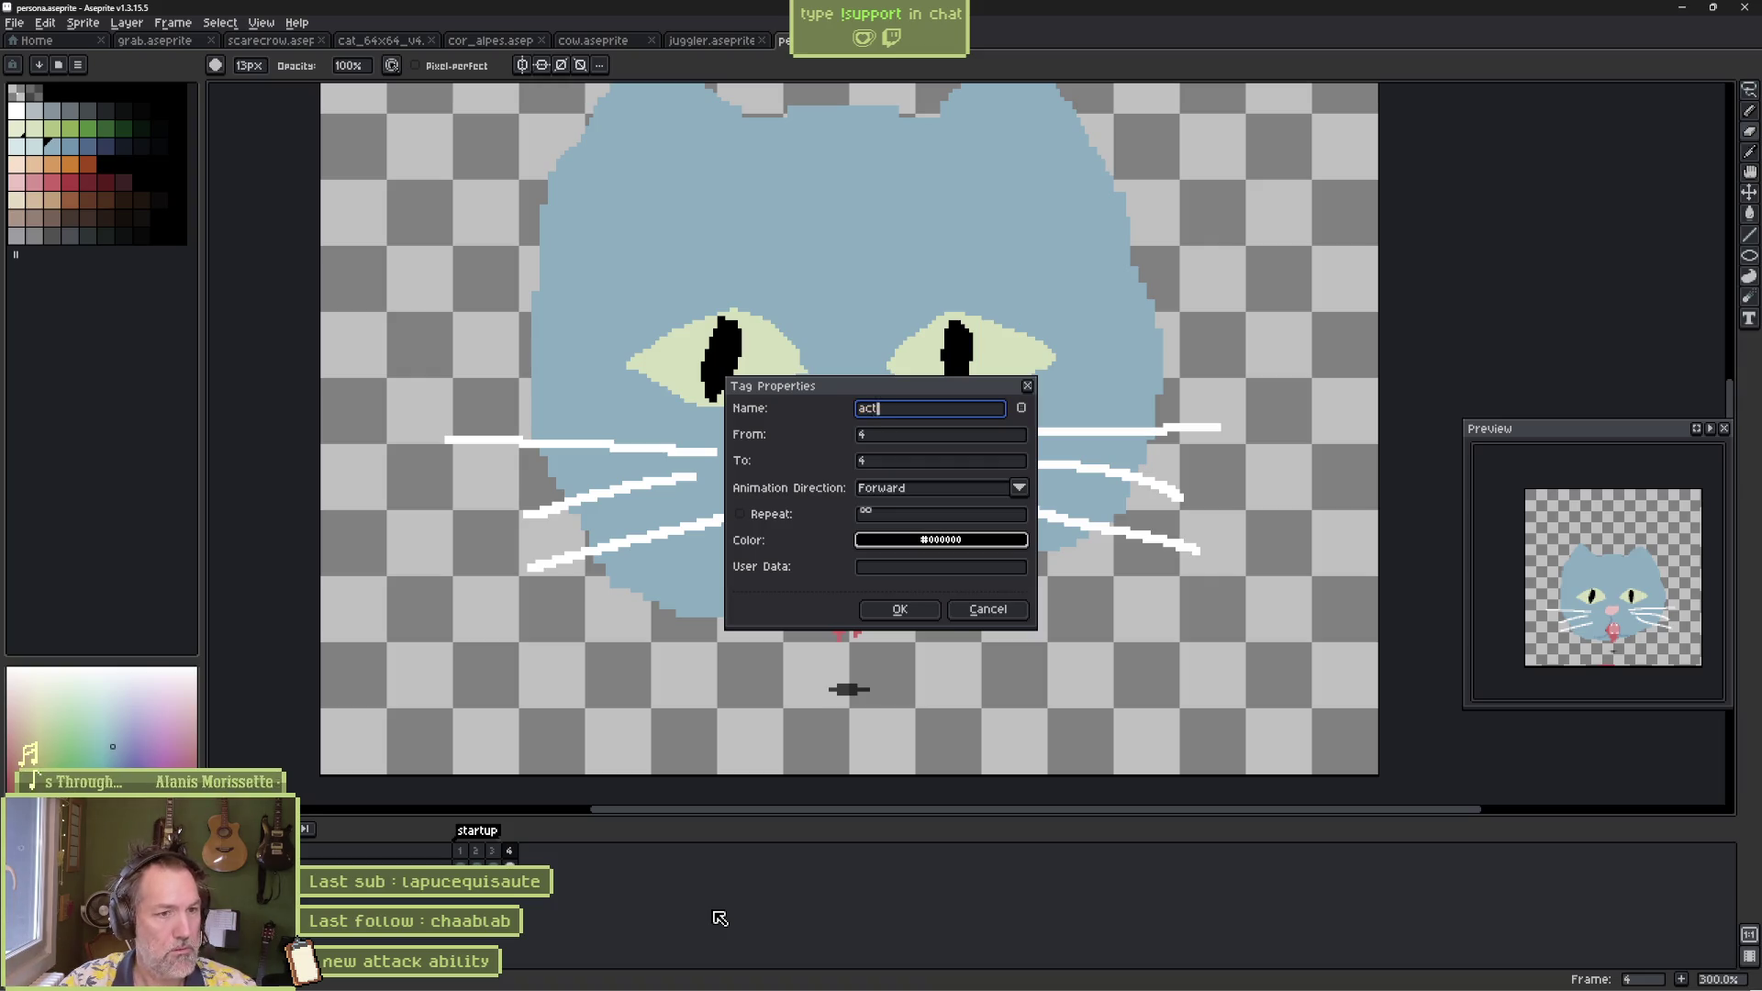
text(ive)
key(Return)
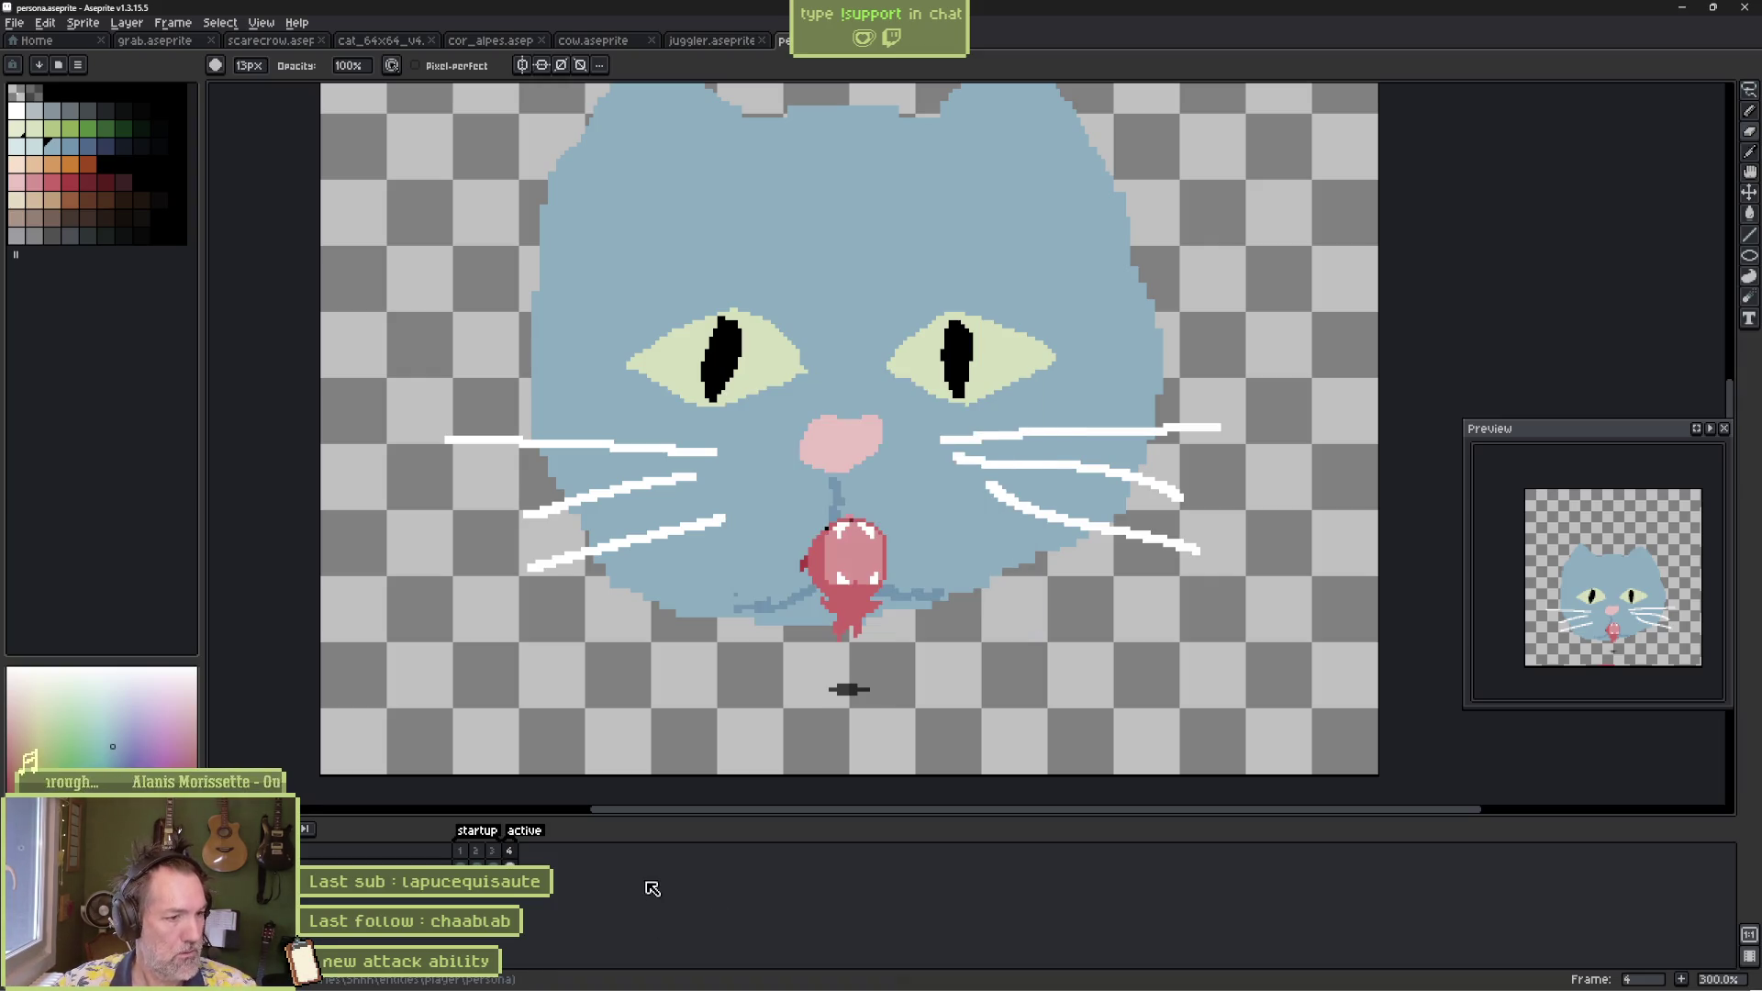
scroll(759, 629, down, 1)
Lasso the eyes and nose together and shift them to the right
drag(867, 466, 823, 533)
key(v)
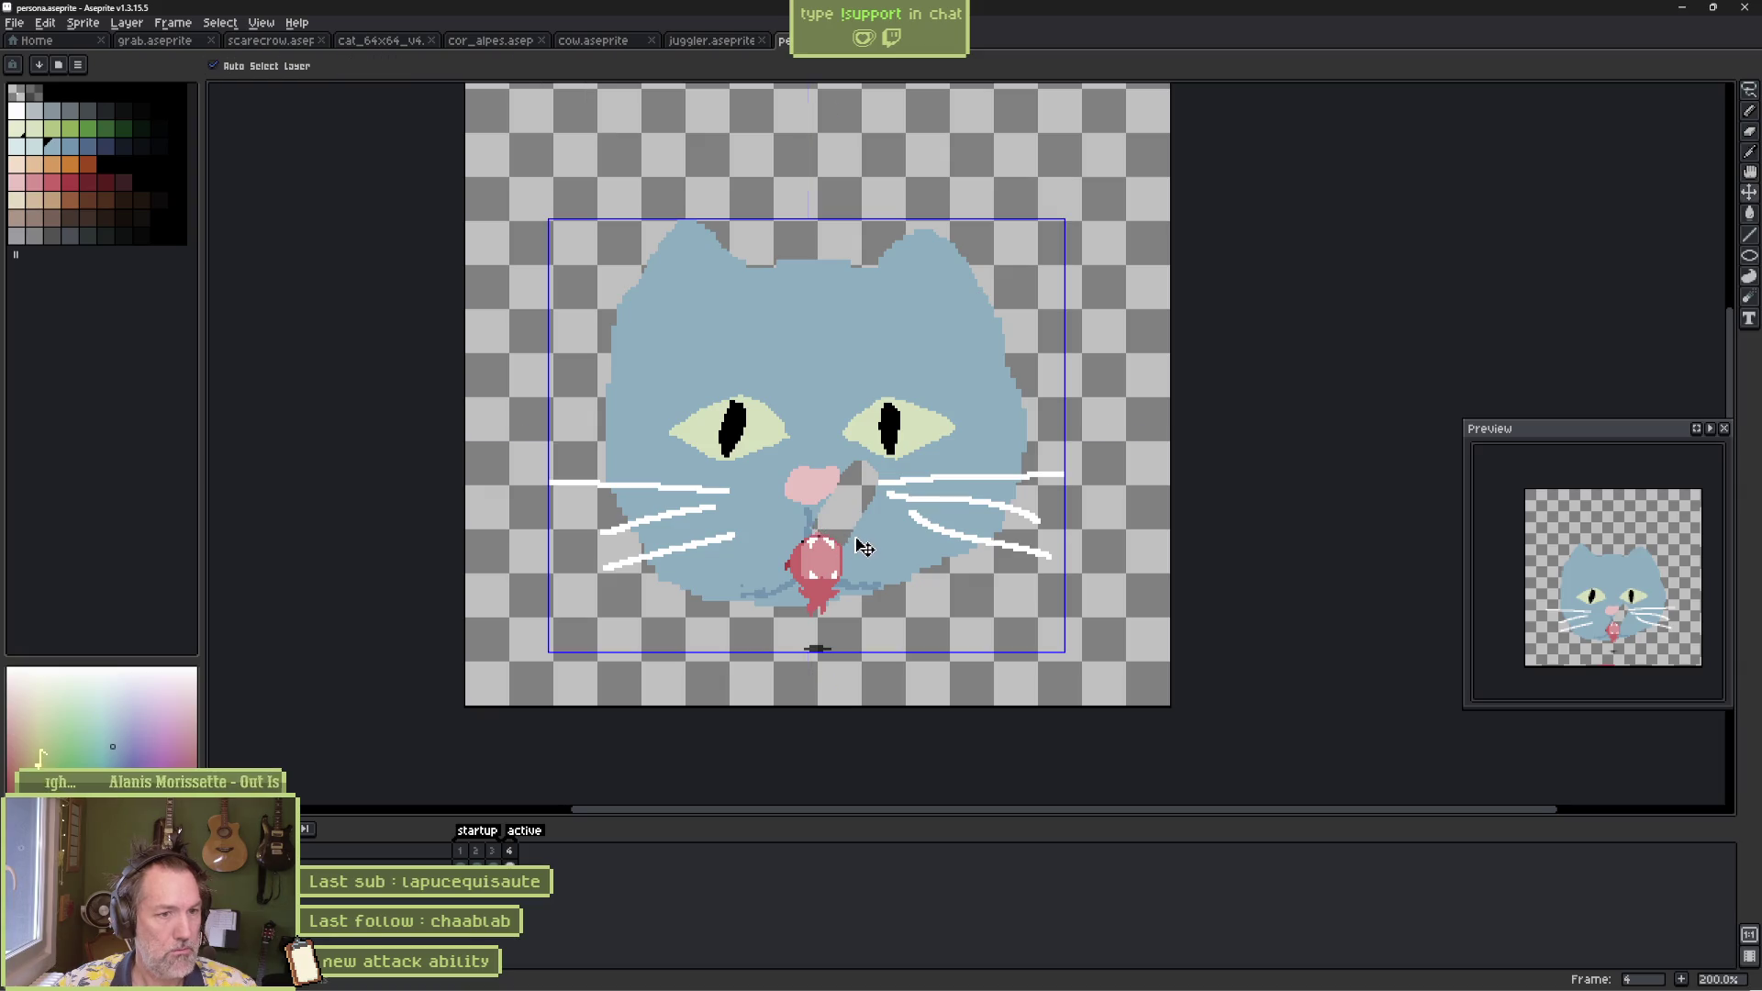
key(ctrl+z)
key(b)
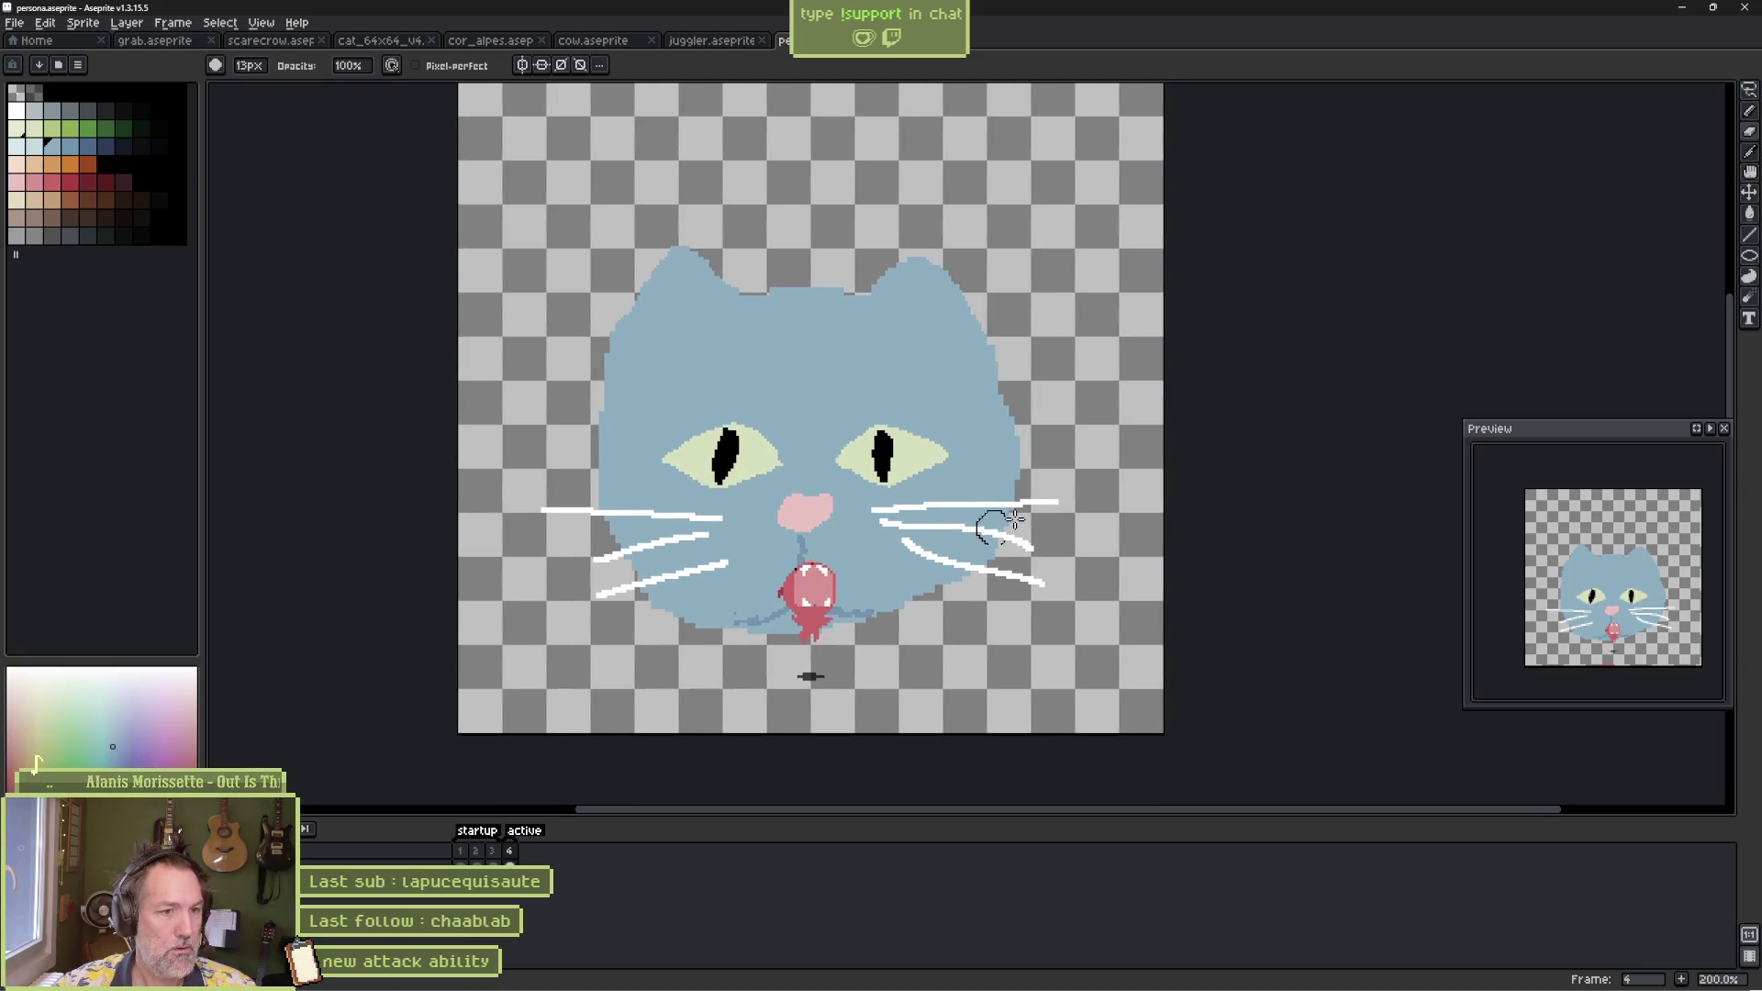
key(q)
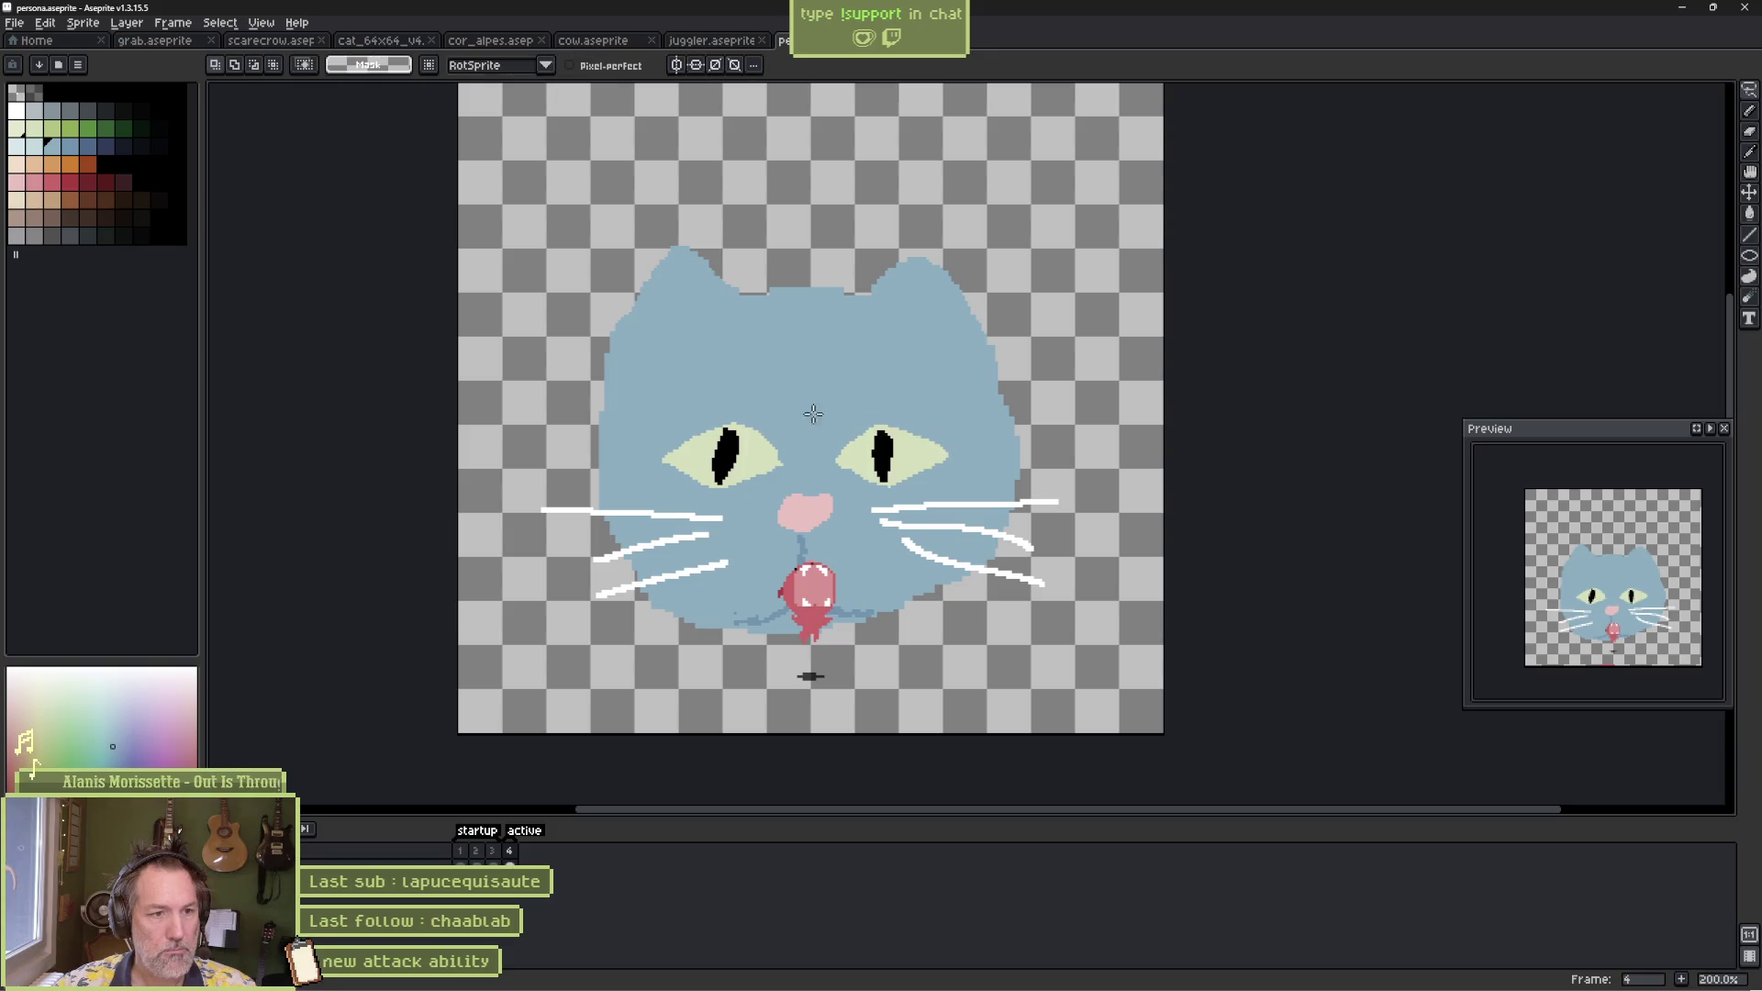
drag(748, 409, 925, 406)
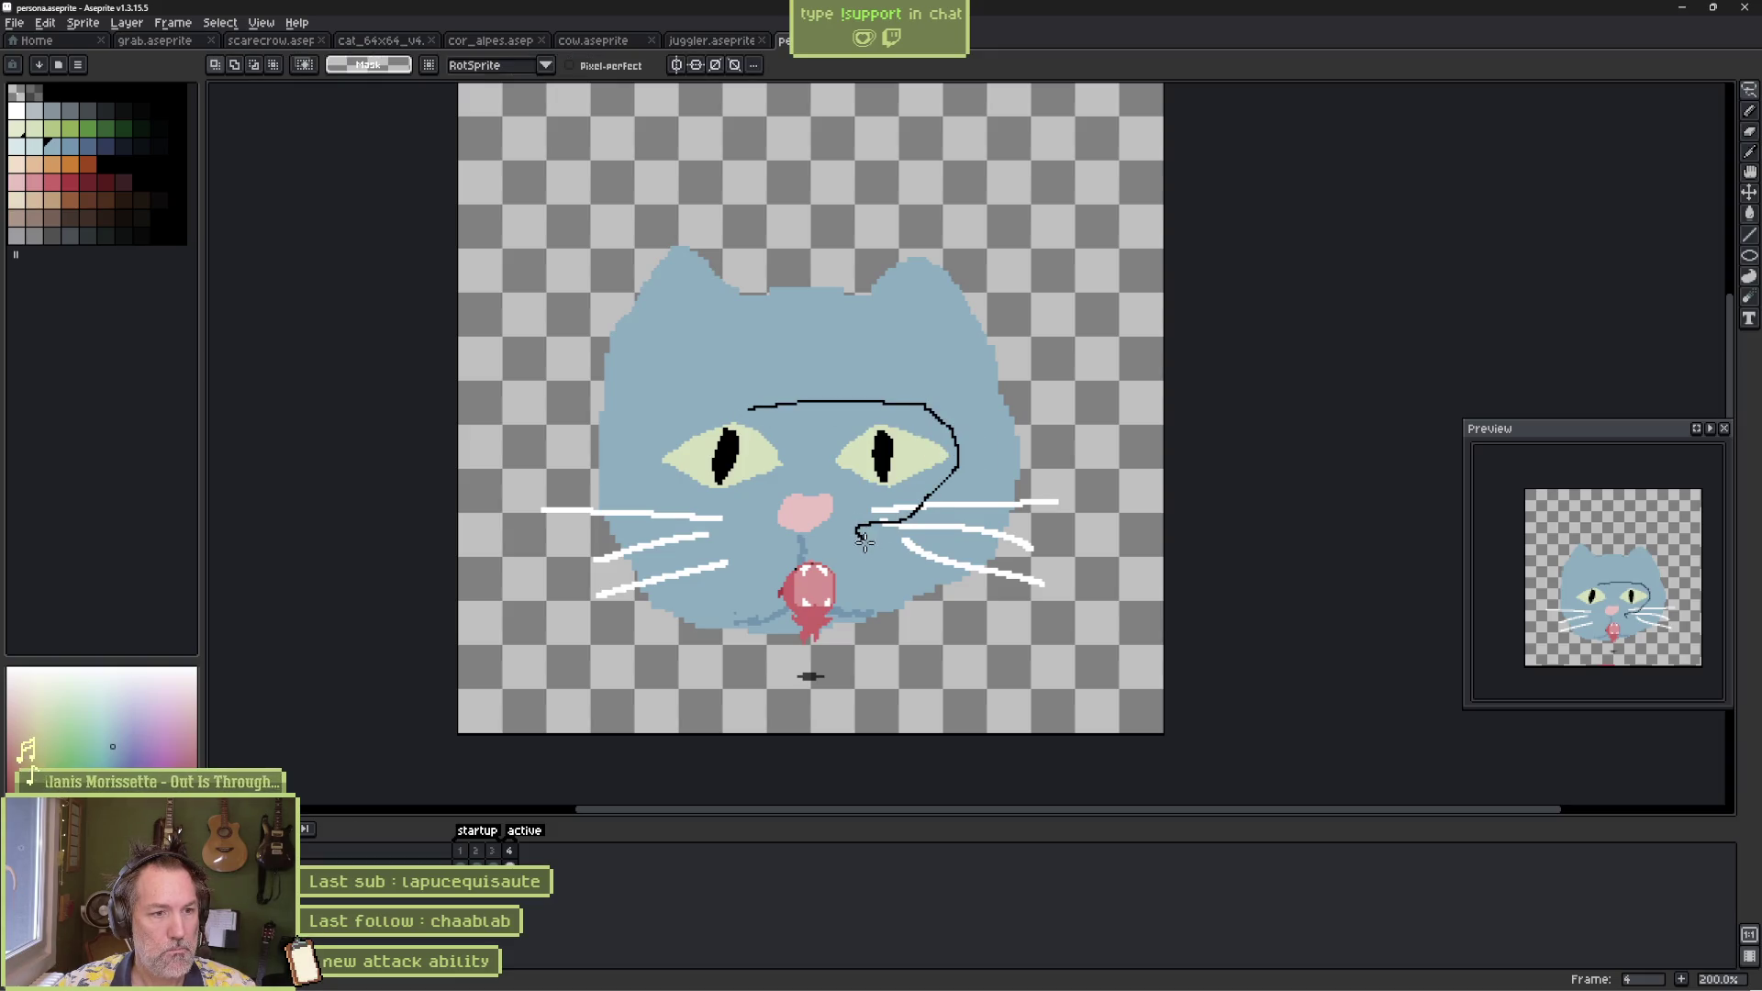
mouse_move(890, 608)
mouse_down()
mouse_move(706, 646)
mouse_move(642, 417)
mouse_move(748, 409)
mouse_up()
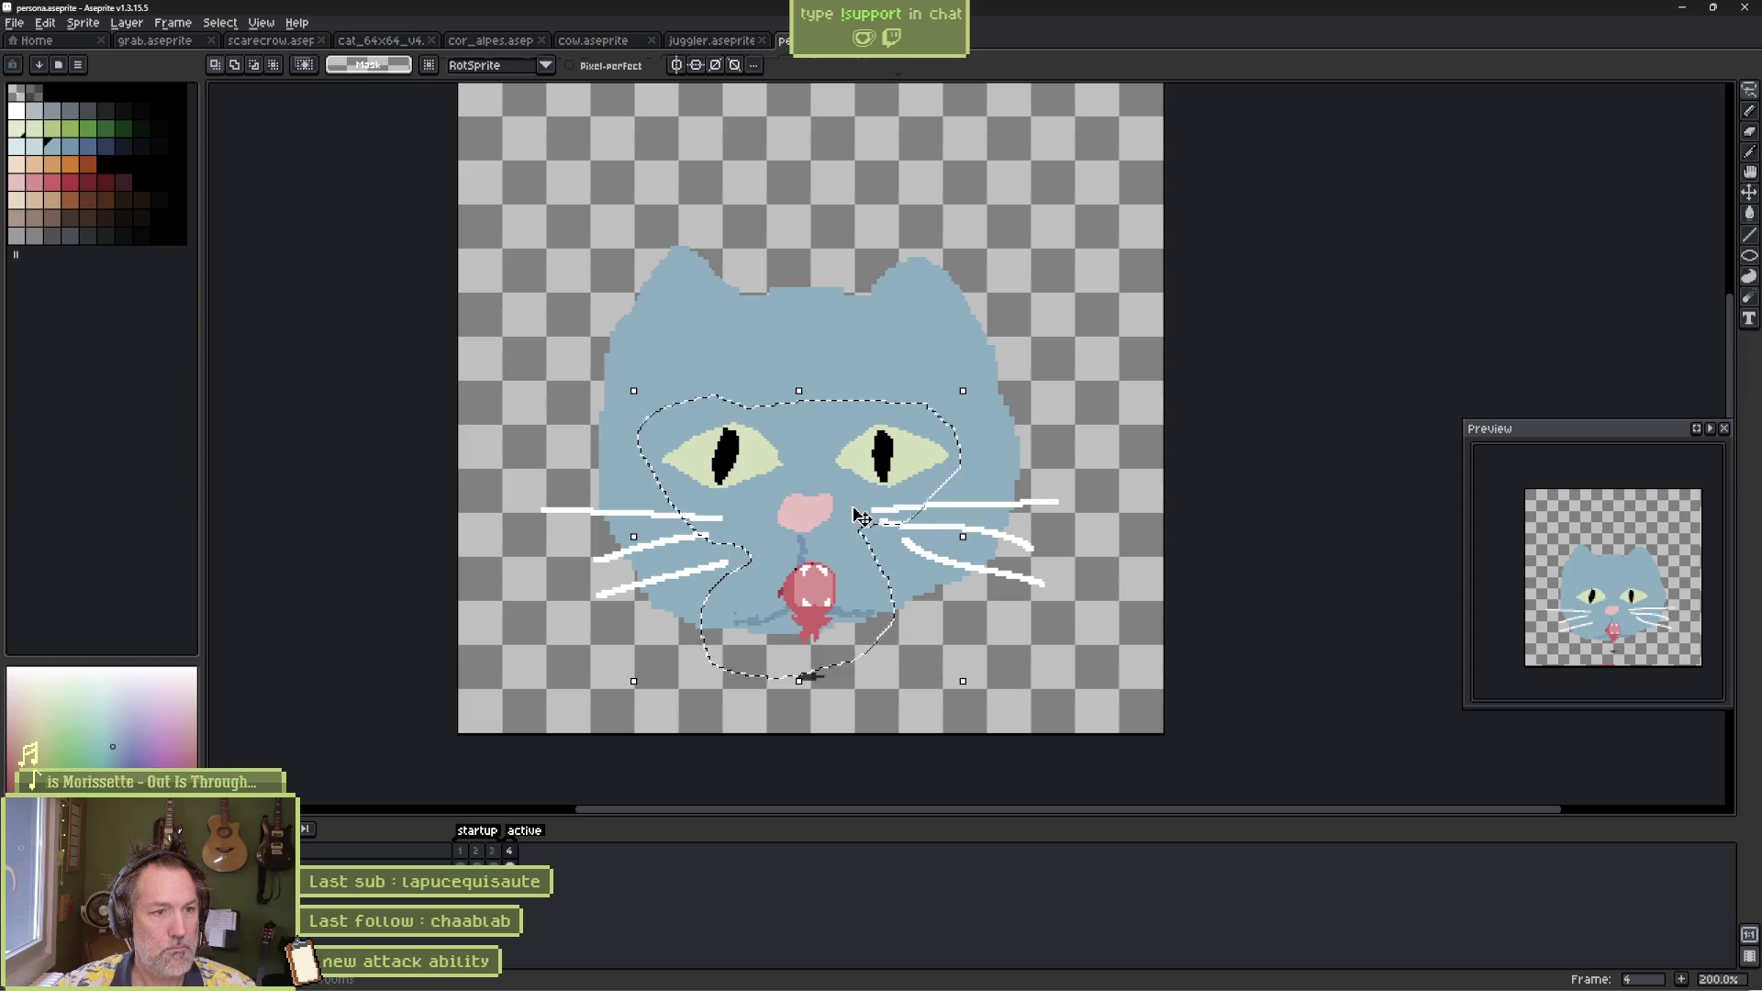
drag(857, 511, 917, 512)
key(ctrl+d)
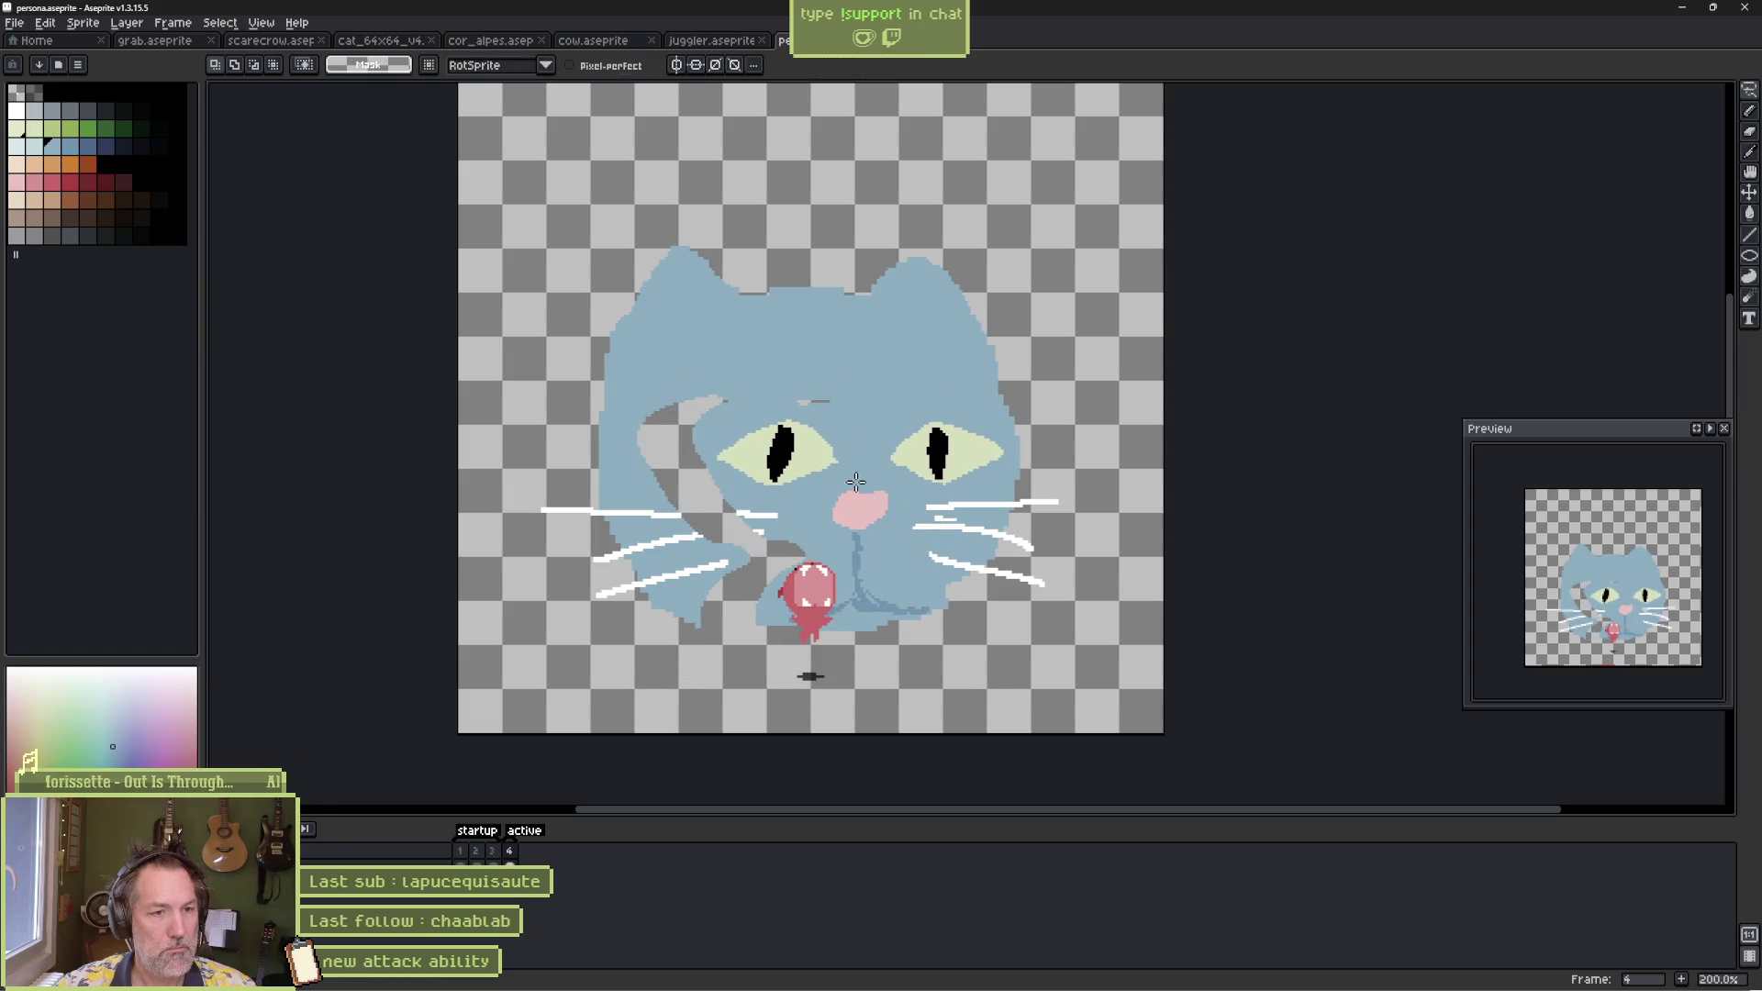
Bucket-fill the vacated gap with blue and paint over the right eye's outer tip
scroll(883, 443, up, 2)
key(b)
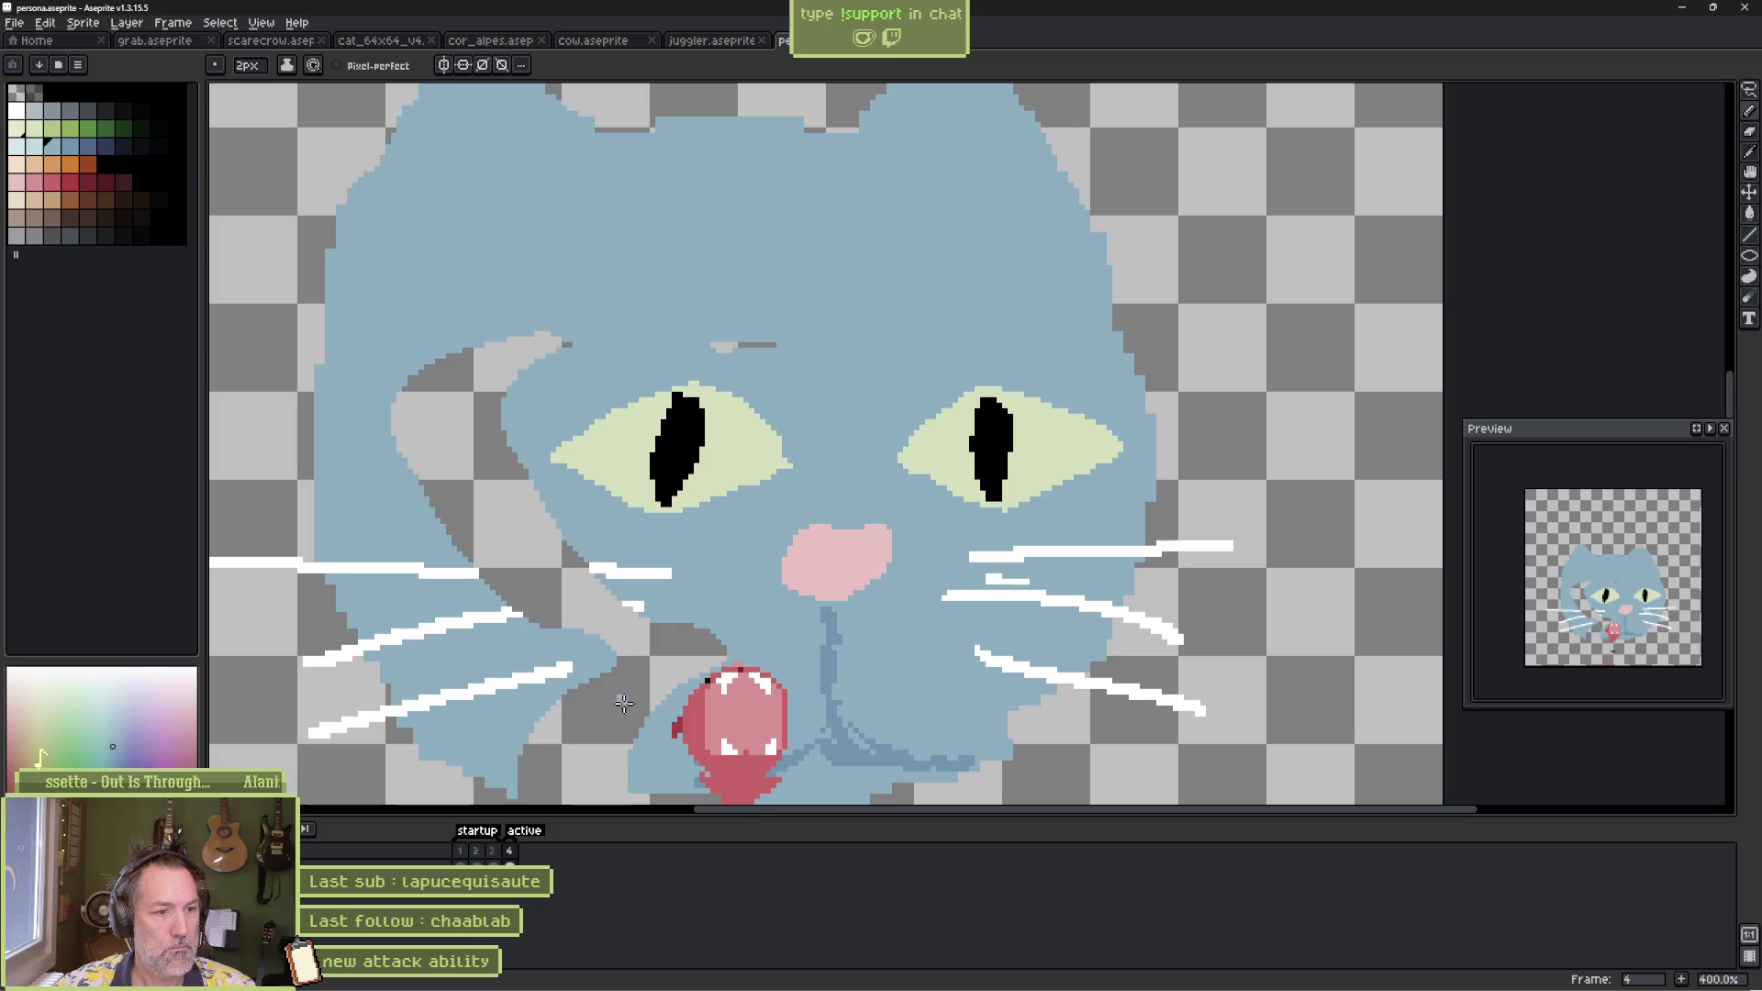
key(g)
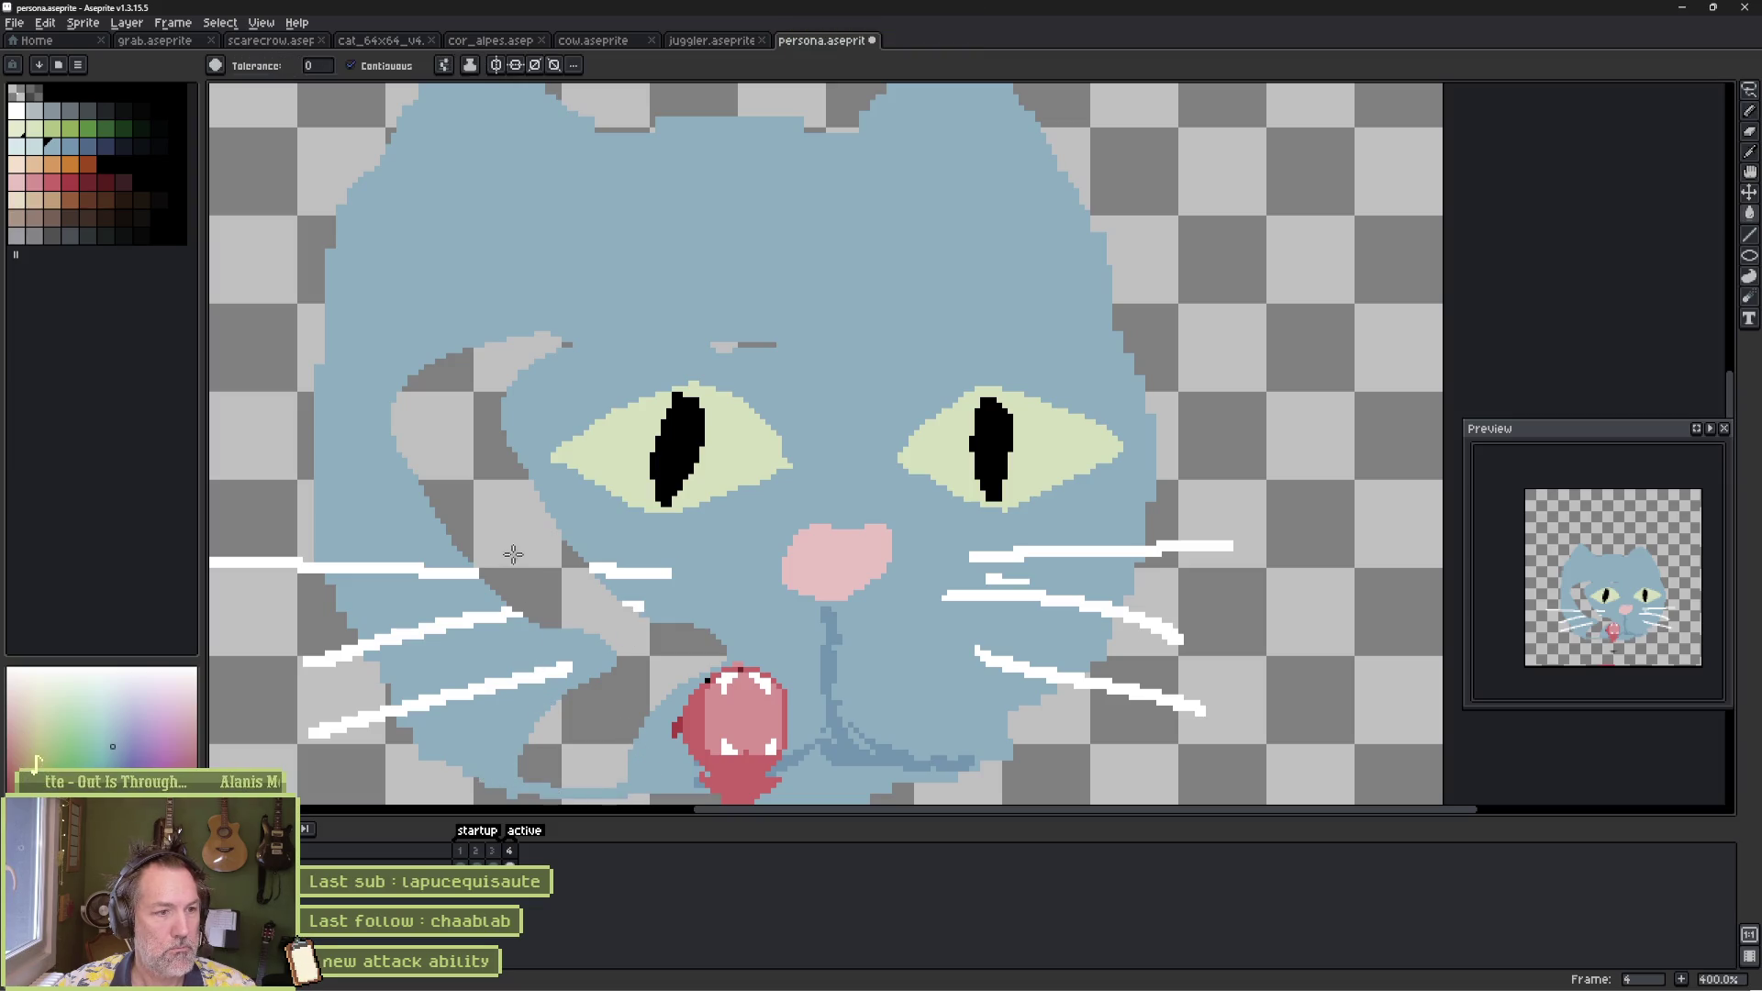
click(511, 551)
key(b)
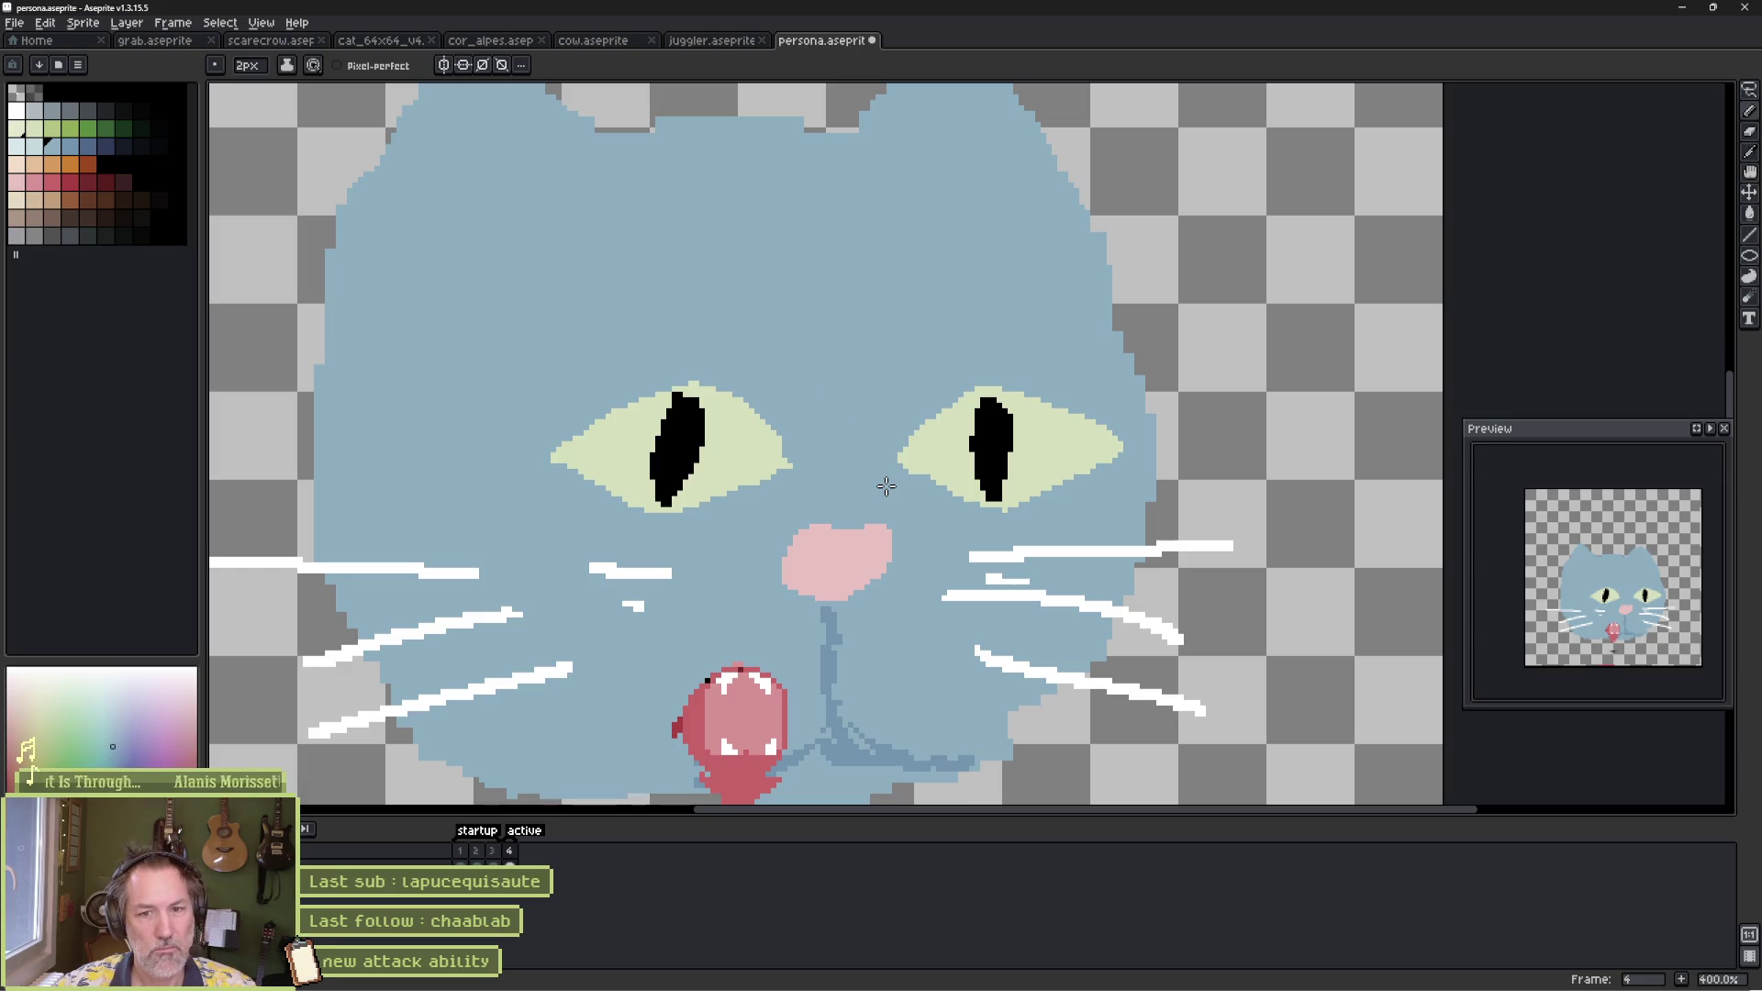
key(e)
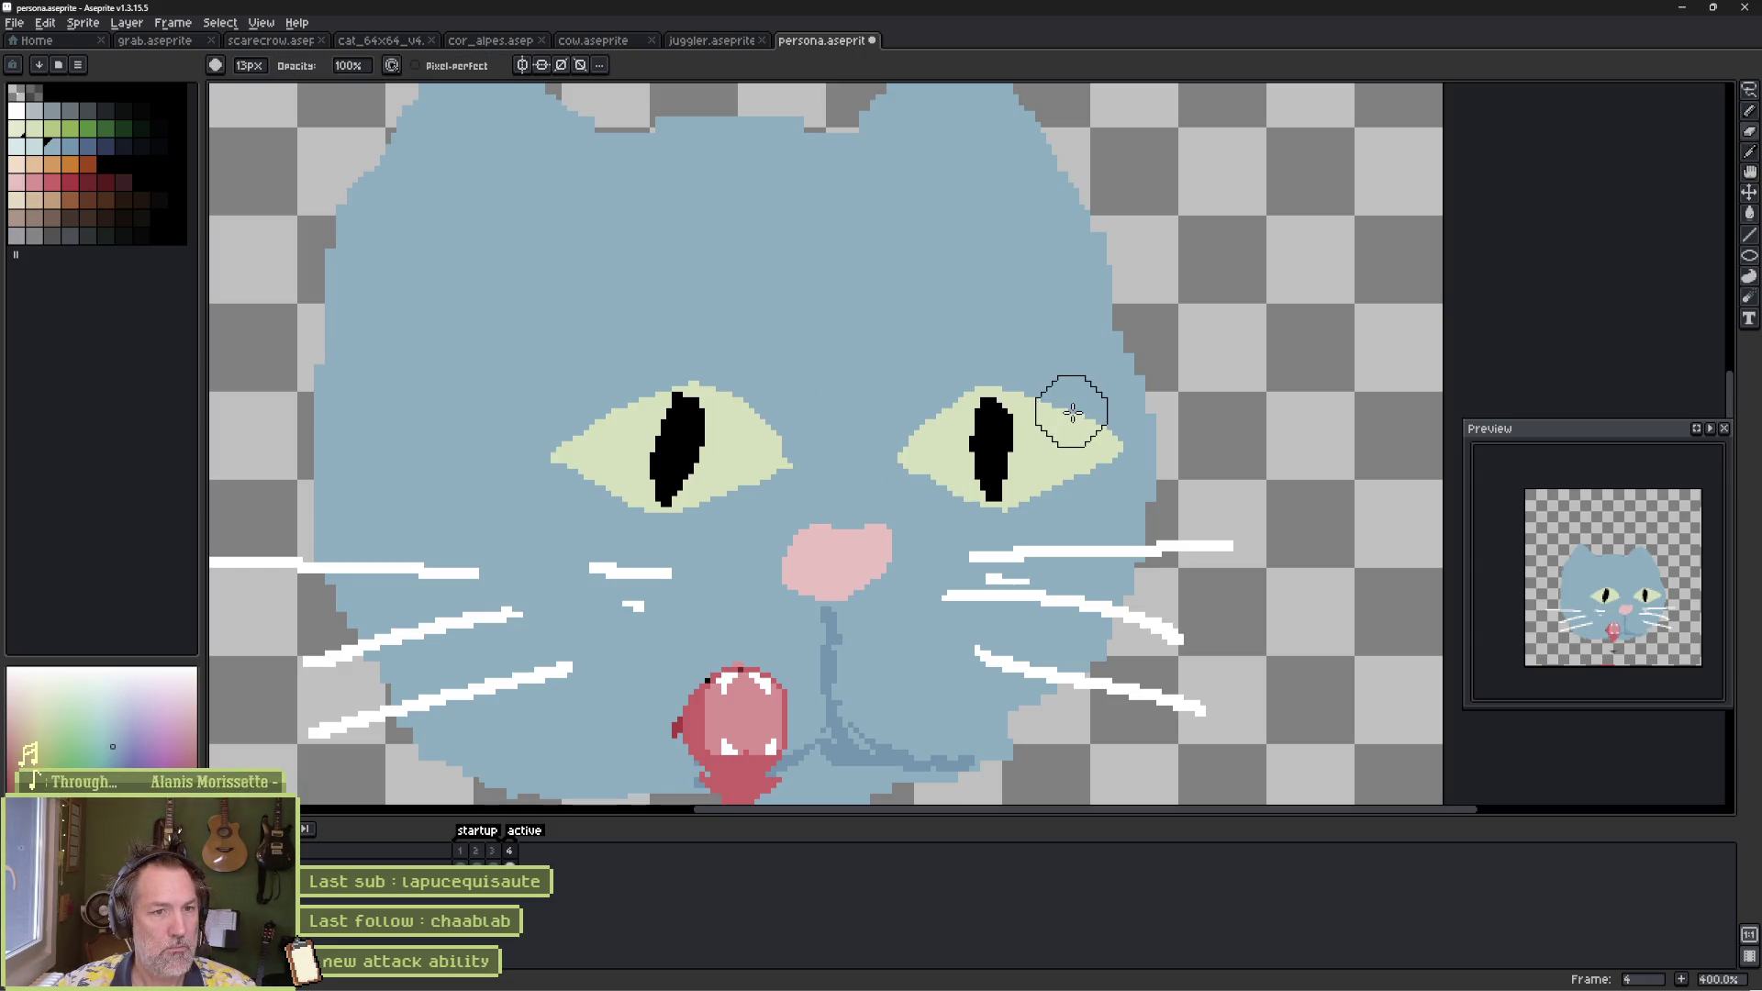
key(b)
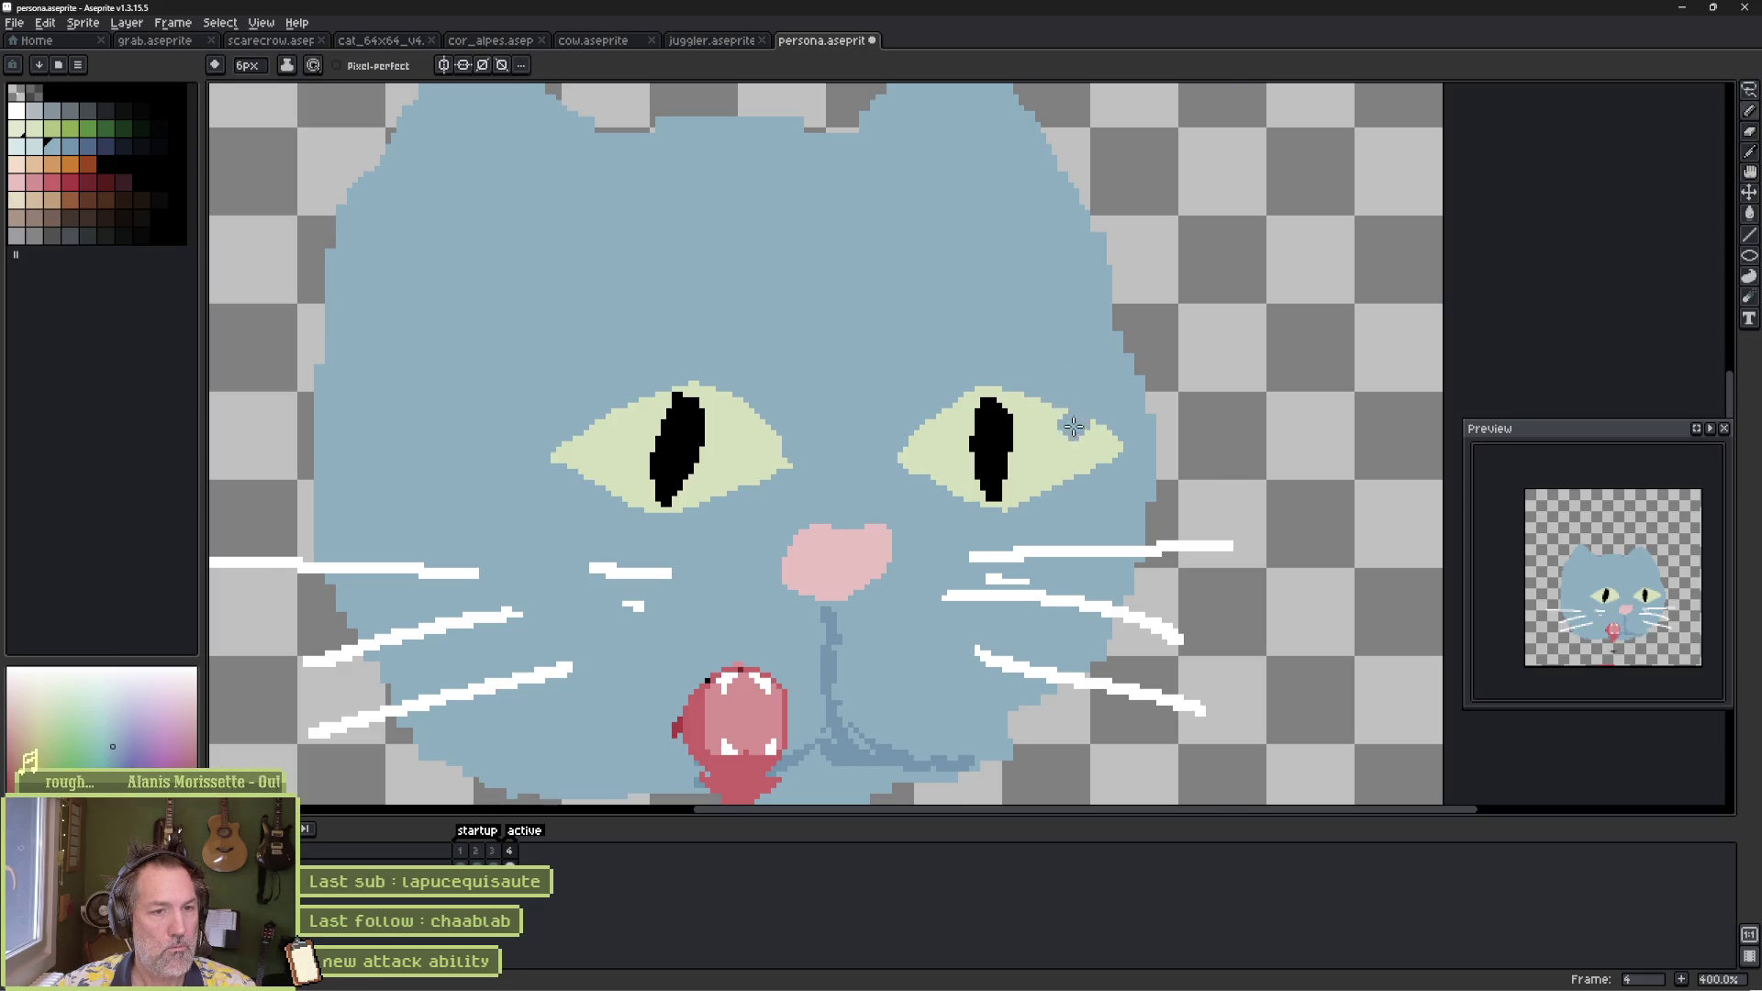
mouse_move(1043, 385)
mouse_down()
mouse_move(1110, 435)
mouse_move(1008, 475)
mouse_up()
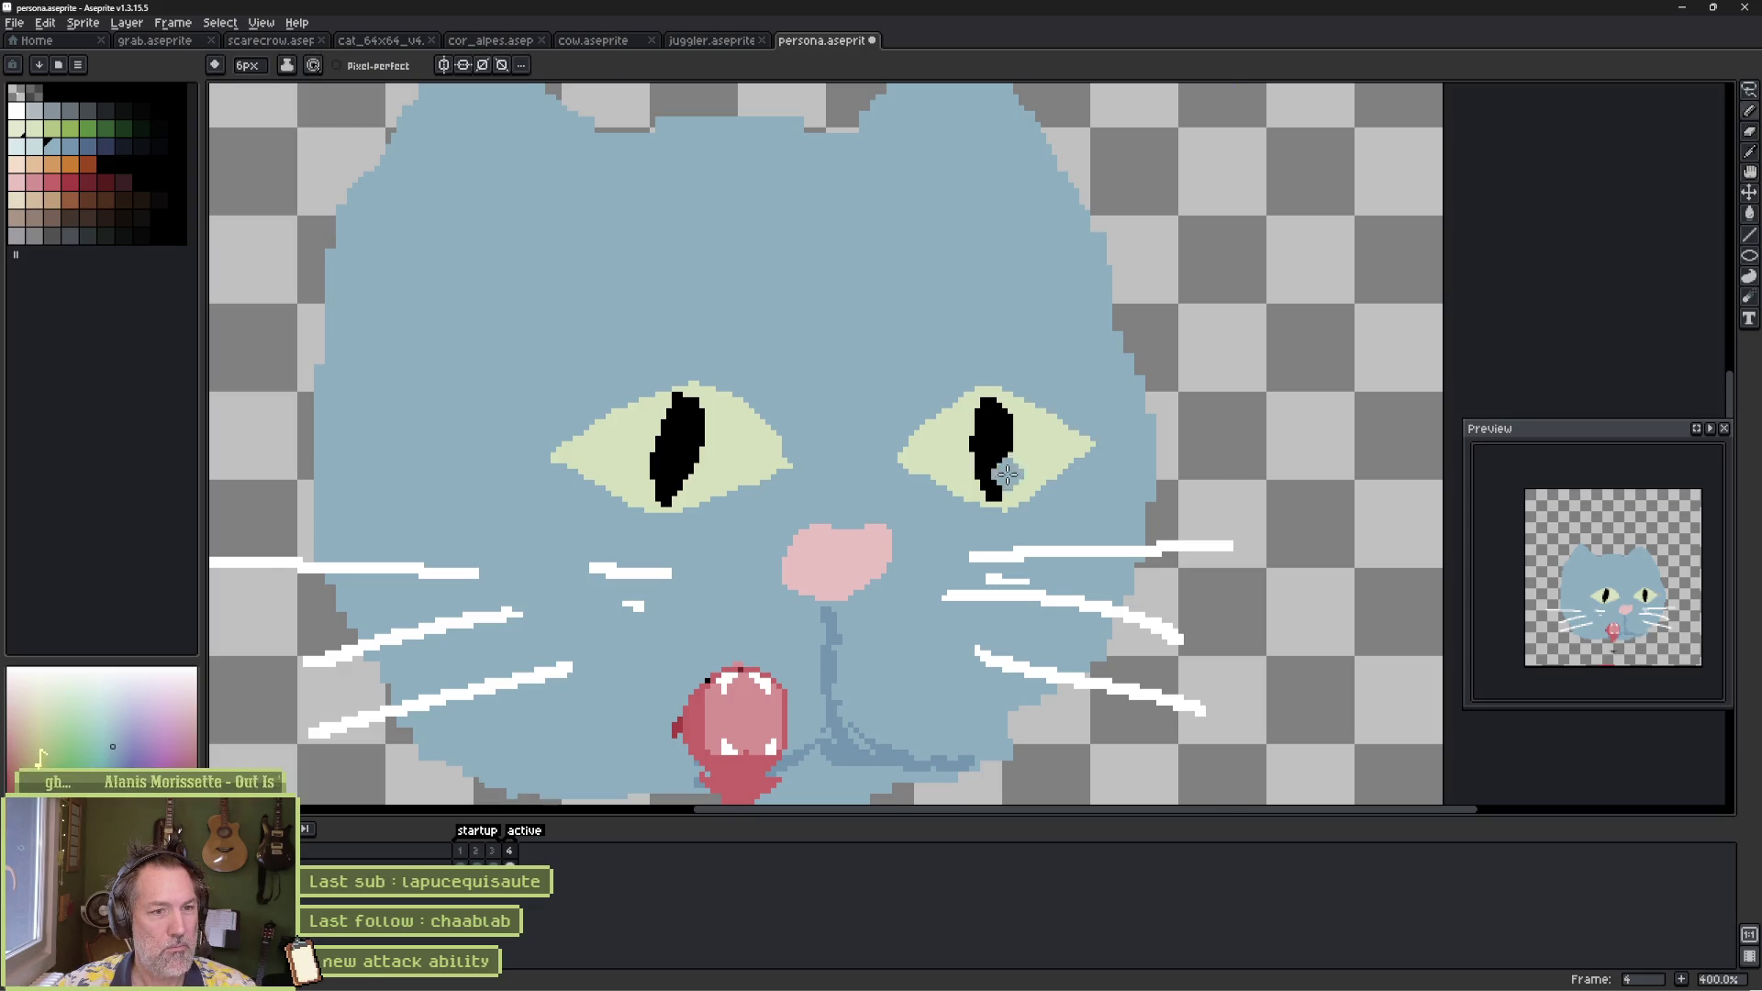
Paint blue over the short left whisker
key(m)
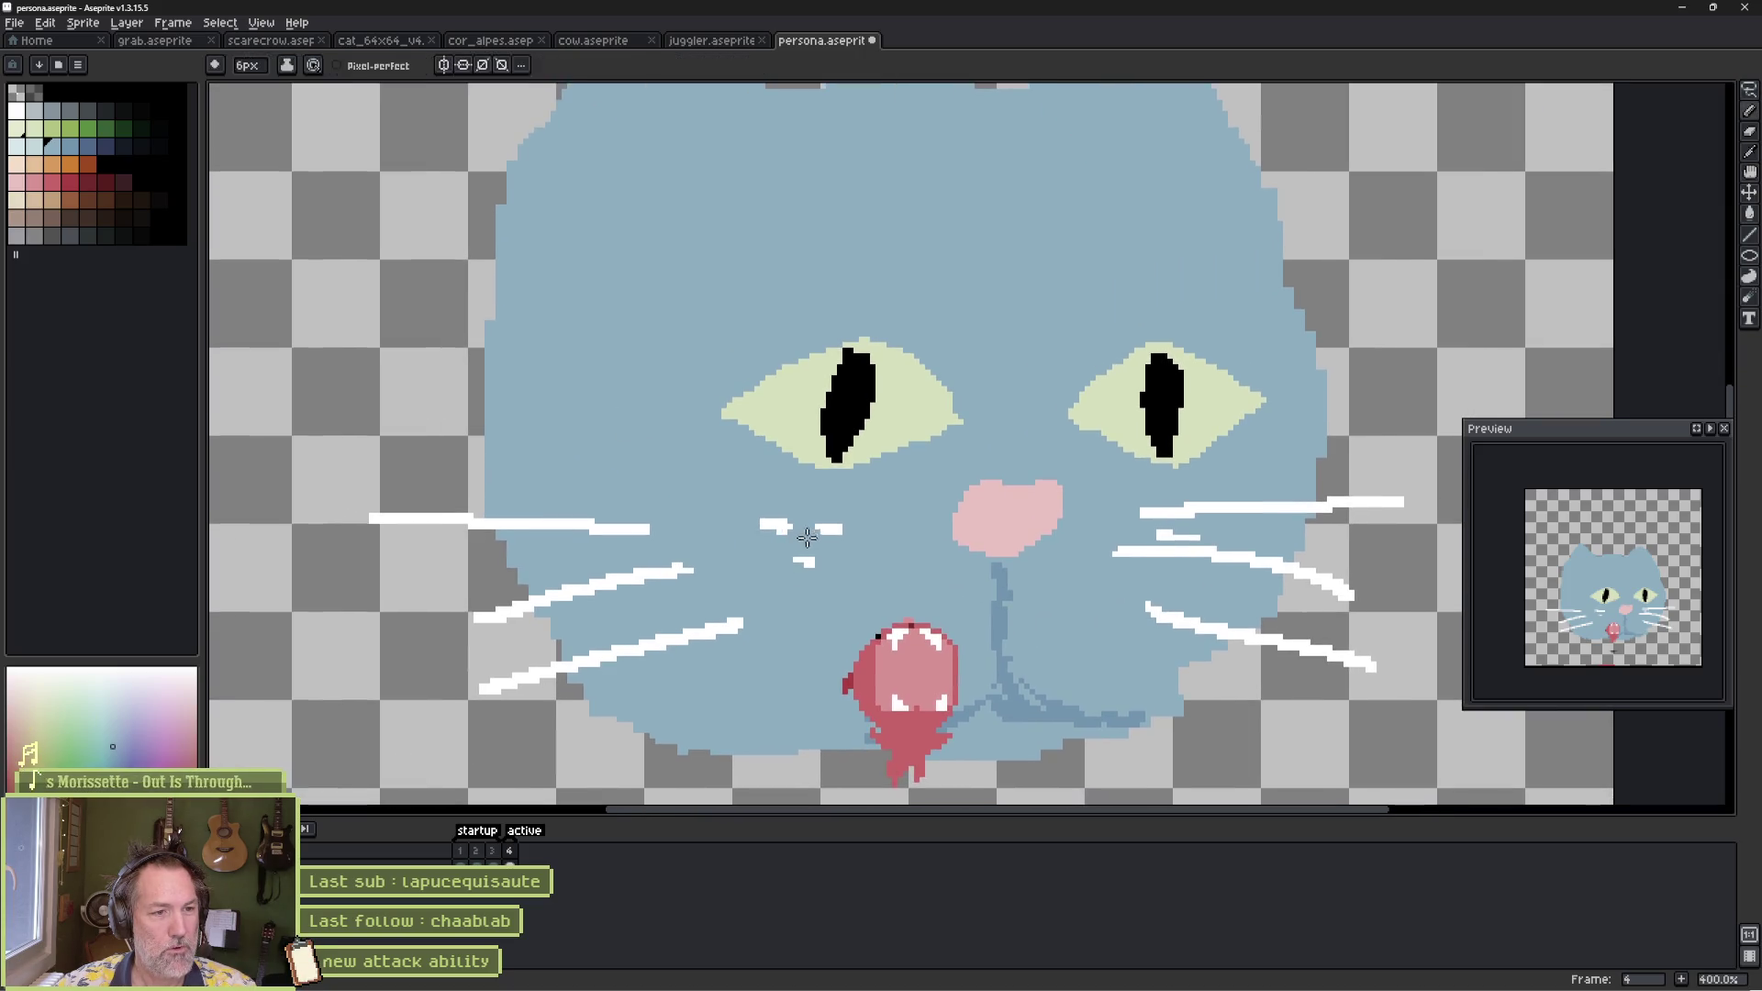
key(b)
drag(818, 528, 771, 529)
alt+click(630, 526)
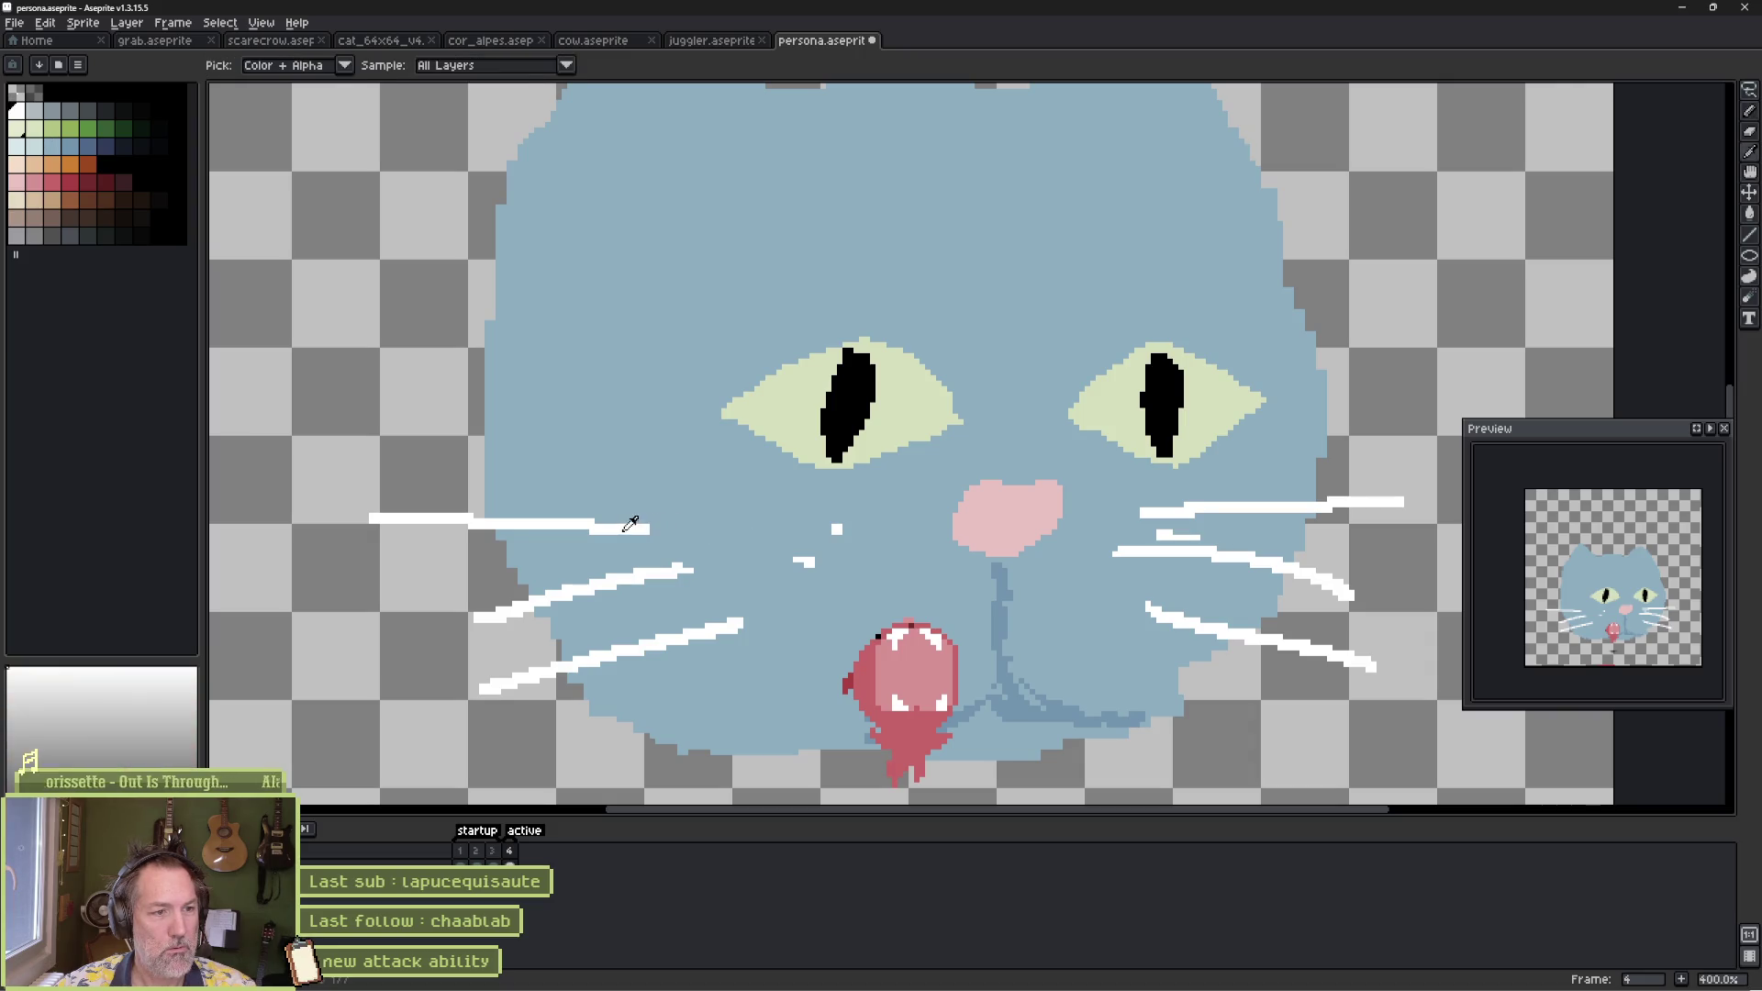
Draw two new white whiskers on the left cheek with a 3px brush
key(minus)
key(minus)
key(minus)
key(plus)
key(plus)
mouse_move(638, 531)
mouse_down()
mouse_move(798, 560)
mouse_move(674, 585)
mouse_up()
drag(775, 613, 677, 633)
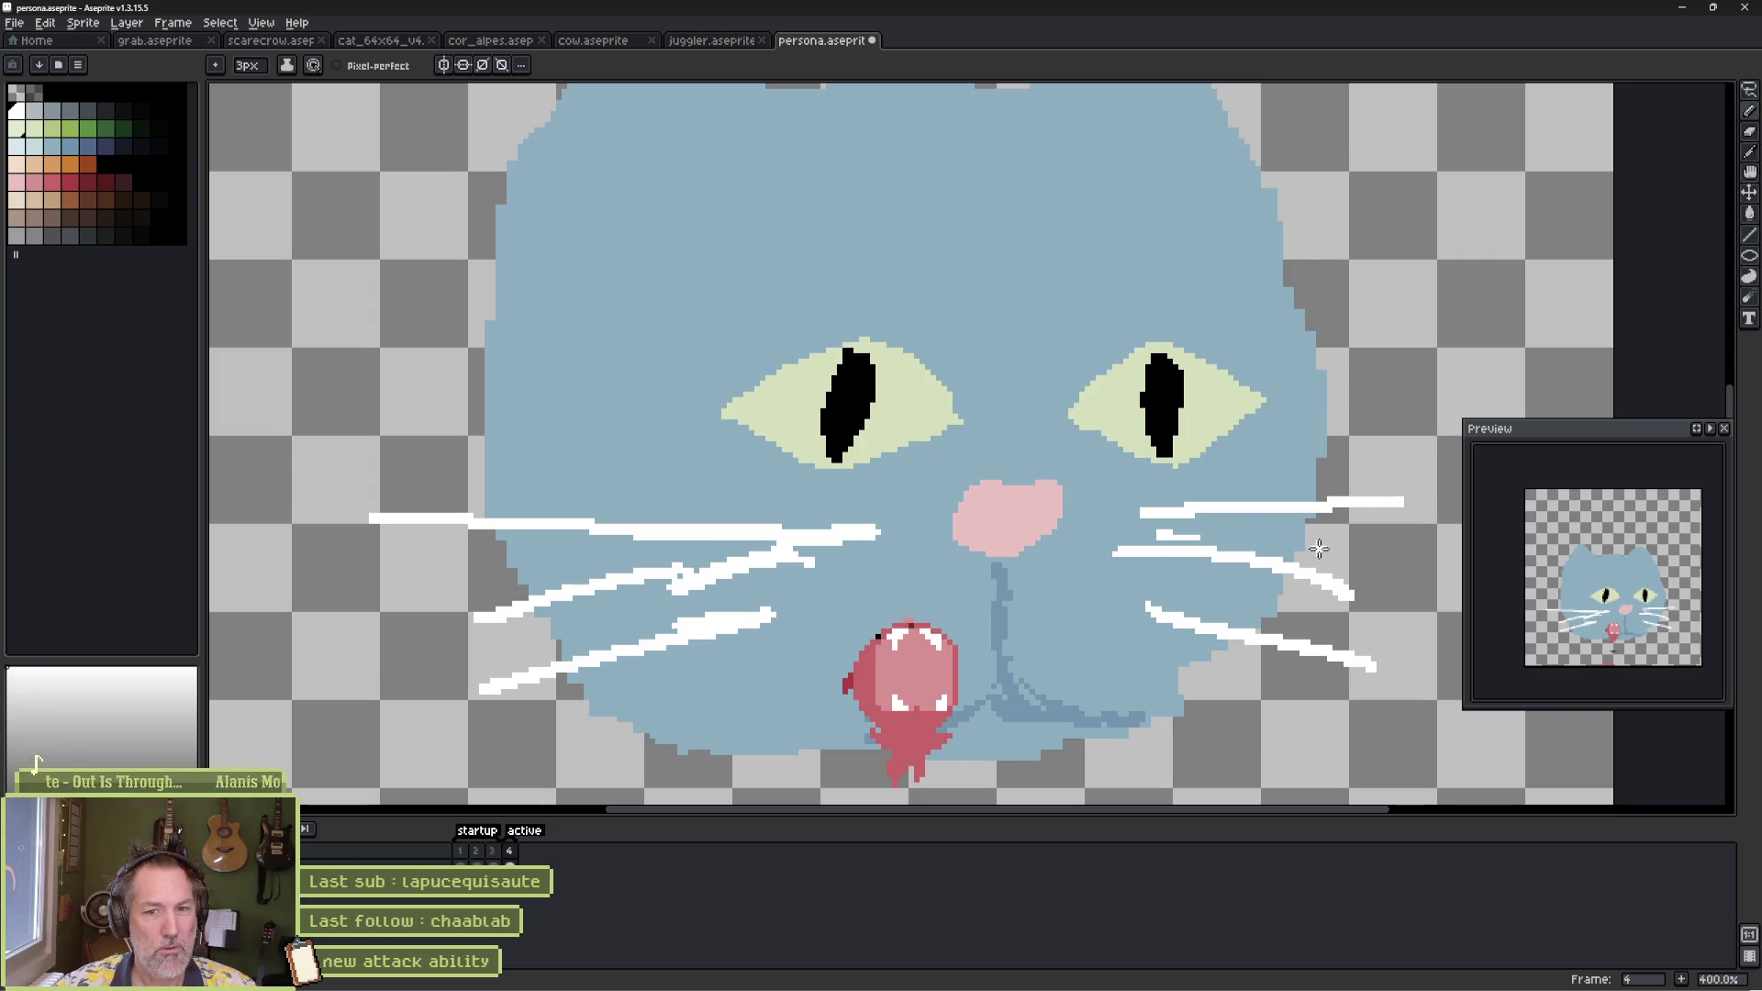
Redraw the left ear as a pointed shape and bucket-fill it blue
drag(979, 275, 960, 523)
key(b)
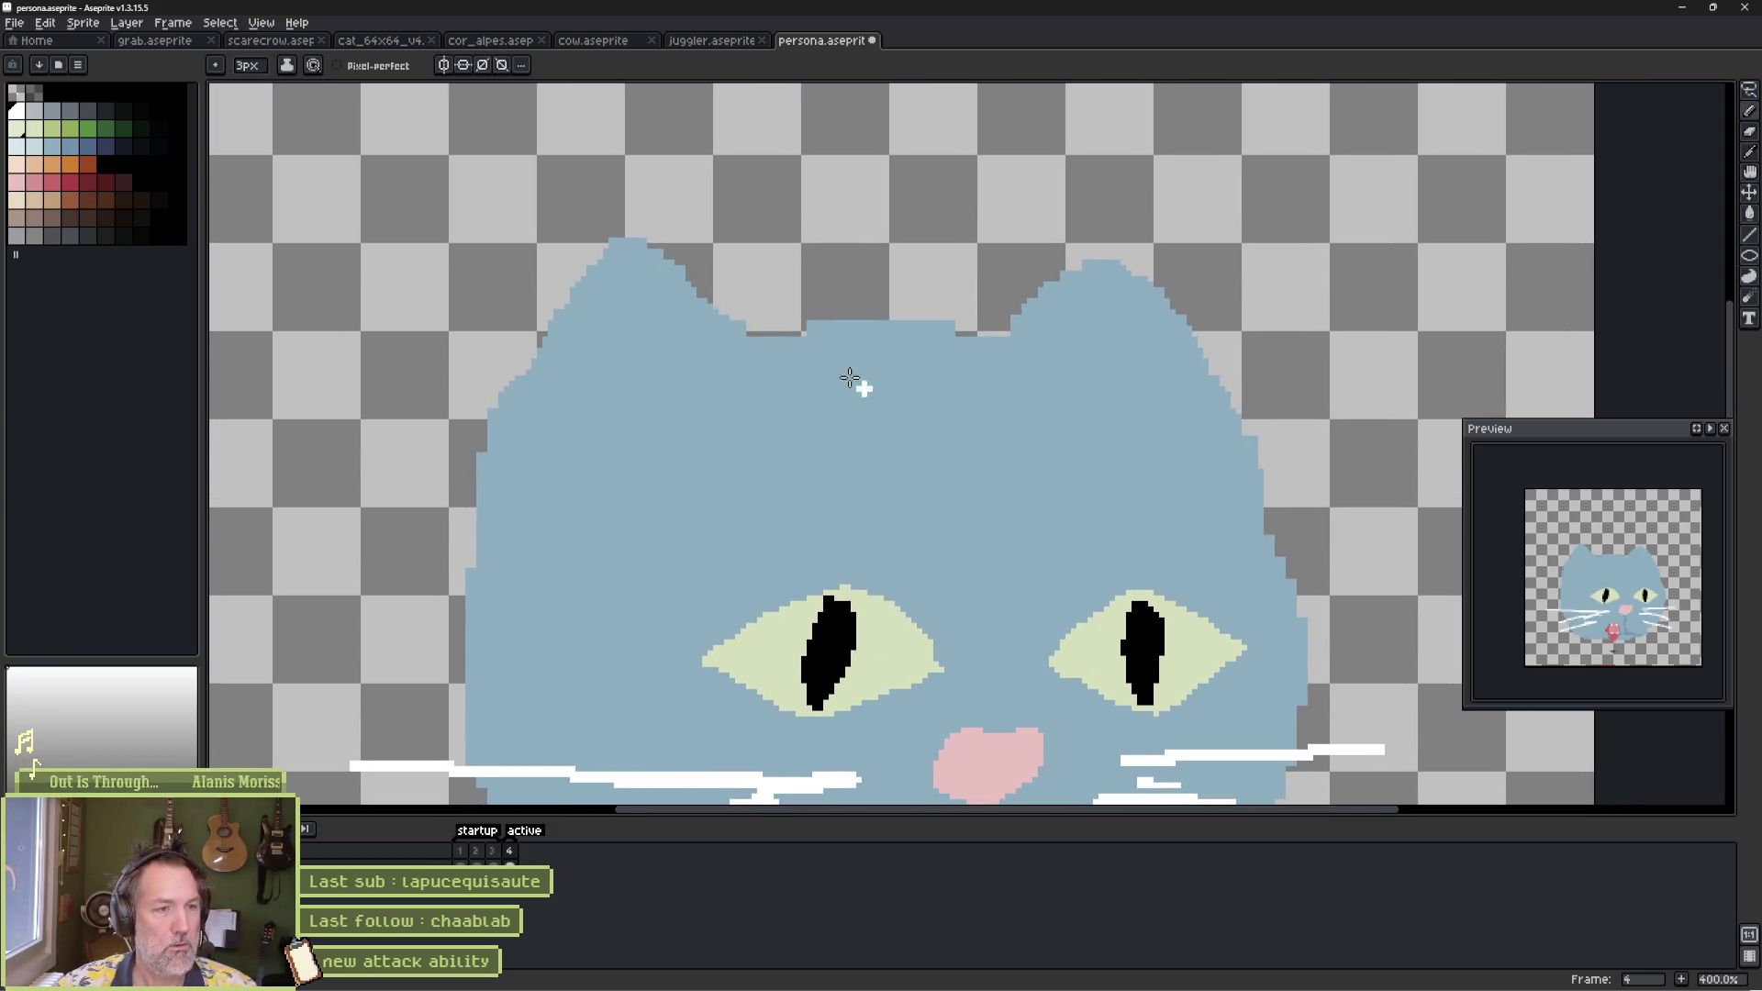
mouse_move(806, 329)
mouse_down()
mouse_move(753, 248)
mouse_move(700, 294)
mouse_move(609, 275)
mouse_move(589, 290)
mouse_move(621, 334)
mouse_up()
key(e)
key(g)
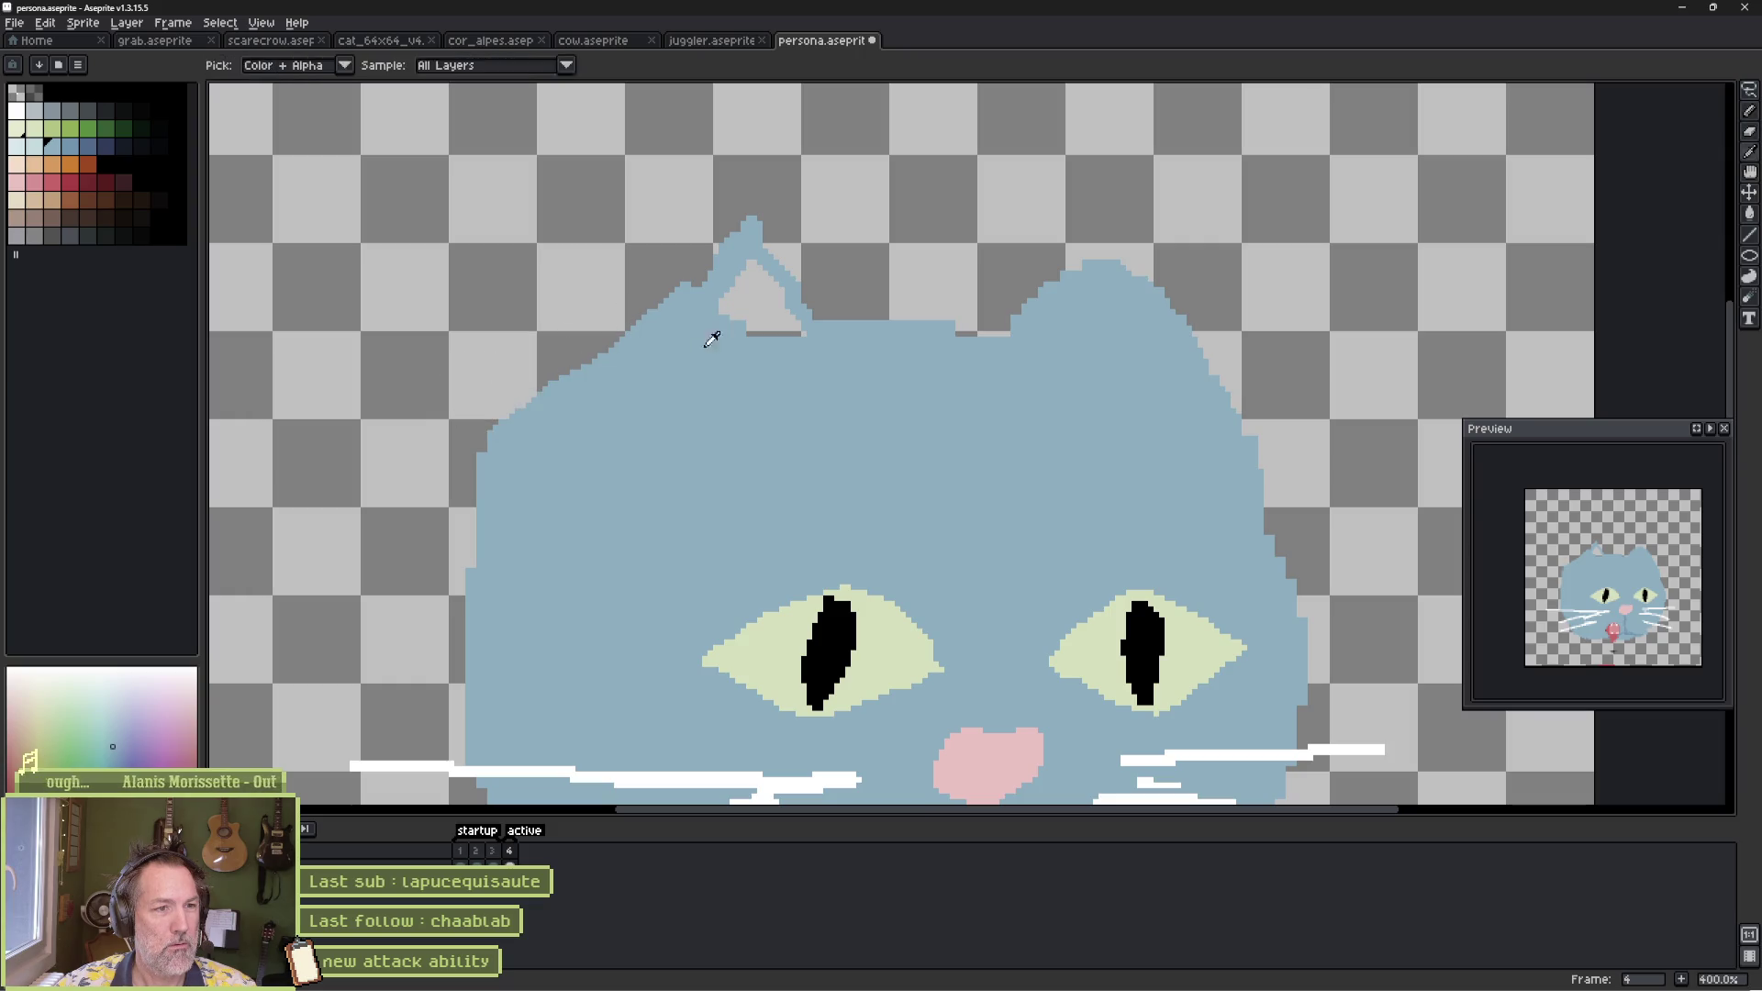
click(753, 302)
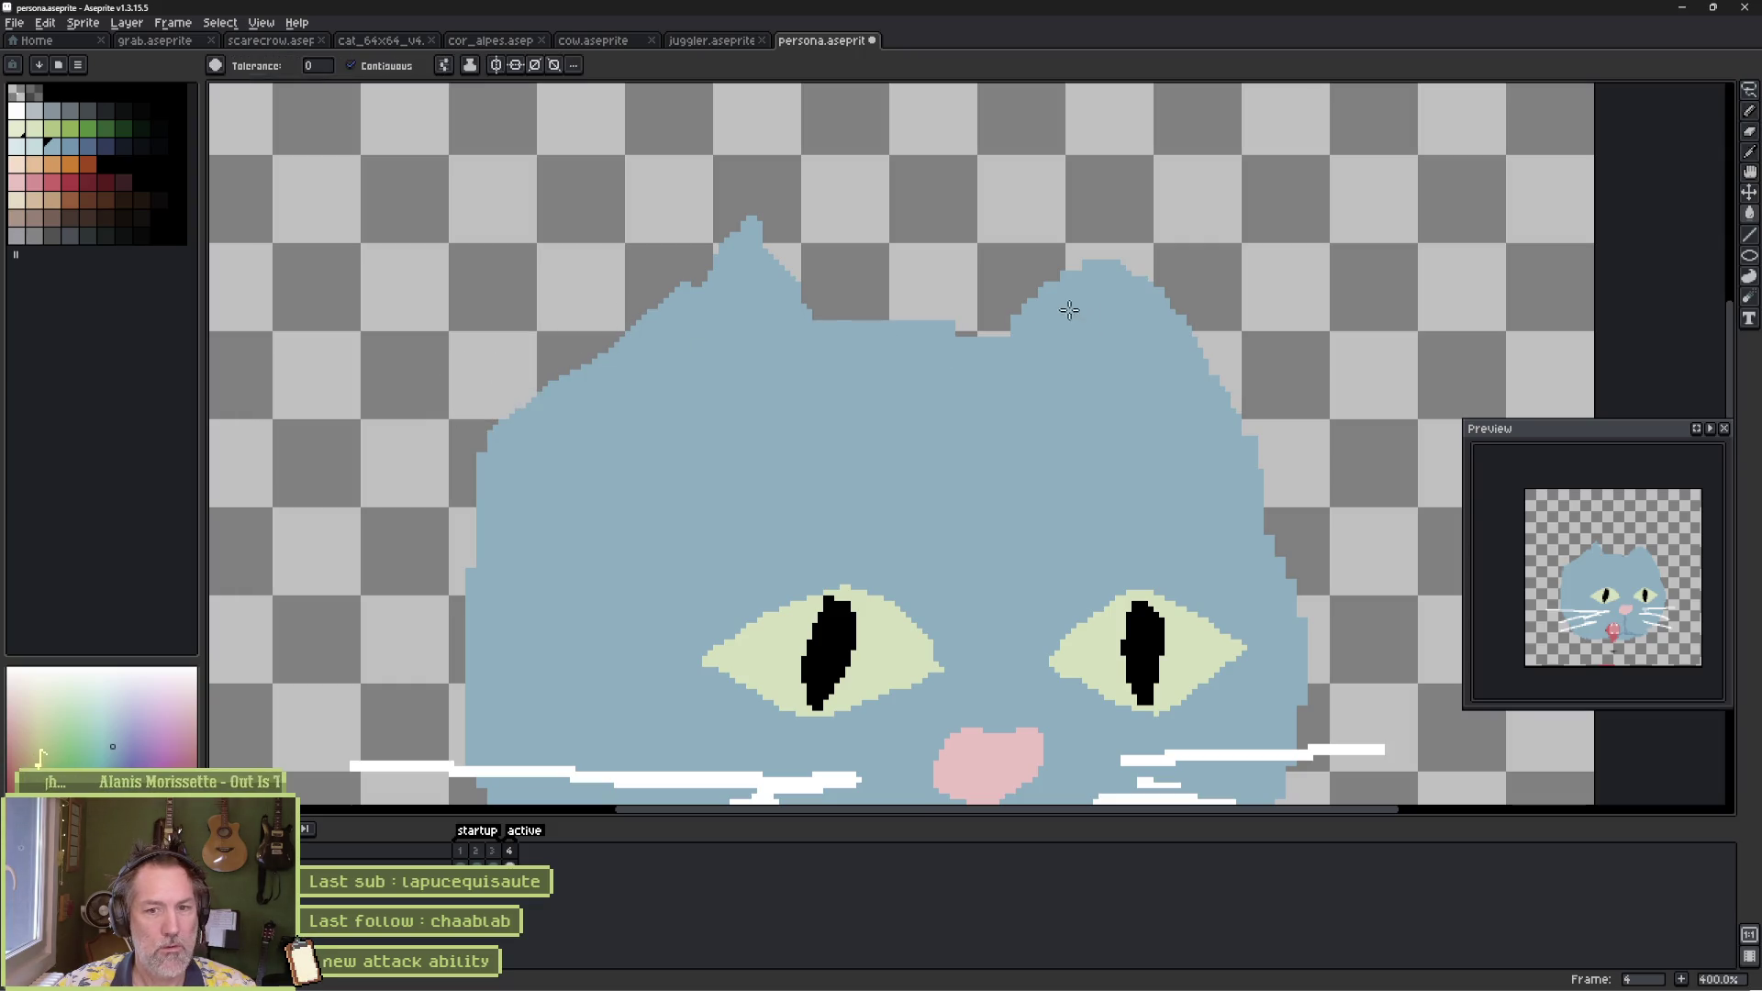
key(i)
key(b)
Redraw the right ear as a pointed shape and bucket-fill it blue
mouse_move(945, 329)
mouse_down()
mouse_move(1029, 231)
mouse_move(1060, 277)
mouse_move(1169, 296)
mouse_move(1208, 336)
mouse_up()
key(e)
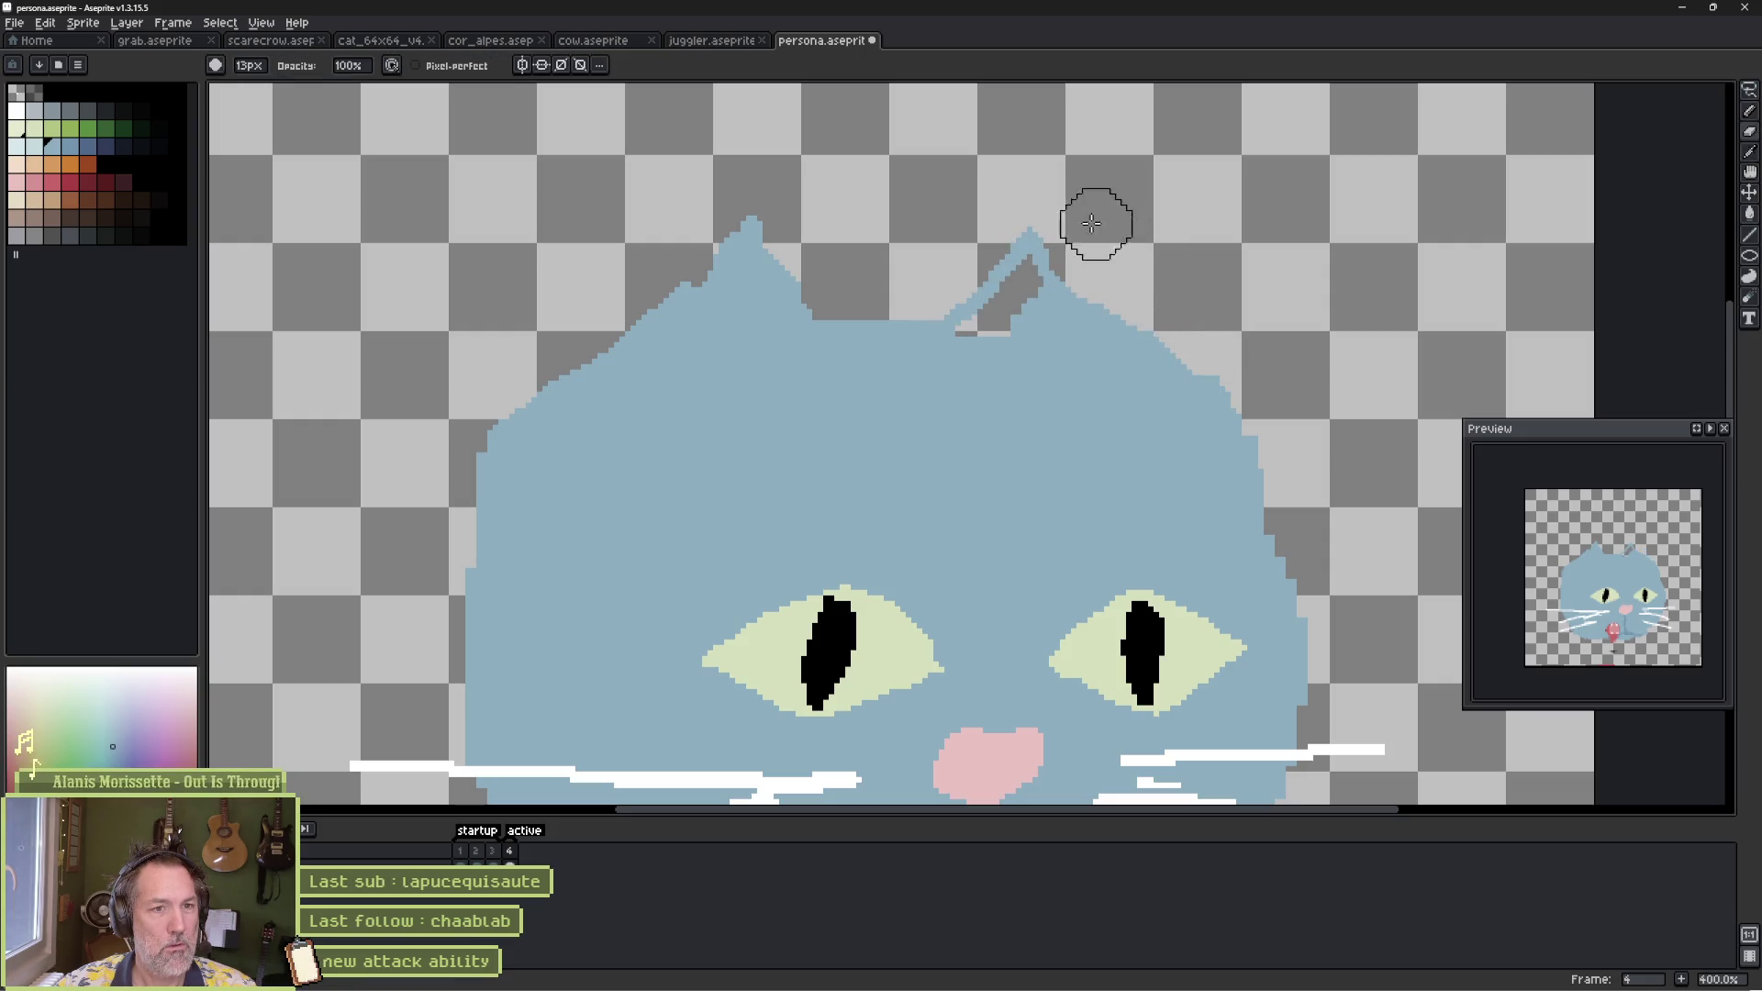
key(b)
key(g)
click(1007, 299)
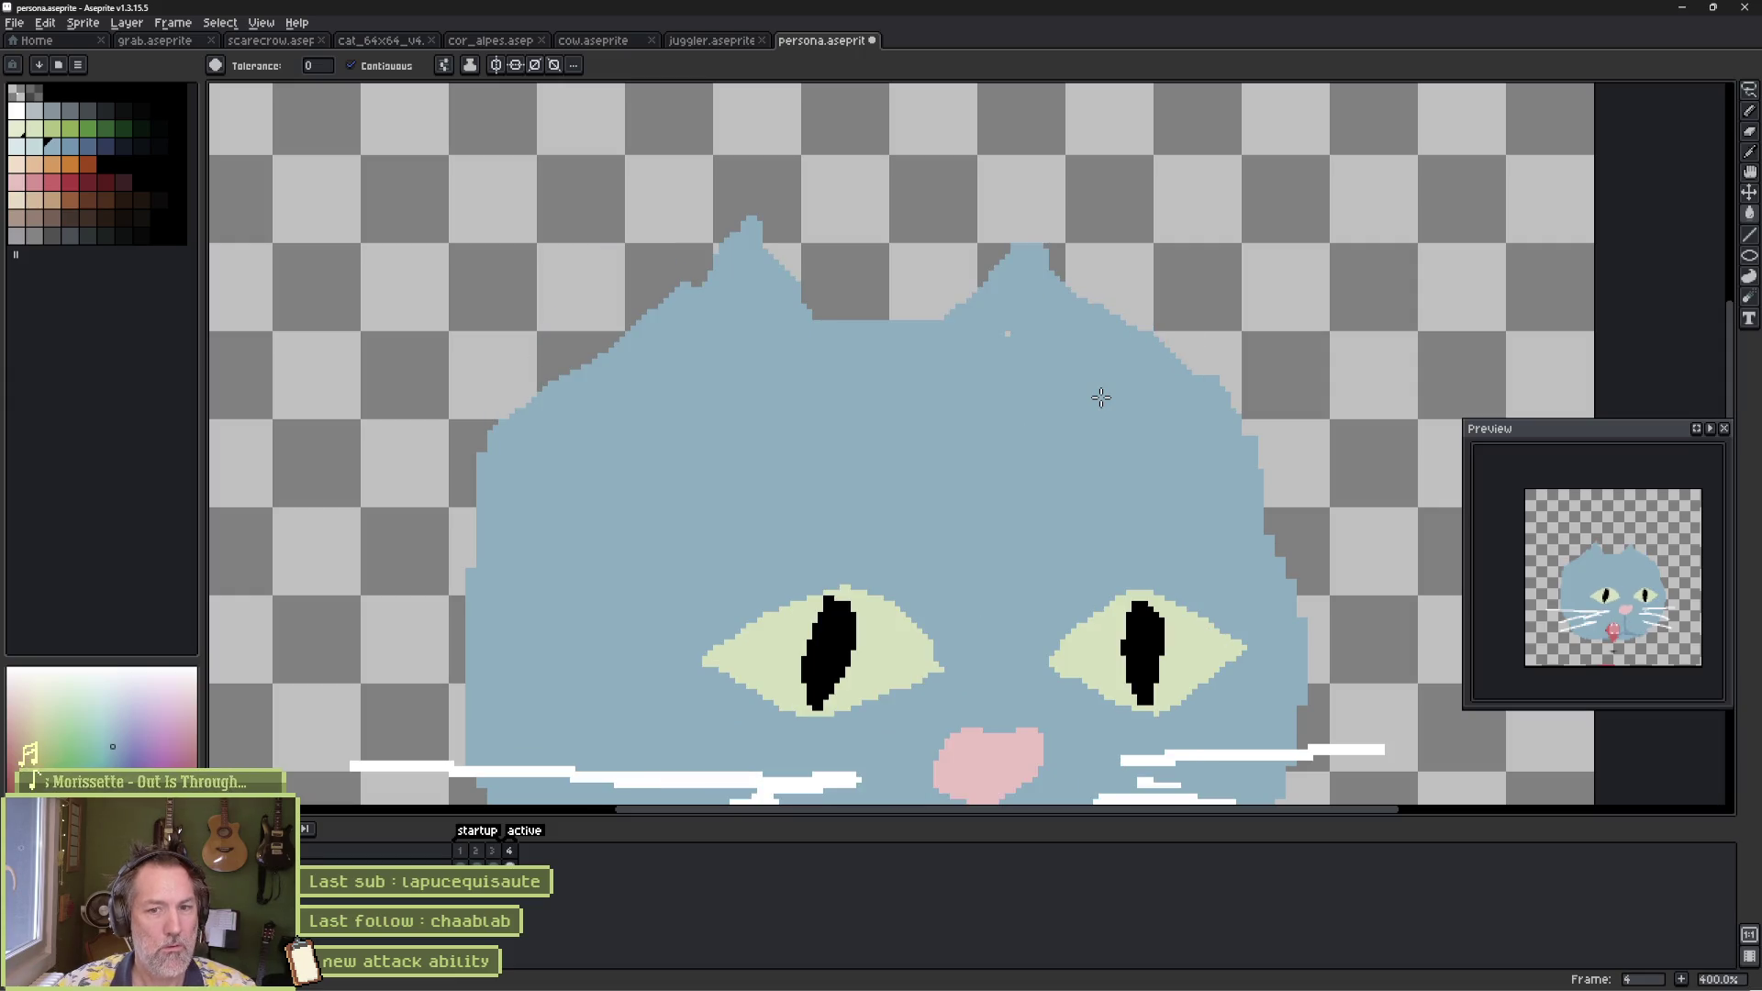
Widen both ears with a 5px brush and extend blue along the cat's left edges
key(e)
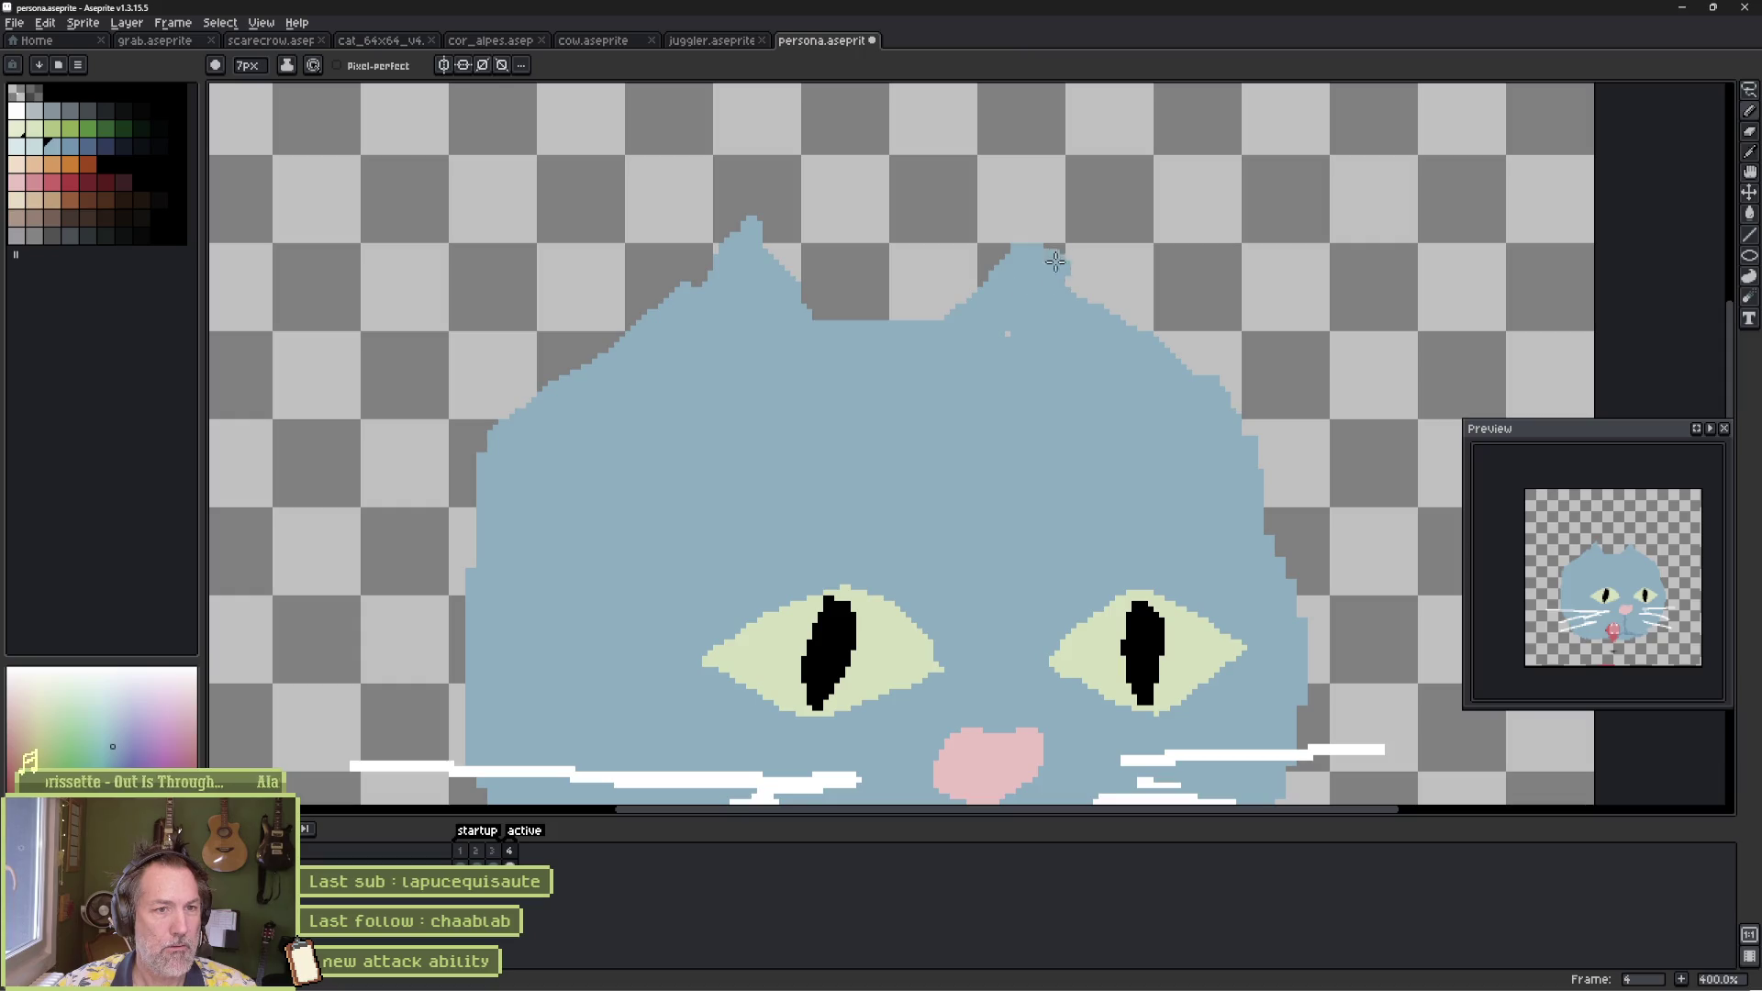
mouse_move(1055, 263)
mouse_down()
mouse_move(1116, 345)
mouse_move(1004, 243)
mouse_up()
mouse_move(812, 321)
mouse_down()
mouse_move(778, 263)
mouse_move(684, 266)
mouse_move(645, 357)
mouse_up()
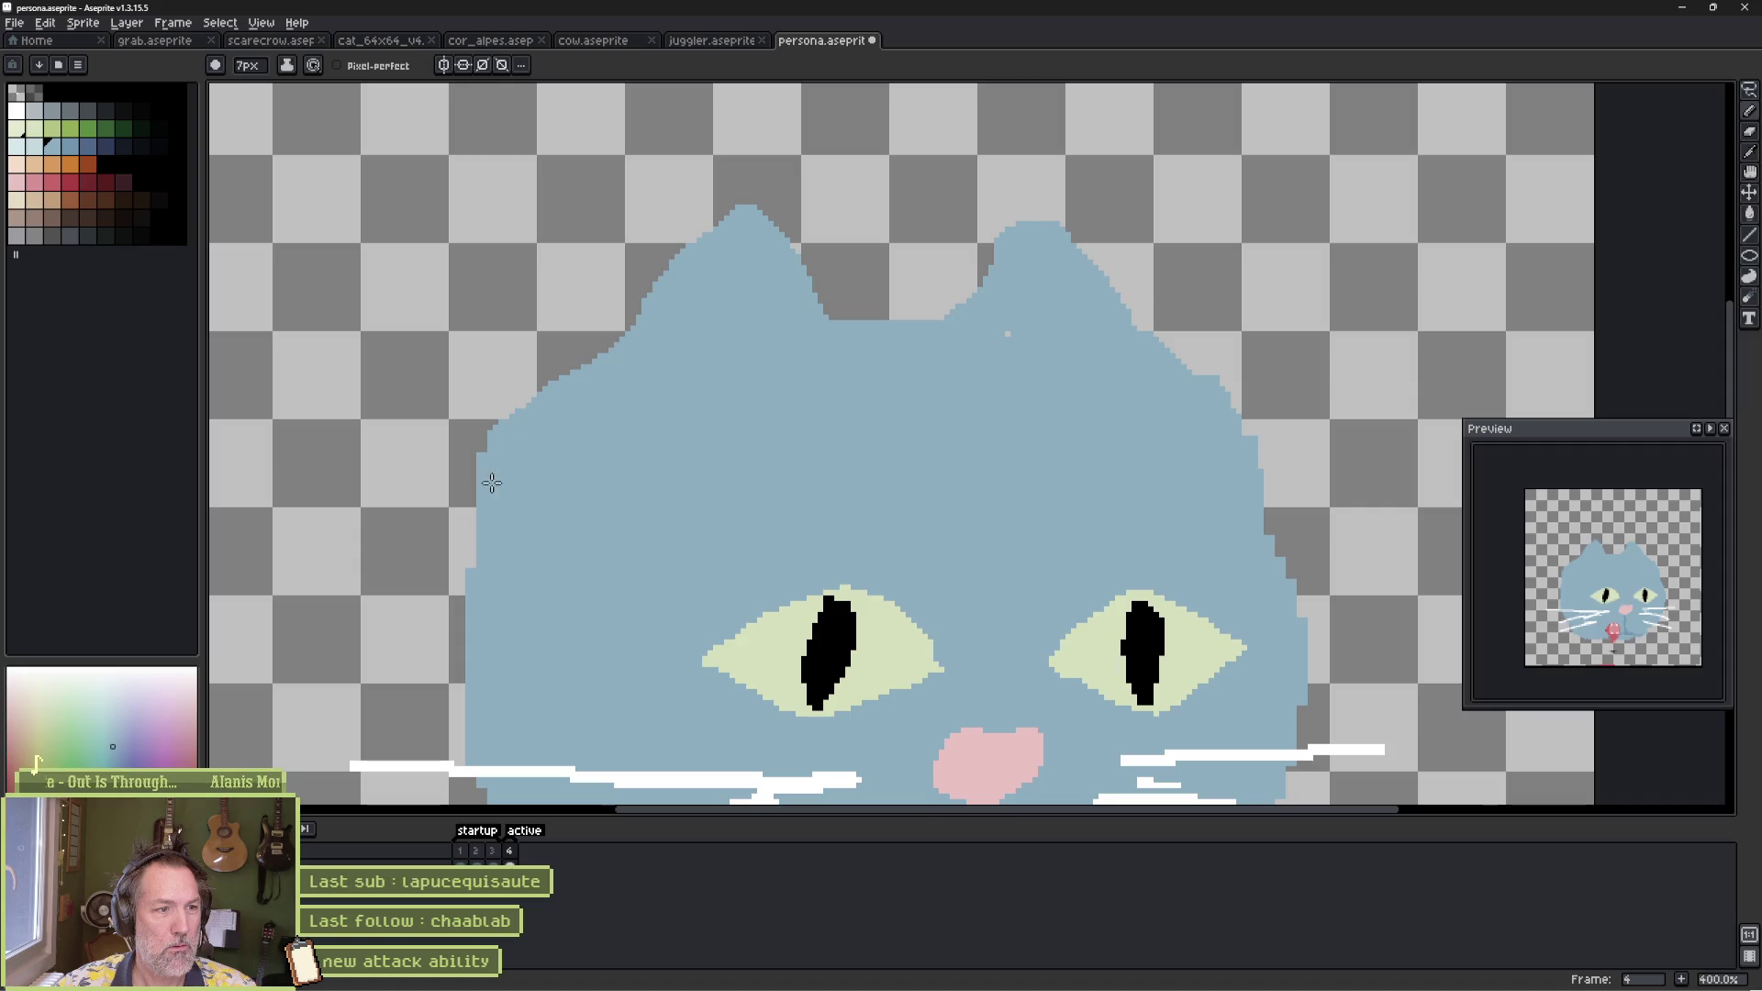
drag(492, 483, 465, 597)
scroll(597, 551, down, 2)
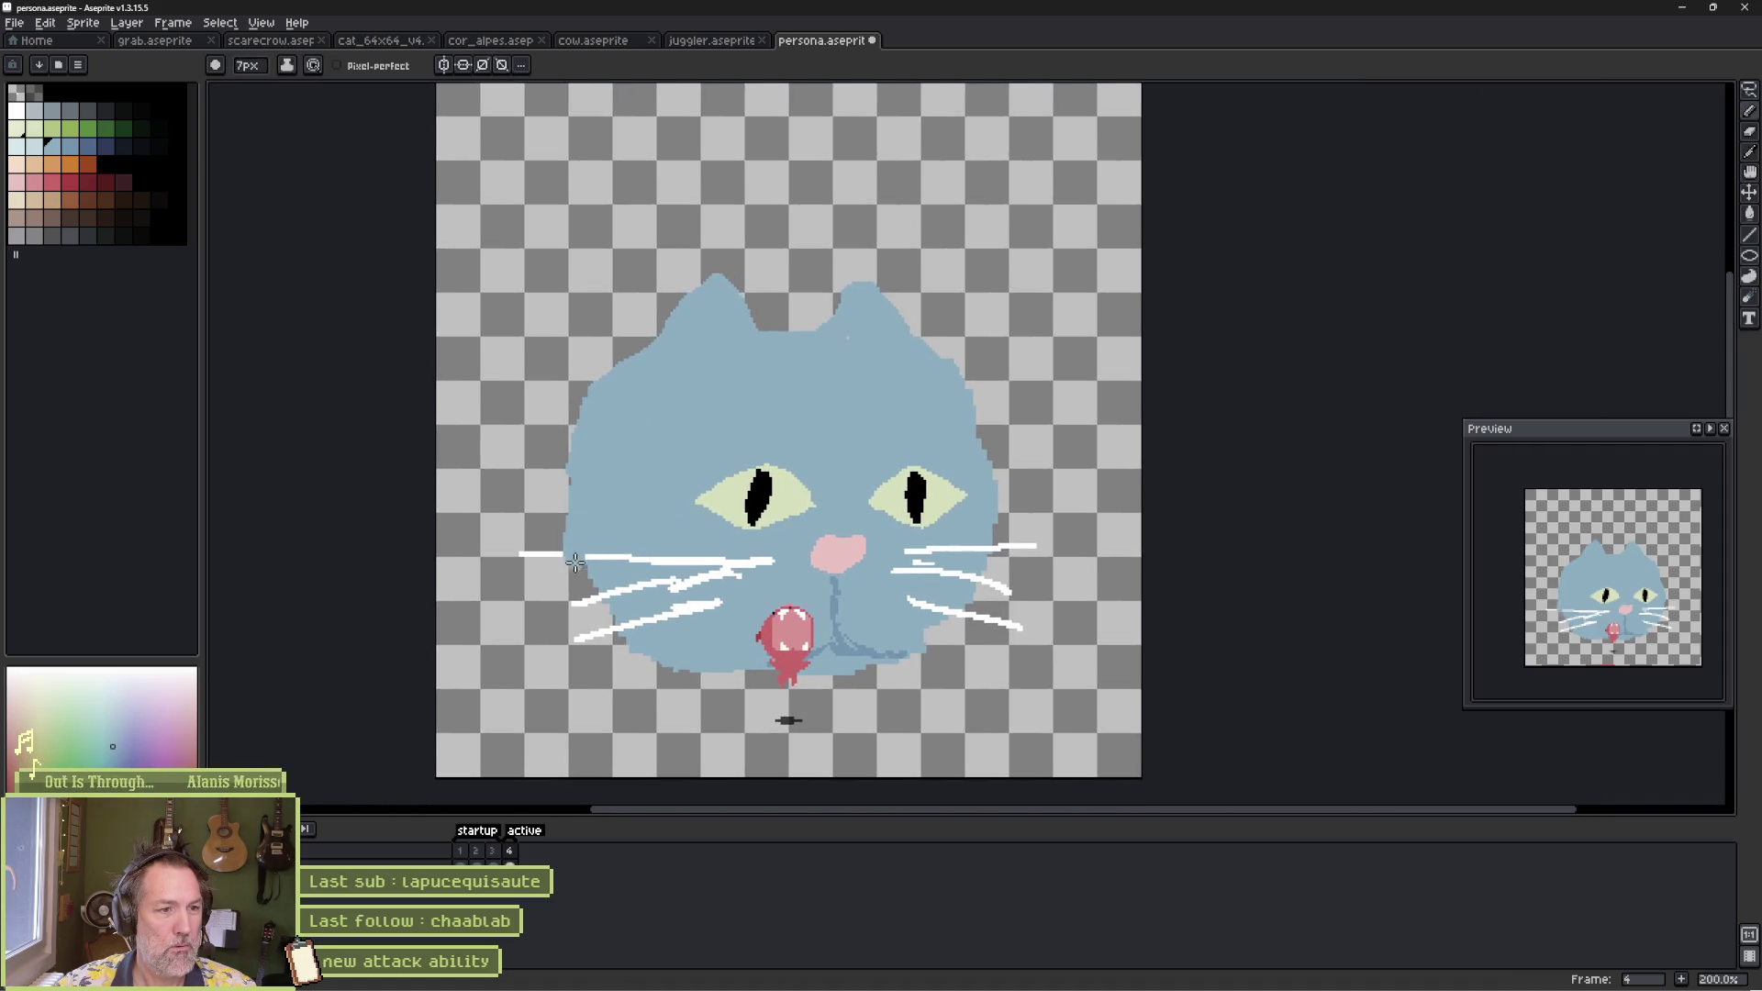
drag(576, 562, 639, 655)
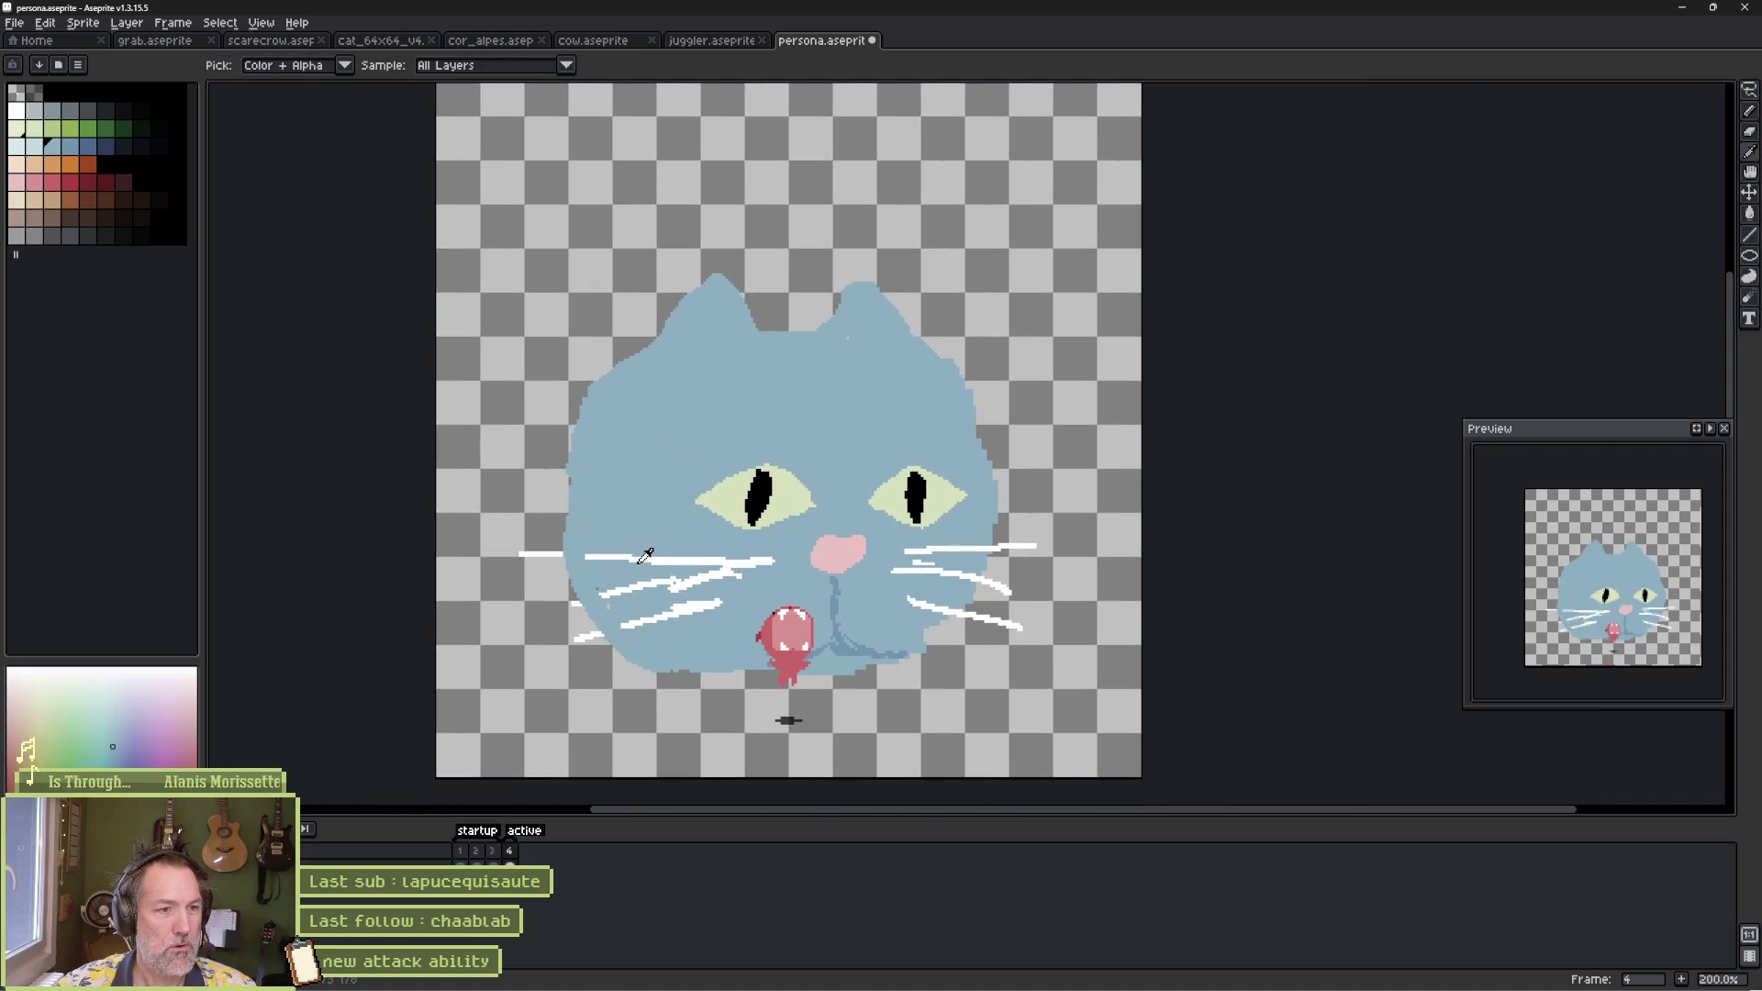
Check frame 1, then add a new frame 5 after the turned cat frame
key(Right)
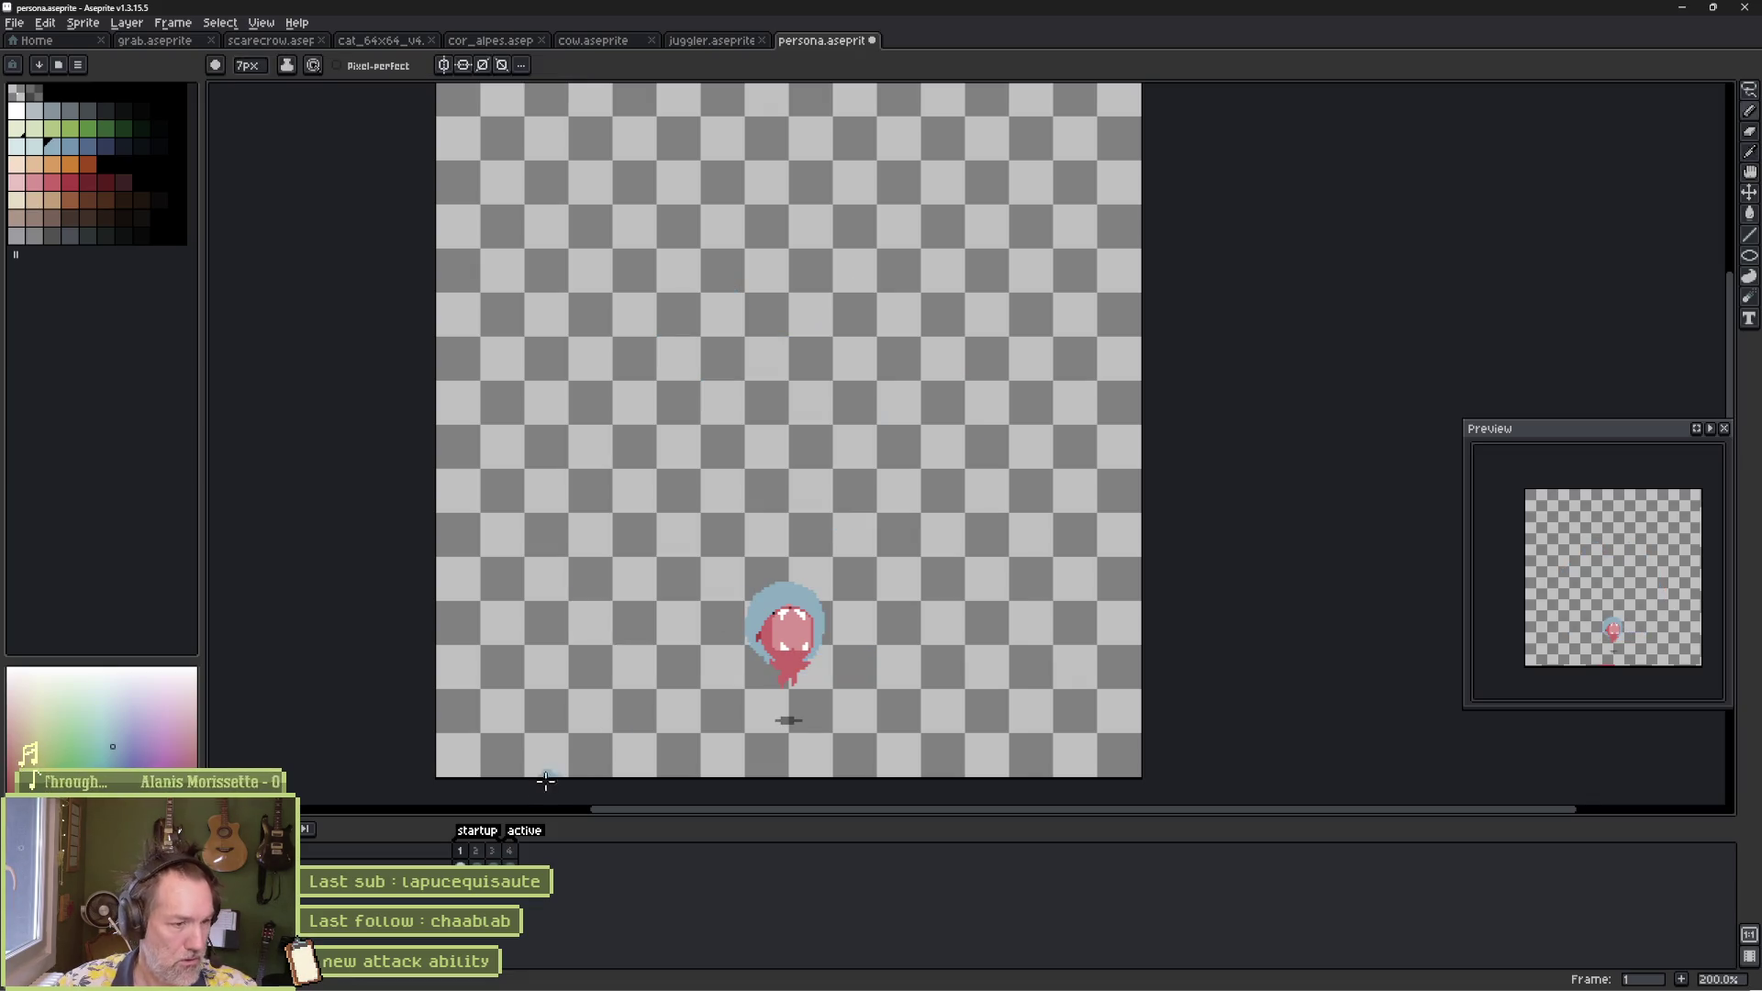
key(Left)
key(alt+n)
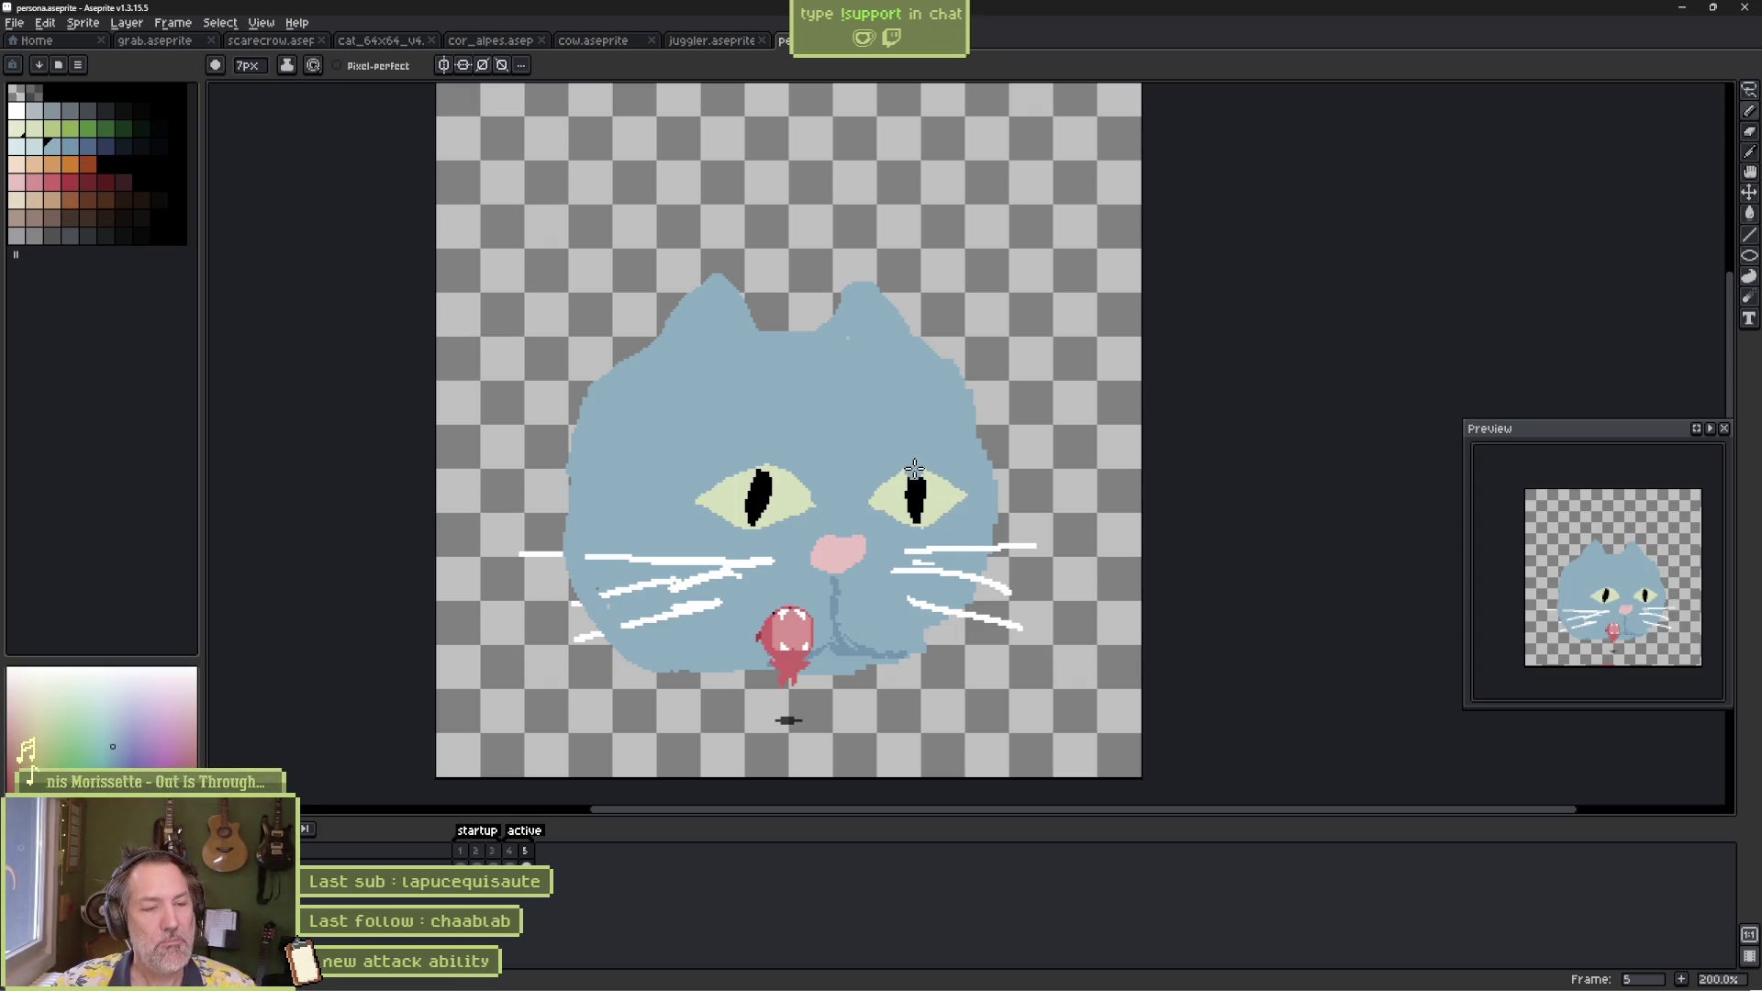
Paint out the cat's right eye in blue and move the left eye rightward
drag(937, 470, 925, 484)
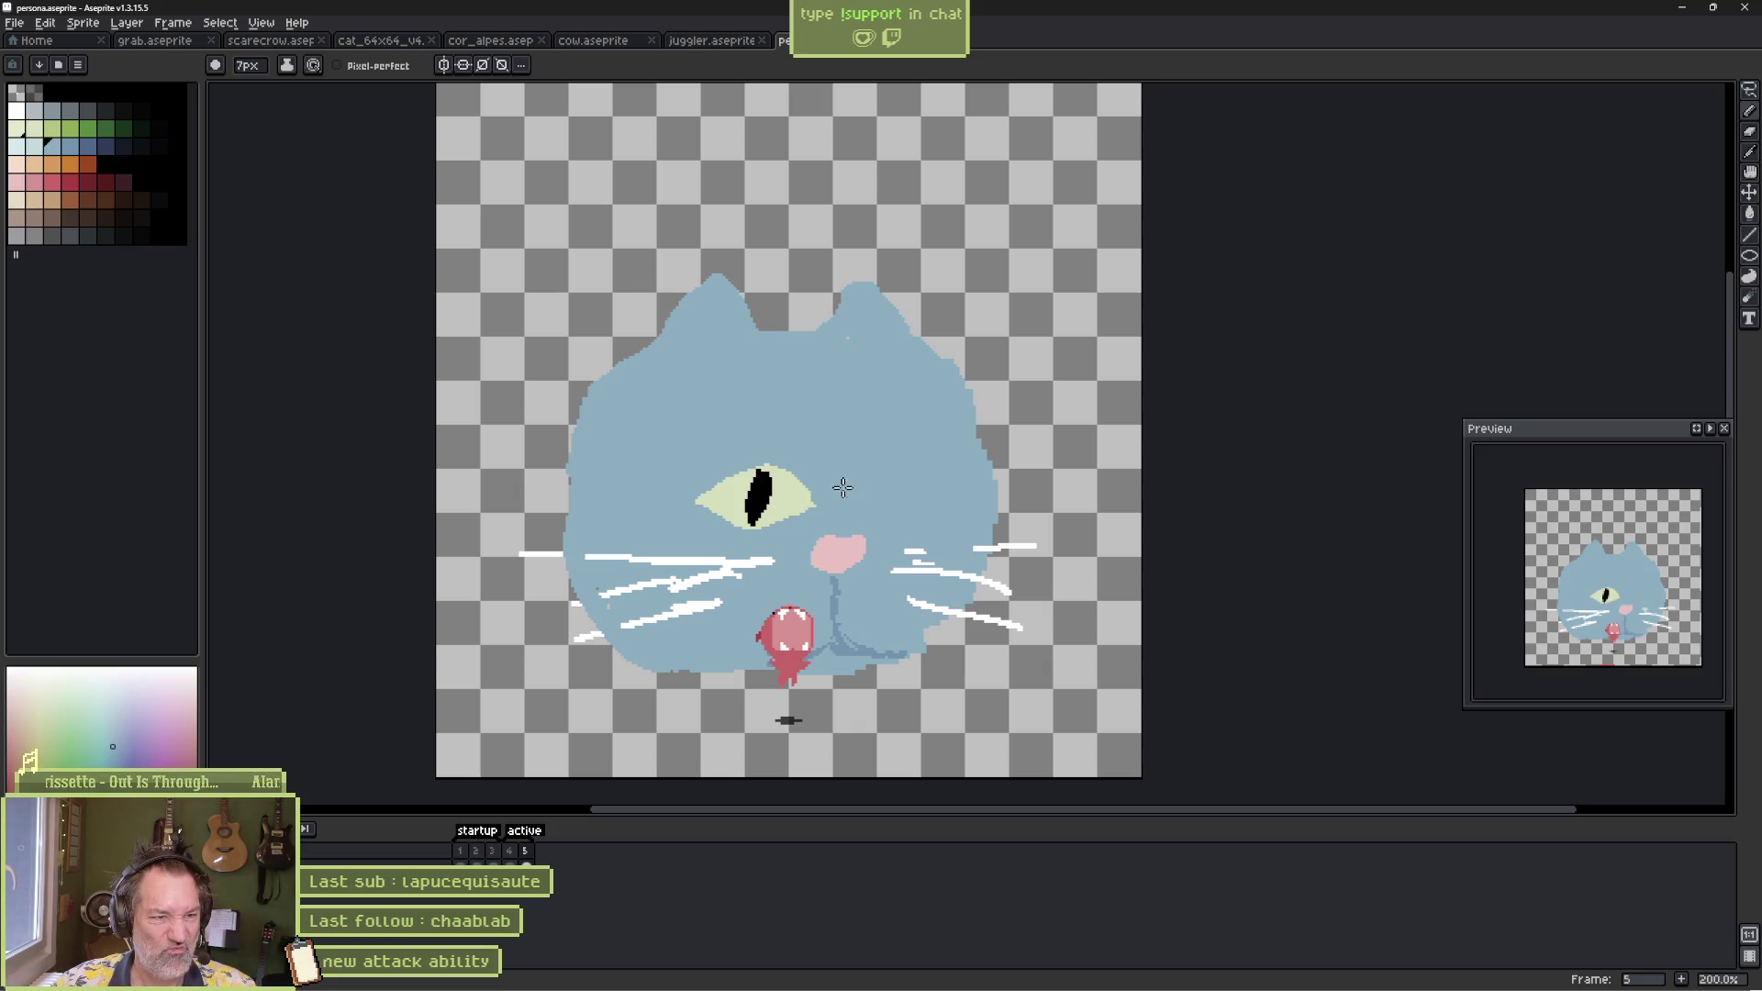
key(q)
mouse_move(812, 445)
mouse_down()
mouse_move(821, 550)
mouse_move(807, 440)
mouse_up()
mouse_move(771, 510)
mouse_down()
mouse_move(924, 510)
mouse_move(892, 500)
mouse_up()
key(b)
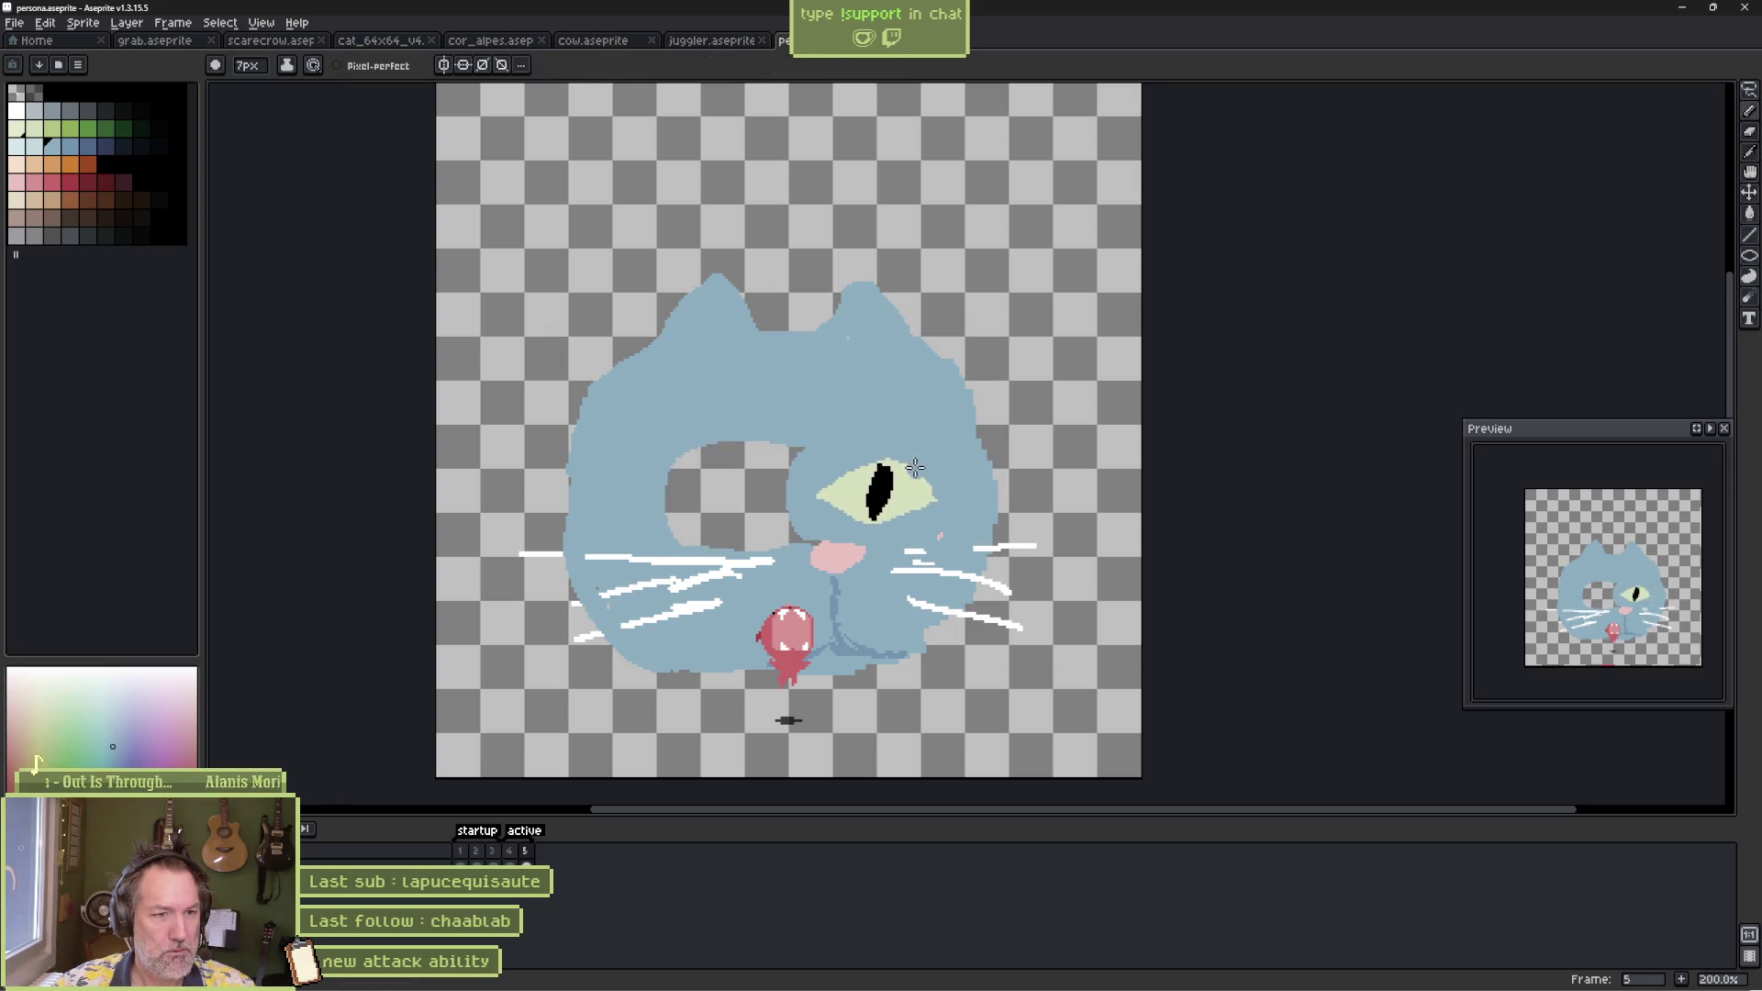
Narrow the eye into a tall black slit pupil and shift it further right
alt+click(861, 474)
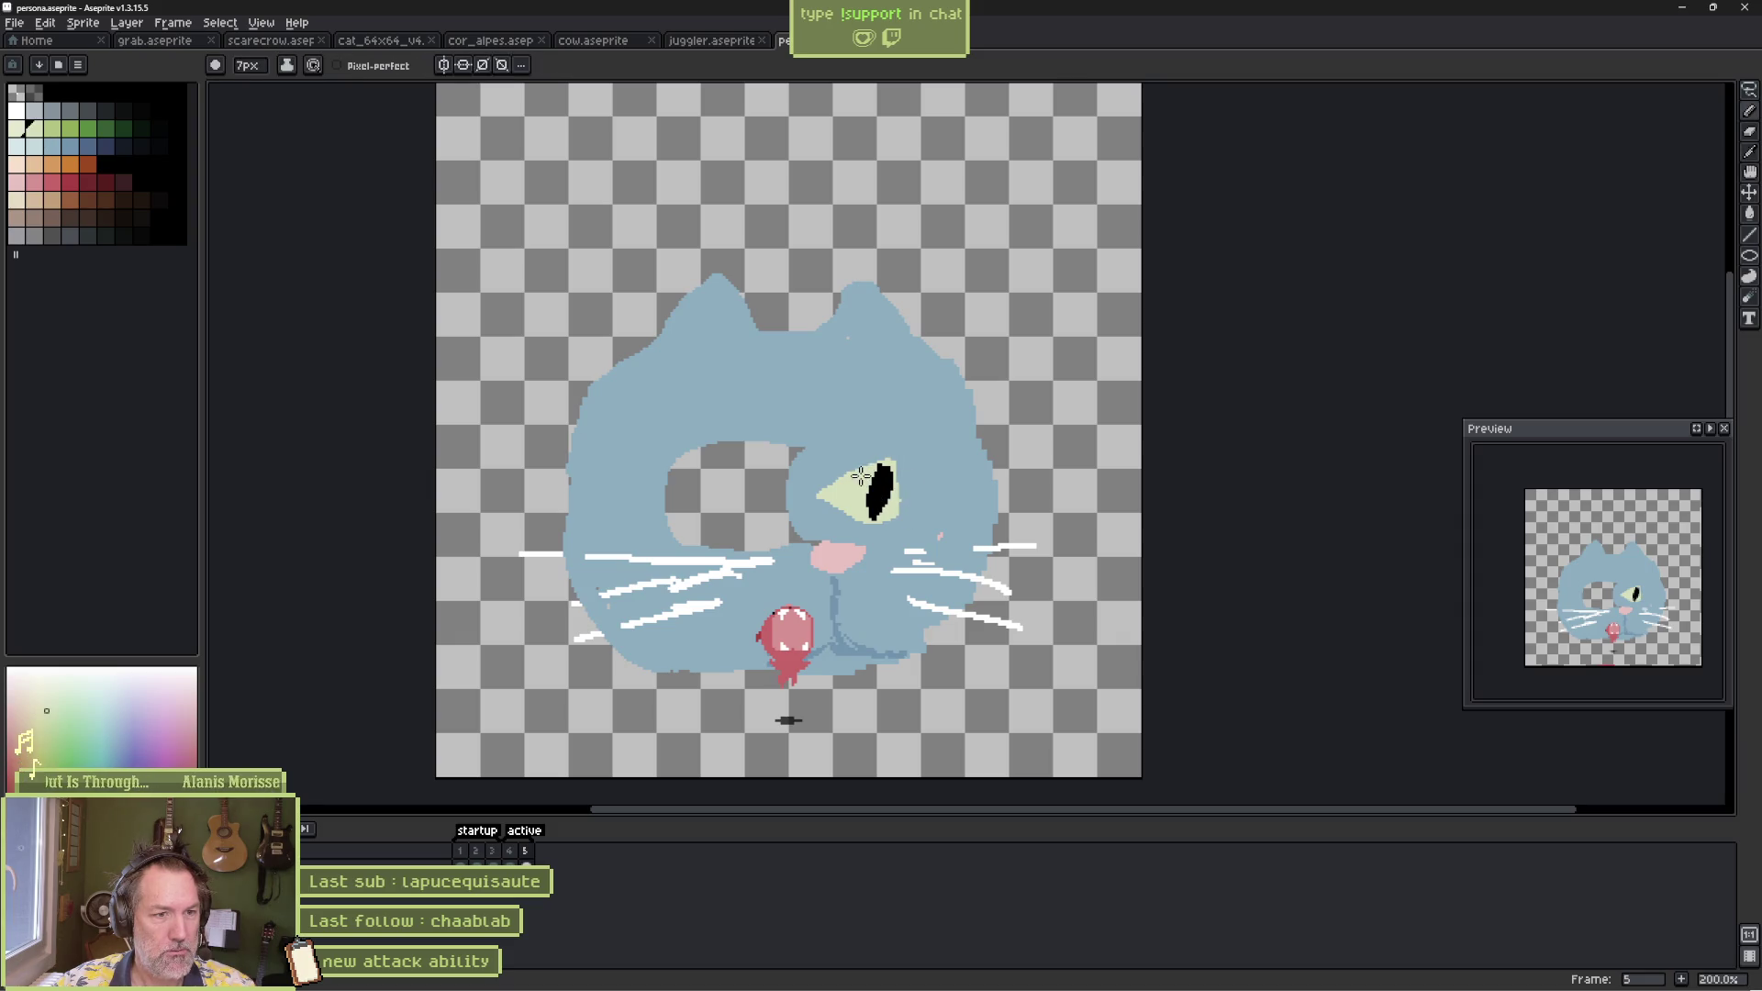
drag(896, 484, 871, 465)
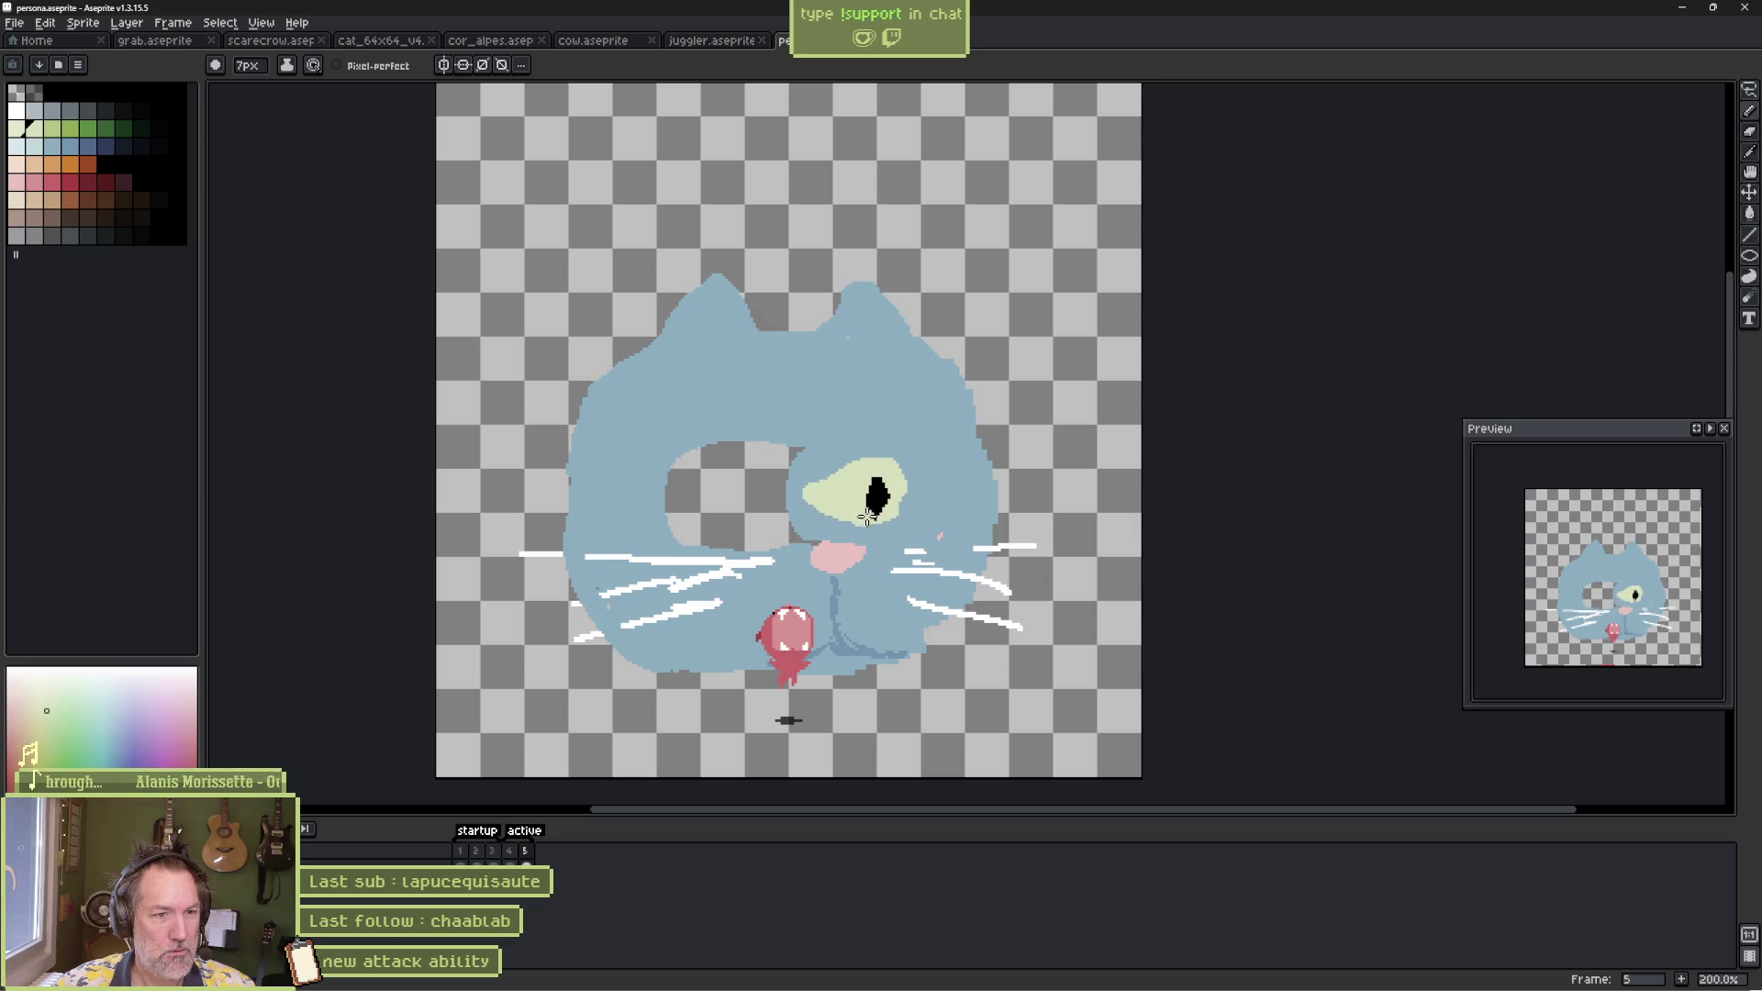
alt+click(881, 491)
drag(881, 491, 880, 469)
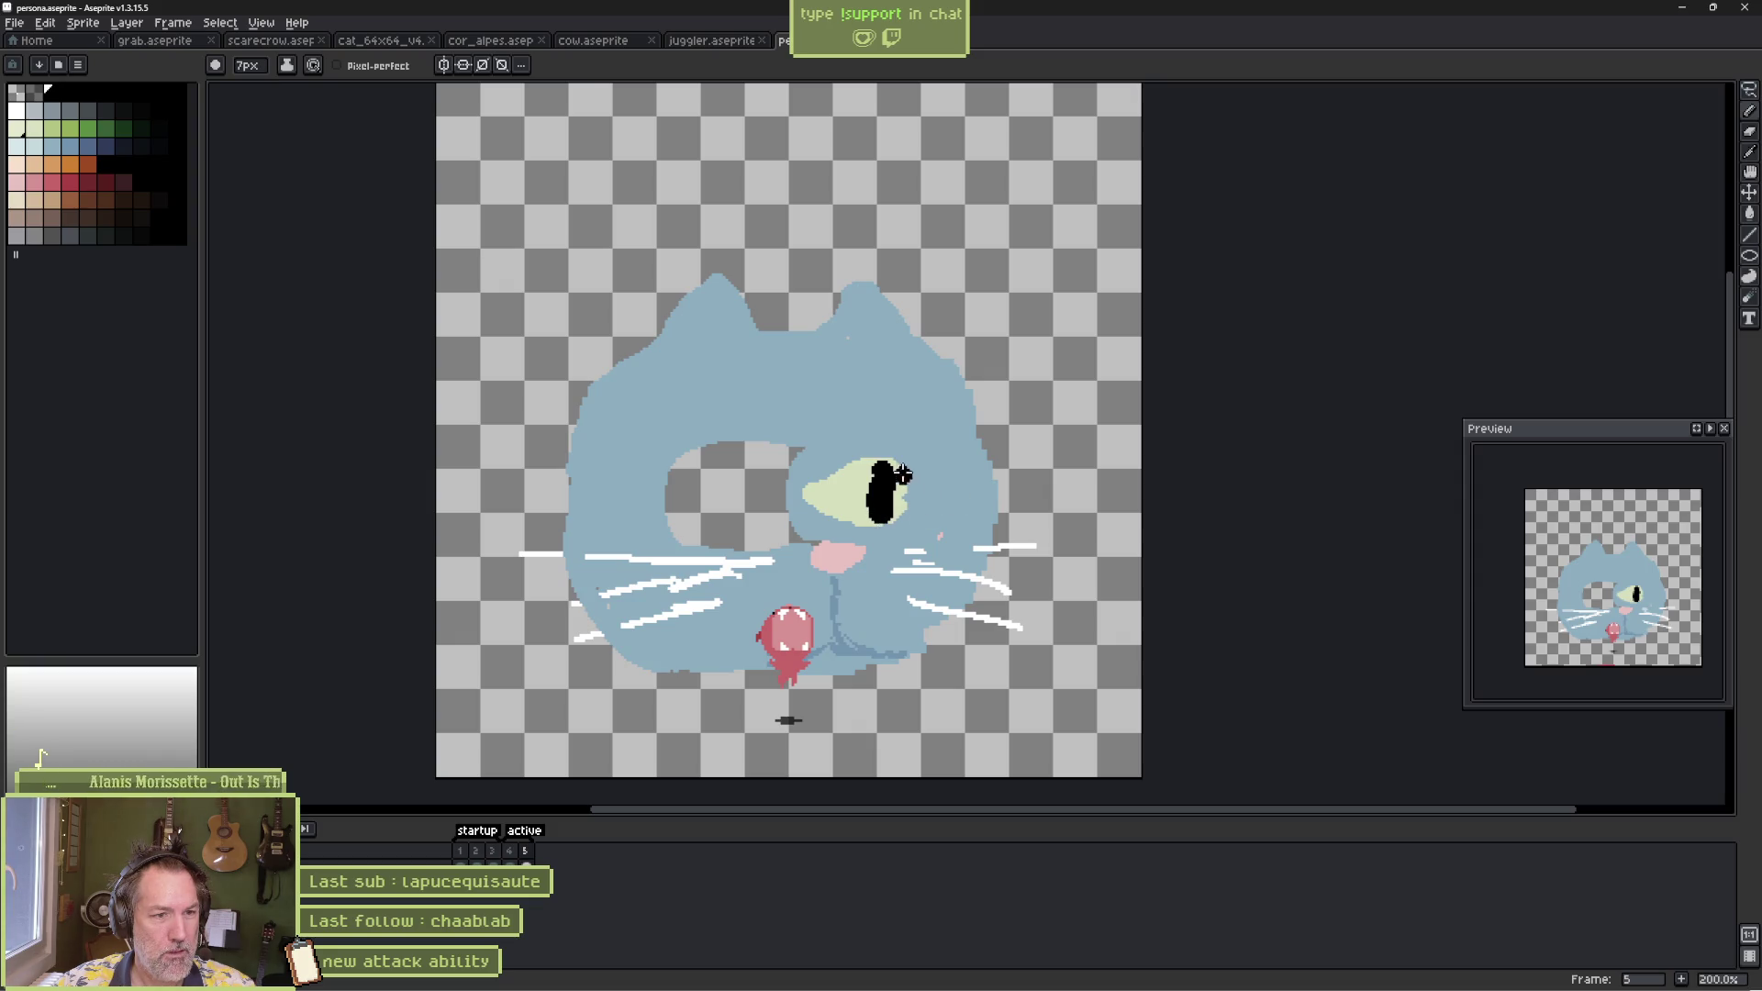
key(q)
drag(880, 440, 924, 500)
mouse_move(816, 518)
mouse_down()
mouse_move(831, 442)
mouse_move(892, 486)
mouse_up()
key(b)
Erase the right ear and reposition the left ear
key(e)
drag(881, 334, 837, 291)
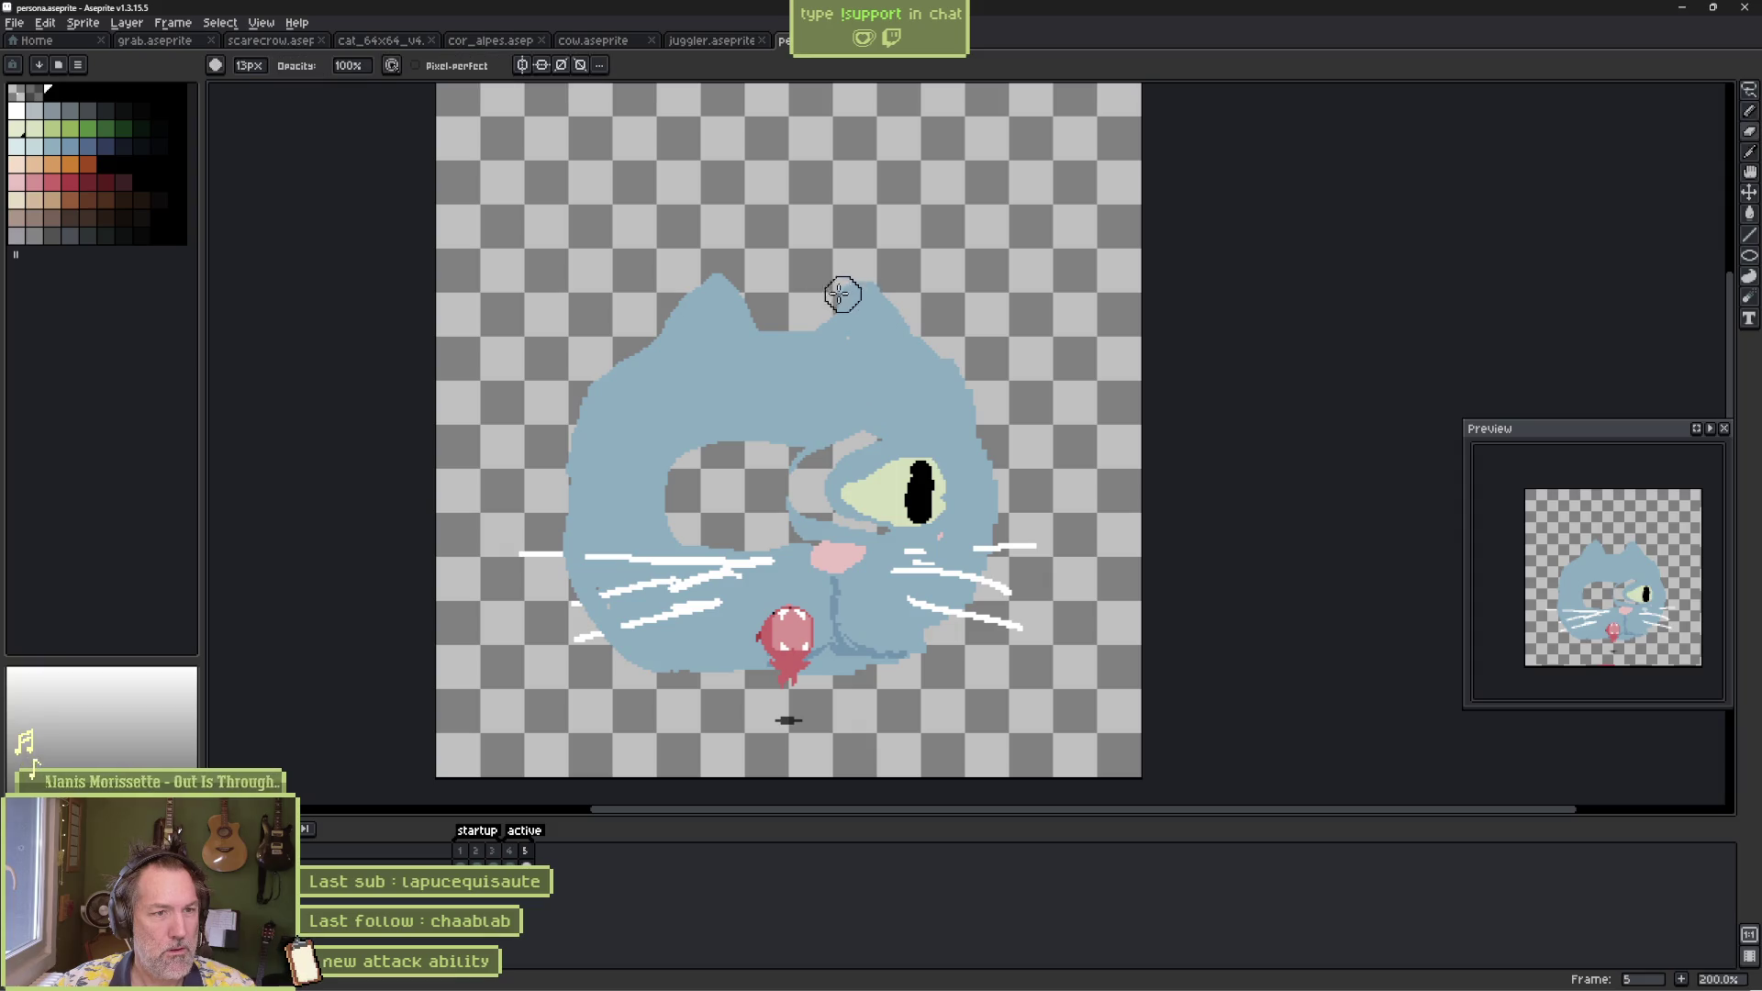
key(q)
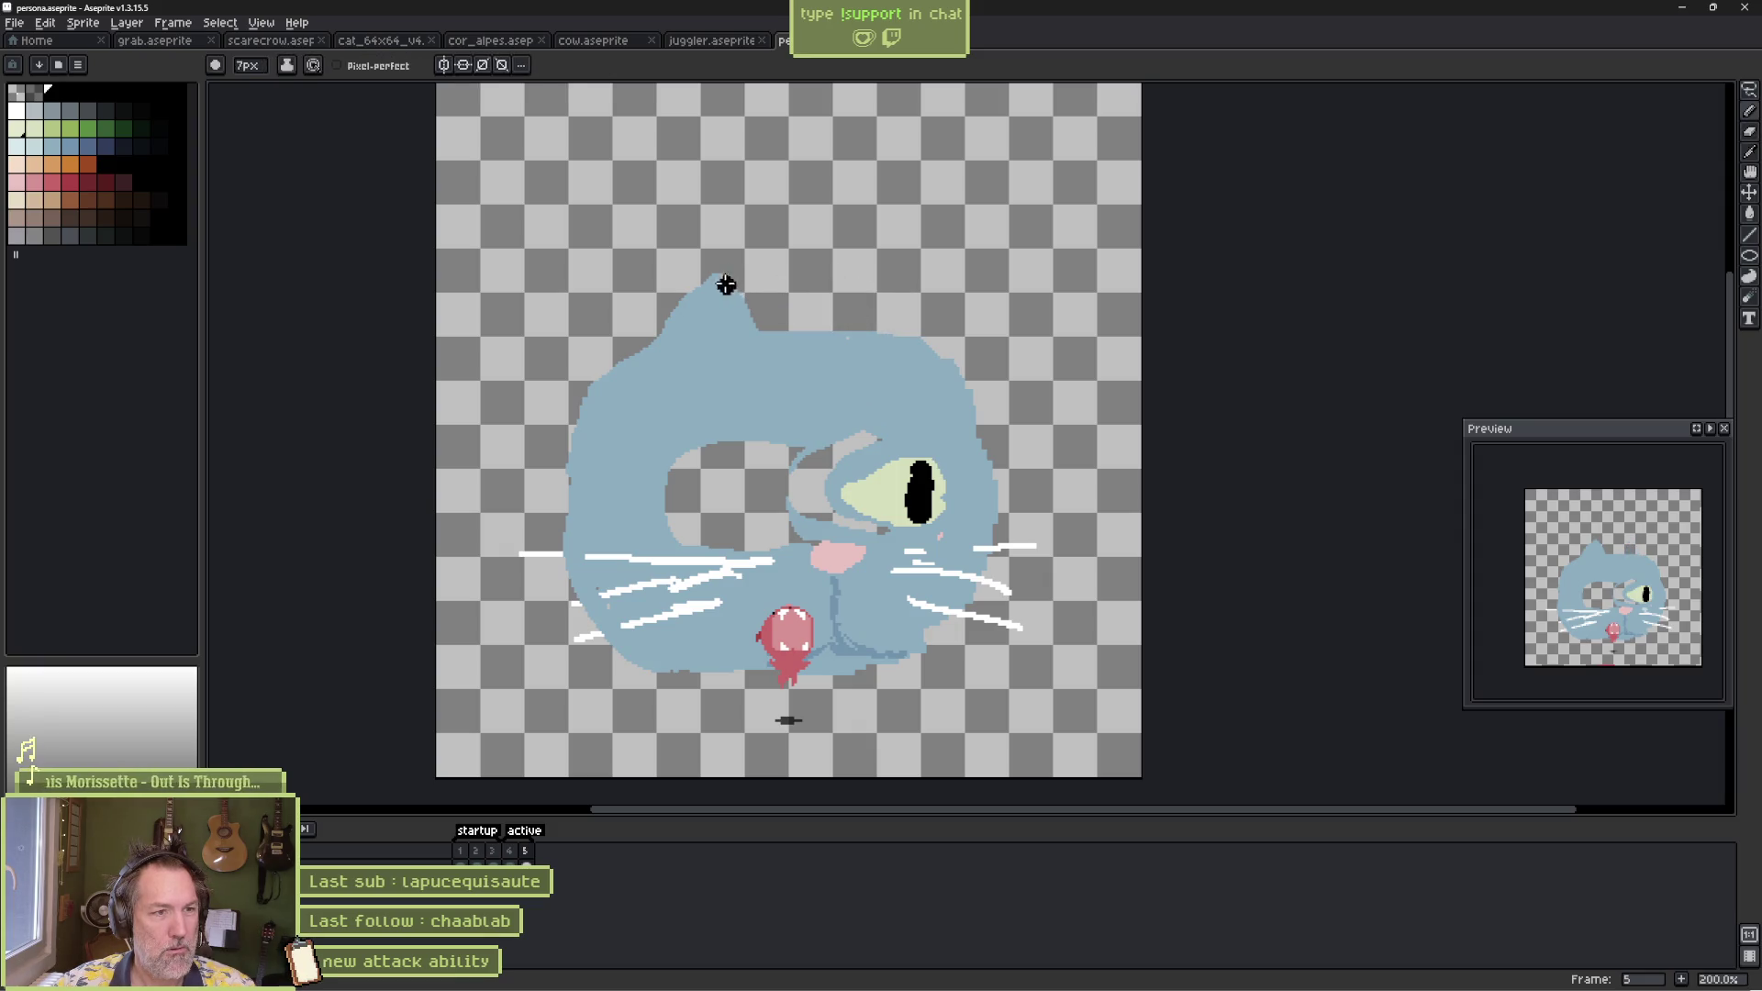
mouse_move(725, 275)
mouse_down()
mouse_move(651, 385)
mouse_move(766, 305)
mouse_move(839, 301)
mouse_up()
key(ctrl+d)
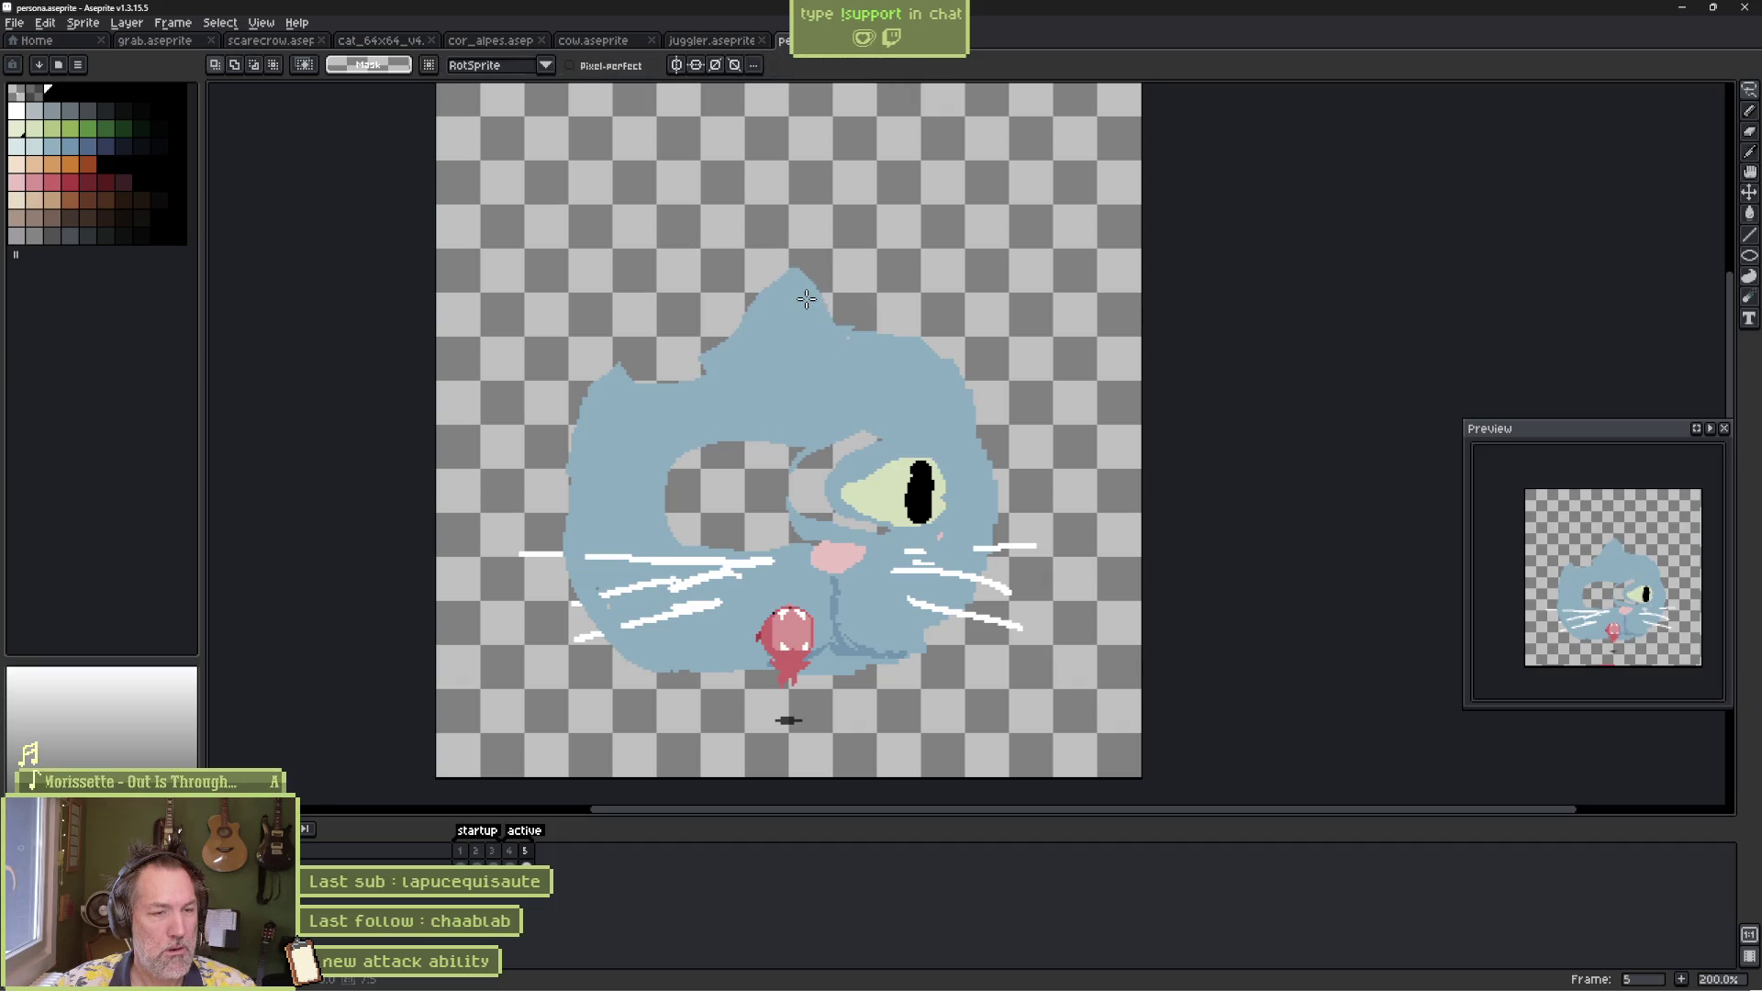
Fill the notch atop the head and the hole in the face with blue
key(b)
mouse_move(735, 363)
mouse_down()
mouse_move(633, 378)
mouse_move(676, 405)
mouse_up()
key(g)
click(761, 483)
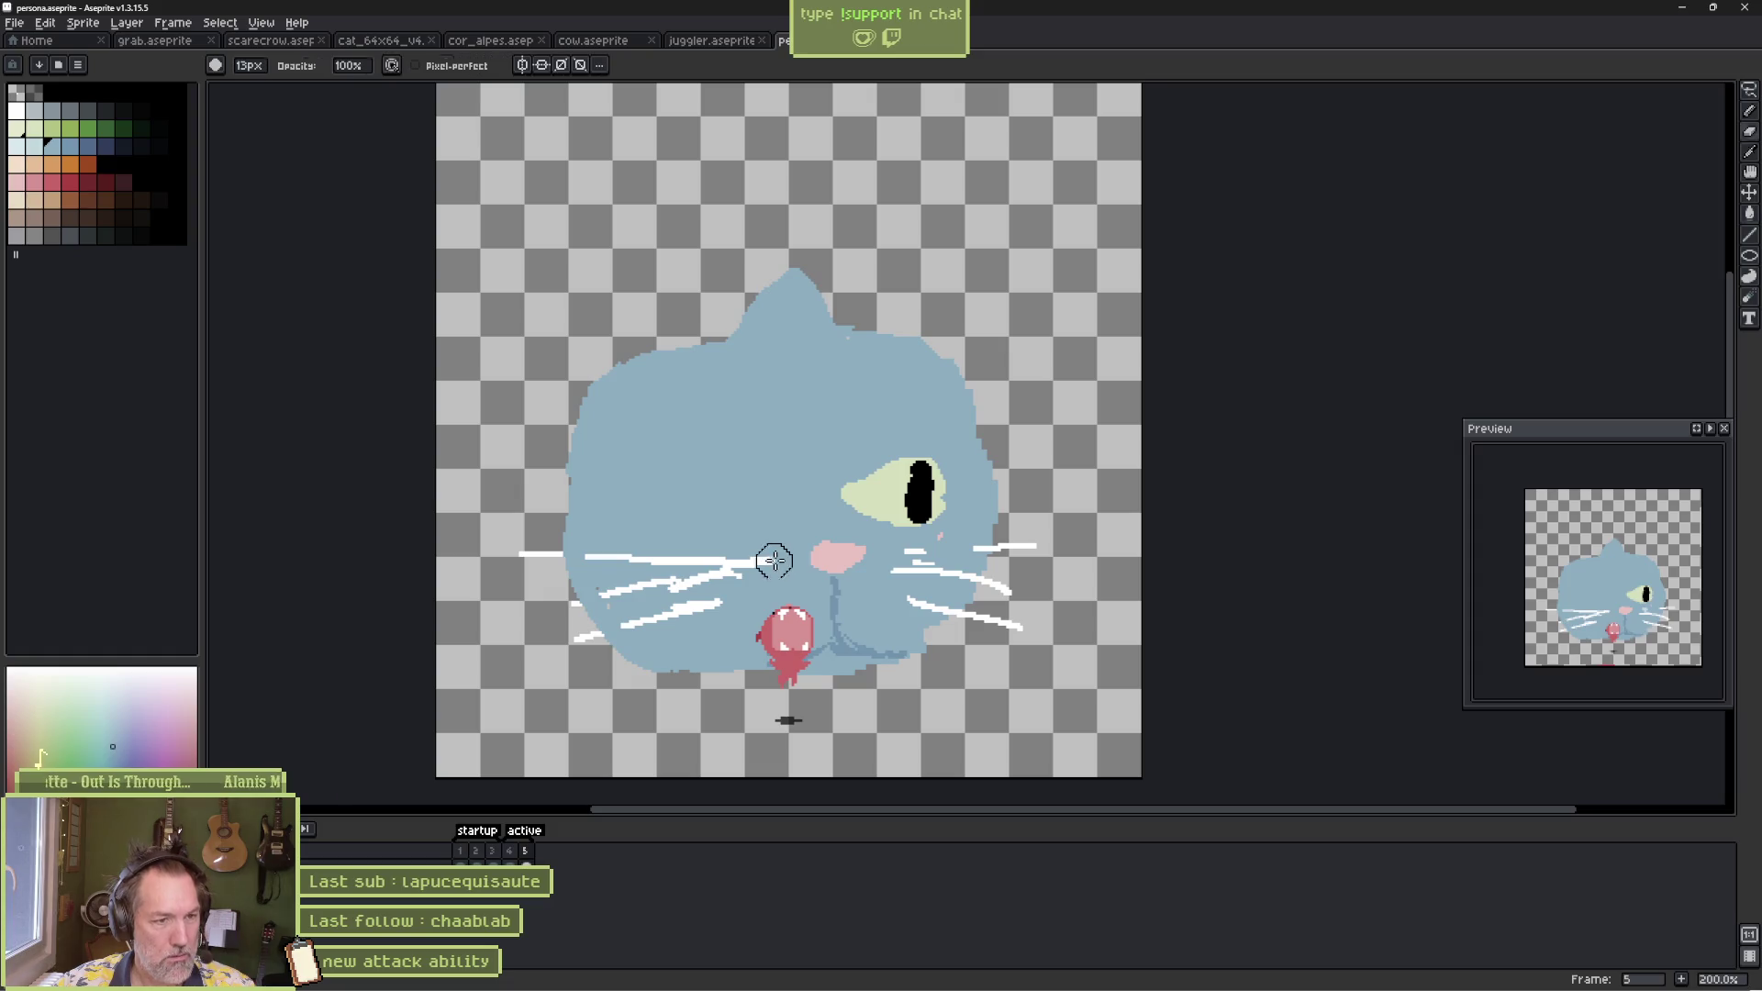
key(b)
Cover the left whiskers and pink cheek blush with blue, erasing stubs outside the face
mouse_move(776, 560)
mouse_down()
mouse_move(664, 571)
mouse_move(696, 562)
mouse_move(647, 623)
mouse_up()
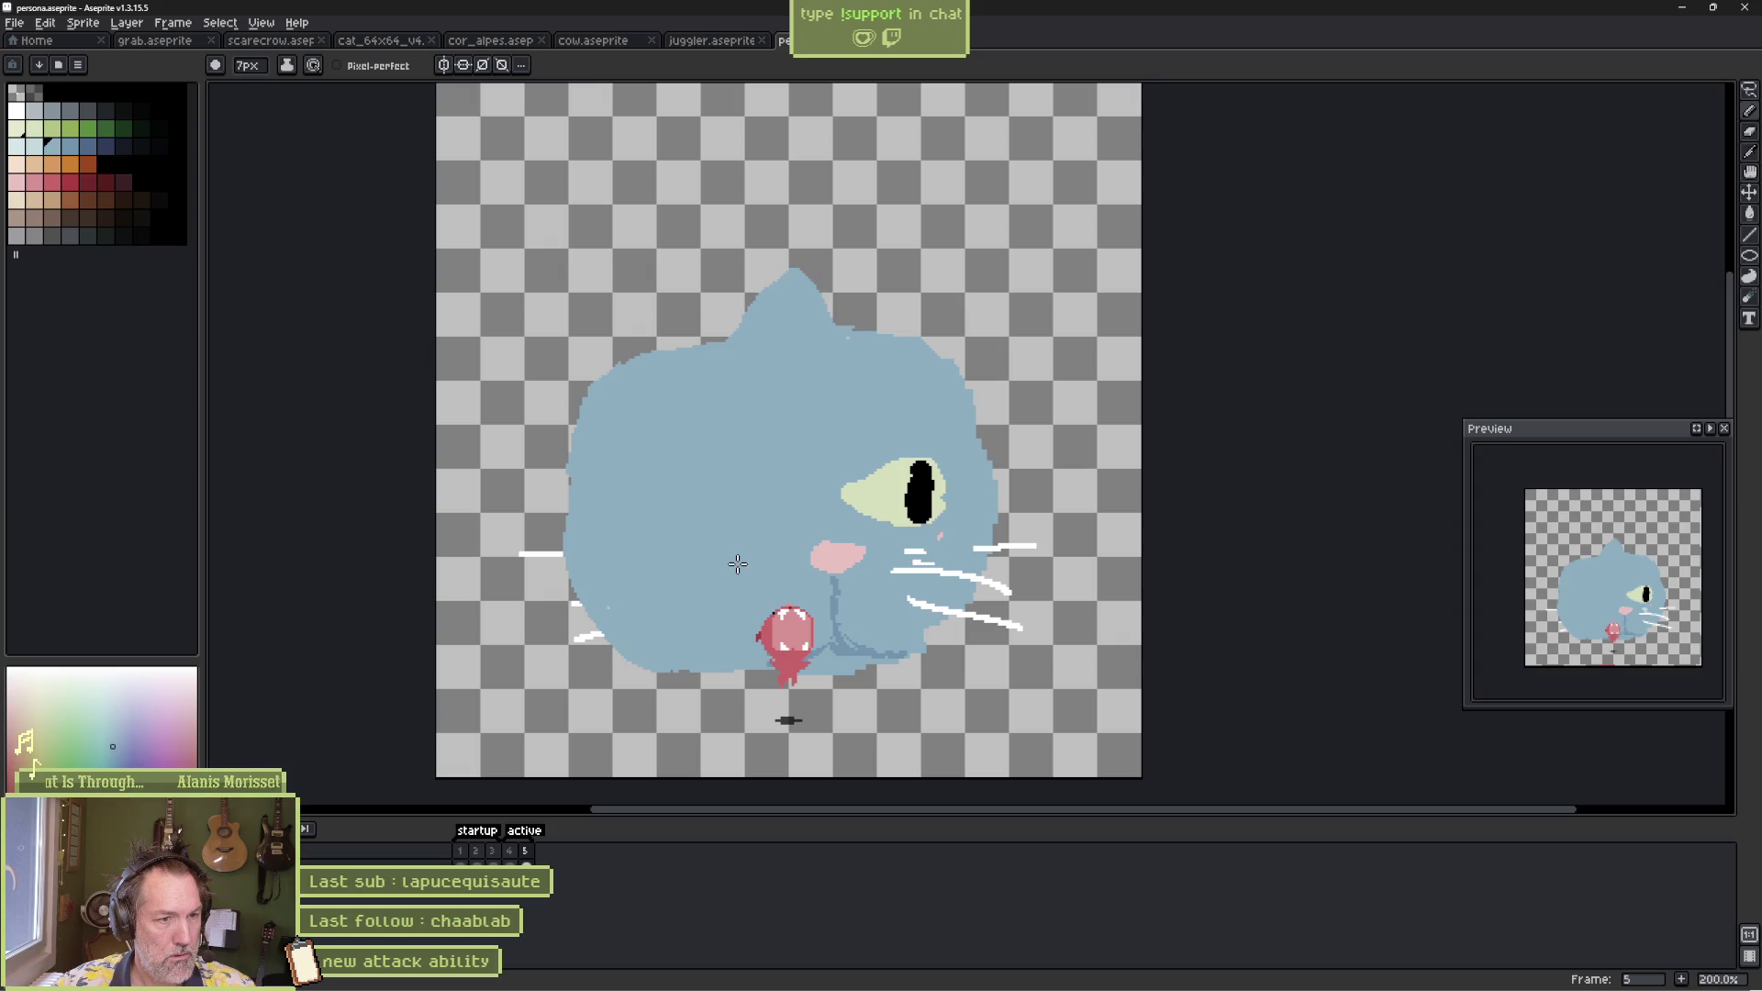
key(e)
drag(540, 550, 591, 637)
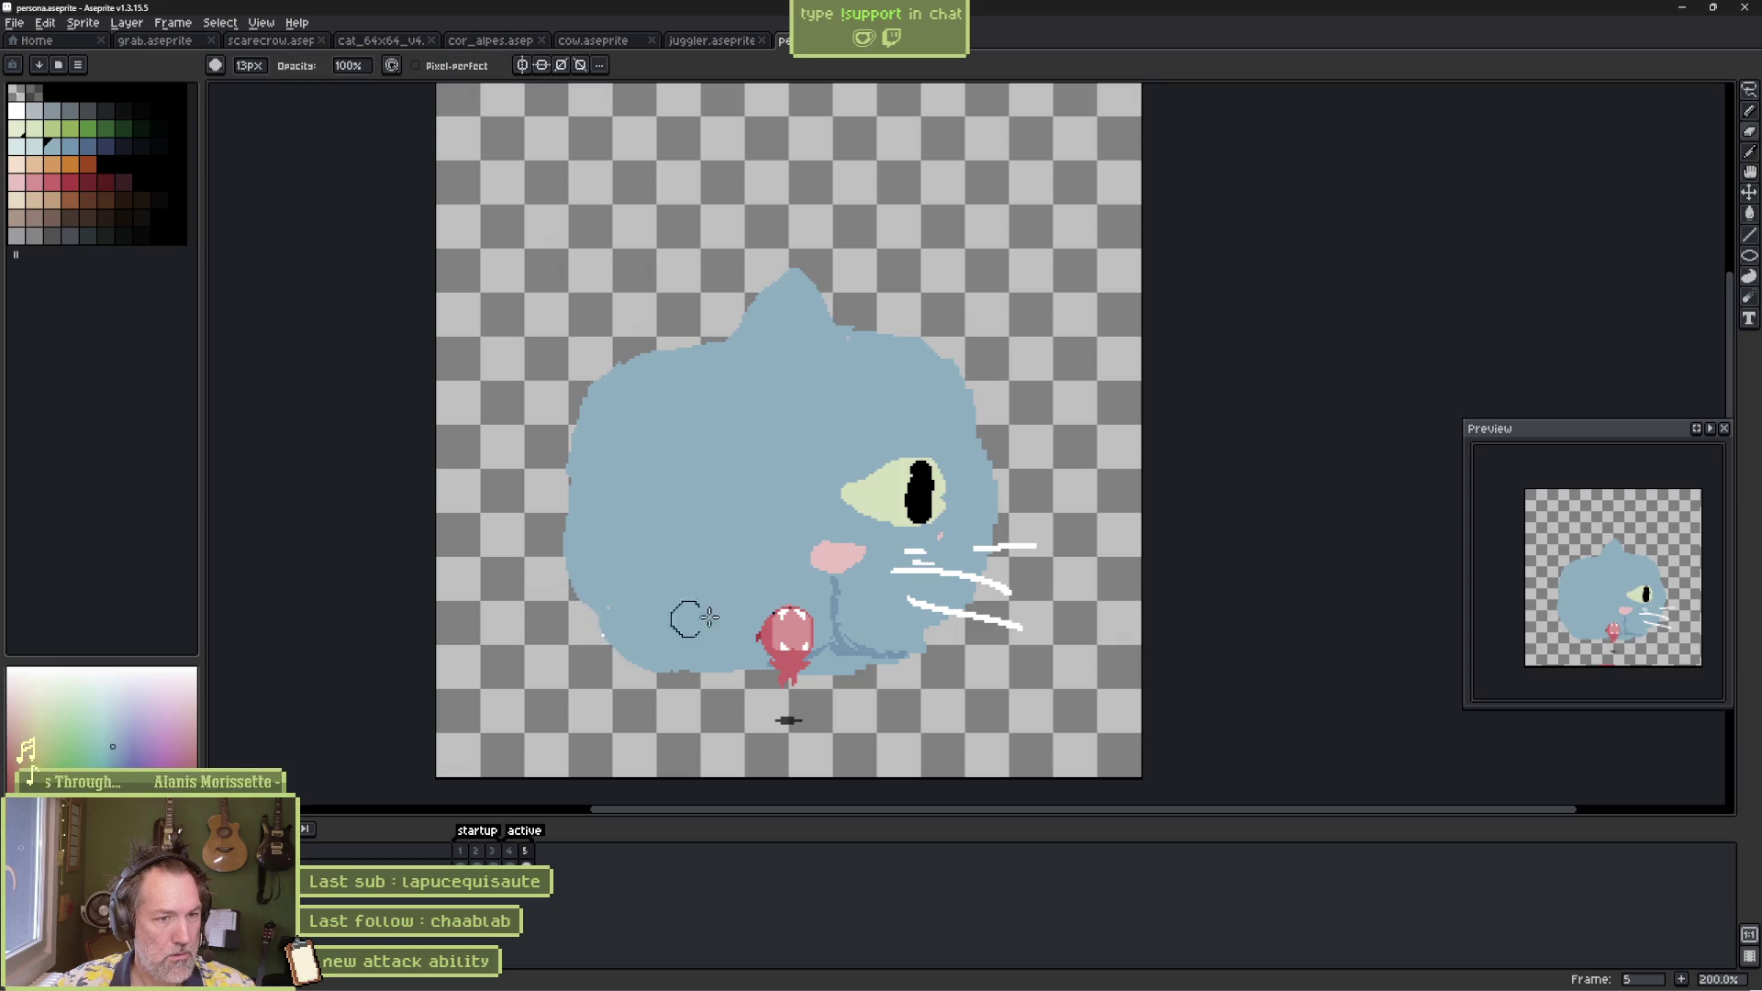
key(b)
drag(812, 555, 790, 554)
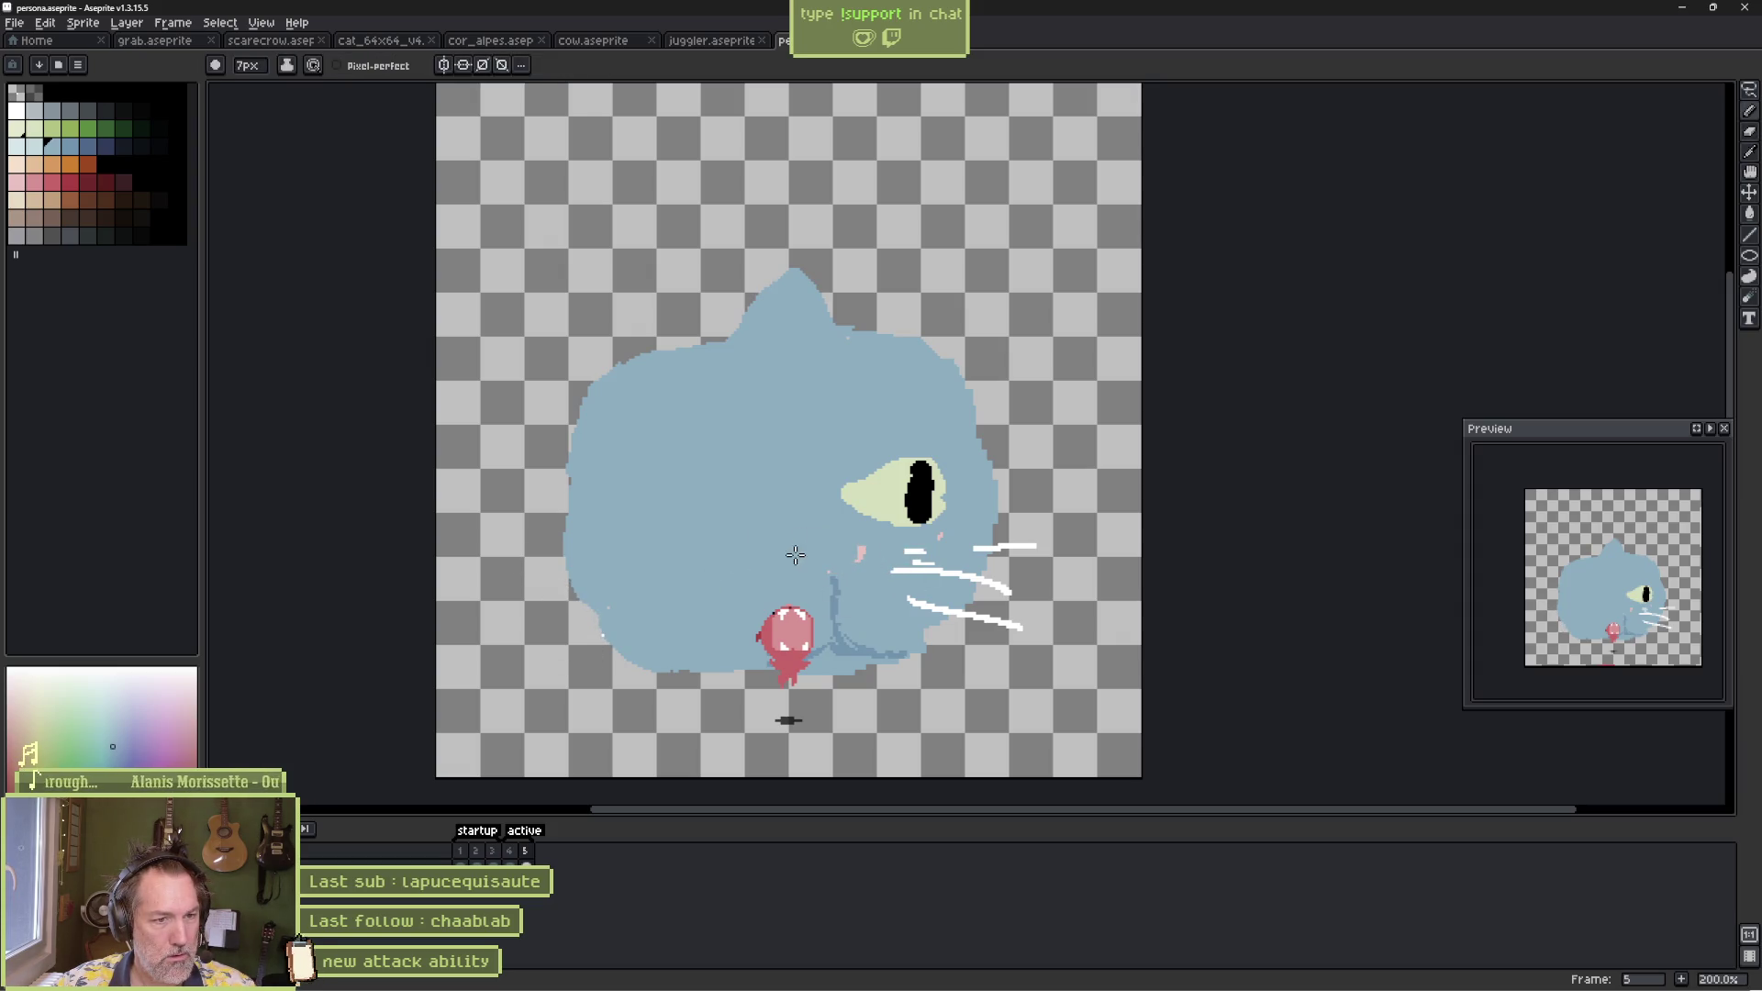
Paint a pink nose at the face's right edge
alt+click(866, 549)
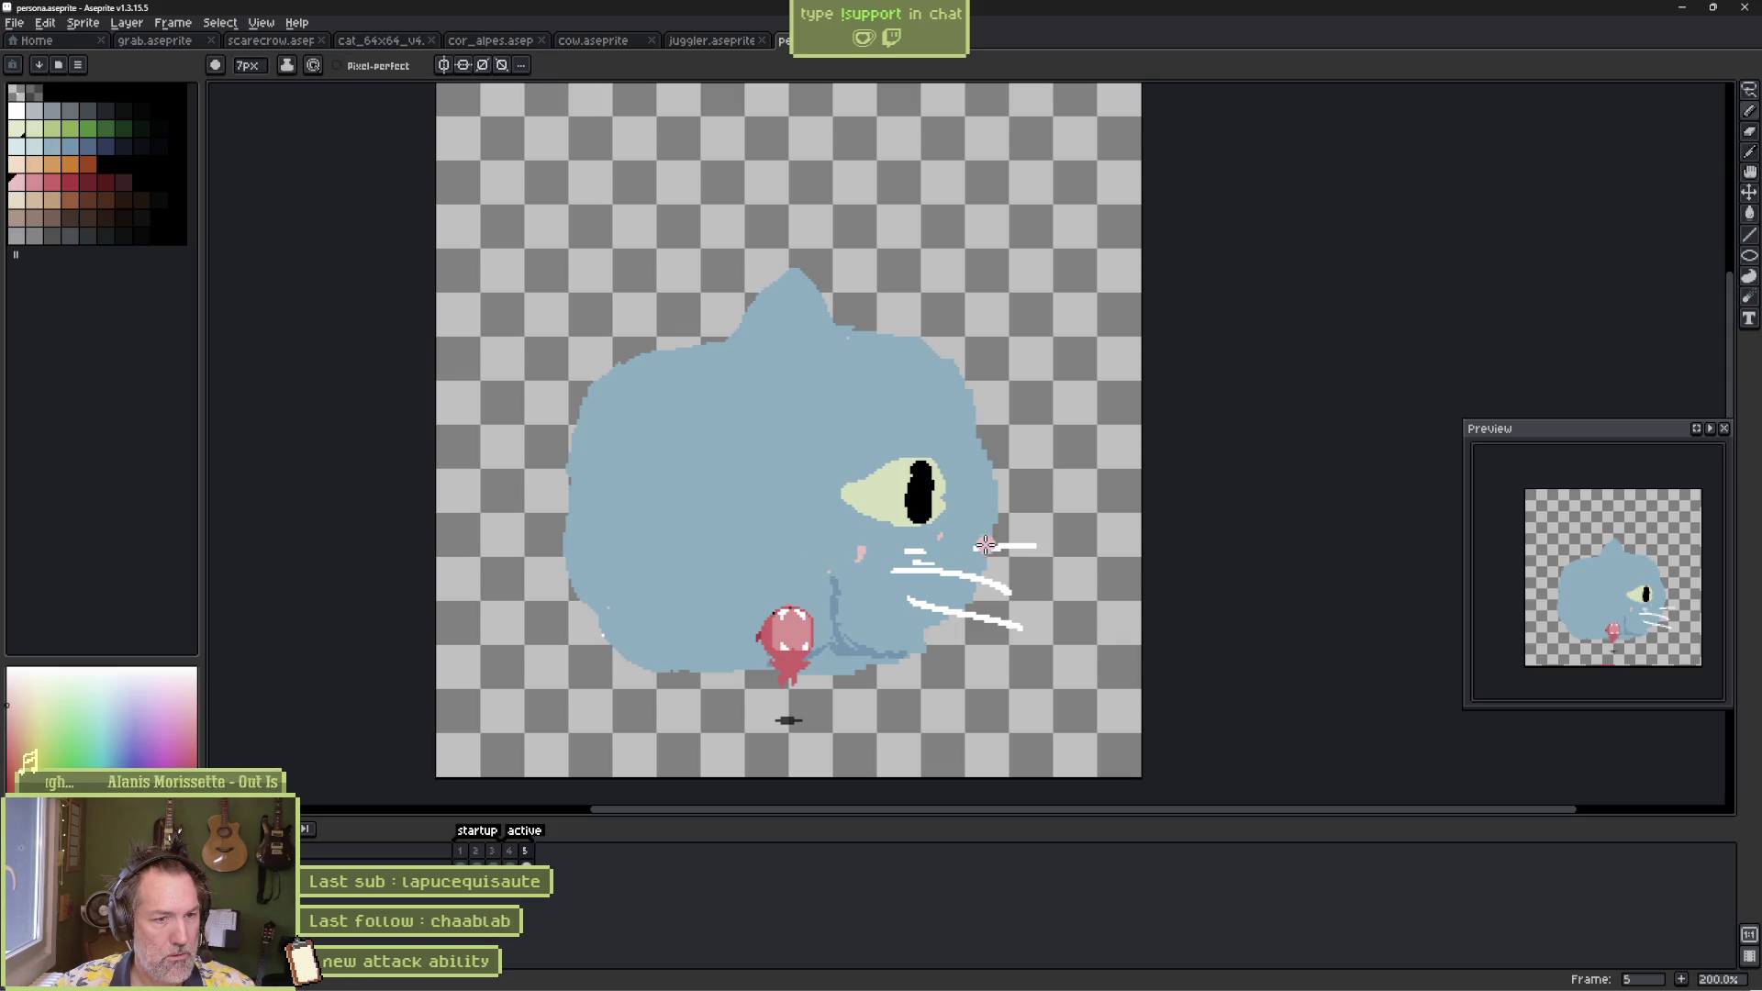
drag(1001, 547, 1005, 548)
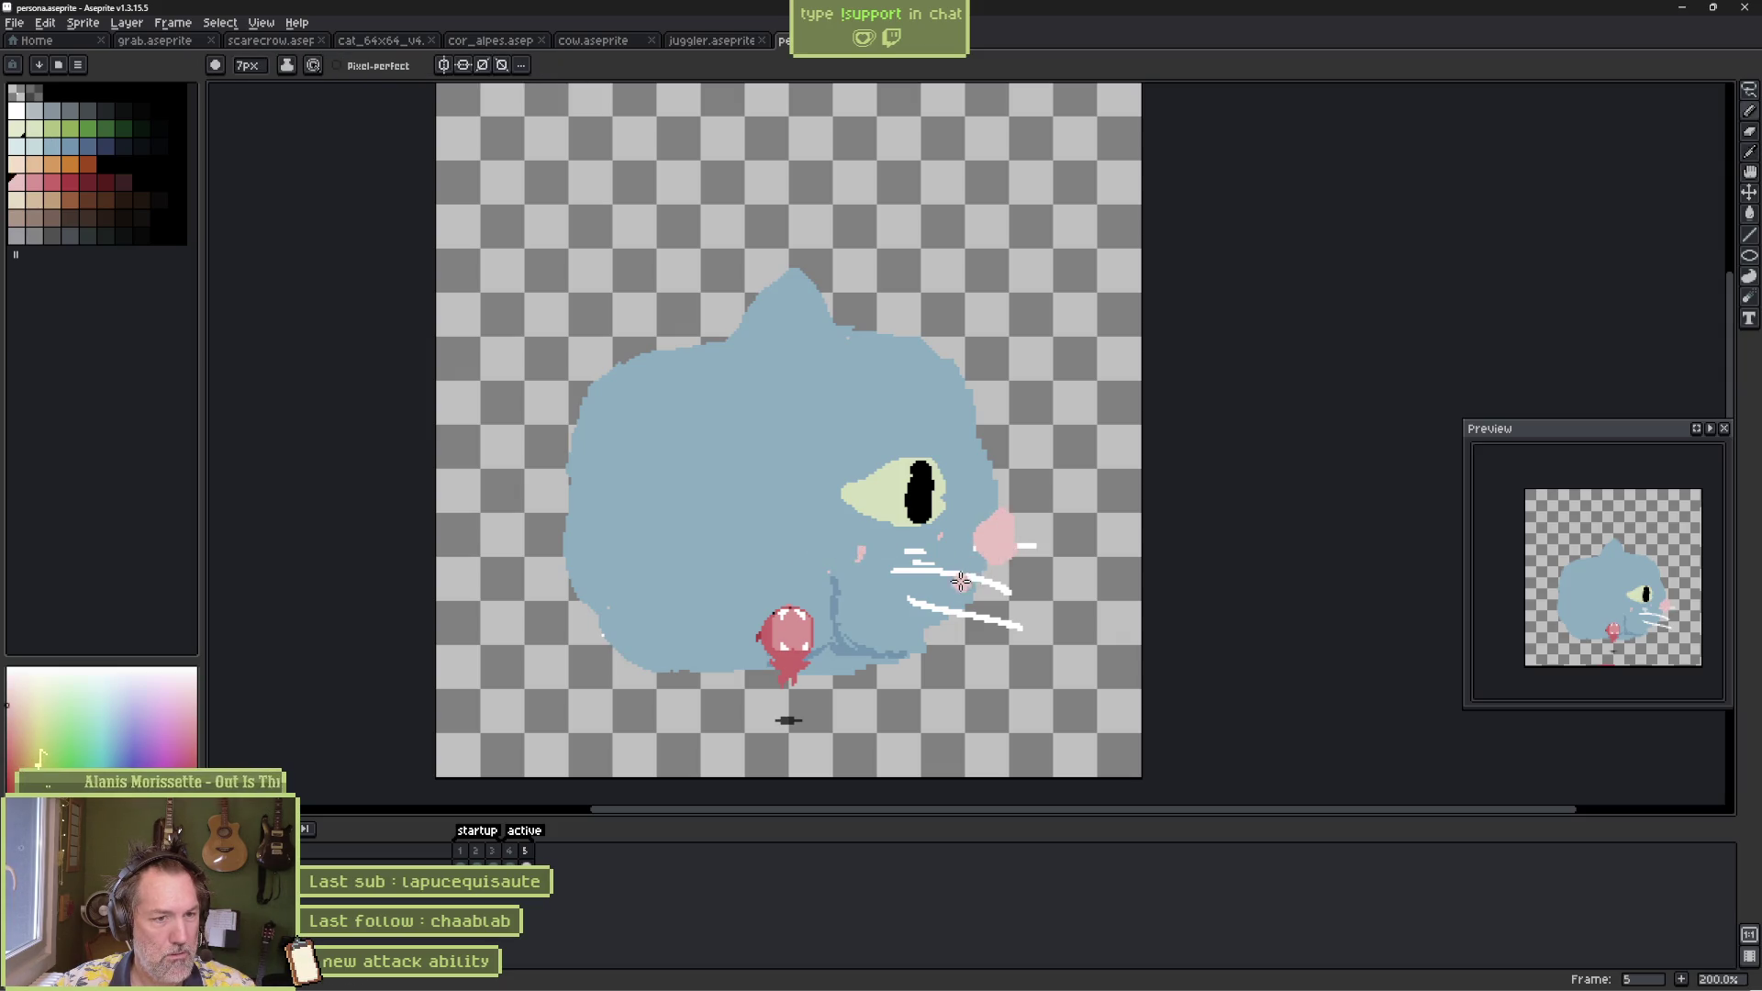
scroll(999, 593, up, 2)
Erase stray whisker ends and paint over the paw line and shadow in face blue
key(e)
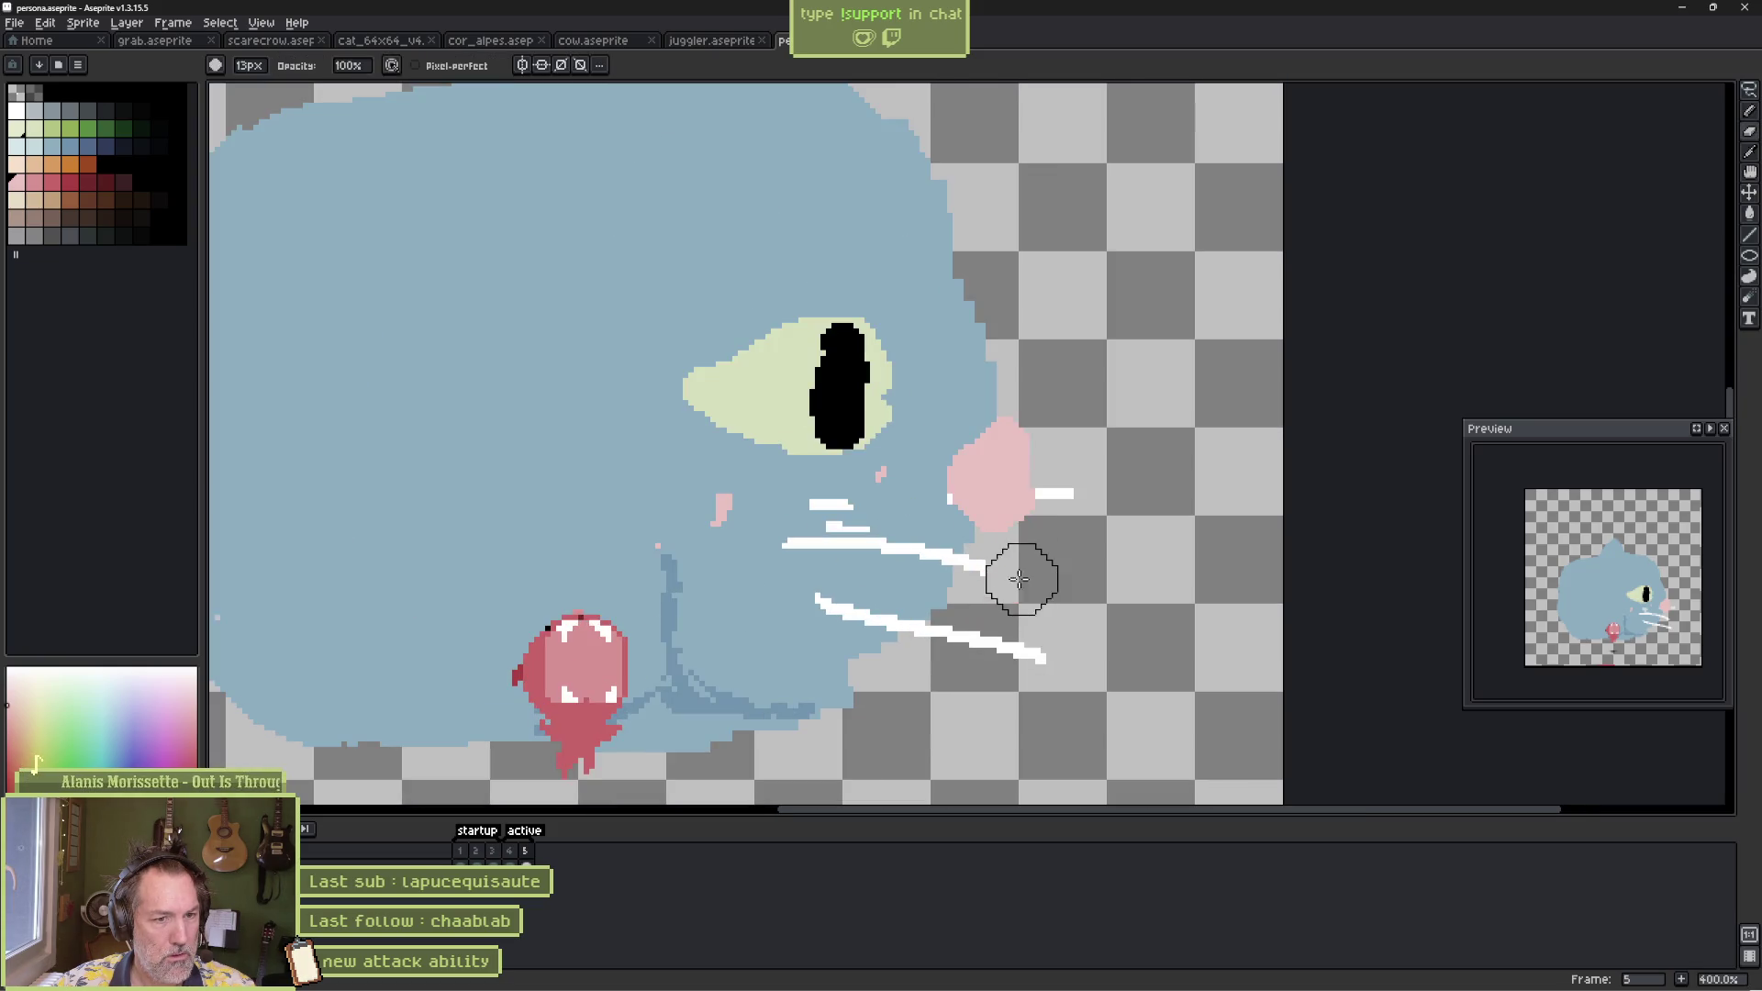
mouse_move(1019, 578)
mouse_down()
mouse_move(983, 578)
mouse_move(1029, 642)
mouse_up()
key(b)
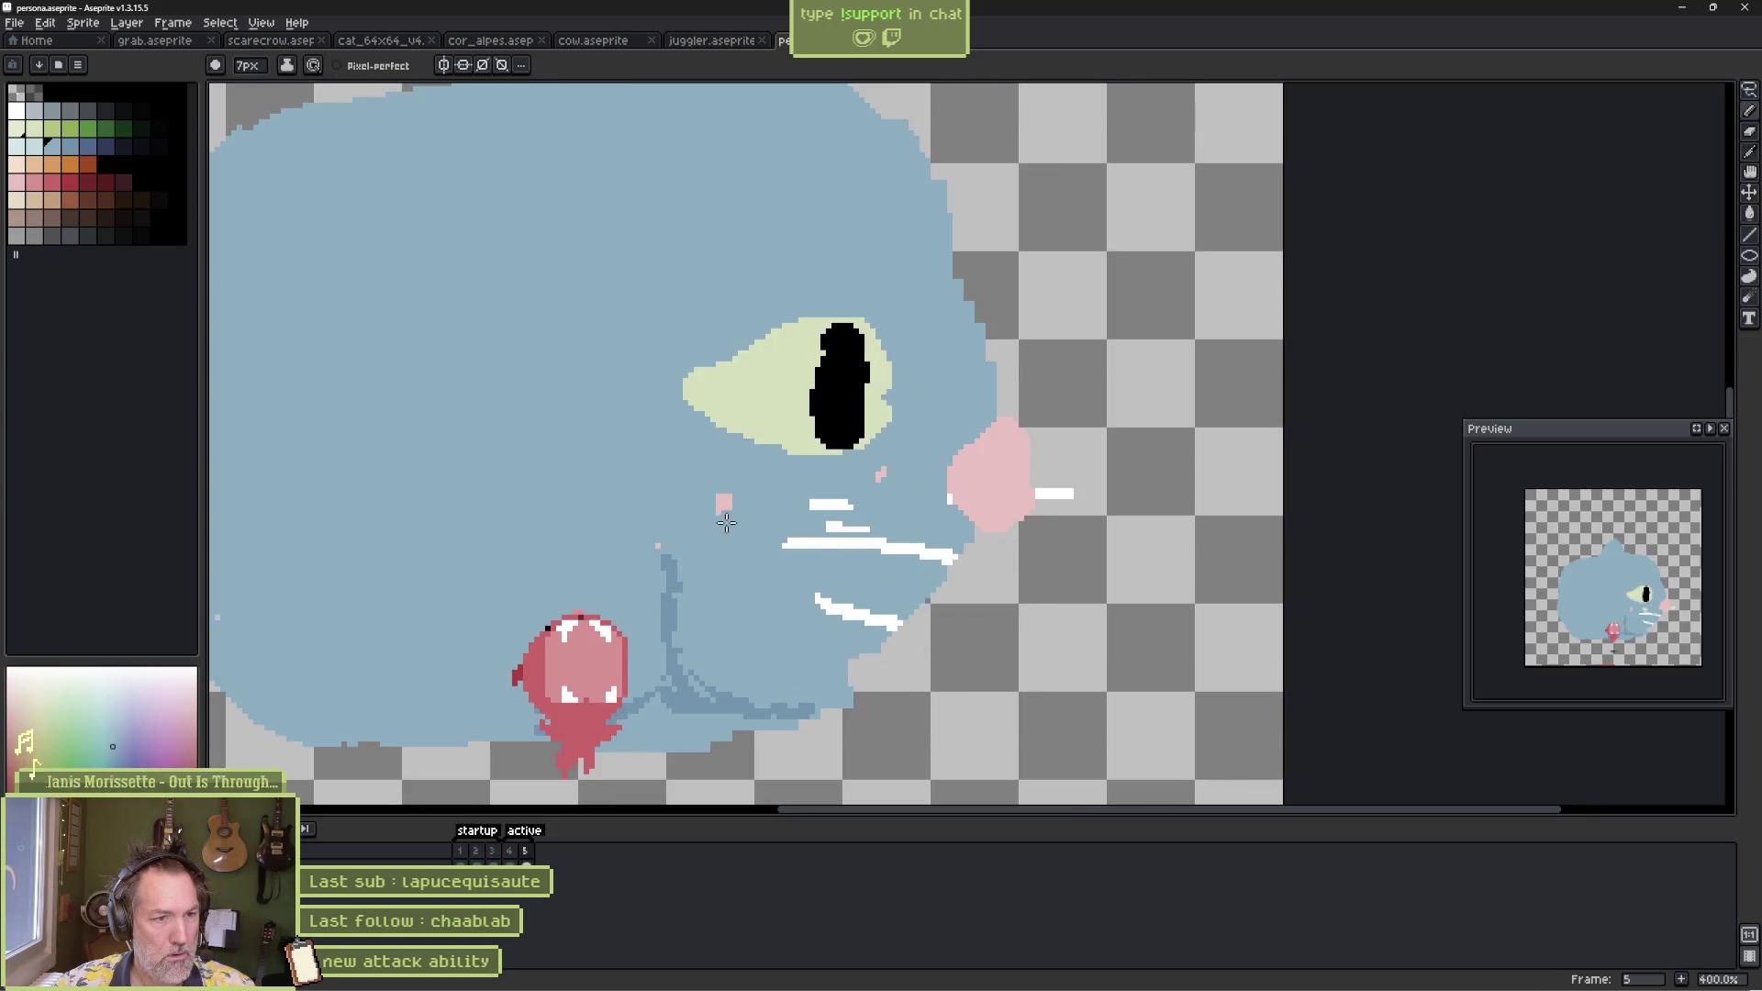
drag(674, 647, 679, 679)
mouse_move(647, 580)
mouse_down()
mouse_move(786, 629)
mouse_move(851, 542)
mouse_up()
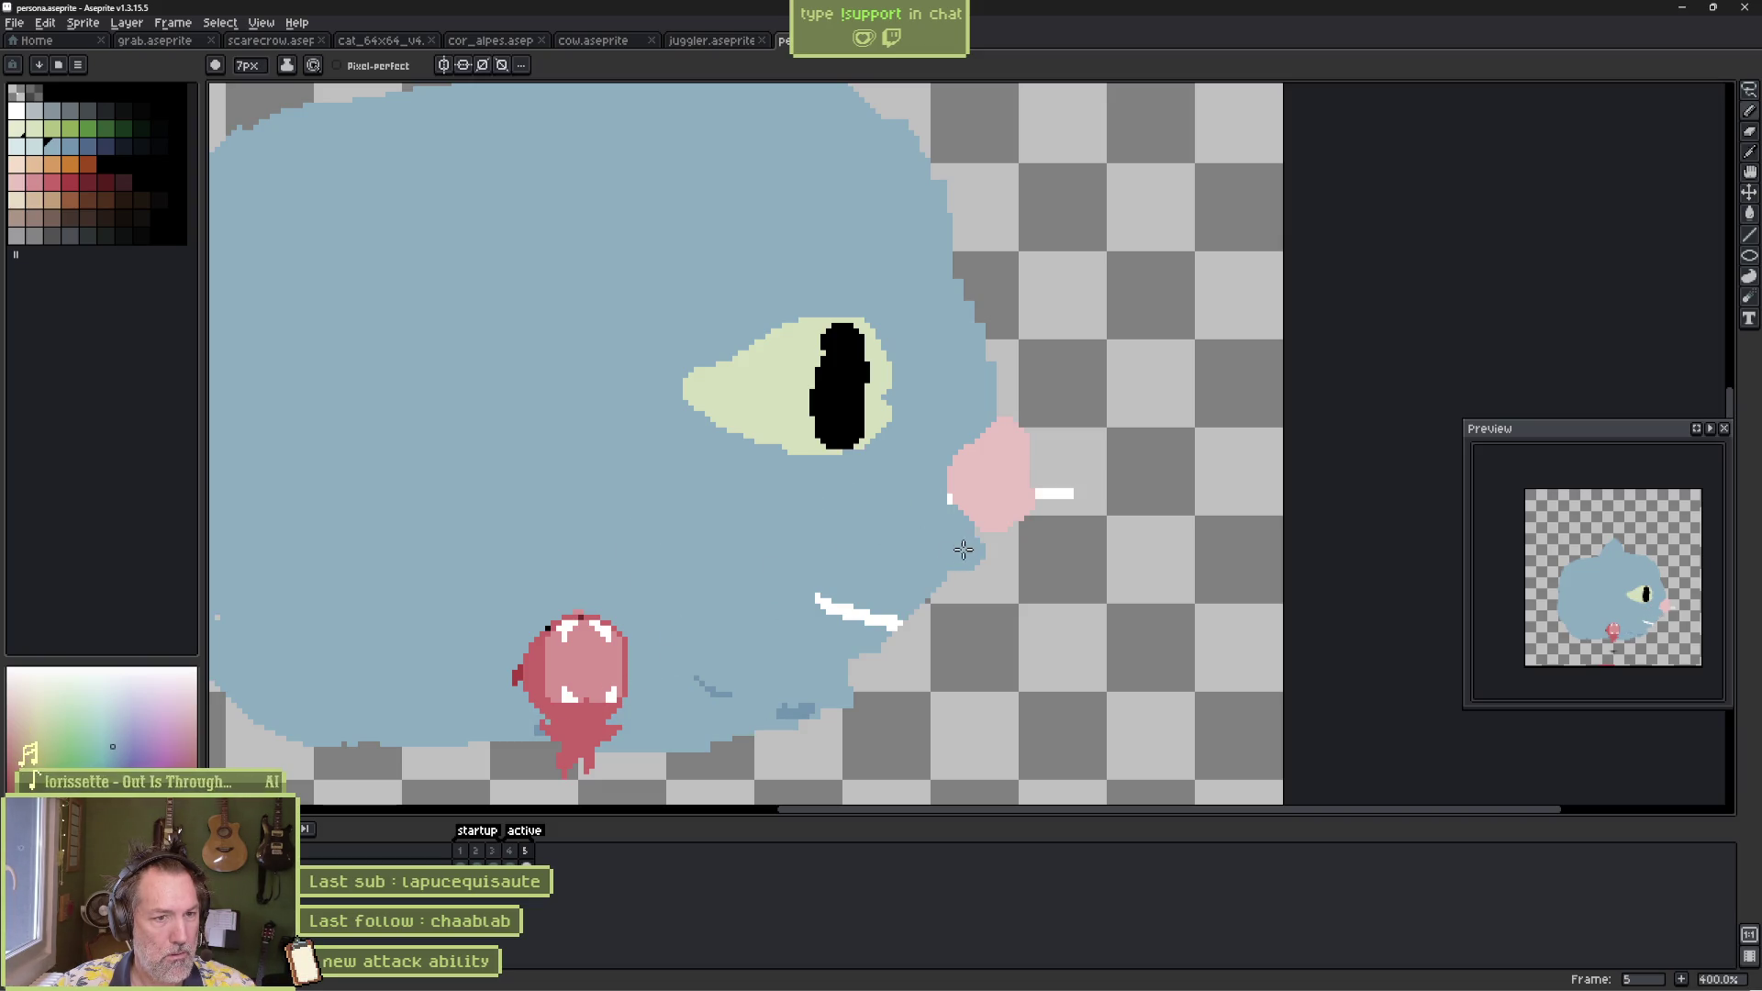
mouse_move(963, 549)
mouse_down()
mouse_move(1004, 555)
mouse_move(990, 610)
mouse_move(954, 606)
mouse_move(922, 657)
mouse_move(727, 676)
mouse_up()
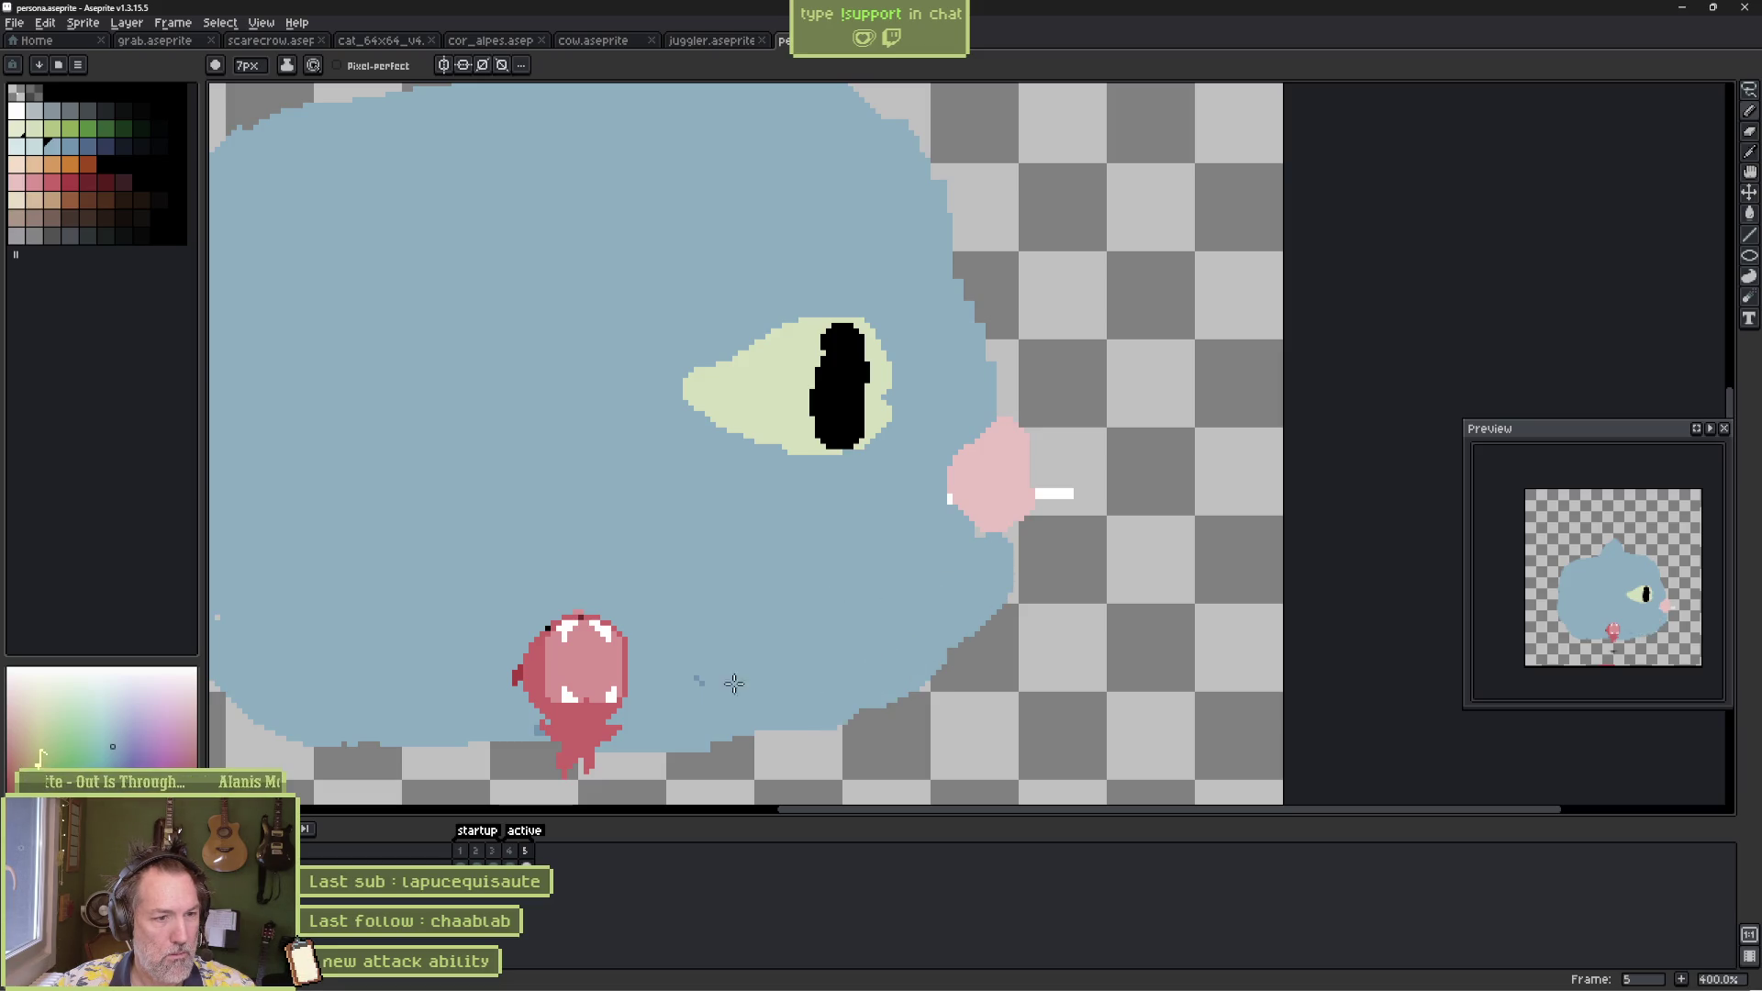
Remove the whisker right of the nose and draw three white 3px whiskers
key(e)
drag(1035, 492, 1070, 492)
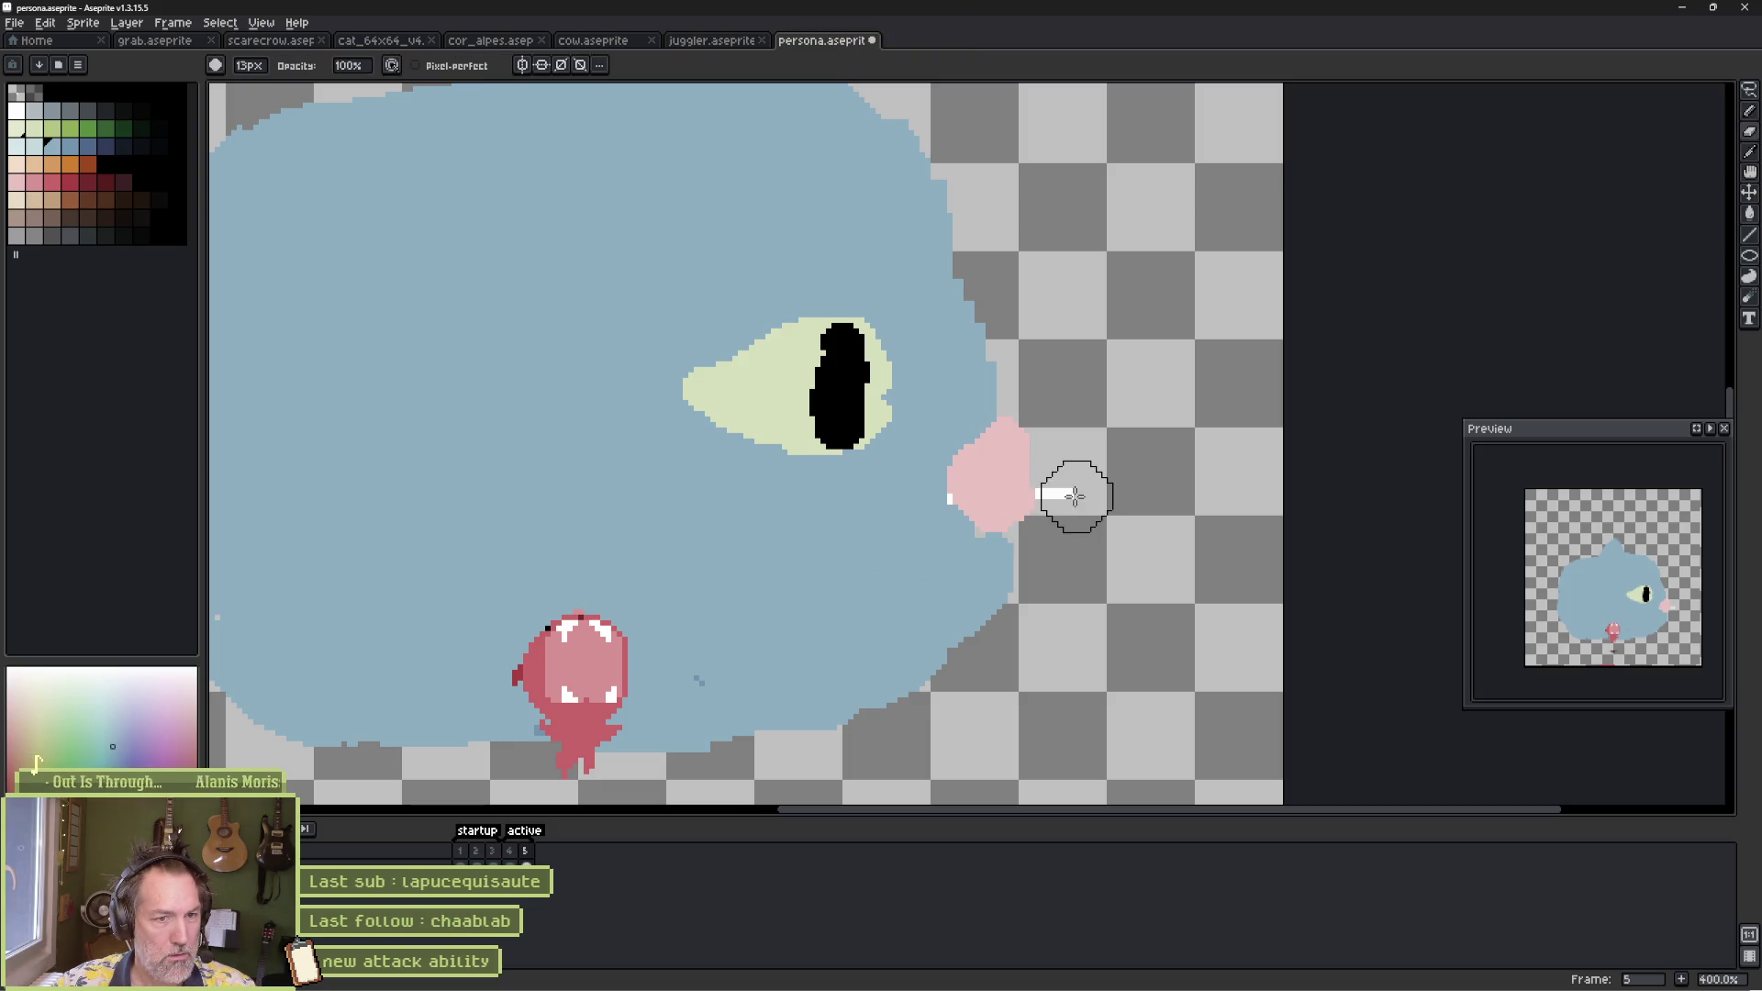
key(b)
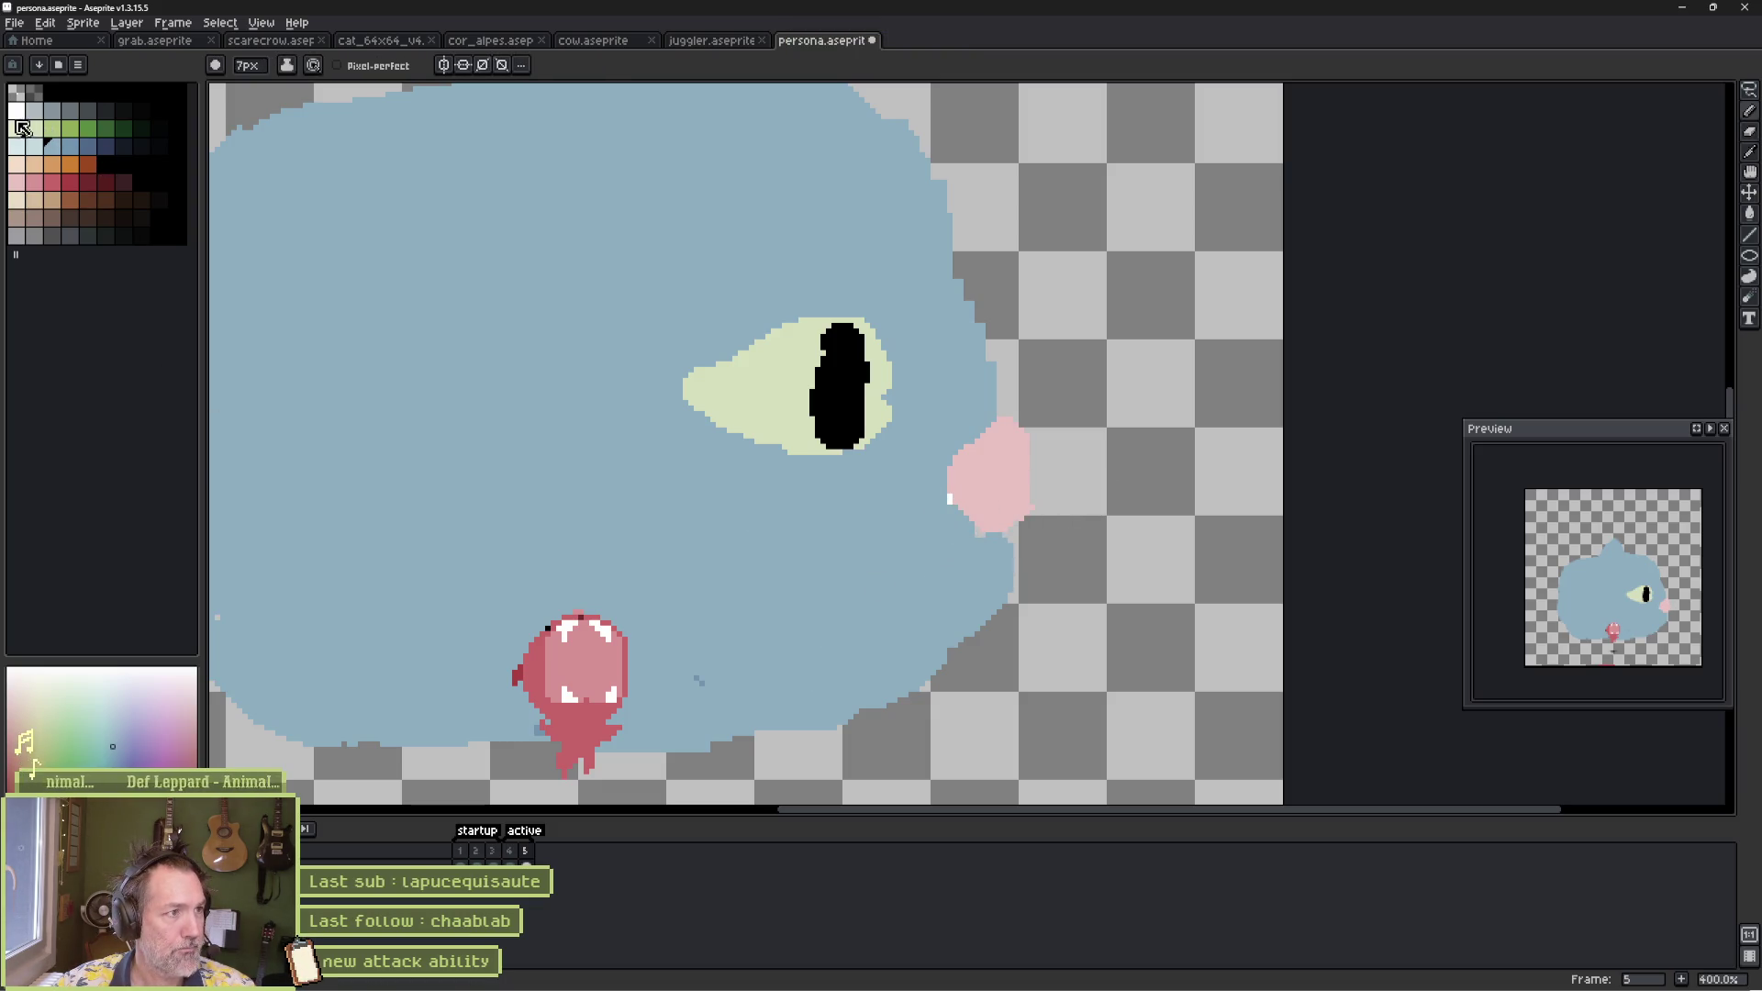
click(17, 110)
key(minus)
key(minus)
key(minus)
drag(860, 501, 606, 497)
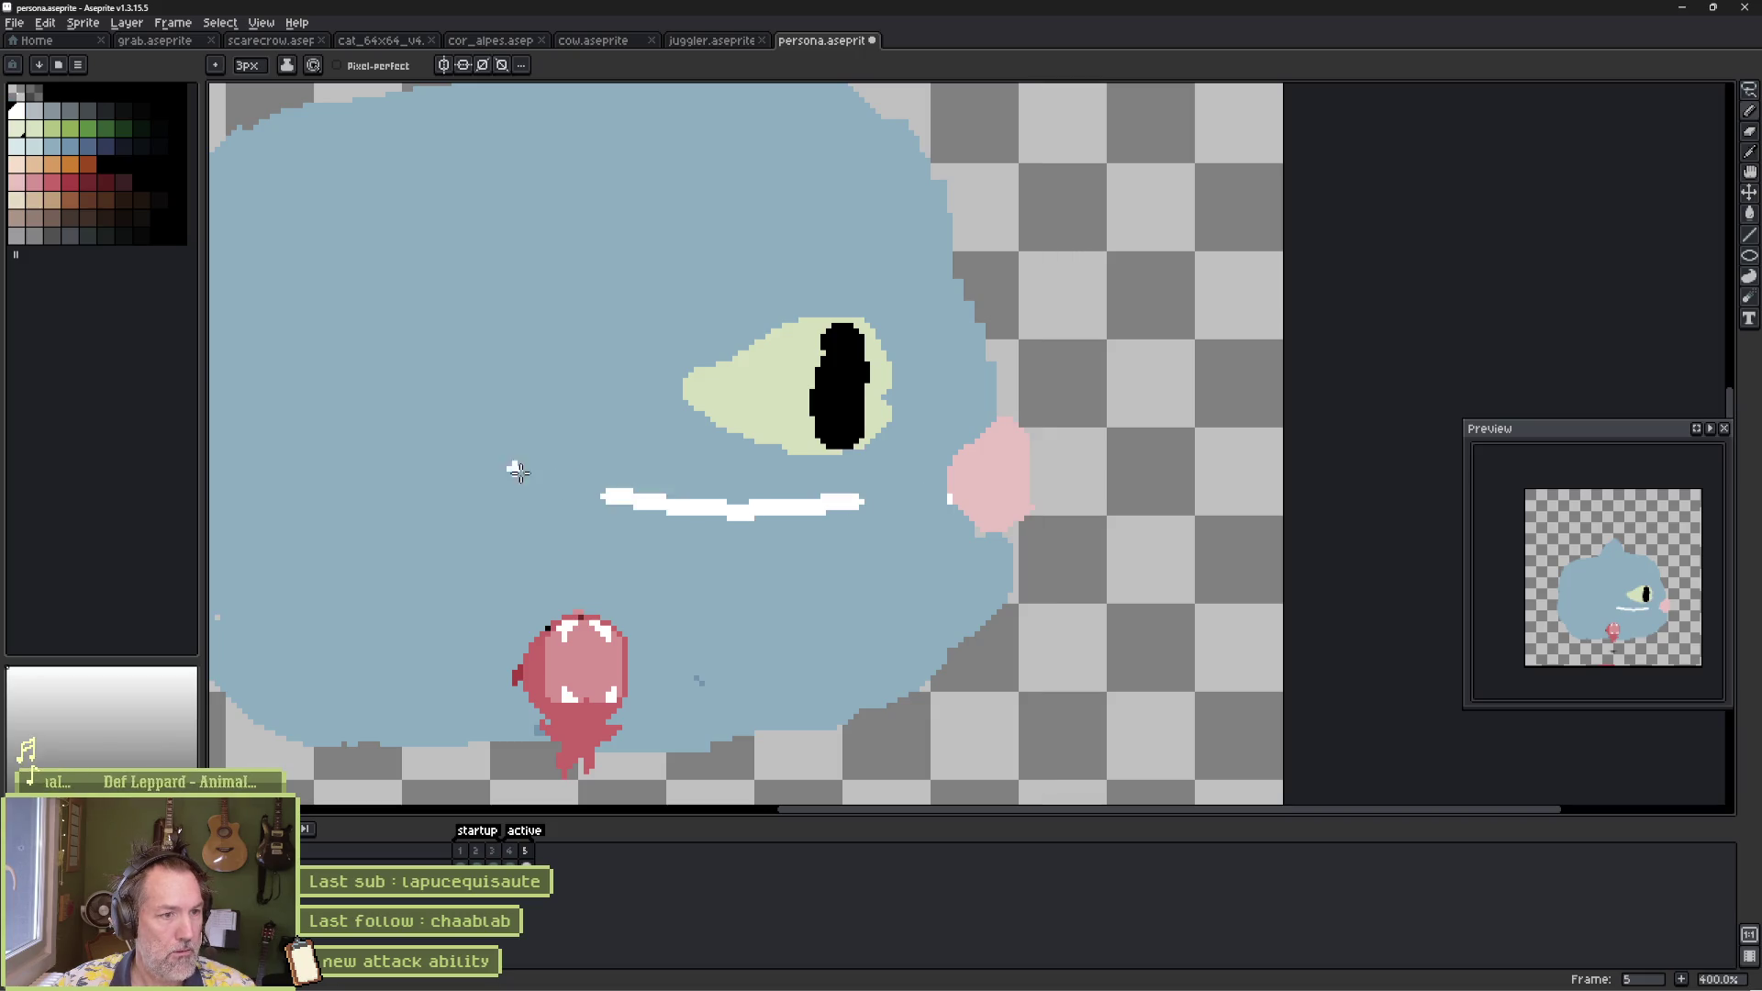
drag(831, 546, 461, 578)
drag(837, 603, 376, 688)
scroll(734, 643, down, 2)
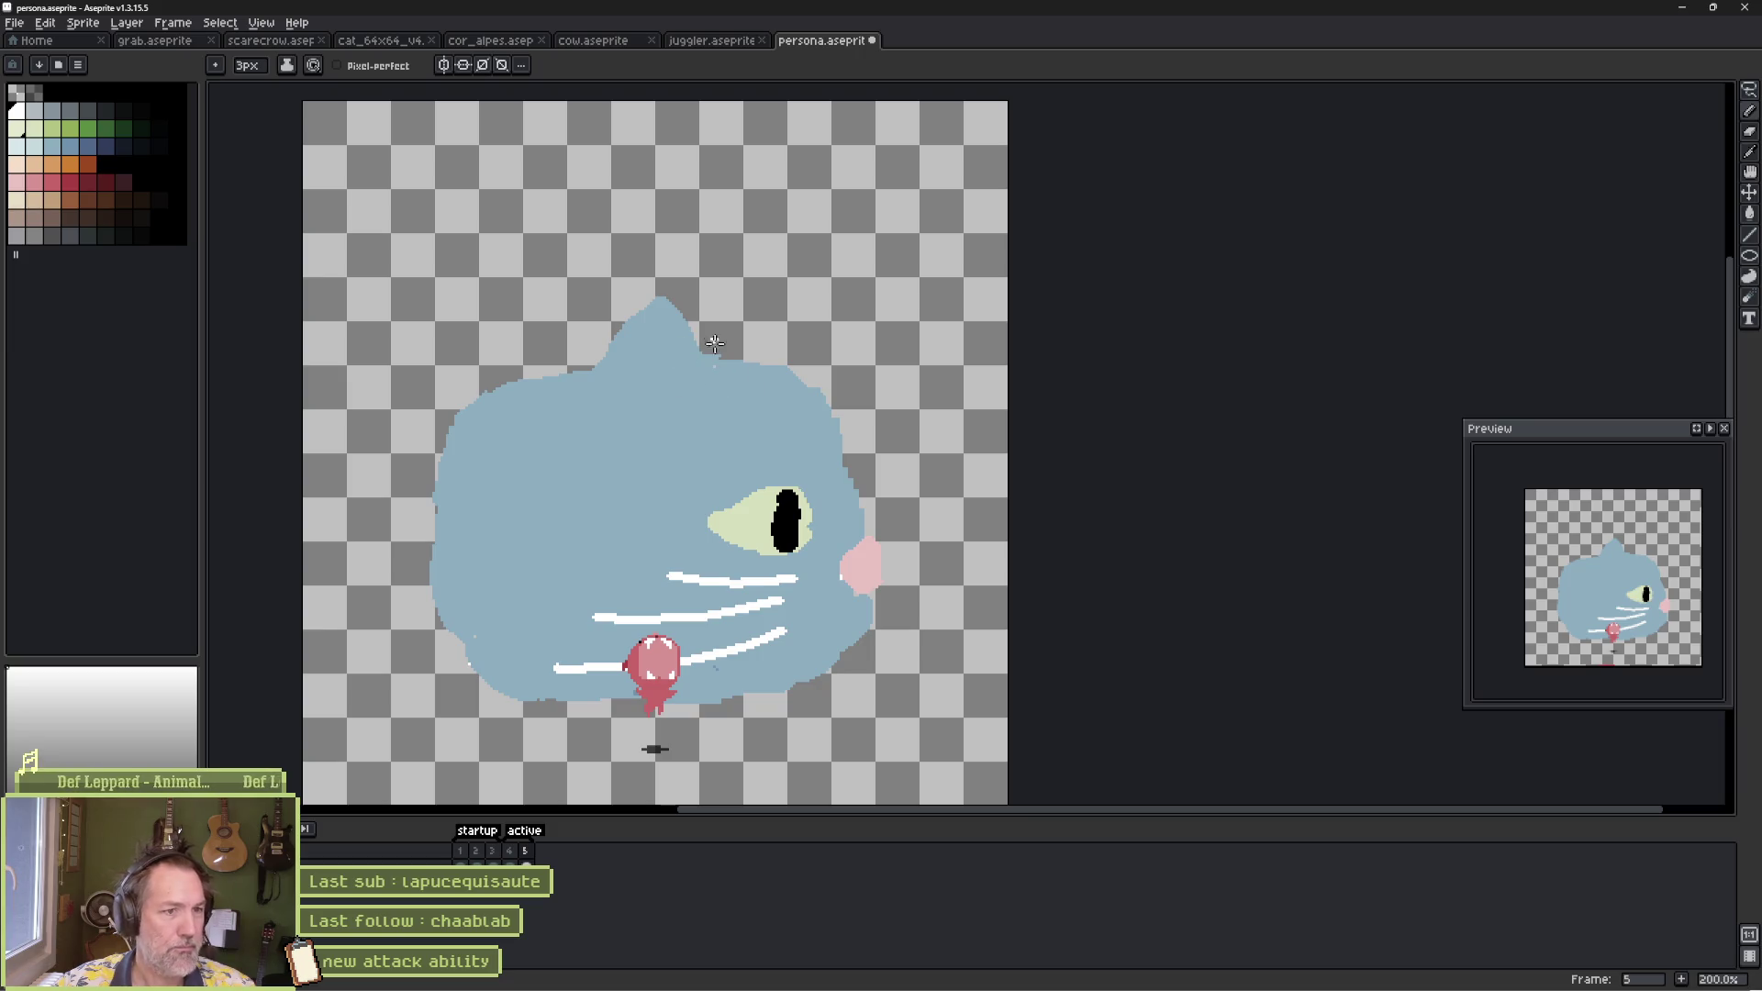
Trim the head's top-right edge and erase the thin spike beside the ear
alt+click(663, 370)
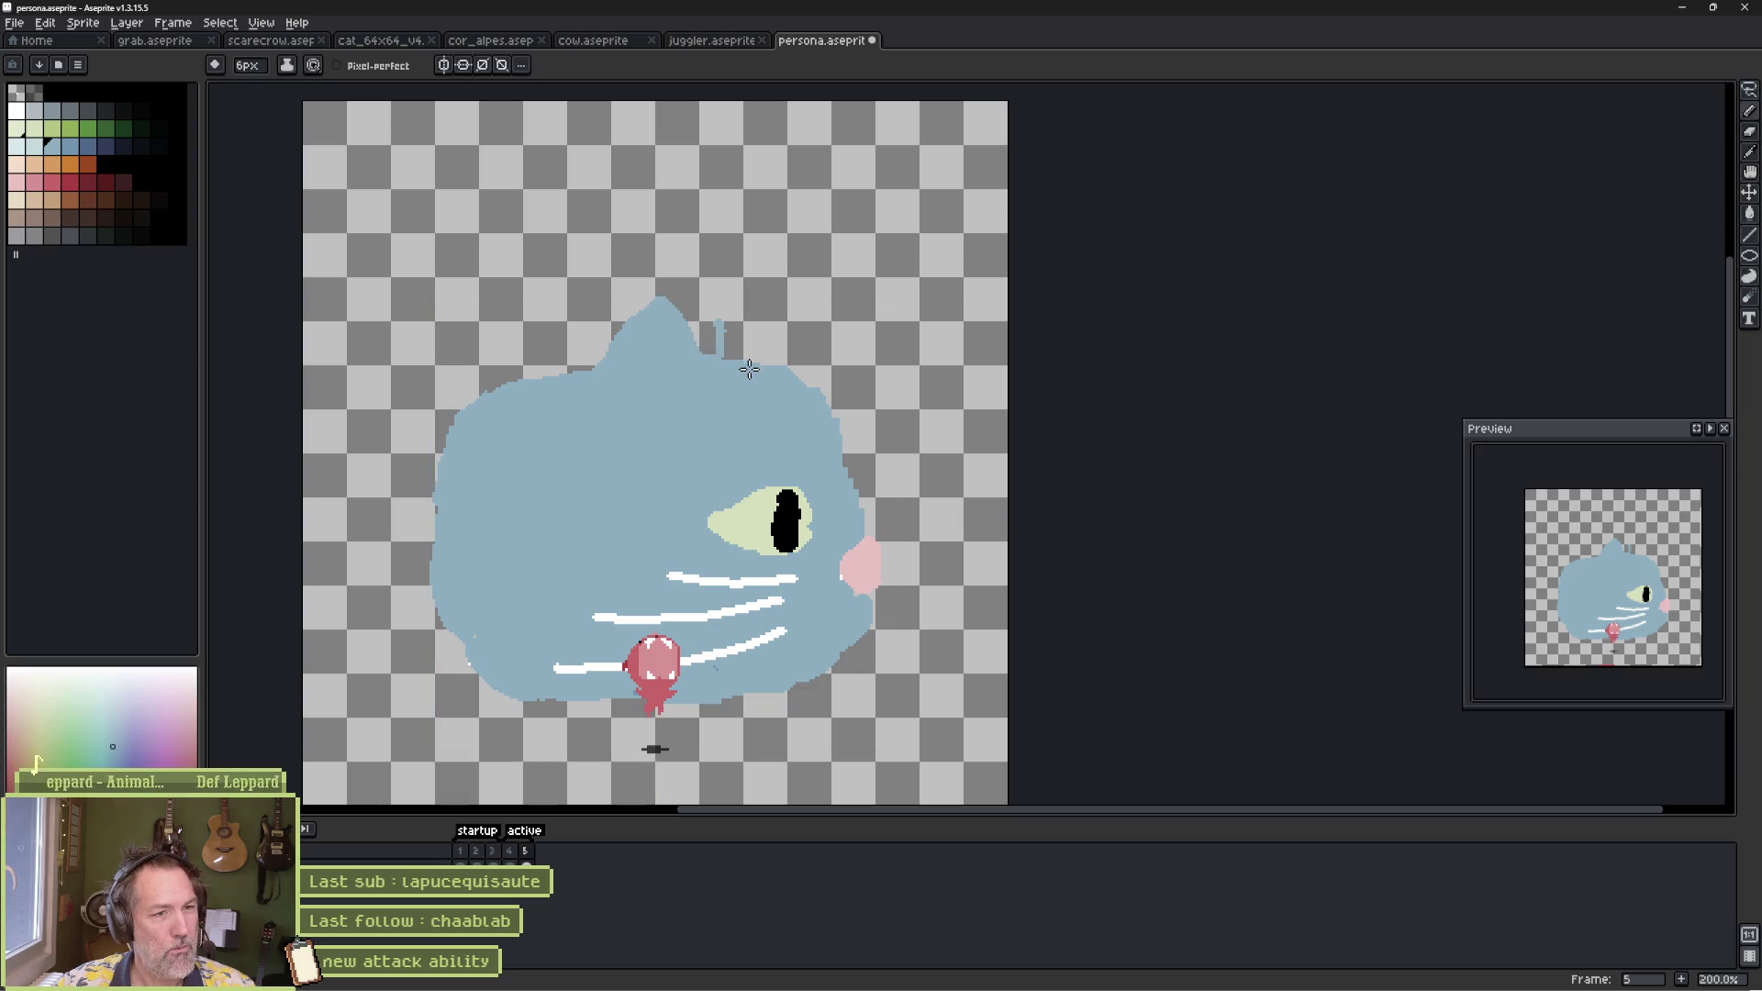
key(e)
mouse_move(805, 384)
mouse_down()
mouse_move(841, 405)
mouse_move(735, 355)
mouse_up()
key(b)
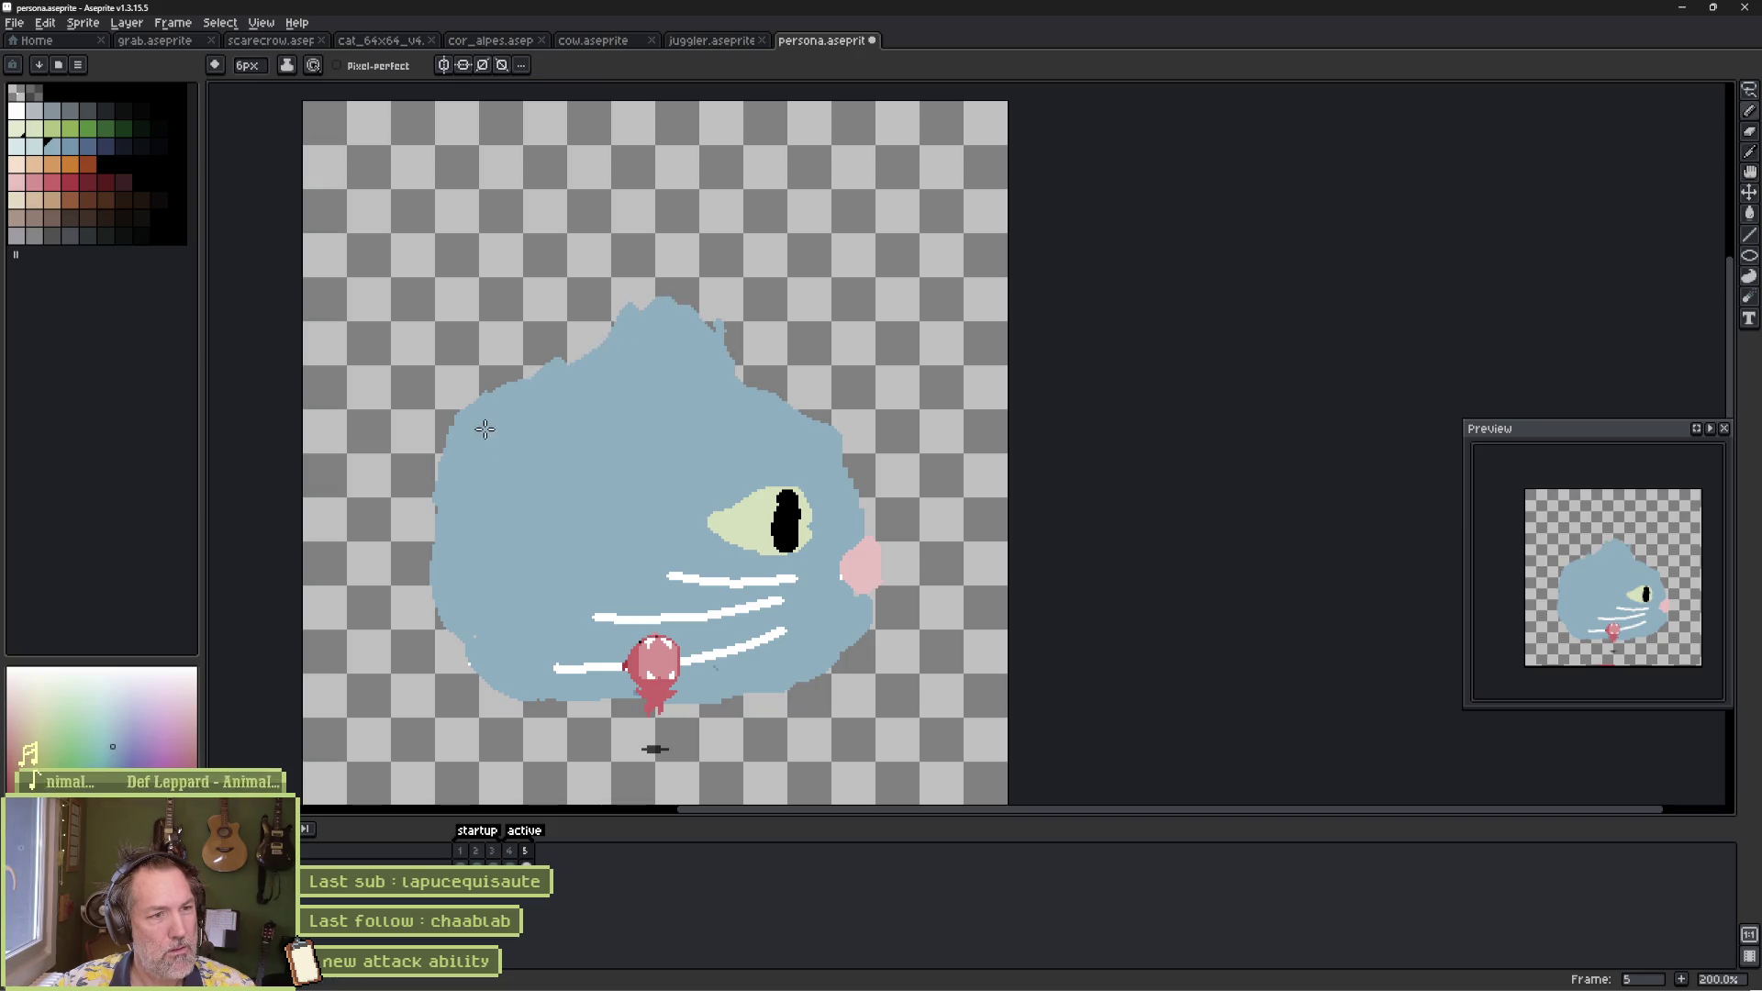
key(e)
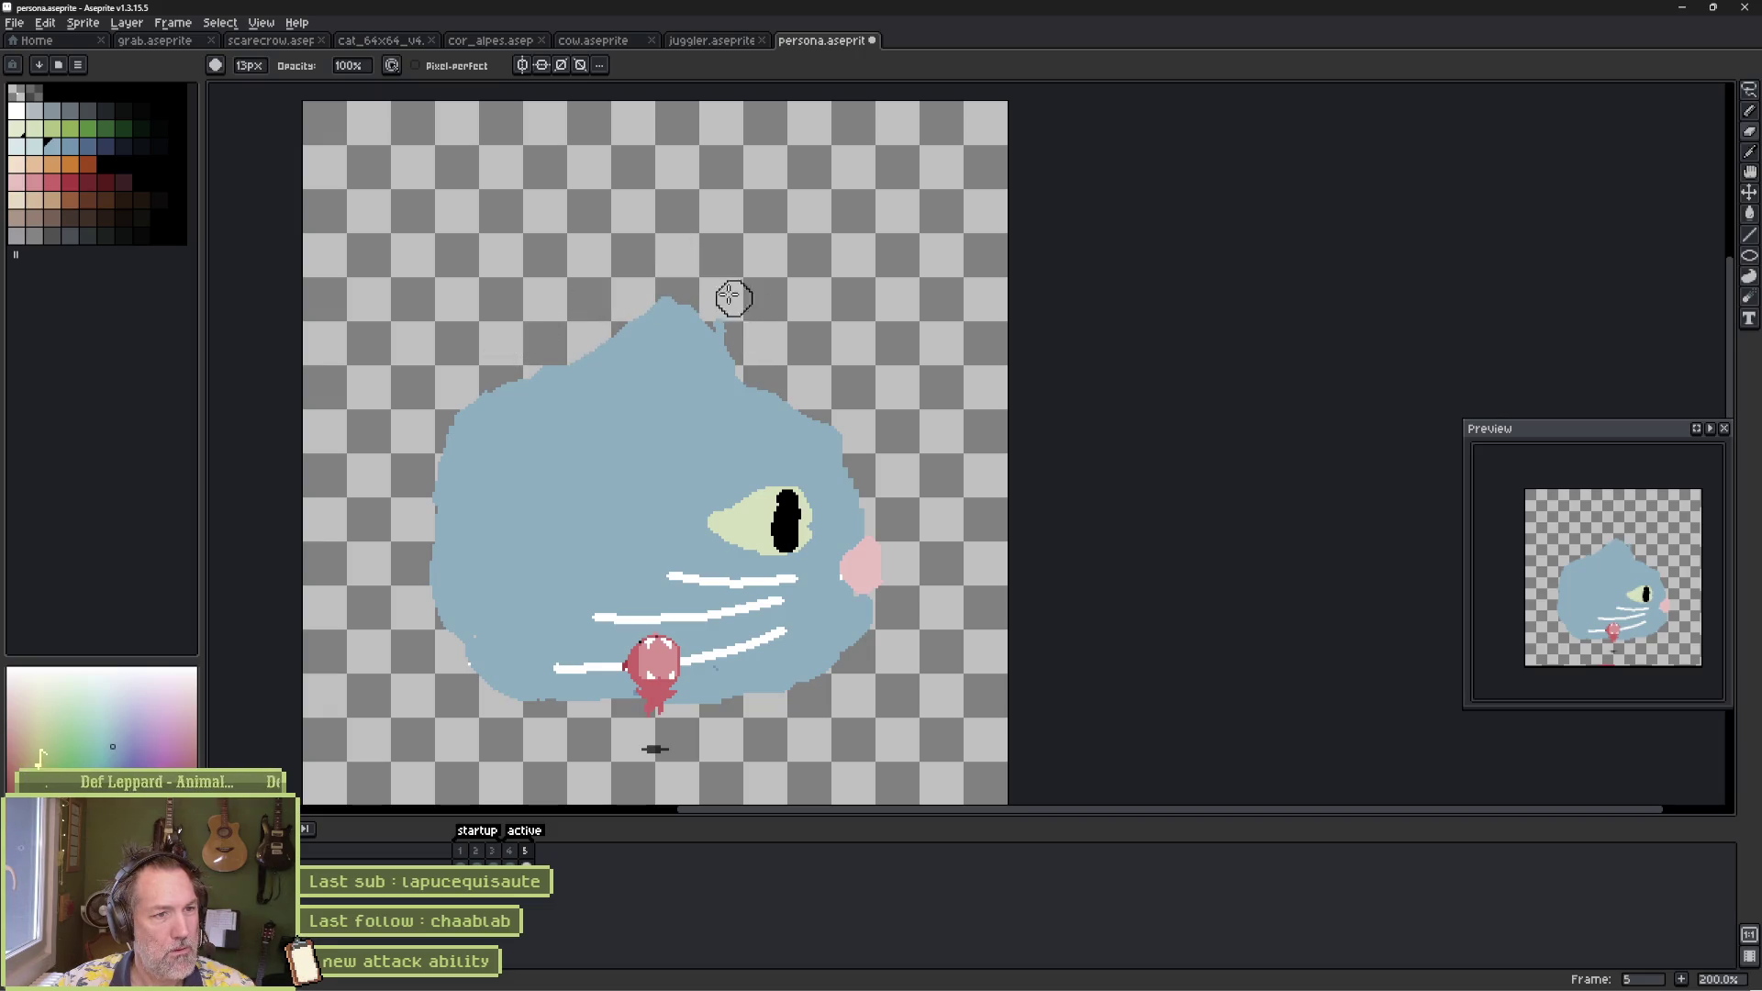
drag(728, 307, 740, 358)
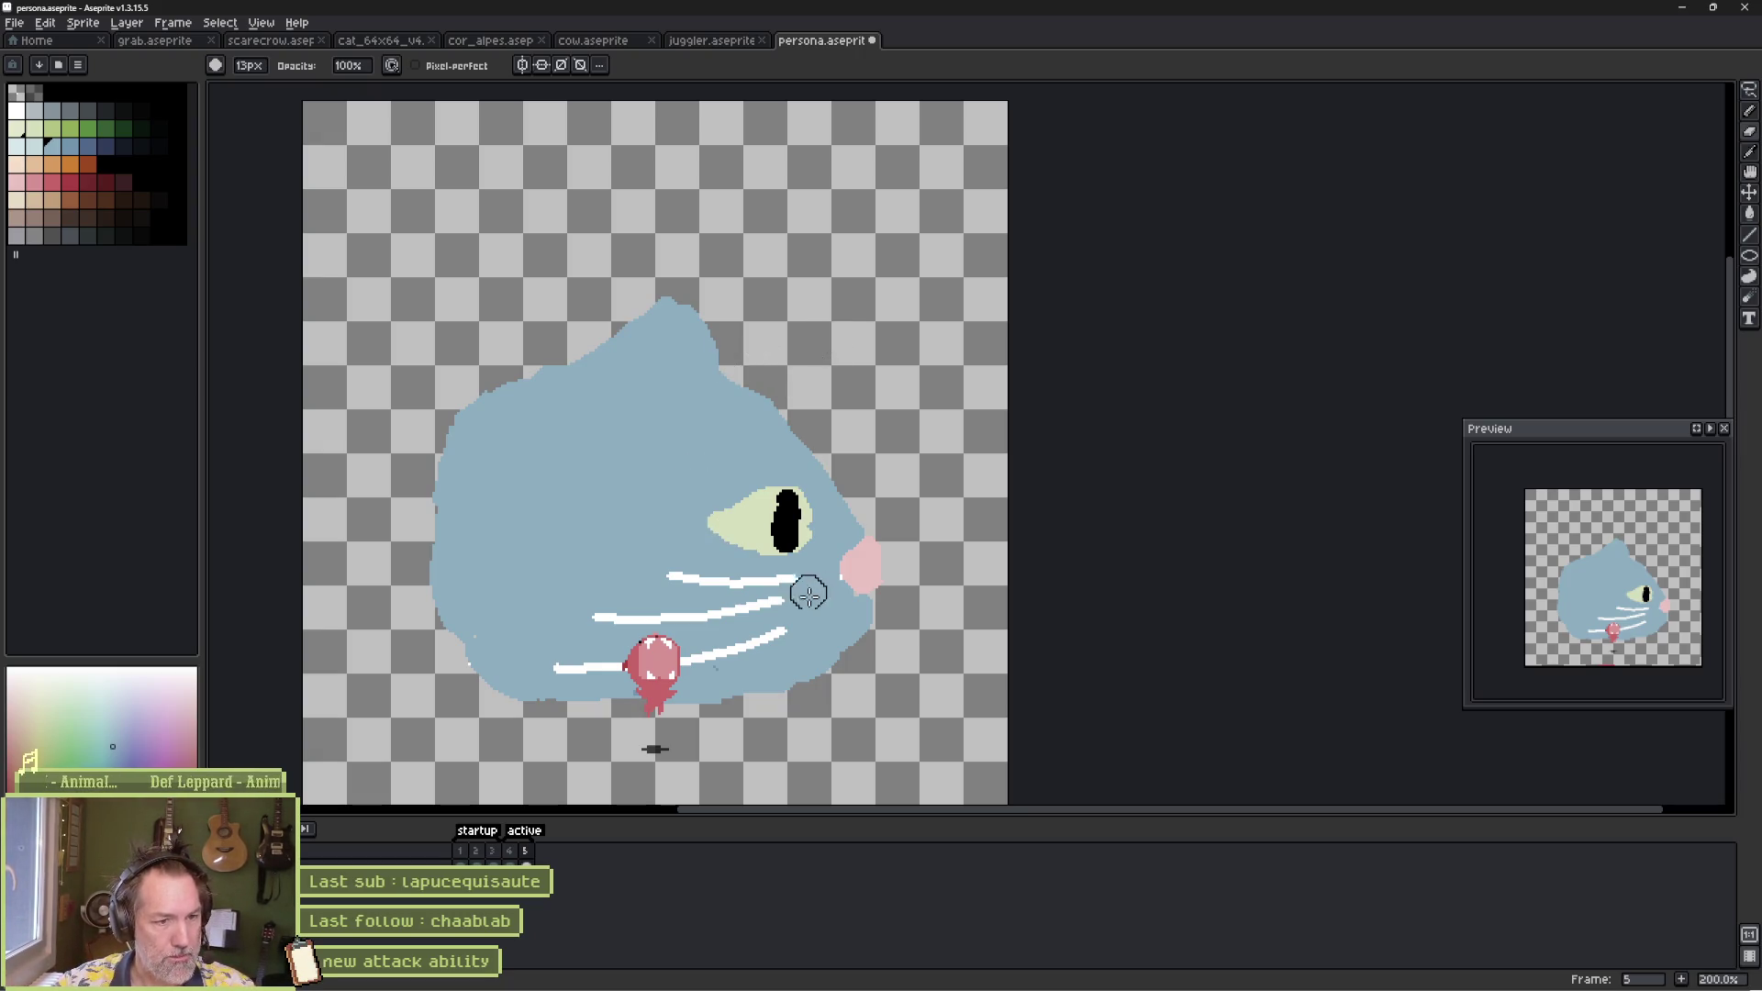
key(e)
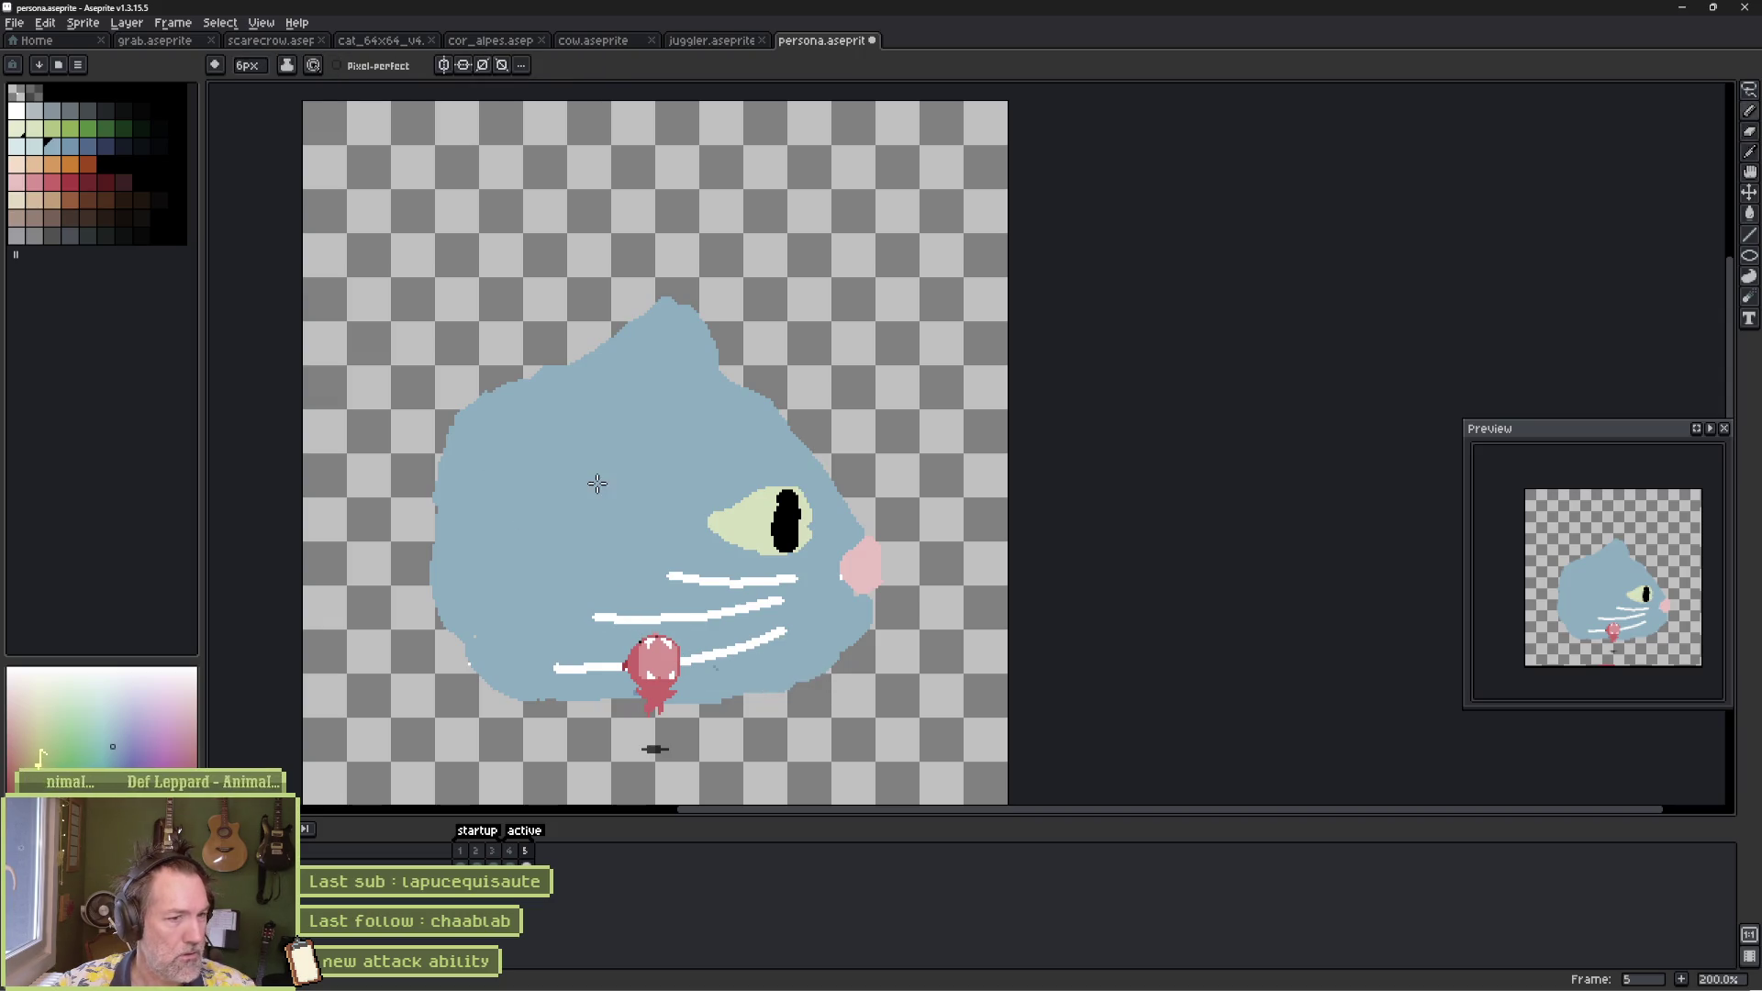
Eyedrop white from a whisker and draw a fourth whisker across the face
drag(509, 852, 527, 852)
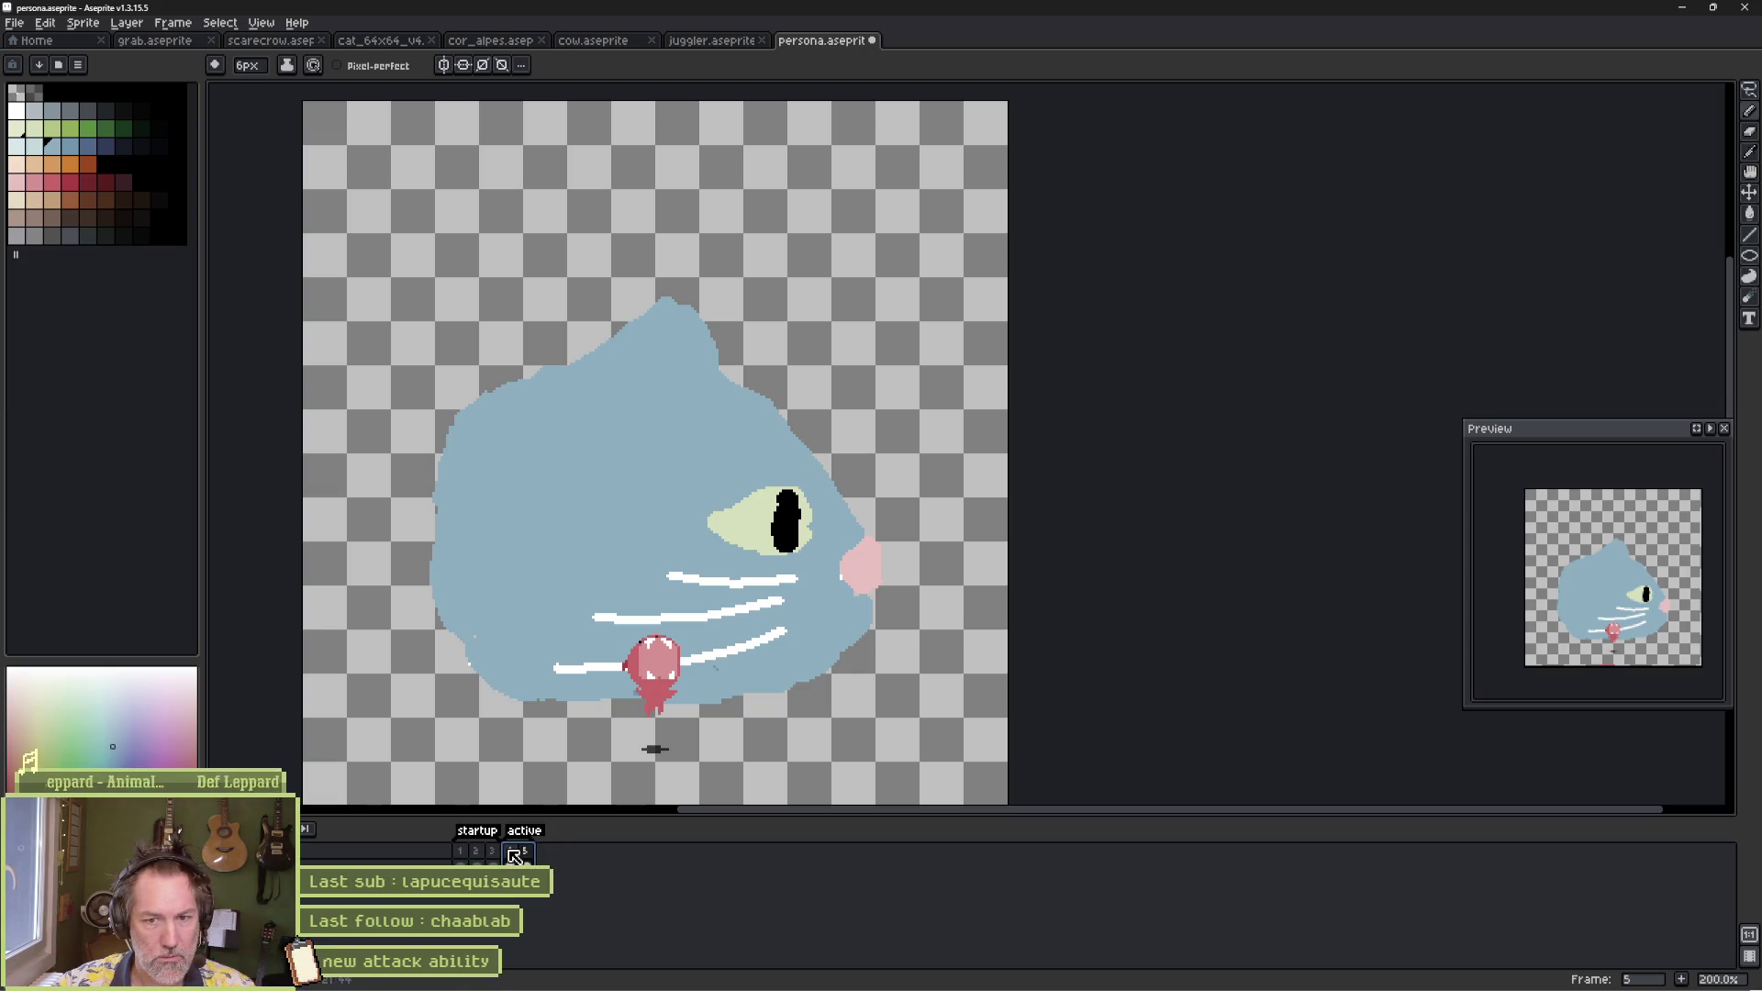
key(i)
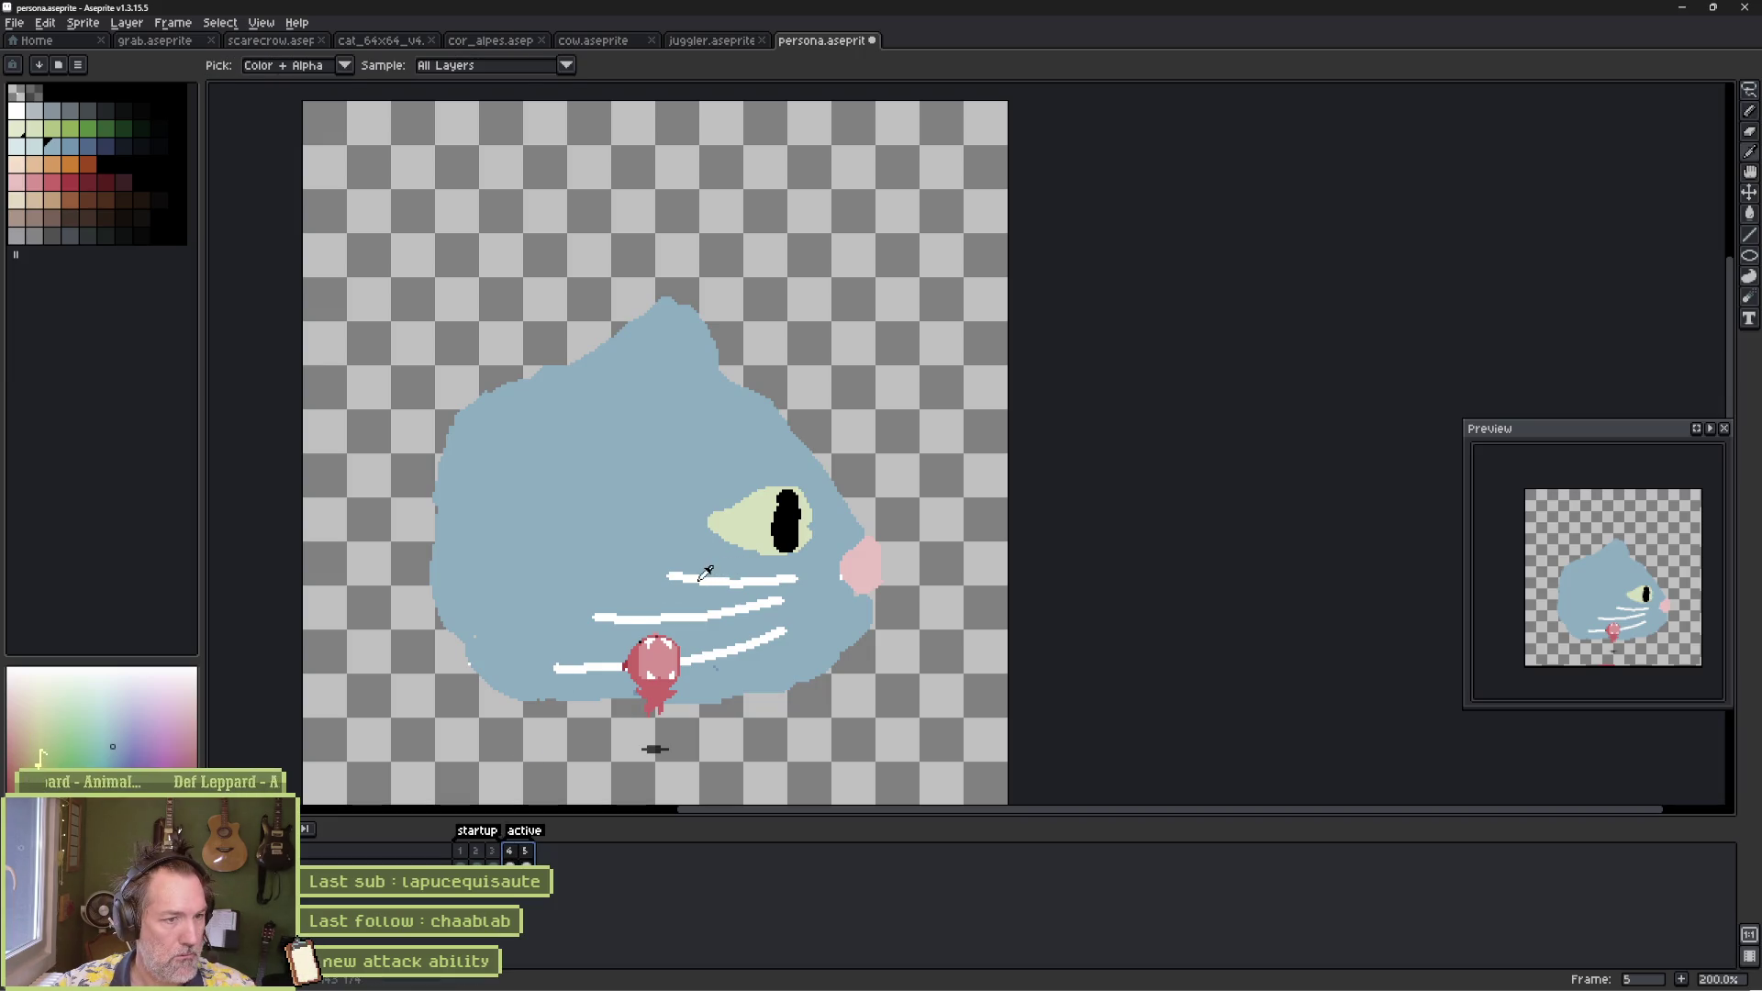
click(706, 573)
drag(699, 578, 557, 555)
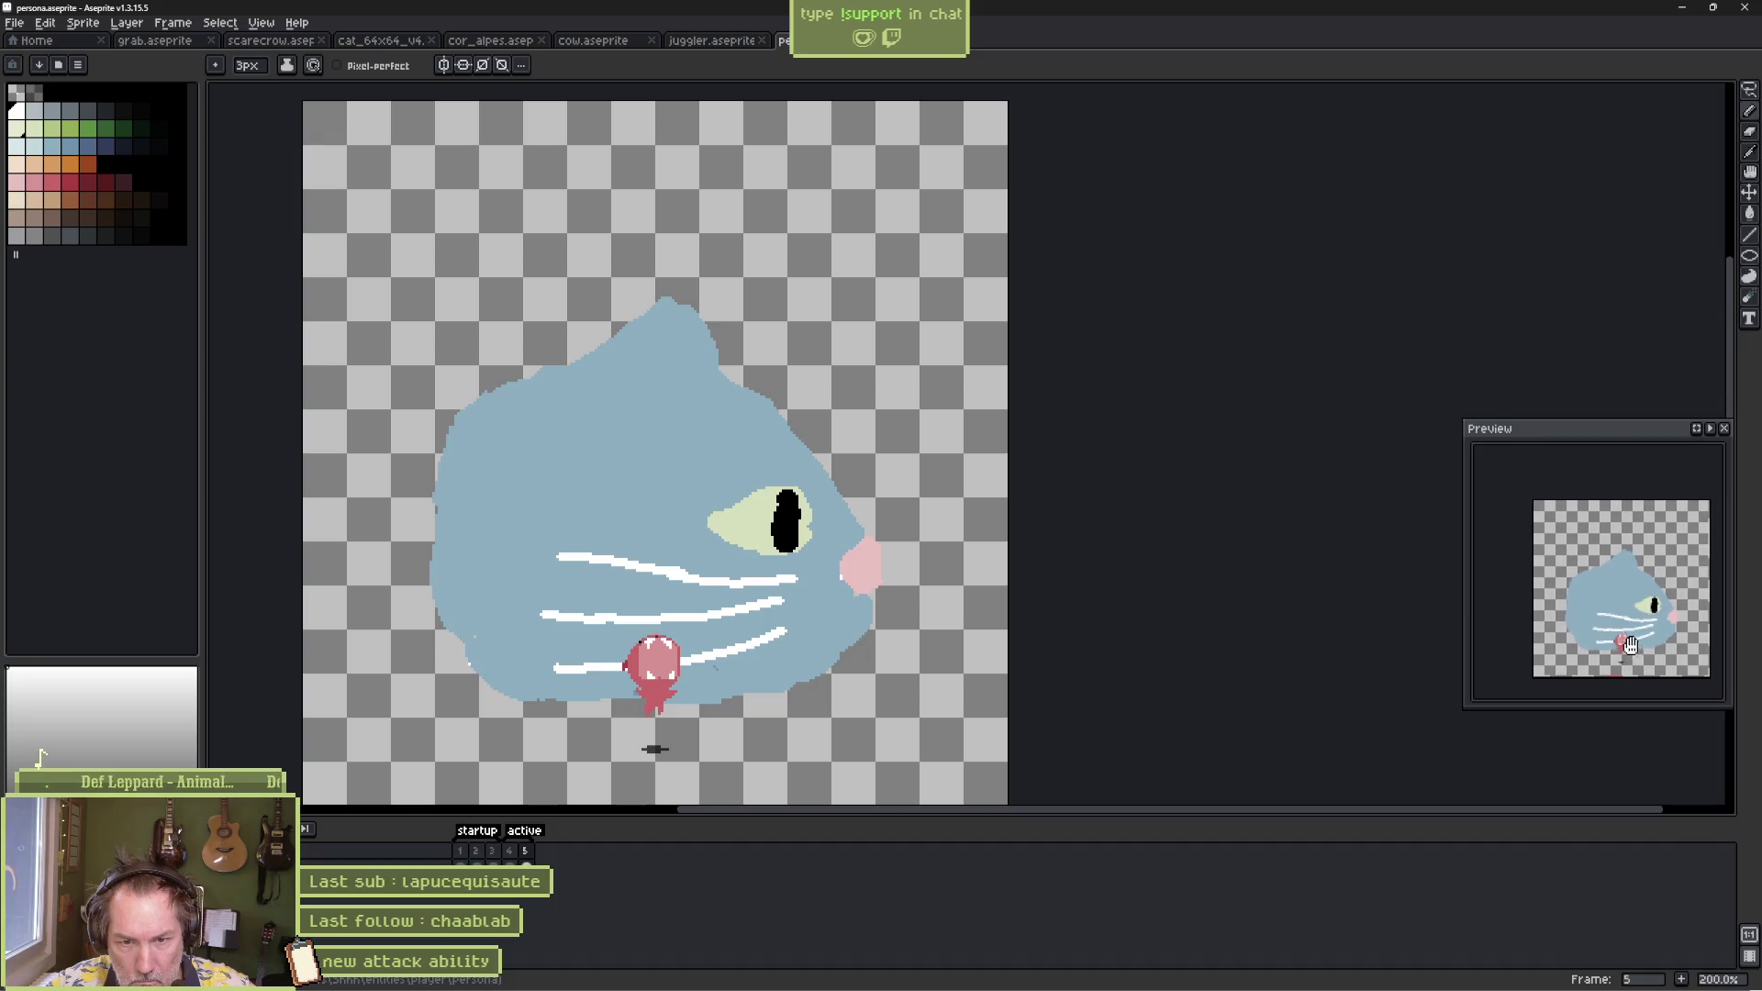
mouse_move(830, 675)
mouse_down()
mouse_move(846, 590)
mouse_move(824, 672)
mouse_up()
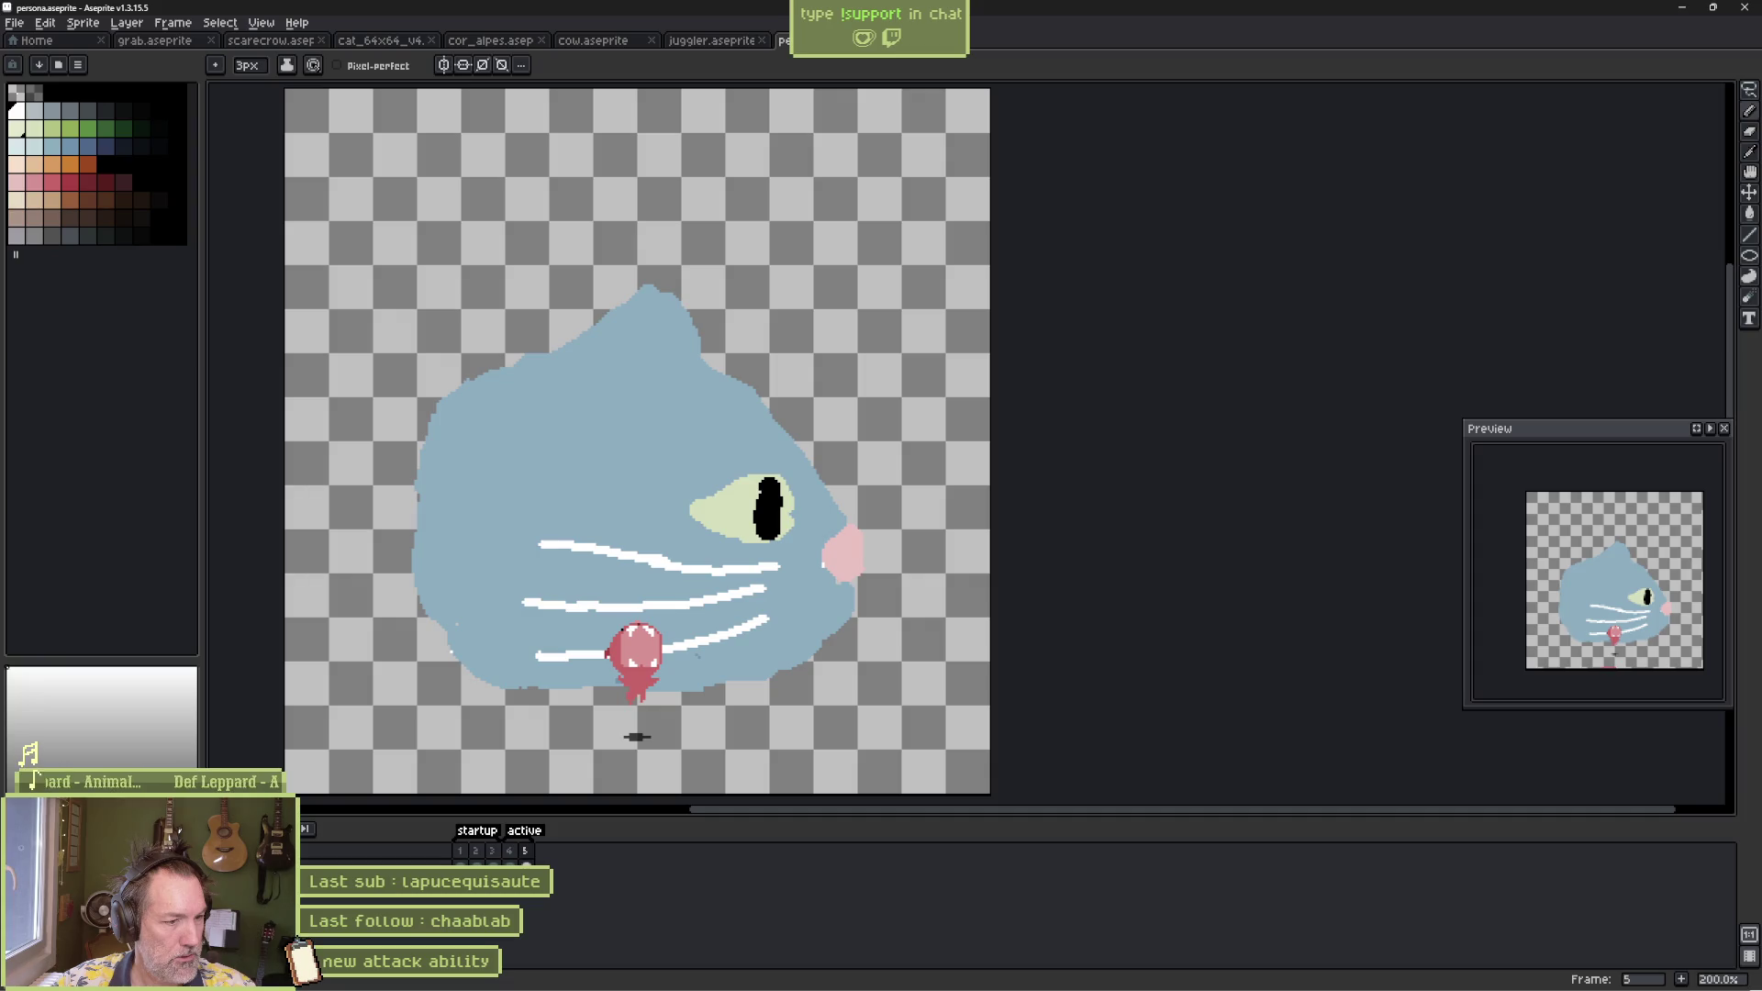
Add frame 6, extend the startup tag over it, and preview frames 1–5
key(alt+n)
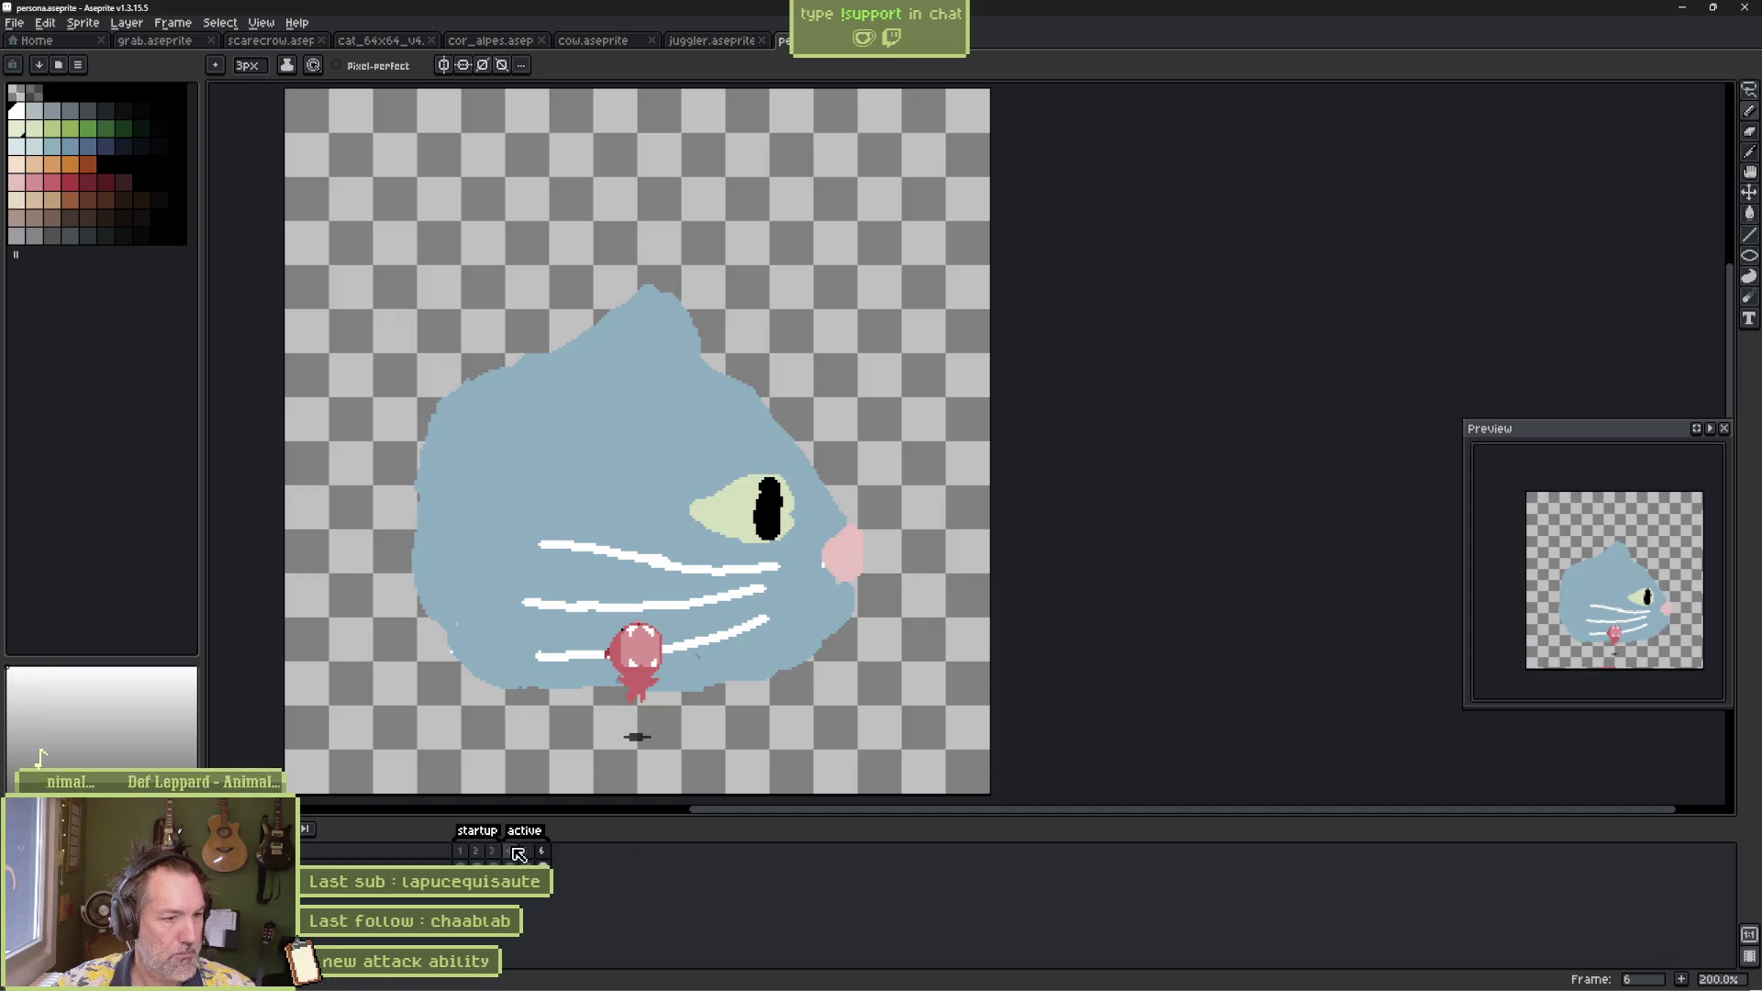
drag(507, 846, 549, 854)
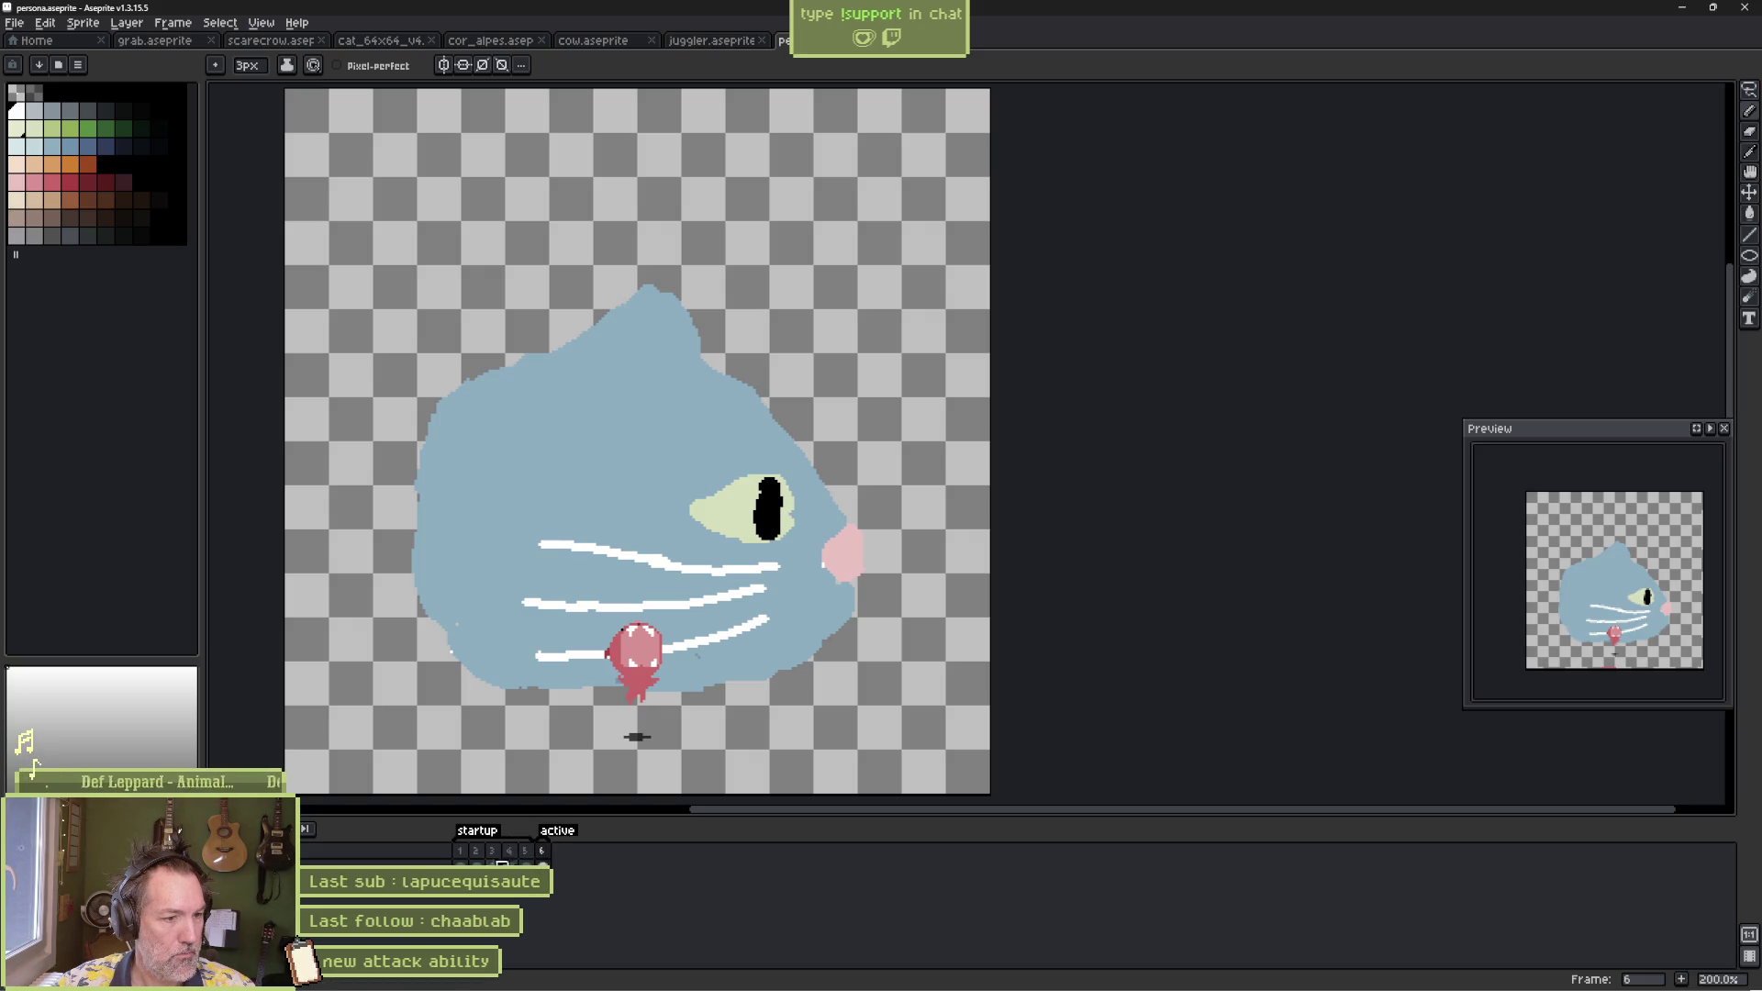
click(468, 842)
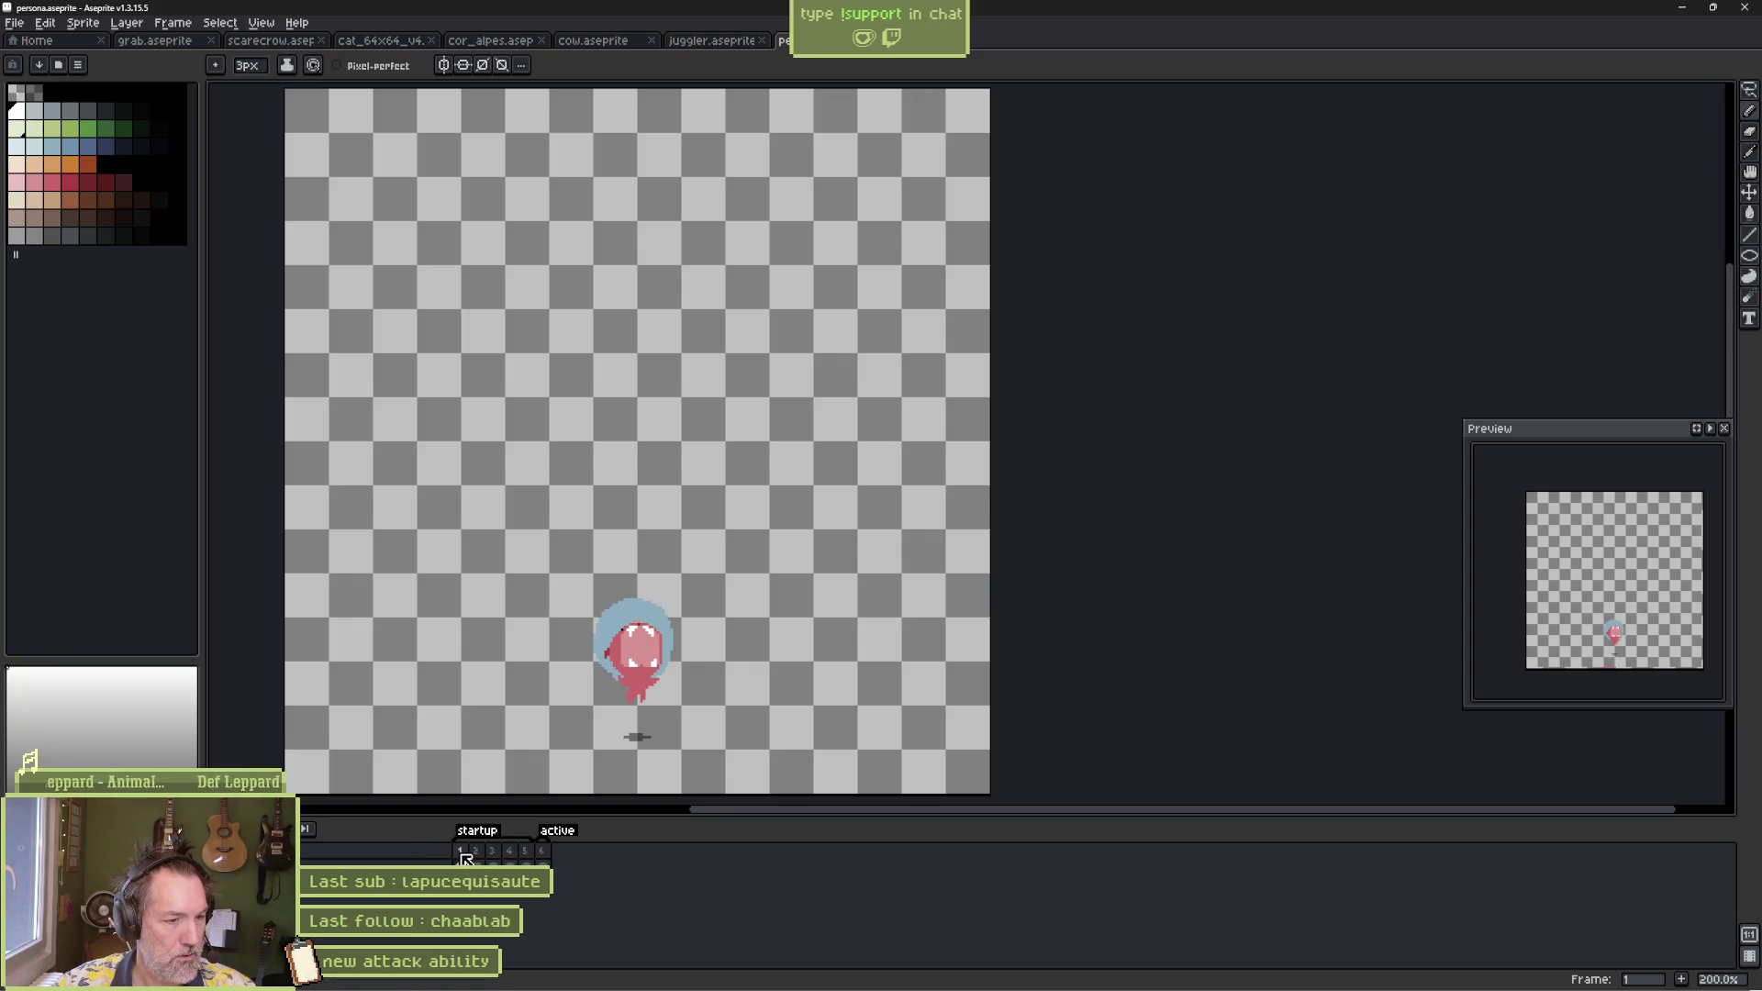
drag(474, 856, 503, 863)
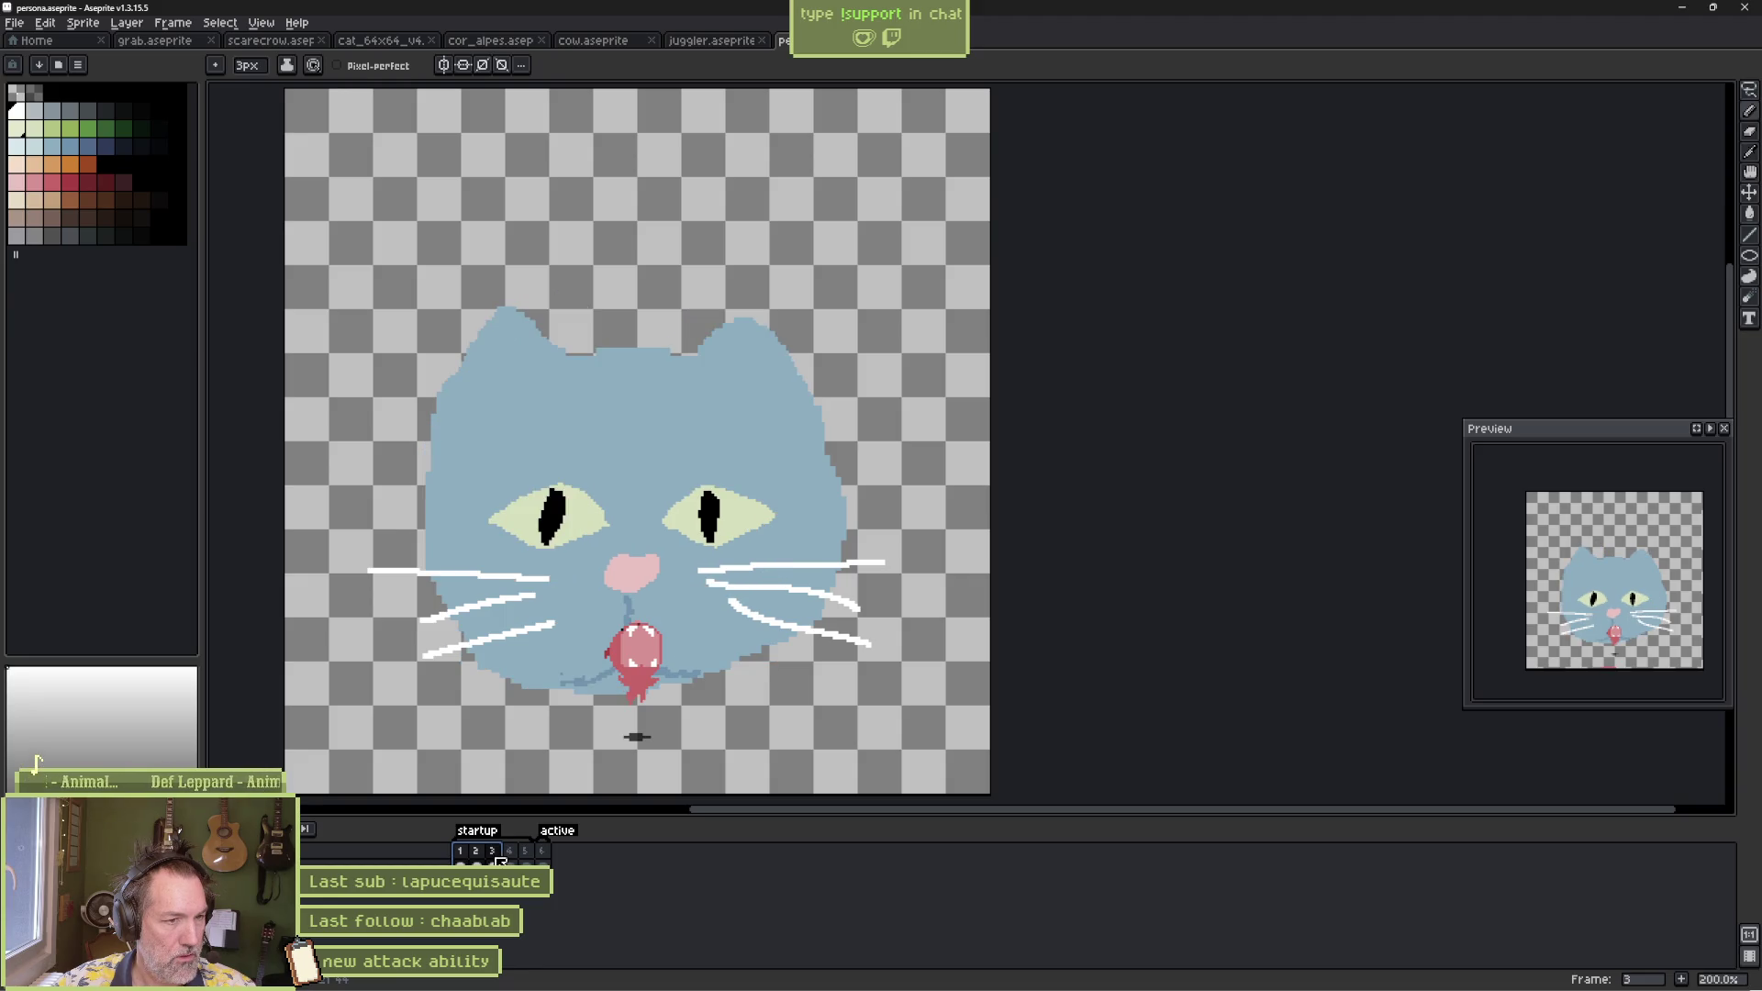
drag(501, 861, 533, 862)
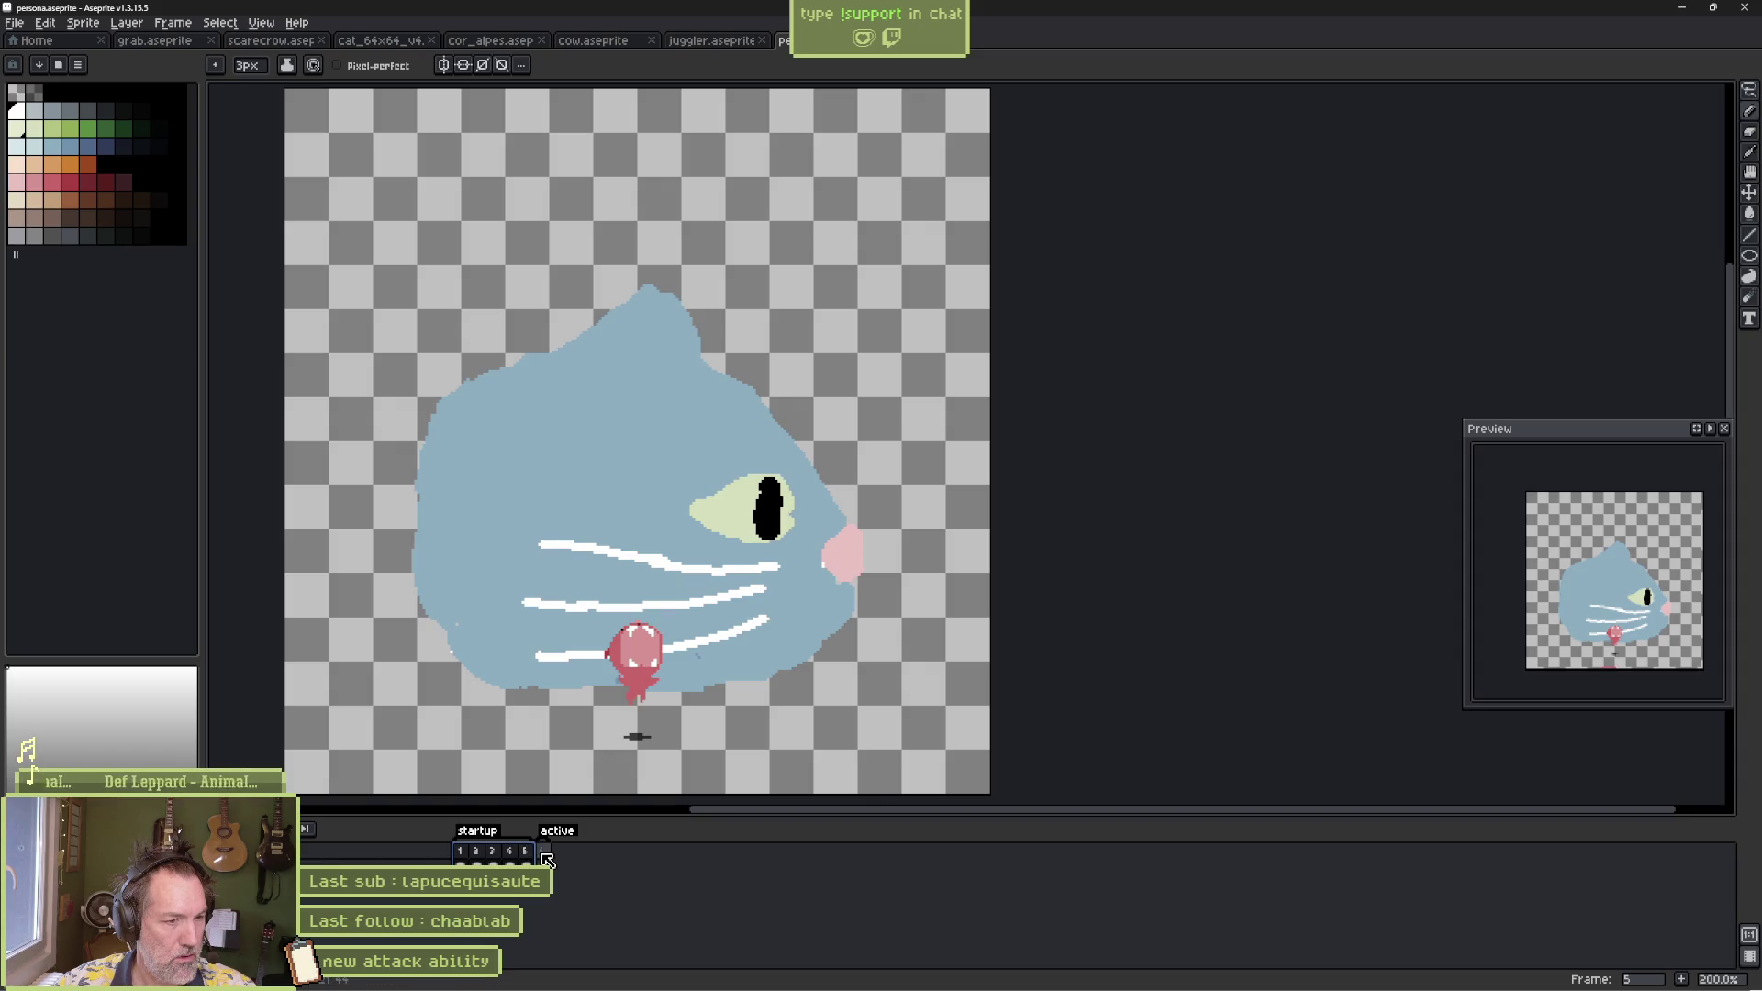
click(546, 858)
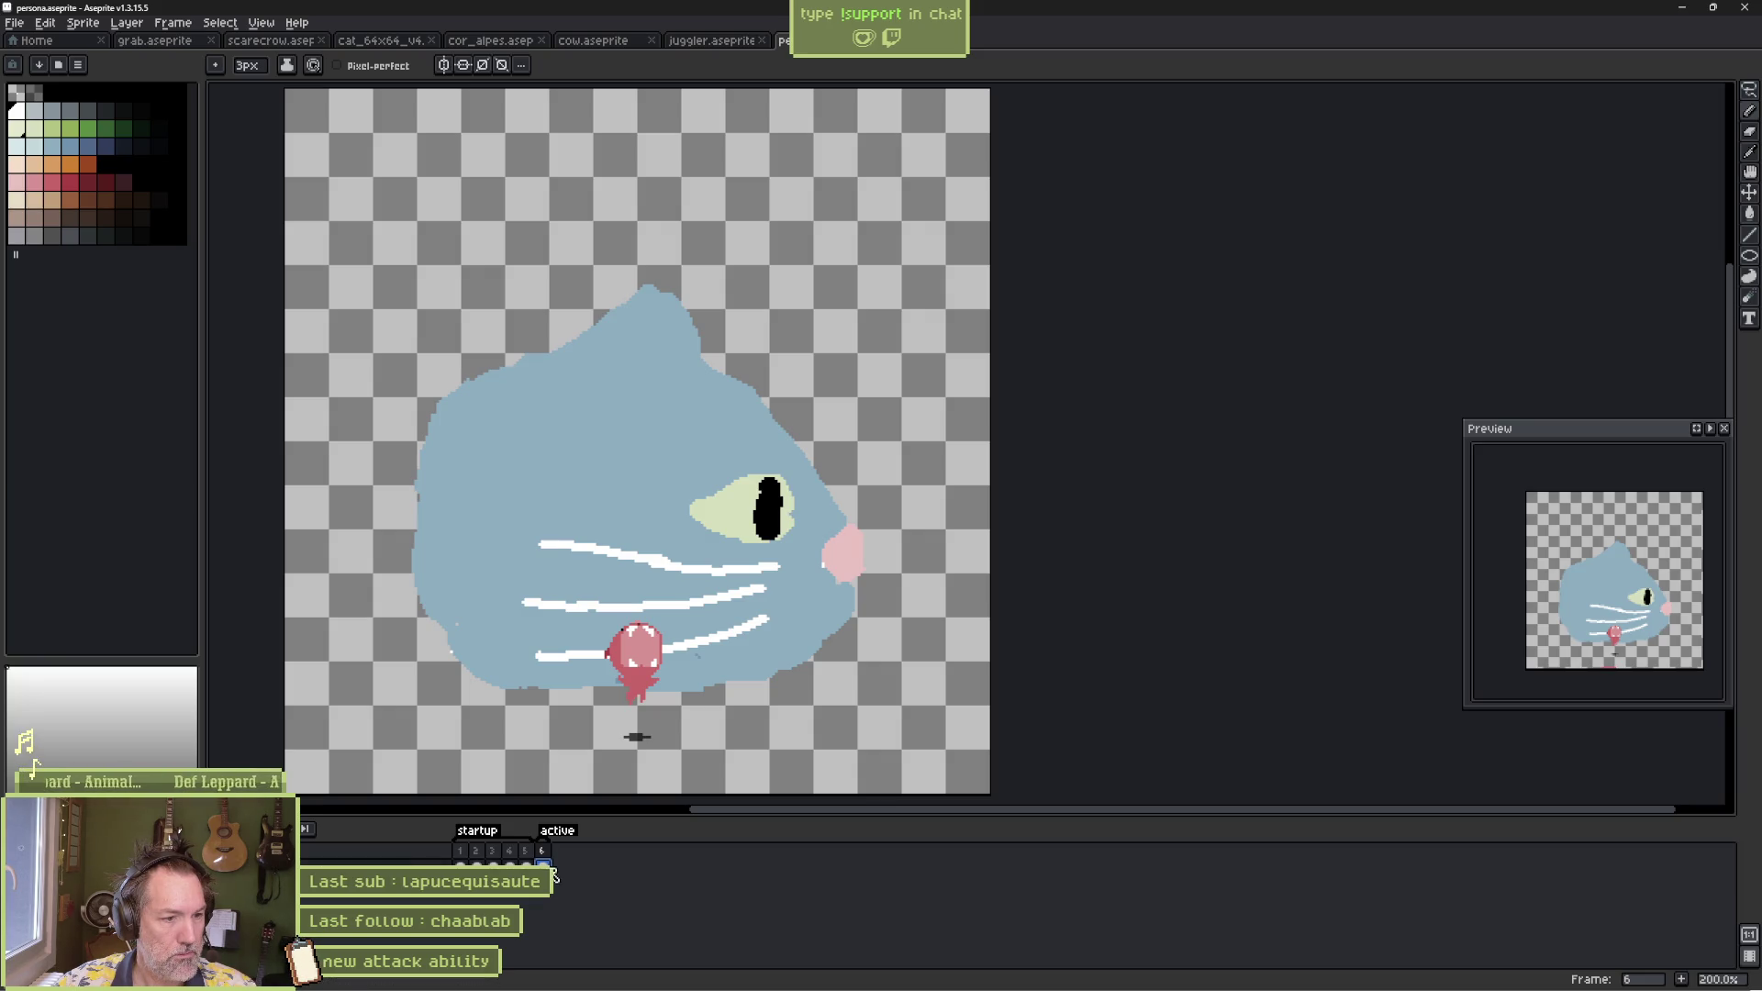
Delete the red creature under the cat's mouth on frame 6 and pick the cat's blue
key(Delete)
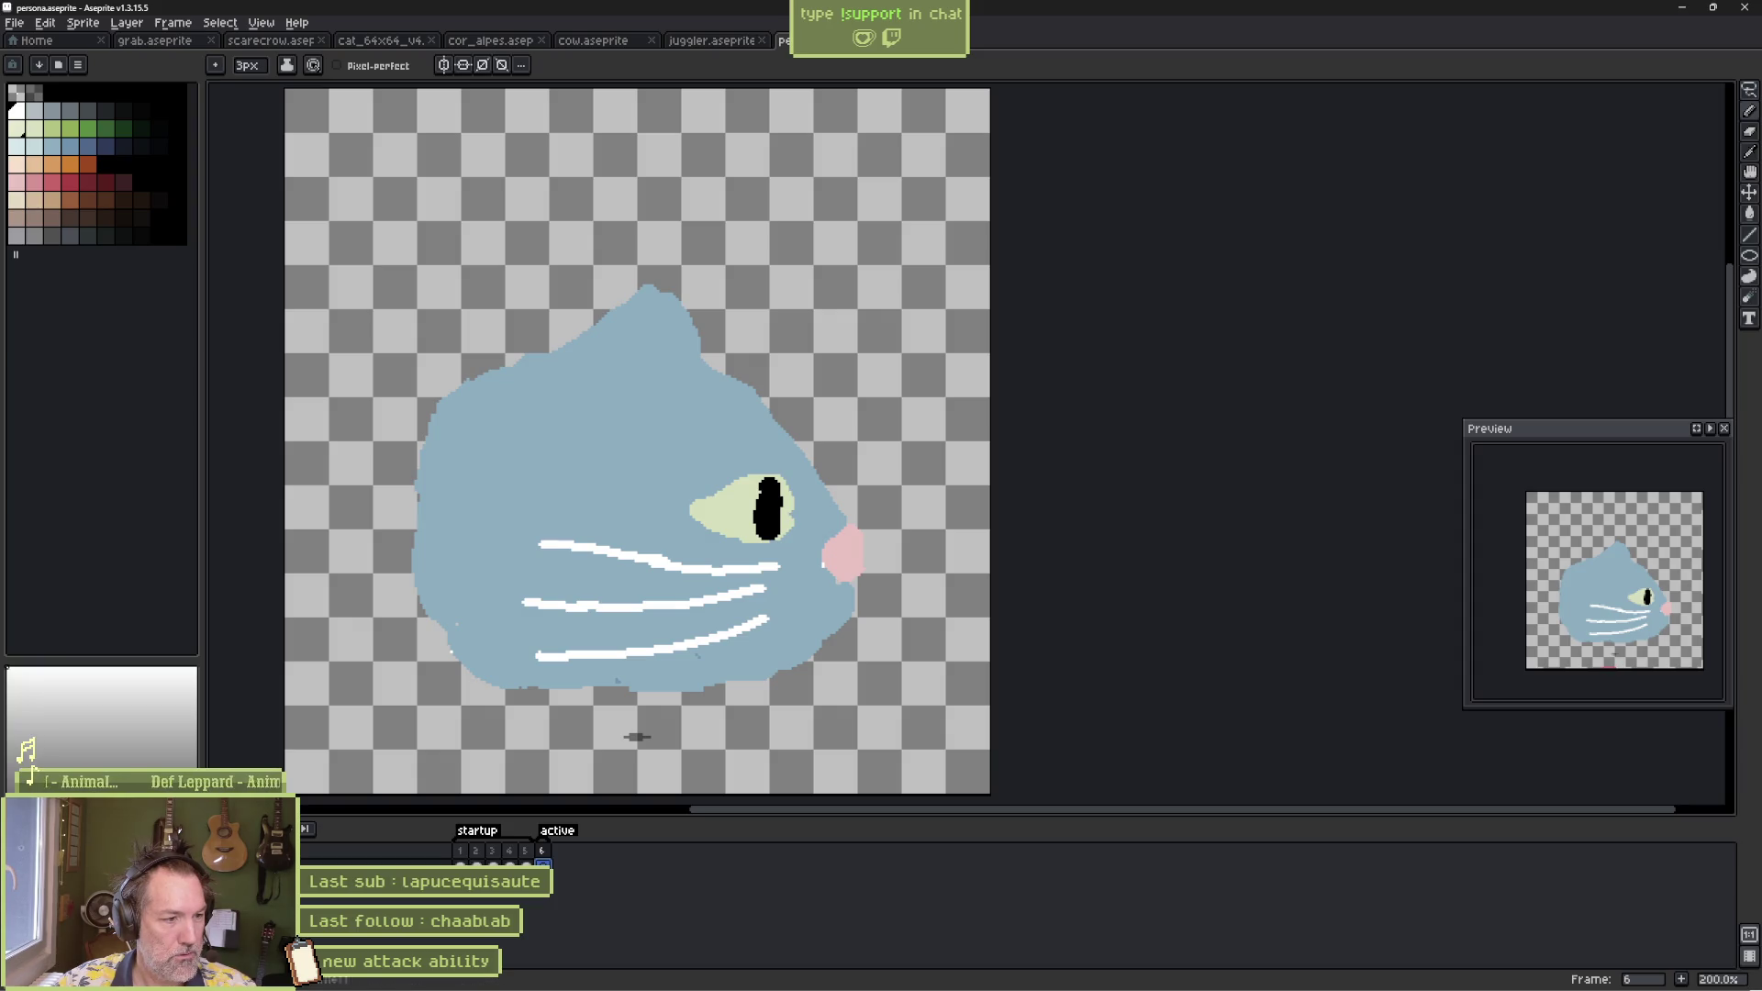
key(Escape)
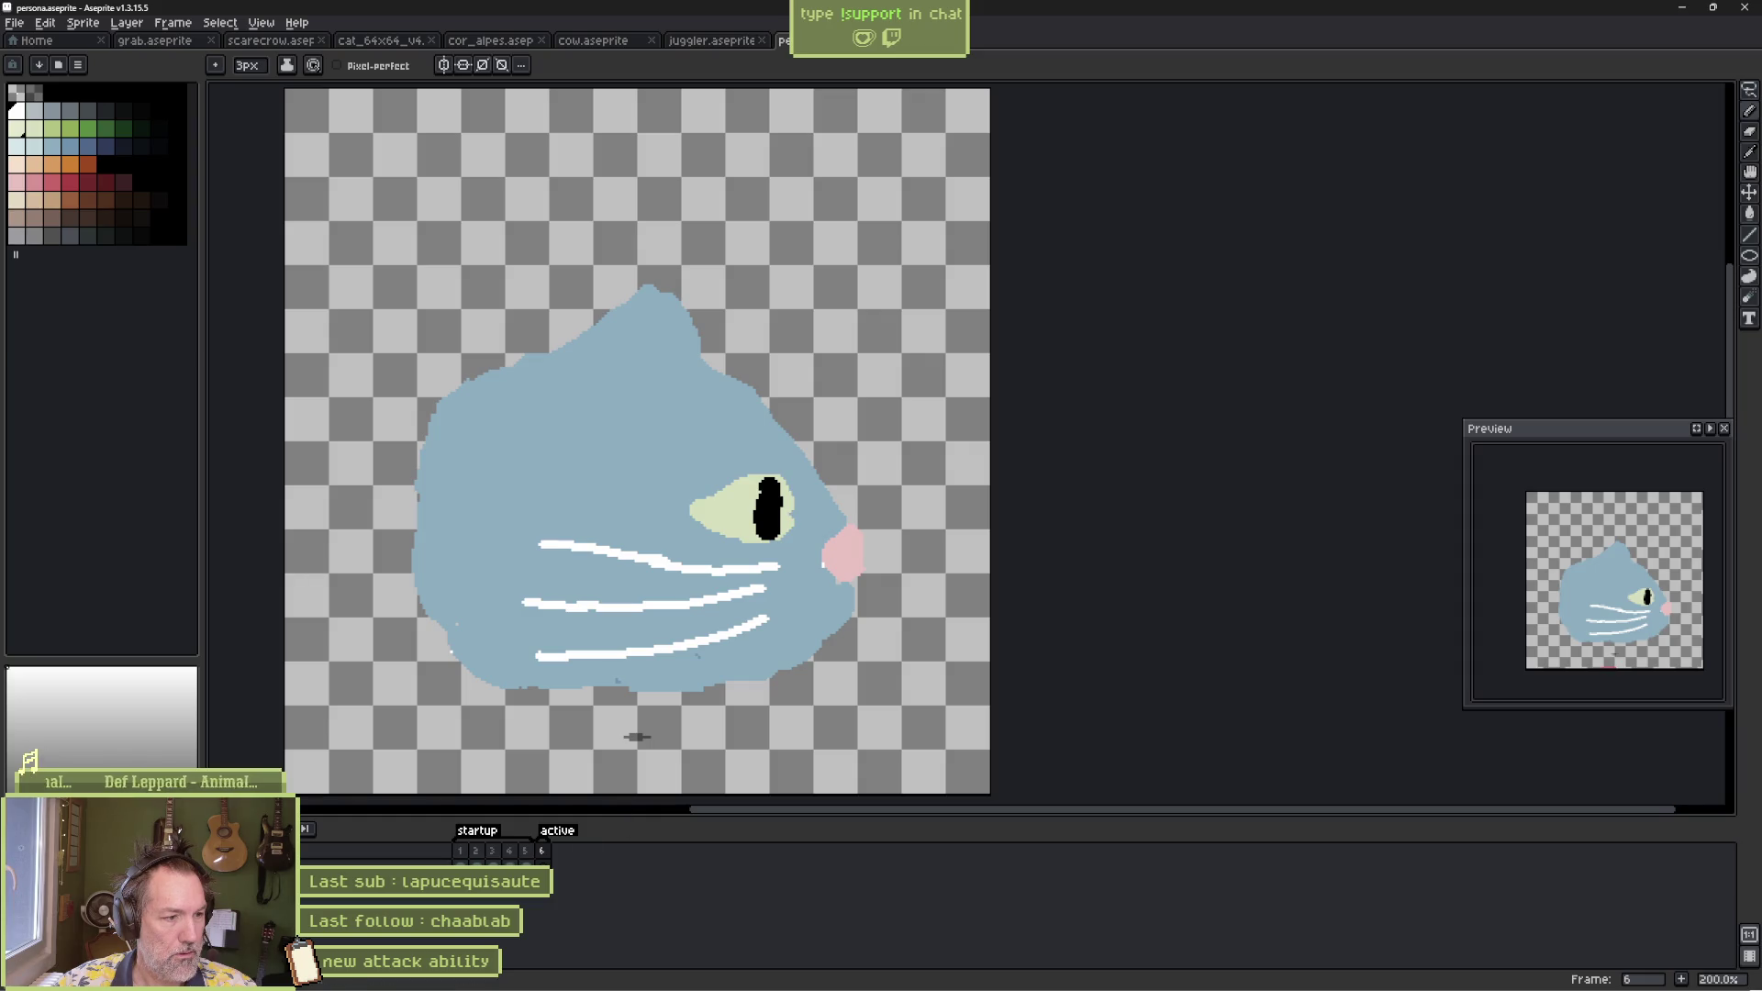
key(b)
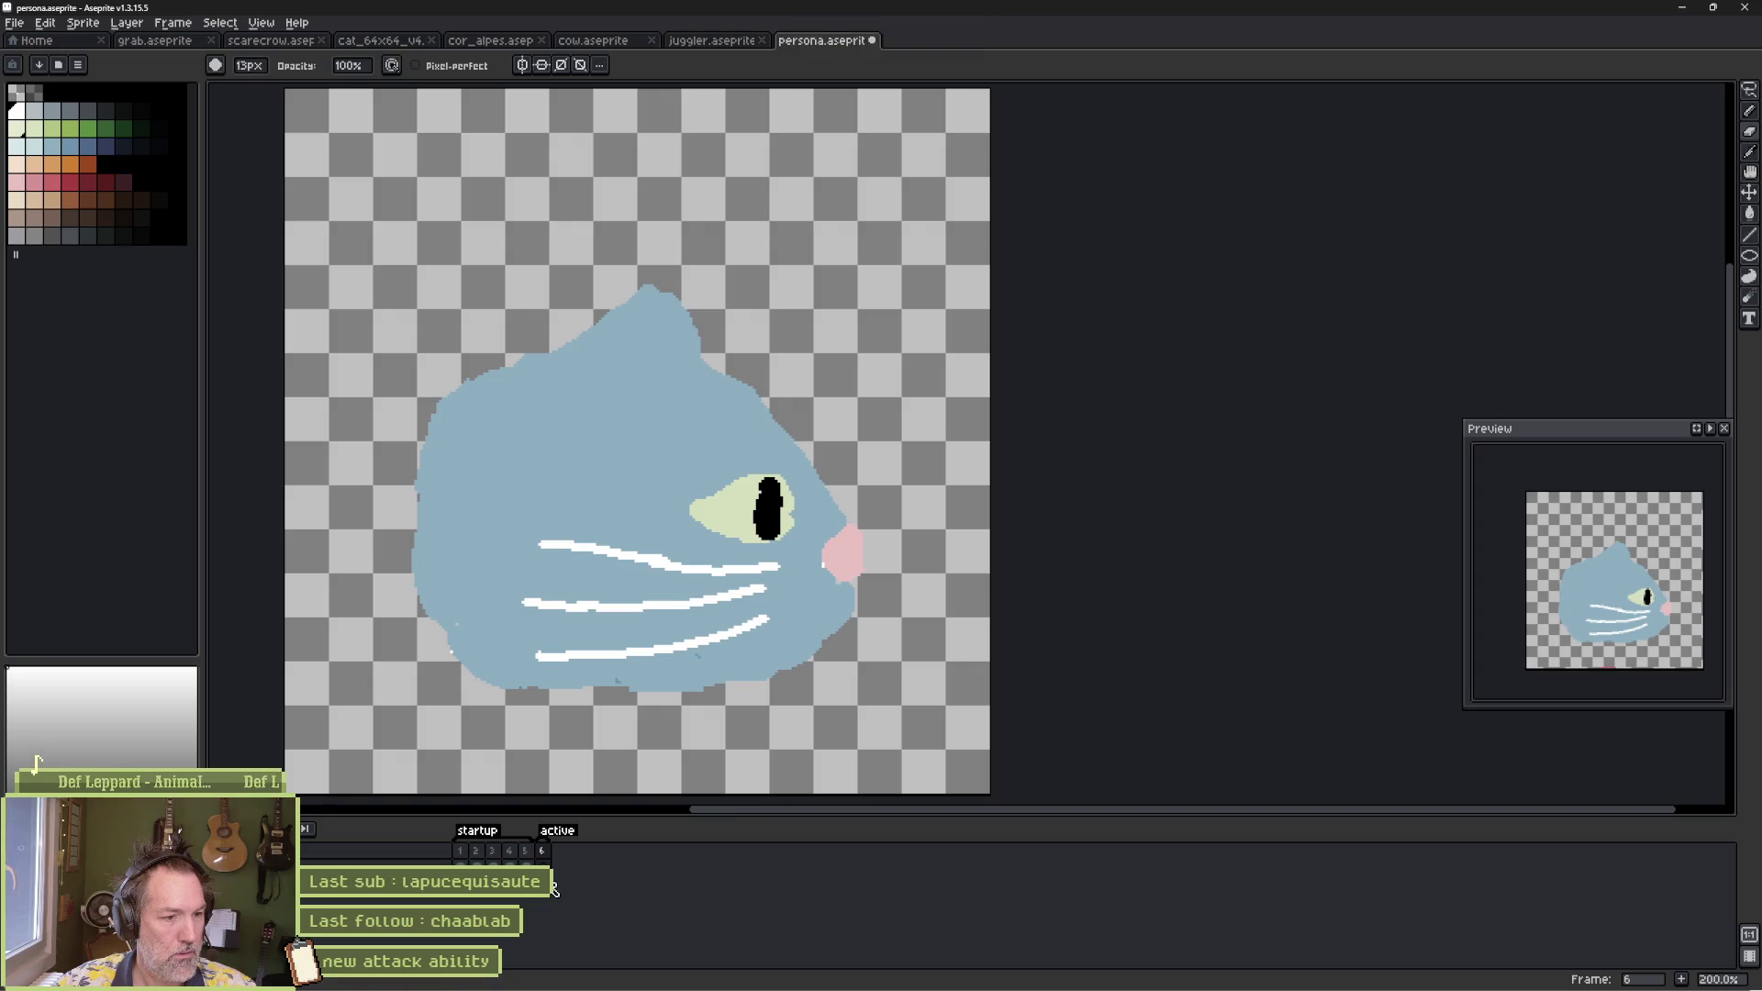
key(e)
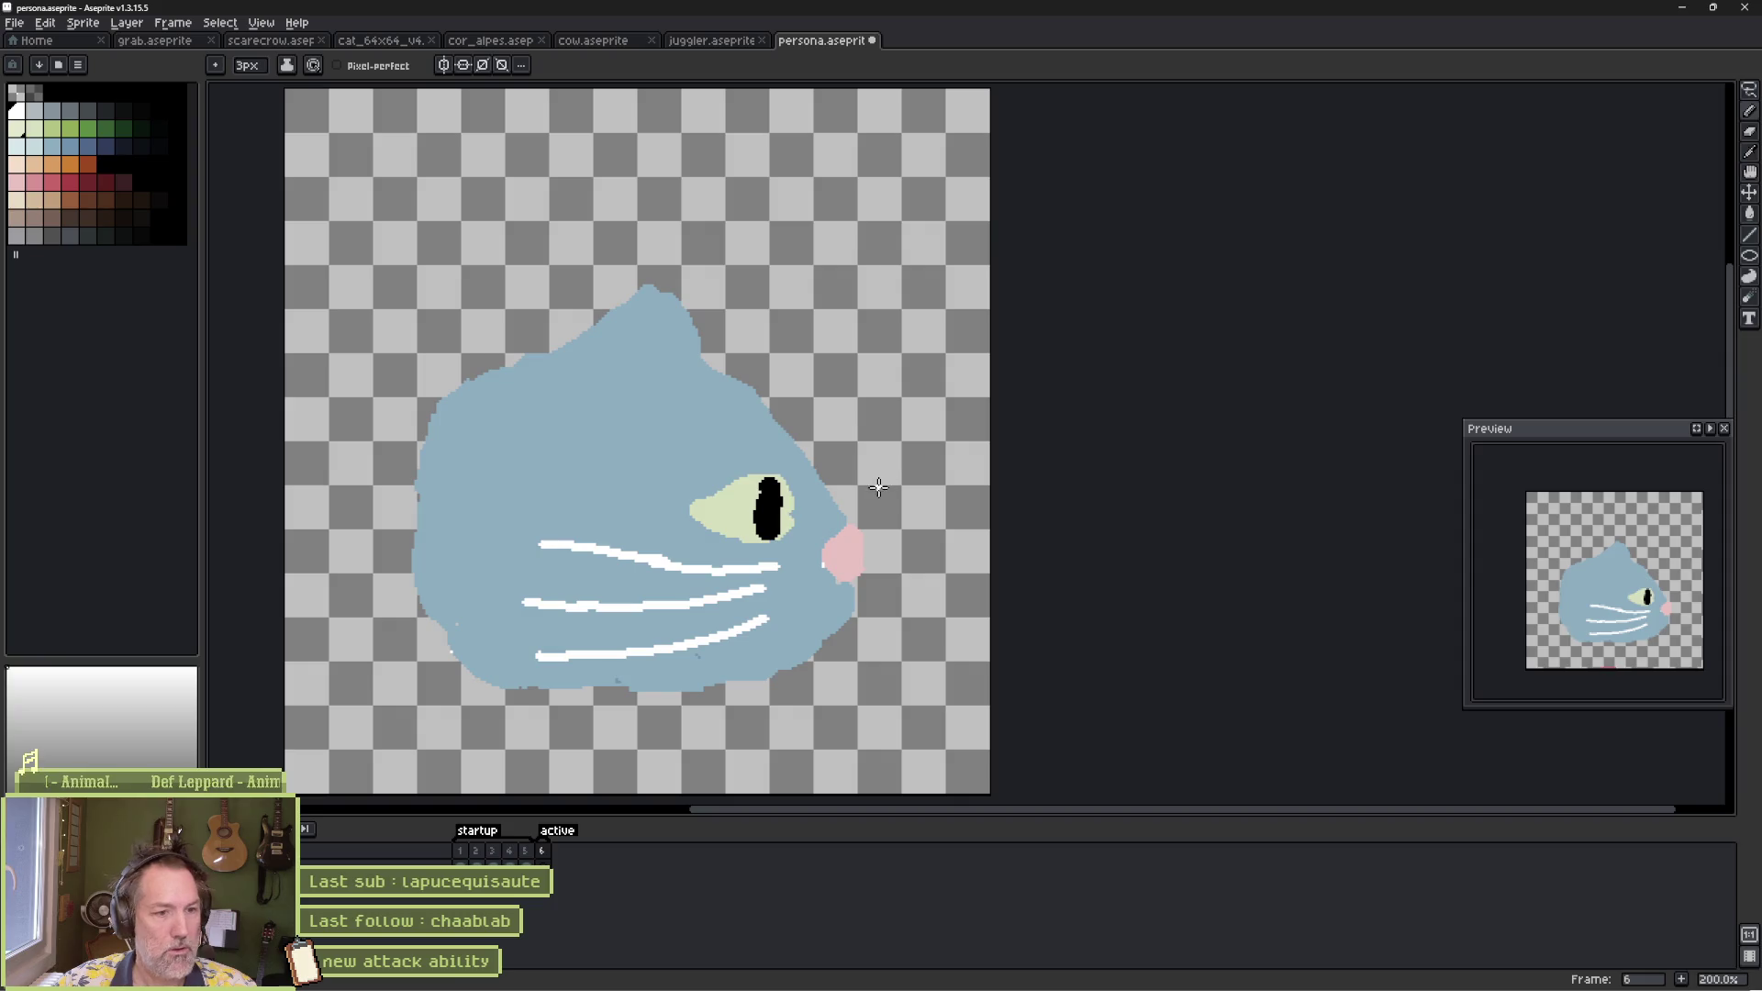
alt+click(807, 636)
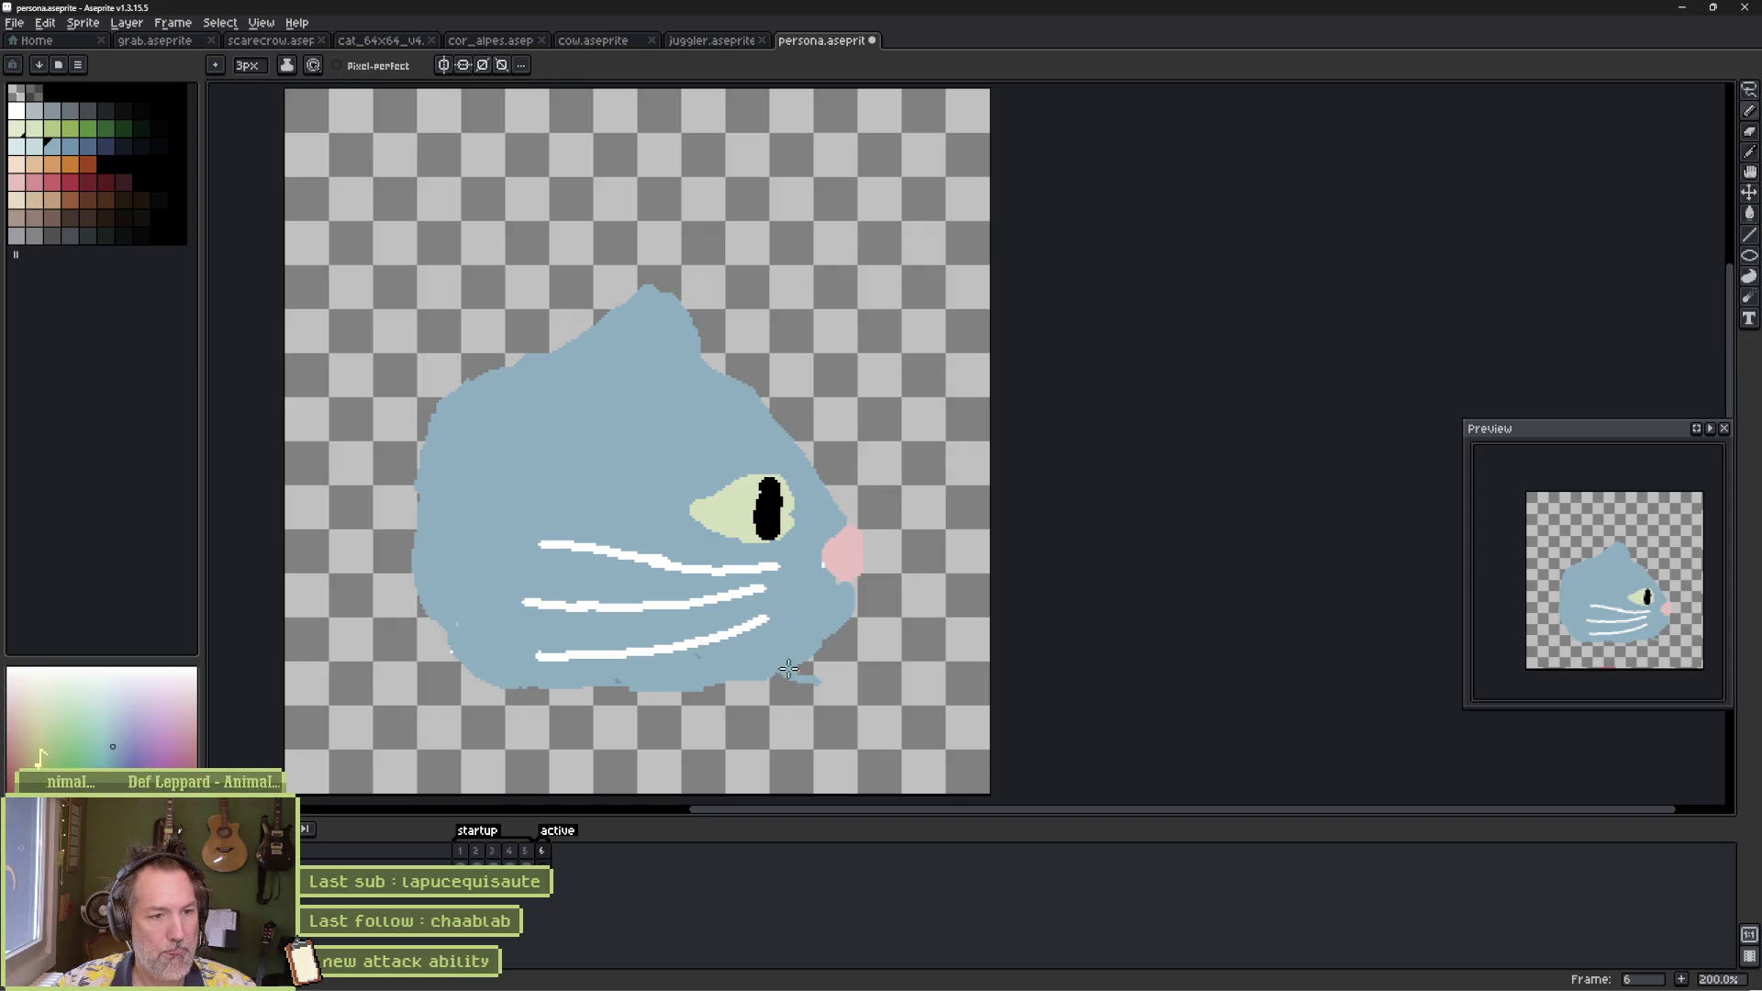
With a 7px pencil, paint a blue paw below the chin and erase the gaps
key(plus)
key(plus)
key(plus)
mouse_move(772, 679)
mouse_down()
mouse_move(805, 734)
mouse_move(711, 730)
mouse_move(762, 707)
mouse_move(665, 689)
mouse_move(565, 697)
mouse_up()
key(e)
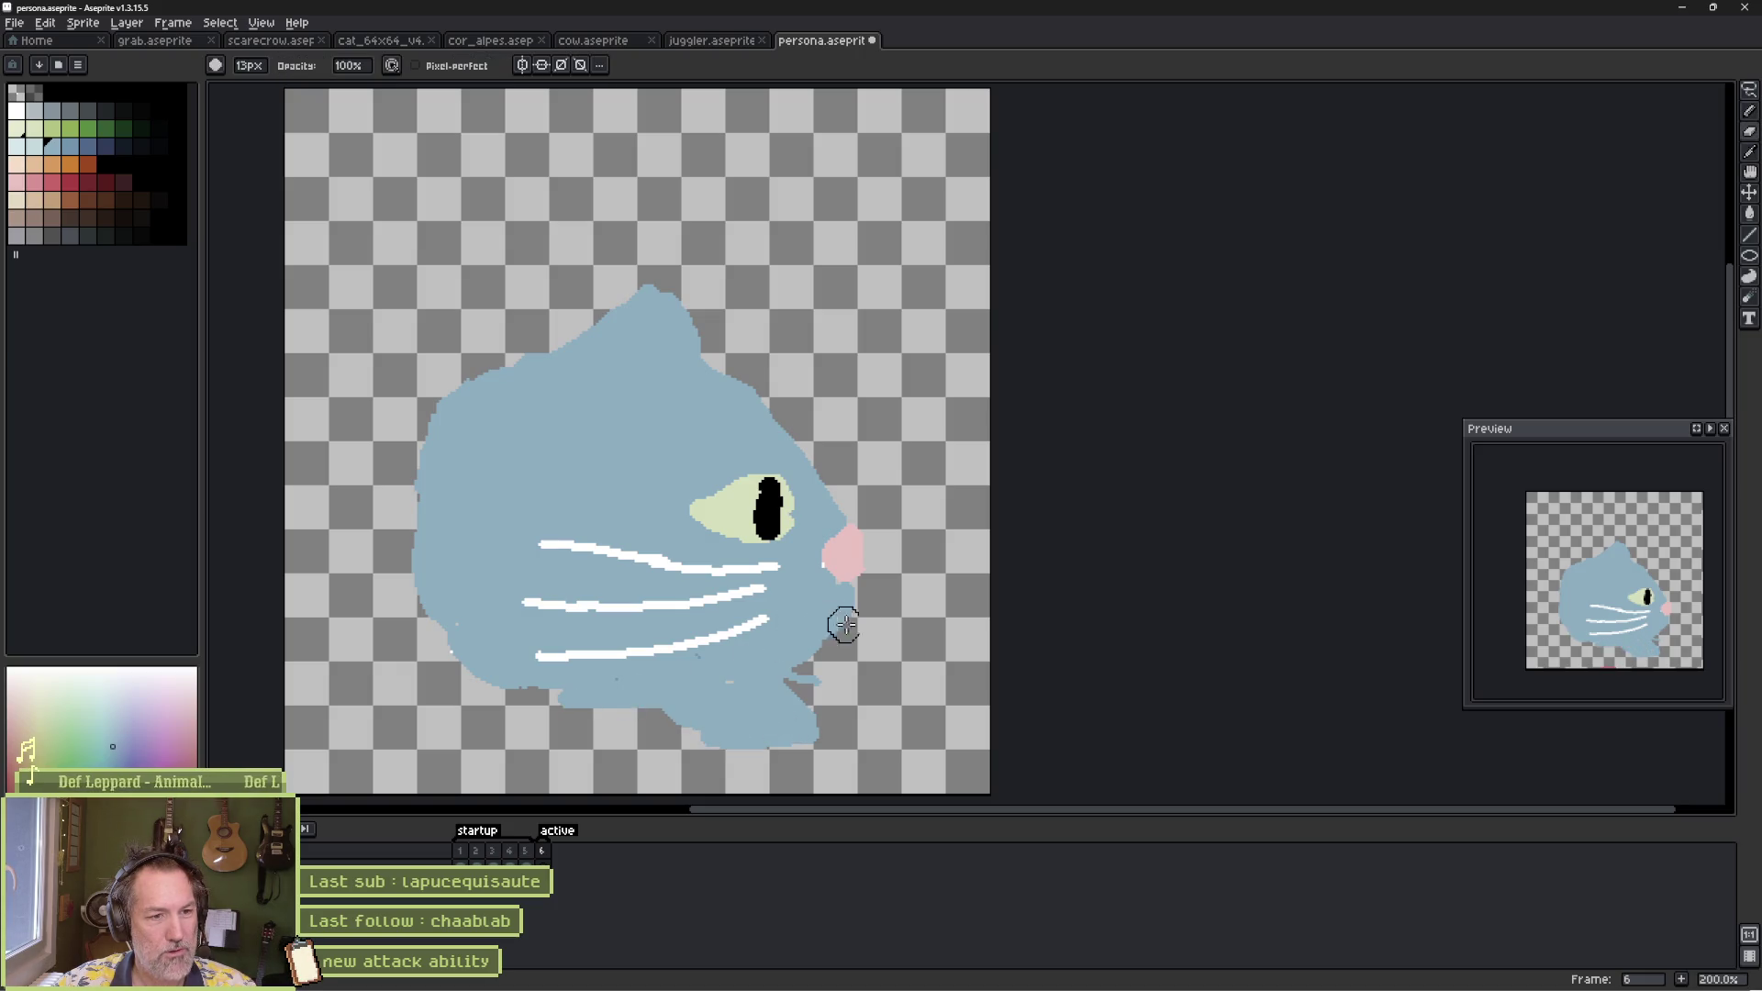
mouse_move(777, 646)
mouse_down()
mouse_move(707, 664)
mouse_move(790, 684)
mouse_move(779, 712)
mouse_move(642, 729)
mouse_move(684, 752)
mouse_move(454, 688)
mouse_move(367, 702)
mouse_move(440, 656)
mouse_move(325, 601)
mouse_move(424, 601)
mouse_move(316, 562)
mouse_move(449, 442)
mouse_move(321, 420)
mouse_move(353, 452)
mouse_move(427, 437)
mouse_up()
key(b)
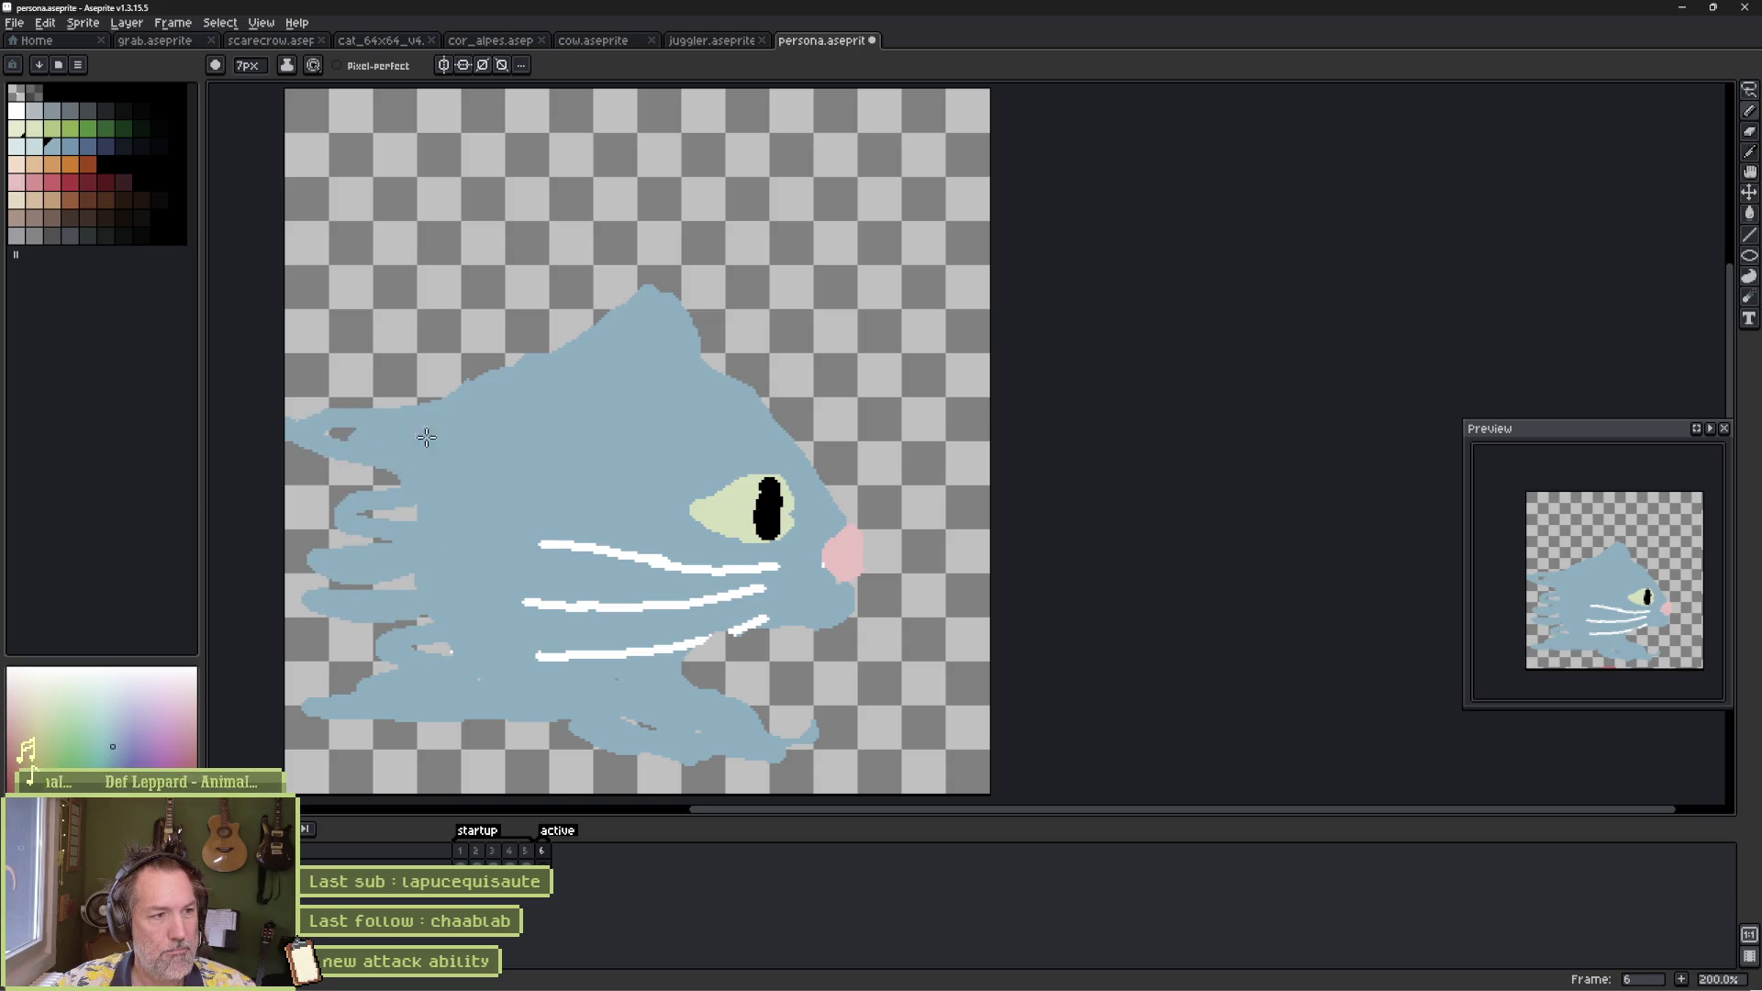
Fill out the lower-left fur and thicken the lower fur edge in blue
drag(378, 587, 453, 641)
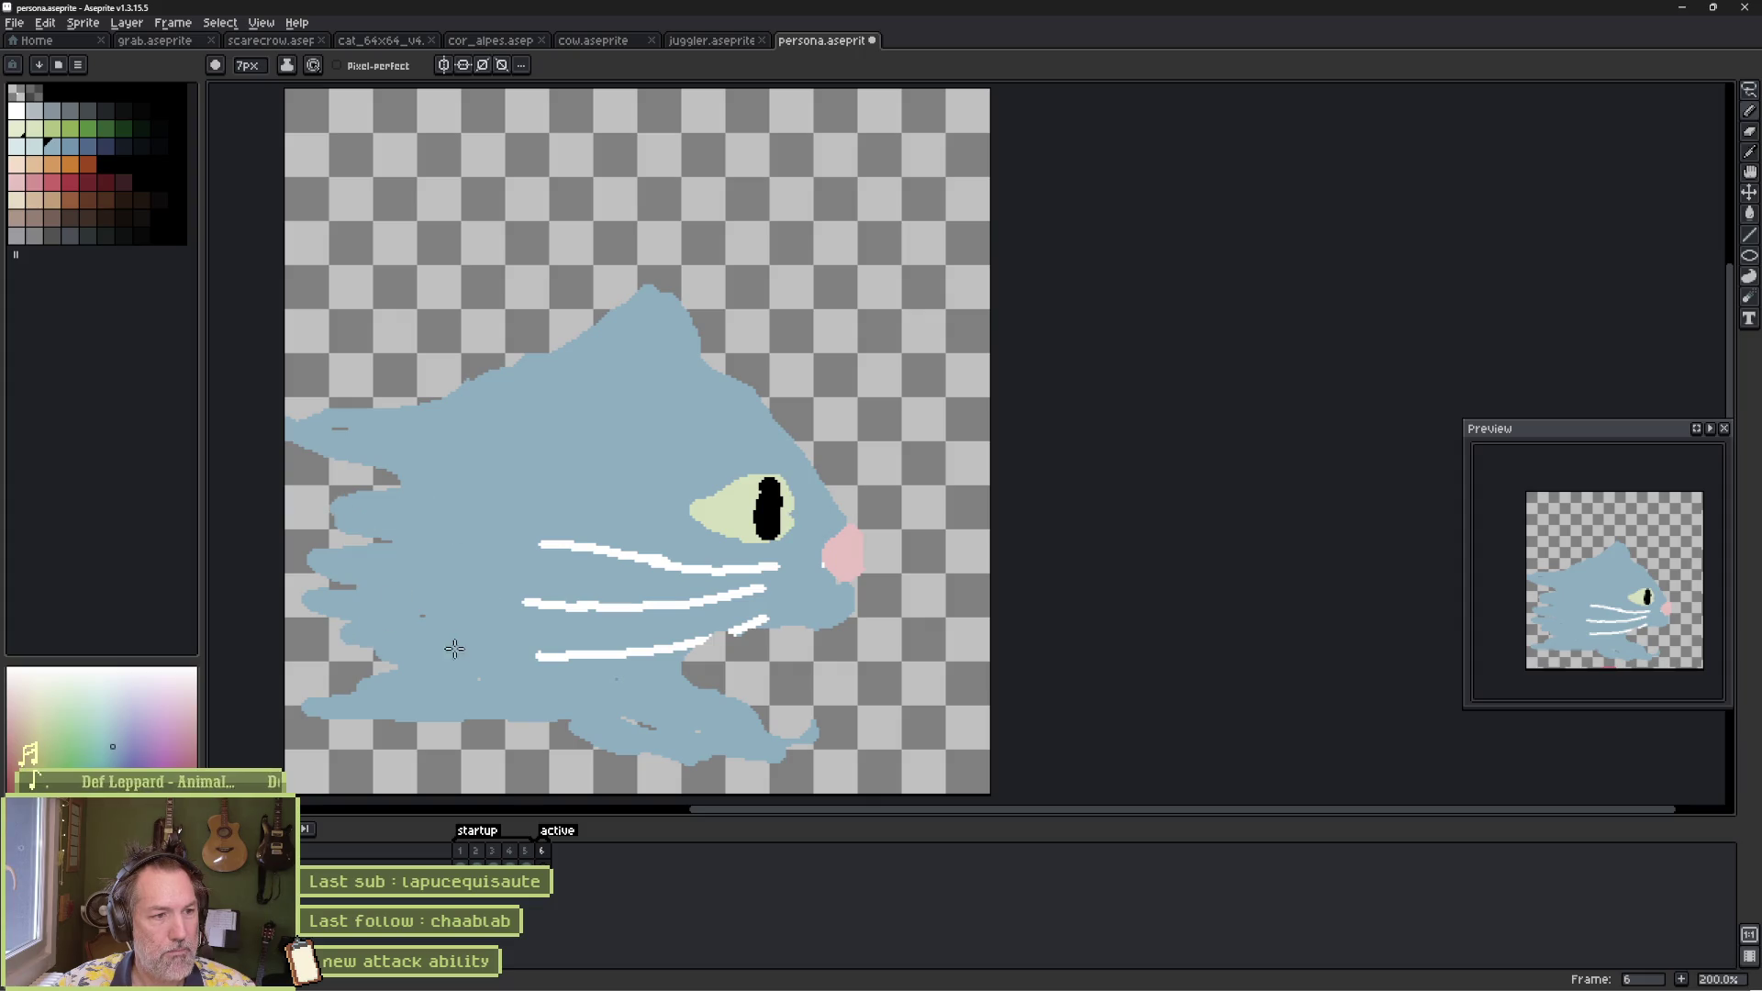
key(e)
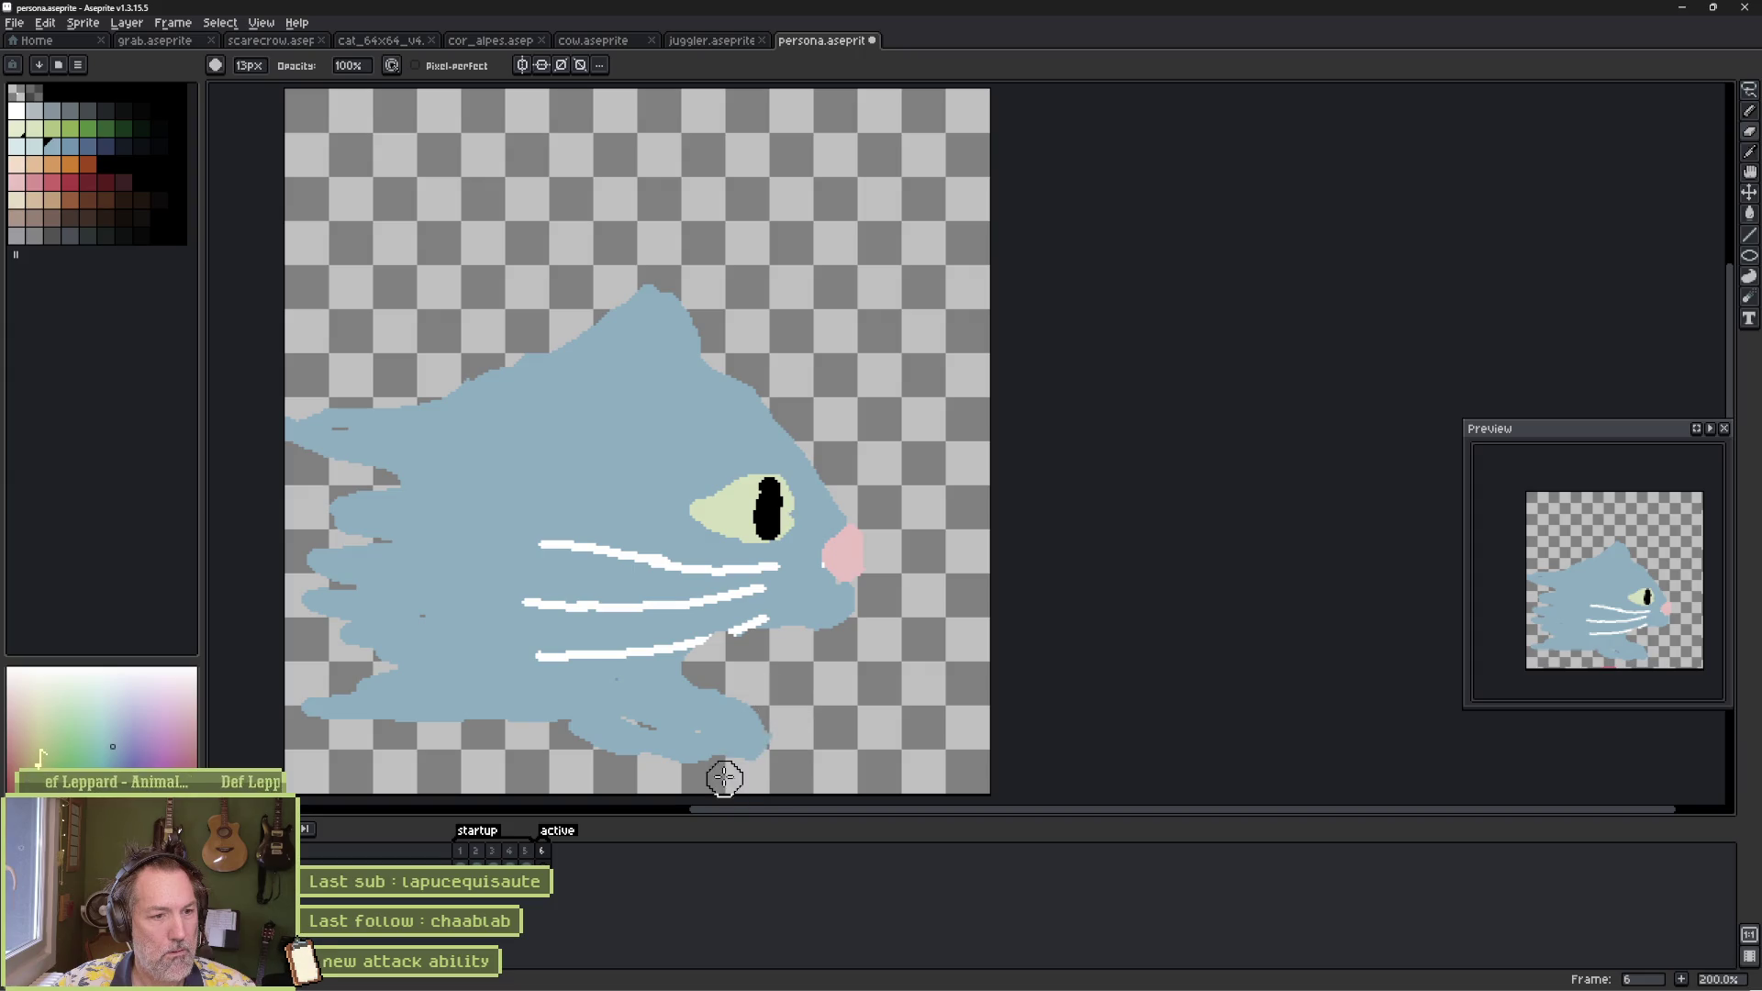
key(b)
drag(658, 725, 451, 719)
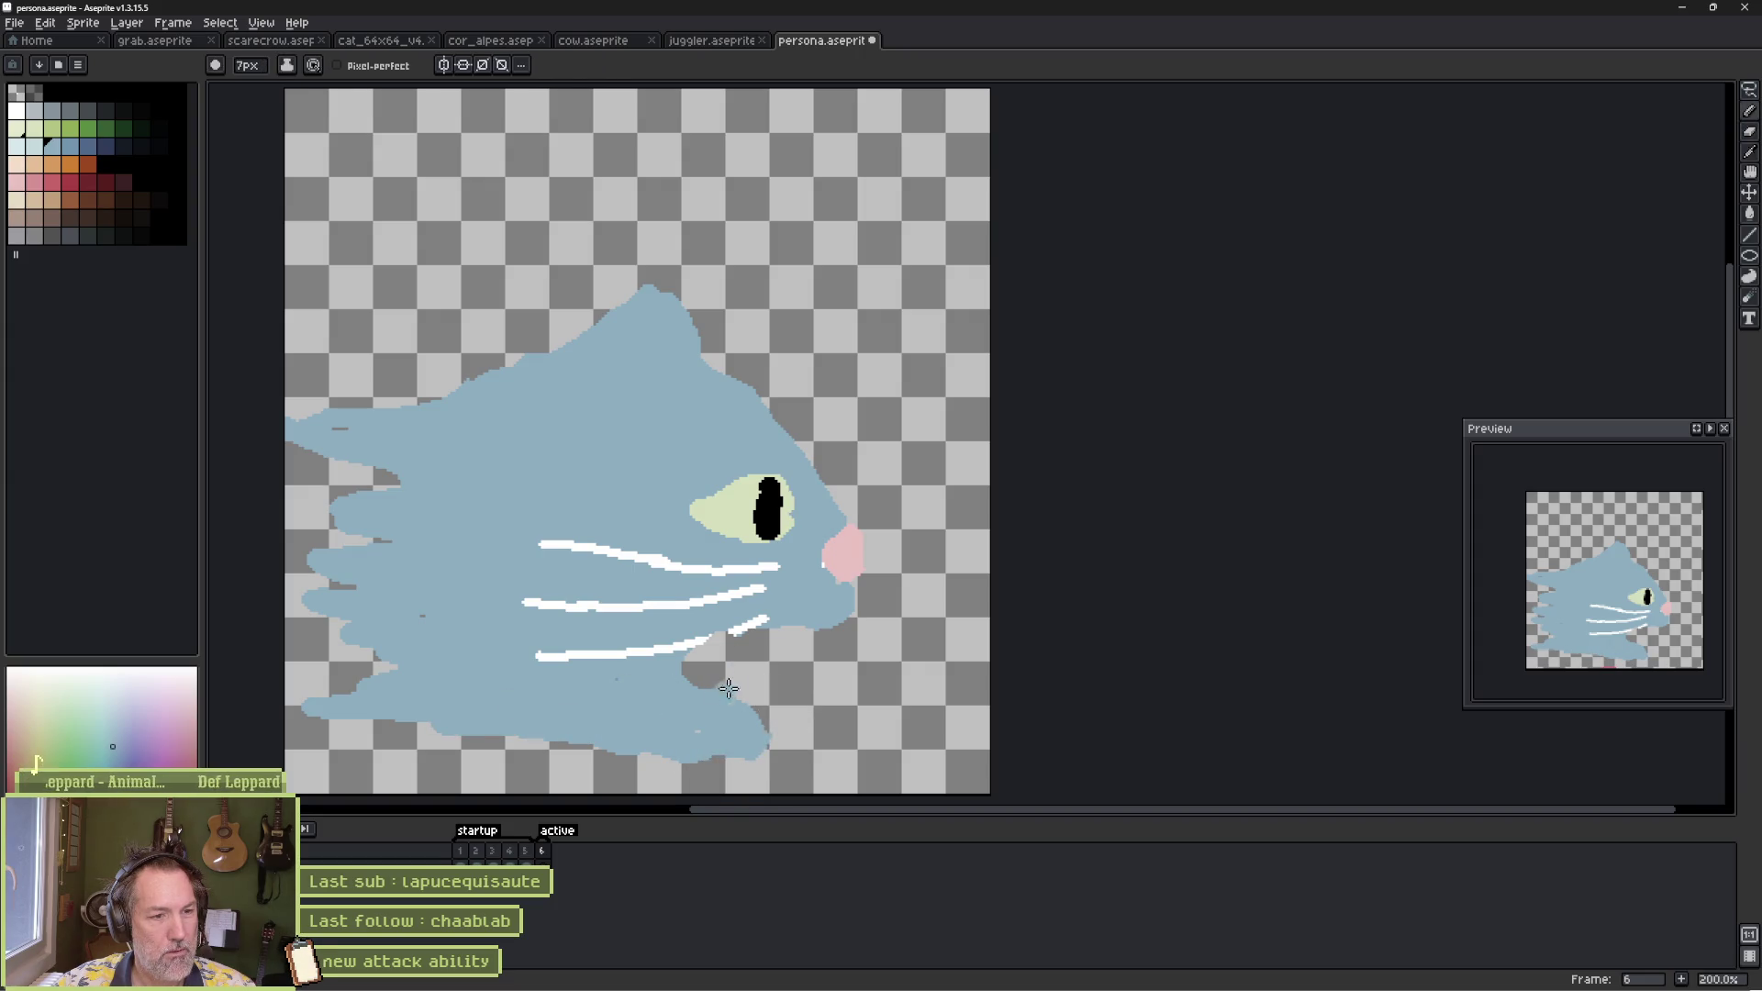
click(17, 164)
click(330, 242)
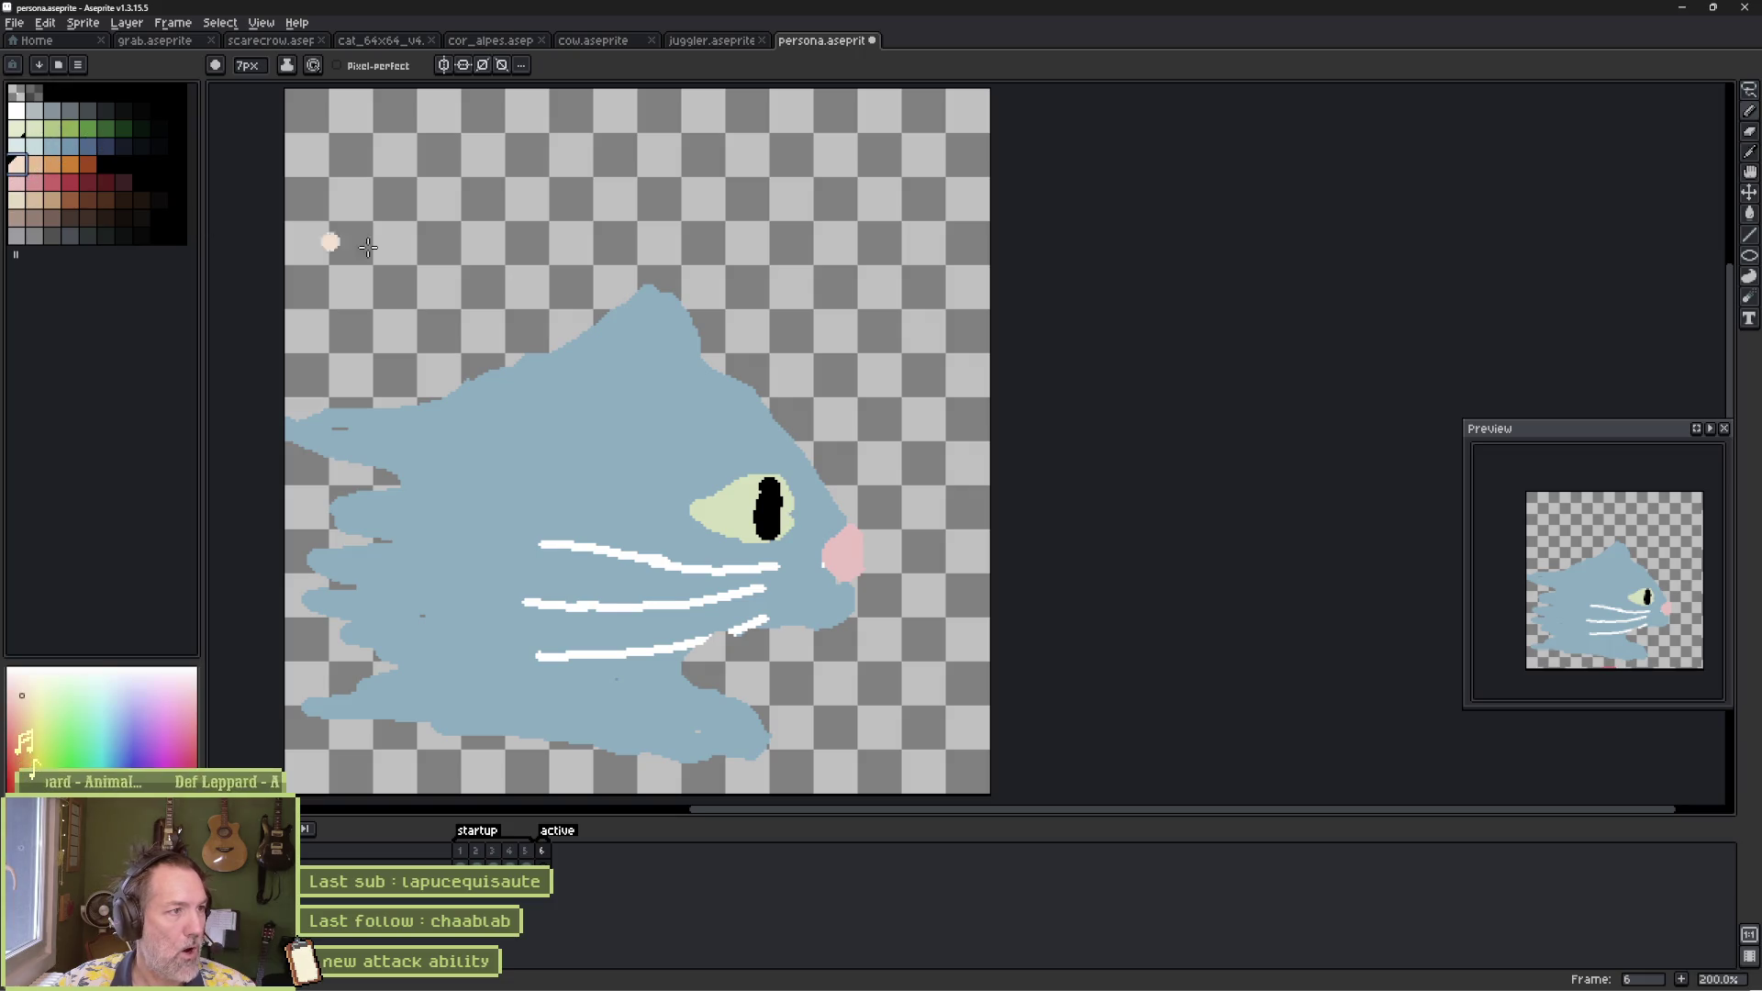
Add a peach paw, tilt the head up about 25° and refill the neck gap in blue
key(ctrl+z)
mouse_move(770, 701)
mouse_down()
mouse_move(759, 712)
mouse_move(814, 662)
mouse_up()
key(q)
mouse_move(729, 248)
mouse_down()
mouse_move(786, 312)
mouse_move(894, 633)
mouse_move(676, 677)
mouse_move(520, 347)
mouse_up()
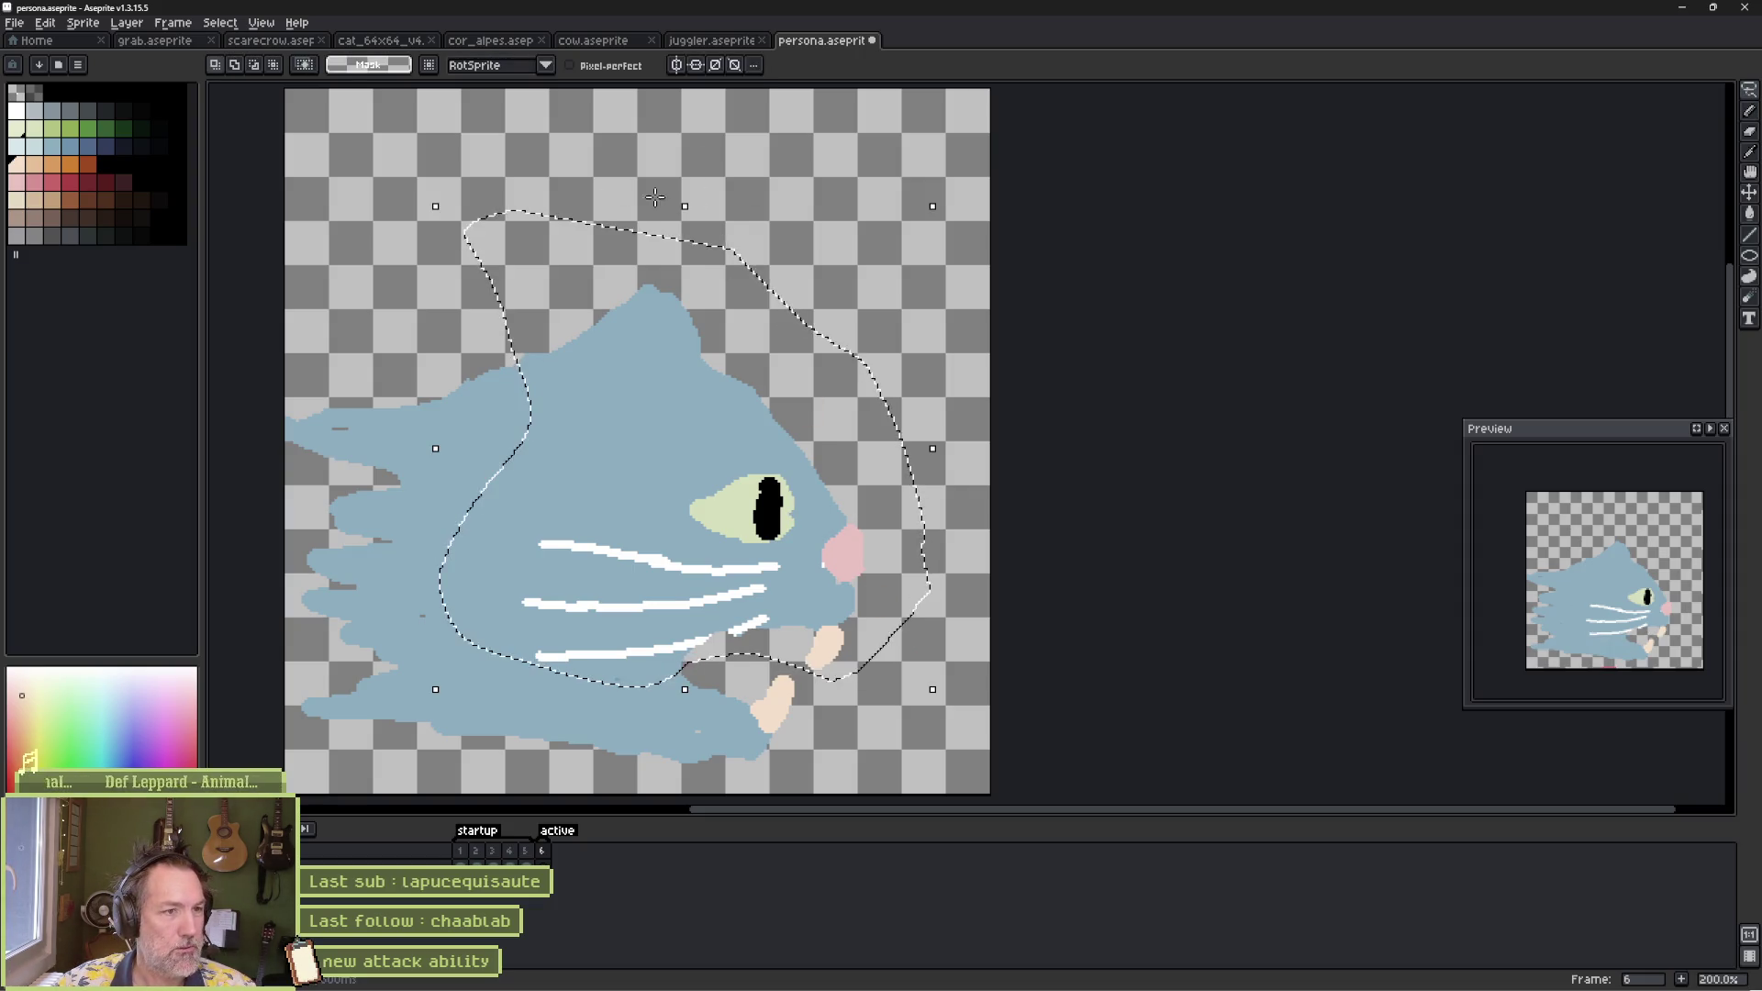
drag(419, 191, 349, 303)
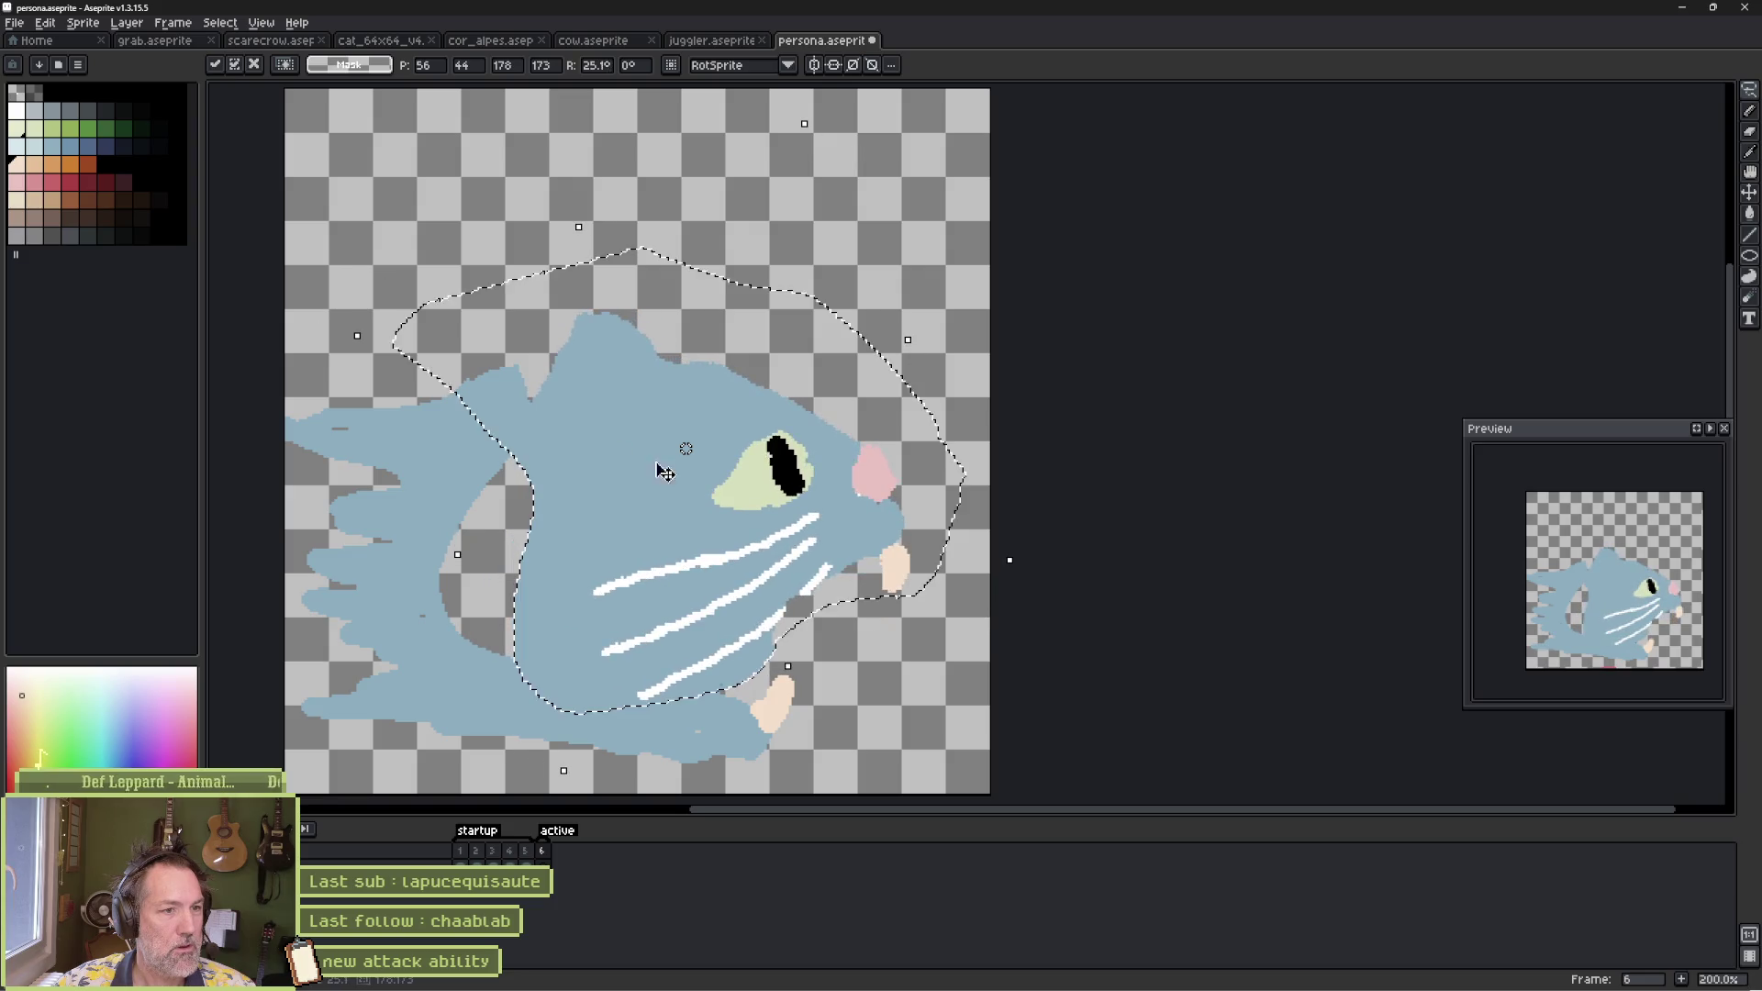
mouse_move(662, 466)
mouse_down()
mouse_move(550, 358)
mouse_move(620, 359)
mouse_up()
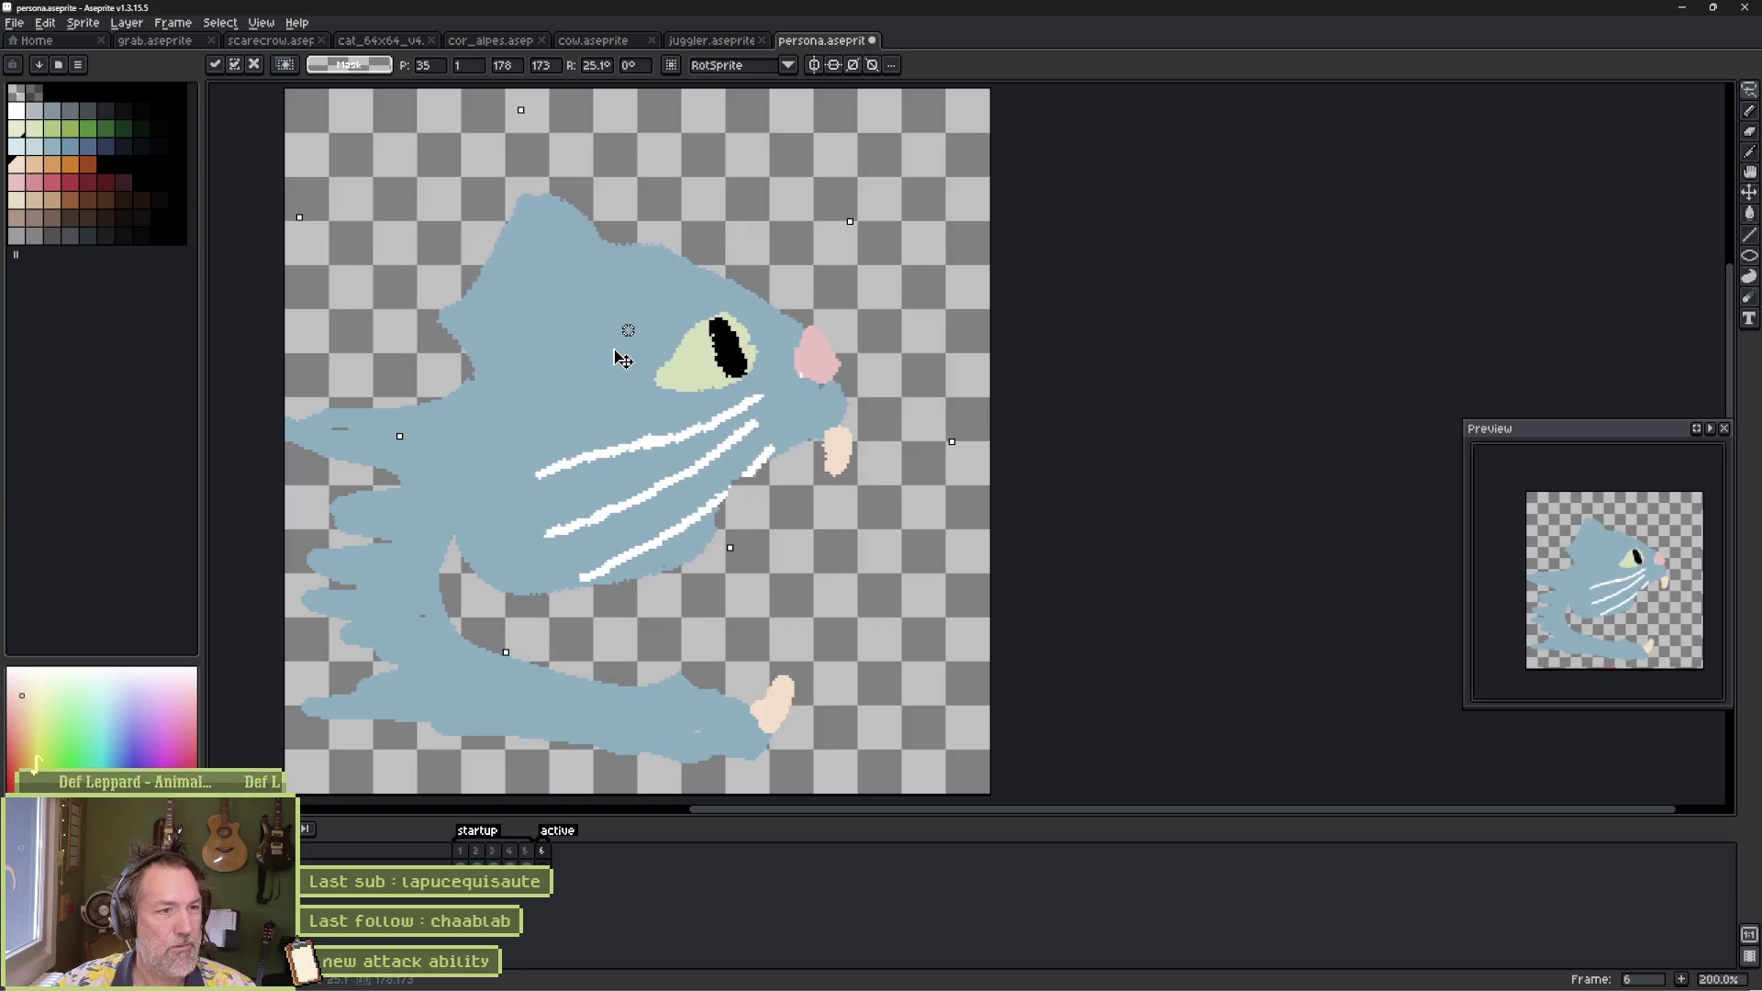
key(b)
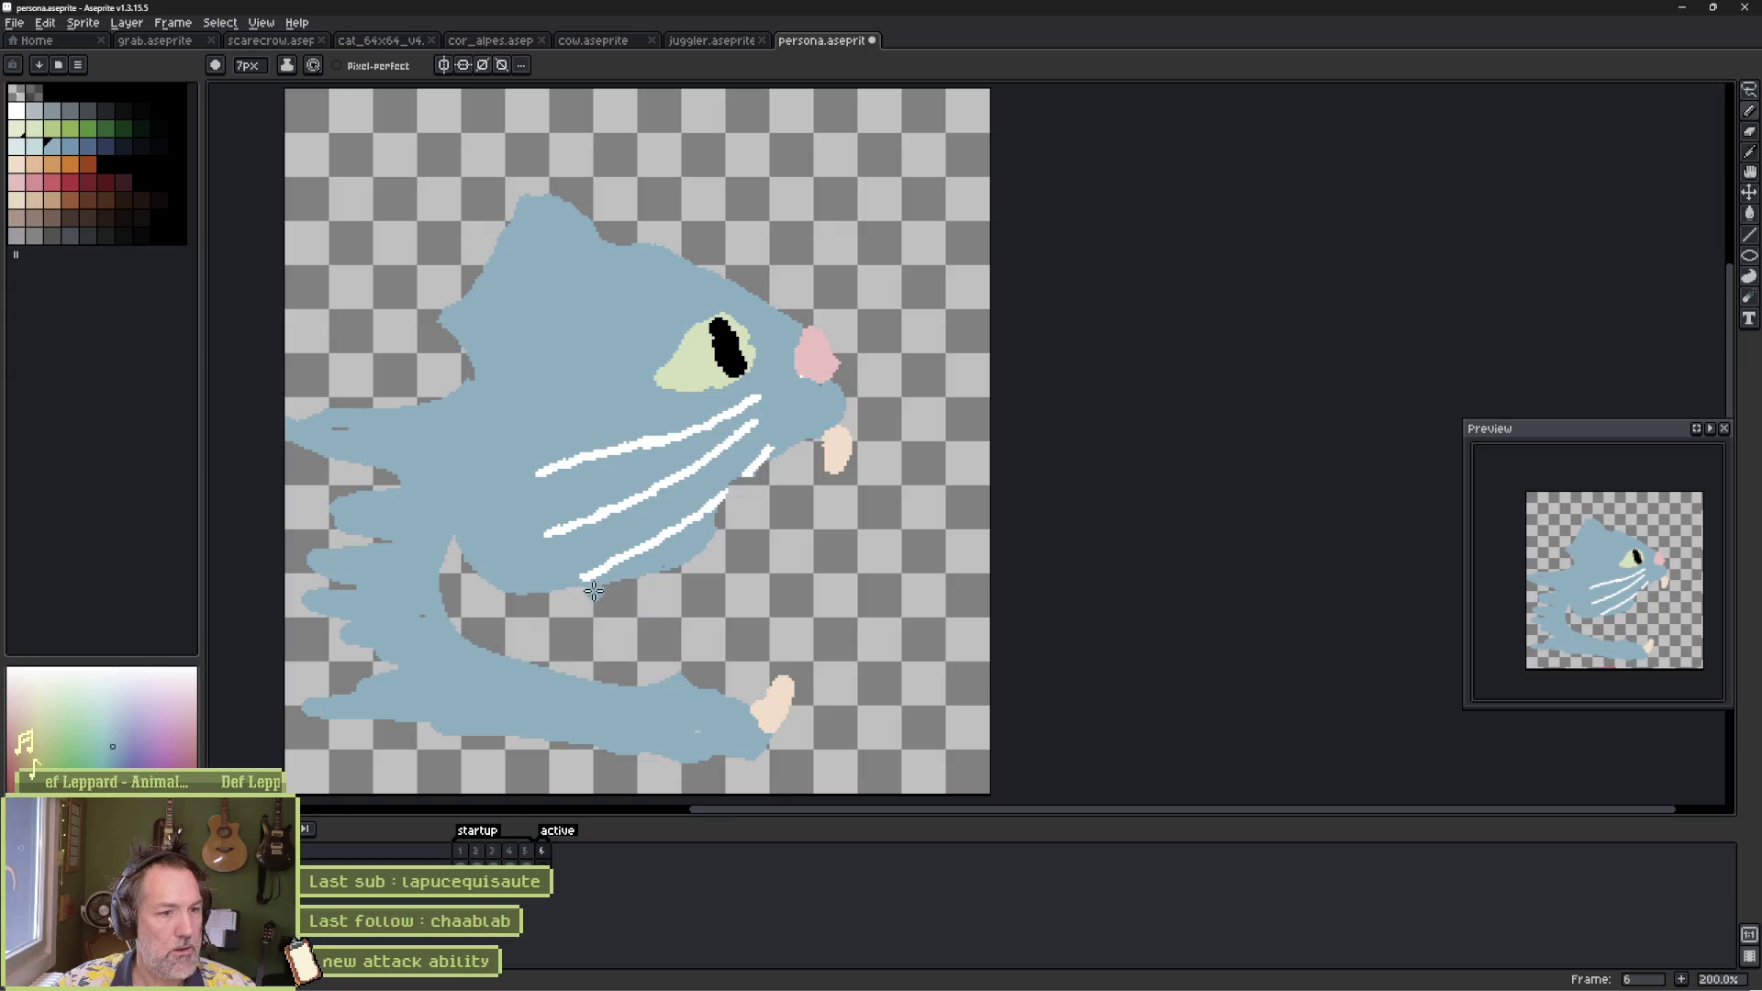
mouse_move(643, 616)
mouse_down()
mouse_move(606, 661)
mouse_move(562, 590)
mouse_up()
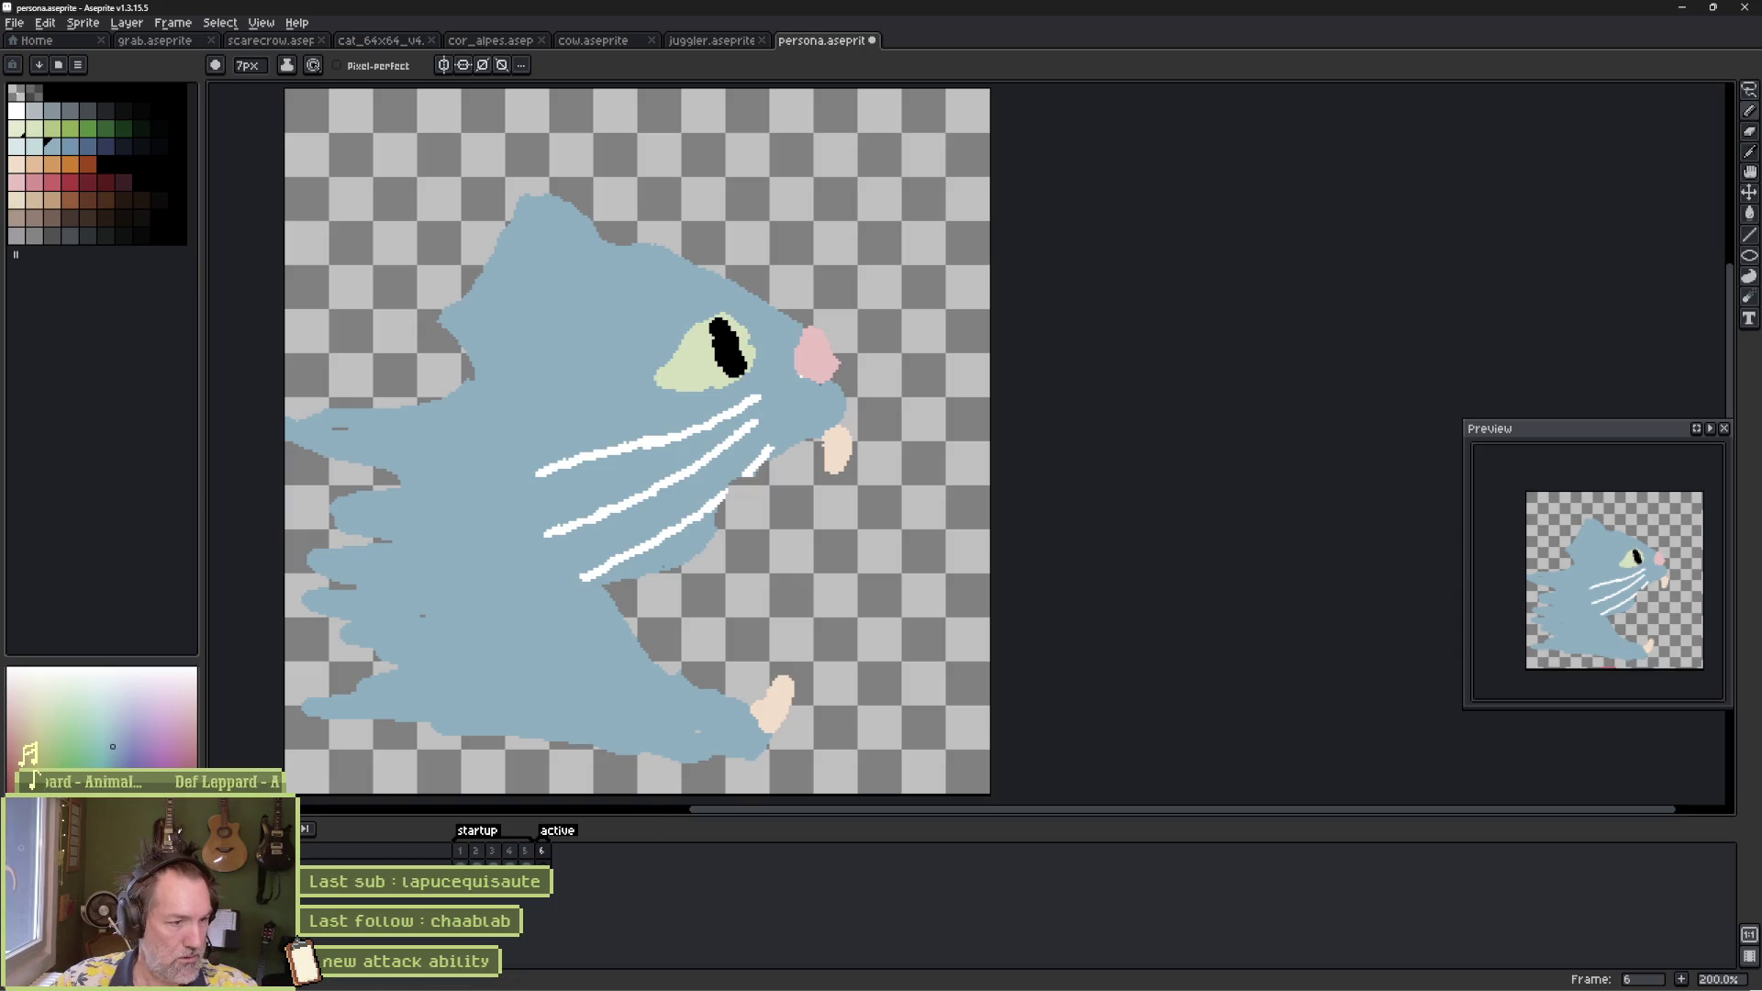
key(comma)
key(comma)
Return to frame 6 and erase the ends of the lower whiskers
click(542, 851)
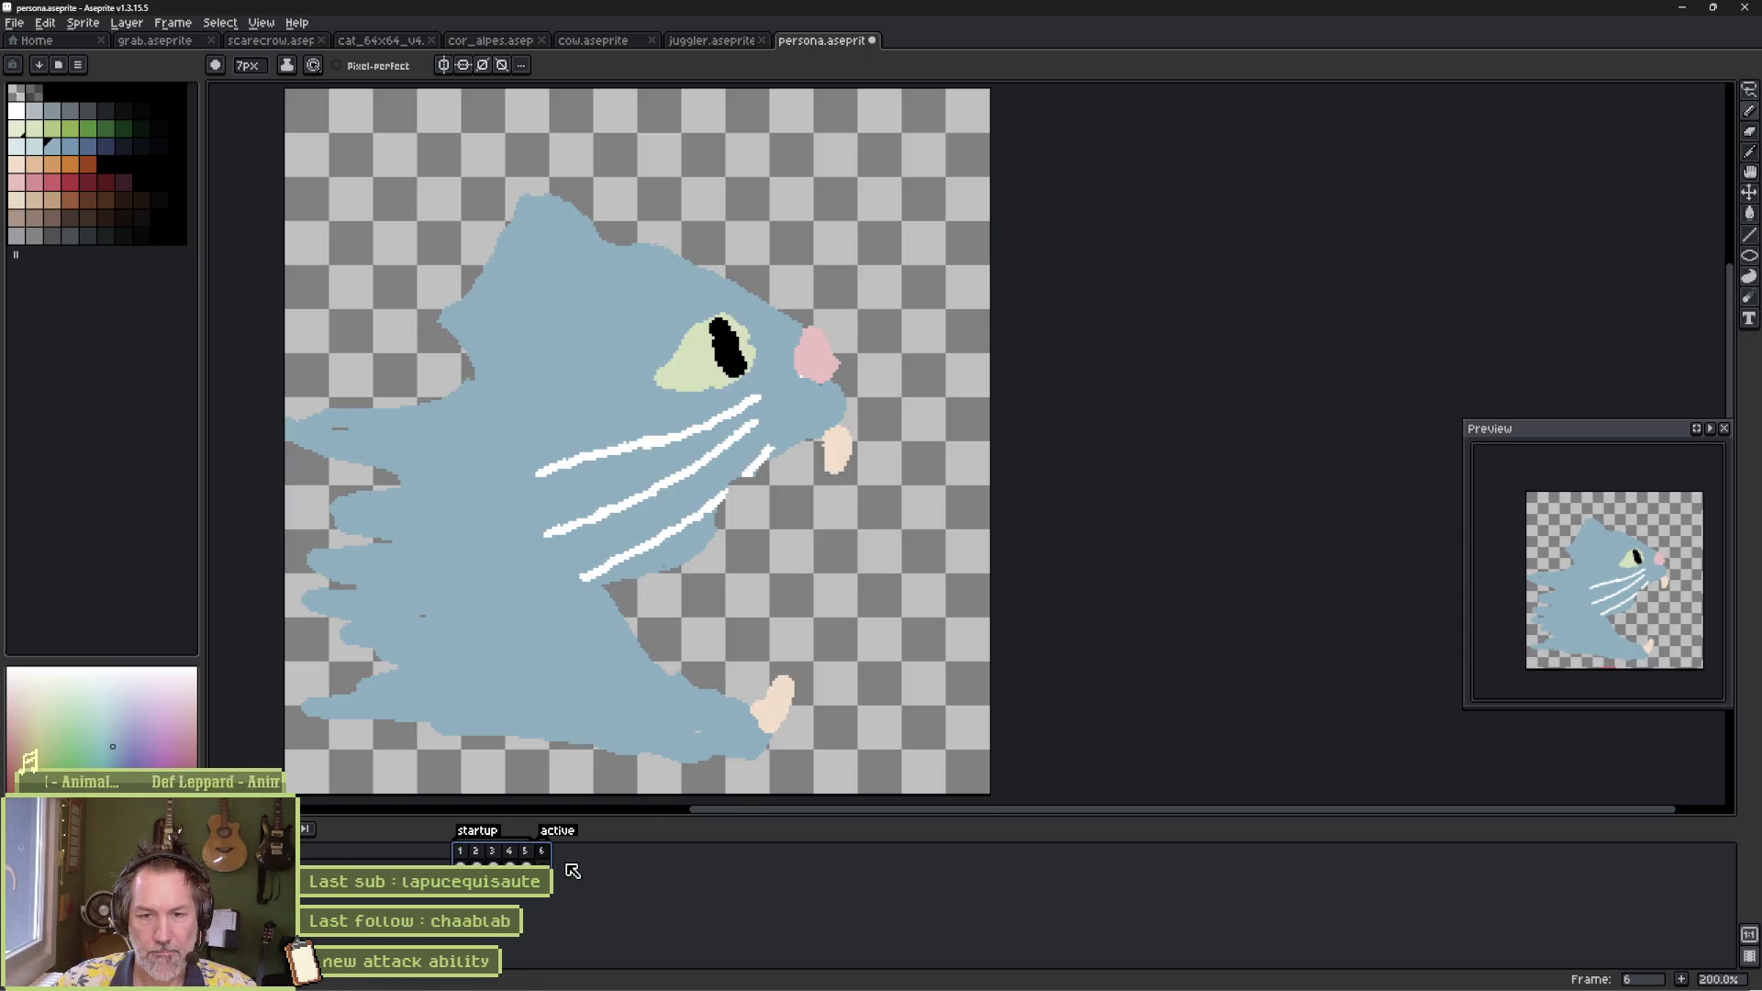
key(e)
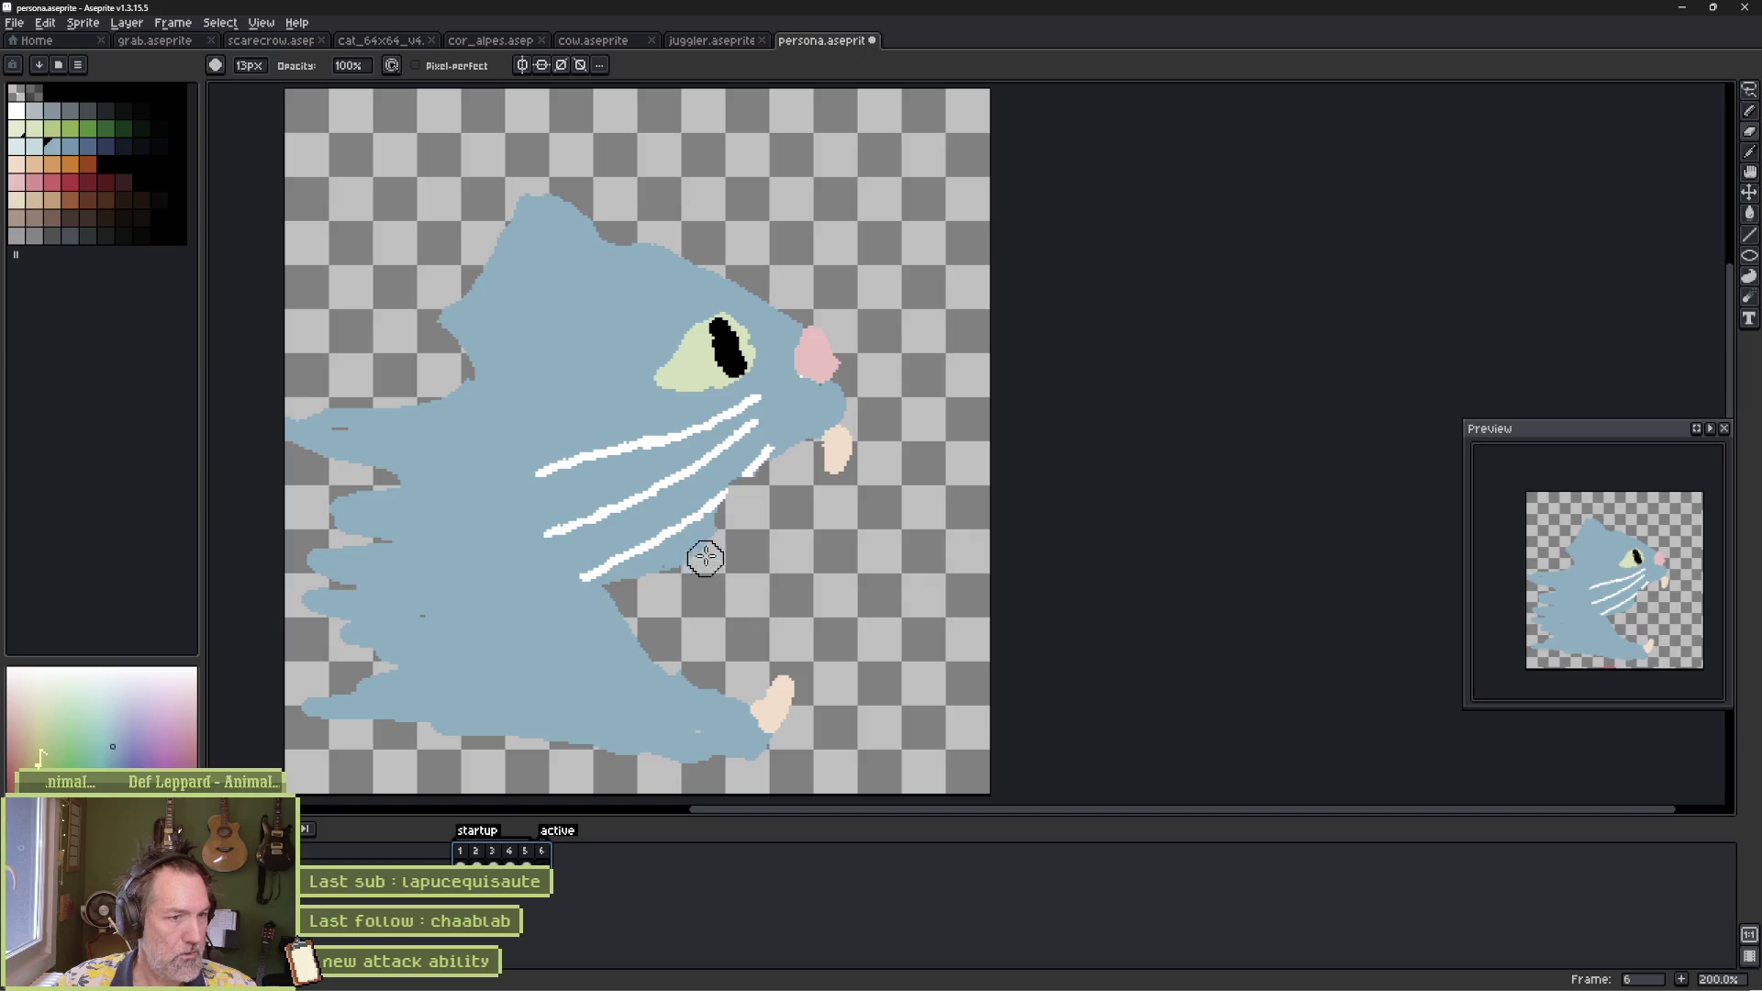
key(b)
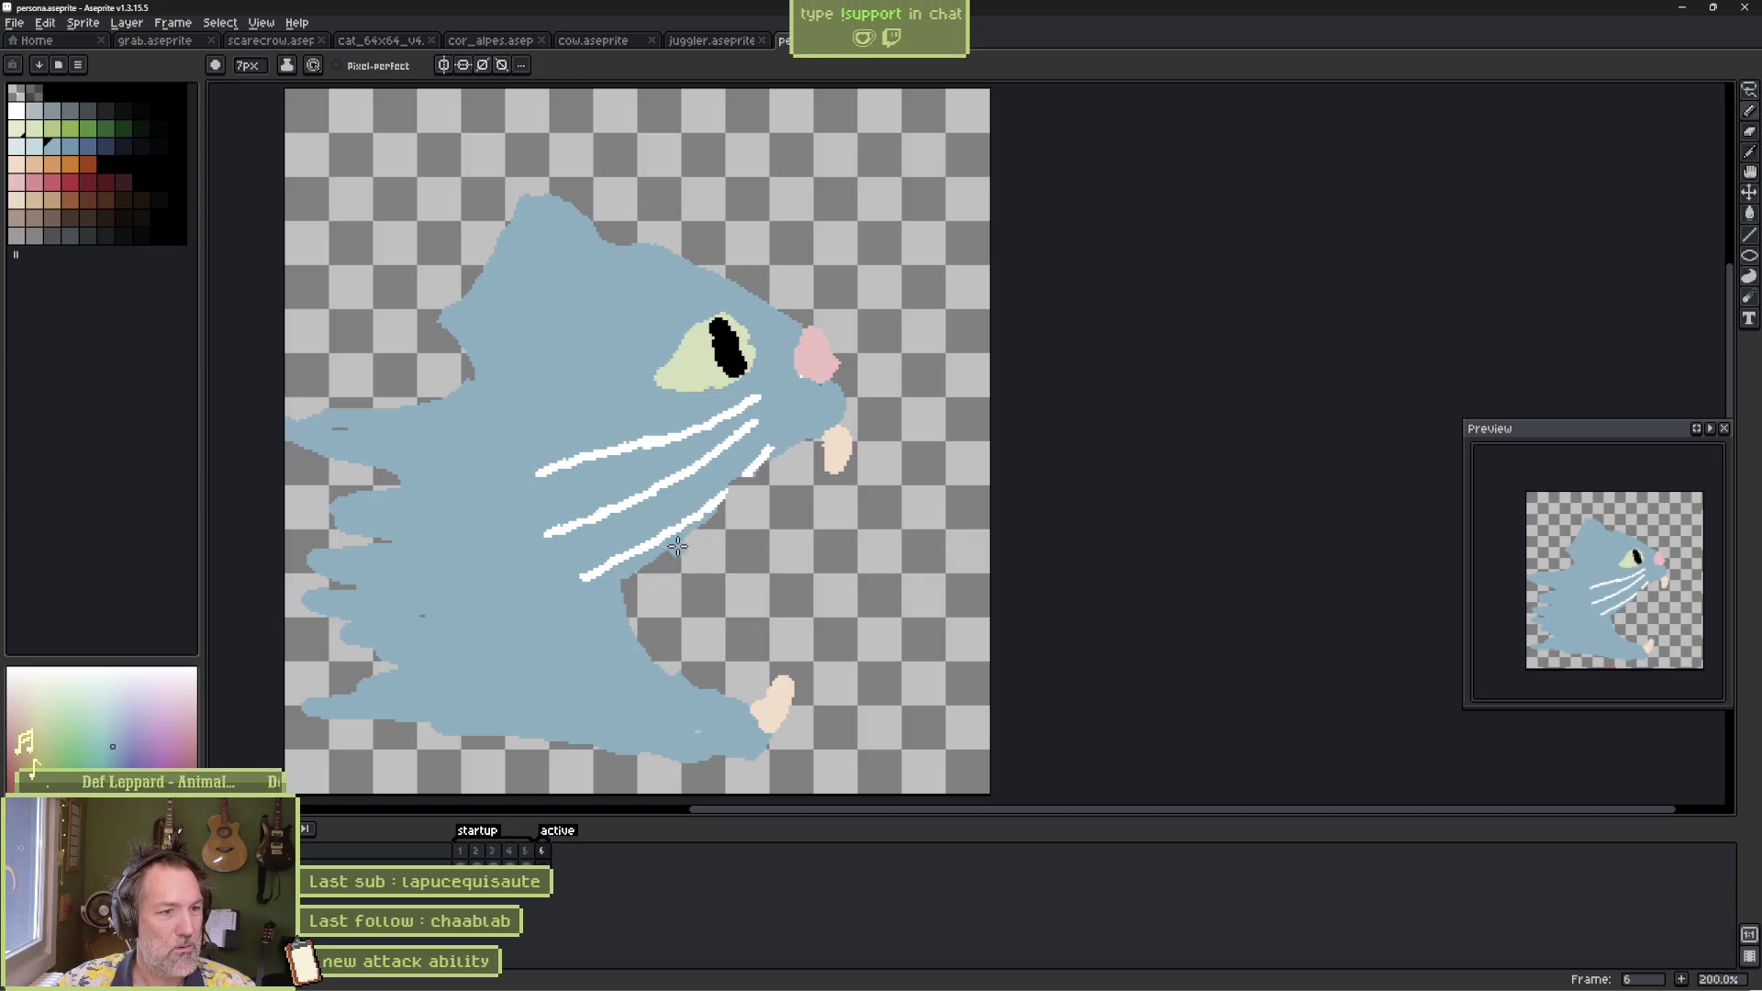
key(e)
mouse_move(629, 590)
mouse_down()
mouse_move(700, 515)
mouse_move(794, 464)
mouse_move(738, 476)
mouse_up()
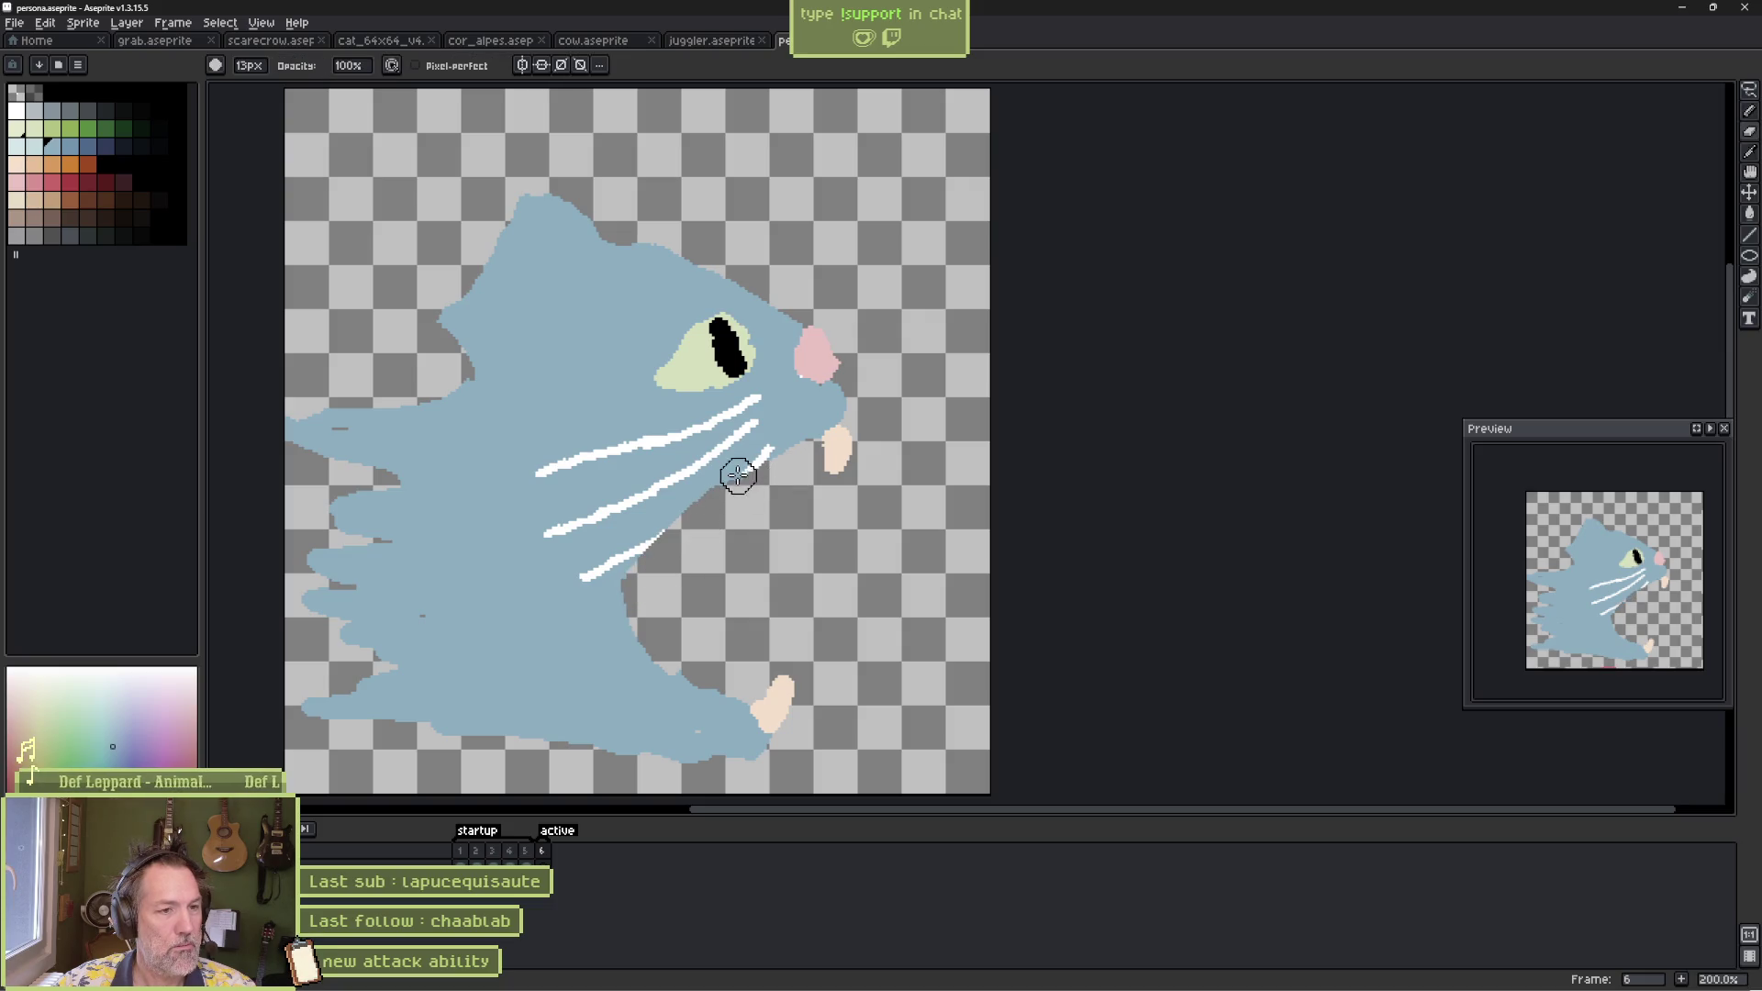
key(b)
scroll(689, 579, down, 2)
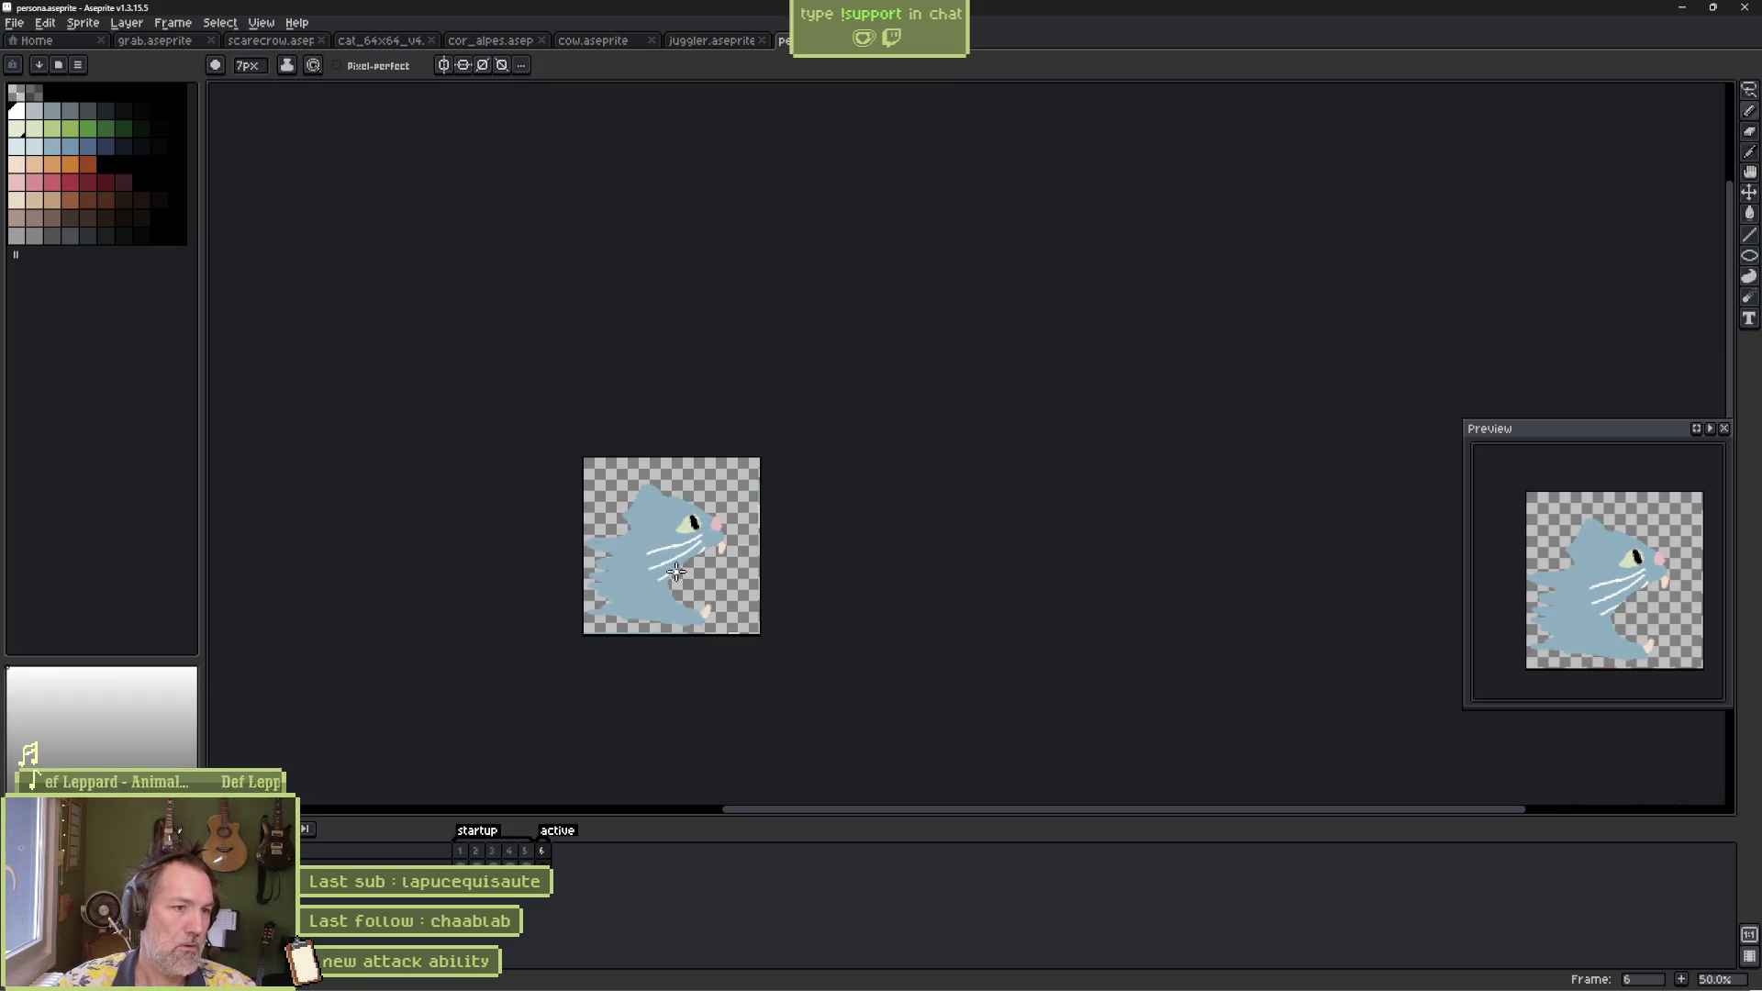
scroll(679, 441, up, 2)
Eyedrop the cat's blue and paint over the eye's lower half to half-close it
key(alt)
alt+click(675, 420)
drag(633, 427, 568, 450)
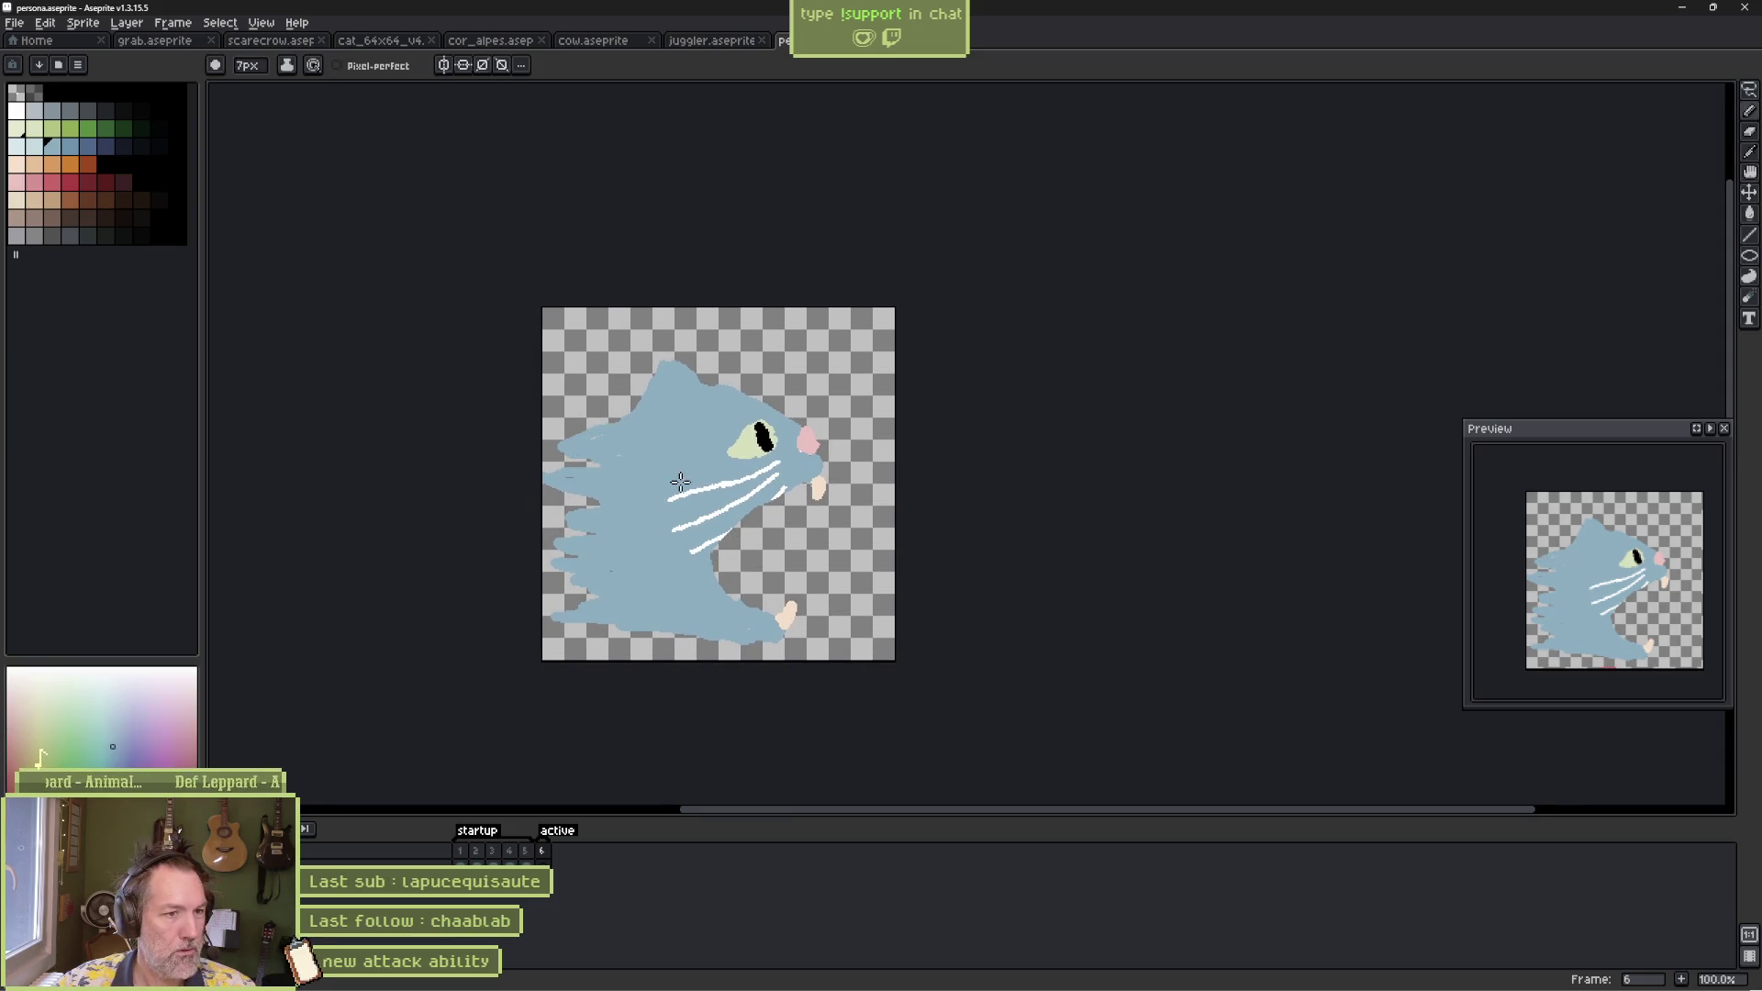
scroll(725, 491, up, 2)
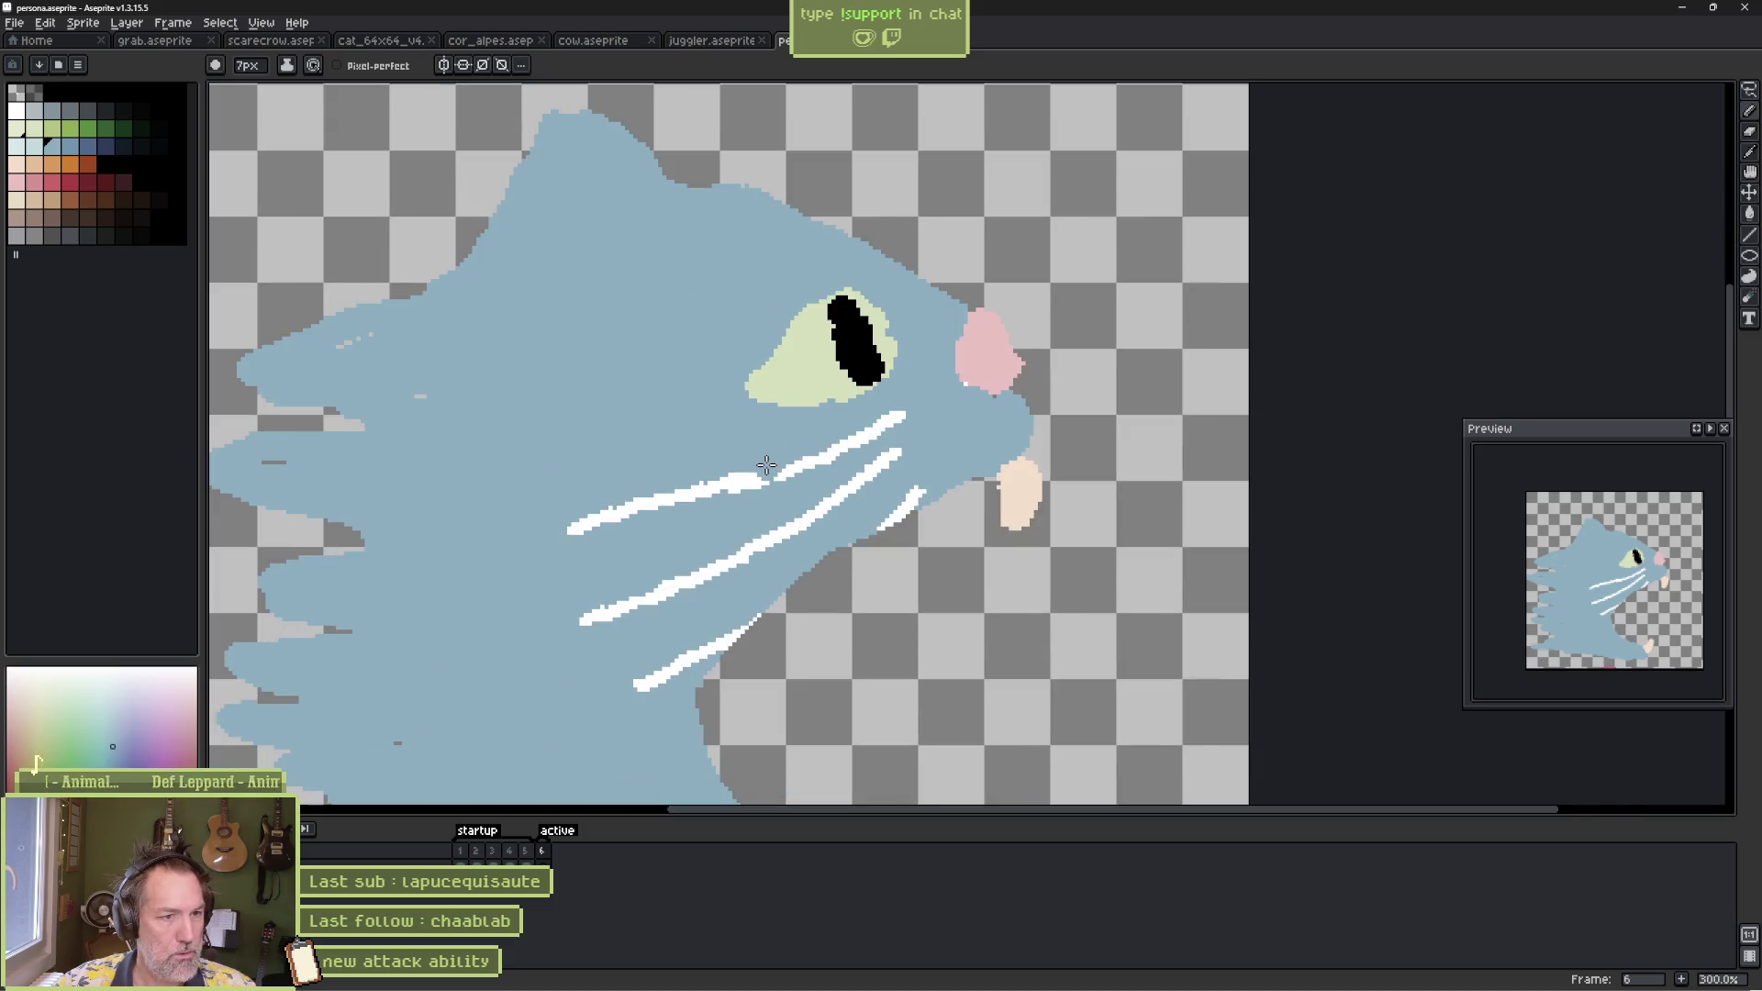
key(alt)
drag(870, 378, 792, 405)
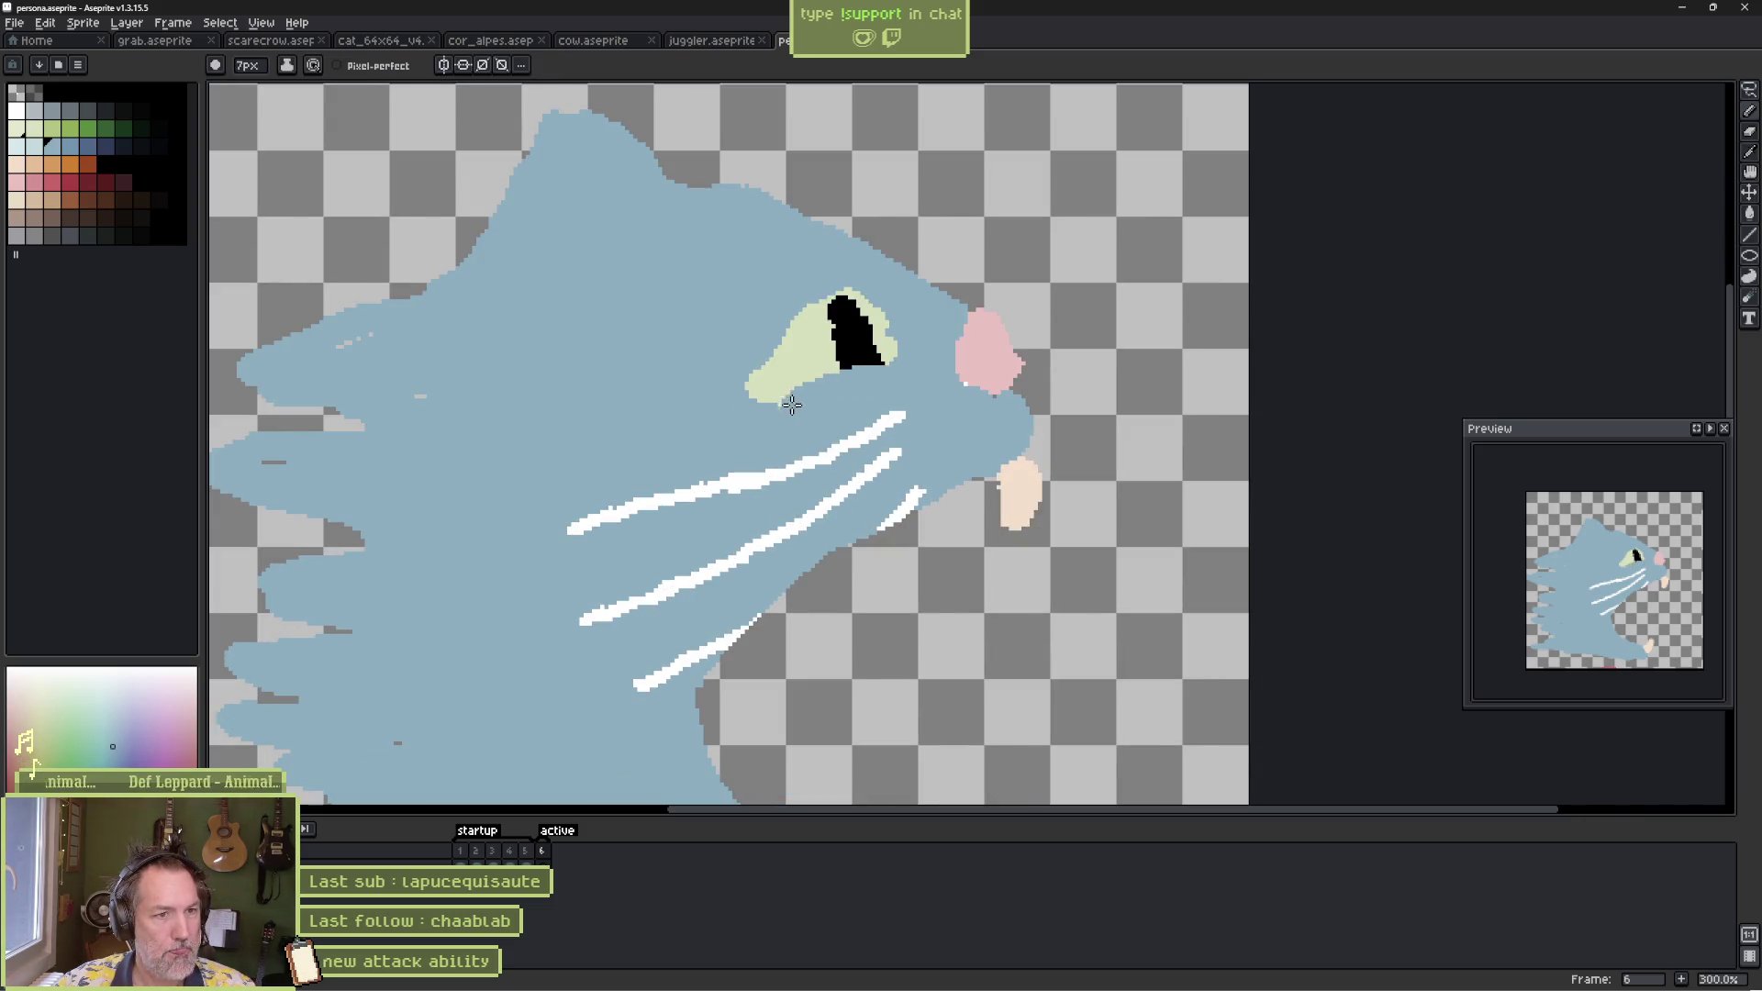
scroll(607, 474, down, 4)
drag(787, 602, 917, 571)
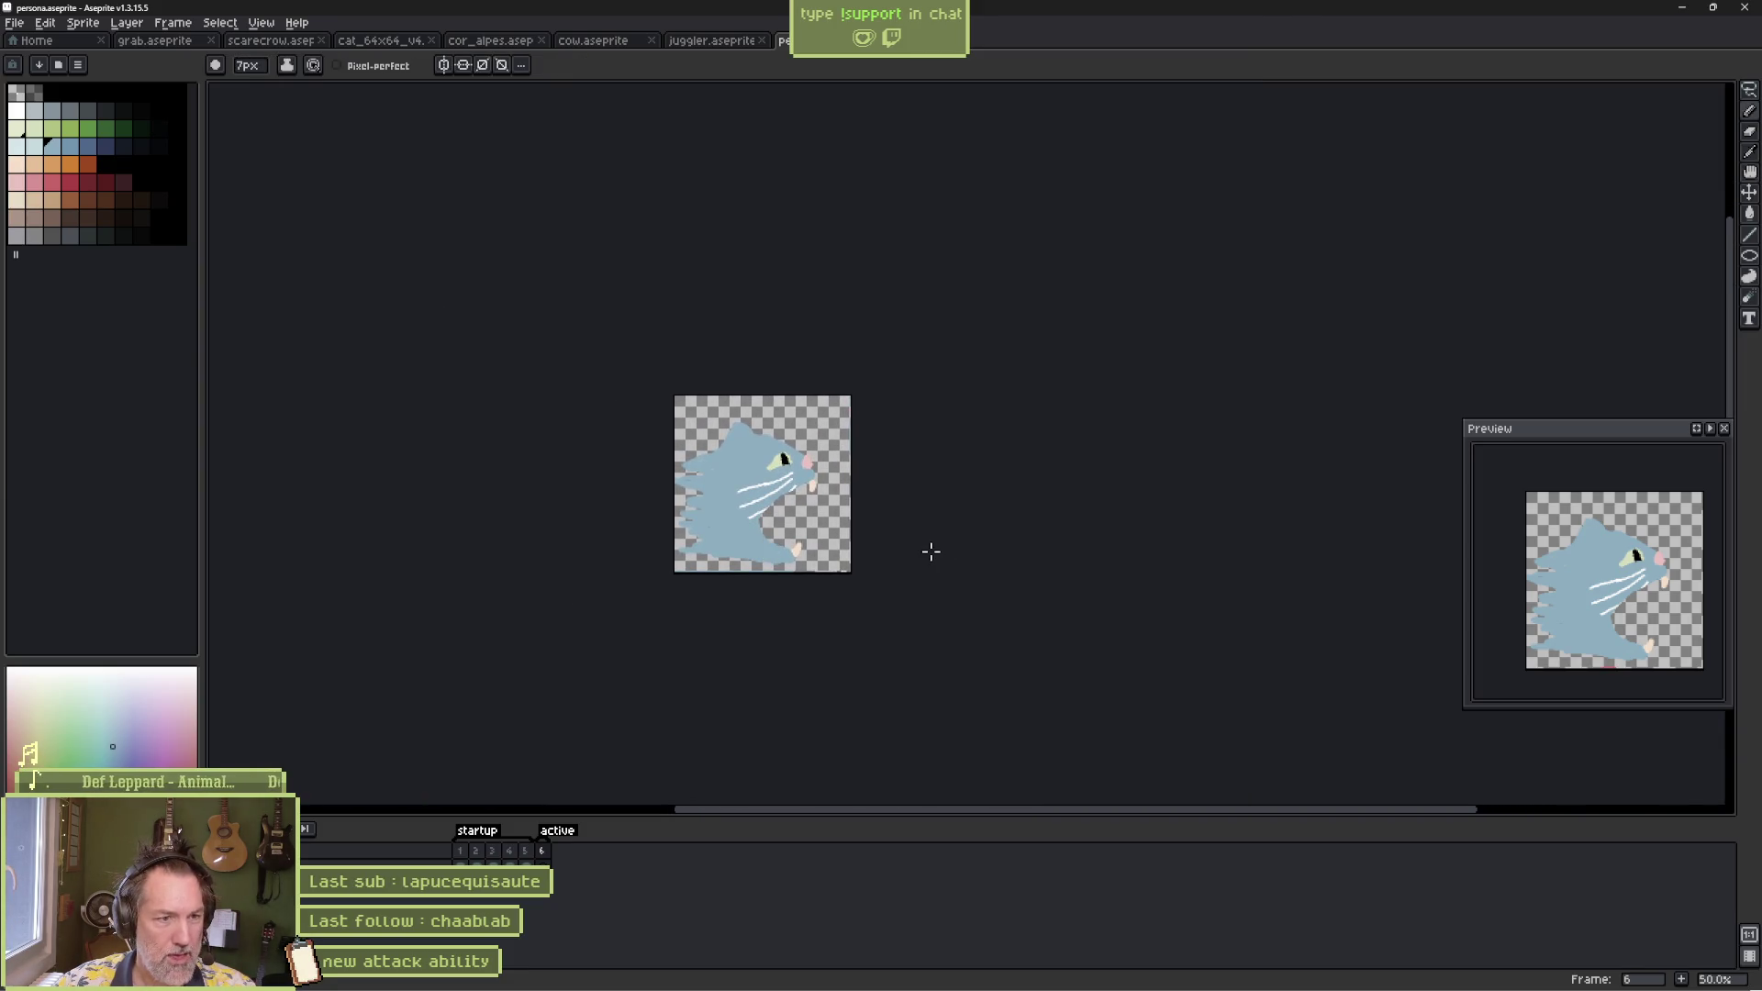
scroll(818, 505, up, 3)
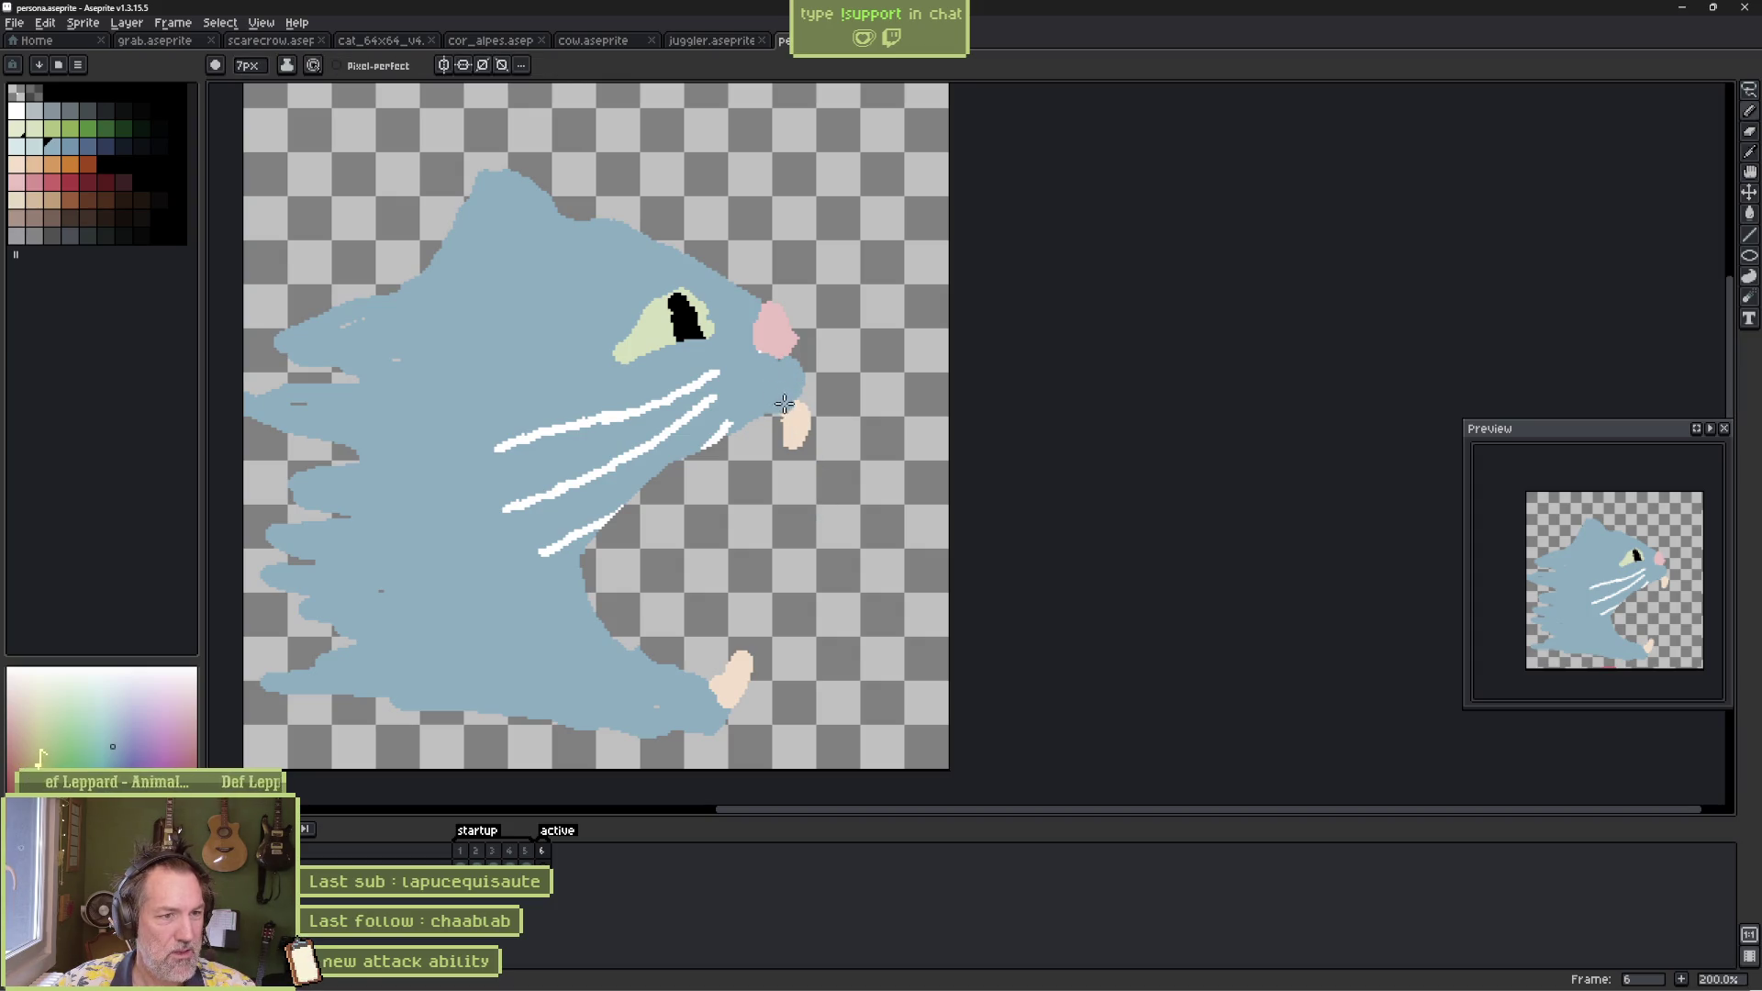
drag(784, 404, 684, 438)
Extend the peach shape below the mouth and paint a peach arm across the body
click(16, 181)
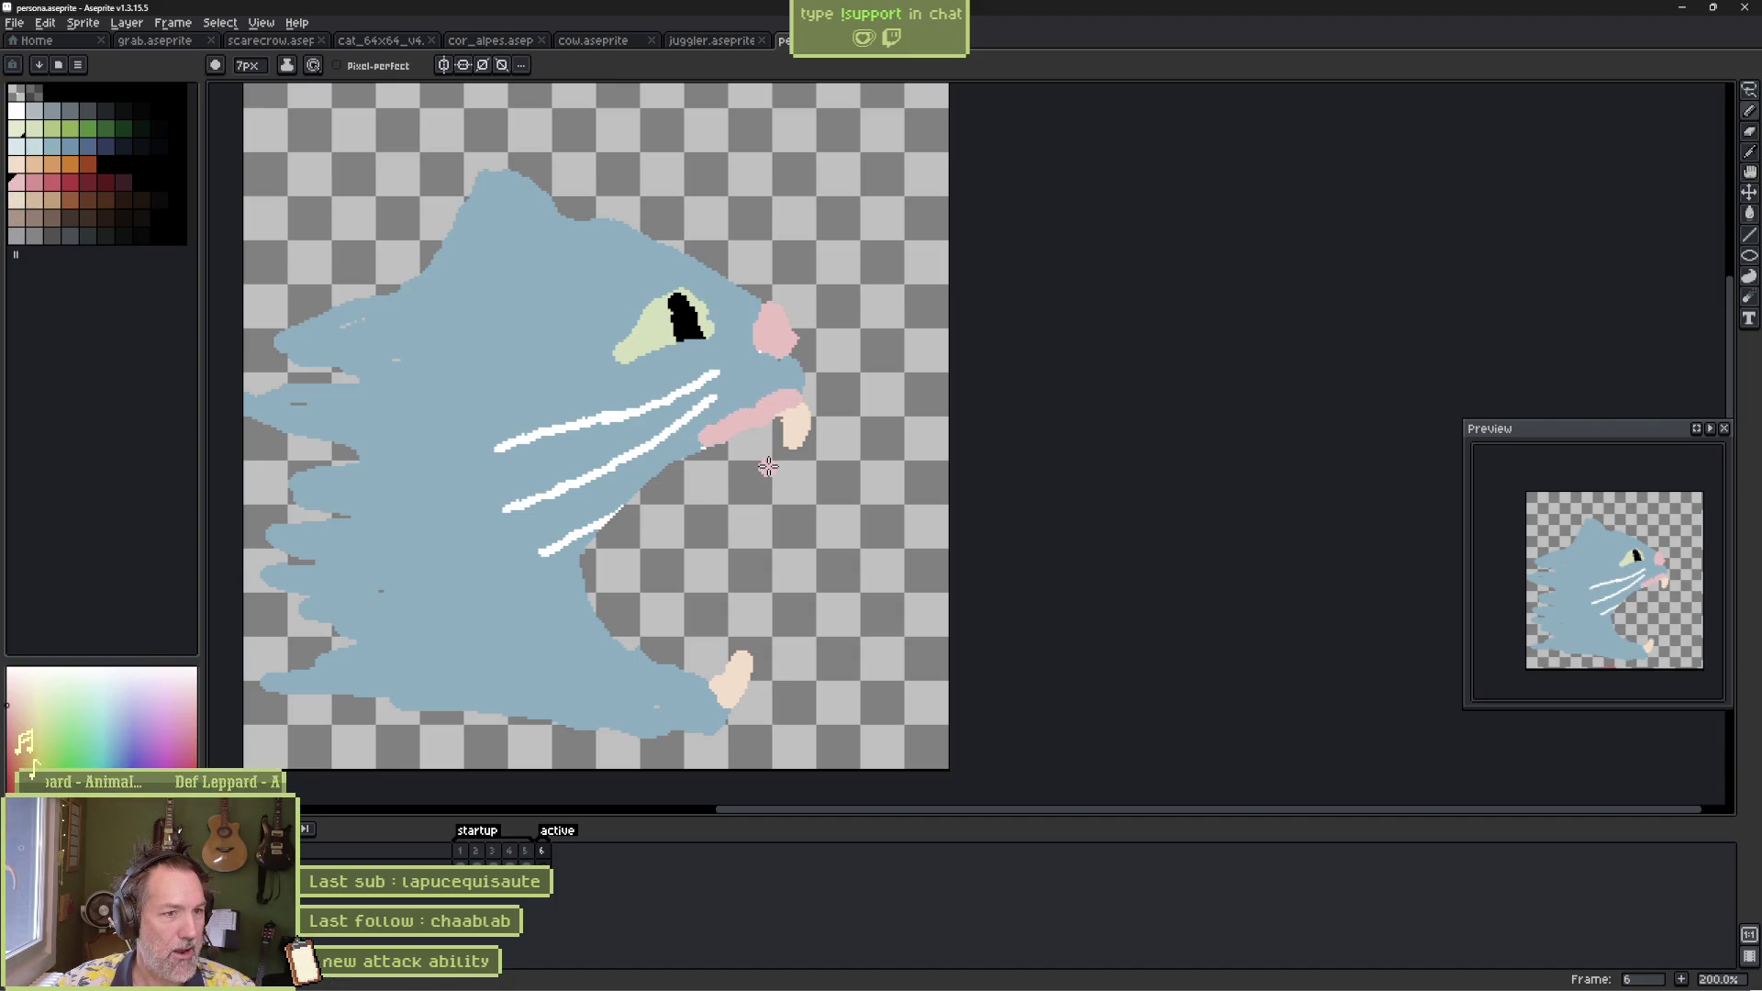
alt+click(748, 405)
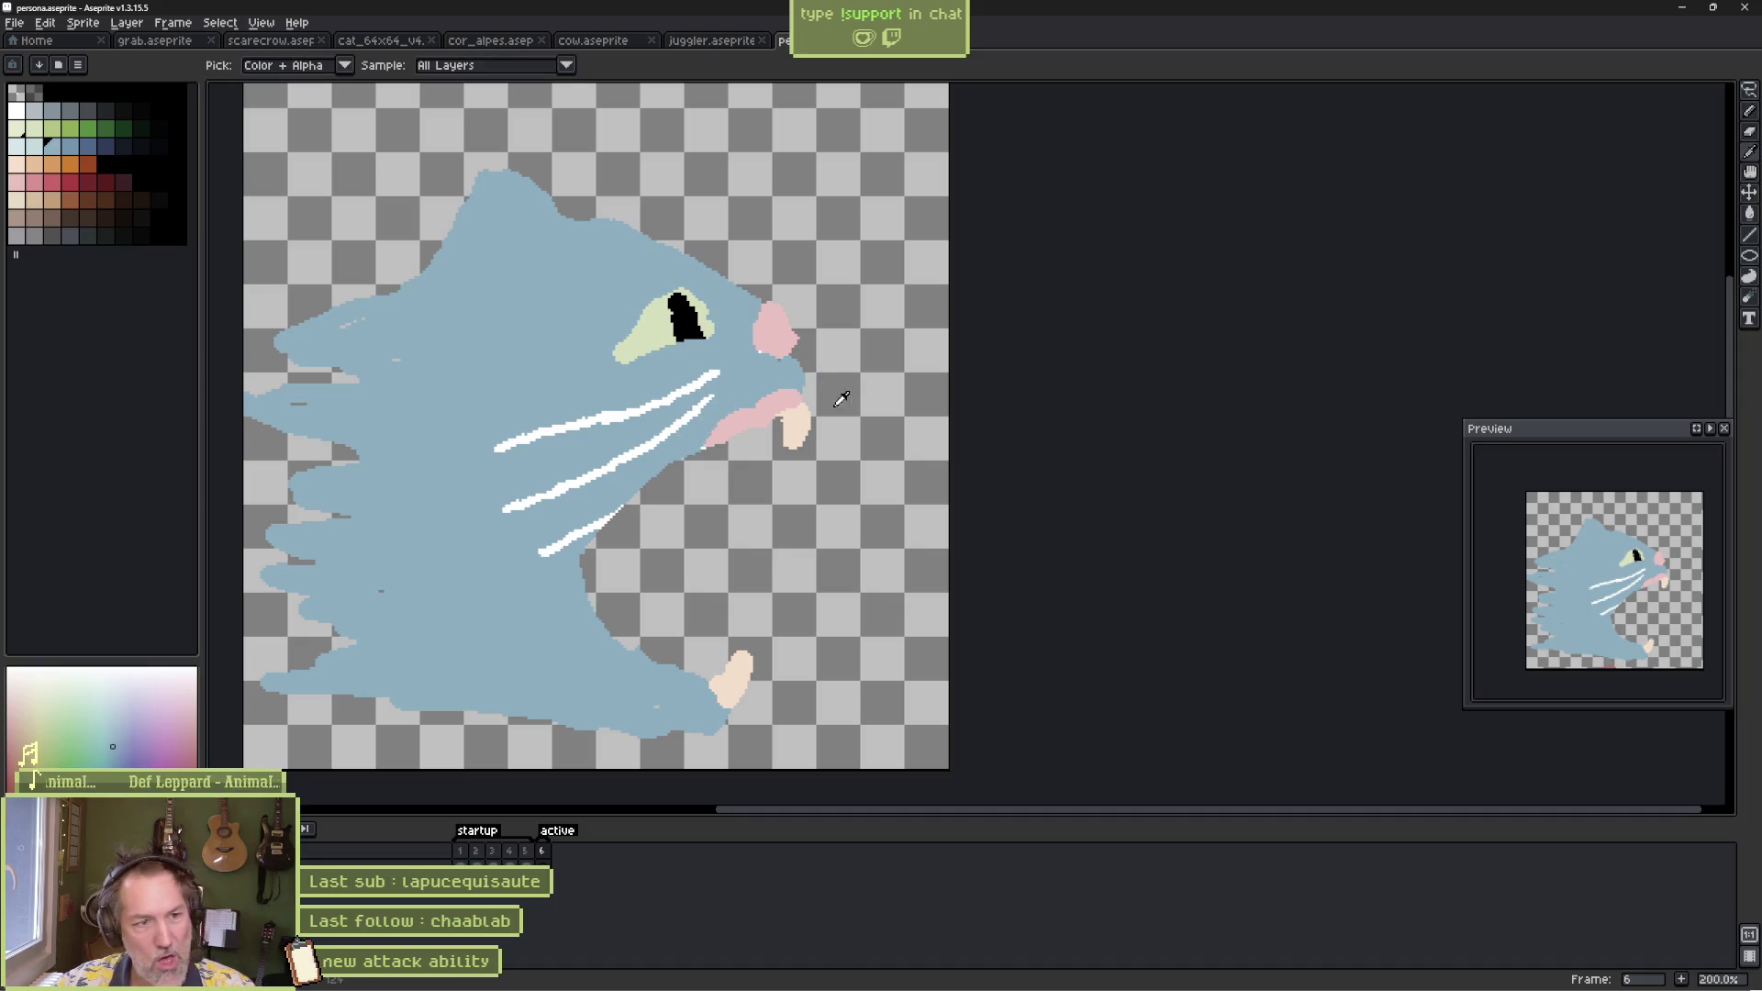
alt+click(795, 422)
mouse_move(777, 424)
mouse_down()
mouse_move(775, 445)
mouse_move(633, 503)
mouse_up()
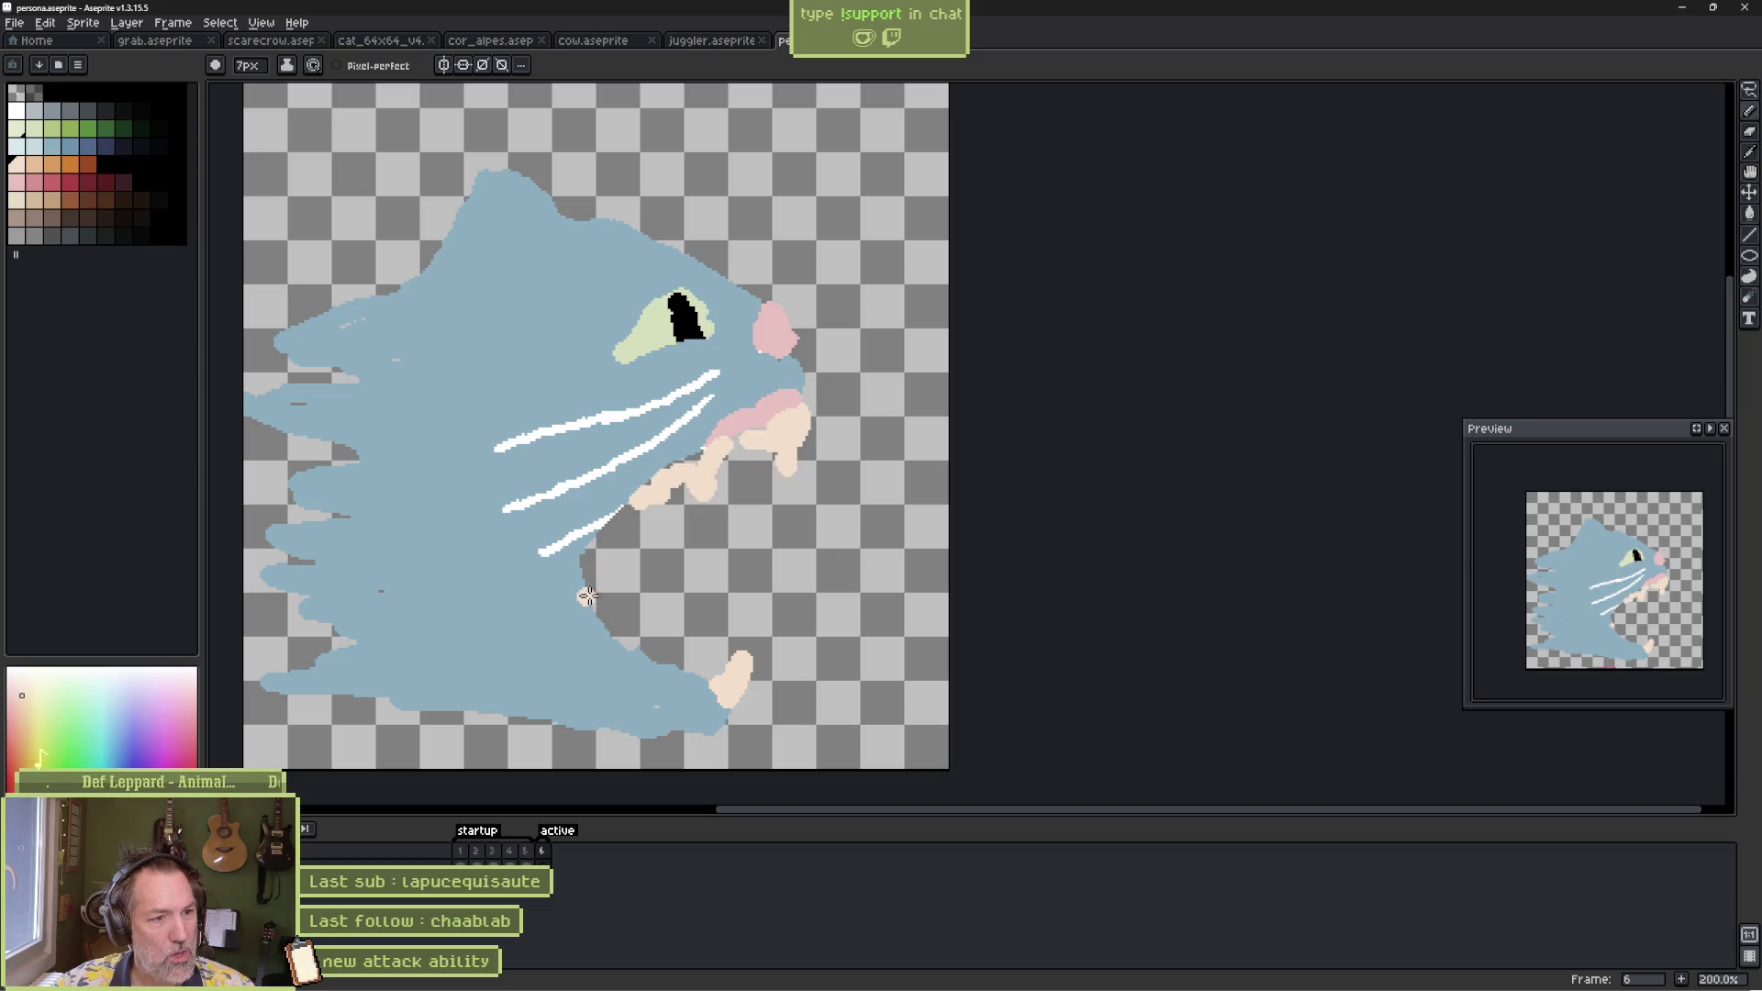
drag(588, 597, 684, 661)
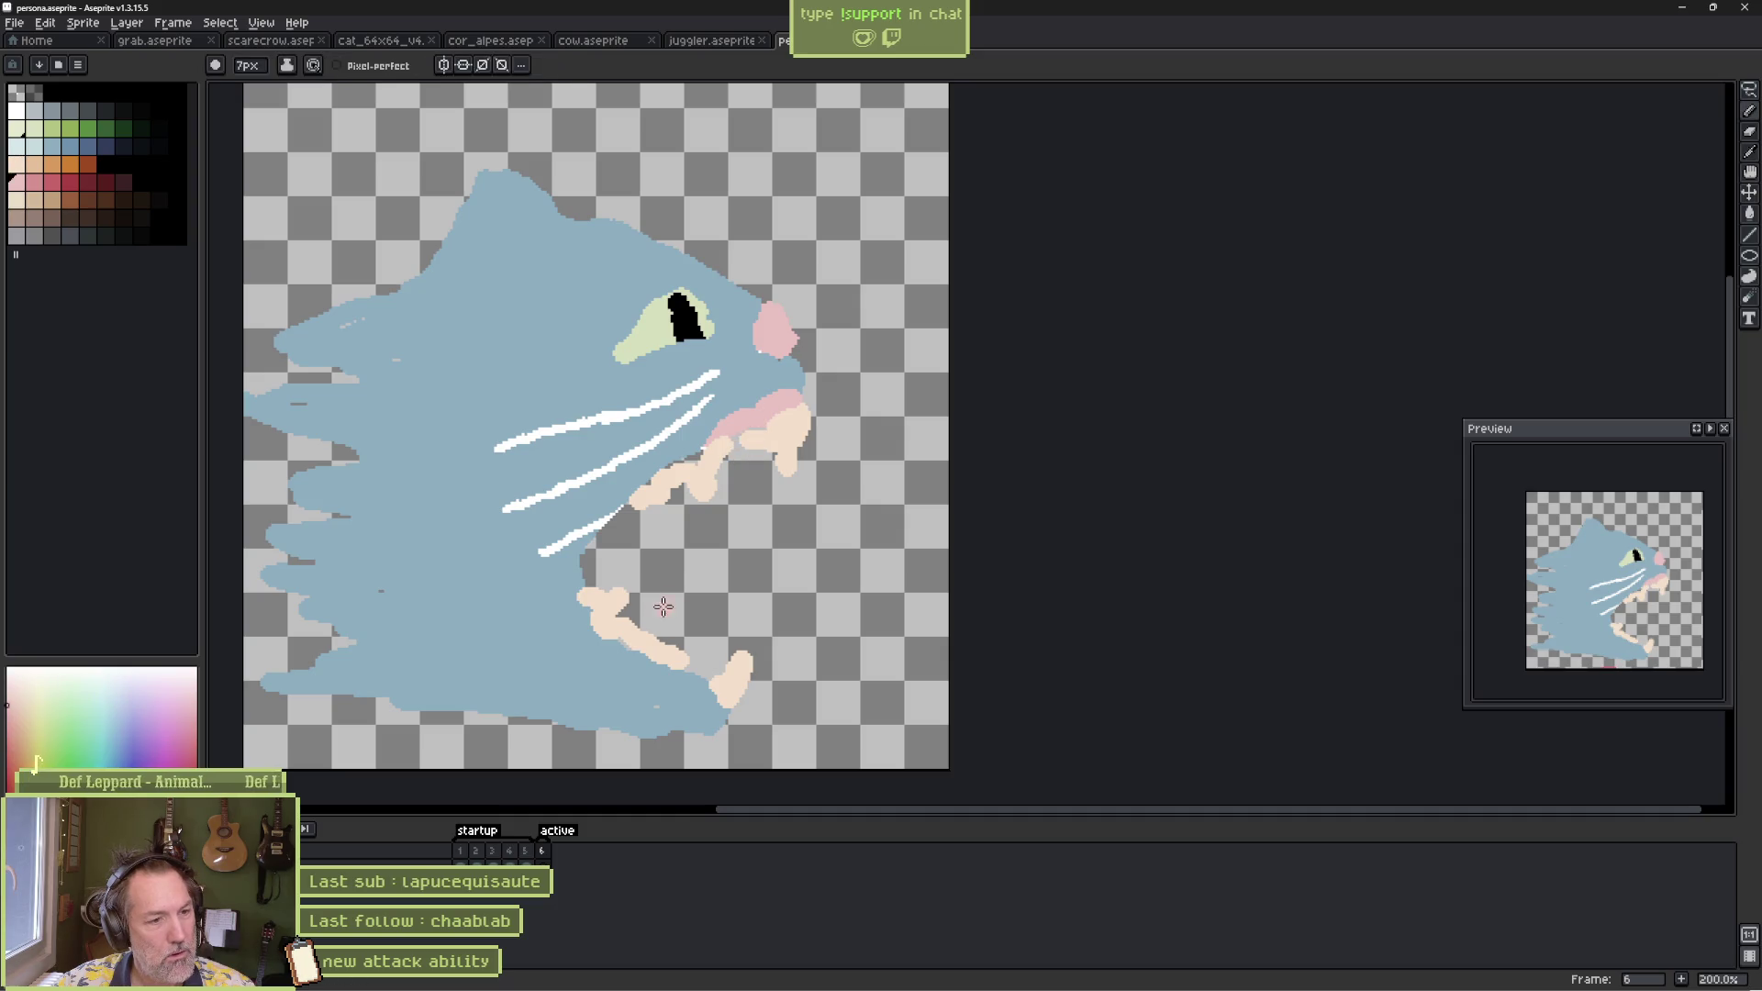
drag(590, 615, 727, 699)
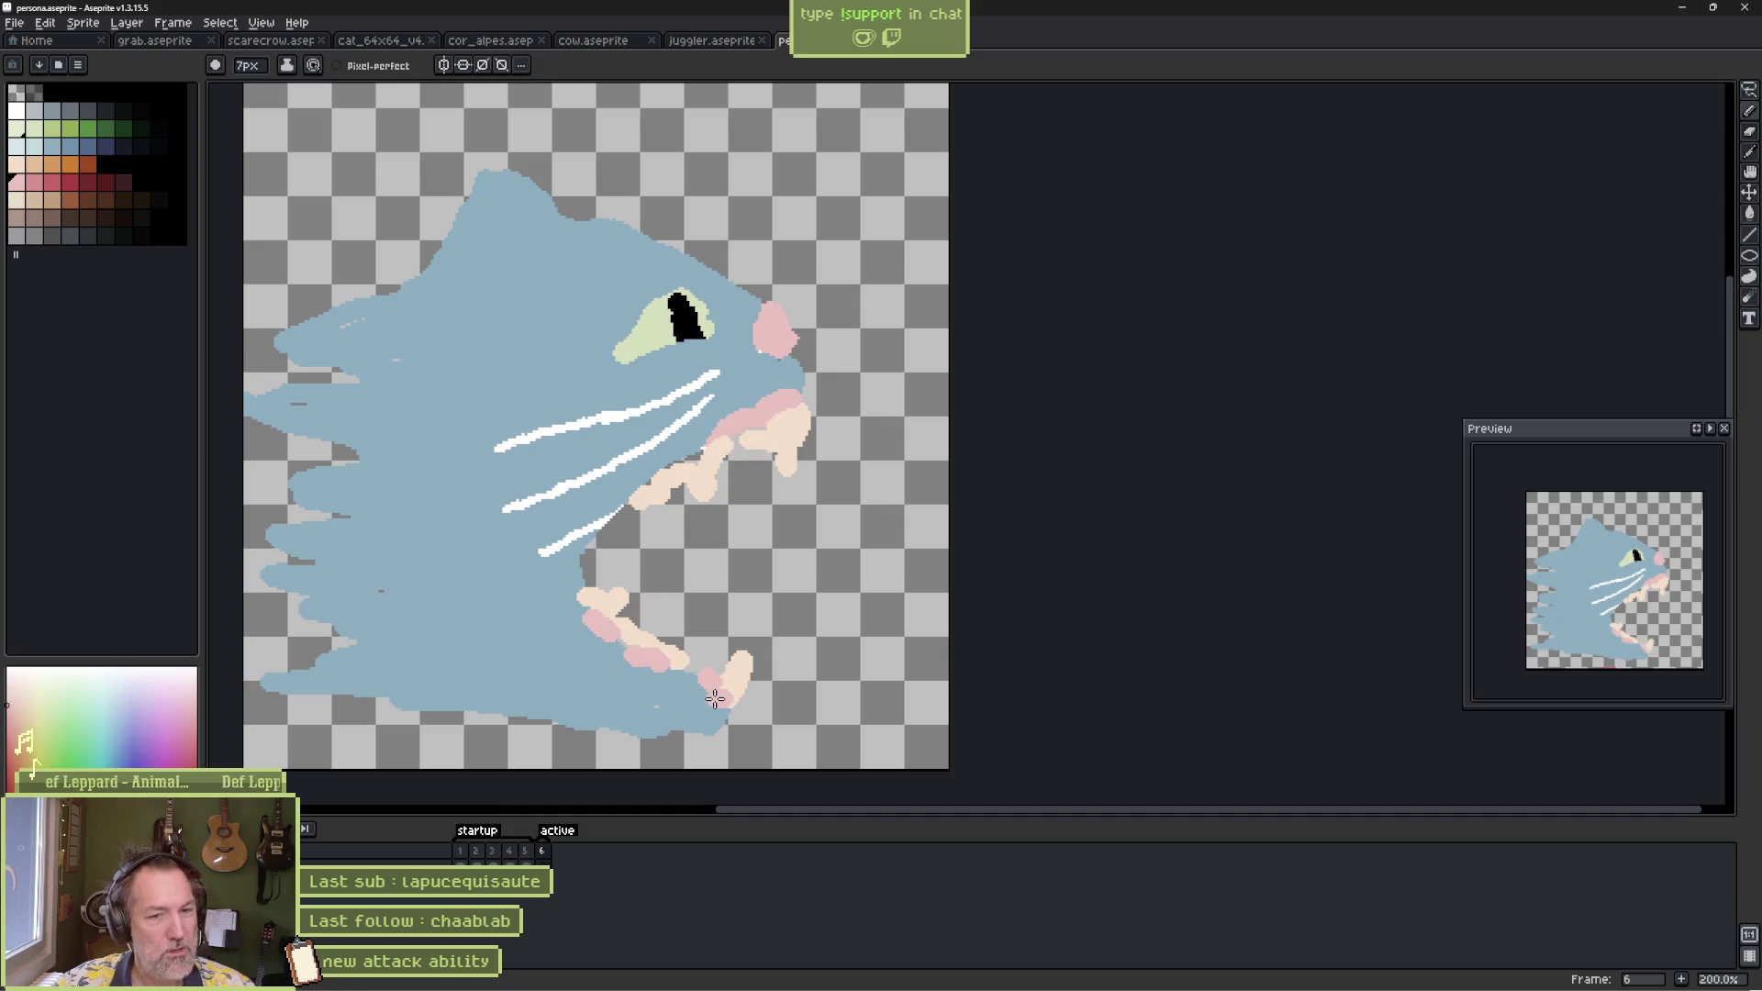
Paint two pink tongue strokes and bucket-fill the mouth interior pink
click(34, 182)
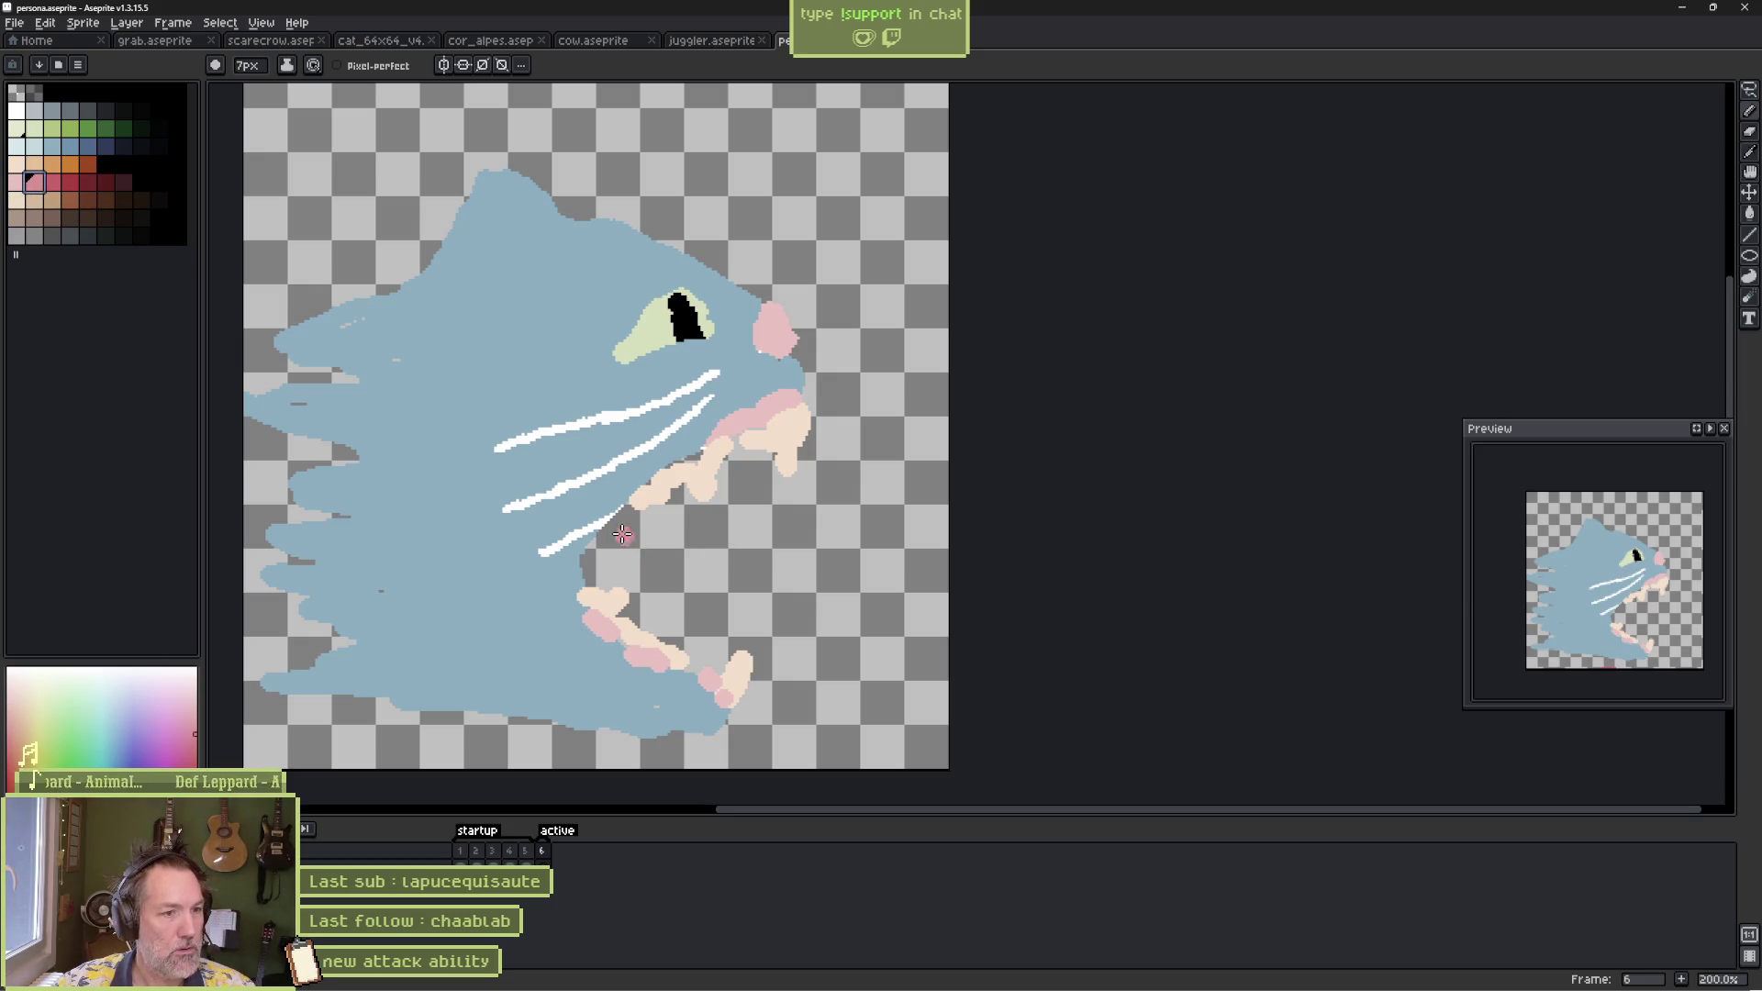
drag(620, 521, 766, 548)
drag(590, 578, 776, 578)
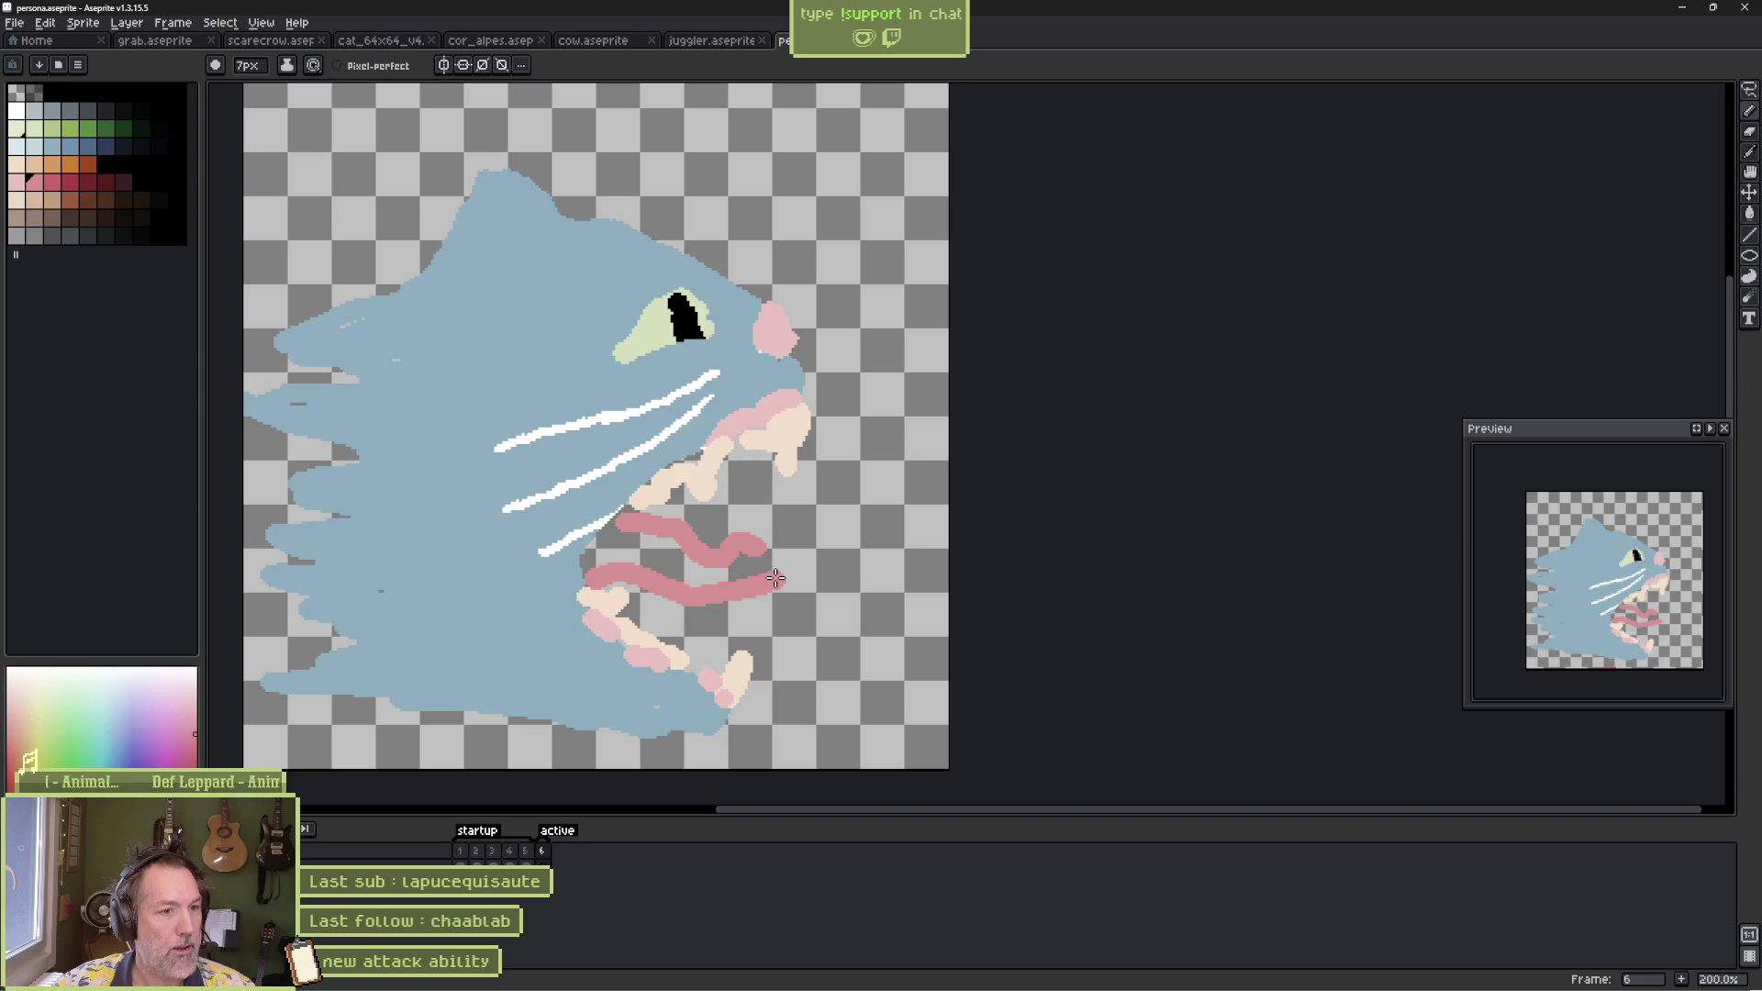
key(g)
key(b)
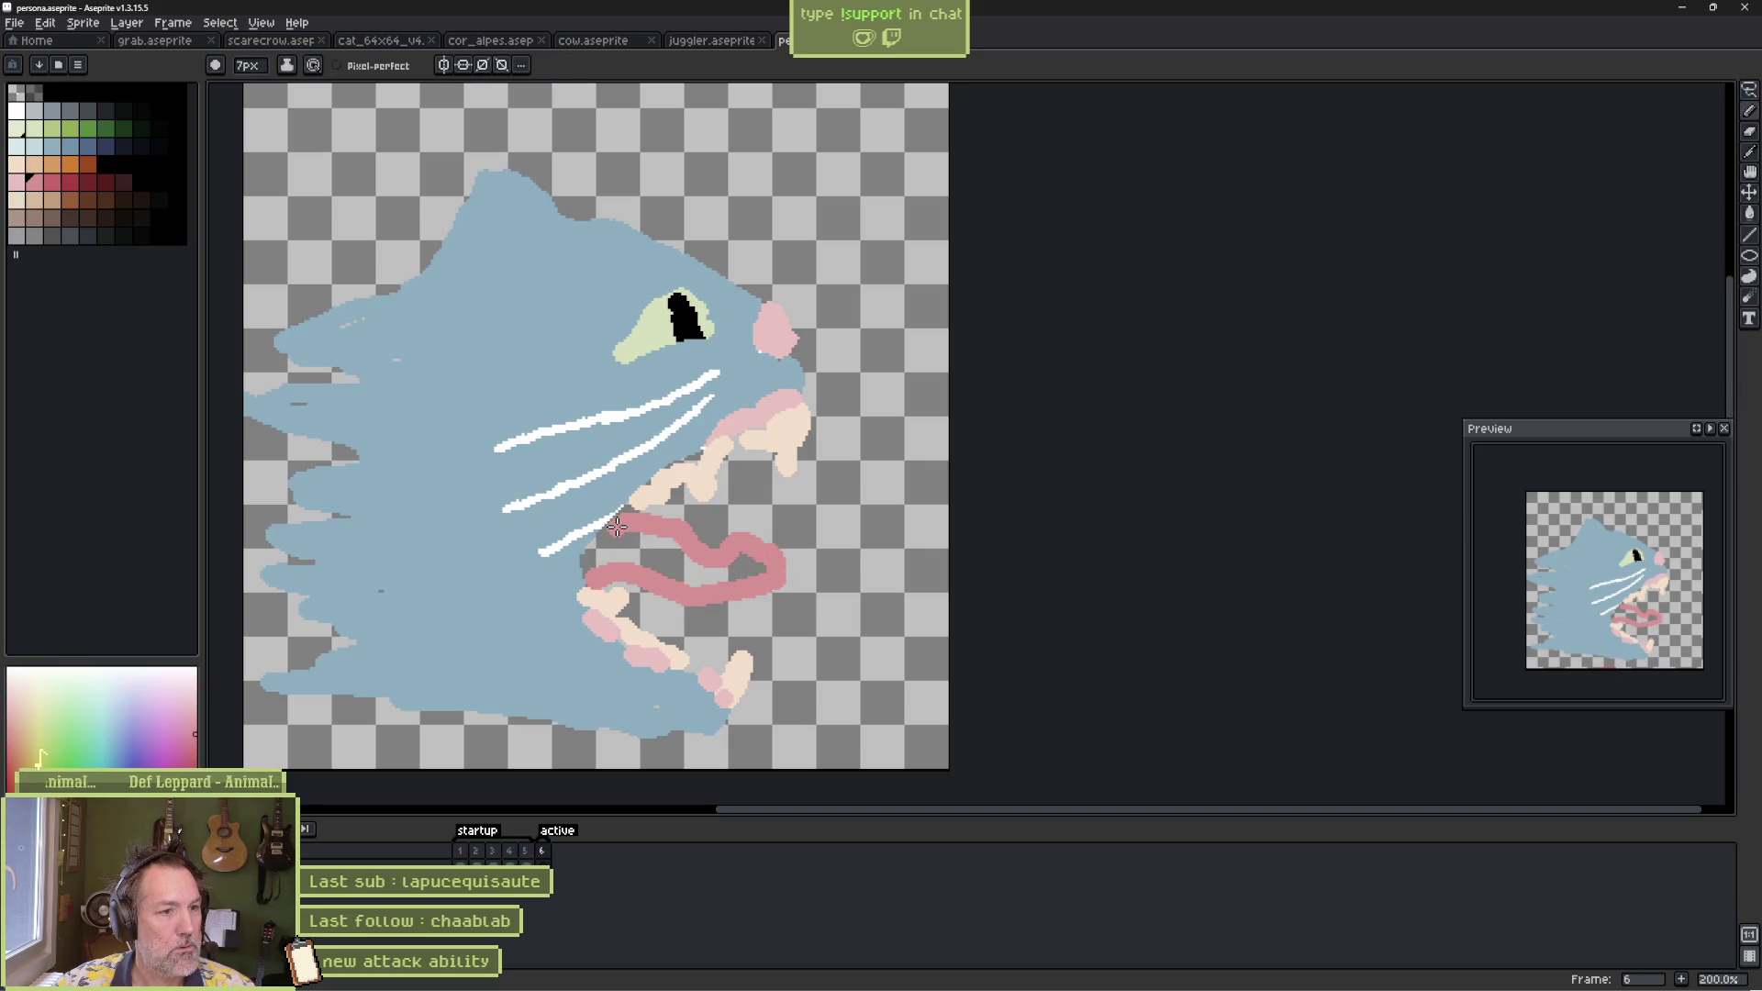
key(g)
click(682, 571)
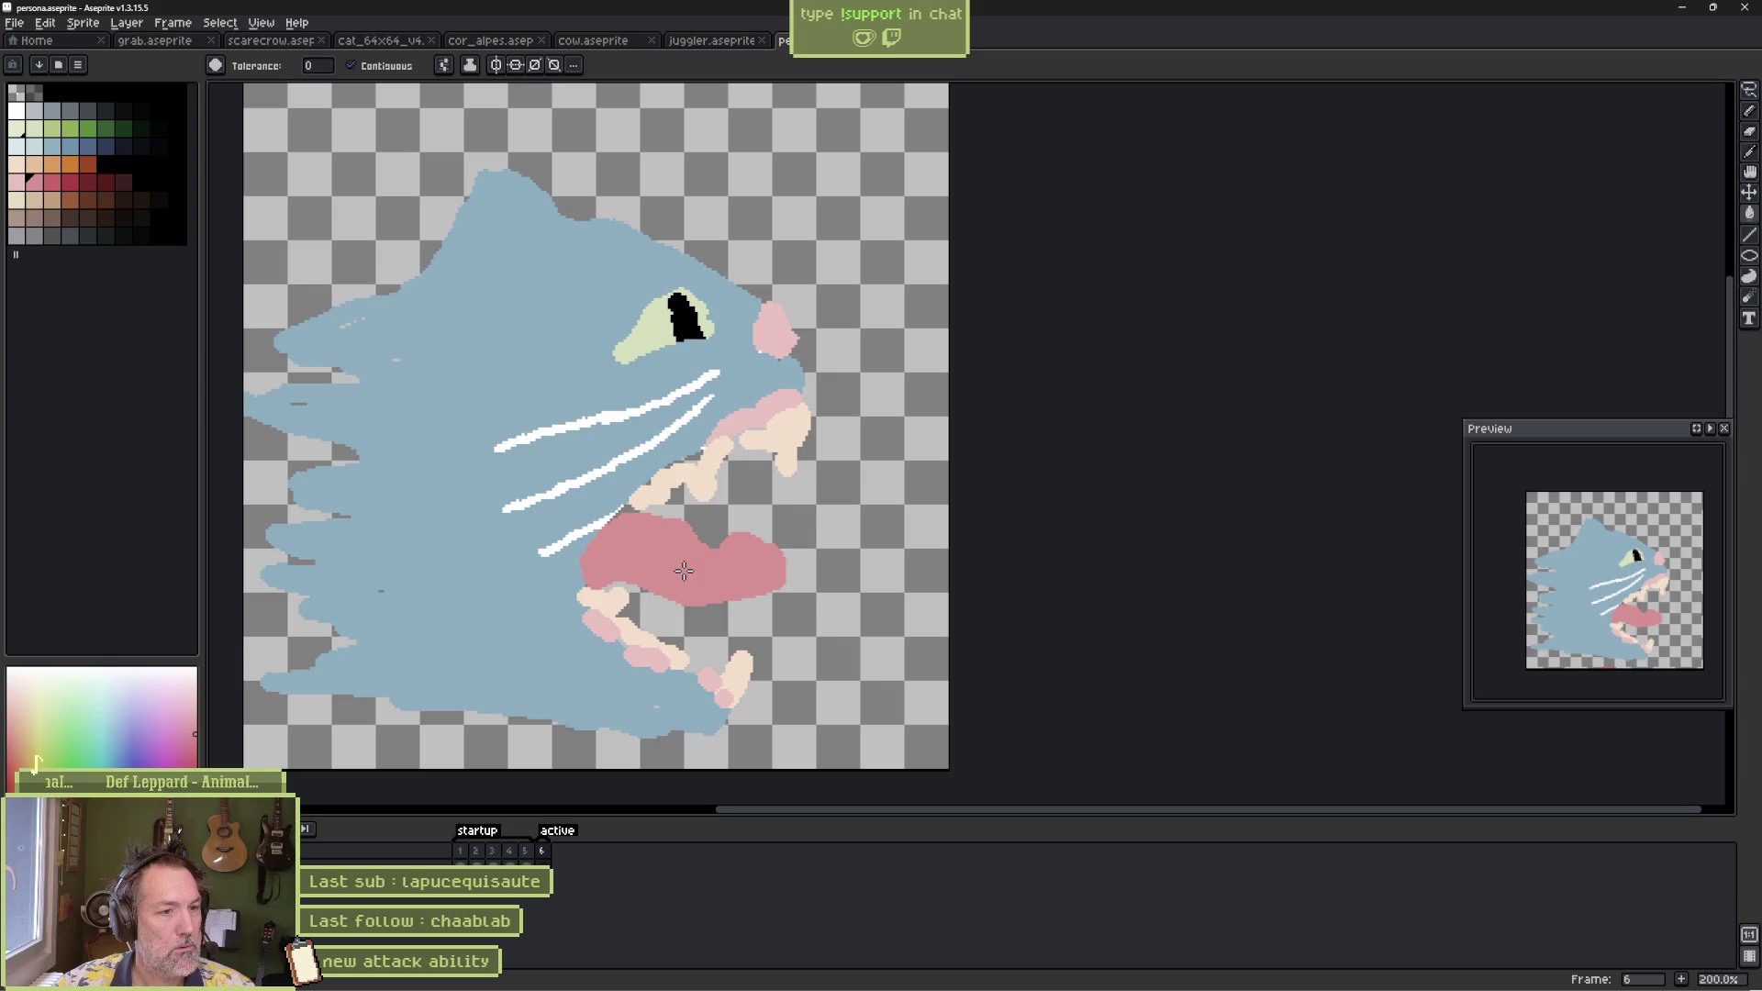
key(b)
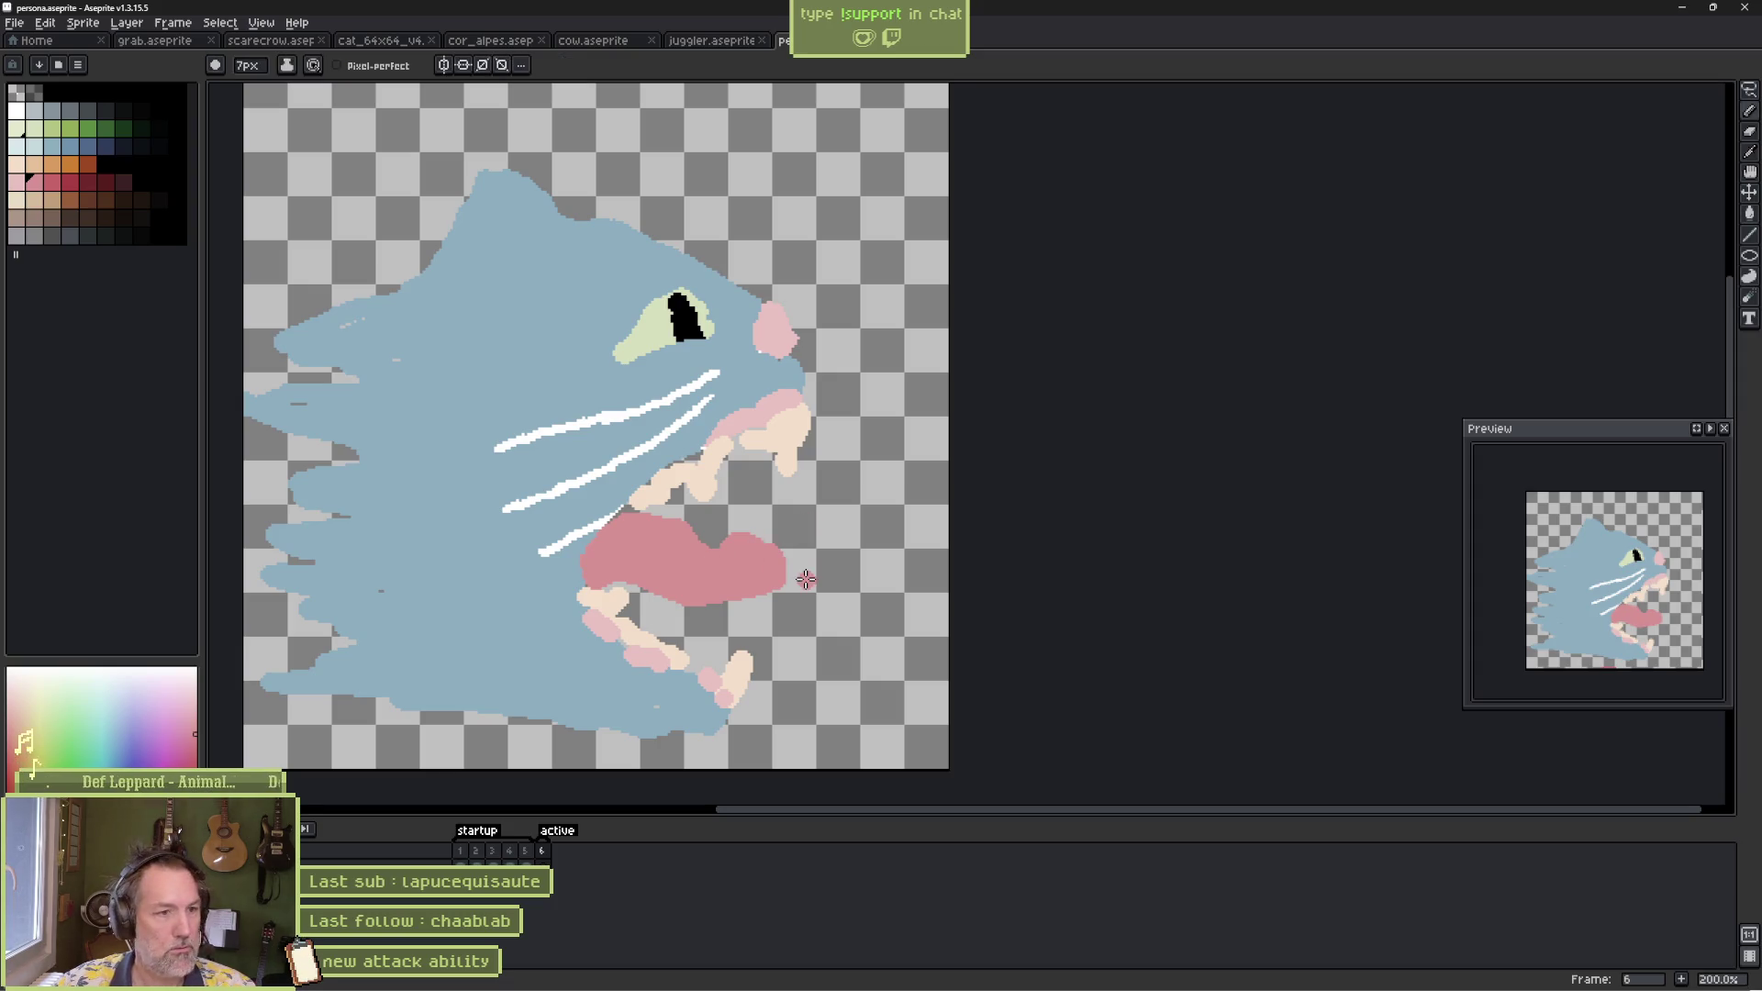
Go back to frame 1, save the sprite, and check the startup tag's properties
scroll(777, 564, down, 2)
drag(459, 850, 560, 863)
click(459, 850)
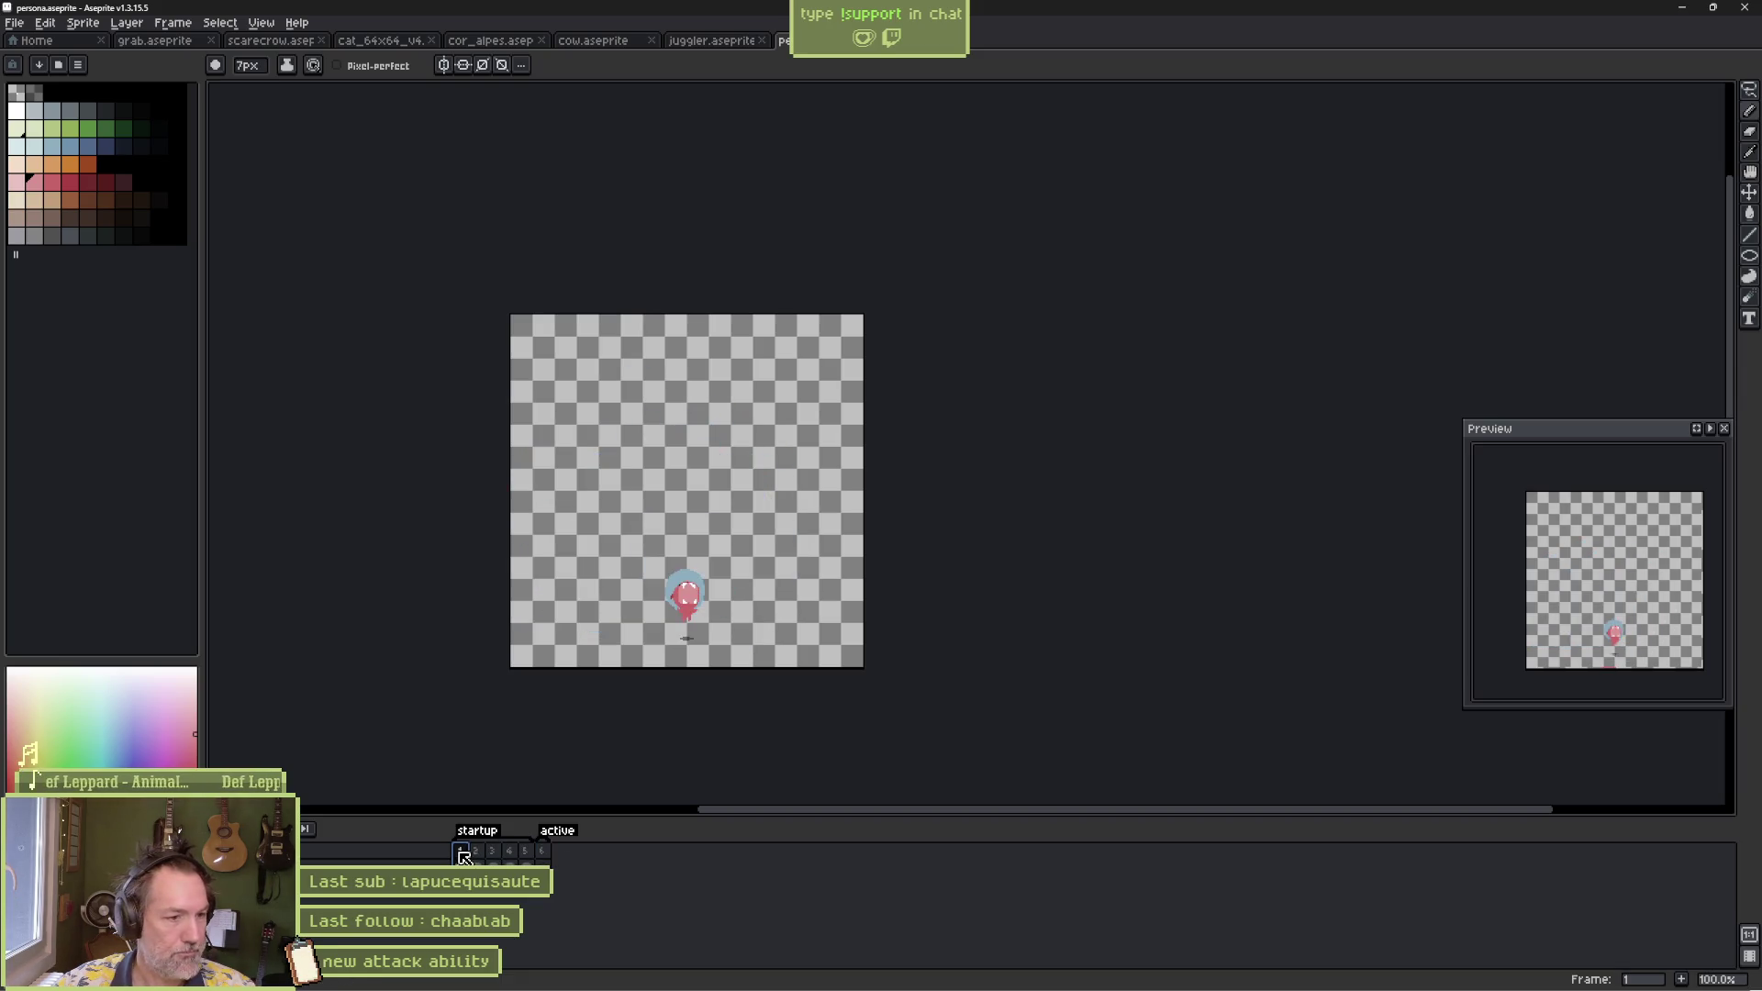
key(ctrl+s)
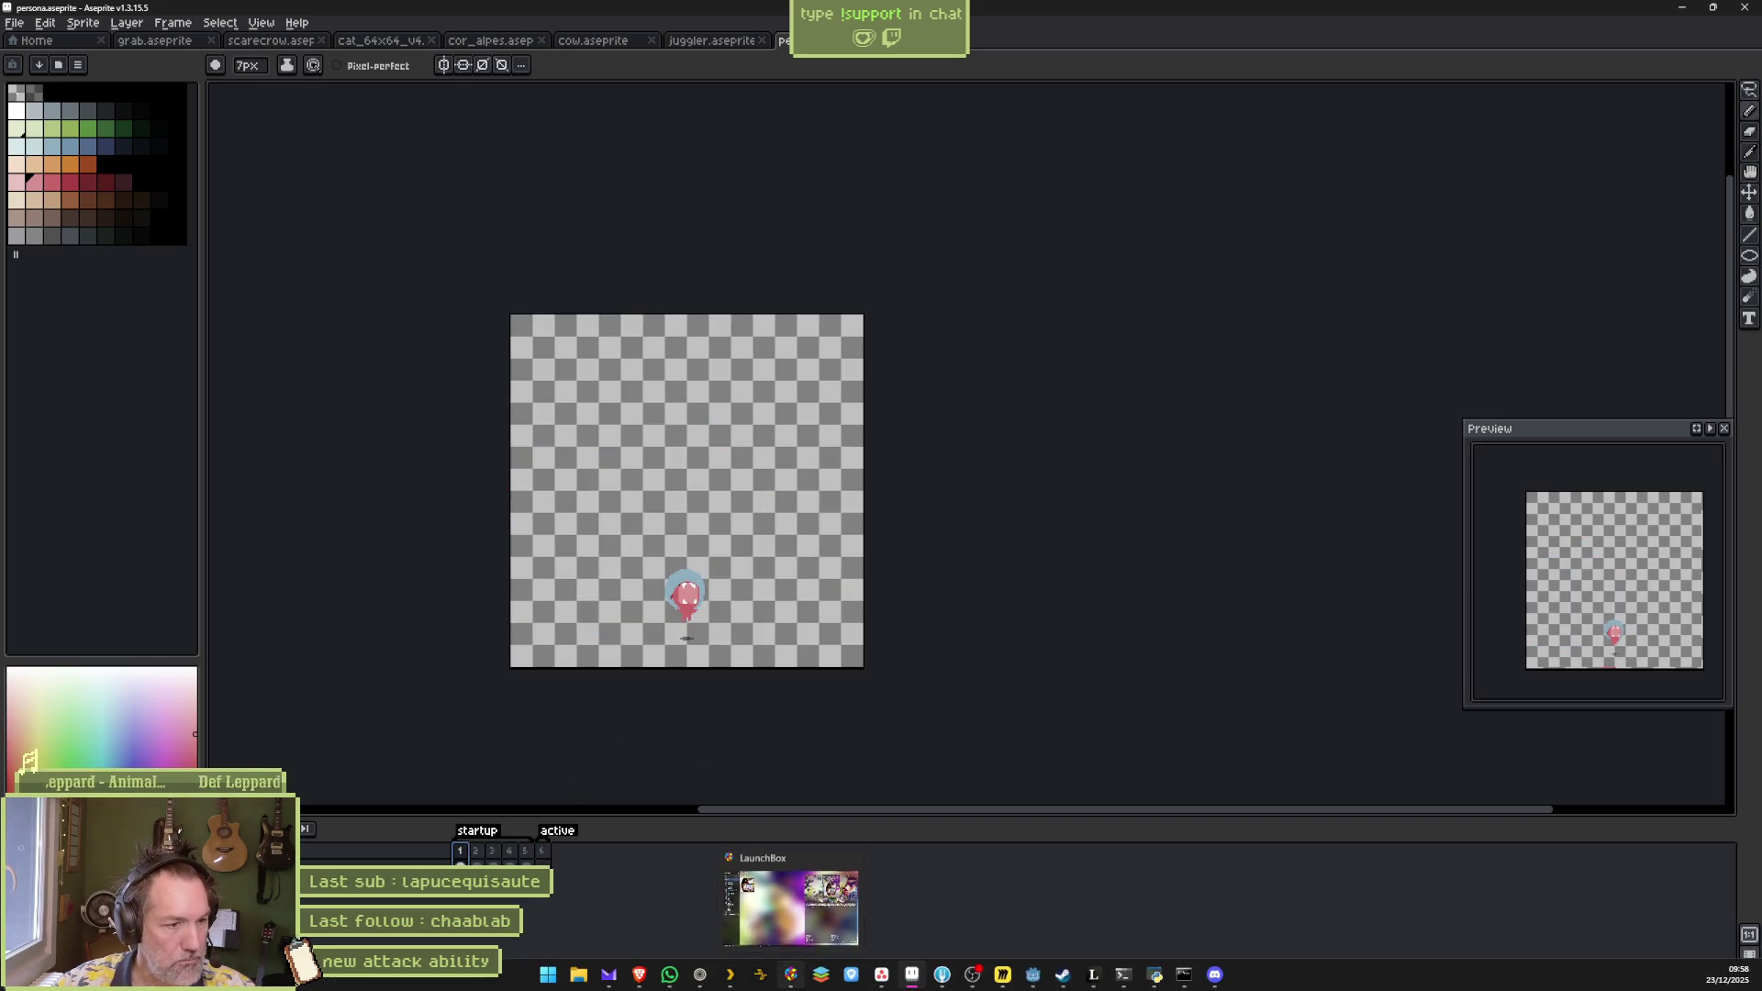
double_click(477, 830)
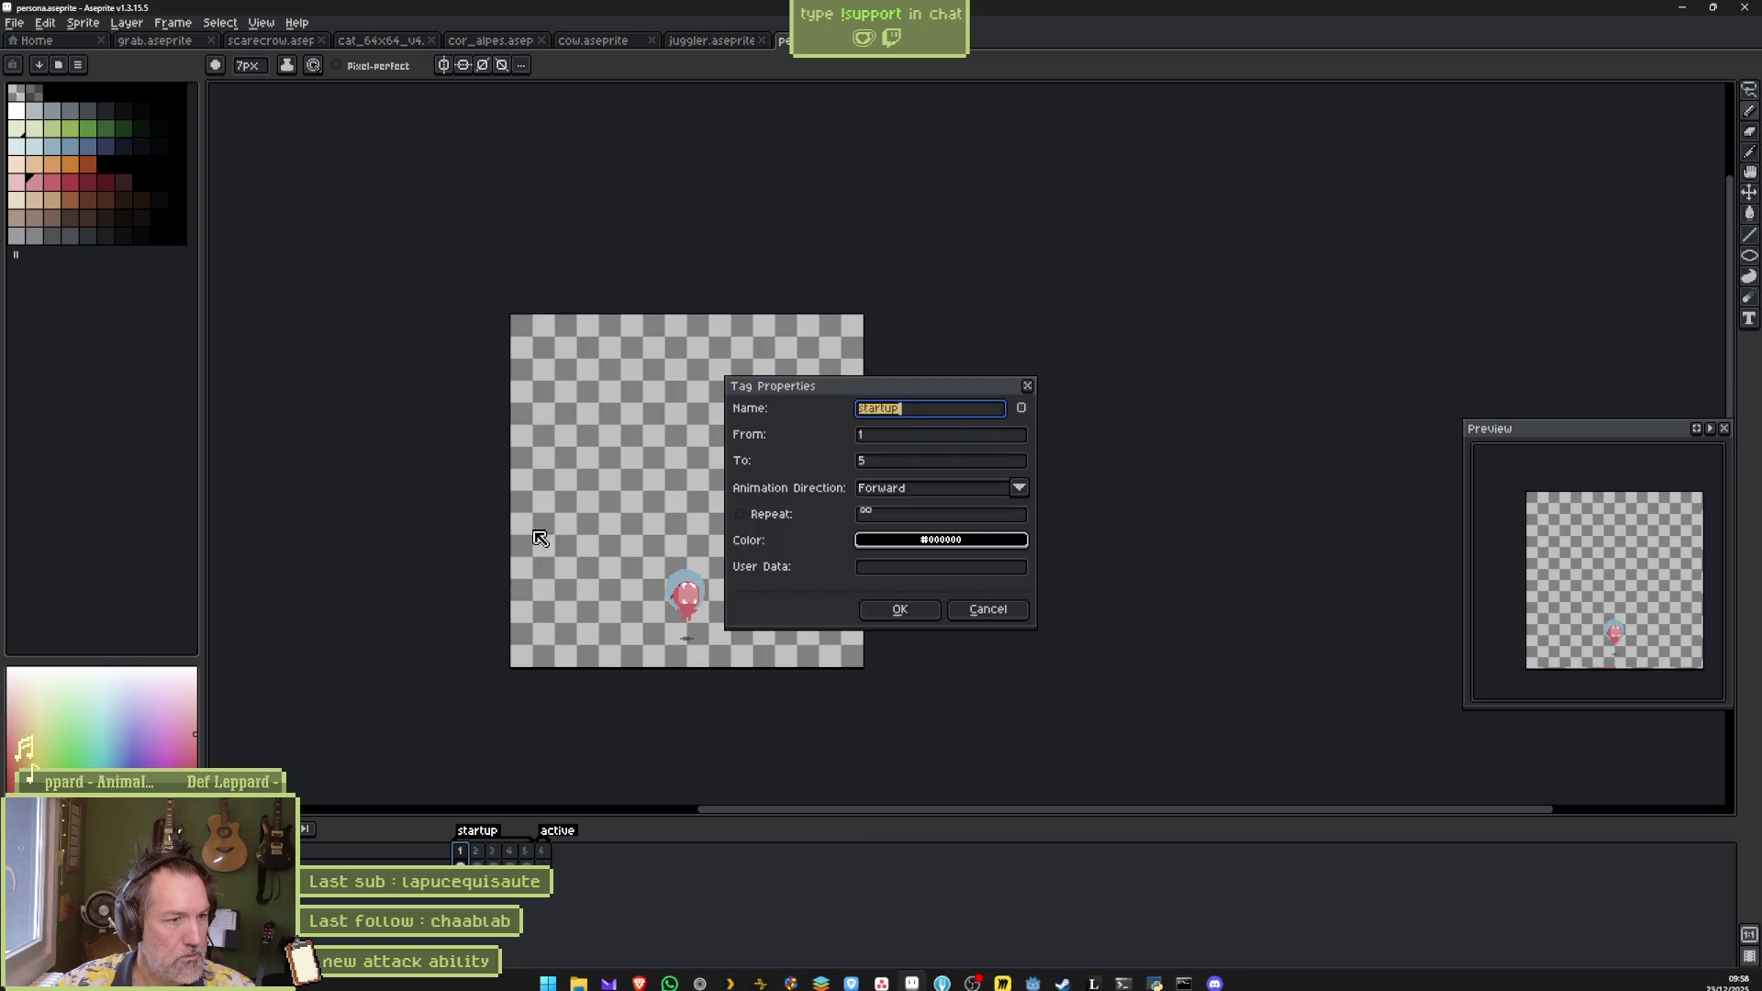
click(895, 609)
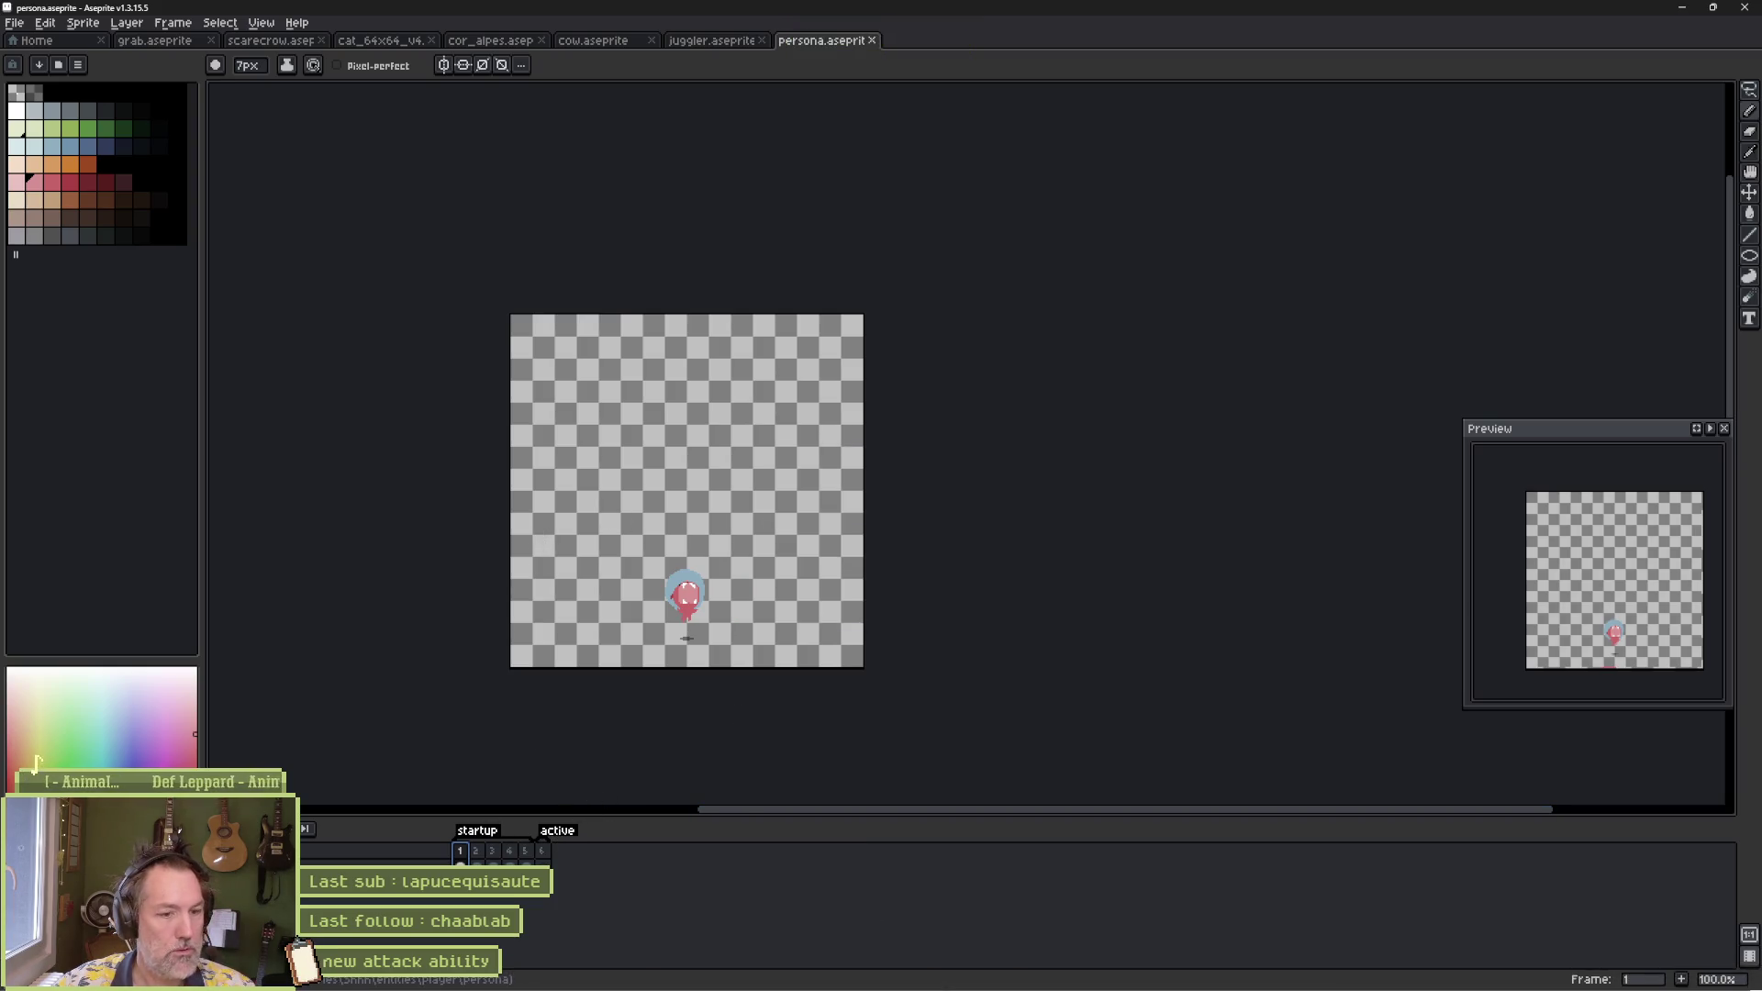
Switch to the Godot editor so the edited sprite reimports
click(1029, 973)
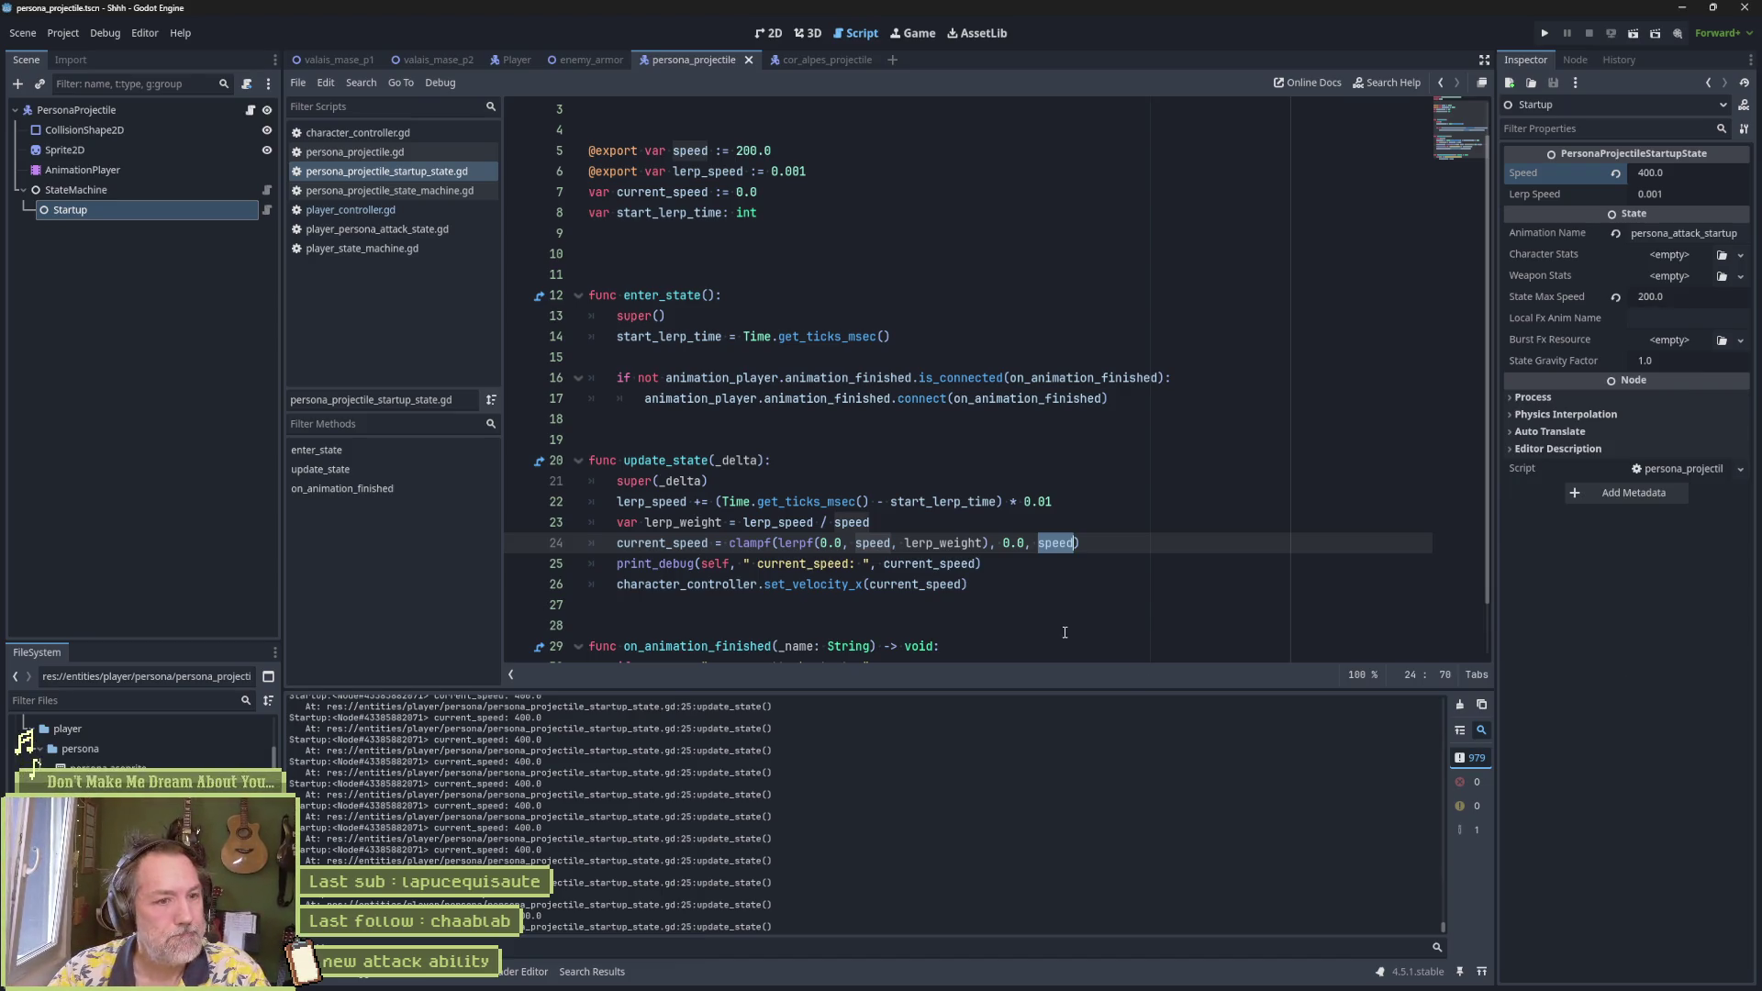
Select the projectile's Sprite2D node in the 2D view
click(129, 147)
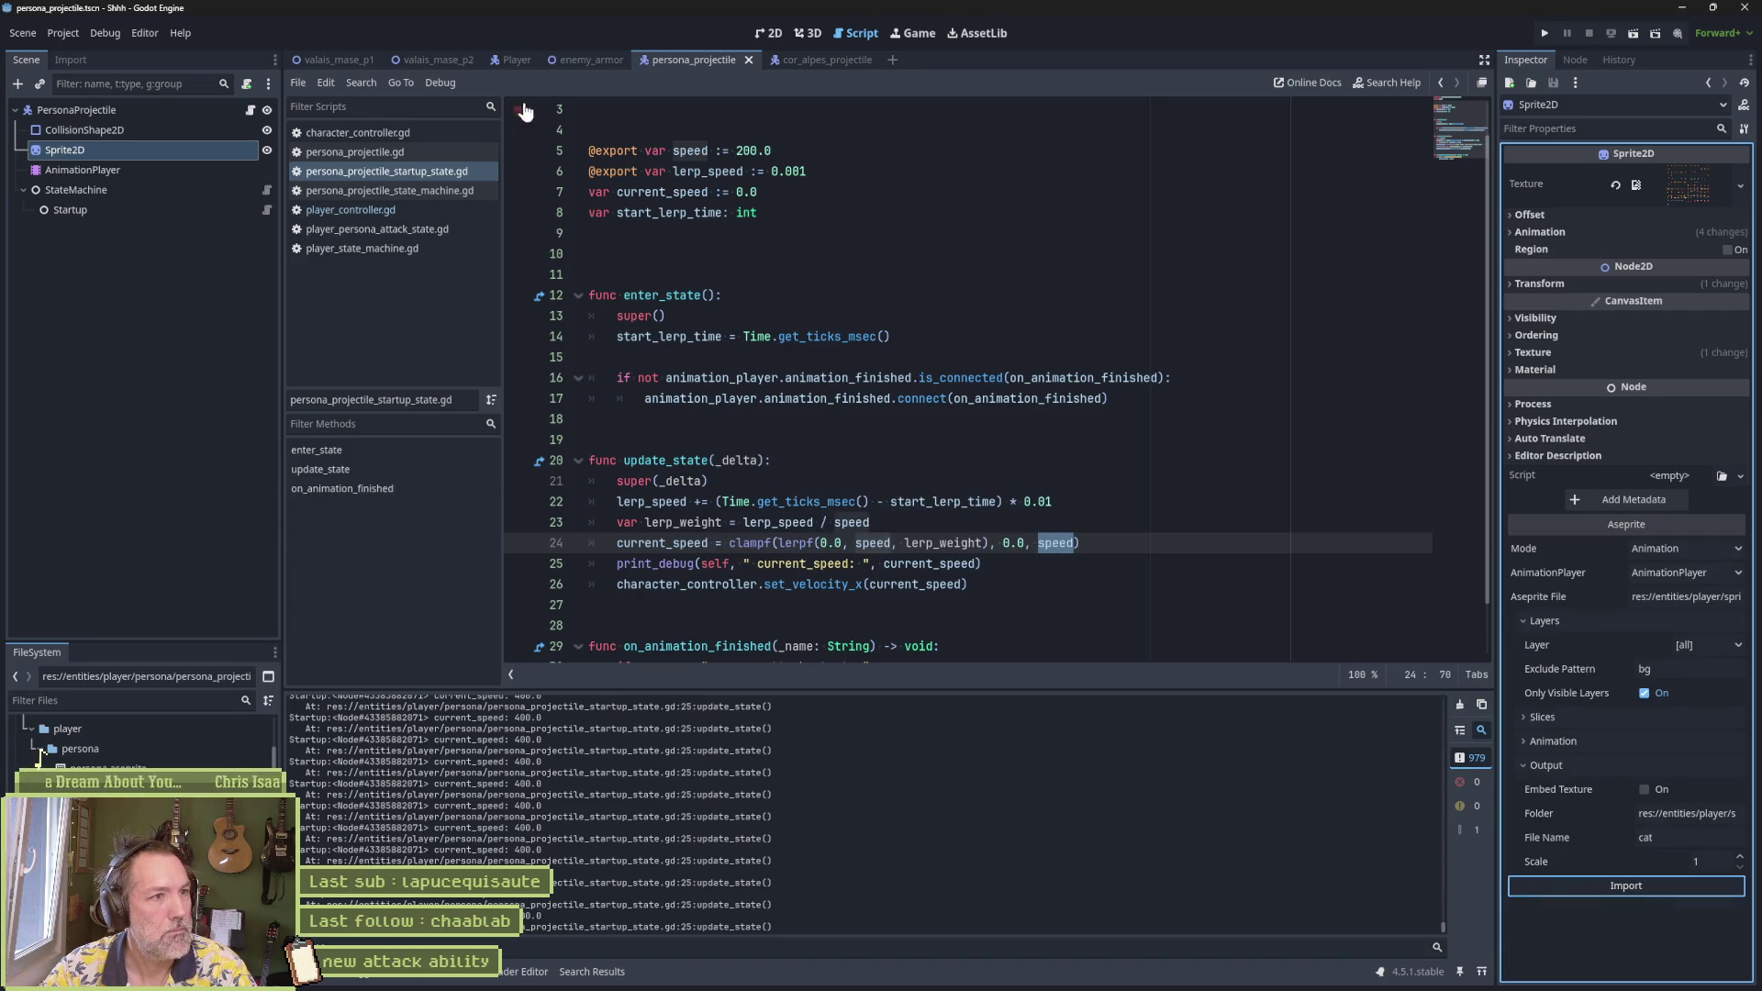
click(808, 33)
click(758, 32)
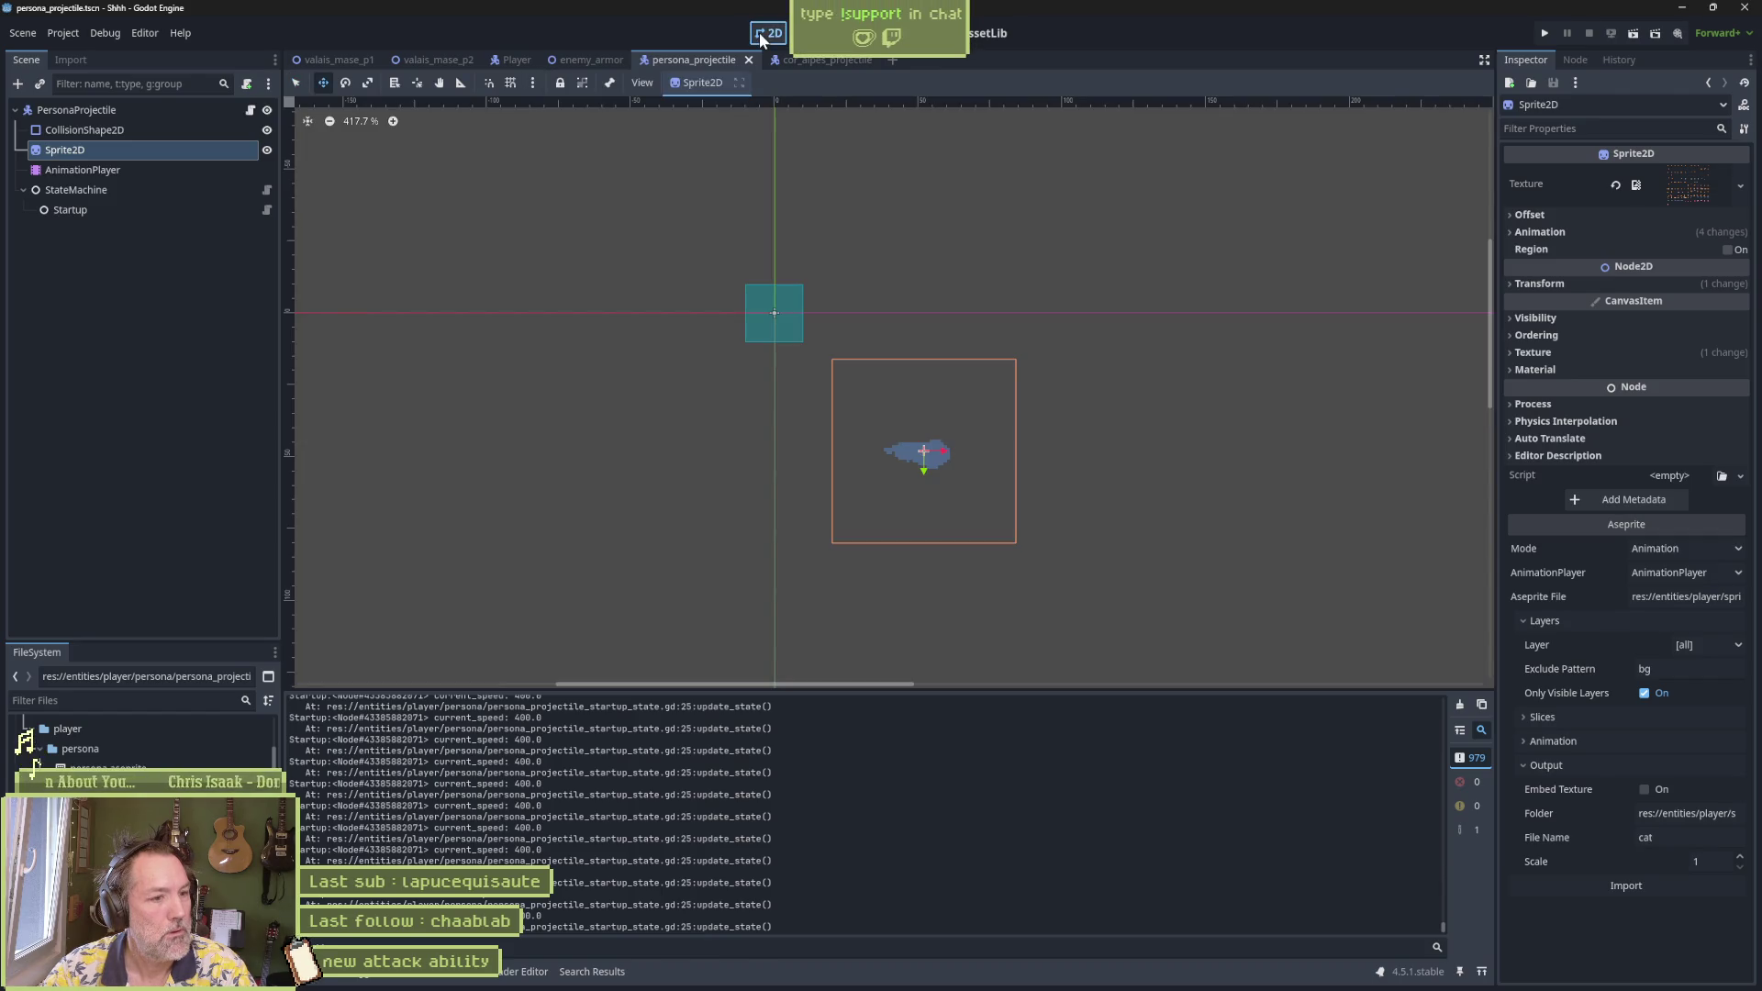
Set the Aseprite File to player/persona/persona.aseprite and reimport it
click(1682, 597)
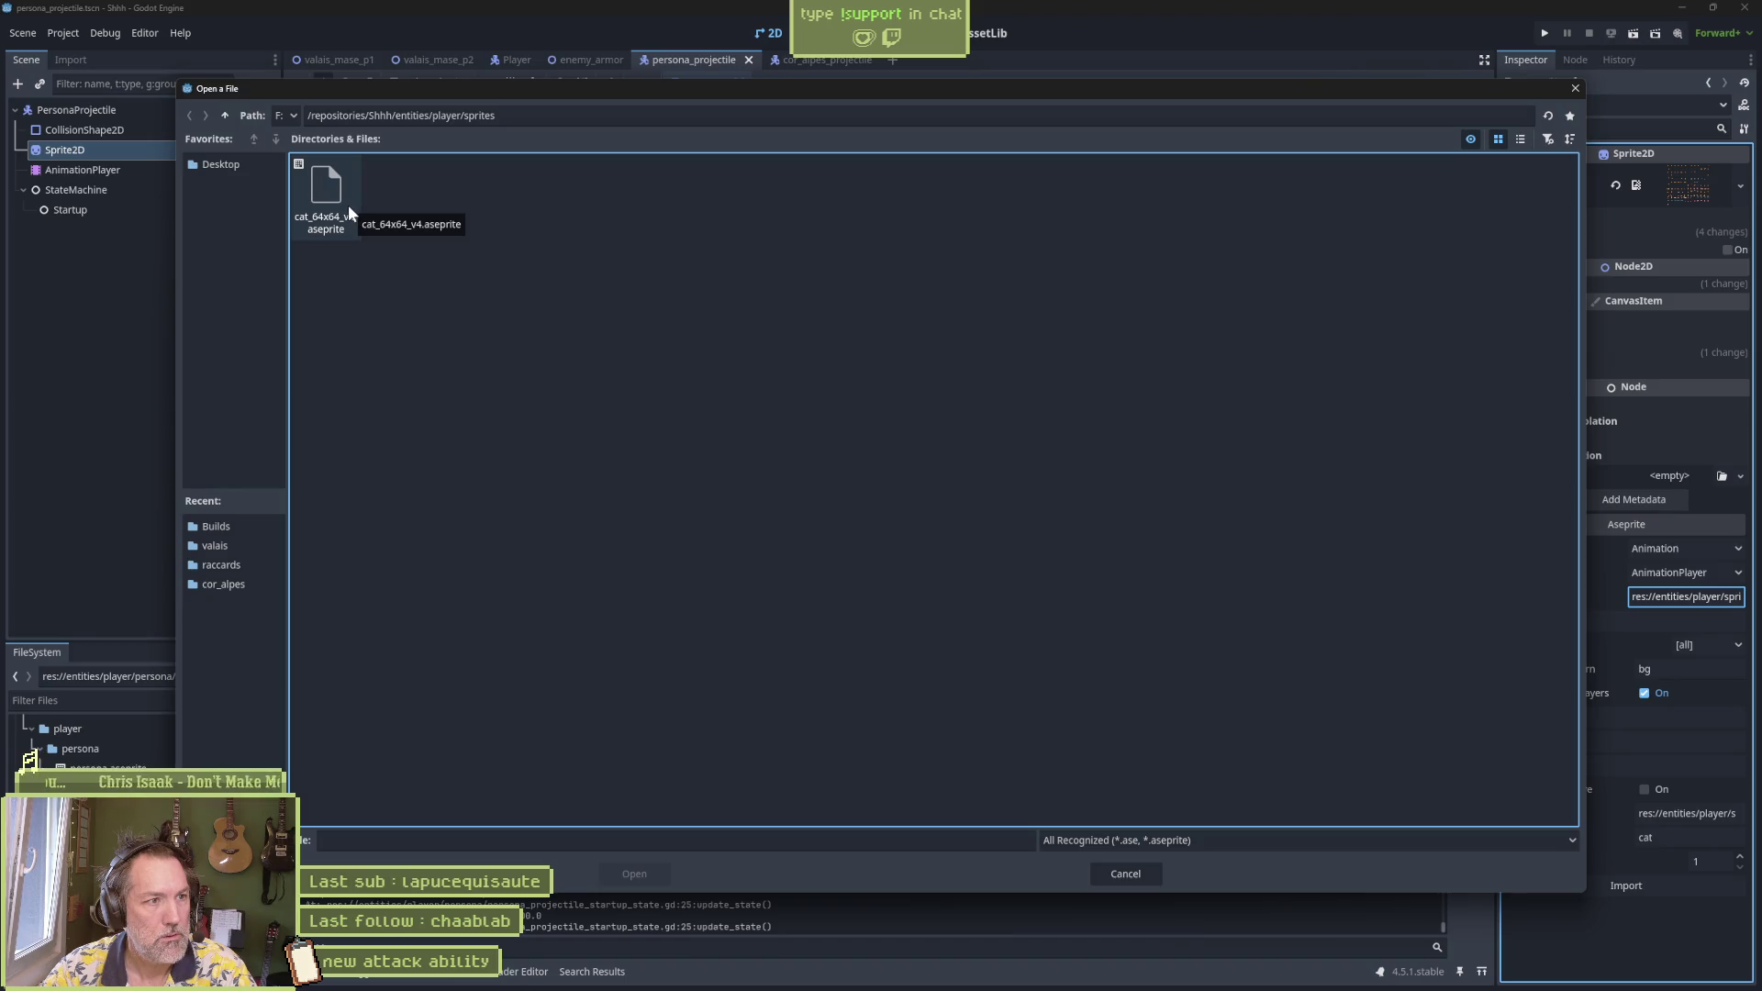
click(226, 116)
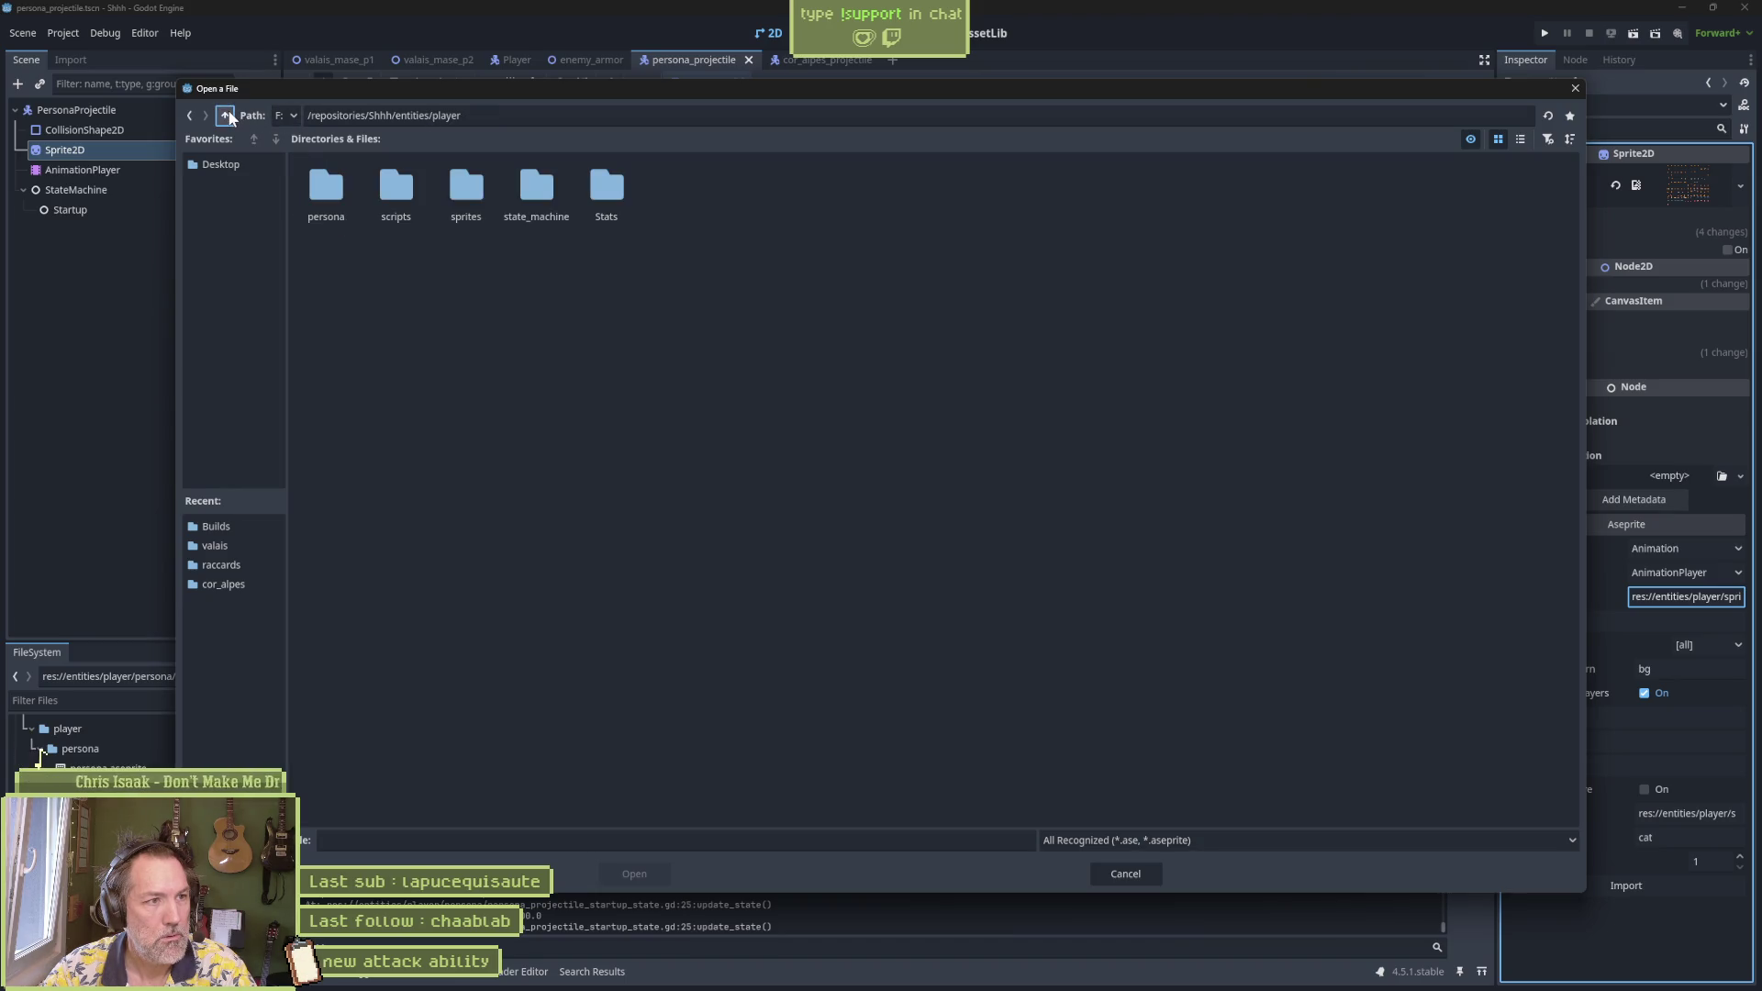
double_click(310, 185)
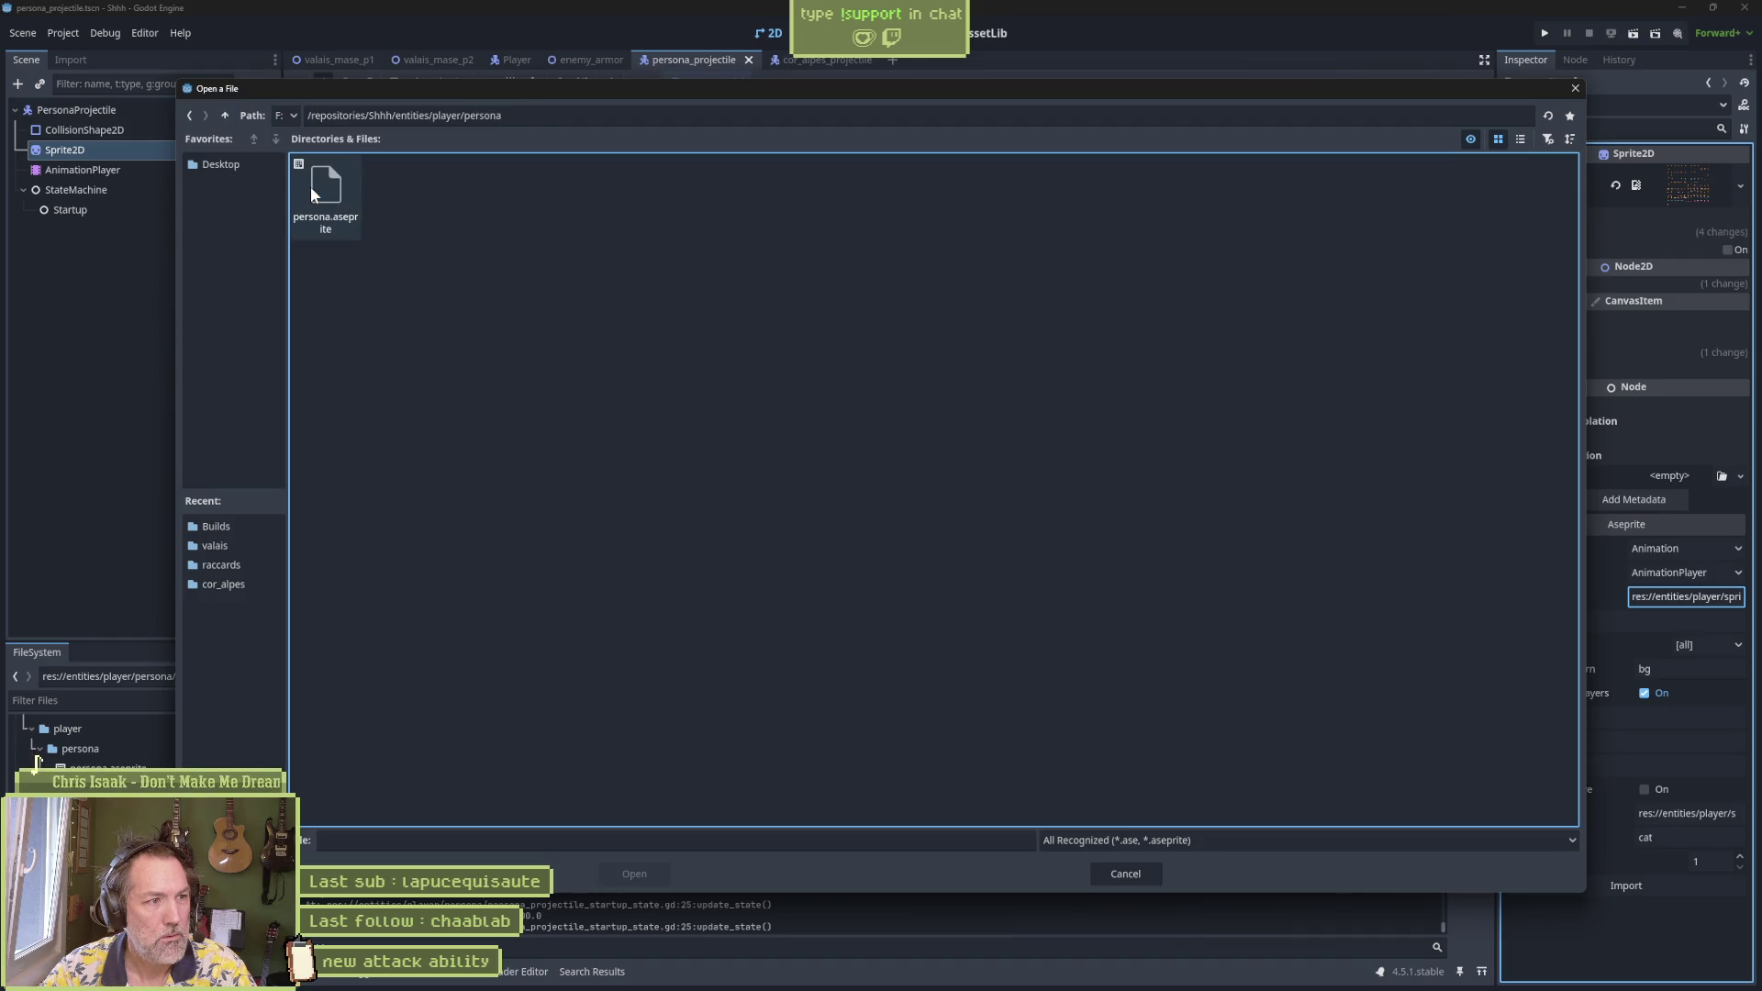
click(310, 186)
click(653, 872)
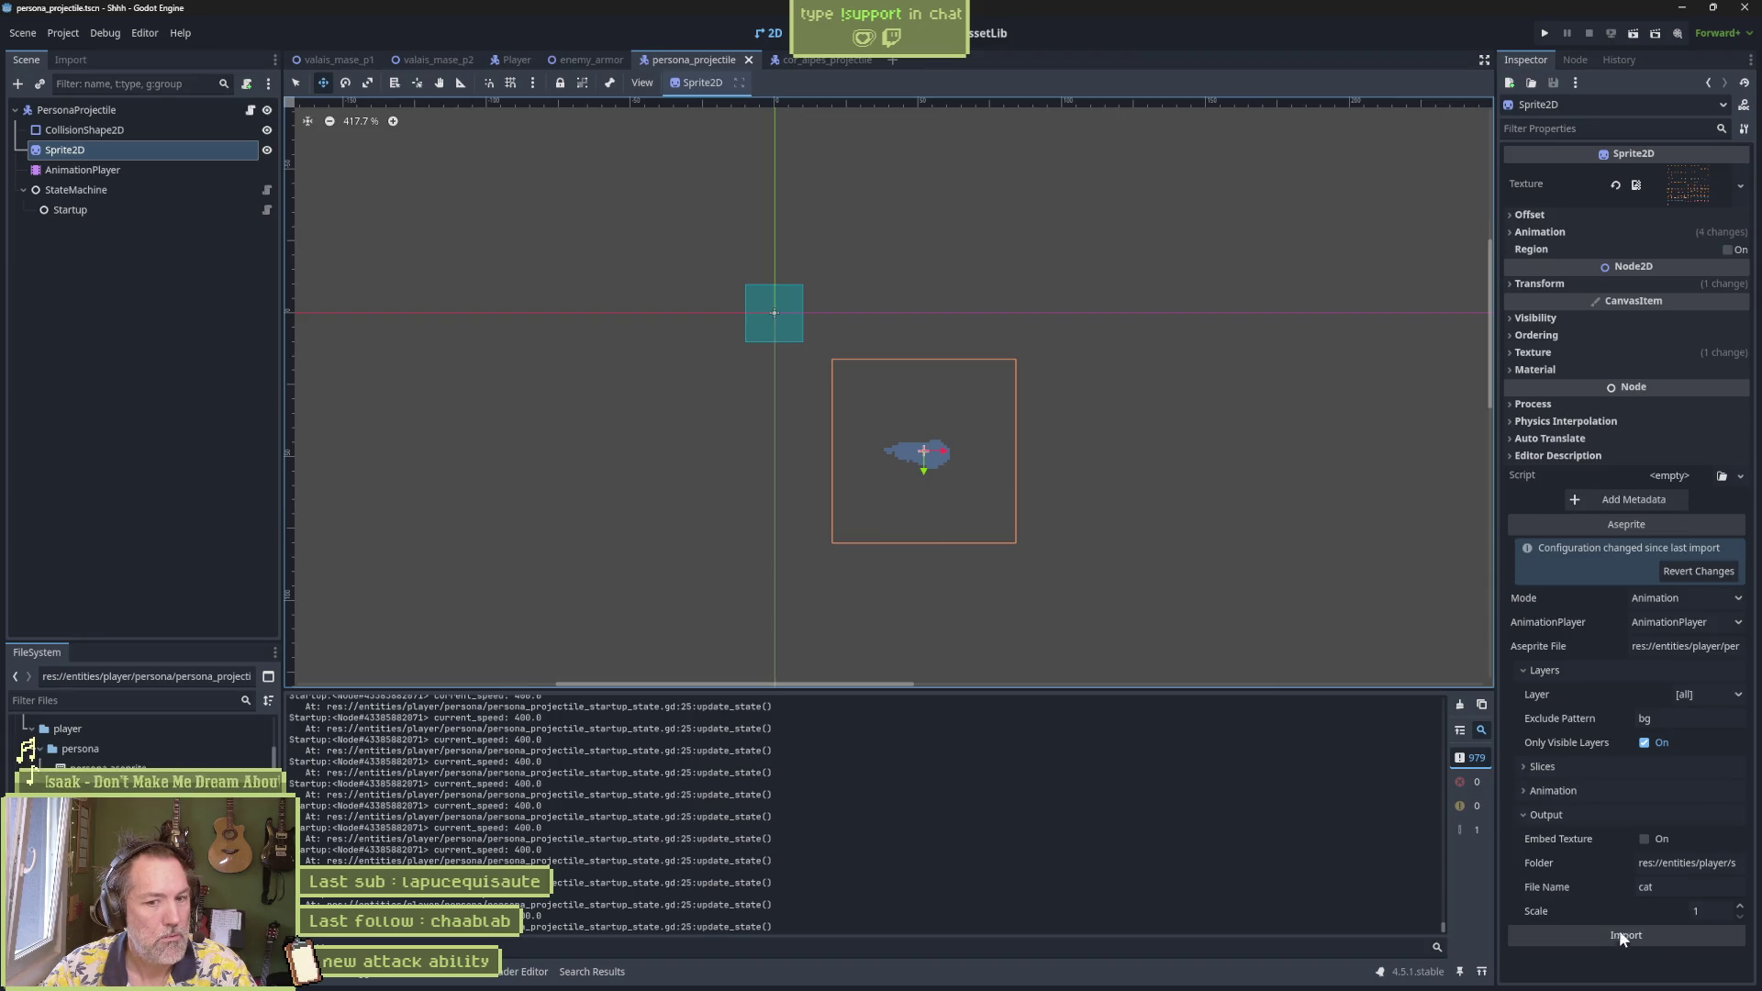
click(1621, 932)
scroll(1134, 510, down, 3)
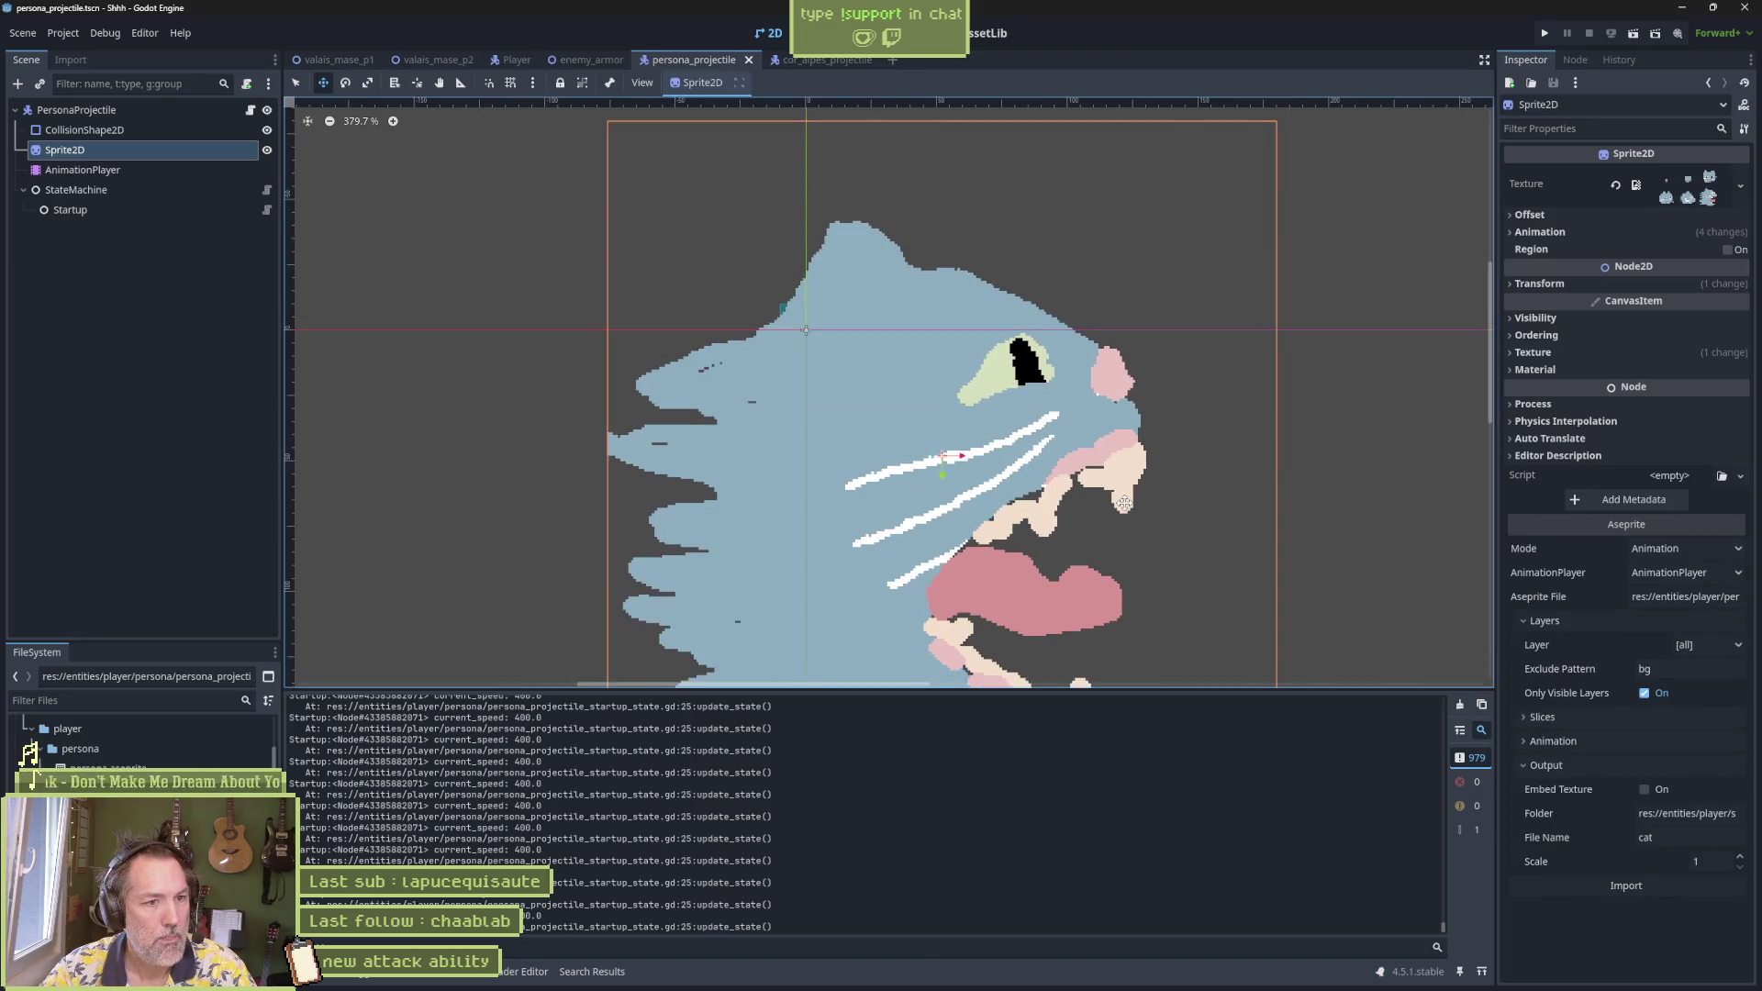
Select the AnimationPlayer and load the 'startup' animation, showing five Sprite2D keys from 0 to 0.4 s
scroll(1063, 465, up, 1)
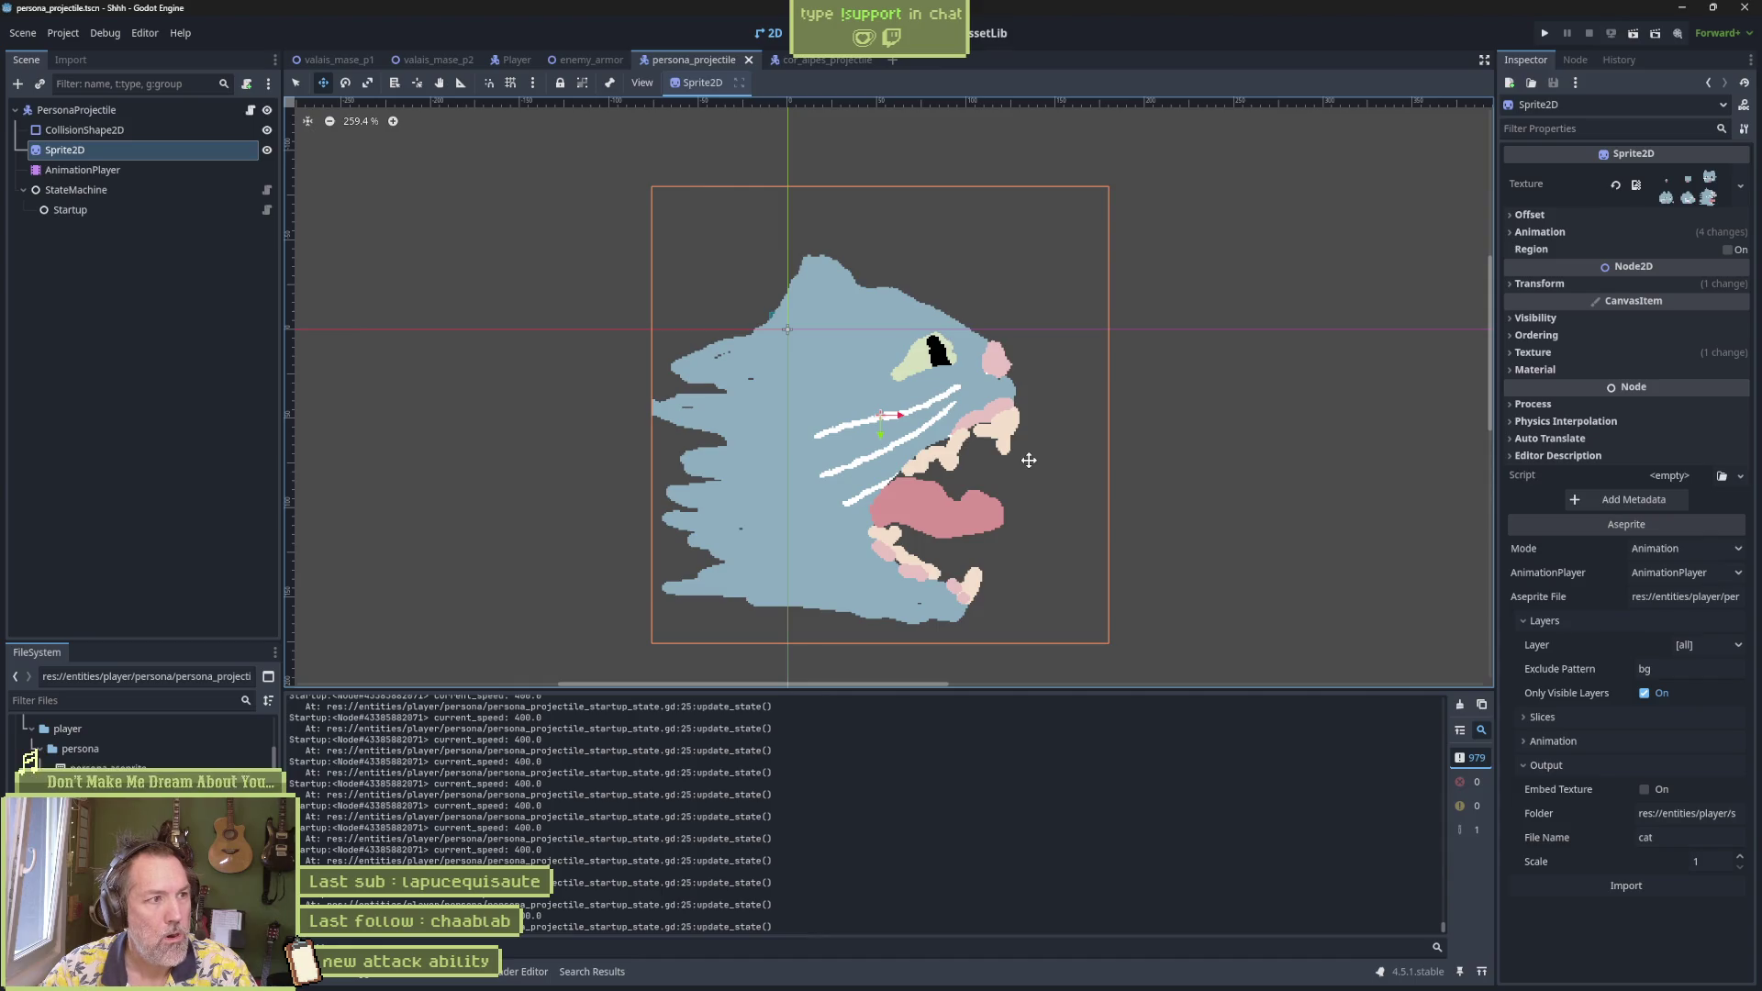
click(113, 169)
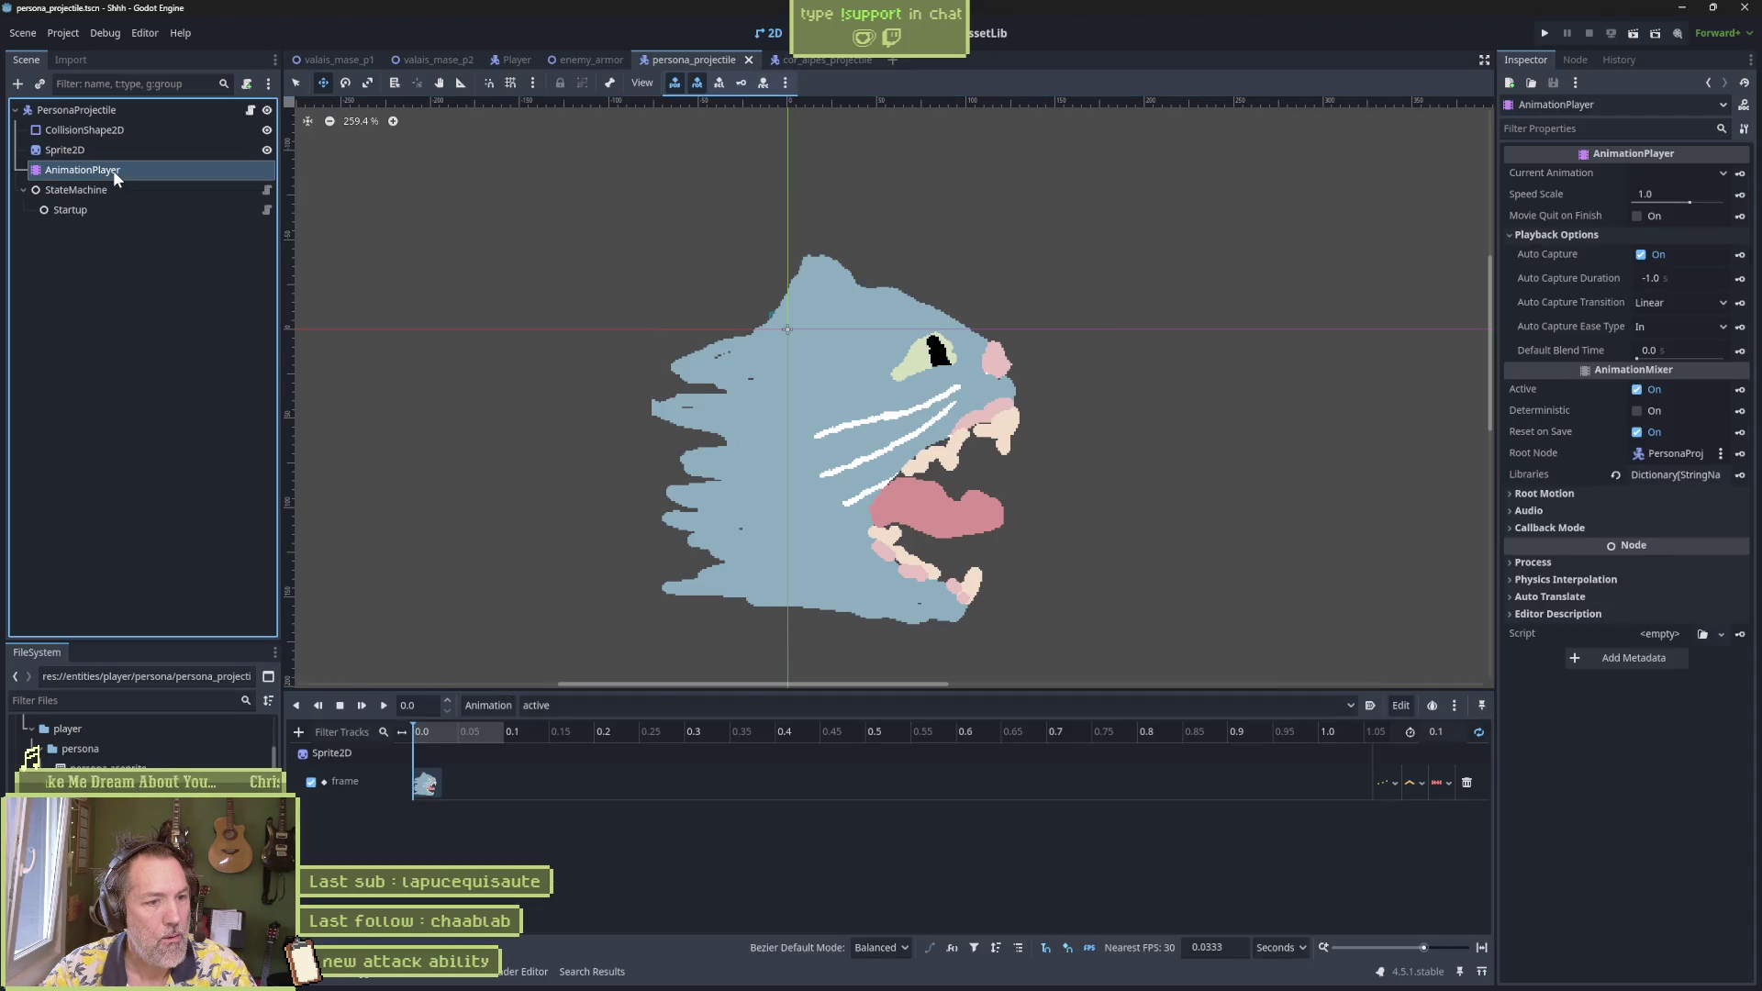
click(641, 703)
click(624, 746)
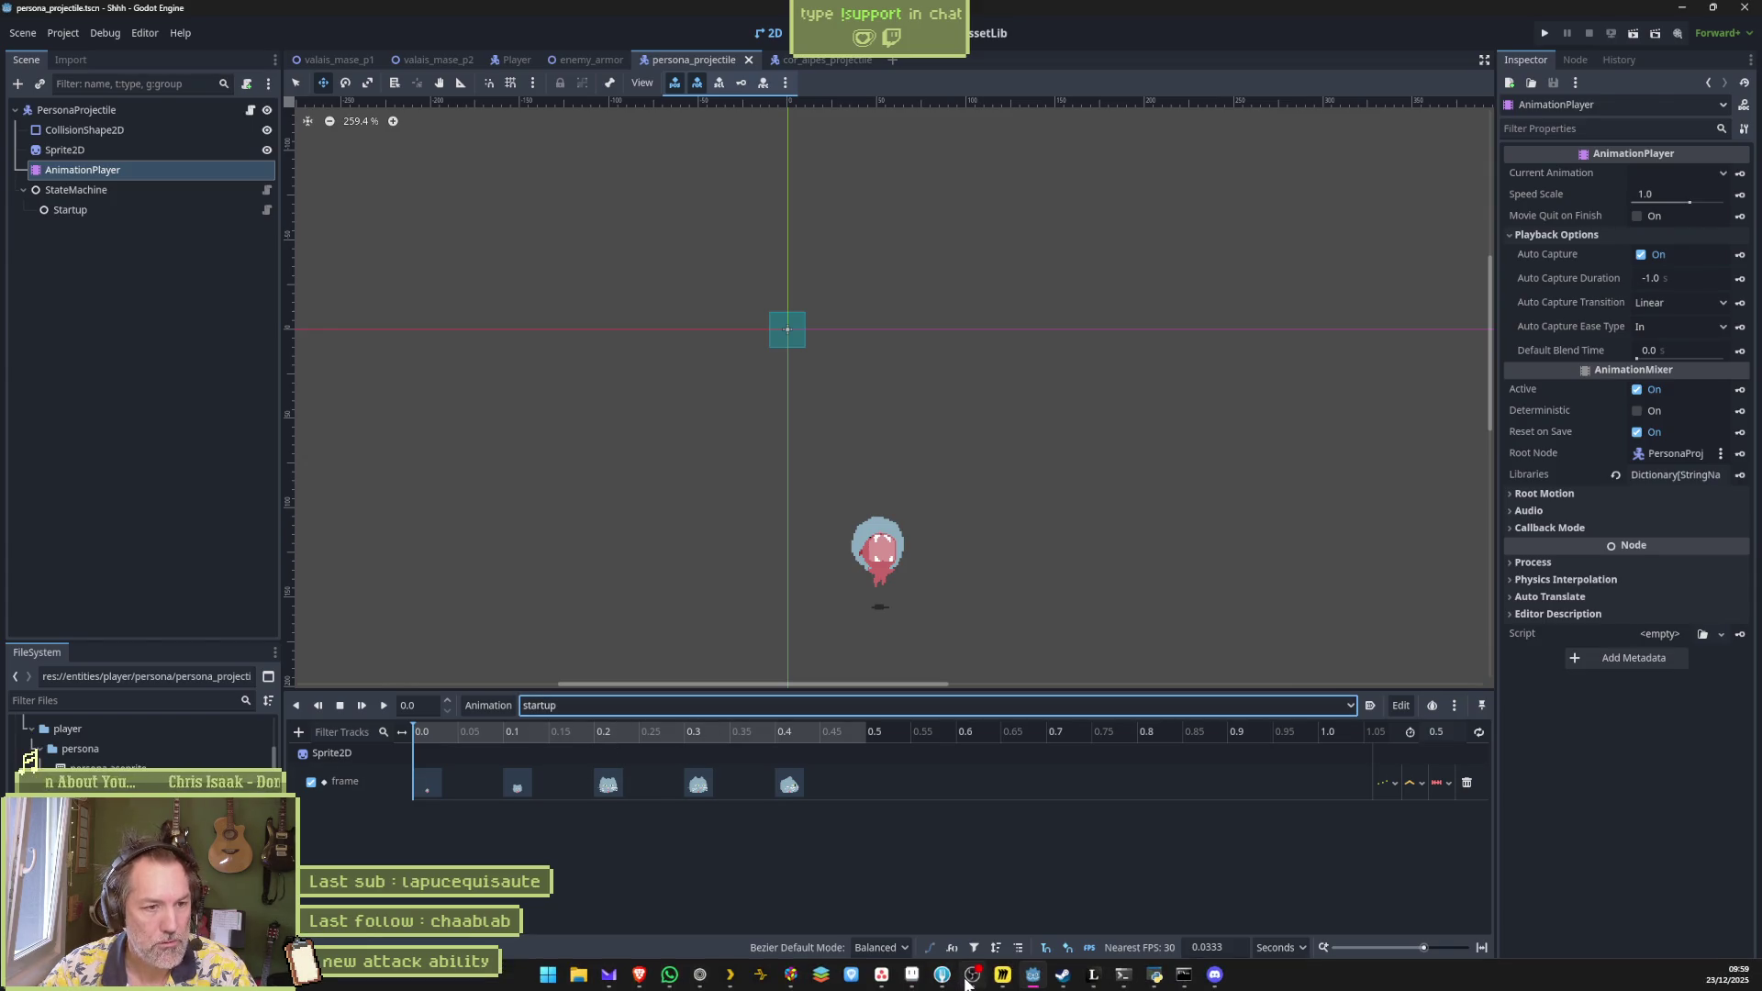
In Aseprite, rename the persona layer to 'cat' through Layer Properties
mouse_move(972, 981)
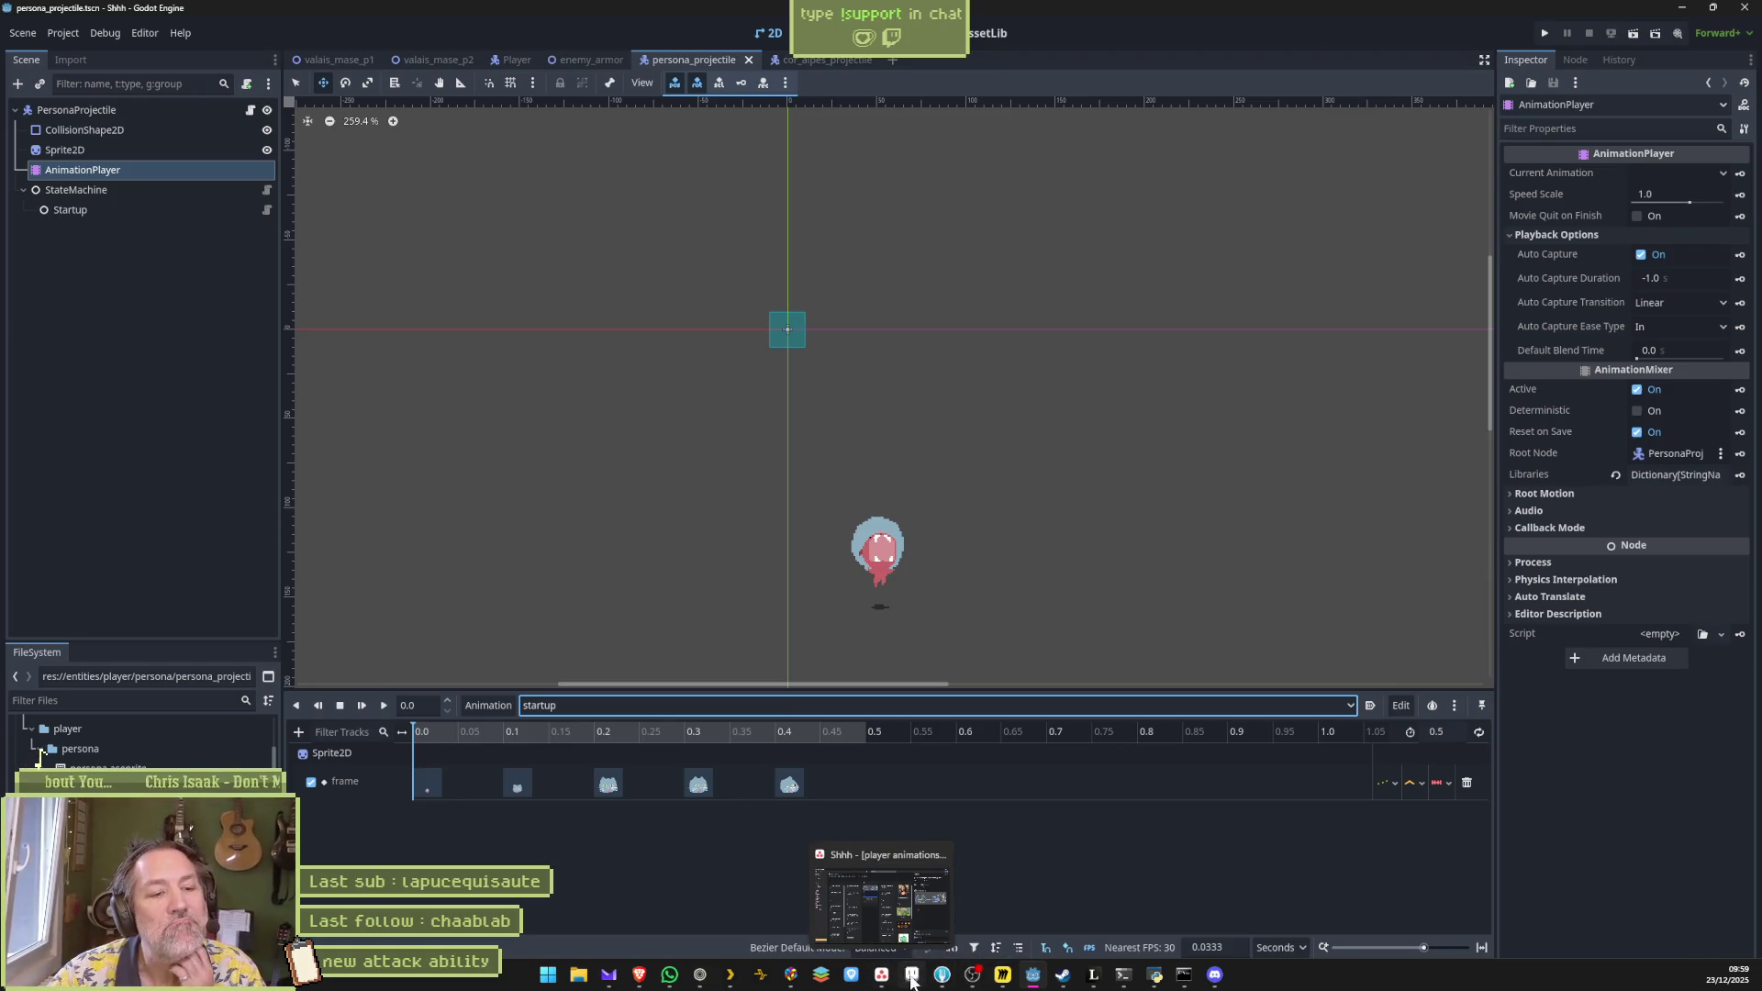
click(911, 974)
key(shift+p)
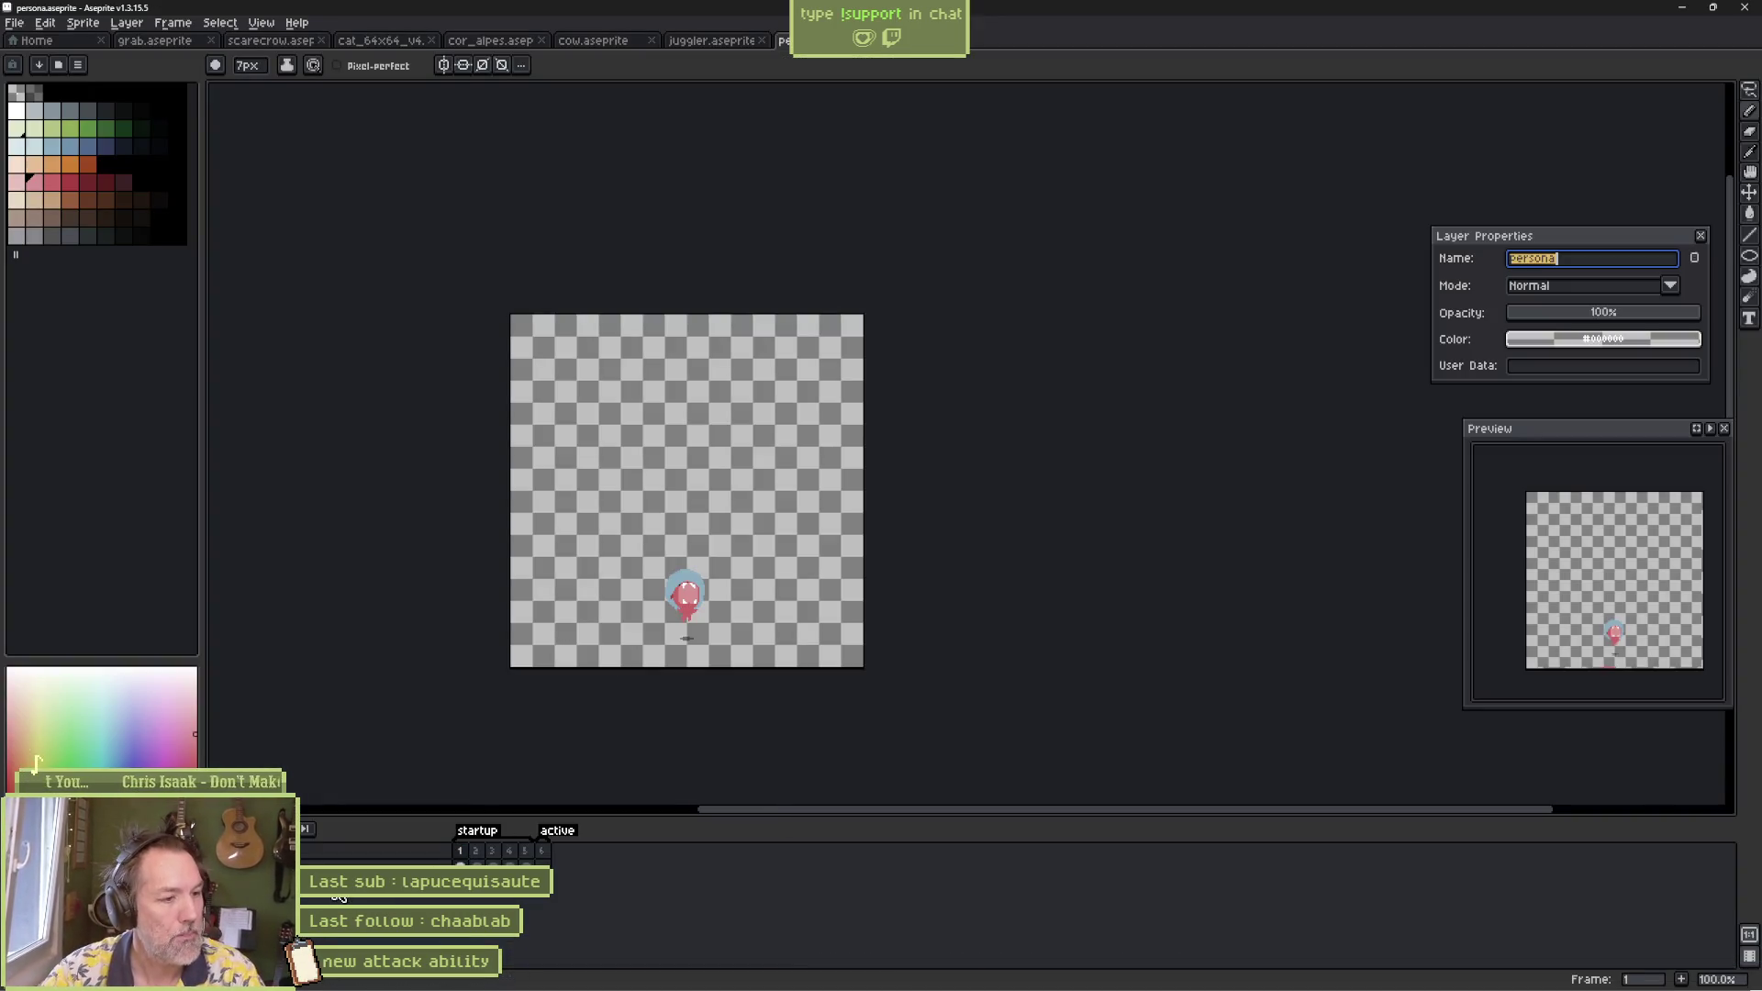
key(Escape)
key(Up)
key(shift+p)
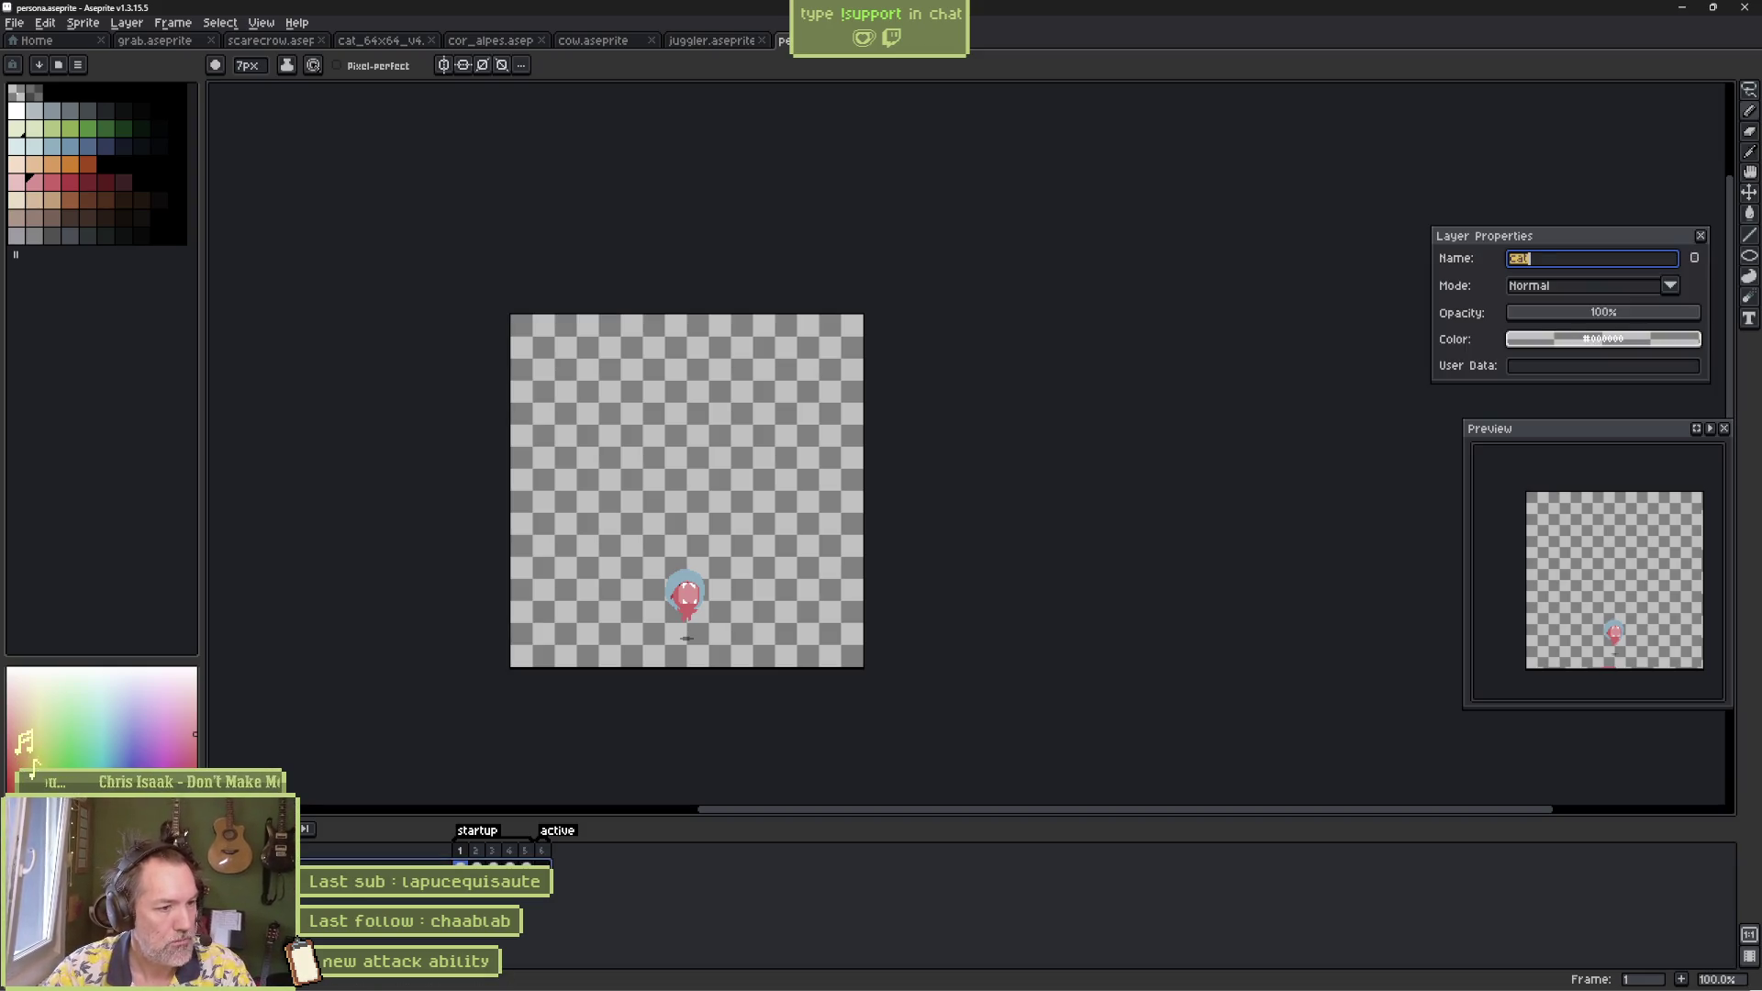
key(Escape)
Save persona.aseprite and return to the Godot editor
key(ctrl+s)
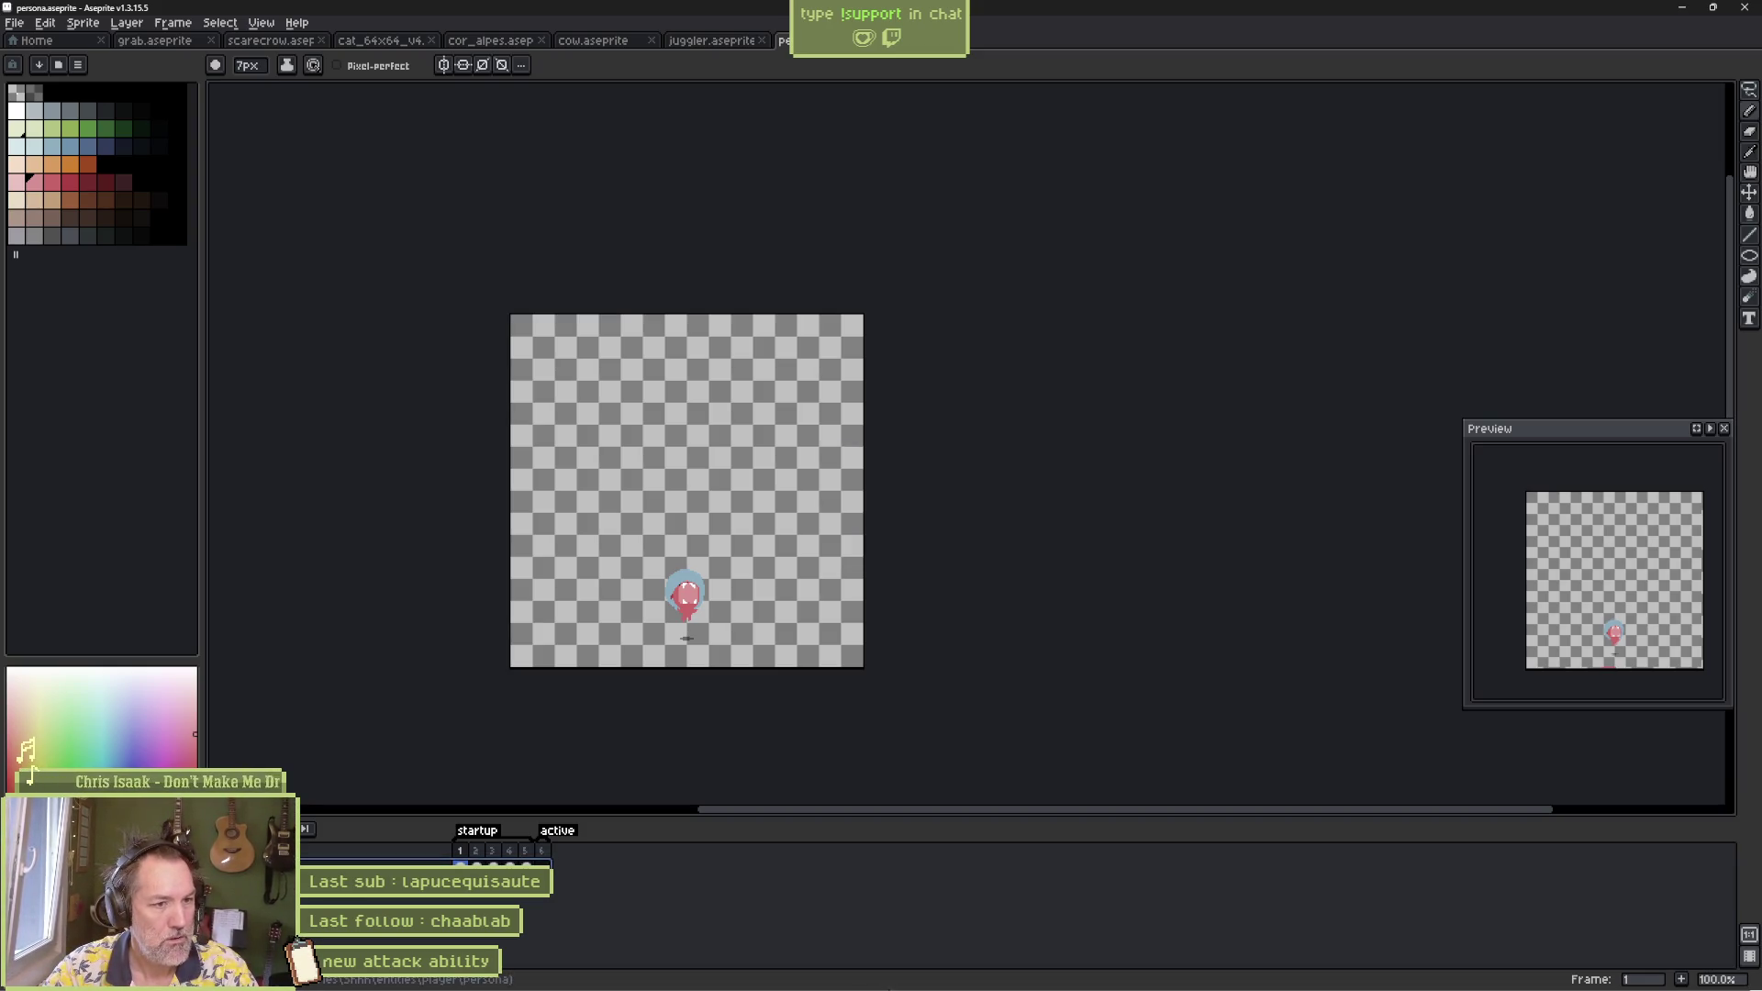
mouse_move(892, 986)
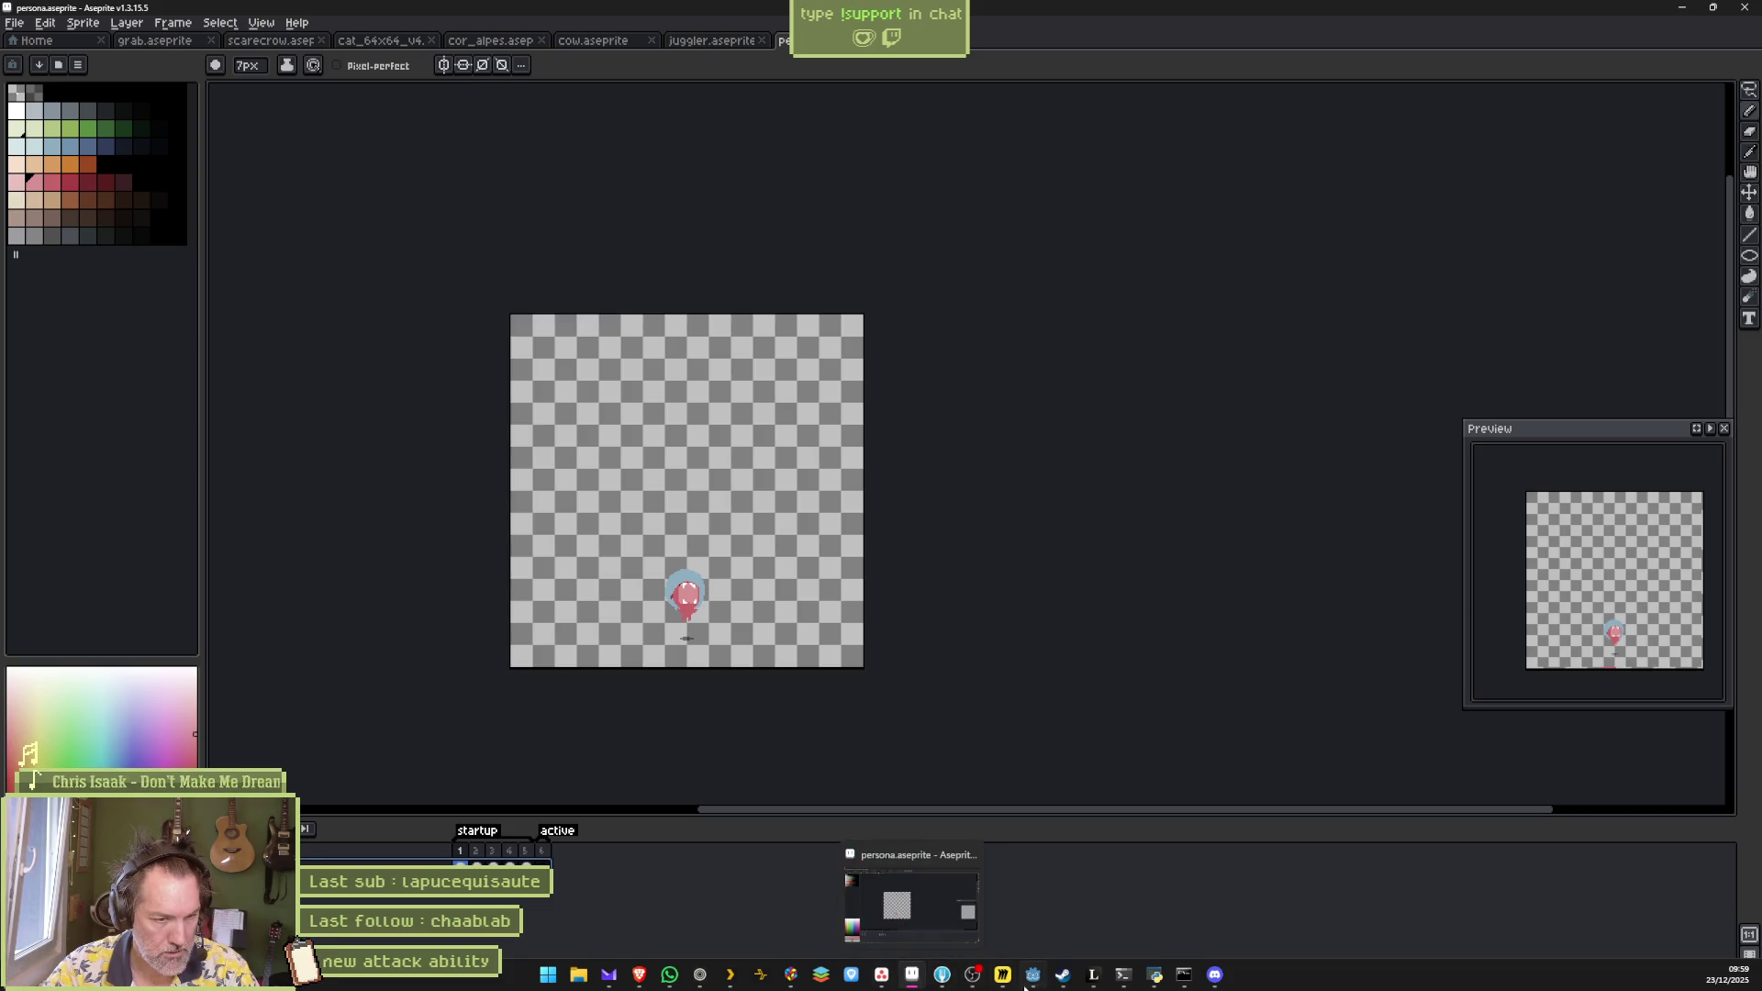
click(1032, 975)
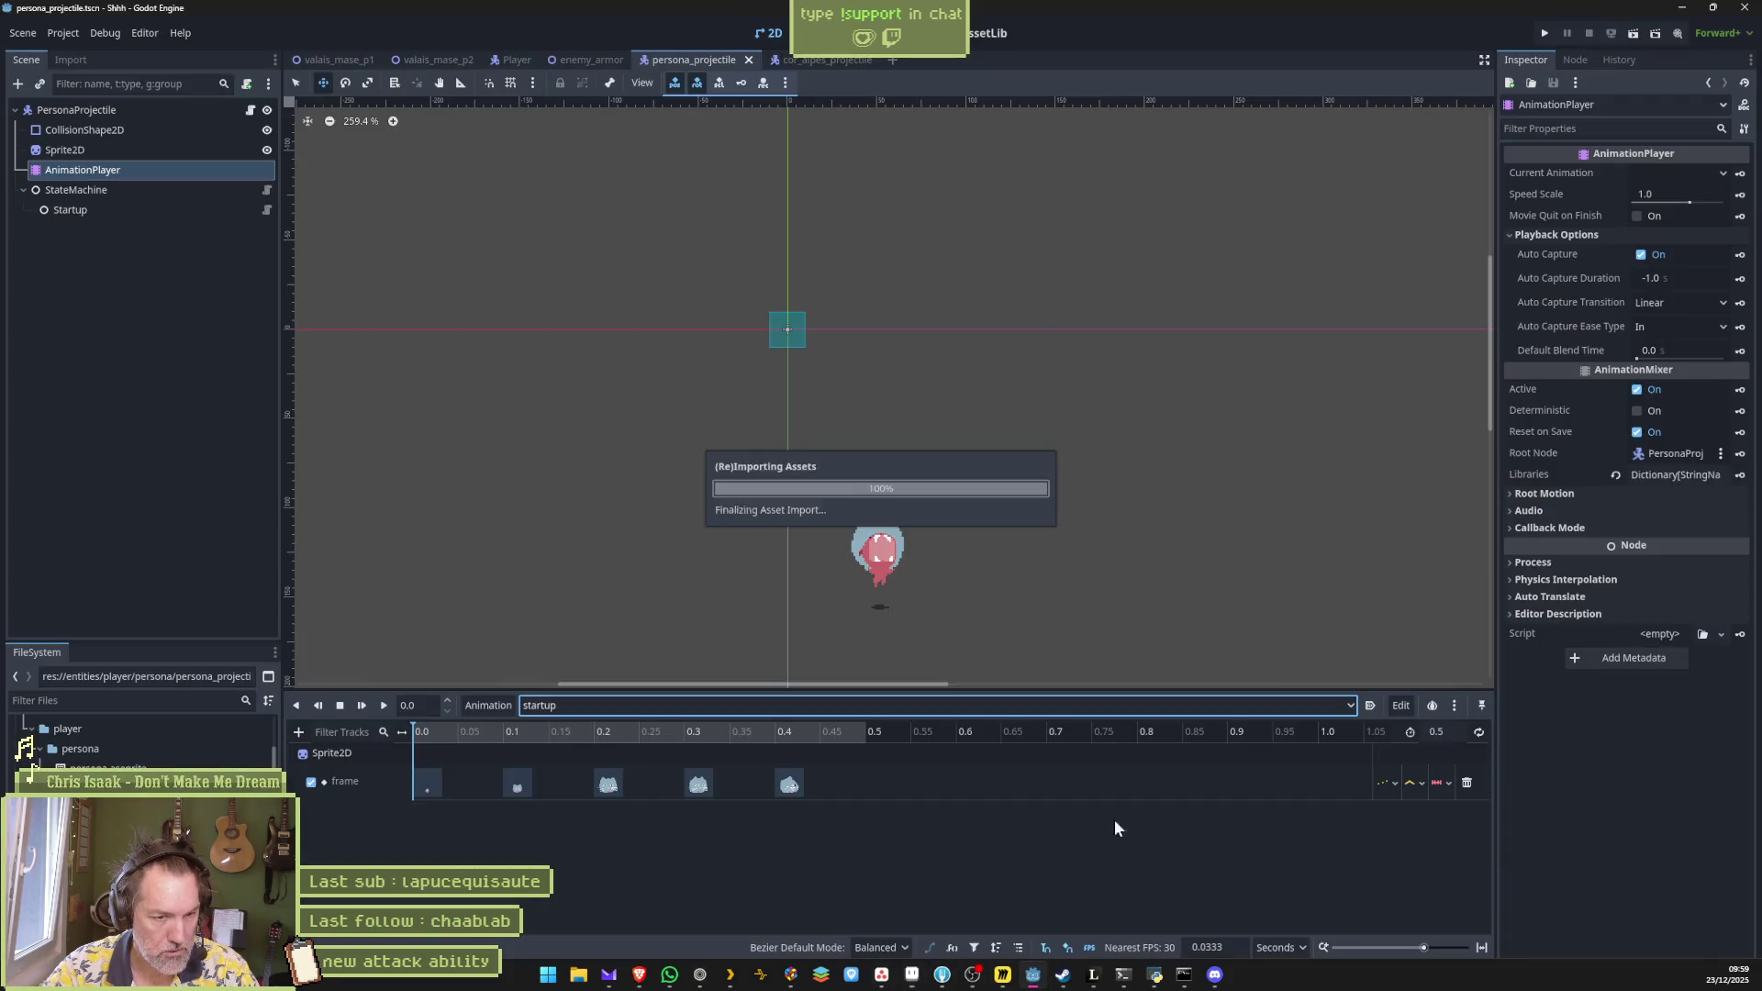
Reimport the projectile Sprite2D from the updated Aseprite file and scrub the startup animation
click(184, 151)
click(1626, 908)
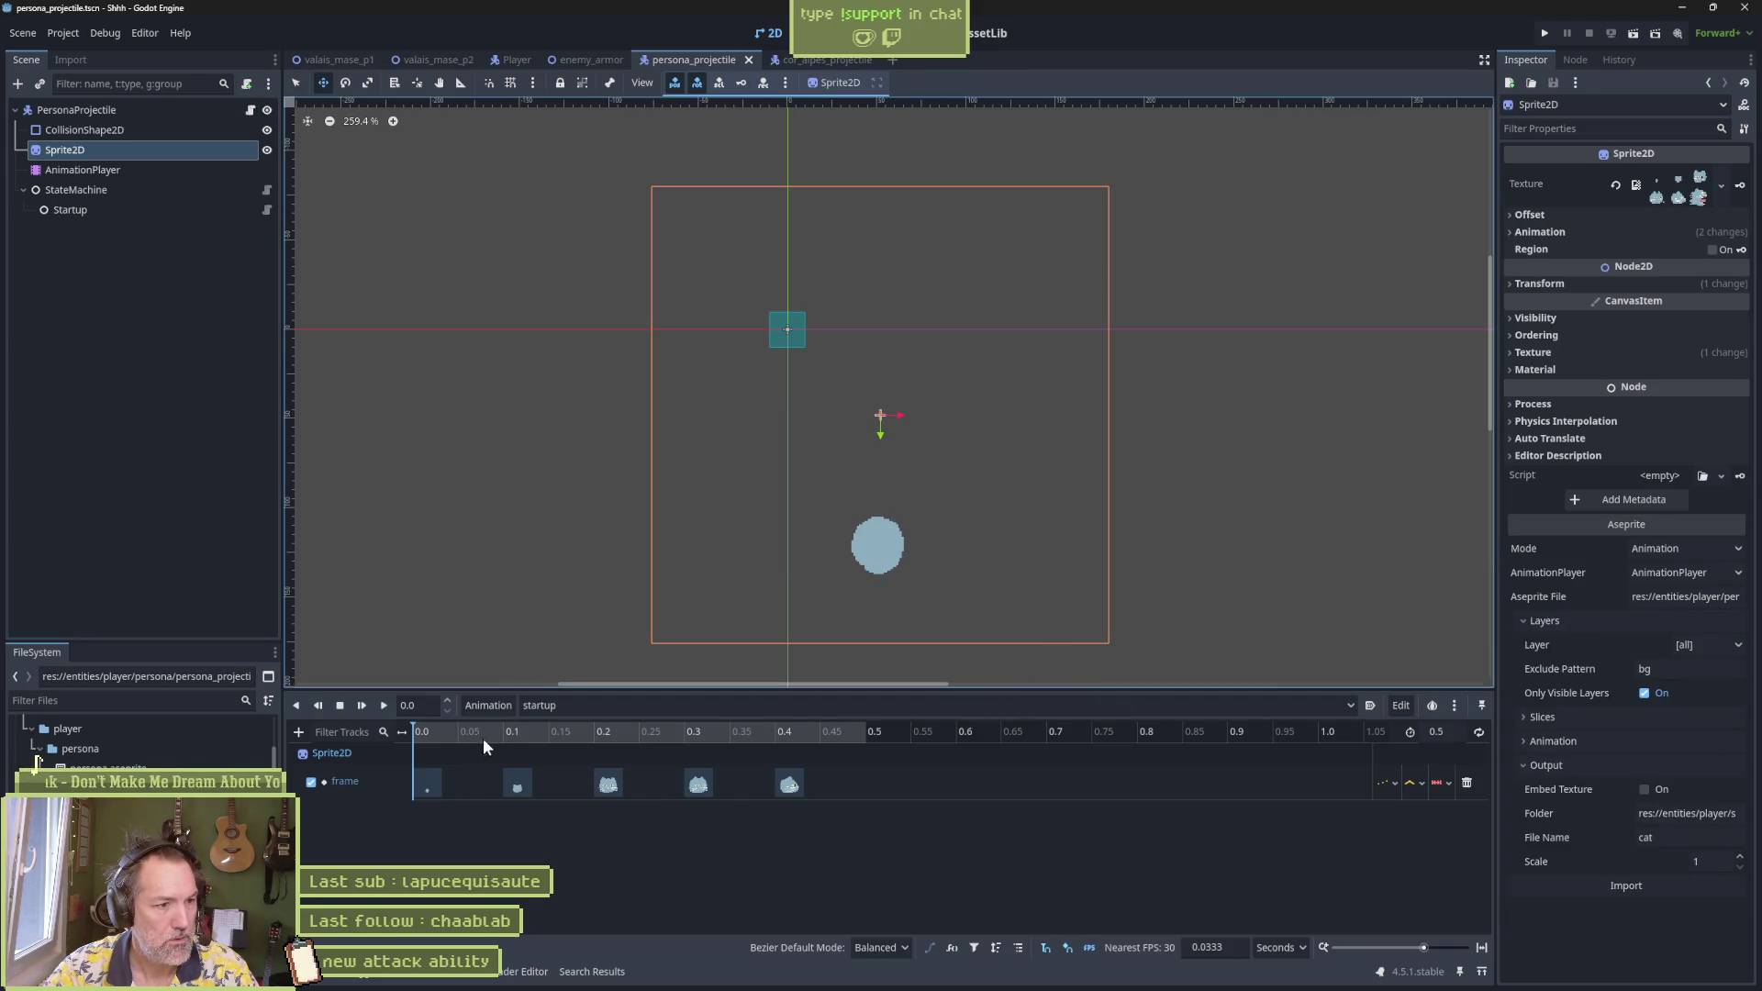
mouse_move(487, 734)
mouse_down()
mouse_move(836, 747)
mouse_move(357, 753)
mouse_up()
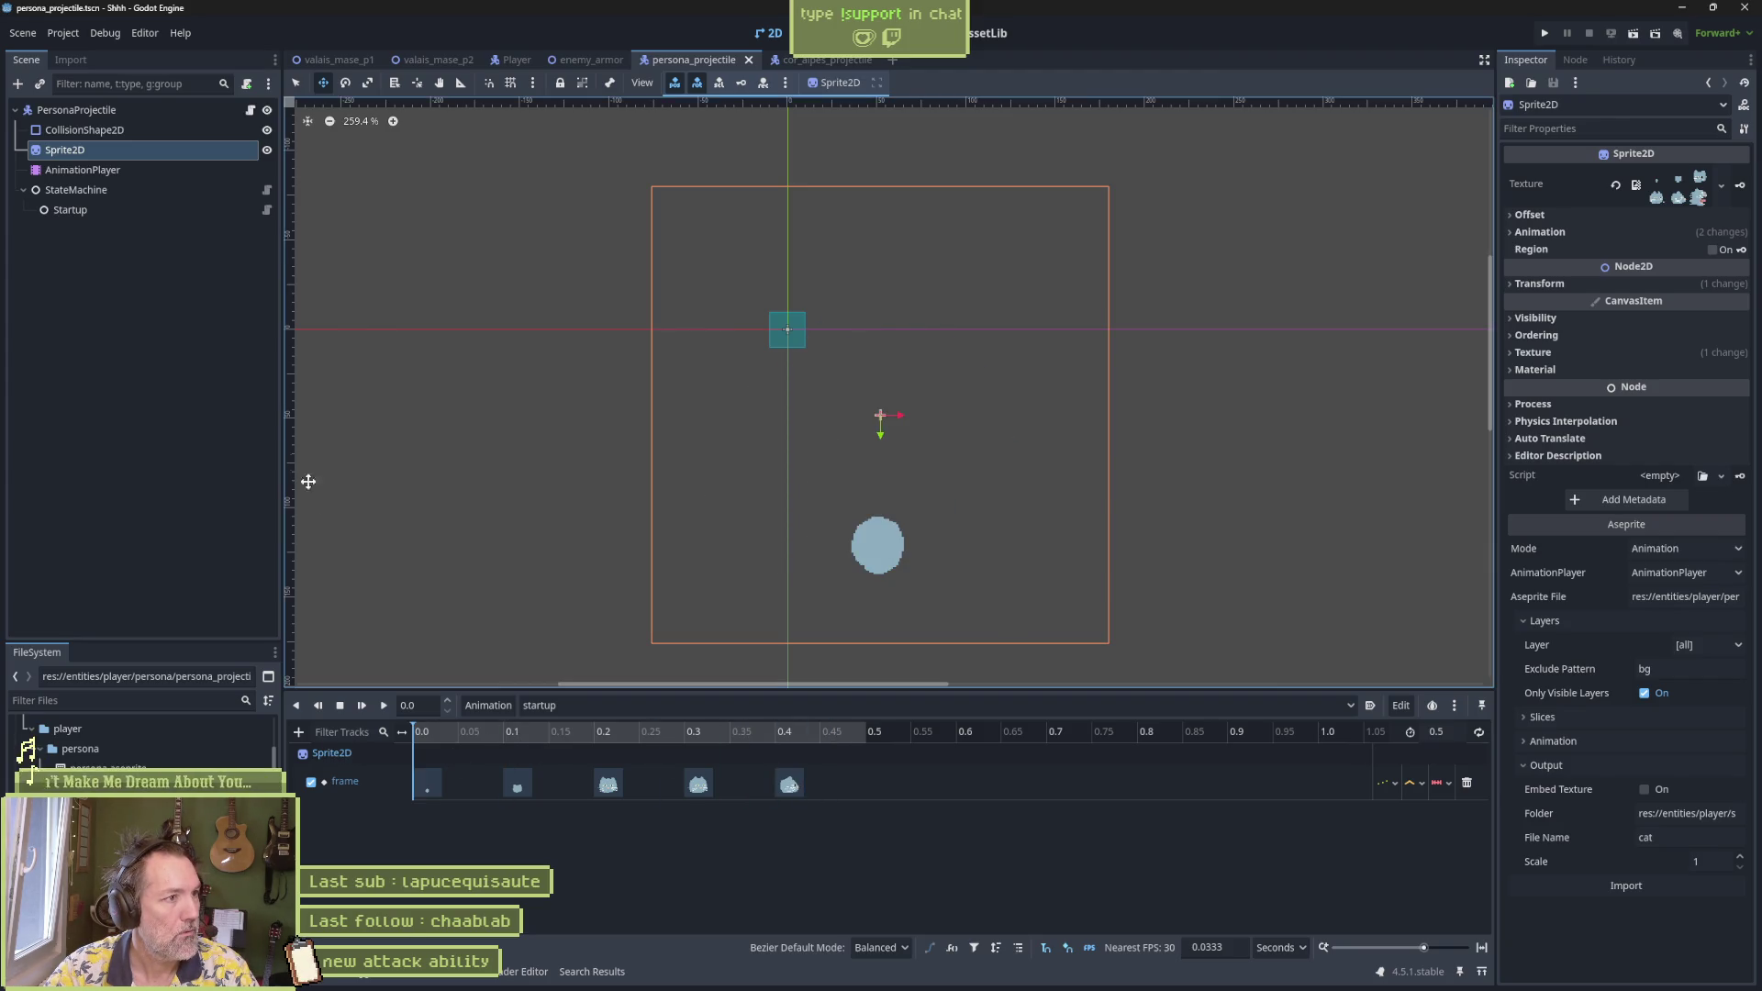
Set the Startup state's animation name to 'startup', save the scene, and run it with F6
click(129, 211)
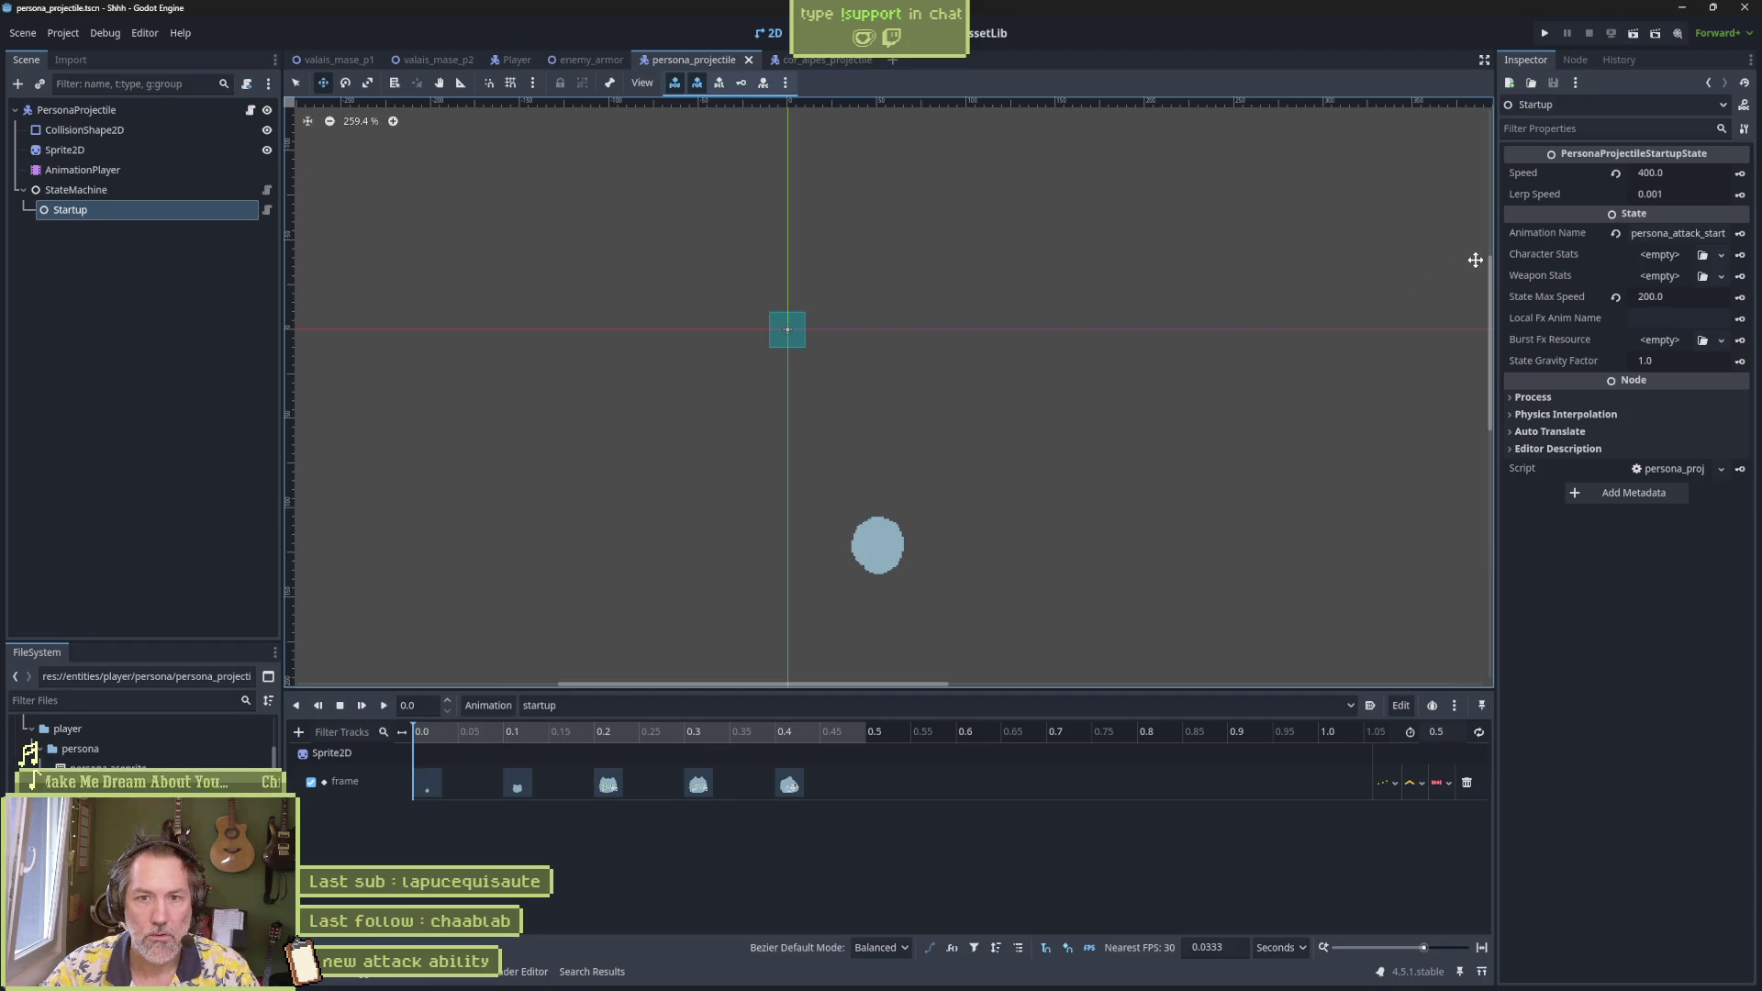
click(1666, 233)
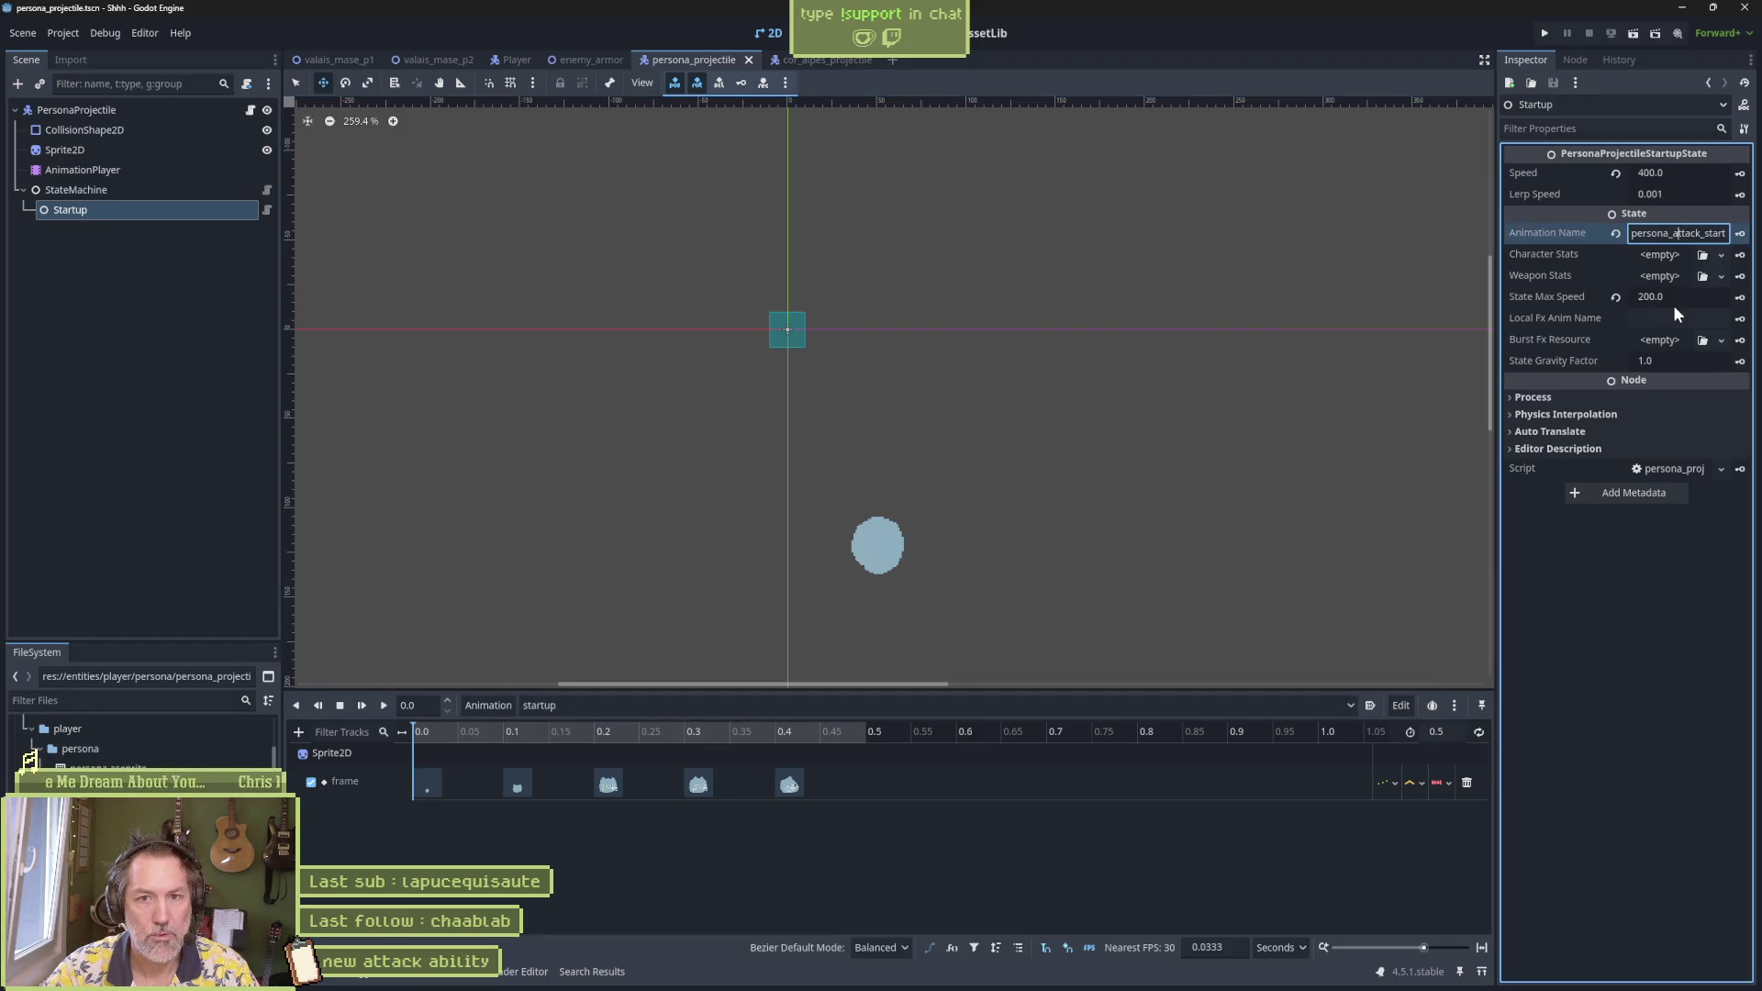
text(startup)
key(ctrl+s)
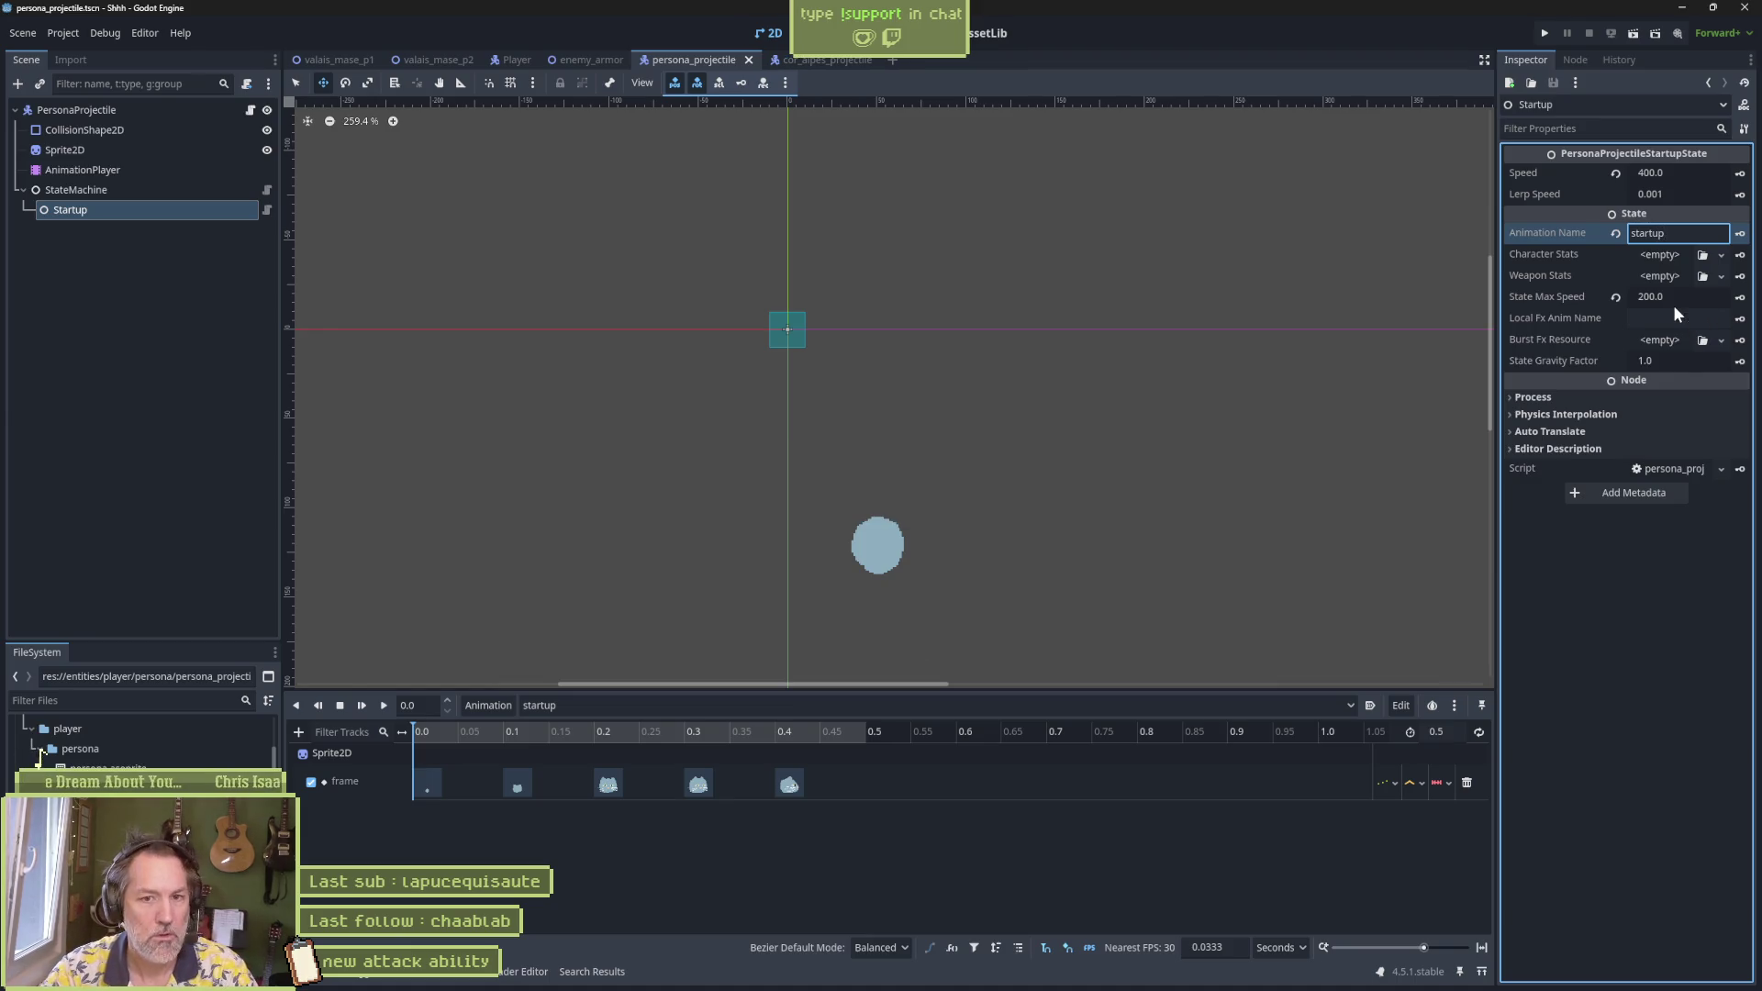
key(F6)
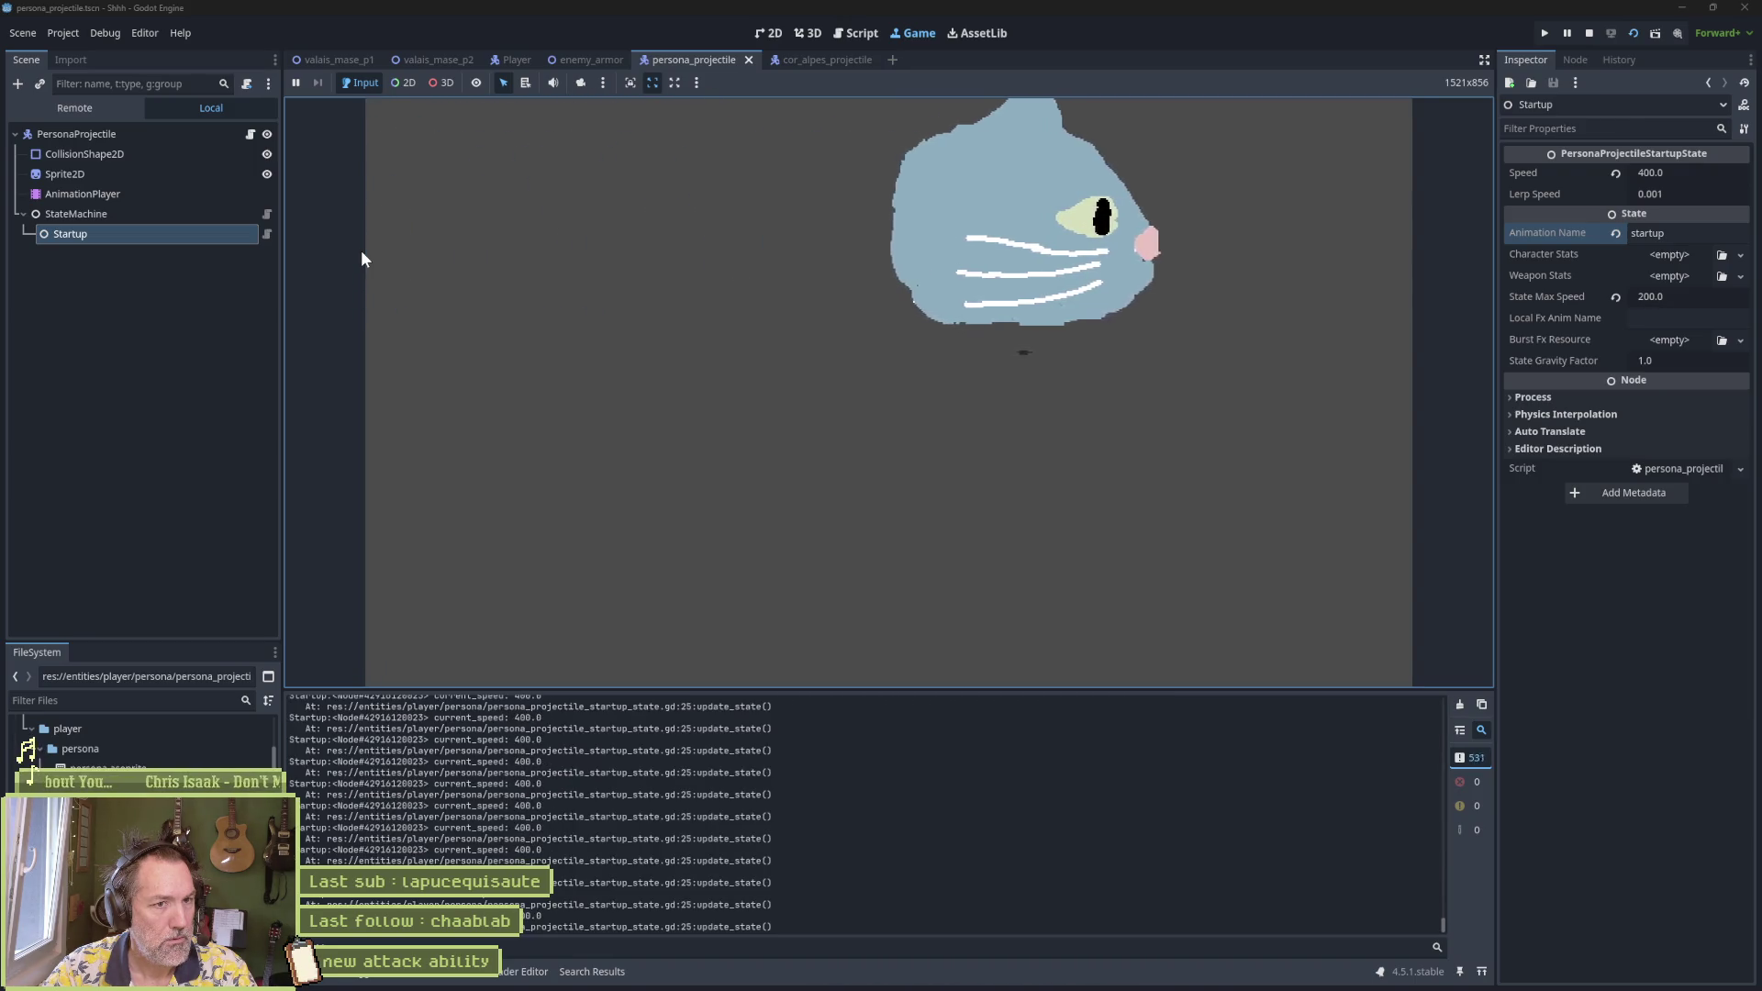
Stop the preview and open persona_projectile_startup_state.gd from the Startup node's script icon
key(F8)
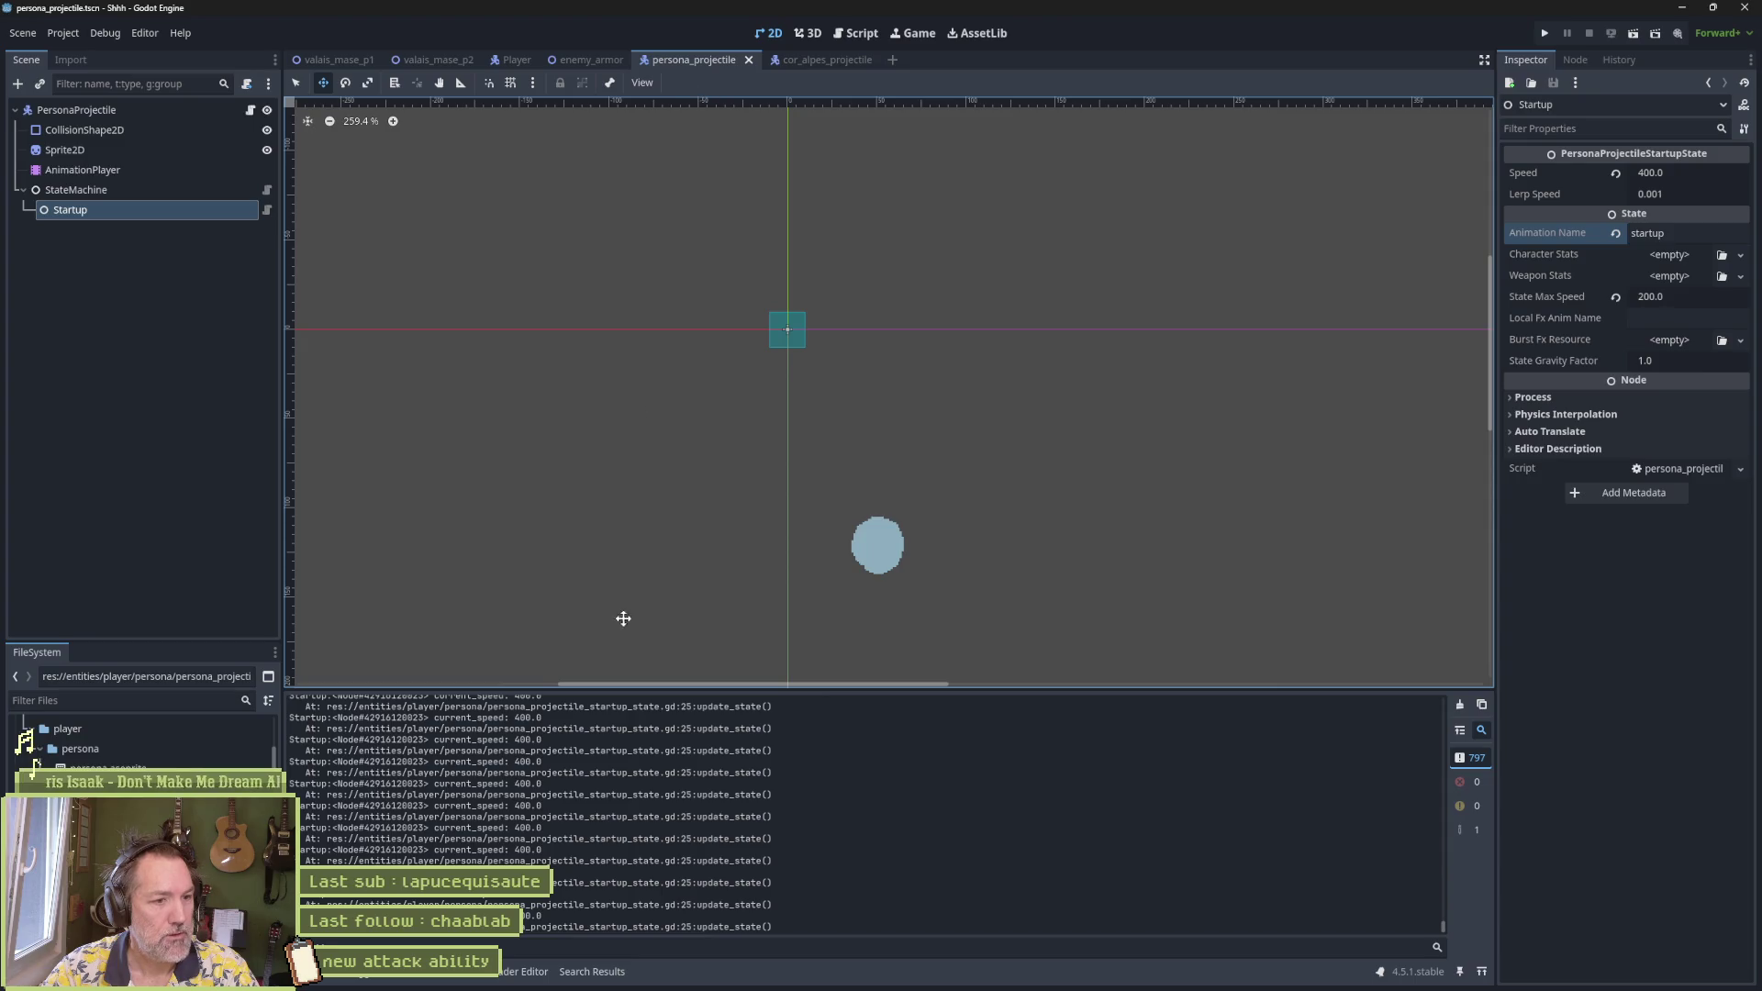
click(266, 211)
scroll(830, 607, down, 1)
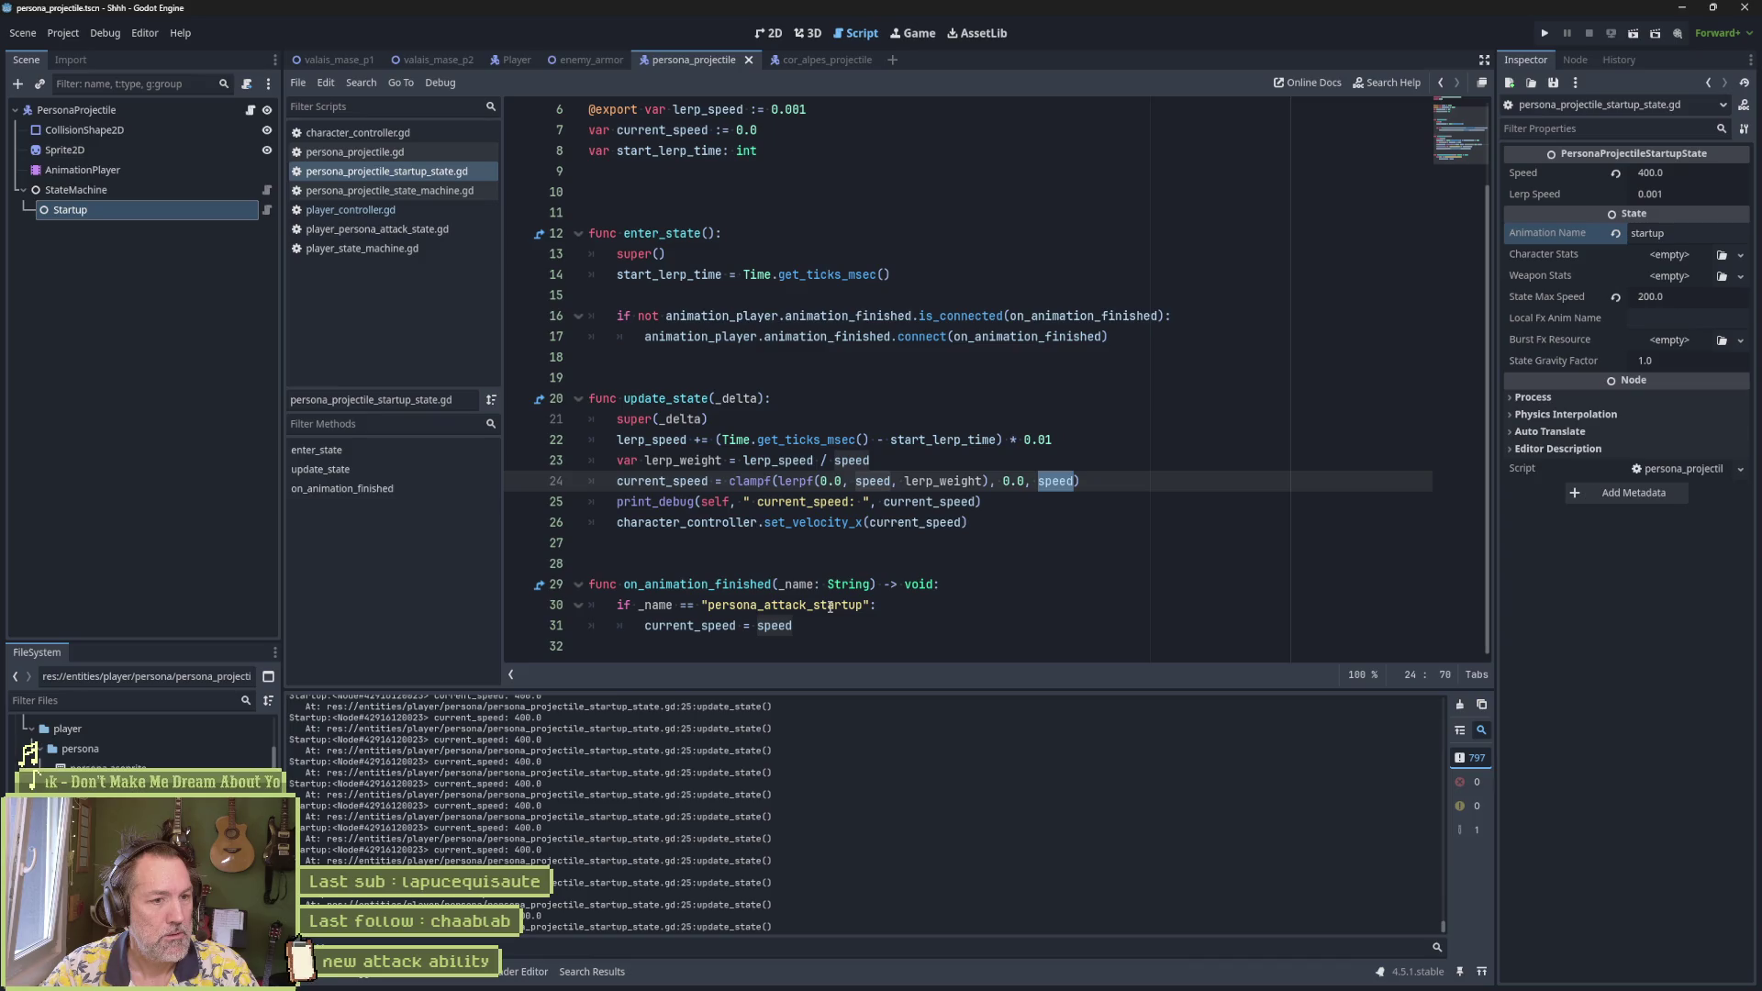
Add animation_player.play("active") on a new line after line 31's speed assignment
drag(708, 605, 865, 606)
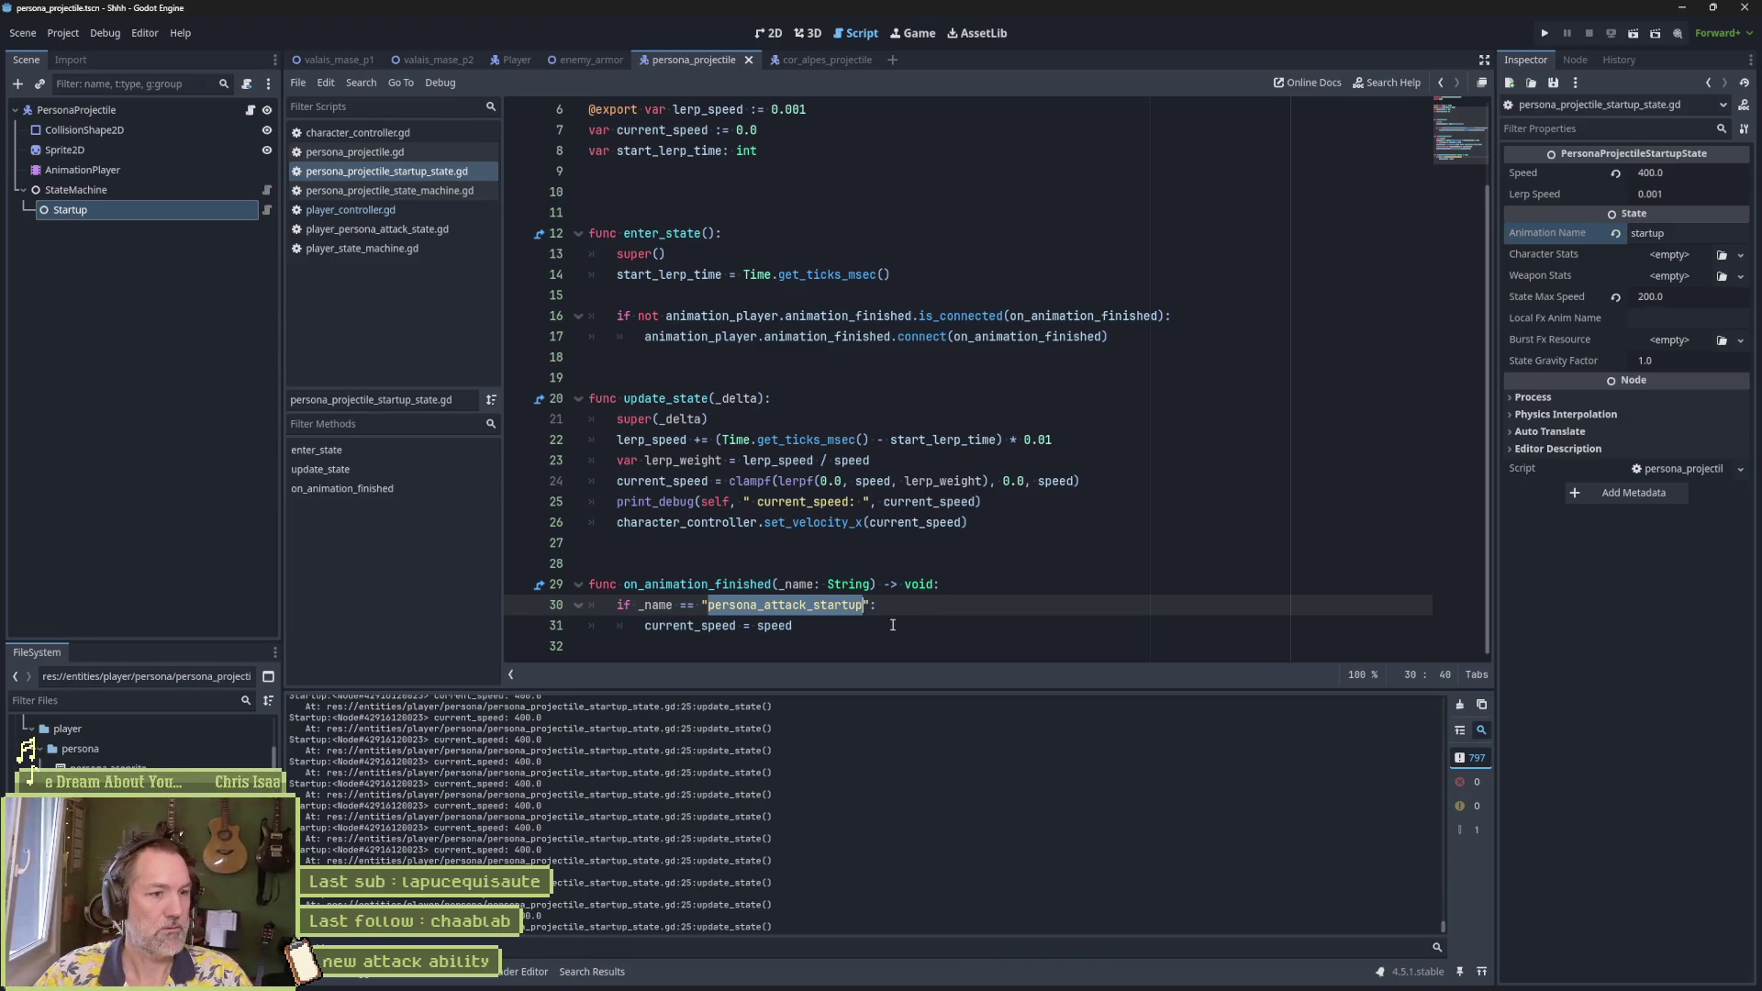
click(846, 624)
key(Return)
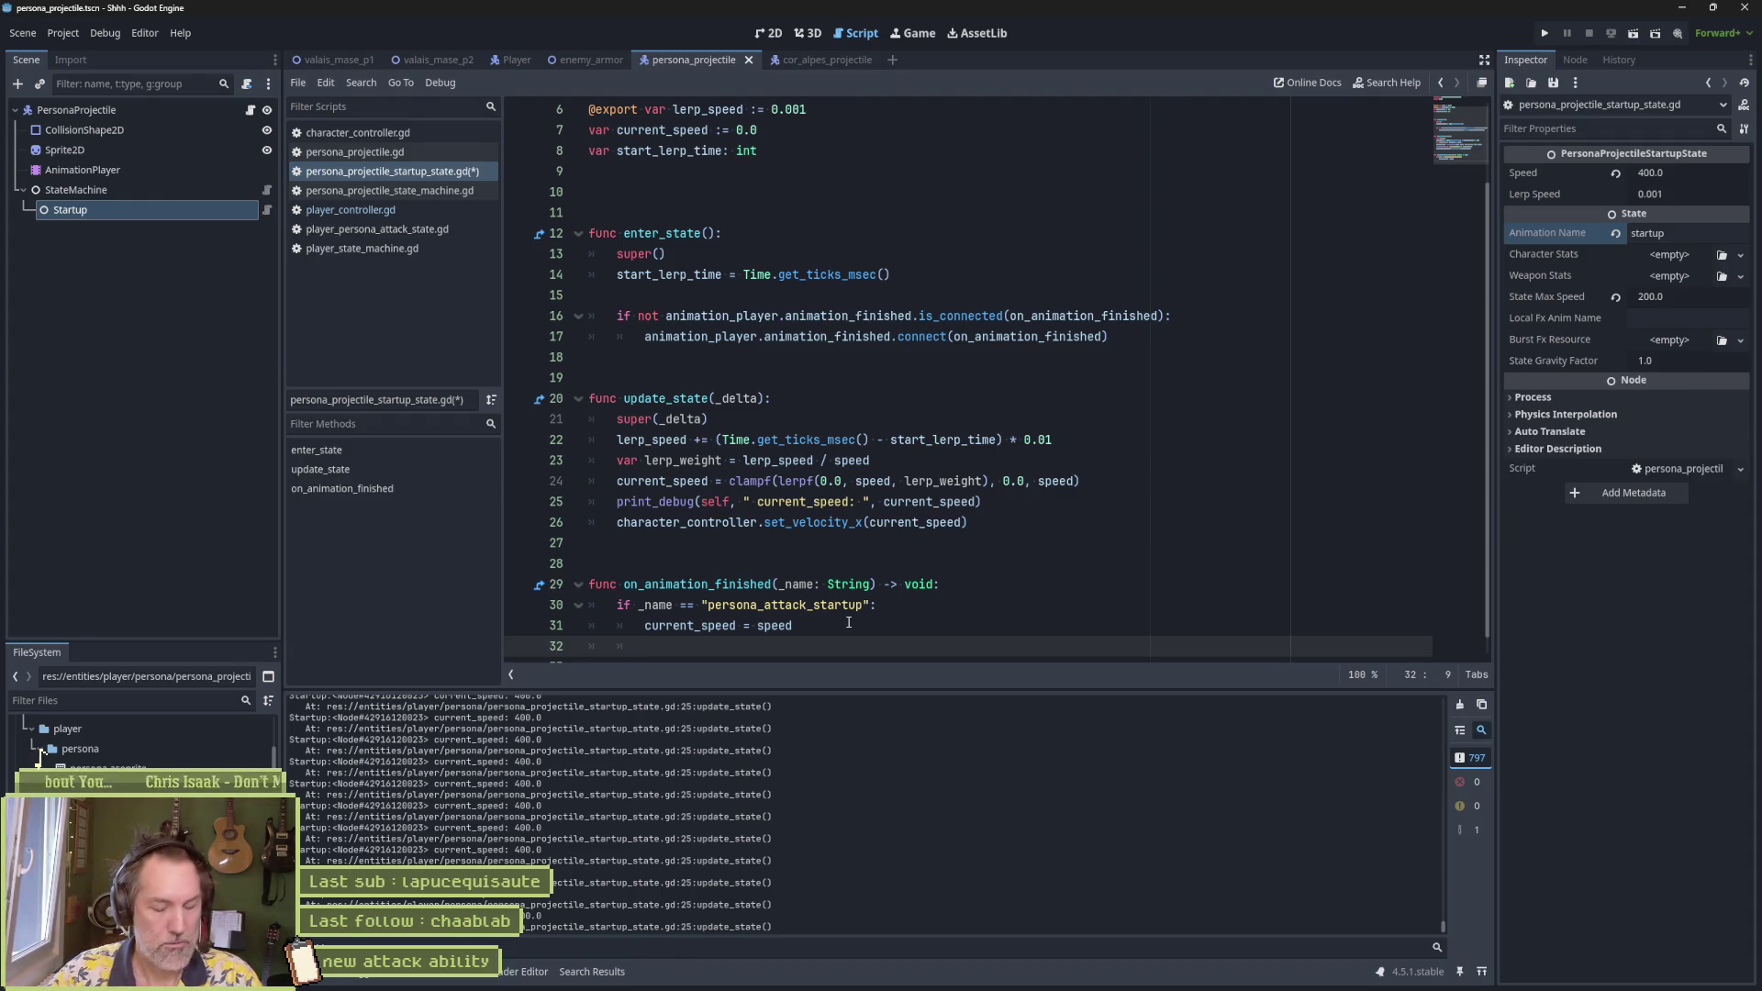
text(anim)
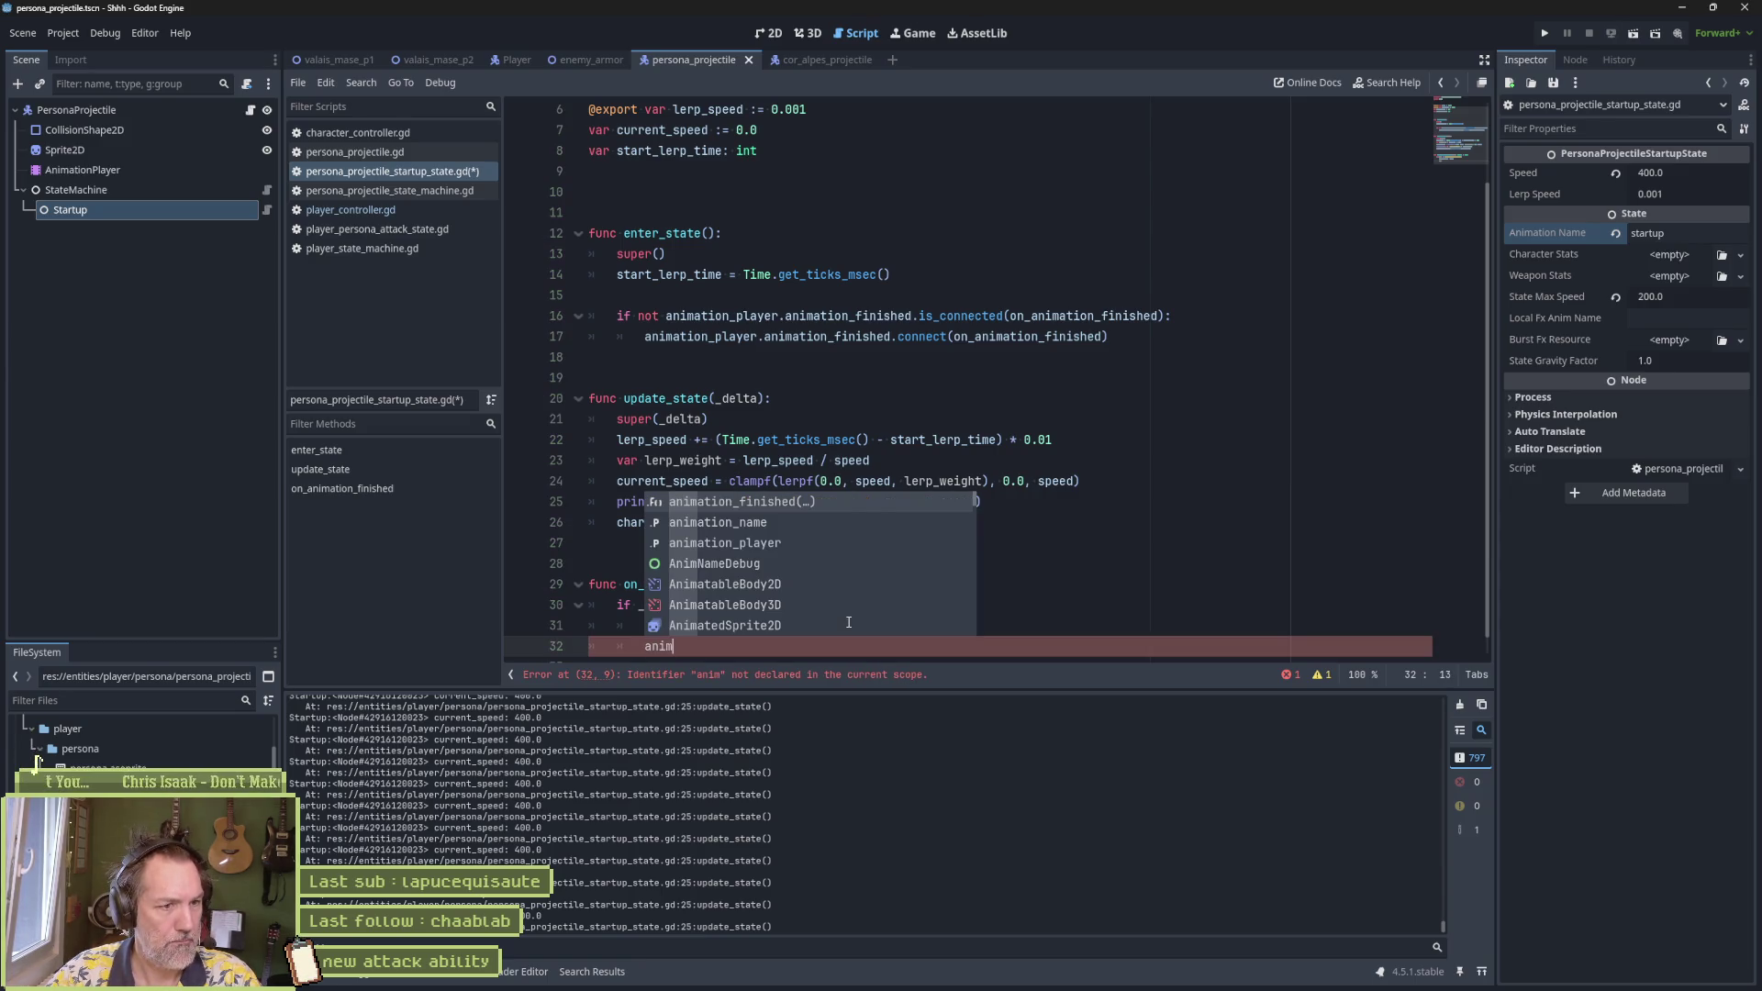
key(Down)
key(Down)
key(Return)
text(ayer.play)
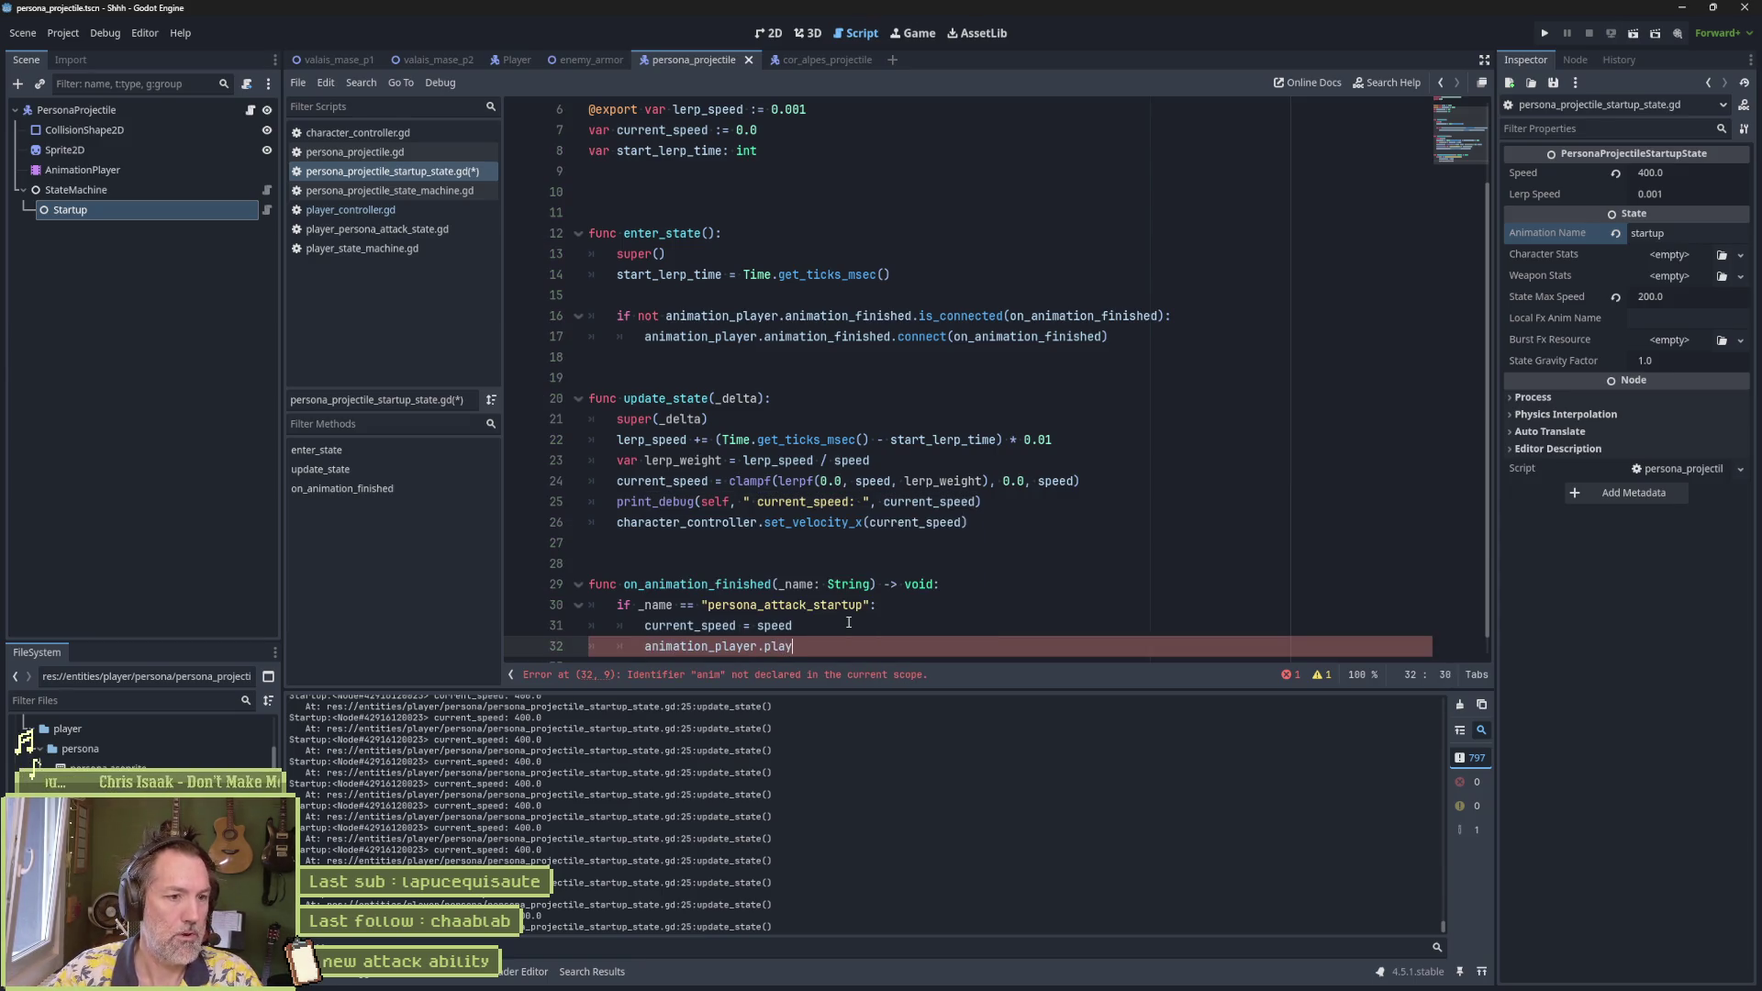
key(Return)
text(")
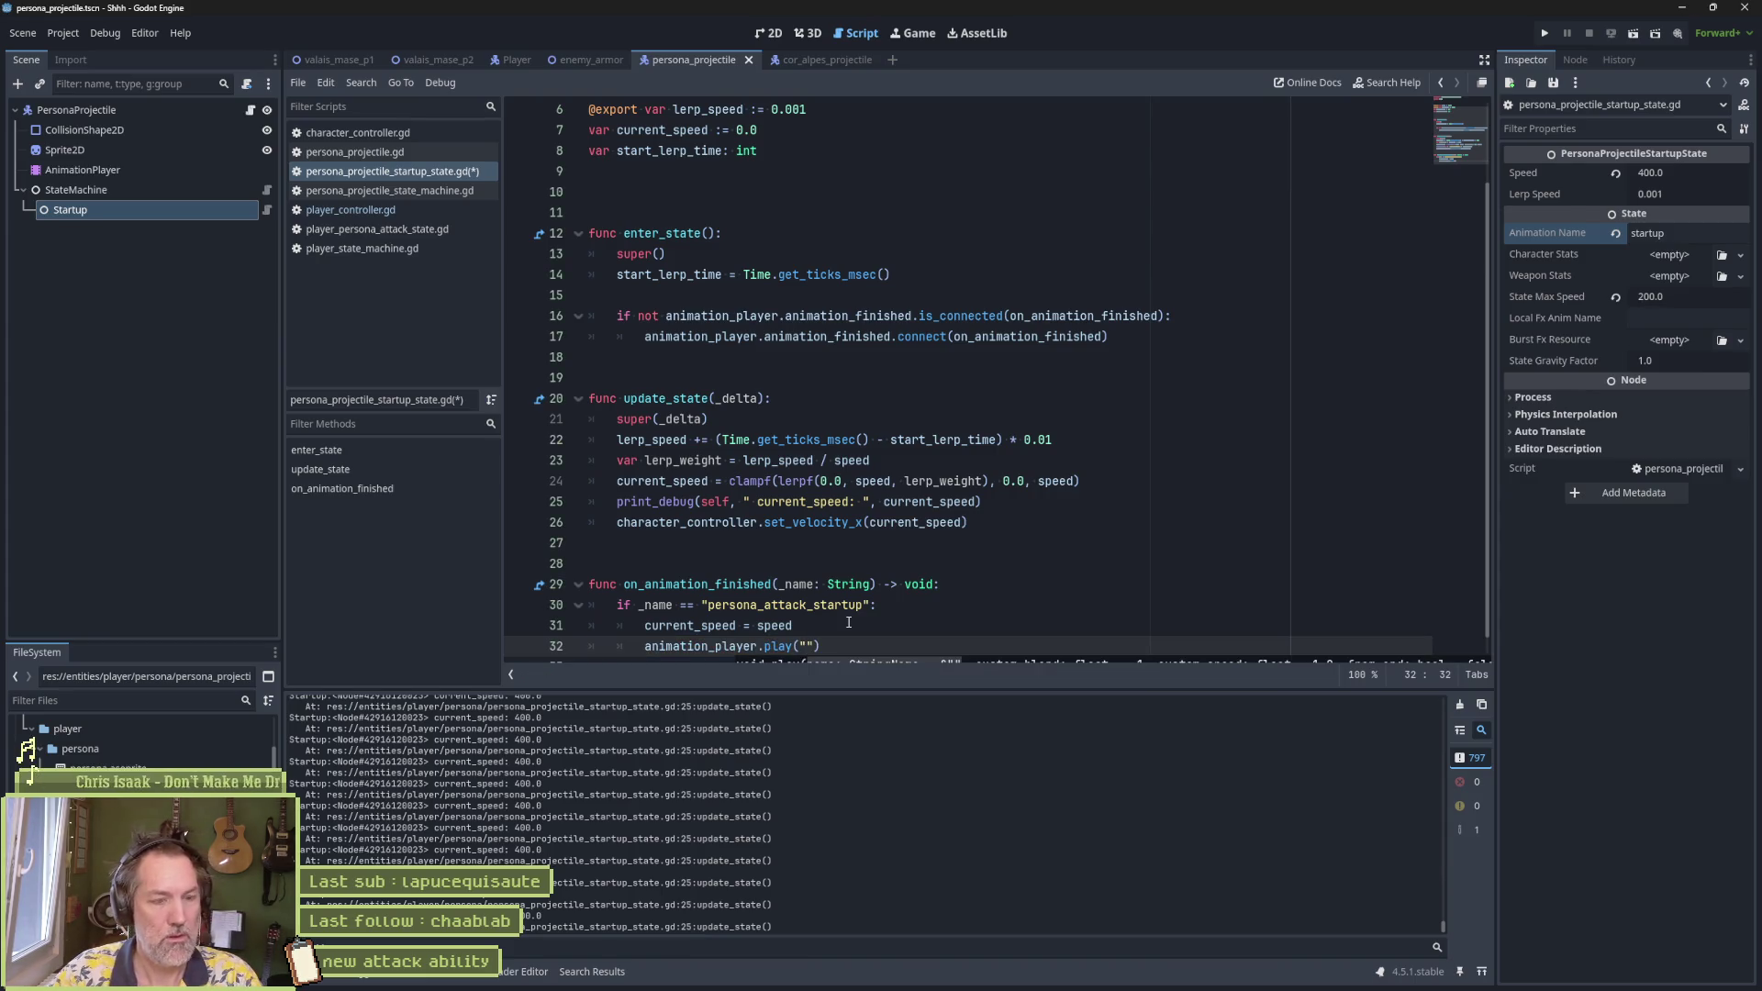
scroll(851, 622, down, 1)
text(a)
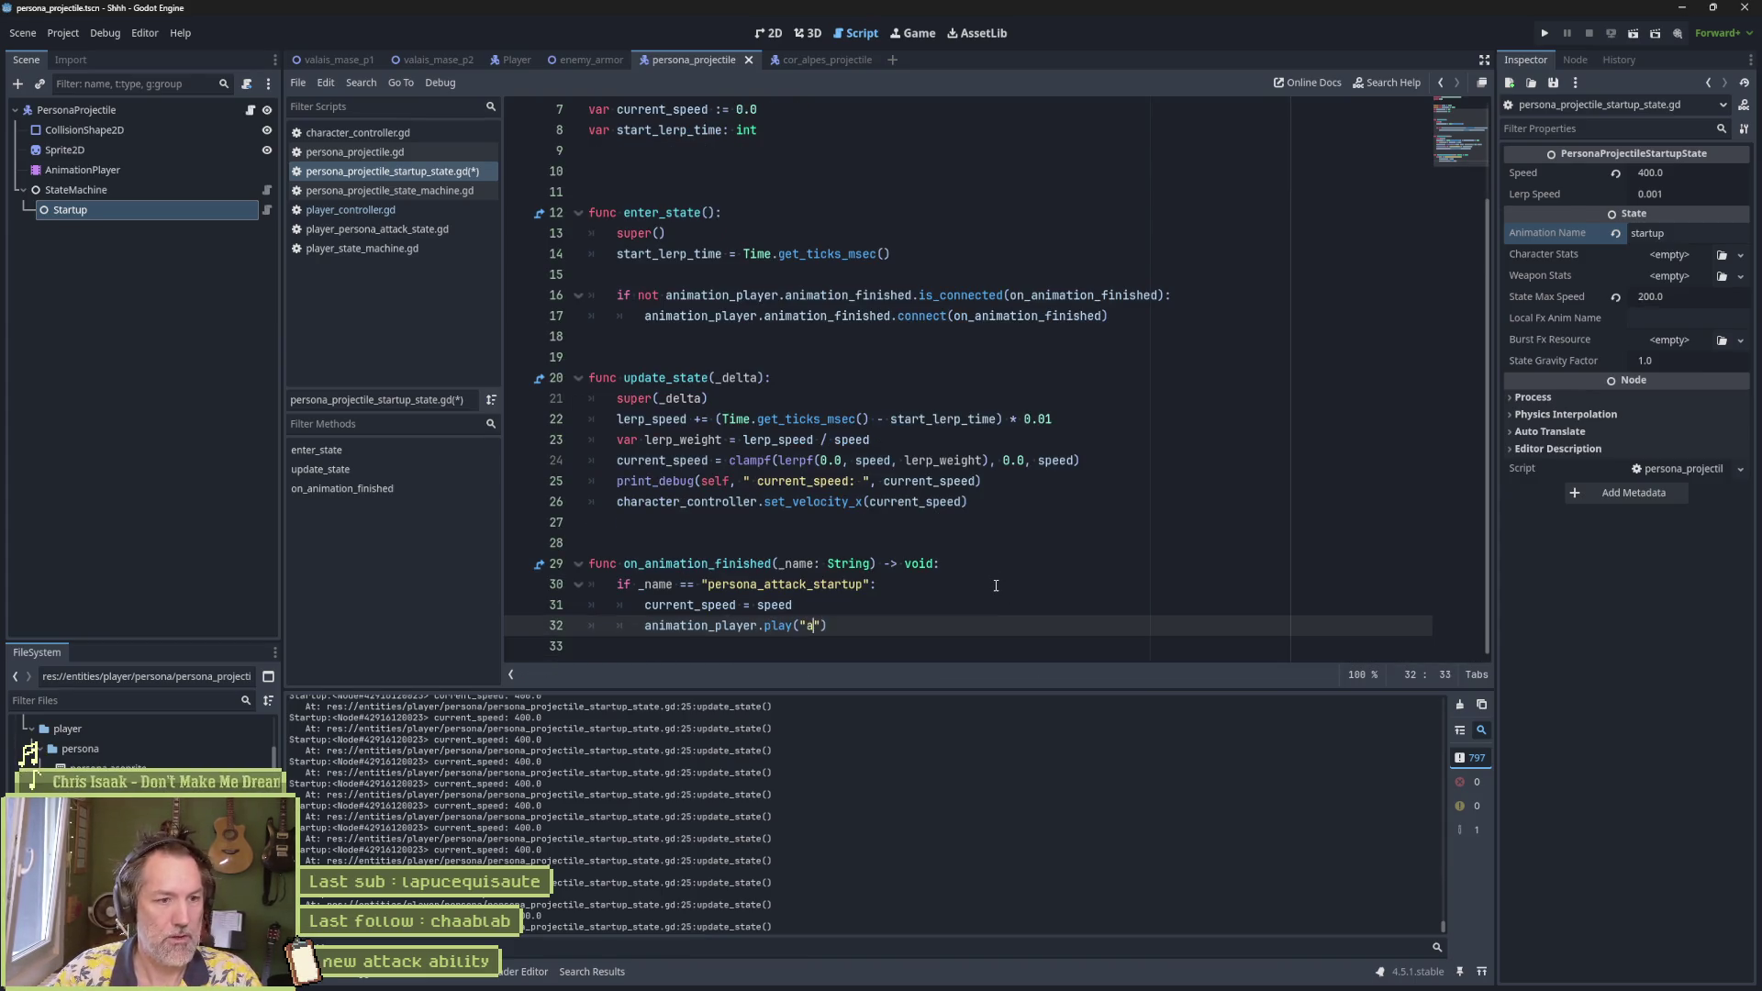
text(ctive)
Change the checked animation name on line 30 from "persona_attack_startup" to "startup" and rerun the scene
click(826, 583)
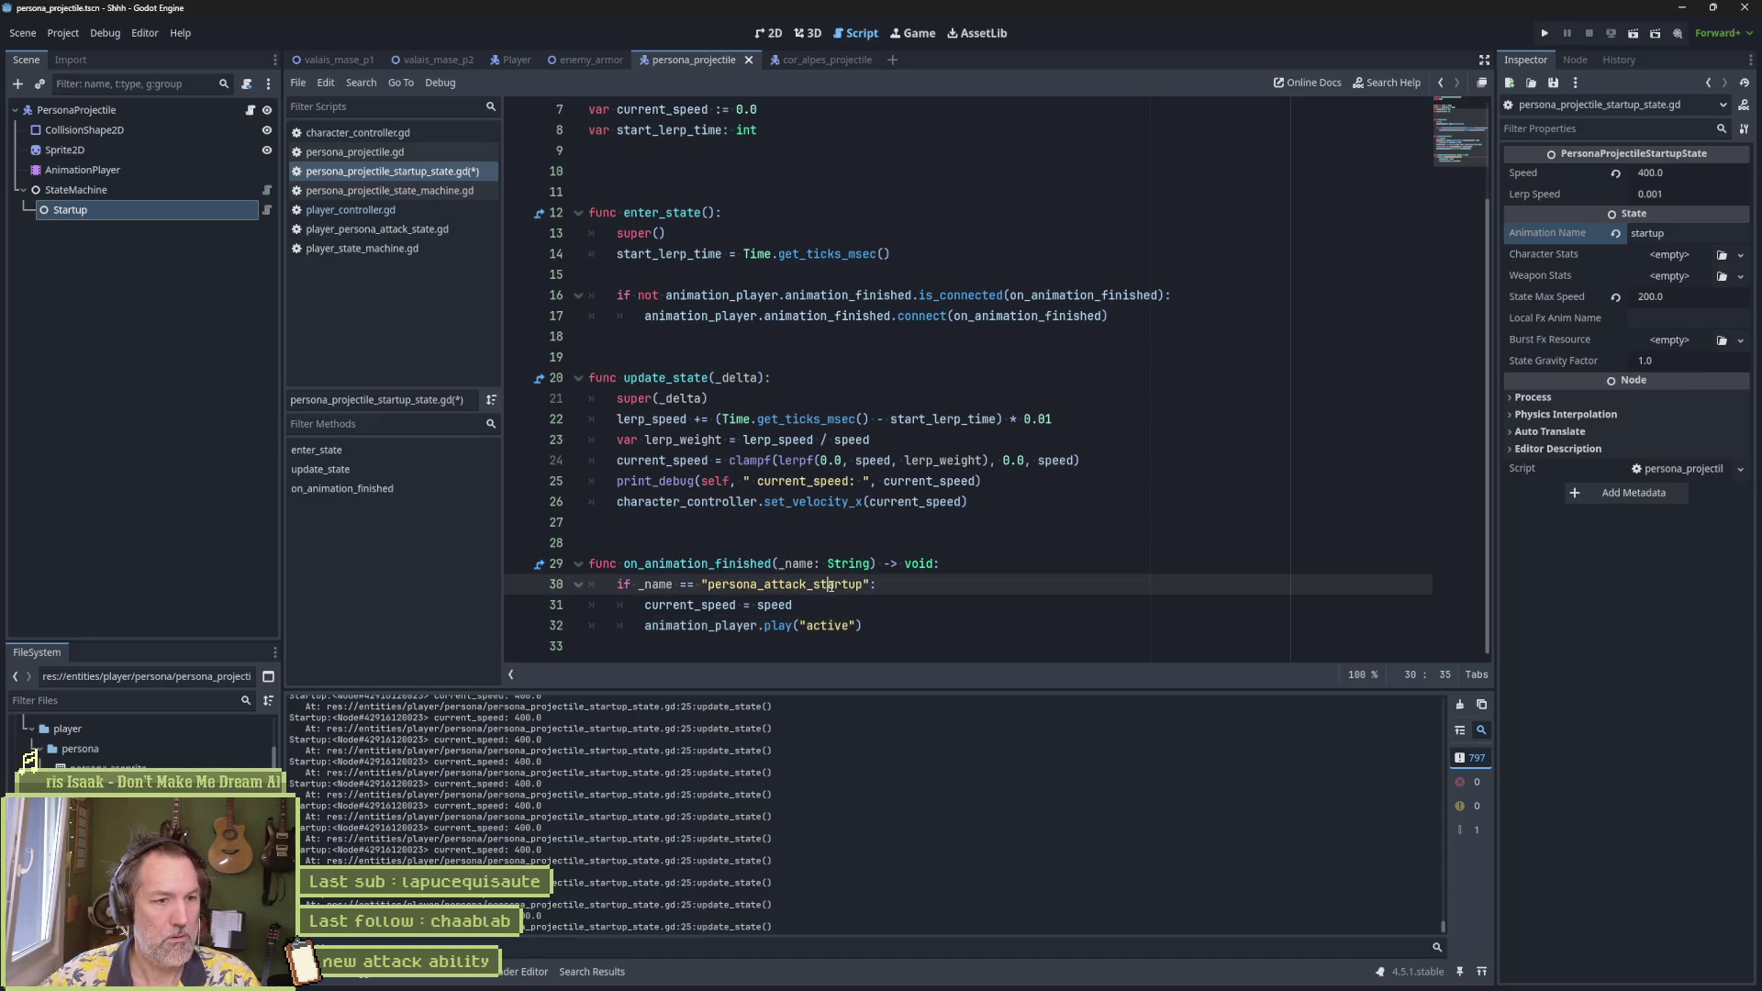
drag(820, 584, 707, 588)
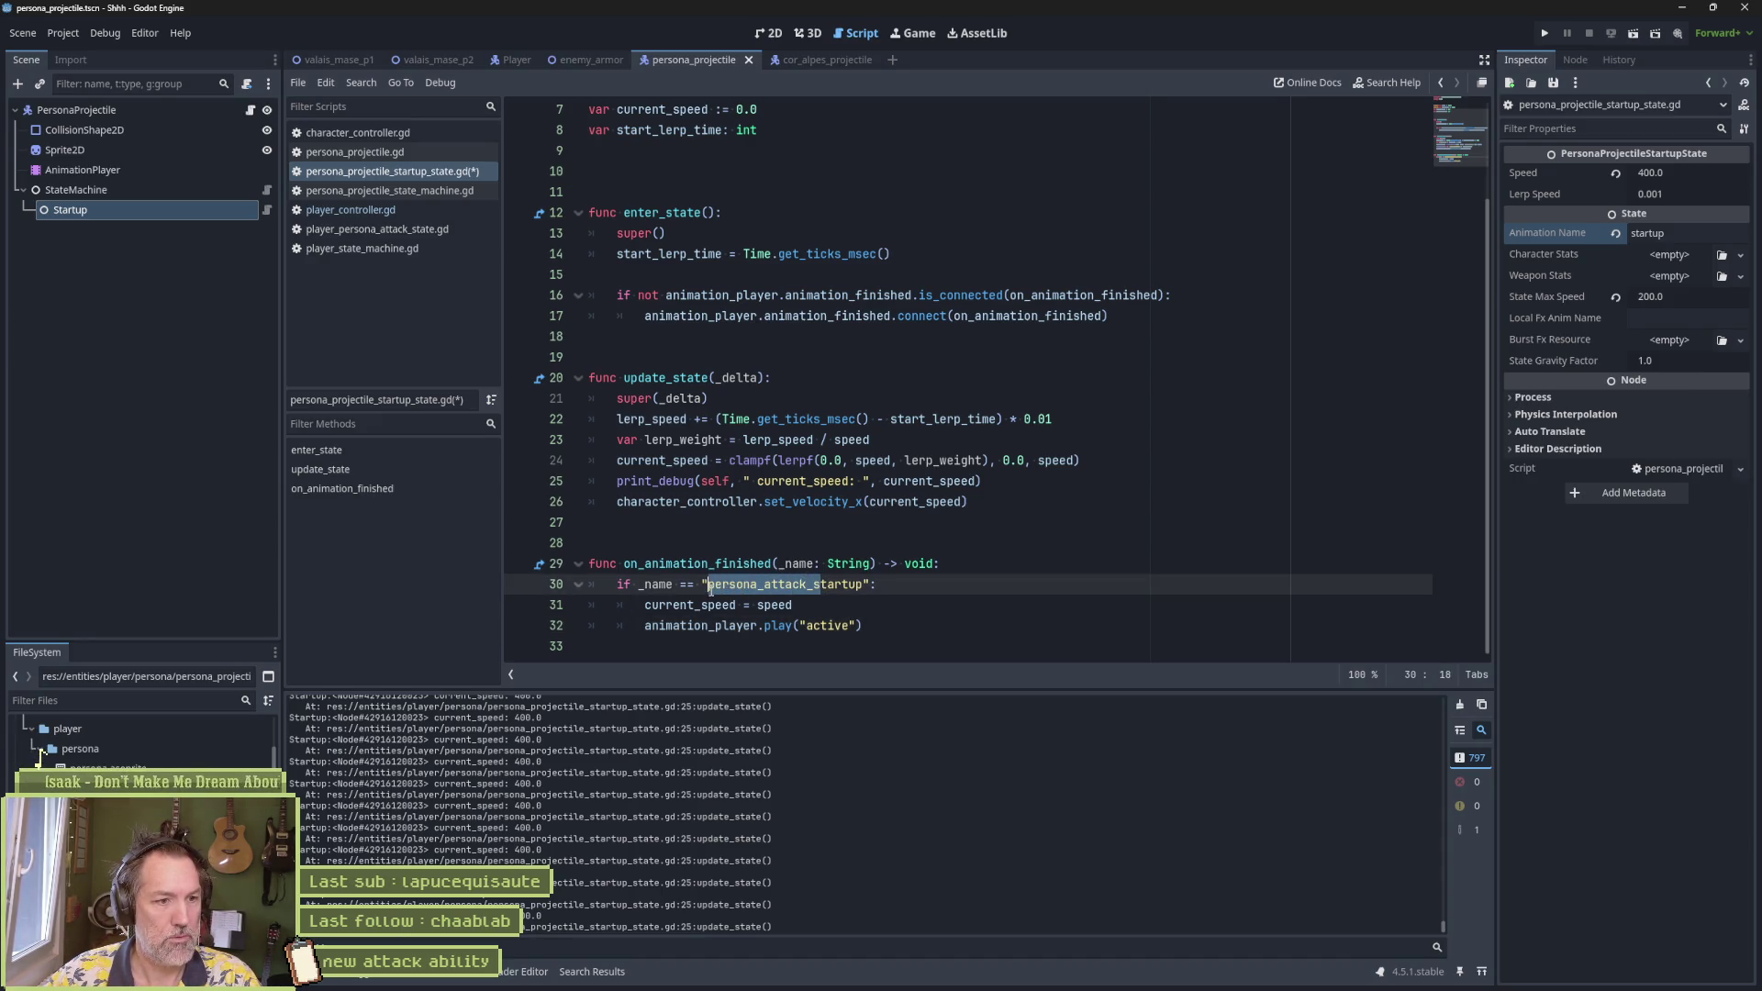
text(s)
key(F6)
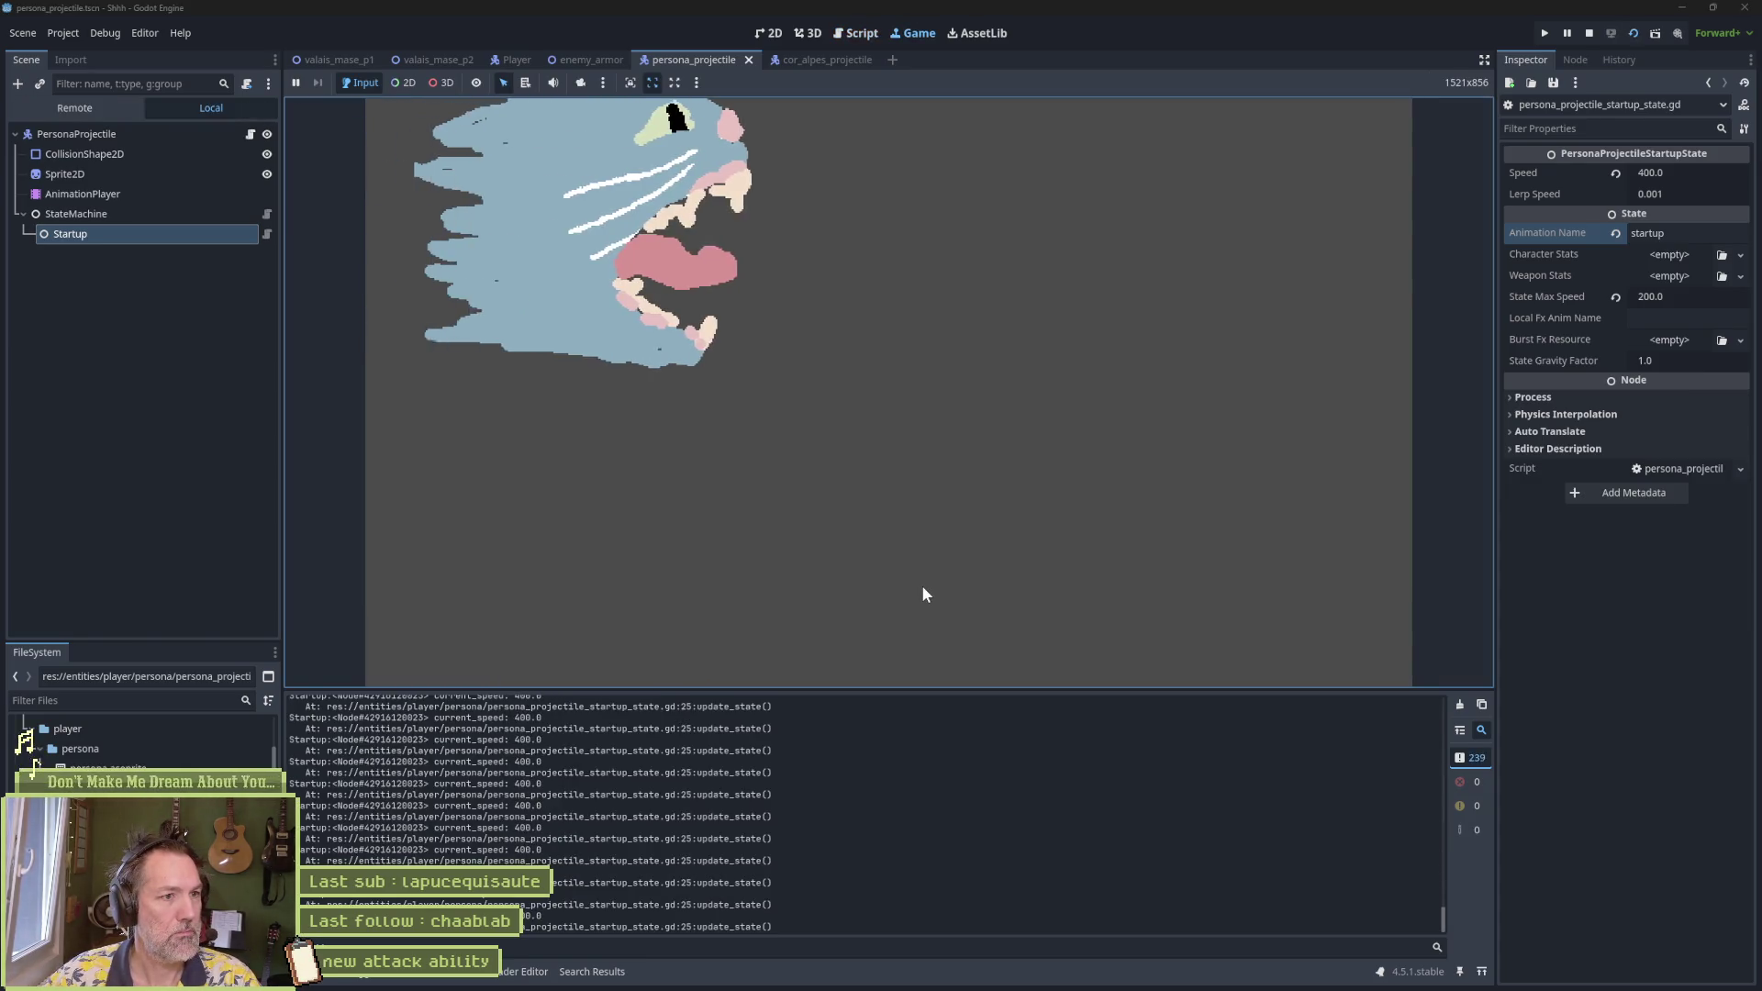
Reset the projectile Sprite2D's Transform Position to 0, 0 and save the scene
key(F8)
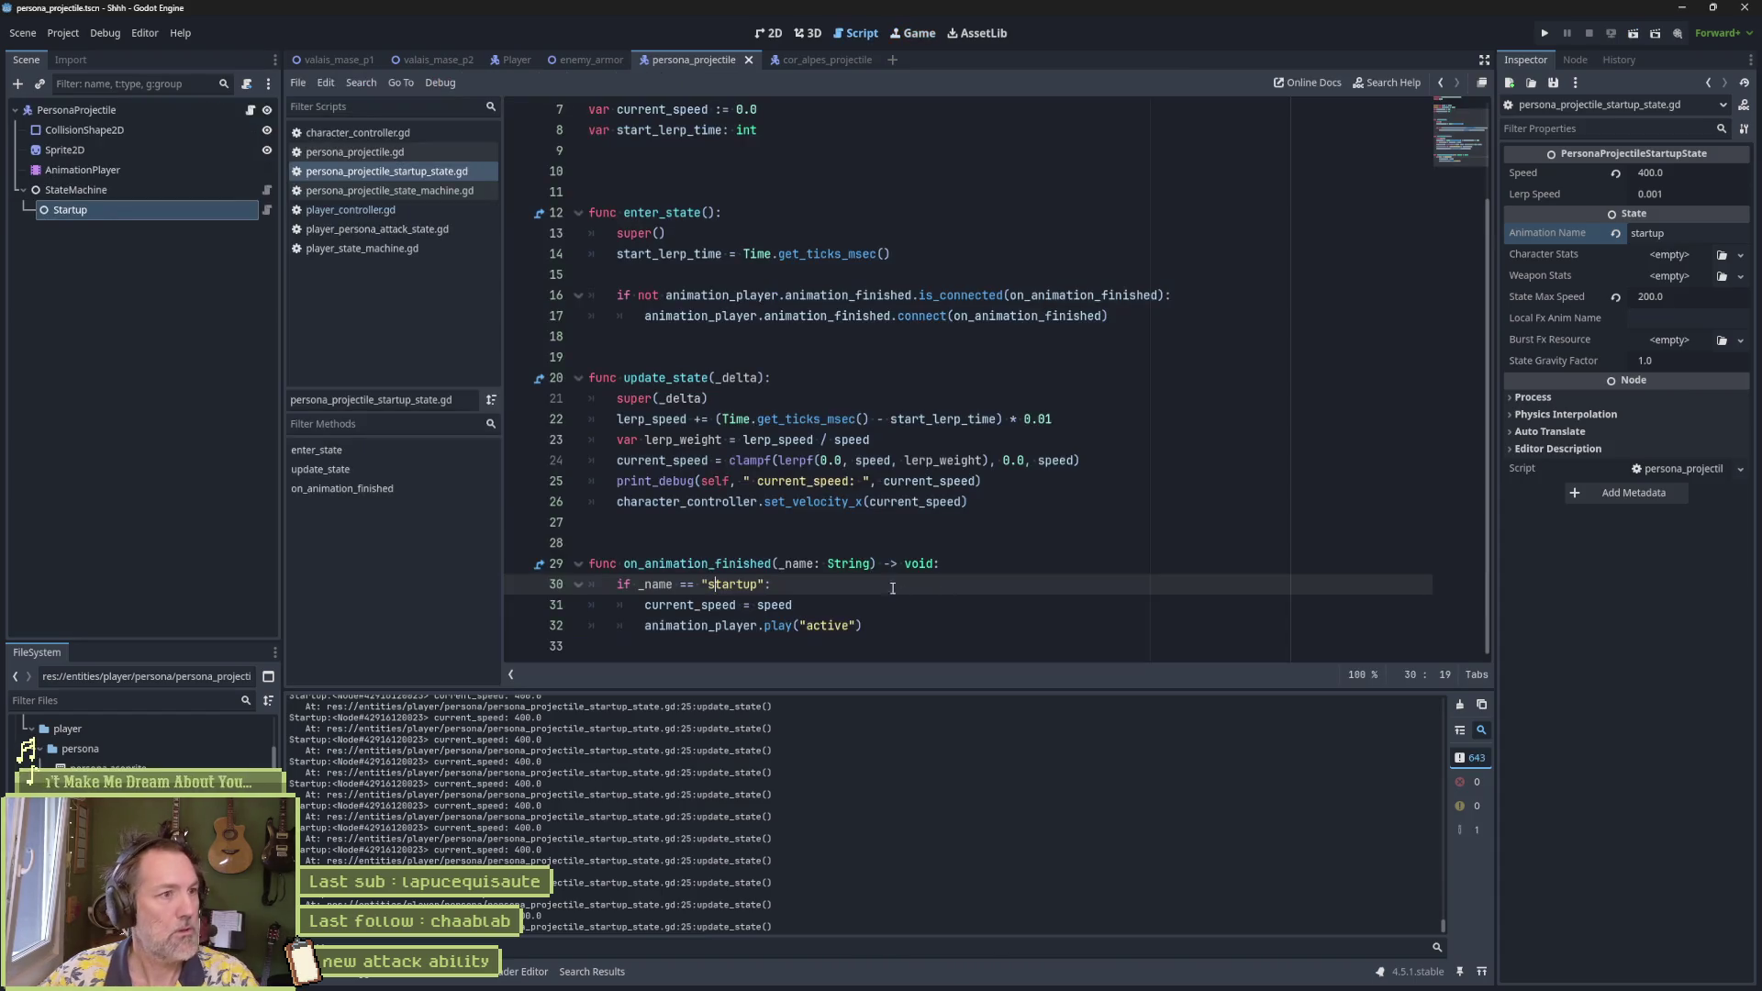
click(767, 35)
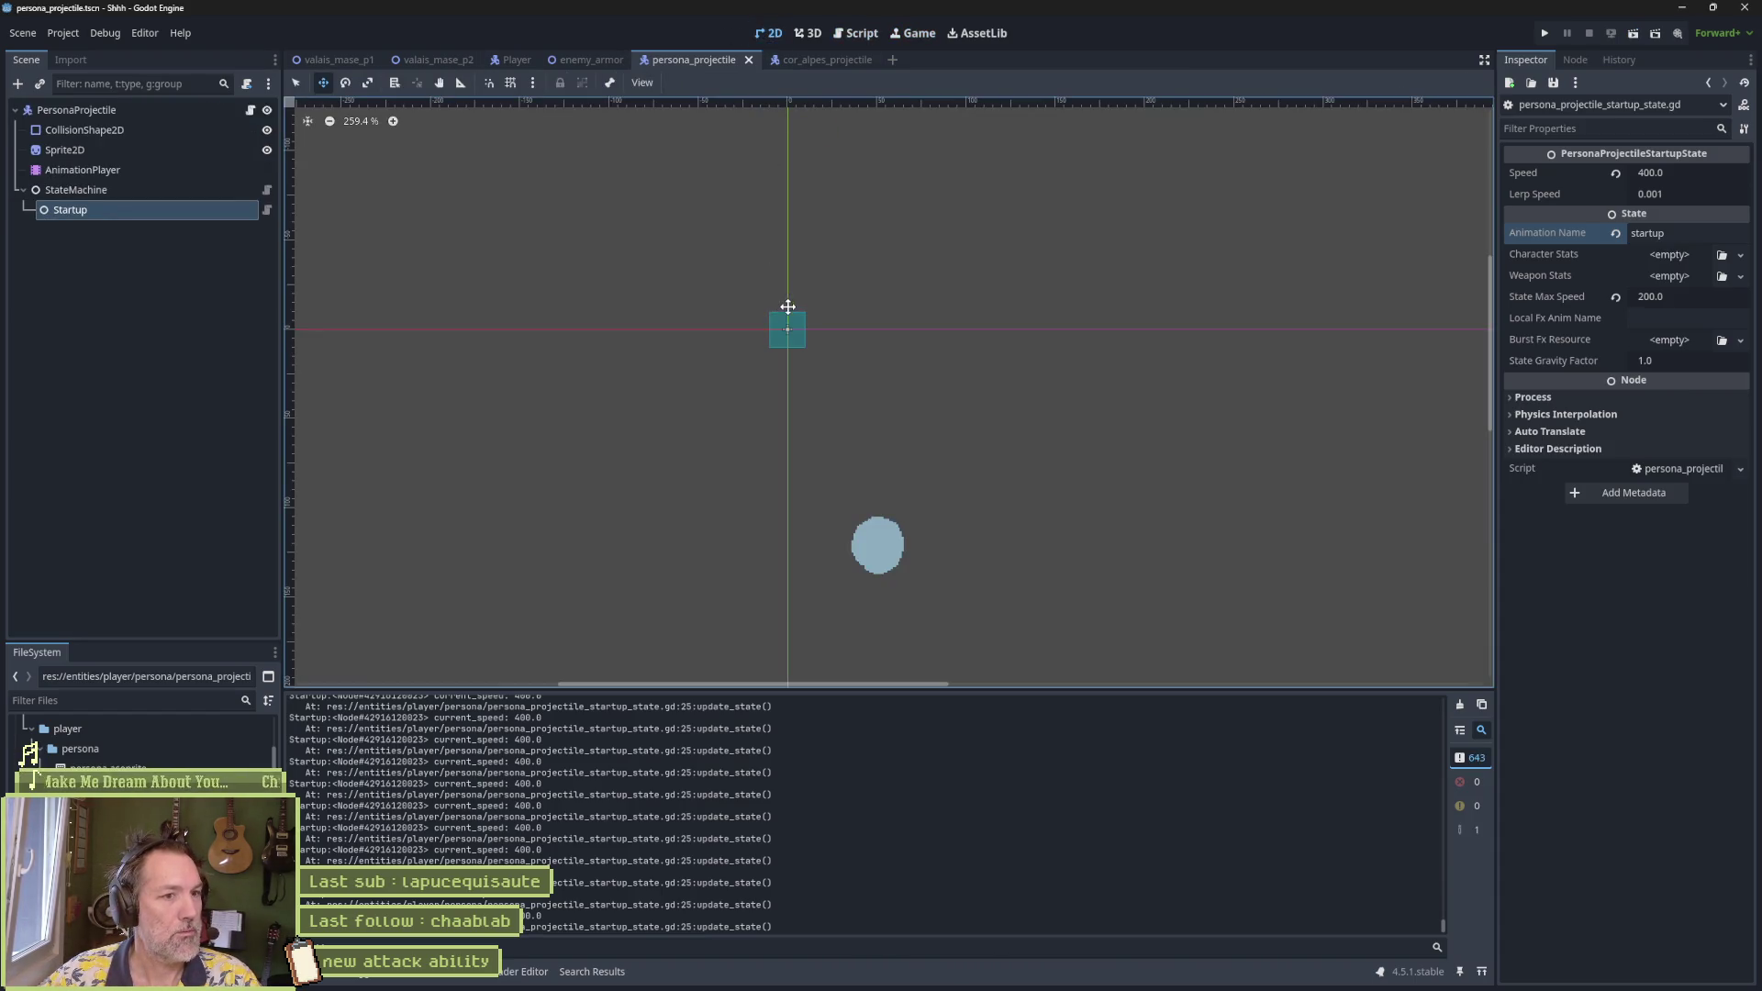
click(127, 147)
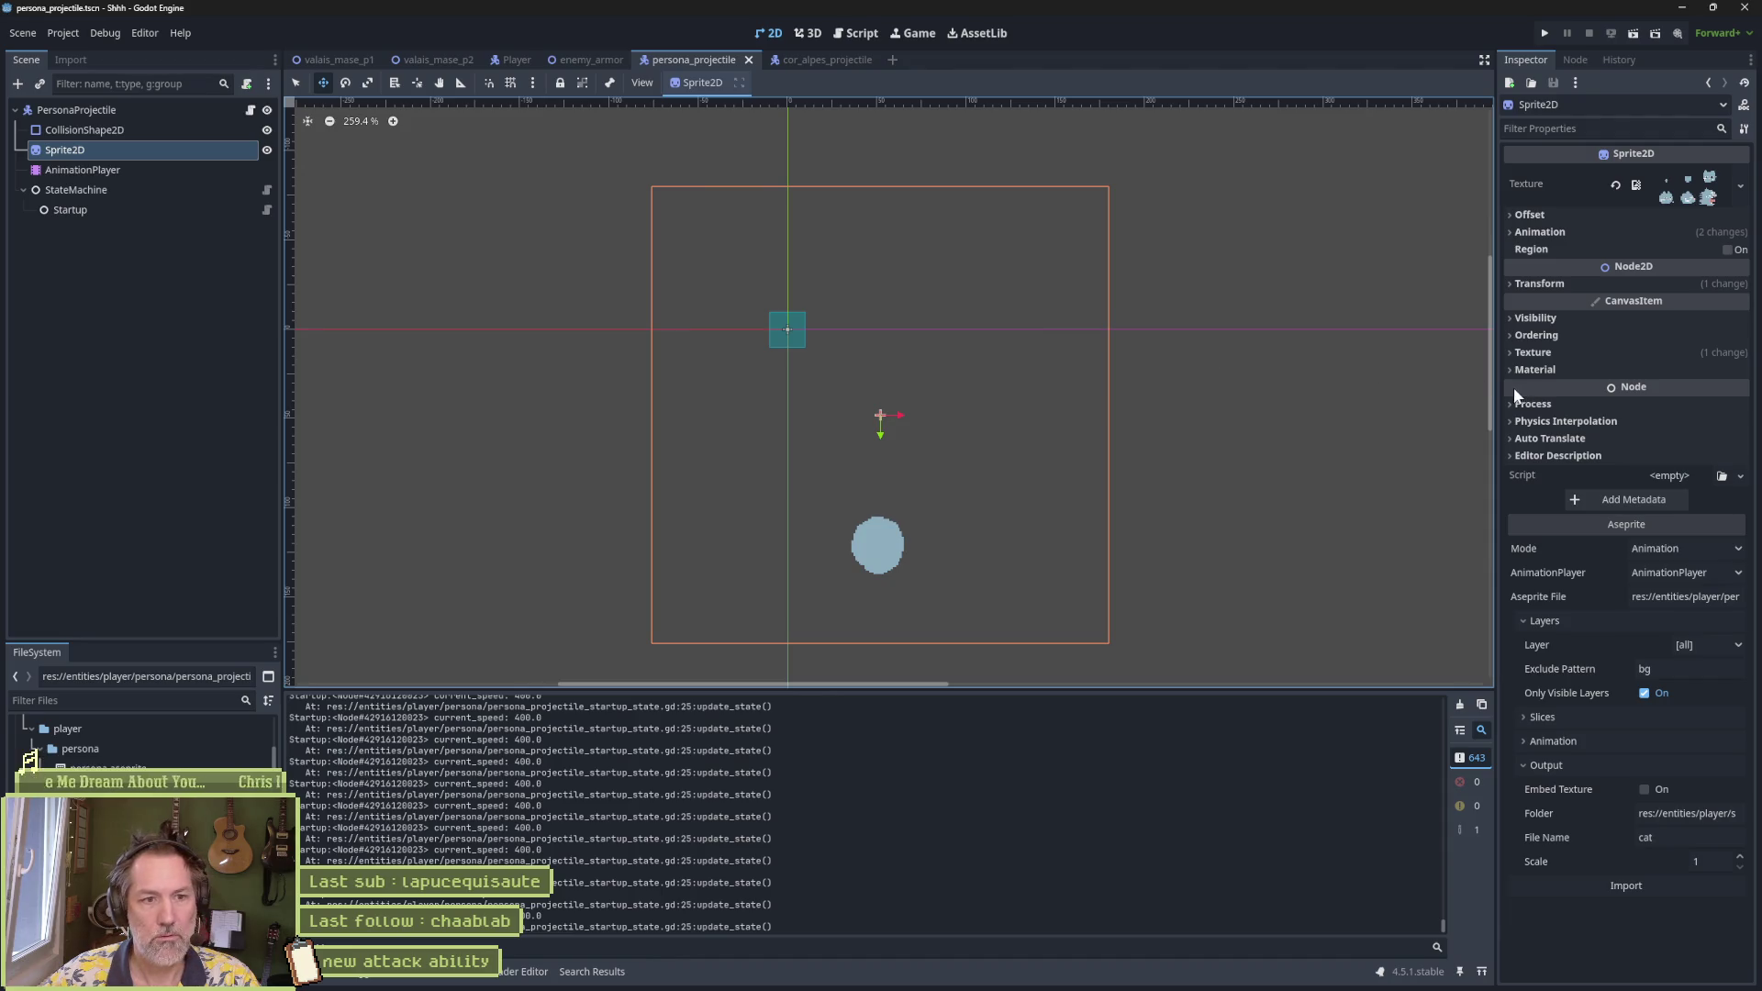
click(1541, 283)
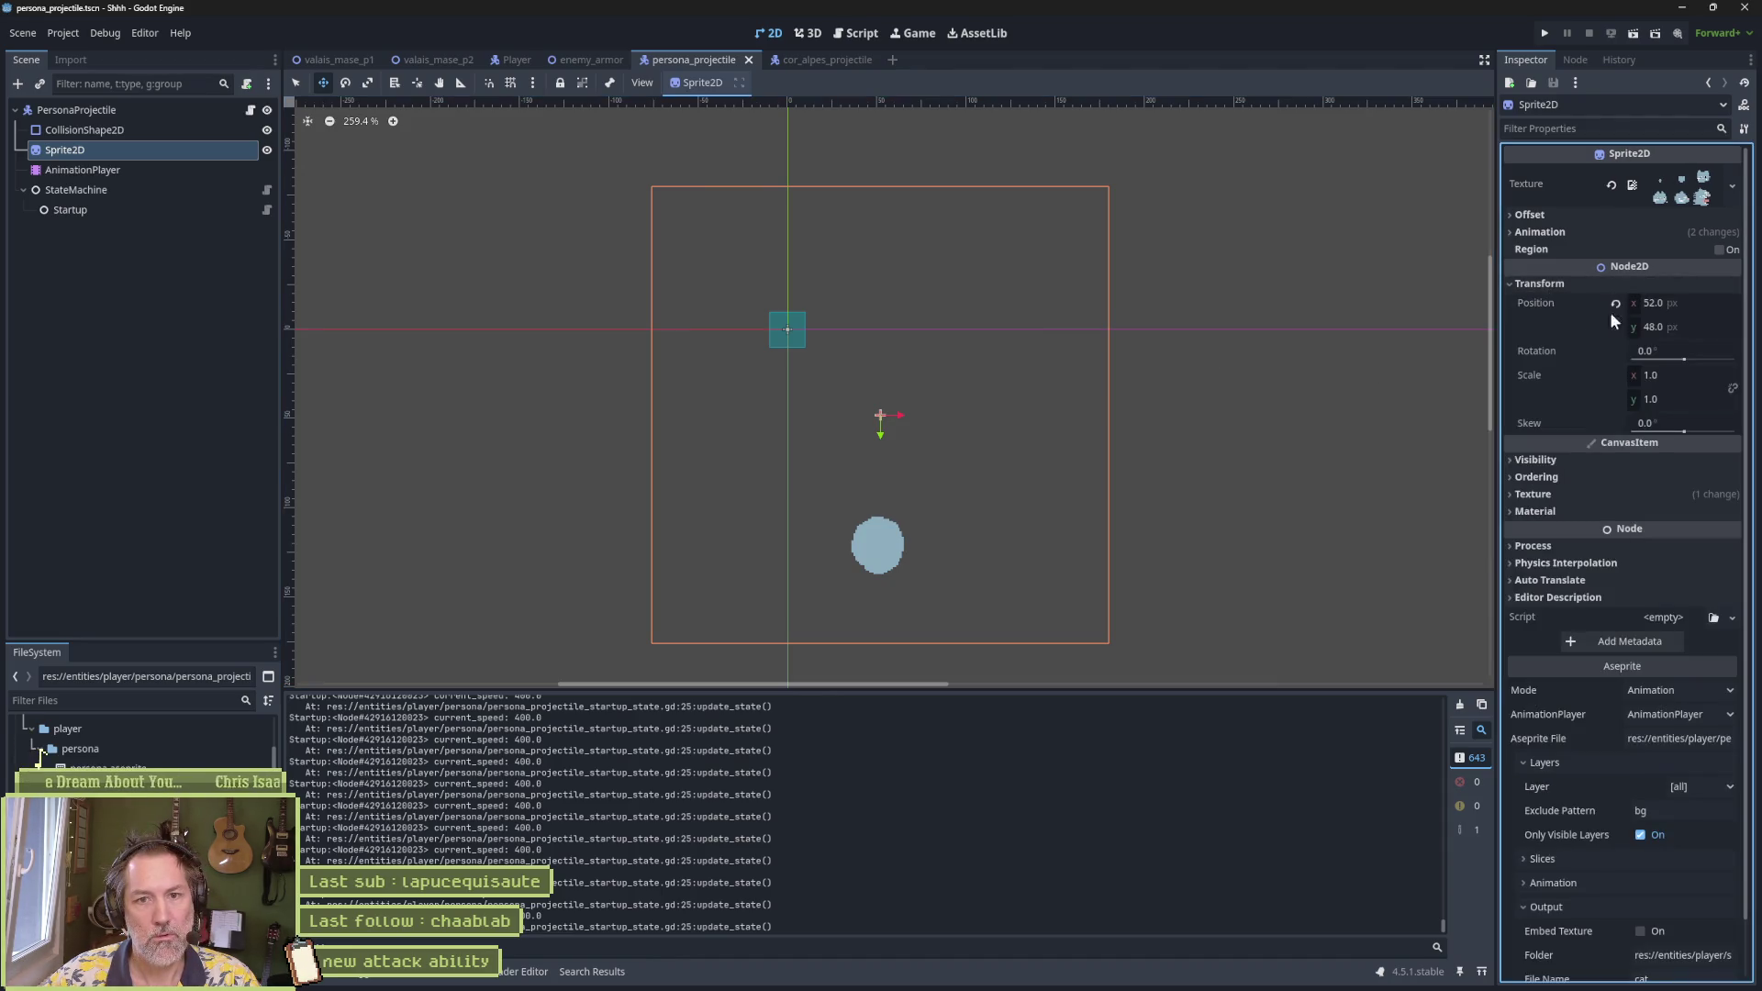
click(1615, 303)
key(ctrl+s)
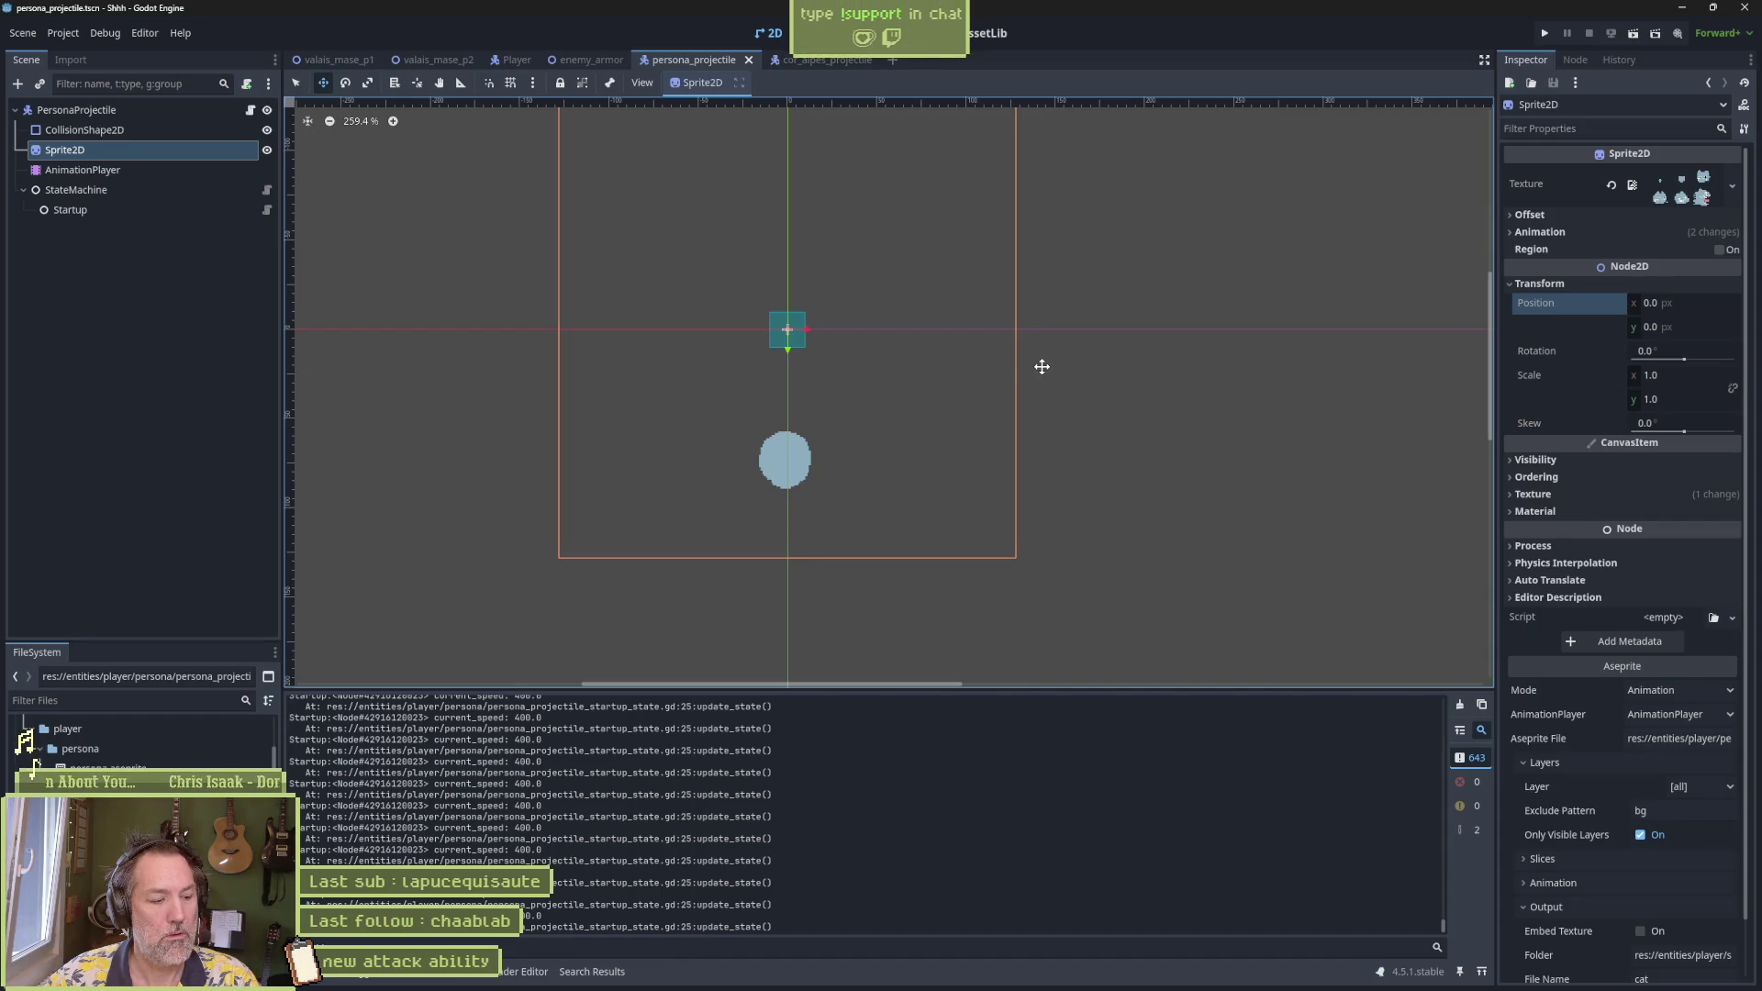
Test-run the enemy_armor level
click(598, 58)
key(F6)
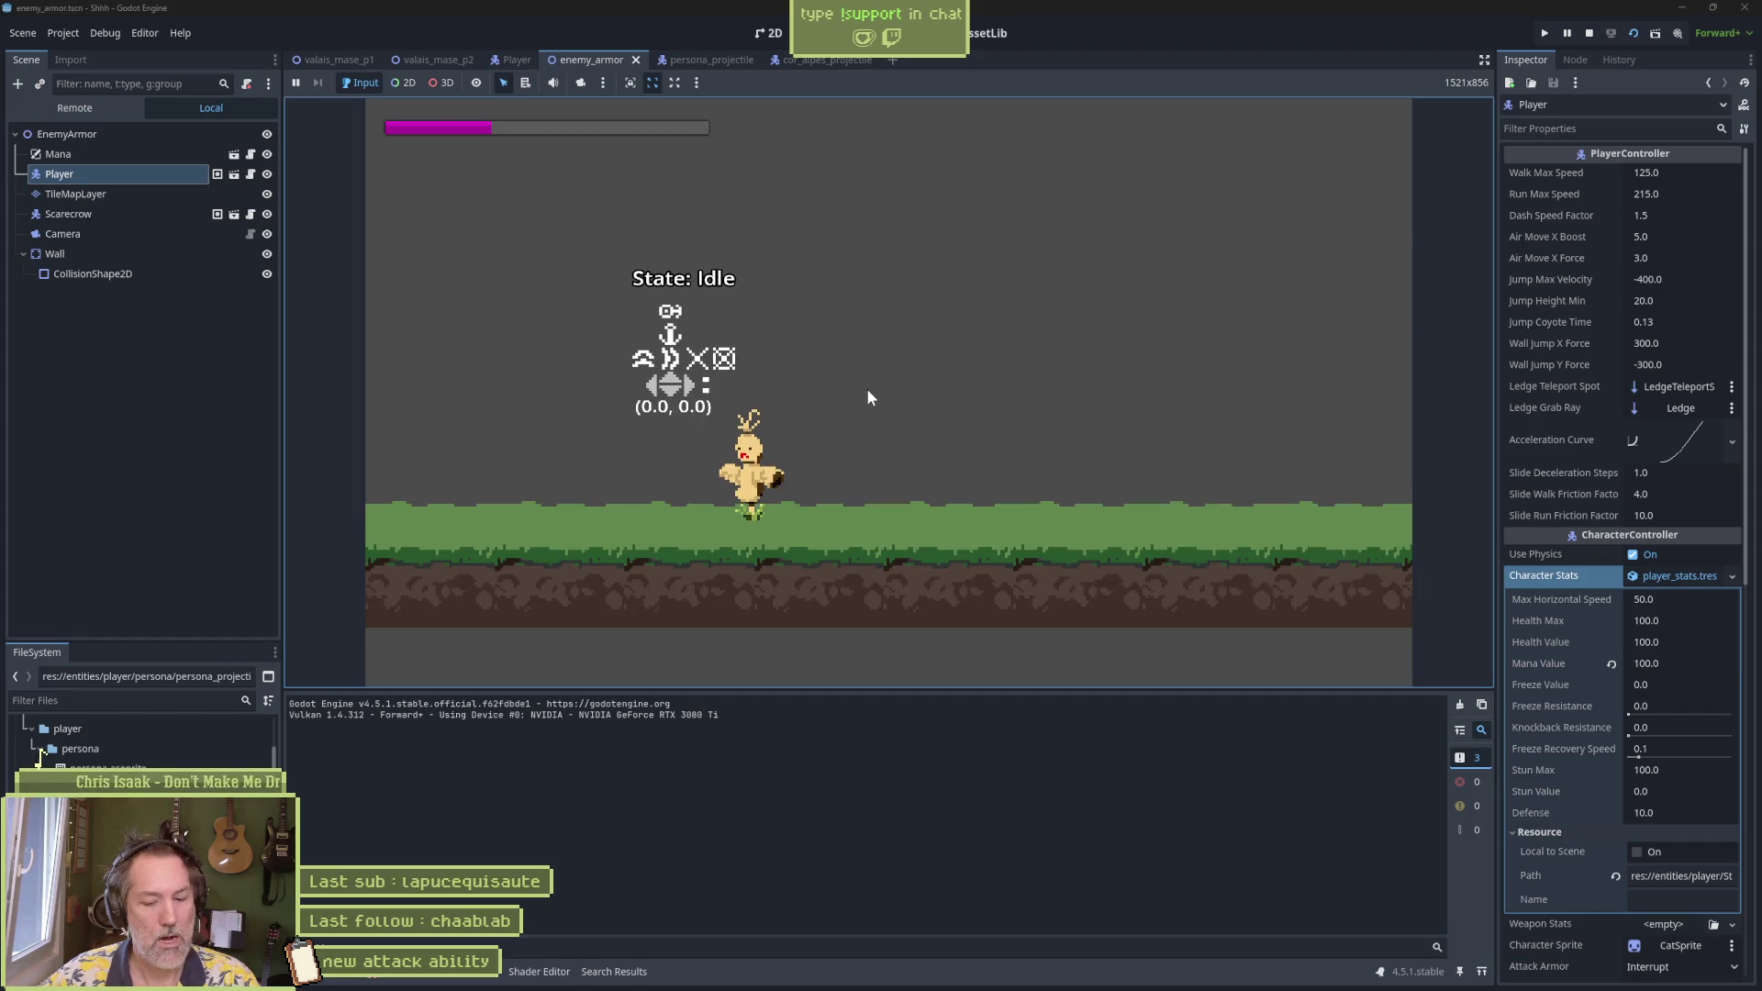
key(F8)
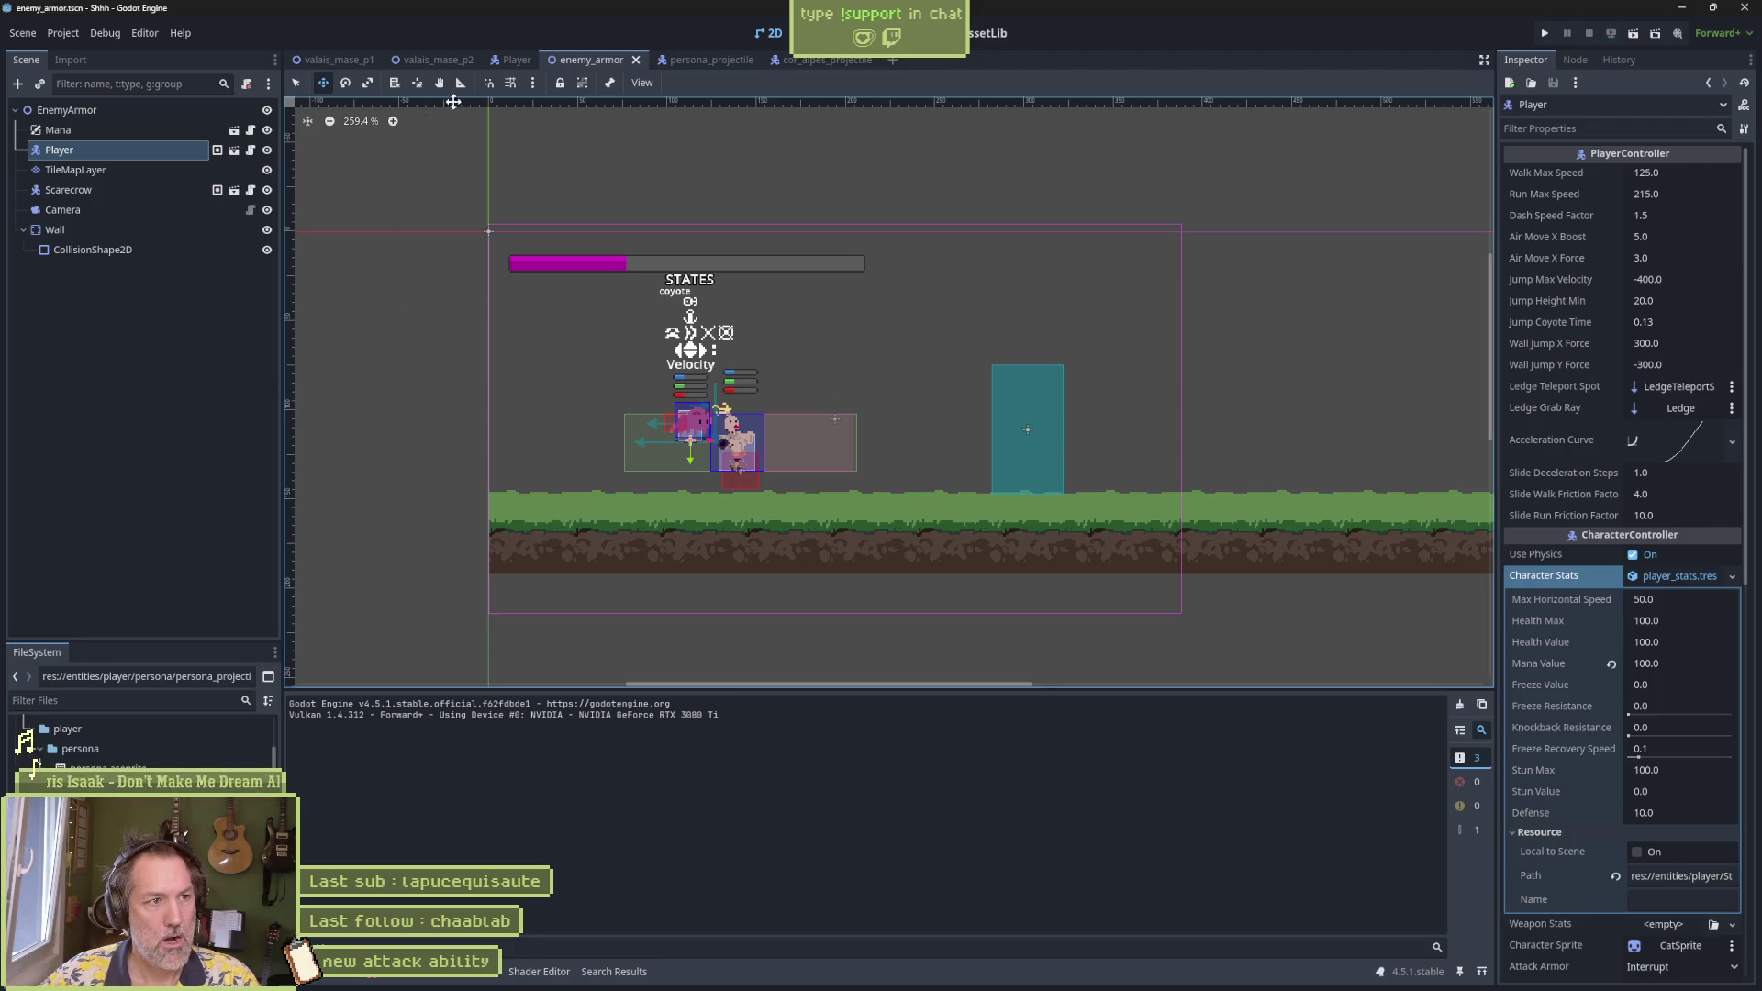
Reimport the Player scene's CatSprite from its Aseprite file
click(507, 58)
click(73, 270)
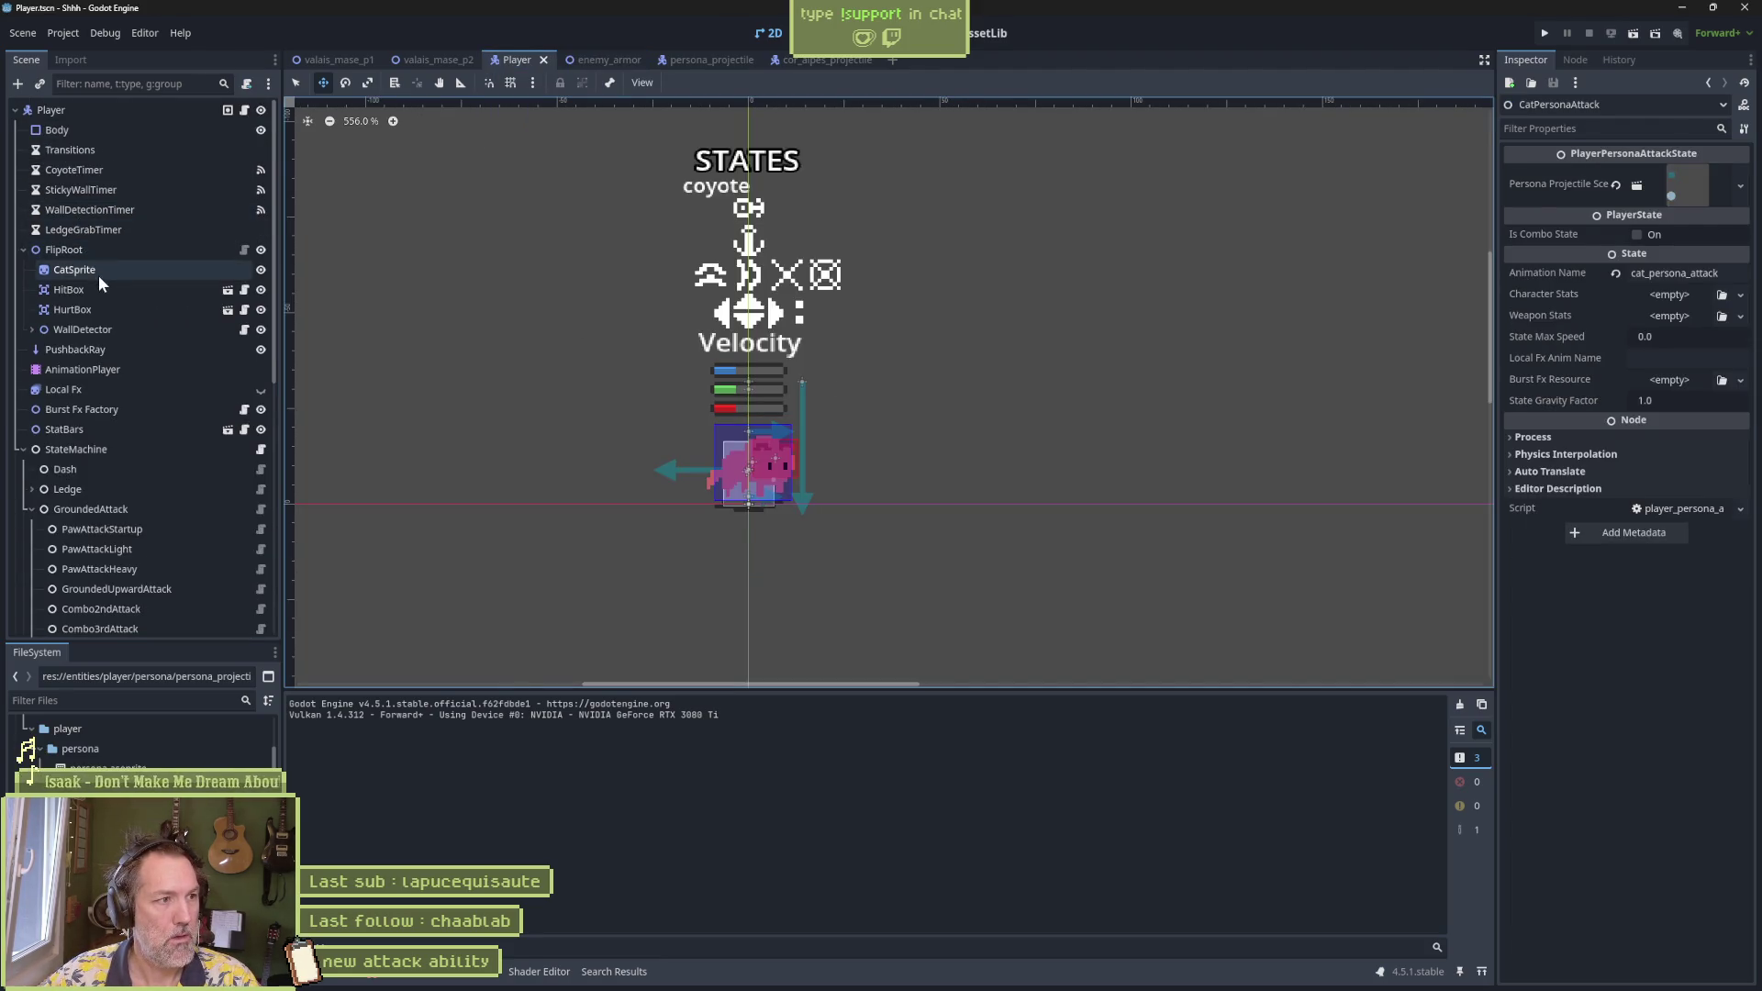
scroll(1596, 642, down, 5)
click(1668, 969)
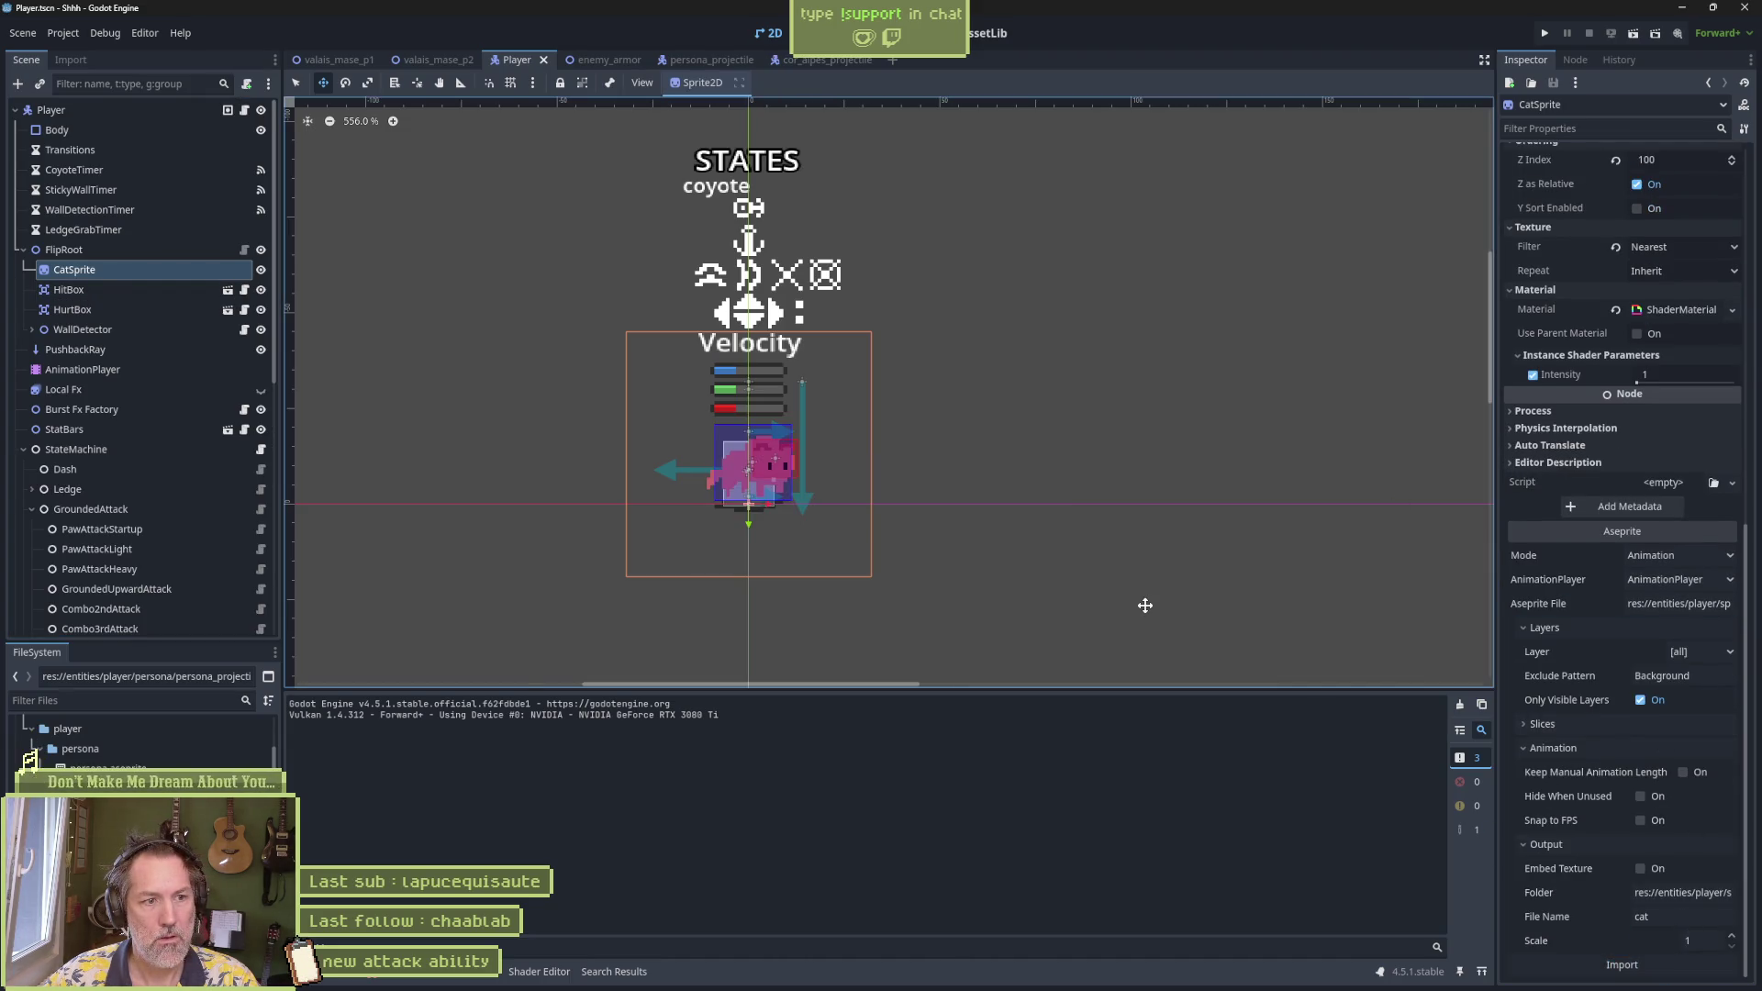
Rerun enemy_armor to test the blue cat projectile attack
click(604, 69)
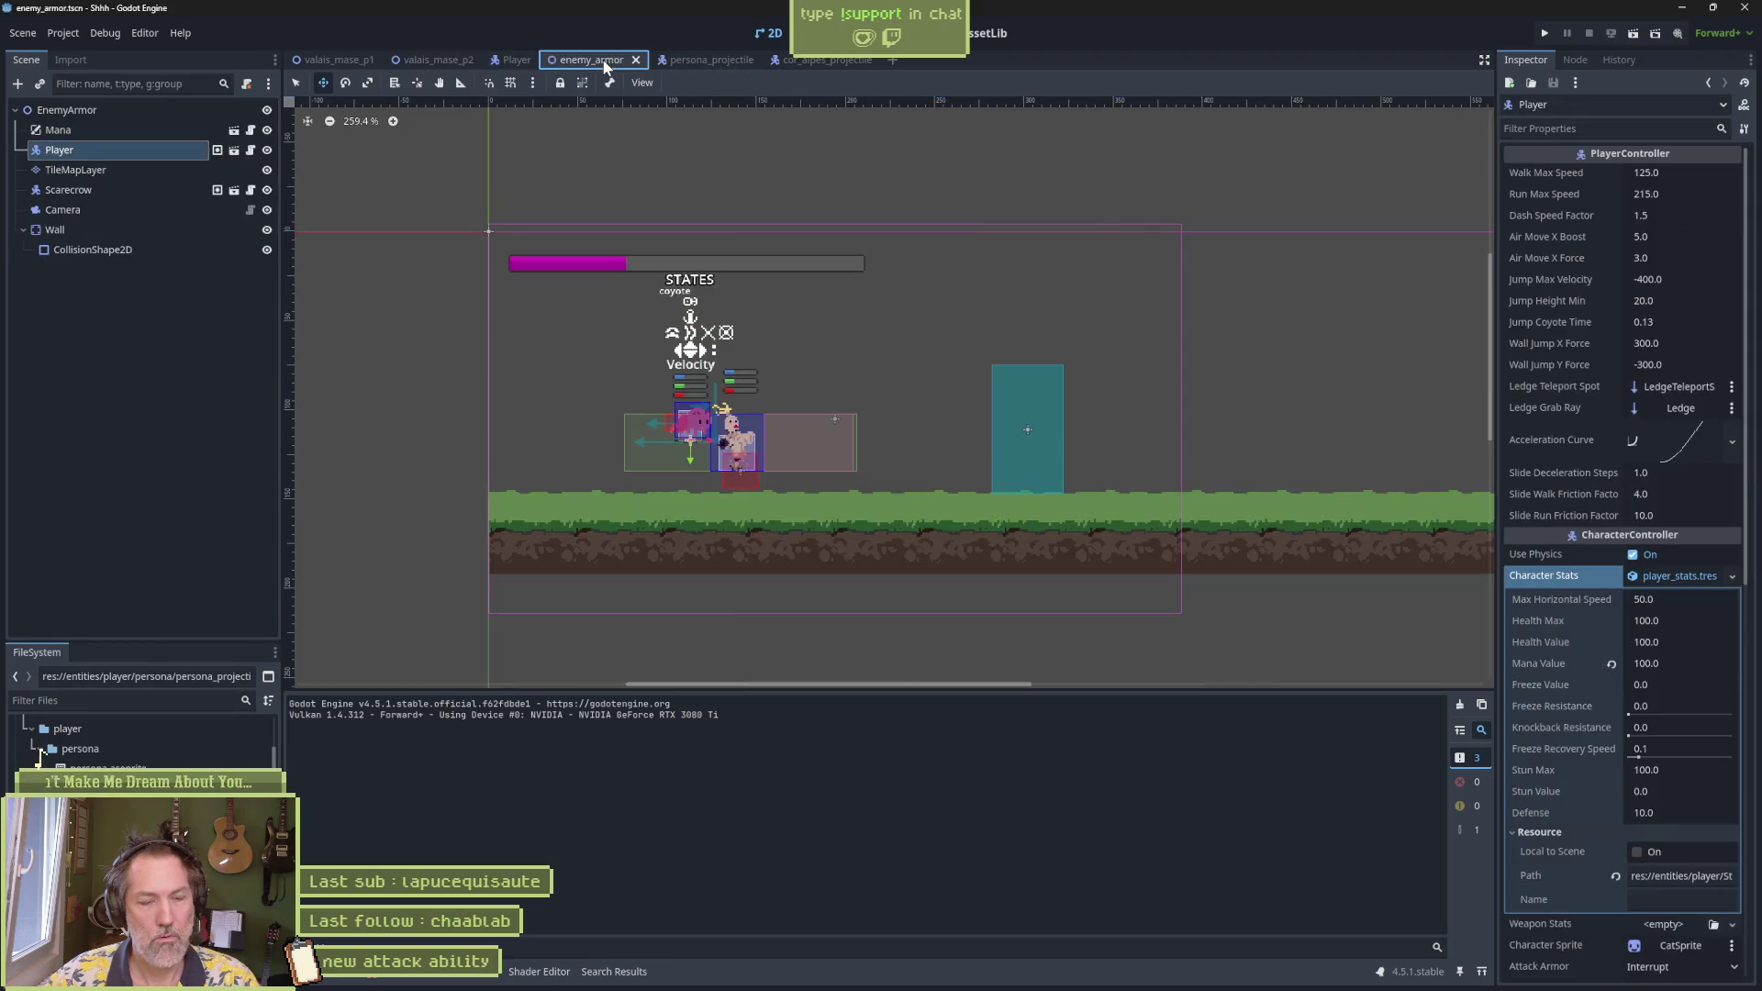
key(F6)
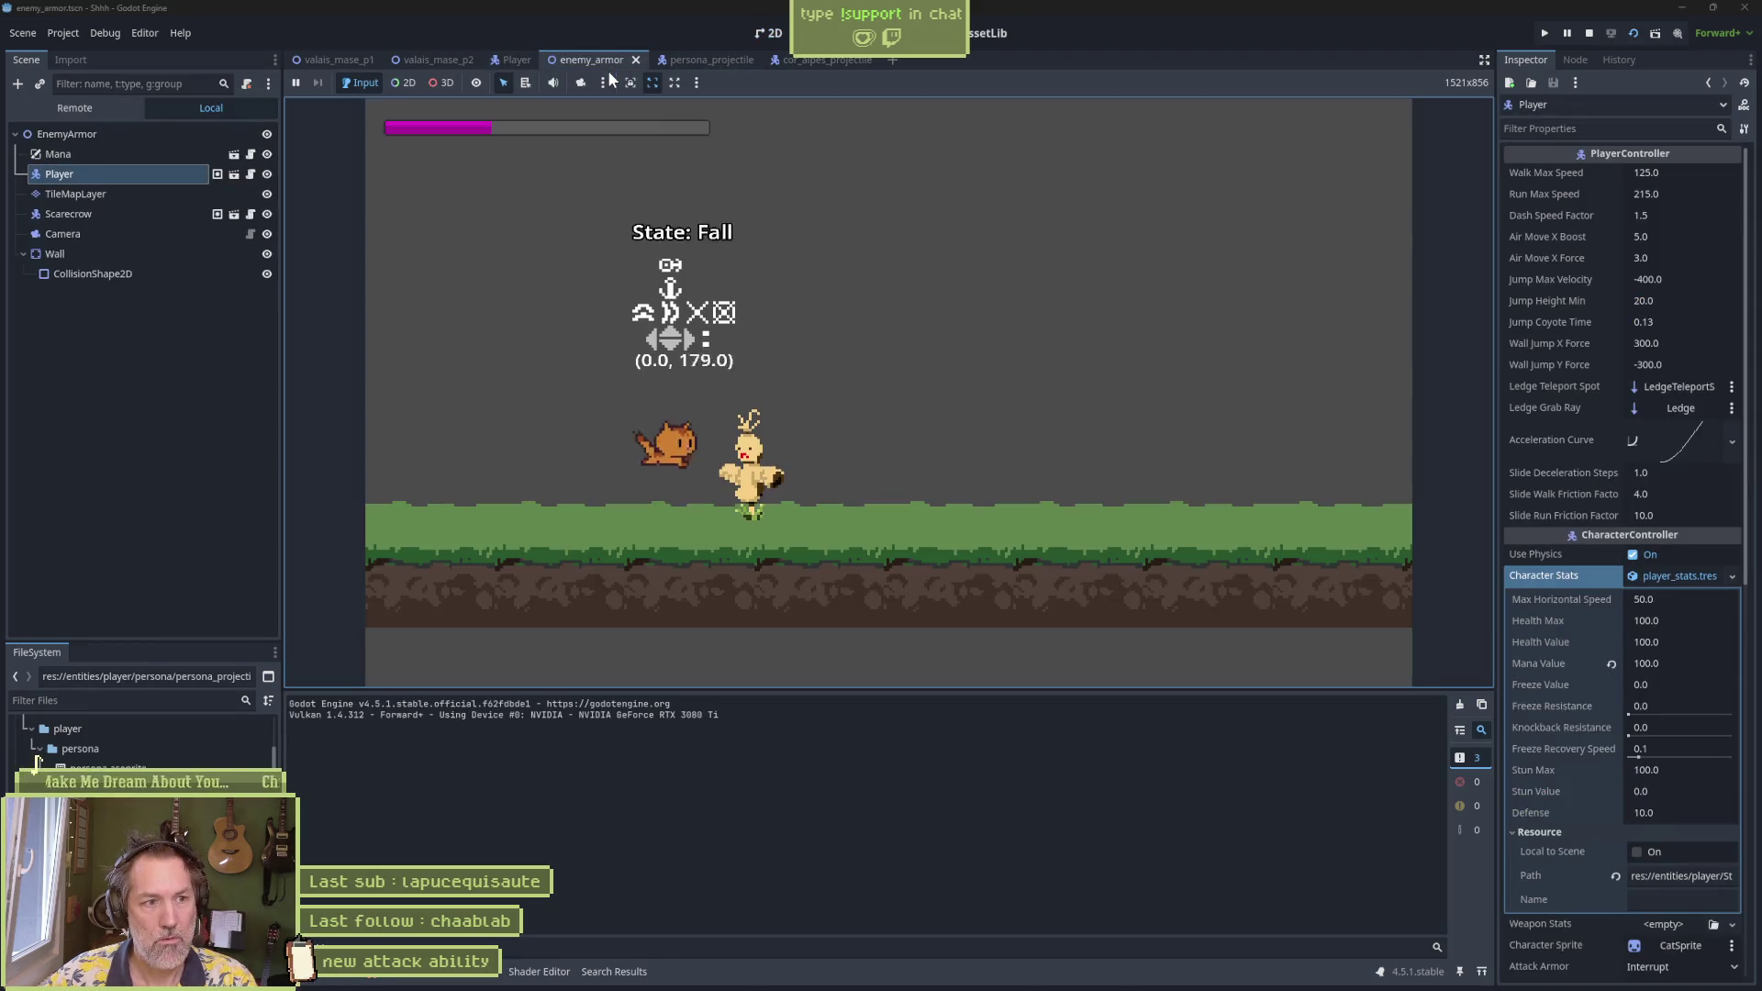
click(636, 102)
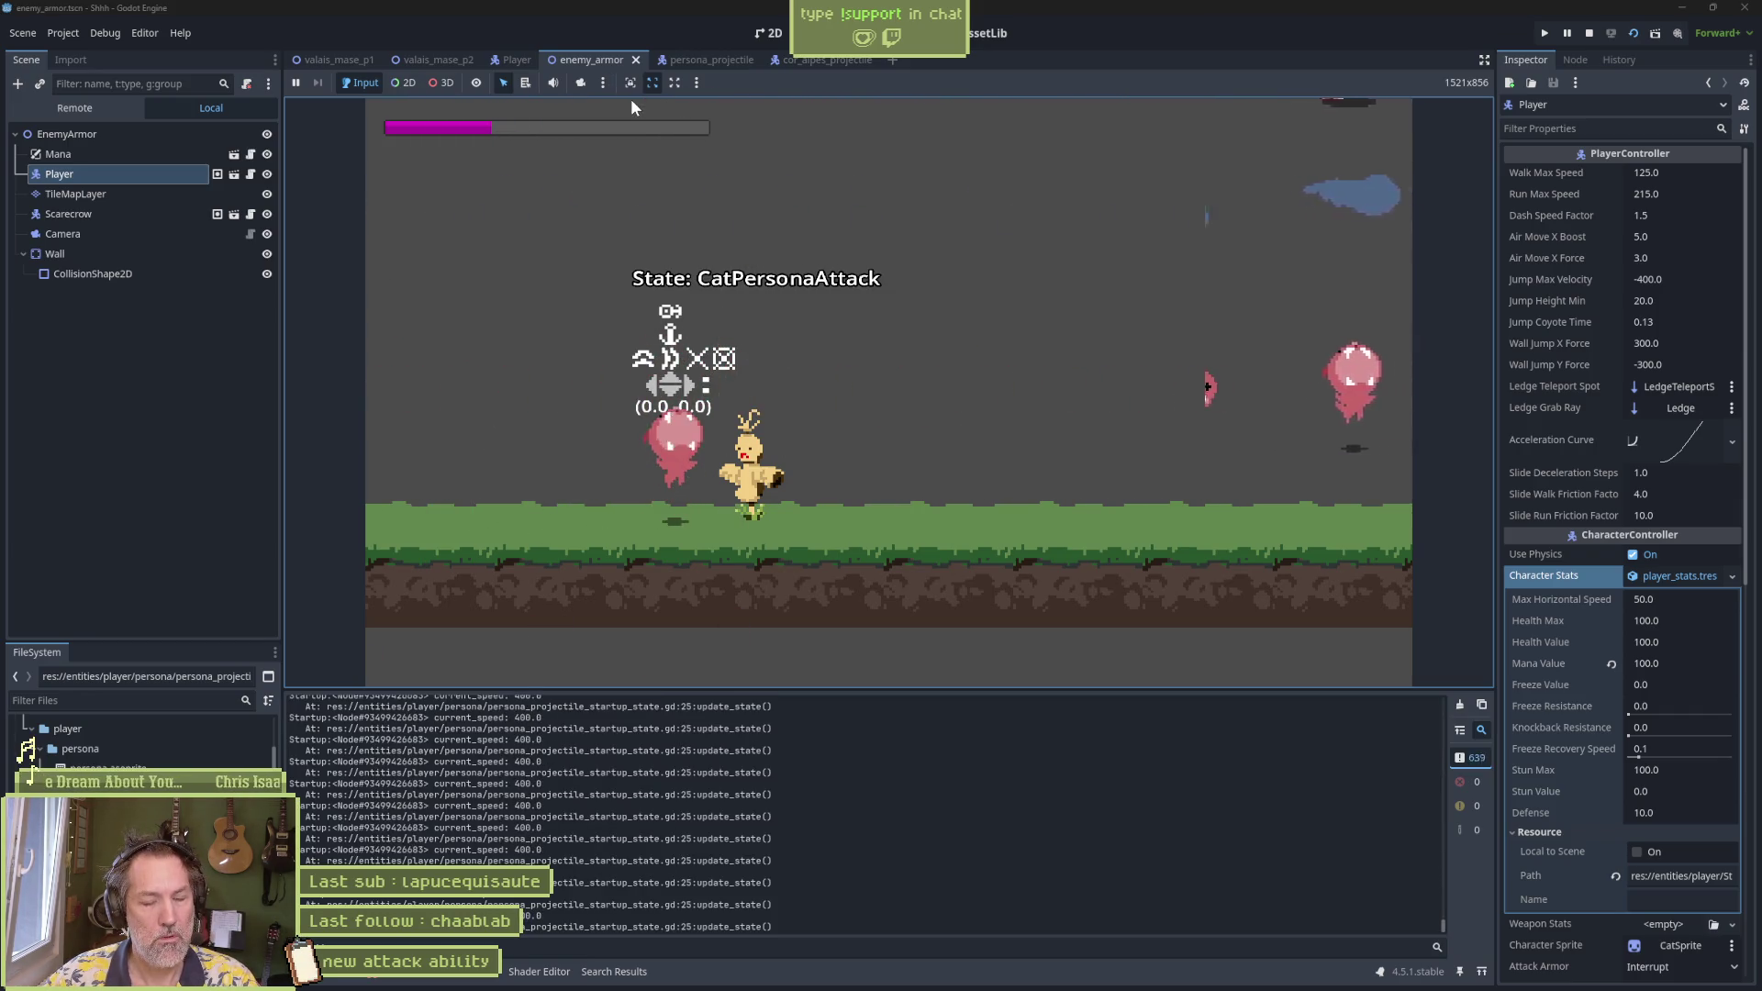
key(F8)
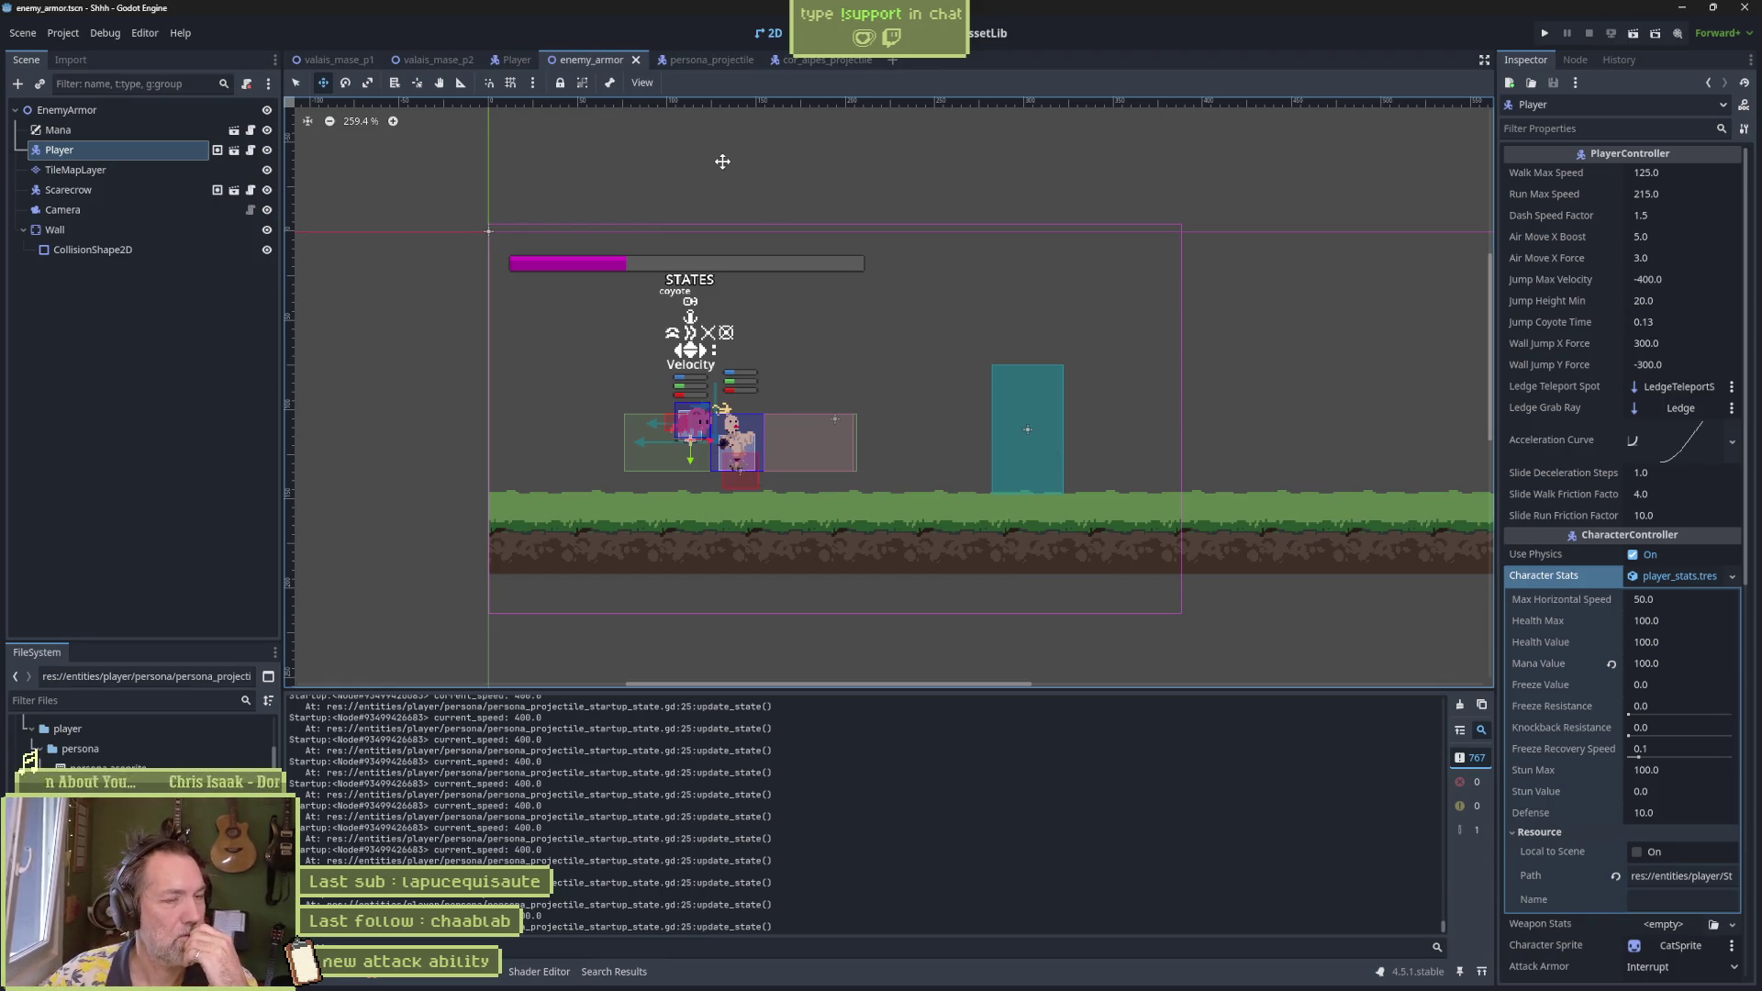
click(698, 60)
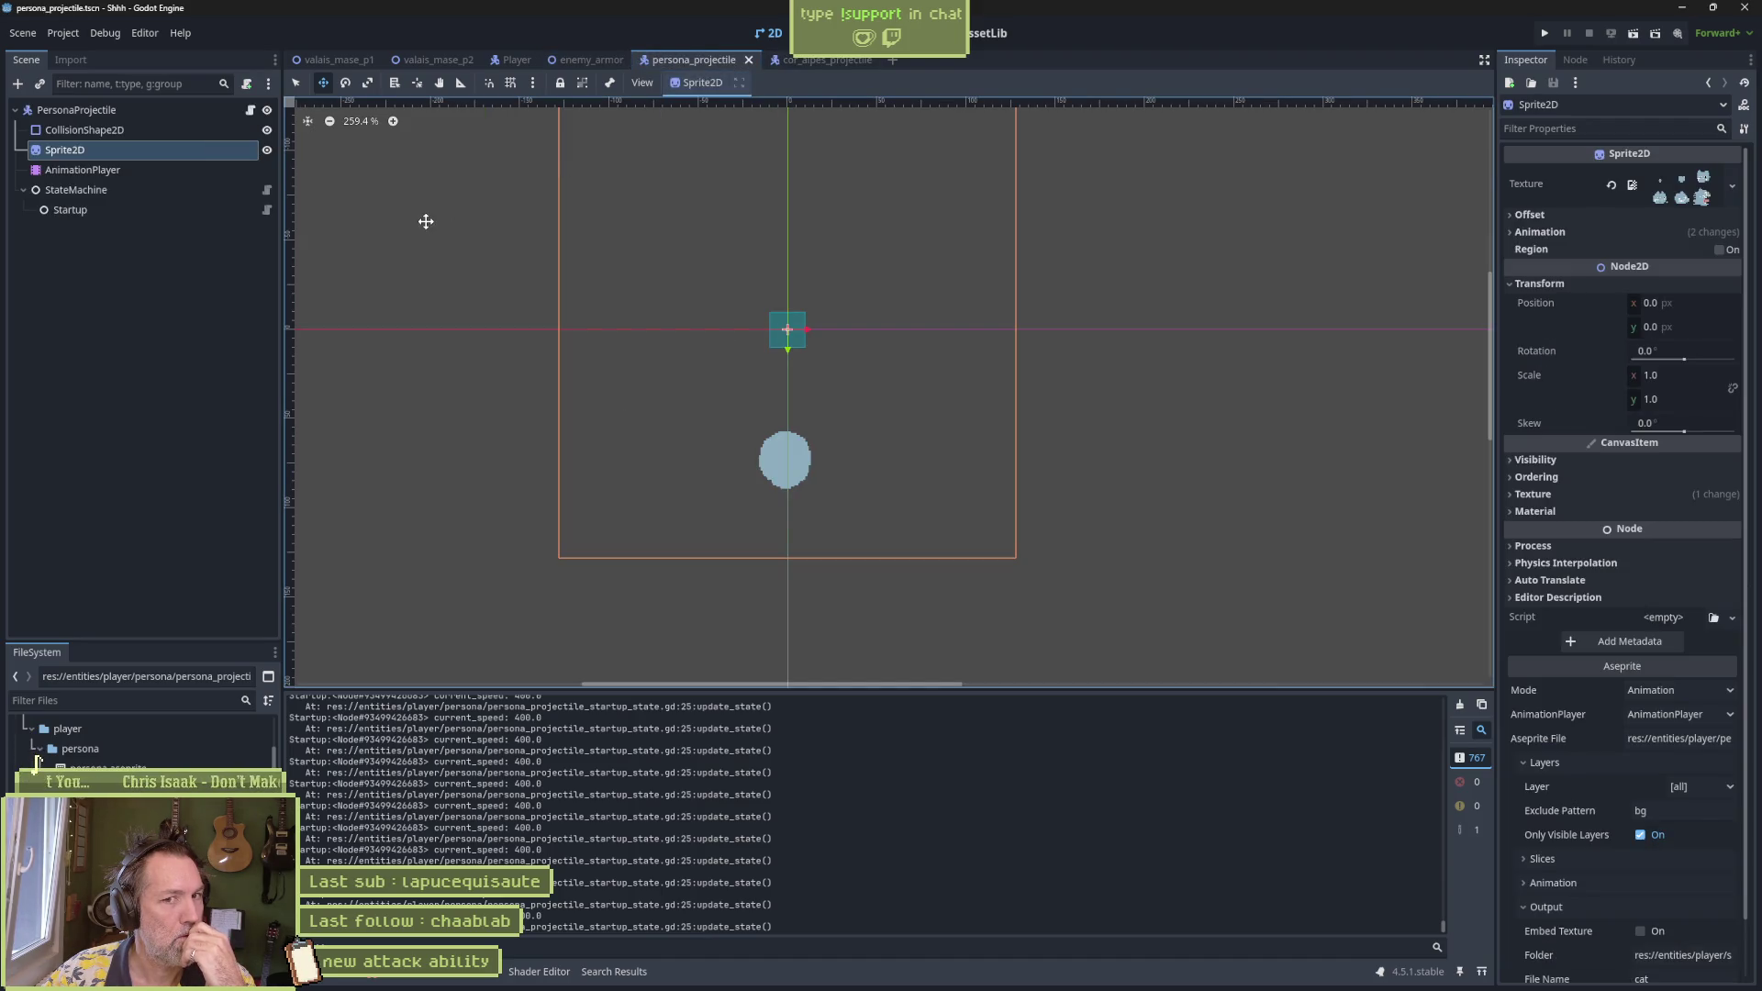
Change the projectile import's output name from 'cat' to 'persona', reimport, and preview the projectile scene
scroll(1516, 689, down, 2)
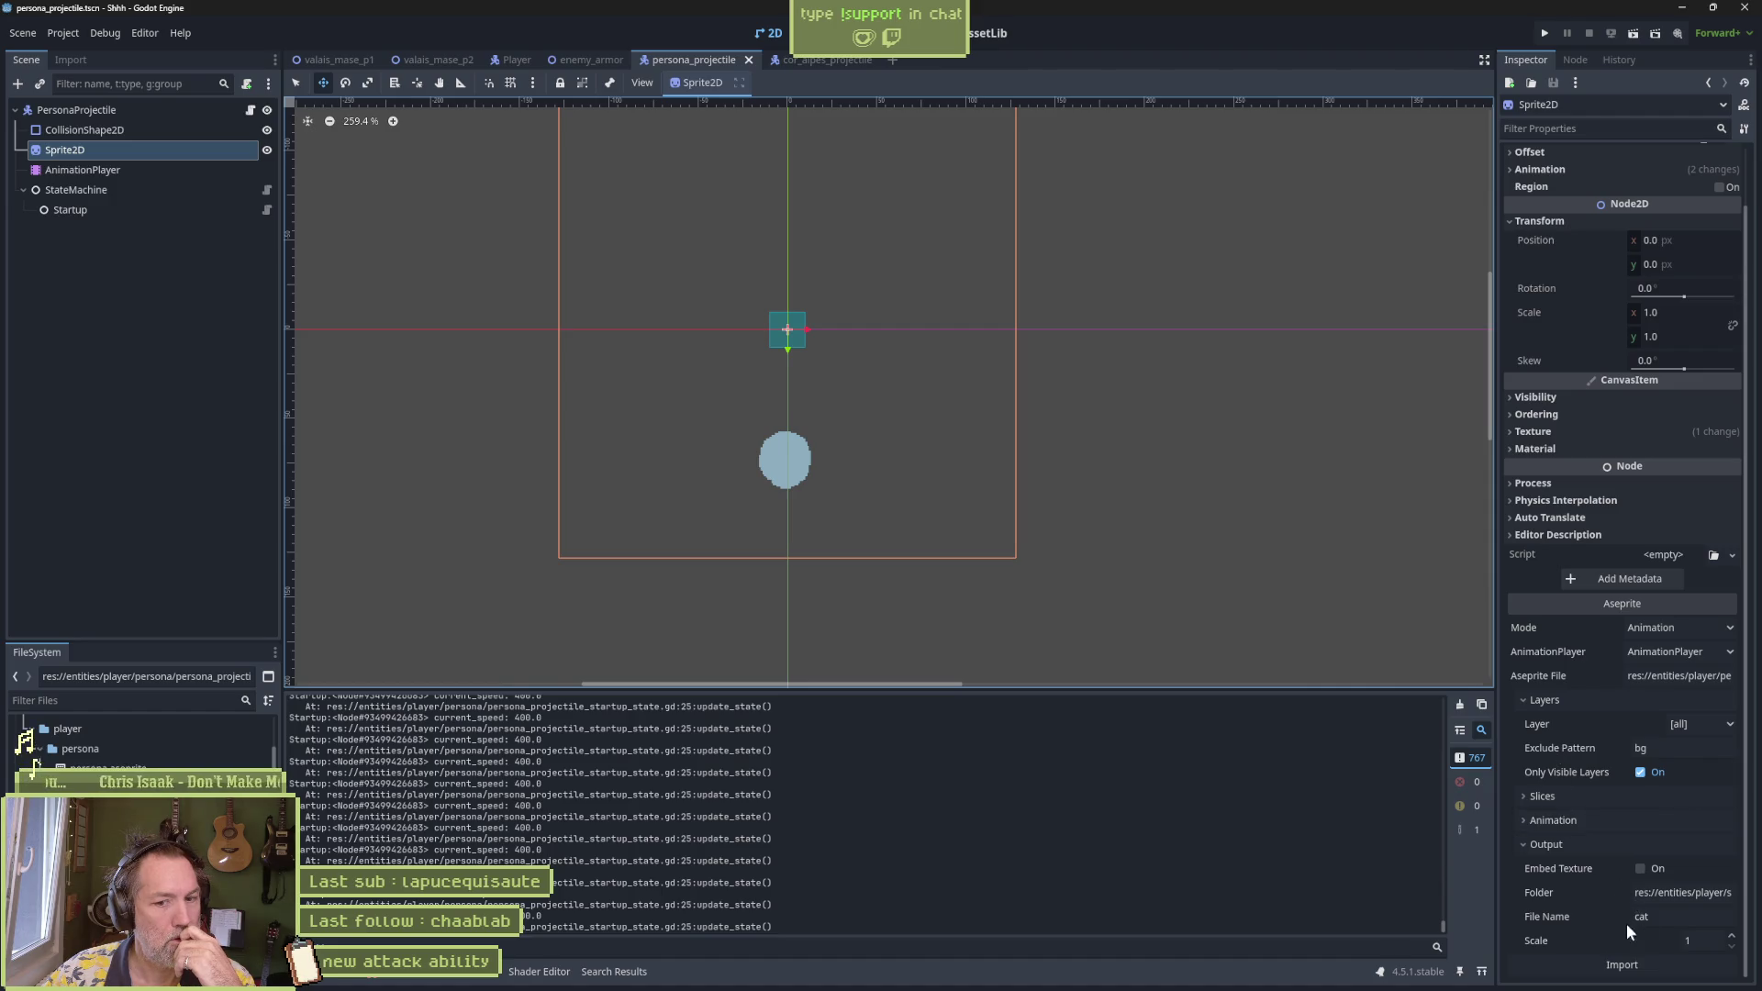
click(1694, 917)
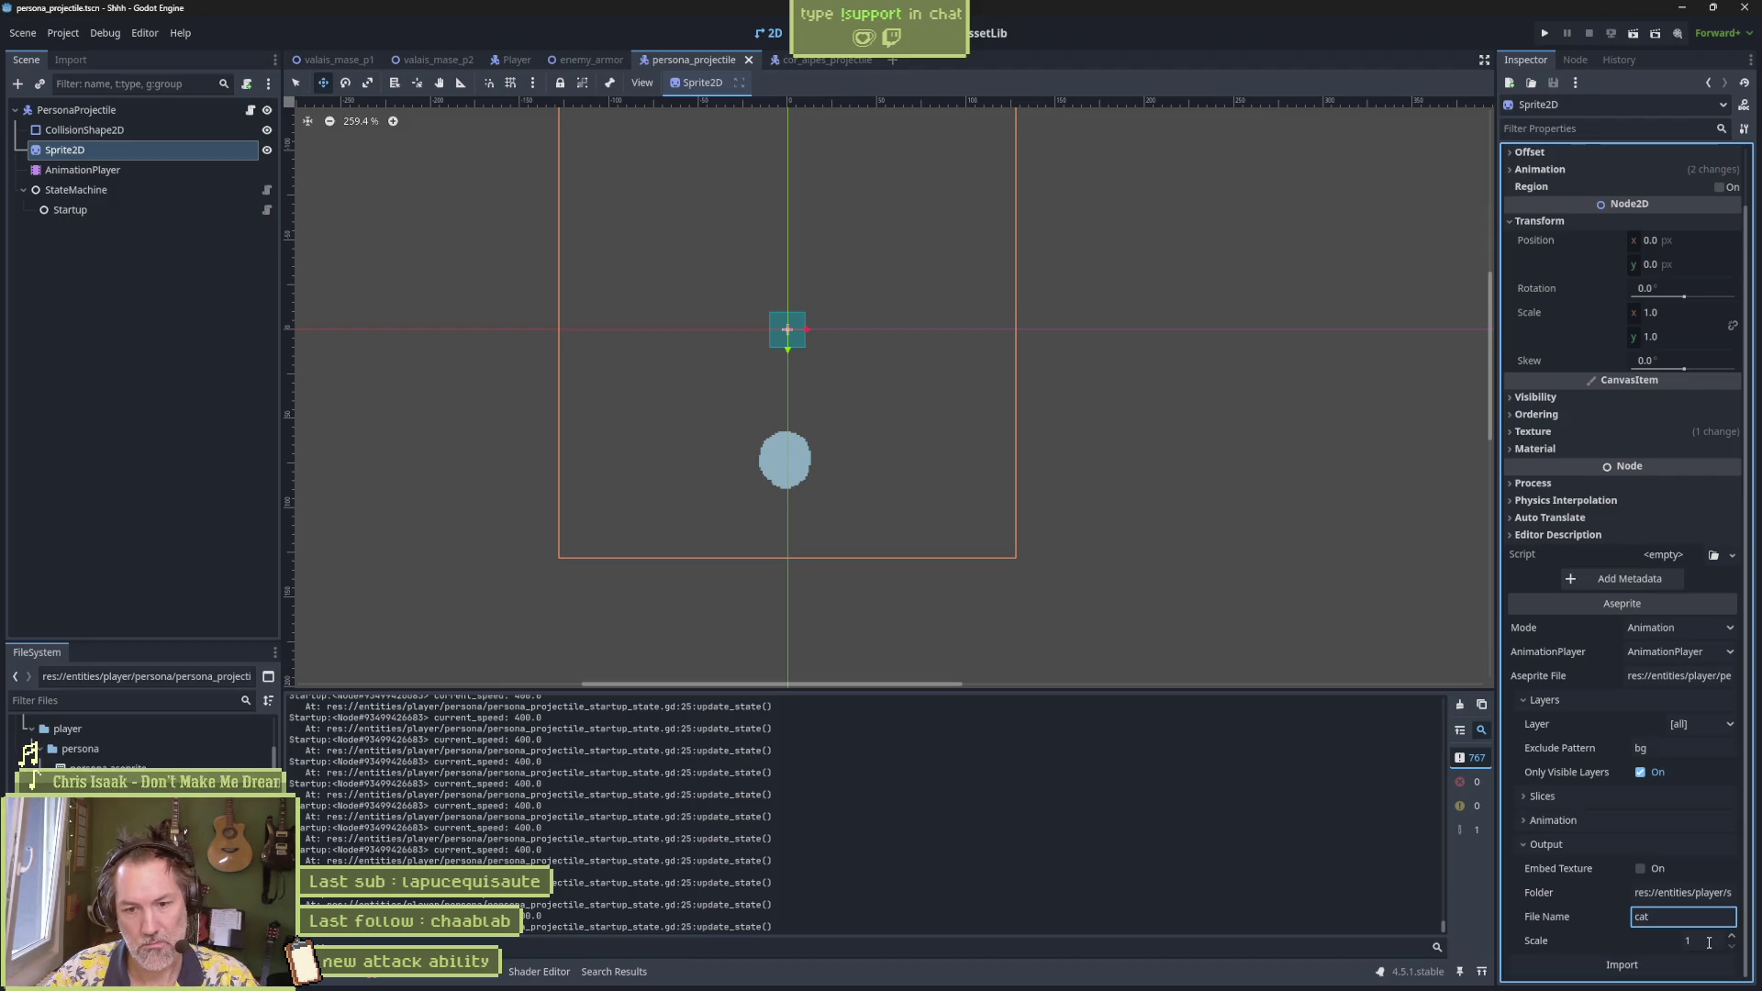
key(BackSpace)
key(BackSpace)
key(BackSpace)
text(persona)
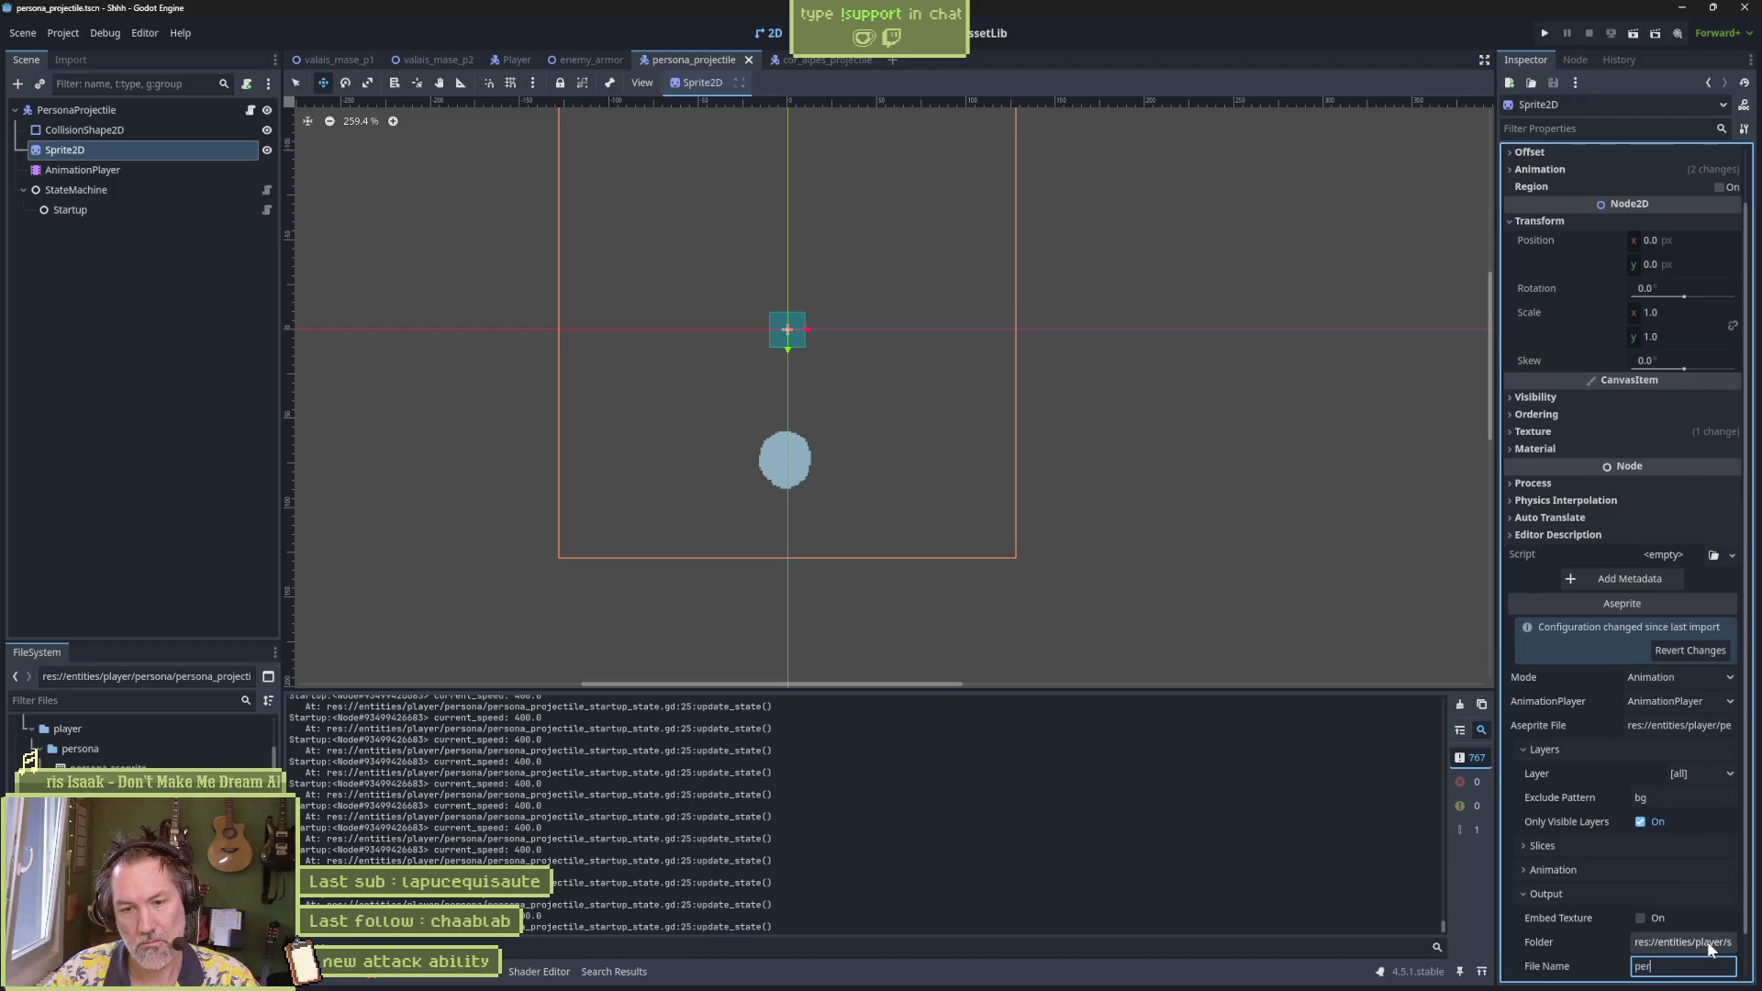
scroll(1545, 842, down, 1)
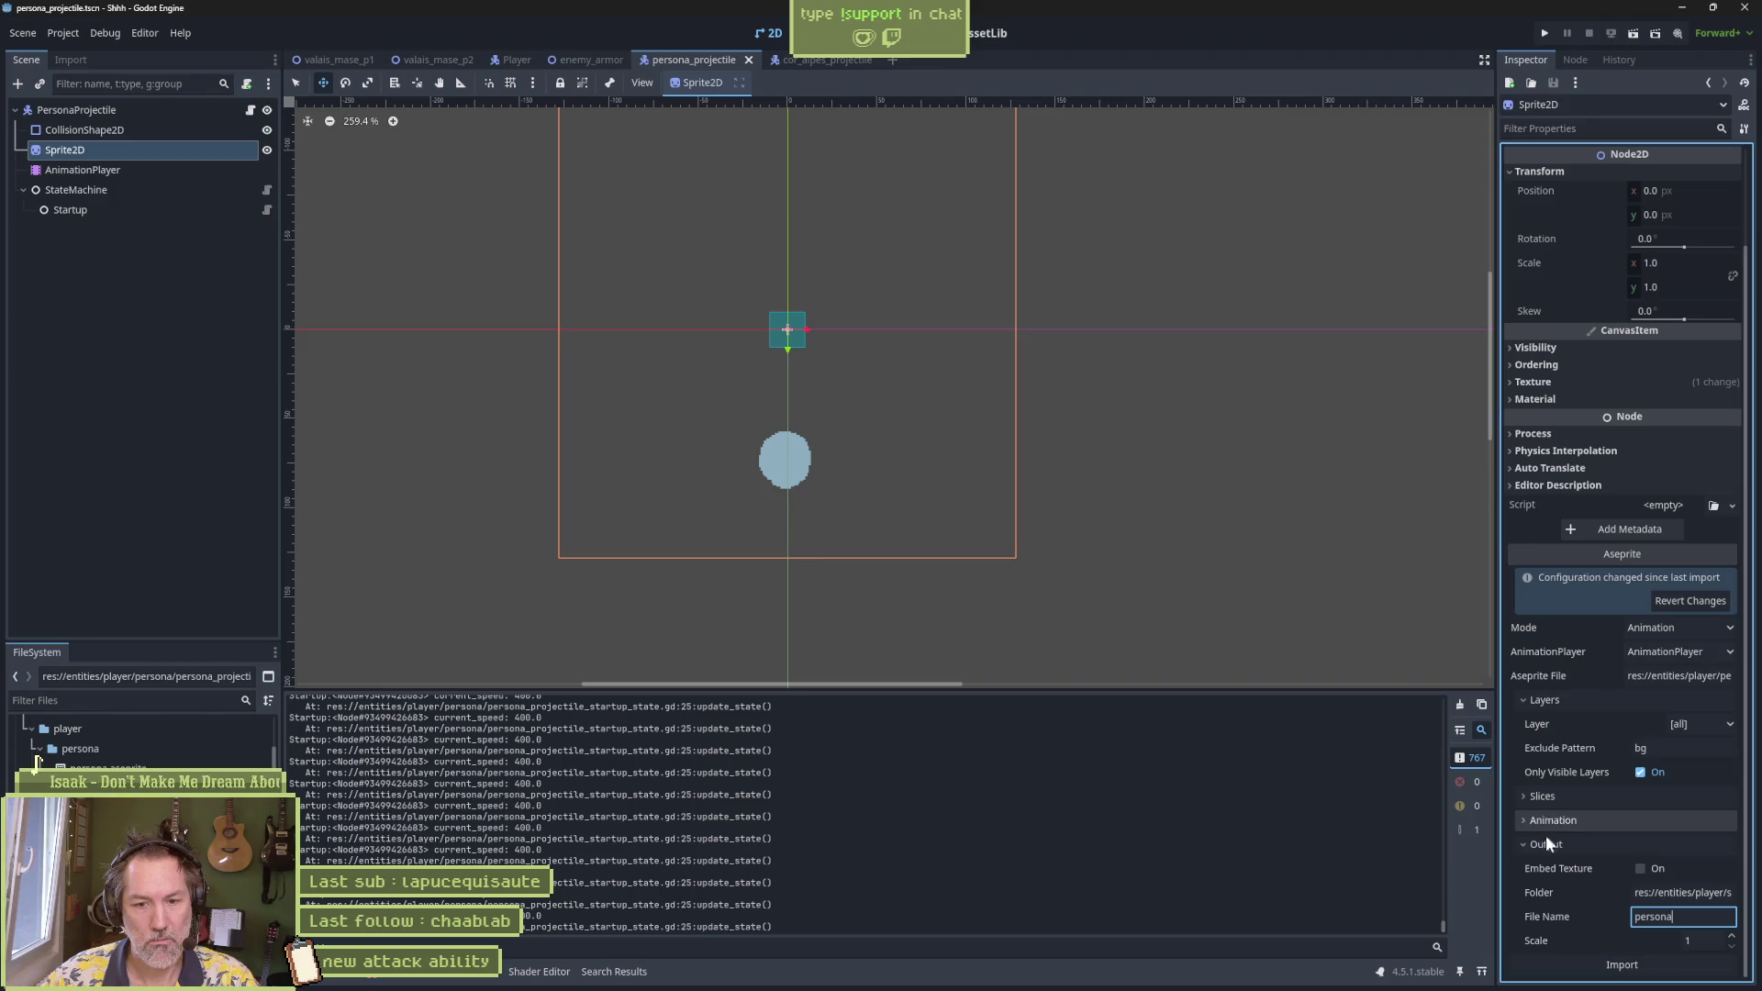
click(1621, 965)
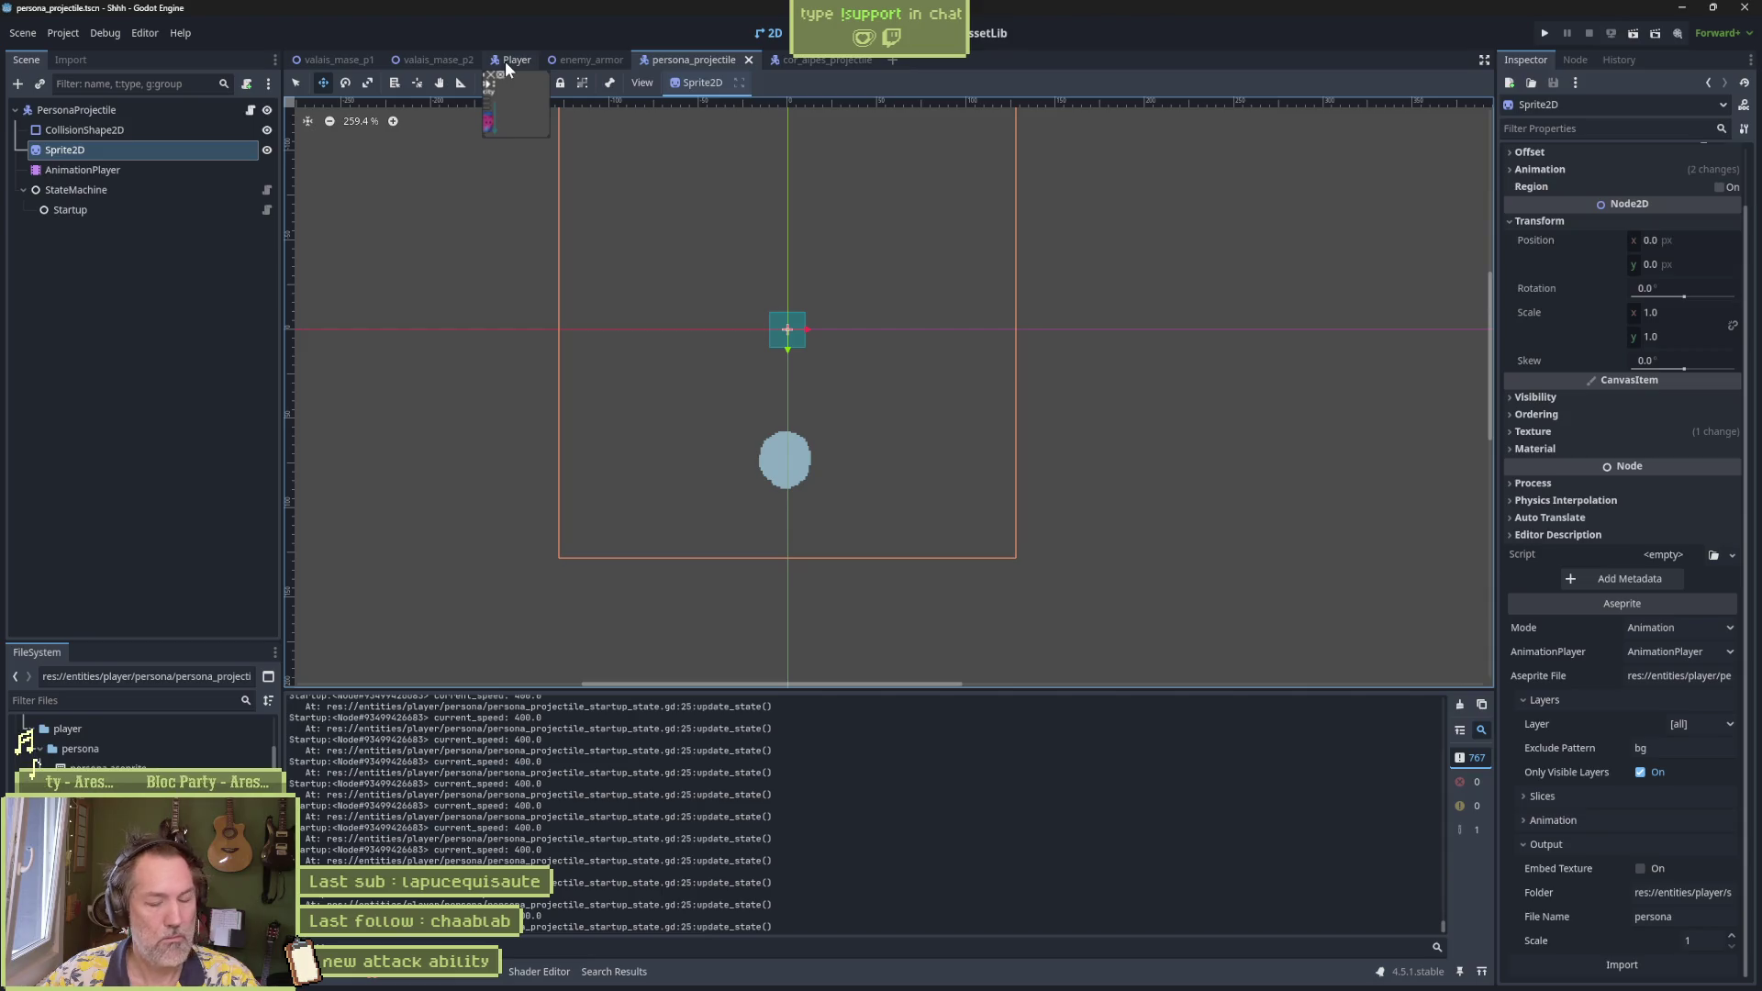
key(F6)
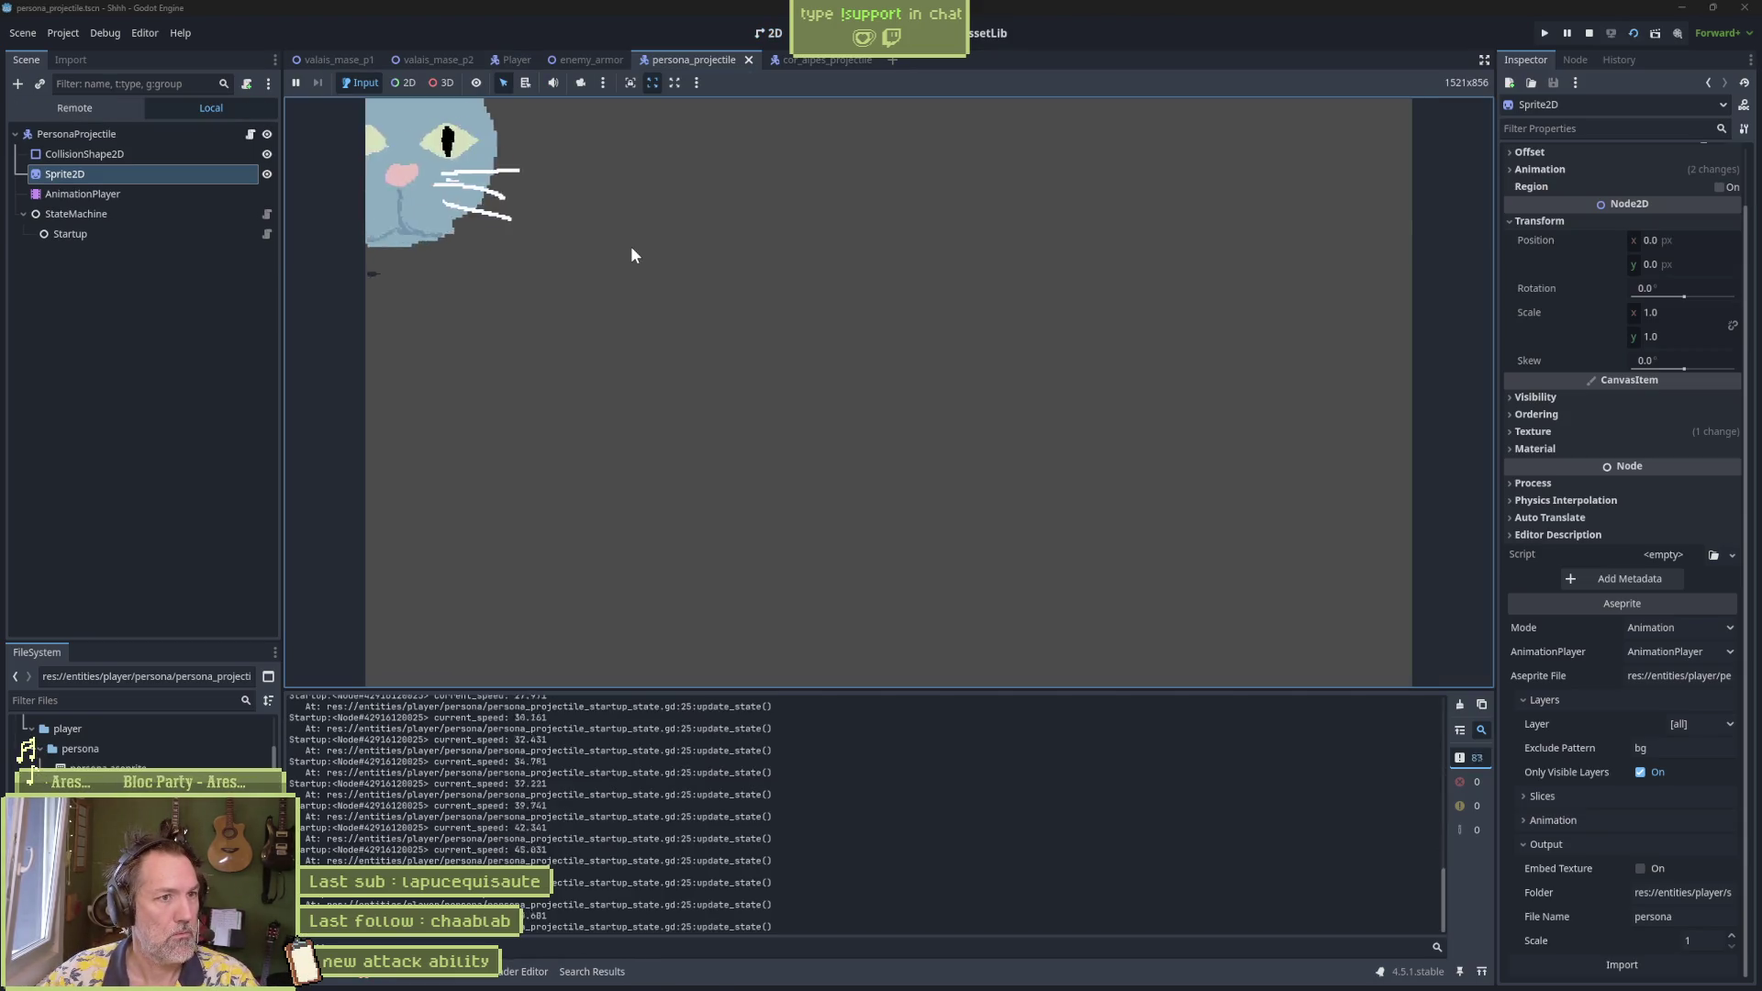
key(F8)
Run enemy_armor and trigger the cat persona attack with E to check the large projectile
click(593, 61)
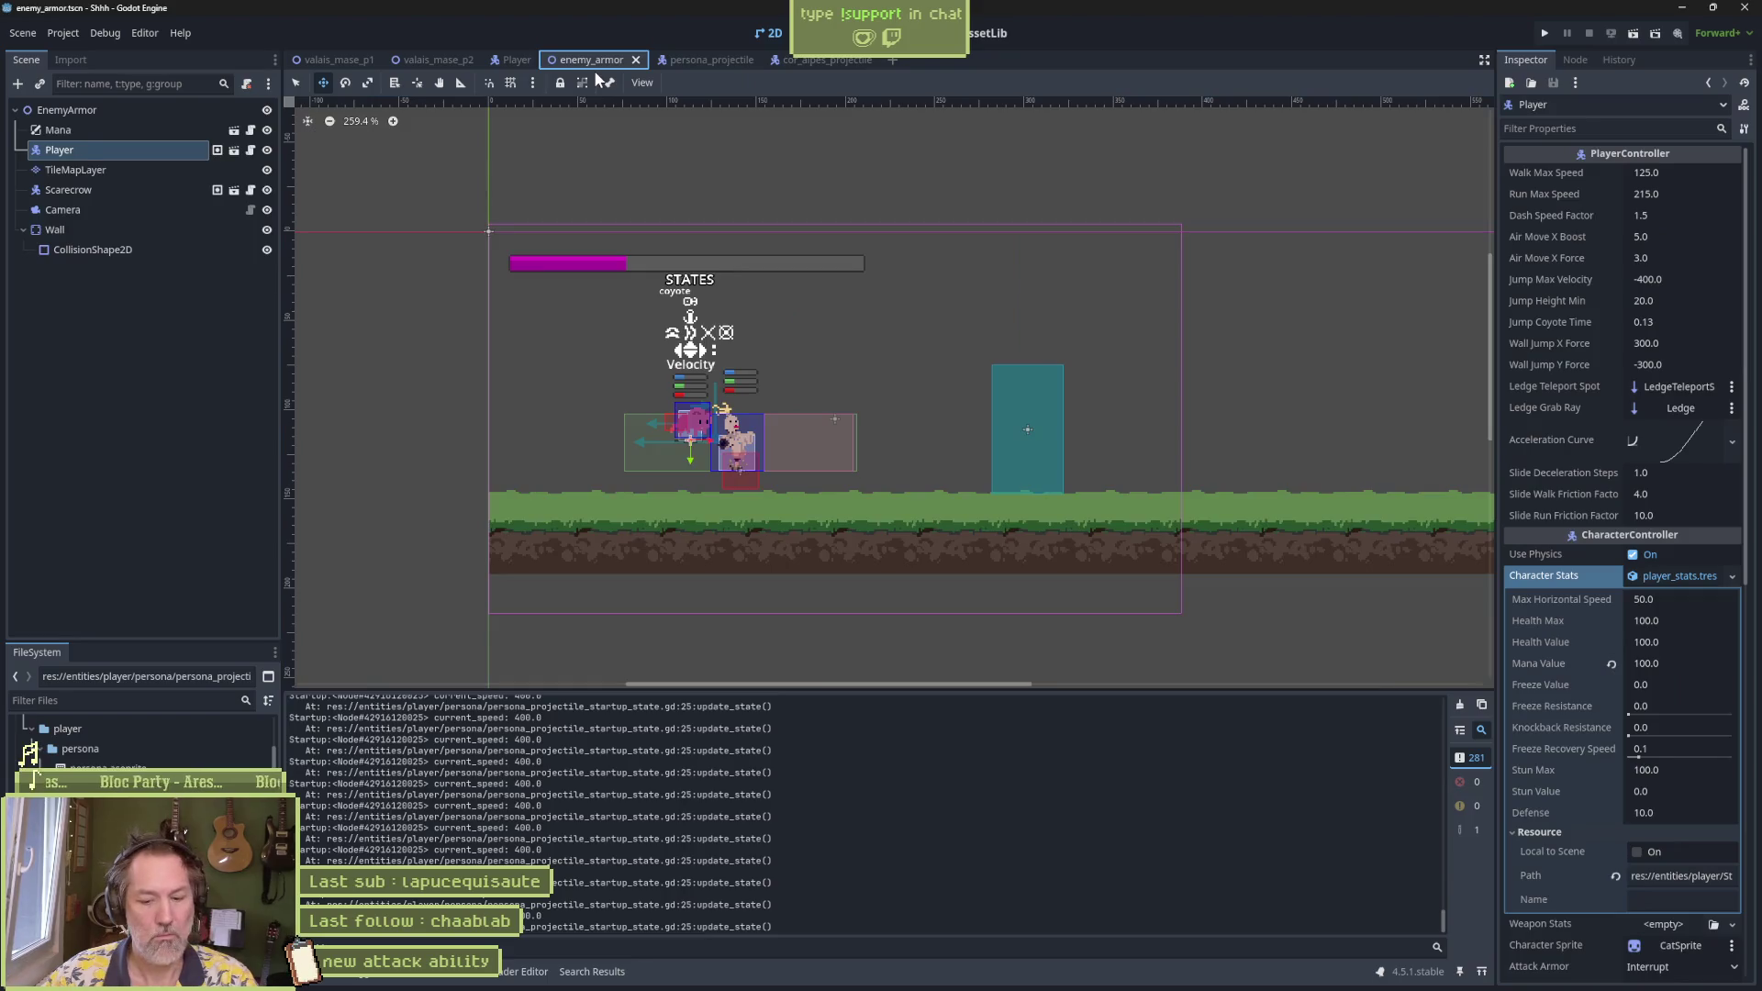
key(F6)
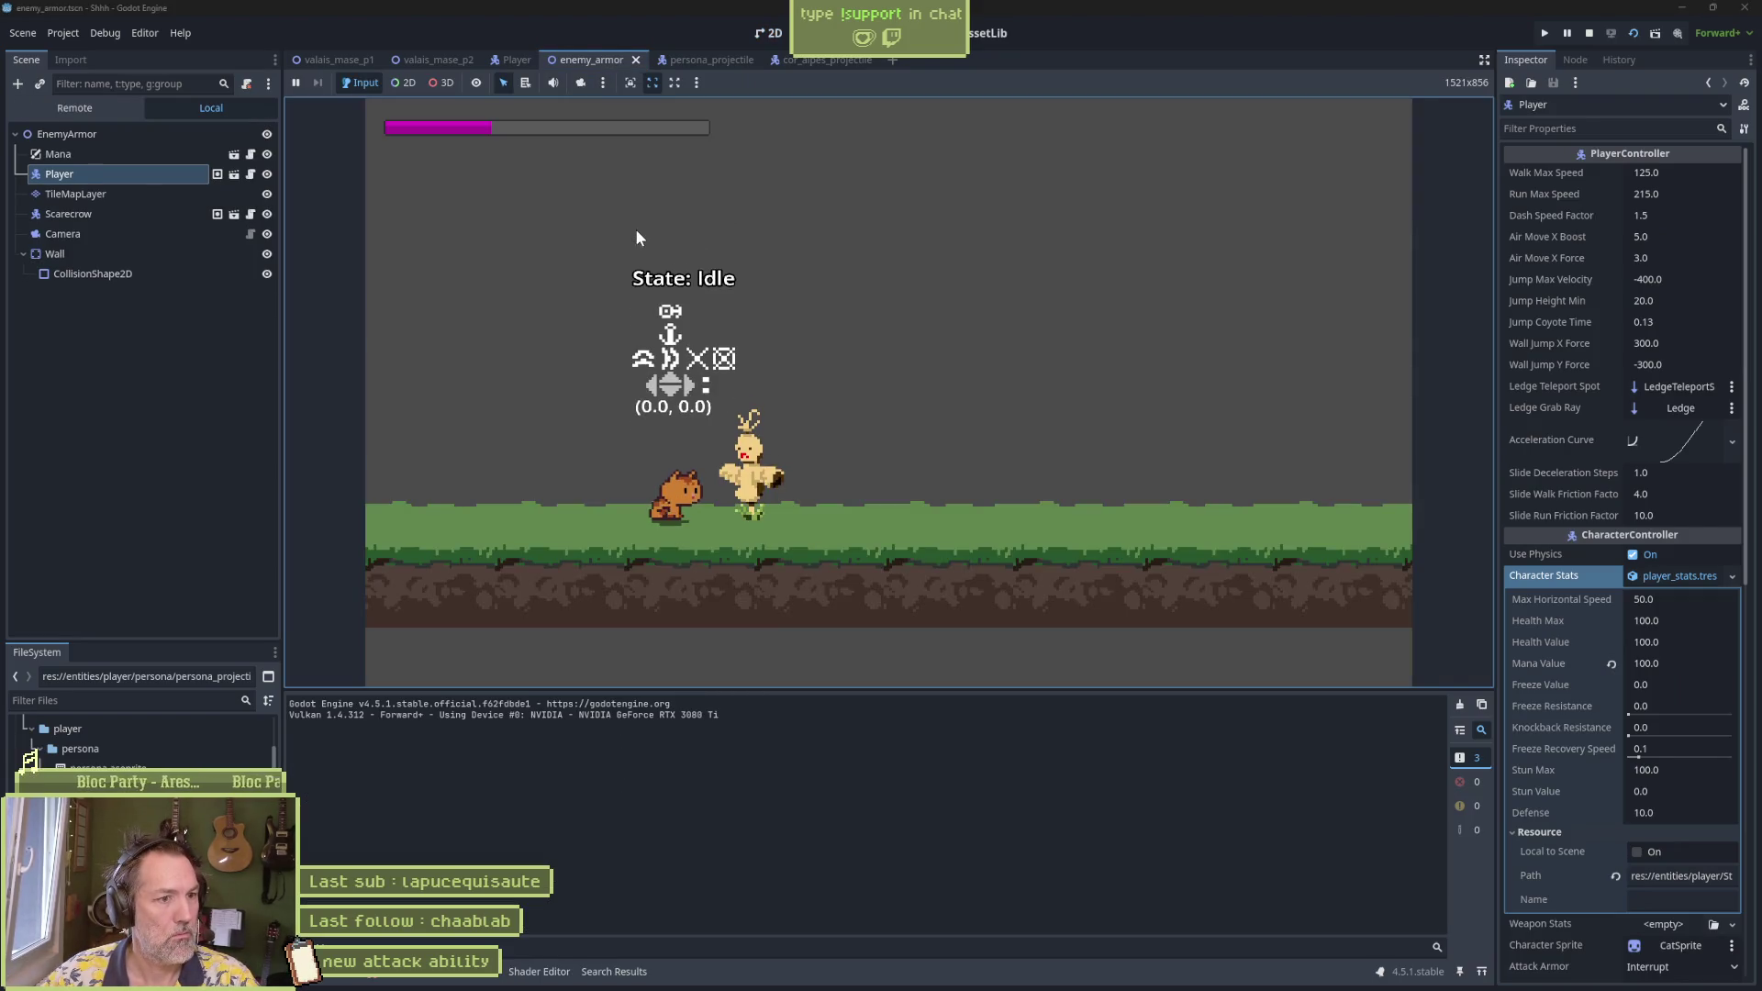
key(e)
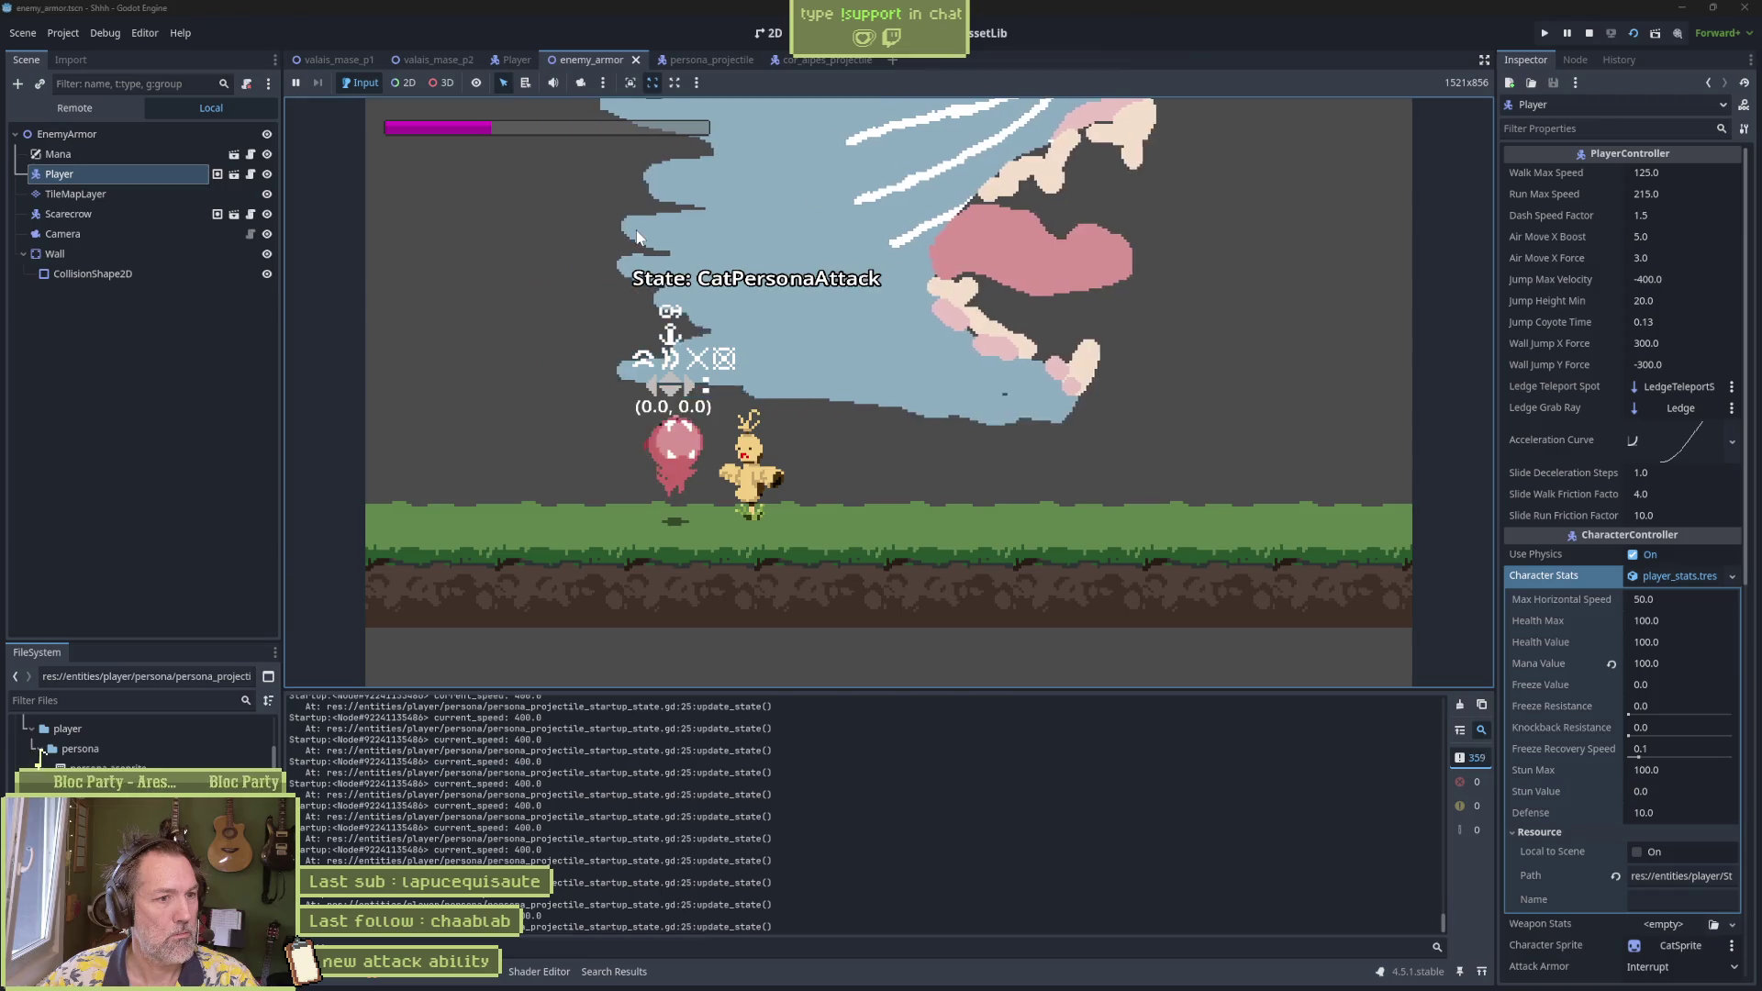
key(F8)
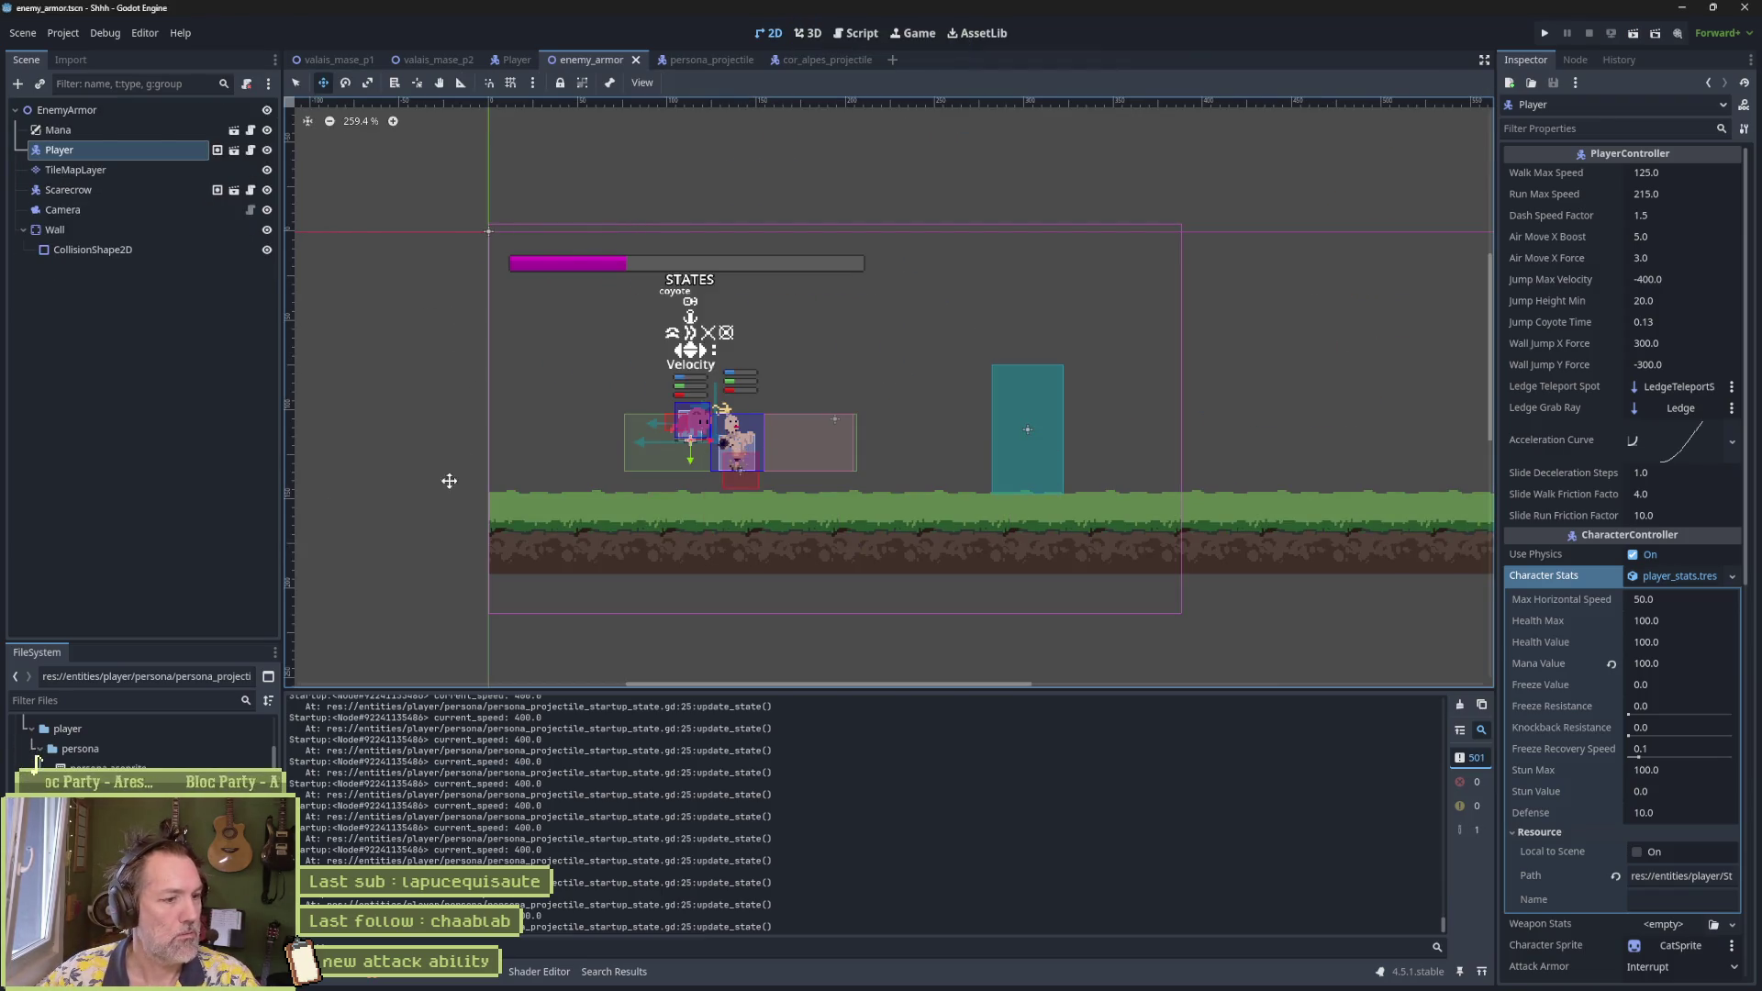
click(514, 57)
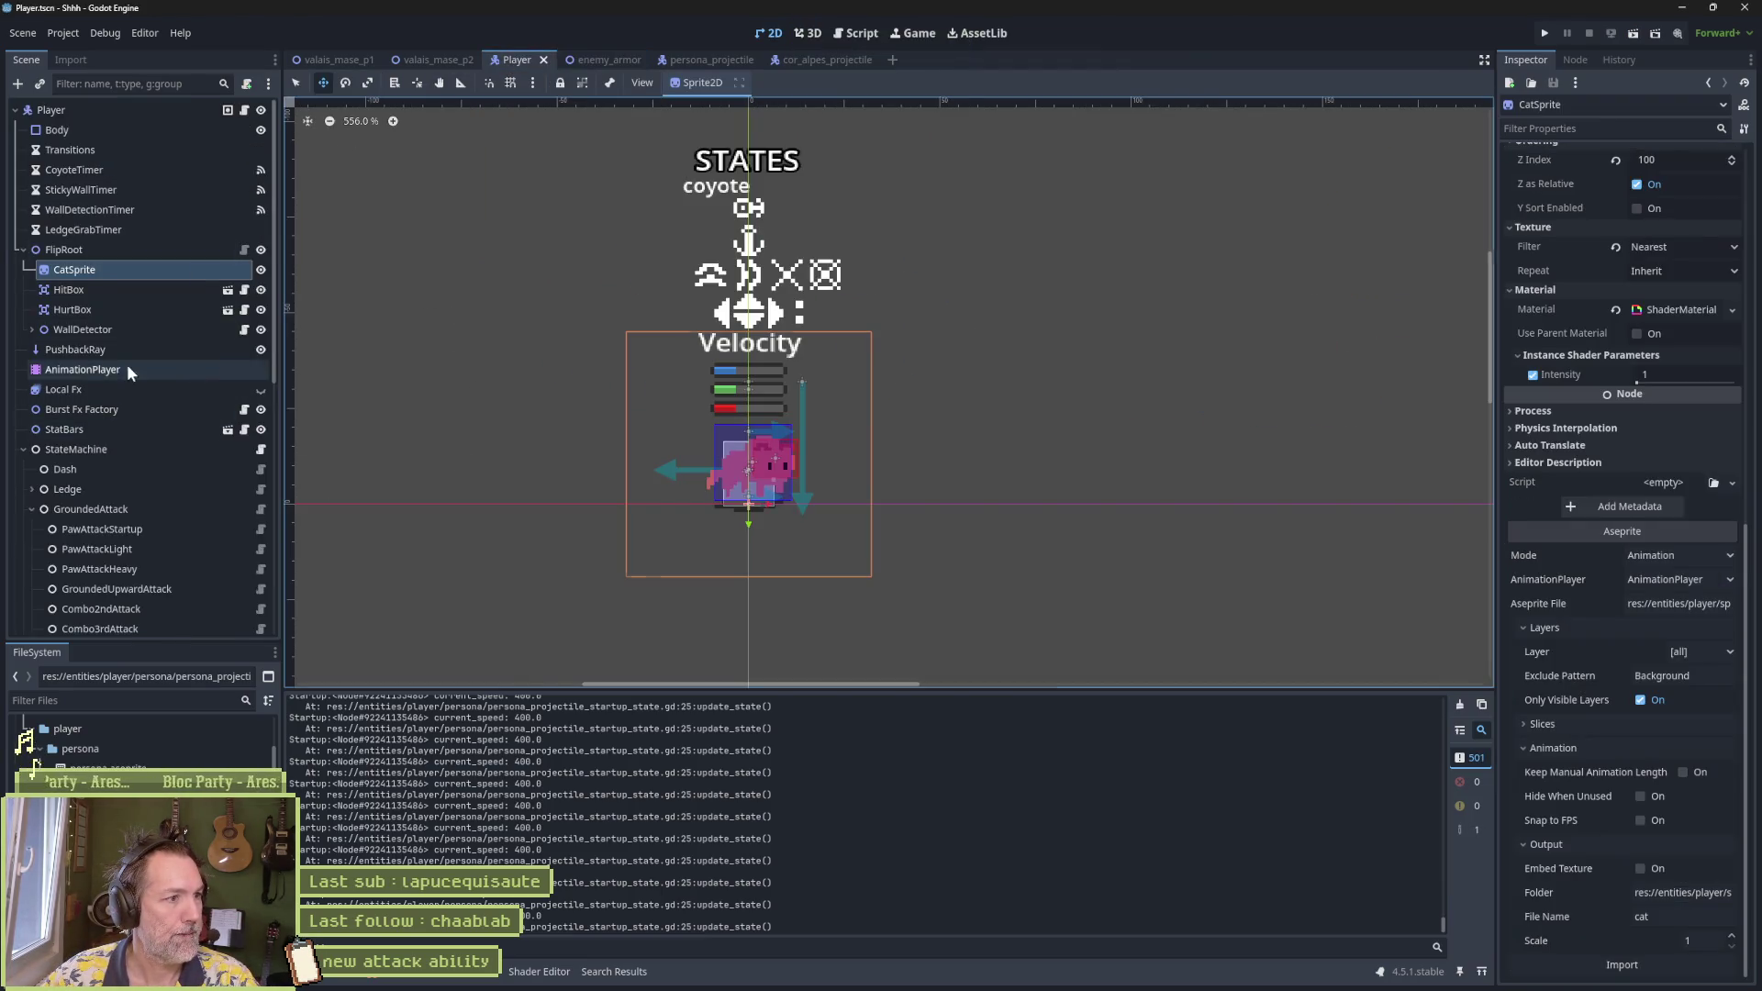
Toggle looping on the Player's cat_persona_attack animation and save the scene
click(127, 367)
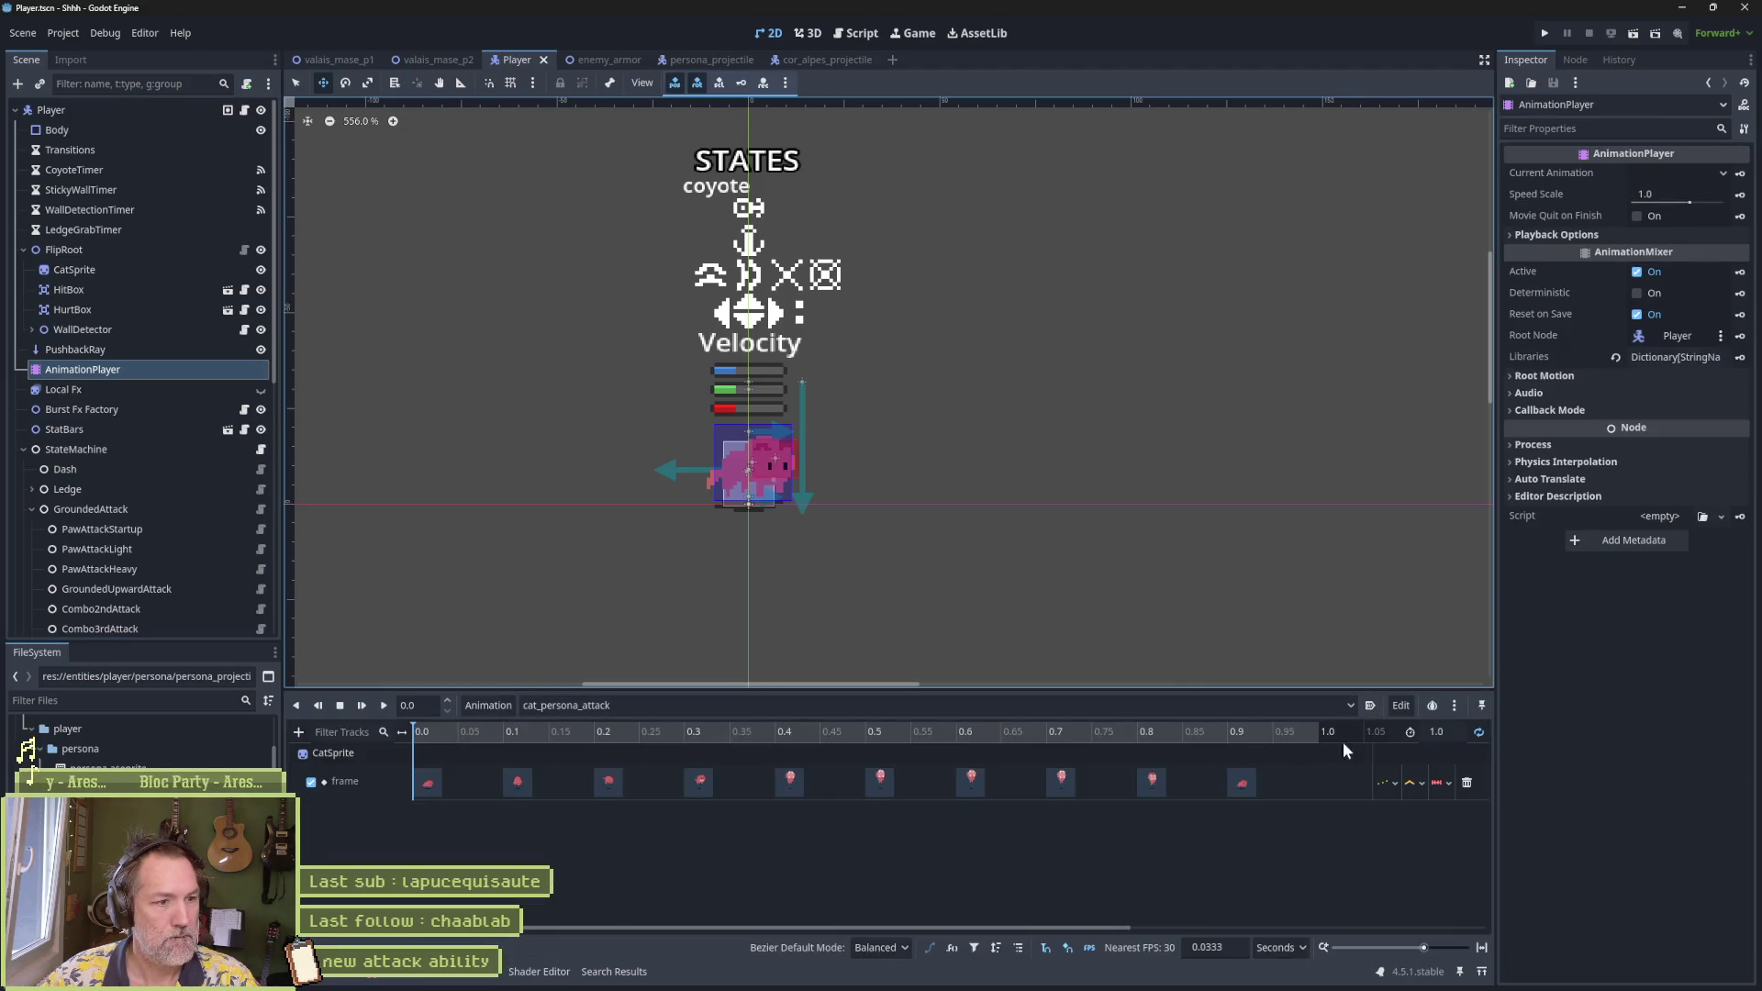
click(1478, 731)
key(ctrl+s)
click(1208, 712)
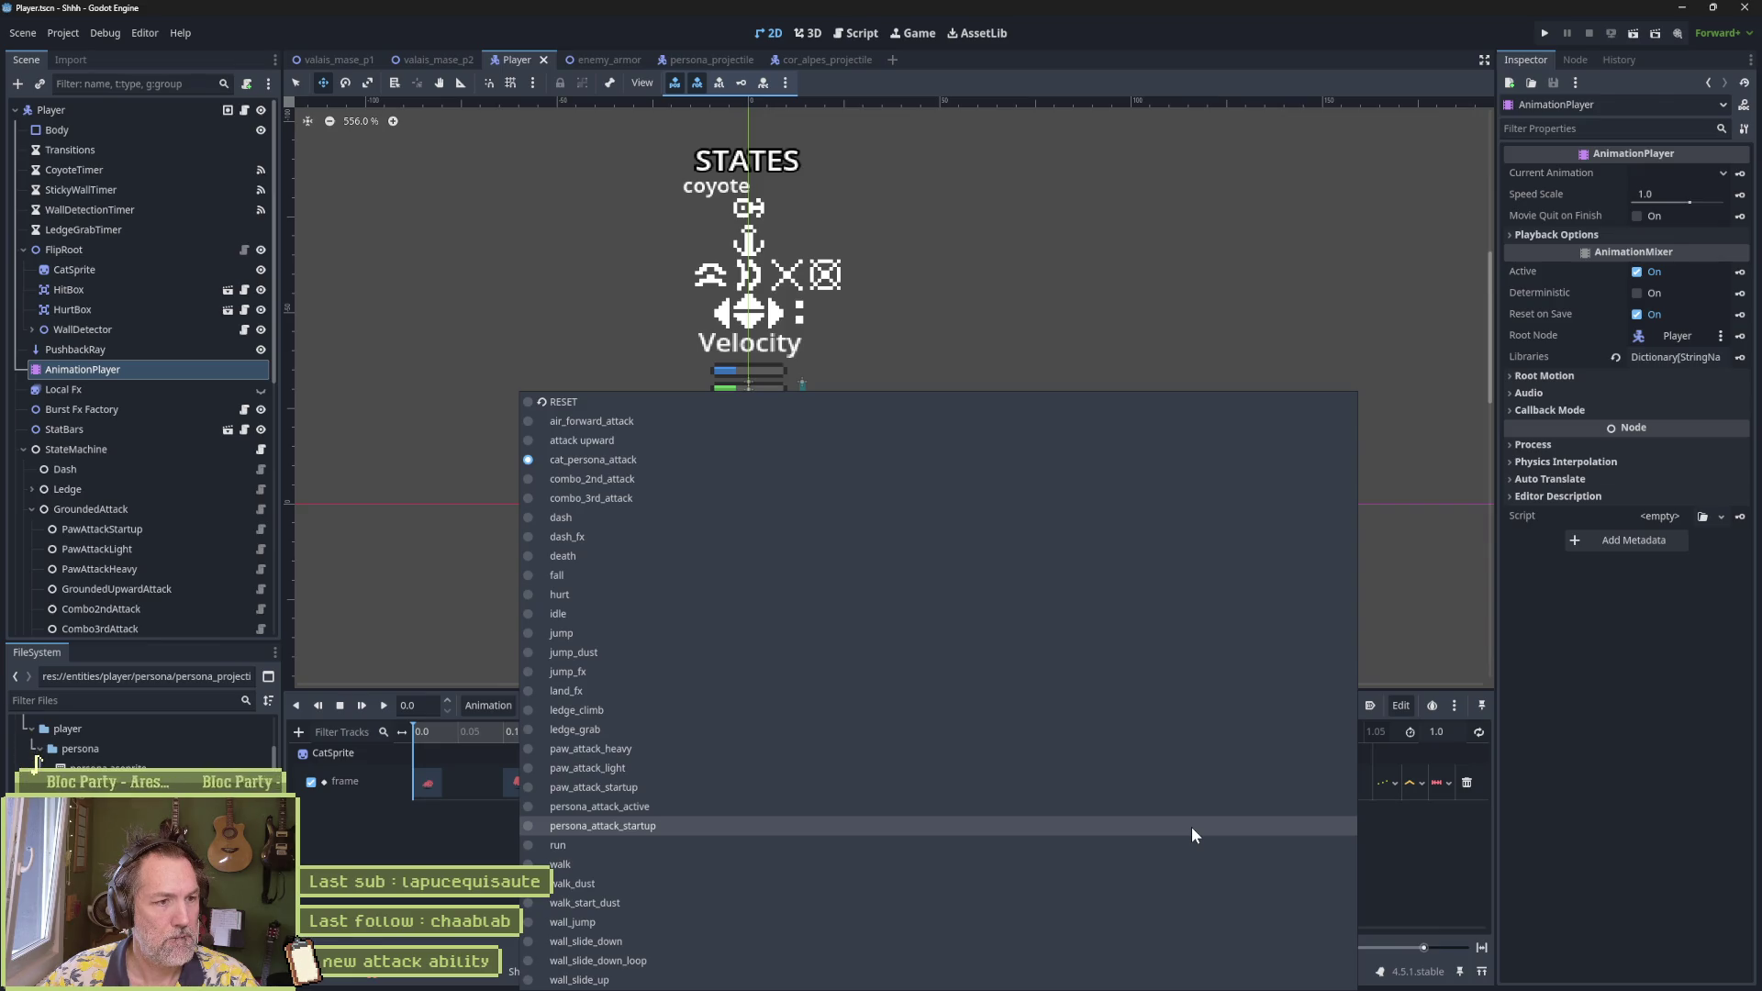
click(1159, 825)
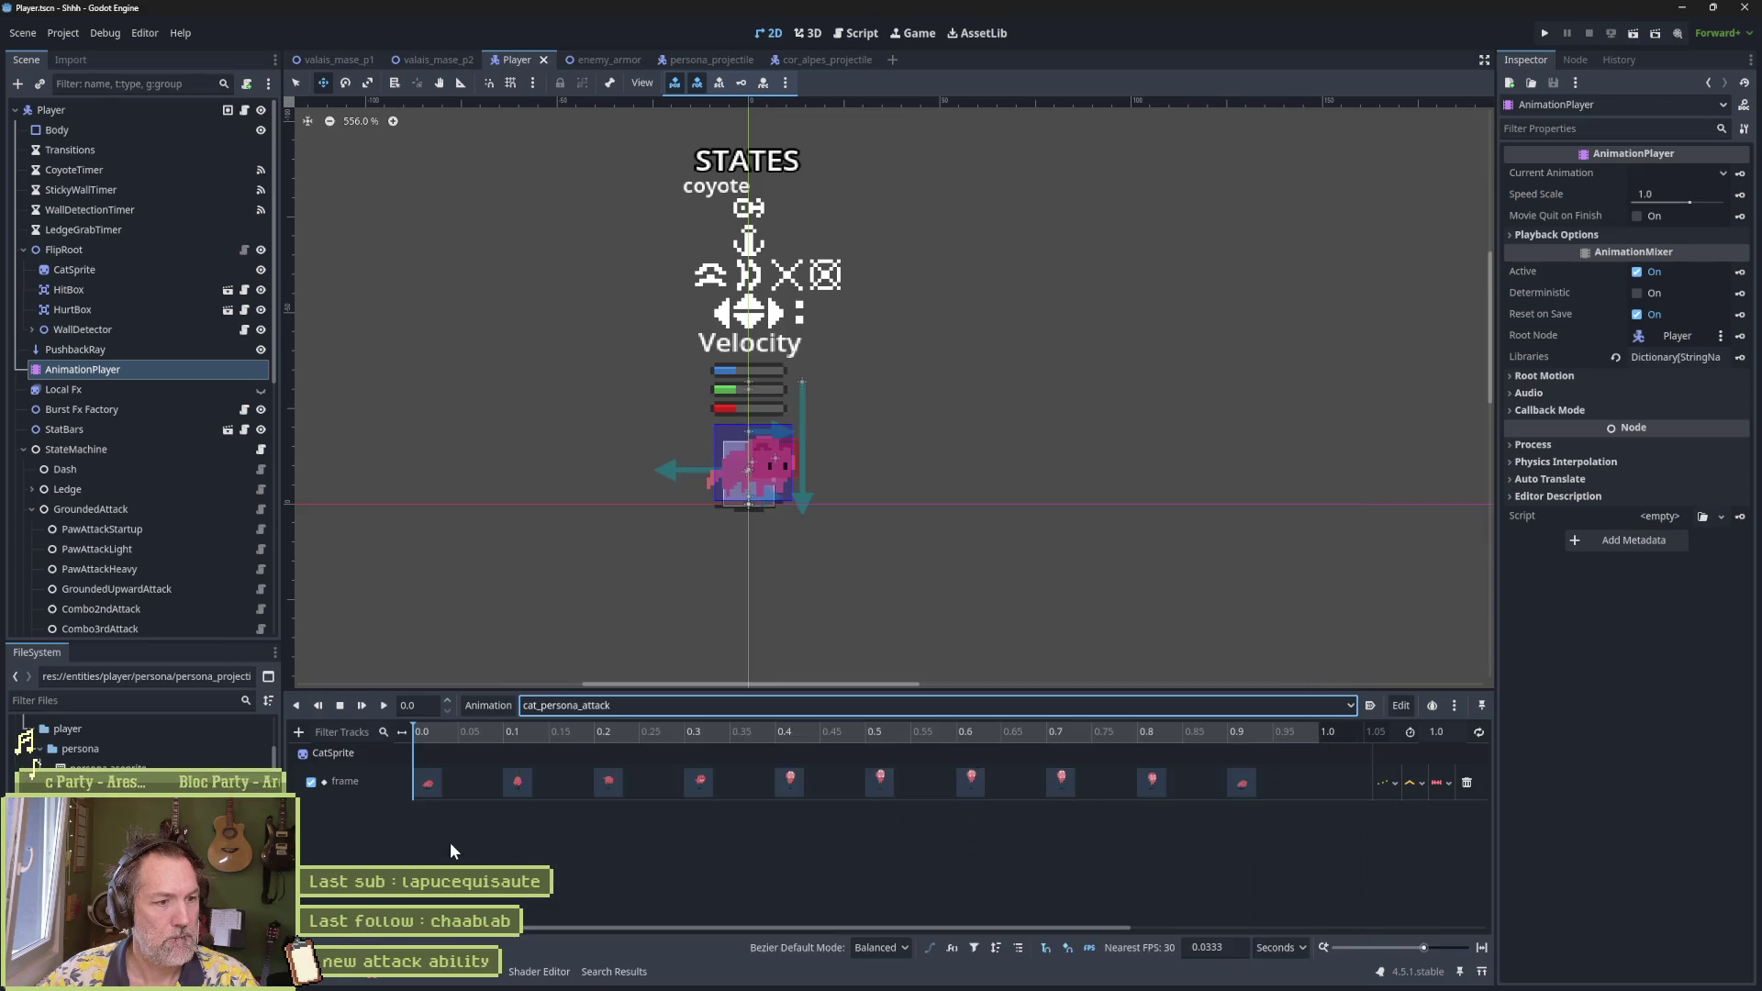
Run the game and the enemy_armor level again to retest the attack
key(F5)
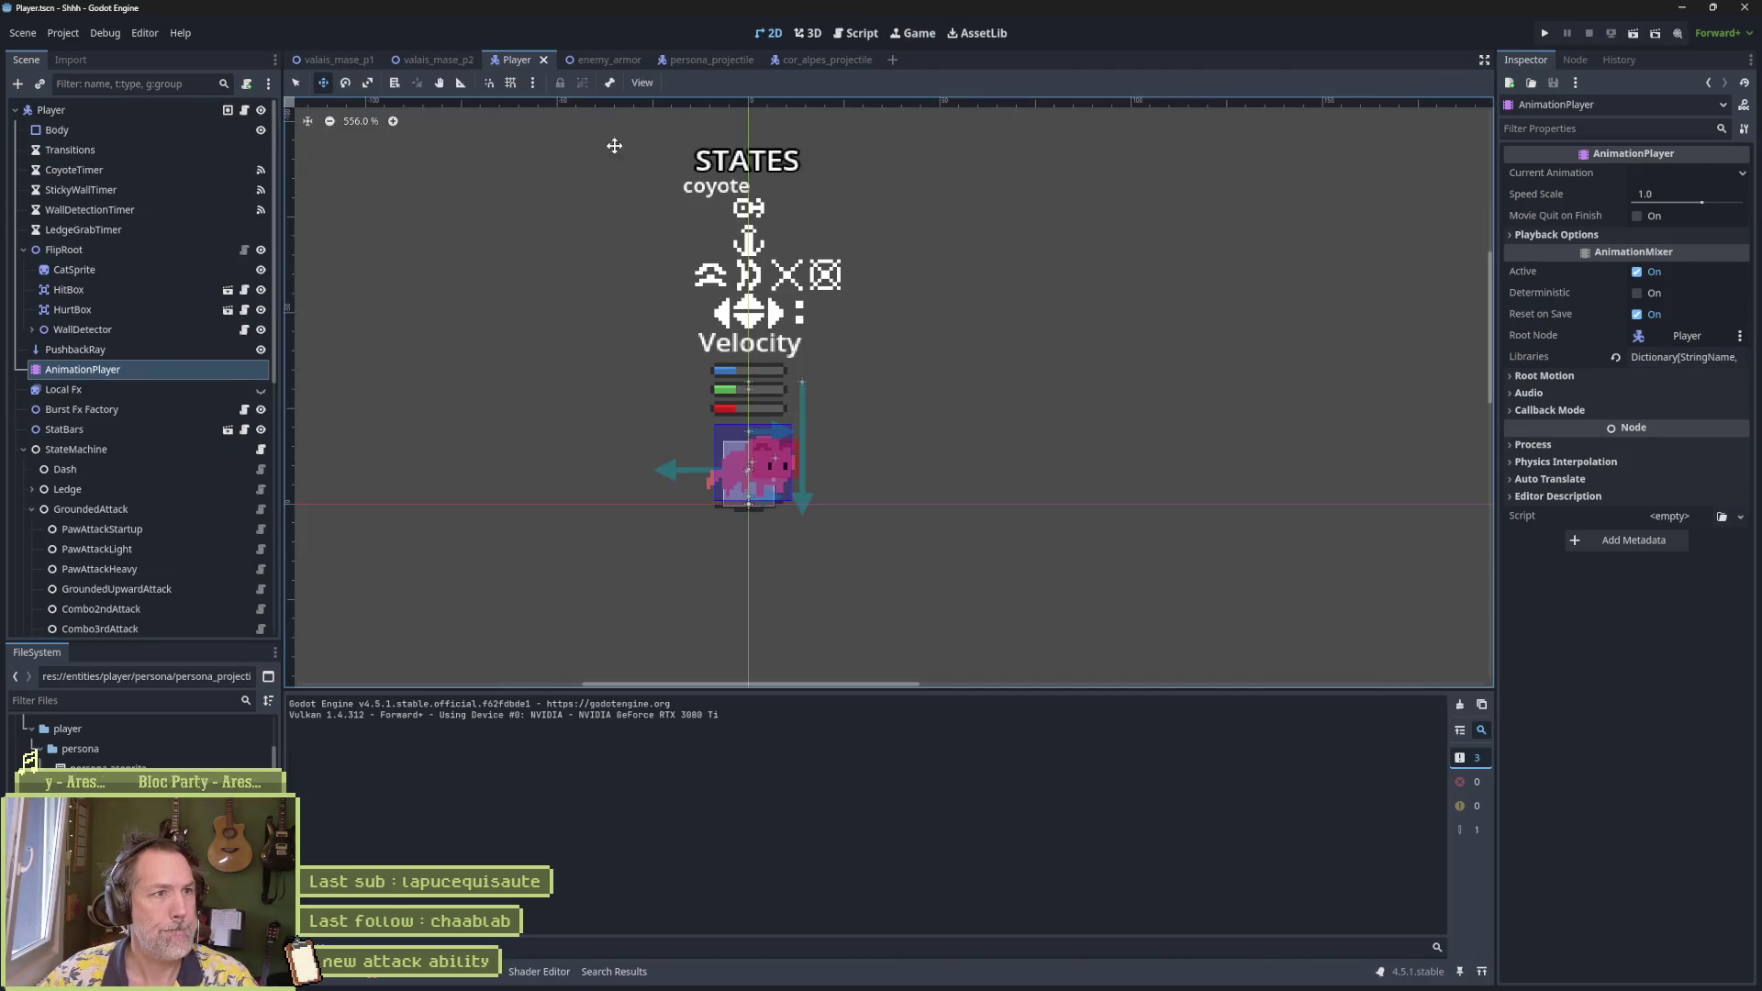
click(596, 57)
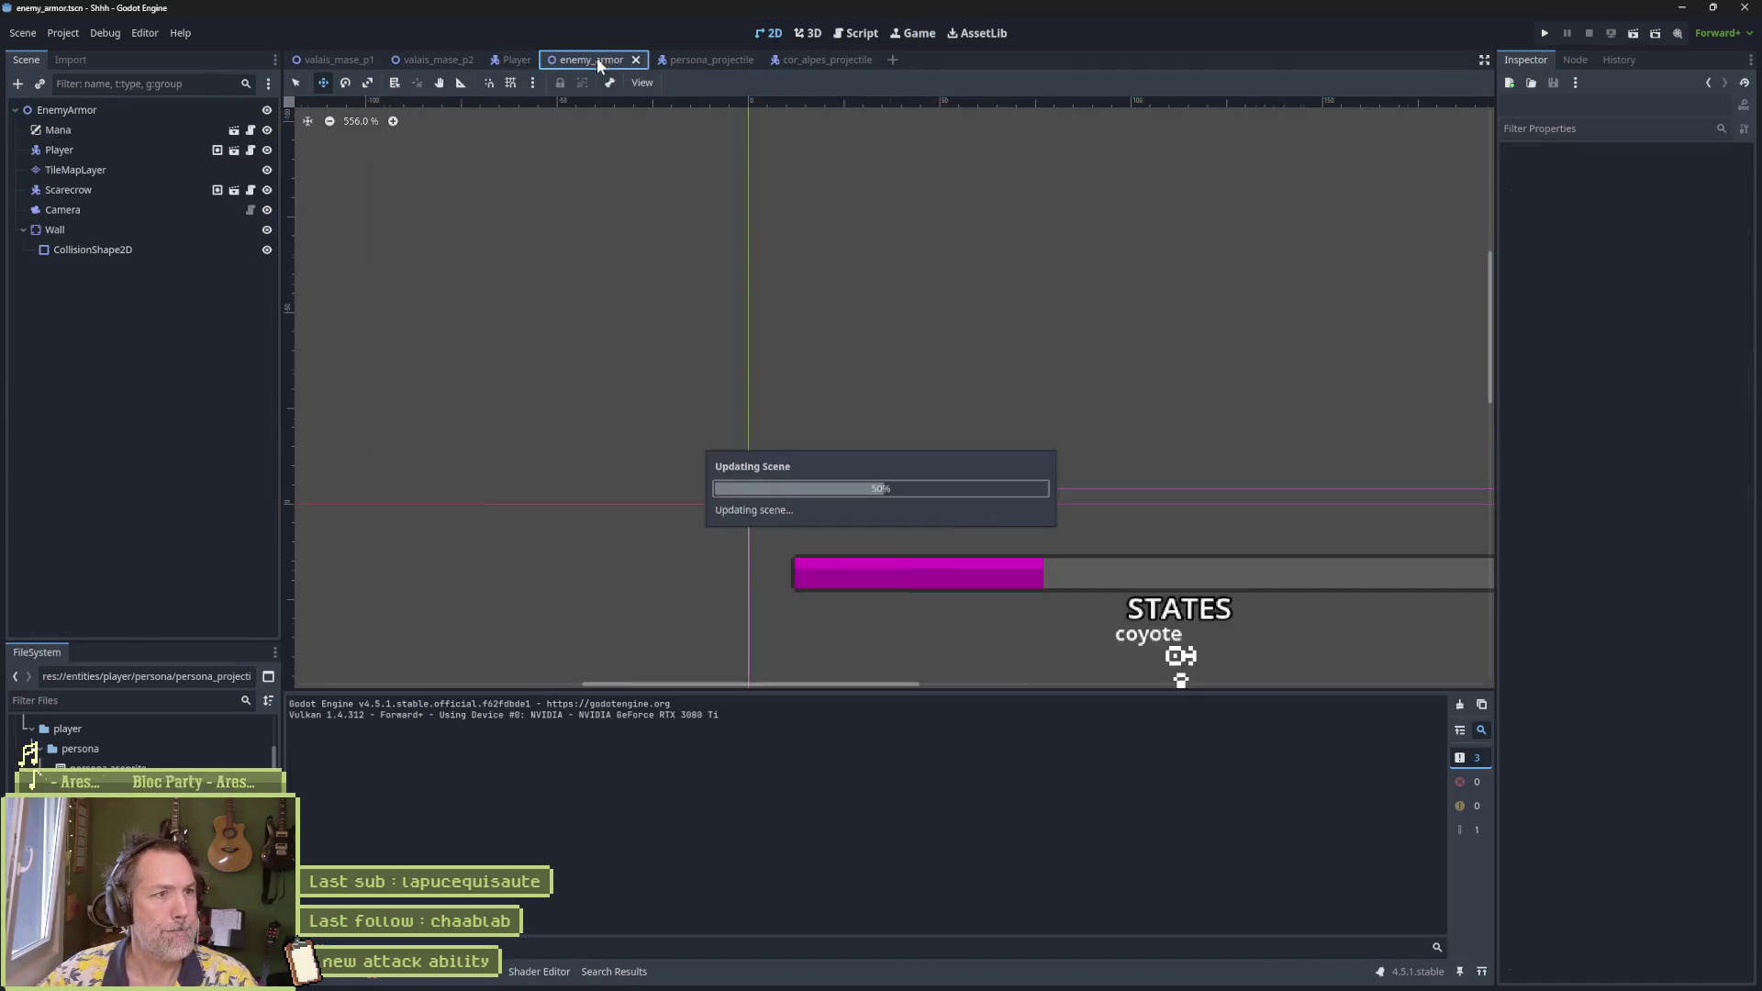
key(F6)
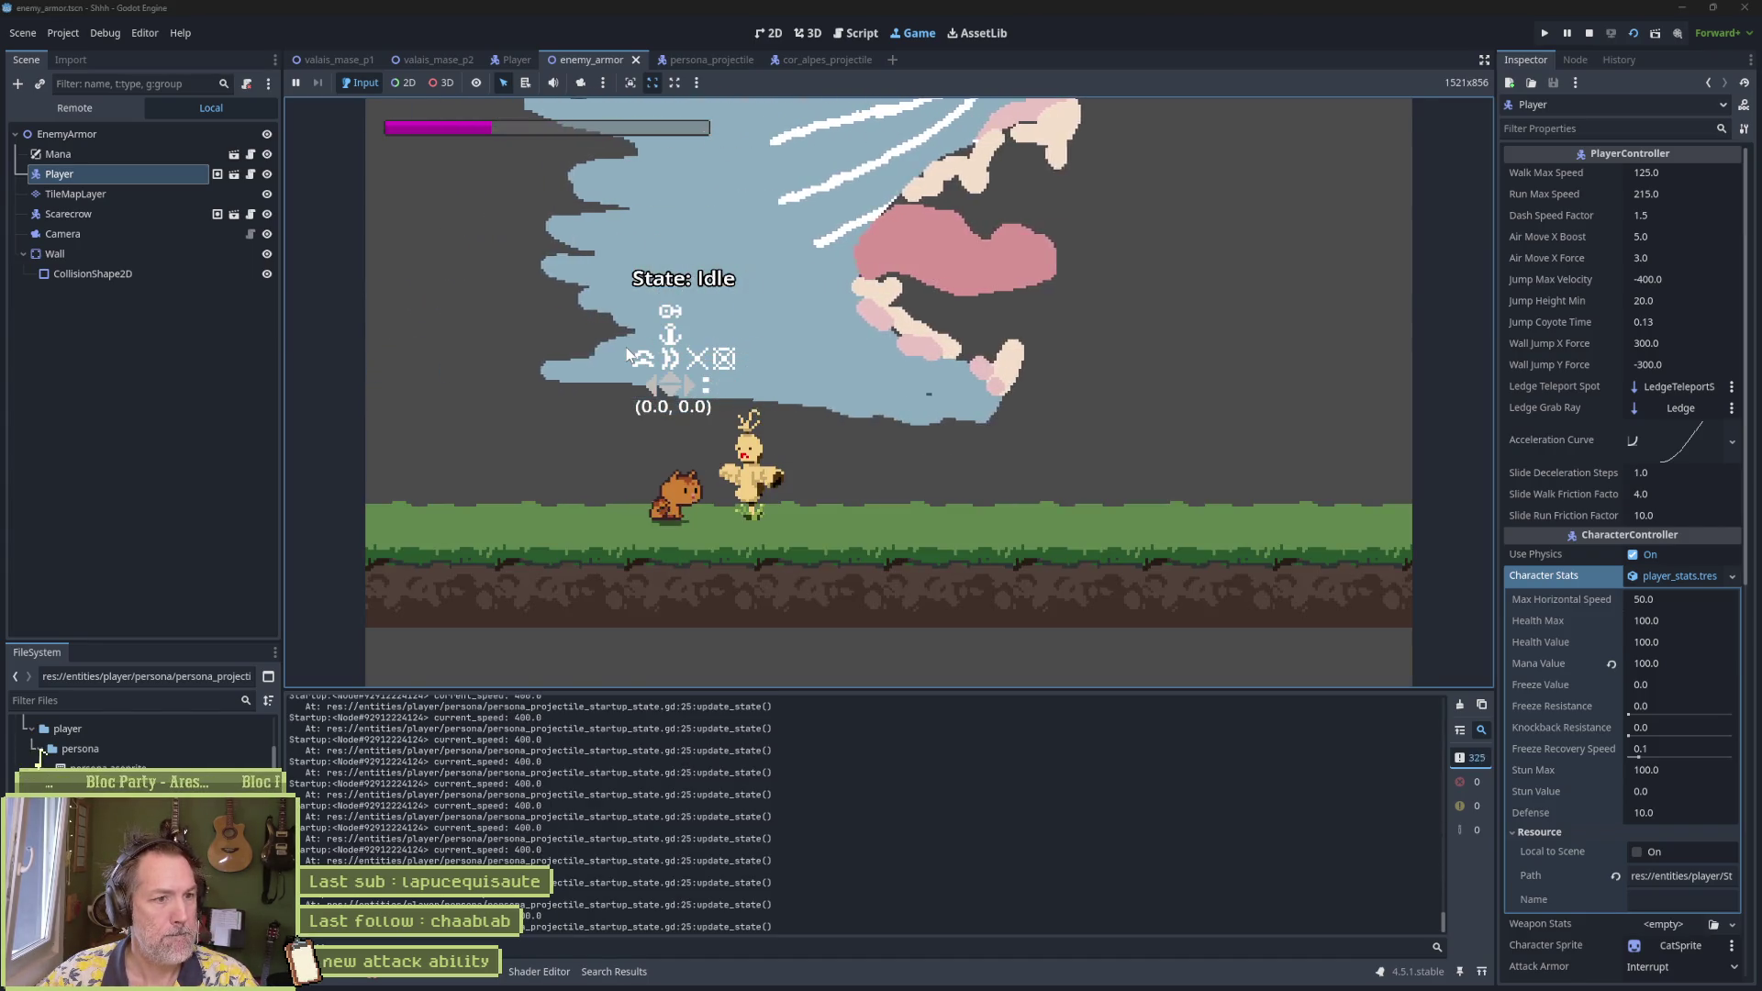
key(F8)
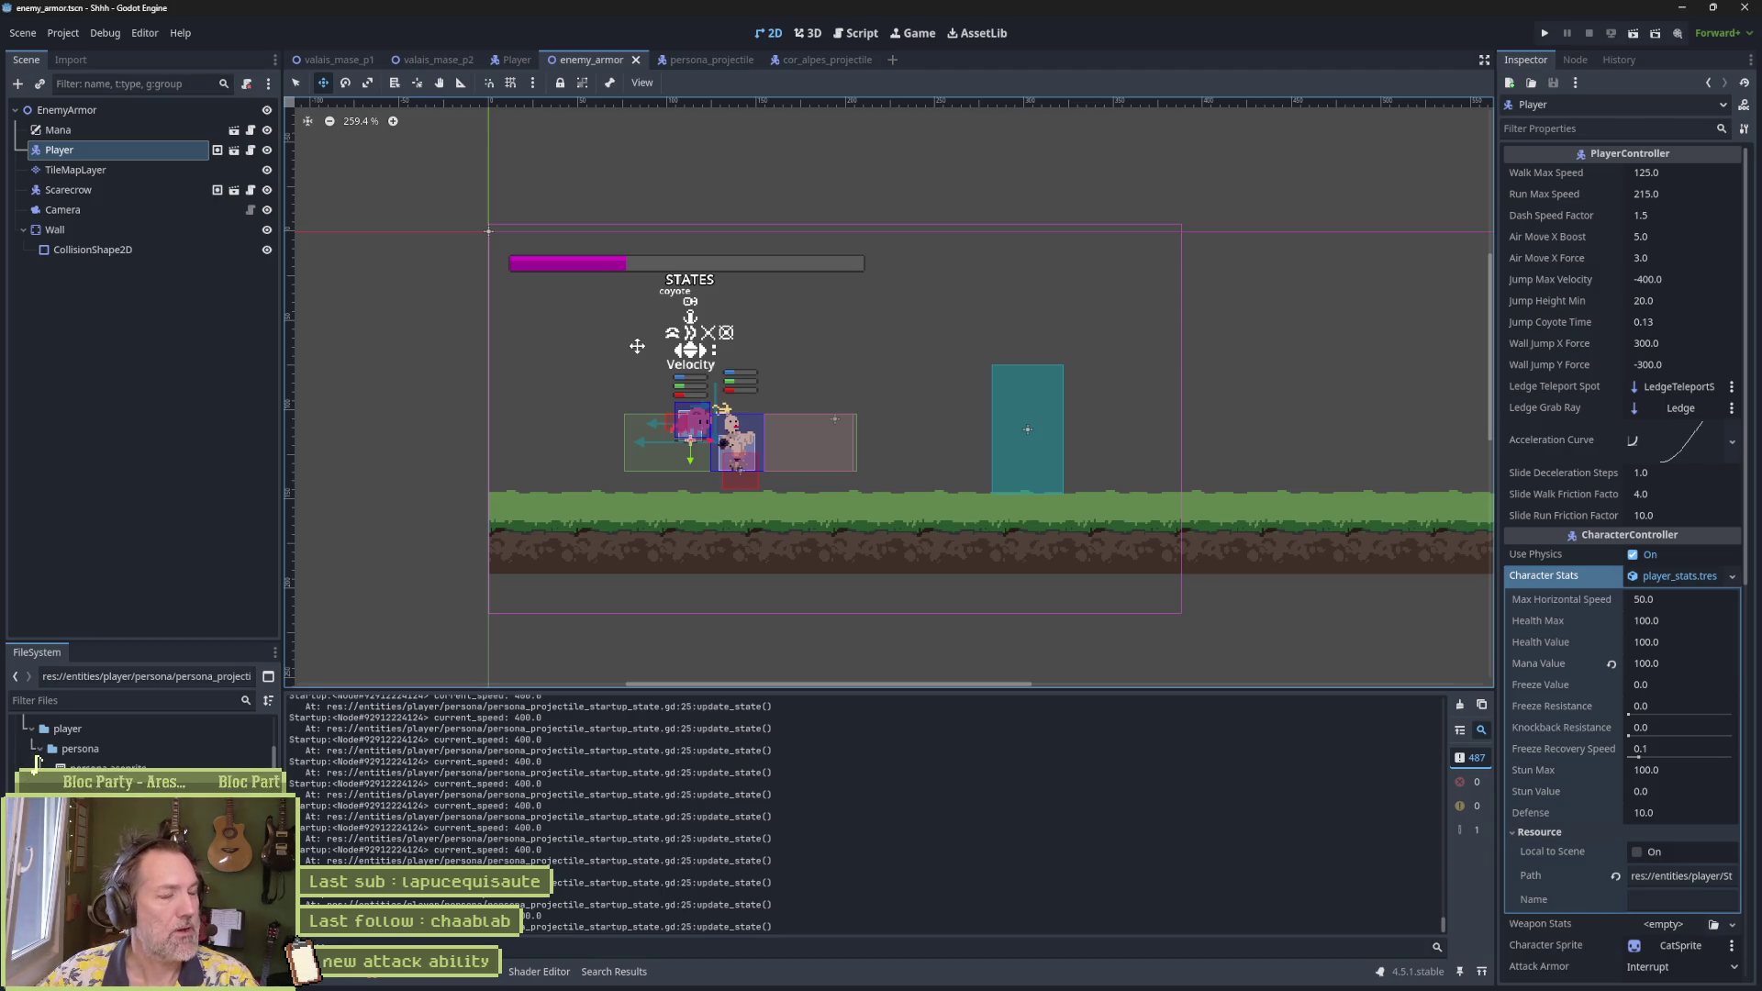
click(856, 34)
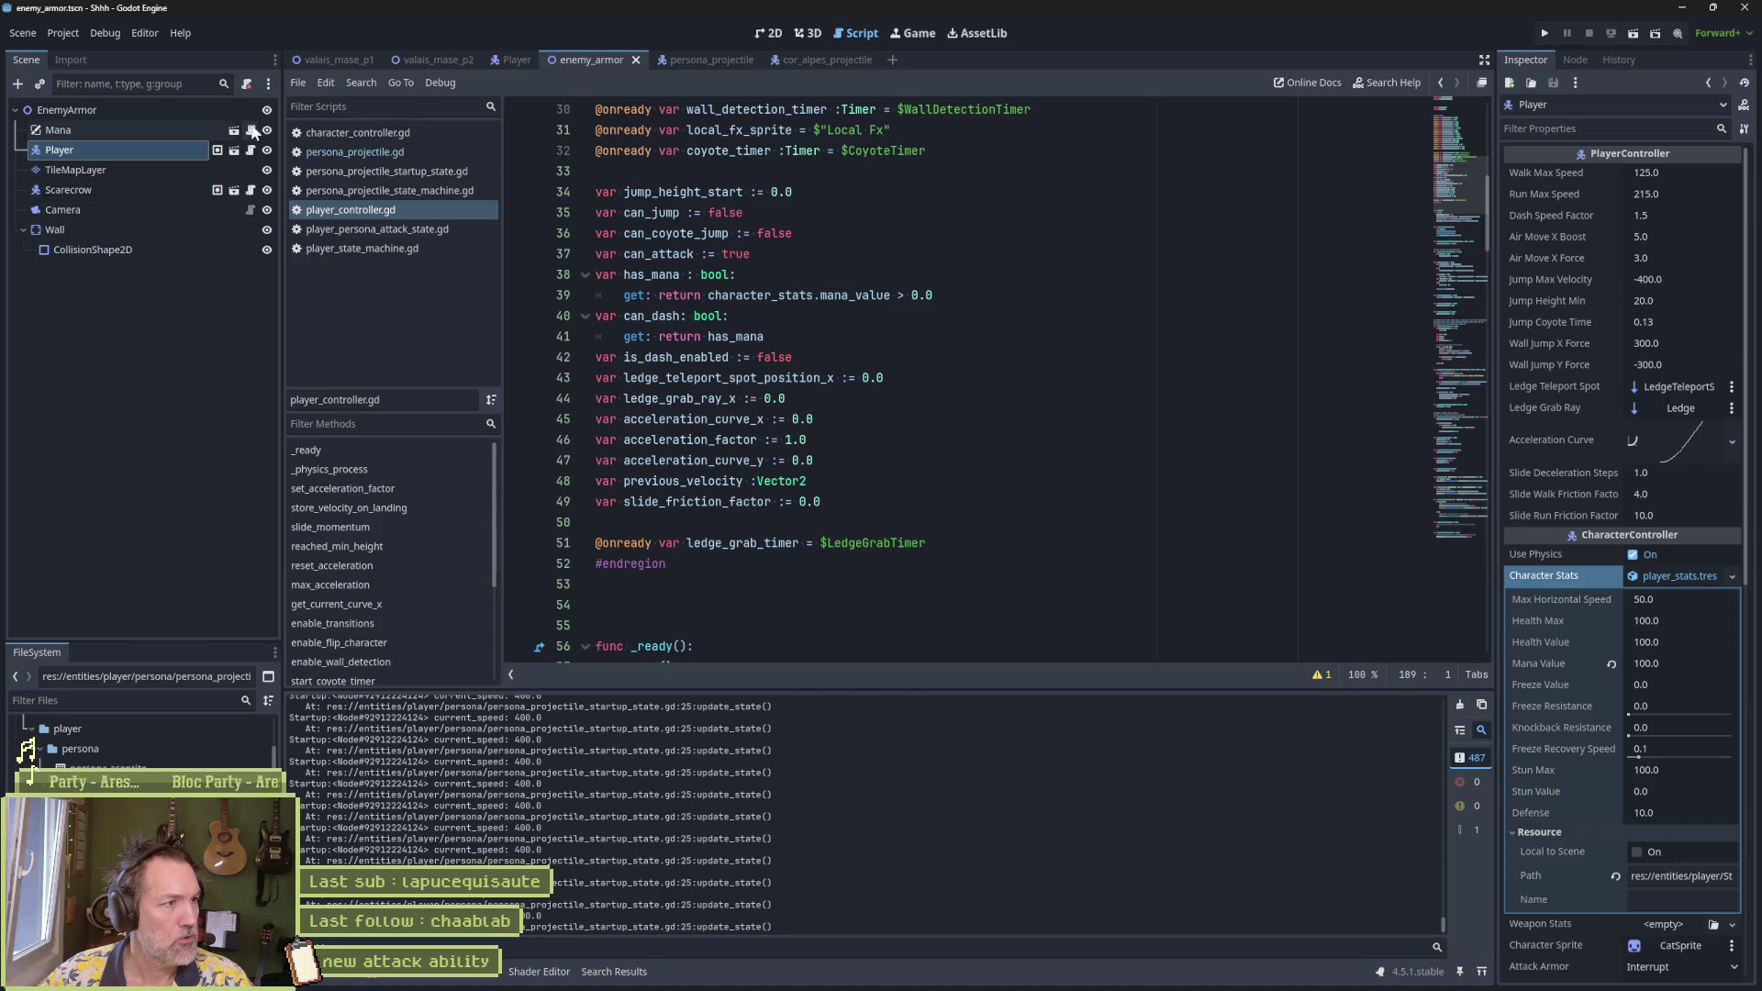
Set projectile_instance.global_position to character_controller.global_position in player_persona_attack_state.gd
click(690, 57)
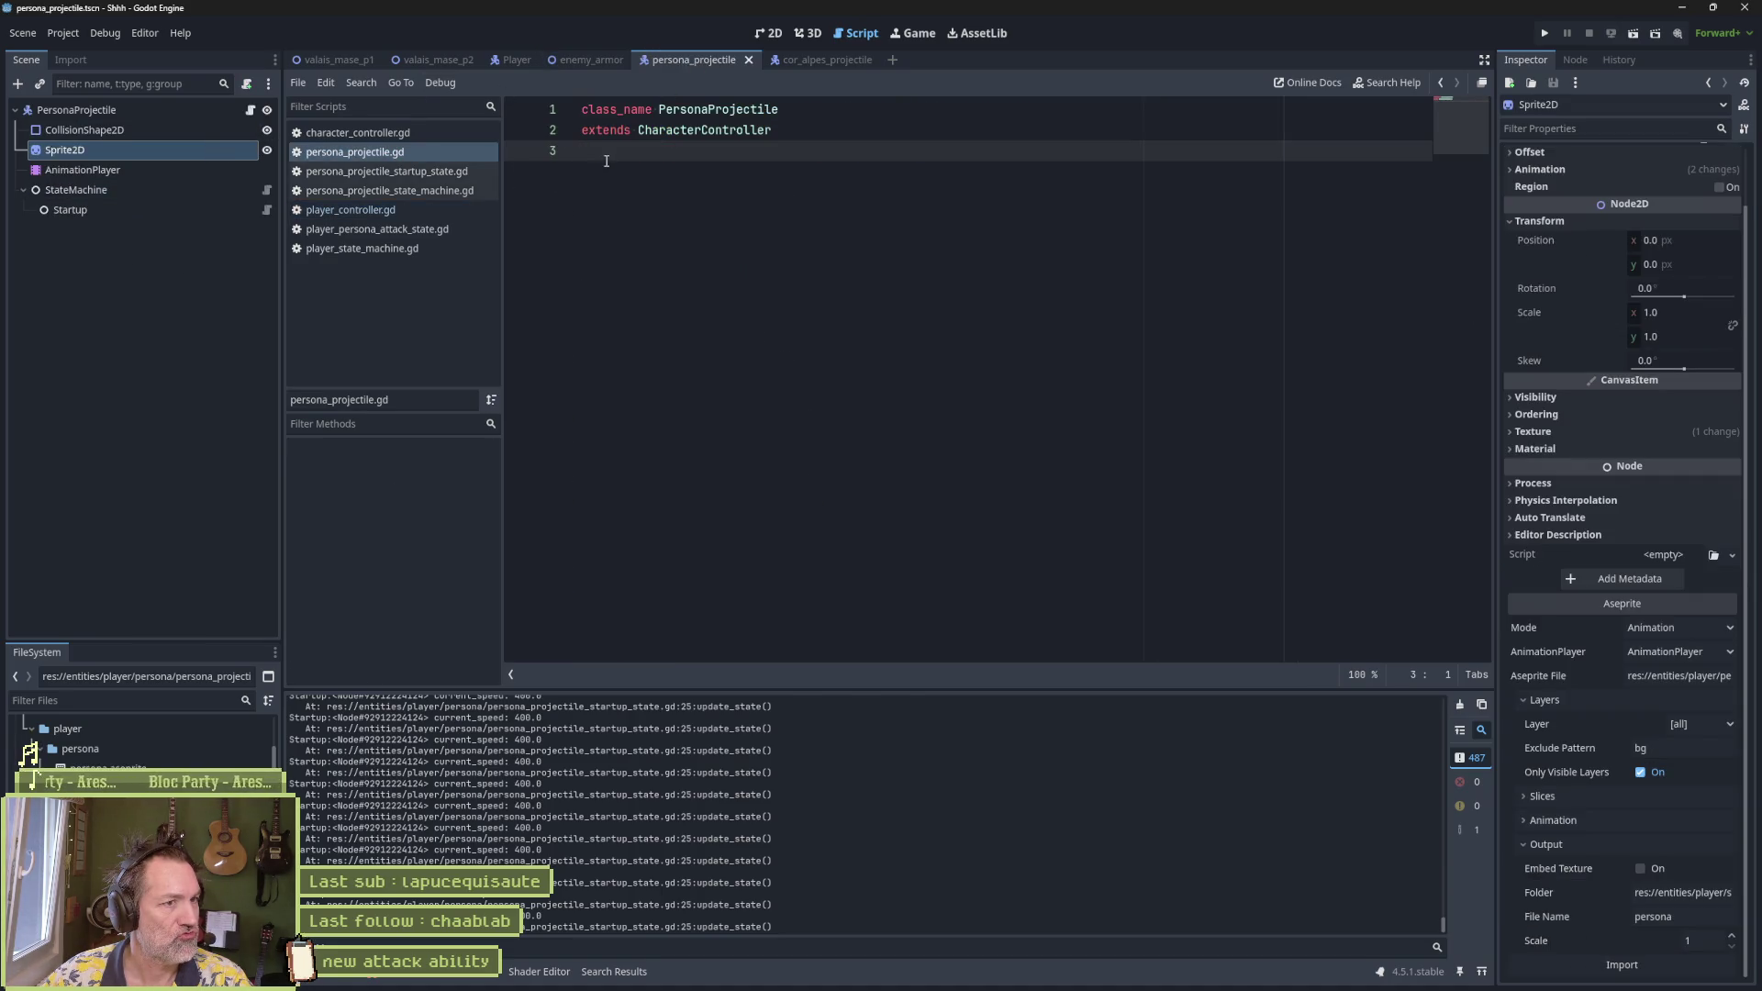
click(417, 169)
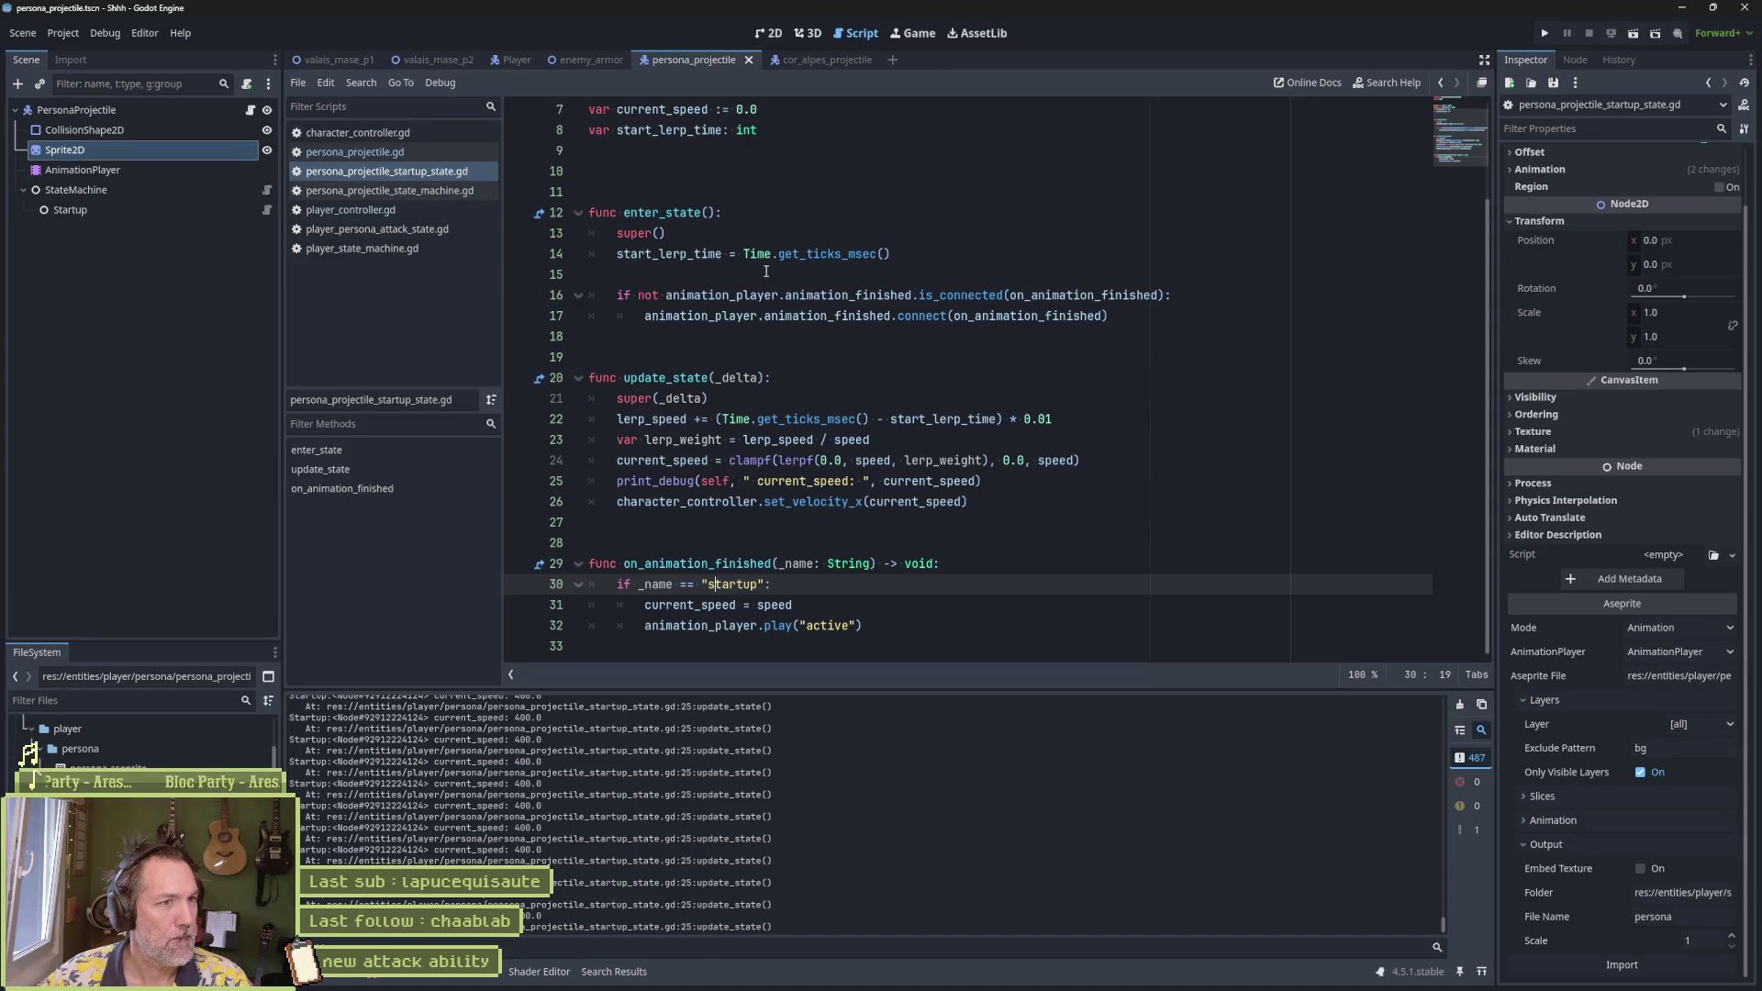
scroll(766, 272, up, 2)
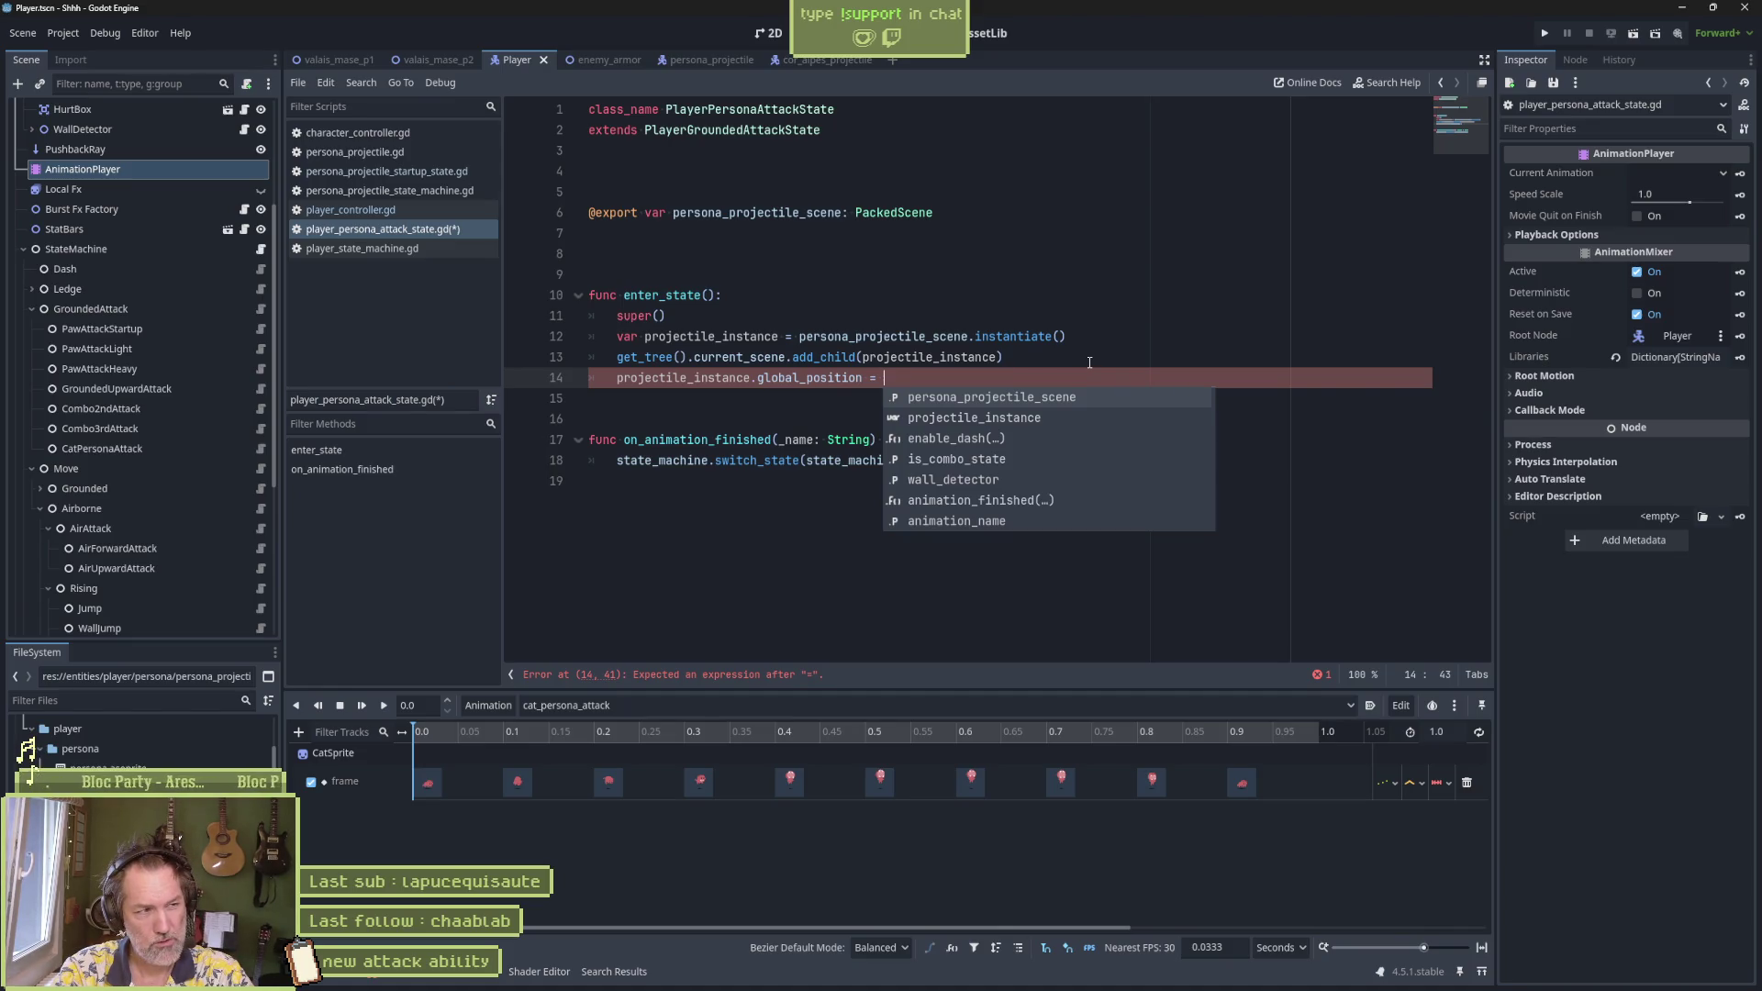
text(character_controller.global)
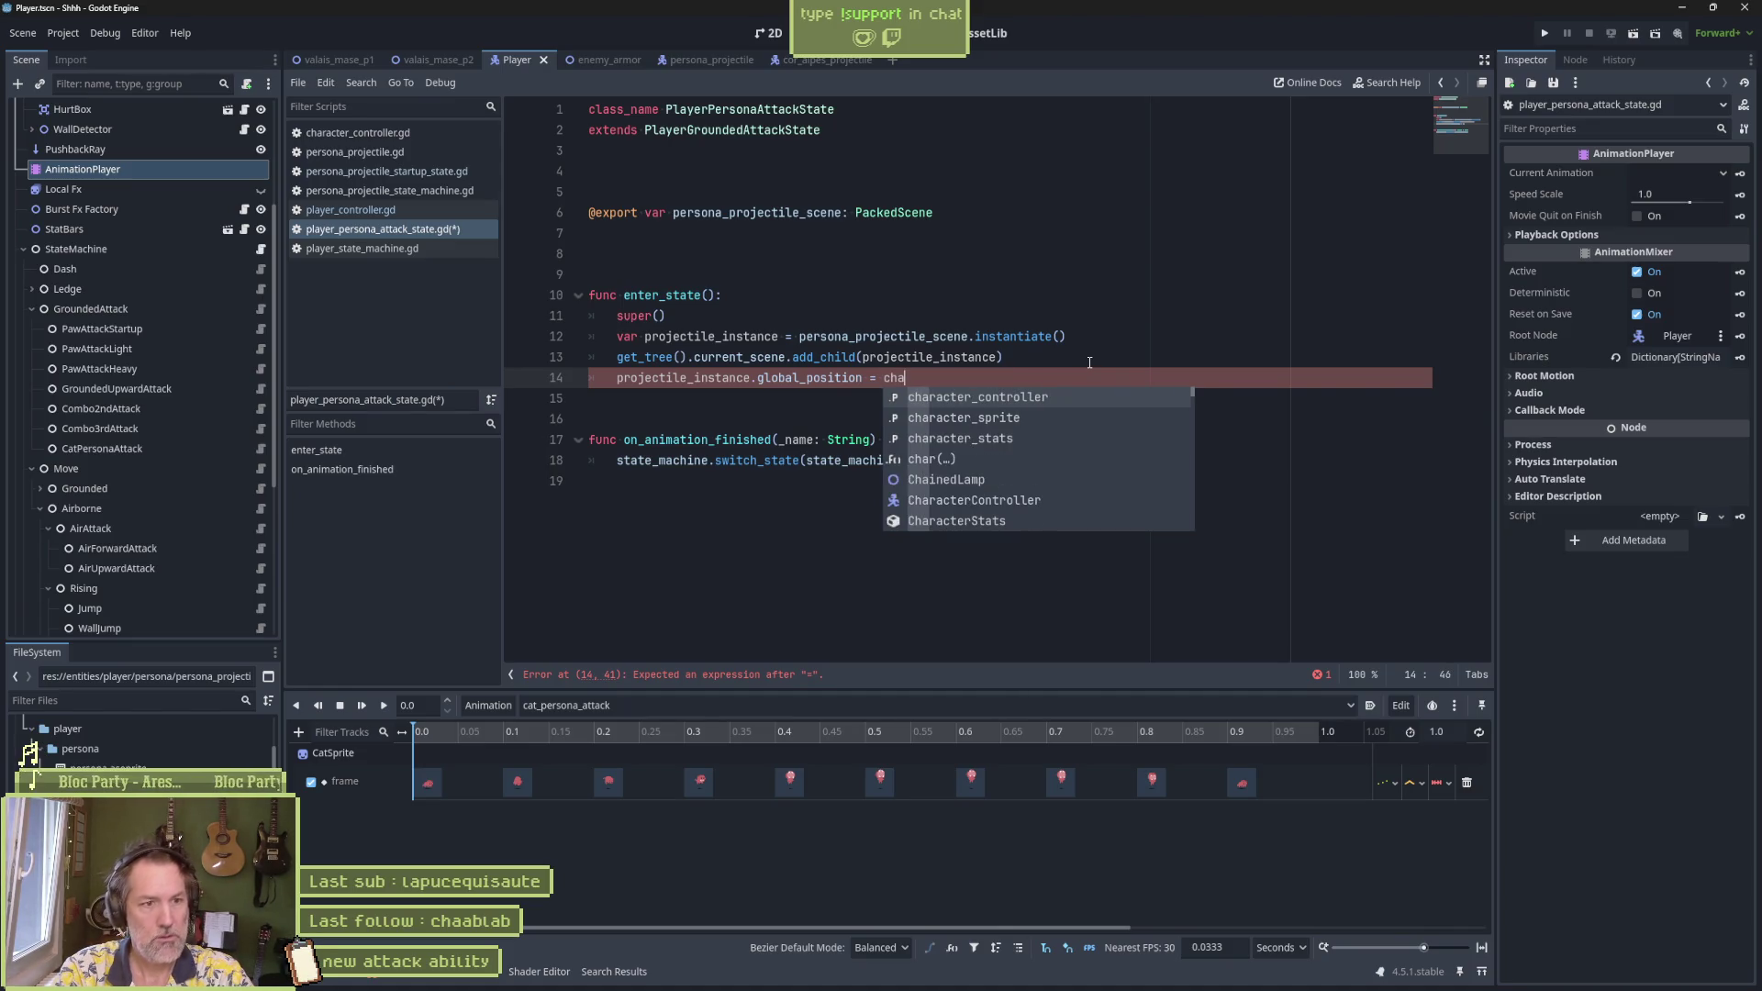
text(_position)
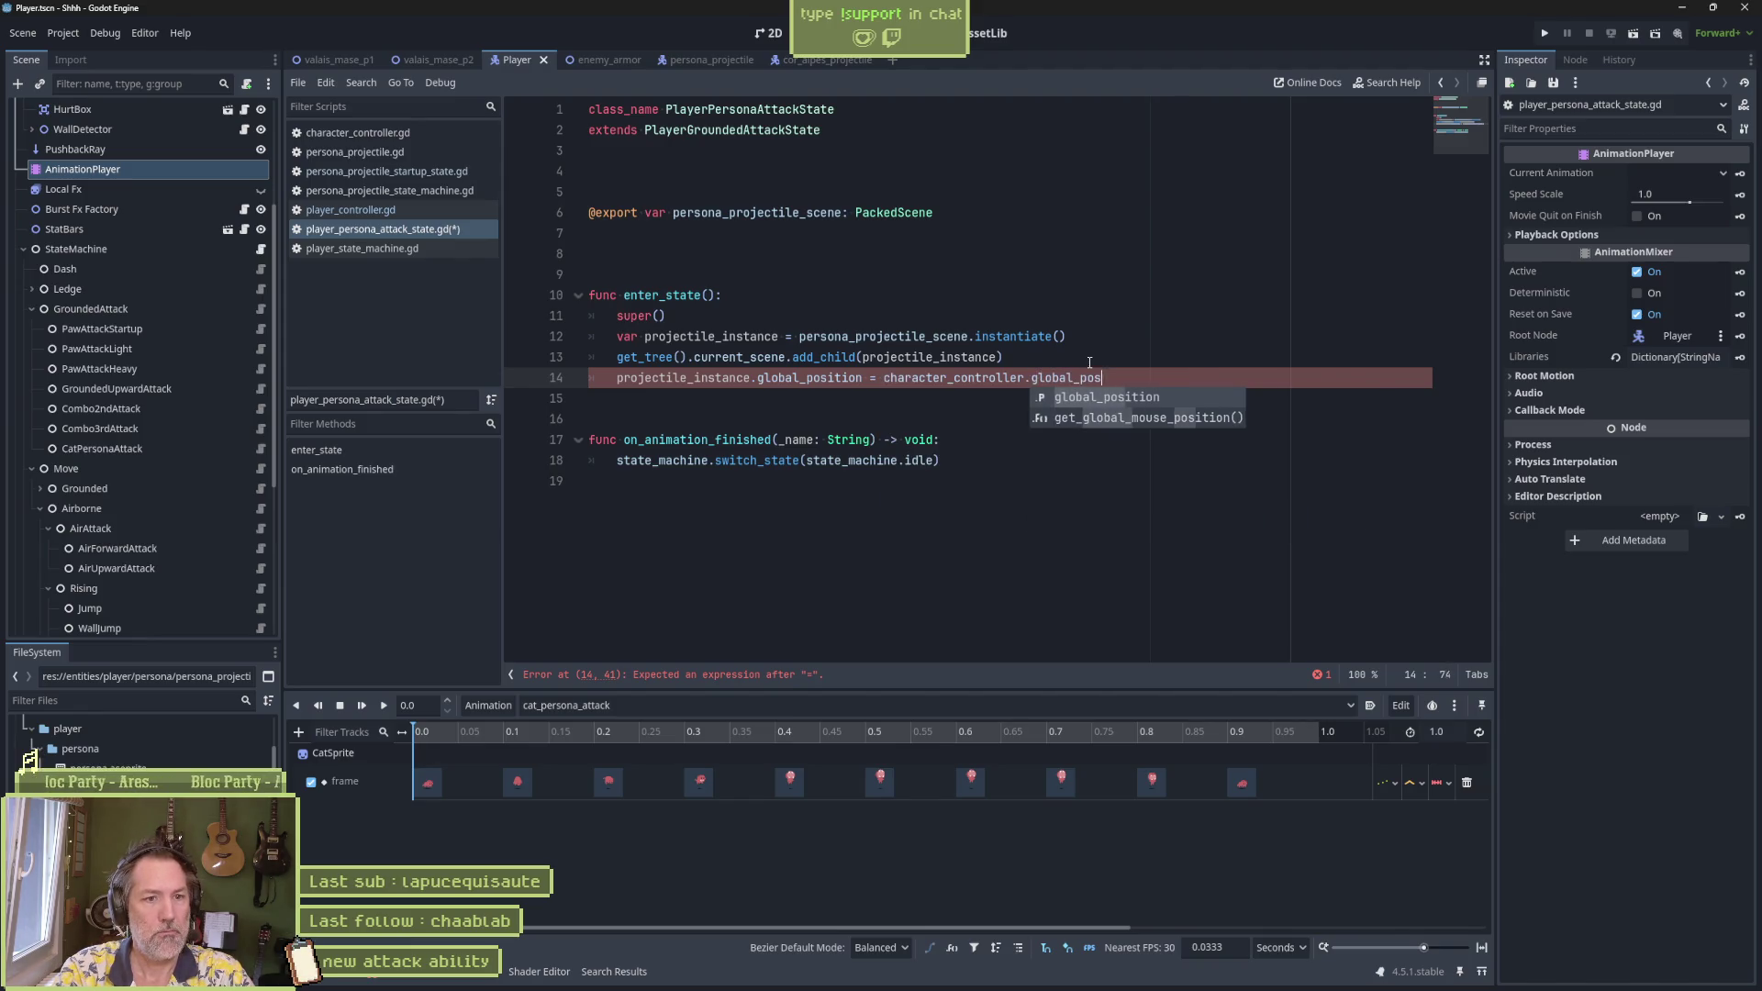
Run the enemy_armor level and fire the attack to check the projectile's spawn position
key(F5)
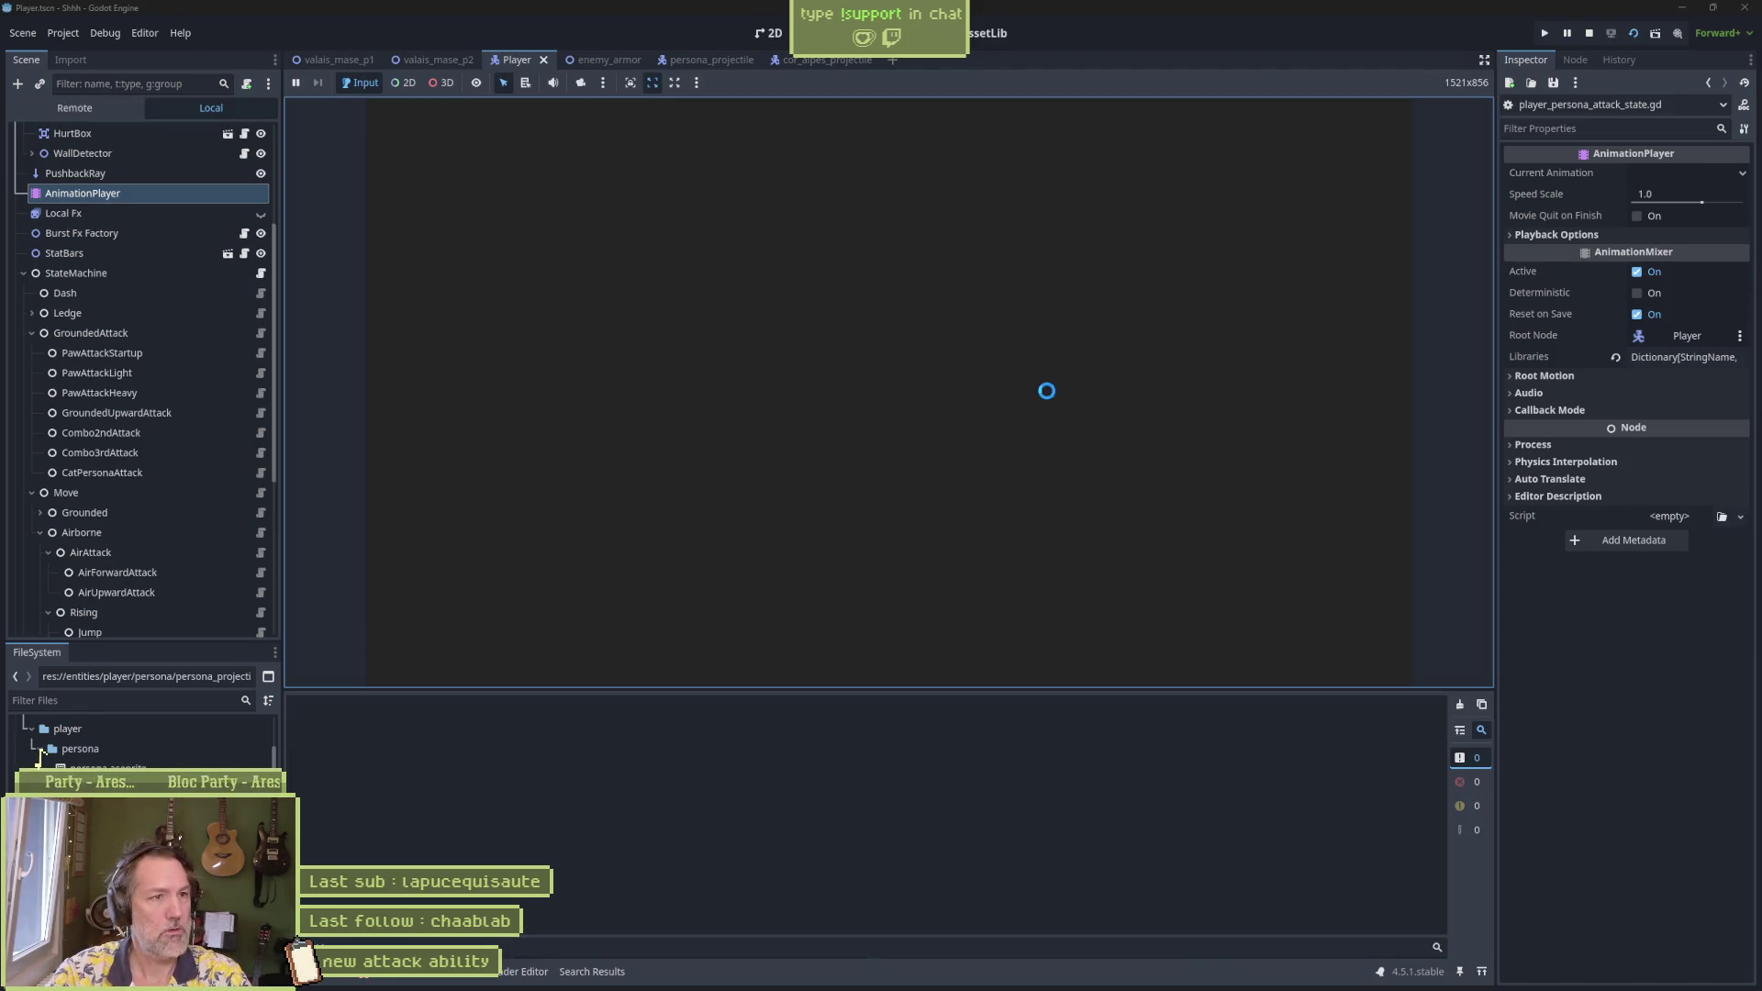
click(620, 59)
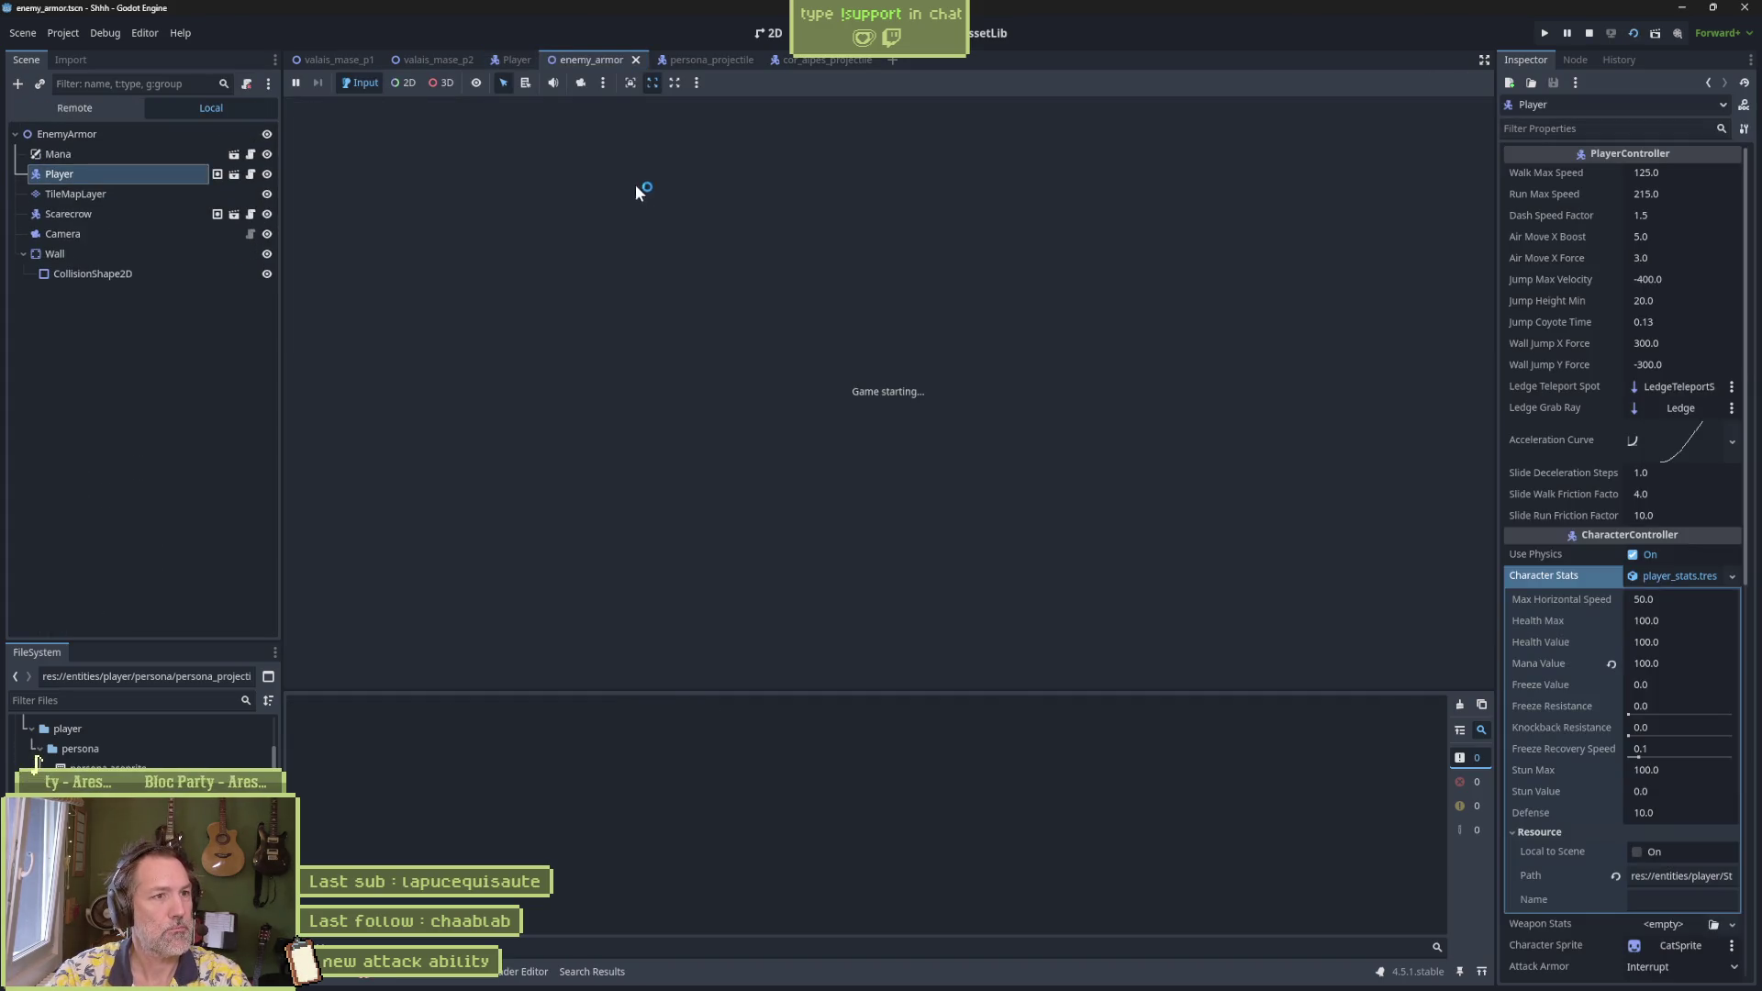
key(F6)
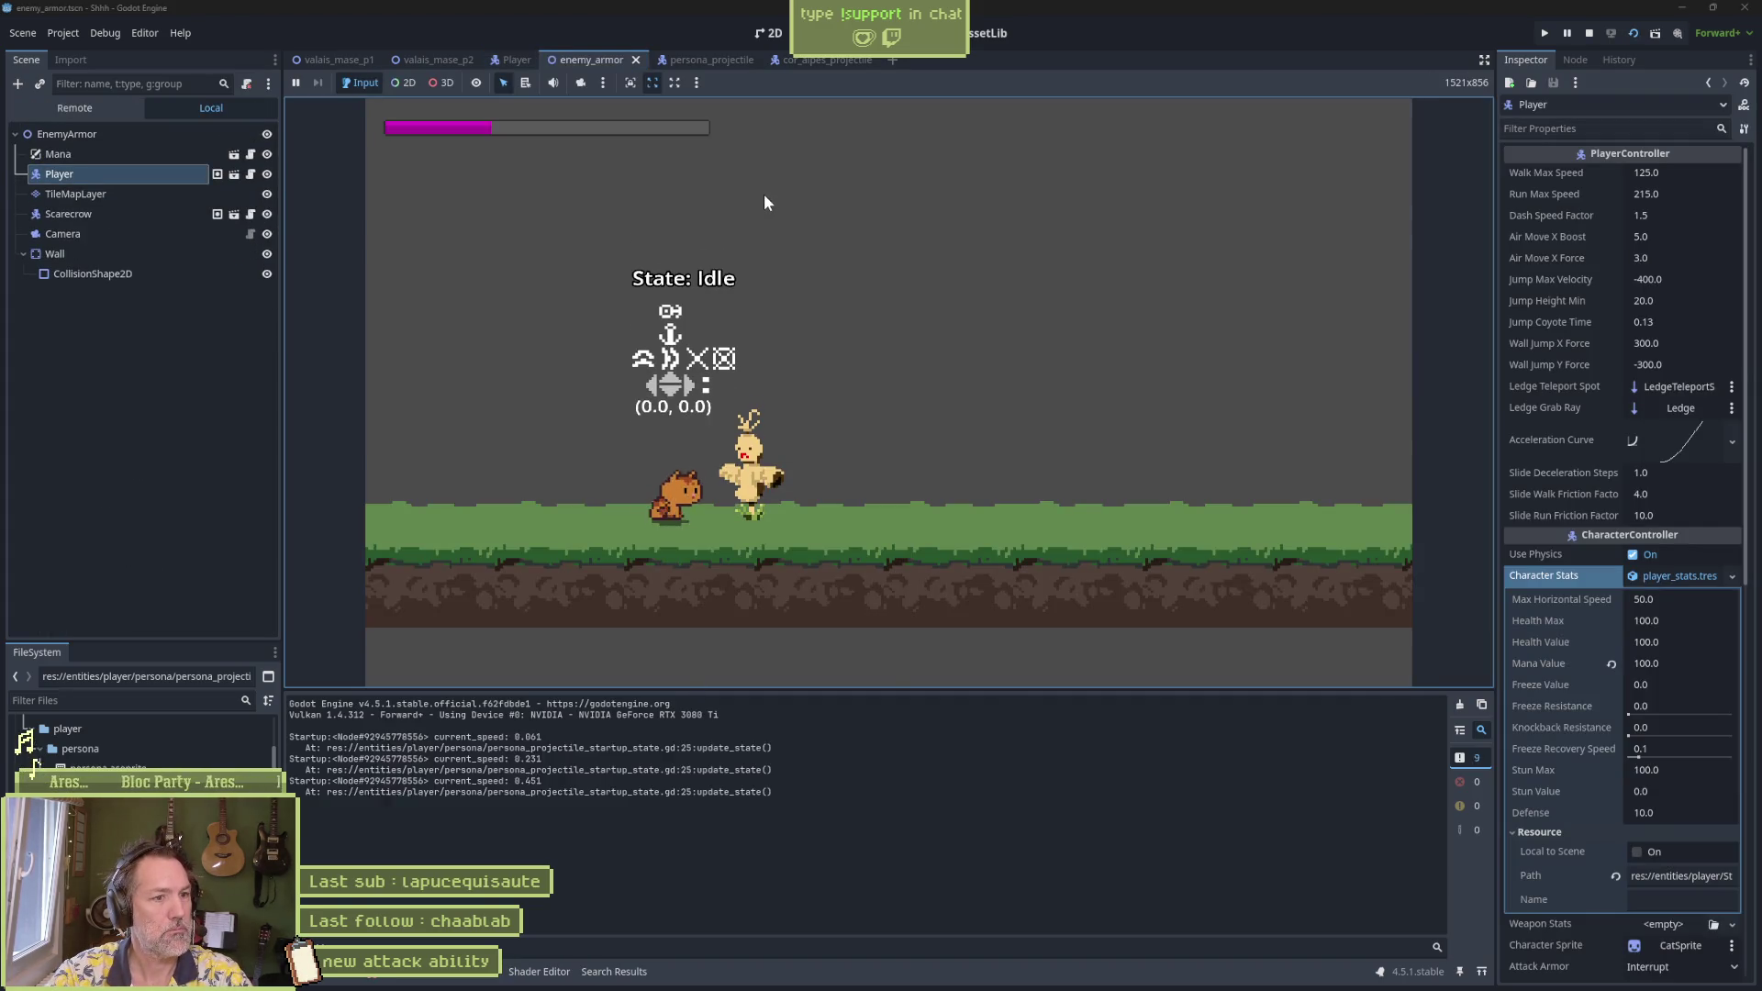
click(764, 194)
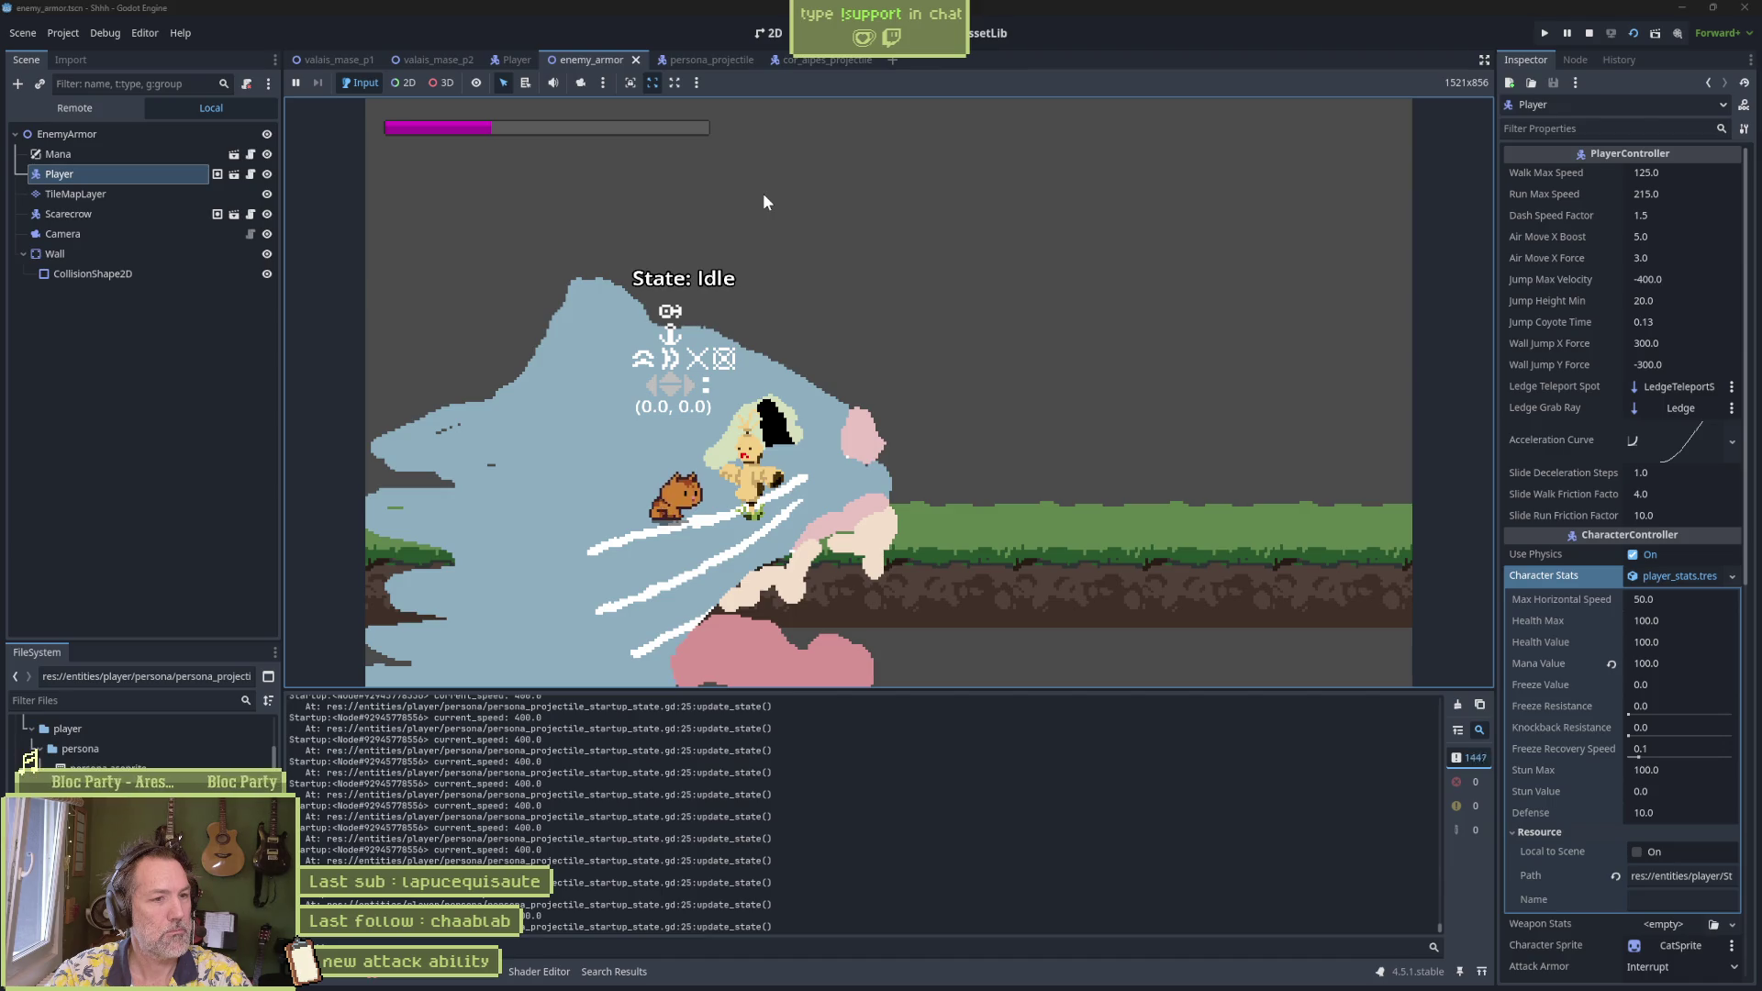
key(F8)
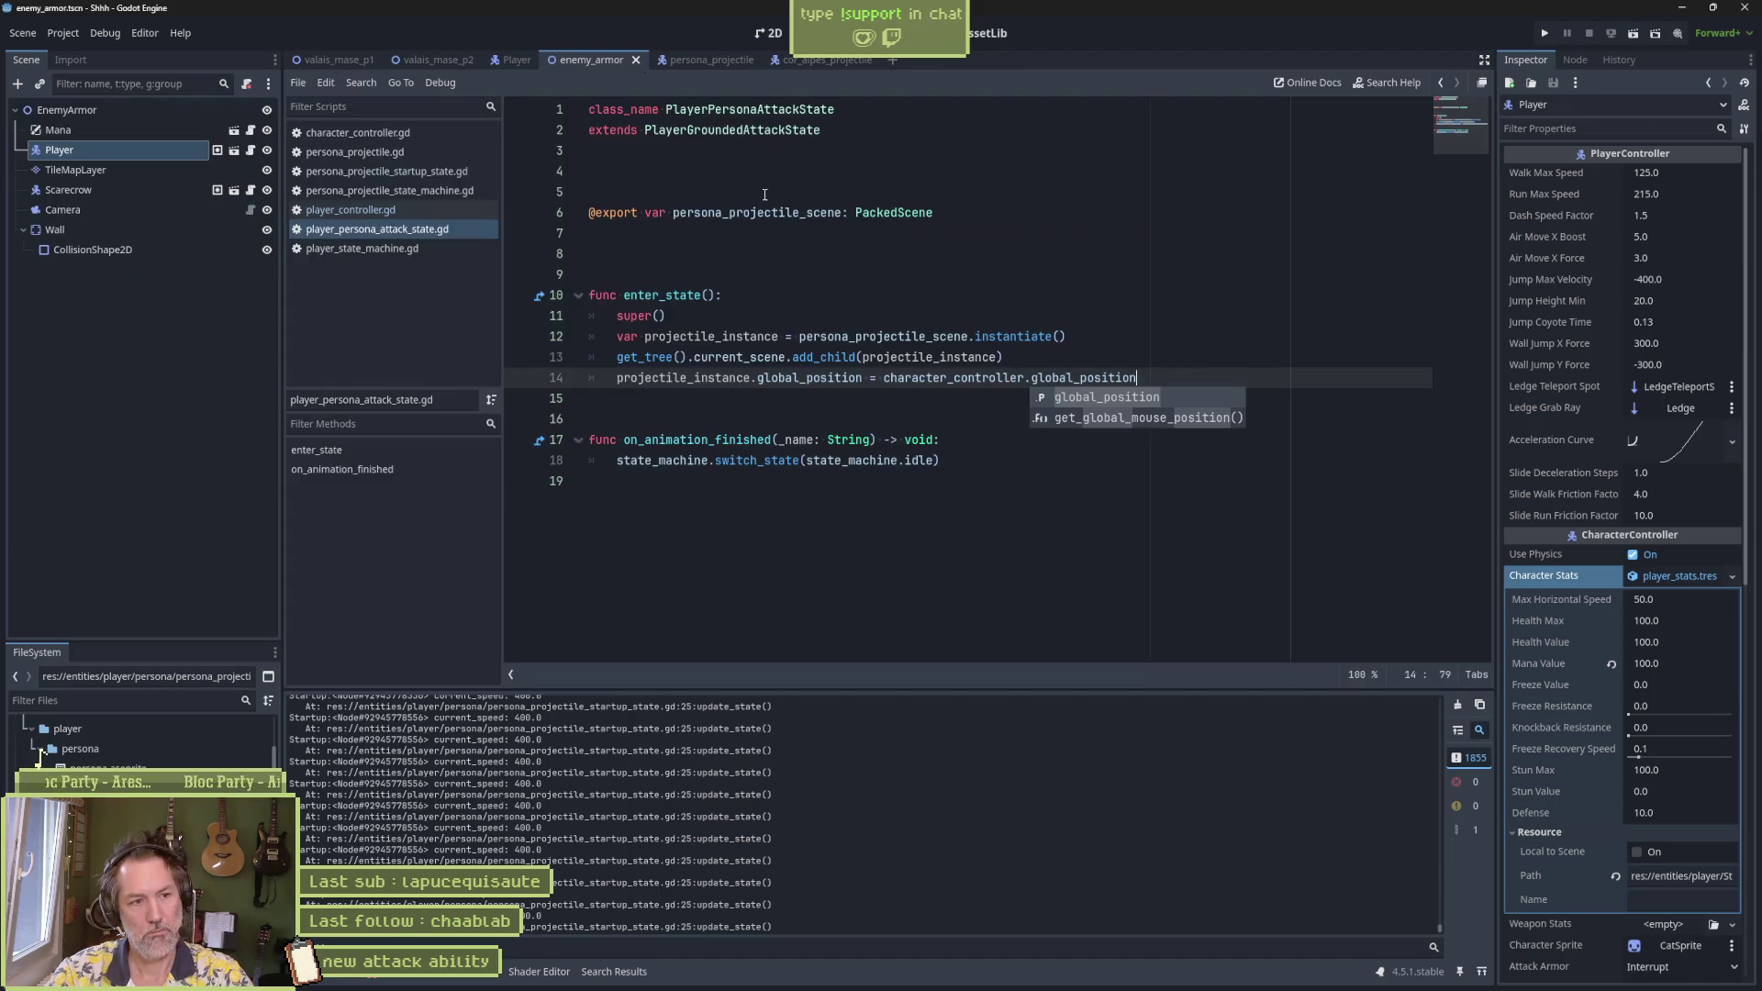
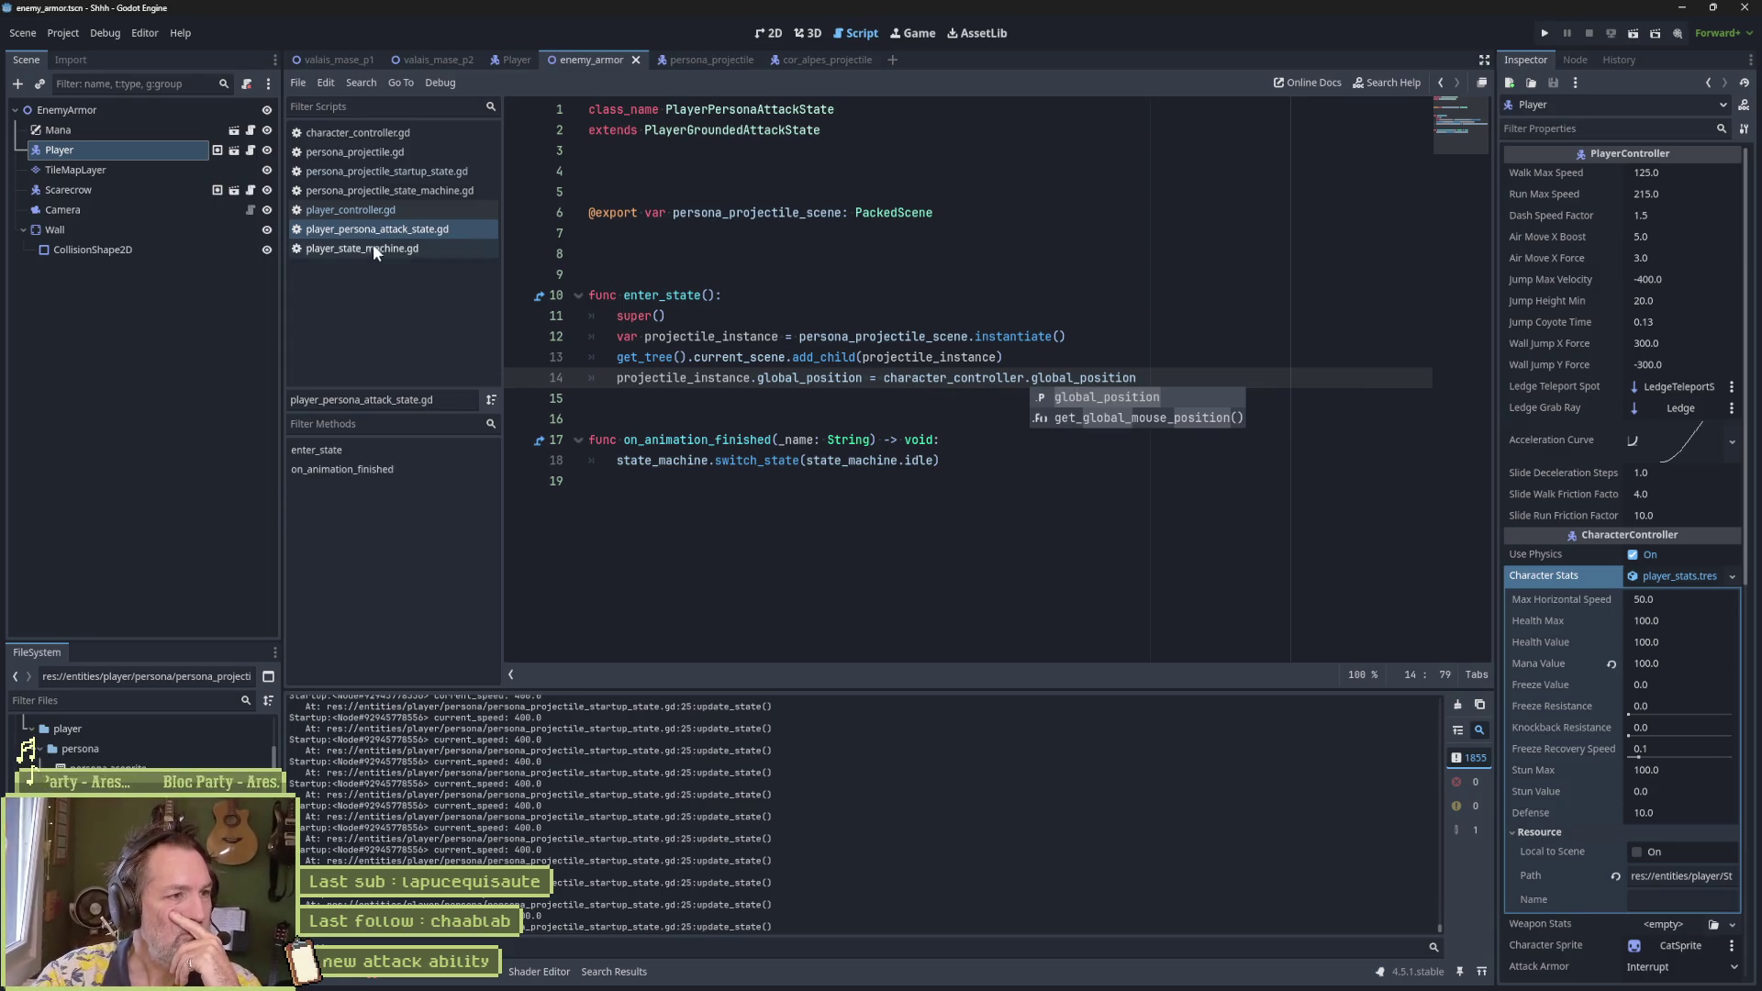
Open persona_projectile_startup_state.gd from the Startup node, highlight set_velocity on line 26, and stop the game
click(404, 174)
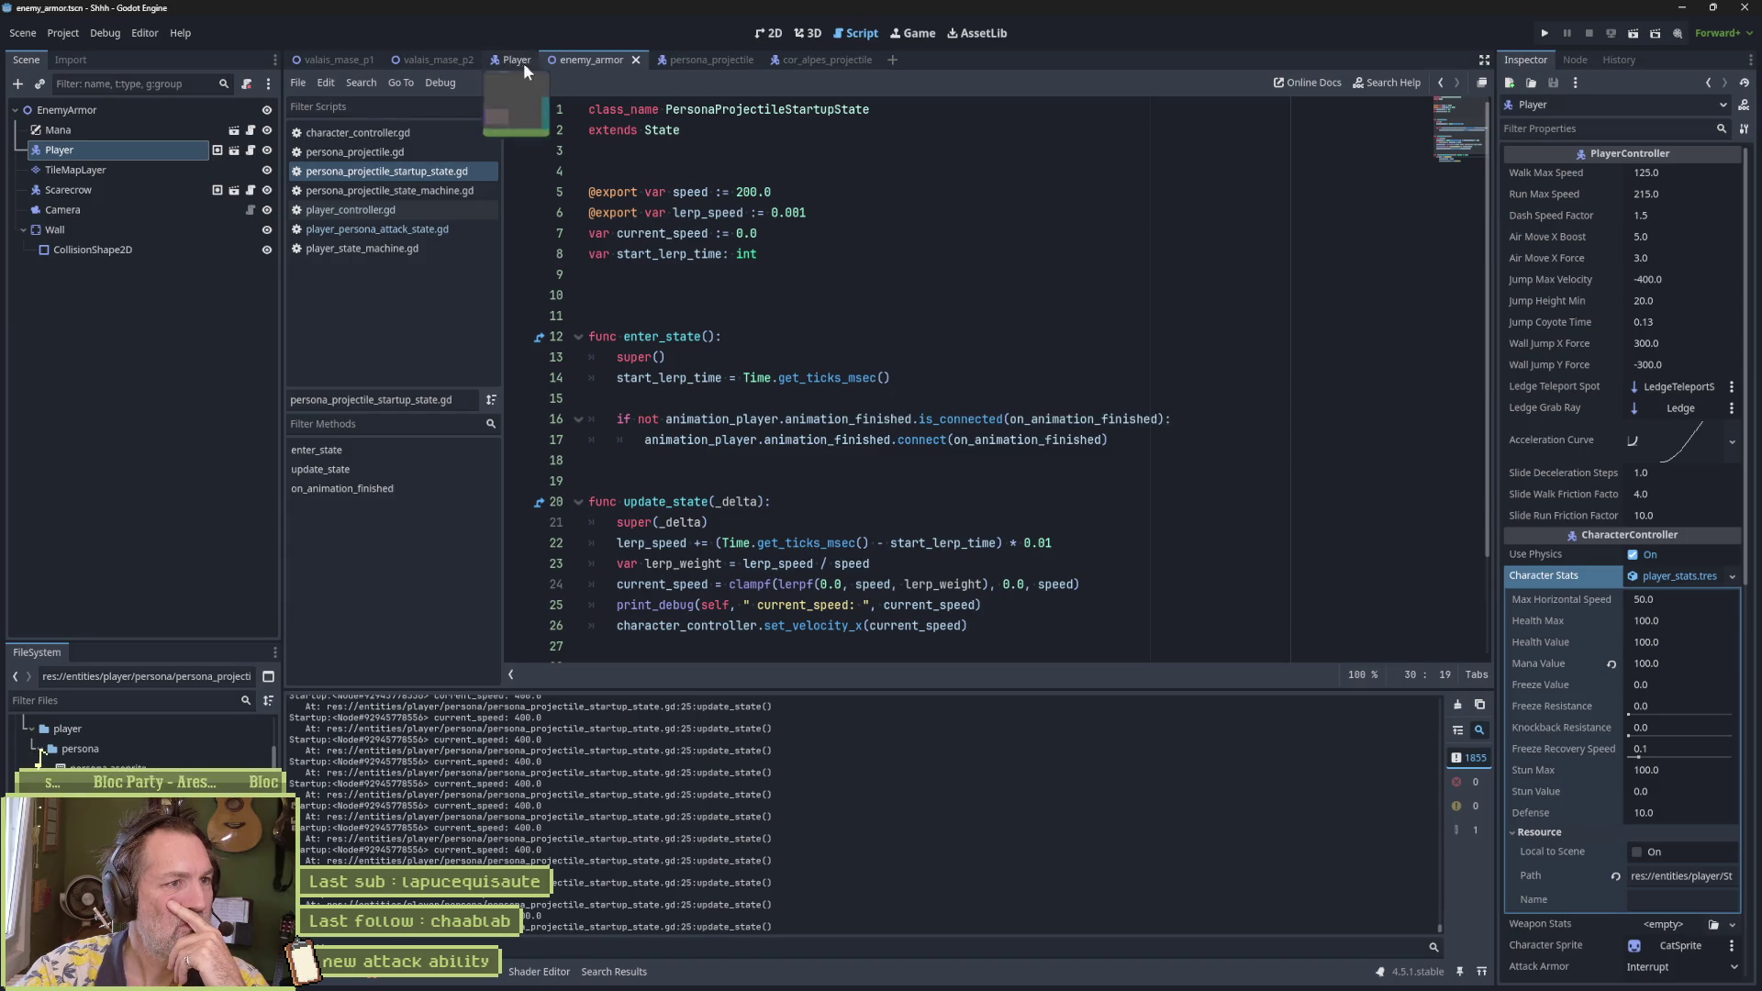
click(706, 61)
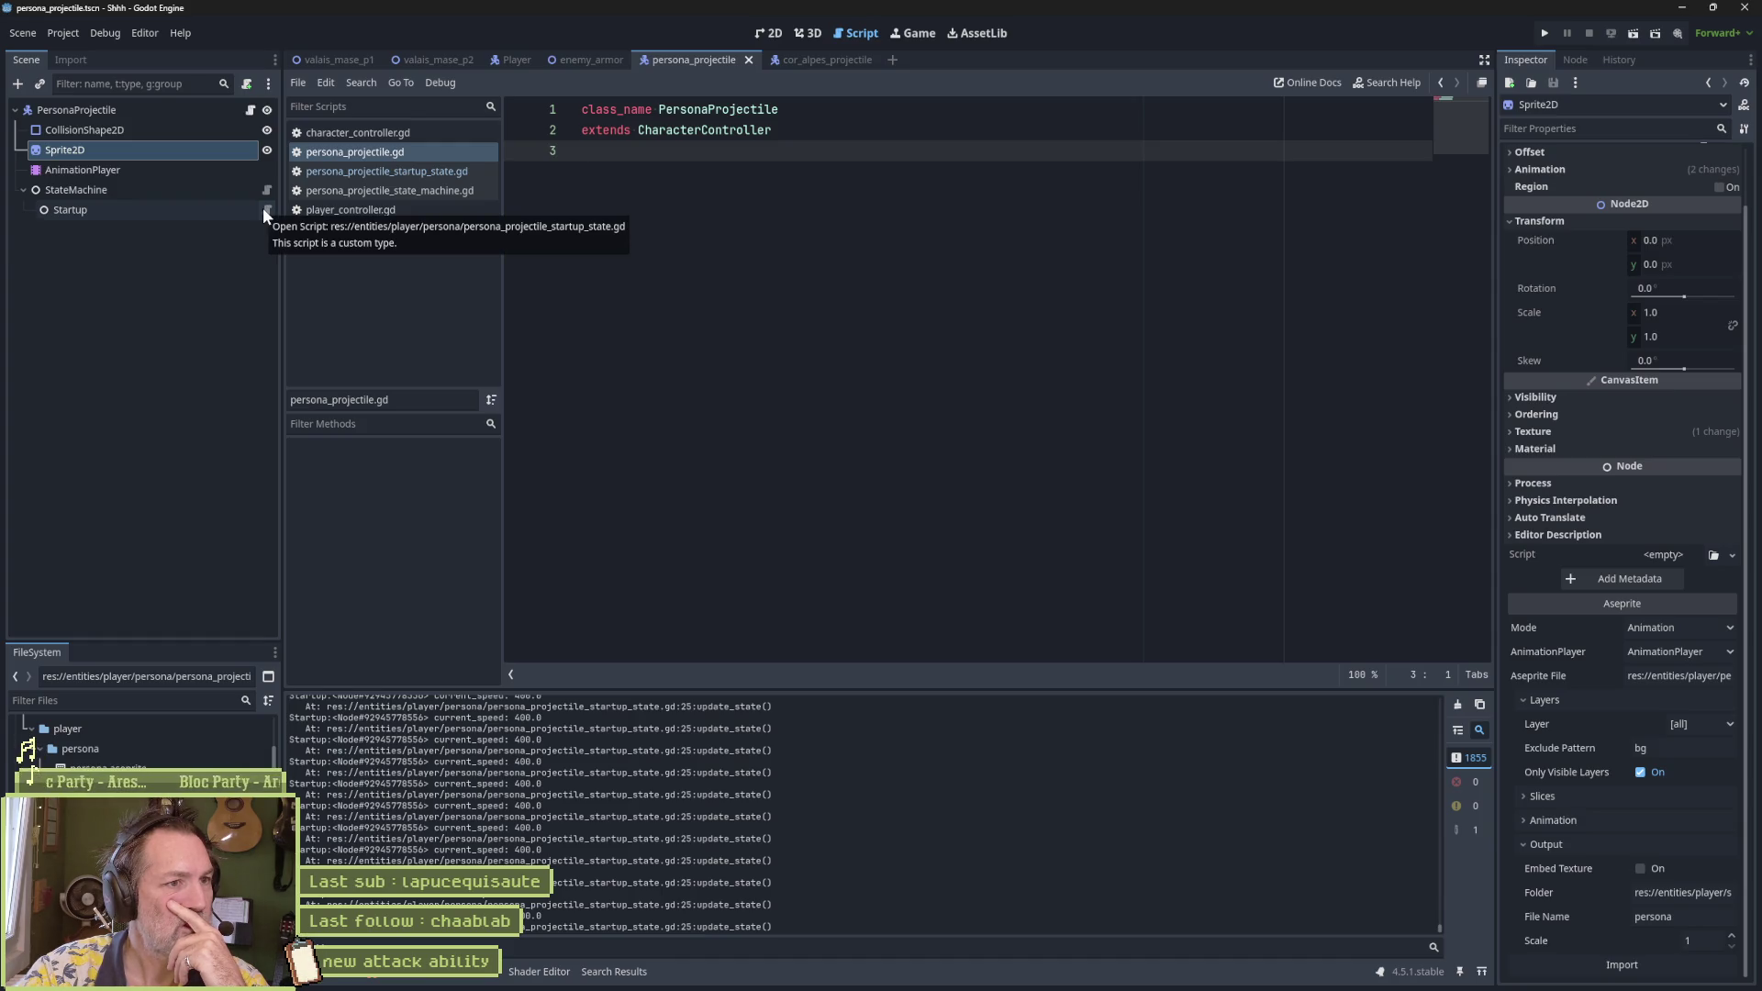
click(266, 210)
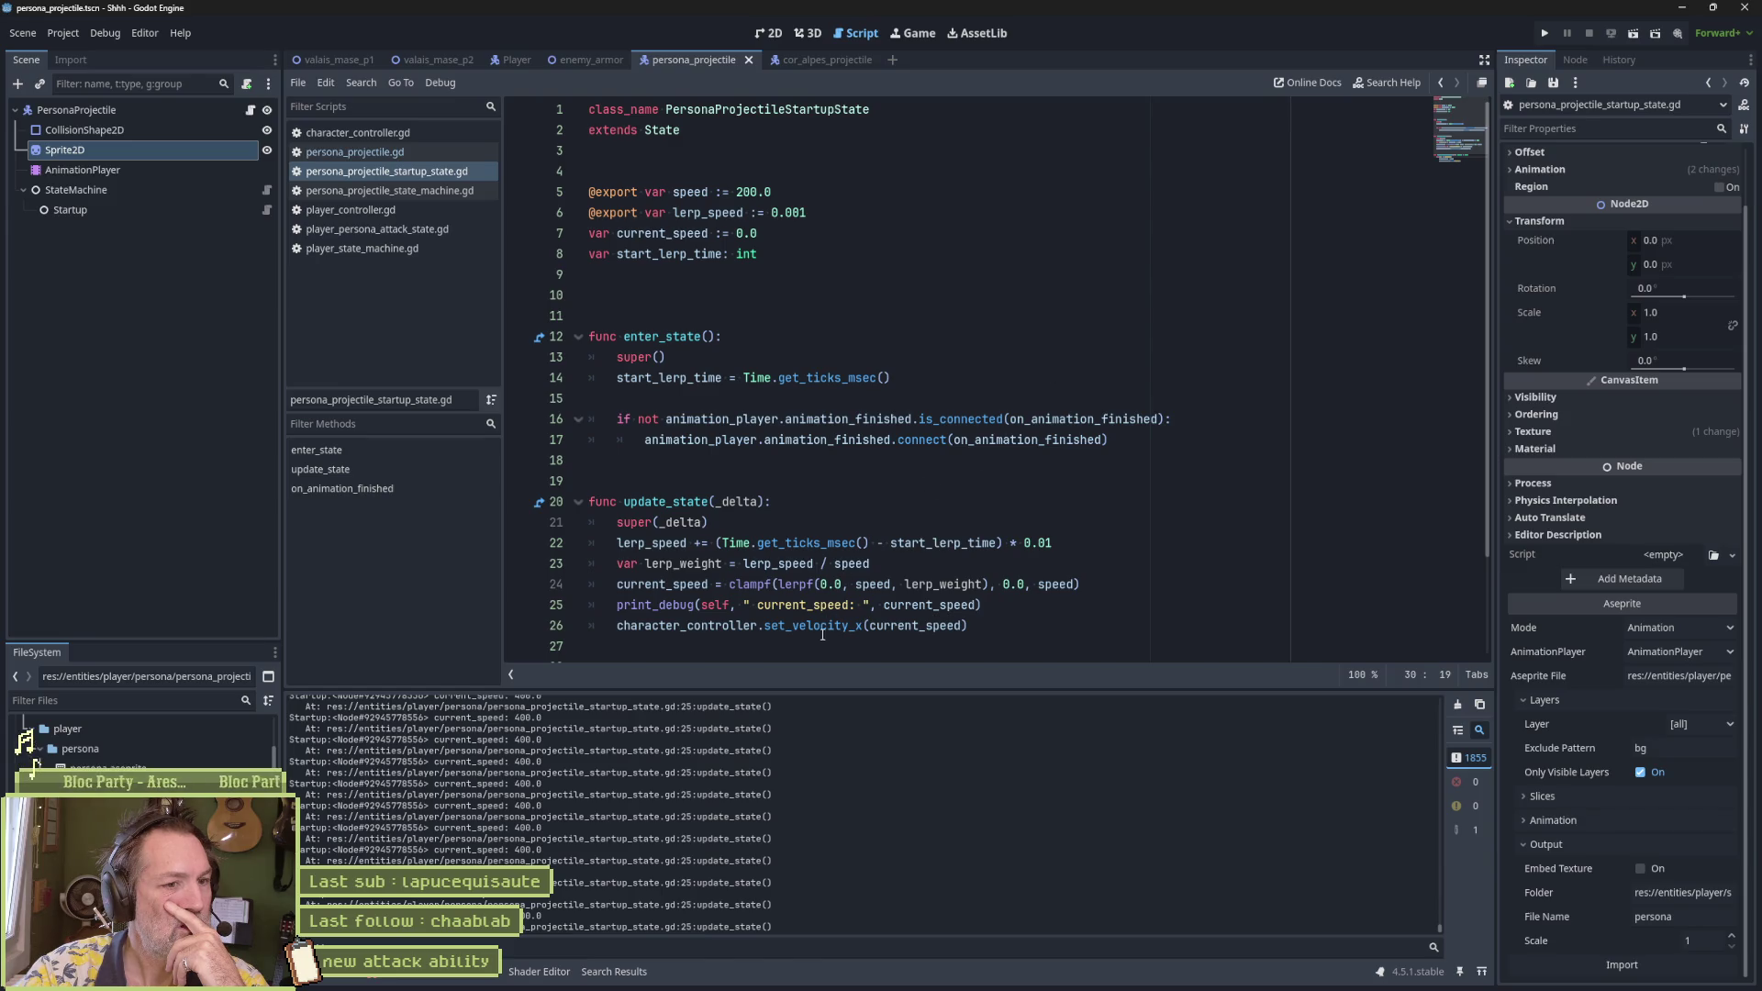
drag(765, 624, 855, 624)
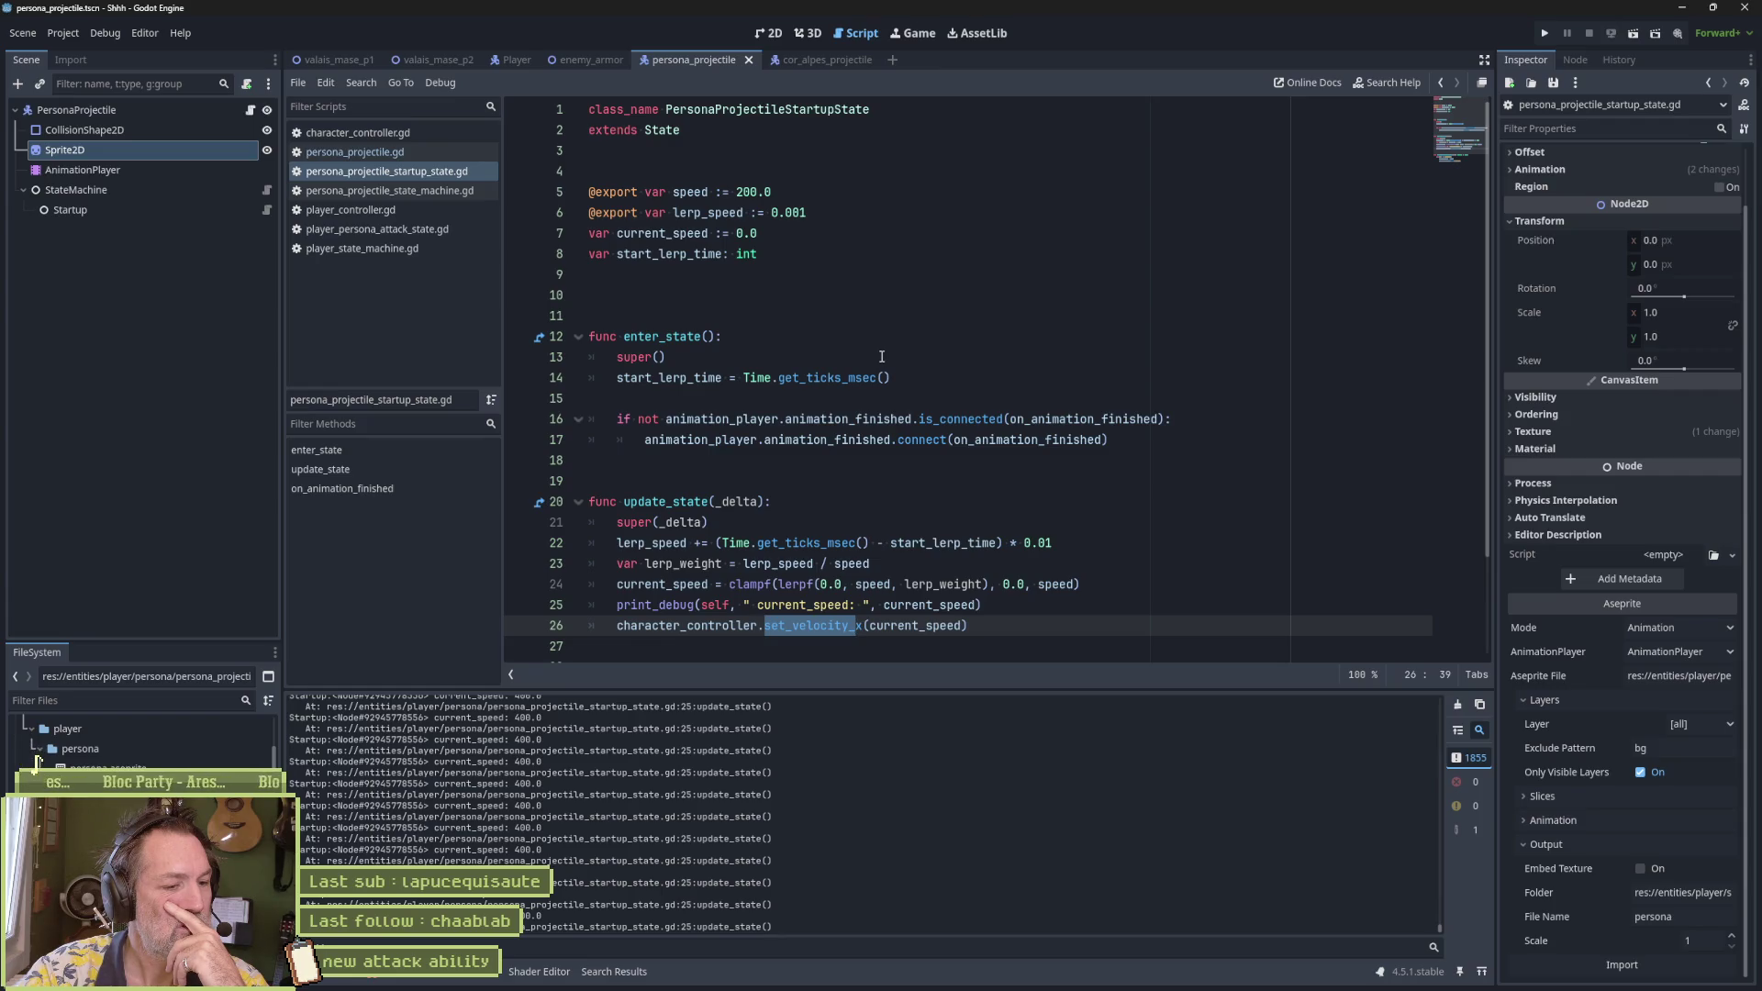
key(F8)
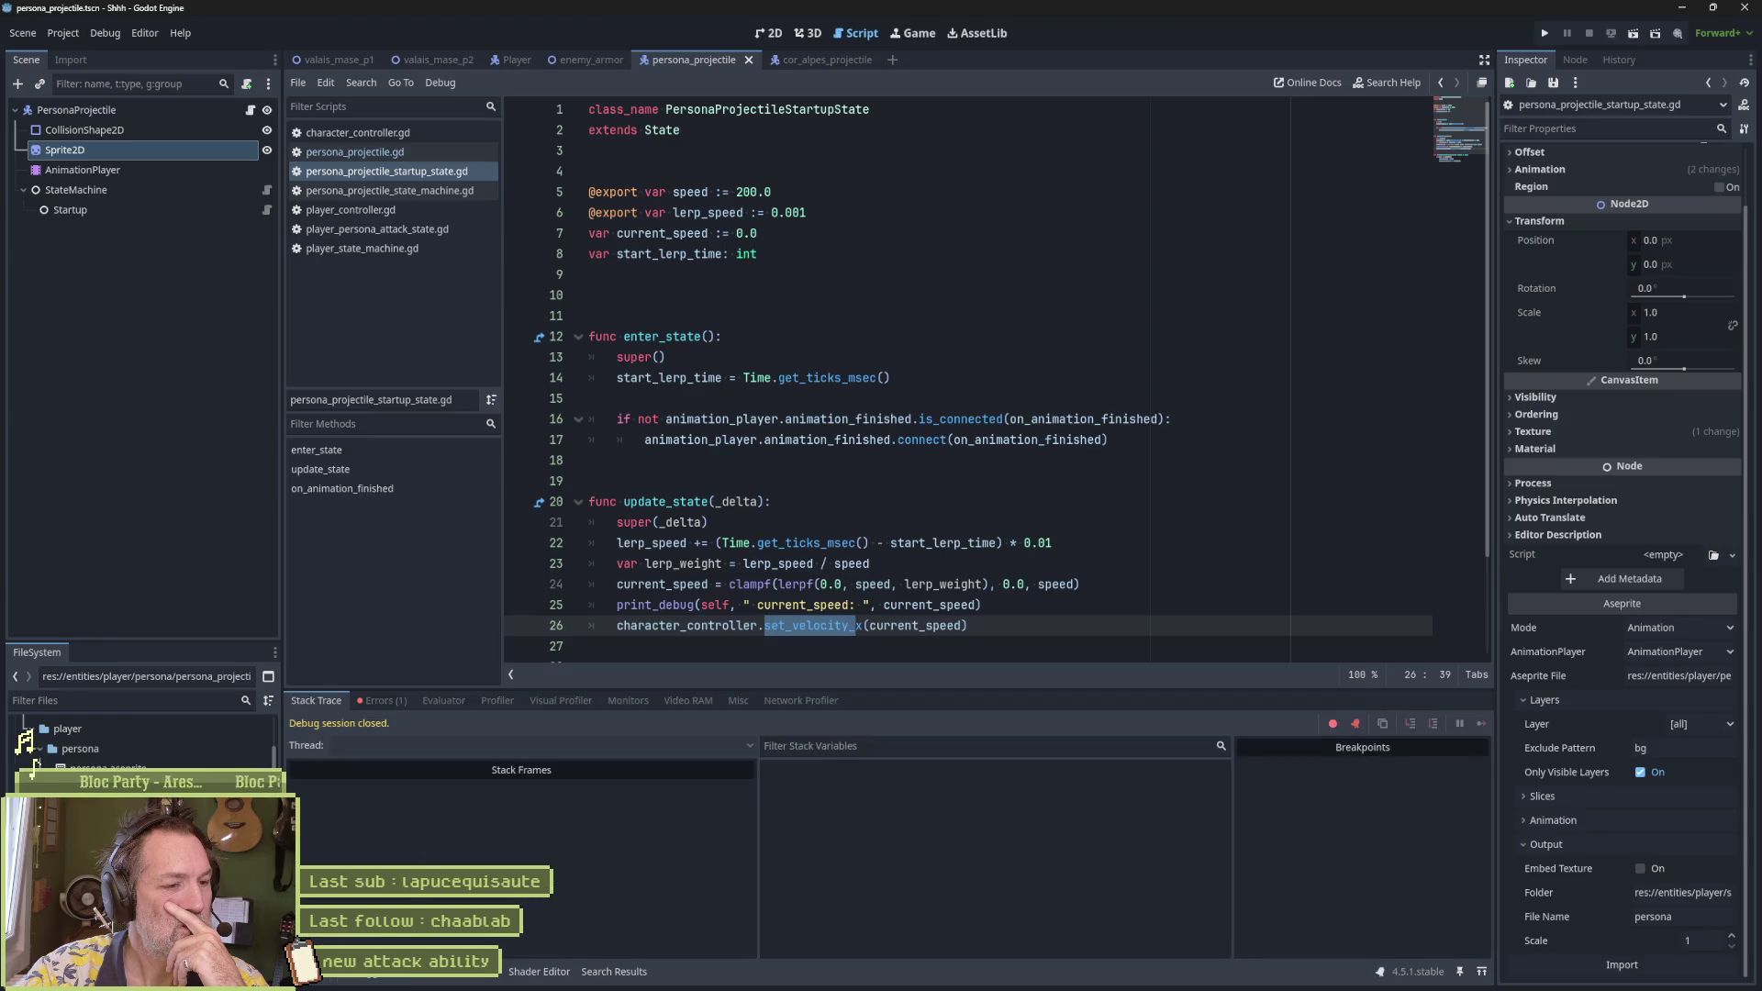
Check the debugger error, fire the cat persona projectile in enemy_armor, and view the live scene tree
click(371, 700)
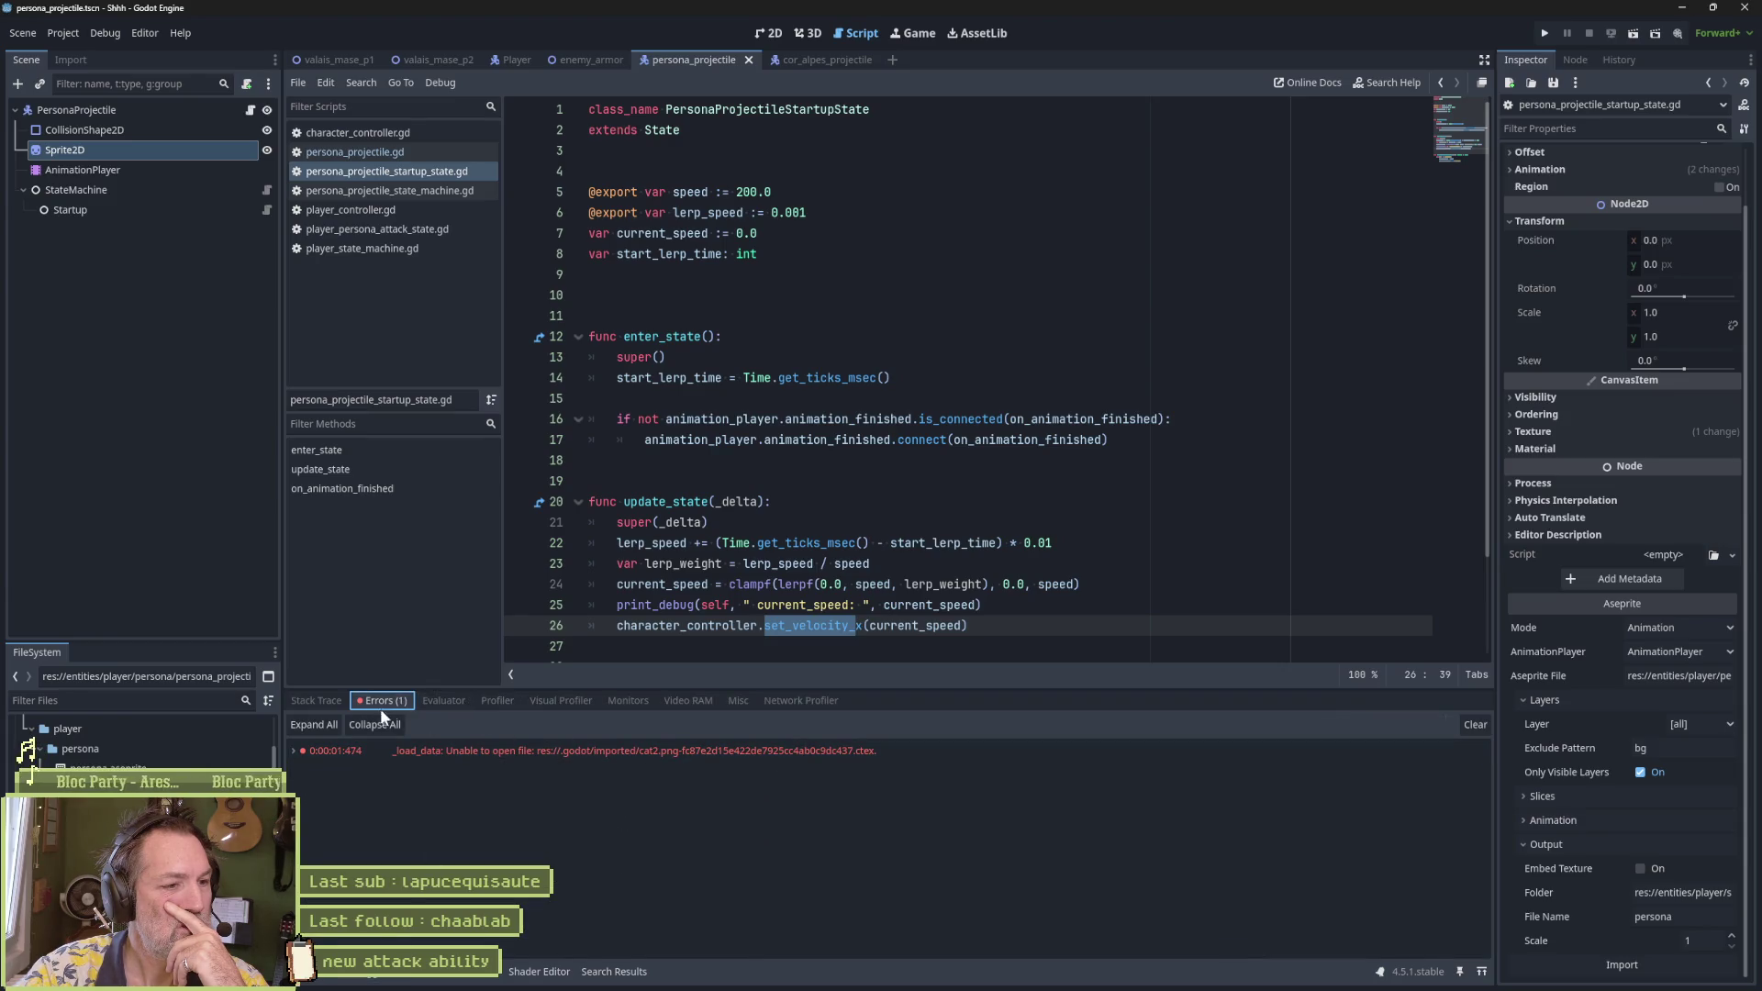
click(602, 63)
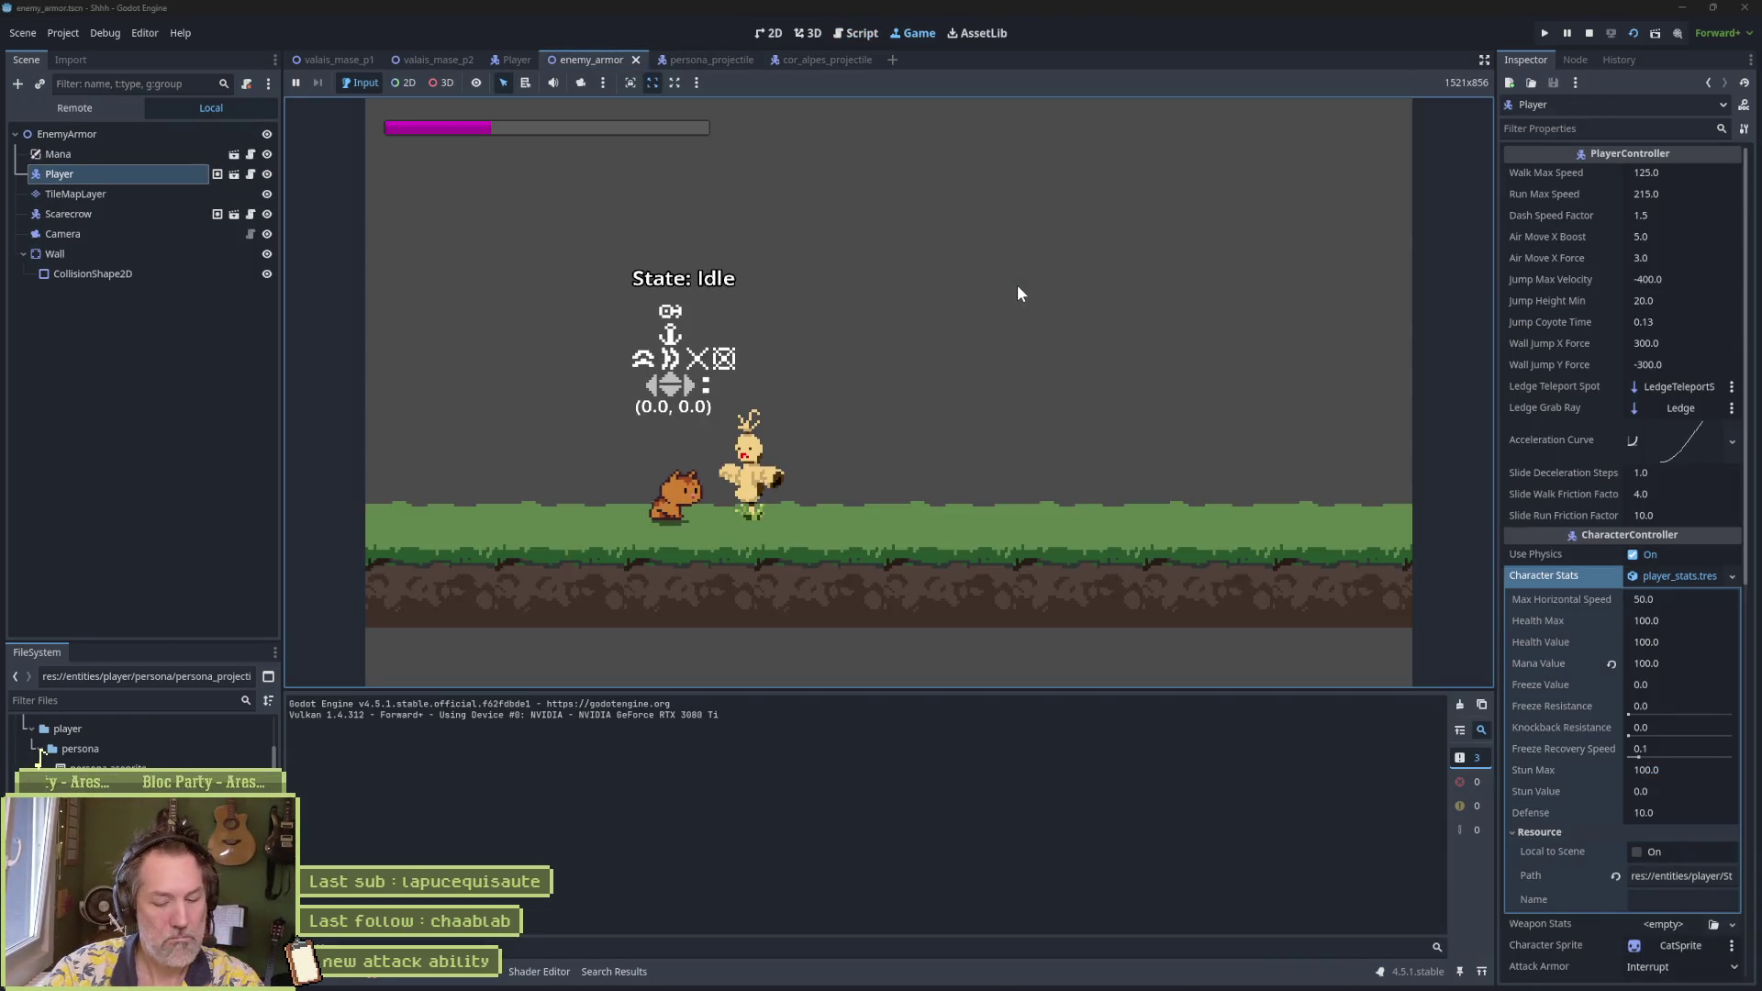
click(1017, 290)
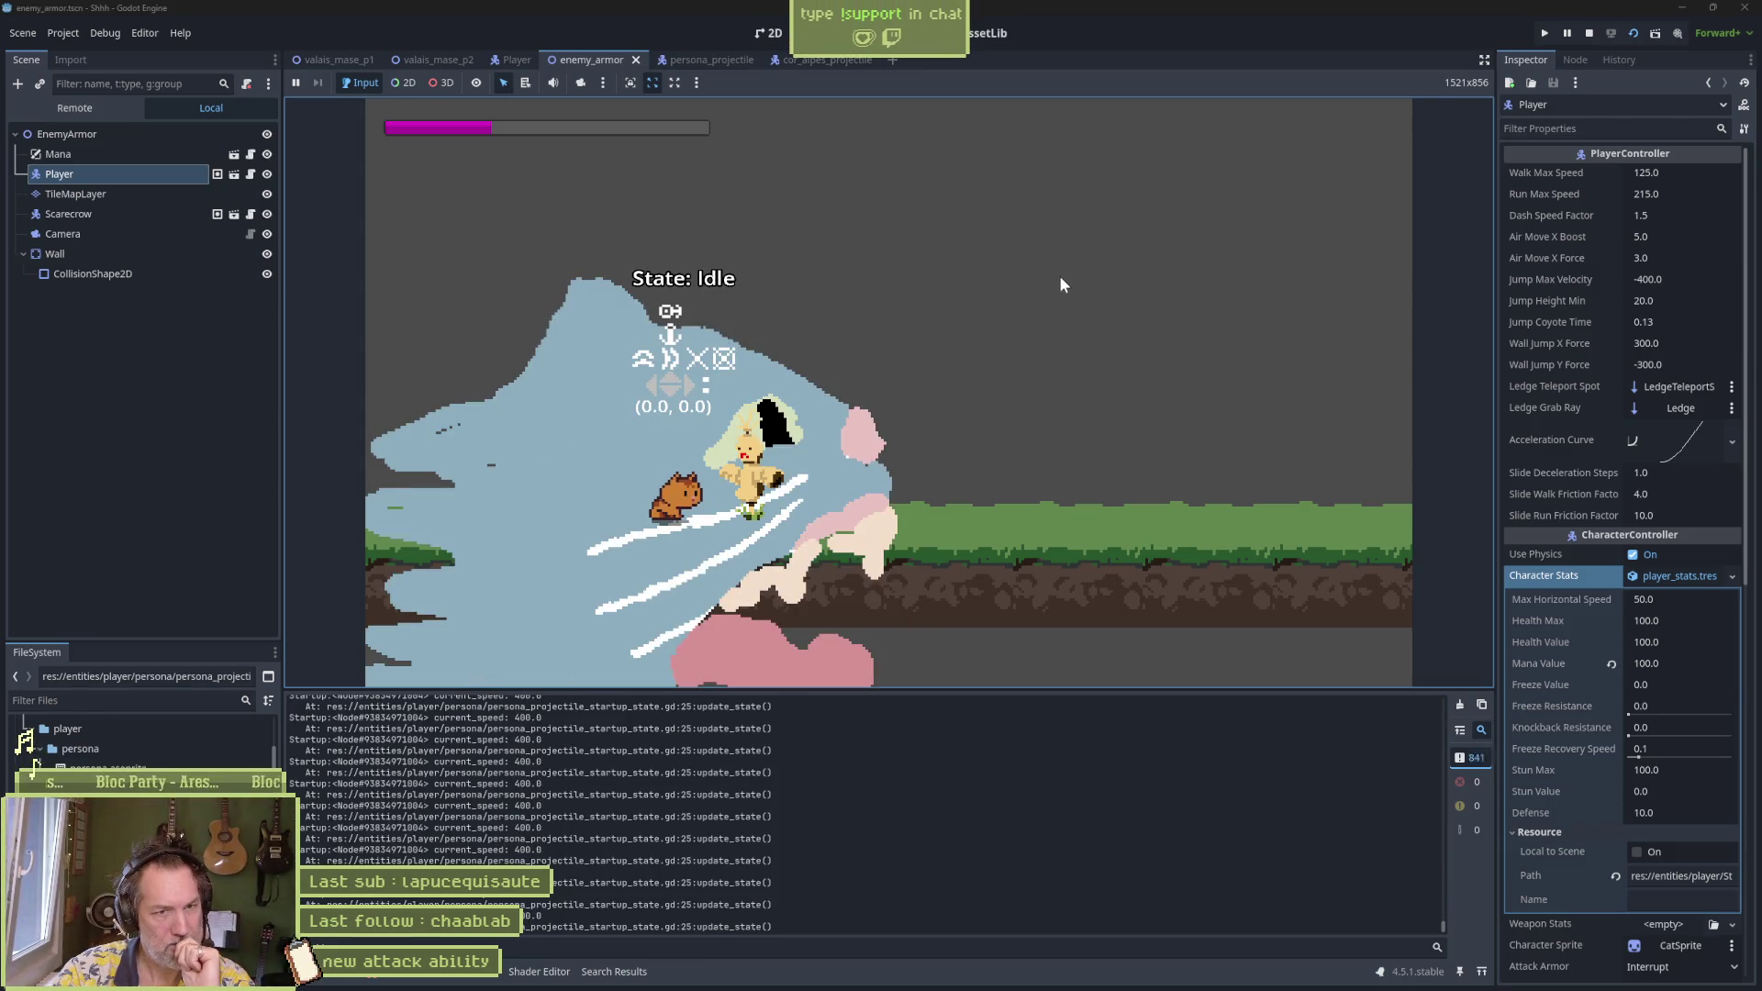
click(1565, 34)
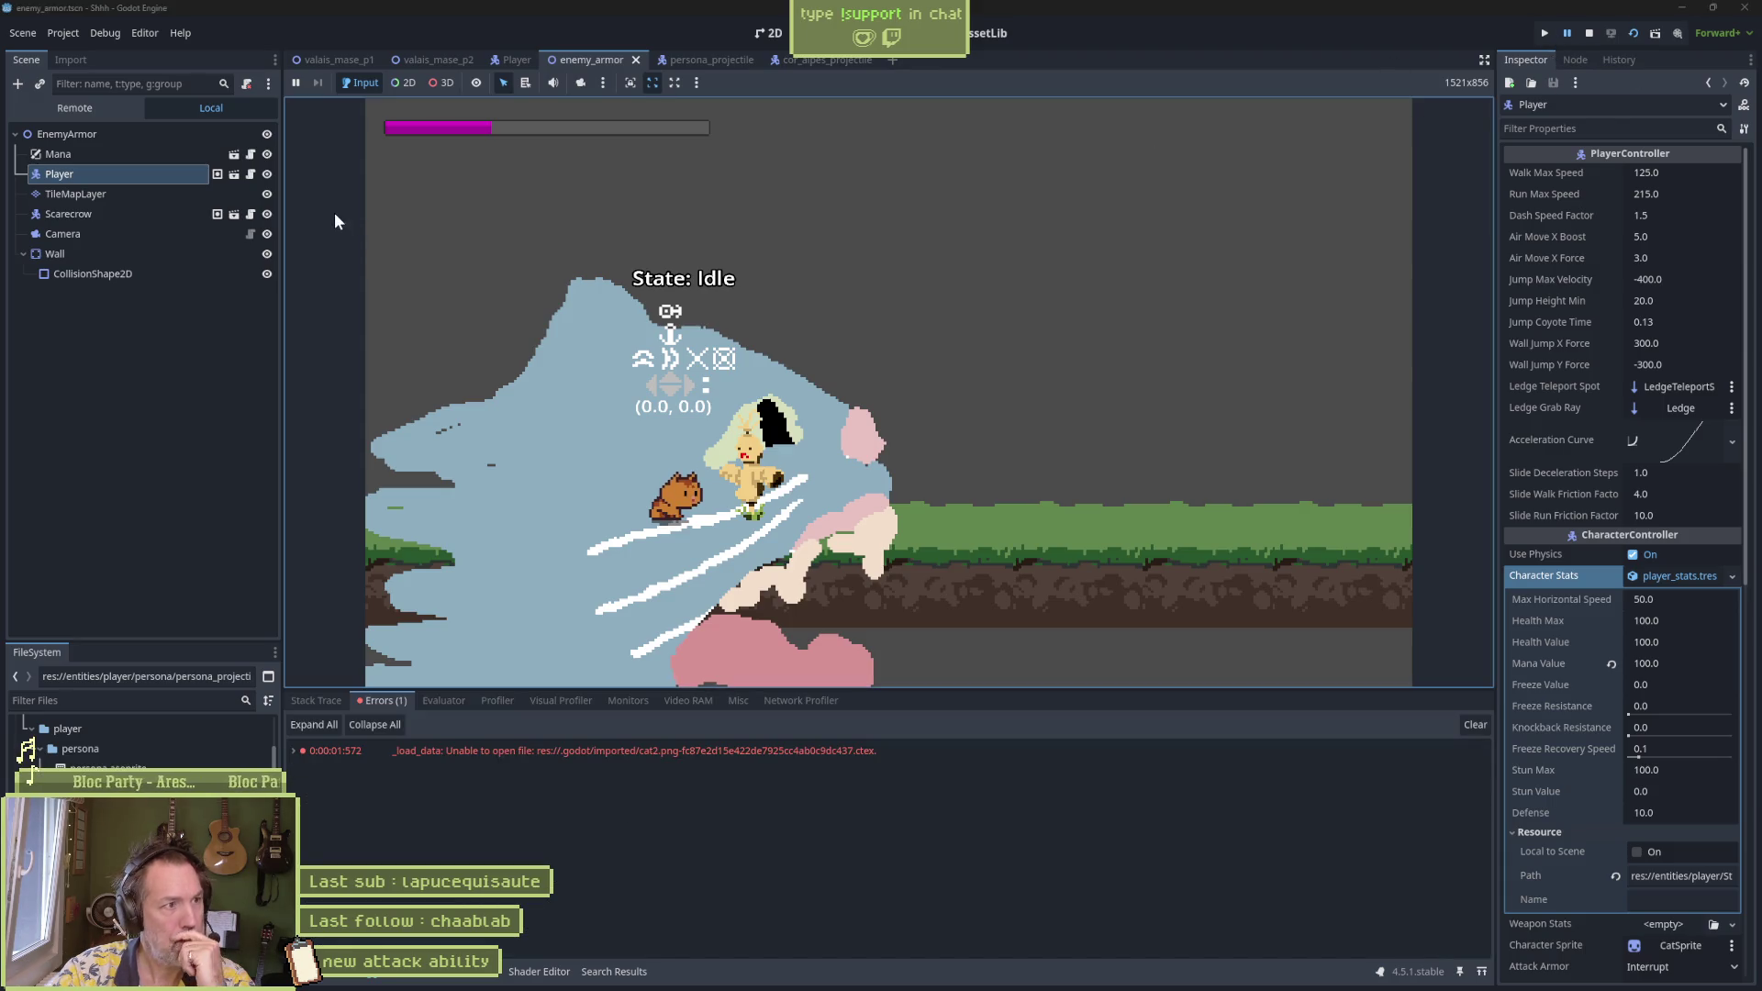
click(112, 114)
Expand EnemyArmor in the Remote tree and review the spawned PersonaProjectile's Inspector properties
click(24, 235)
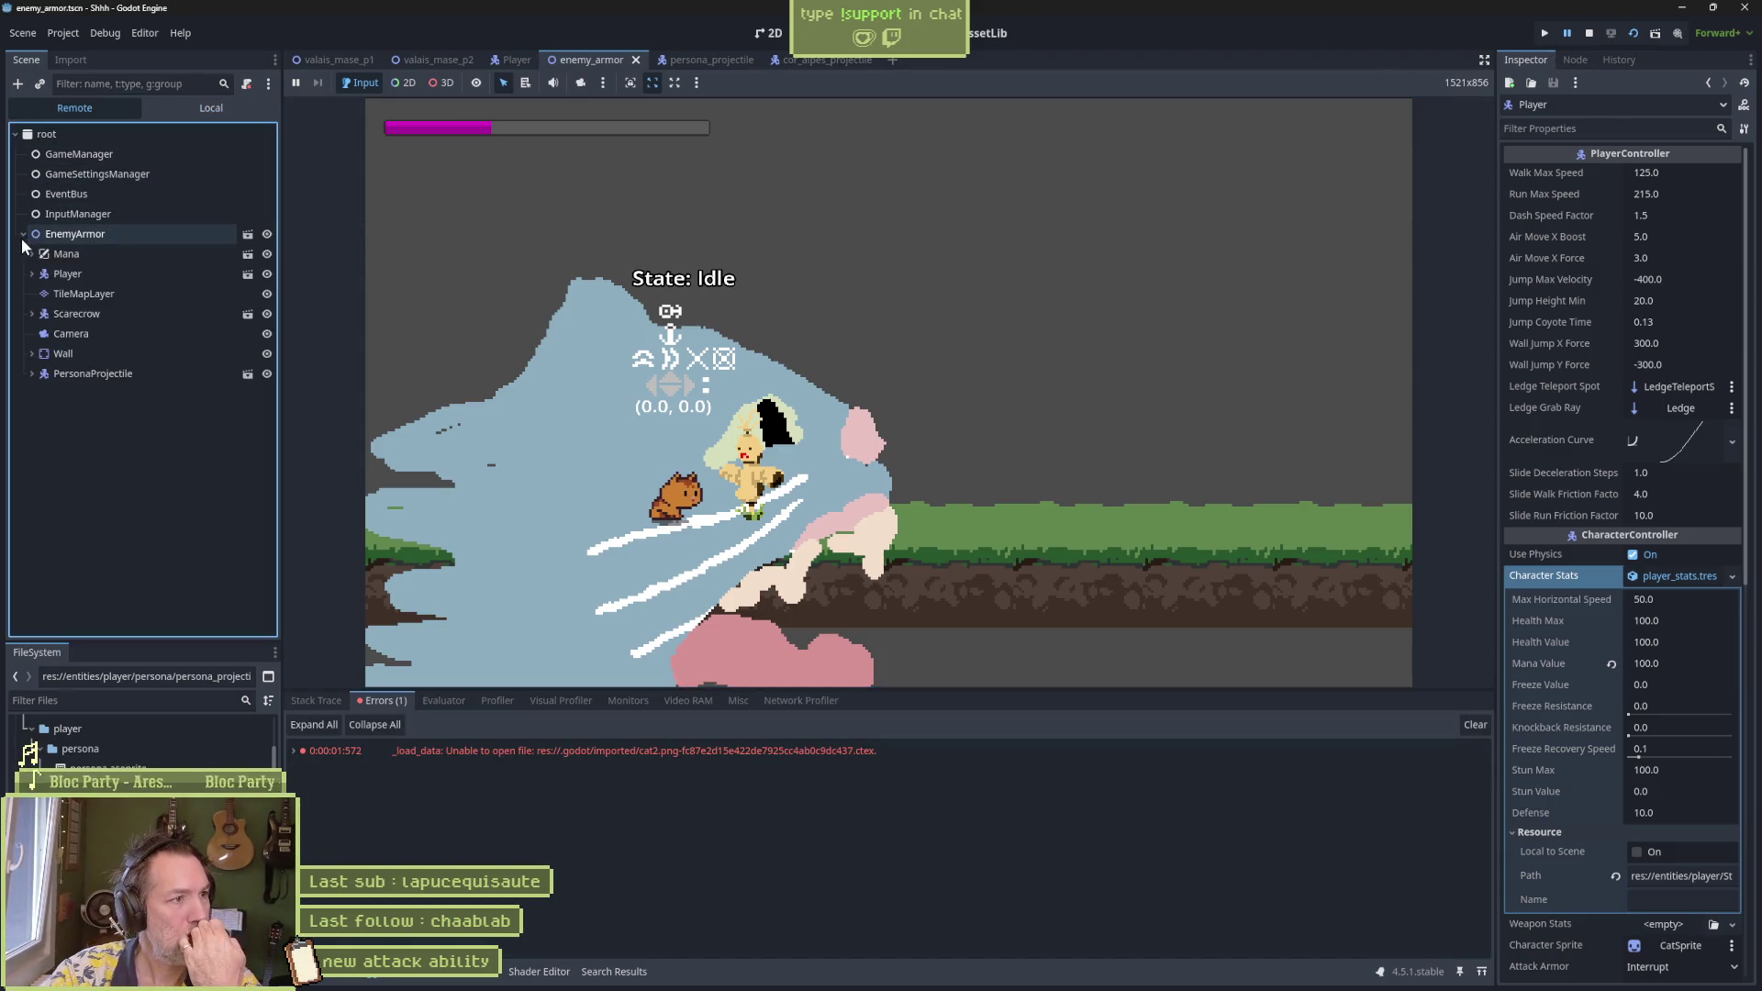
click(90, 371)
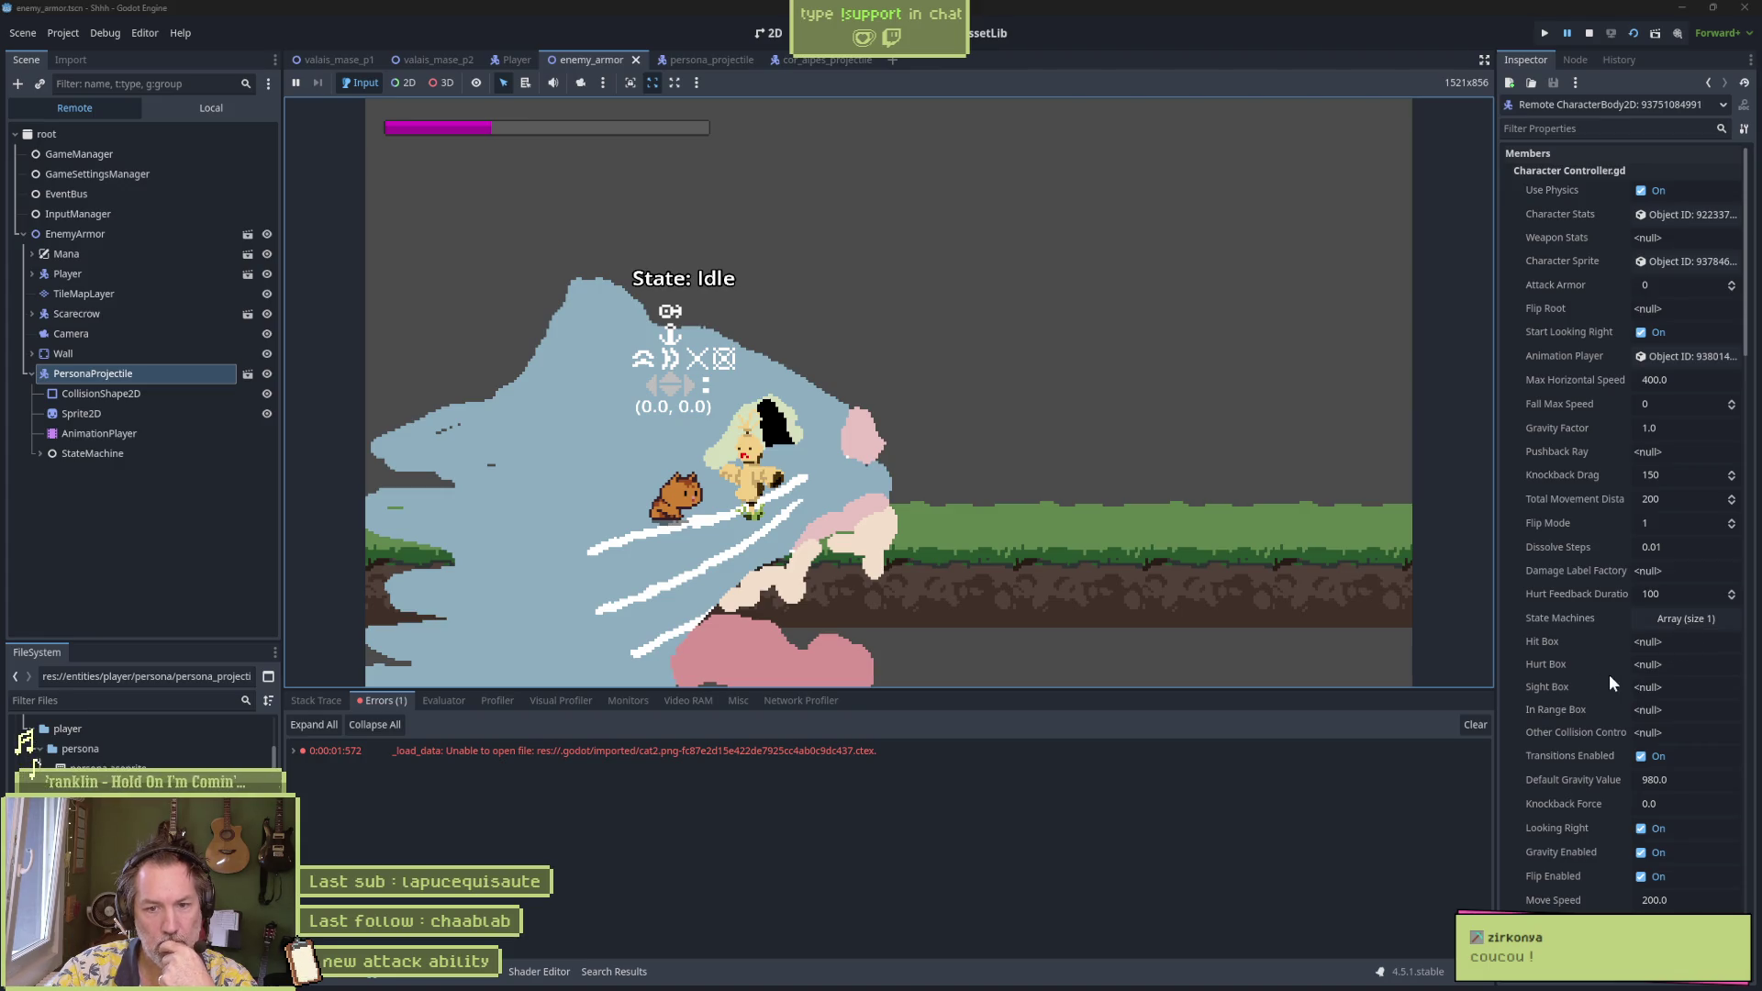
scroll(1569, 679, down, 5)
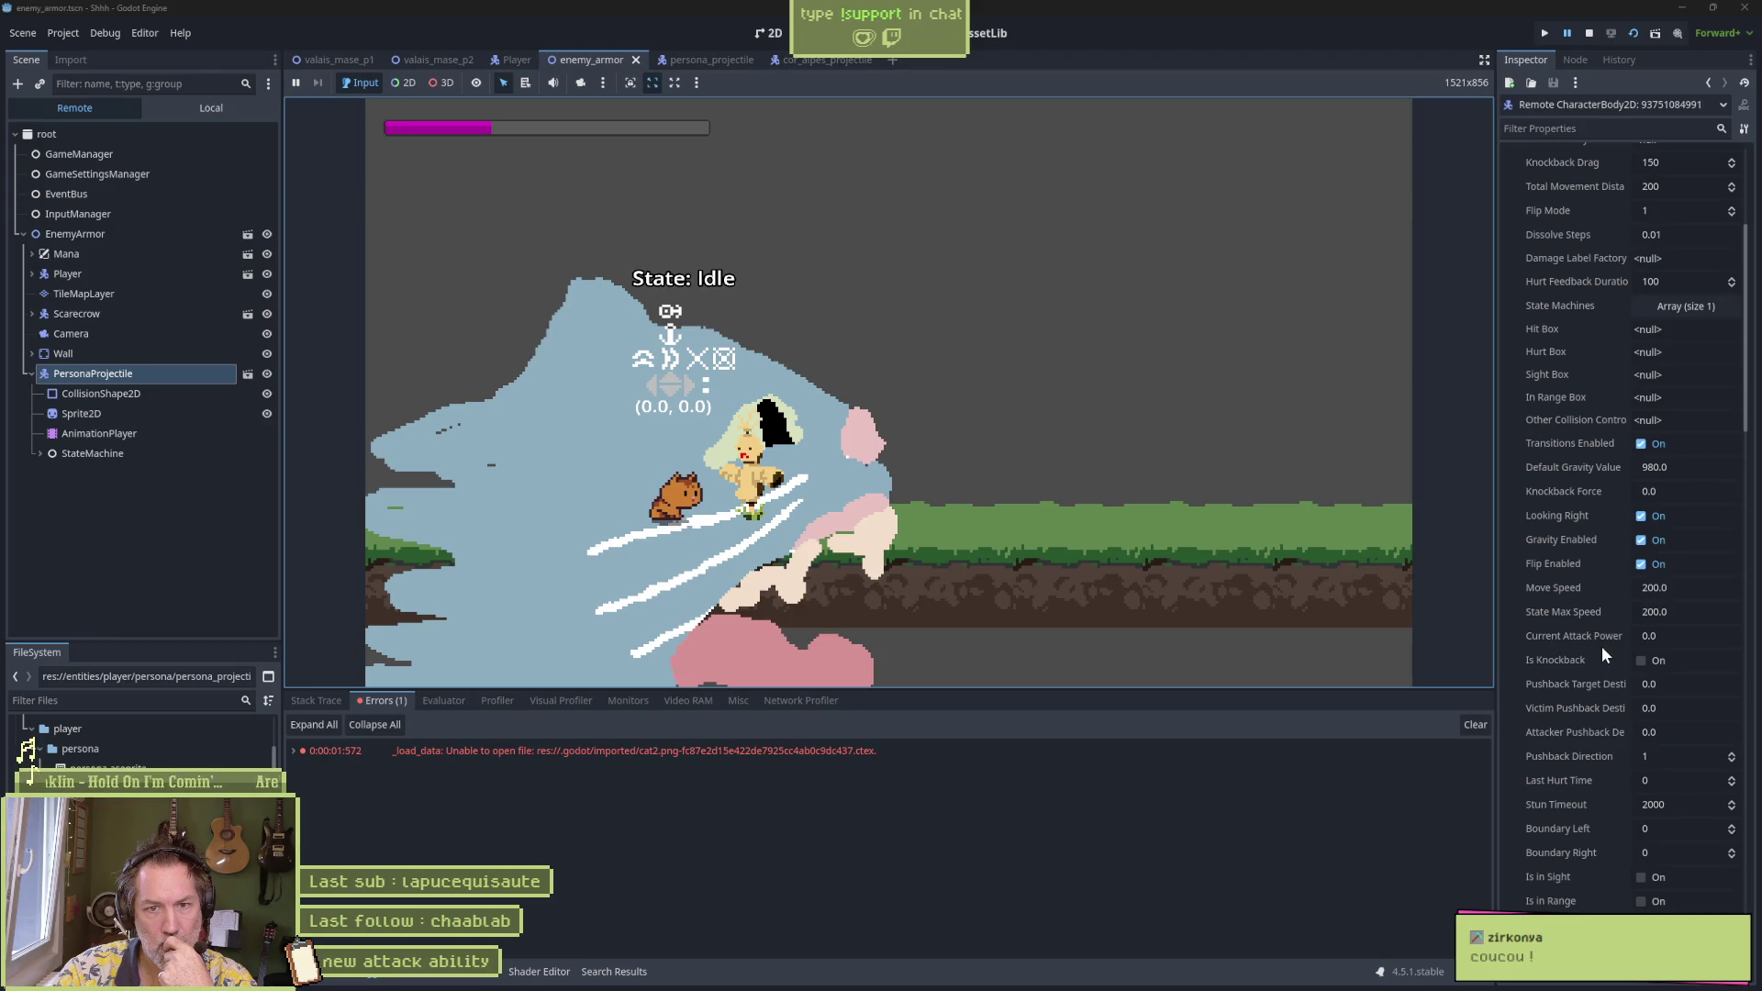
scroll(1602, 651, down, 3)
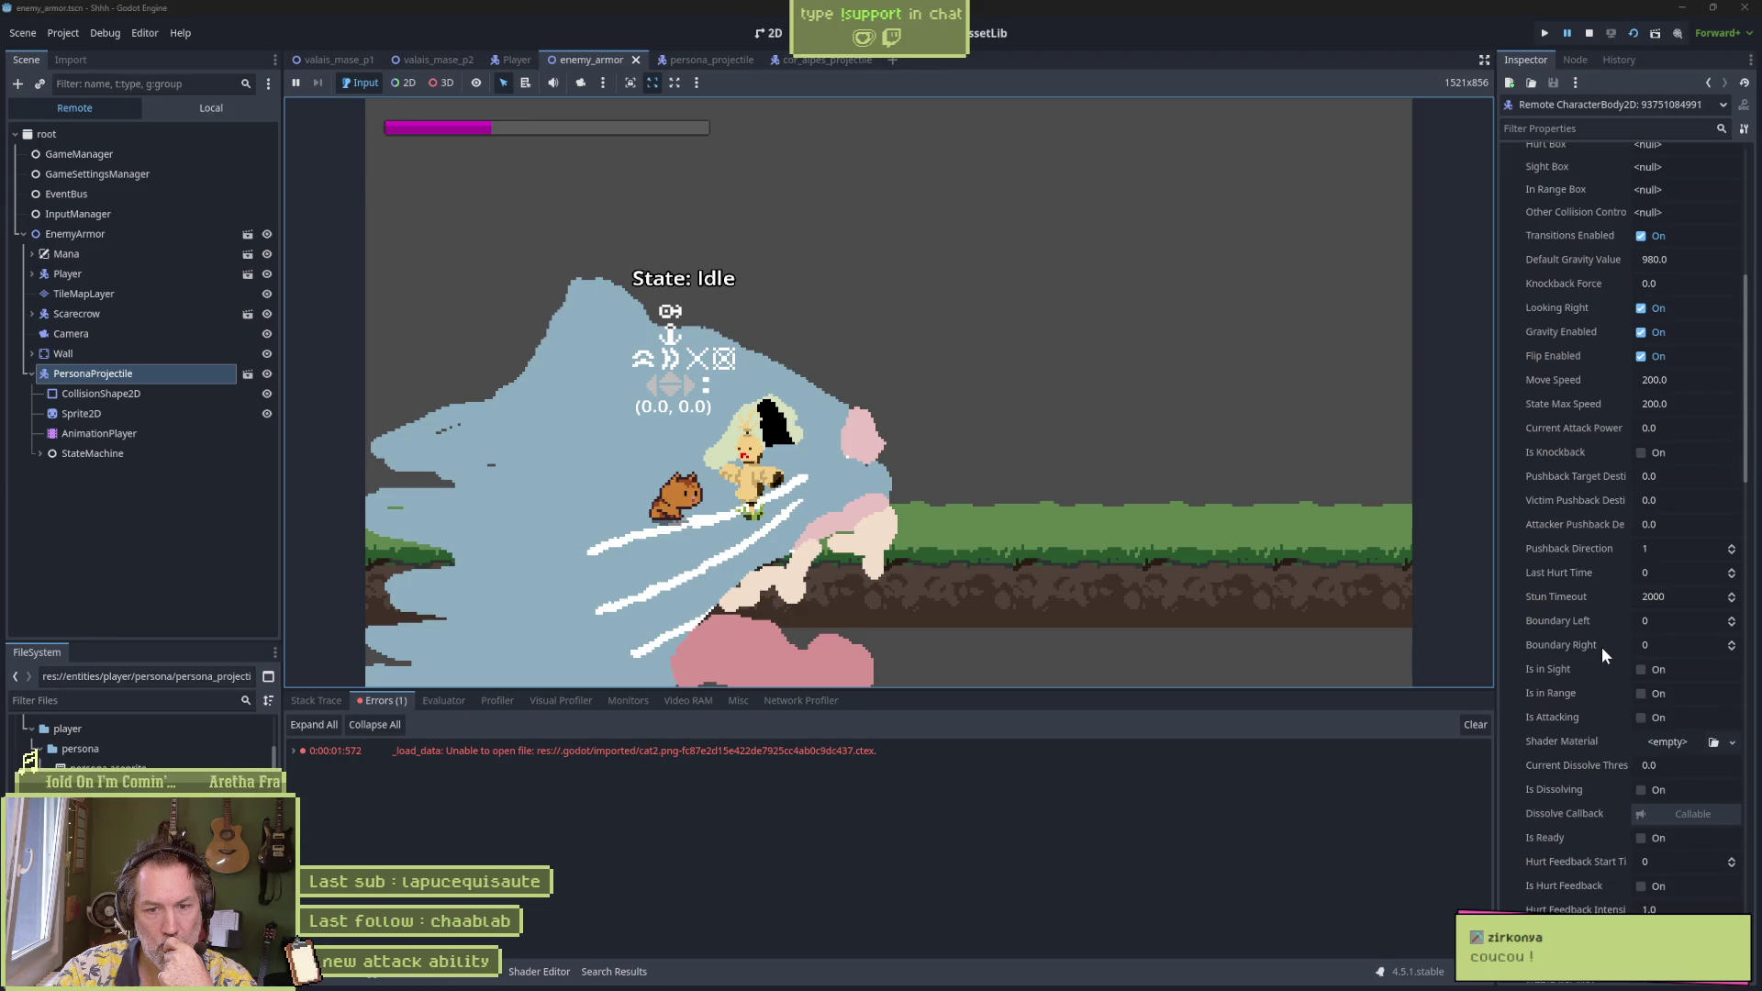
scroll(1600, 647, down, 5)
scroll(1595, 646, down, 3)
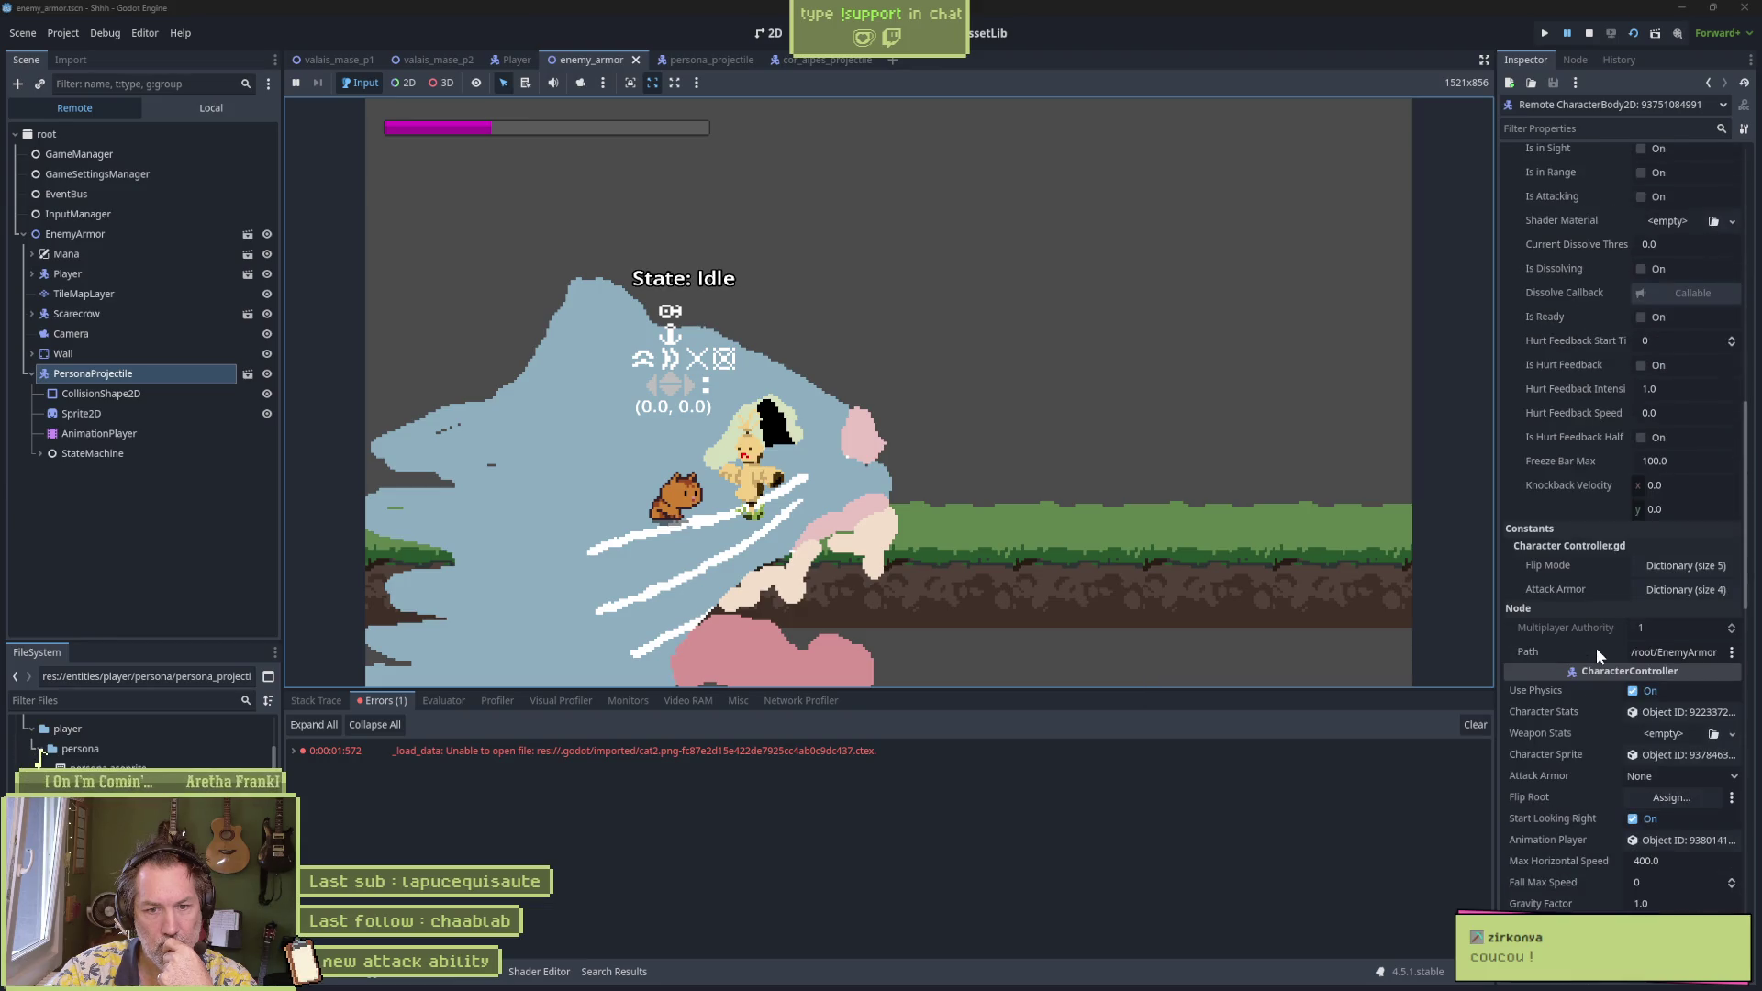
scroll(1590, 670, down, 2)
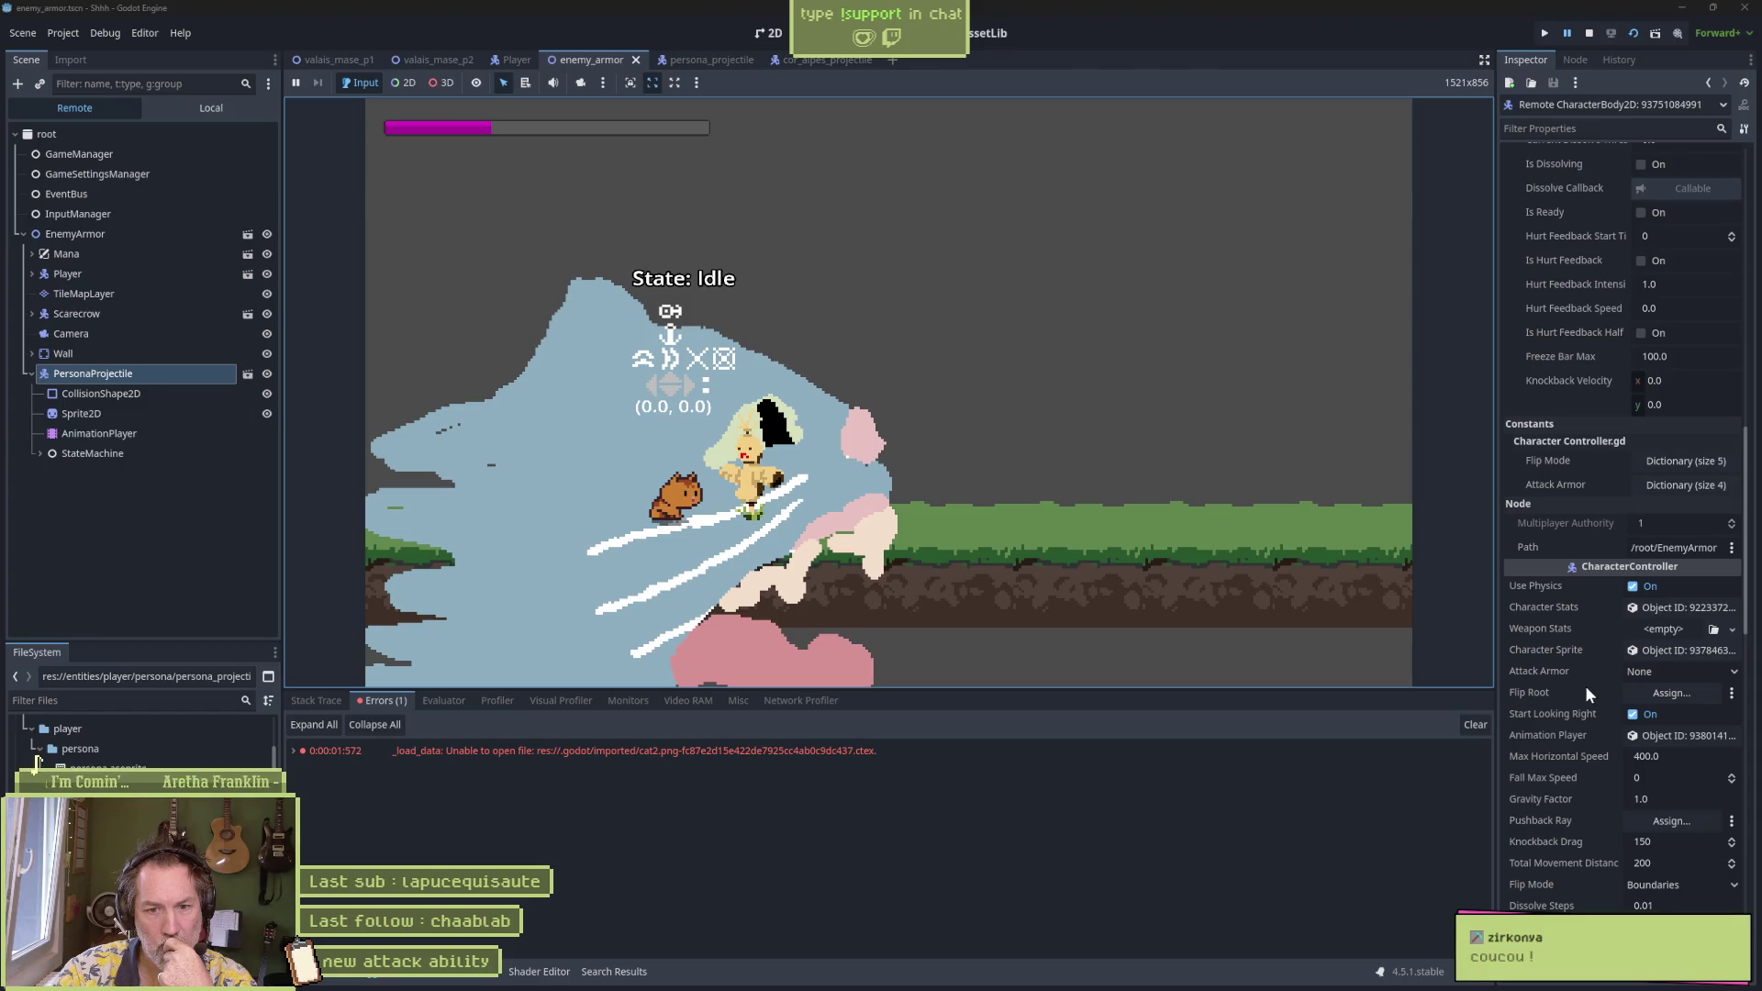
scroll(1560, 716, down, 2)
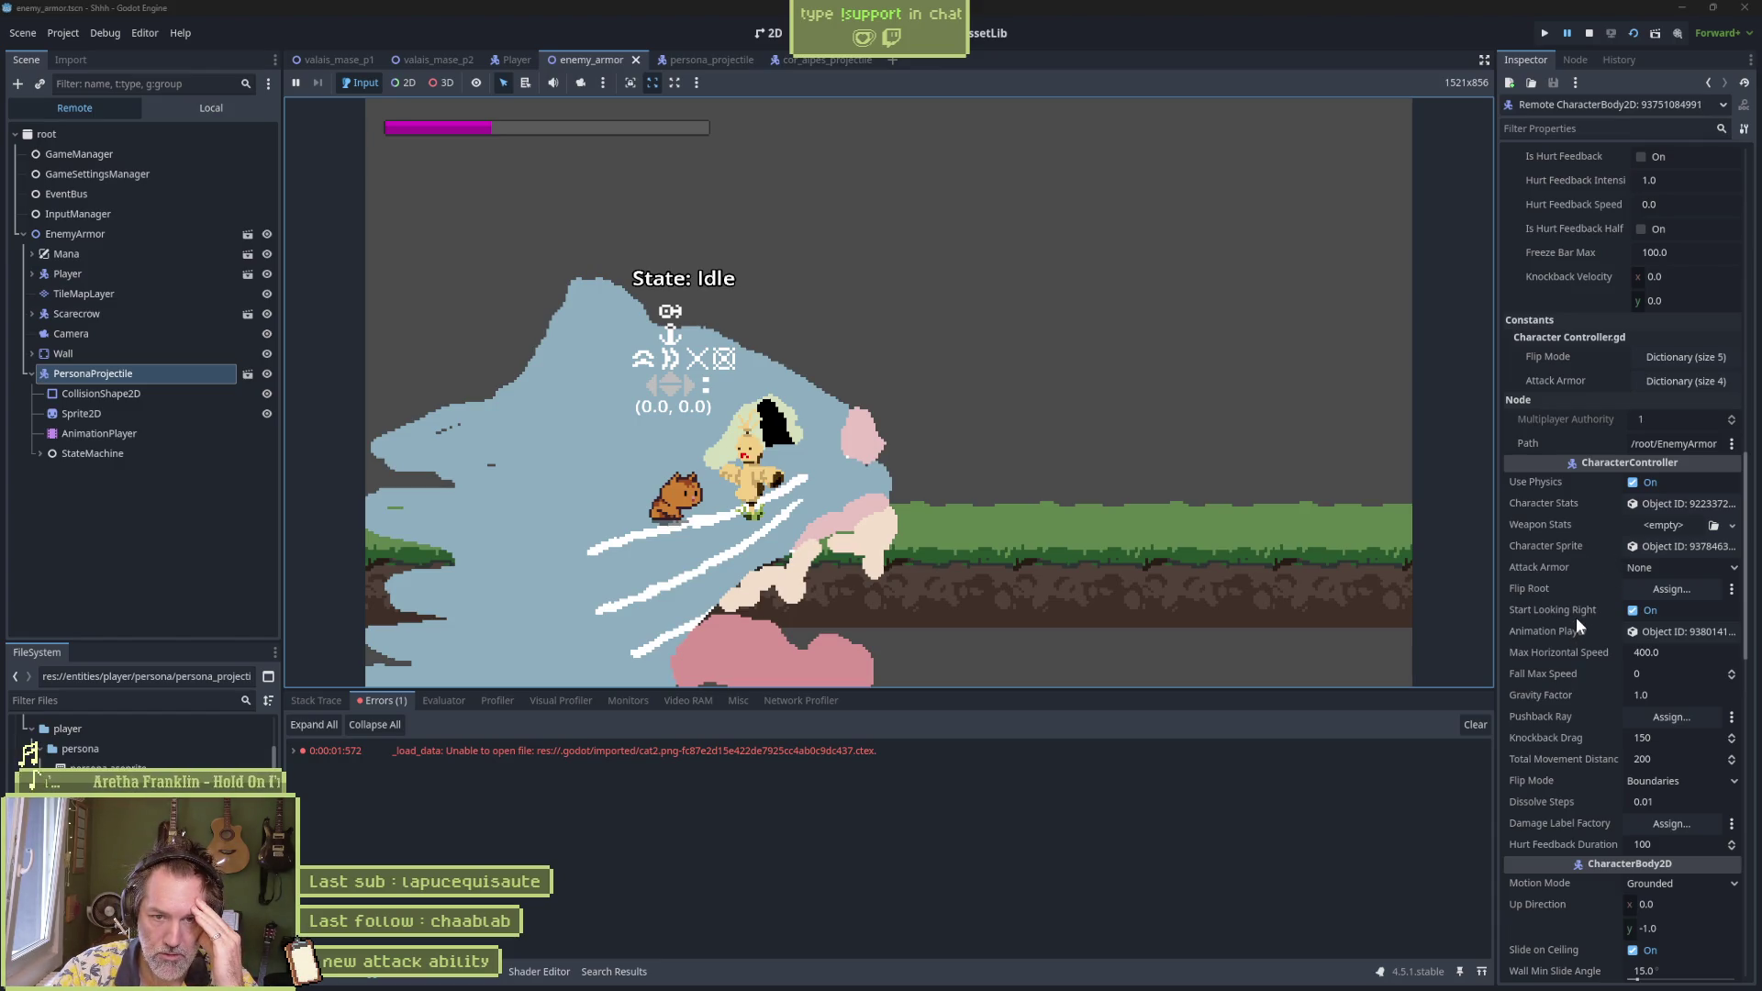
Inspect the StateMachine's Startup state (speed 400, lerp speed 12760.541), then stop the game
click(91, 453)
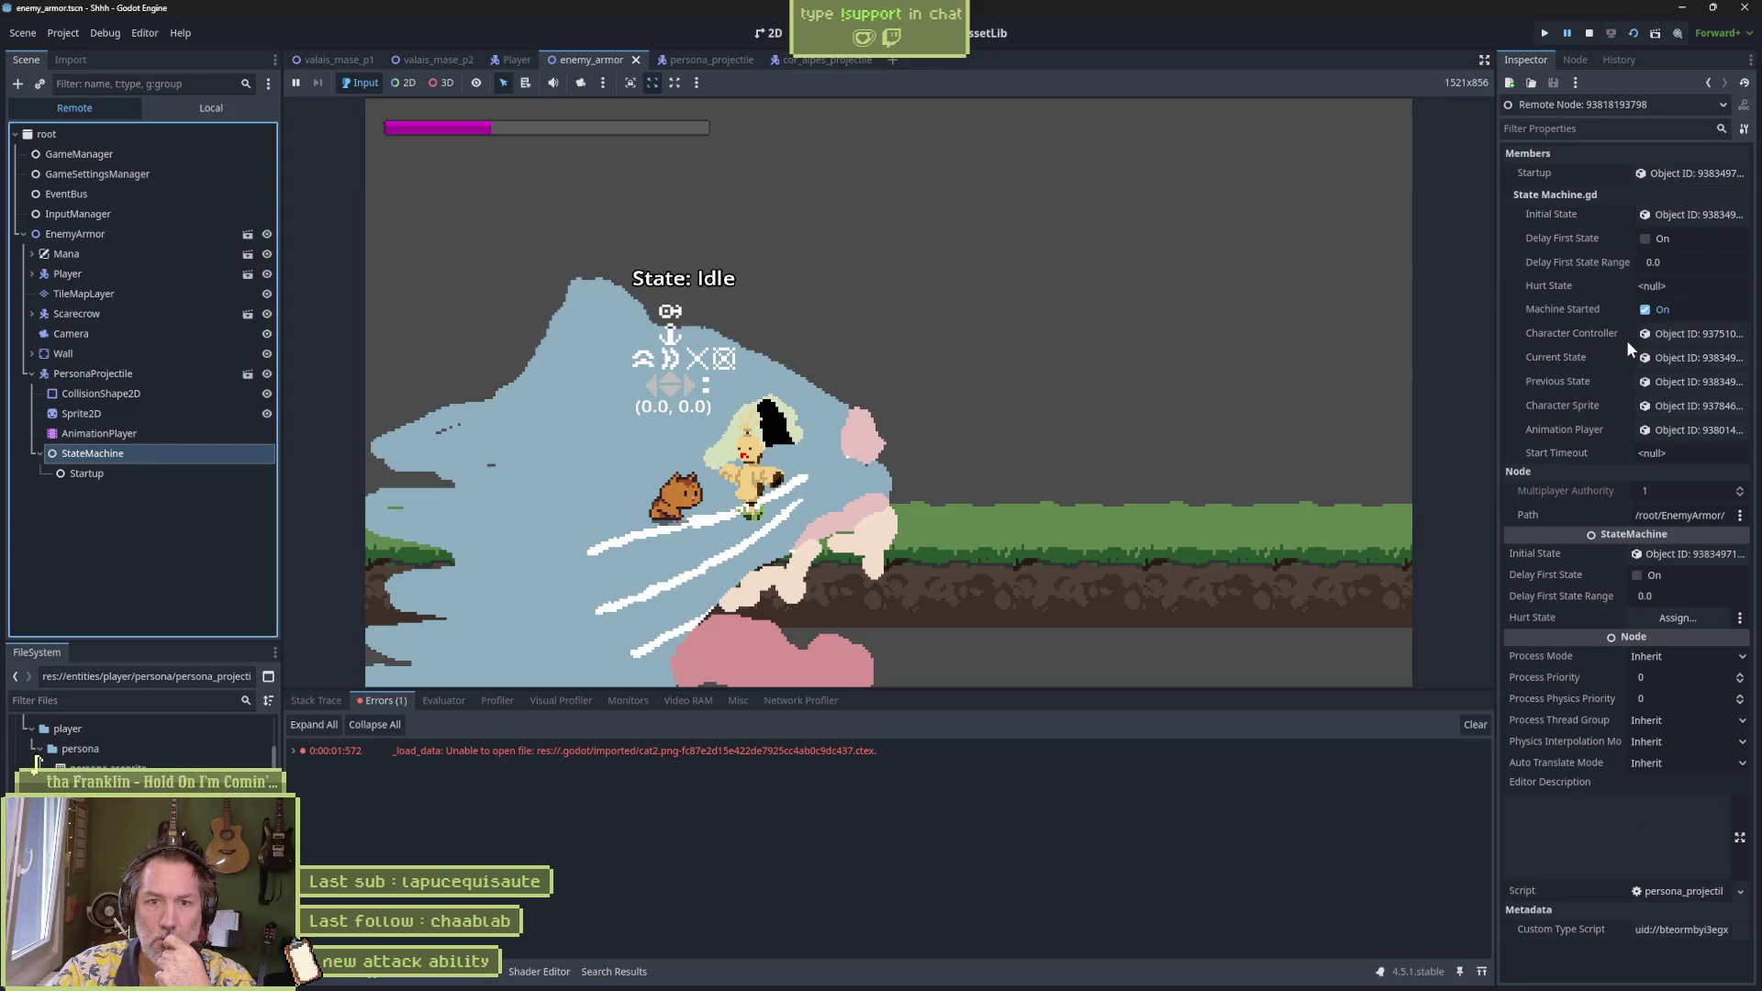
click(1677, 358)
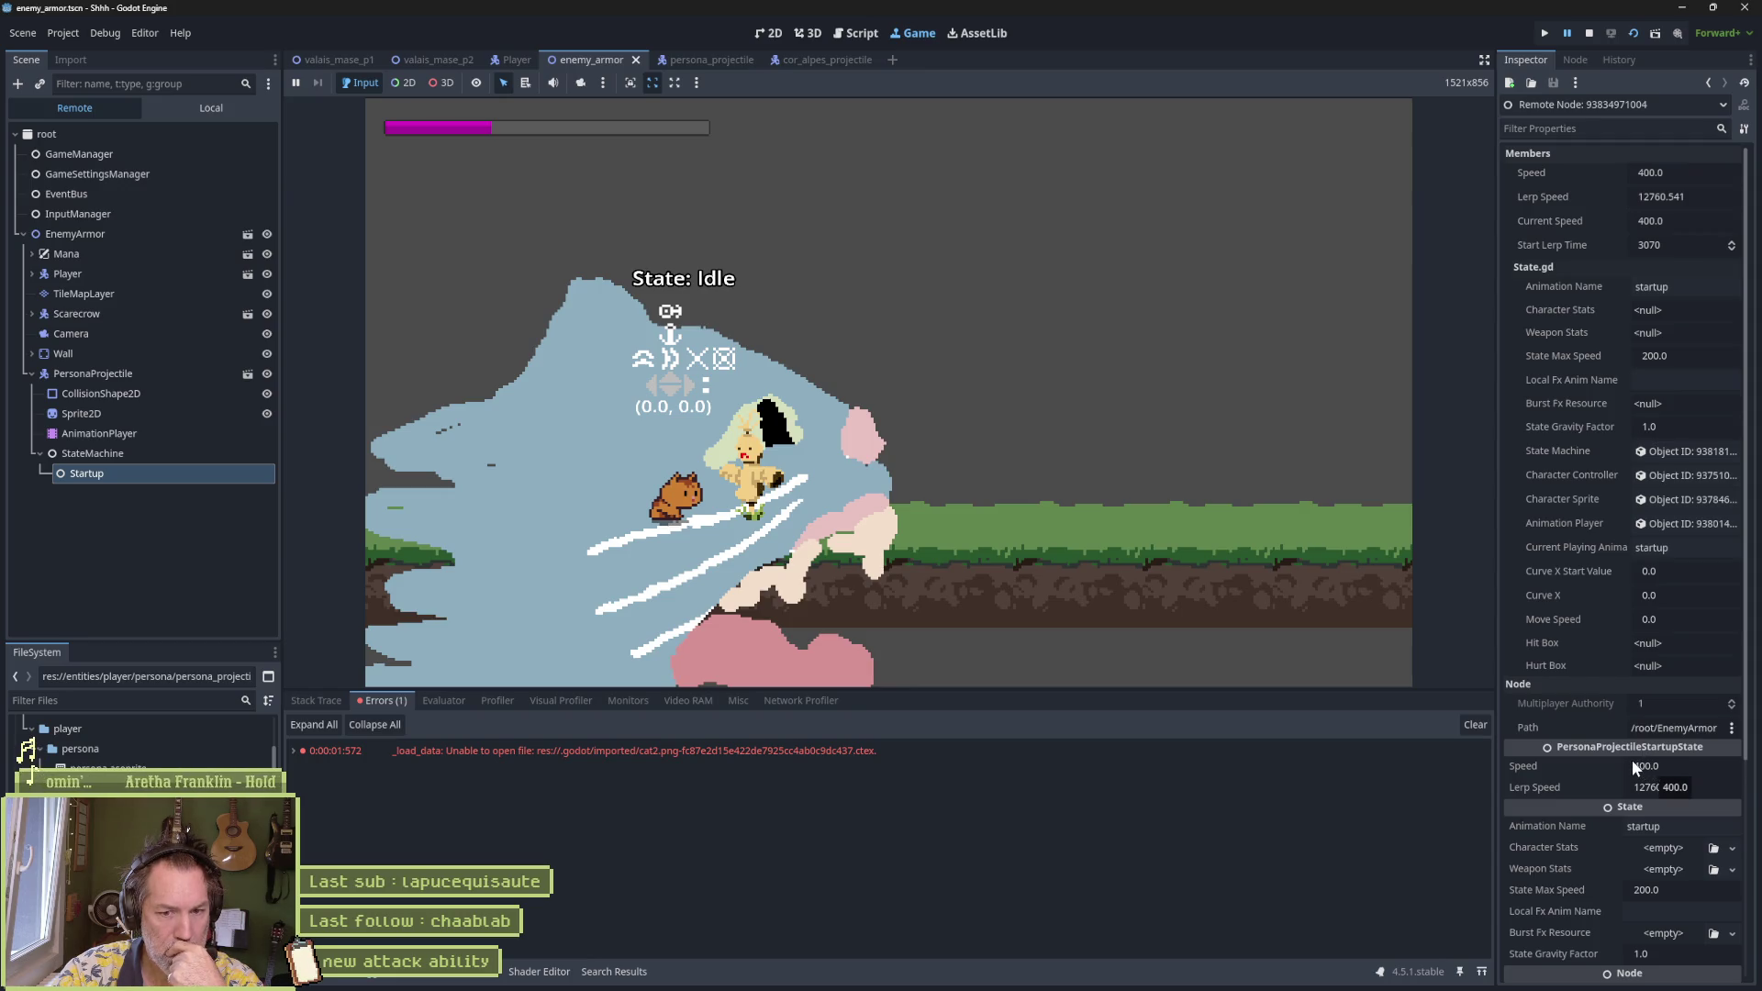
scroll(1604, 755, down, 2)
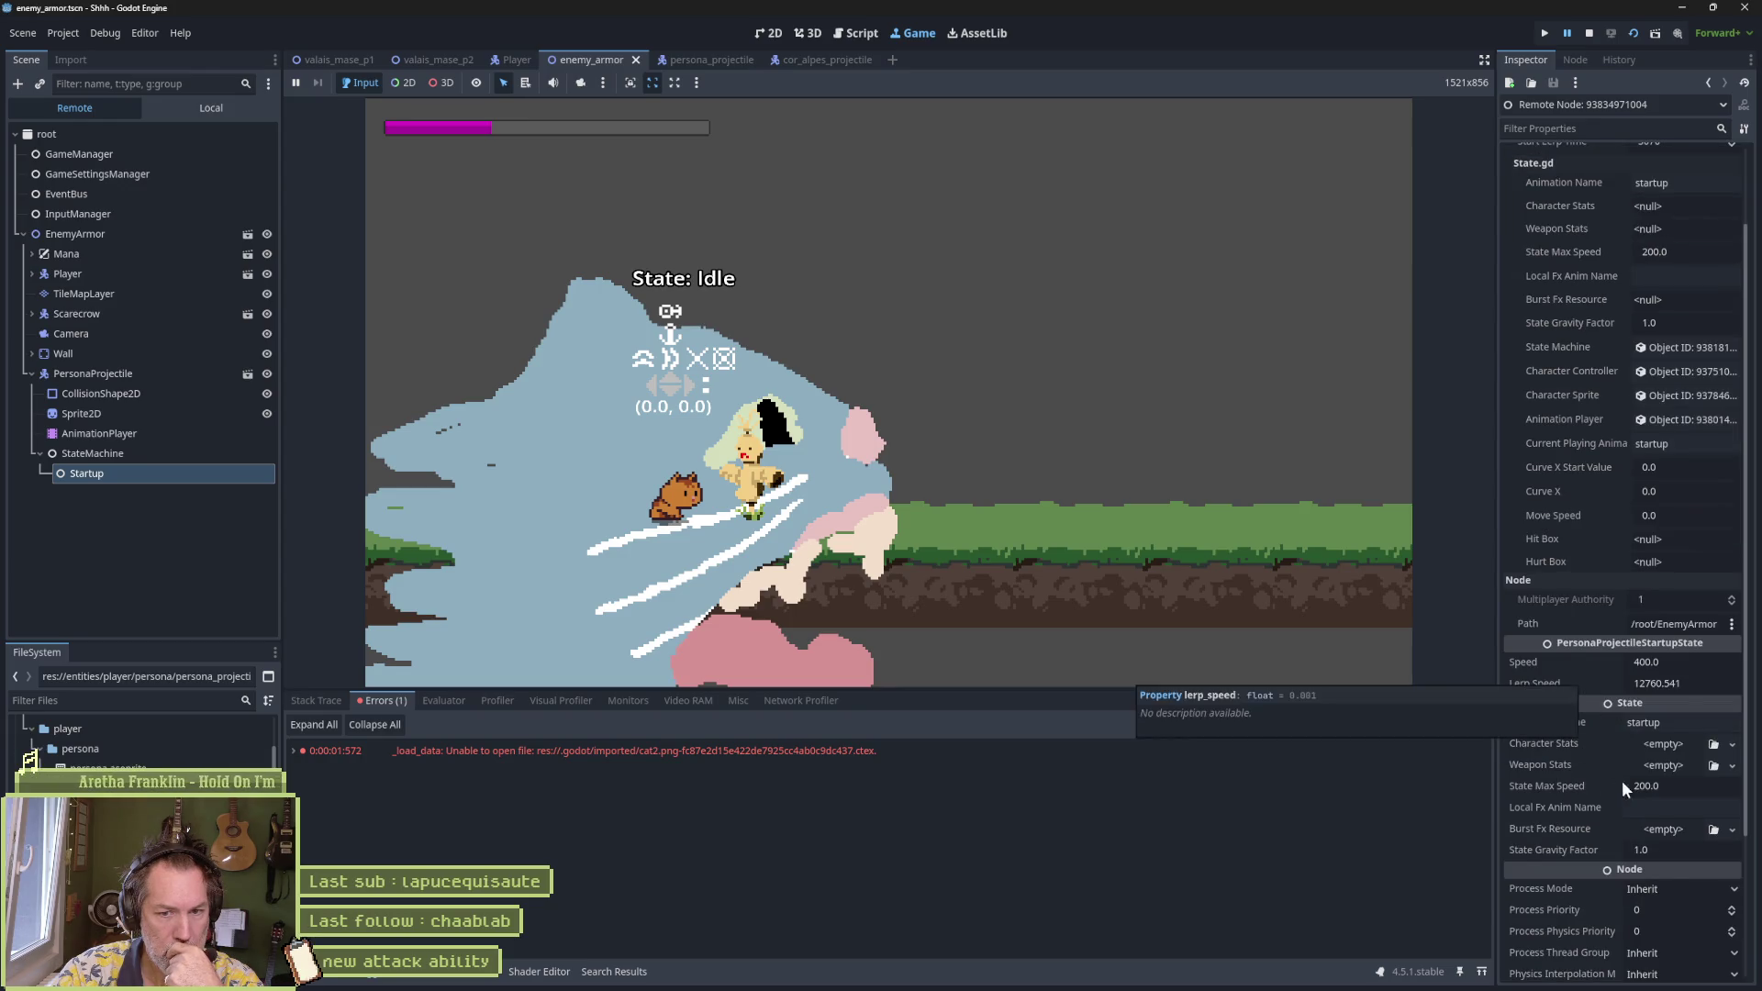
scroll(1595, 739, down, 4)
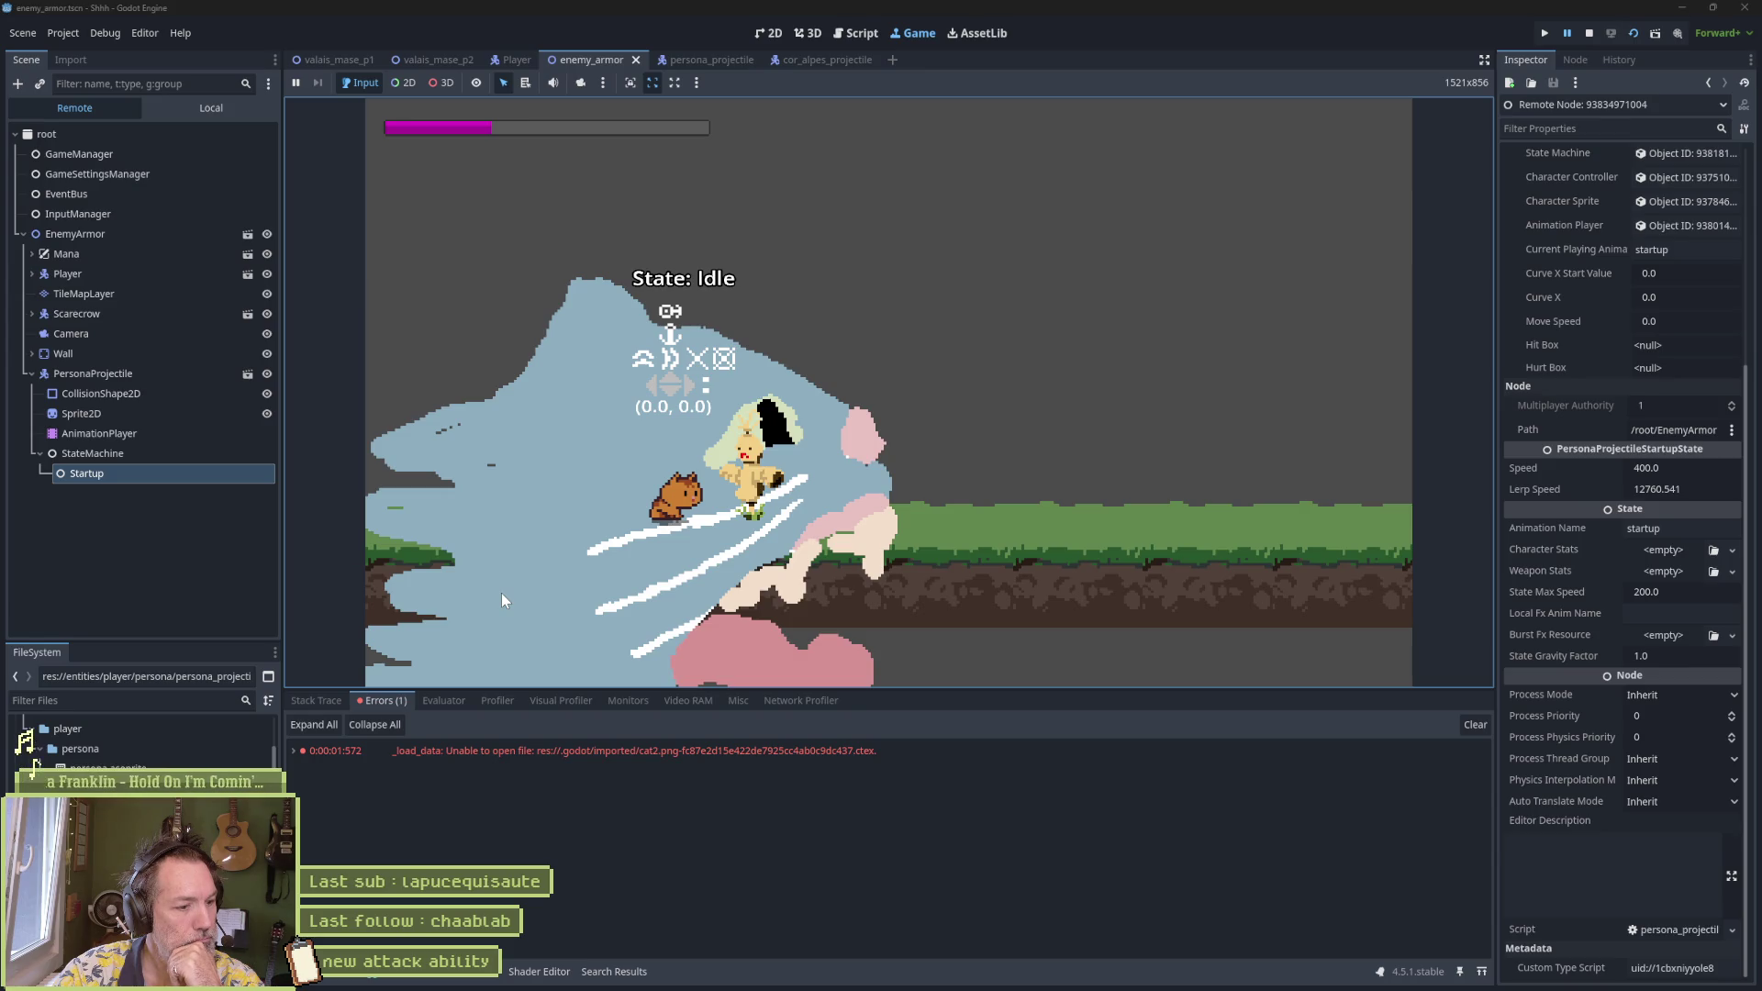
click(1583, 34)
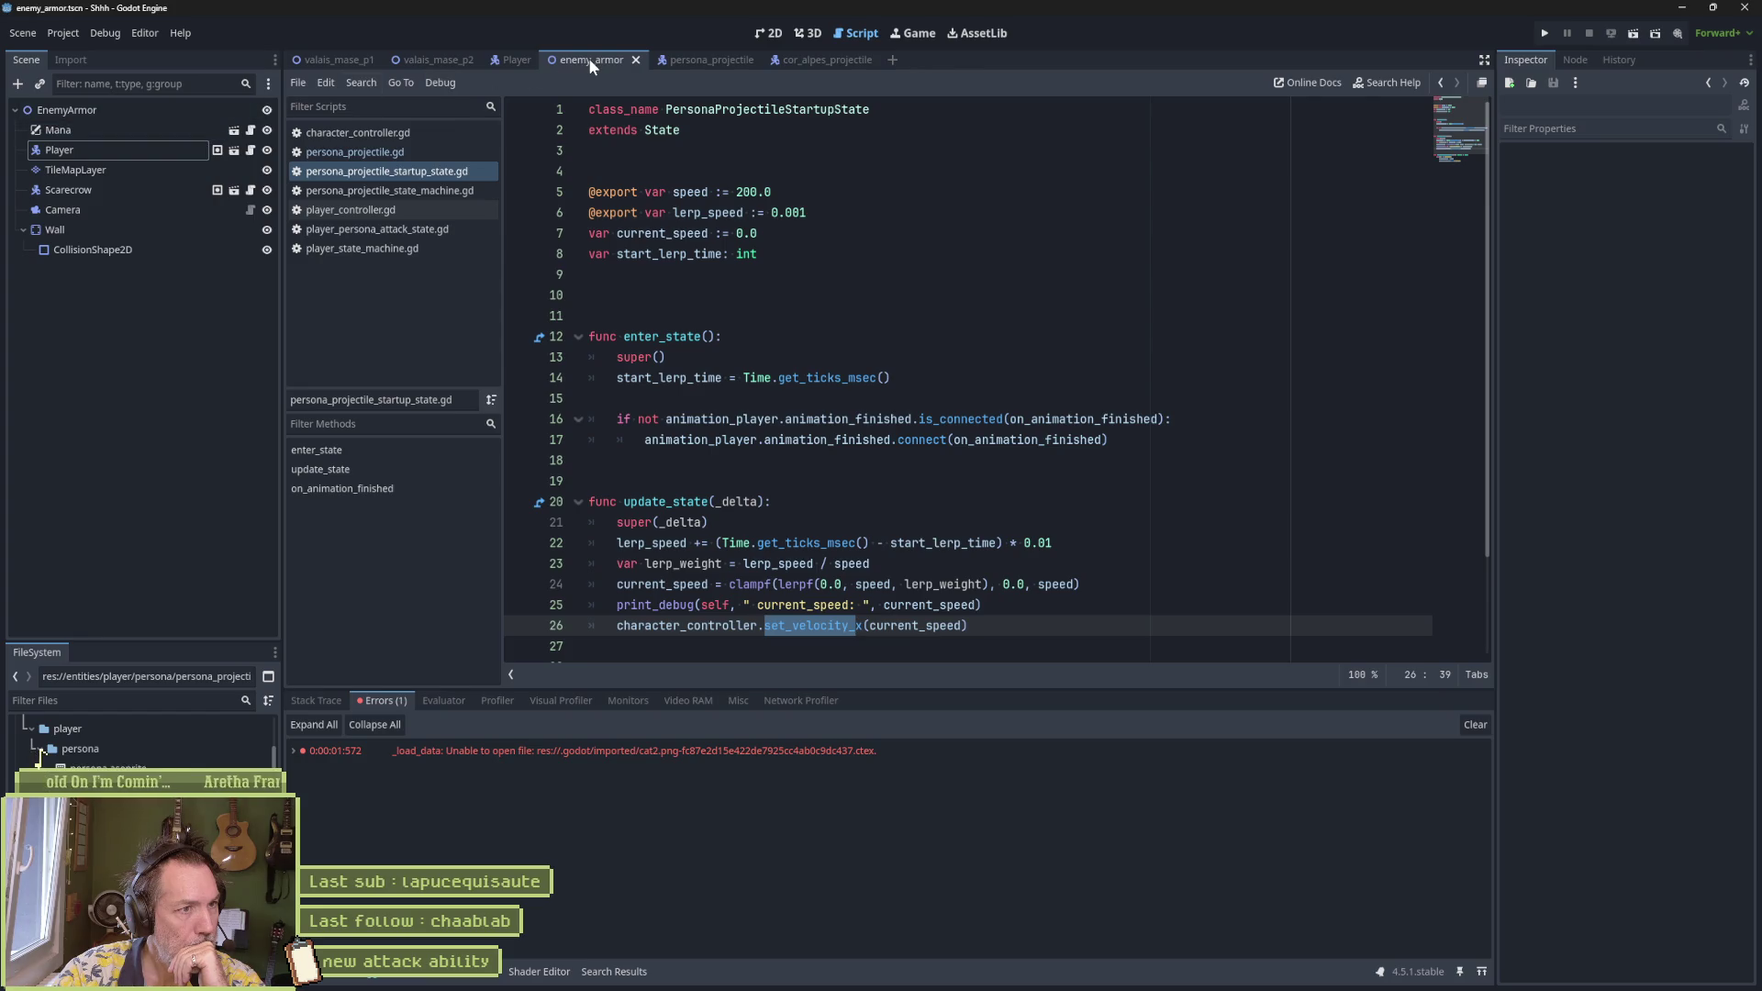
Run the persona_projectile scene on its own and stop it
click(695, 57)
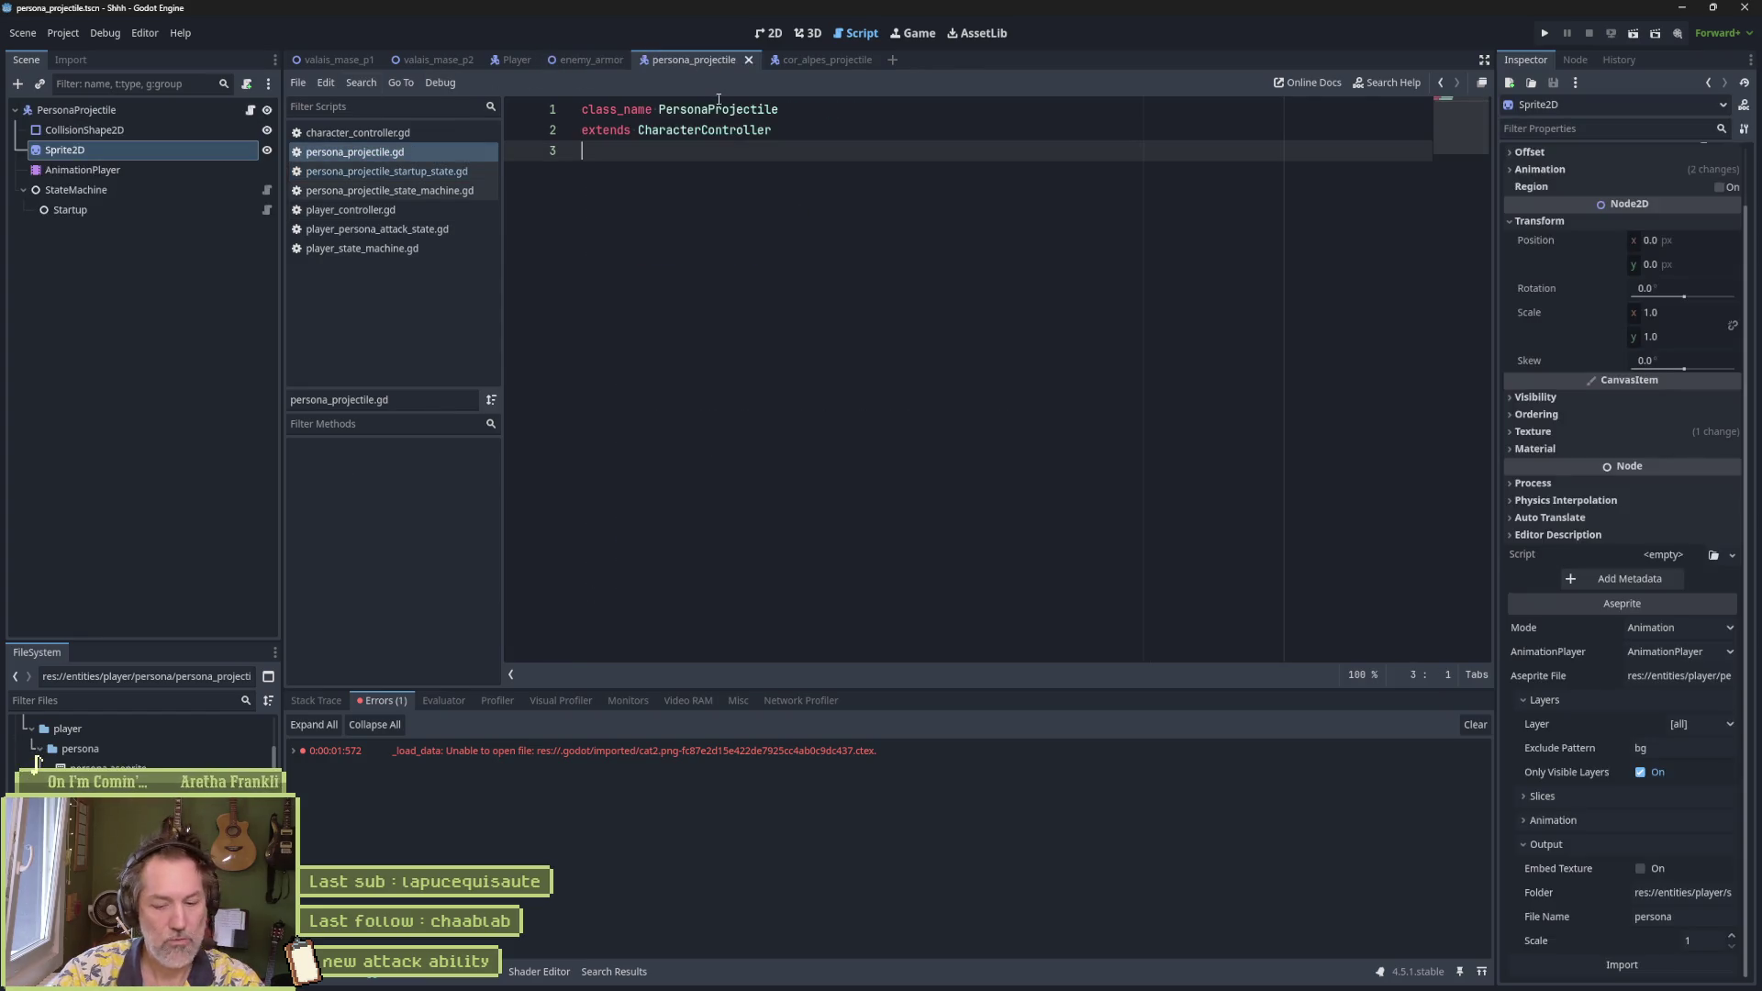
key(F6)
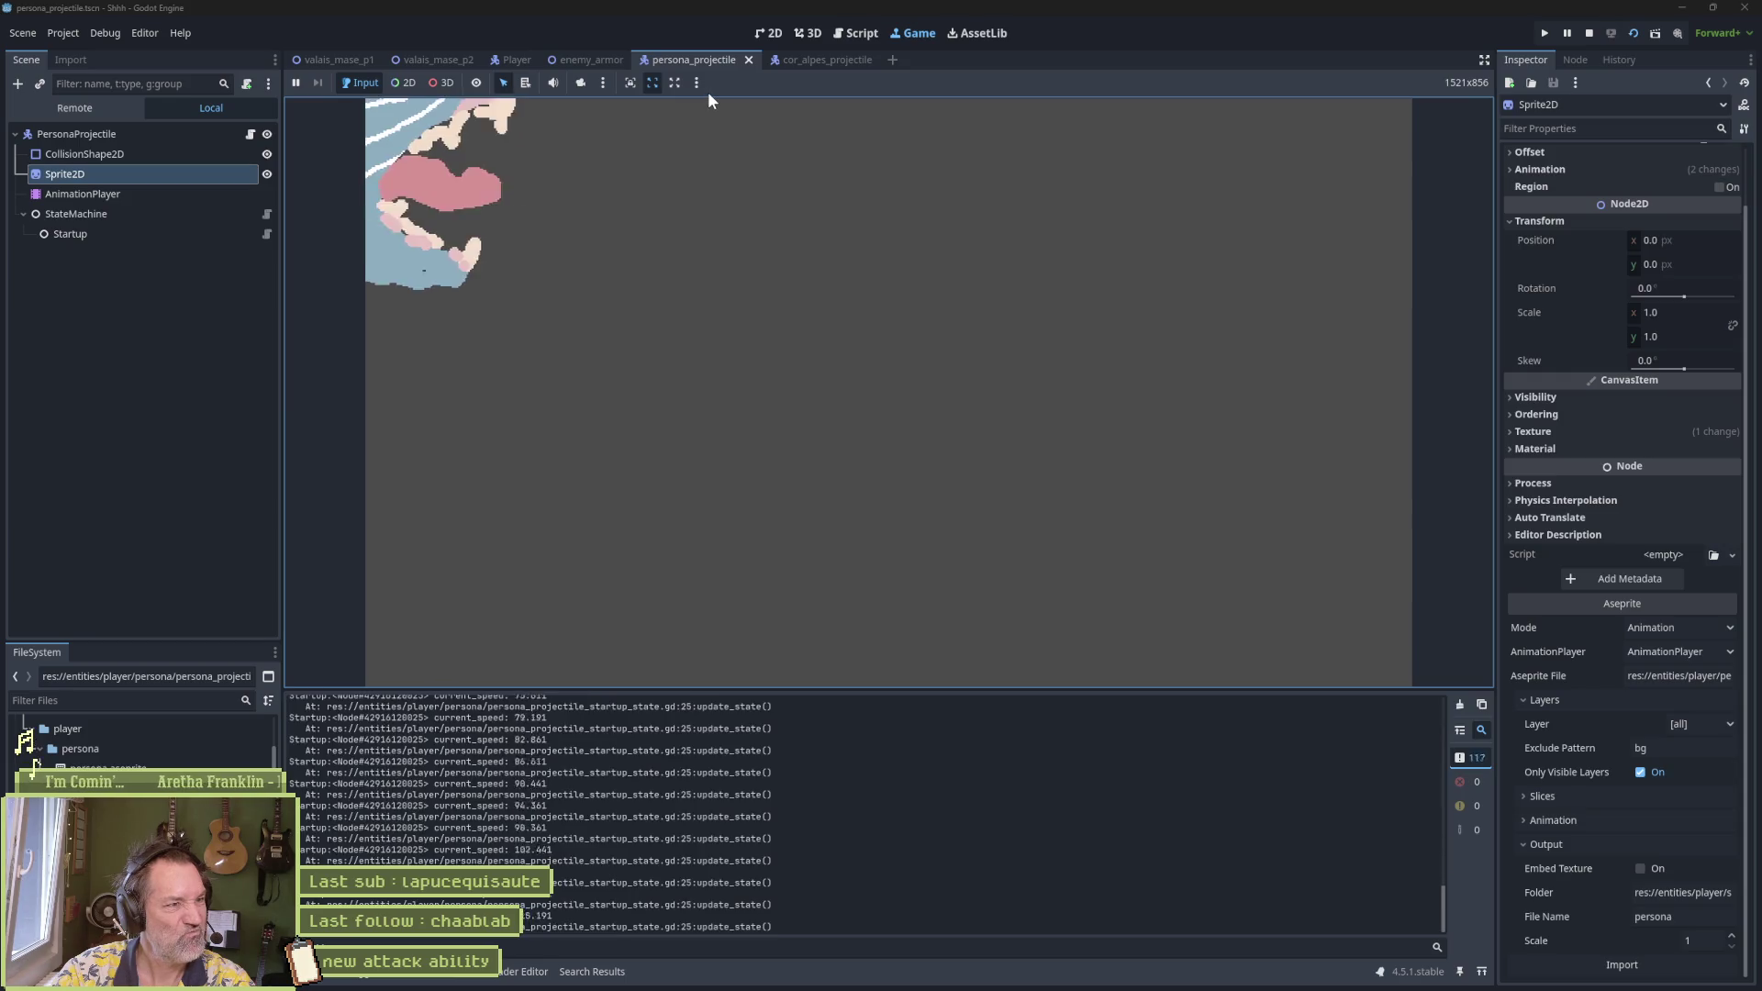
key(F8)
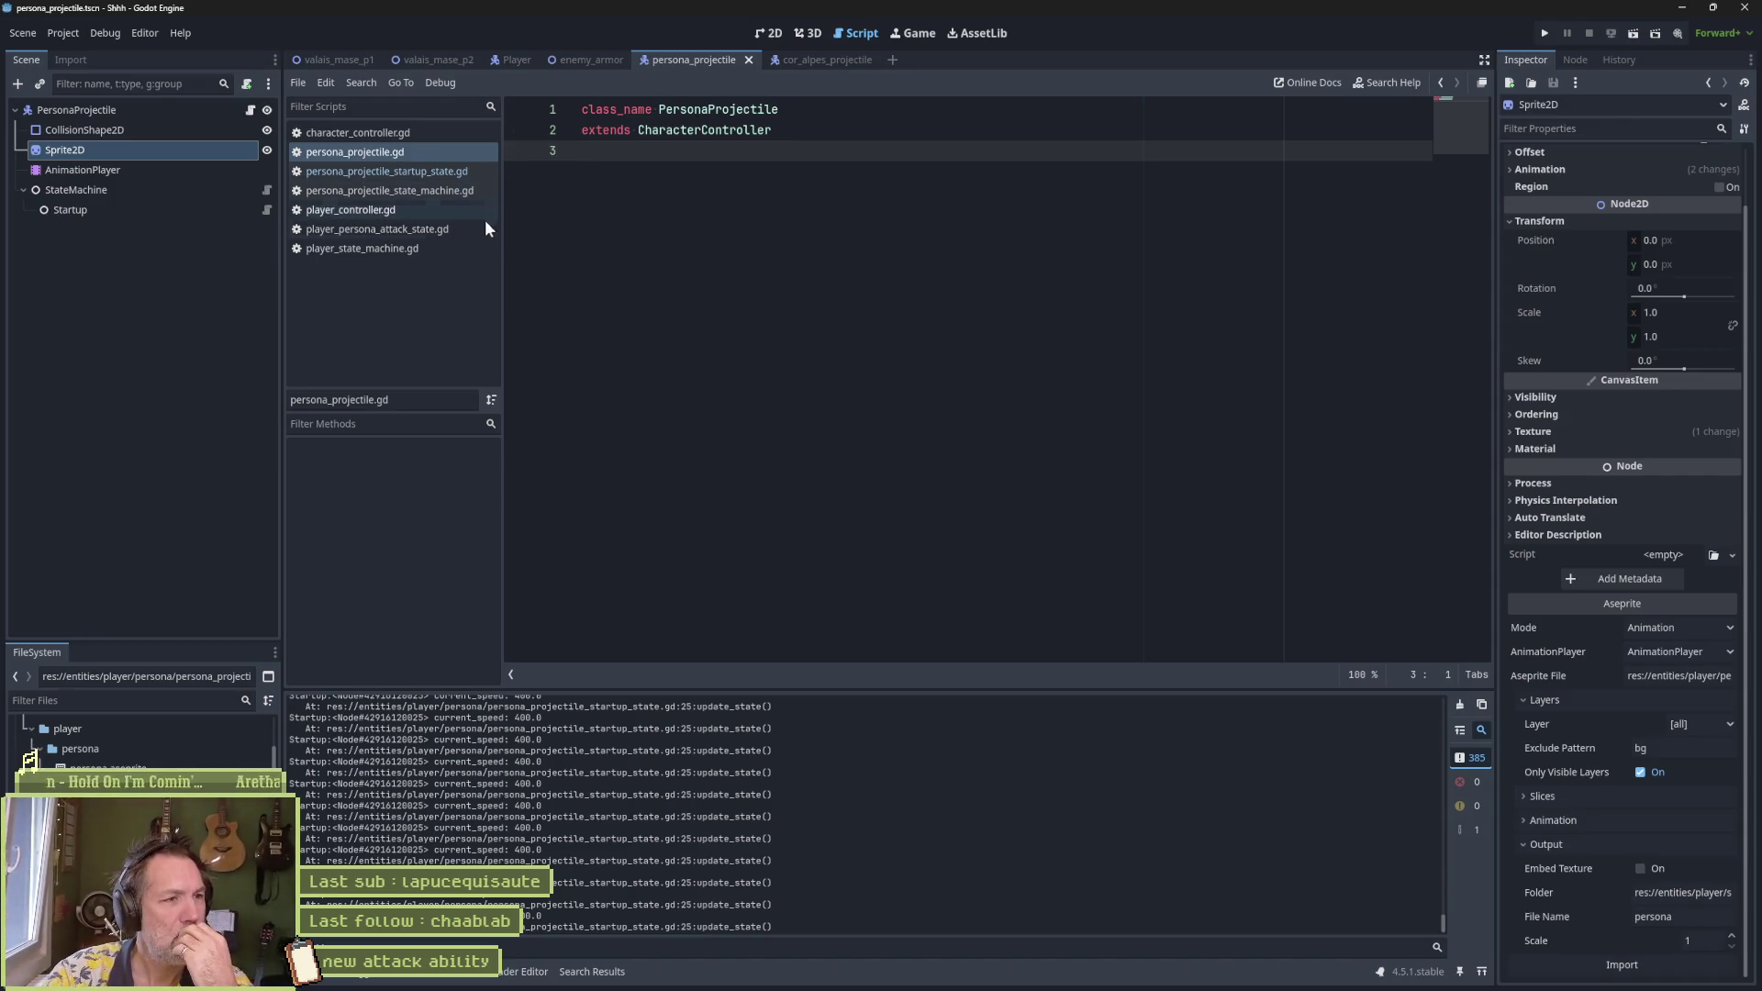
With line 14 of player_persona_attack_state.gd commented out, run enemy_armor, fire the projectile, and stop
click(409, 230)
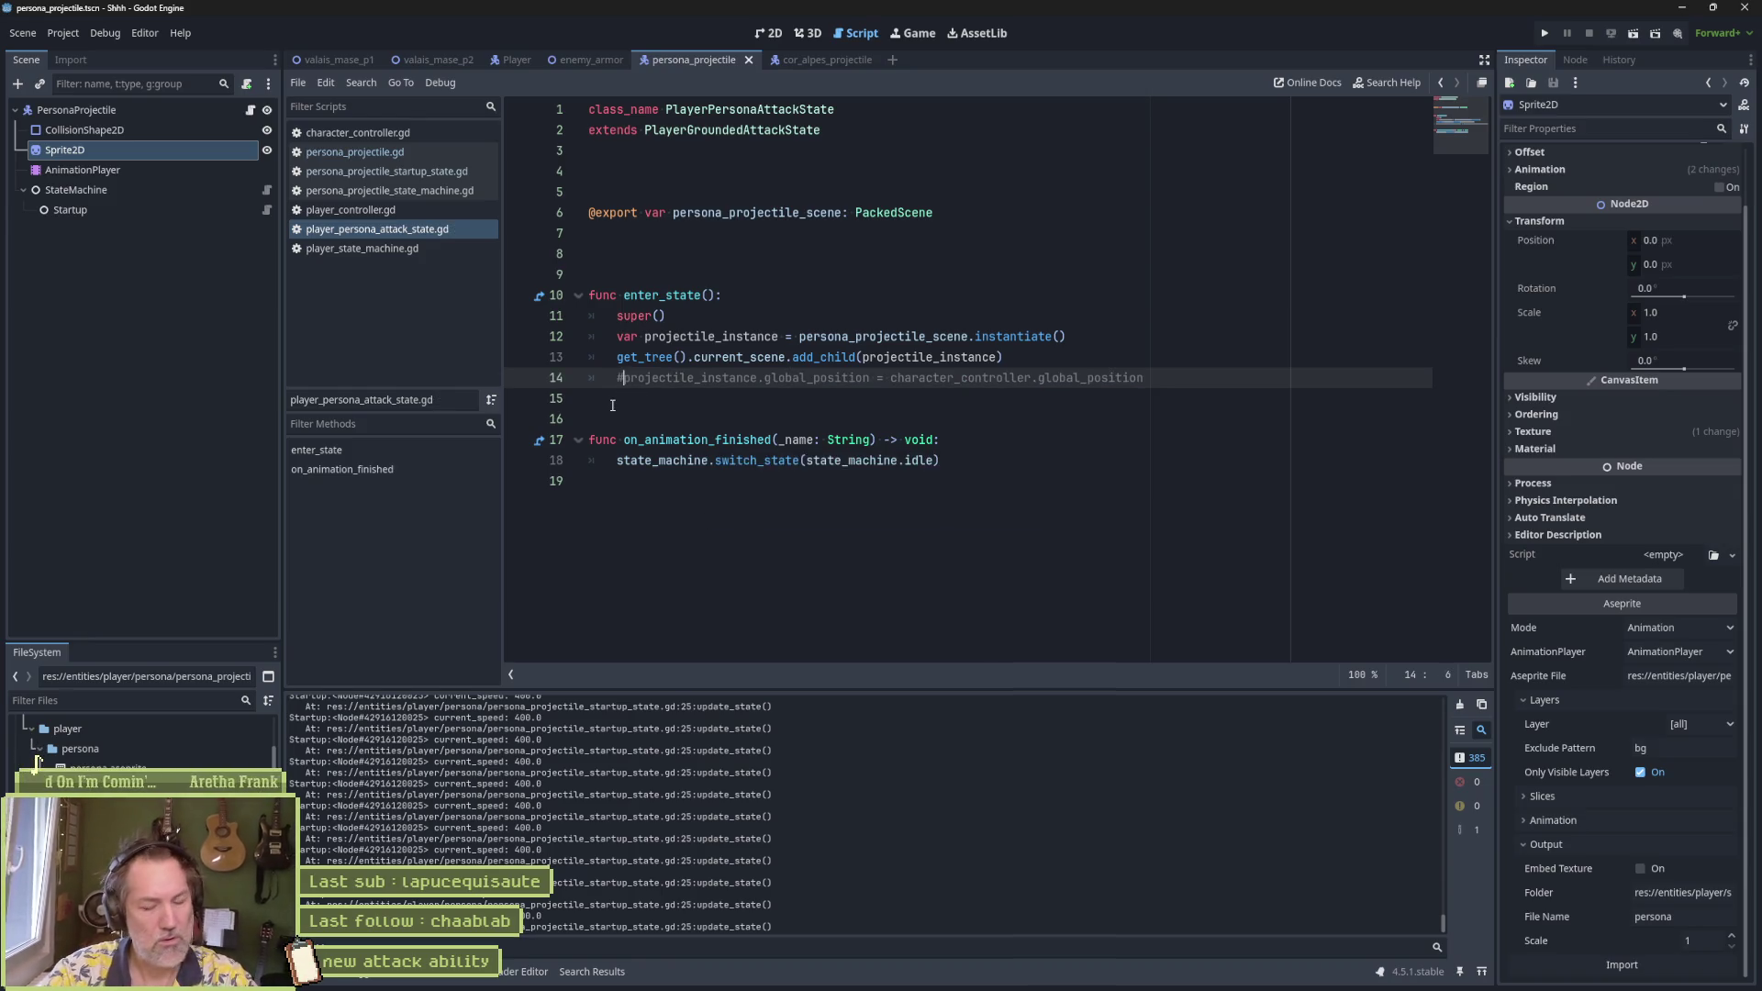
key(F5)
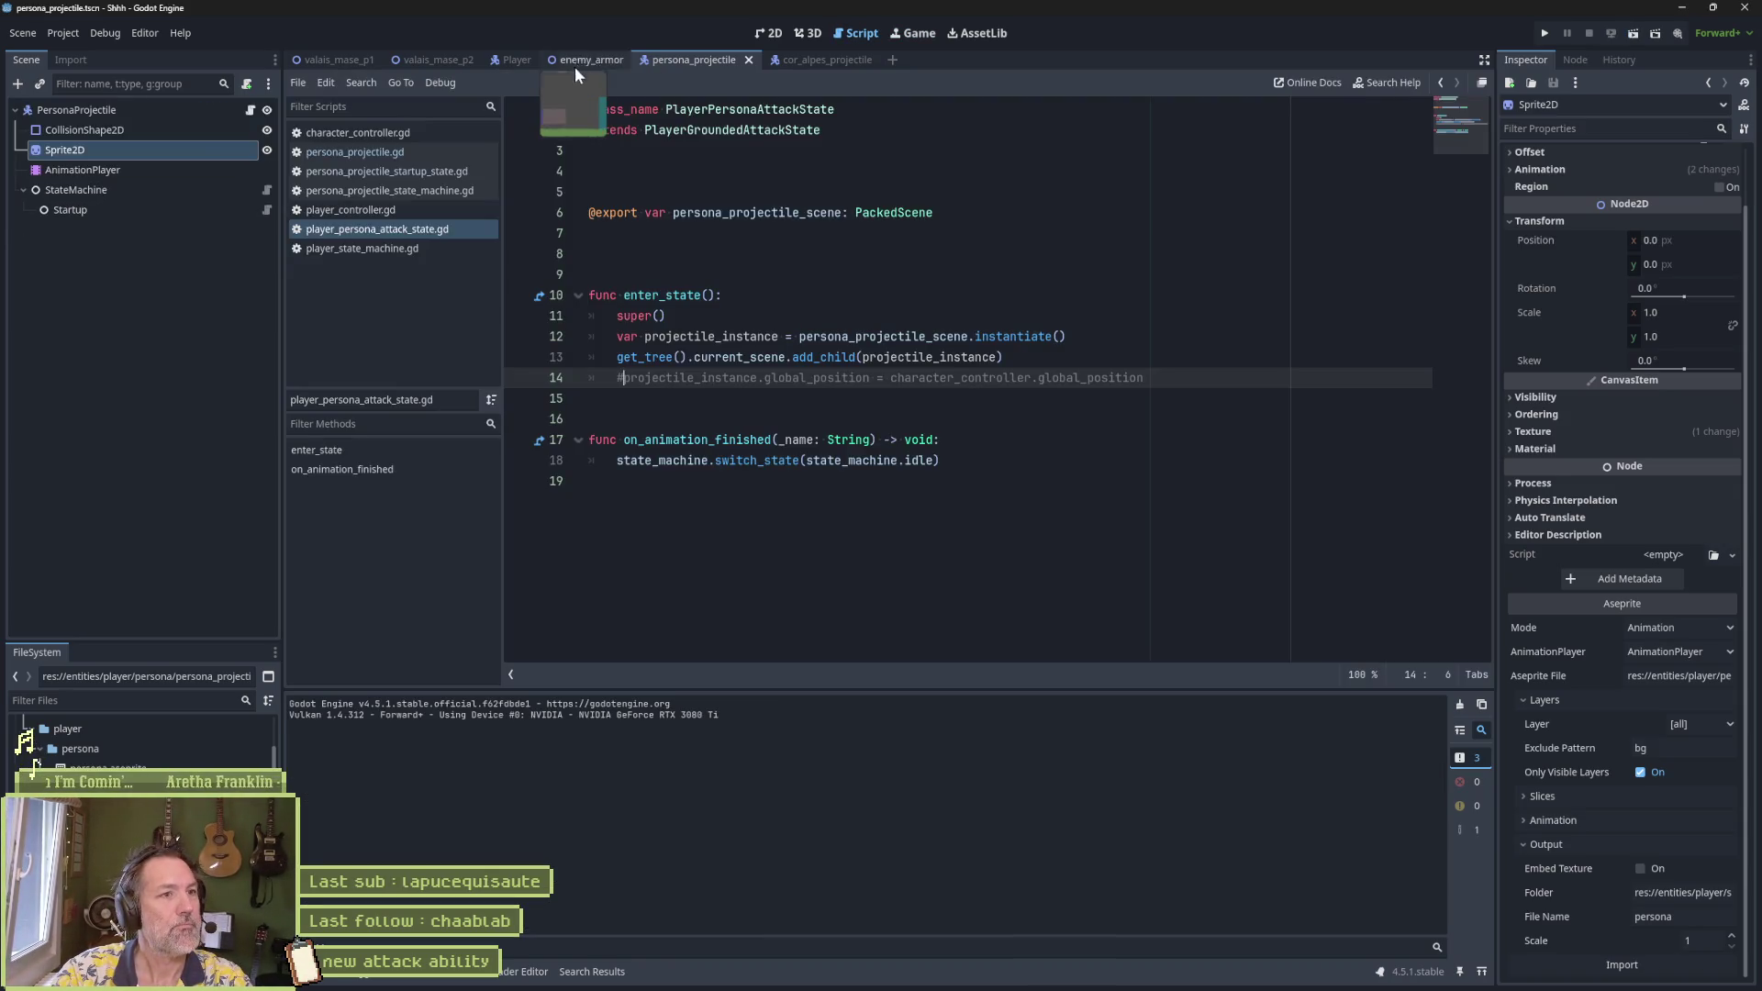
click(592, 61)
key(F5)
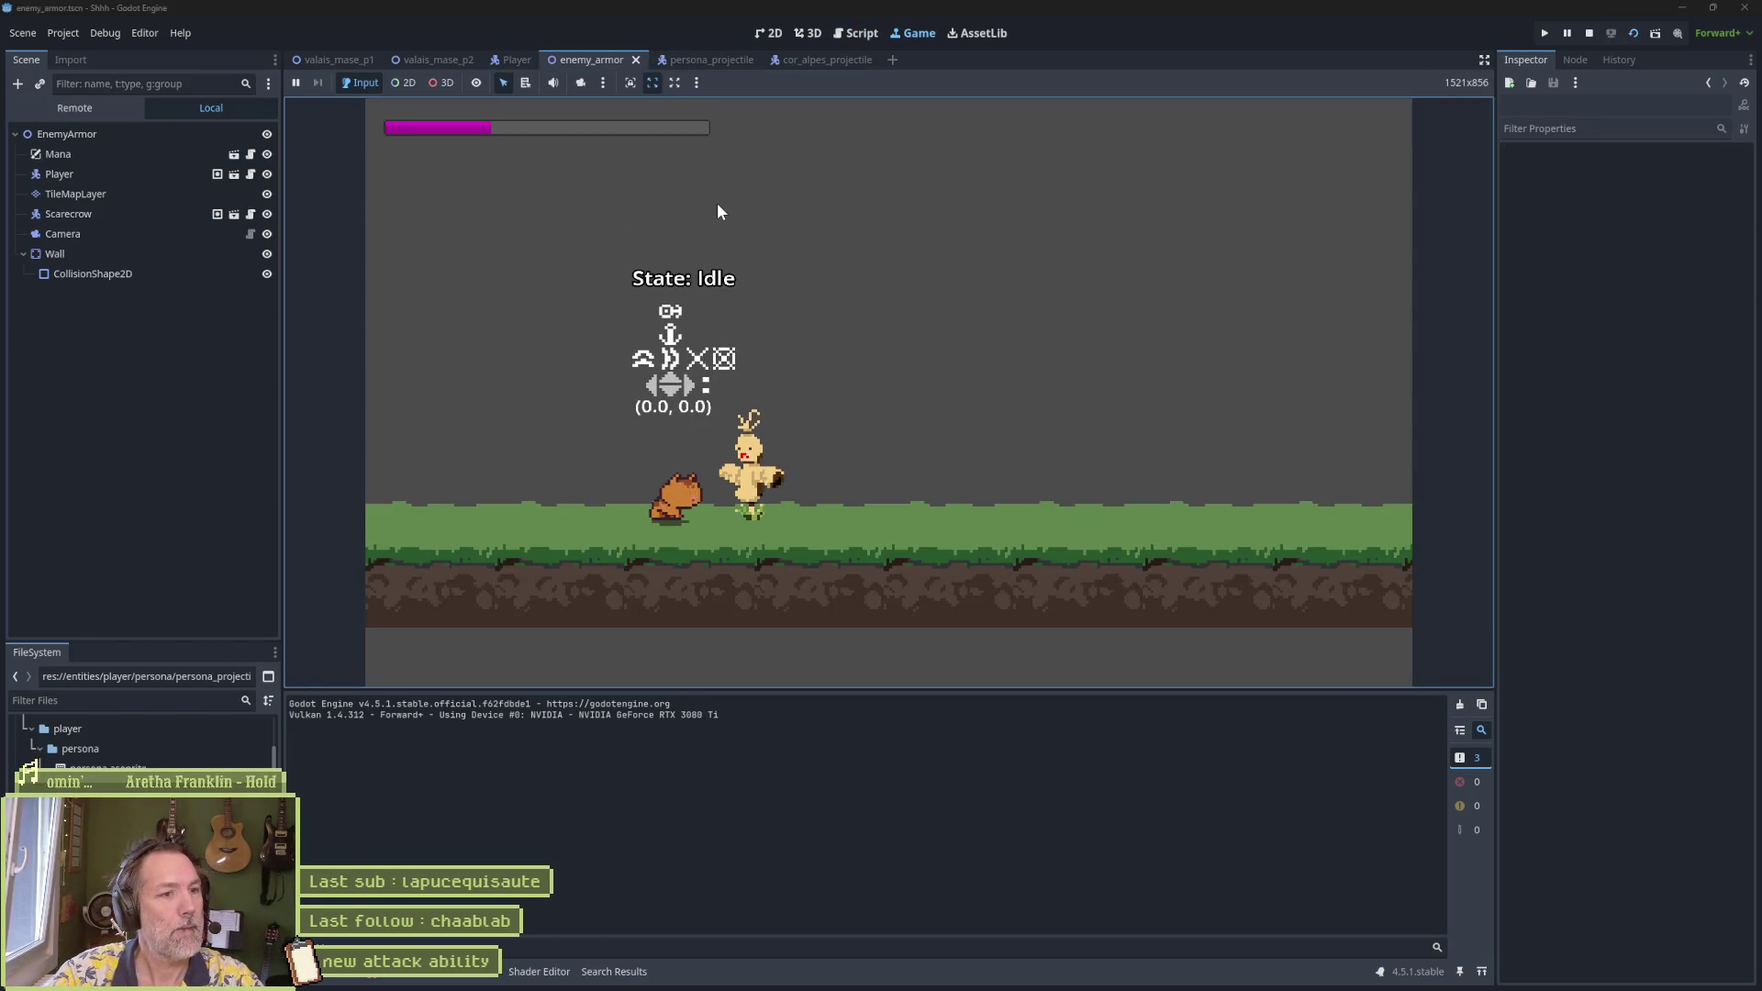
click(718, 202)
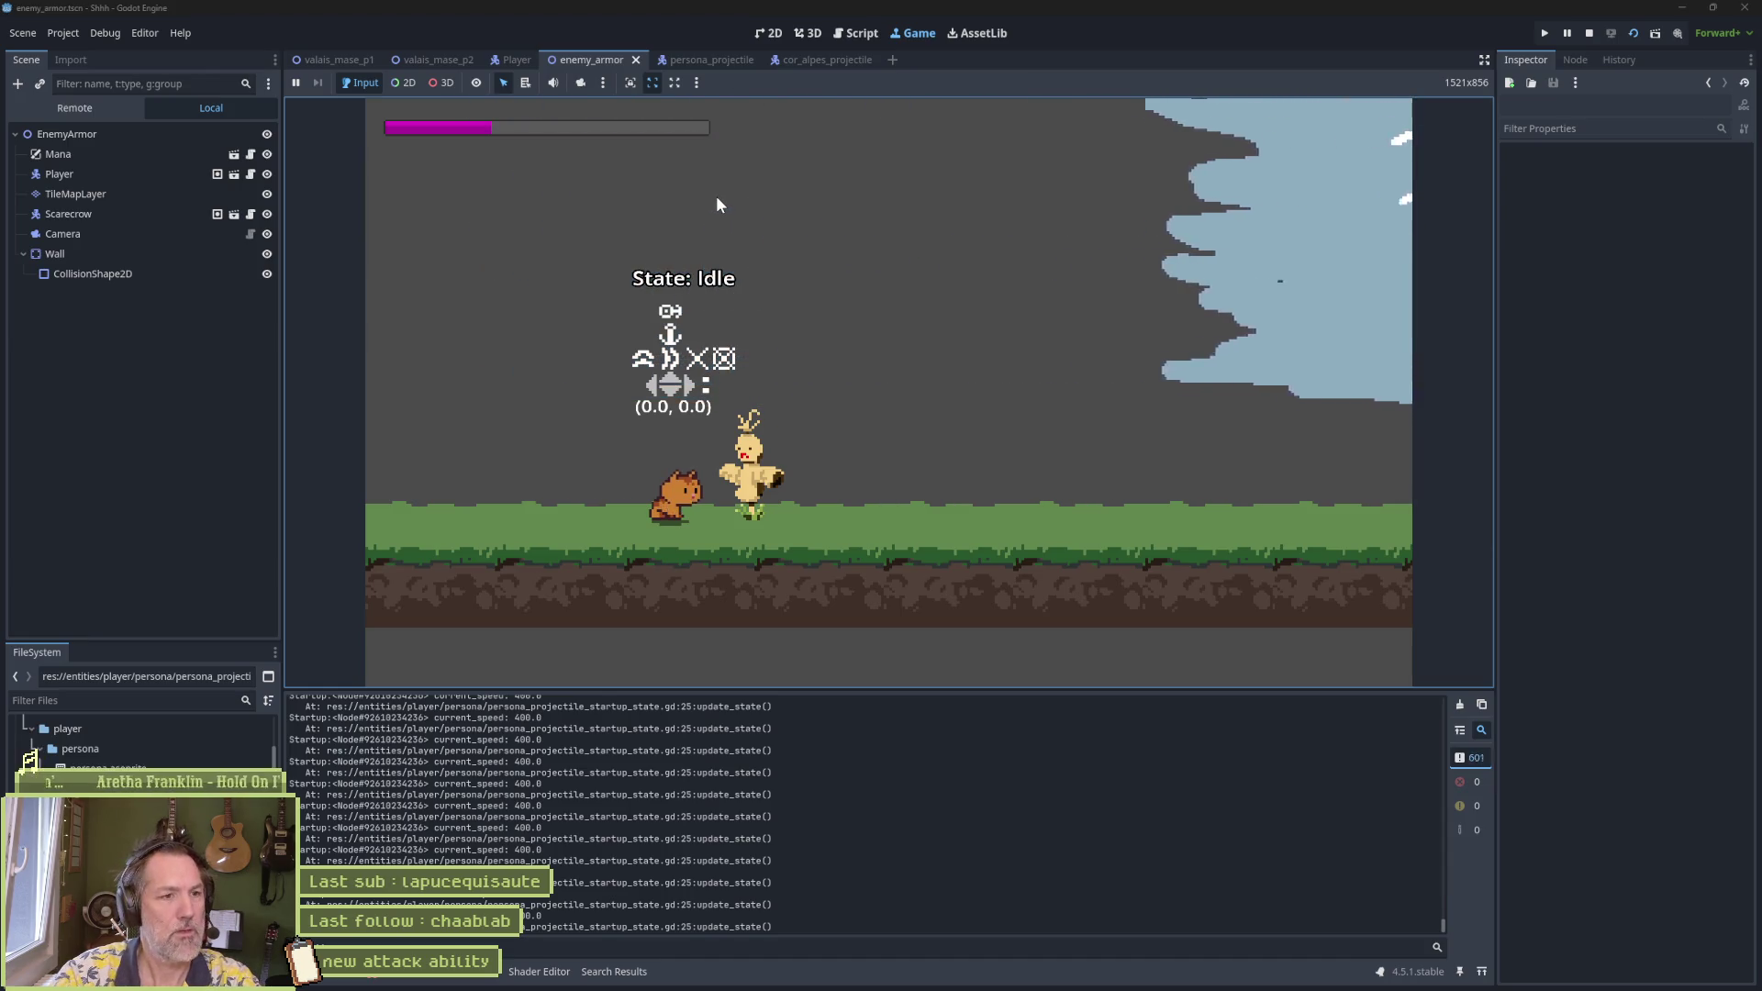
key(F8)
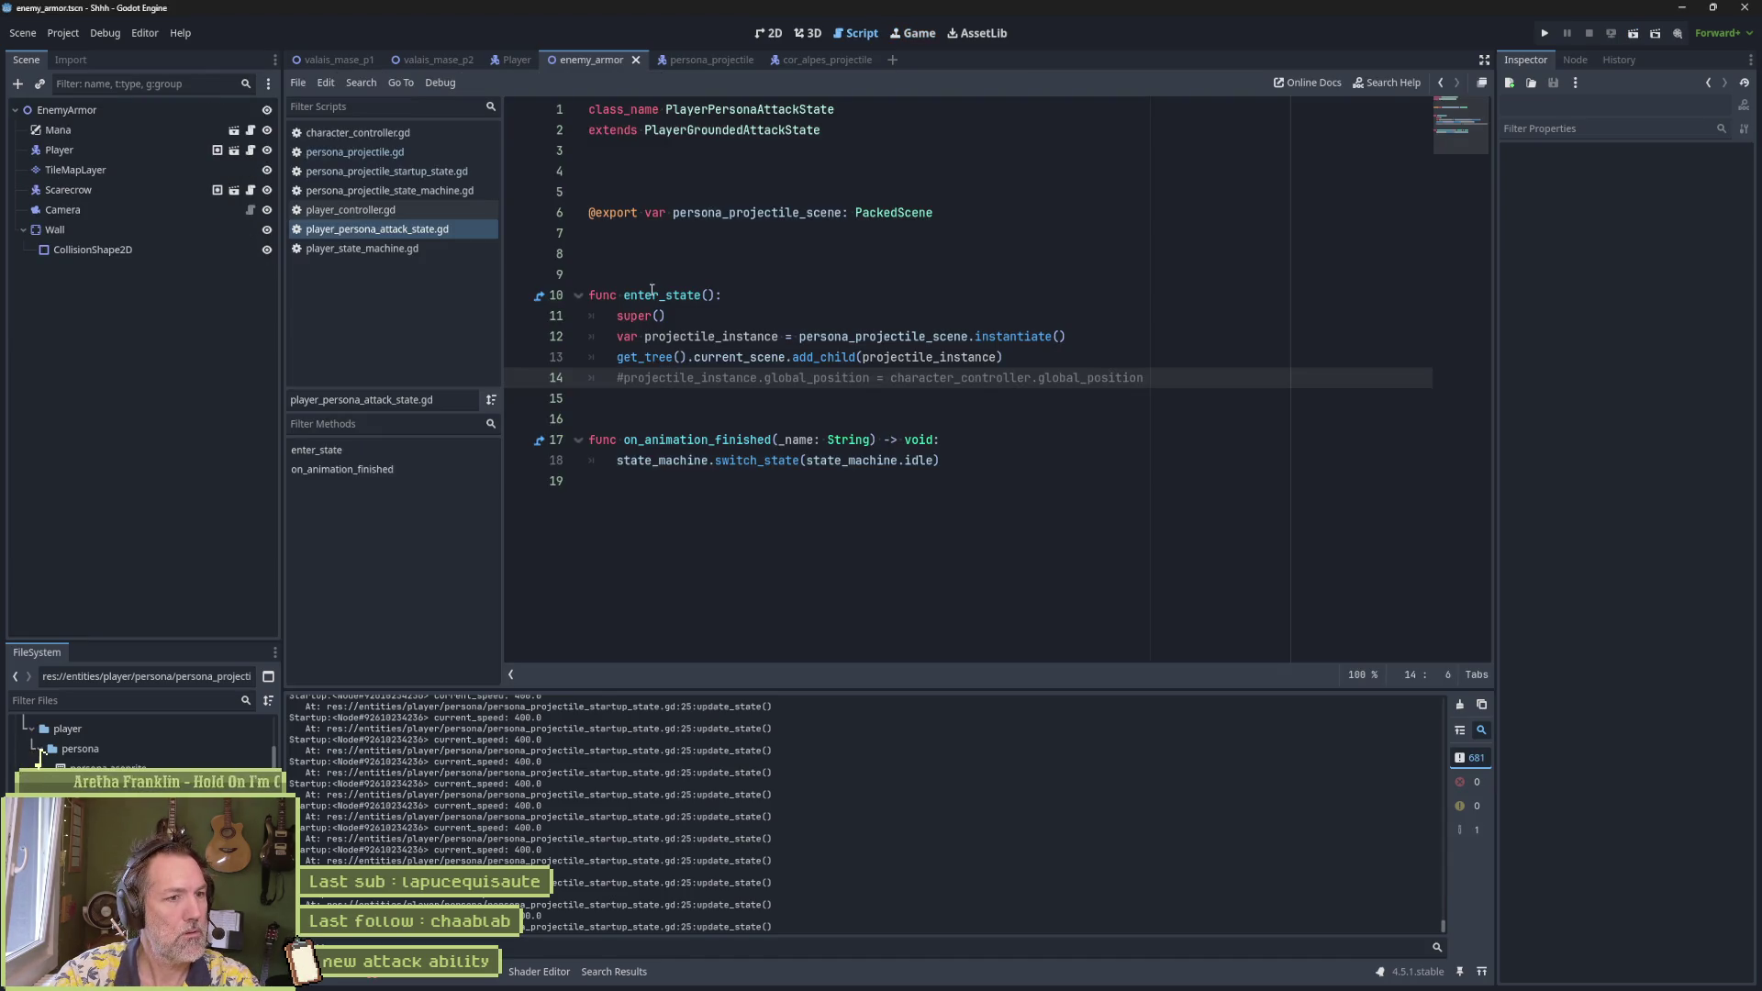
Review global_position on line 14, then open persona_projectile_startup_state.gd
double_click(817, 377)
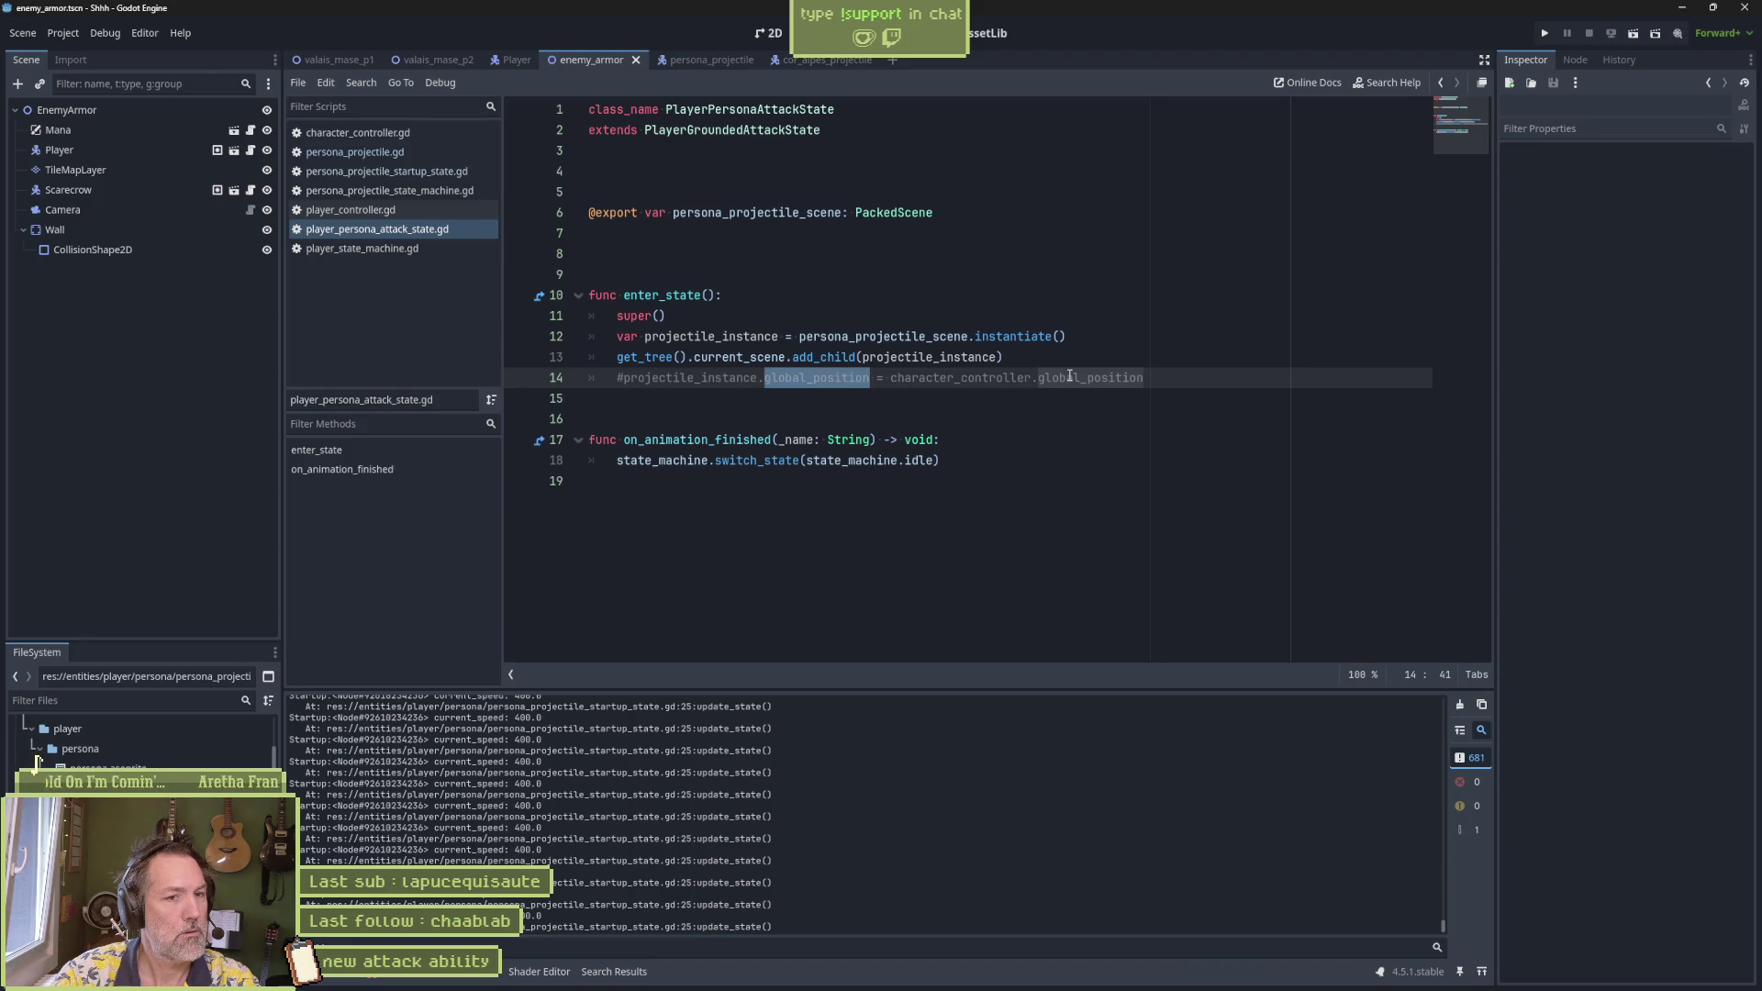
click(1069, 377)
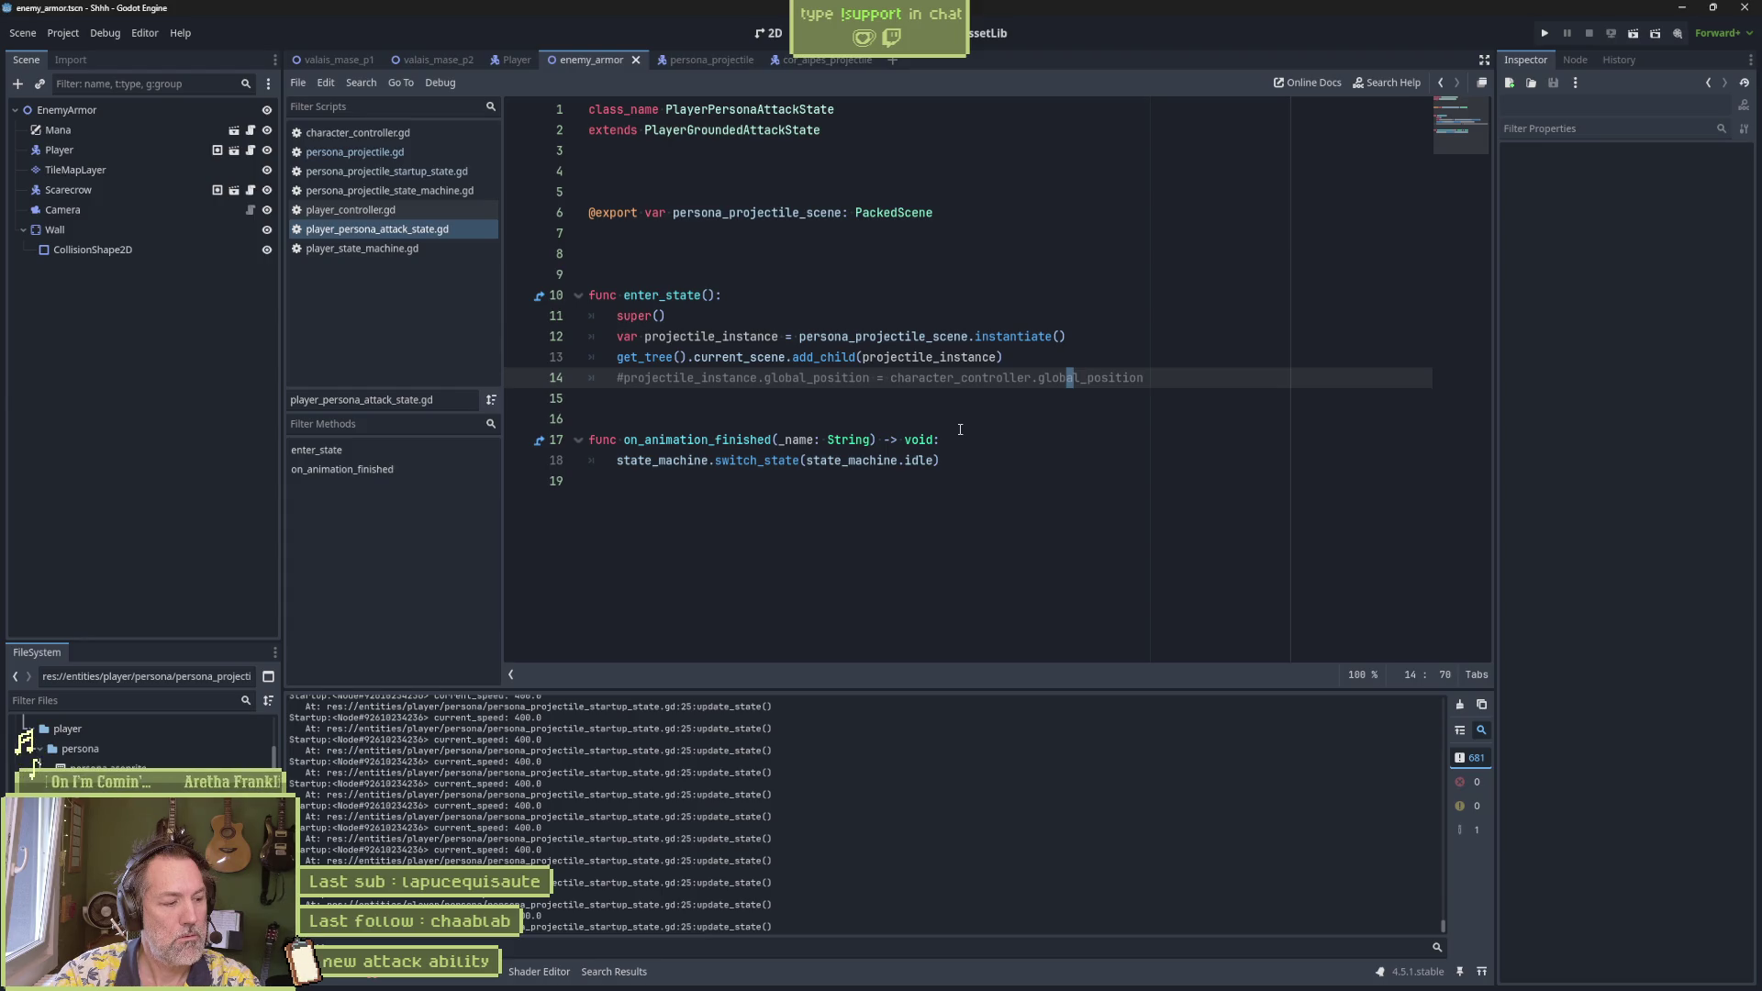
click(684, 60)
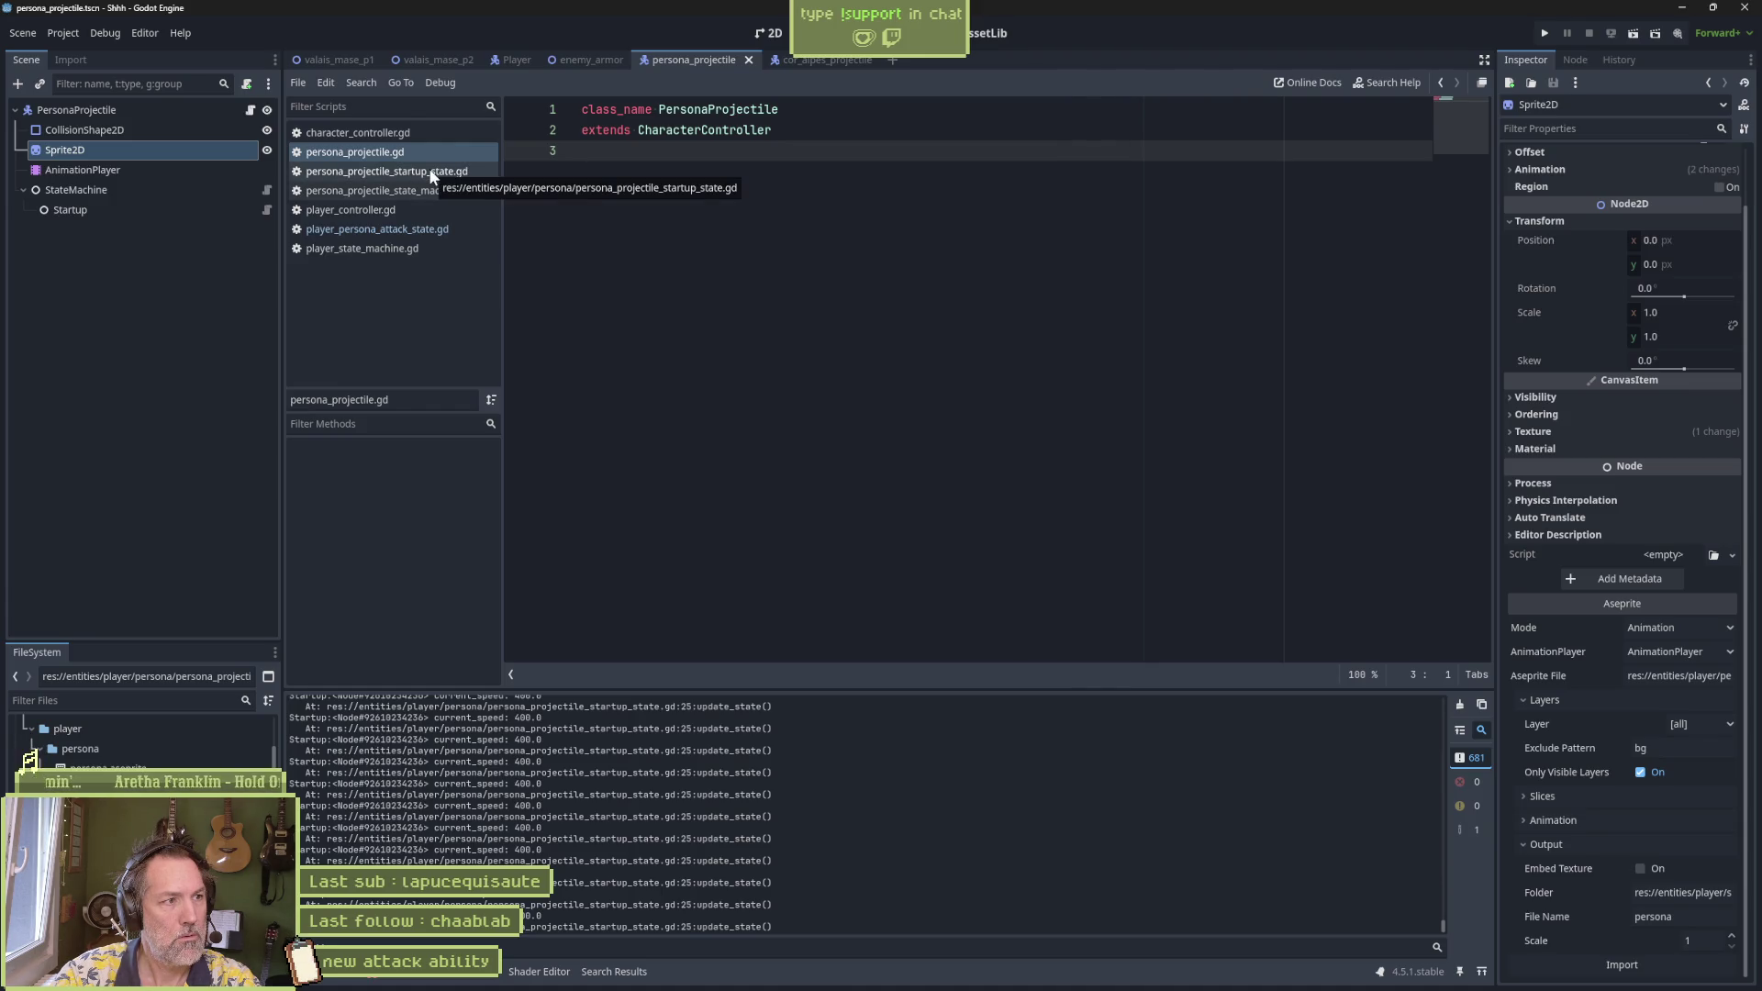
click(404, 173)
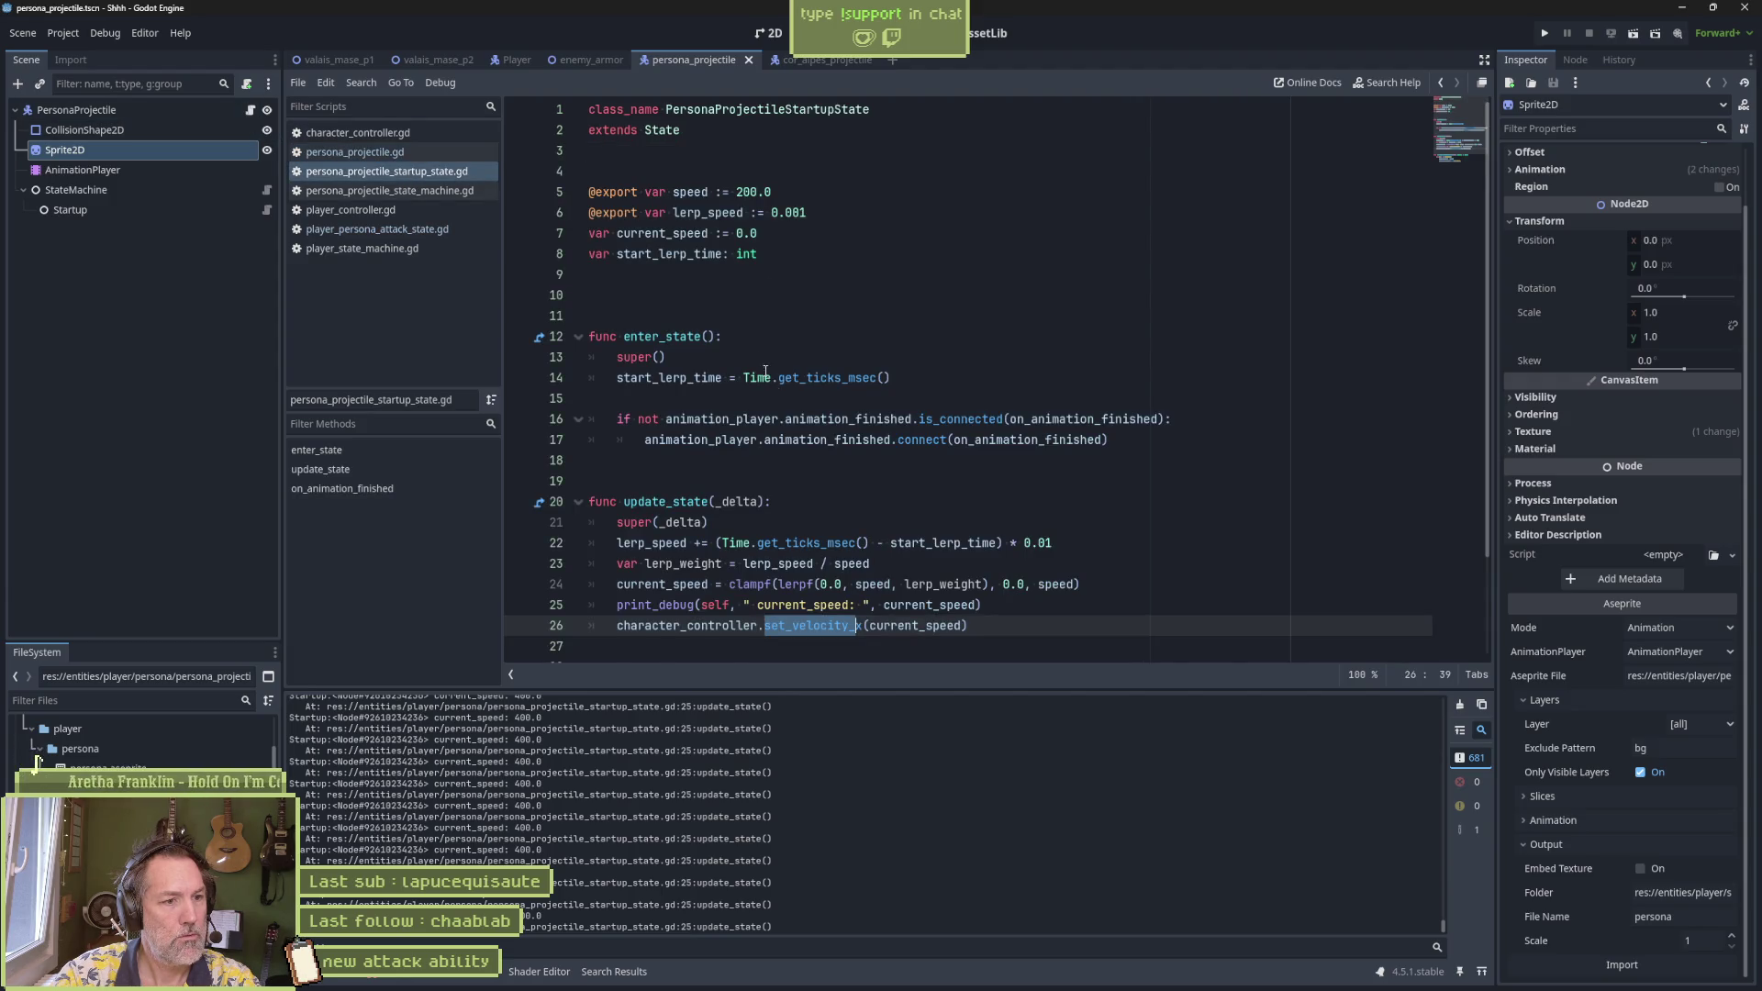
Jump from the set_velocity_x call to its definition in character_controller.gd
scroll(783, 530, down, 1)
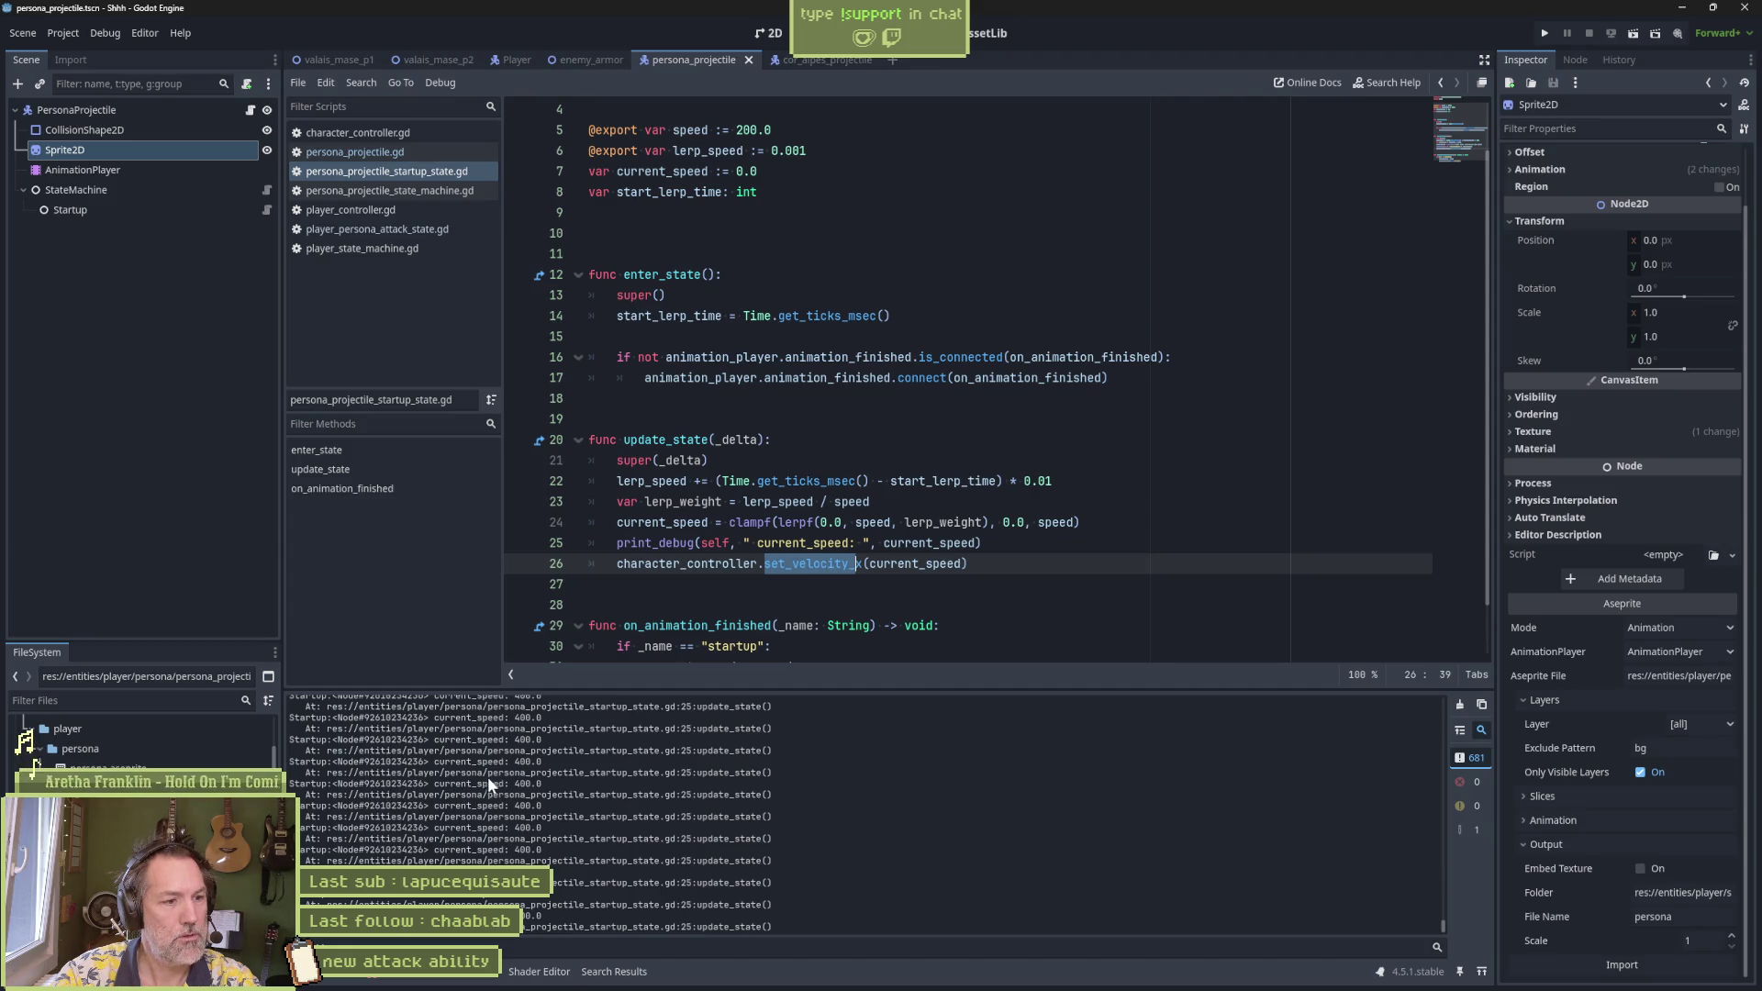
click(681, 567)
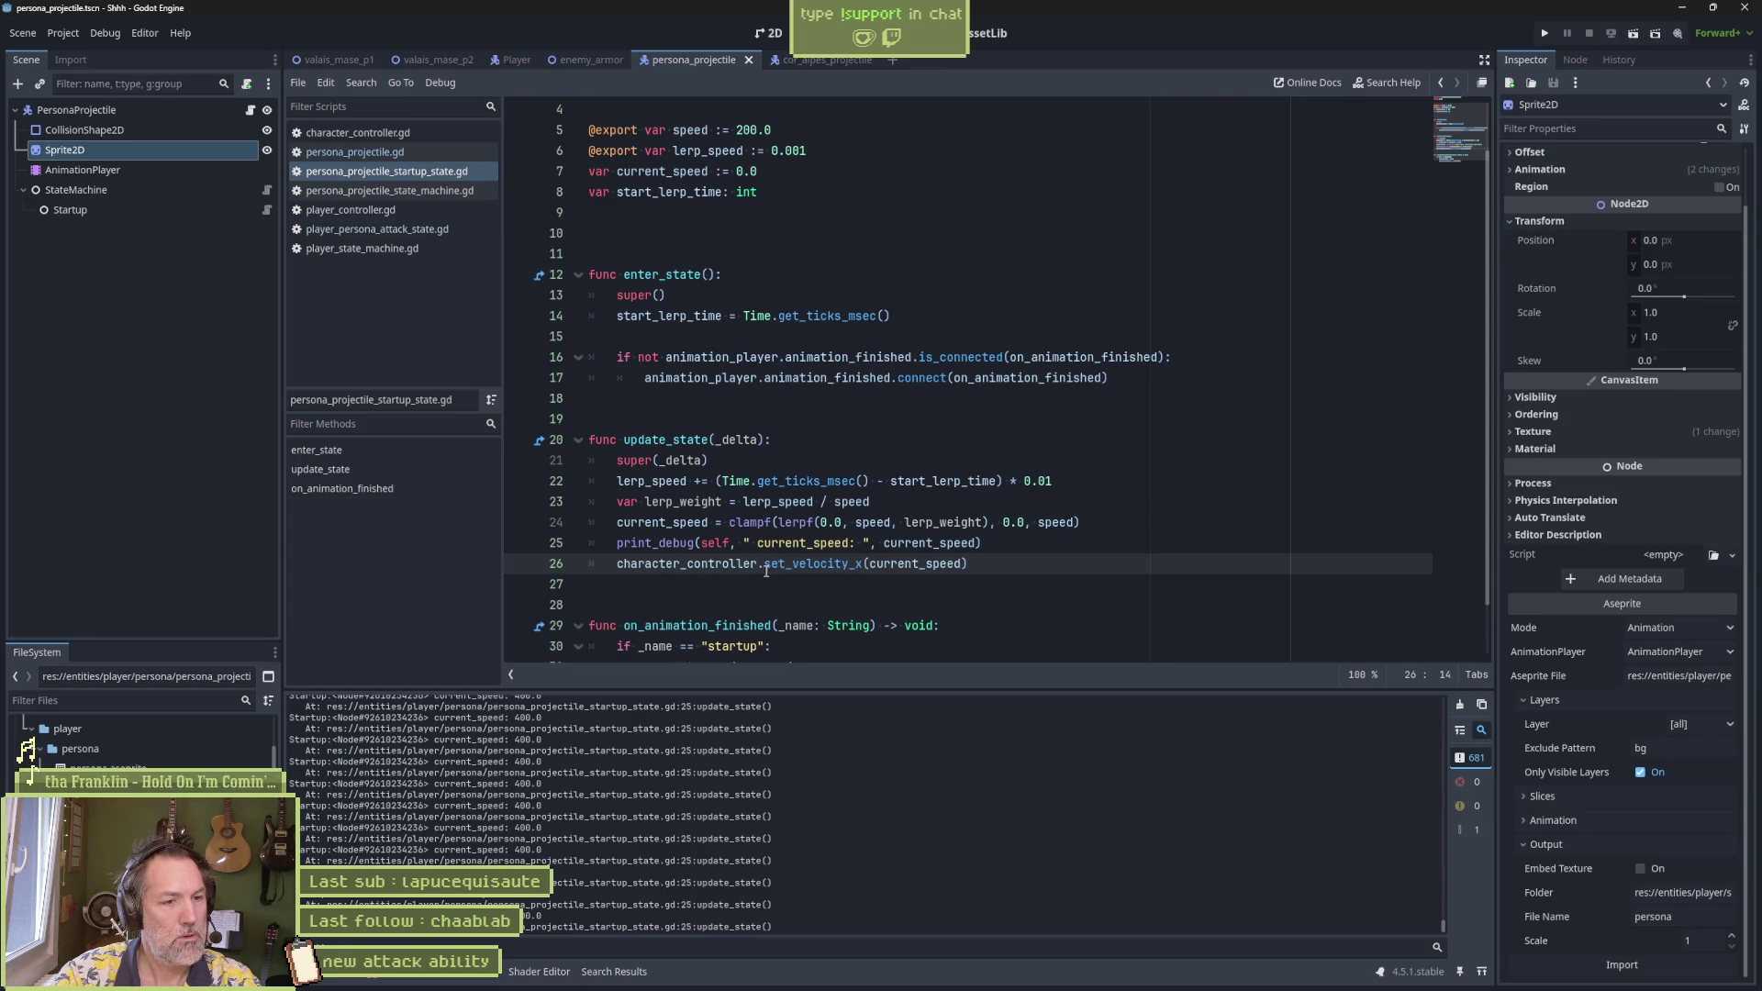
mouse_move(825, 569)
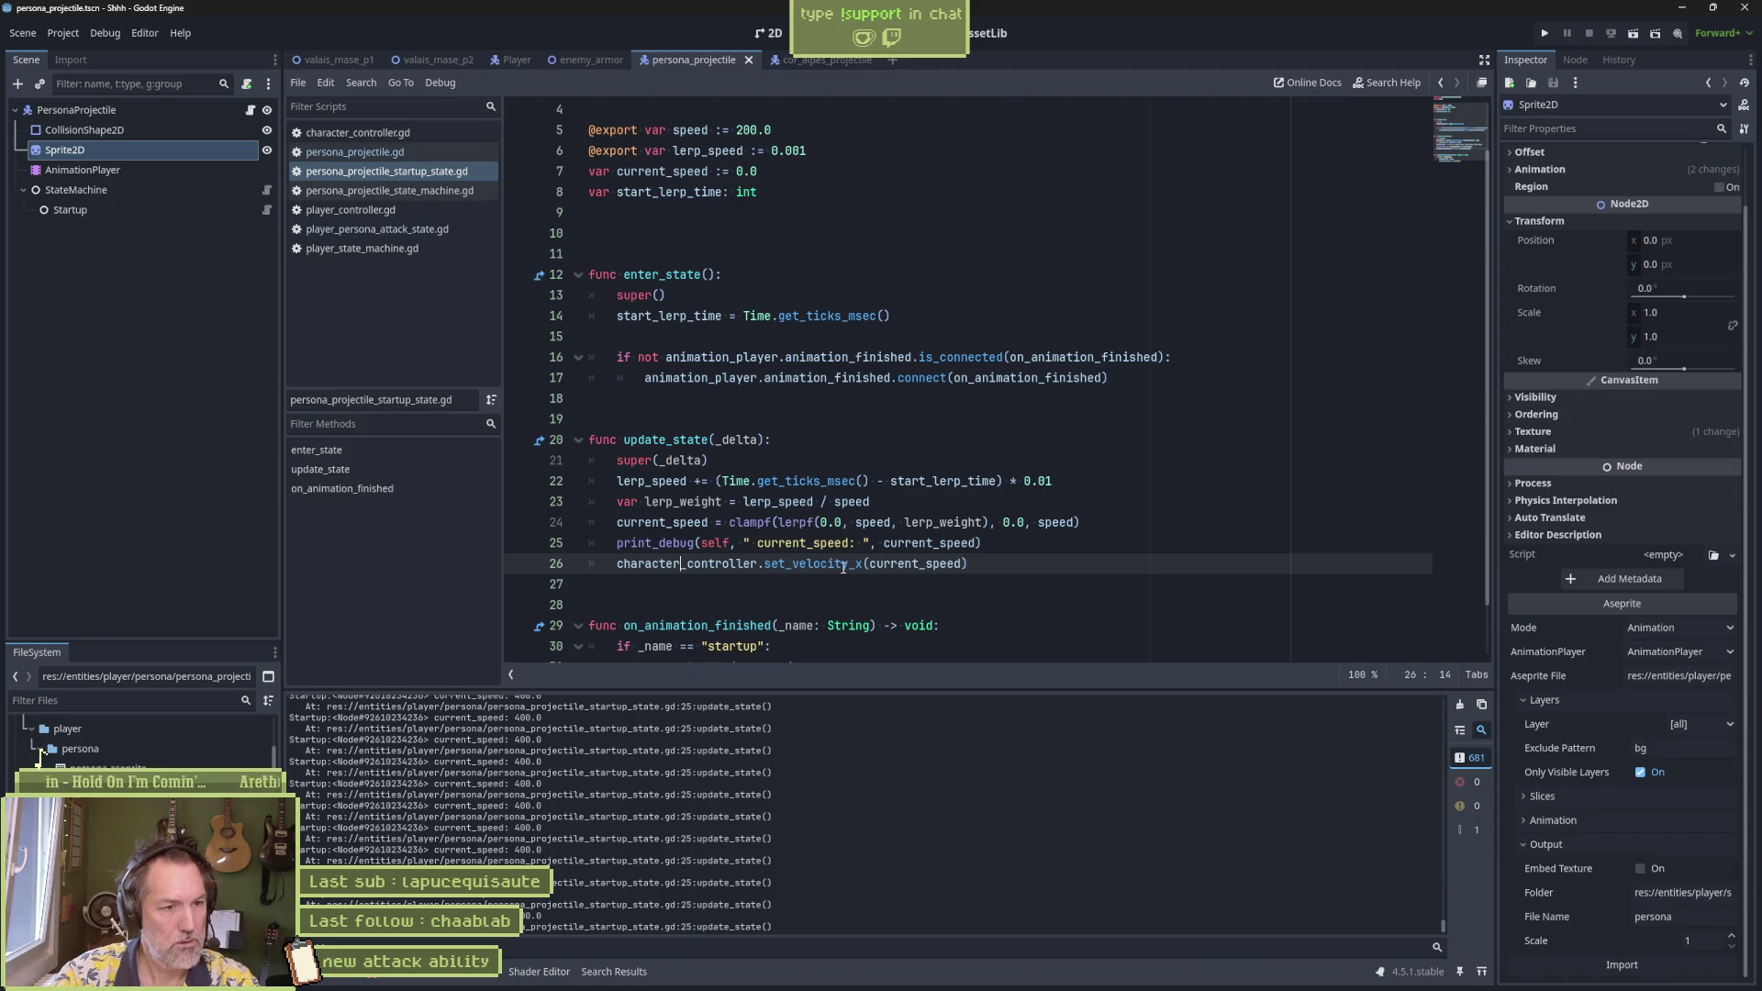
ctrl+click(811, 565)
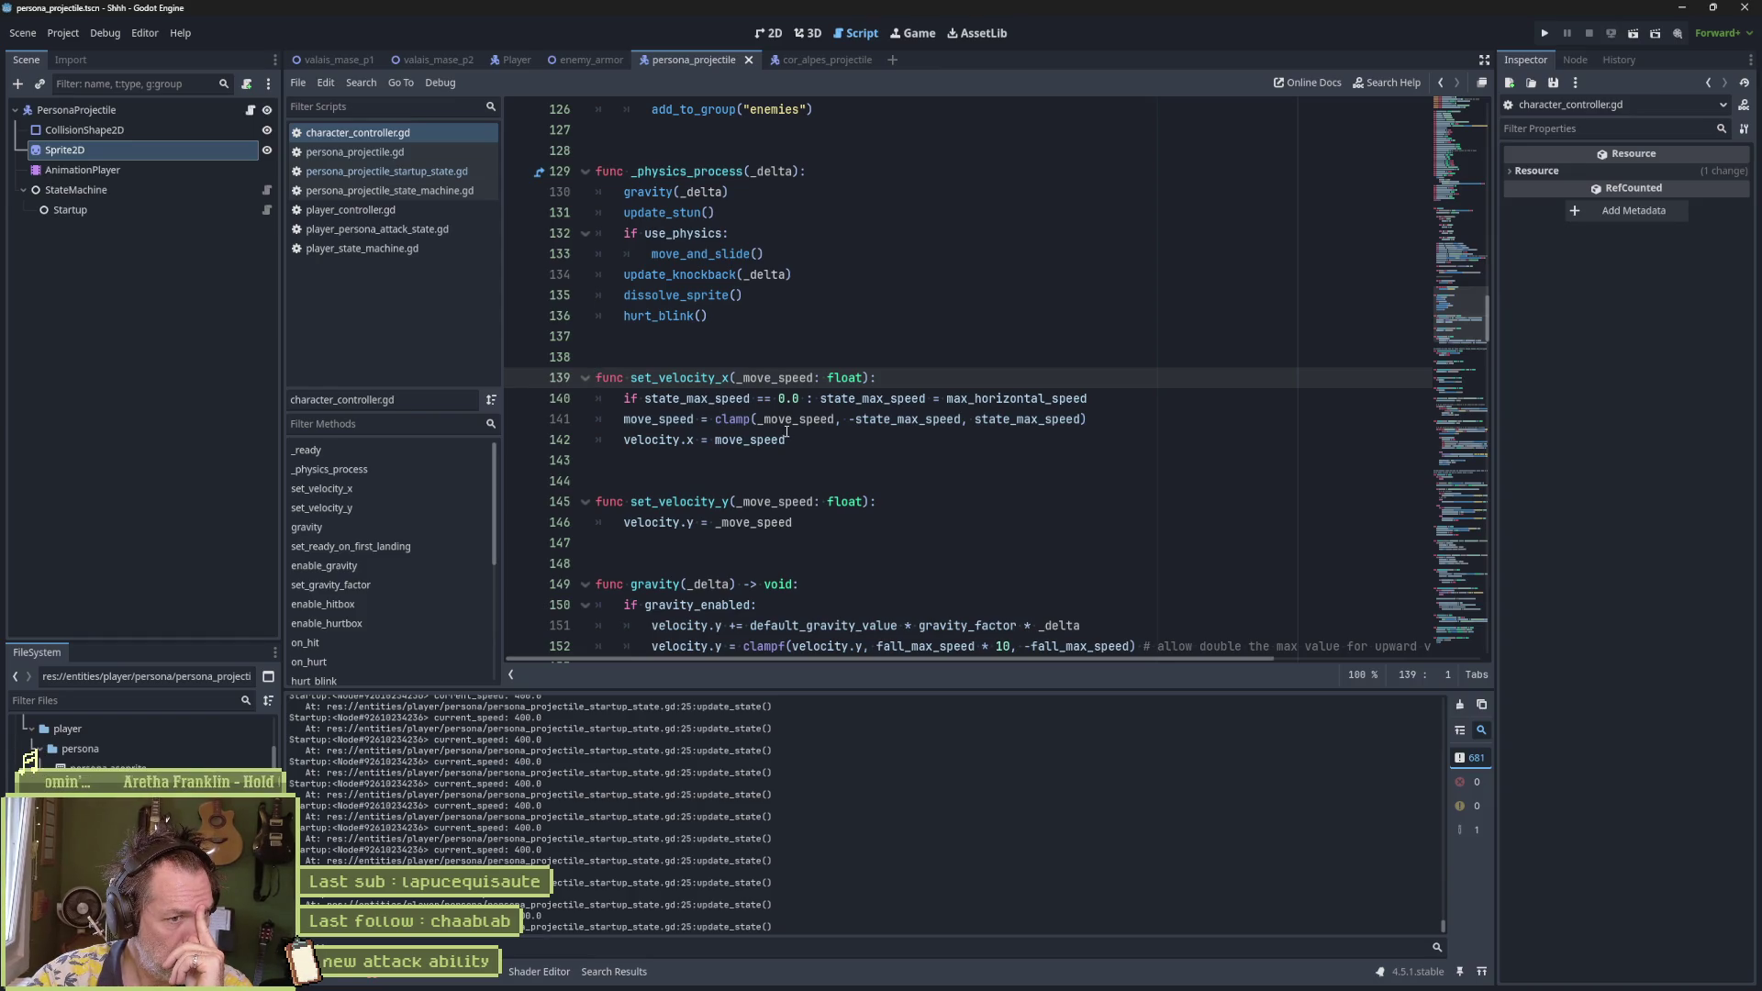
Open player_persona_attack_state.gd and uncomment the projectile position line 14
mouse_move(785, 431)
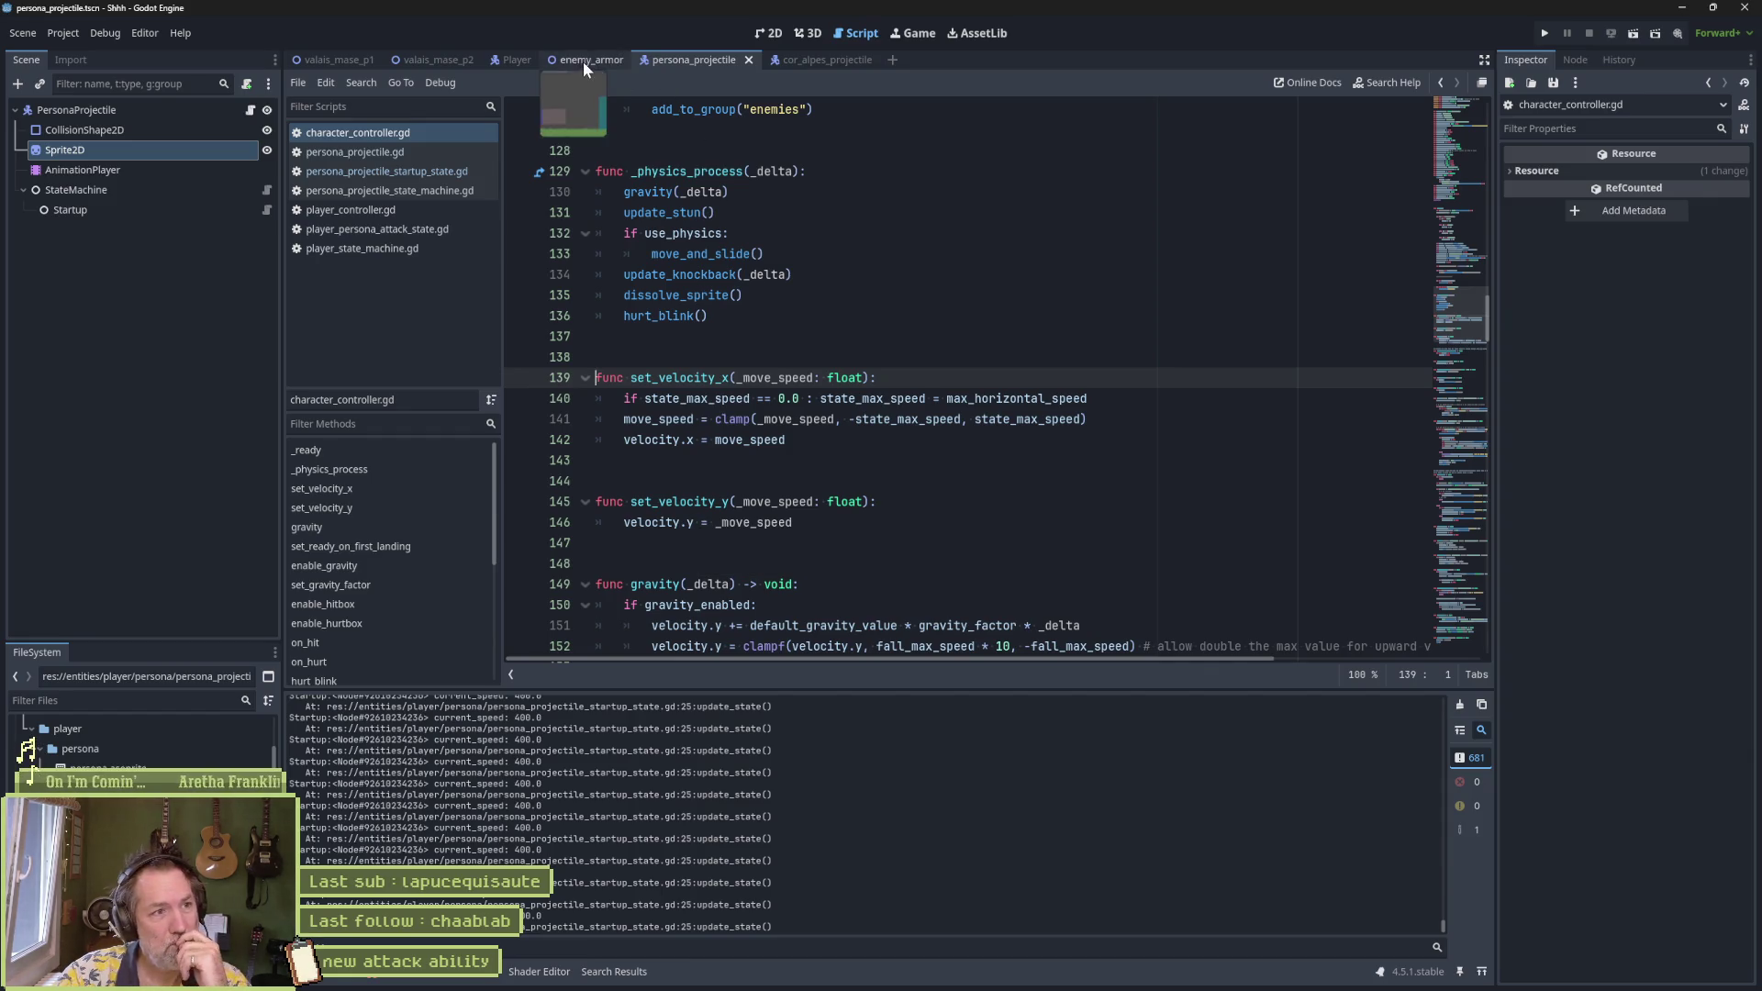
click(372, 180)
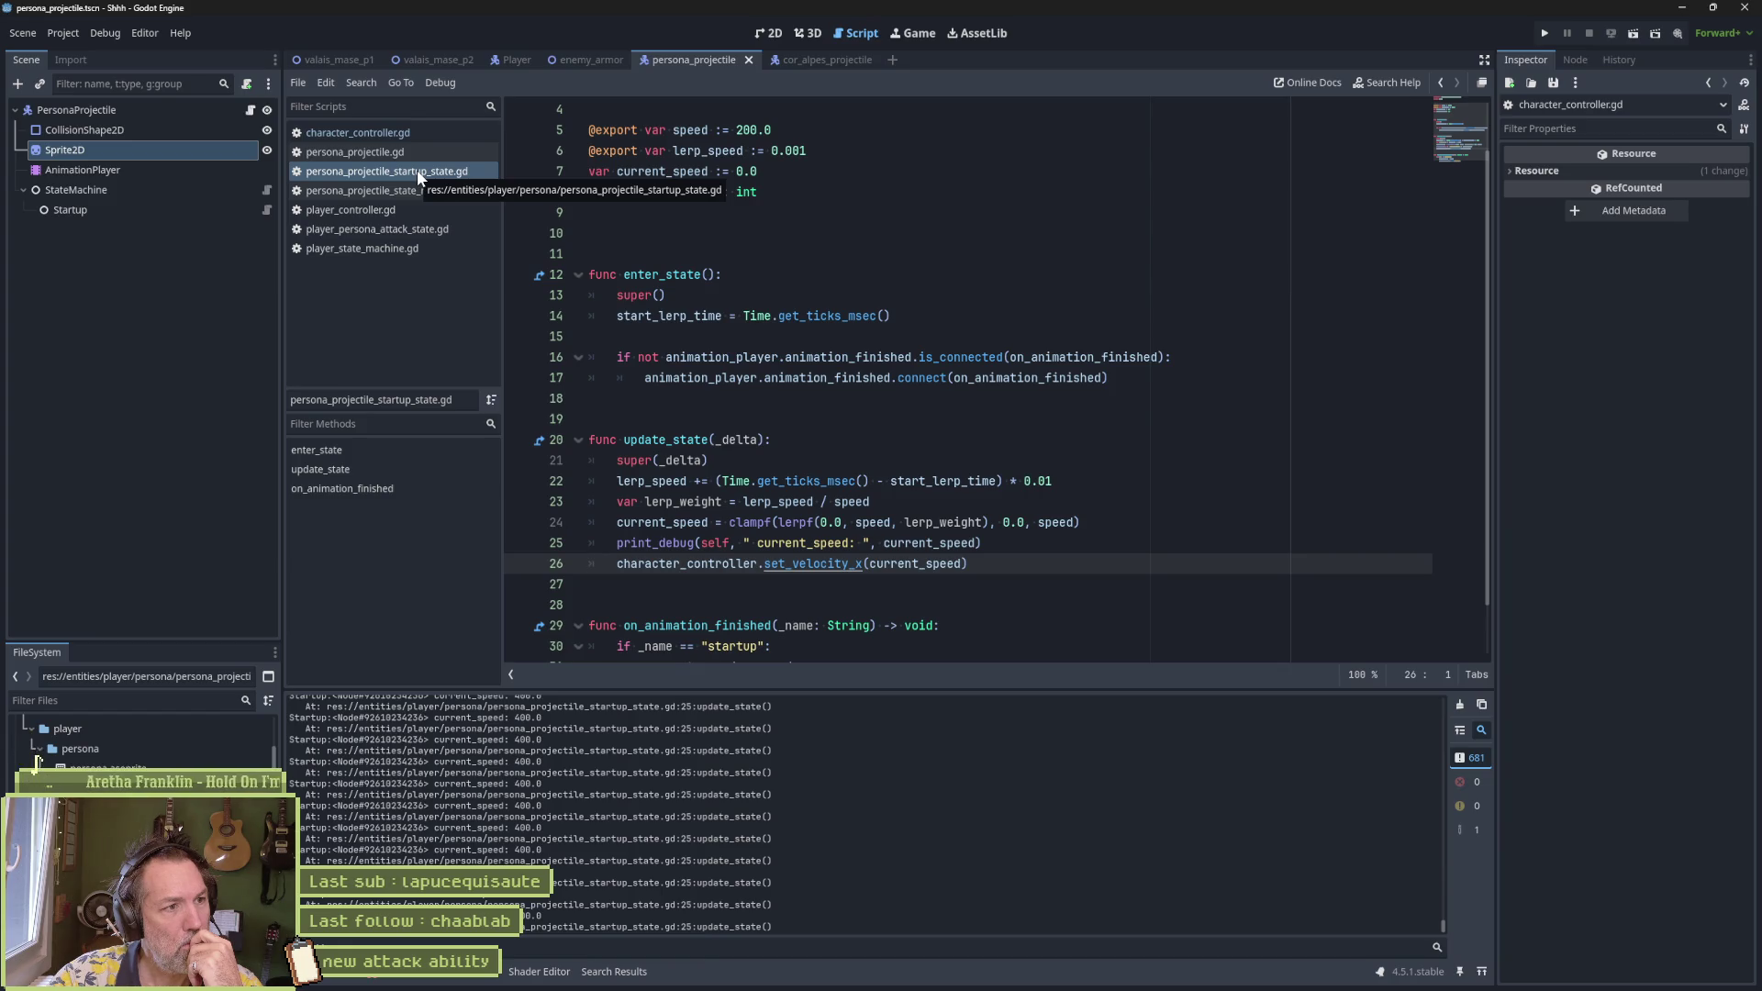
click(411, 233)
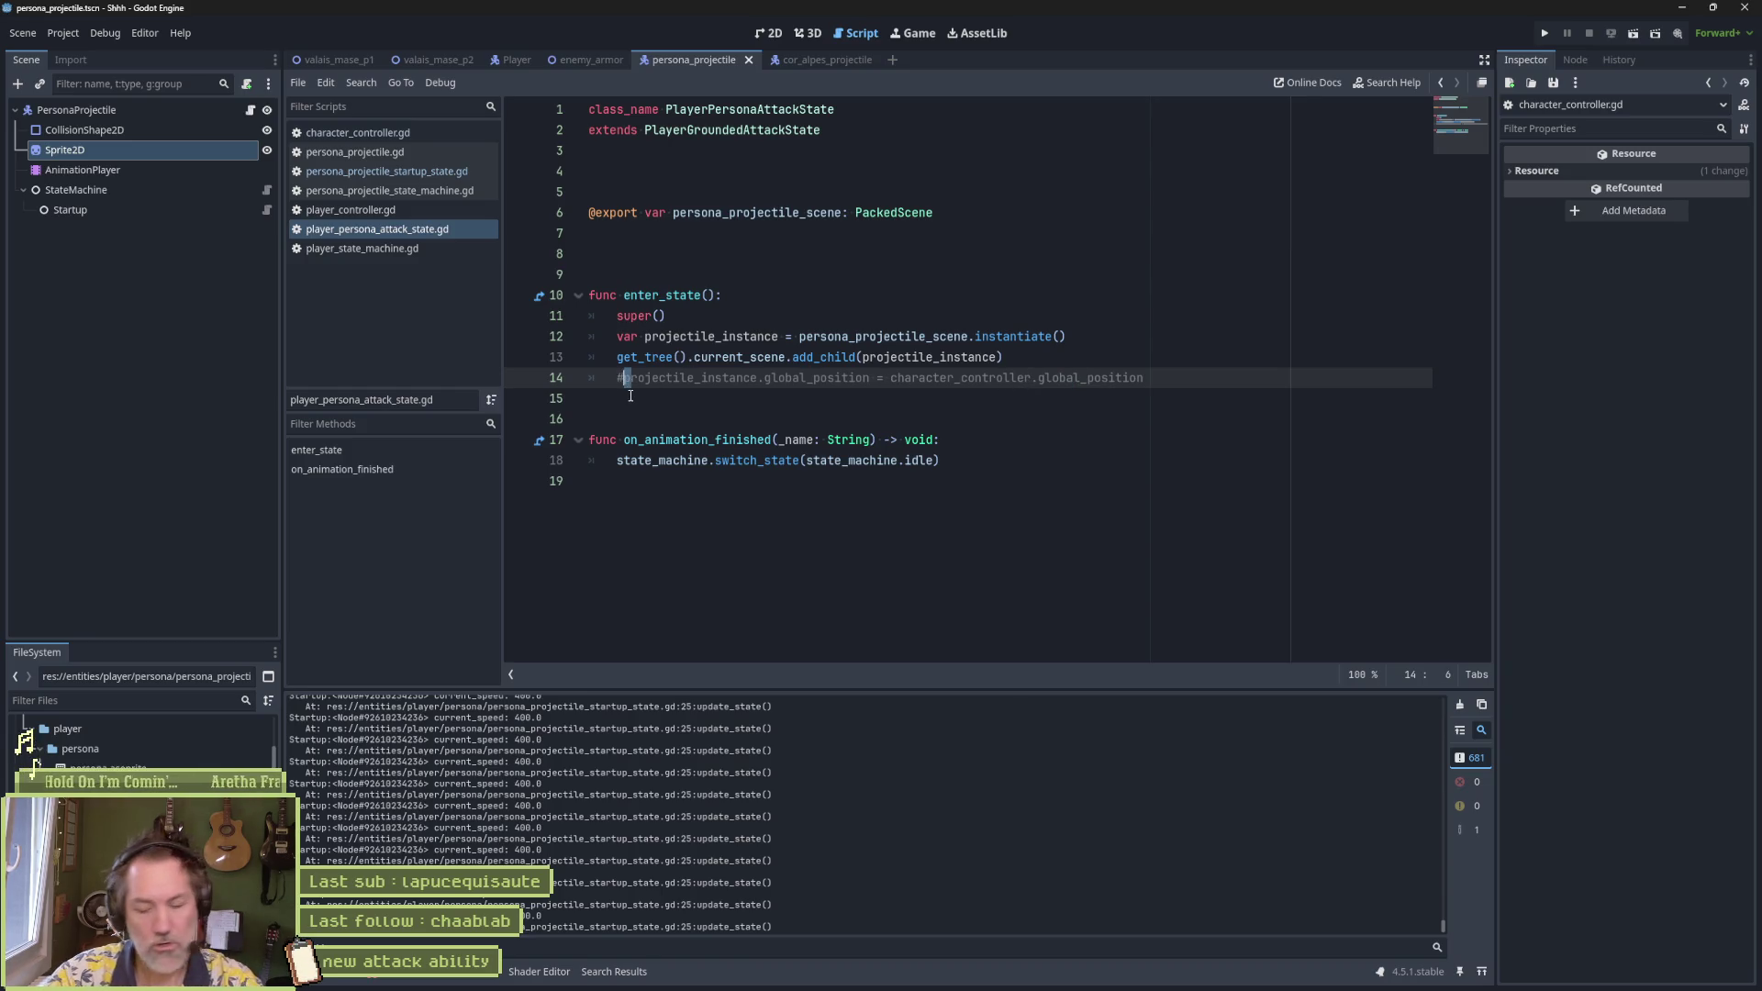
key(Home)
key(Delete)
Set global_position to Vector2(character_controller.global_position.x, character_controller.global_position.y)
drag(884, 377, 1136, 377)
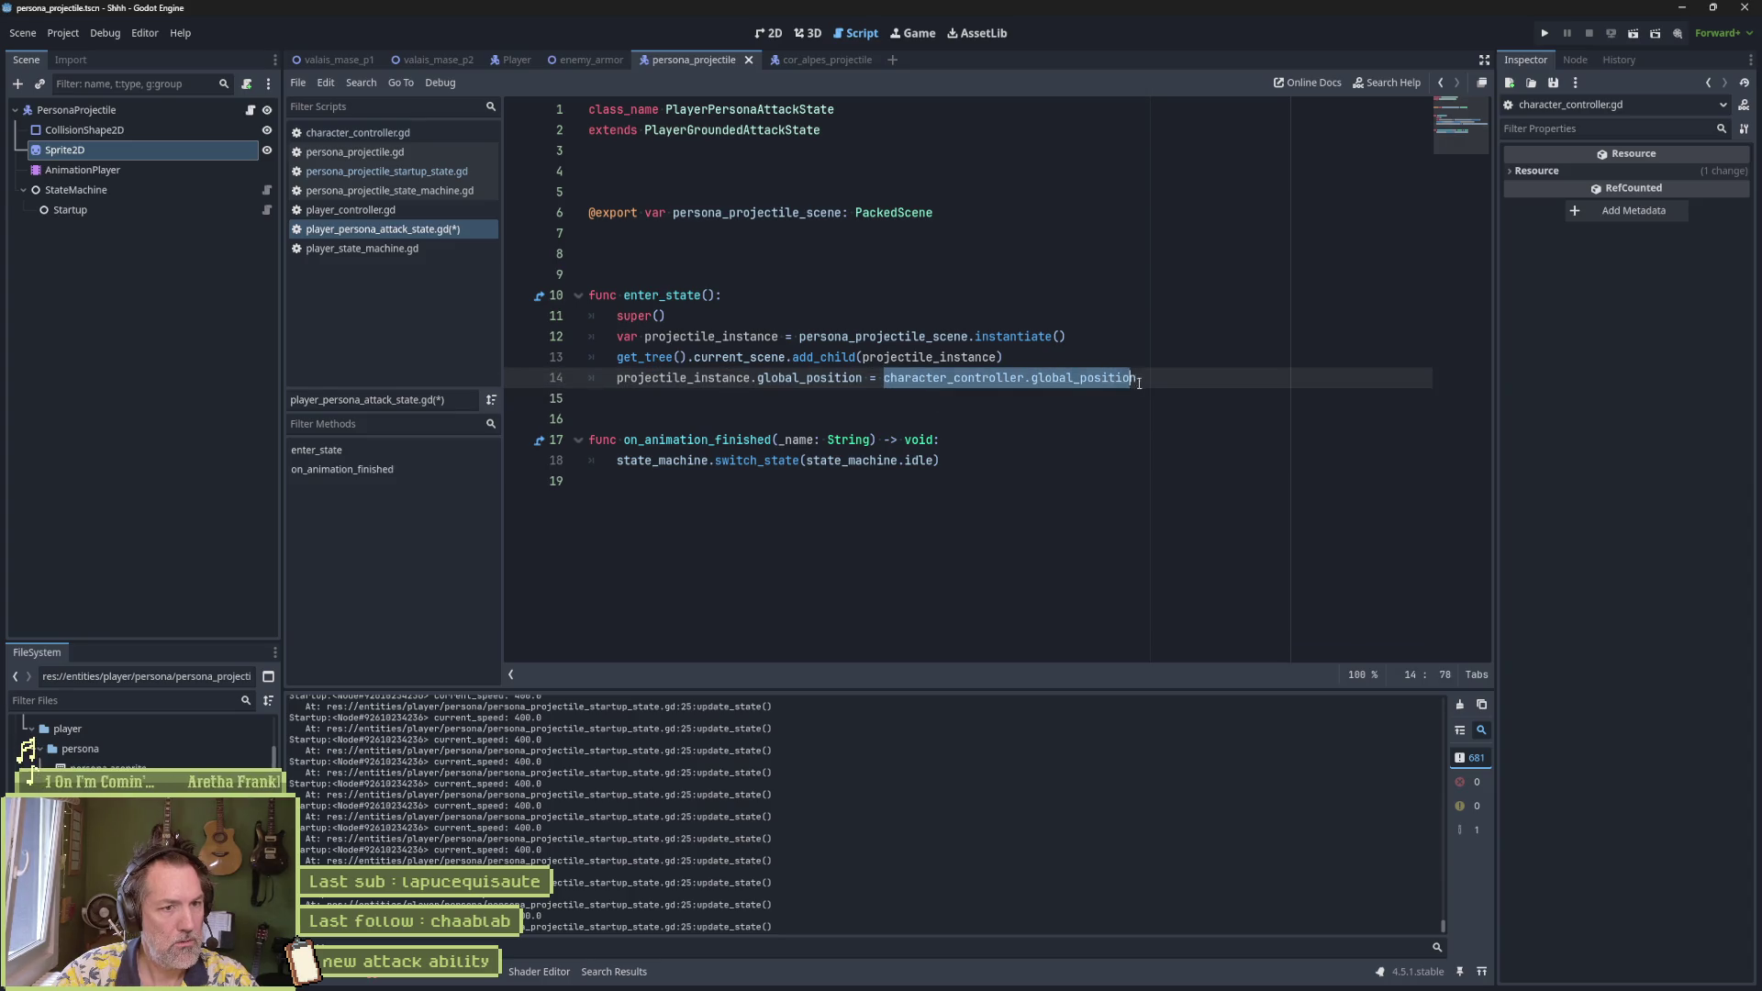
text(Ve)
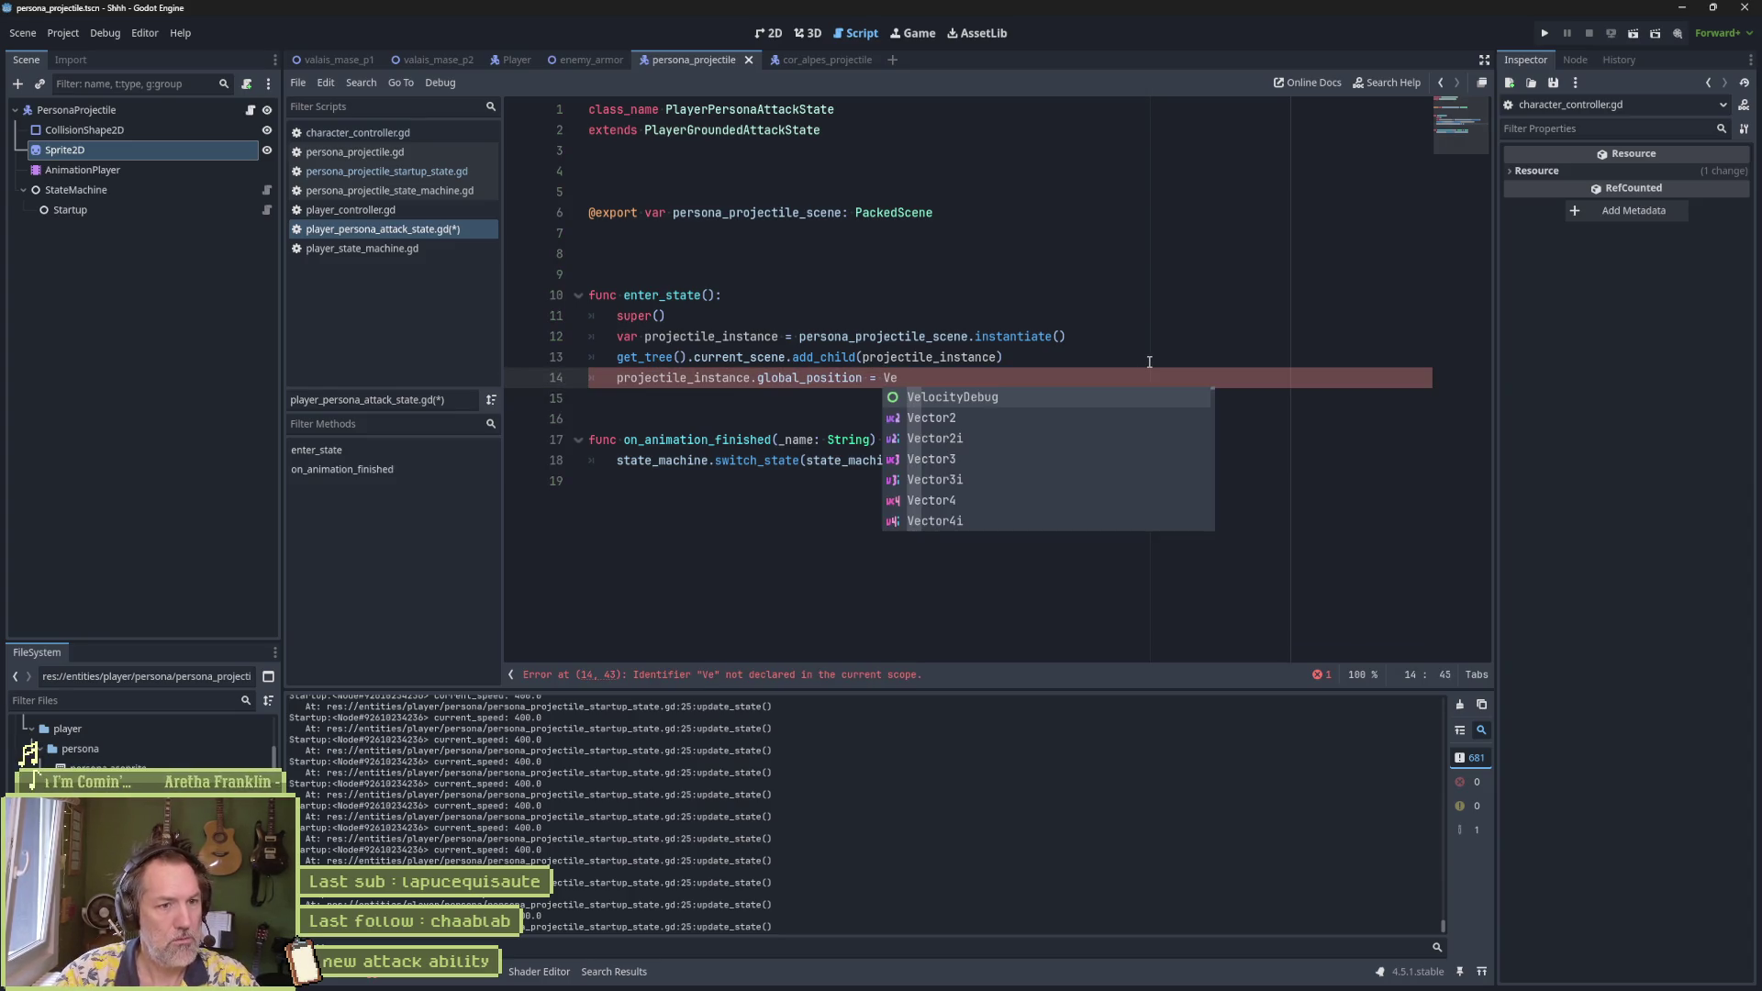
key(Down)
key(Return)
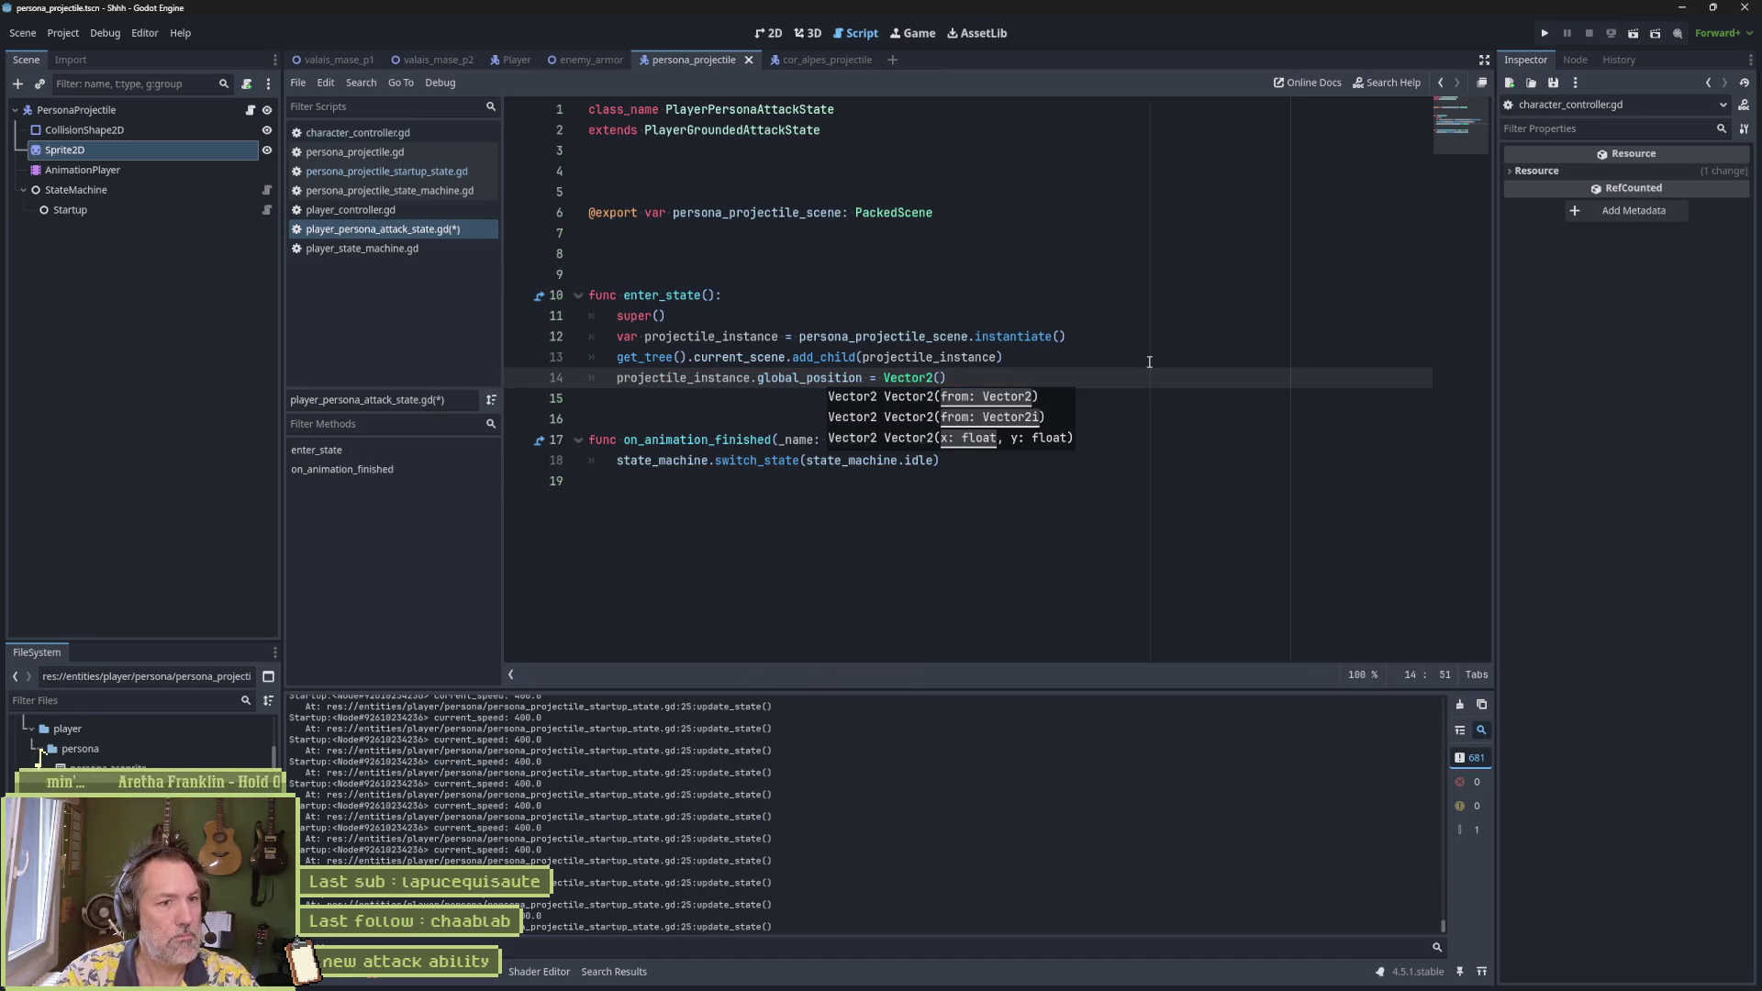
text(character_controller.)
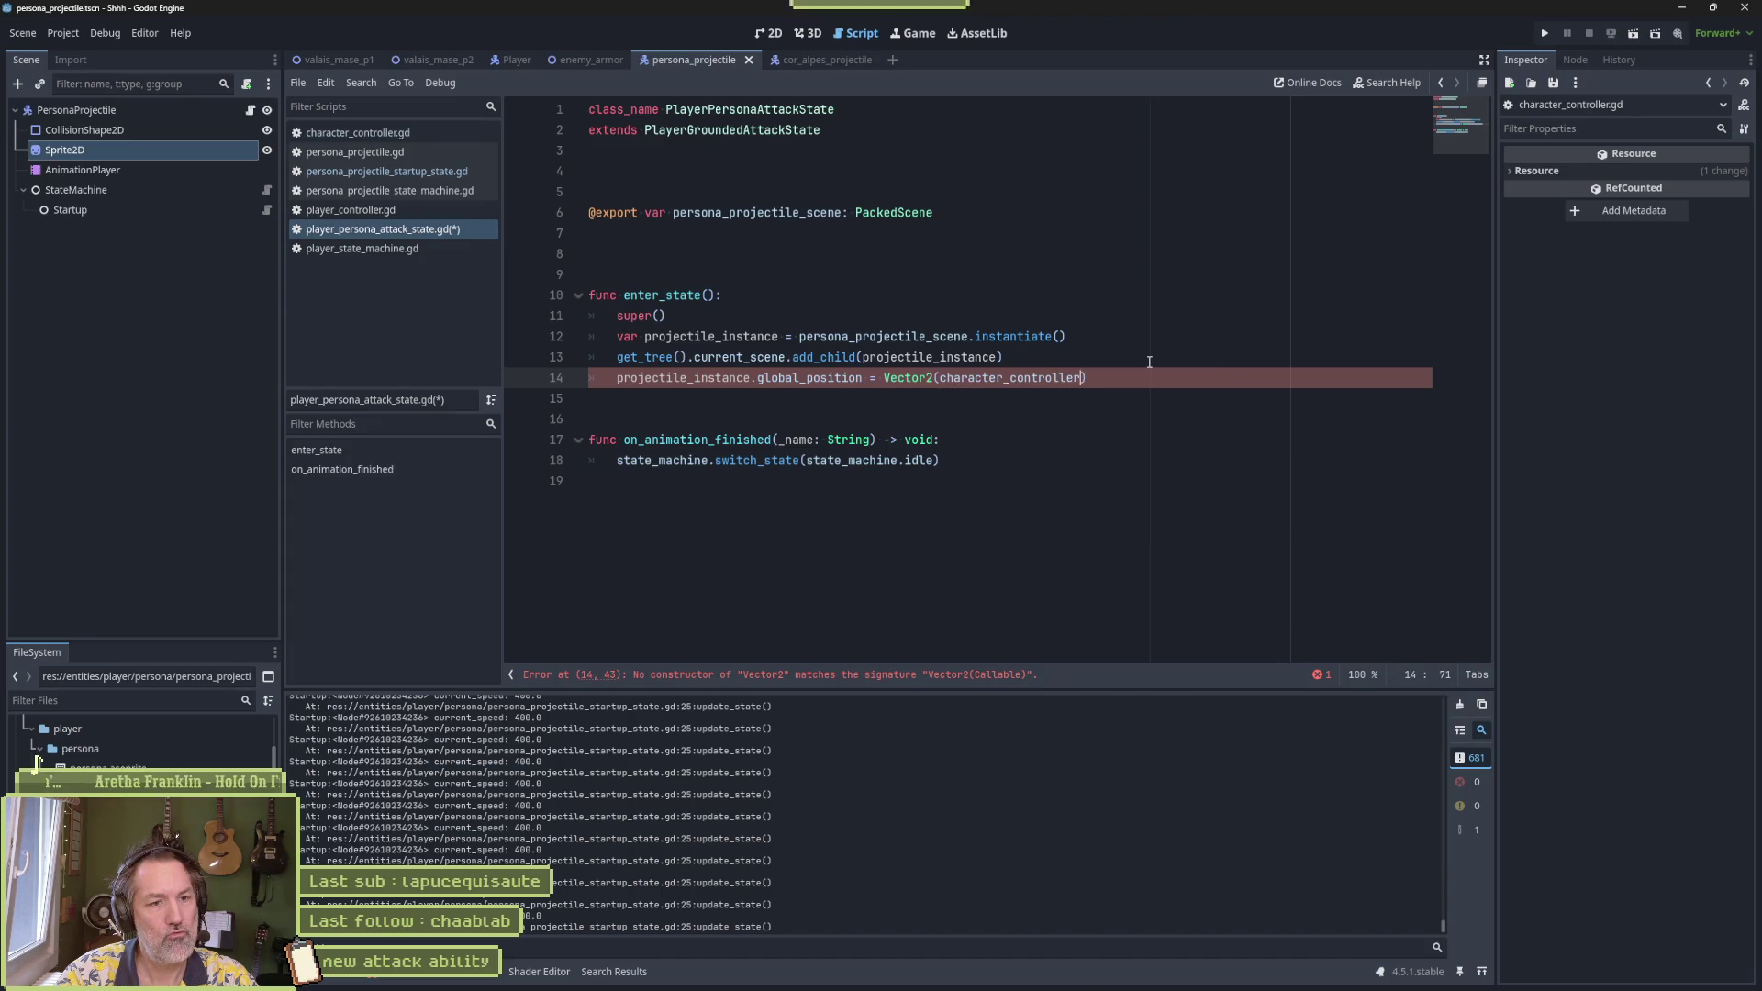
text(global_position.x)
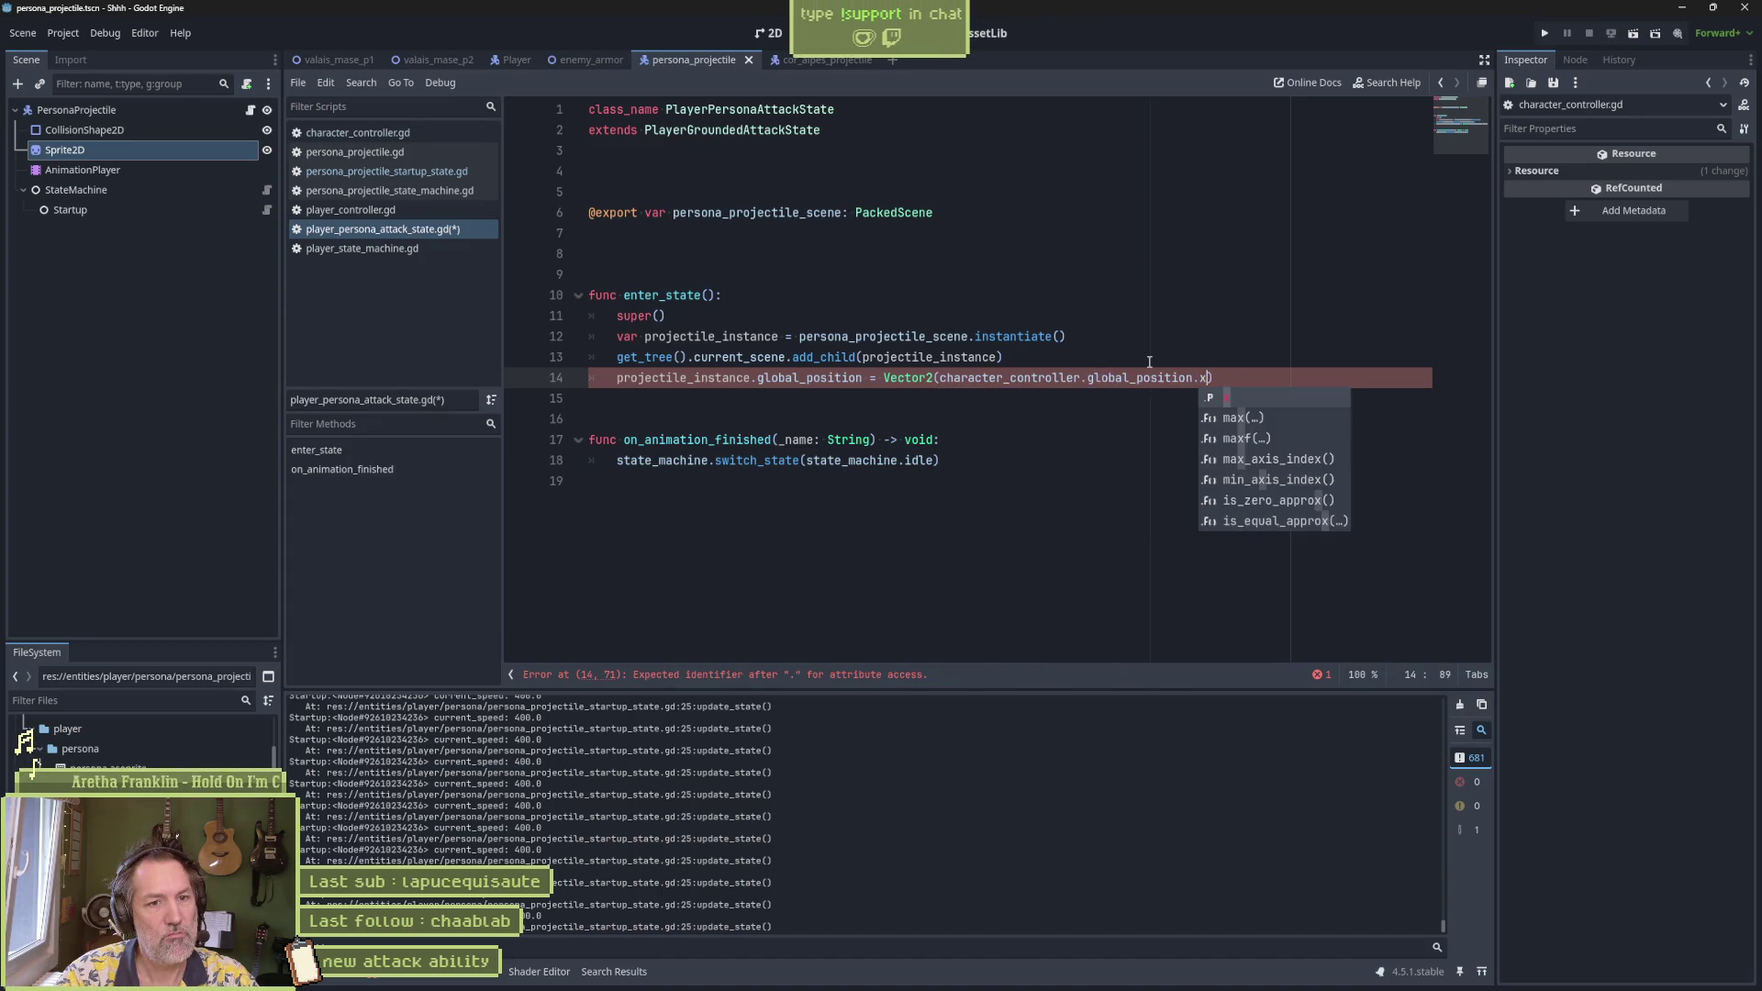
key(ctrl+shift+Left)
key(ctrl+shift+Left)
key(ctrl+shift+Left)
key(ctrl+c)
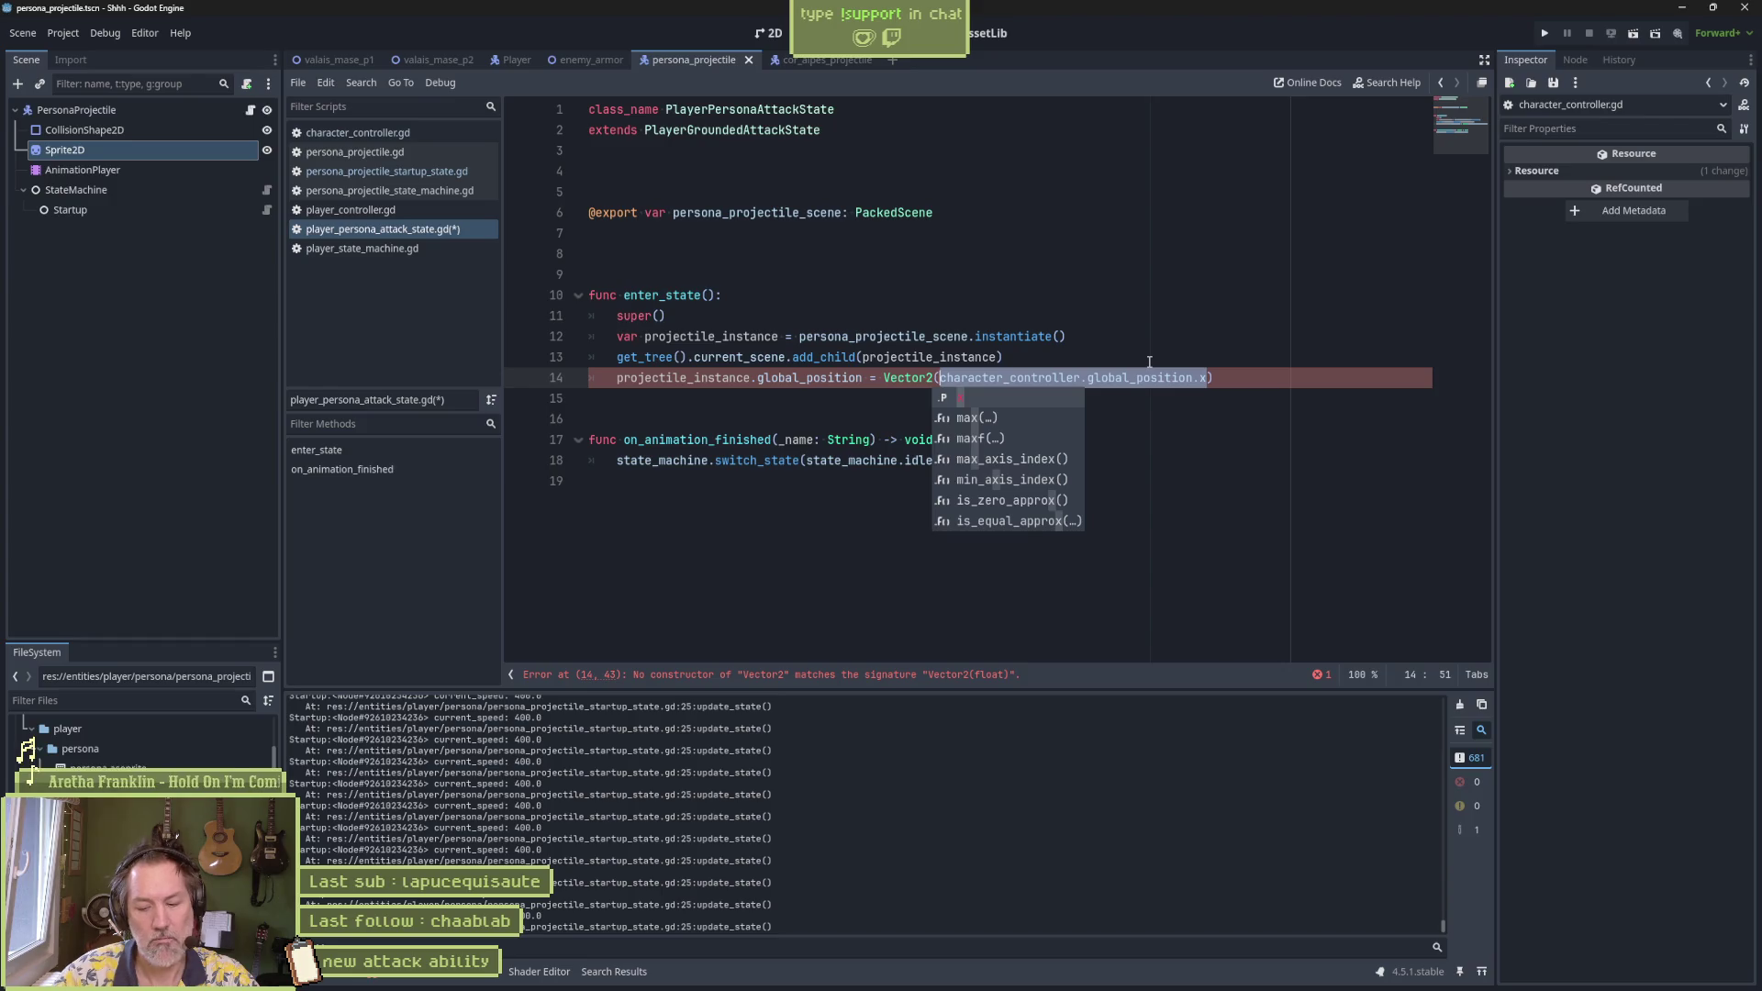
key(Right)
text(,)
key(ctrl+v)
key(BackSpace)
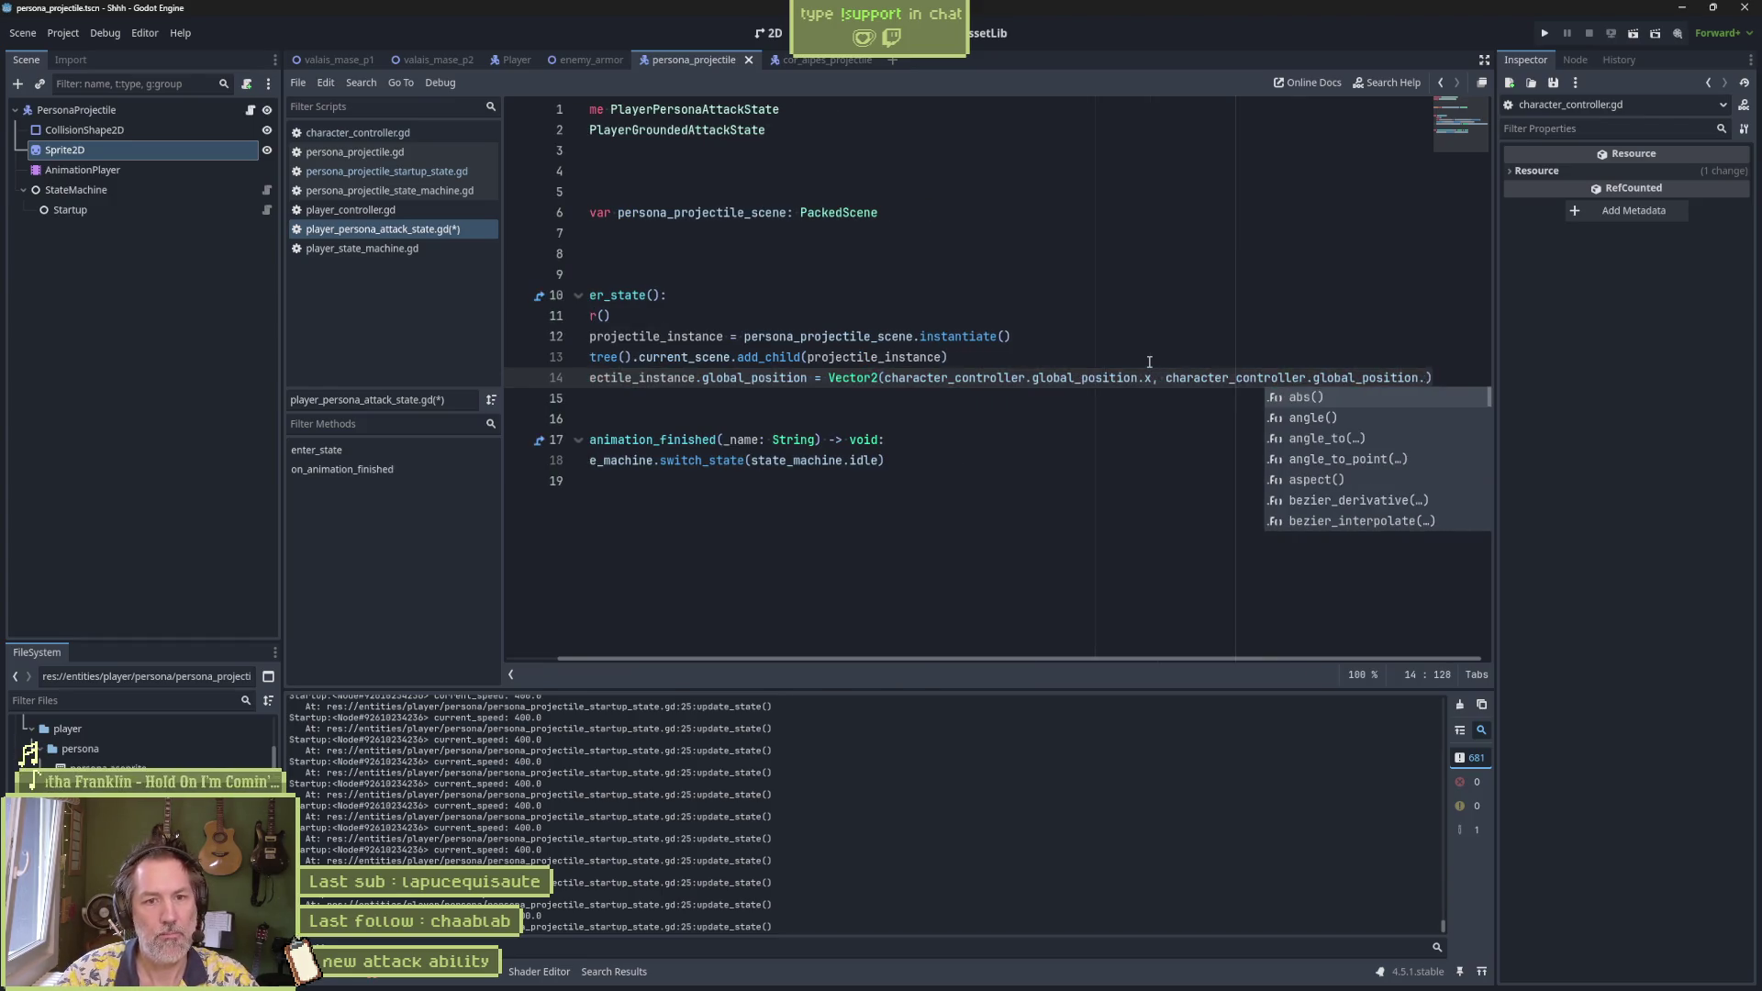
text(y)
Test the change by running enemy_armor and firing the persona attack, then return to line 13
key(F6)
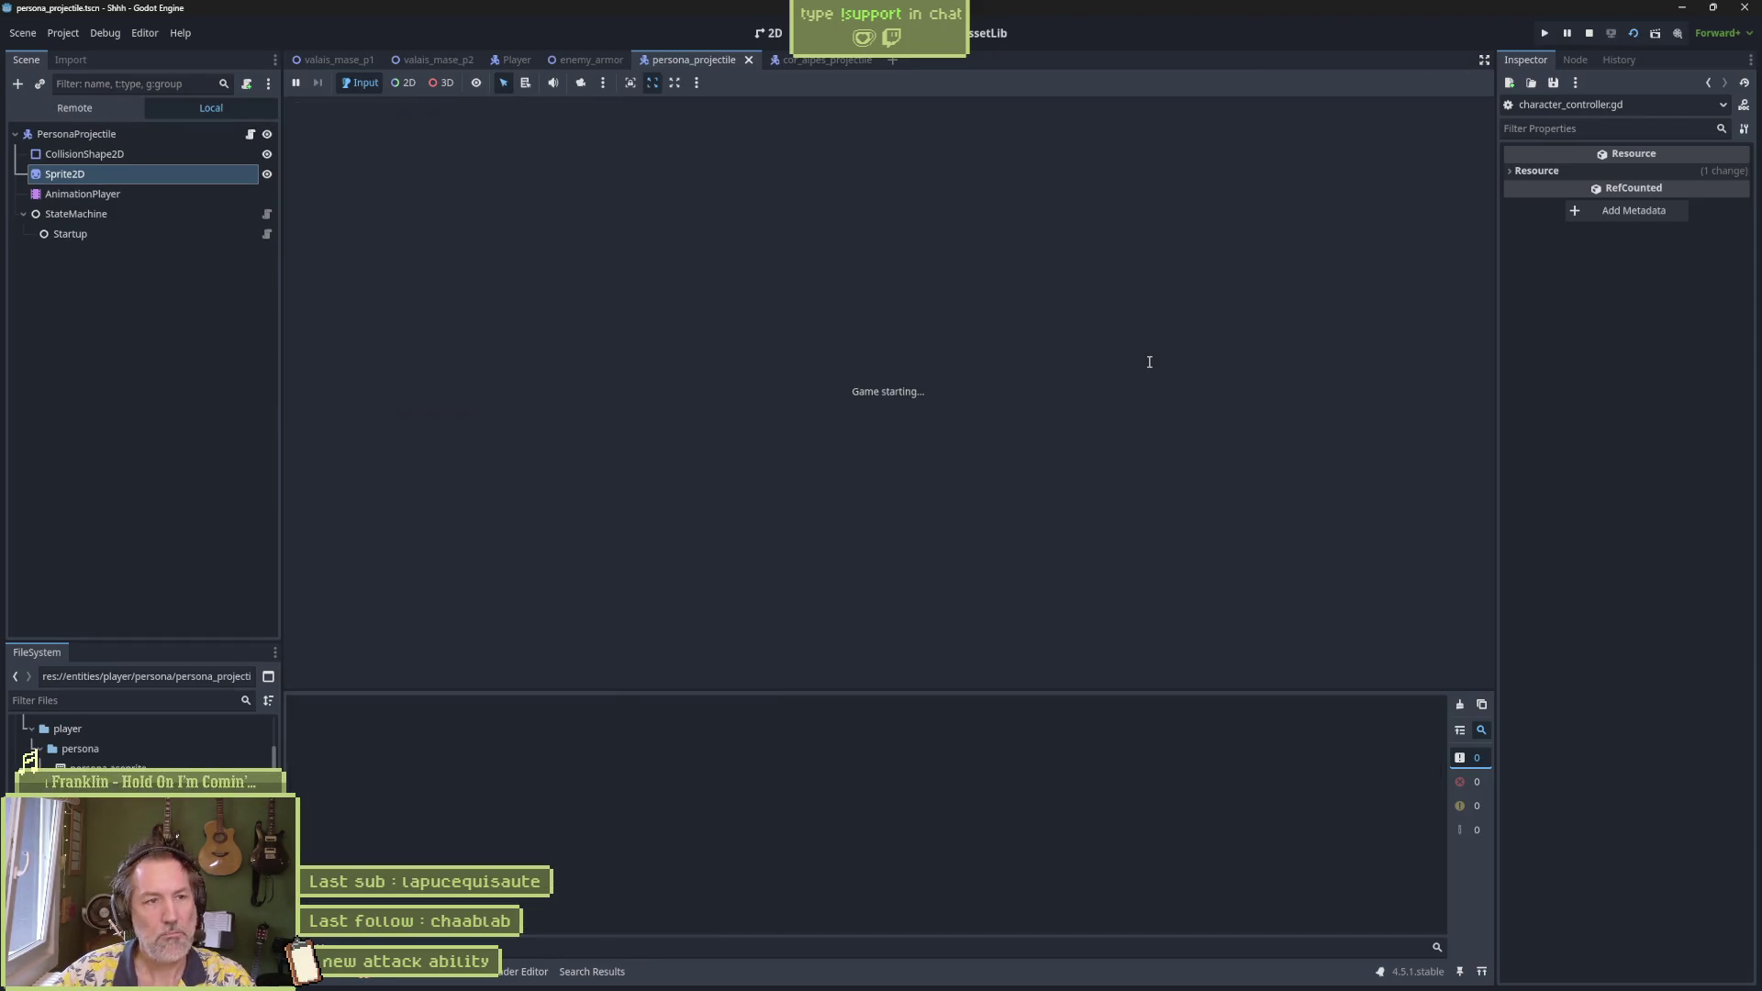
key(F8)
click(591, 60)
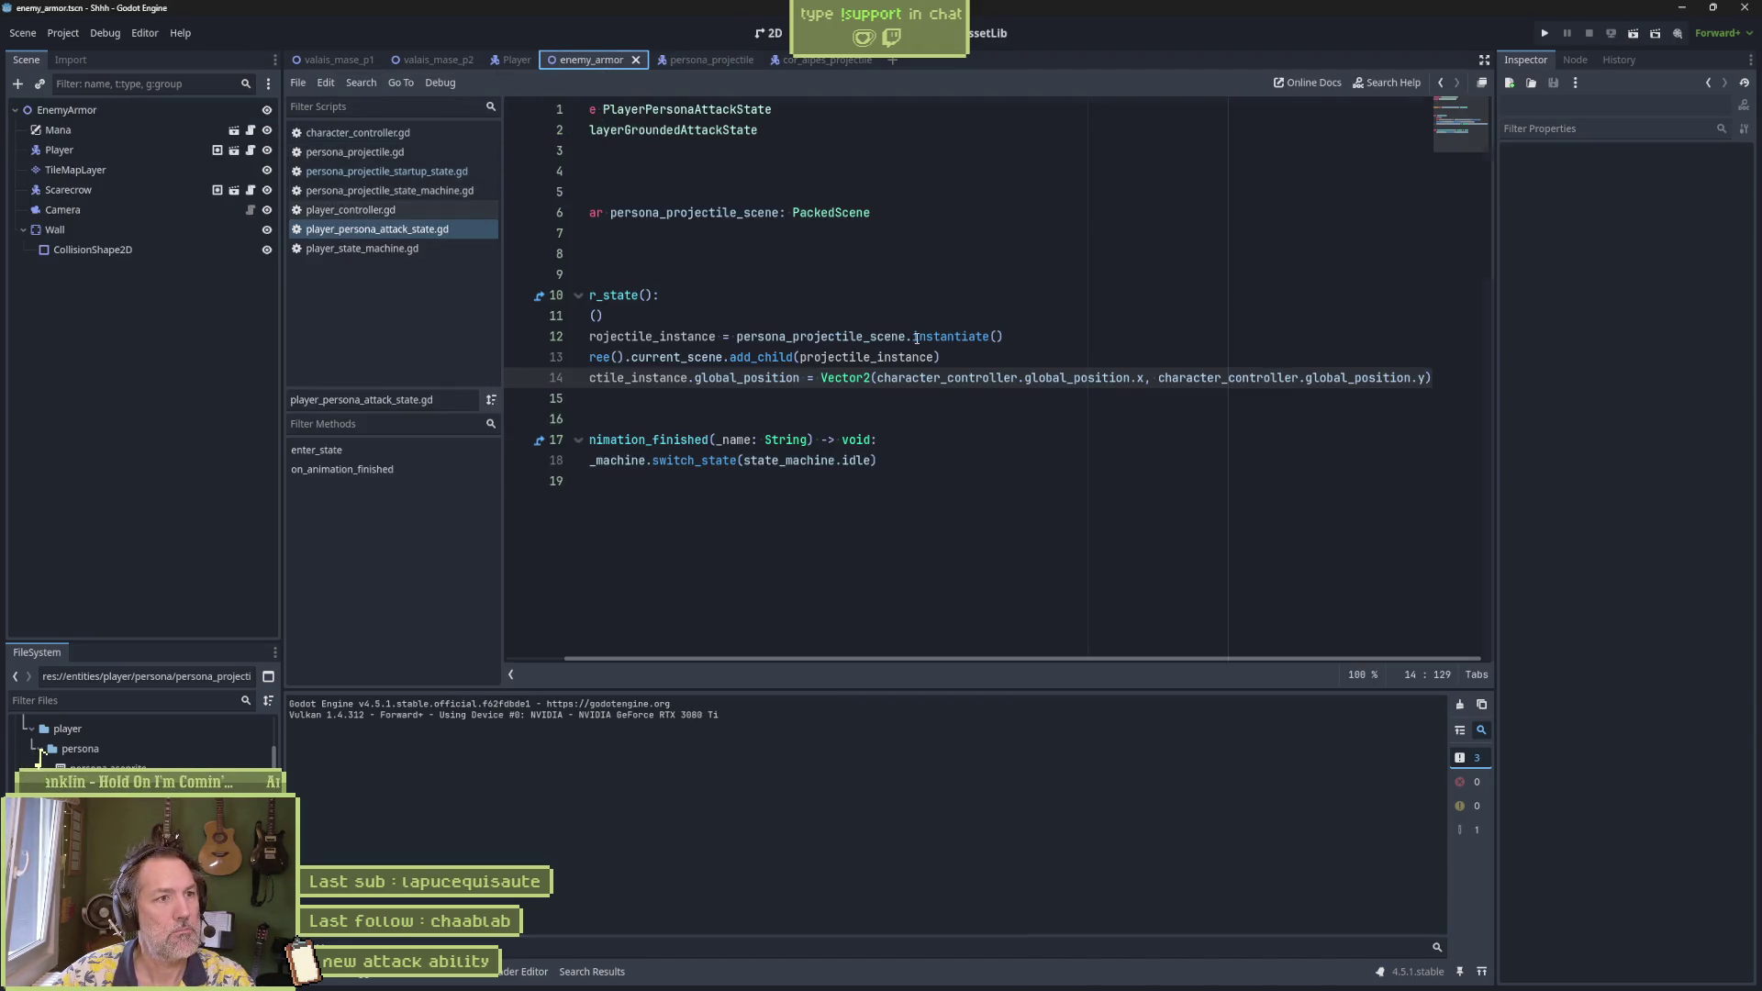
key(F6)
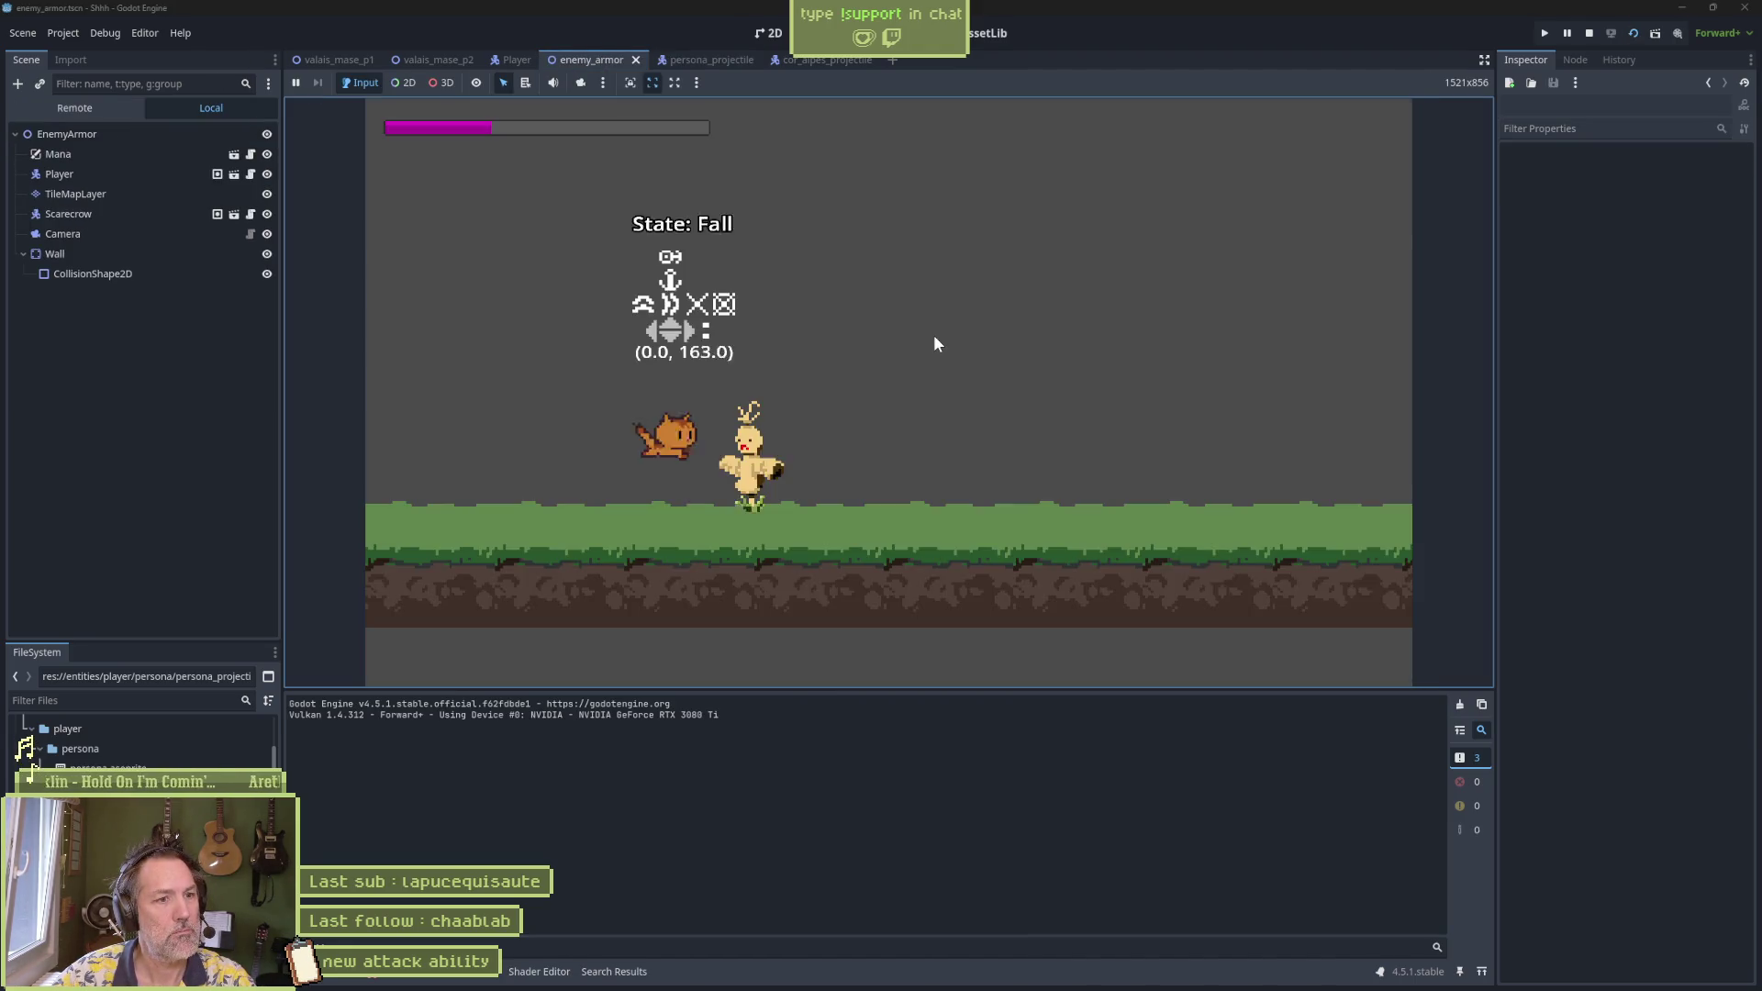
click(934, 334)
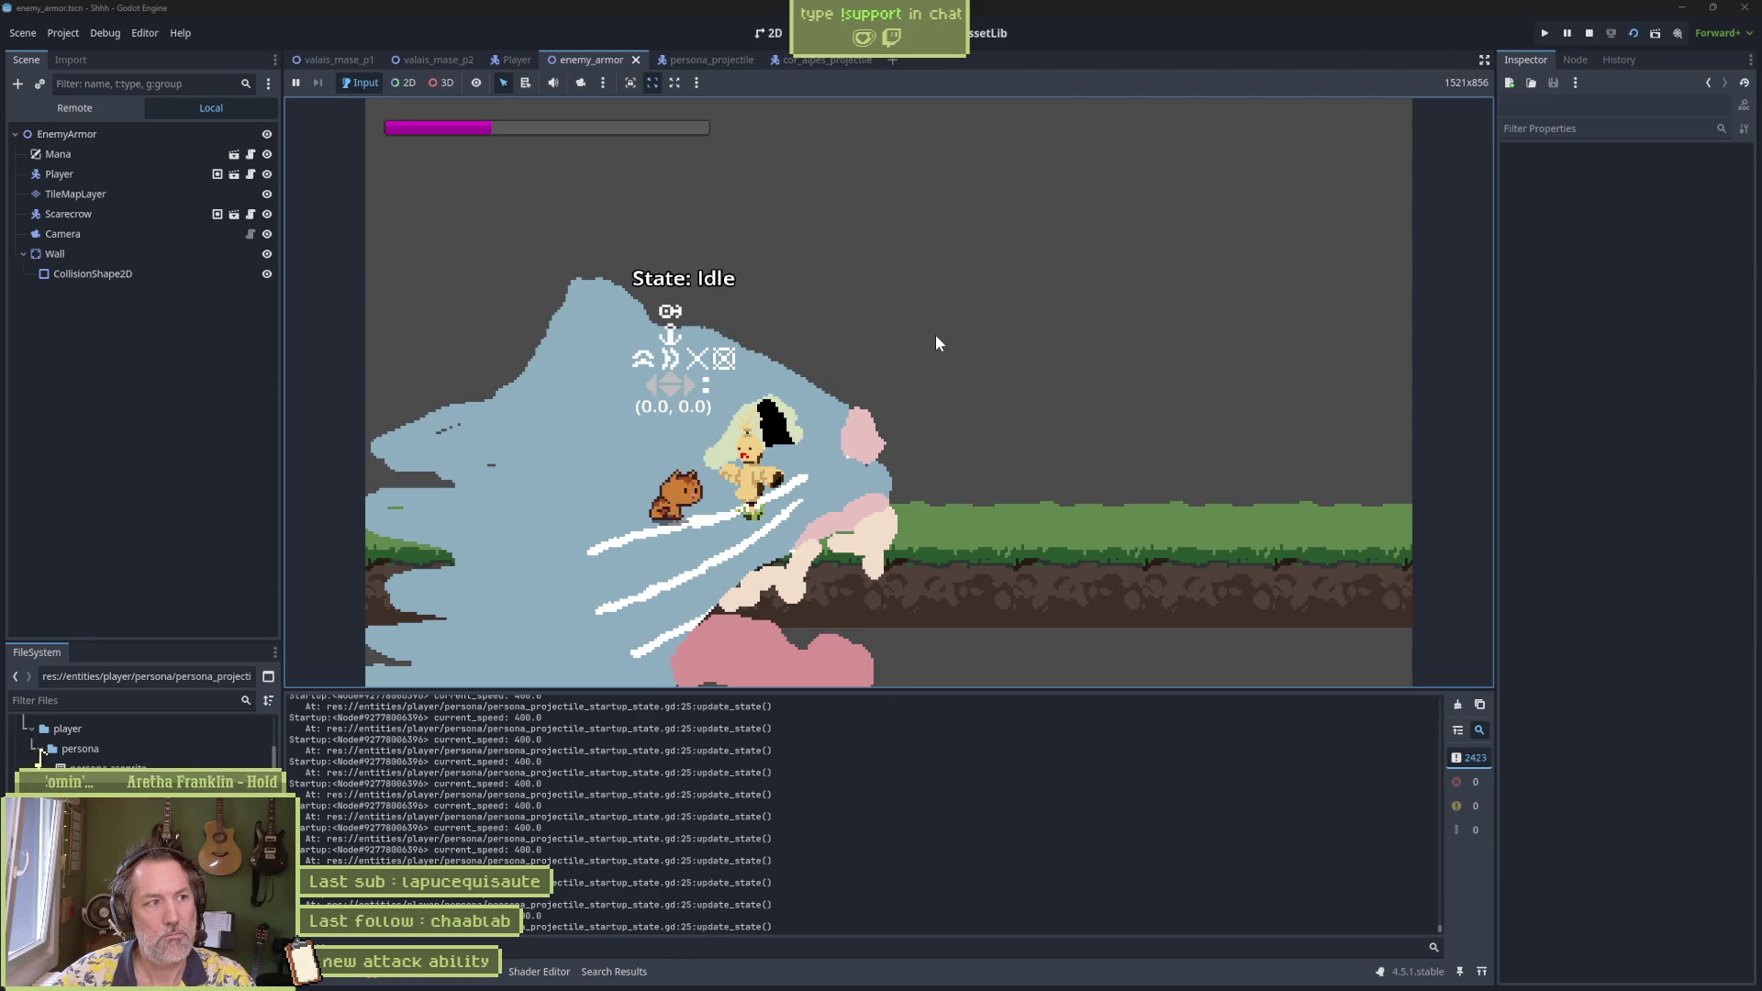
key(F8)
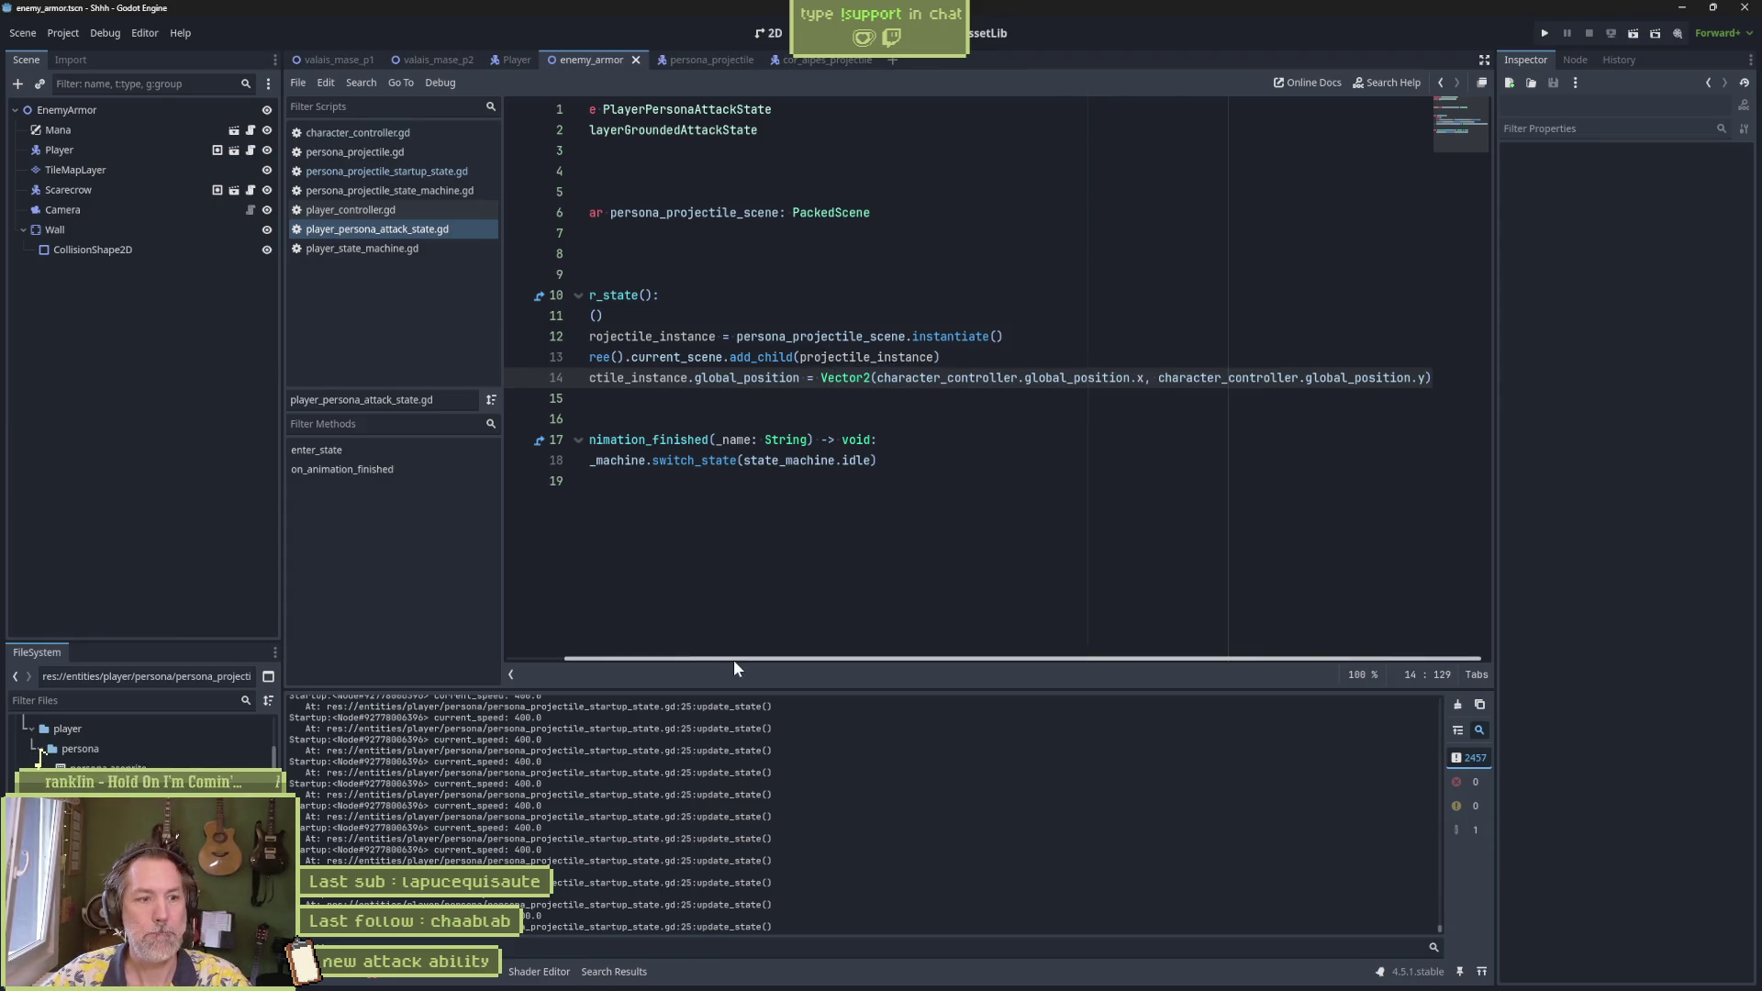
drag(734, 658, 543, 635)
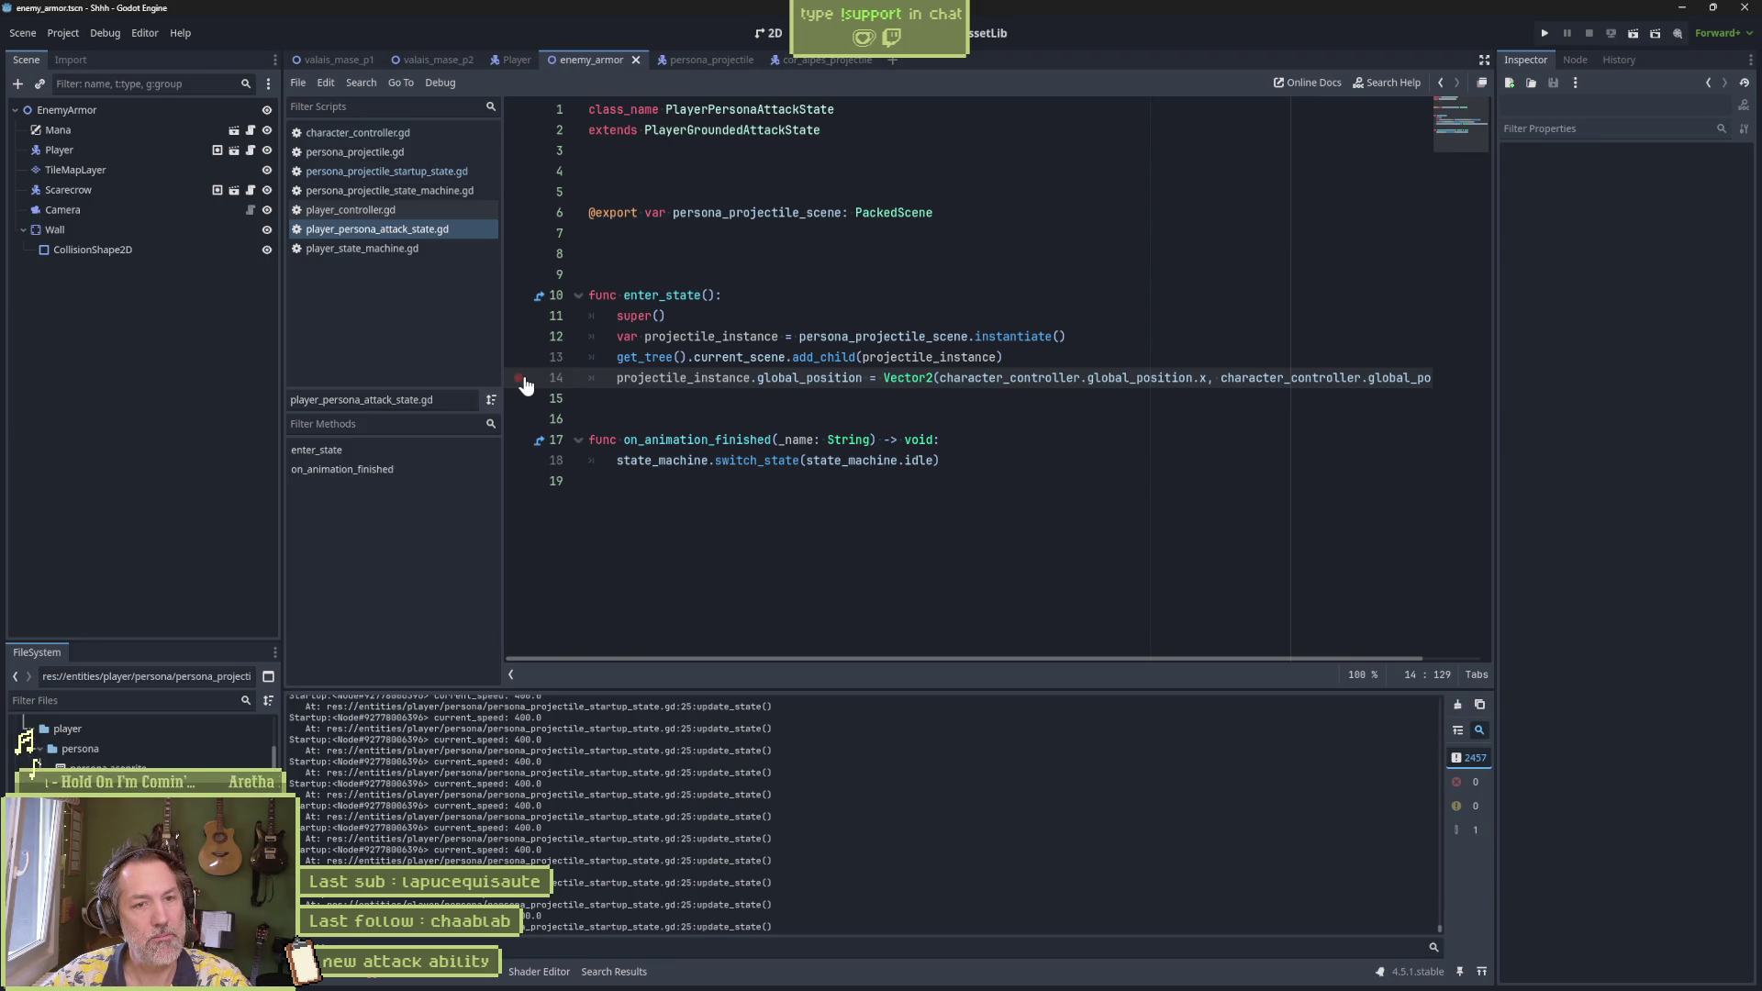
click(1004, 363)
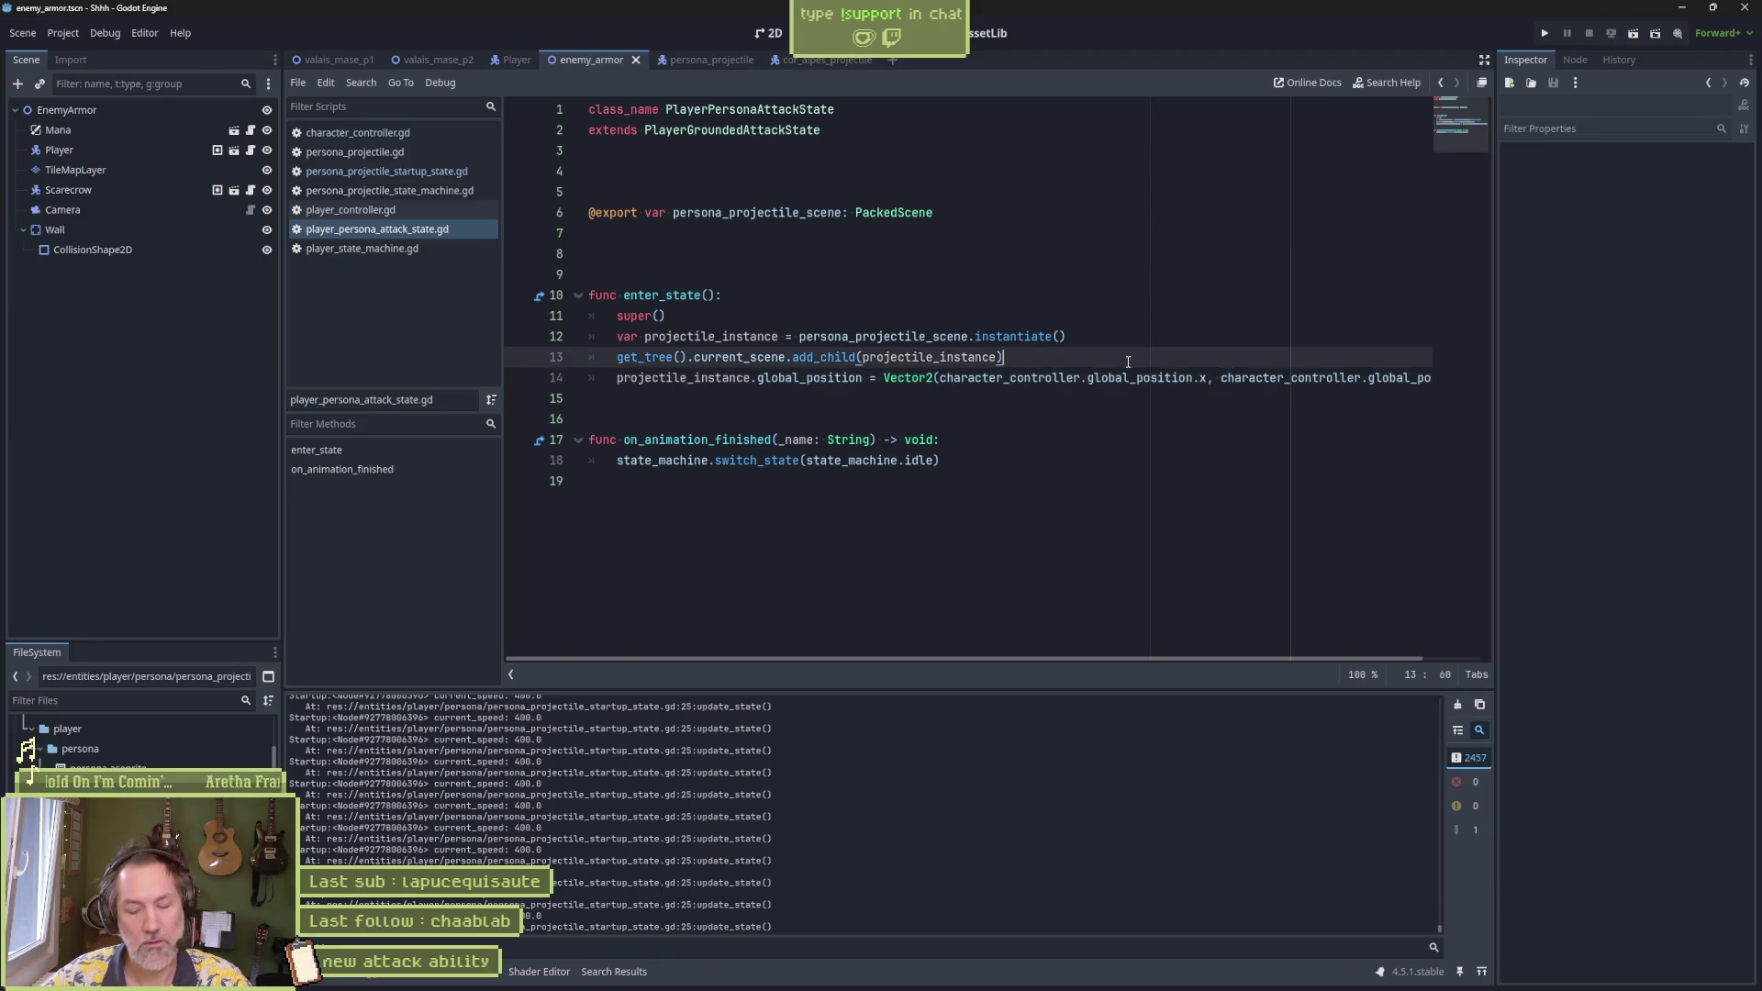
key(Return)
text(print_debug("1)
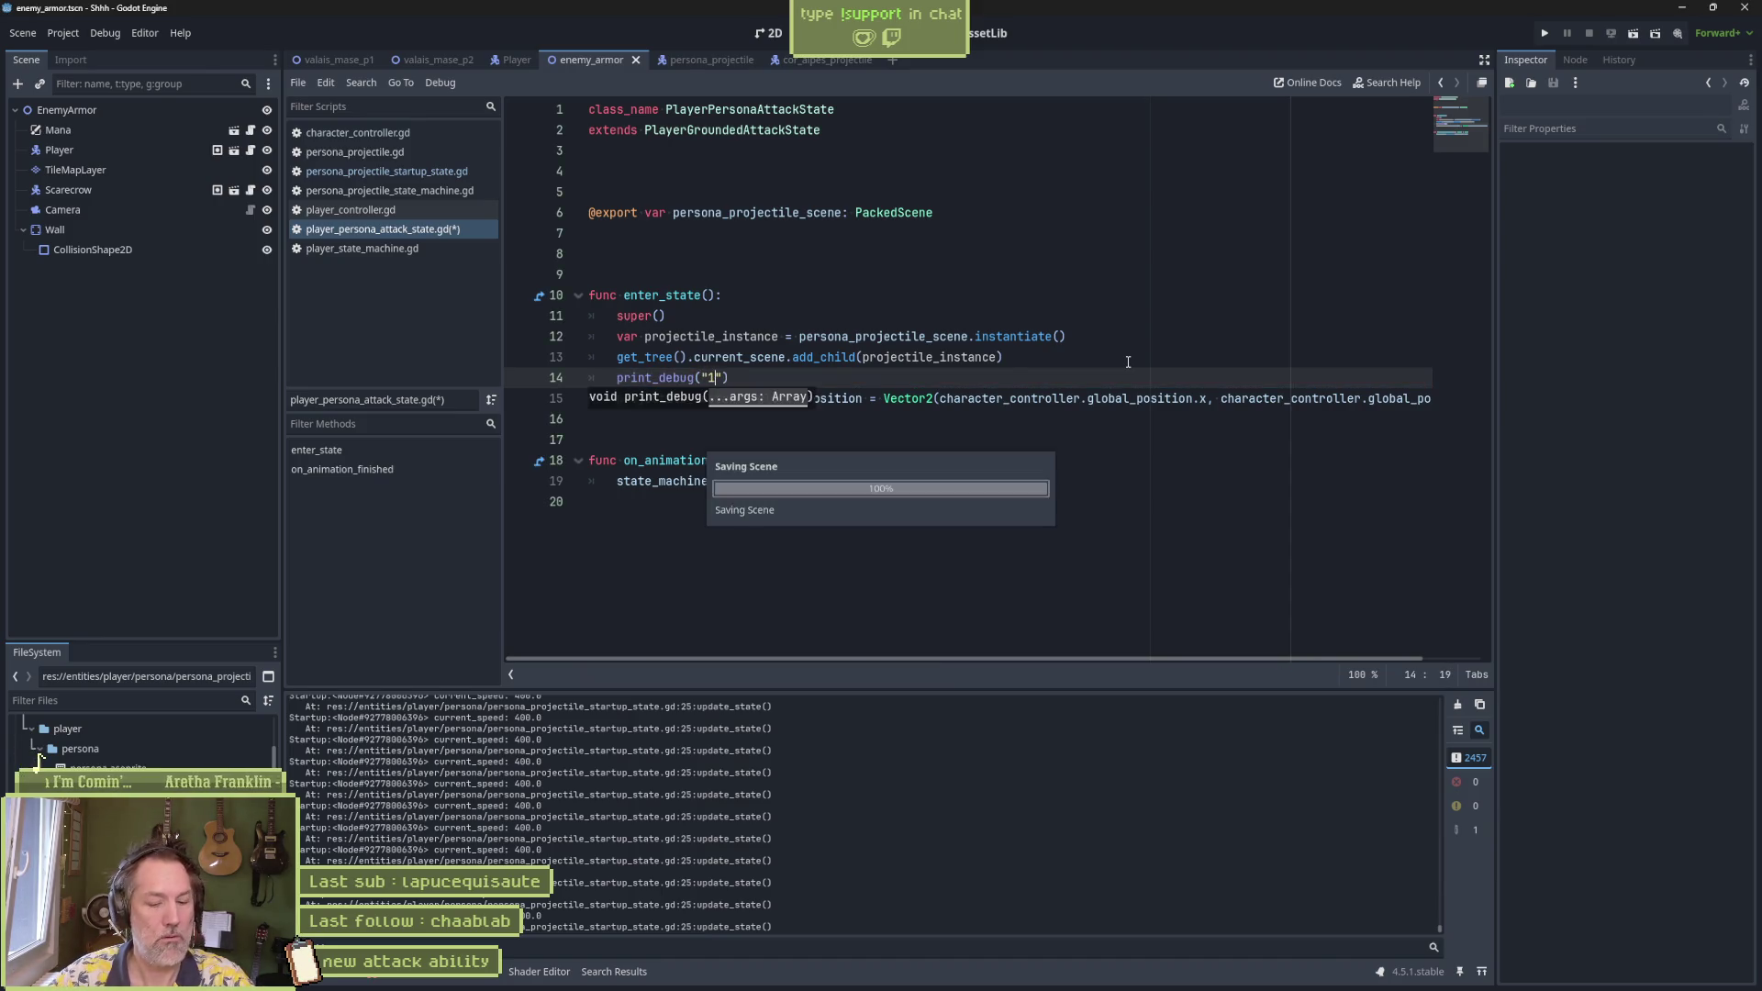
key(F6)
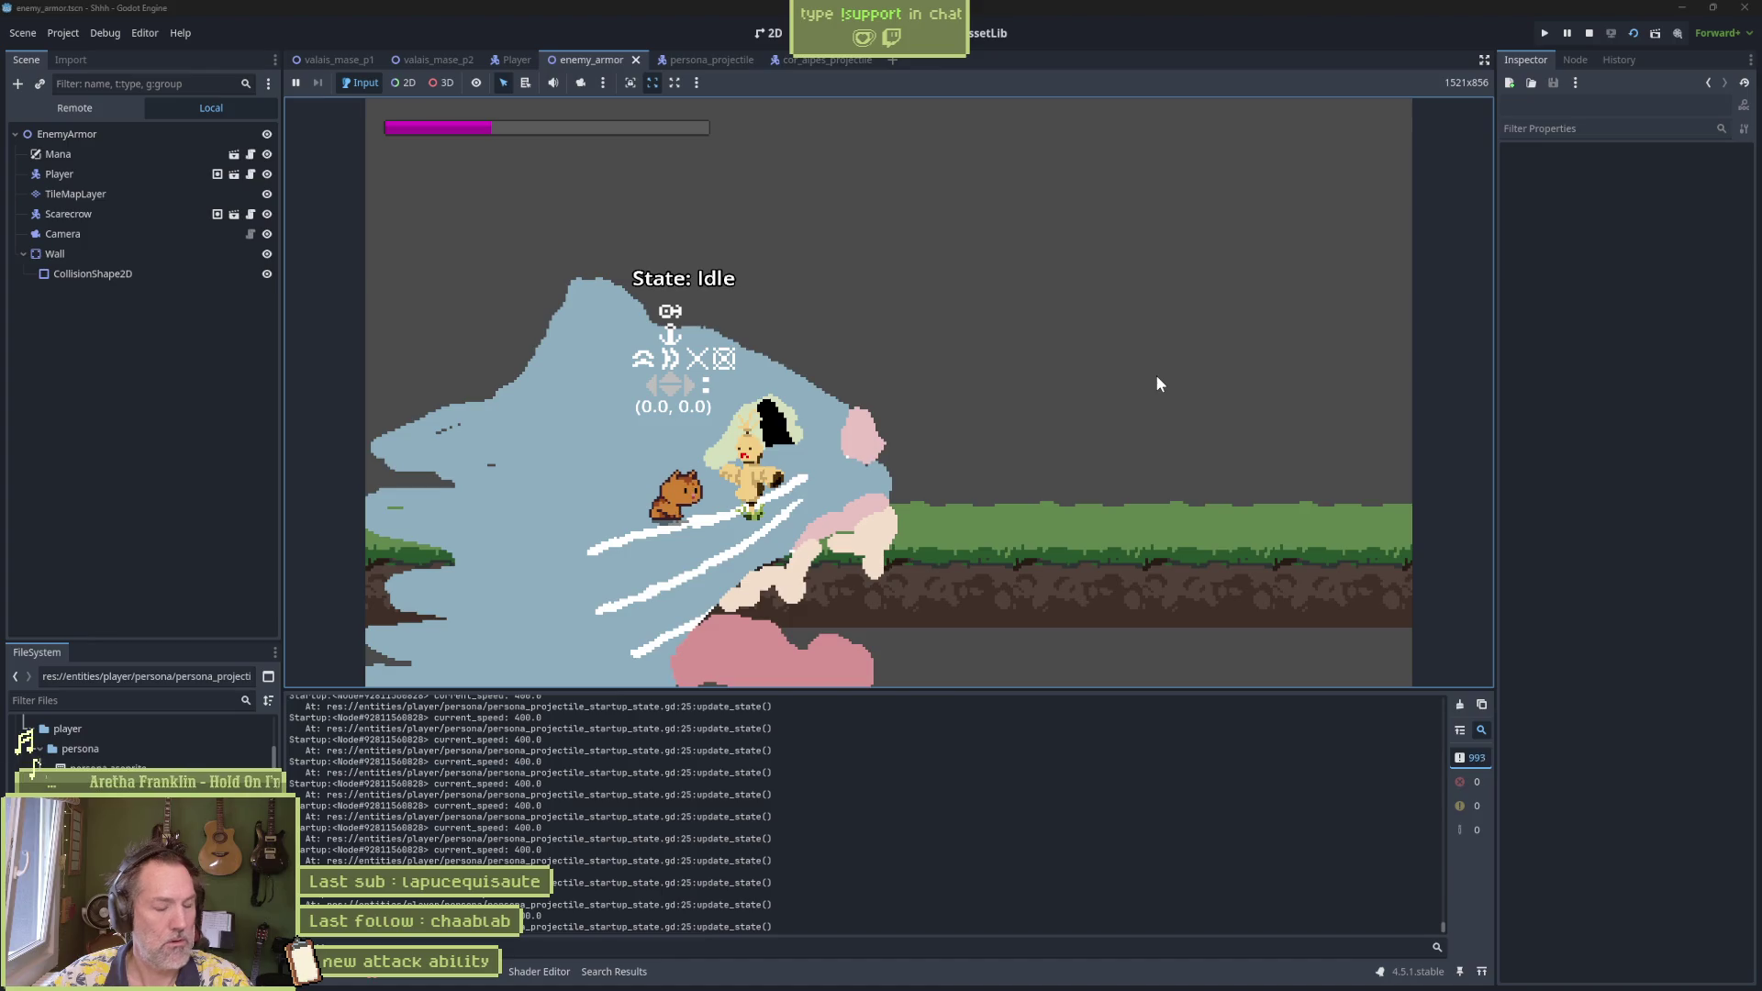
key(F8)
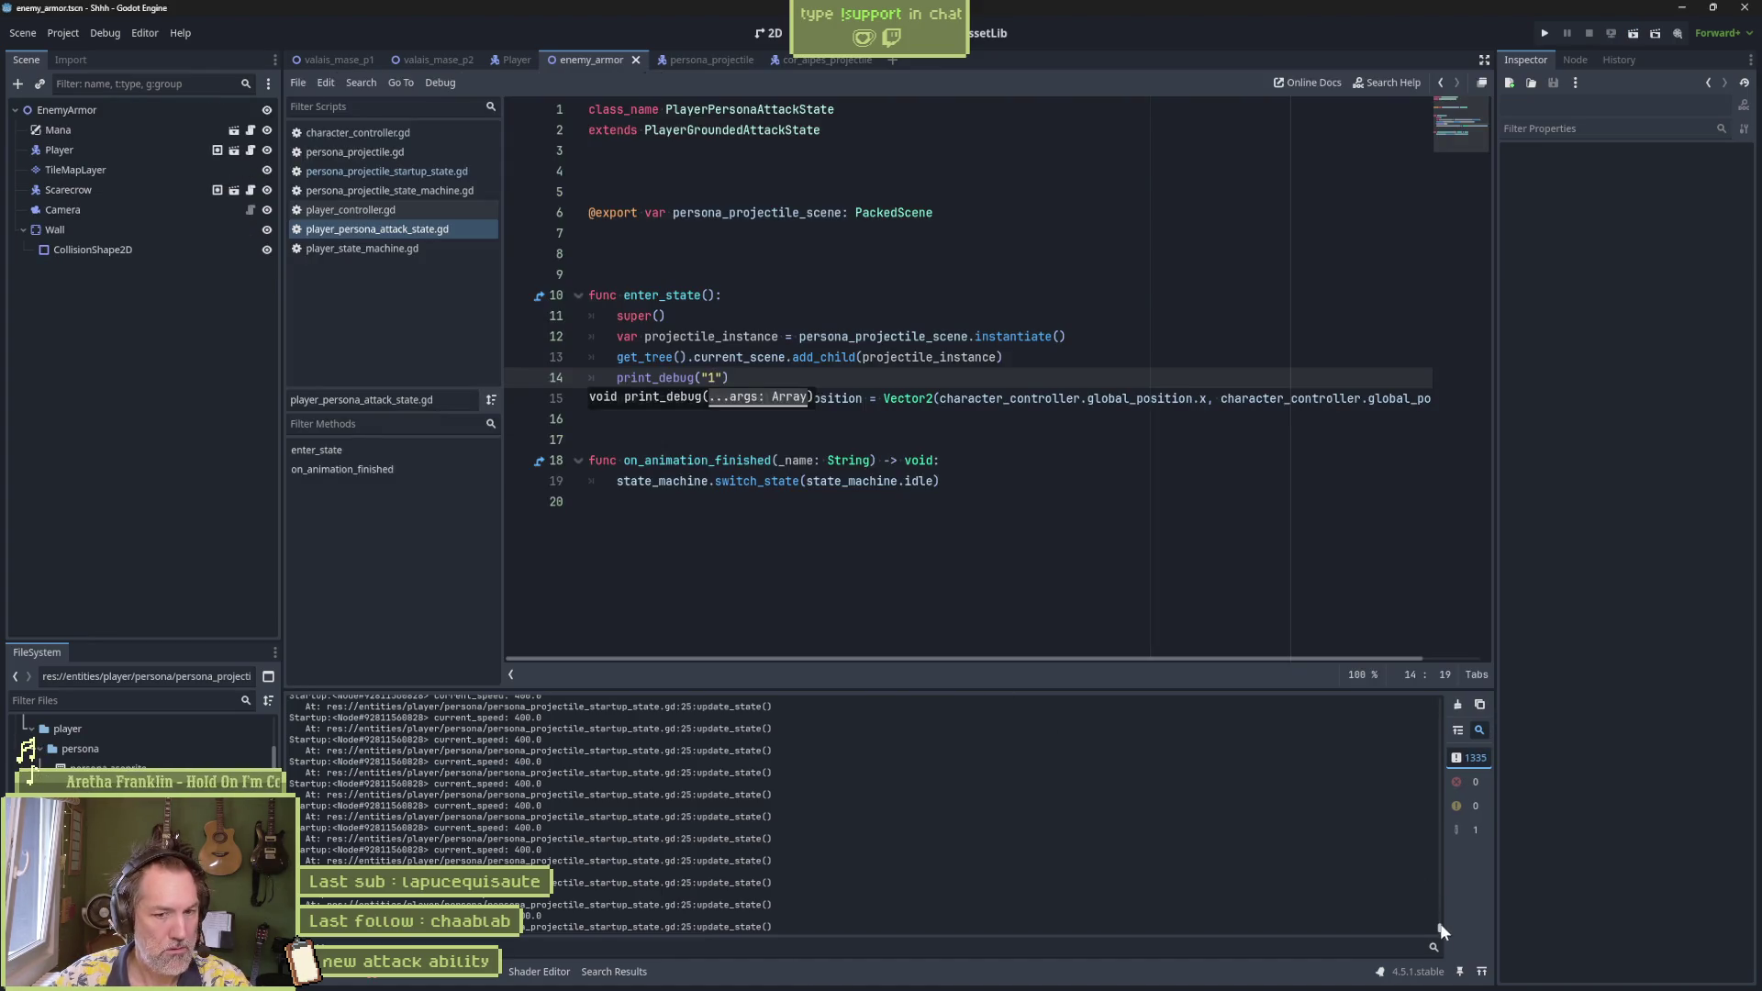
mouse_move(1439, 931)
mouse_down()
mouse_move(1439, 676)
mouse_move(1440, 951)
mouse_up()
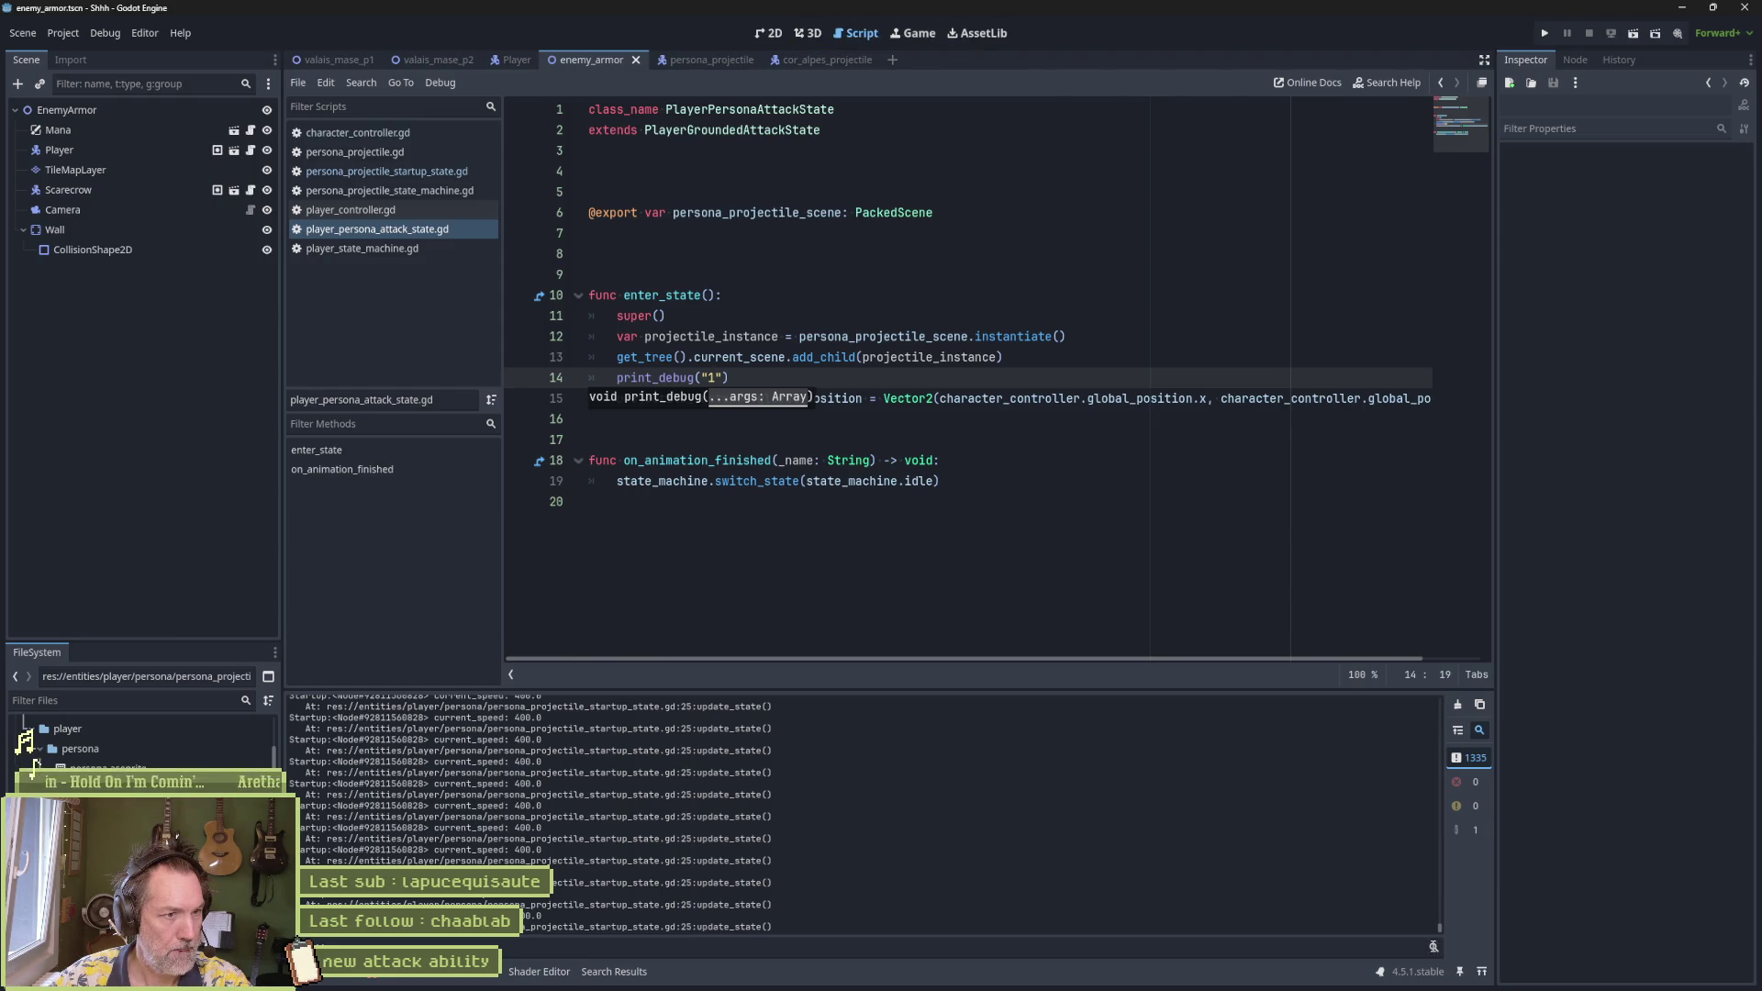
click(765, 376)
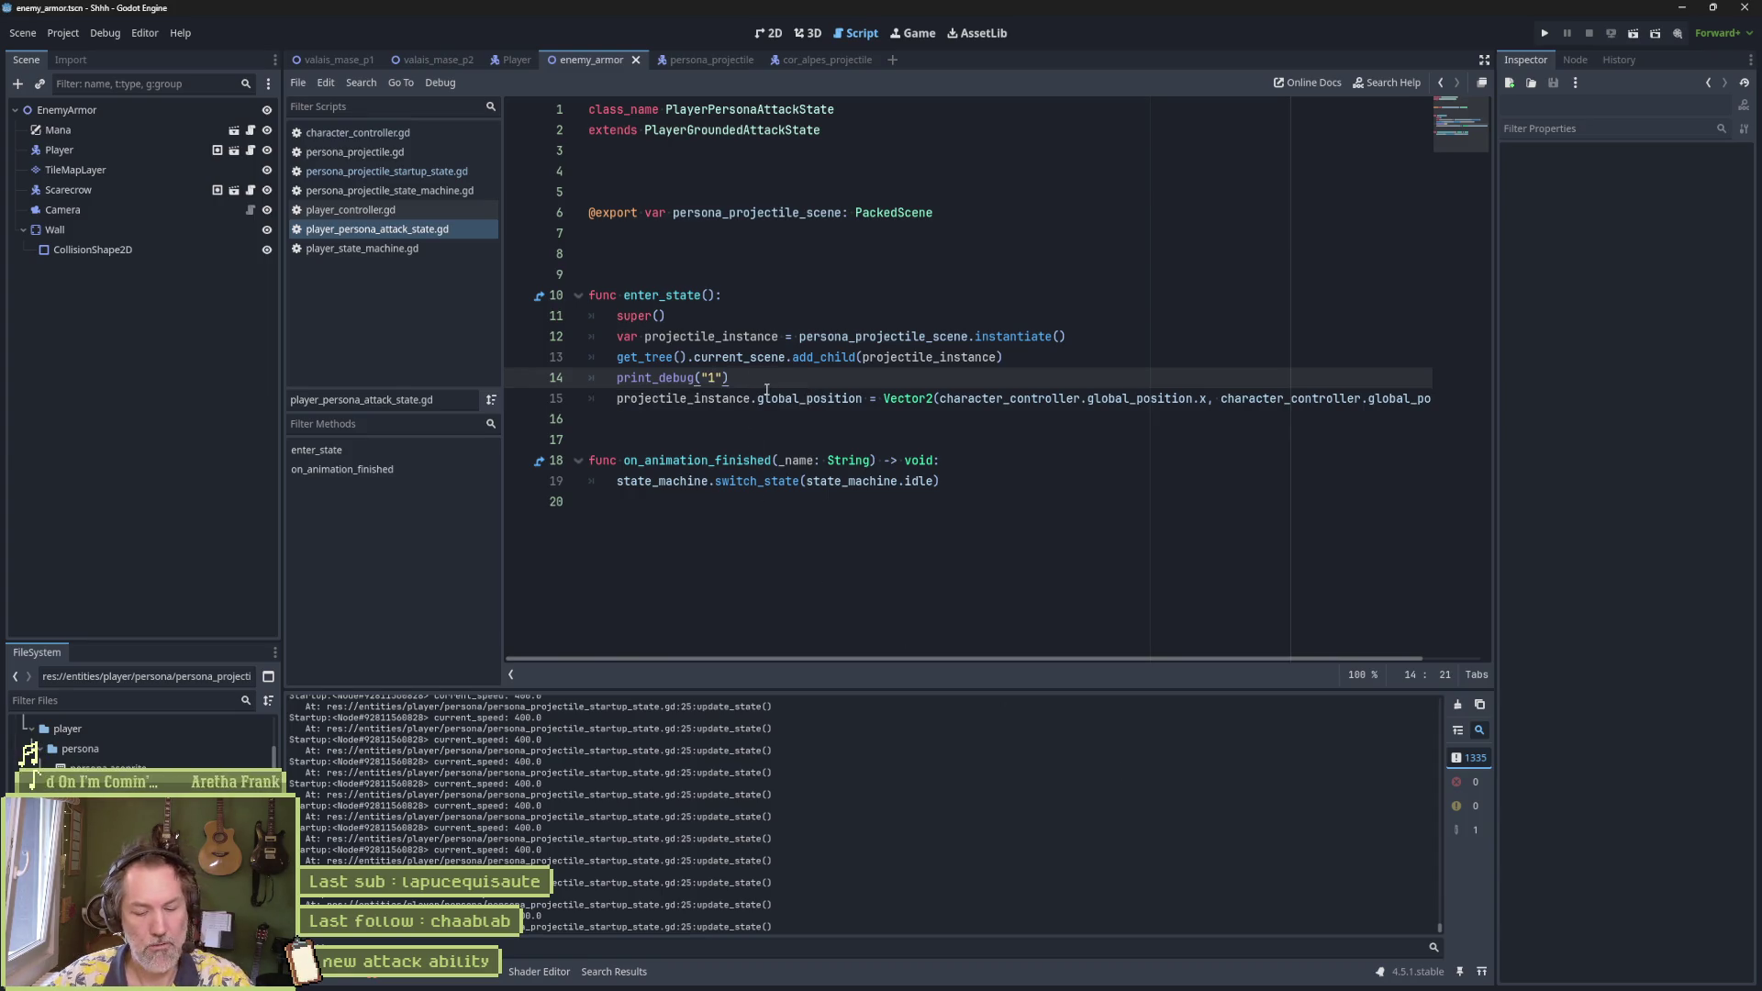
key(ctrl+shift+k)
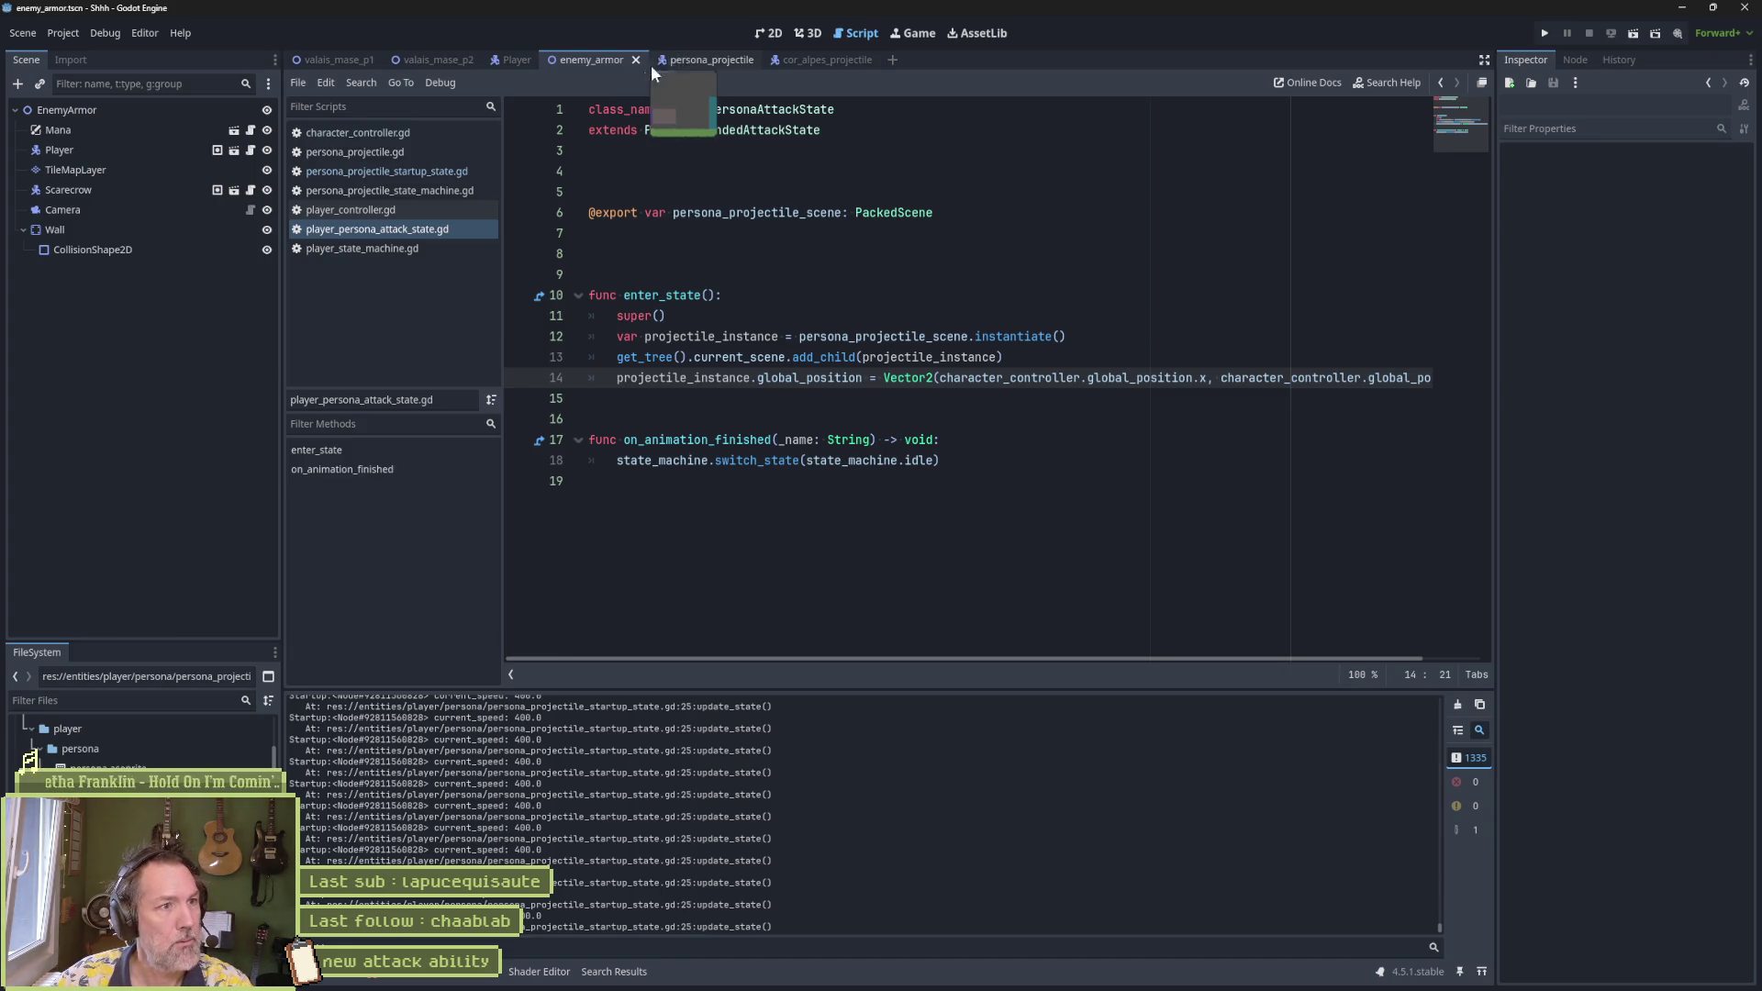
Run enemy_armor, fire the persona attack, and select the spawned PersonaProjectile in the live tree
click(680, 57)
key(F6)
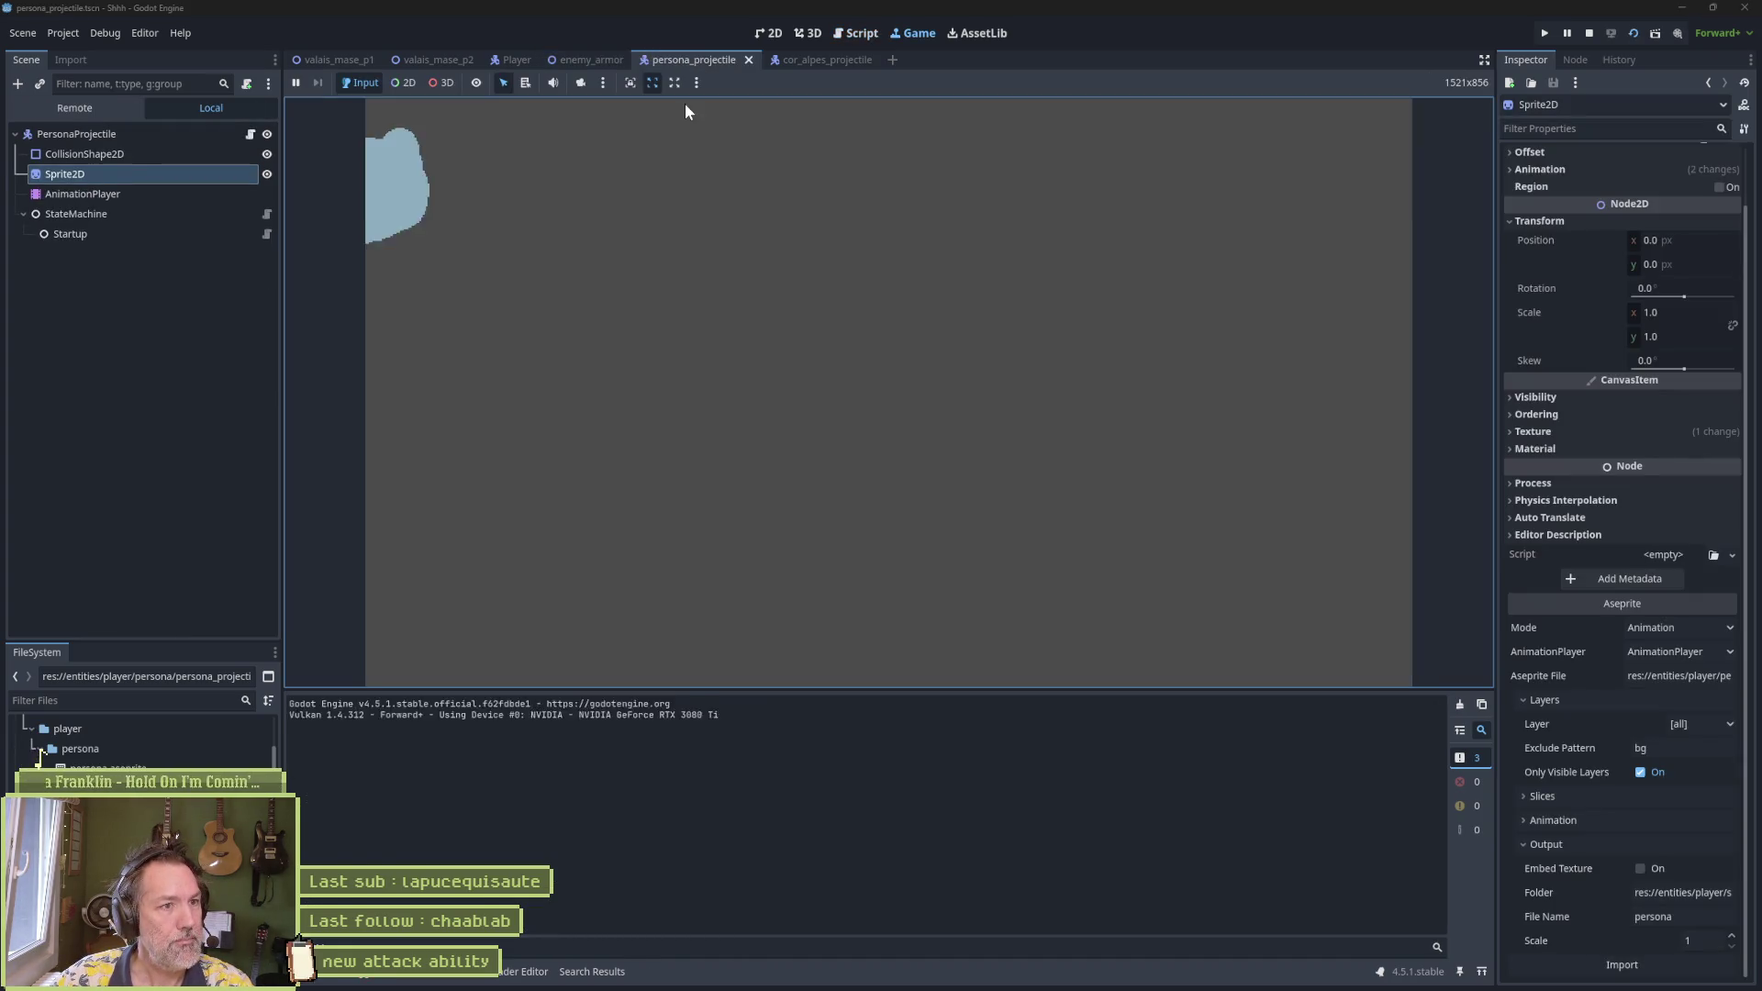
key(F8)
click(592, 59)
key(F6)
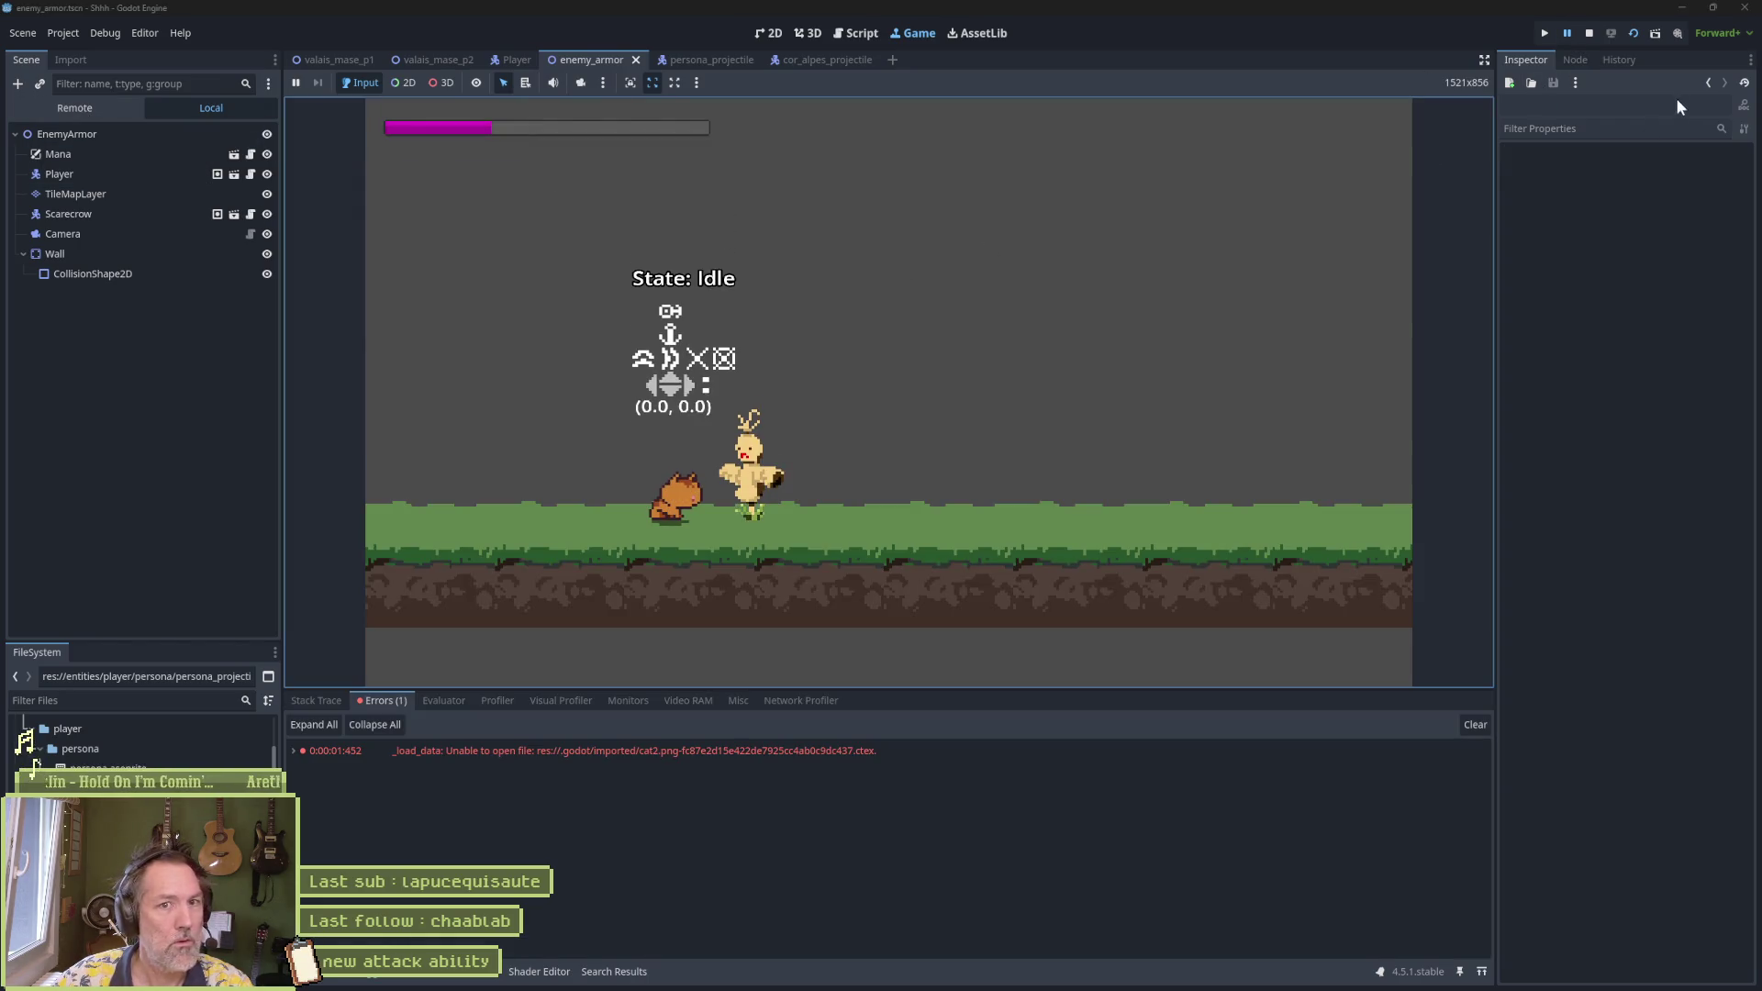
click(1567, 33)
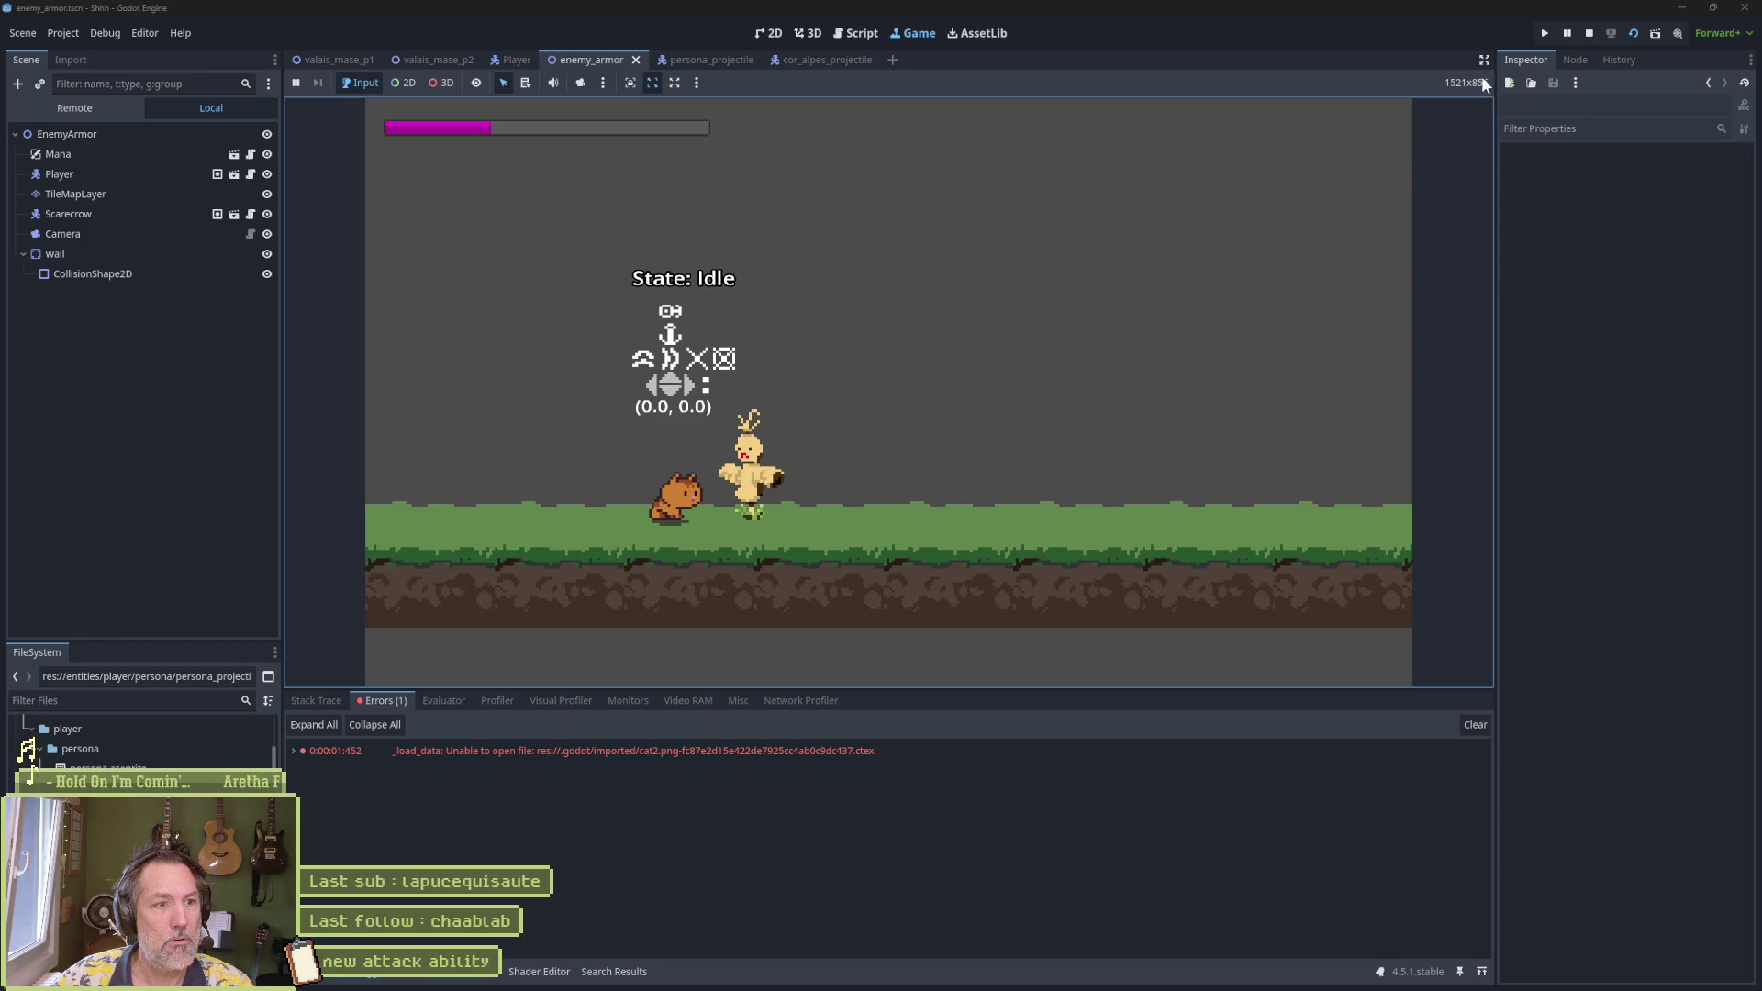
click(1160, 440)
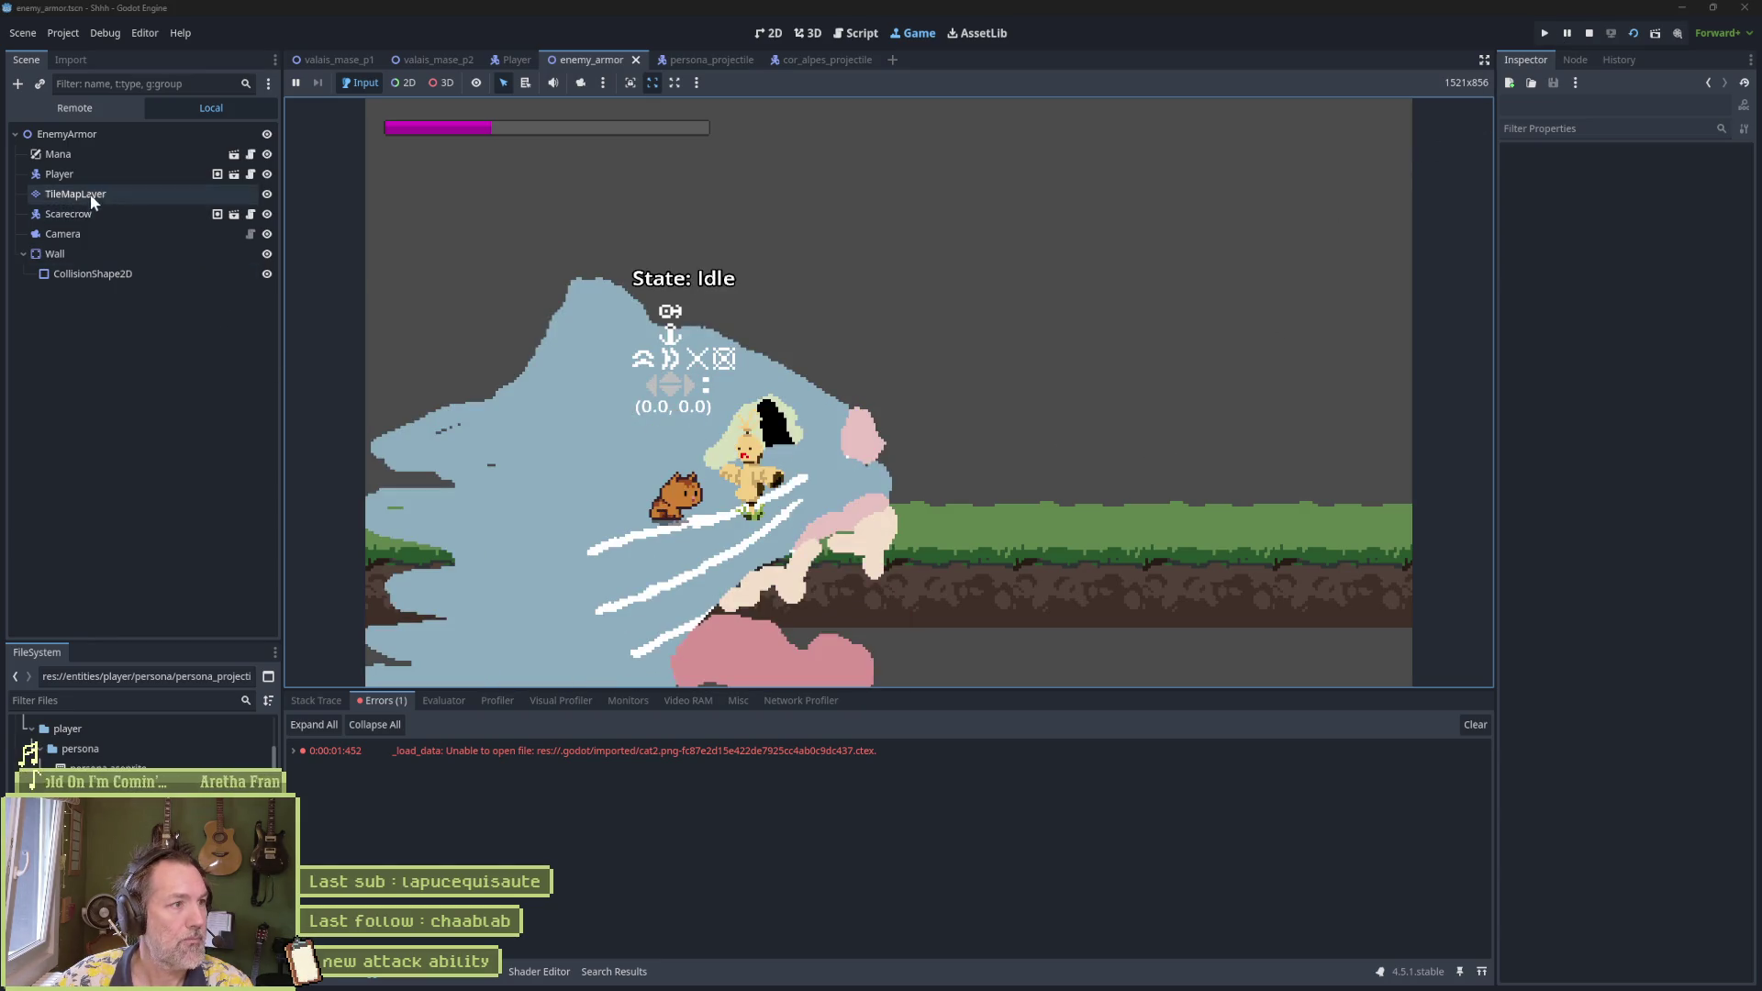
click(74, 107)
click(34, 371)
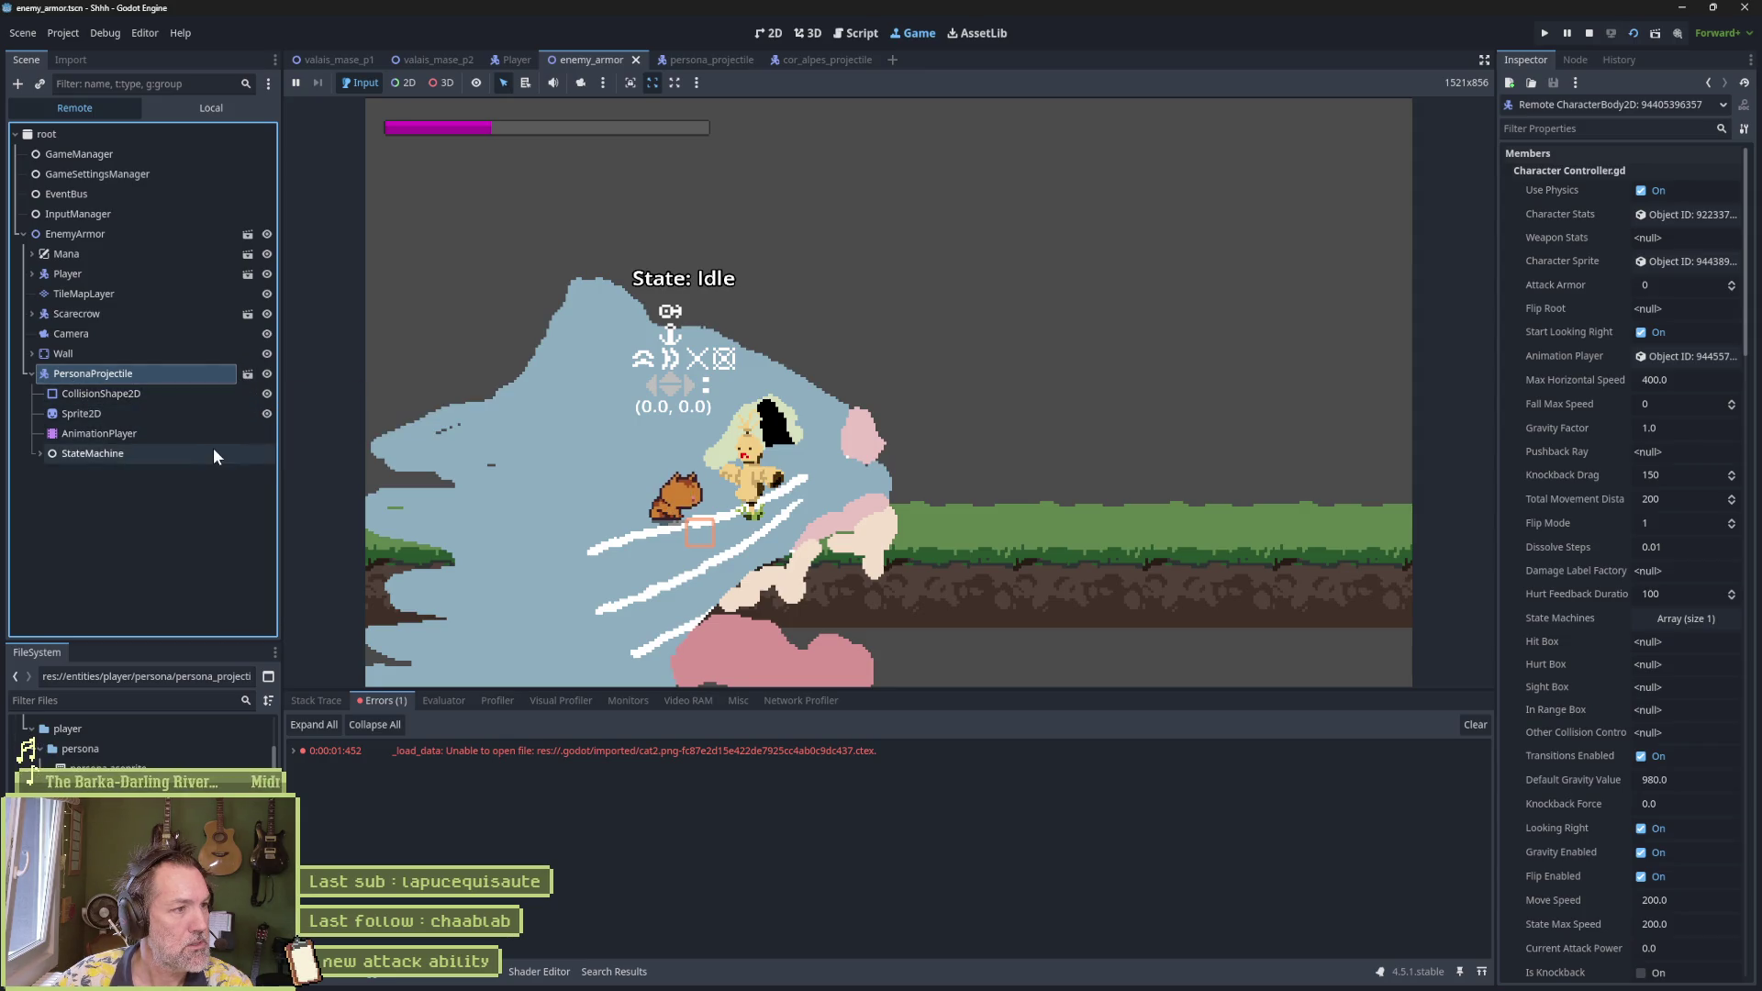
Stop the game, open player_persona_attack_state.gd, and select the player's x expression on line 14
click(813, 422)
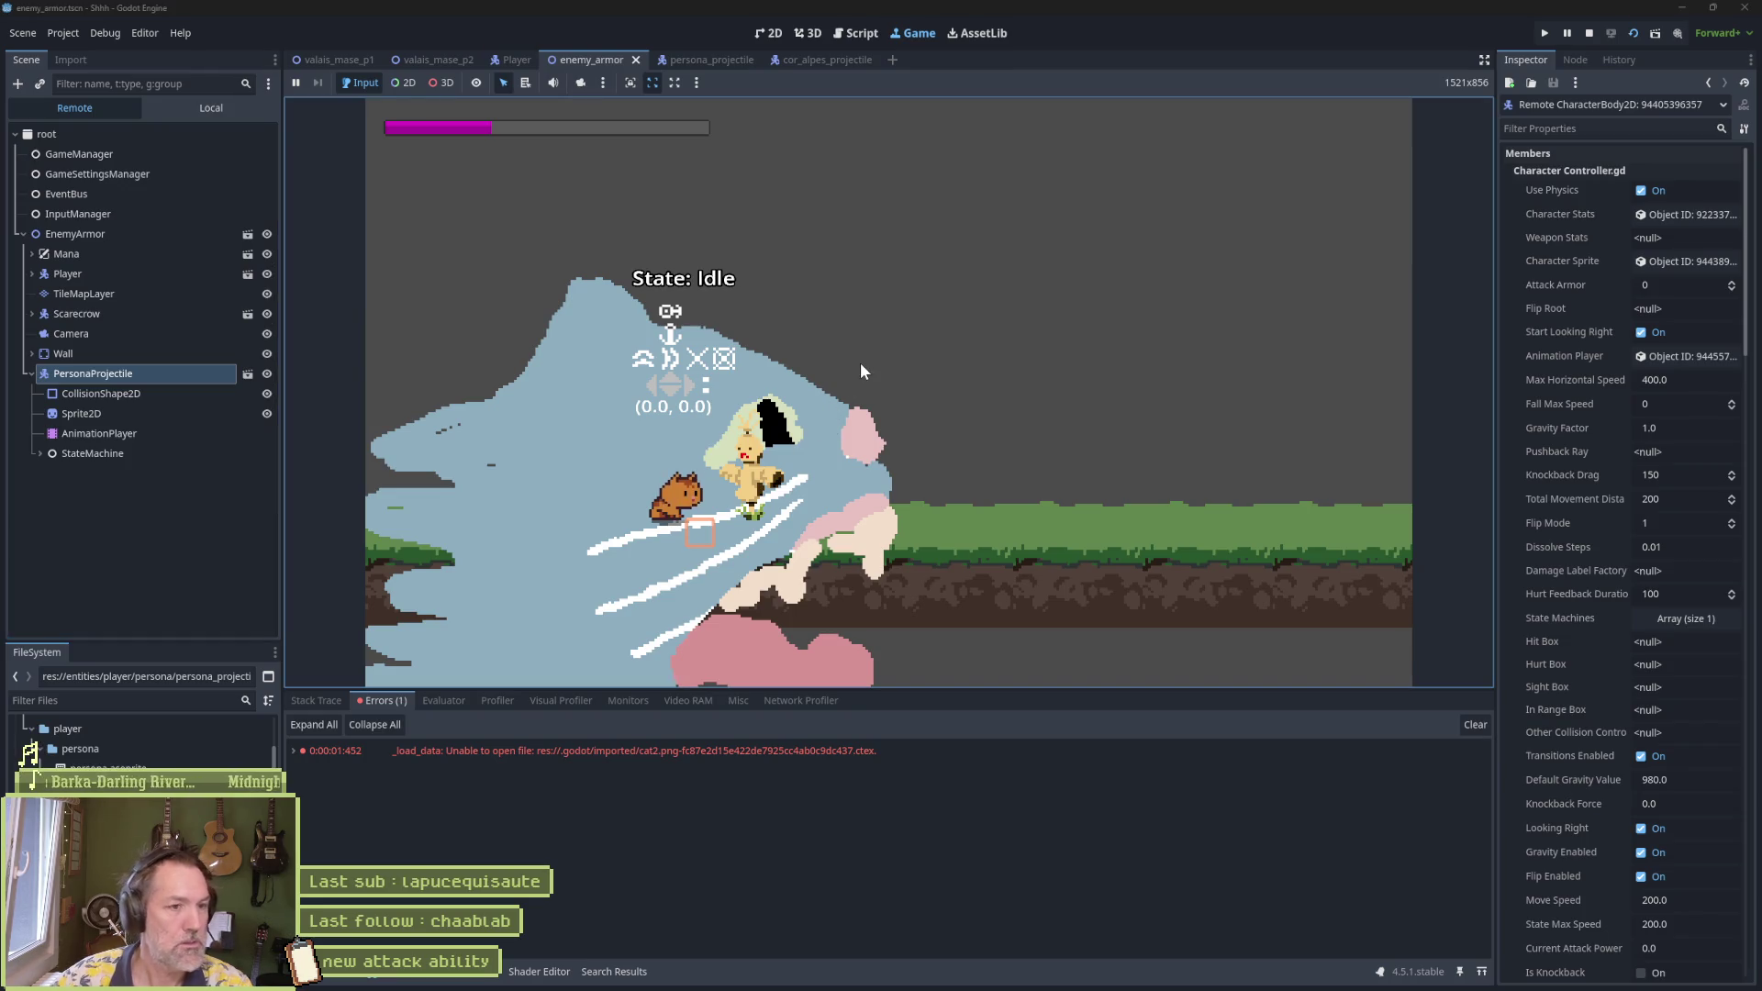
key(F8)
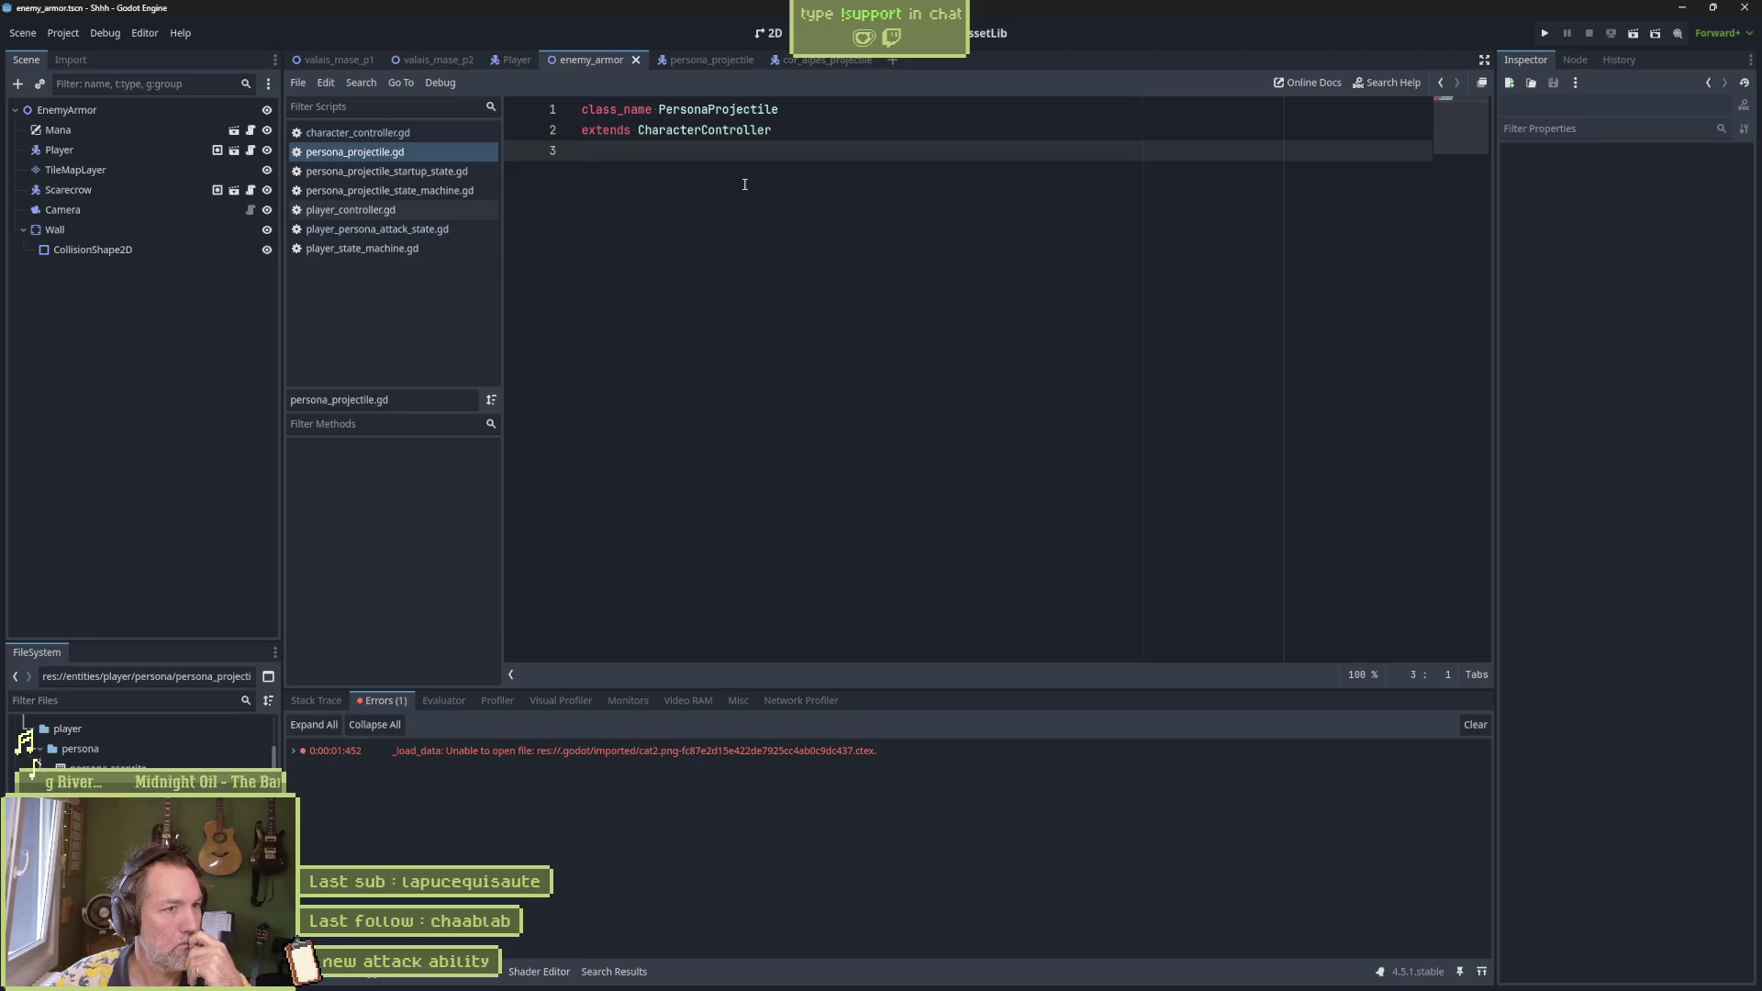
click(437, 231)
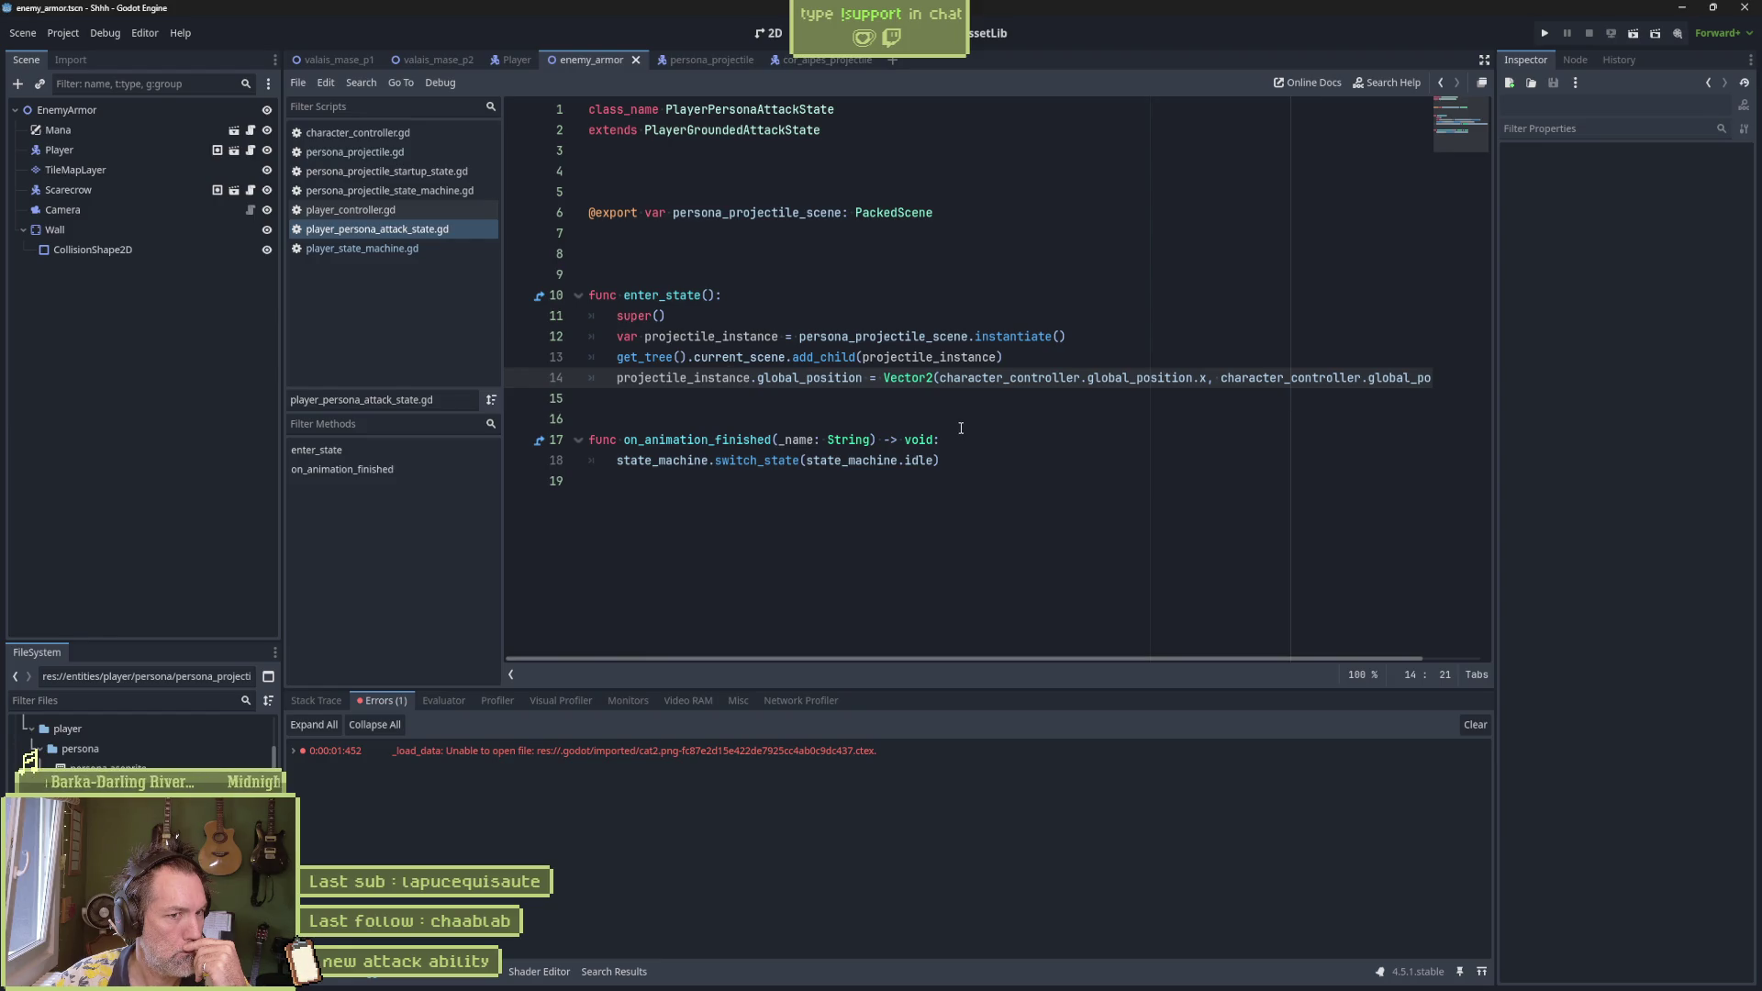
drag(939, 378, 1207, 379)
Change the spawn position to Vector2(100, 100) and test firing the projectile in game
text(100,)
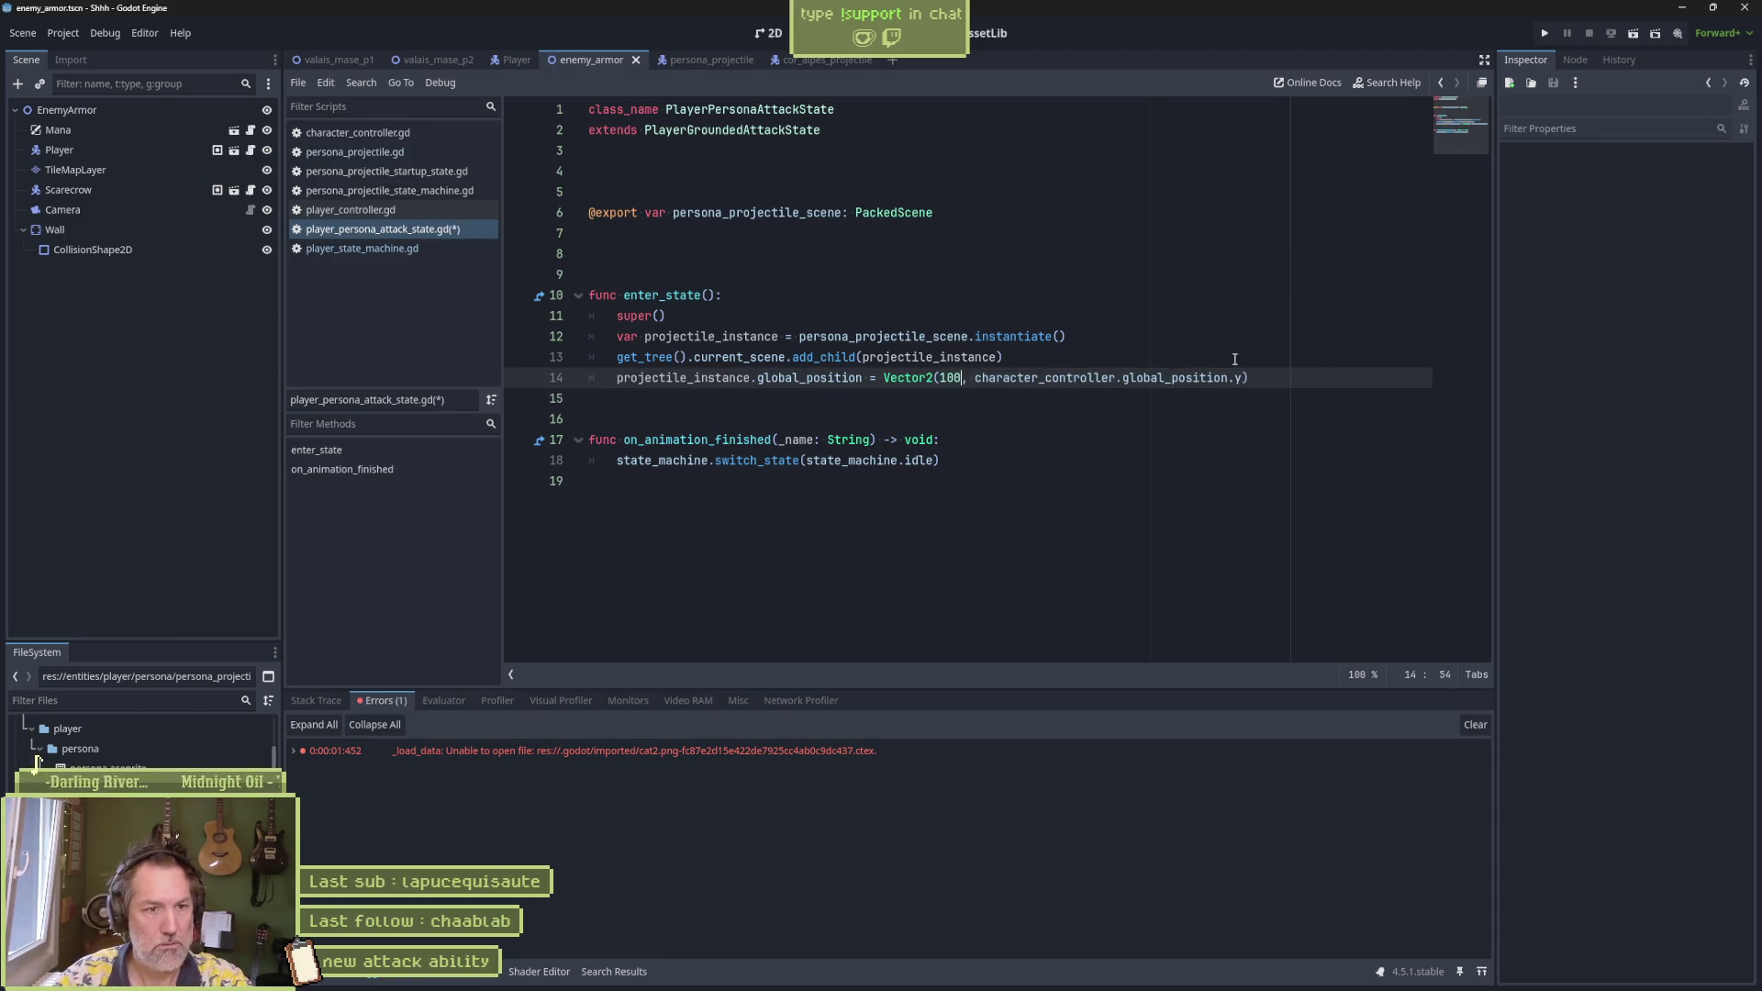
key(ctrl+Right)
key(ctrl+Right)
key(ctrl+Right)
key(ctrl+Right)
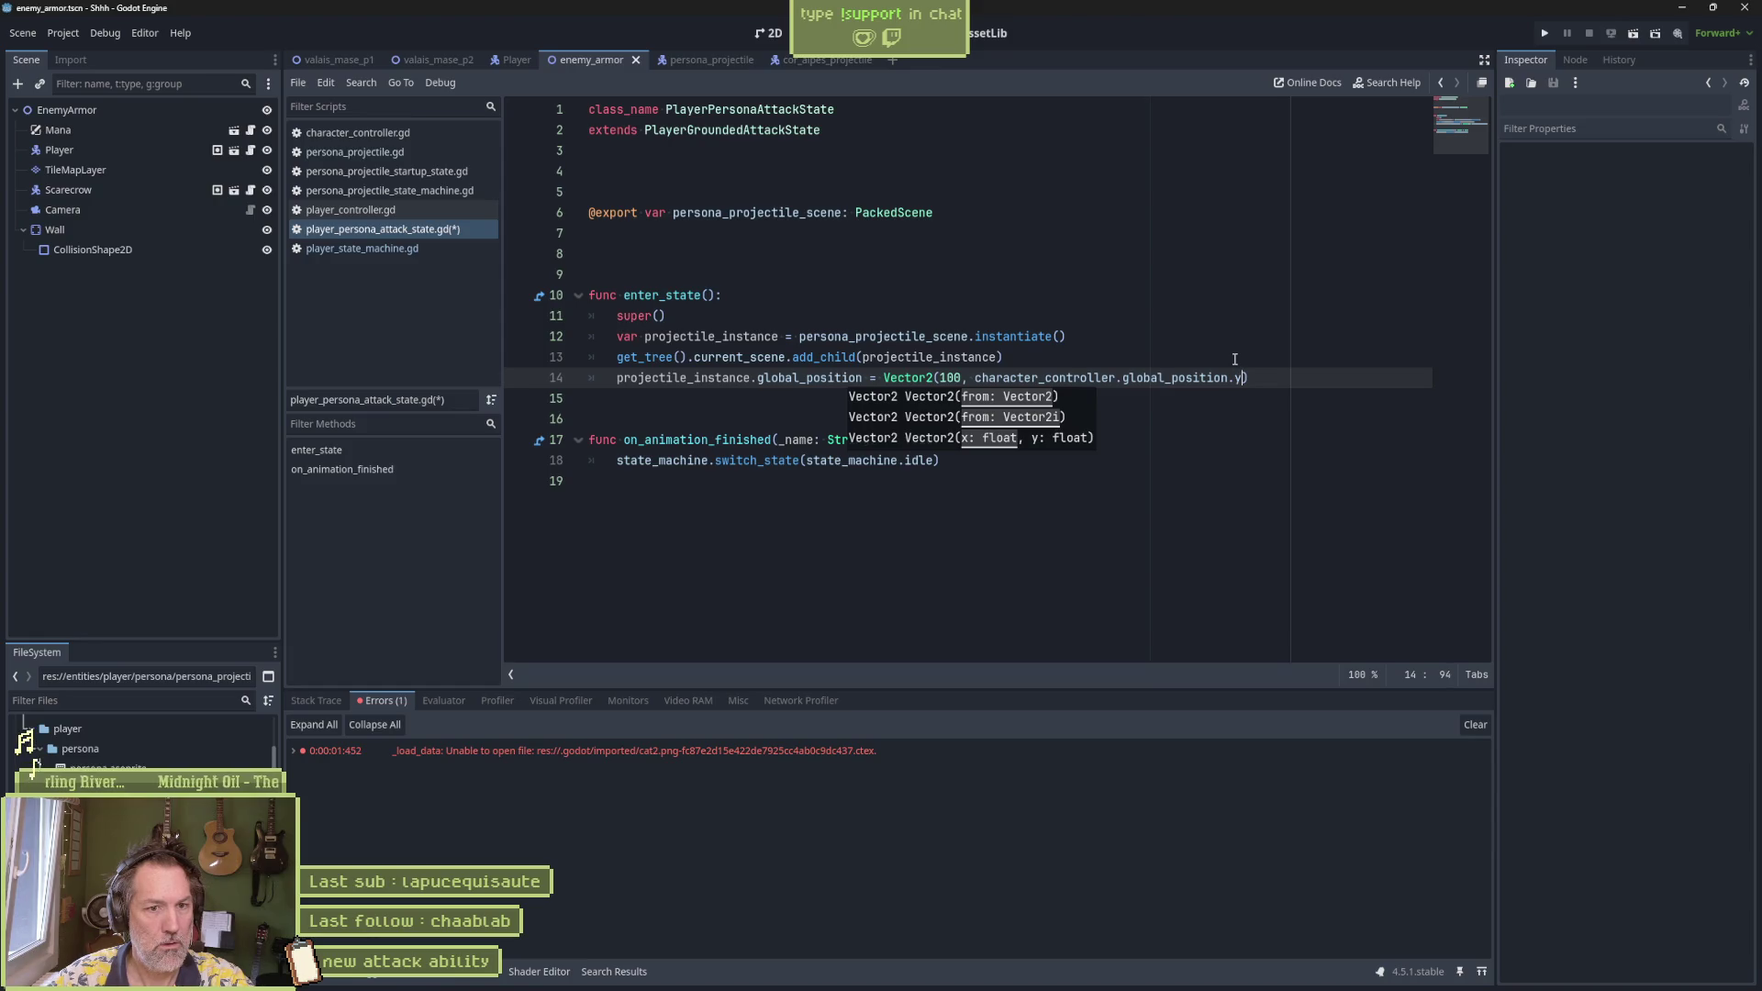
key(ctrl+shift+Left)
key(ctrl+shift+Left)
key(ctrl+shift+Left)
text(100)
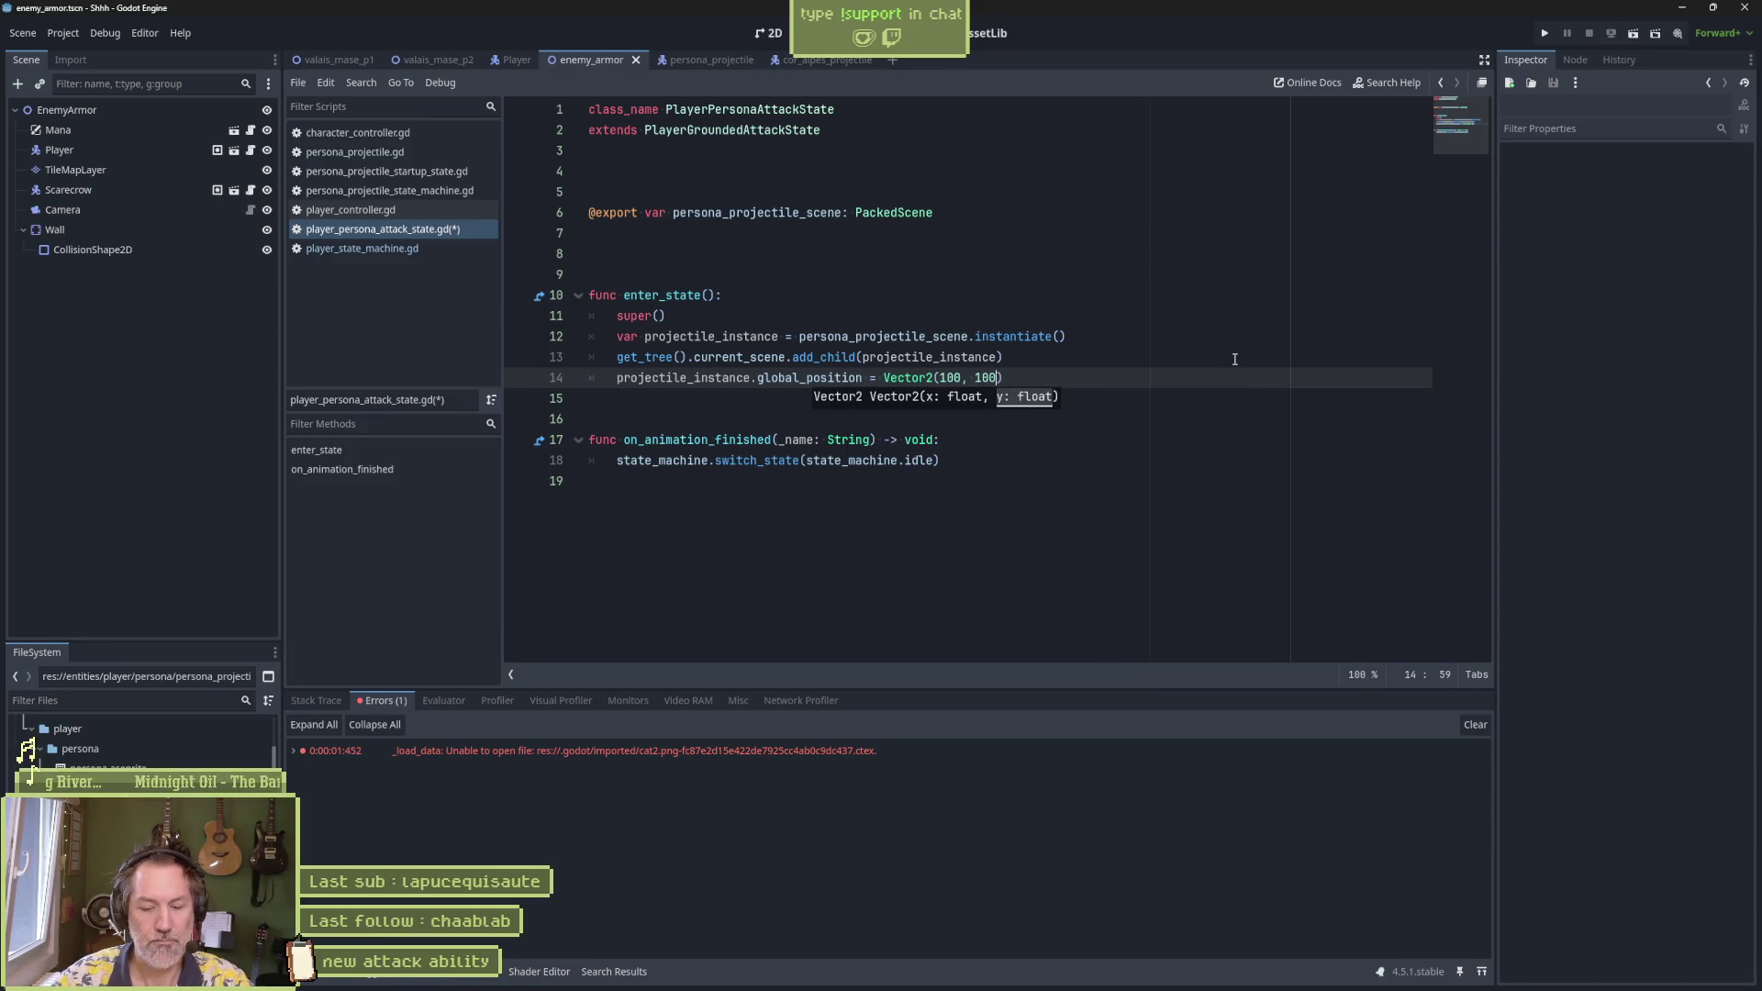
key(F6)
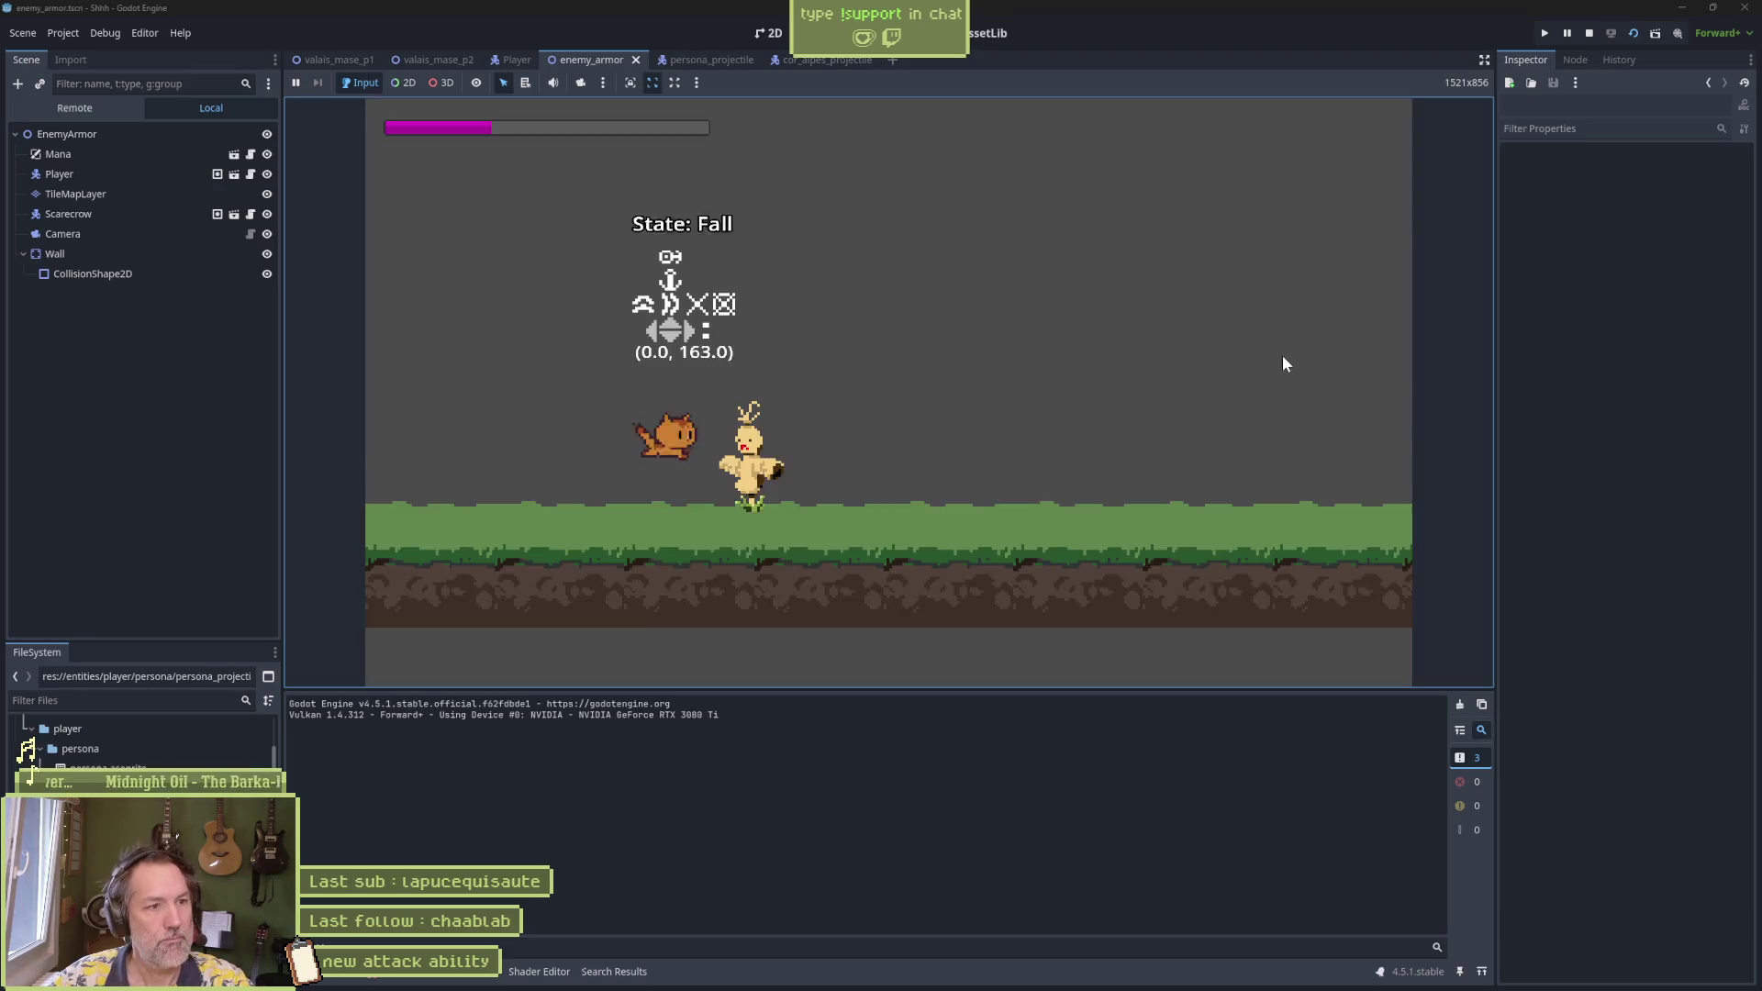
click(1282, 358)
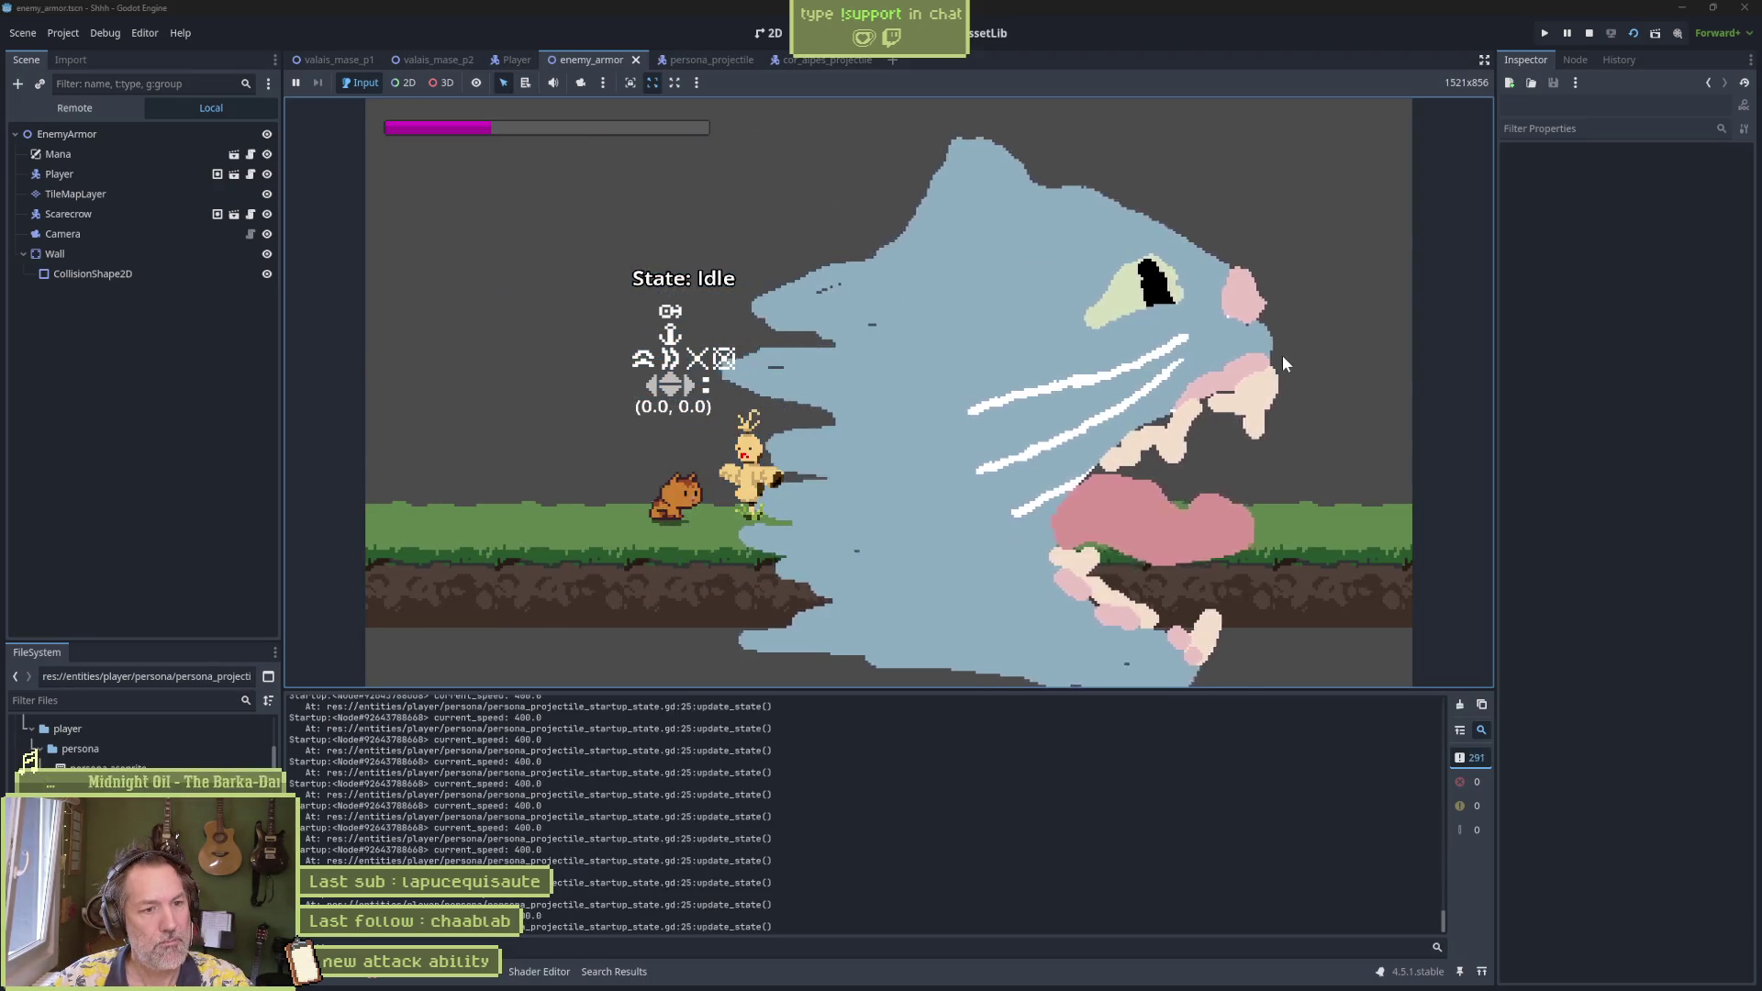
key(F8)
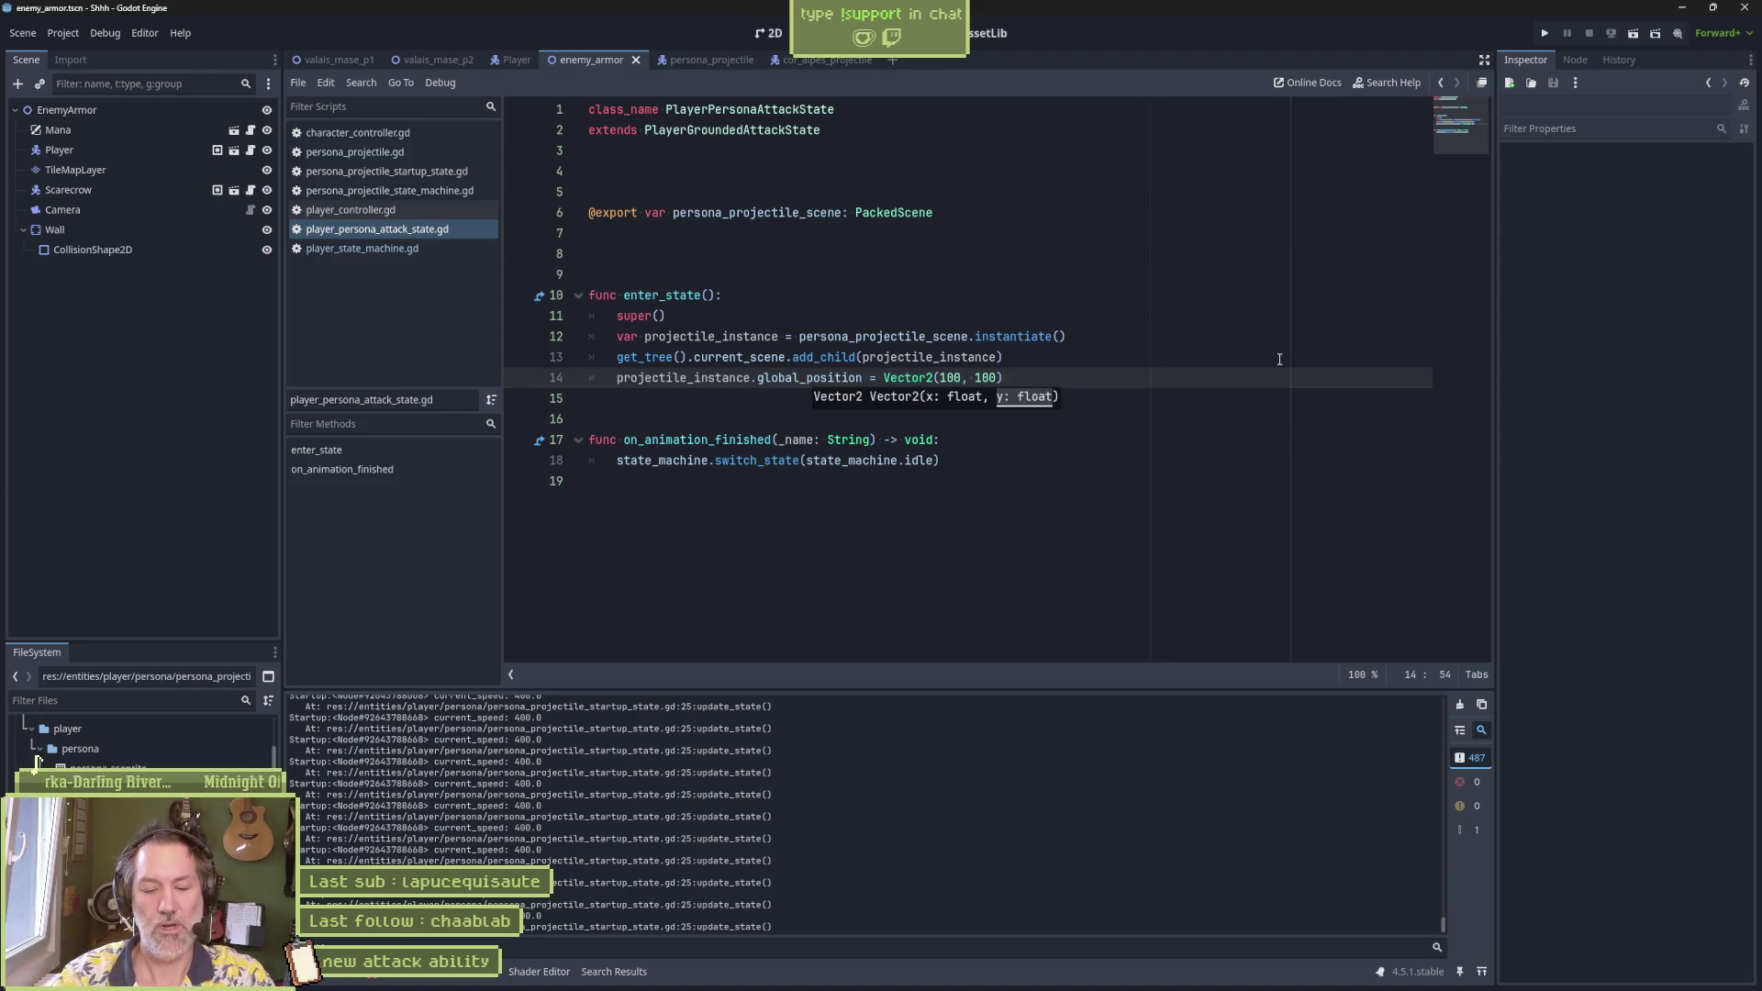
Rerun the game, tweak the spawn coordinates on line 14, and test again
key(F6)
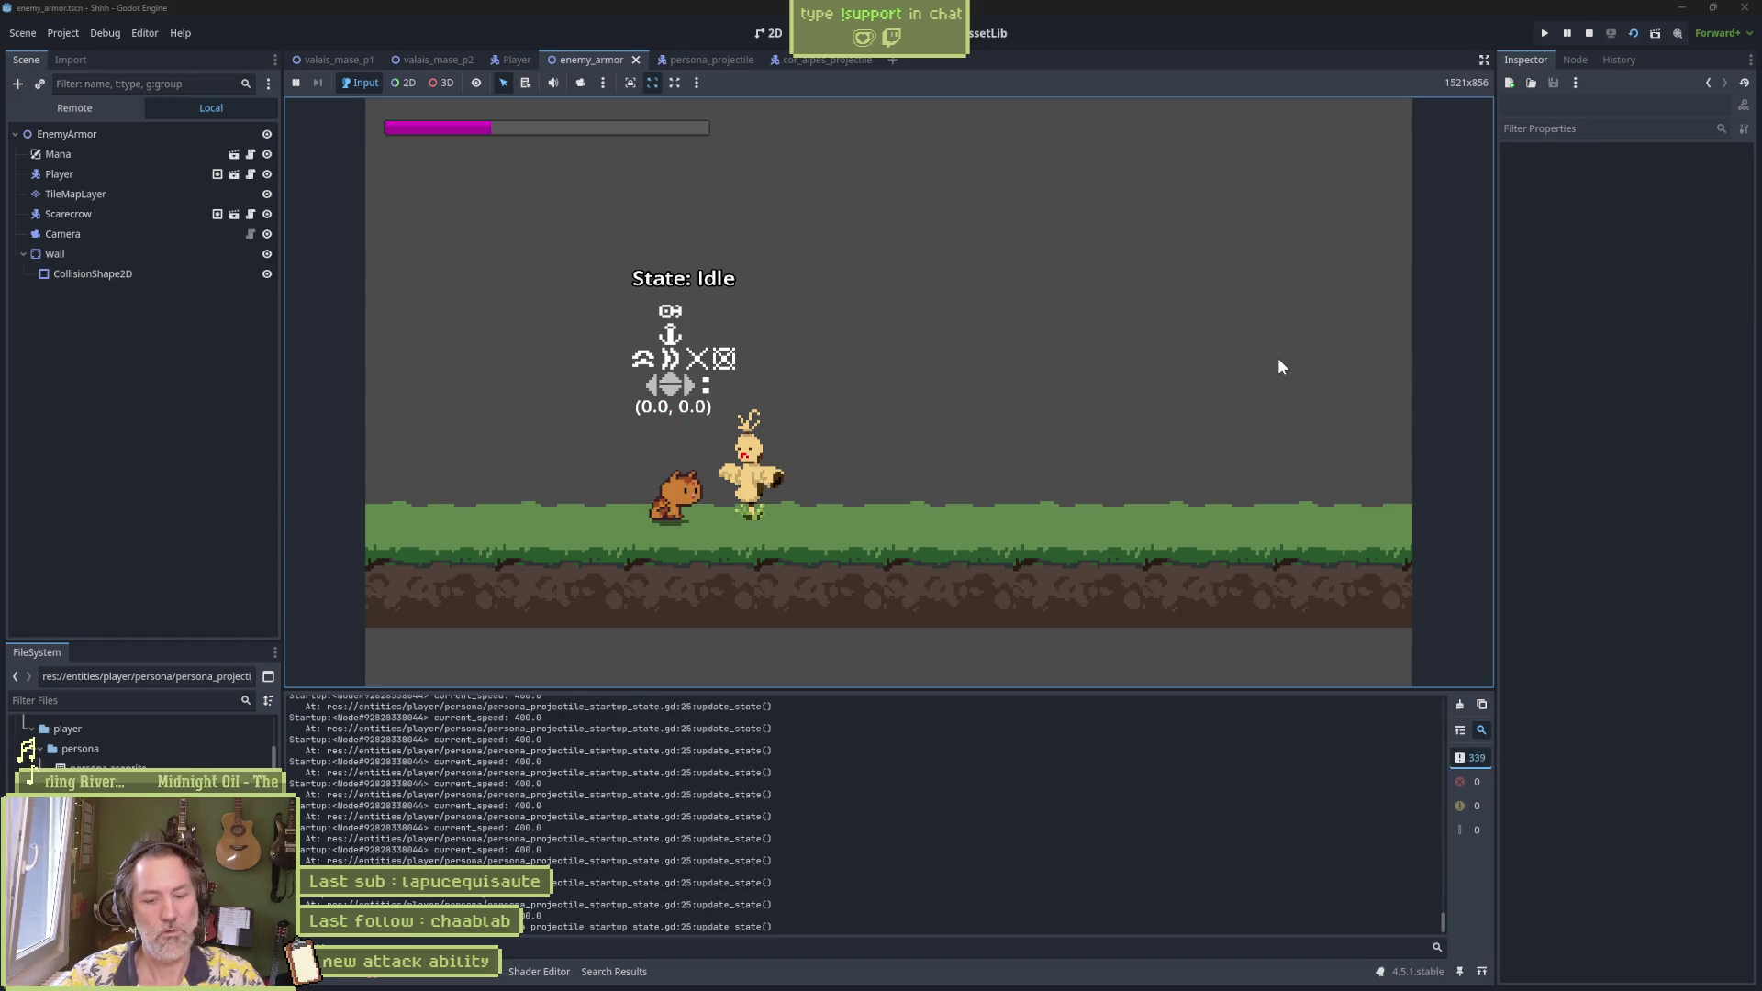
key(F8)
key(BackSpace)
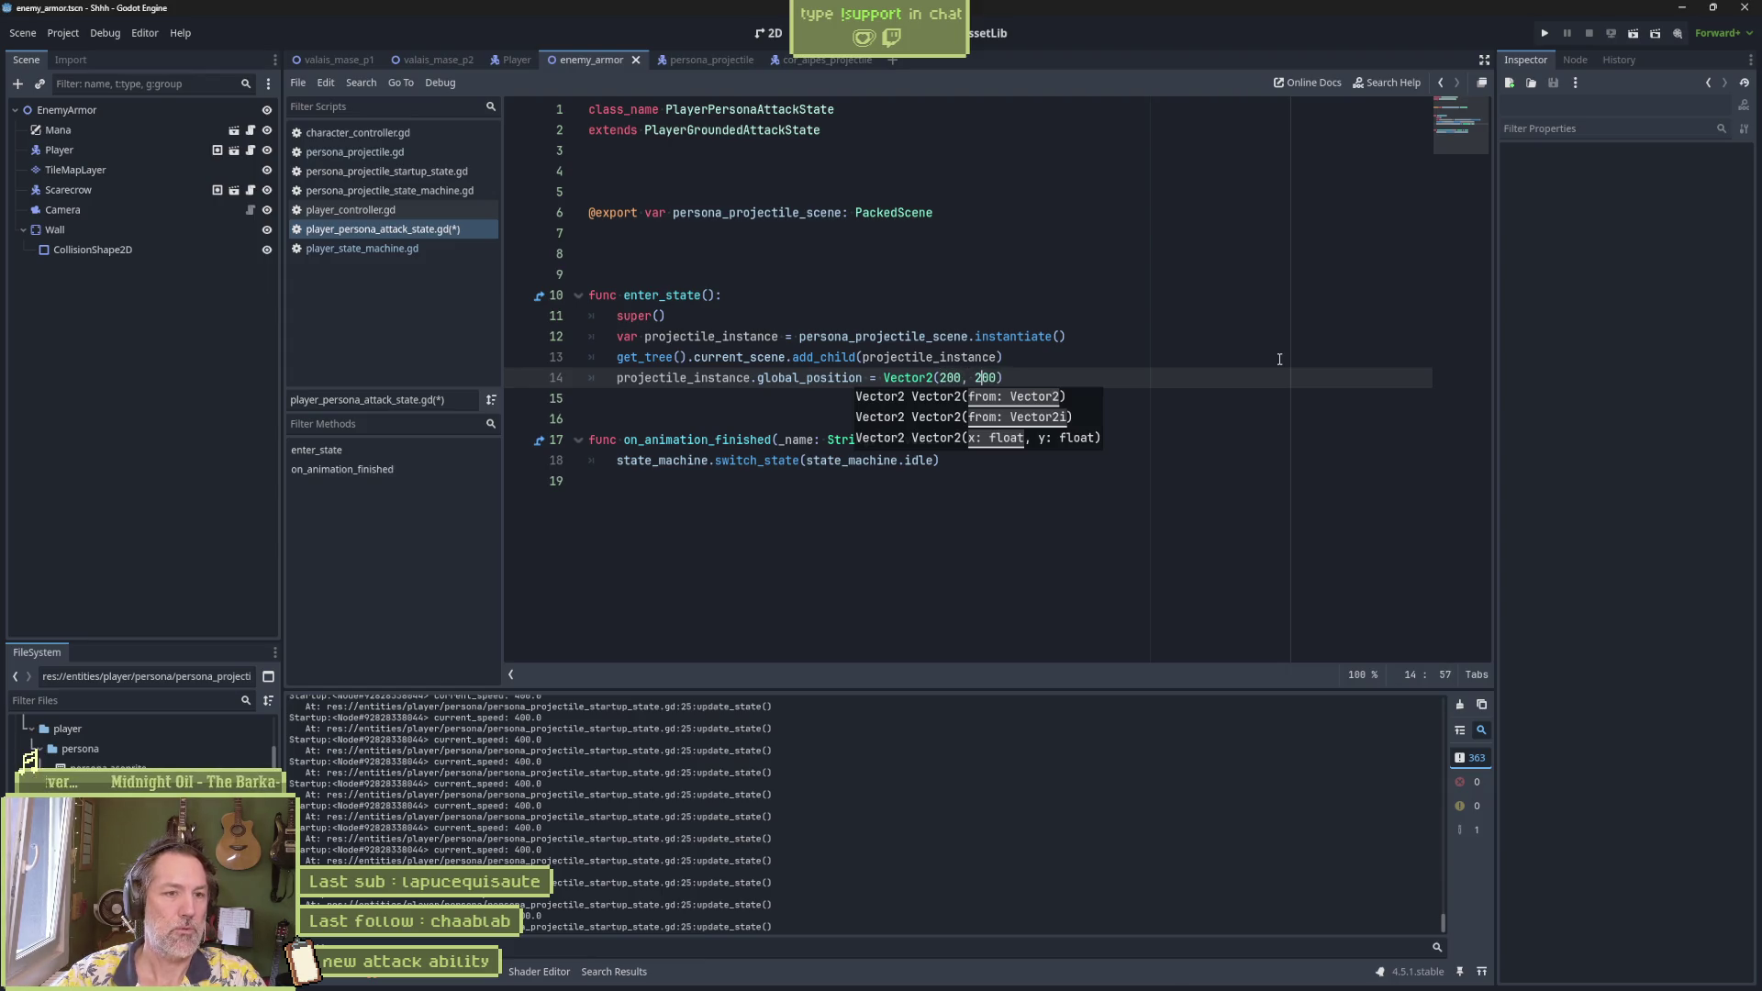
key(F5)
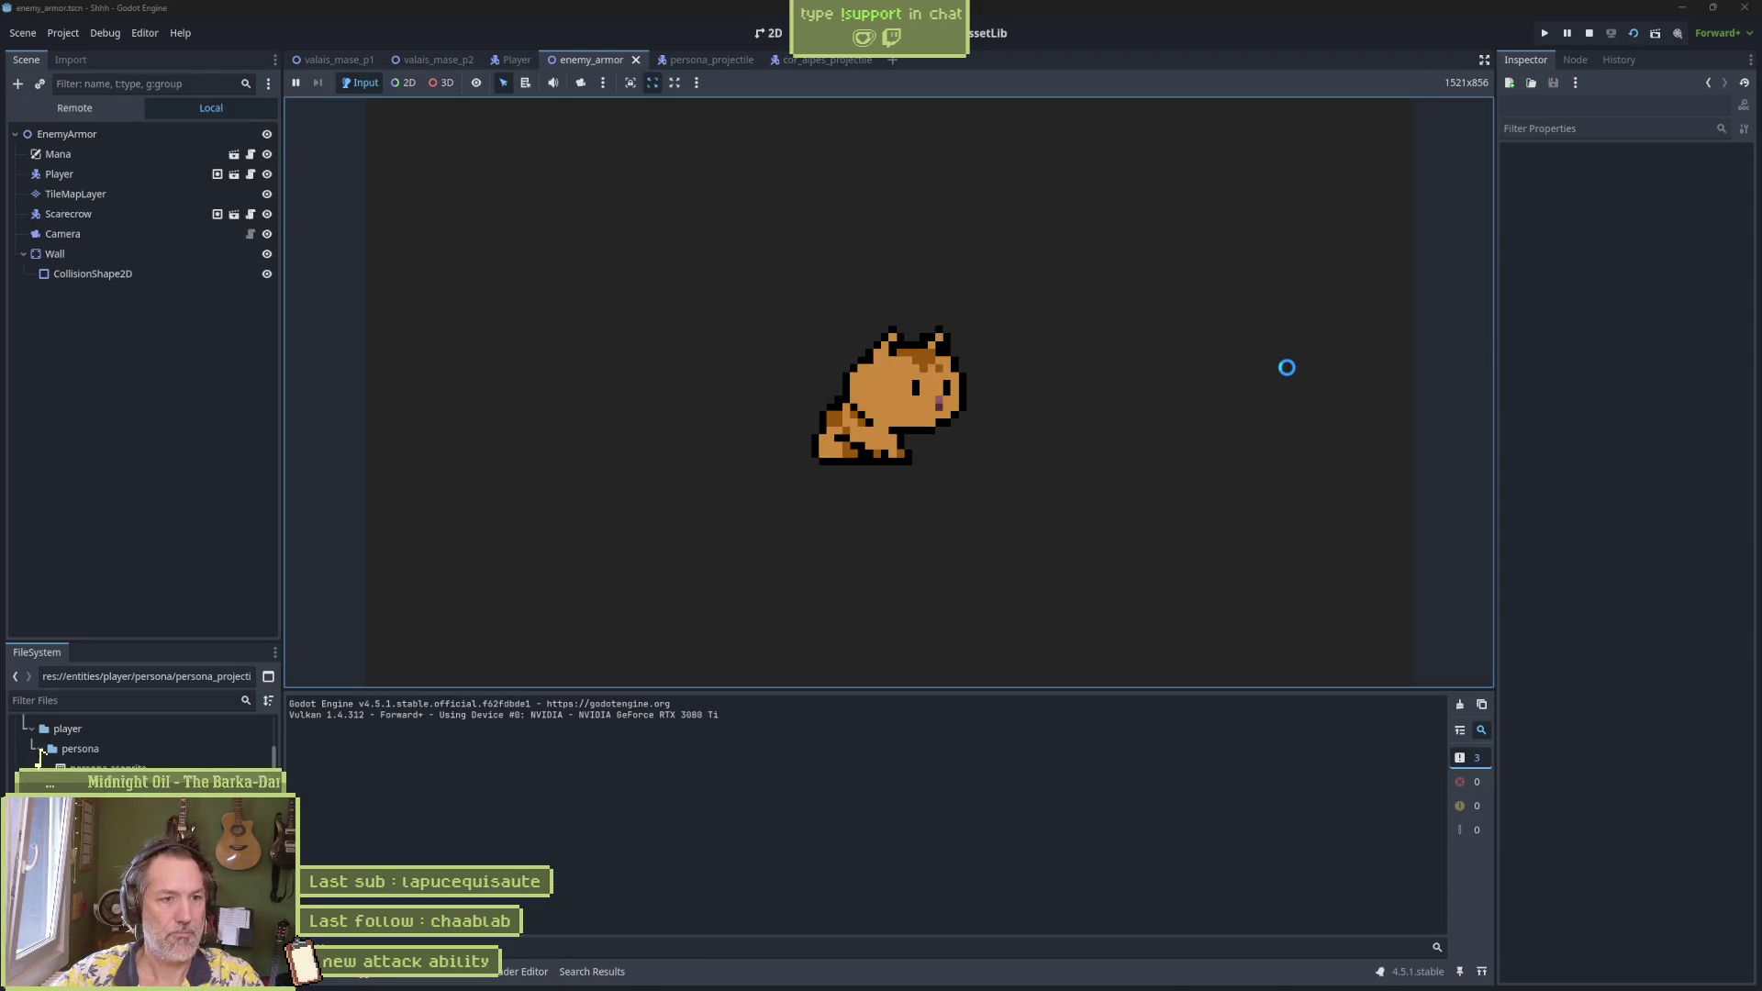
key(F8)
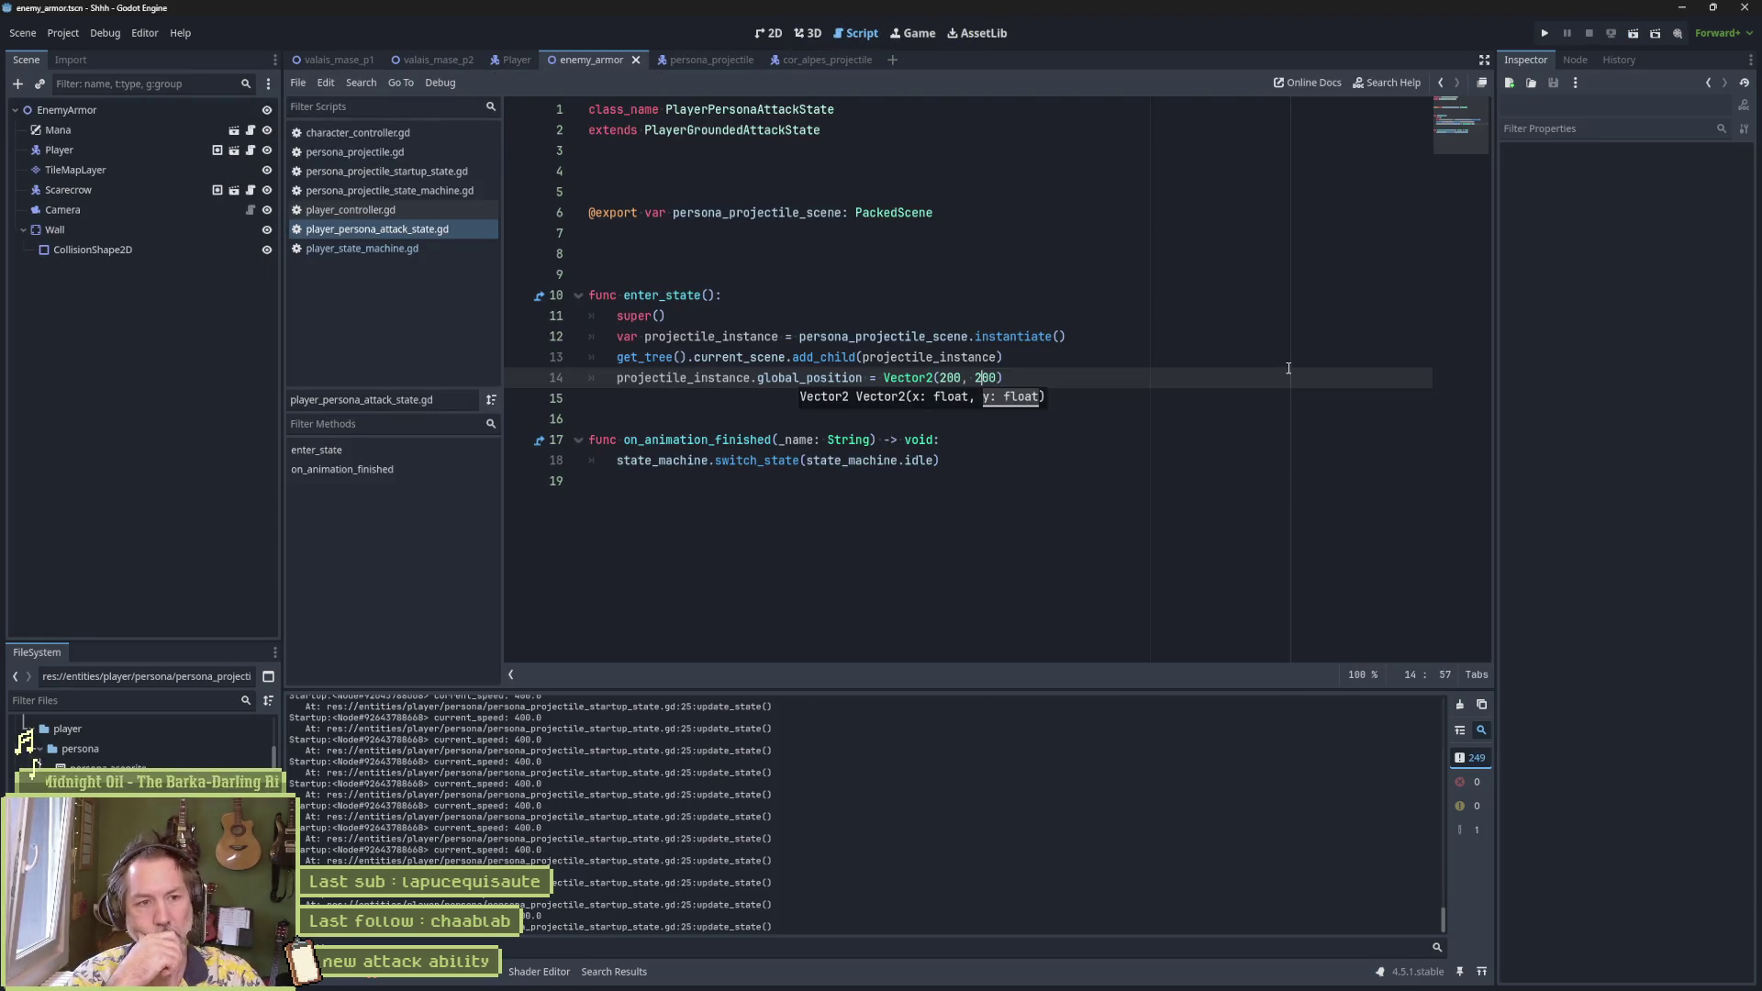
Set the spawn position to Vector2(0, 0) and test it in game
key(BackSpace)
key(Delete)
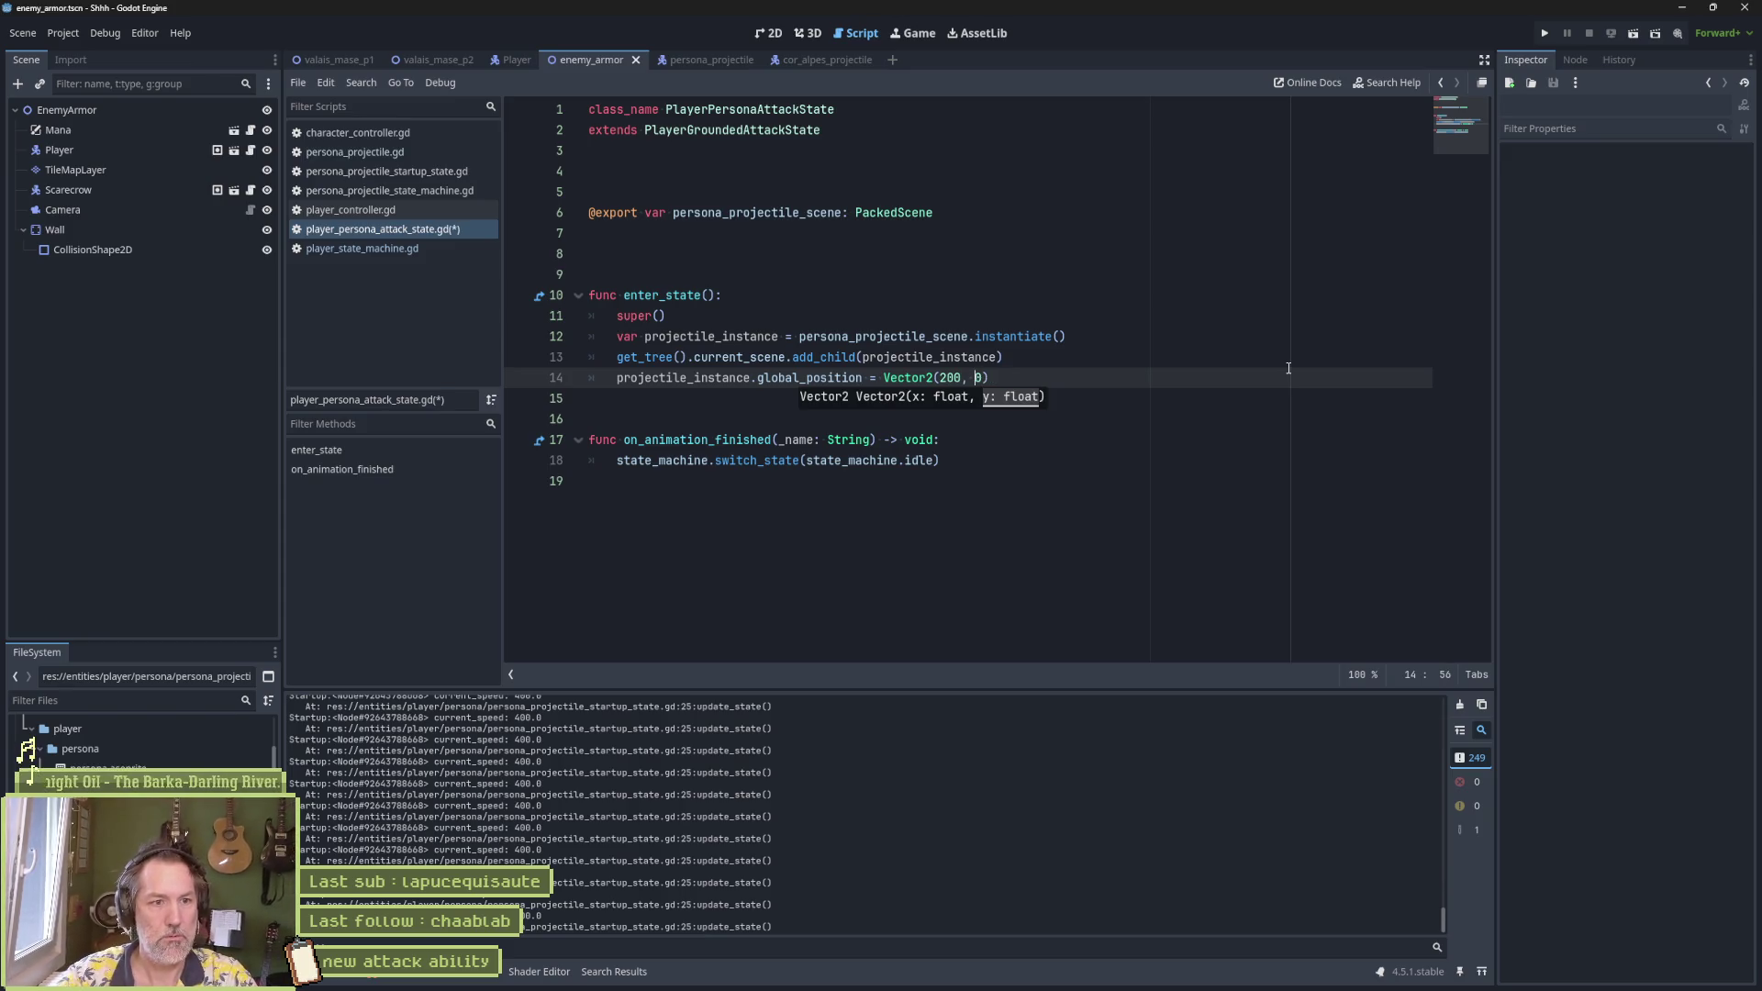
key(Left)
key(Left)
key(Left)
key(Delete)
key(Delete)
key(F5)
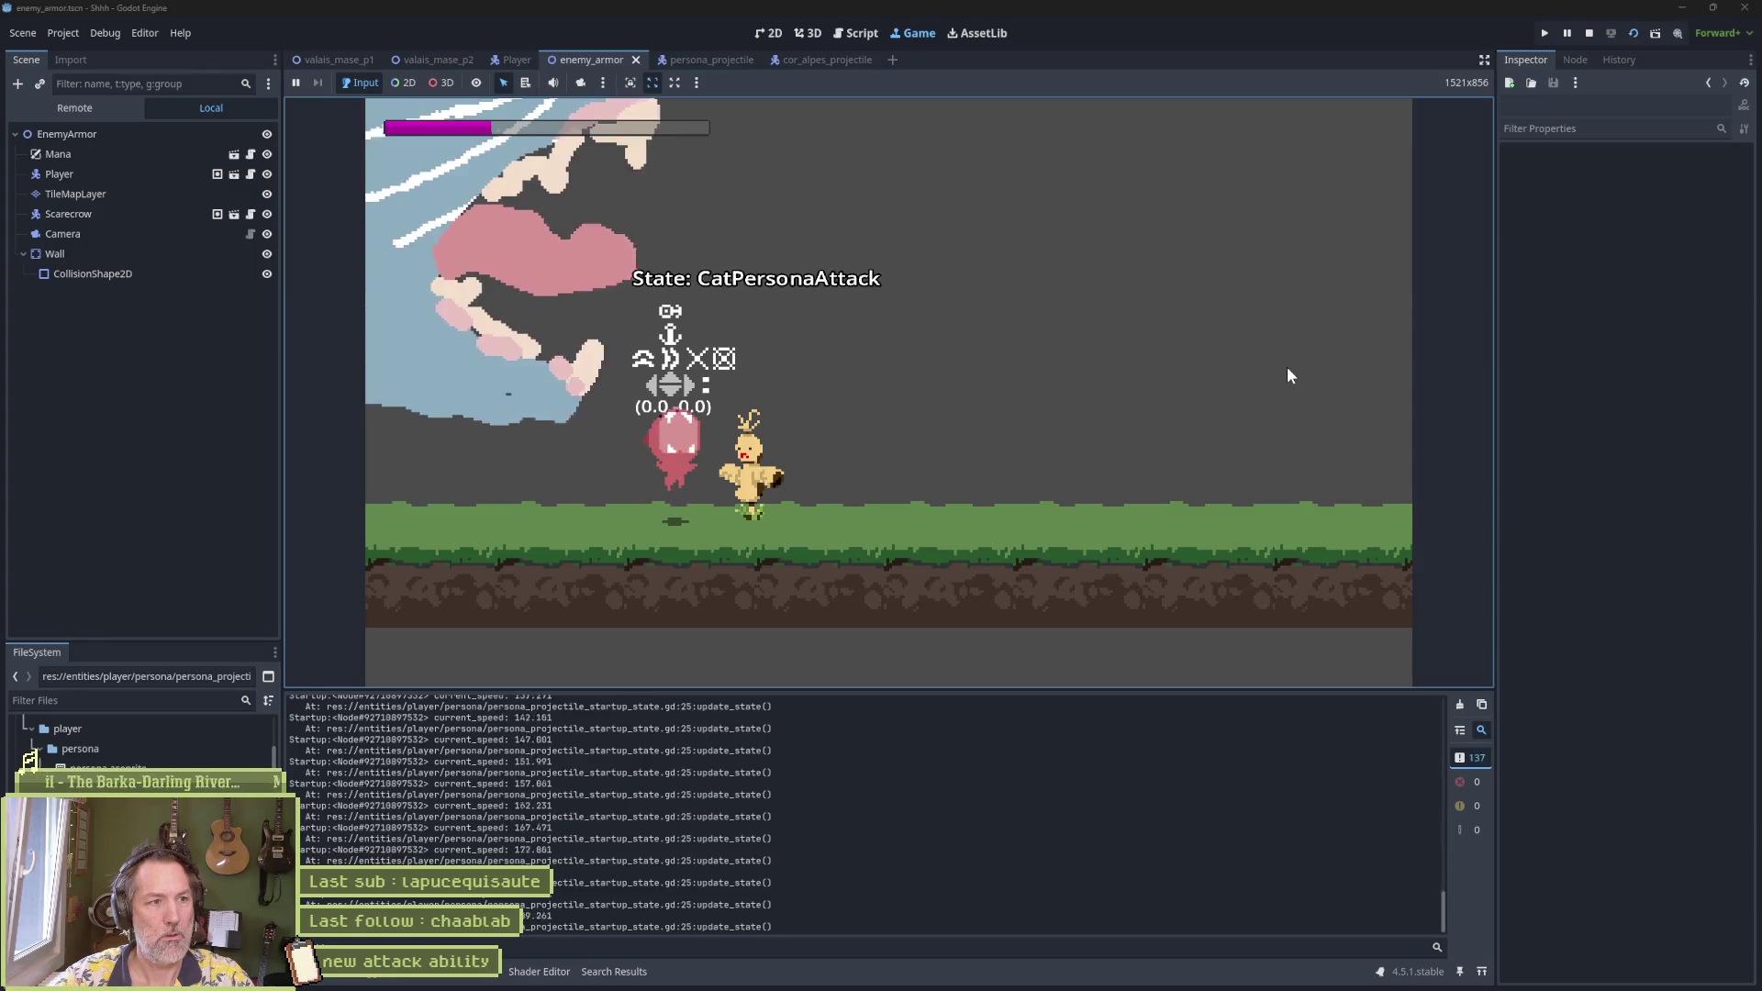
key(F8)
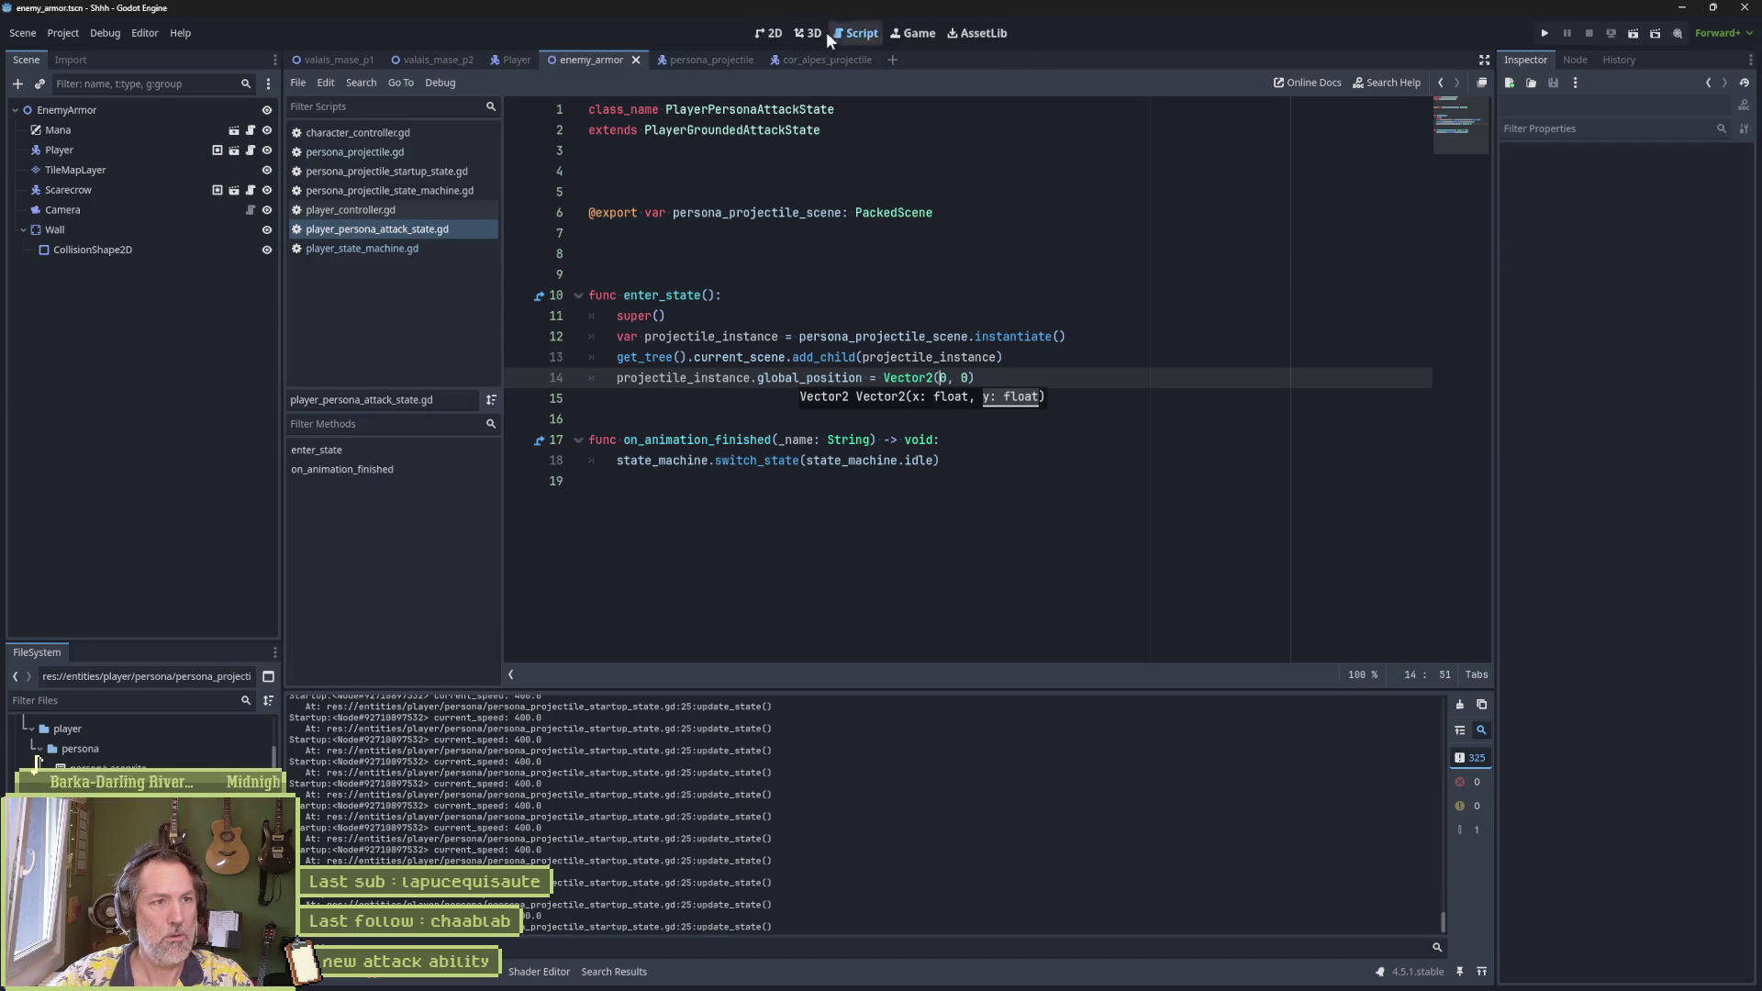
Check the level layout in the 2D view, then select the rest of the spawn line in the script
click(771, 35)
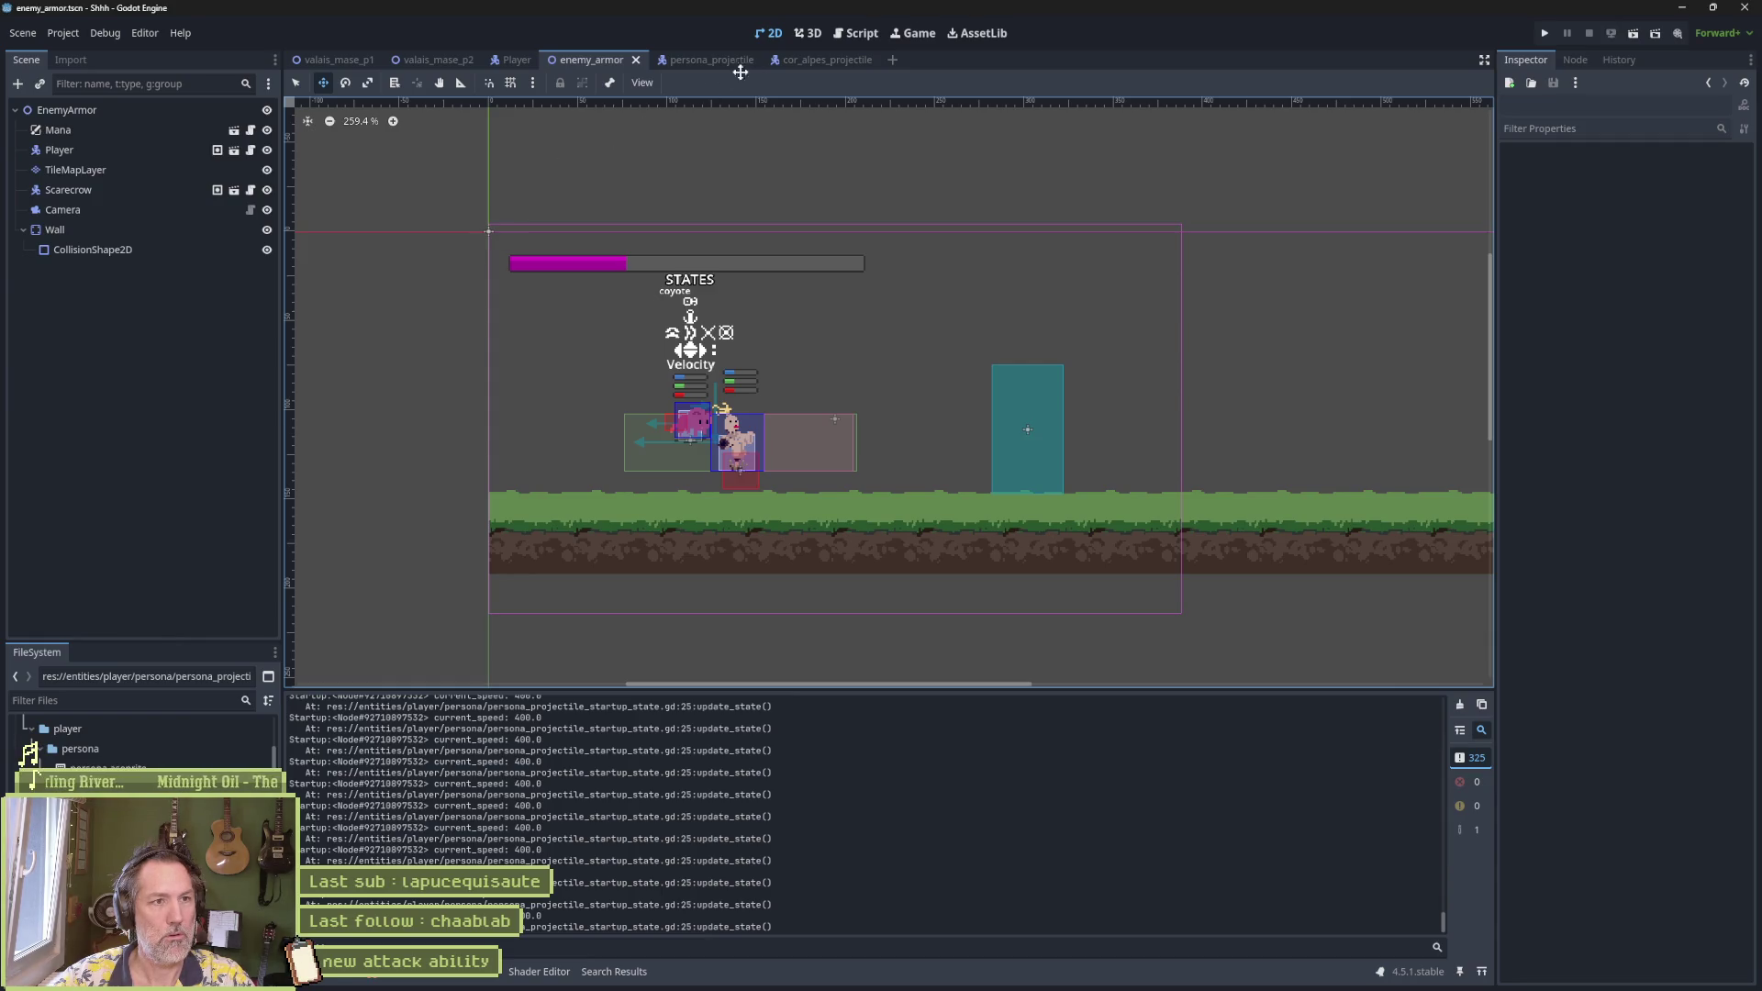
click(856, 33)
click(776, 386)
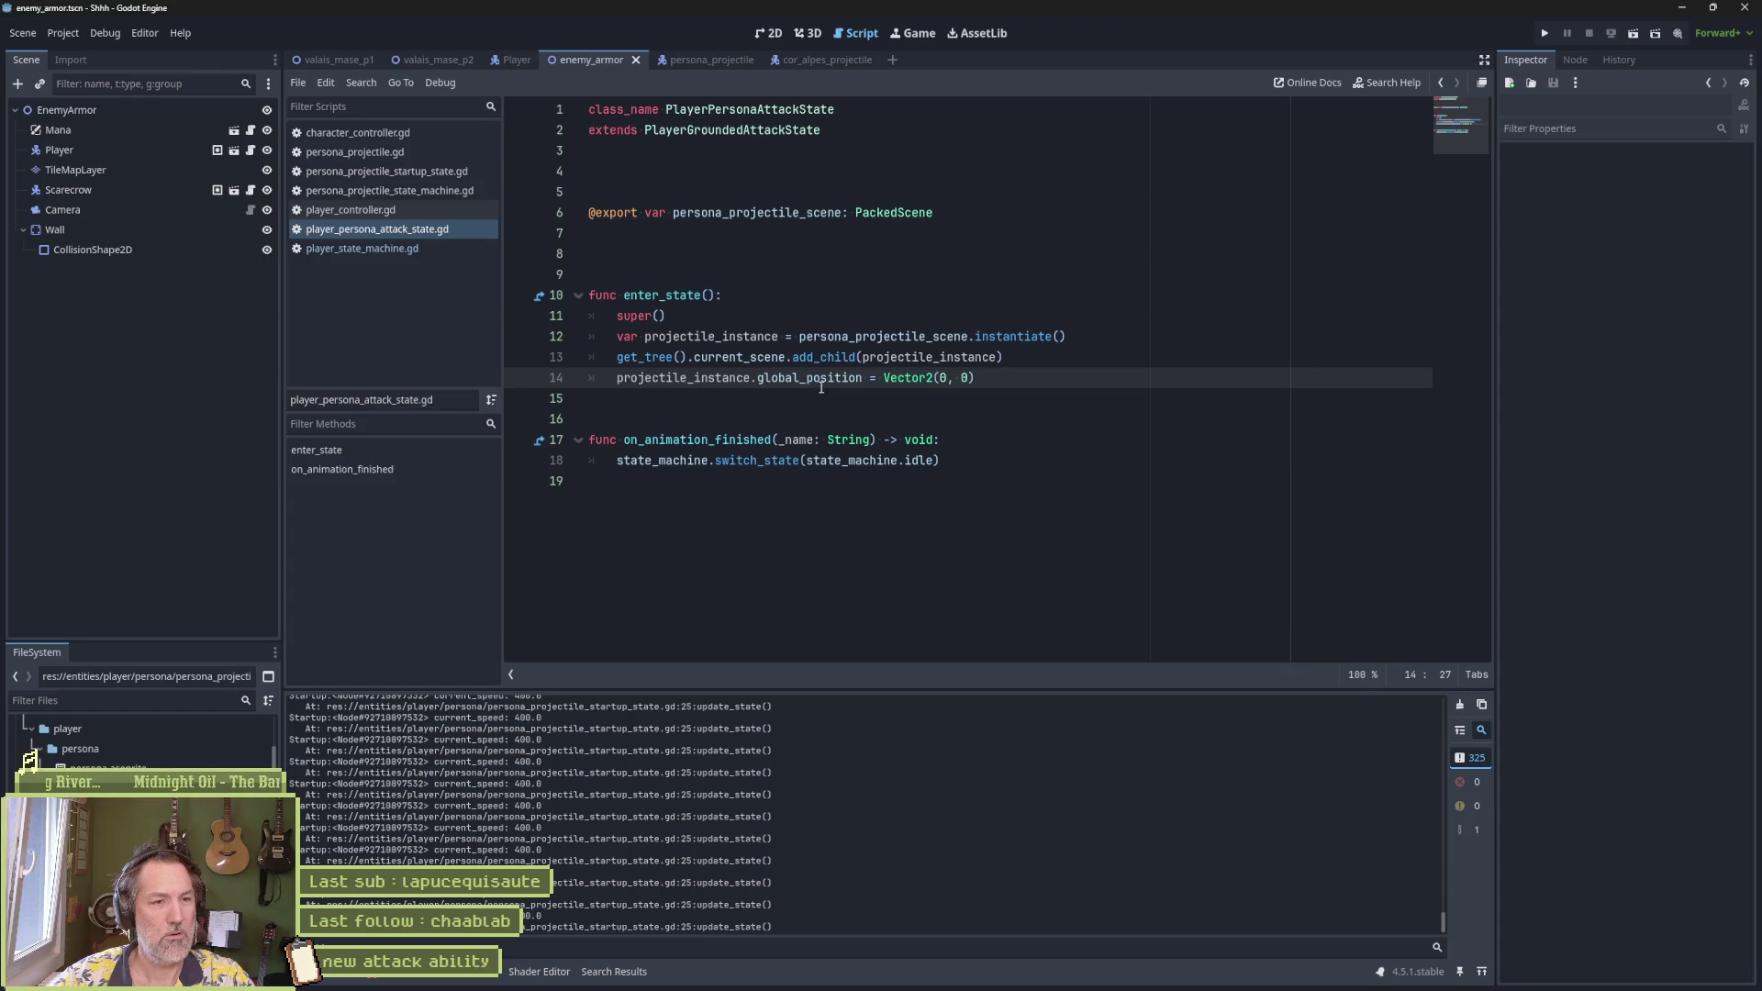
mouse_move(975, 378)
mouse_down()
mouse_move(684, 378)
mouse_move(918, 357)
mouse_move(735, 378)
mouse_up()
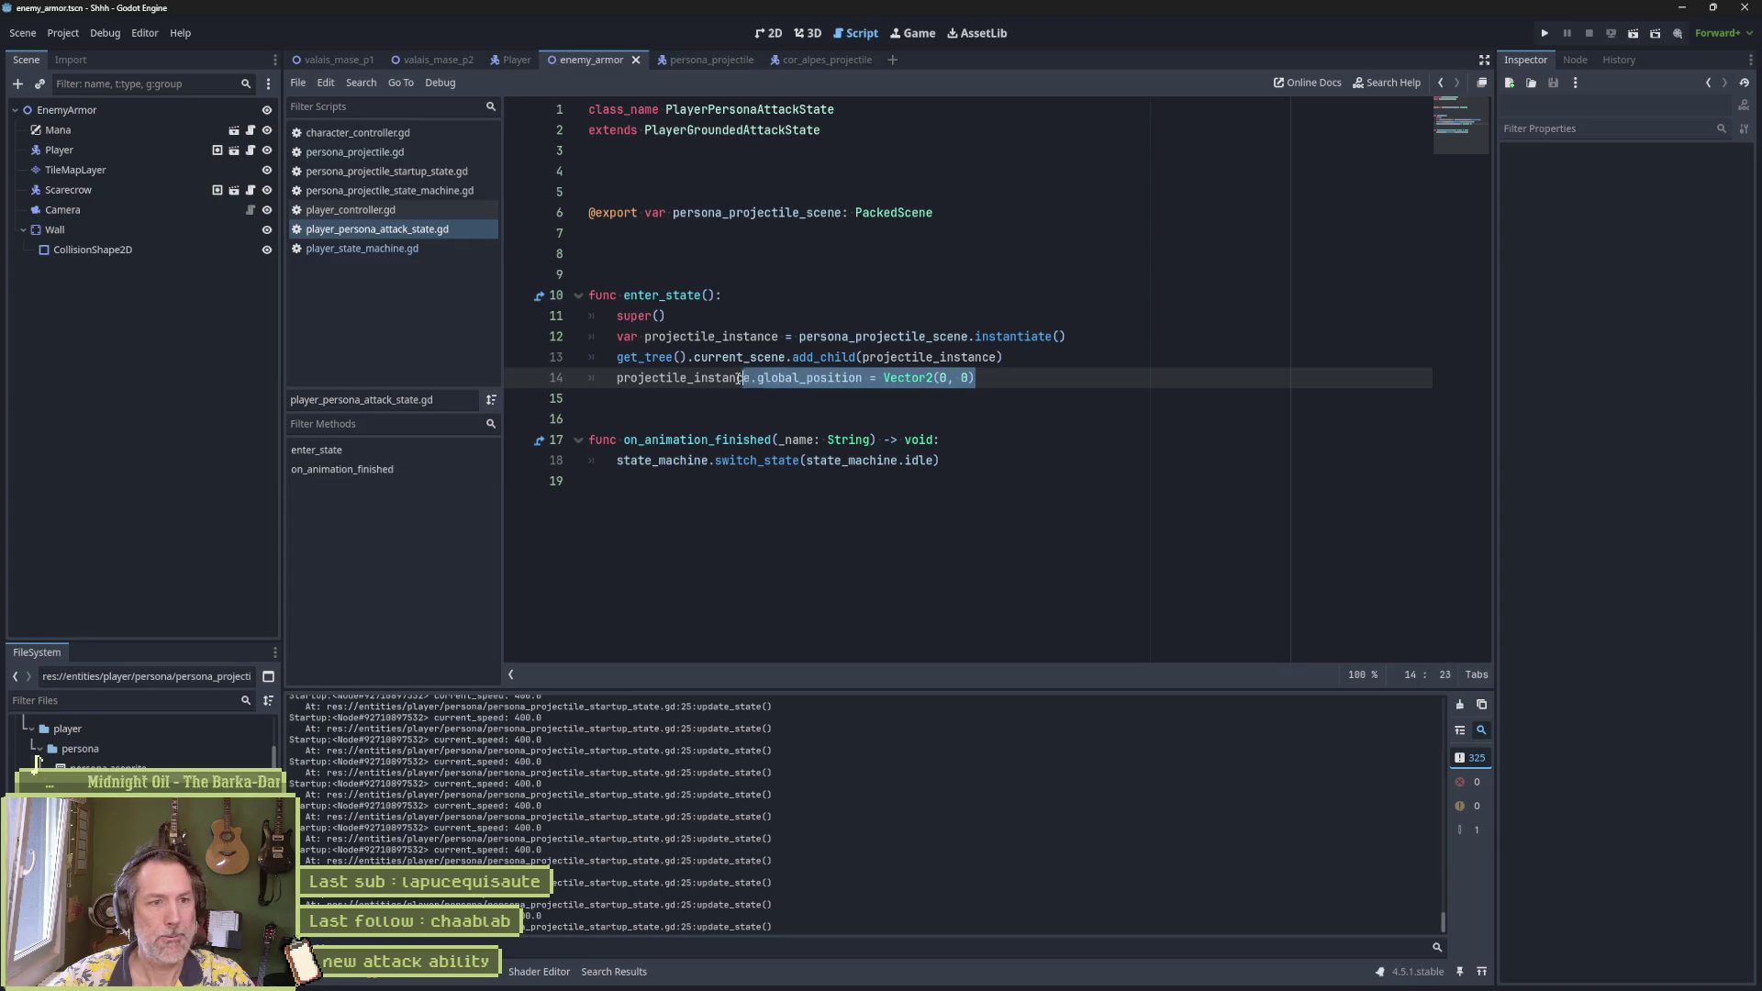
Add a print_debug line after line 13 logging self and character_controller.global_position
click(1083, 361)
key(Return)
text(print)
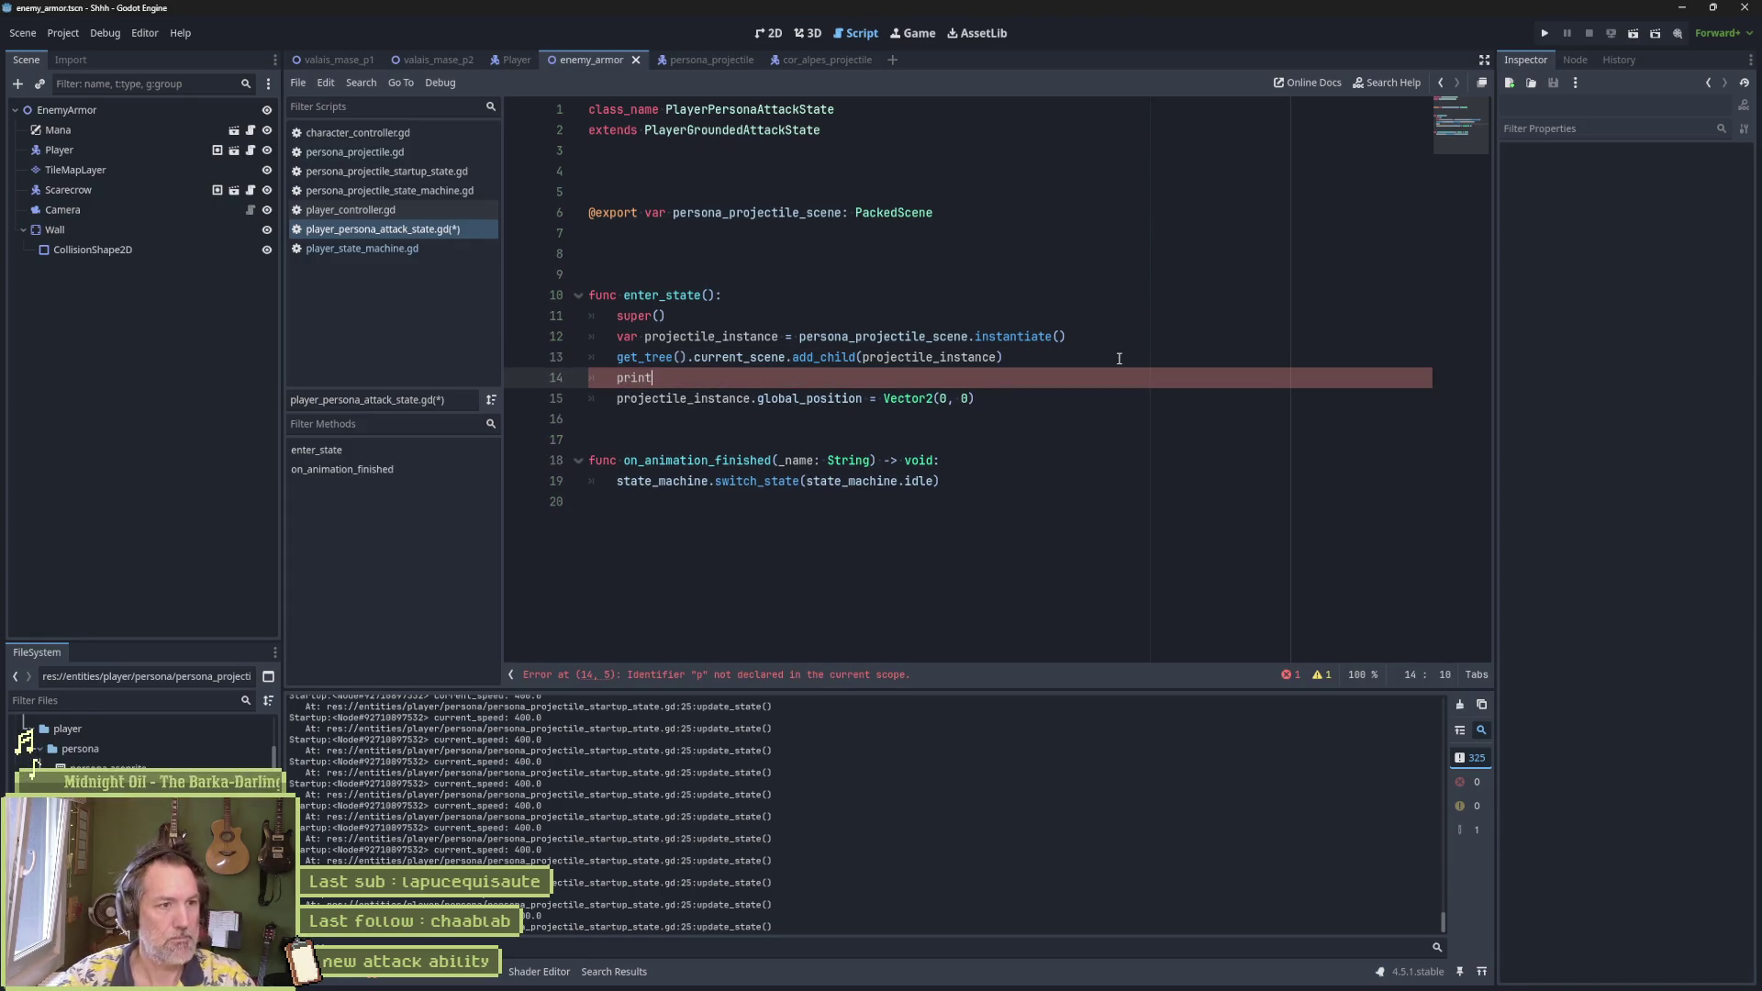
text(ug(sel;f,)
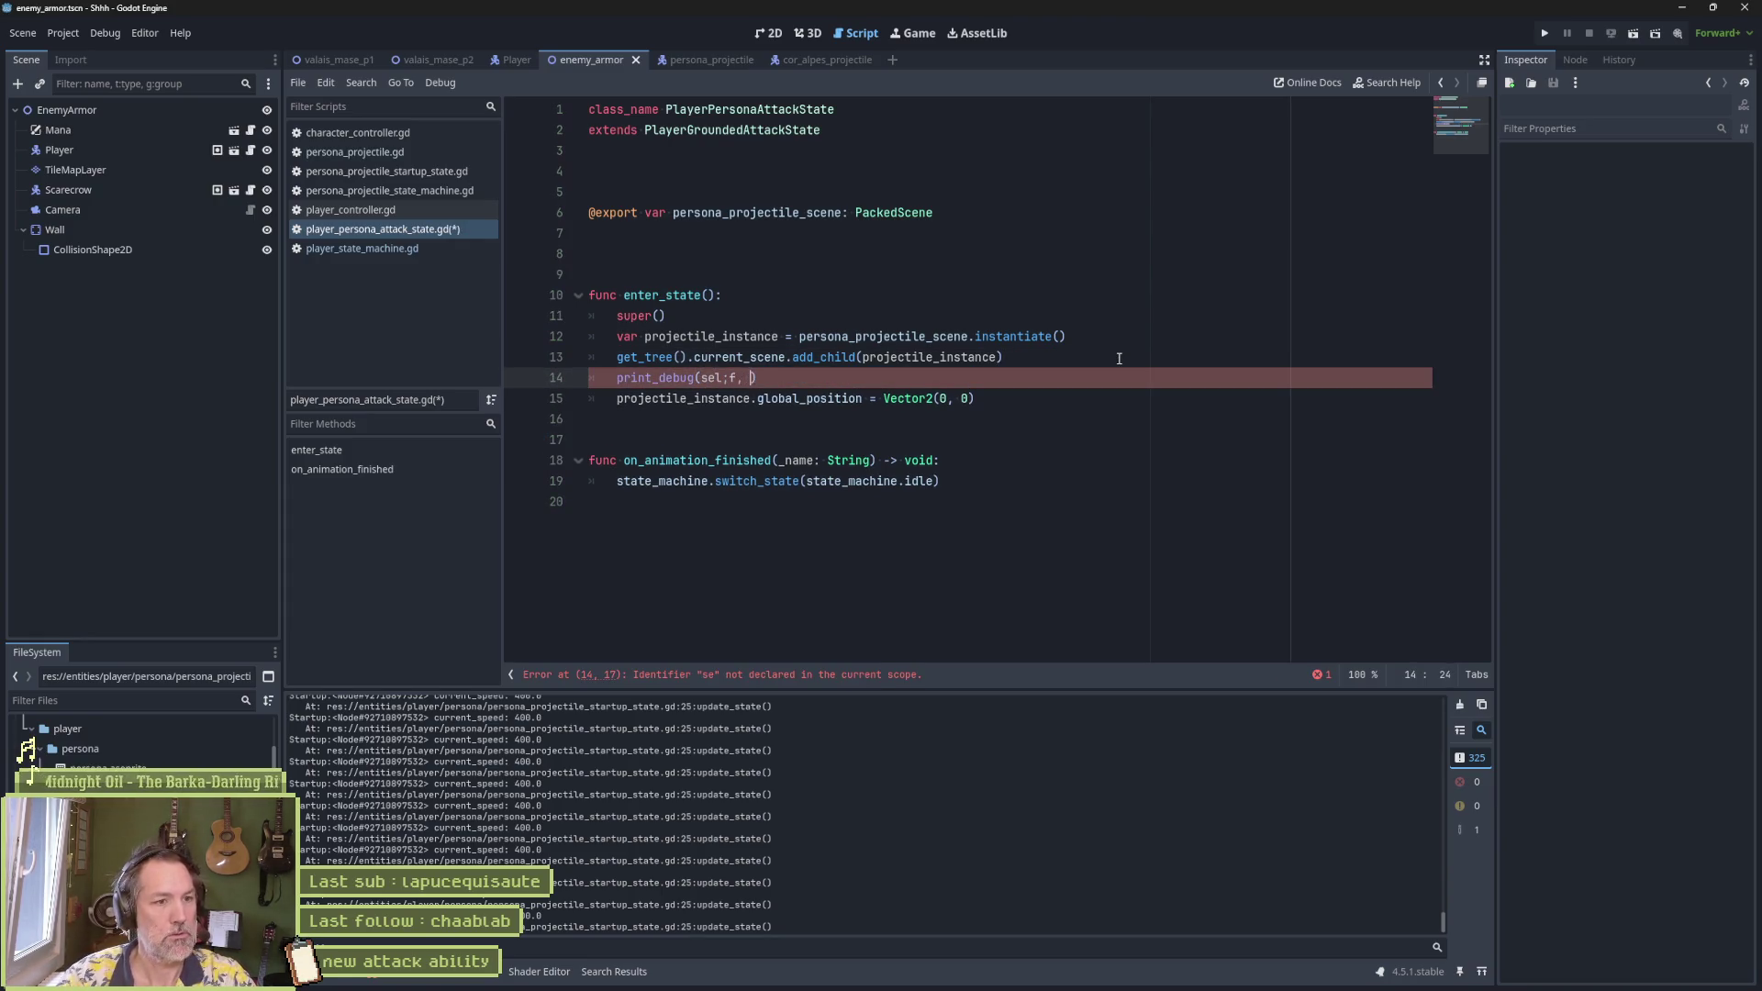
text(char)
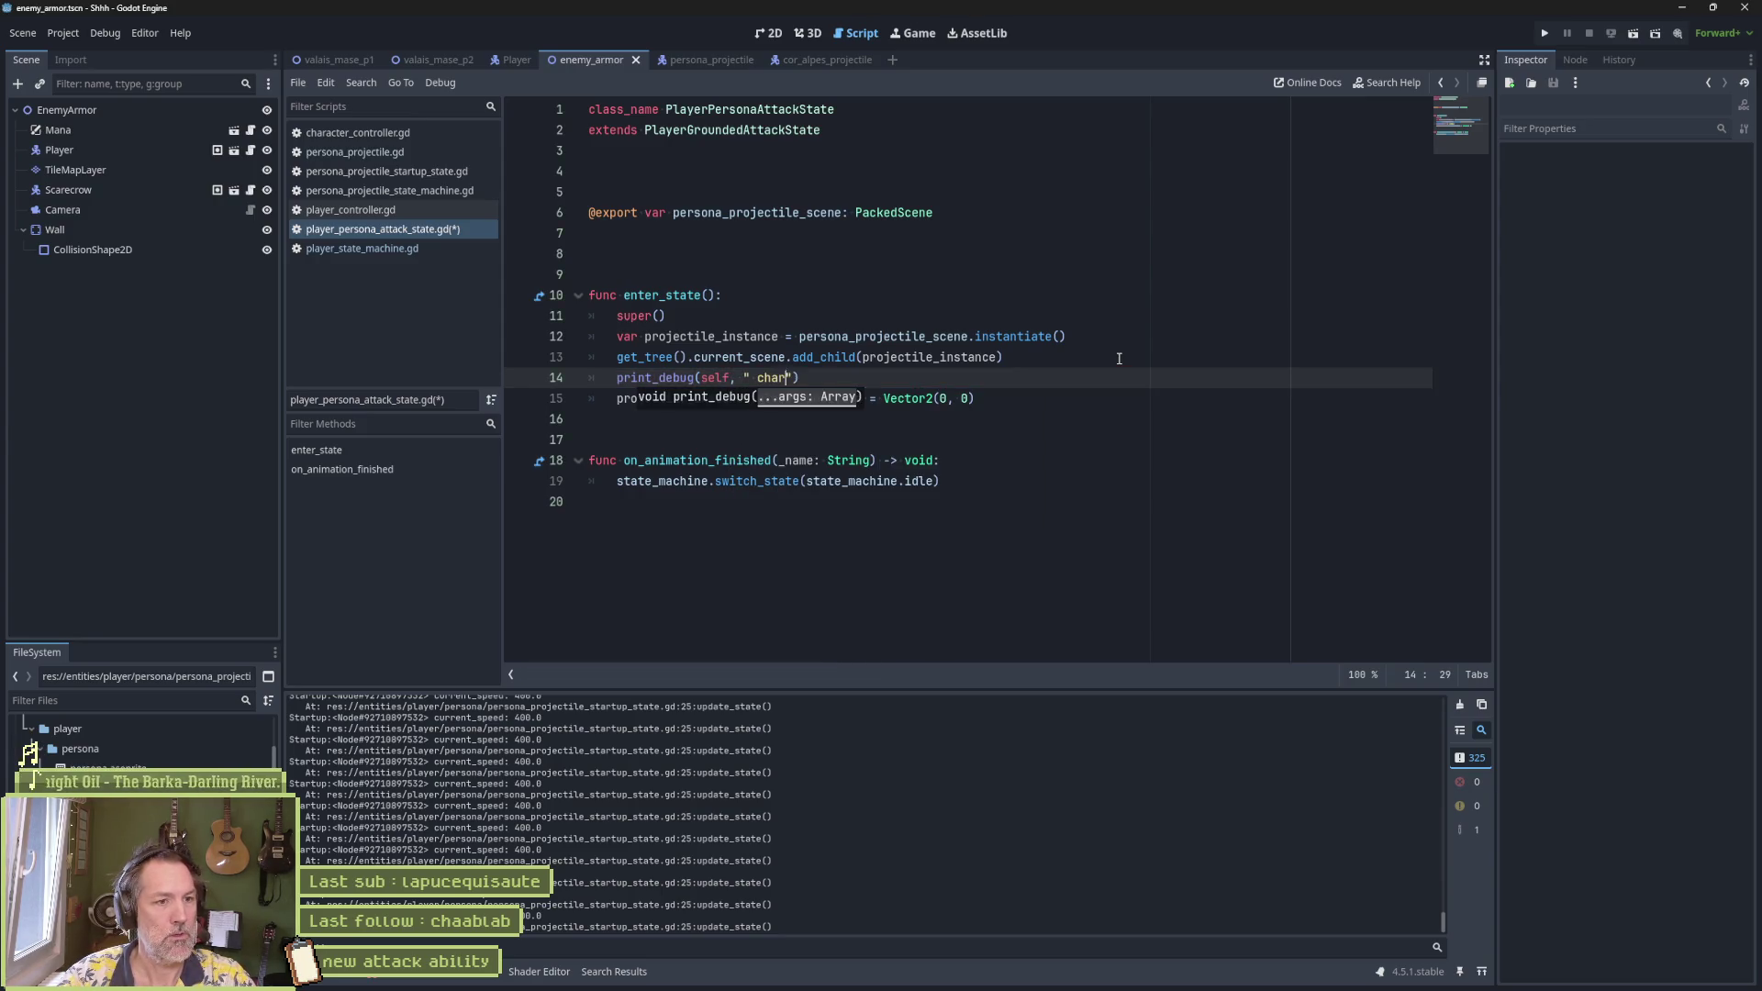
text(r_)
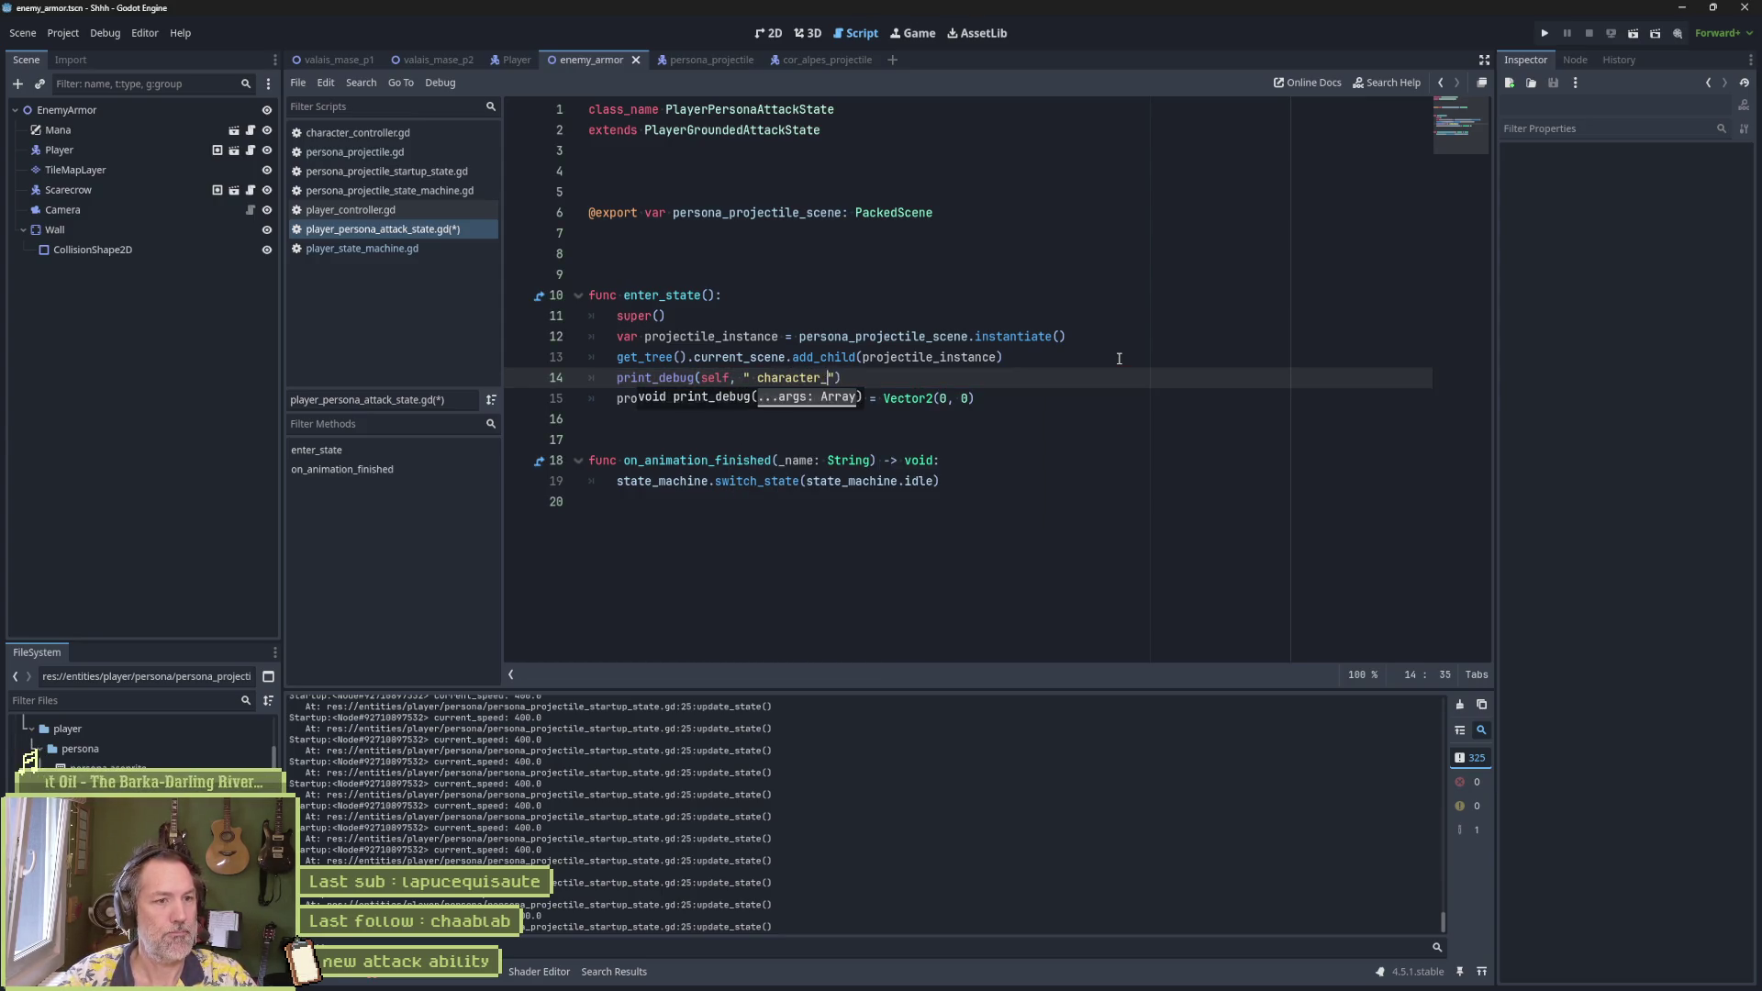
text(l._posit)
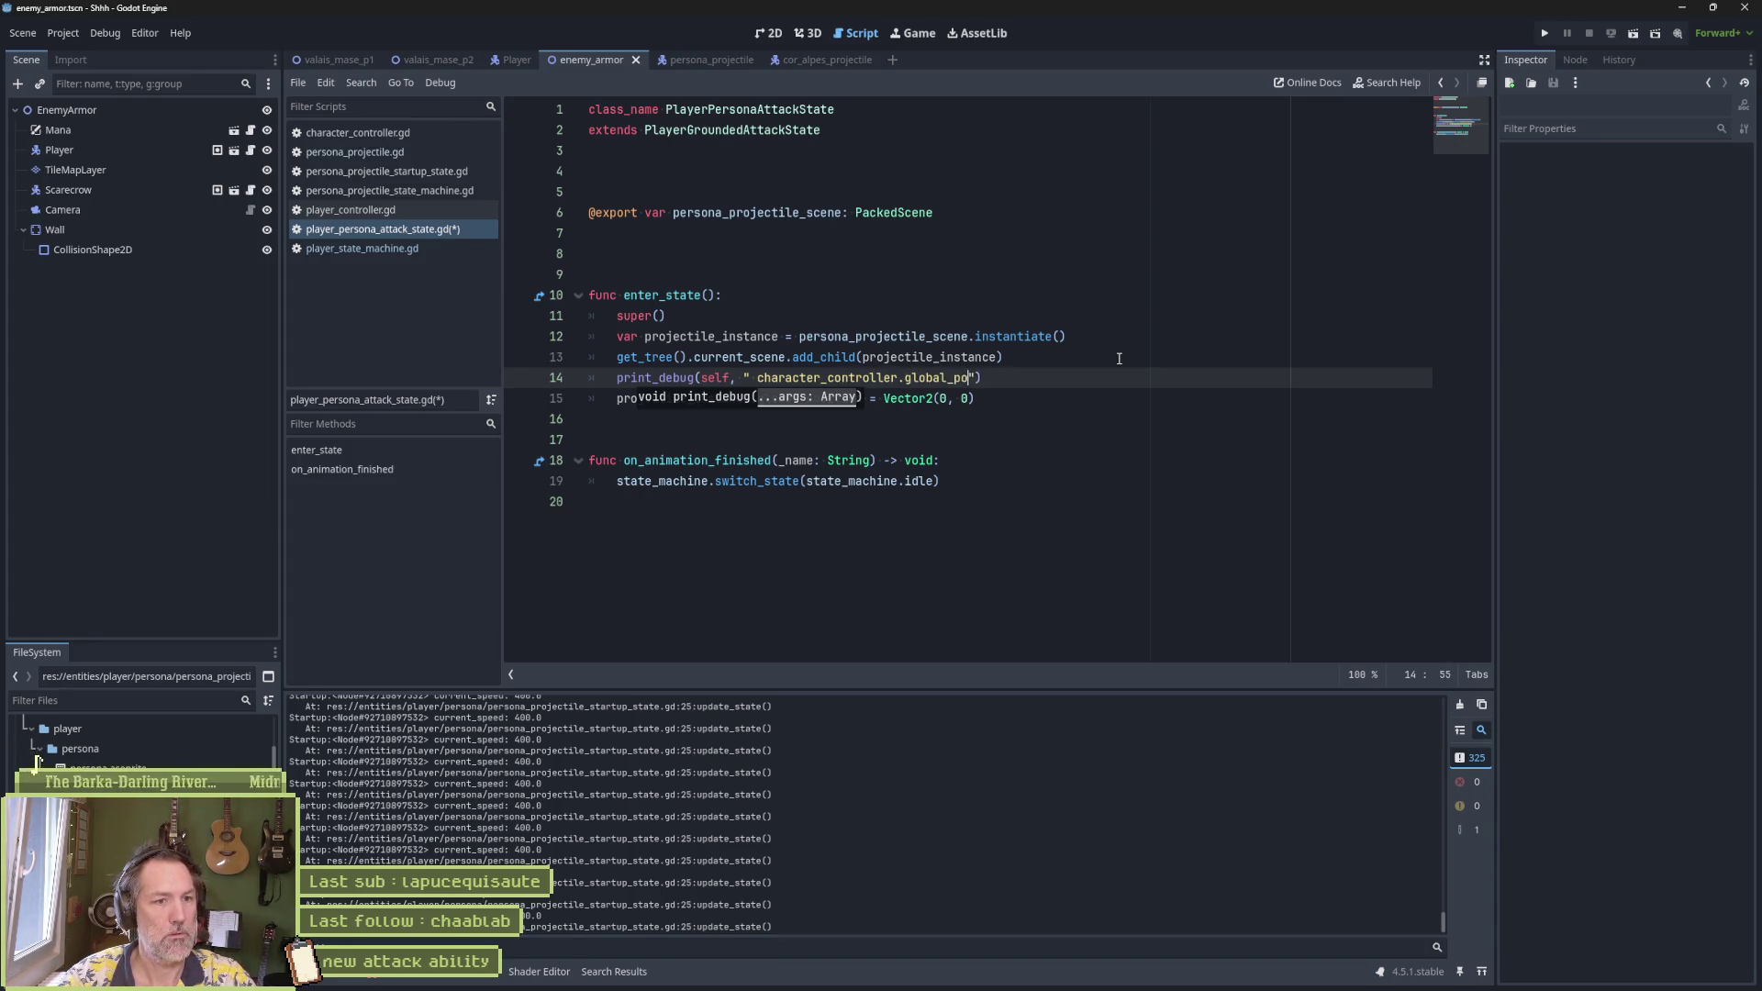
text(on)
key(ctrl+shift+Left)
key(ctrl+shift+Left)
key(ctrl+shift+Left)
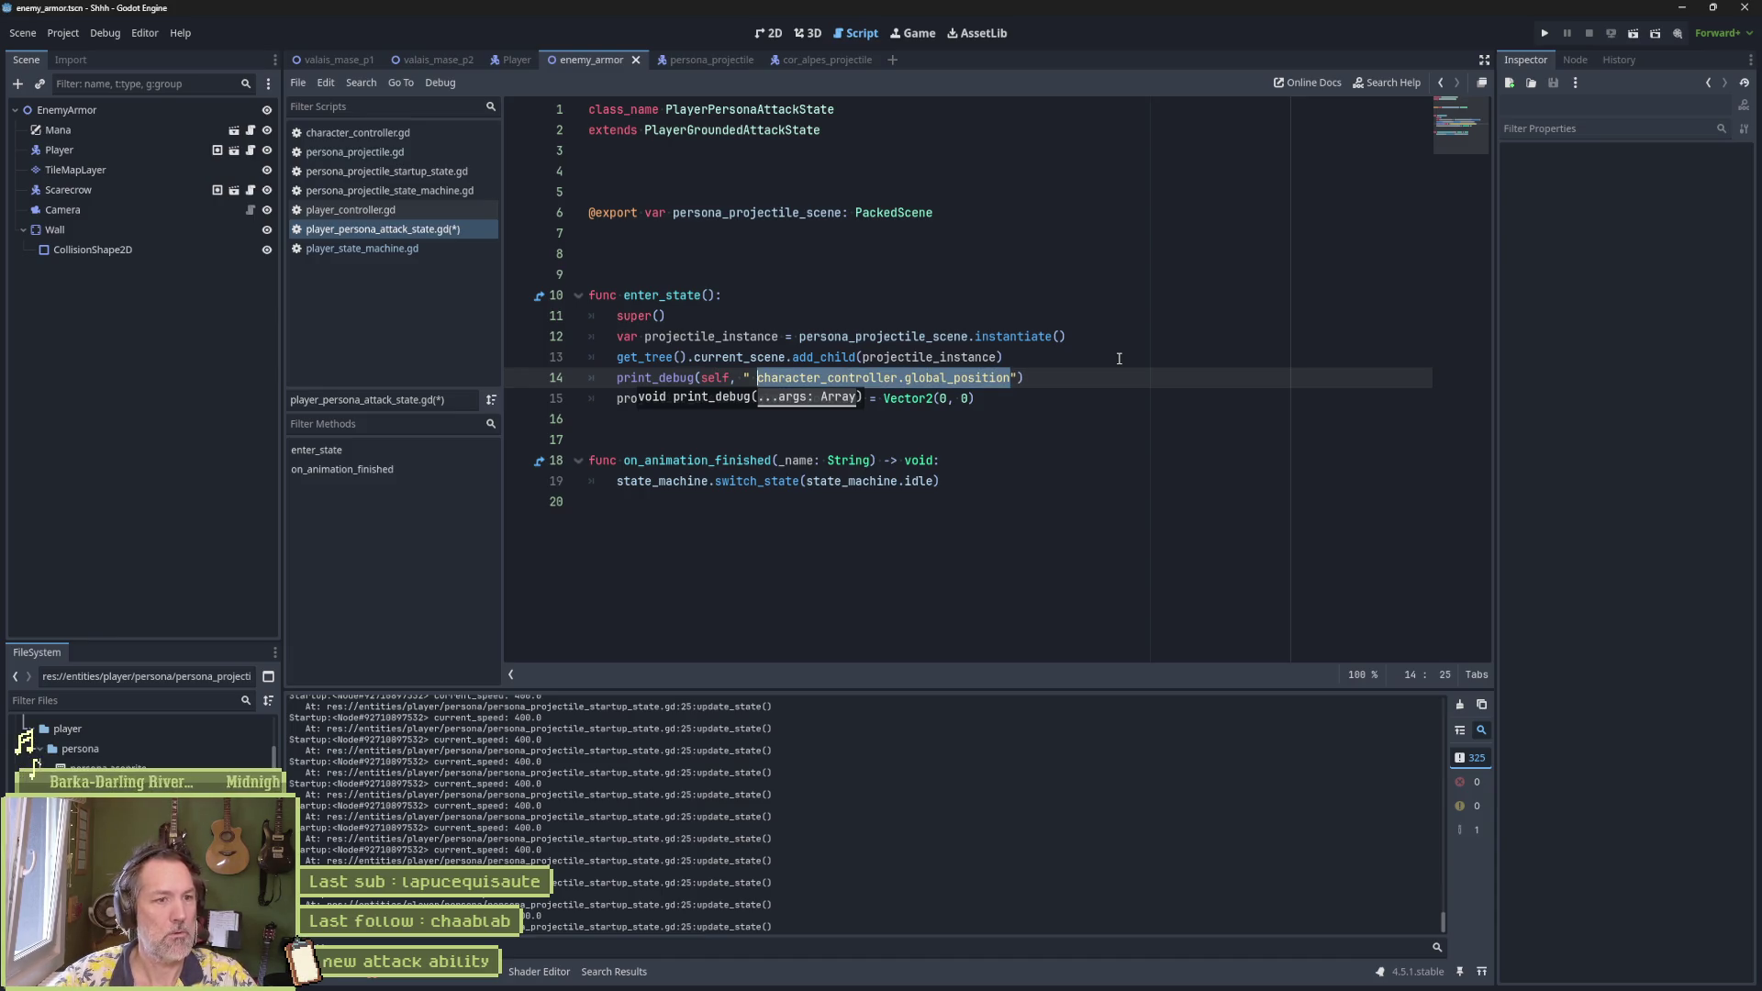
key(Right)
key(Right)
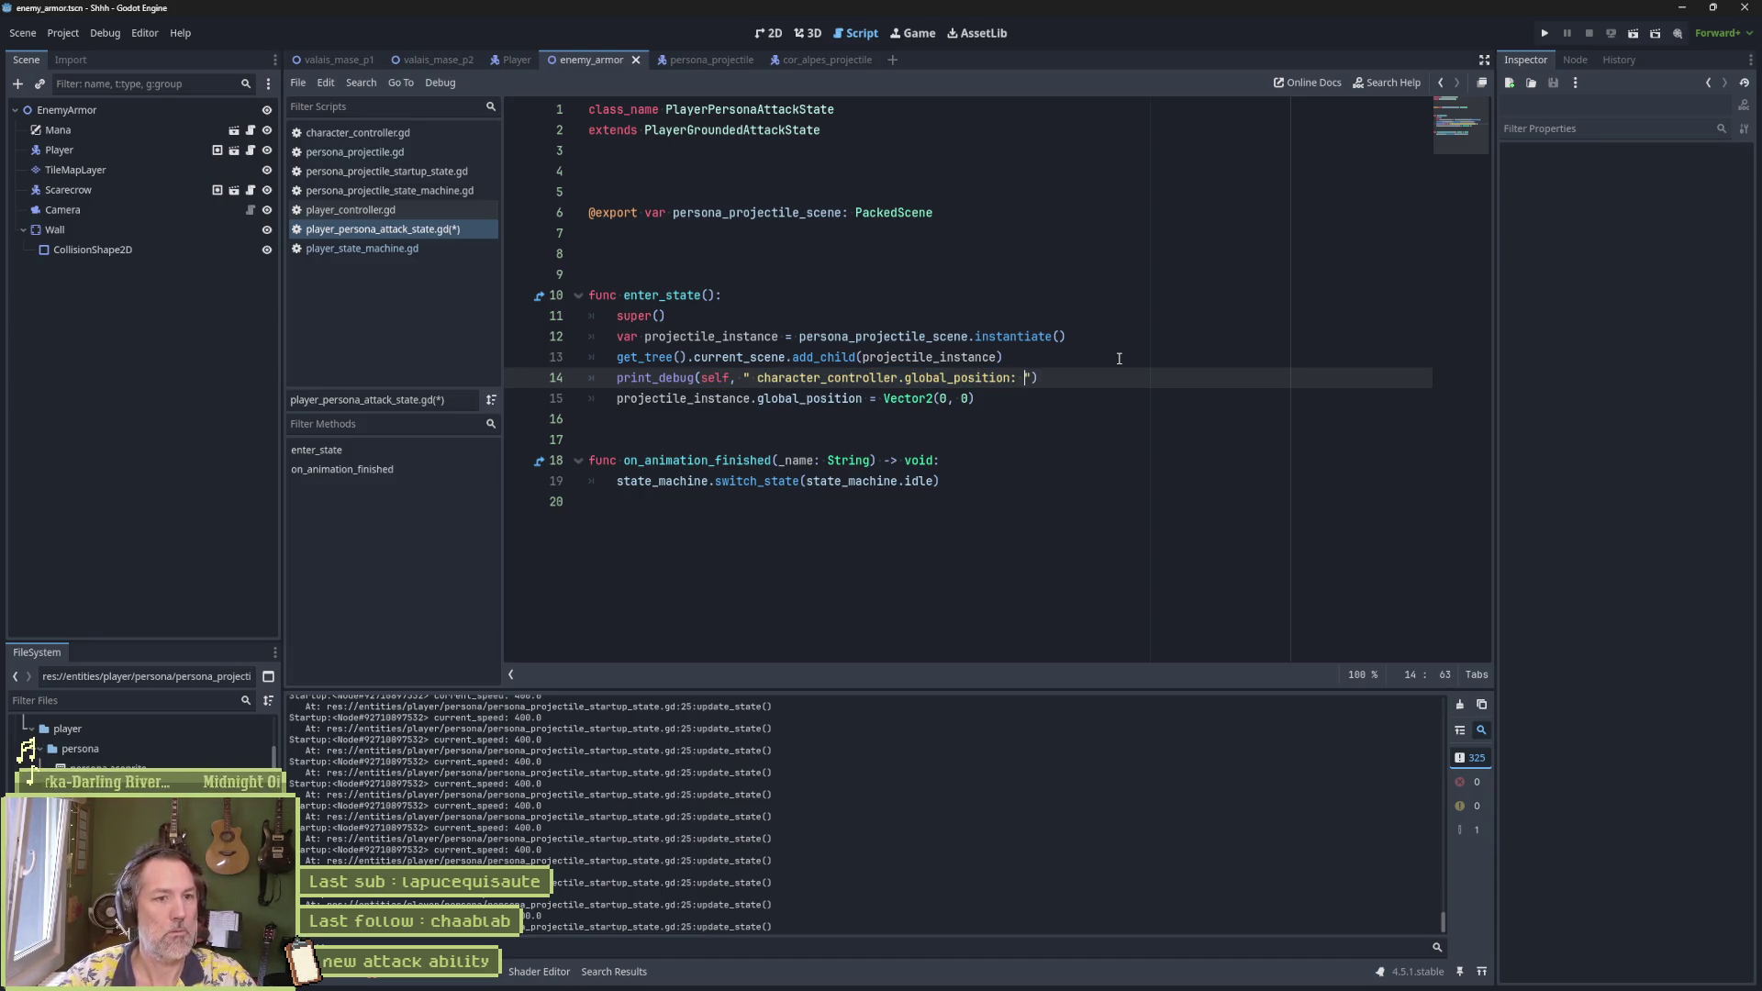
text(,)
text(character_controller.global_position)
Run the game and read the logged player position (113.0, 151.9976) in the output
key(F6)
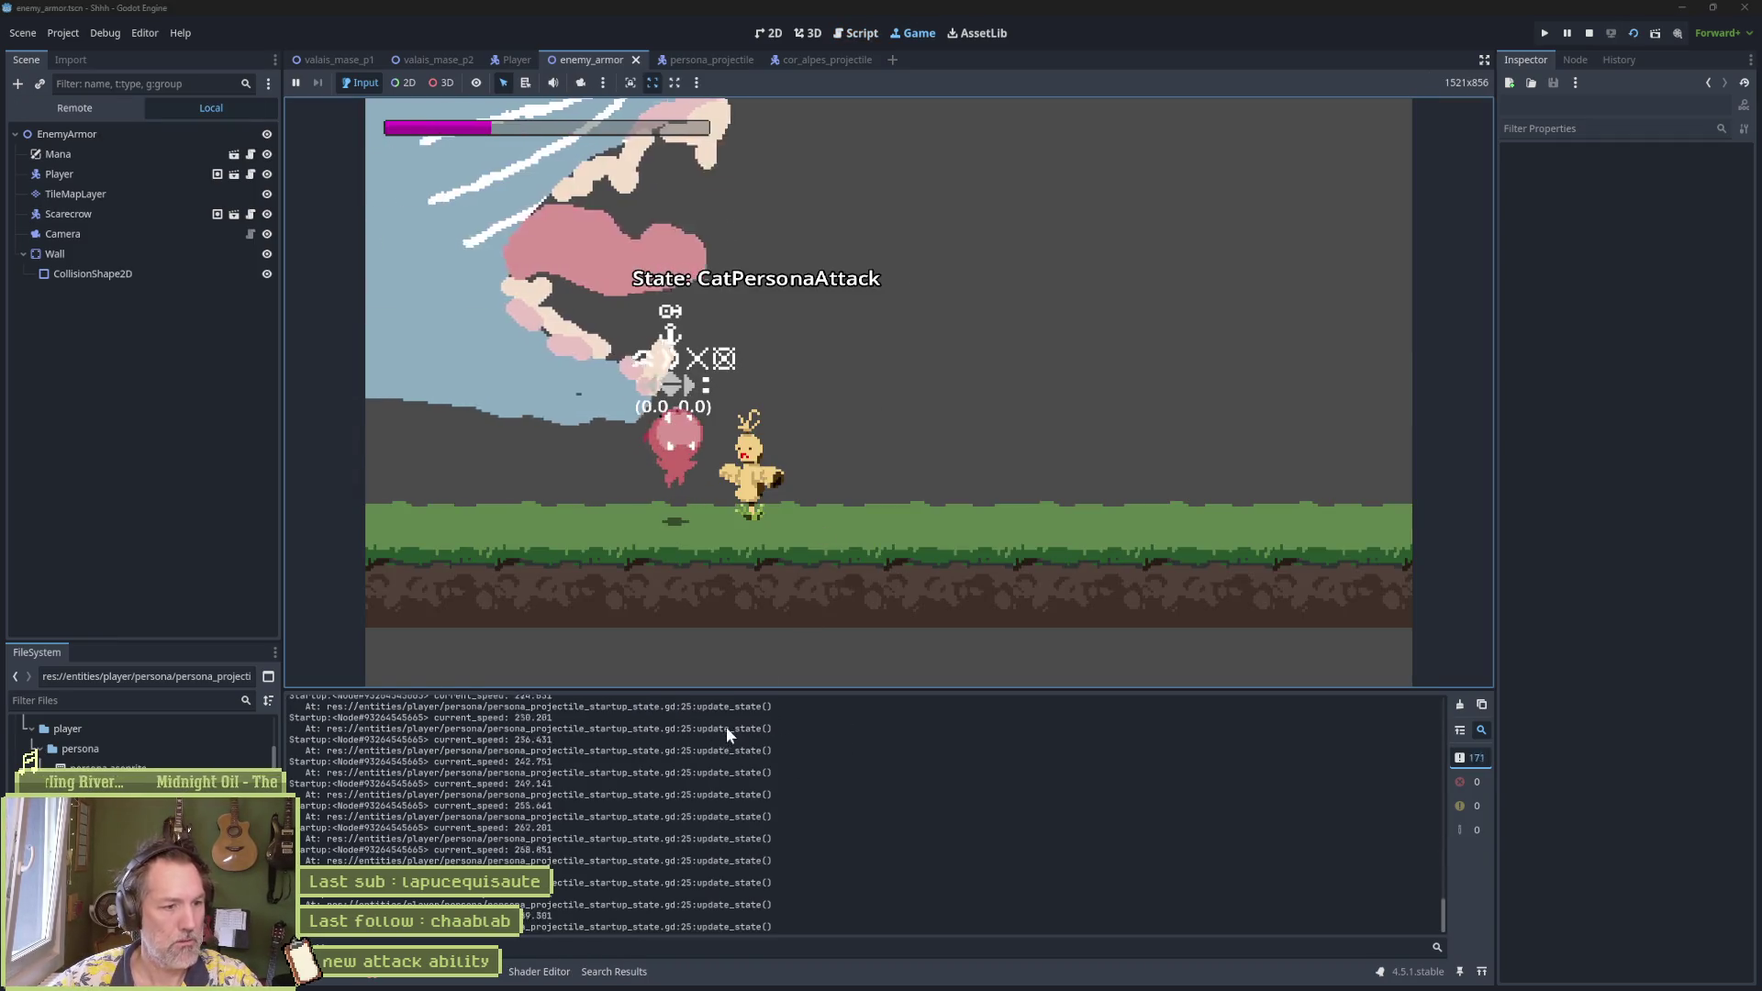
key(F8)
drag(1444, 931, 1428, 685)
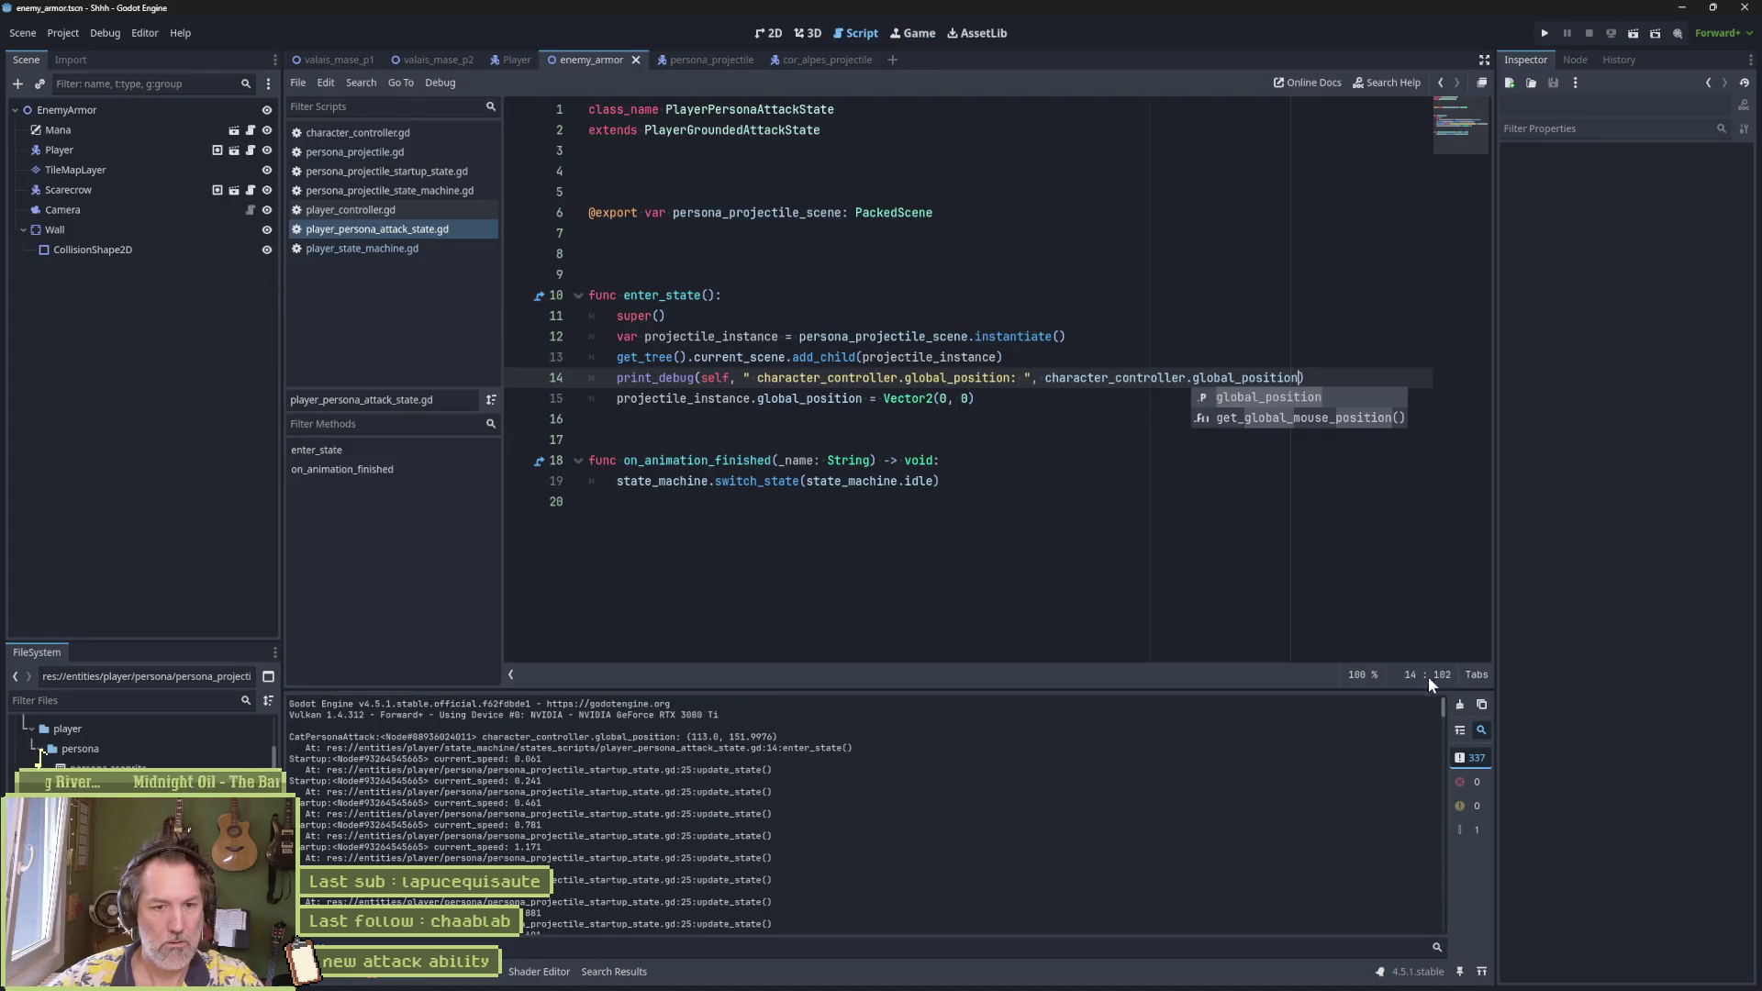
drag(689, 736, 795, 737)
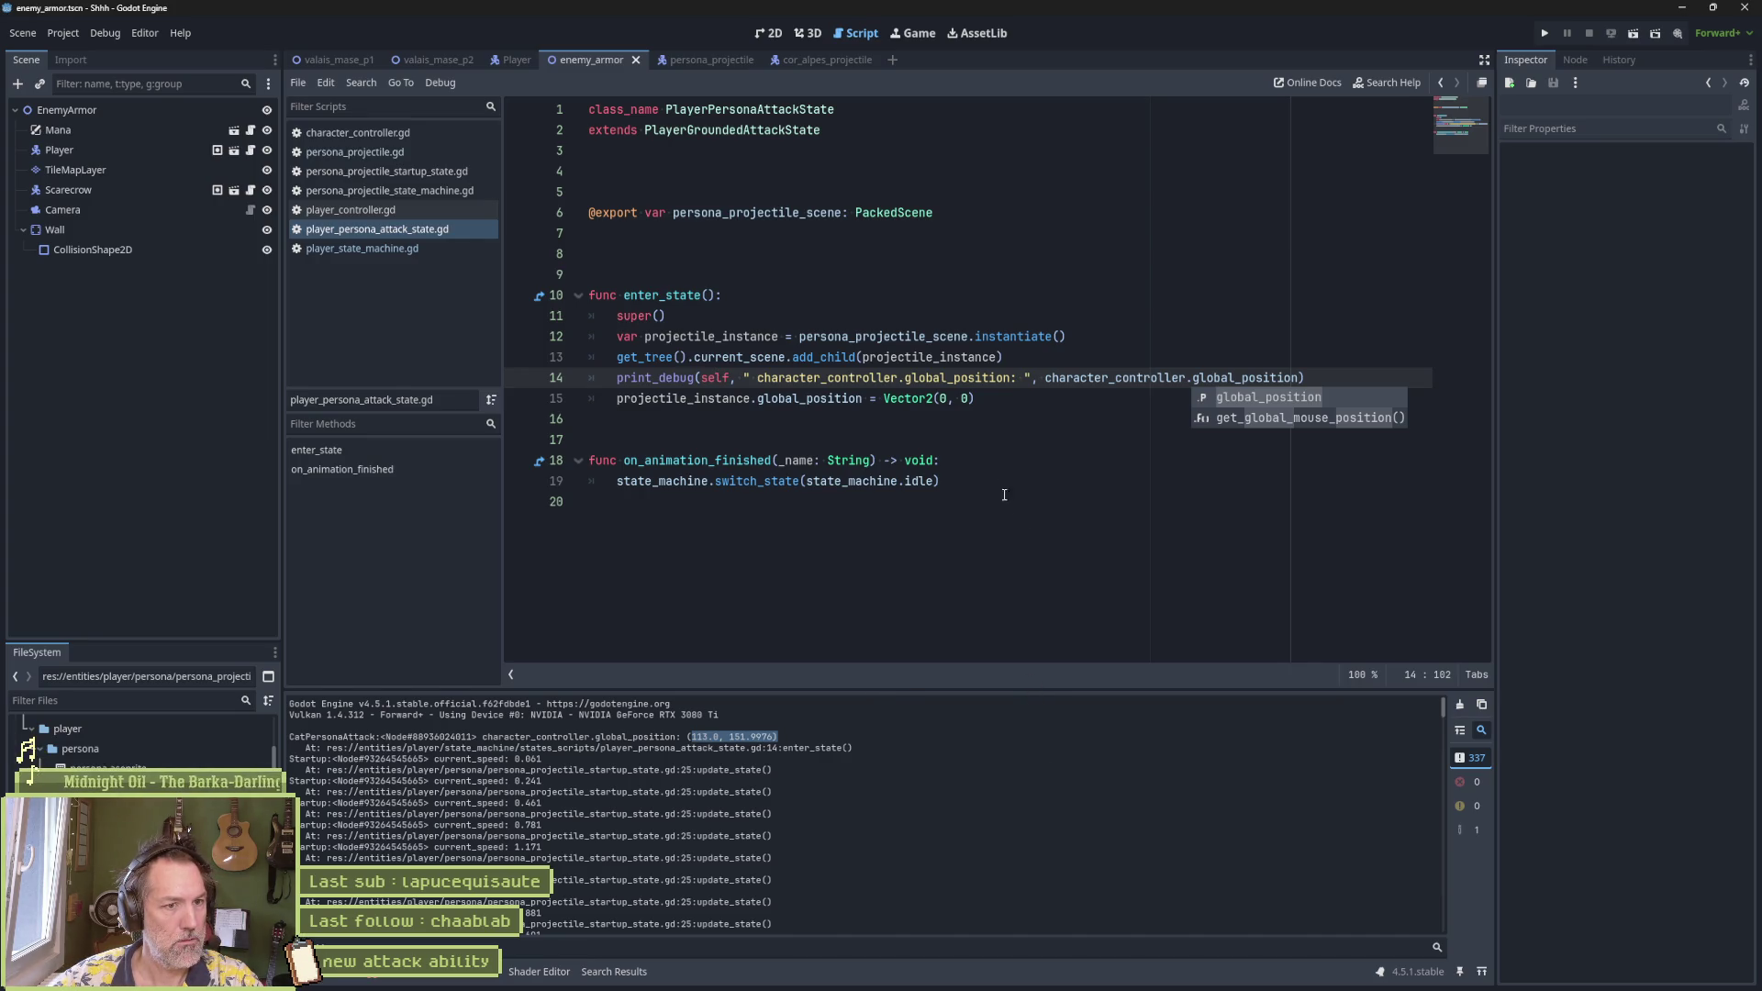
Set the projectile spawn to Vector2(113, 151), save the script, and run the game
click(943, 400)
key(Delete)
key(Delete)
key(Delete)
text(113,)
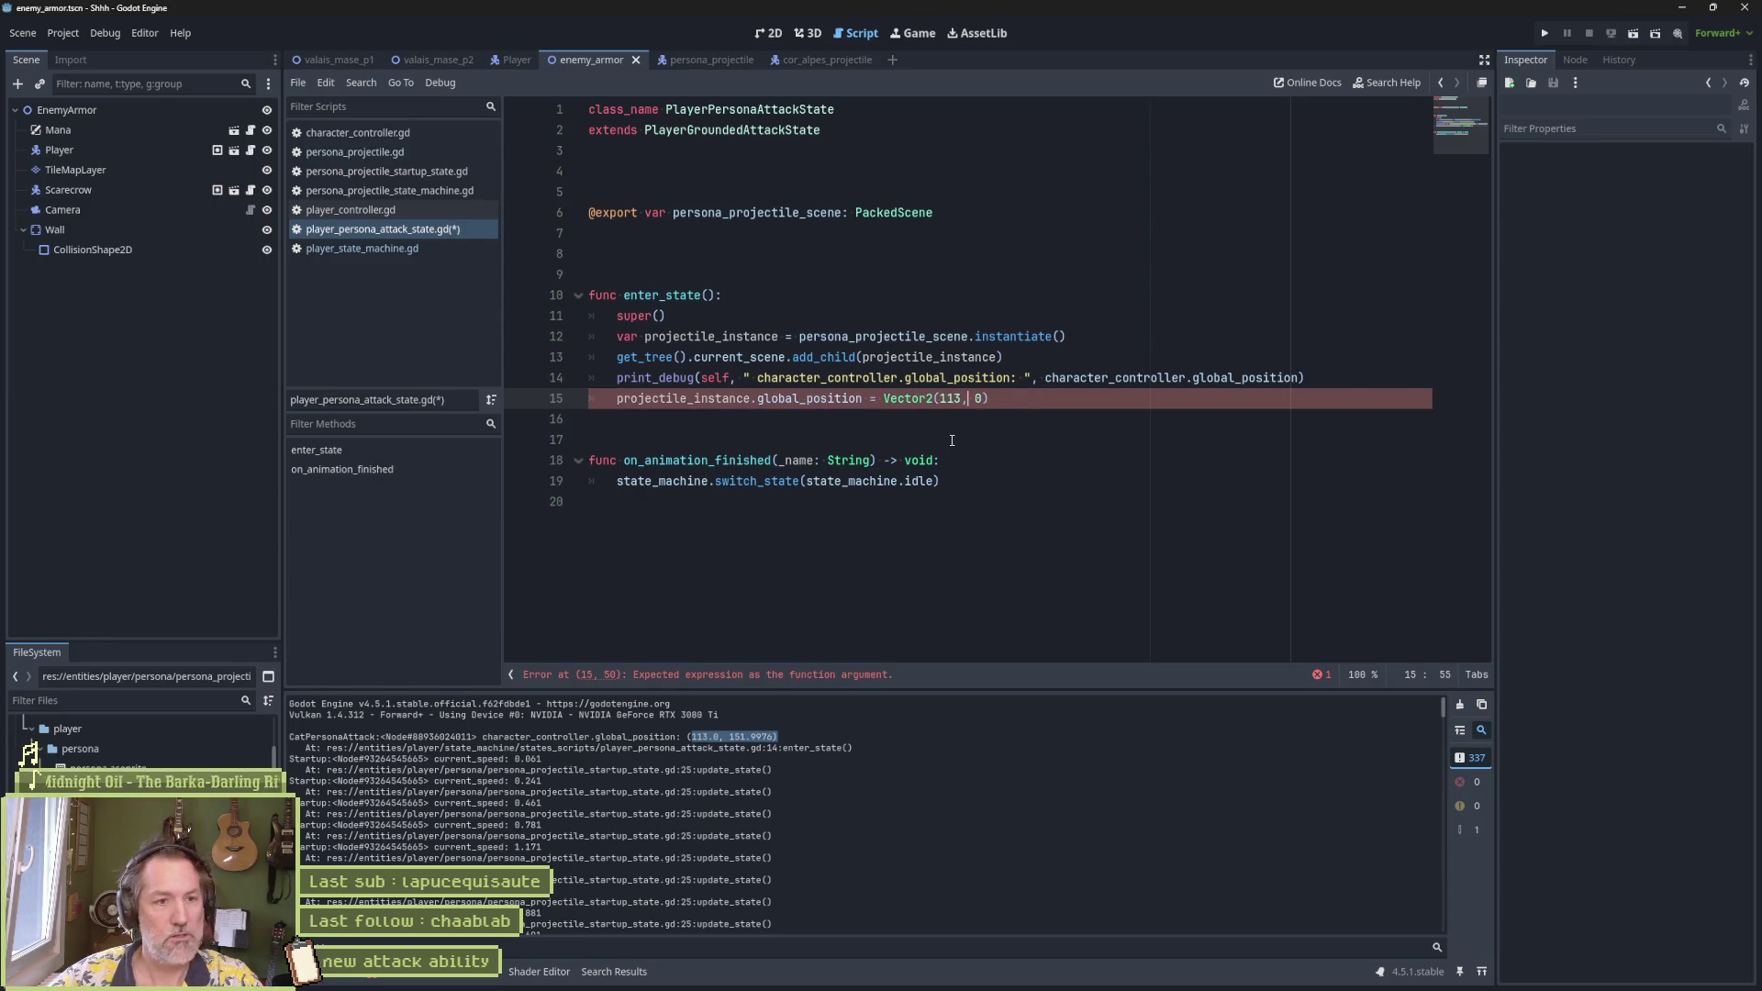
key(ctrl+s)
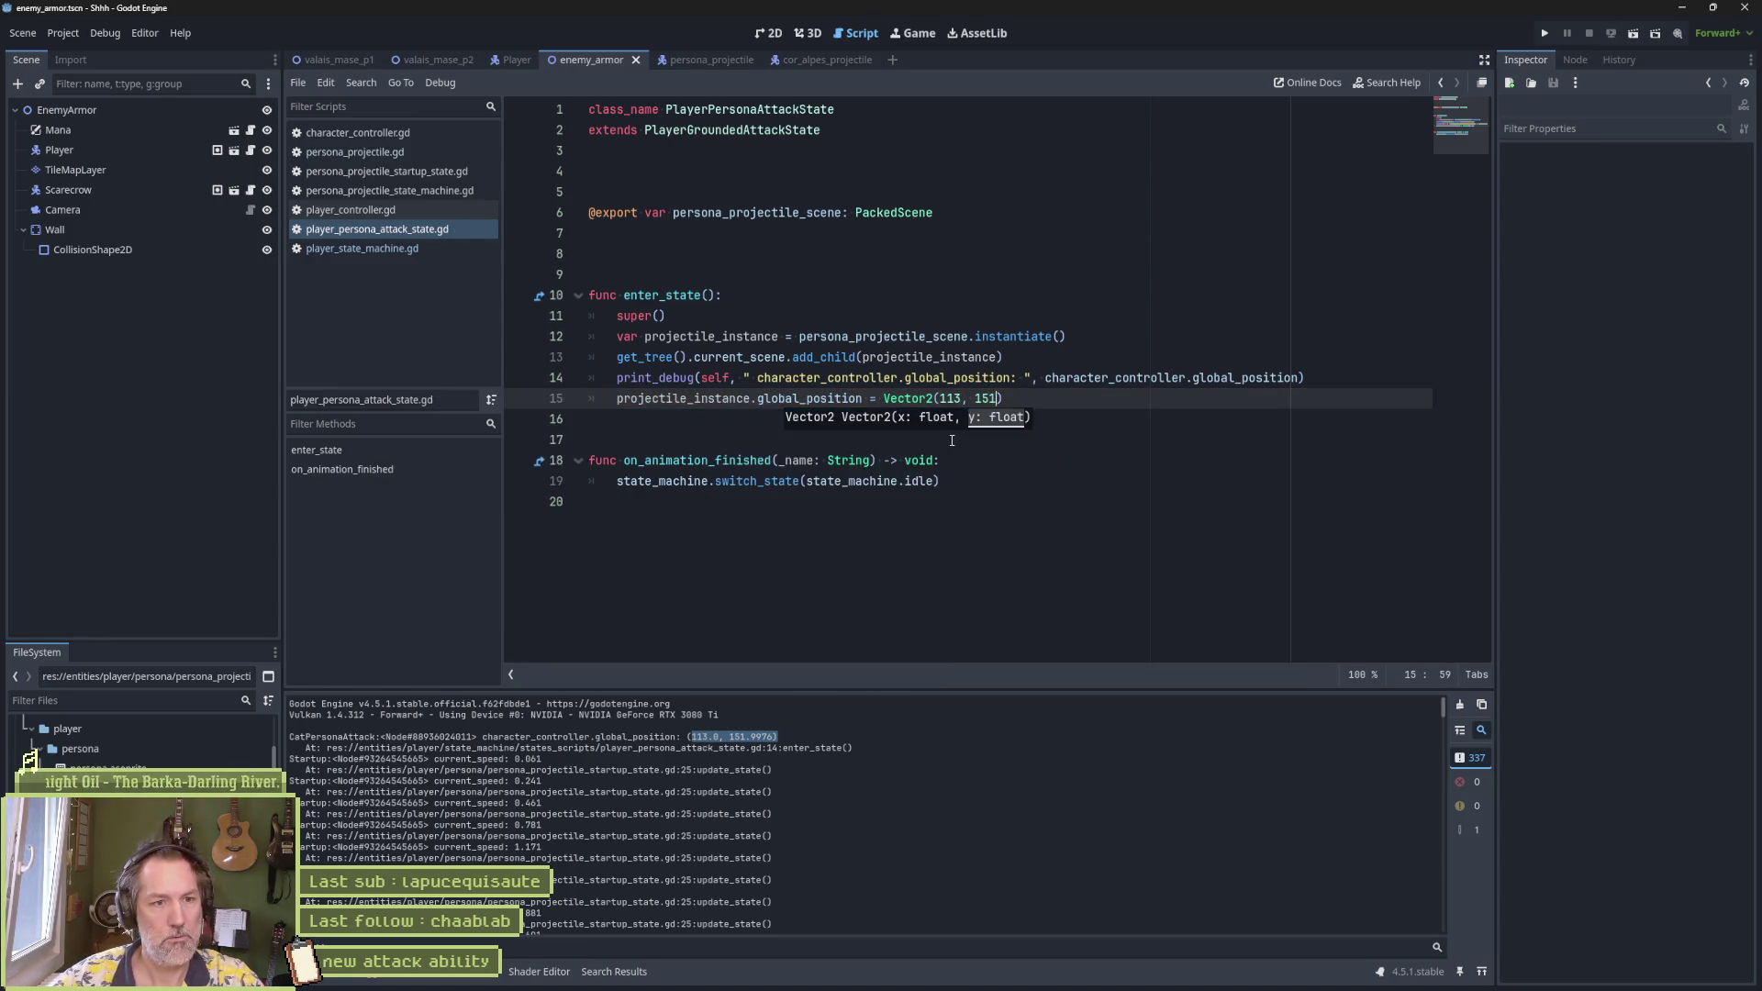
key(F6)
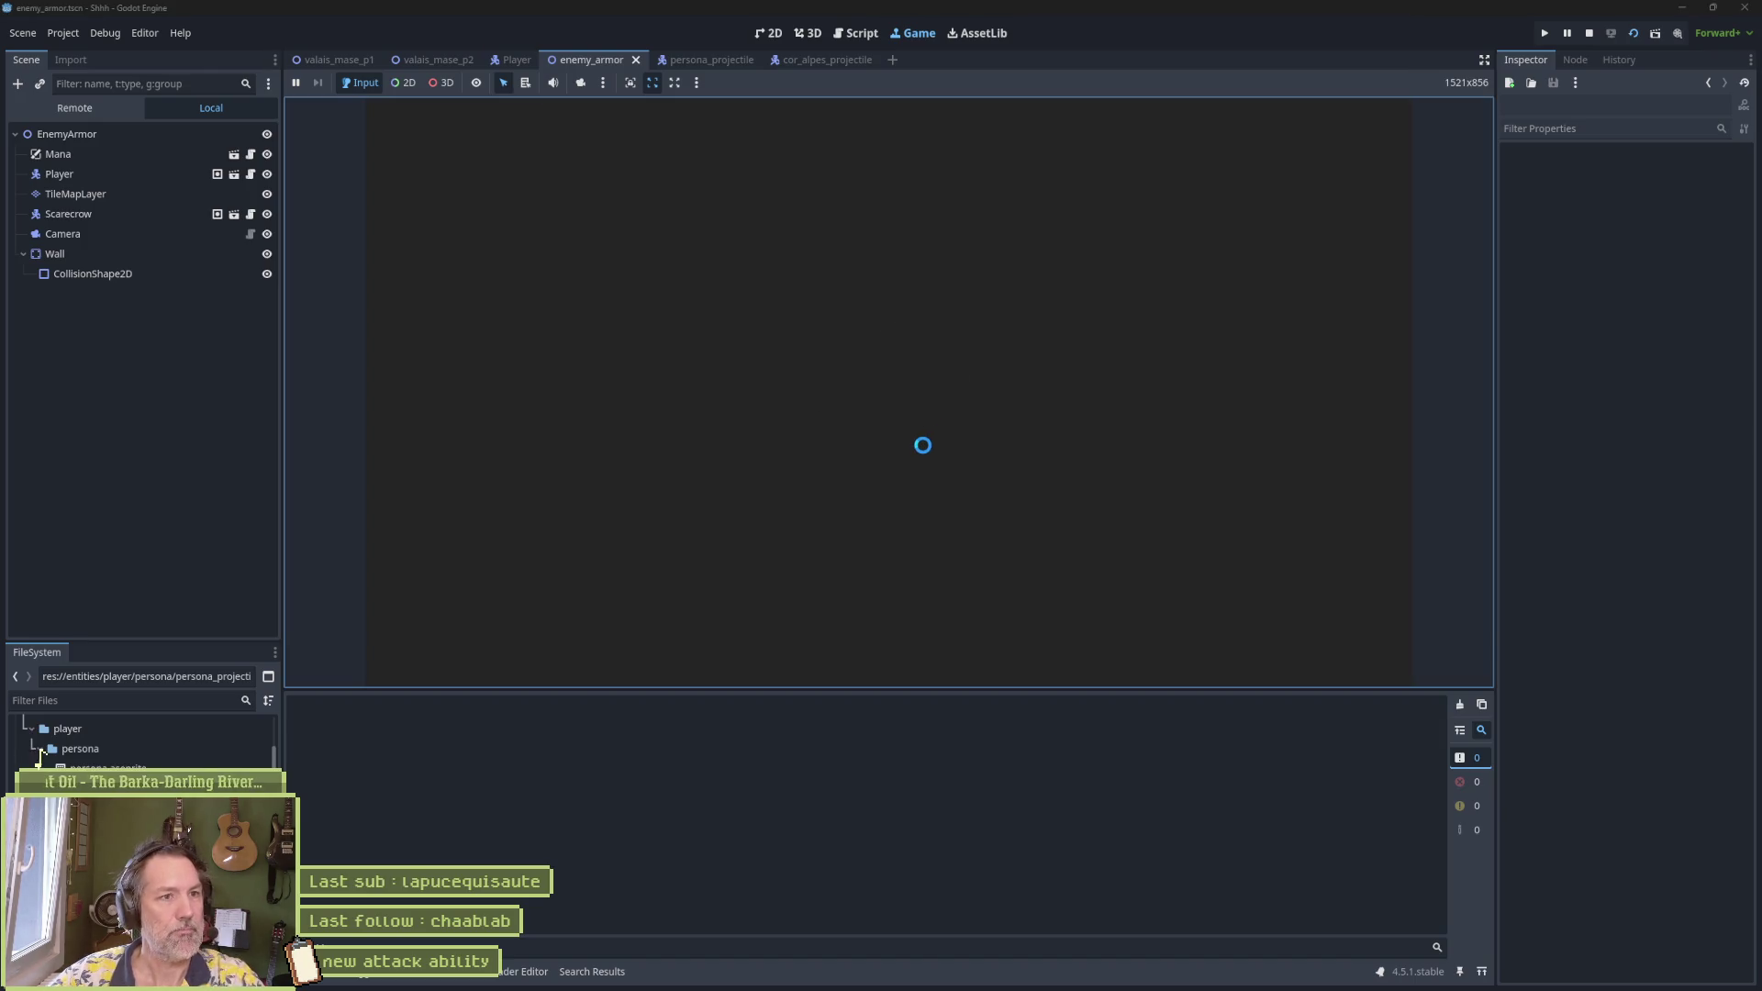
Trigger the cat persona attack with x in two test runs of enemy_armor
key(x)
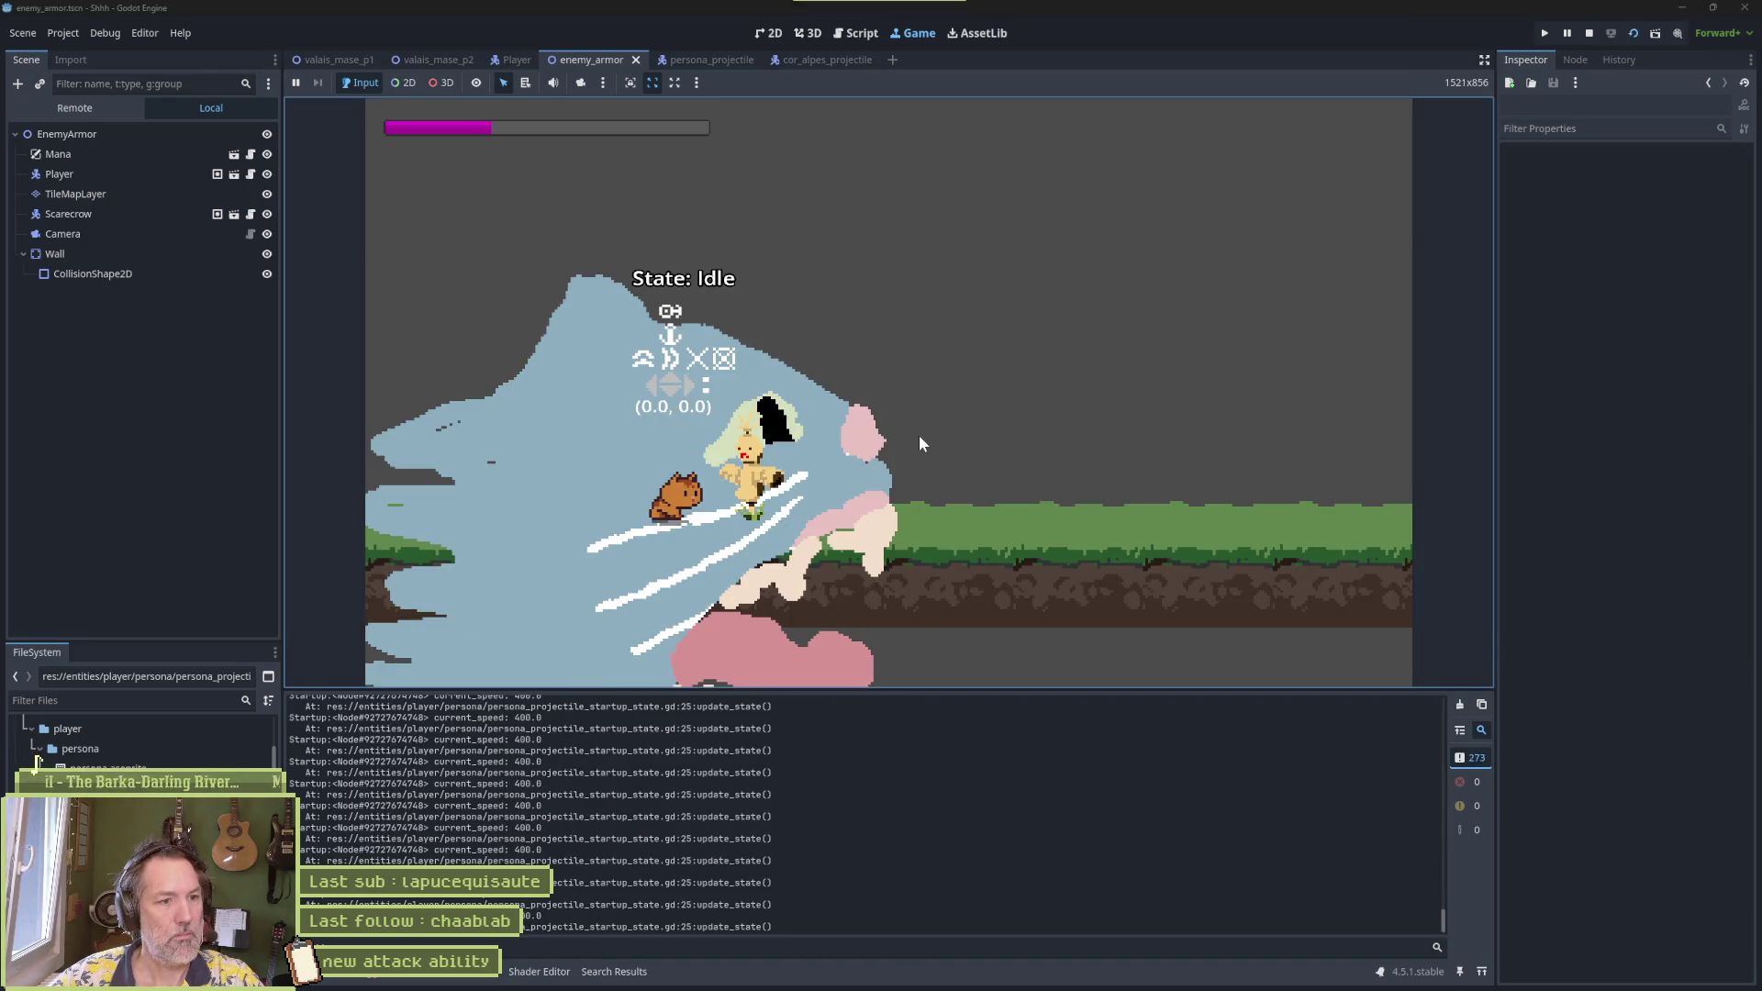
key(F8)
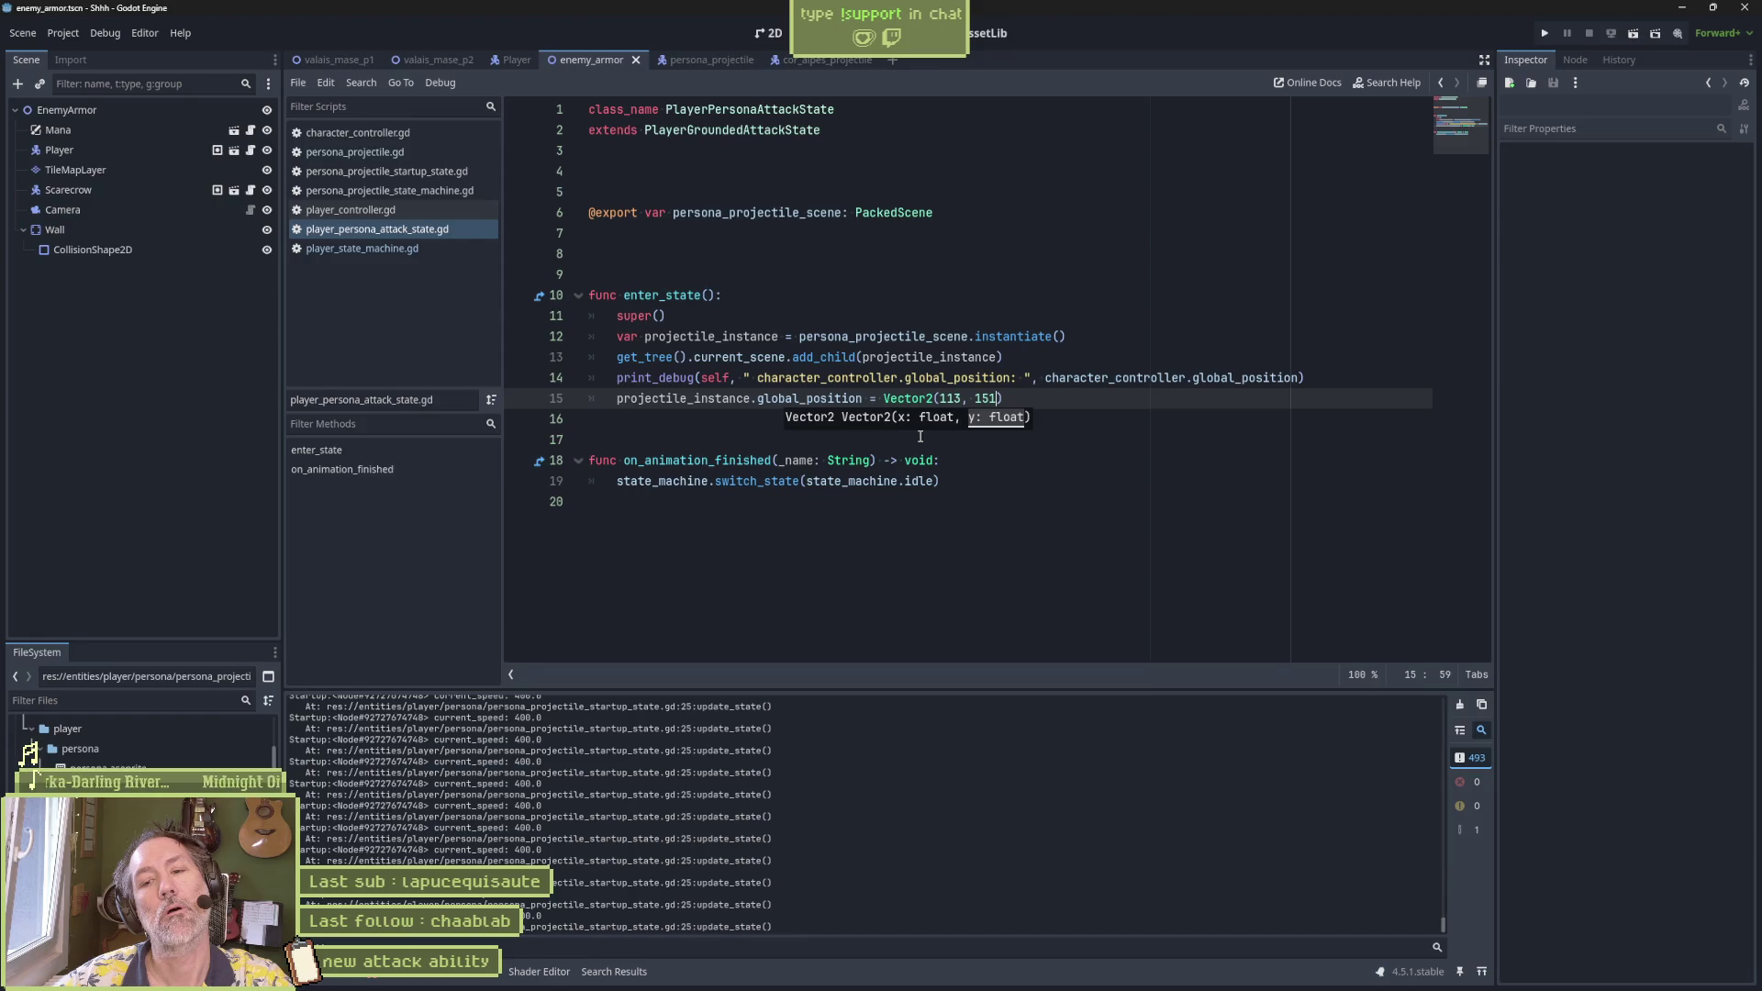
key(F6)
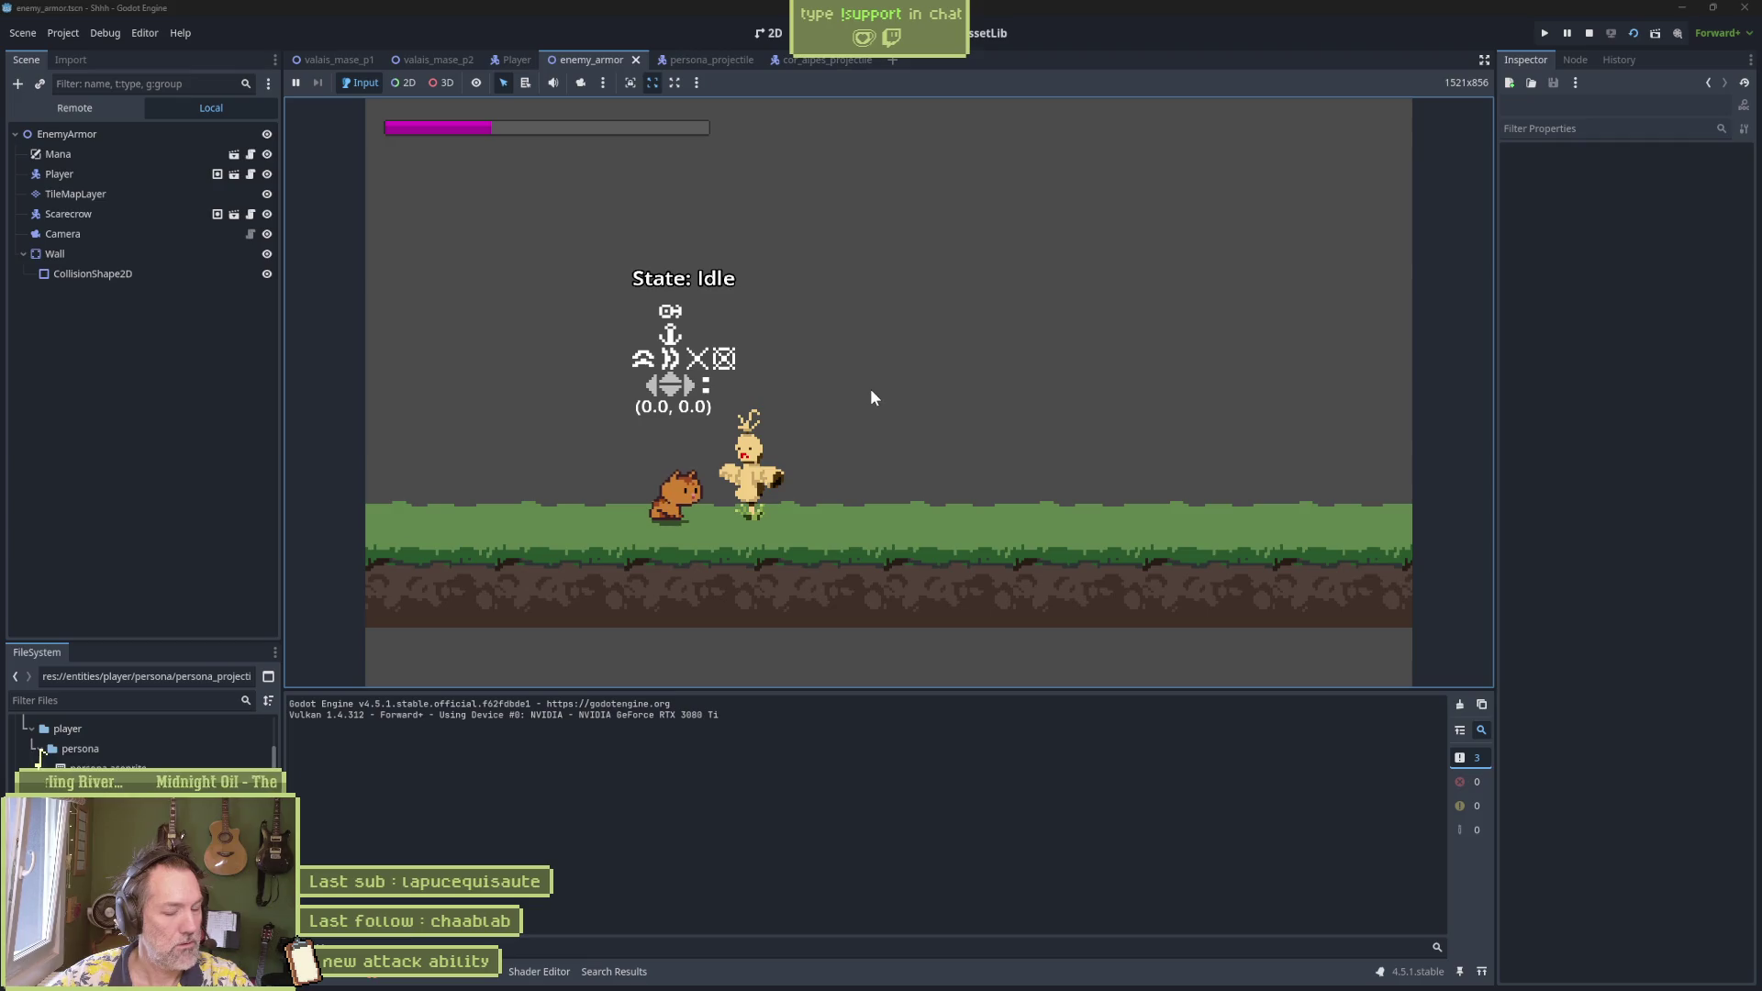
key(x)
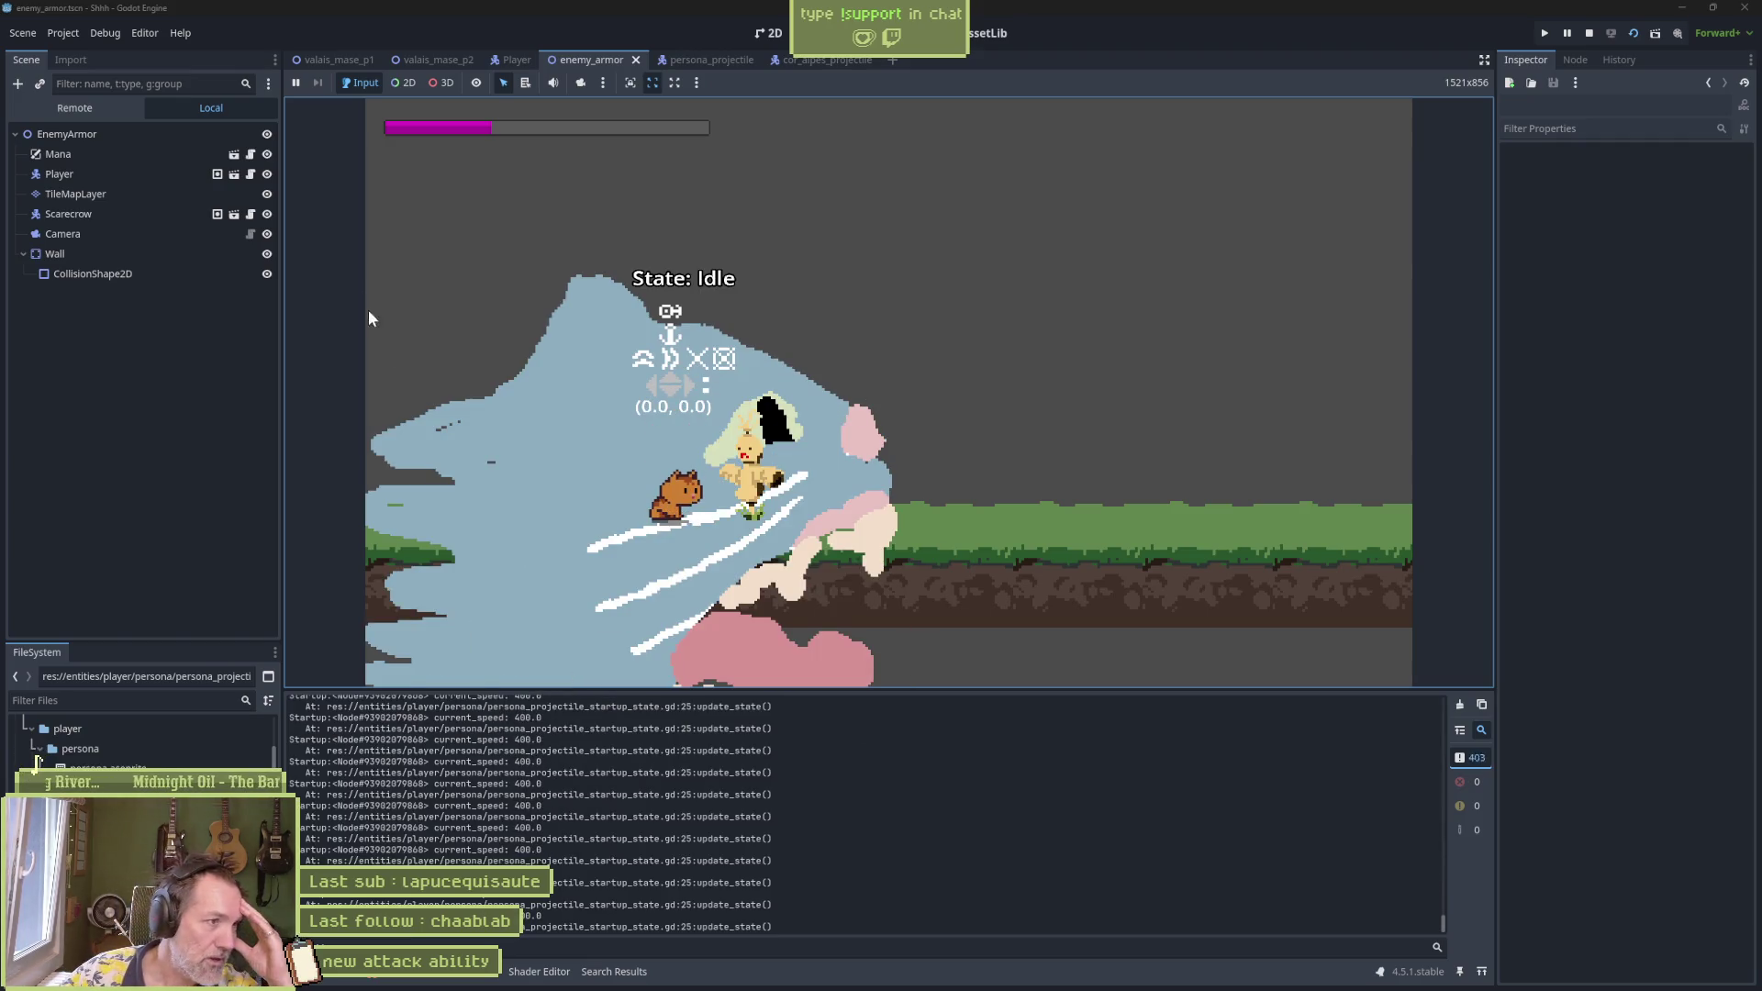
key(F8)
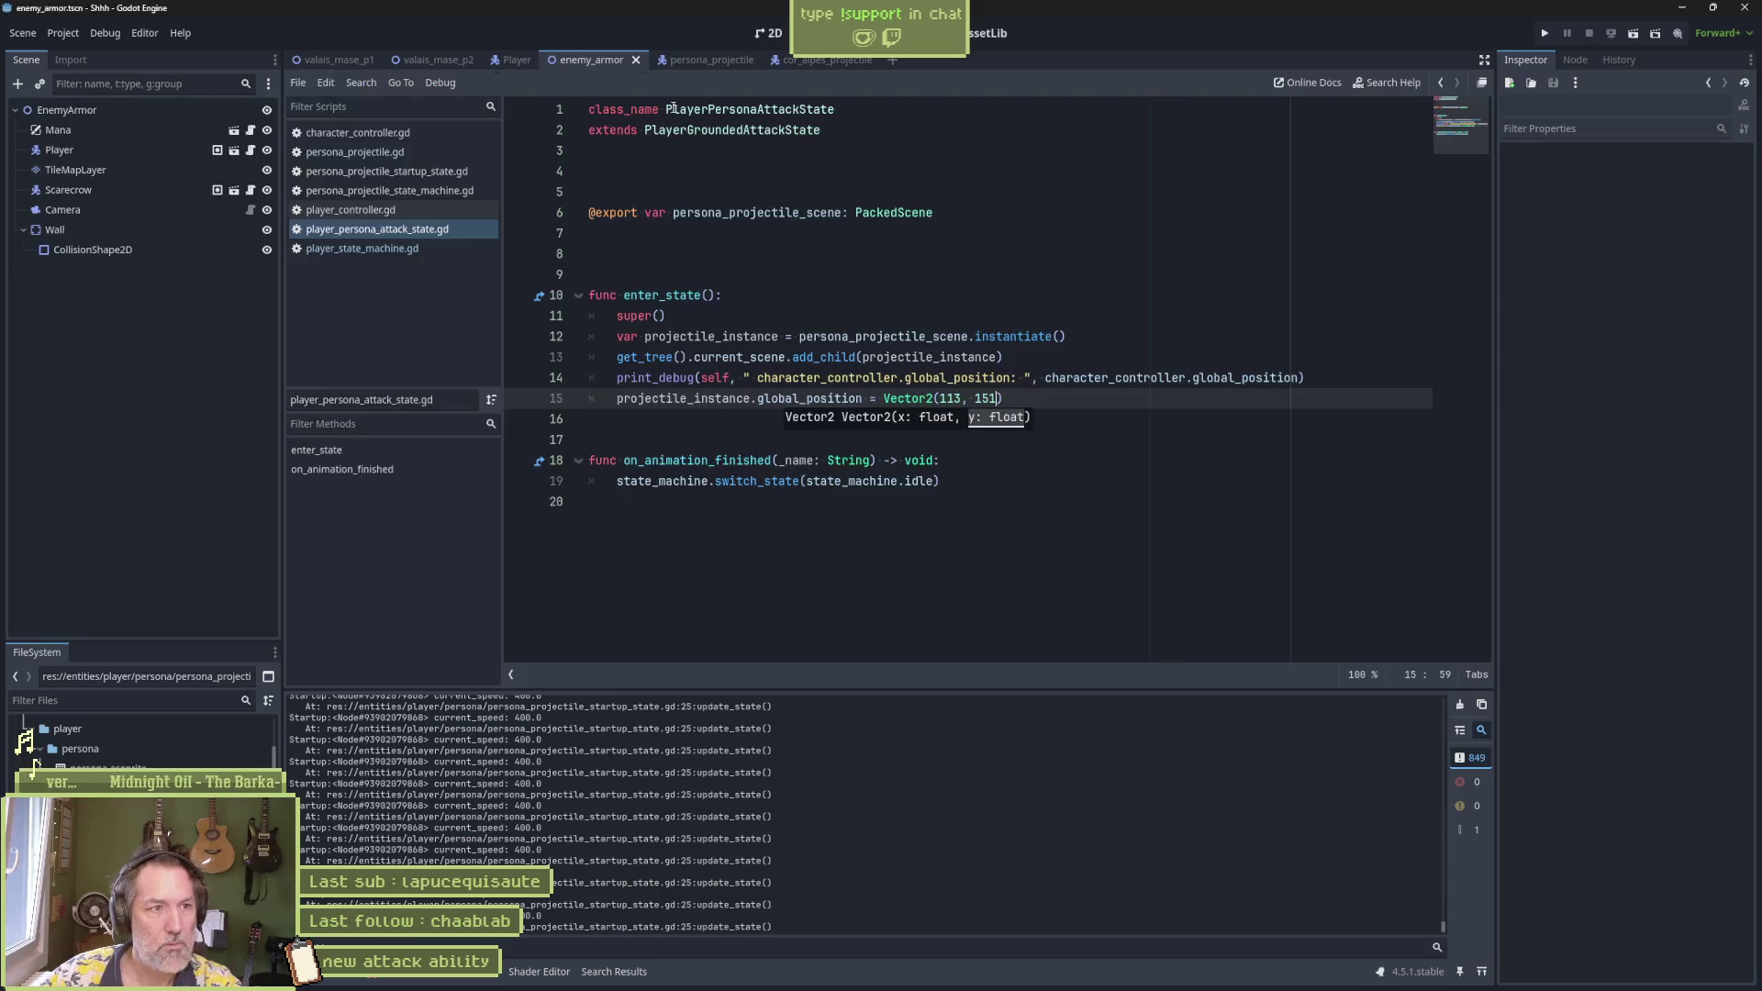
Enable Debug > Visible Collision Shapes, rerun the scene, and fire the persona attack
click(105, 33)
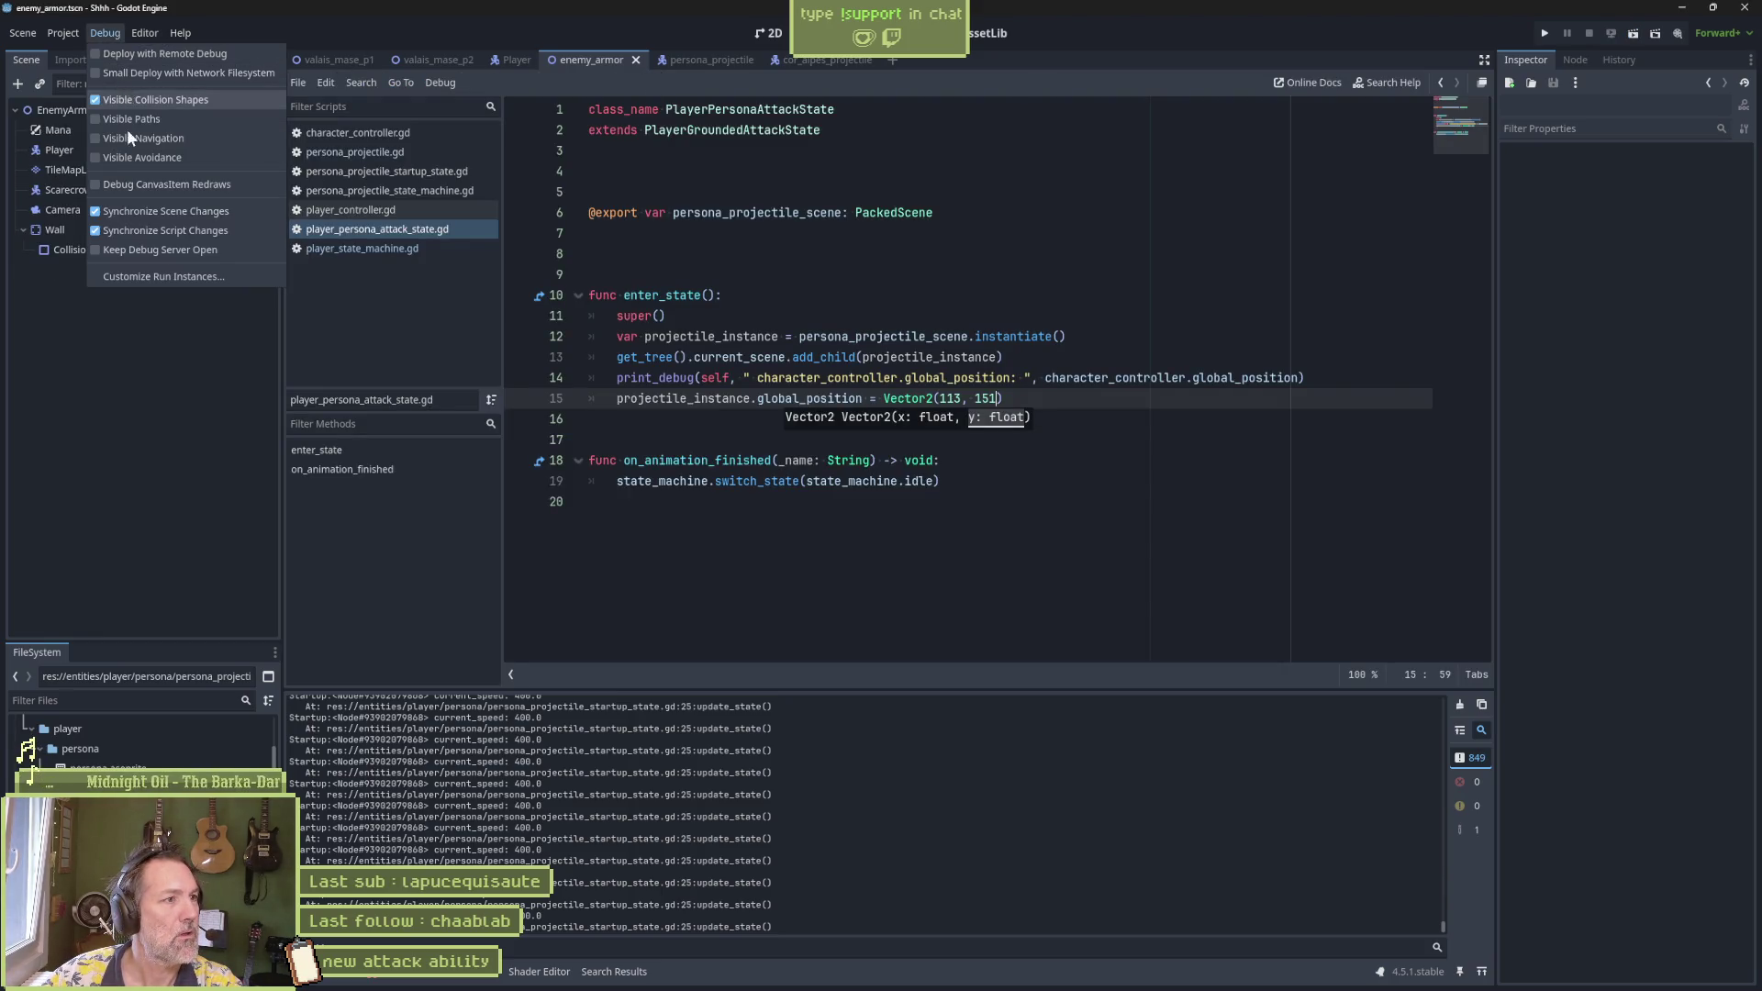
click(162, 334)
key(F6)
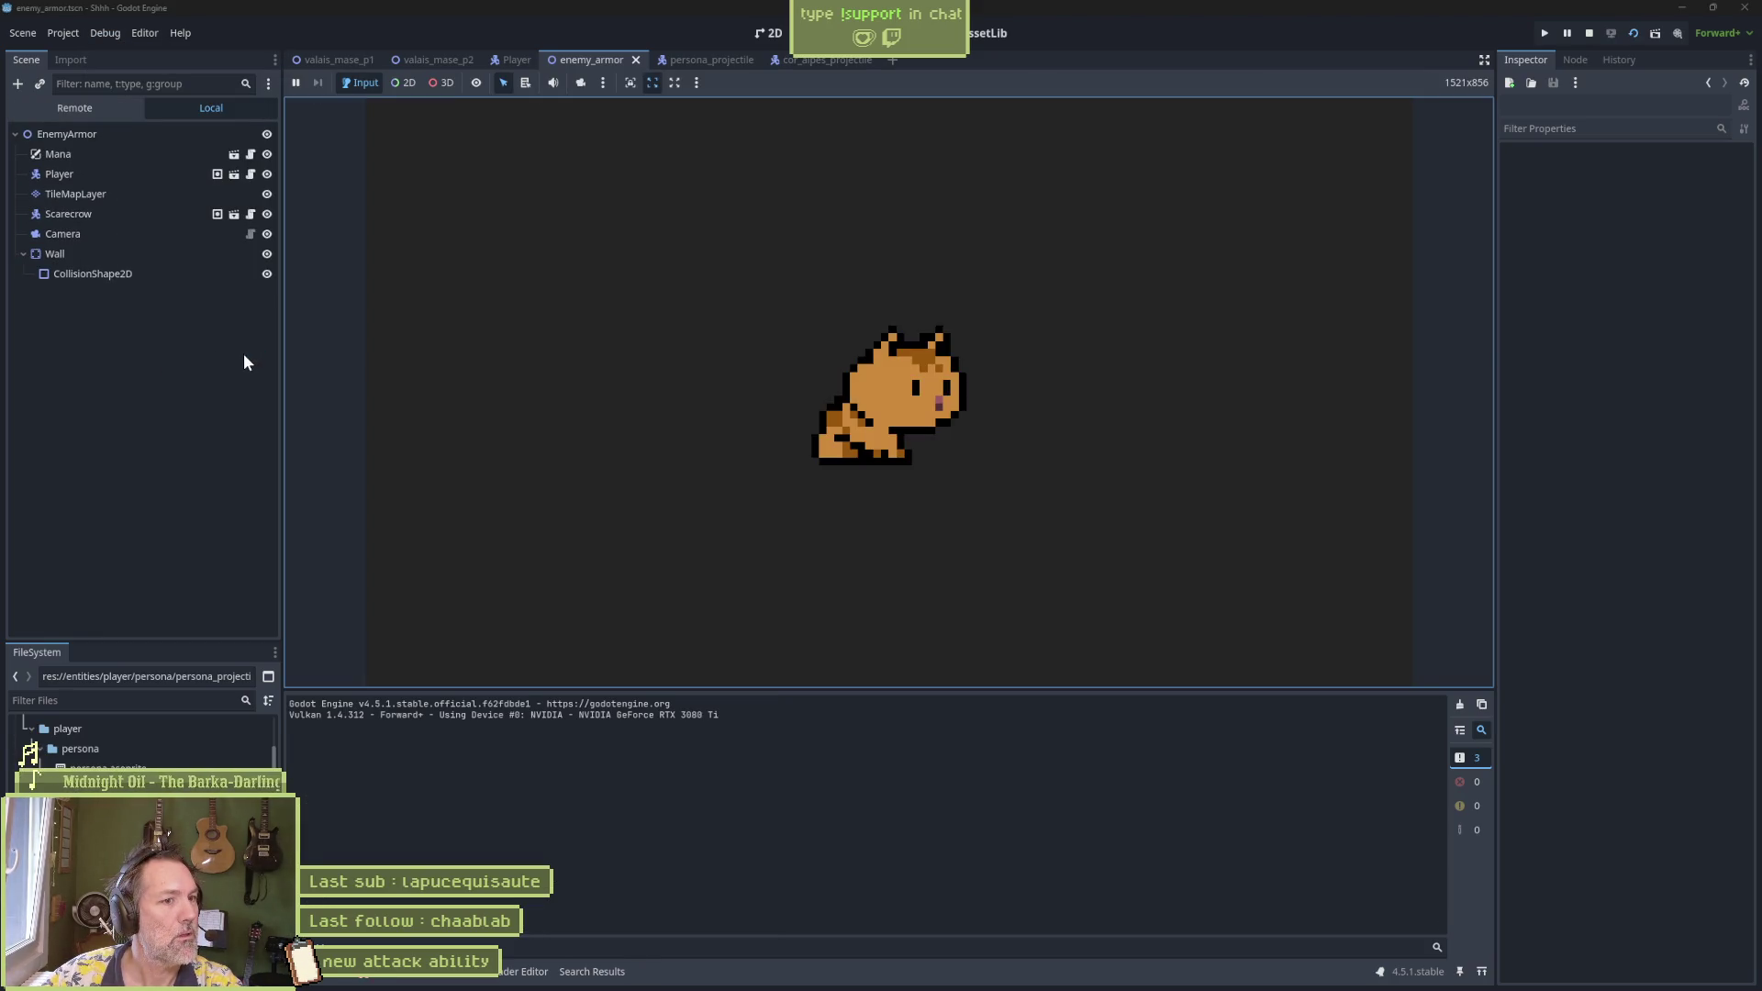
key(x)
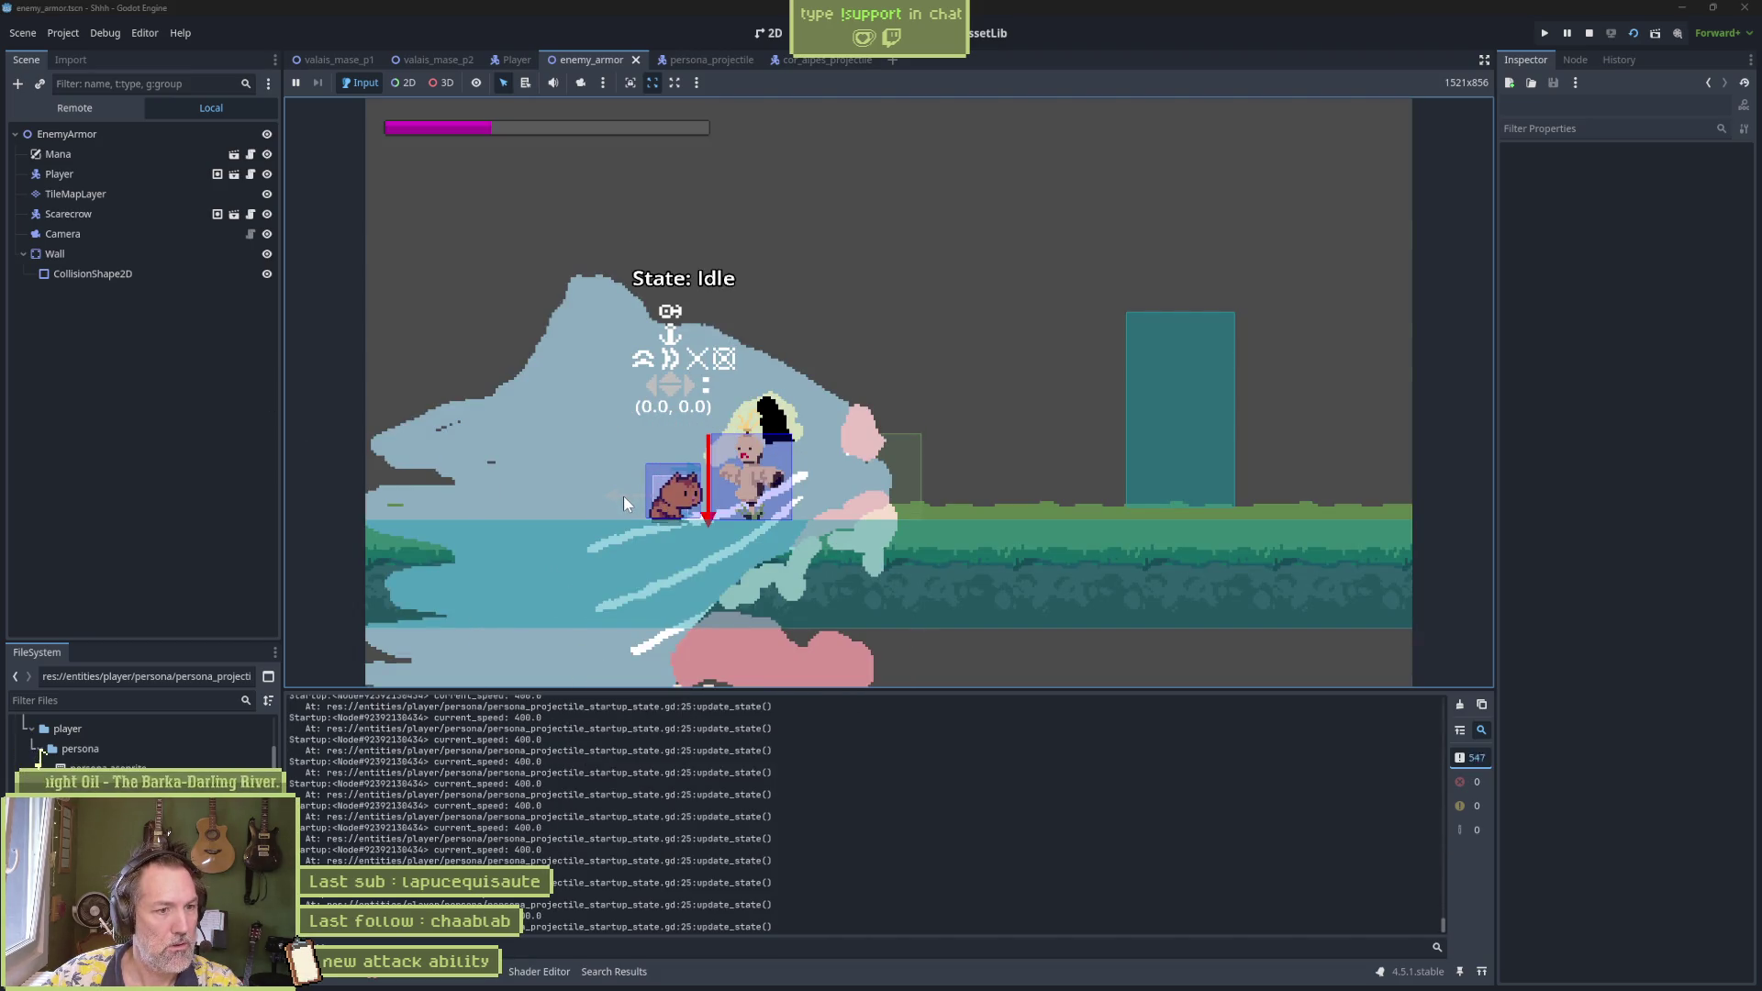
Inspect the spawned PersonaProjectile's CollisionShape2D in the Remote tree, then stop the game
click(106, 113)
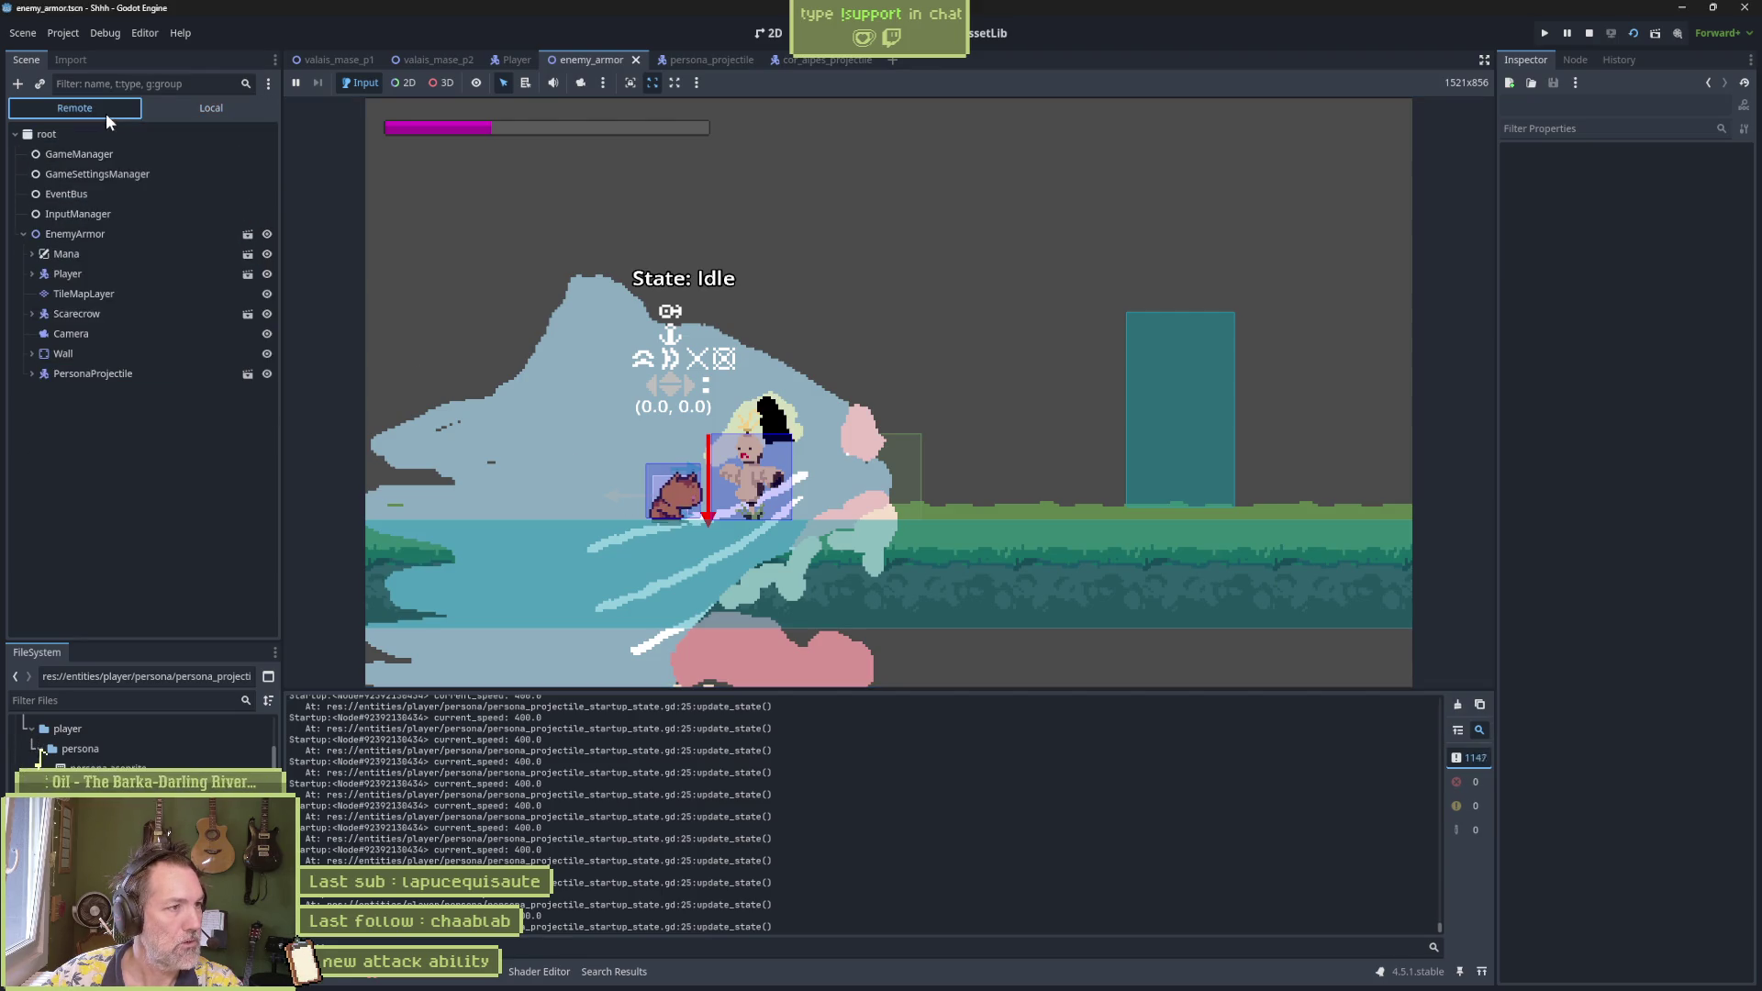
click(119, 371)
key(Right)
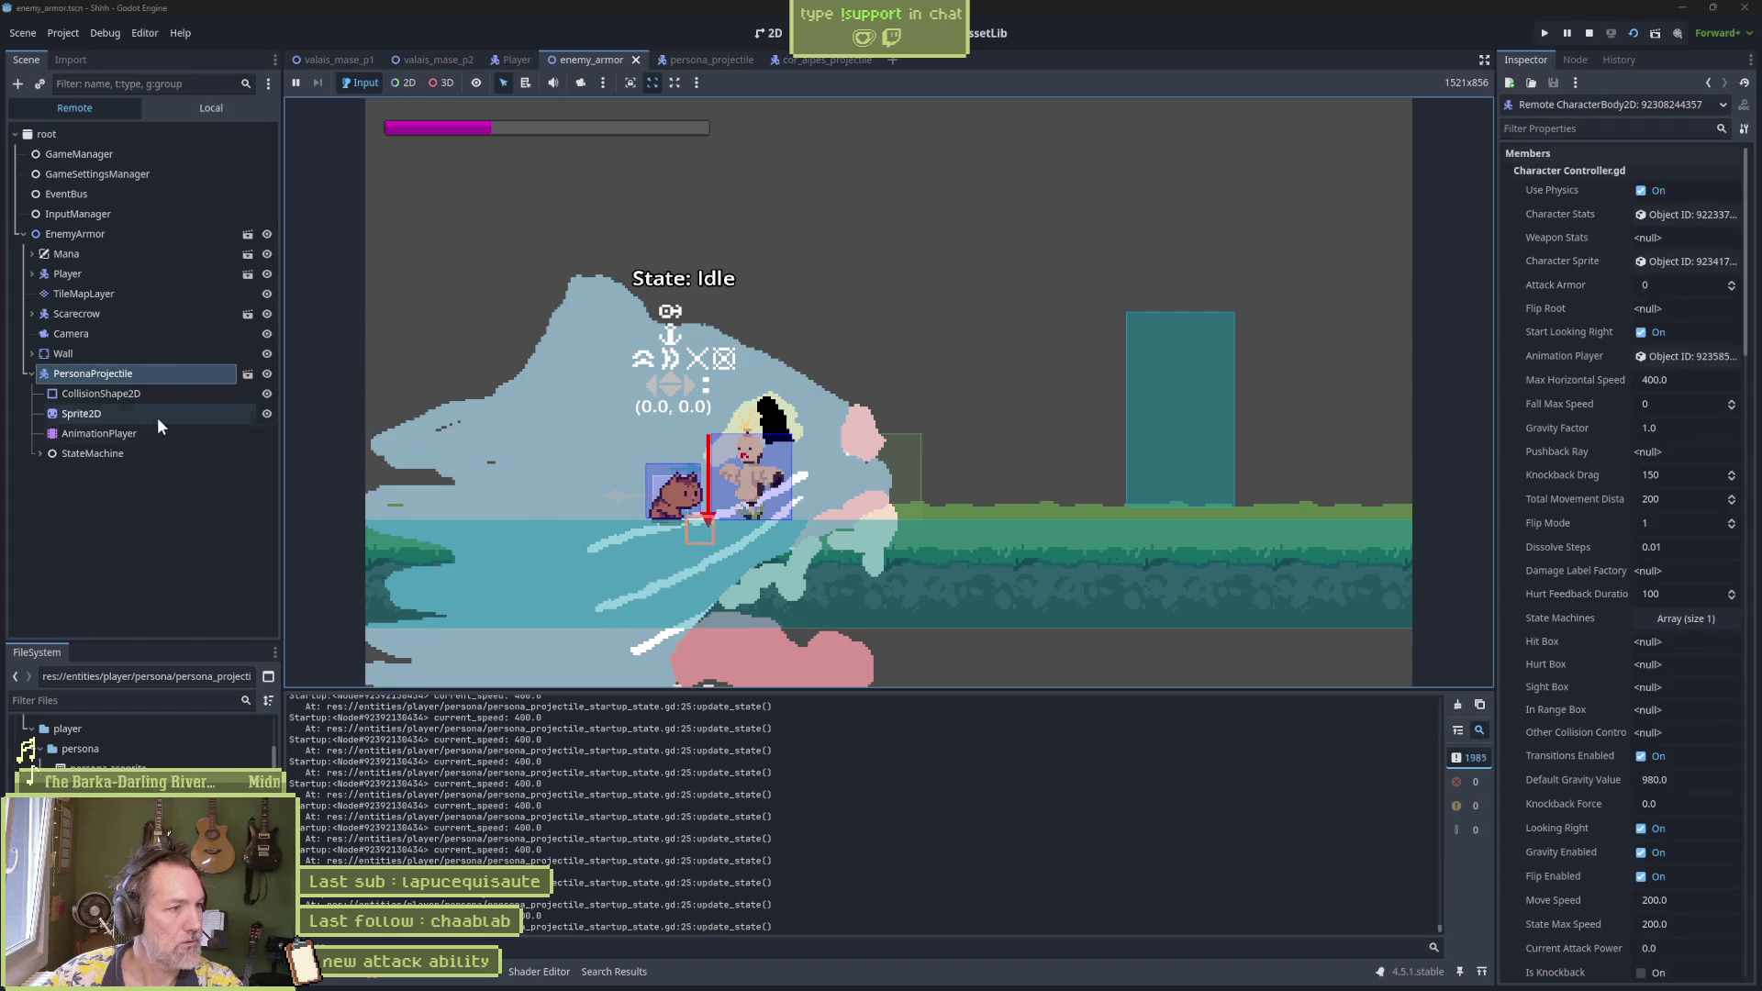
click(147, 399)
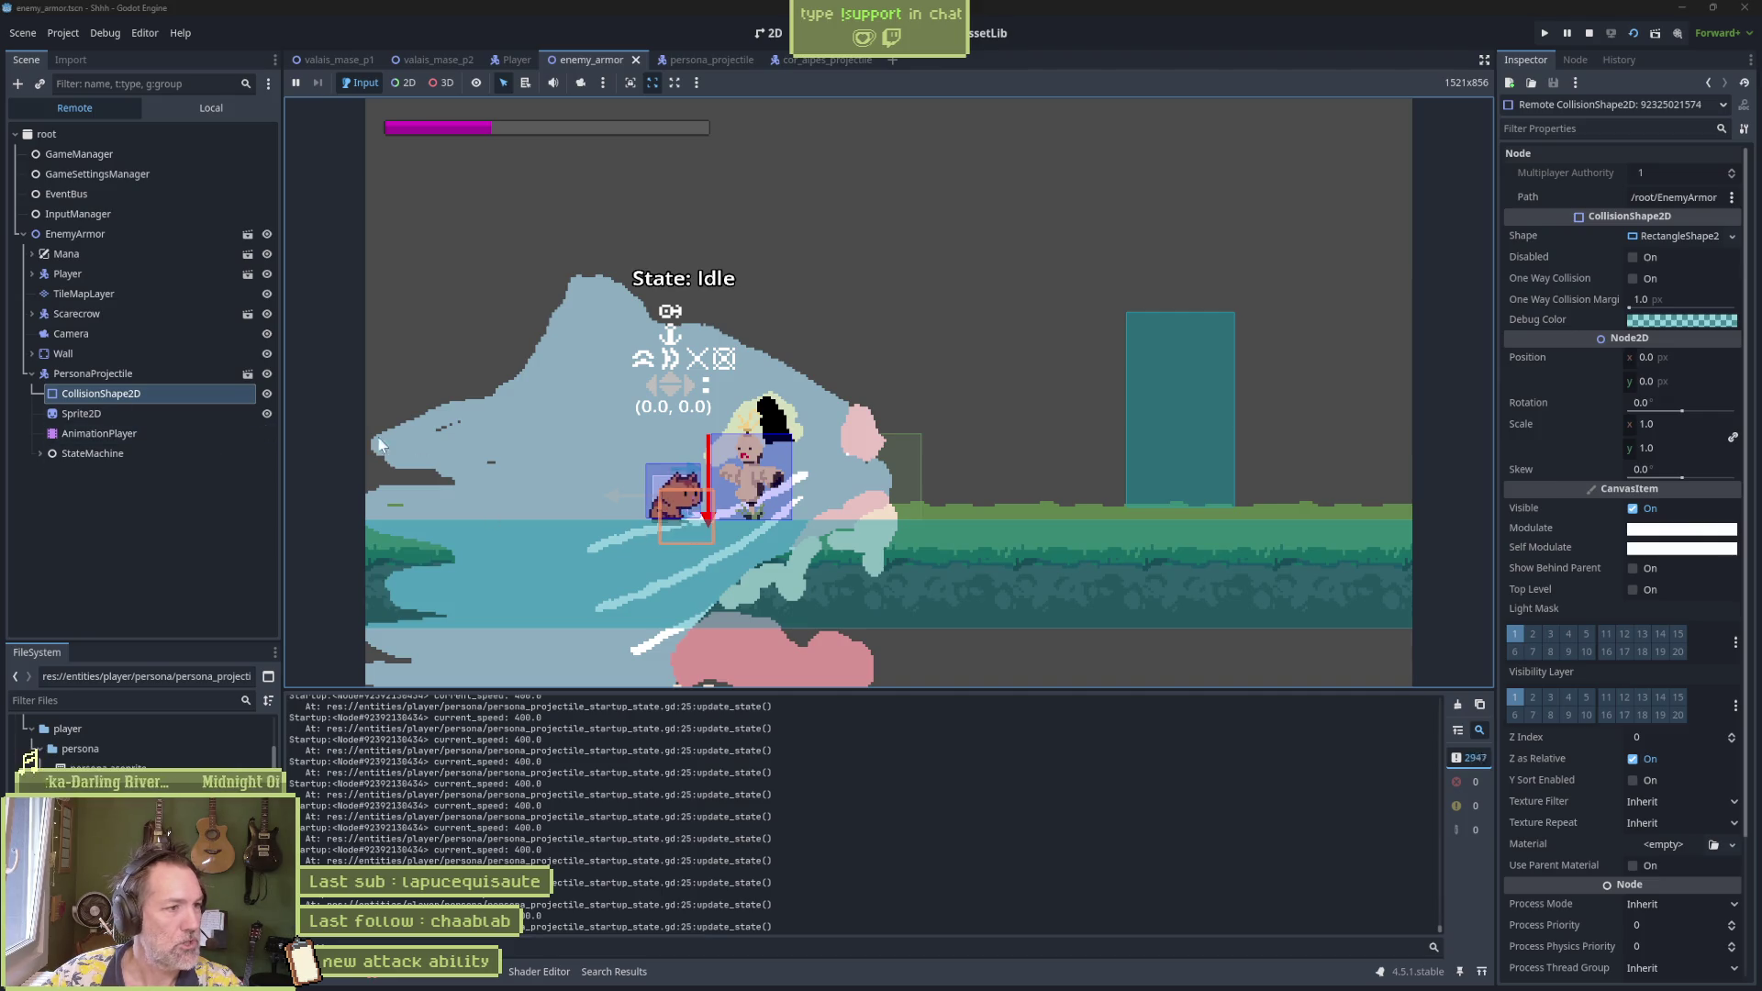
key(F8)
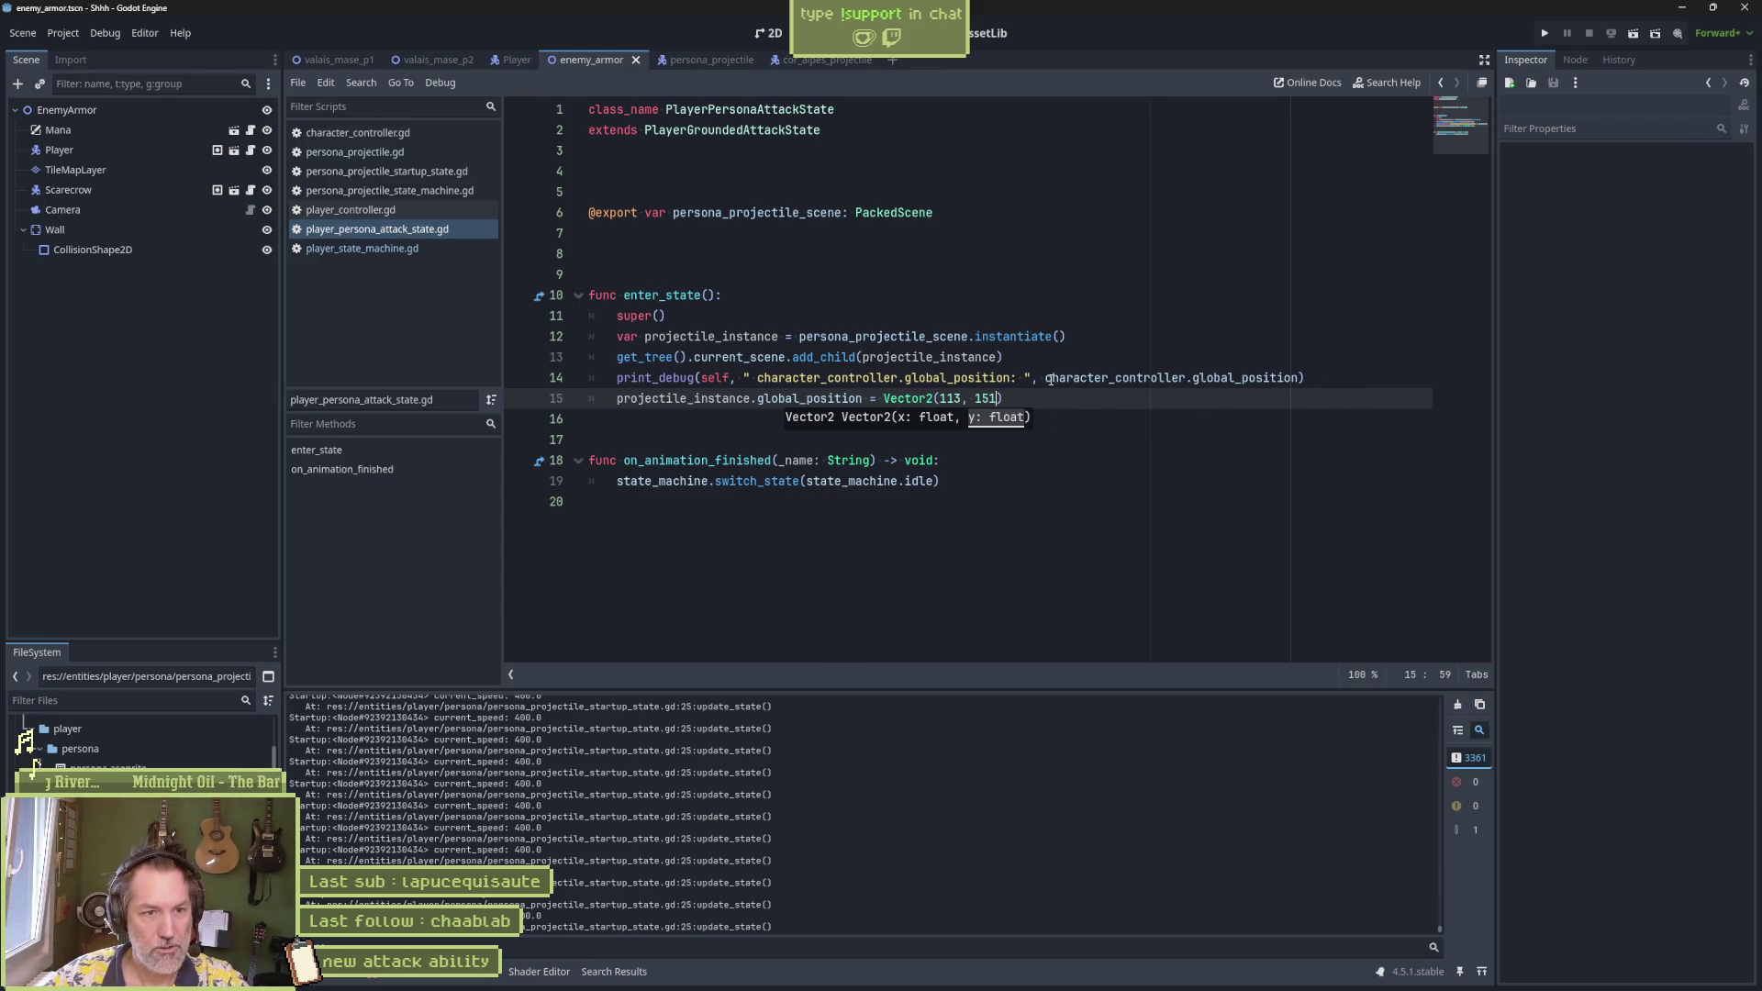
Replace Vector2(113, 151) on line 15 with character_controller.global_position
drag(1046, 378, 1298, 378)
key(ctrl+c)
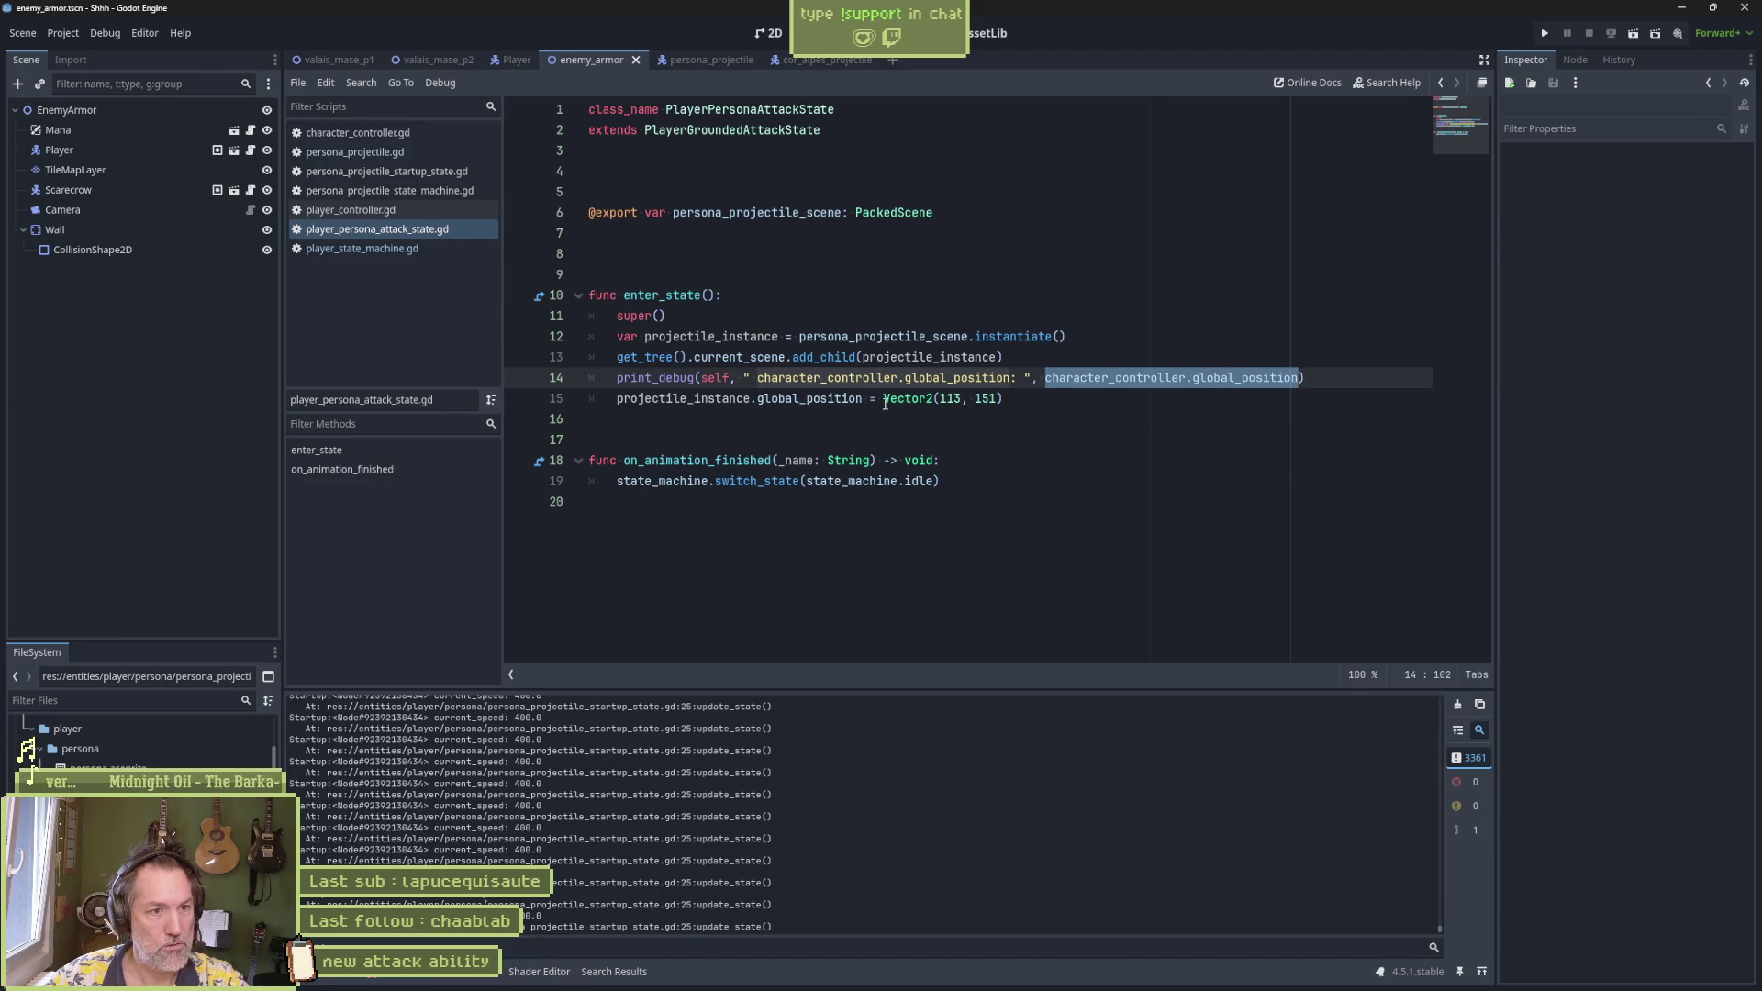
drag(885, 398, 1298, 377)
key(ctrl+v)
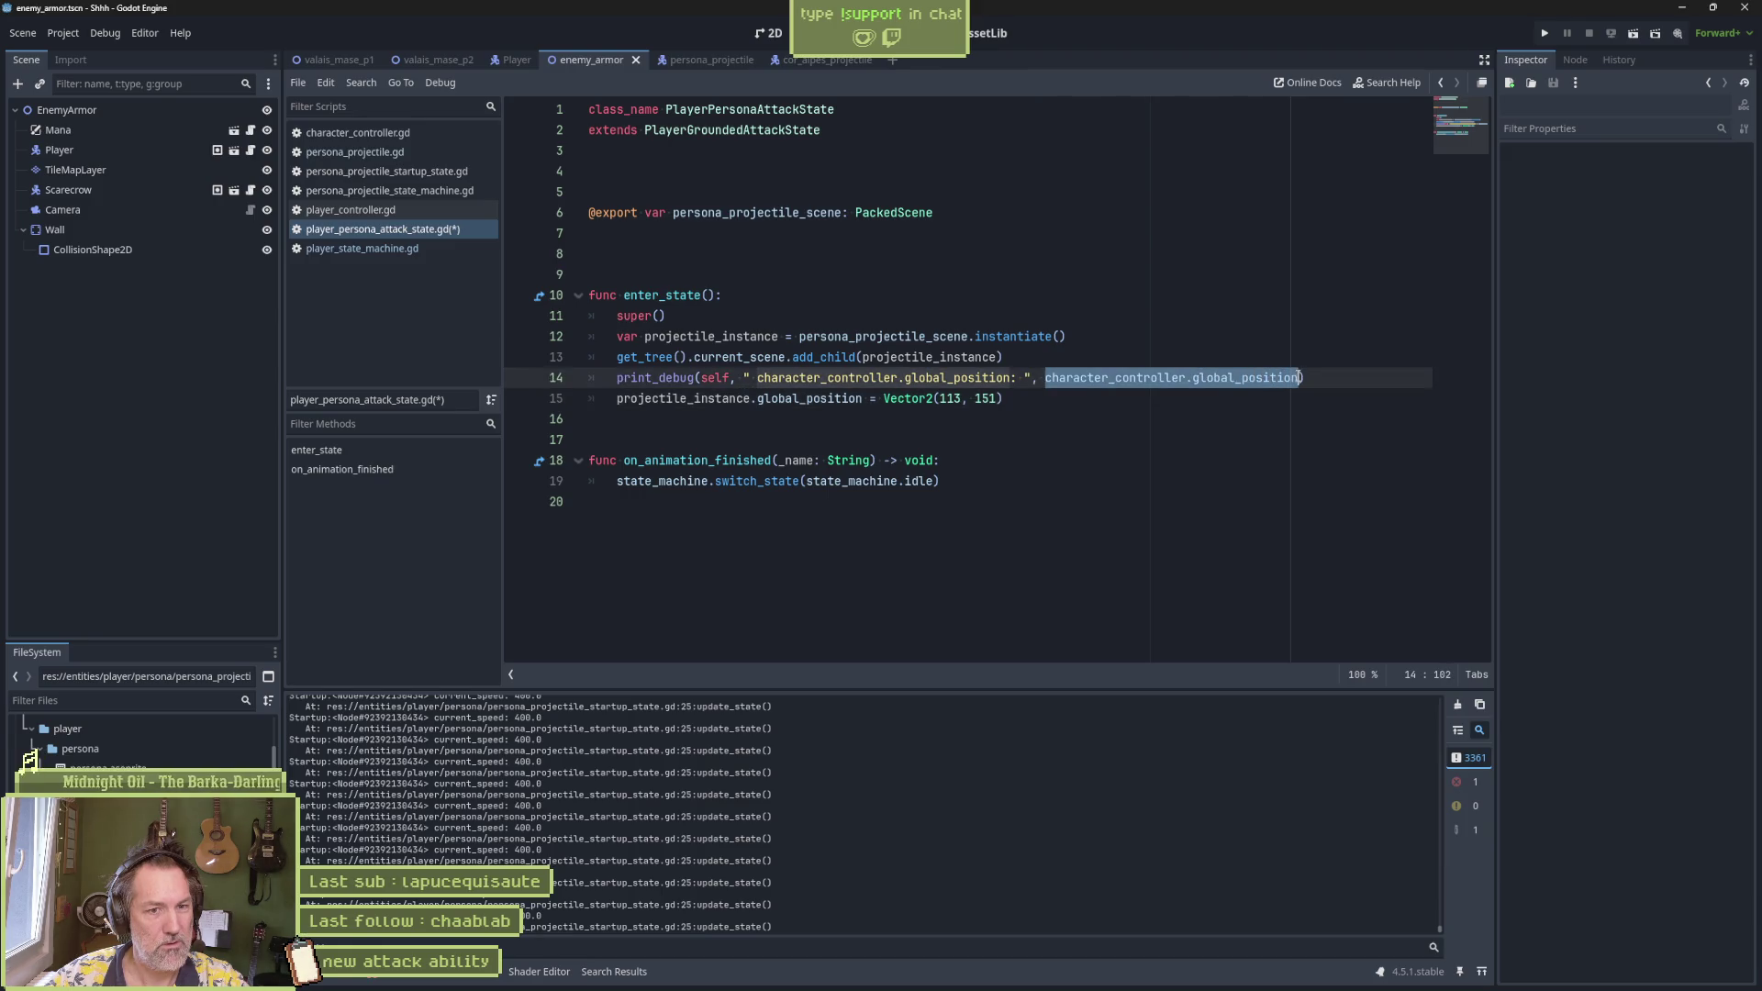
drag(890, 398, 1007, 398)
key(ctrl+v)
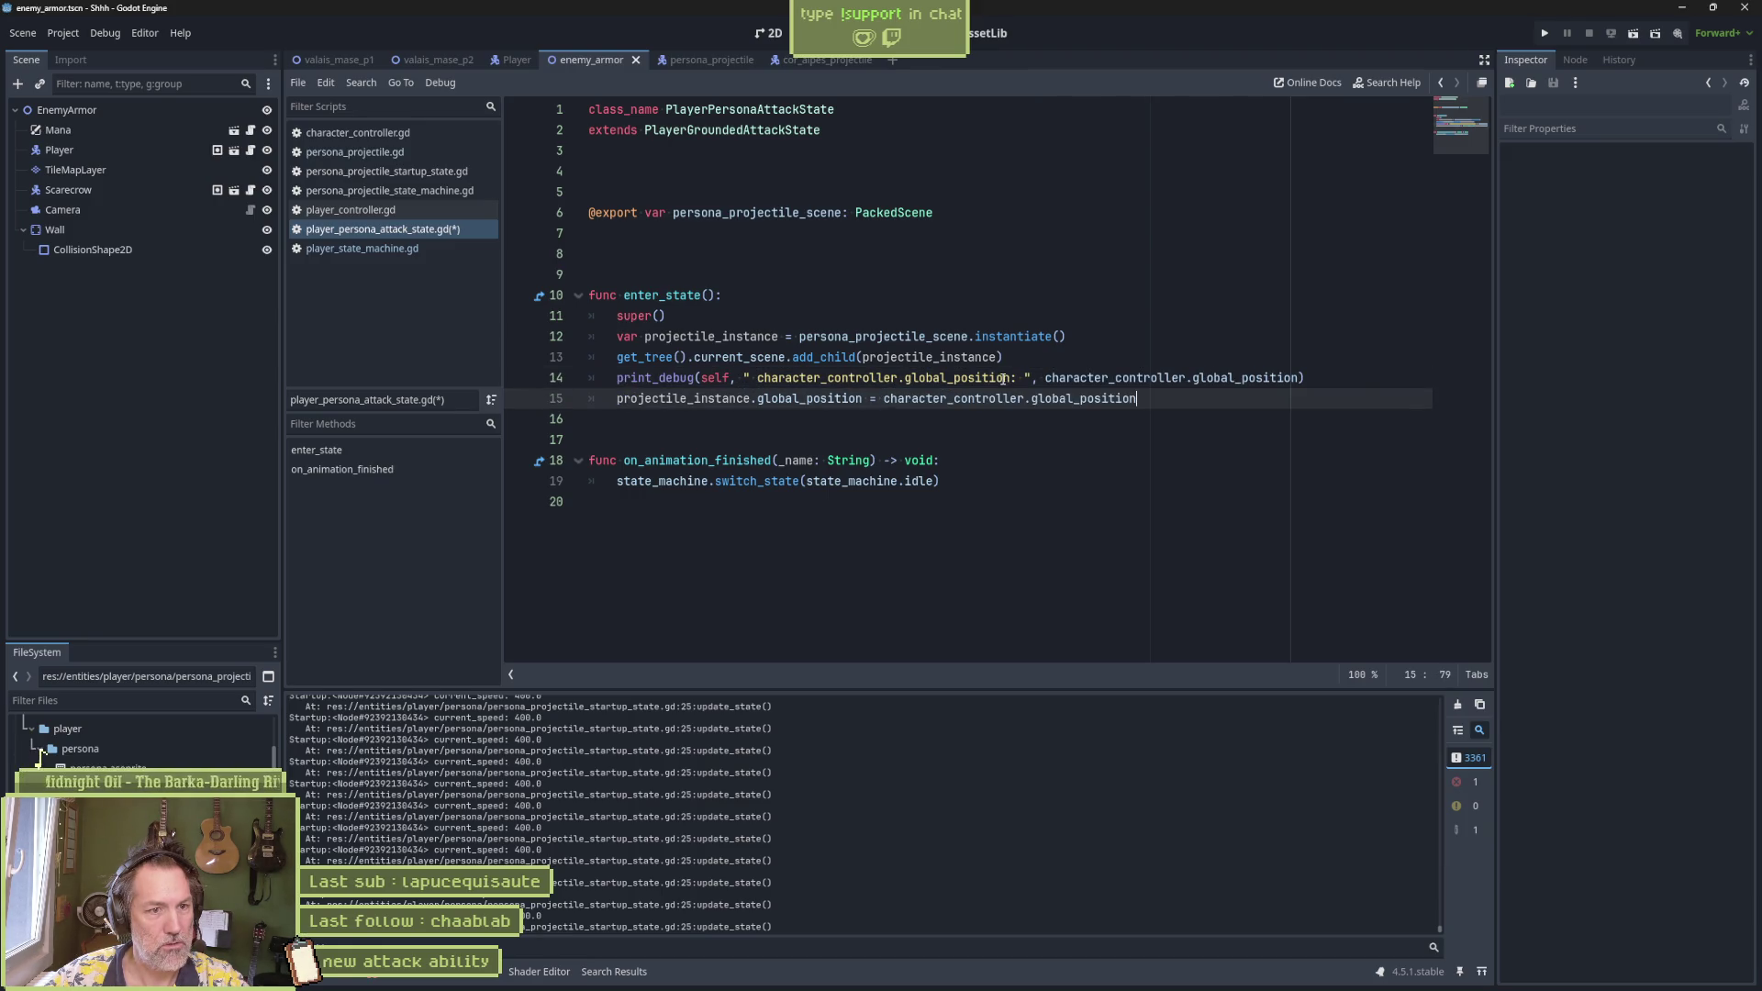
Delete the print_debug line, save the script, and check the Perplexity answer on collisions
key(Up)
key(ctrl+shift+k)
key(ctrl+s)
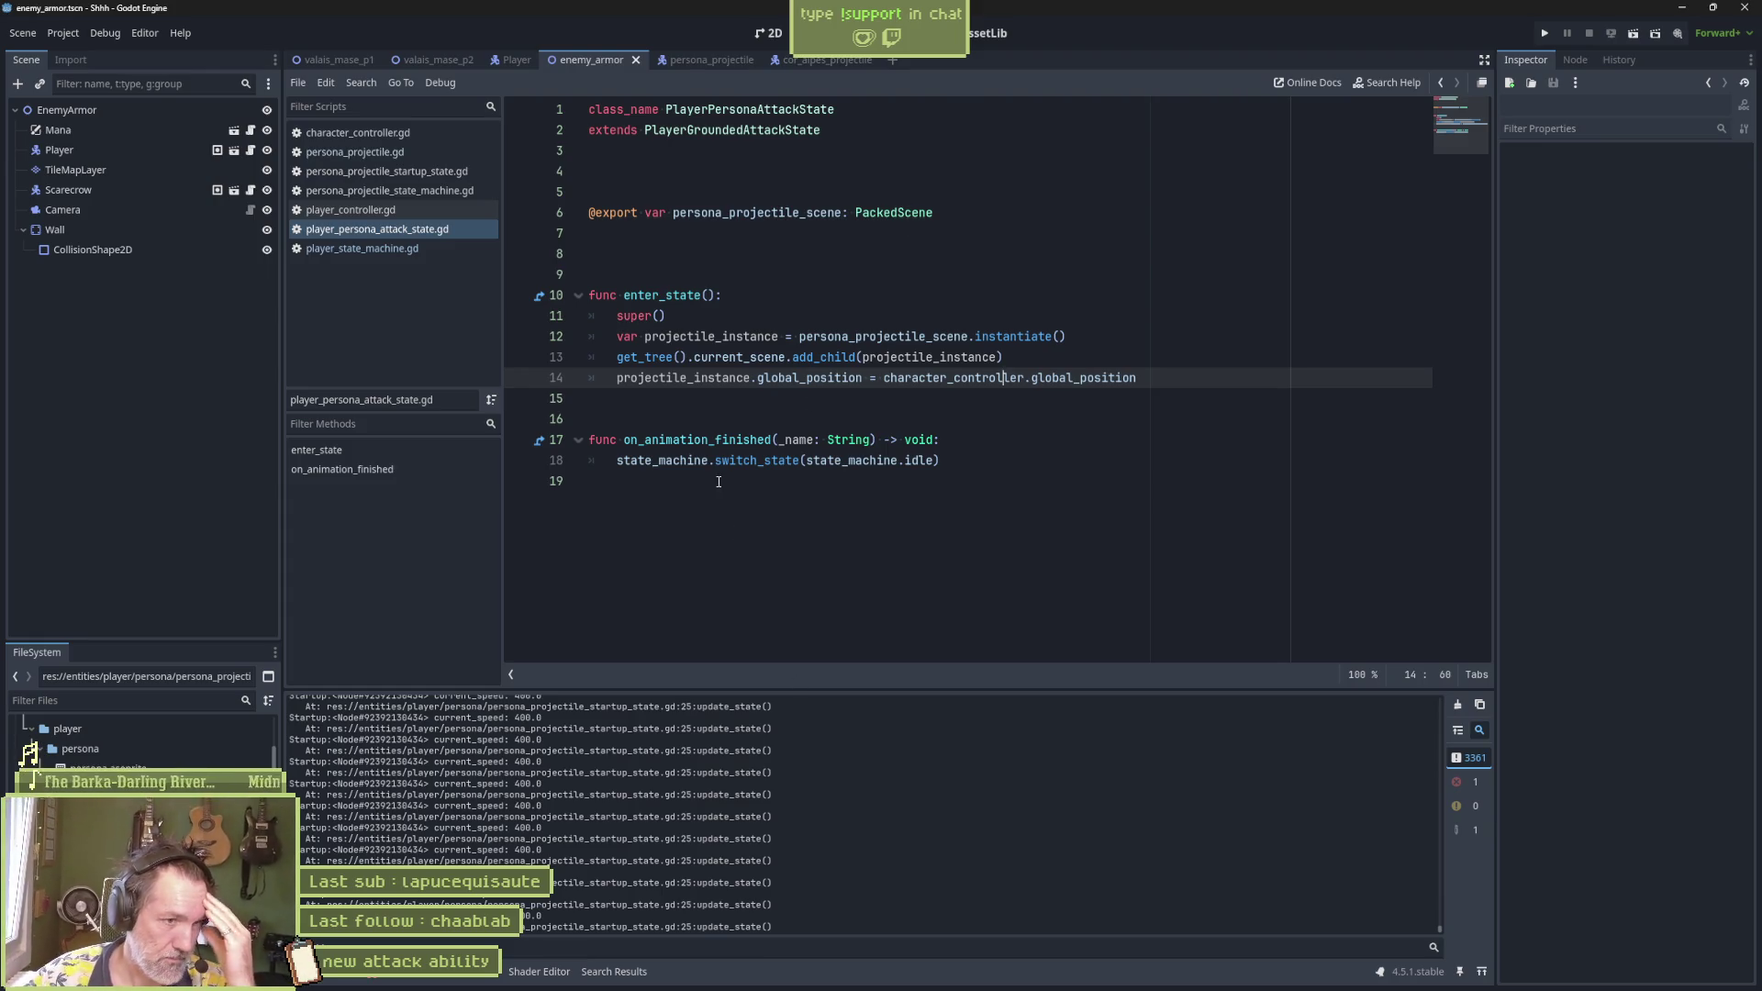
click(692, 978)
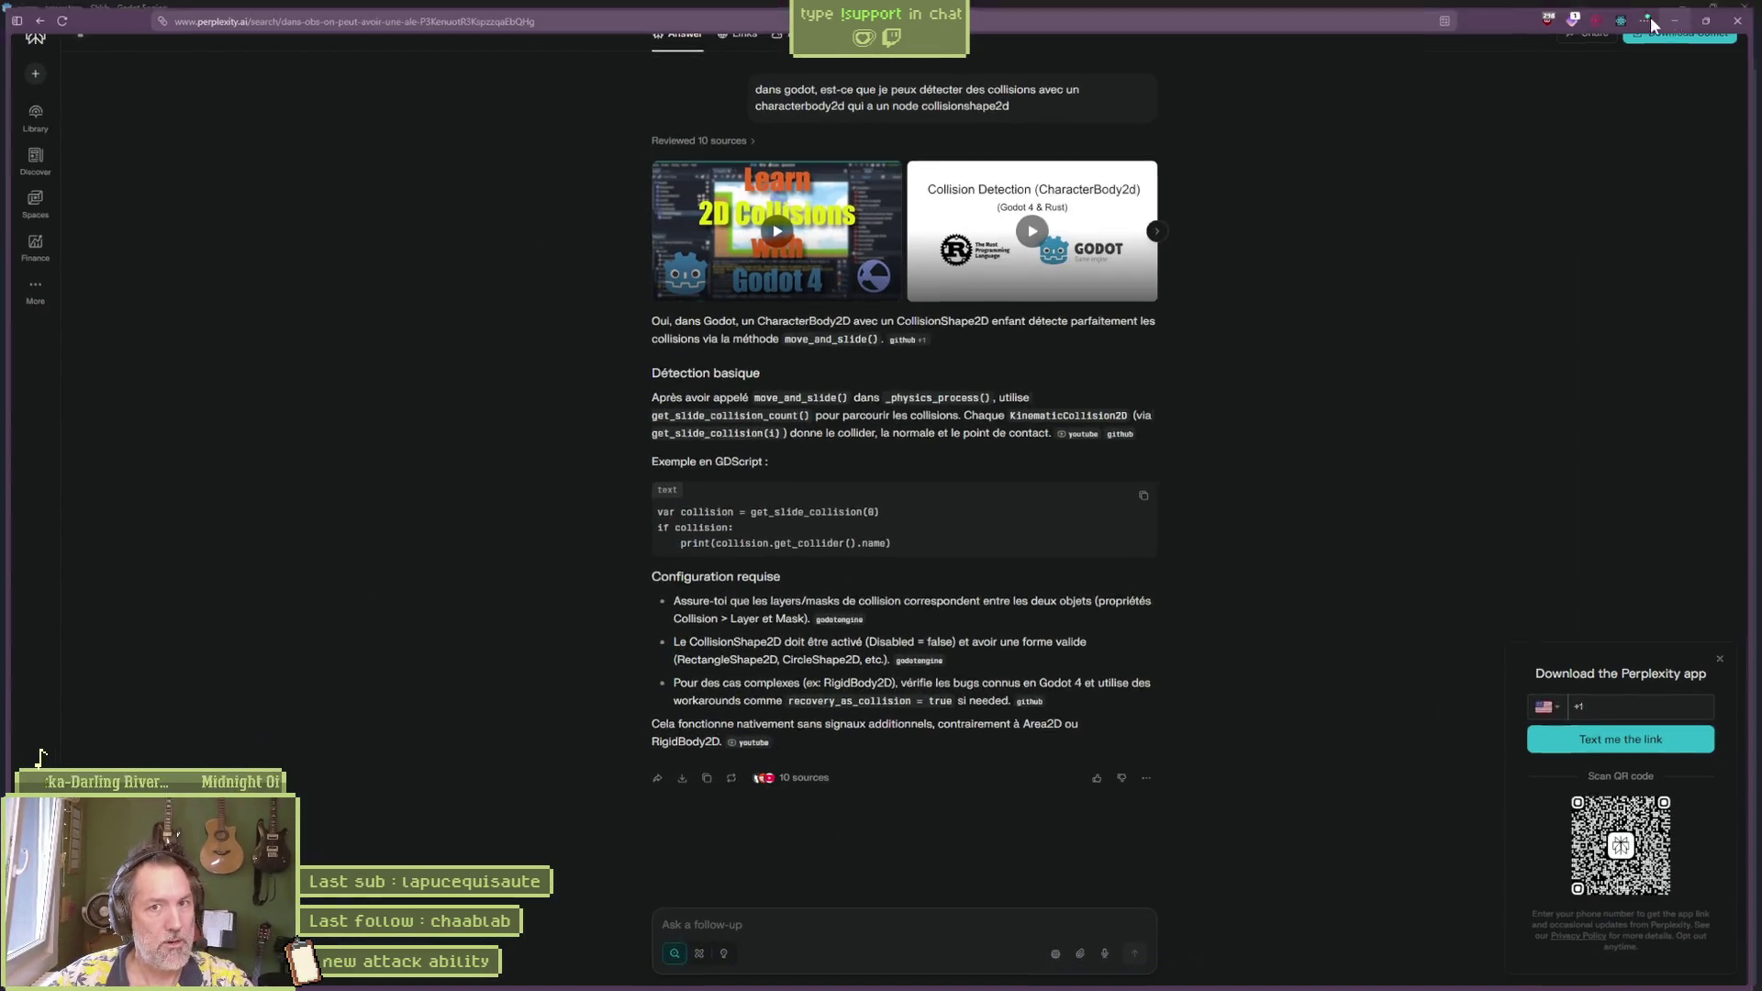
key(alt+Tab)
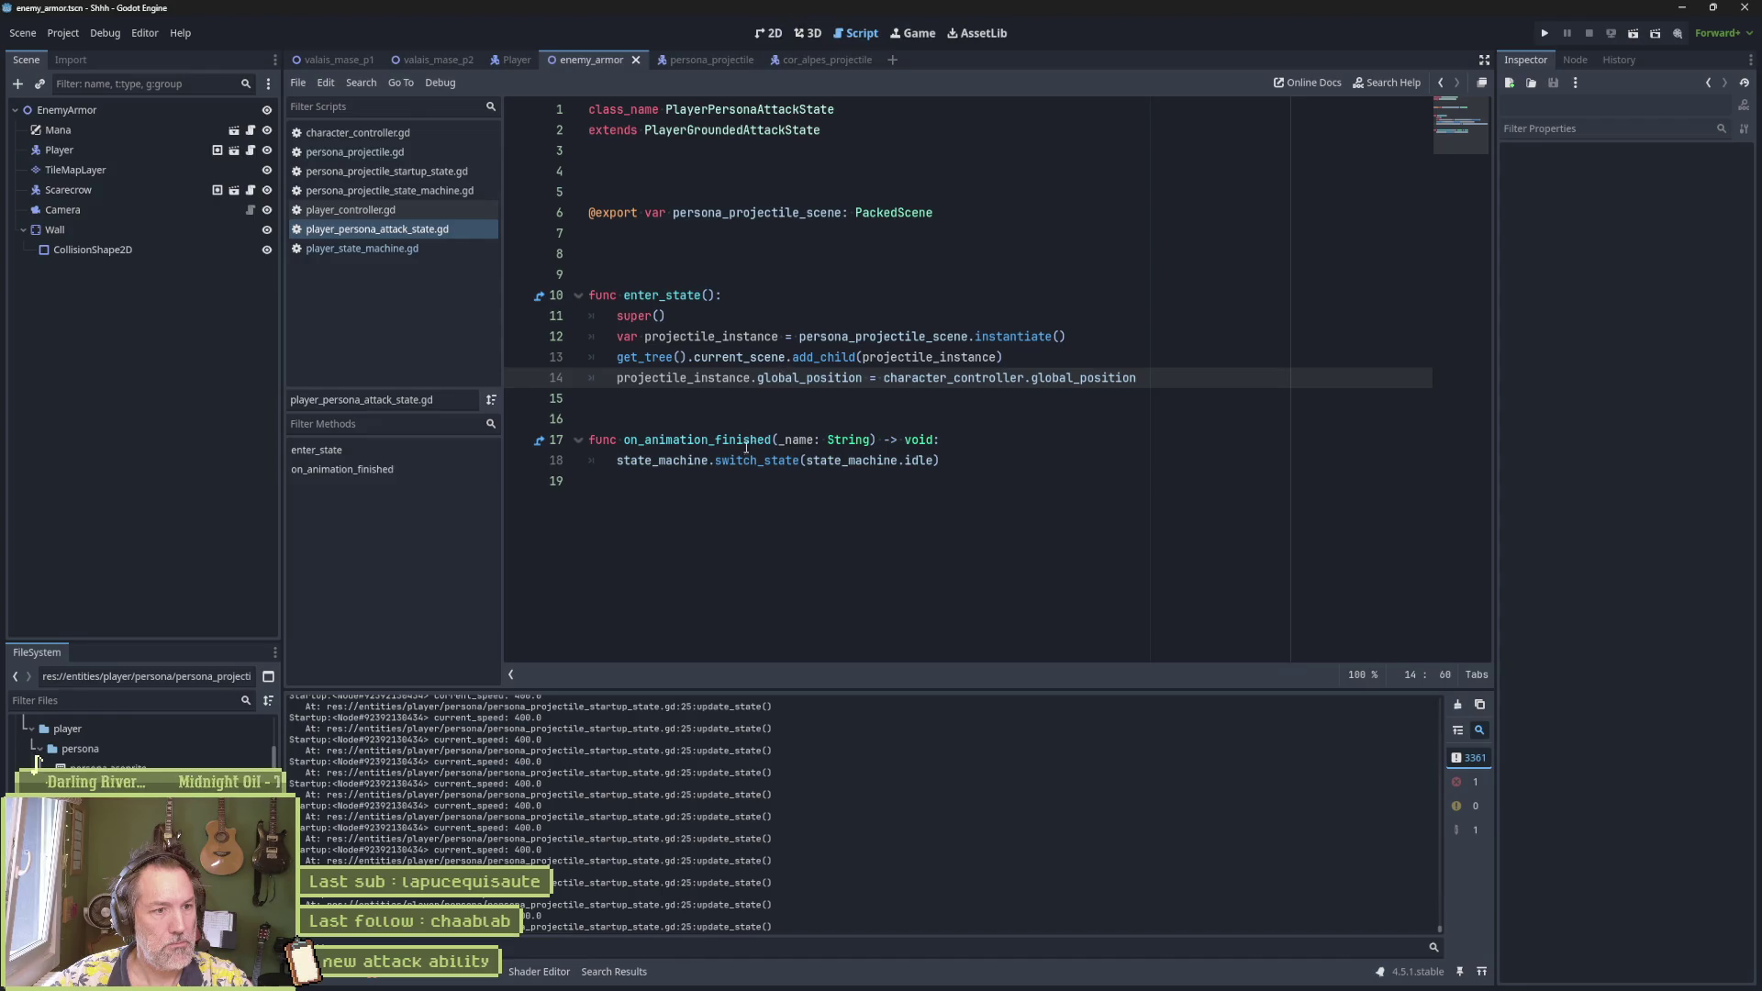
Glance at the persona_projectile and cor_alpes_projectile scenes, then close both tabs
click(688, 61)
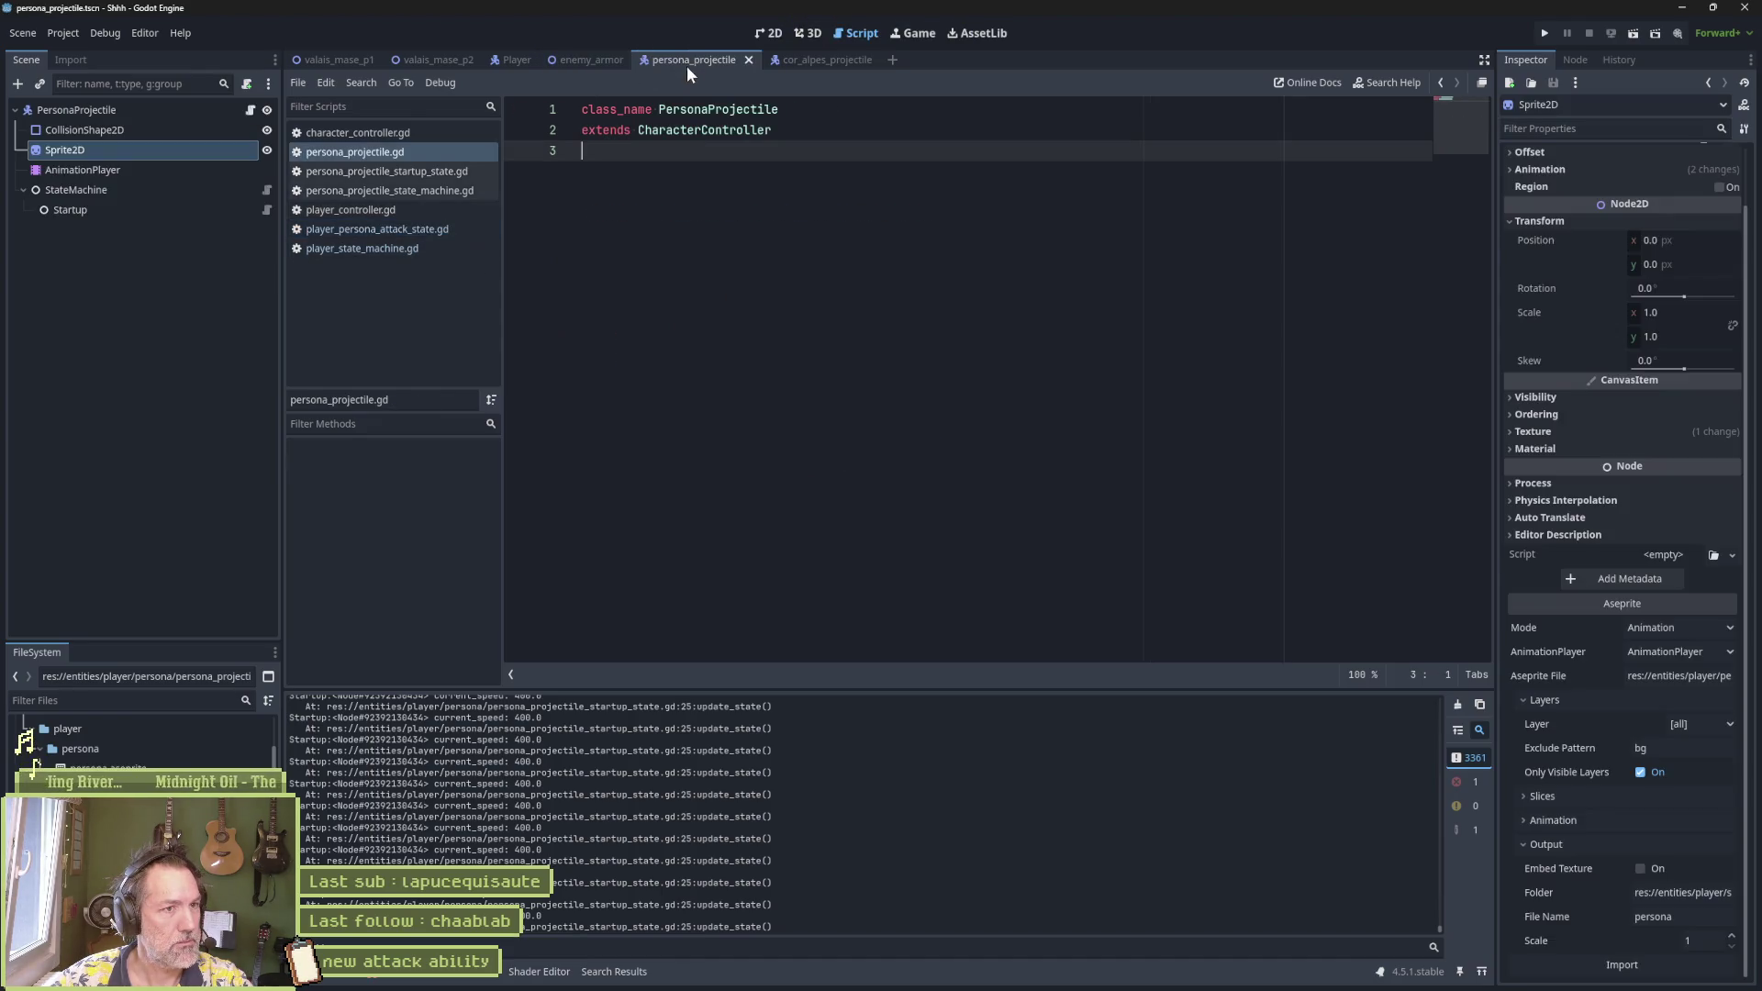
click(829, 60)
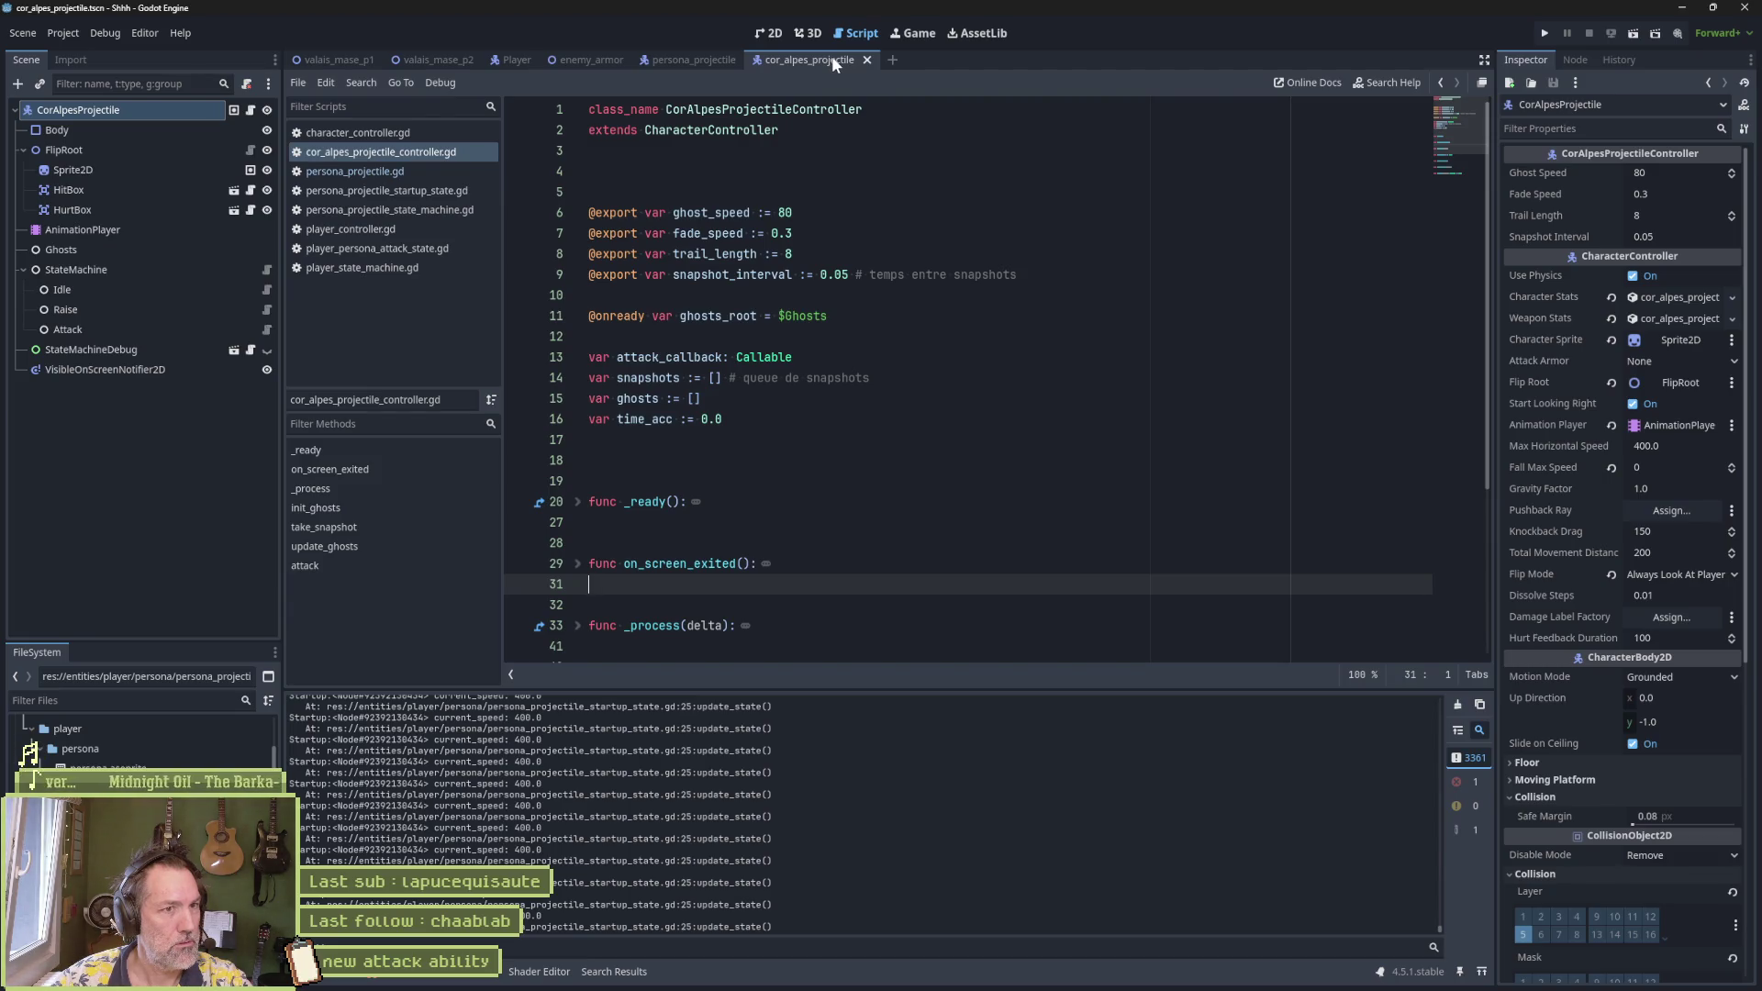
middle_click(785, 61)
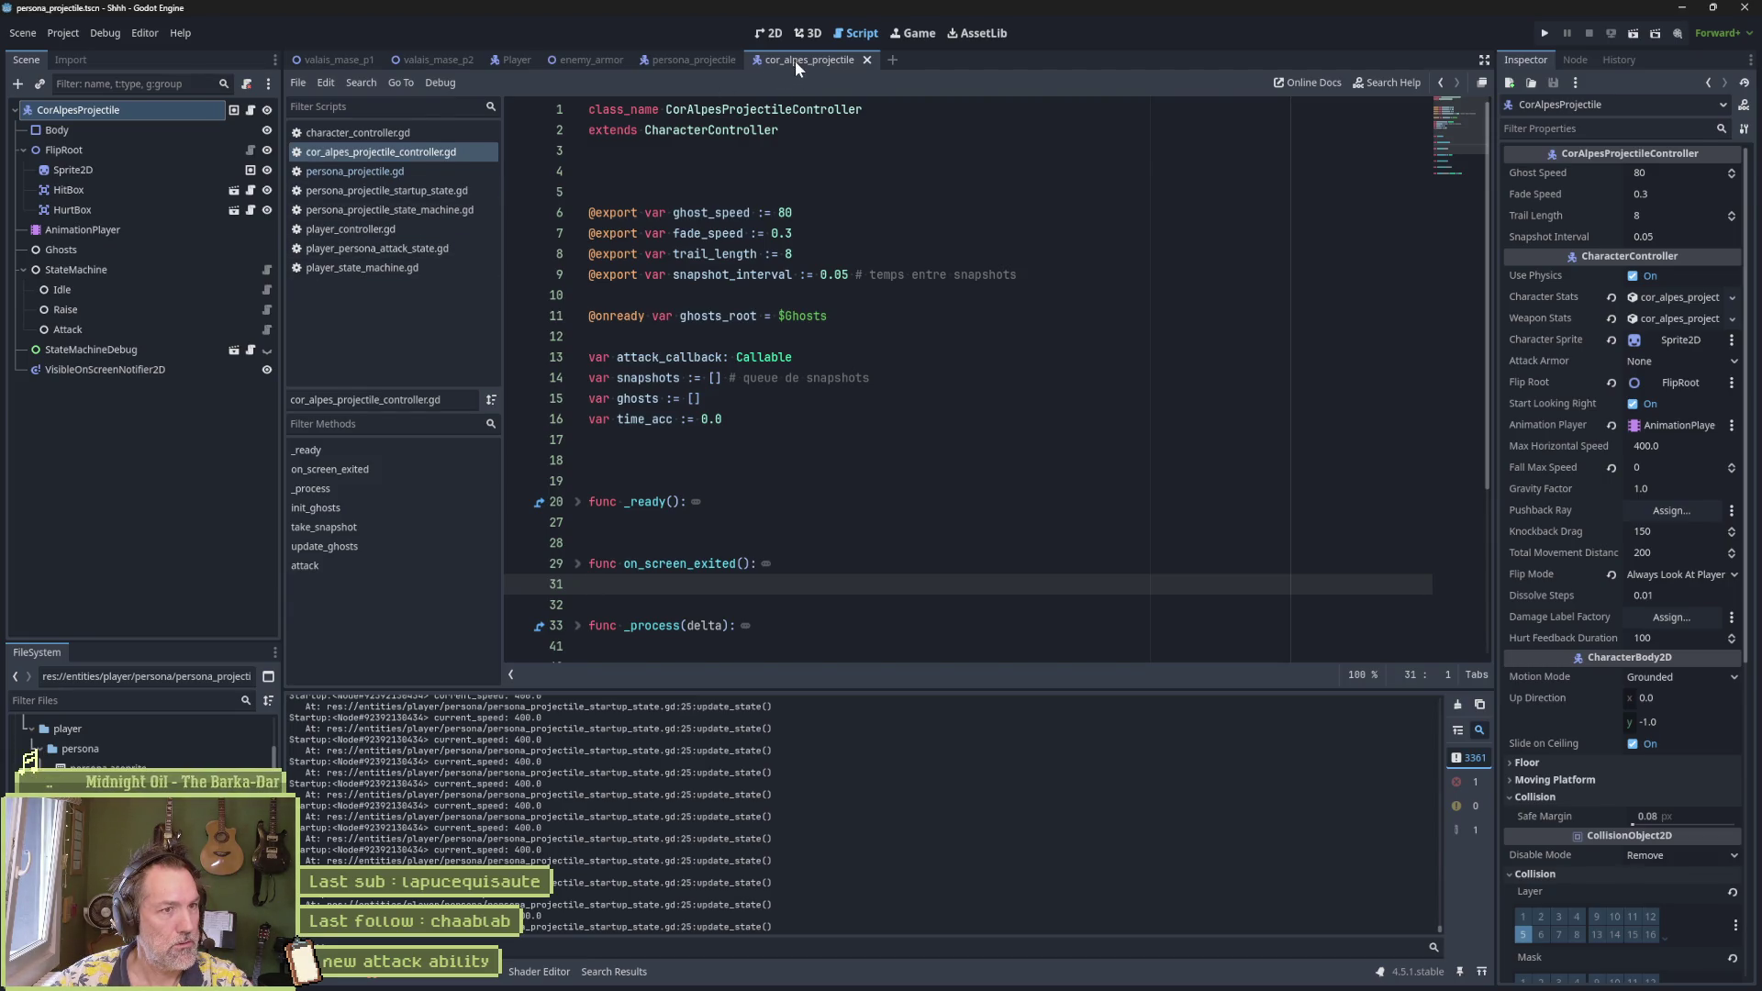
middle_click(675, 63)
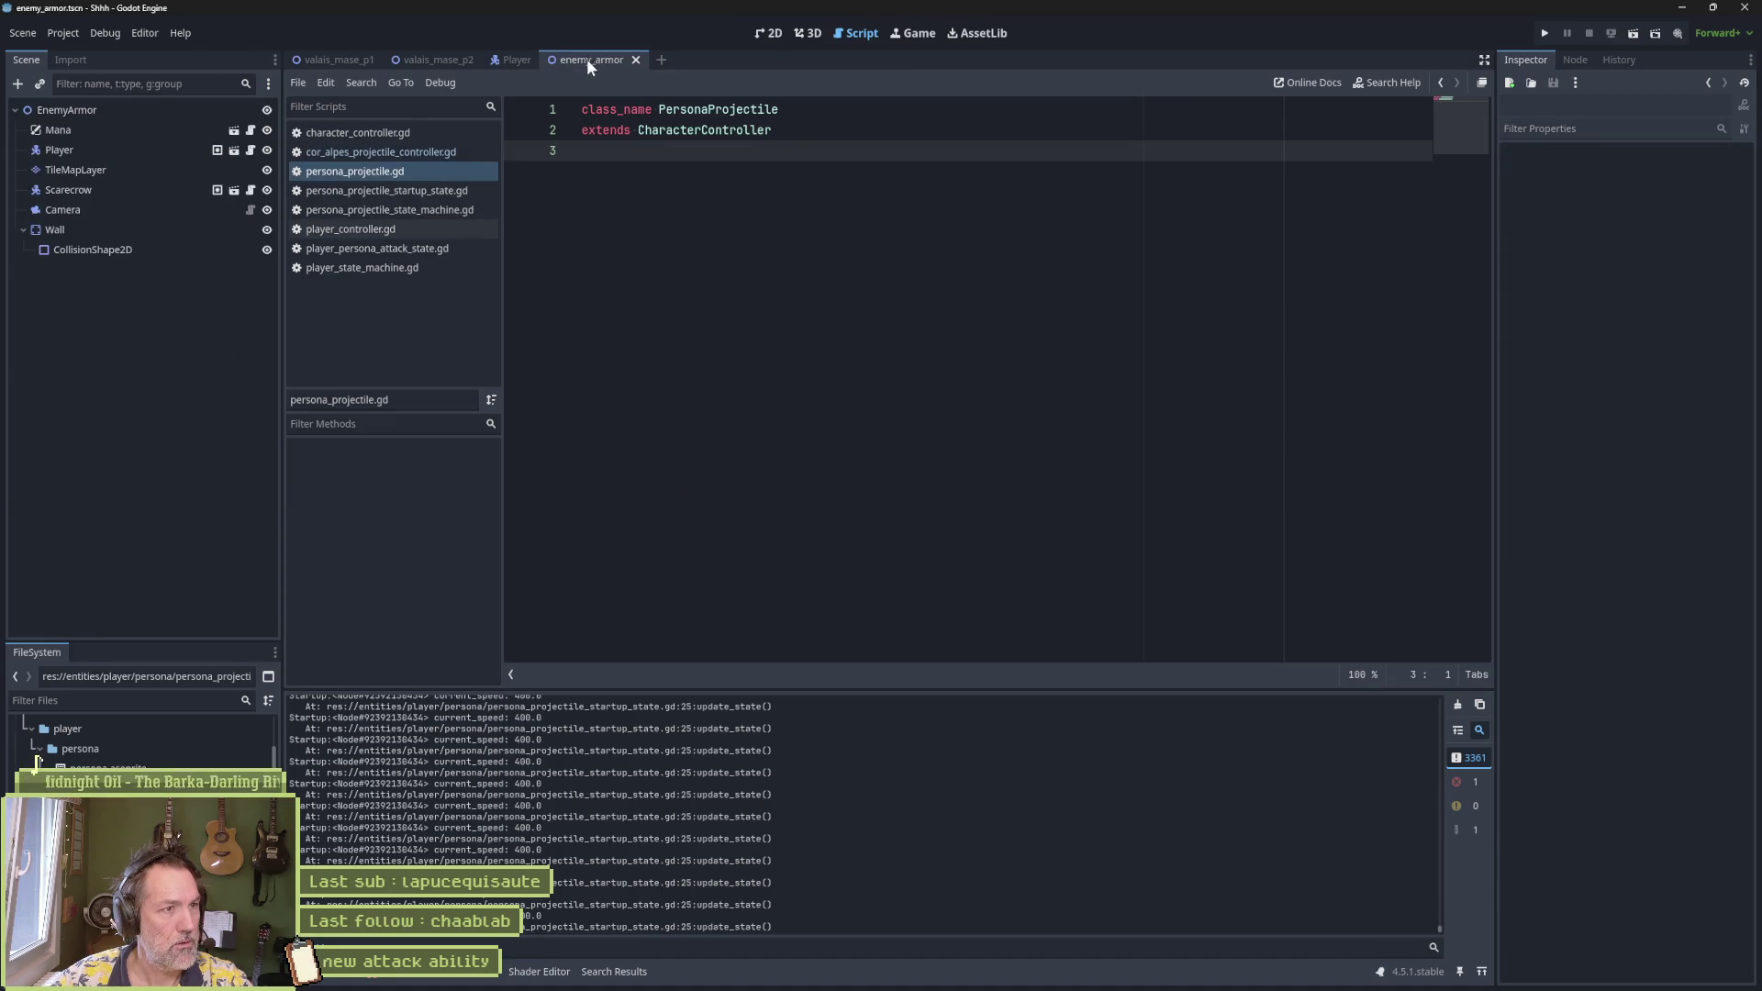
Open the persona projectile scene in 2D from the Player's CatPersonaAttack state
click(96, 150)
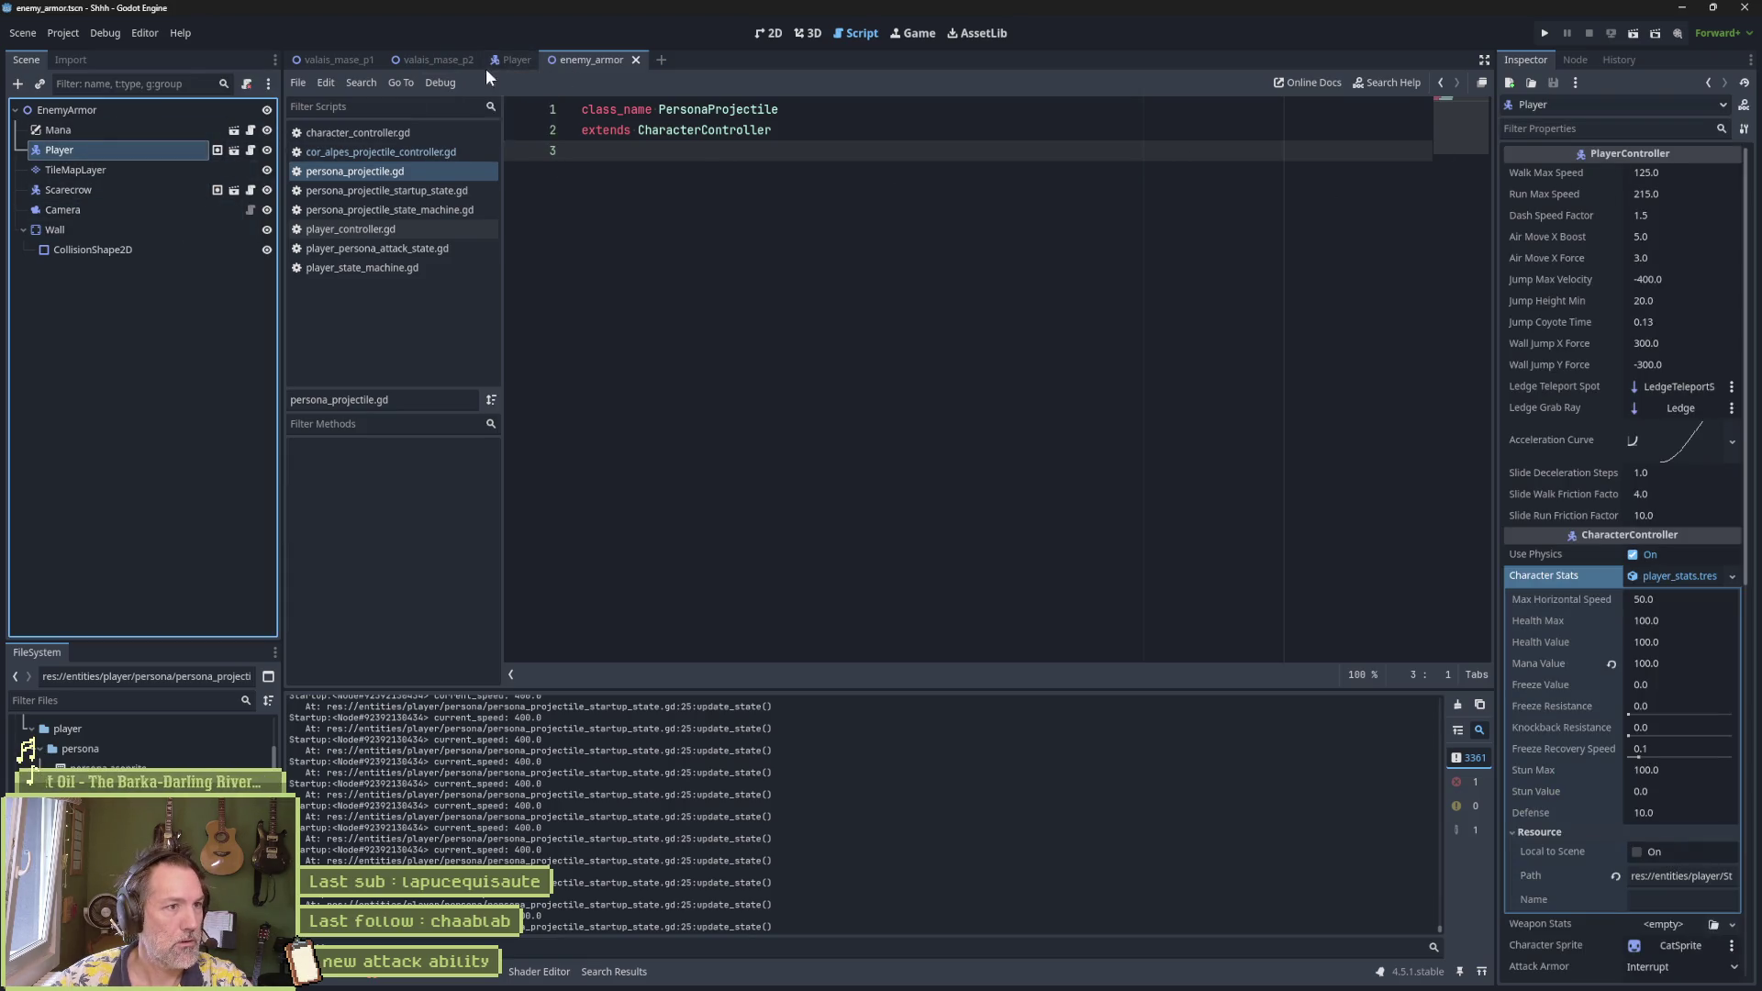
click(500, 61)
click(170, 449)
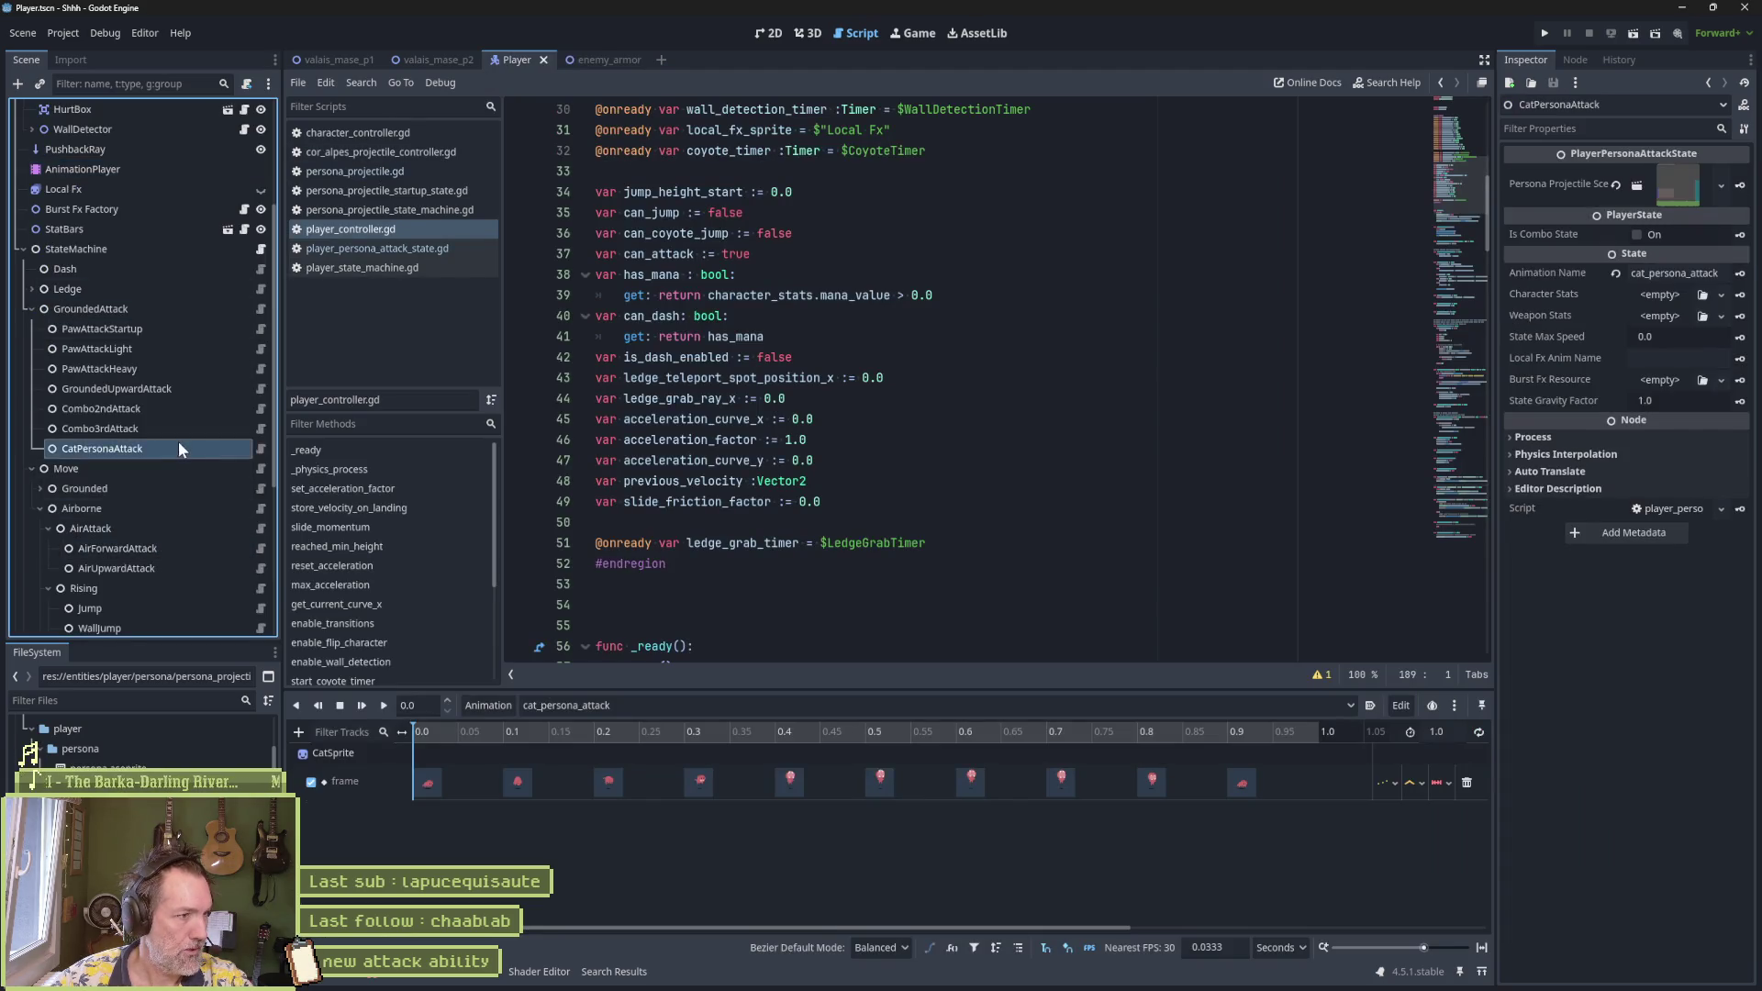
click(1671, 191)
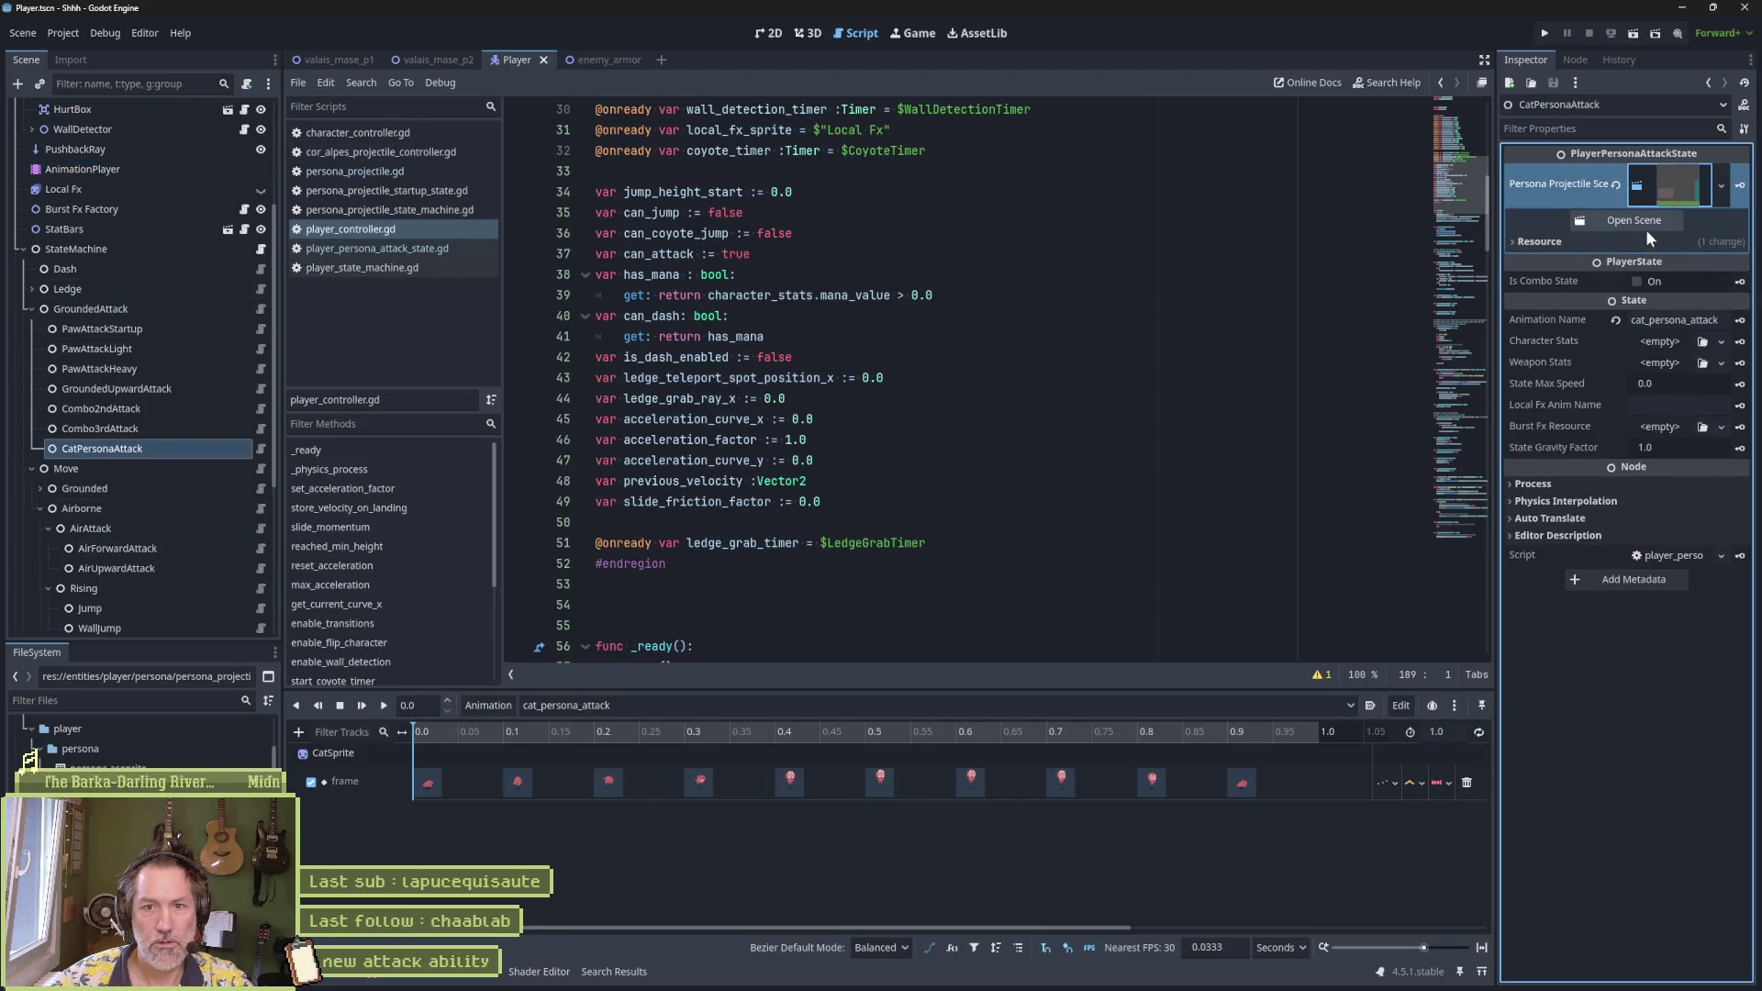
click(1644, 228)
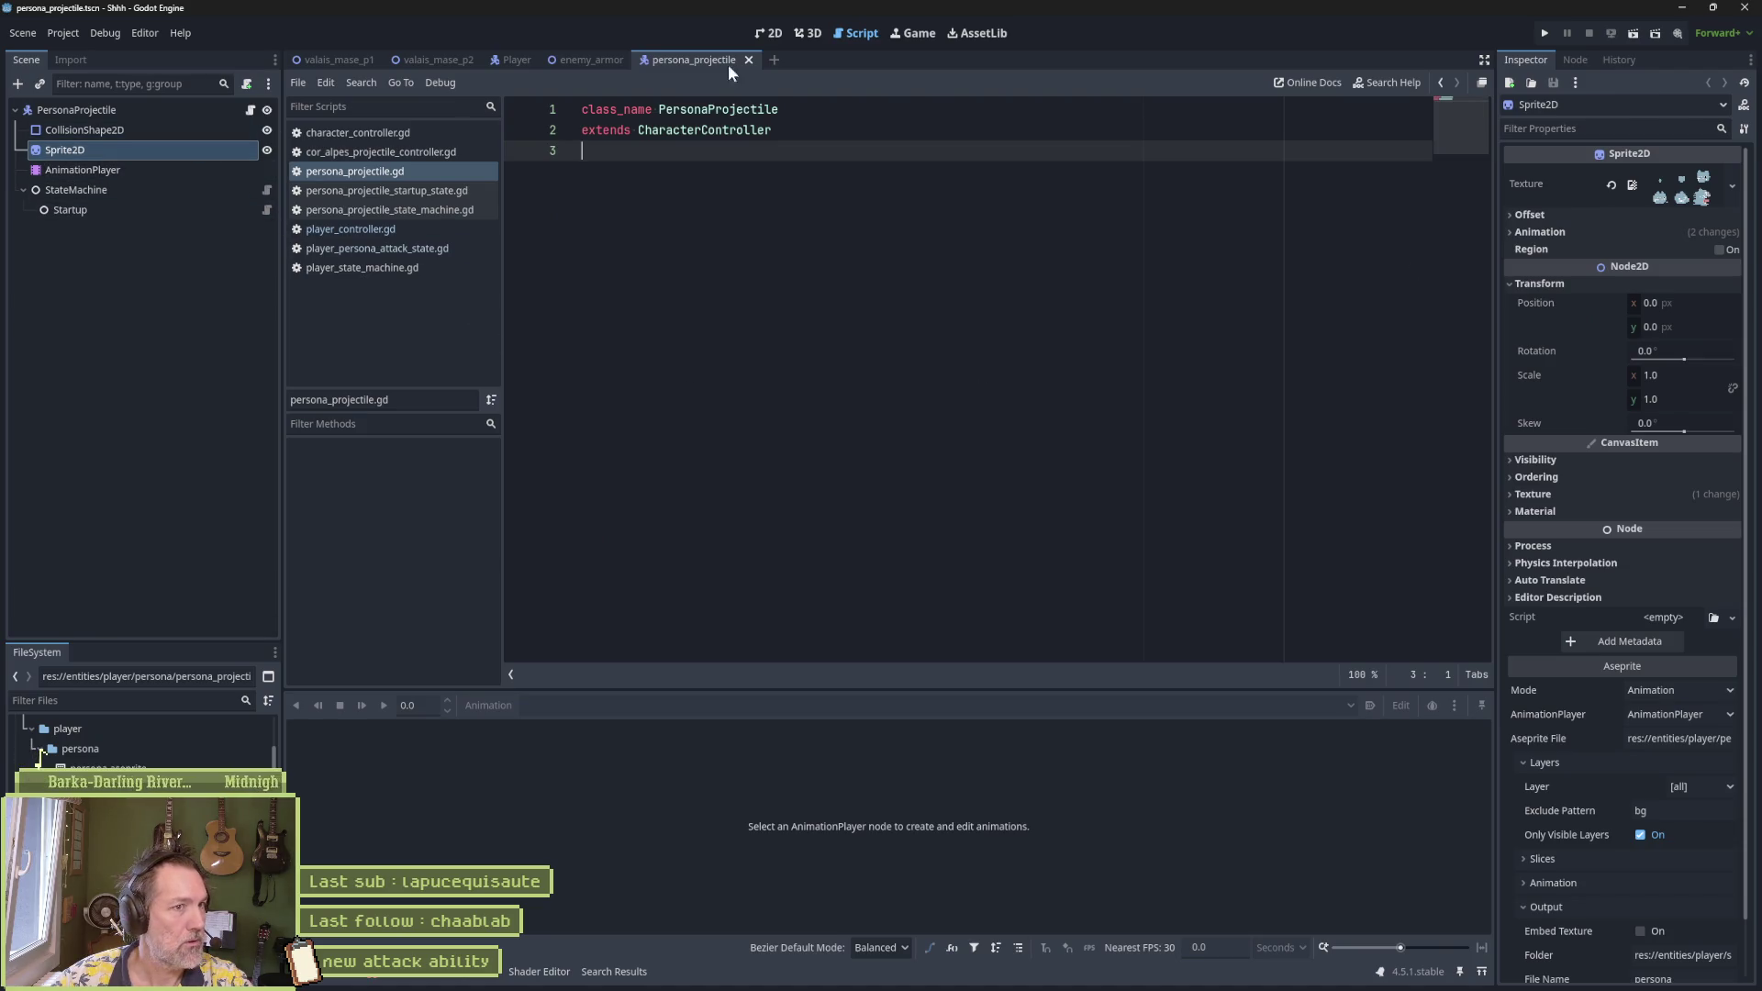
click(762, 35)
Disable the projectile's CollisionShape2D and run the scene with F5
drag(681, 228, 676, 298)
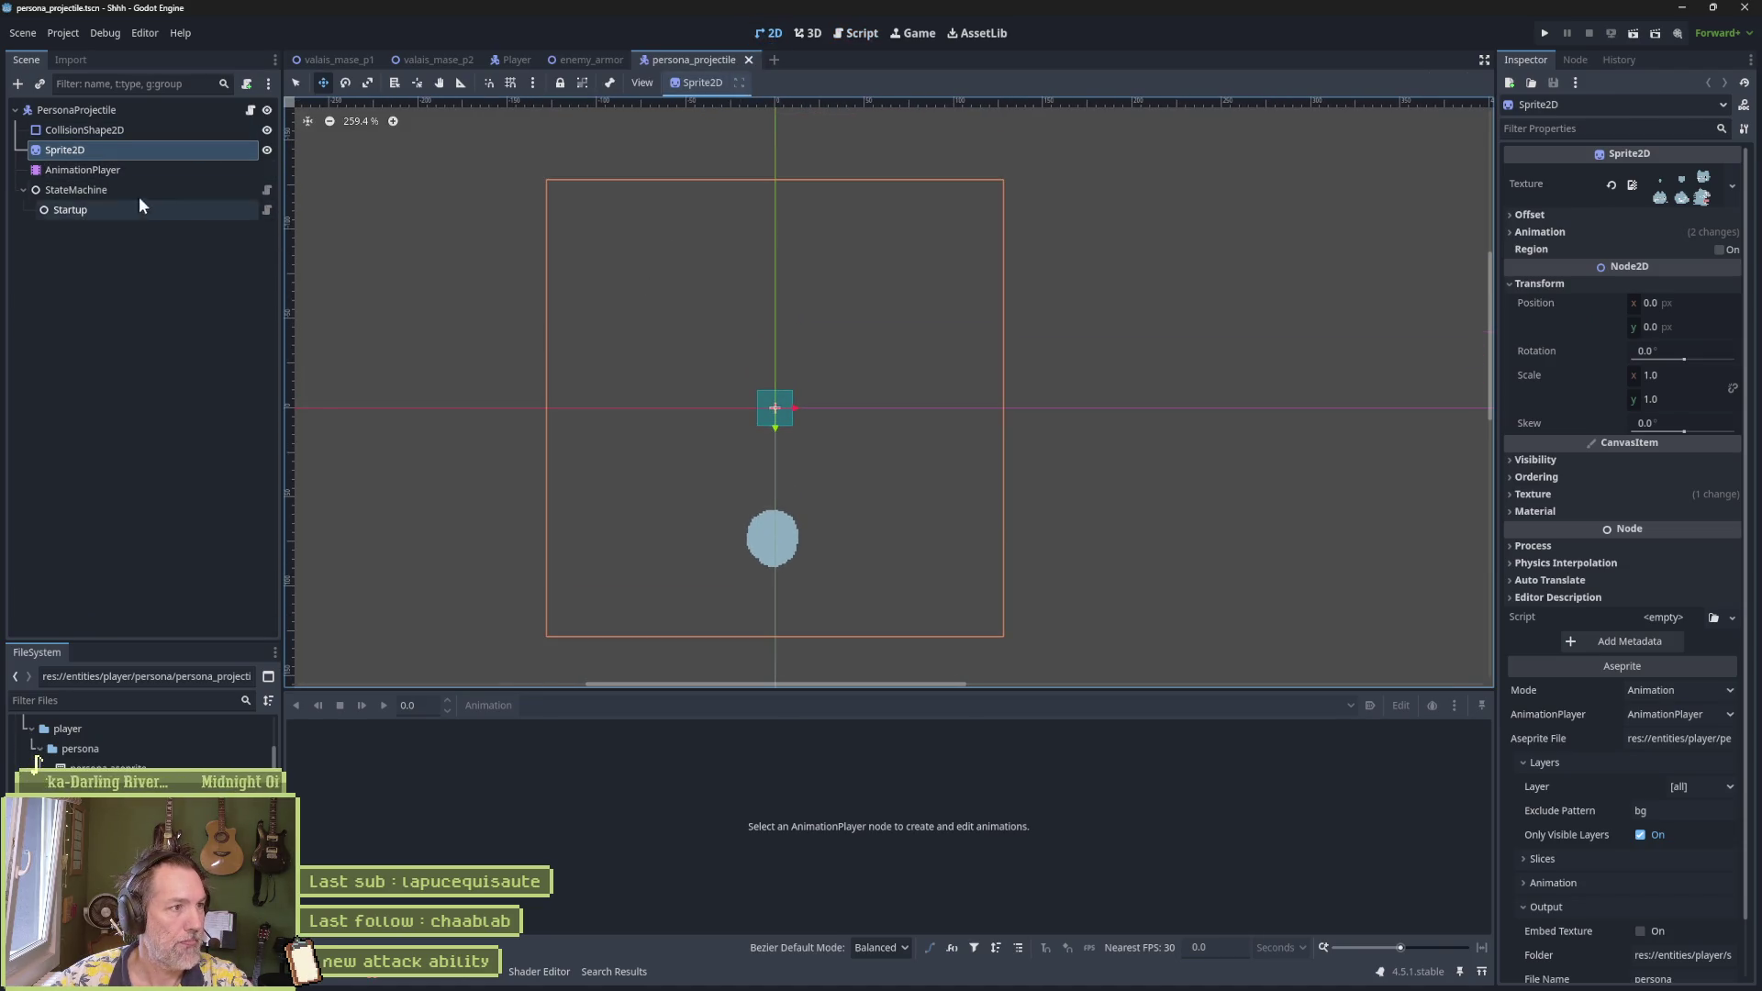
click(163, 114)
click(194, 129)
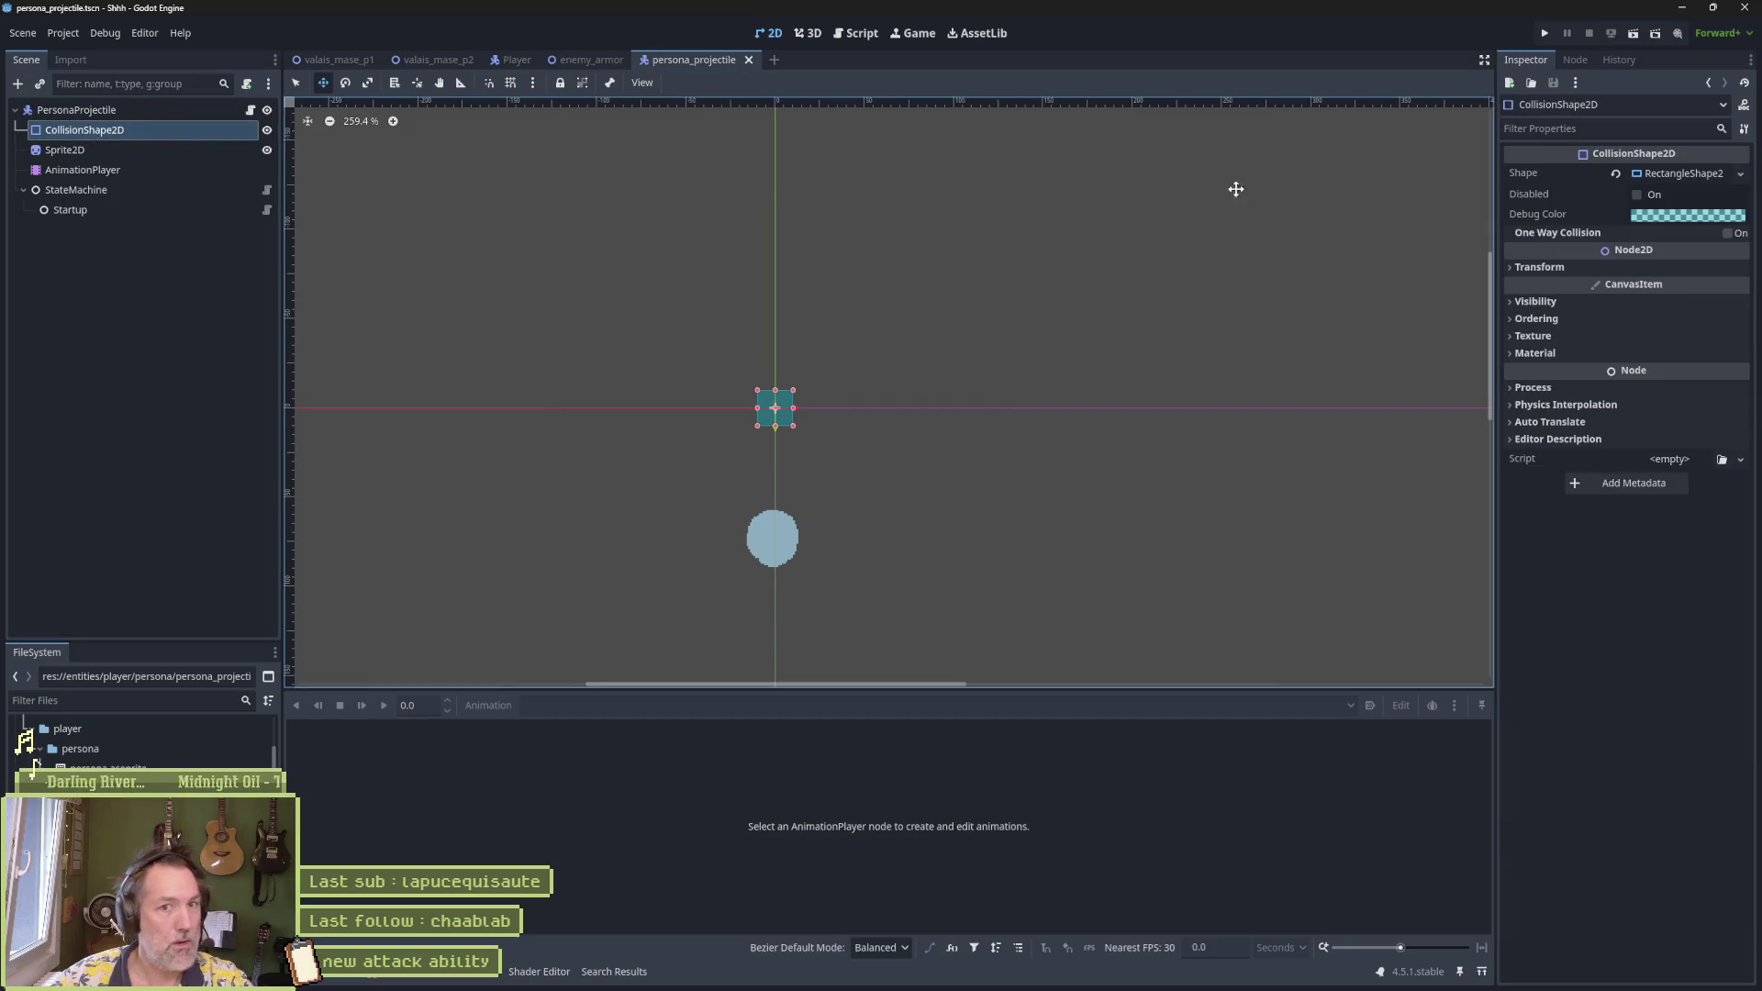
click(1642, 196)
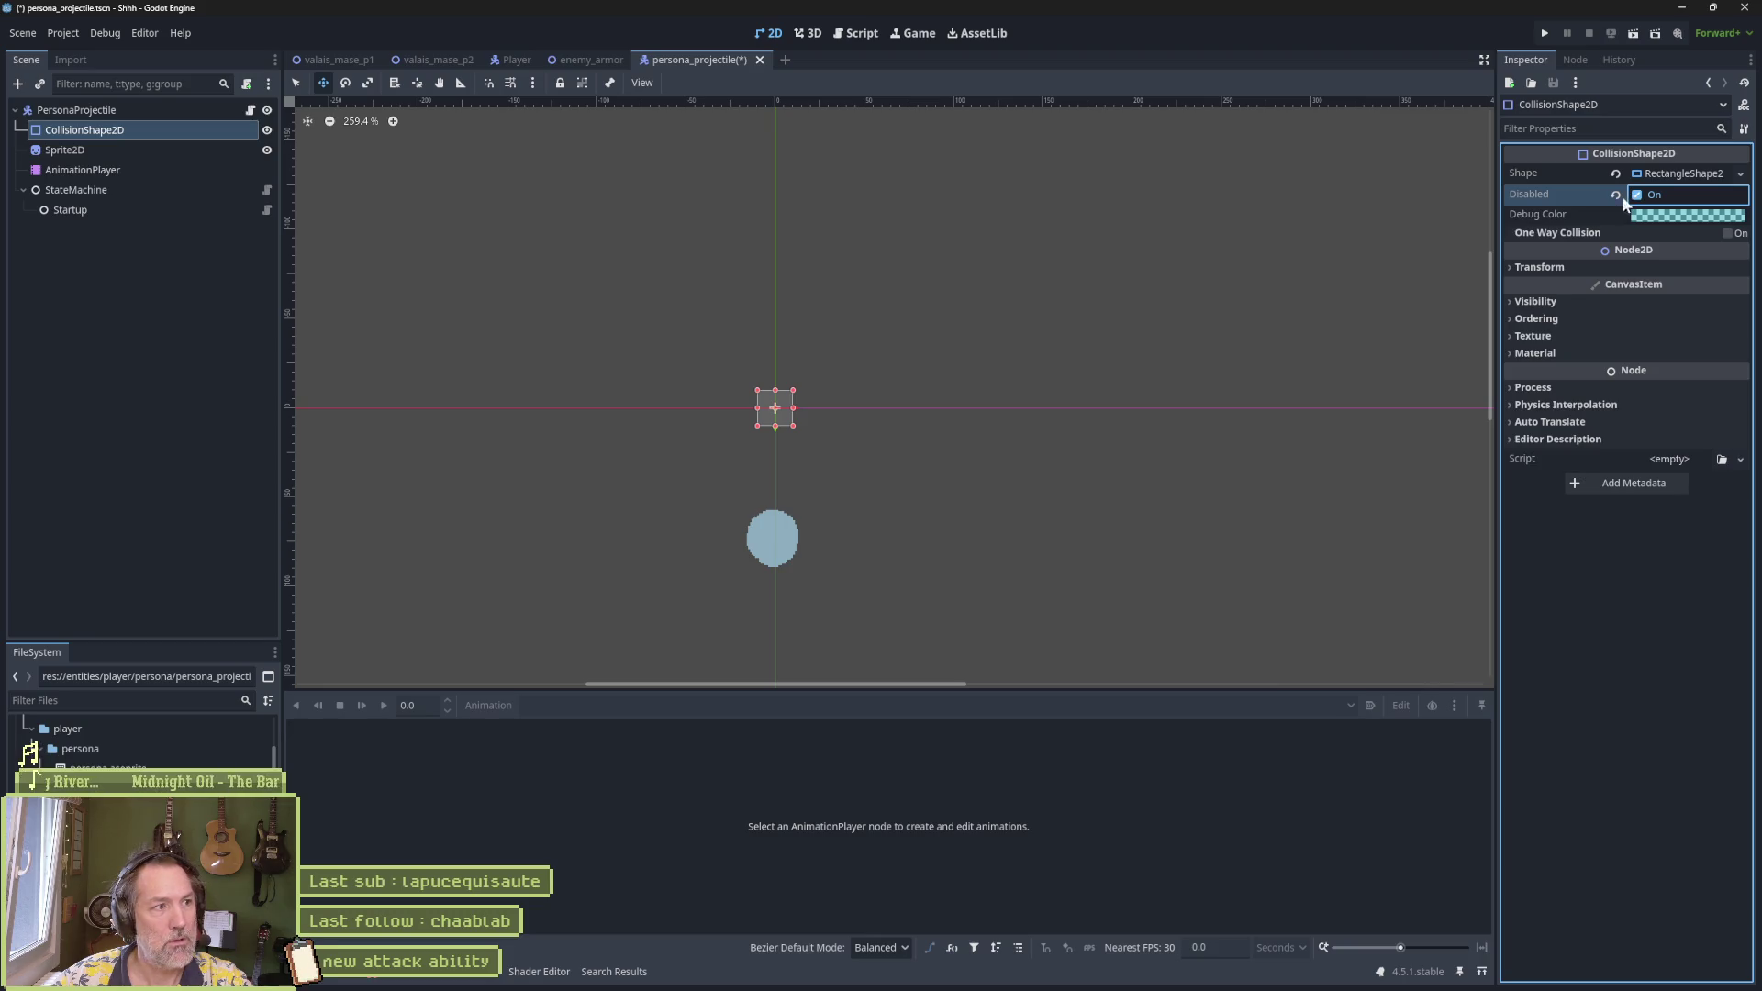
key(F5)
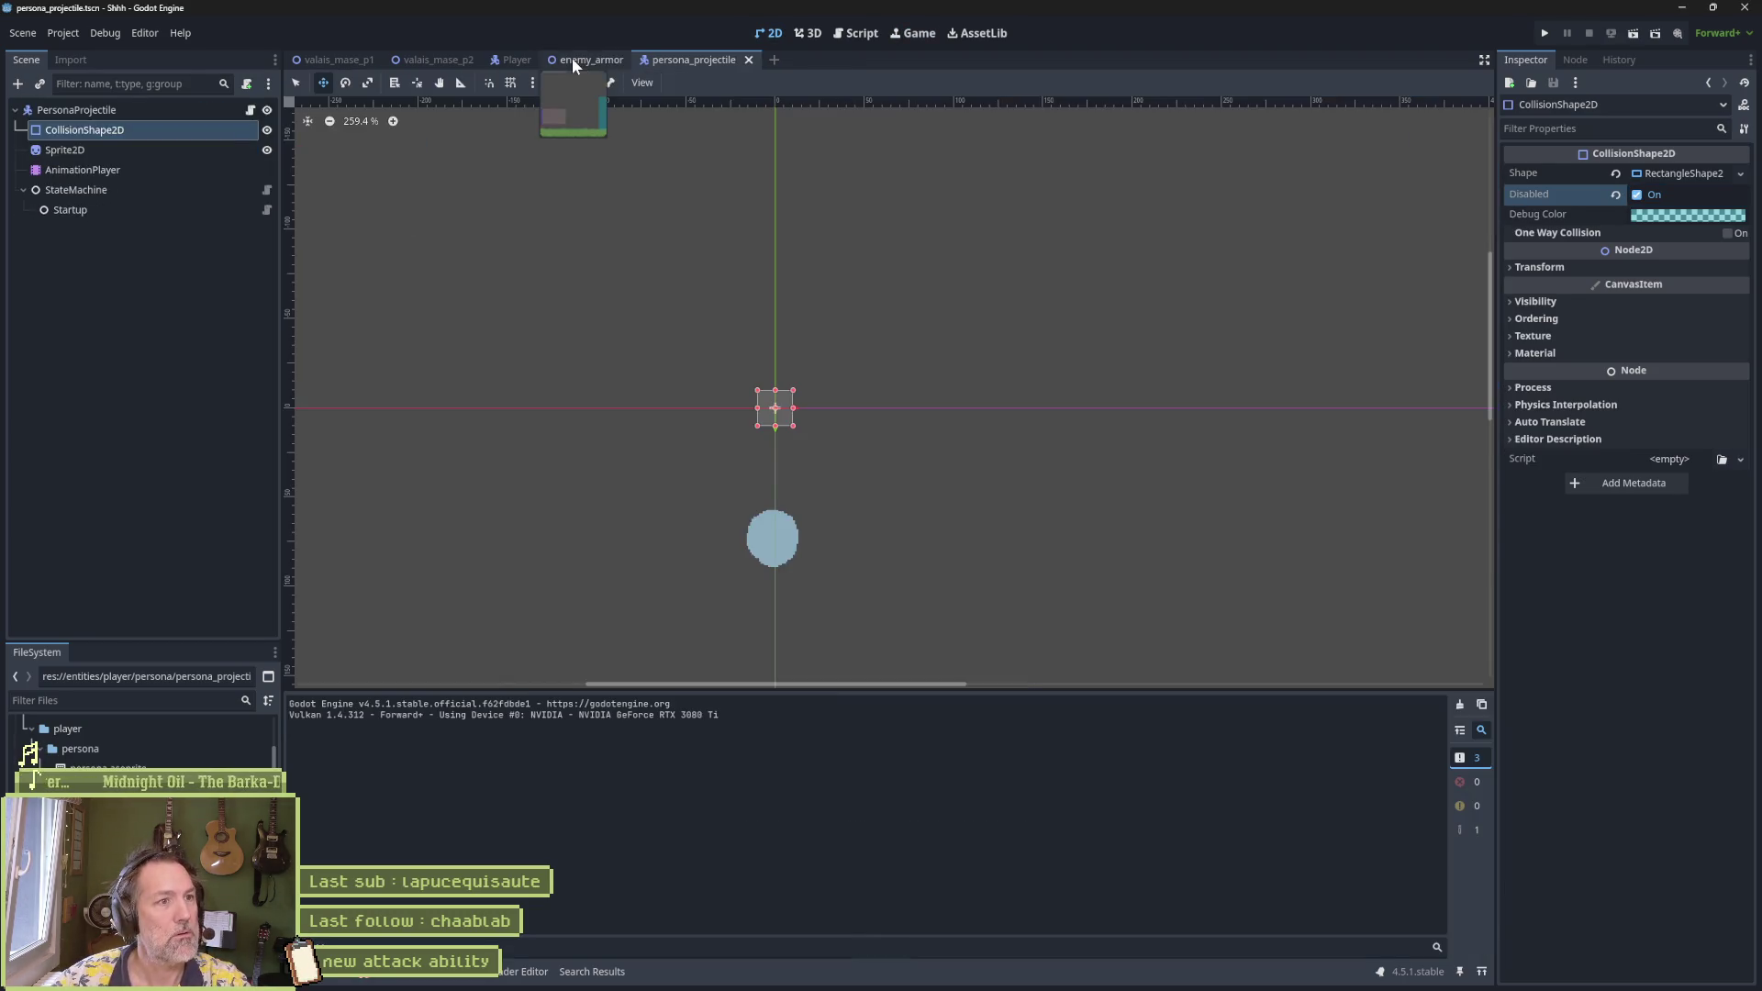
Run the enemy_armor scene, fire the cat persona attack, then stop the game
click(571, 58)
key(F6)
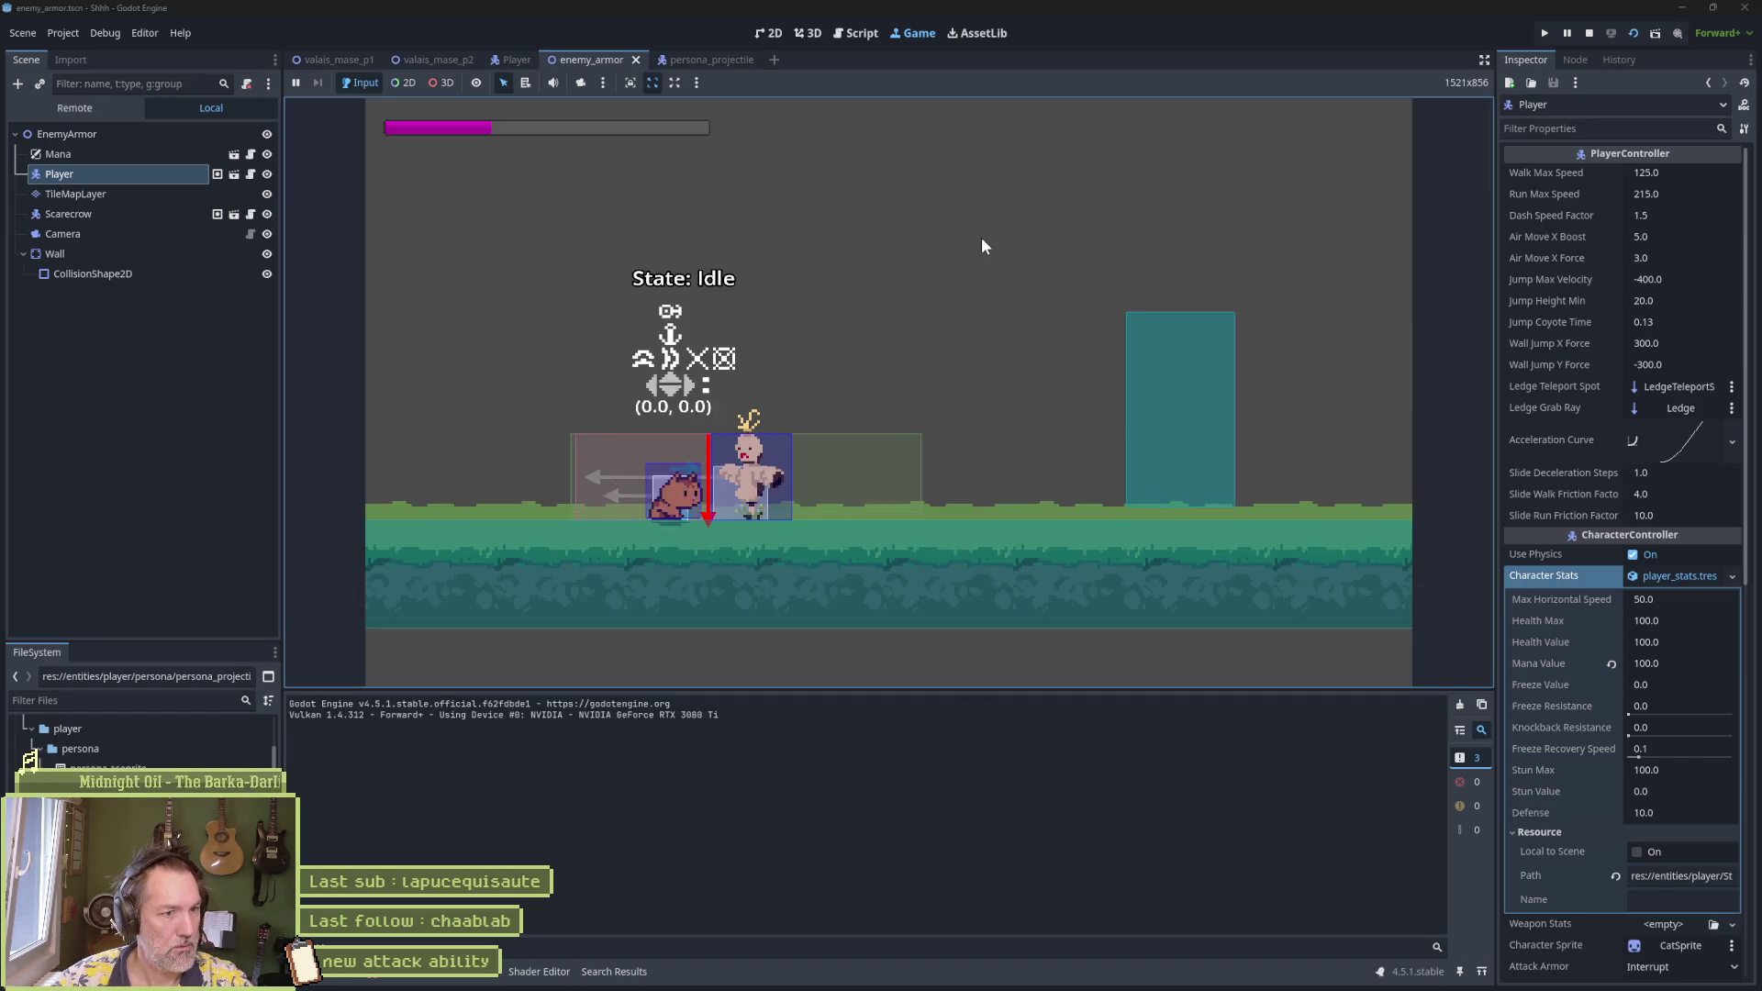
click(982, 237)
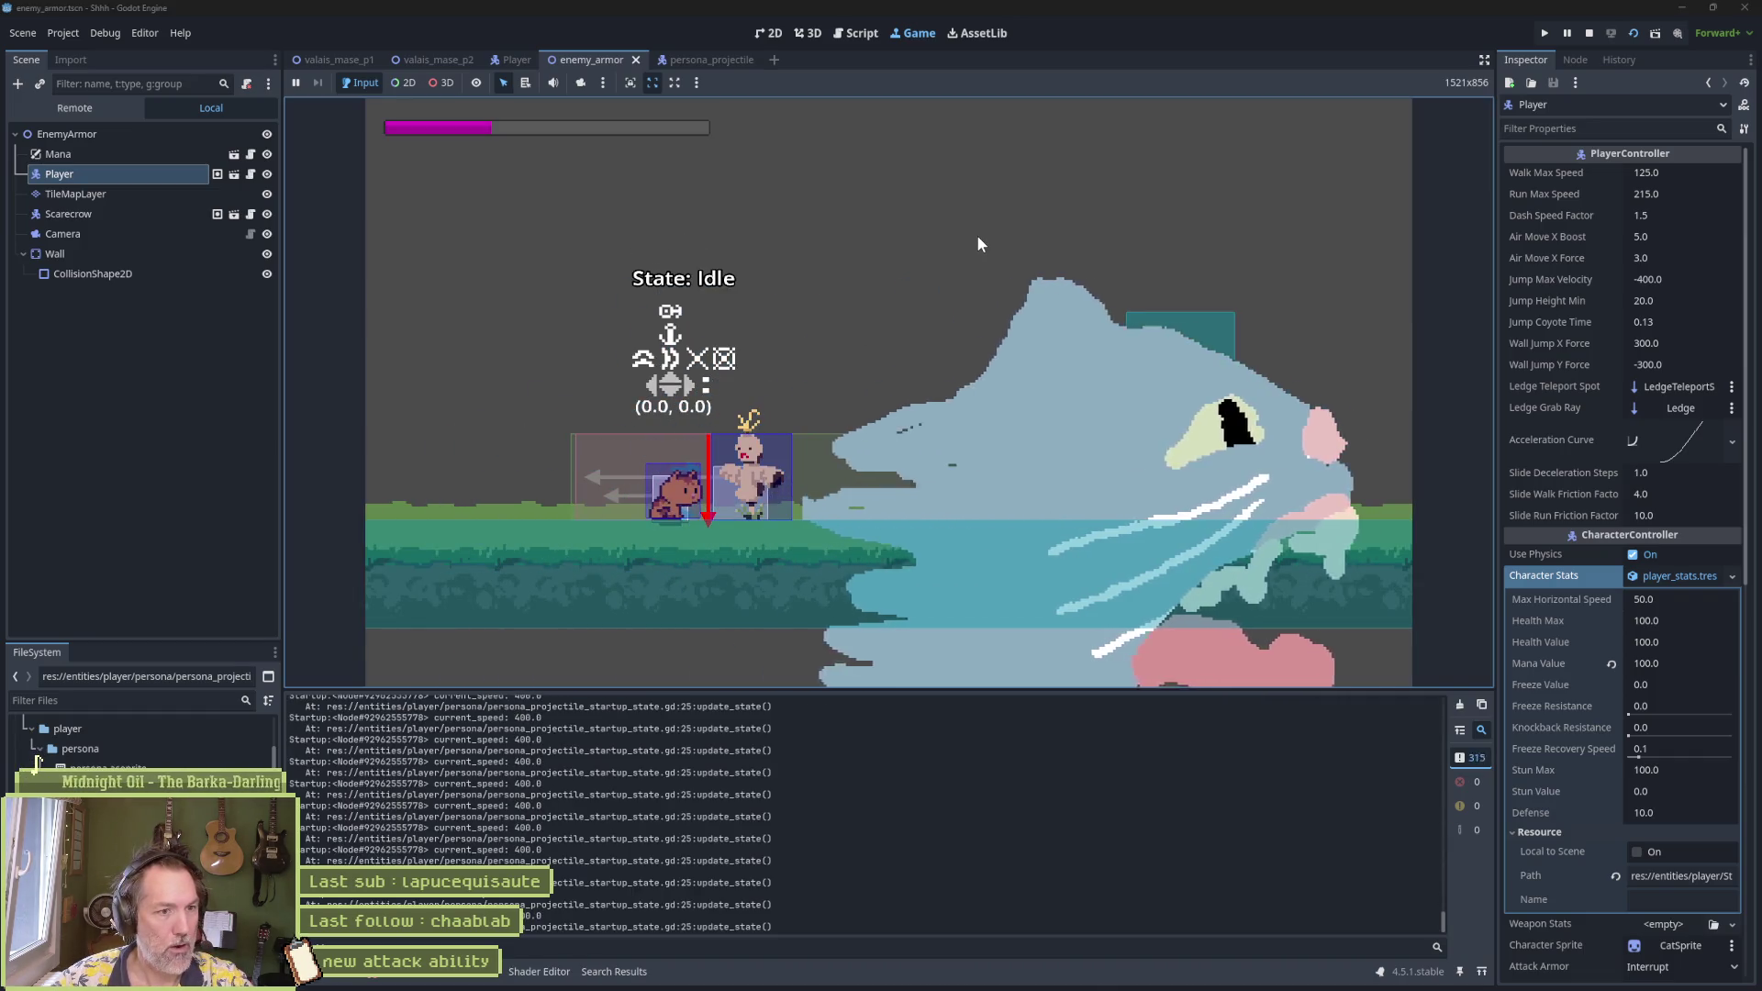
key(F8)
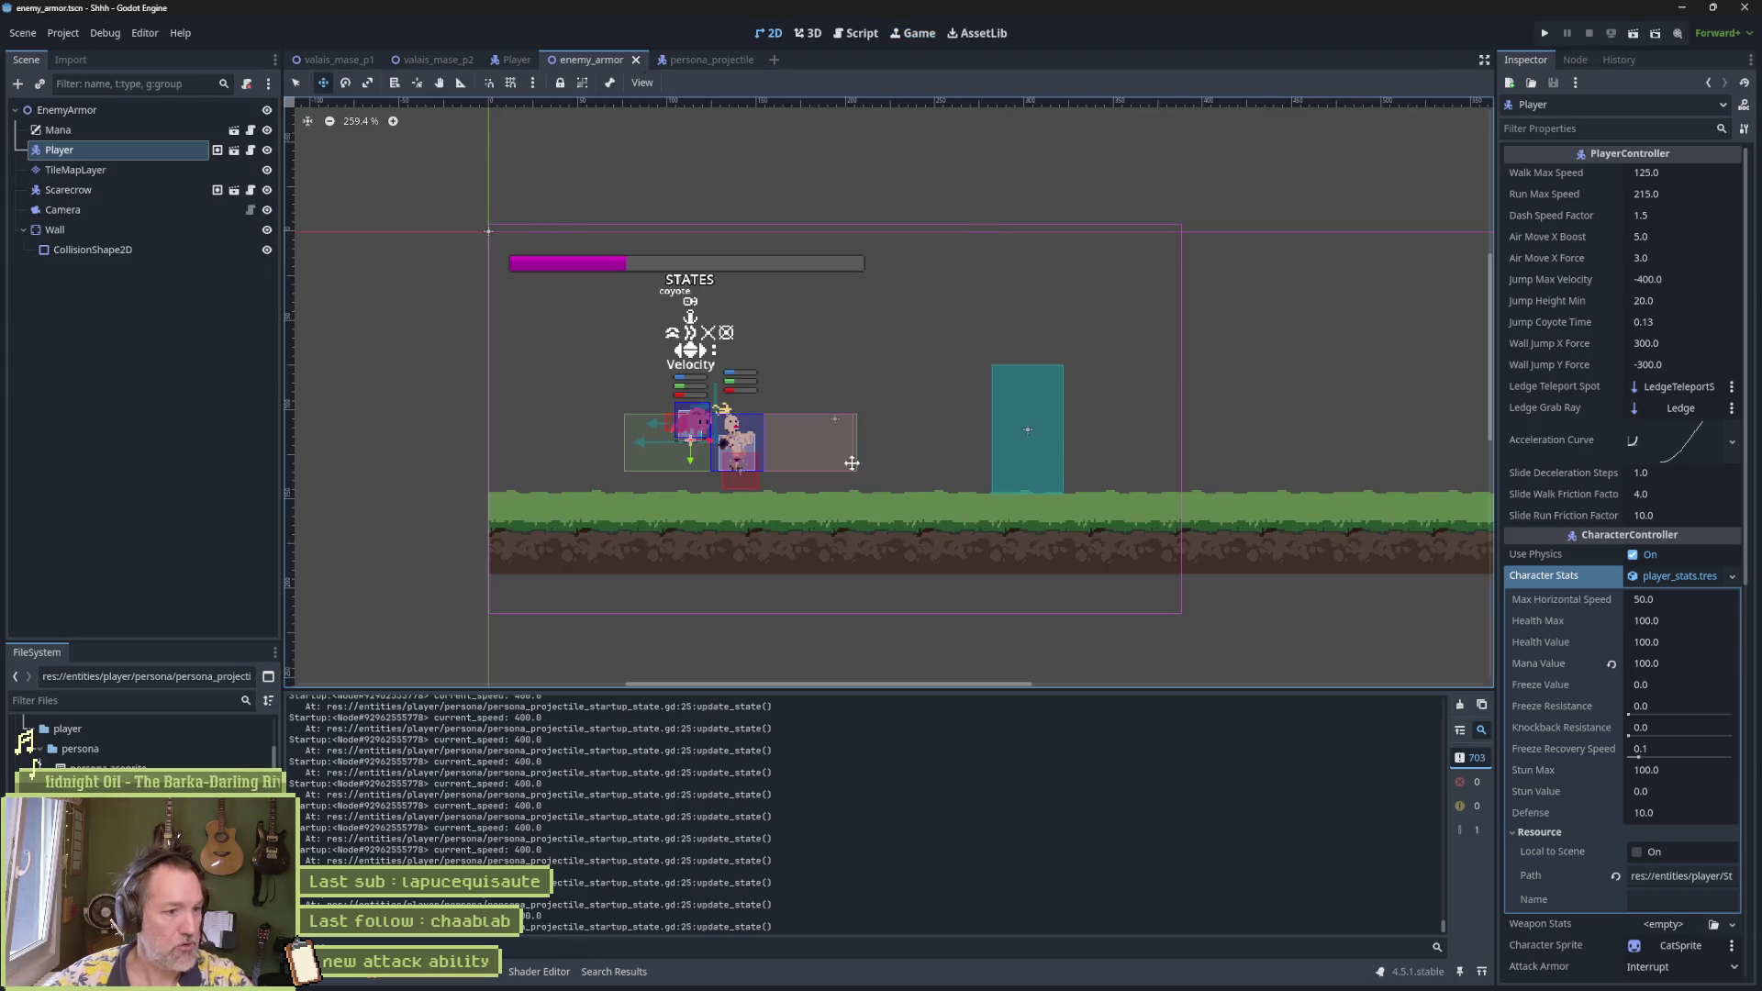
Delete the current_speed print_debug line from persona_projectile_startup_state.gd, save, and switch to persona_projectile
click(847, 35)
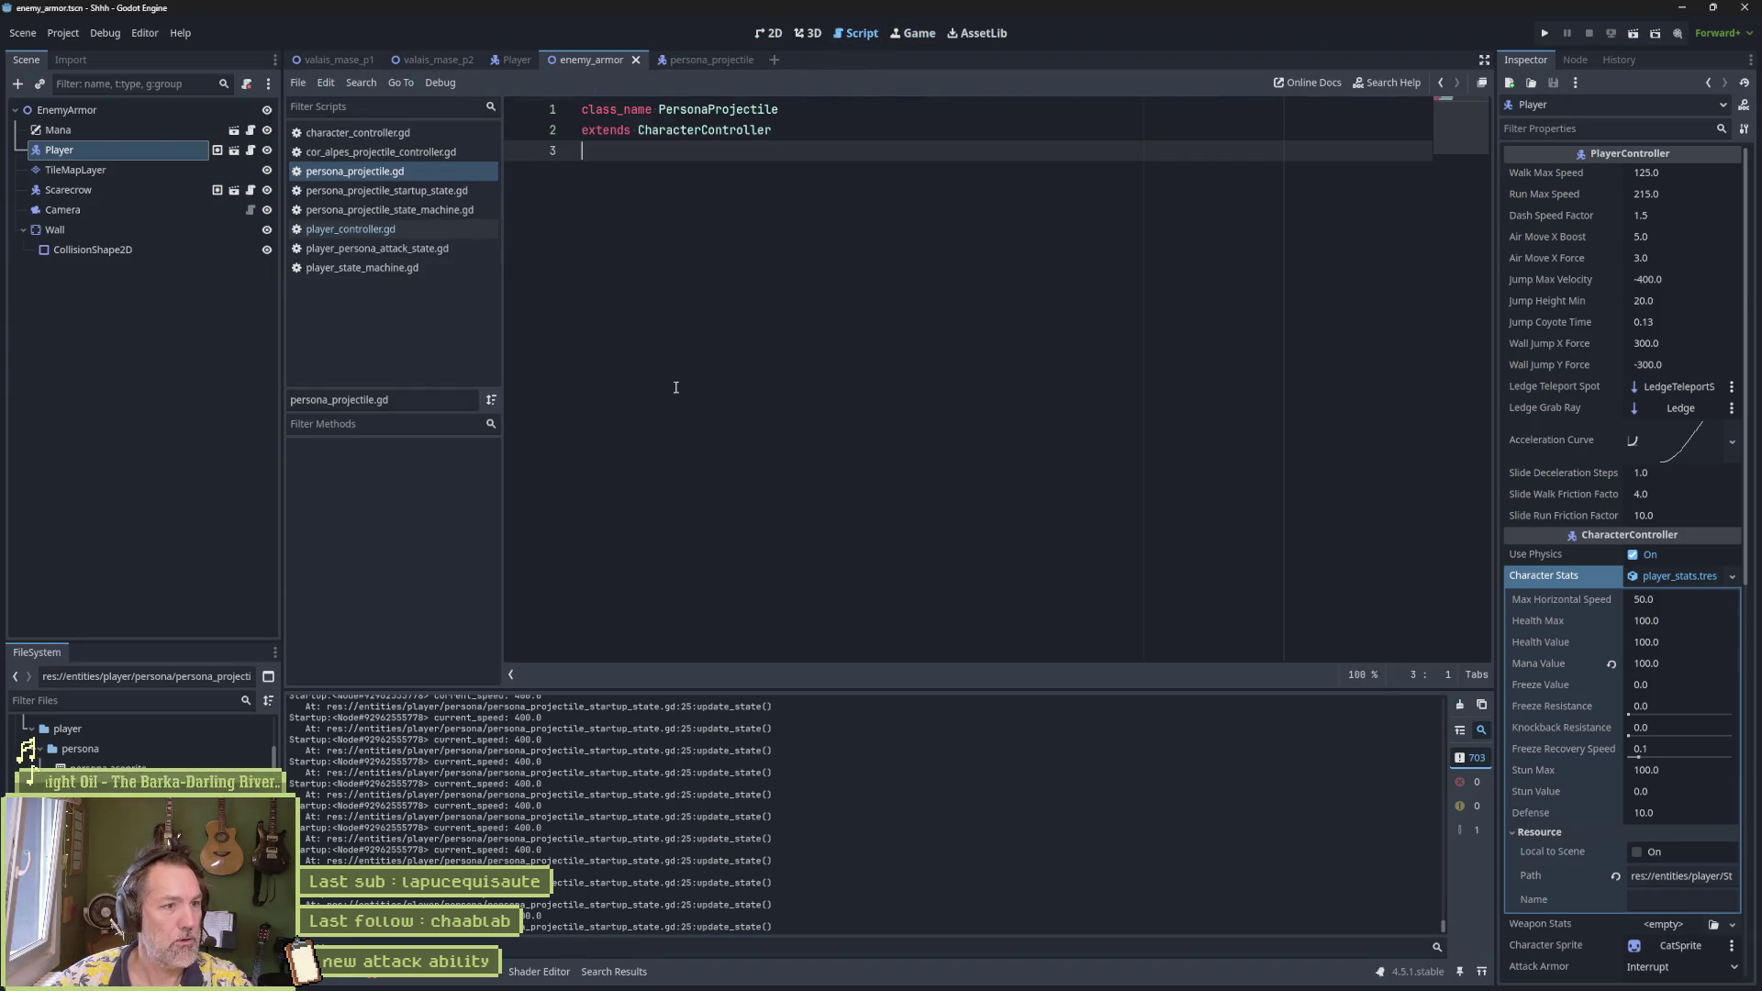
click(406, 196)
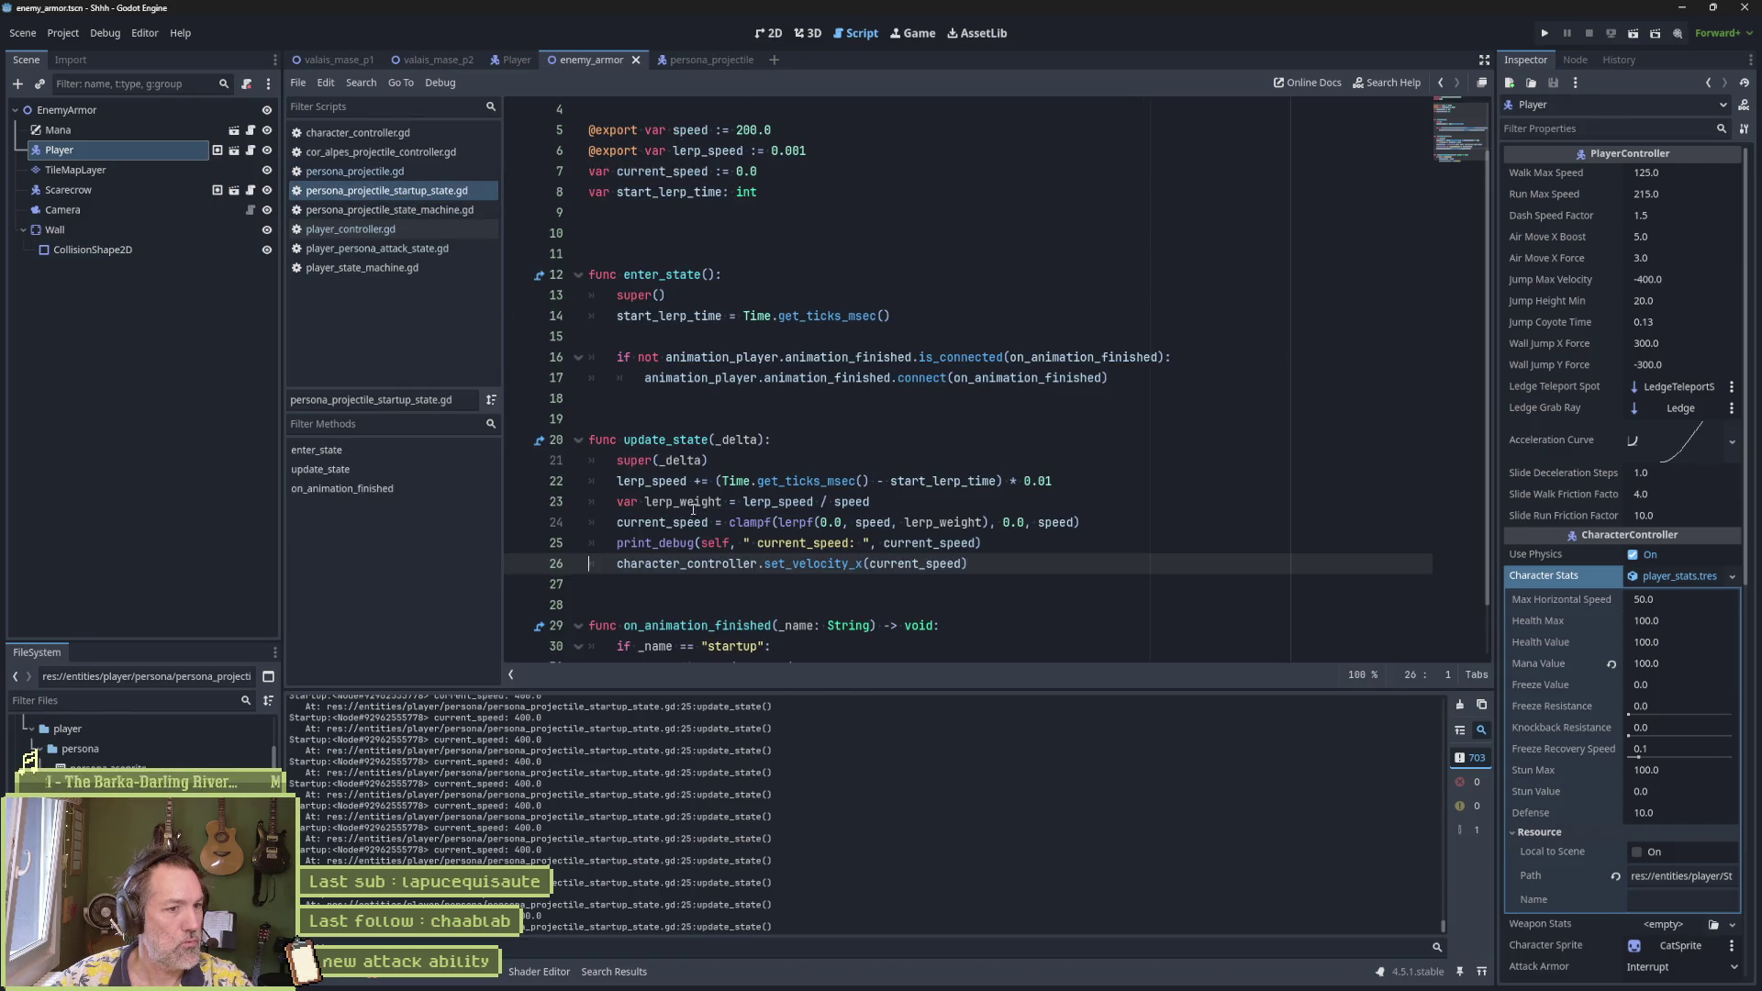
click(688, 543)
key(ctrl+shift+k)
scroll(700, 542, down, 1)
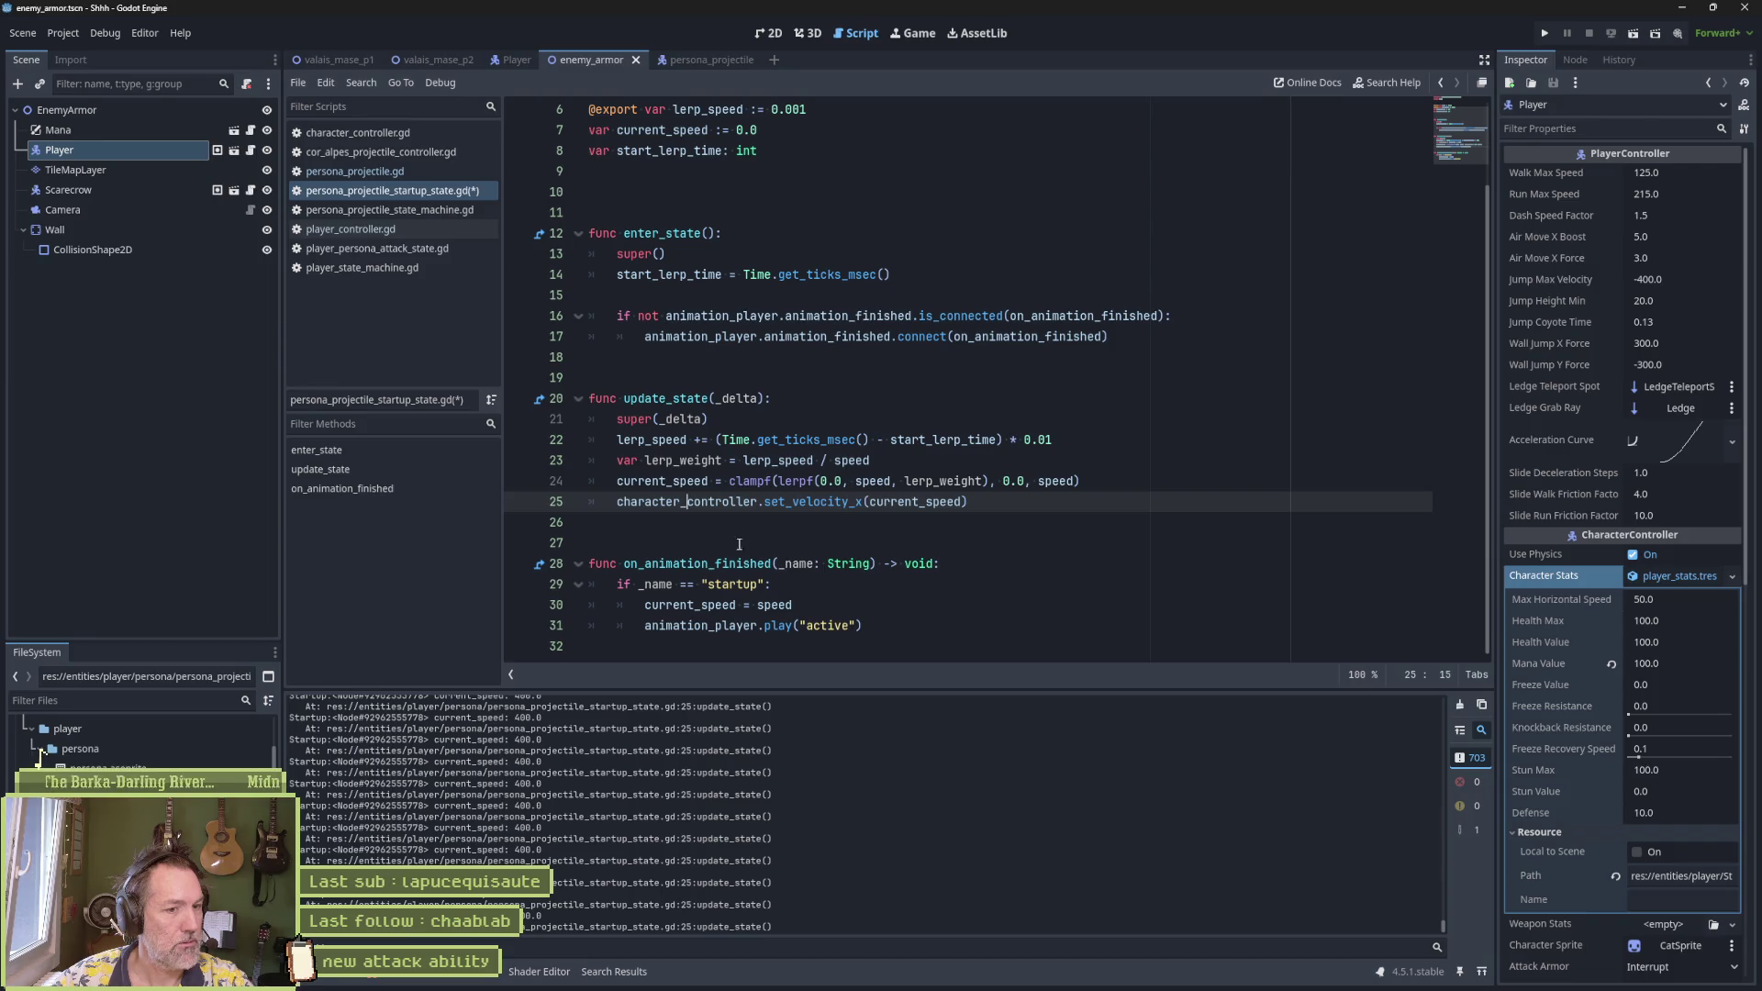
key(ctrl+s)
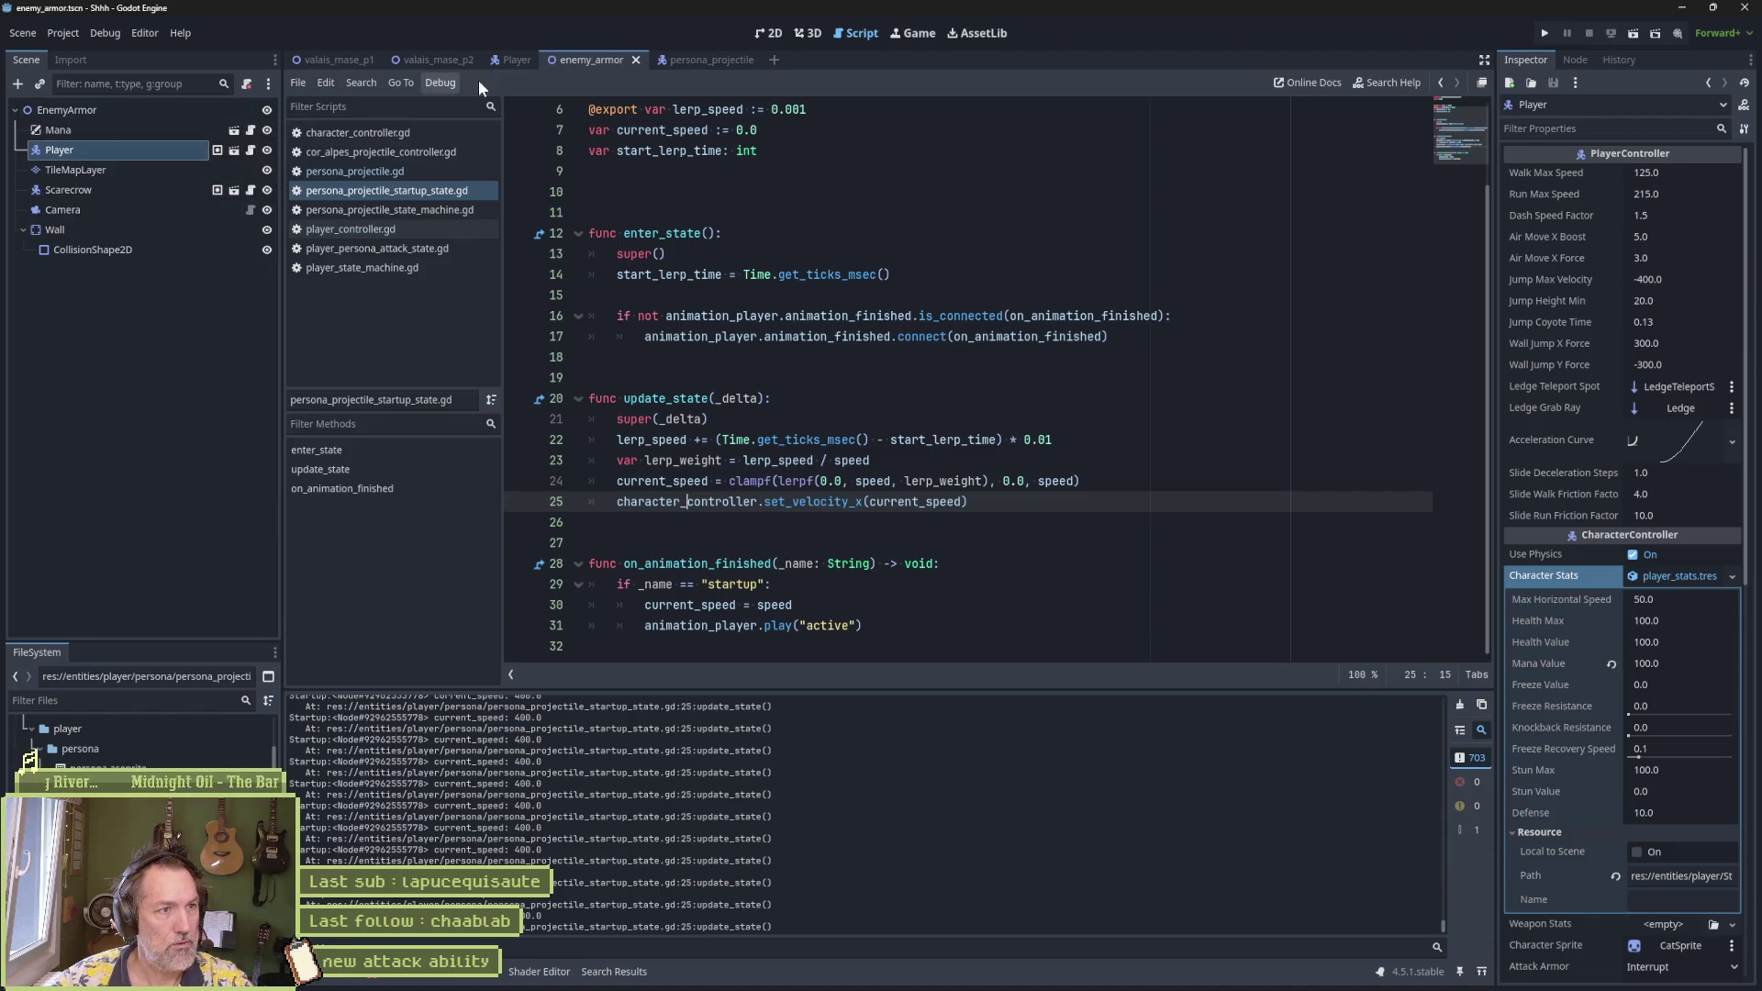
click(694, 61)
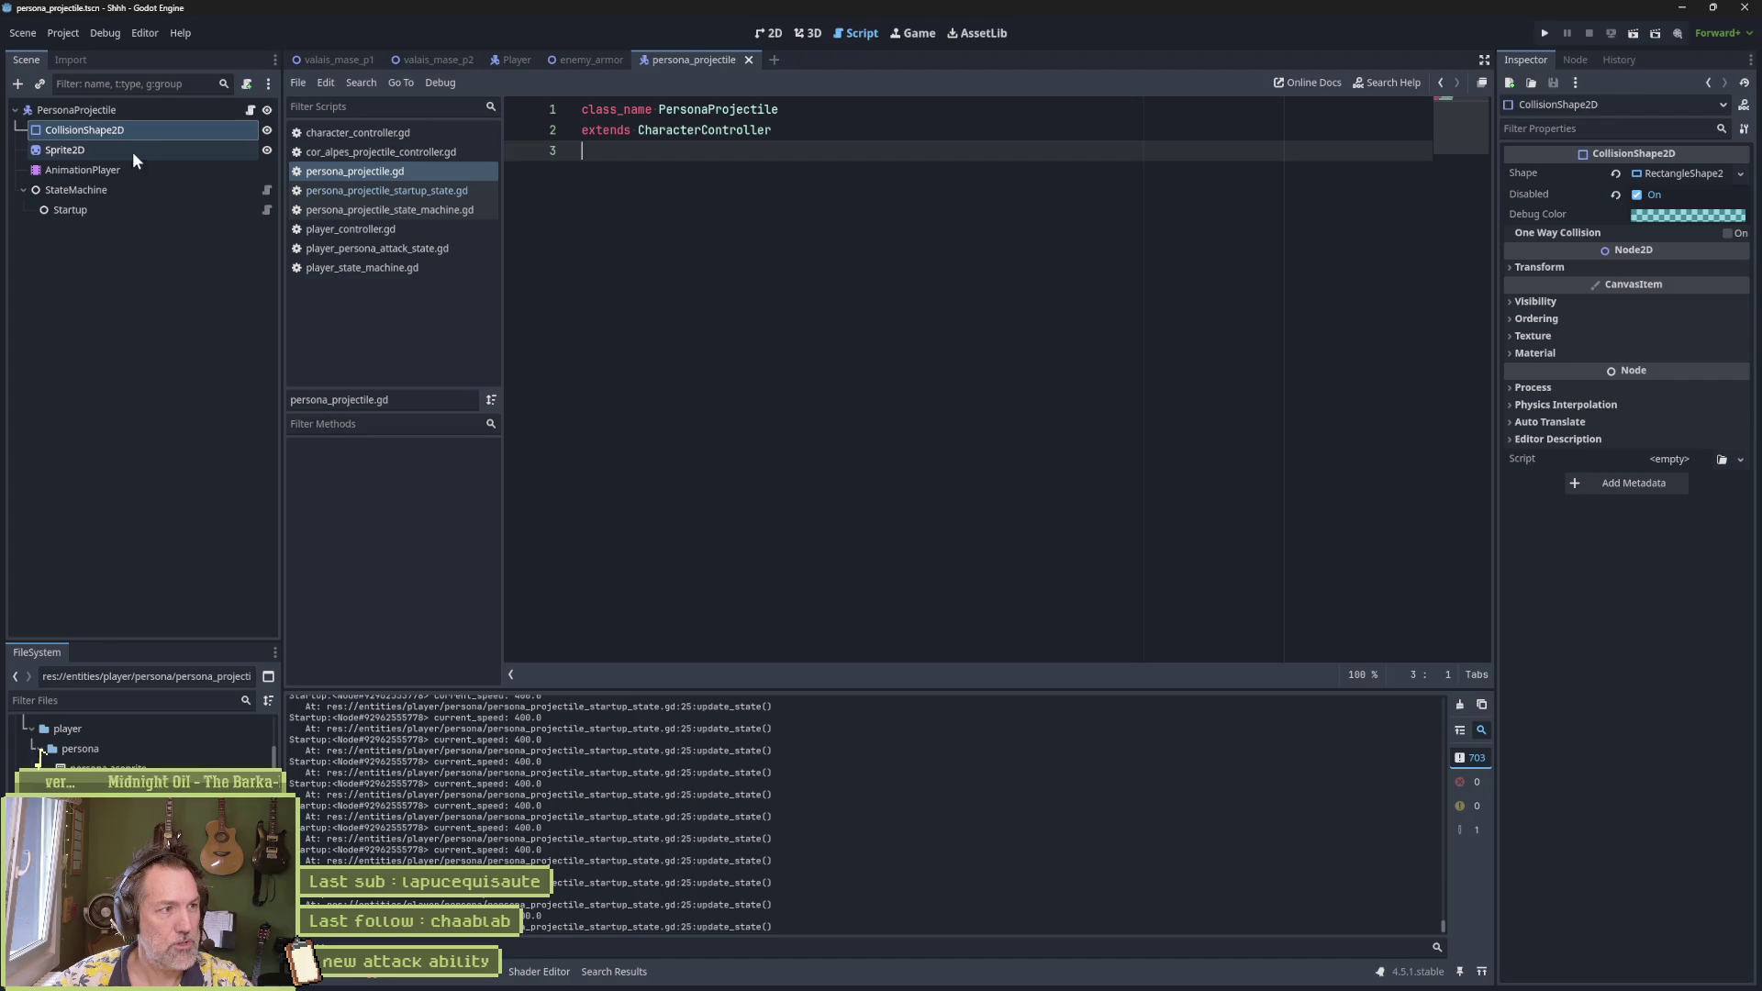
click(724, 173)
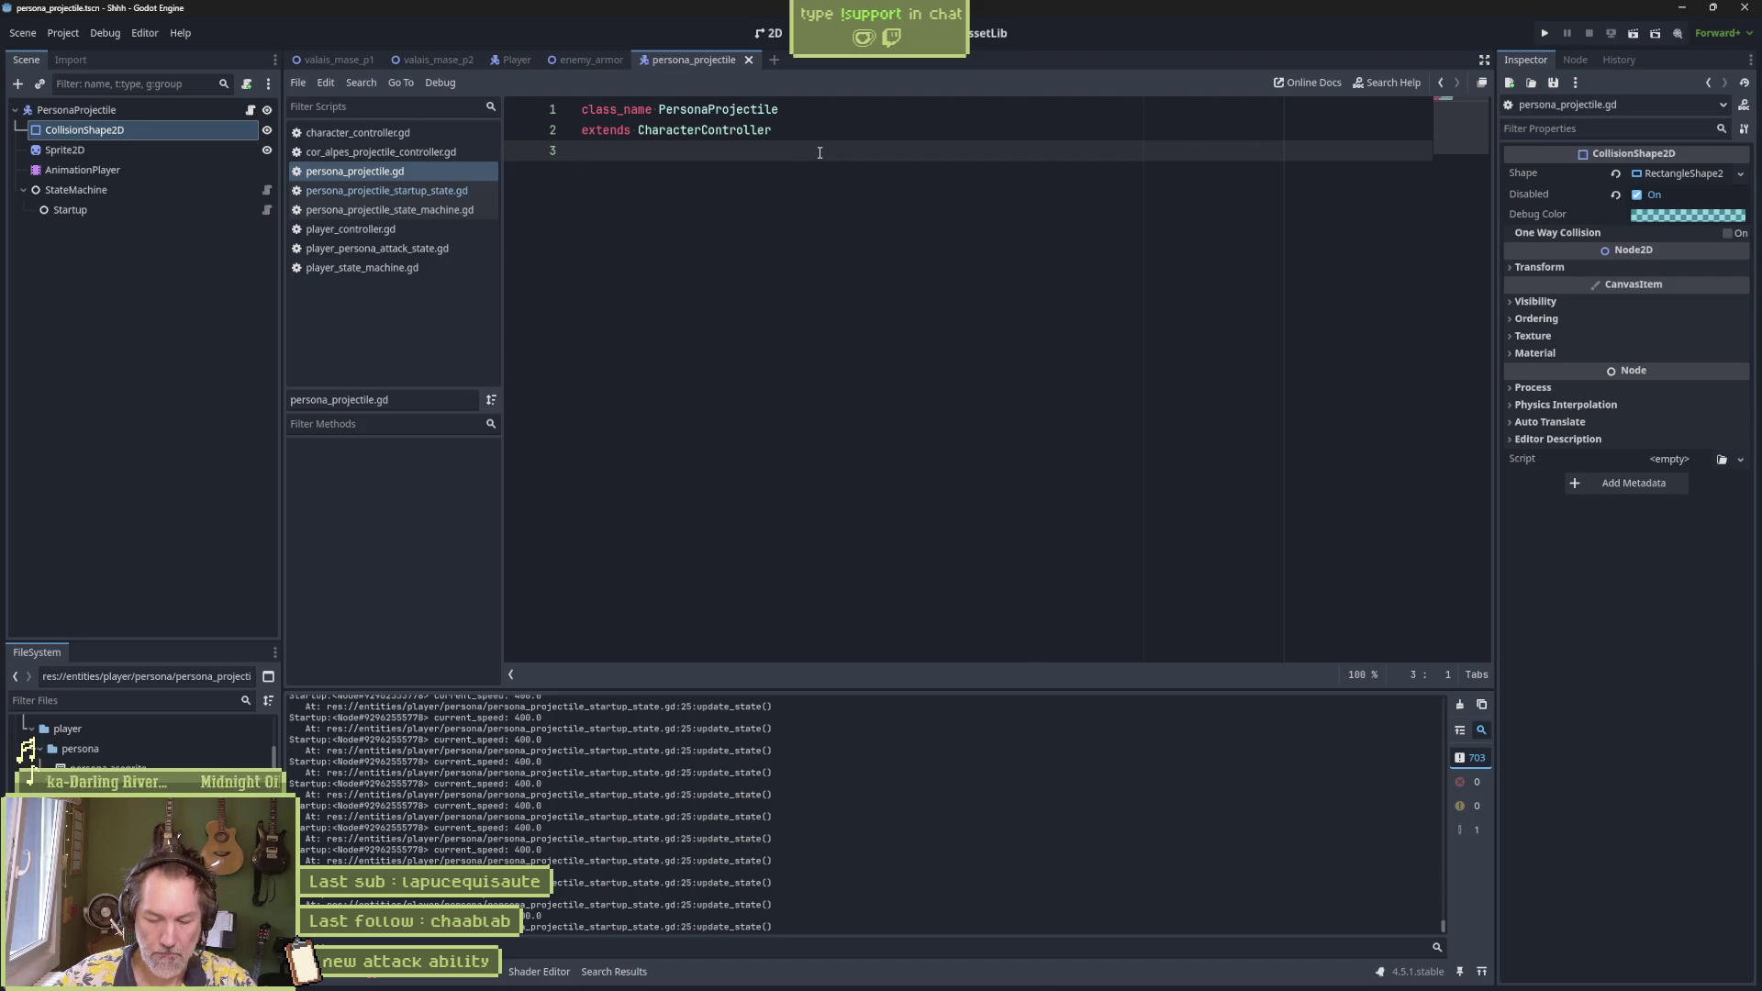
key(Return)
key(Return)
key(Return)
text(var _)
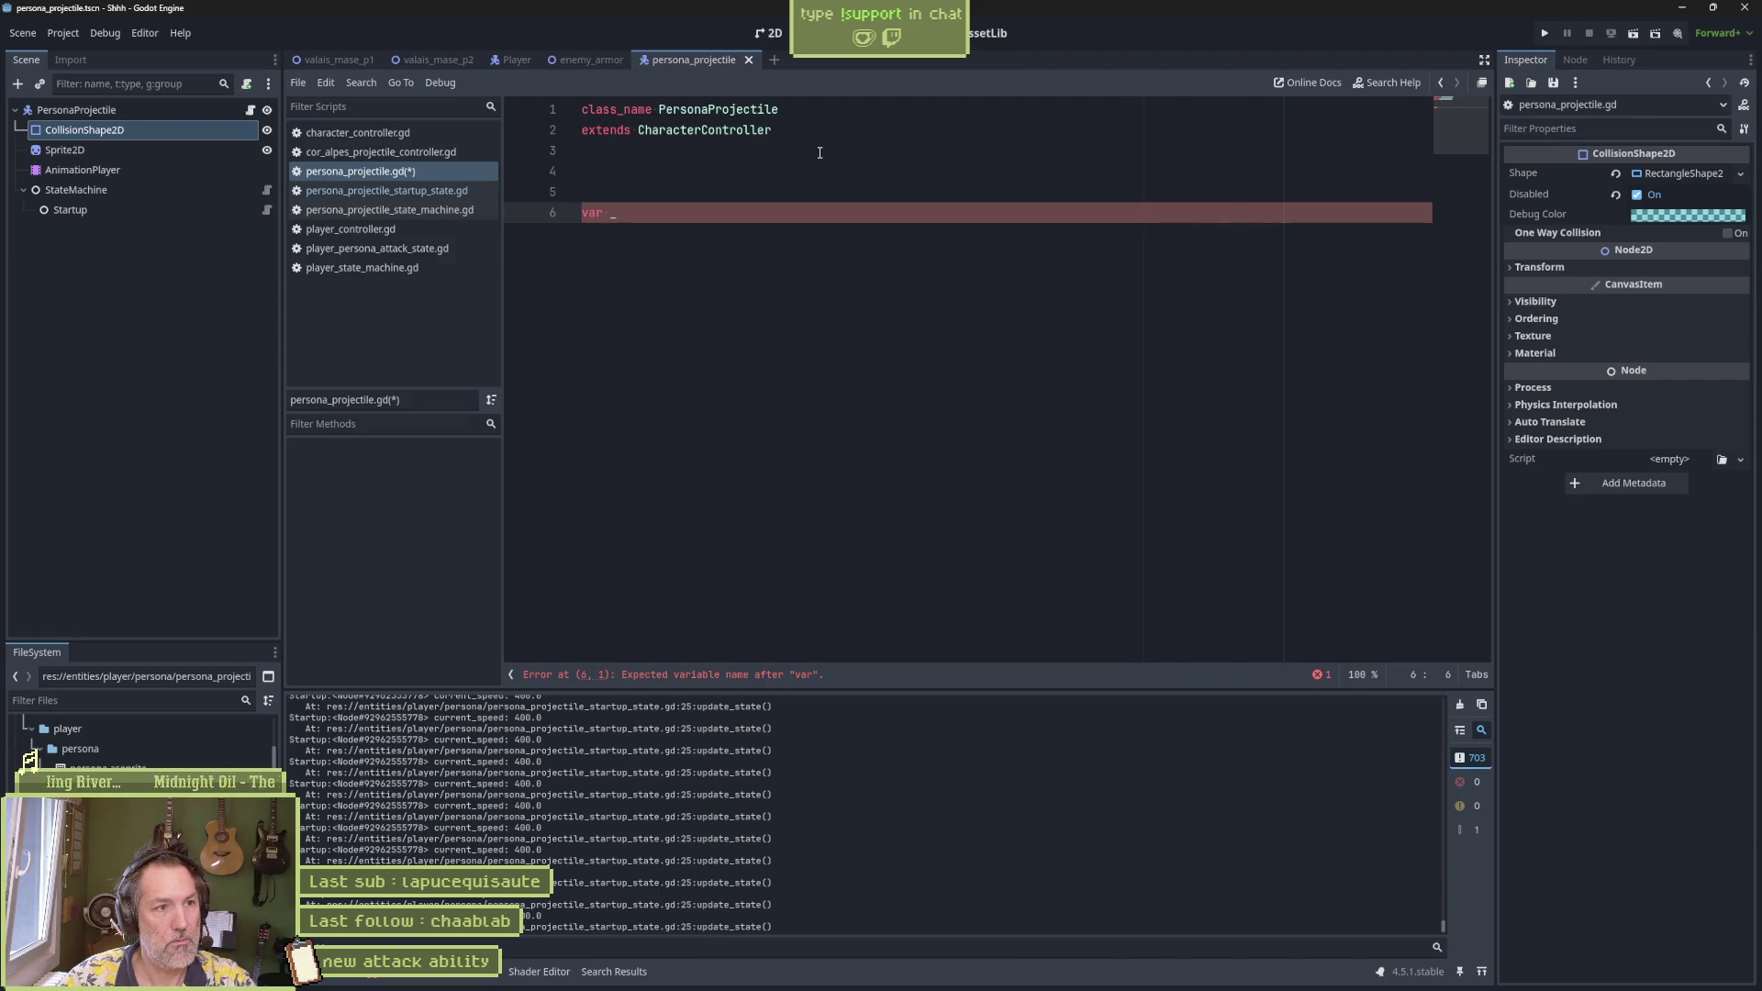
key(BackSpace)
key(BackSpace)
key(BackSpace)
text(func _)
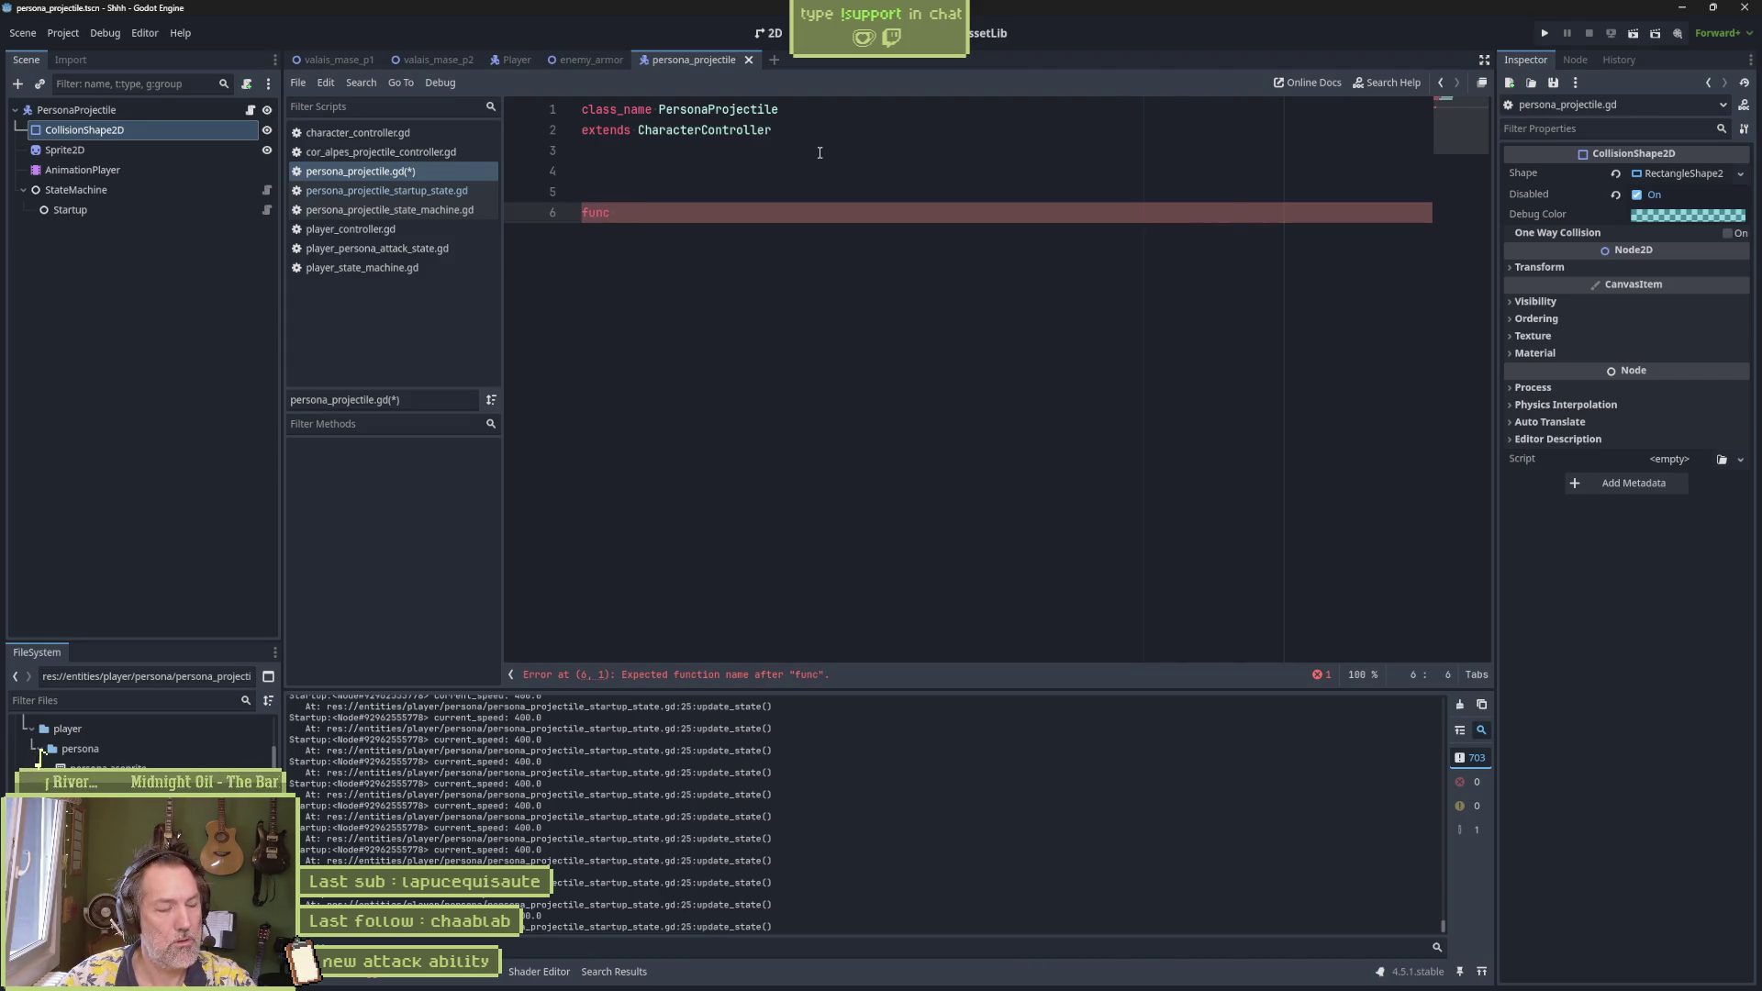
text(pro)
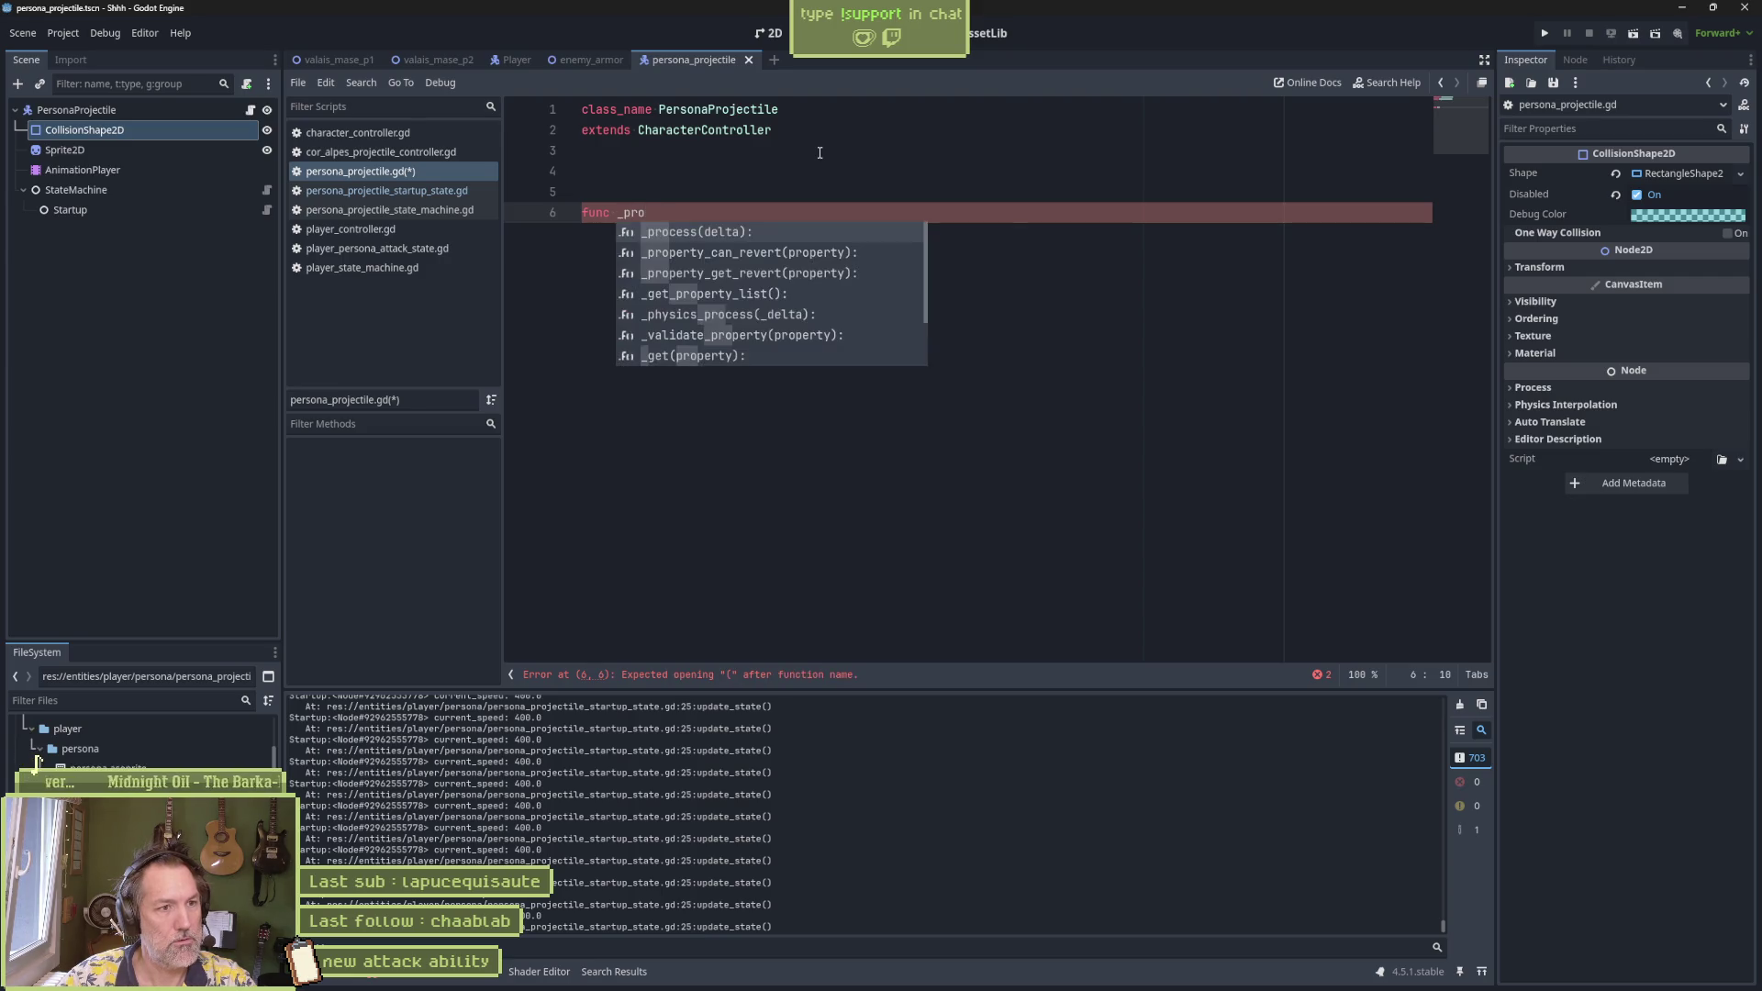
key(Return)
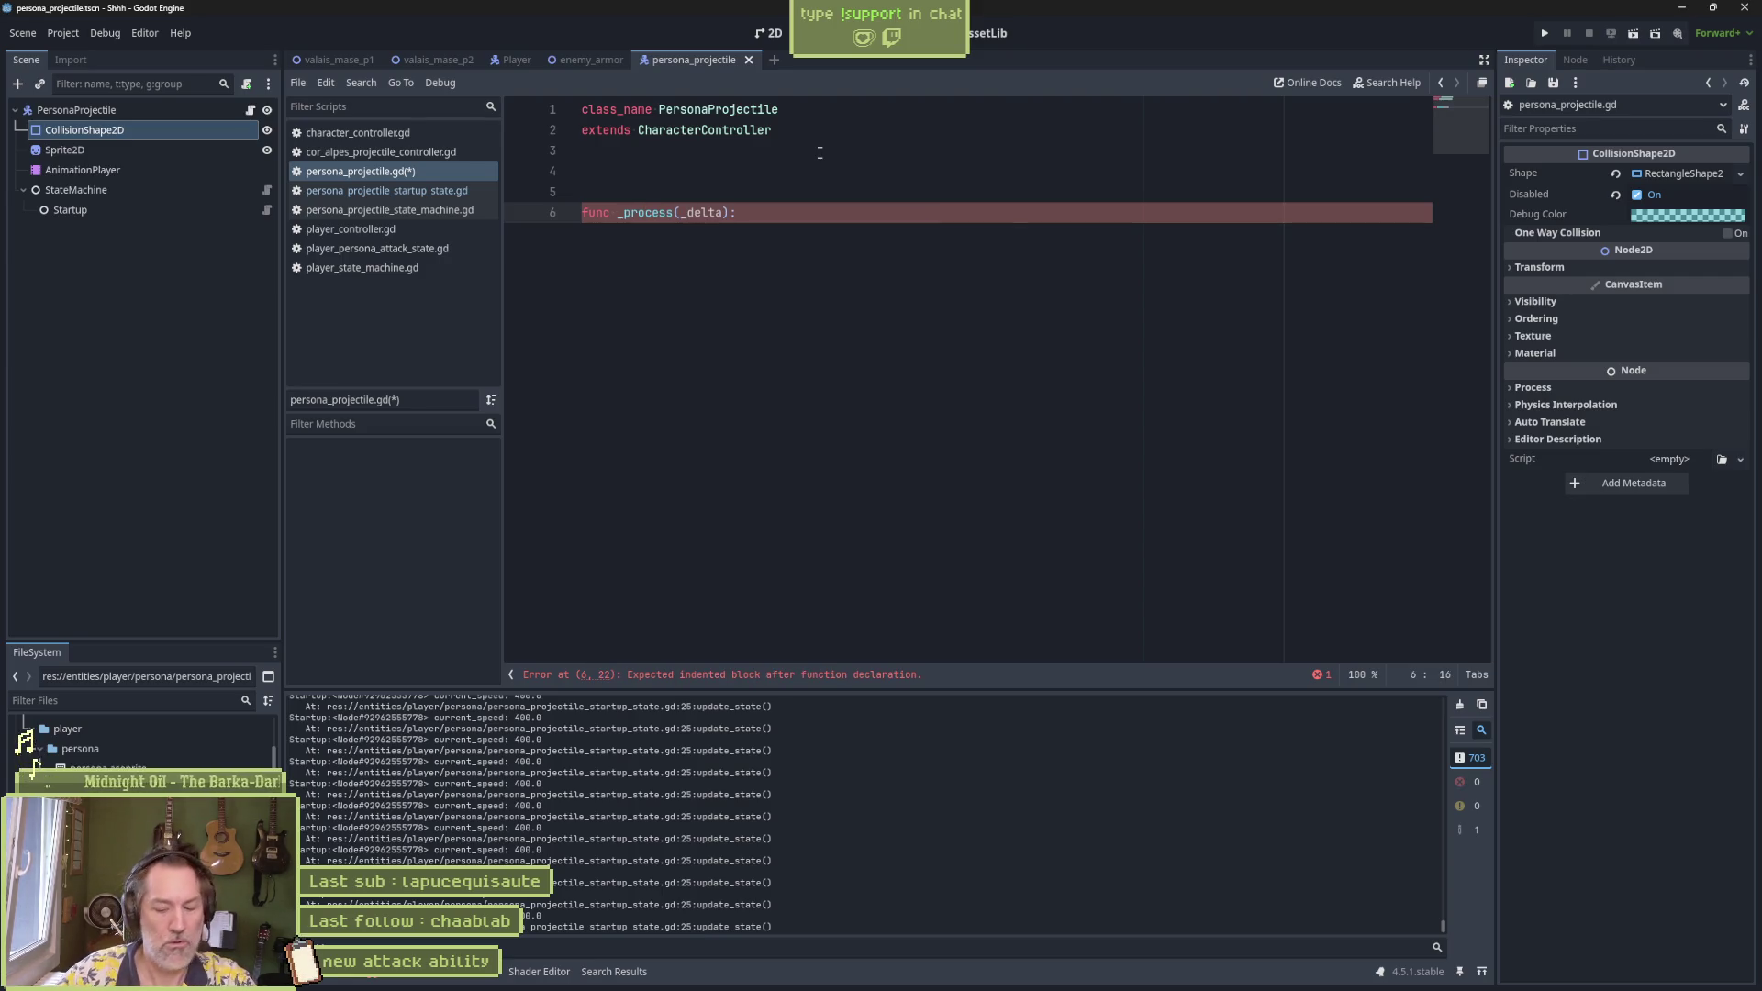
text(_)
key(End)
key(Return)
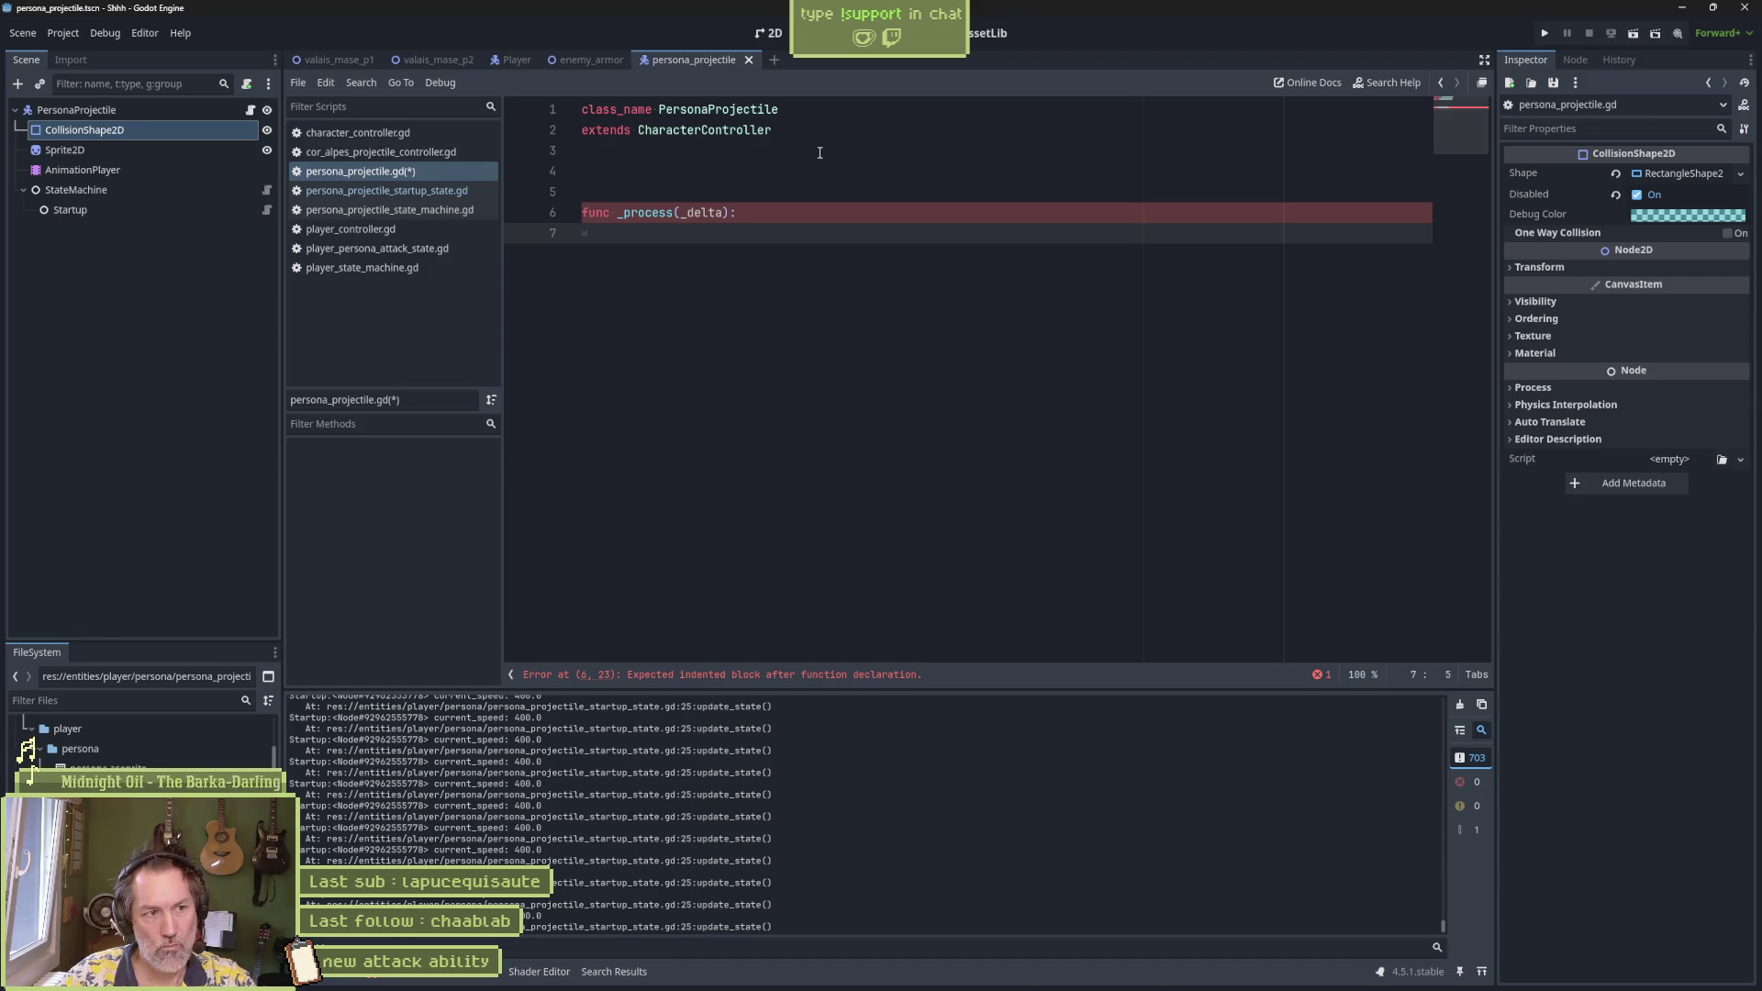
key(BackSpace)
key(BackSpace)
key(BackSpace)
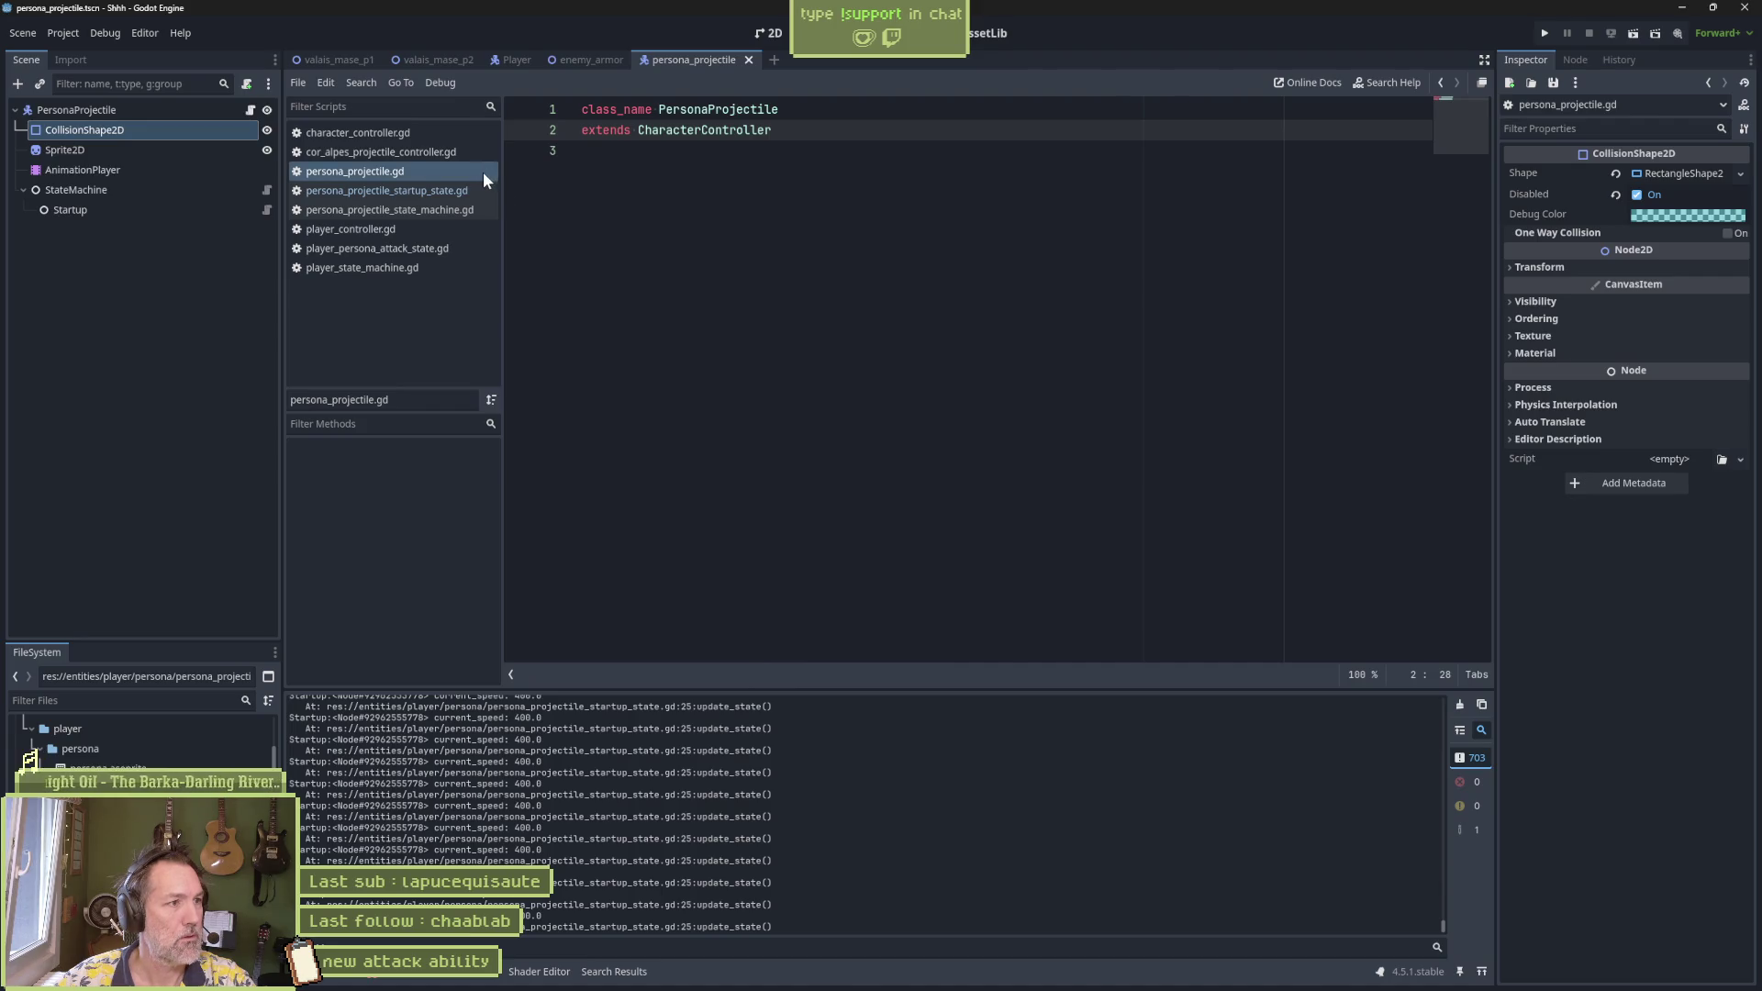
ctrl+click(761, 130)
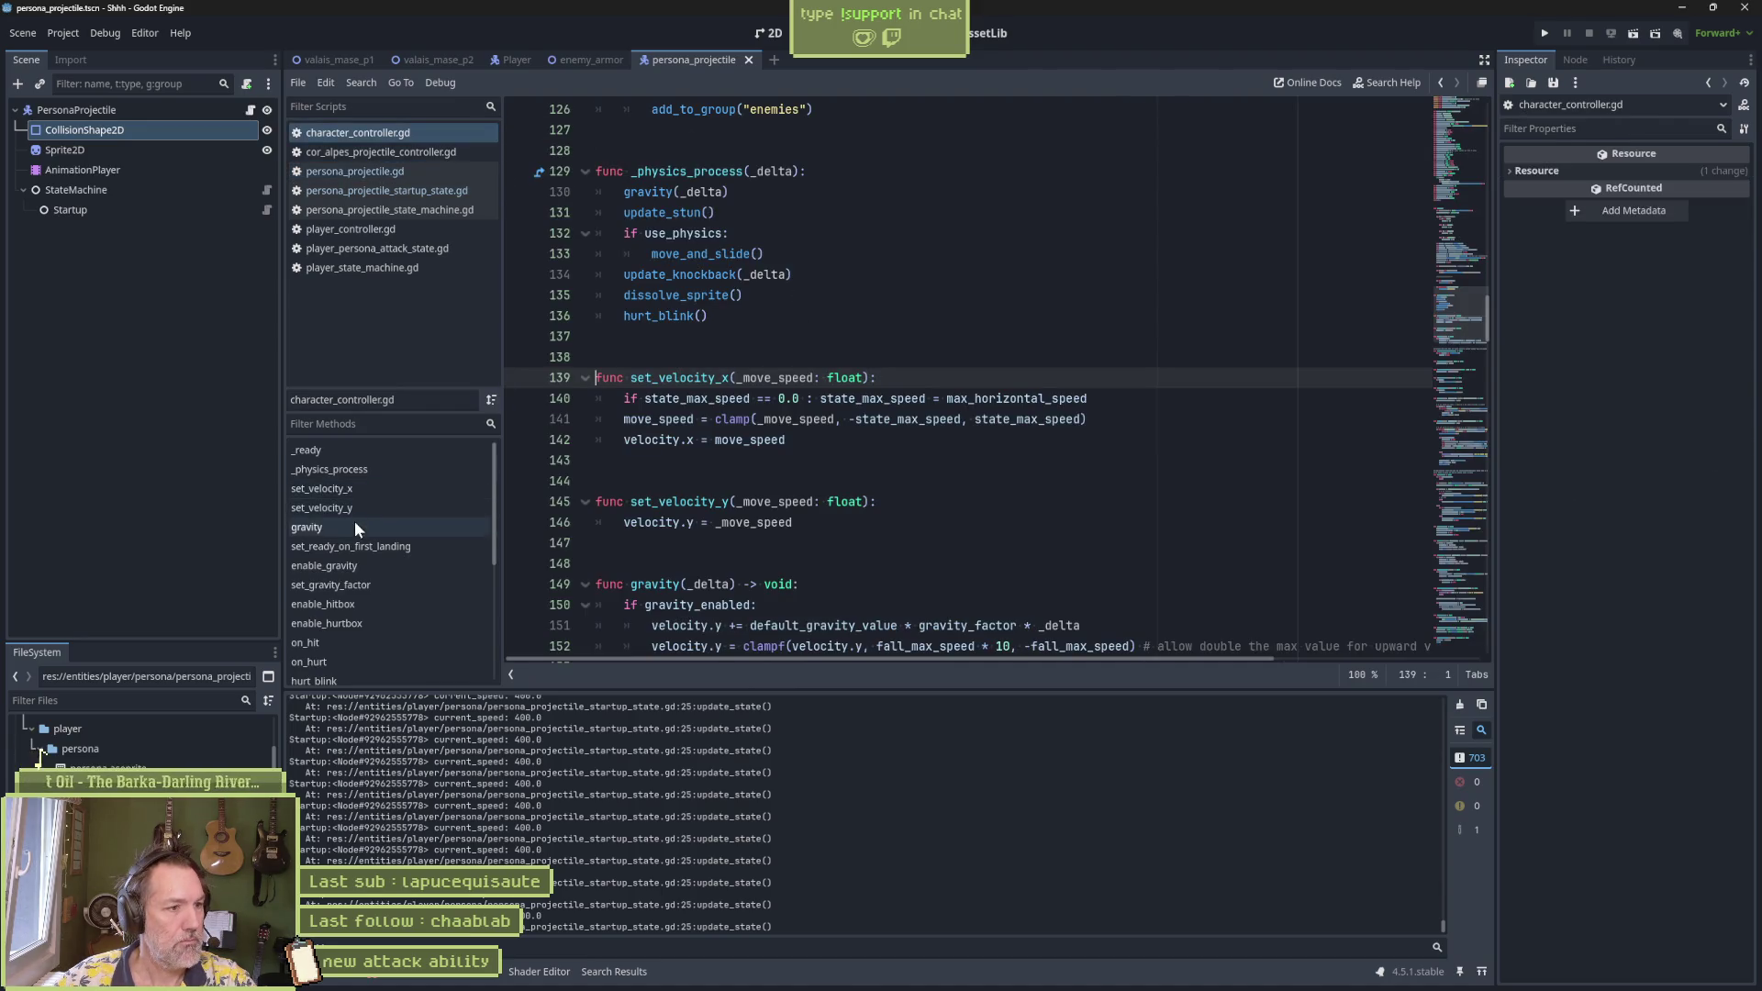
Wrap move_and_slide() on line 133 of _physics_process in print_debug(self, ...)
click(404, 468)
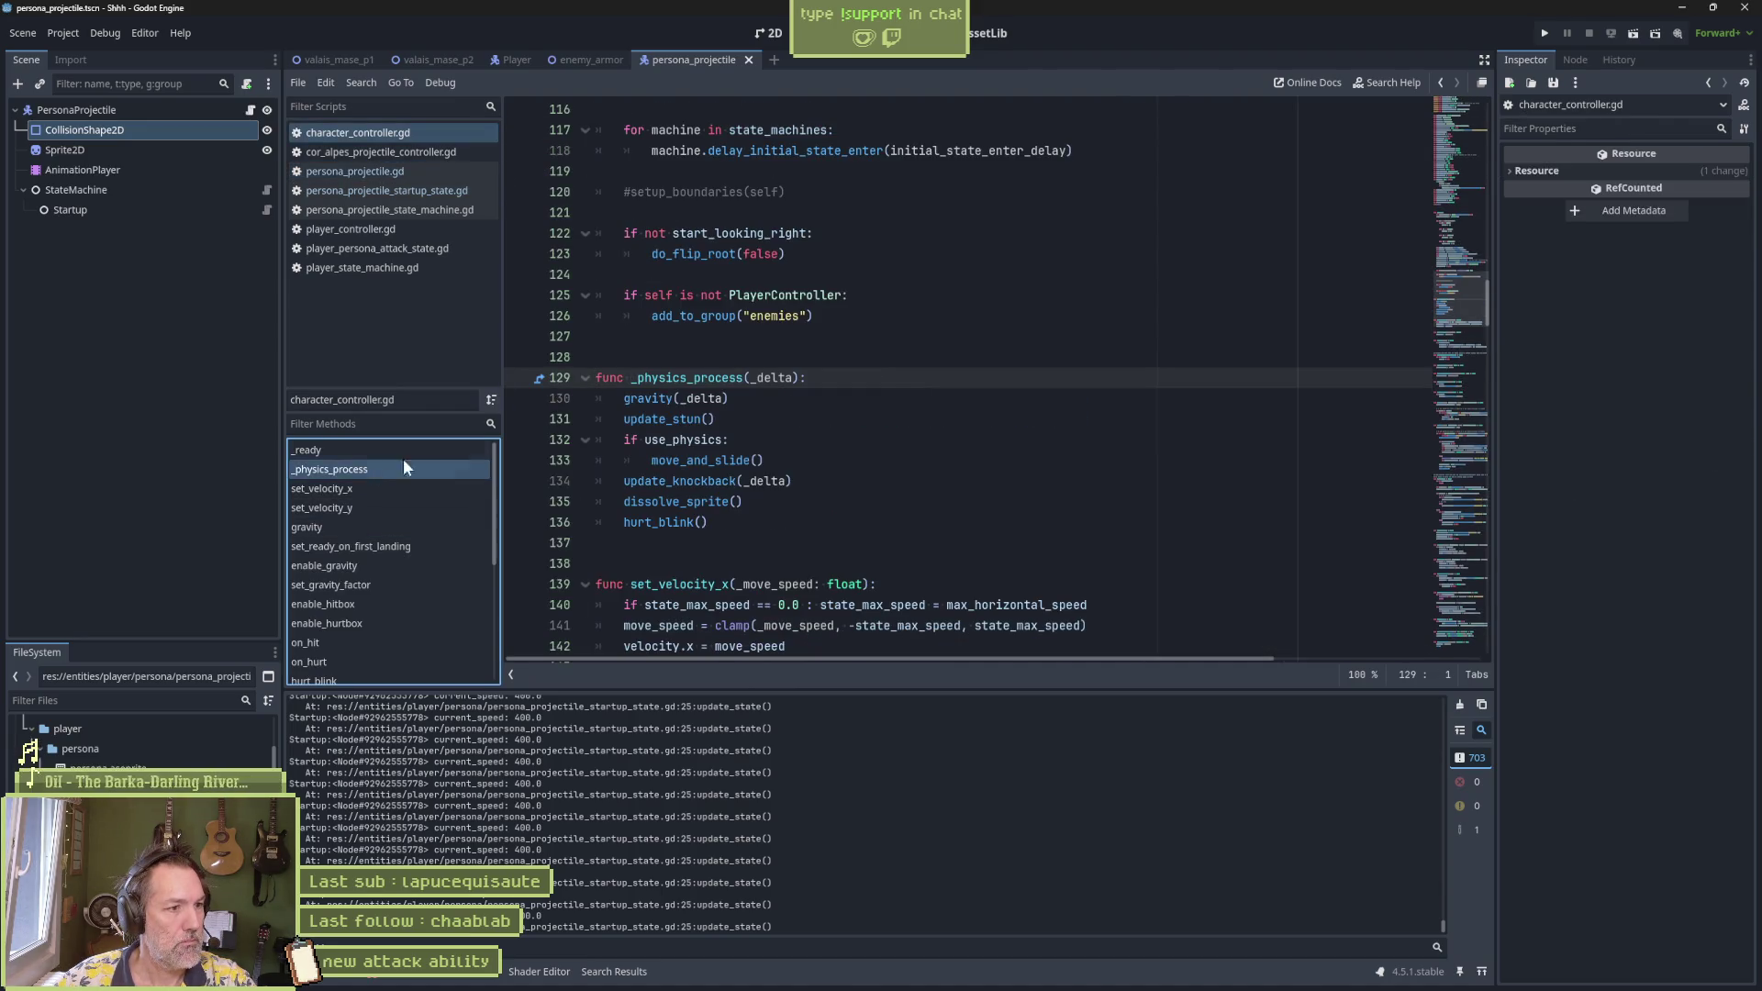
click(687, 460)
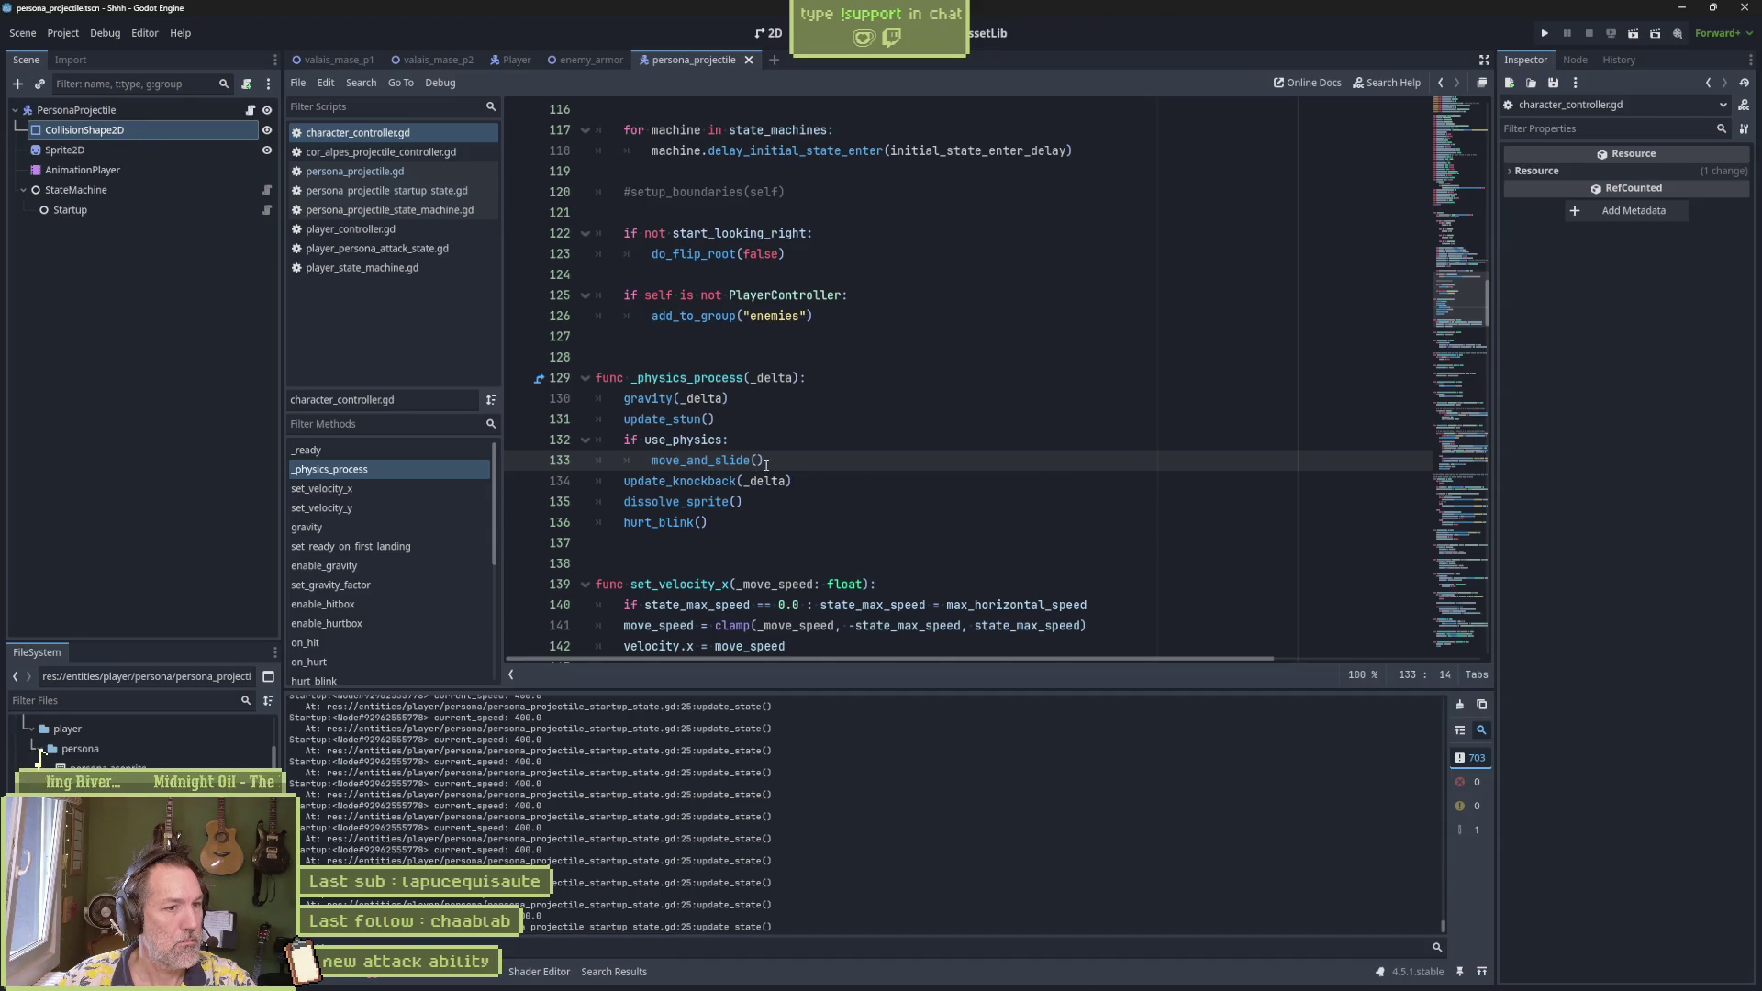
click(653, 463)
text(print_deb)
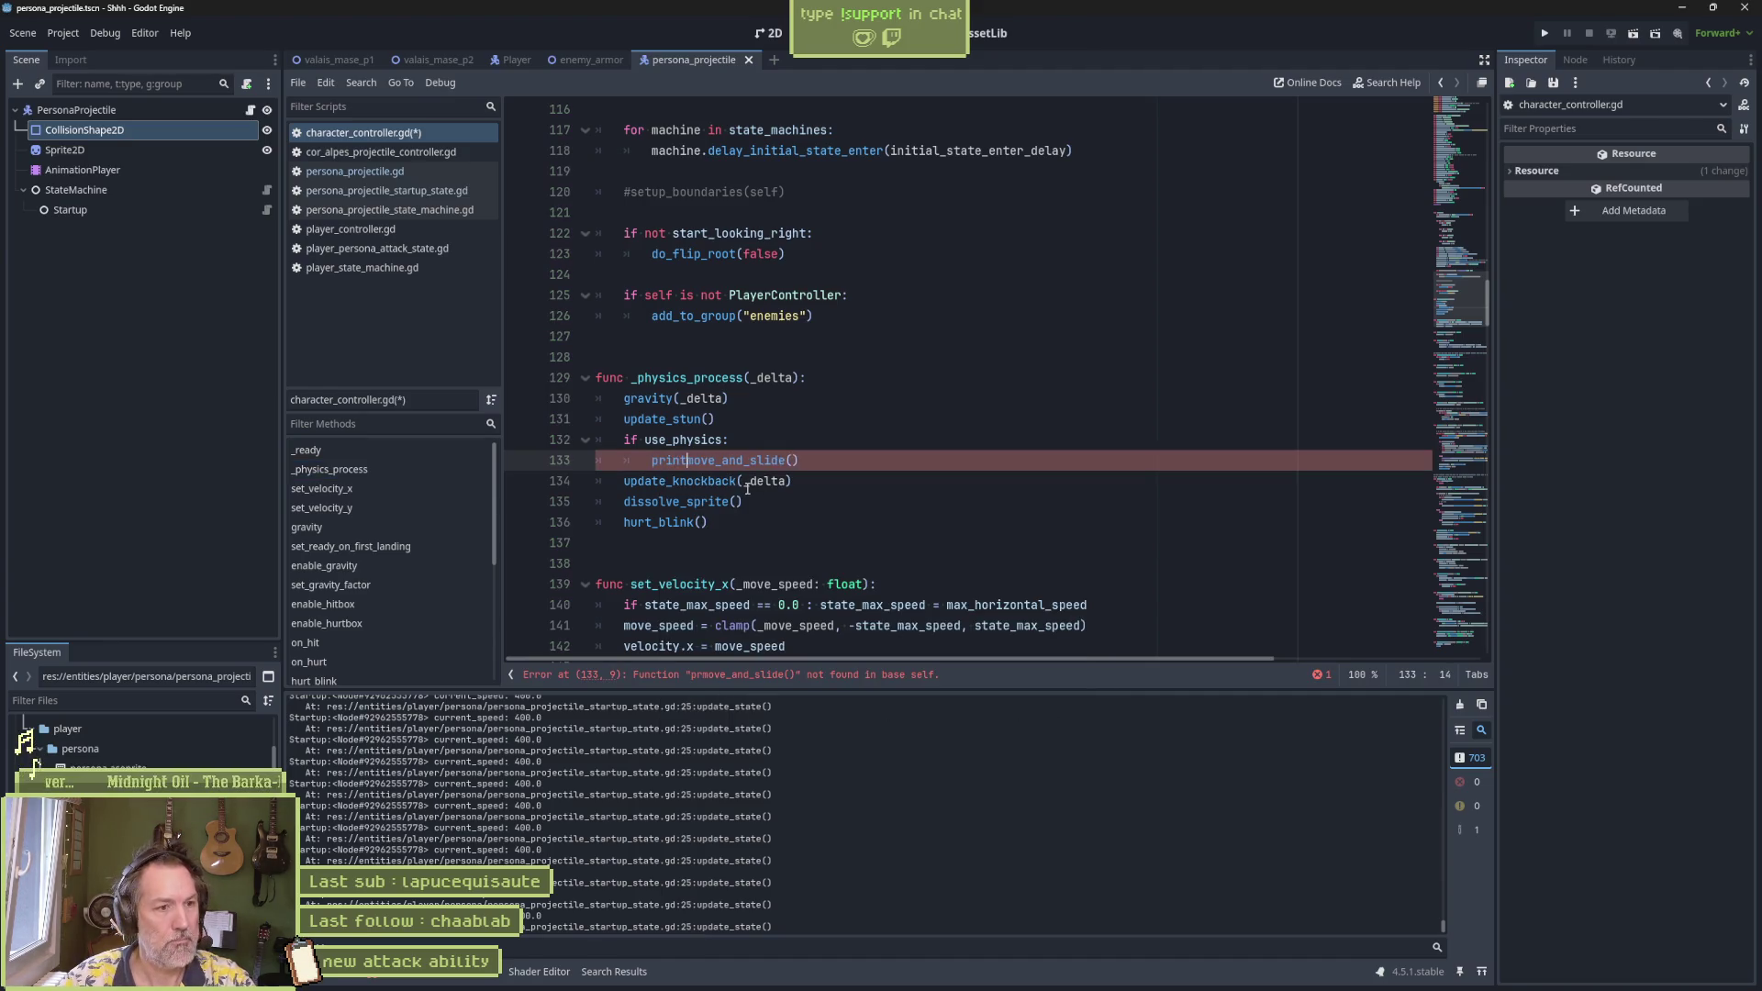
text(ug(self,)
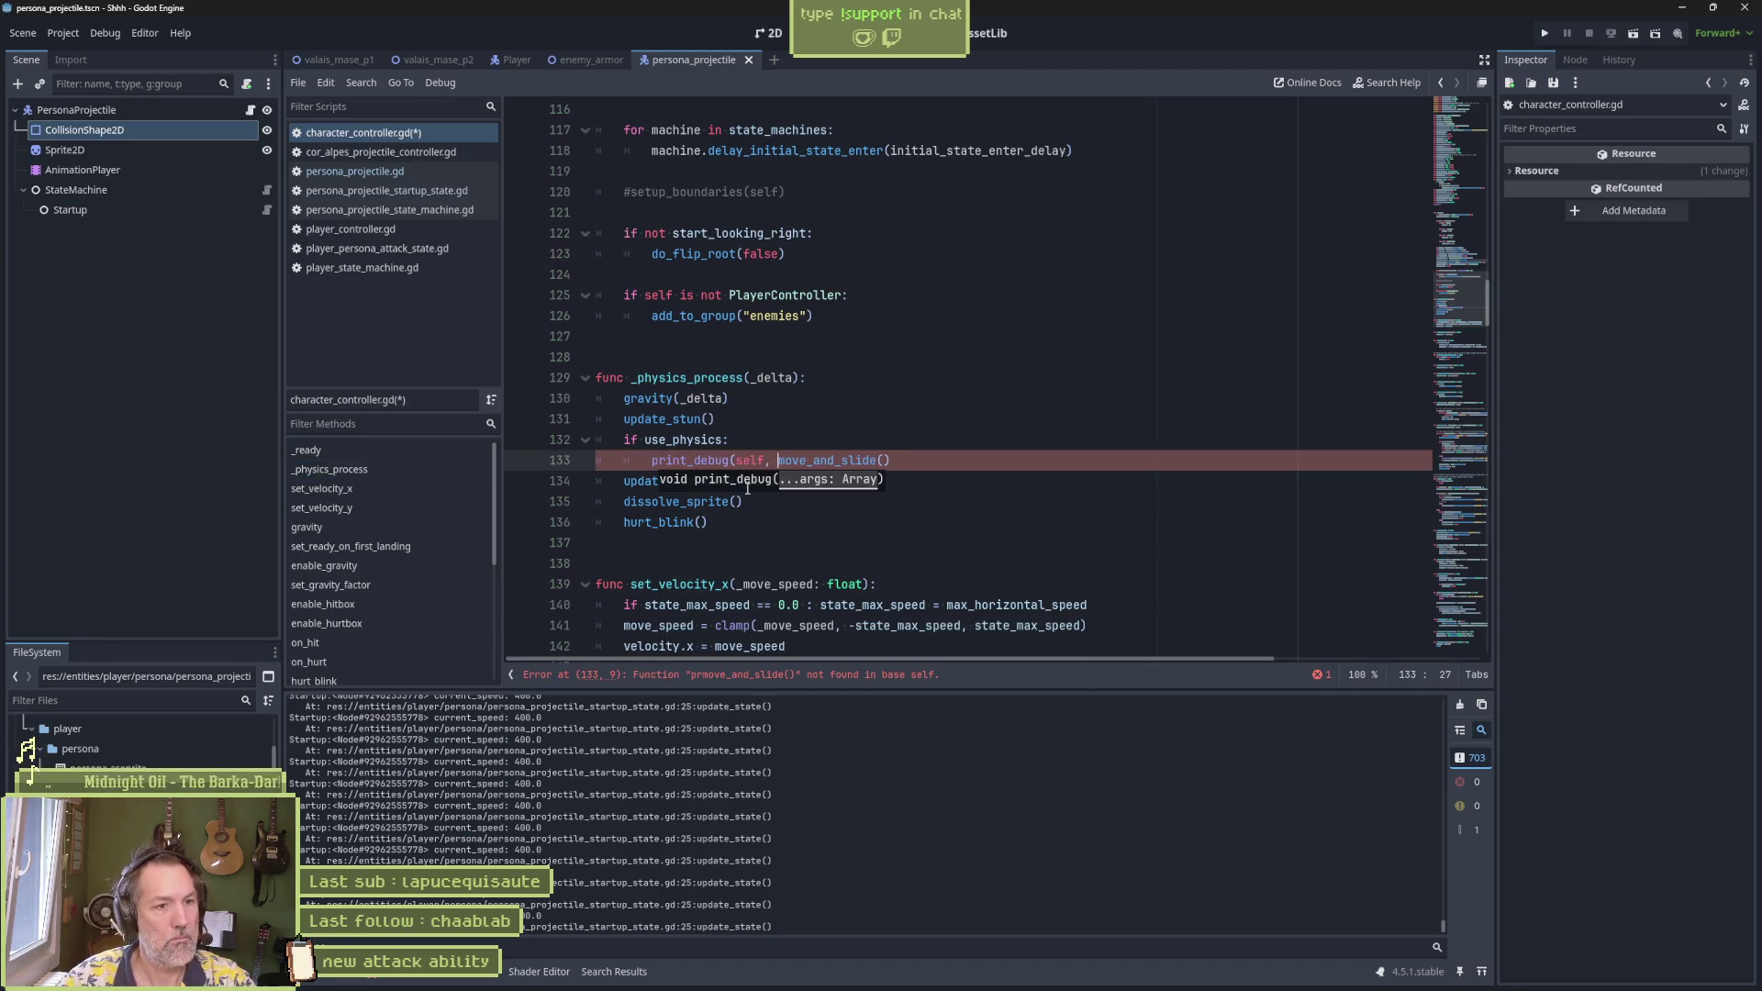
key(End)
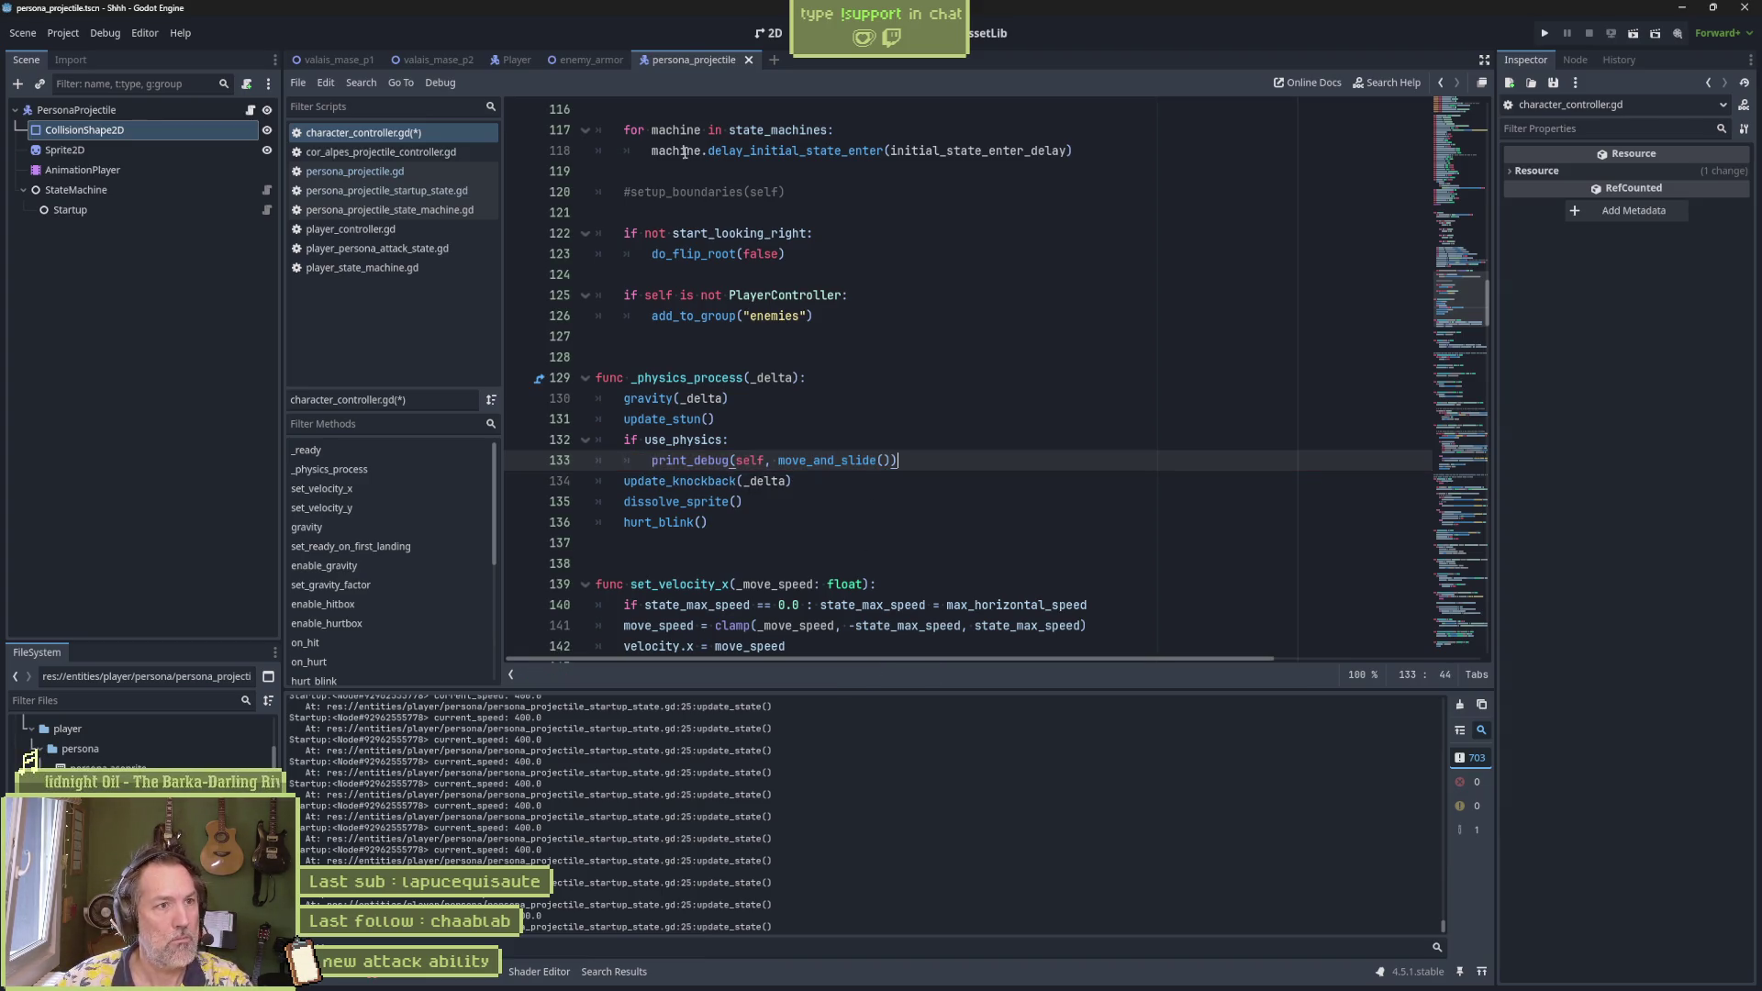
Test-run the persona_projectile scene and enemy_armor level, then look up move_and_slide's documentation
key(F6)
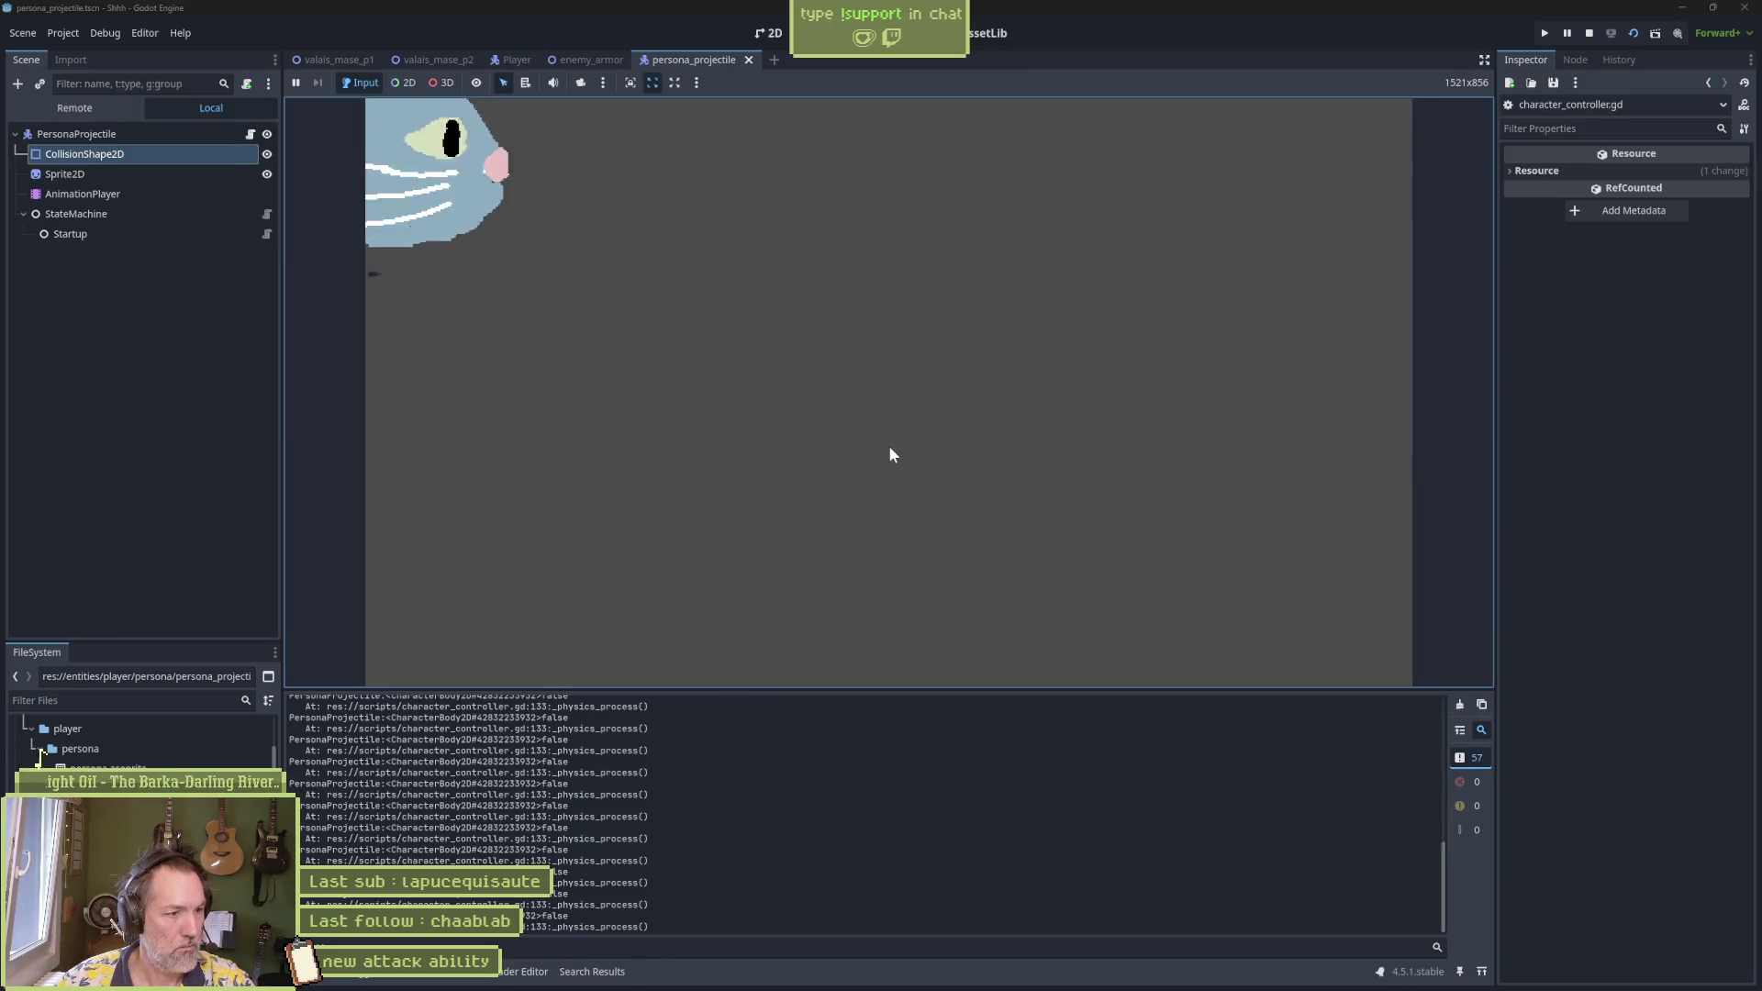
key(F8)
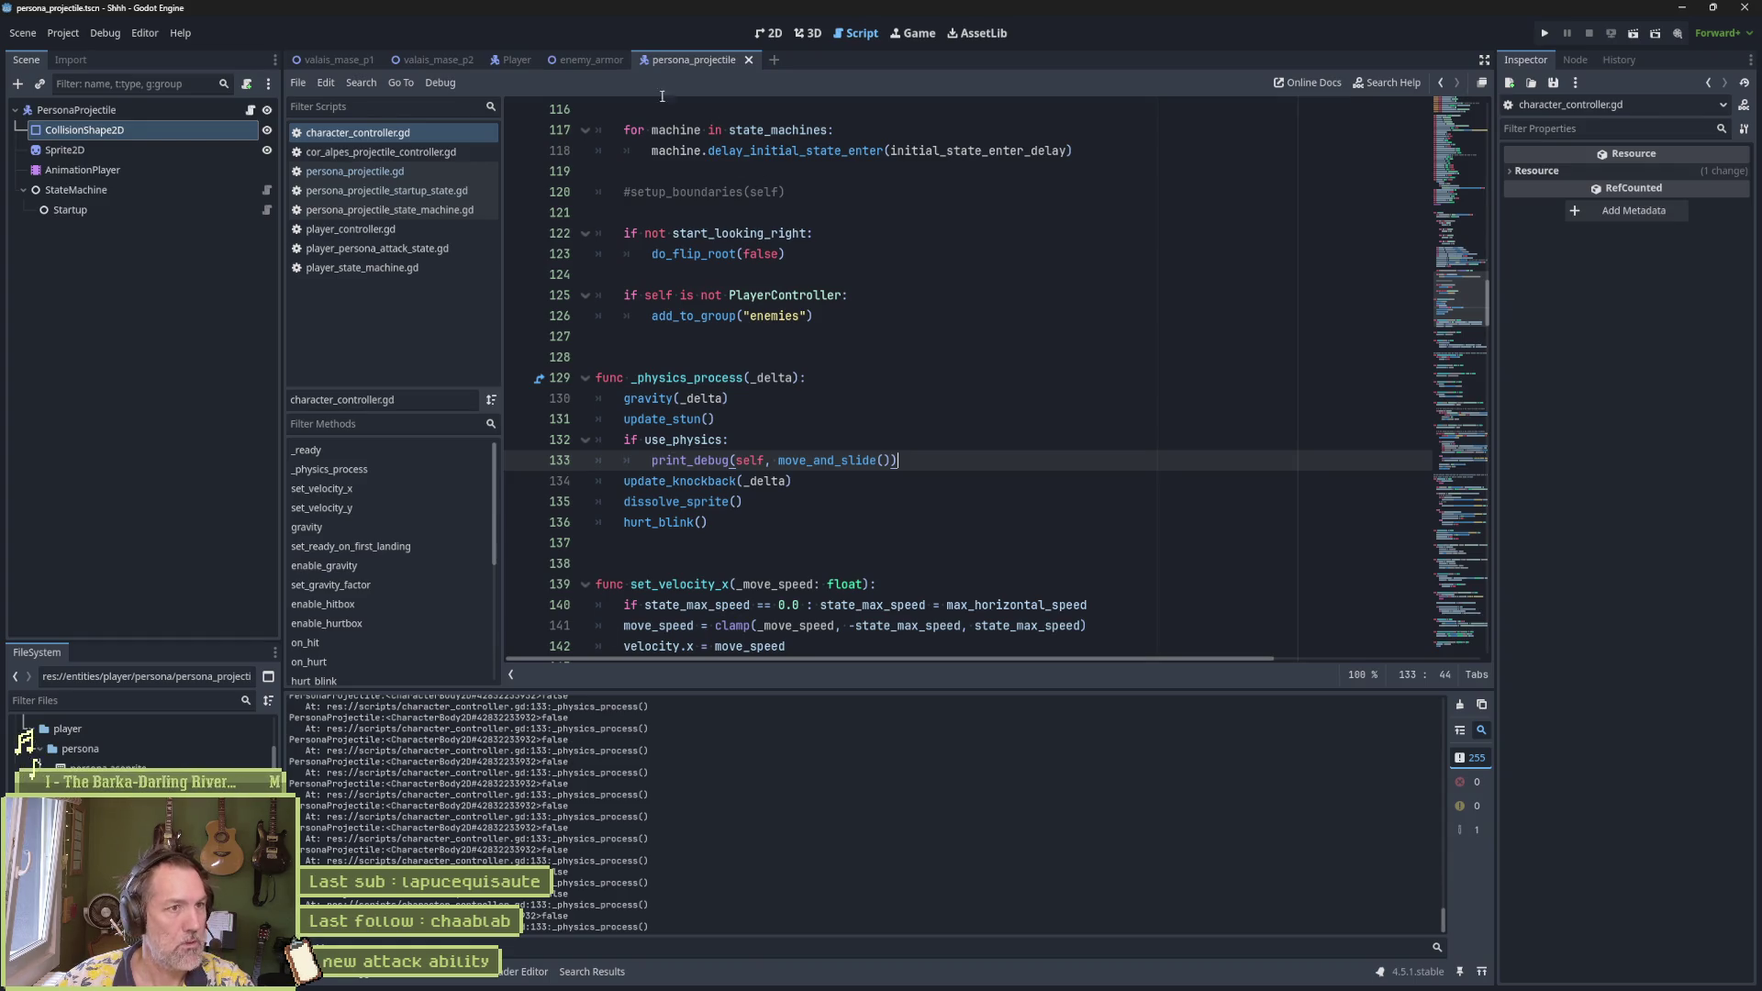
click(570, 59)
key(F6)
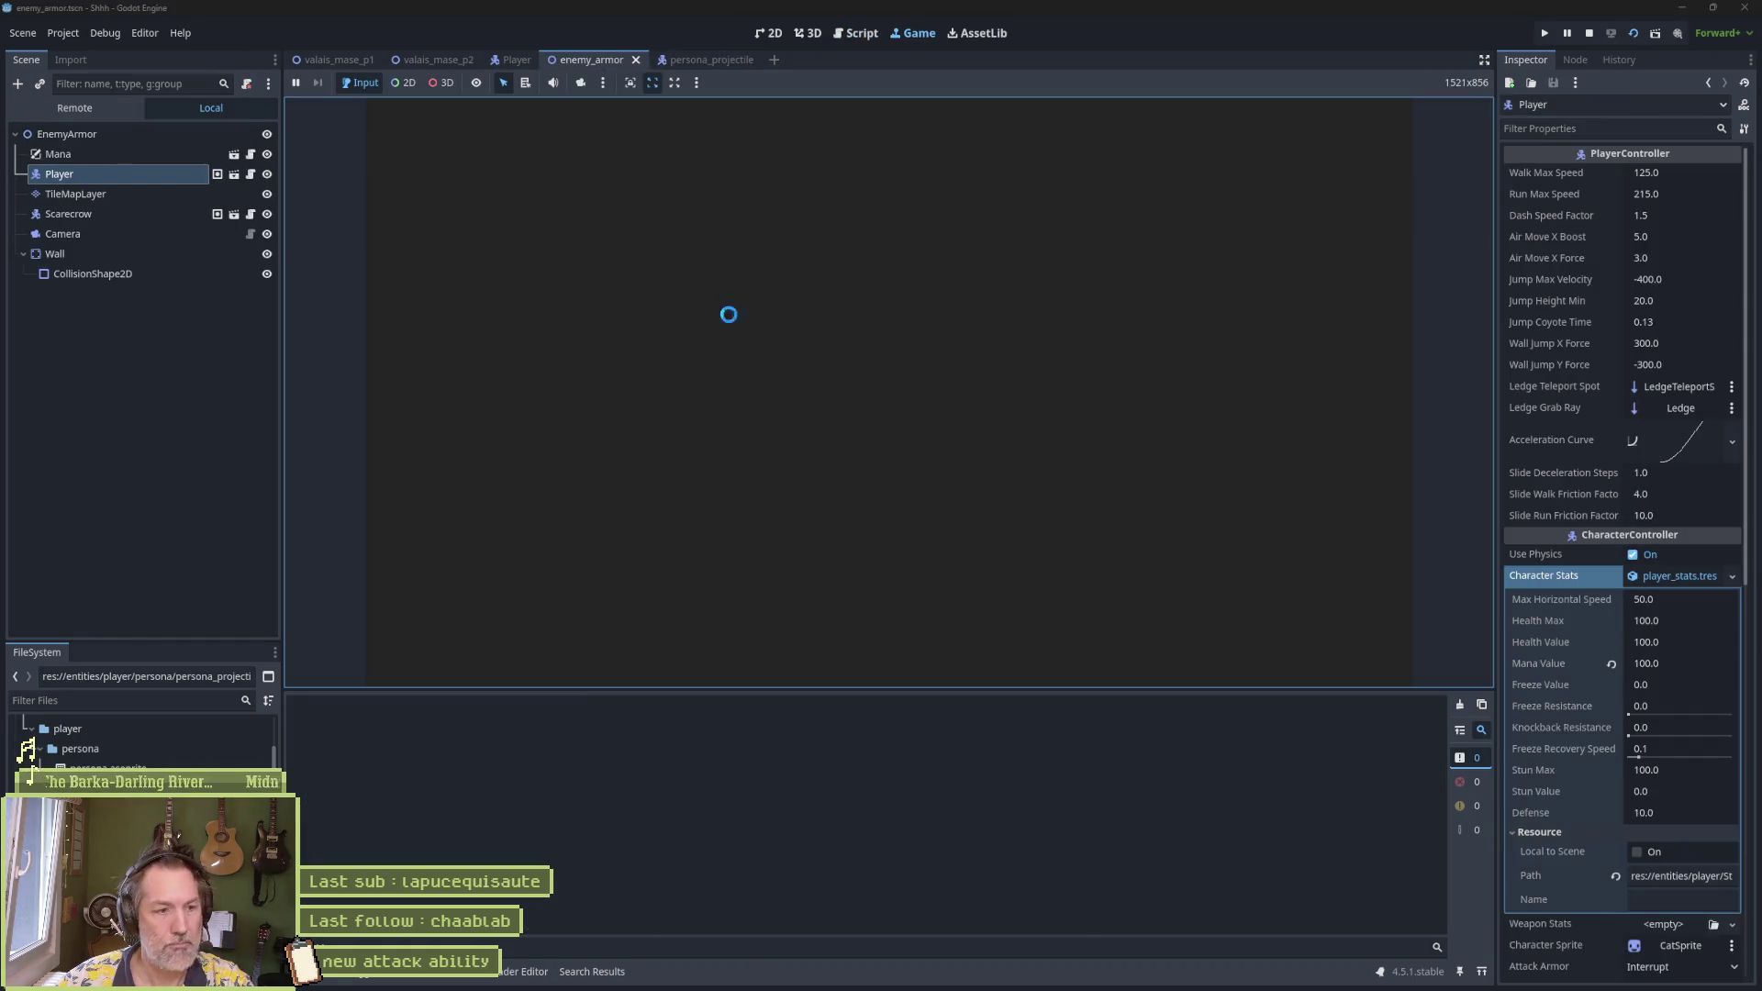
key(F8)
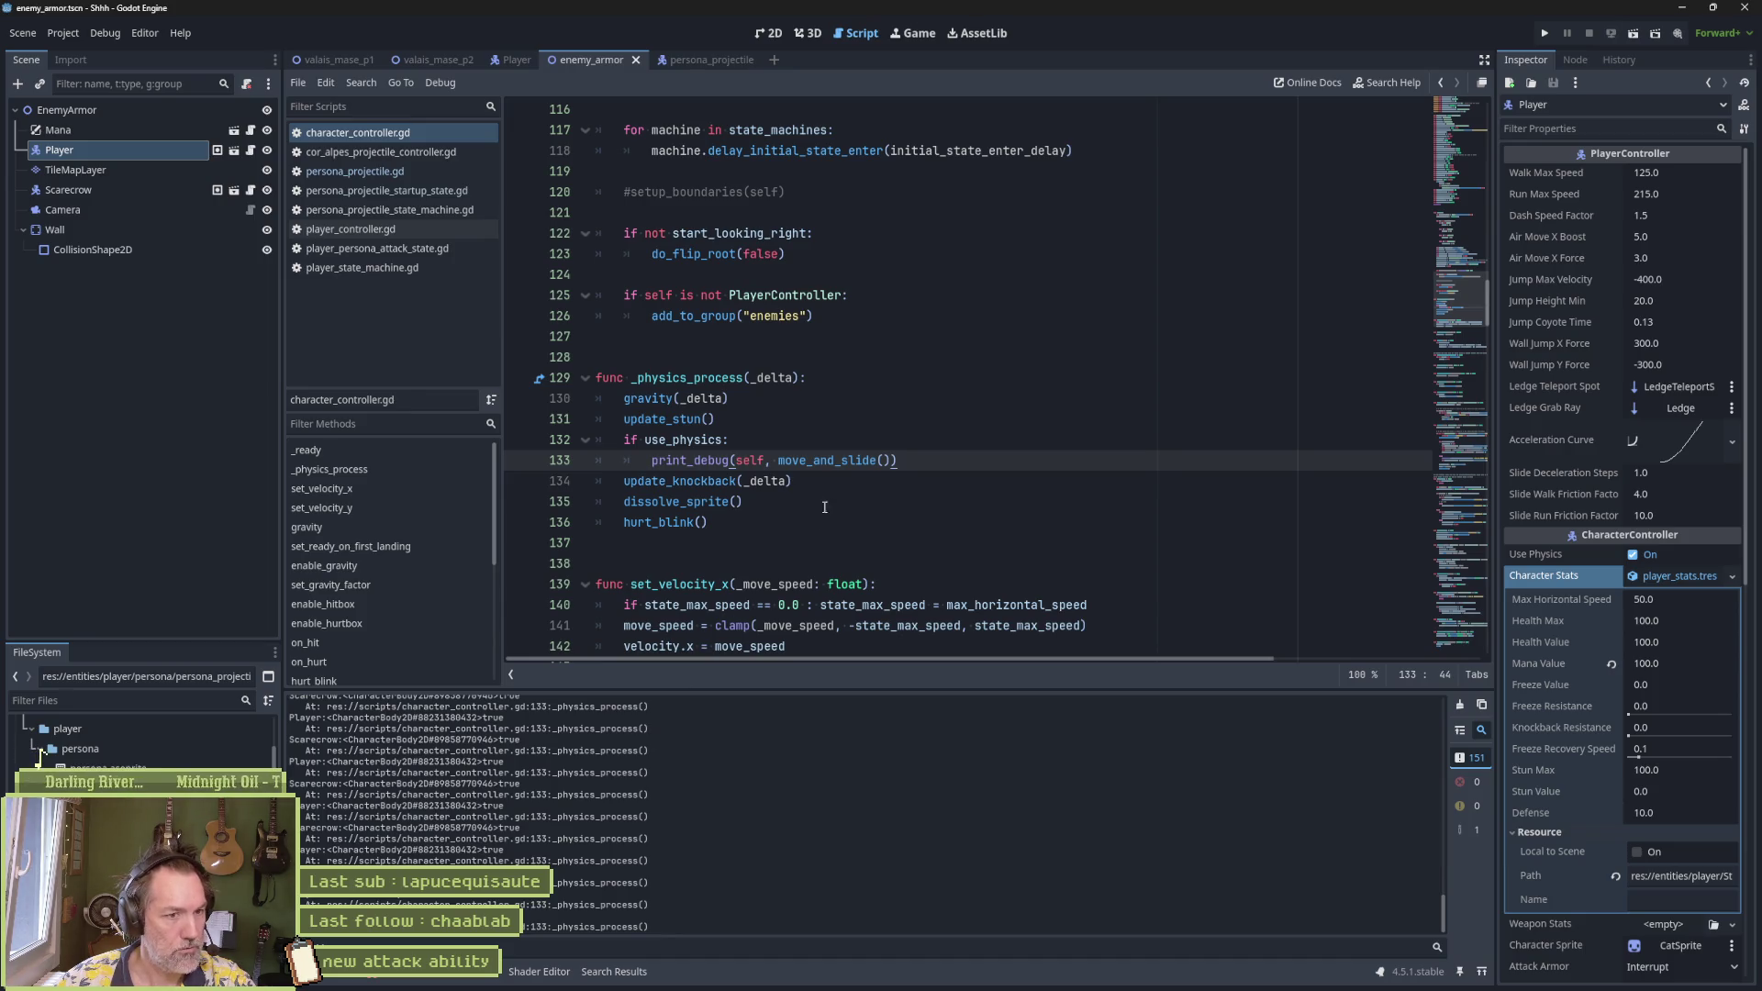
ctrl+click(807, 460)
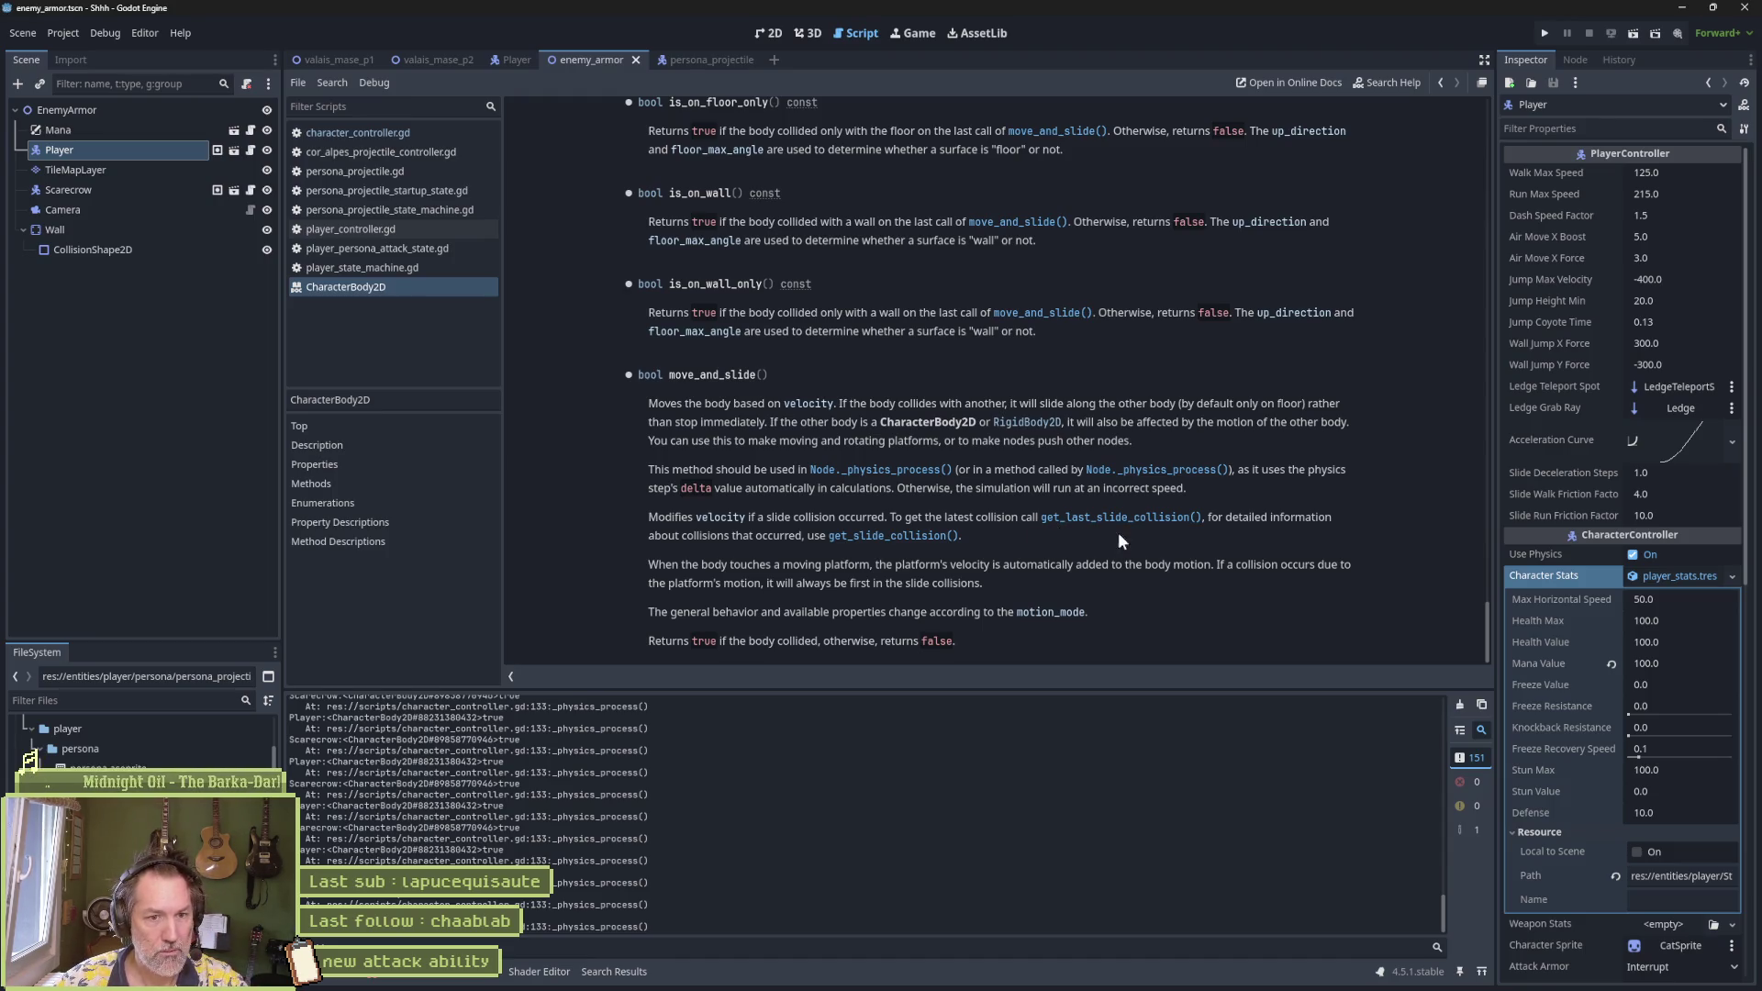
Copy the get_slide_collision loop example from the CharacterBody2D docs and close the help page
drag(1200, 516, 1045, 519)
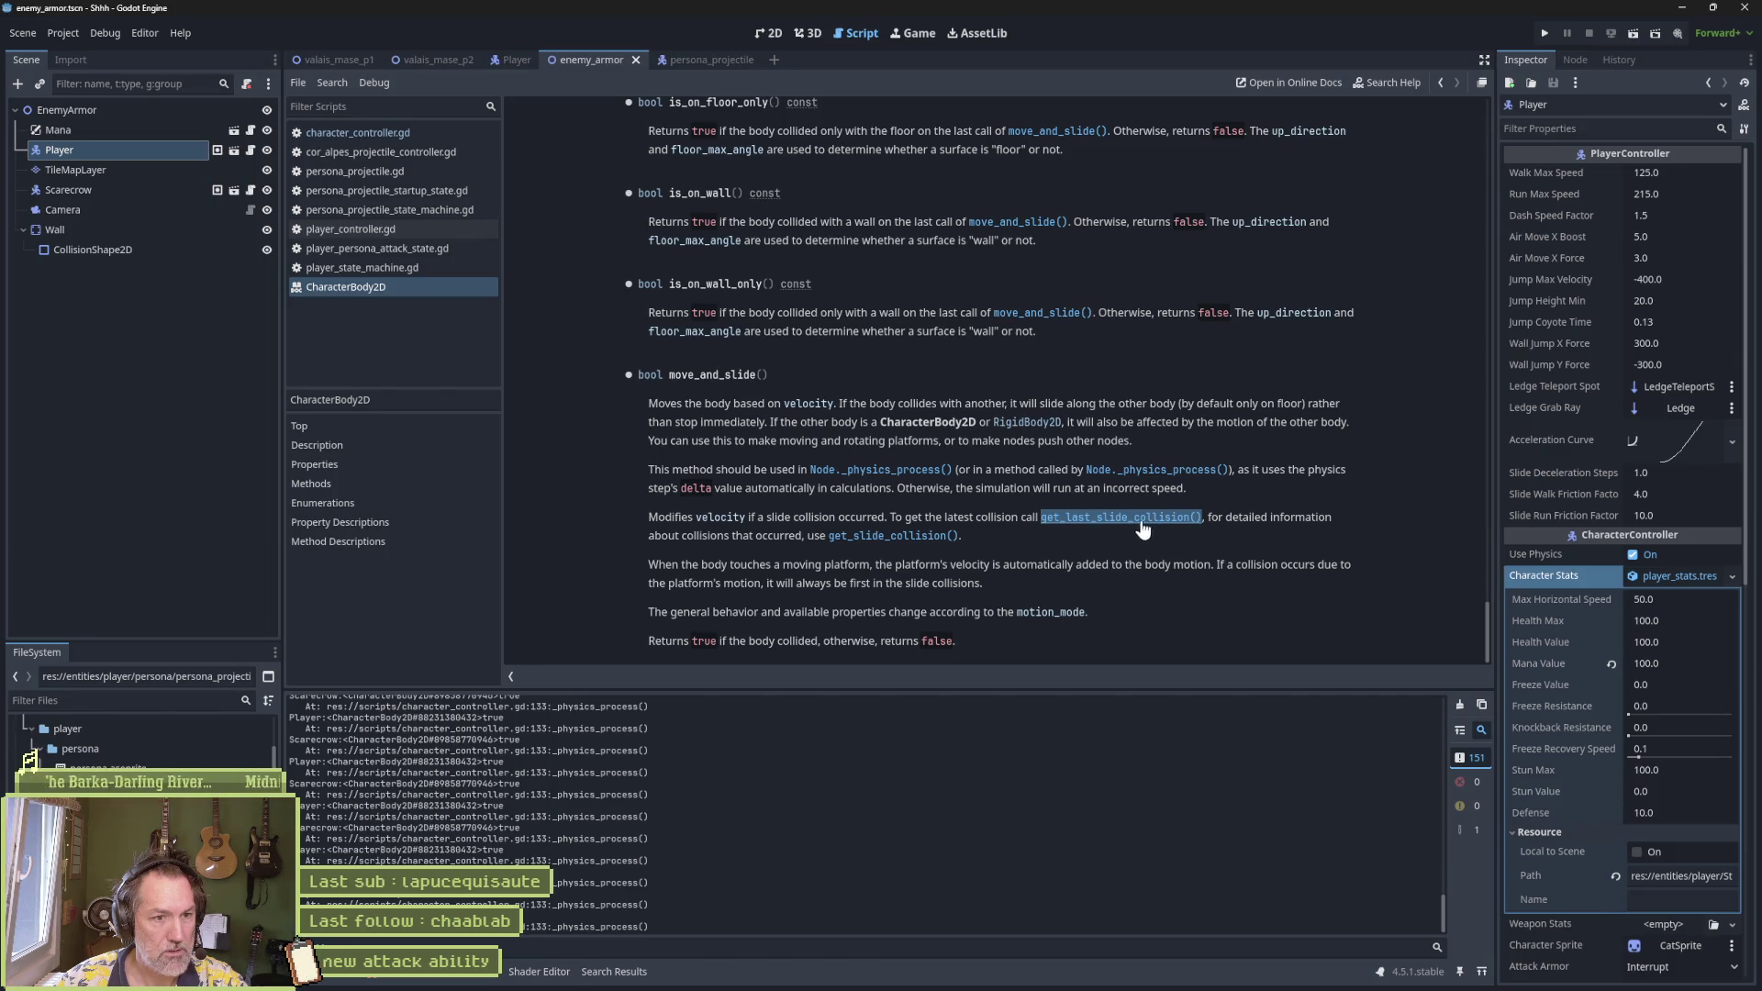
click(930, 539)
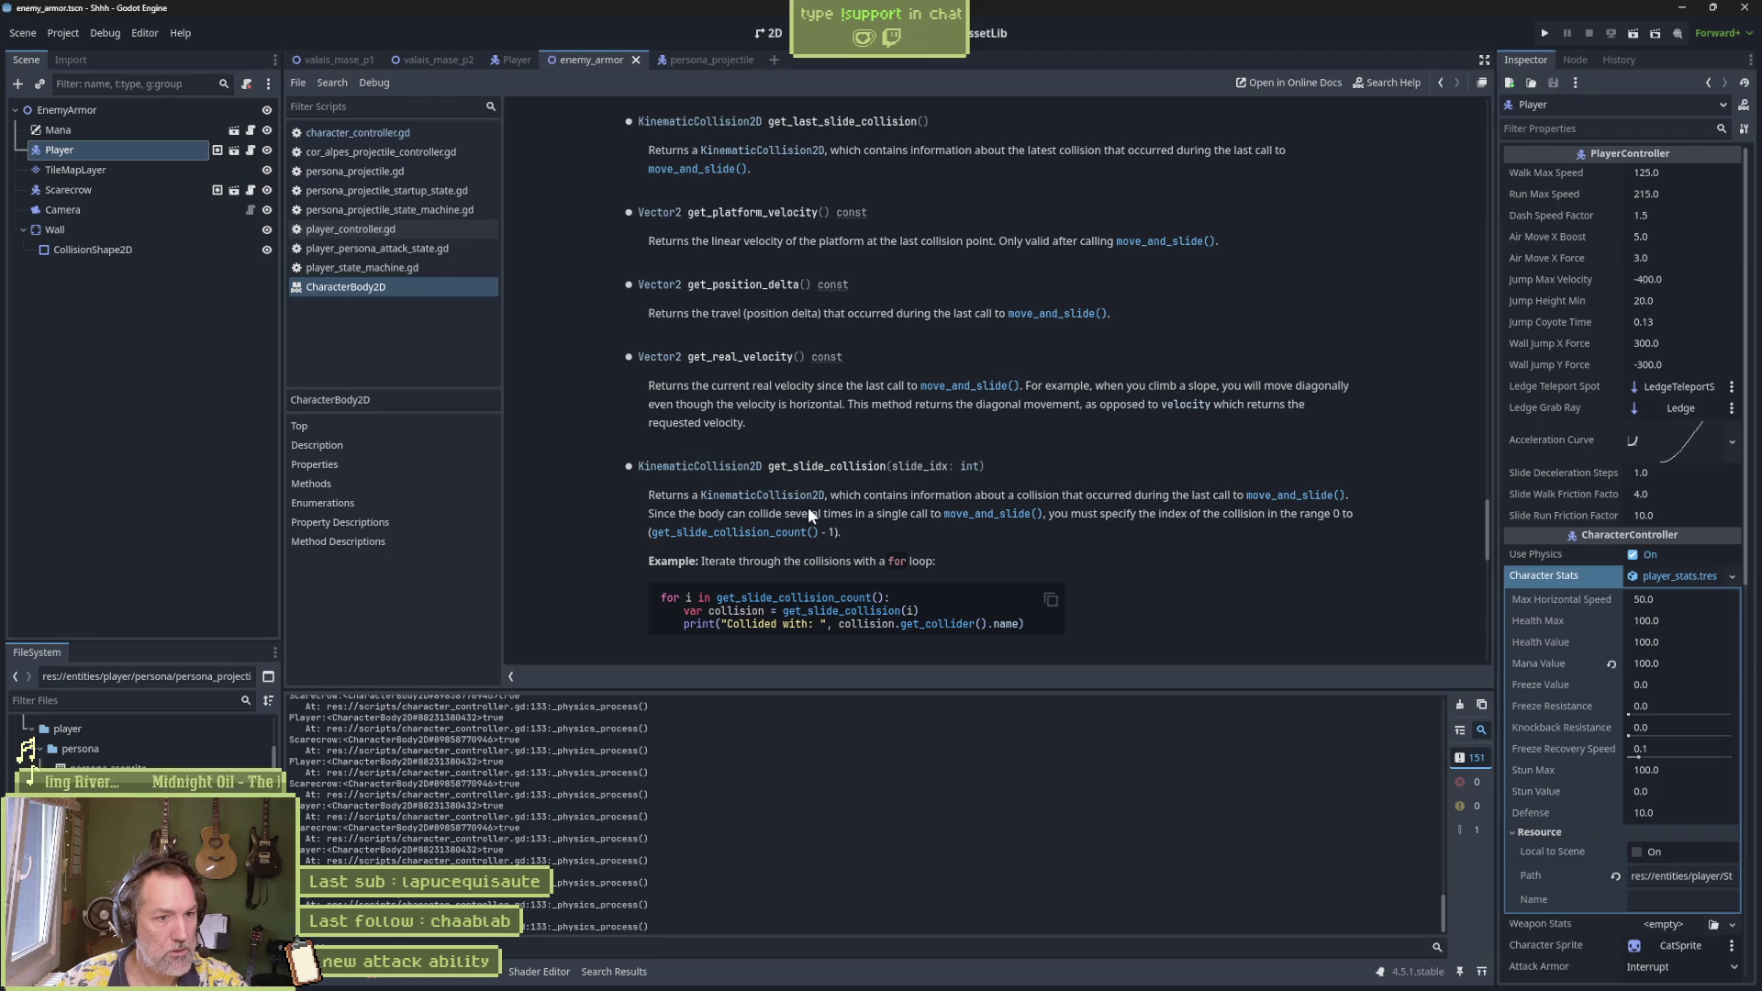
click(1050, 599)
key(ctrl+w)
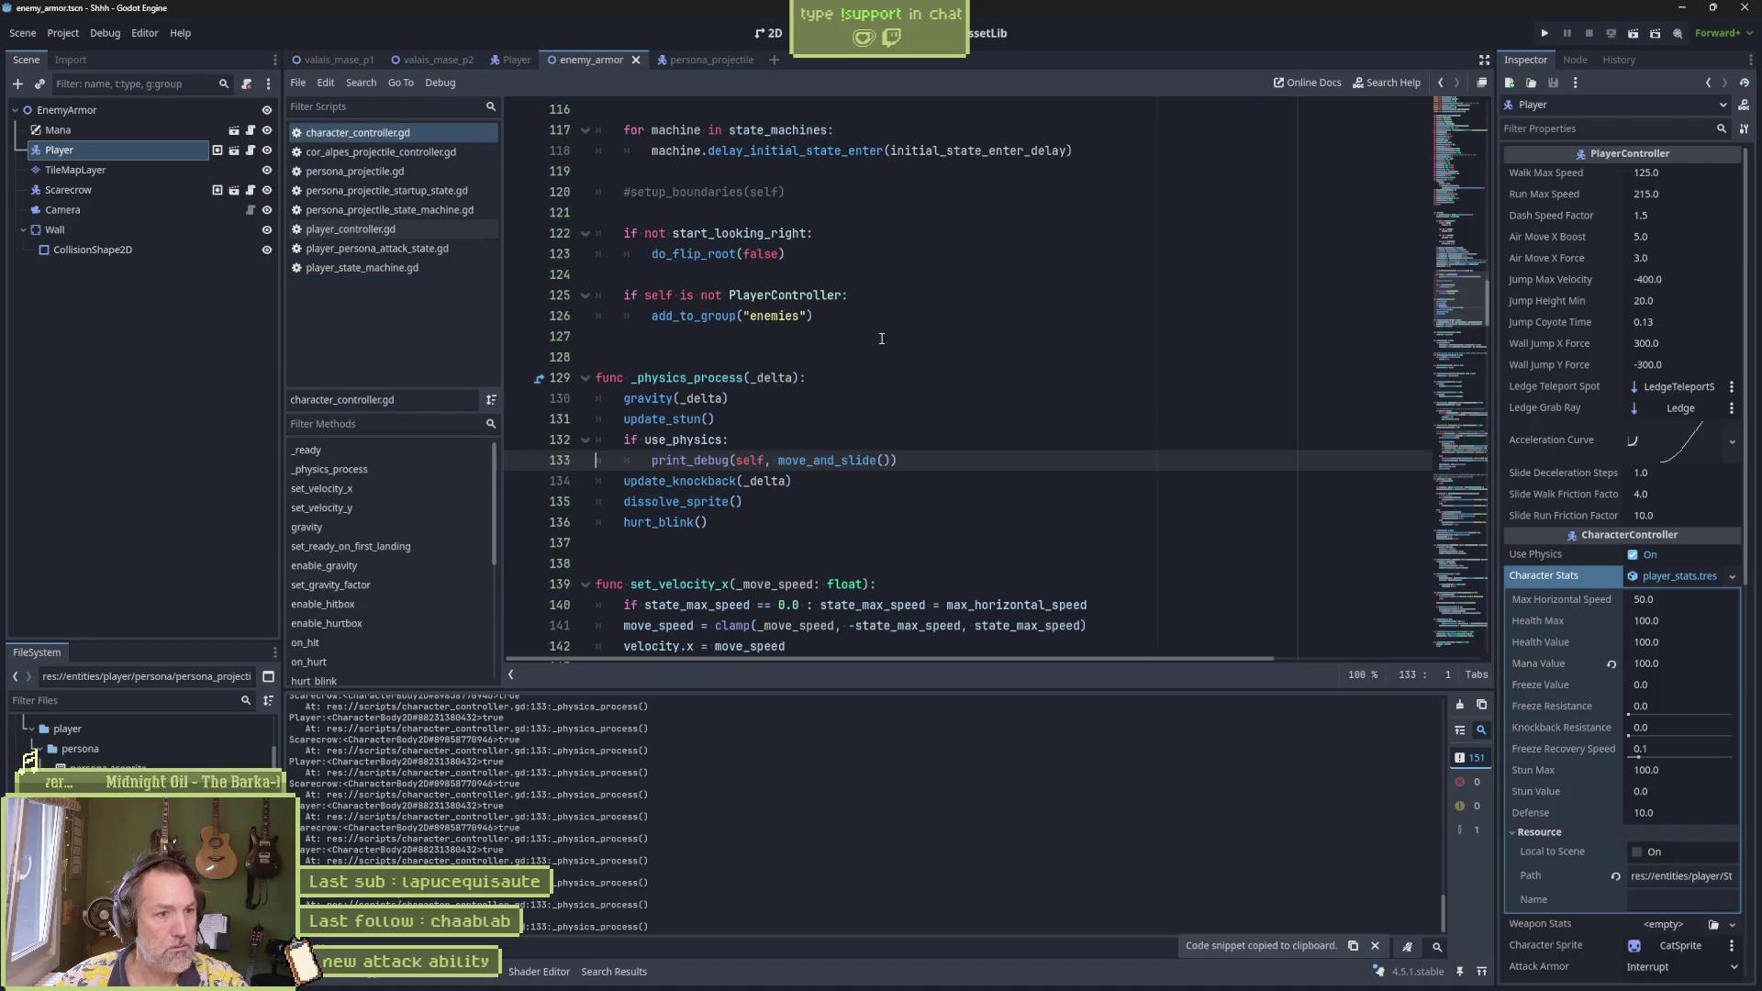
Paste the collision loop example after line 133 and fix its indentation
click(909, 460)
key(Return)
key(ctrl+v)
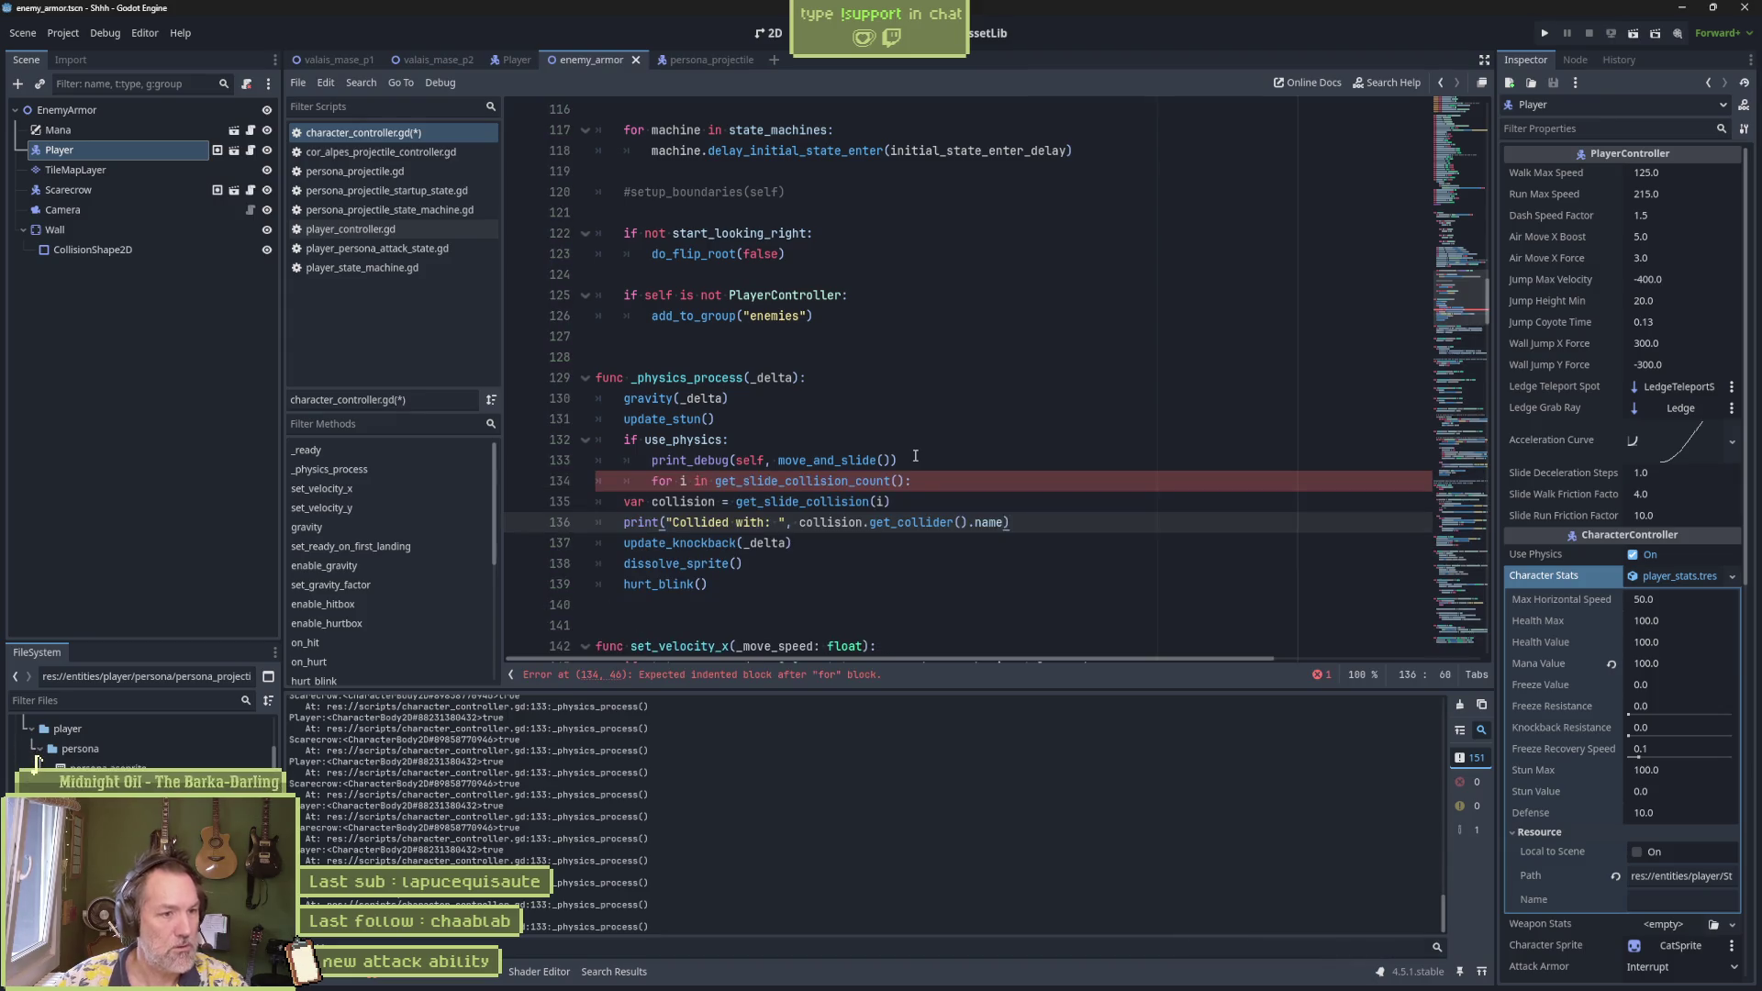
mouse_move(702, 481)
mouse_down()
mouse_move(701, 522)
mouse_move(702, 502)
mouse_move(686, 522)
mouse_up()
key(Tab)
key(Tab)
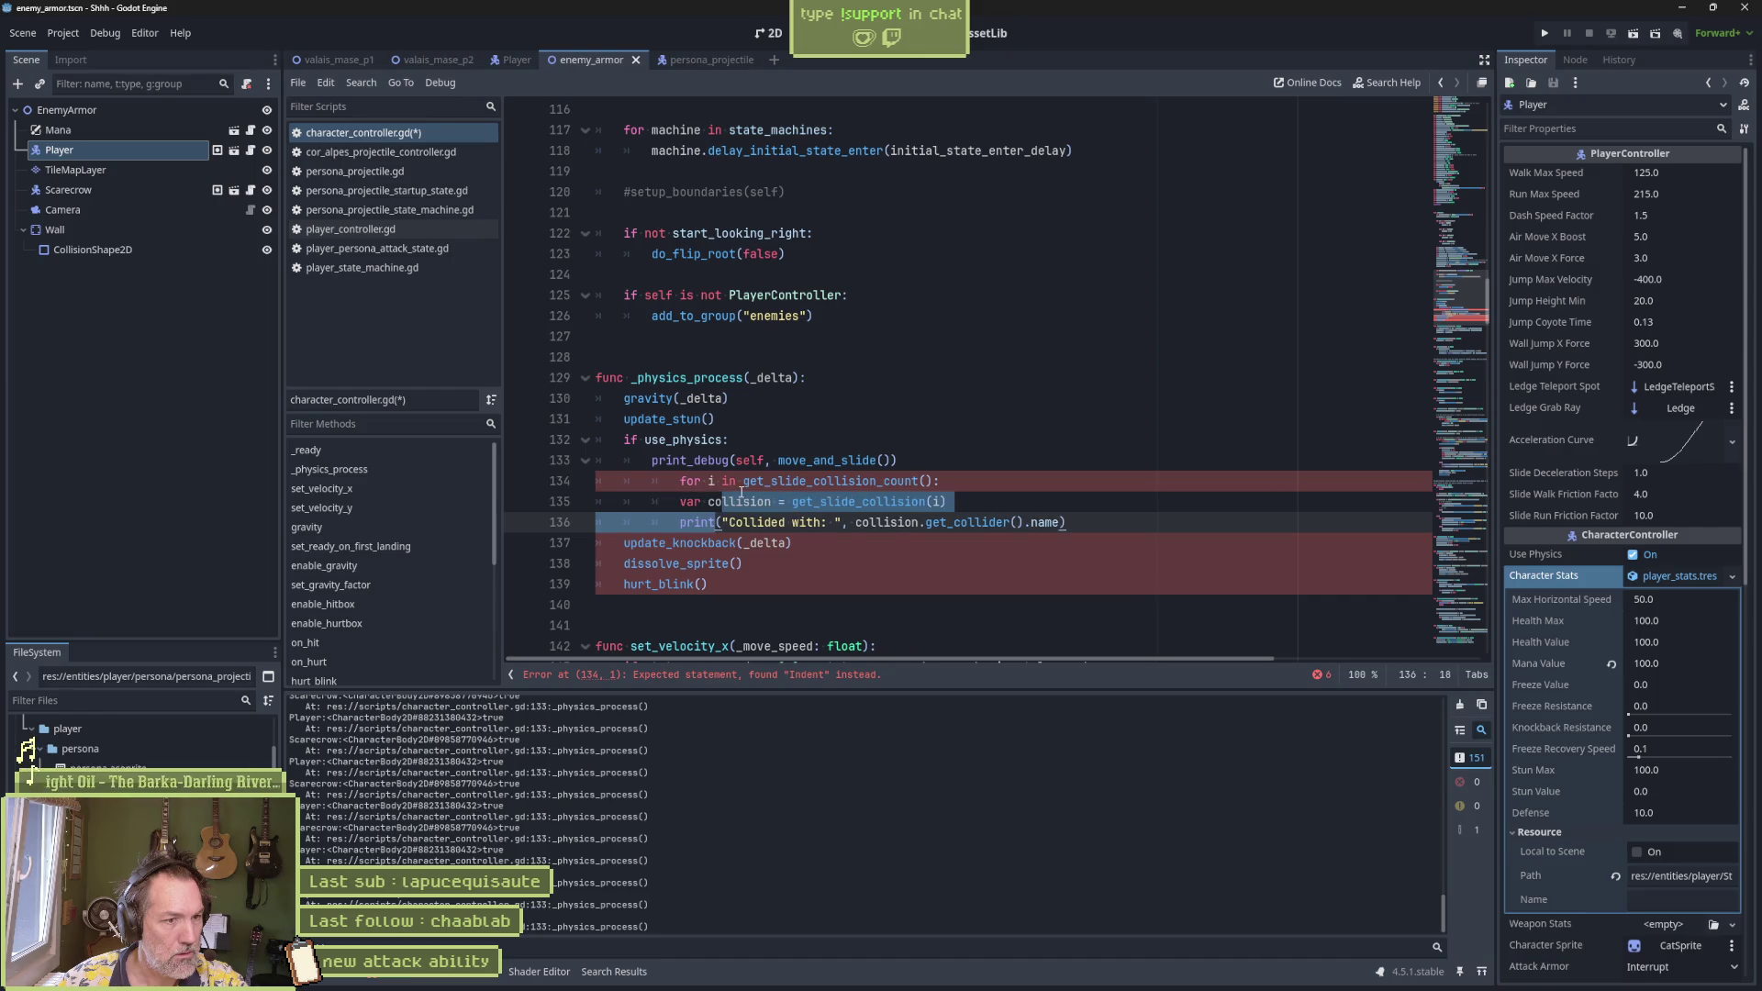
key(Tab)
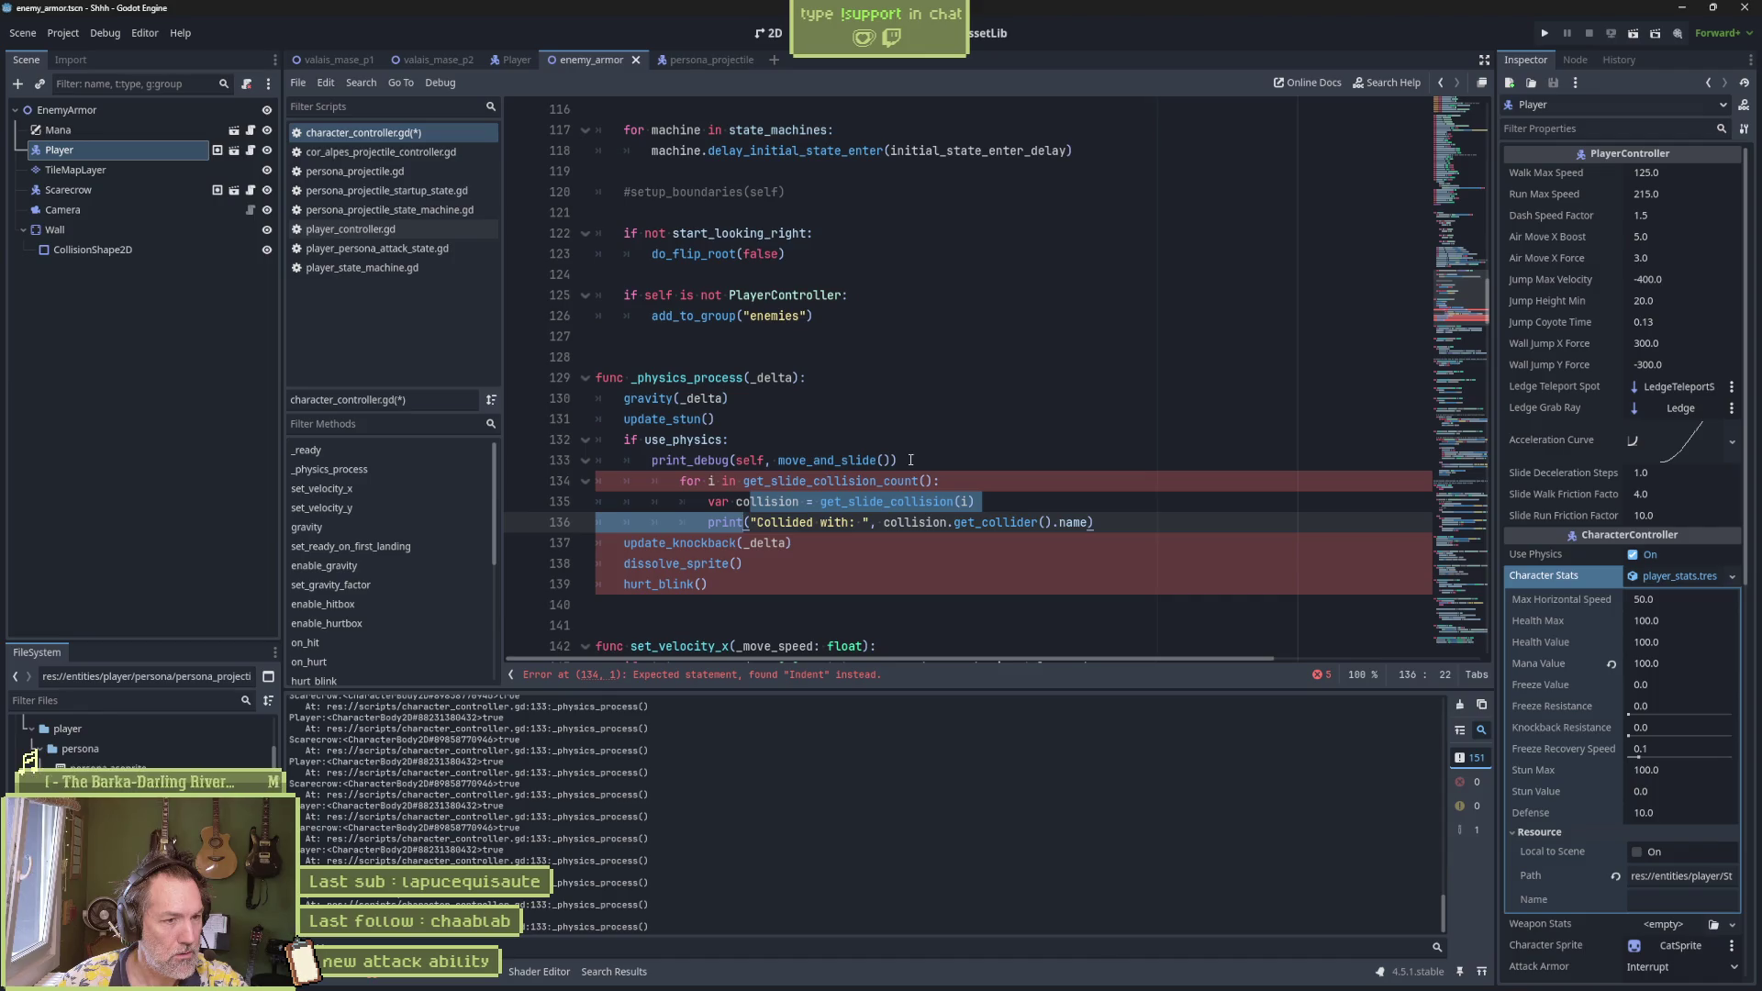
key(shift+Tab)
Remove the print_debug wrapper from around move_and_slide() on line 133
click(906, 459)
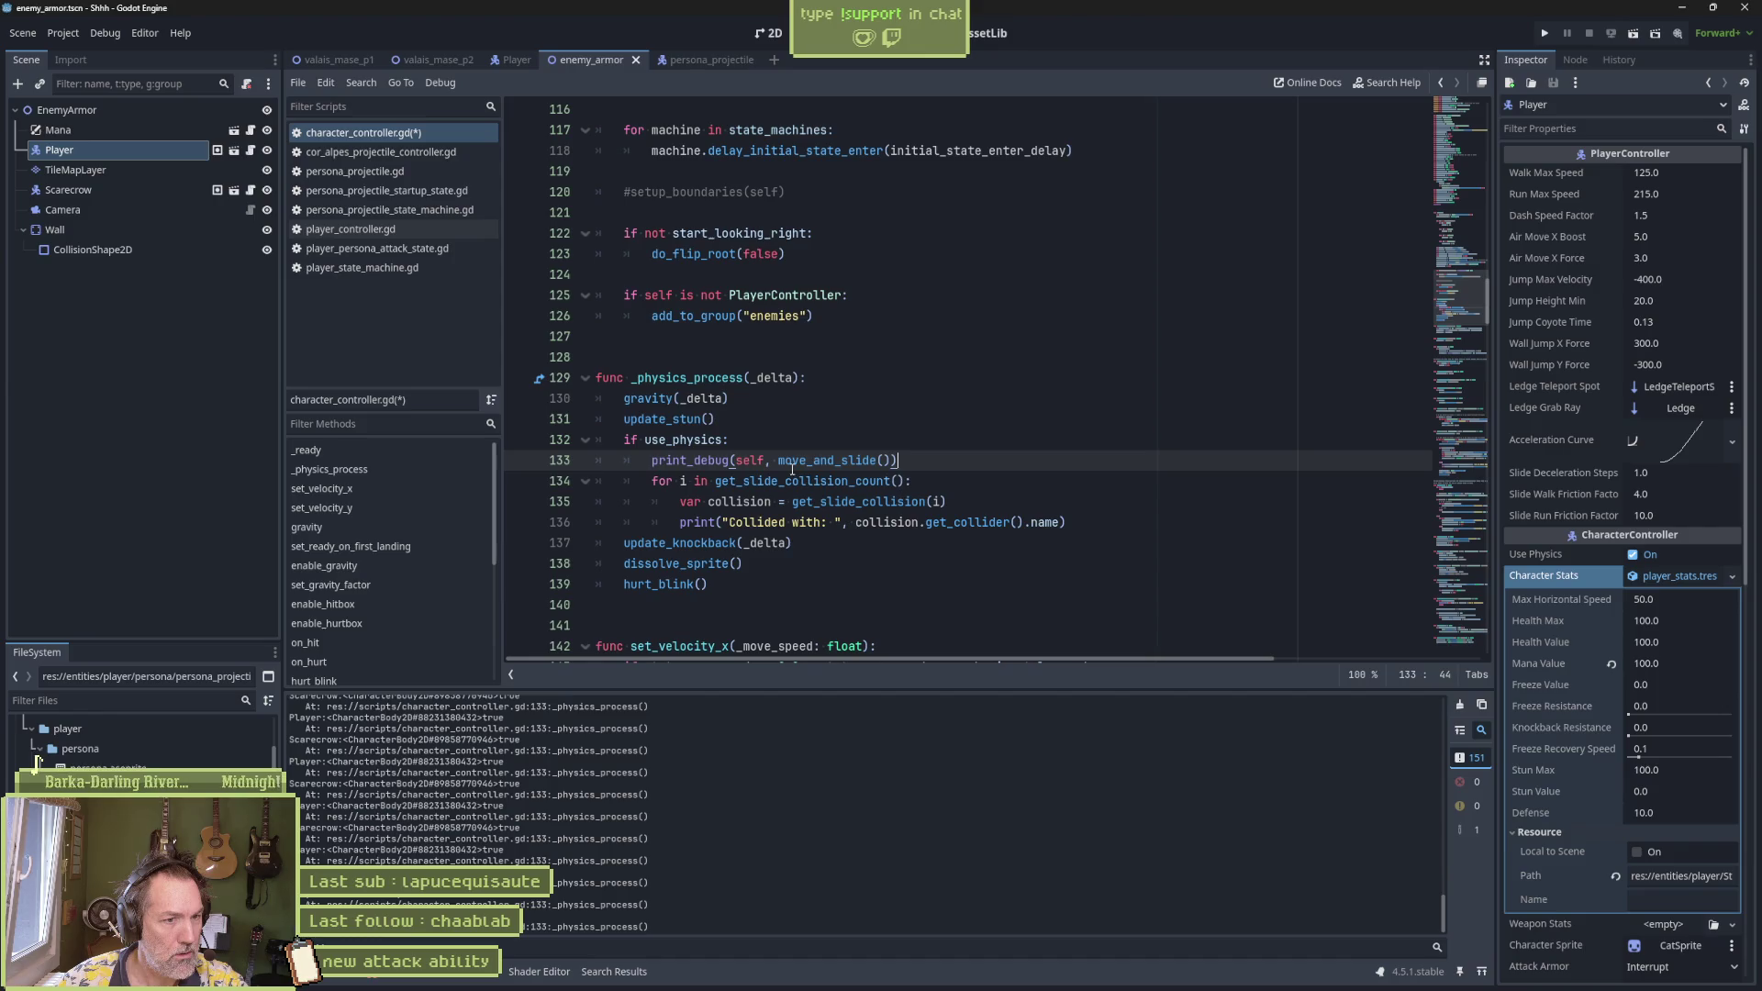
drag(778, 460, 652, 459)
key(BackSpace)
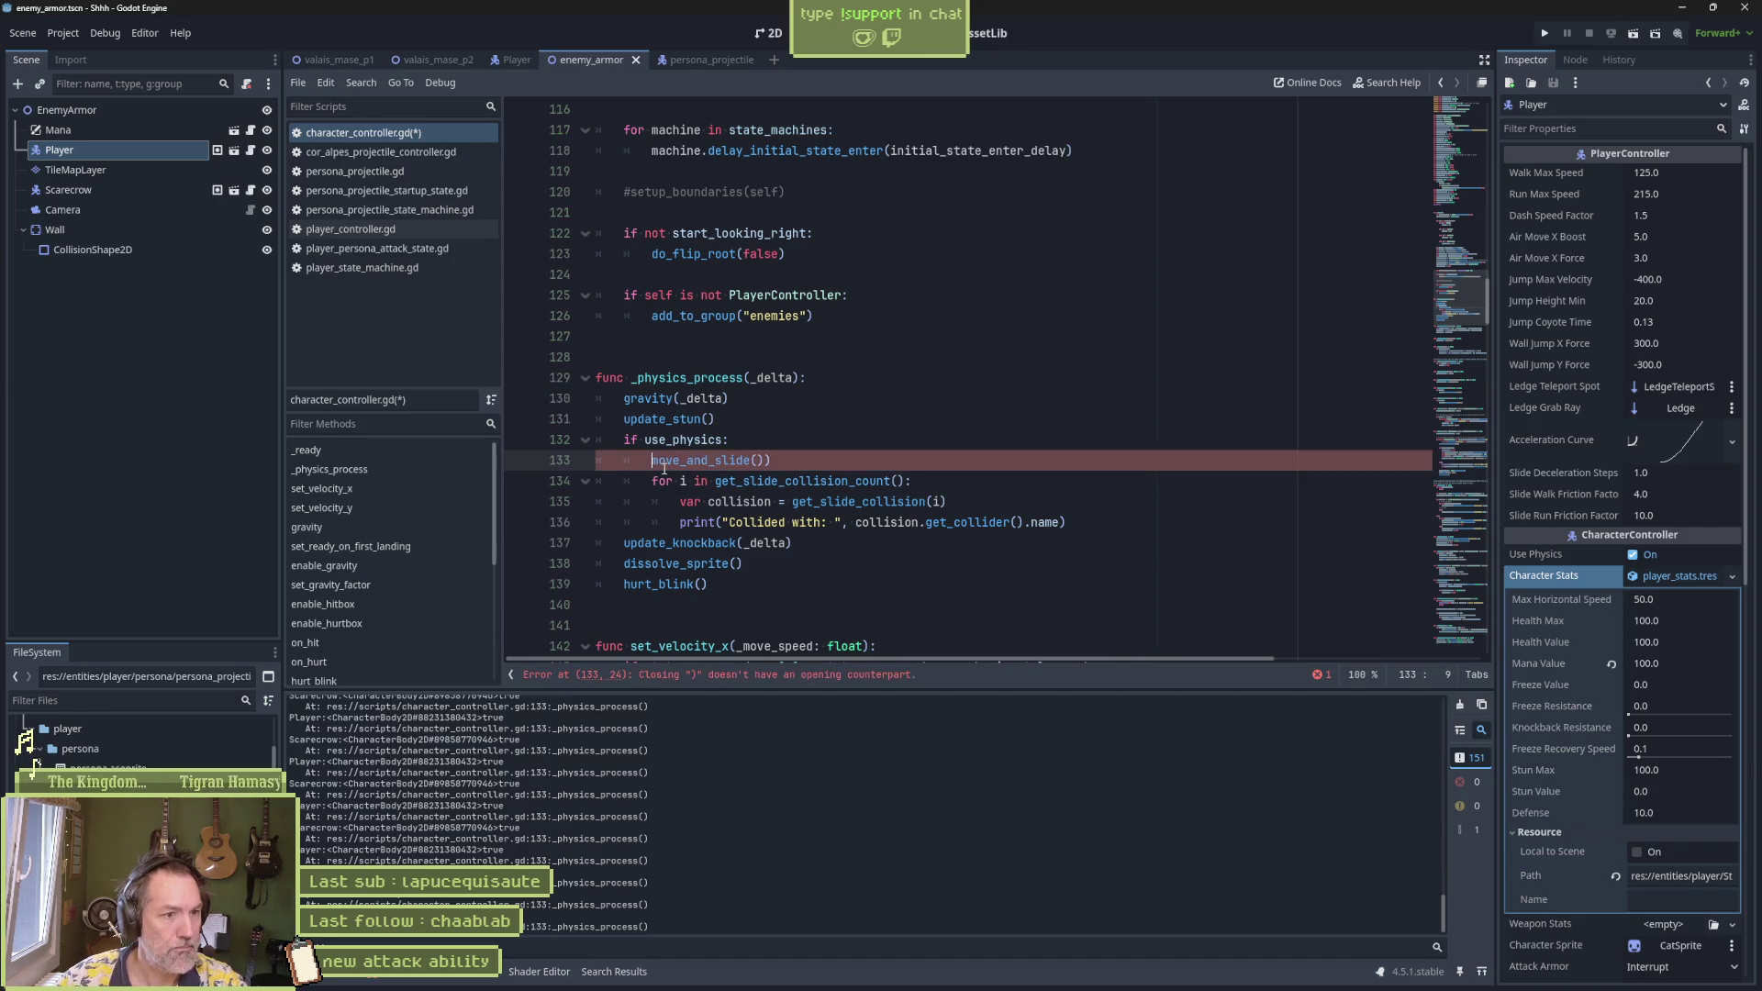
key(End)
key(BackSpace)
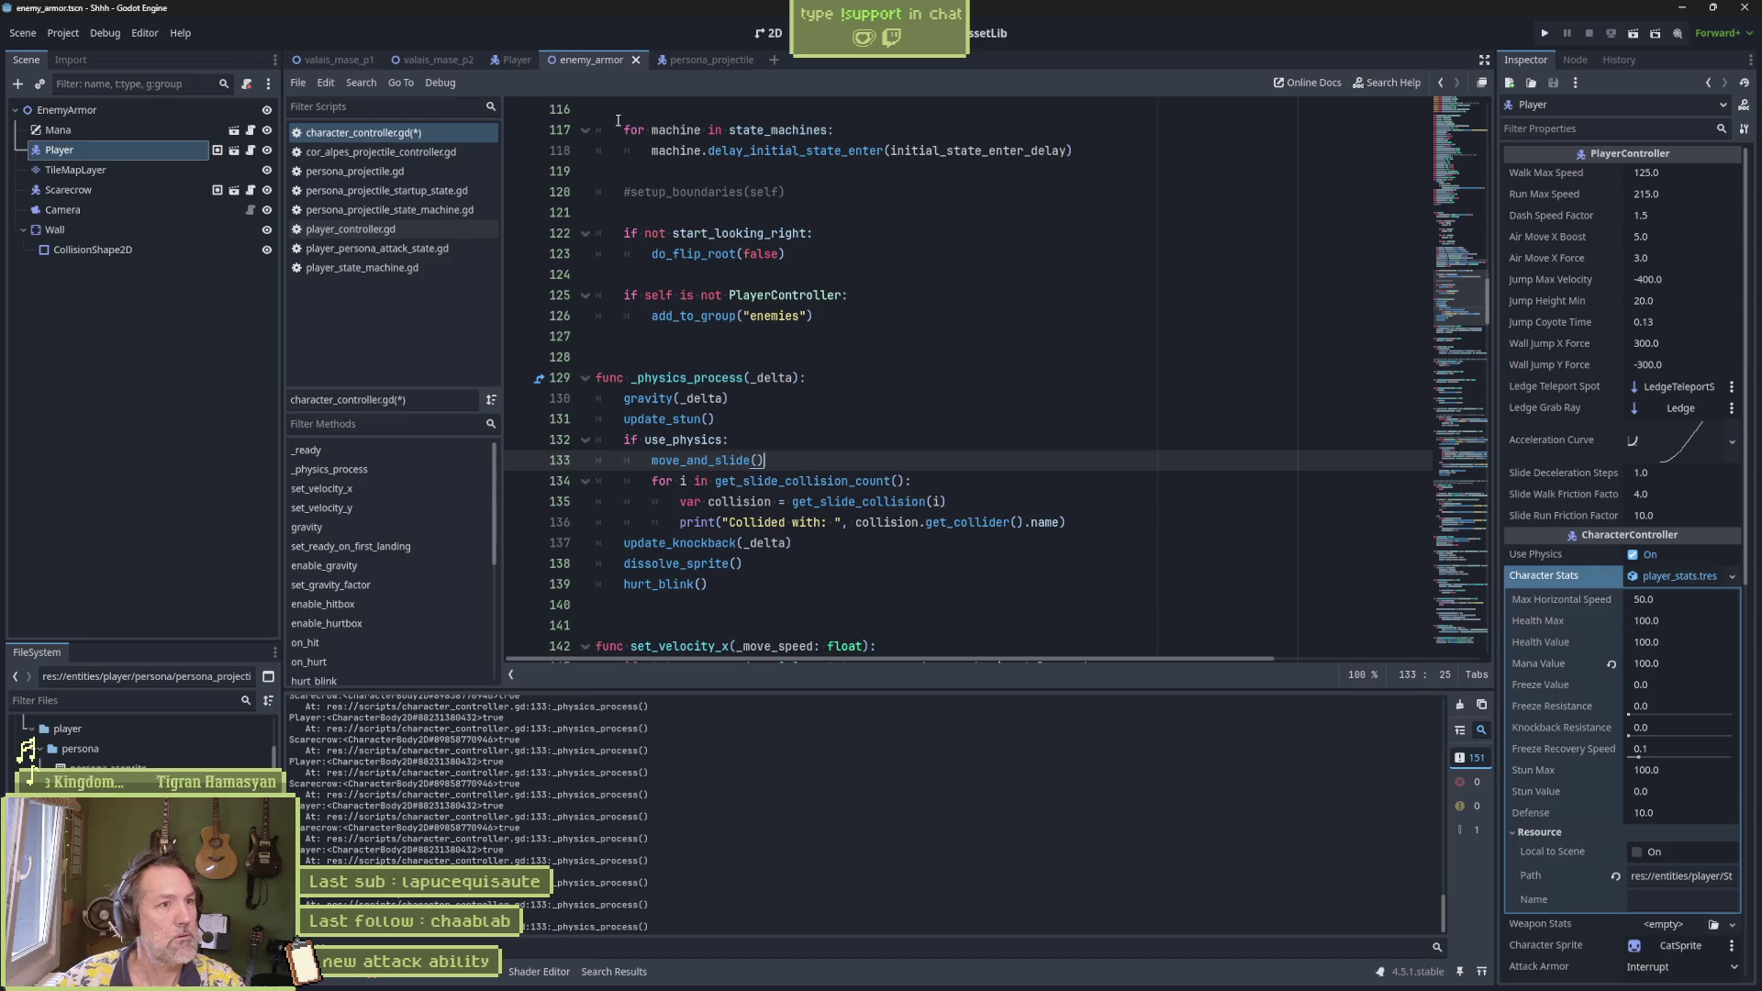
Test-run the game and fire the cat persona attack to check the collision output
key(F6)
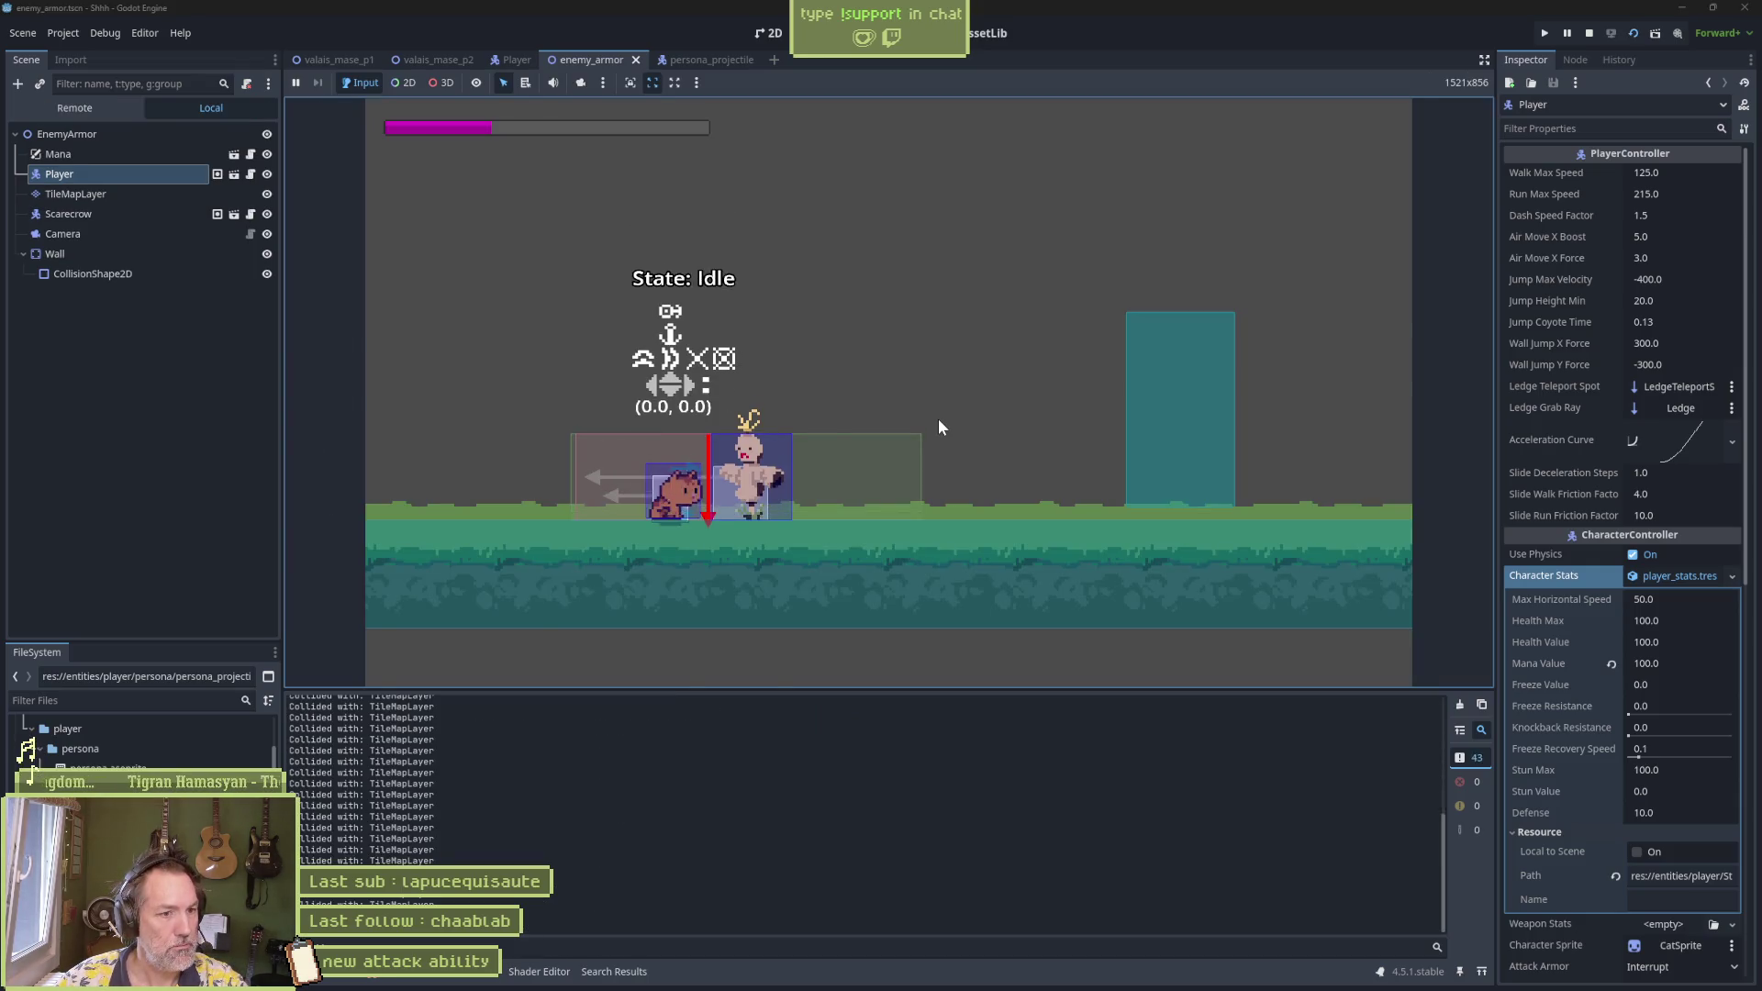
click(938, 419)
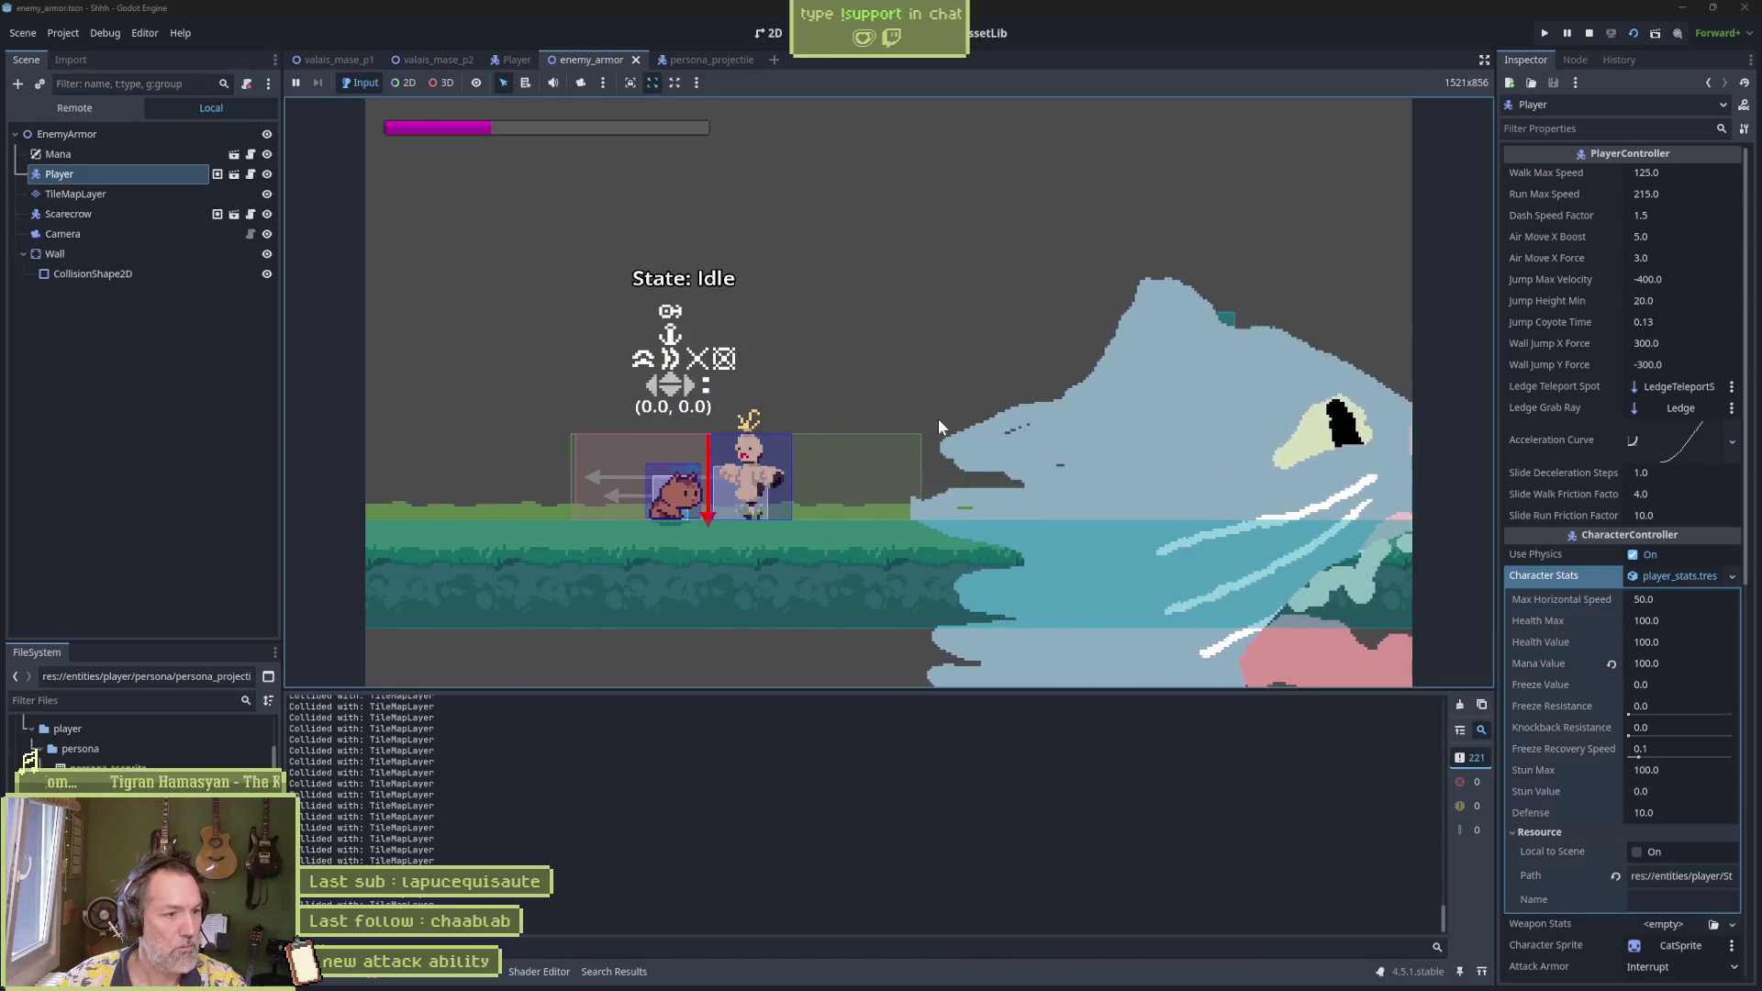
key(F8)
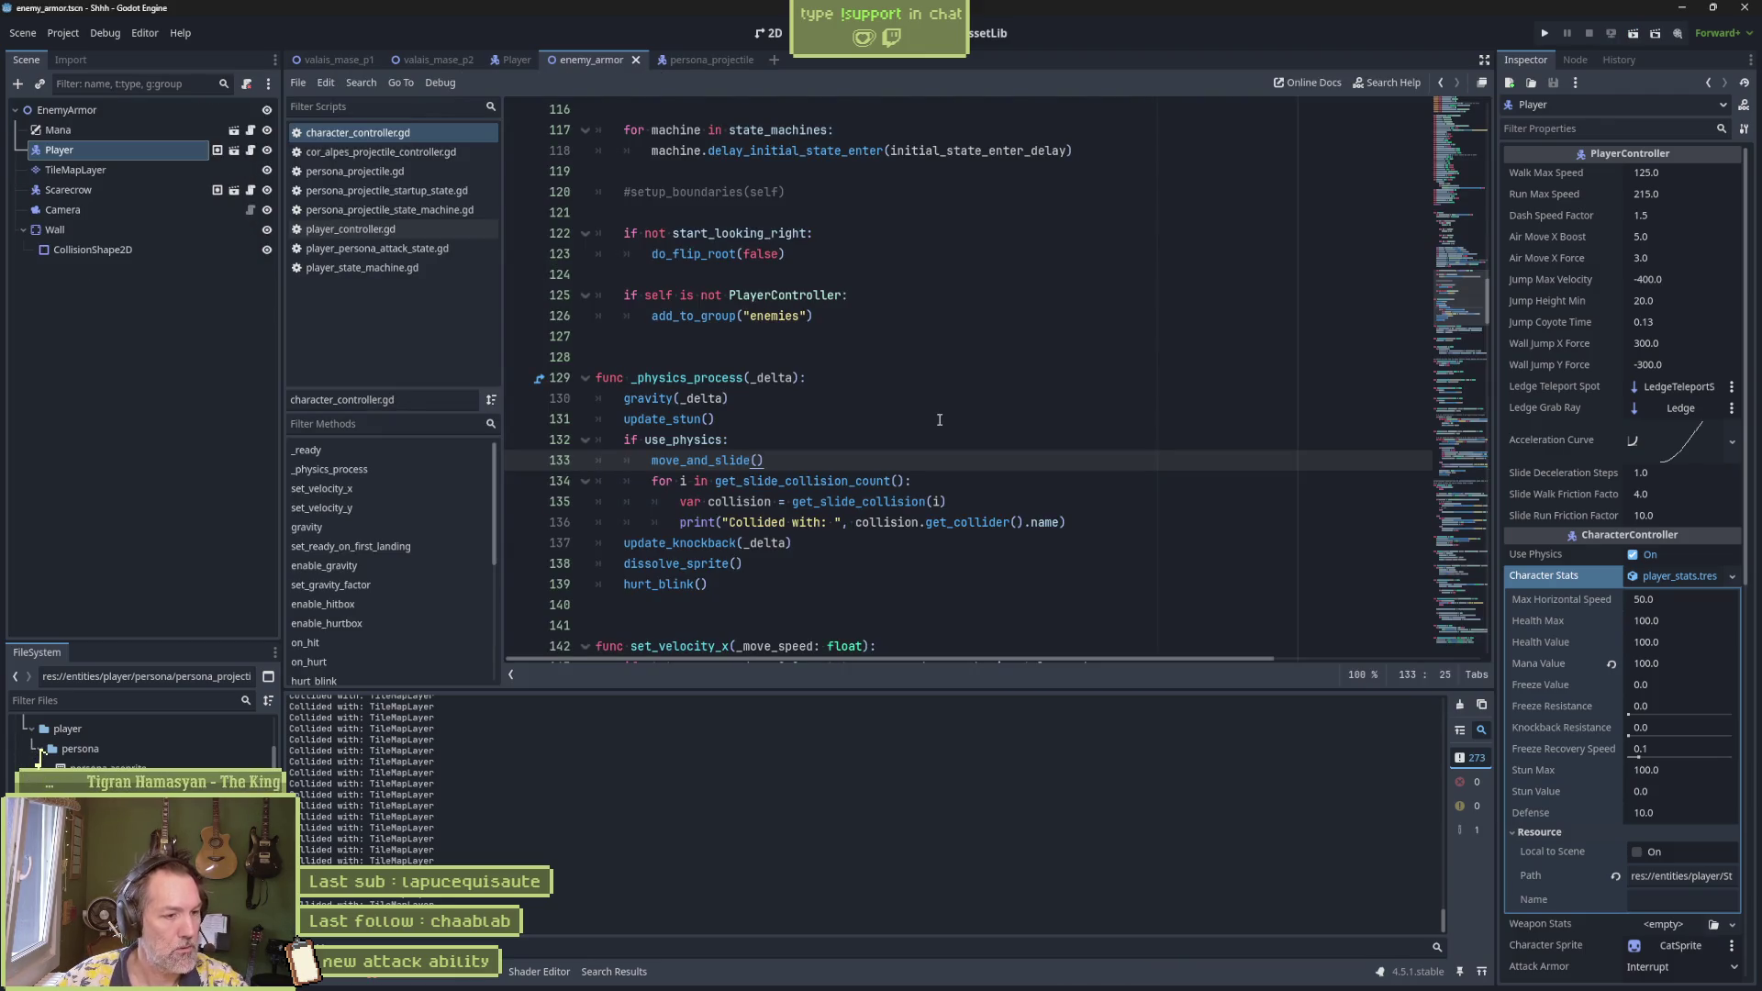
mouse_move(1440, 913)
mouse_down()
mouse_move(1465, 664)
mouse_move(1461, 943)
mouse_up()
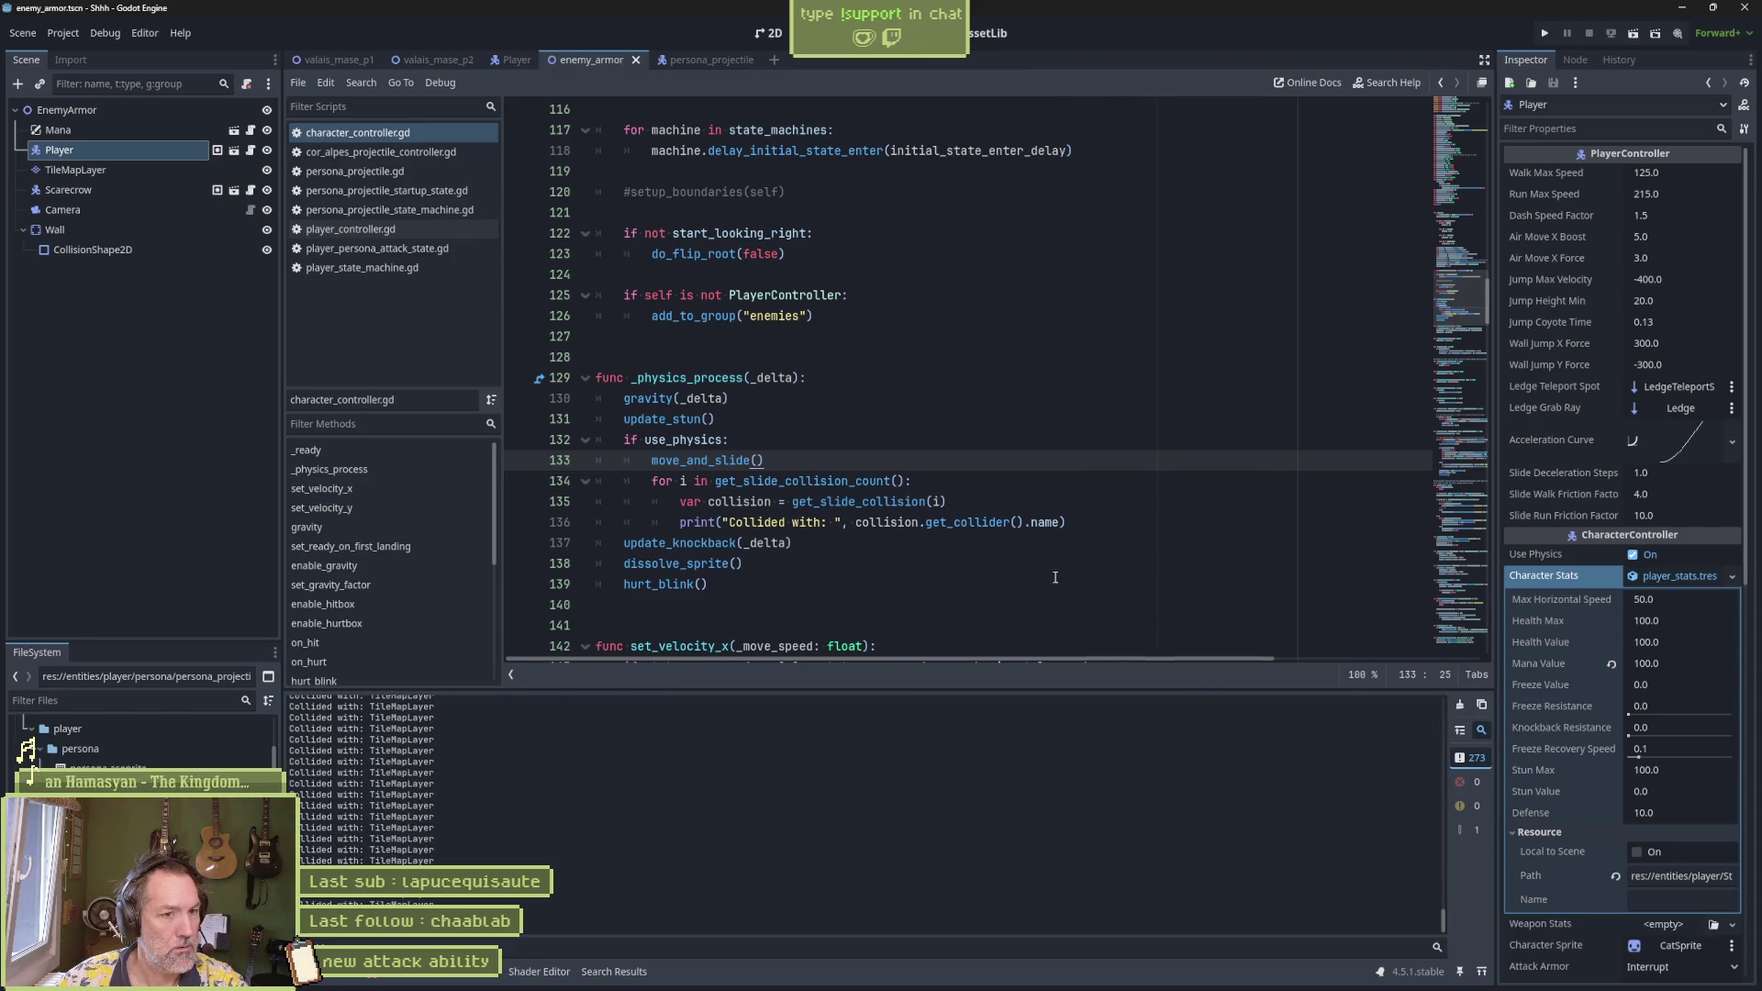
Delete the collision-printing loop from character_controller.gd
mouse_move(1010, 533)
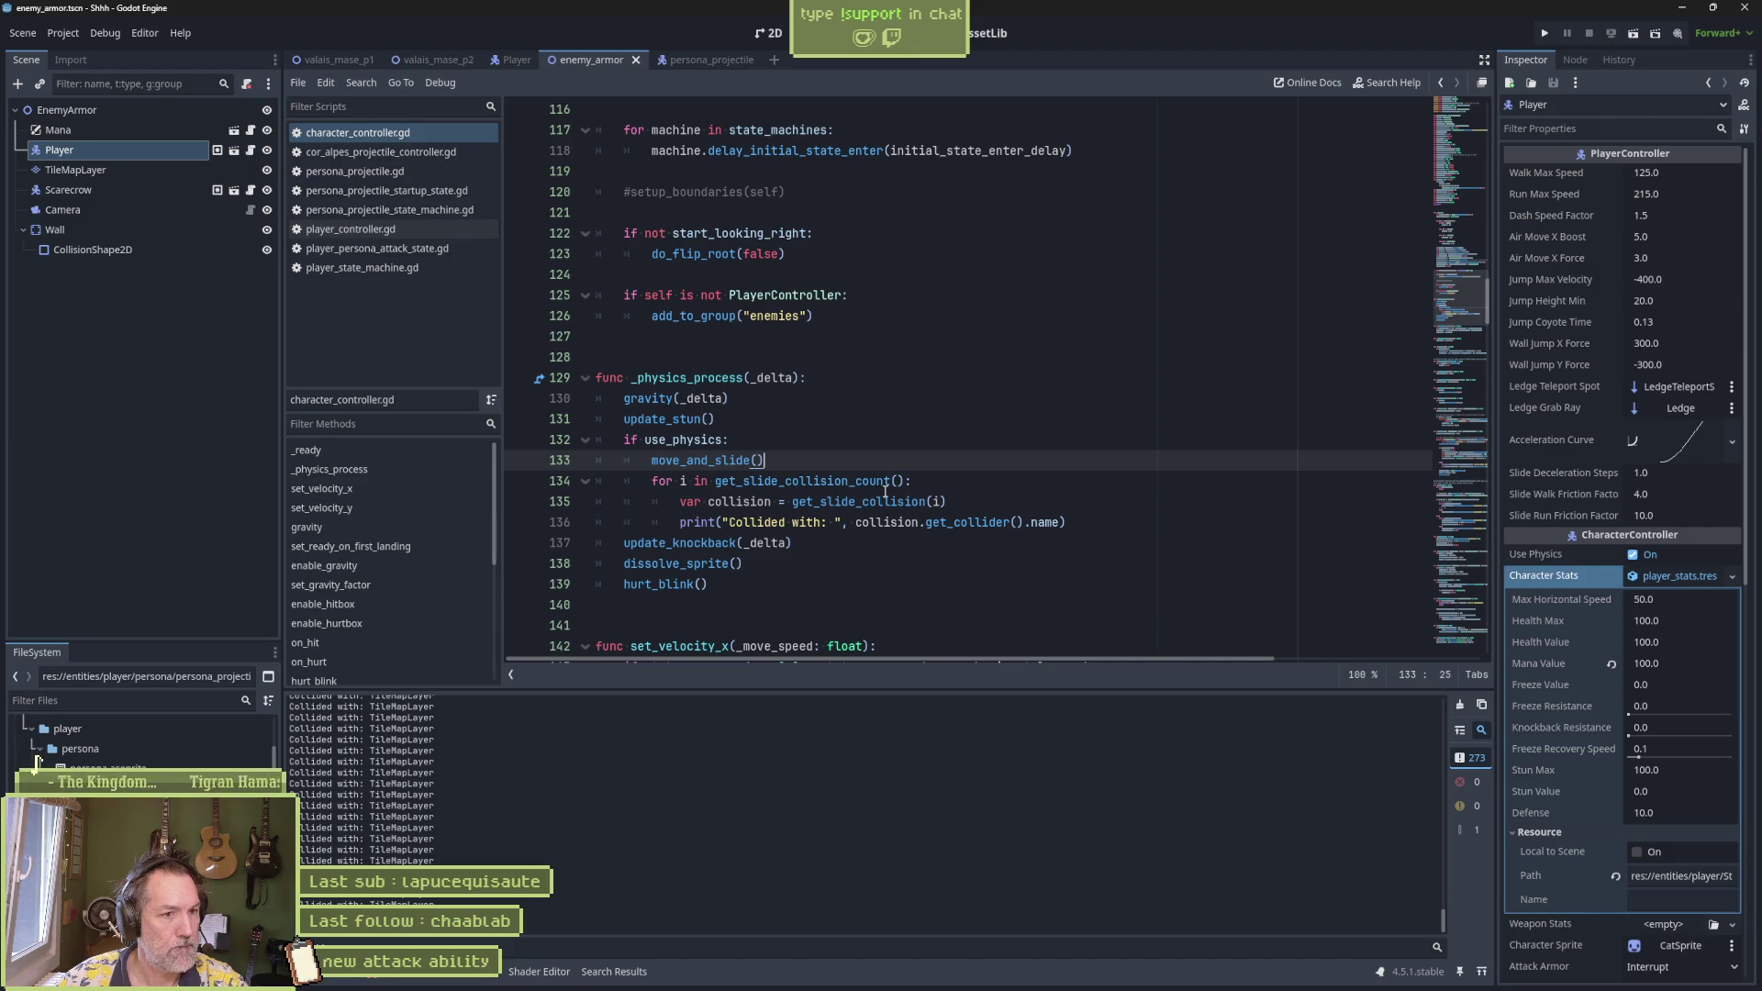
mouse_move(886, 493)
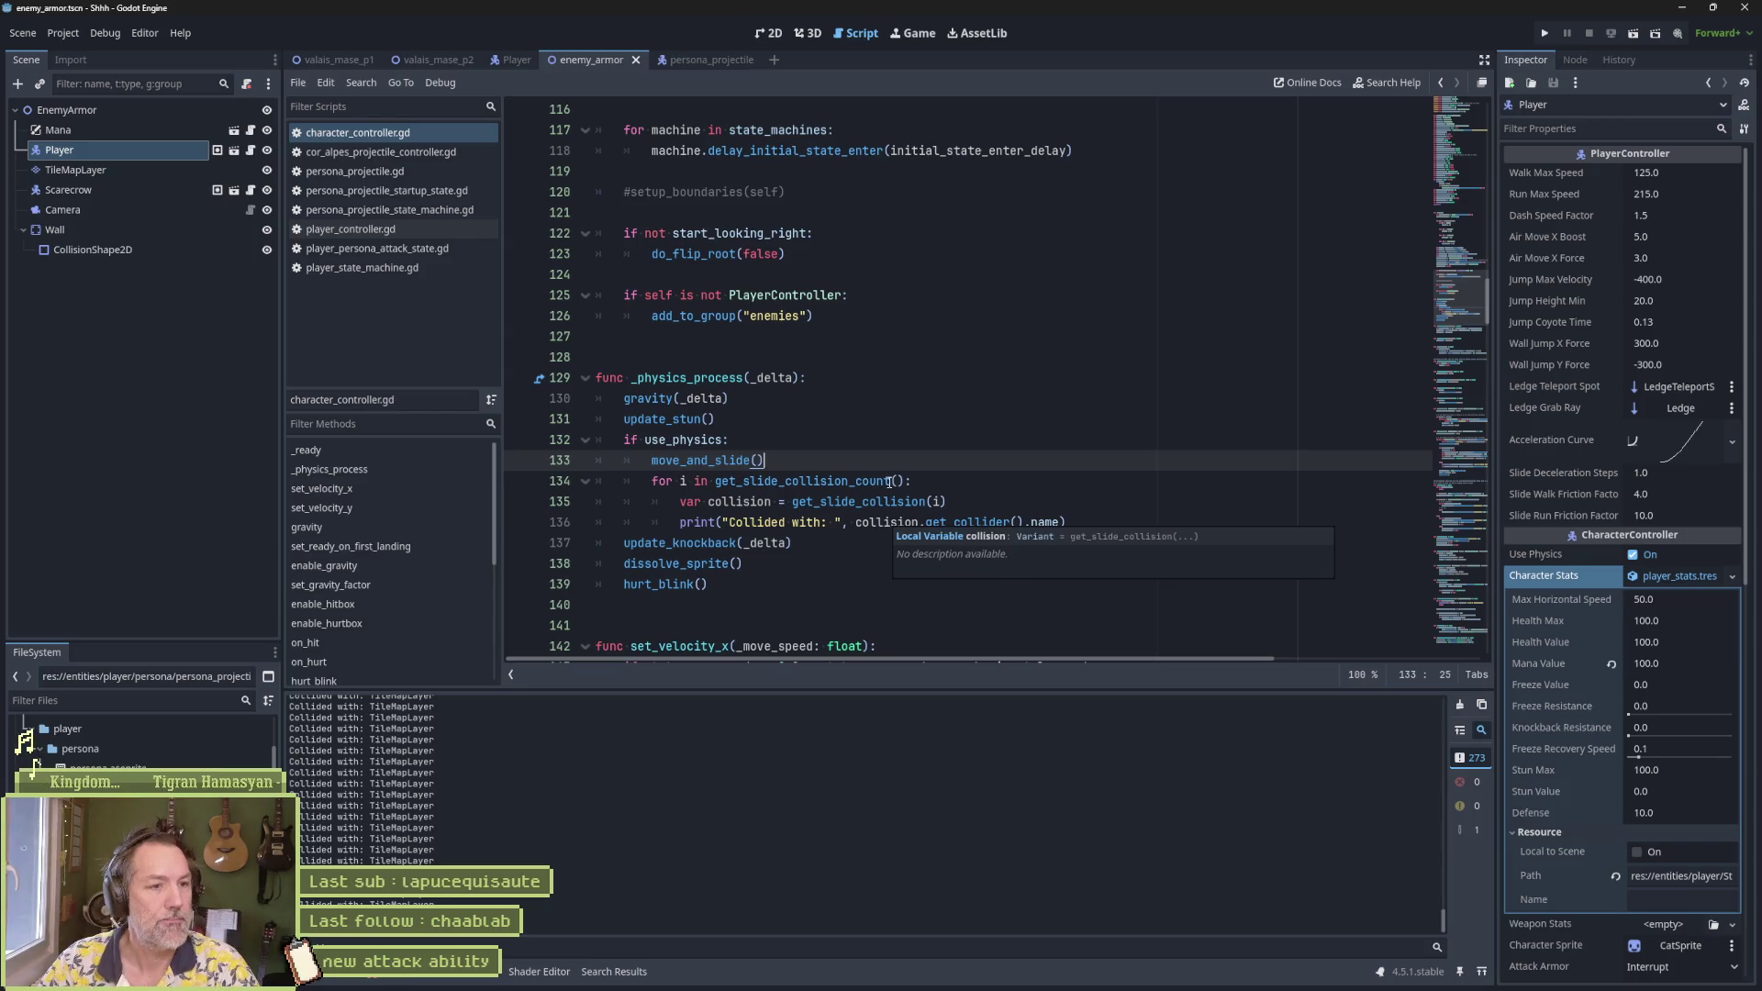
click(892, 480)
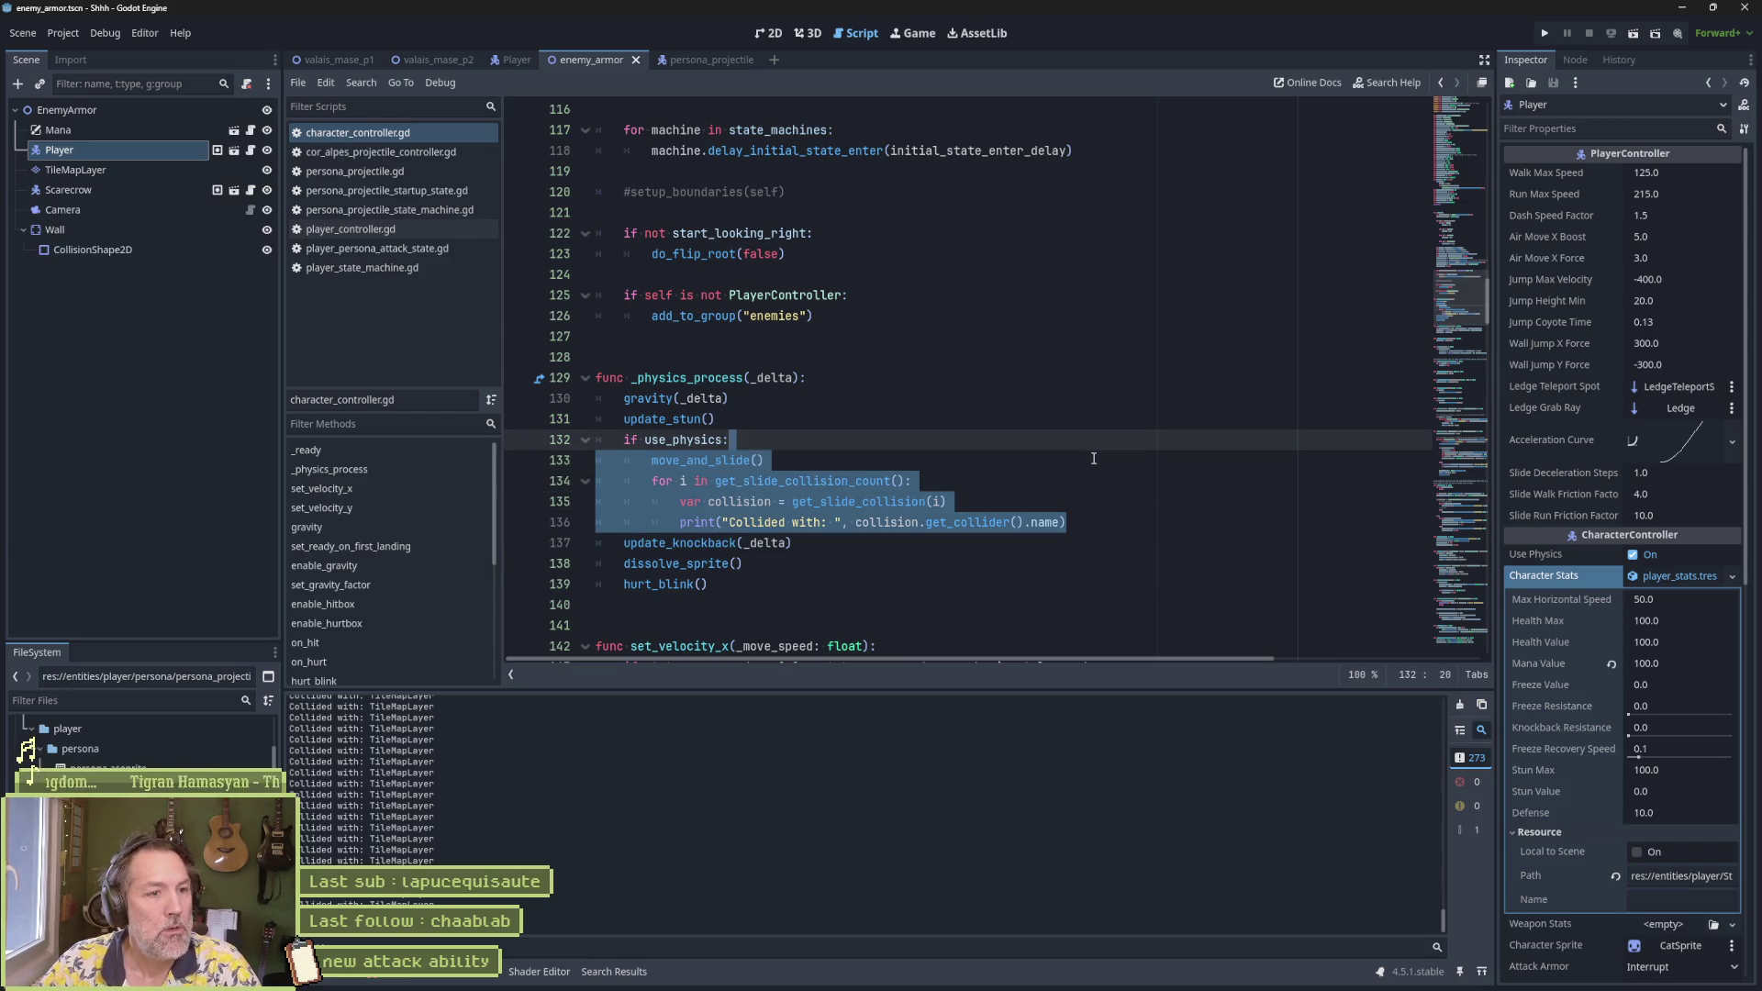
key(shift+Down)
key(shift+End)
key(Delete)
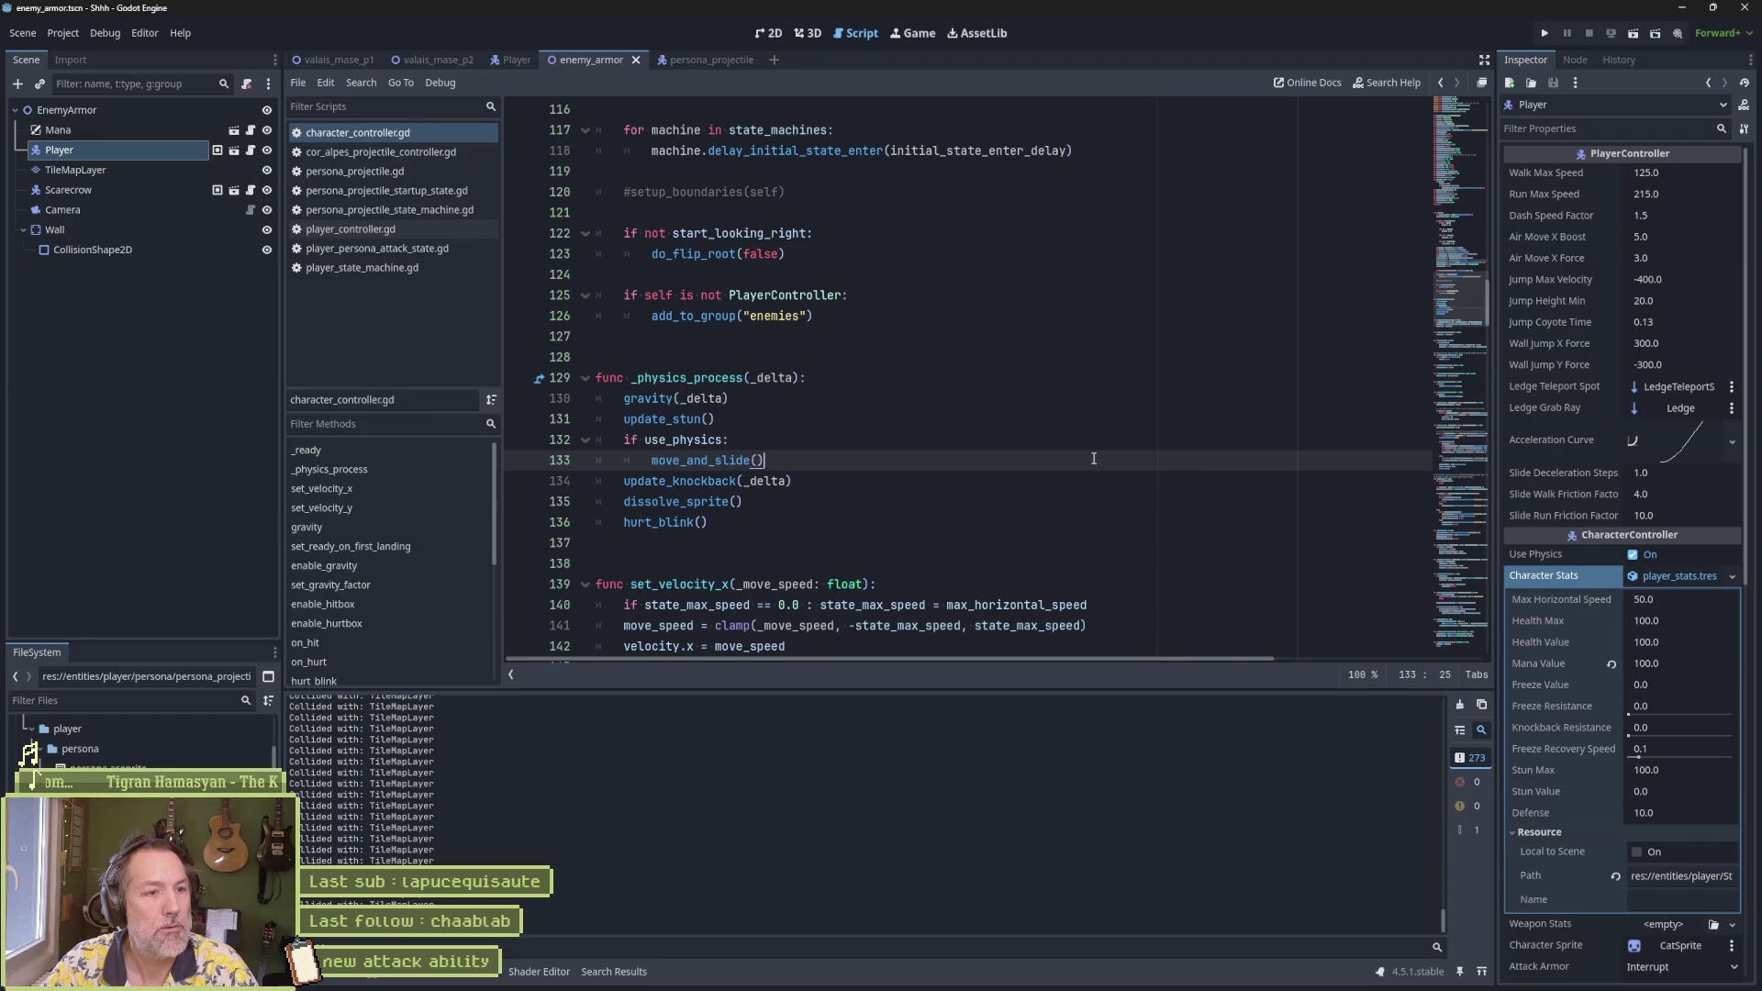
Instance HitBox.tscn as a child of PersonaProjectile in the persona_projectile scene
click(686, 61)
click(74, 110)
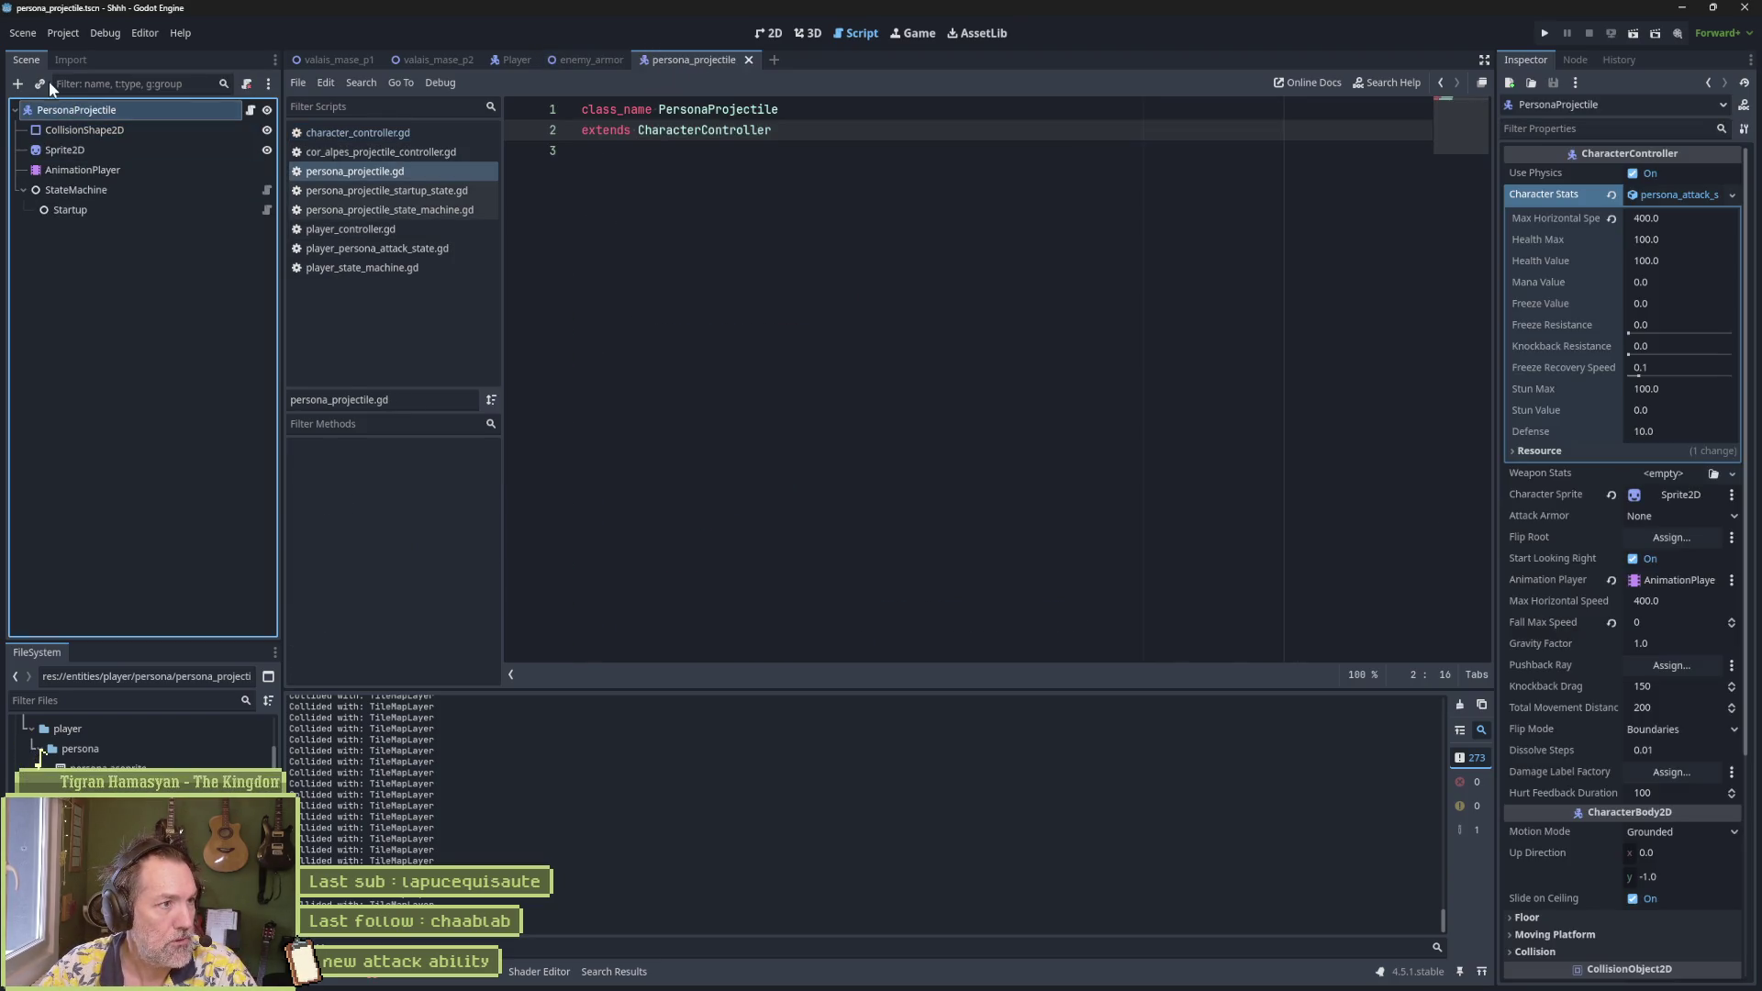
click(39, 83)
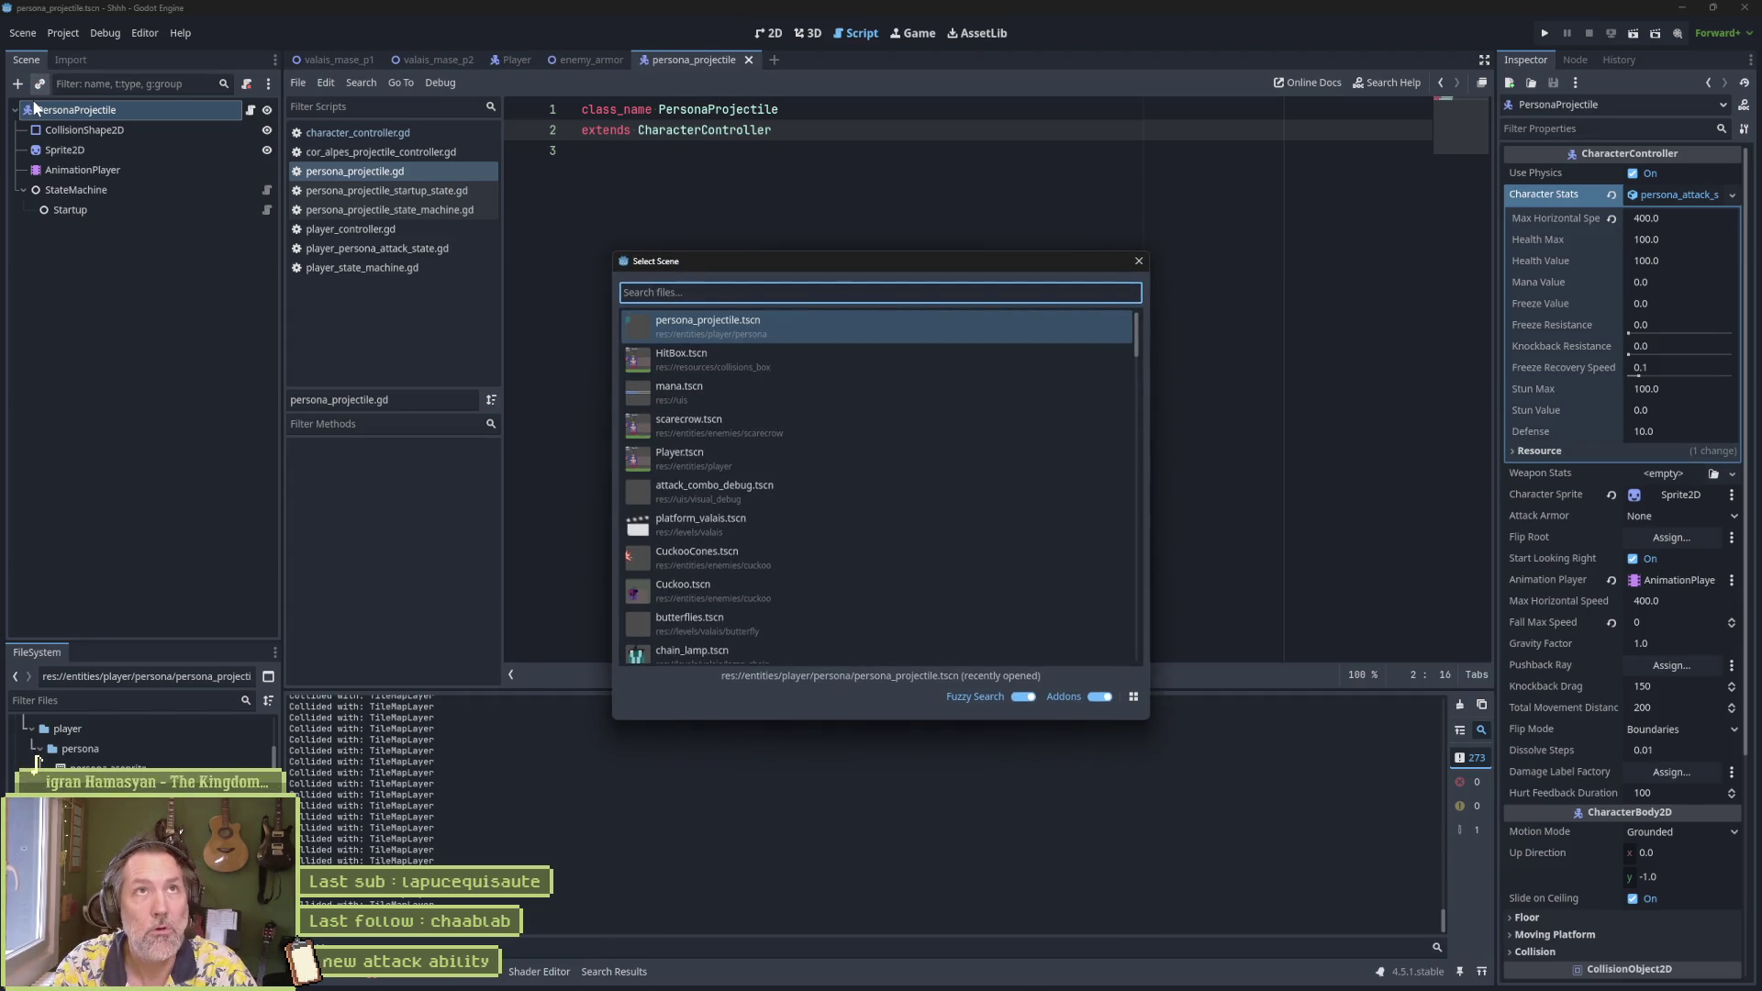
text(hit)
key(Return)
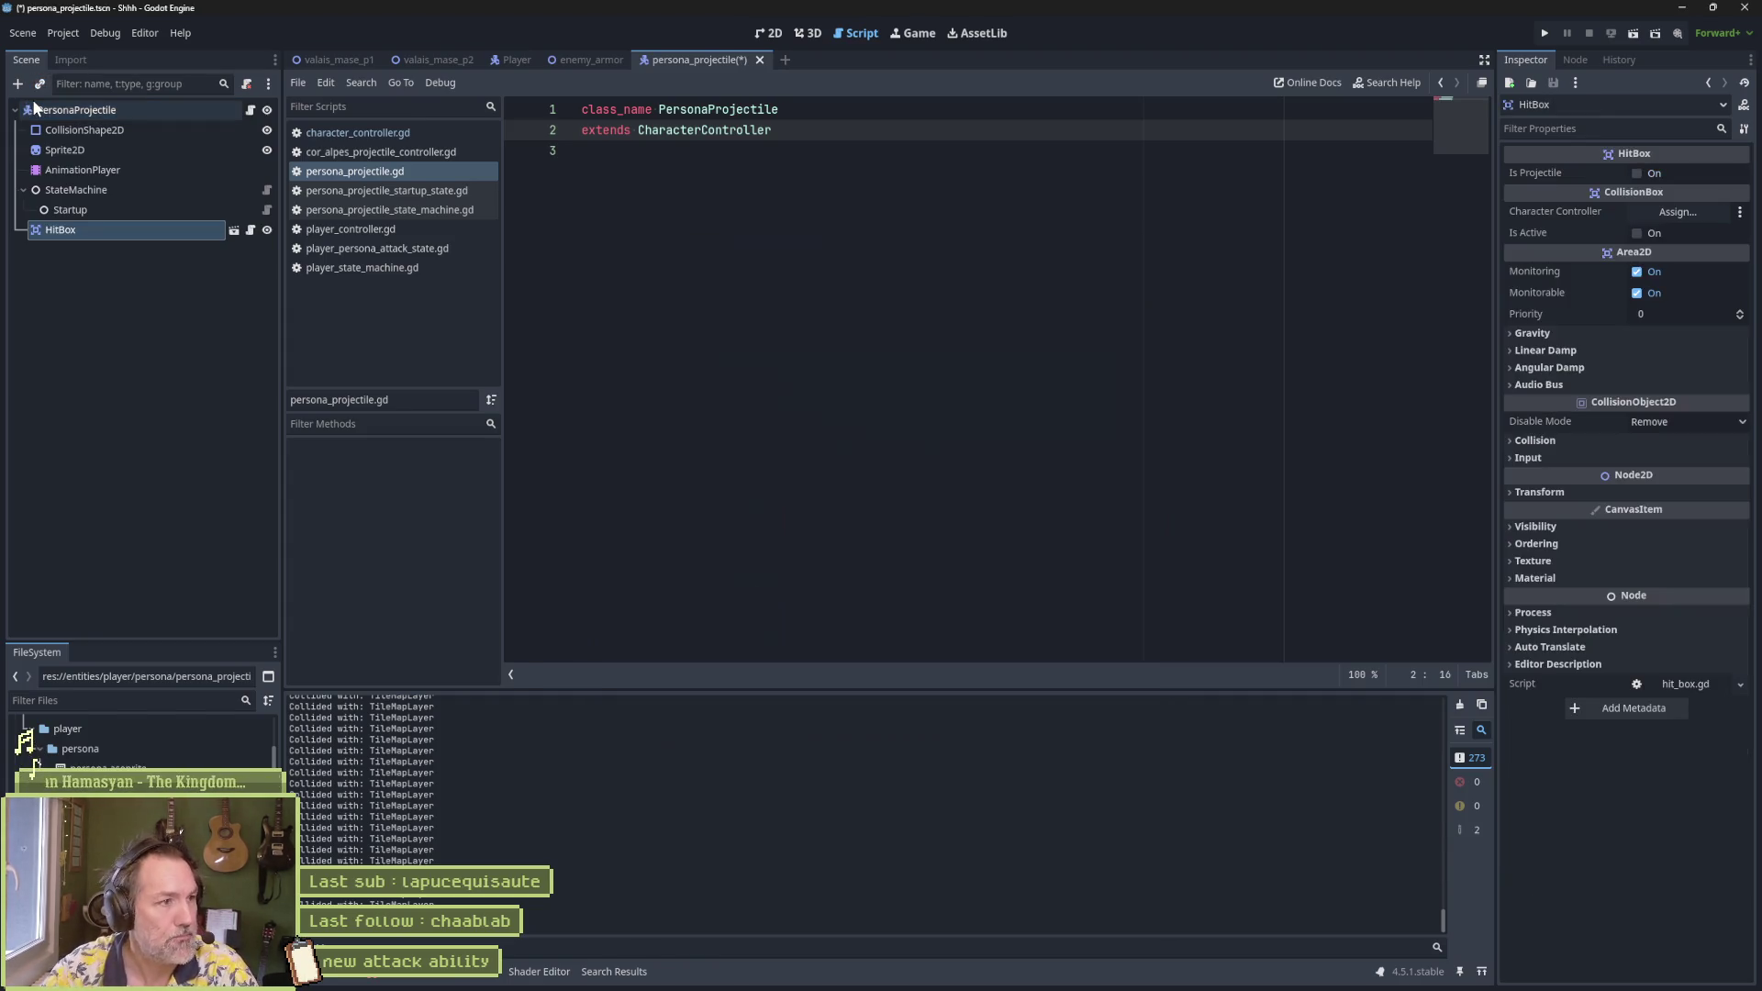
Add a Node2D named FlipRoot under PersonaProjectile and move Sprite2D and HitBox into it
click(53, 110)
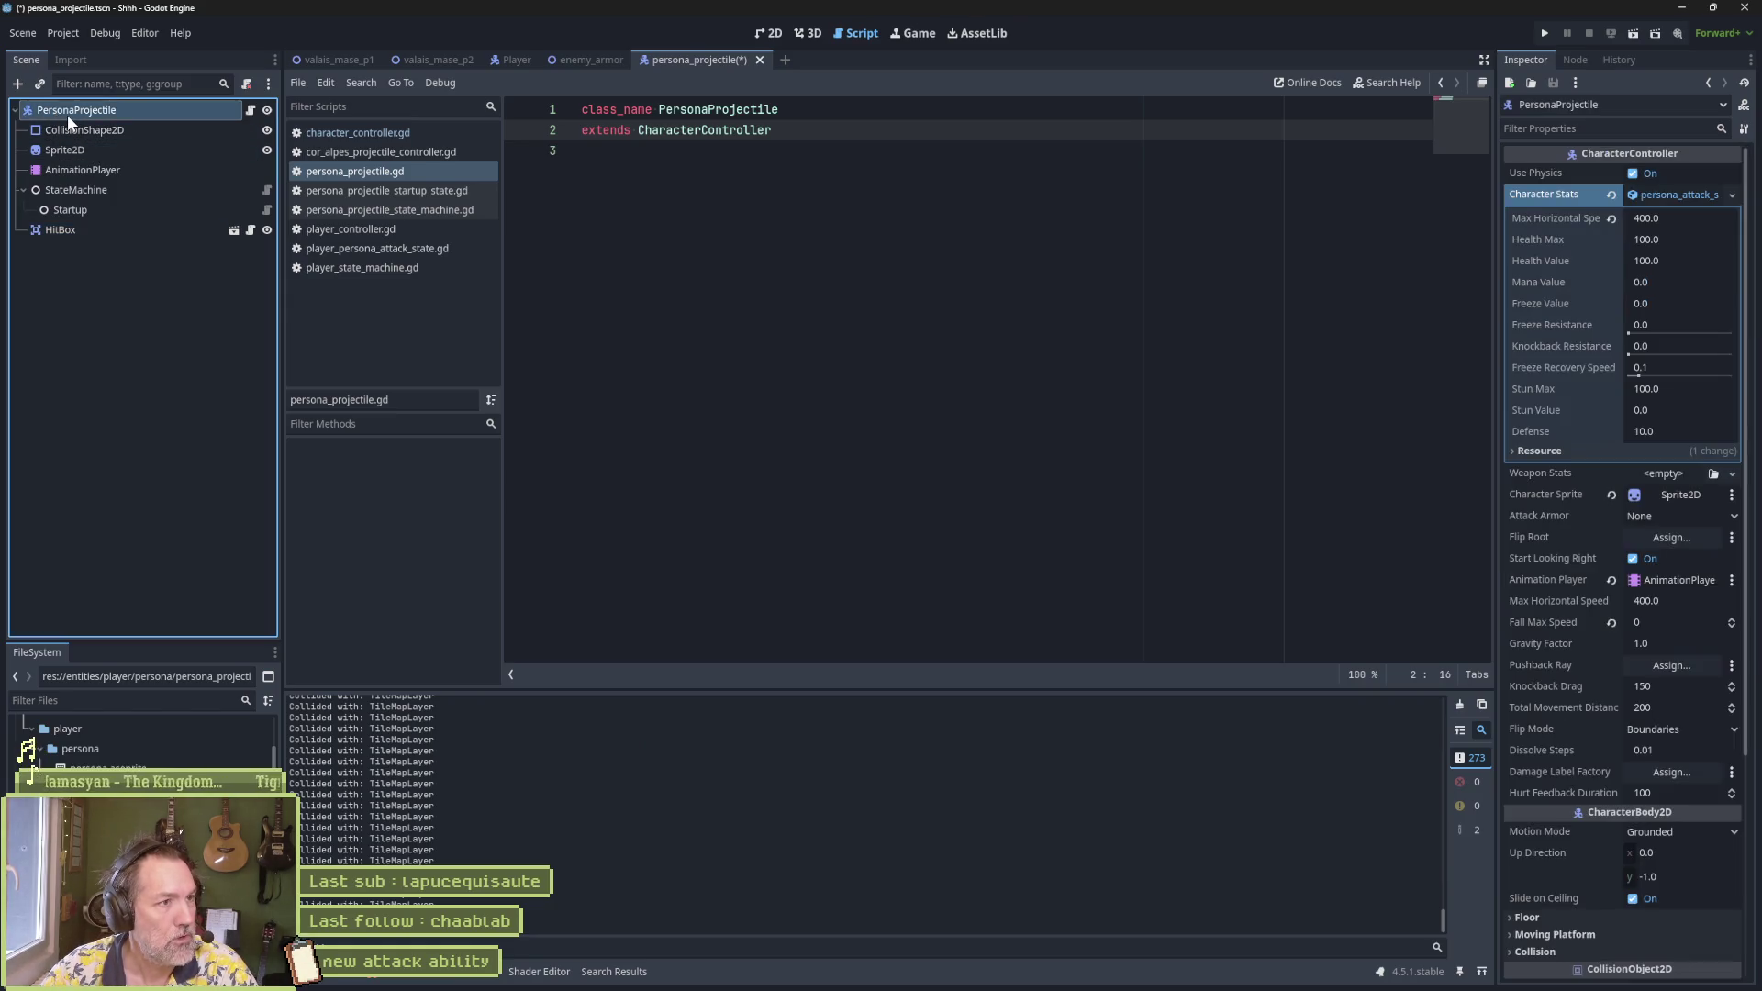
key(ctrl+a)
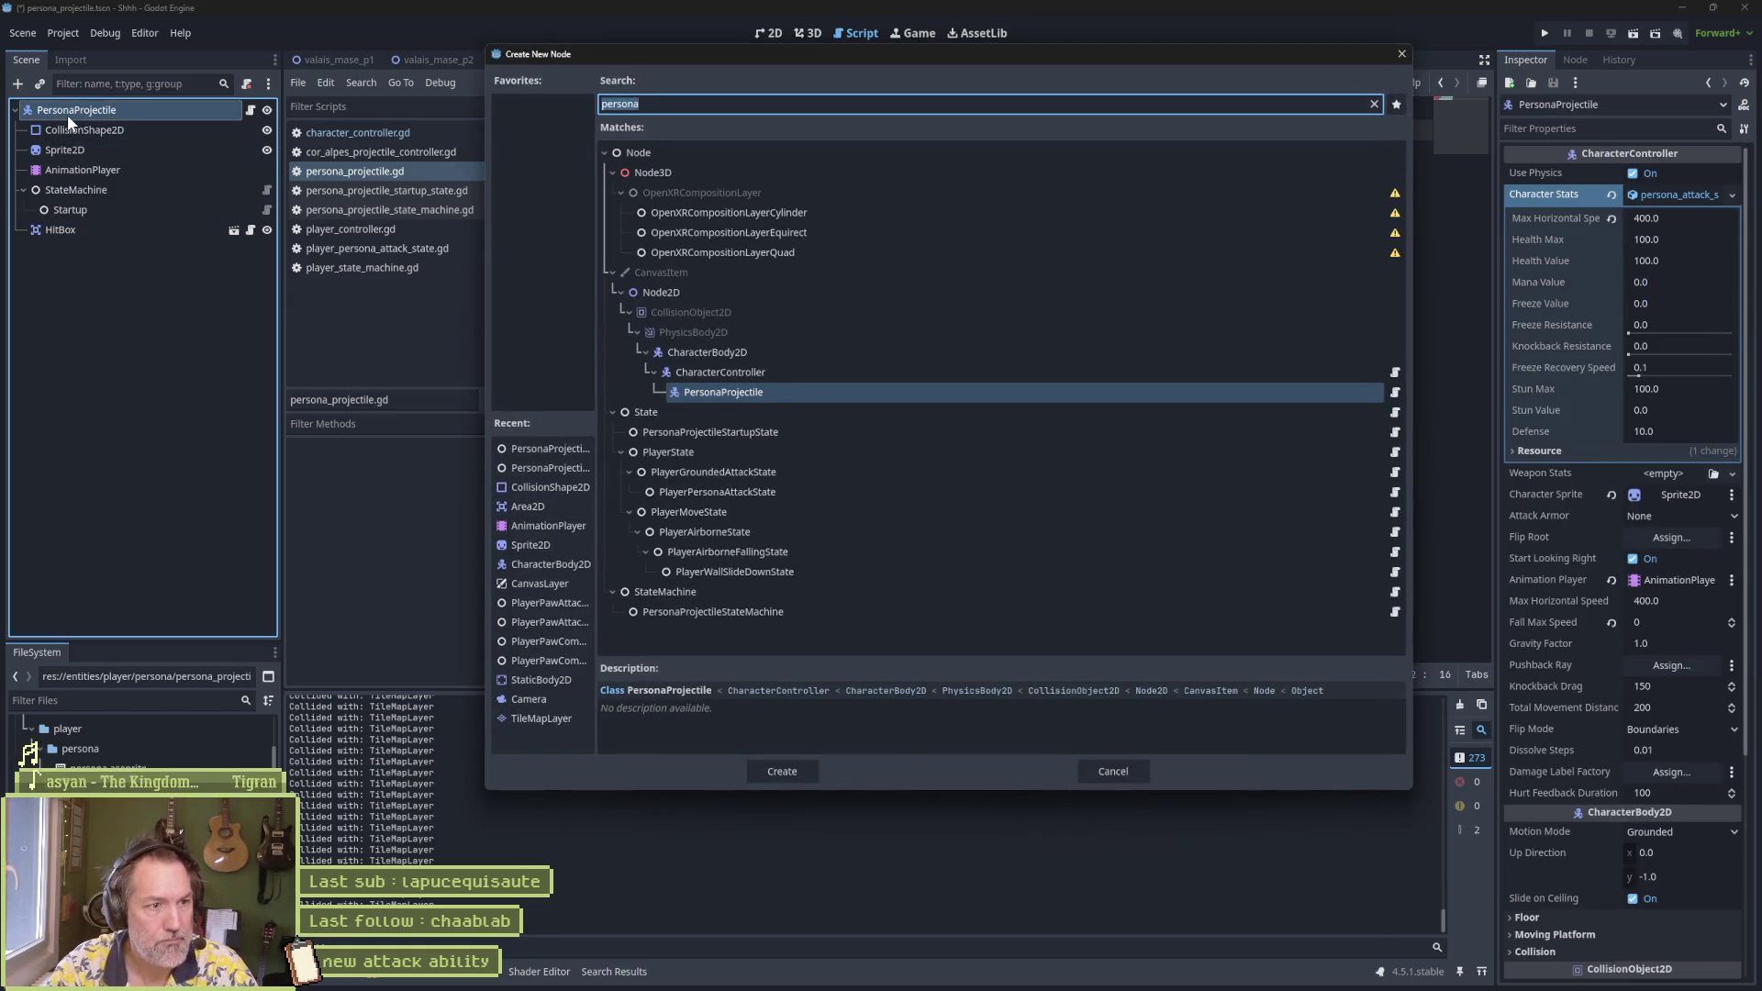
key(Up)
key(Up)
key(Up)
key(Return)
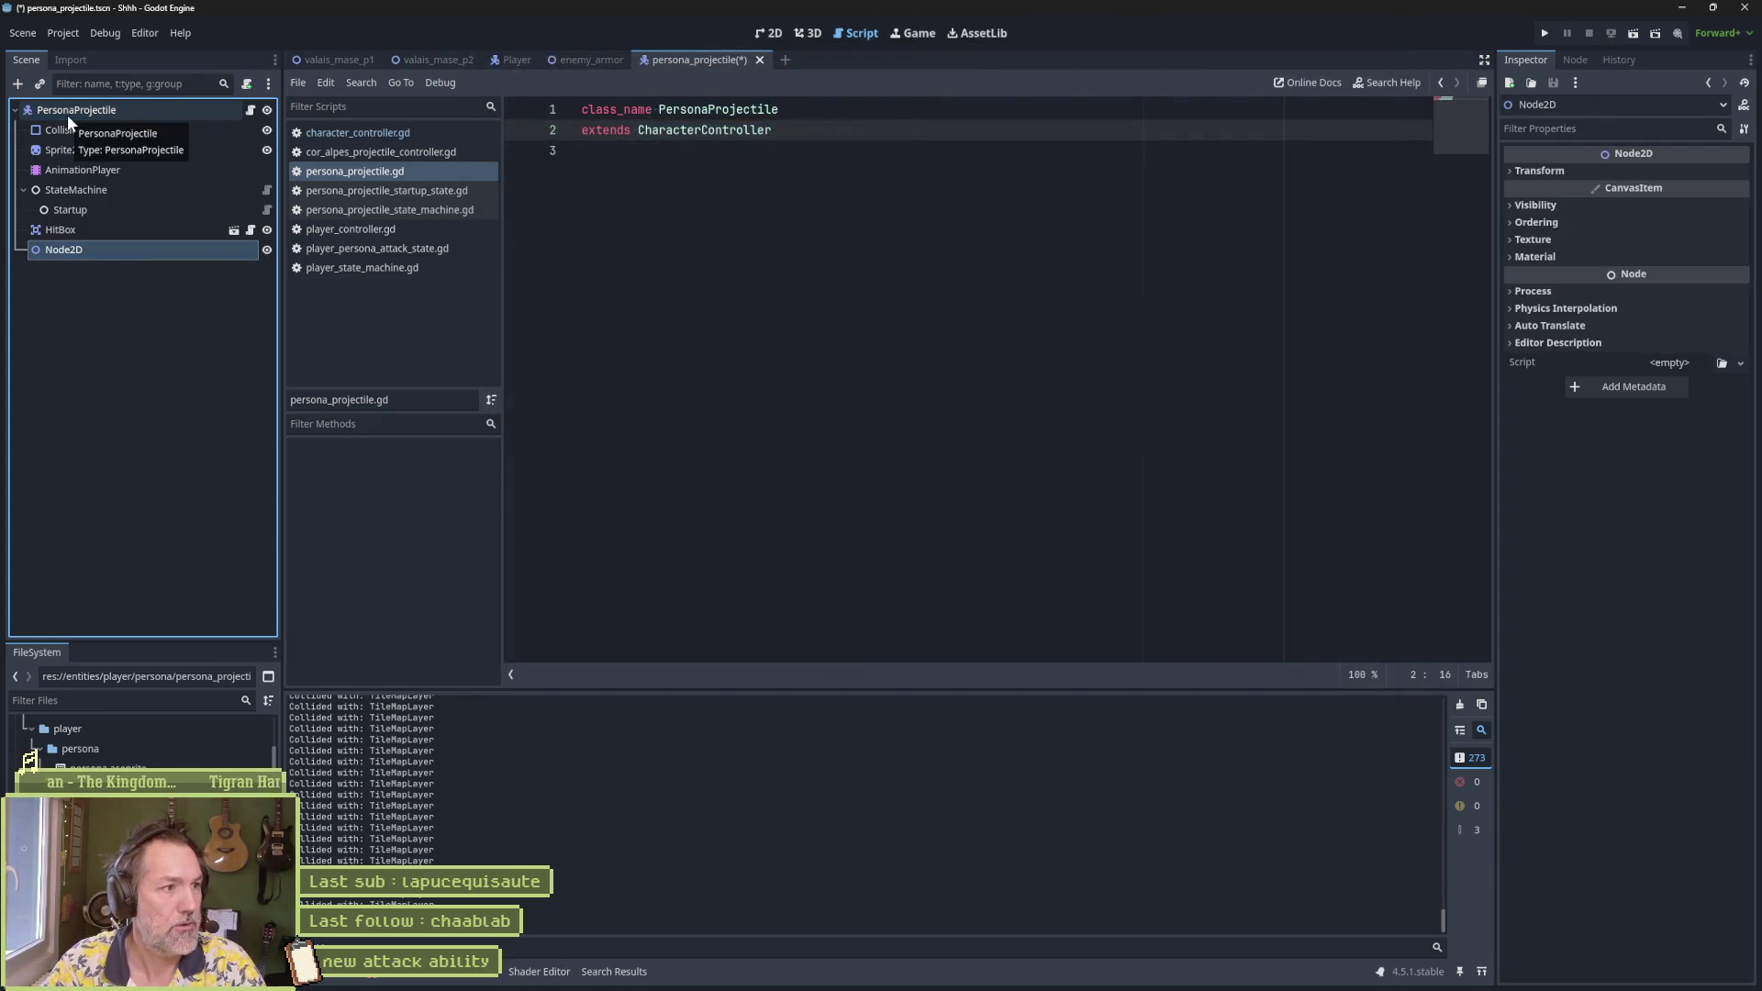
text(FlipR)
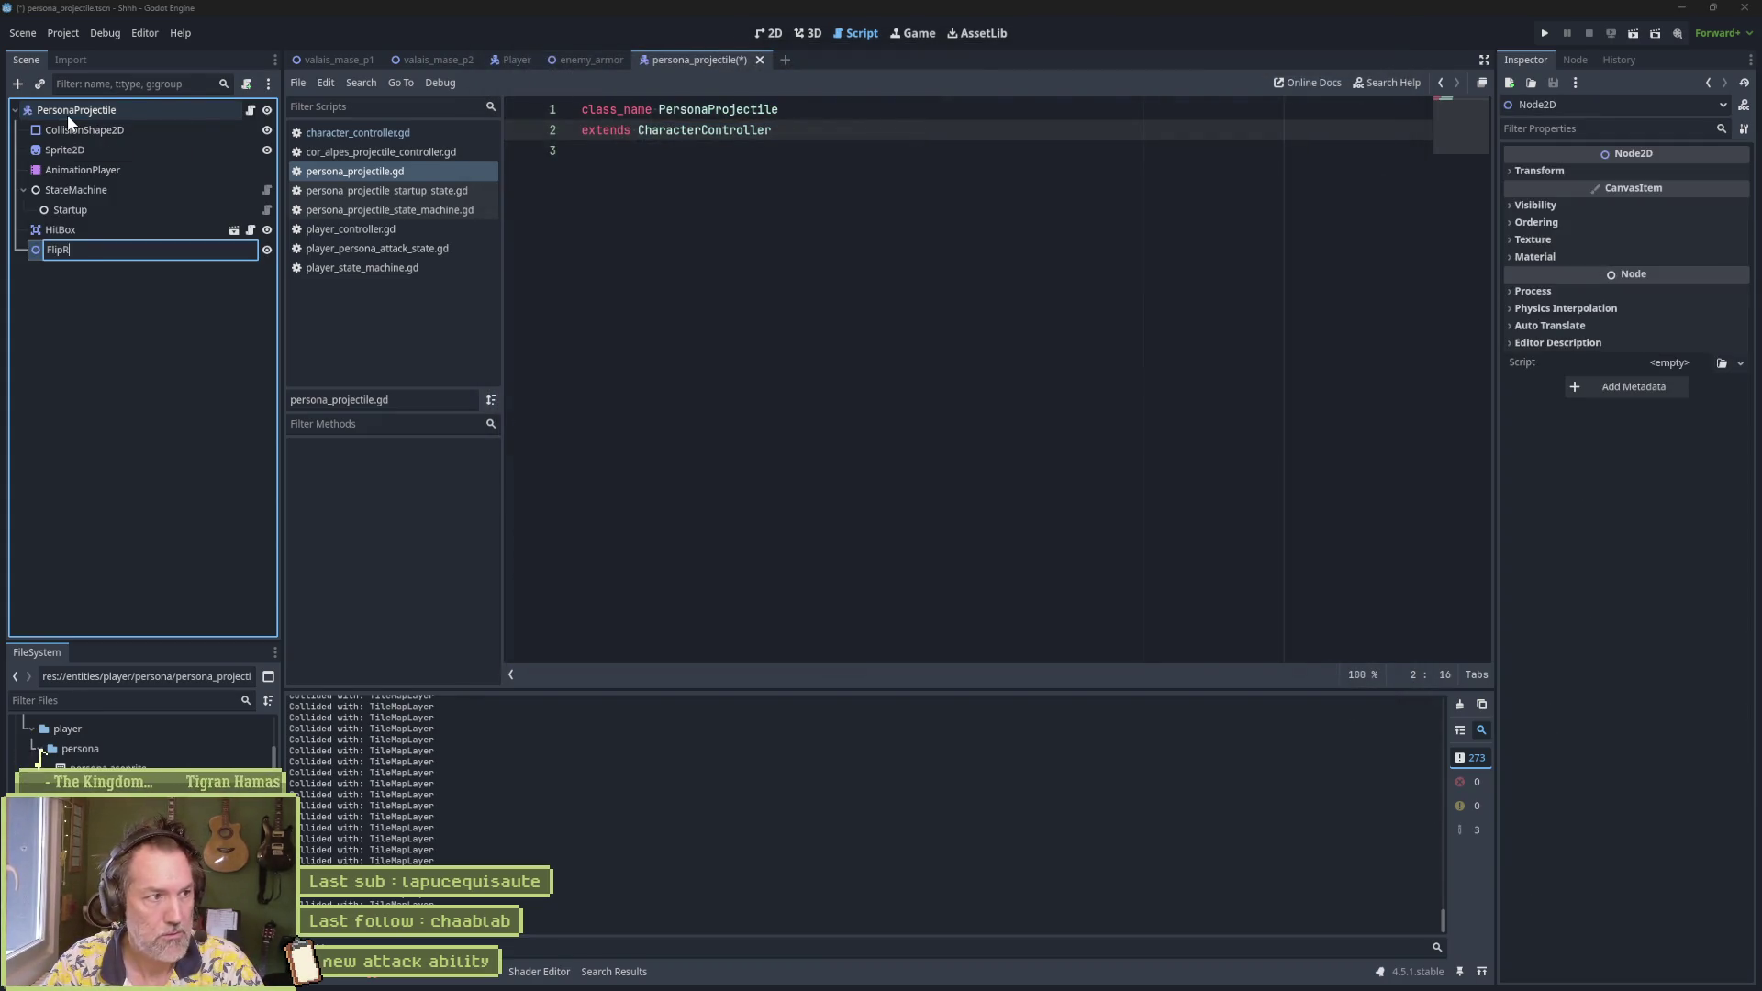
text(oot)
key(Return)
mouse_move(95, 250)
mouse_down()
mouse_move(75, 140)
mouse_move(68, 153)
mouse_up()
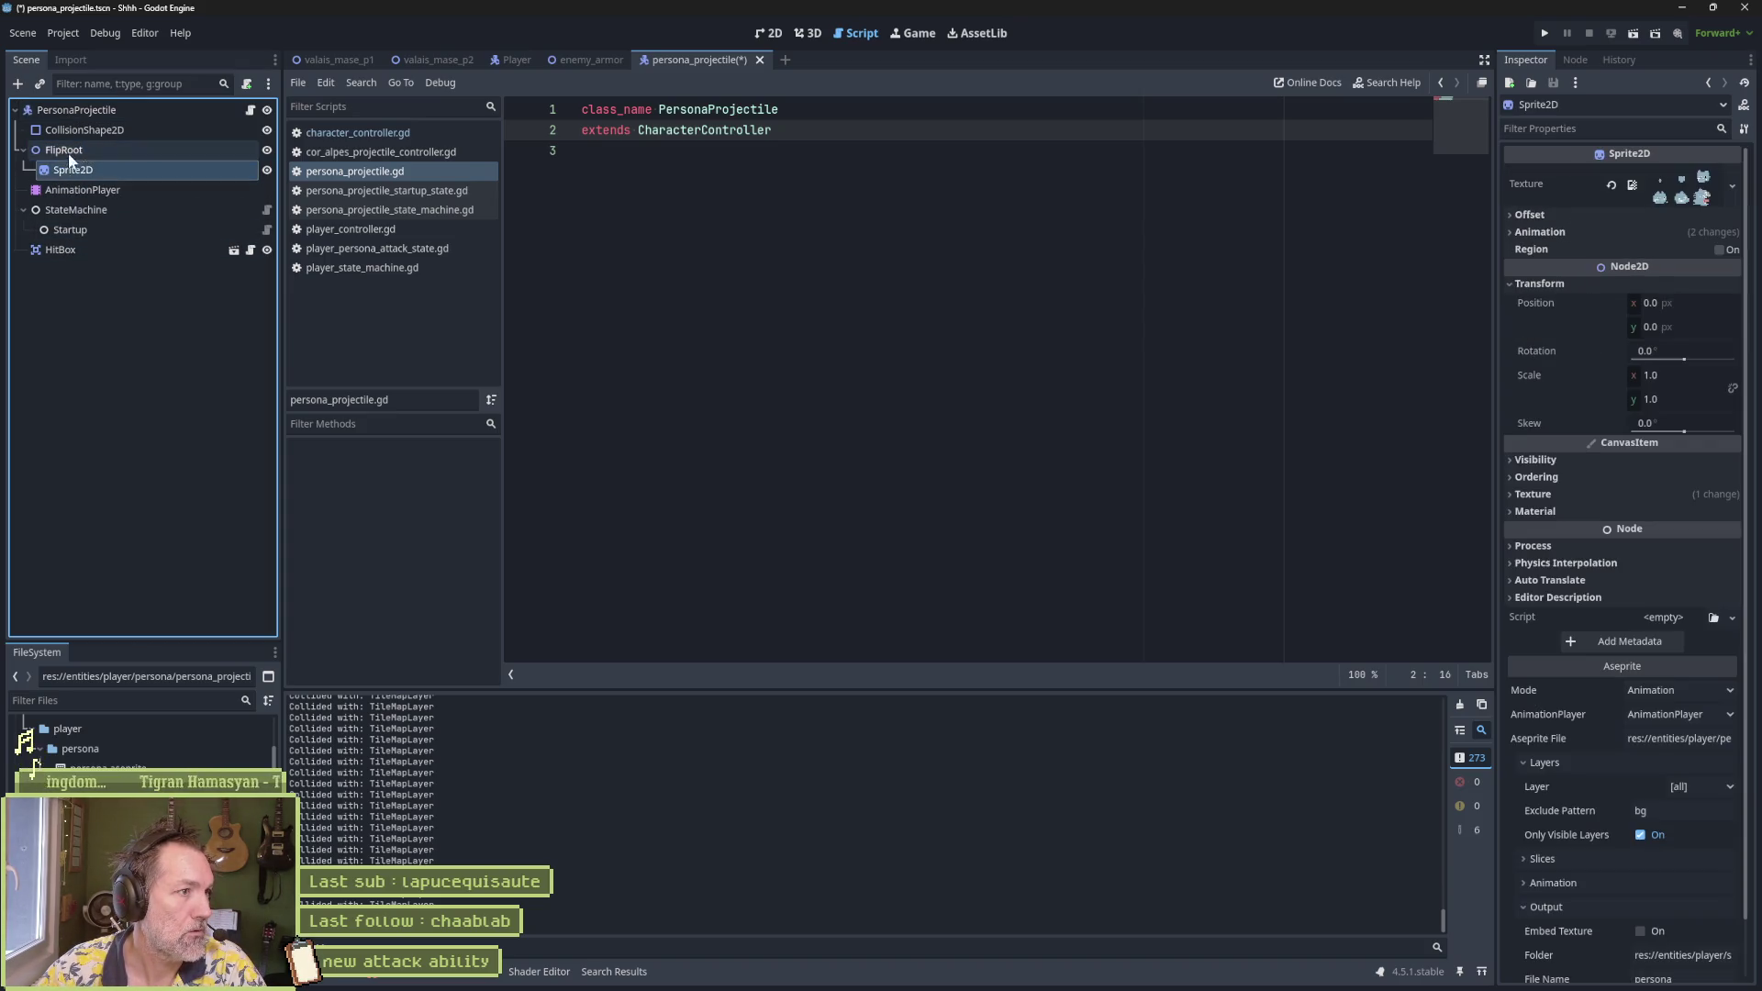
drag(64, 247, 68, 152)
Check the Sprite2D, HitBox and FlipRoot nodes in the 2D view, then save the scene
click(79, 177)
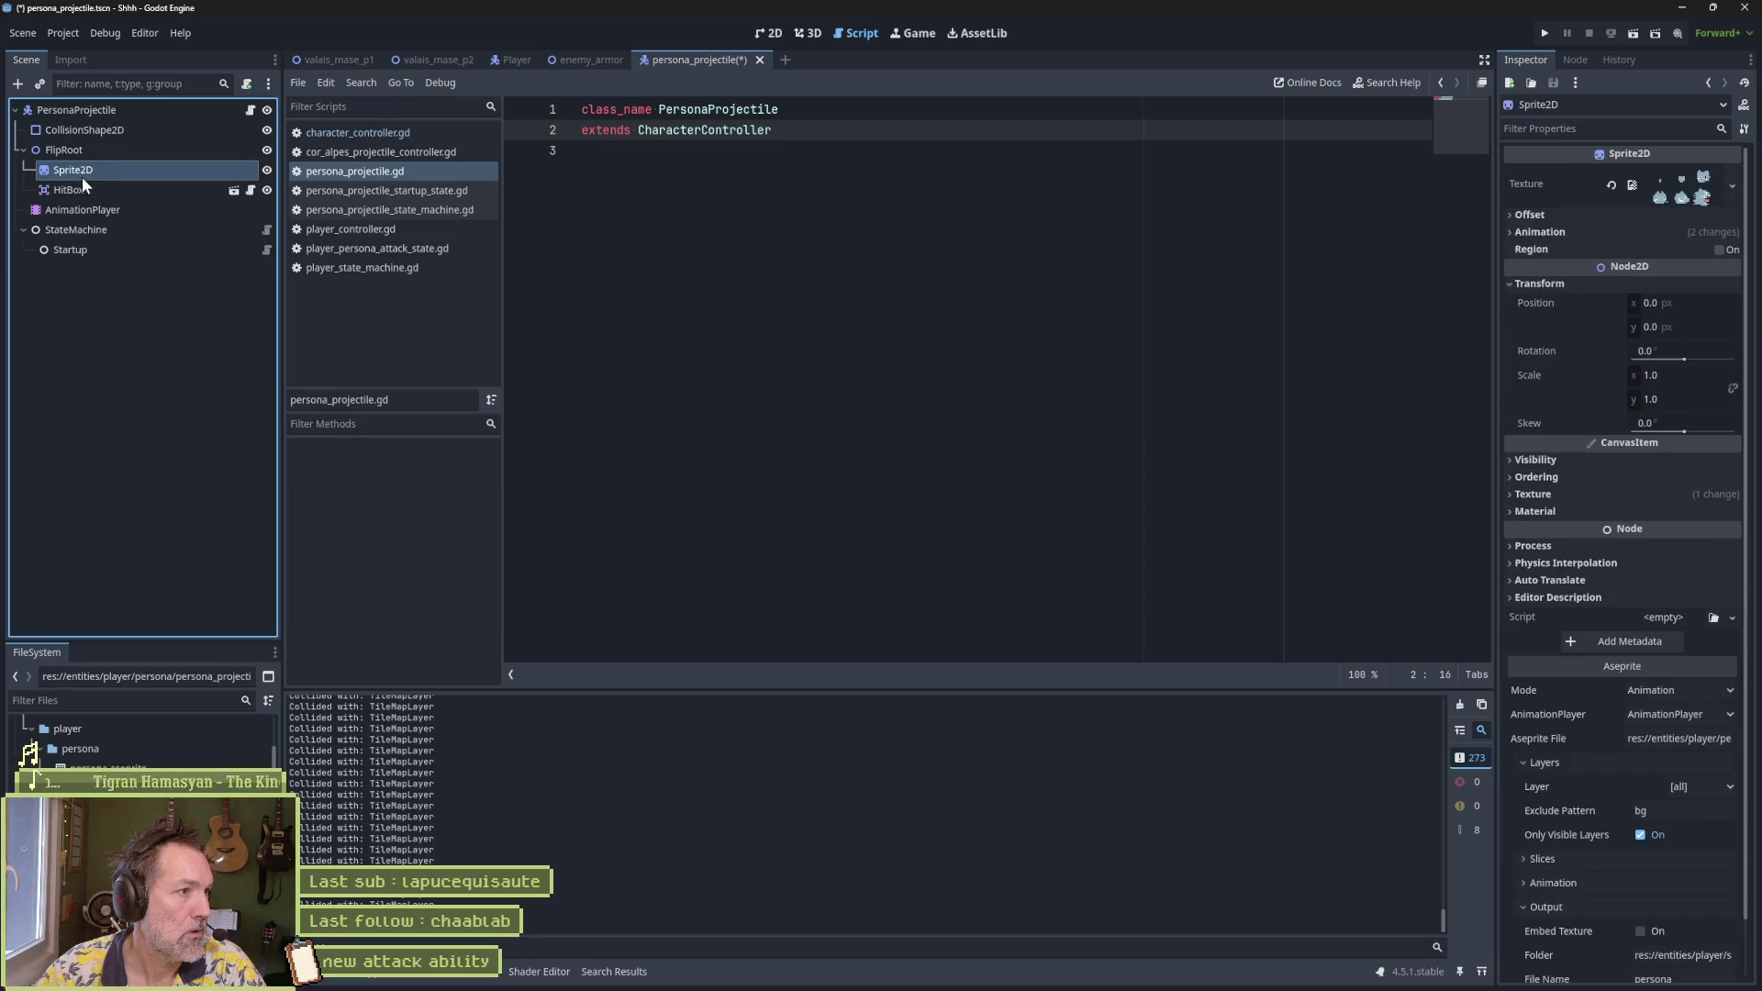
click(82, 188)
click(769, 33)
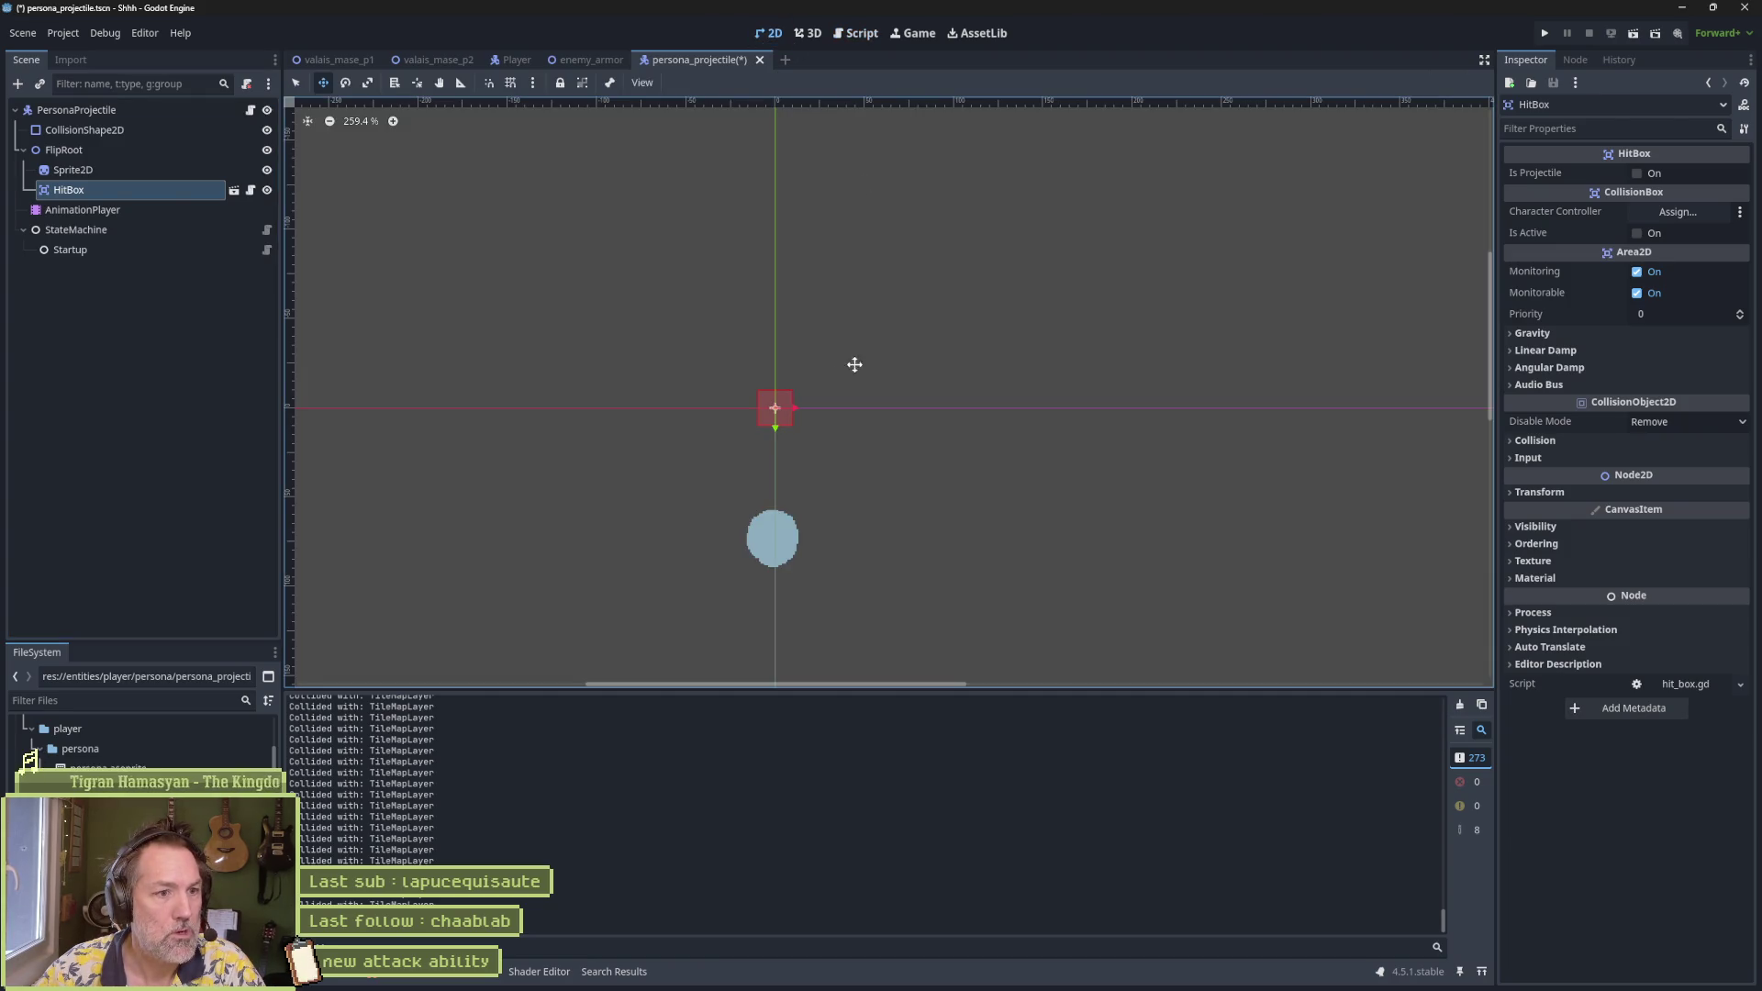
click(119, 169)
click(127, 148)
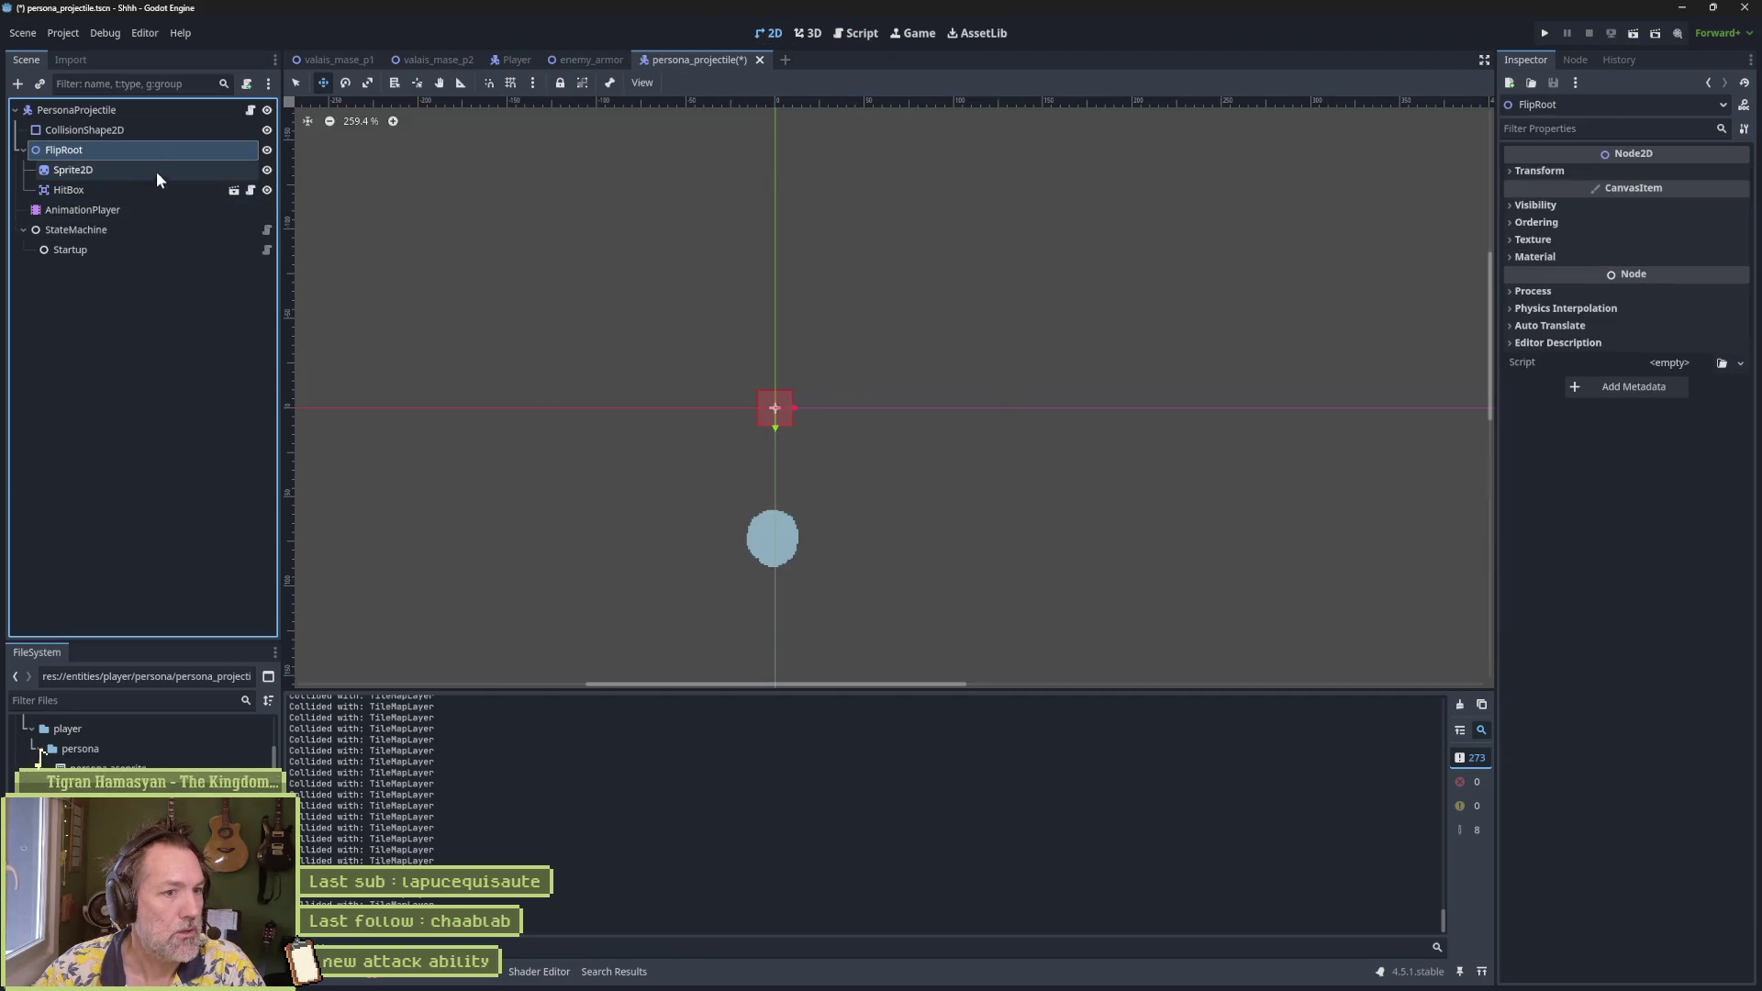
key(ctrl+s)
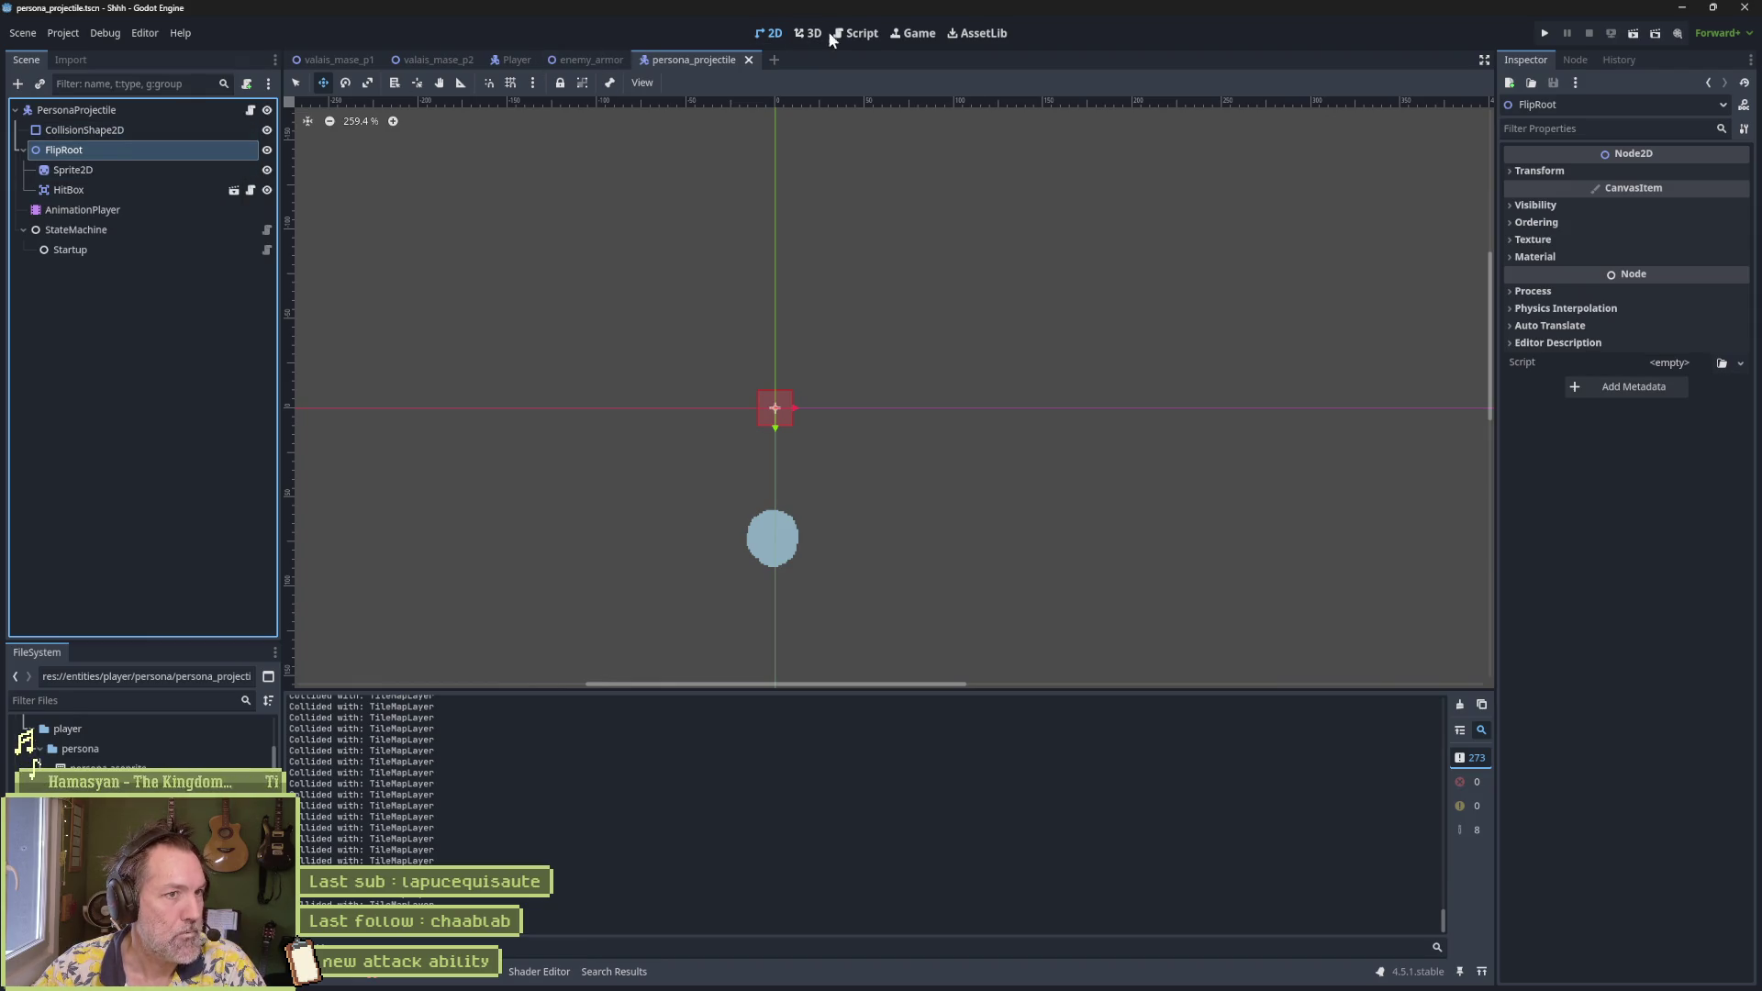
Add an on_hit function at the end of the PersonaProjectile script
click(853, 35)
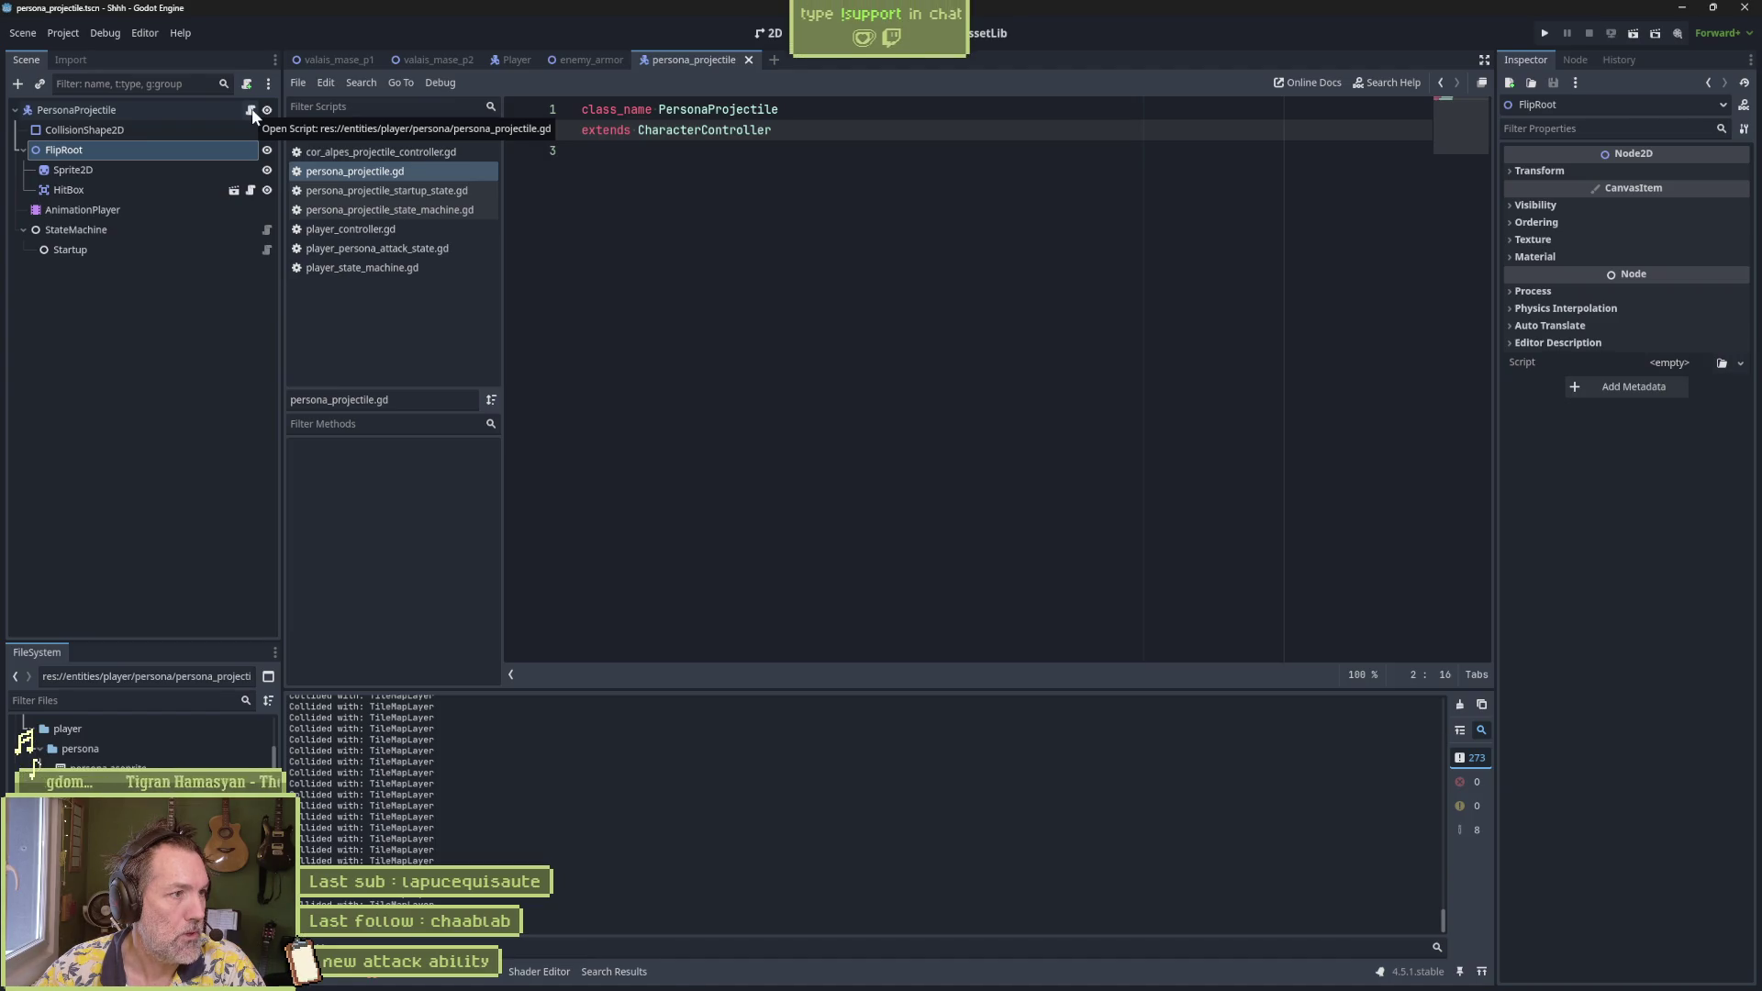
click(252, 109)
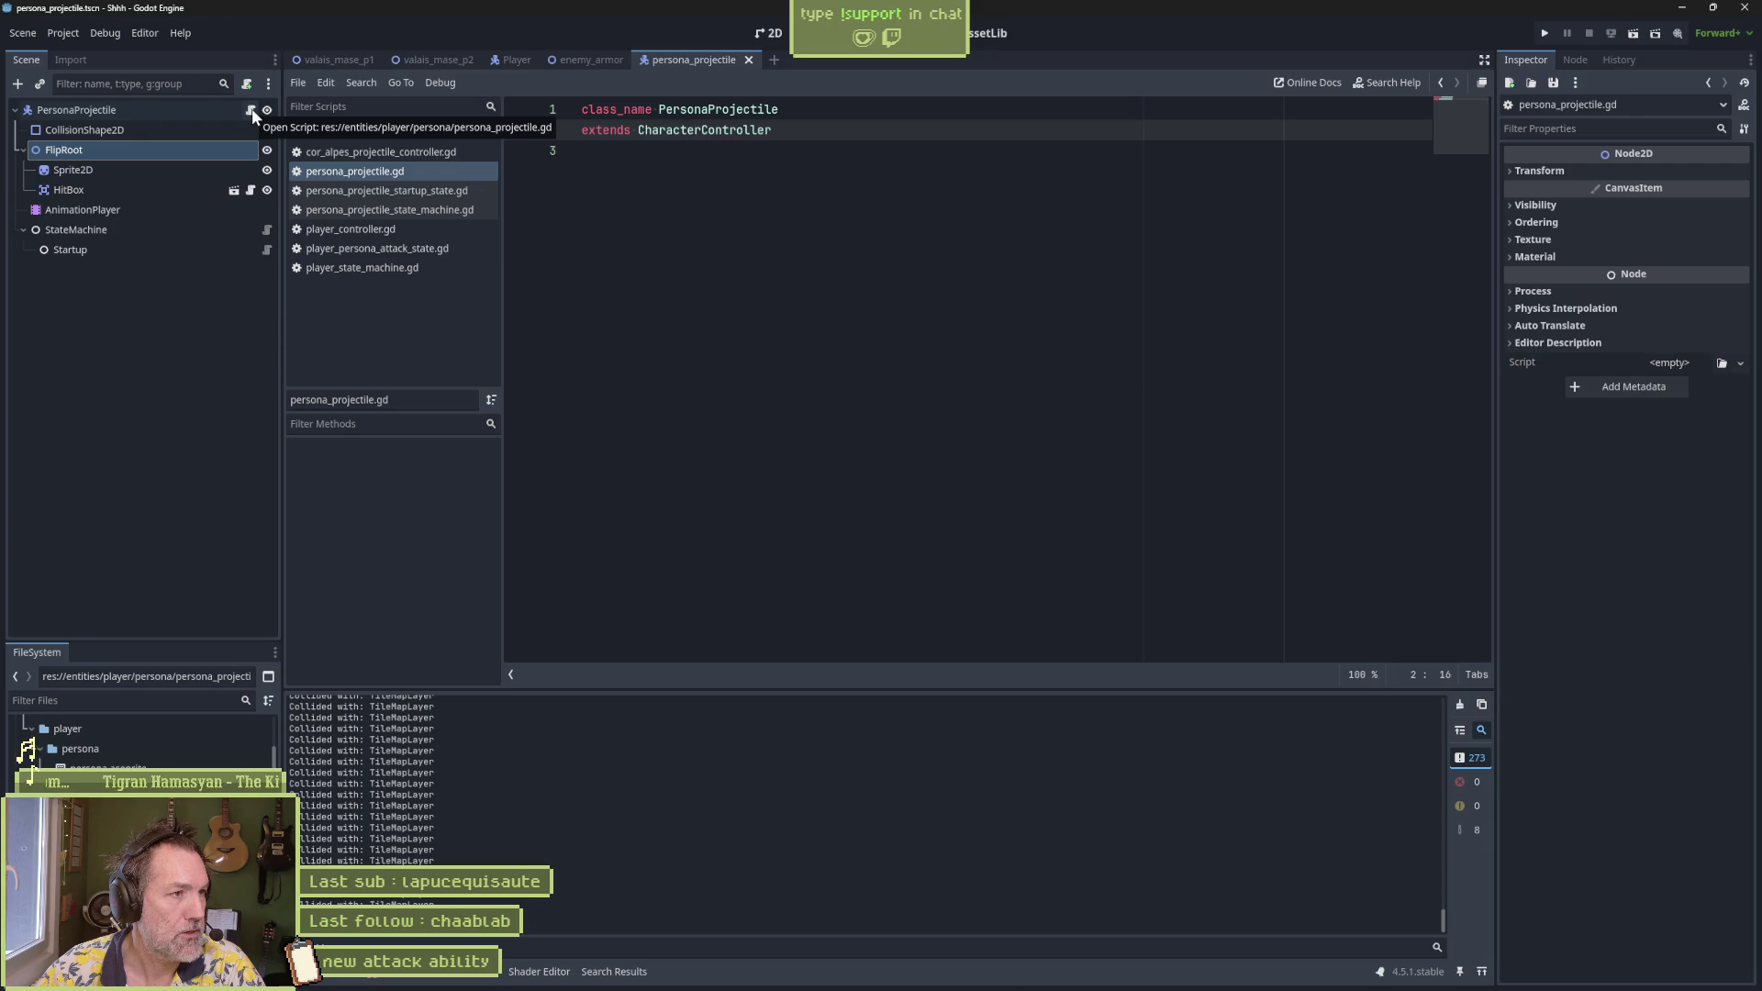
click(692, 211)
key(Return)
key(Return)
key(Return)
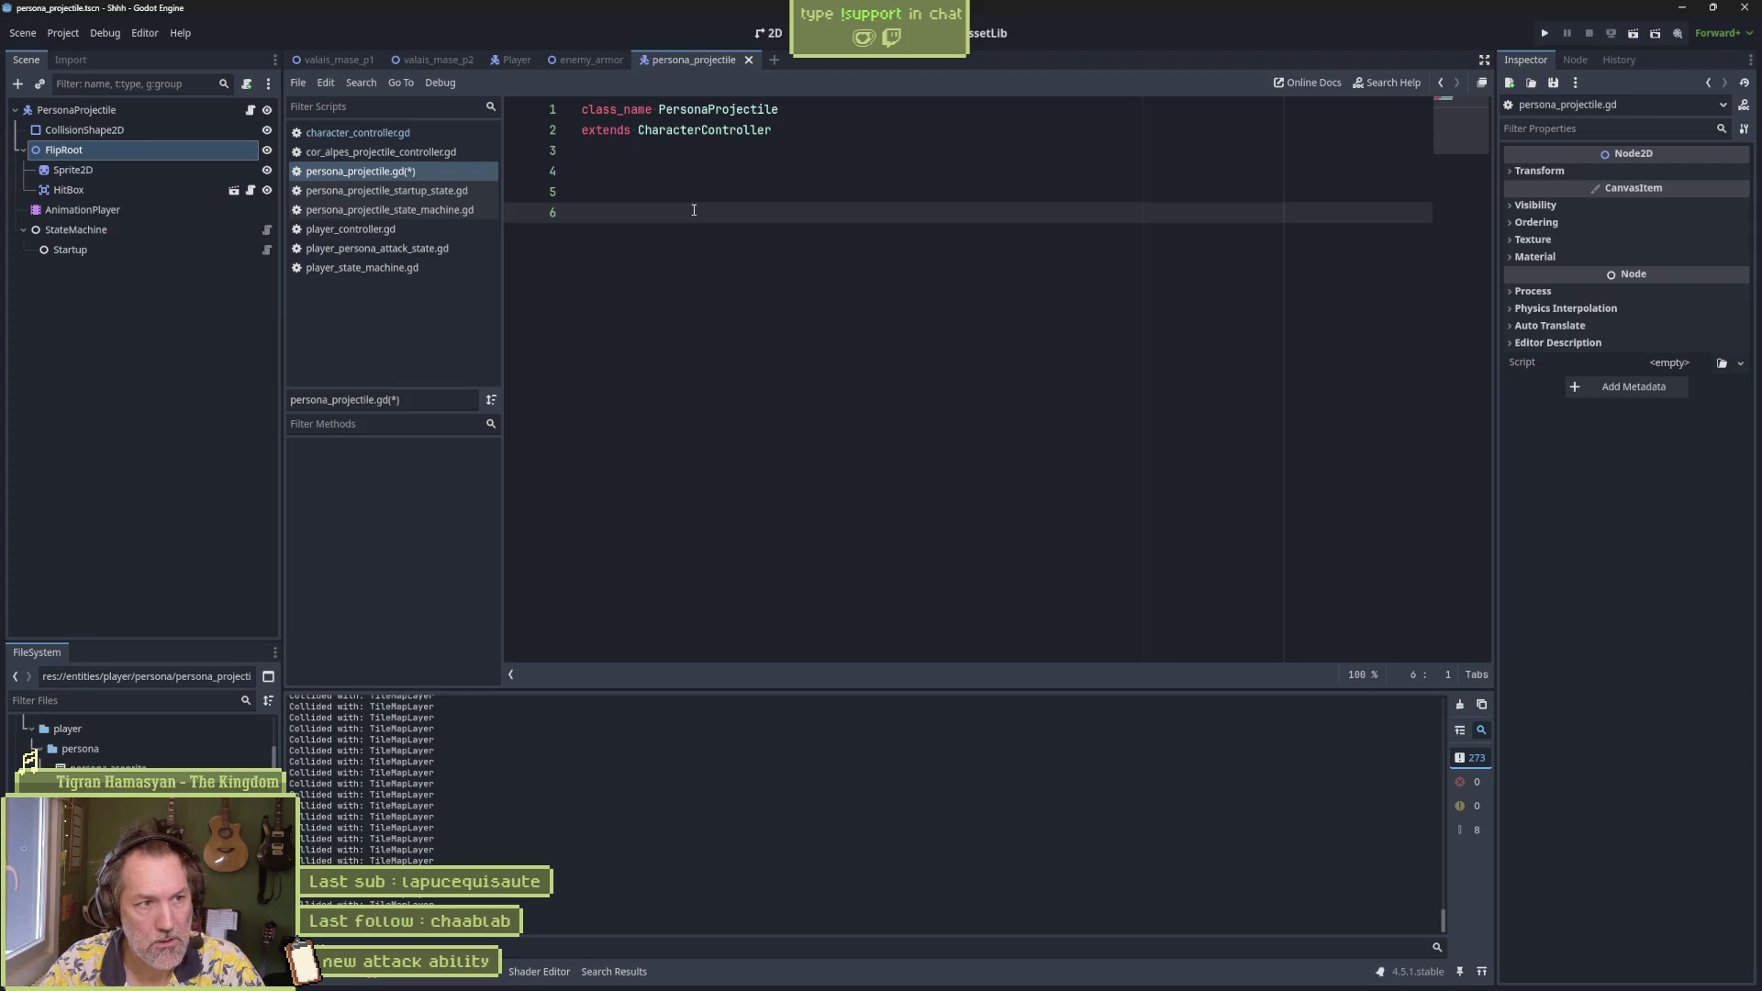
text(func h)
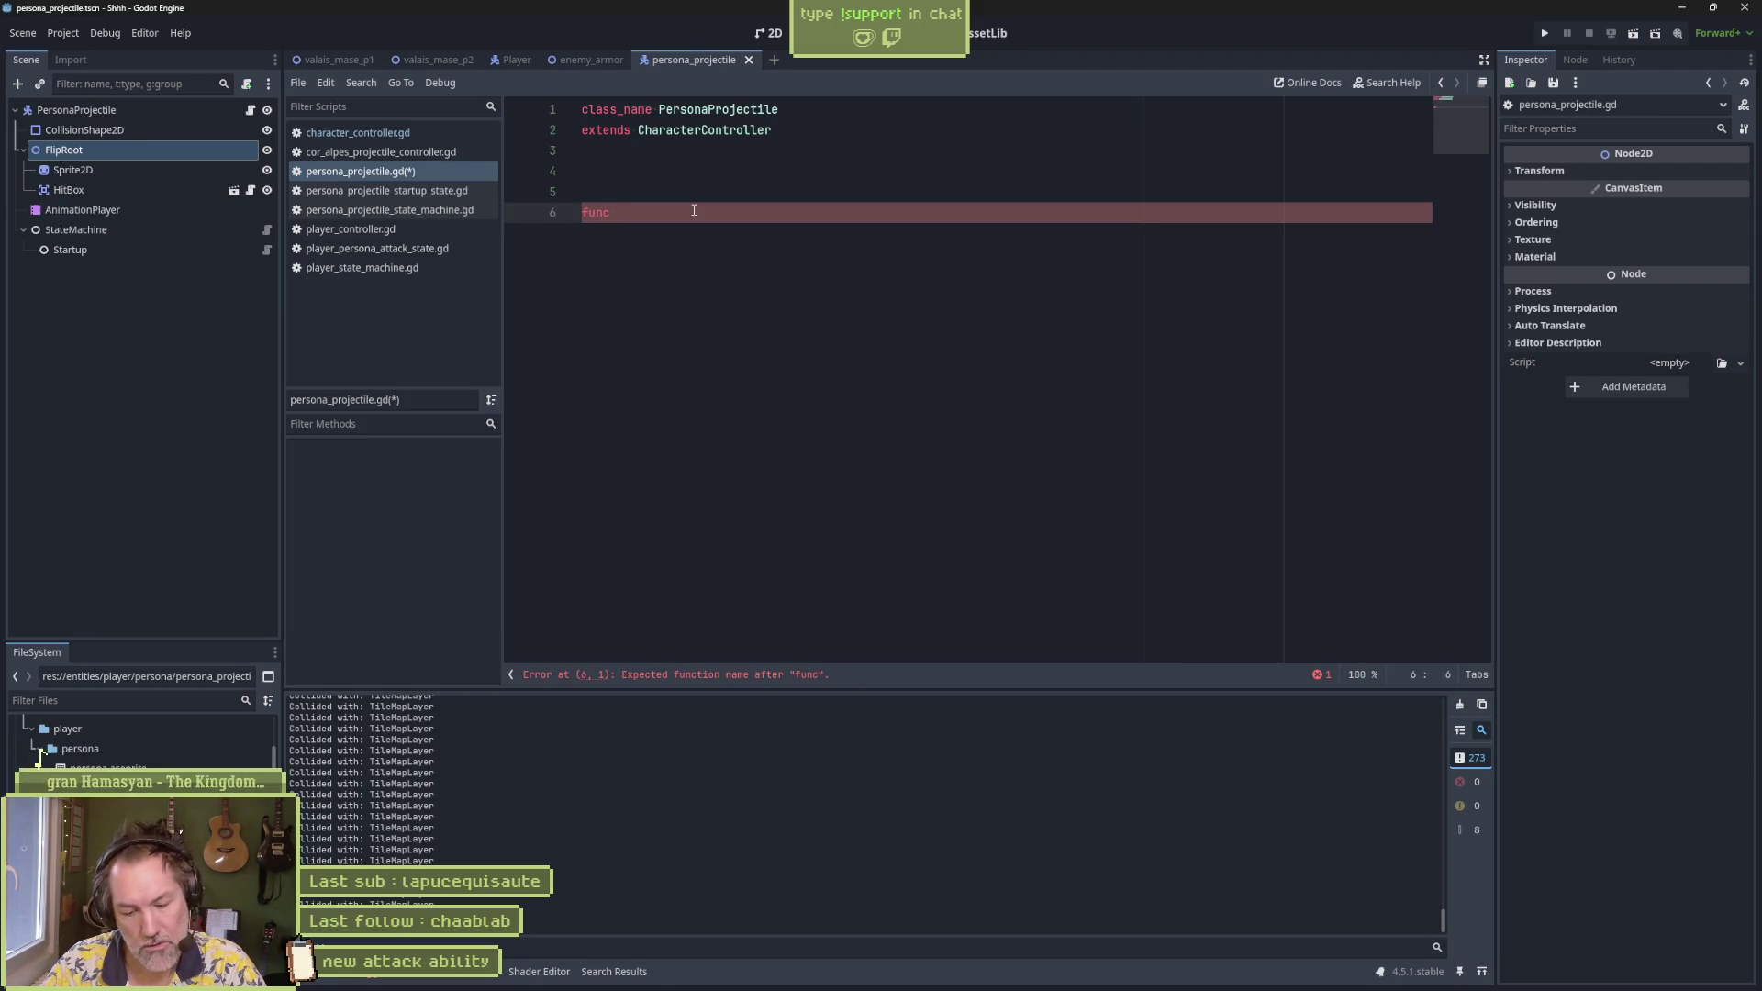
text(i)
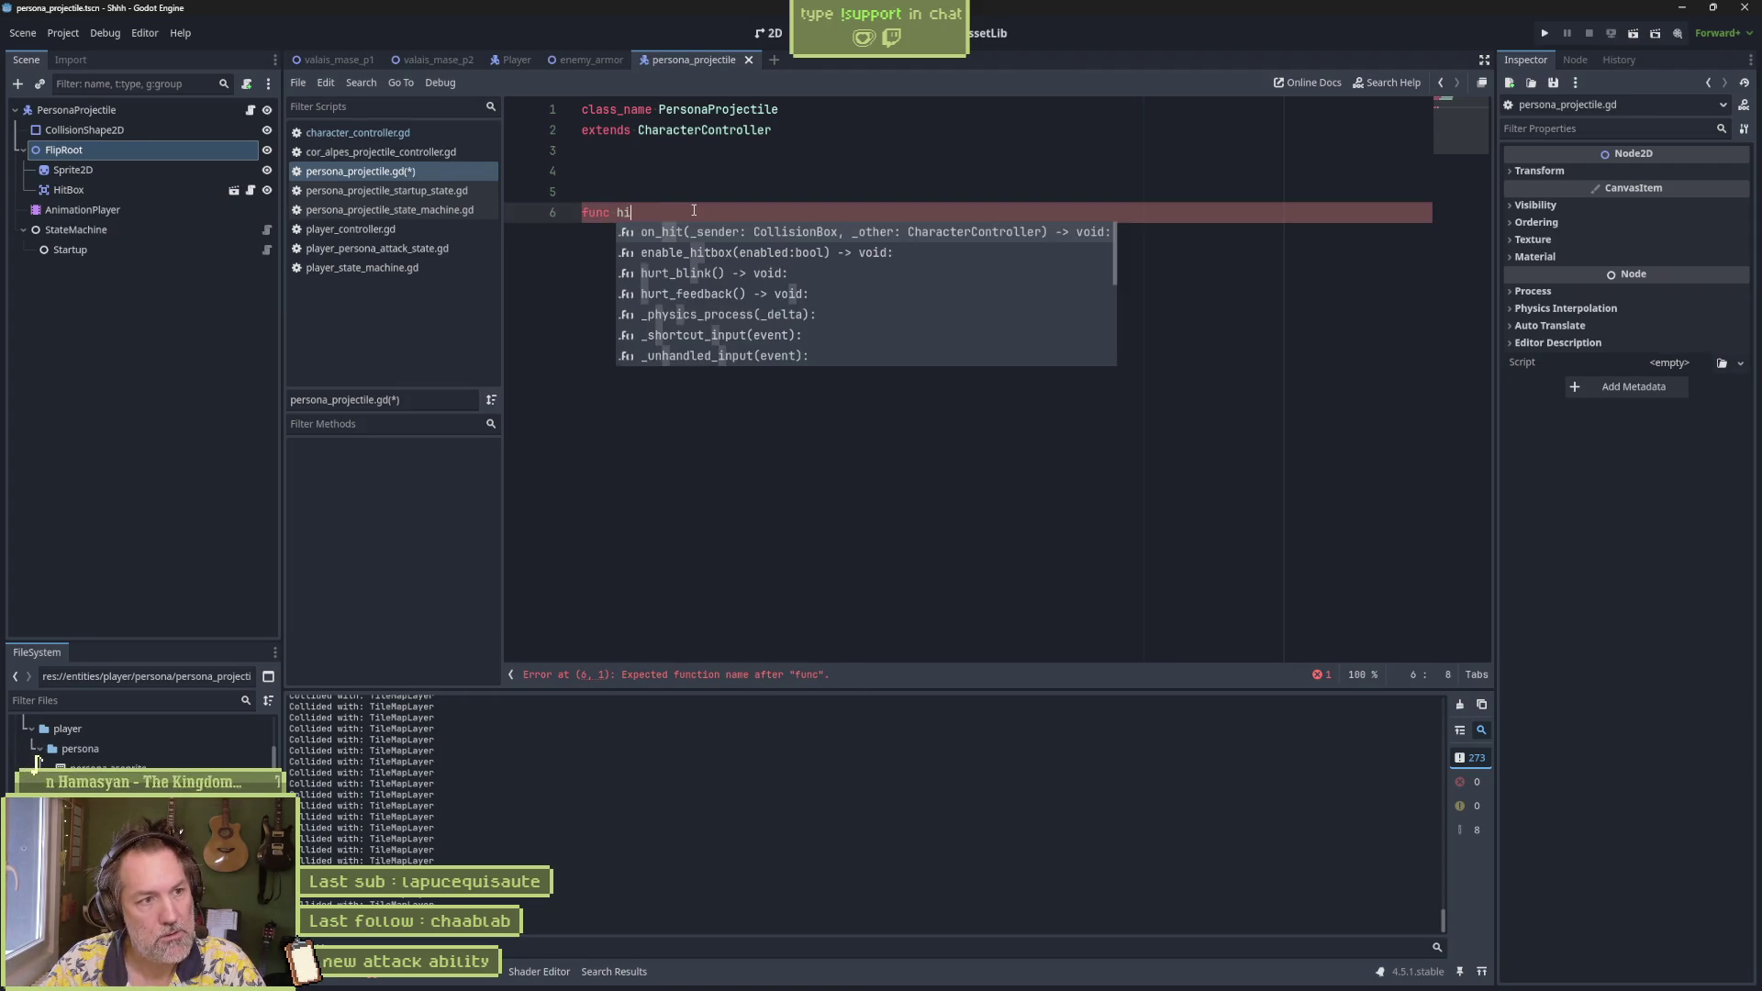
key(Return)
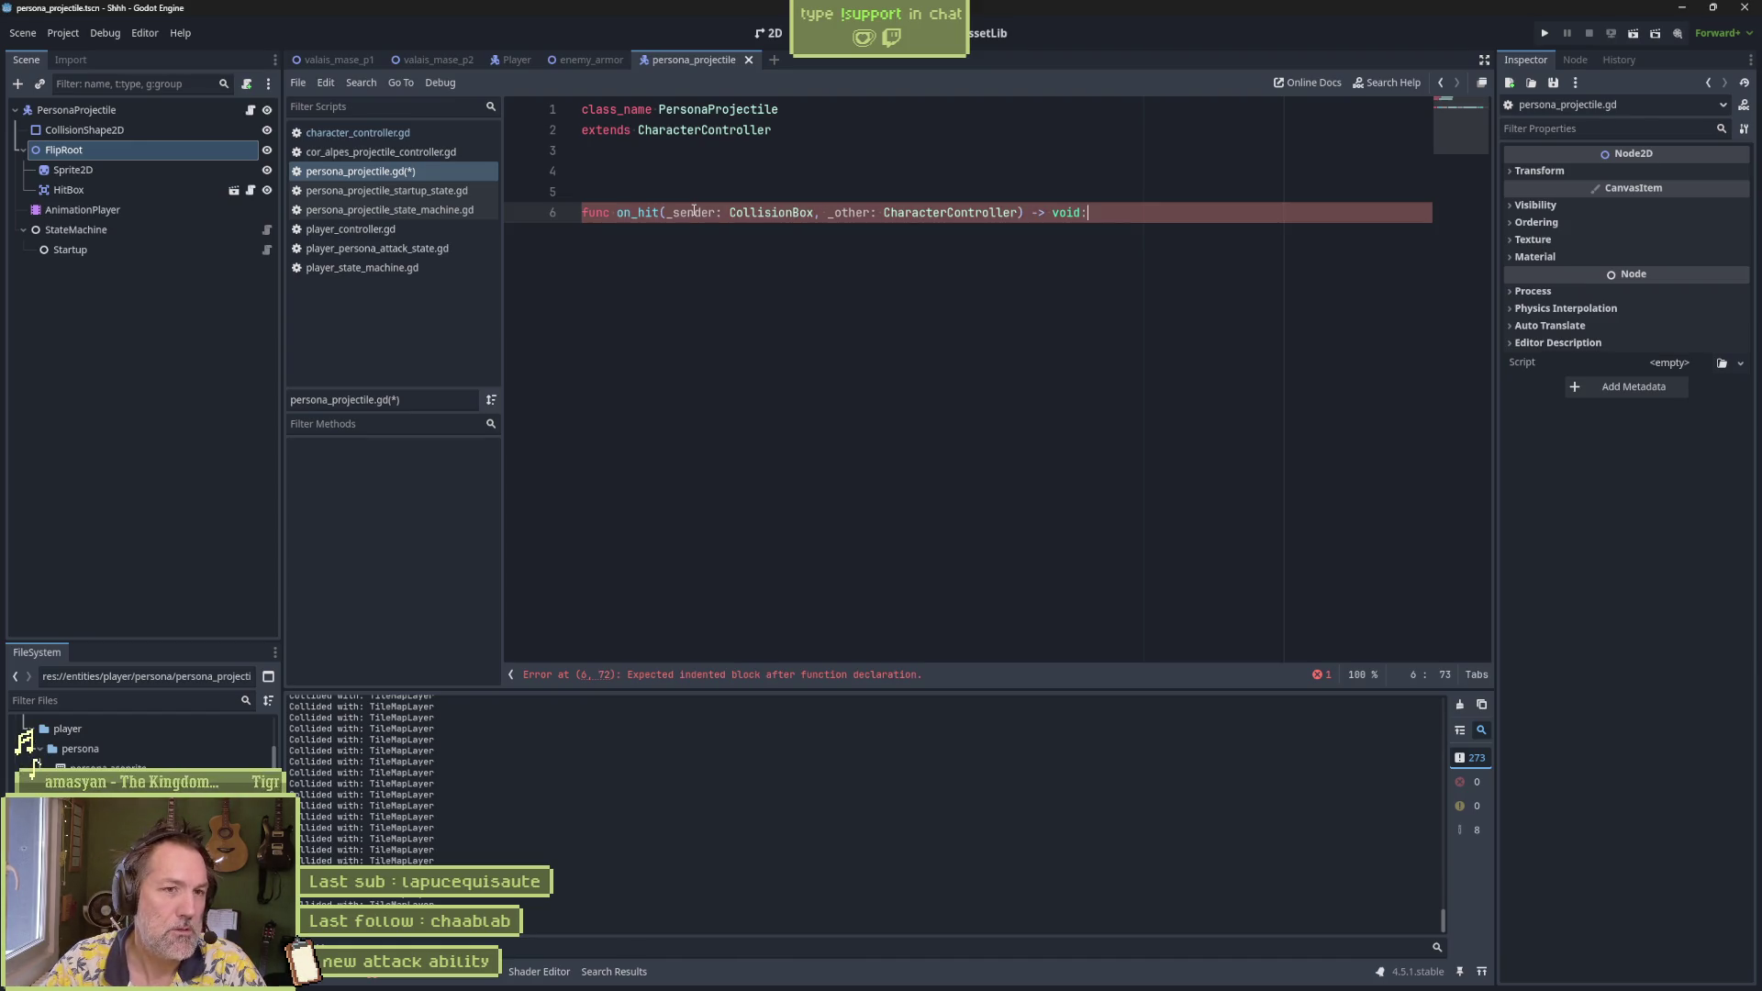
key(Return)
text(print_debug)
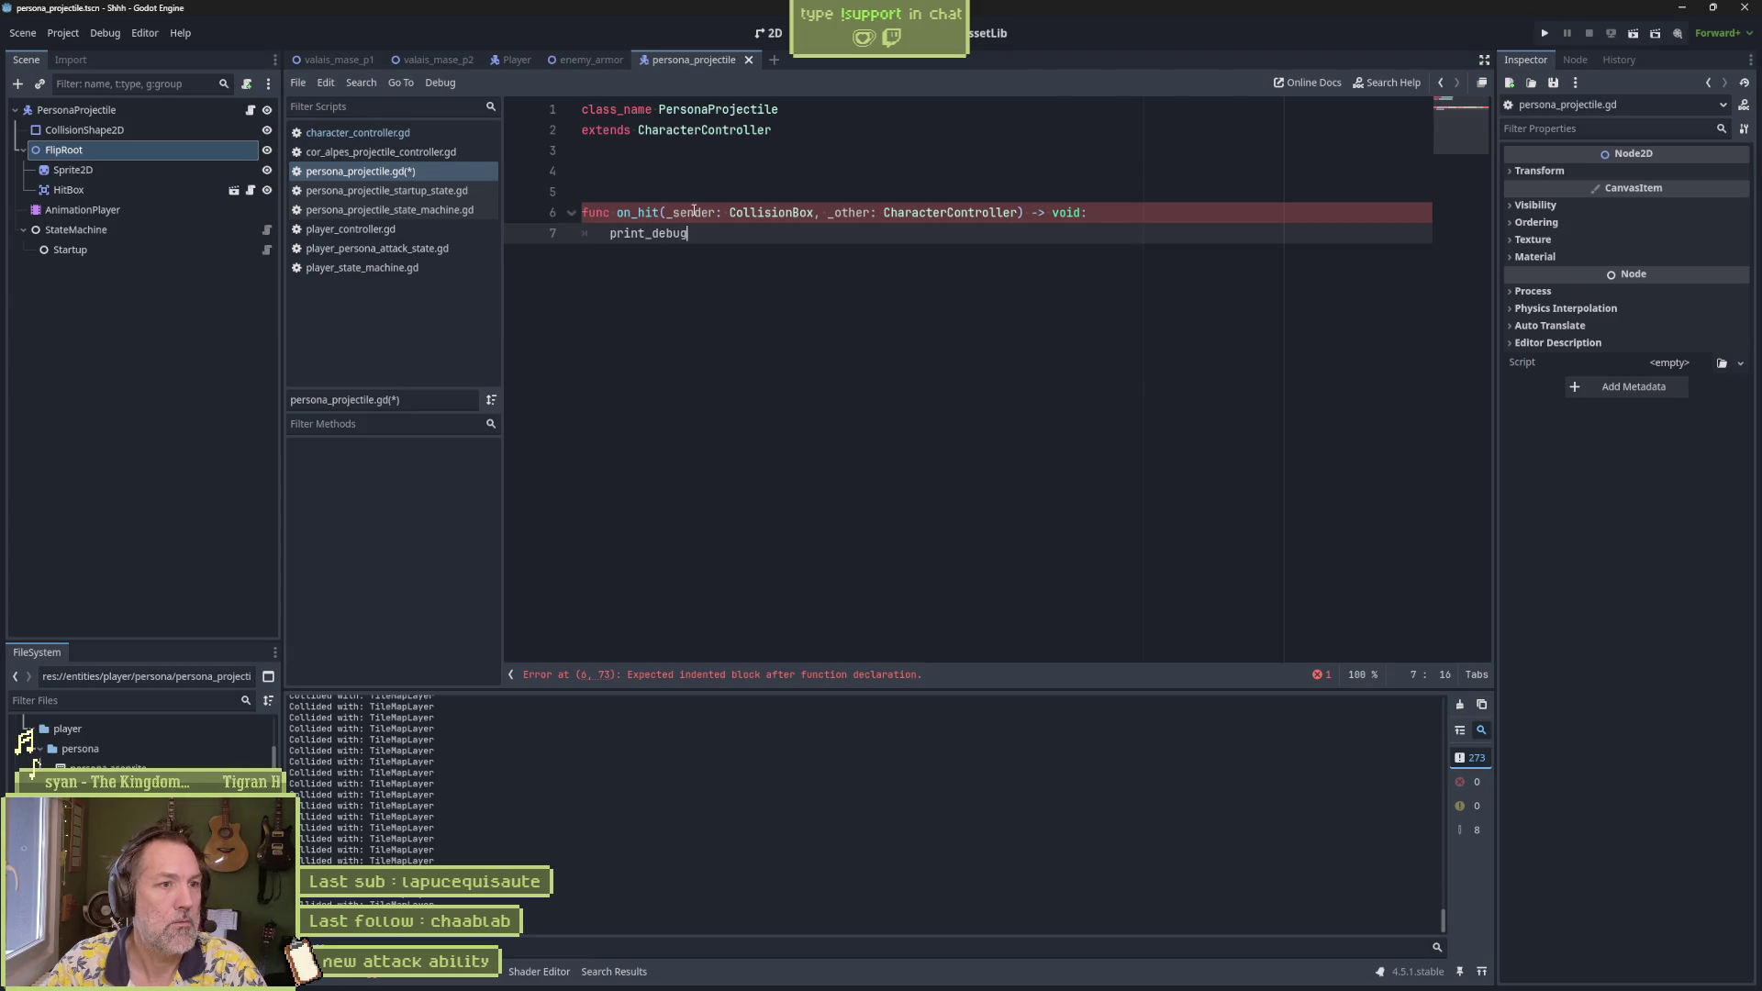
Make on_hit print_debug self with ' _sender: ' and _sender, then save
text((self)
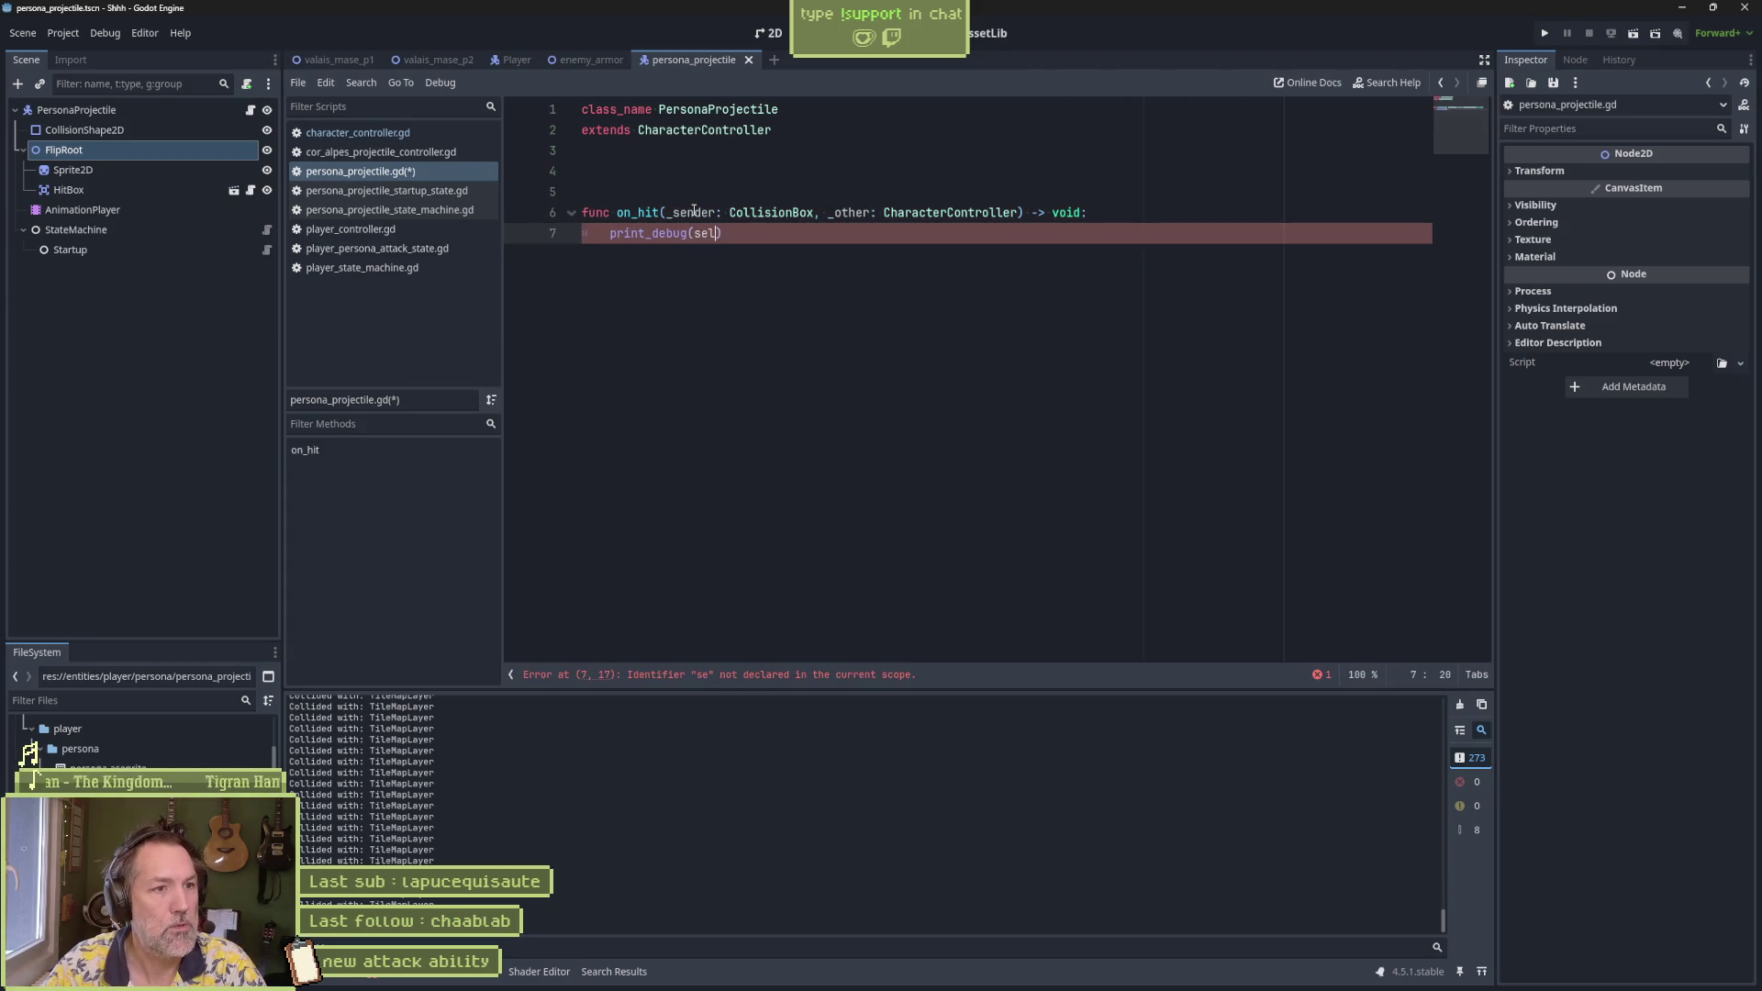
text(, " _sender:)
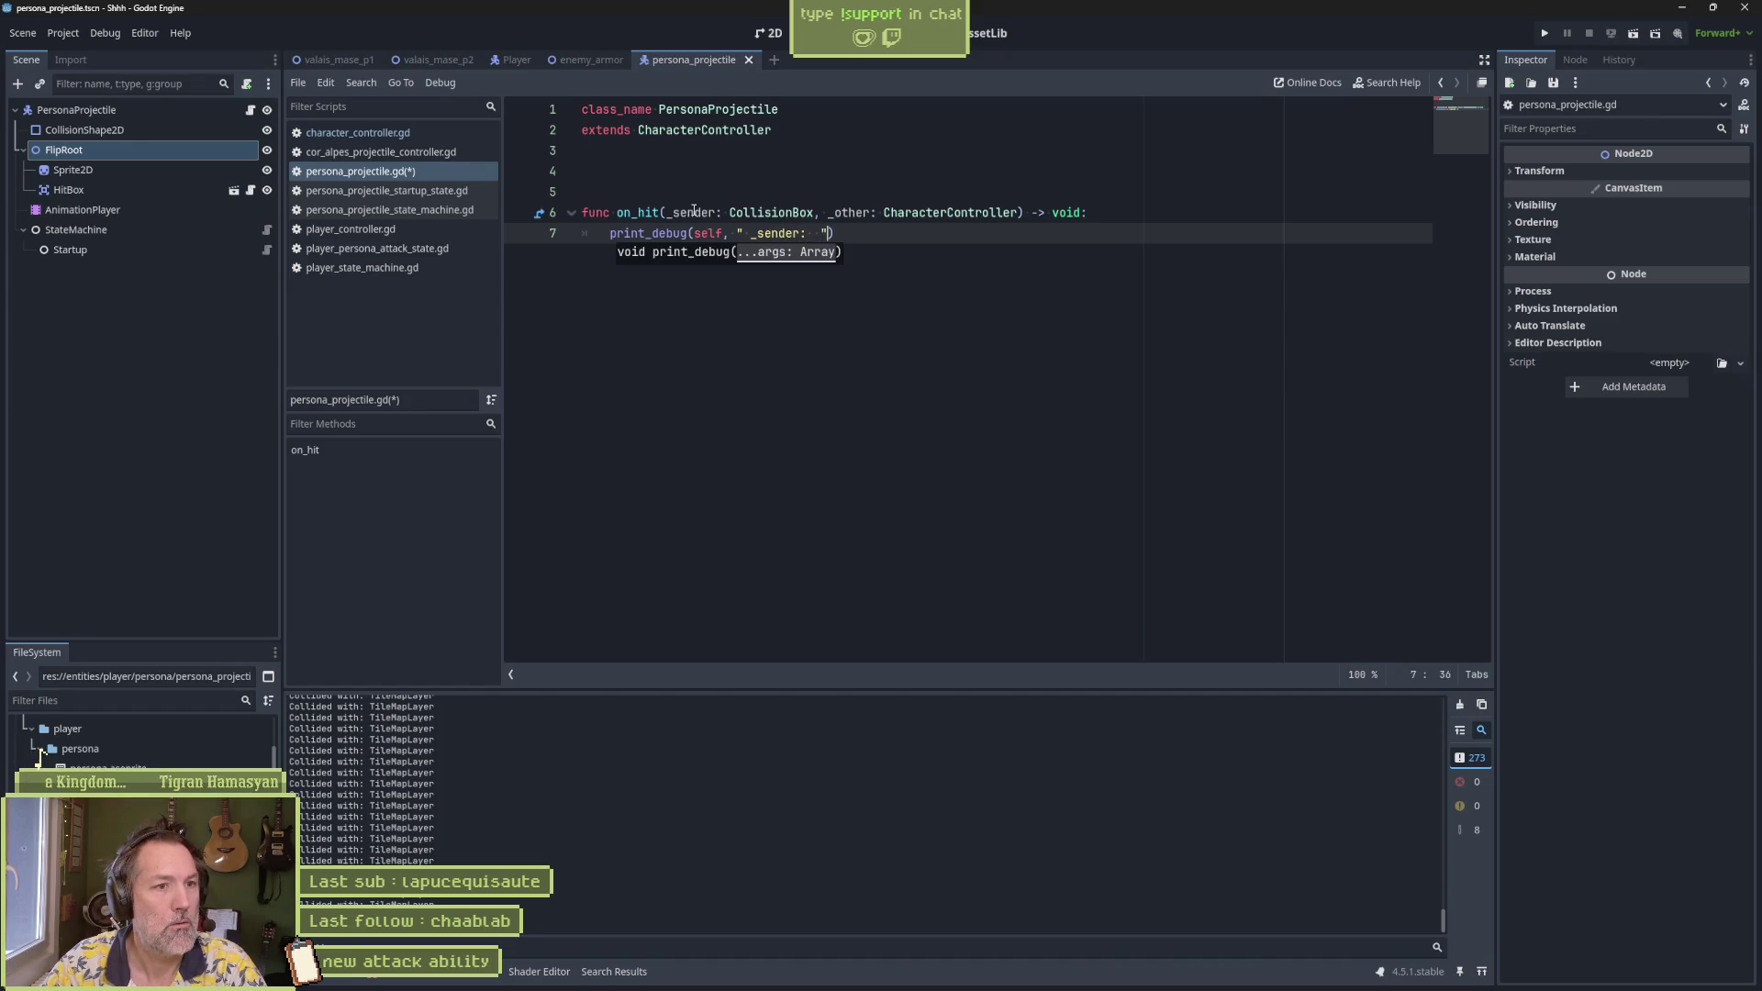
text(.)
key(BackSpace)
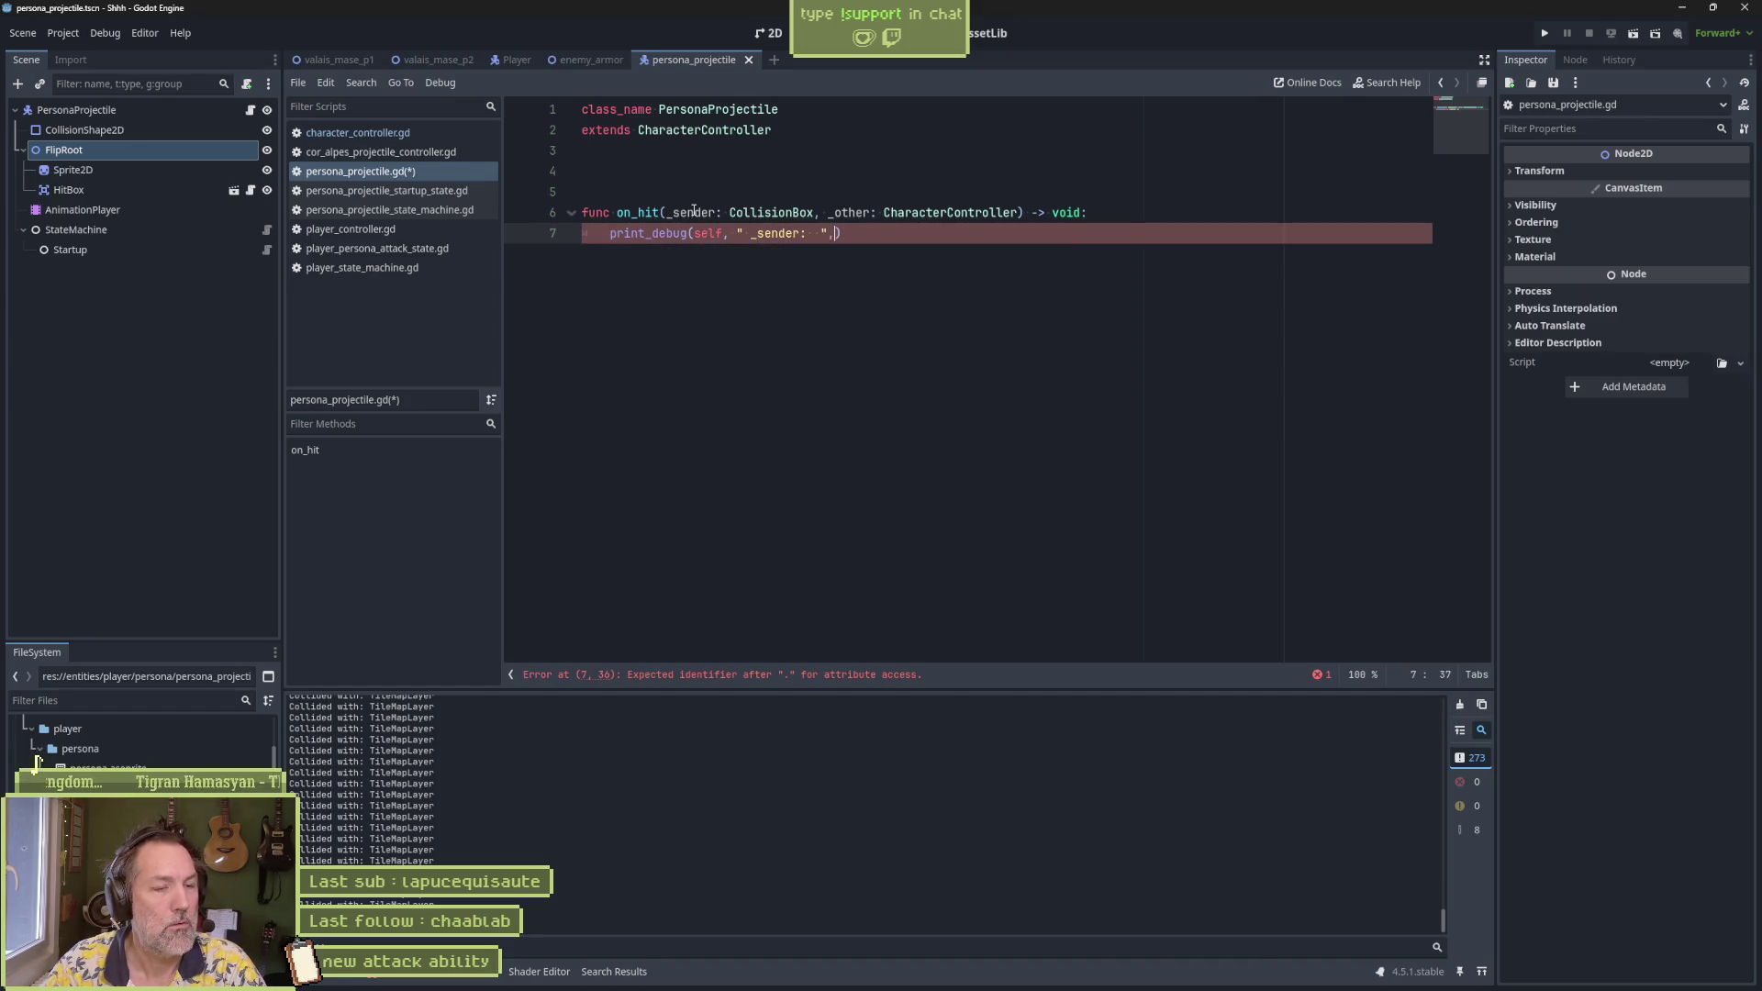
text(, _se)
key(Left)
key(Left)
key(Left)
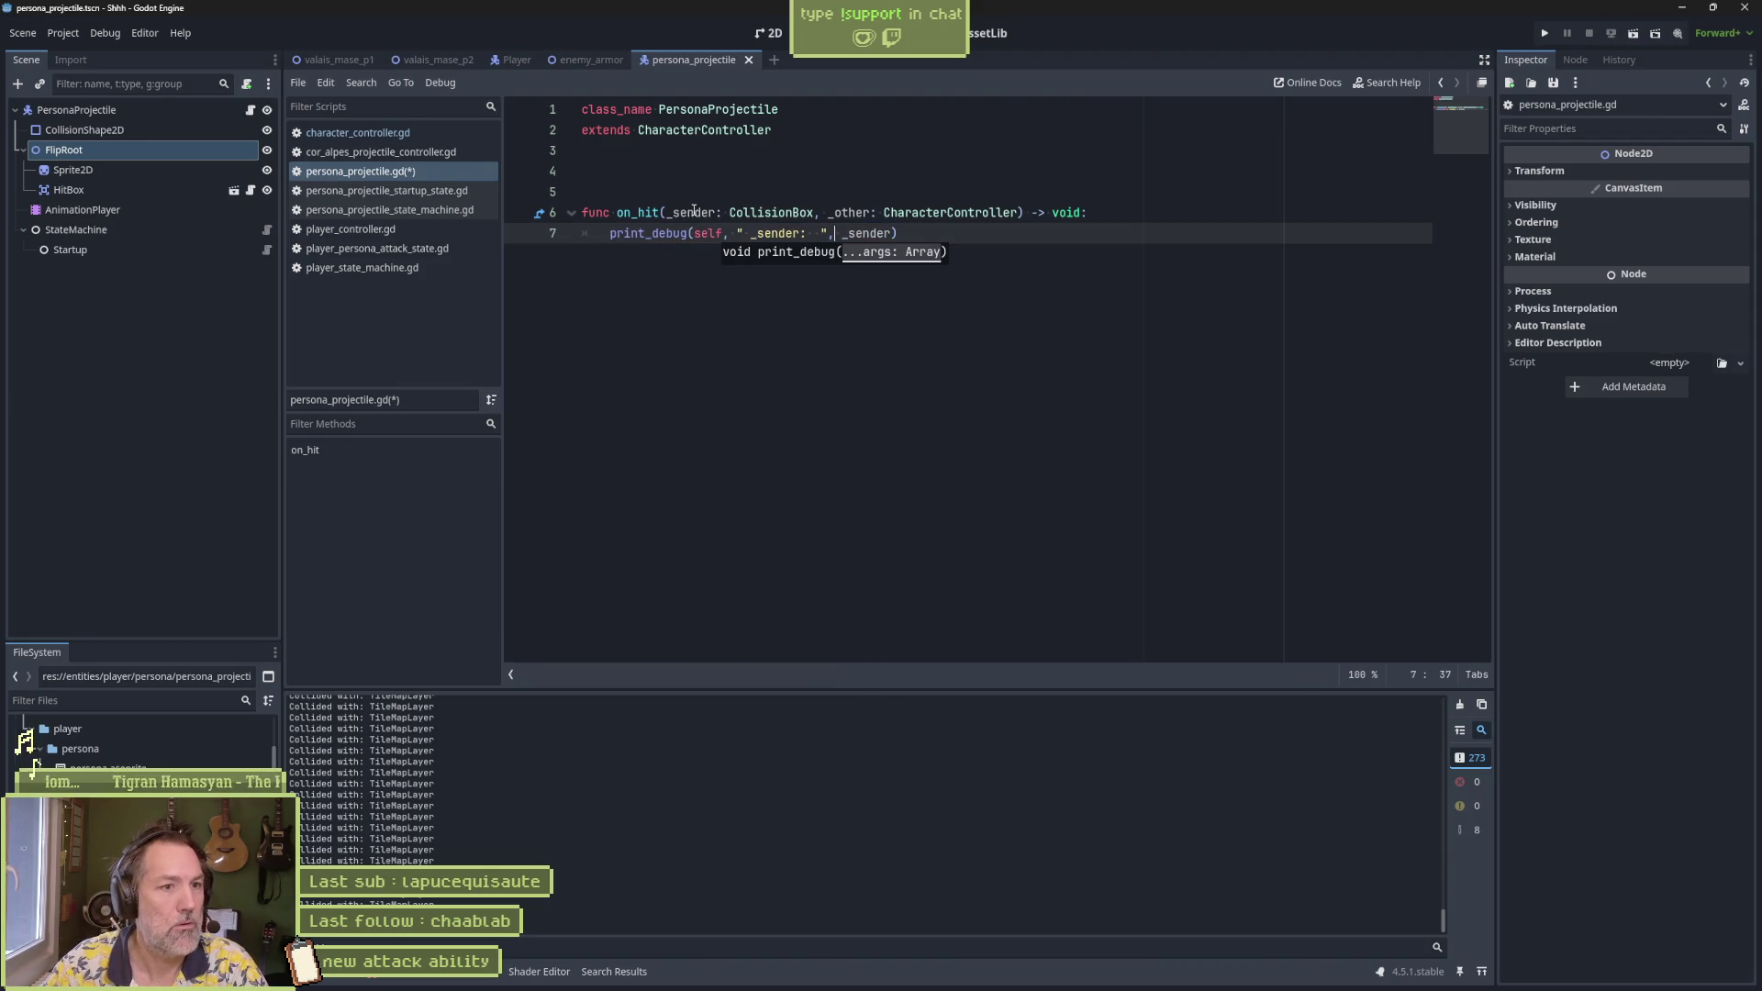
key(BackSpace)
key(ctrl+s)
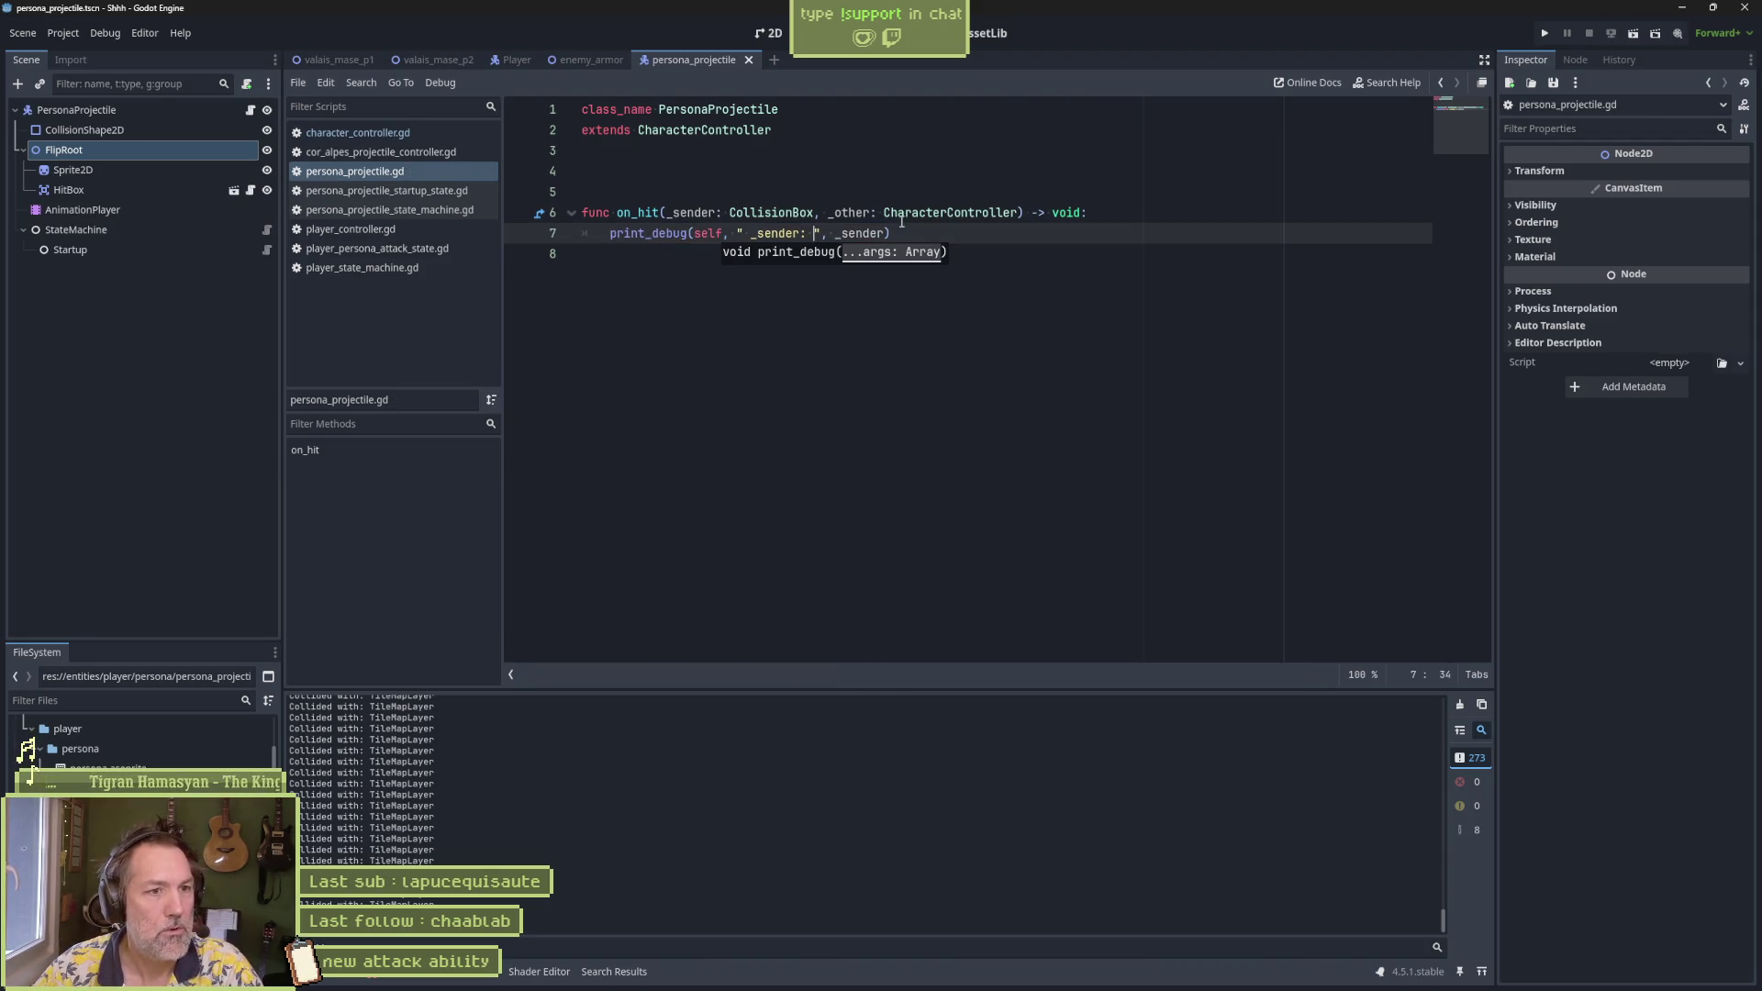
Append _other.name to the on_hit print, save, and run the project with F5
click(886, 236)
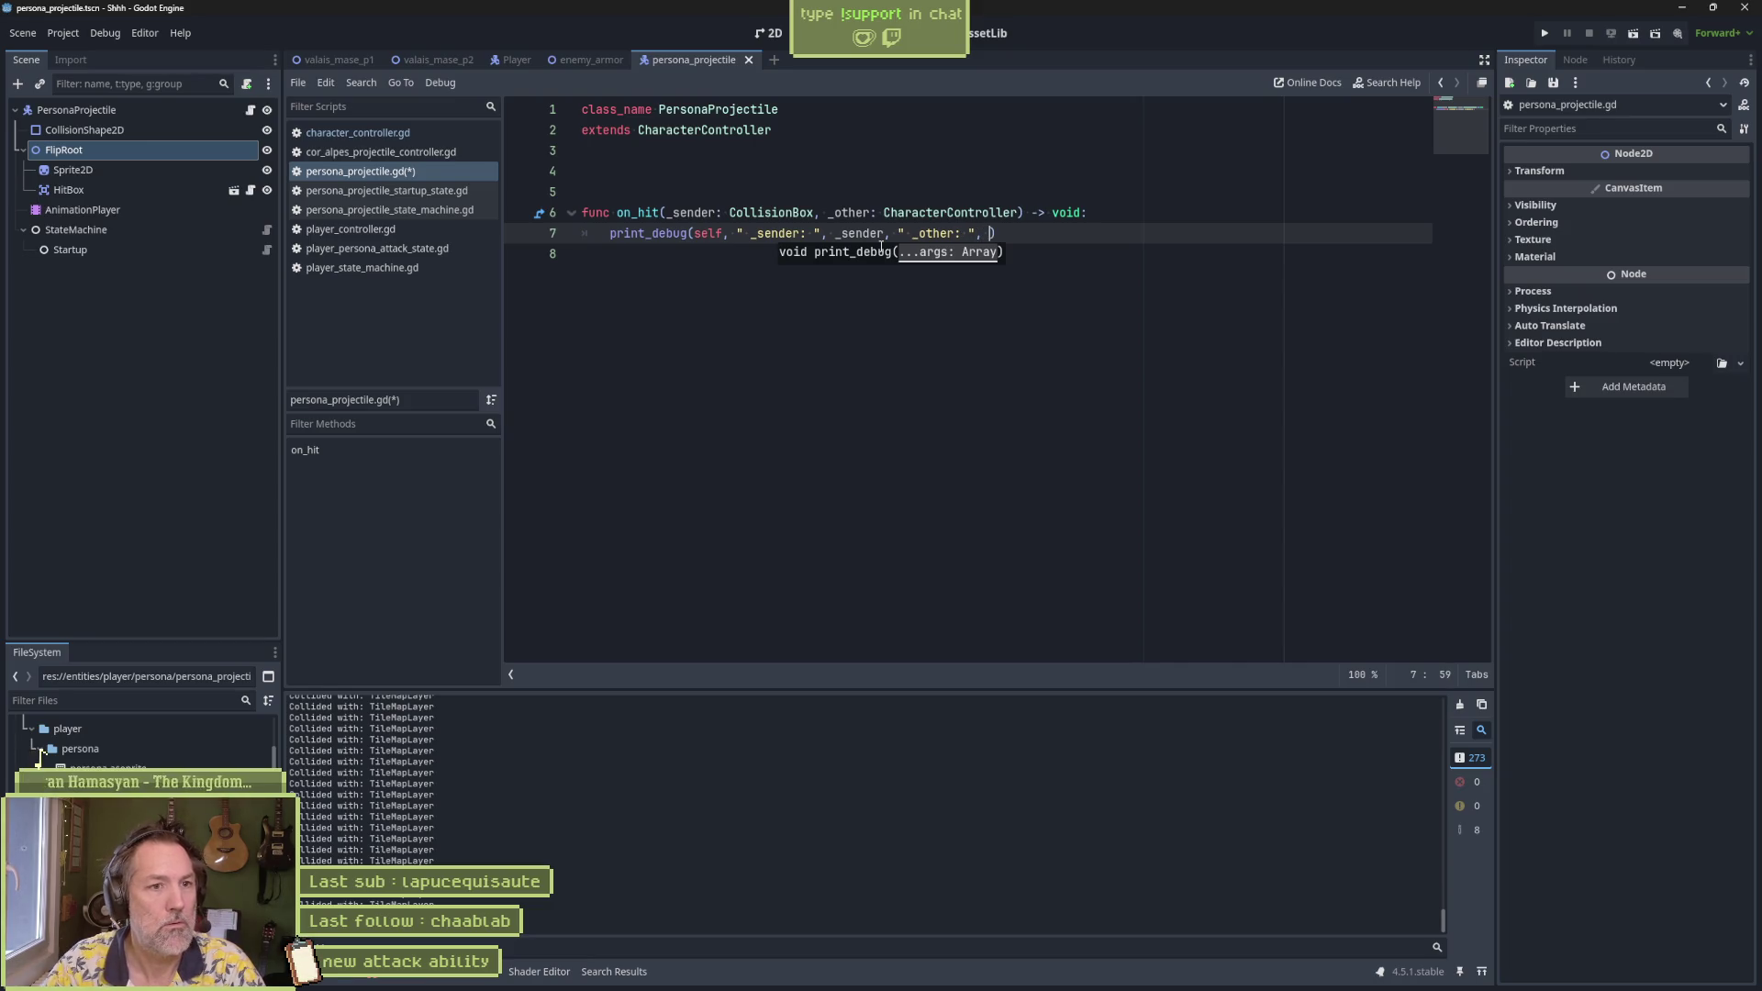
text(_other.n)
text(ame)
key(ctrl+s)
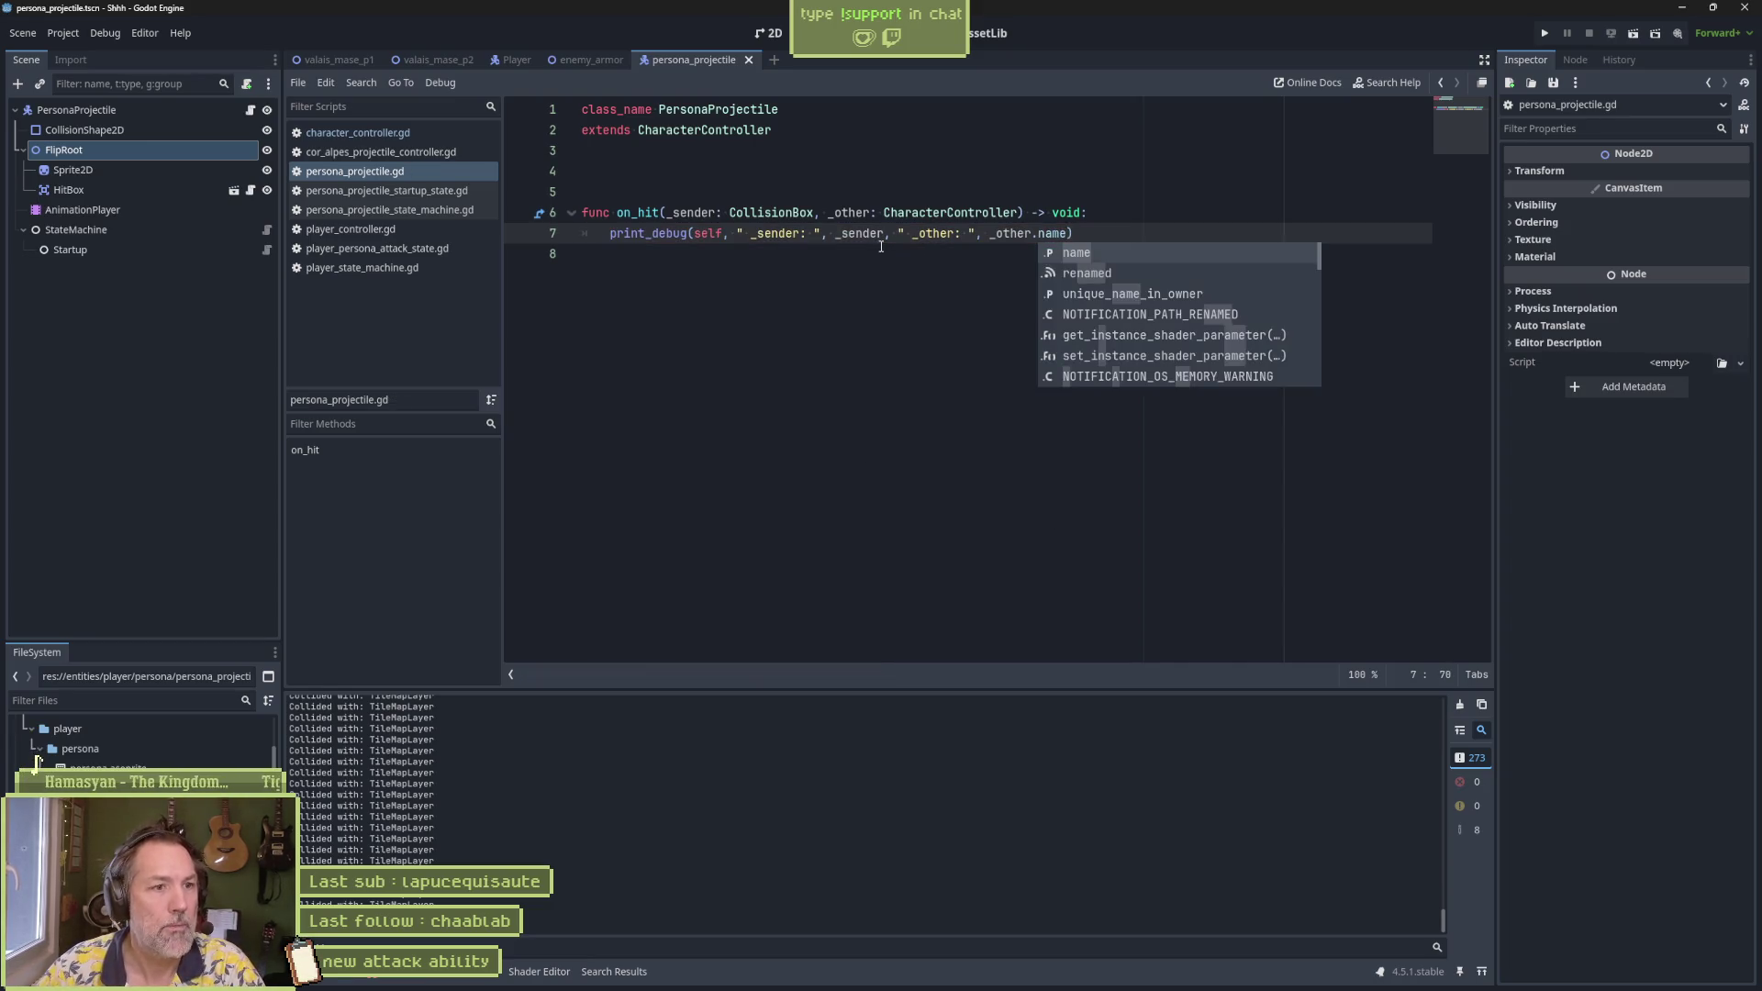
key(F5)
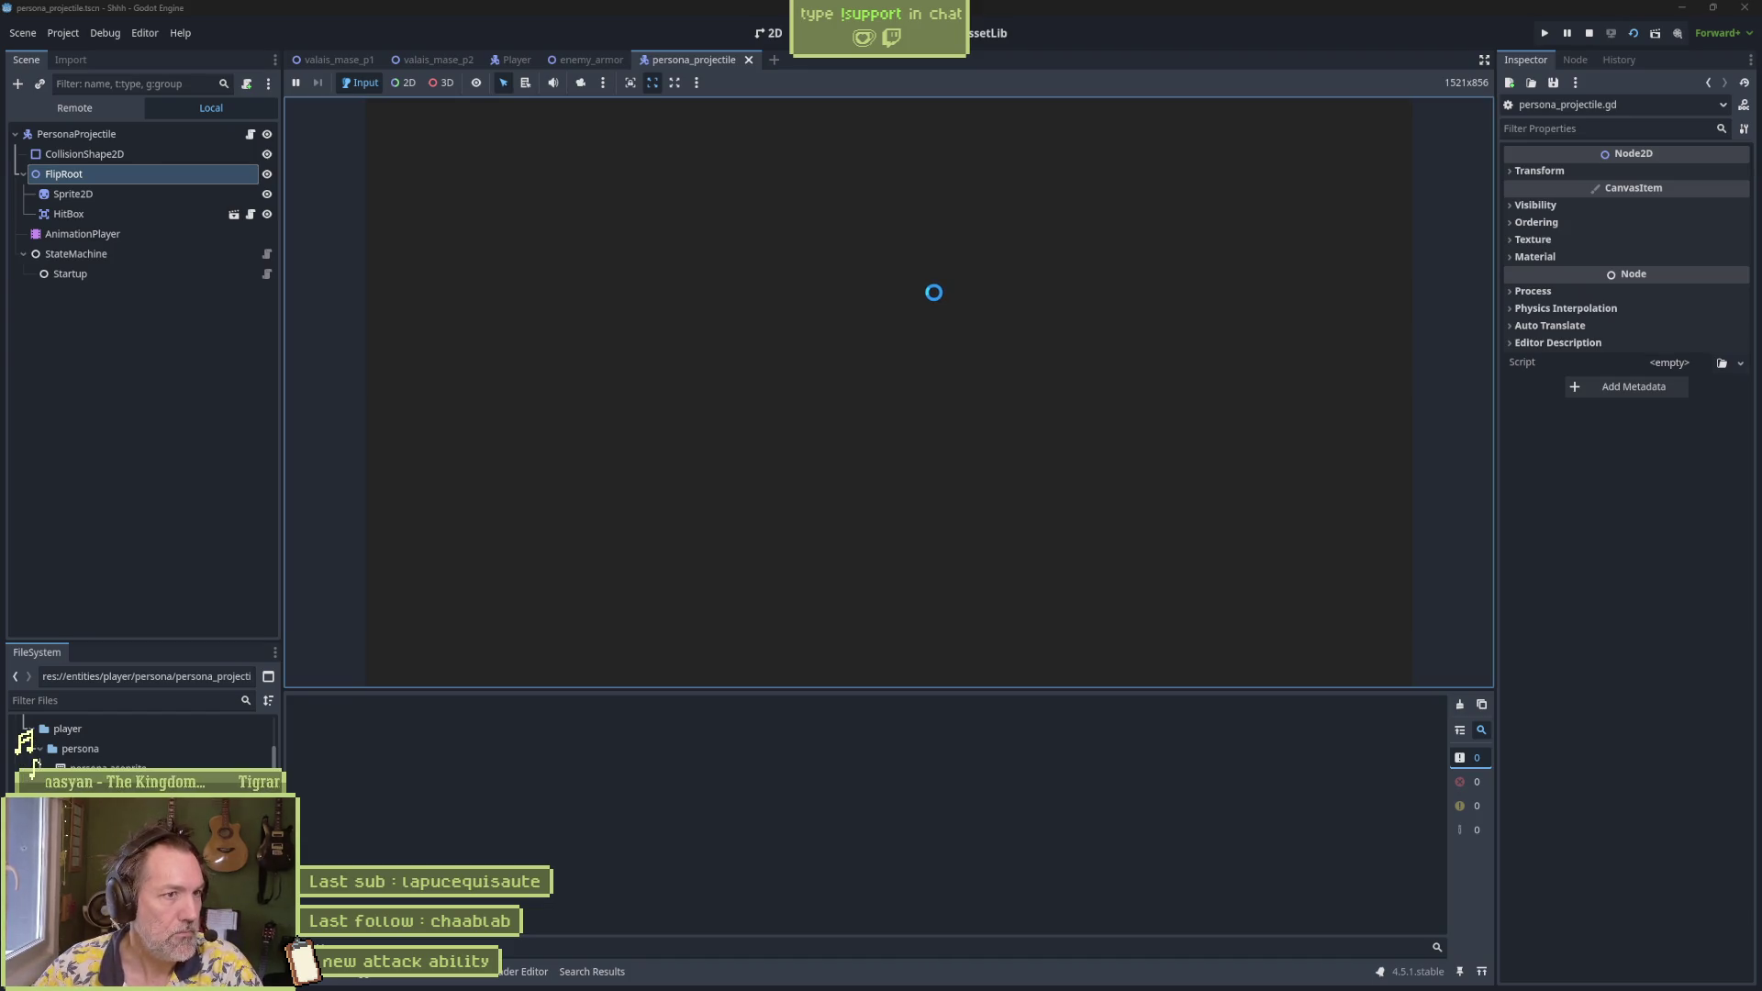
Run the enemy_armor level, hit the null weapon_stats 'damage' error, stop, and return to persona_projectile
key(F8)
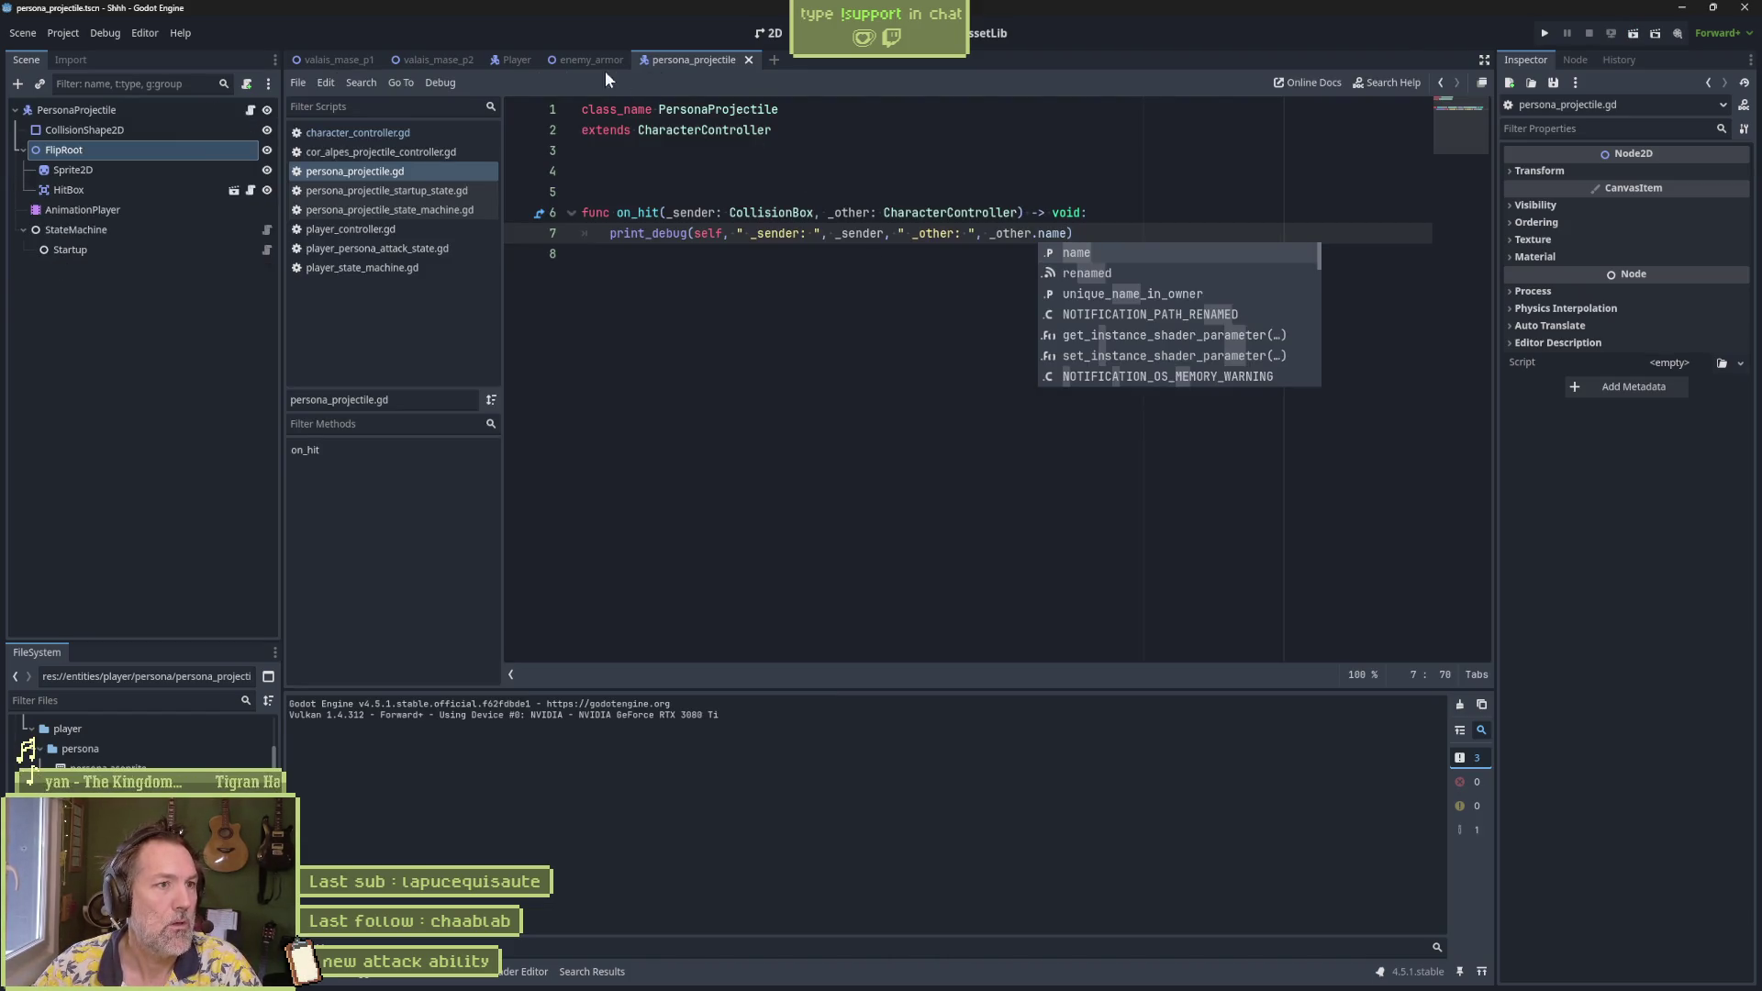
click(595, 61)
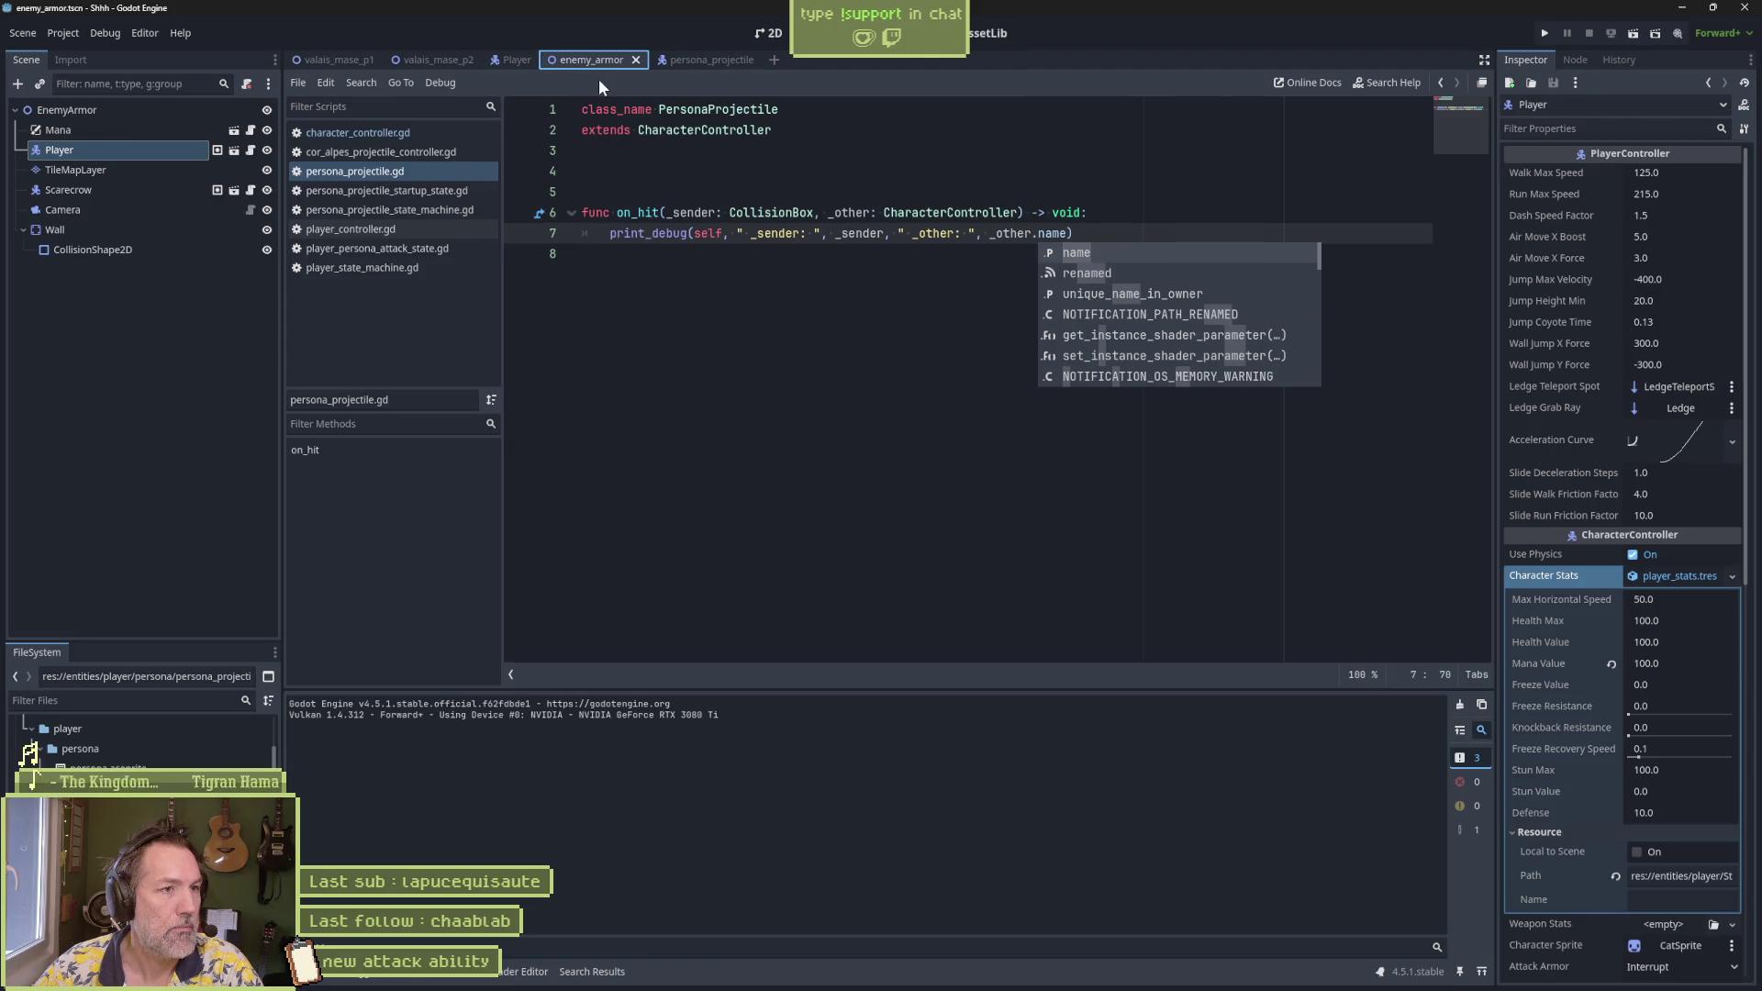
key(F5)
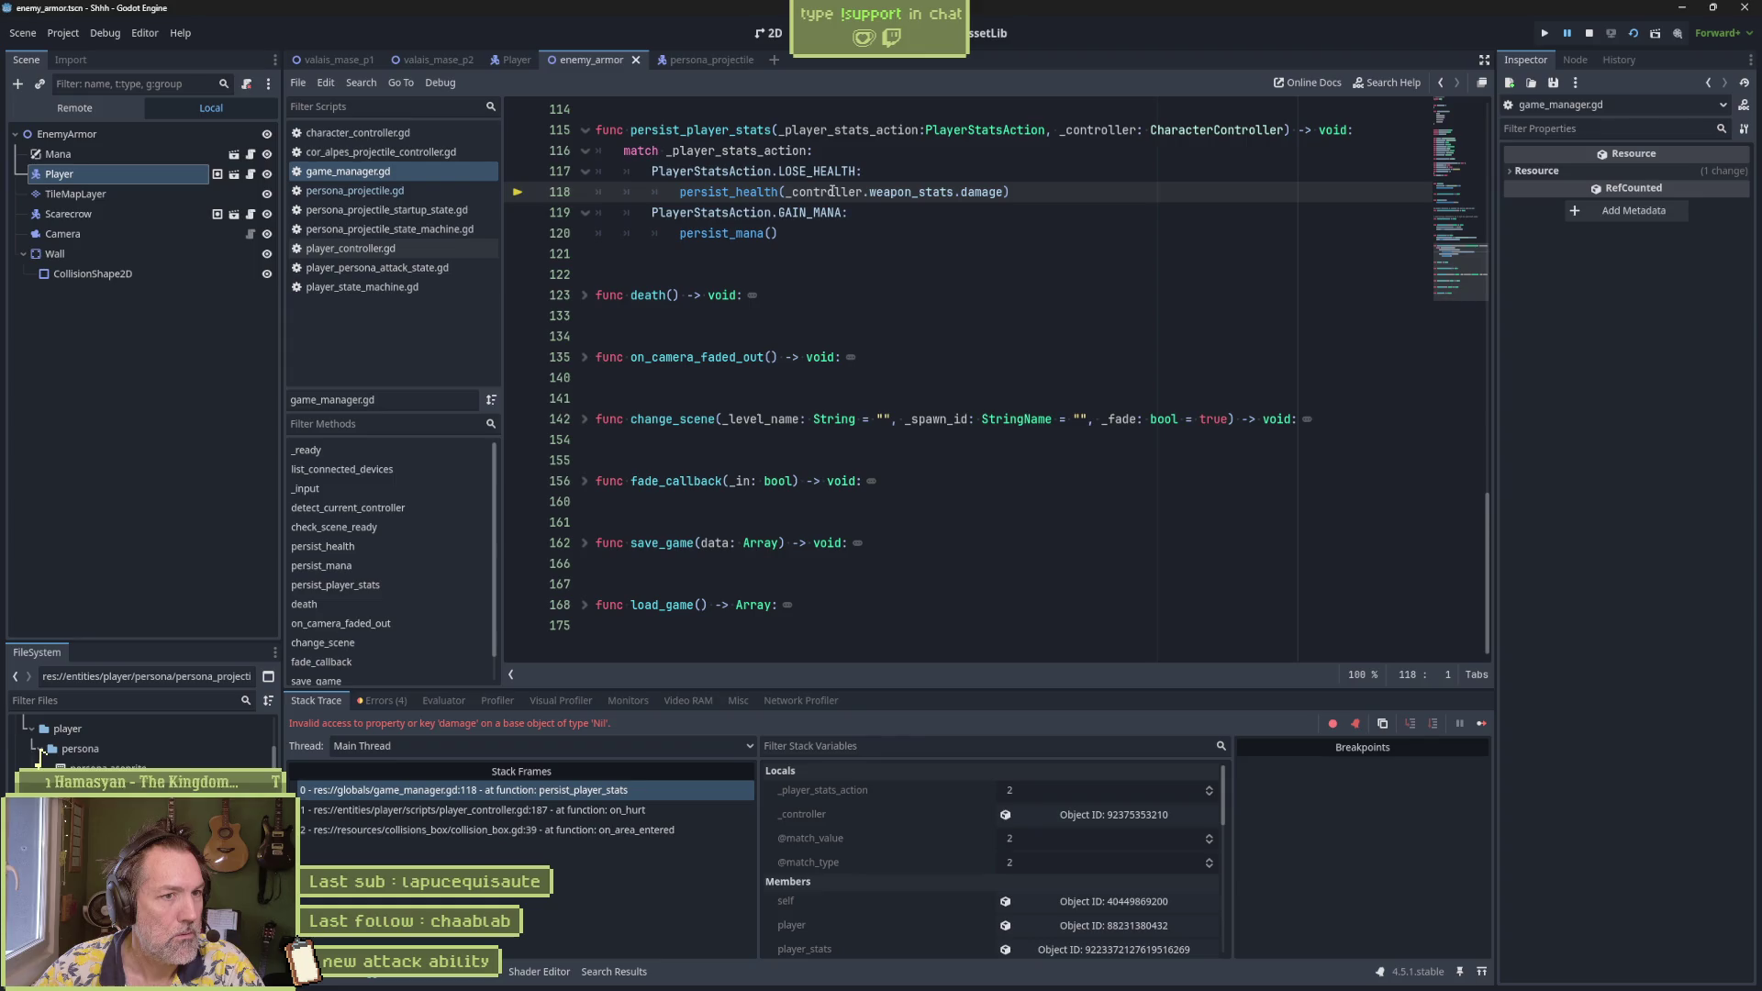
key(F8)
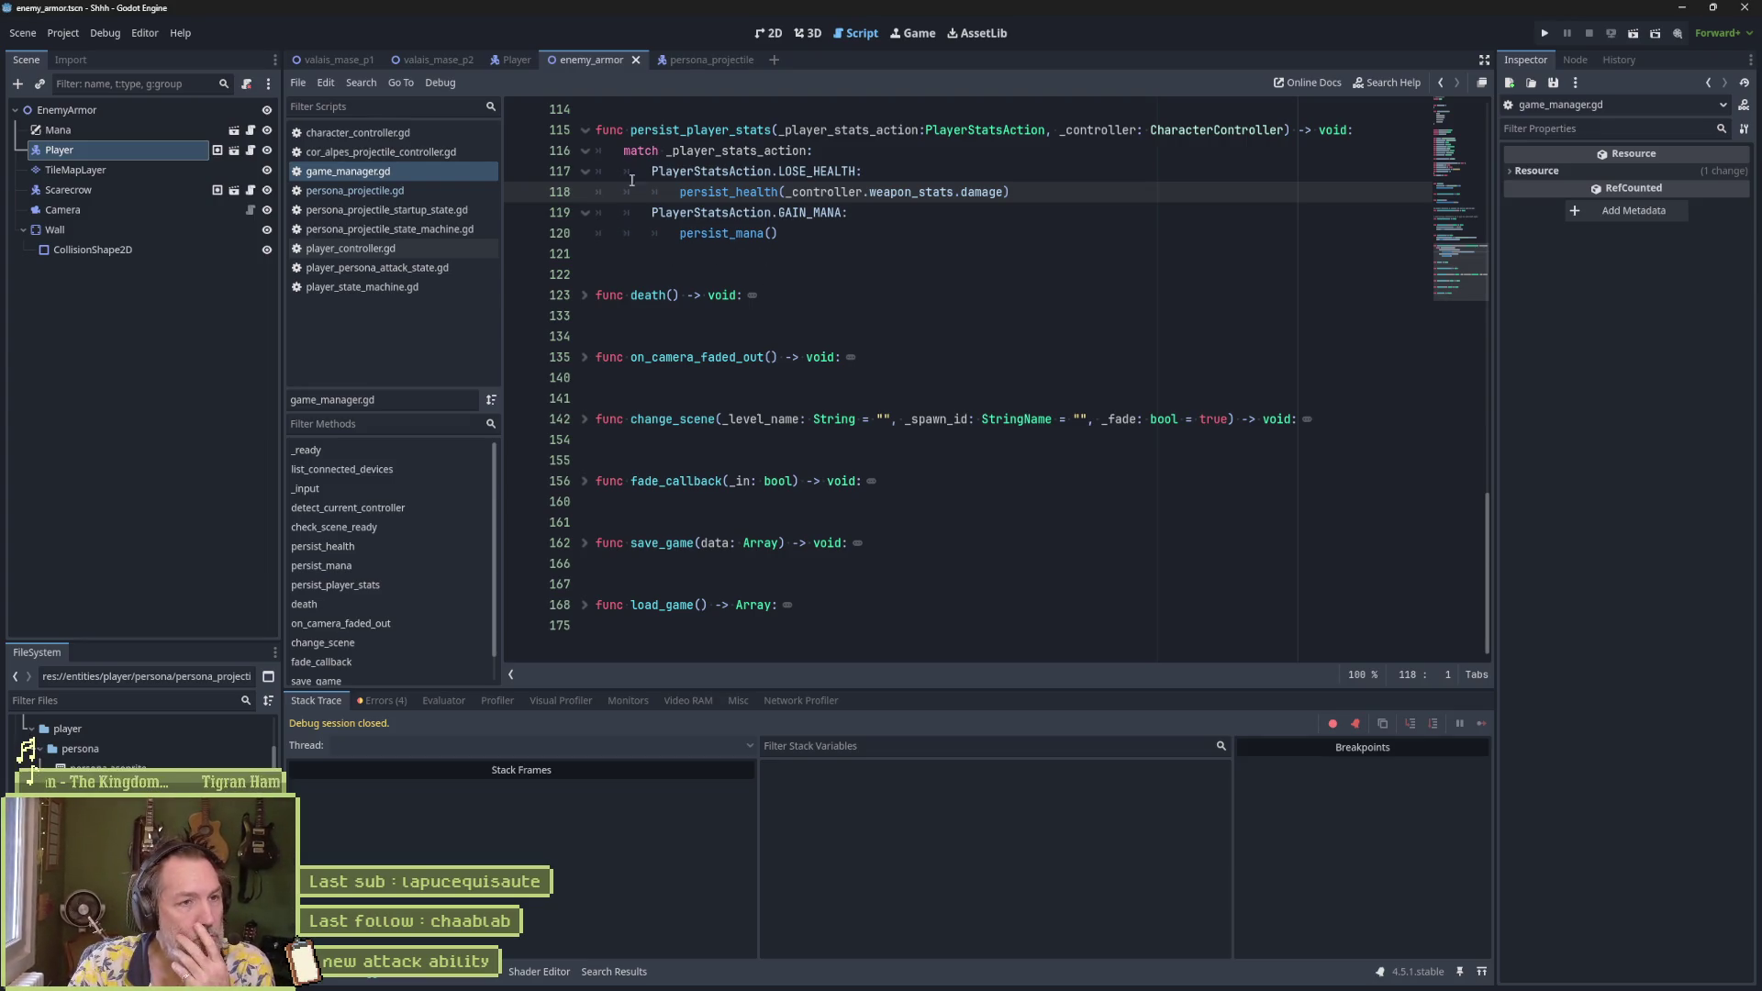
click(700, 60)
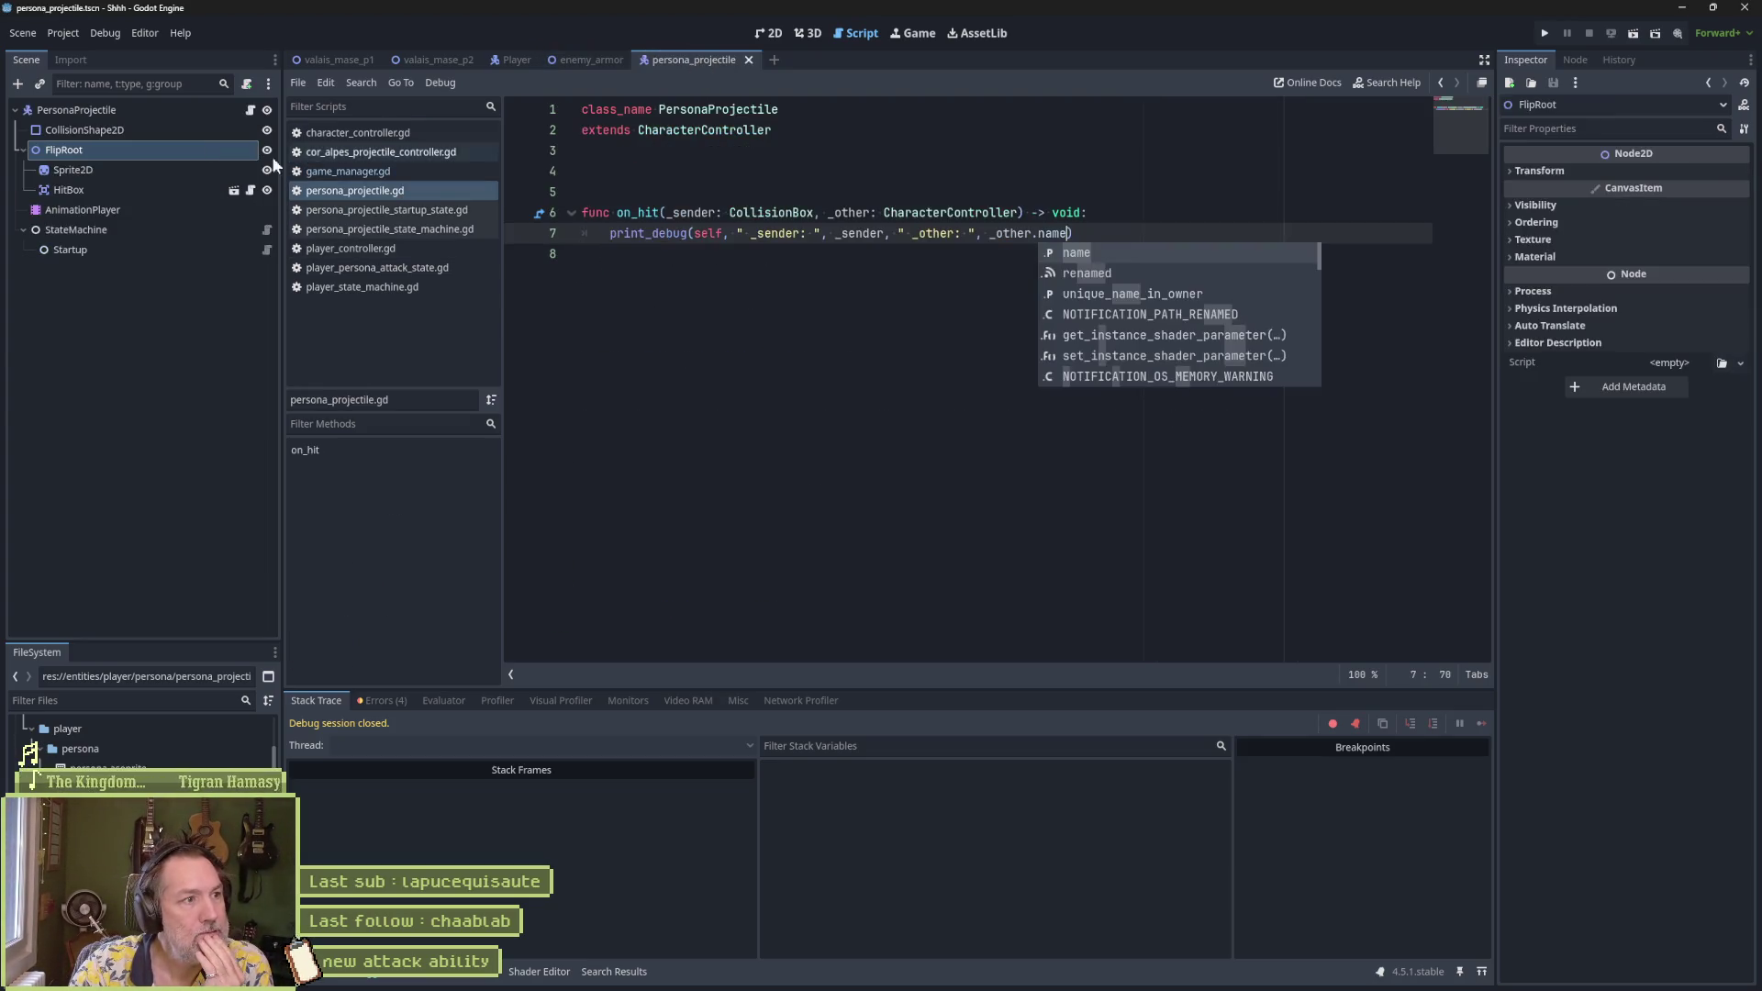
Assign a new WeaponStats resource to PersonaProjectile's Weapon Stats slot and inspect it
click(183, 109)
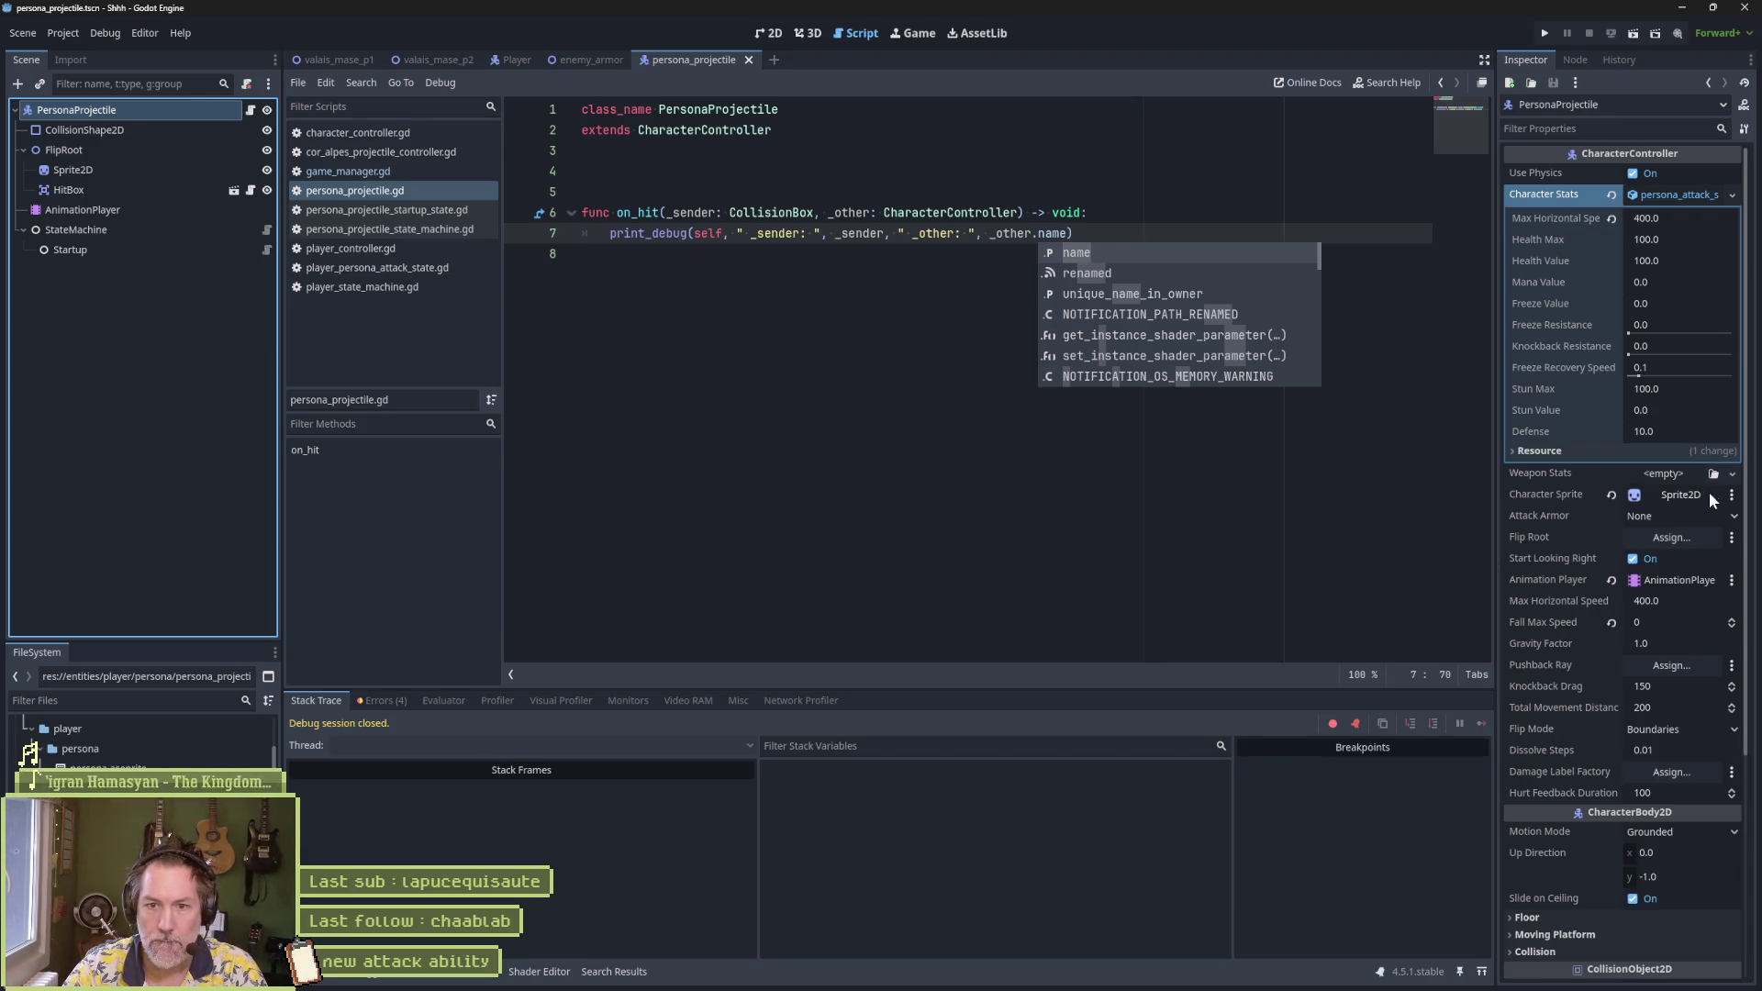
click(1732, 474)
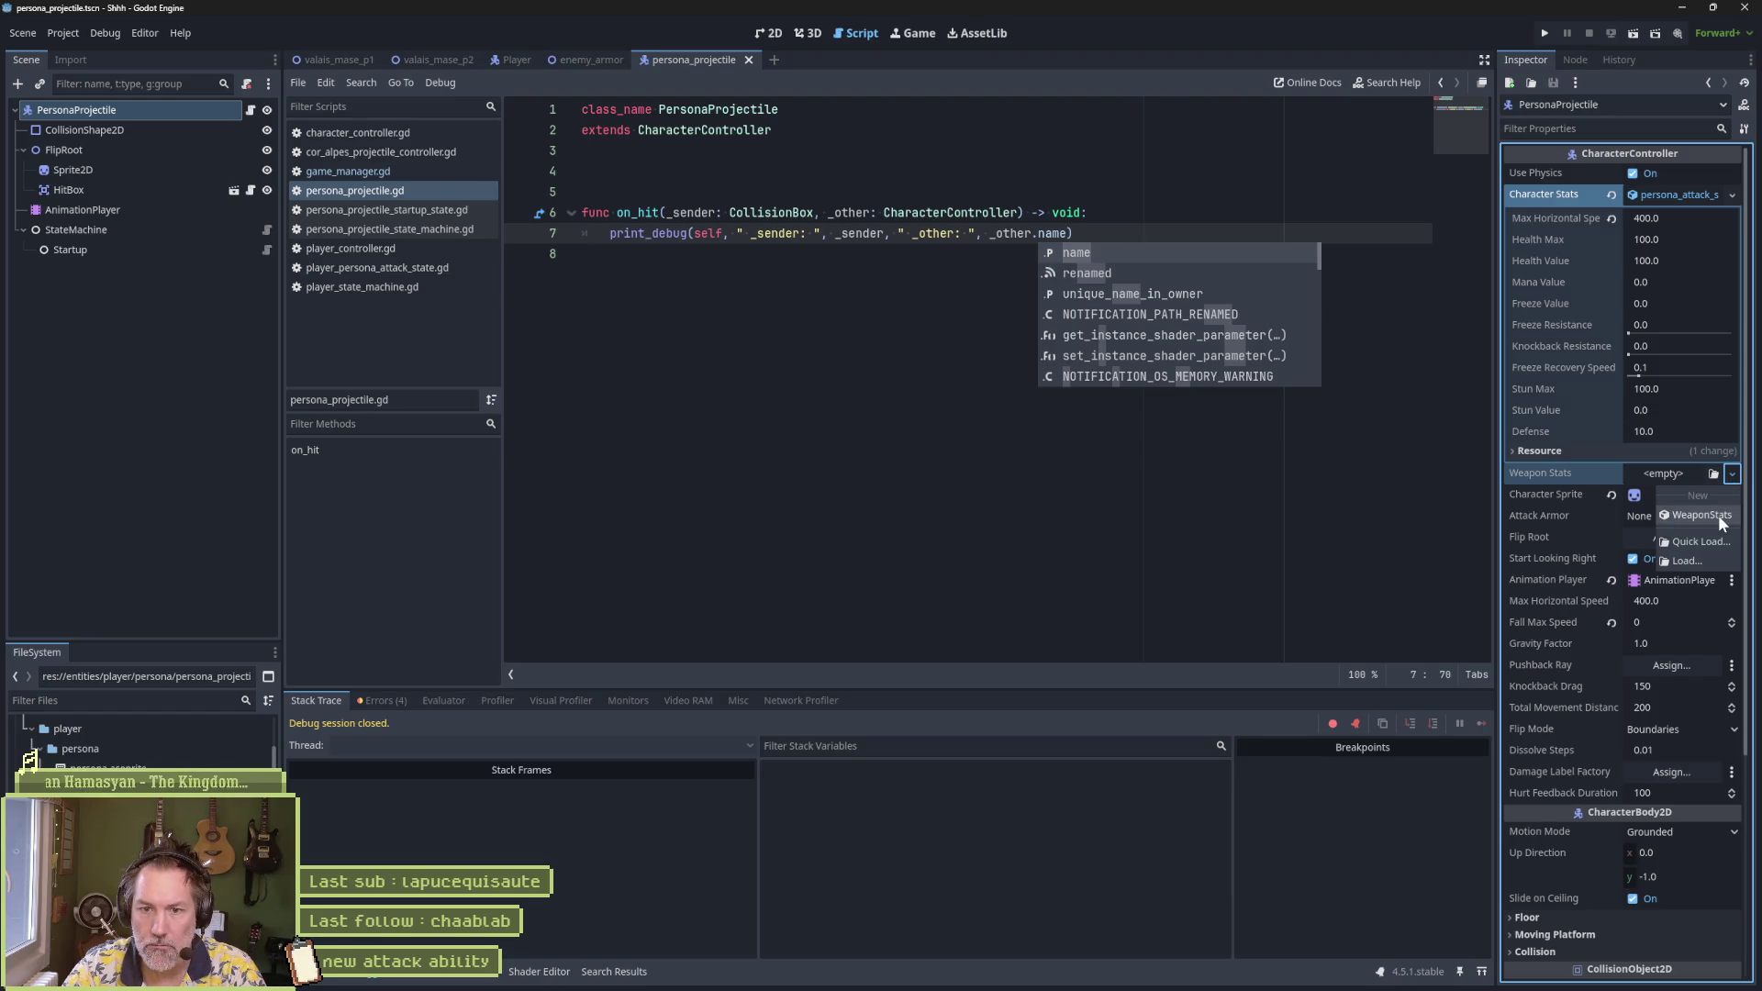
click(1717, 514)
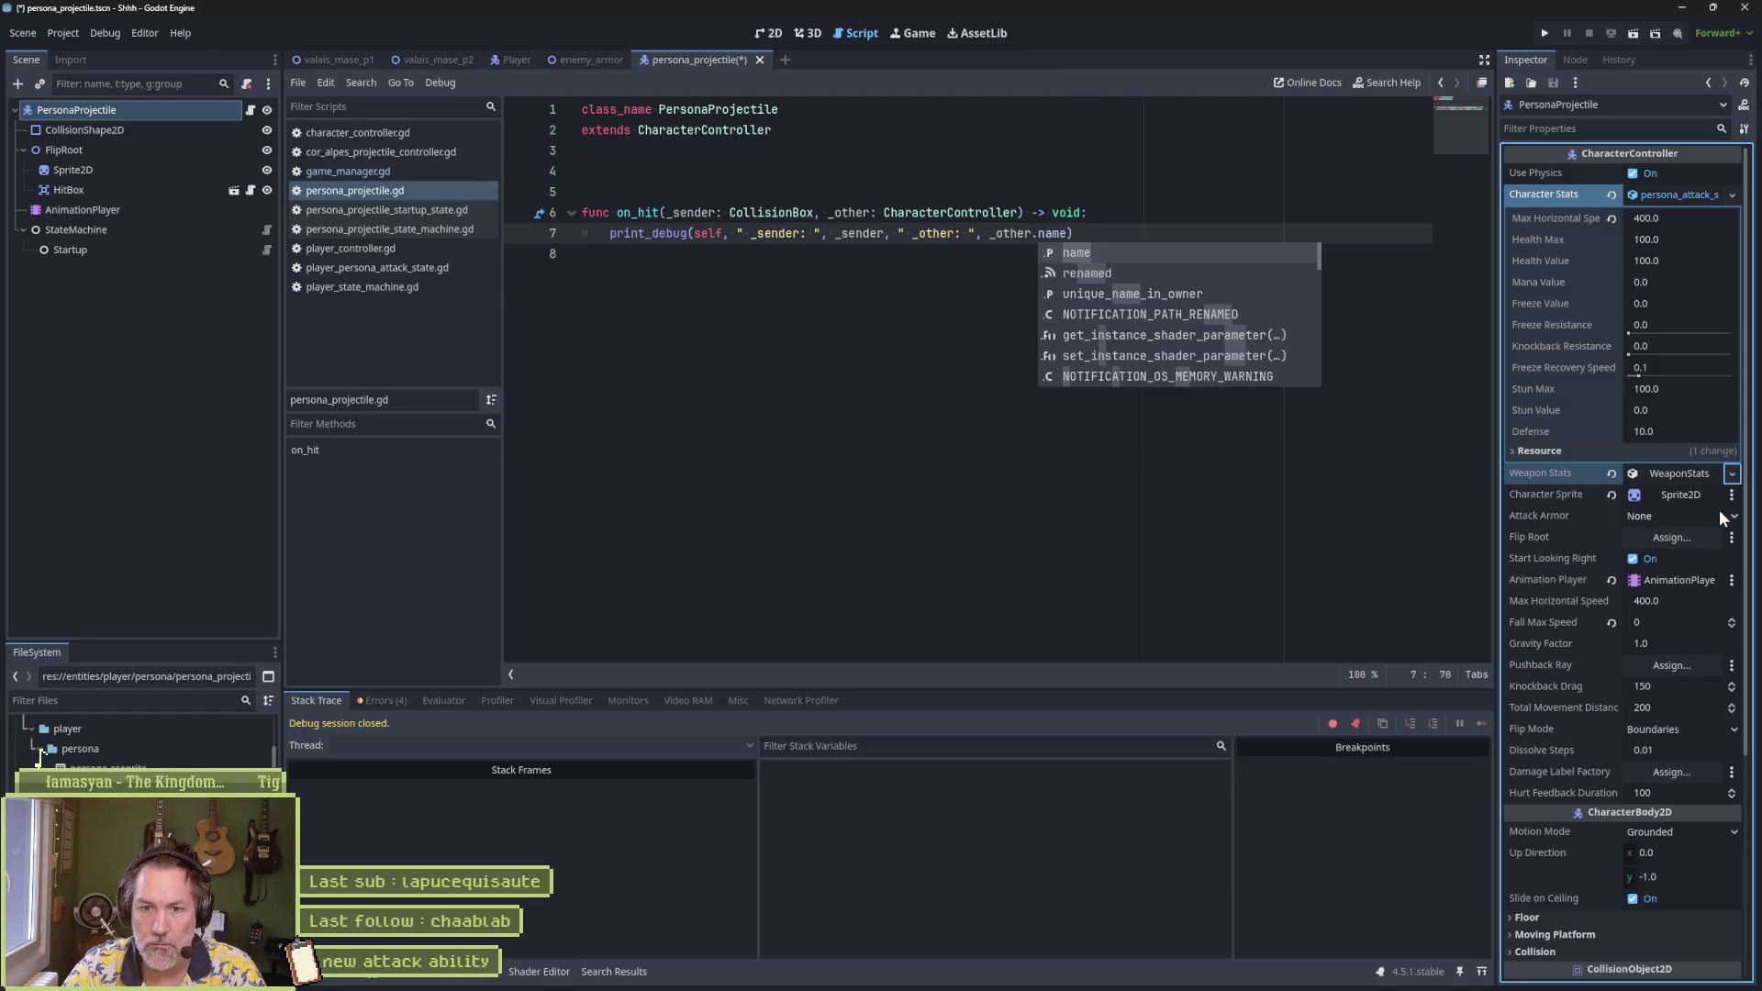
click(1692, 471)
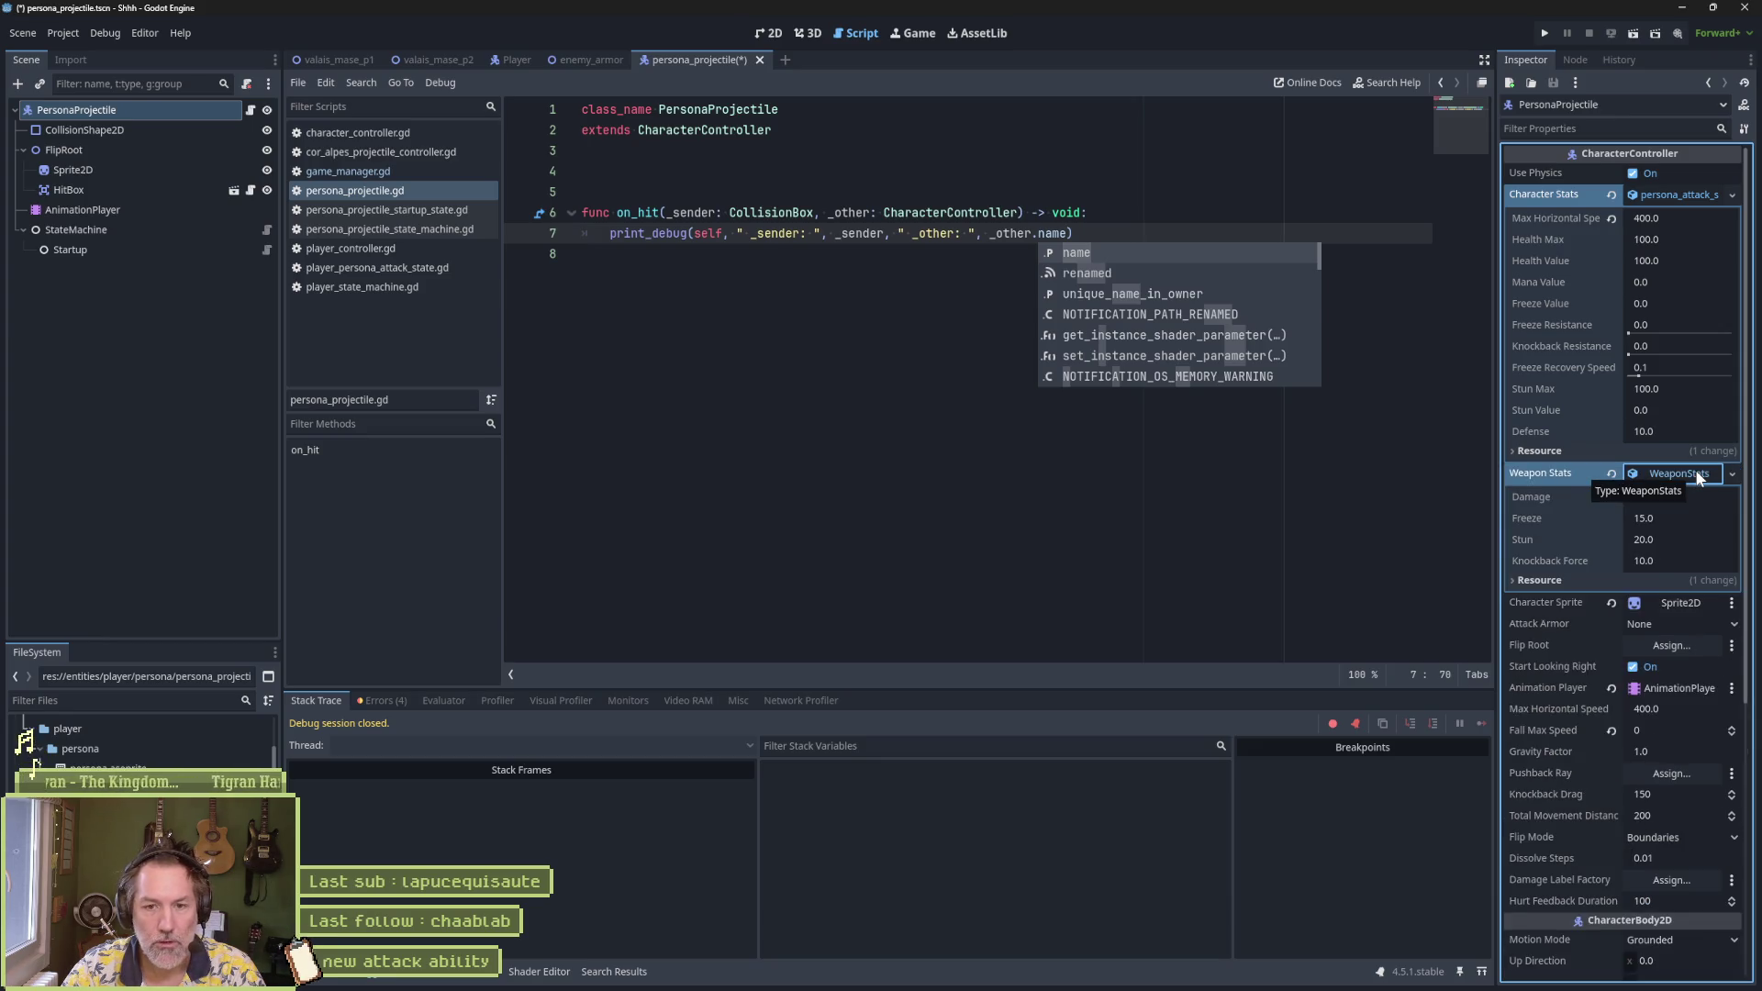
right_click(1694, 470)
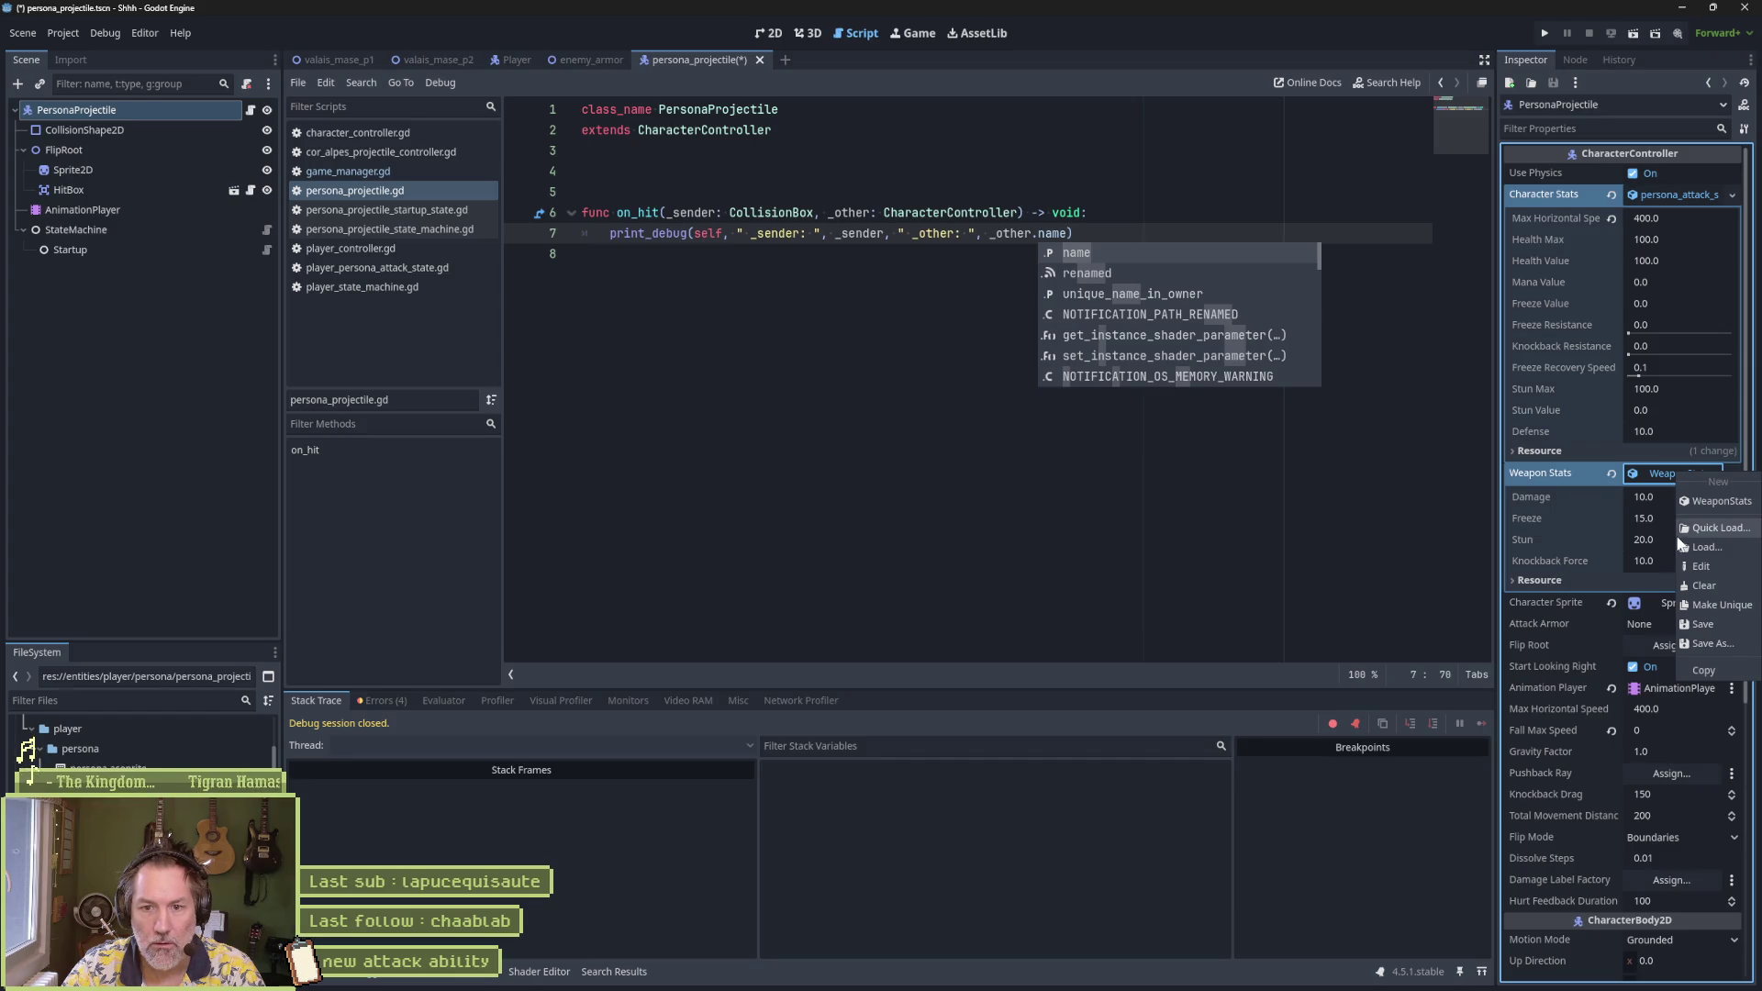
click(1707, 605)
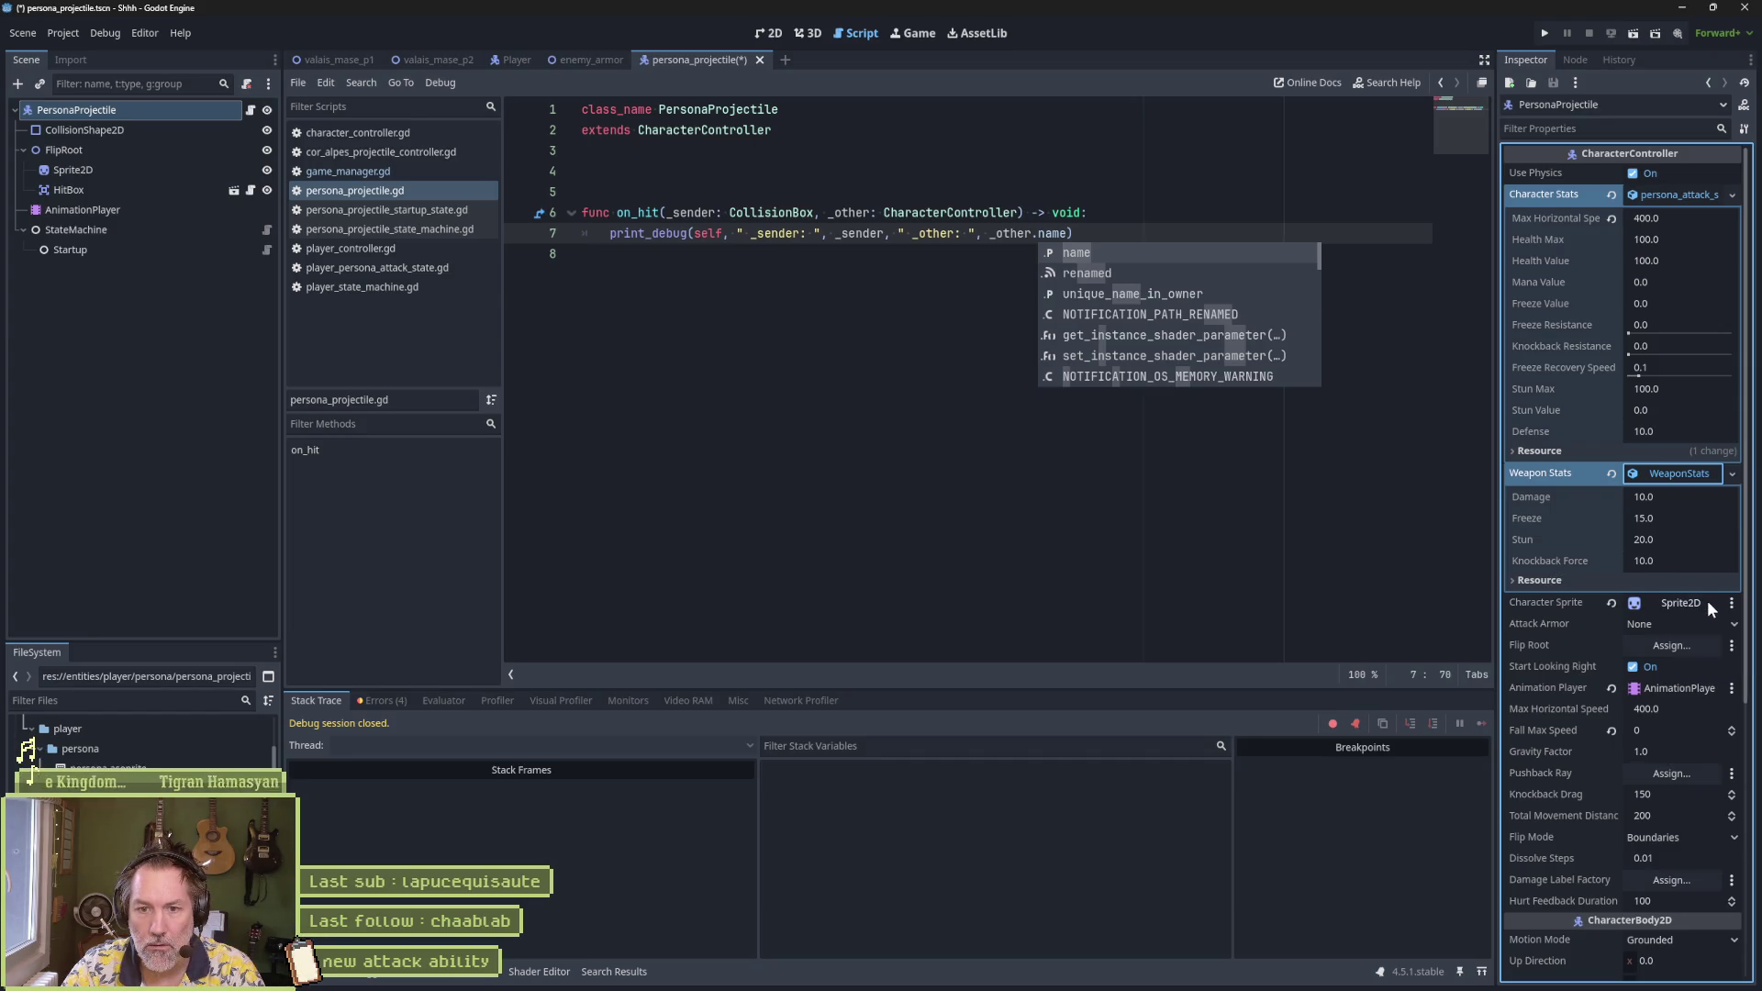
Clear the Weapon Stats slot back to empty and select the persona folder
click(1545, 579)
click(1545, 579)
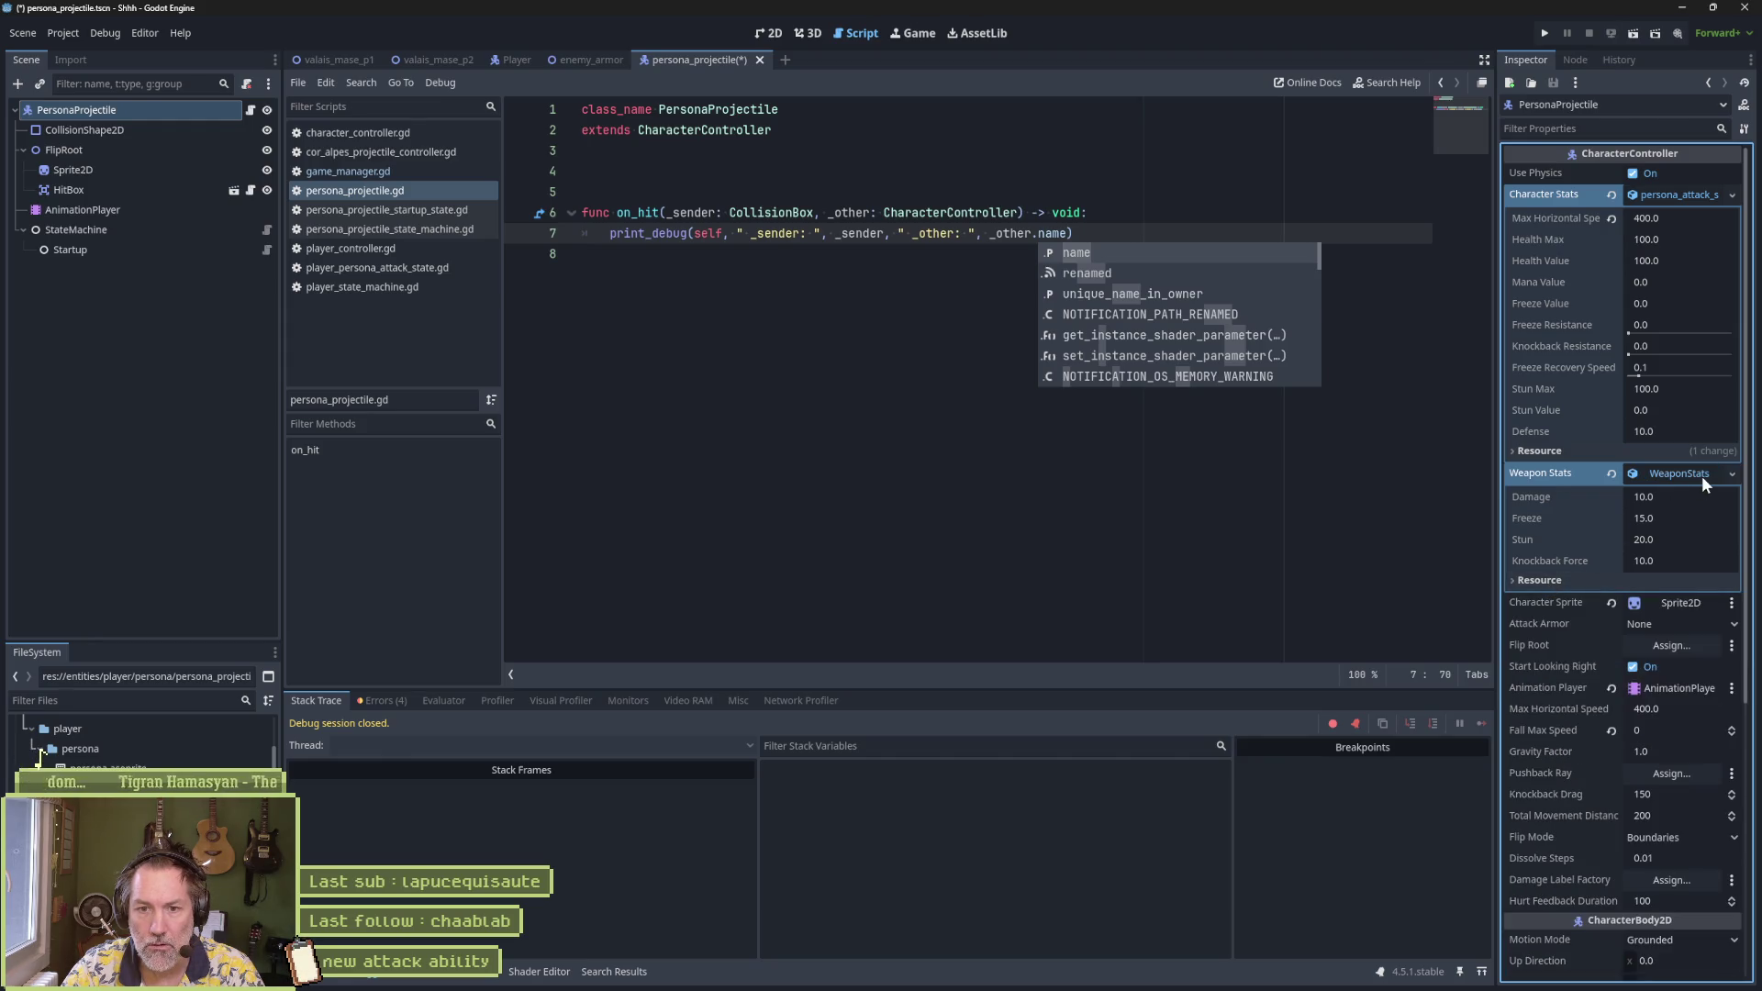
click(1732, 473)
click(1670, 583)
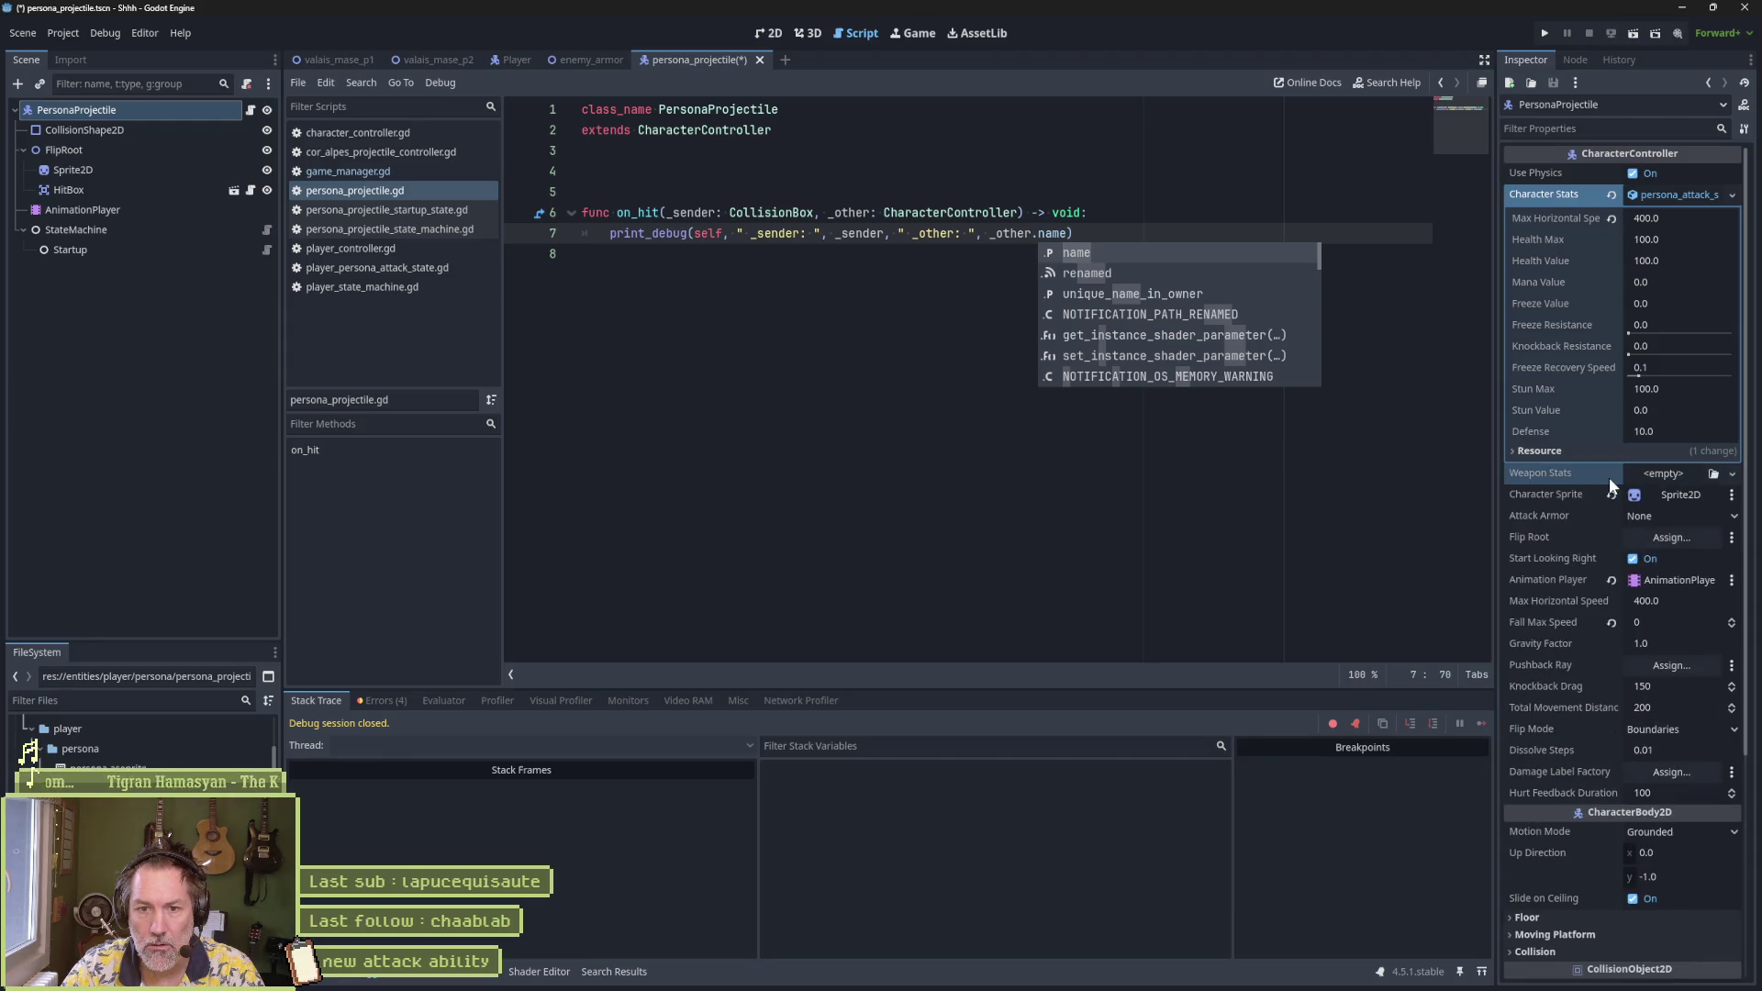
click(1731, 475)
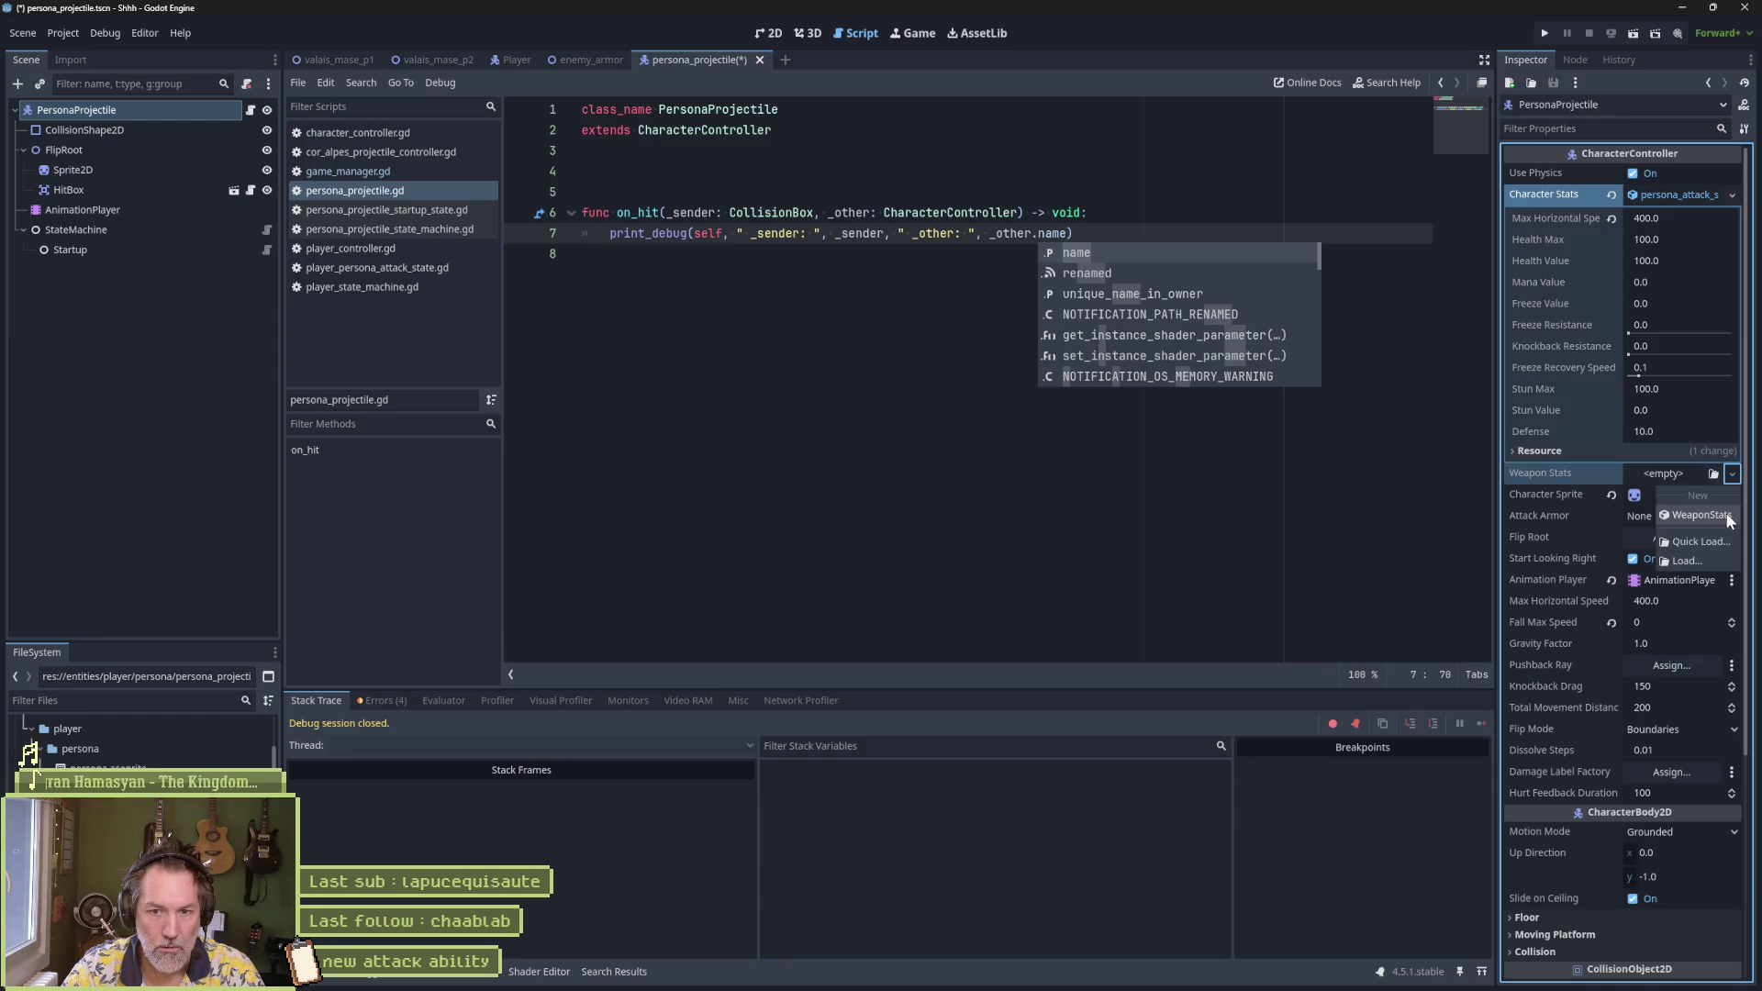
click(77, 749)
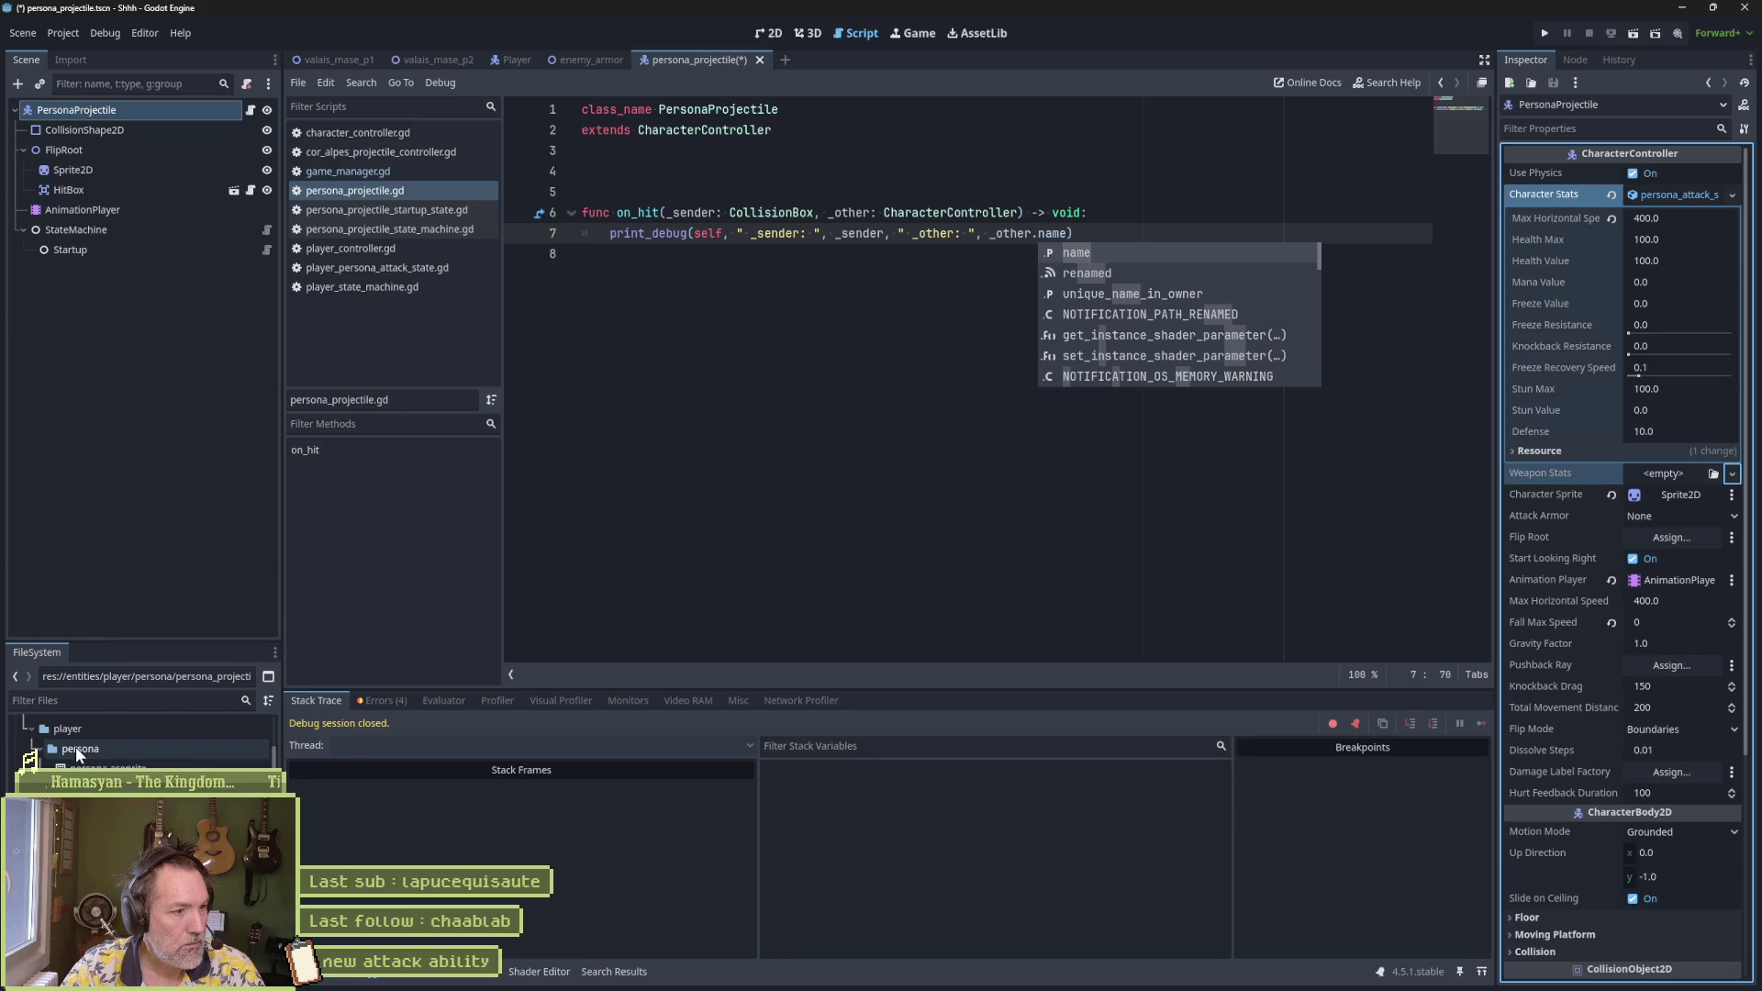
Create a new WeaponStats resource in the persona folder and save it as persona_attack
right_click(76, 746)
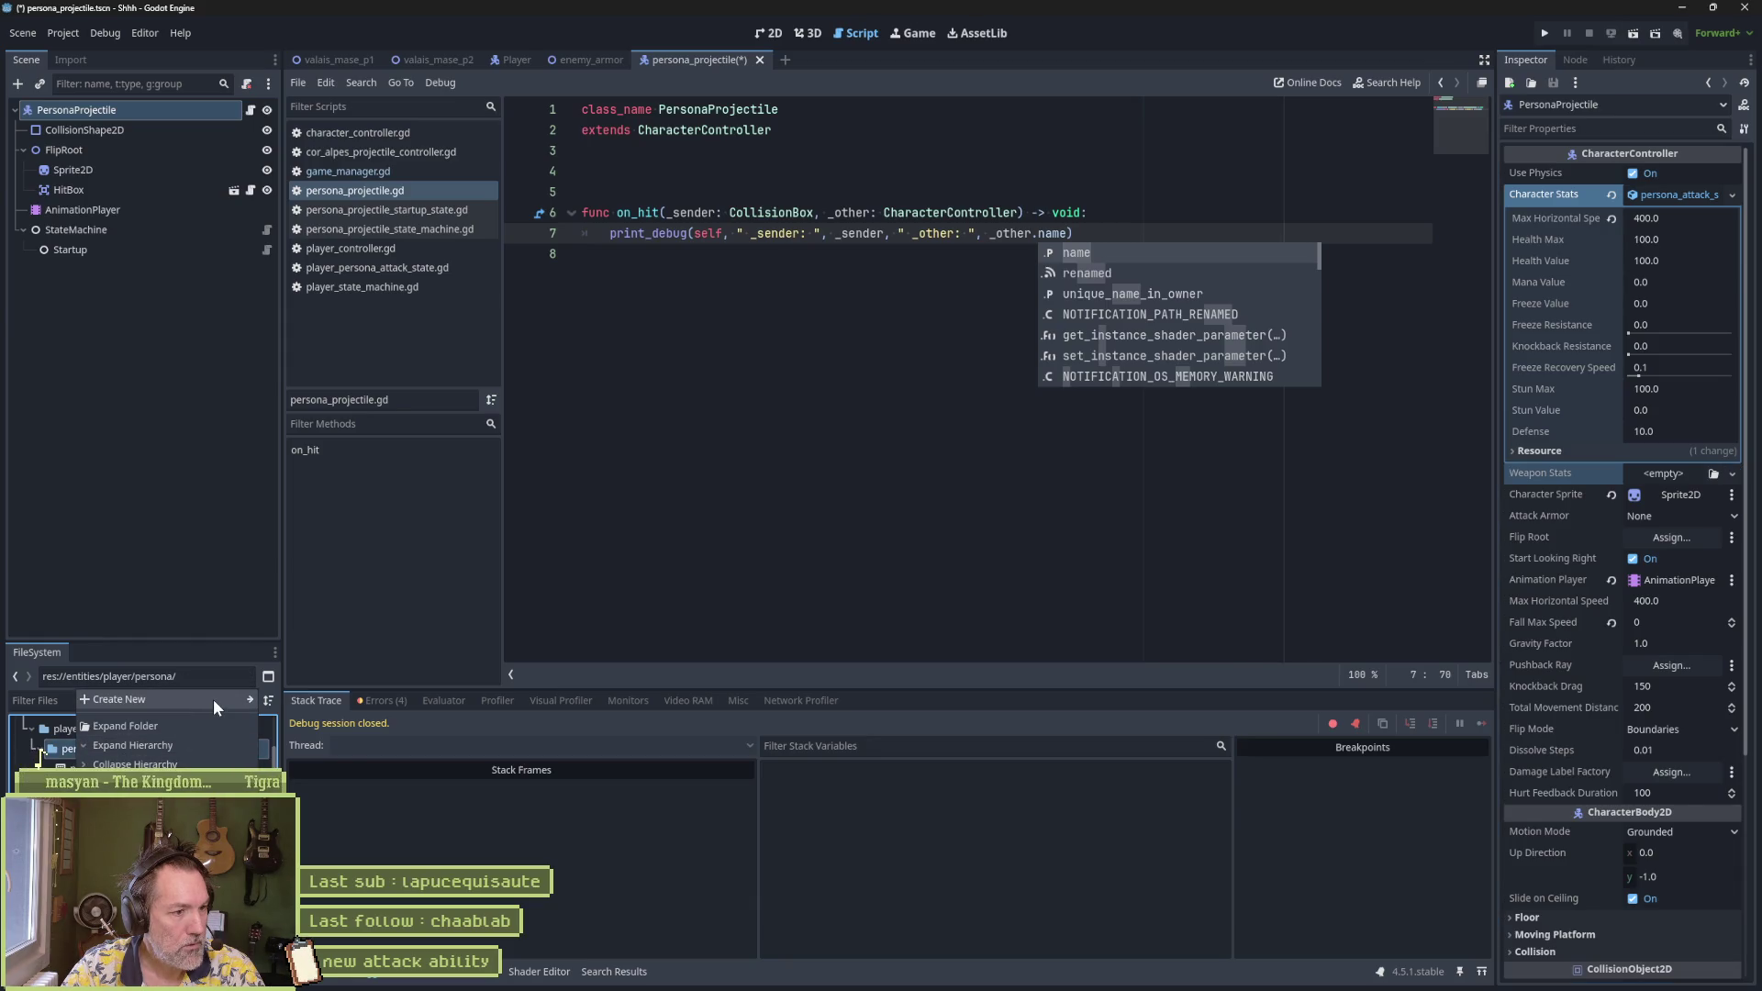
mouse_move(213, 699)
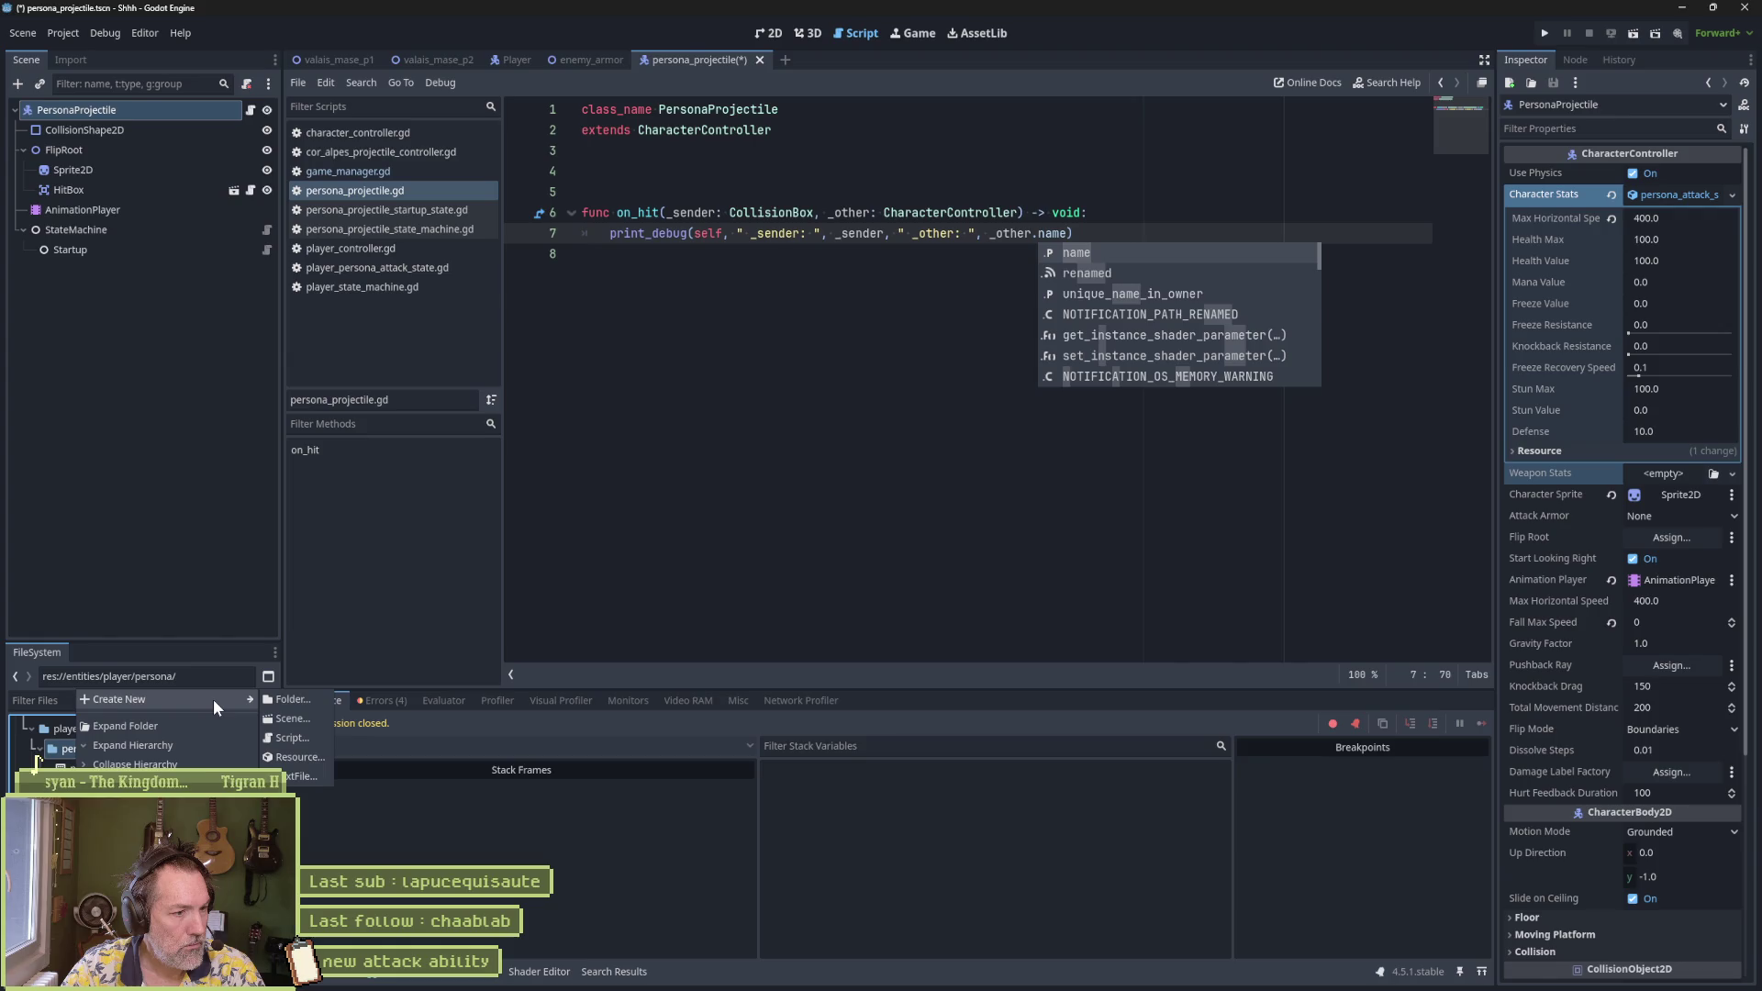
click(288, 756)
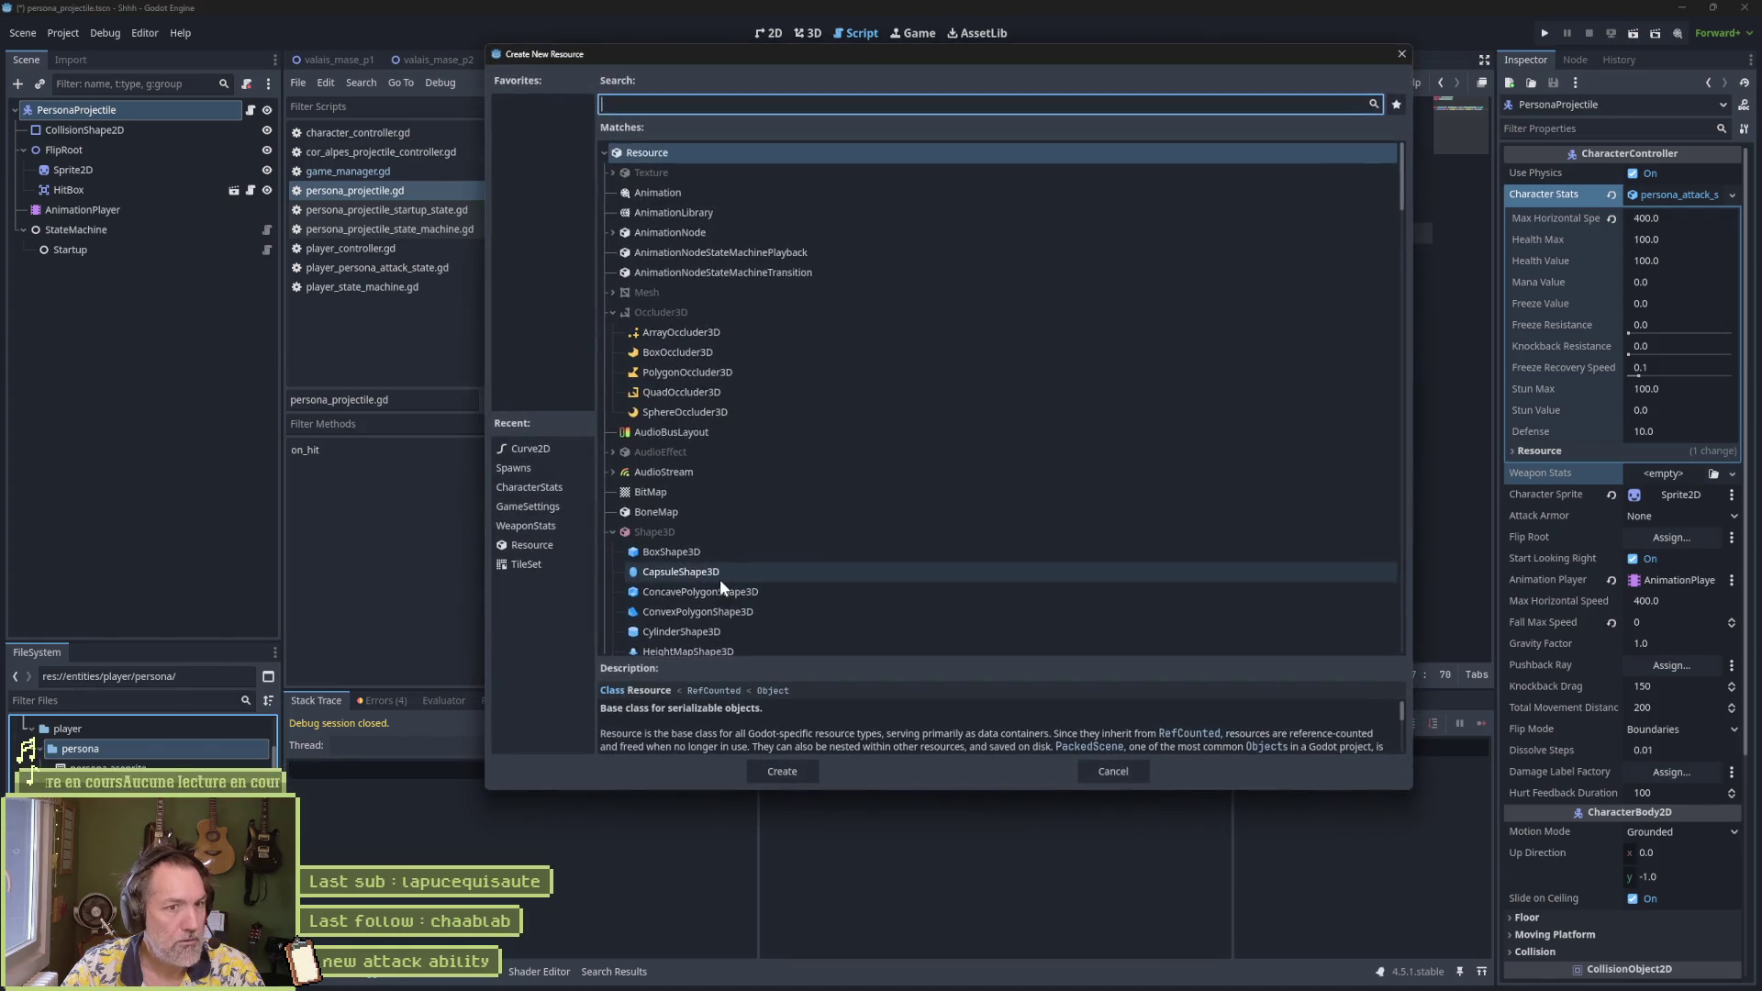
text(wea)
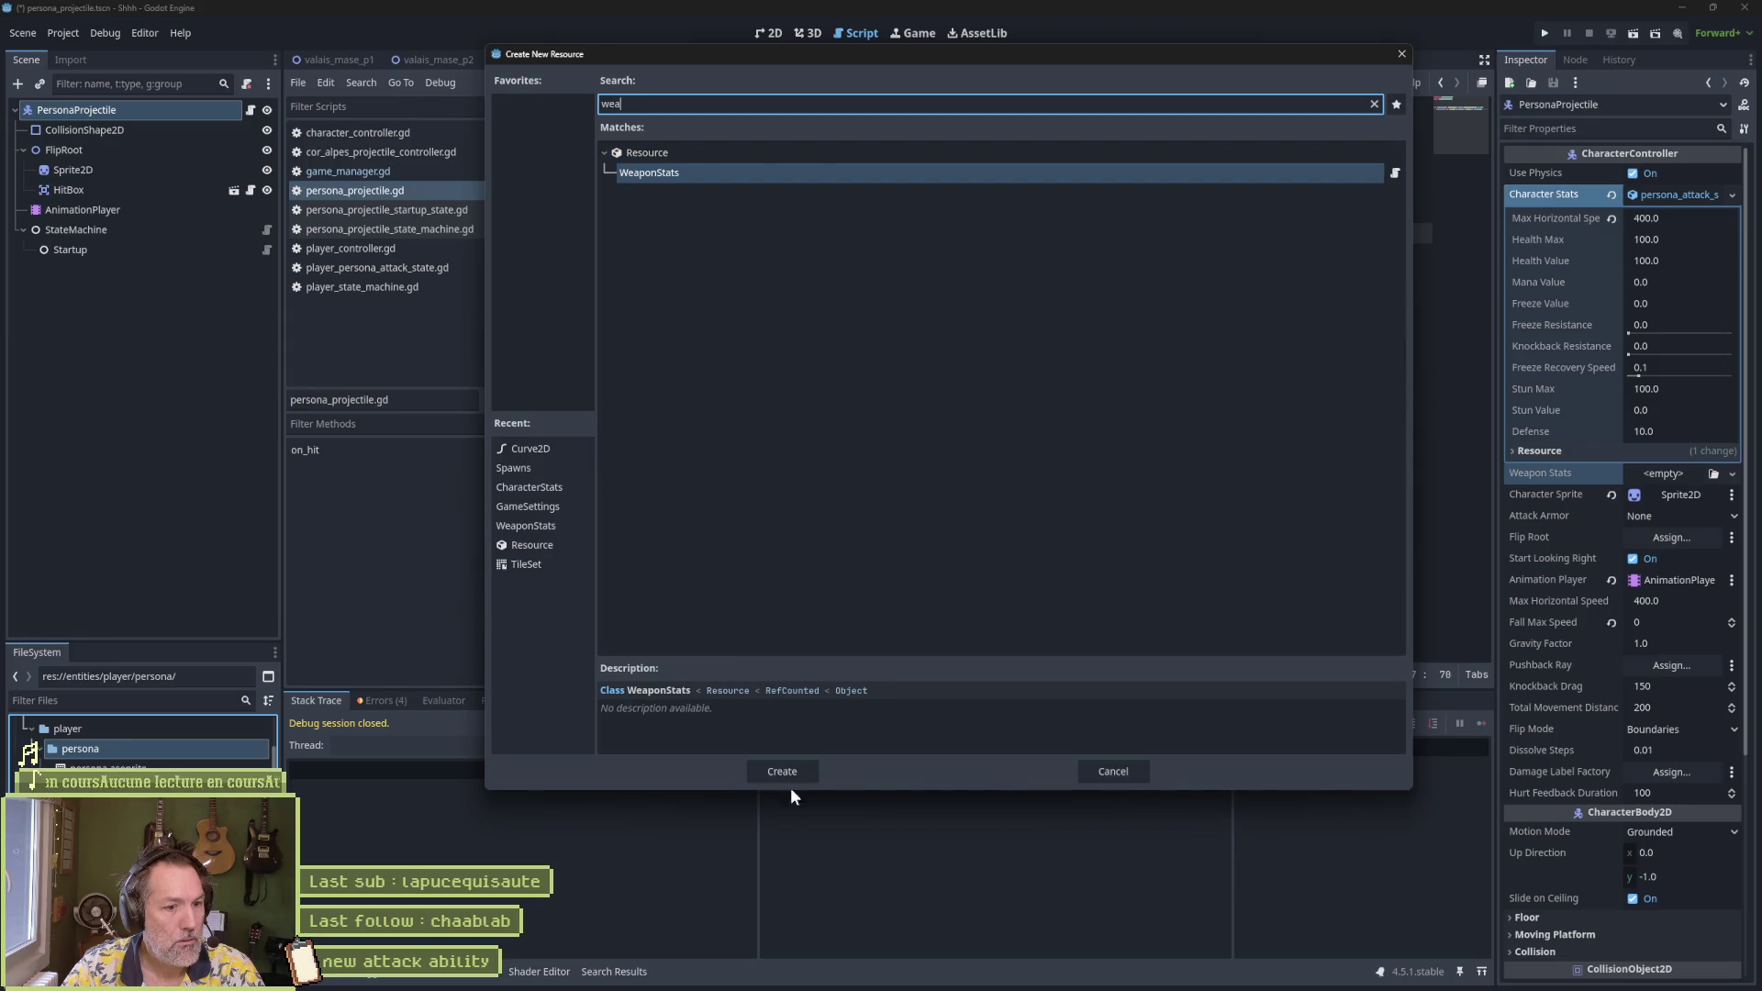
click(800, 771)
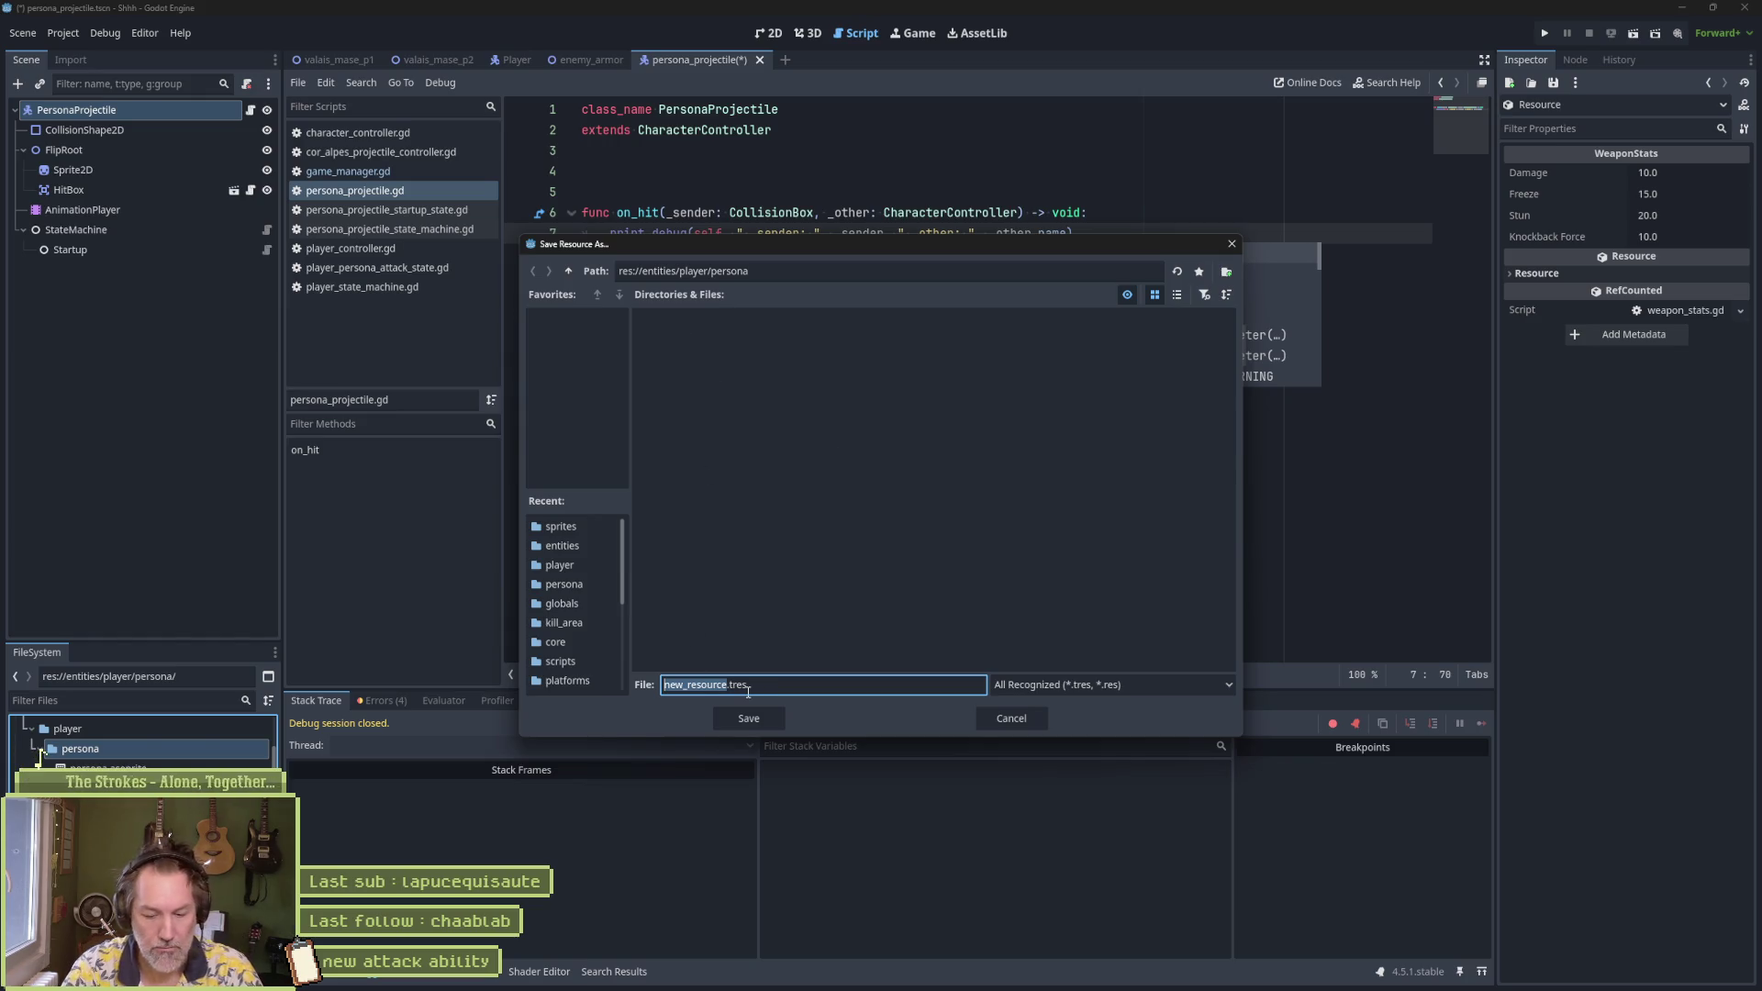
text(persona)
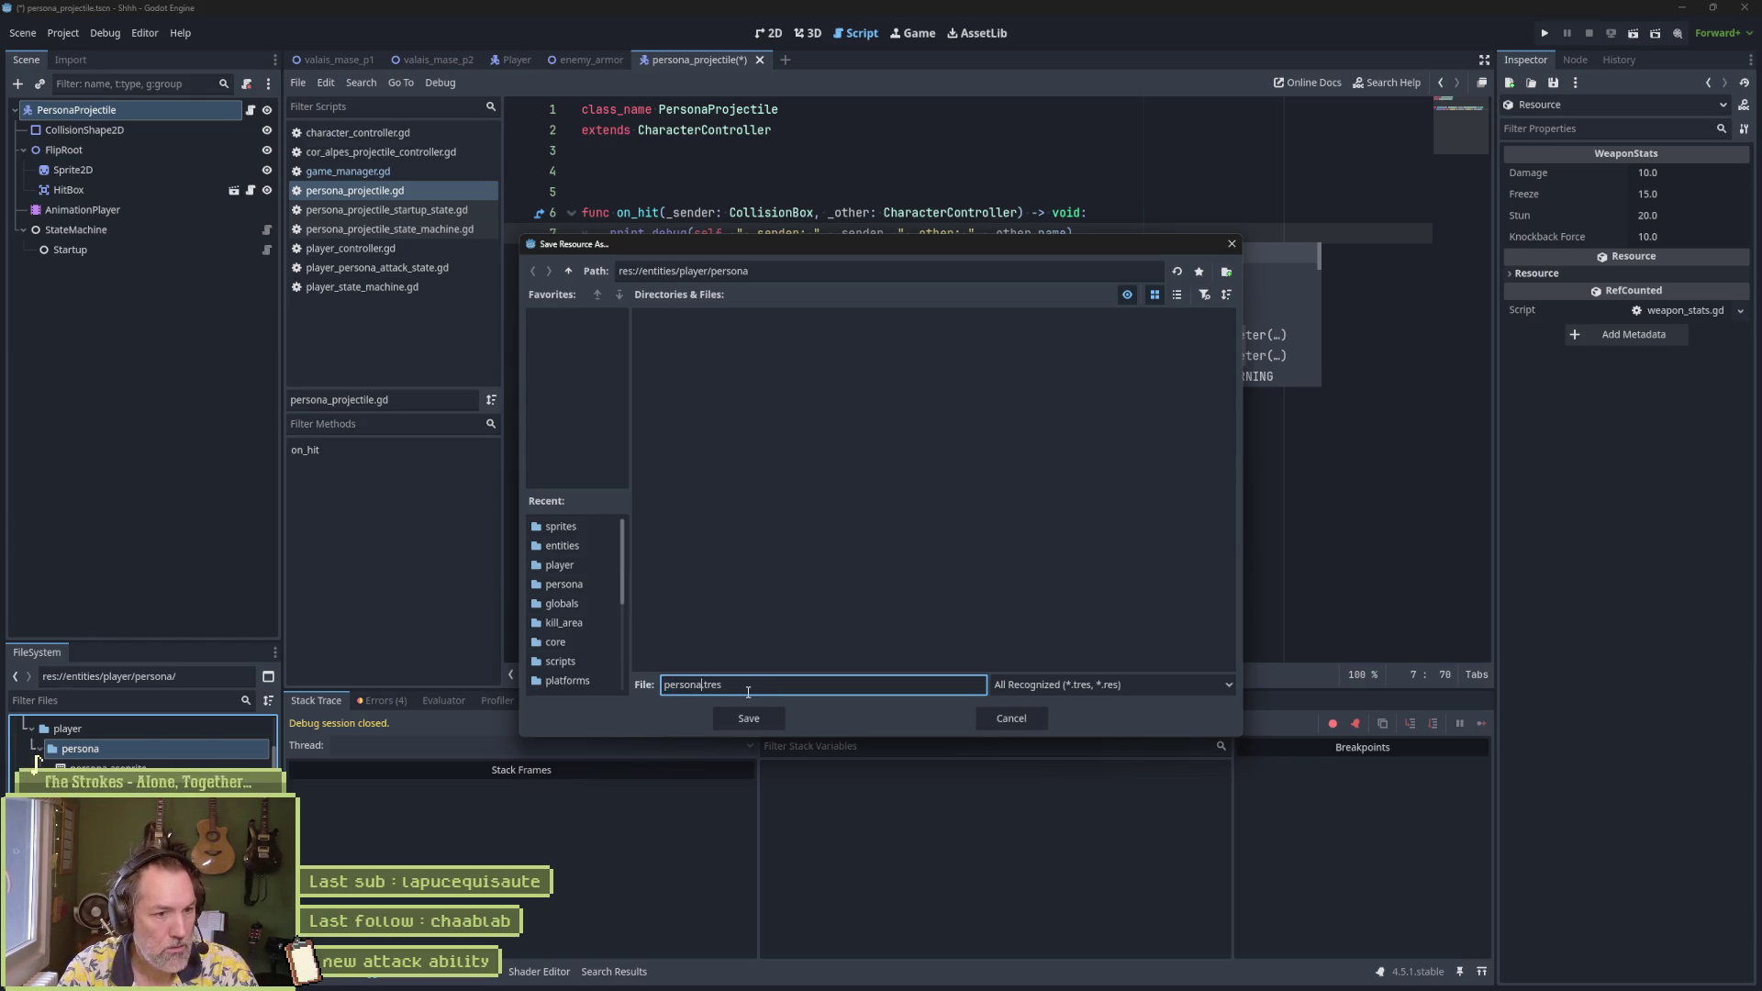
text(_attack)
key(Return)
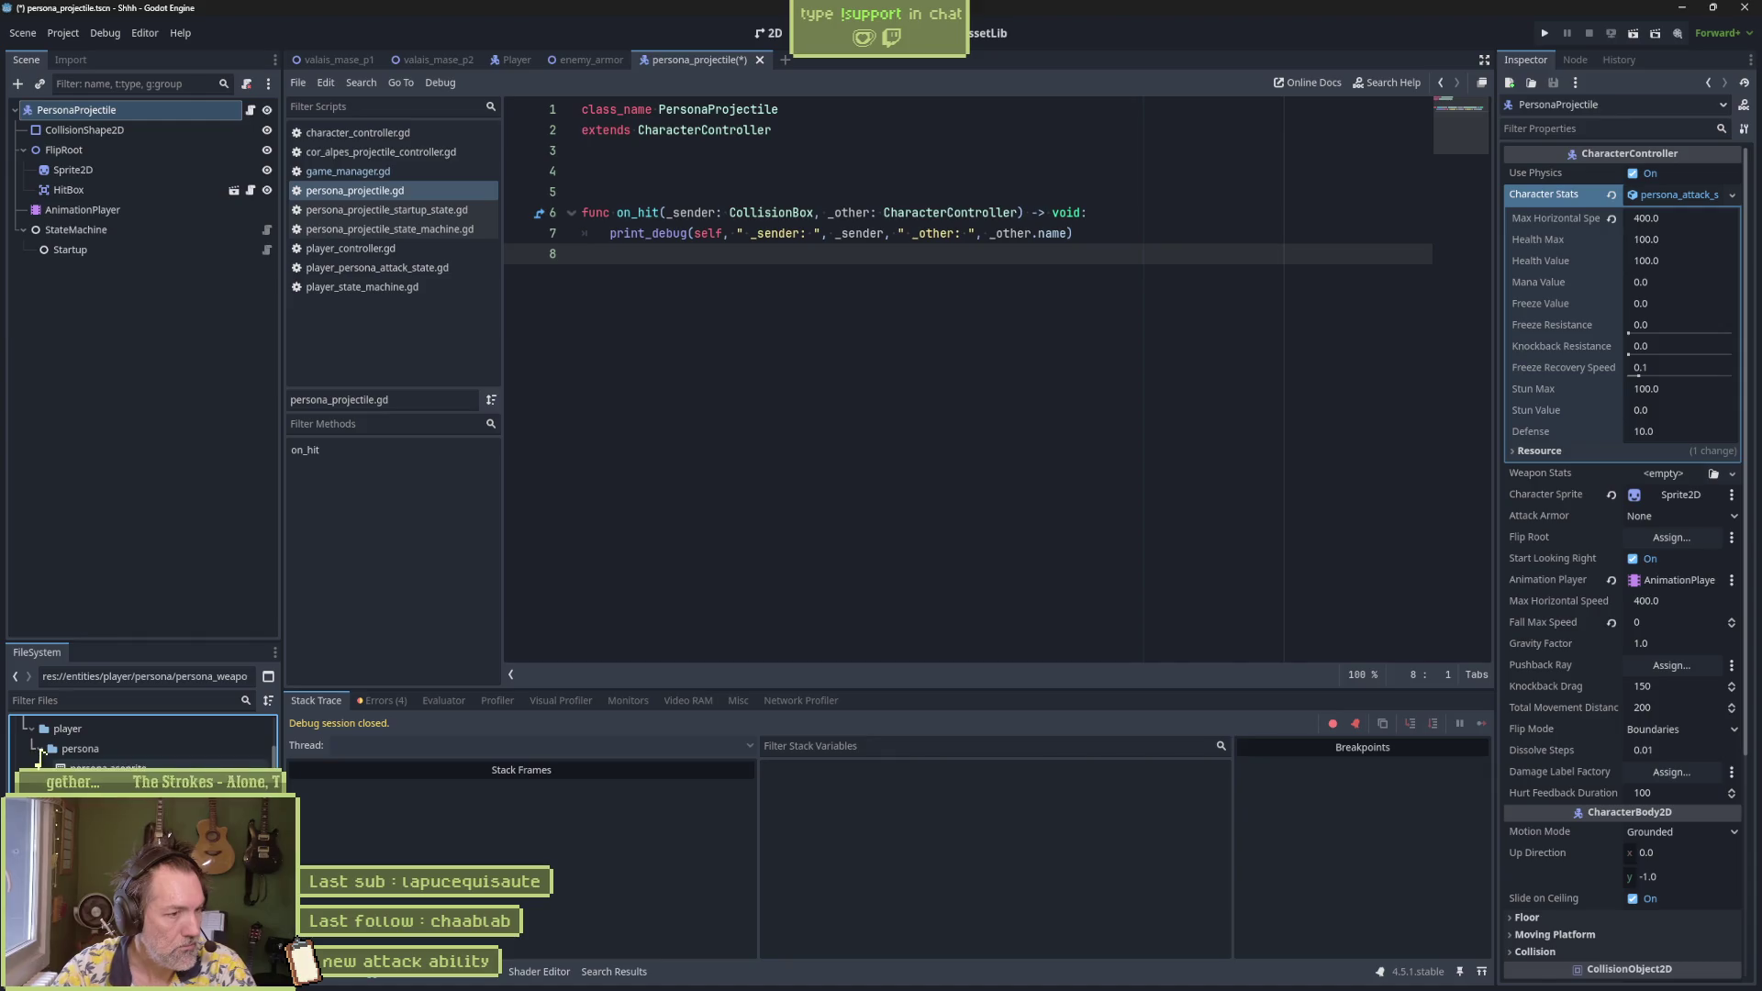
Save the PersonaProjectile scene and assign the saved resource to its Weapon Stats slot
key(ctrl+s)
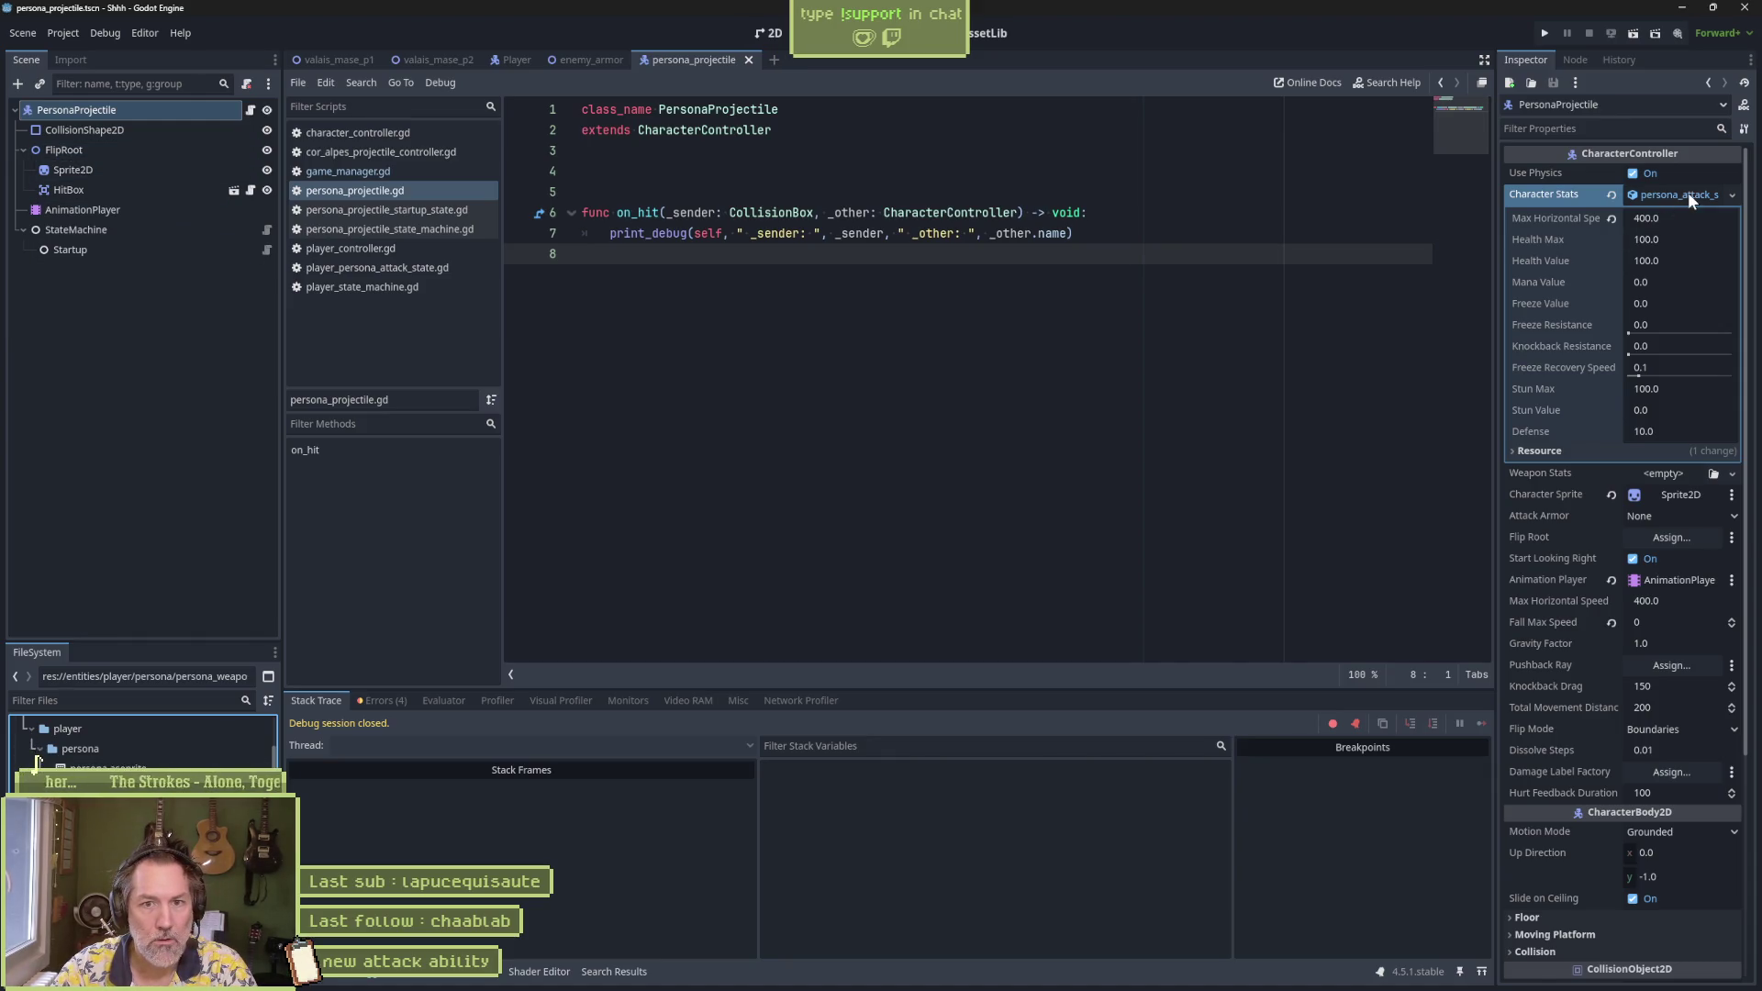
click(1691, 196)
mouse_move(30, 754)
mouse_down()
mouse_move(893, 514)
mouse_move(1690, 240)
mouse_move(1679, 217)
mouse_up()
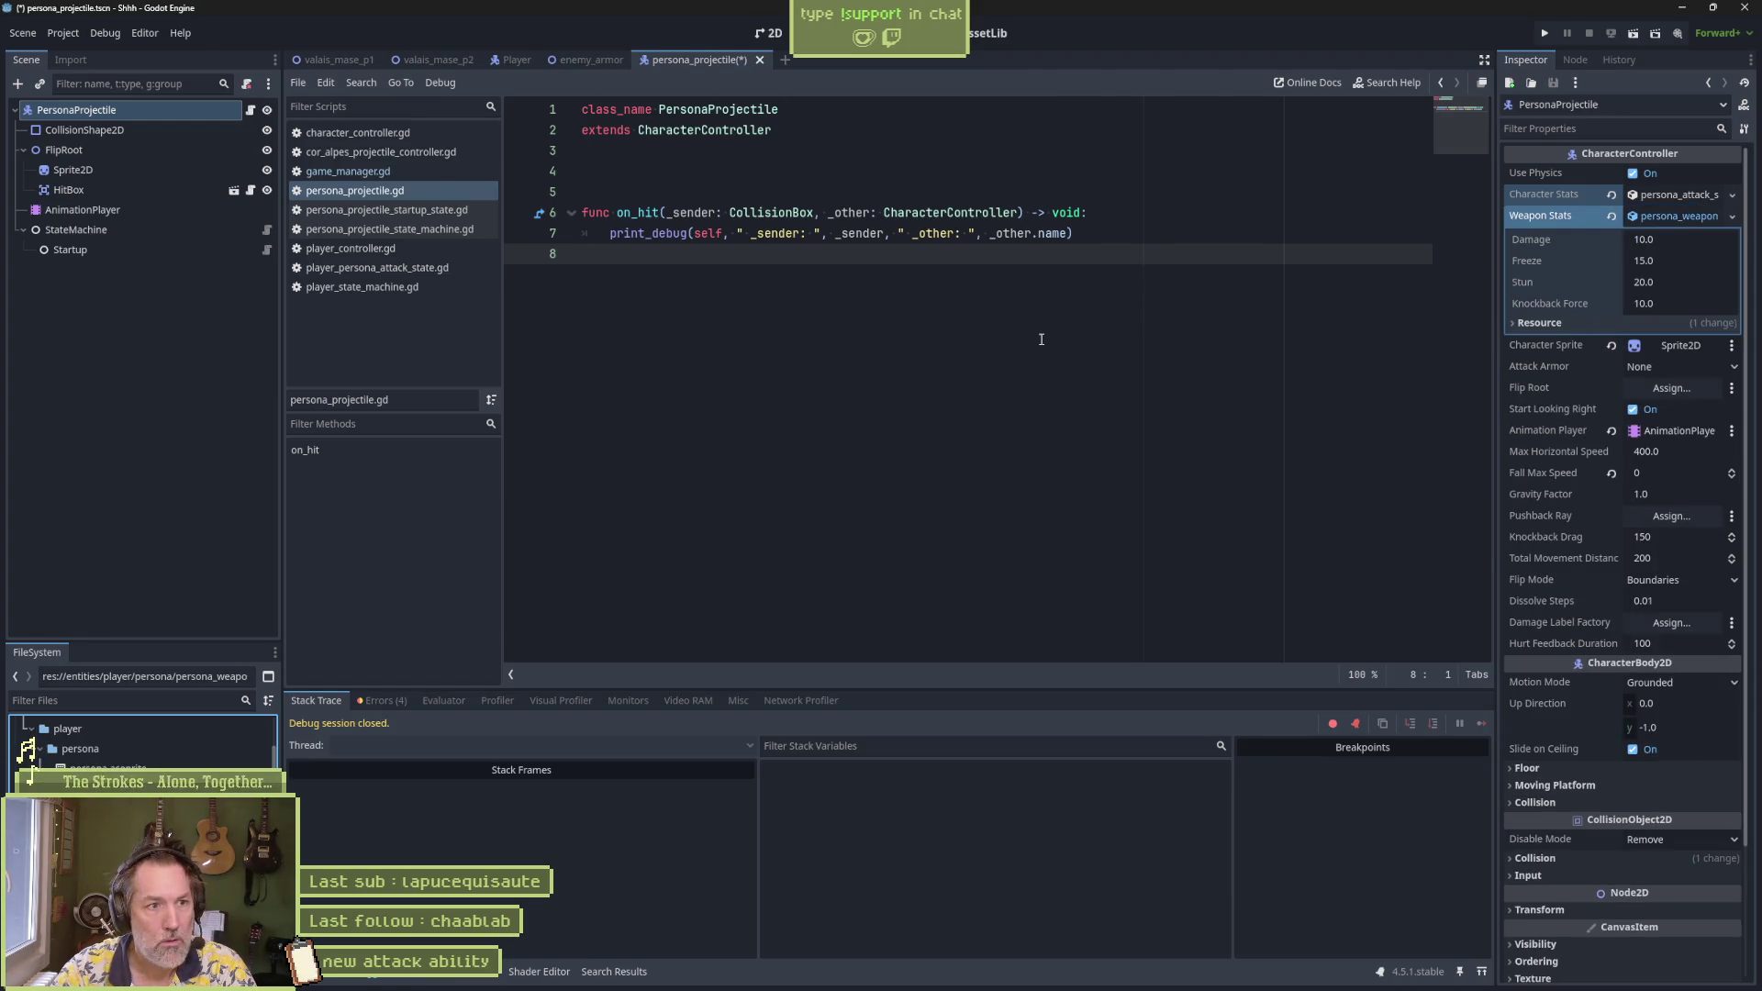
click(563, 62)
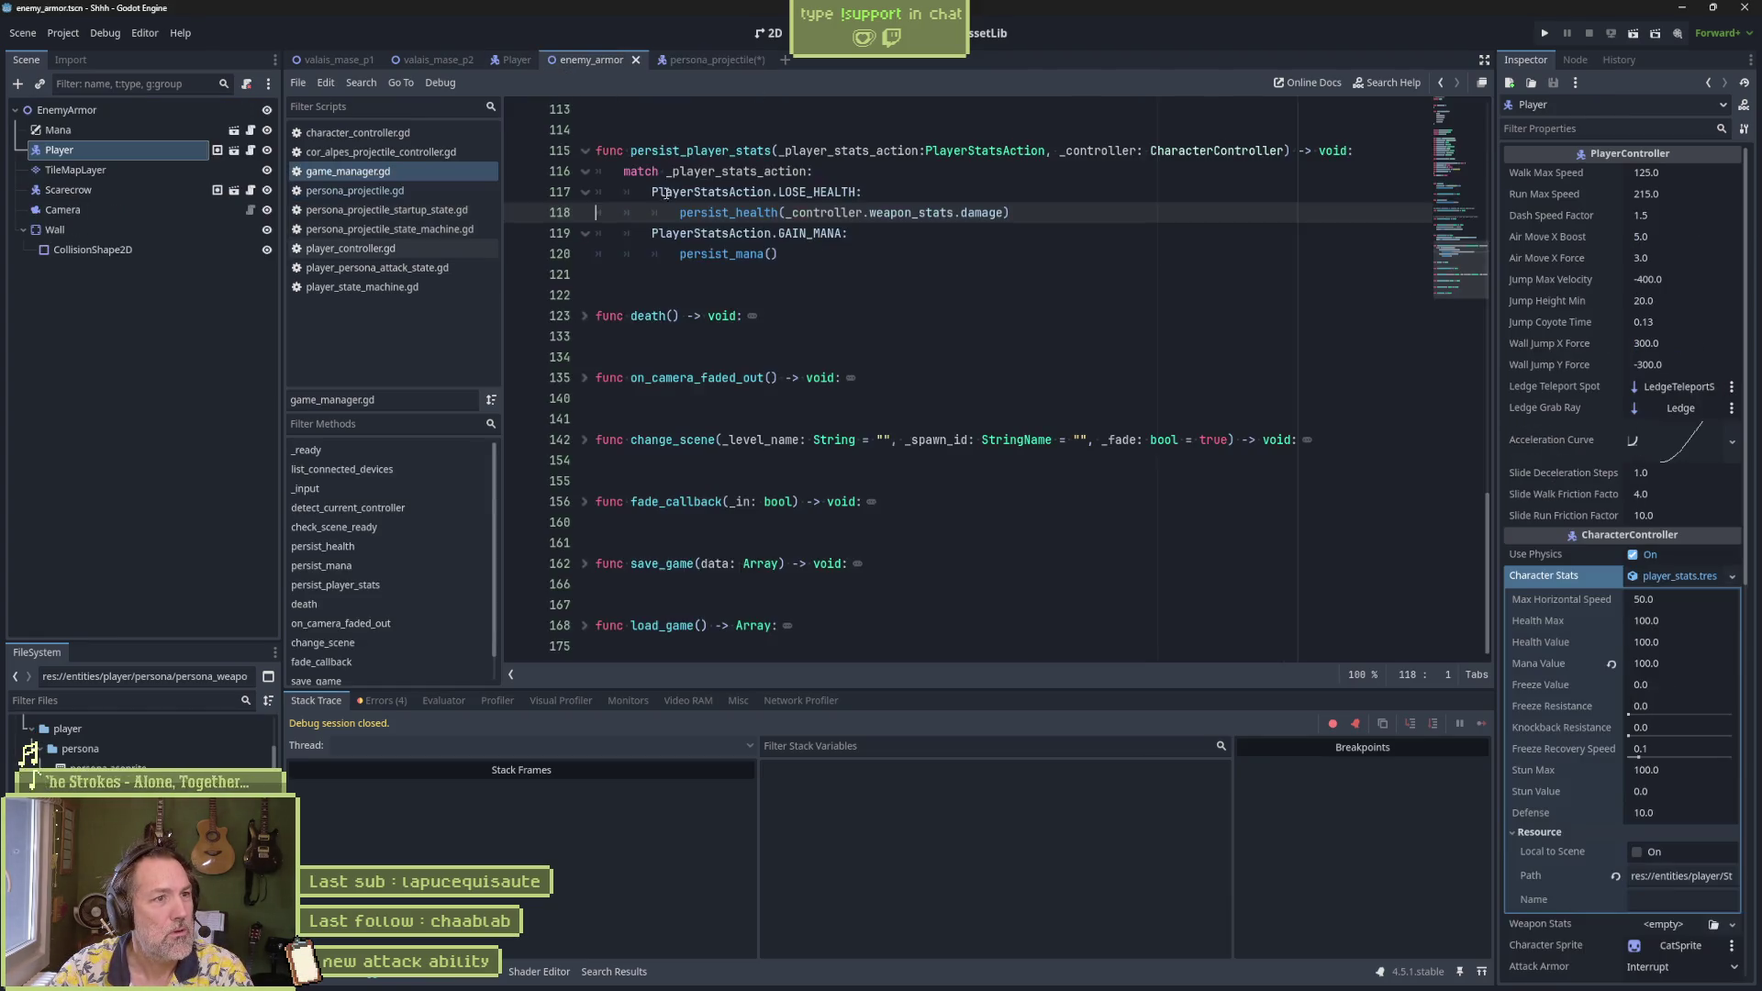
Run the scene with F6, fire the persona projectile, then select persona_projectile's HitBox
key(F6)
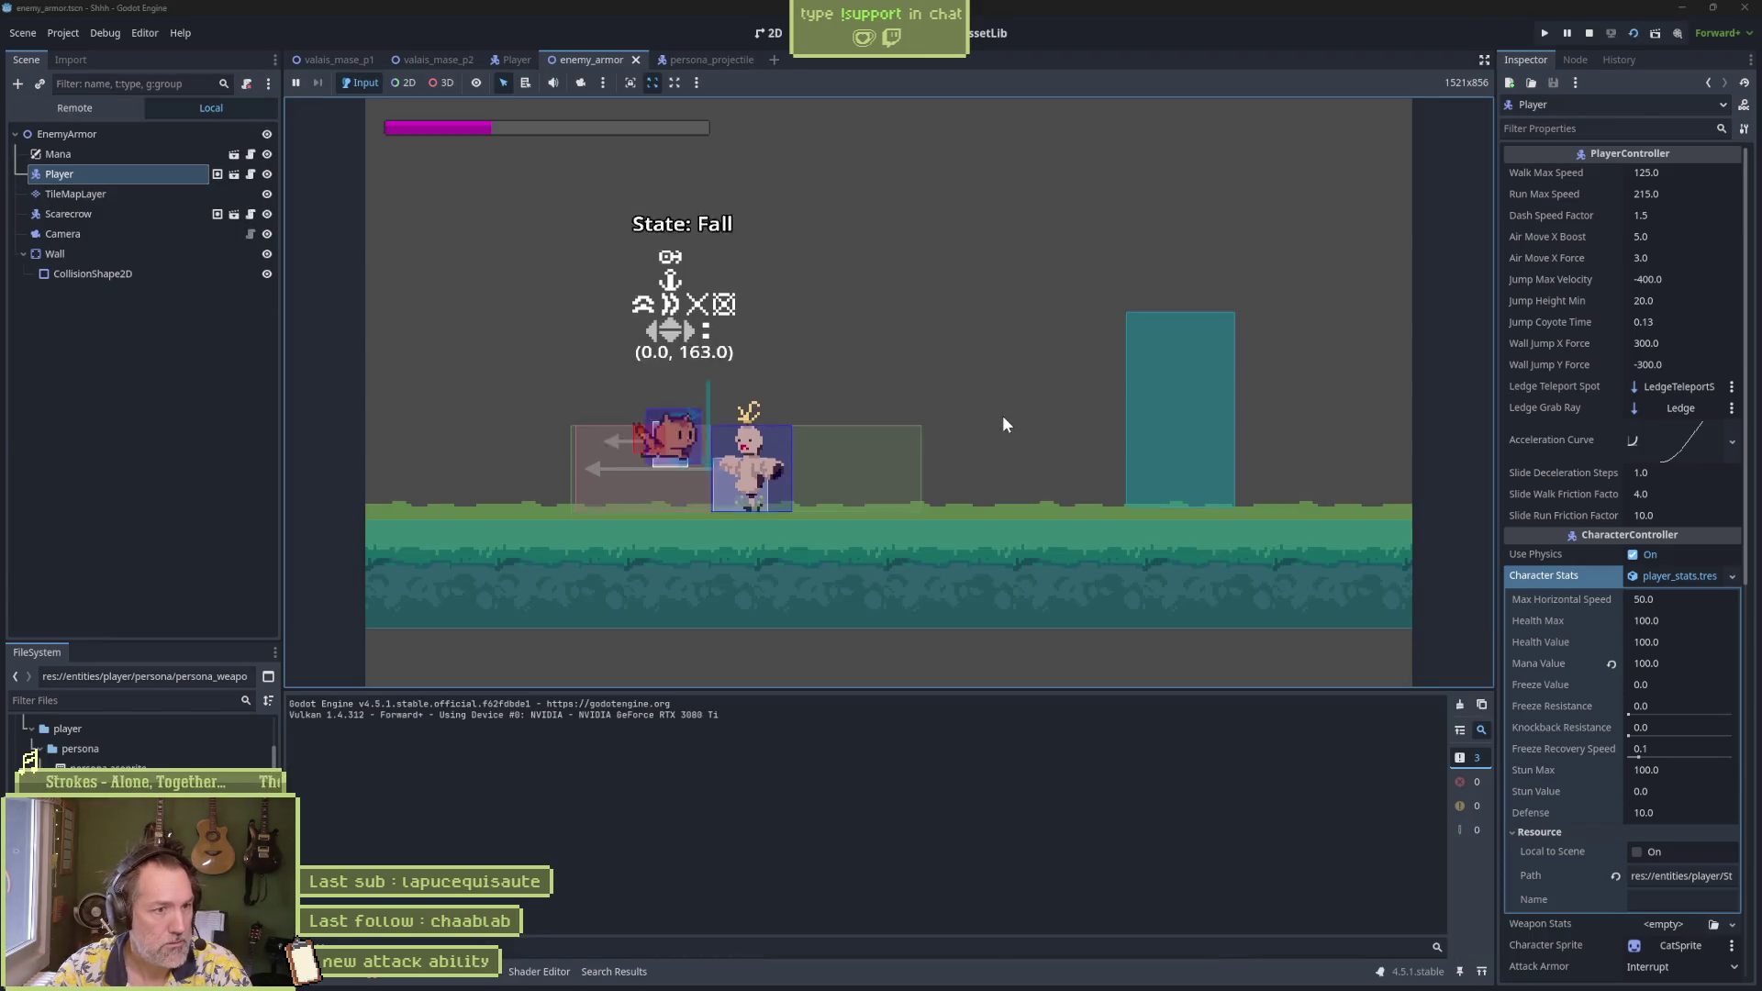
click(991, 415)
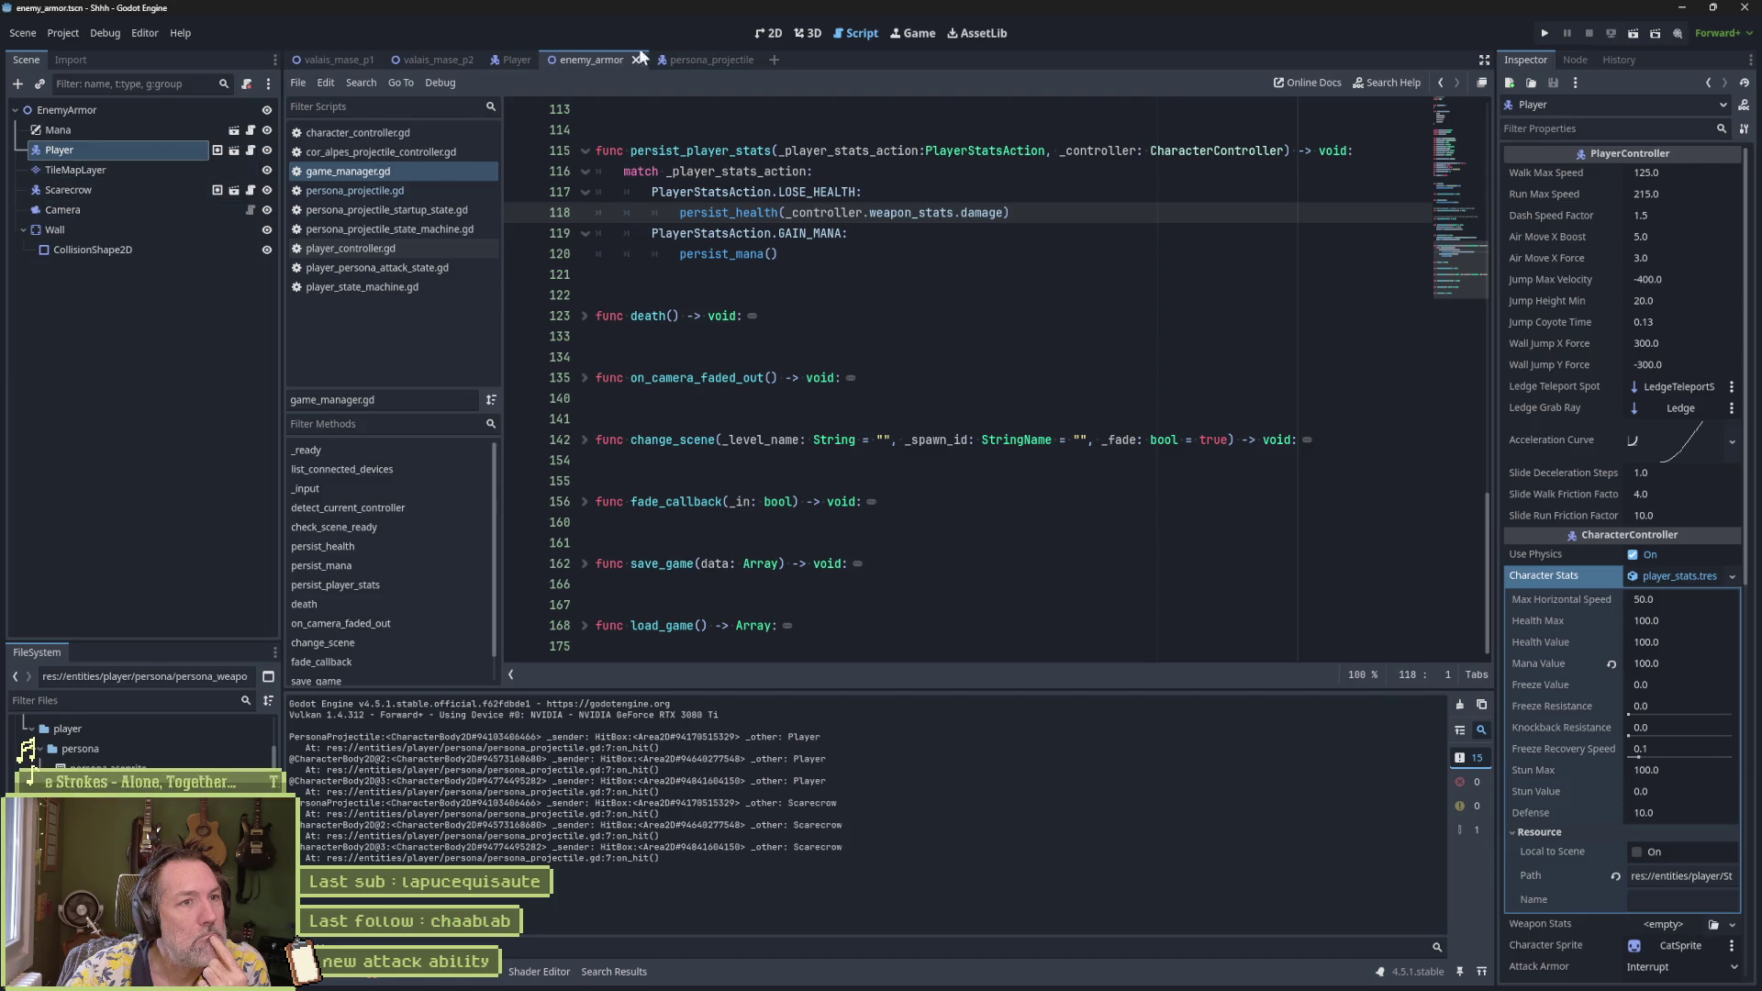
click(714, 58)
click(131, 187)
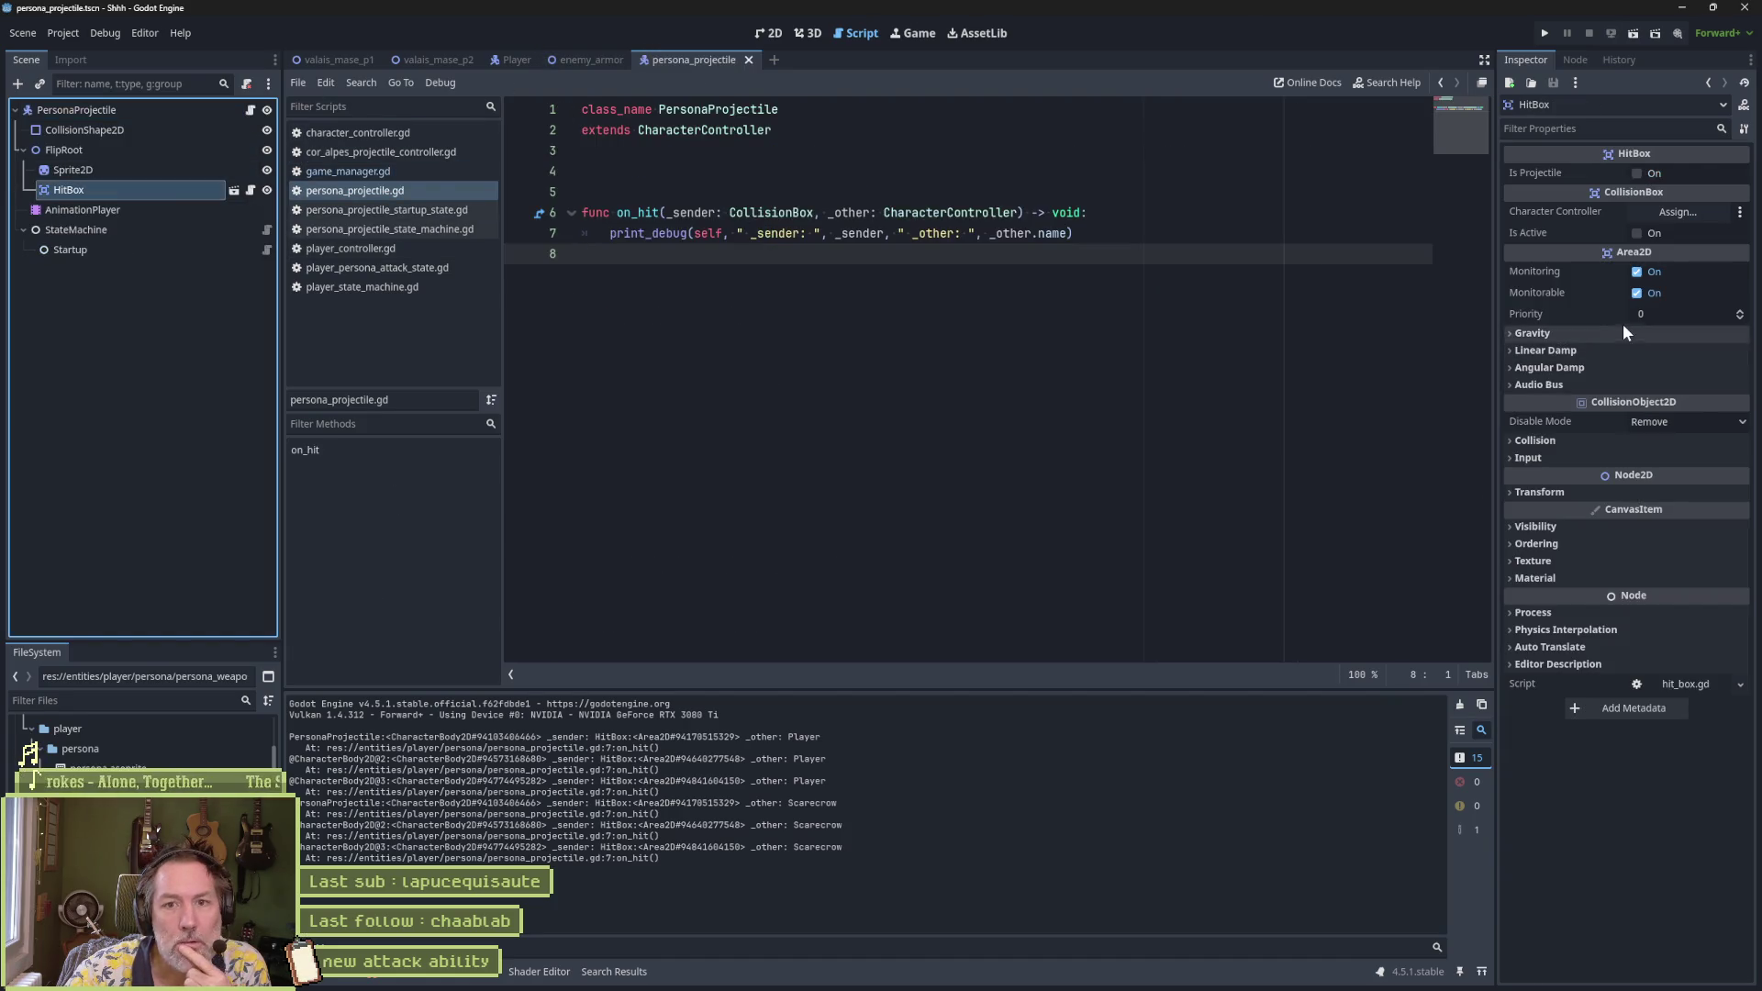
Enable Is Projectile on the HitBox and open hit_box.gd at its setter
click(1634, 441)
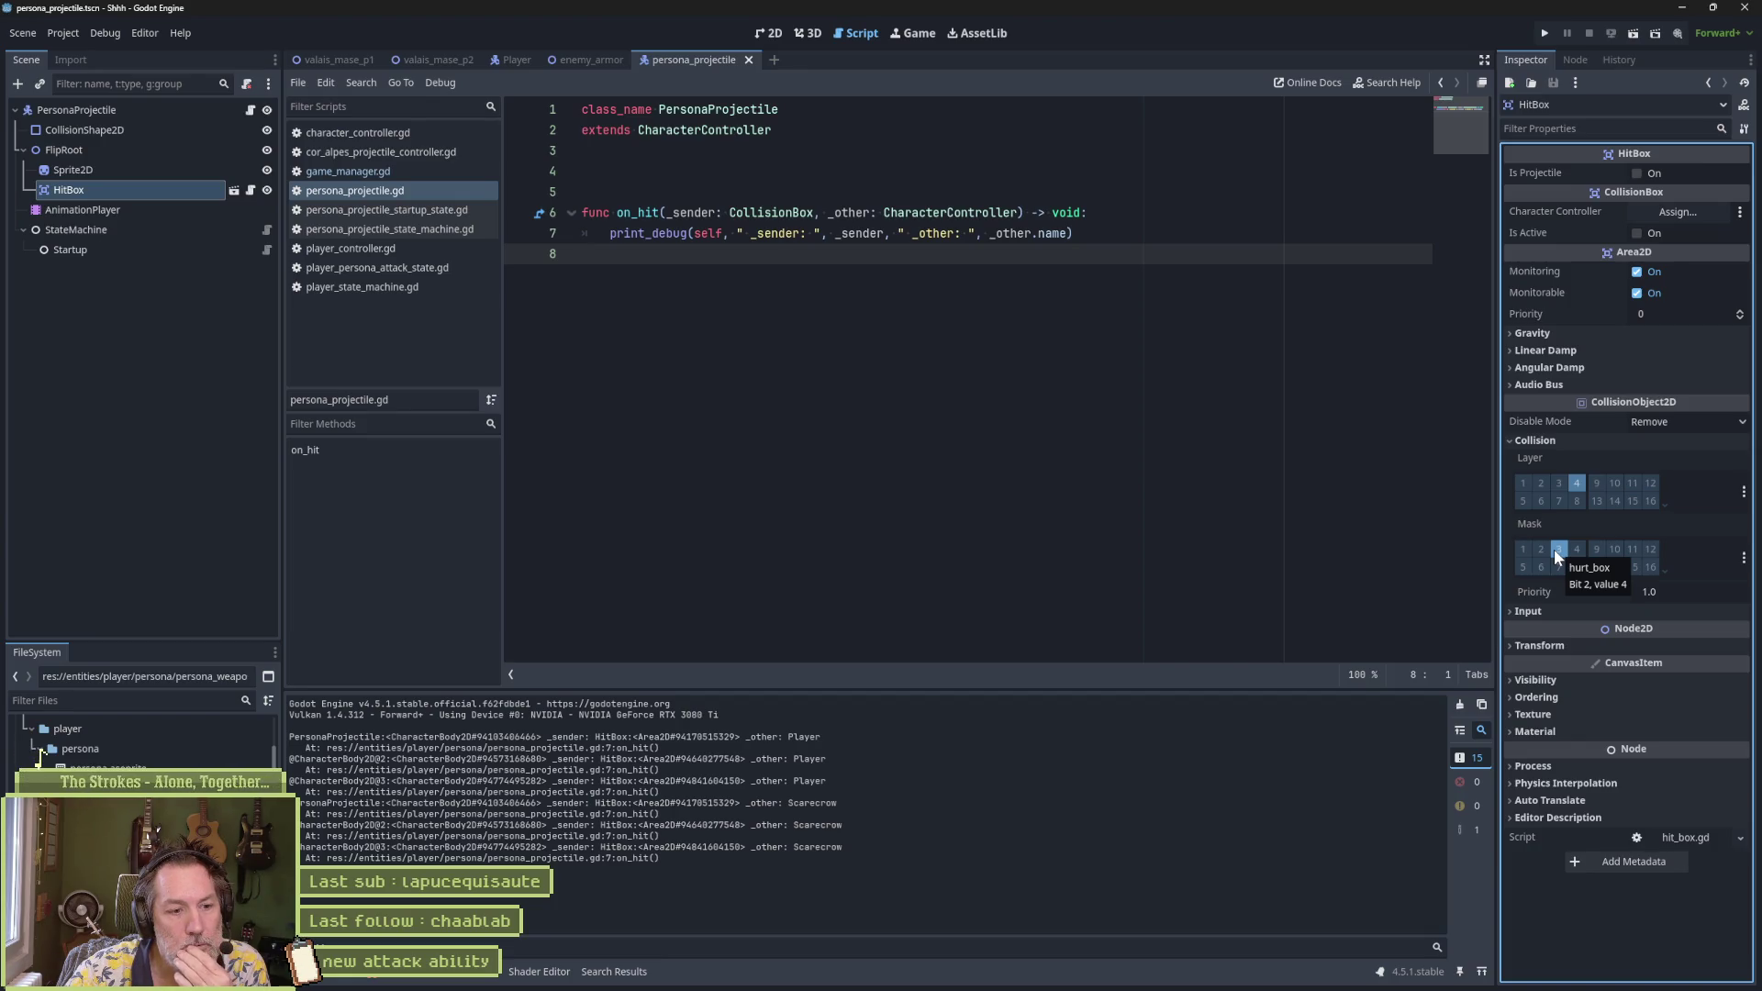
click(1637, 171)
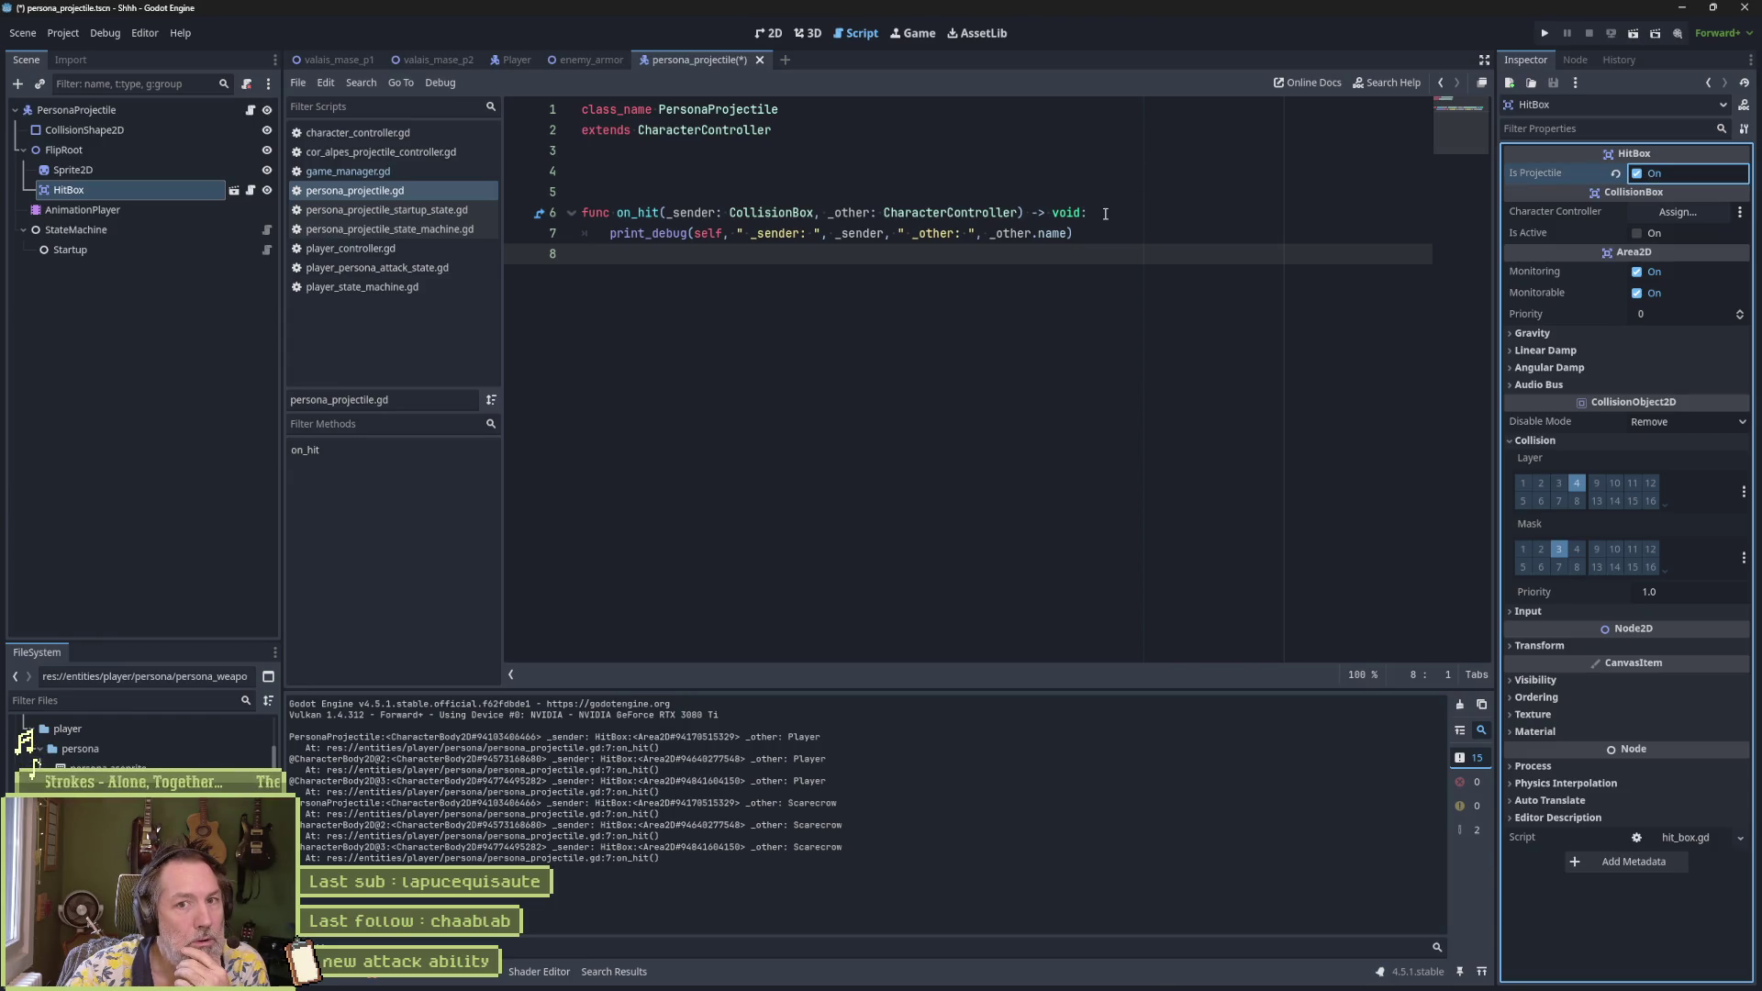
click(248, 190)
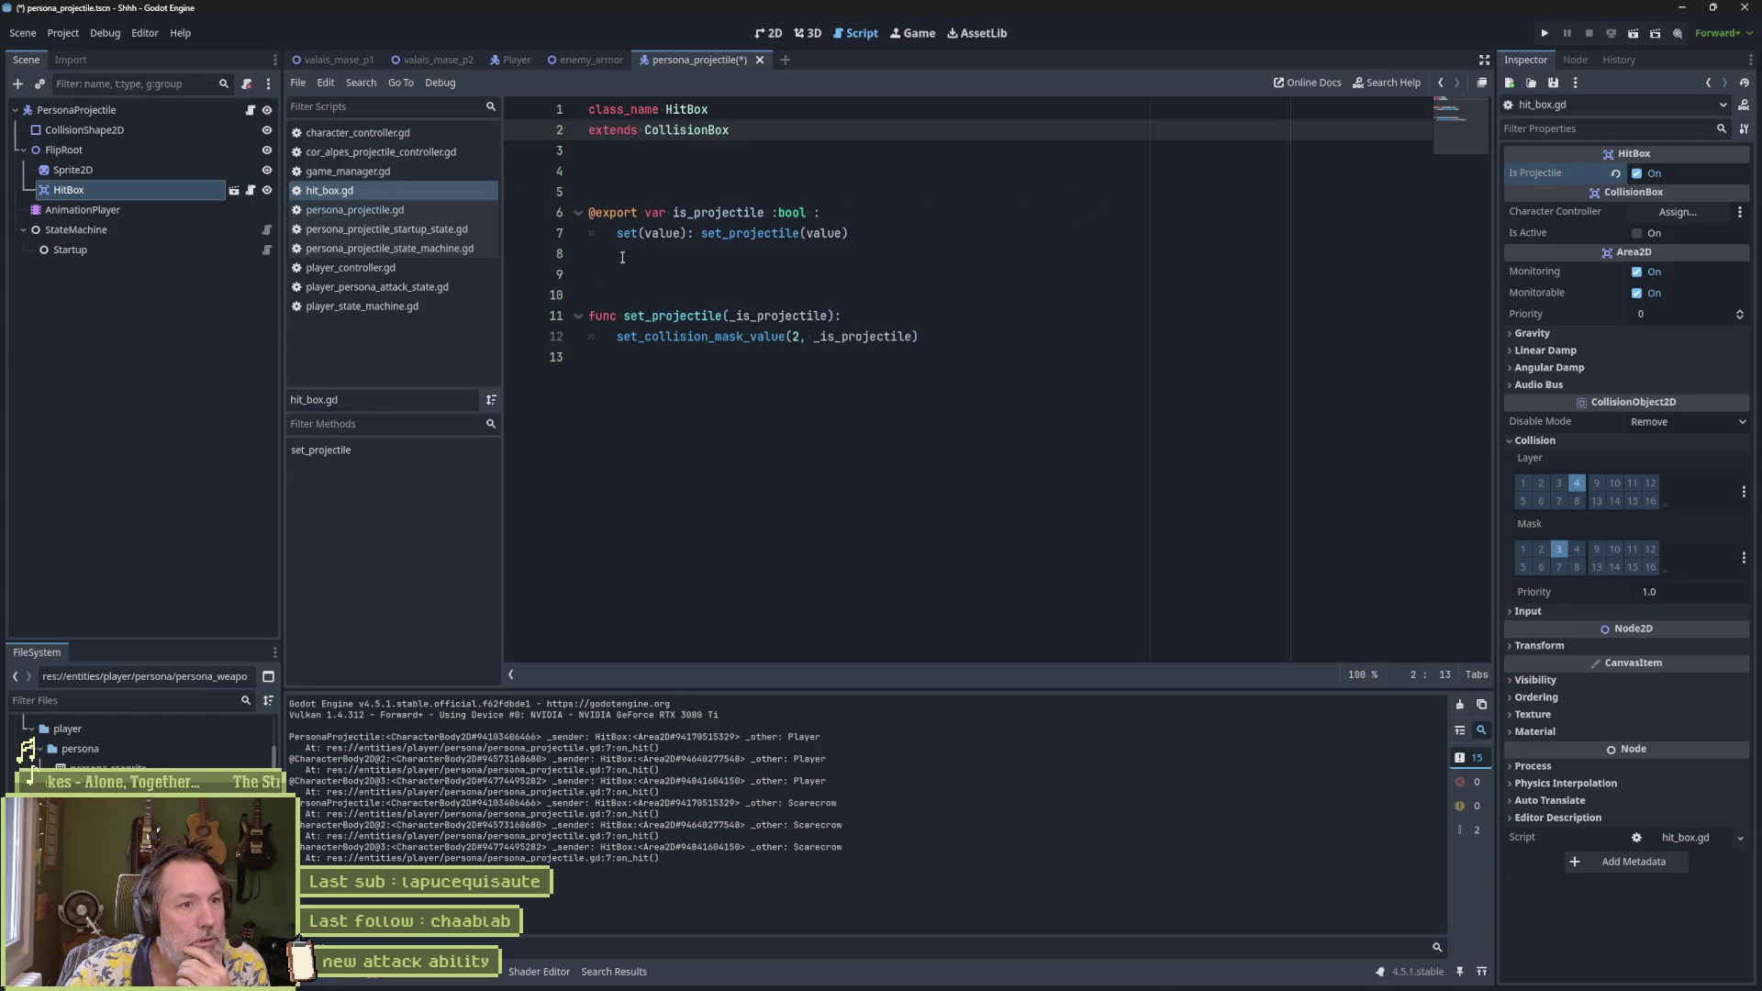
click(750, 235)
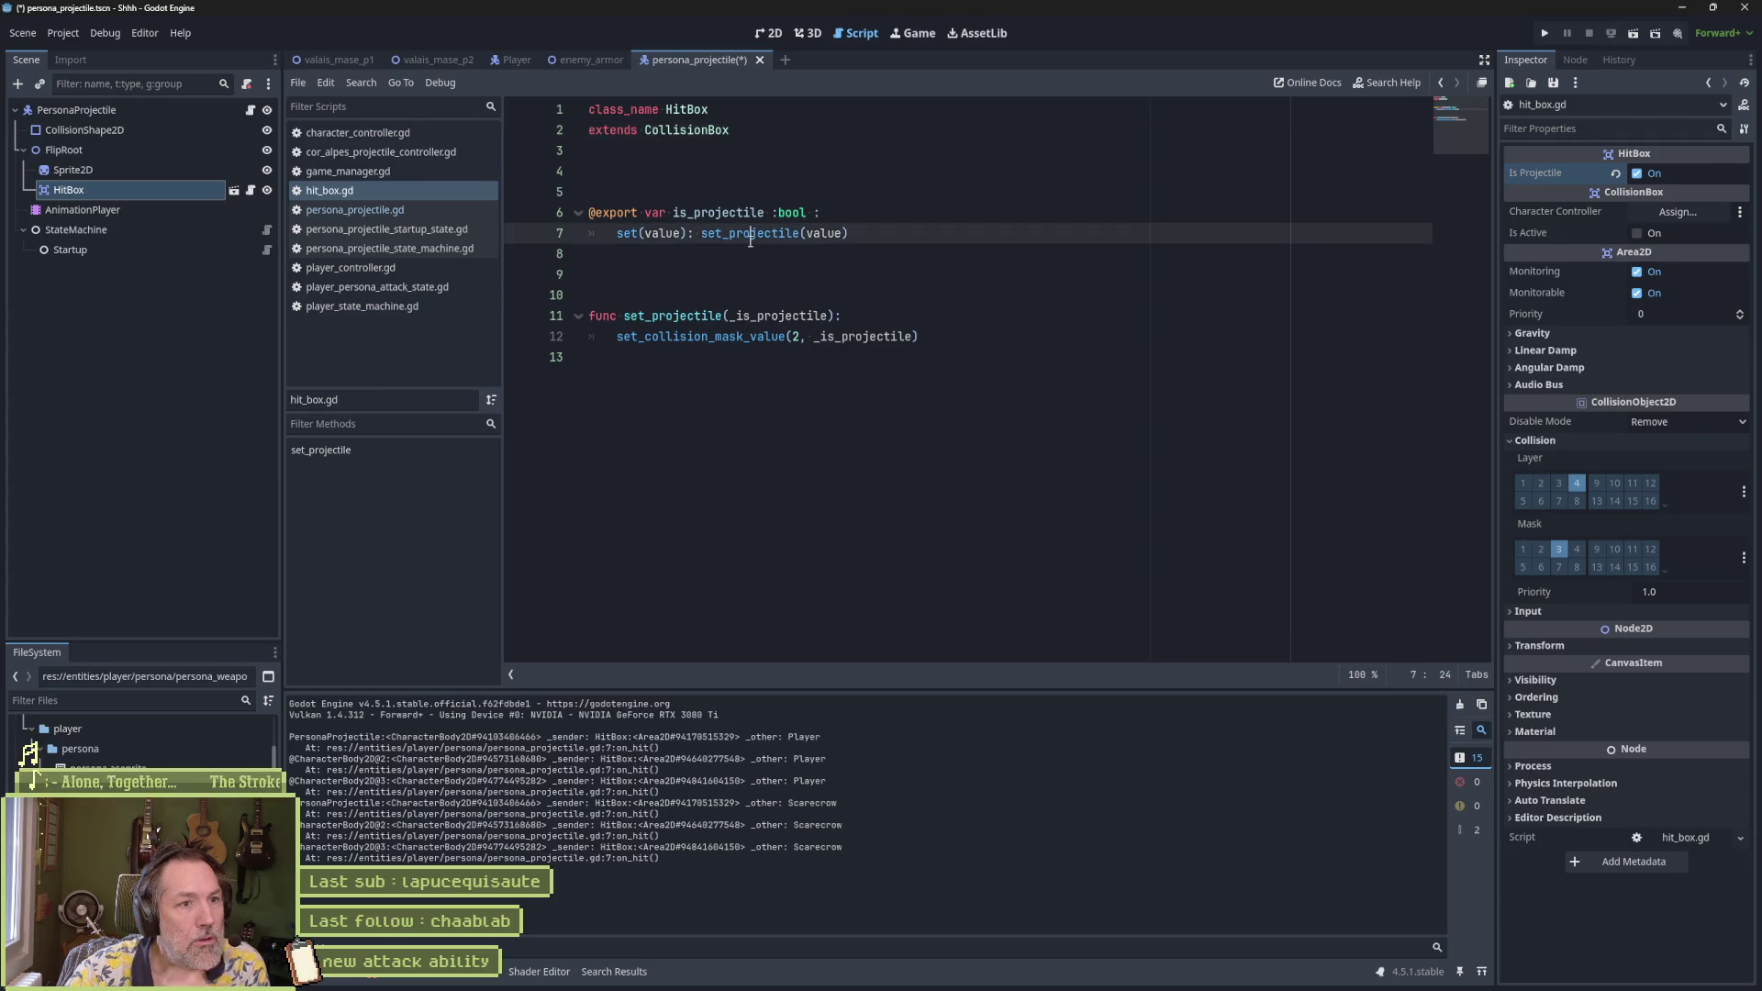
Inspect set_collision_mask_value in hit_box.gd, then run the enemy_armor scene
double_click(734, 336)
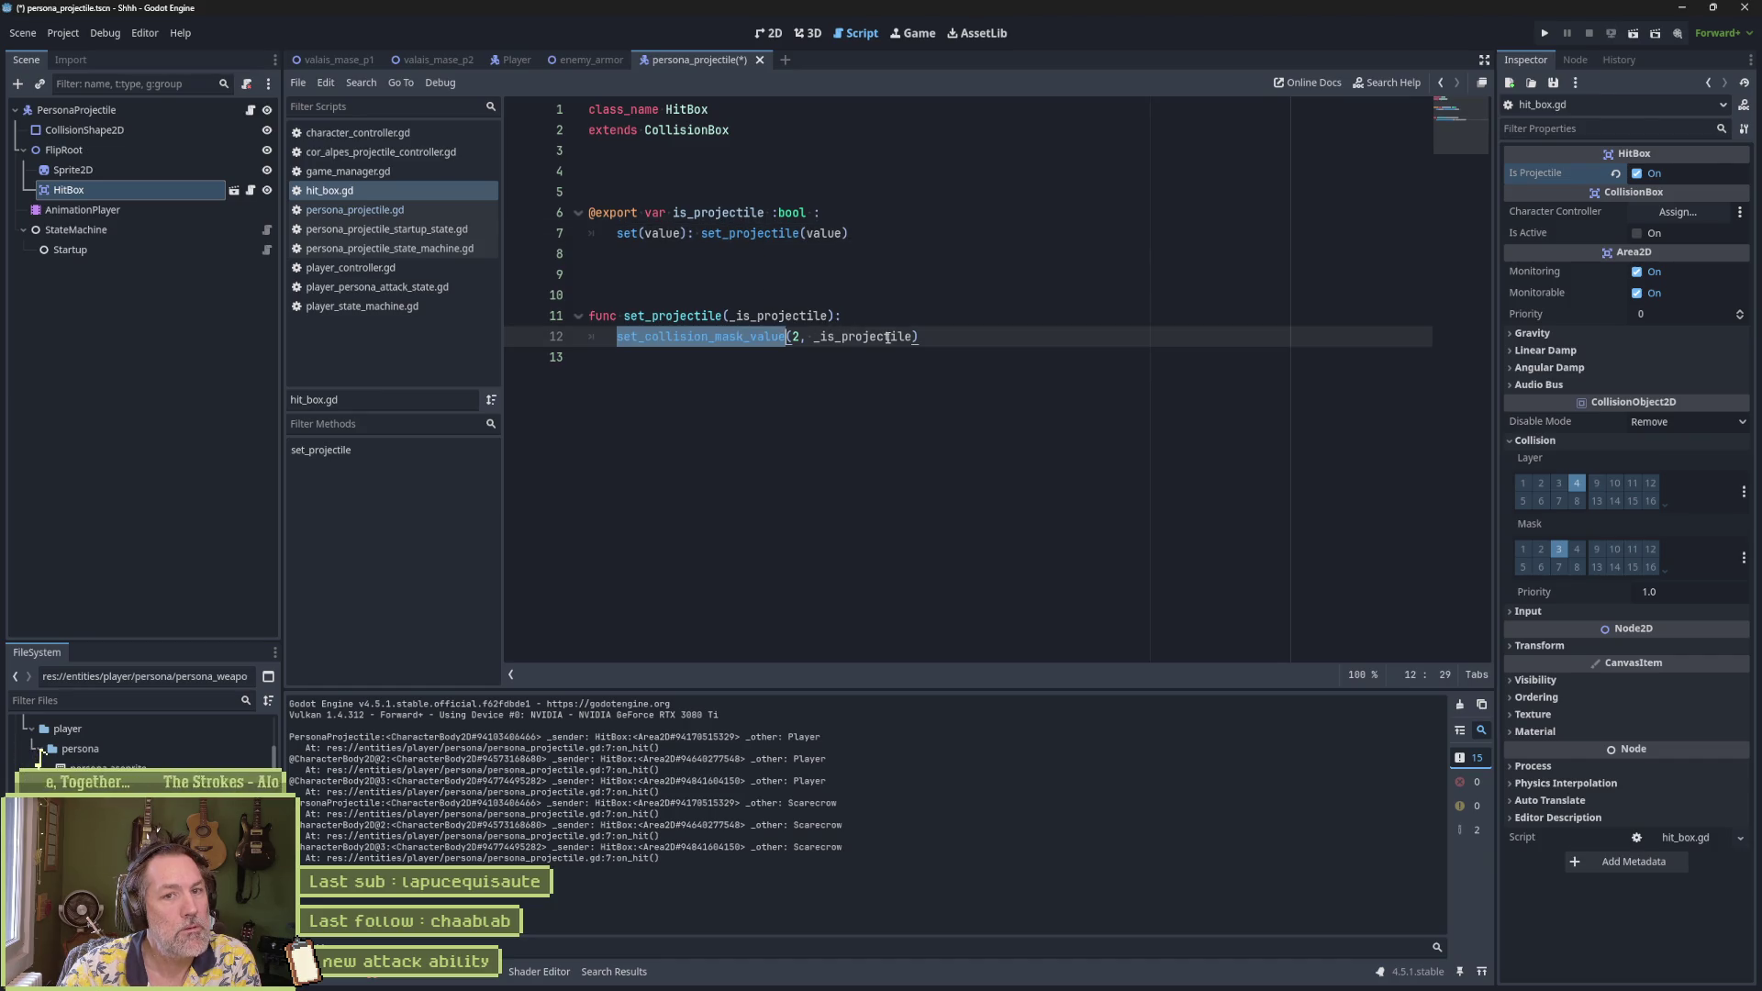
mouse_move(887, 338)
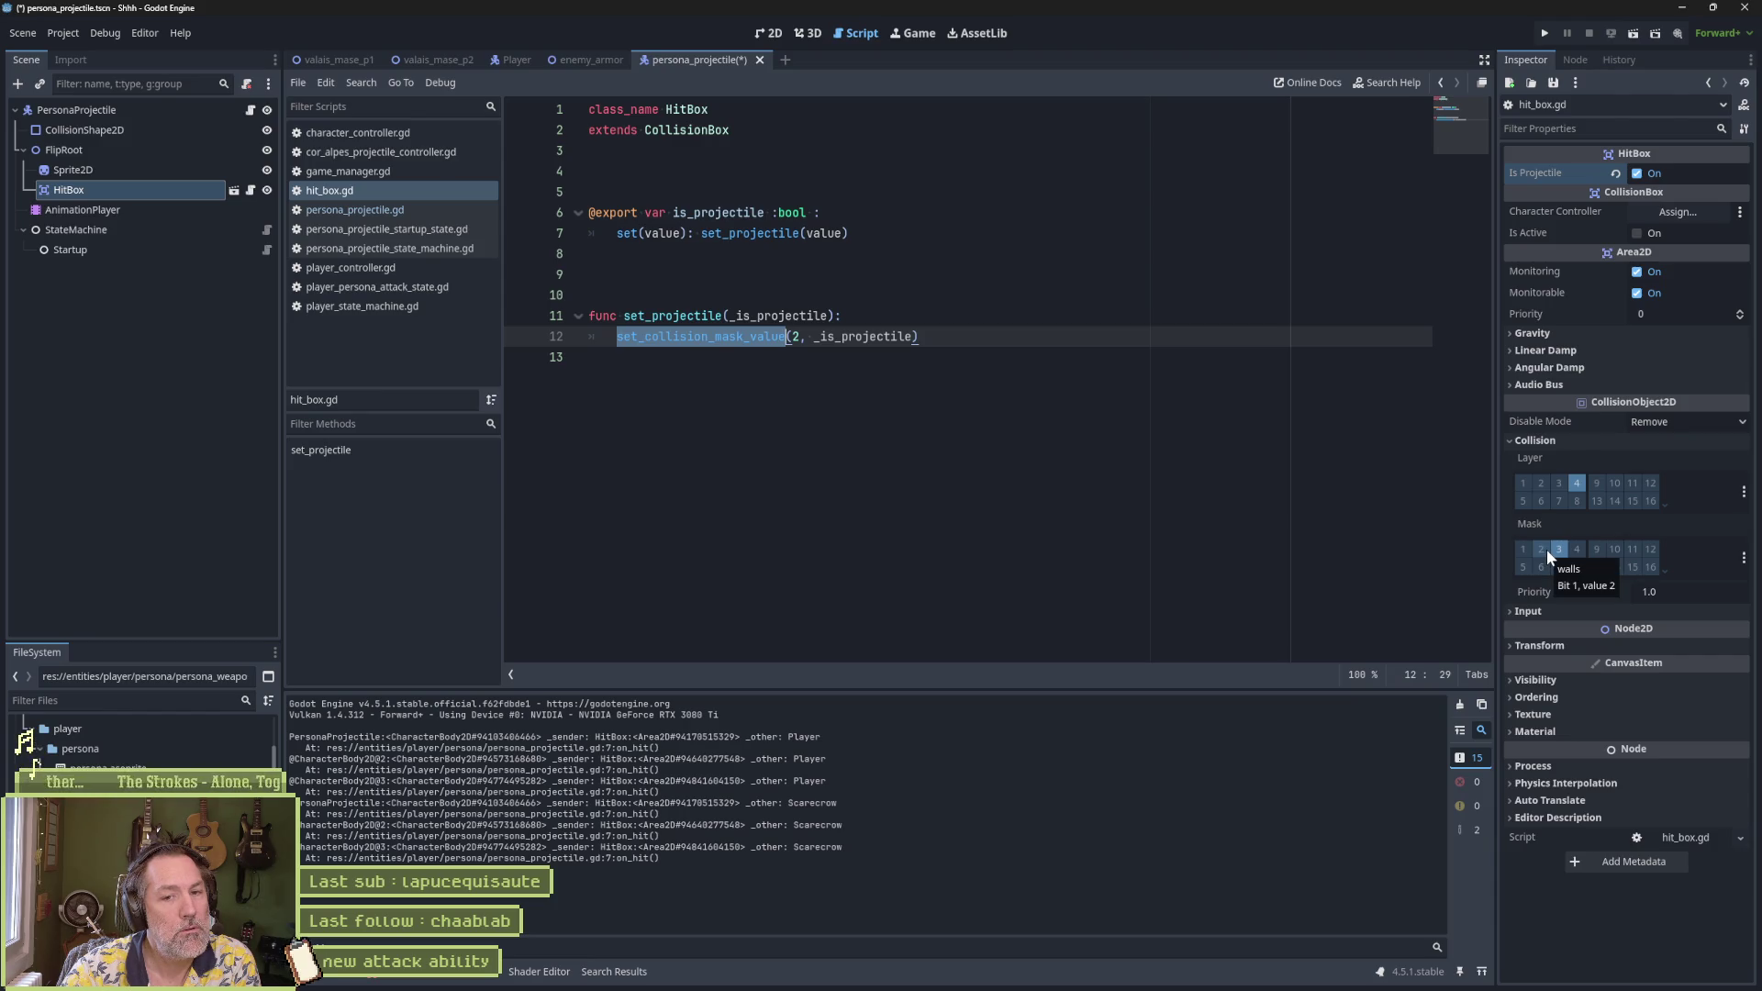
click(1101, 317)
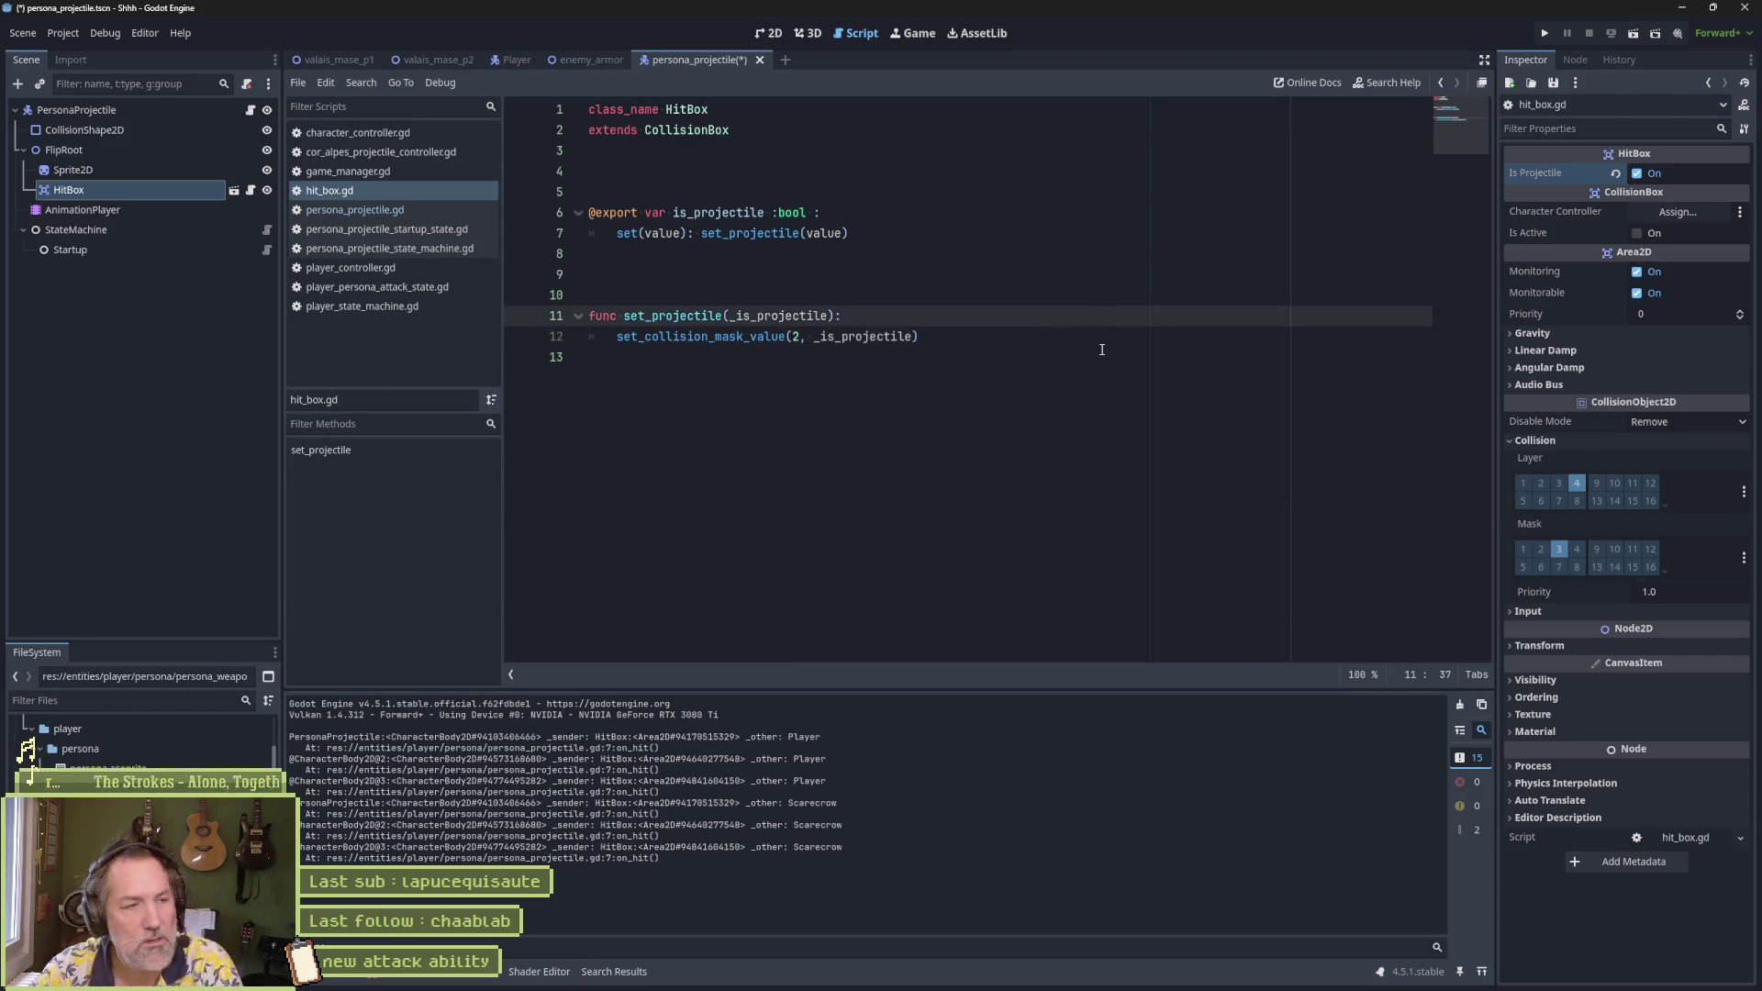
click(592, 60)
key(F6)
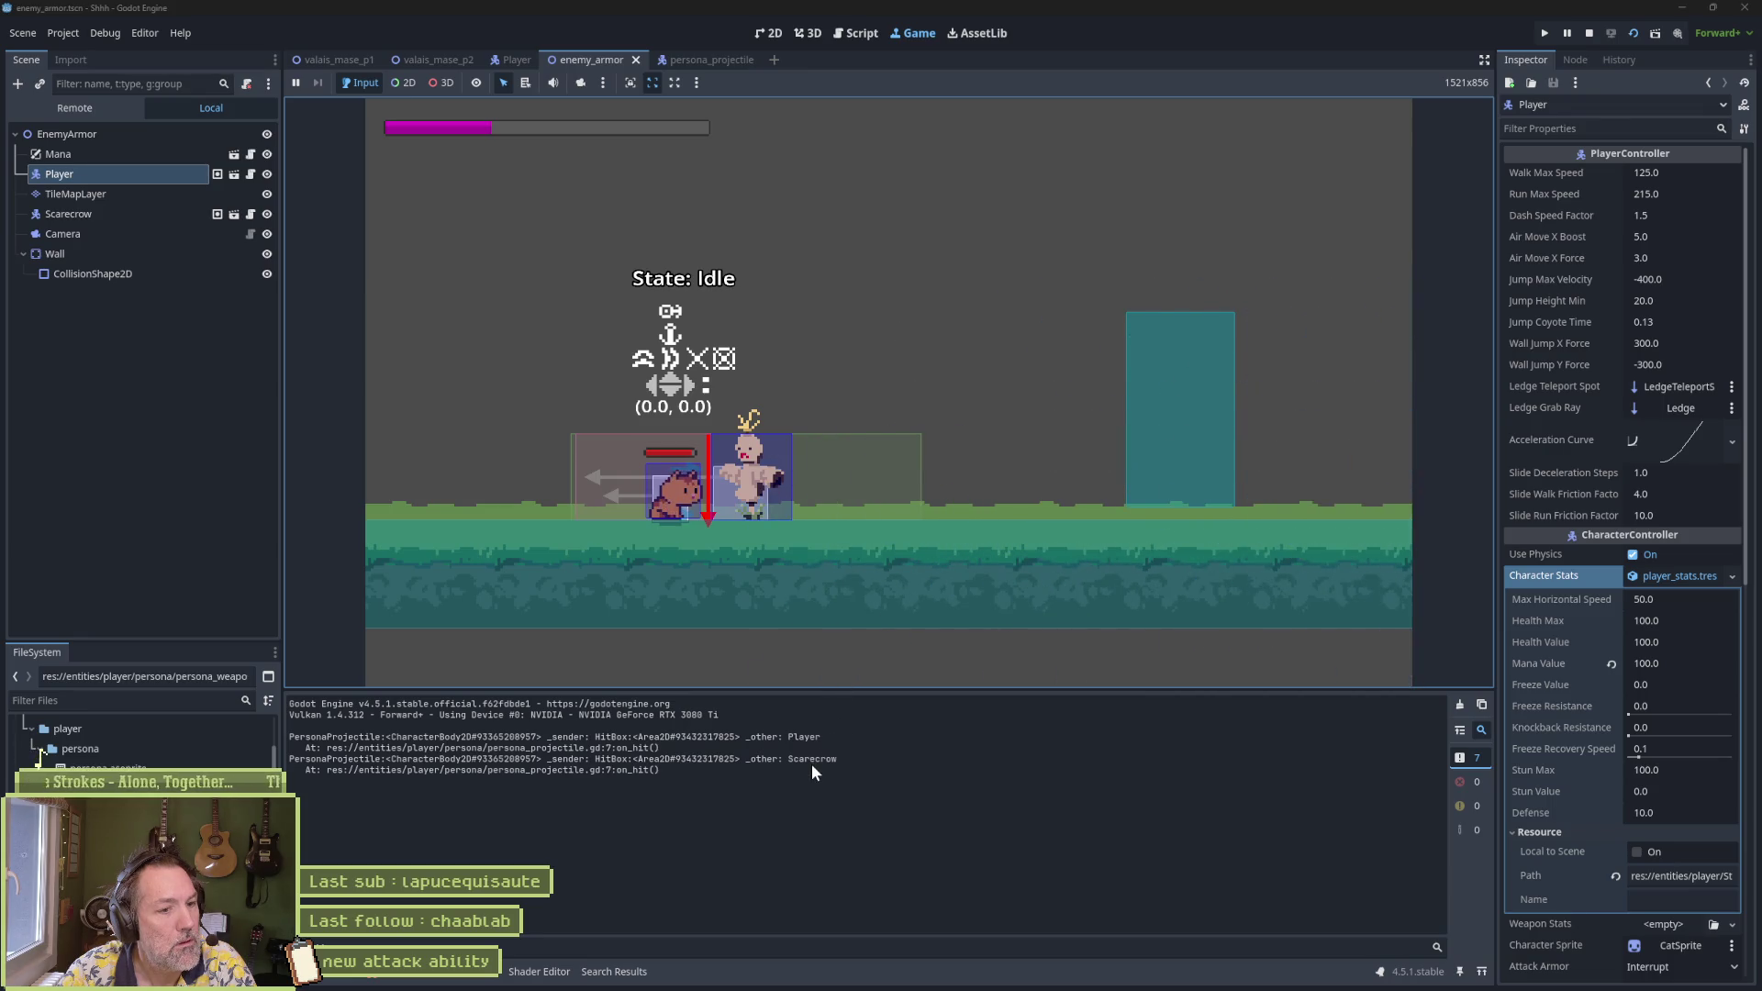
Fire two cat projectiles with E, stop the game with F8, and return to persona_projectile
key(e)
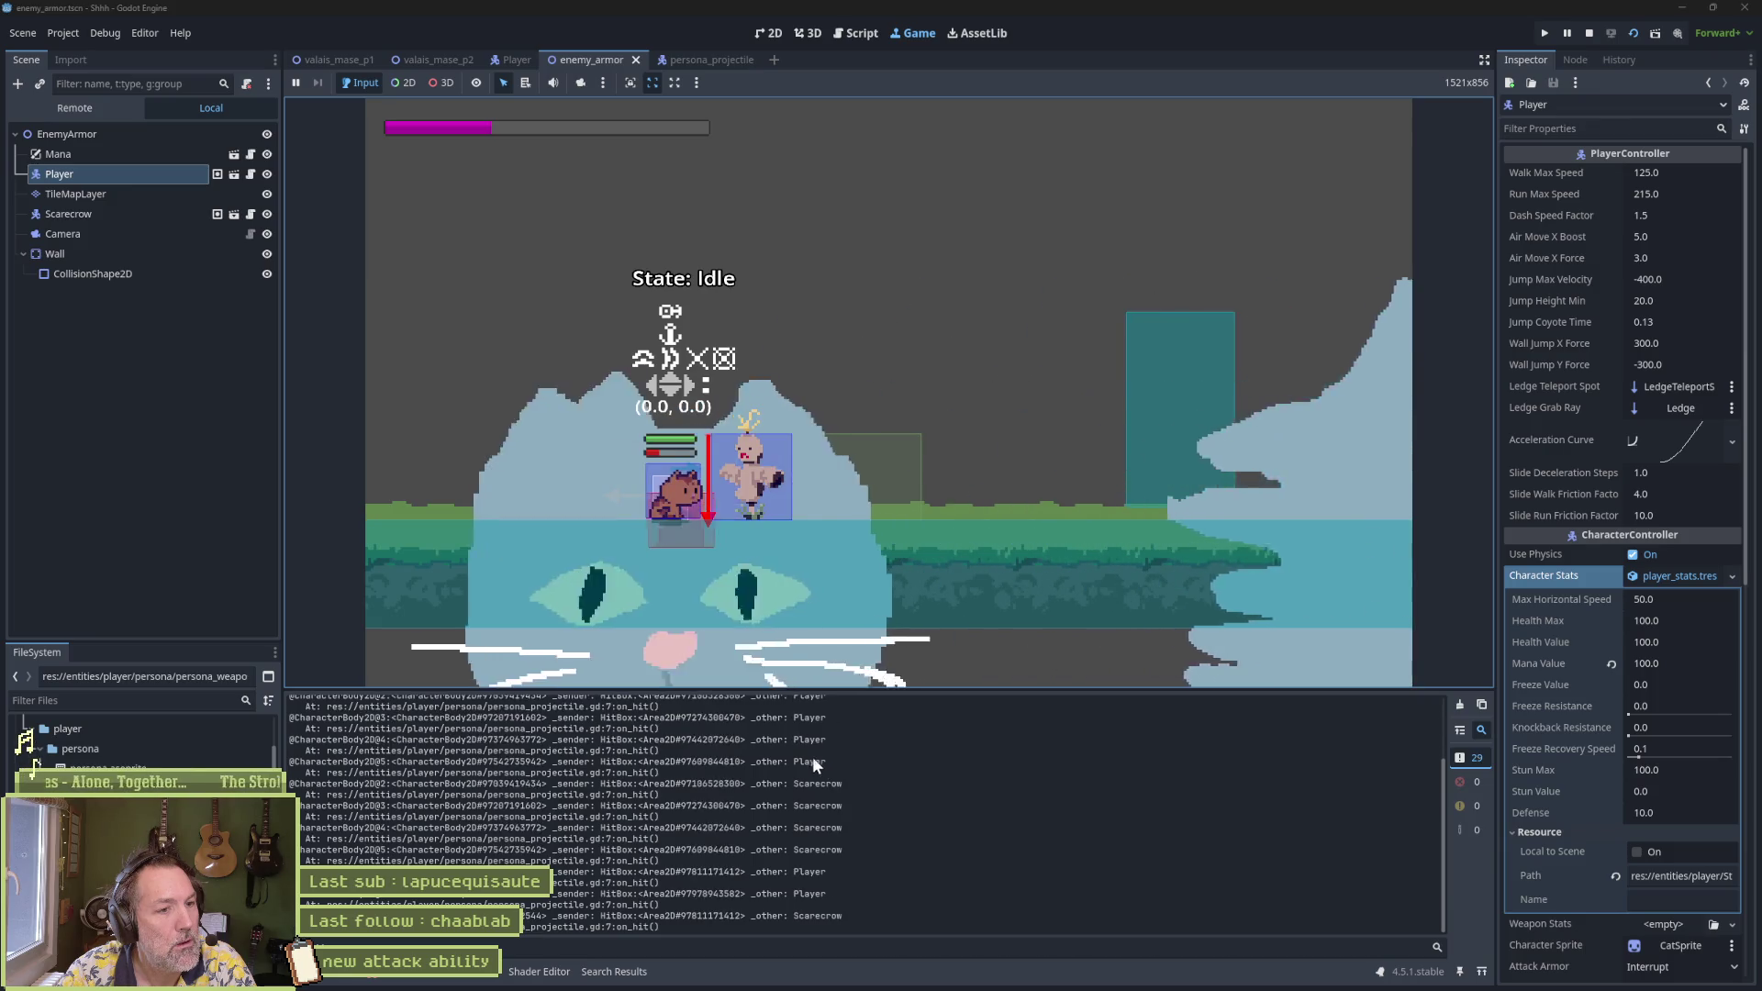
key(e)
key(e)
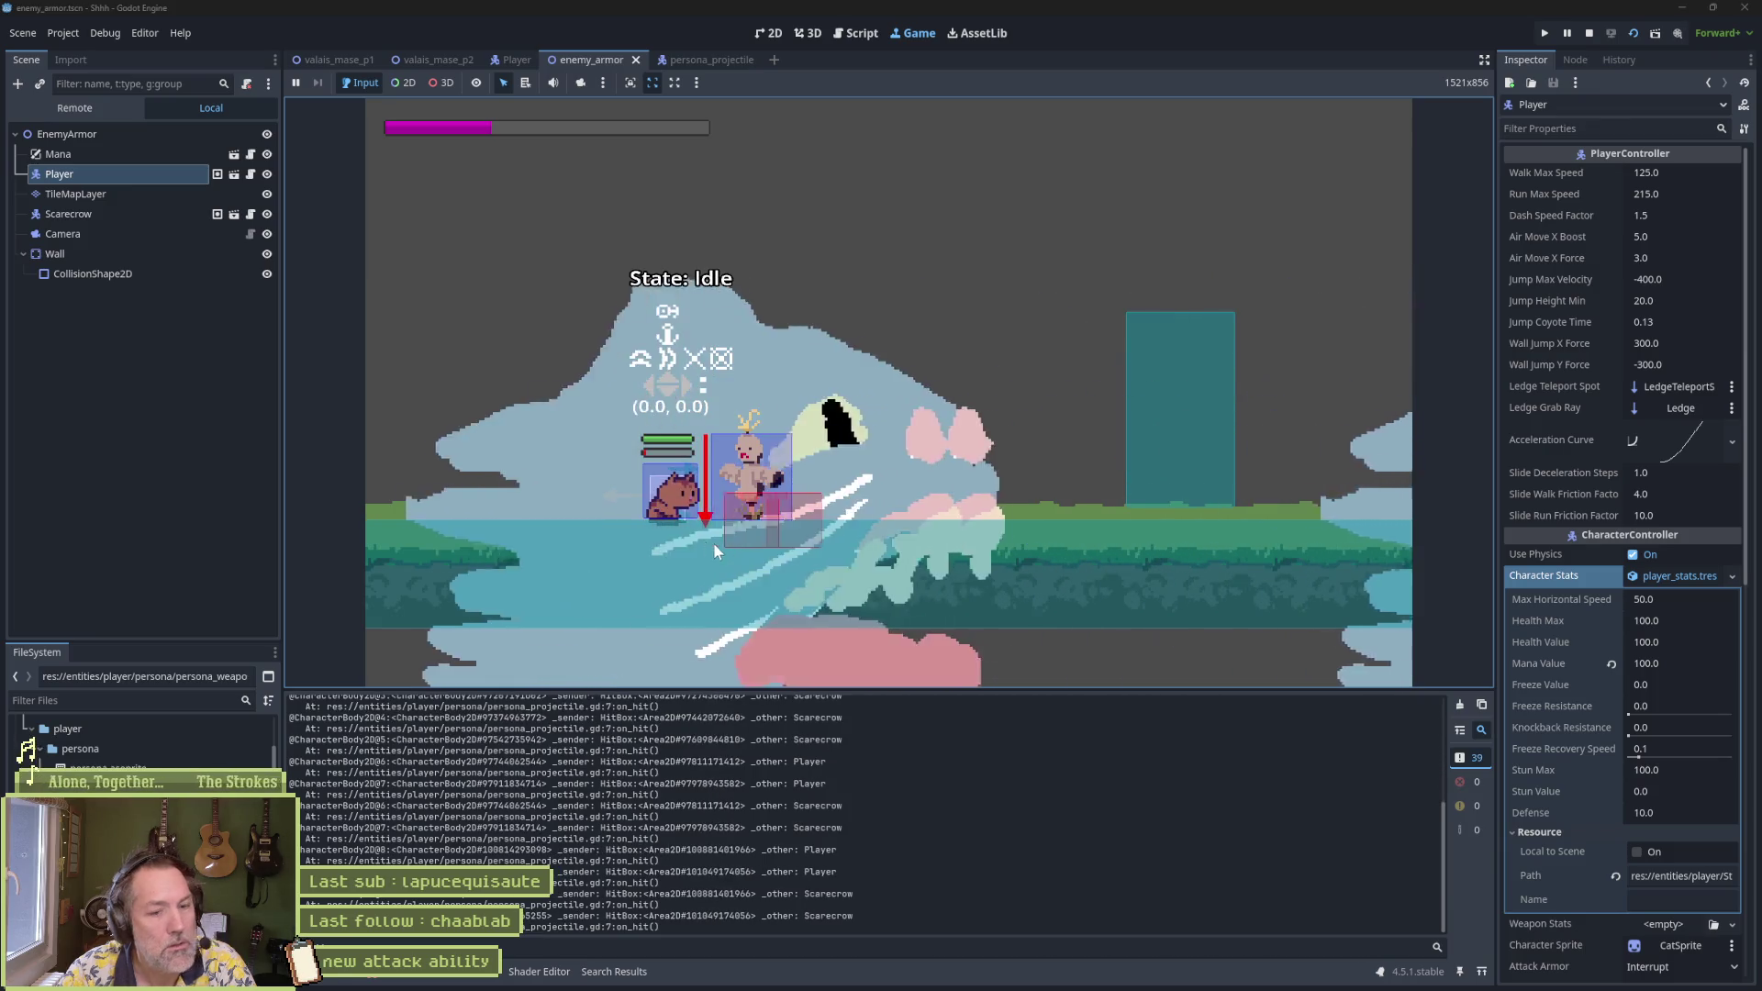
key(F8)
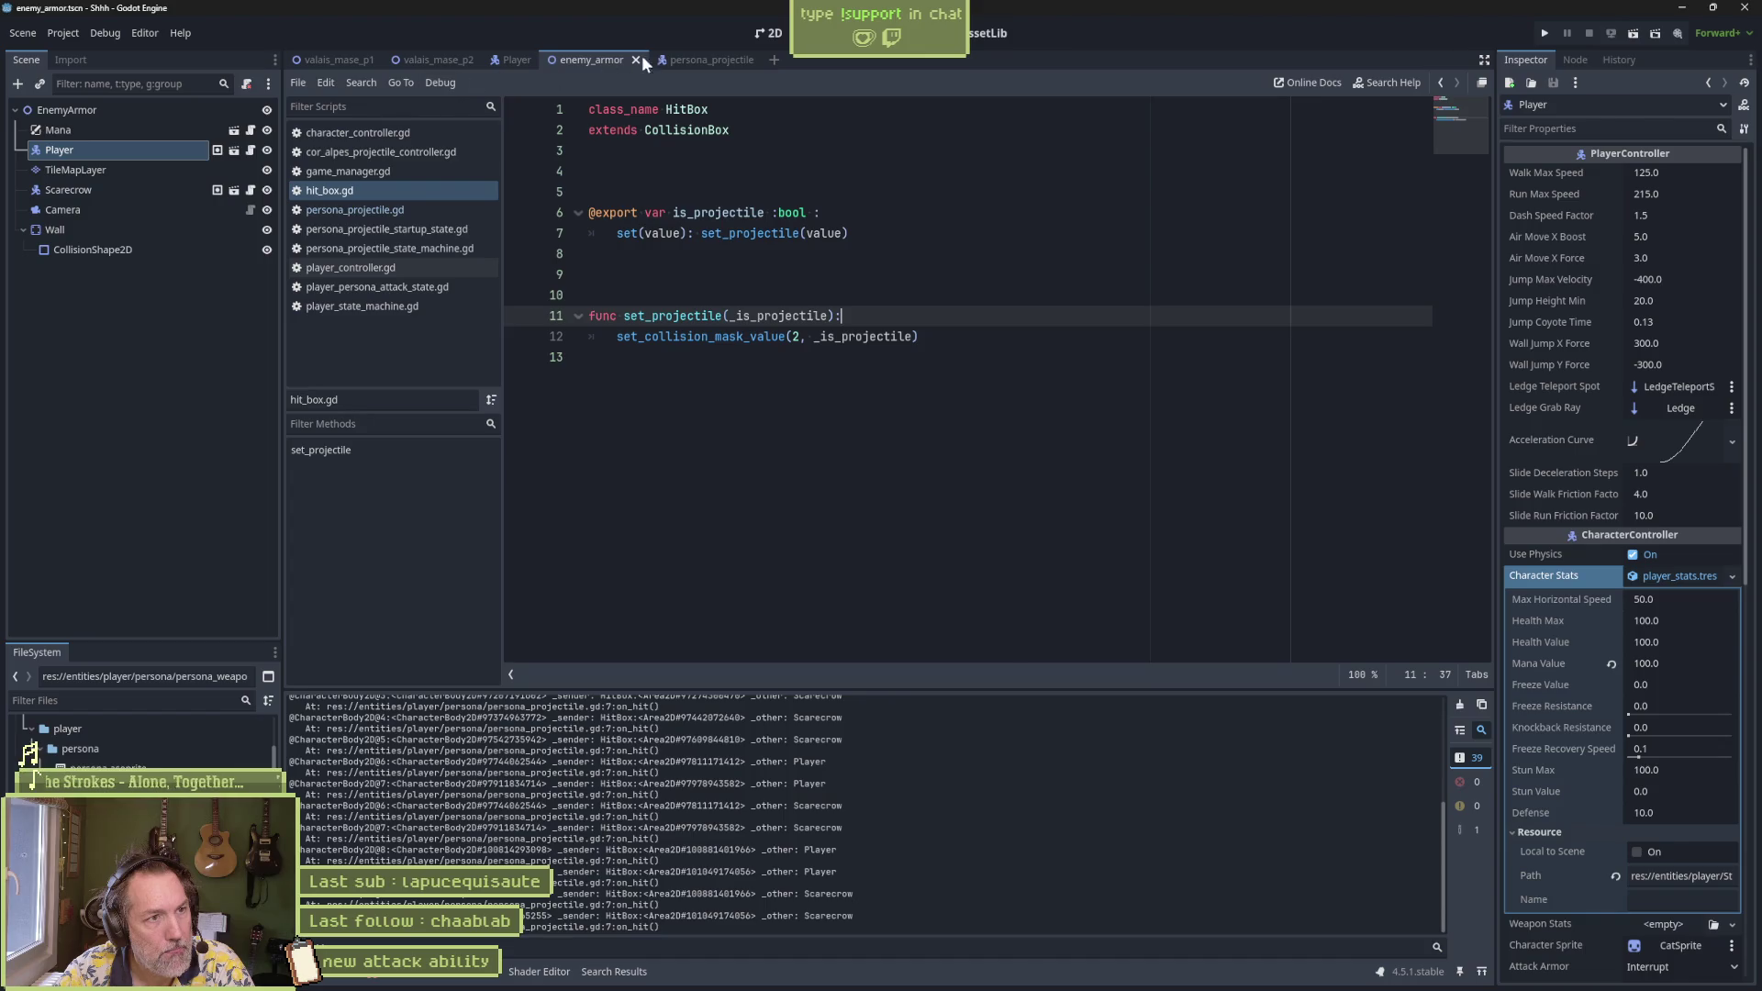
click(697, 58)
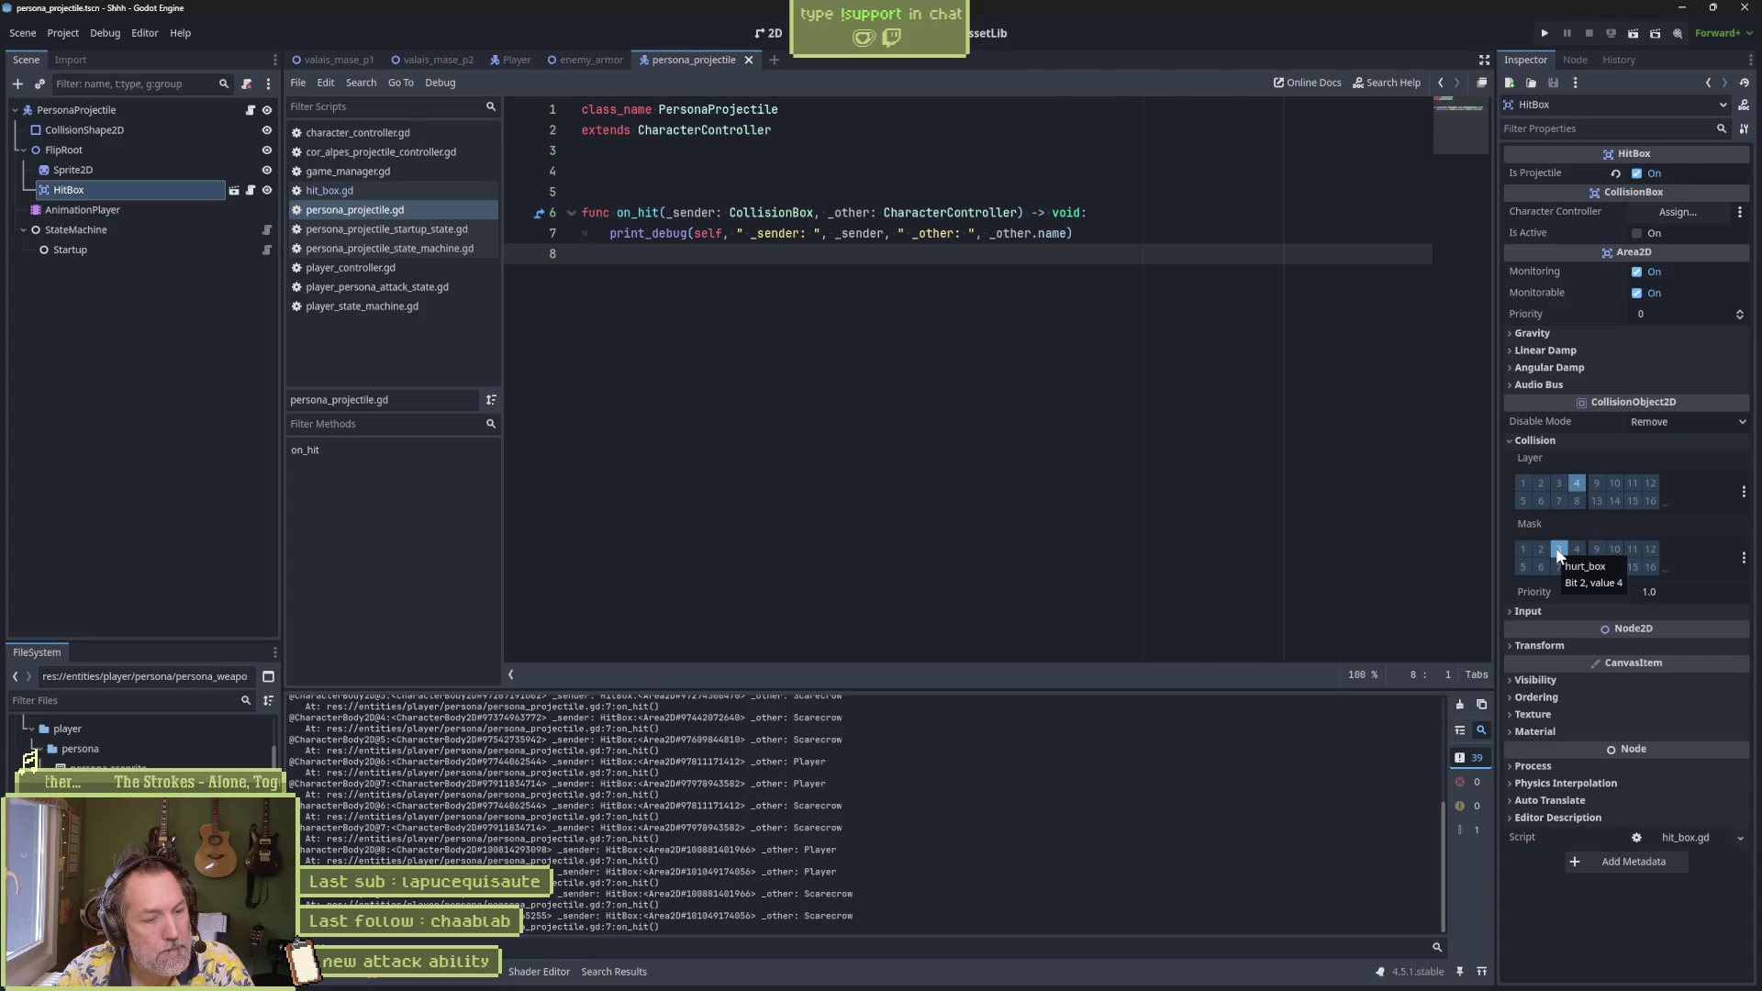
Set the HitBox mask to the hurt_box layer and add a blank first line in on_hit
click(1558, 550)
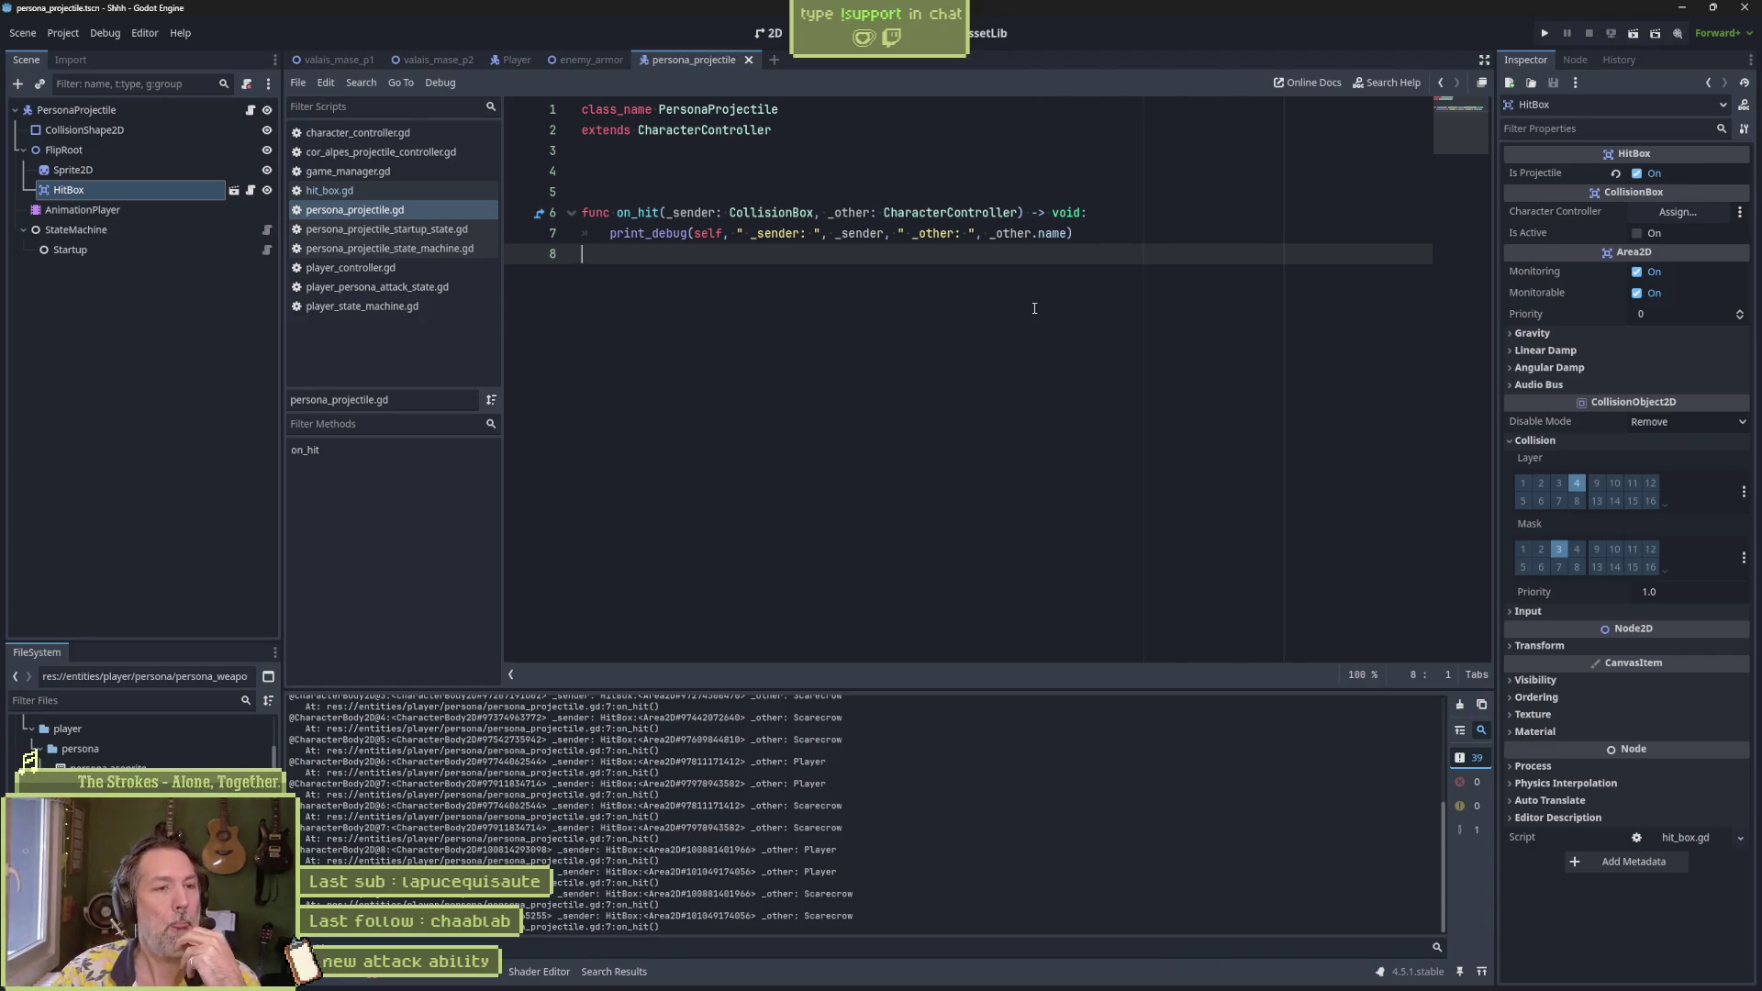
click(867, 213)
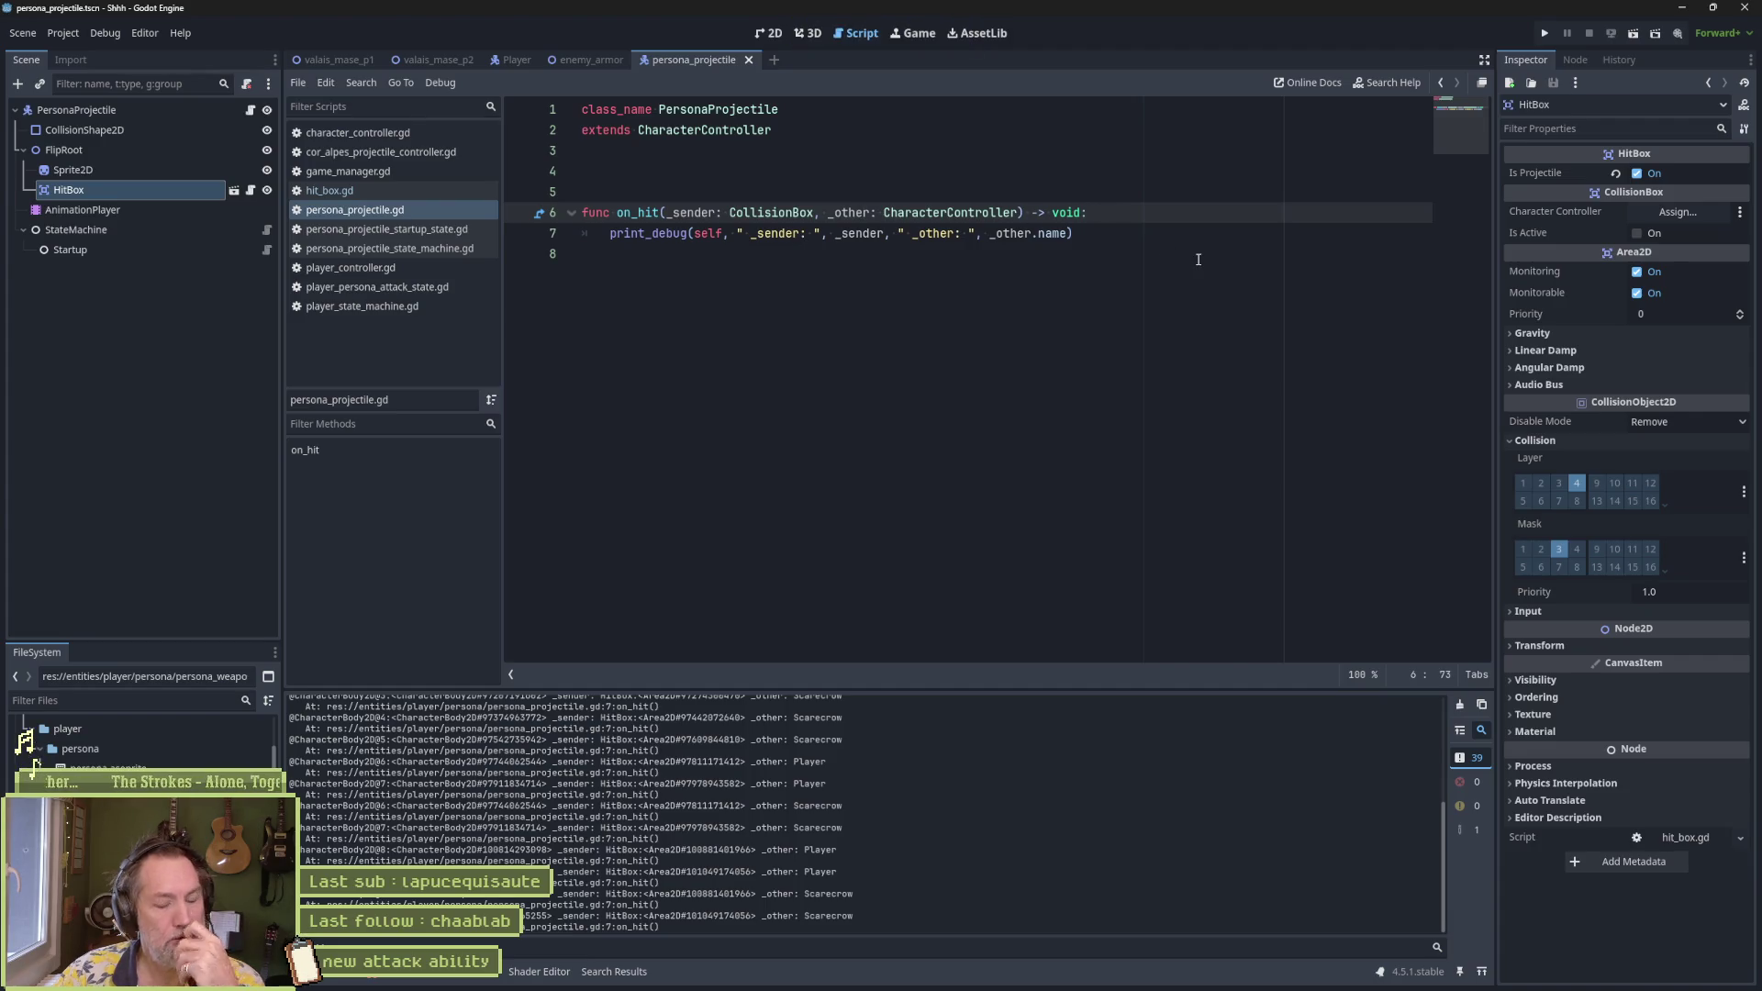
key(Return)
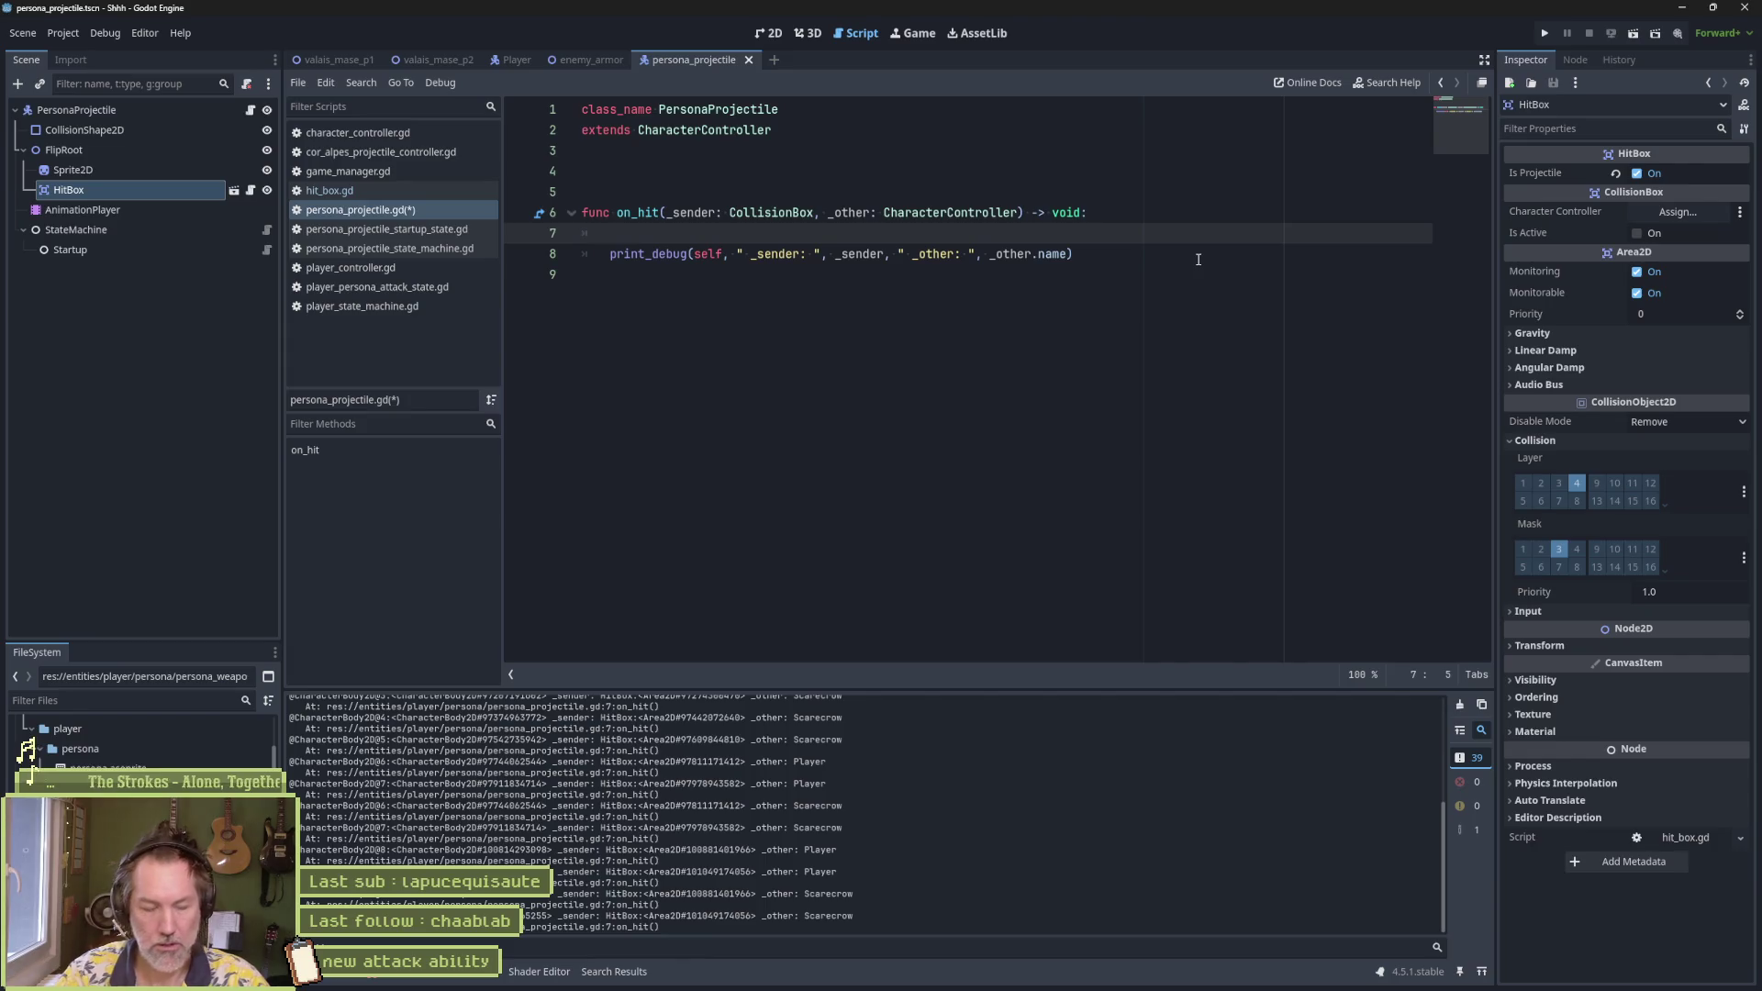
Write 'if not _other == GameManager.player:' at the top of on_hit
text(if _)
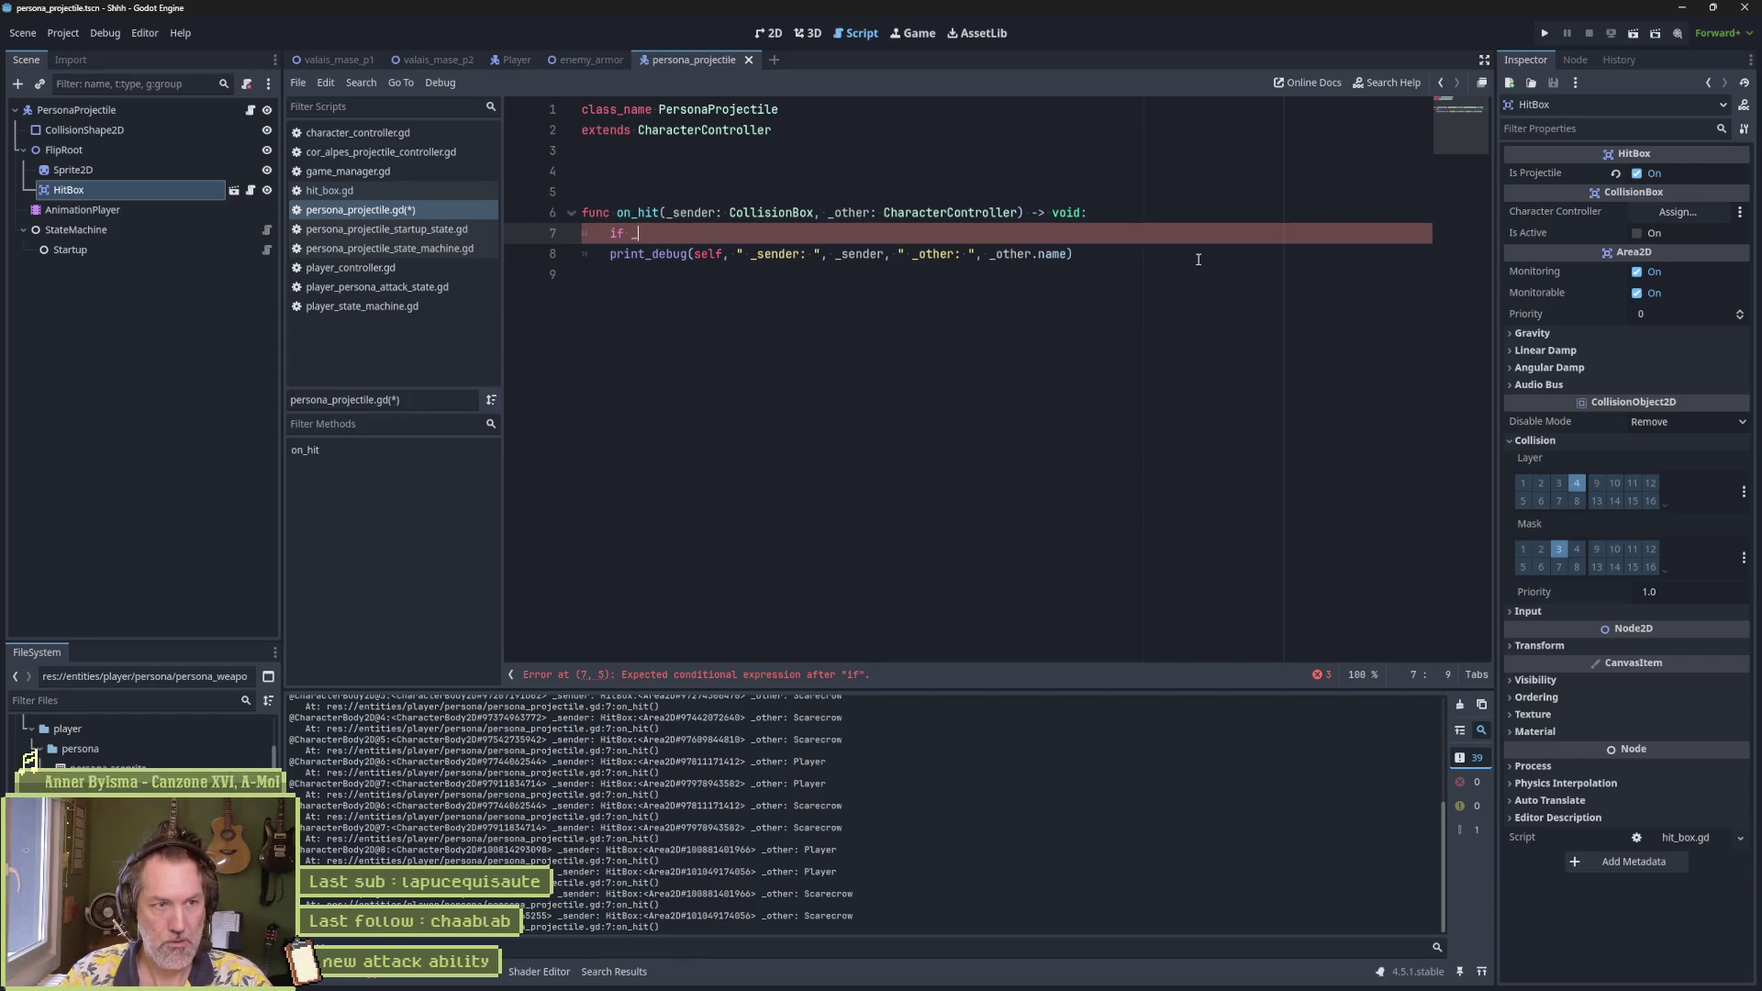
text(other)
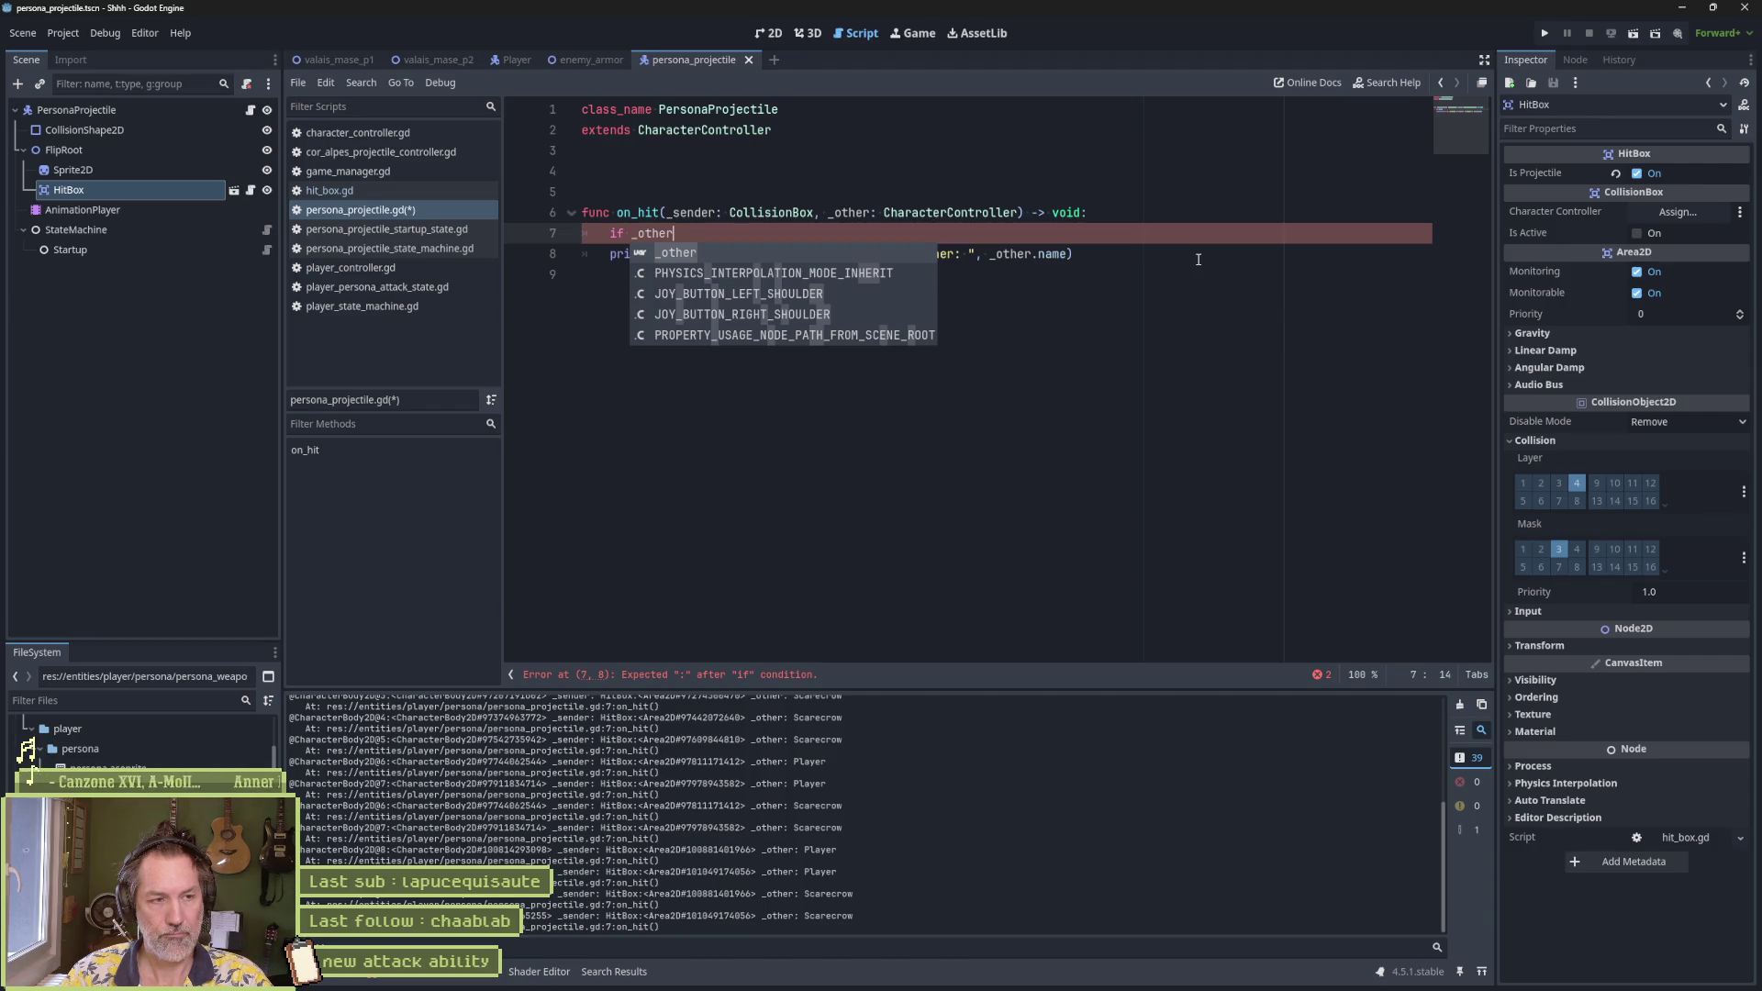
key(ctrl+Left)
text(not)
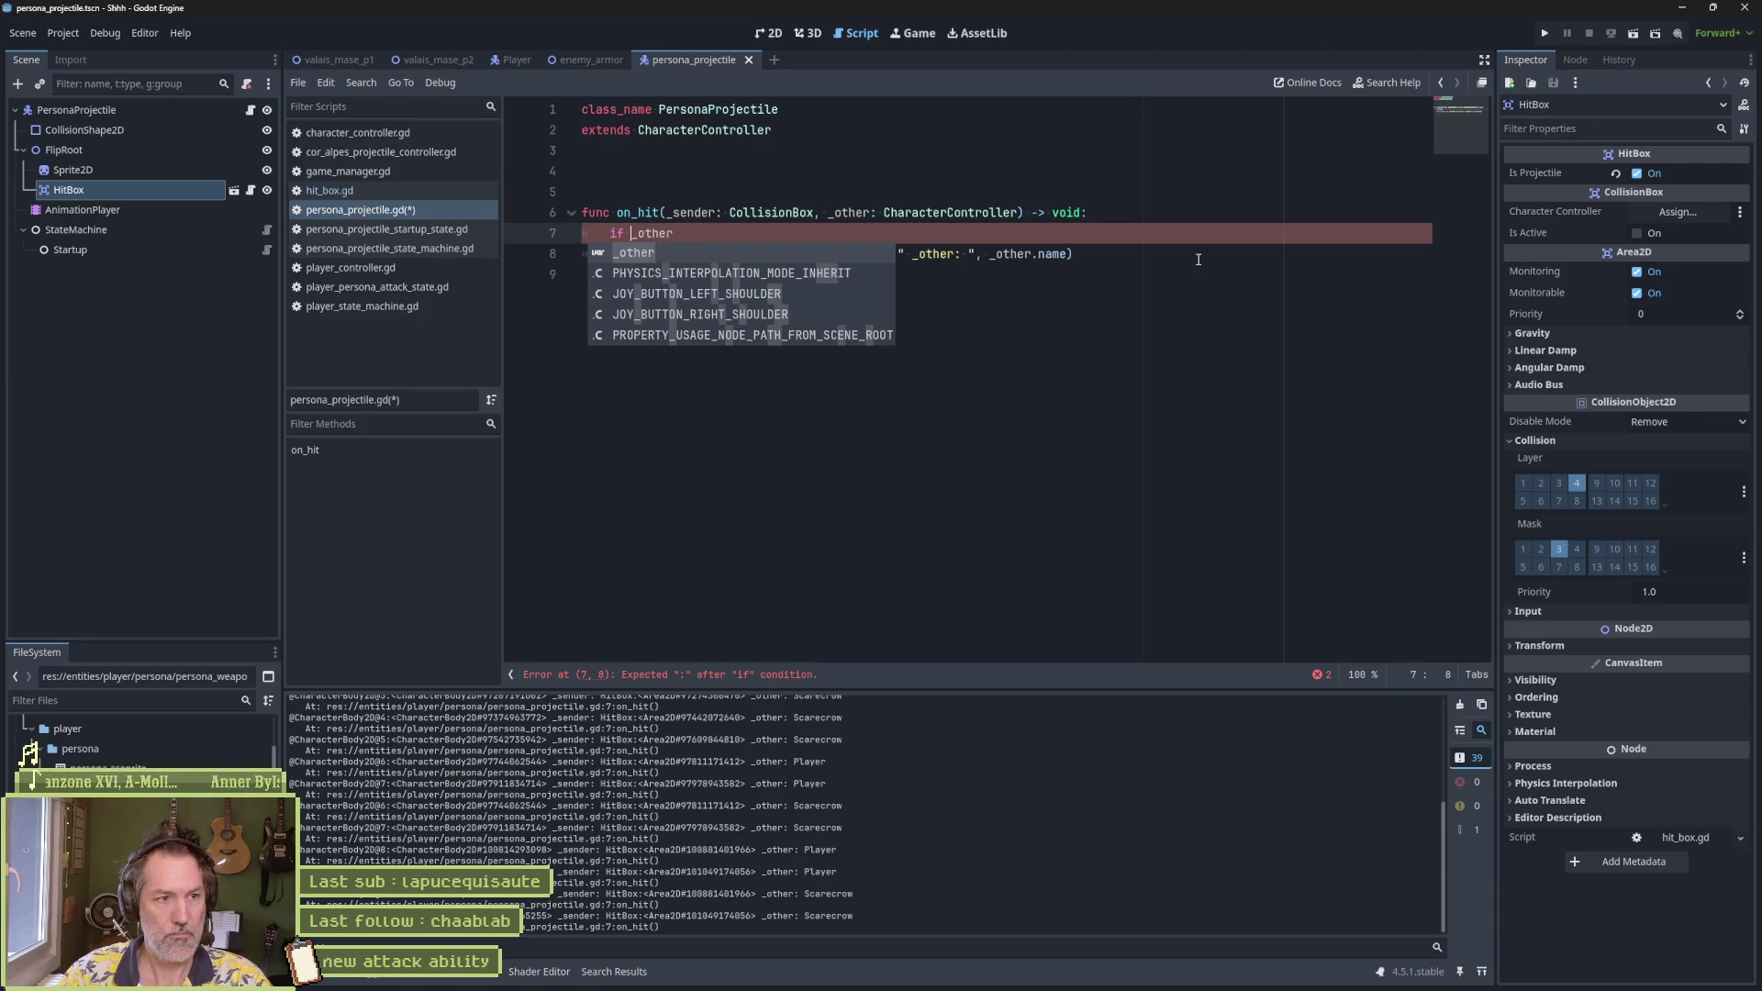
key(End)
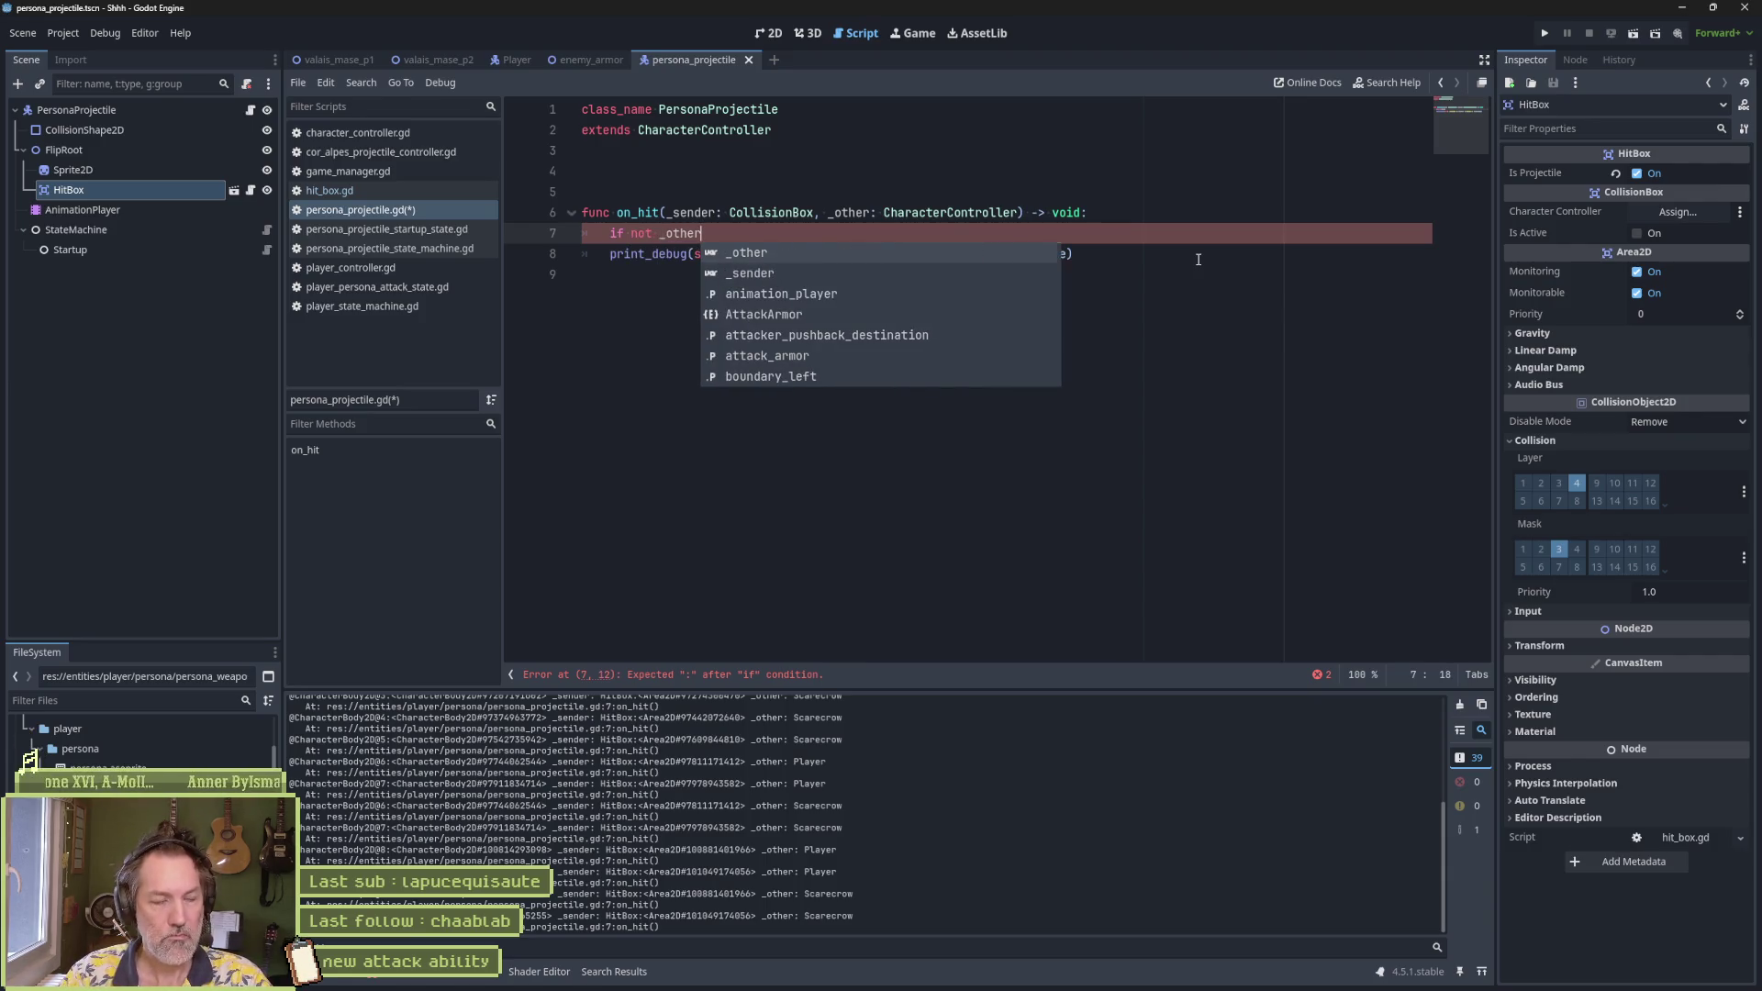
text(== )
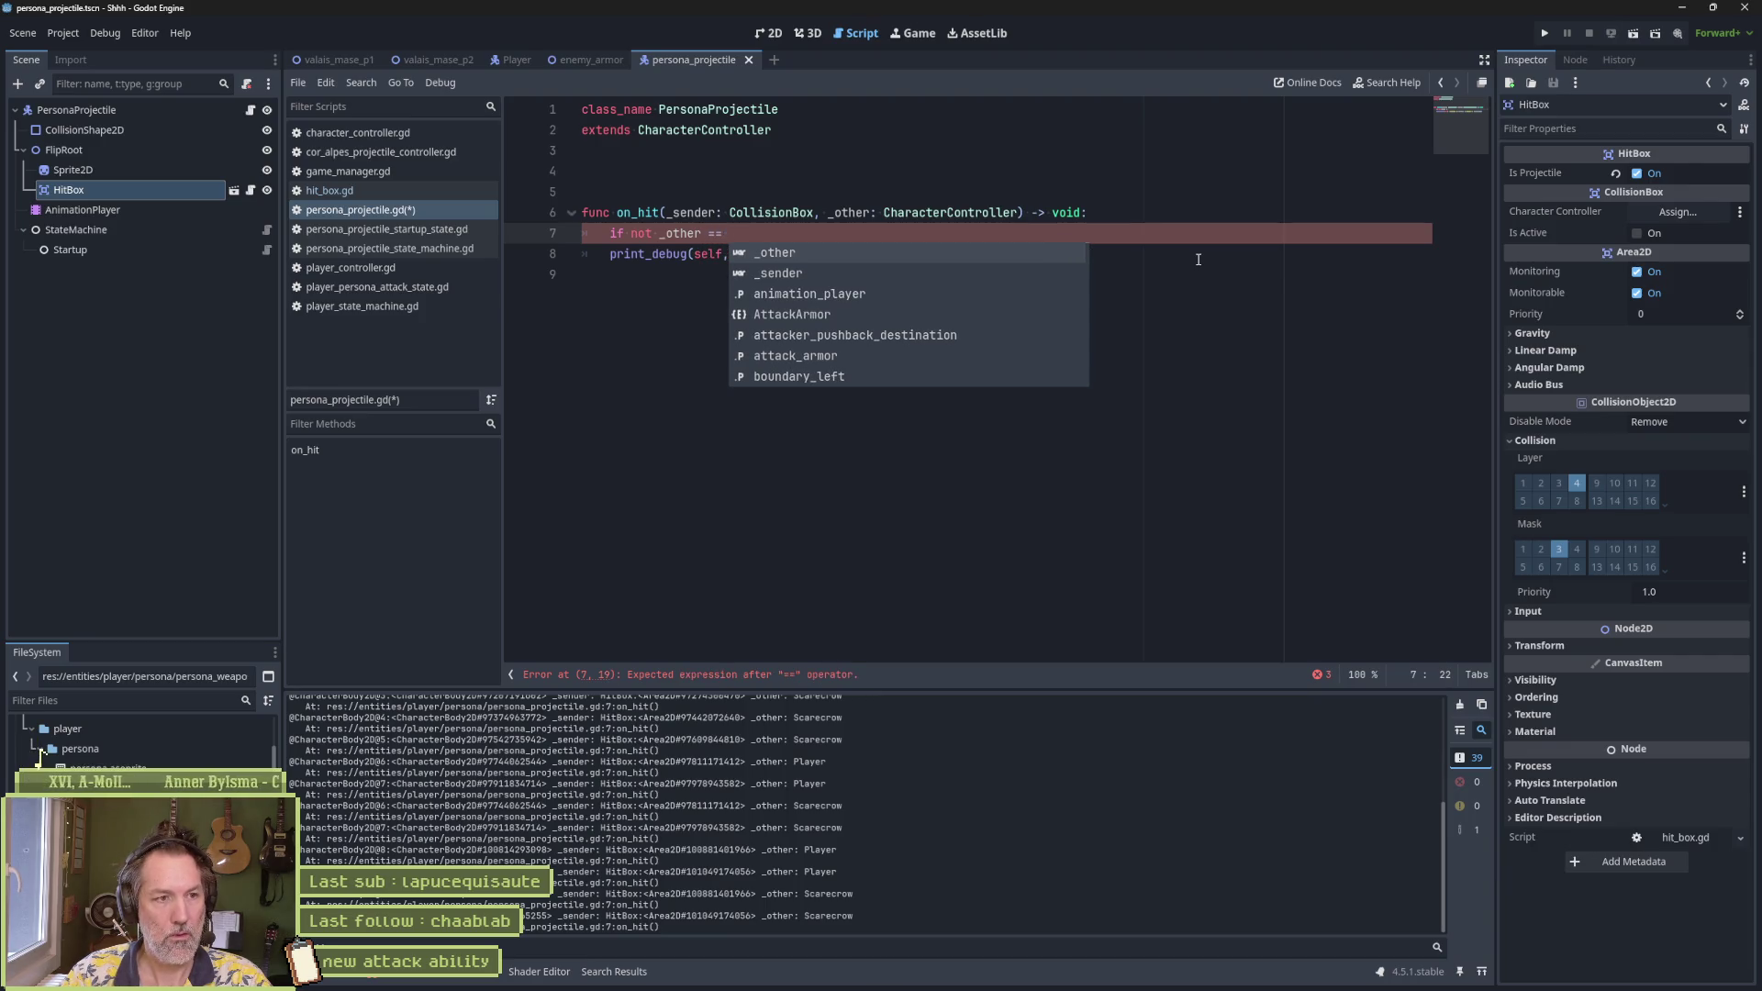
text(Gam)
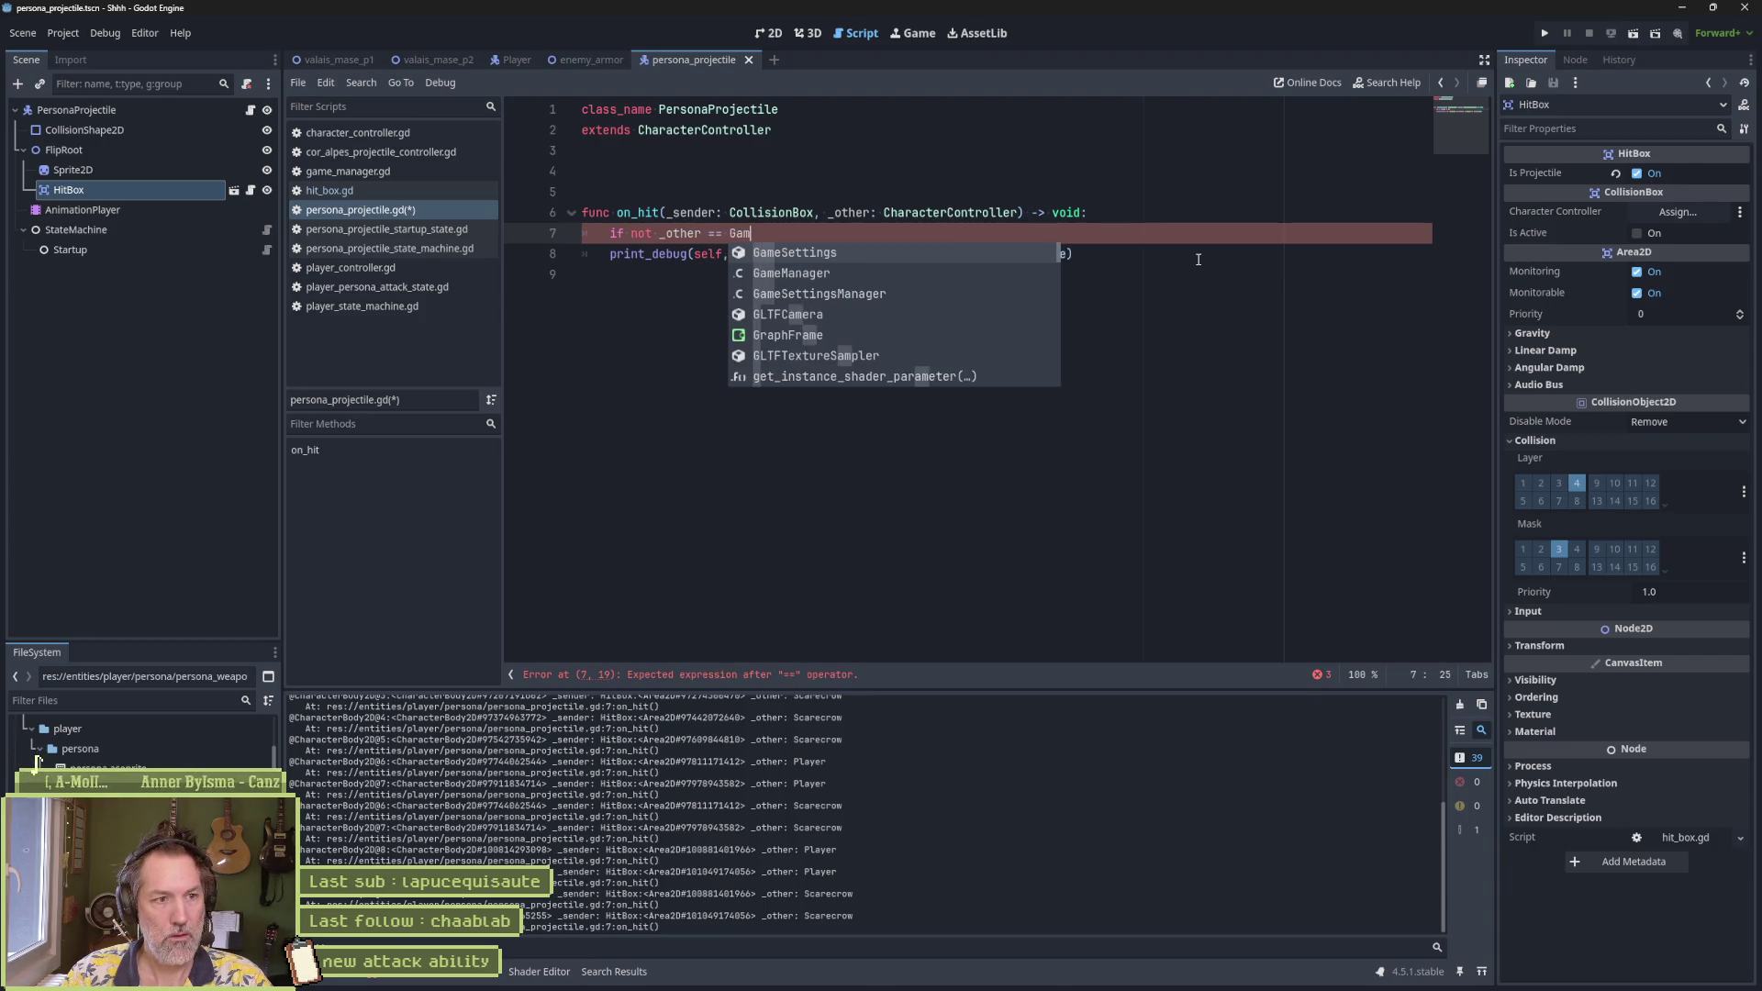
key(Down)
key(Return)
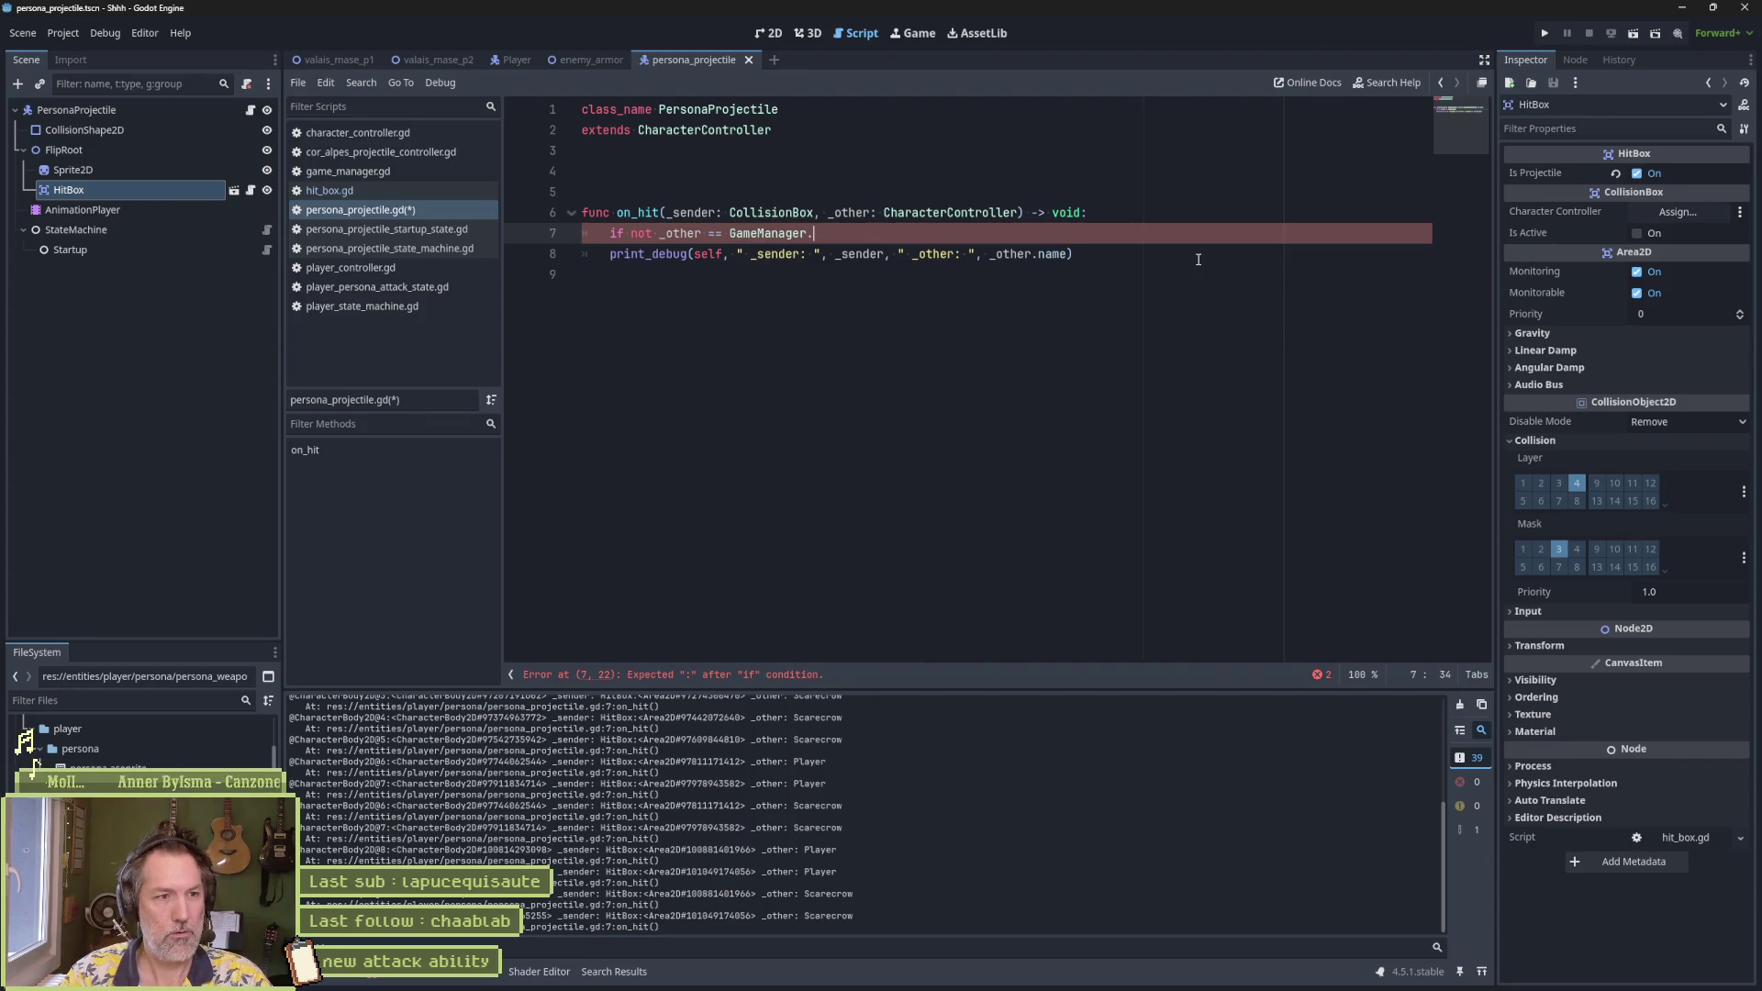
text(.pl)
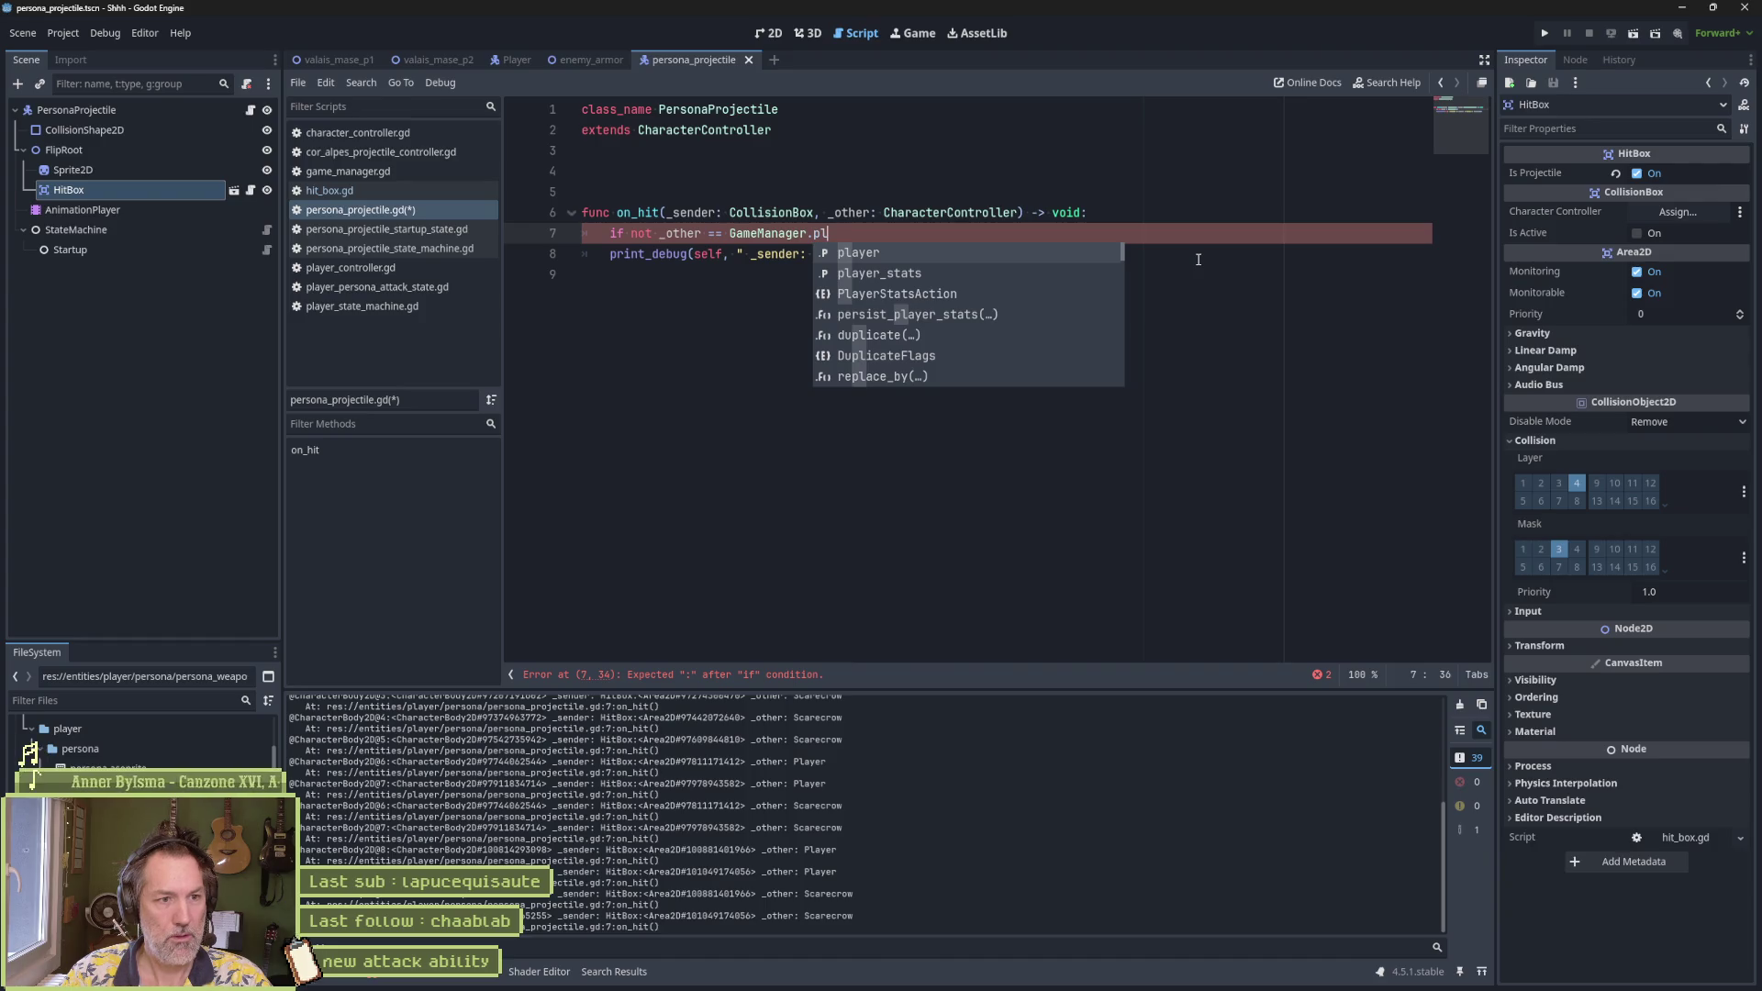
key(Return)
text(:)
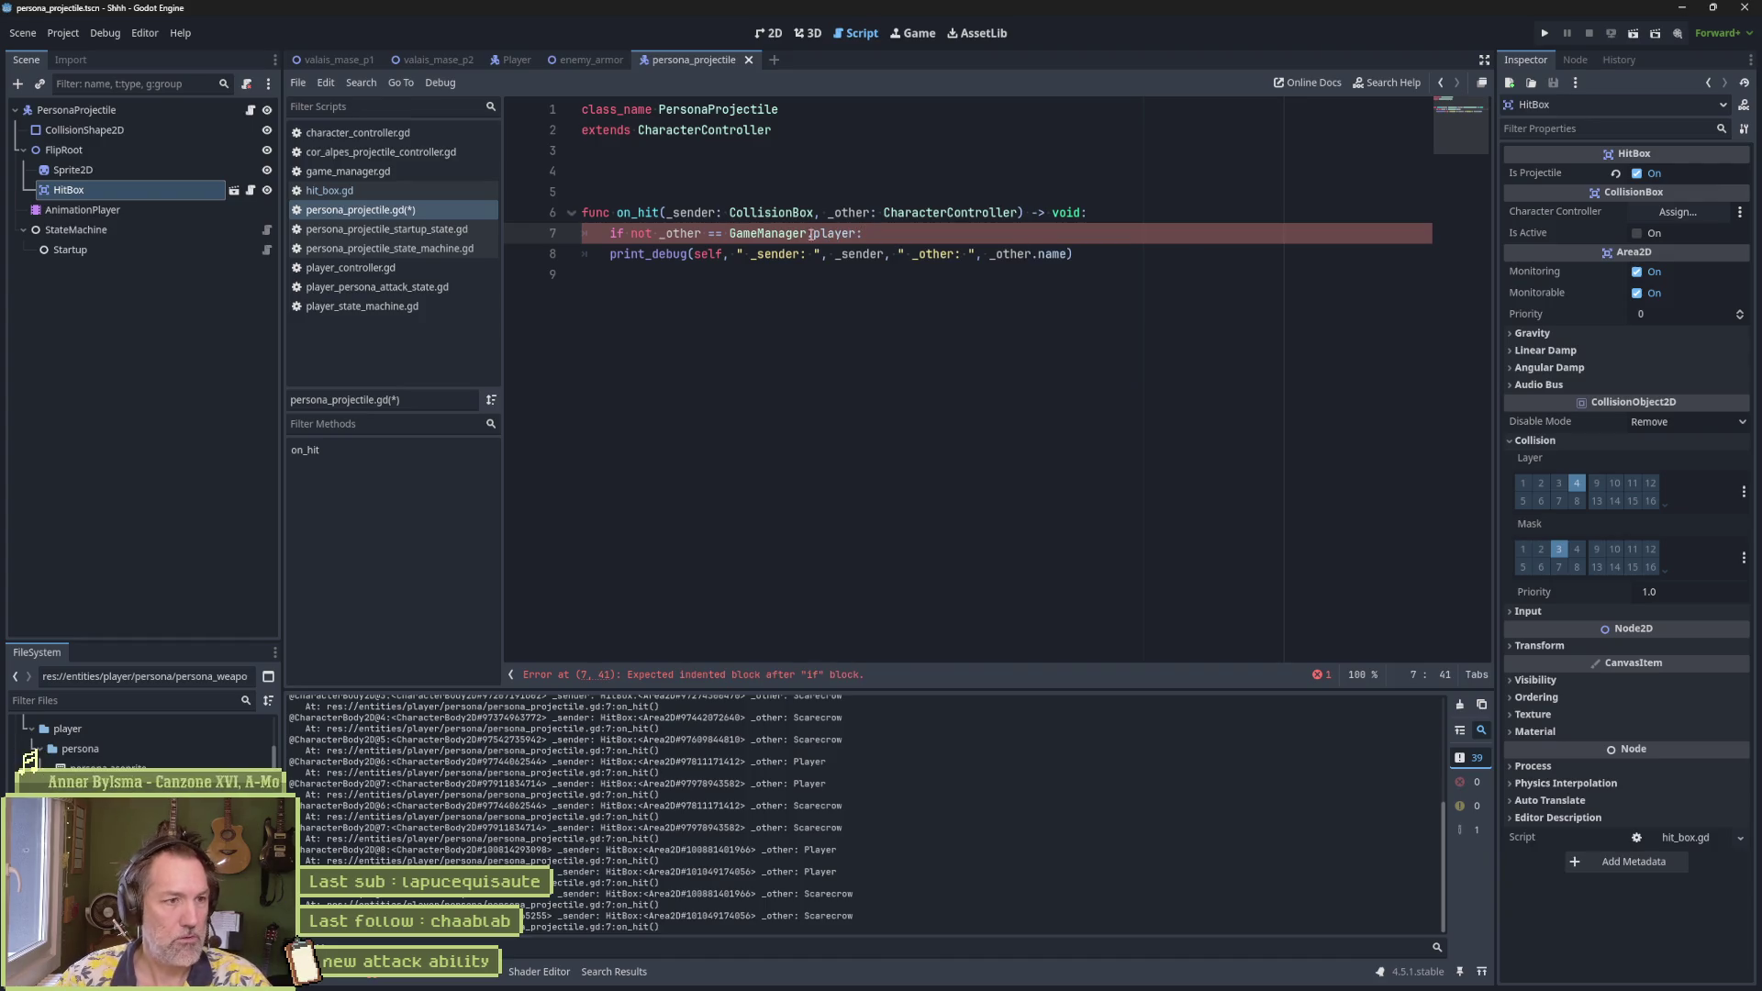
Check the GameManager.player definition, then save persona_projectile.gd
ctrl+click(835, 234)
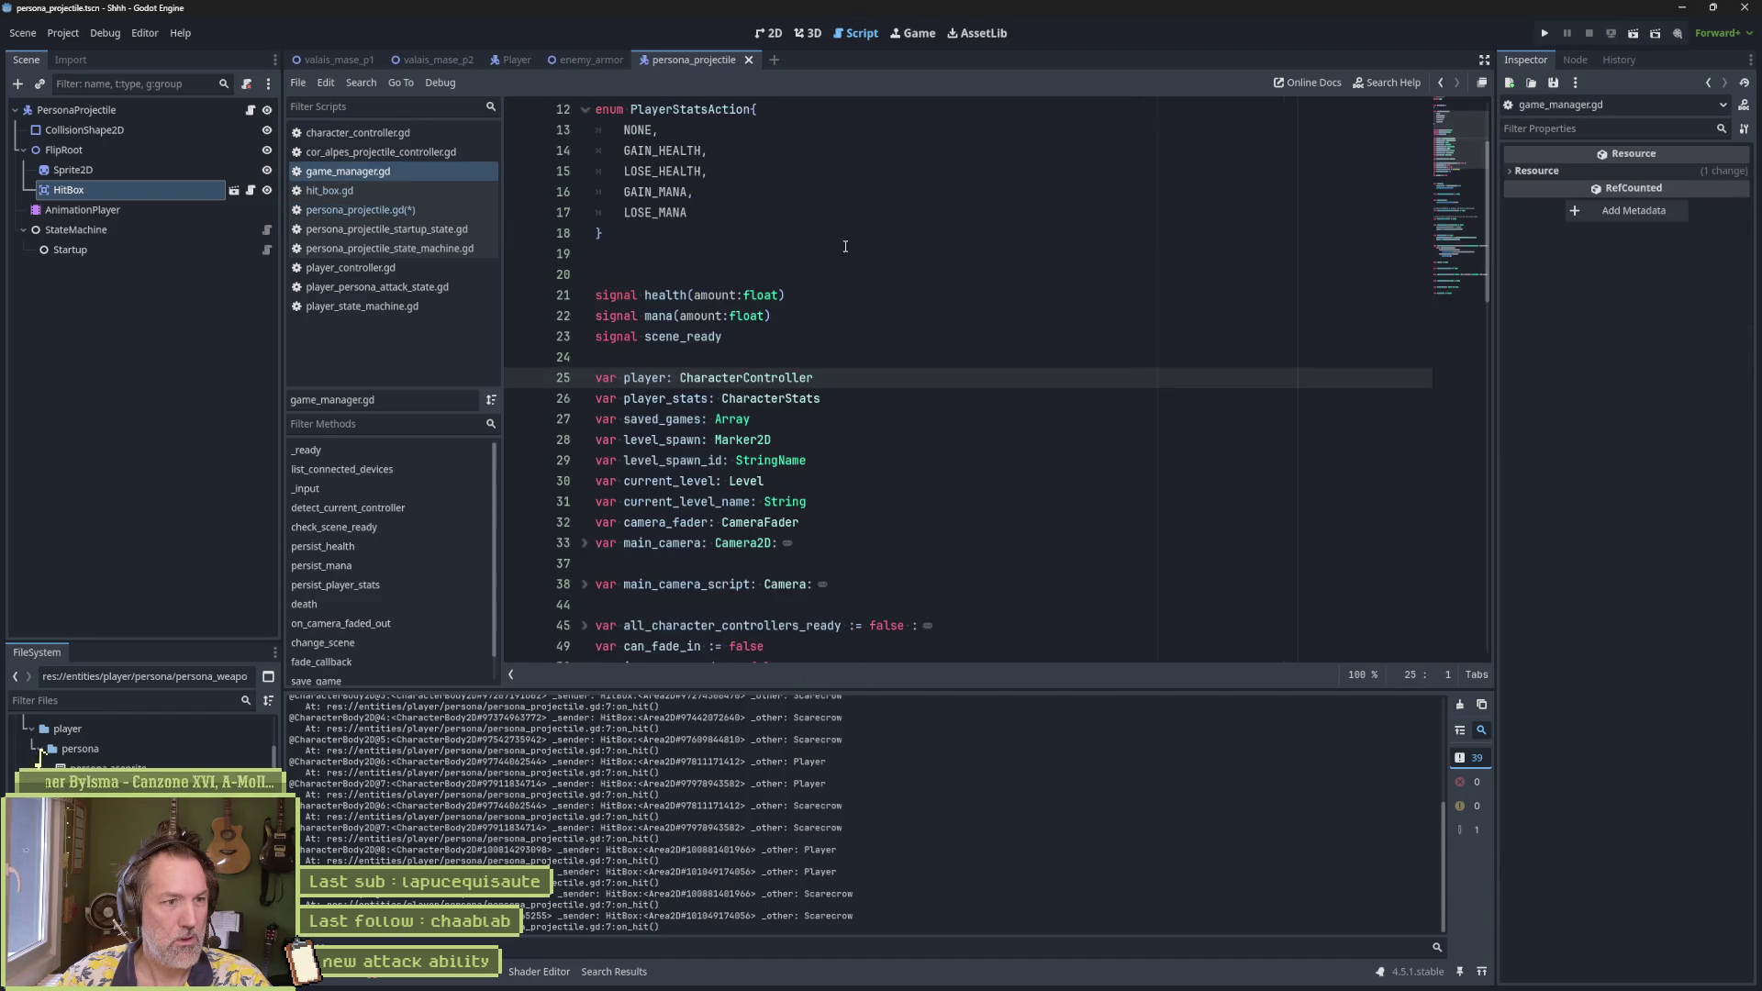
key(alt+Left)
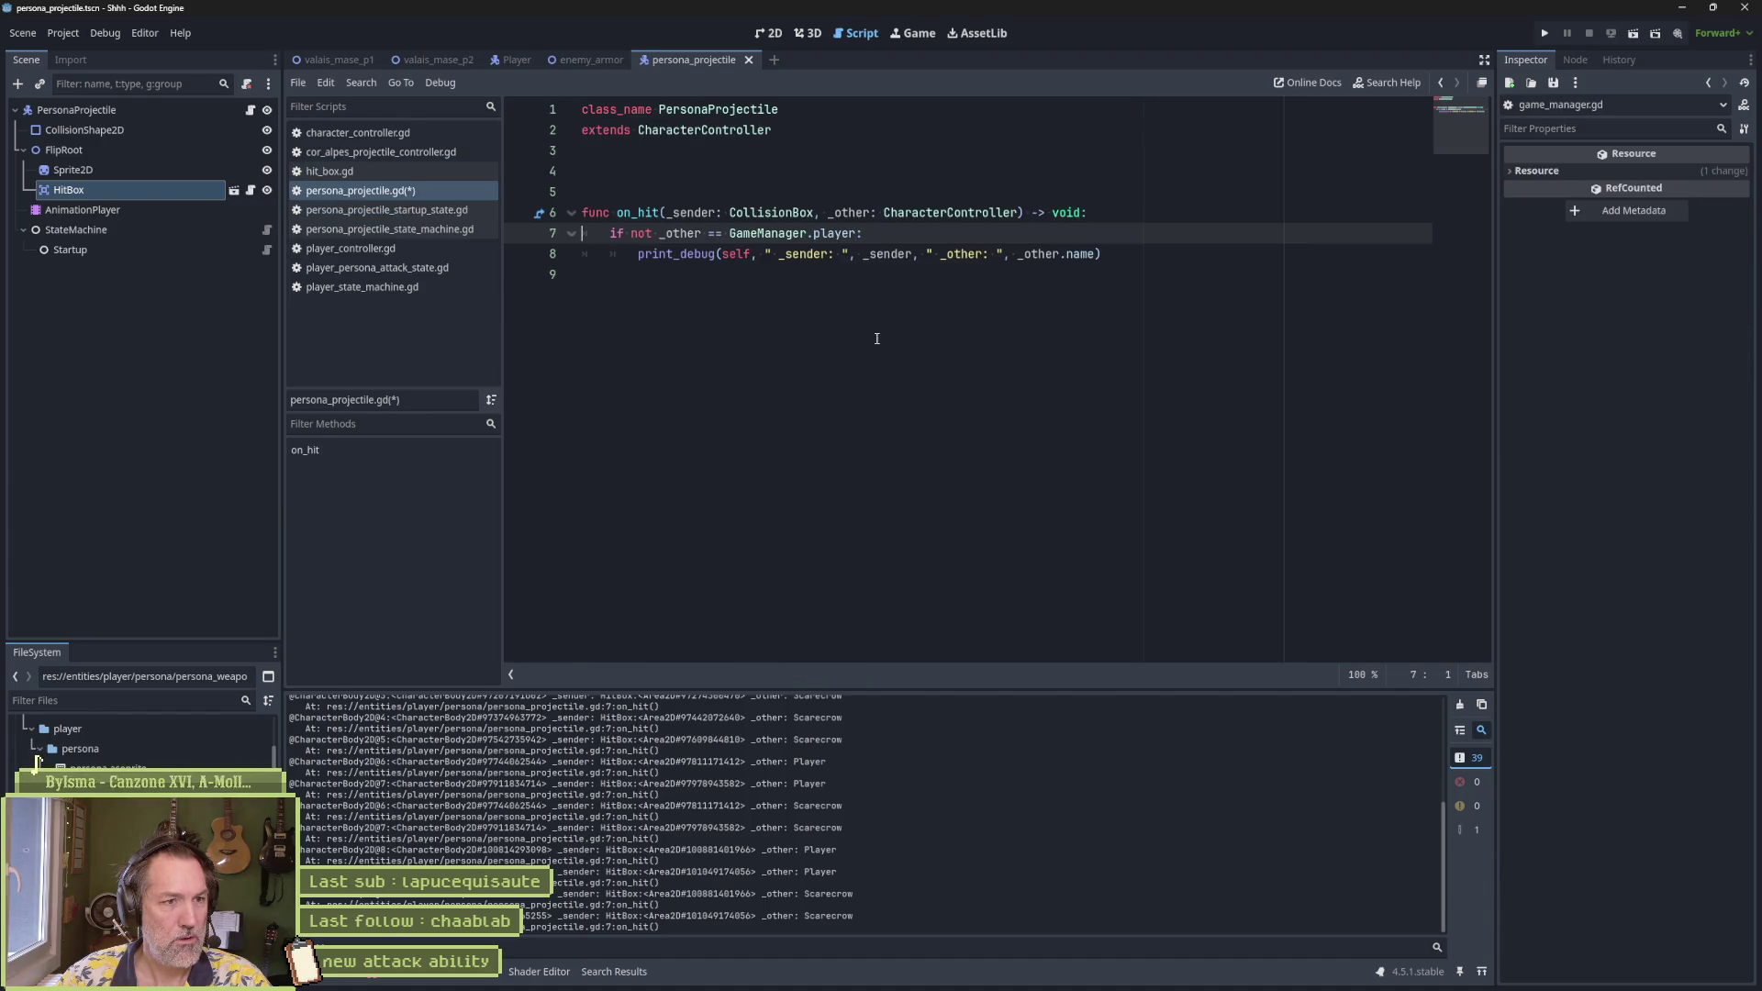
key(ctrl+s)
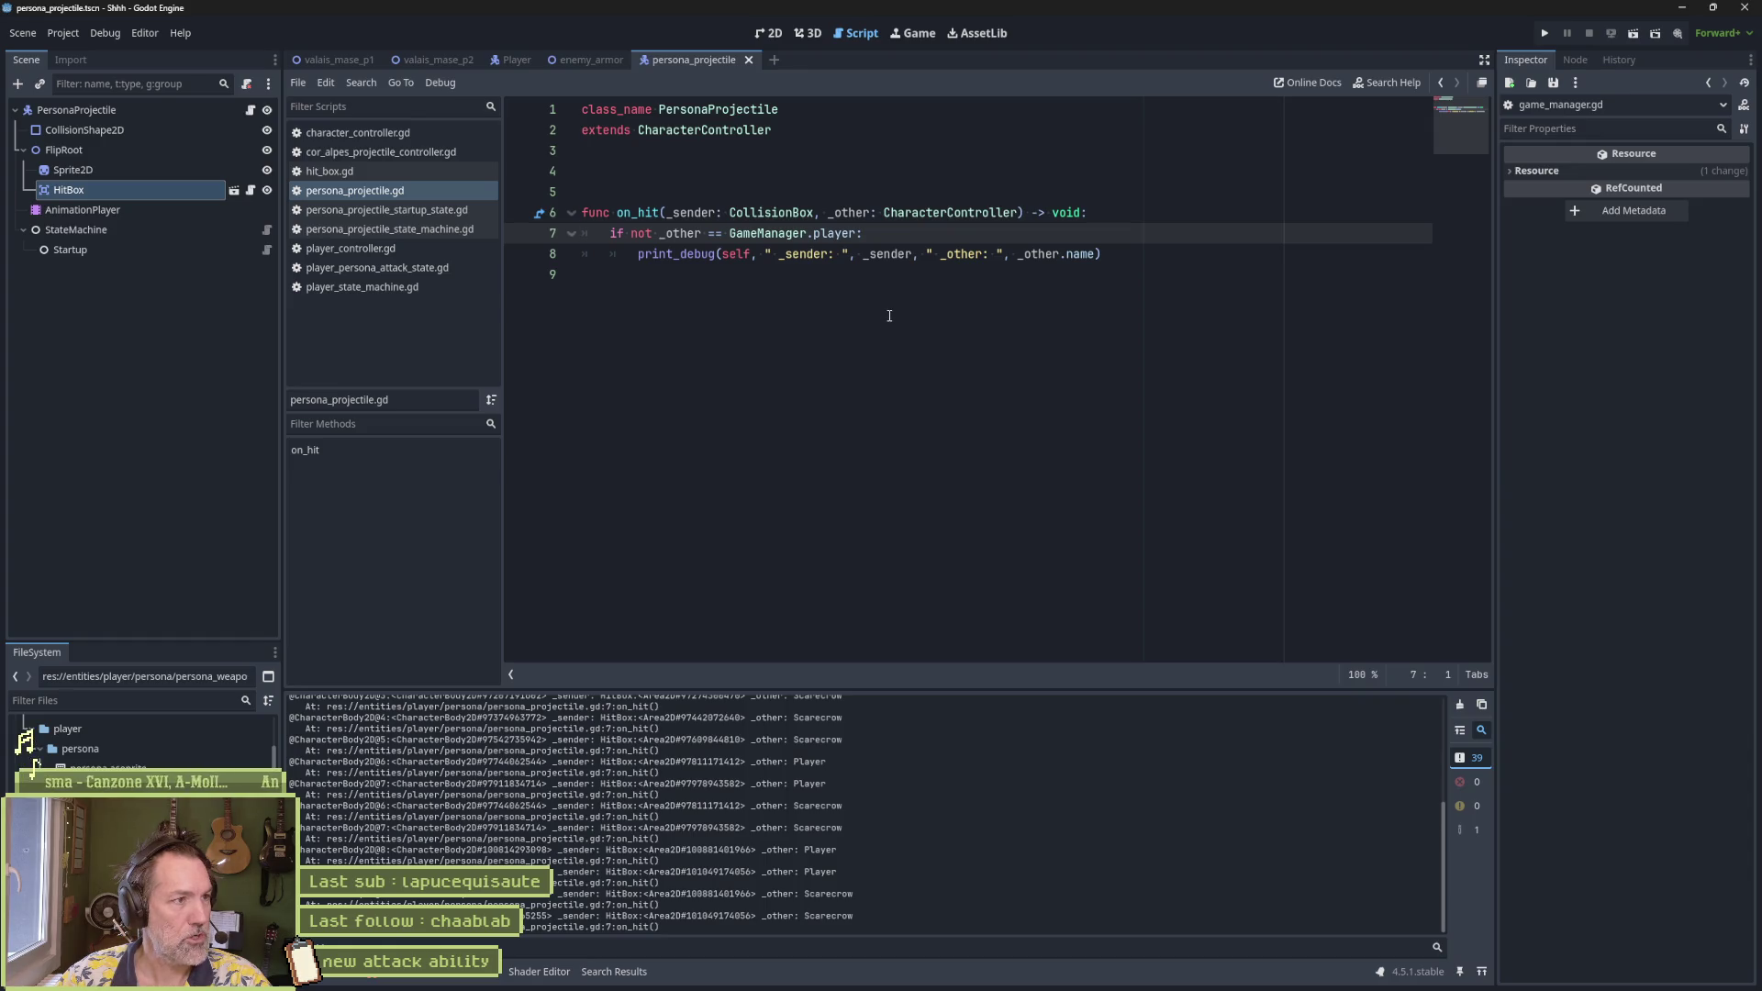
click(591, 61)
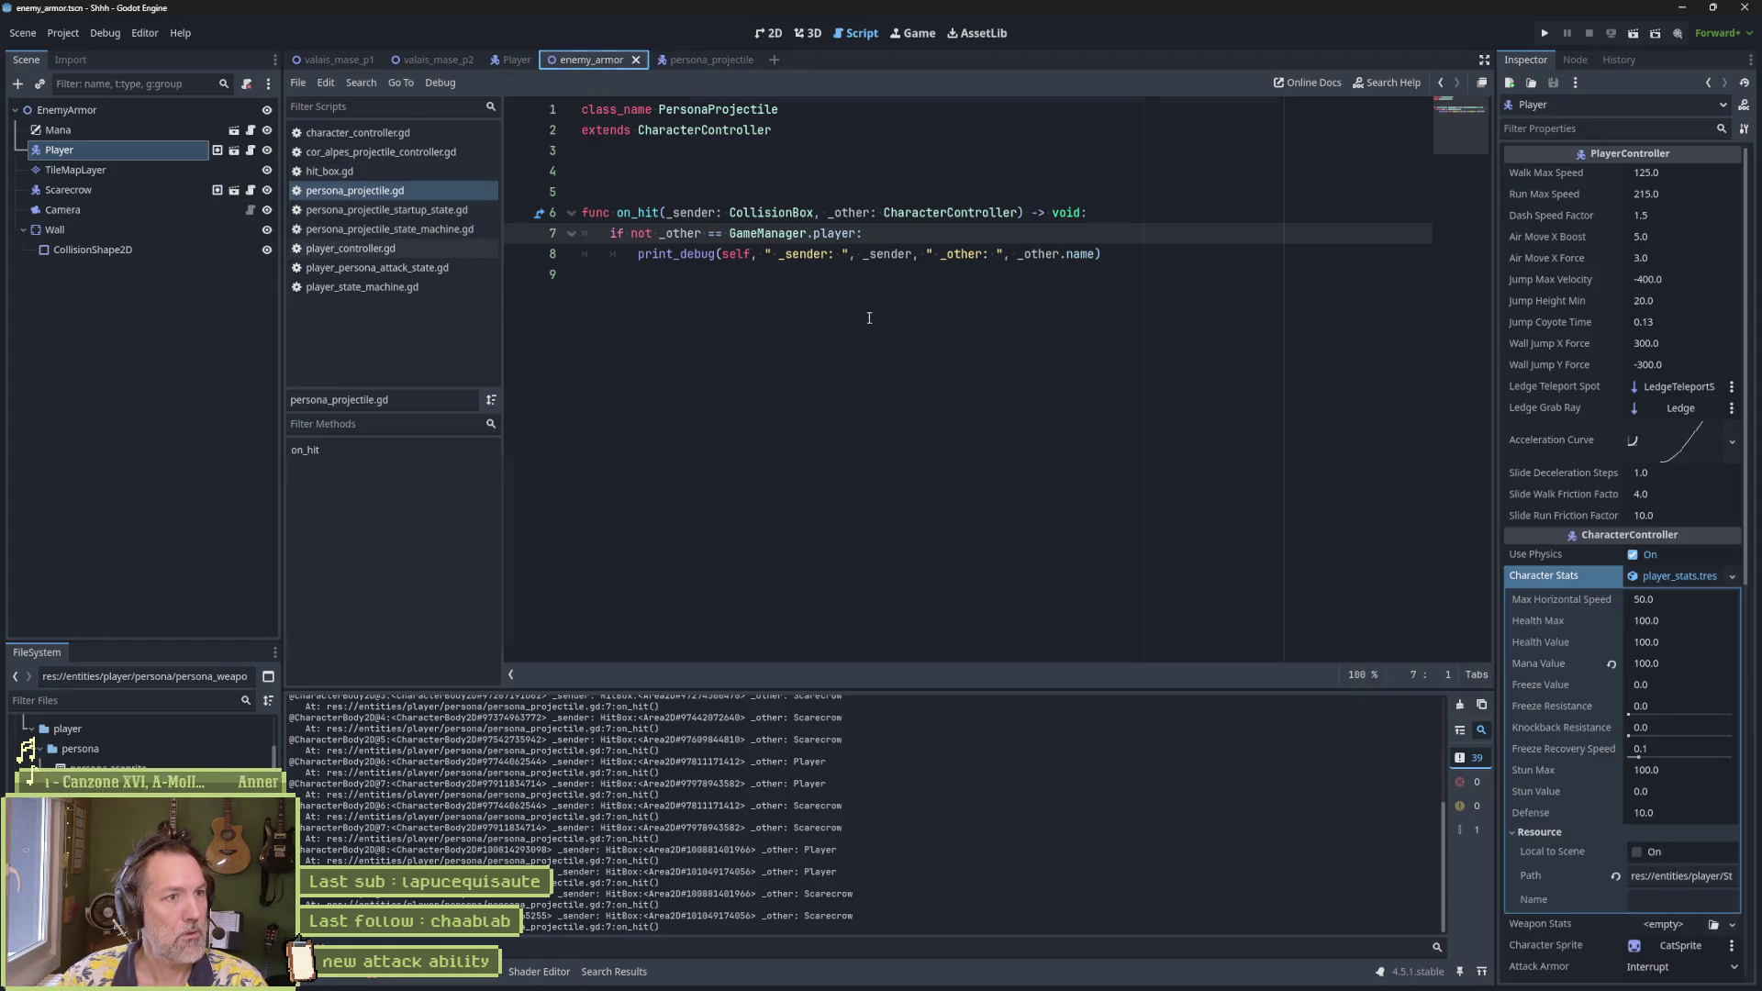
Run enemy_armor with F6 and fire a cat projectile at the Scarecrow
key(F6)
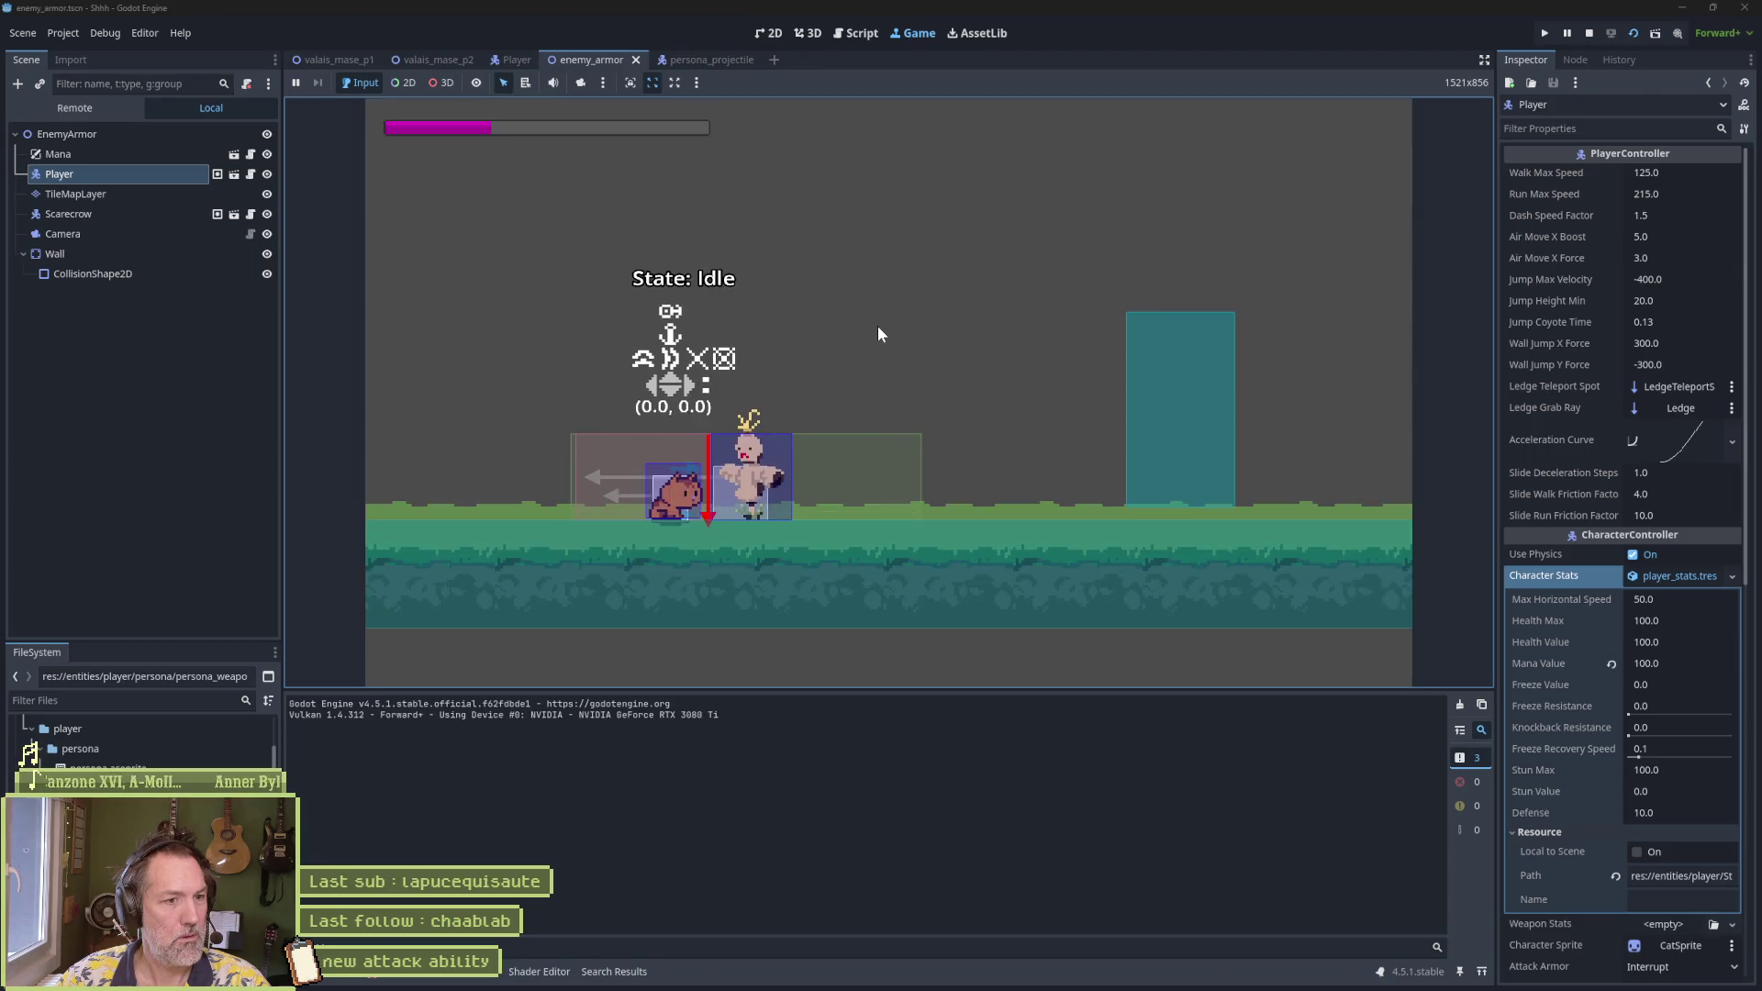
click(877, 327)
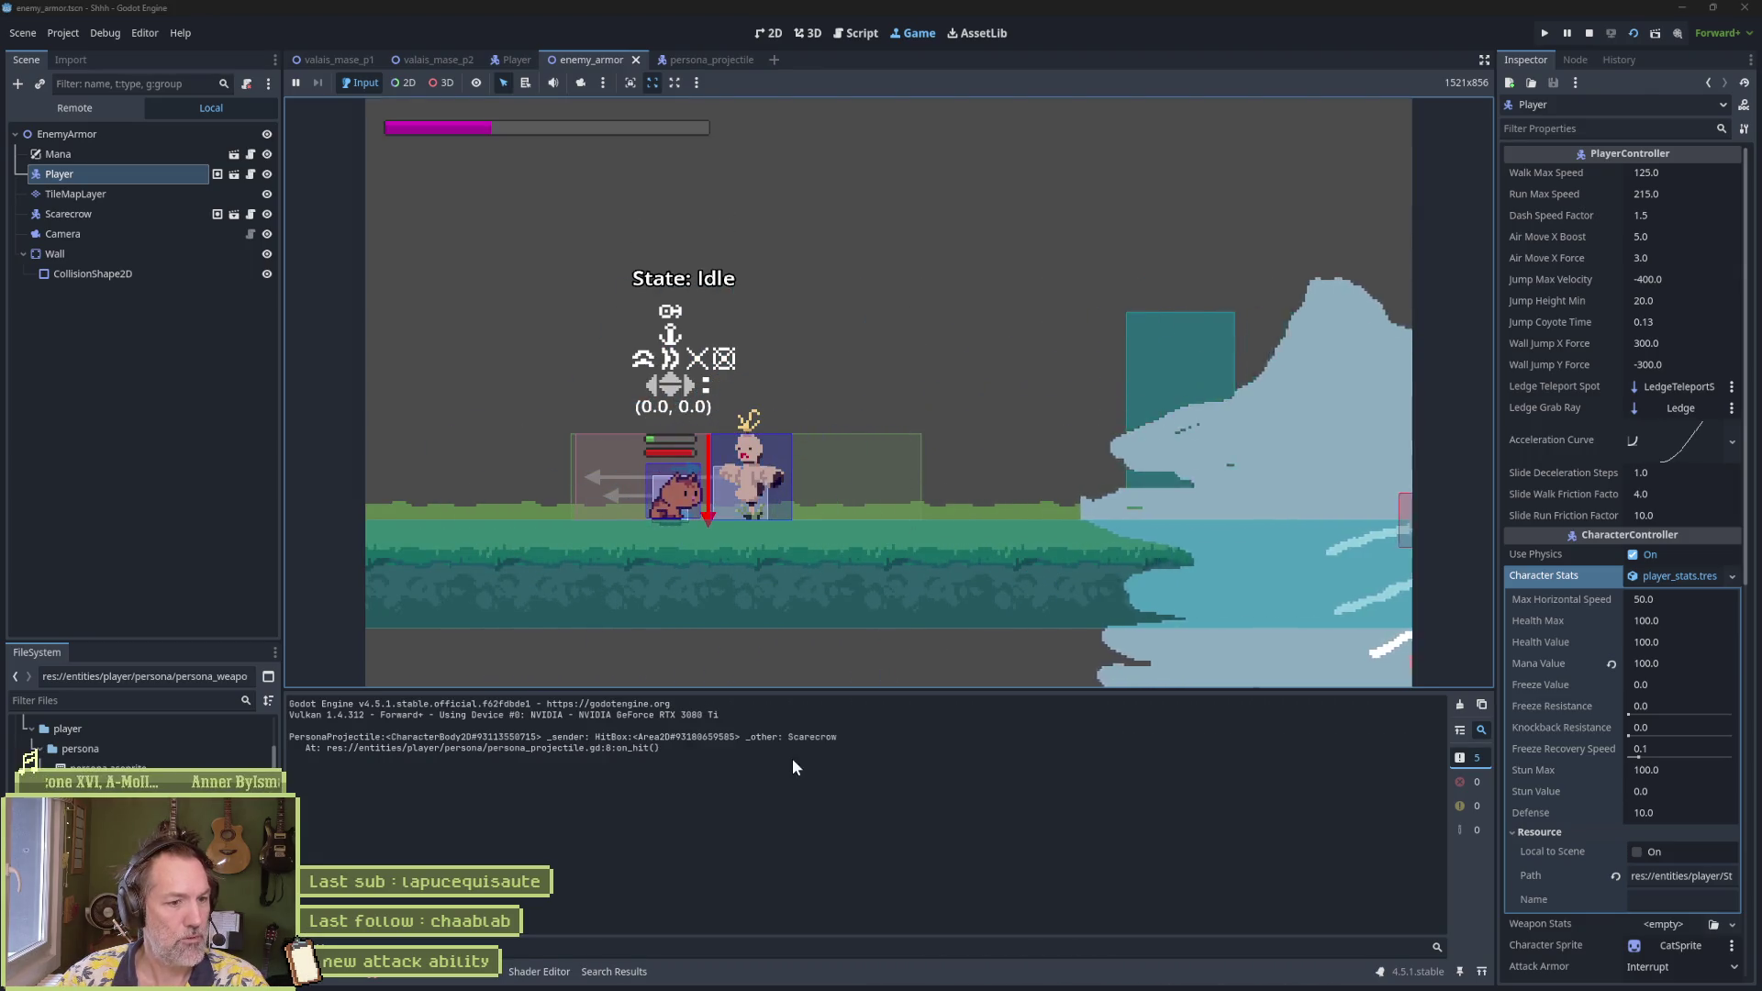
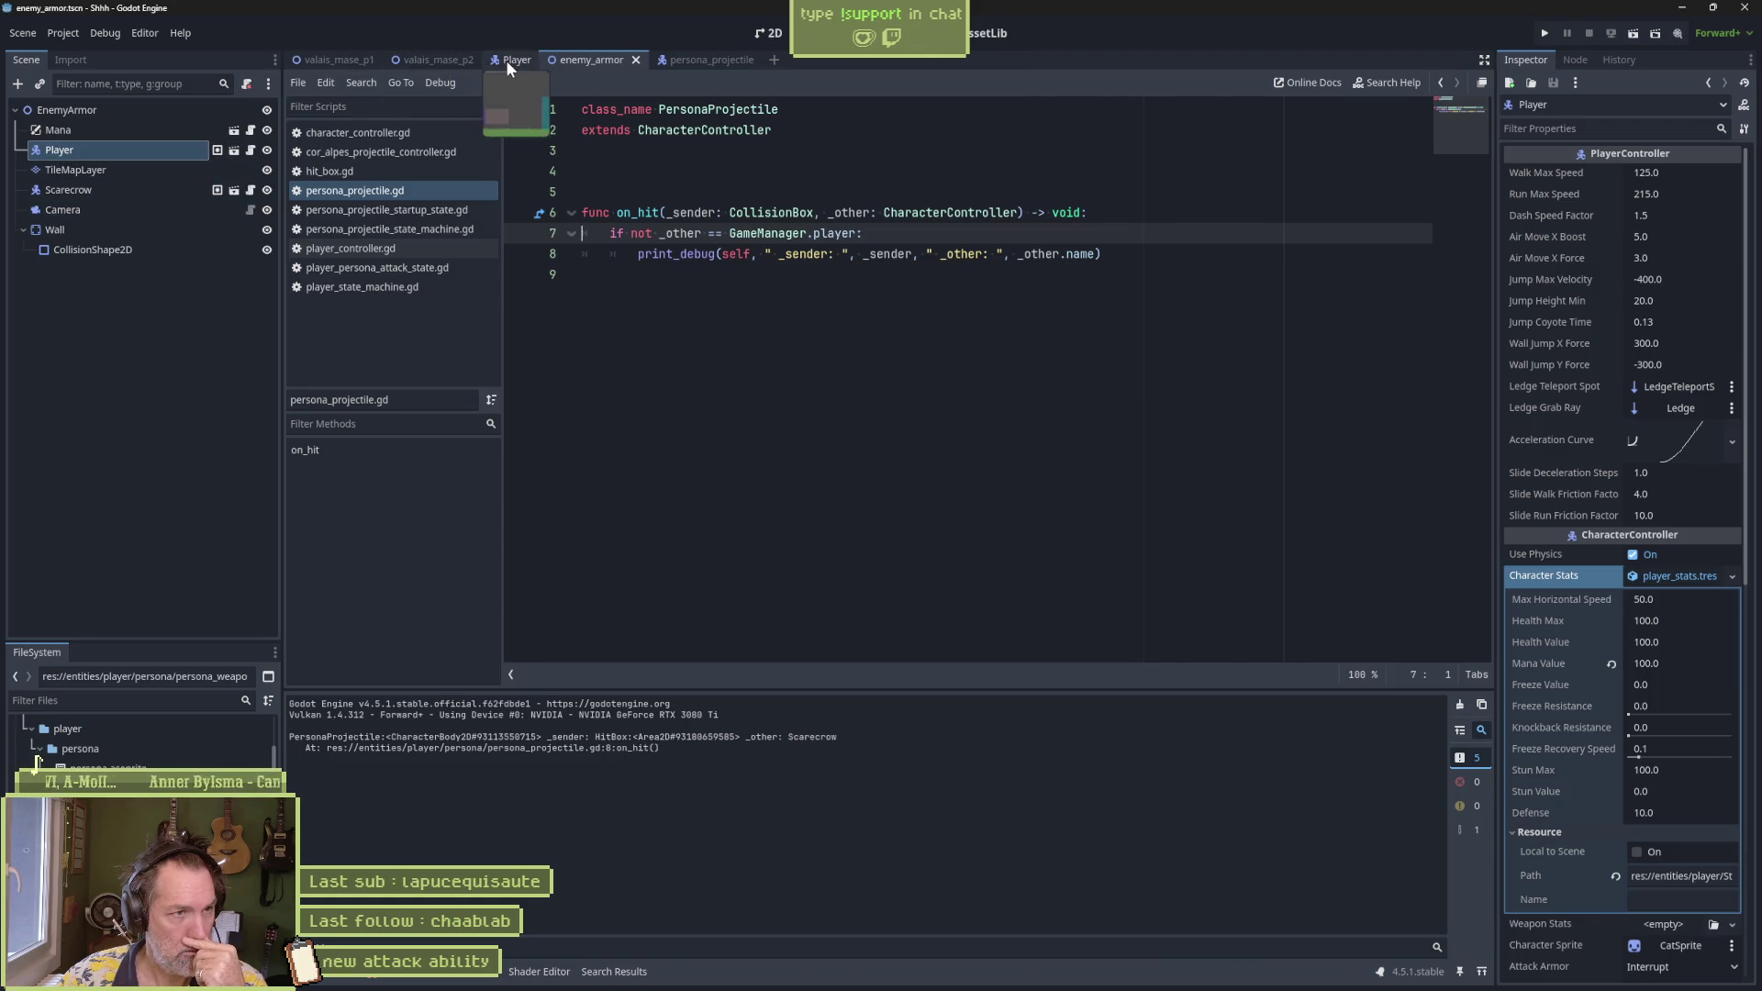
Open hit_box.gd from the persona_projectile scene and jump to the CollisionBox class definition
click(660, 60)
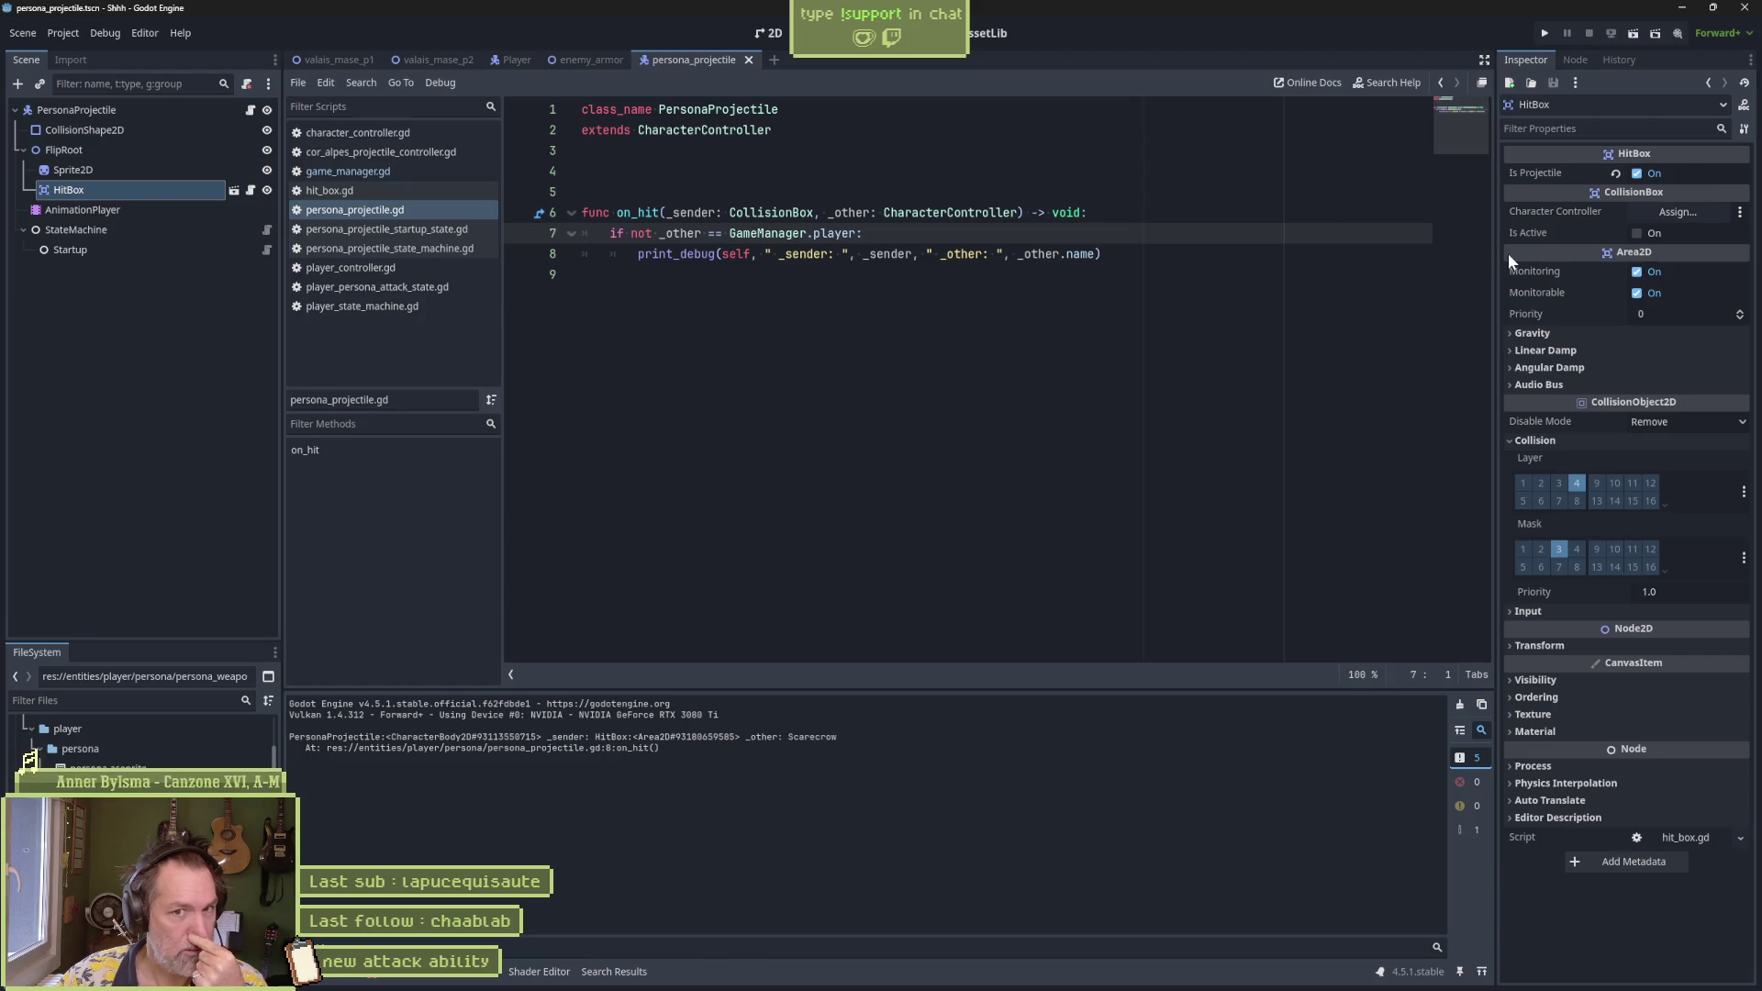
click(249, 191)
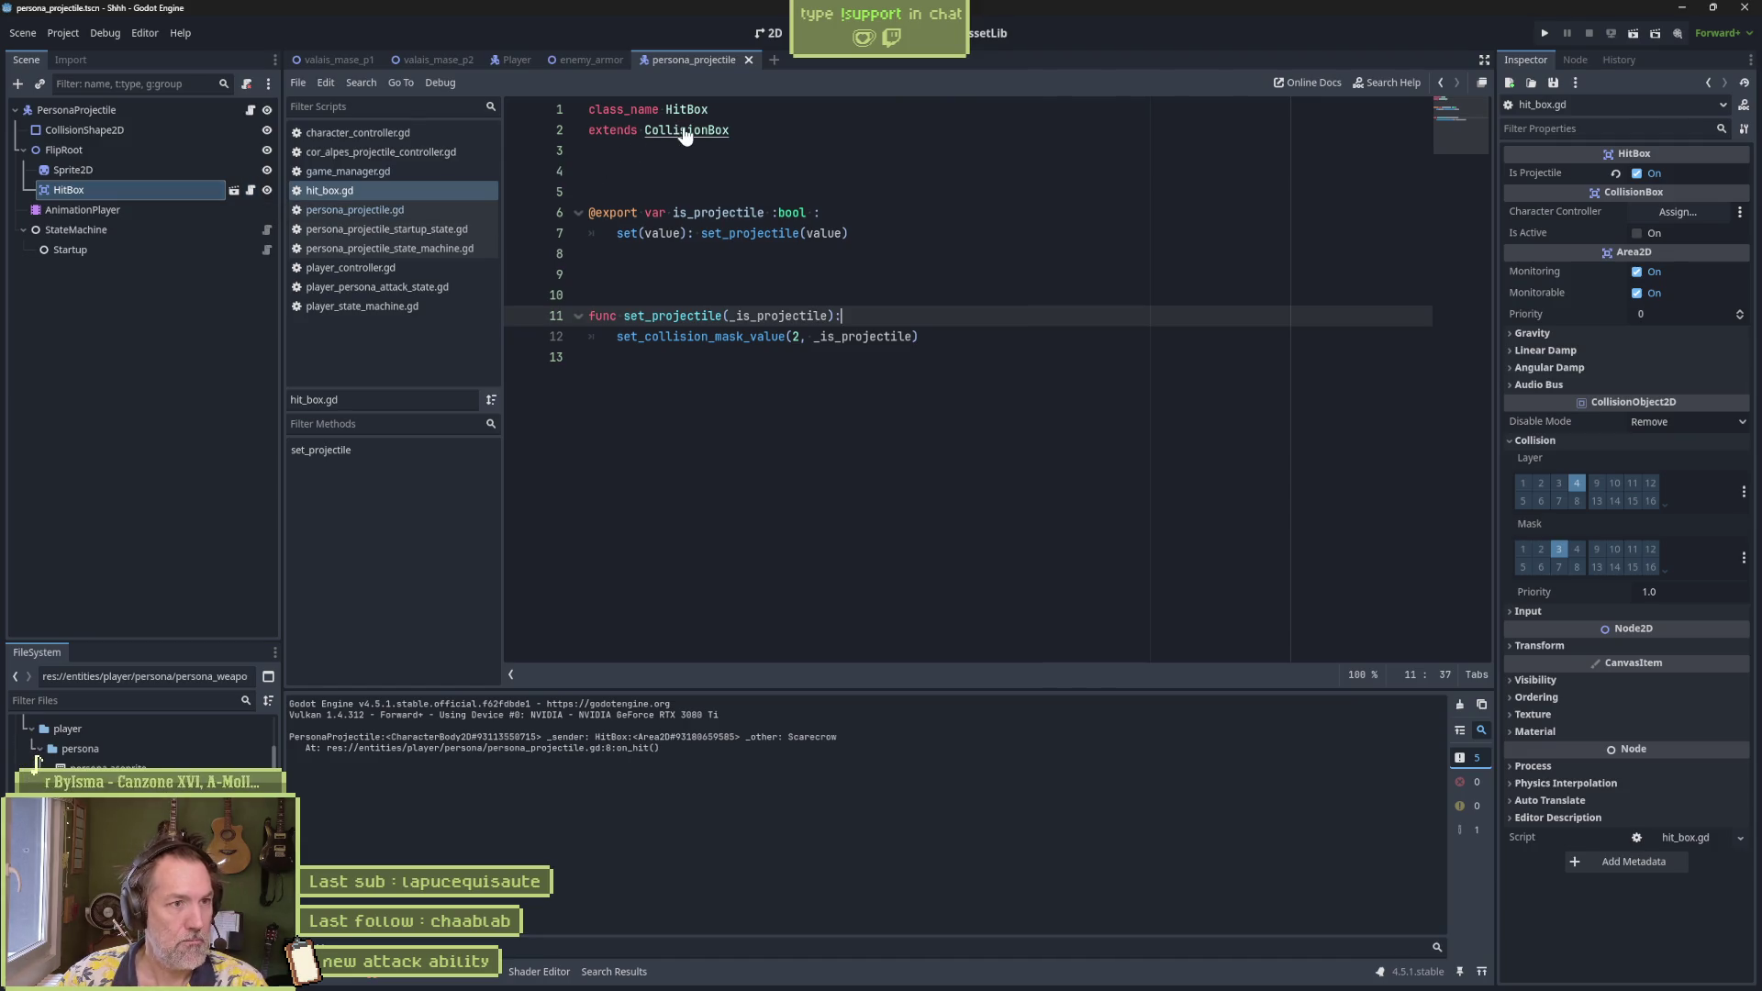
ctrl+click(653, 135)
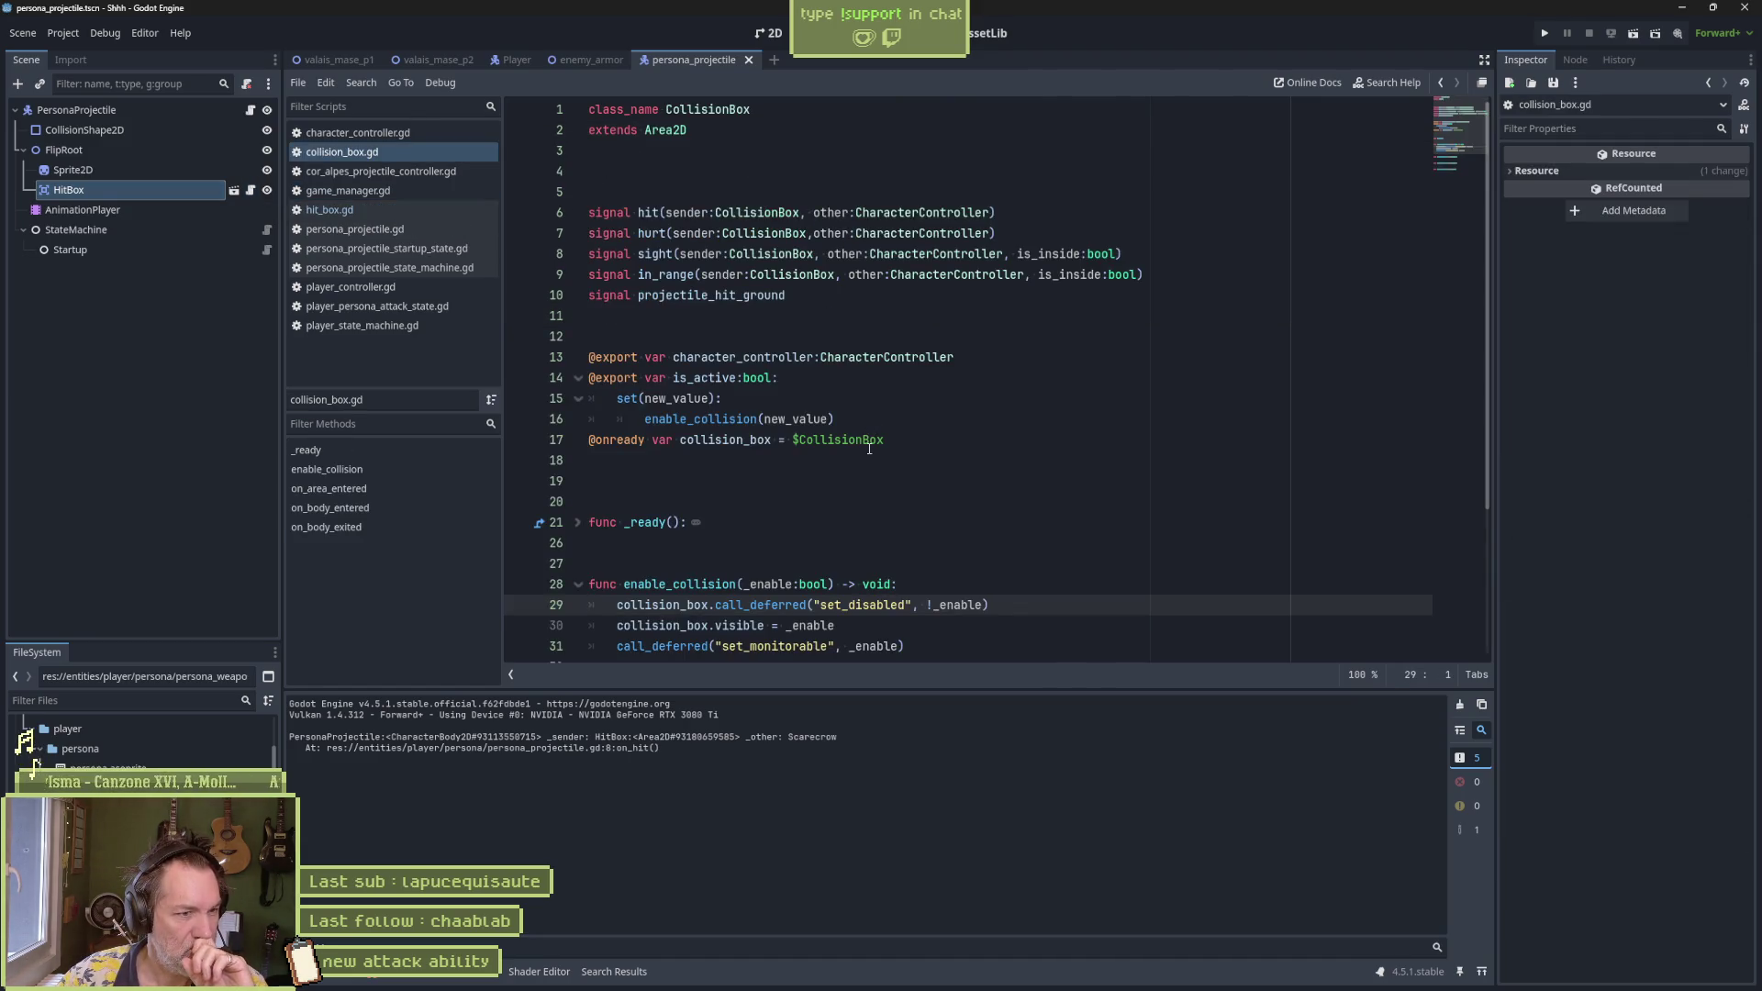
scroll(868, 459, down, 2)
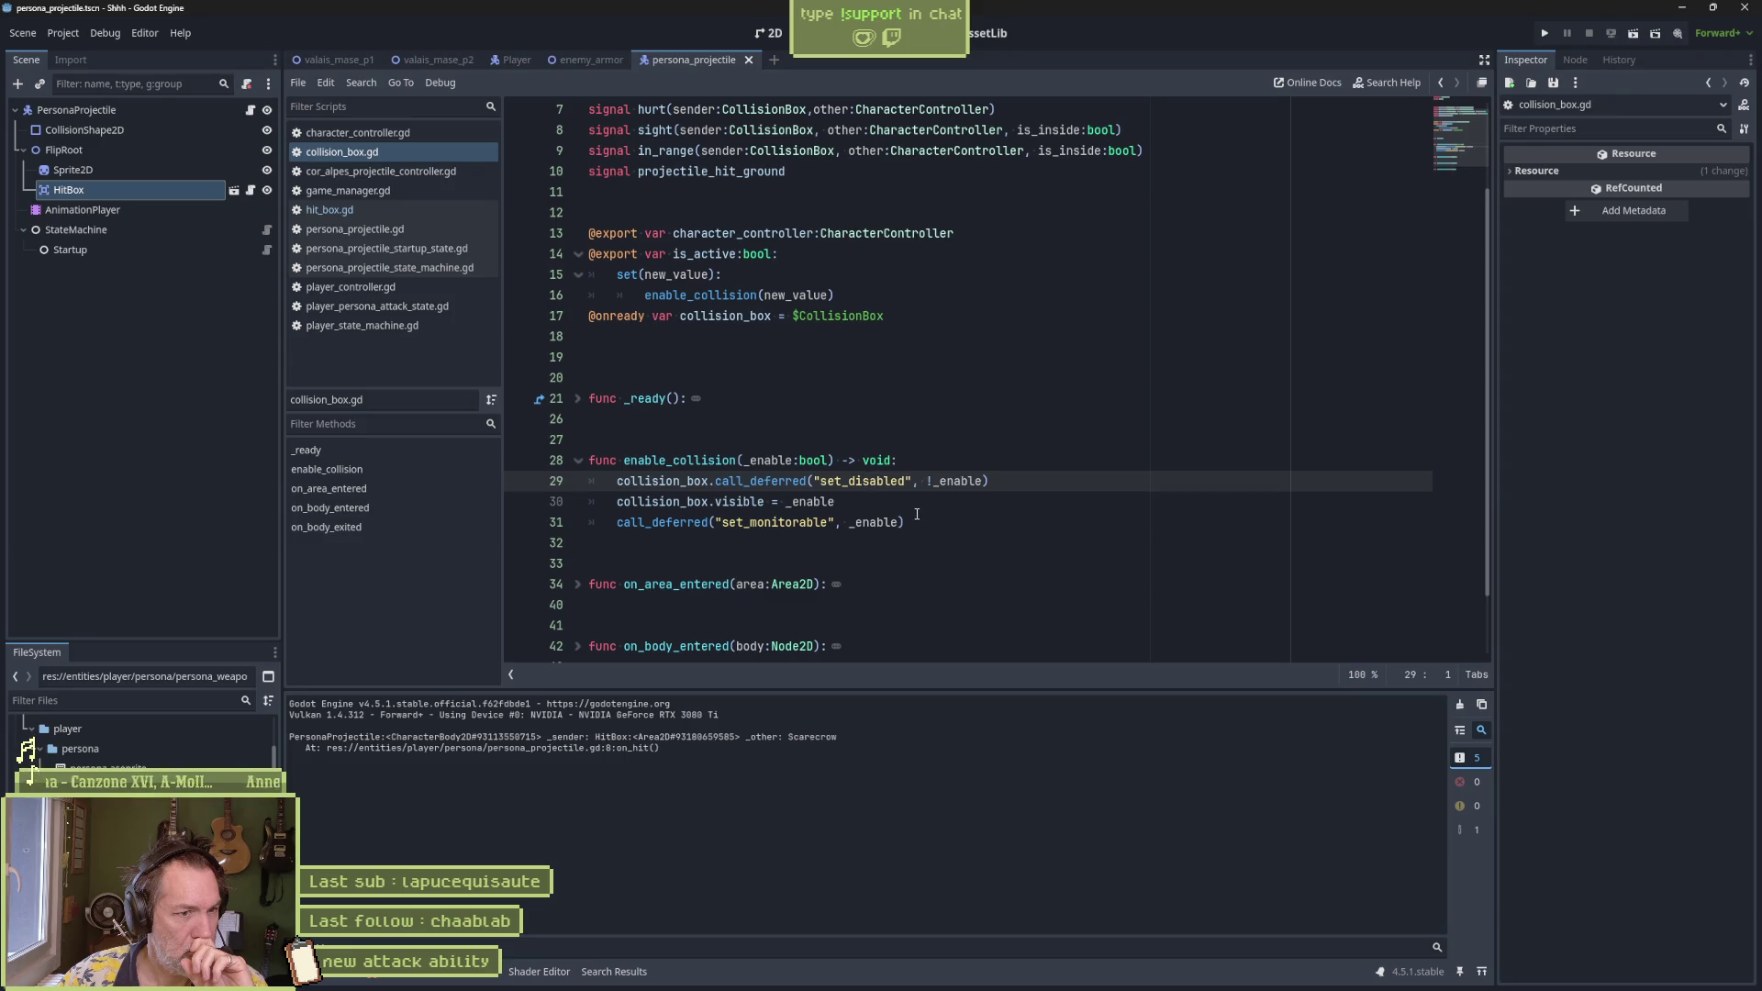
scroll(923, 516, down, 2)
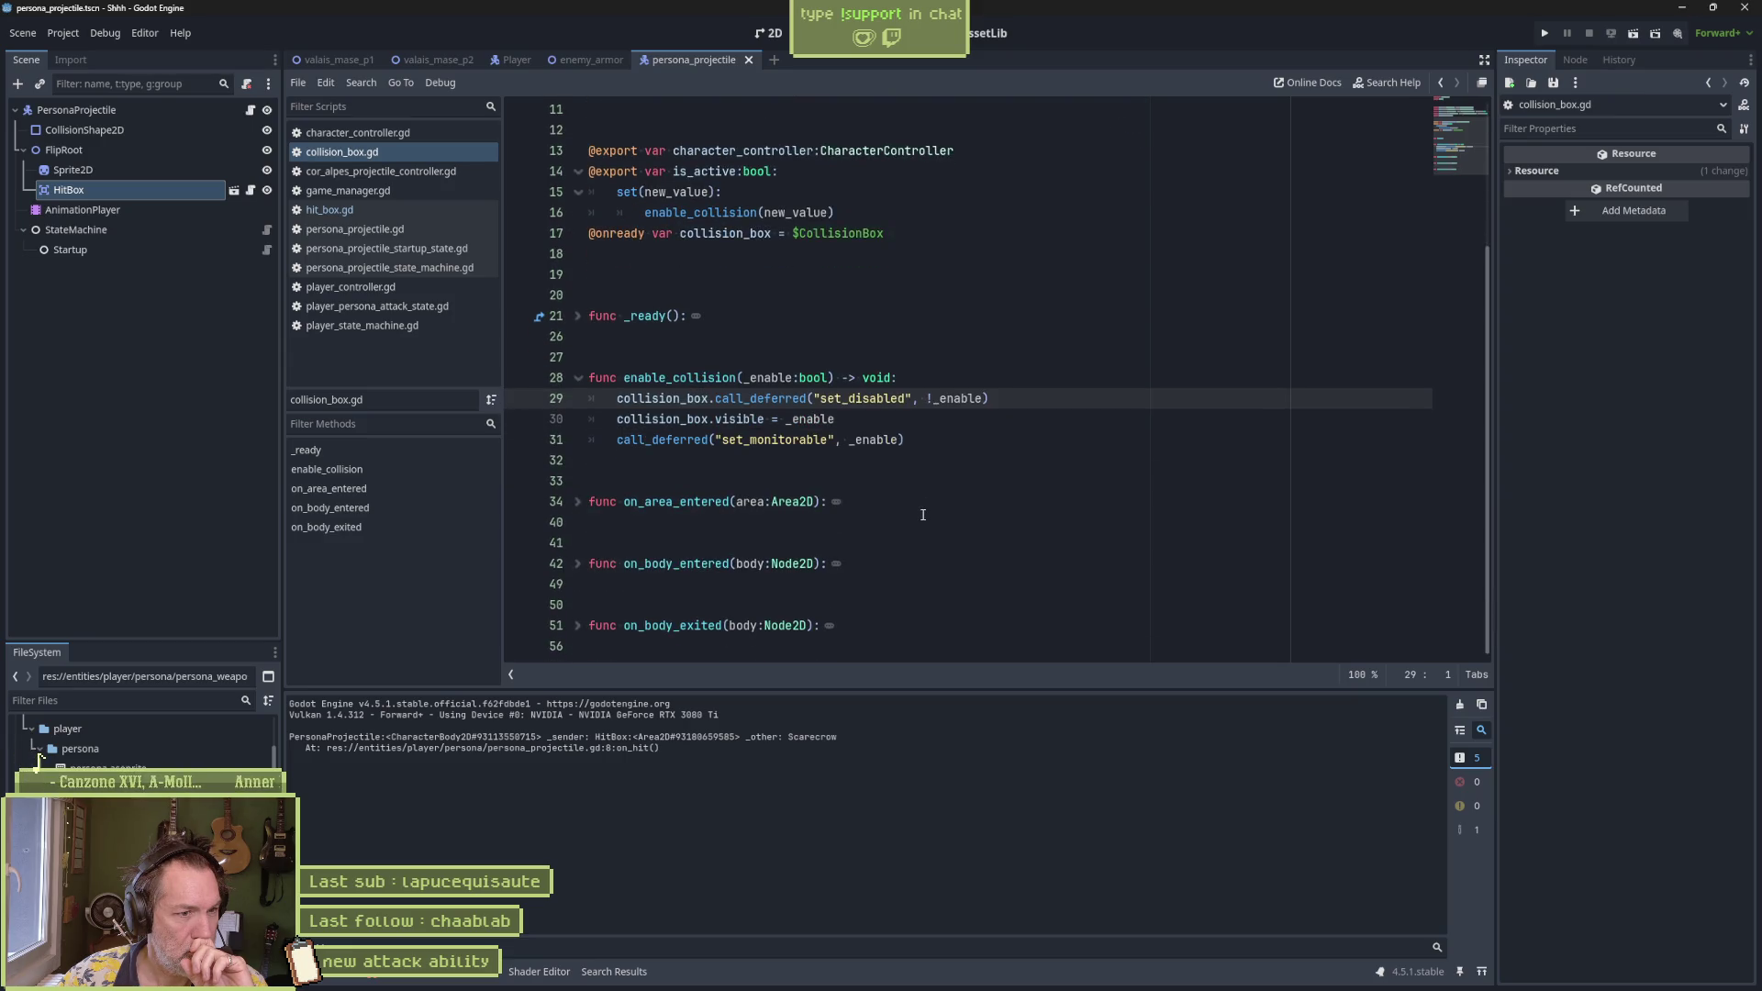
Unfold on_area_entered and on_body_entered, review the if self is HitBox block, then open character_controller.gd
click(577, 502)
scroll(600, 506, down, 1)
scroll(600, 507, down, 1)
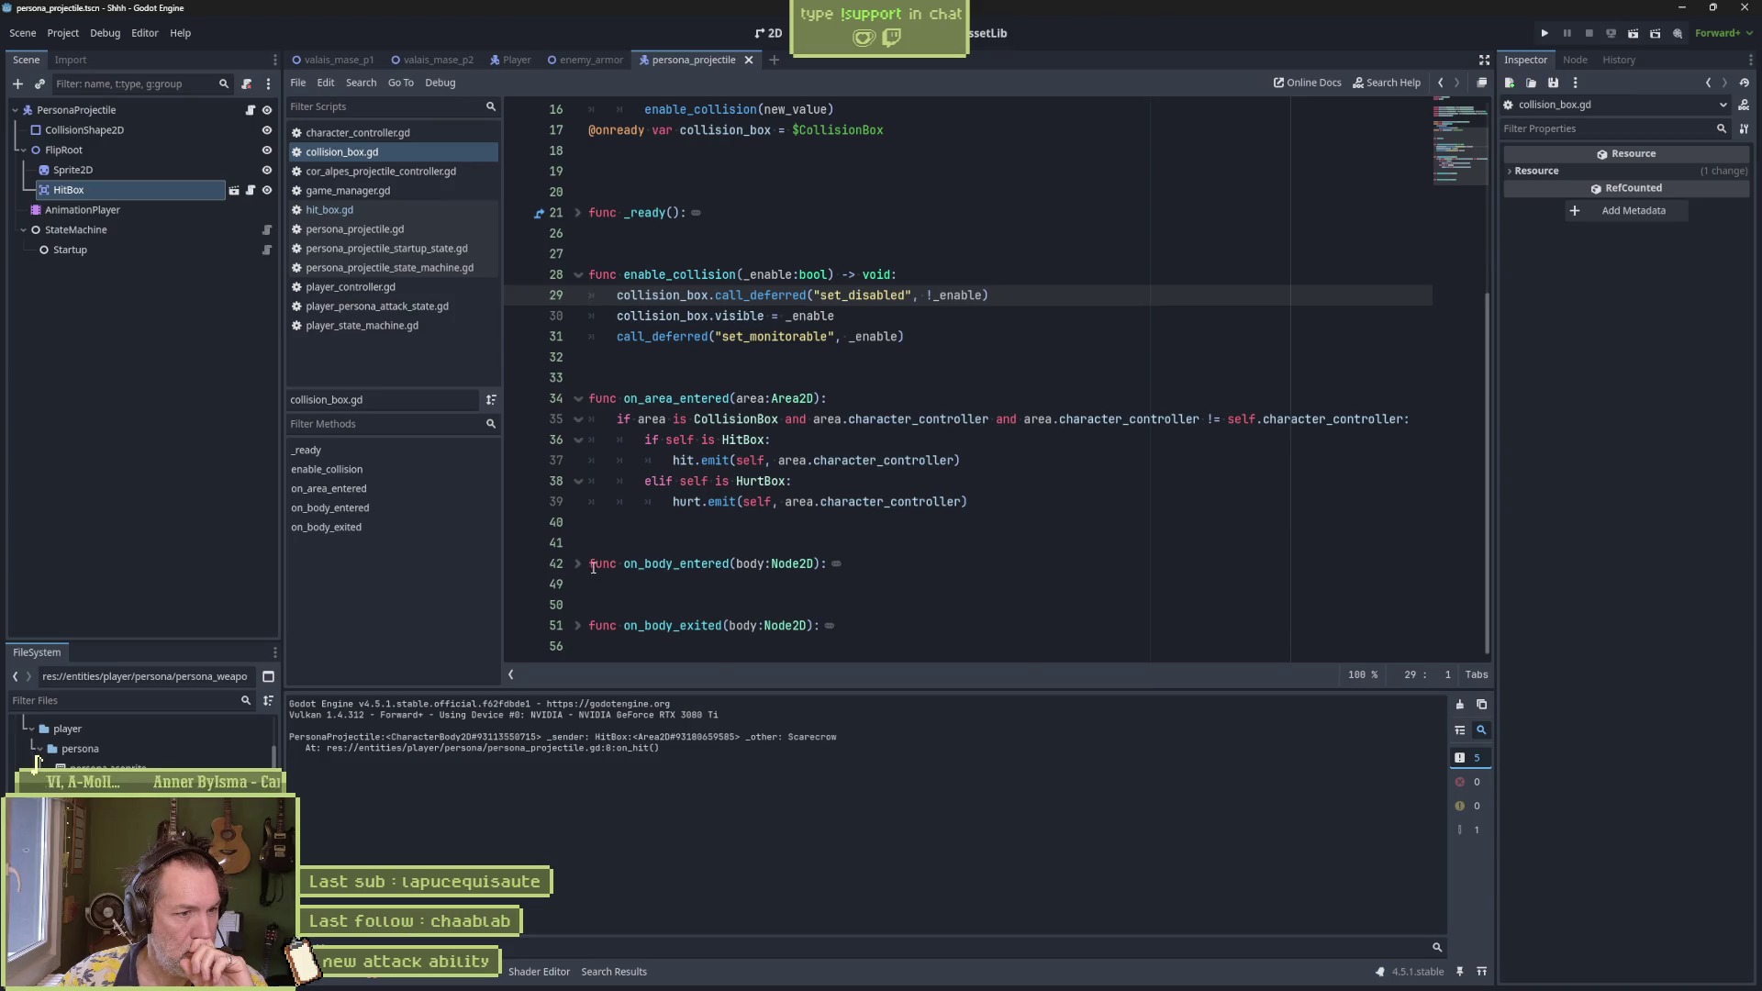
click(836, 563)
scroll(835, 568, down, 2)
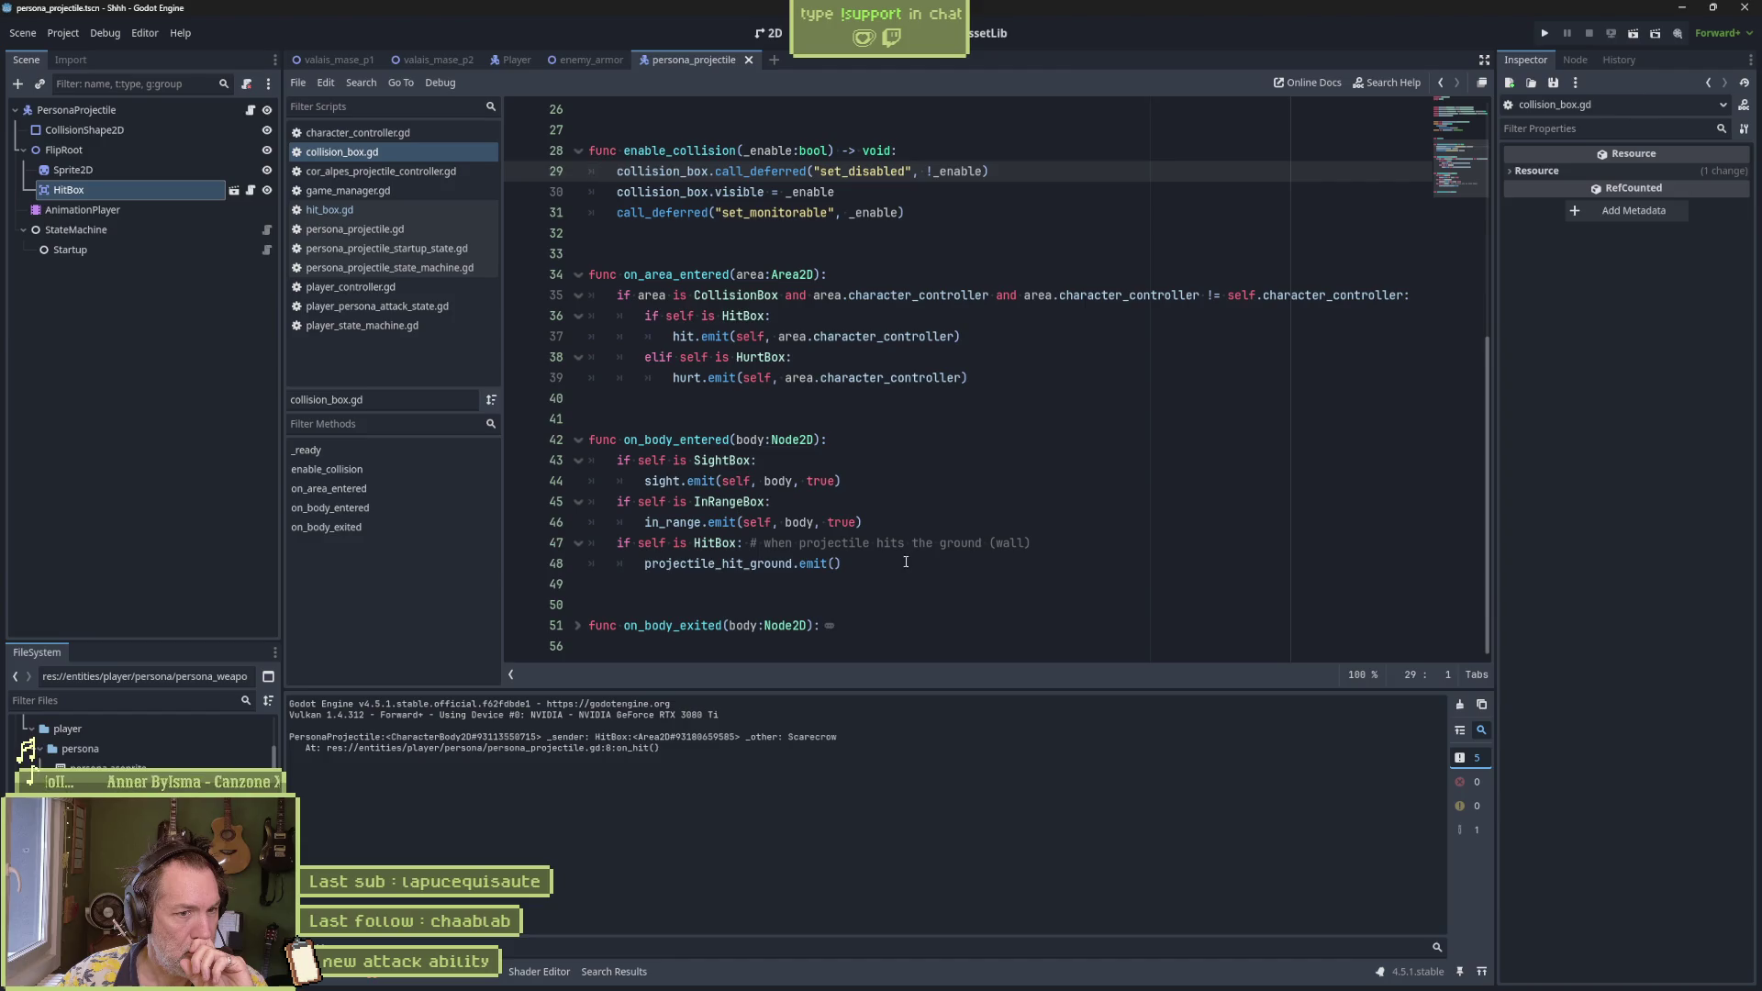
drag(841, 564, 594, 547)
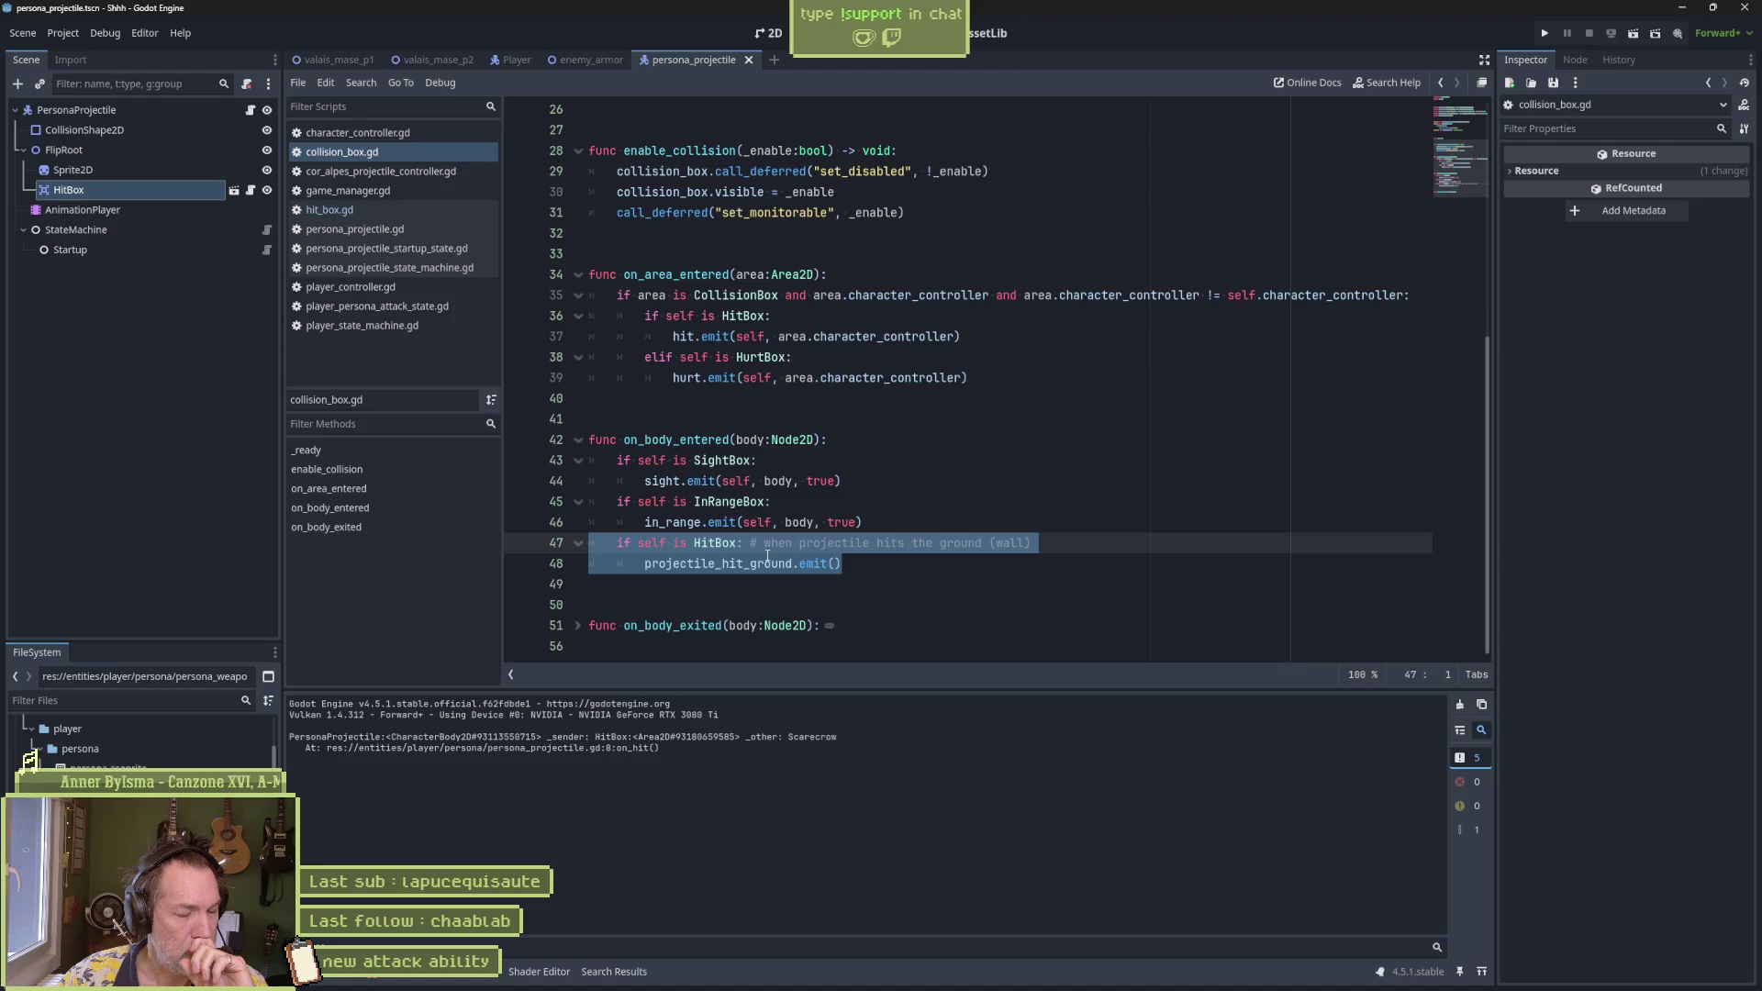
mouse_move(766, 557)
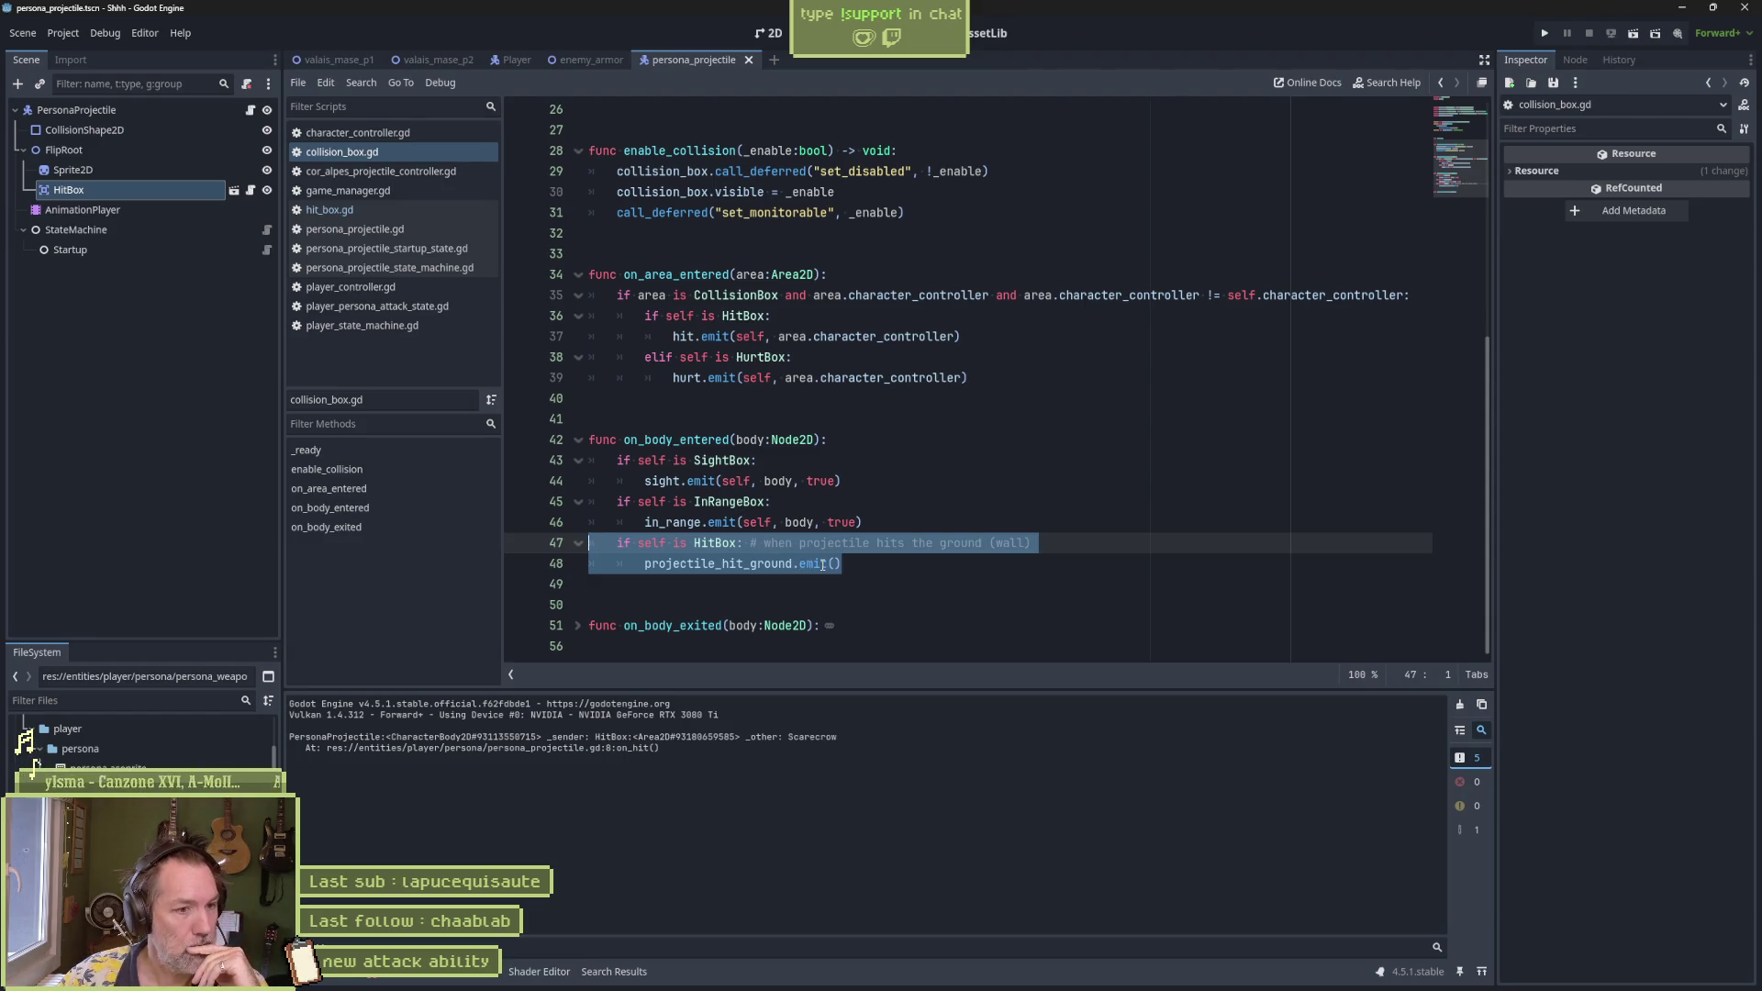
click(819, 484)
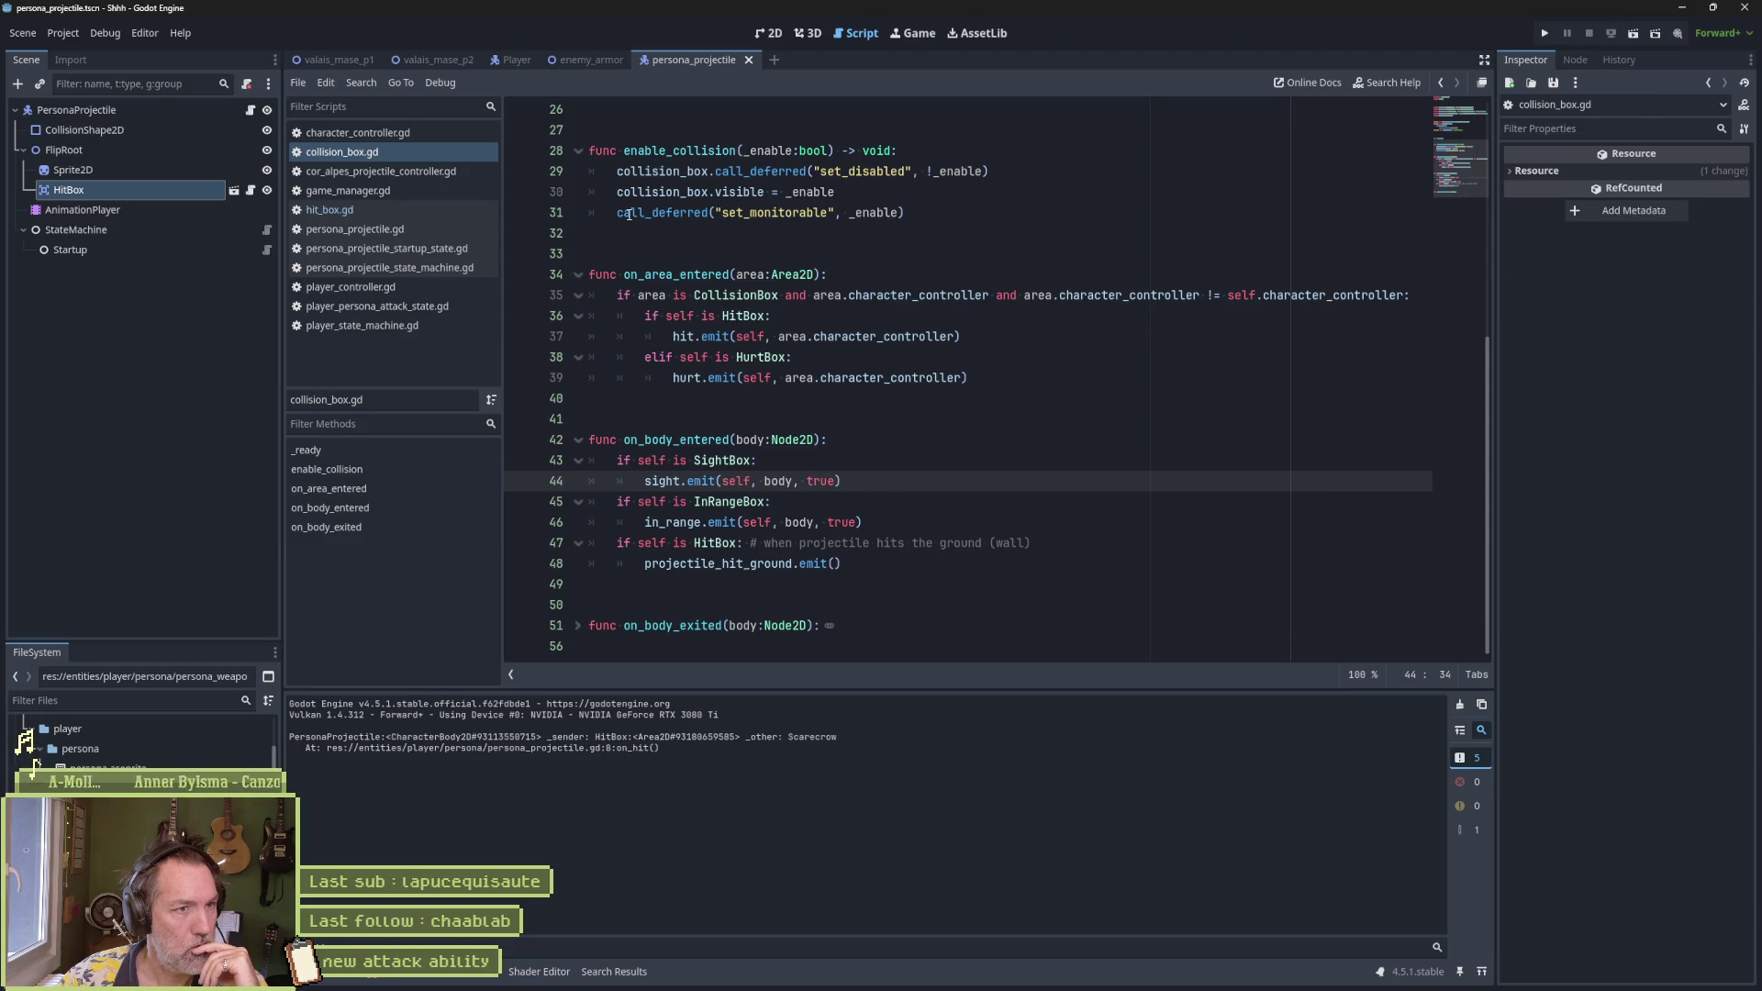
click(405, 132)
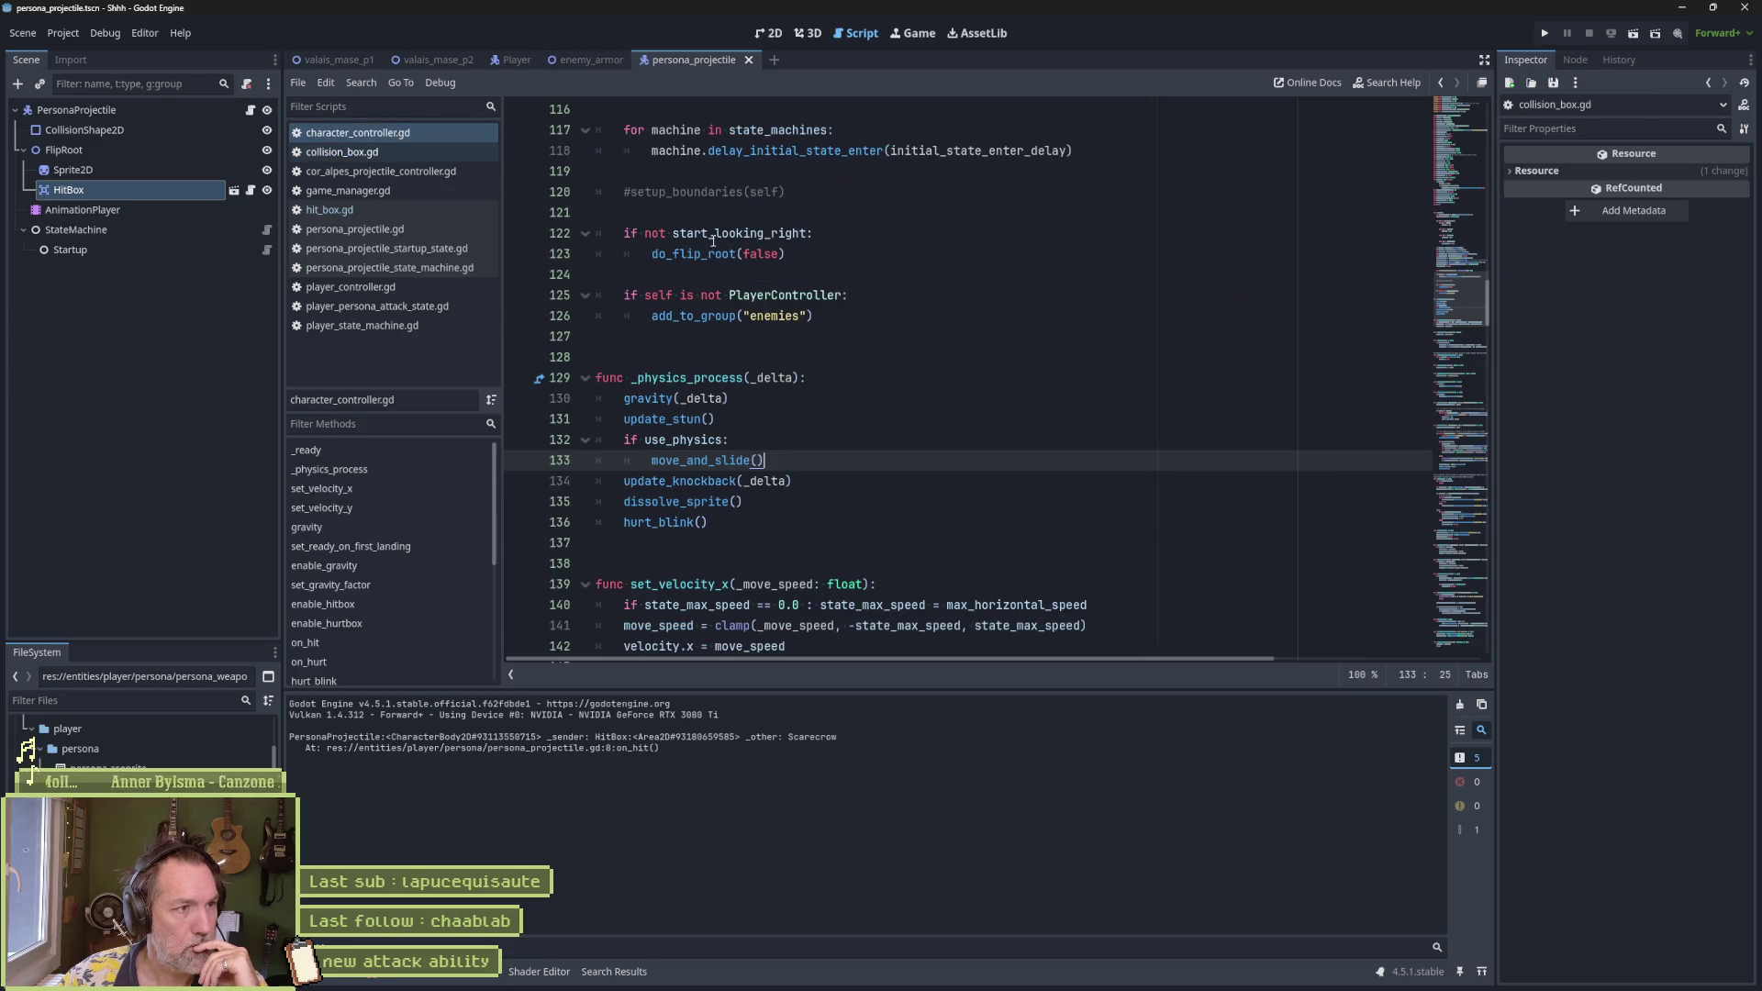
Jump to on_hit and examine line 194's PlayerController and enemies group check
click(348, 643)
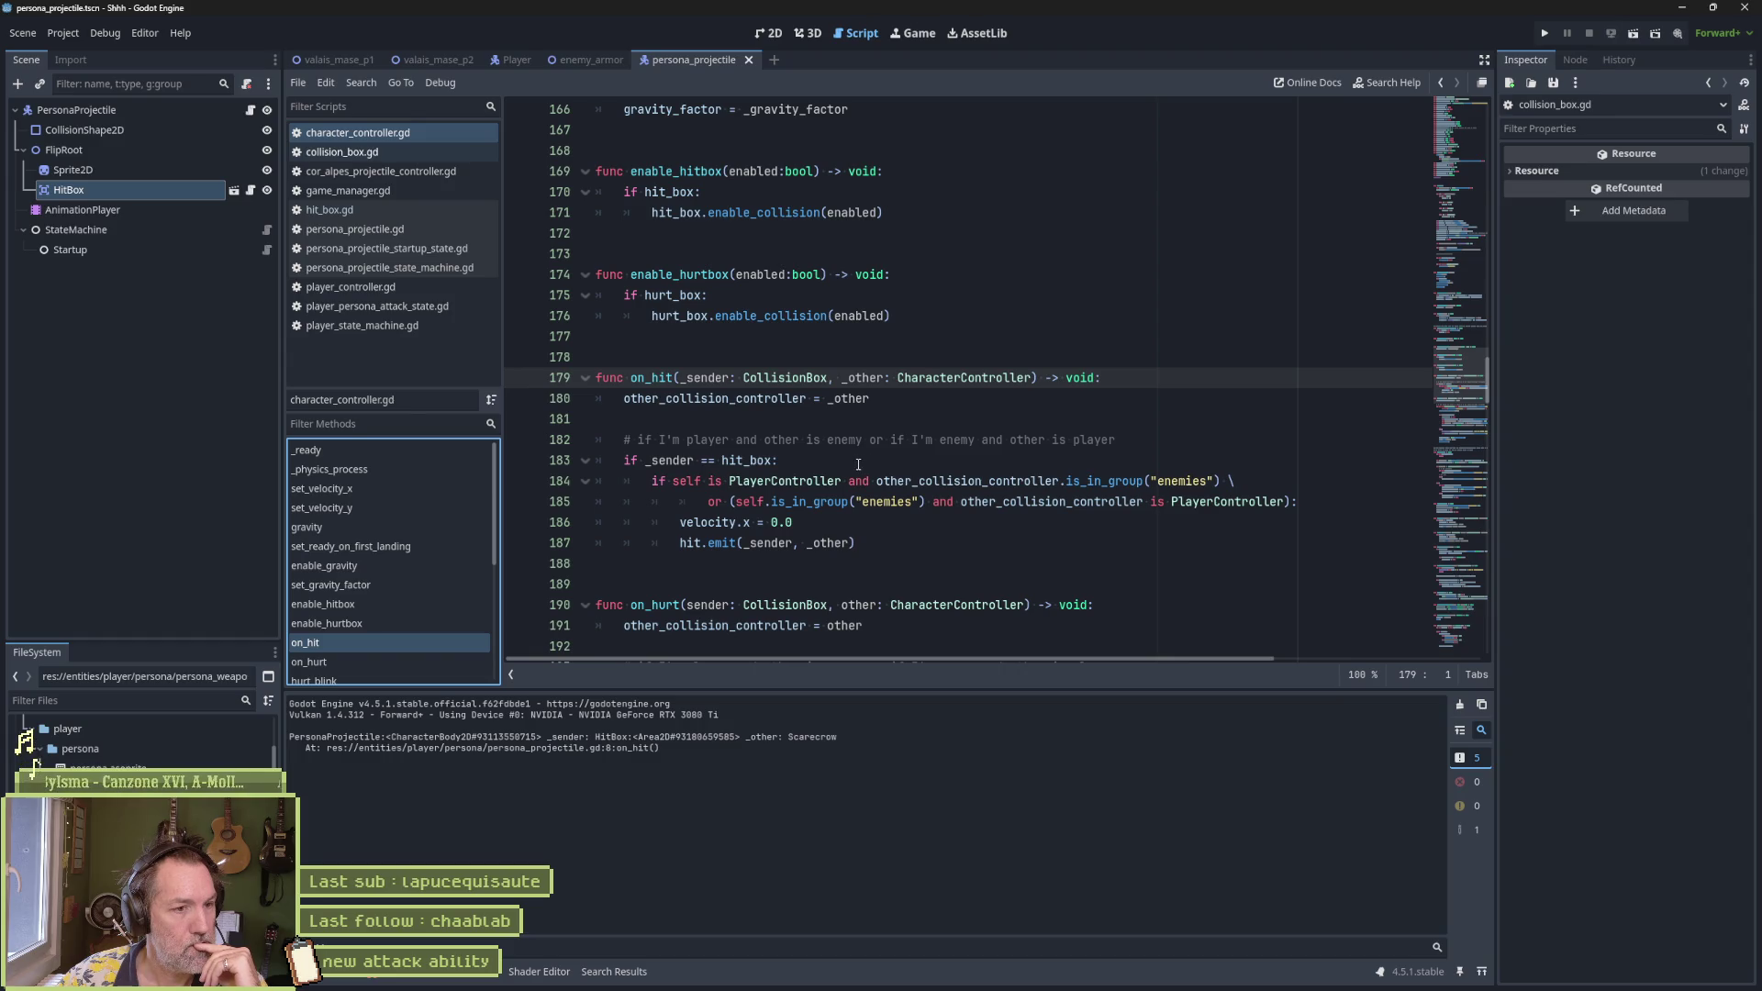
scroll(788, 504, down, 3)
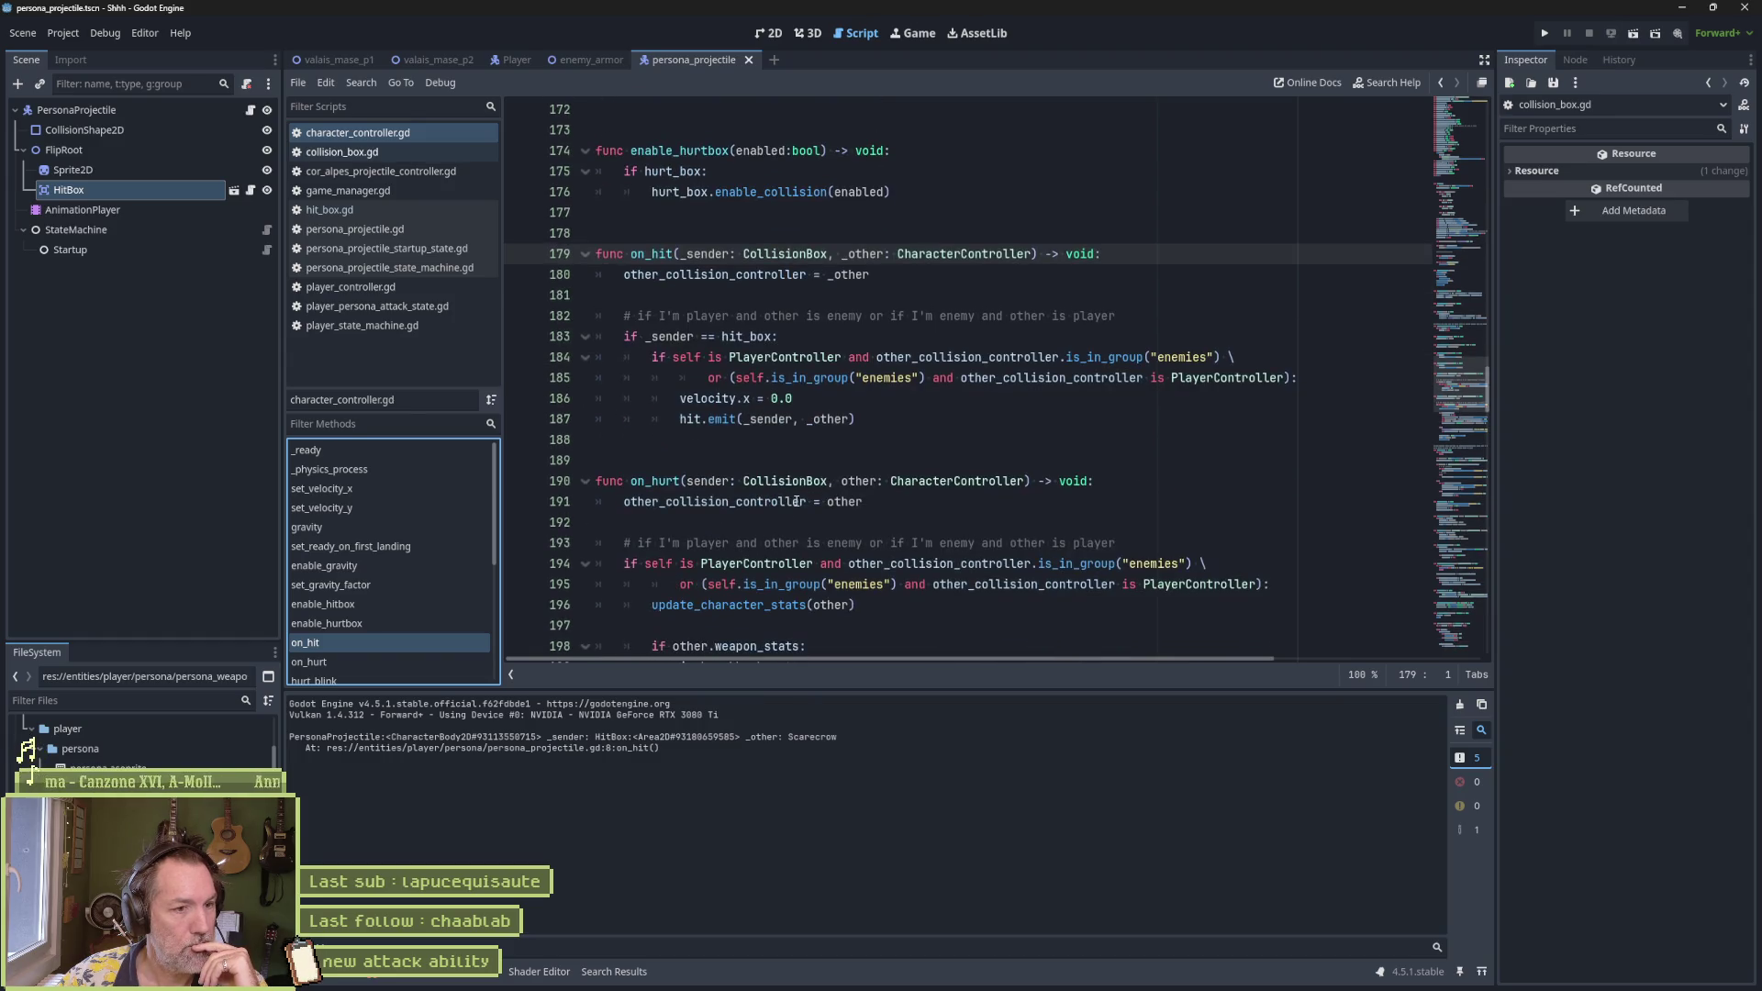
scroll(806, 508, down, 1)
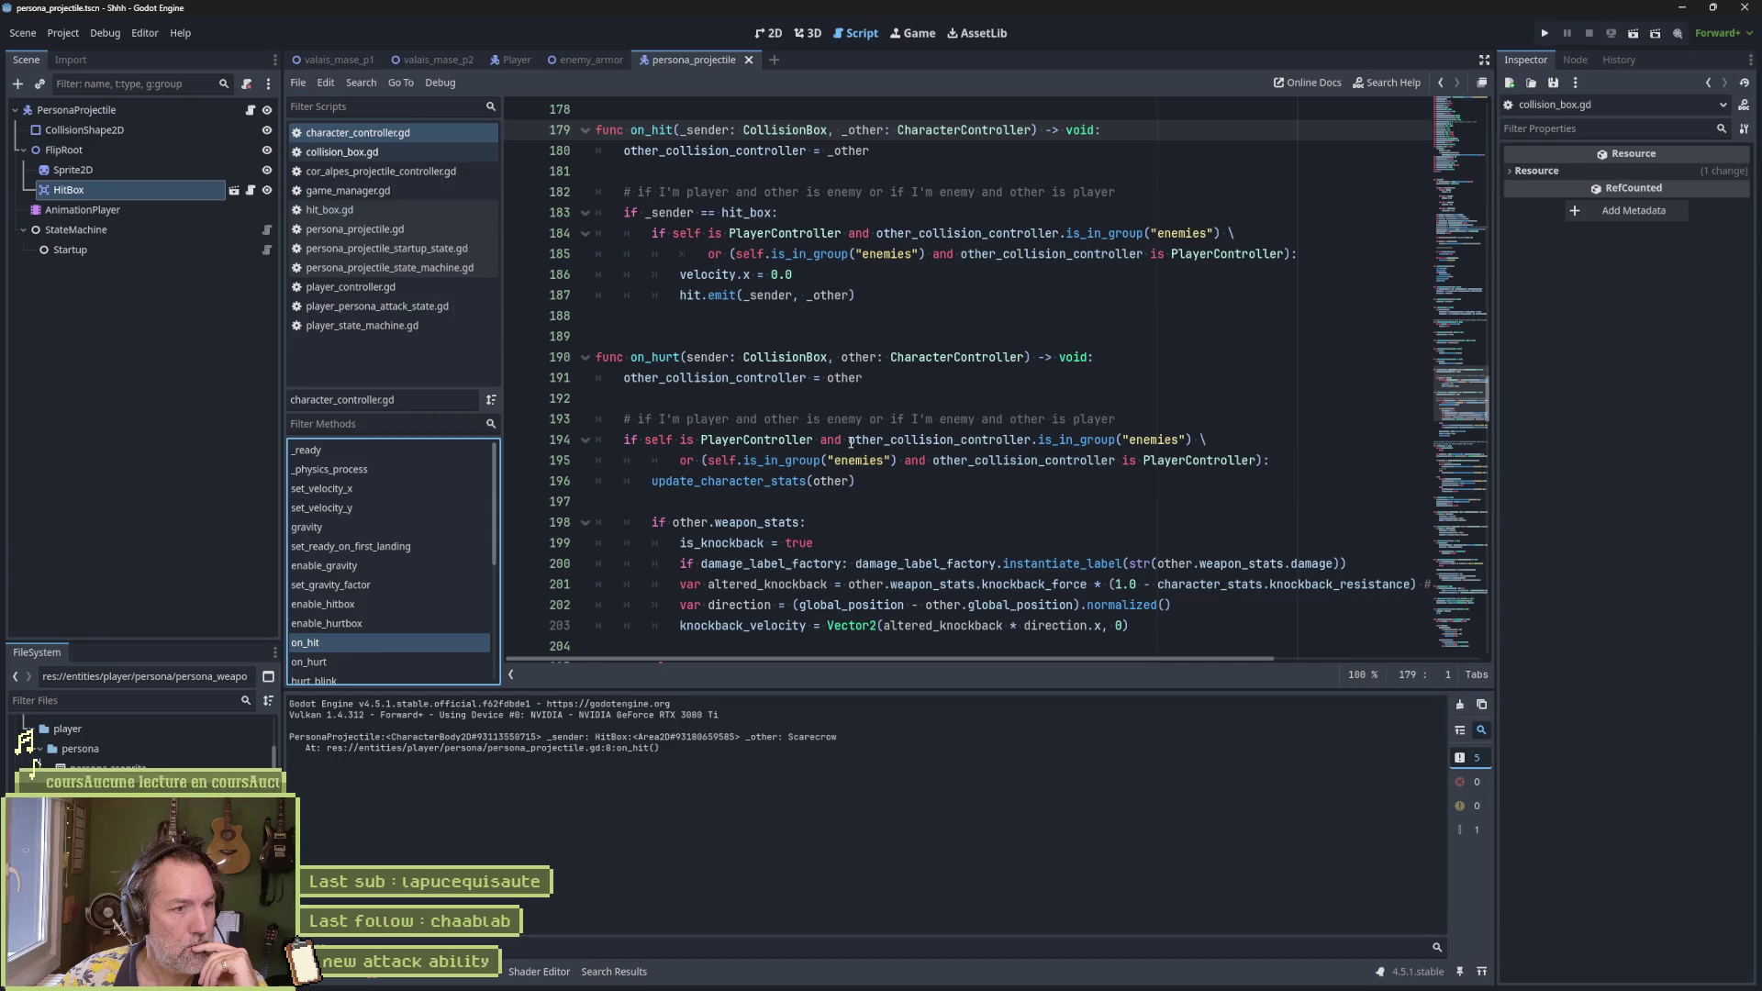
mouse_move(856, 443)
double_click(757, 439)
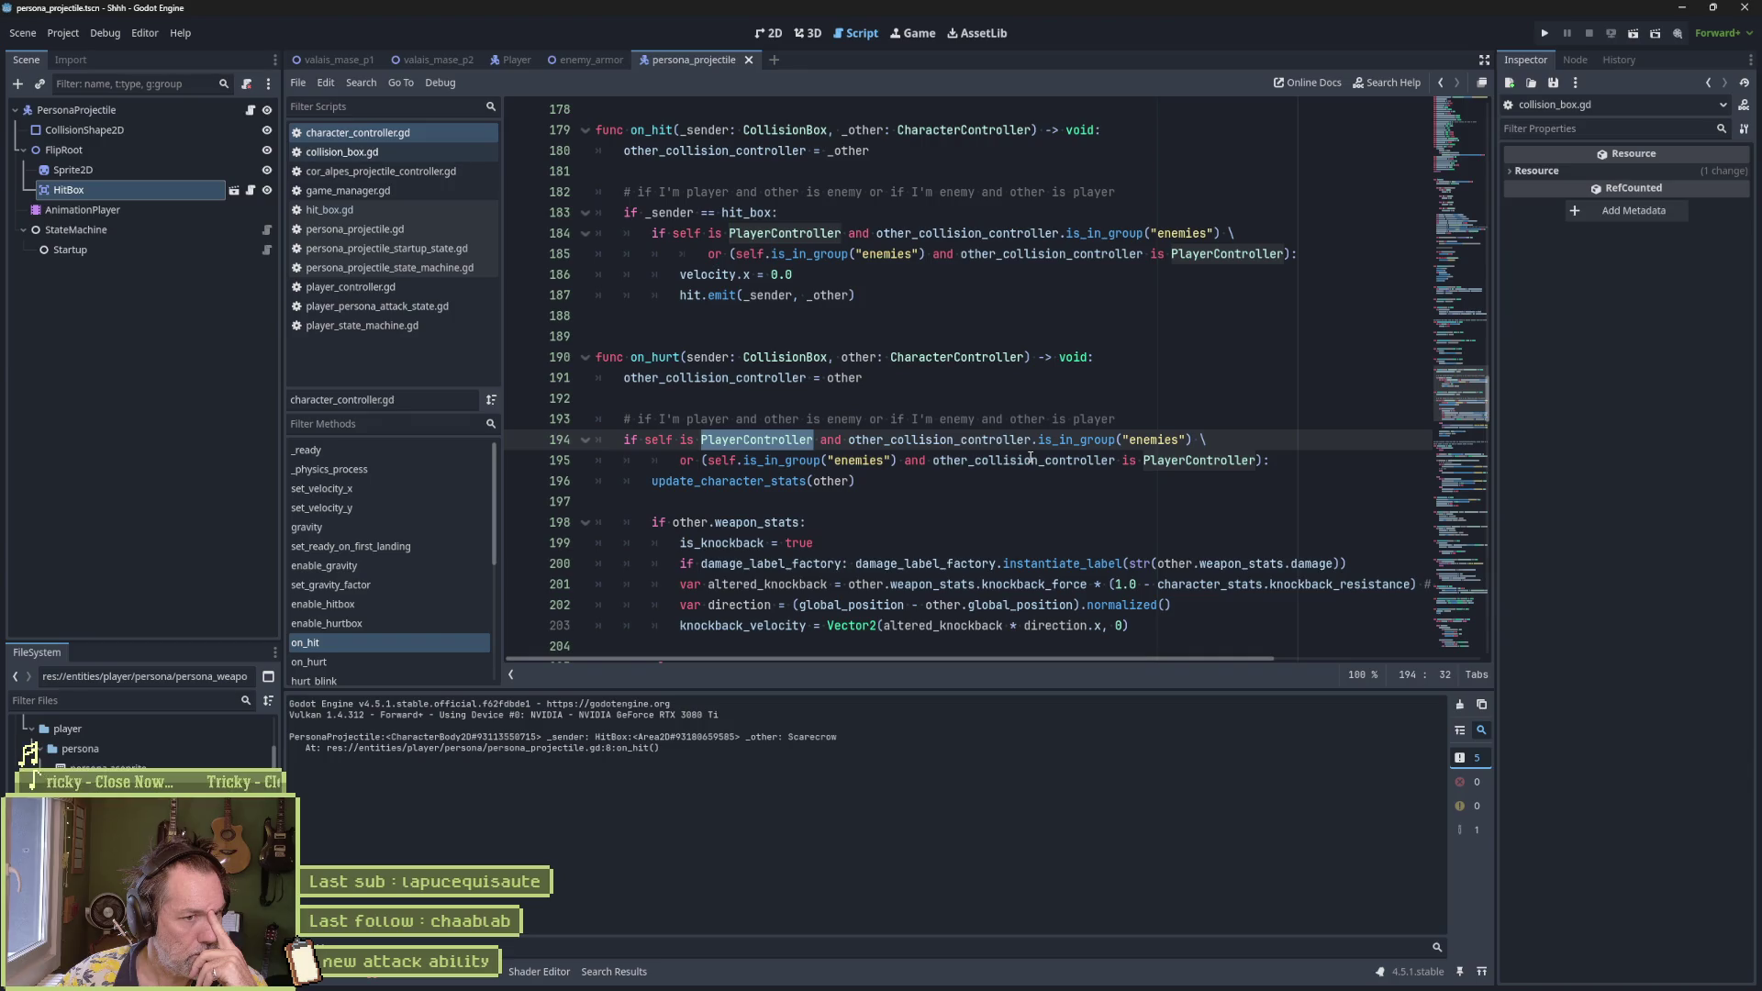
double_click(1154, 439)
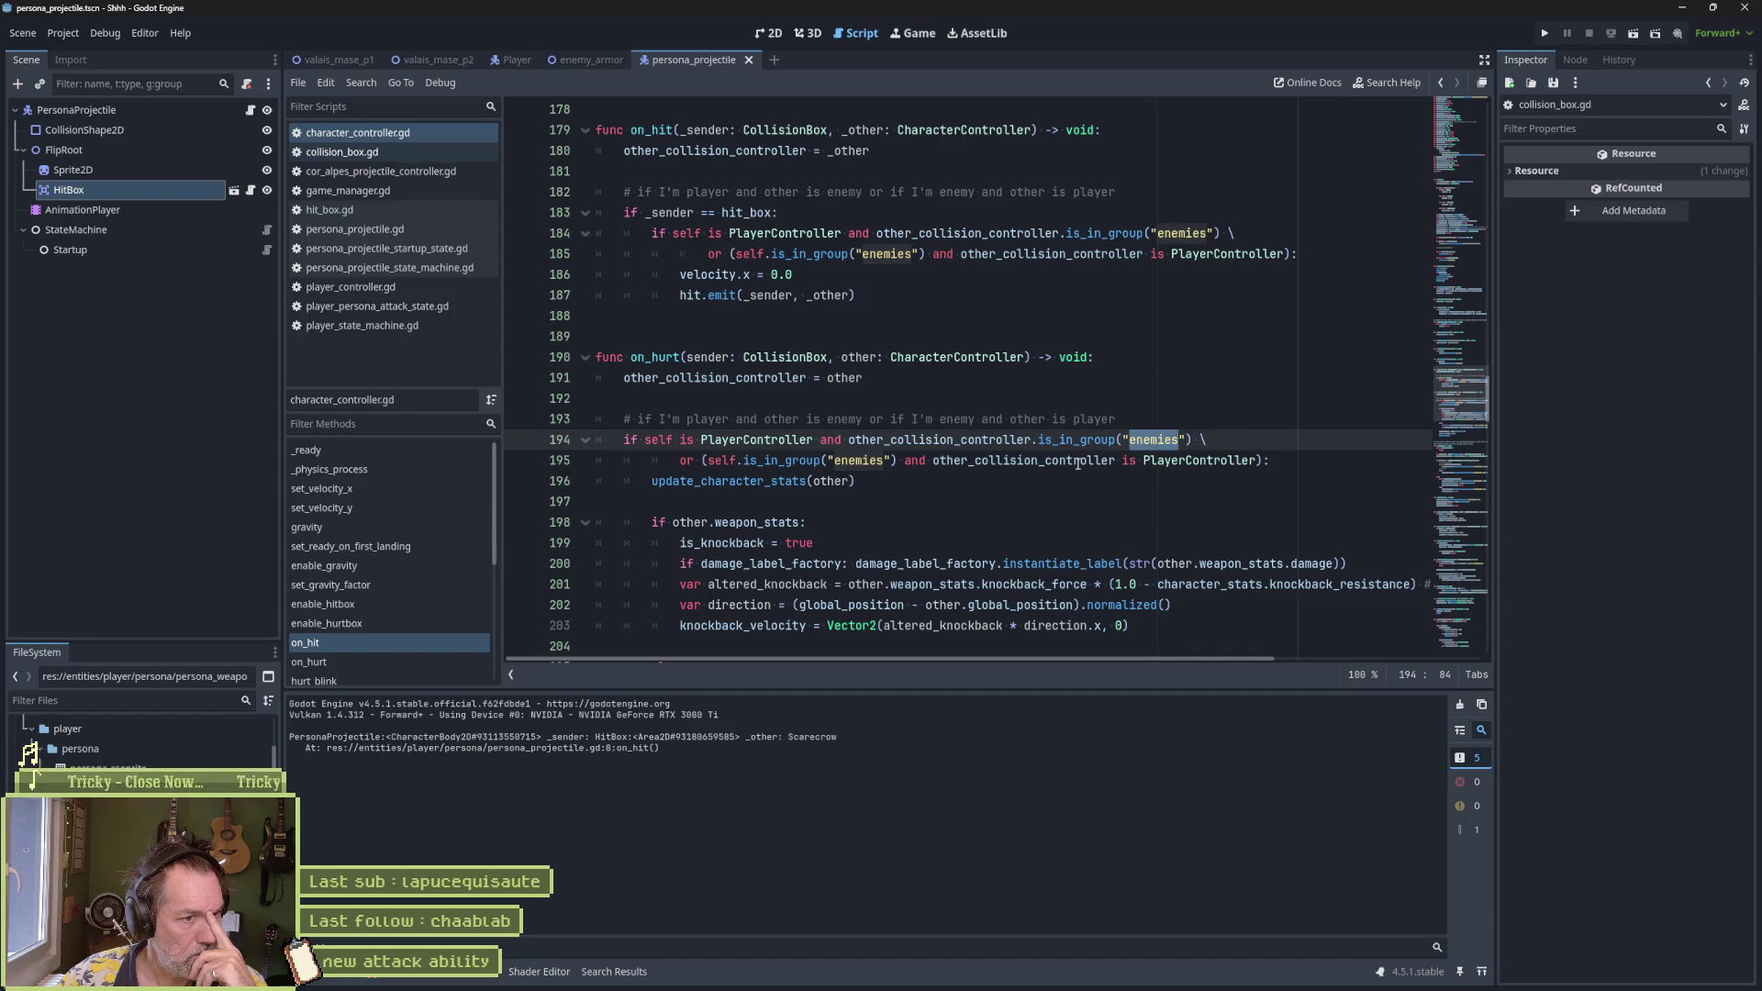
Scroll to on_hurt and add a breakpoint at line 196, then switch to the enemy_armor scene
scroll(975, 499, down, 2)
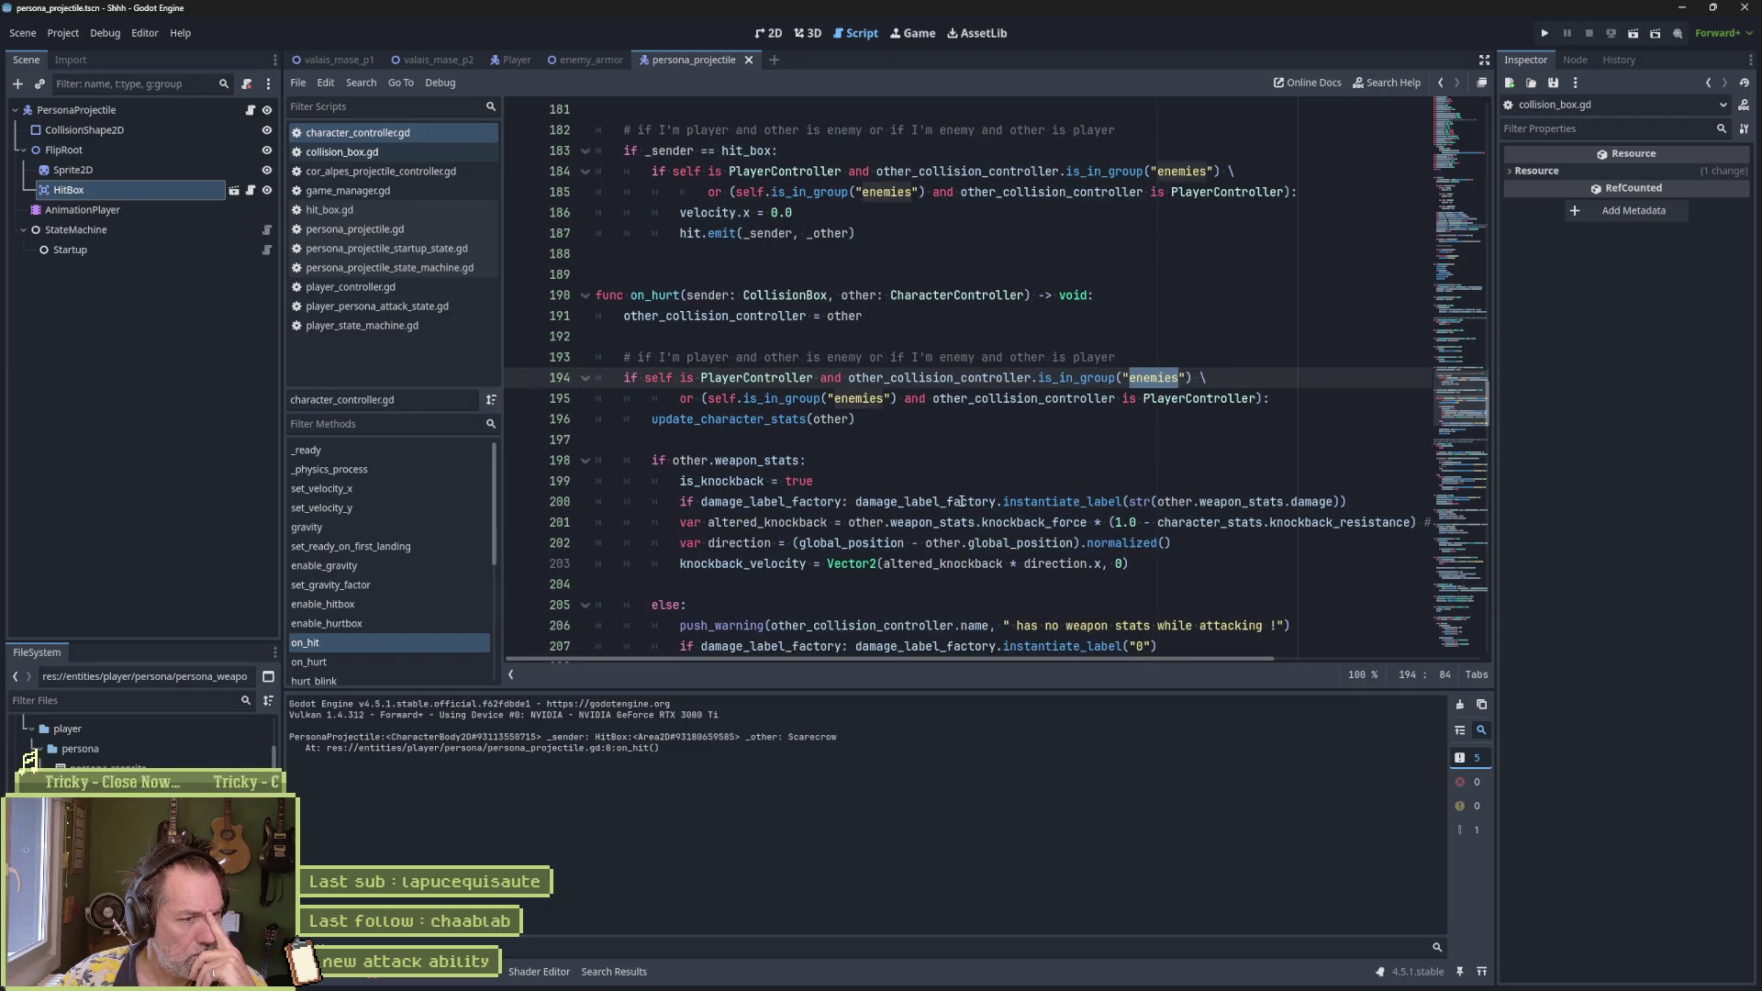
scroll(957, 502, down, 1)
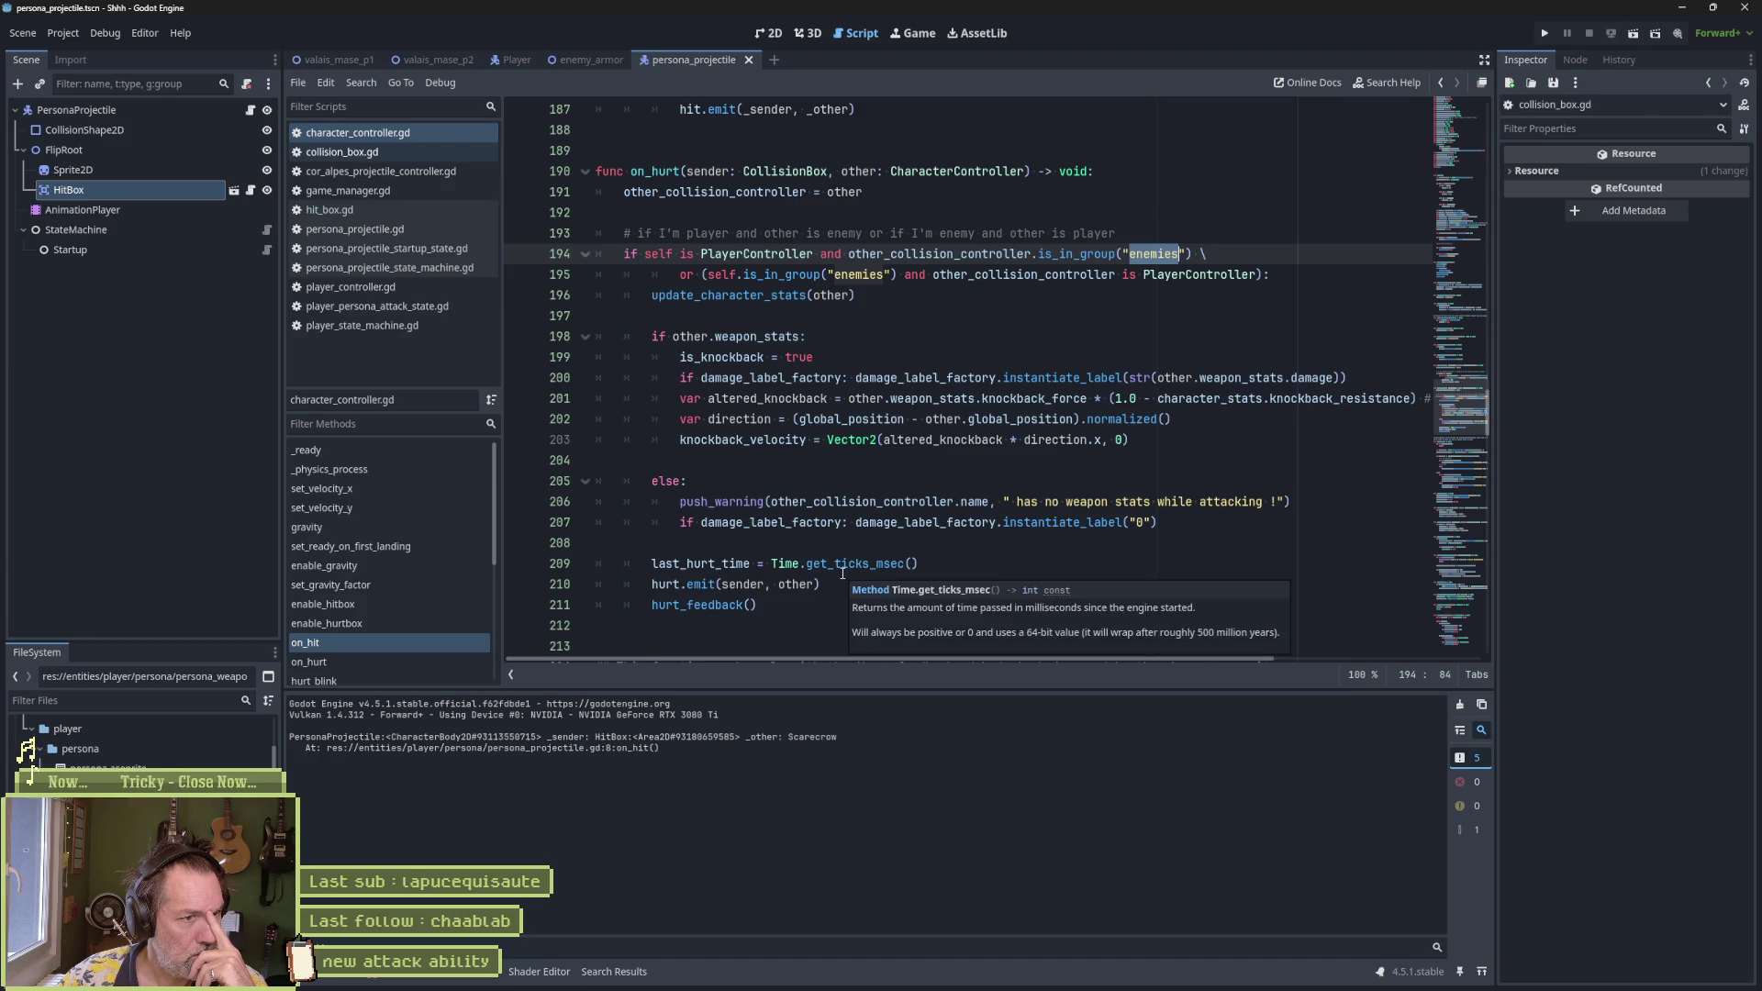
mouse_move(842, 572)
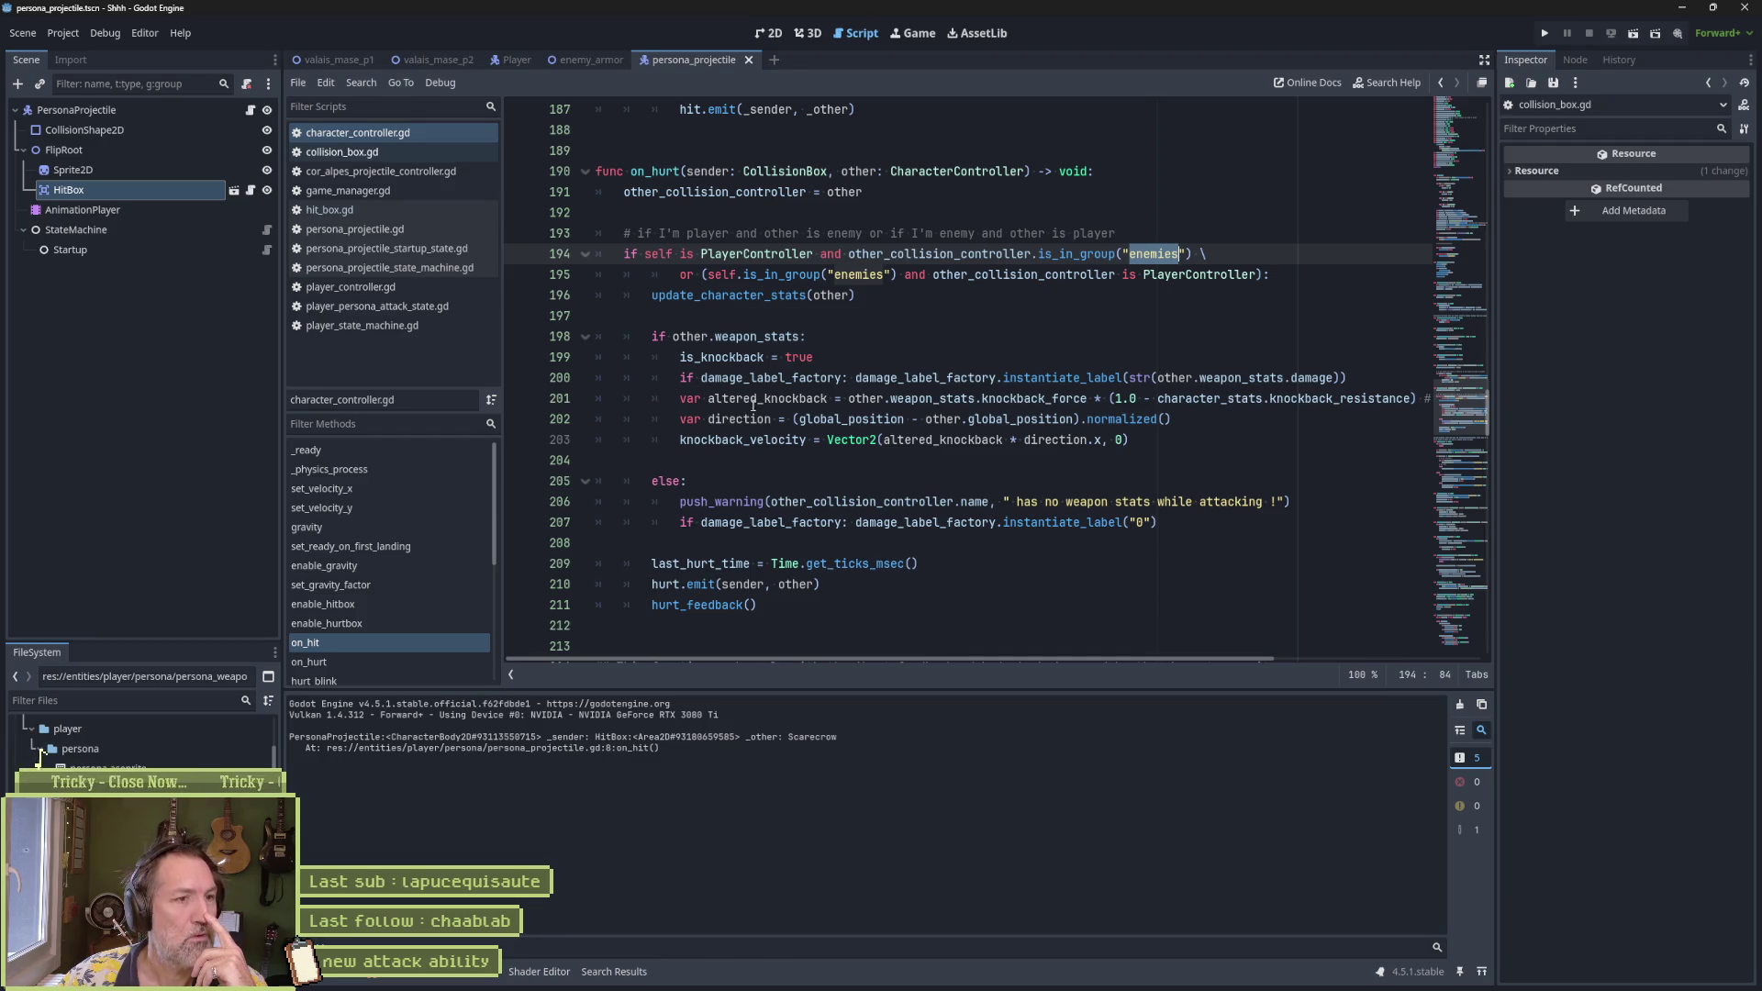
click(518, 295)
click(588, 60)
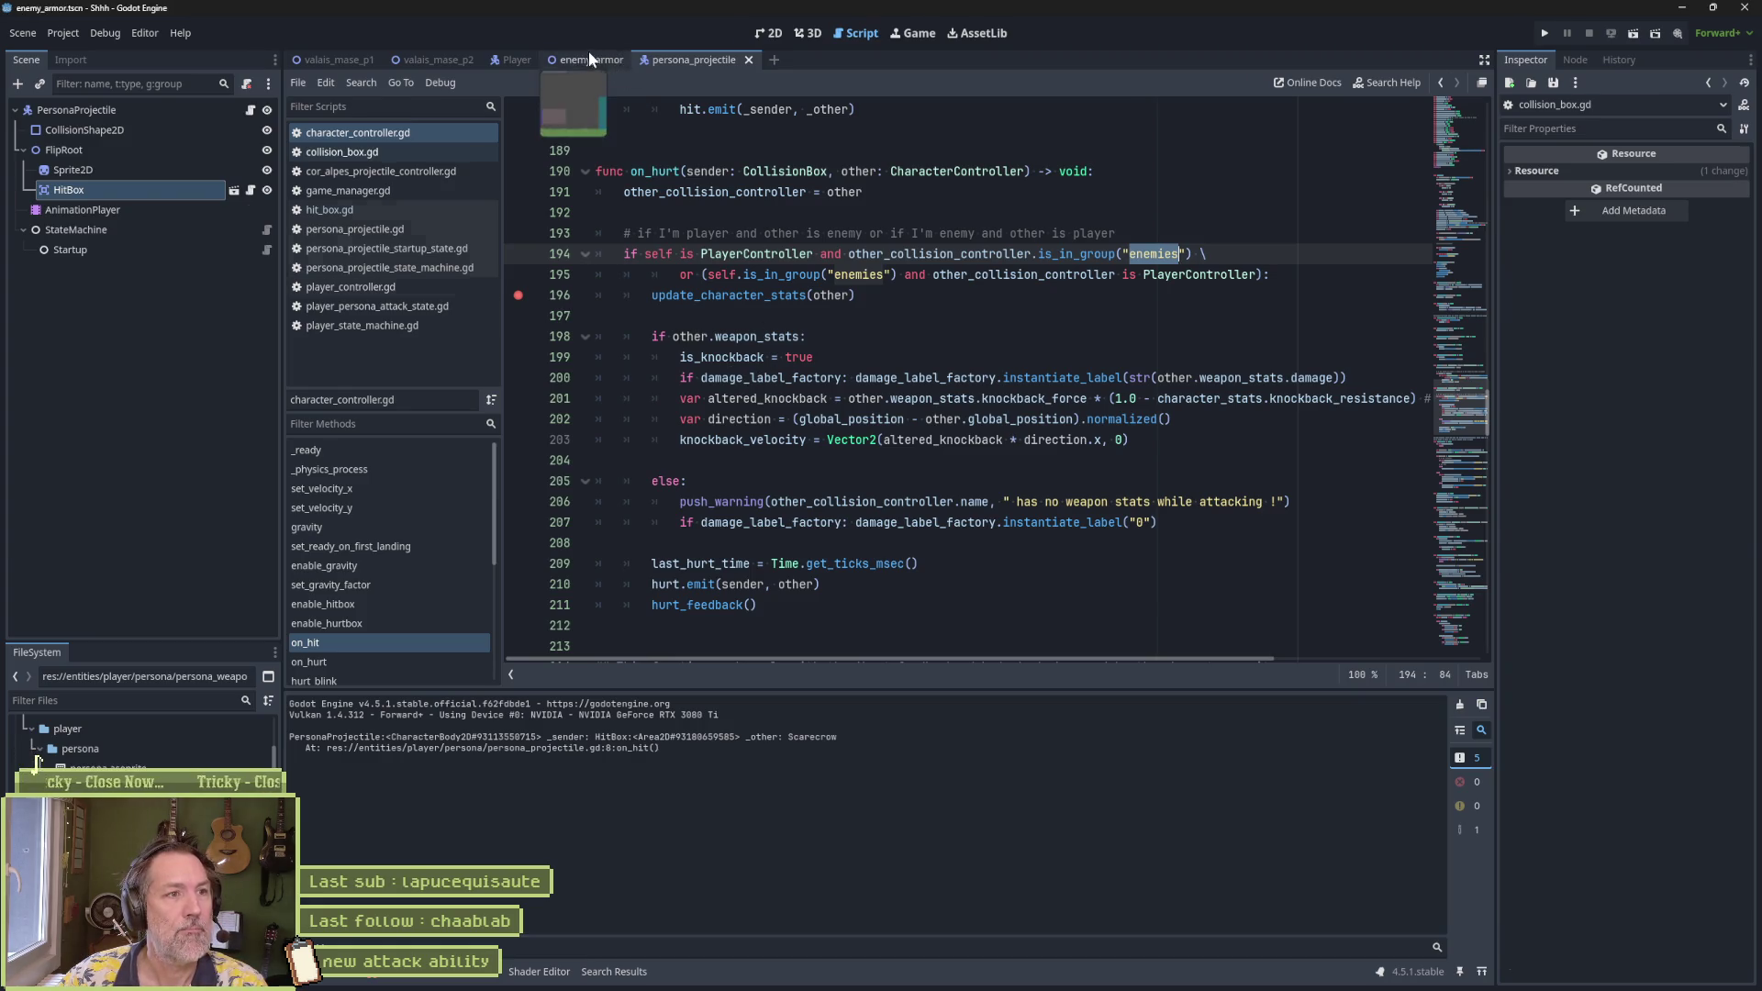
Run enemy_armor with F6 until it pauses at line 196, then inspect 'other' from the debugger's Locals
key(F6)
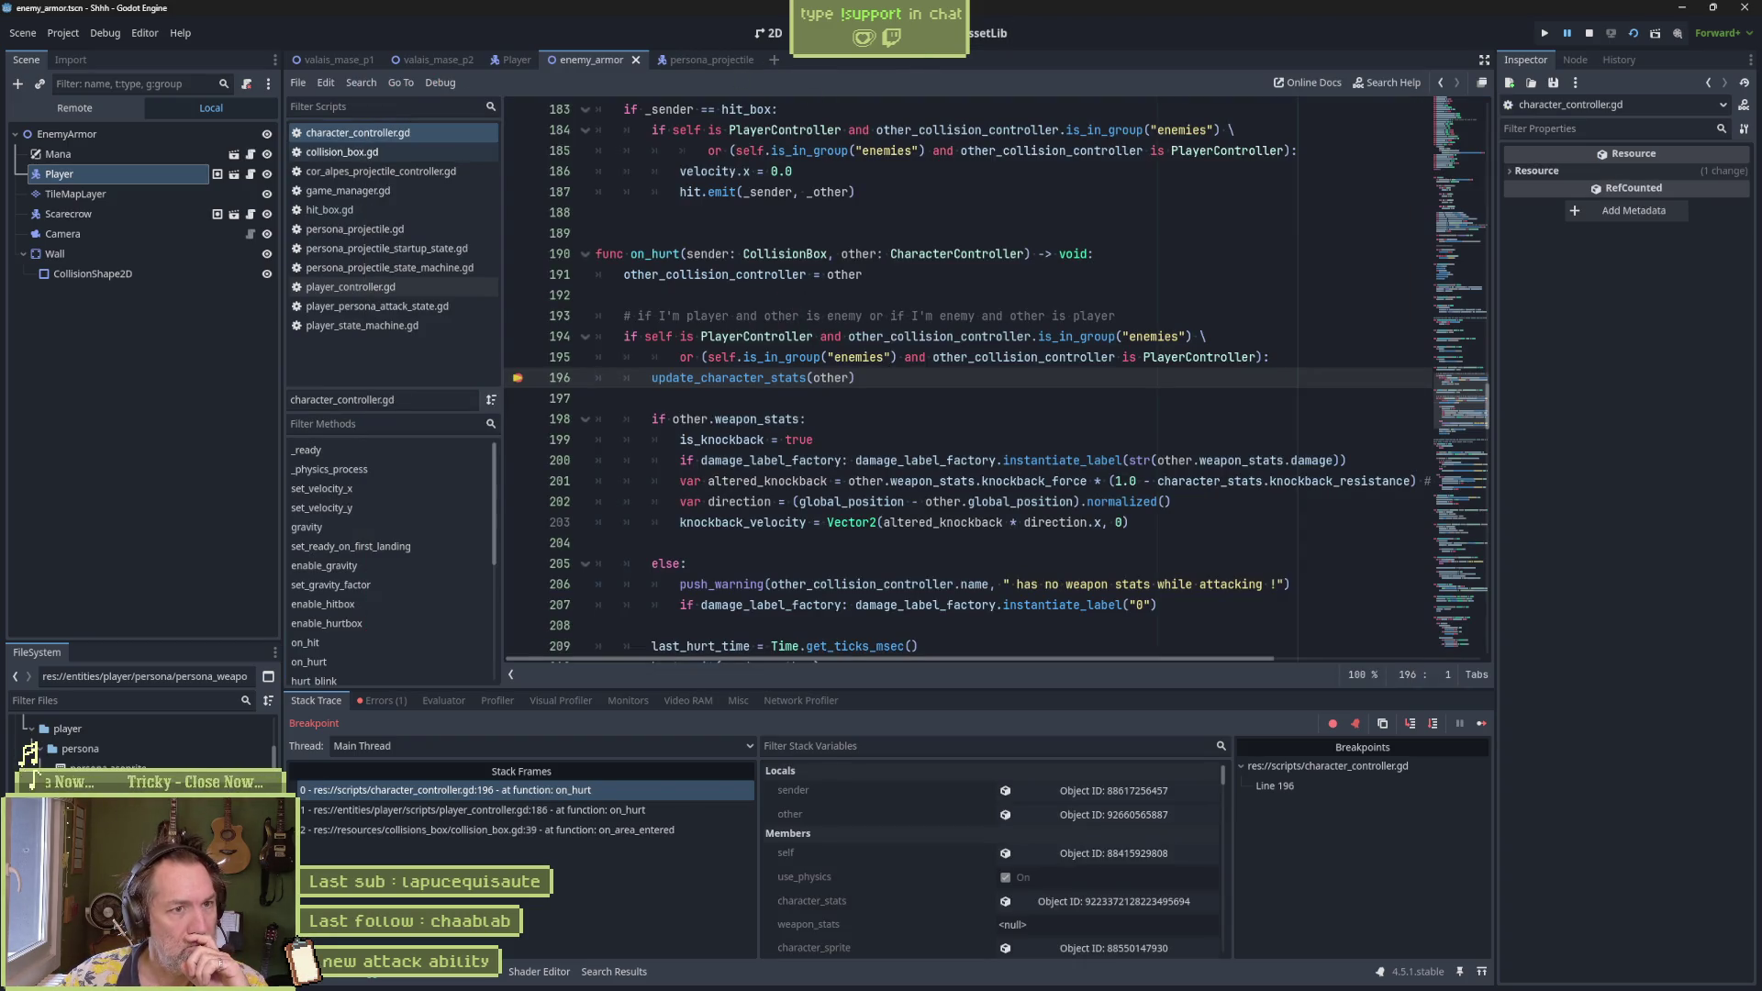
click(932, 33)
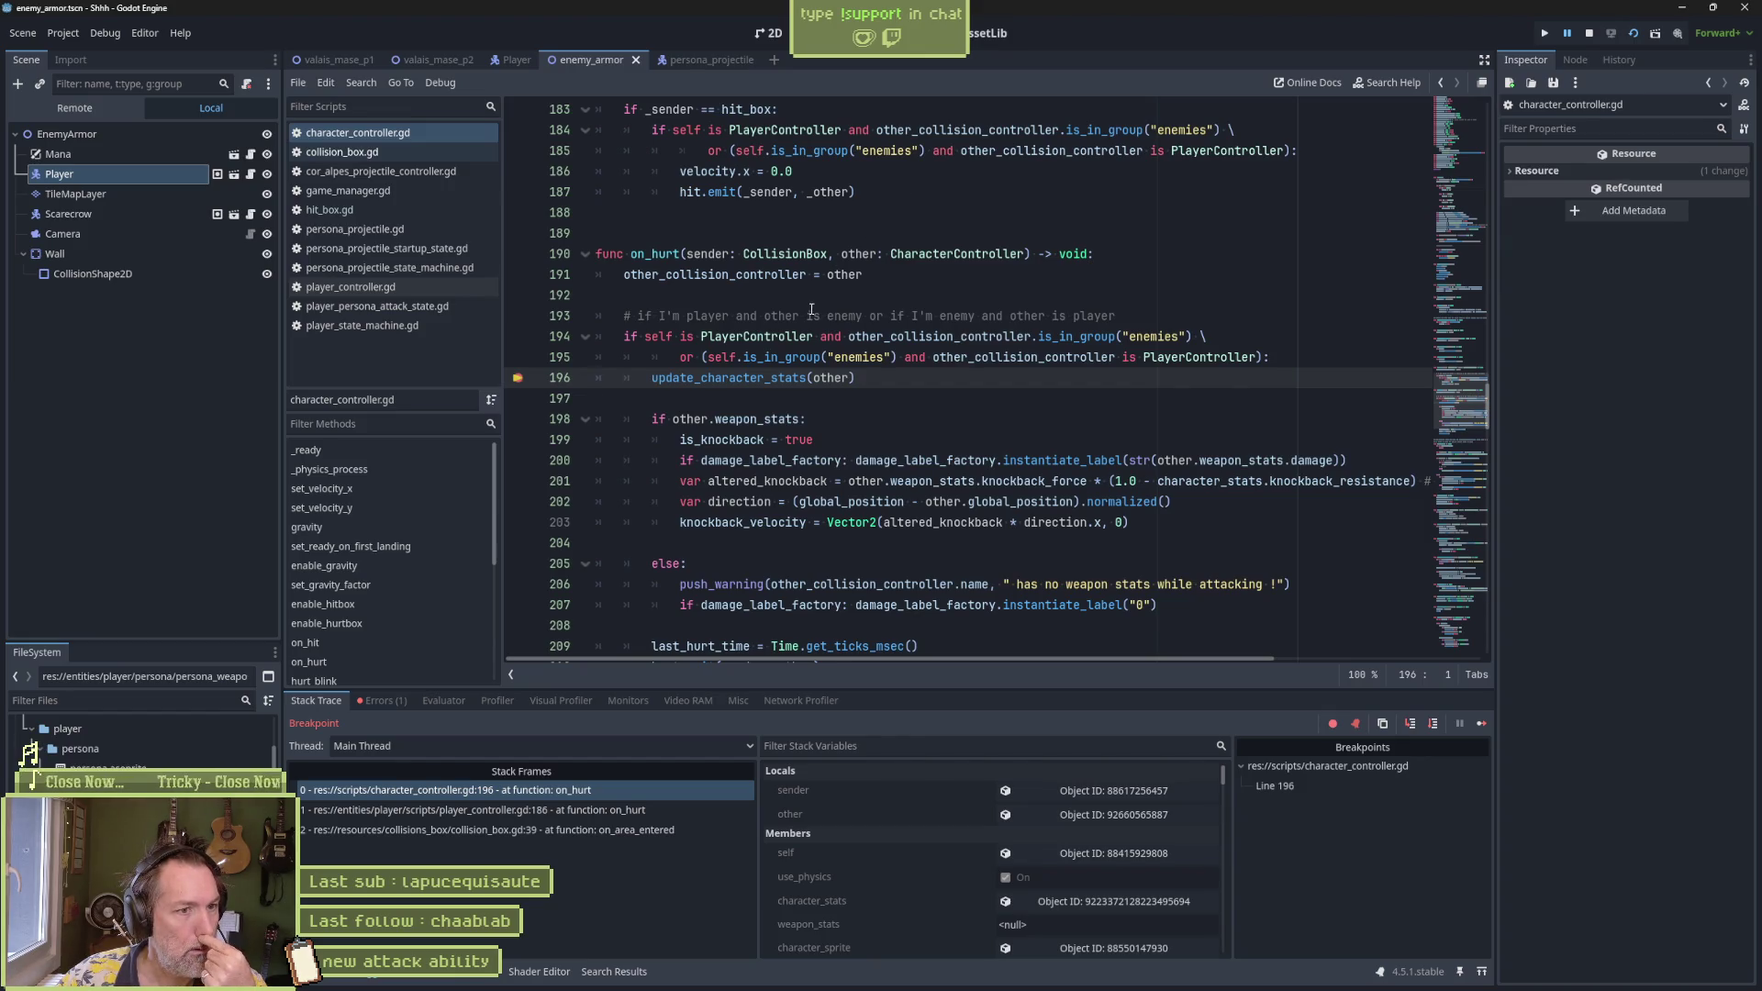
mouse_move(853, 260)
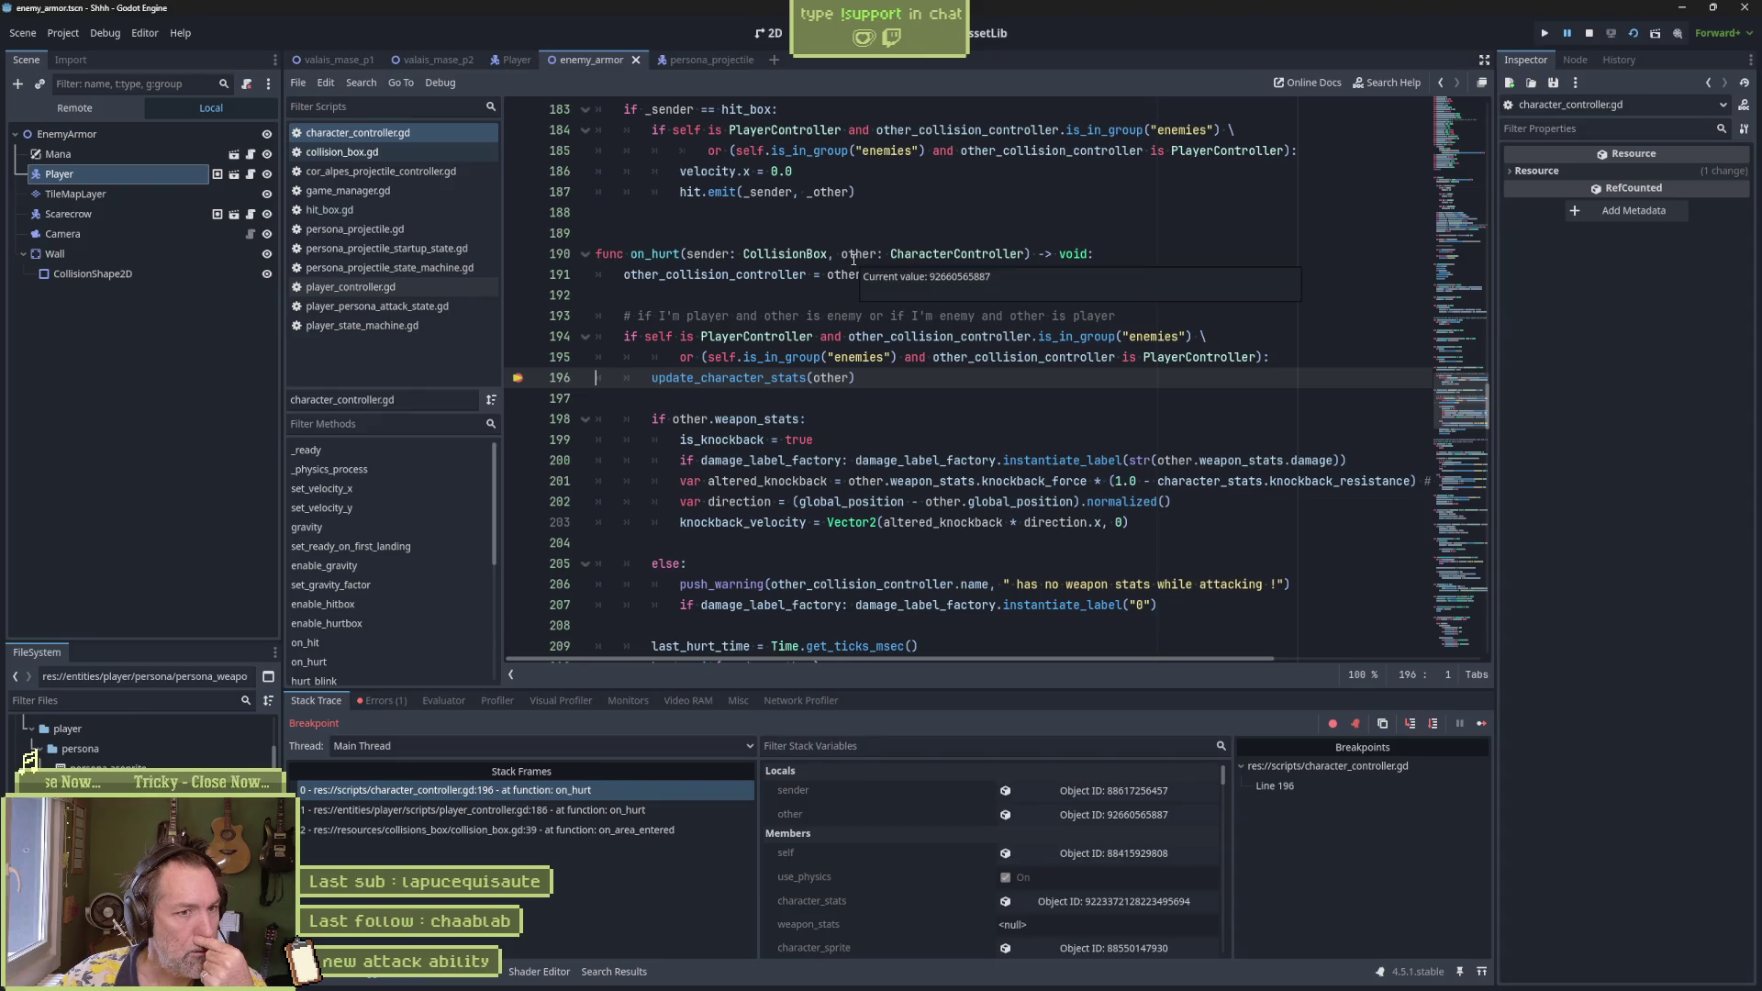
click(1121, 814)
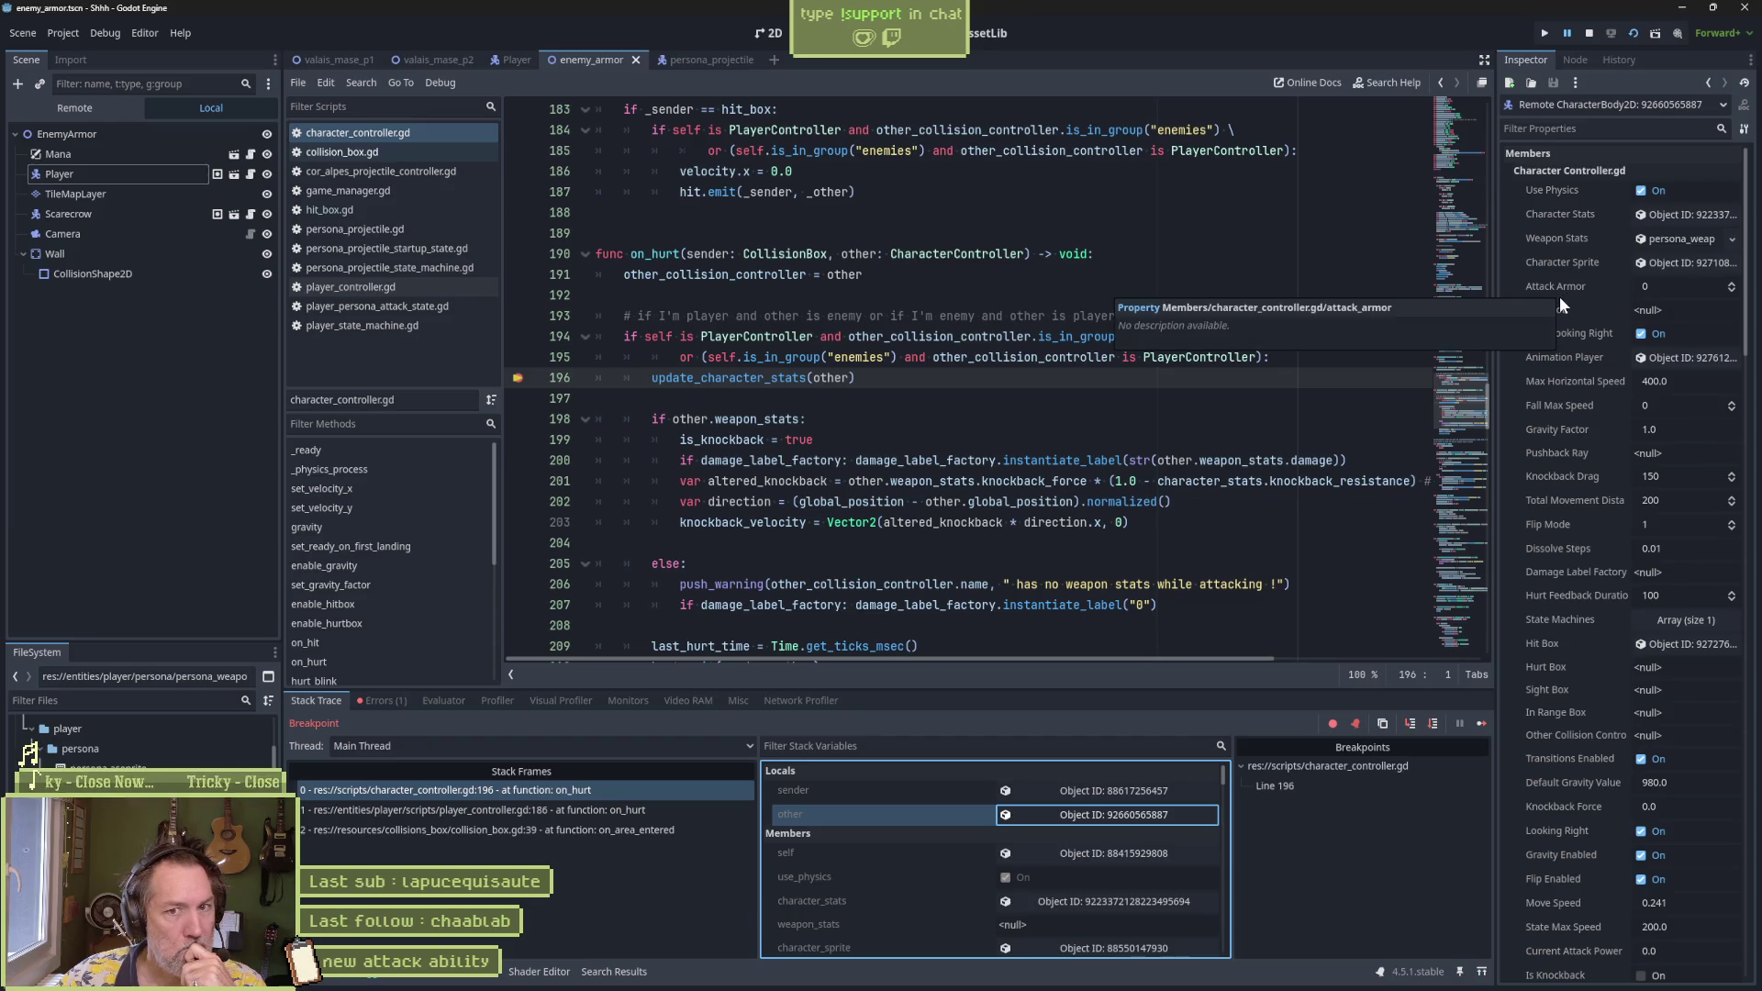
Inspect the sender collision box, the other character and self (the Player) in Stack Variables
click(84, 106)
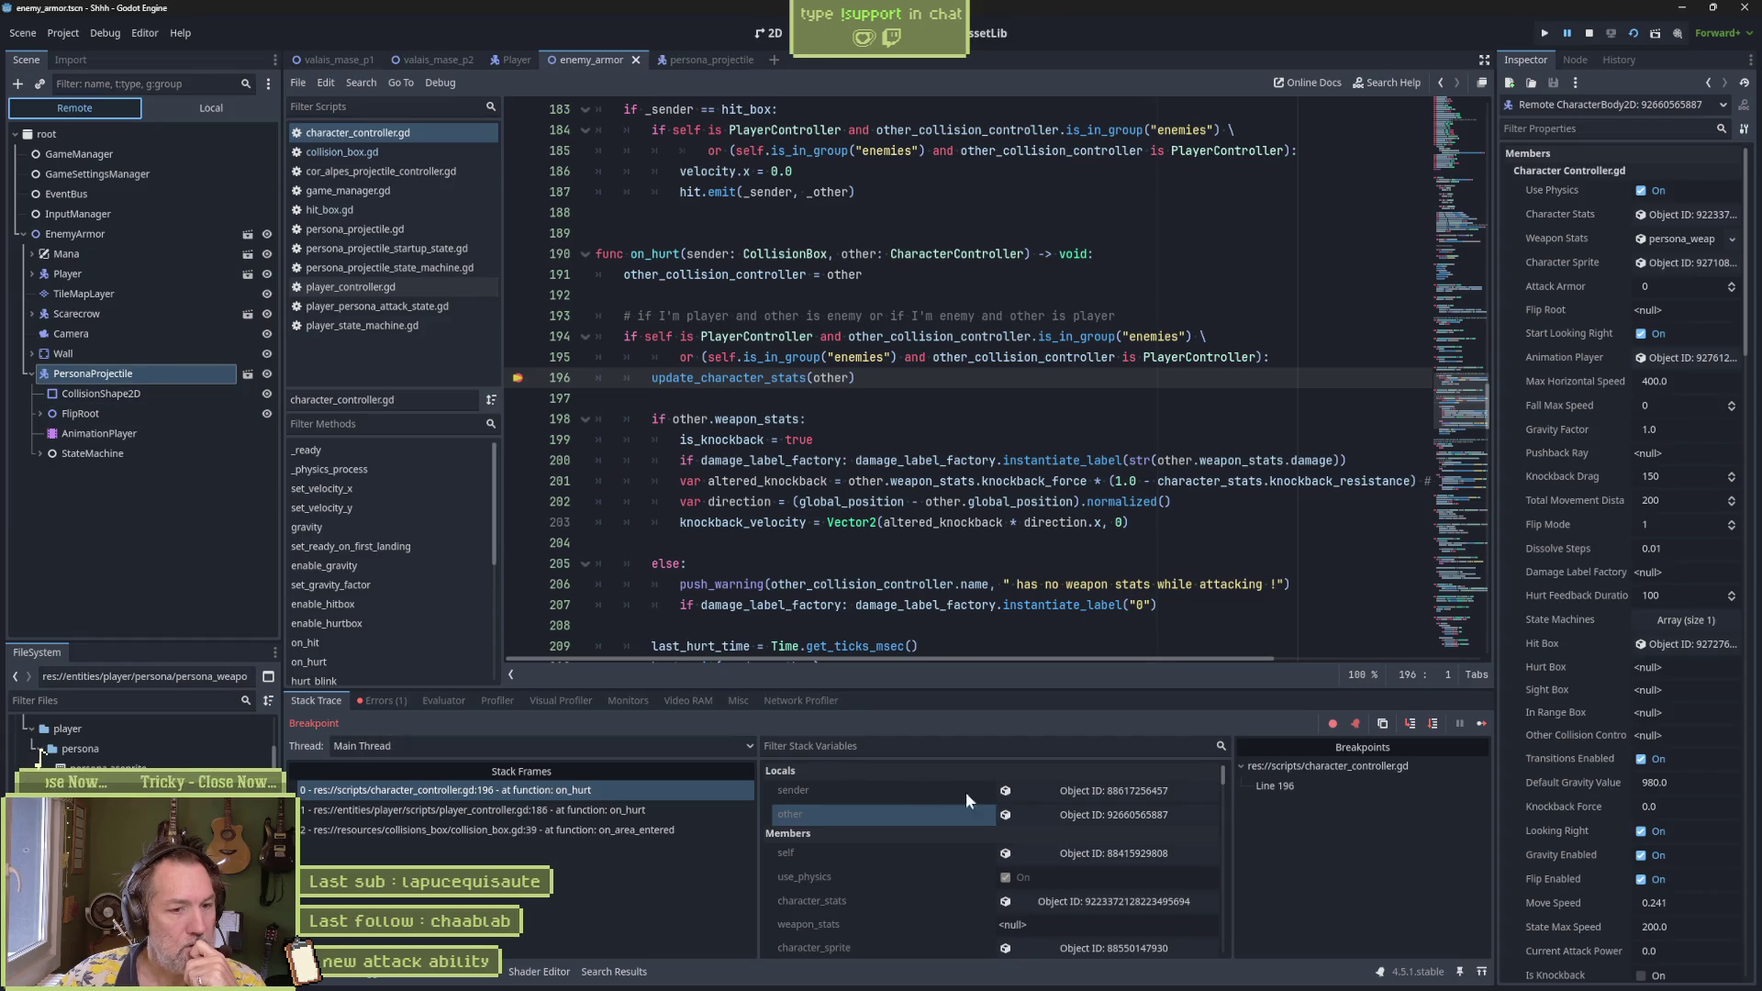
click(1087, 794)
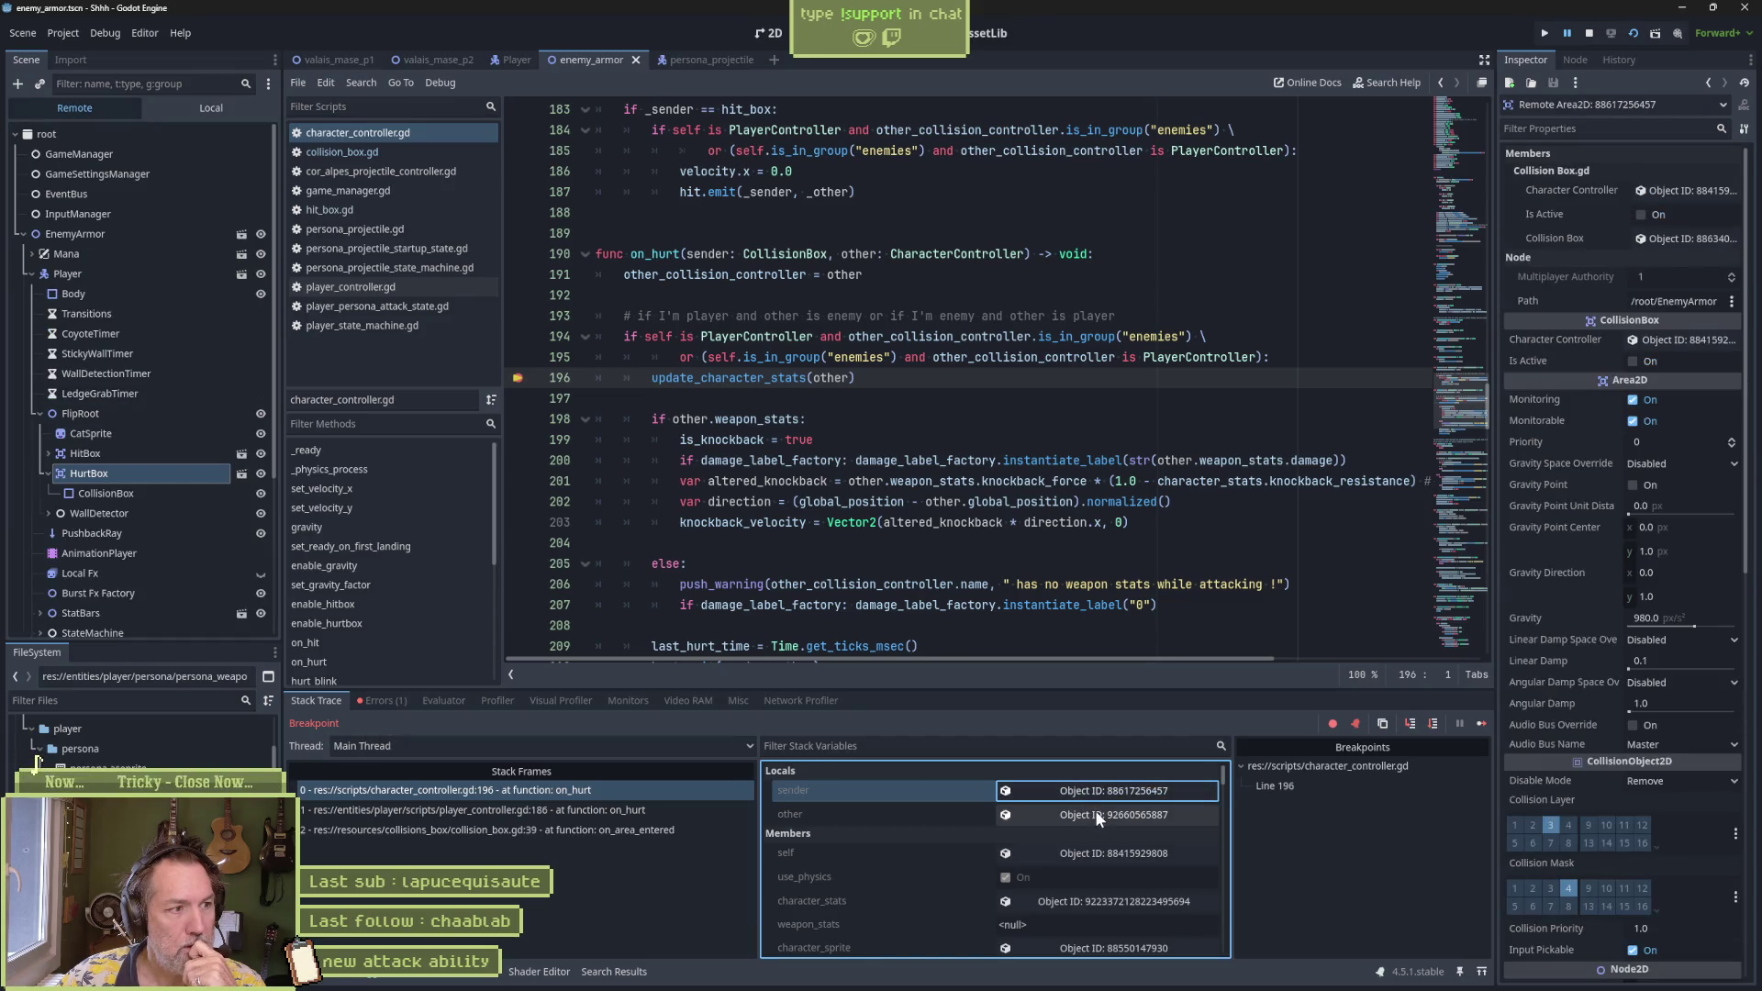
click(1100, 817)
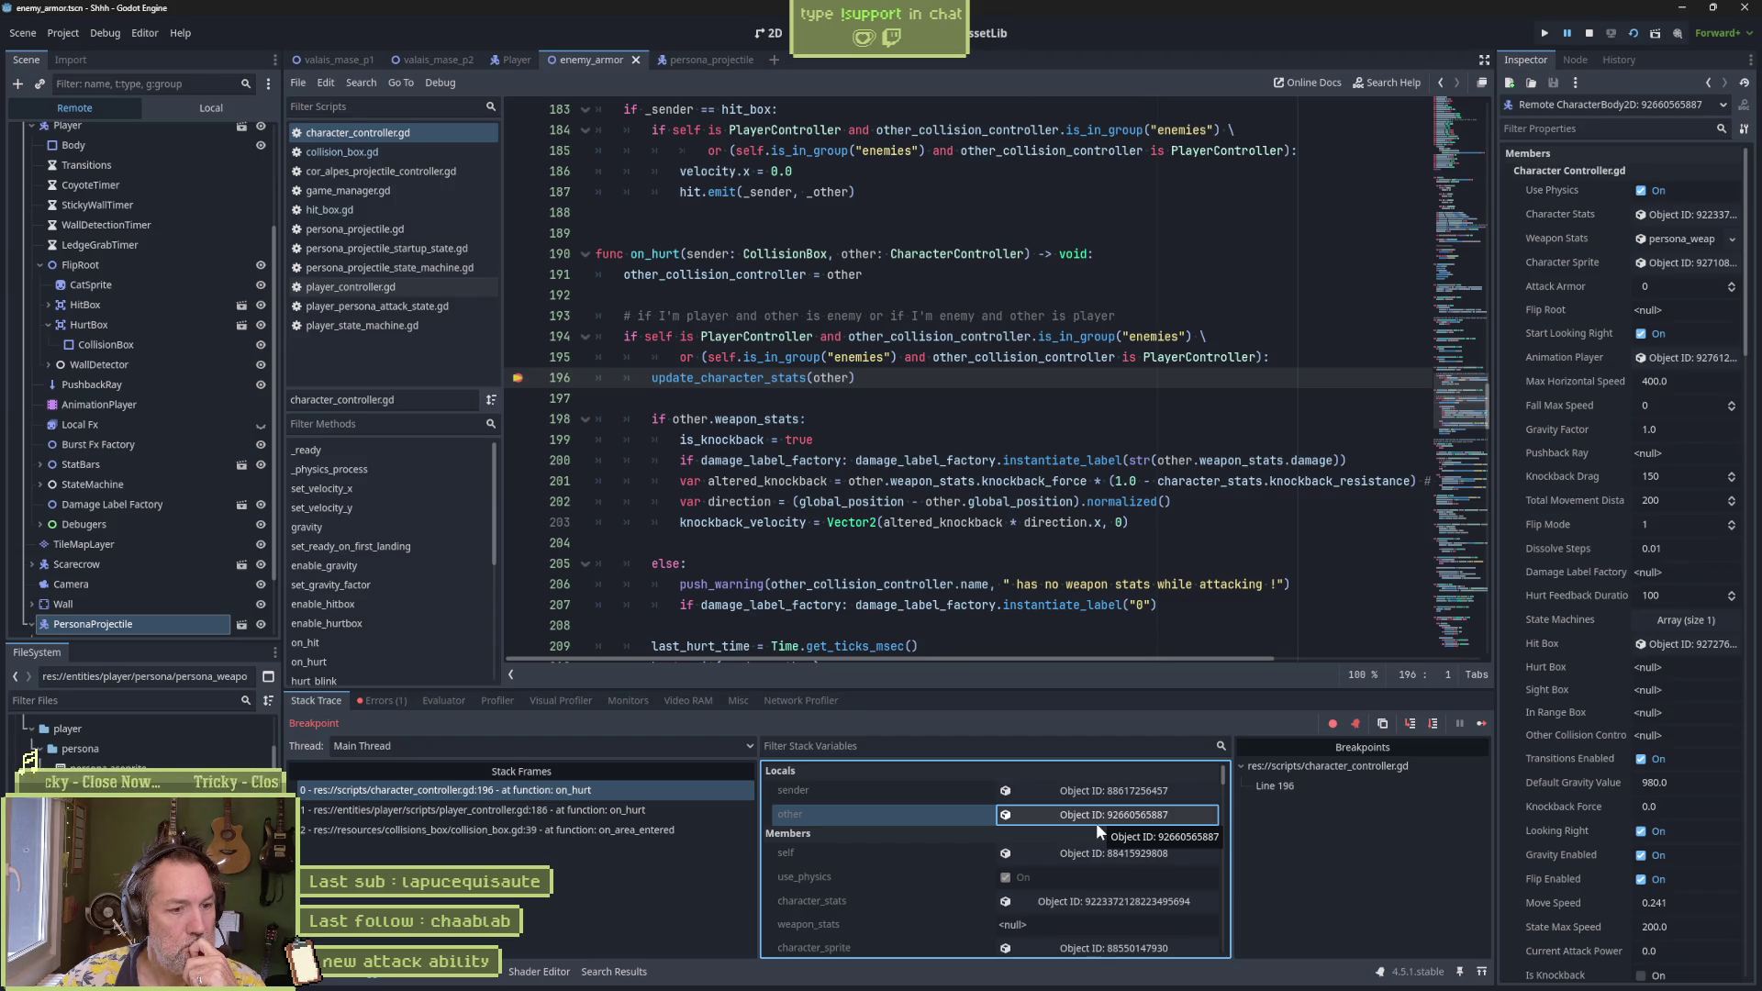
click(1092, 791)
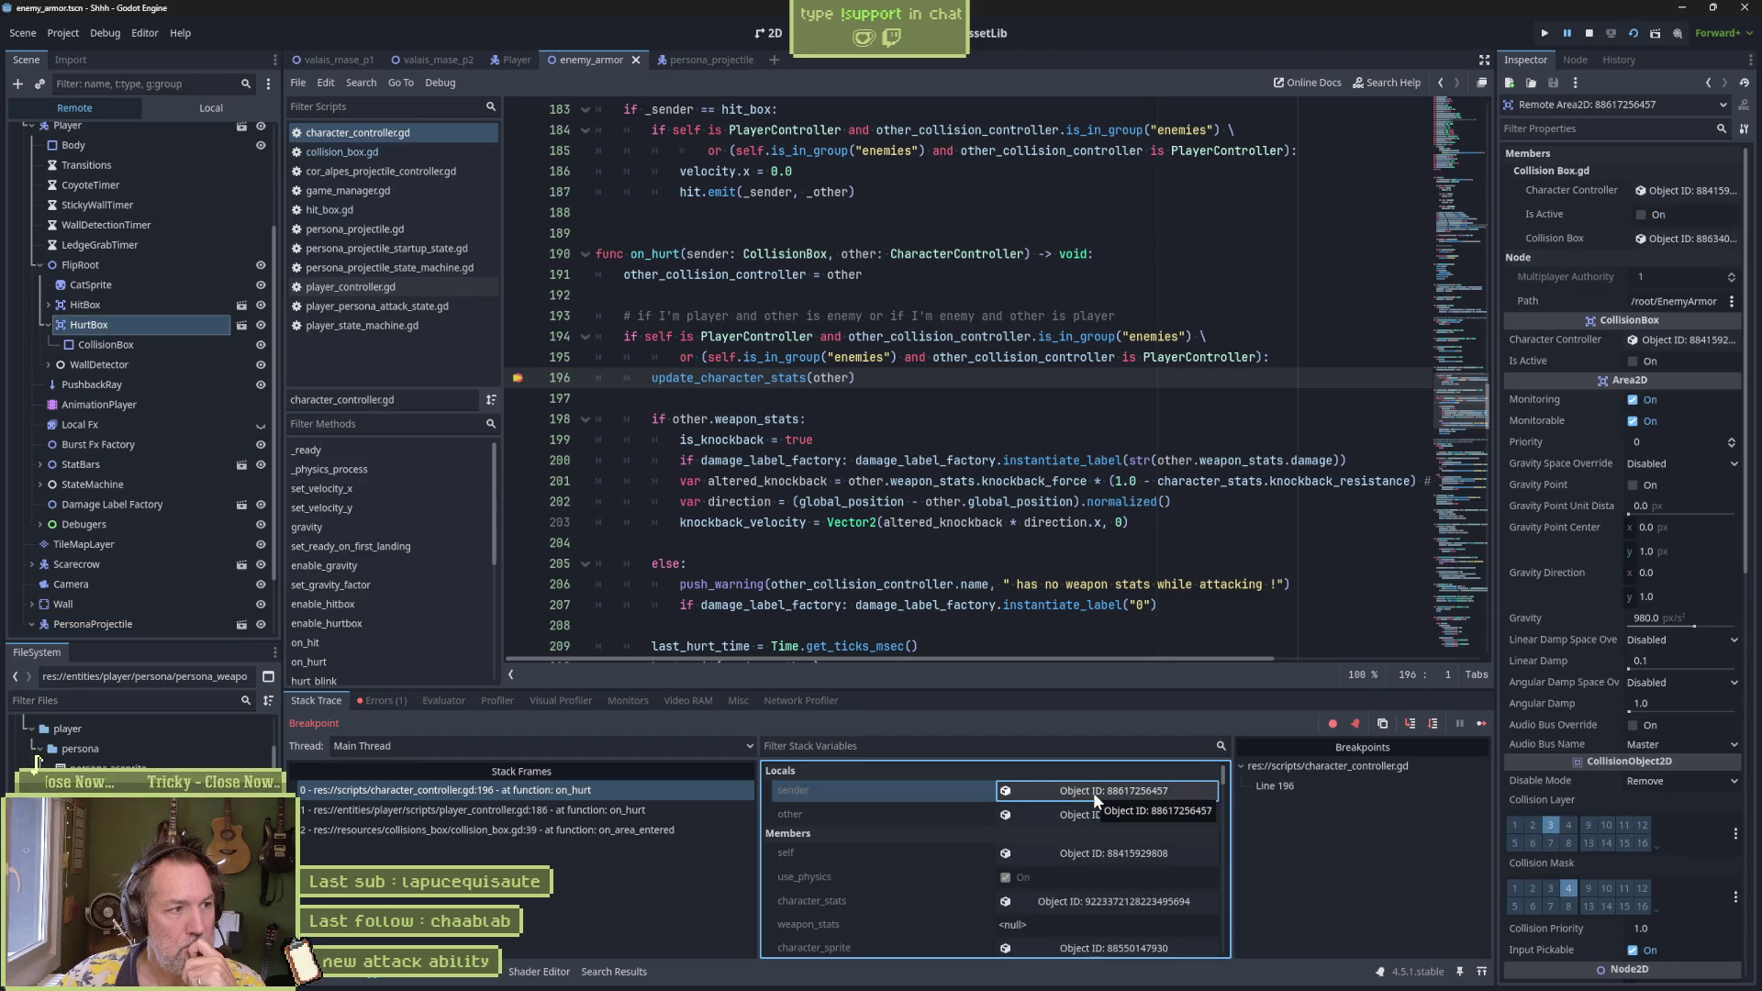
click(1096, 813)
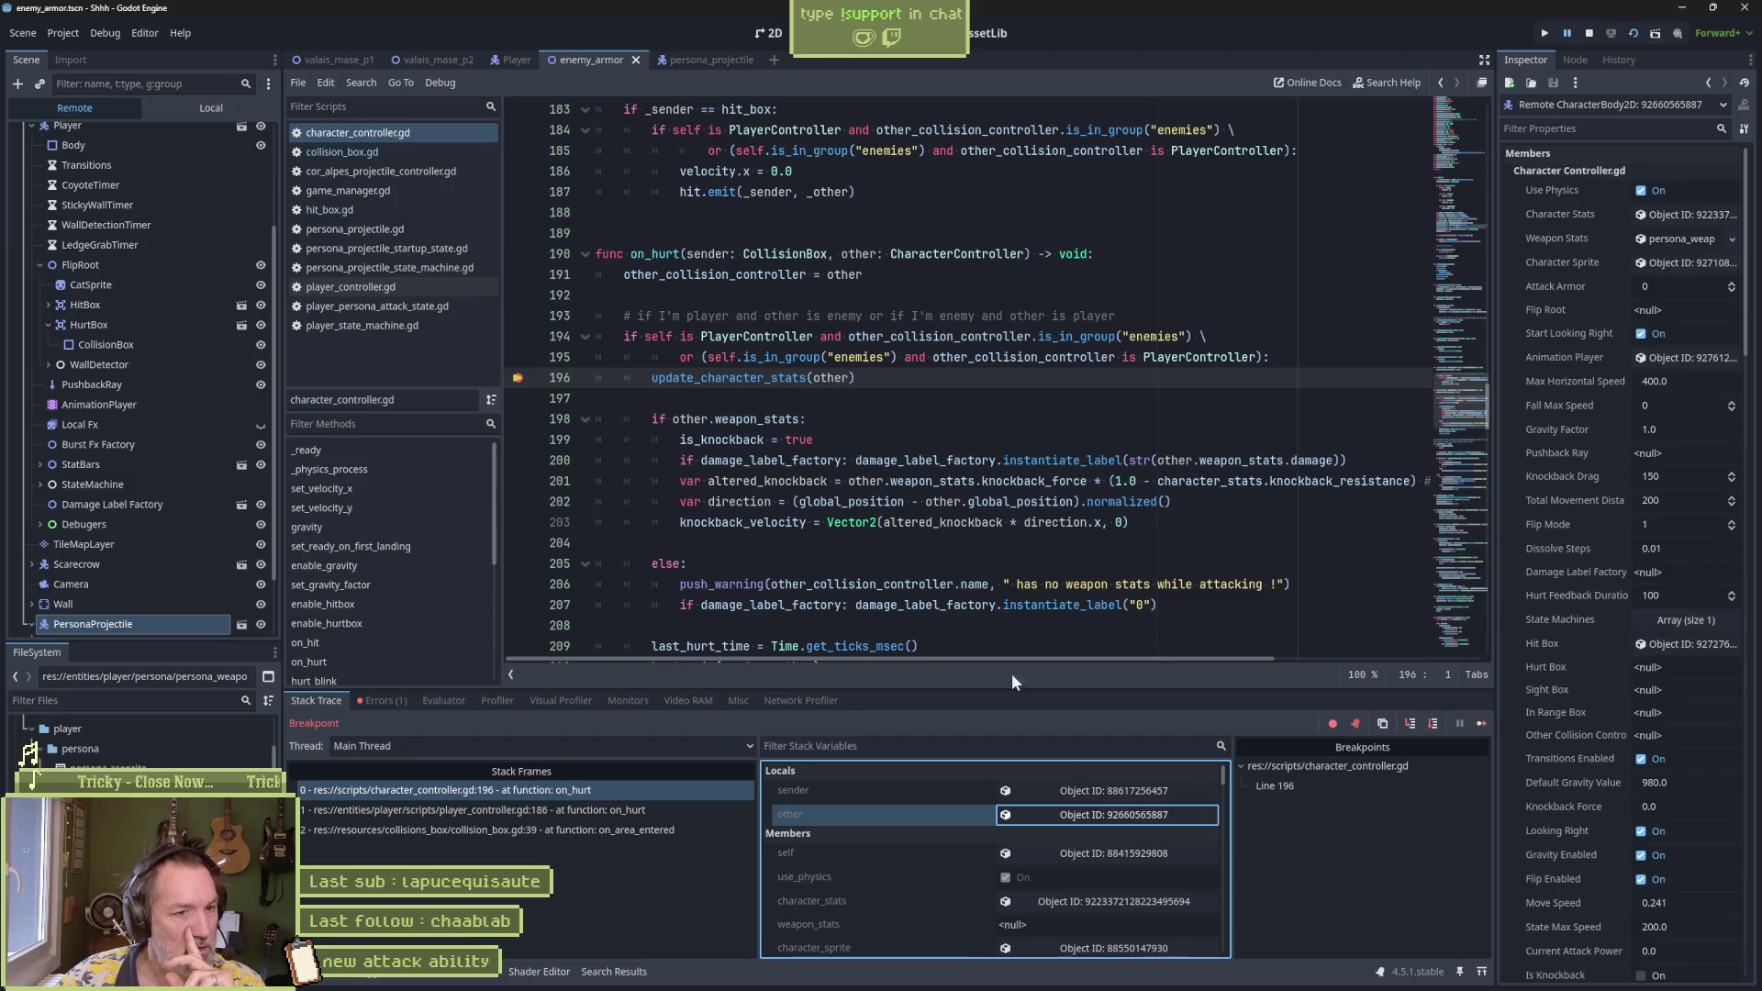
mouse_move(889, 480)
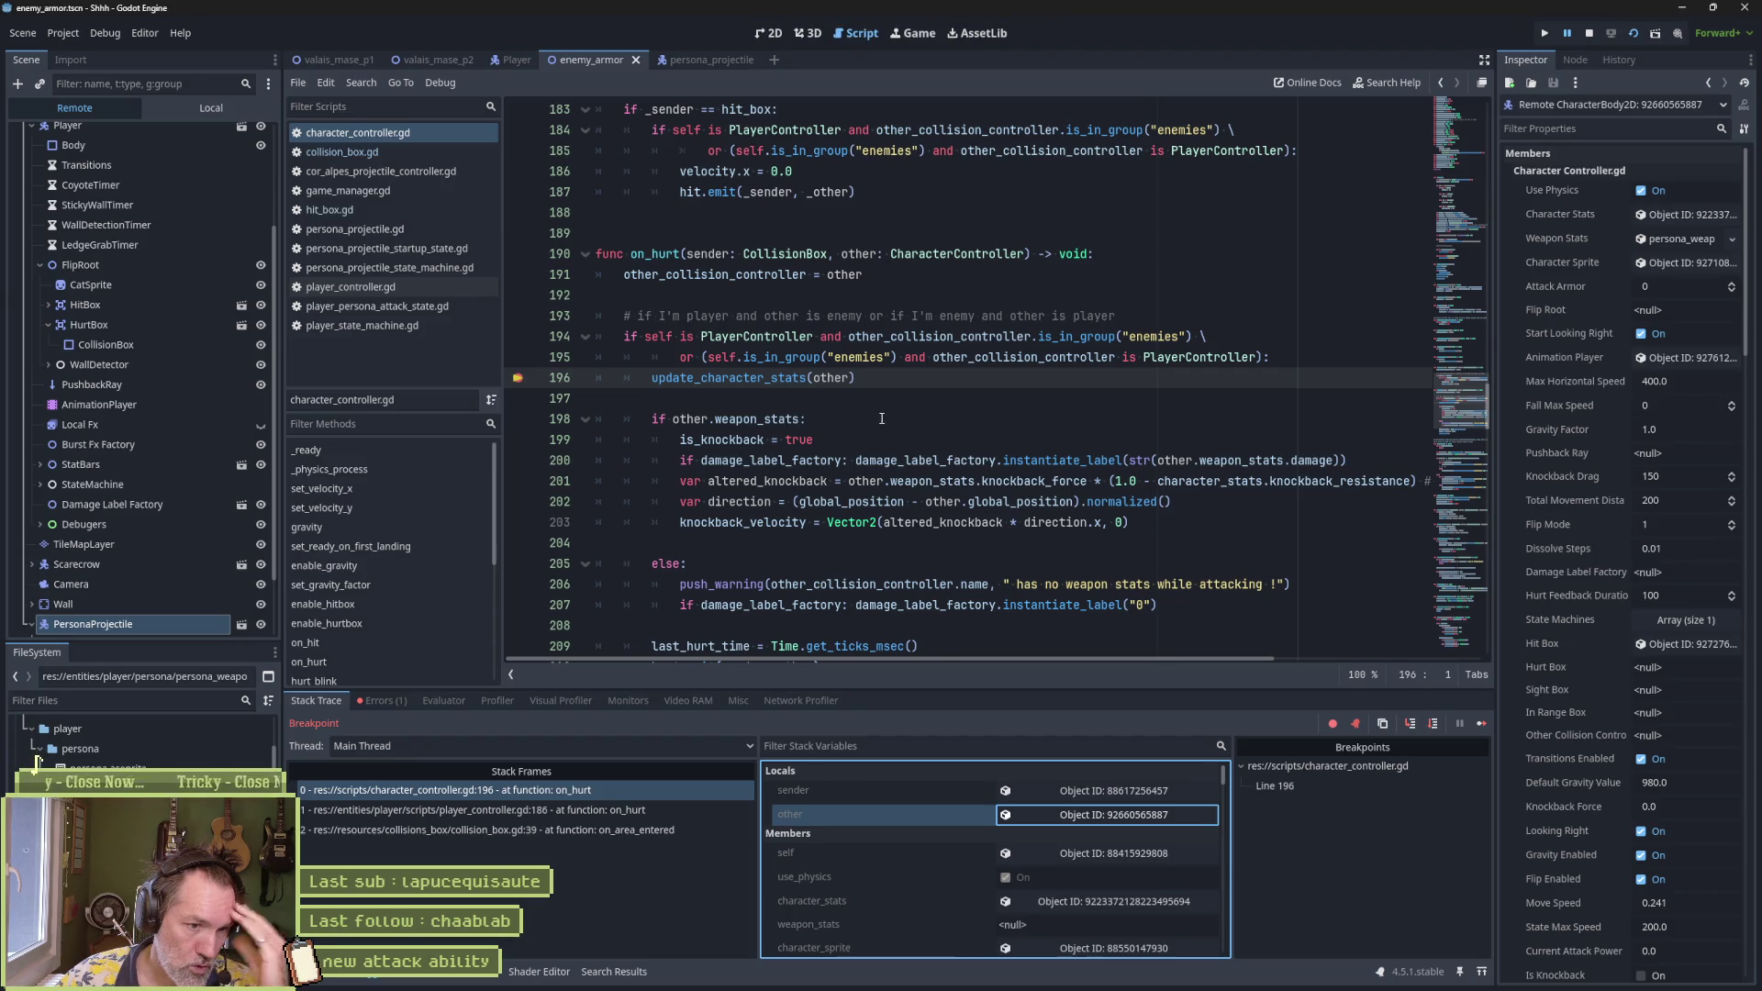
click(1116, 853)
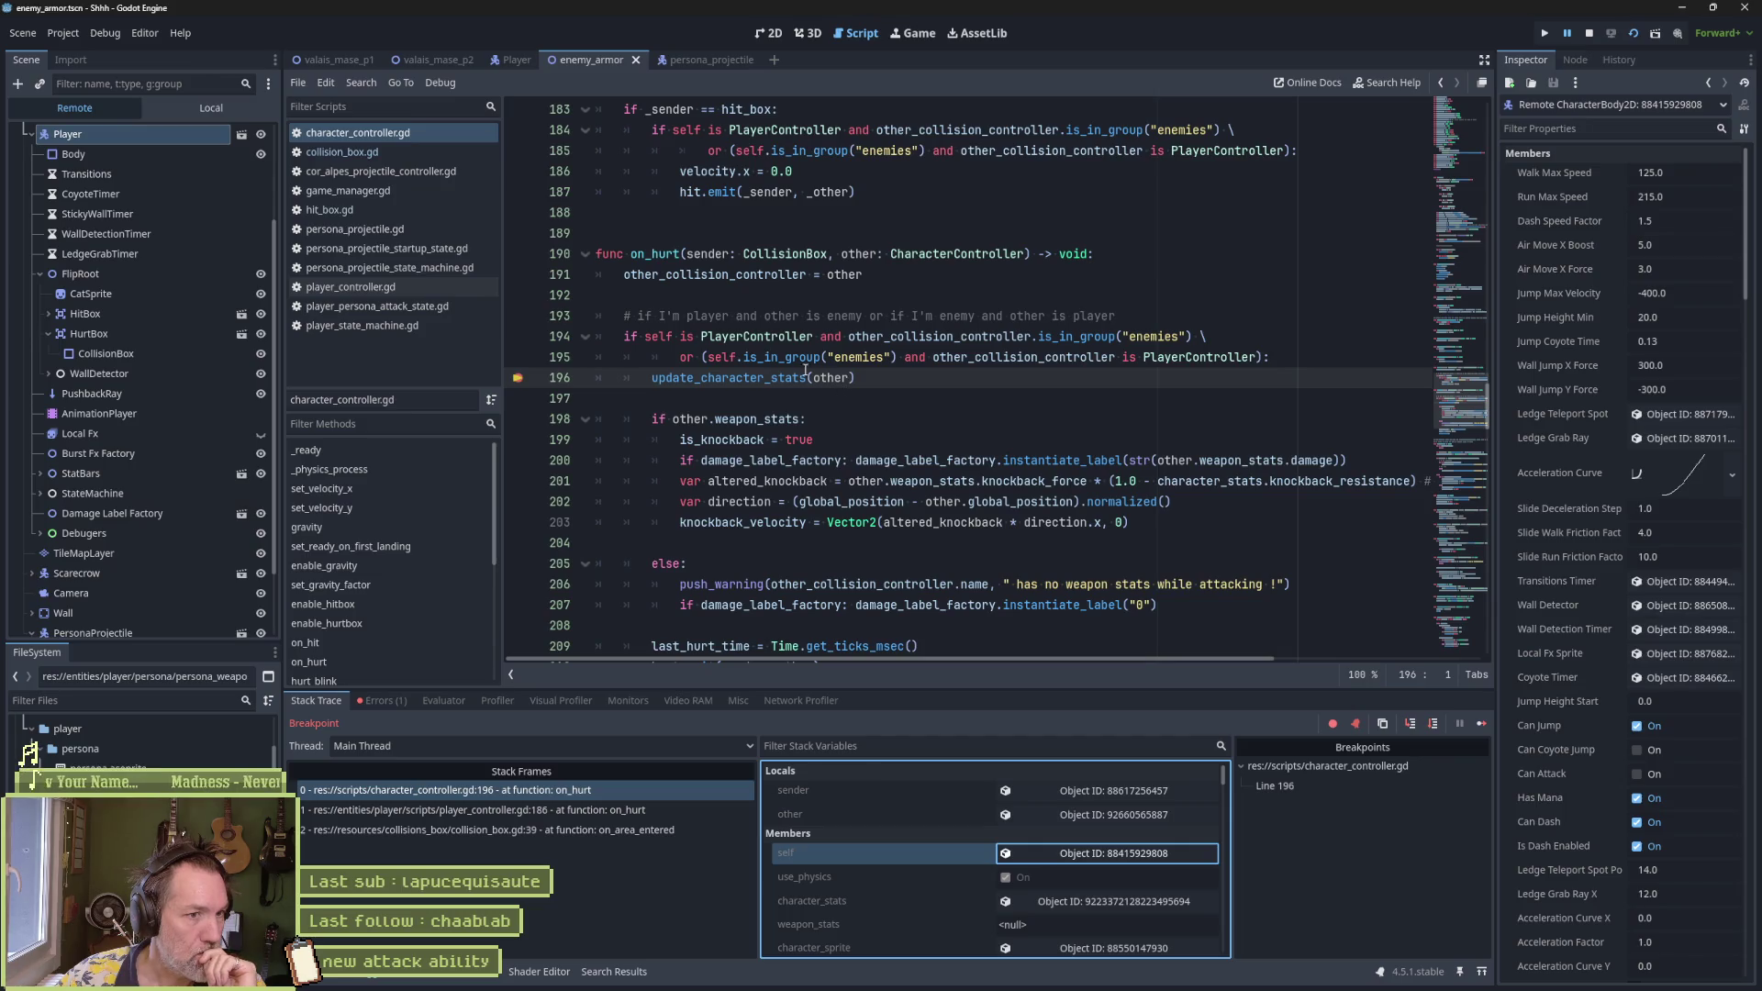
Select the self is PlayerController condition and other_collision_controller on lines 194–195, then open the Evaluator
drag(646, 338, 813, 336)
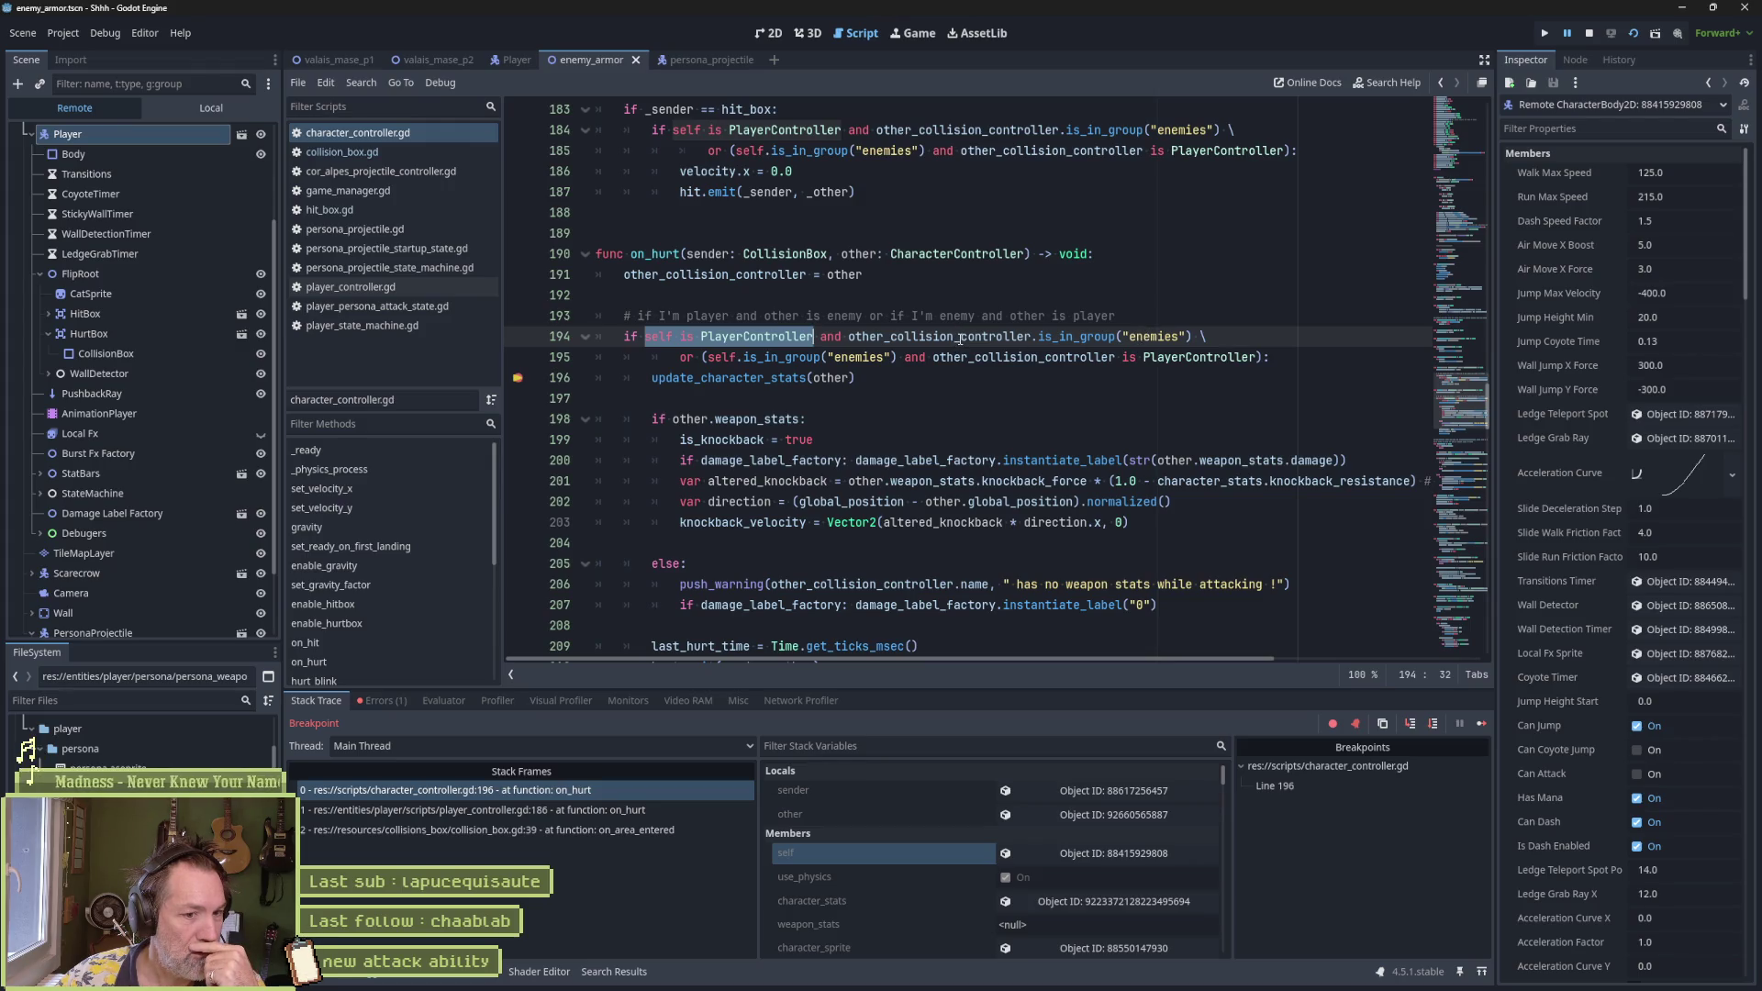
scroll(951, 876, down, 2)
scroll(950, 879, down, 10)
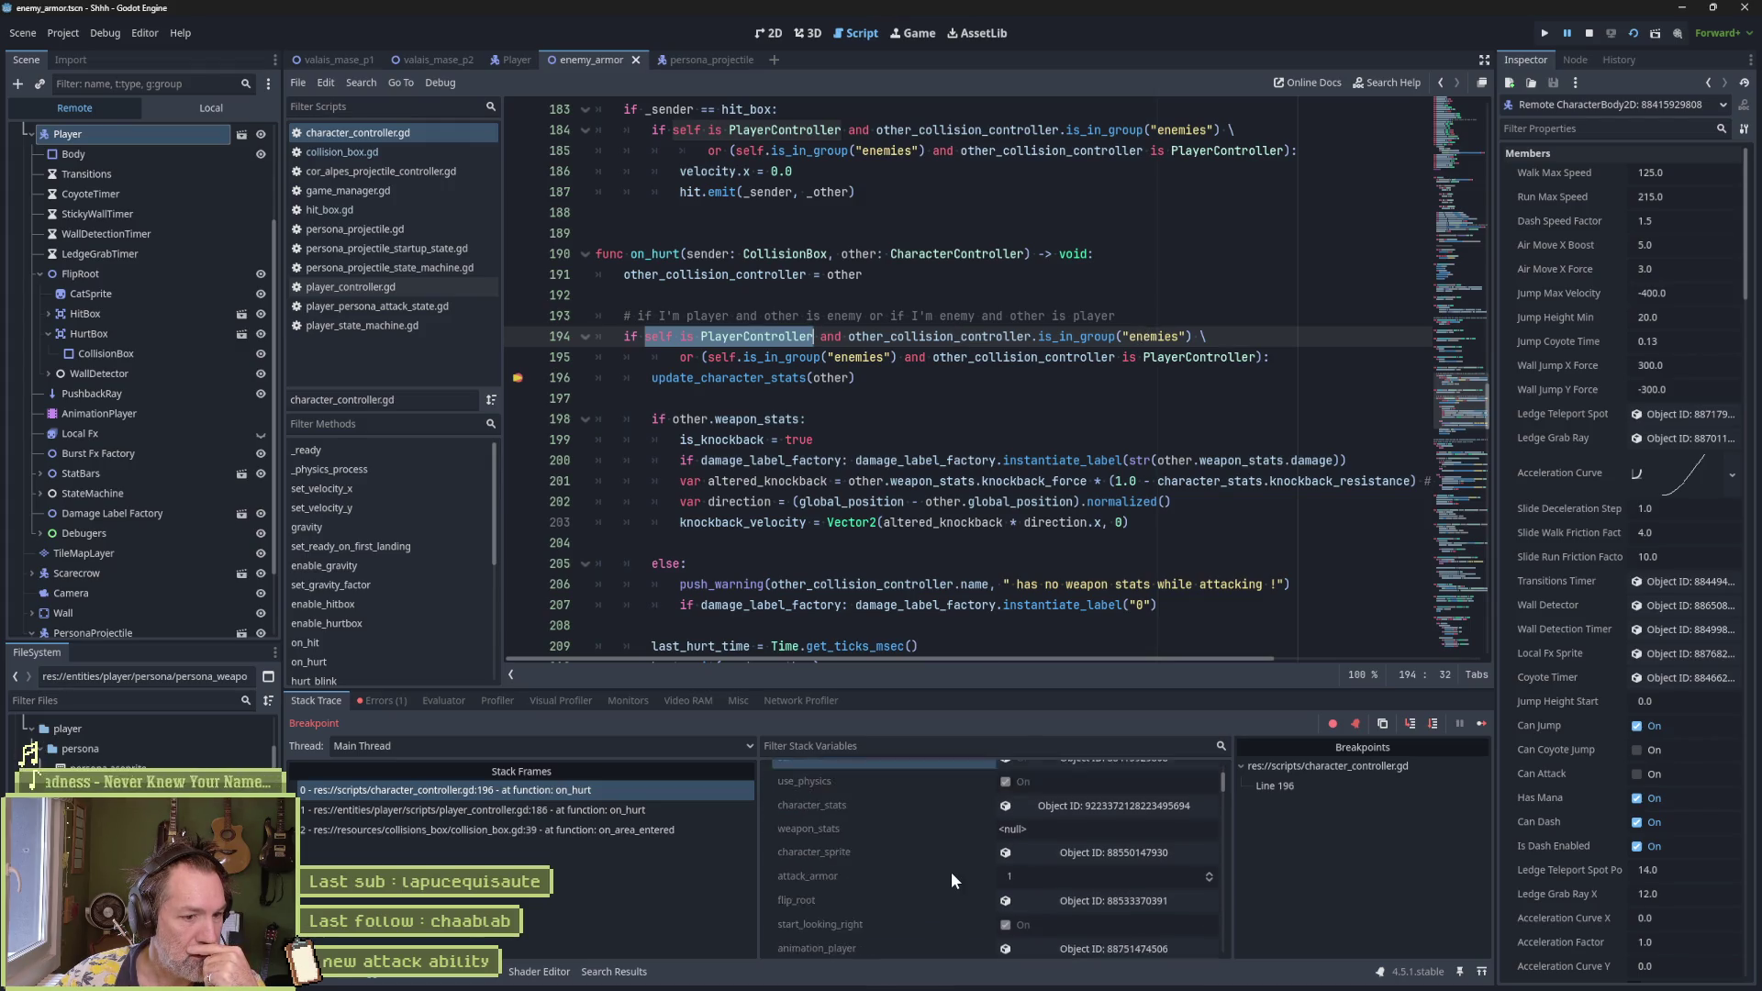
scroll(945, 866, down, 5)
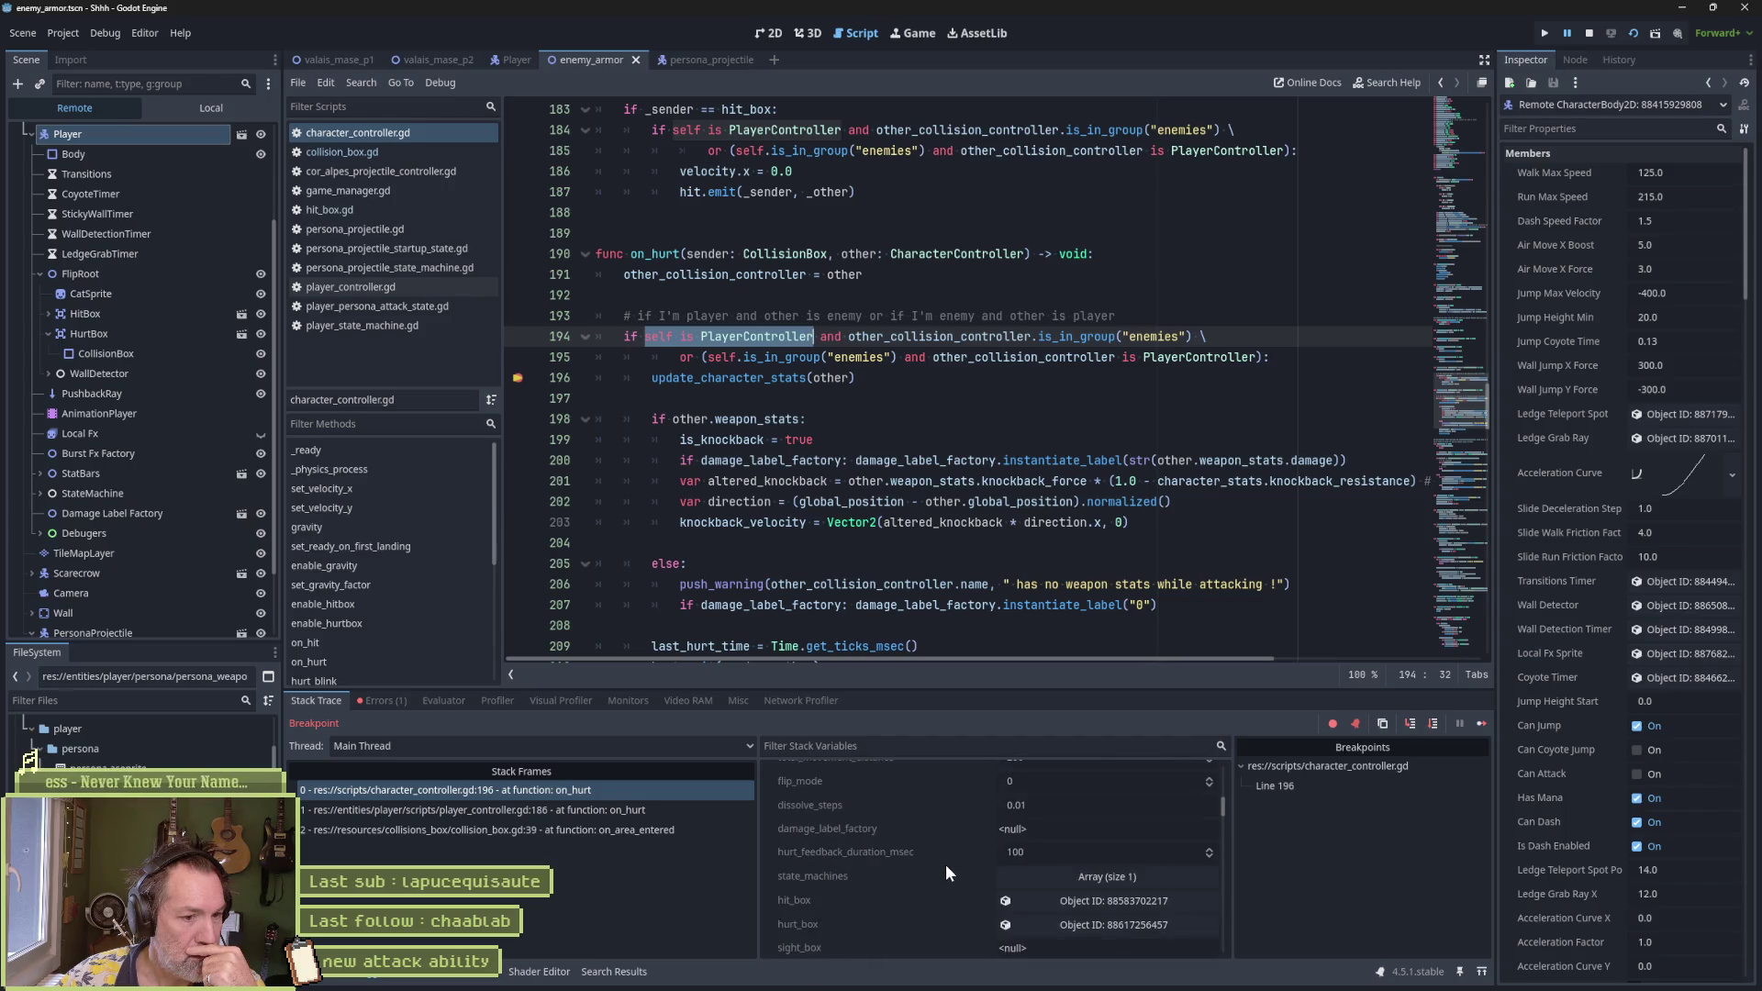
double_click(980, 358)
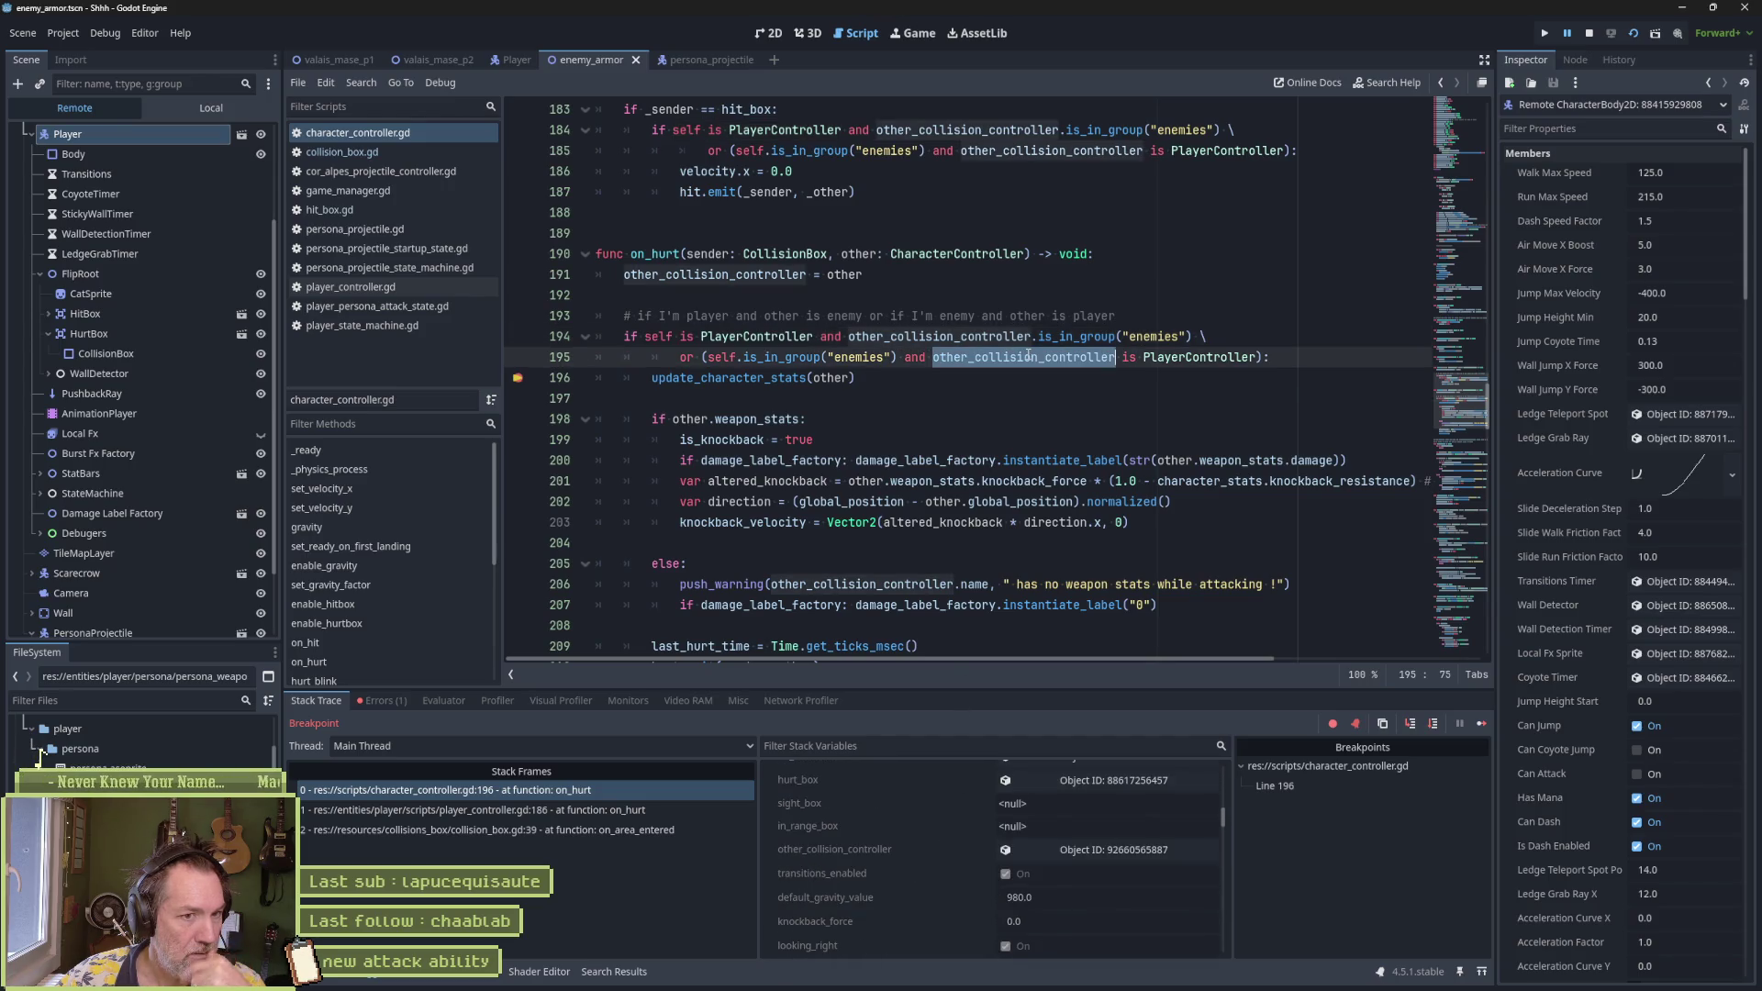
click(443, 700)
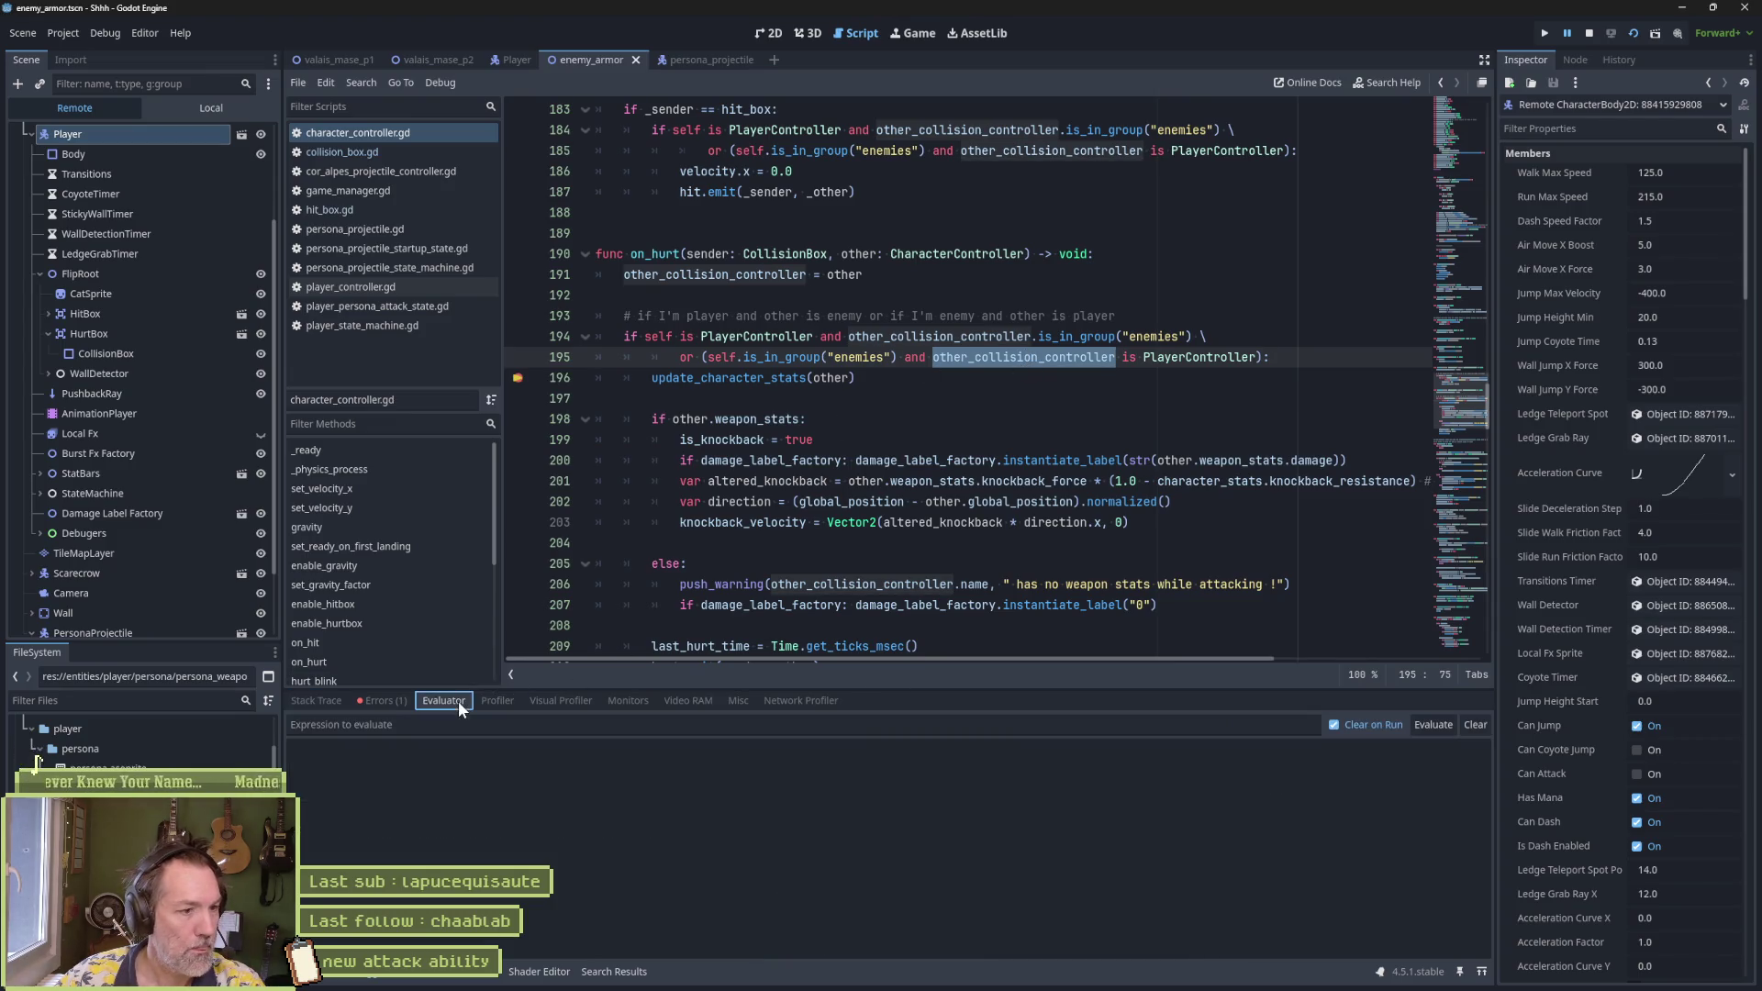
Evaluate other_collision_controller and open the resulting remote object's properties
key(ctrl+v)
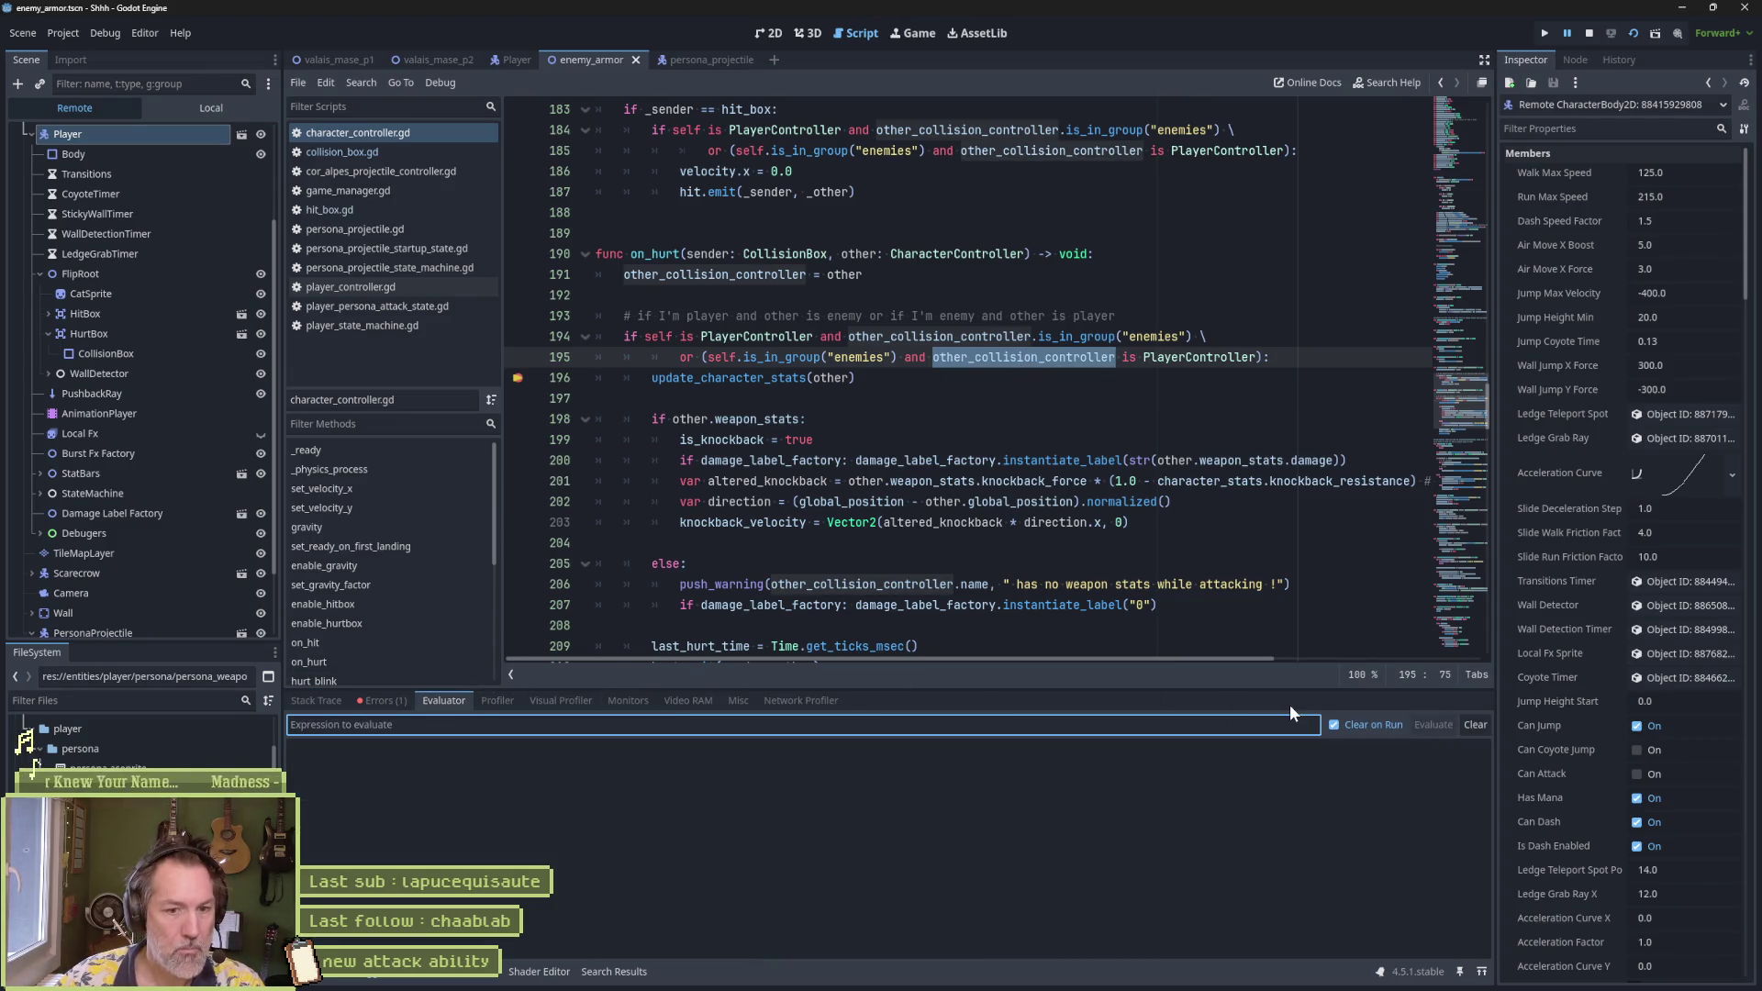
key(Return)
click(1190, 770)
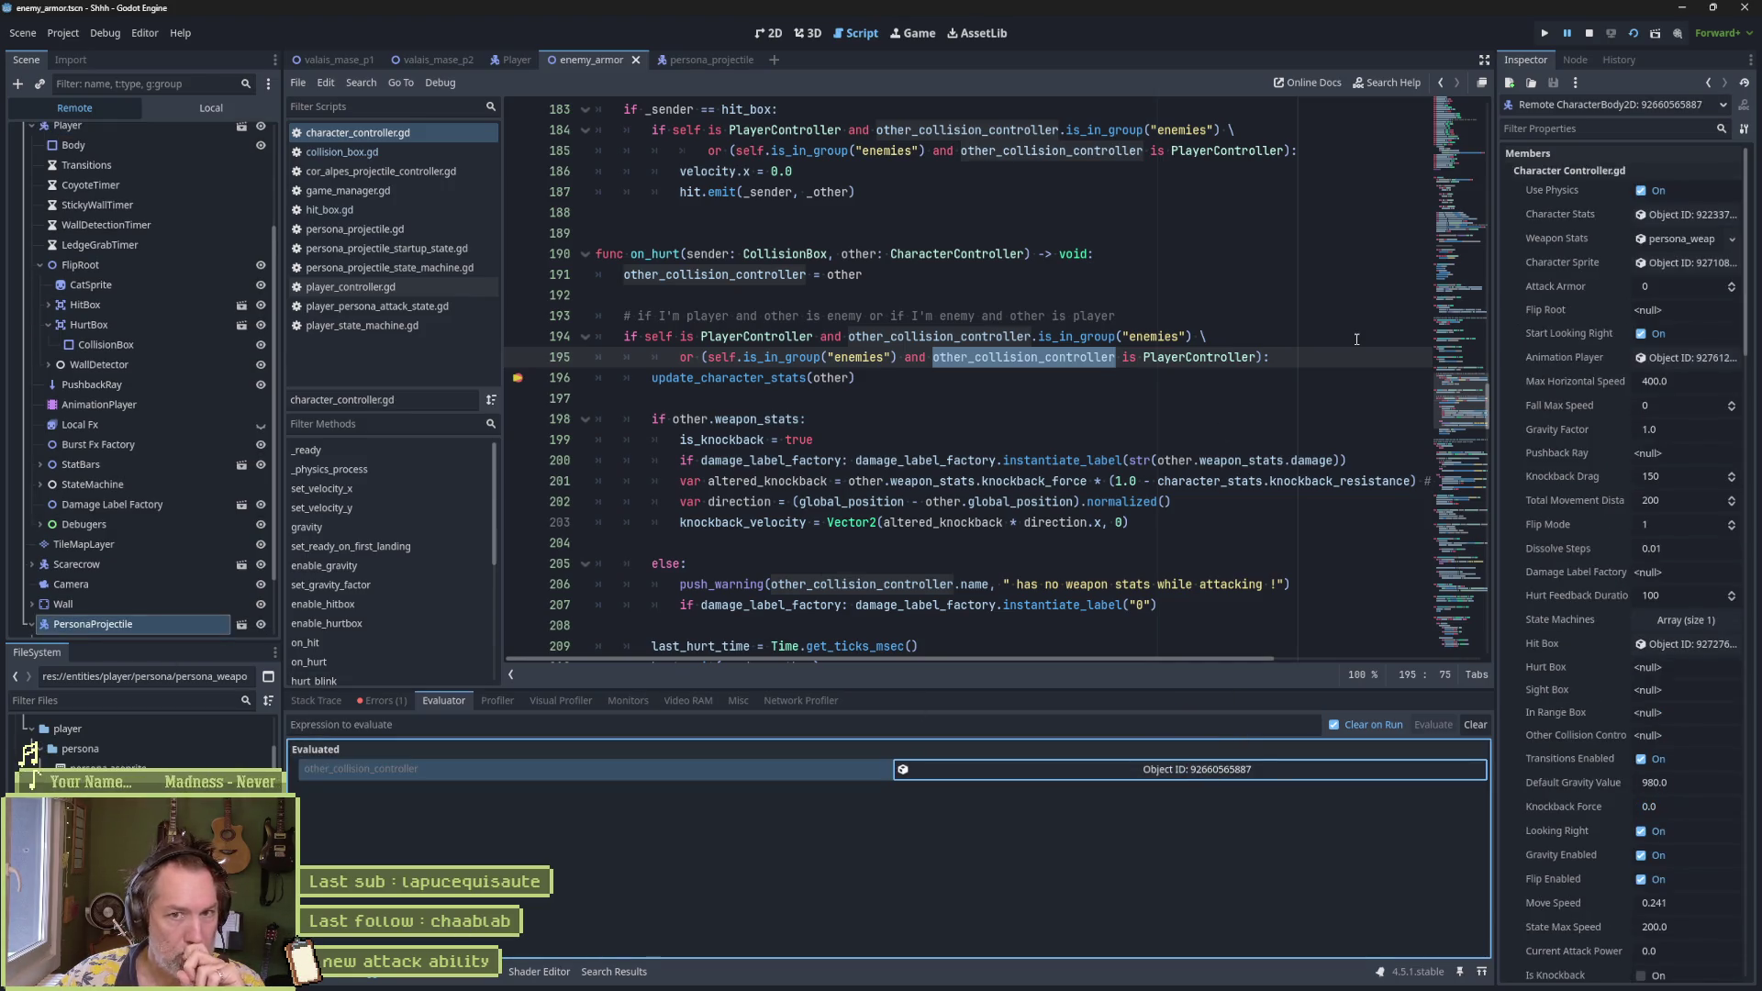
Check the remote node's Groups and History tabs, then stop the running game
click(1576, 61)
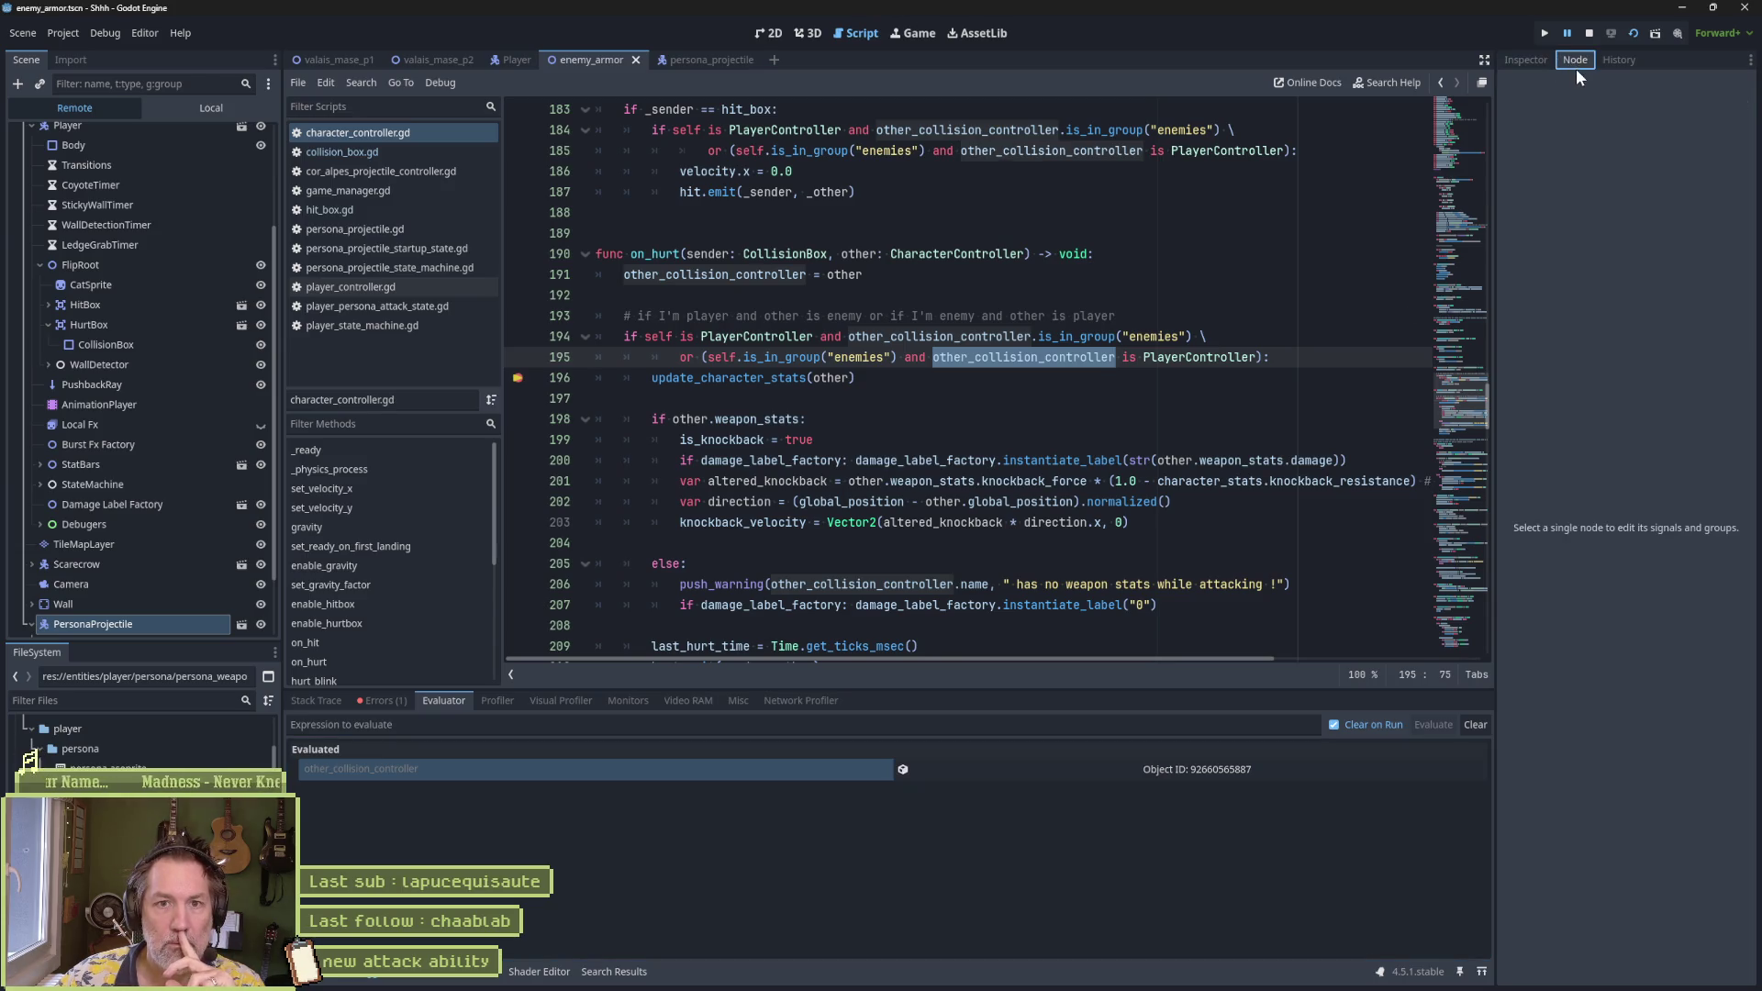
click(1525, 59)
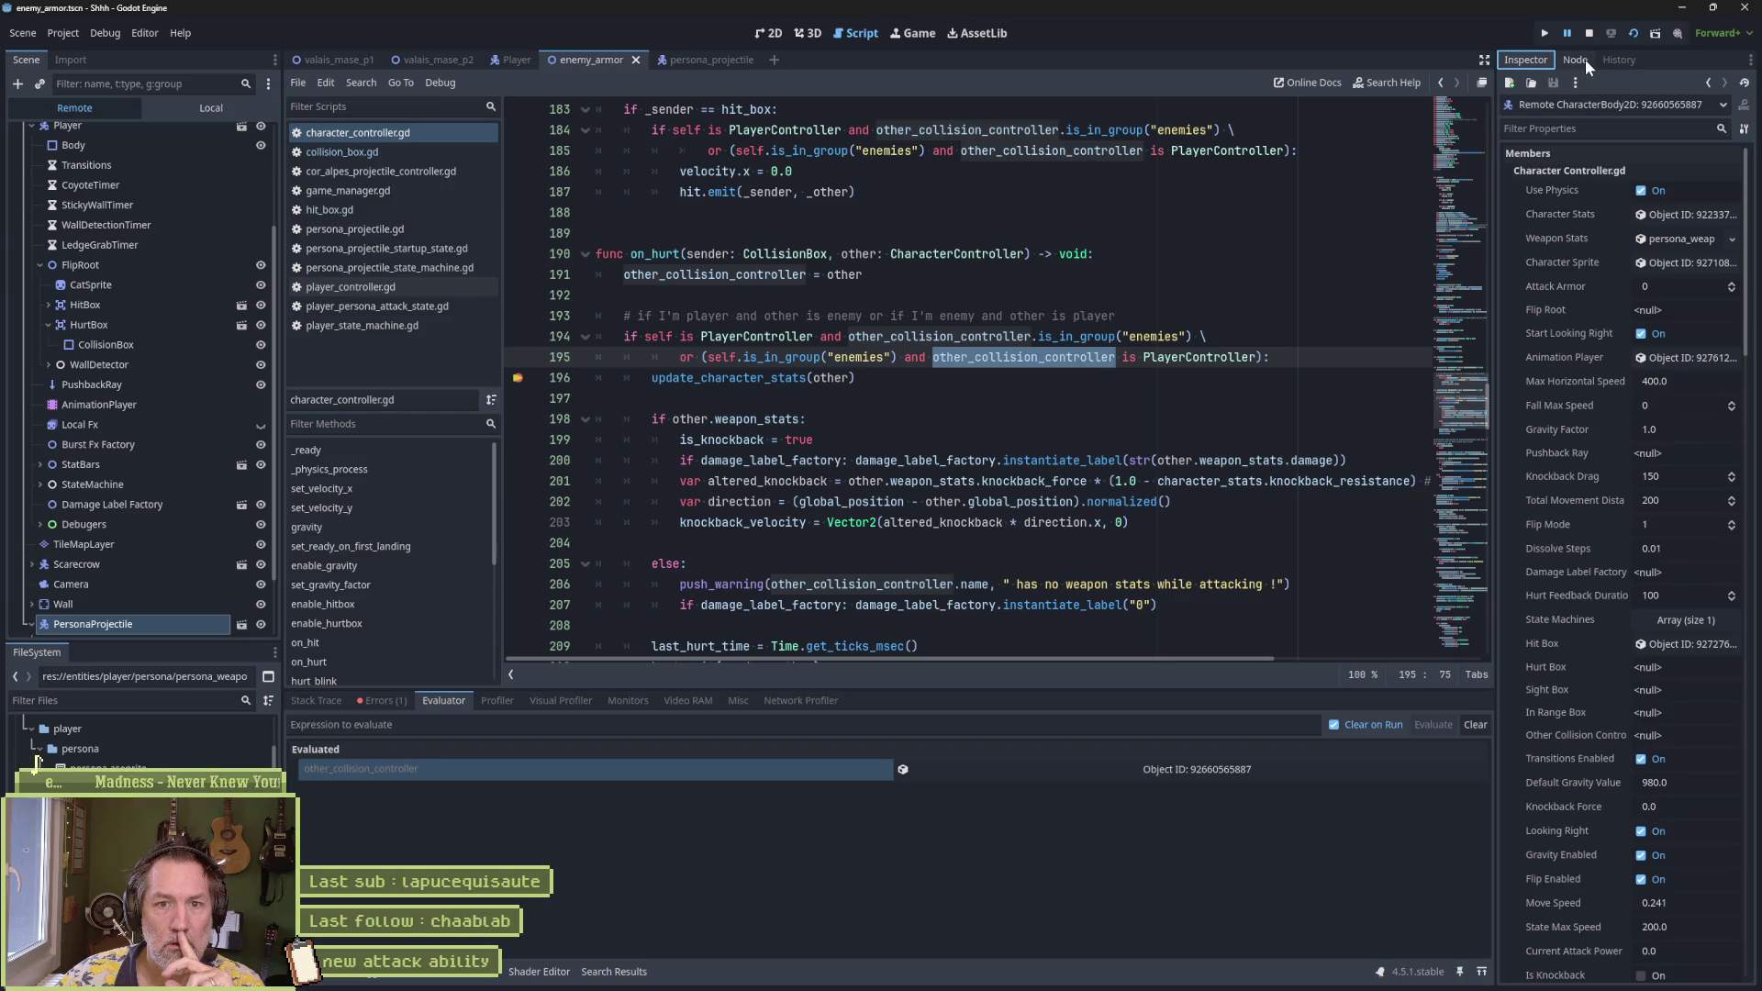
click(1584, 60)
click(1622, 60)
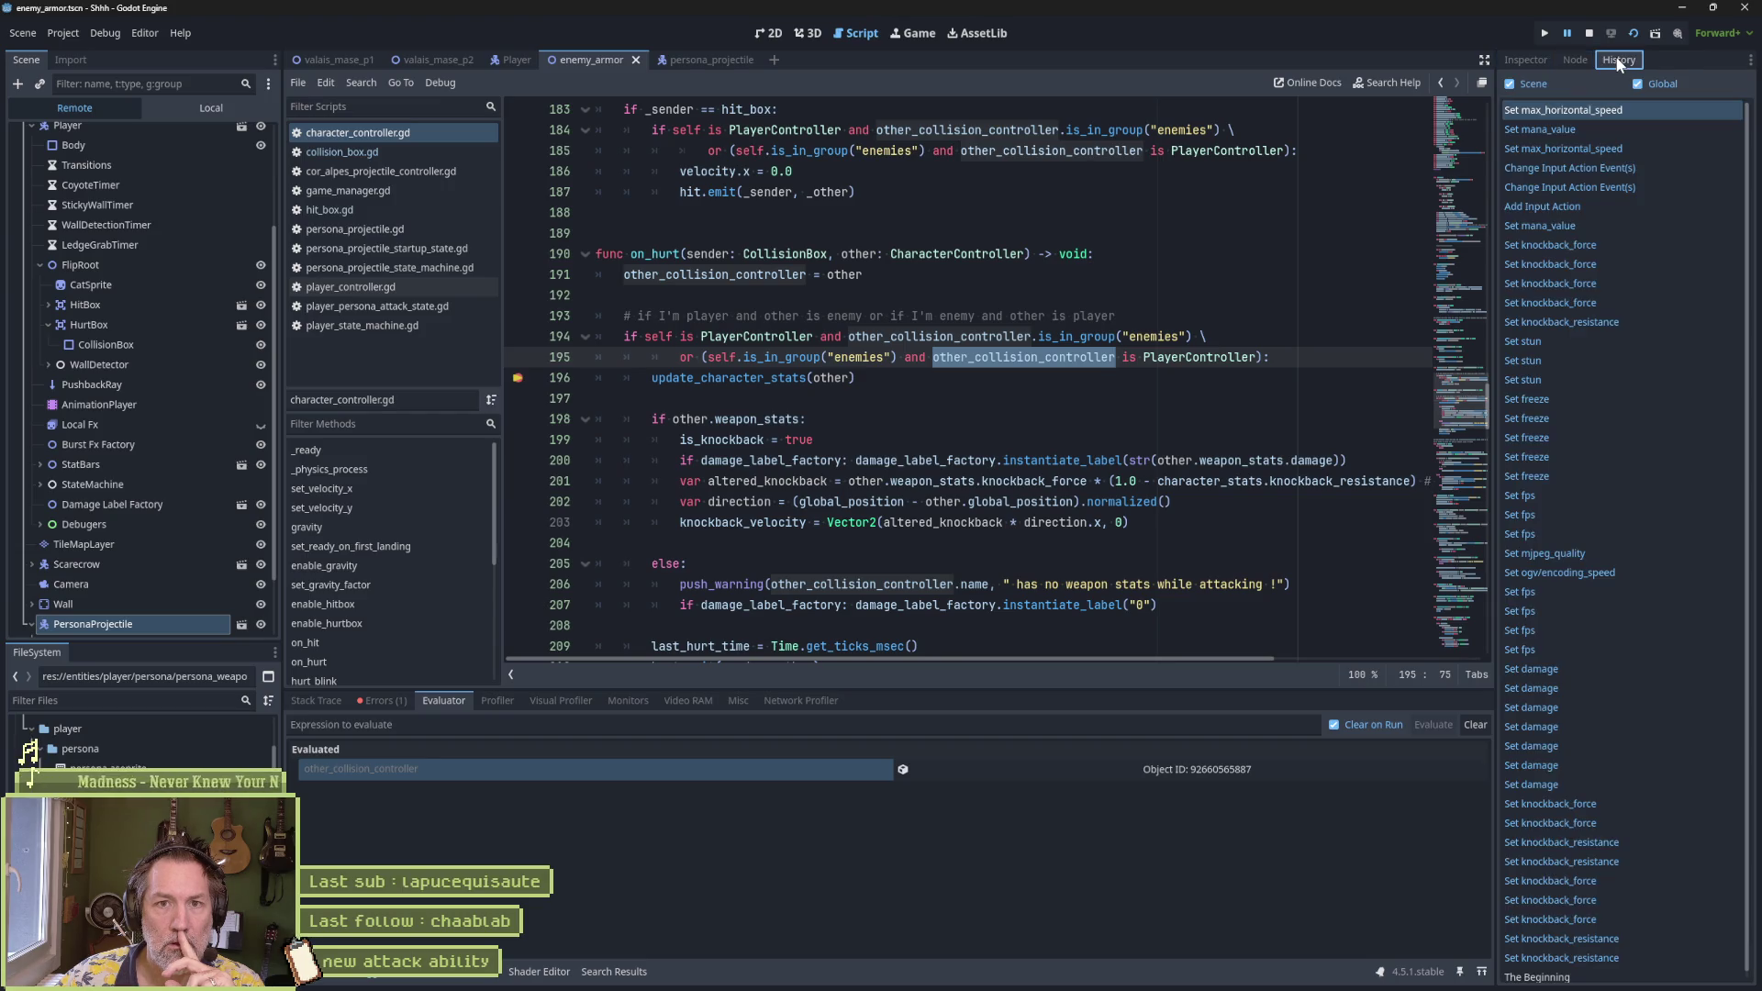
click(1526, 61)
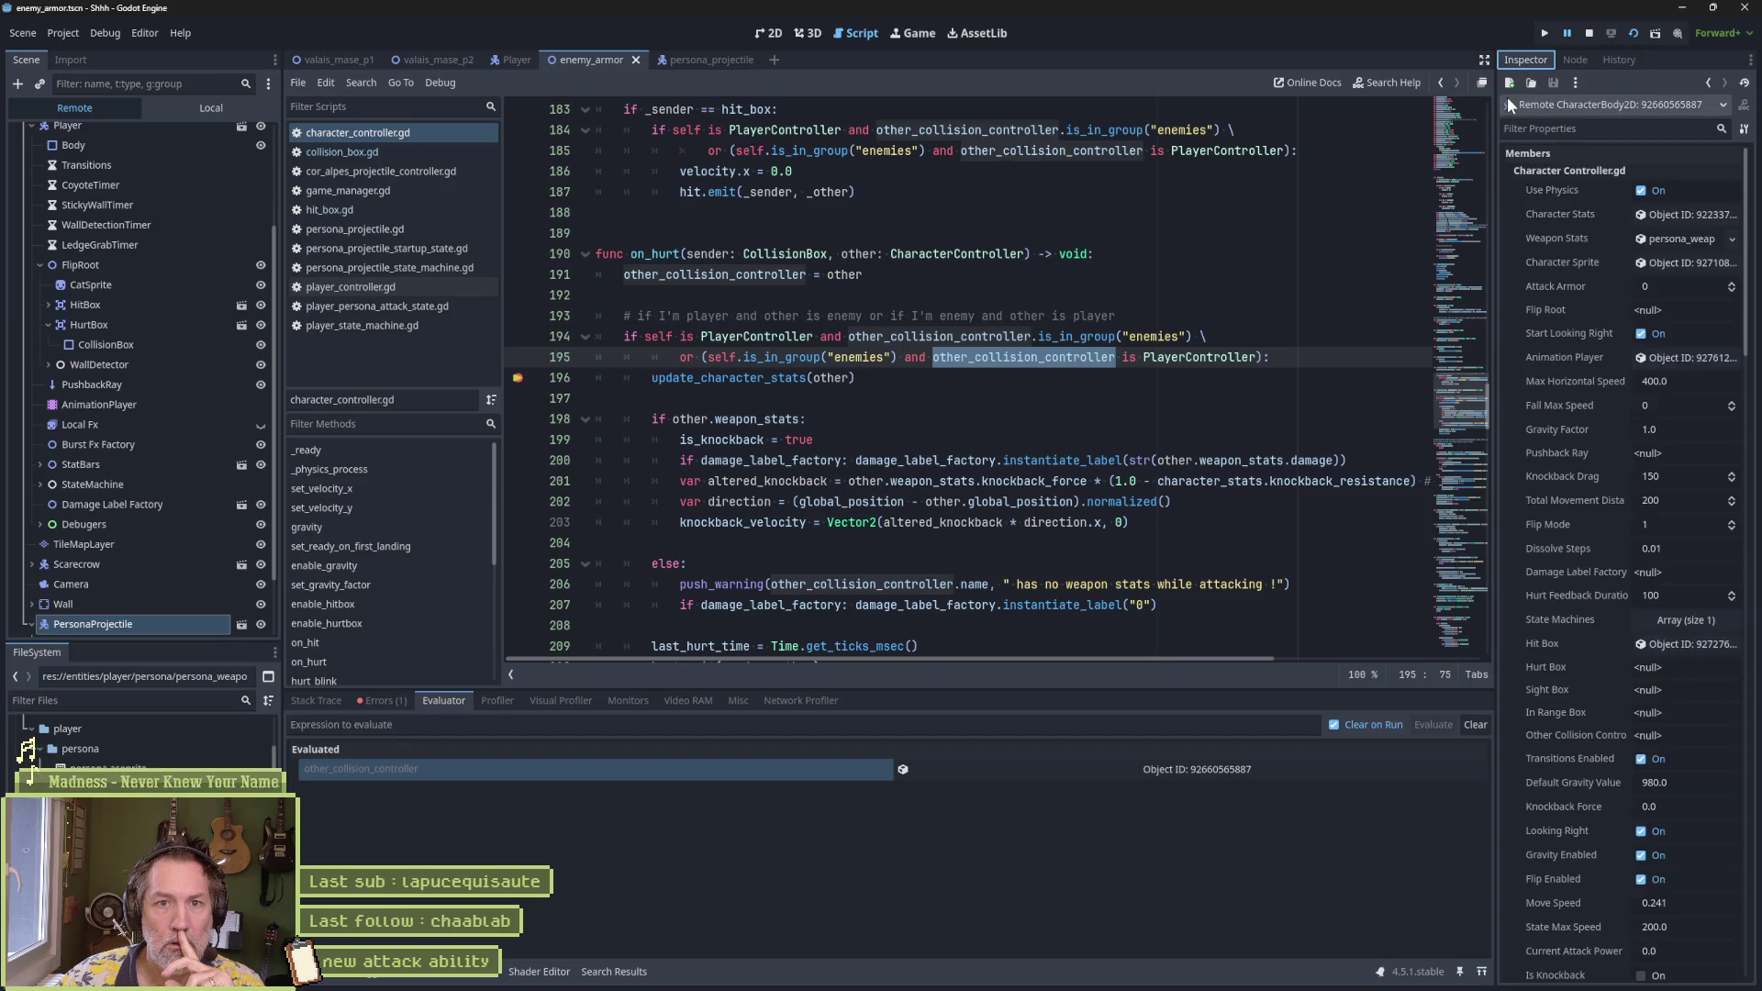
click(1590, 32)
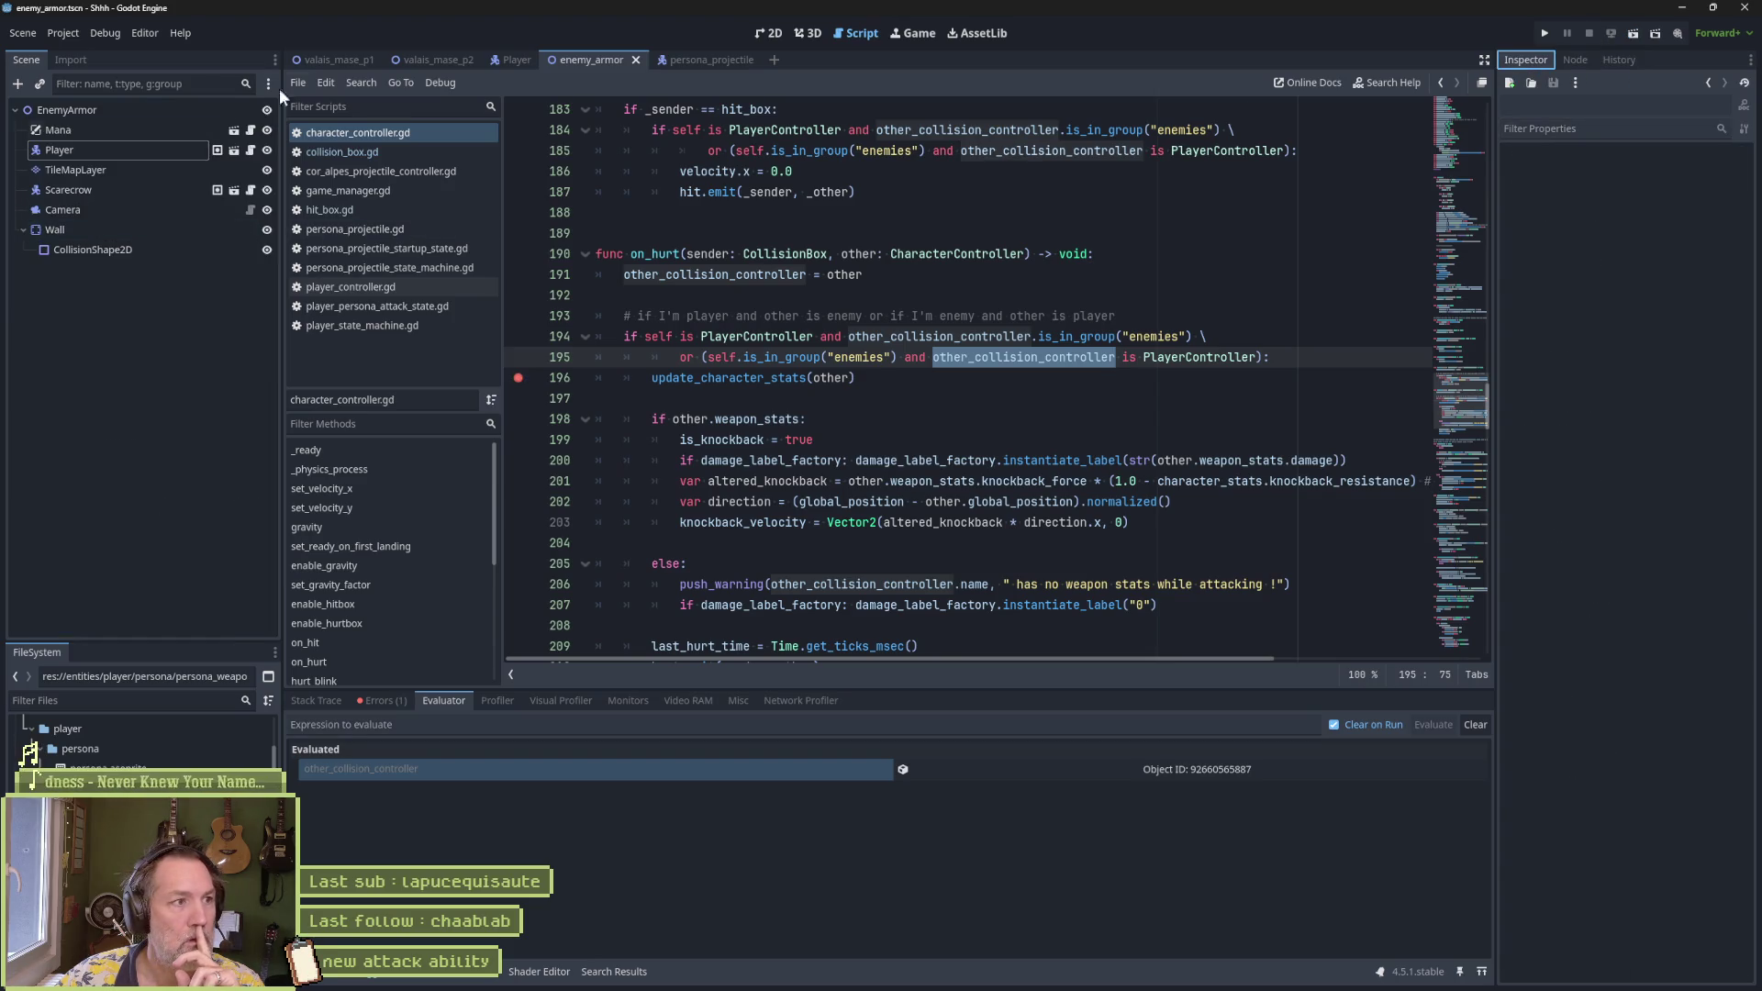
Check PersonaProjectile's groups: only aw_animation_player_only, not enemies; then return to character_controller.gd
click(680, 59)
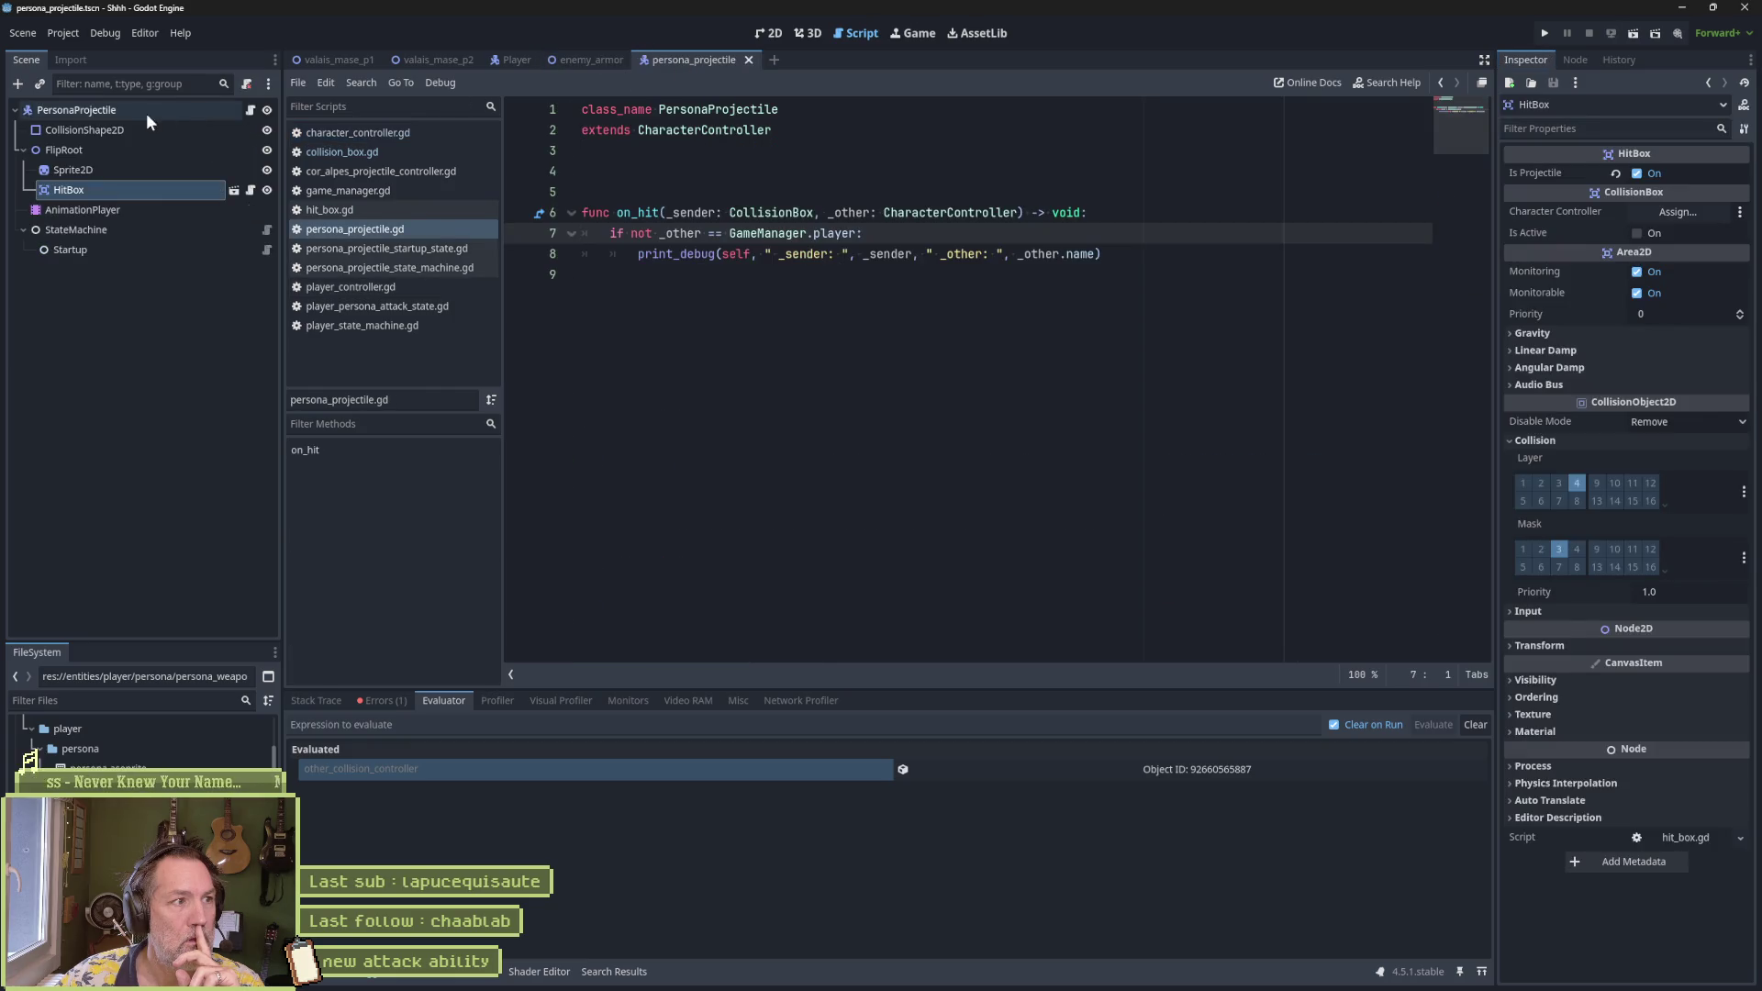
click(146, 112)
click(1577, 59)
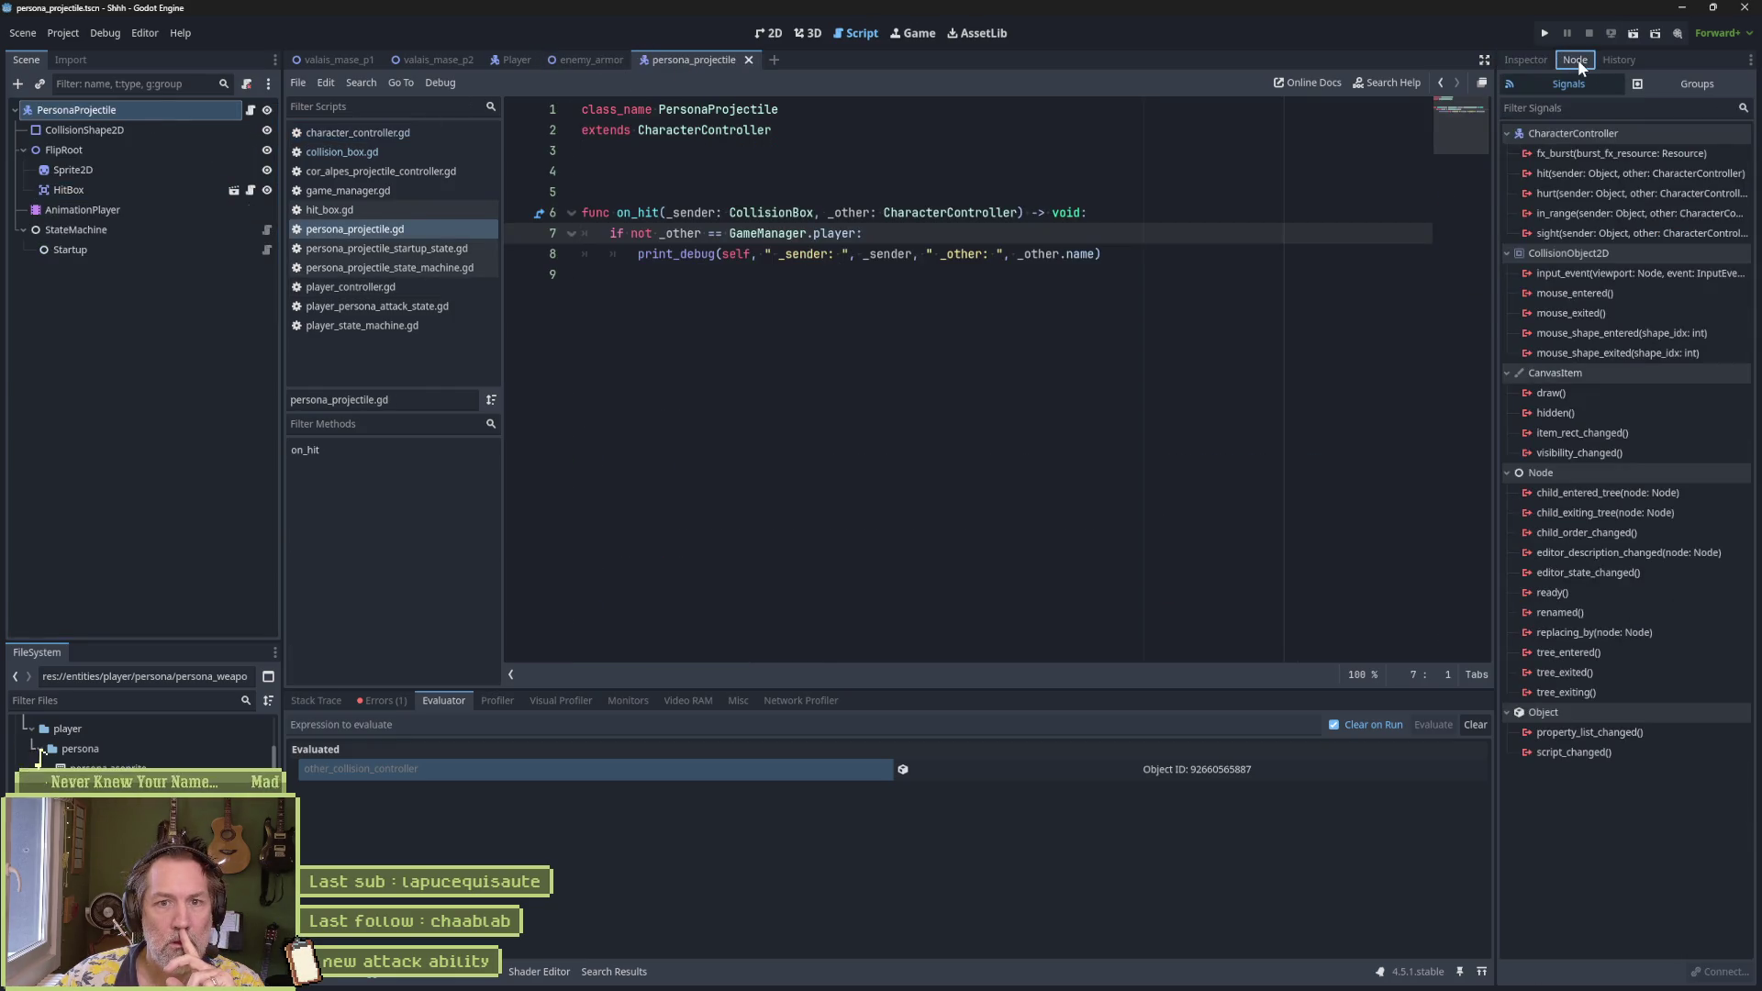
click(1683, 85)
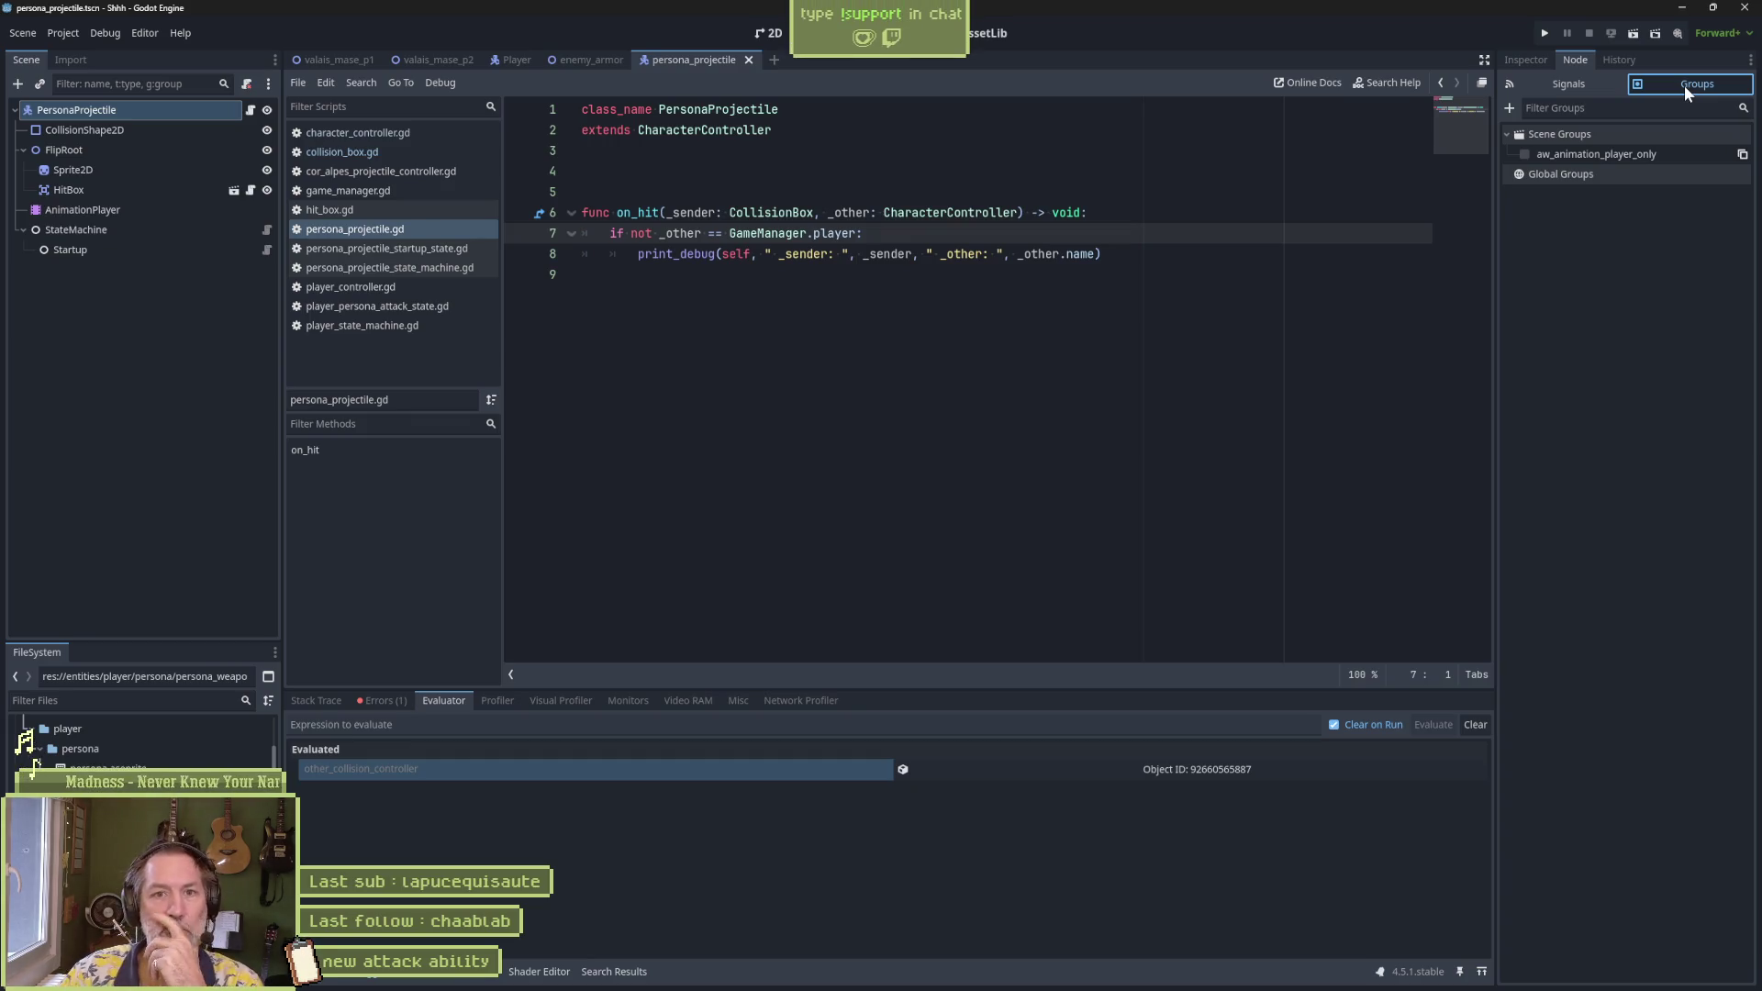
click(1565, 86)
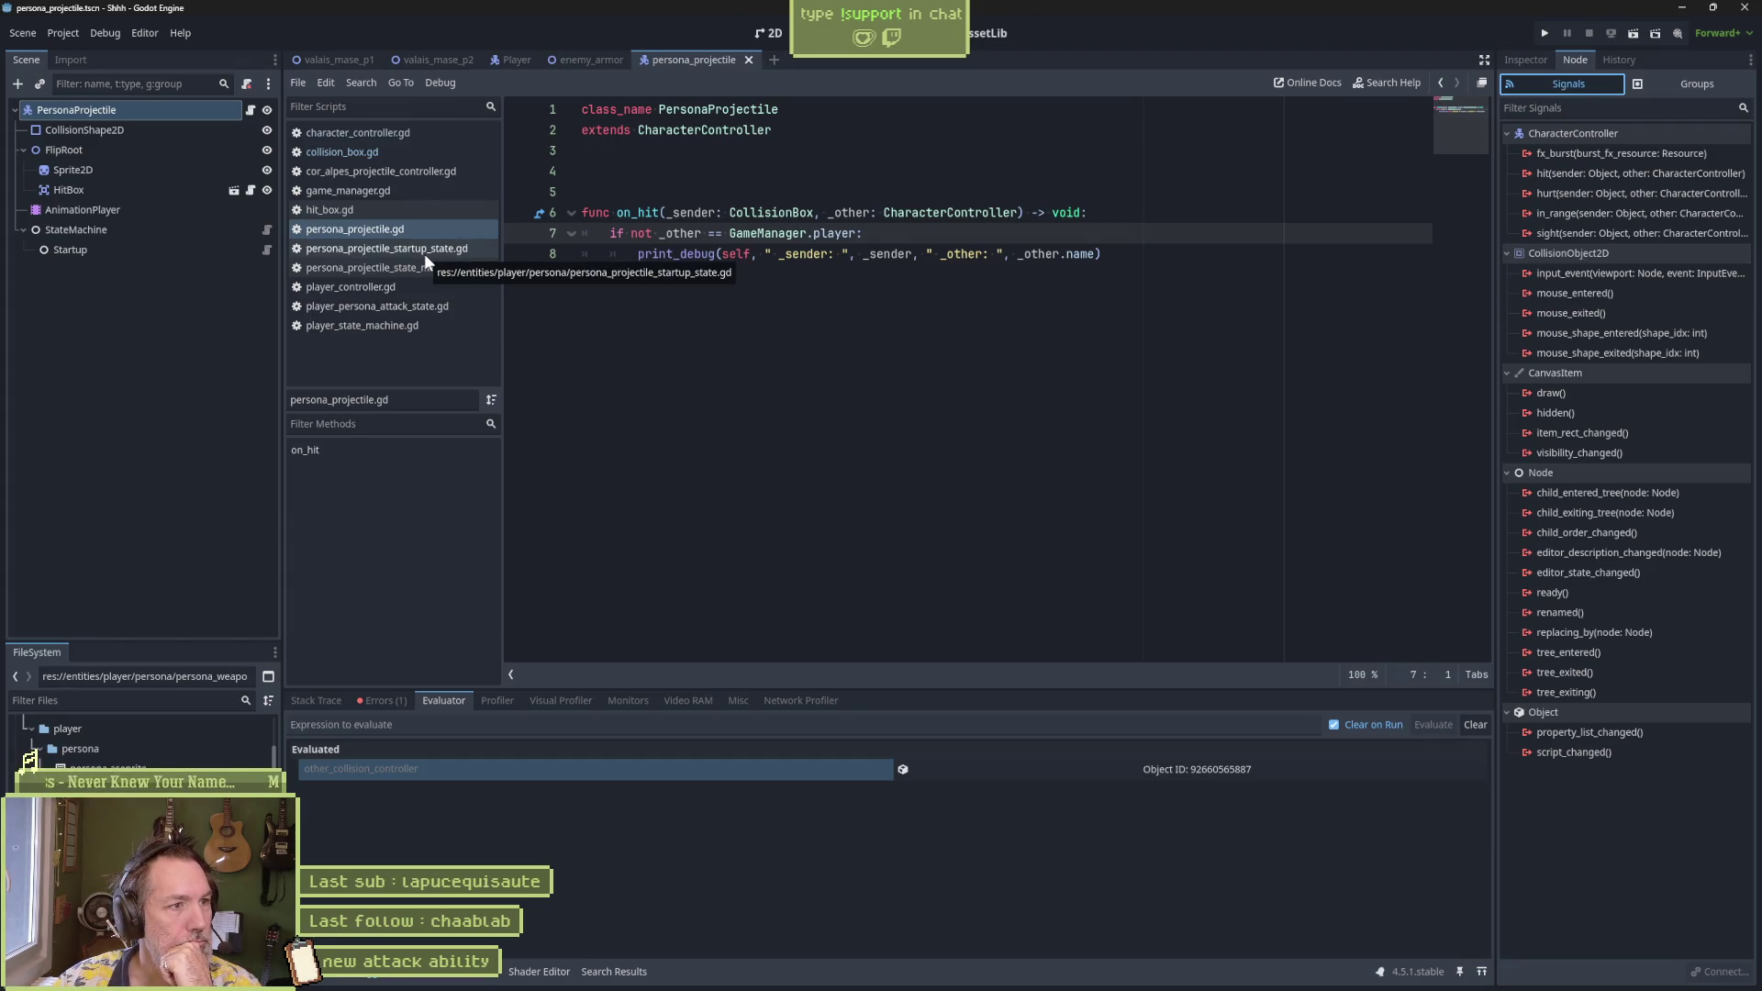
key(alt+Left)
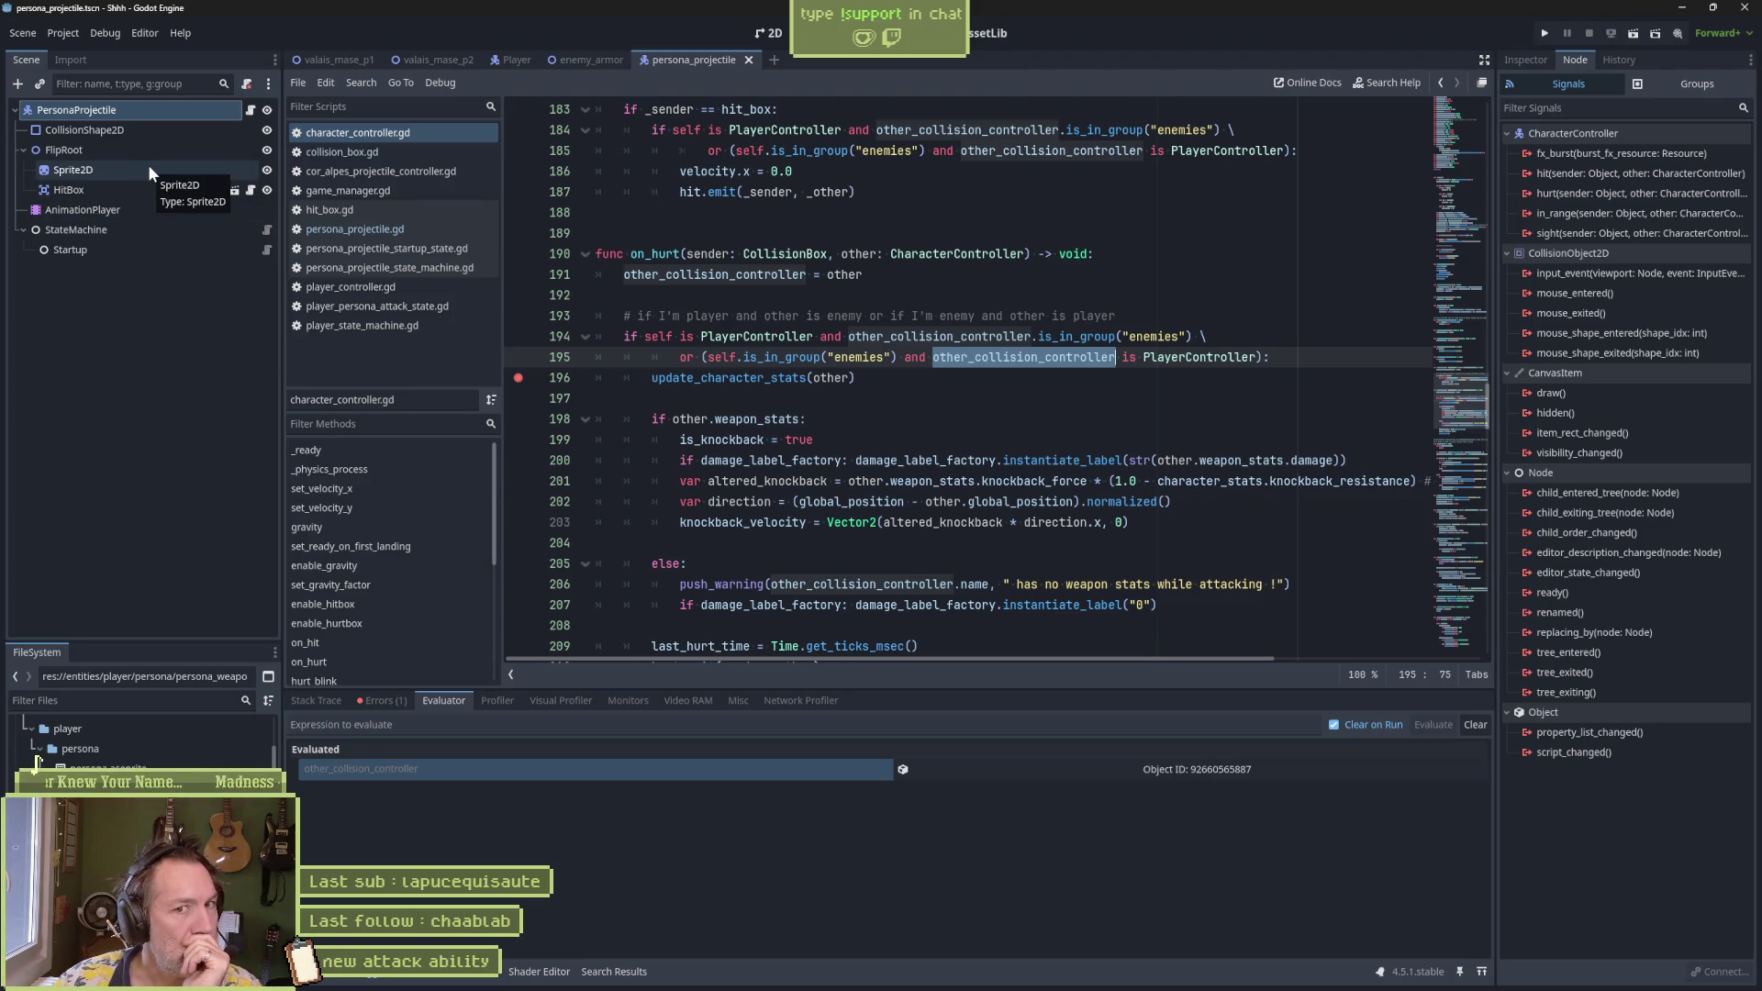
Recheck PersonaProjectile's groups and the global groups list, reselecting the root node
click(1688, 85)
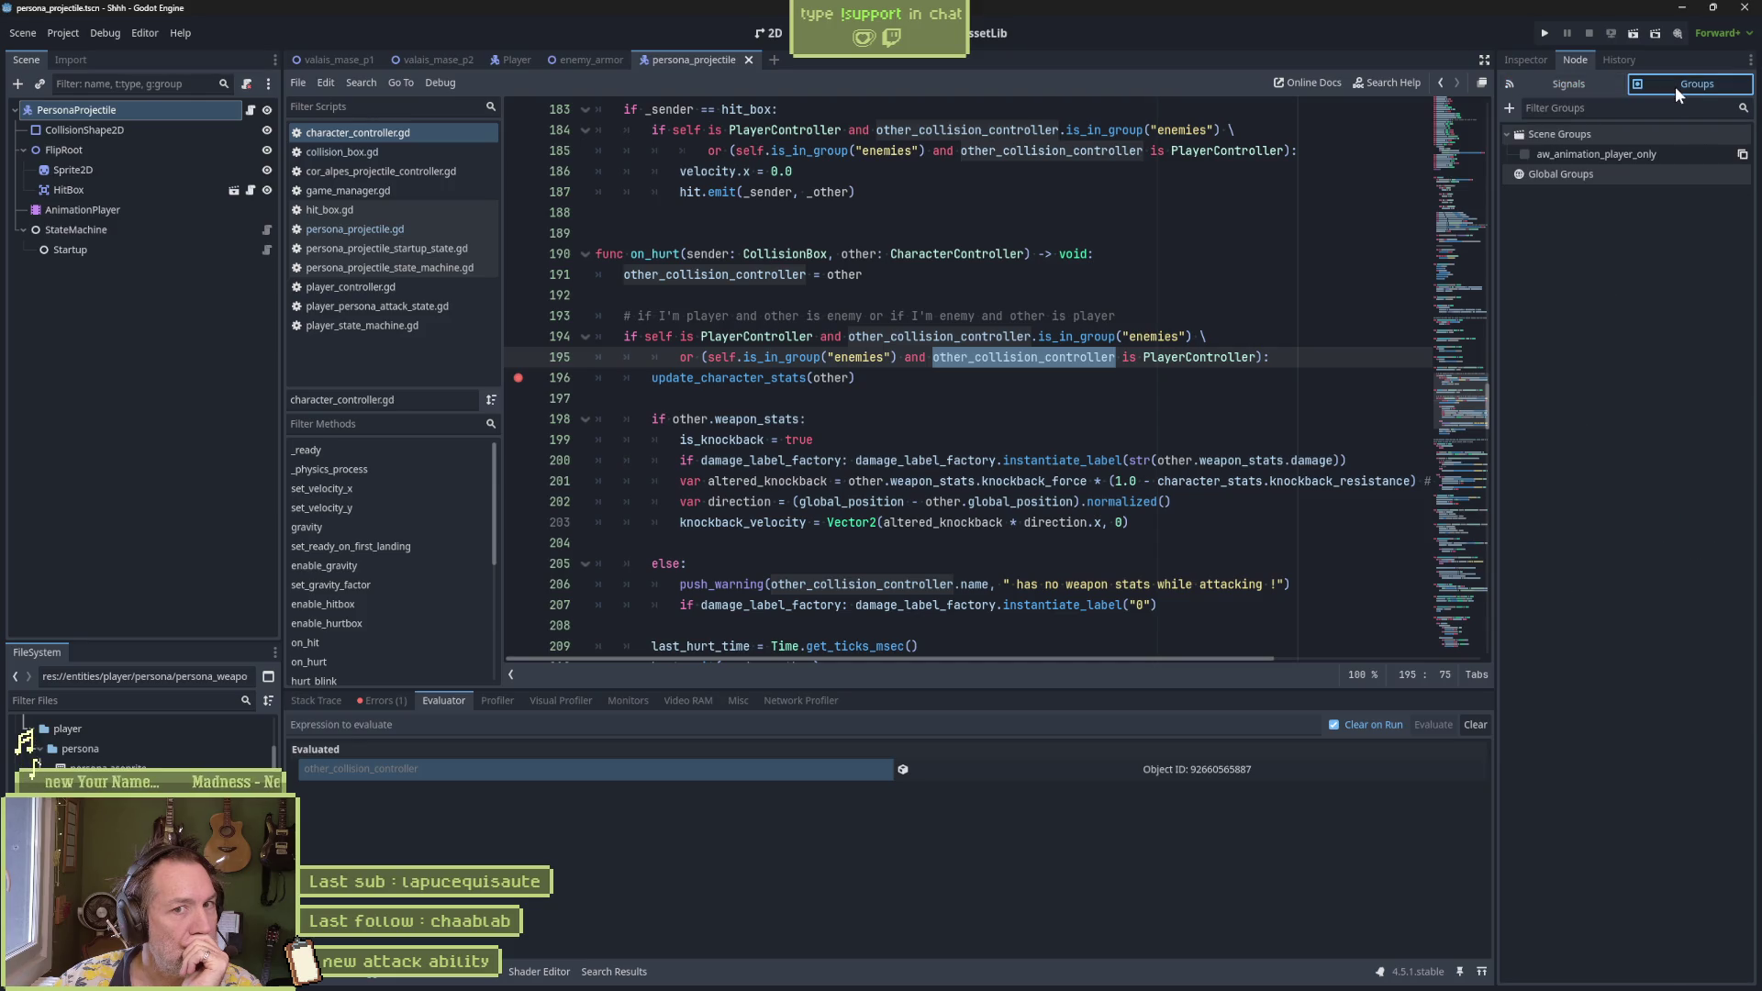
click(1588, 175)
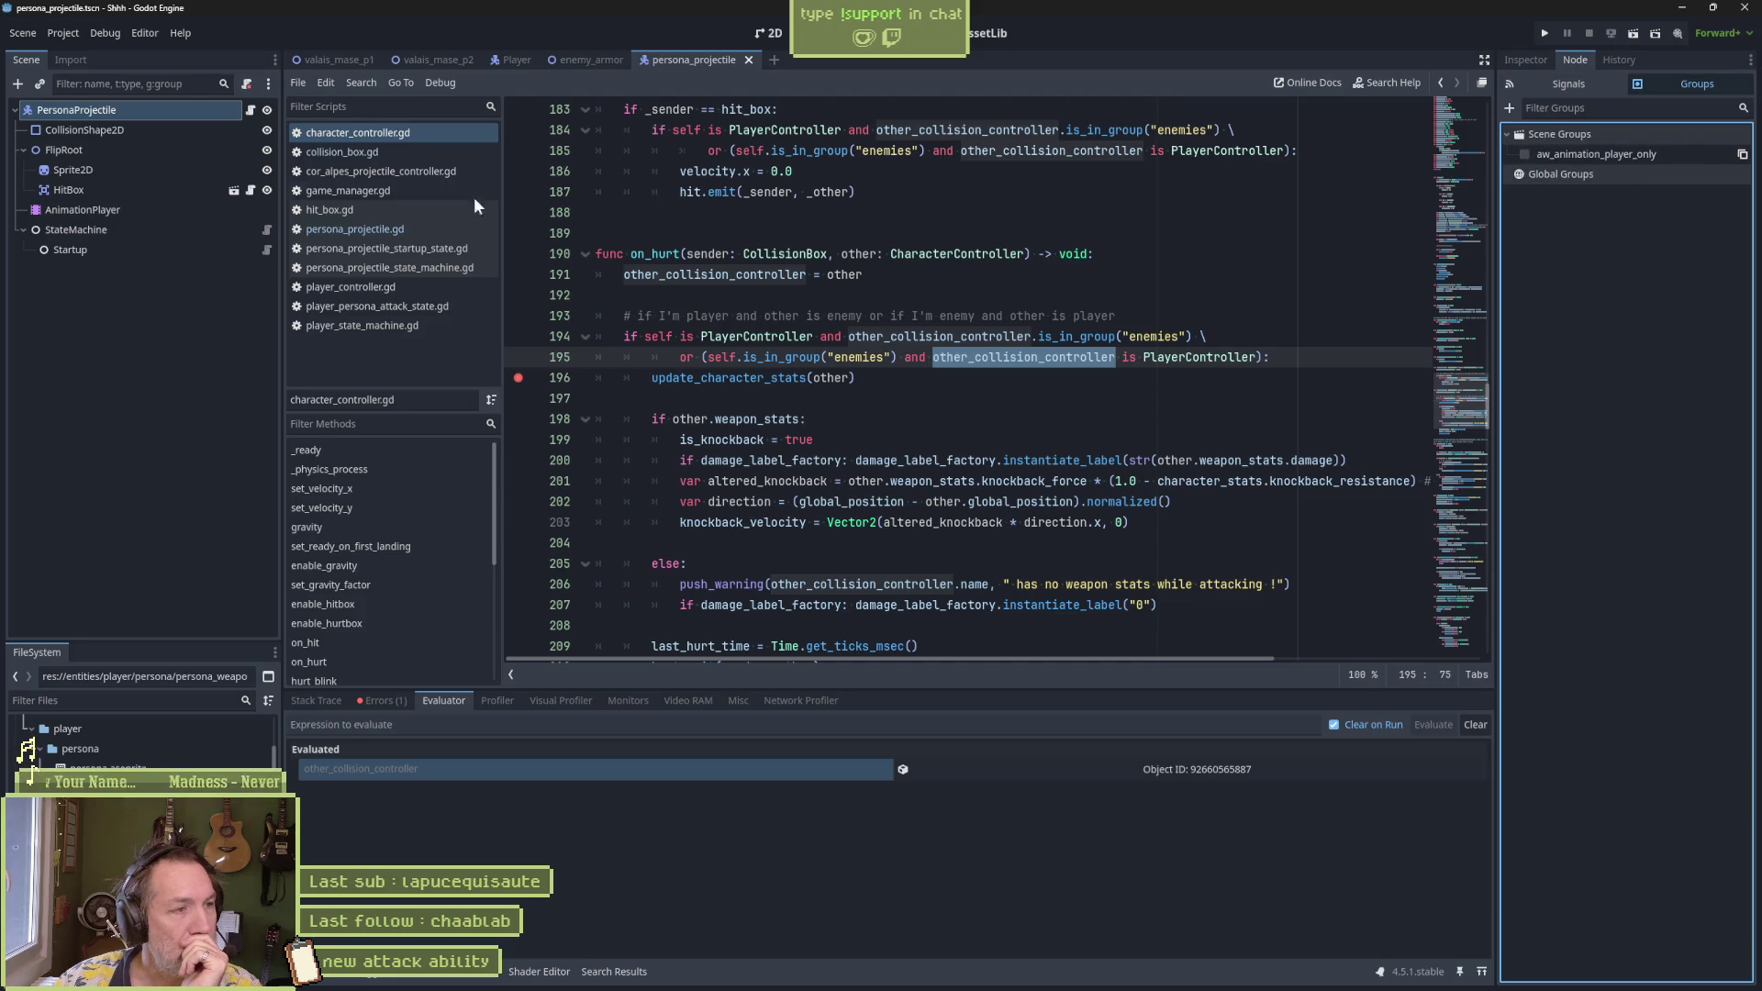
click(129, 153)
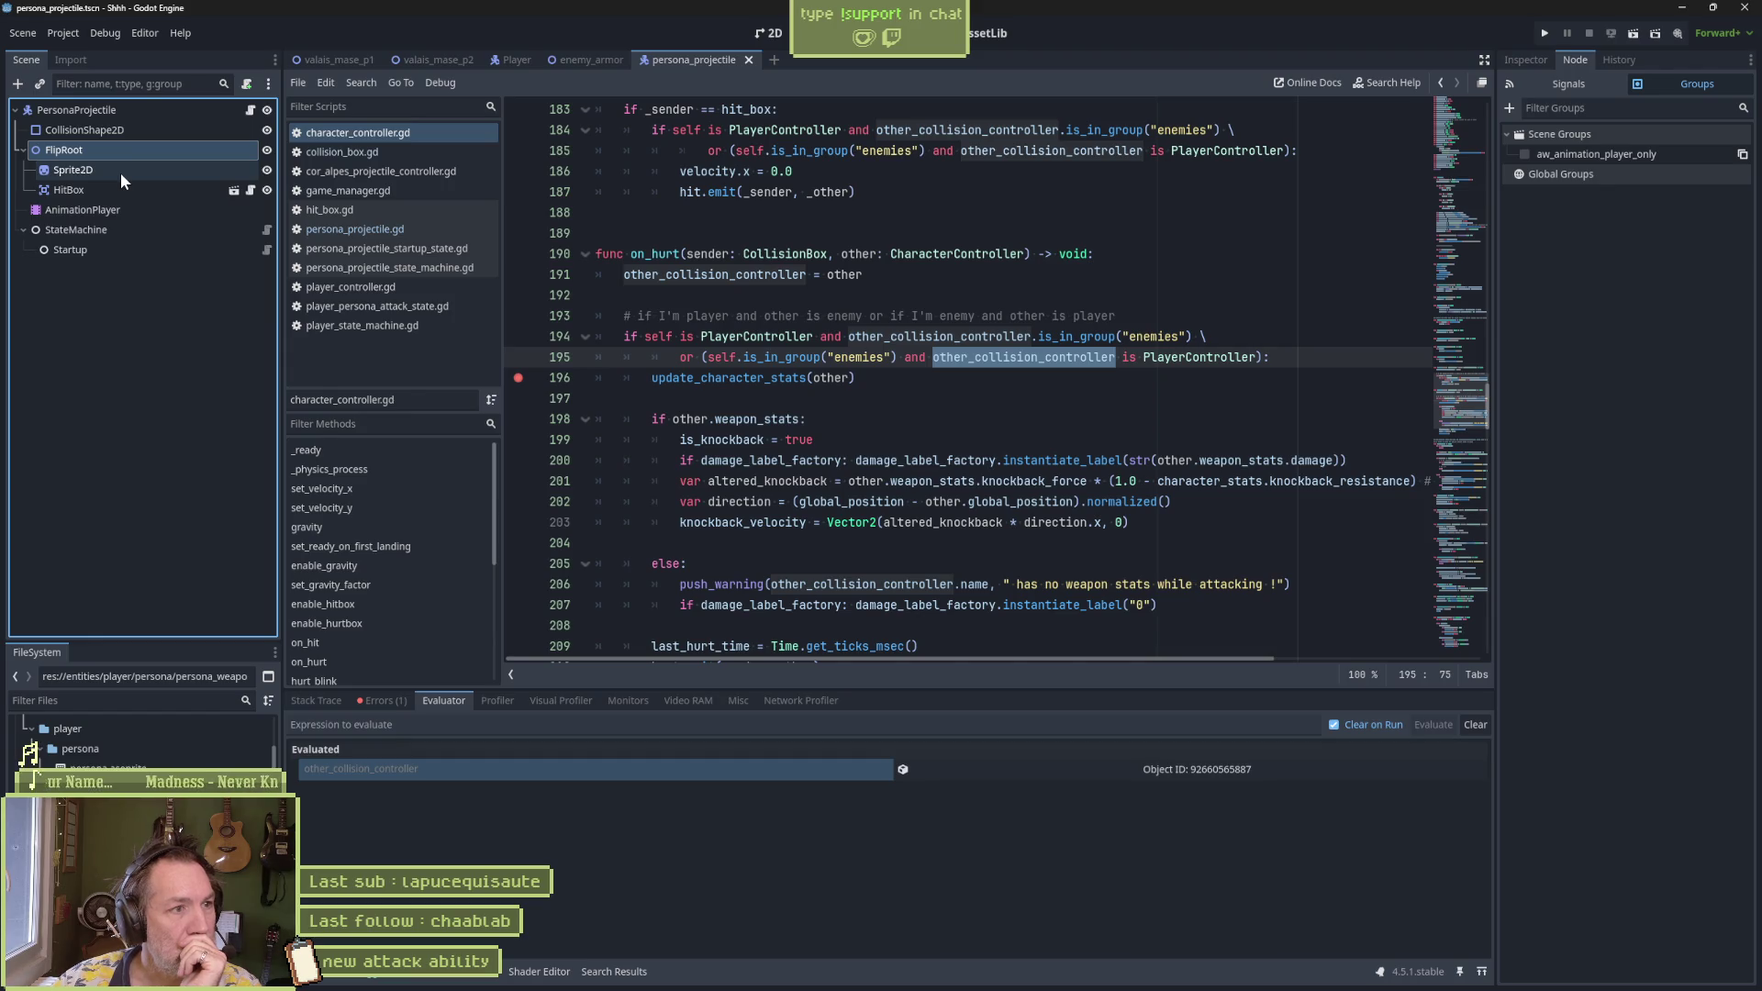
key(Down)
key(Down)
key(Down)
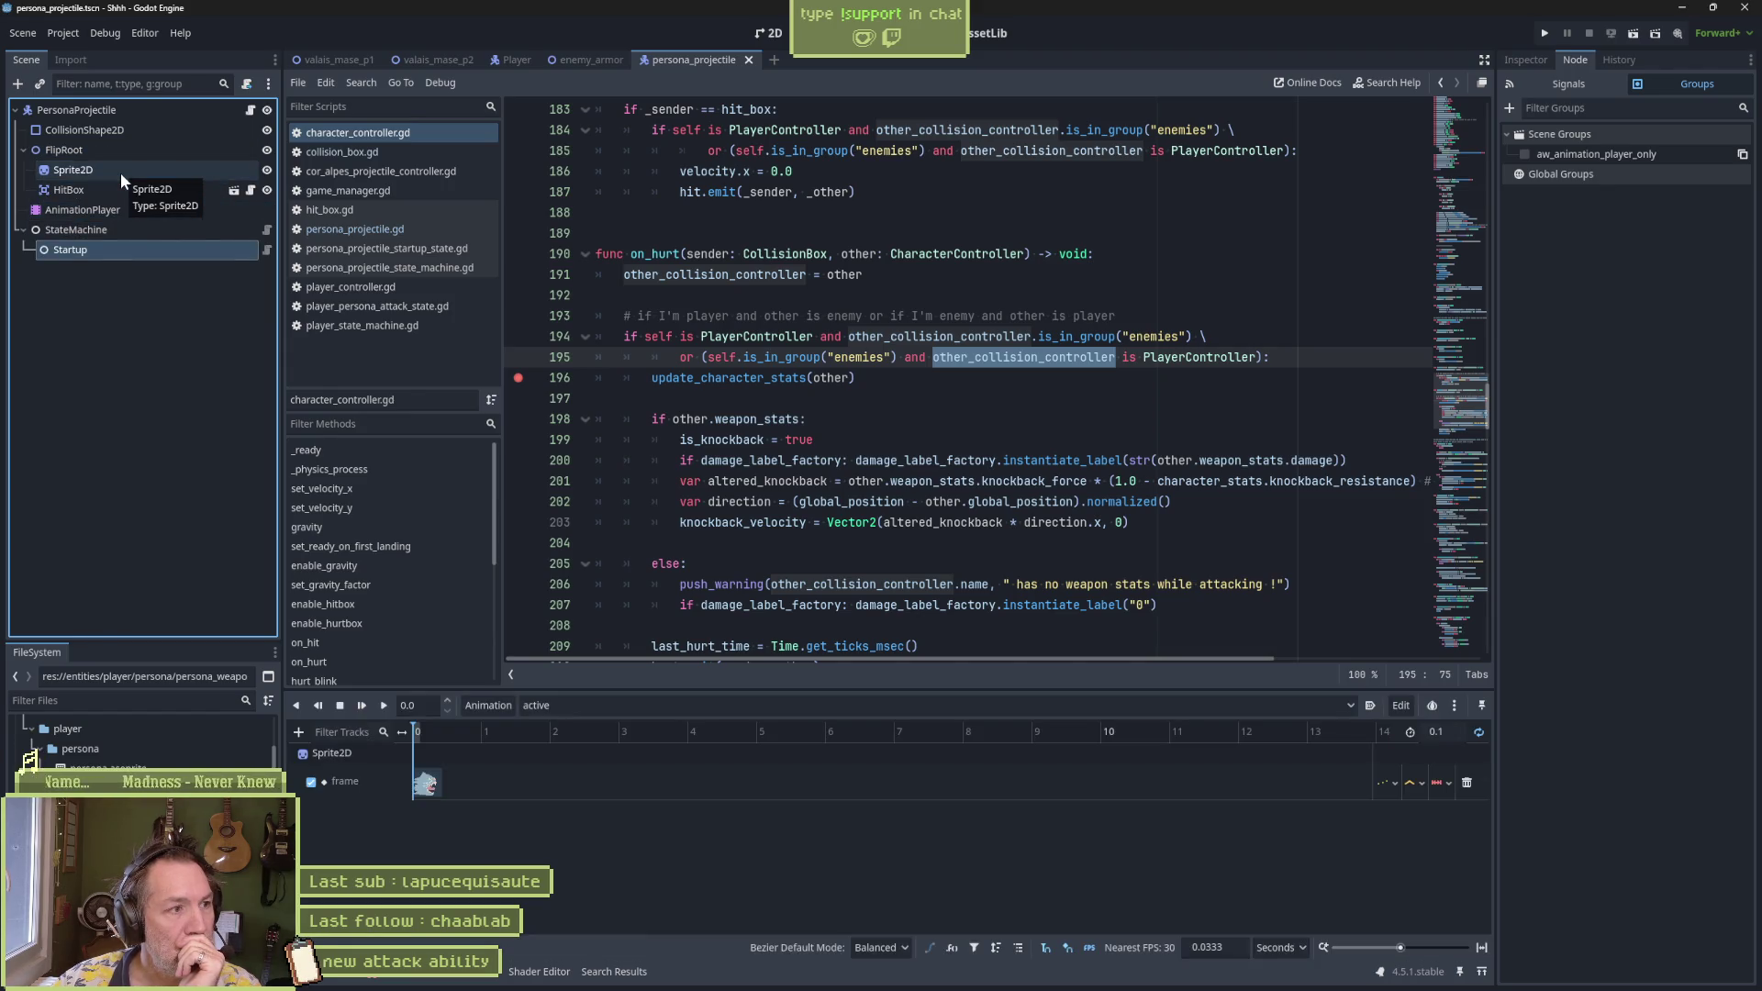
key(Up)
key(Up)
key(Up)
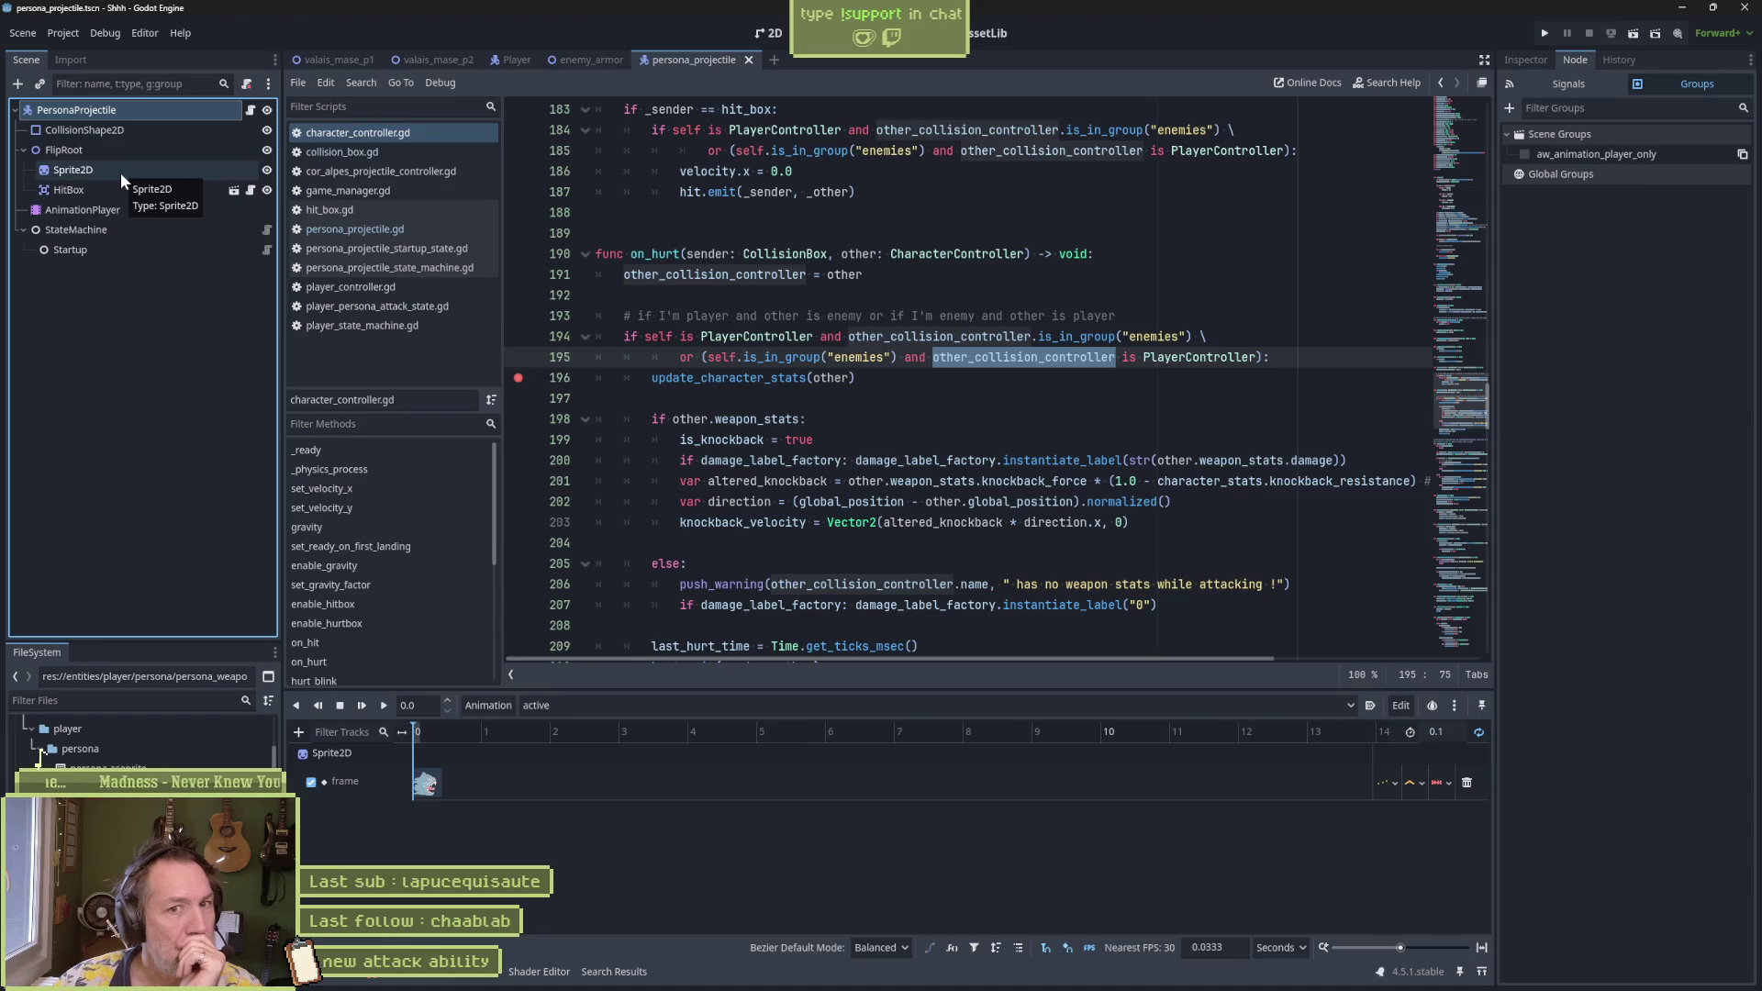
Return to the root's properties, go to the is_knockback line 199, and open the enemy_armor scene
click(1529, 63)
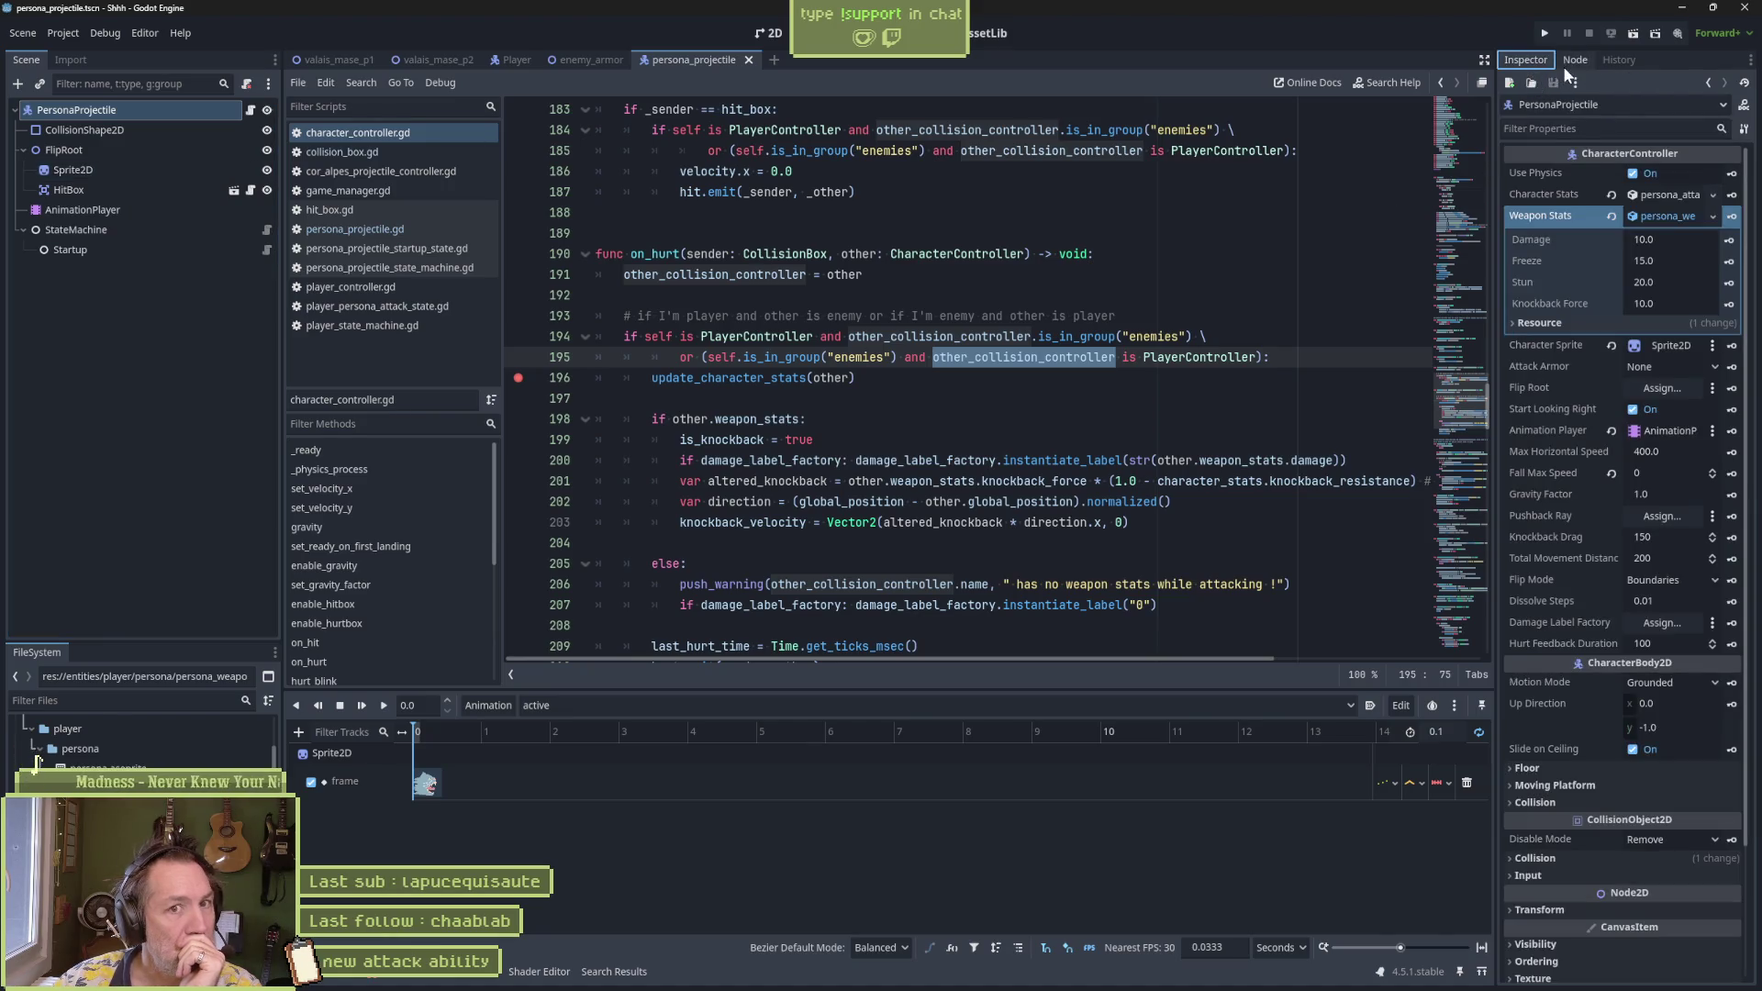
click(1567, 62)
click(1532, 63)
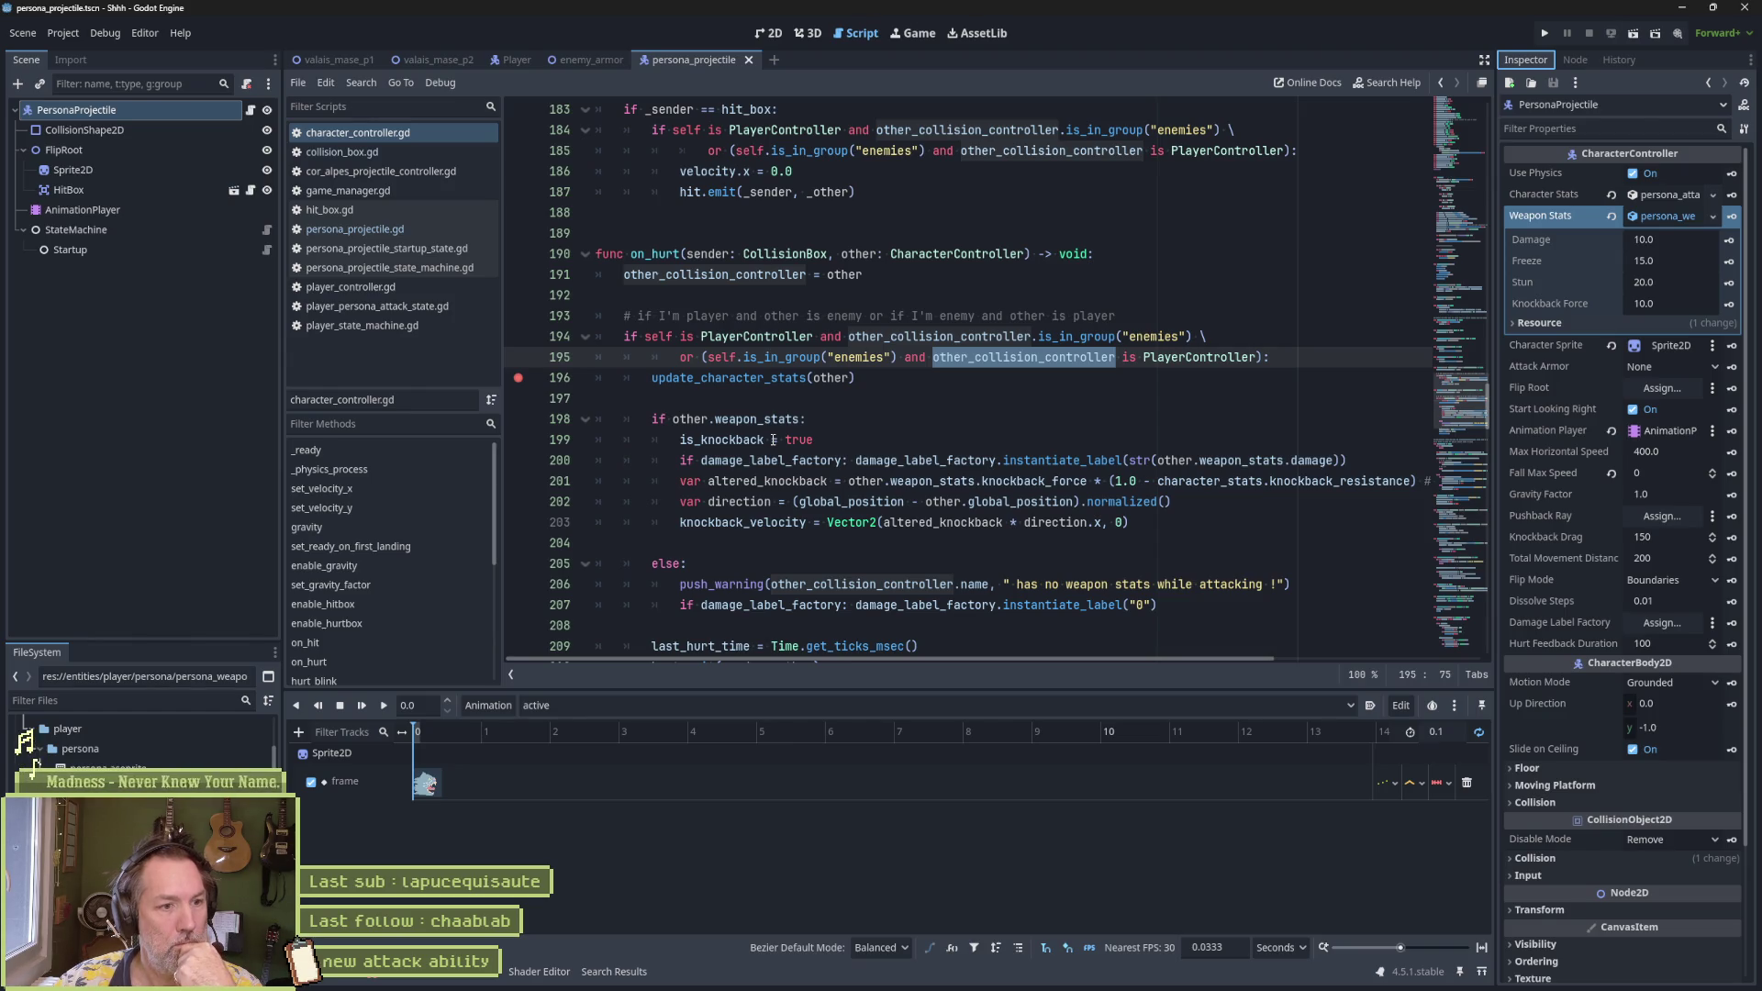
click(854, 439)
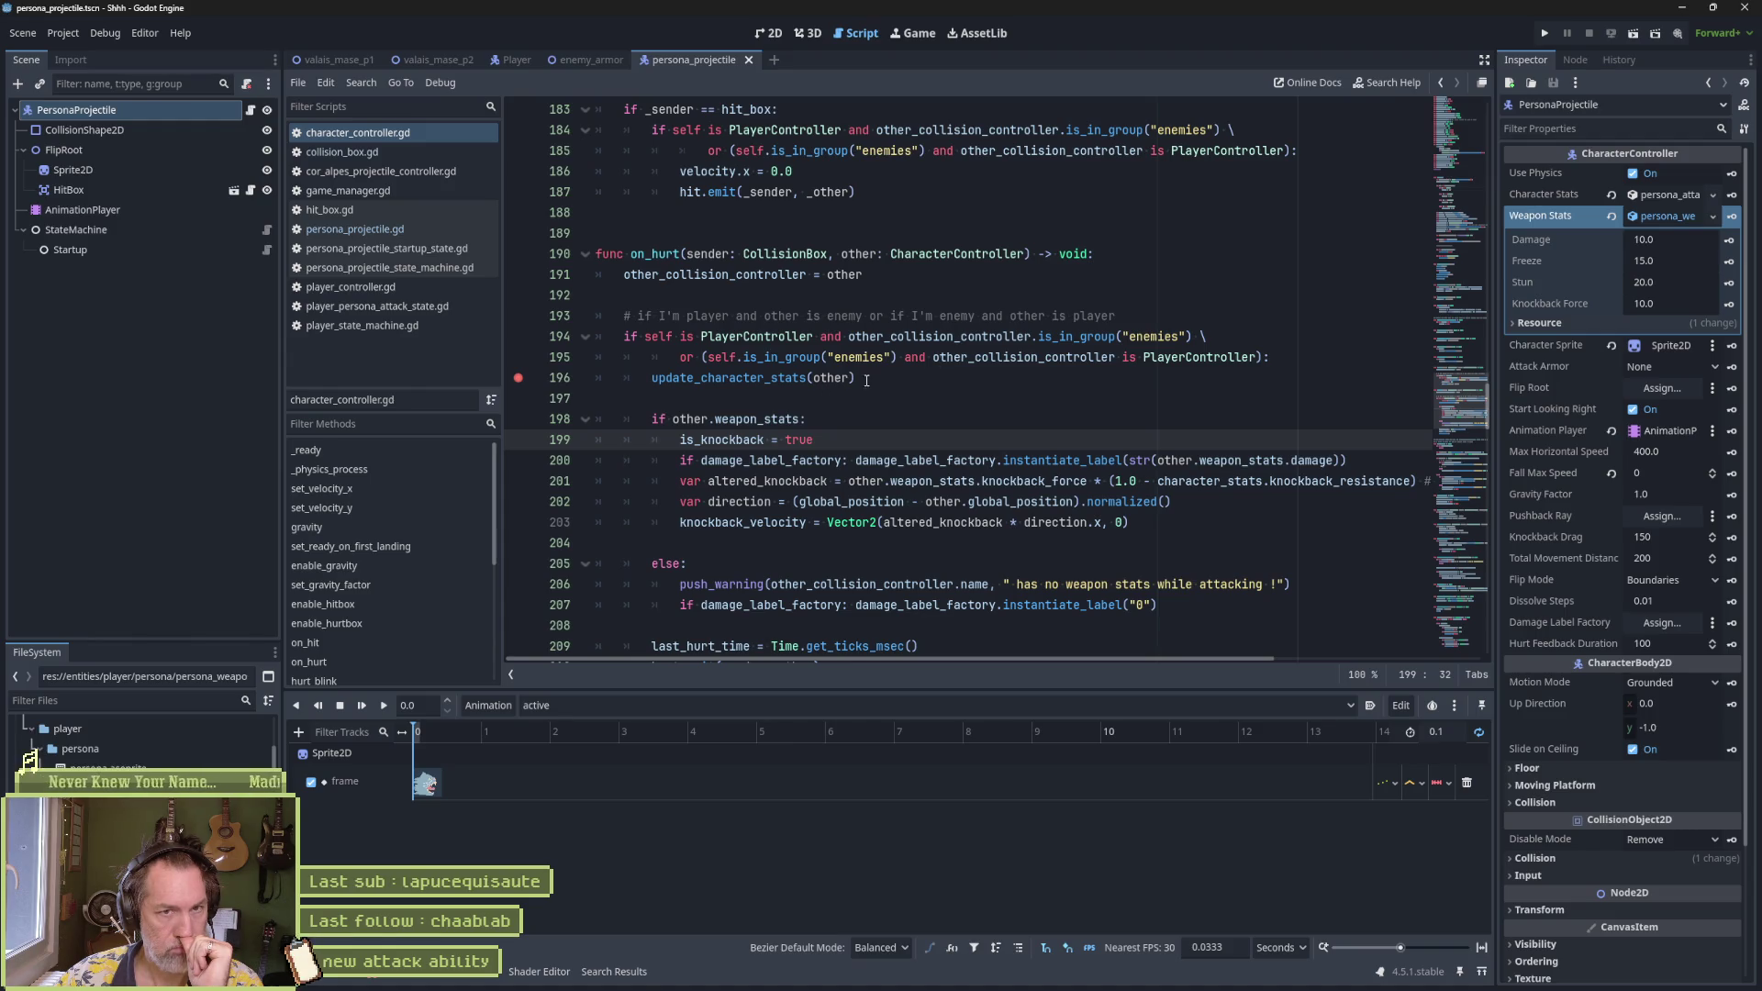
click(591, 60)
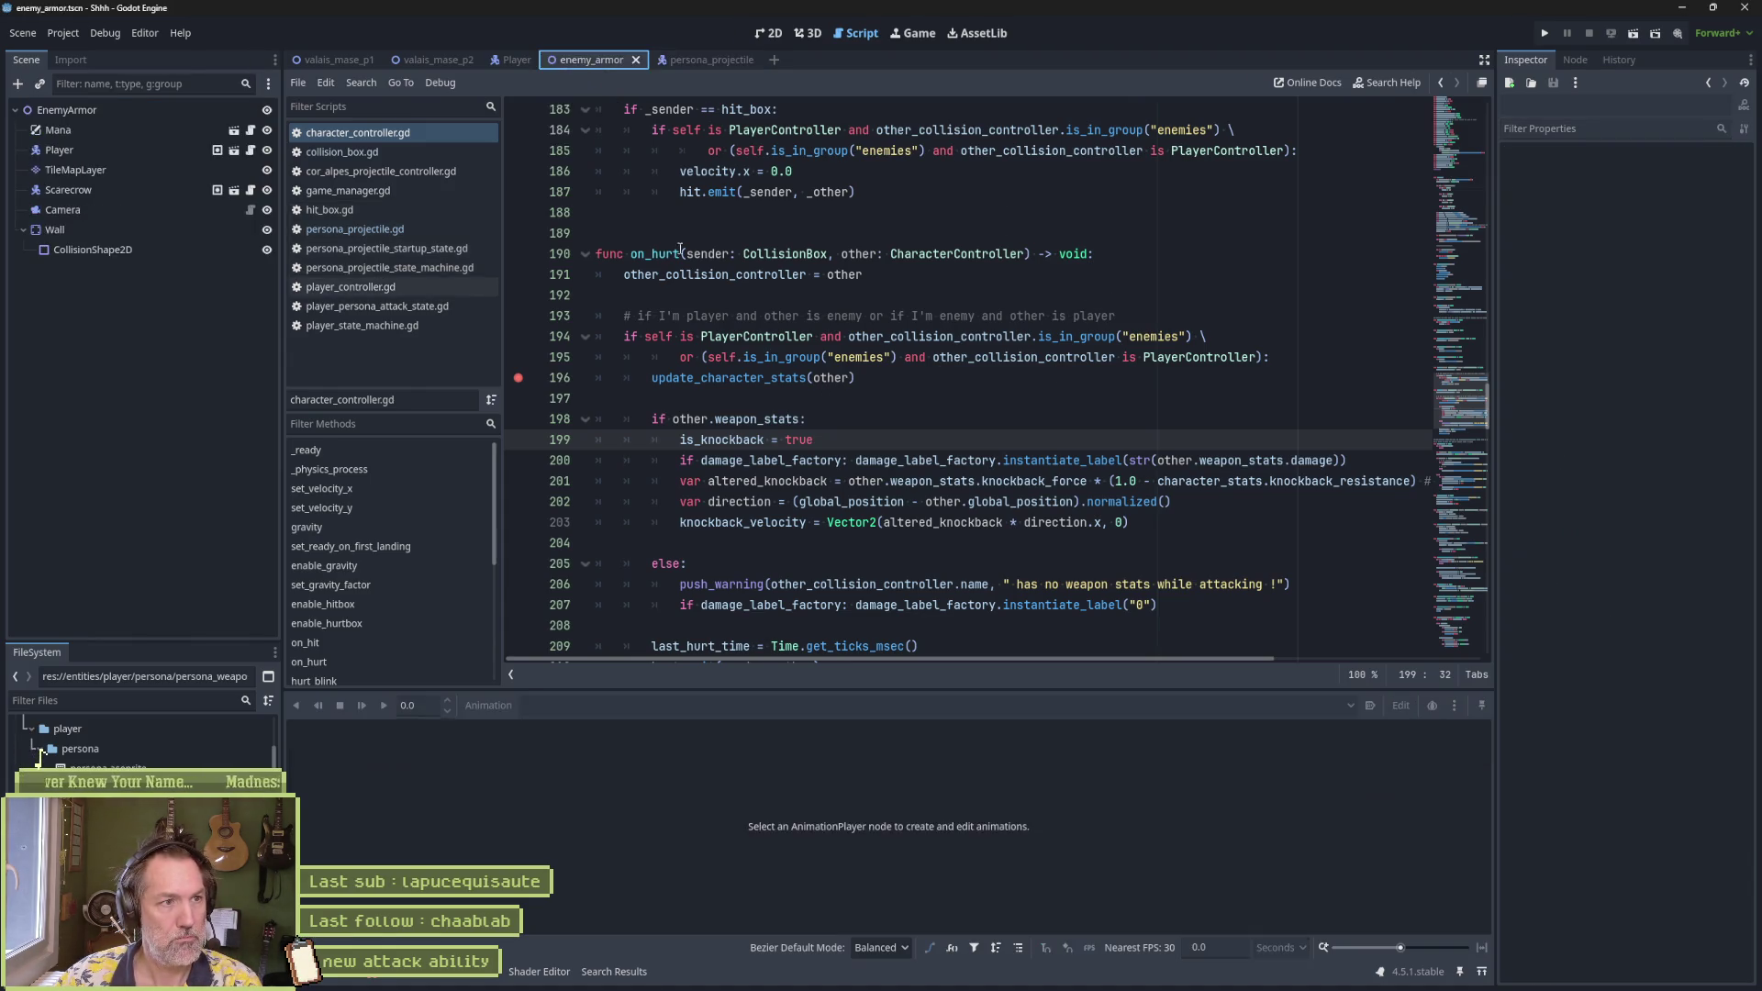
Run enemy_armor to the line 196 breakpoint, filter Stack Variables for 'other', and inspect other_collision_controller
key(F6)
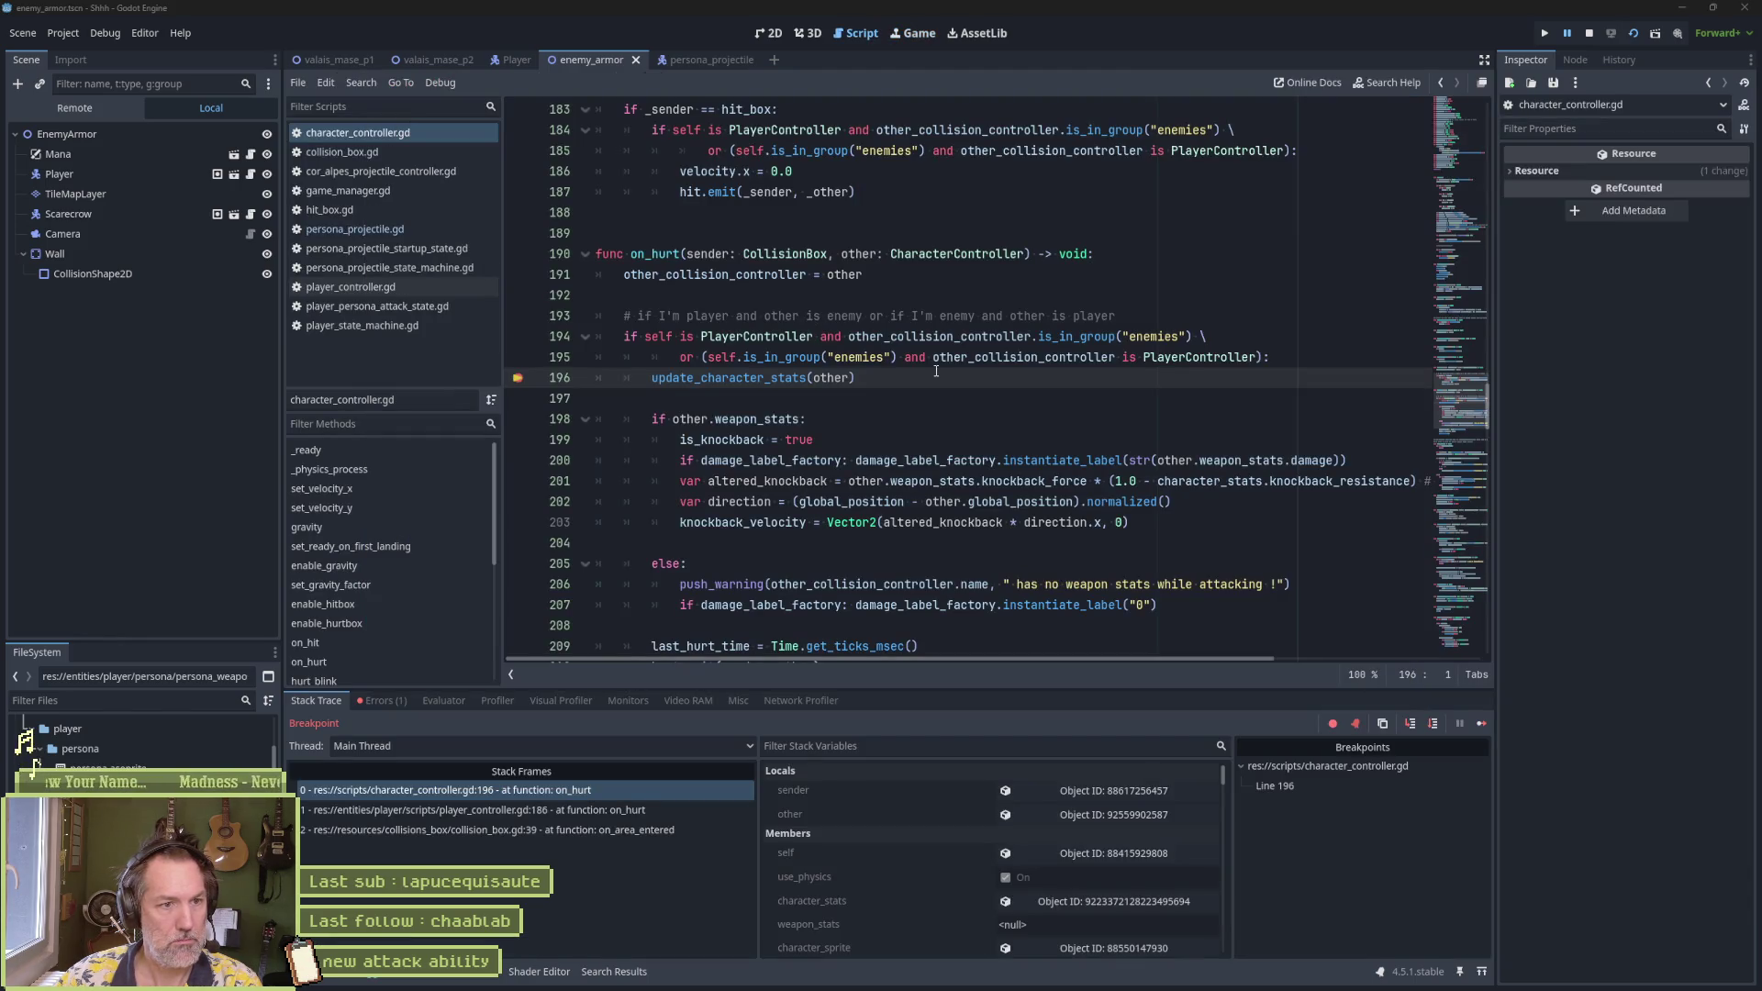
double_click(946, 337)
mouse_move(945, 341)
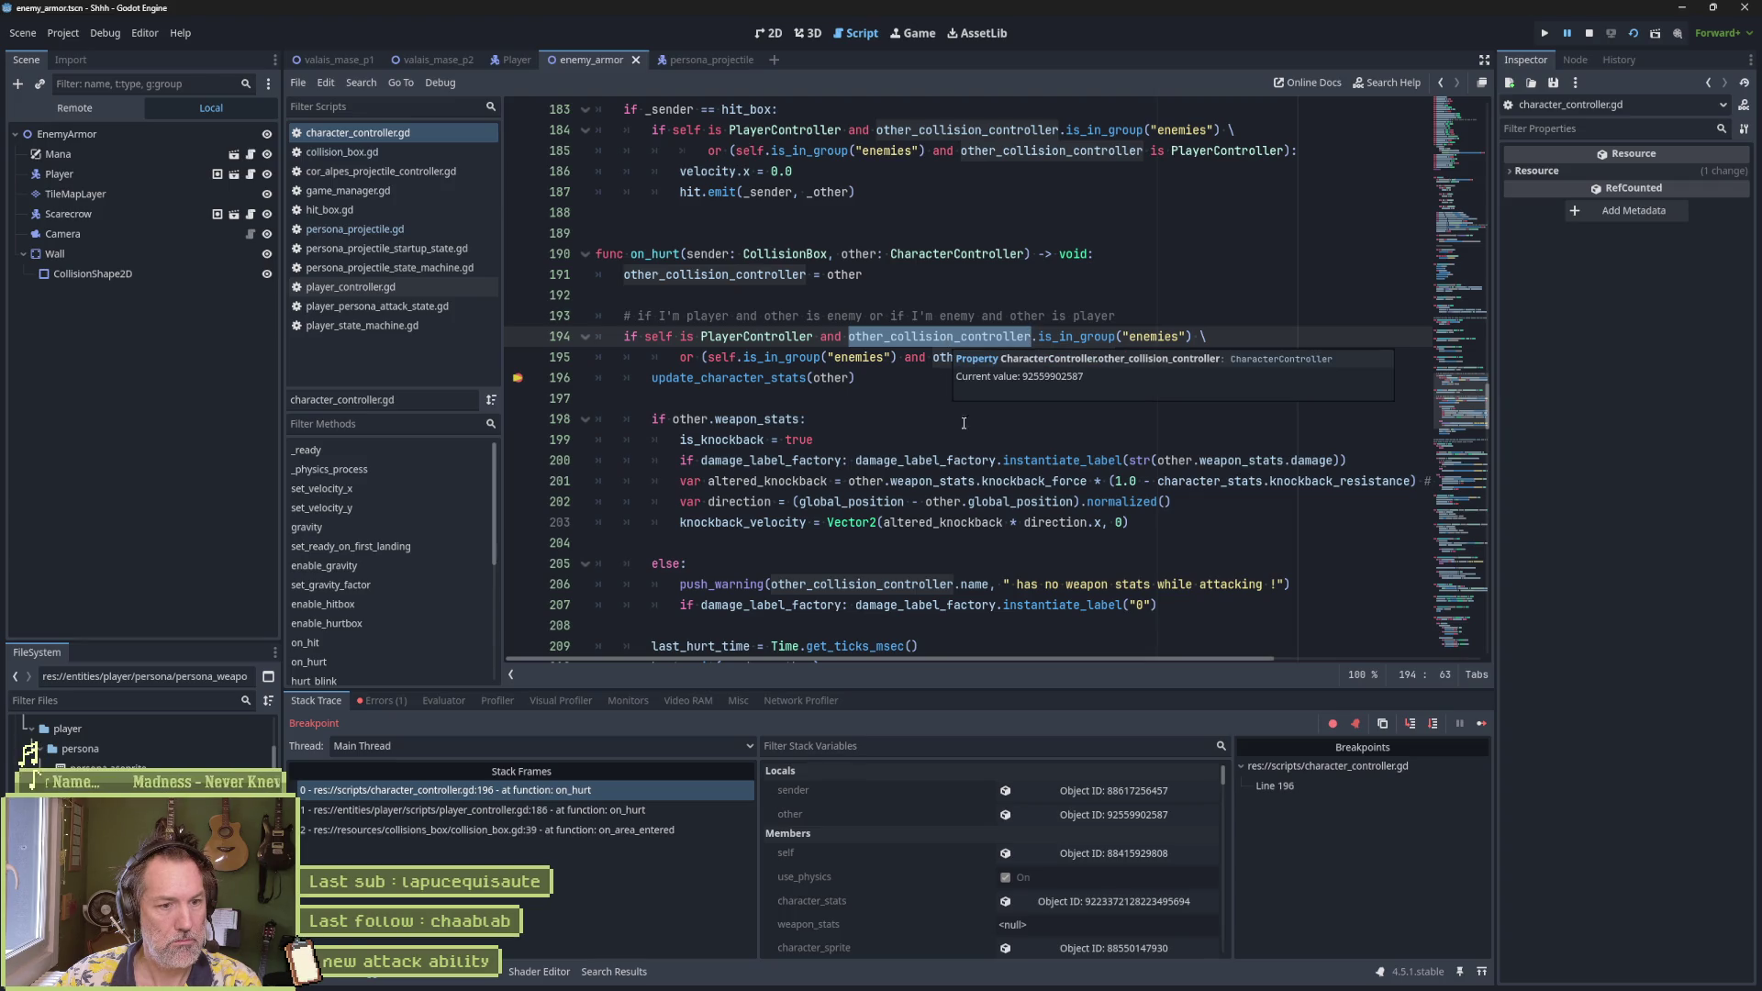
click(791, 835)
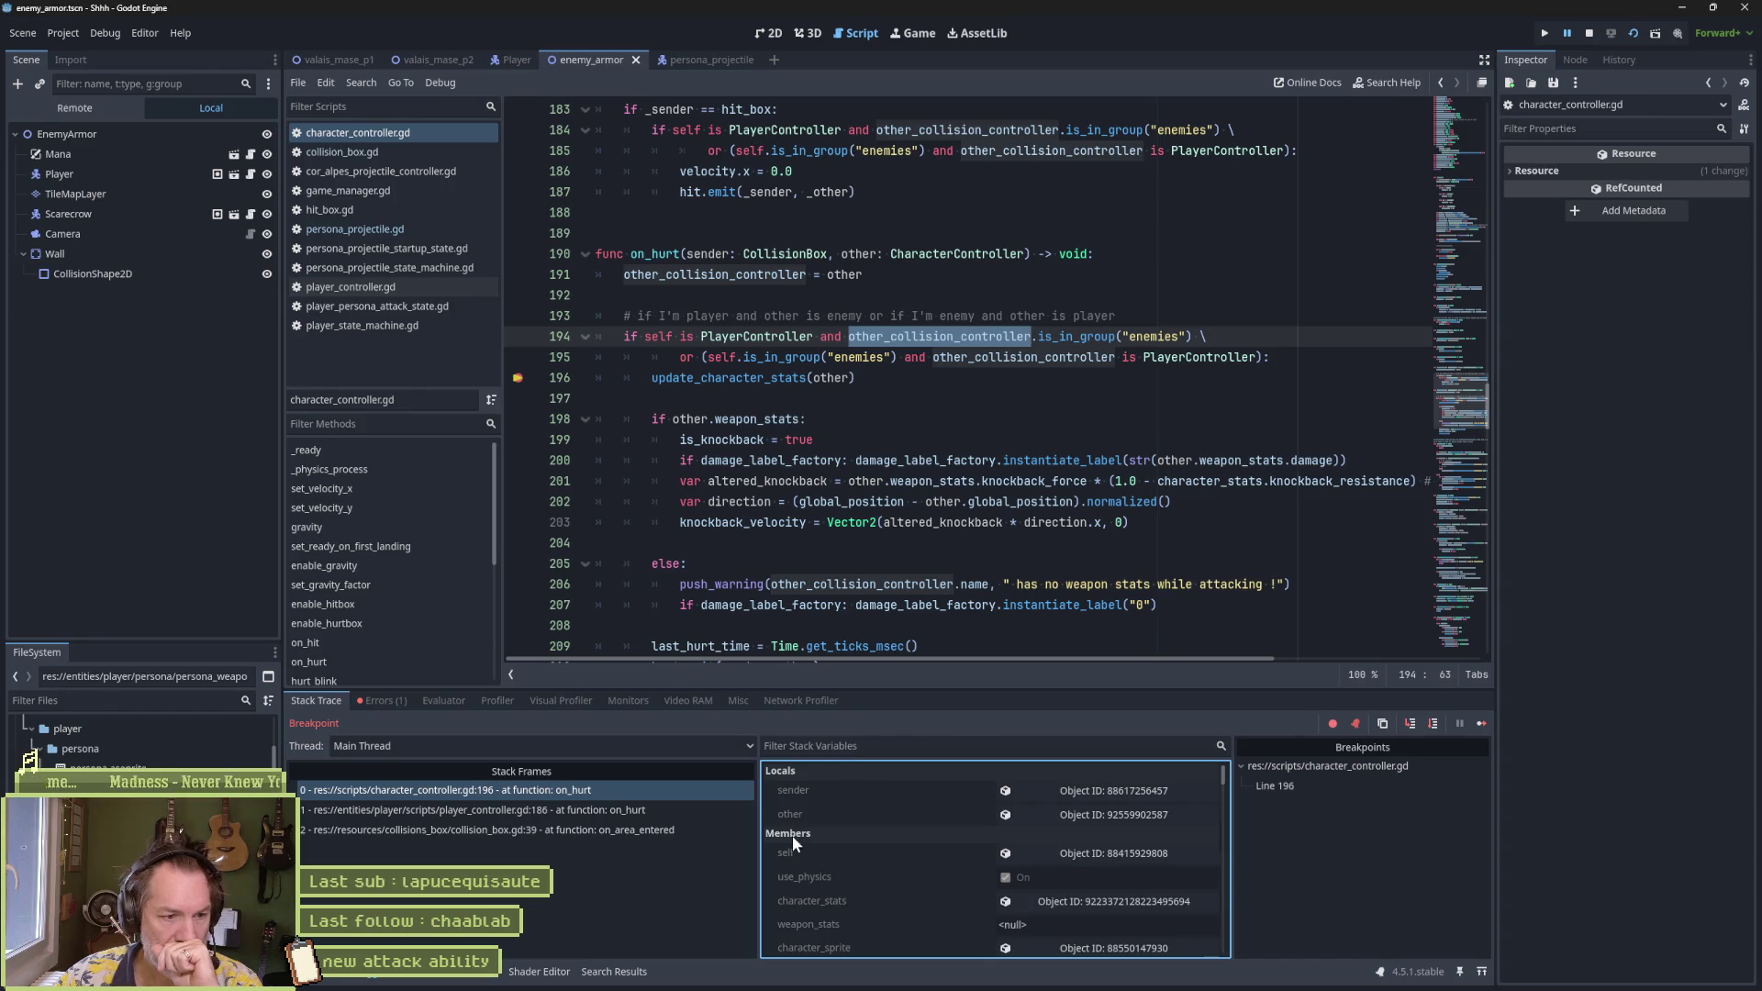
click(917, 745)
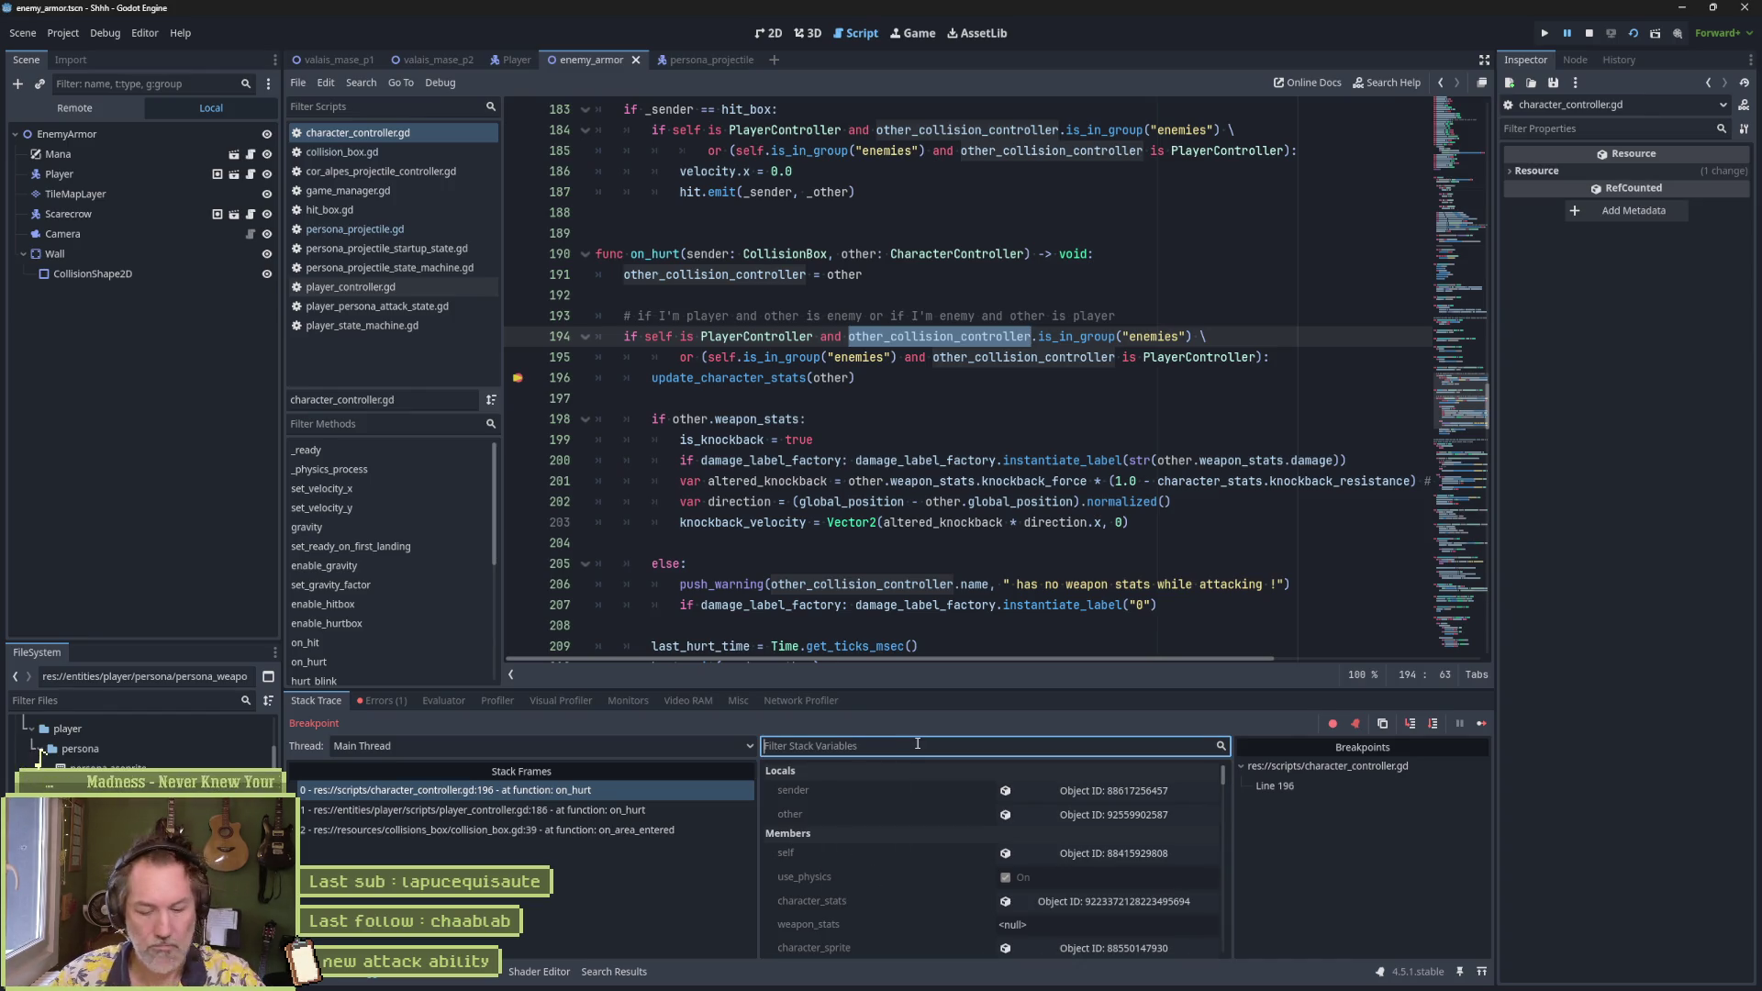
text(other)
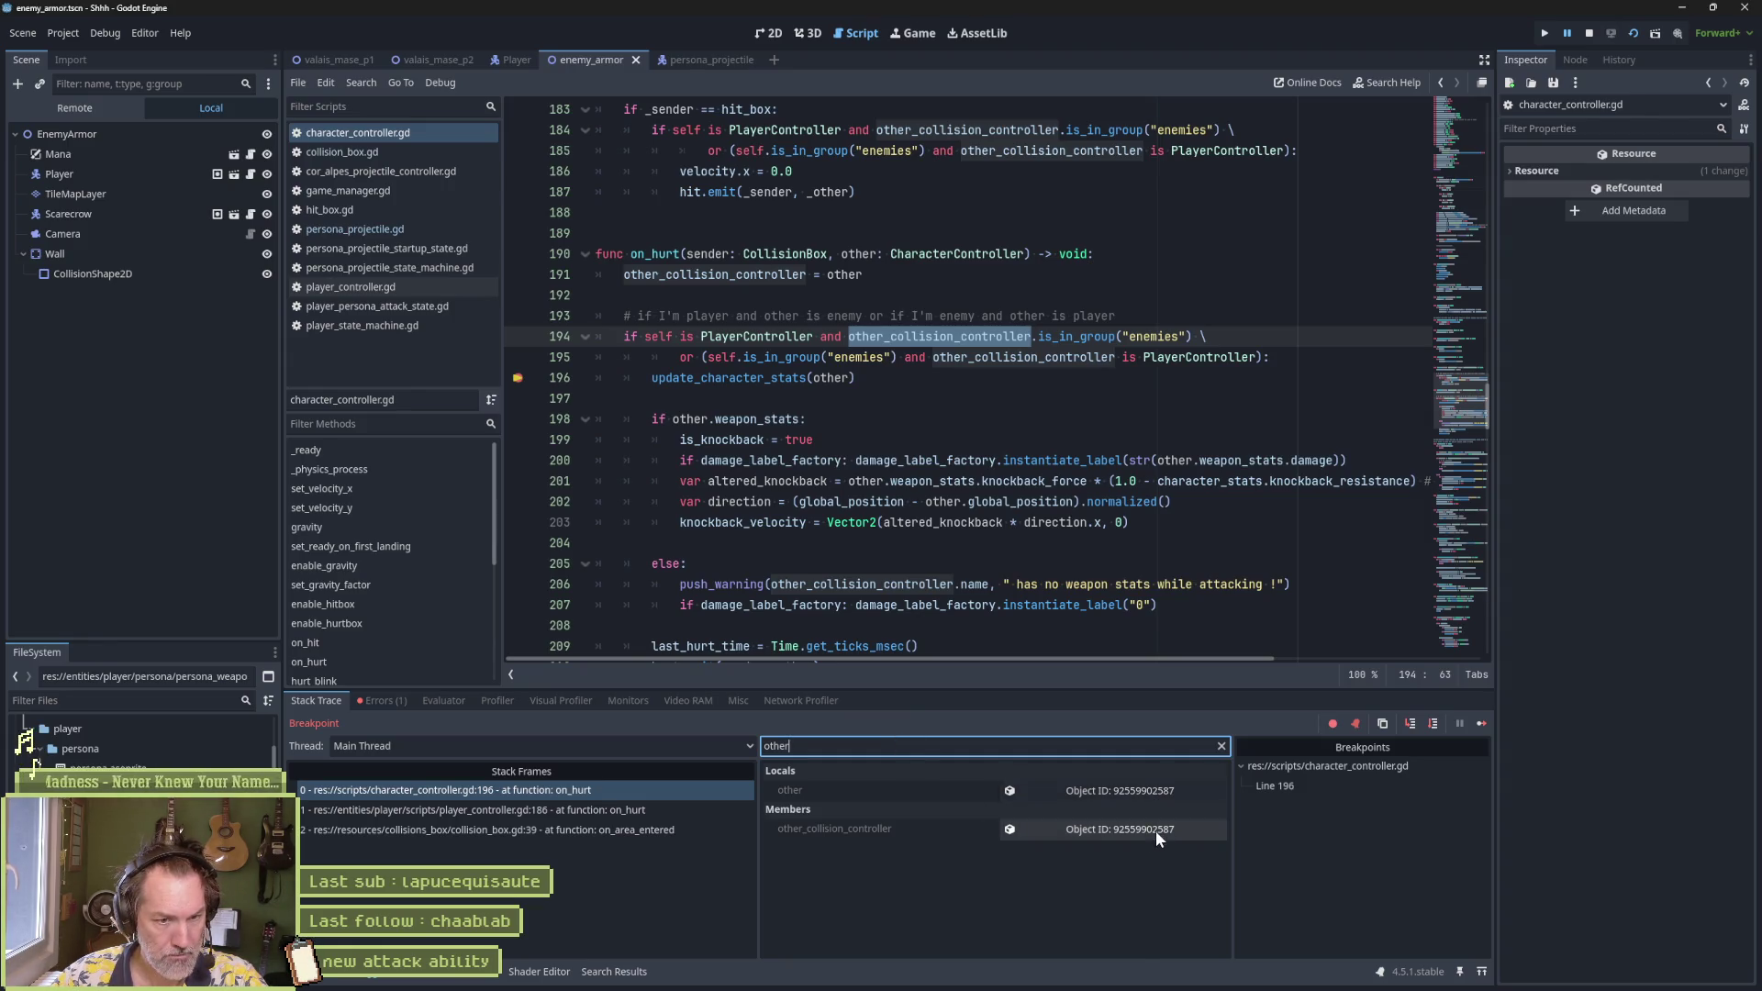
click(1162, 829)
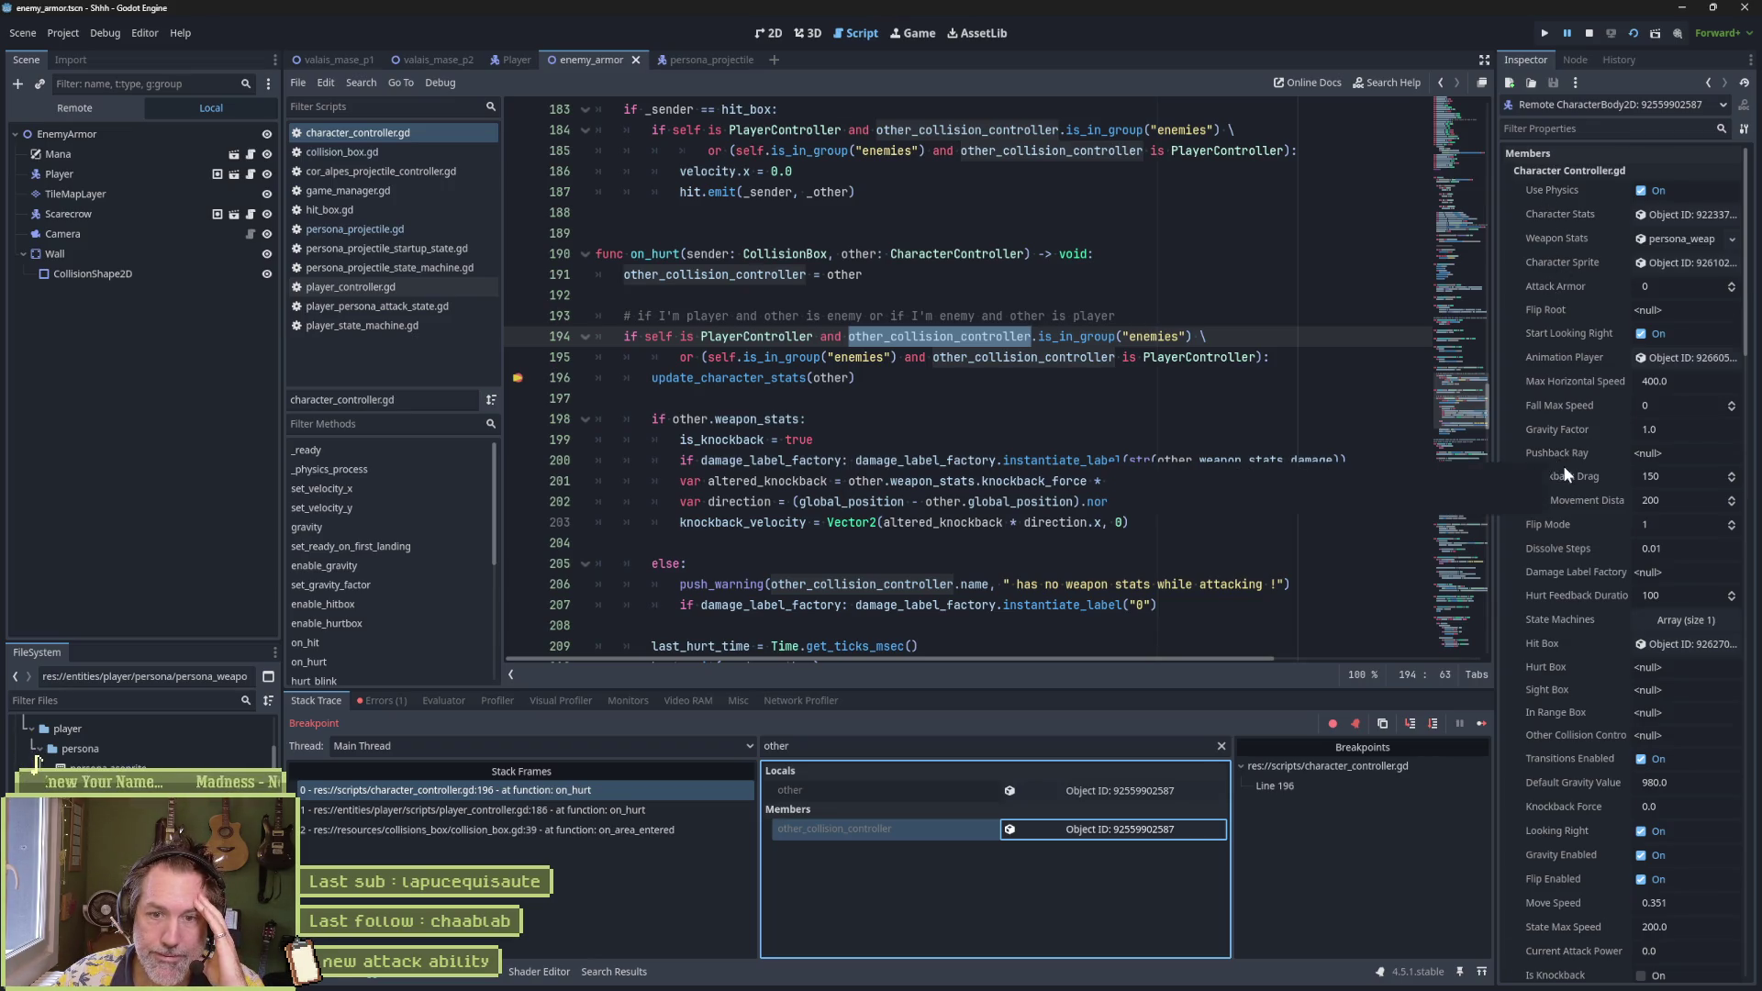
Scroll through the remote CharacterBody2D's properties, then filter them for 'group', finding only Process Thread Group
scroll(1561, 465, down, 15)
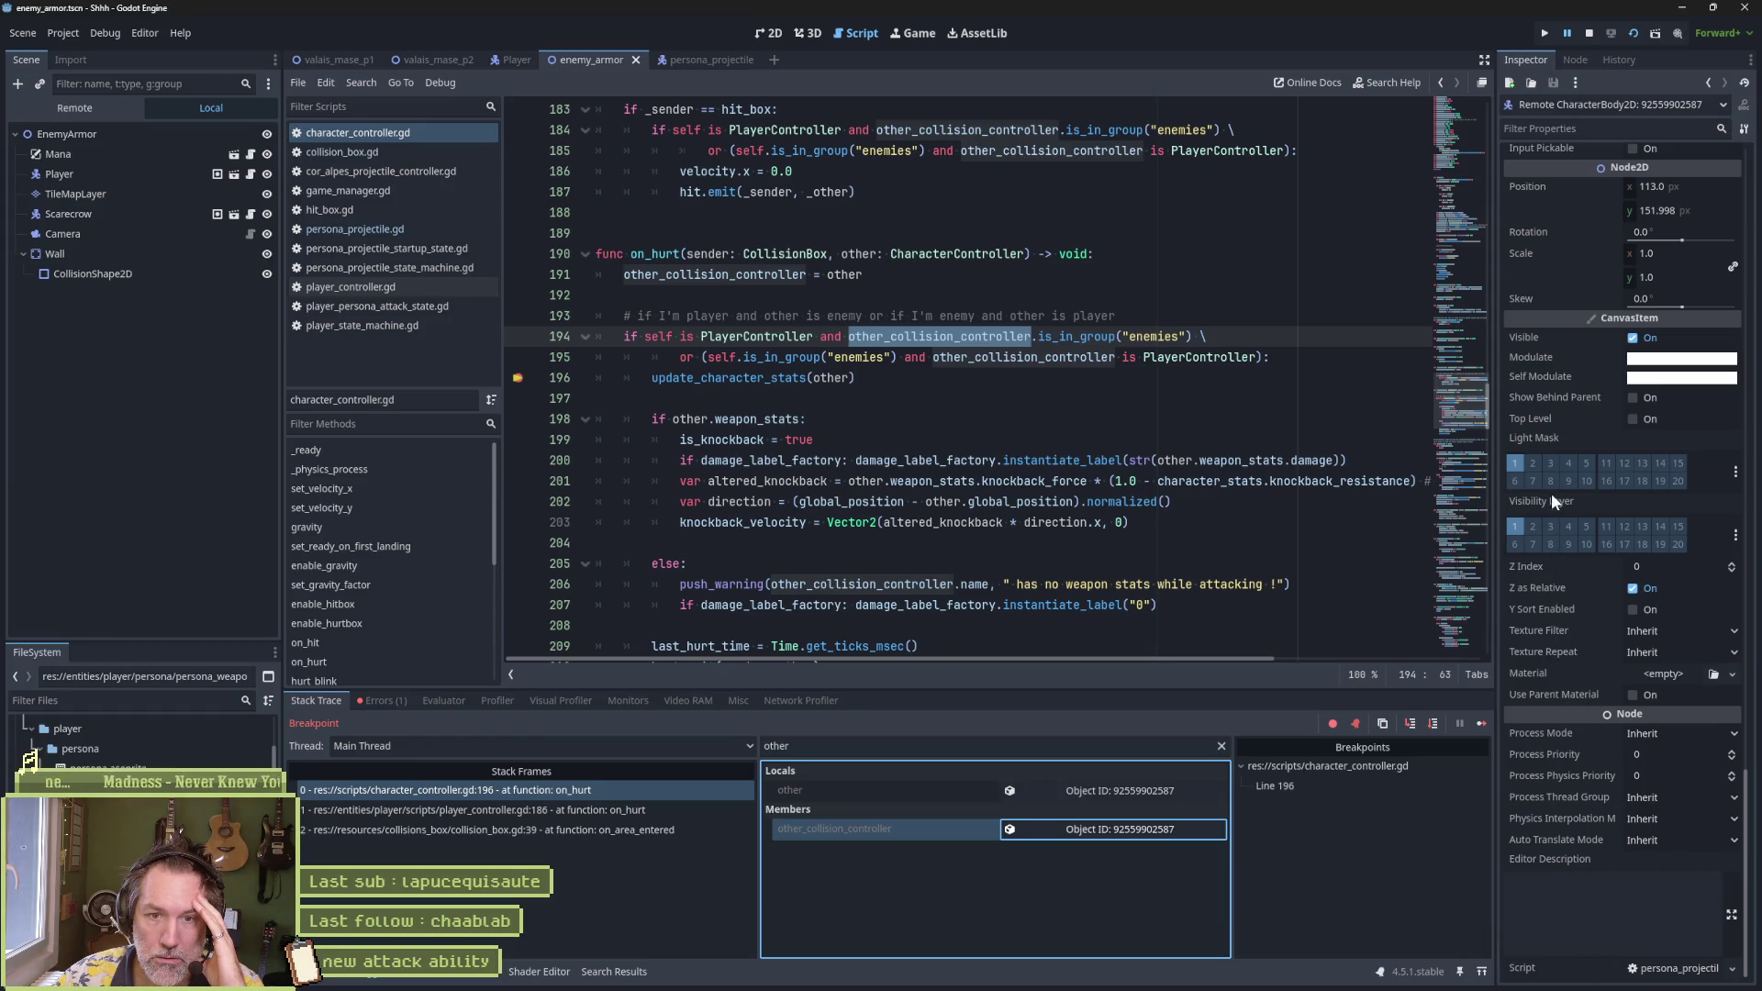
scroll(1550, 347, up, 5)
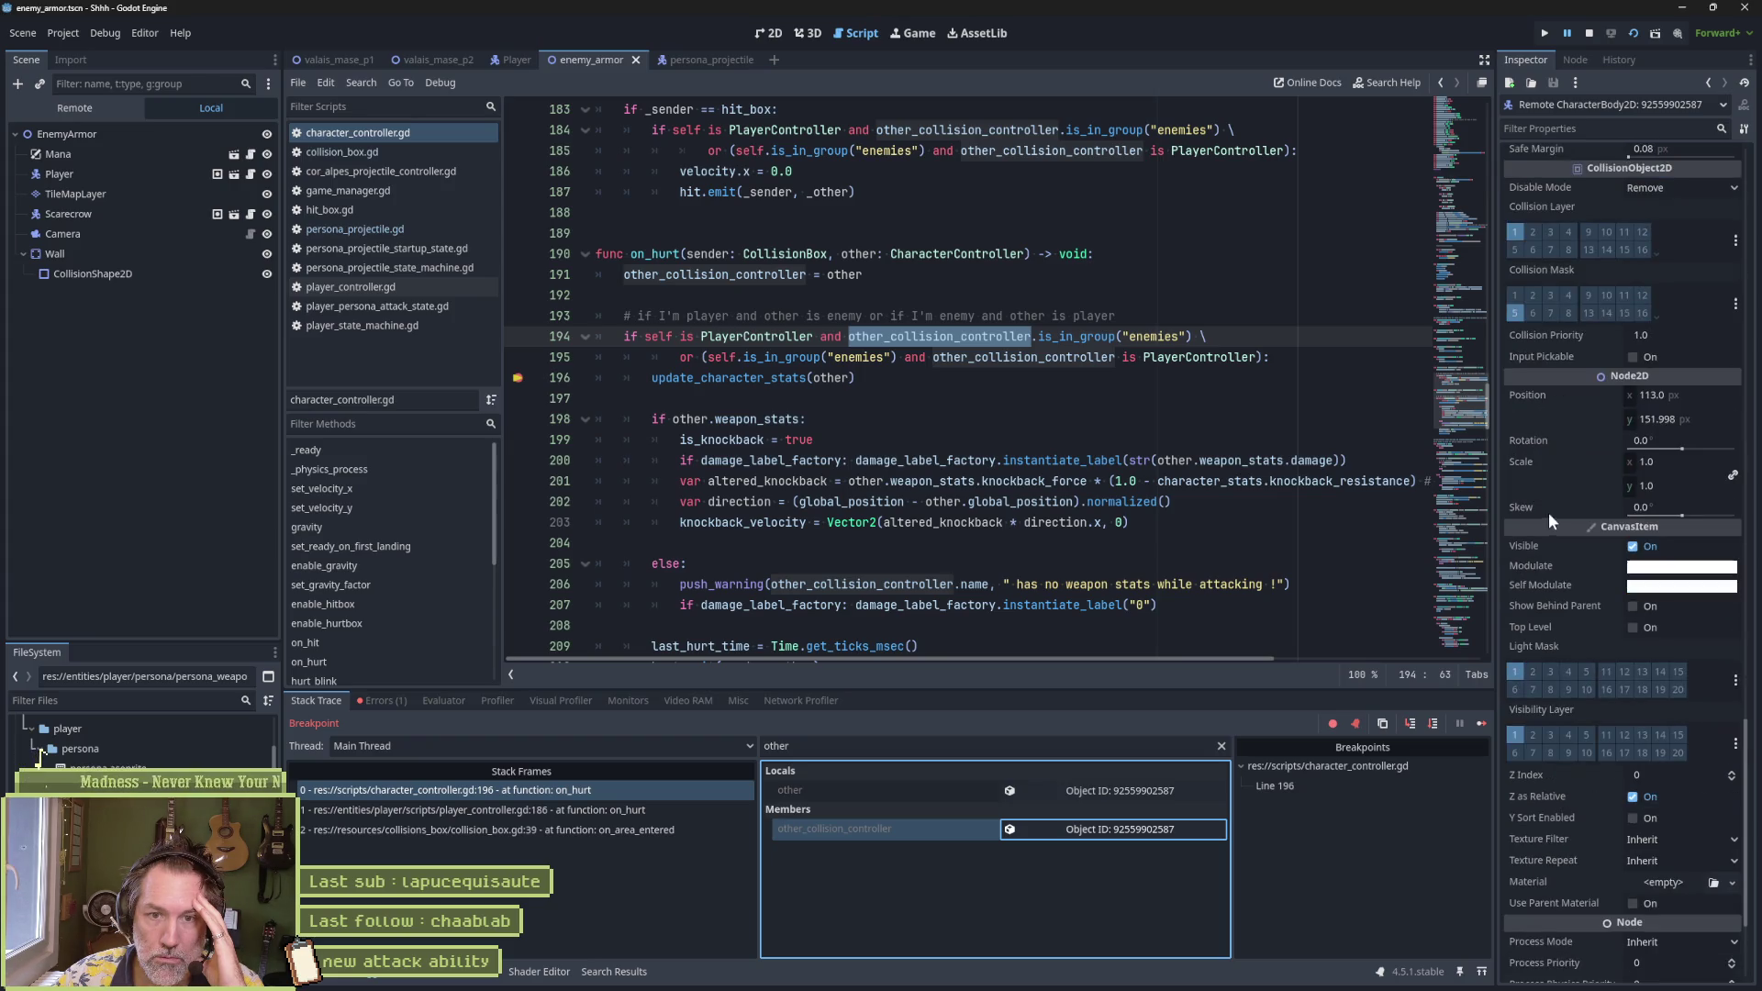
scroll(1547, 463, up, 2)
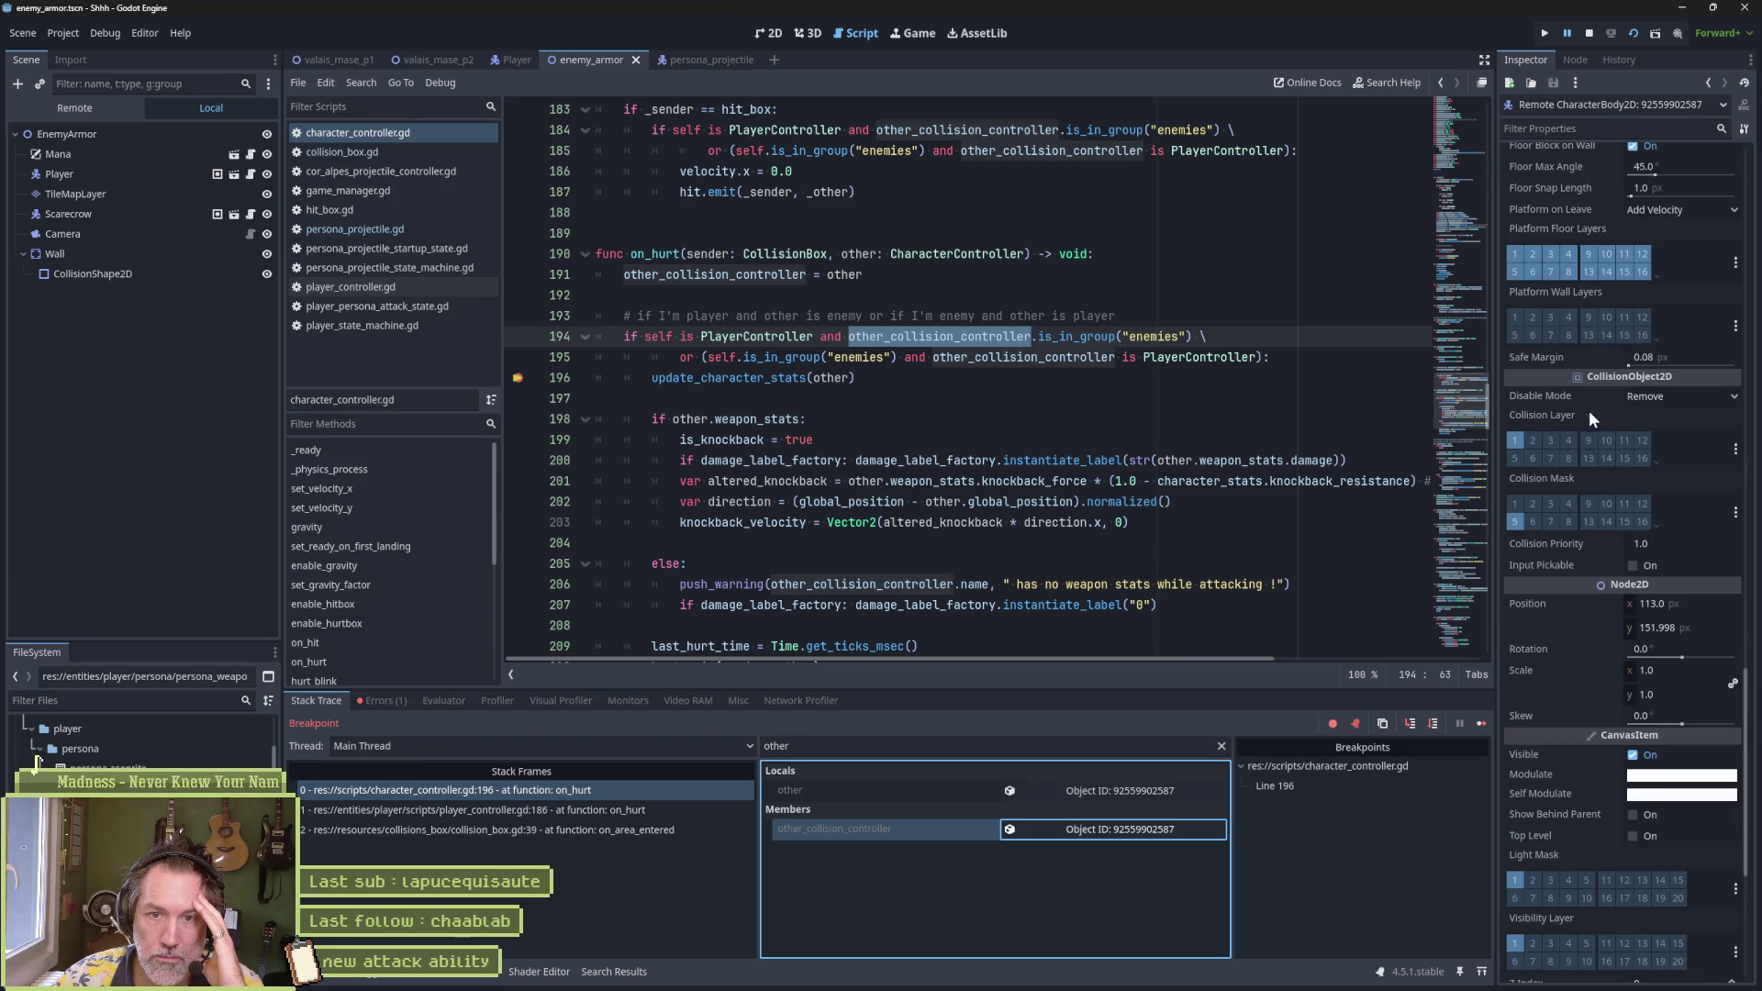
scroll(1587, 487, up, 4)
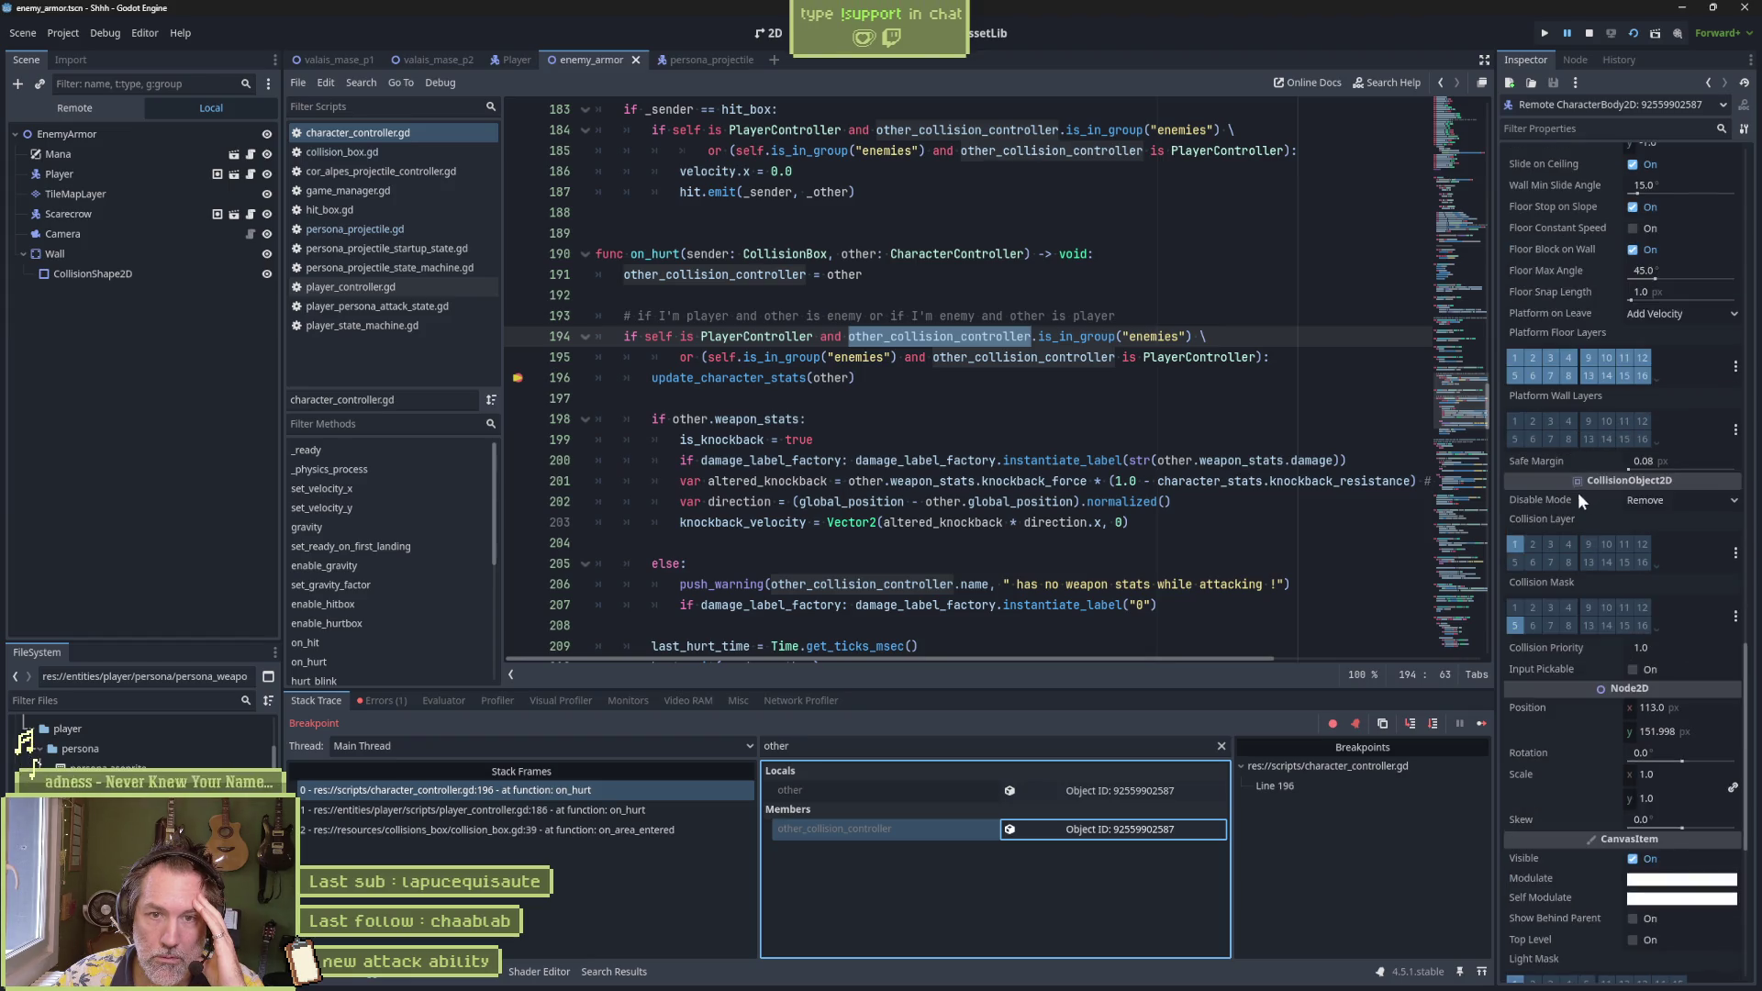
scroll(1558, 464, up, 2)
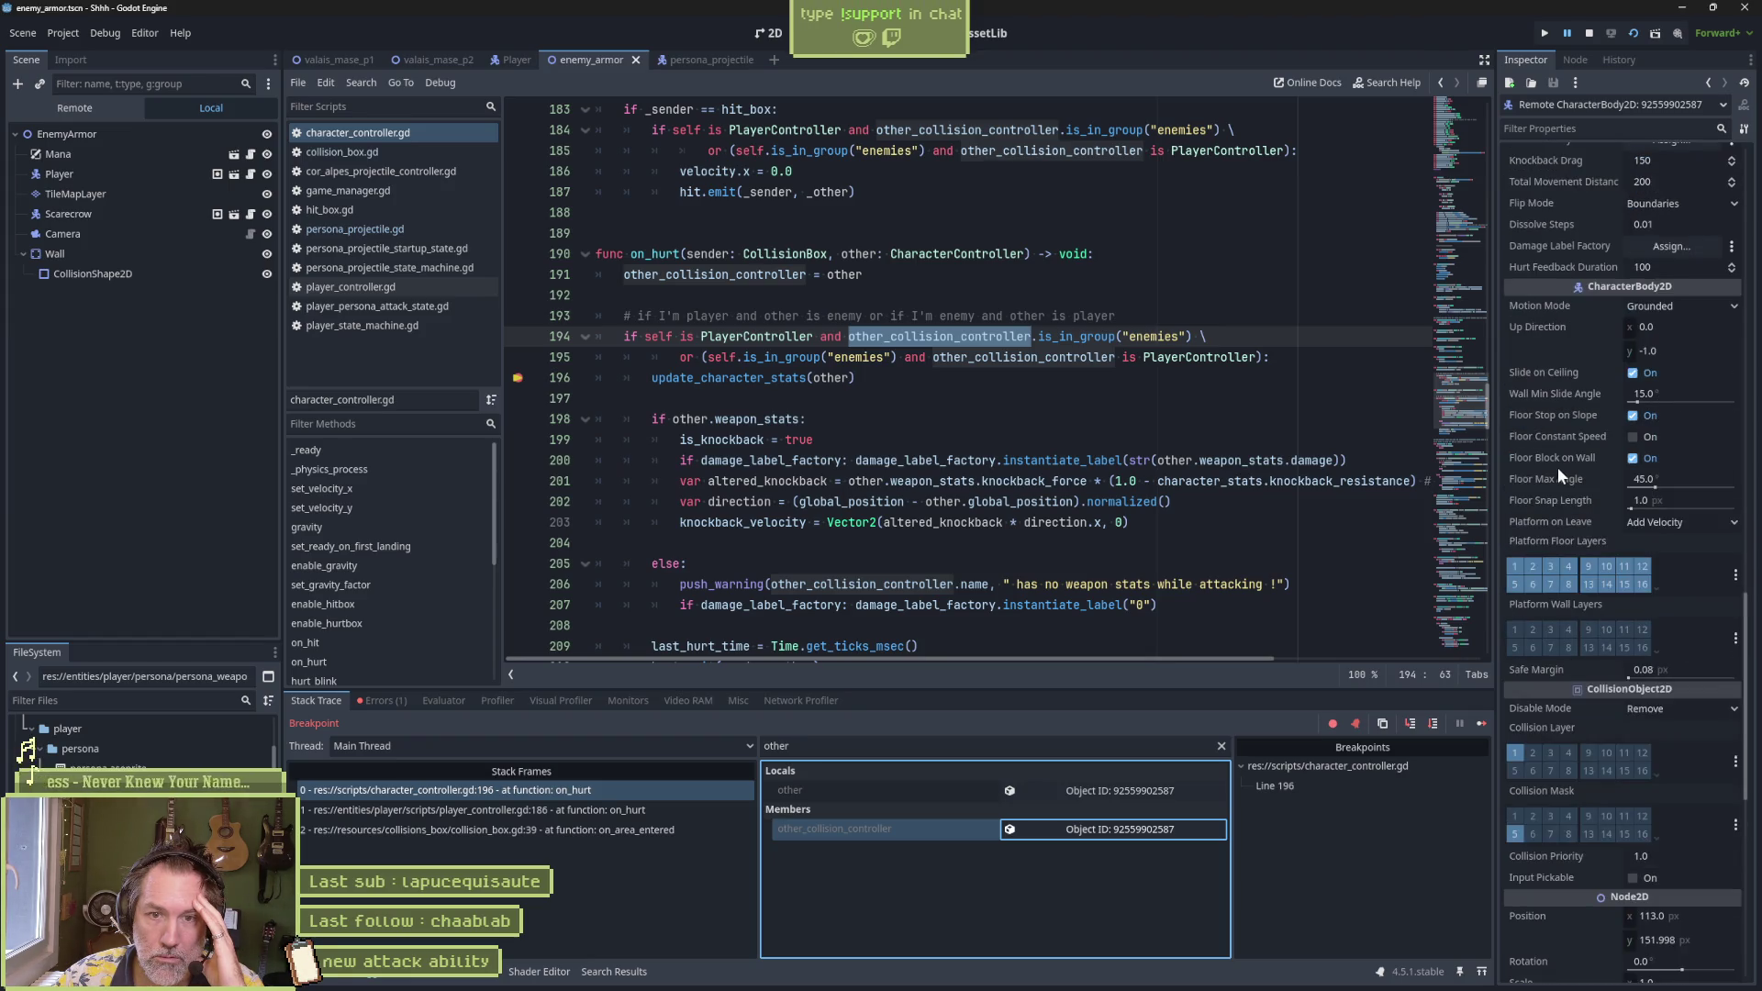
scroll(1556, 449, up, 2)
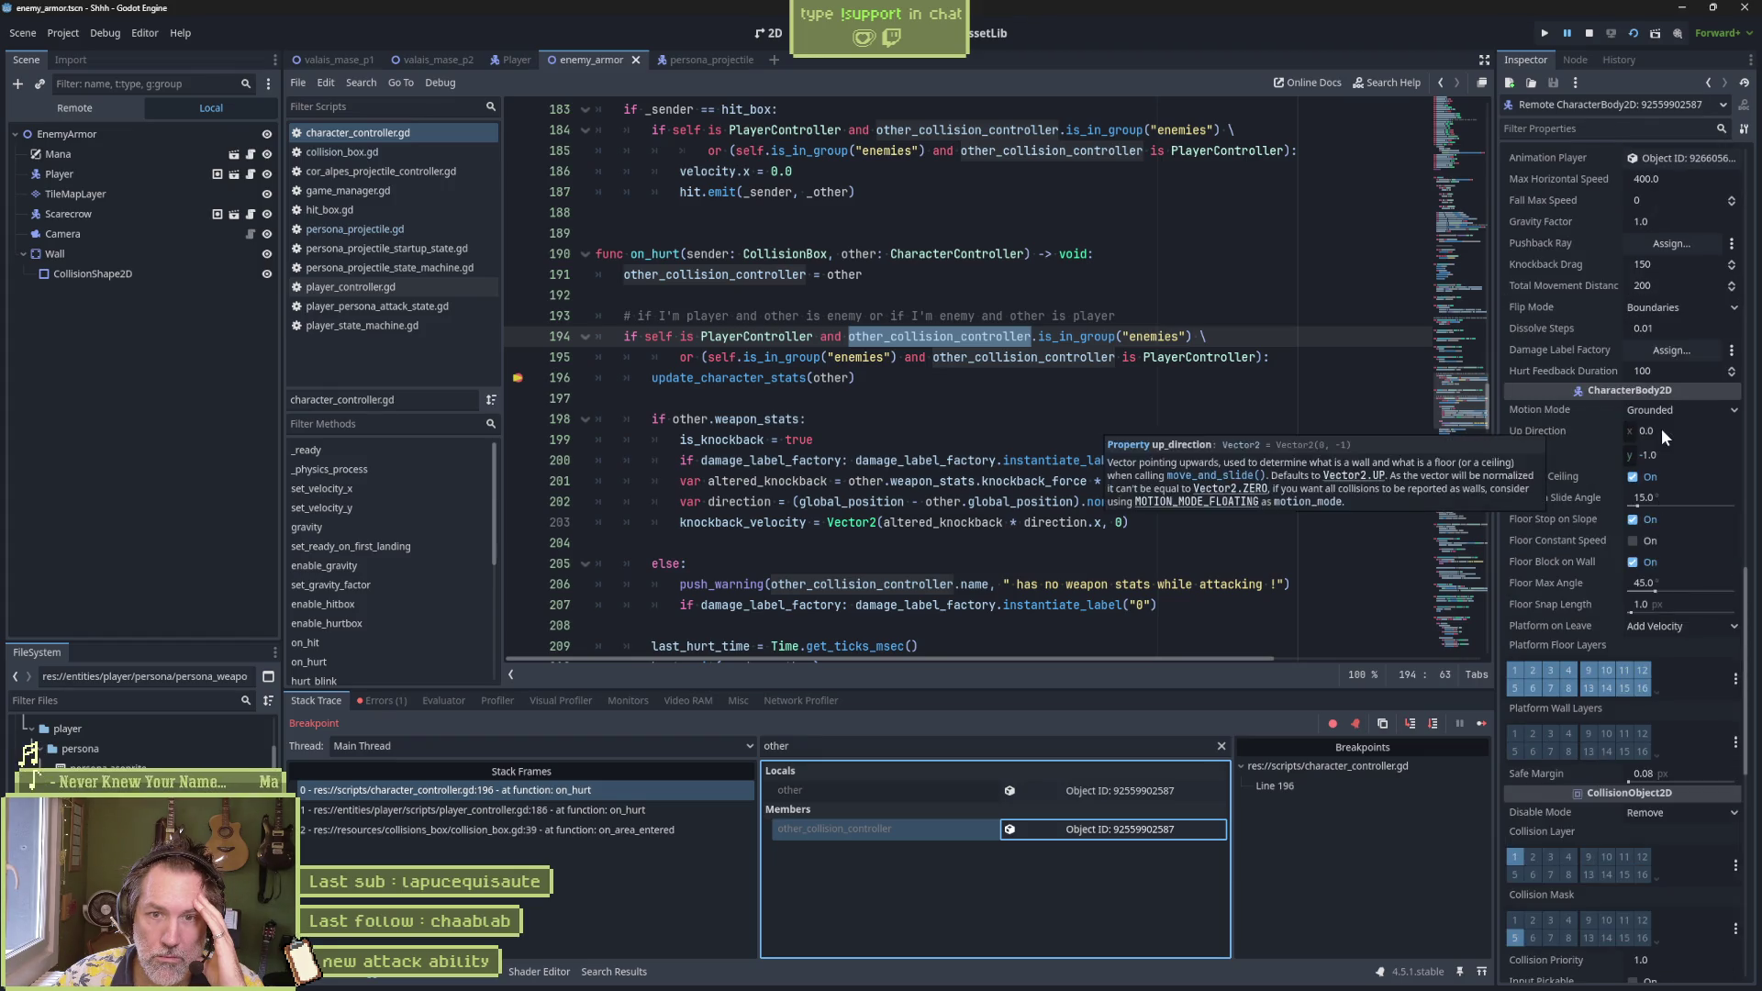
scroll(1555, 437, up, 2)
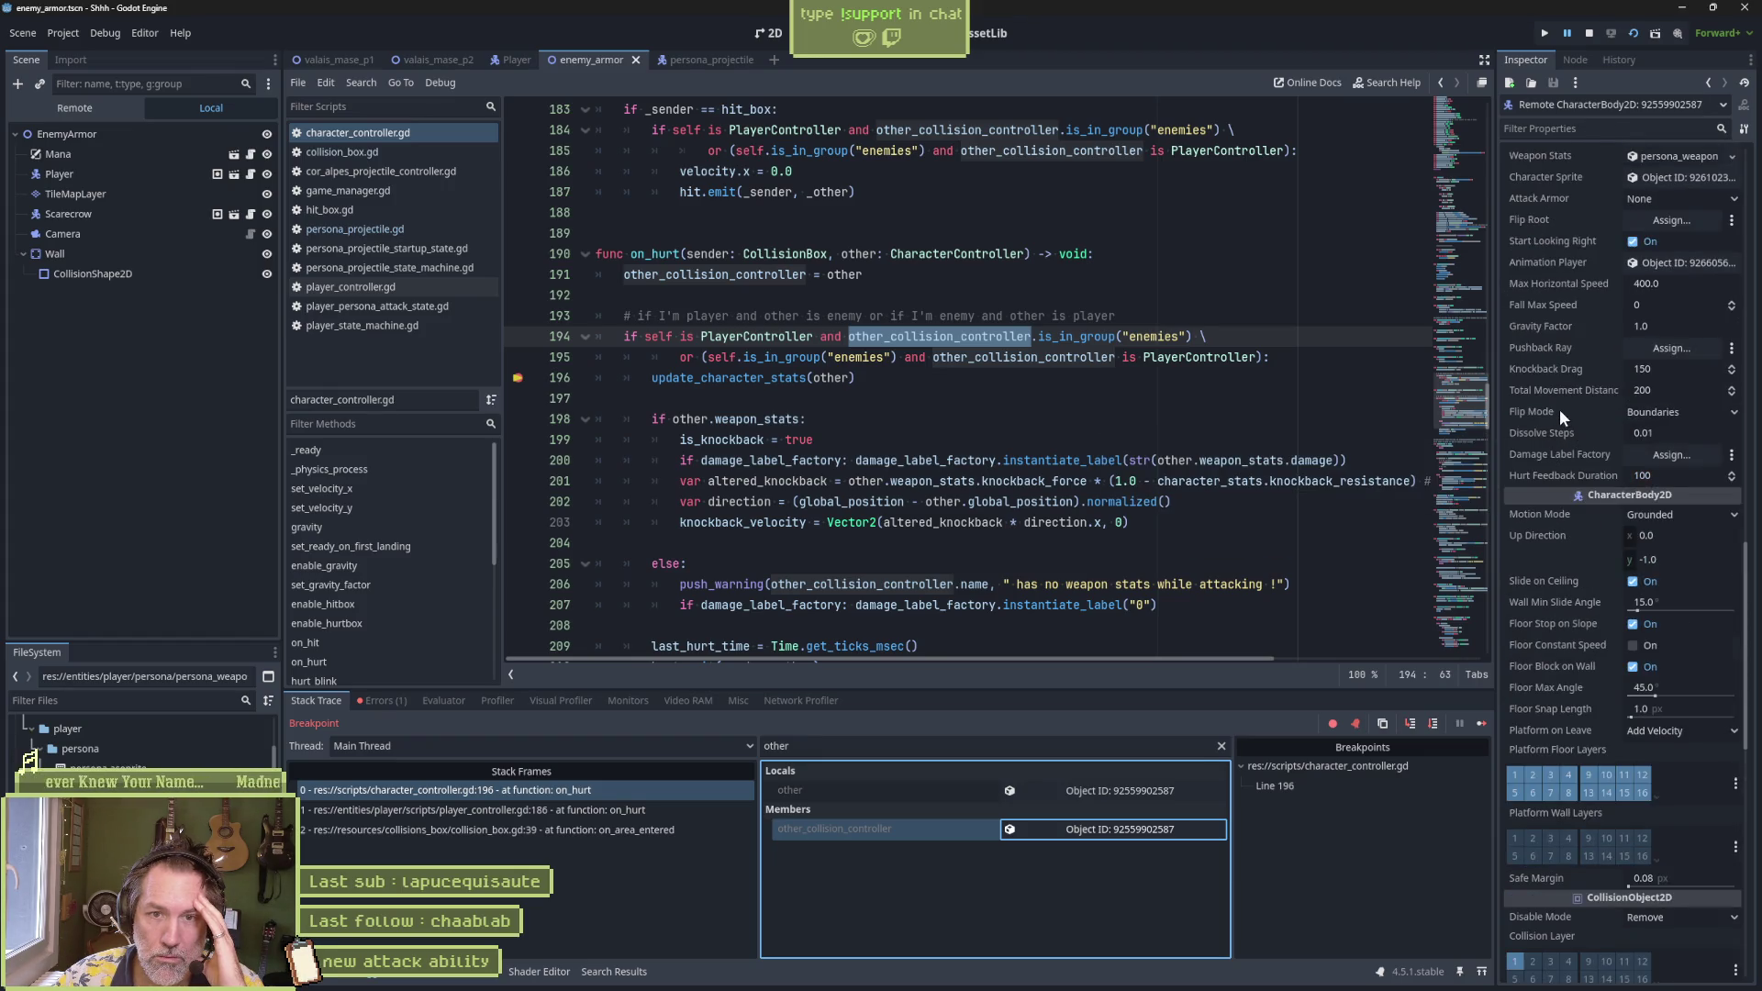
scroll(1557, 408, up, 2)
scroll(1553, 406, up, 2)
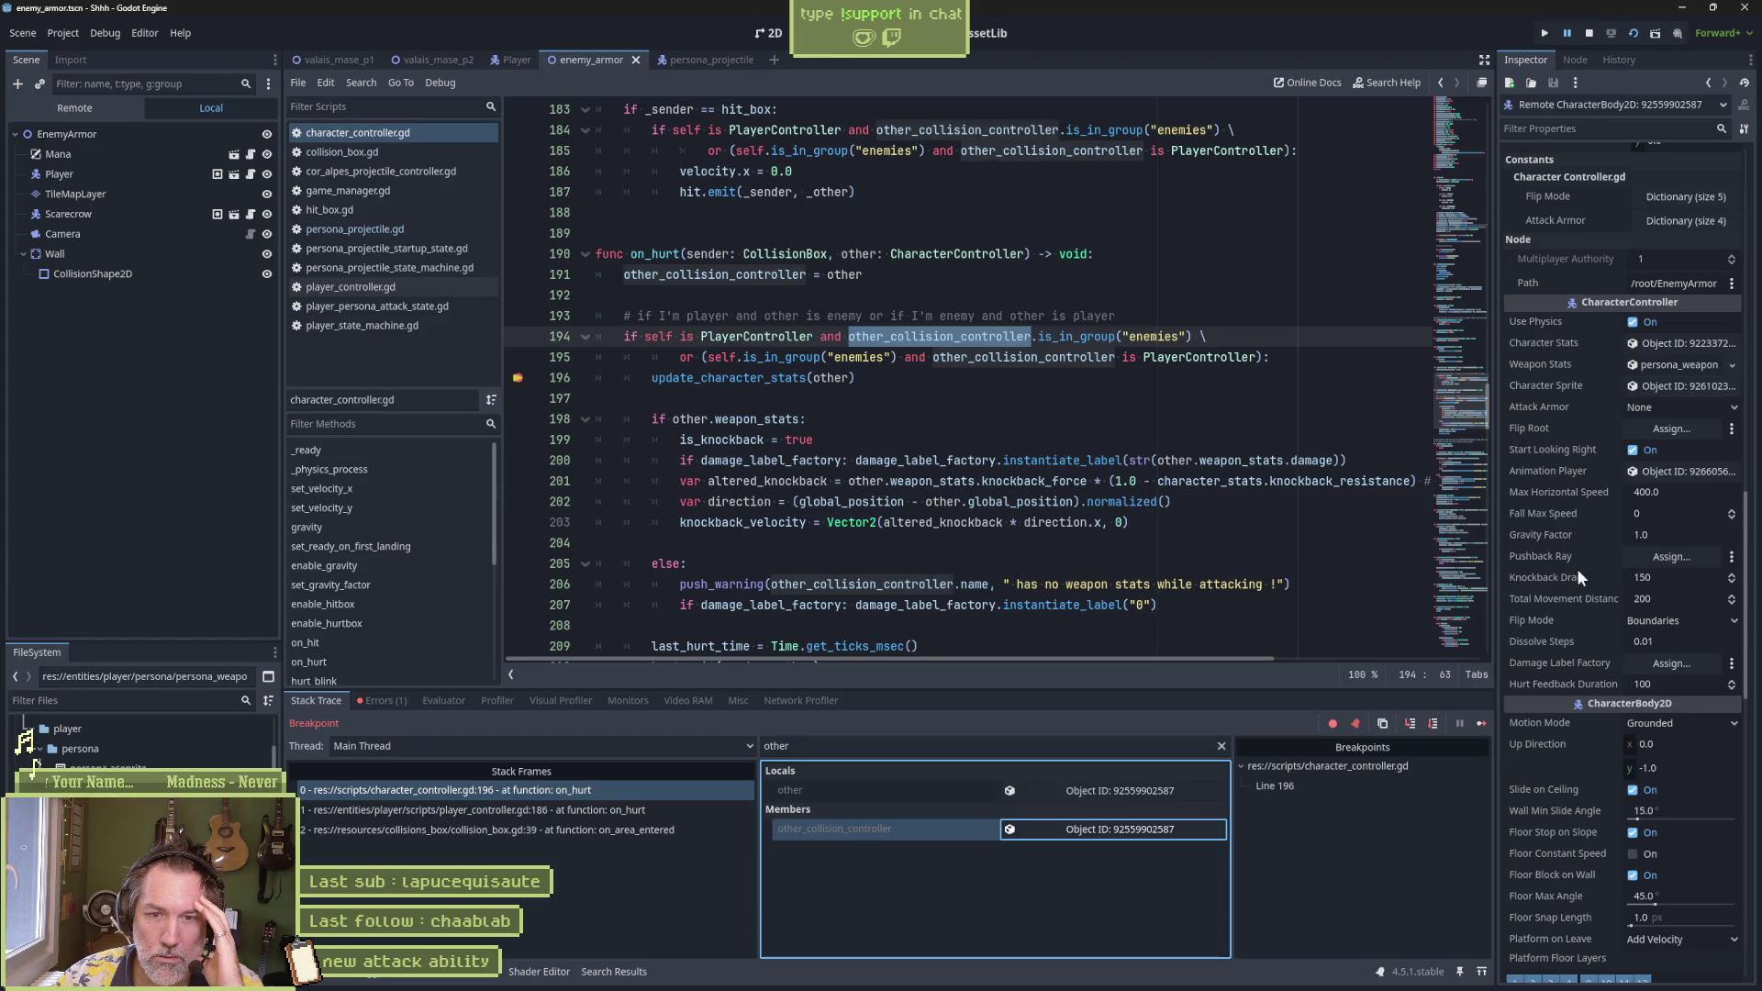
mouse_move(1600, 615)
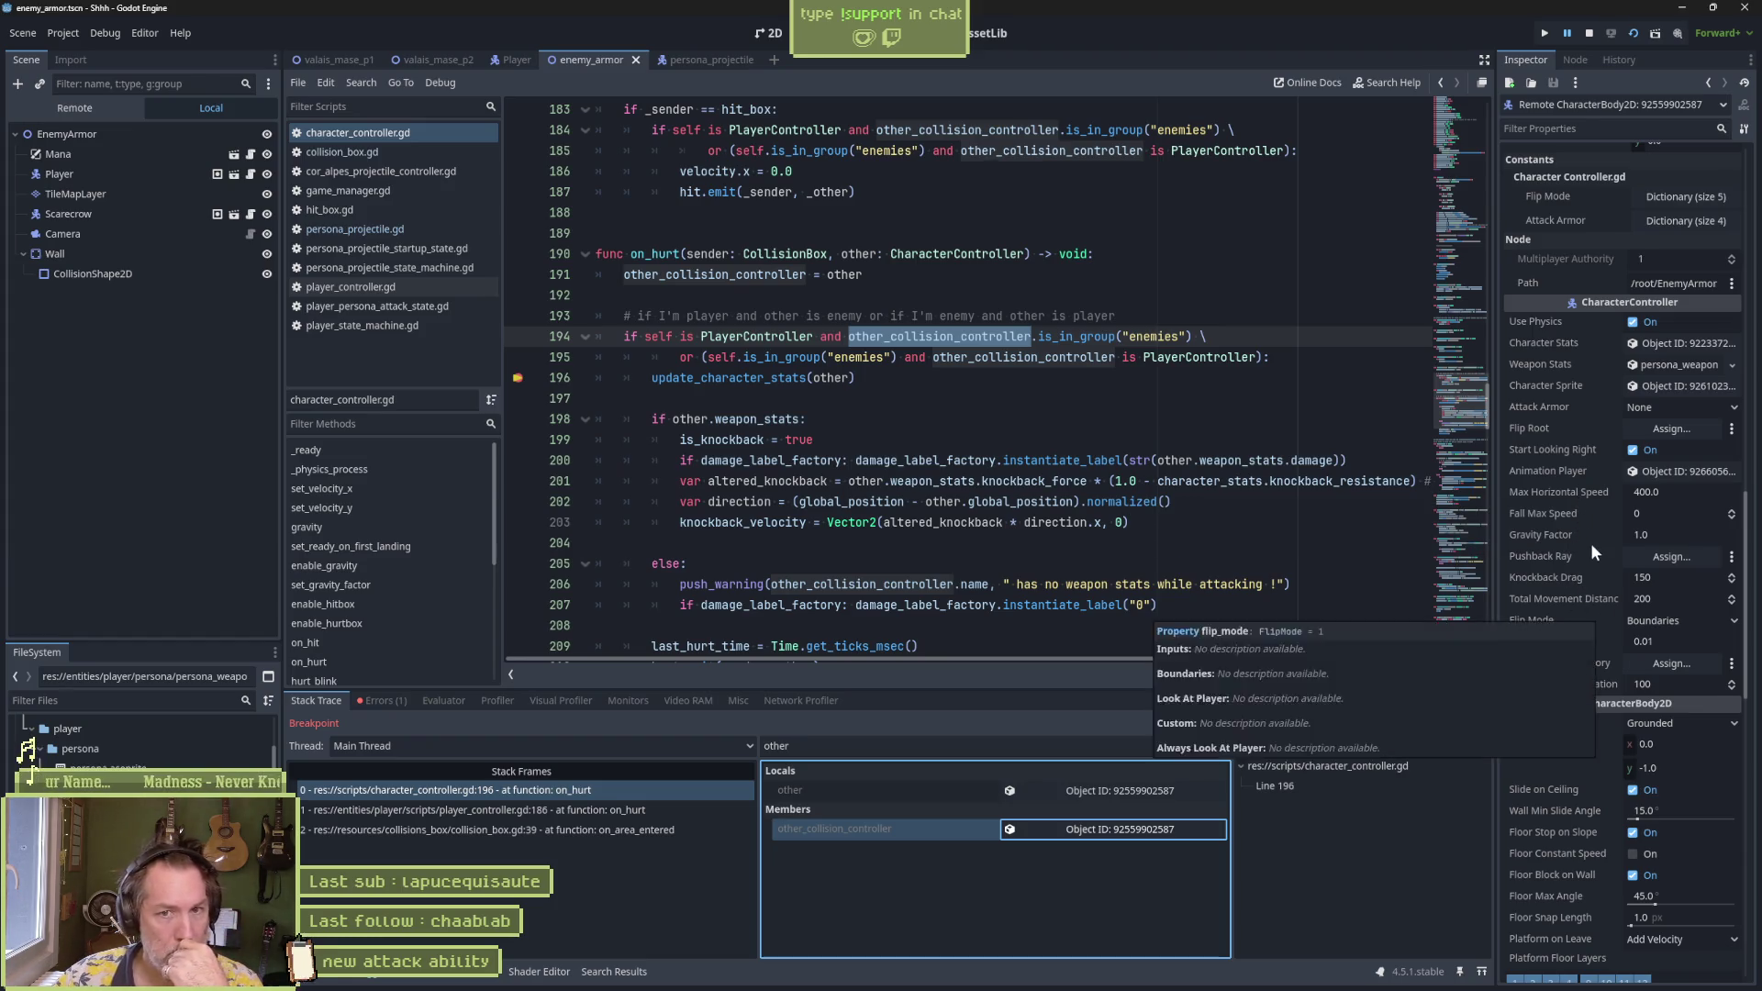
scroll(1598, 537, up, 4)
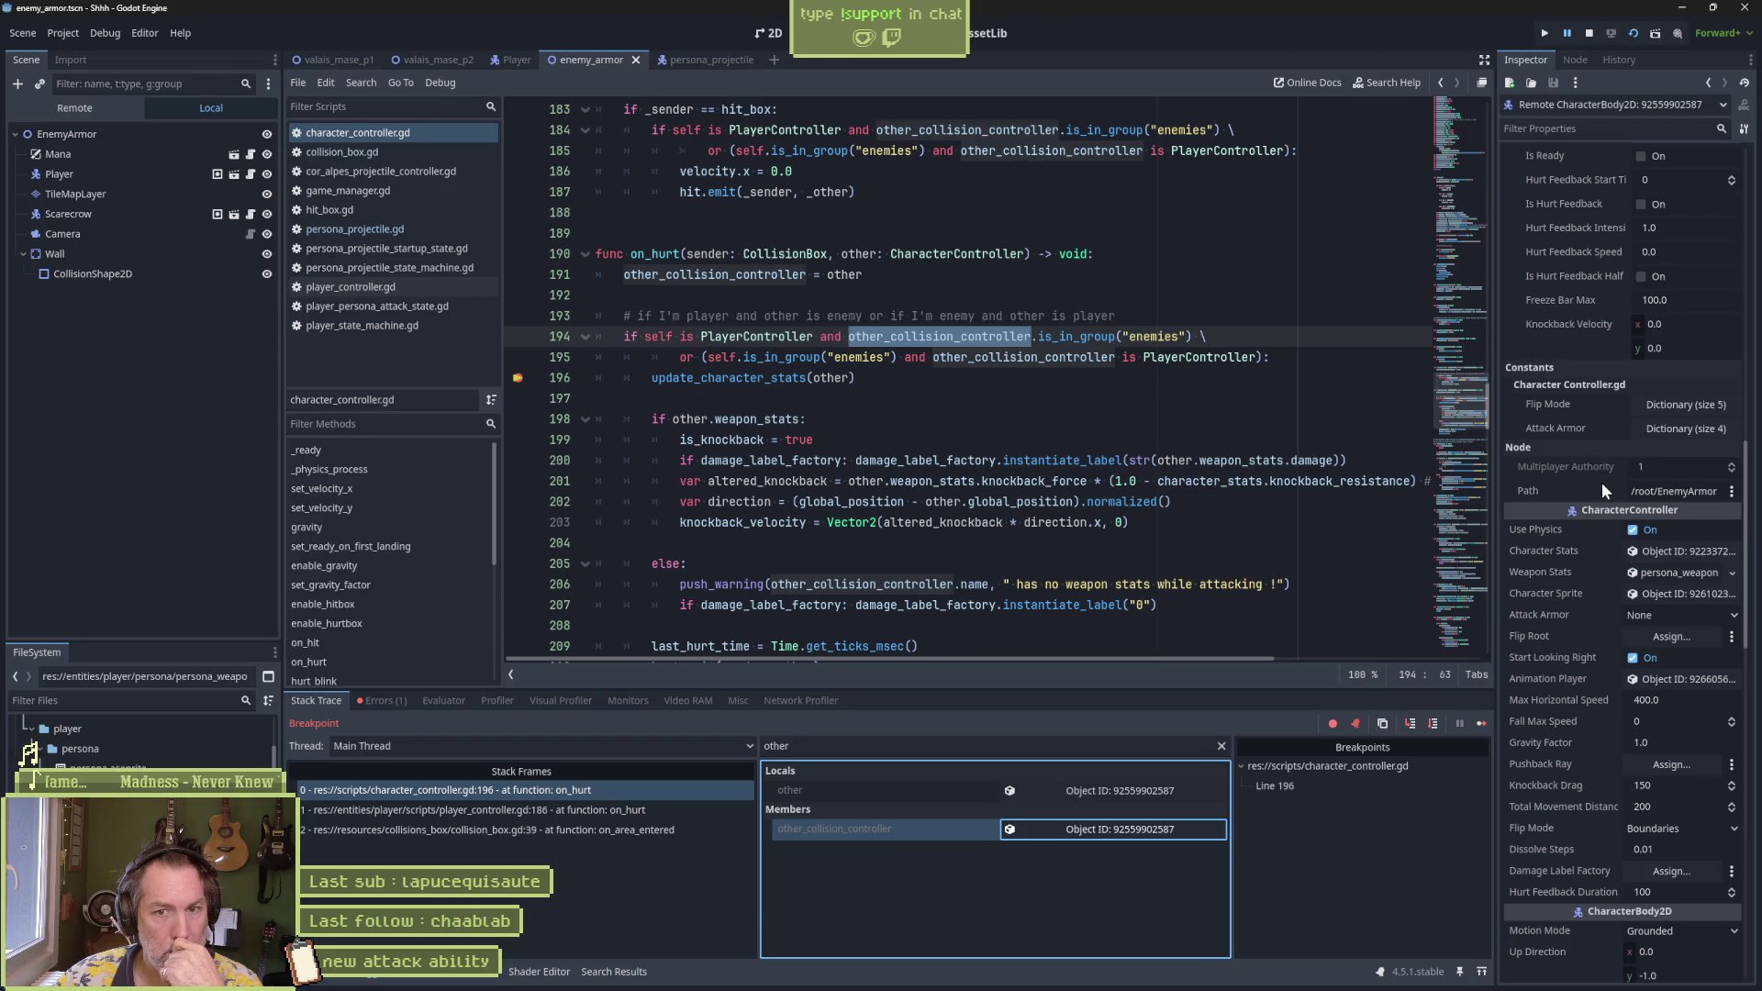
scroll(1584, 492, up, 6)
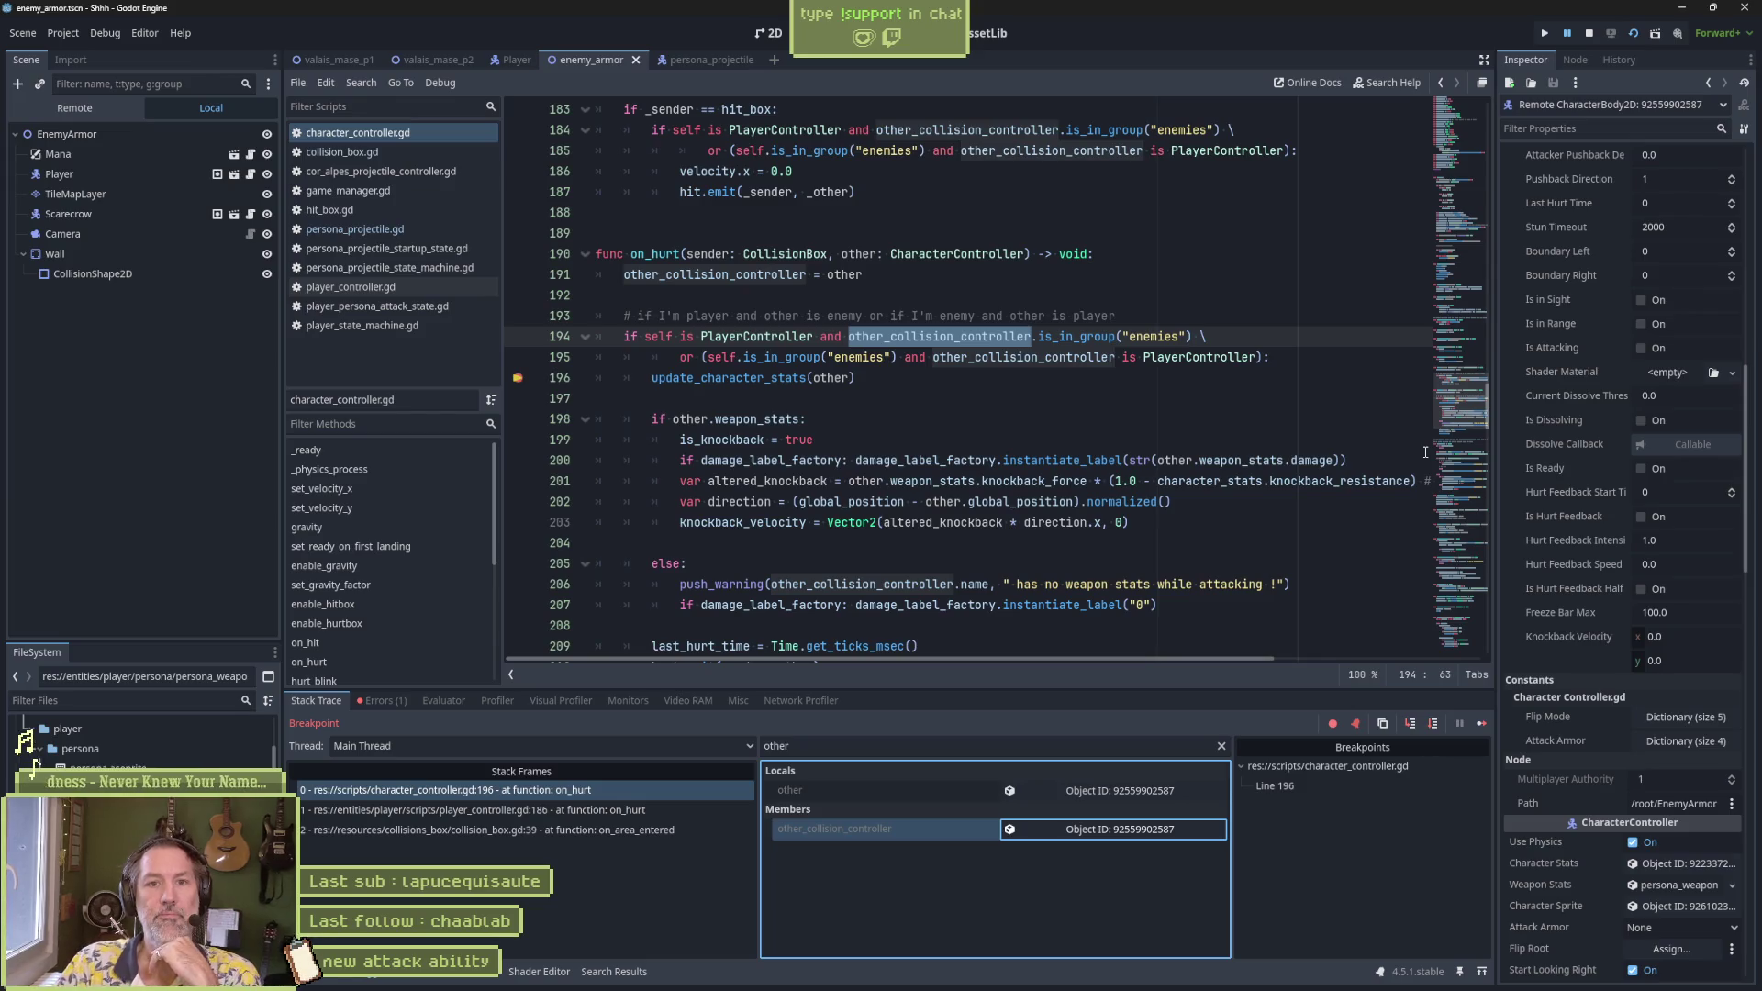
scroll(1576, 374, up, 2)
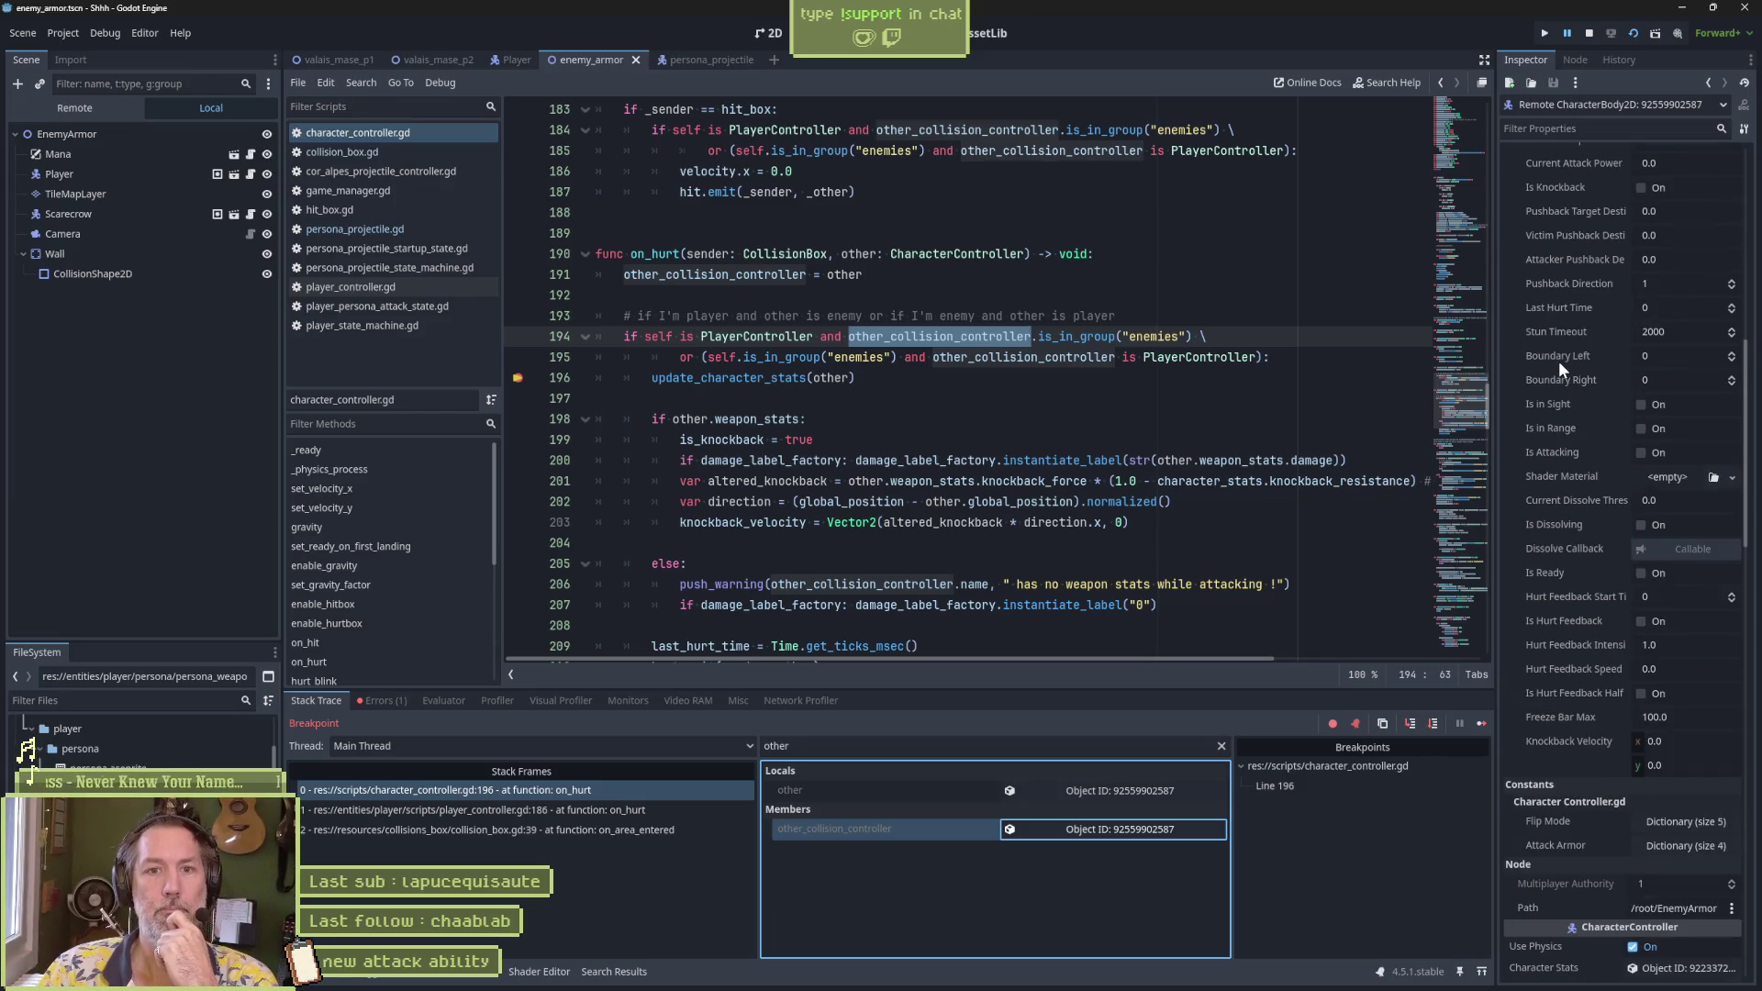
scroll(1521, 284, up, 2)
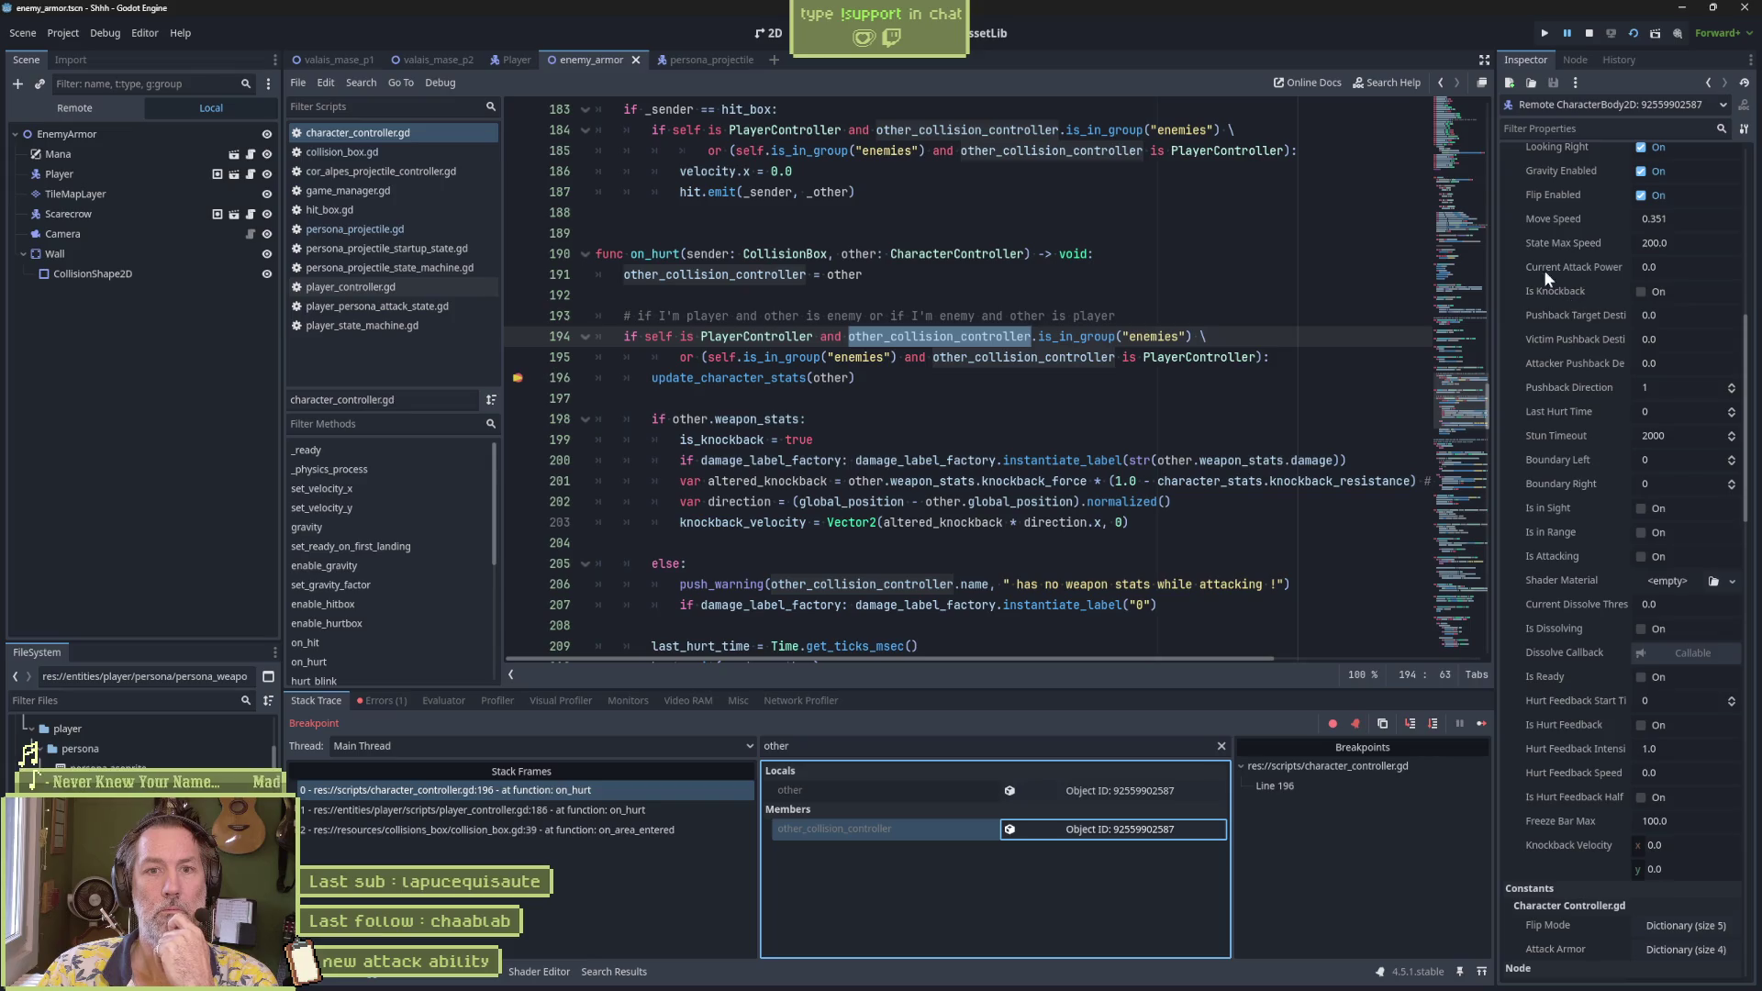
scroll(1523, 259, up, 2)
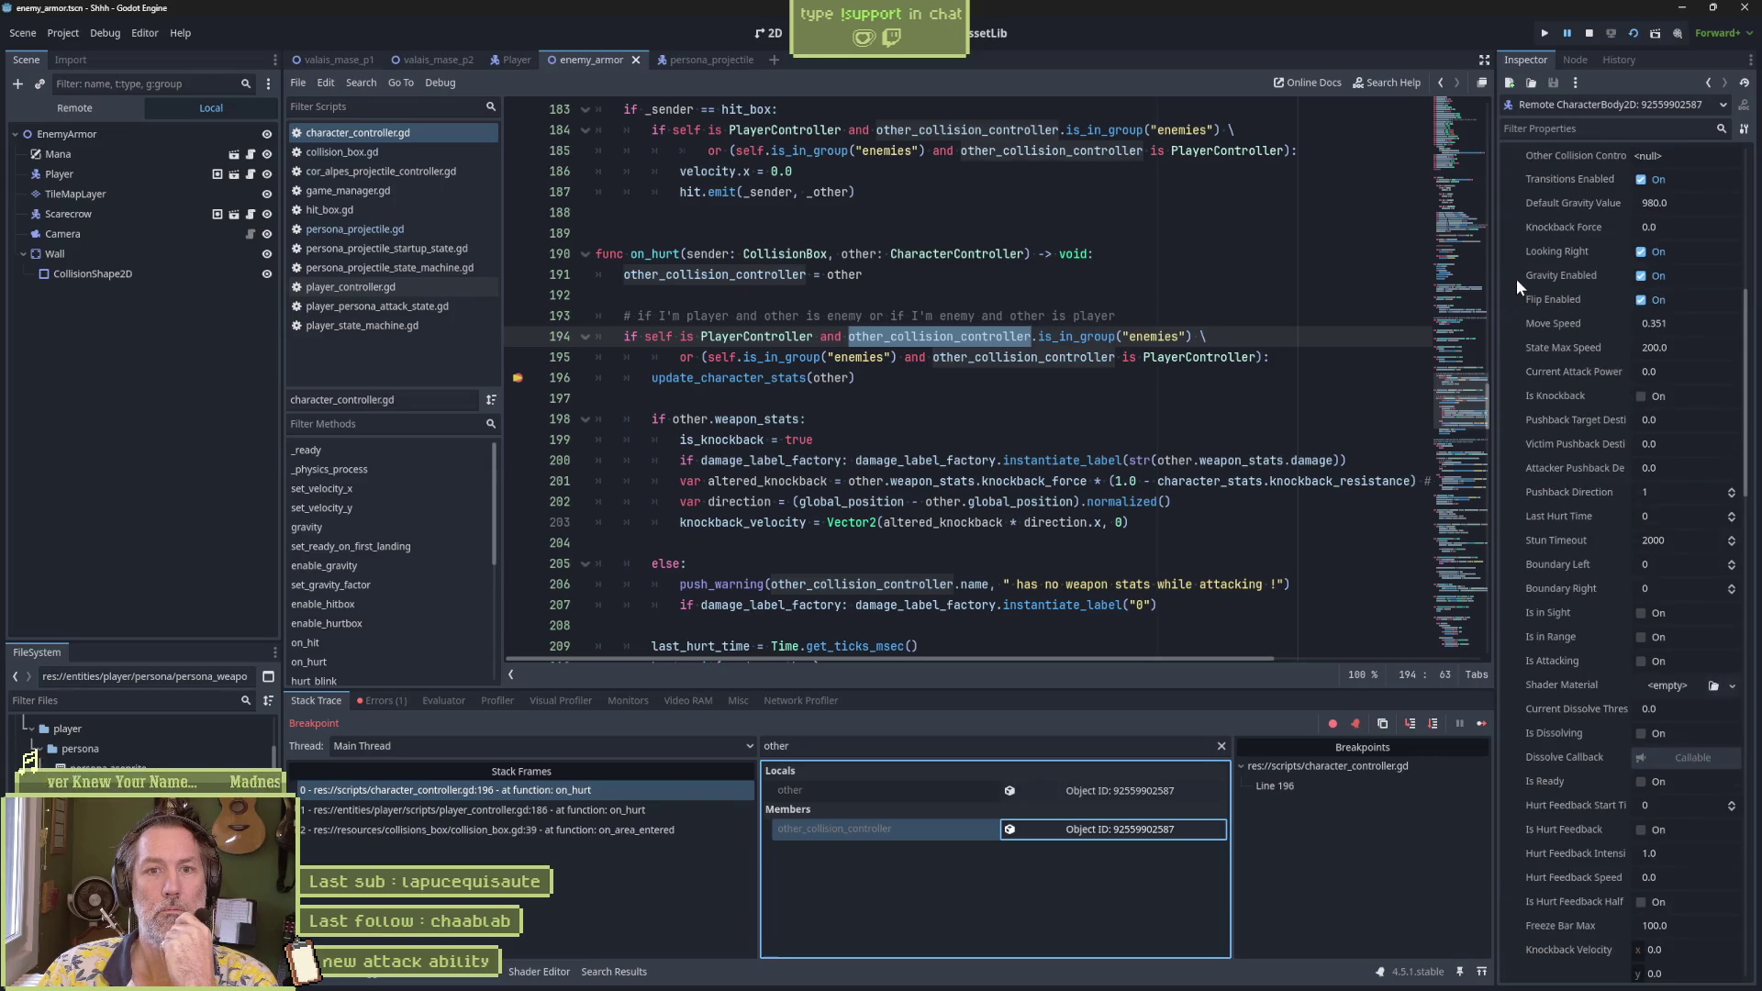
scroll(1517, 278, up, 2)
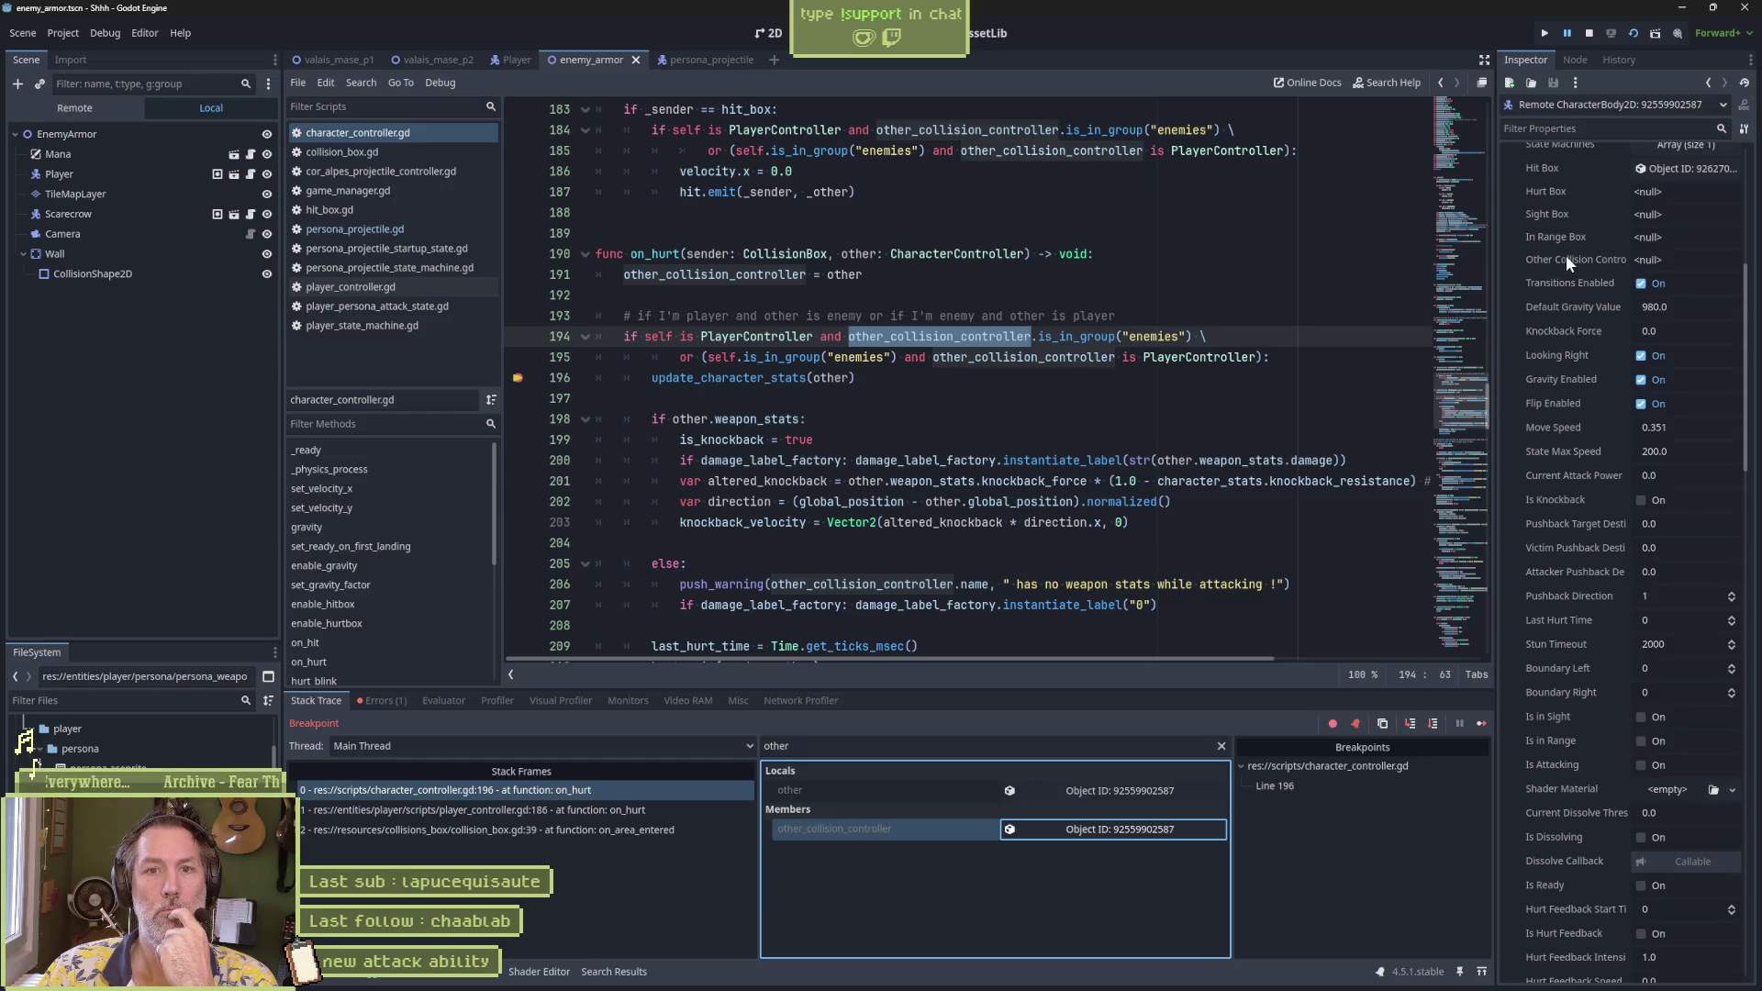
scroll(1573, 198, up, 2)
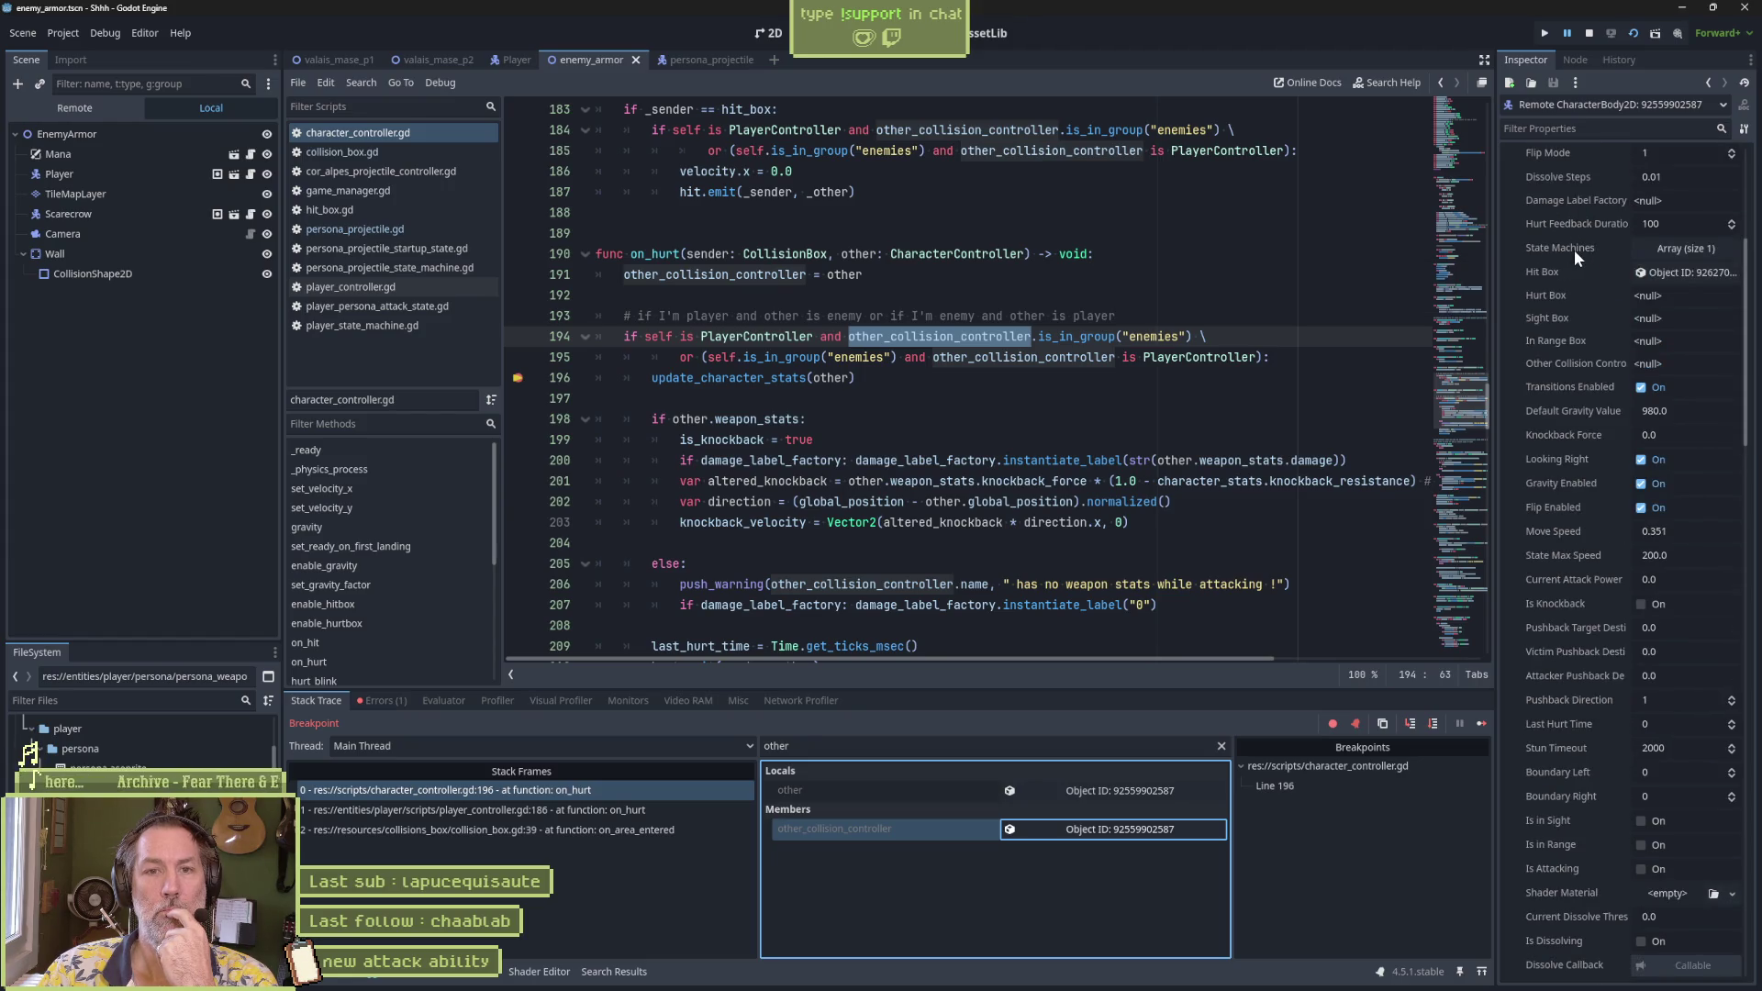
scroll(1572, 249, up, 6)
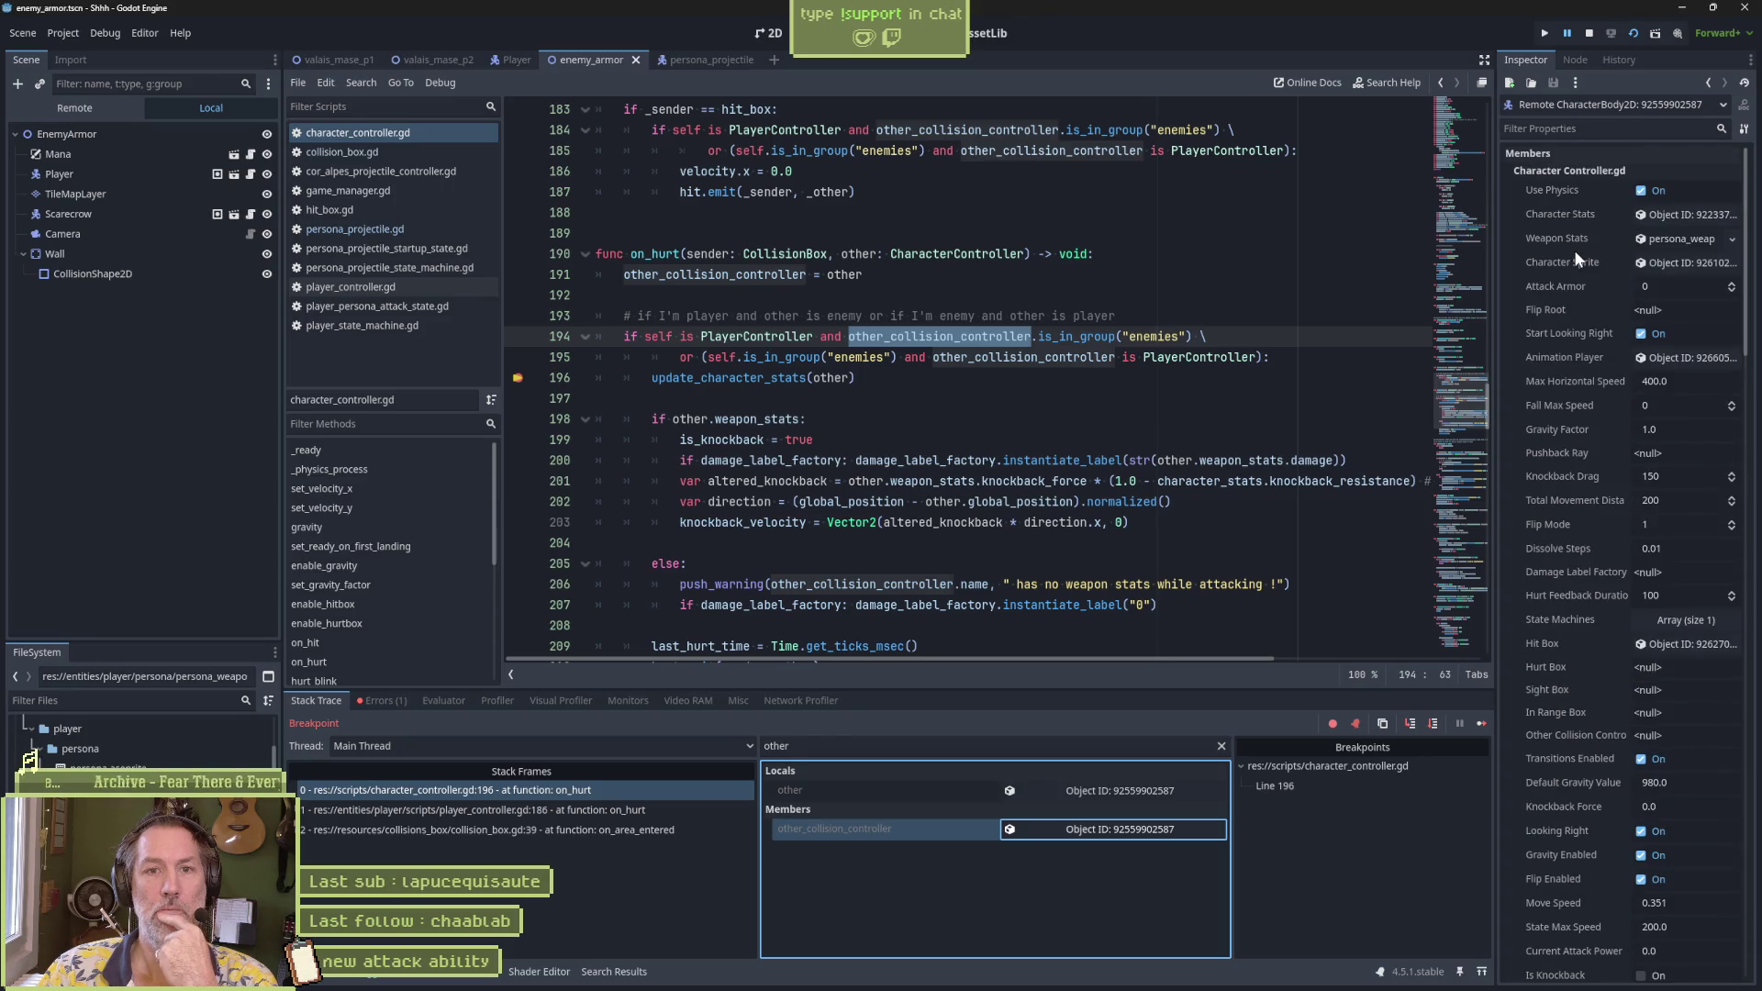
click(1623, 130)
text(group)
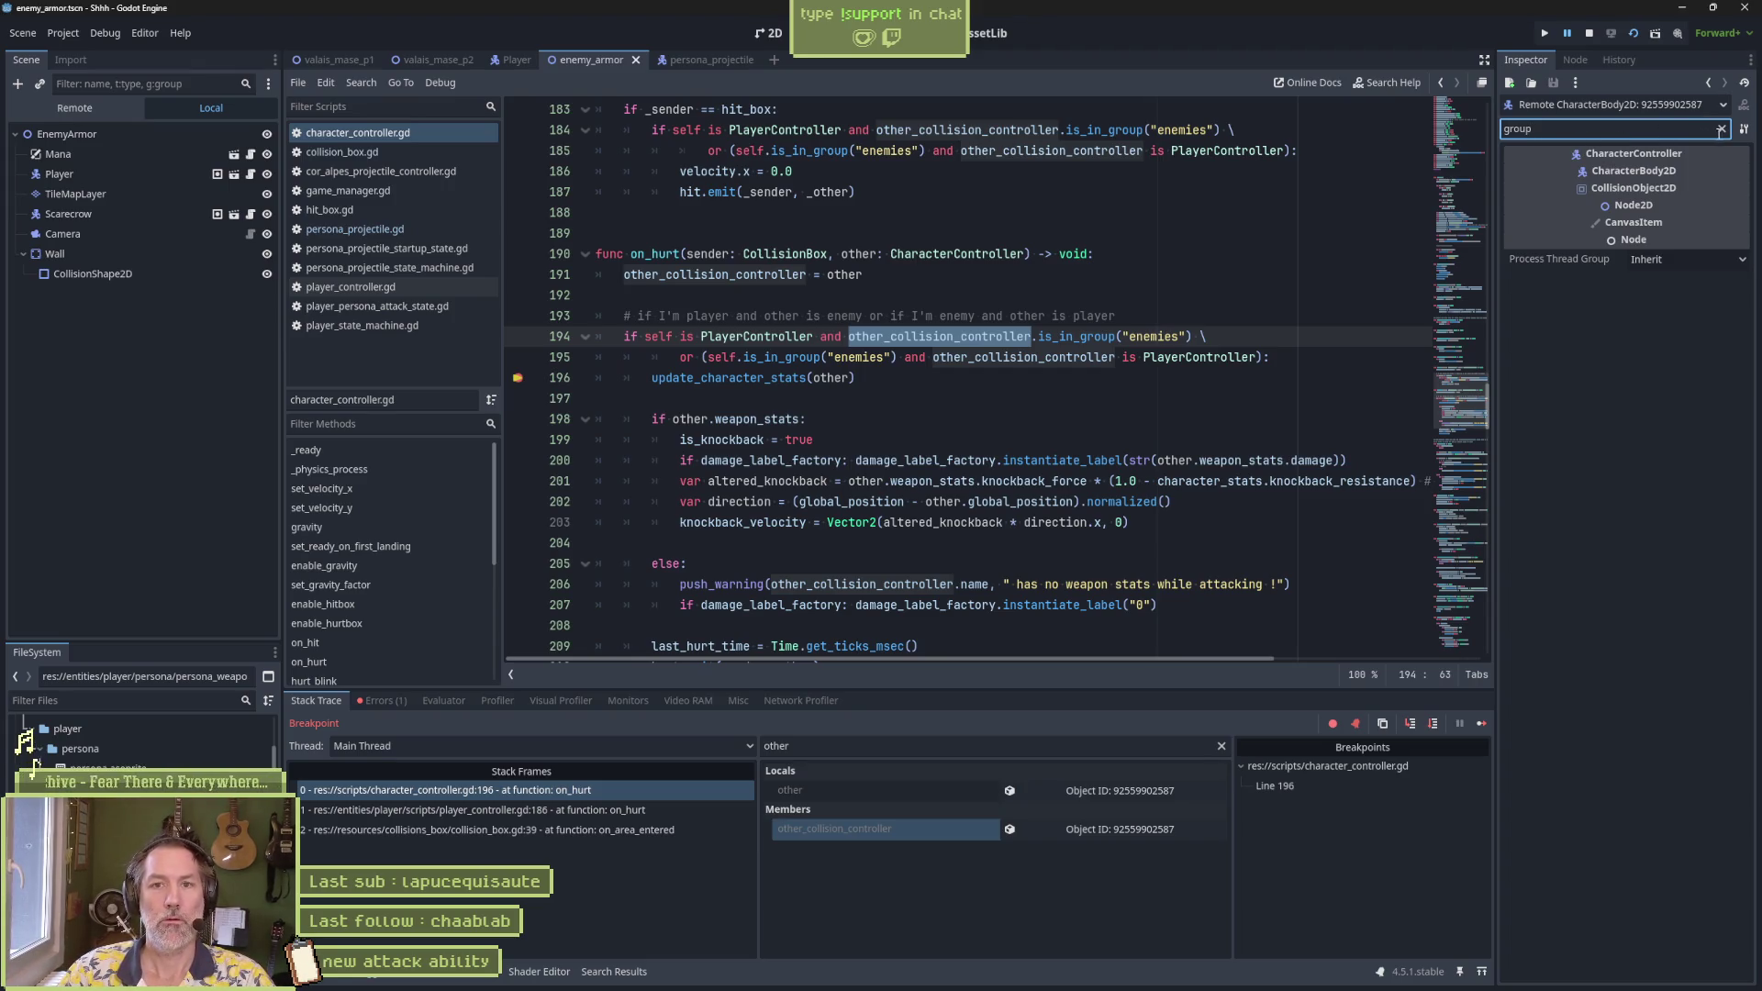
Clear the 'group' Inspector filter and select other_collision_controller.is_in_group("enemies") on line 194
click(1719, 129)
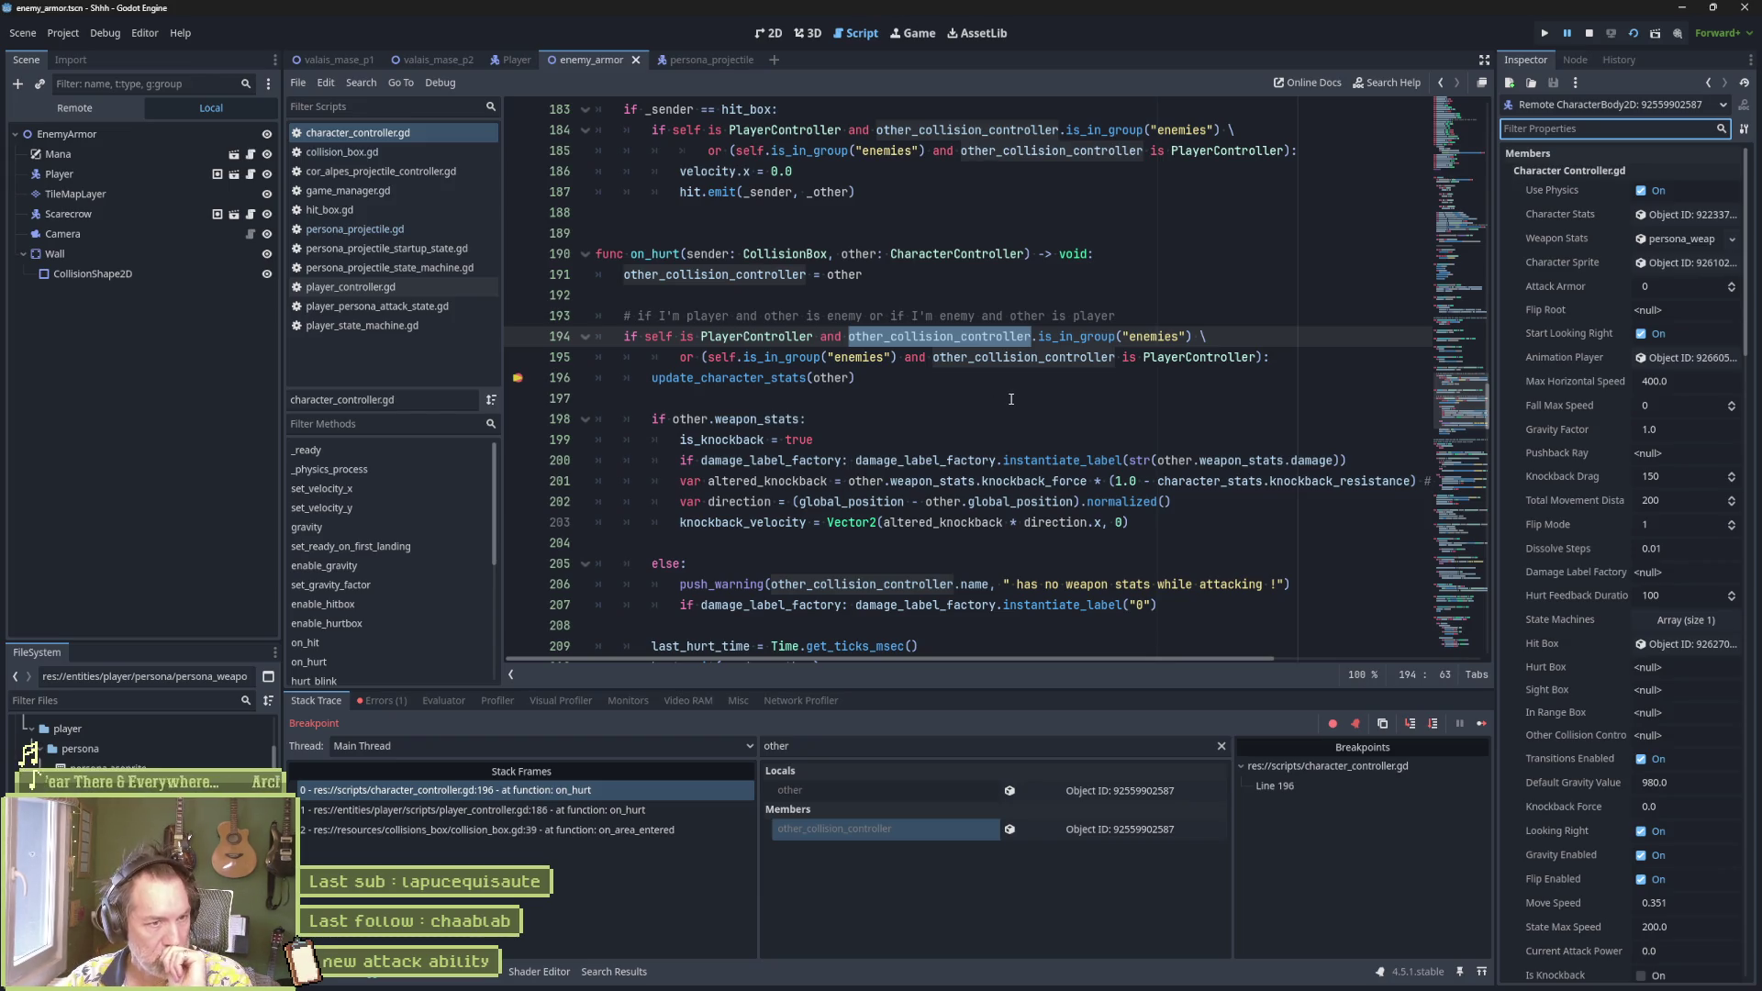
drag(848, 337, 1195, 337)
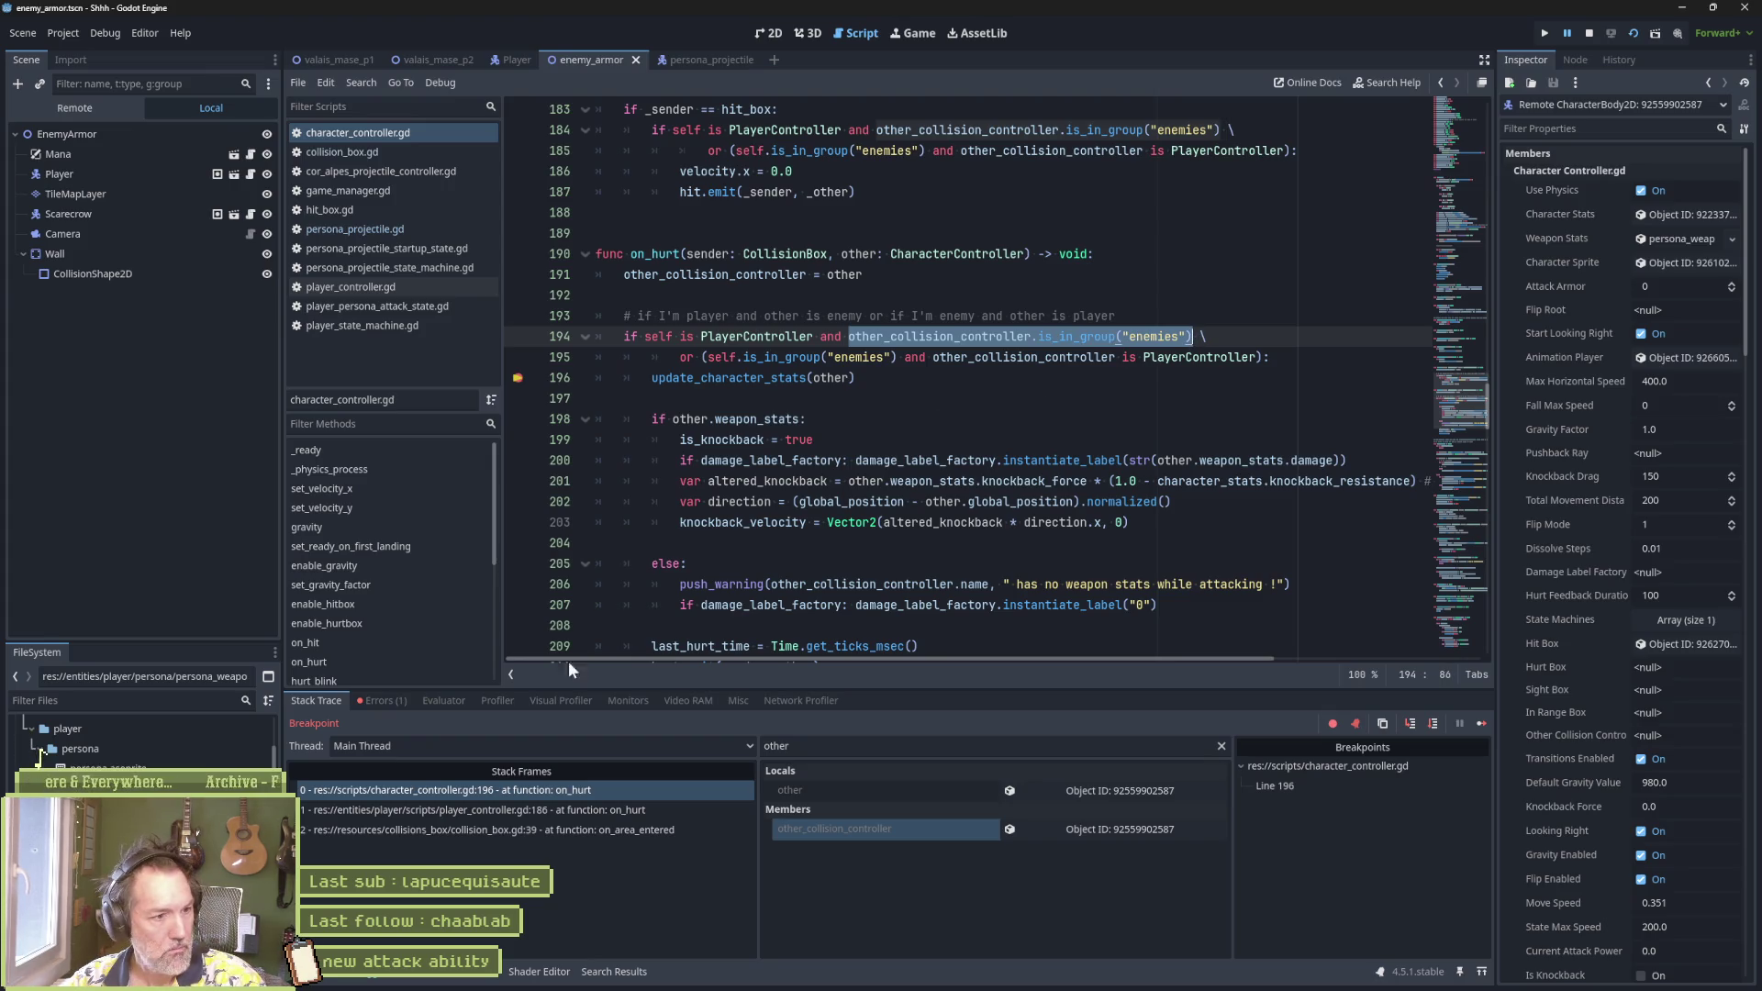
In the Evaluator, evaluate self.is_in_group("enemies") copied from line 195
click(456, 699)
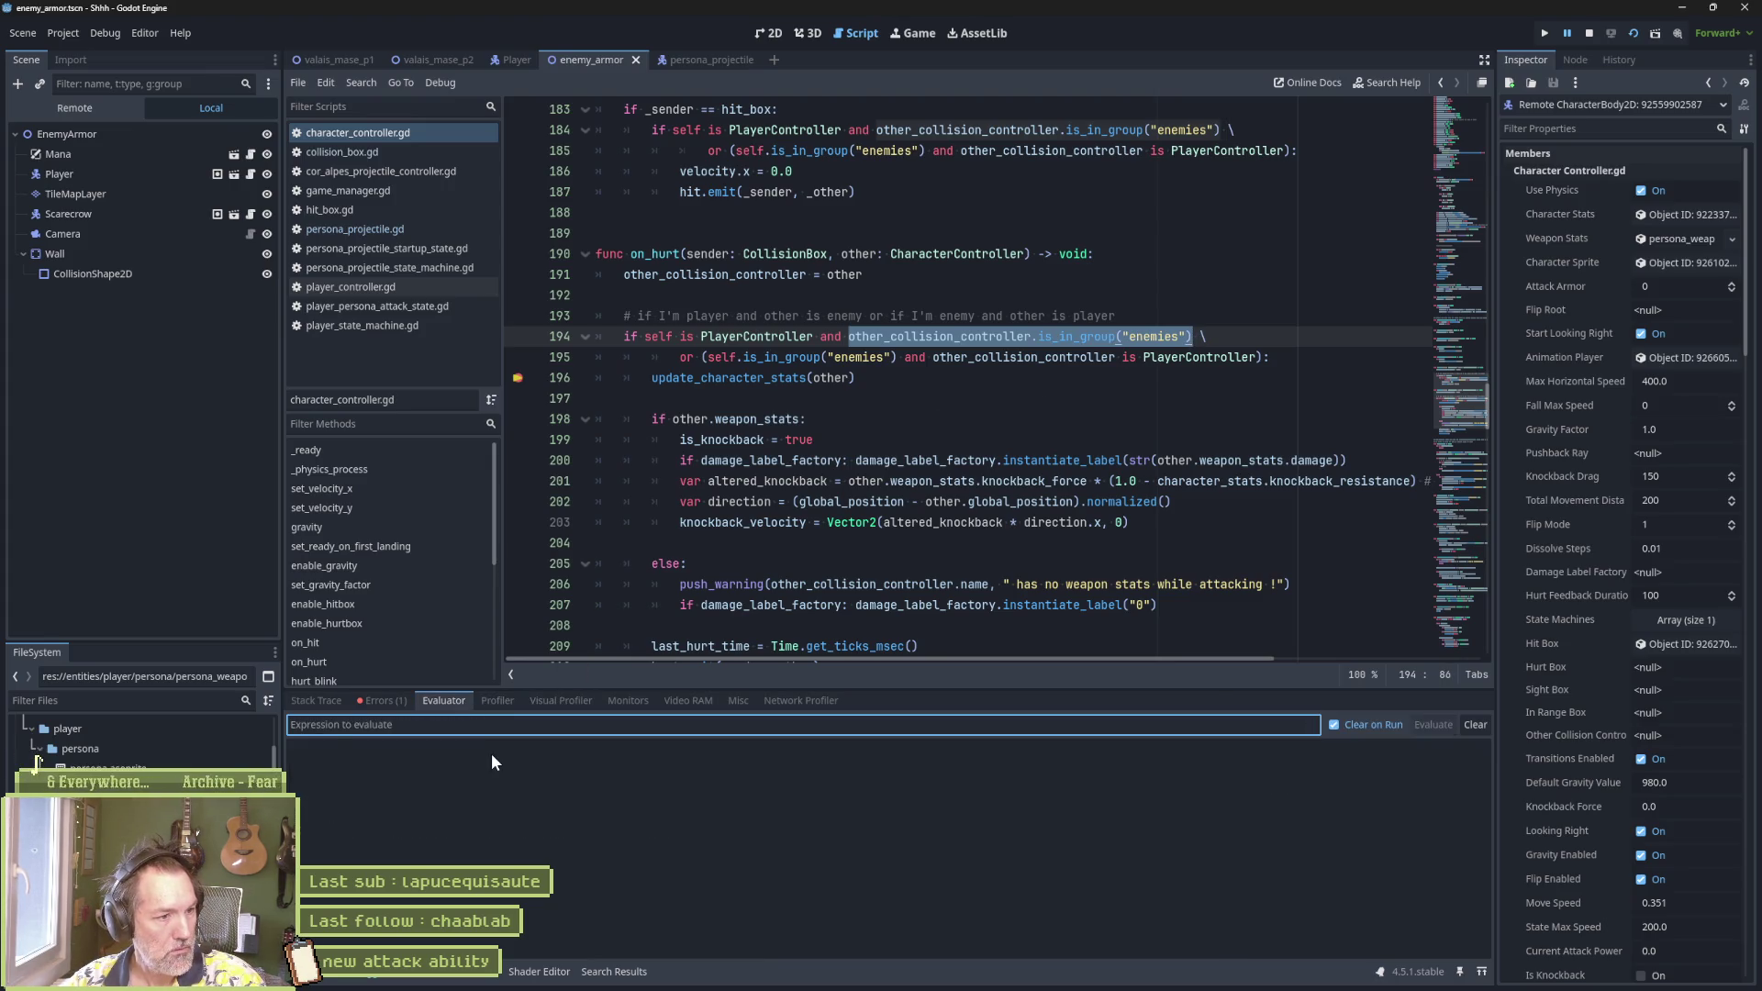
key(ctrl+shift+e)
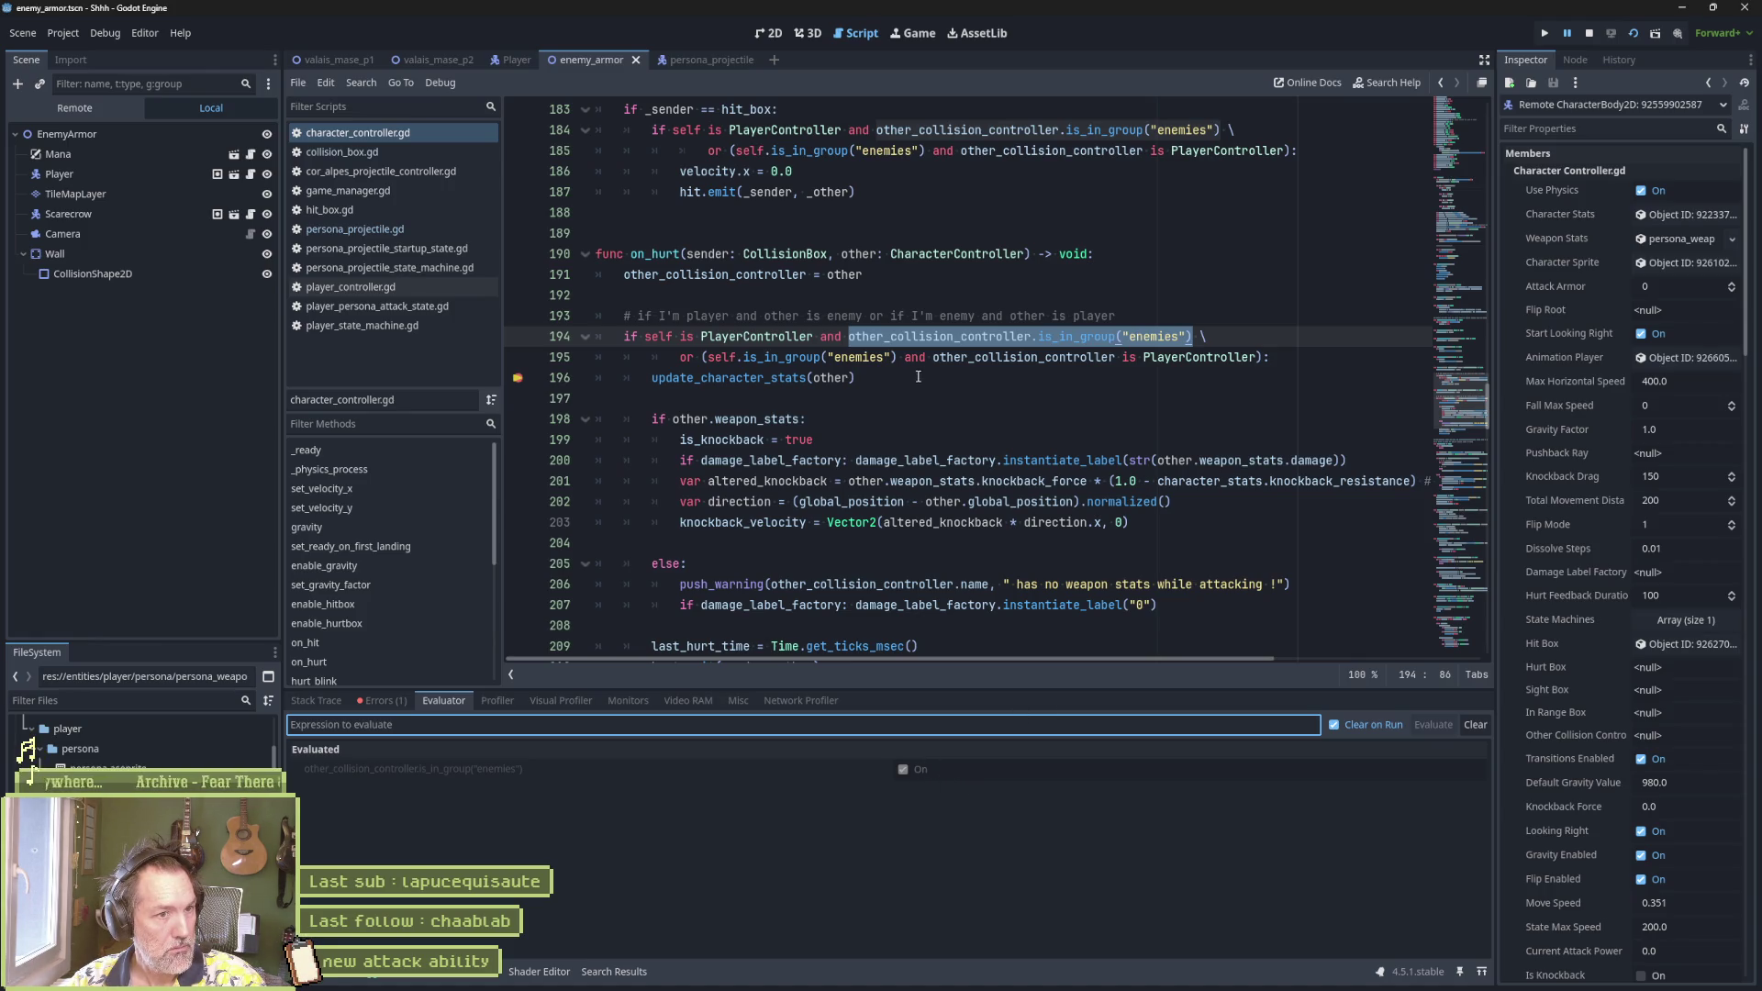
drag(707, 363, 897, 362)
key(ctrl+c)
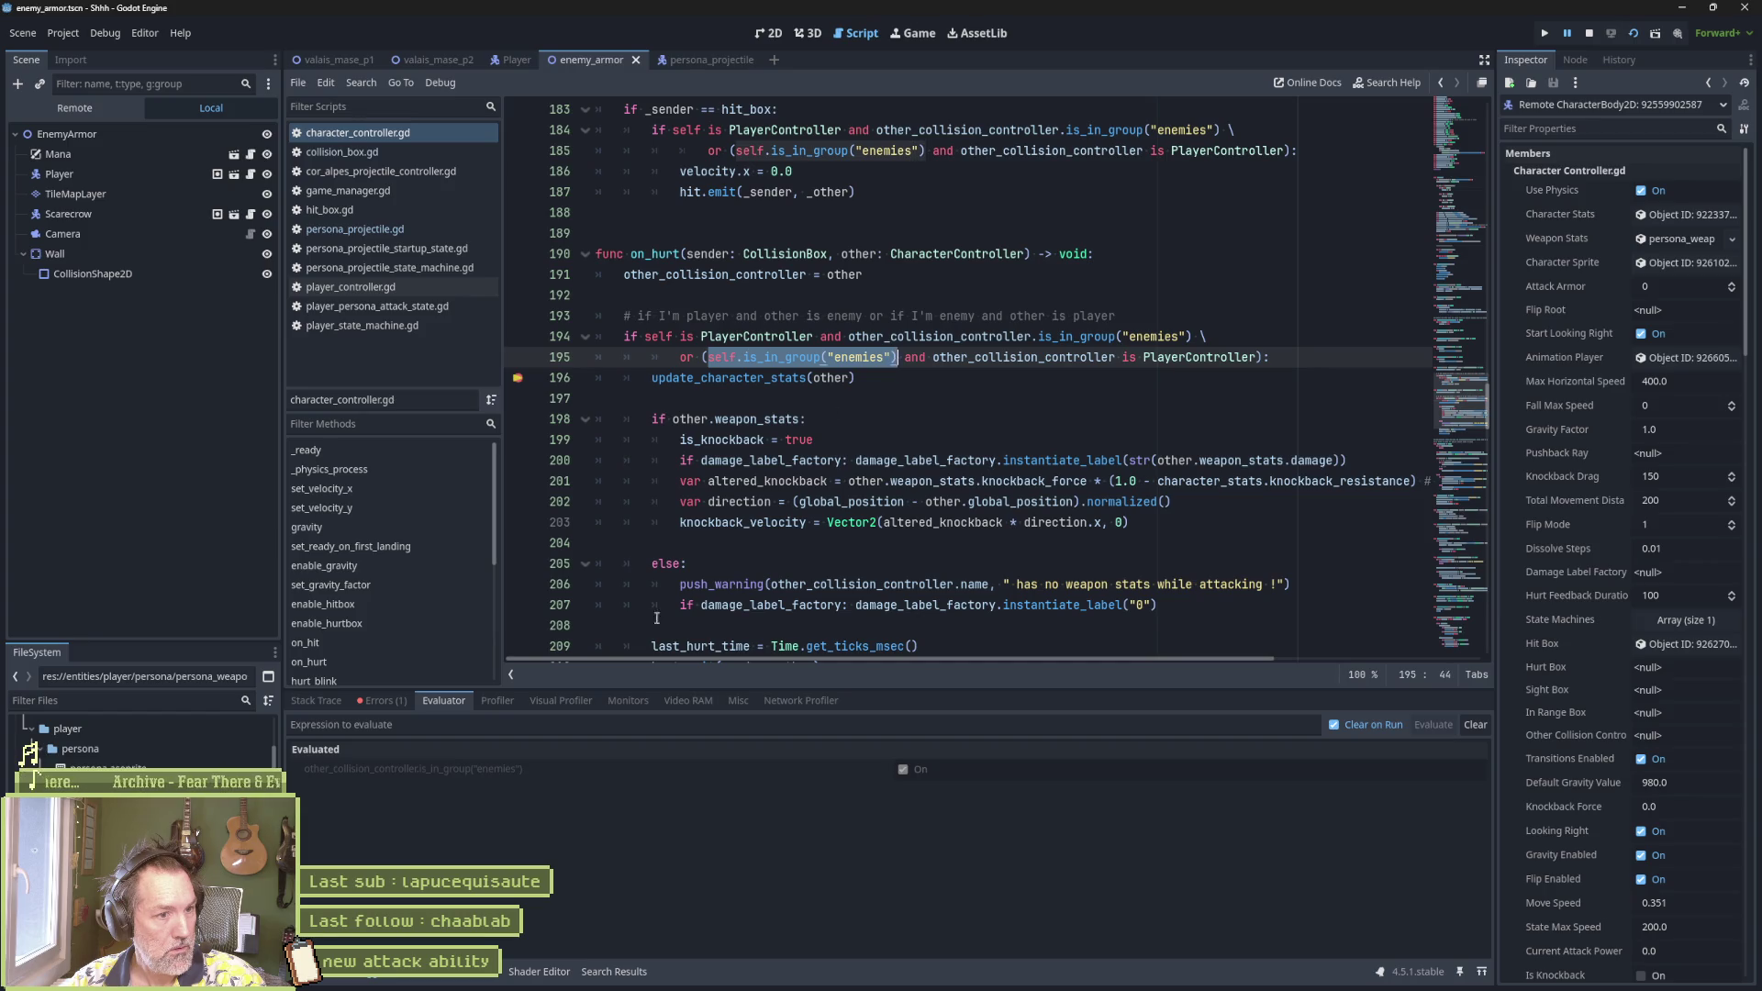
click(638, 724)
key(ctrl+v)
key(Return)
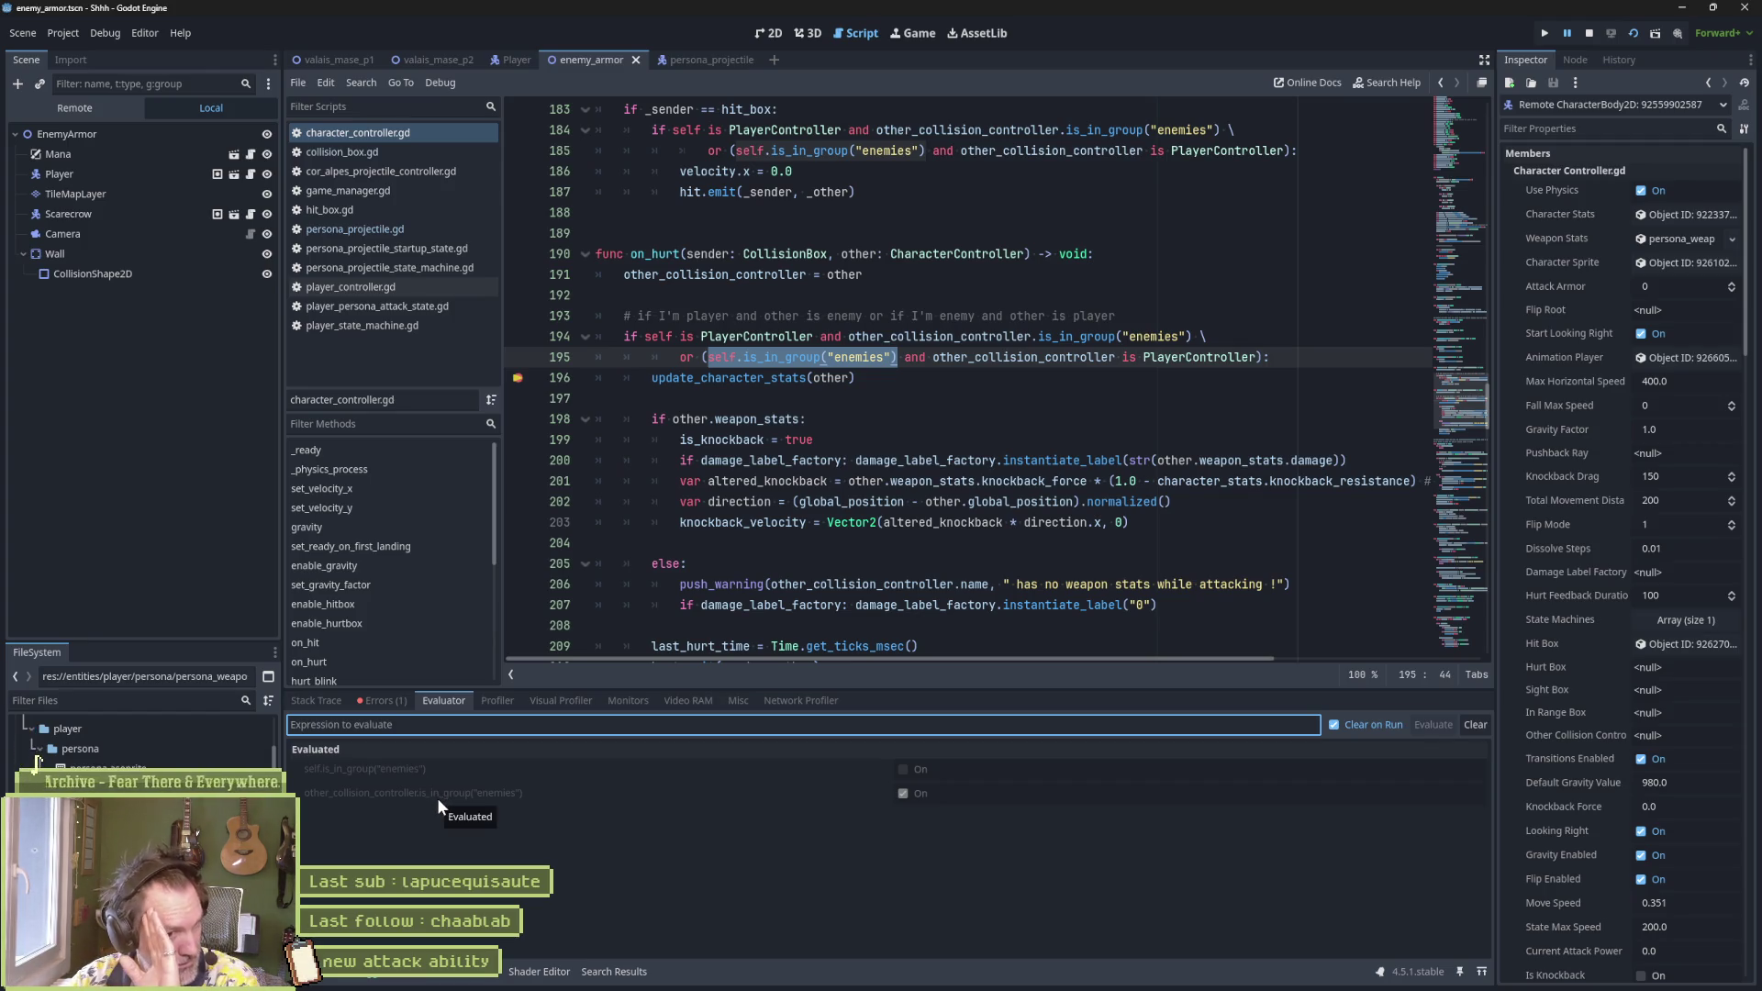
Evaluate other_collision_controller from line 194 and inspect its remote object ID
double_click(948, 337)
key(ctrl+c)
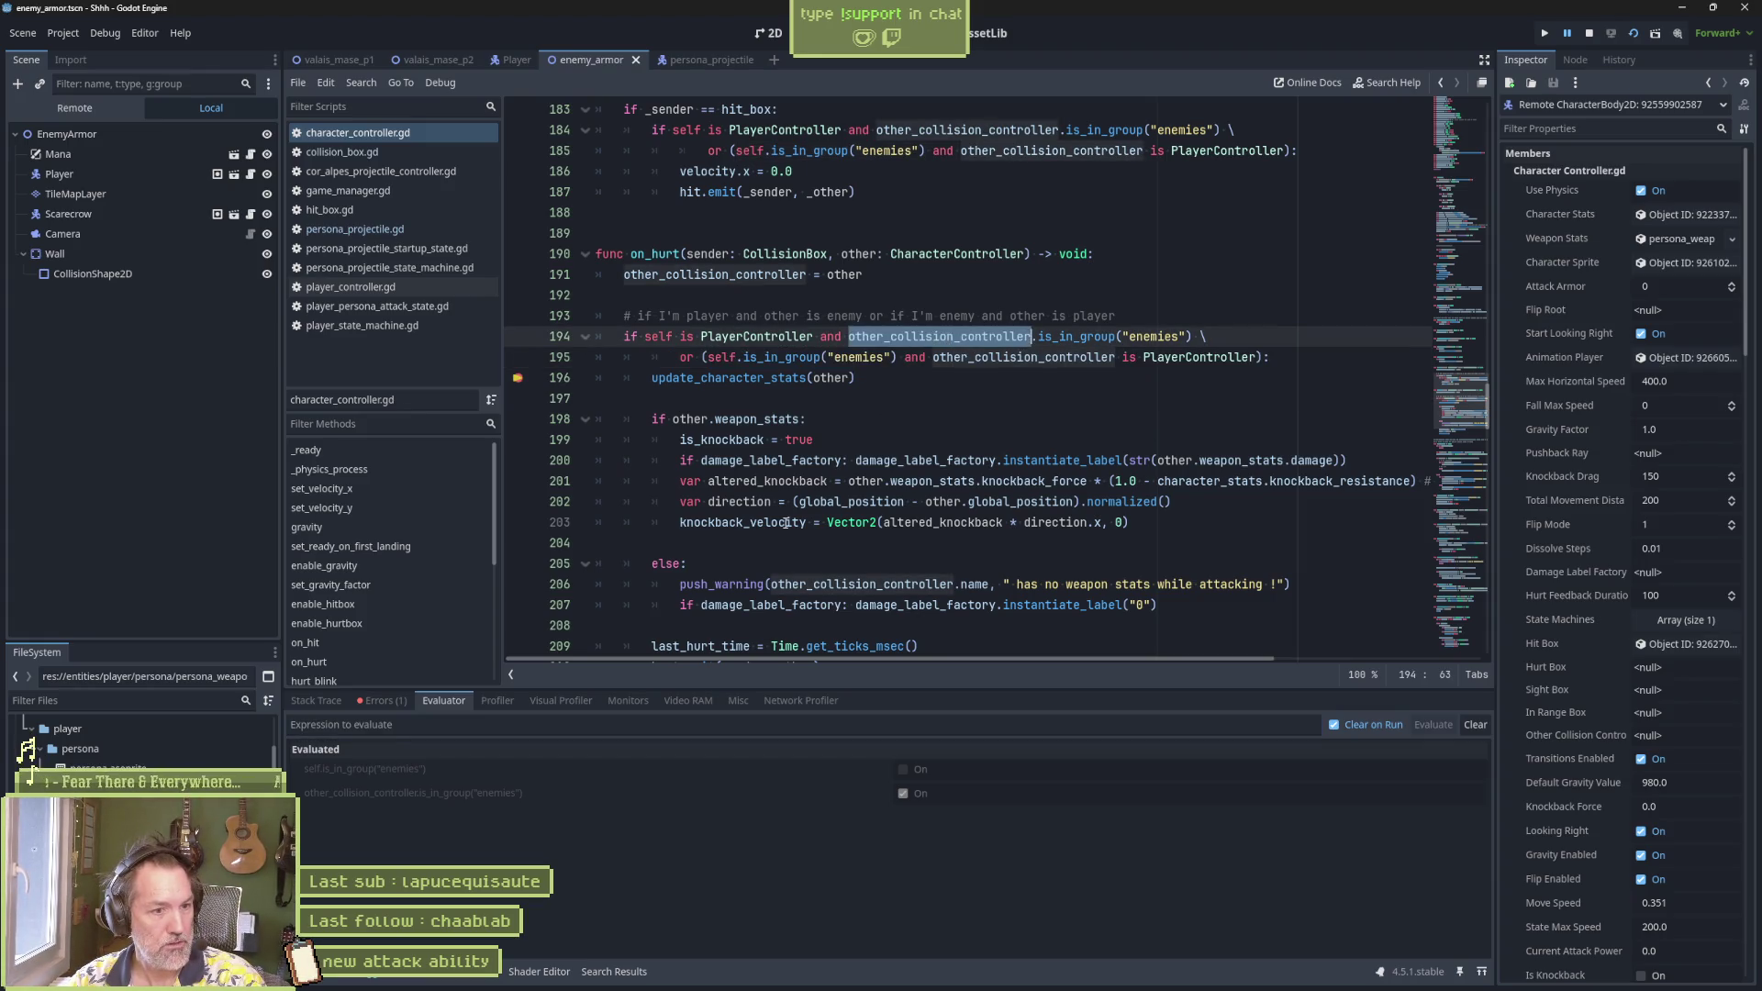
click(609, 726)
key(ctrl+v)
key(Return)
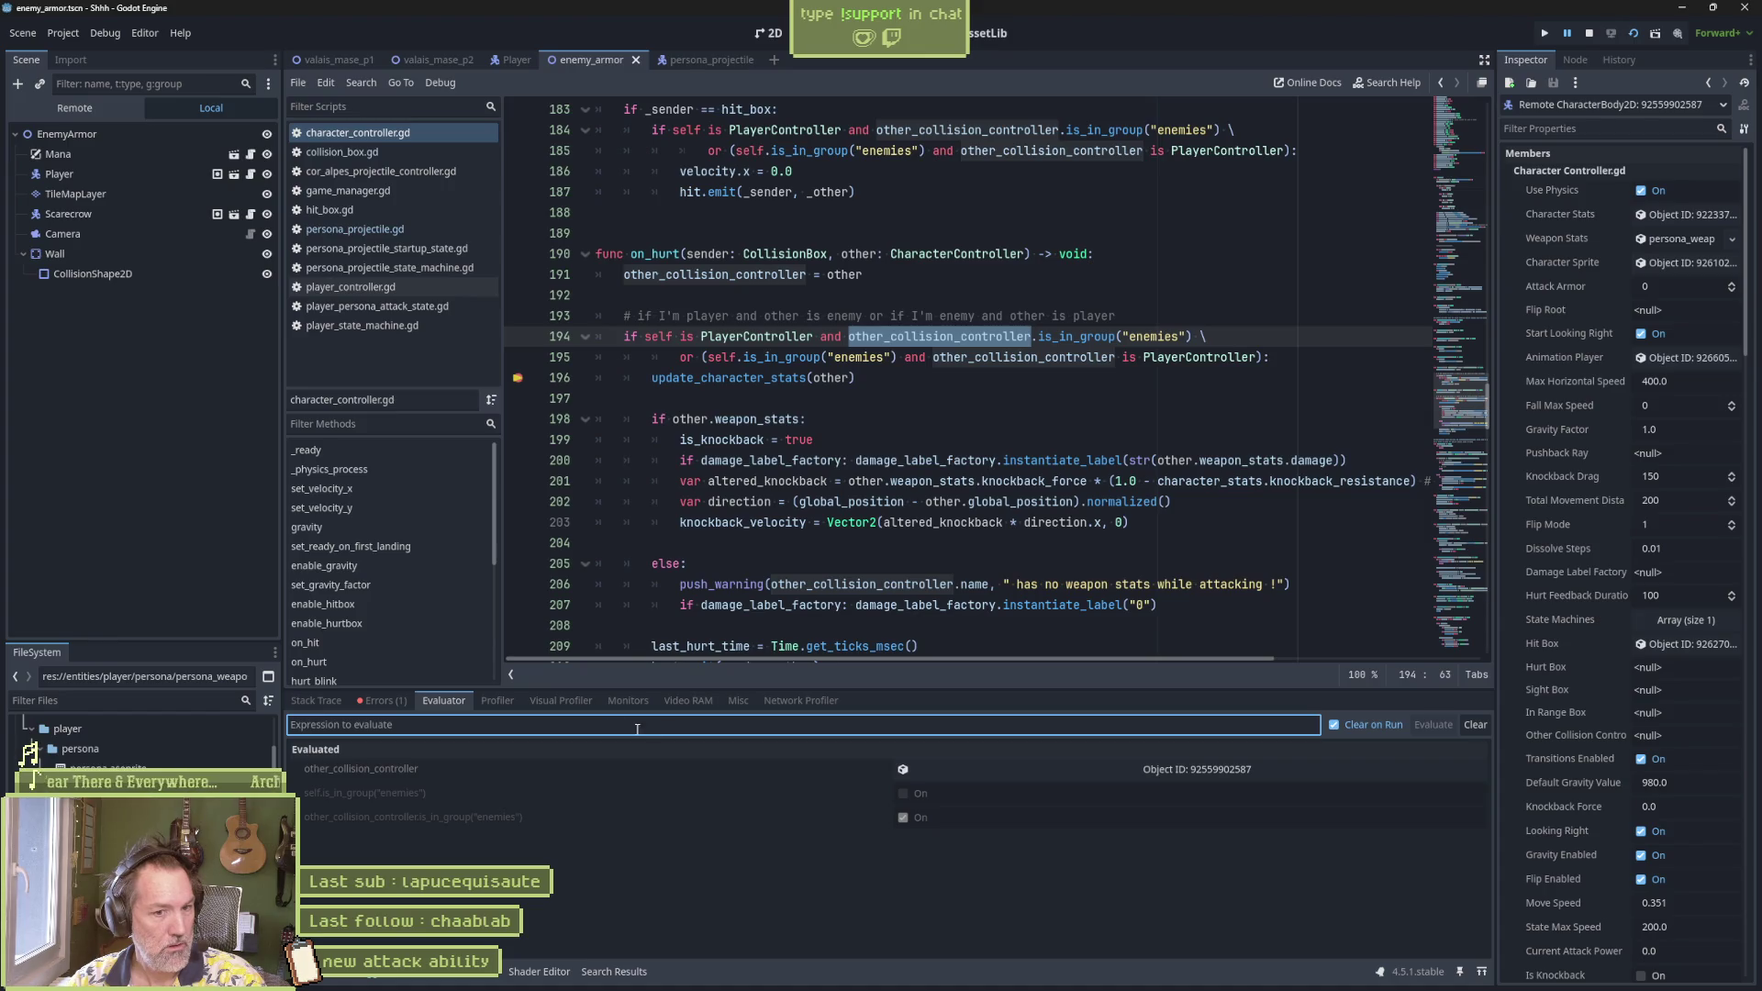
click(1176, 769)
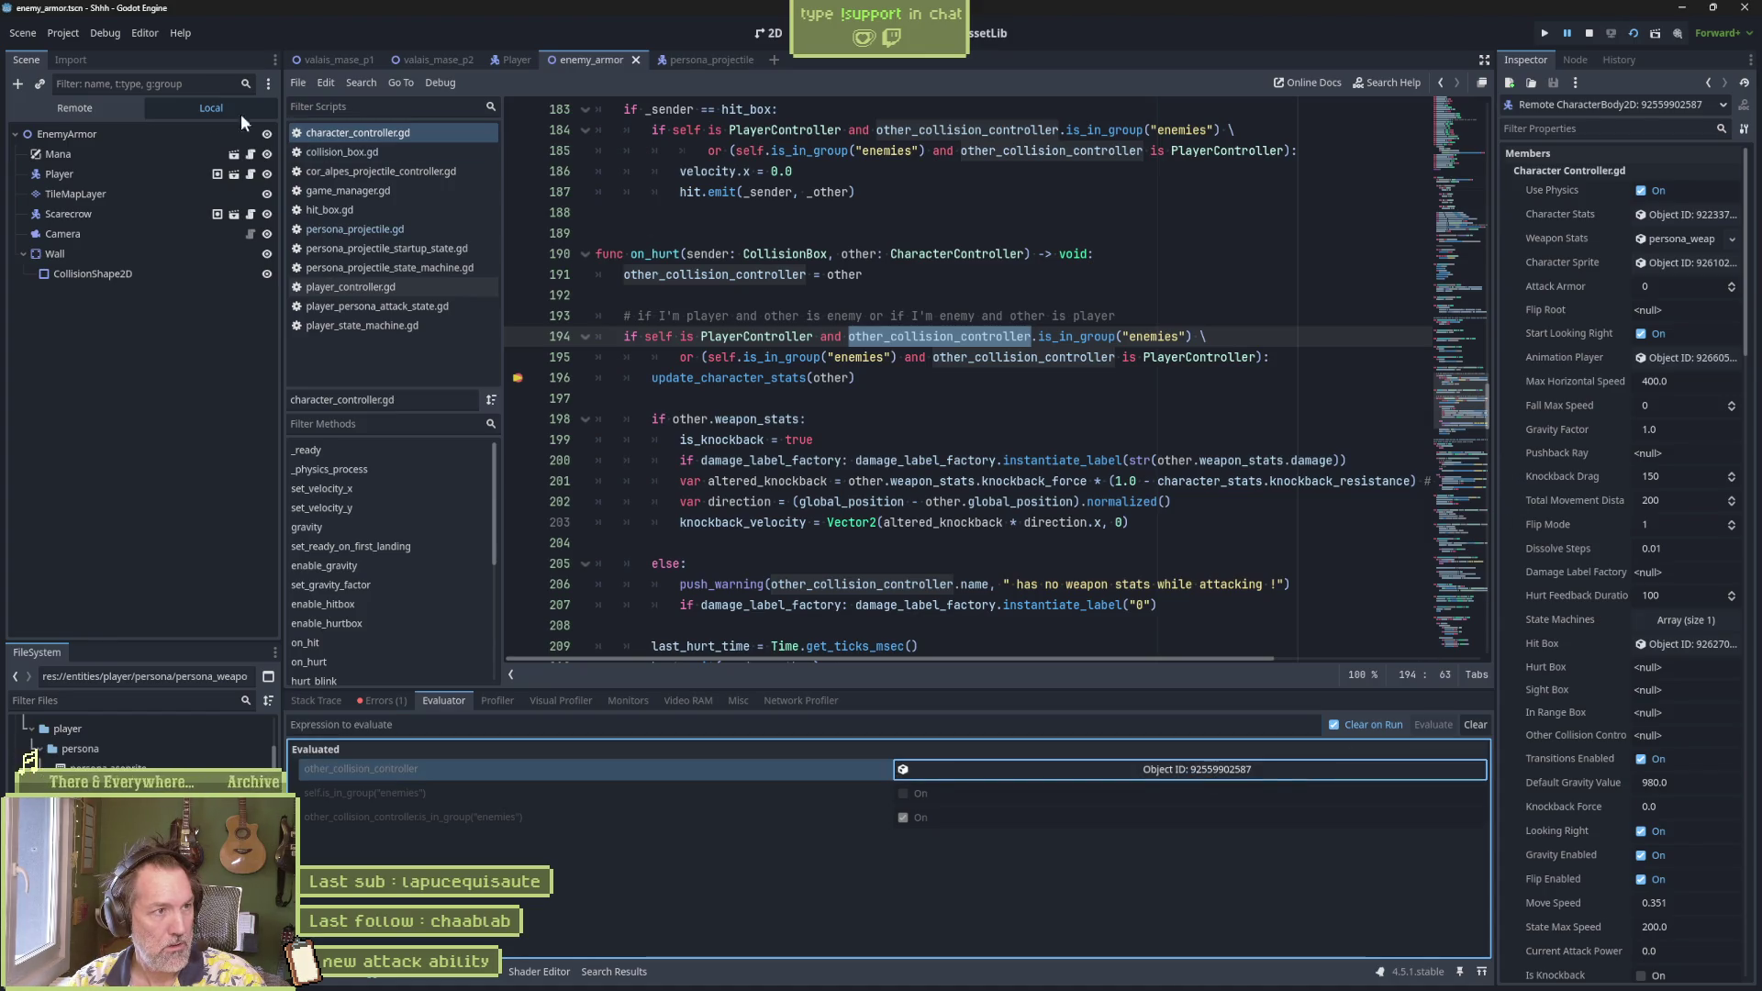
View the live Remote scene tree, then stop the paused debug run
click(101, 109)
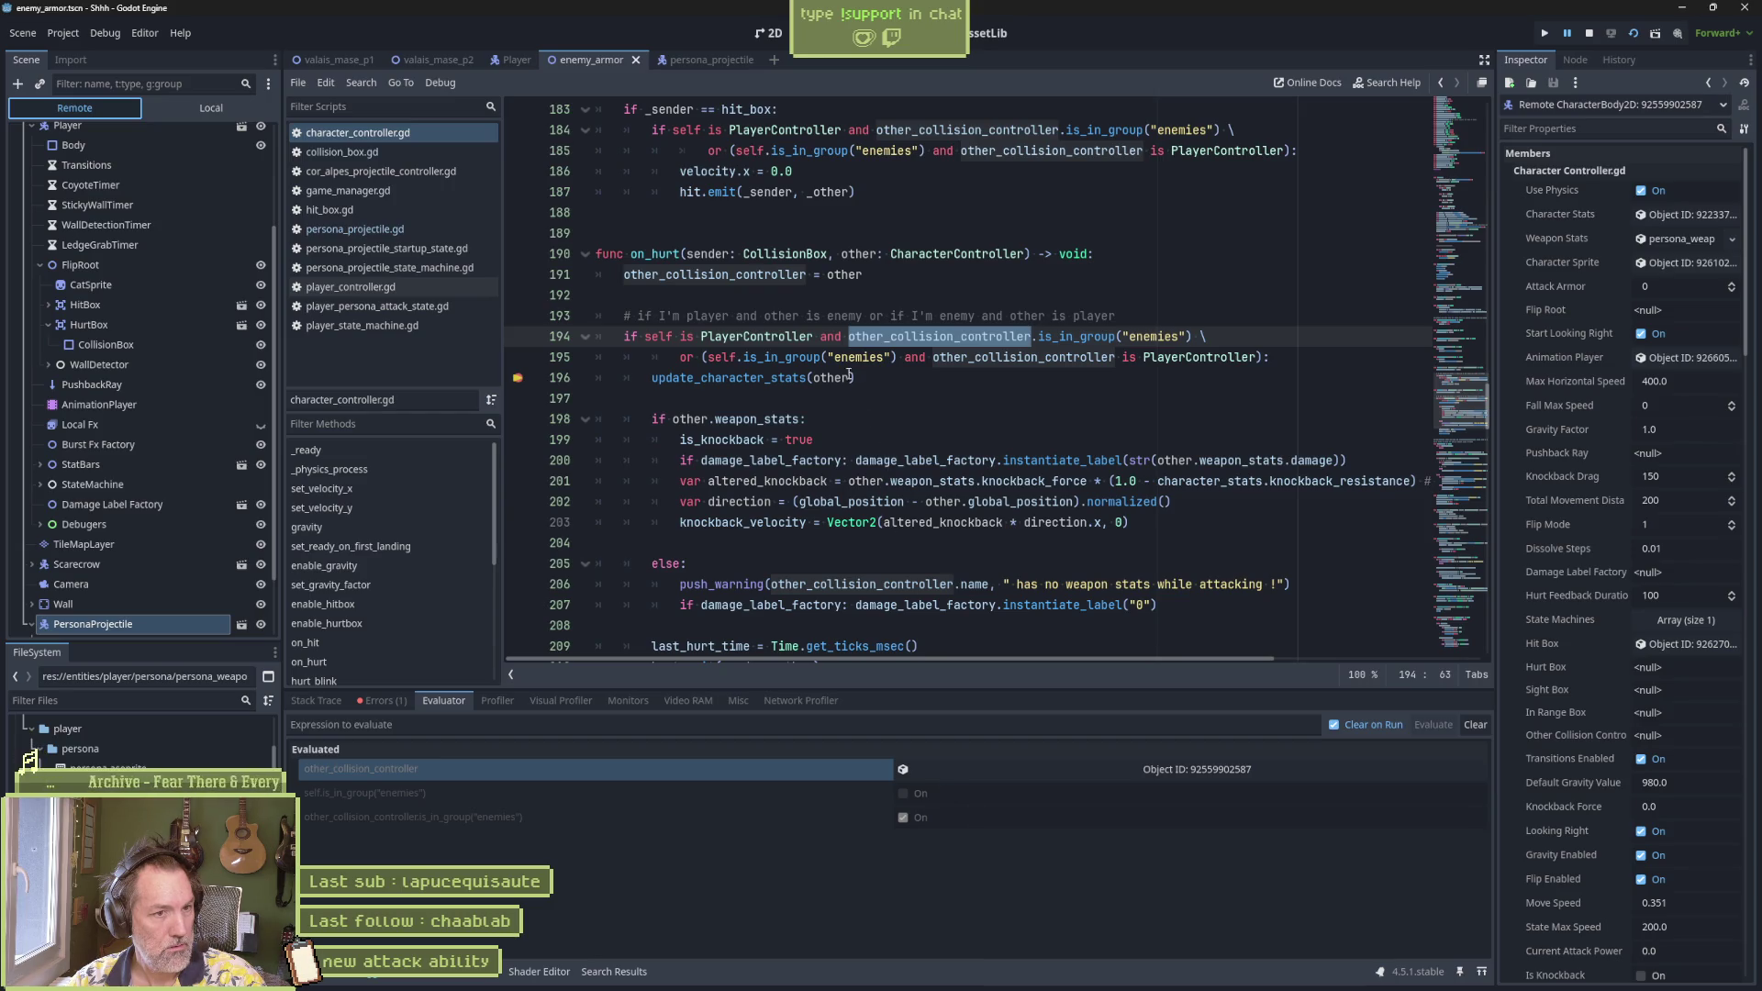
click(1587, 34)
double_click(858, 358)
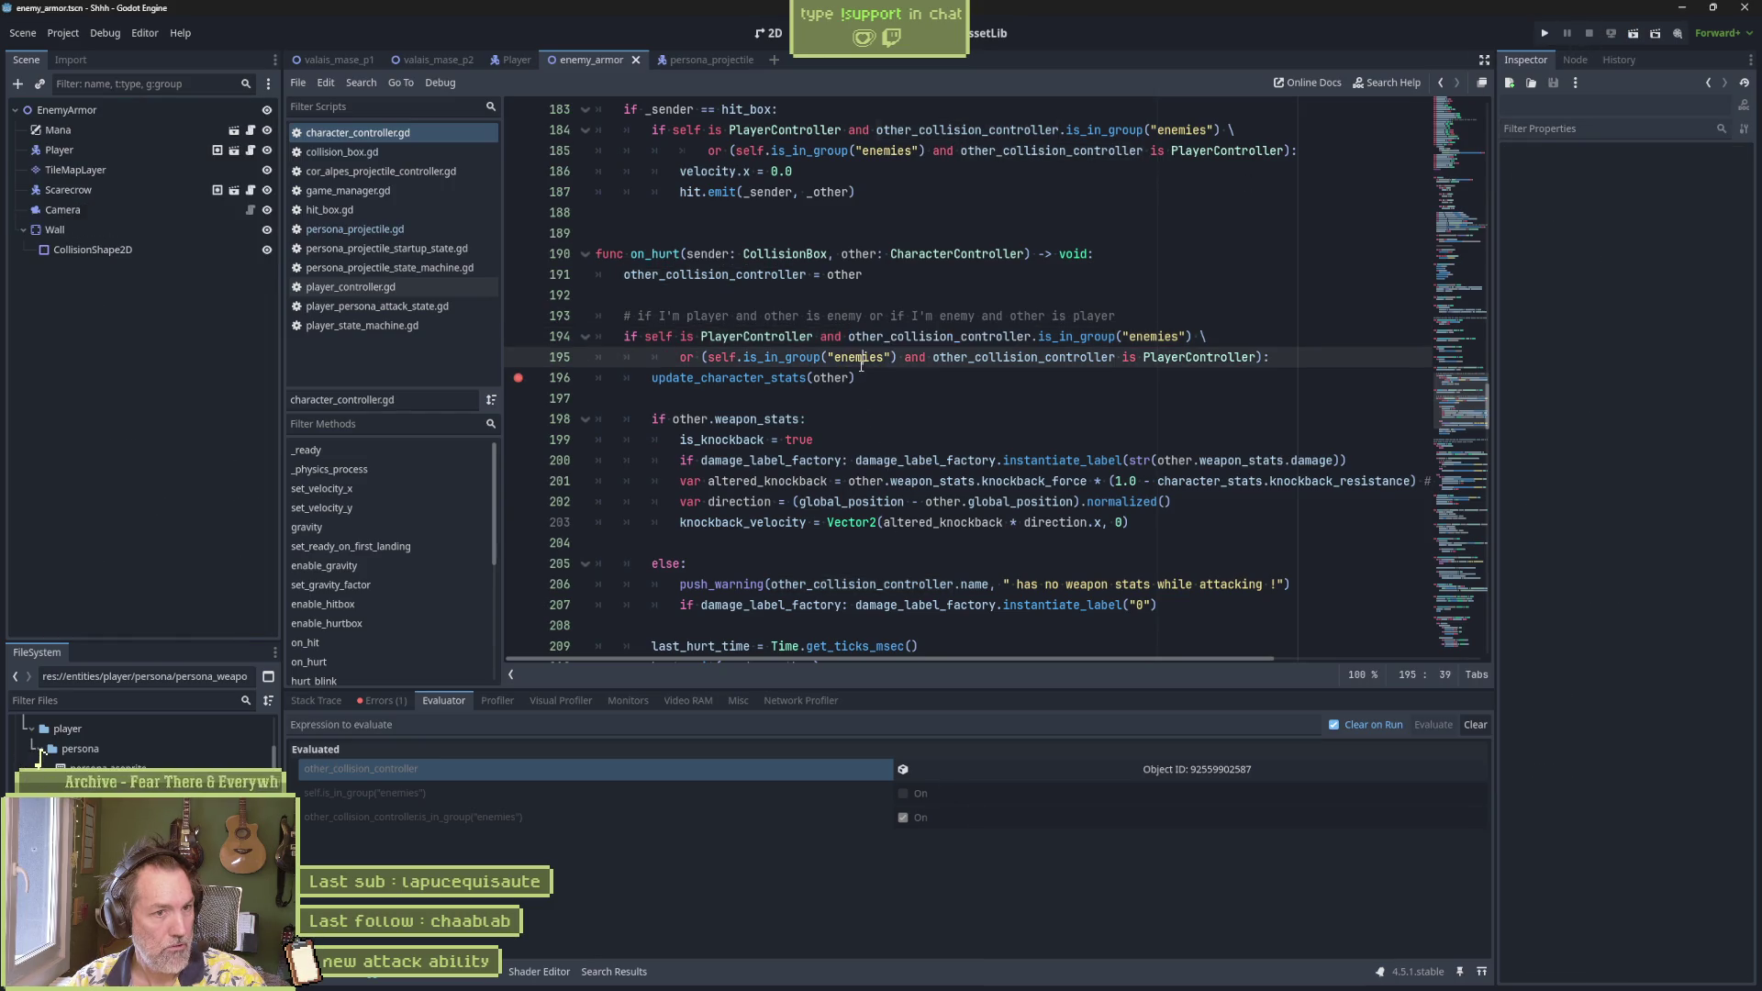
Search the project for 'enemies' and review the PlayerController condition above add_to_group on line 126
key(ctrl+shift+f)
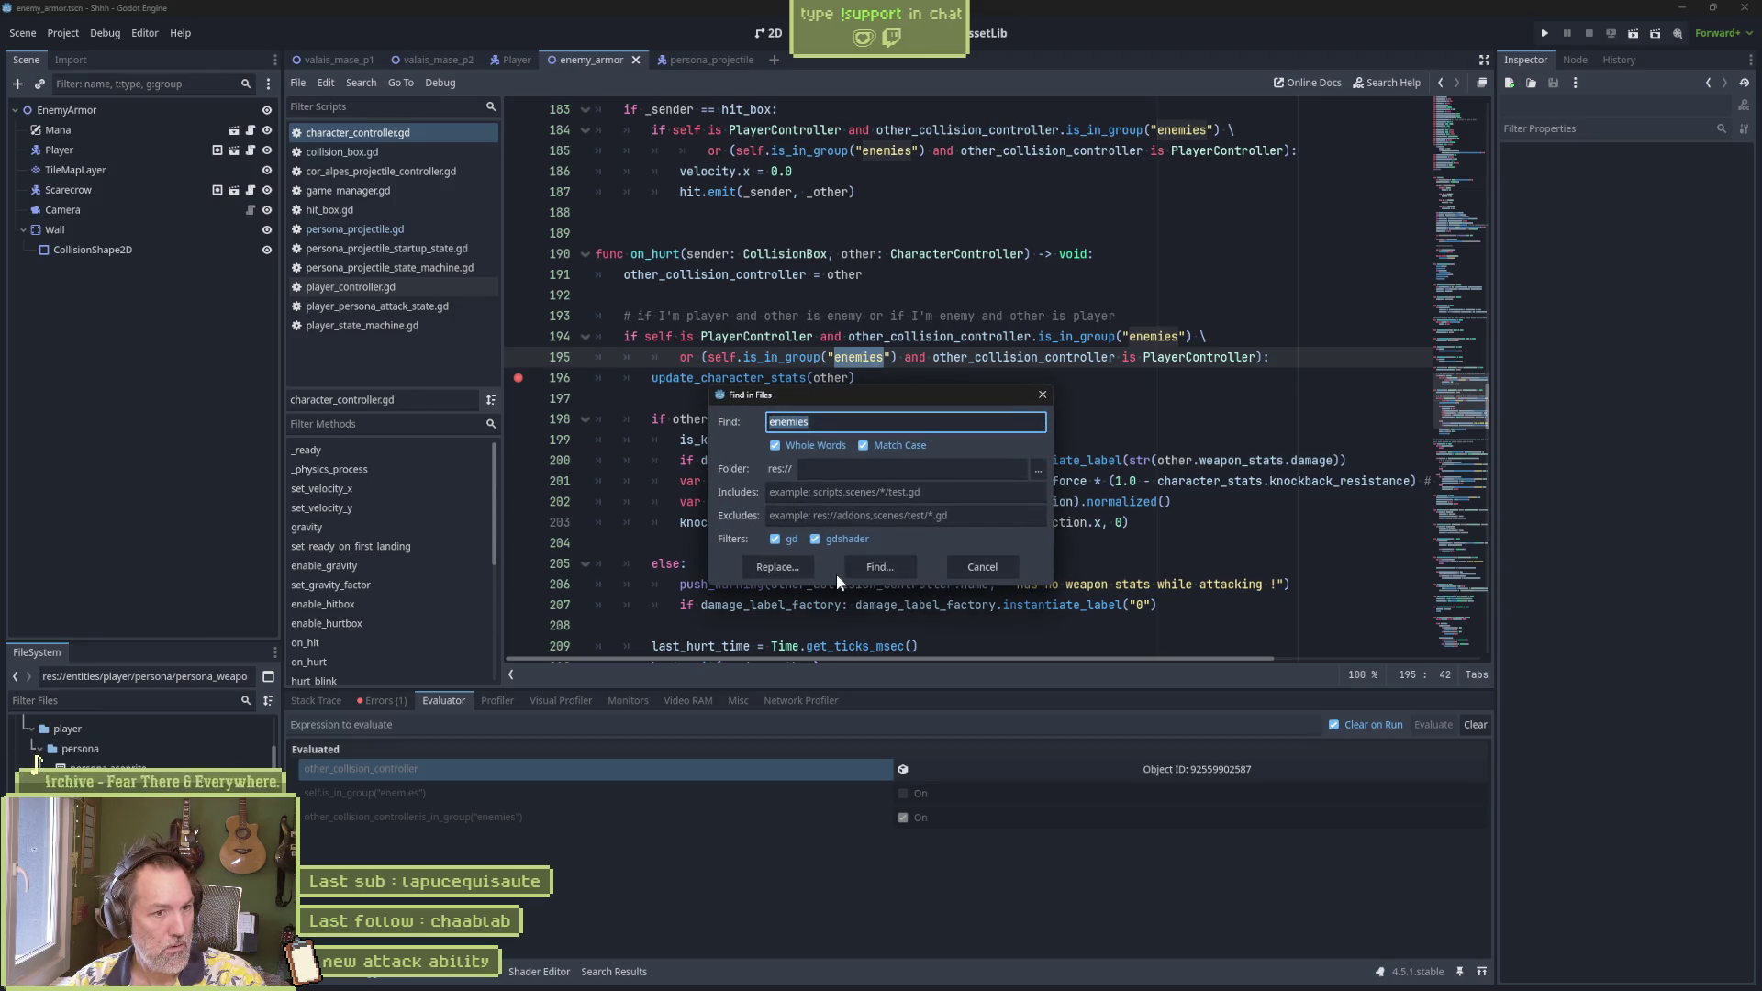
click(885, 567)
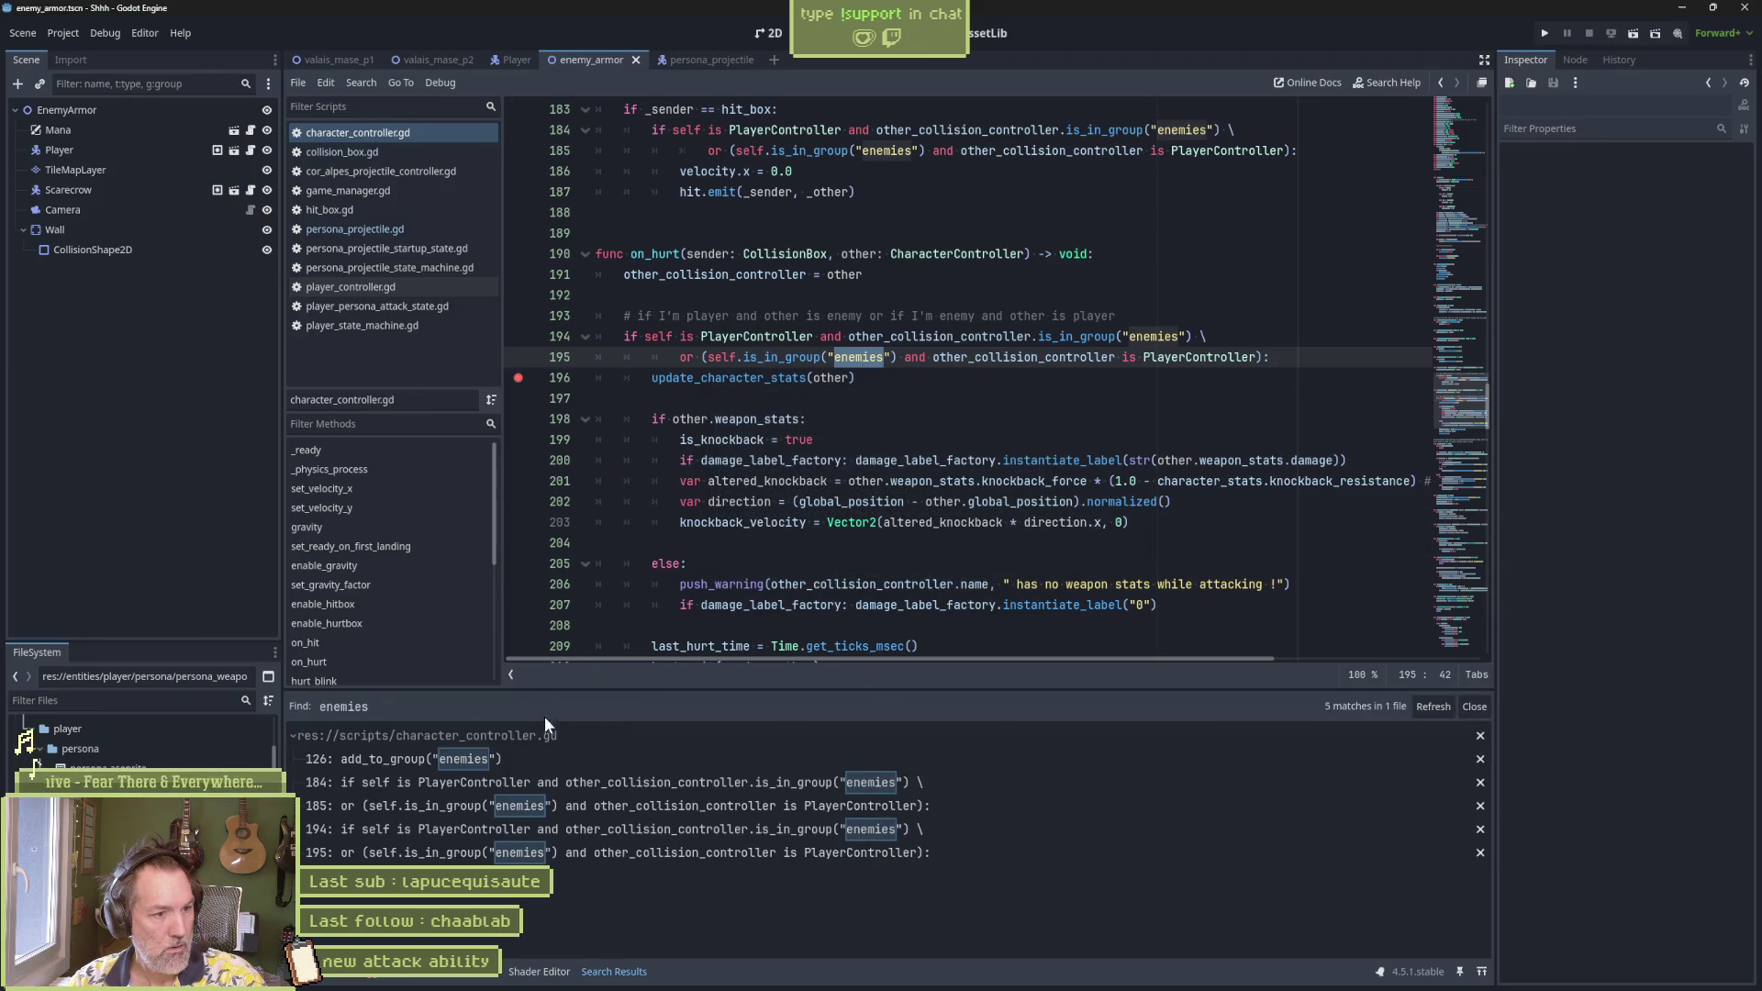
click(514, 759)
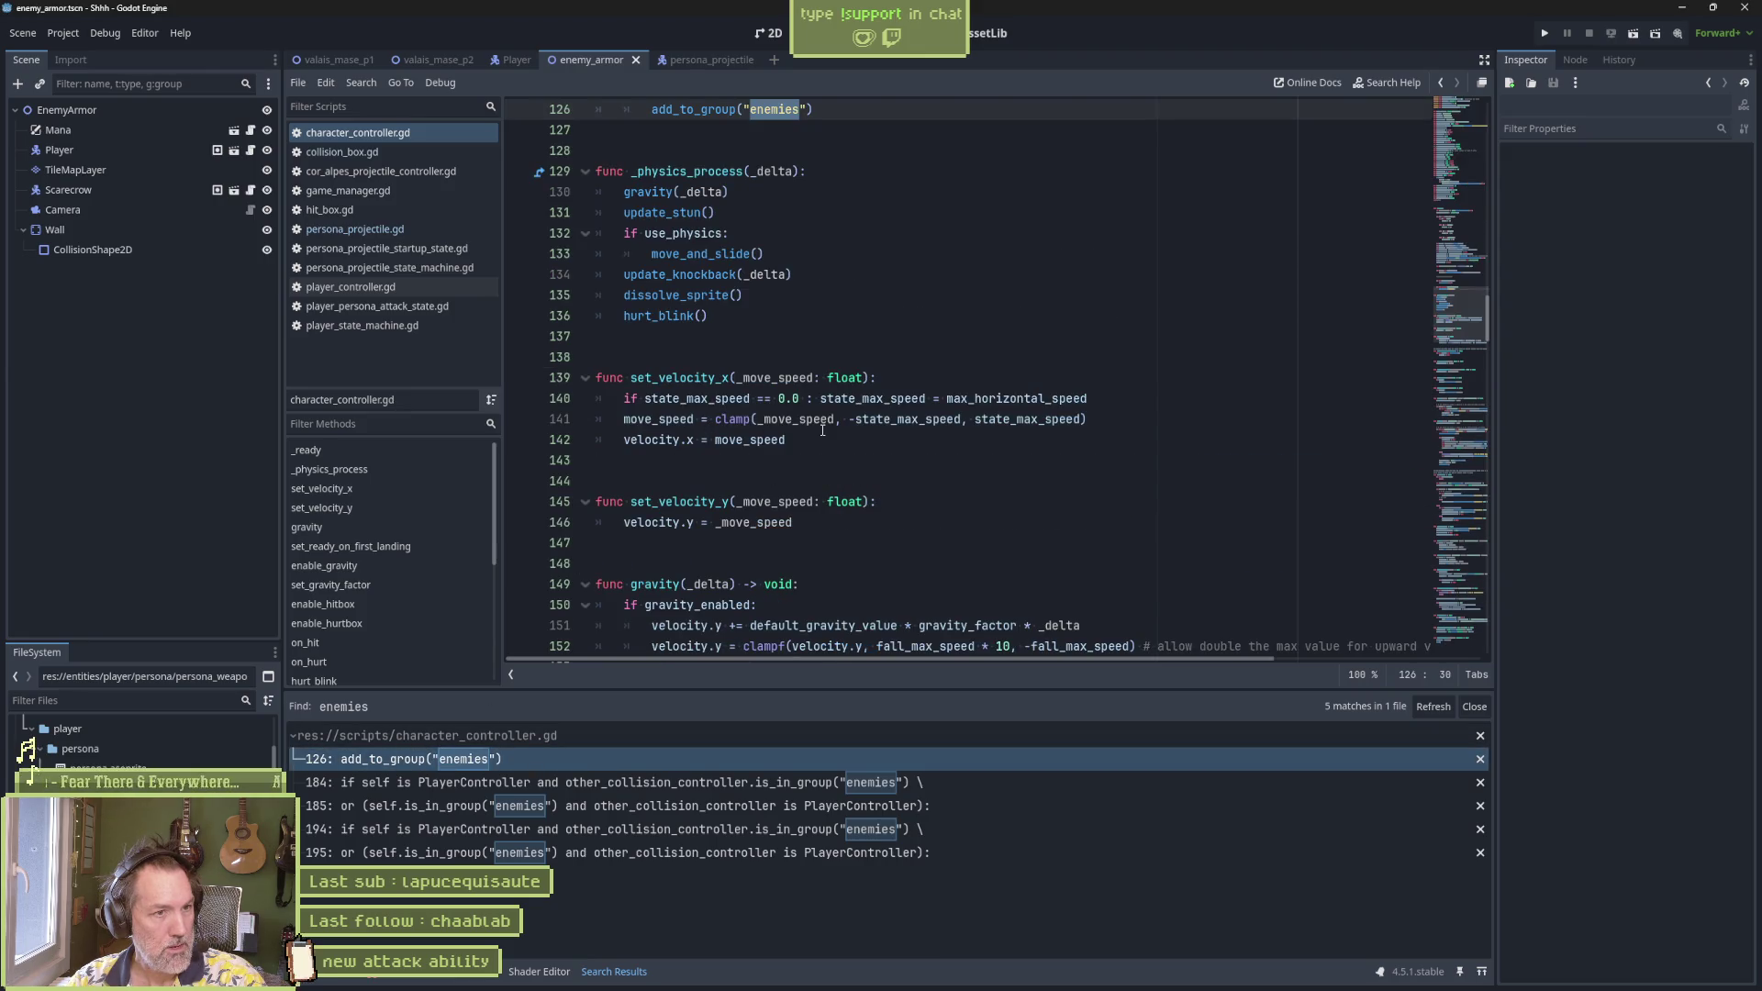
scroll(899, 368, up, 4)
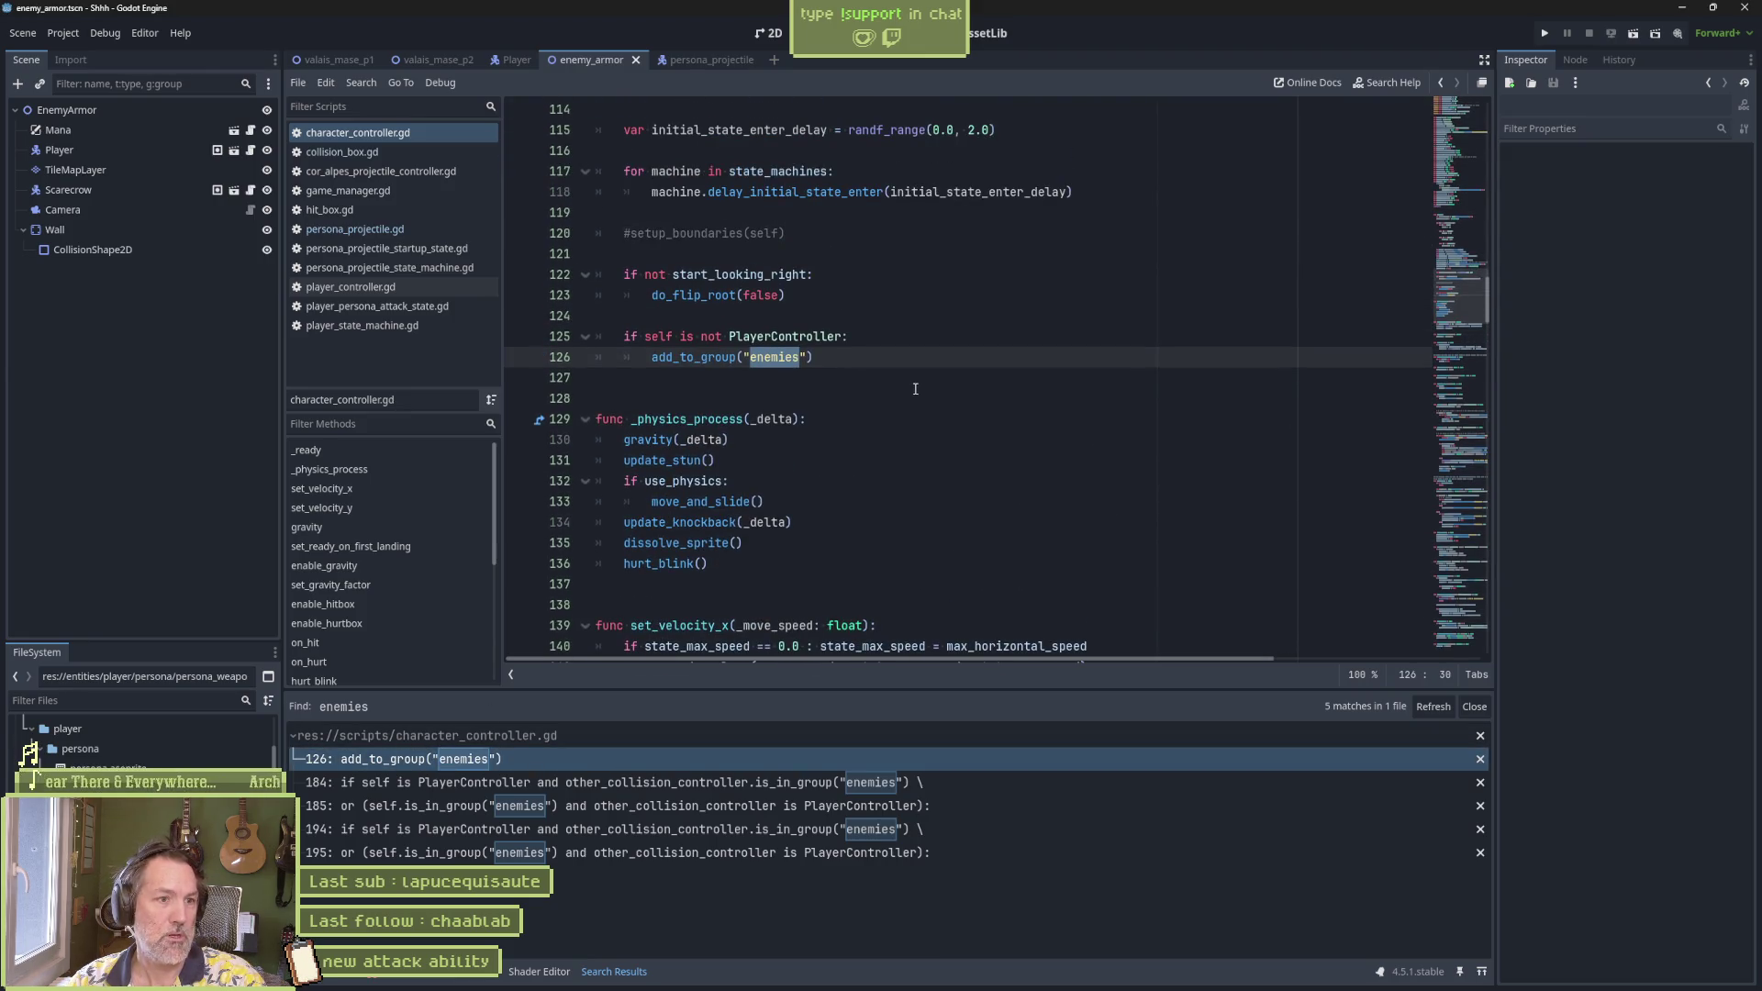
double_click(808, 337)
scroll(861, 349, up, 8)
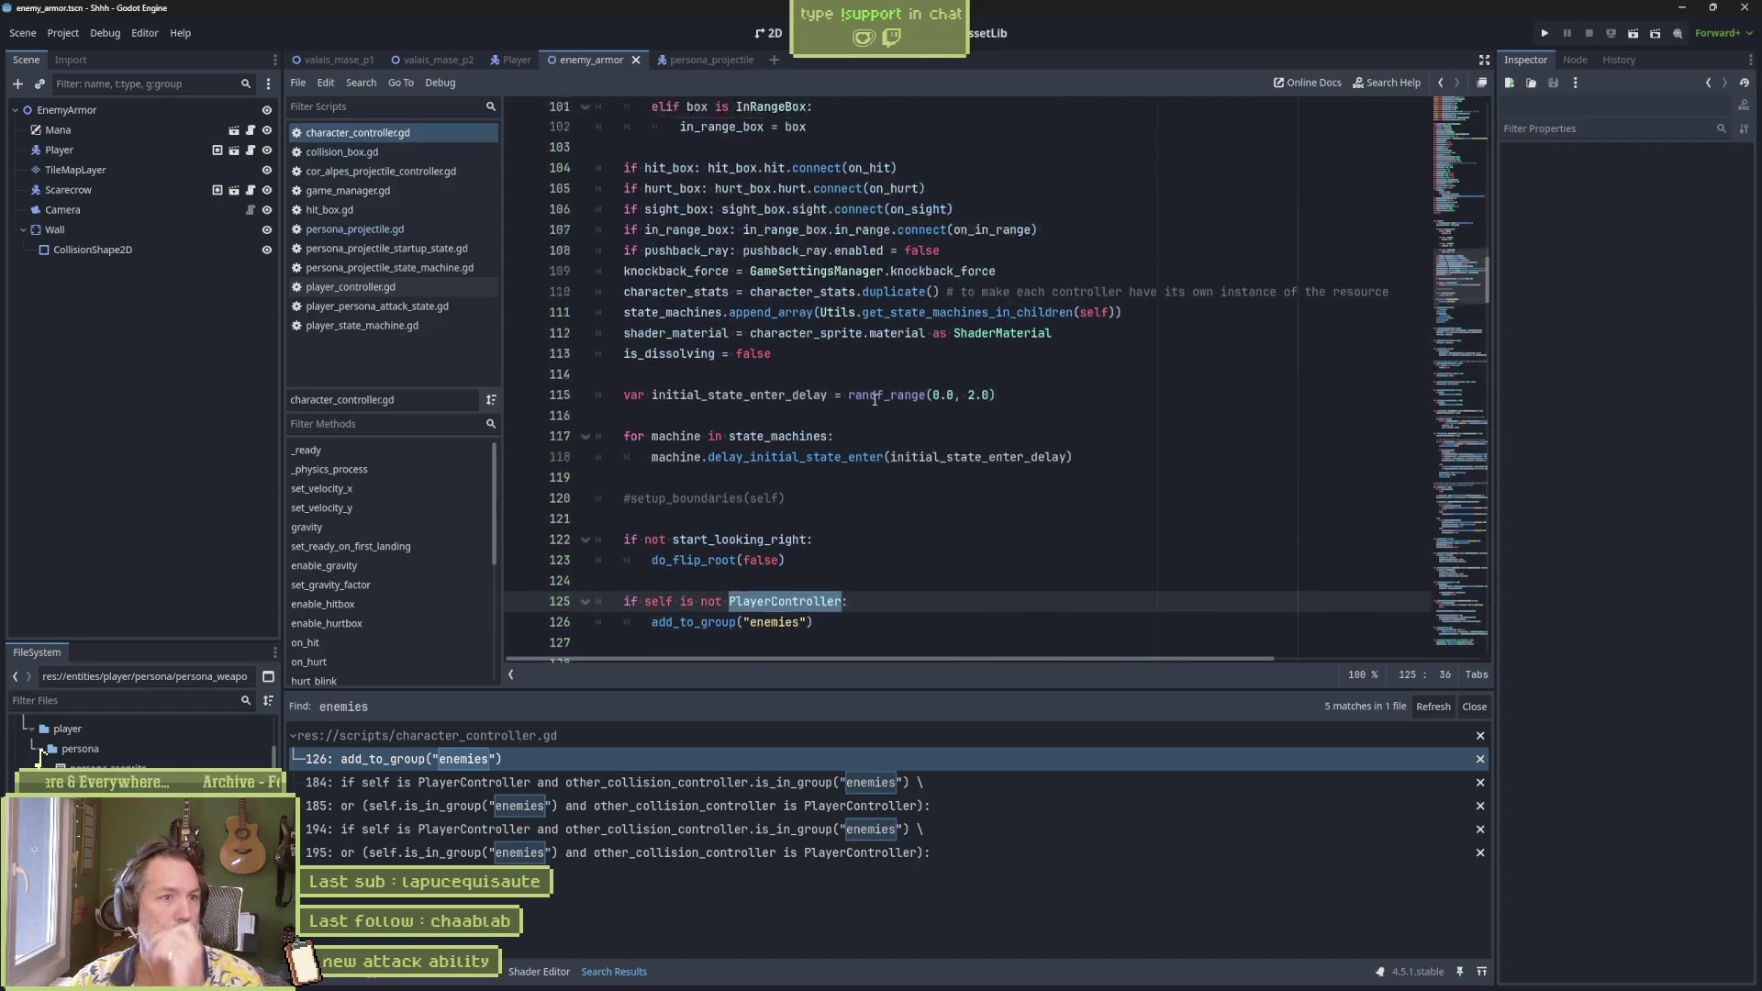
scroll(854, 386, up, 4)
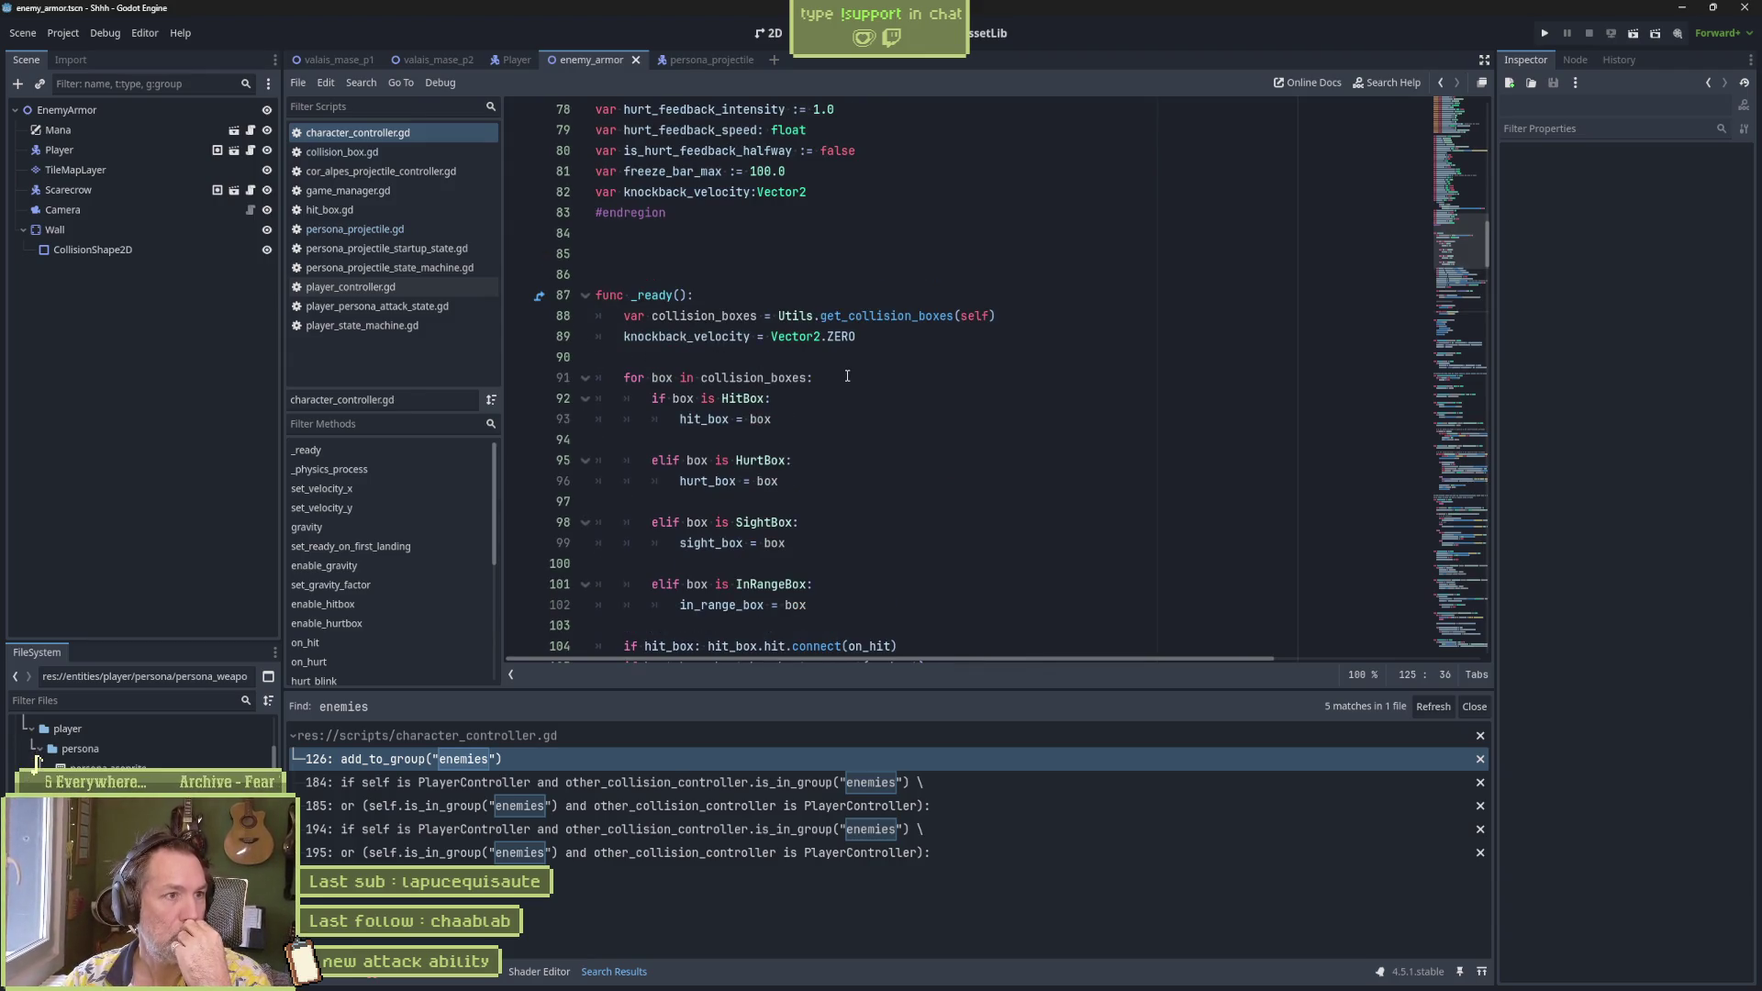
scroll(847, 378, up, 6)
scroll(848, 378, down, 9)
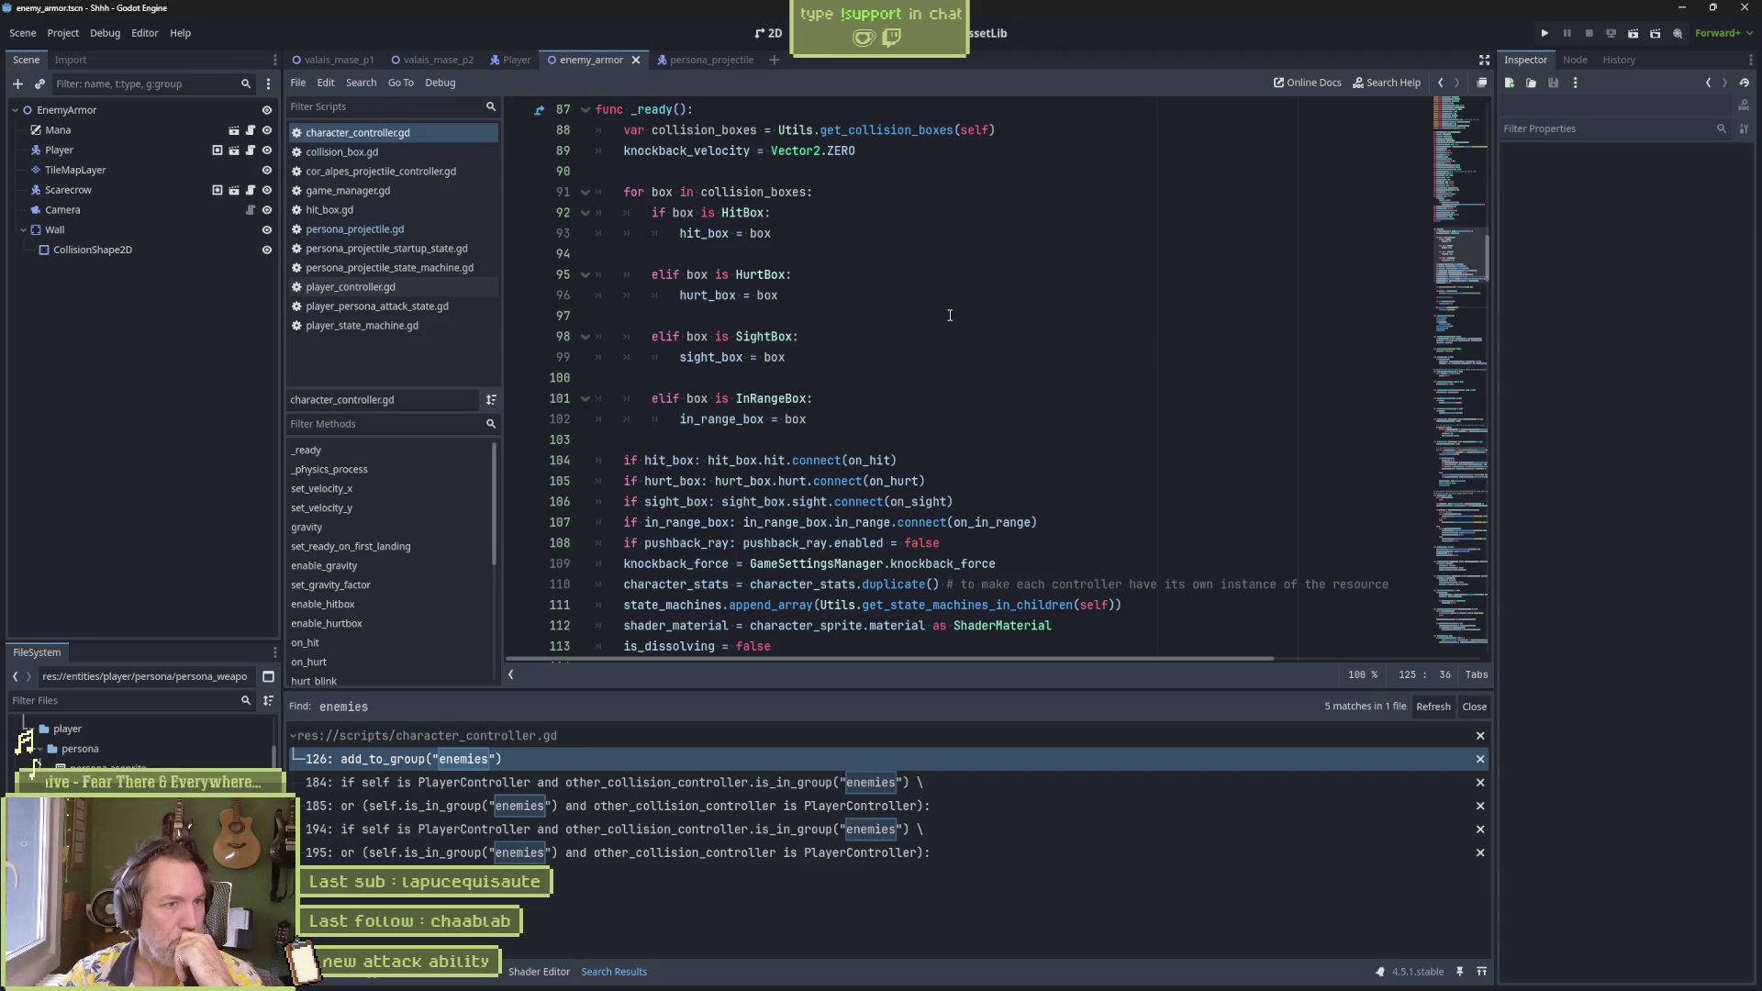
scroll(779, 511, down, 5)
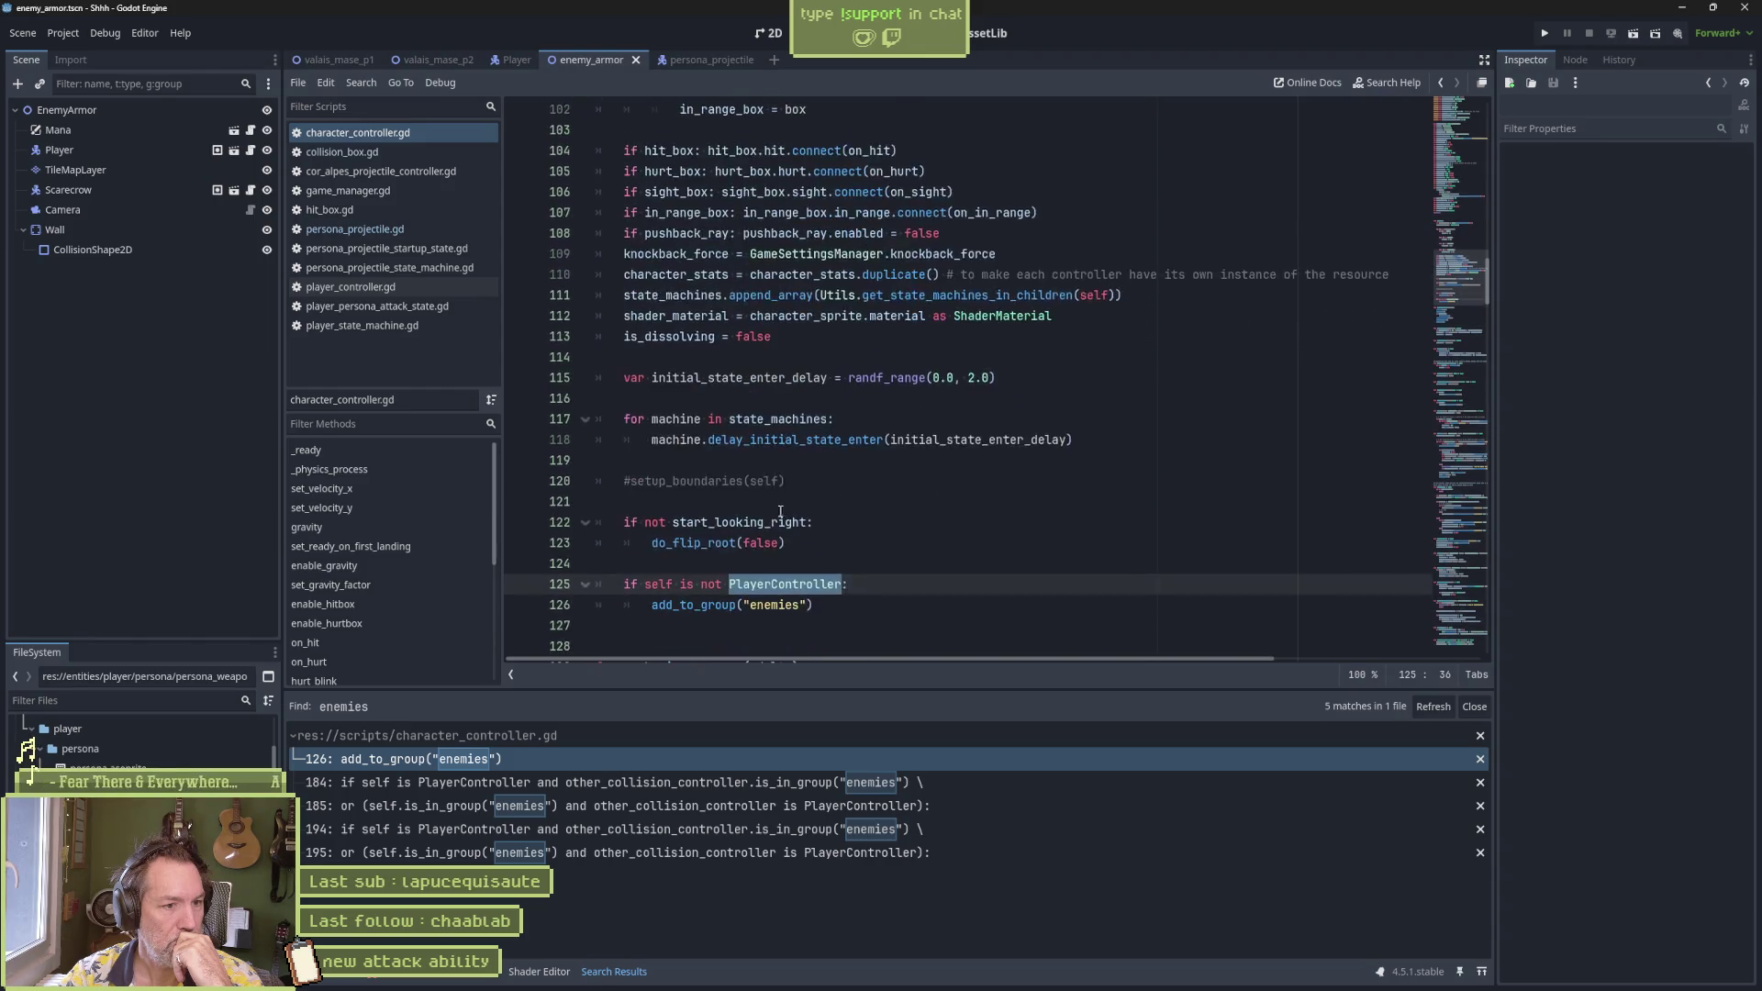
scroll(780, 511, down, 1)
drag(646, 522, 849, 523)
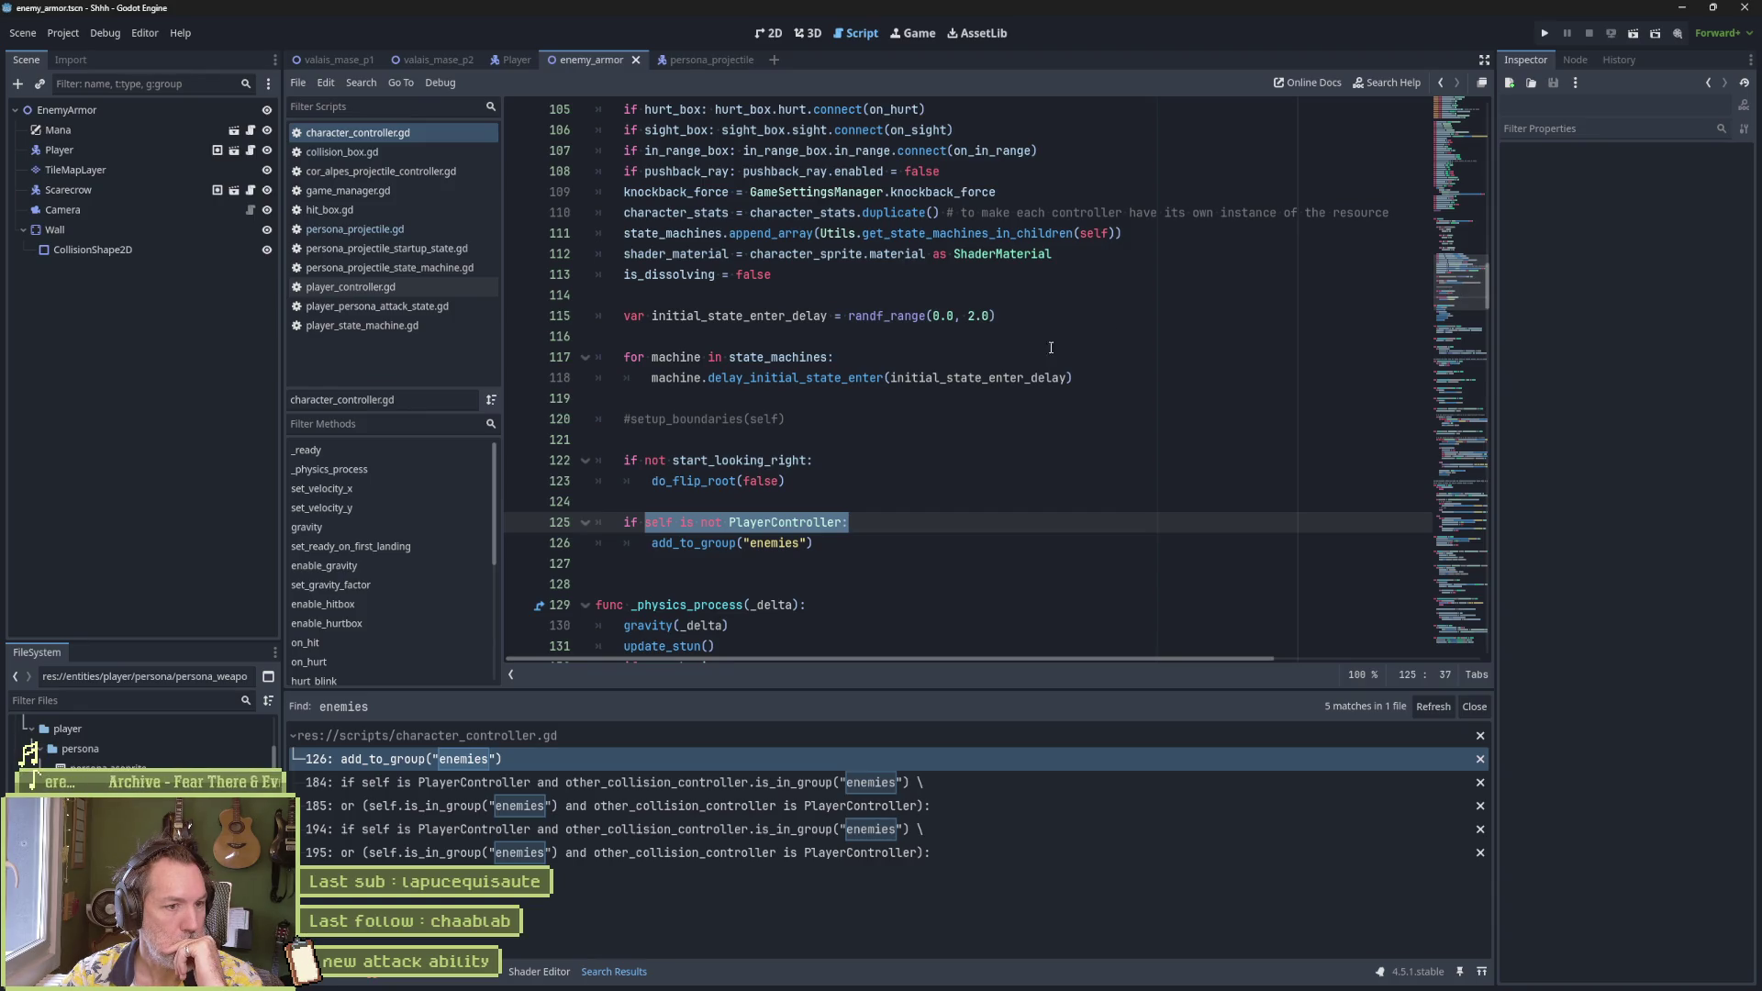
click(815, 522)
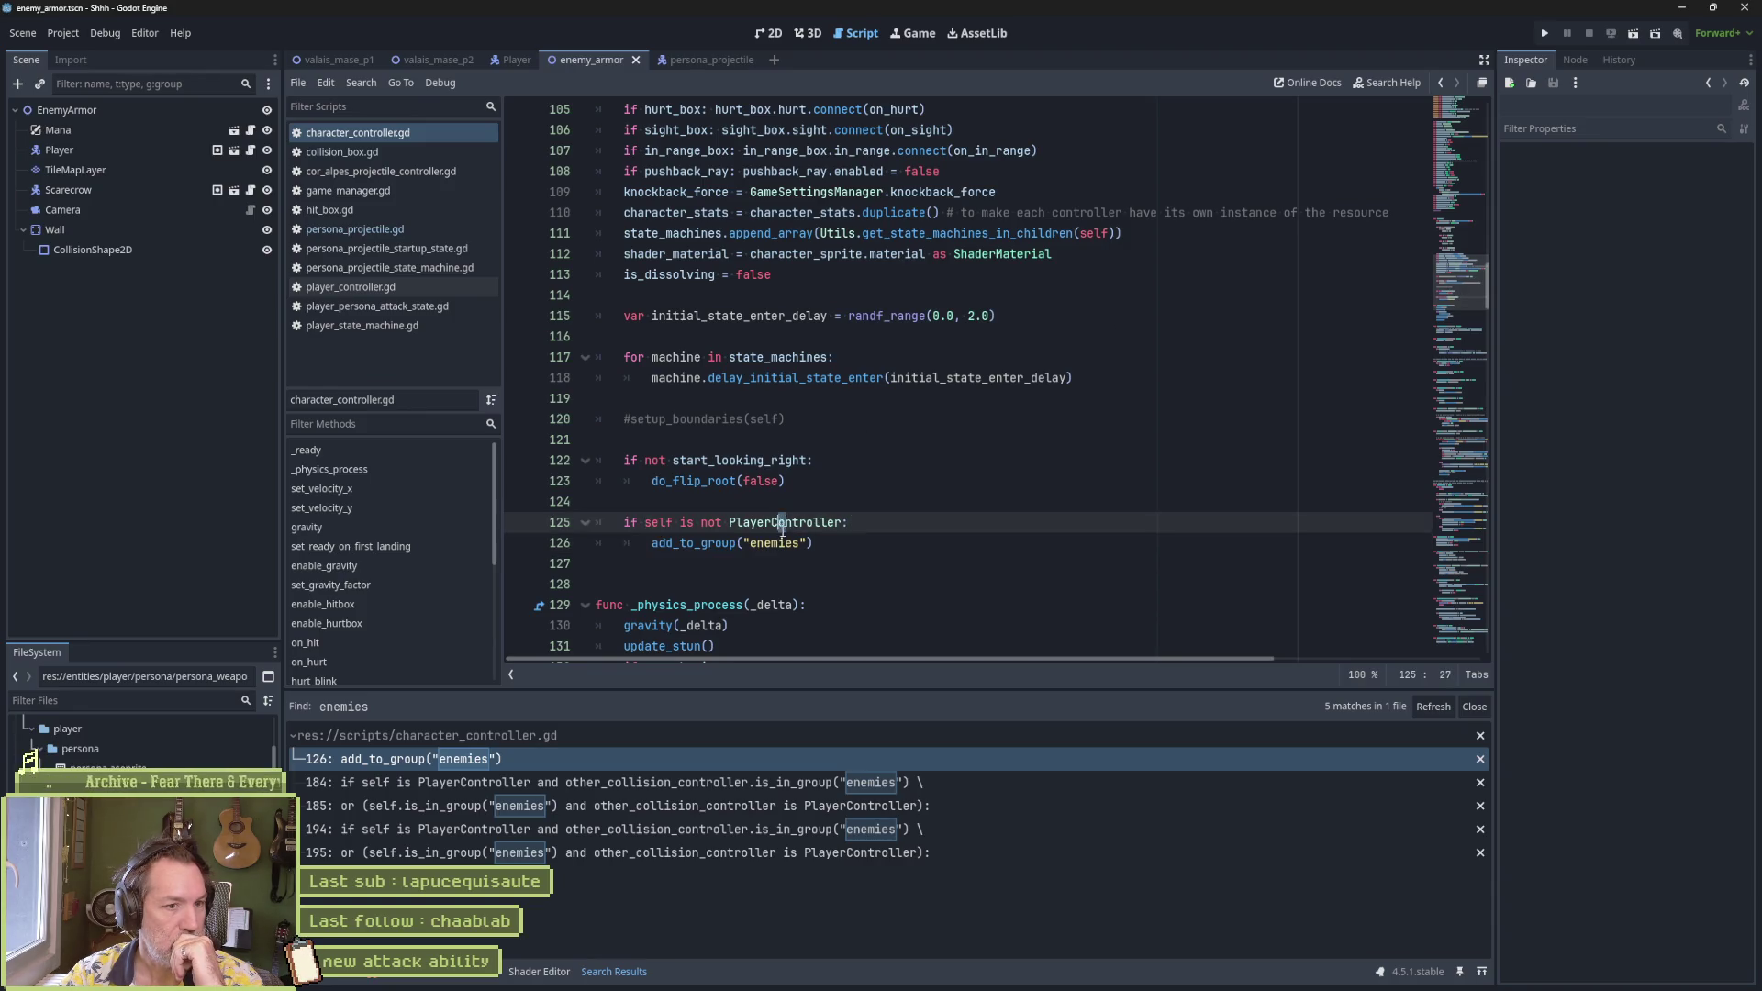
drag(783, 522, 802, 530)
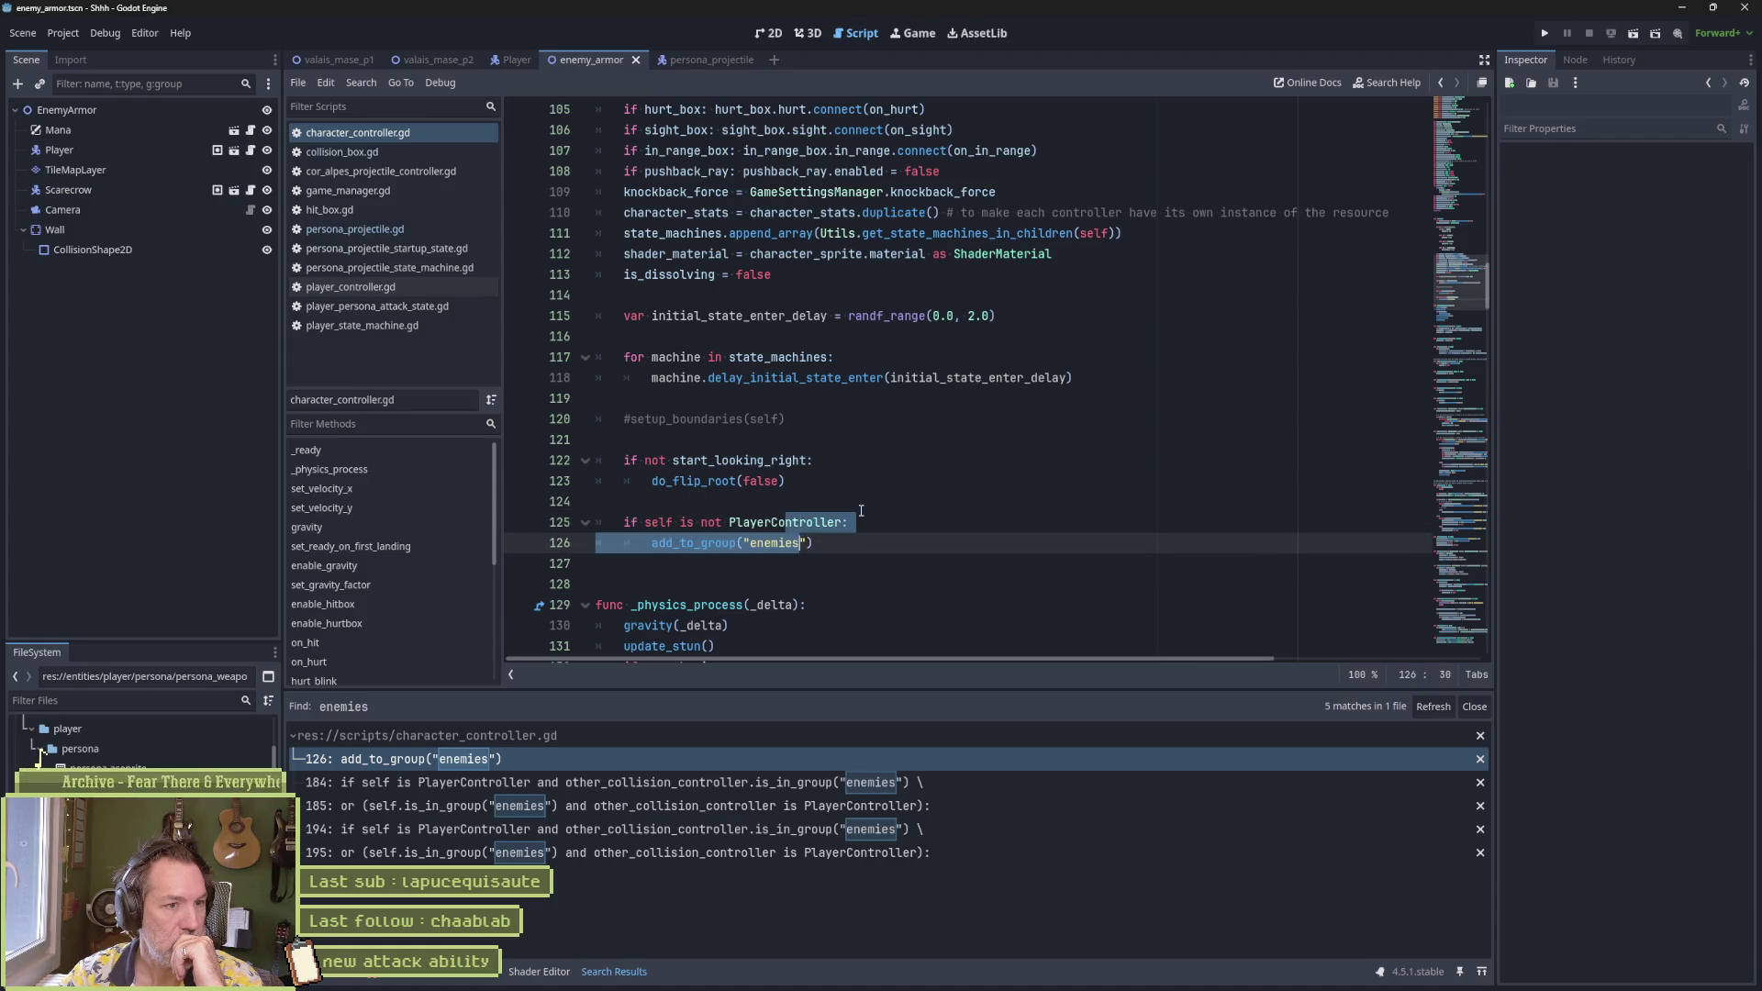
click(900, 511)
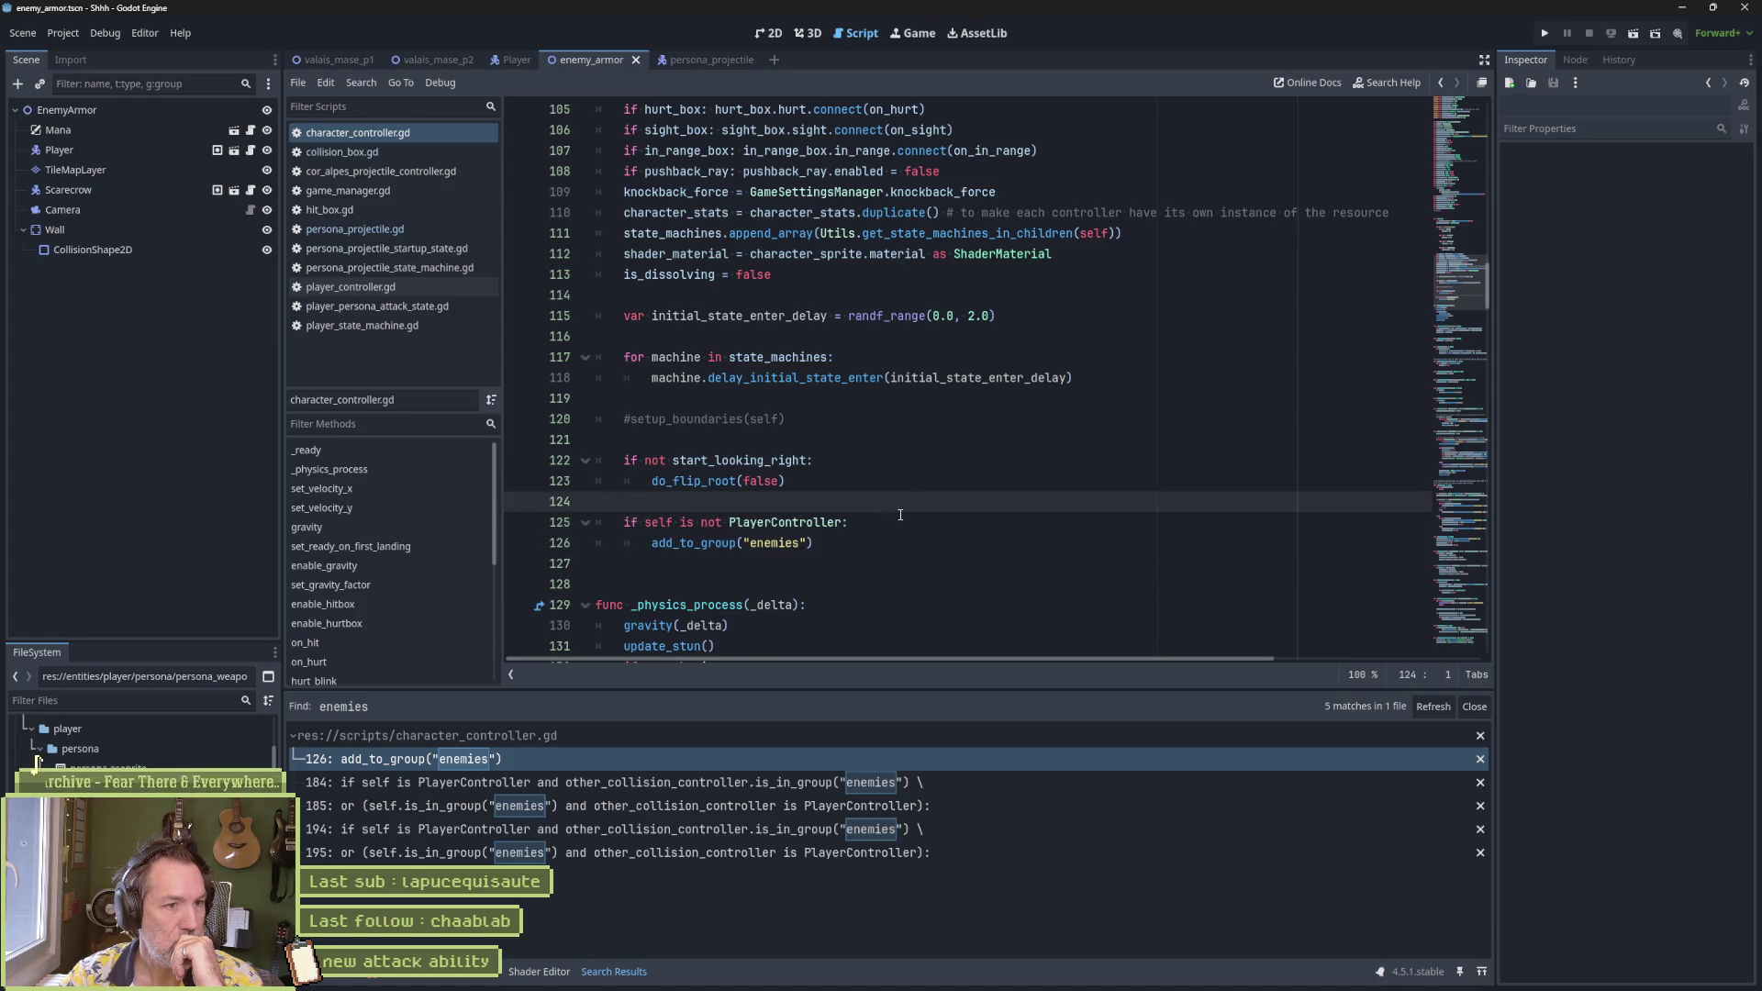
Delete the commented-out '#setup_boundaries(self)' line from _ready
drag(881, 417, 1124, 384)
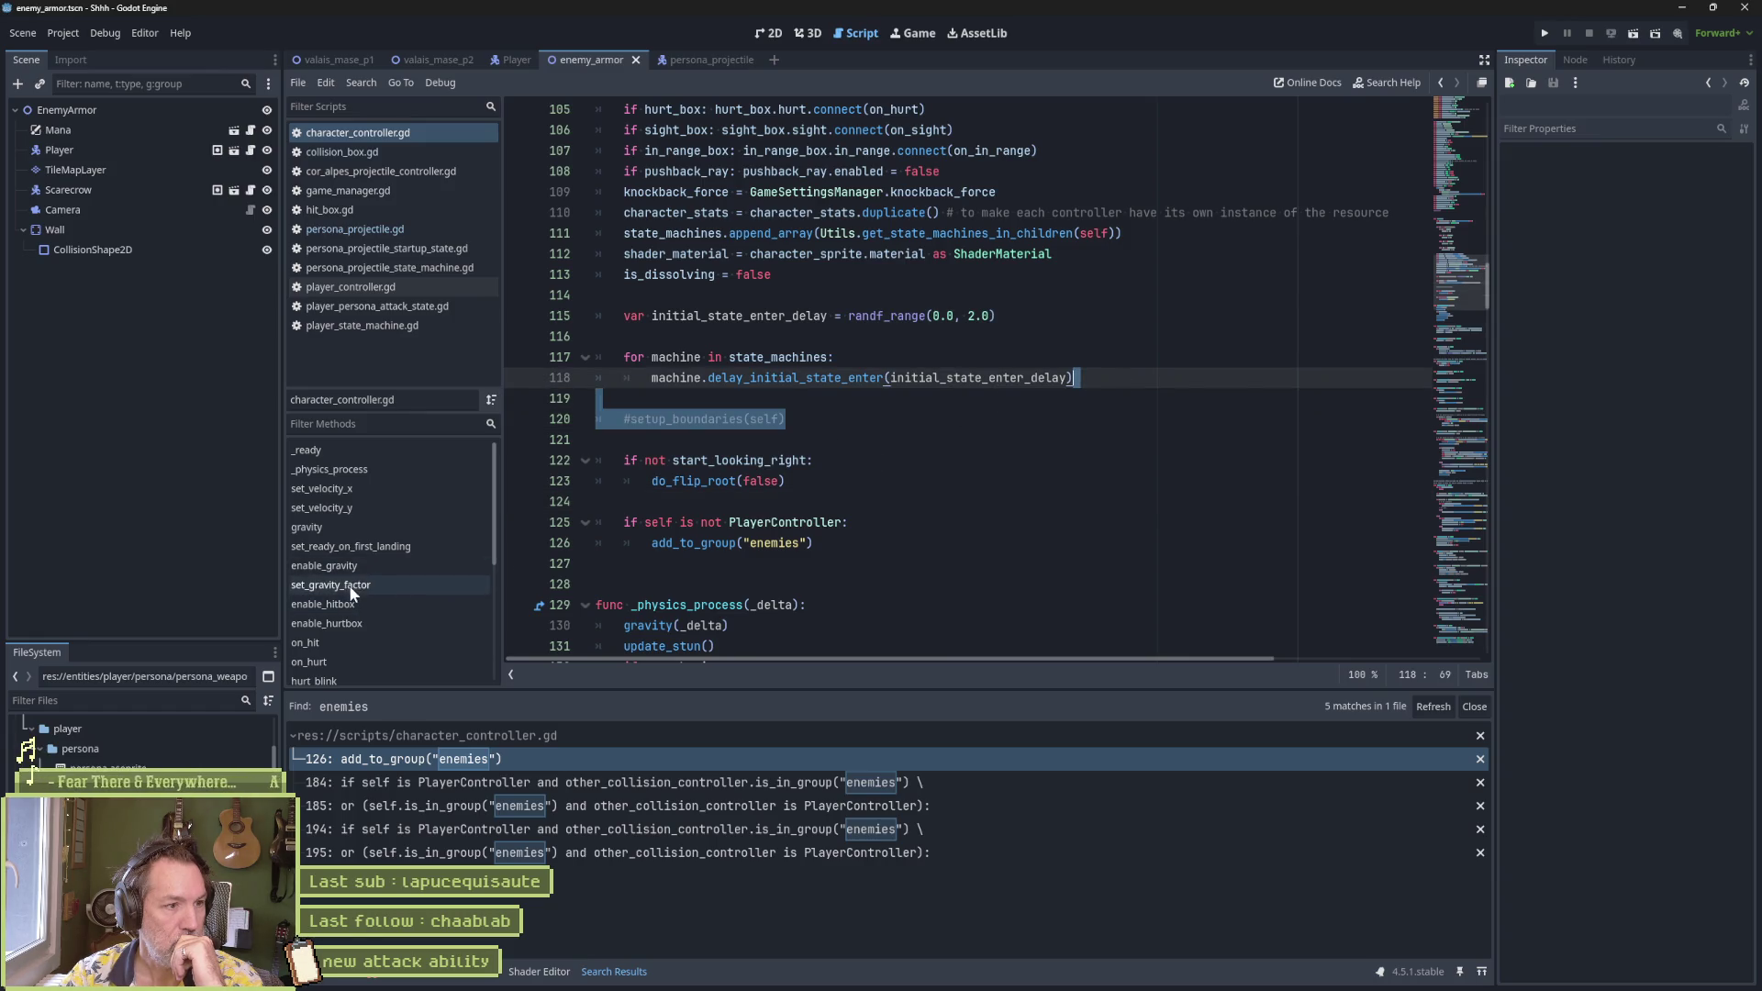
double_click(677, 421)
scroll(678, 424, down, 14)
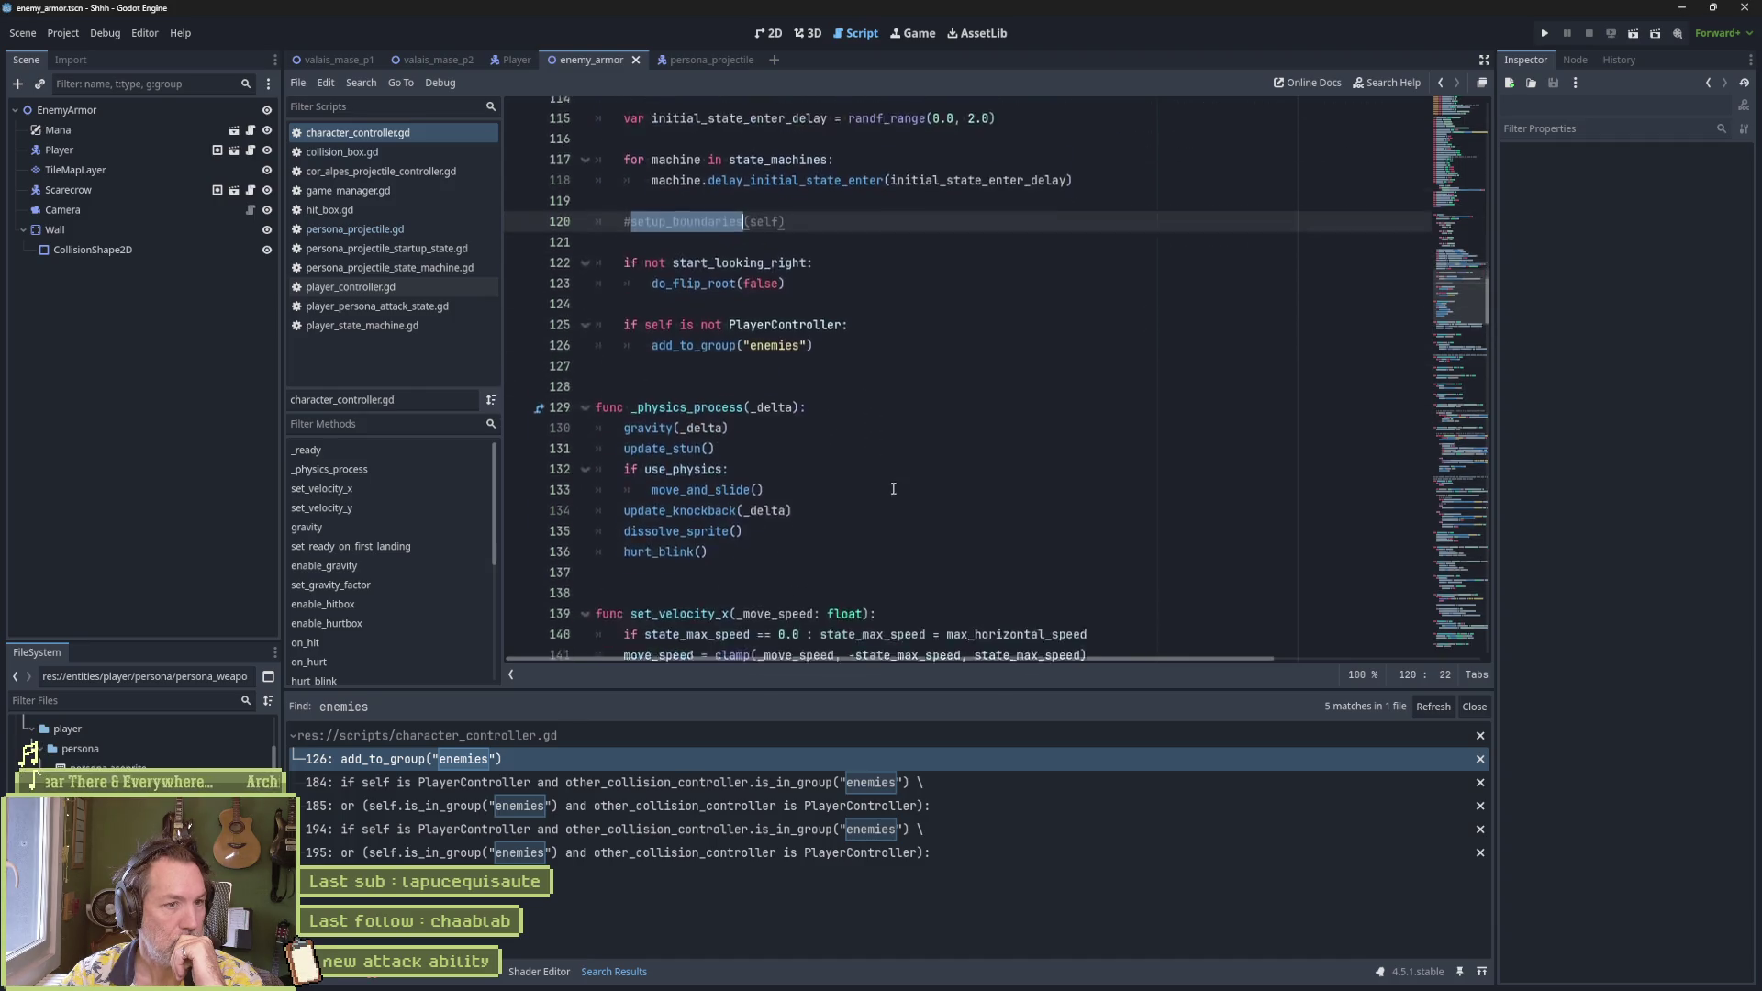
scroll(953, 480, down, 15)
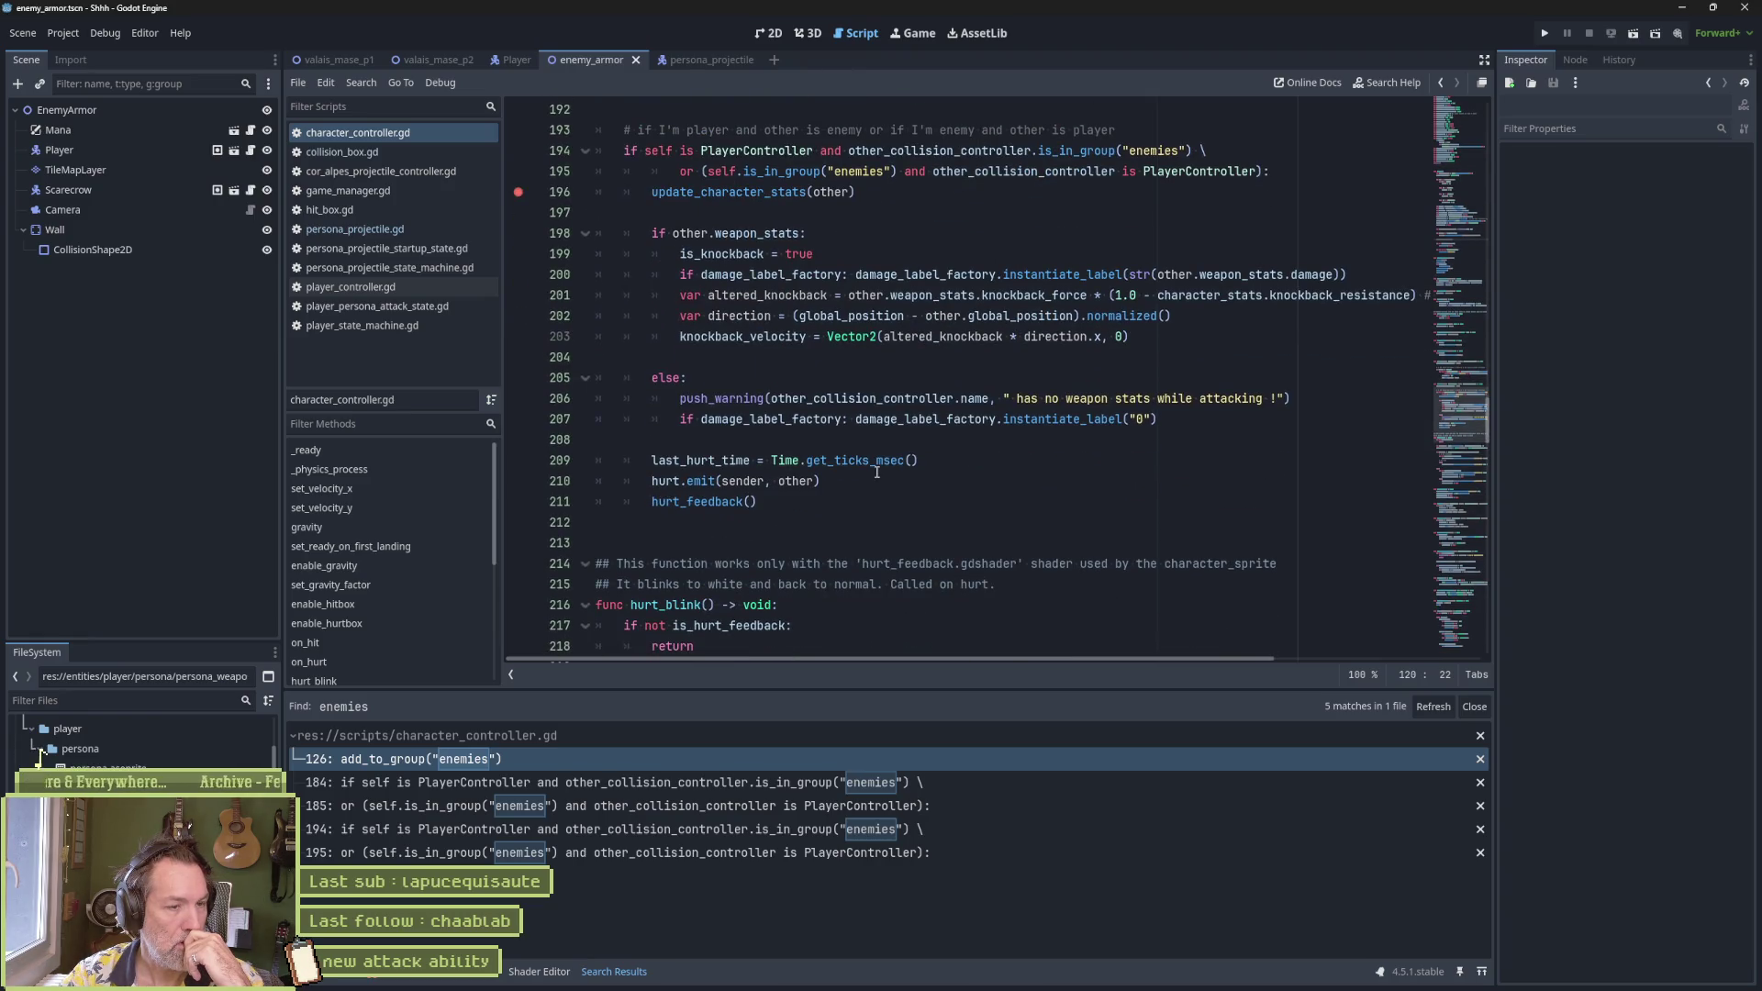
scroll(826, 415, up, 2)
scroll(879, 479, down, 13)
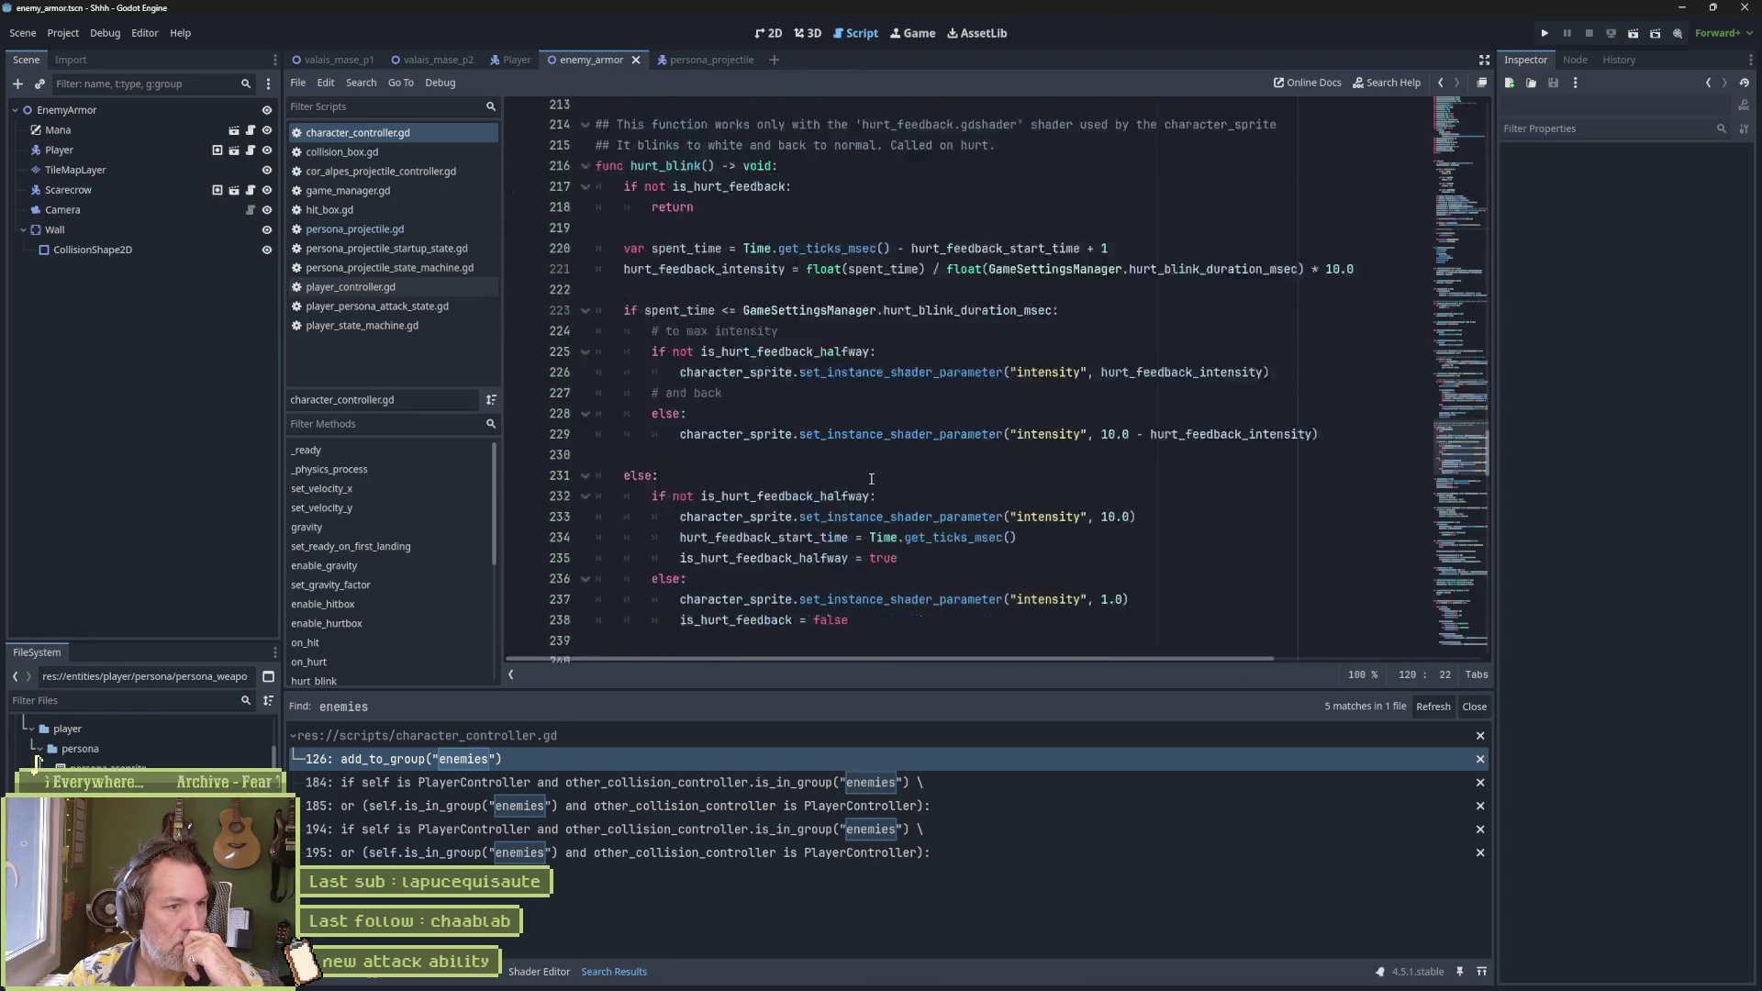
scroll(879, 479, down, 20)
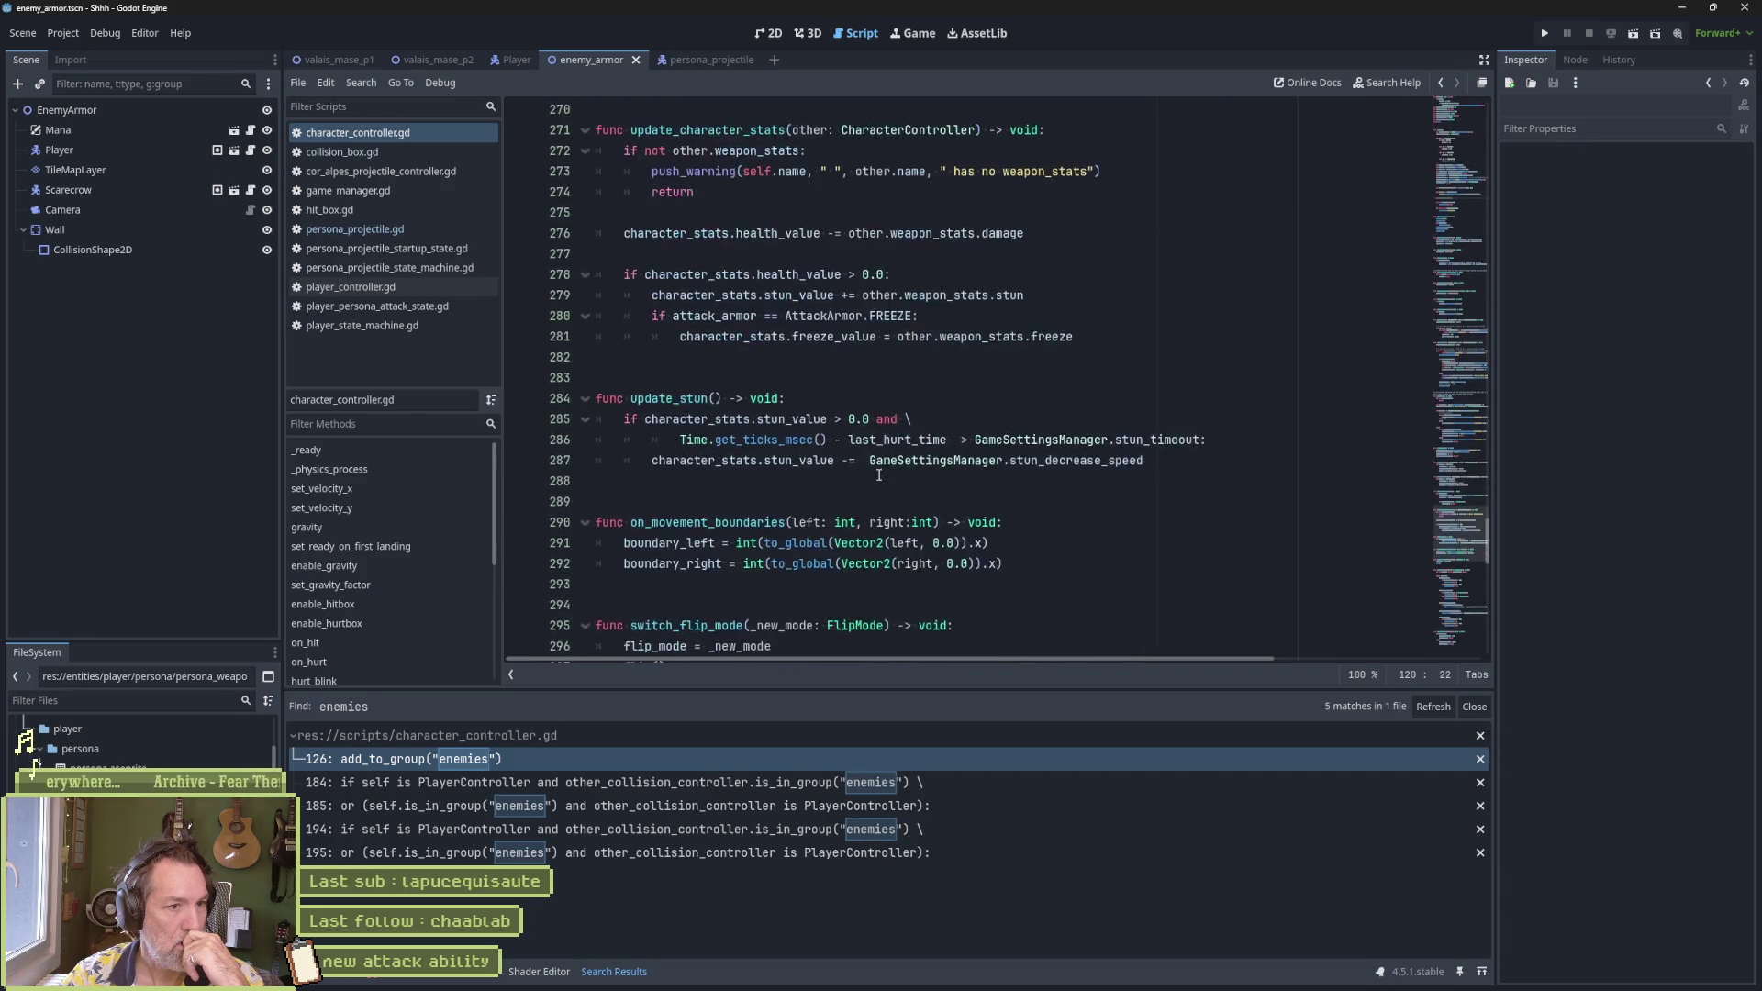
scroll(877, 475, down, 12)
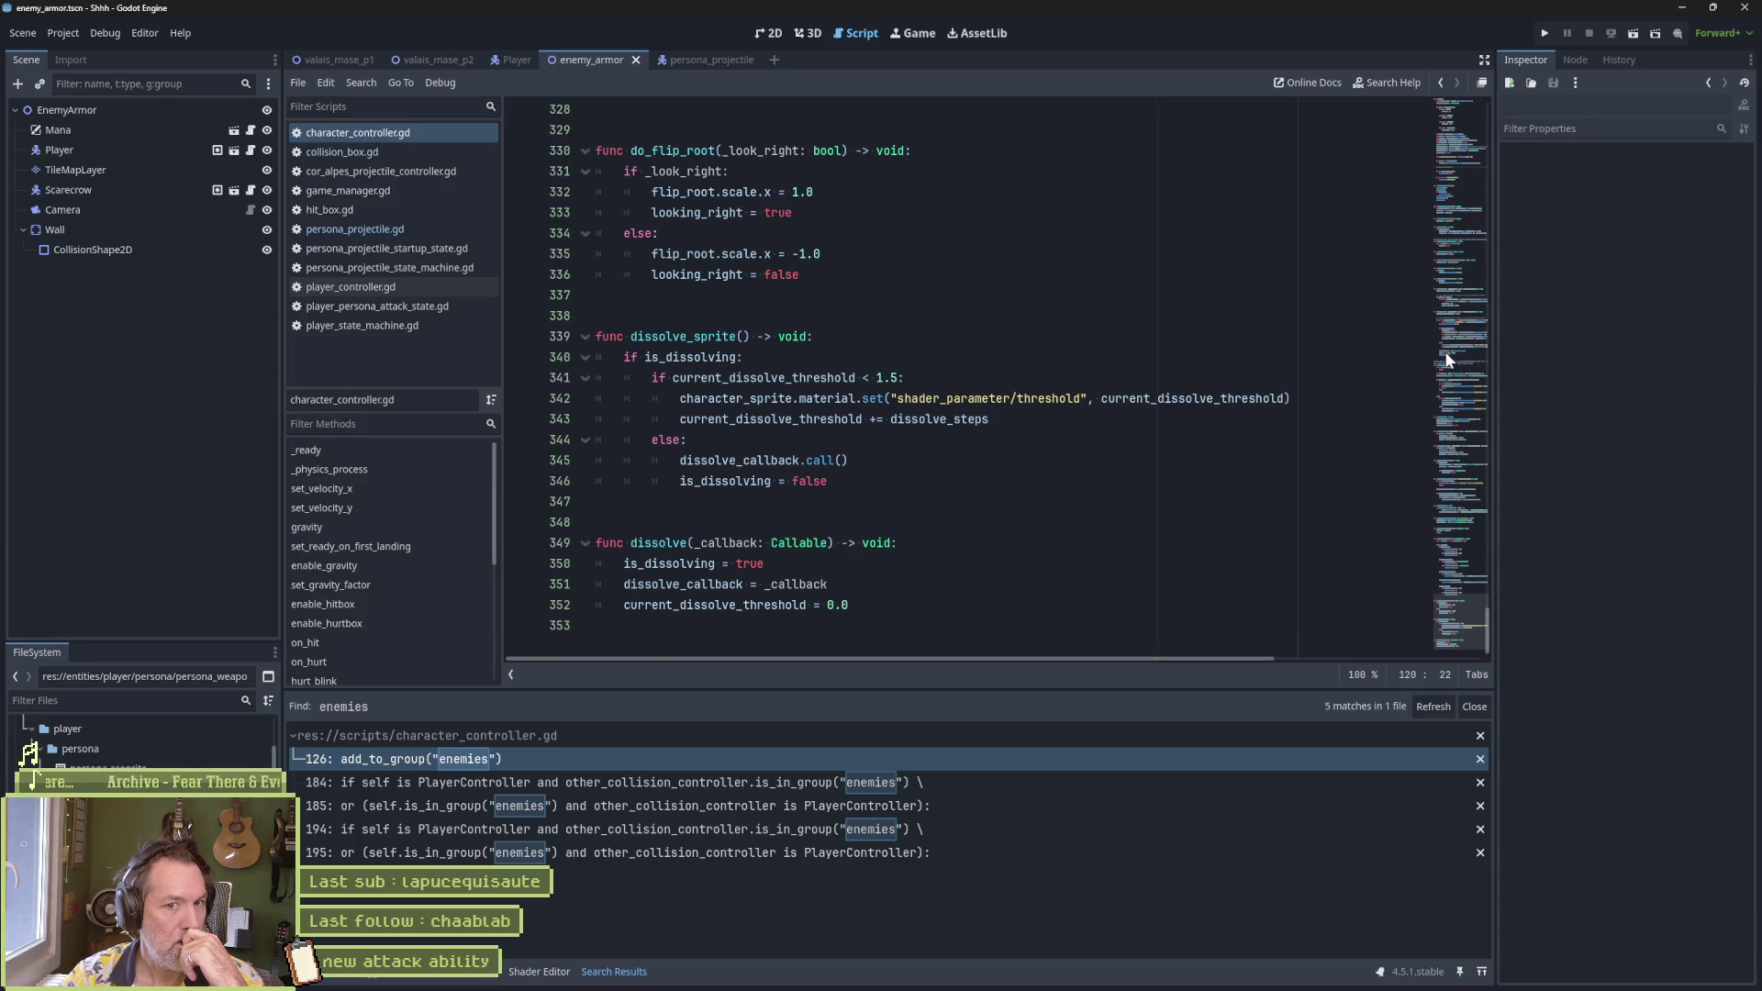
click(312, 450)
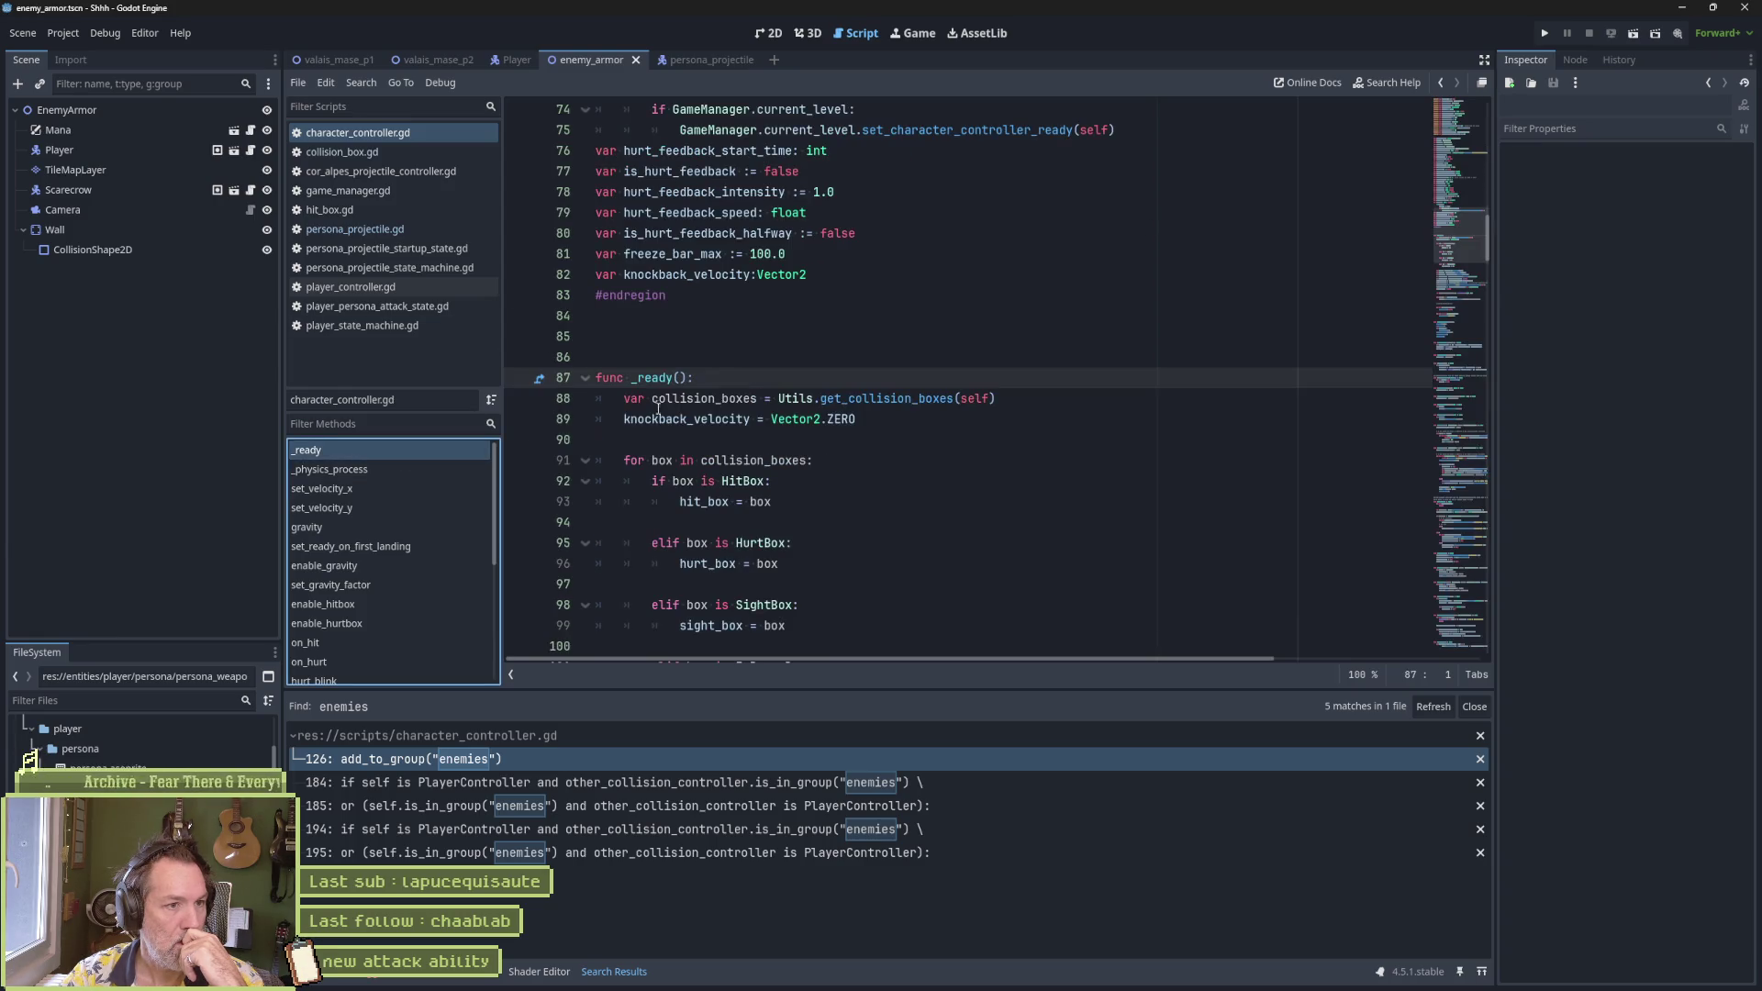
scroll(863, 542, down, 8)
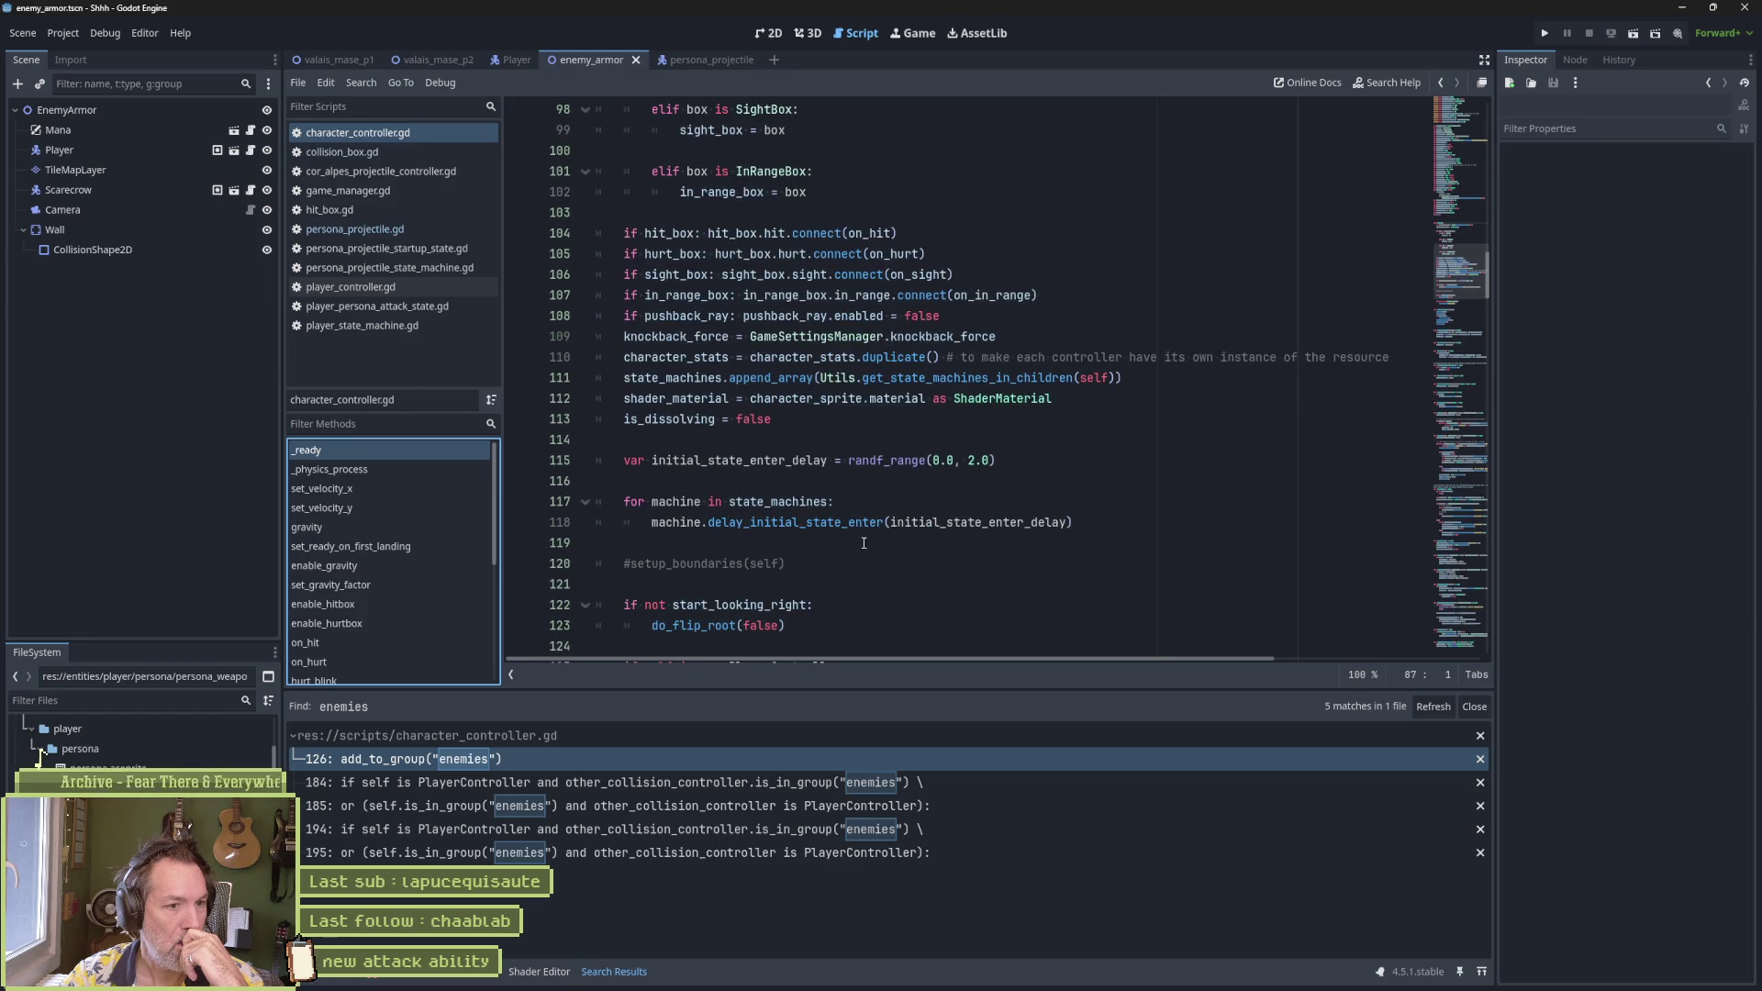
click(1109, 563)
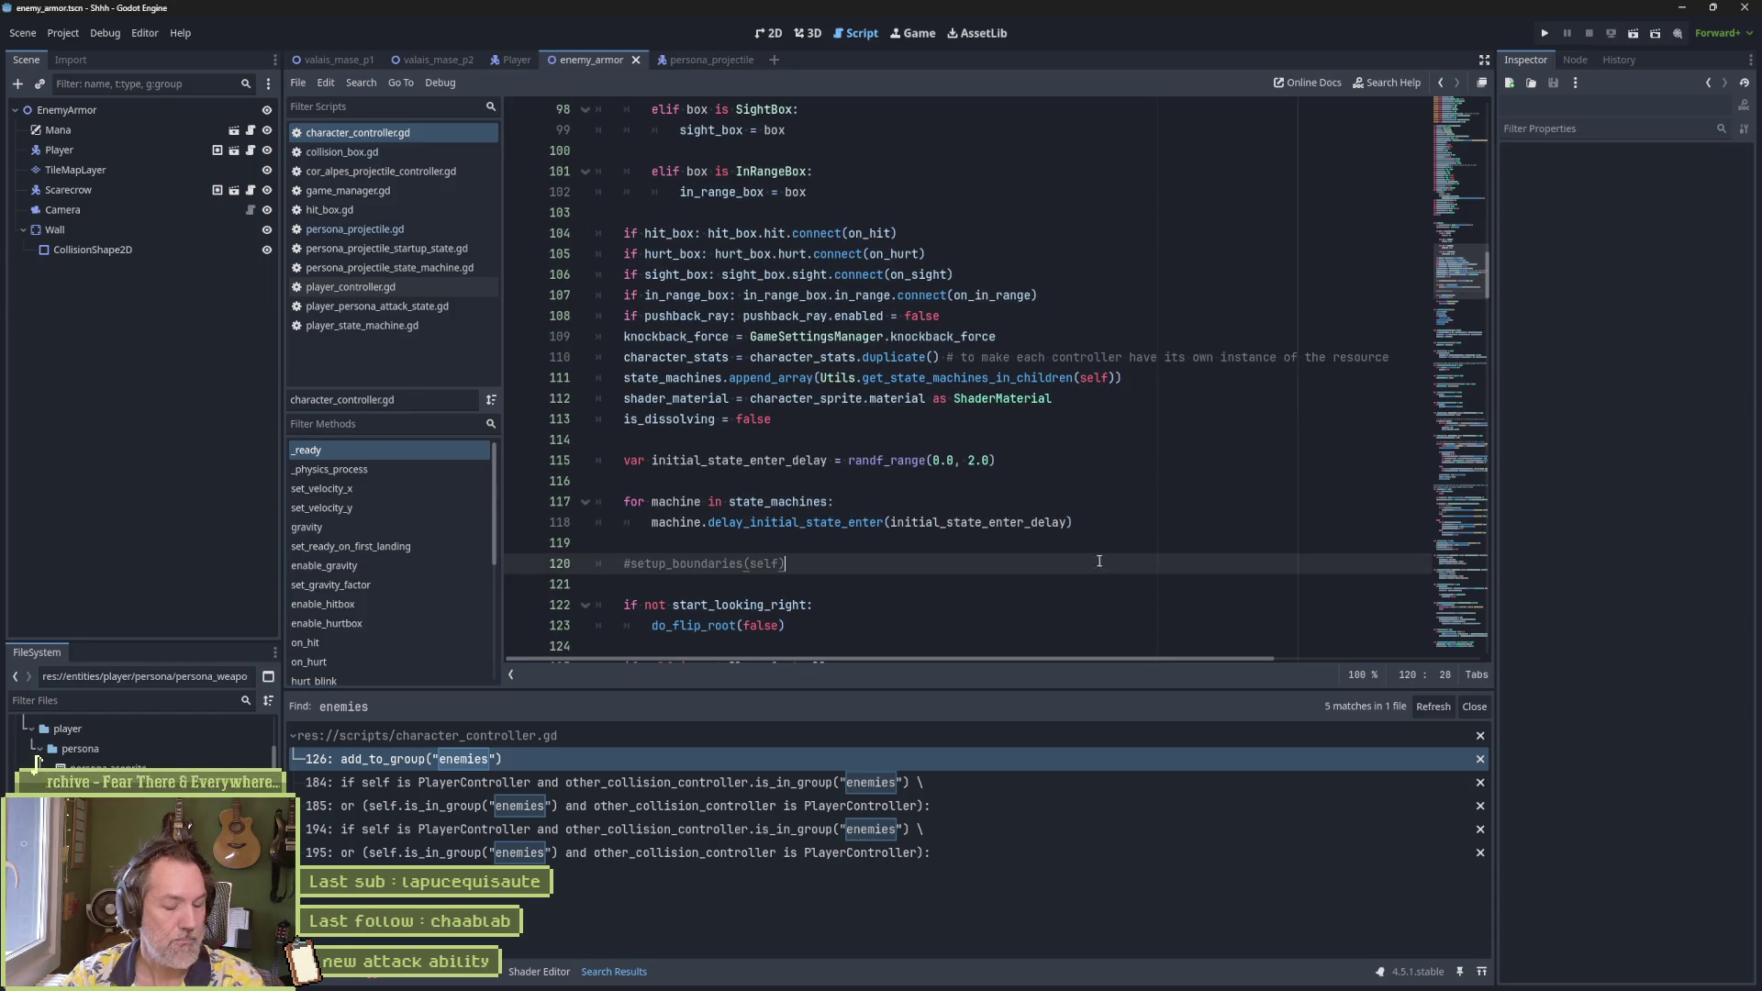
key(ctrl+shift+k)
key(ctrl+shift+k)
scroll(1109, 540, down, 2)
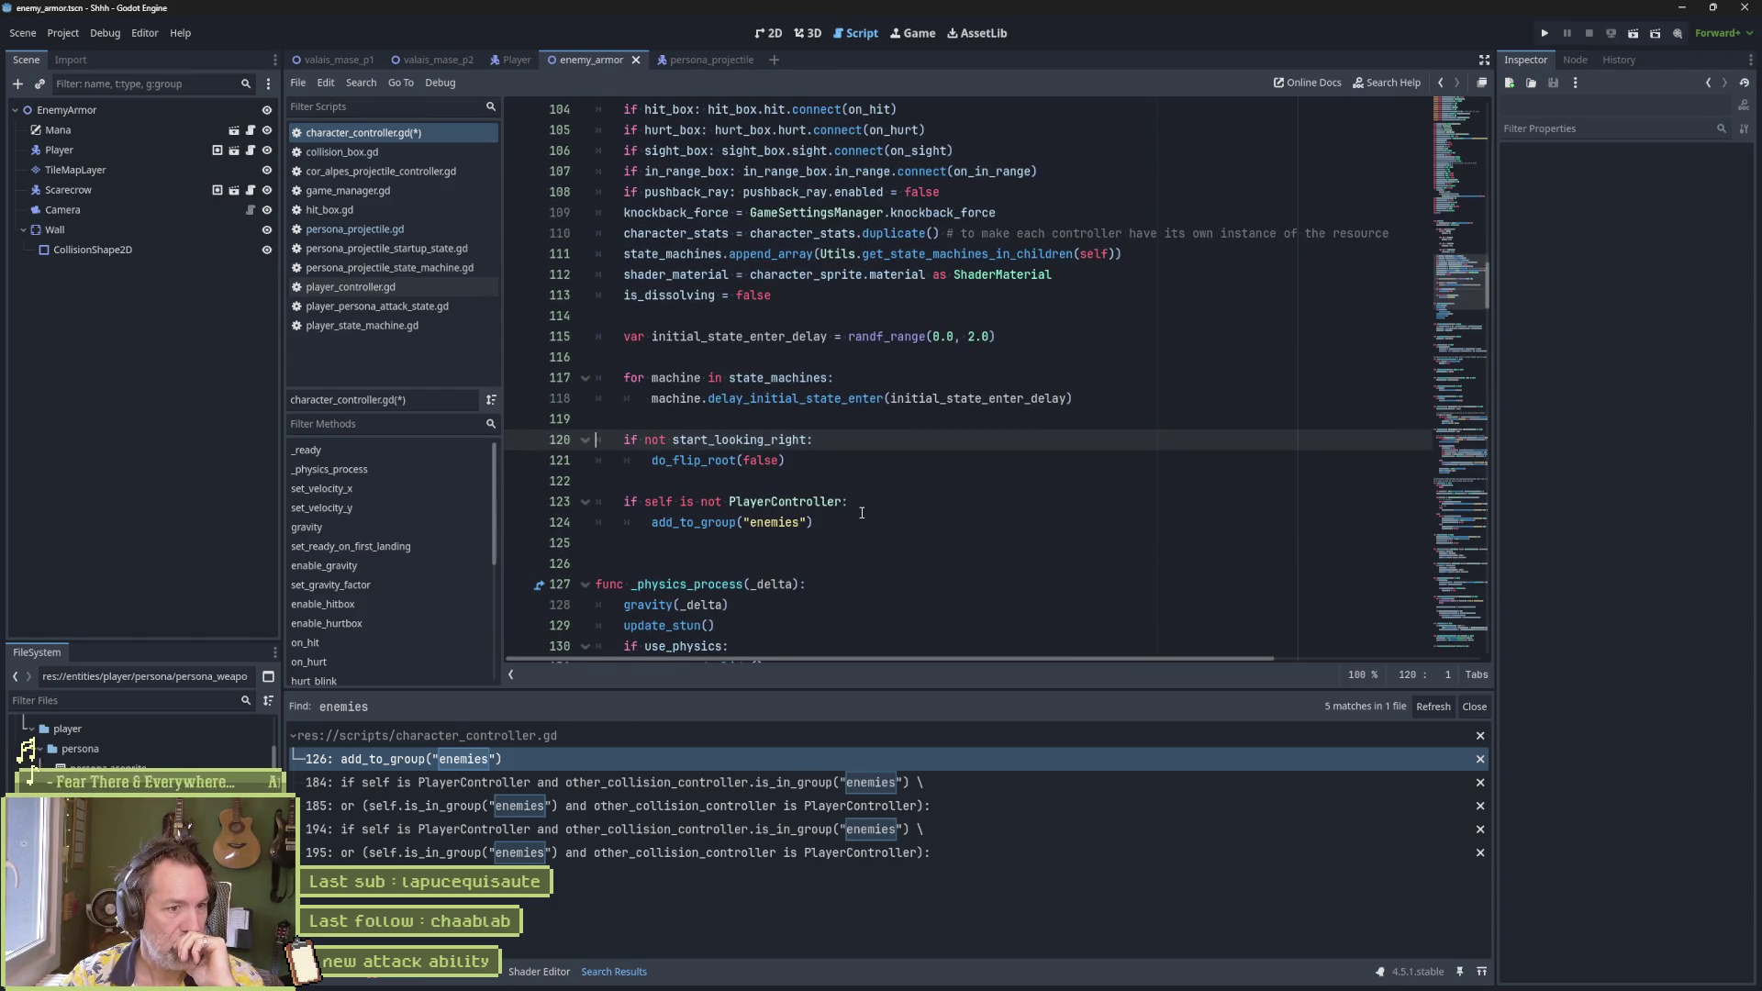
double_click(917, 496)
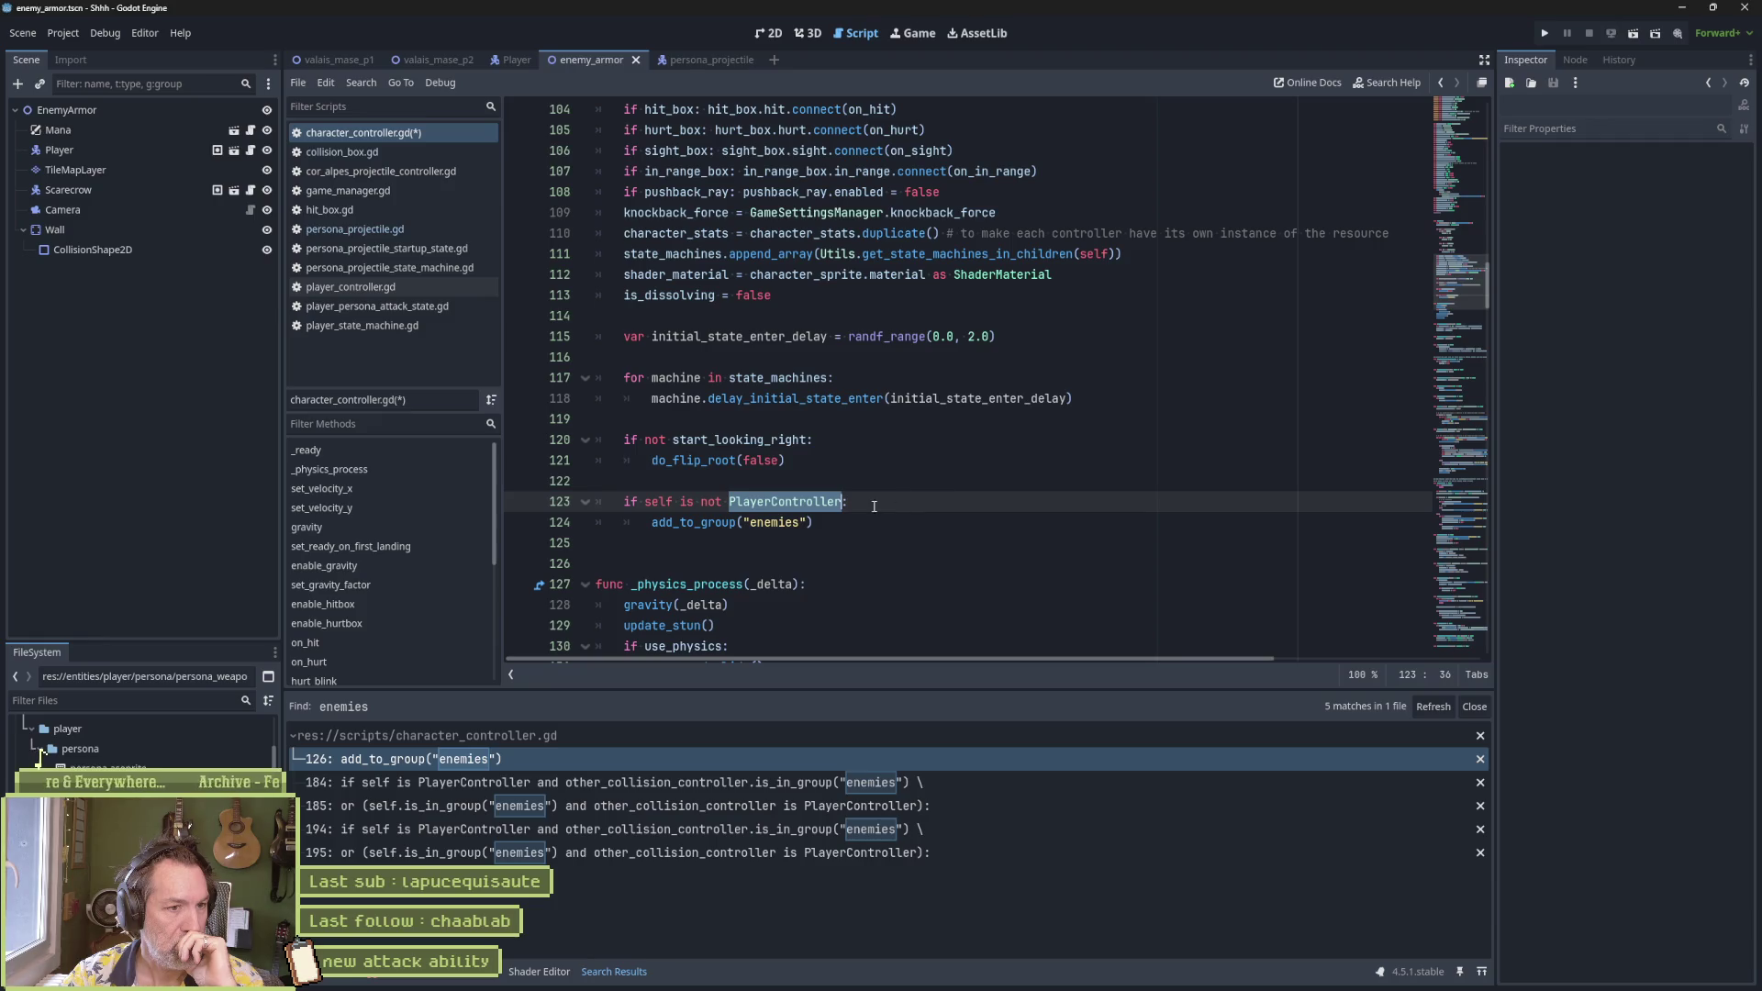
key(F3)
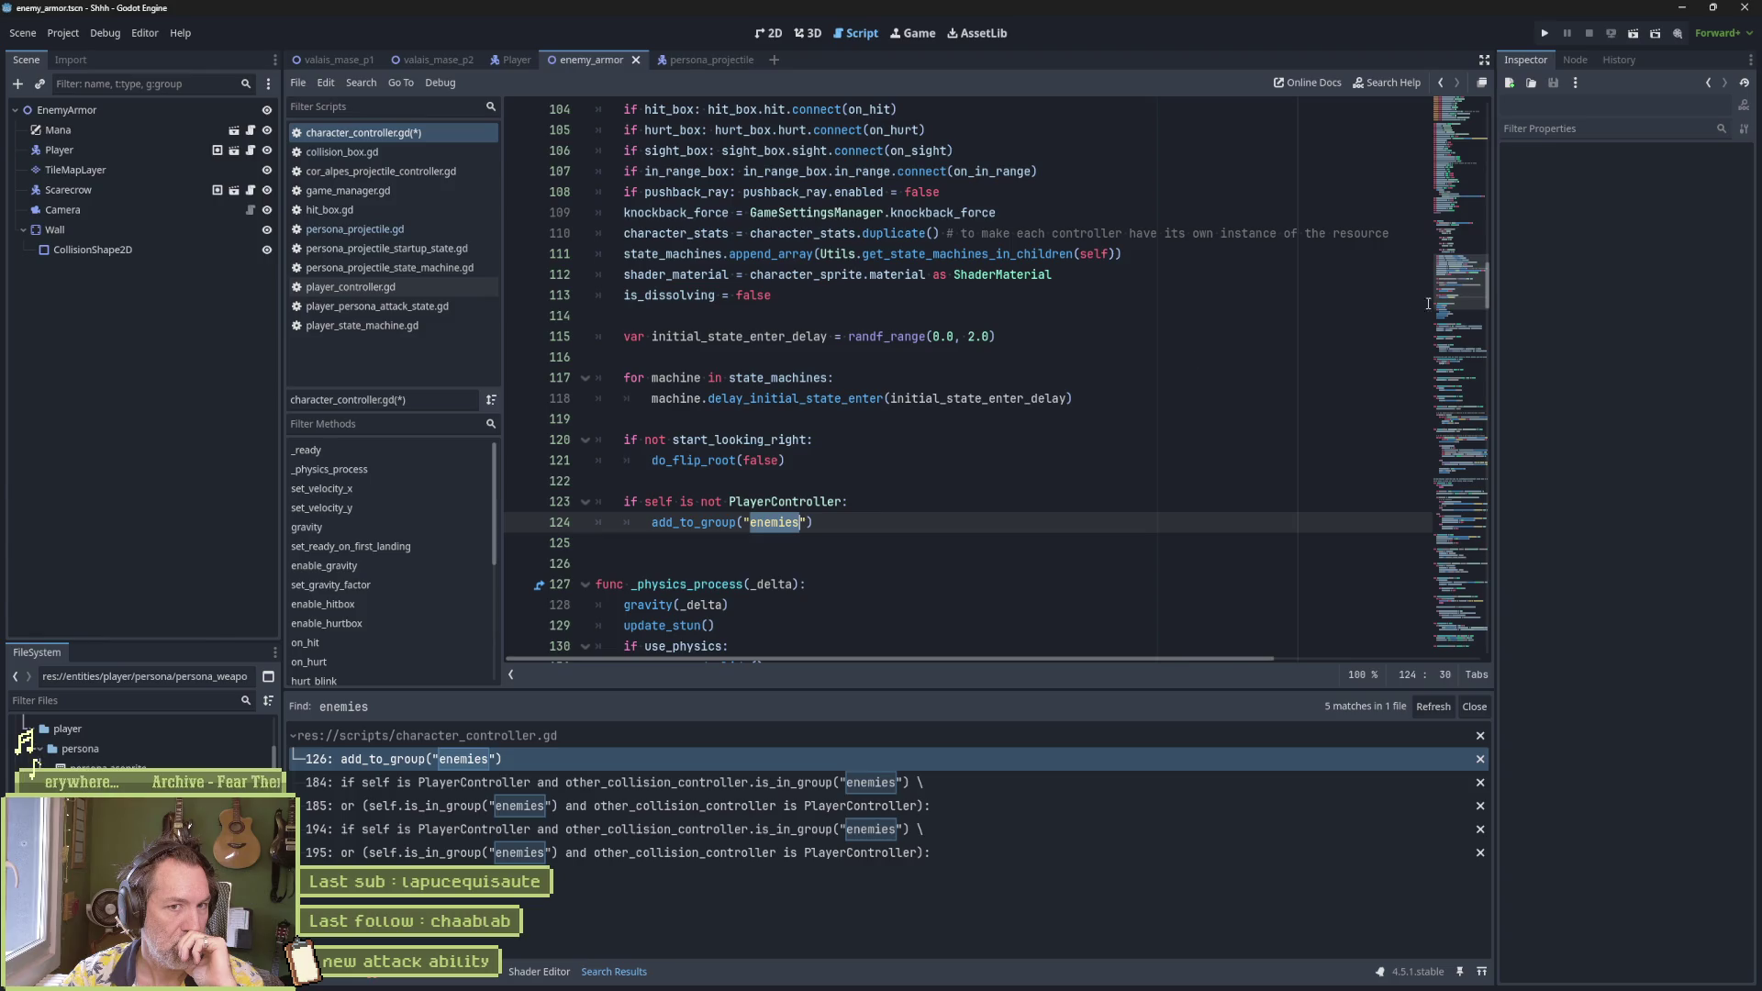
mouse_move(1472, 277)
mouse_down()
mouse_move(1461, 141)
mouse_move(1460, 161)
mouse_up()
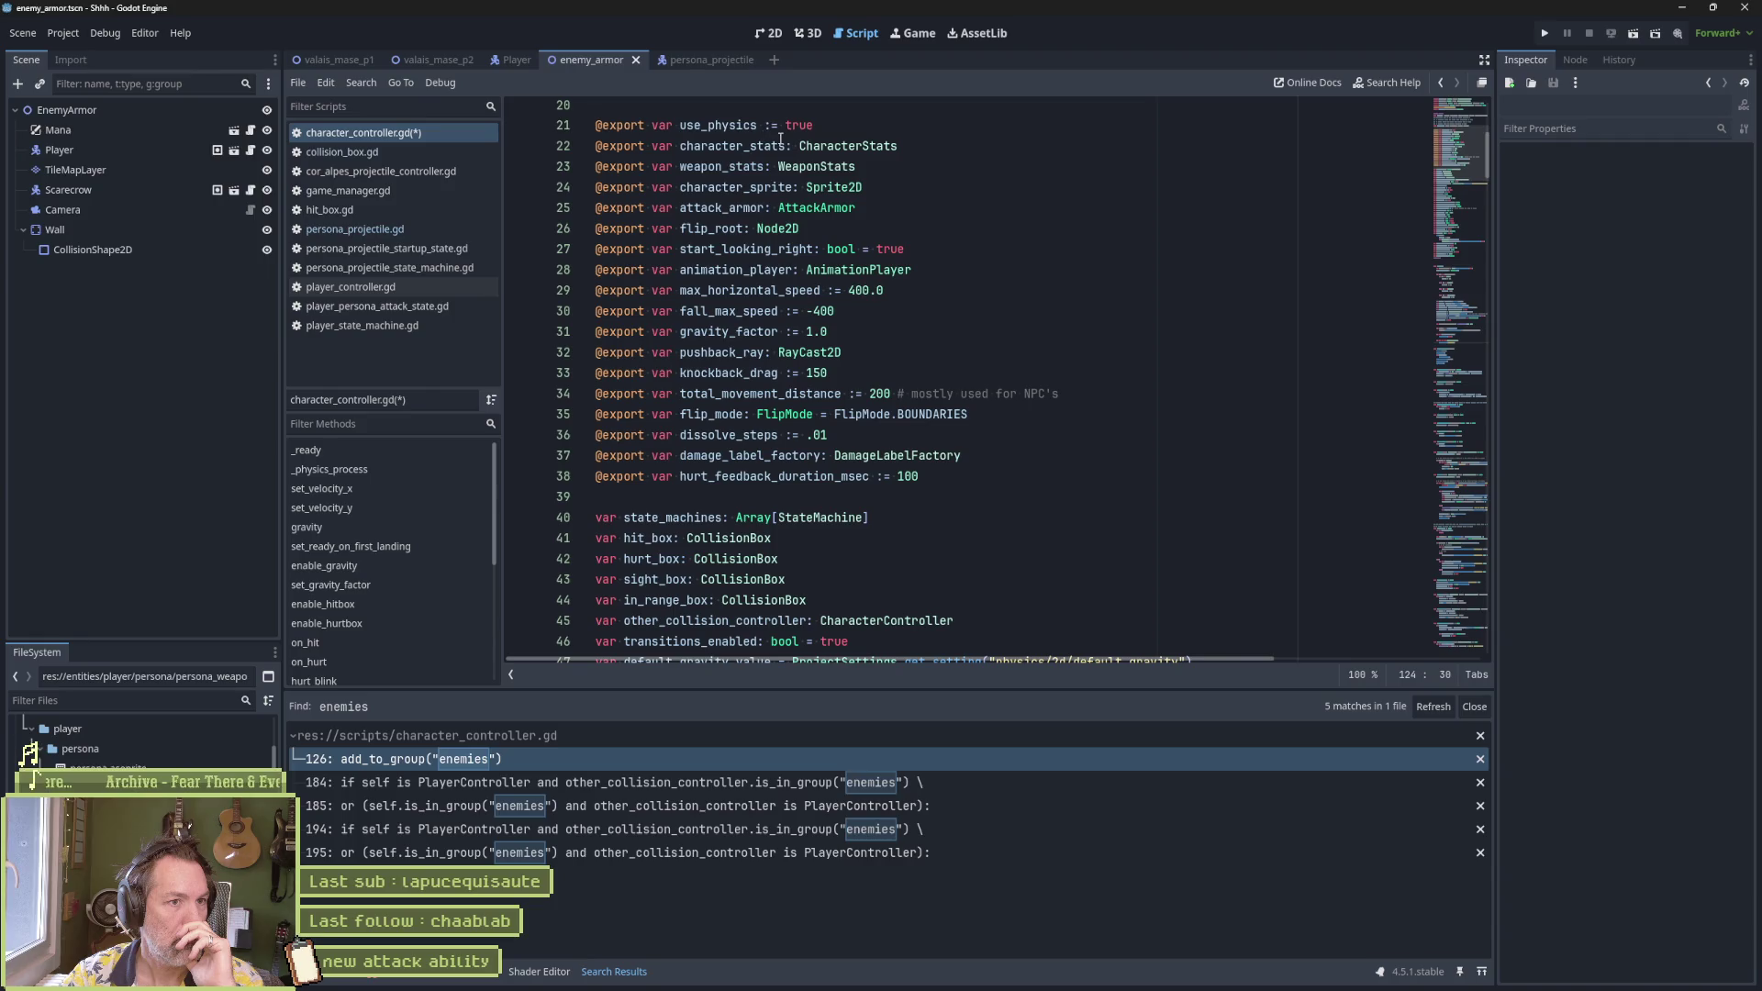
click(951, 472)
key(Return)
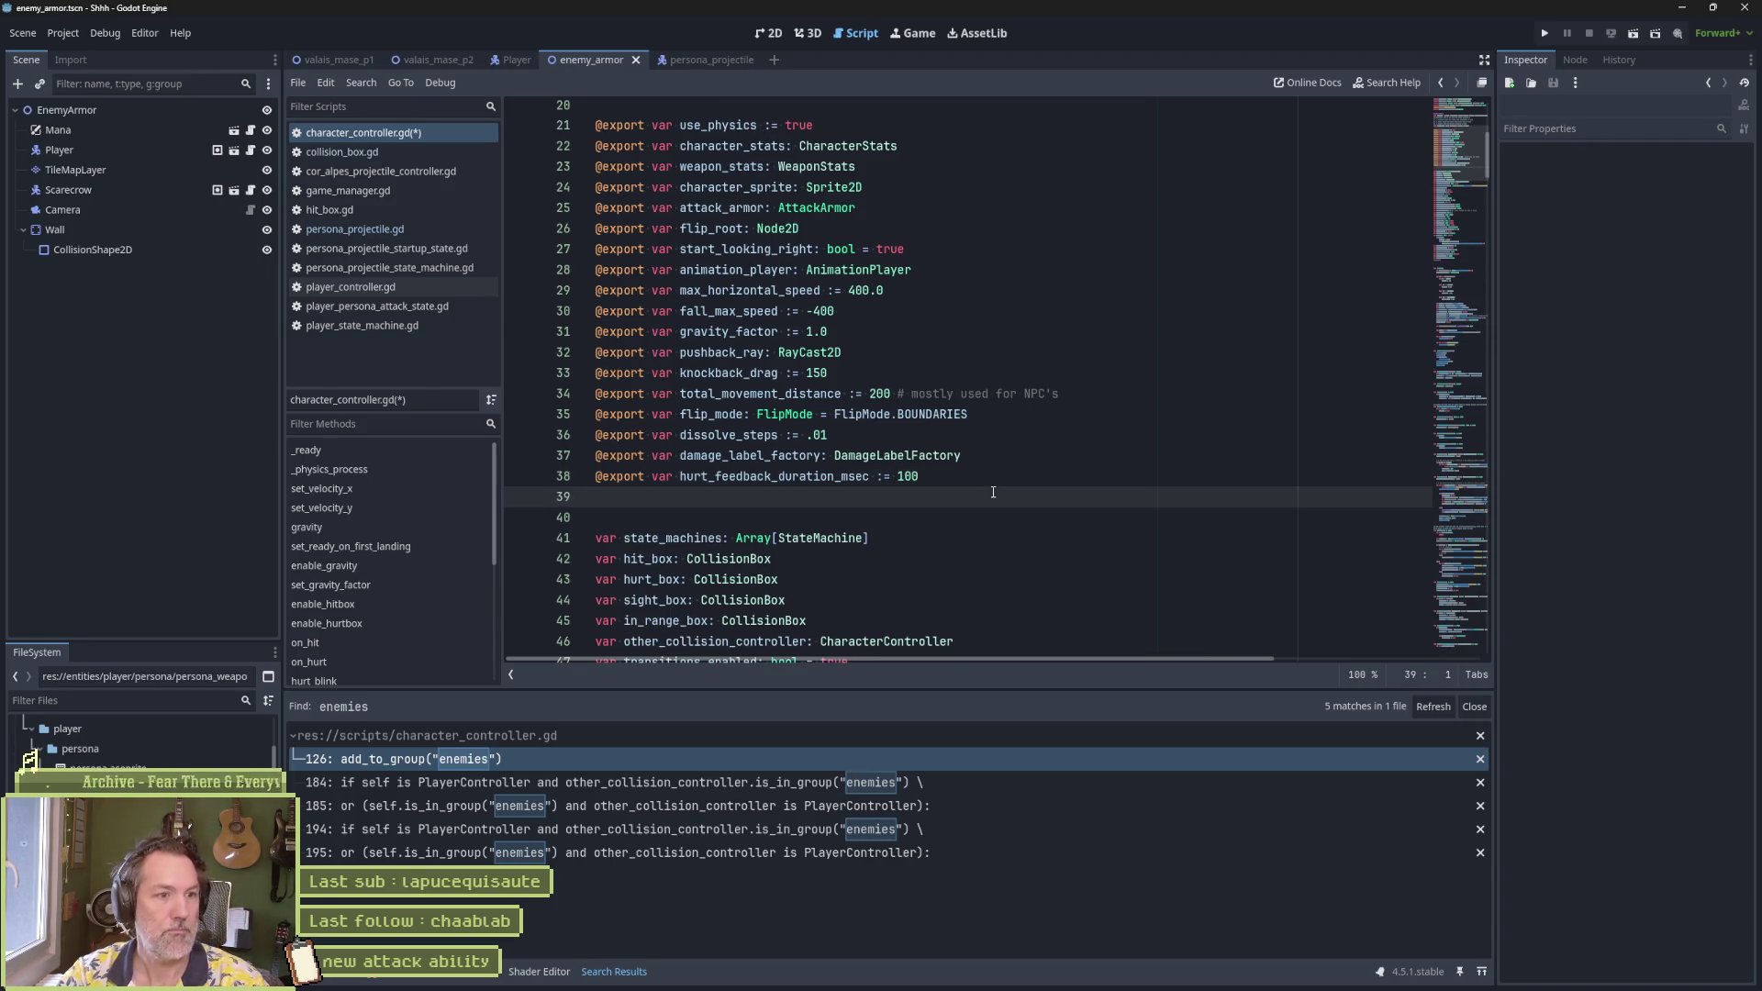
text(@export var )
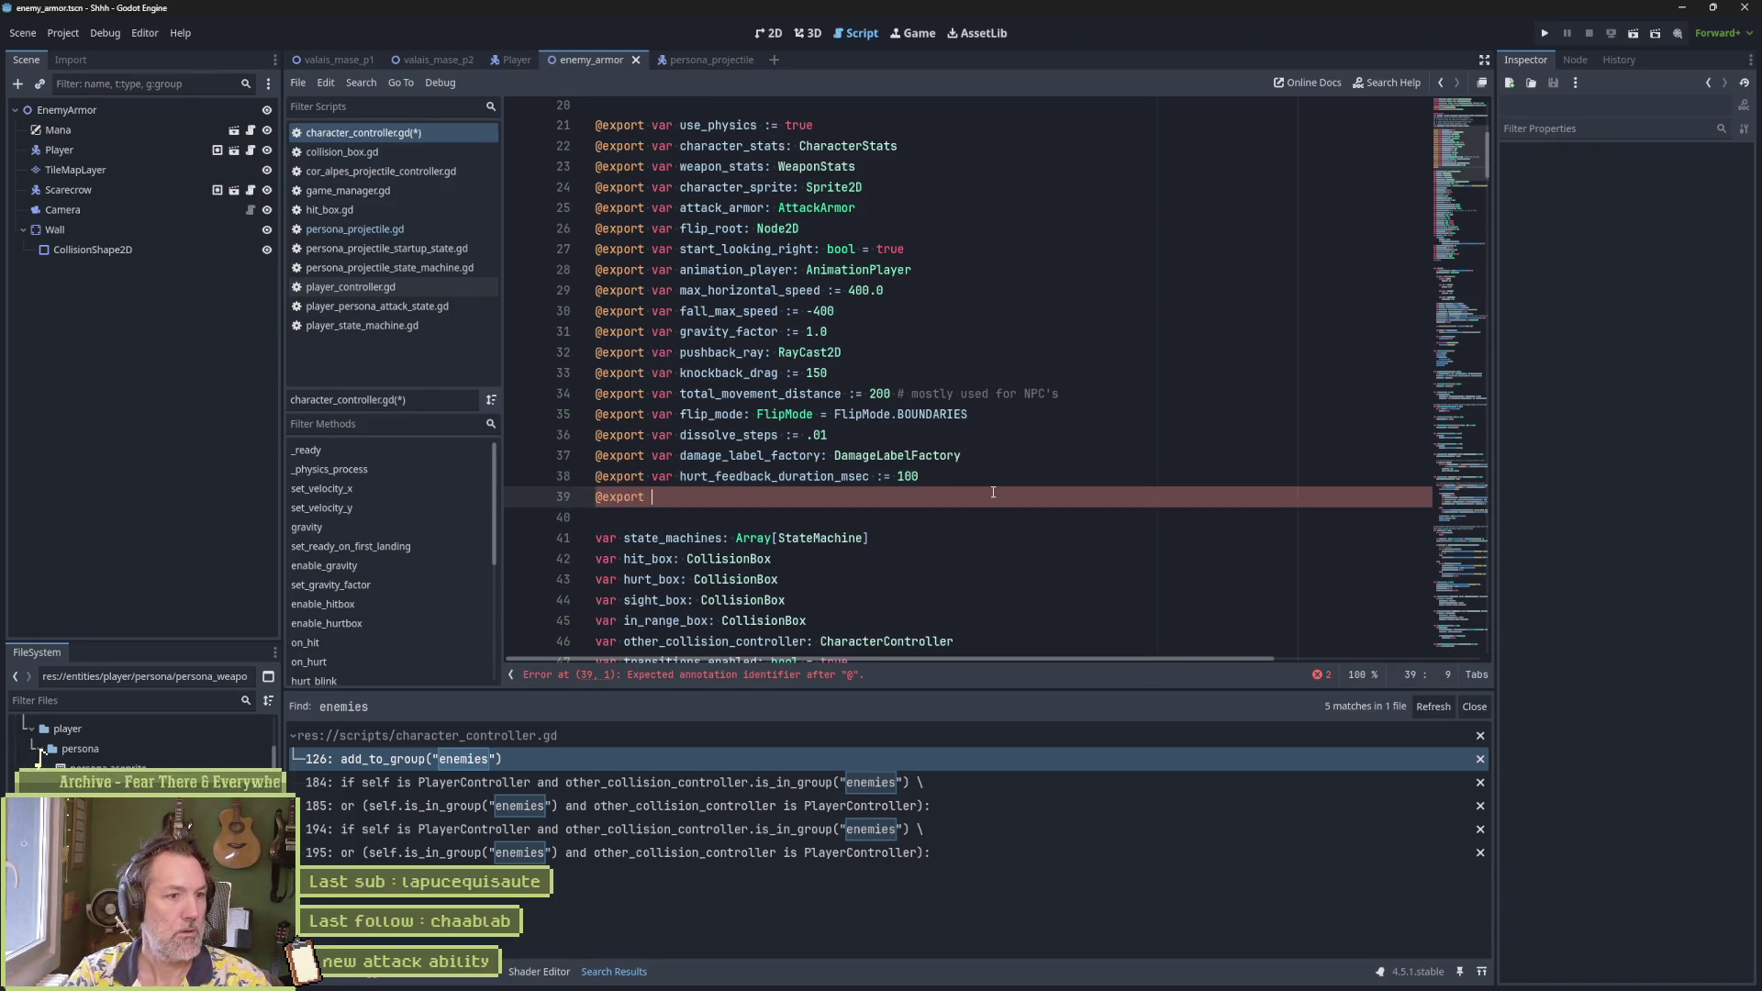
text(is_enemz)
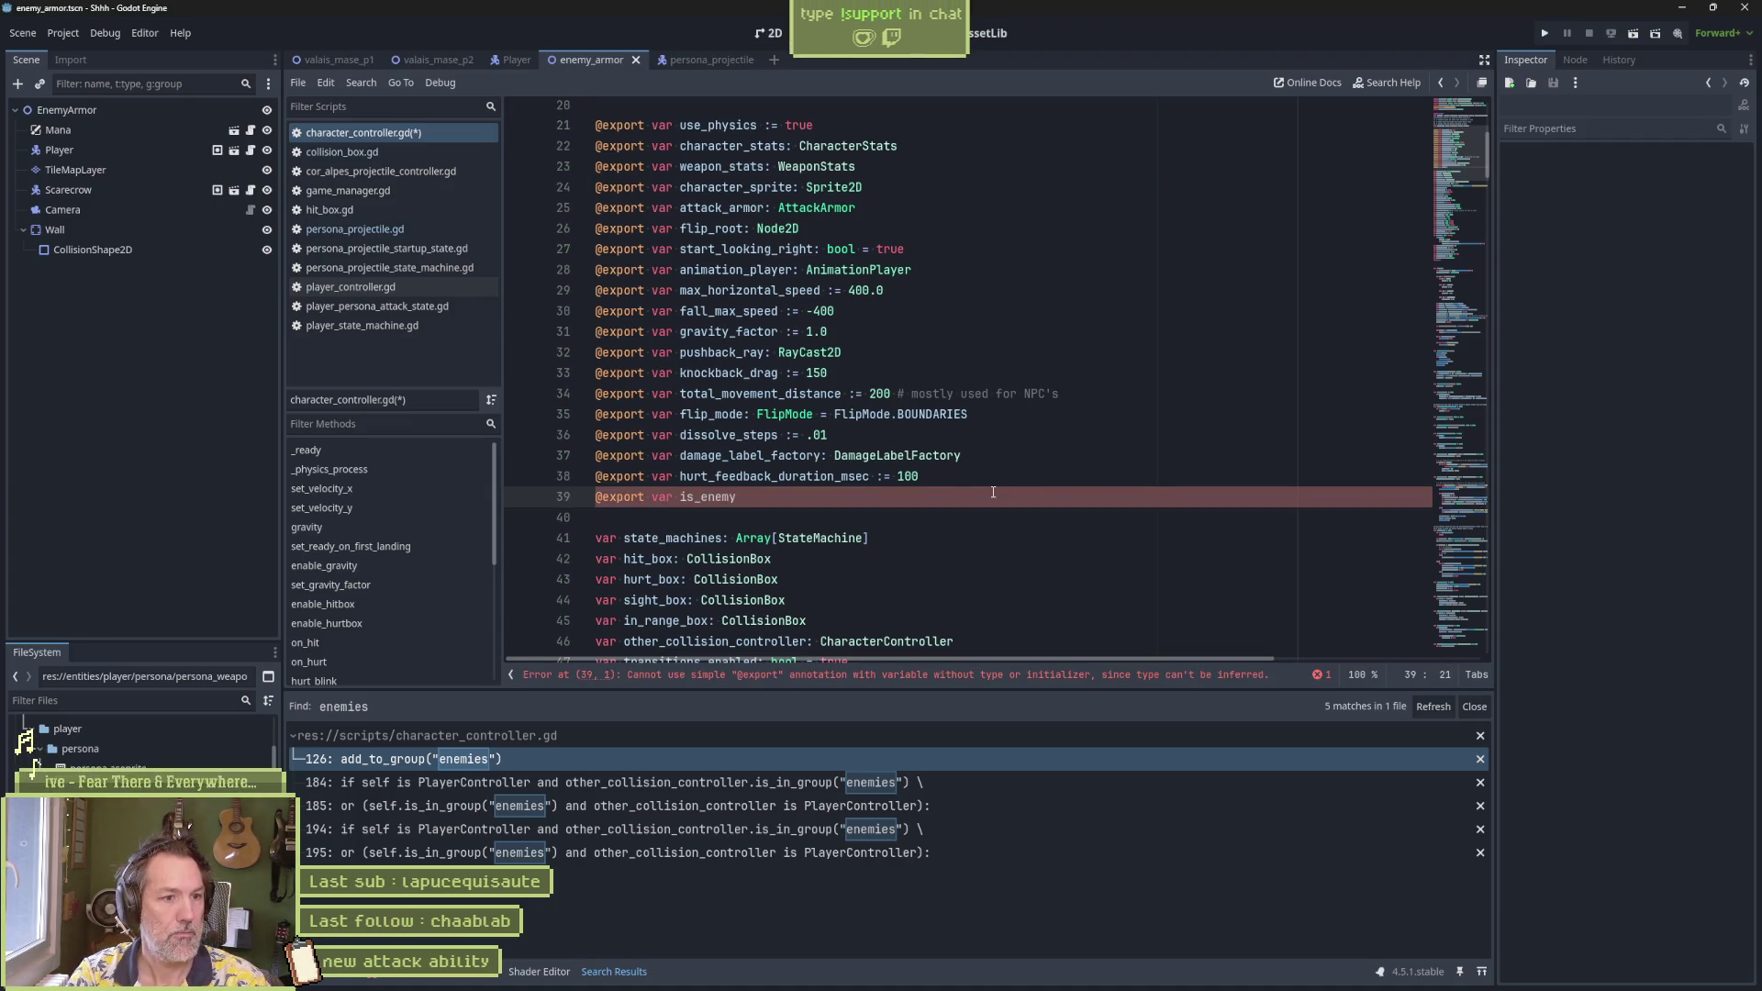
key(BackSpace)
text(y := true)
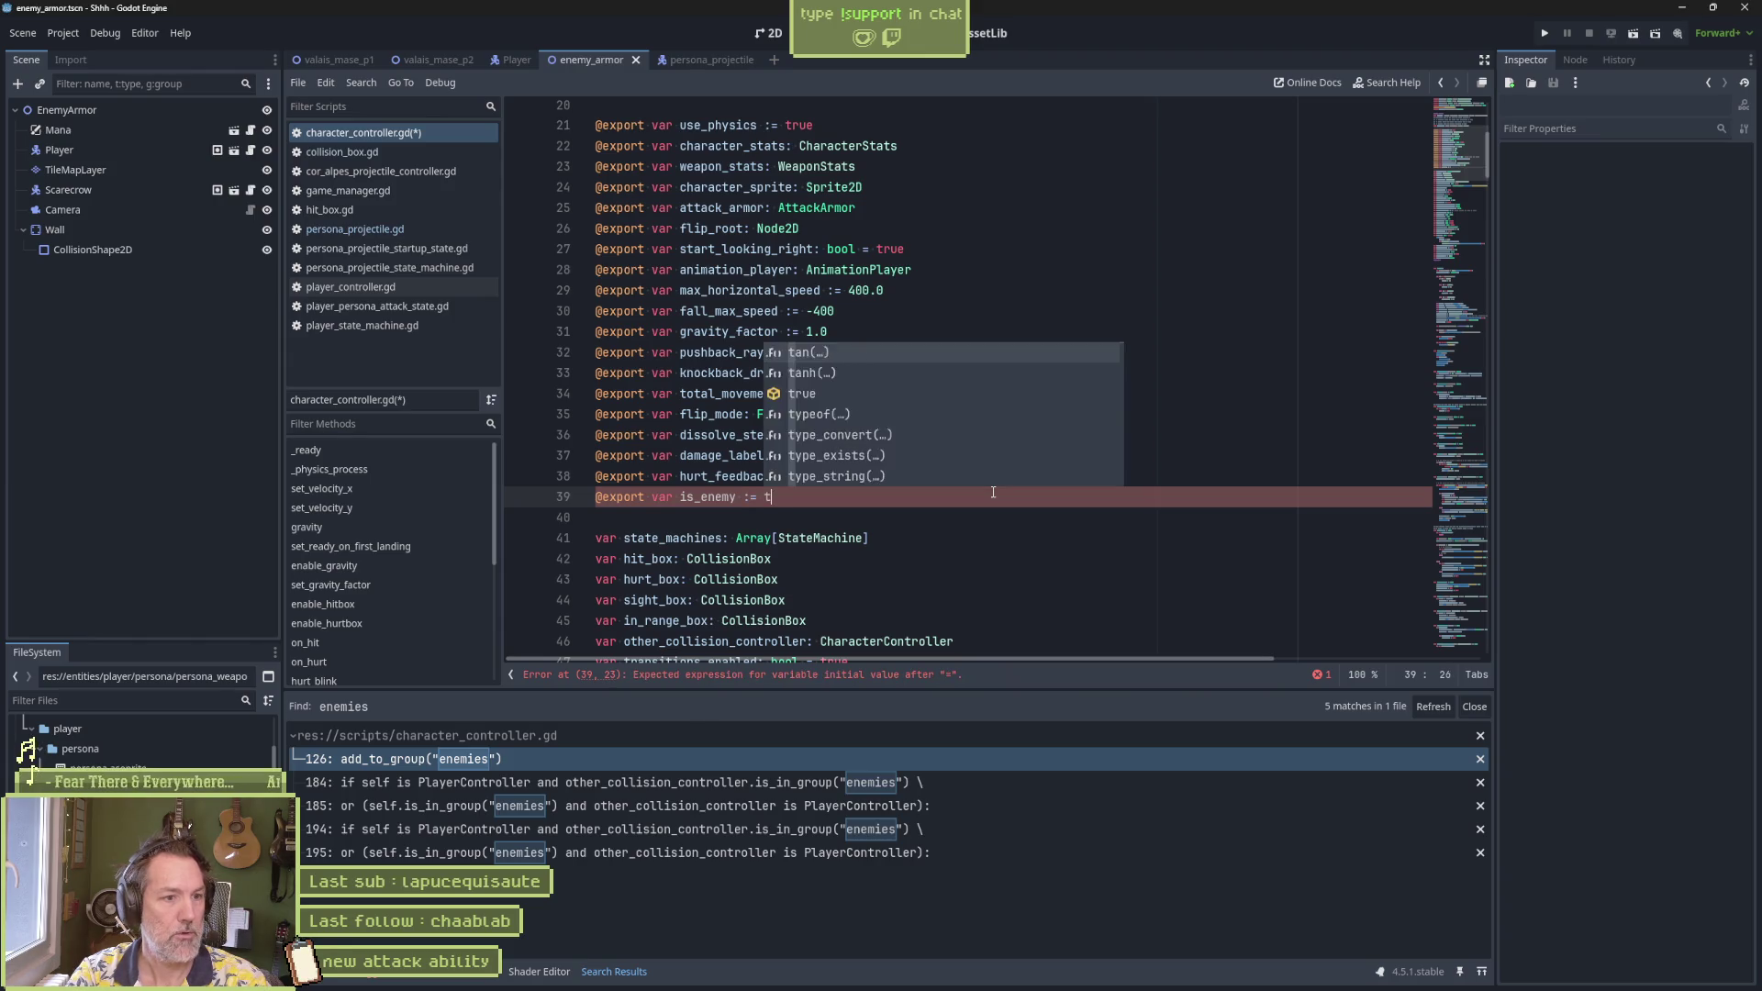
Replace 'self is not PlayerController' with is_enemy in _ready's enemies condition and save
click(716, 497)
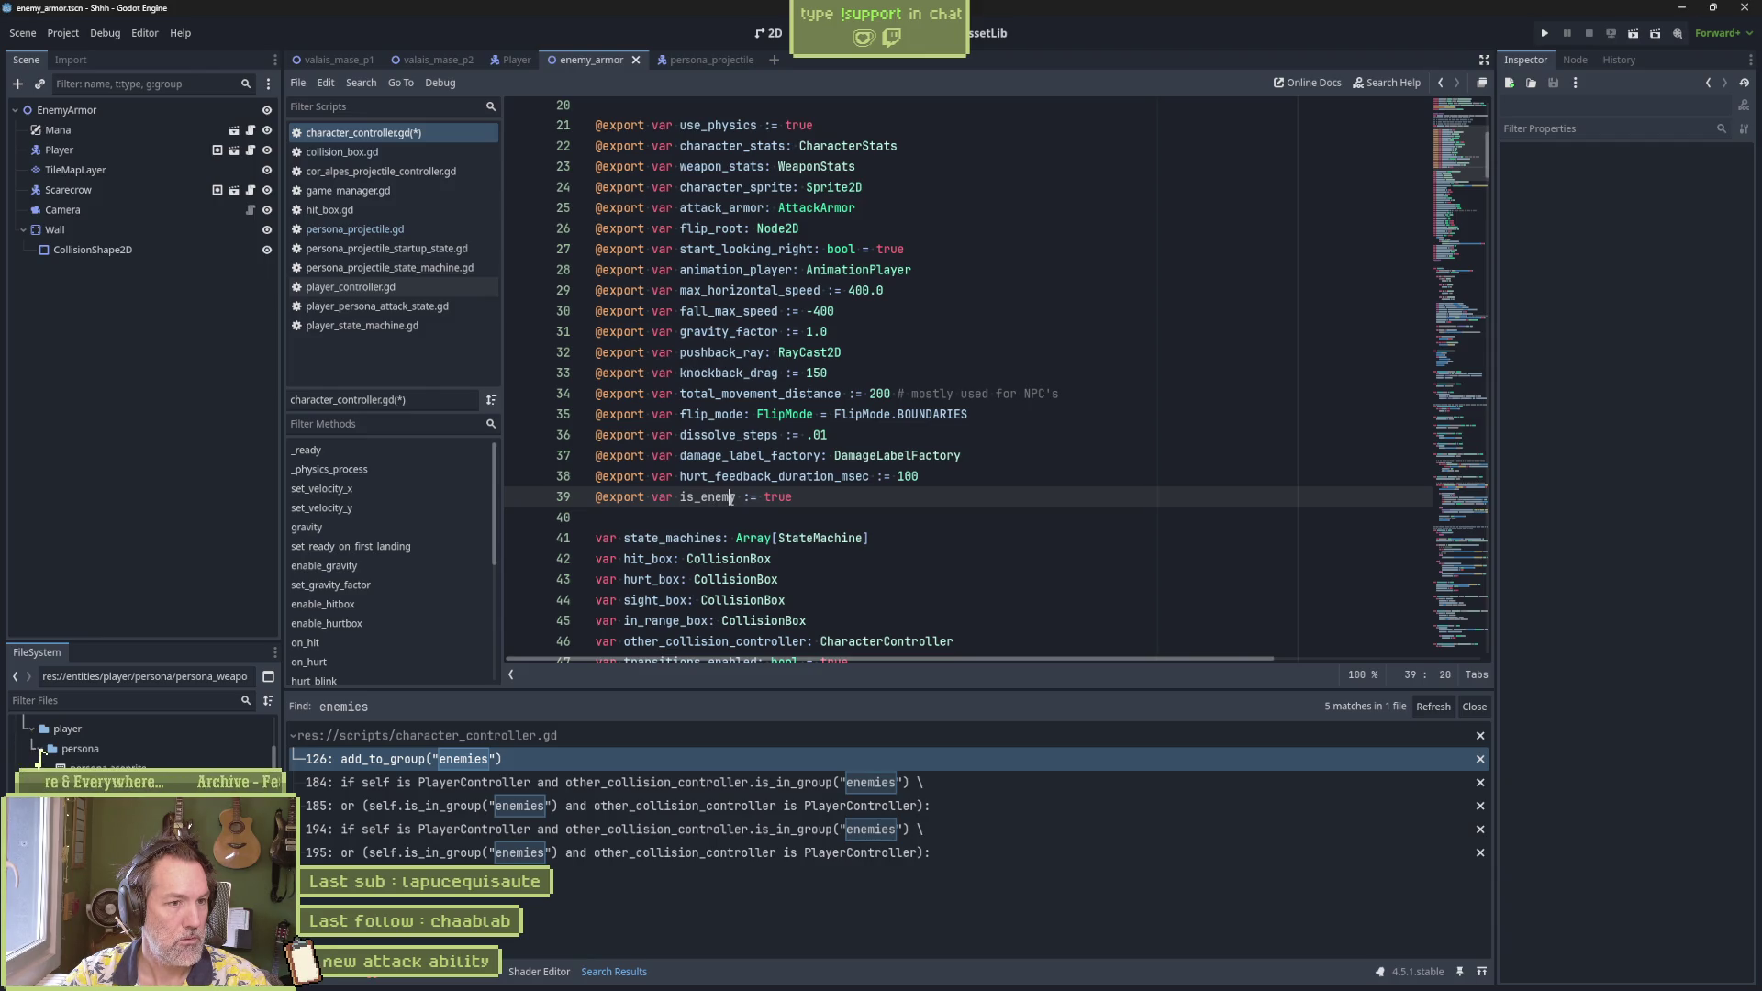
double_click(734, 497)
key(ctrl+c)
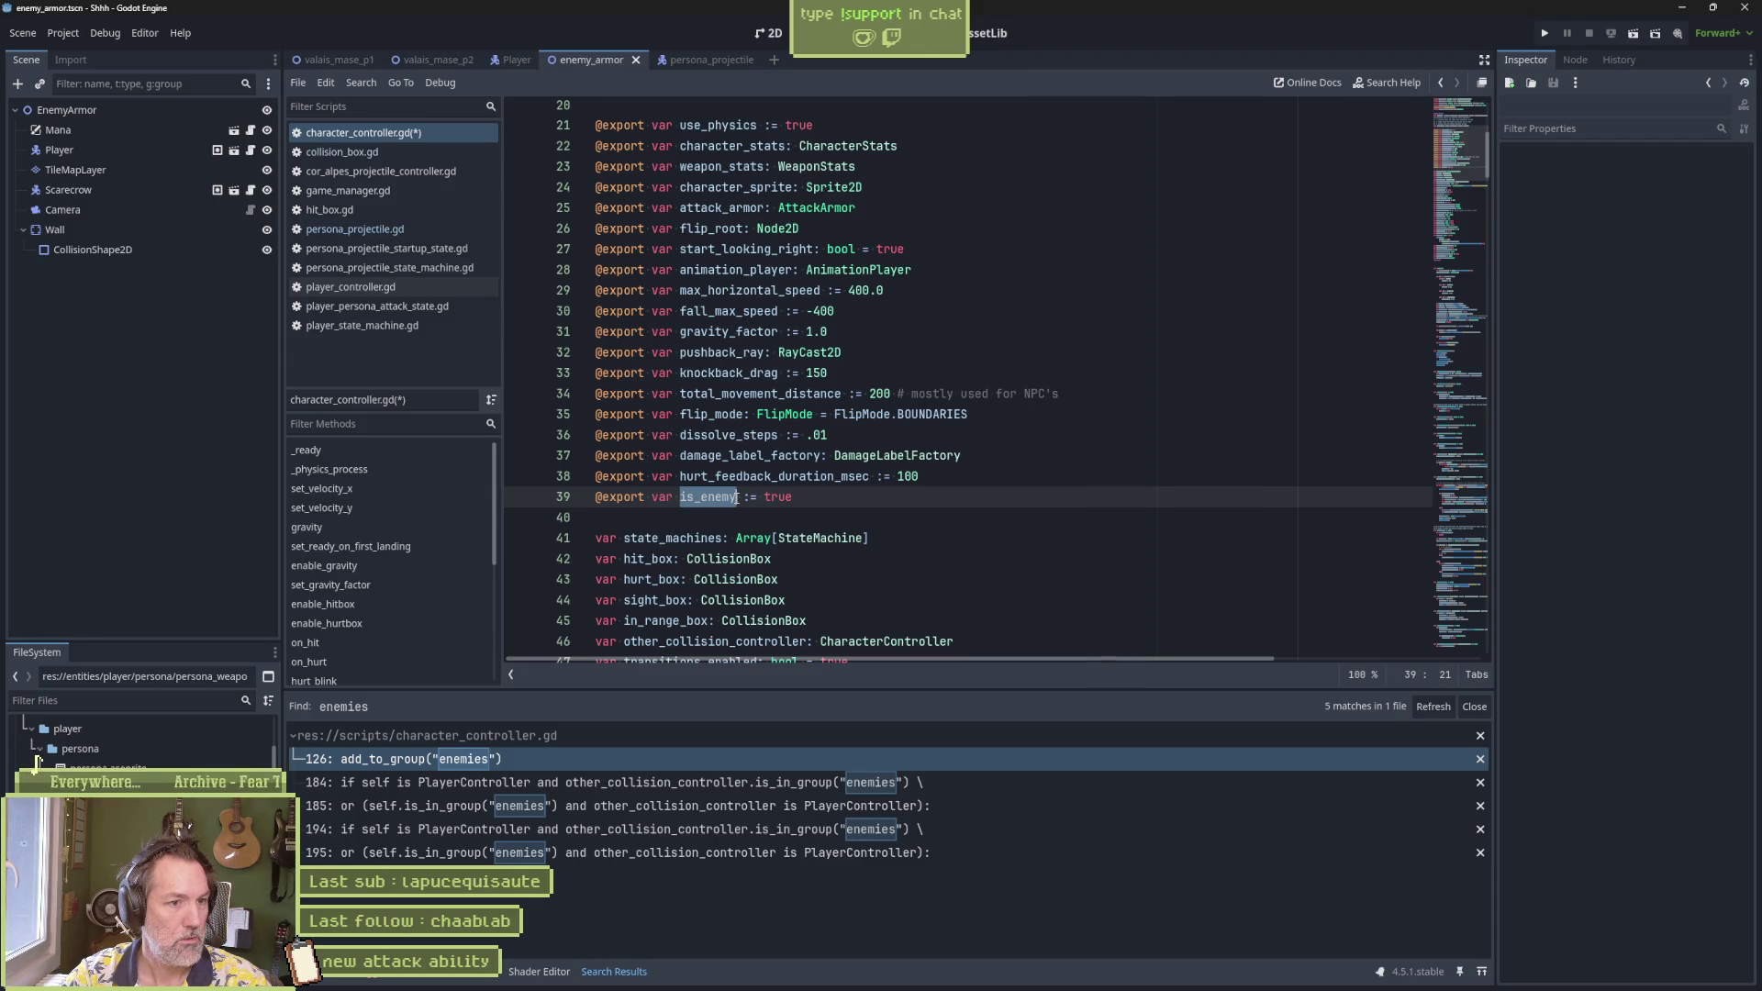
click(404, 449)
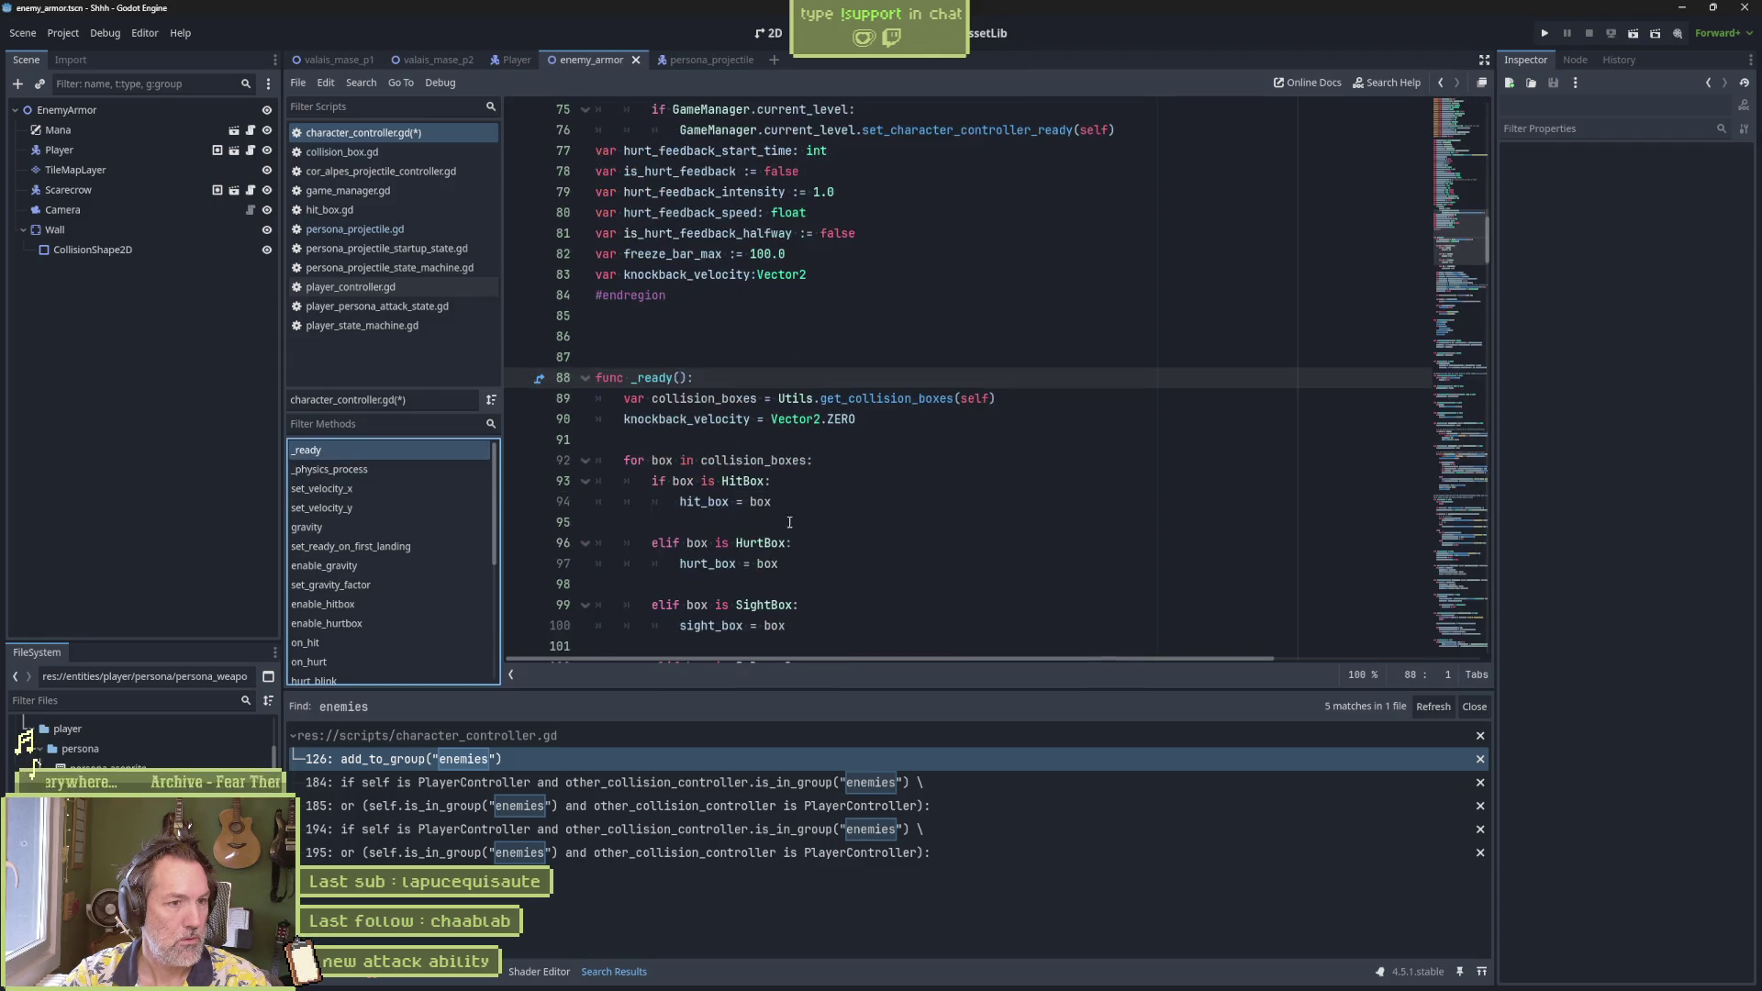
scroll(795, 544, down, 10)
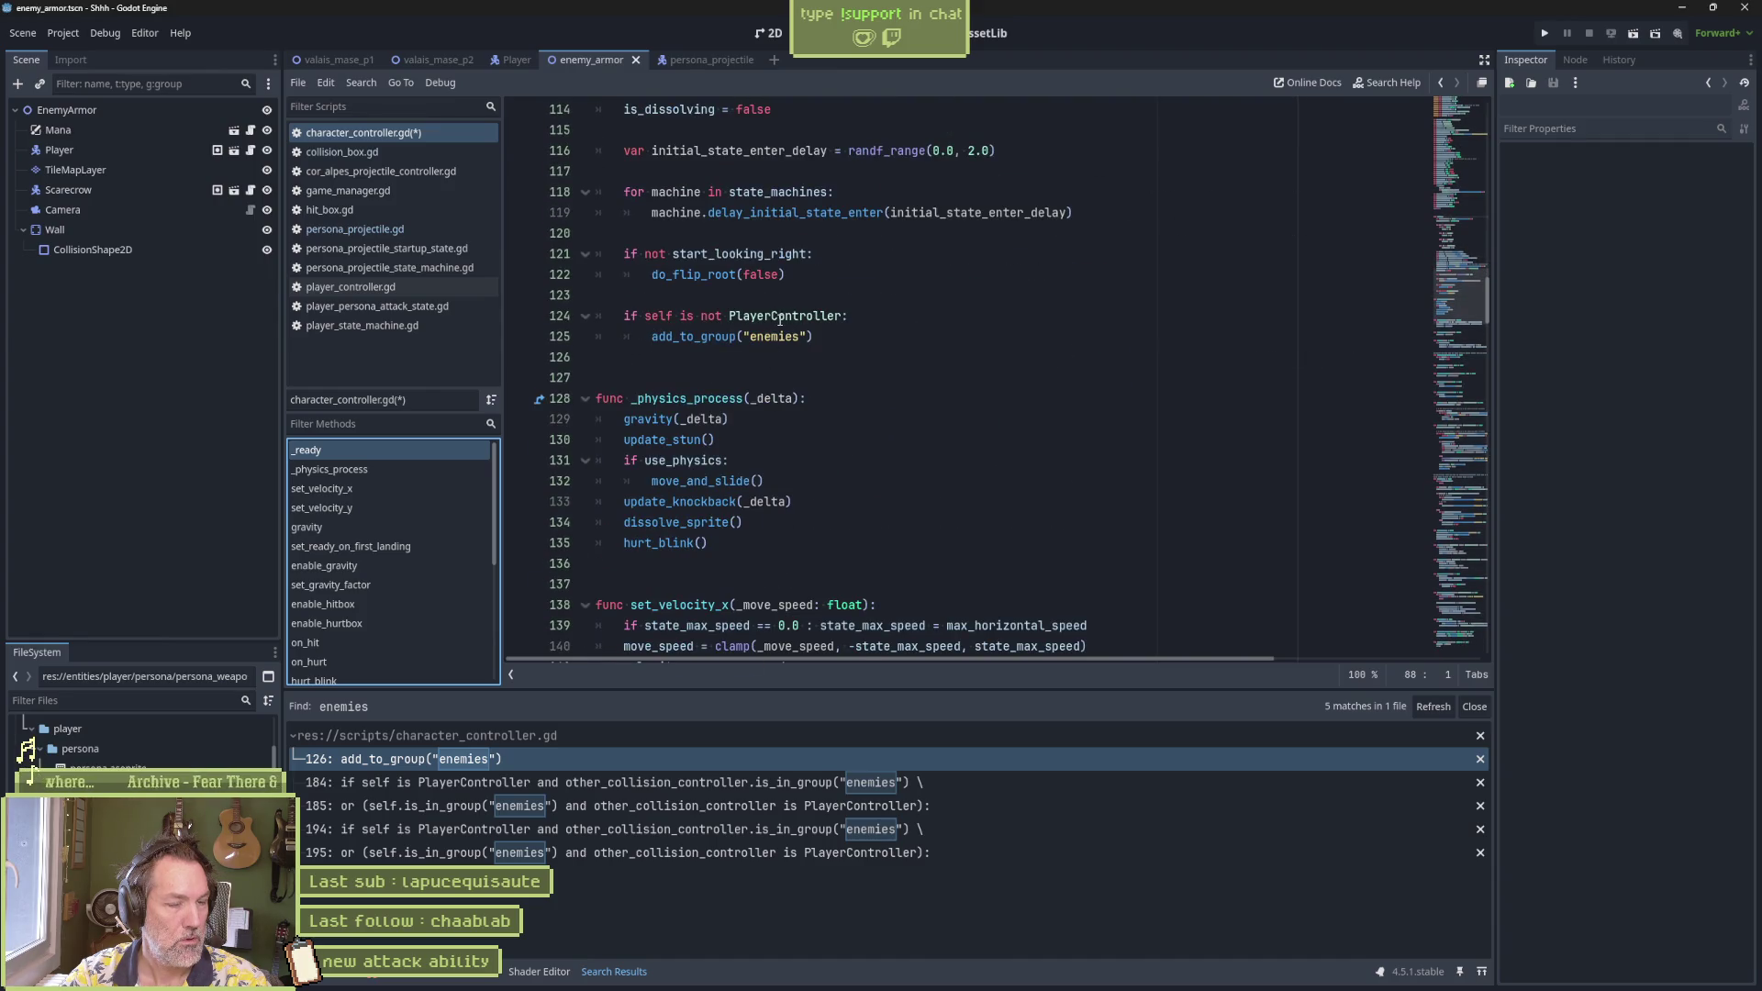
drag(645, 316, 842, 315)
key(ctrl+v)
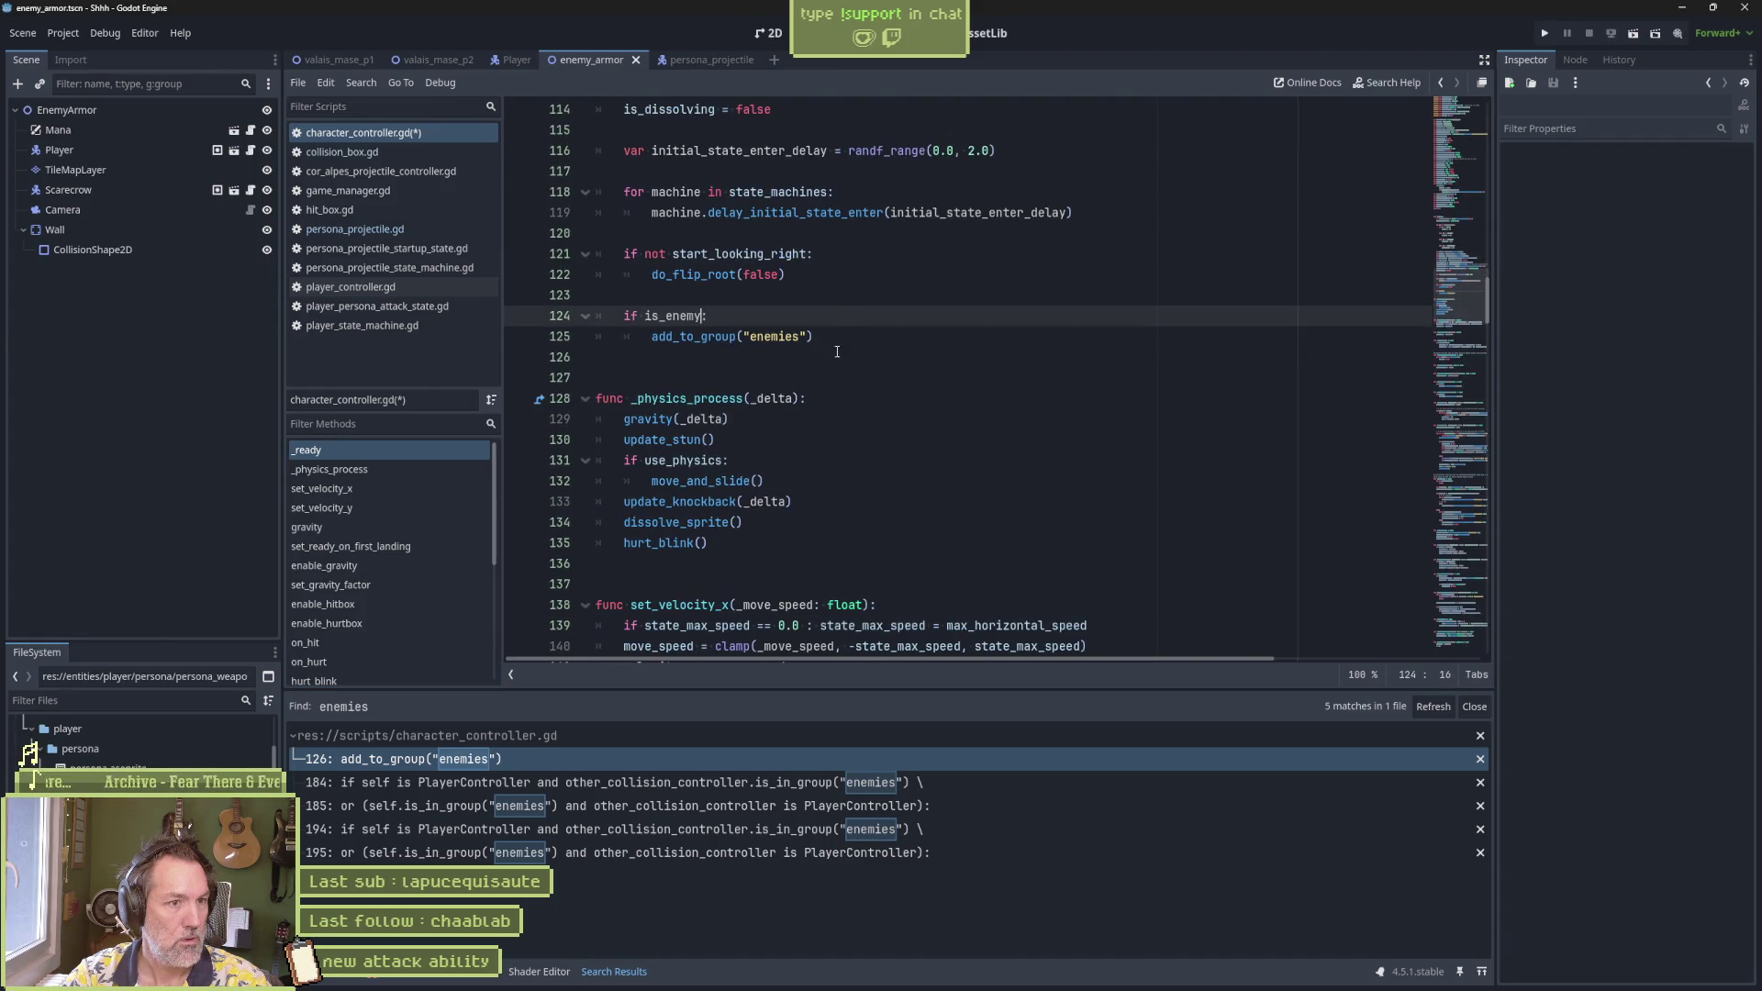
key(ctrl+s)
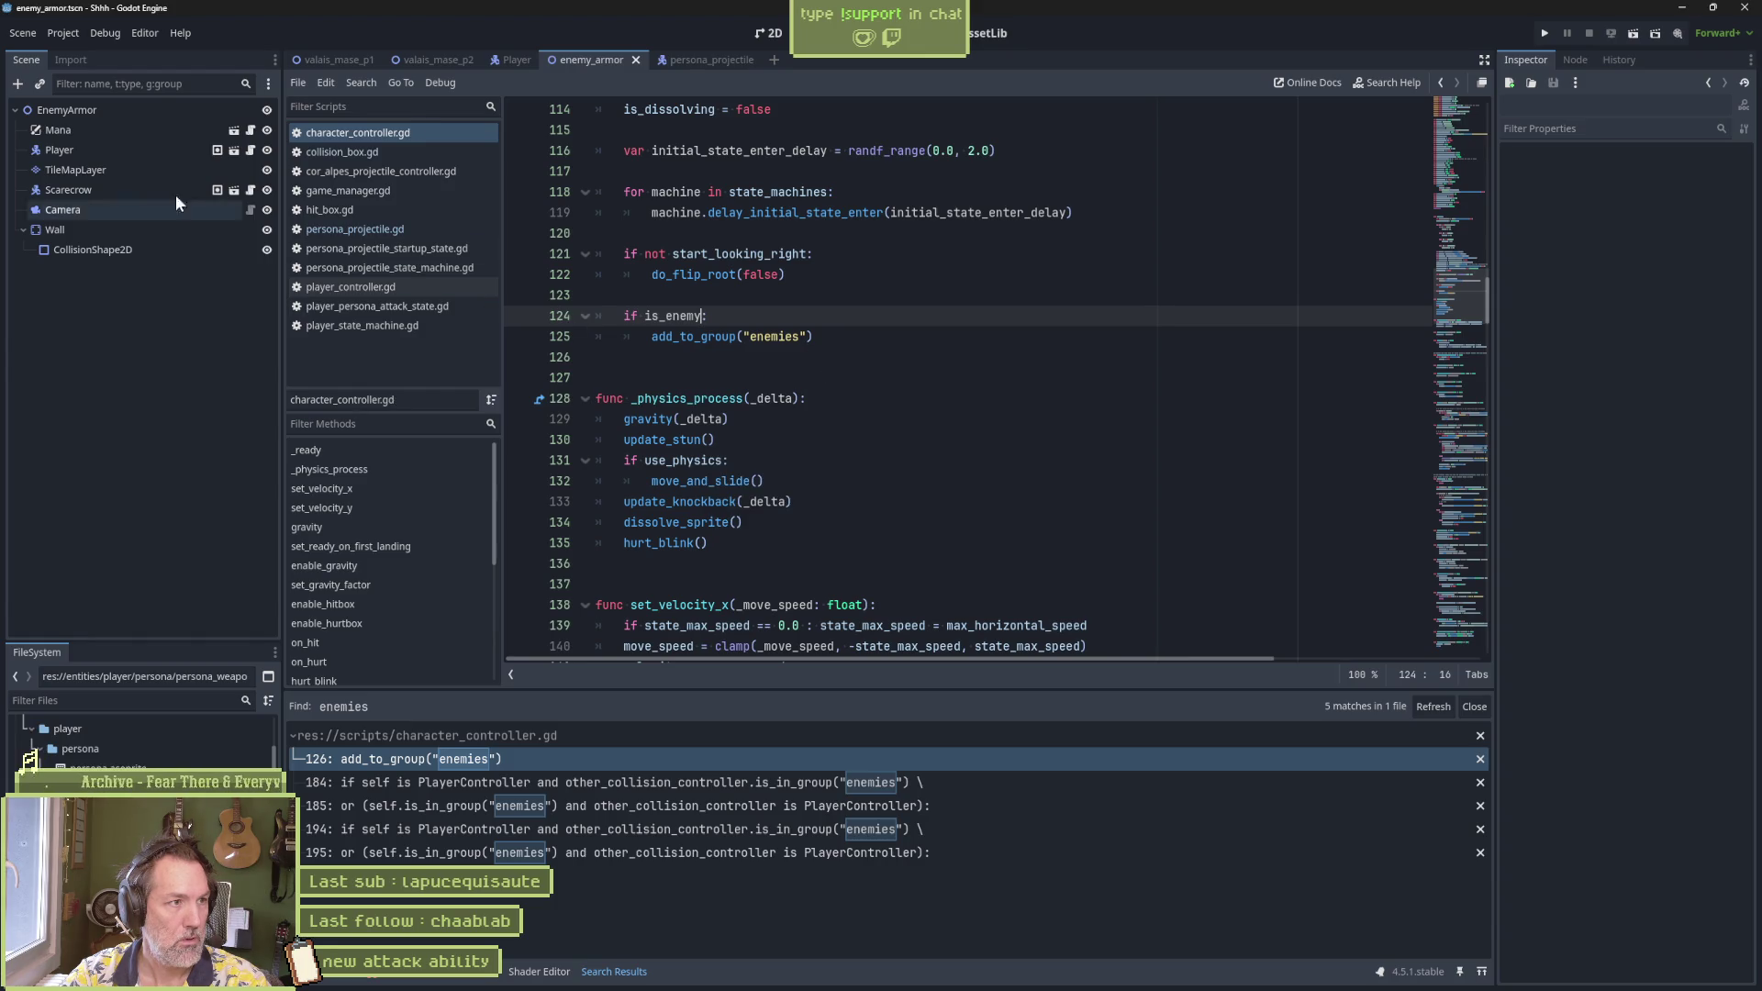
click(130, 112)
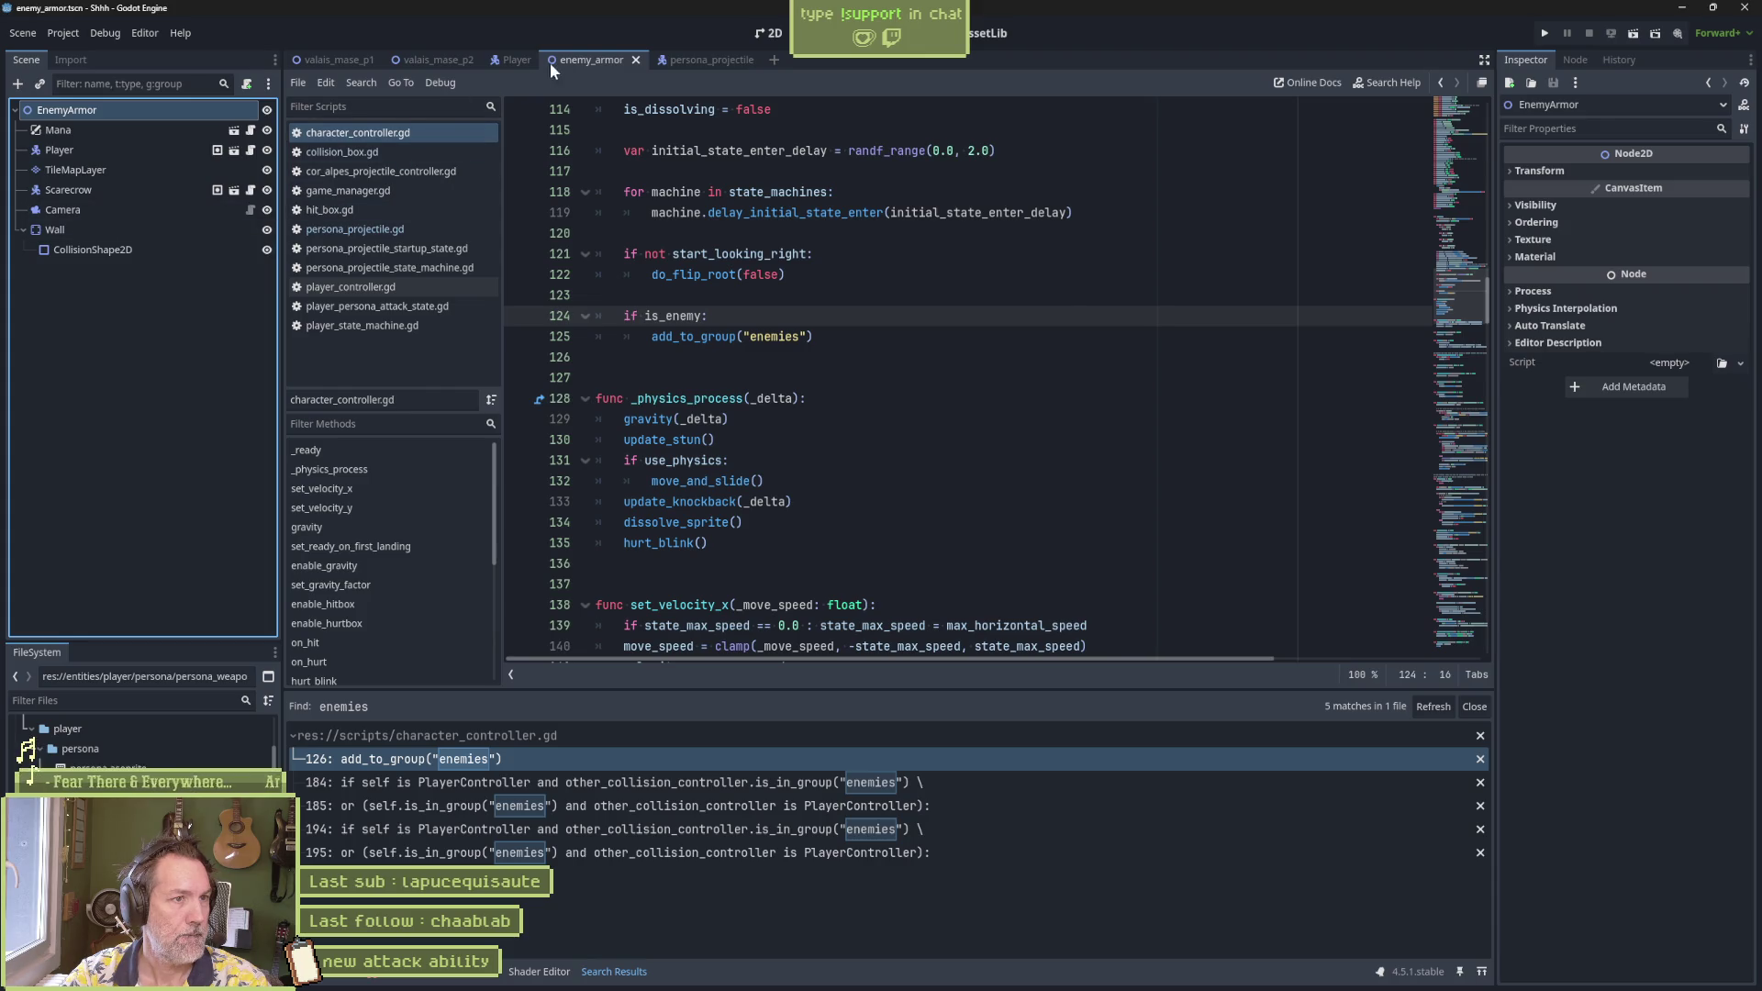
Uncheck Is Enemy in the Inspector for the Player root node
click(510, 62)
scroll(91, 106, up, 5)
click(100, 114)
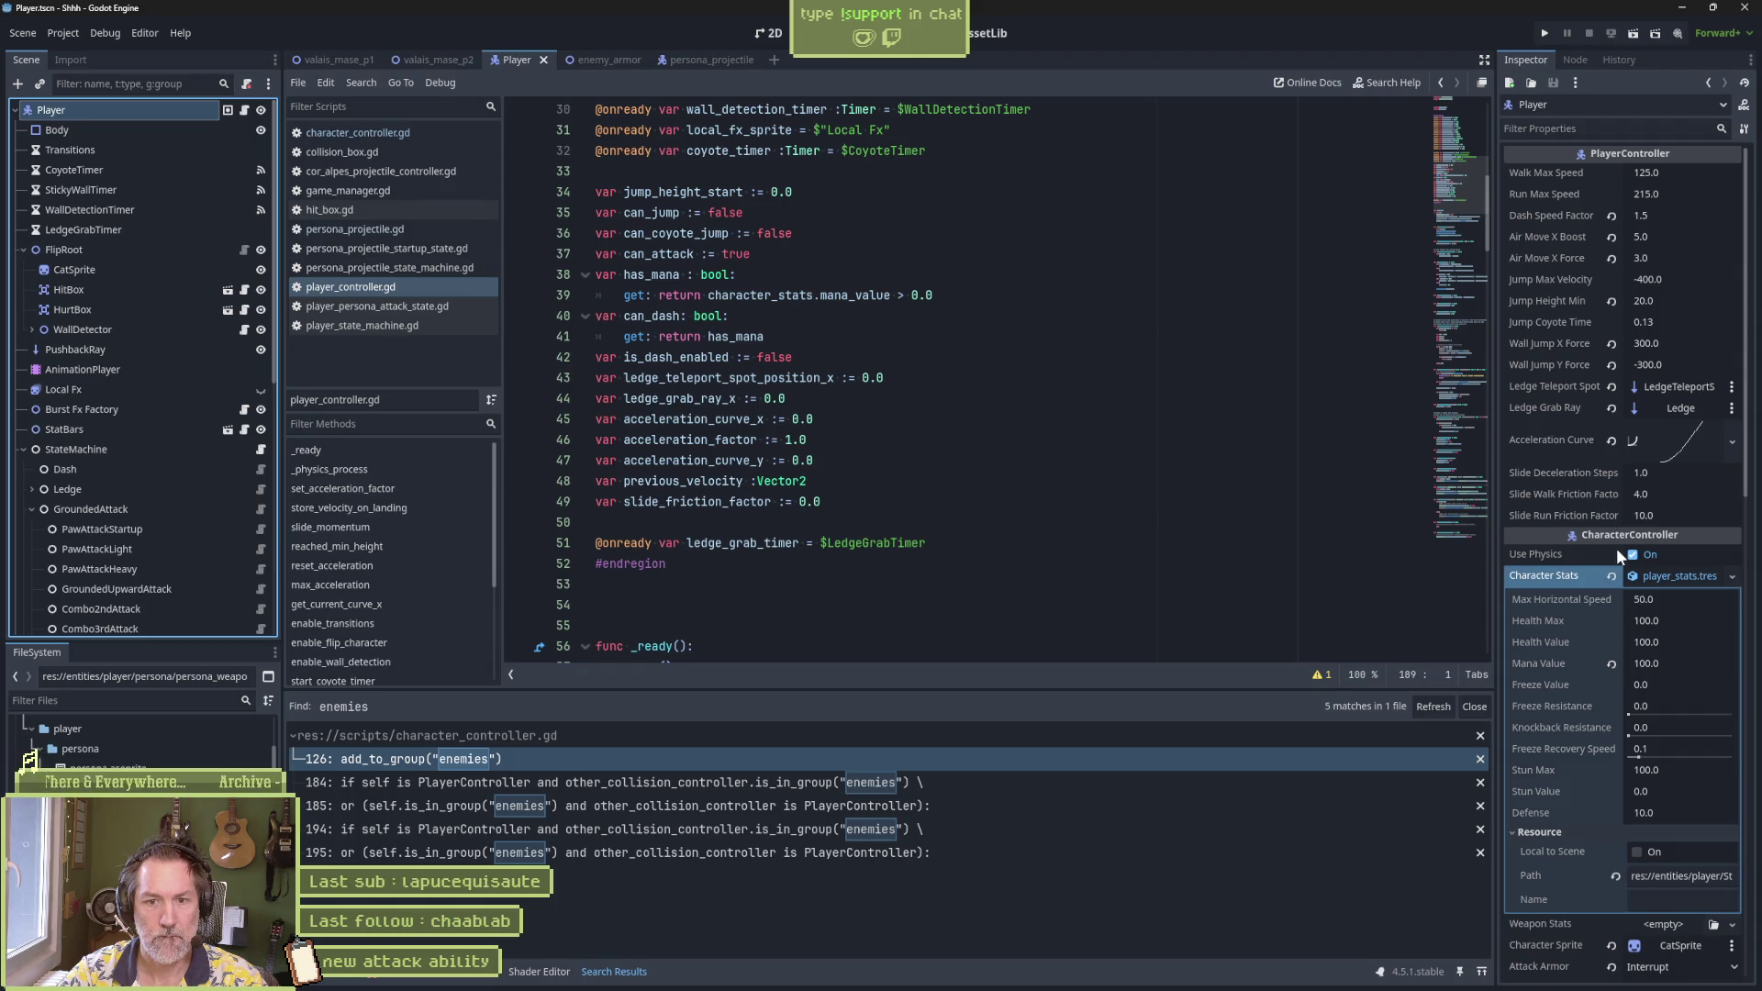
scroll(1582, 789, down, 3)
click(1666, 374)
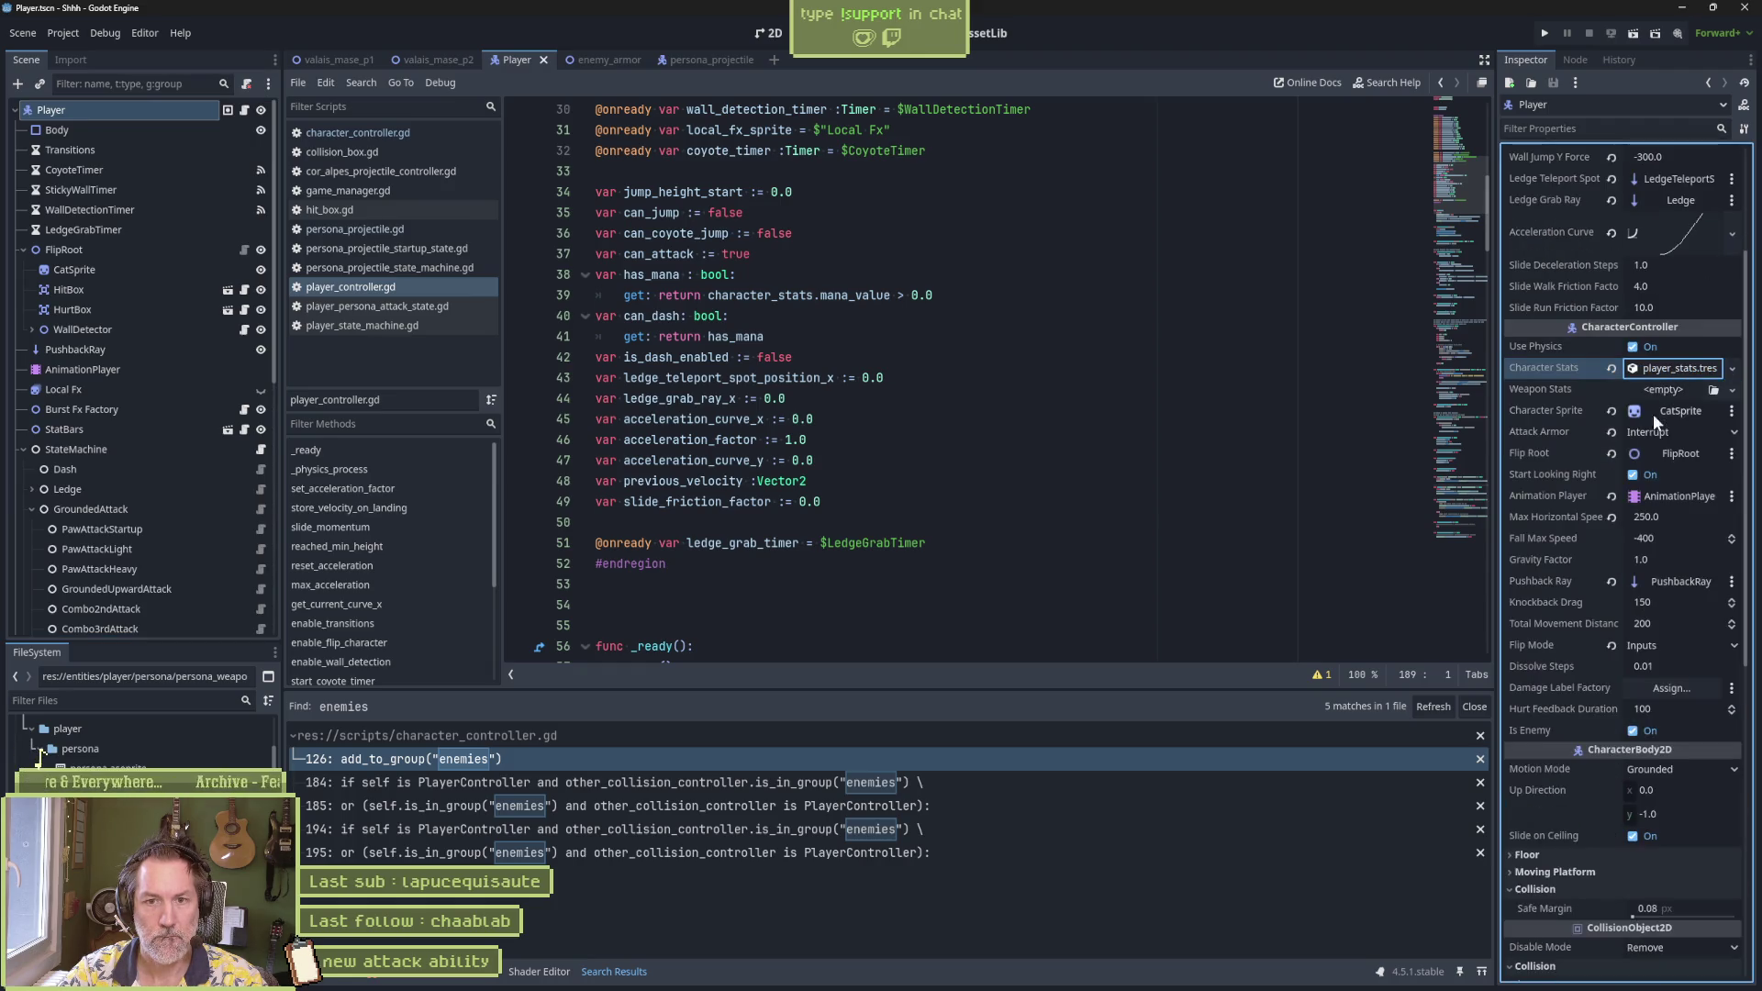
click(1652, 732)
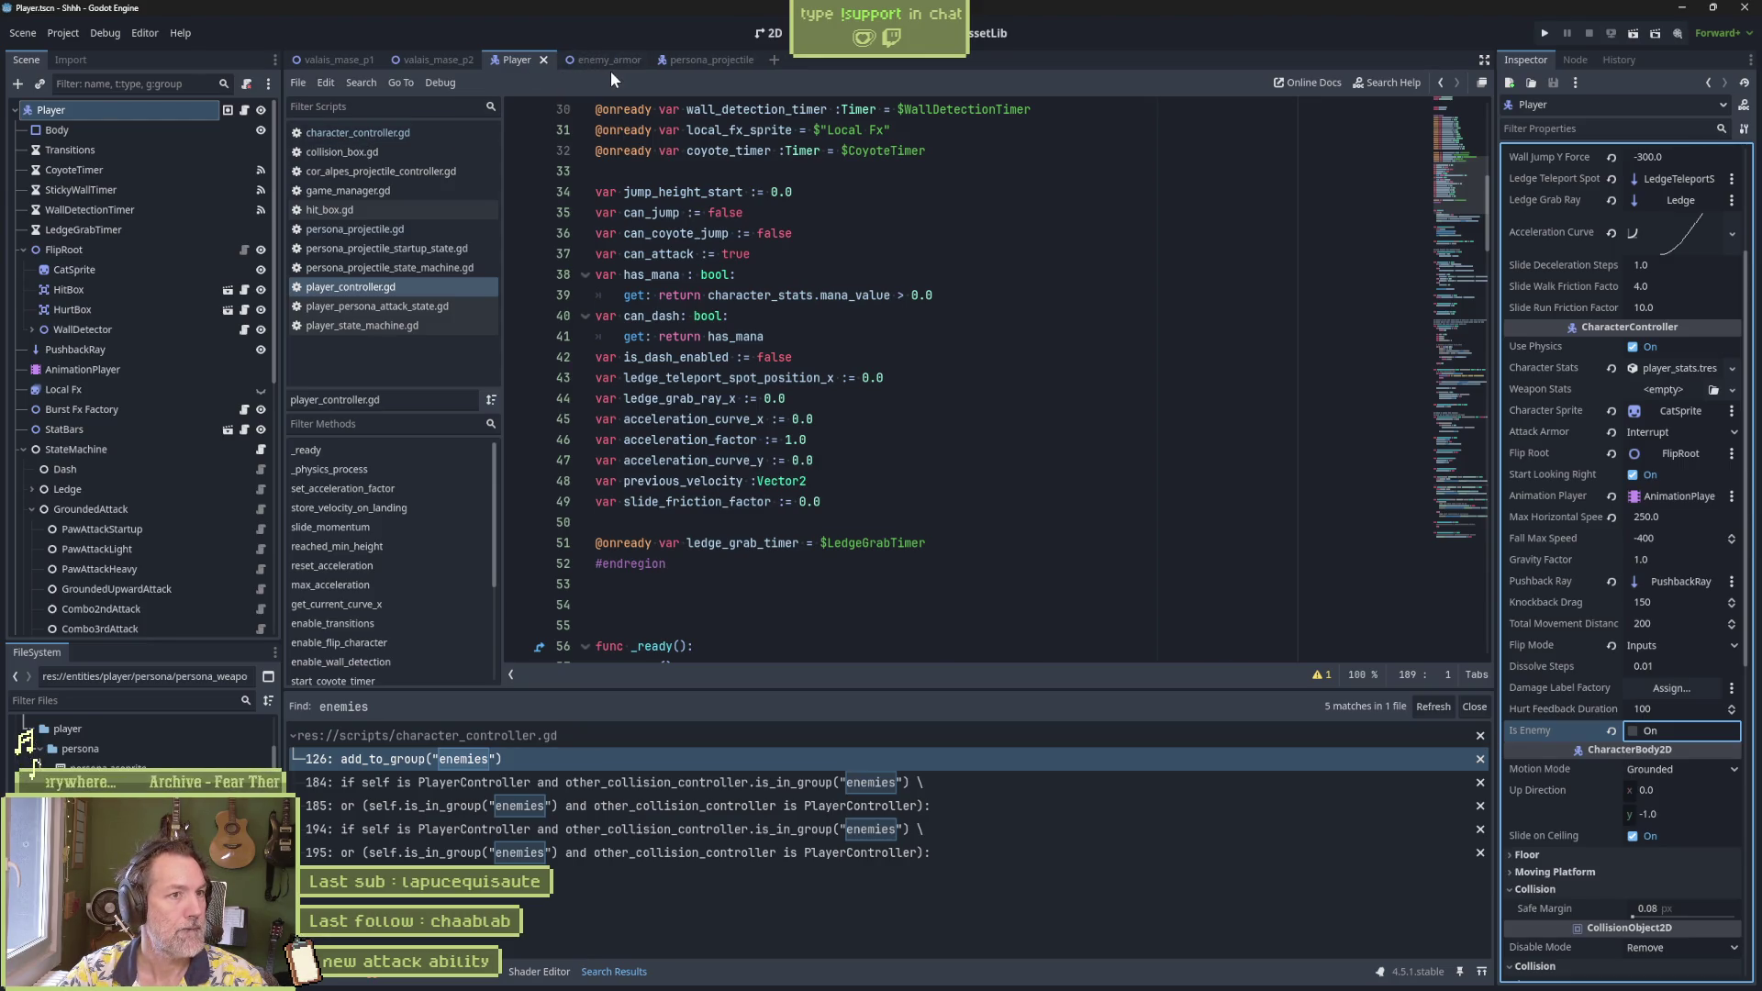
Uncheck Is Enemy on persona_projectile and go back to the enemy_armor scene
click(703, 58)
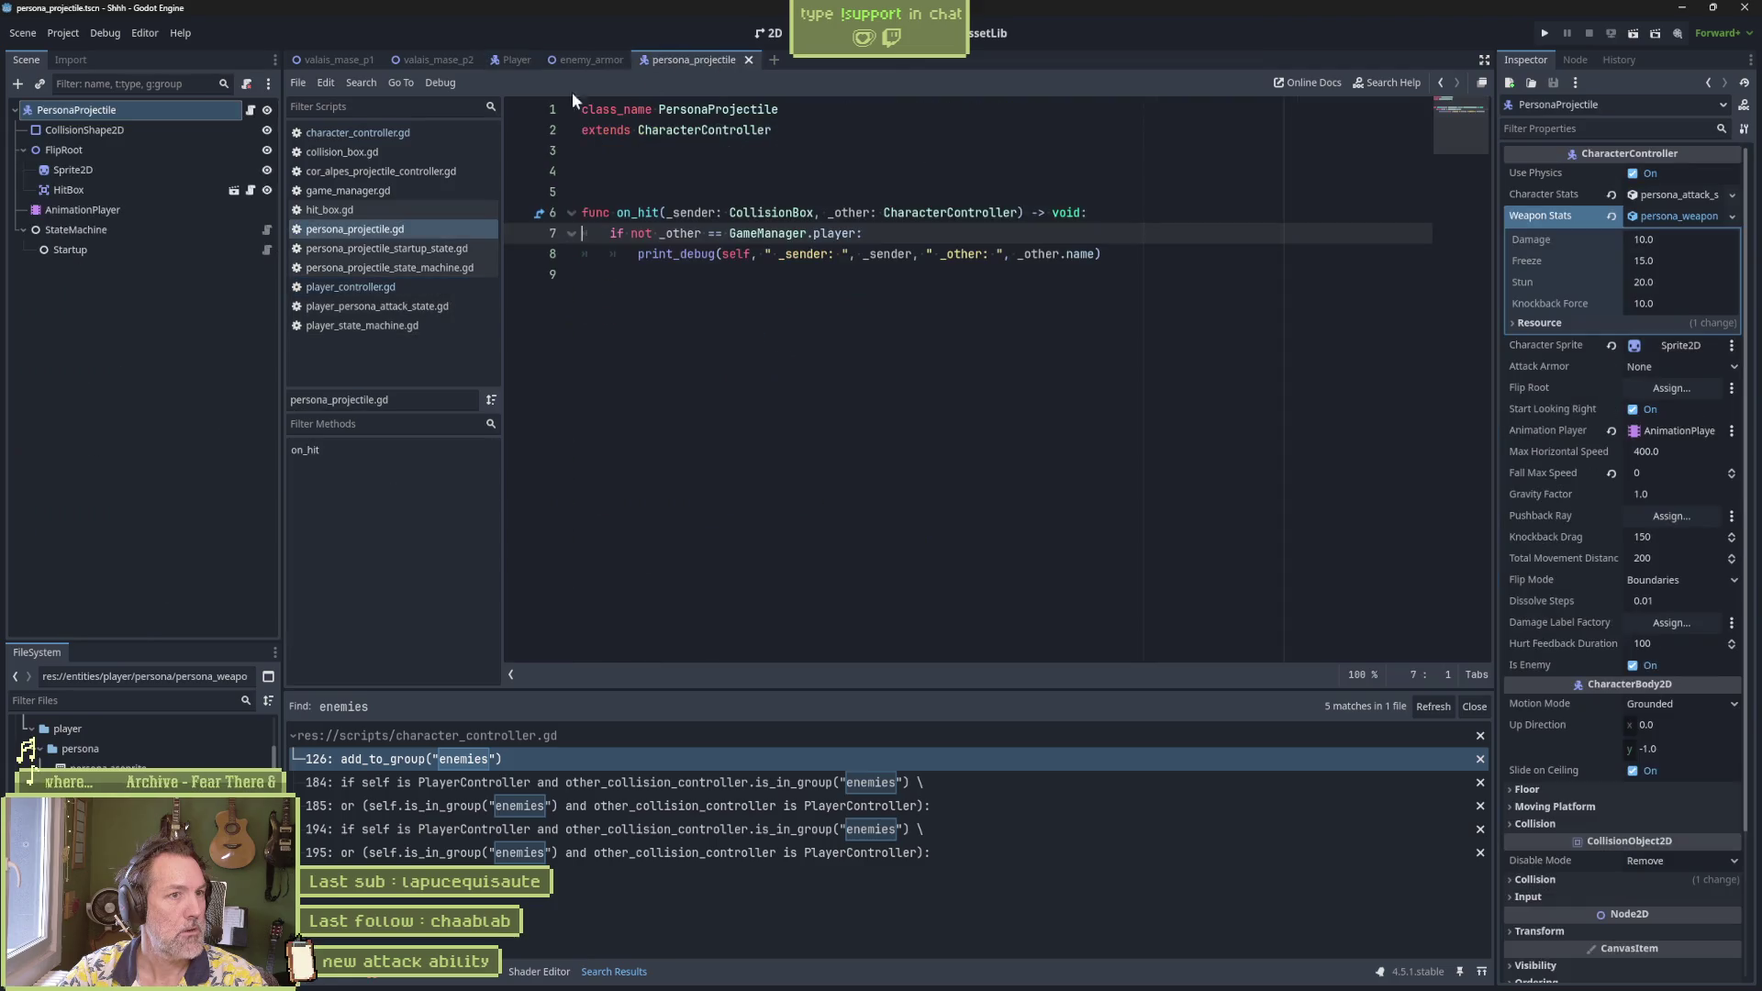
click(1633, 666)
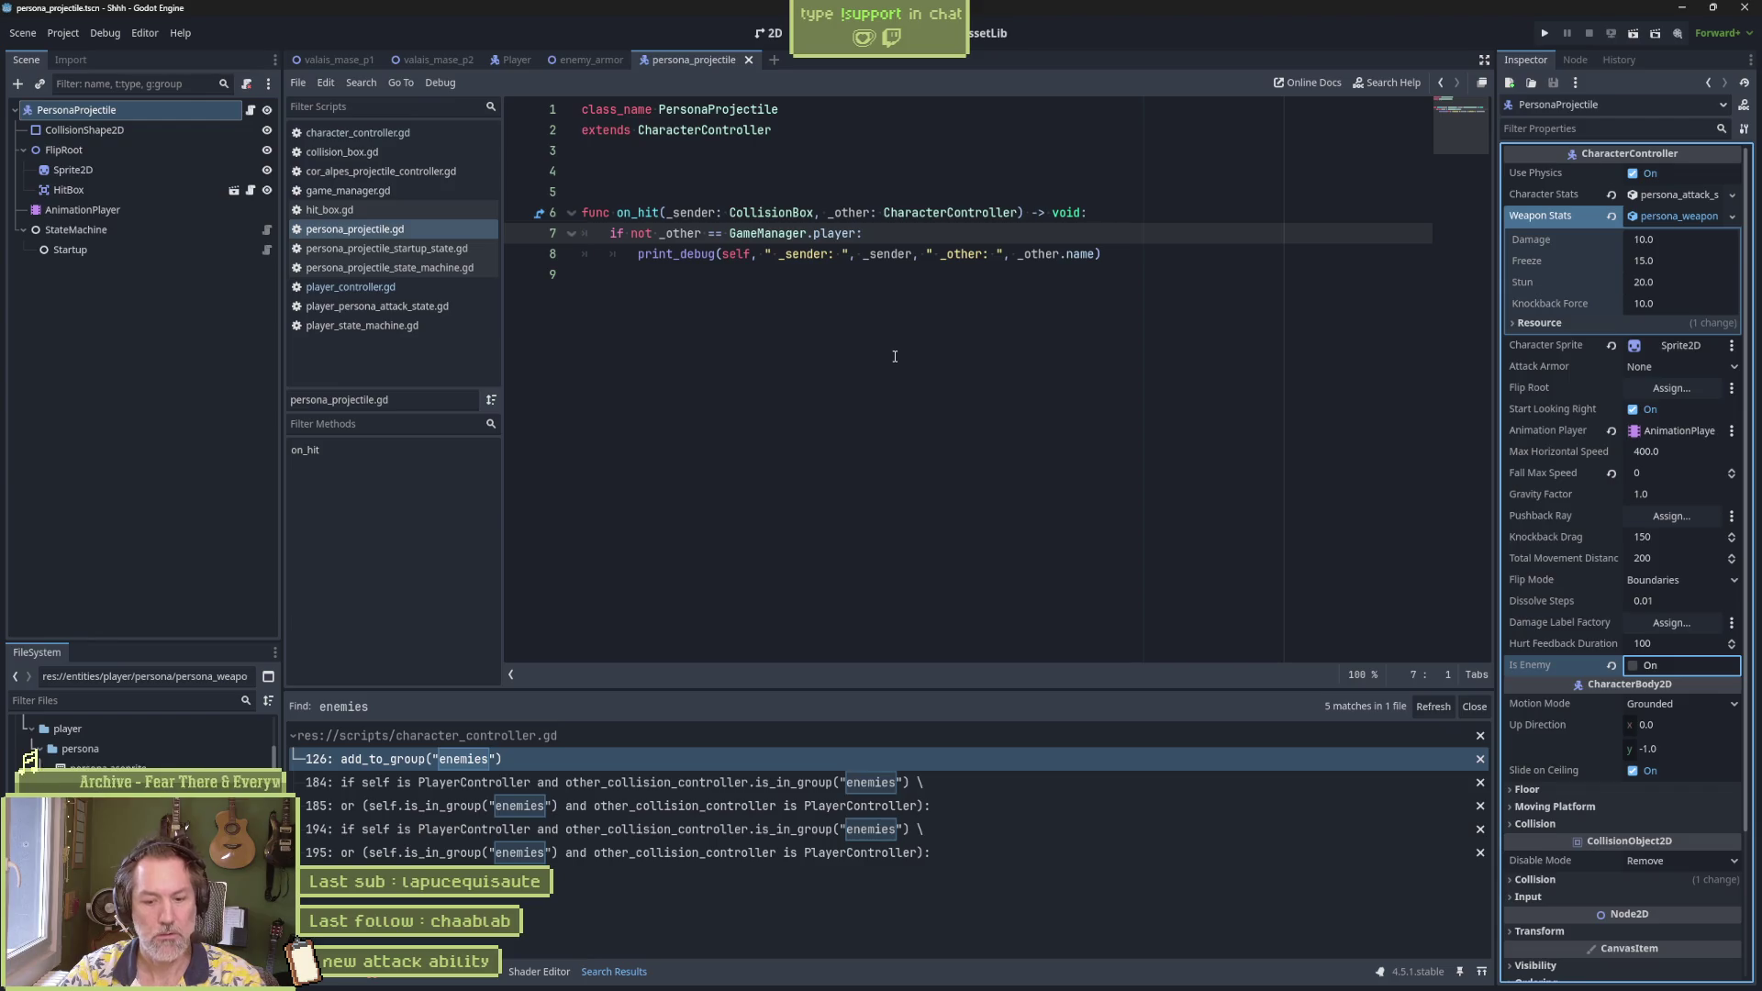
click(591, 61)
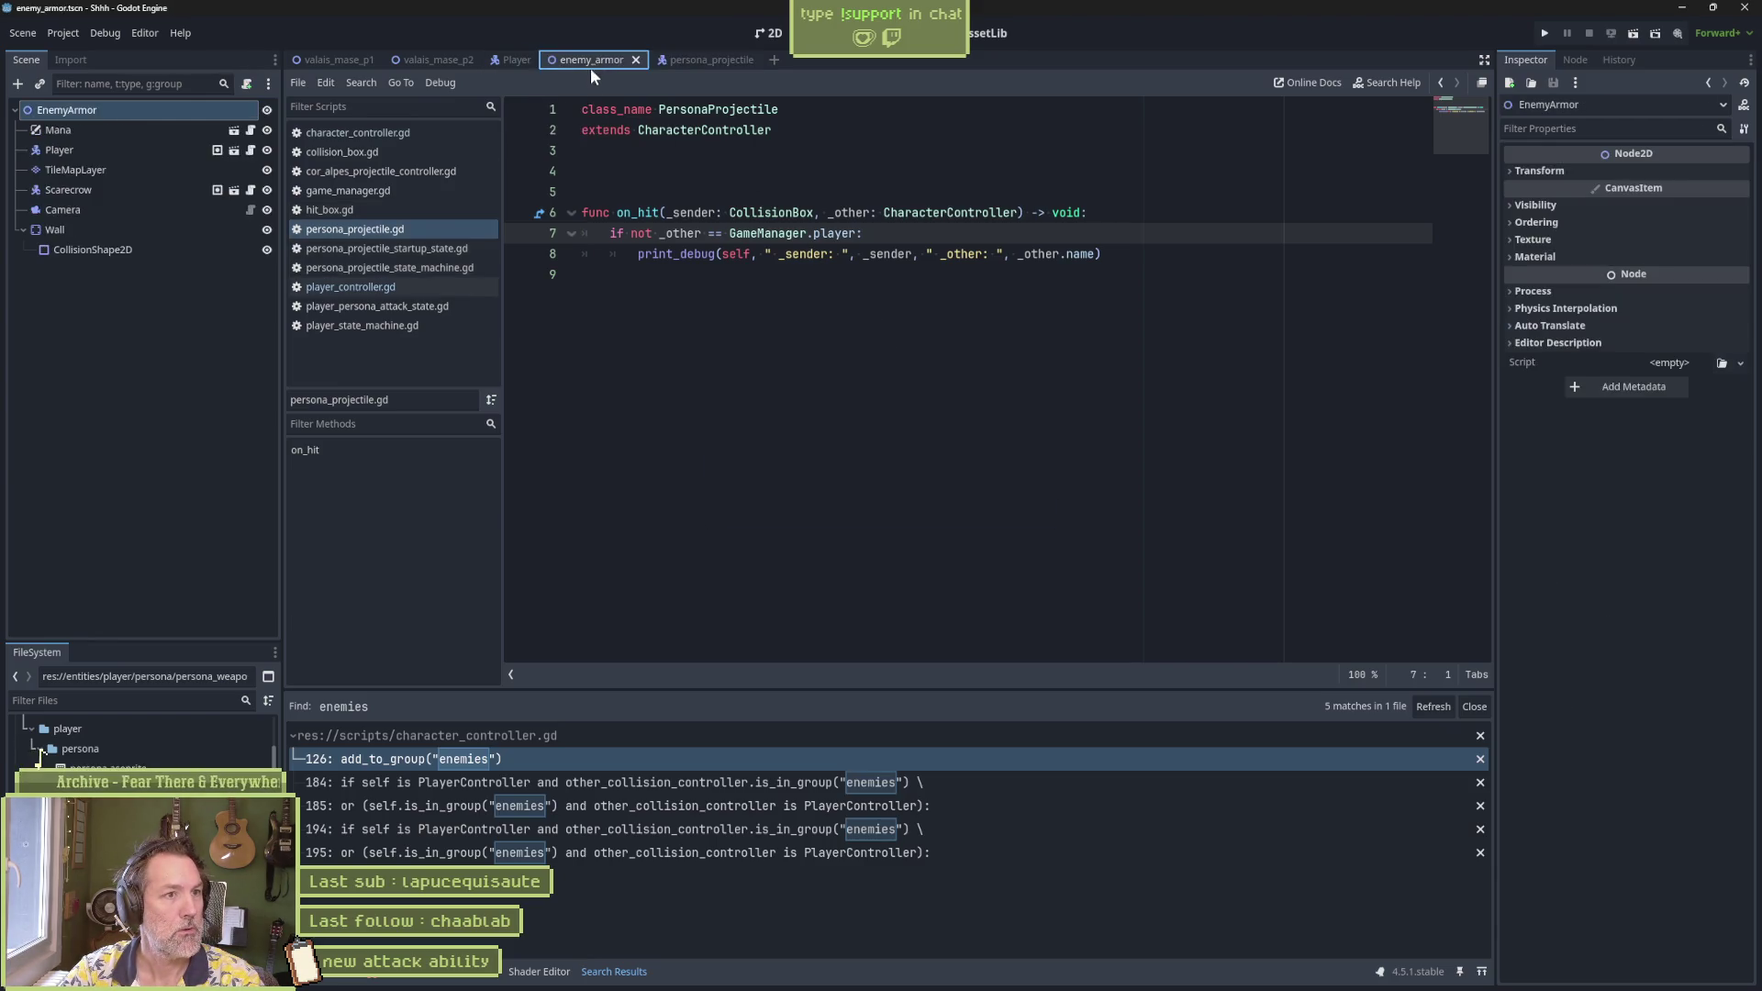
Run enemy_armor (F6), land a persona projectile hit on the Scarecrow, then stop (F8)
key(F6)
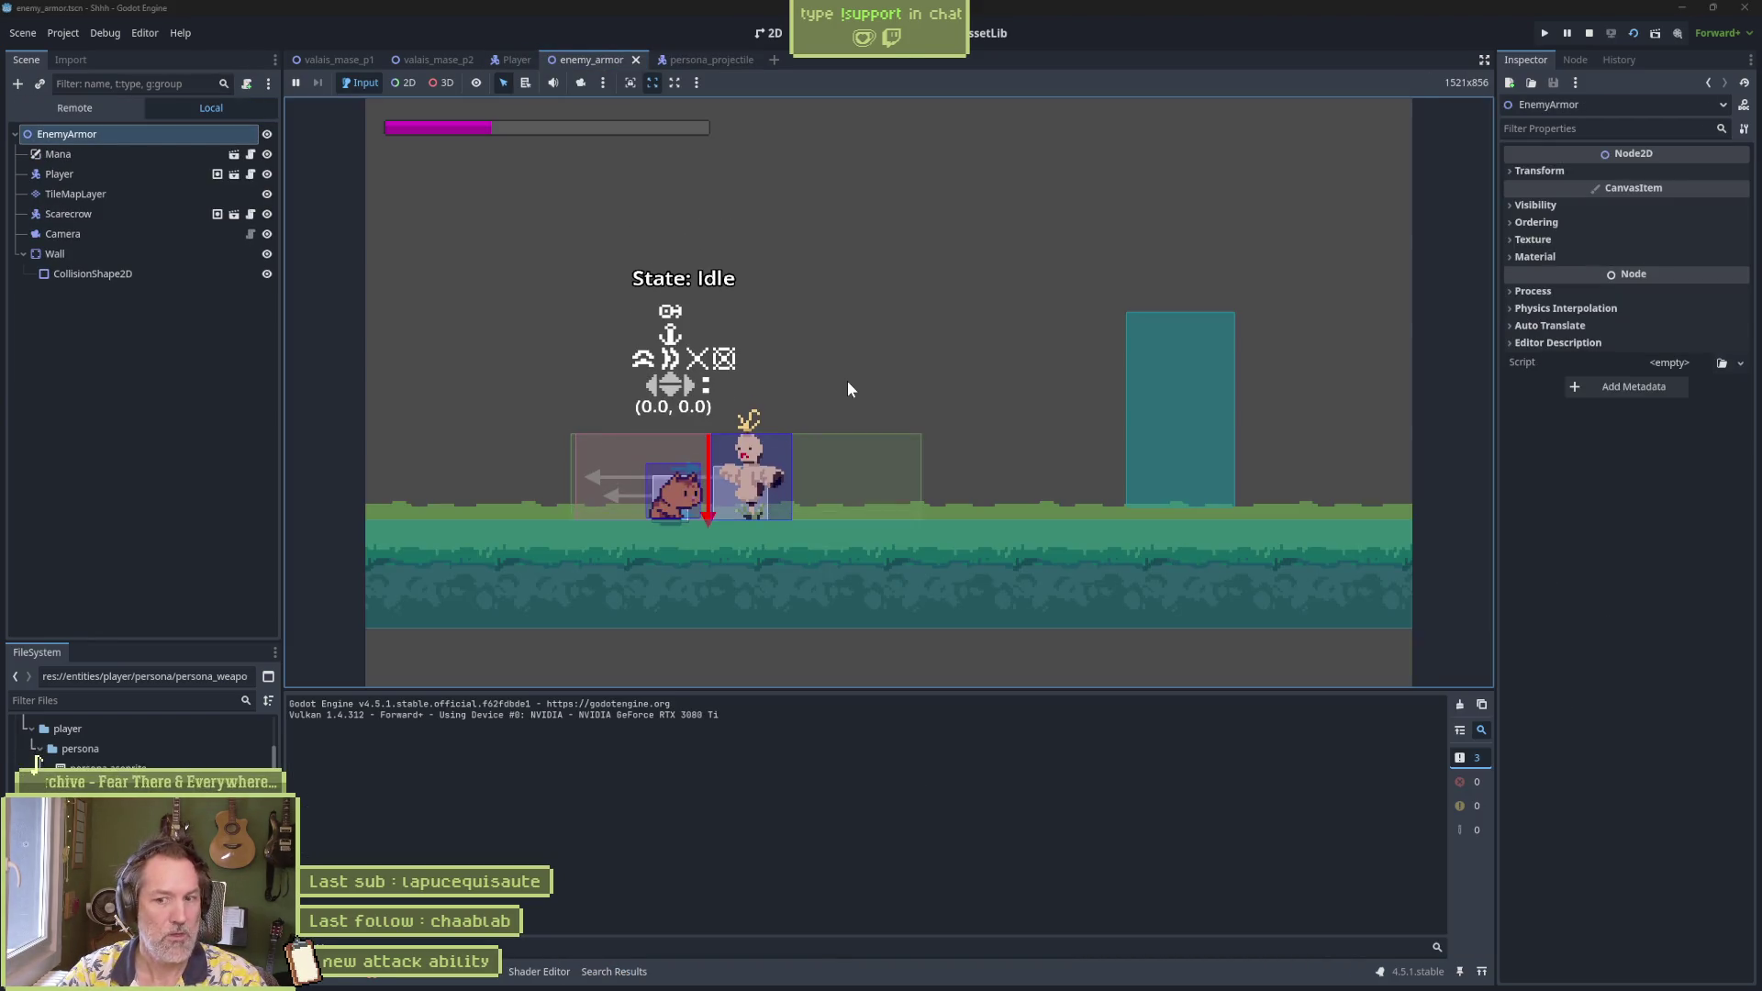
click(846, 381)
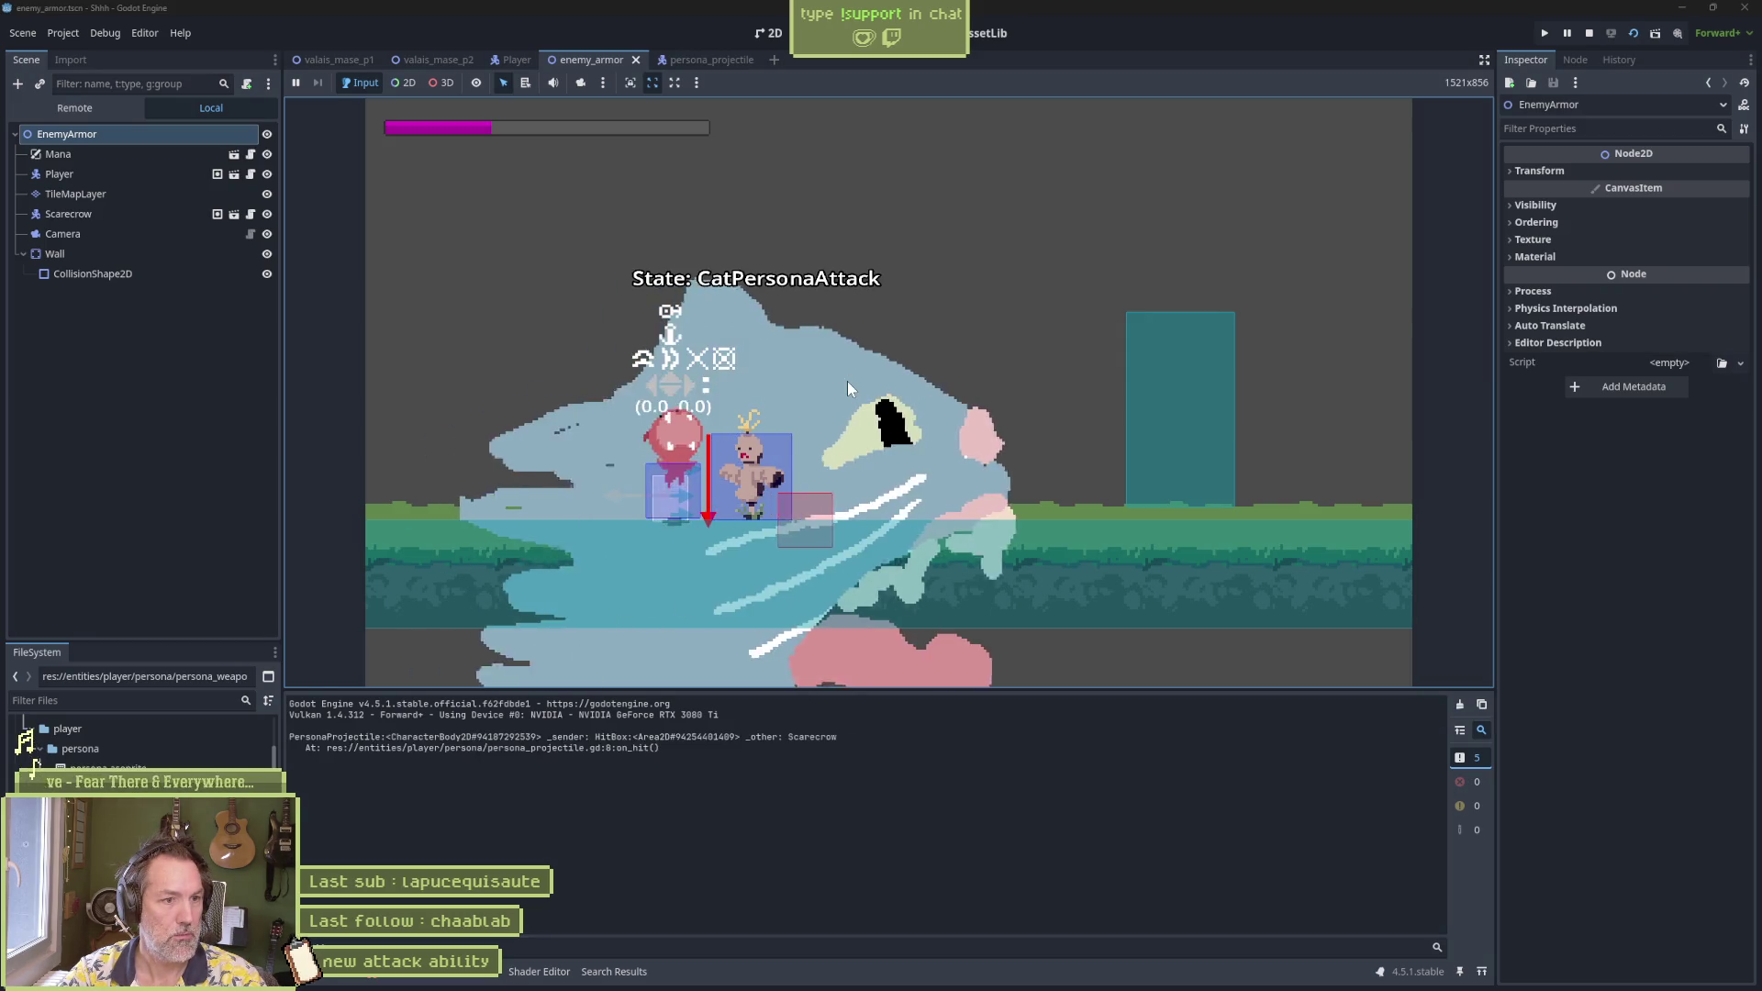
key(F8)
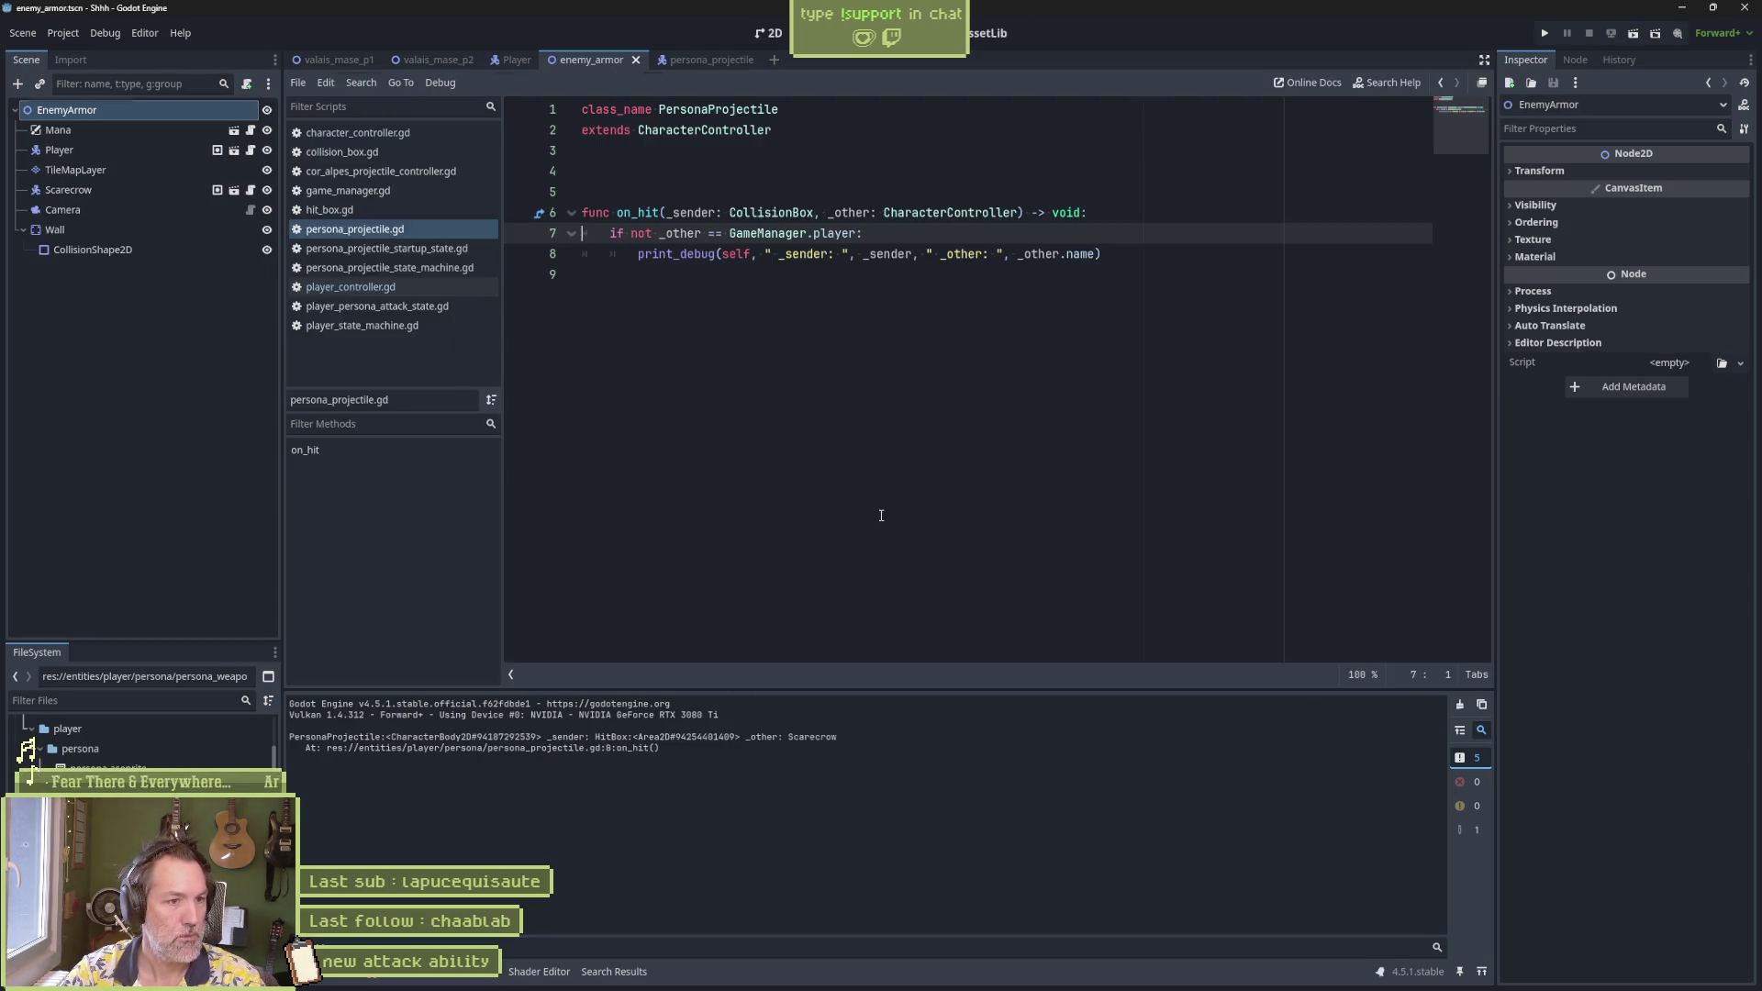